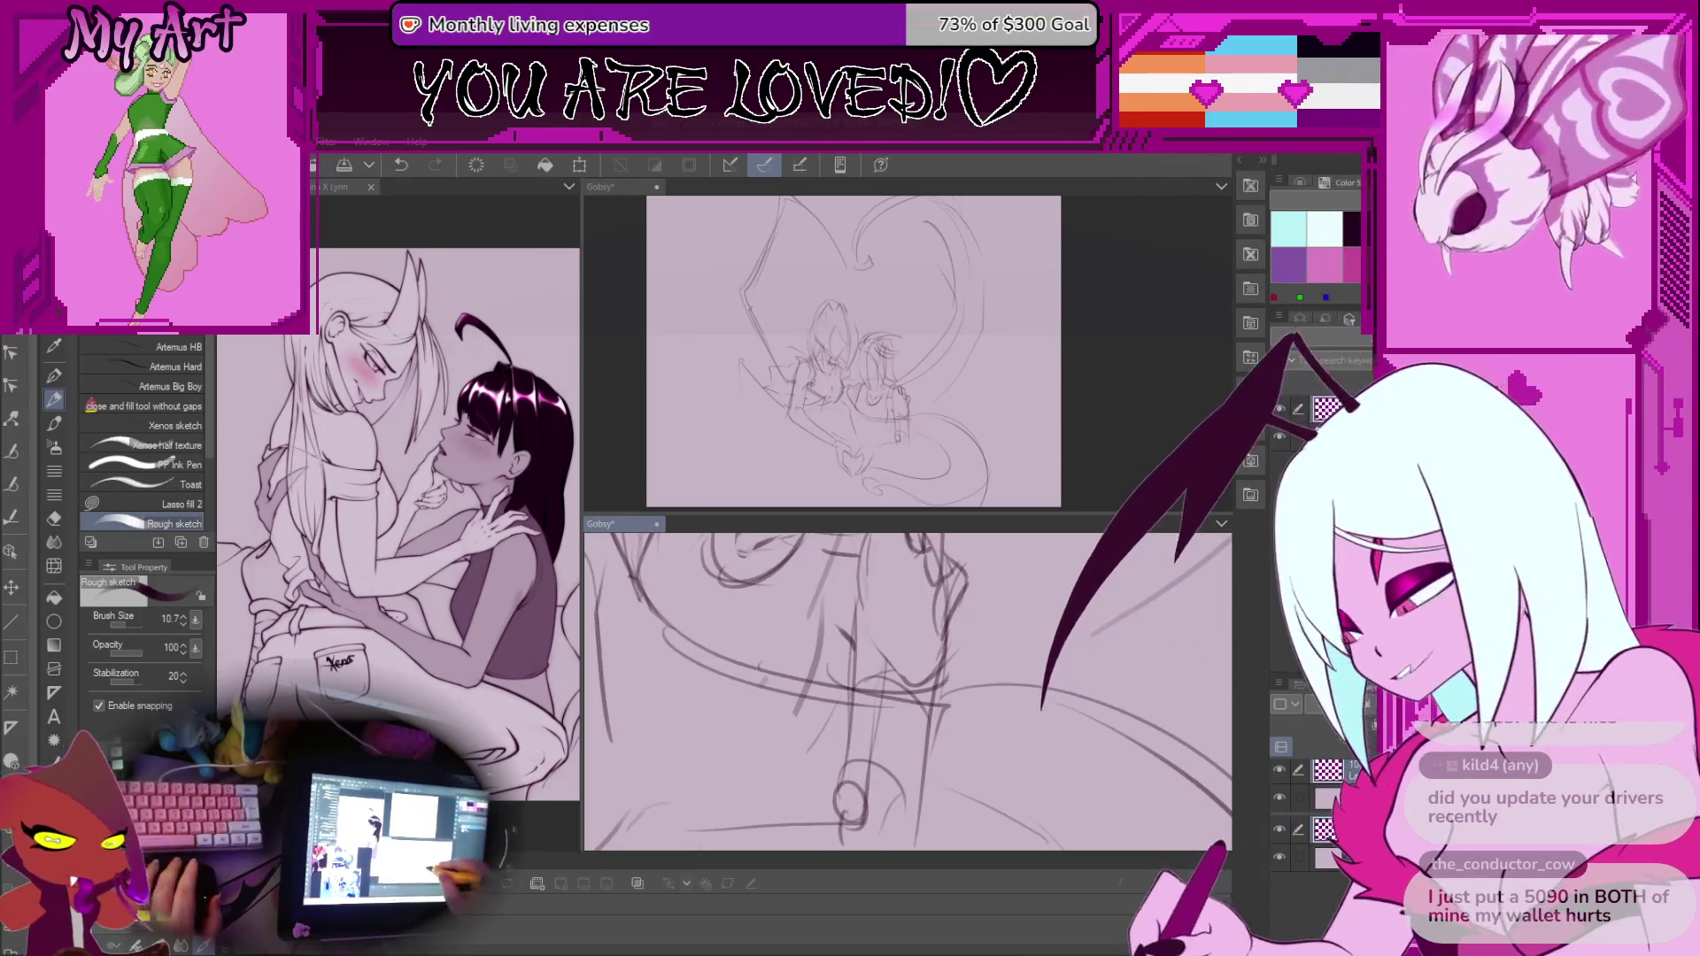
# Zoom and pan the lower canvas to bring the figures' heads into view
pyautogui.scroll(-2, 883, 697)
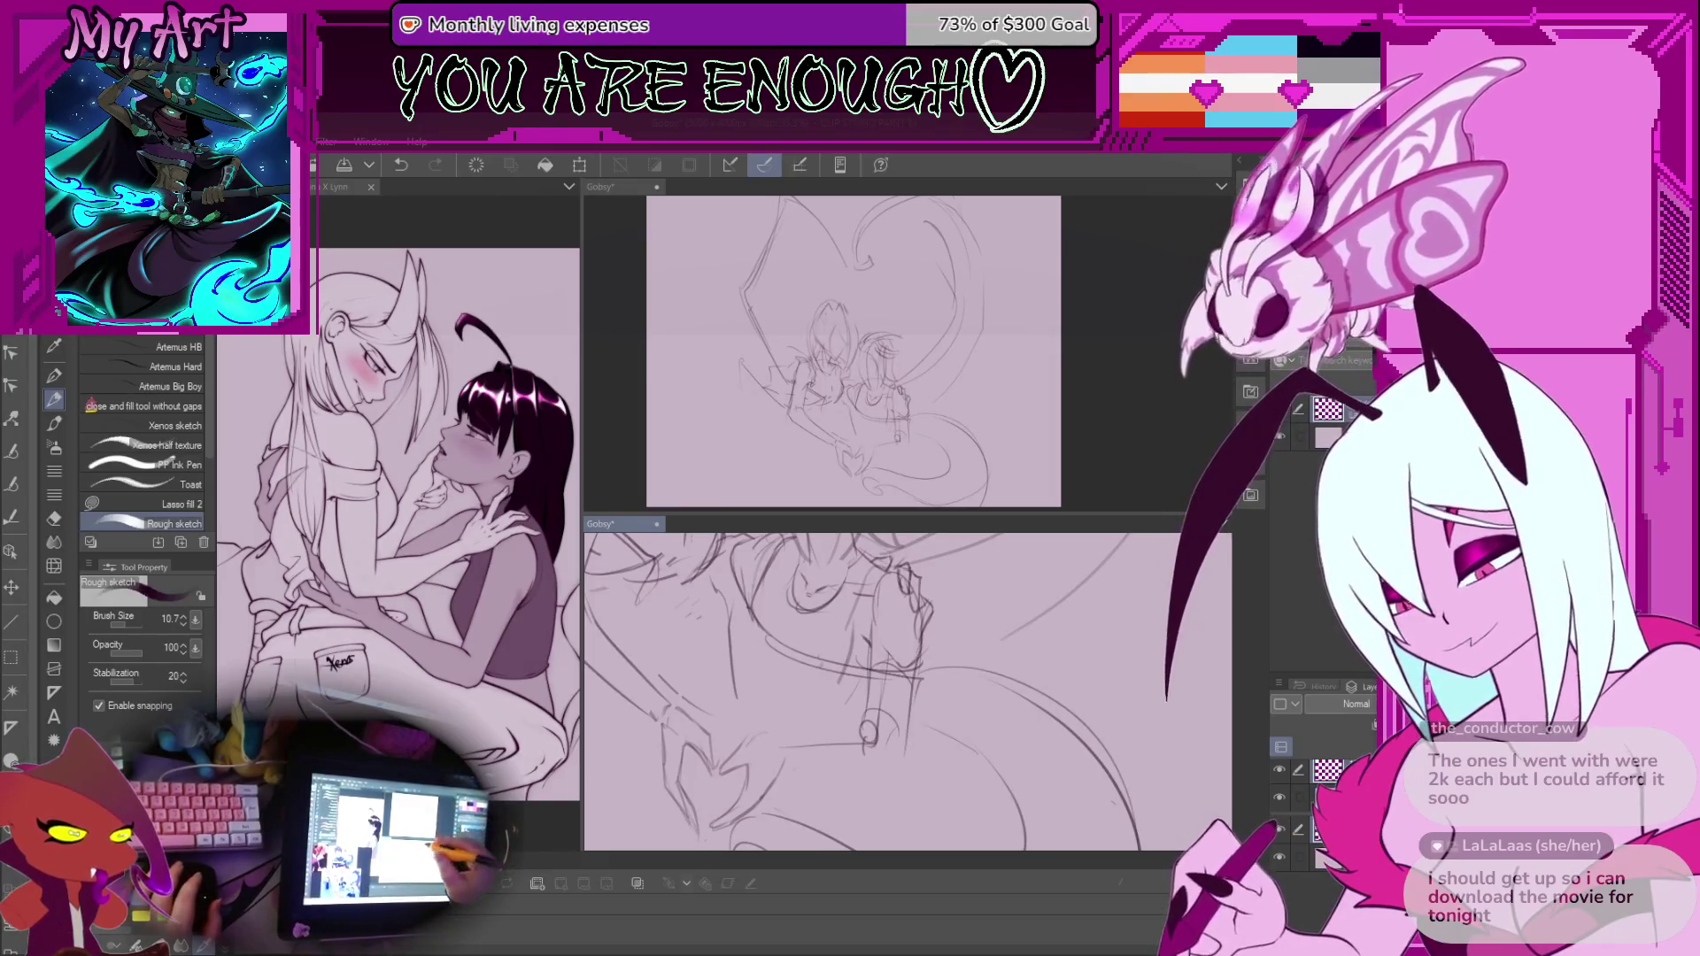
pyautogui.scroll(-1, 927, 641)
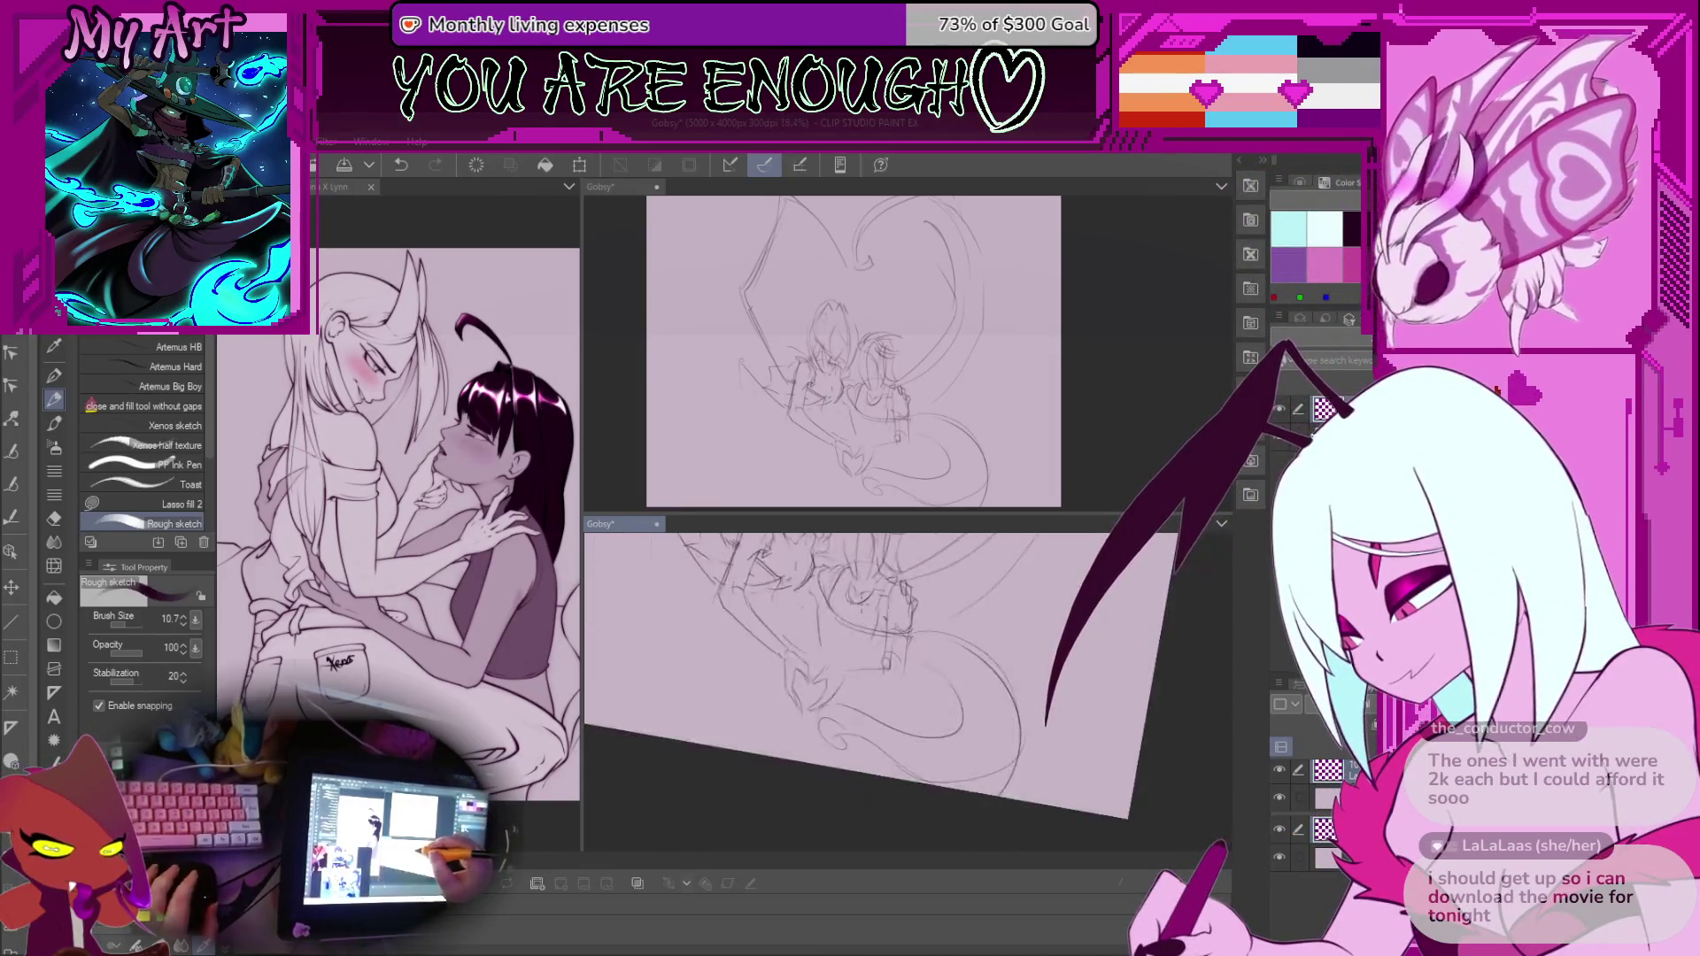
pyautogui.scroll(2, 907, 652)
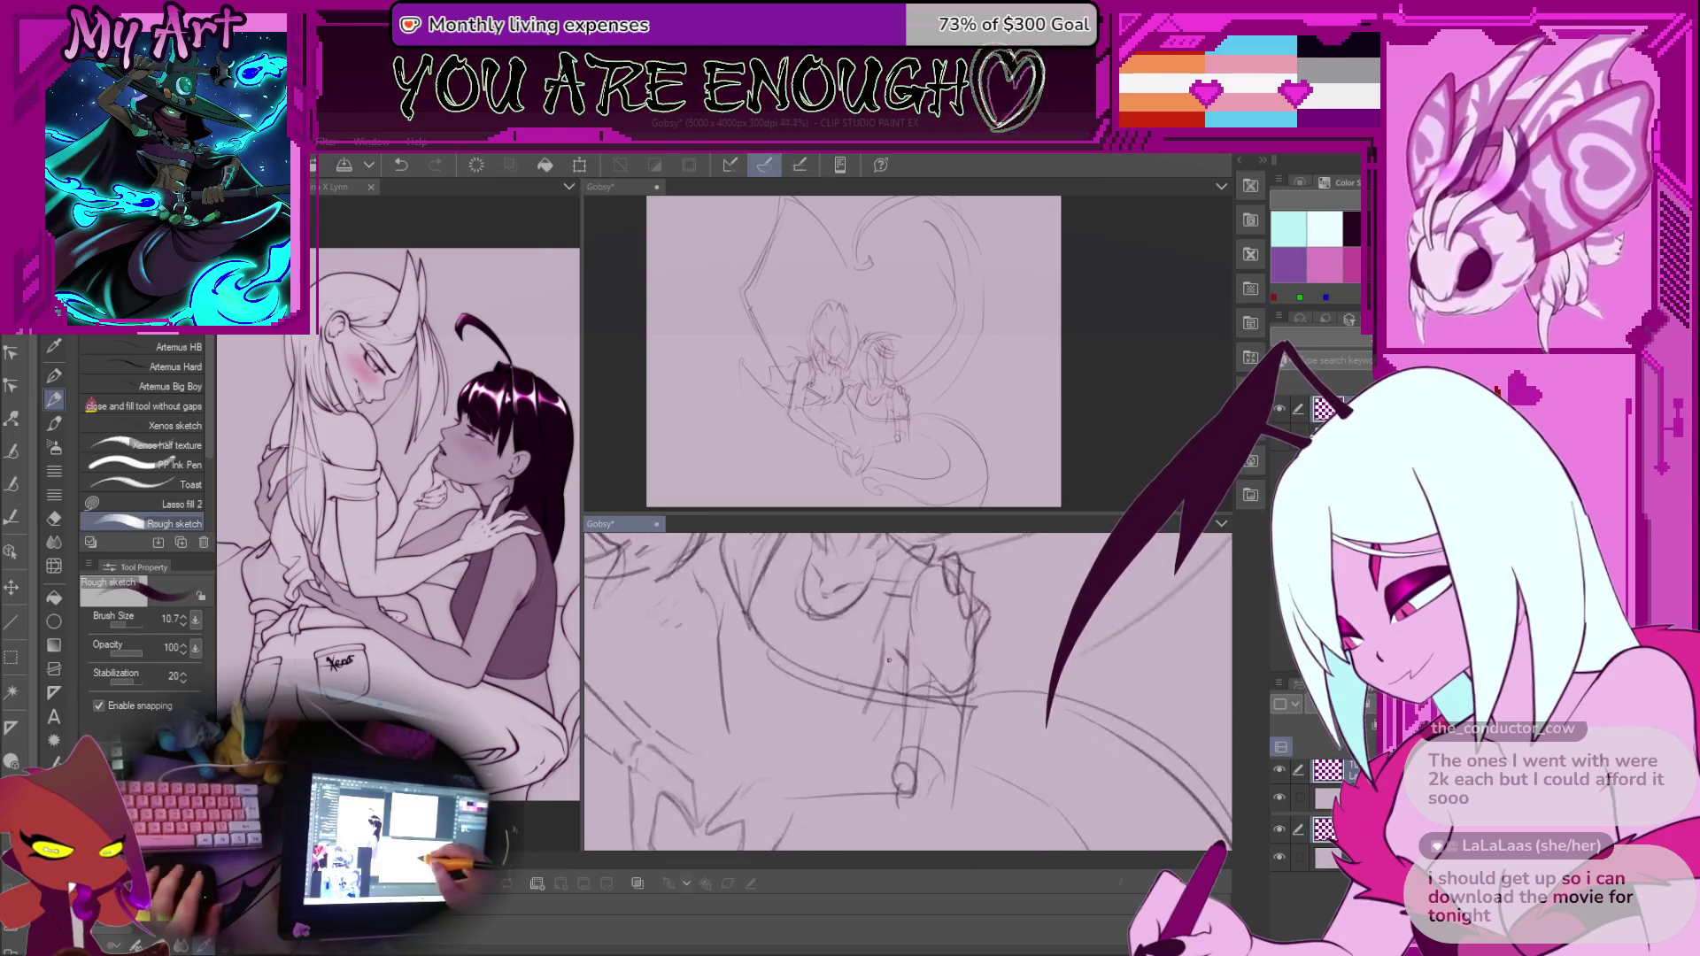
pyautogui.moveTo(891, 657); pyautogui.dragTo(924, 697)
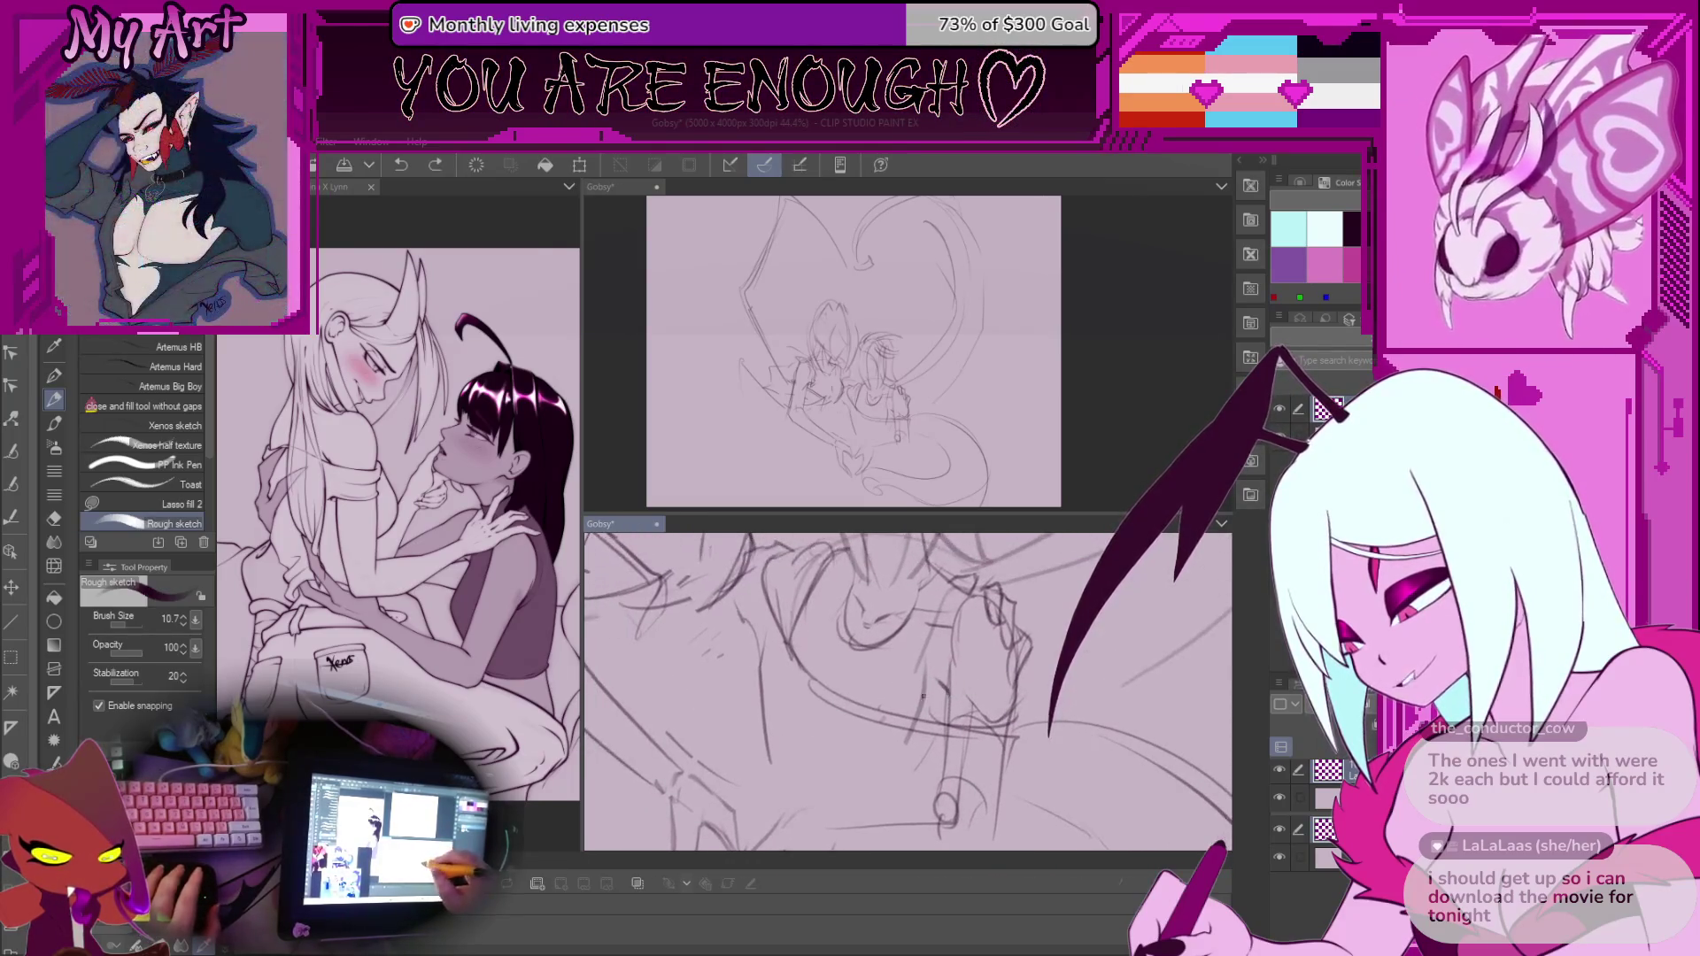
pyautogui.moveTo(821, 651); pyautogui.dragTo(698, 558)
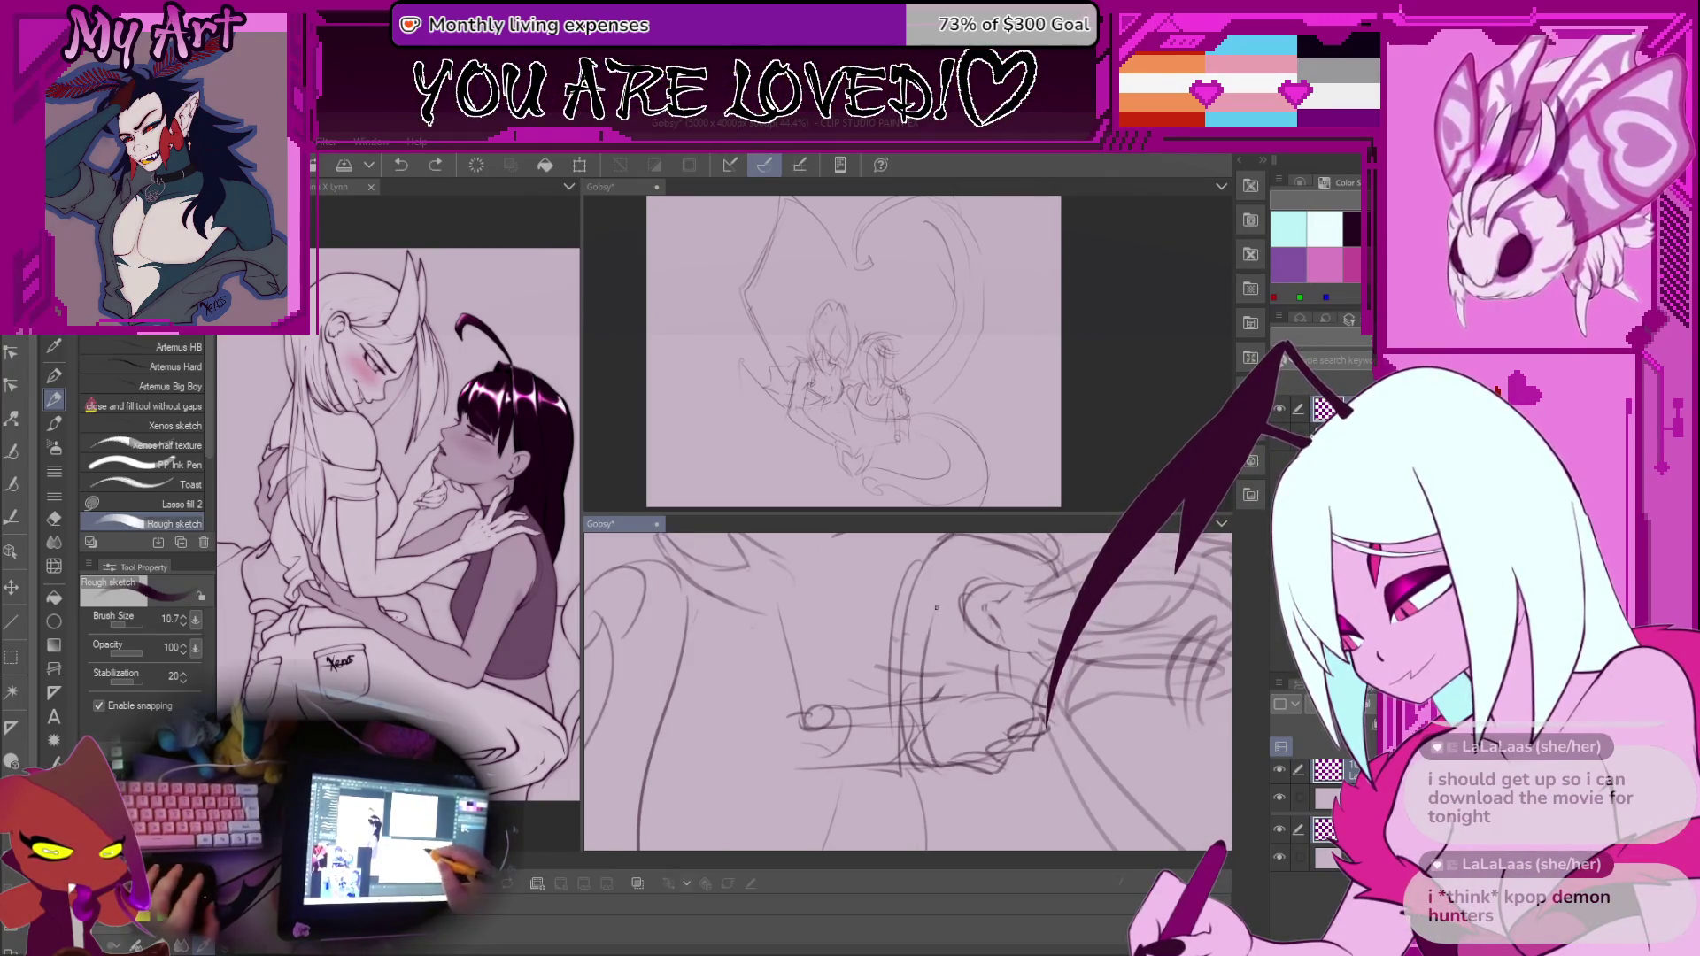
pyautogui.moveTo(936, 607)
pyautogui.mouseDown()
pyautogui.moveTo(900, 706)
pyautogui.moveTo(892, 660)
pyautogui.moveTo(767, 655)
pyautogui.moveTo(776, 696)
pyautogui.mouseUp()
# Undo the last stroke, tilt the canvas, and switch to freehand lasso selection
pyautogui.hotkey('ctrl', 'z')
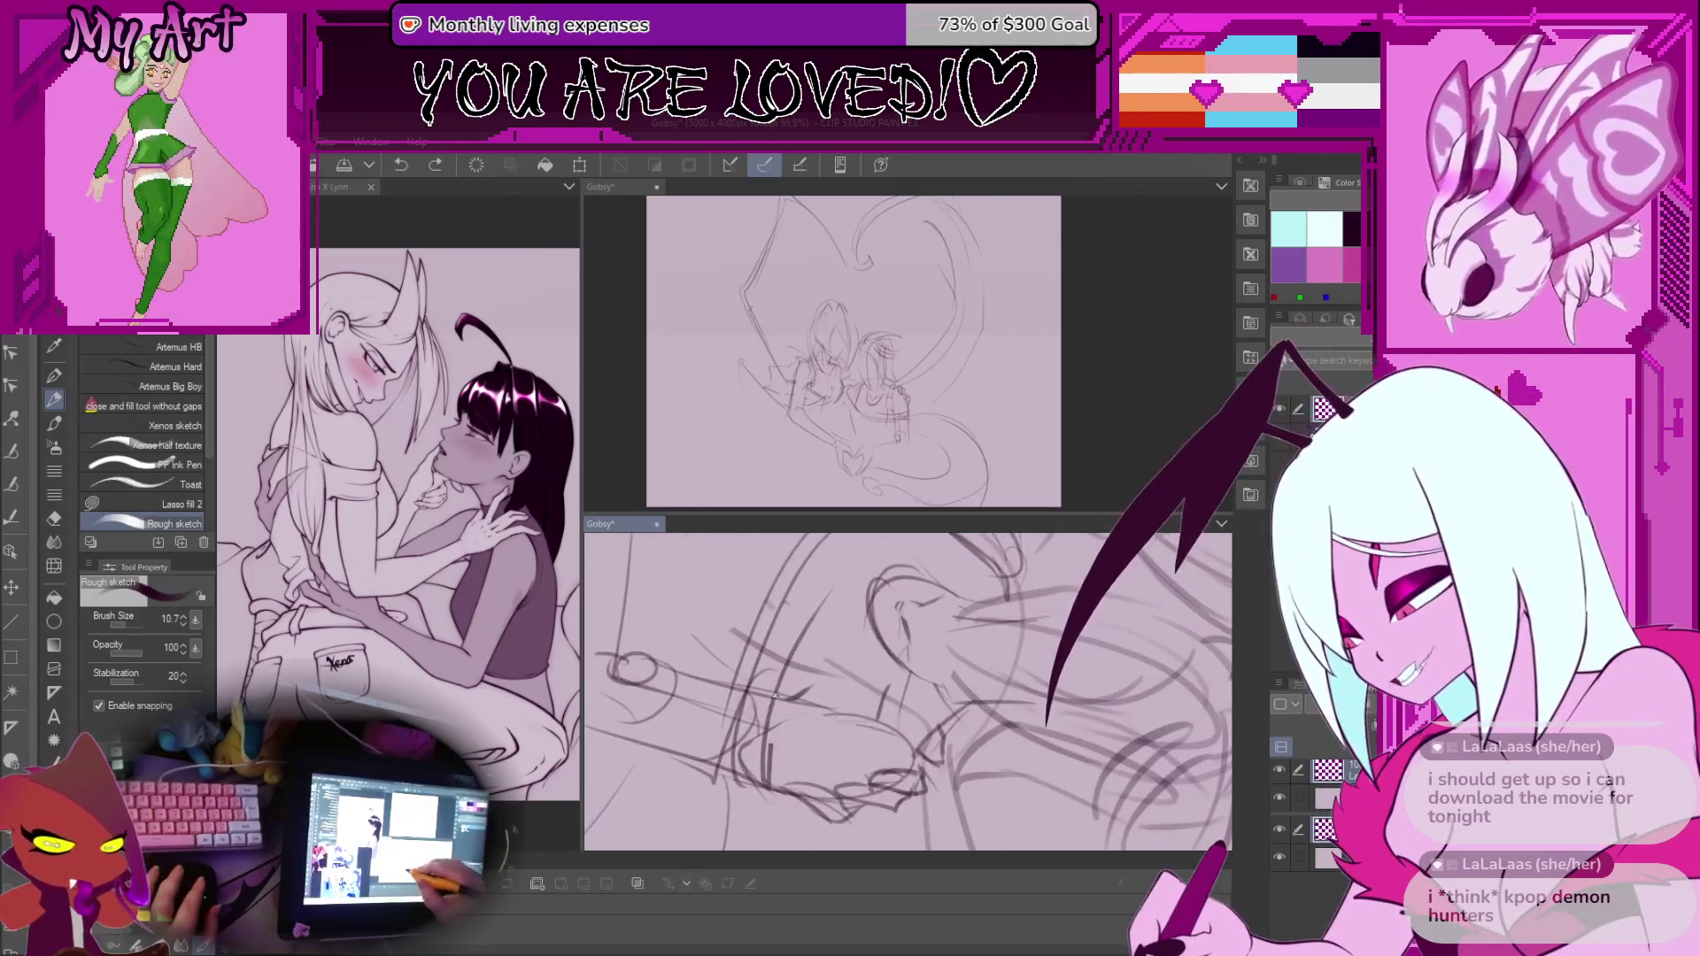
pyautogui.moveTo(840, 592)
pyautogui.mouseDown()
pyautogui.moveTo(920, 600)
pyautogui.moveTo(843, 610)
pyautogui.moveTo(845, 670)
pyautogui.mouseUp()
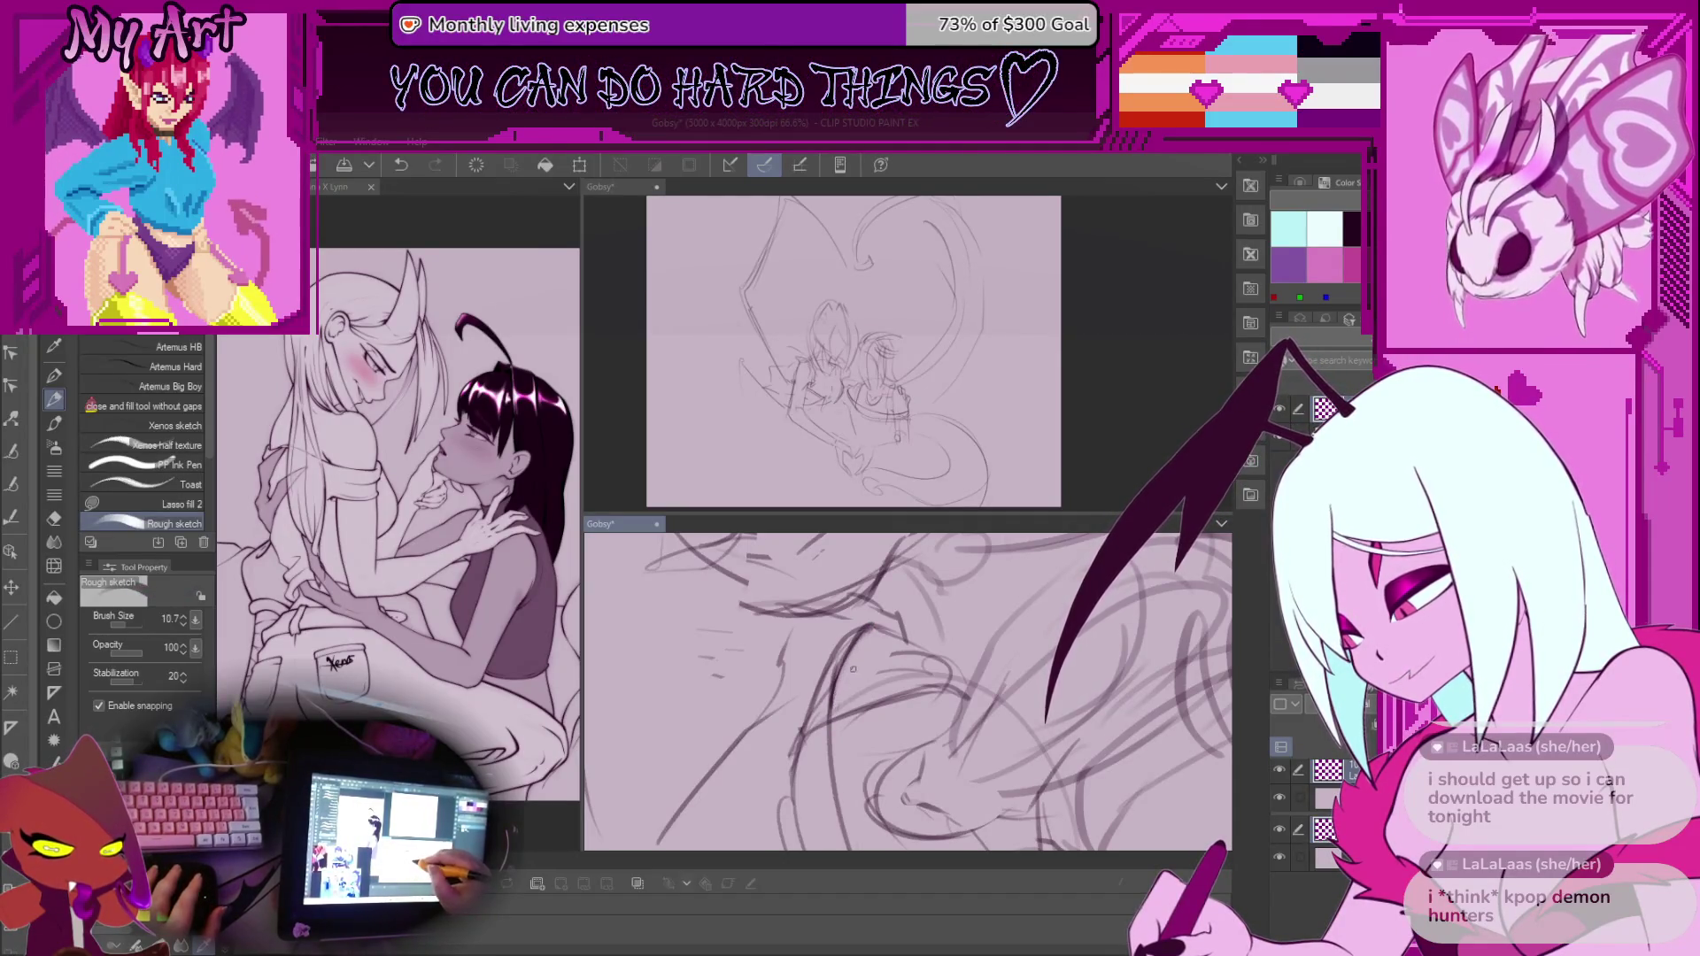
pyautogui.hotkey('ctrl', '-')
pyautogui.hotkey('ctrl', '-')
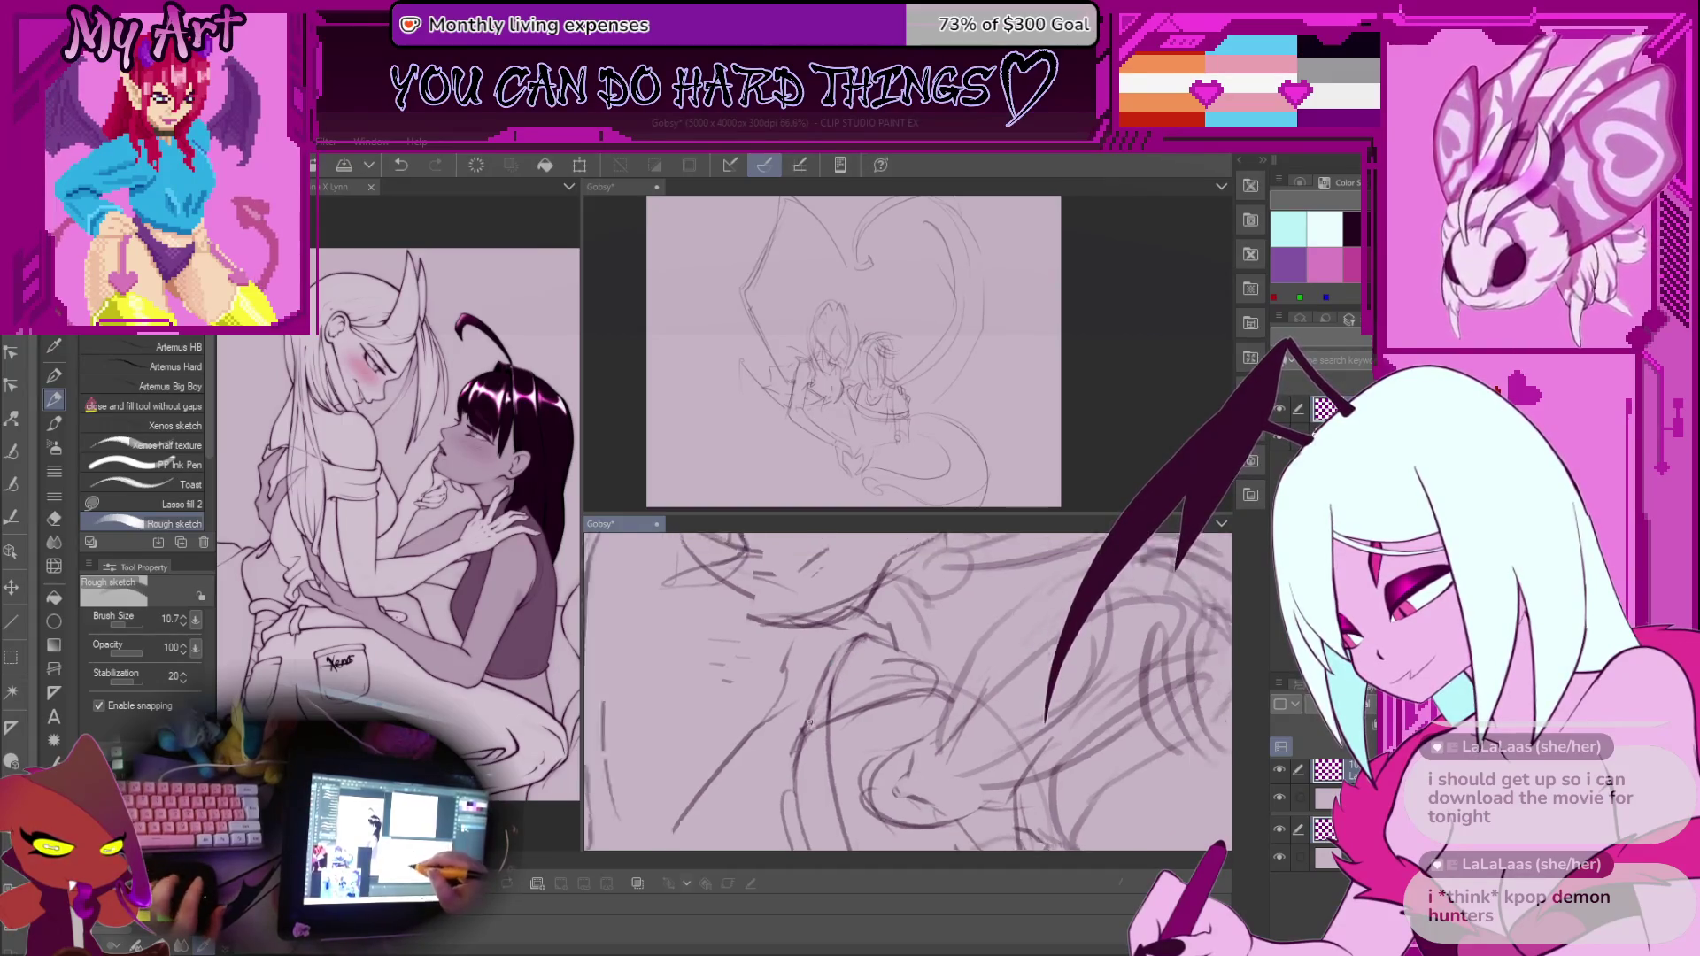
pyautogui.press('m')
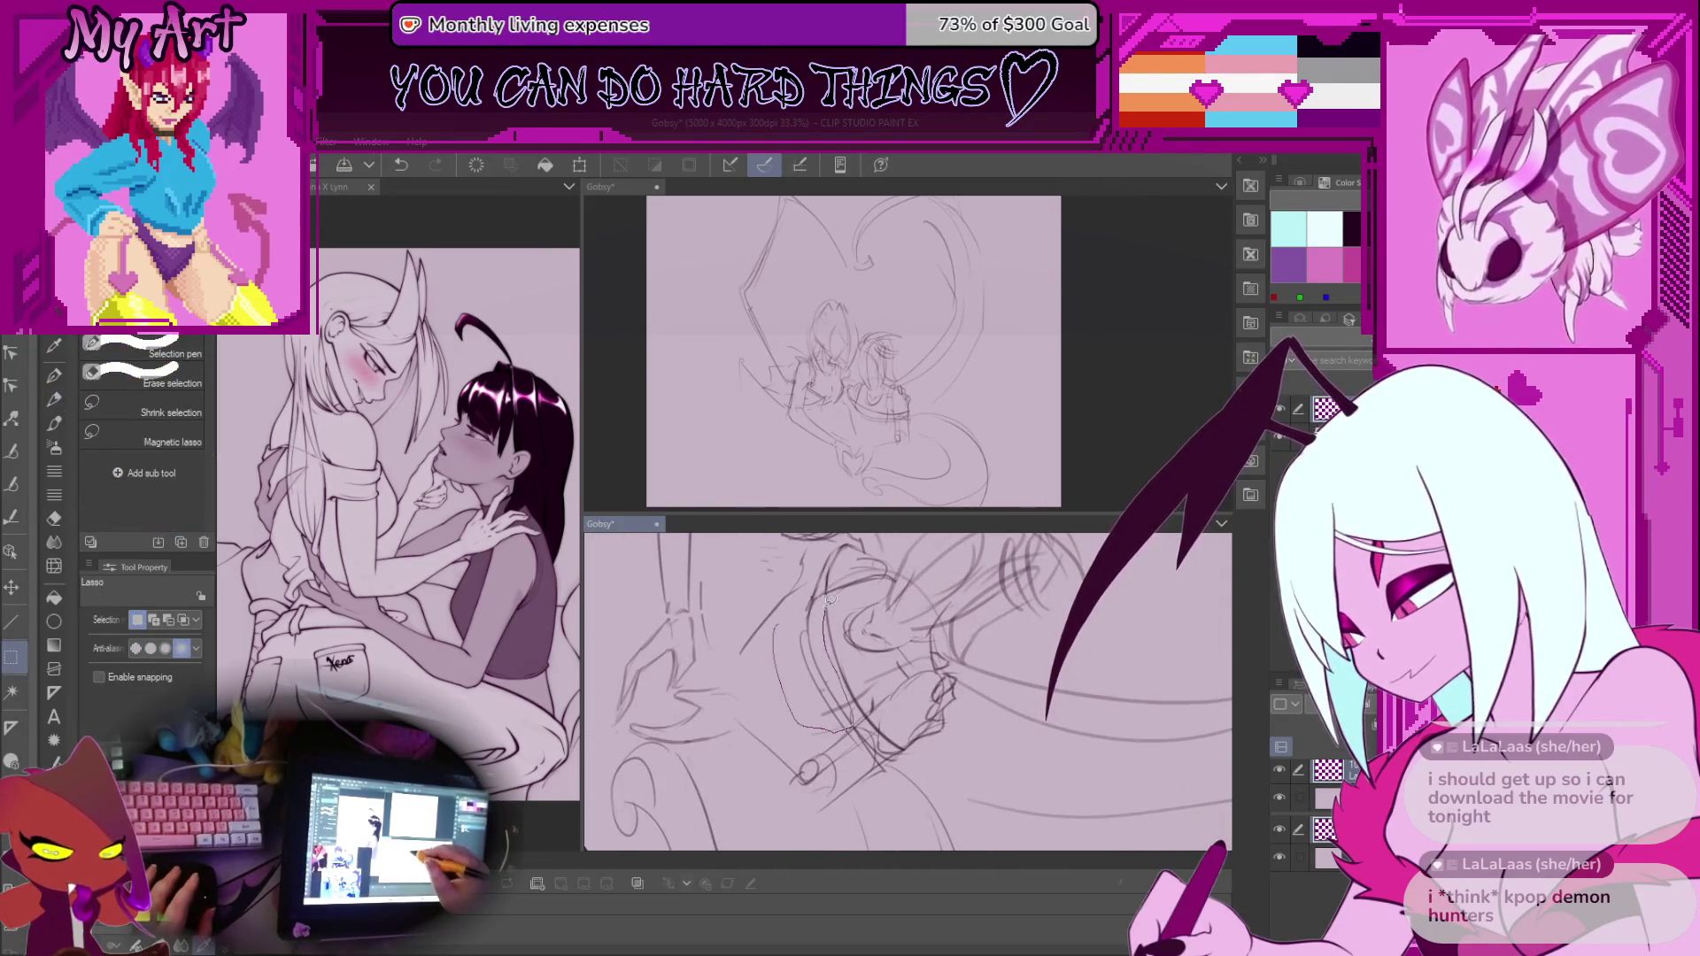
# Return to the rough sketch pen and undo two stray strokes around the faces
pyautogui.moveTo(845, 723); pyautogui.dragTo(809, 558)
pyautogui.press('p')
pyautogui.scroll(2, 809, 558)
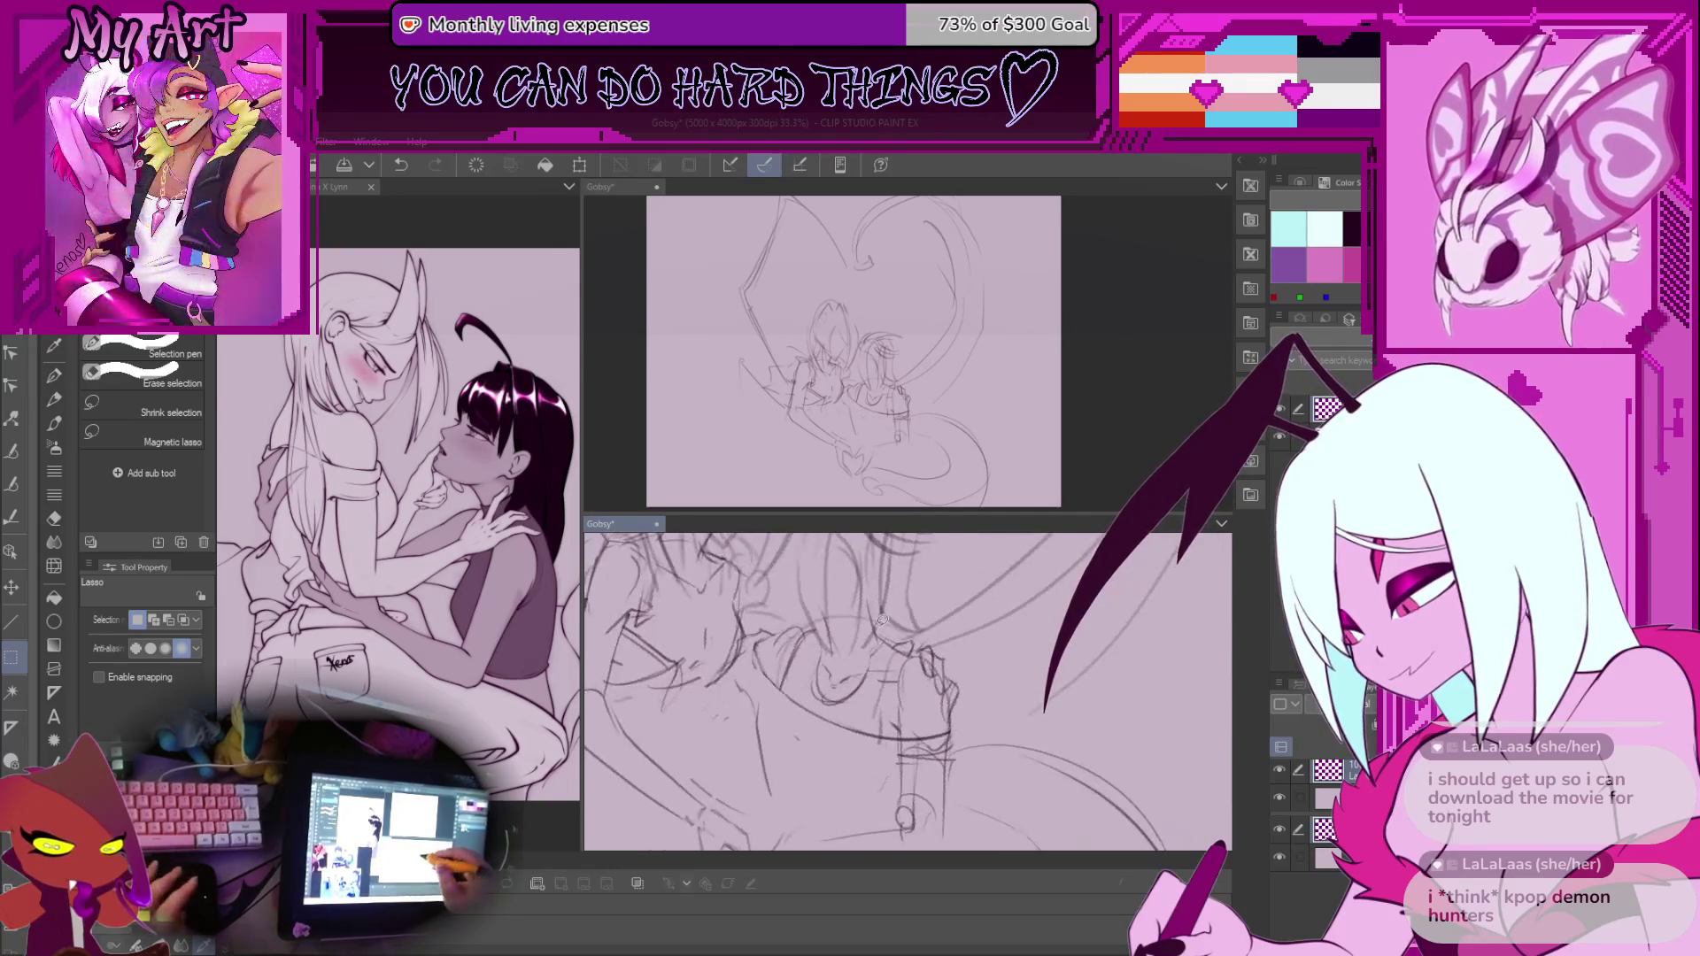
pyautogui.moveTo(940, 659)
pyautogui.mouseDown()
pyautogui.moveTo(912, 736)
pyautogui.moveTo(858, 748)
pyautogui.mouseUp()
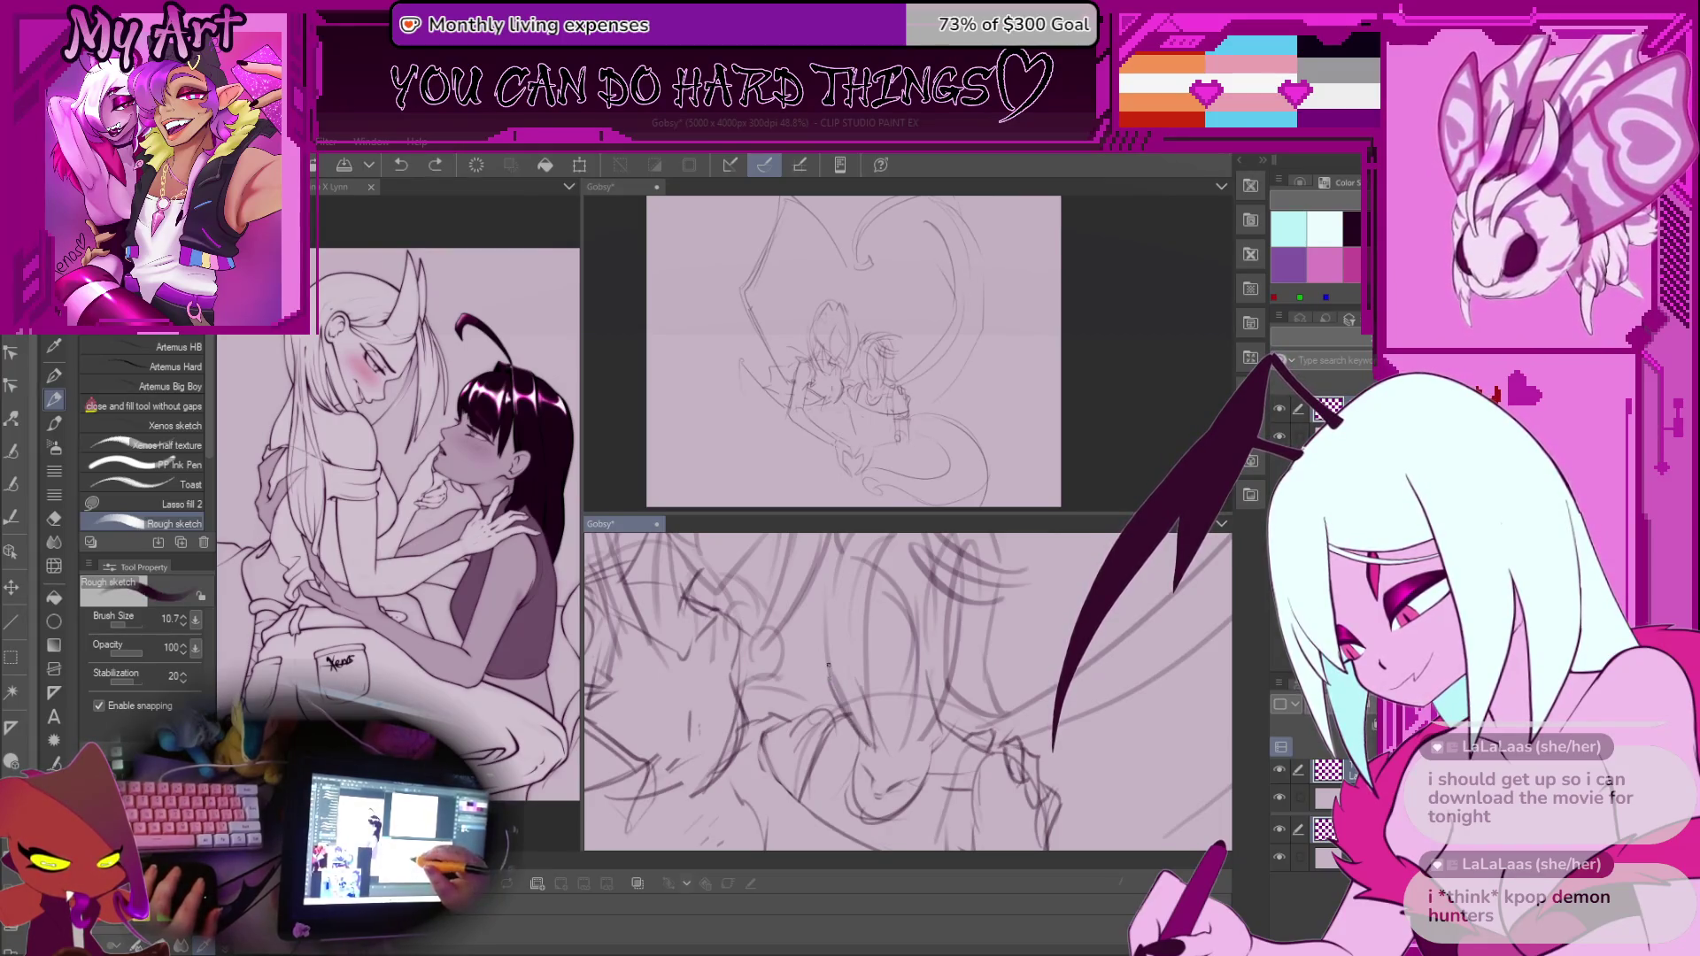
pyautogui.hotkey('ctrl', 'z')
pyautogui.moveTo(858, 659)
pyautogui.mouseDown()
pyautogui.moveTo(776, 638)
pyautogui.moveTo(791, 647)
pyautogui.mouseUp()
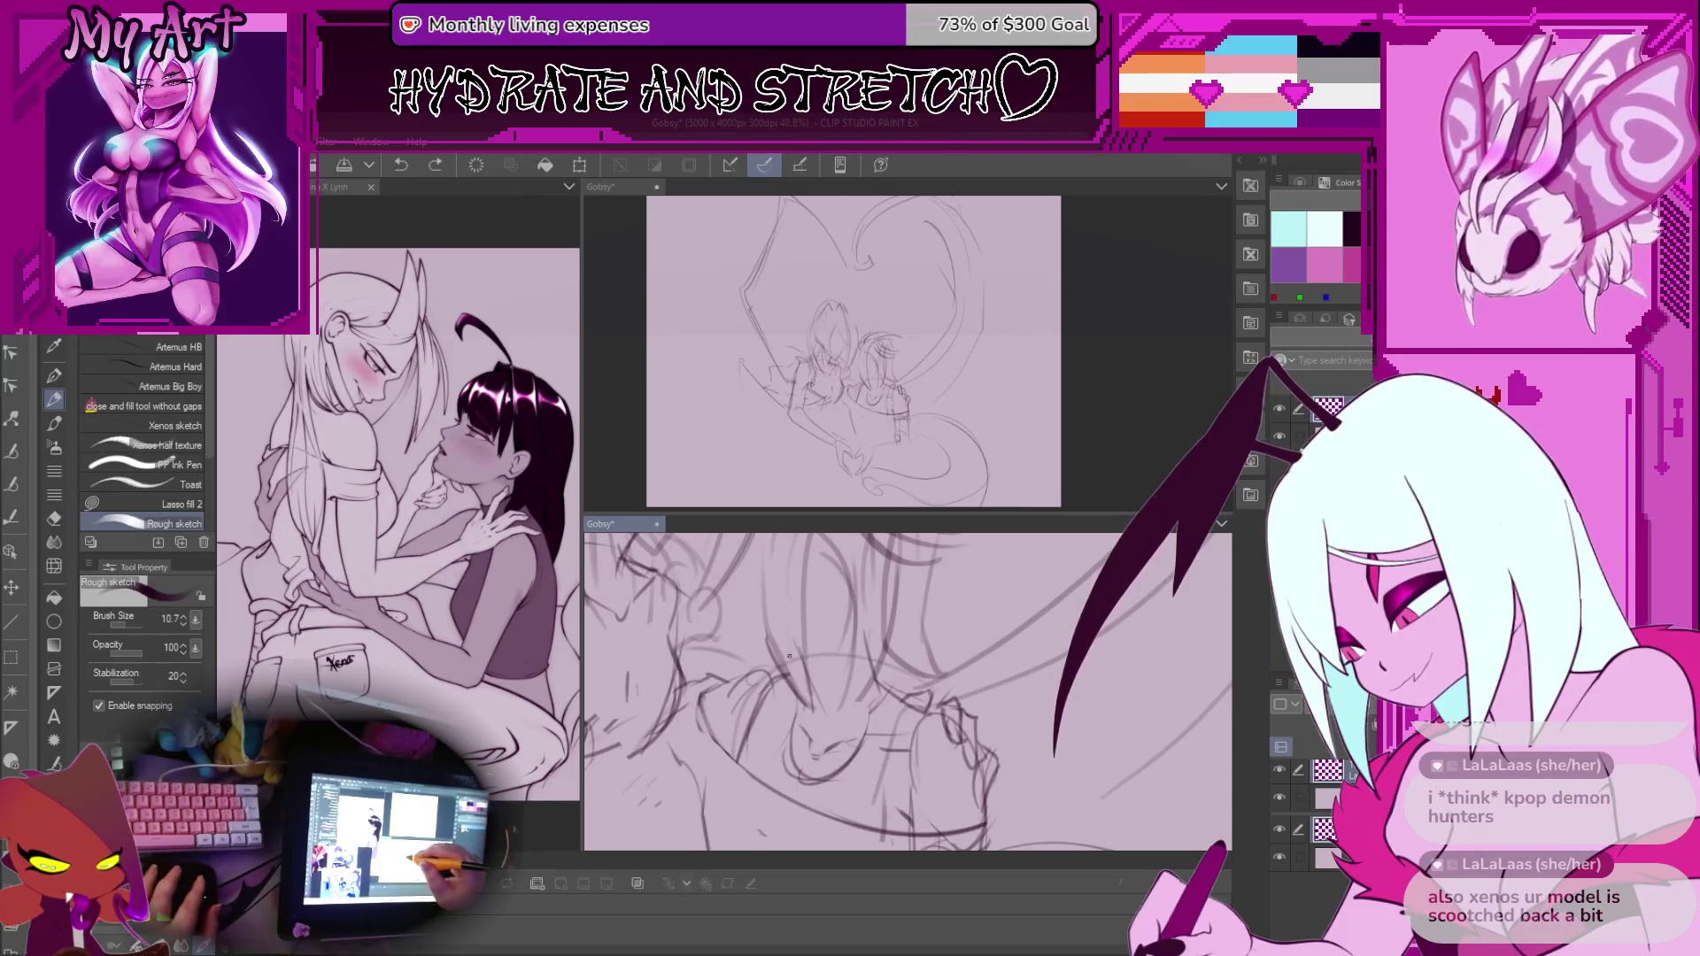
pyautogui.hotkey('ctrl', 'z')
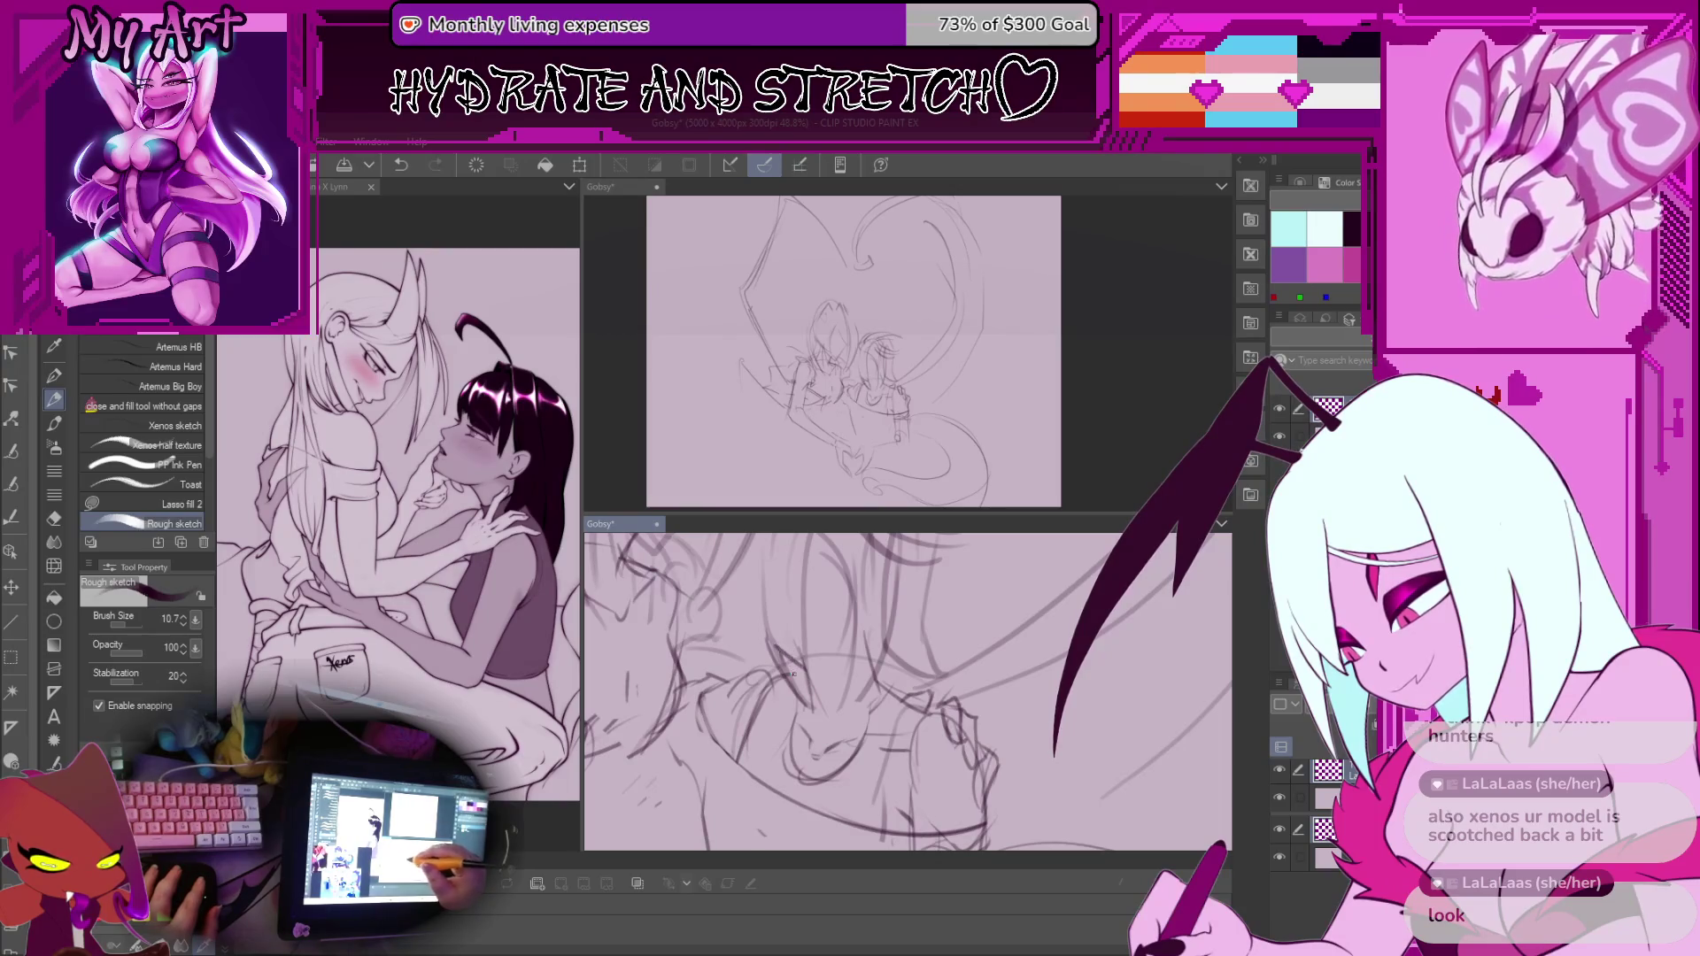
# Undo more small marks near the face and save the Gobsy file
pyautogui.scroll(2, 795, 672)
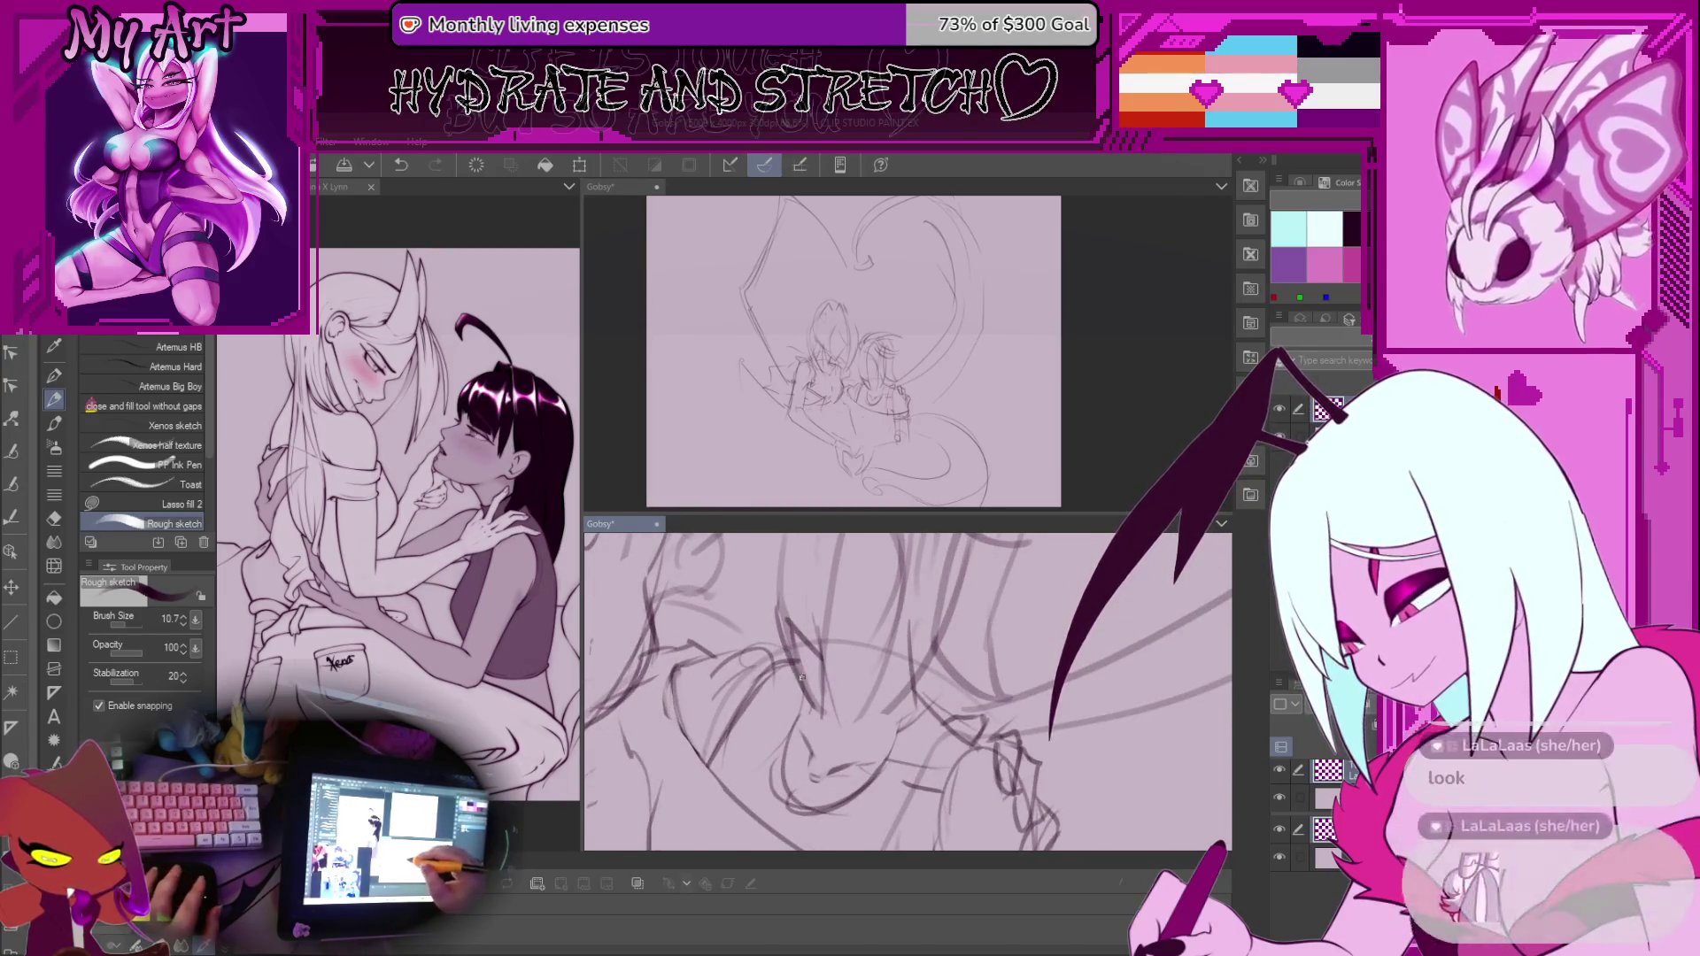
pyautogui.hotkey('ctrl', 'z')
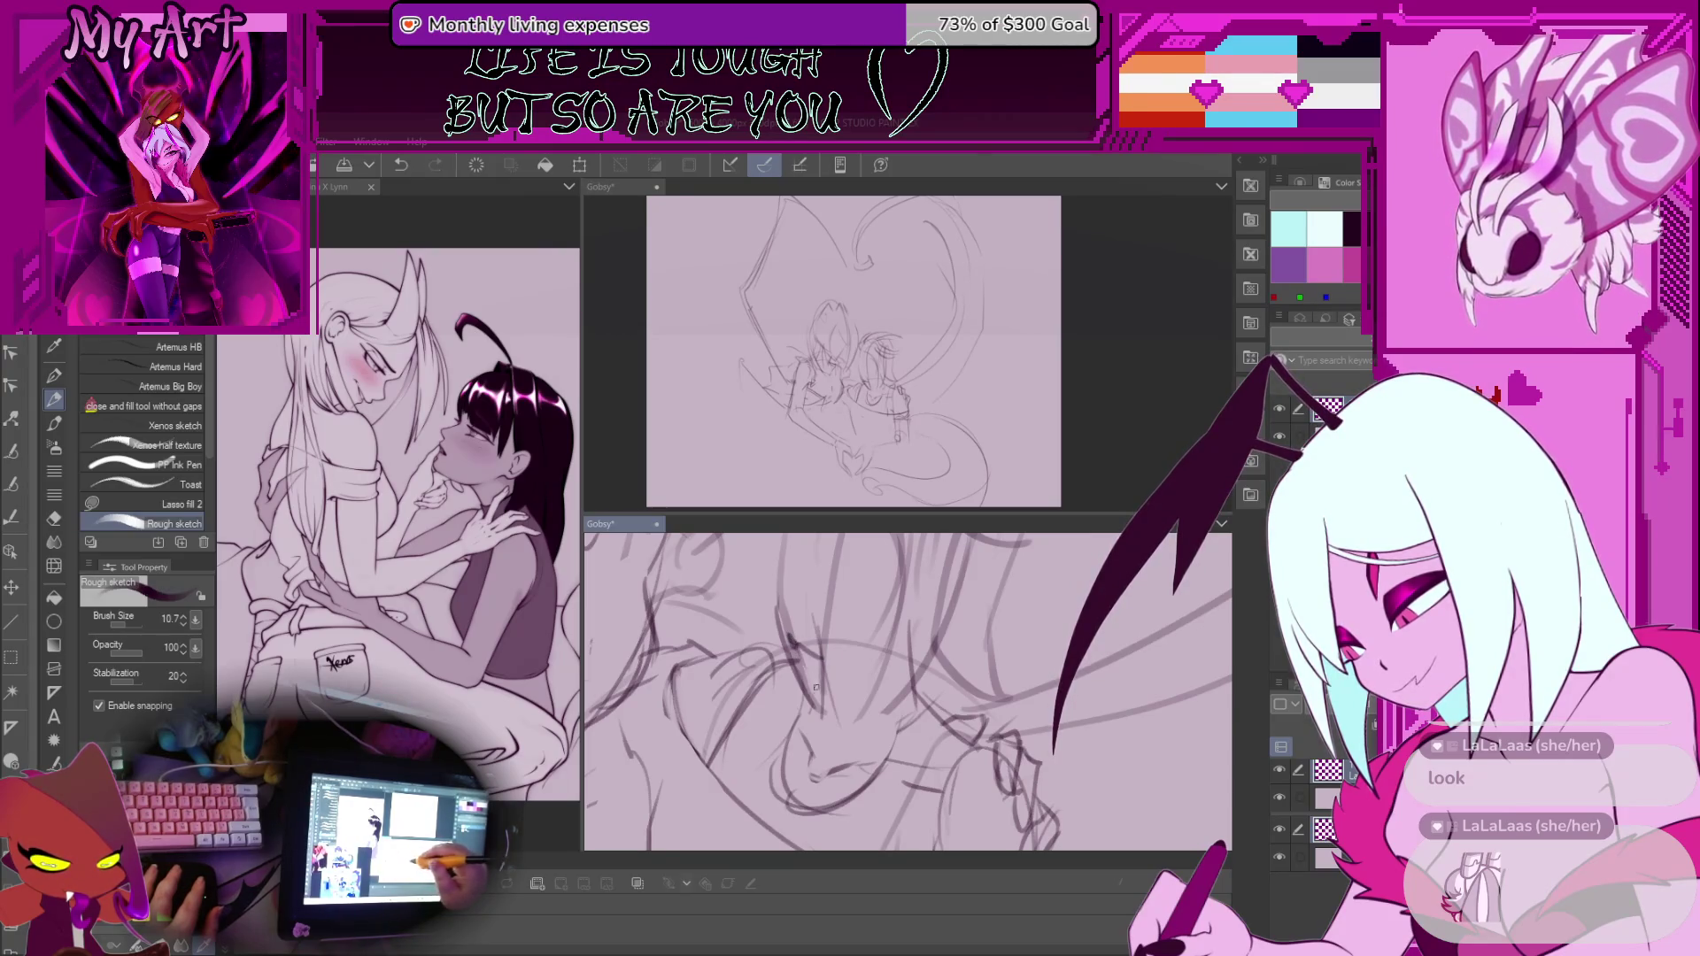
pyautogui.hotkey('ctrl', 'z')
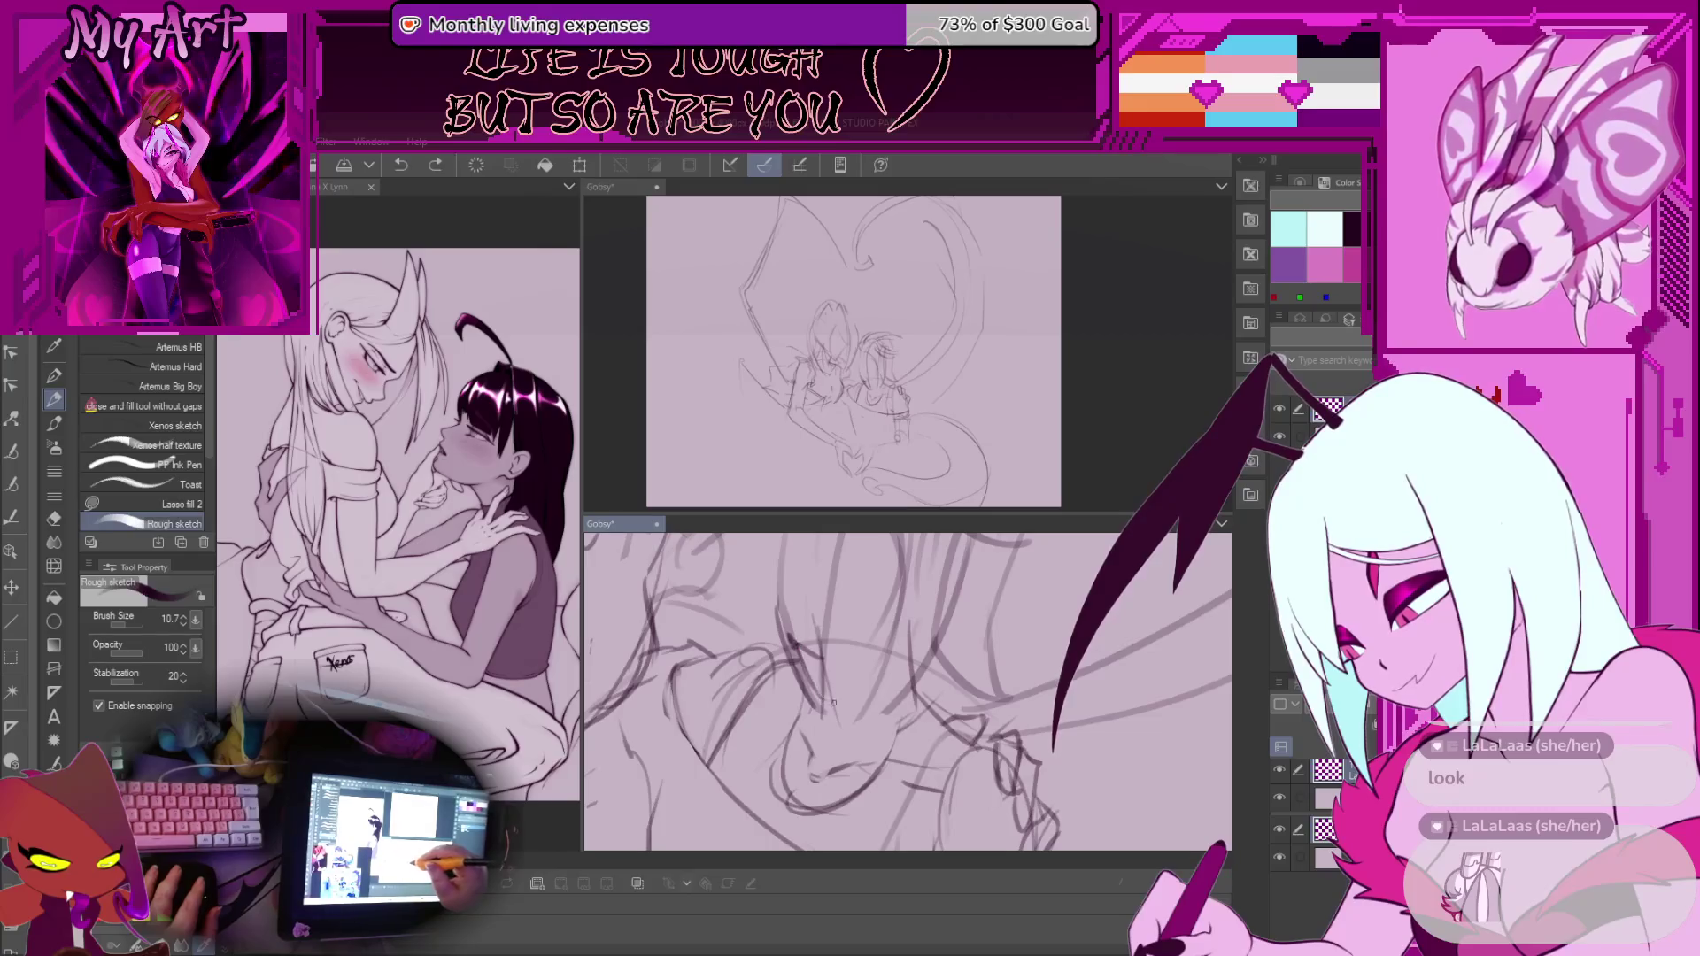
pyautogui.moveTo(835, 721)
pyautogui.mouseDown()
pyautogui.moveTo(811, 705)
pyautogui.moveTo(948, 723)
pyautogui.mouseUp()
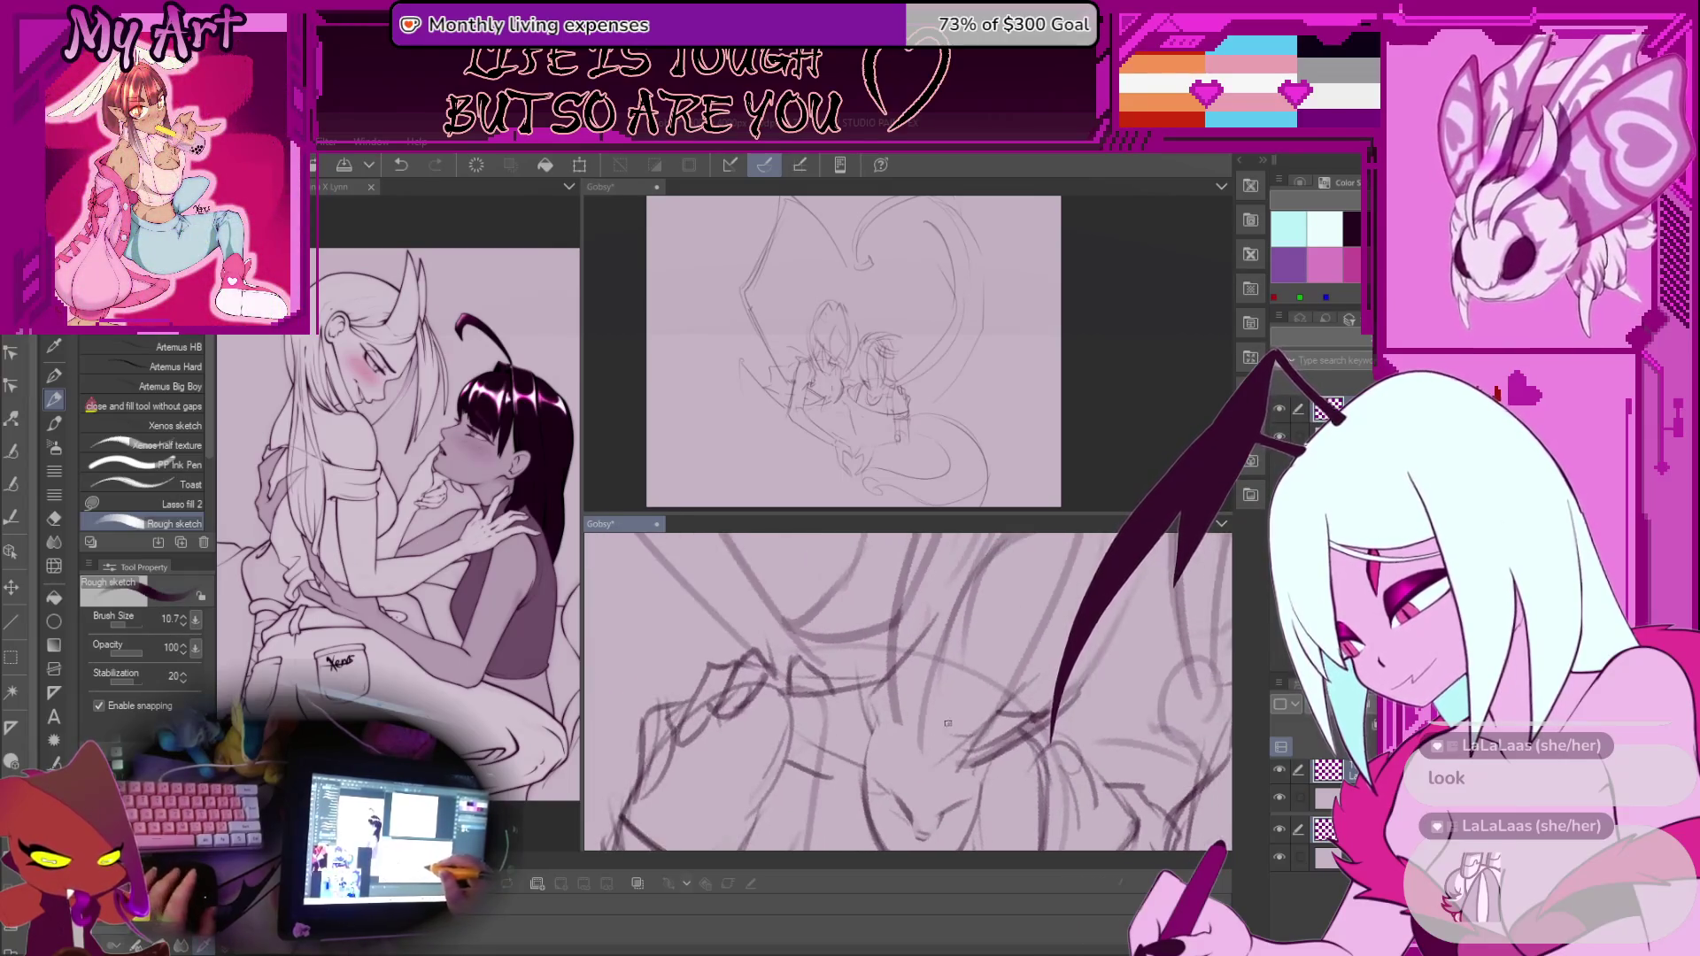
pyautogui.hotkey('ctrl', 'z')
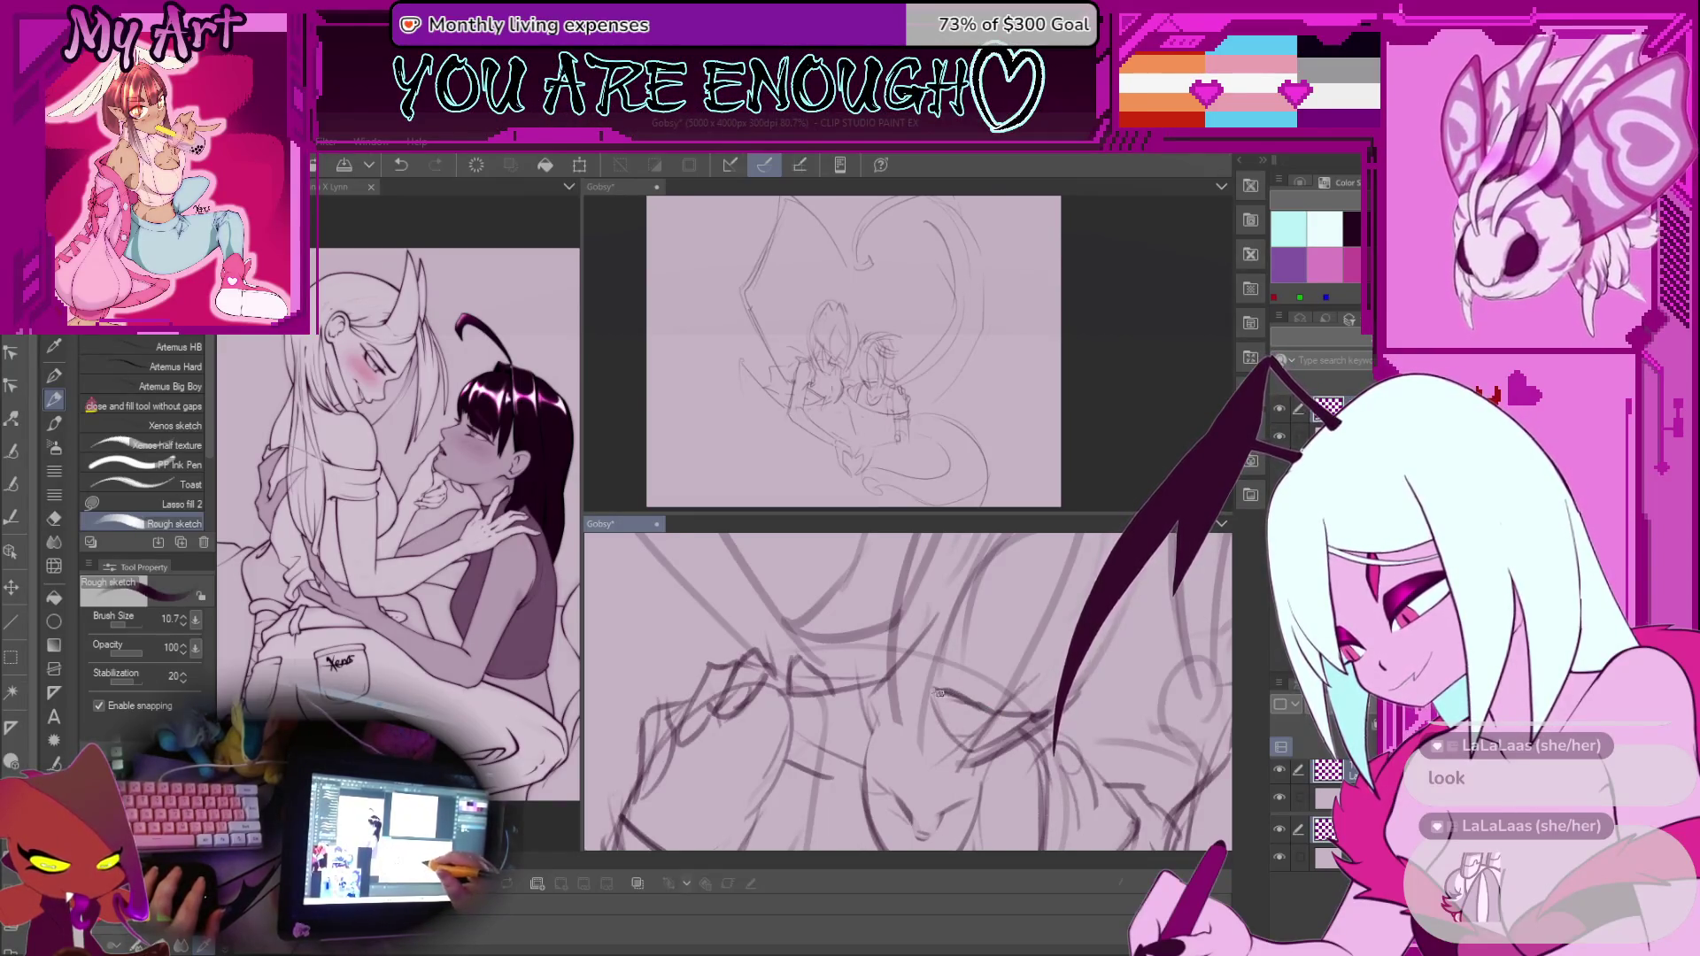
pyautogui.moveTo(972, 699); pyautogui.dragTo(951, 702)
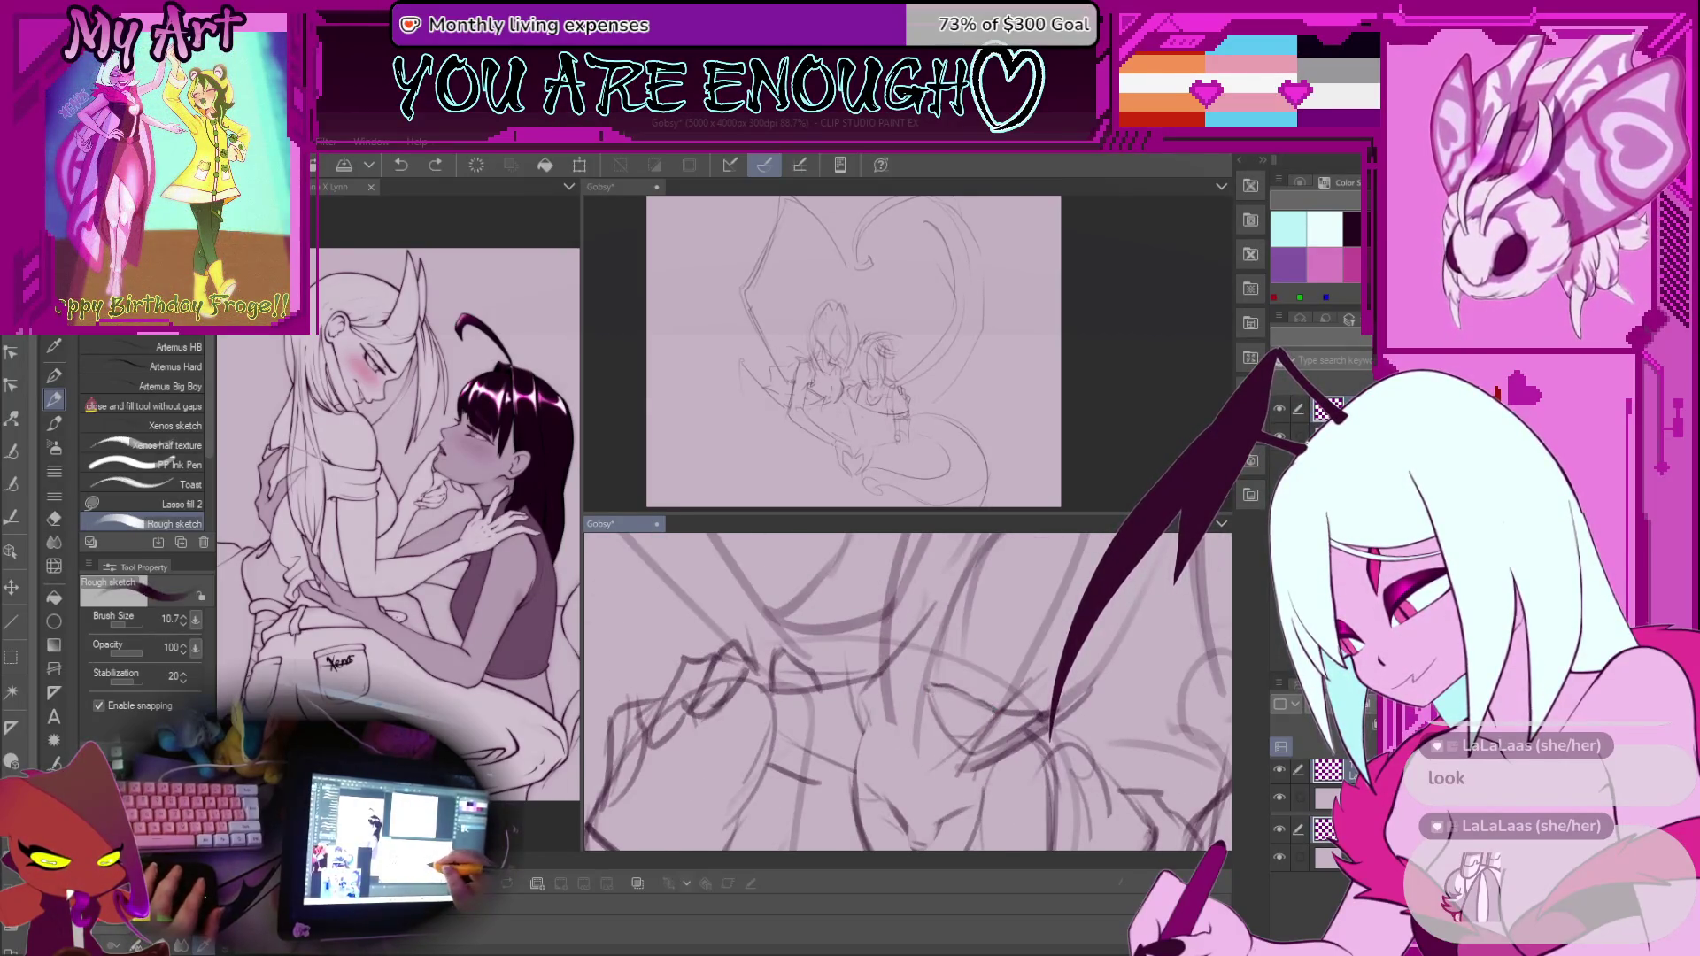
pyautogui.moveTo(965, 690); pyautogui.dragTo(984, 657)
pyautogui.hotkey('ctrl', 's')
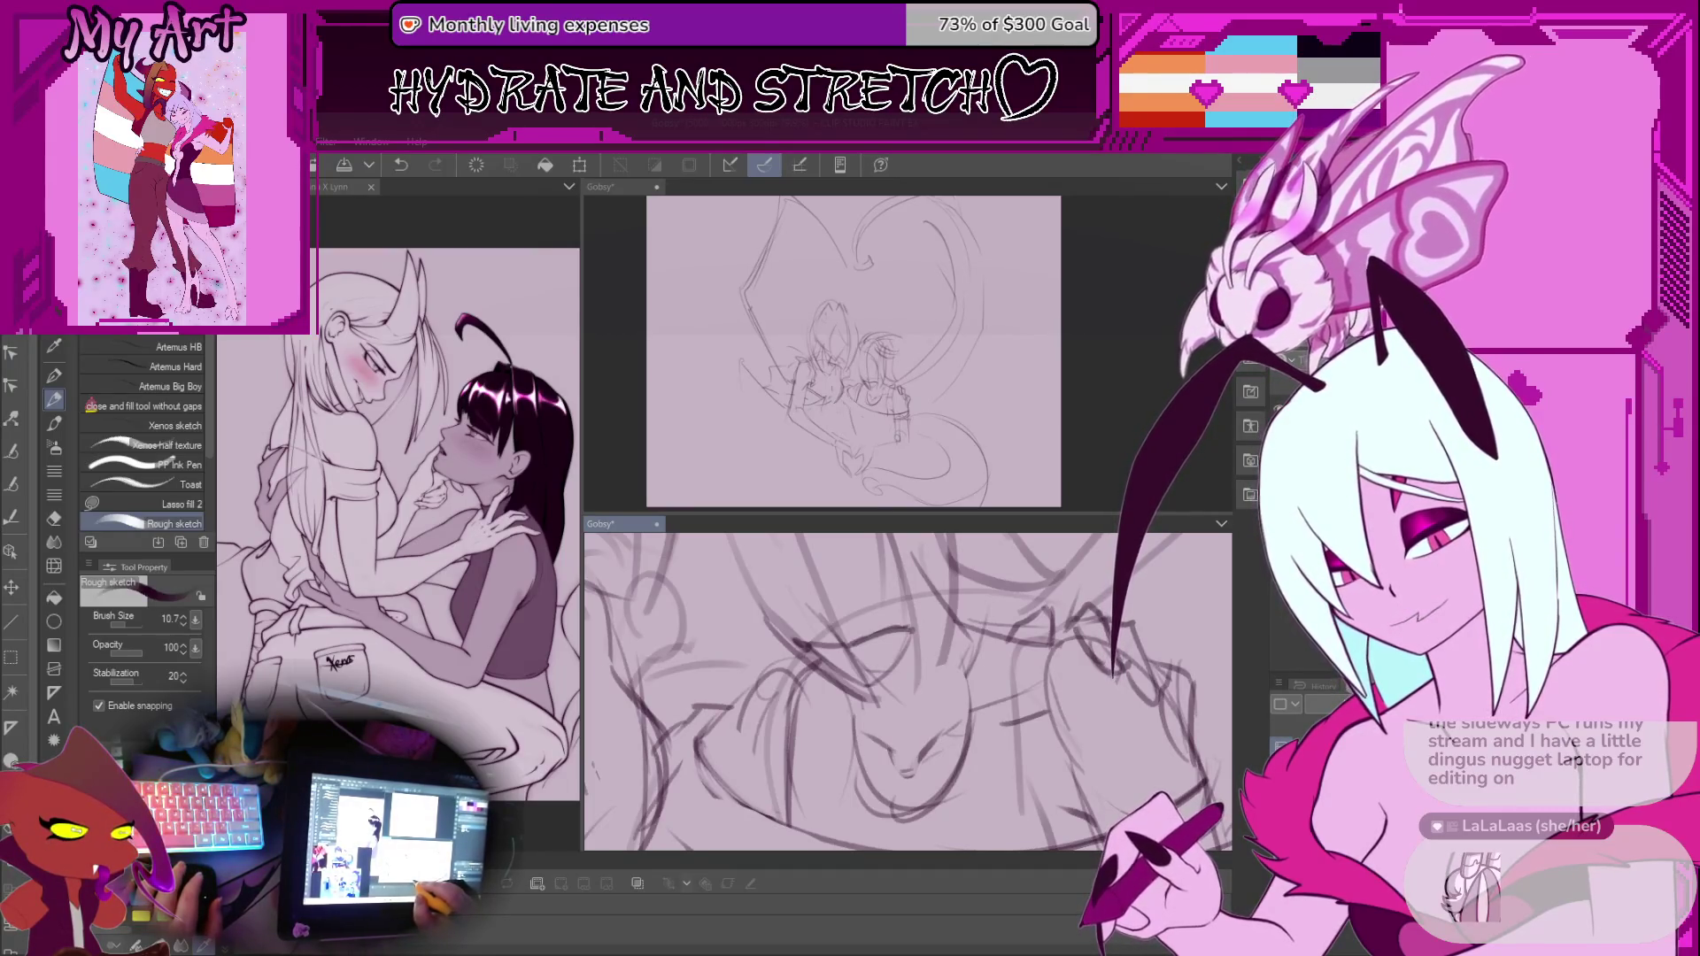
# Rotate the view, undo the last stroke, and tilt toward the faces
pyautogui.moveTo(885, 700)
pyautogui.mouseDown()
pyautogui.moveTo(918, 670)
pyautogui.moveTo(912, 635)
pyautogui.moveTo(824, 692)
pyautogui.mouseUp()
pyautogui.hotkey('ctrl', 'z')
pyautogui.moveTo(909, 747)
pyautogui.mouseDown()
pyautogui.moveTo(865, 684)
pyautogui.moveTo(900, 751)
pyautogui.mouseUp()
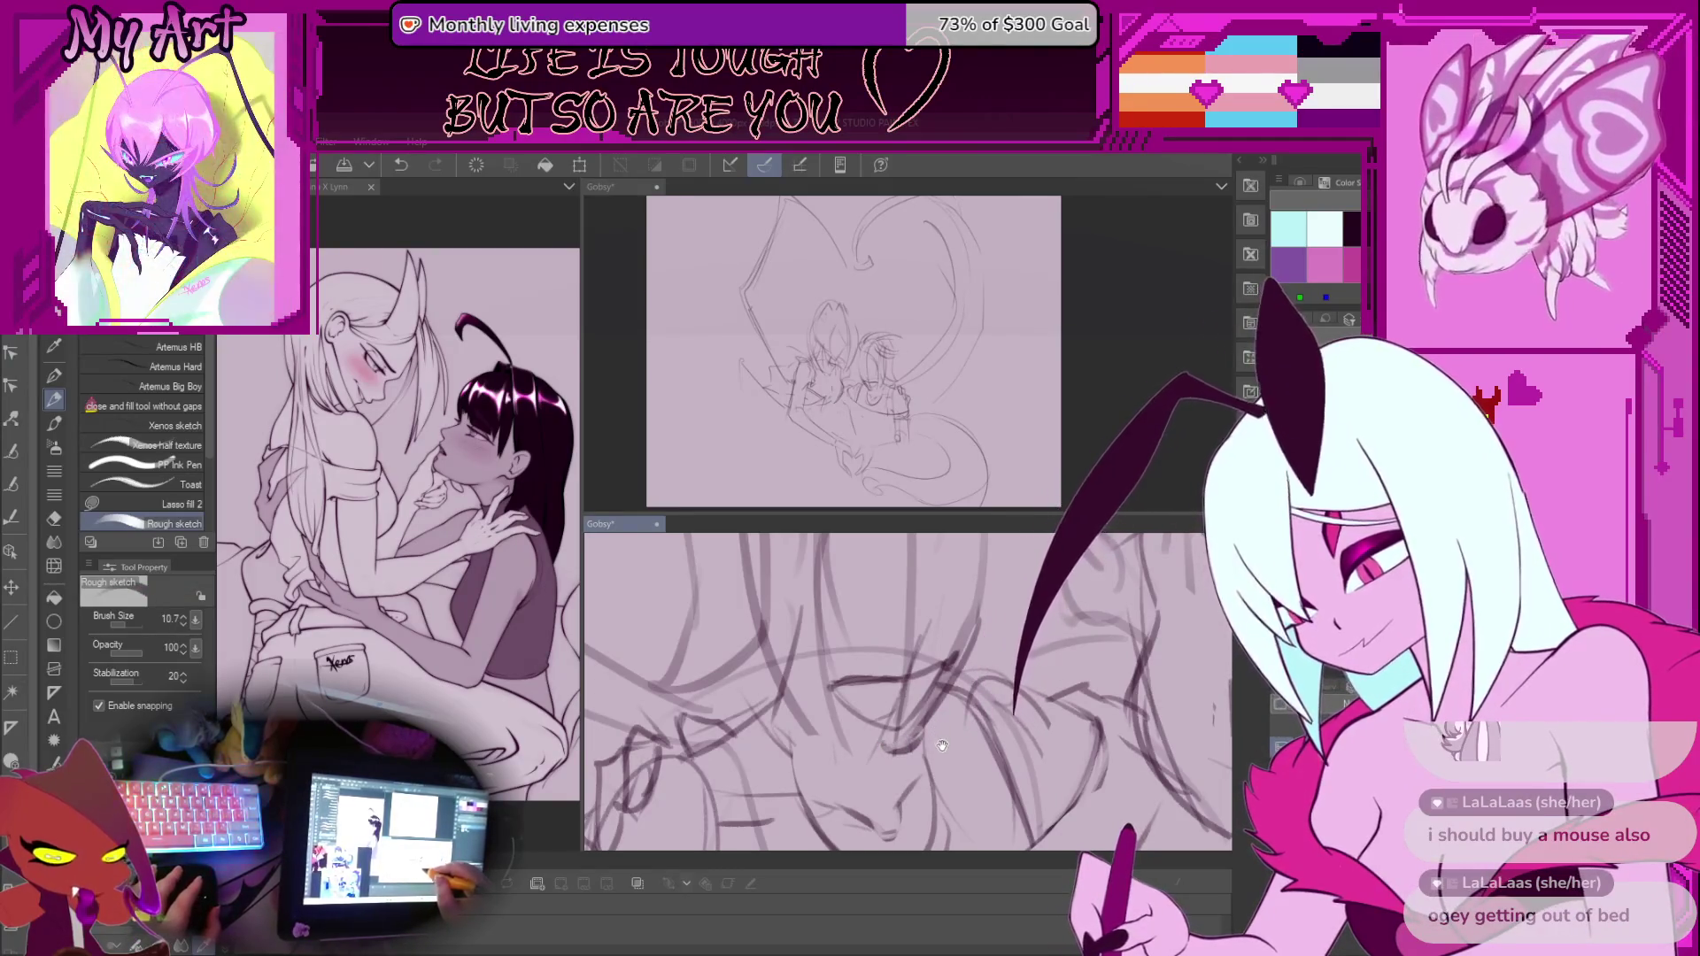
pyautogui.moveTo(942, 746); pyautogui.dragTo(927, 724)
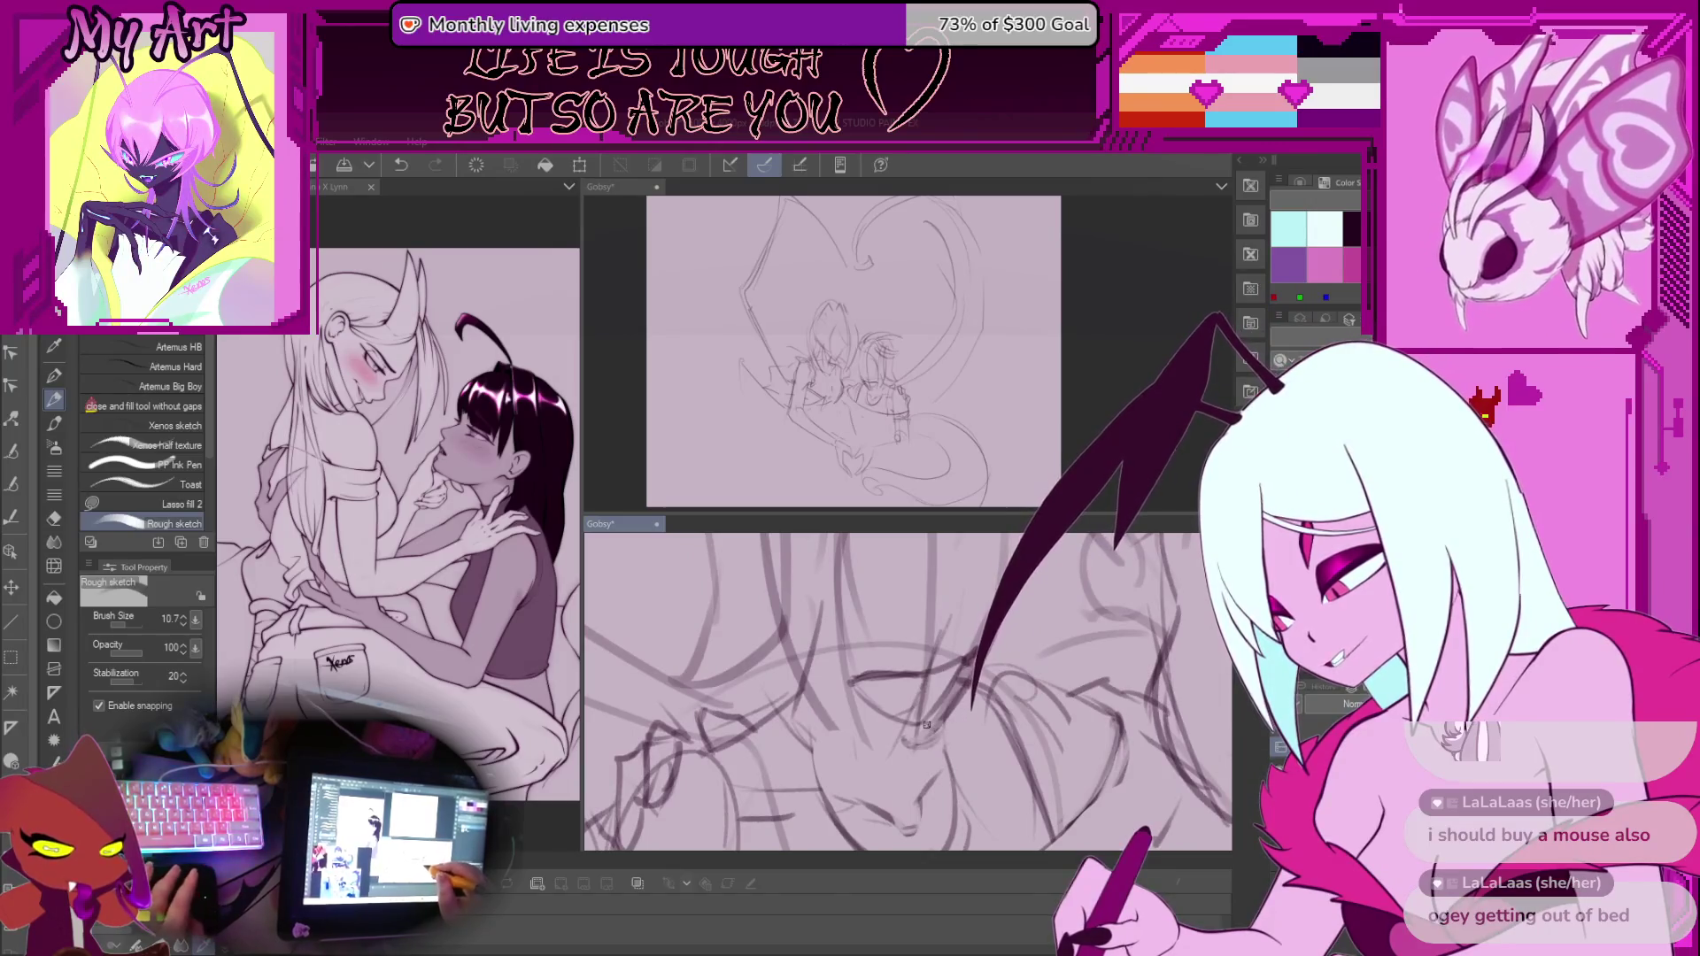
# Draw and undo a short pencil mark near the faces, then undo another action
pyautogui.press('m')
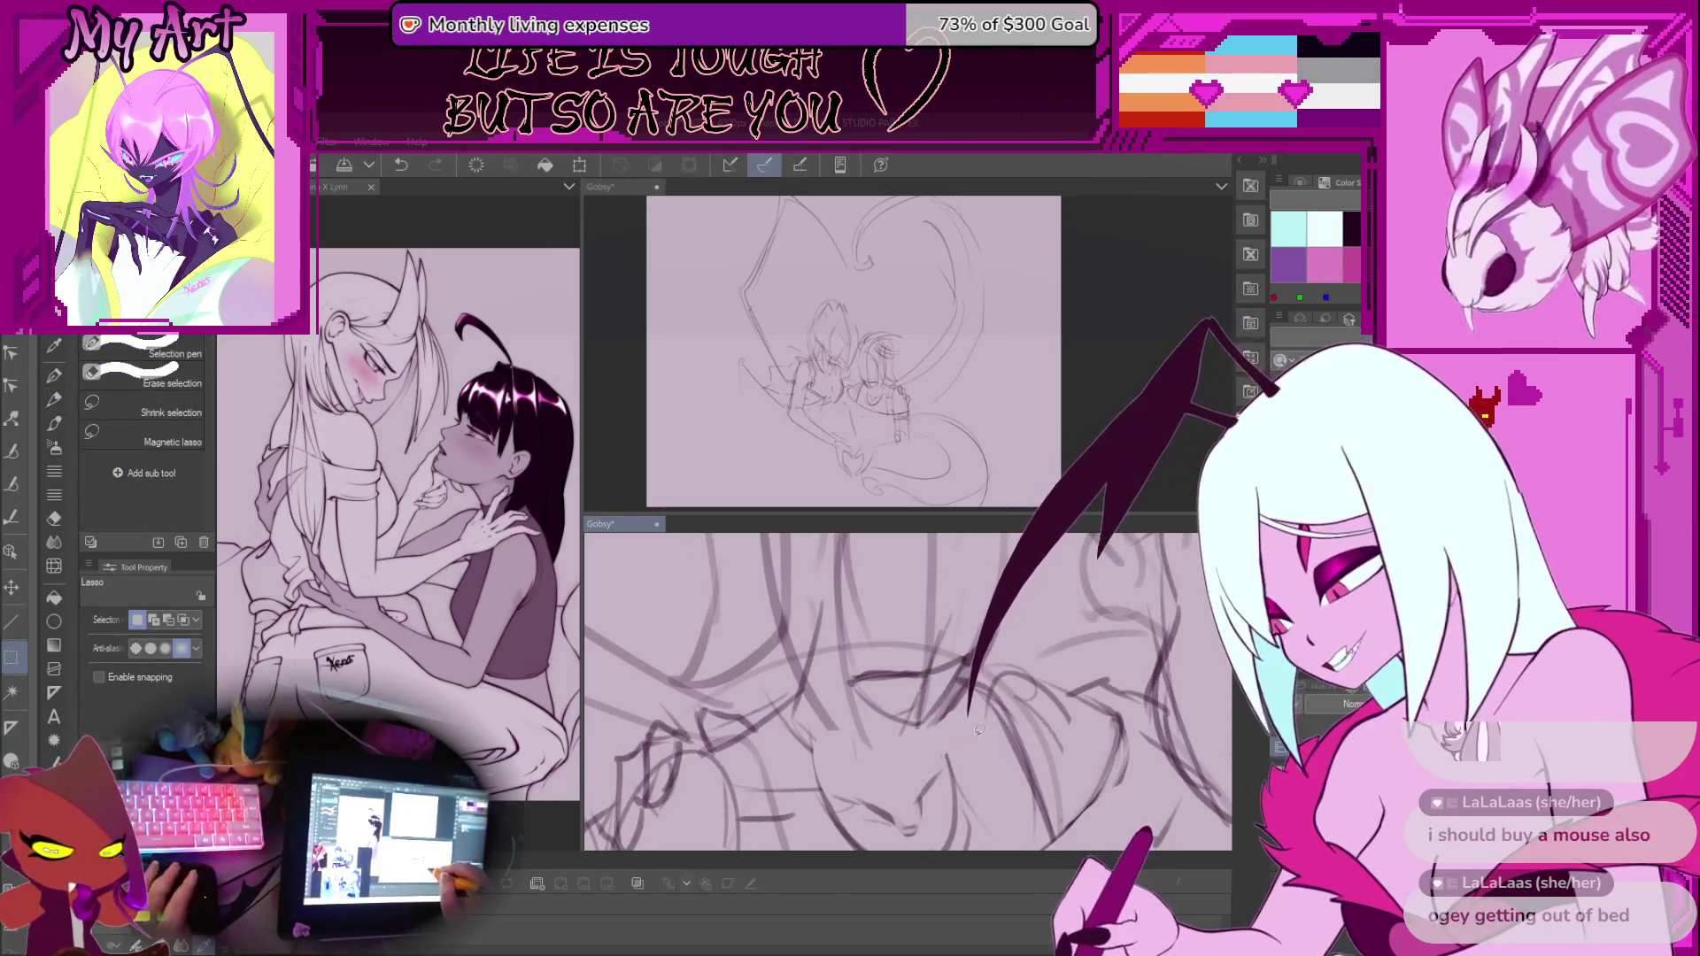
pyautogui.press('p')
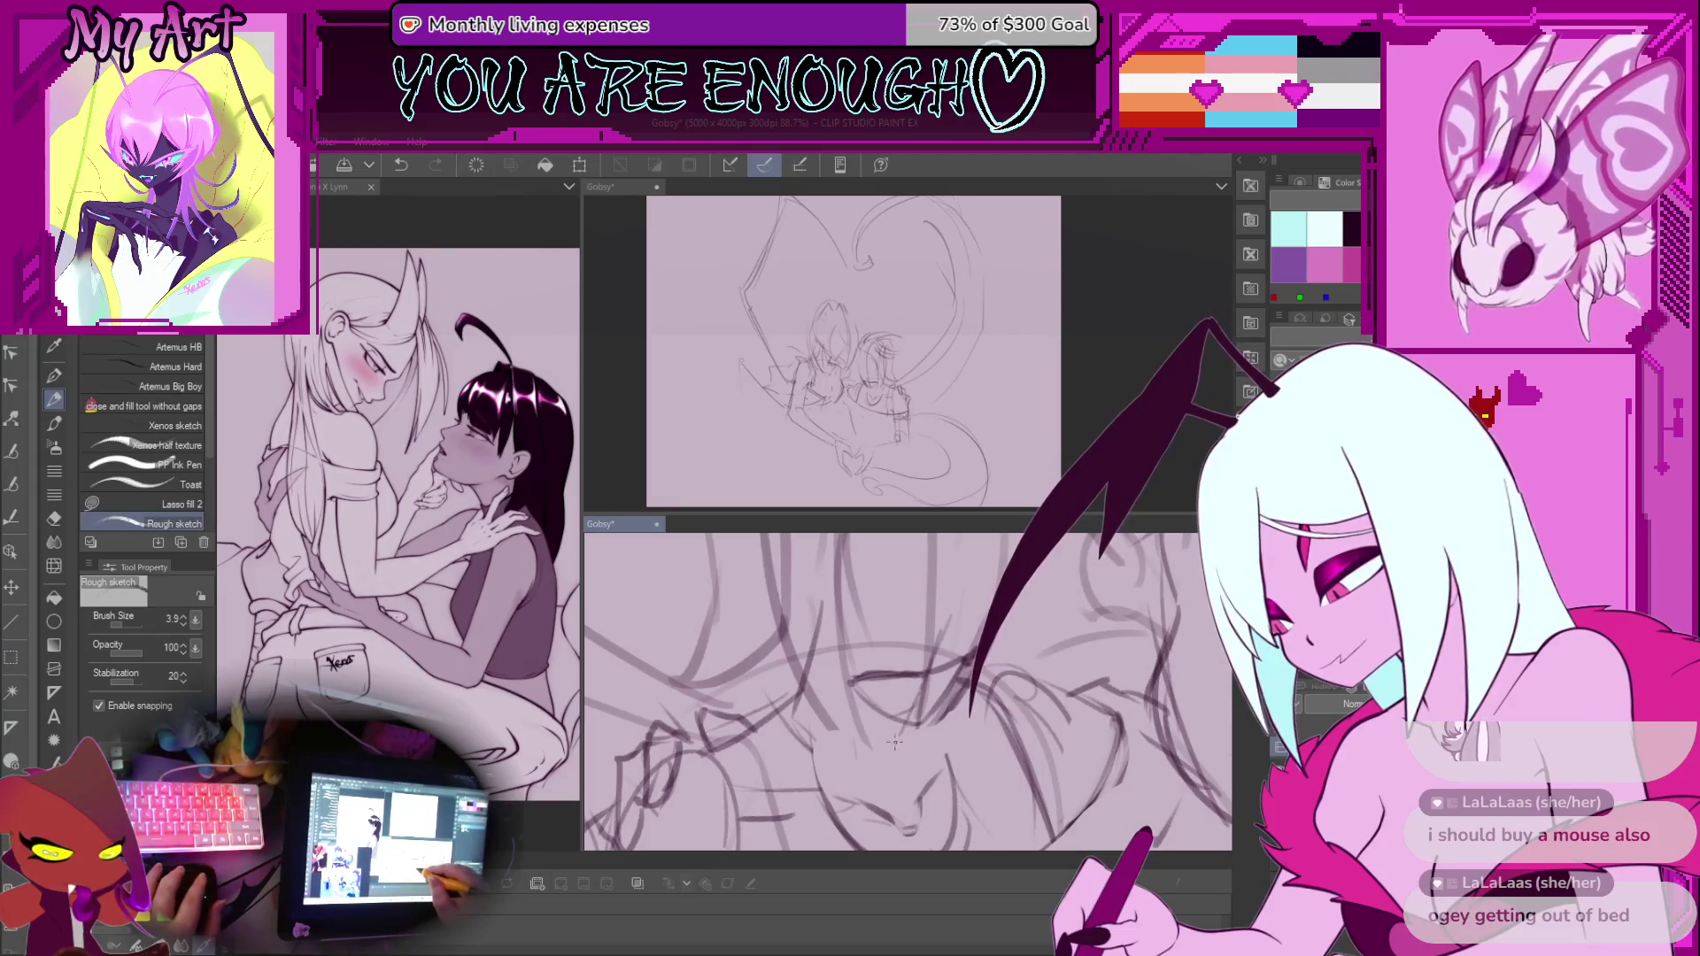
pyautogui.moveTo(888, 751); pyautogui.dragTo(928, 744)
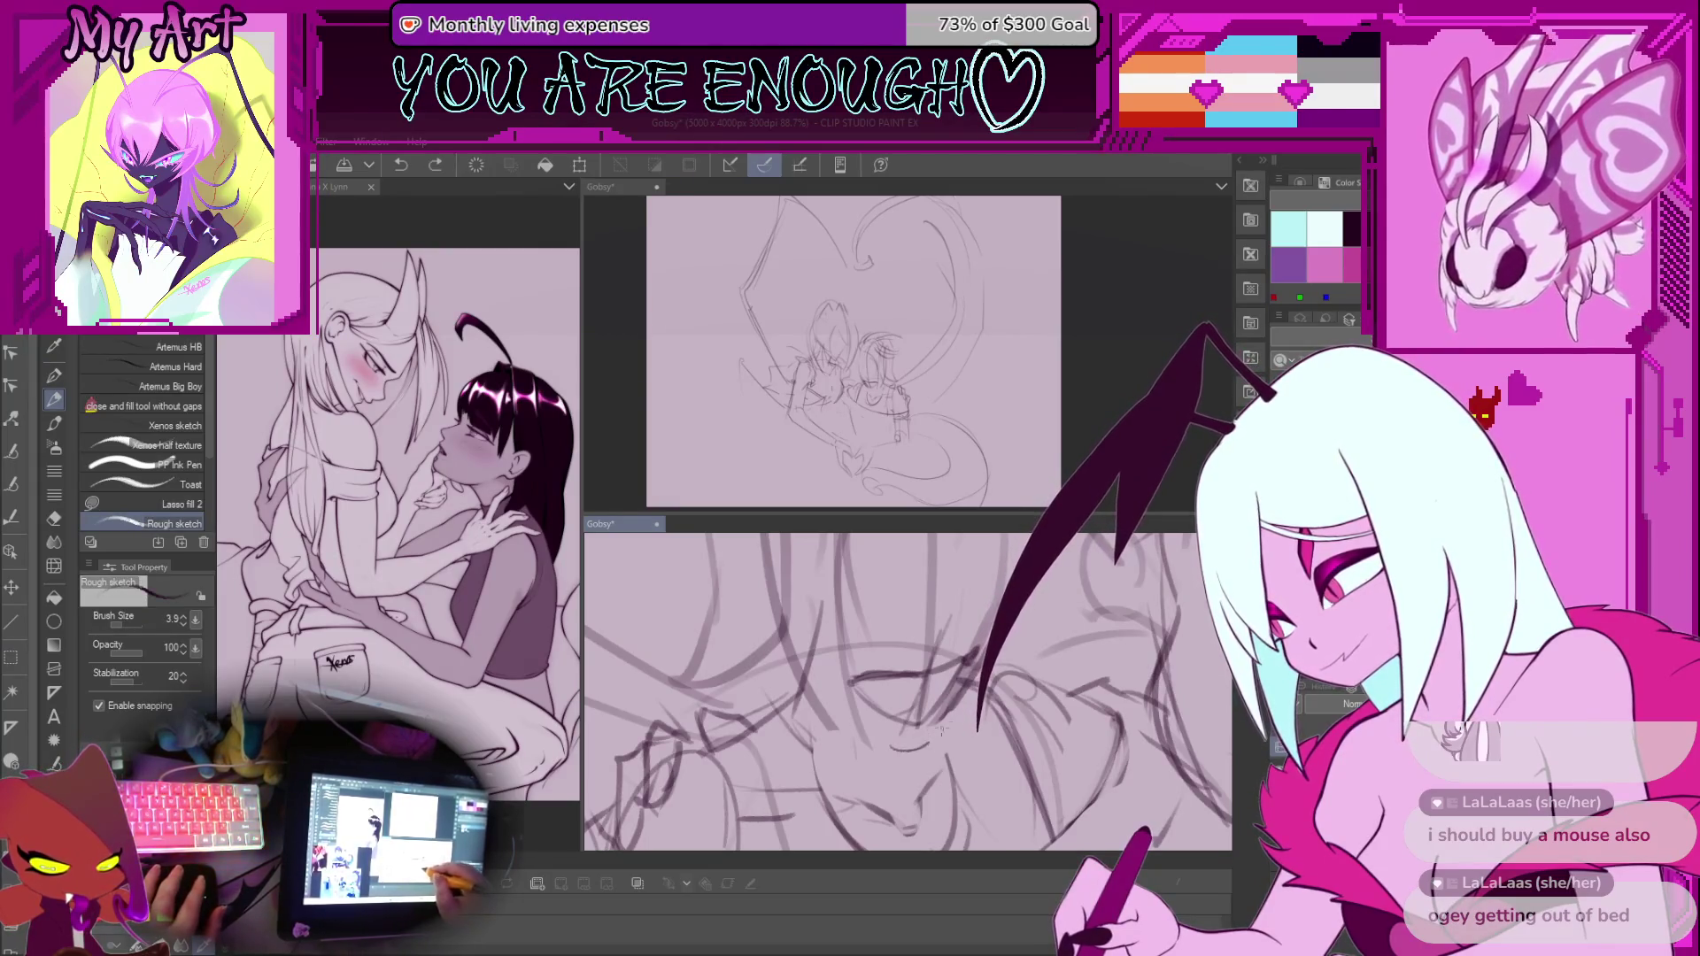
pyautogui.hotkey('ctrl', 'z')
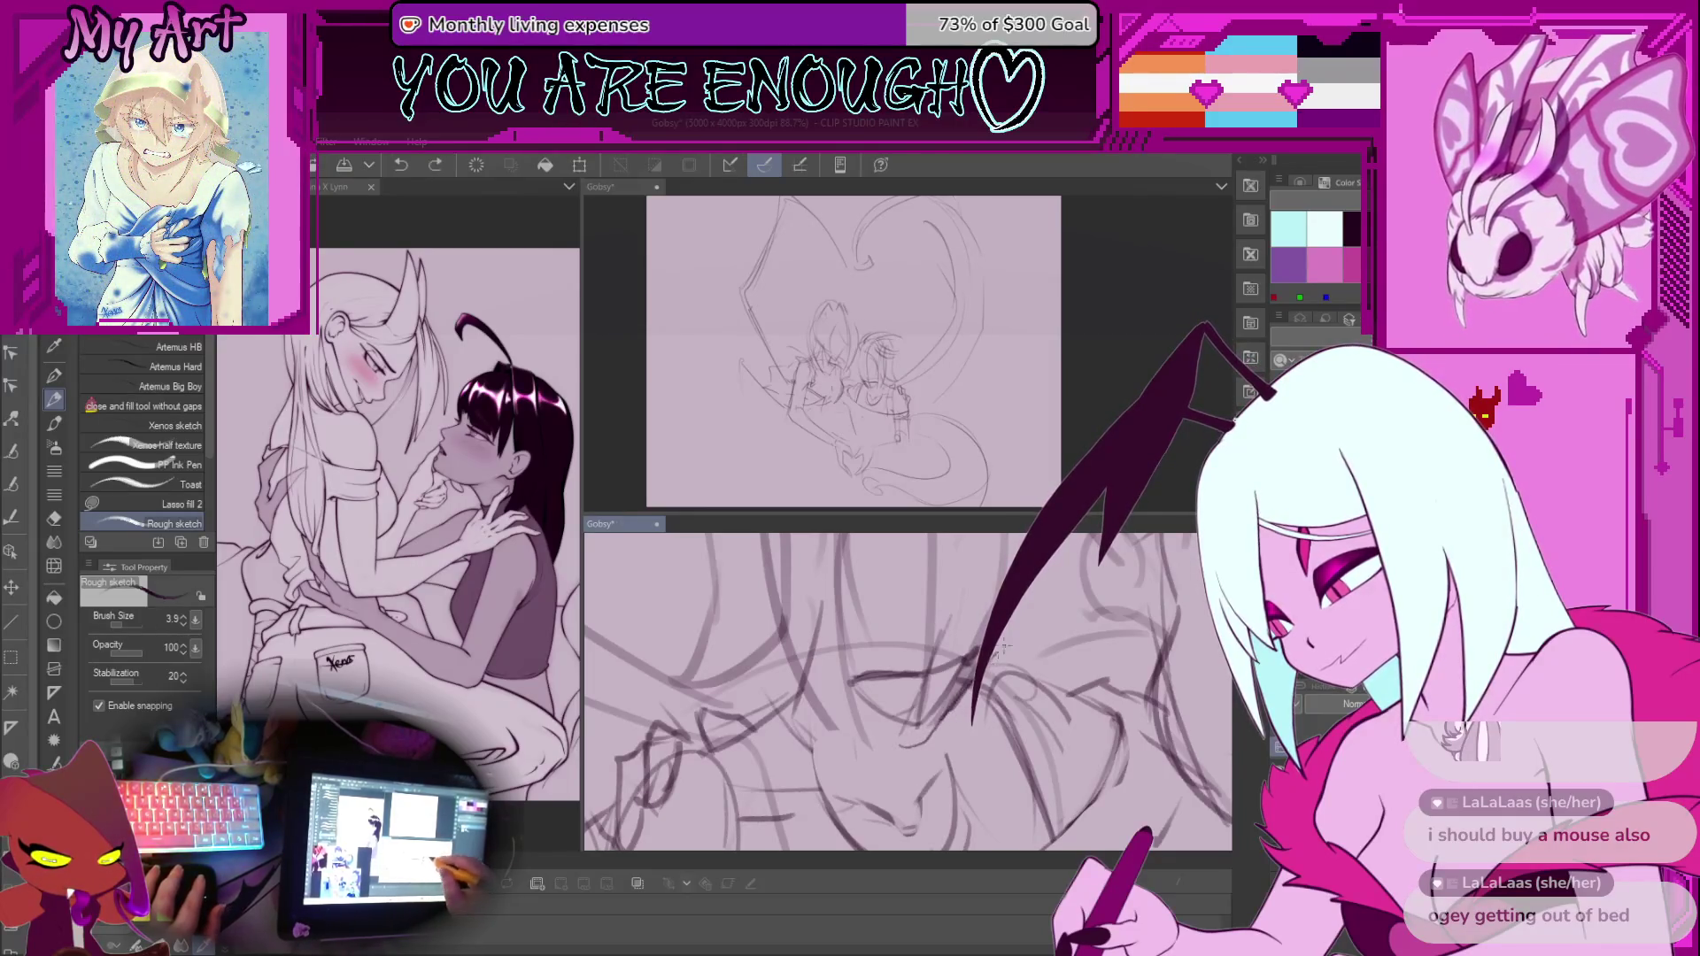
pyautogui.moveTo(998, 653); pyautogui.dragTo(966, 732)
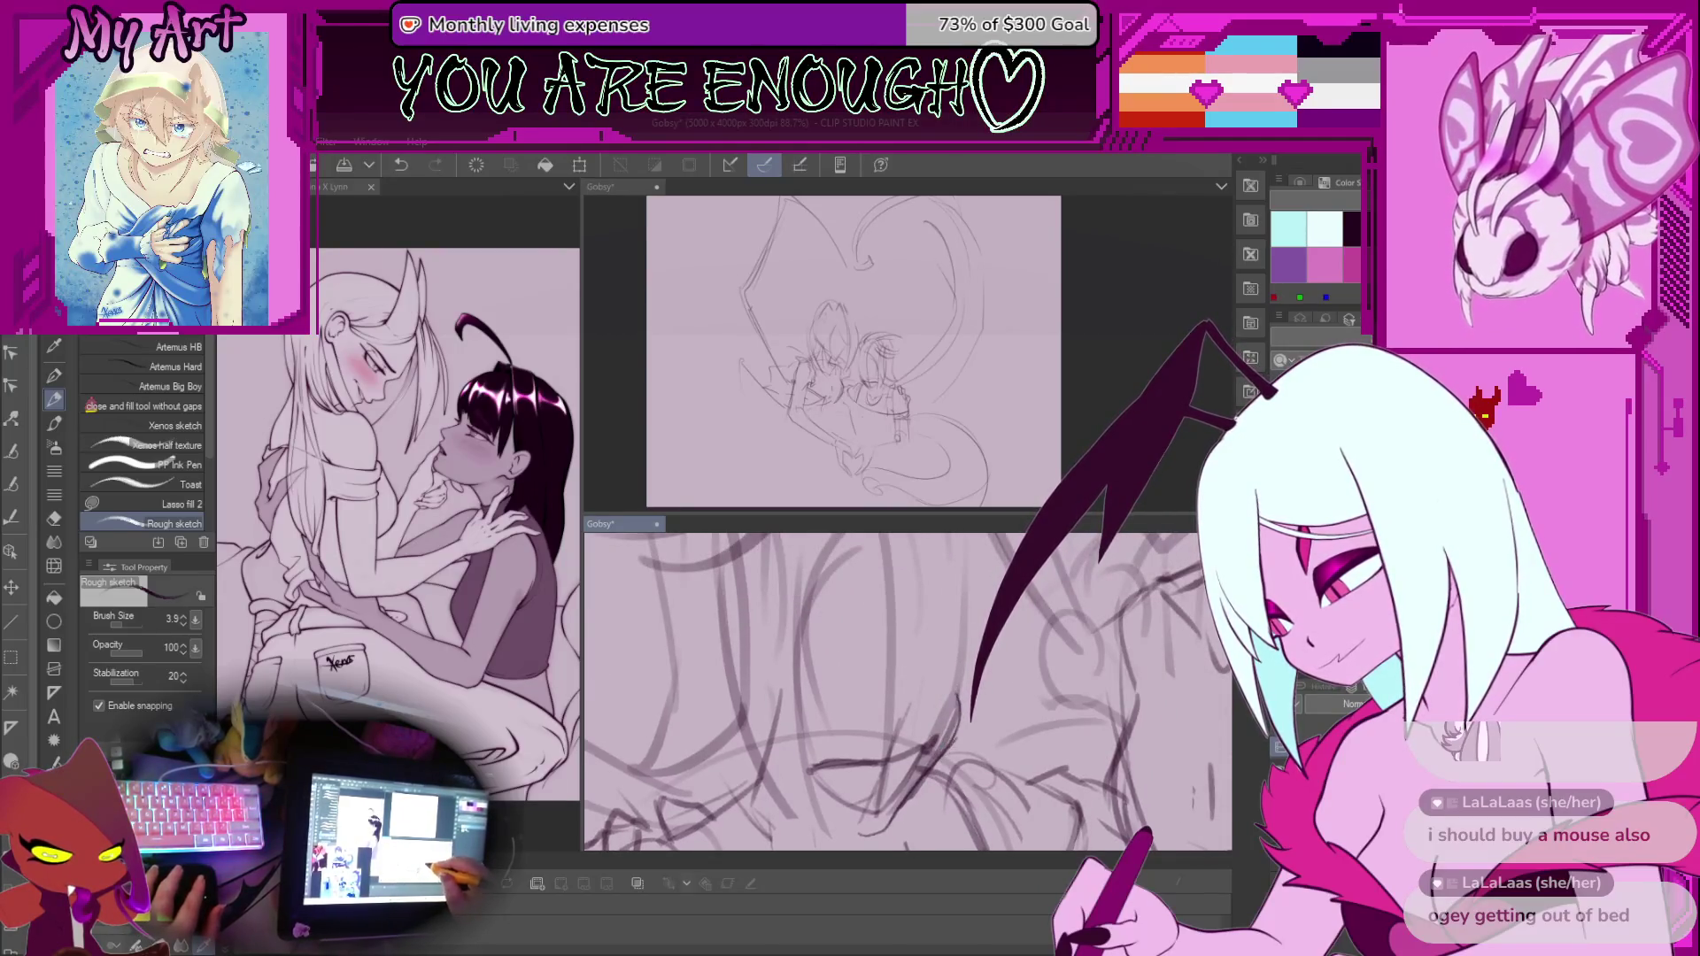
pyautogui.scroll(-2, 937, 730)
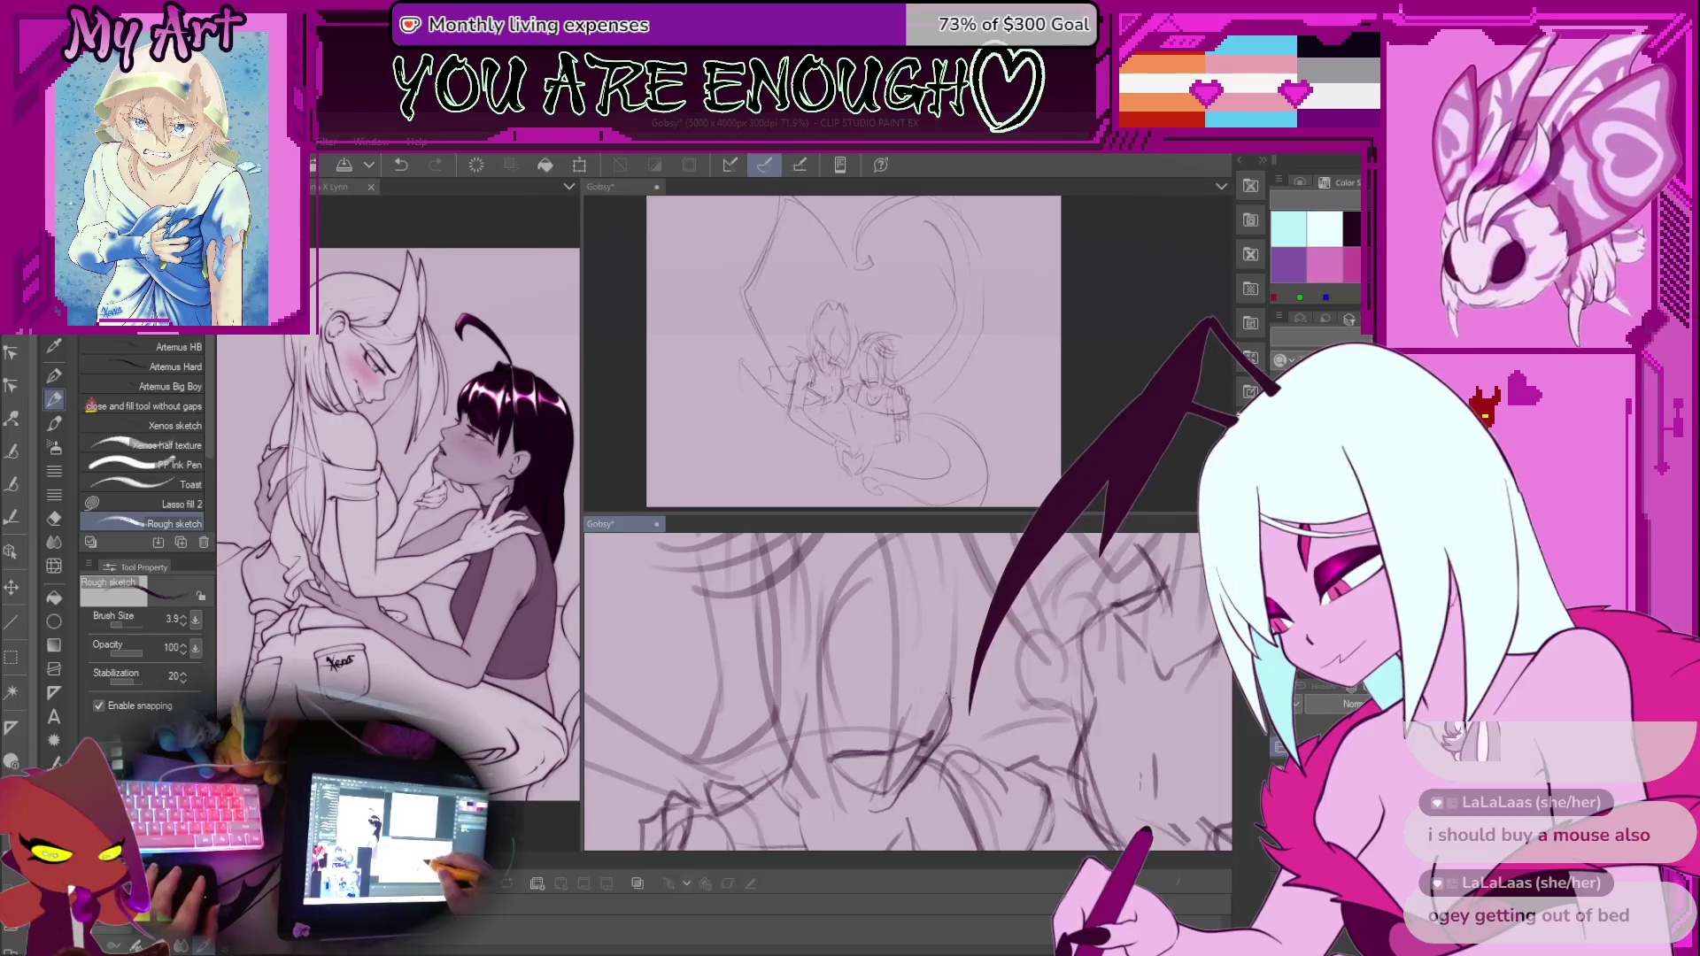
pyautogui.hotkey('ctrl', 'z')
# Centre the zoomed view on the faces and lasso the second head's face area
pyautogui.scroll(2, 956, 644)
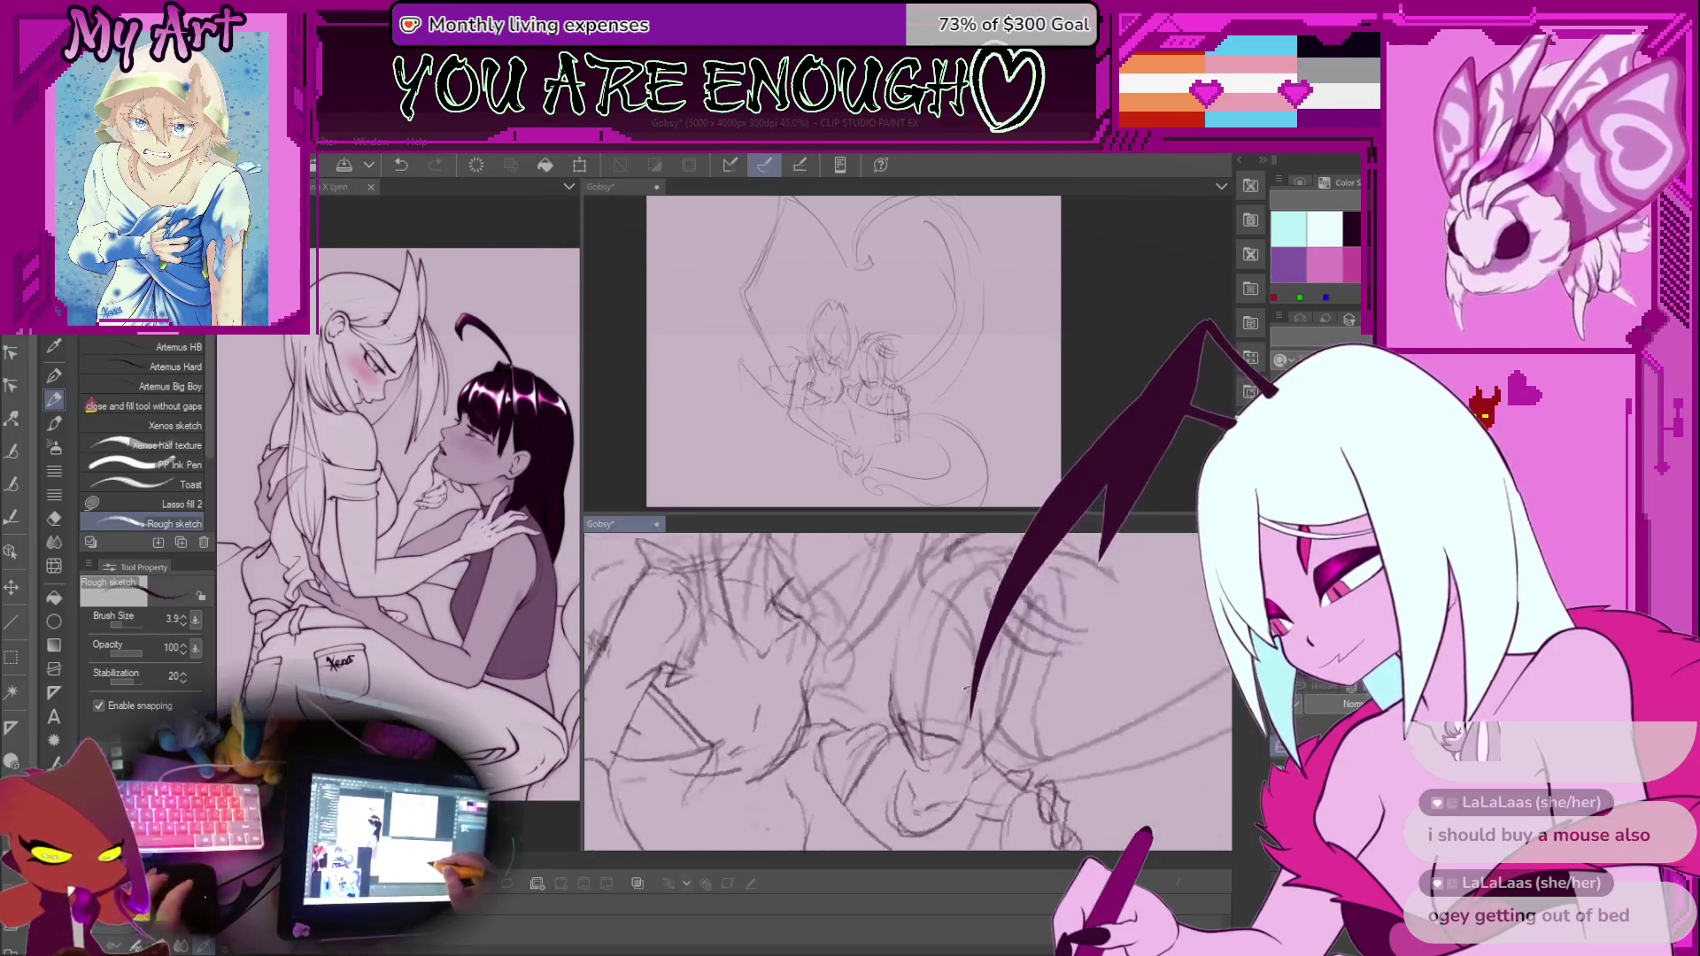
pyautogui.moveTo(914, 719); pyautogui.dragTo(897, 643)
pyautogui.scroll(3, 896, 642)
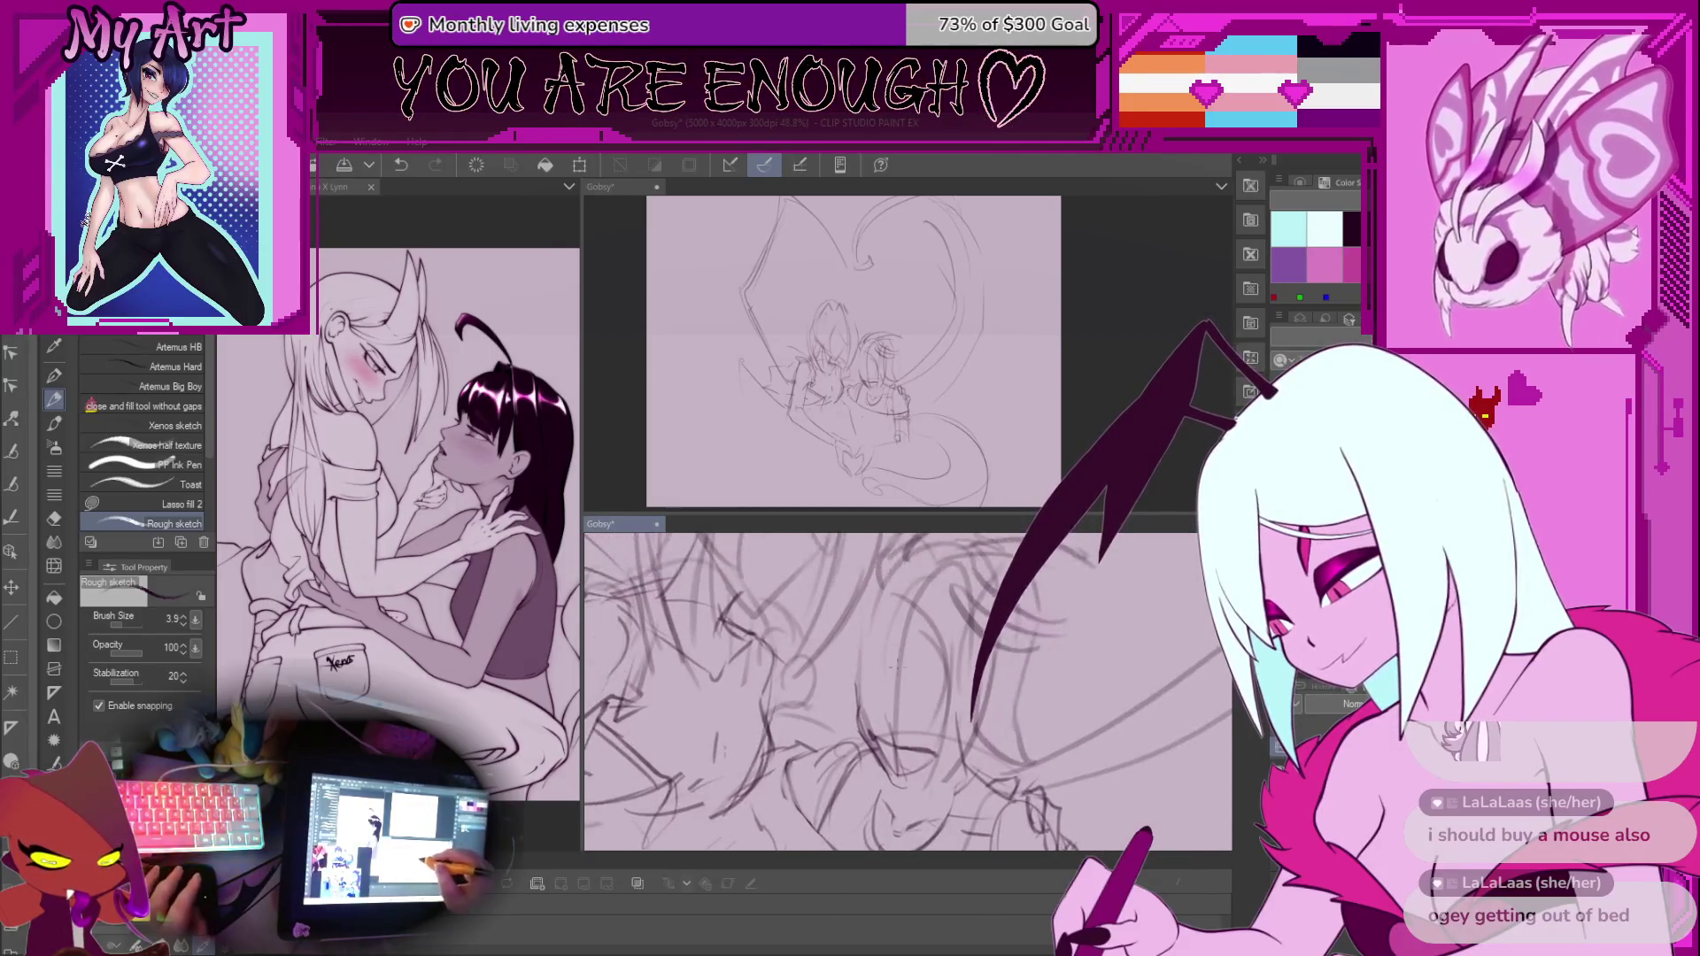
pyautogui.scroll(-3, 900, 647)
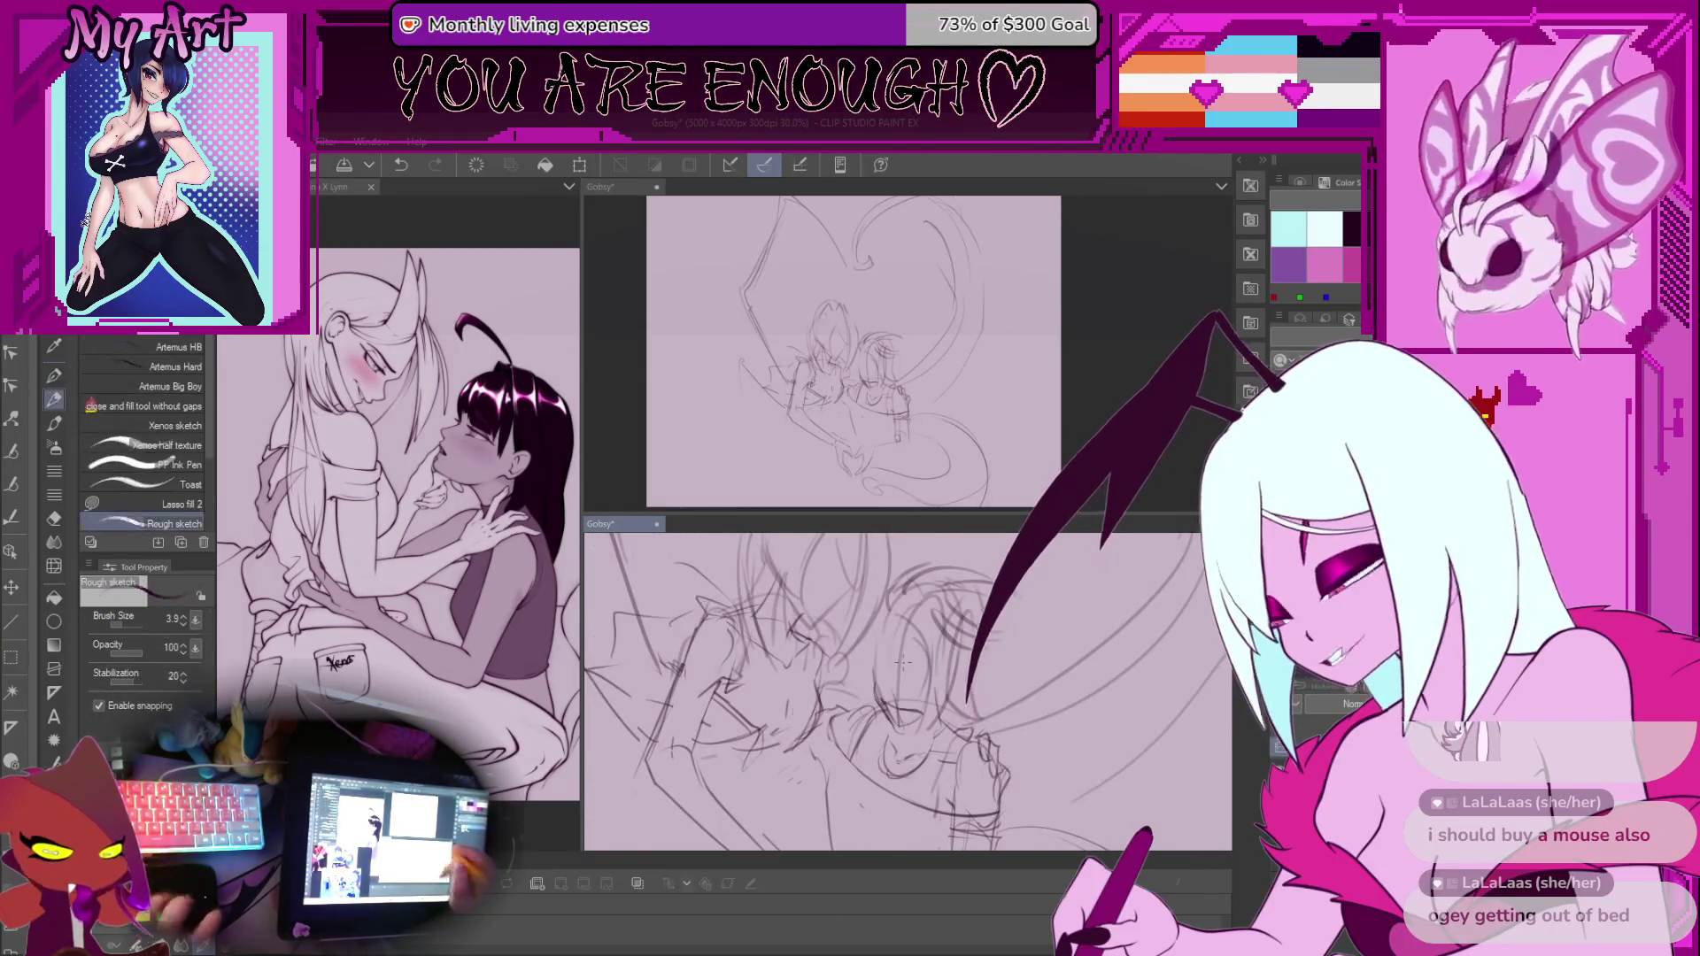
pyautogui.scroll(3, 901, 660)
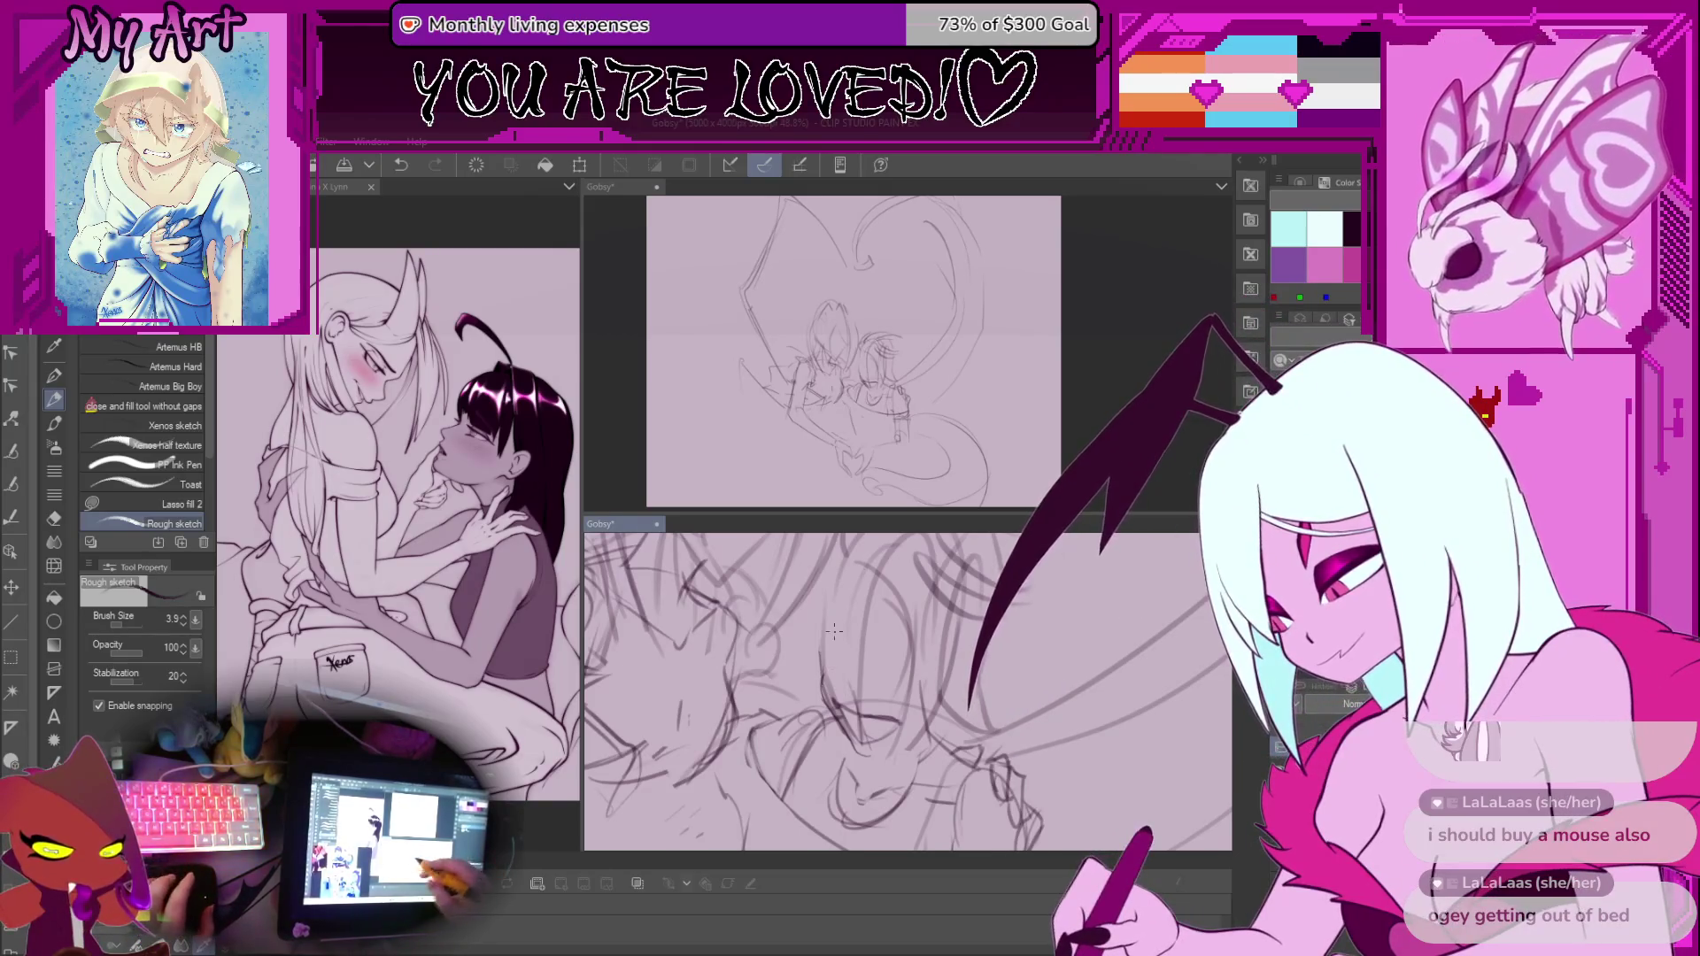
pyautogui.scroll(2, 863, 696)
pyautogui.scroll(-1, 837, 695)
pyautogui.press('m')
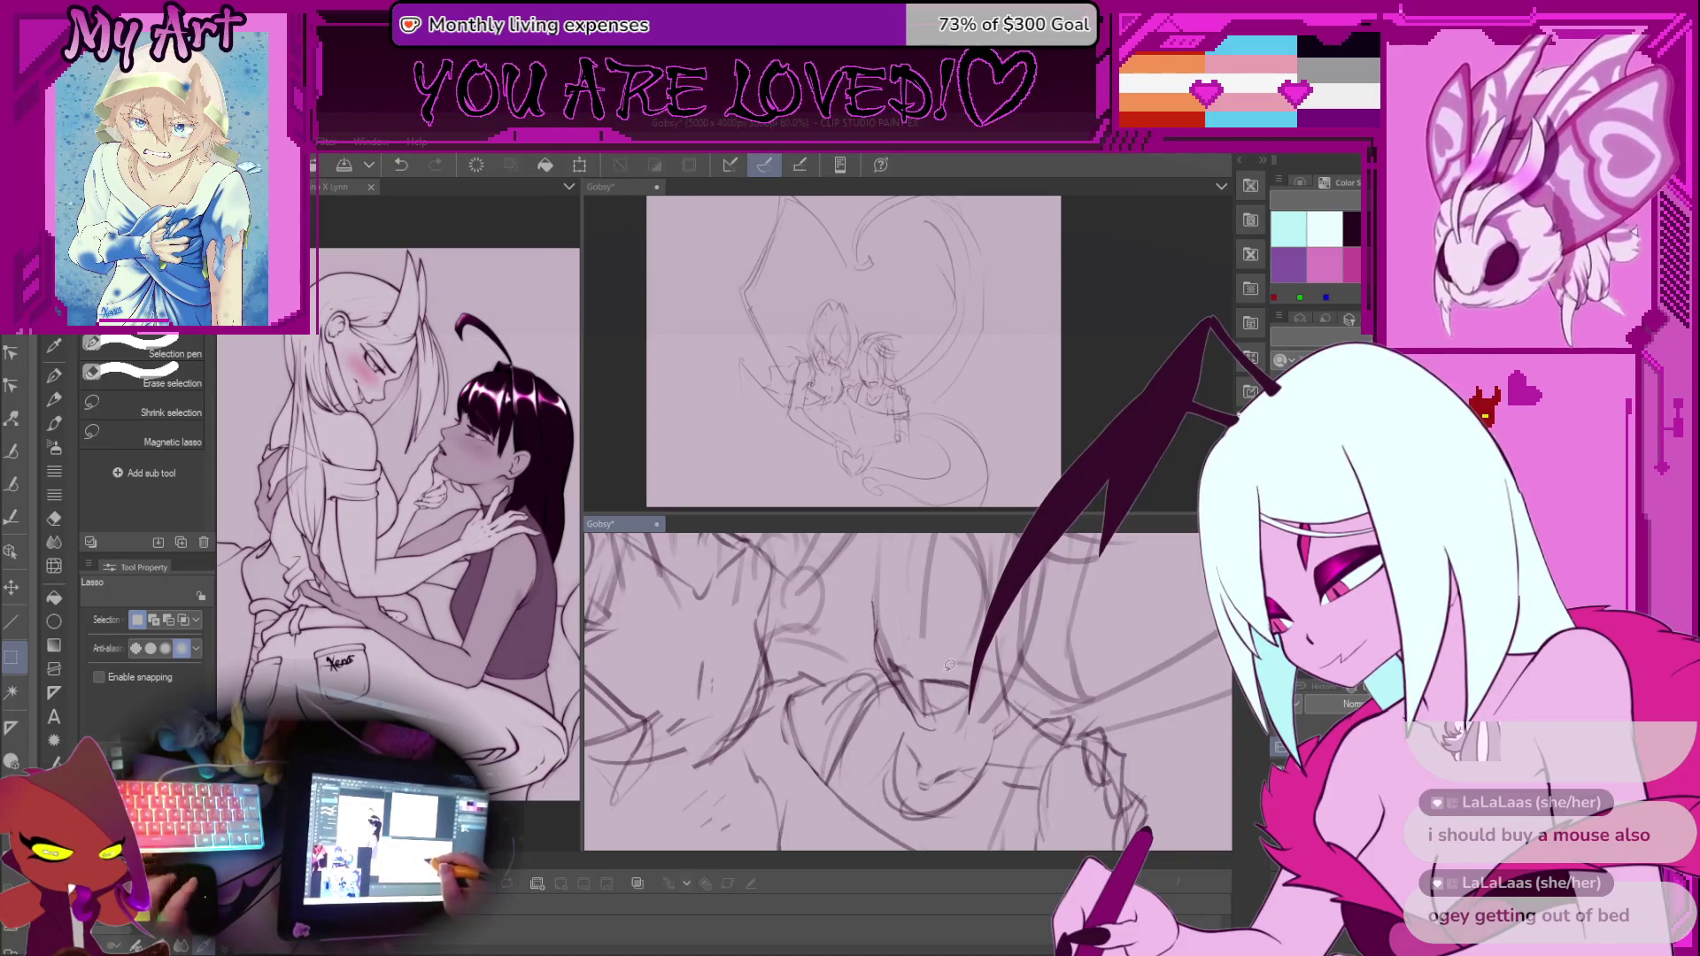
pyautogui.scroll(-3, 925, 664)
pyautogui.scroll(3, 940, 677)
pyautogui.moveTo(916, 616); pyautogui.dragTo(921, 619)
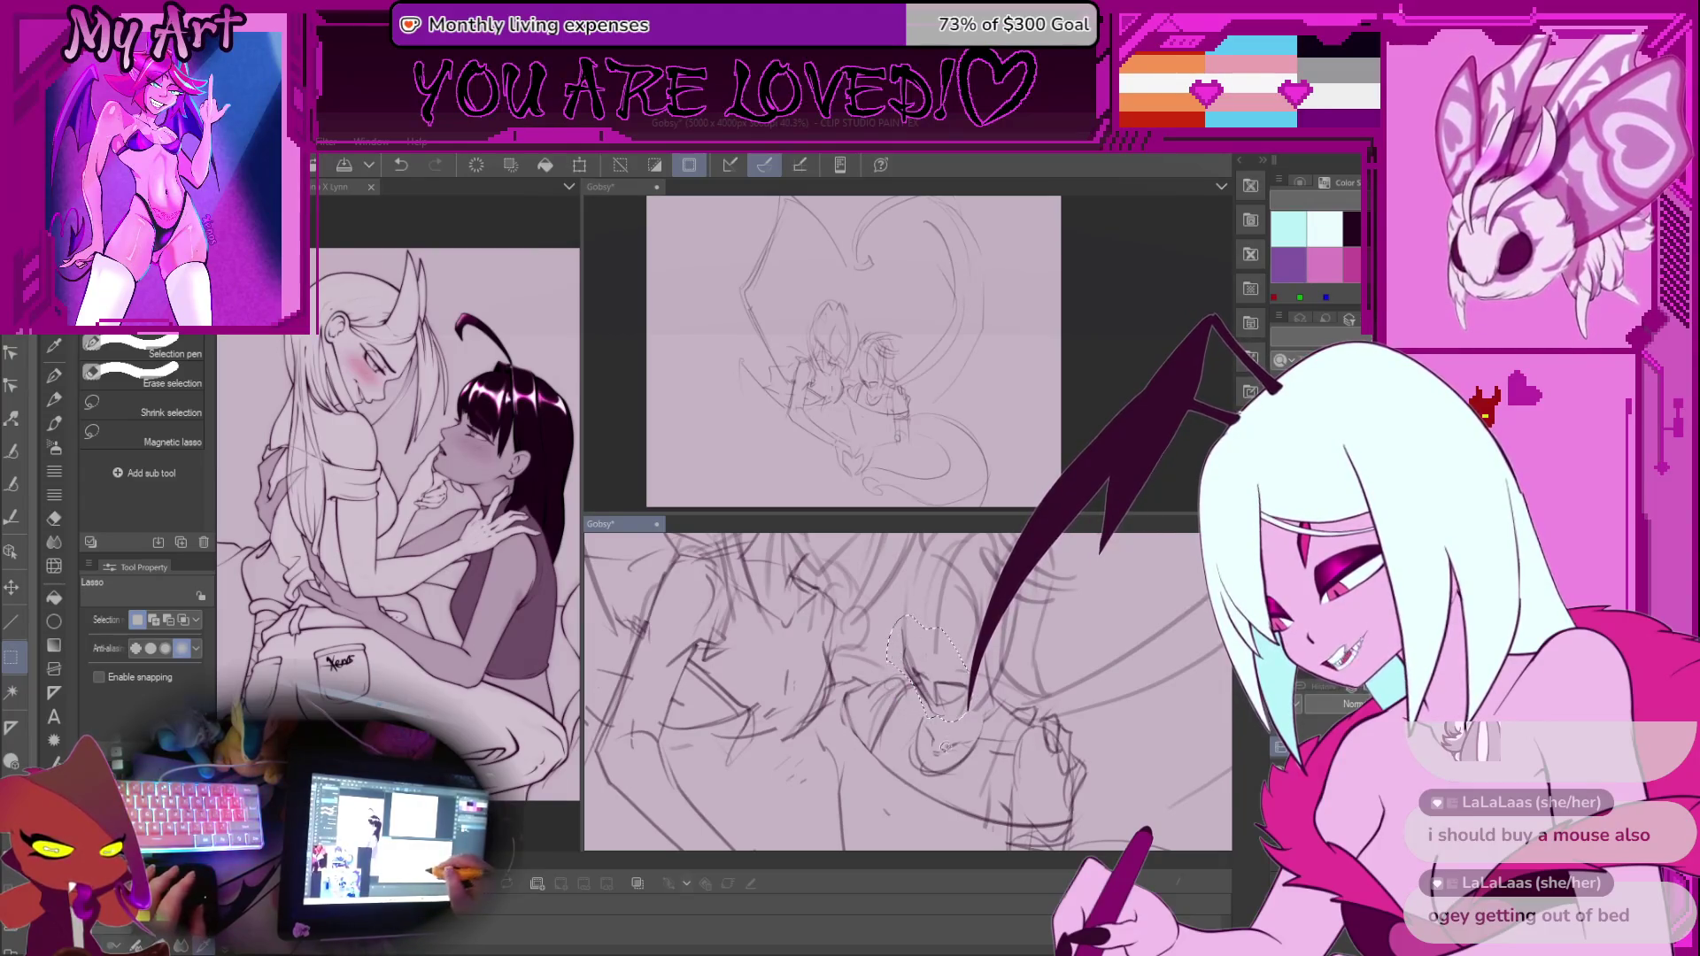
# Scale and rotate the selected face, then enlarge the rough sketch brush
pyautogui.hotkey('ctrl', 't')
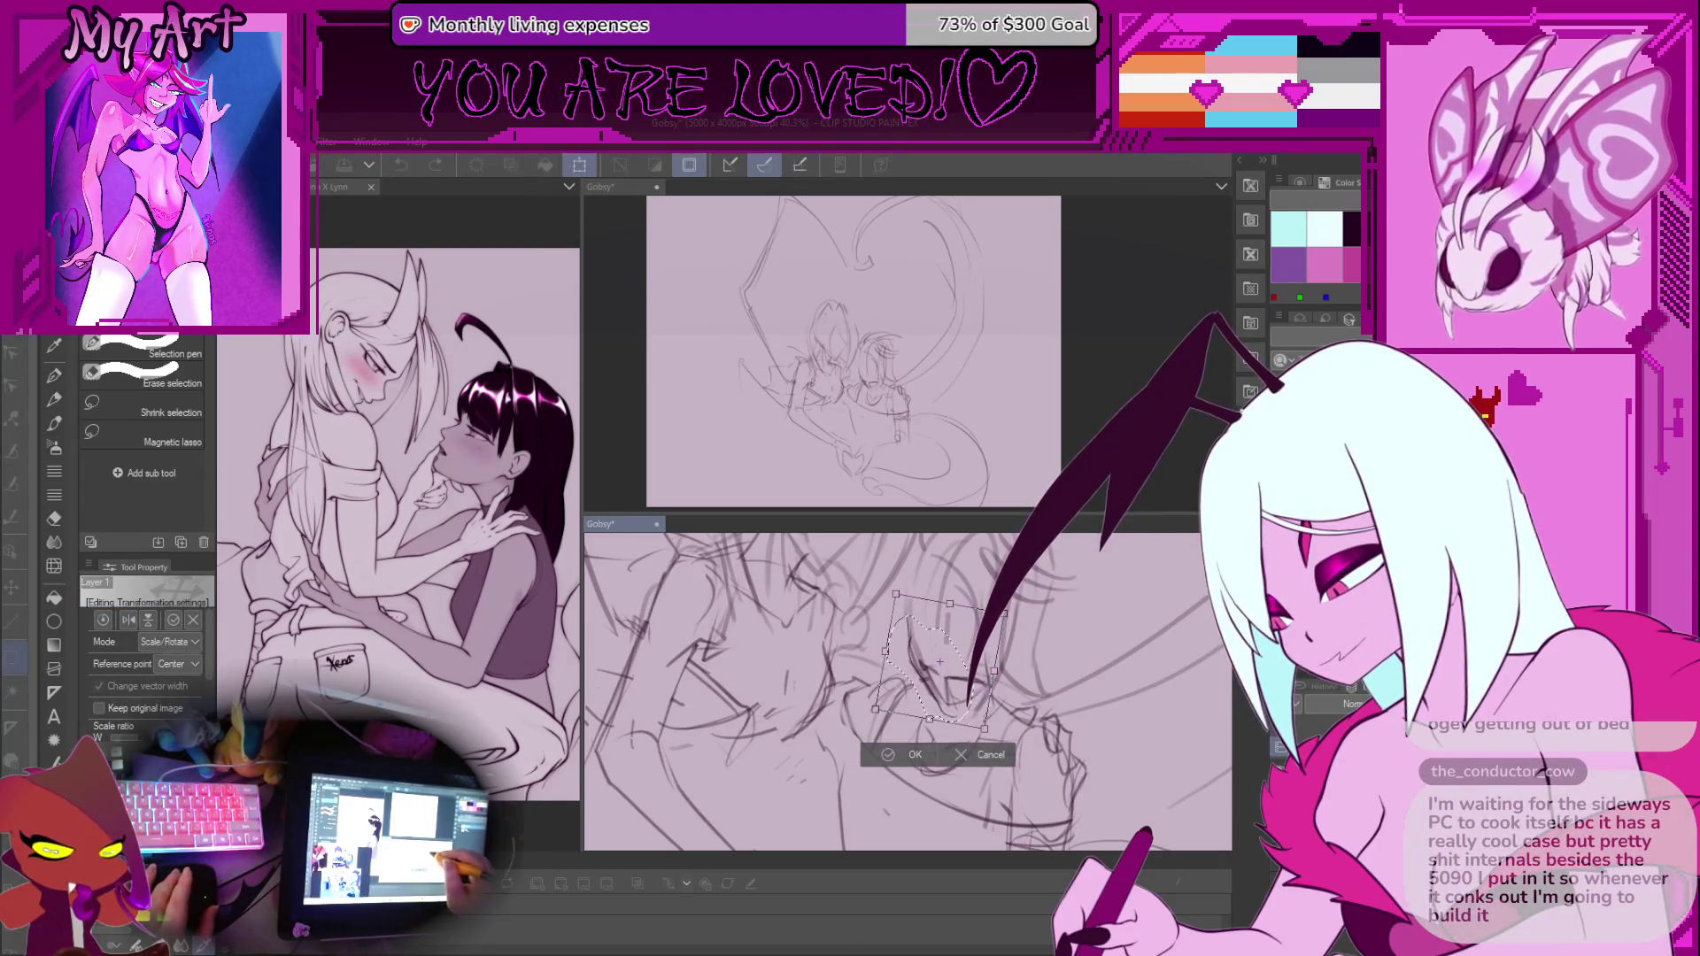
pyautogui.click(919, 757)
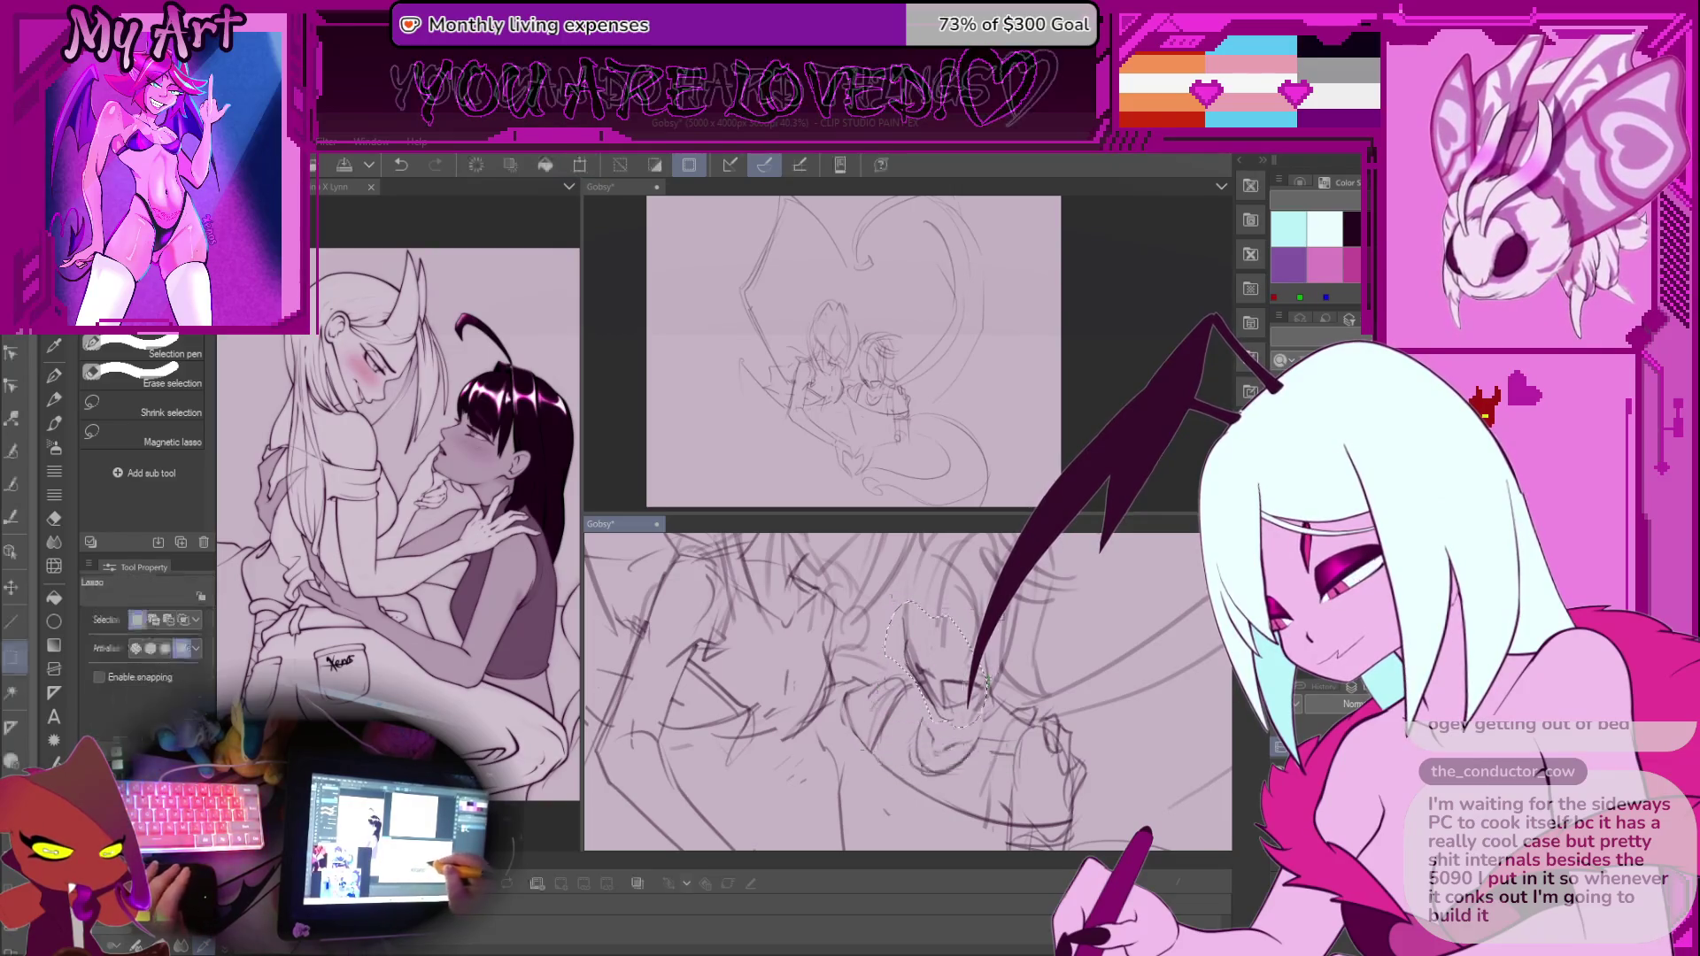
pyautogui.press('p')
pyautogui.scroll(-3, 1013, 687)
pyautogui.scroll(6, 1000, 696)
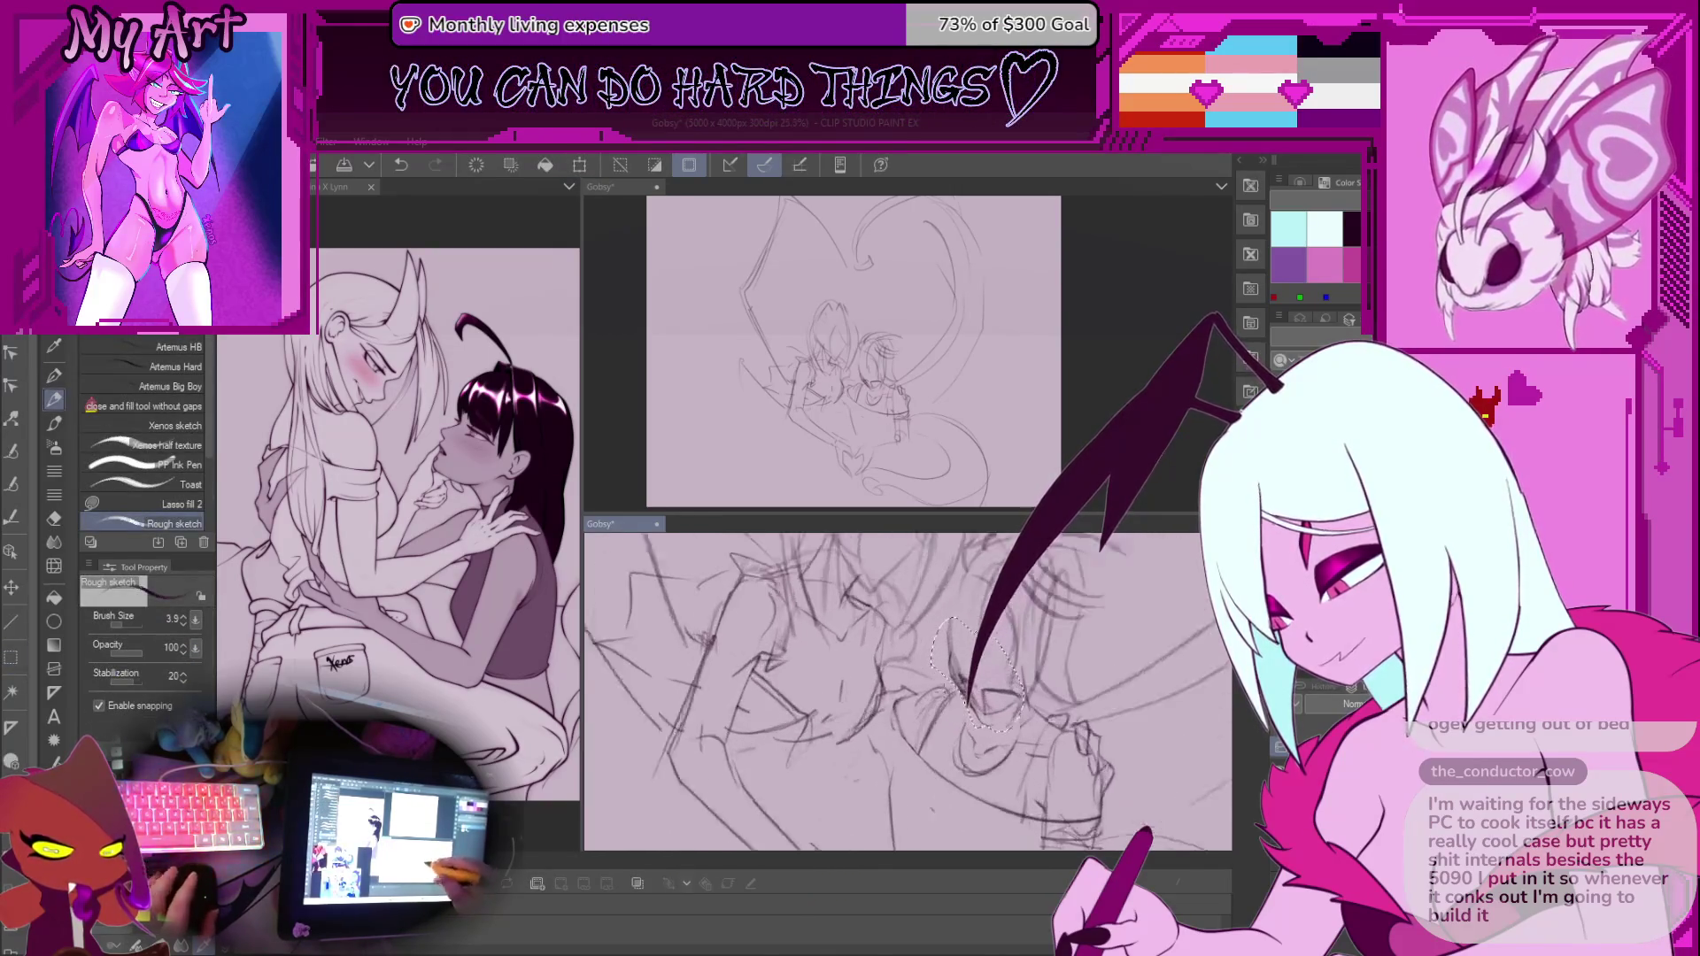
pyautogui.scroll(1, 881, 659)
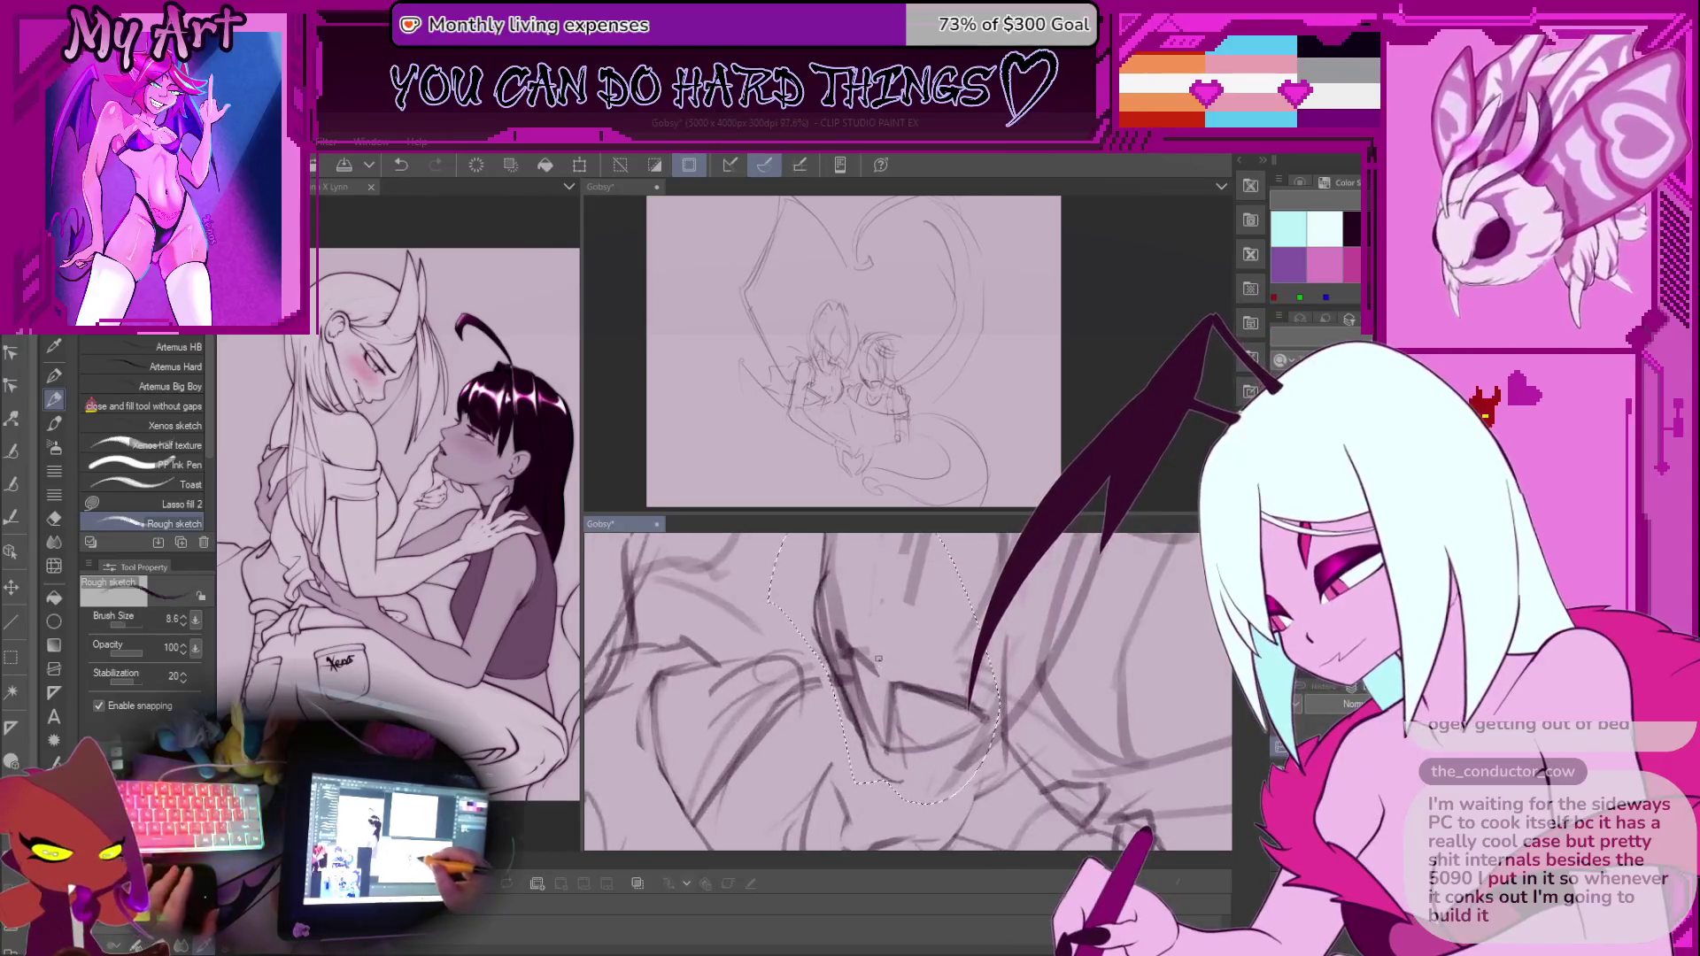
pyautogui.press(']')
pyautogui.press(']')
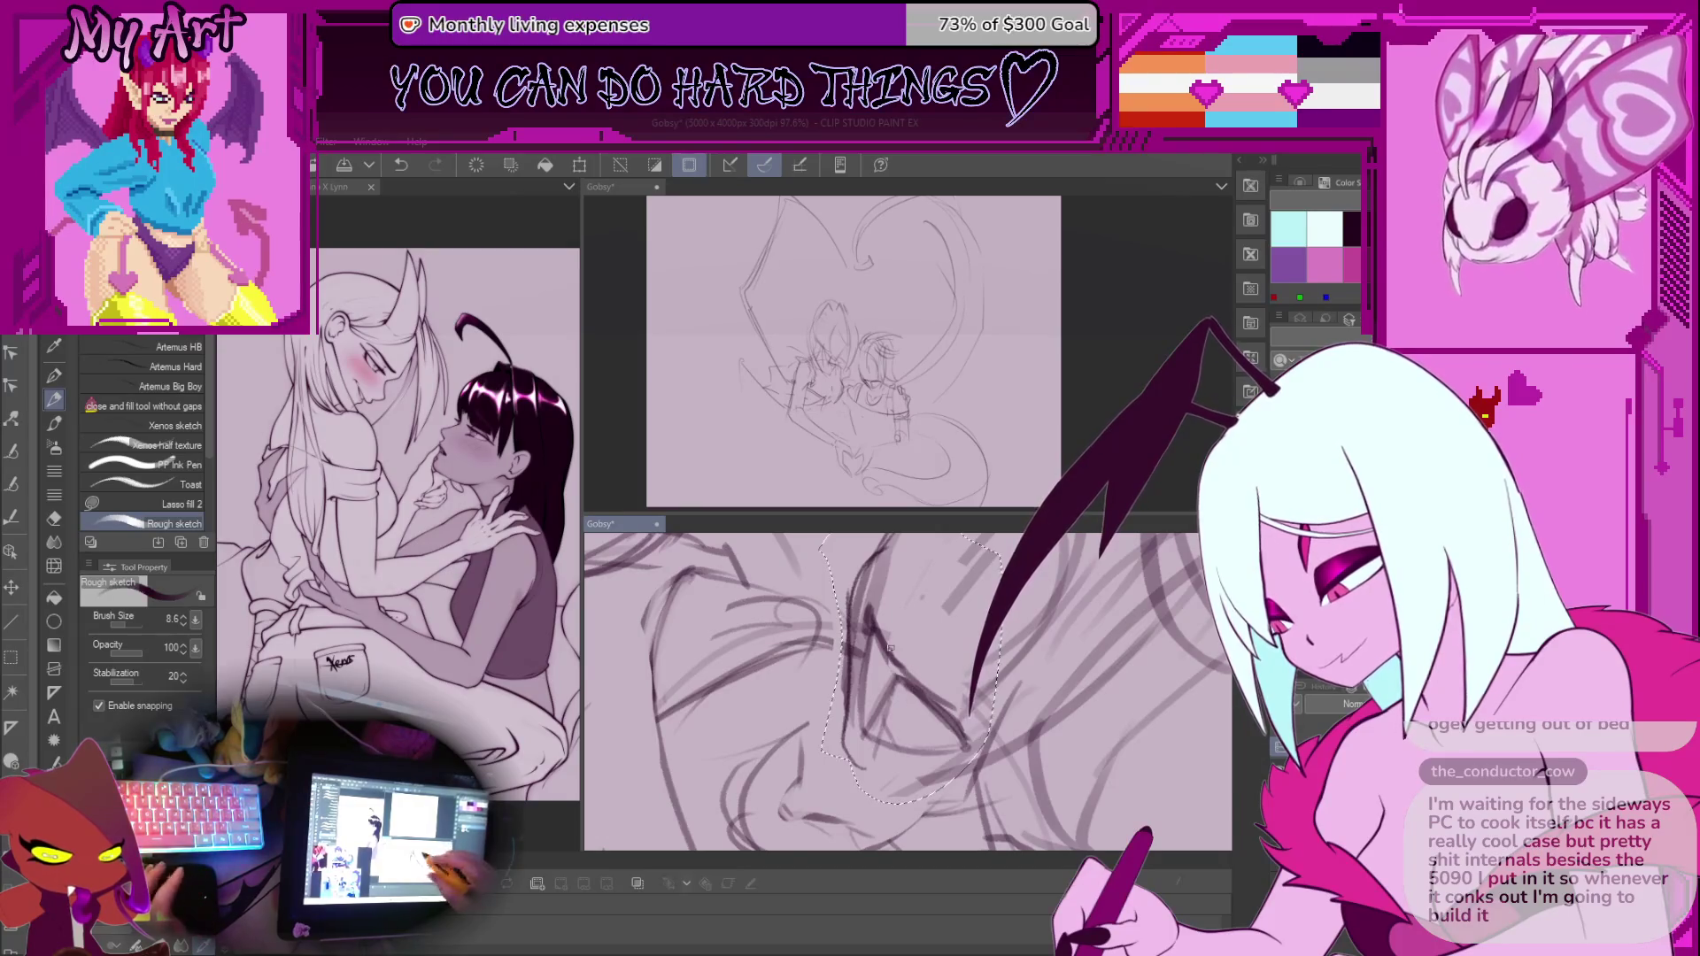
# Tilt the view clockwise and make, then clear, a trial selection around the face
pyautogui.press('=')
pyautogui.press('m')
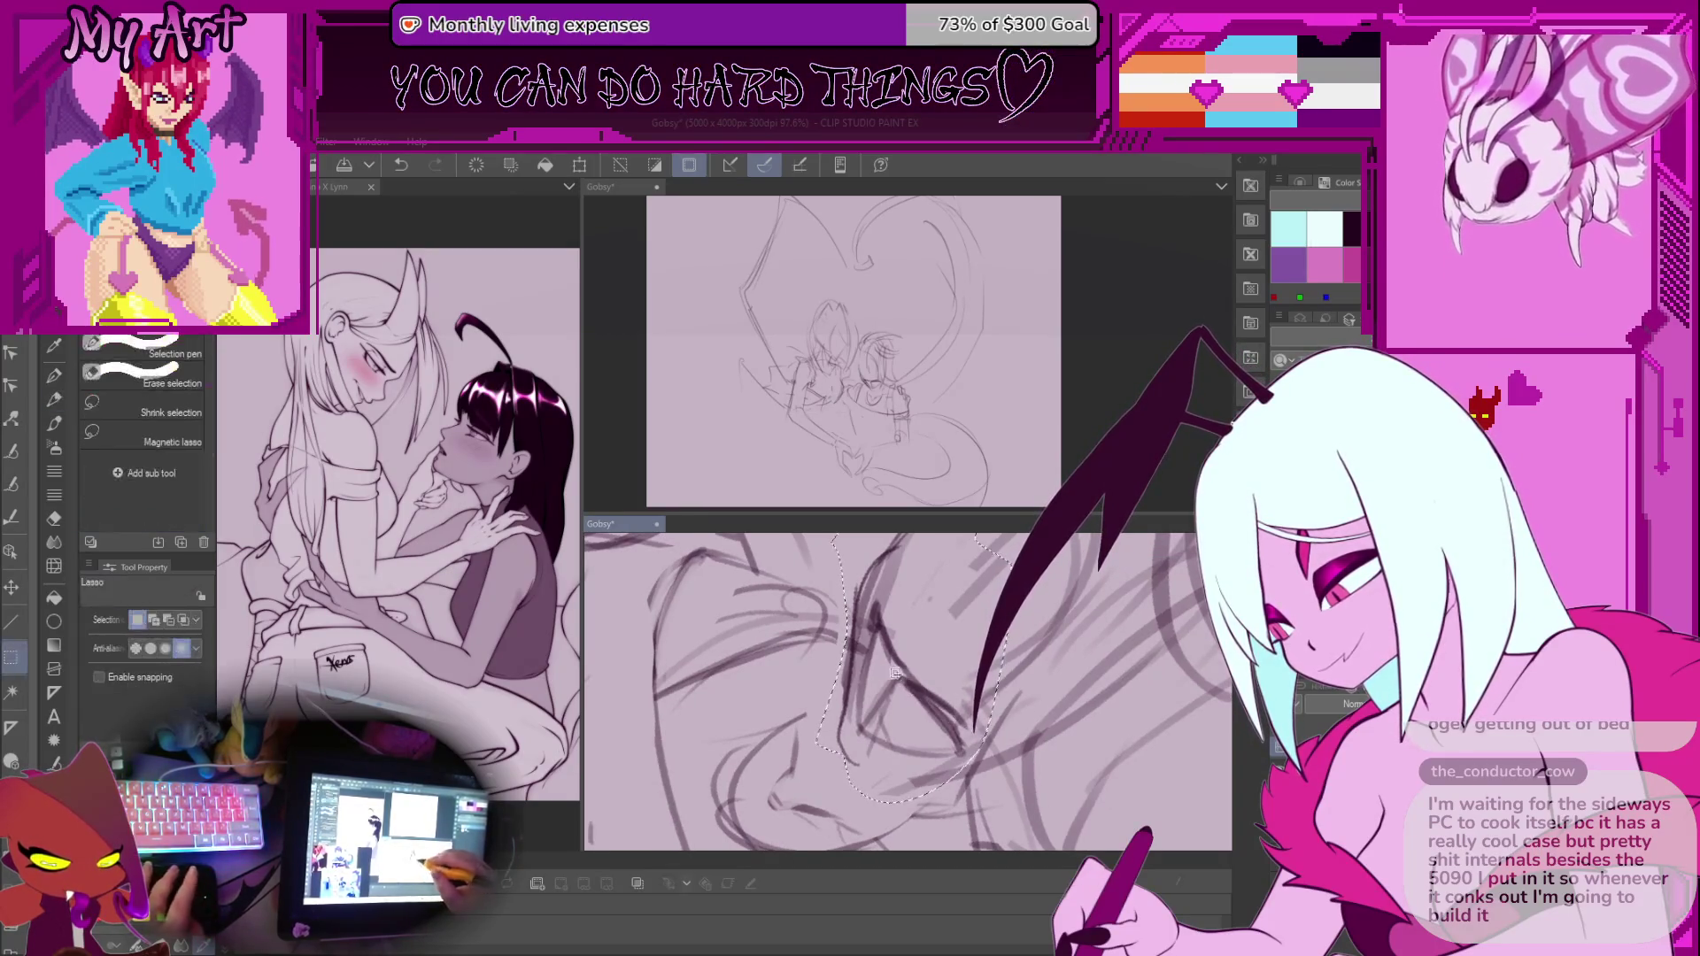
pyautogui.moveTo(956, 535); pyautogui.dragTo(1040, 580)
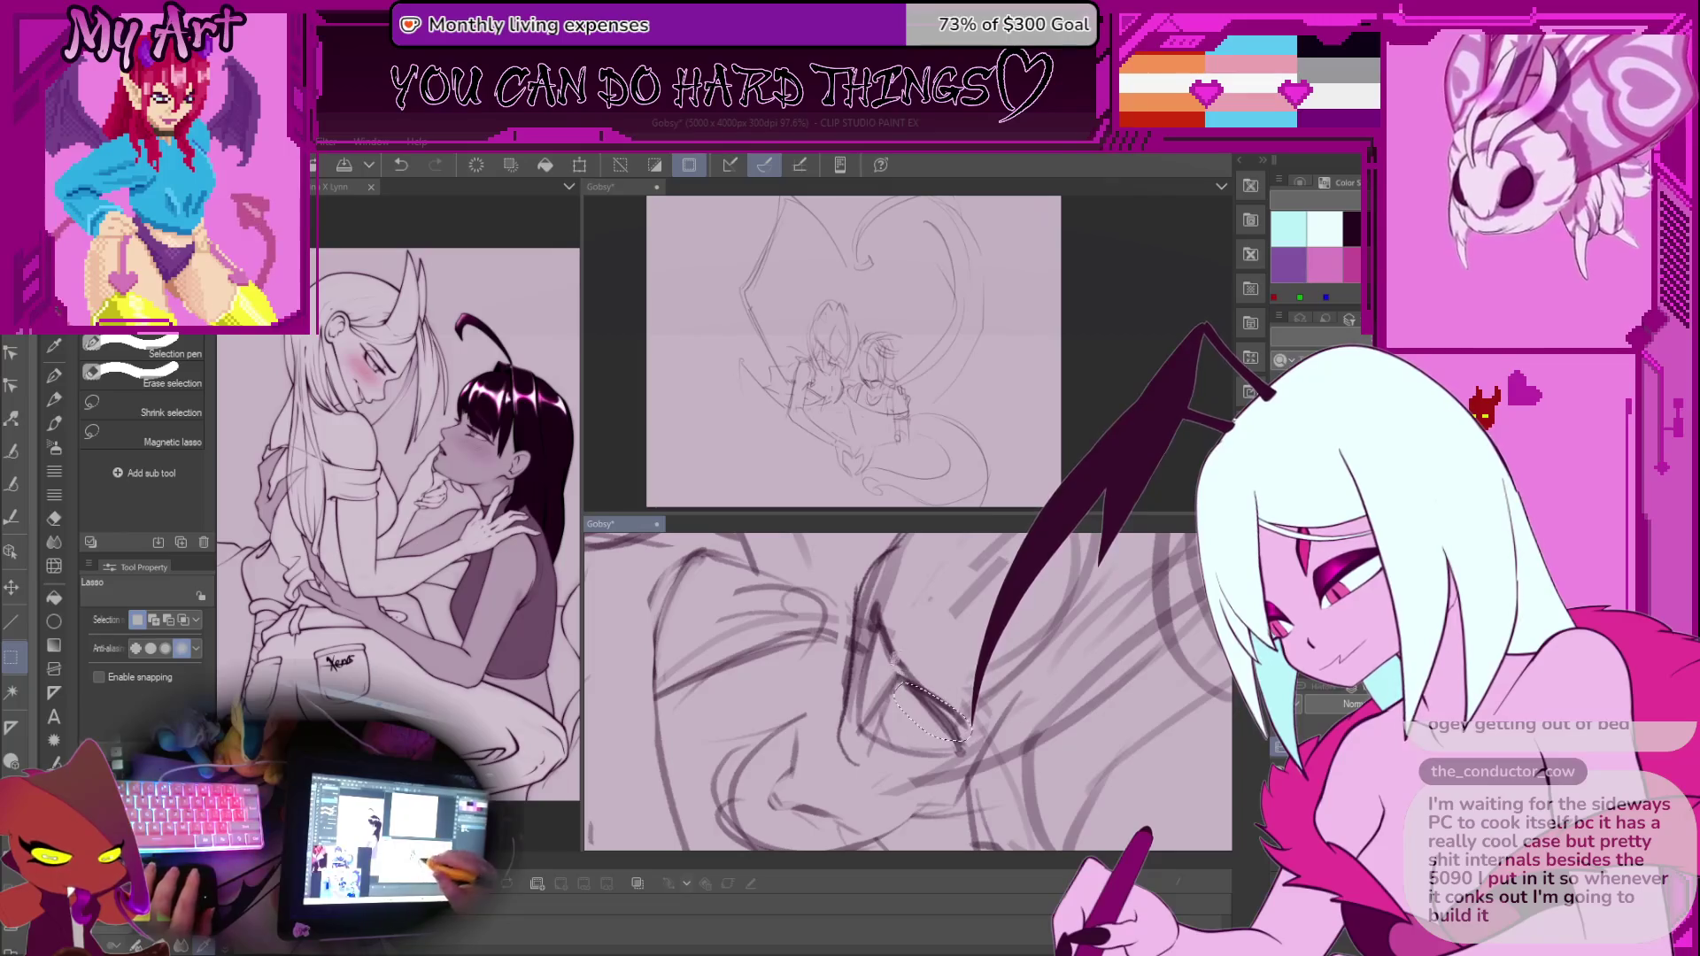
pyautogui.hotkey('ctrl', 'd')
pyautogui.press('p')
pyautogui.scroll(2, 974, 690)
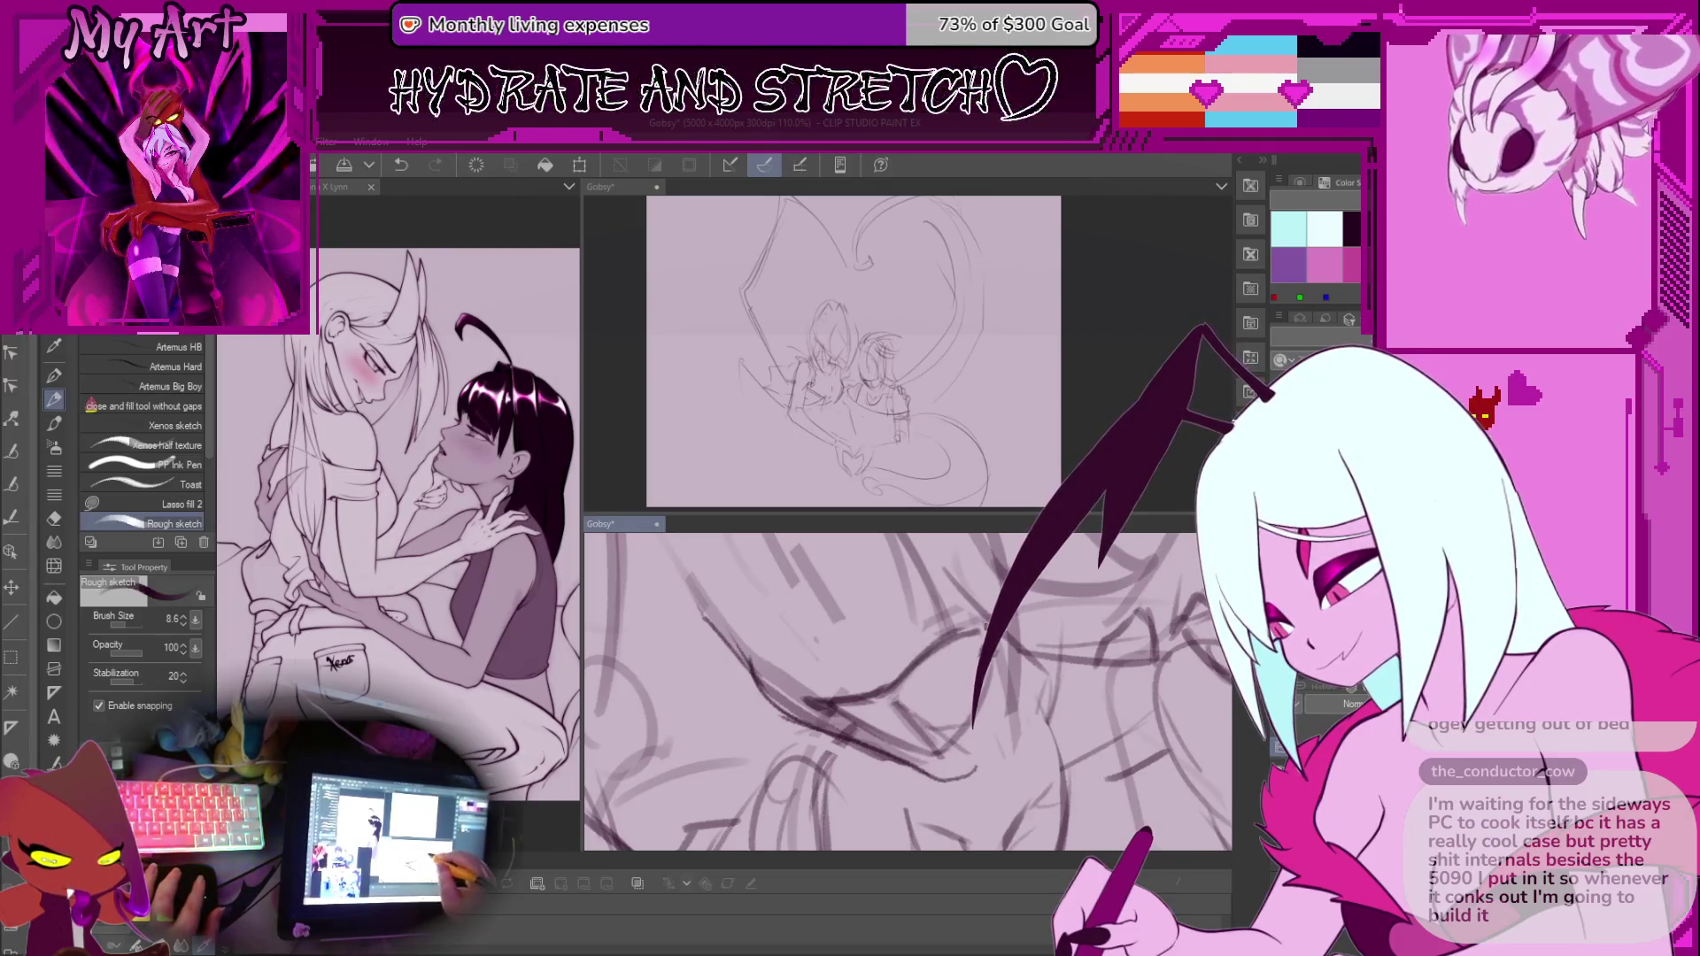
pyautogui.moveTo(974, 672); pyautogui.dragTo(874, 691)
# Rotate to a better angle, sketch teeth for the grin, and undo a stroke
pyautogui.press('m')
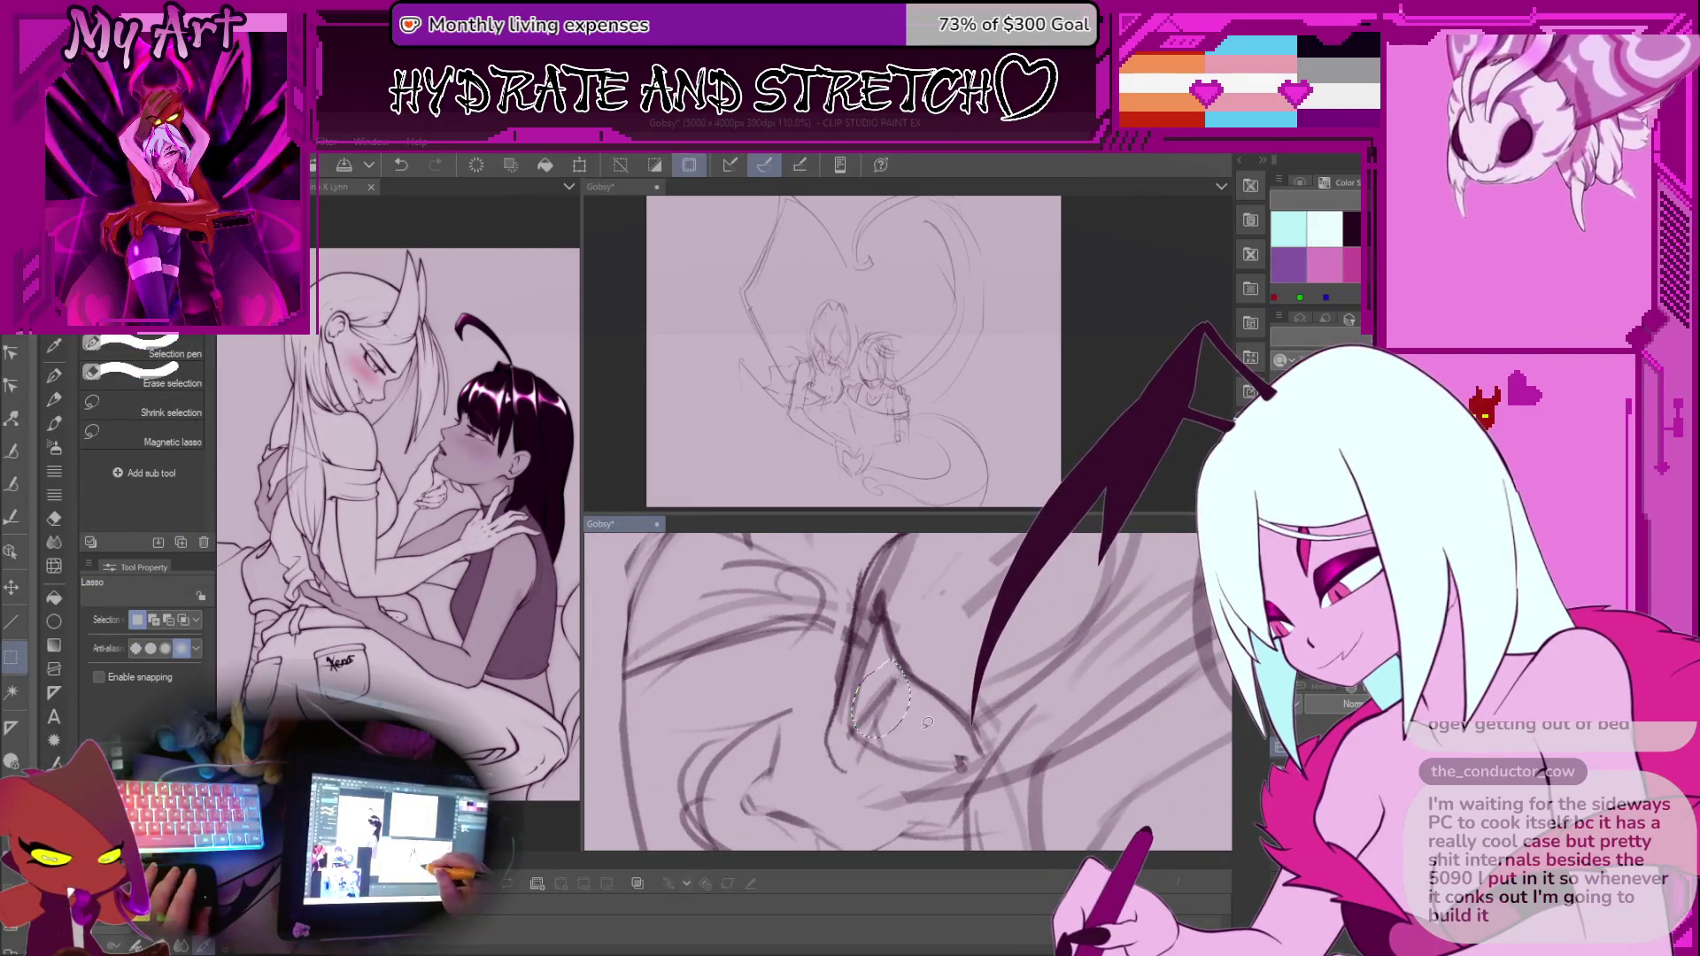
pyautogui.press('p')
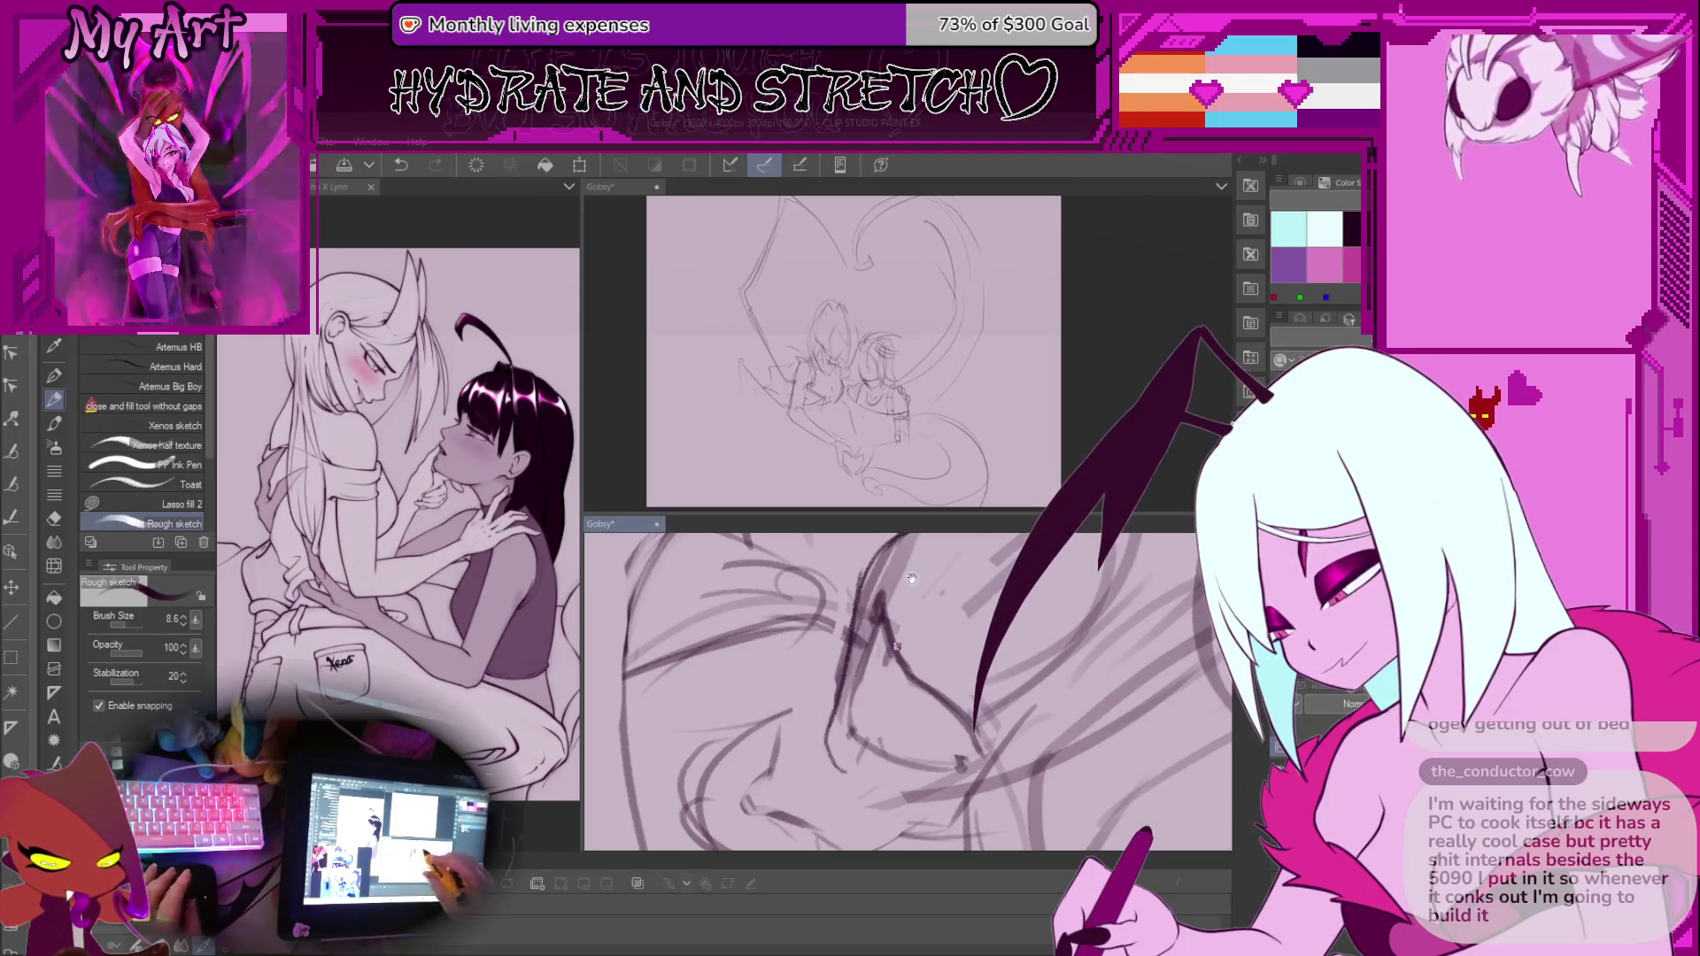
pyautogui.moveTo(893, 620); pyautogui.dragTo(884, 685)
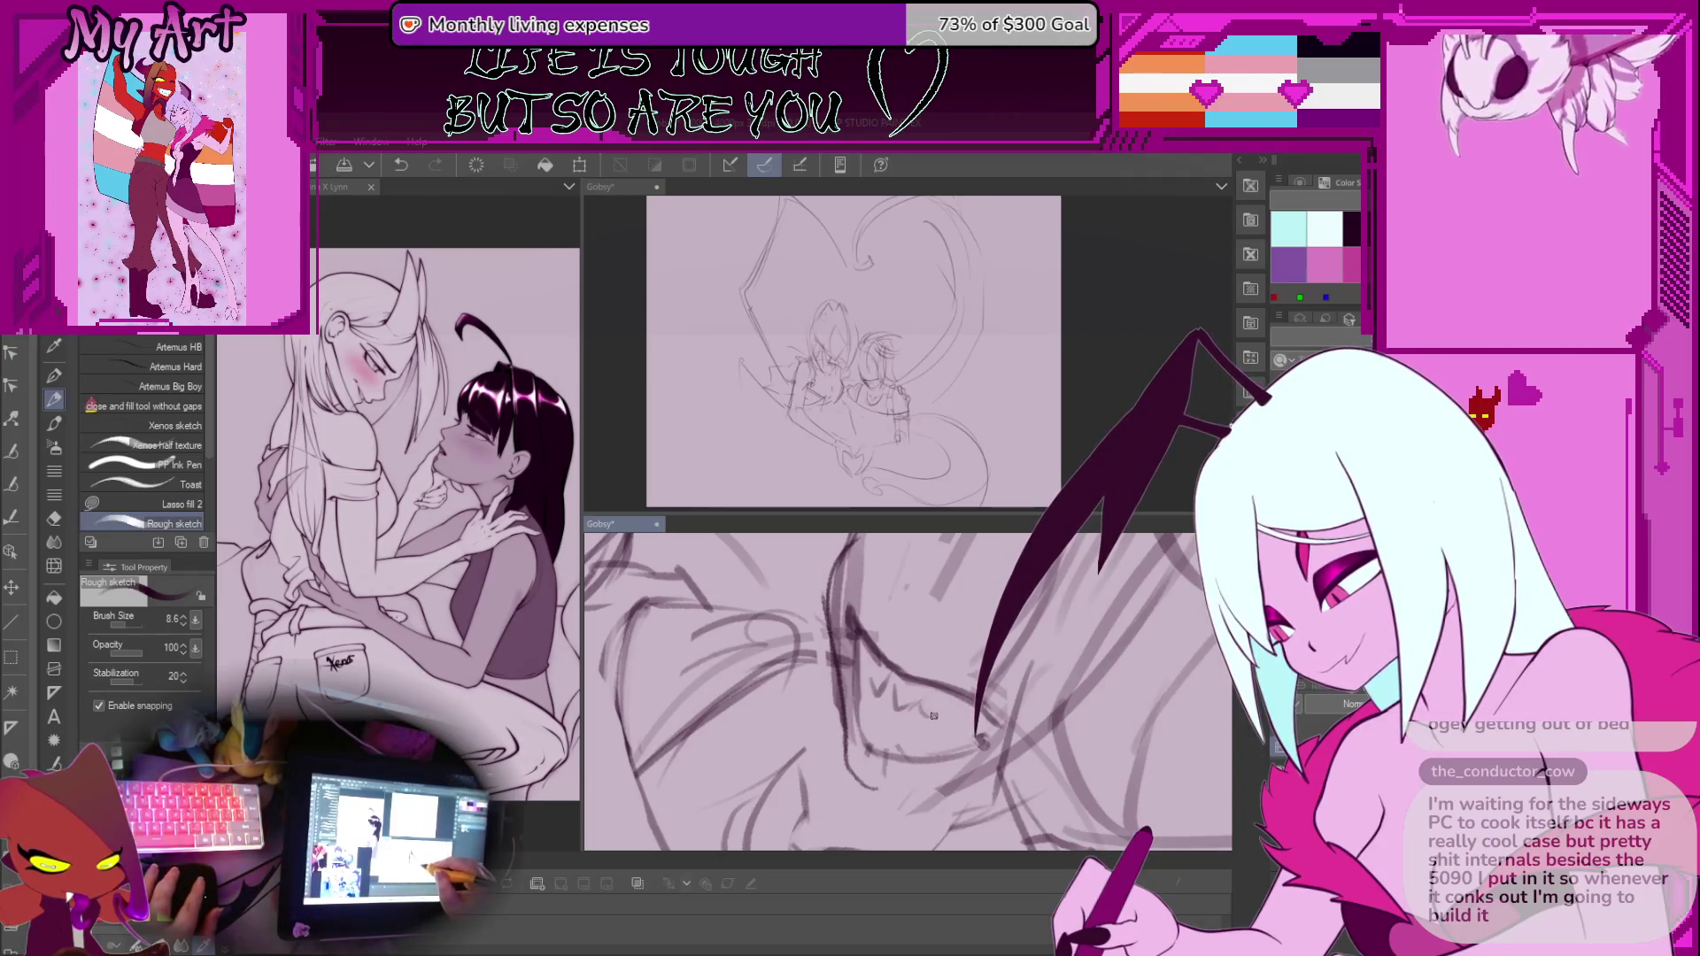
pyautogui.moveTo(954, 718); pyautogui.dragTo(940, 662)
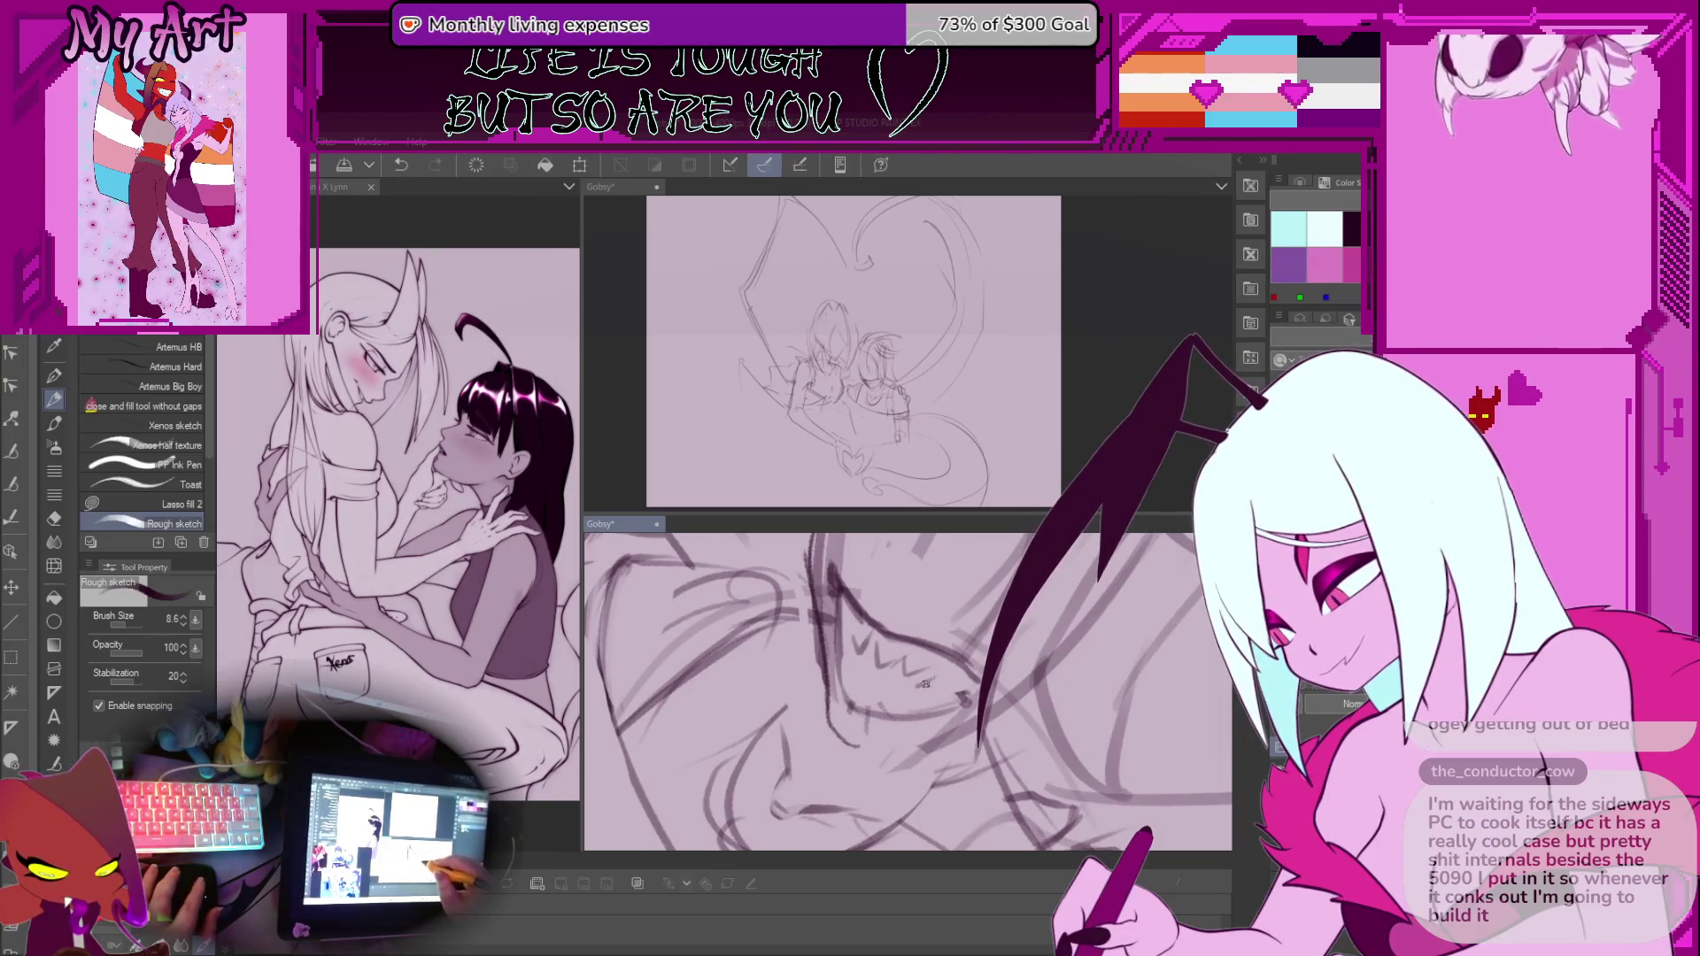
pyautogui.moveTo(919, 700)
pyautogui.mouseDown()
pyautogui.moveTo(931, 666)
pyautogui.moveTo(872, 690)
pyautogui.mouseUp()
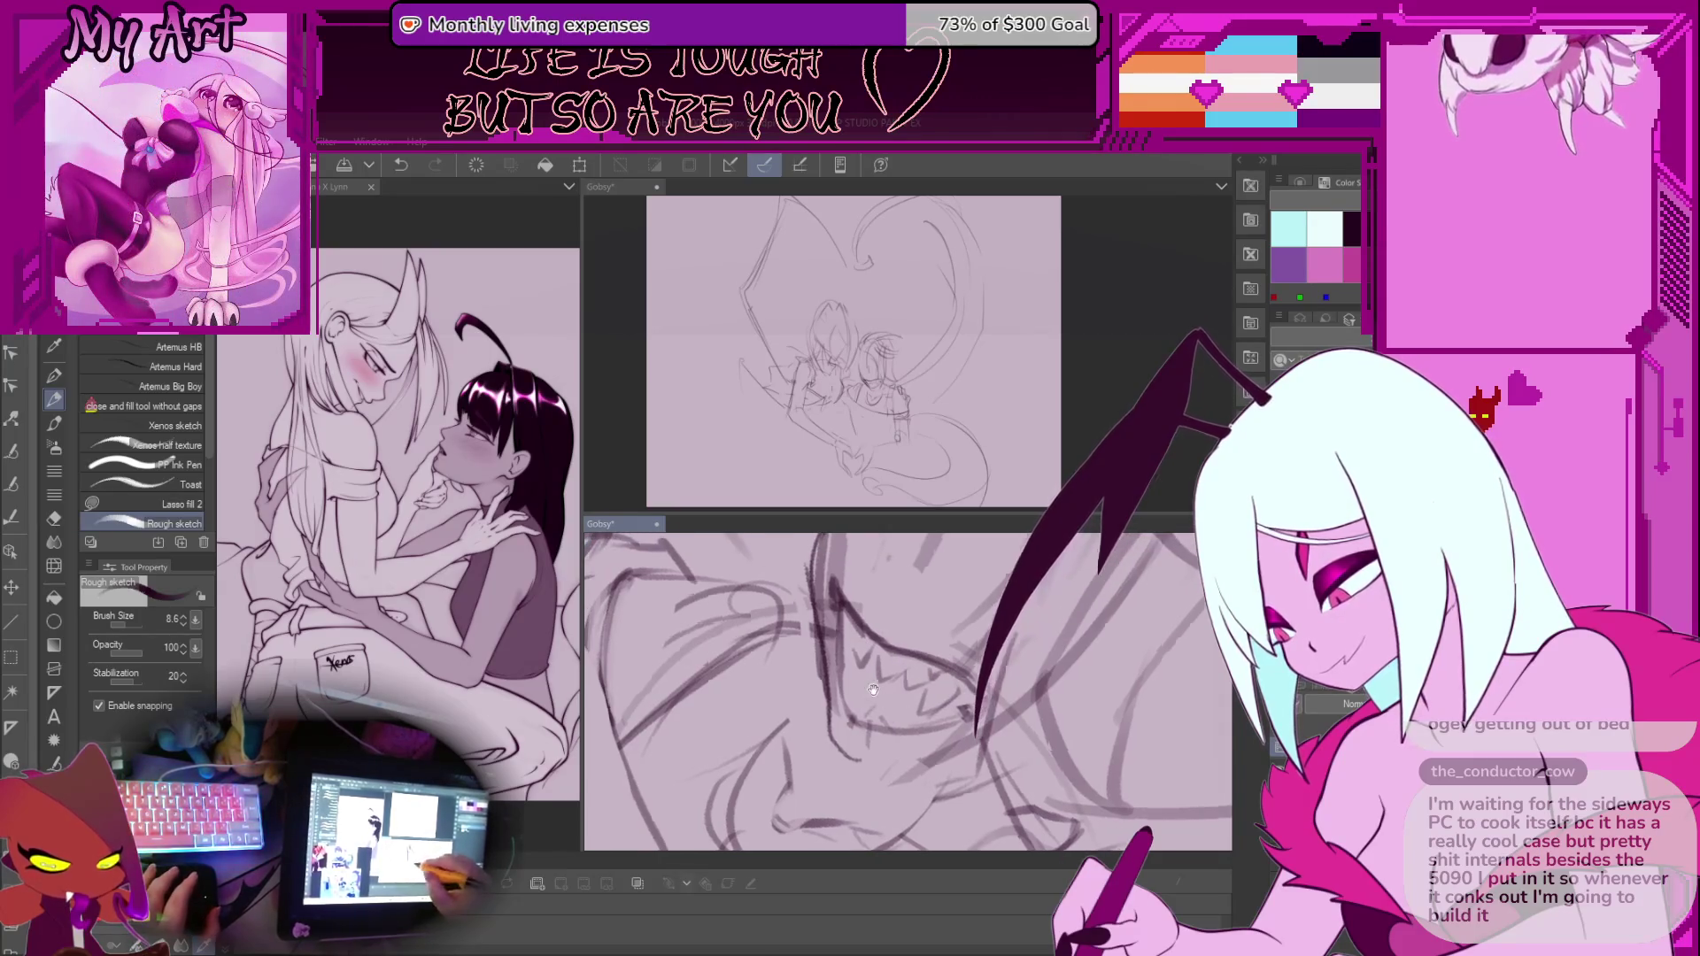
pyautogui.moveTo(823, 606); pyautogui.dragTo(904, 665)
pyautogui.hotkey('ctrl', 'z')
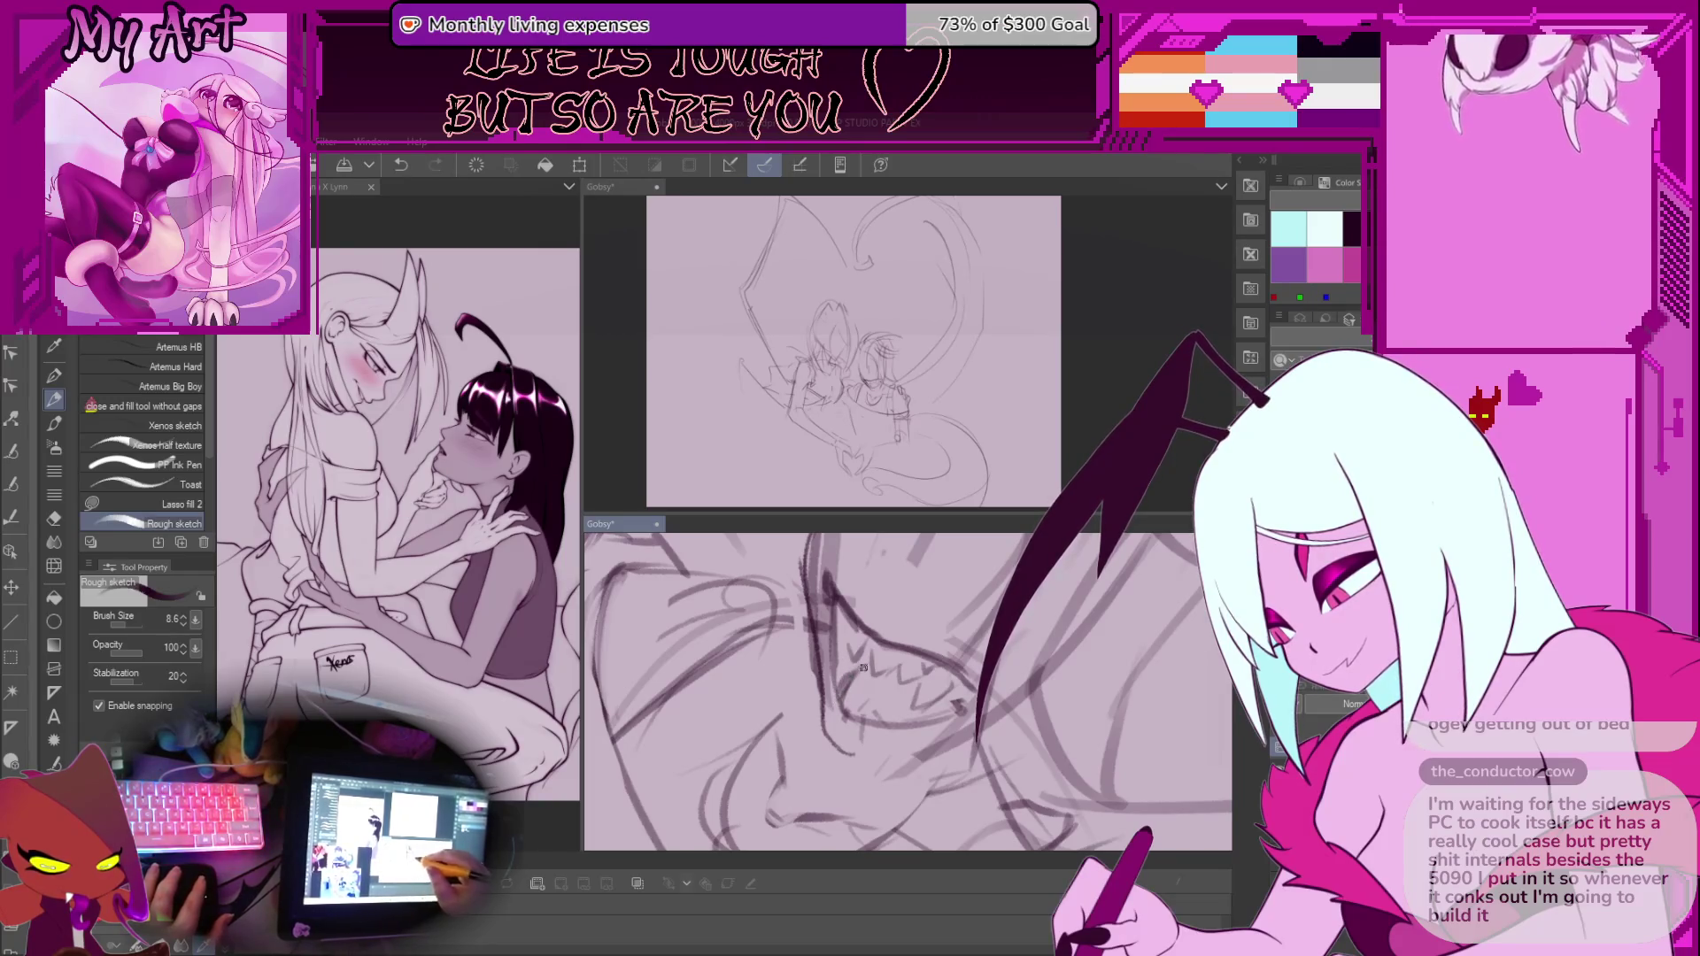
# Undo another stray stroke and centre the toothy mouth in view
pyautogui.scroll(-10, 844, 647)
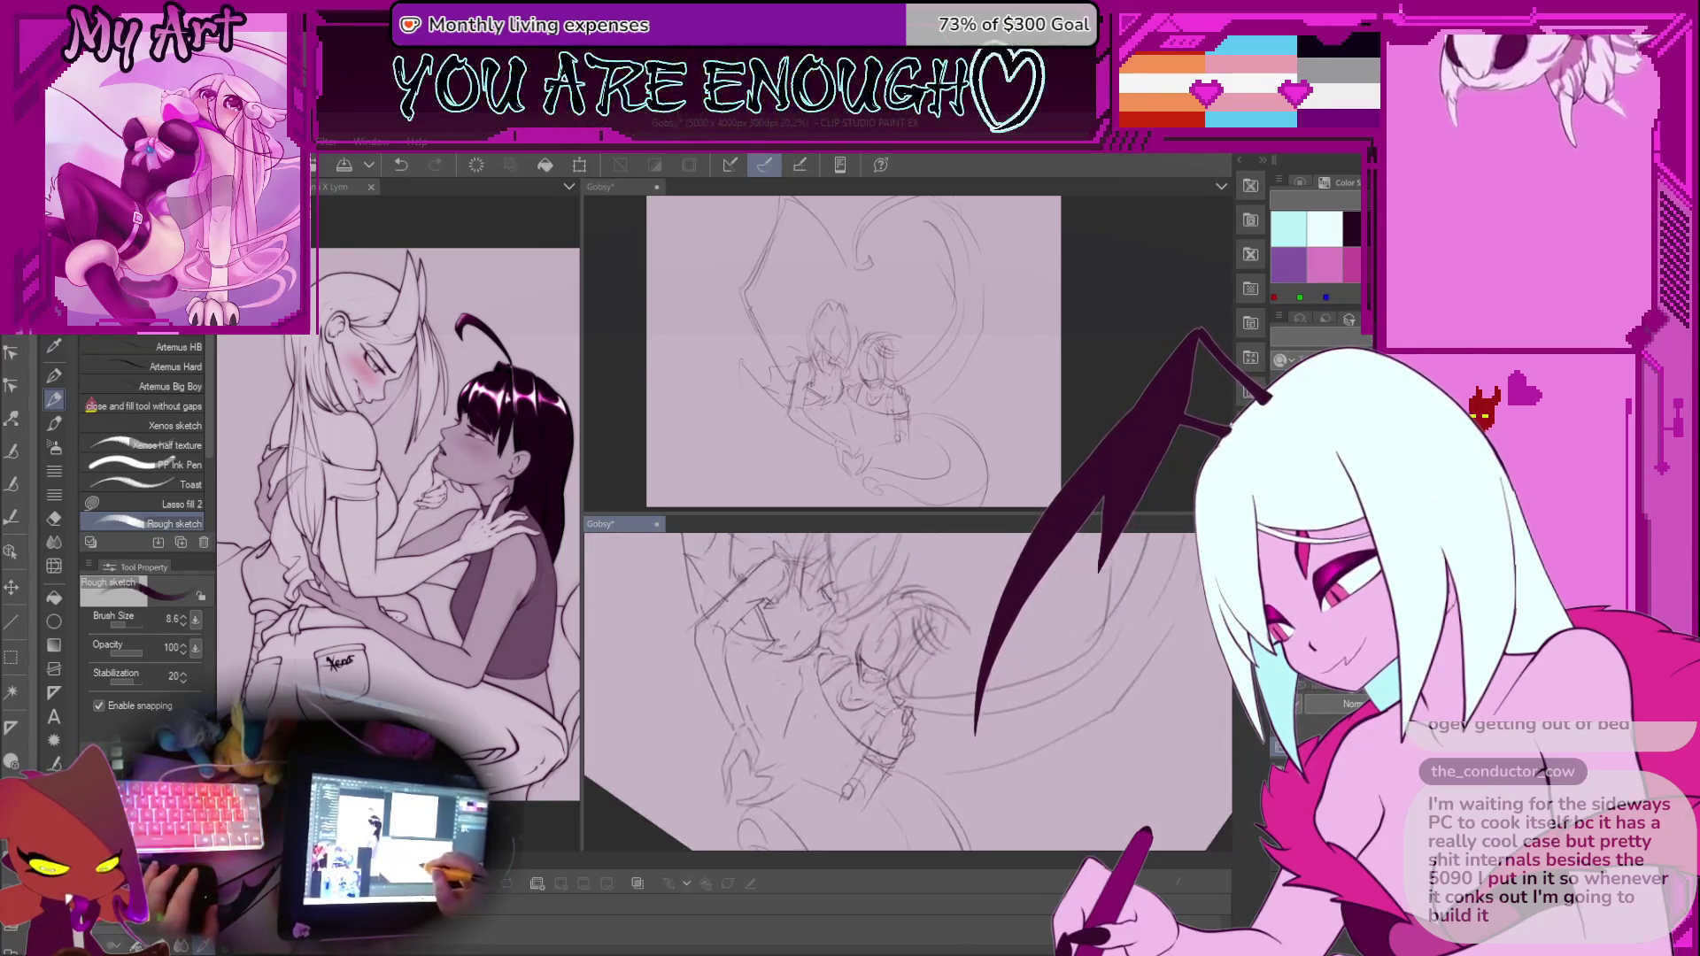
pyautogui.scroll(10, 842, 757)
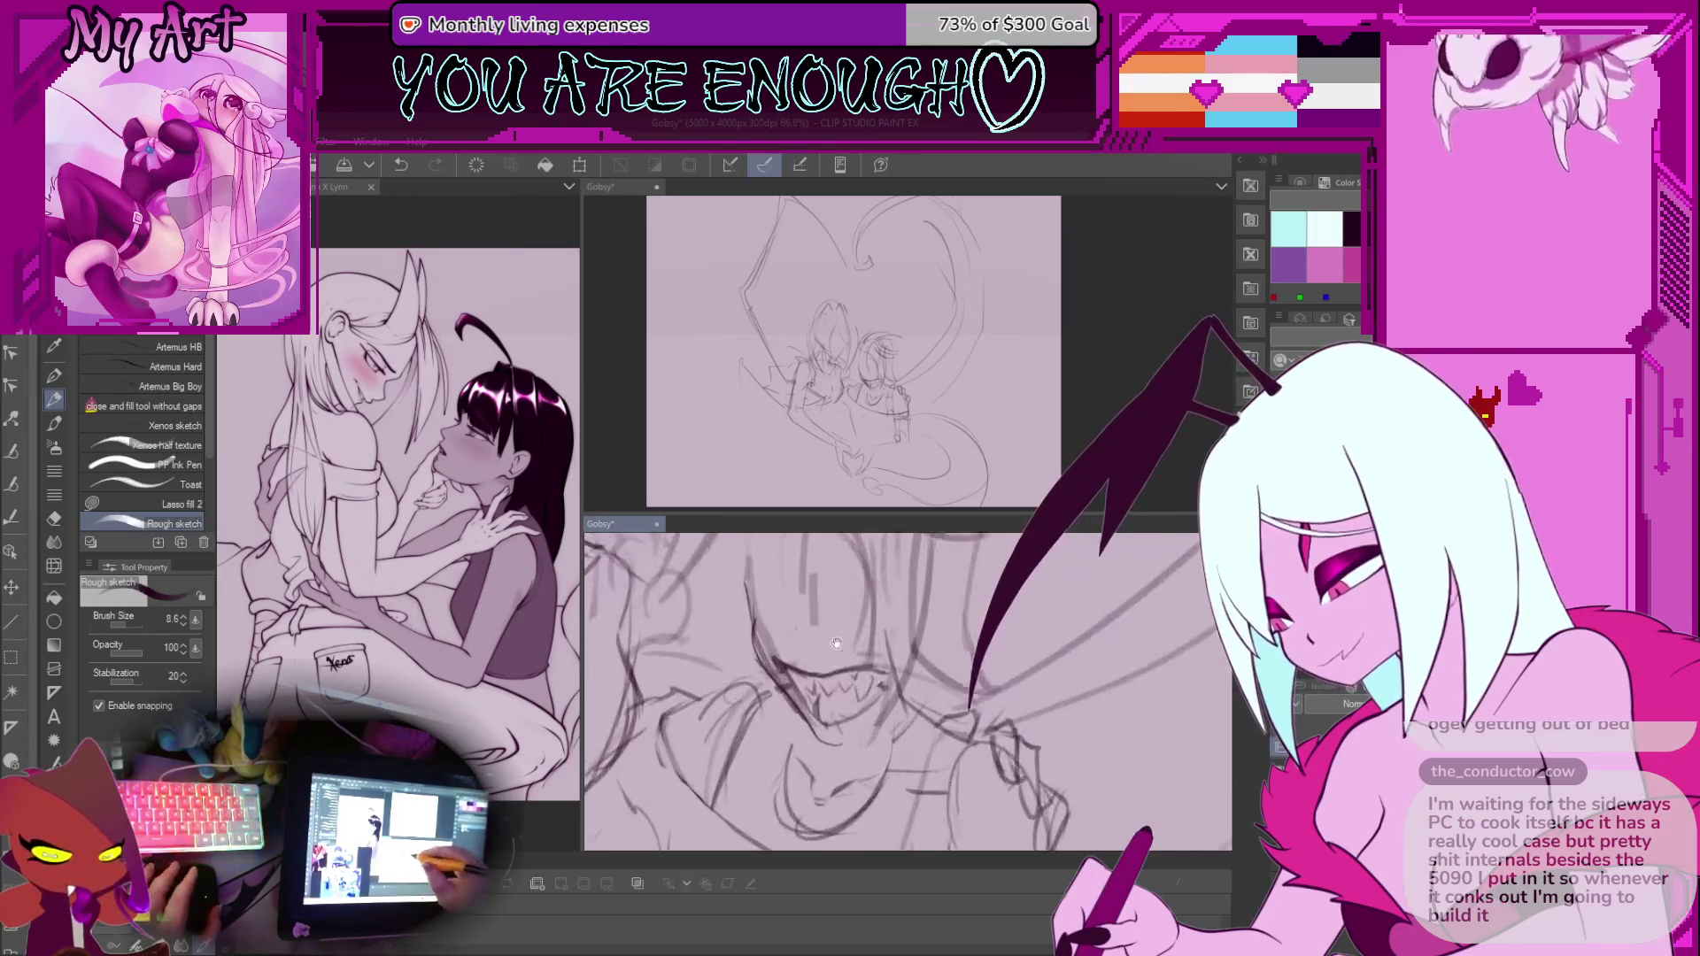
pyautogui.hotkey('ctrl', 'z')
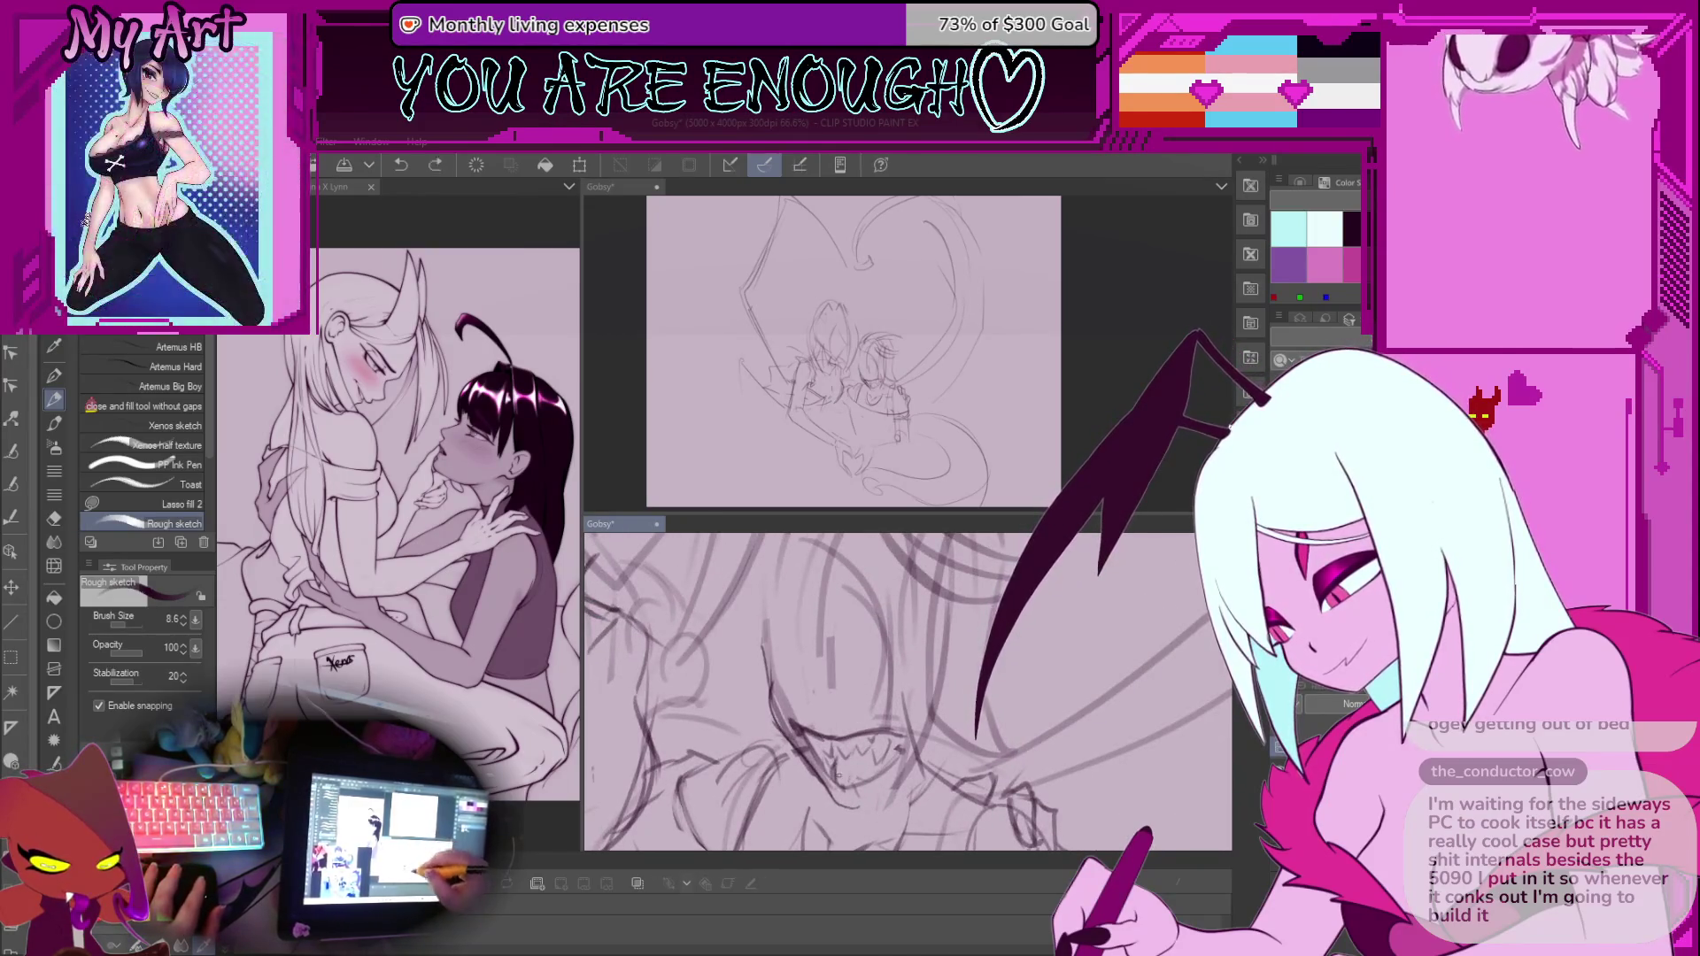
pyautogui.moveTo(822, 591)
pyautogui.mouseDown()
pyautogui.moveTo(882, 682)
pyautogui.moveTo(893, 662)
pyautogui.mouseUp()
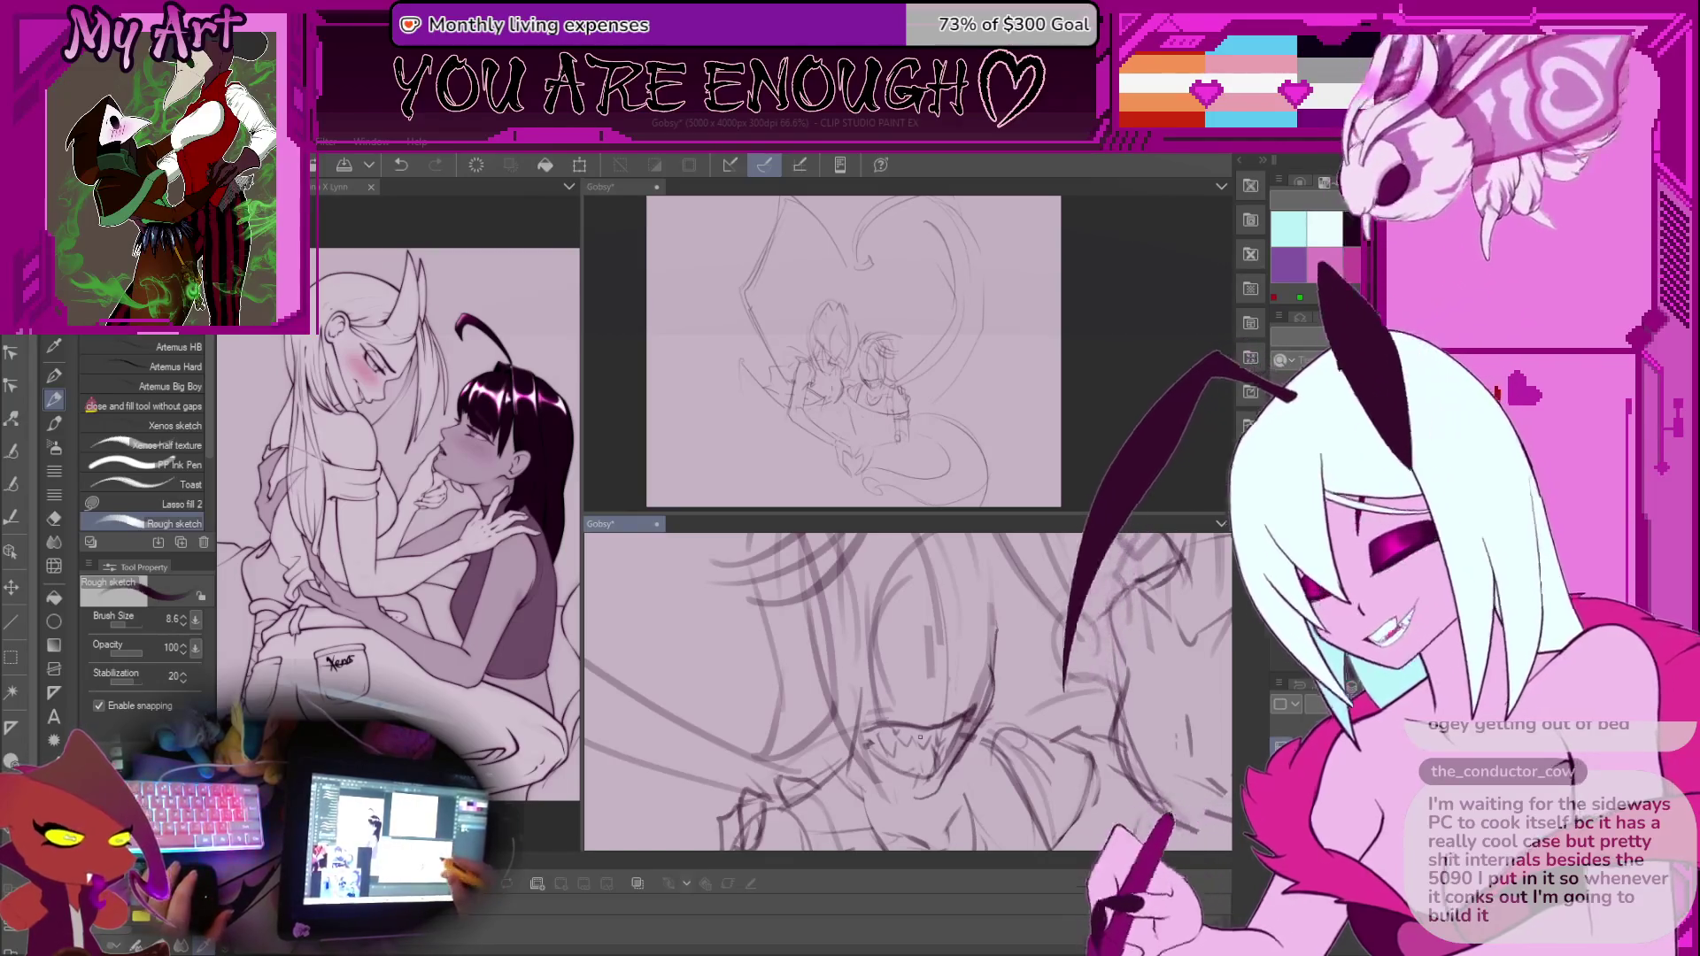
pyautogui.scroll(-4, 919, 737)
pyautogui.scroll(3, 967, 641)
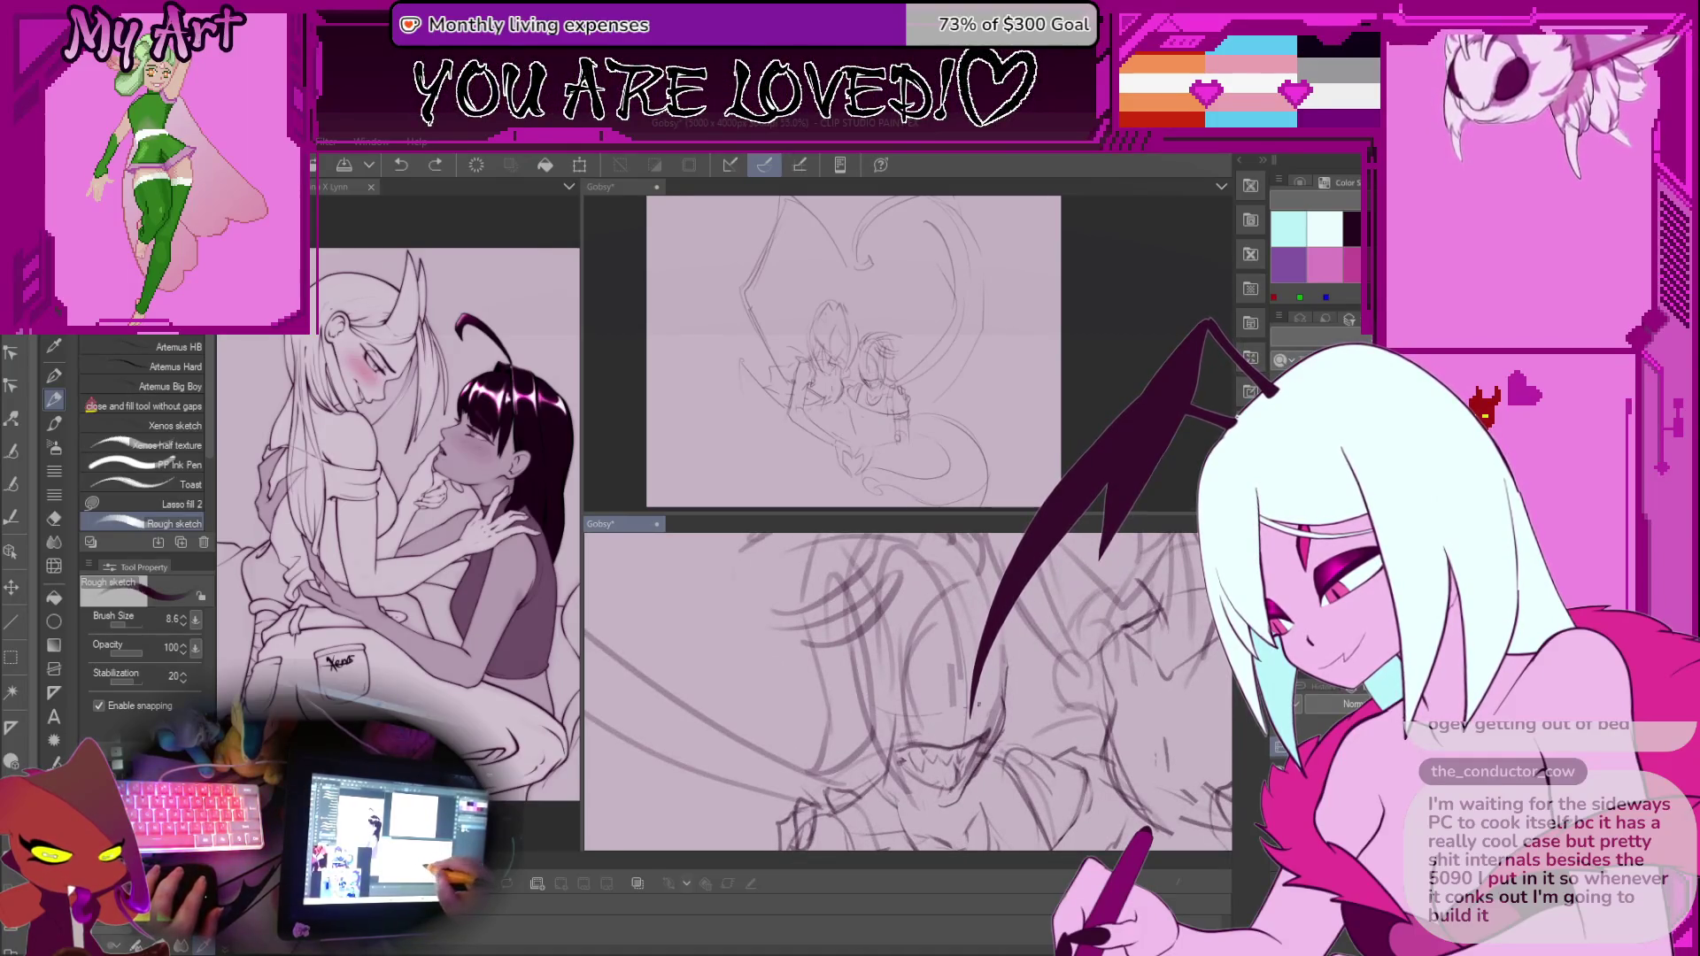
pyautogui.scroll(-2, 987, 675)
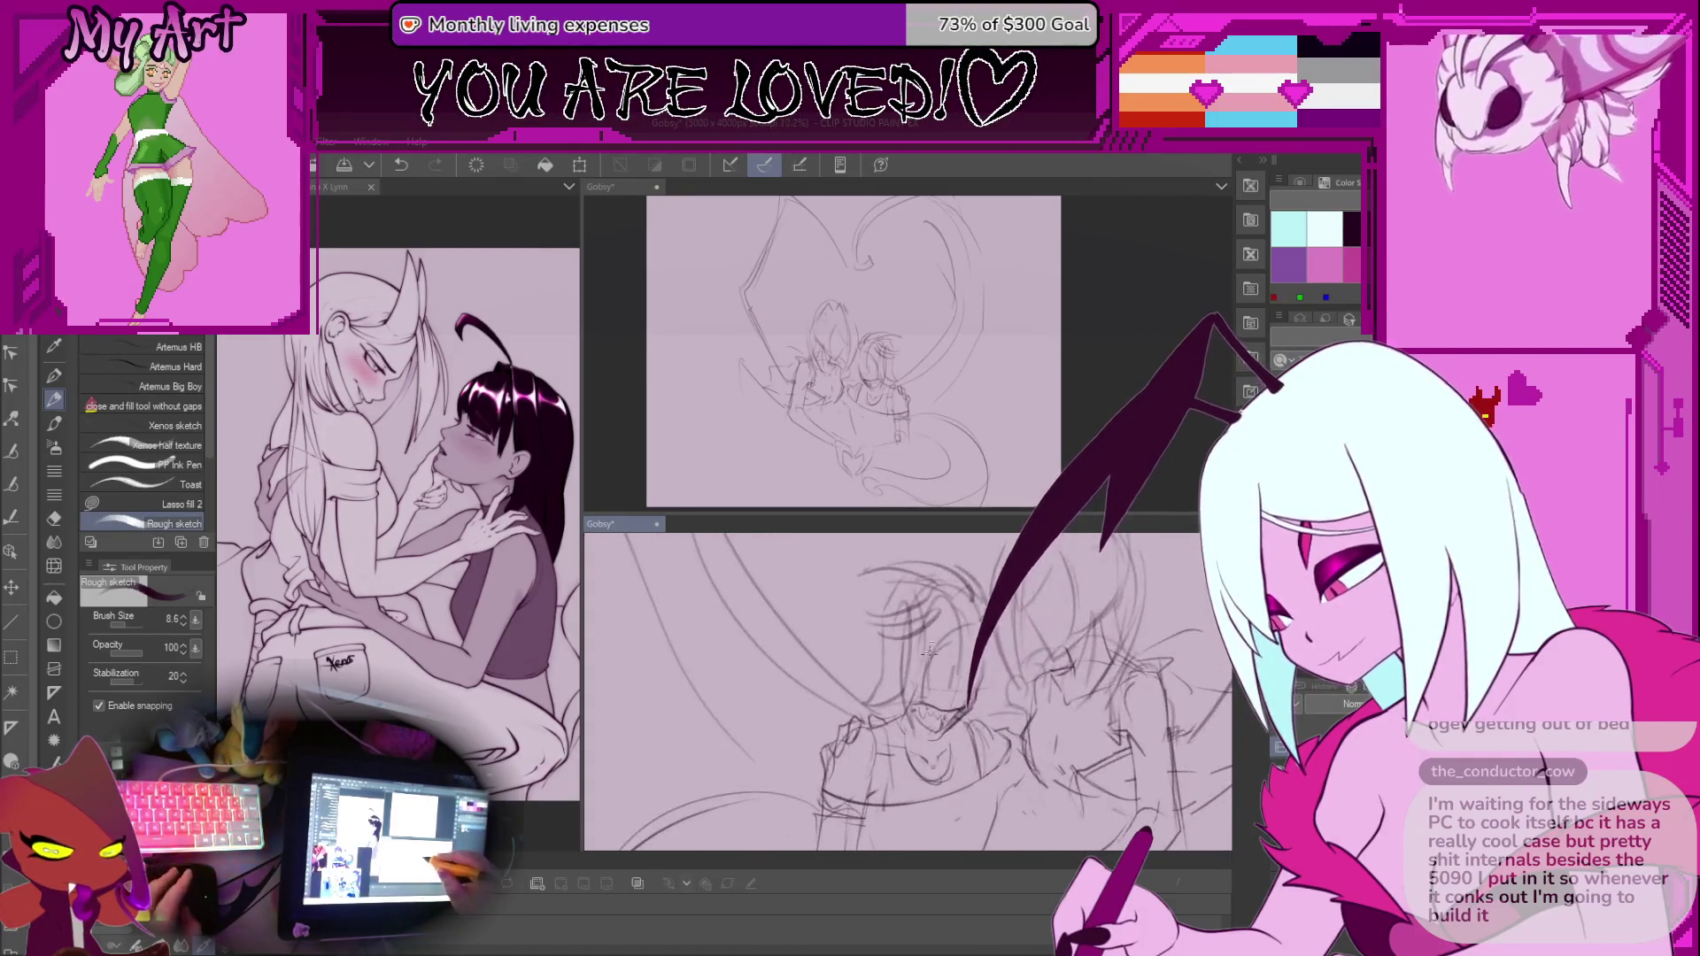
# Lasso the grinning head, then resize and rotate it with Ctrl+T
pyautogui.press('m')
pyautogui.moveTo(912, 591); pyautogui.dragTo(924, 680)
pyautogui.moveTo(935, 581); pyautogui.dragTo(939, 547)
pyautogui.moveTo(929, 544); pyautogui.dragTo(857, 637)
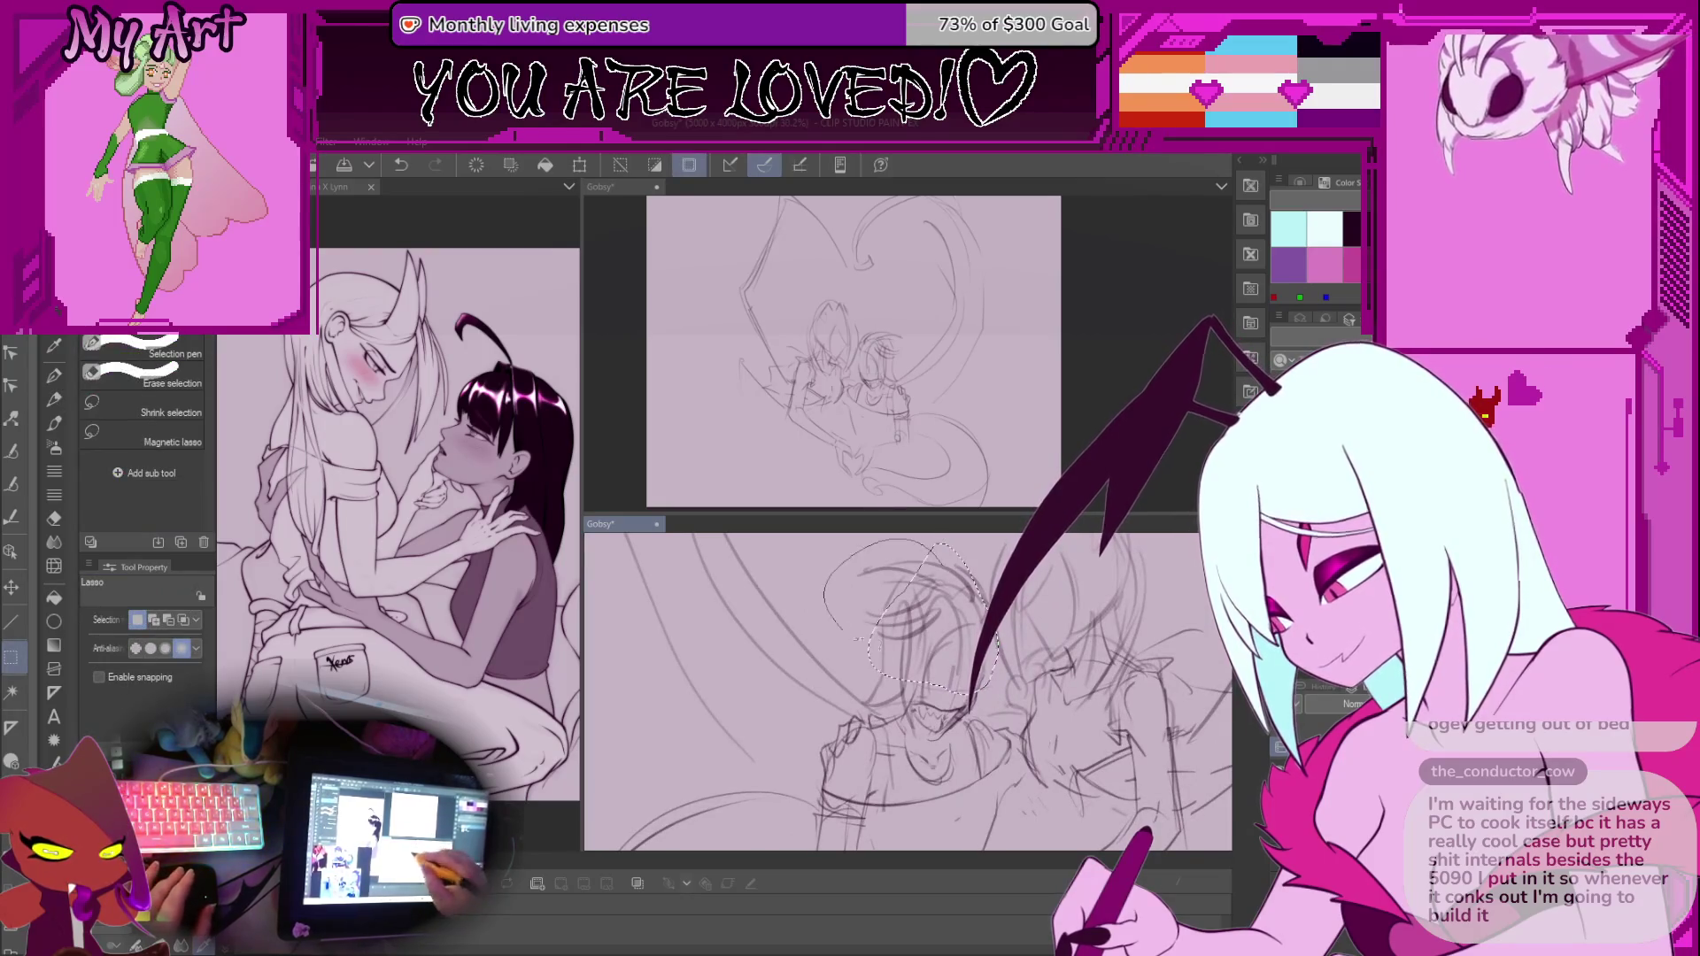
pyautogui.hotkey('ctrl', 't')
pyautogui.moveTo(986, 563); pyautogui.dragTo(956, 624)
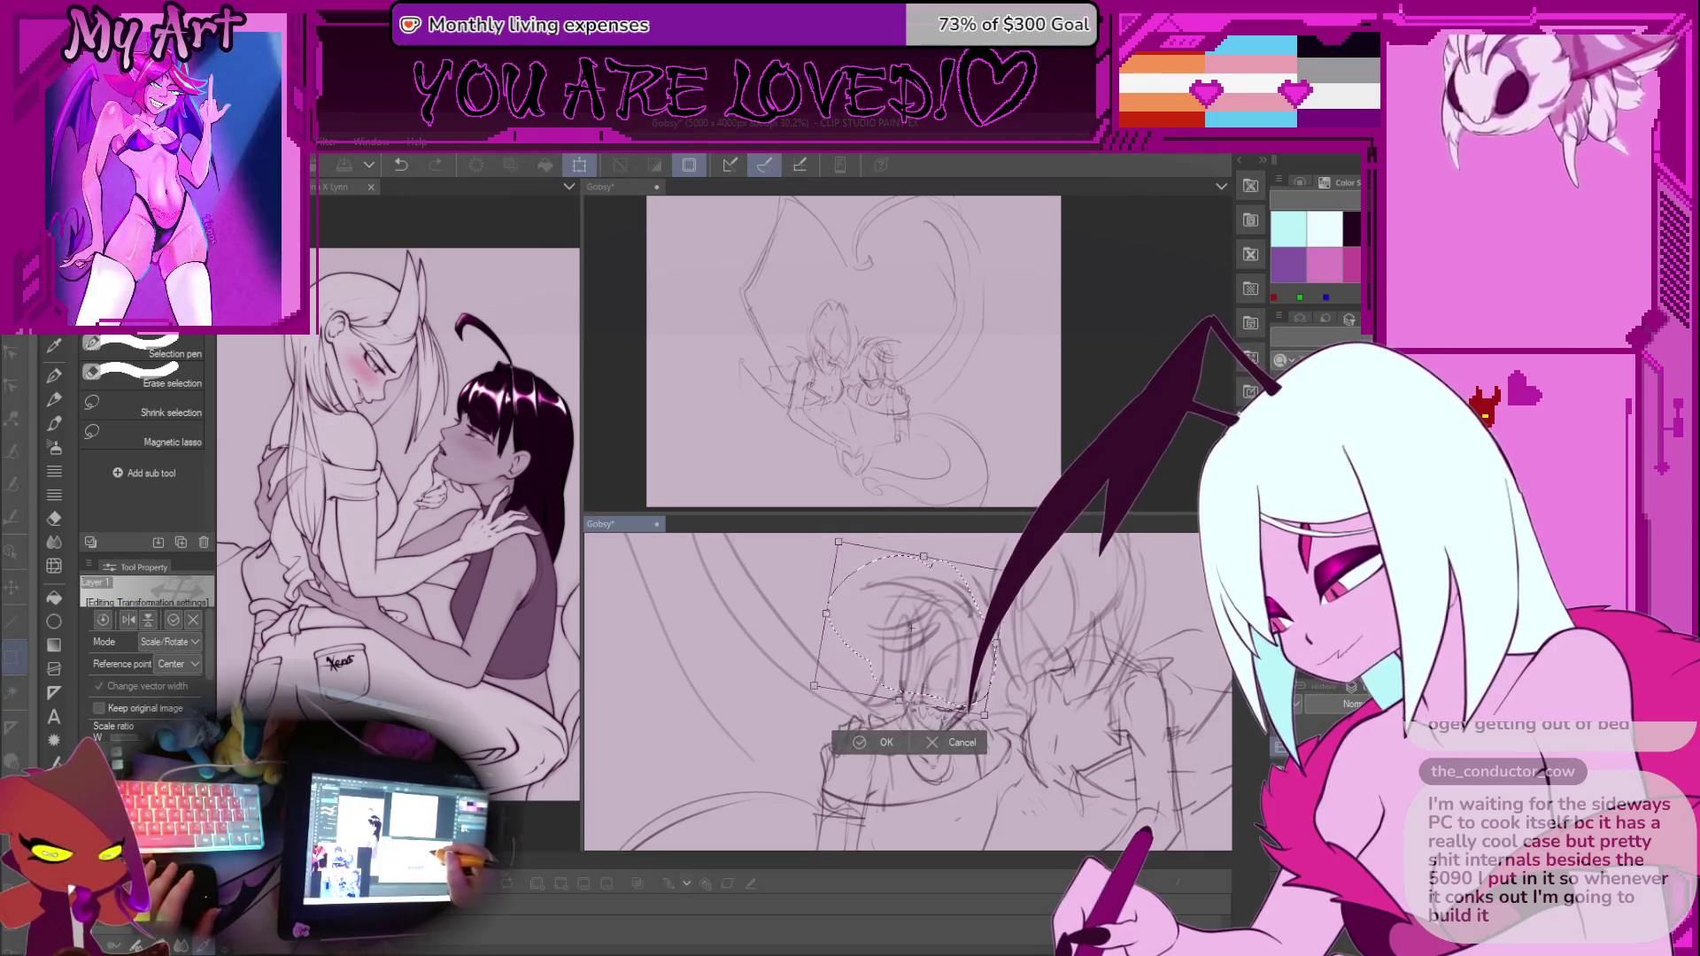
pyautogui.click(886, 742)
# Return to the rough pen, undo a stray stroke, and draw beside the grinning mouth
pyautogui.press('p')
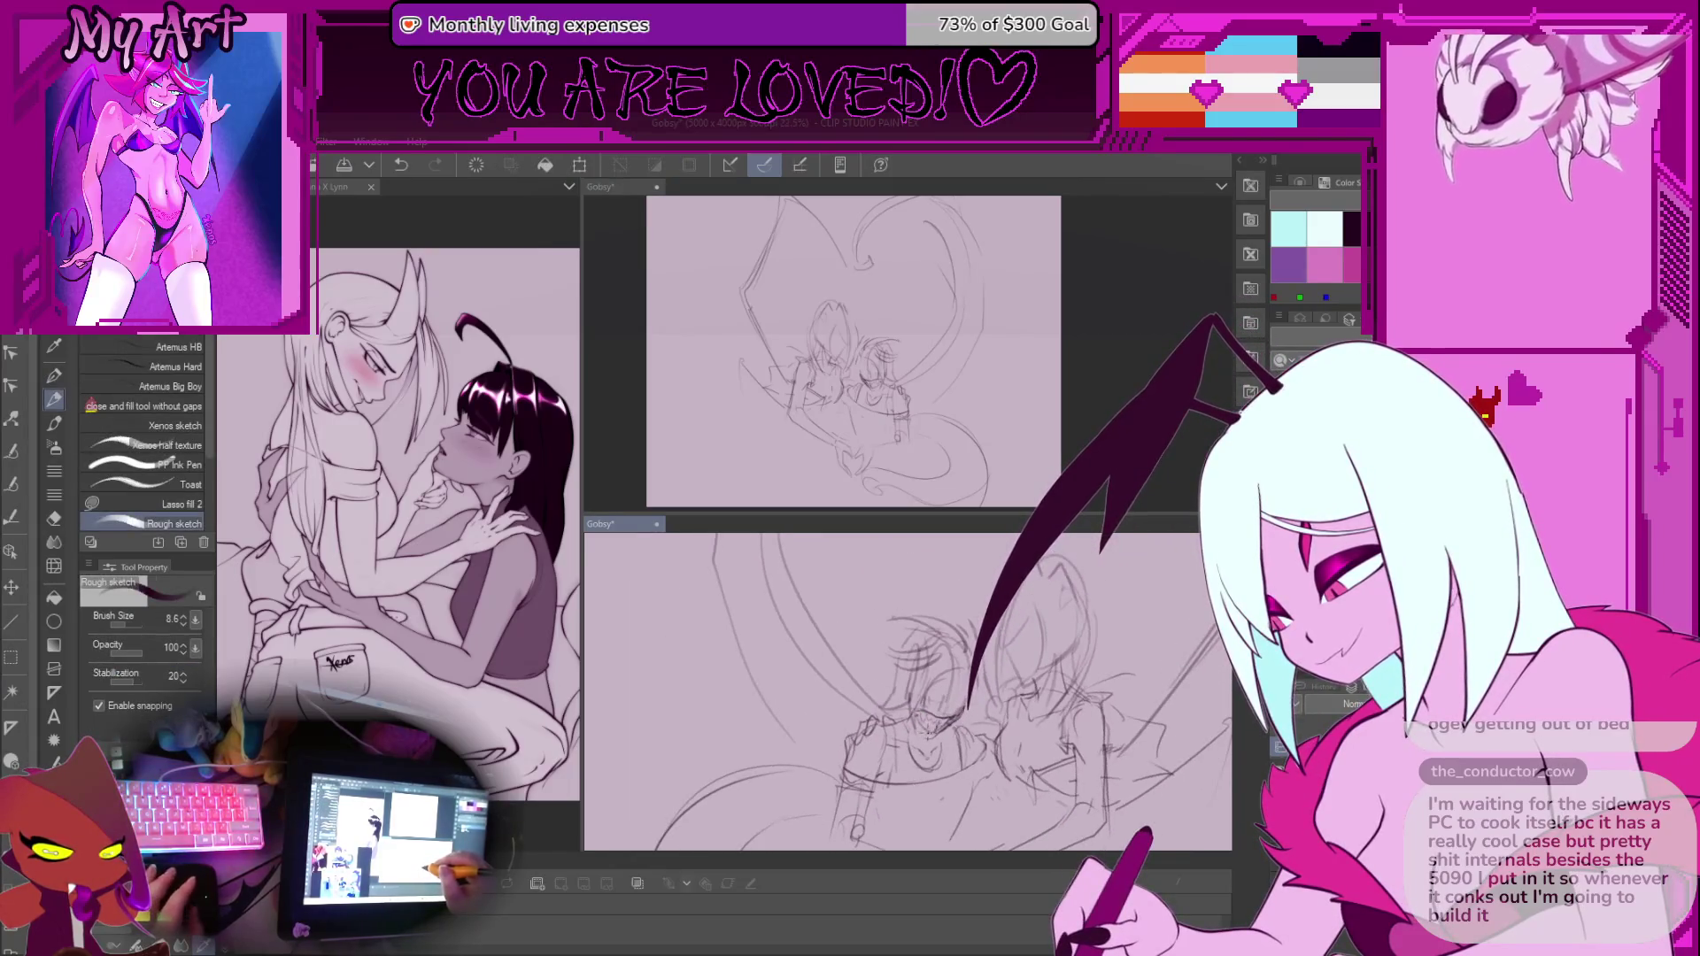
pyautogui.scroll(3, 870, 695)
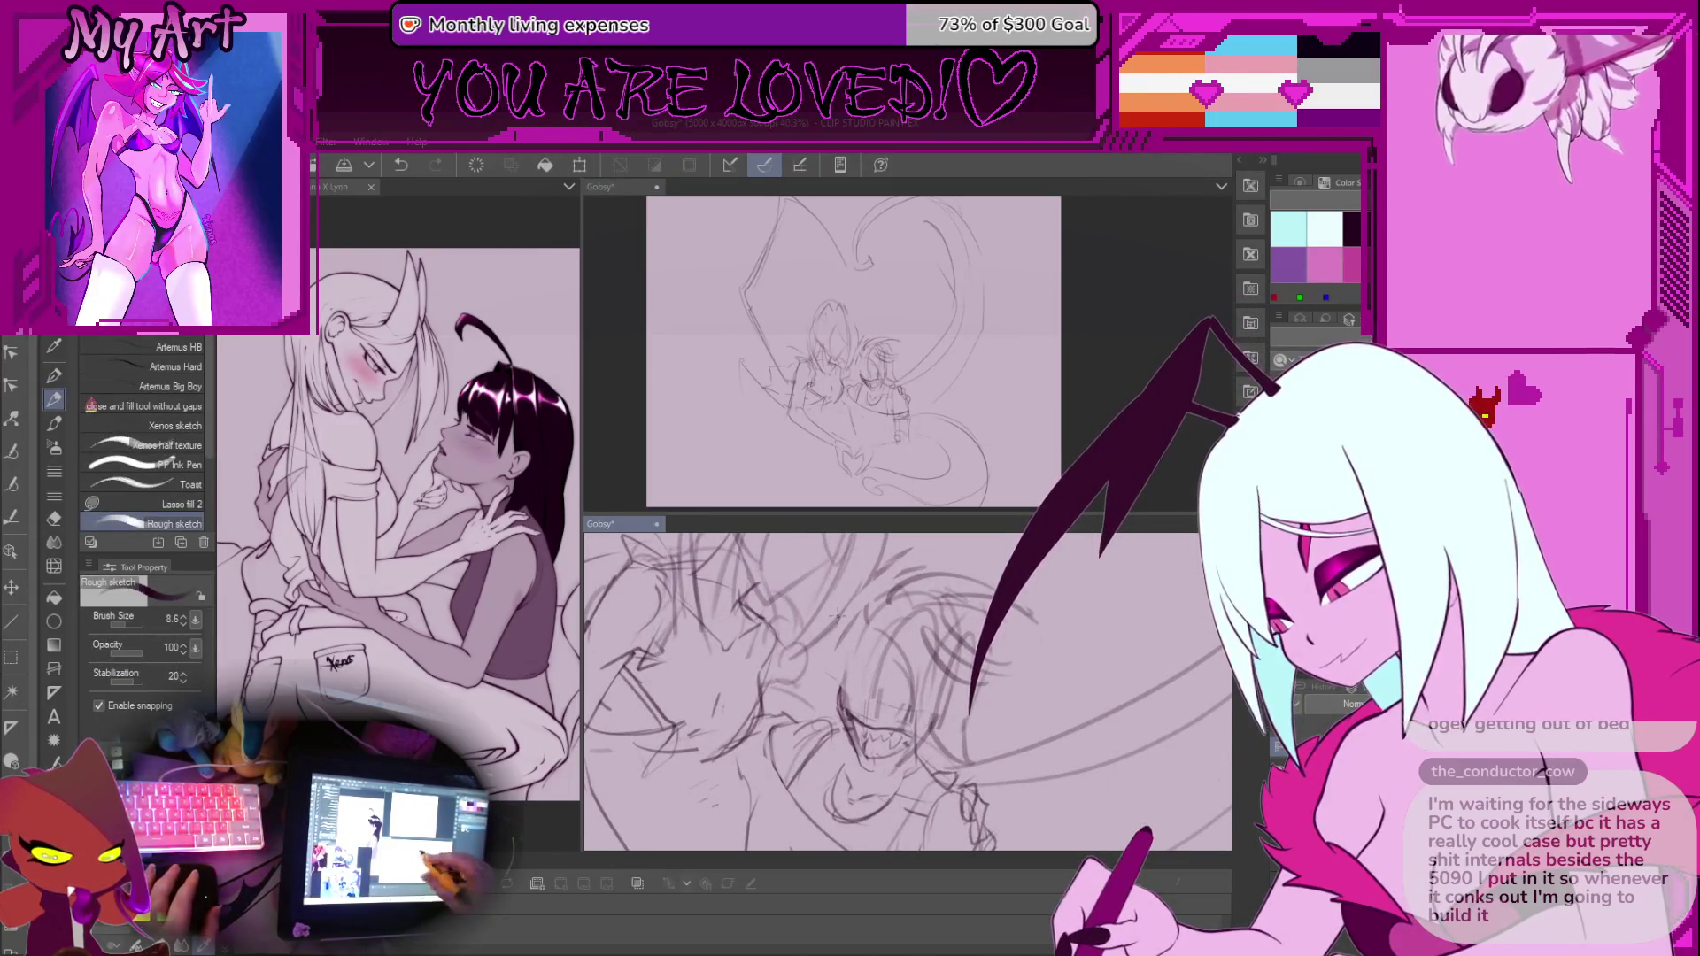
pyautogui.scroll(3, 837, 614)
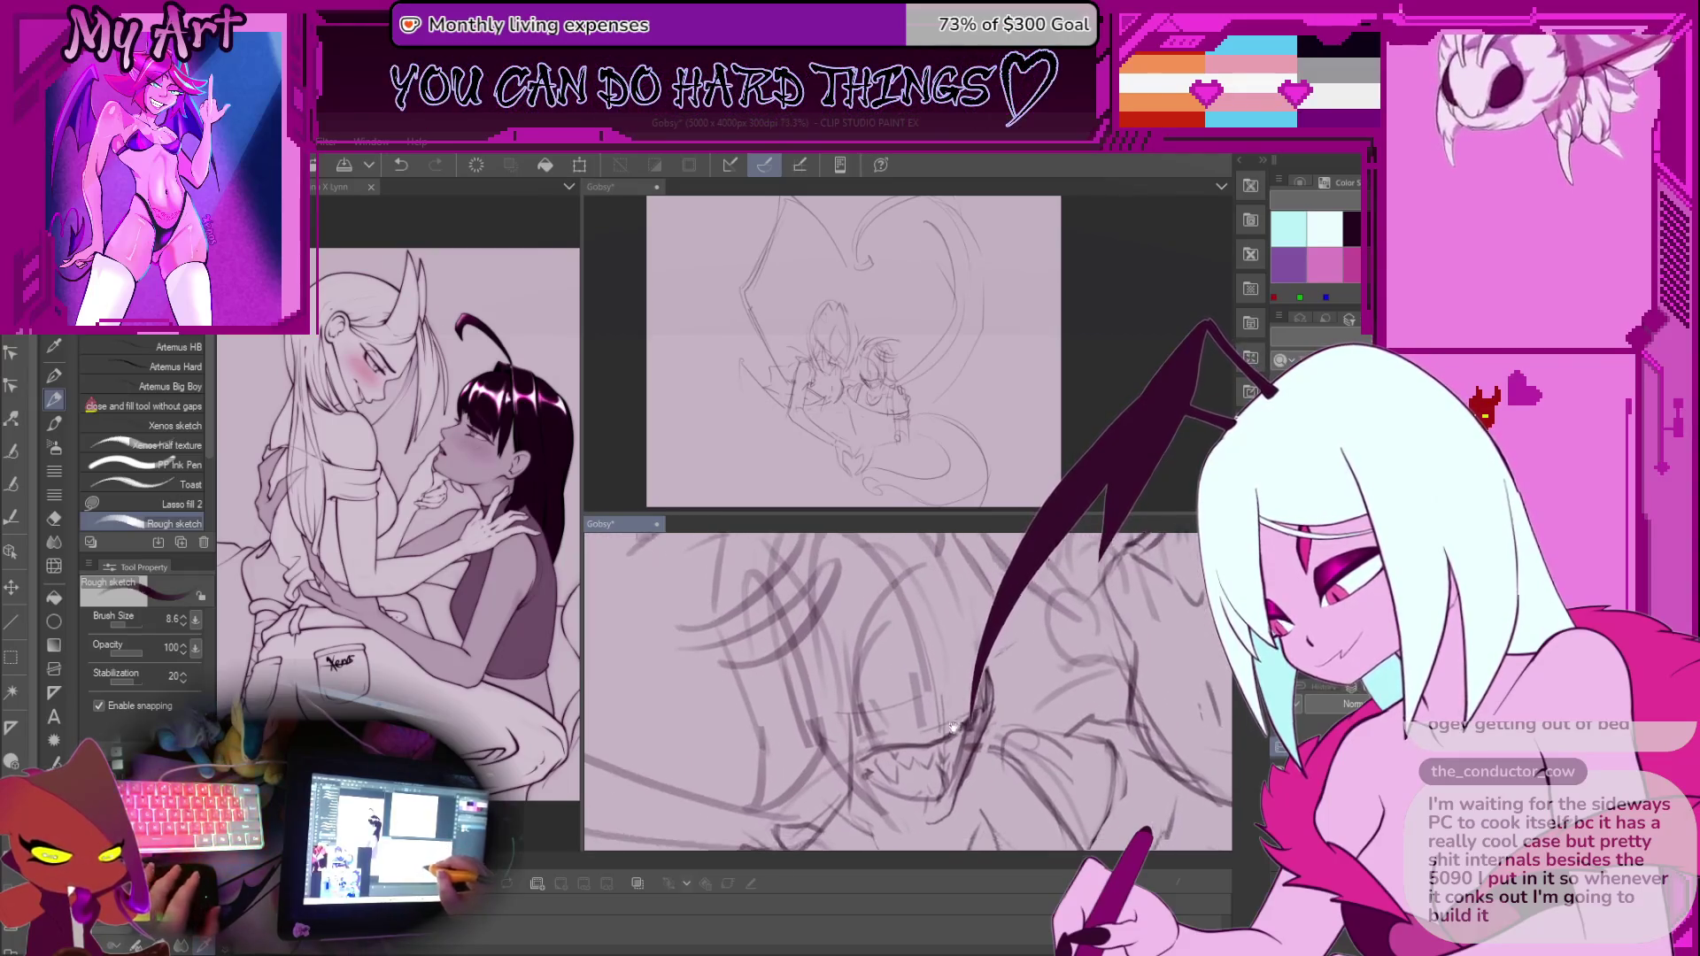
pyautogui.moveTo(953, 725); pyautogui.dragTo(936, 667)
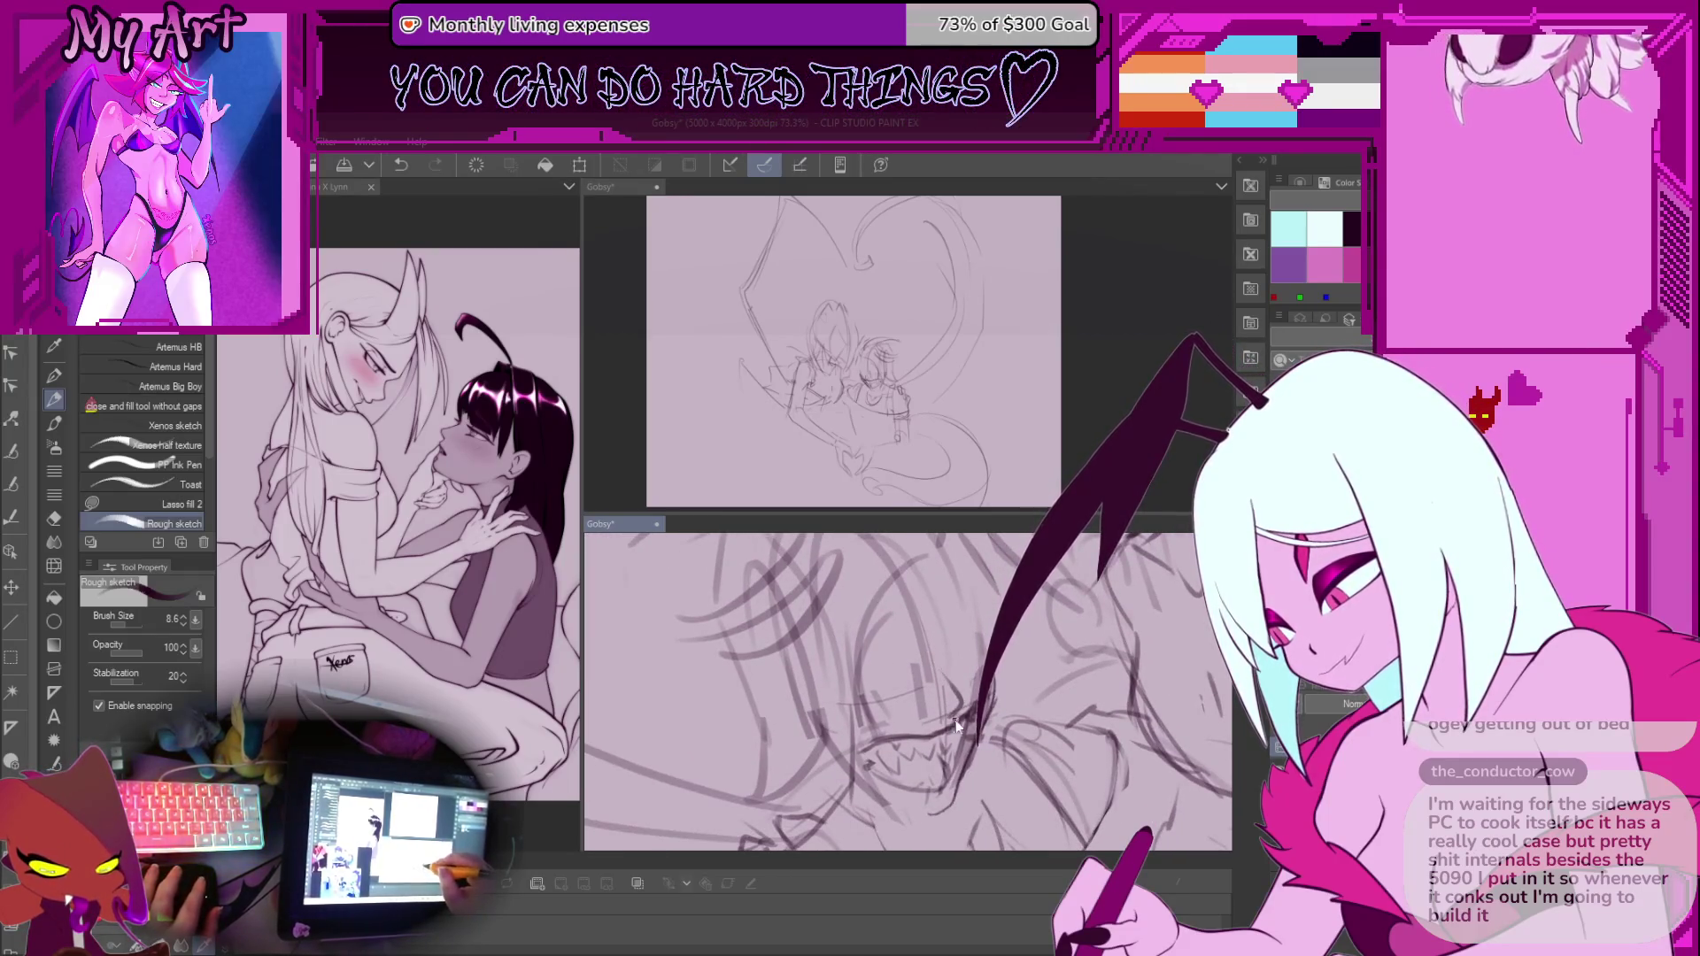
pyautogui.hotkey('ctrl', 'z')
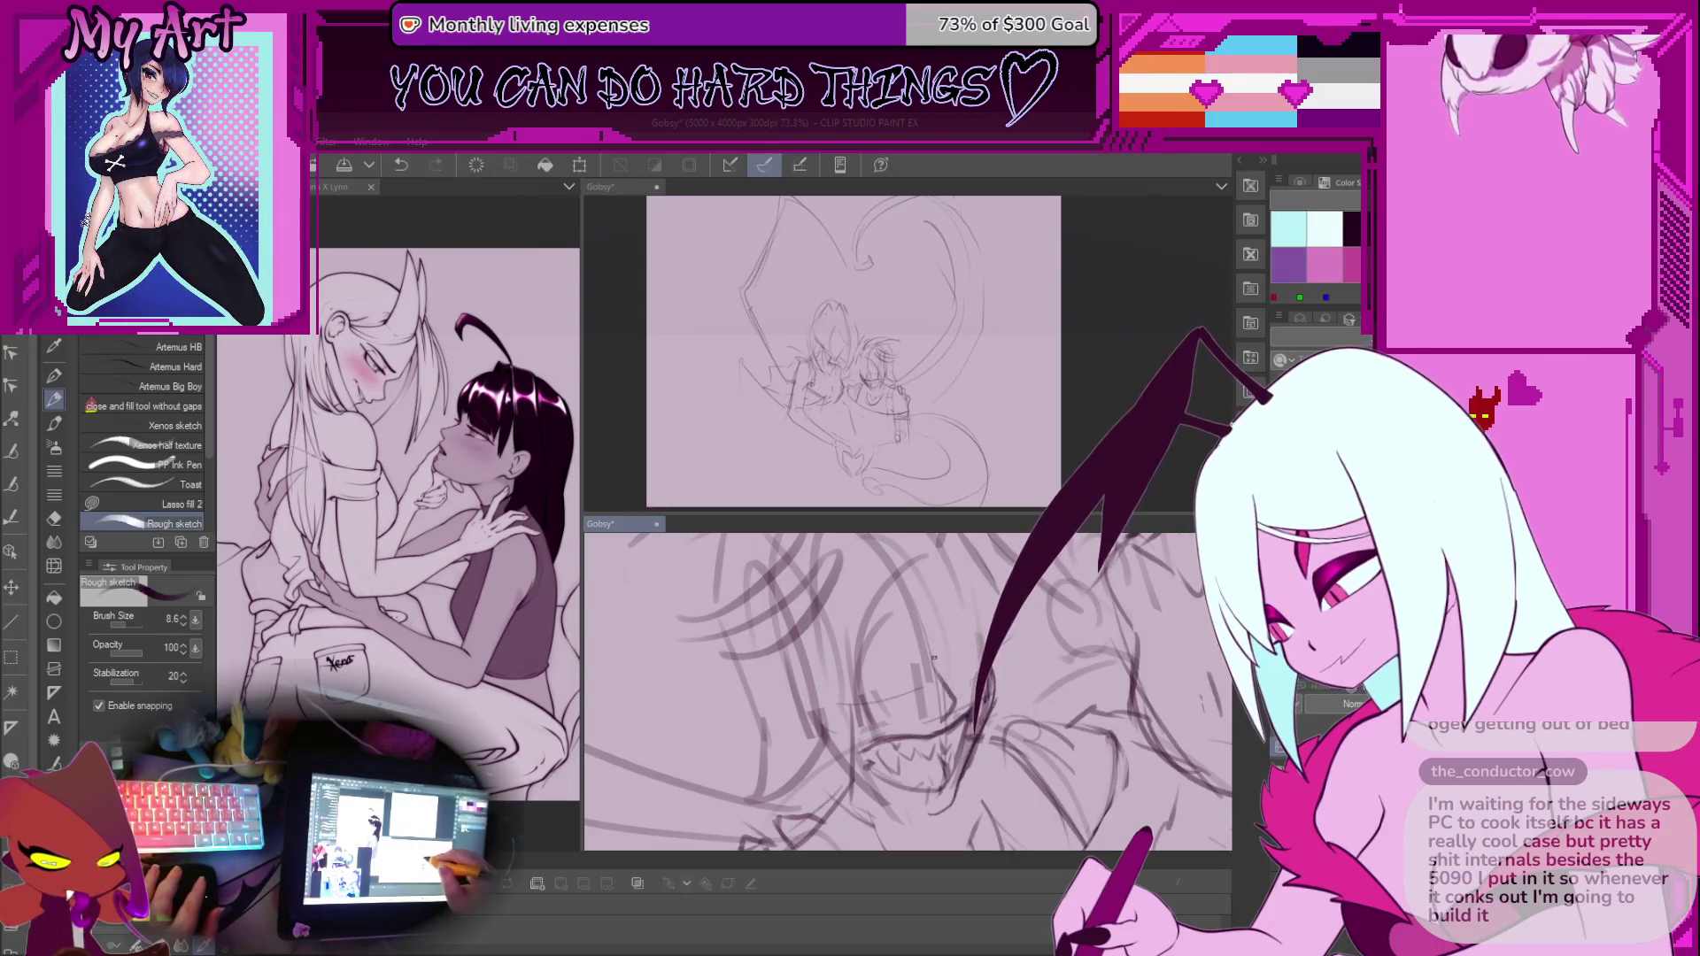
pyautogui.moveTo(938, 685)
pyautogui.mouseDown()
pyautogui.moveTo(932, 617)
pyautogui.moveTo(949, 676)
pyautogui.moveTo(942, 650)
pyautogui.moveTo(857, 653)
pyautogui.mouseUp()
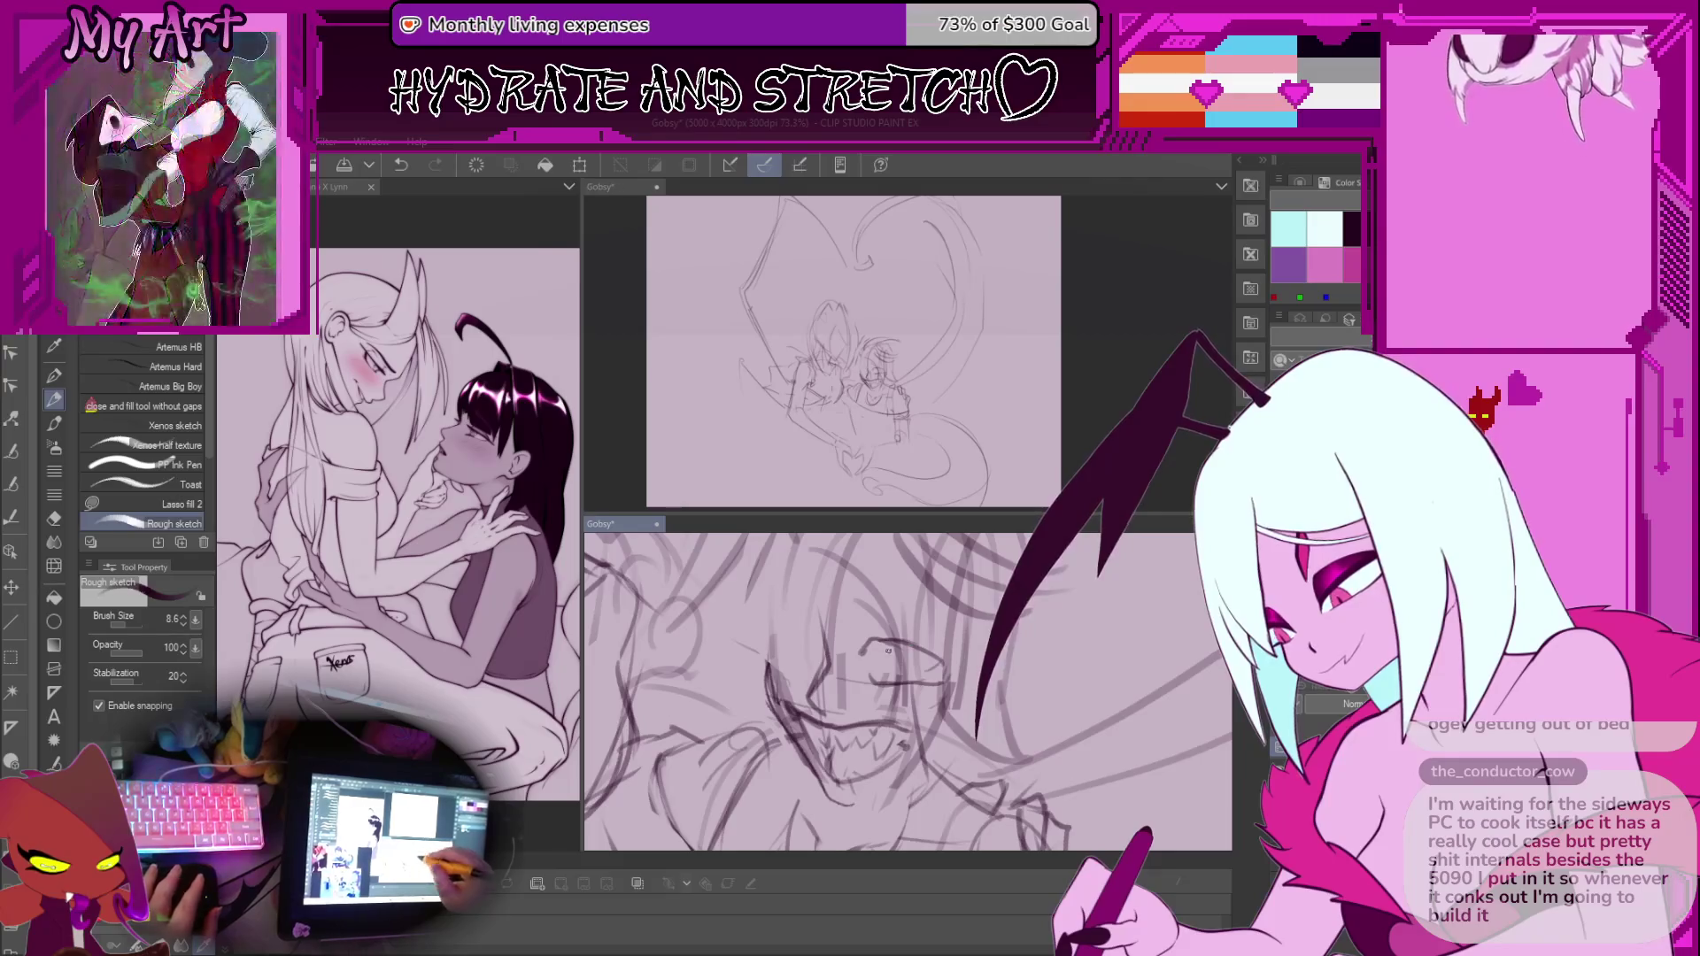
# Draw a trial stroke near the eye and undo two strokes there
pyautogui.scroll(1, 906, 680)
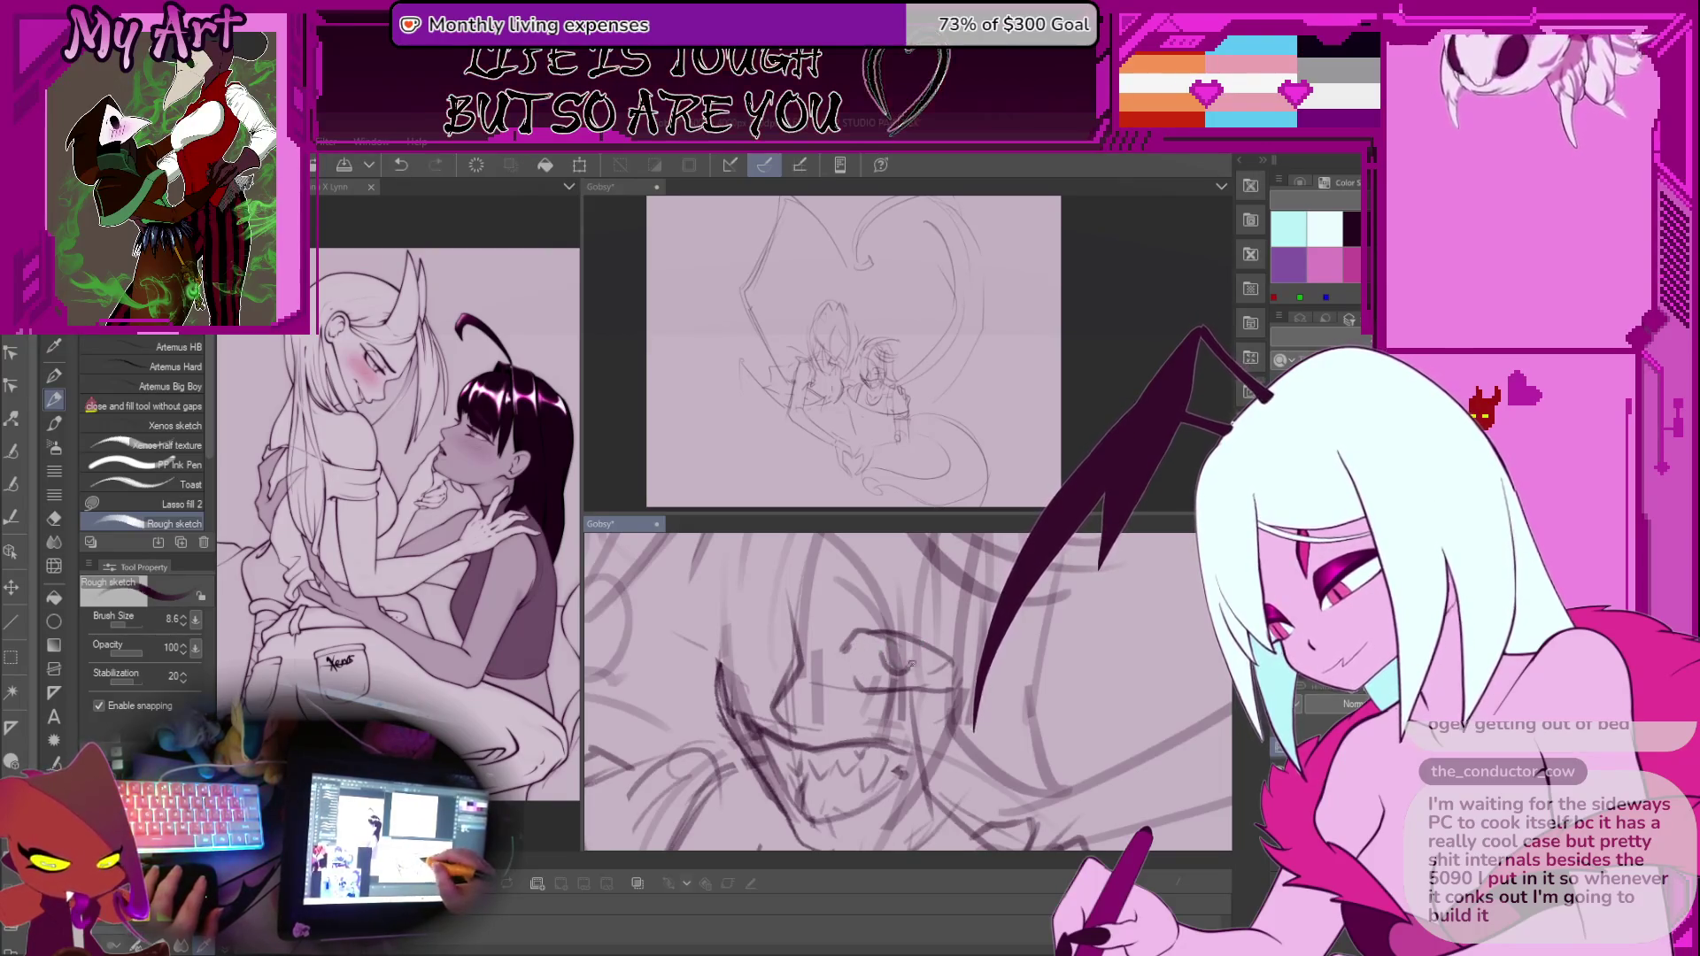
pyautogui.moveTo(878, 648); pyautogui.dragTo(894, 684)
pyautogui.hotkey('ctrl', 'z')
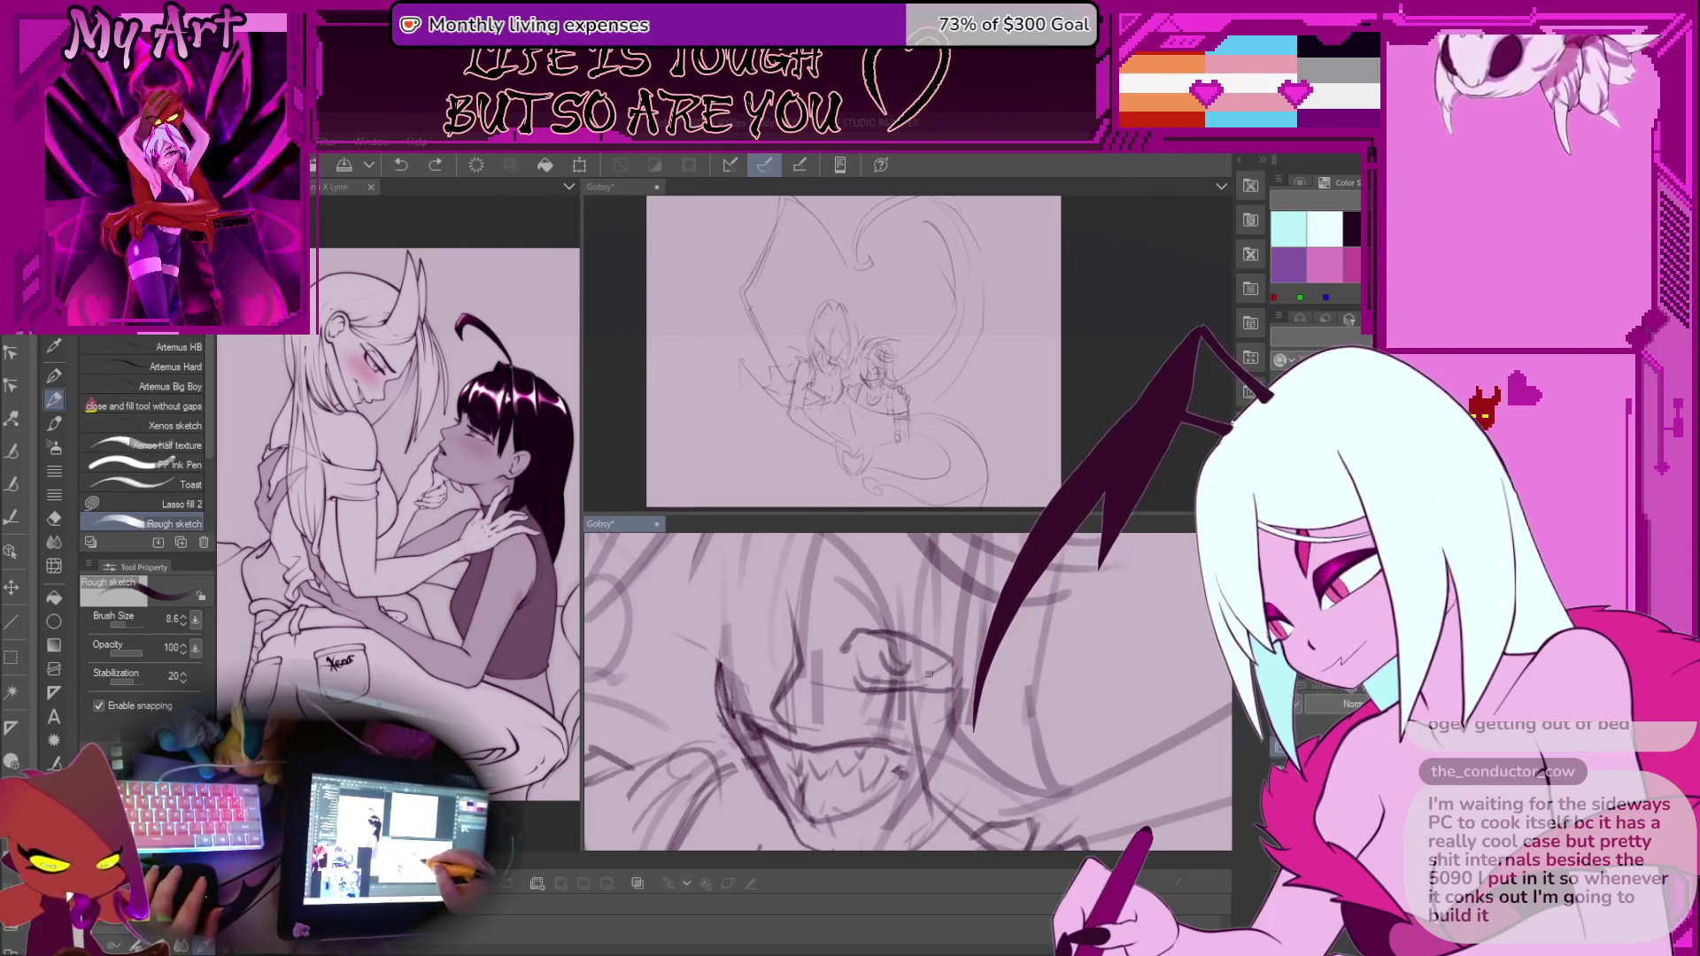
pyautogui.hotkey('ctrl', 'z')
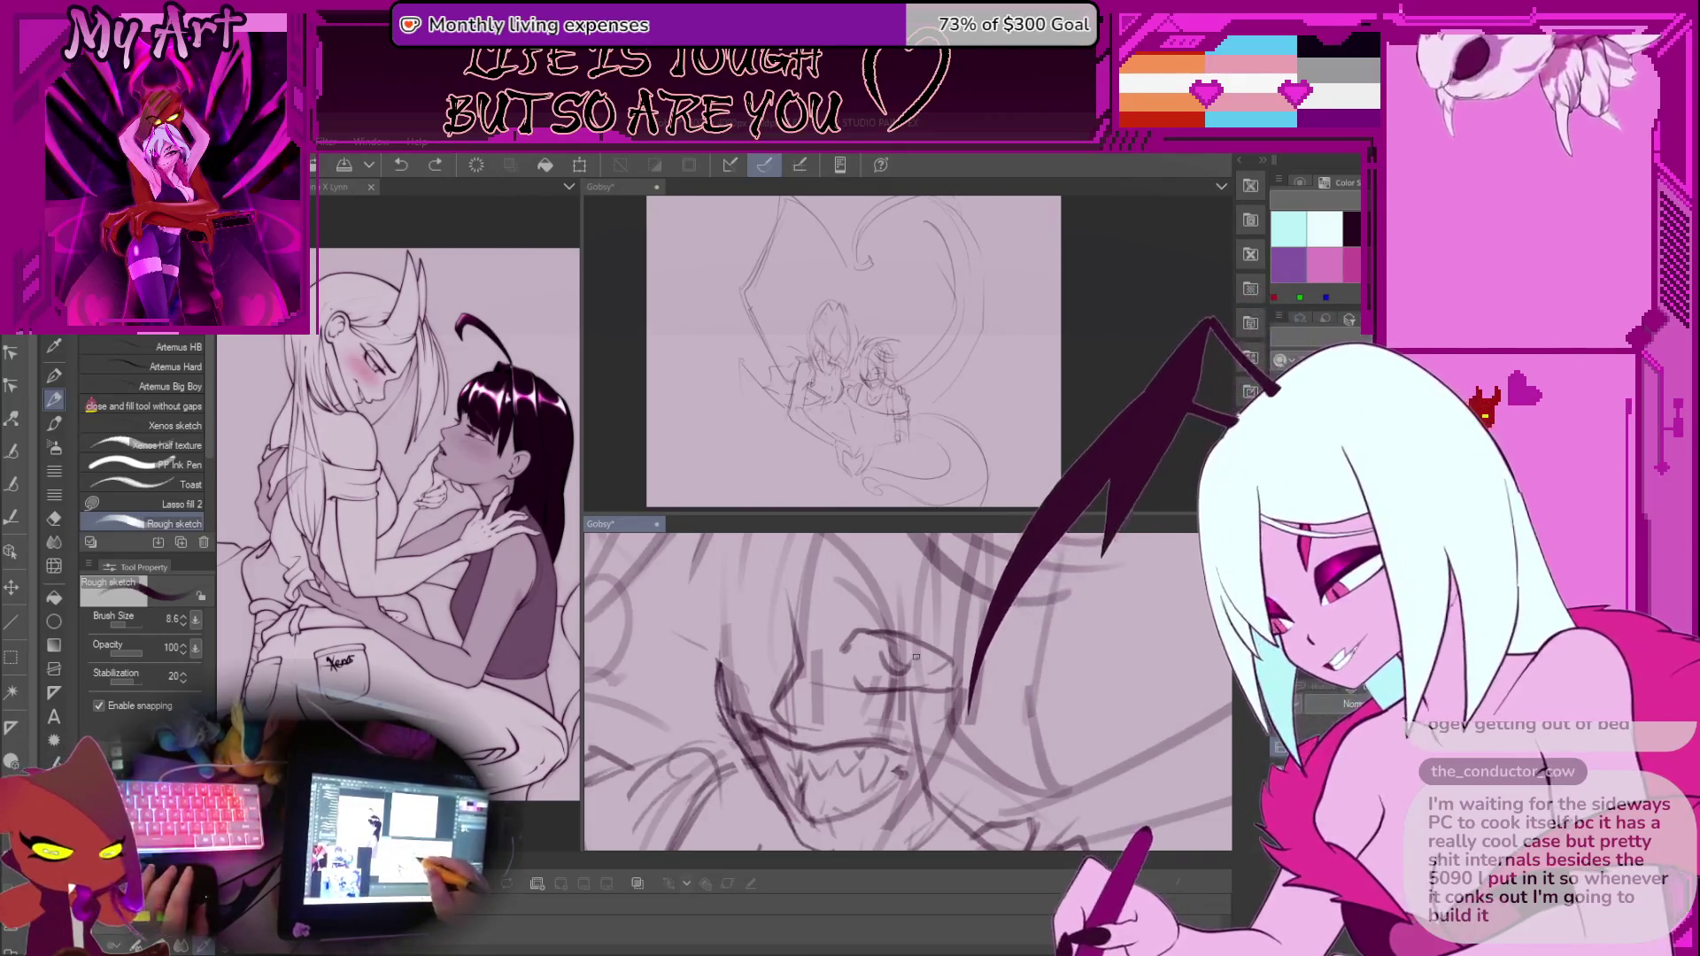
pyautogui.press('m')
pyautogui.press('-')
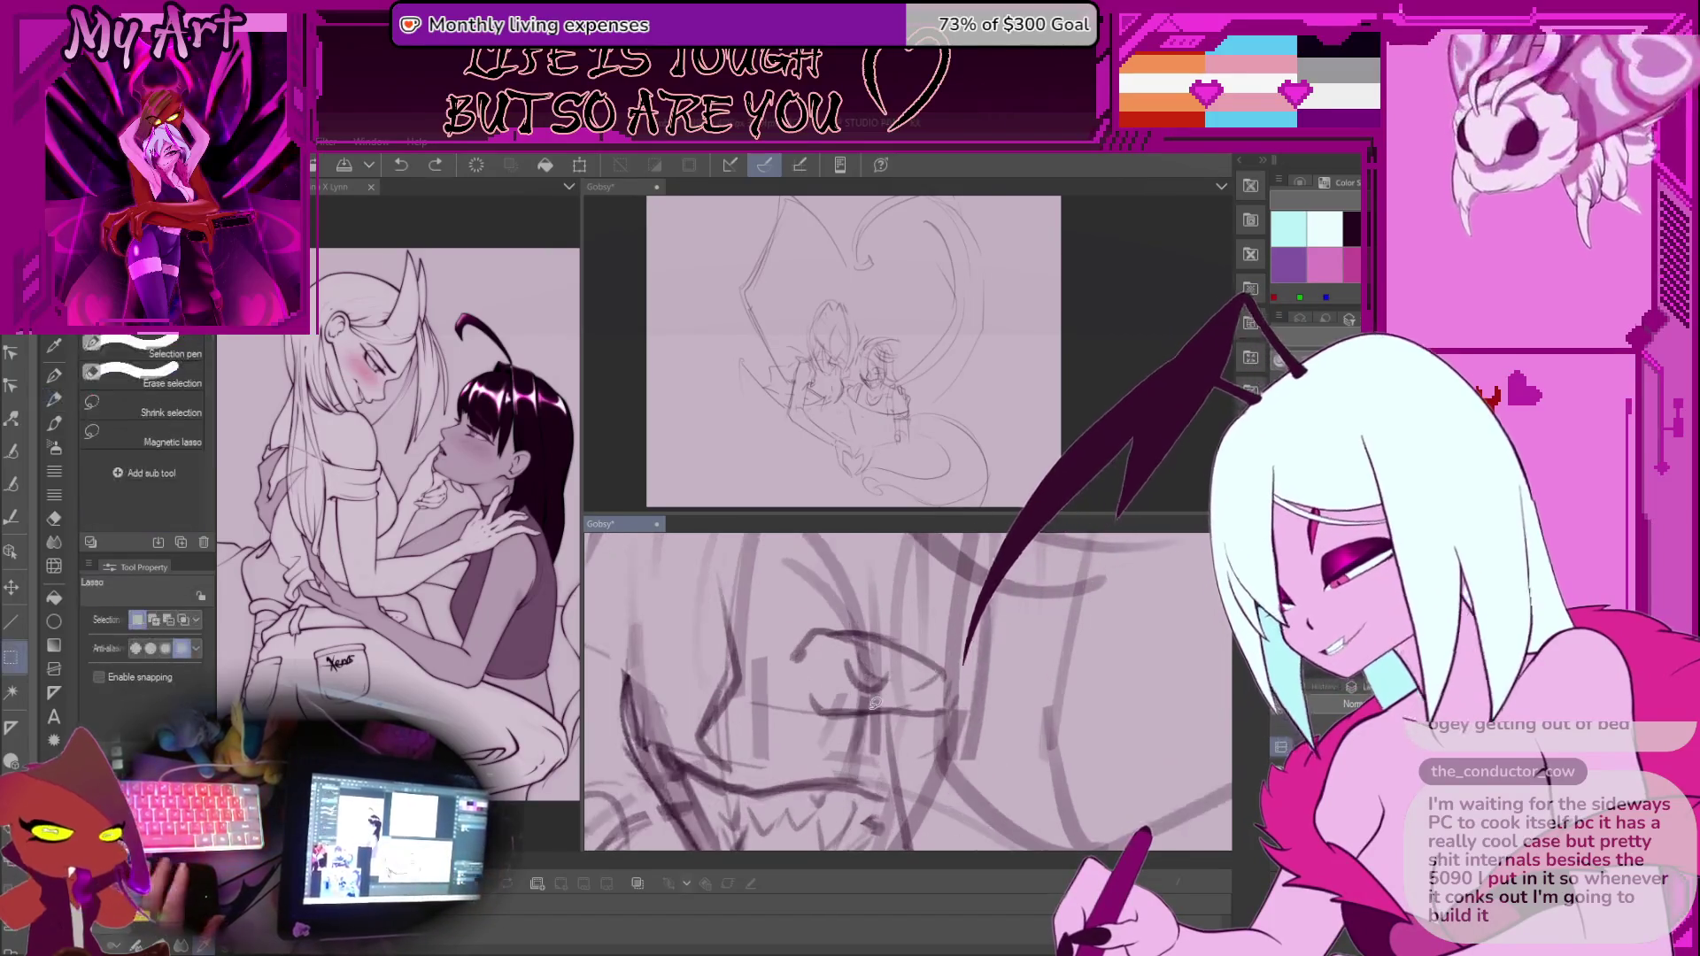
# Lasso the iris in the grinning head's eye, erase it, and return to the pen
pyautogui.press('-')
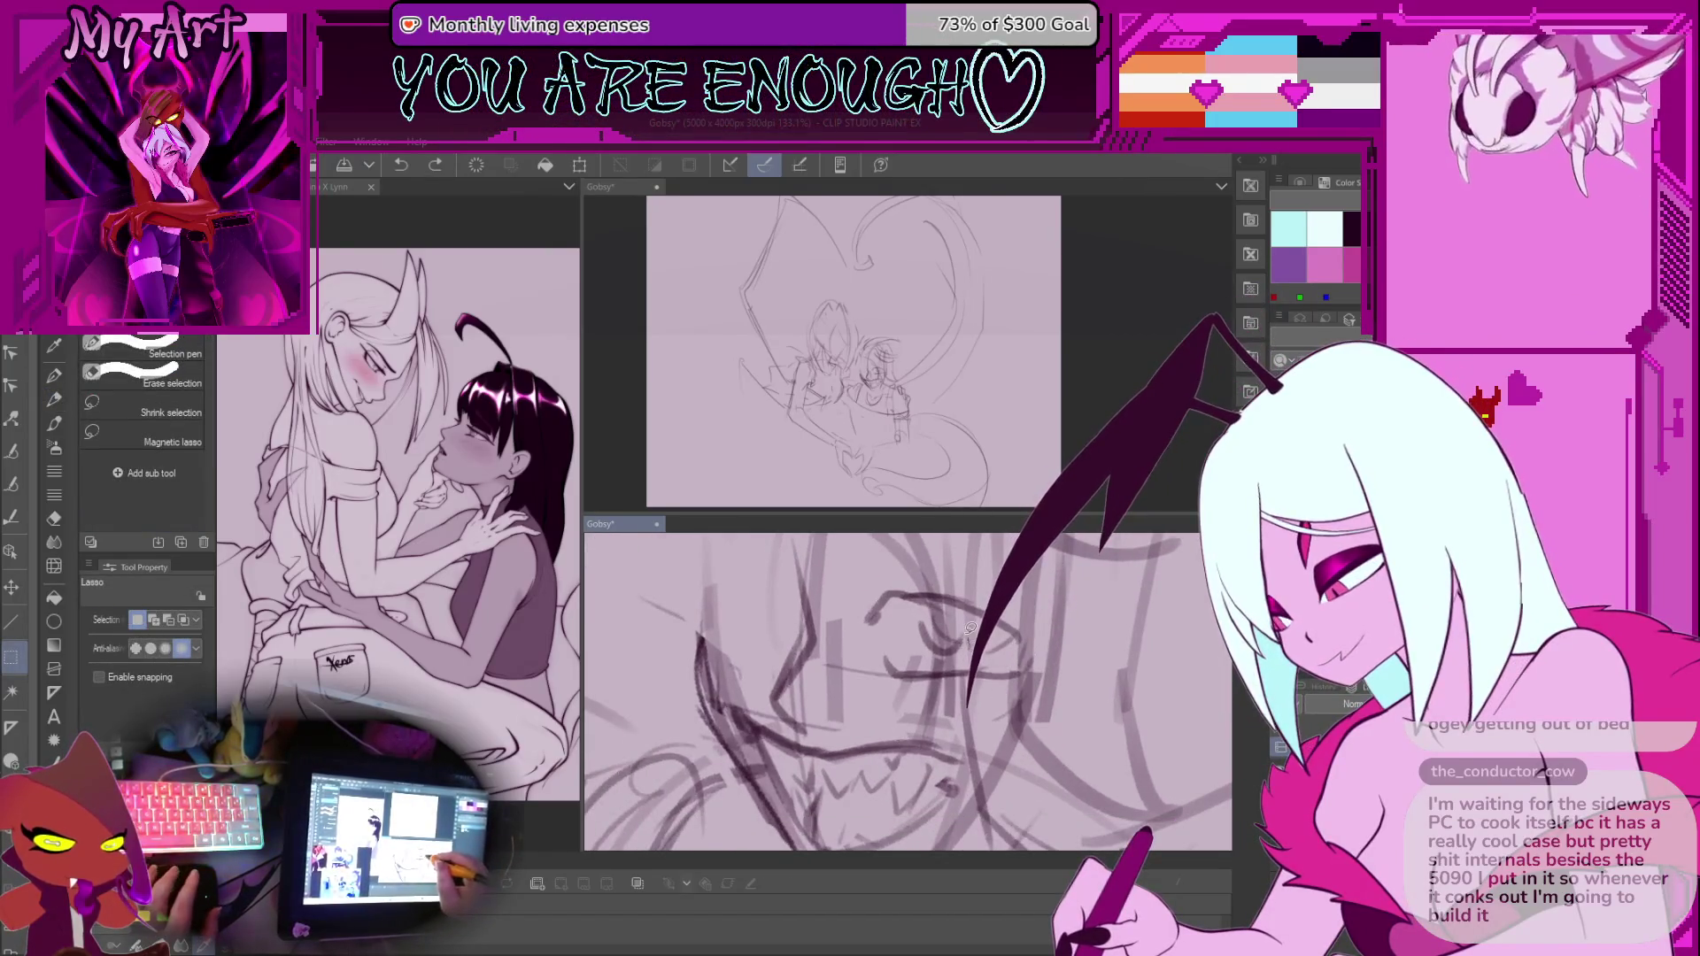
pyautogui.moveTo(970, 627); pyautogui.dragTo(974, 642)
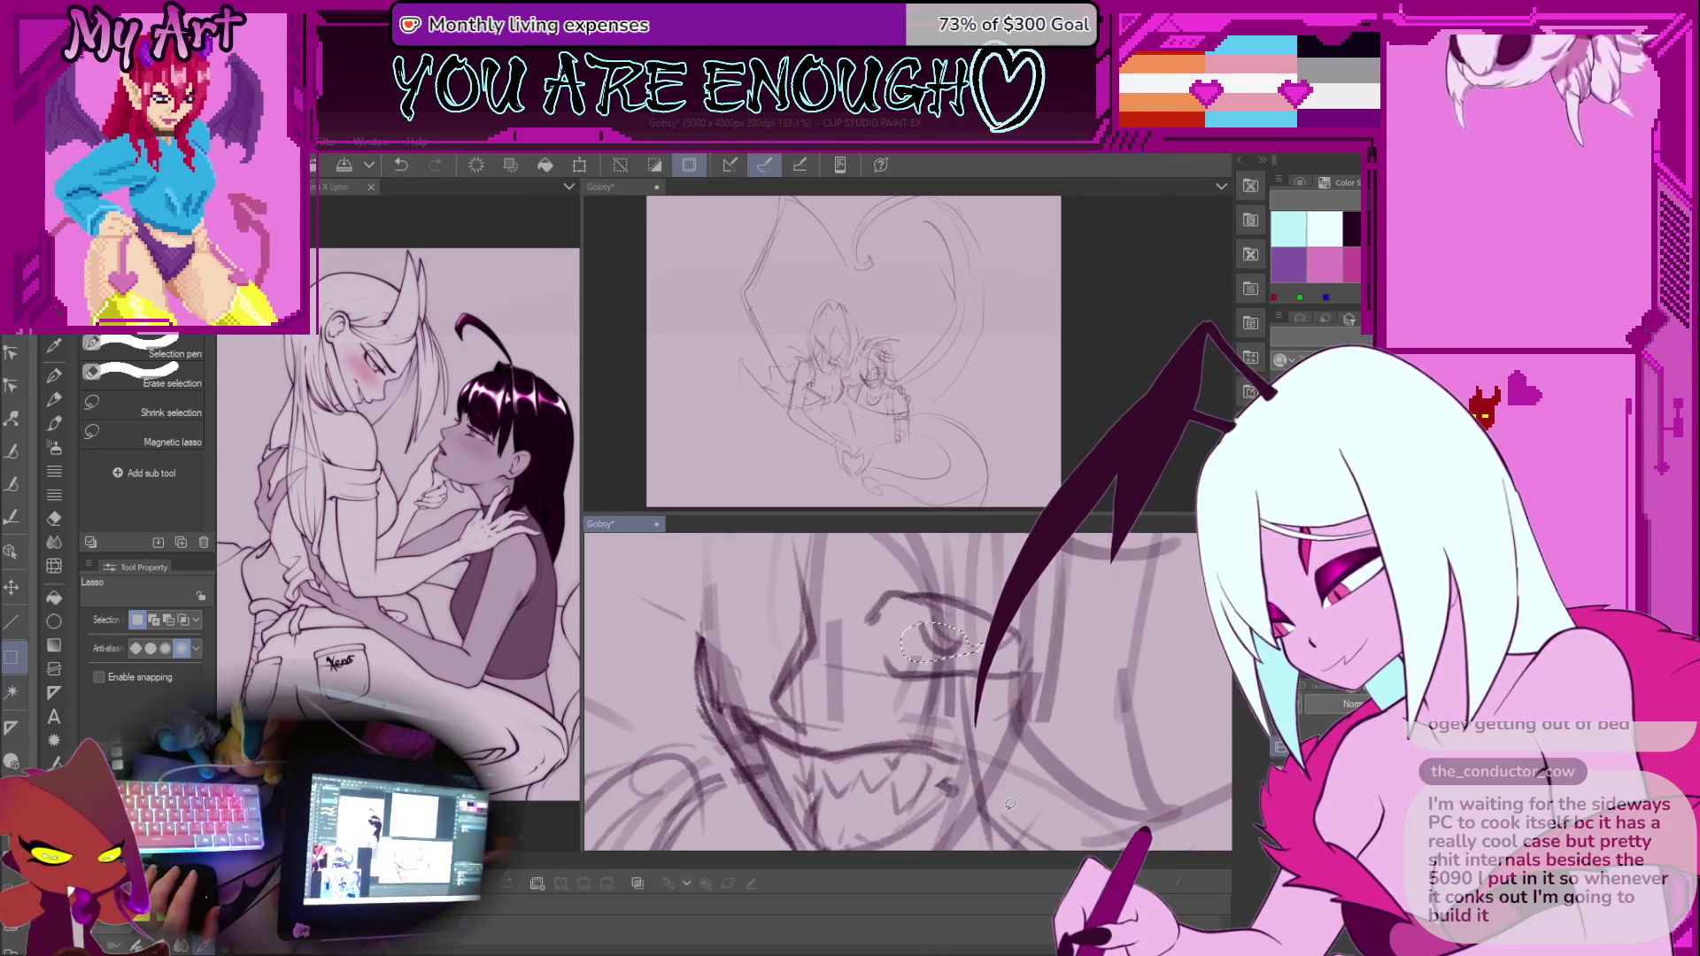
pyautogui.moveTo(973, 630); pyautogui.dragTo(972, 650)
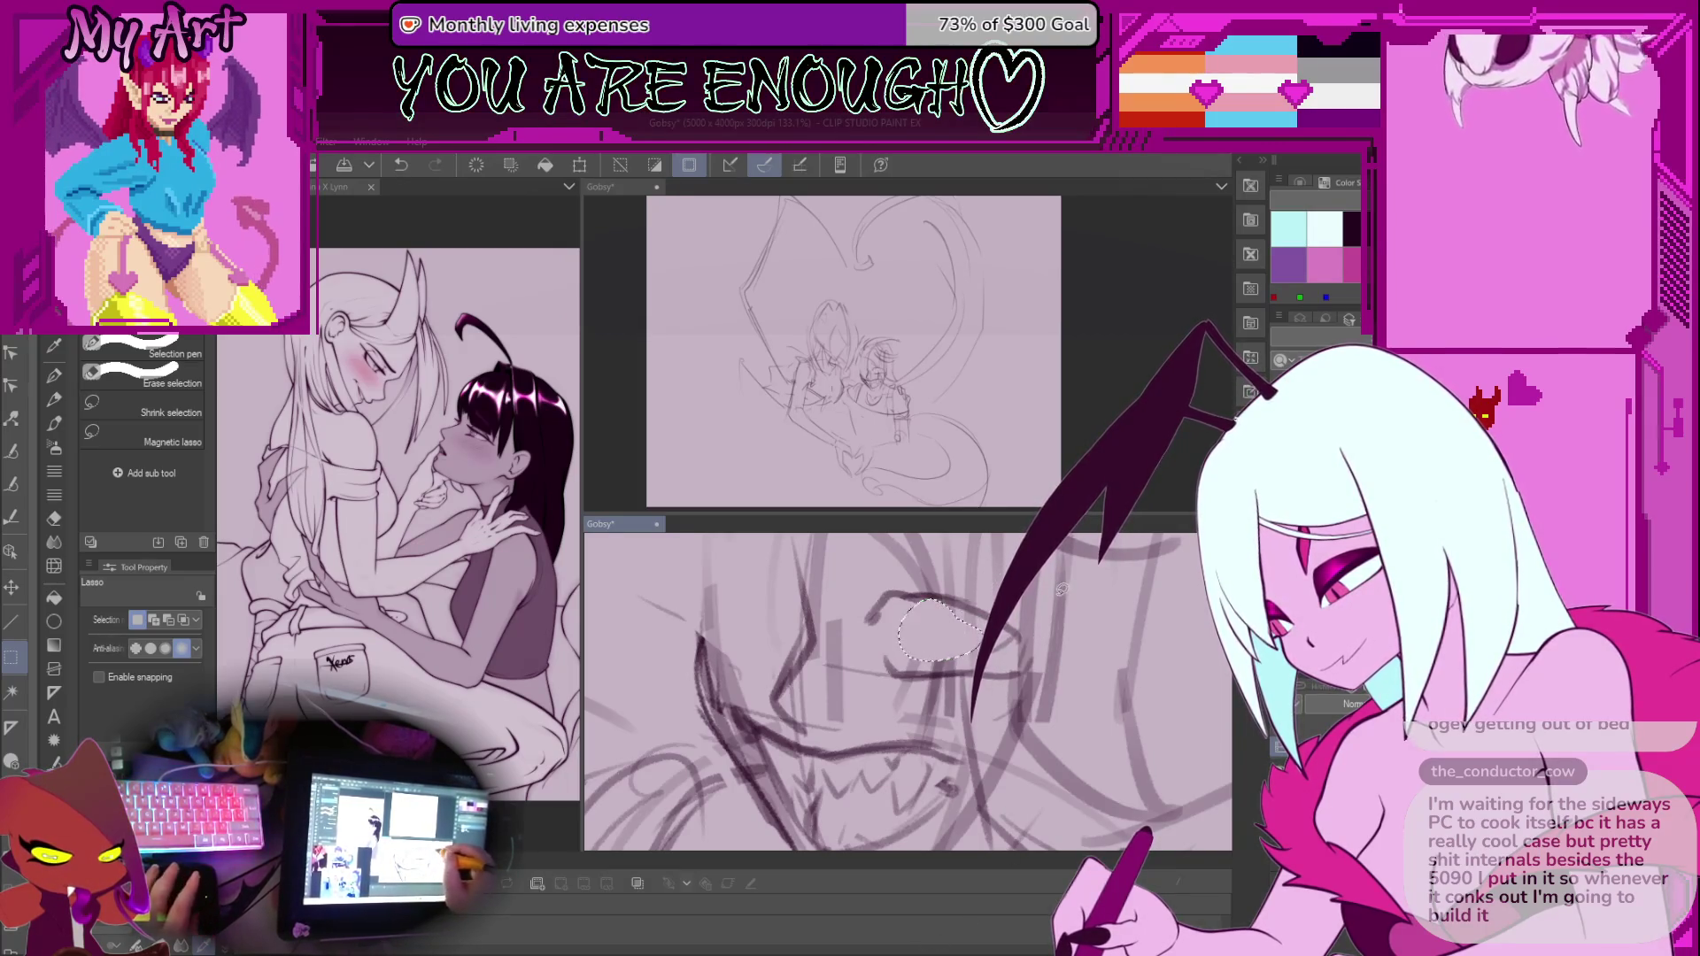
pyautogui.hotkey('ctrl', 'd')
pyautogui.press('p')
pyautogui.scroll(2, 926, 616)
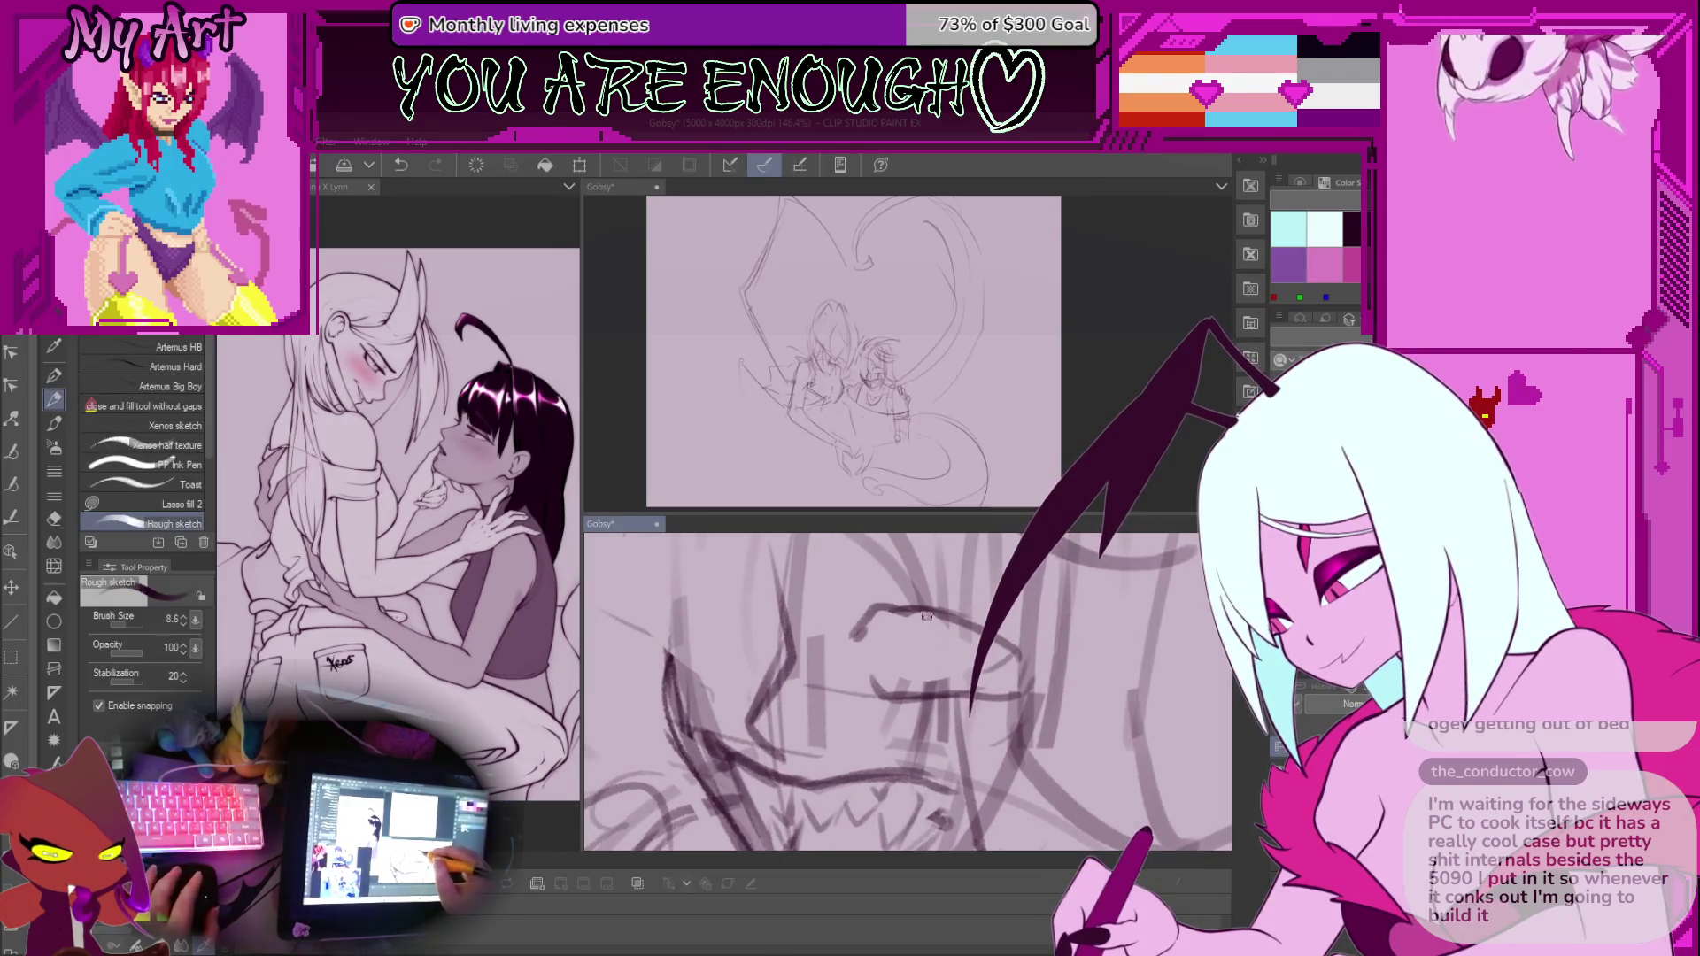
# Undo a stray stroke and draw a new iris curve in the eye
pyautogui.hotkey('ctrl', 'z')
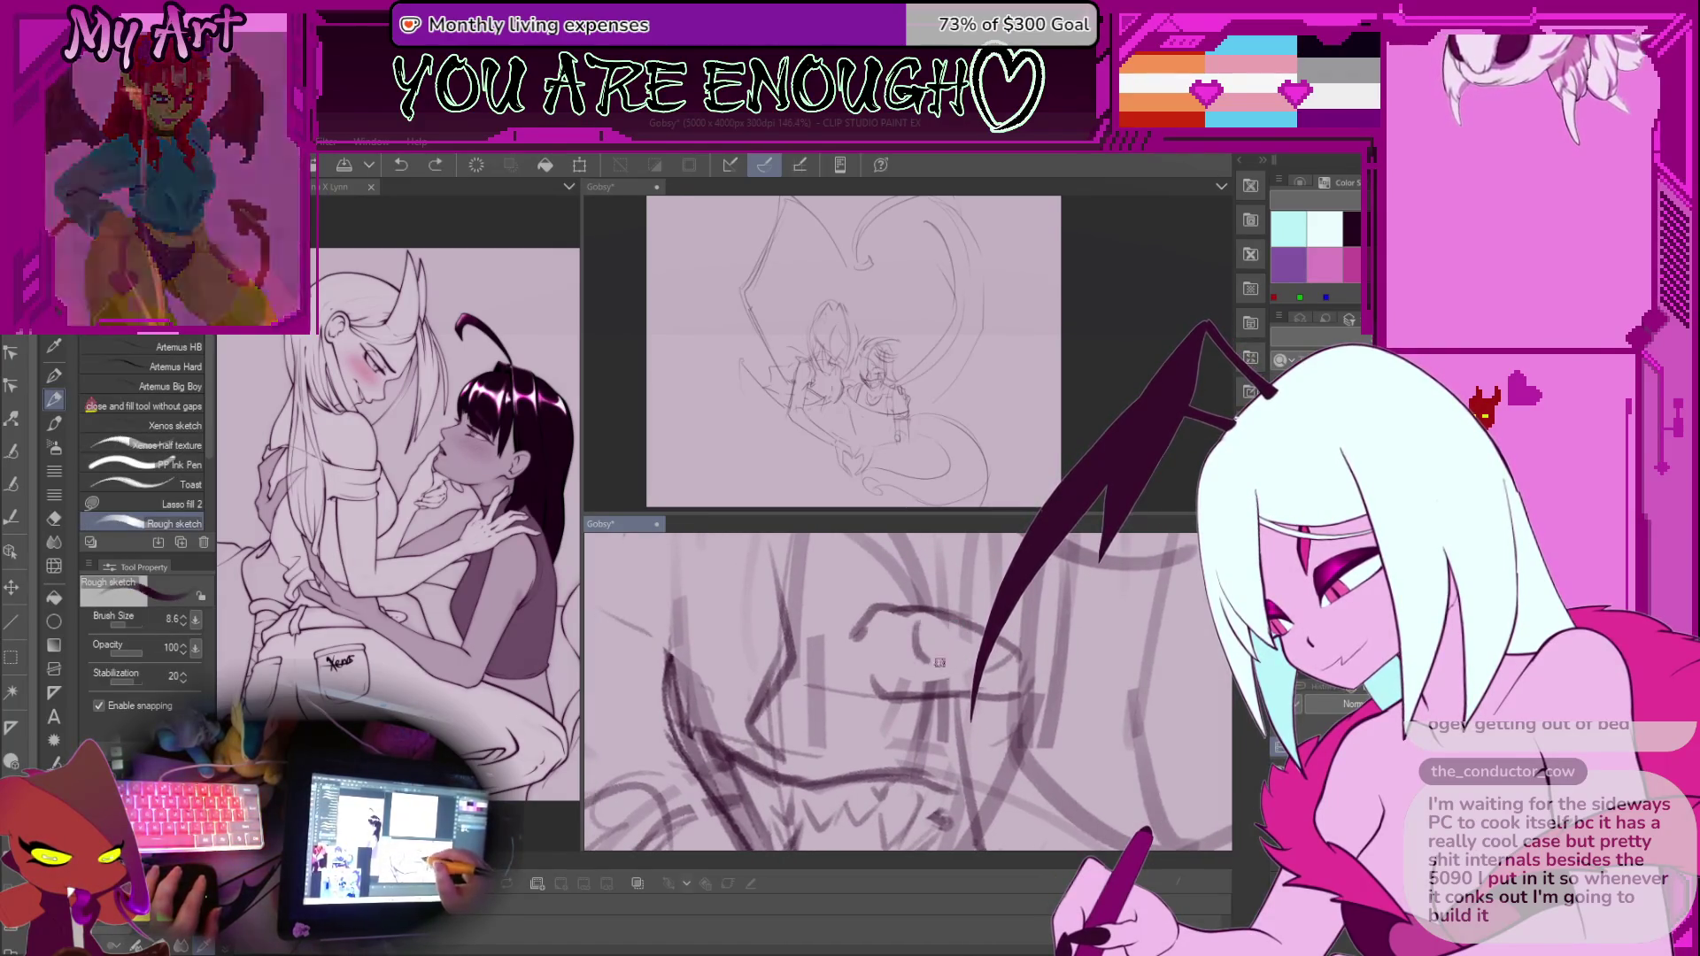
pyautogui.moveTo(939, 662)
pyautogui.mouseDown()
pyautogui.moveTo(917, 632)
pyautogui.moveTo(872, 651)
pyautogui.mouseUp()
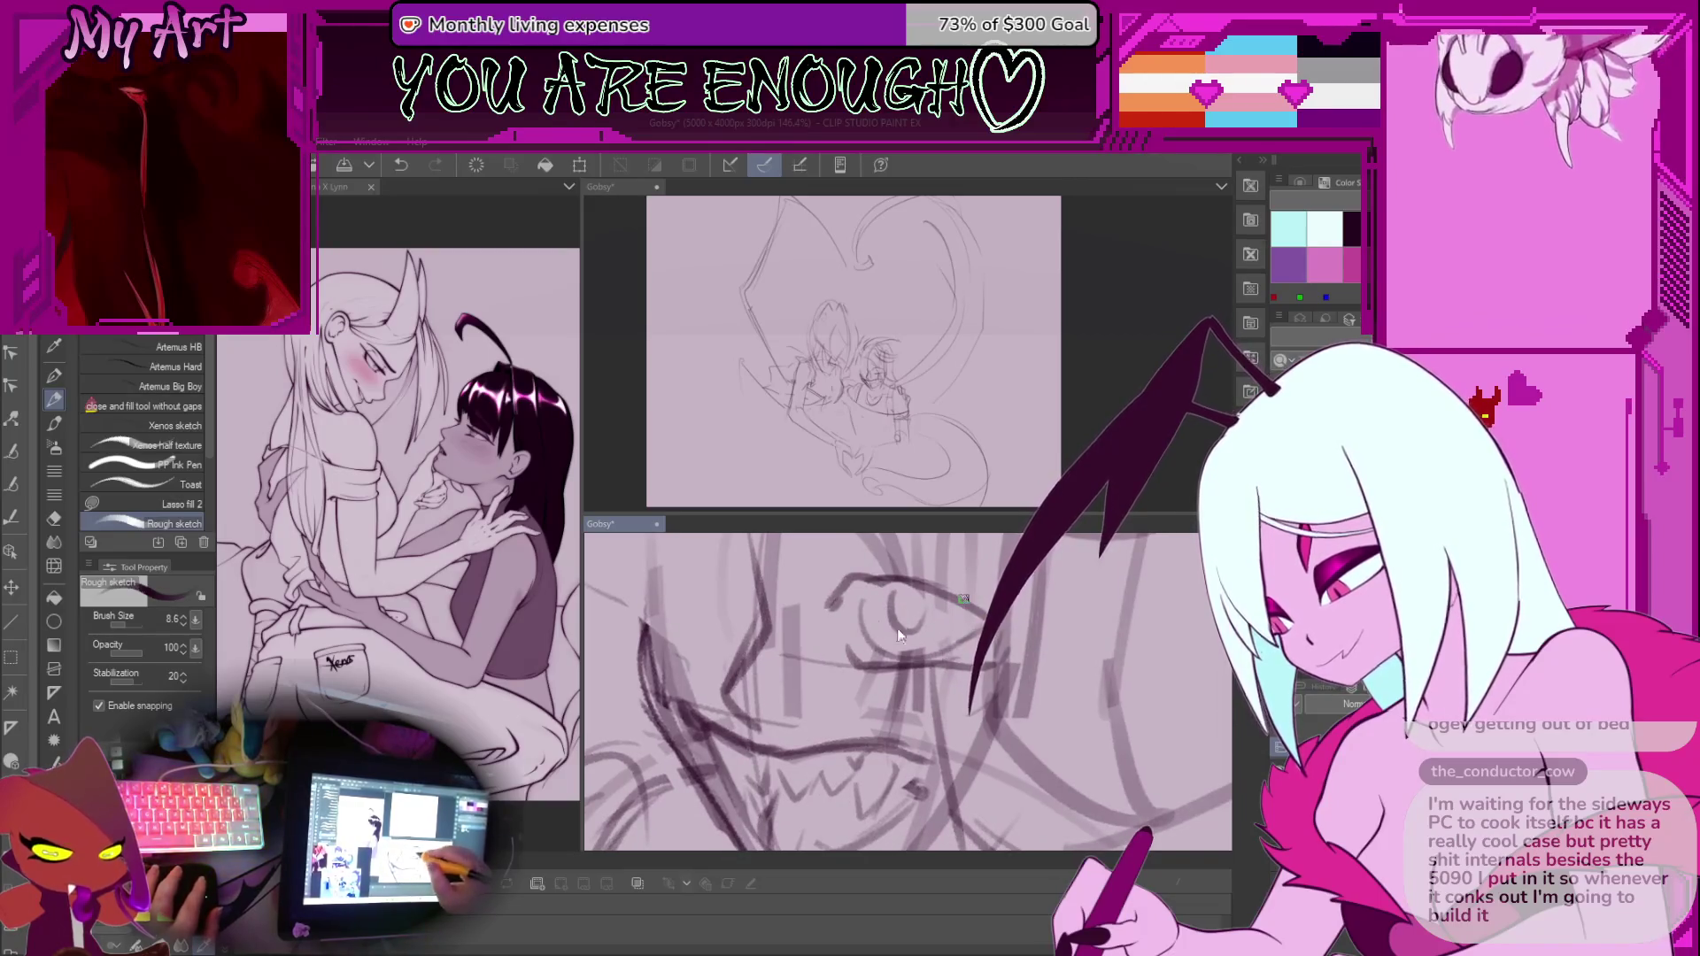
pyautogui.scroll(-5, 896, 629)
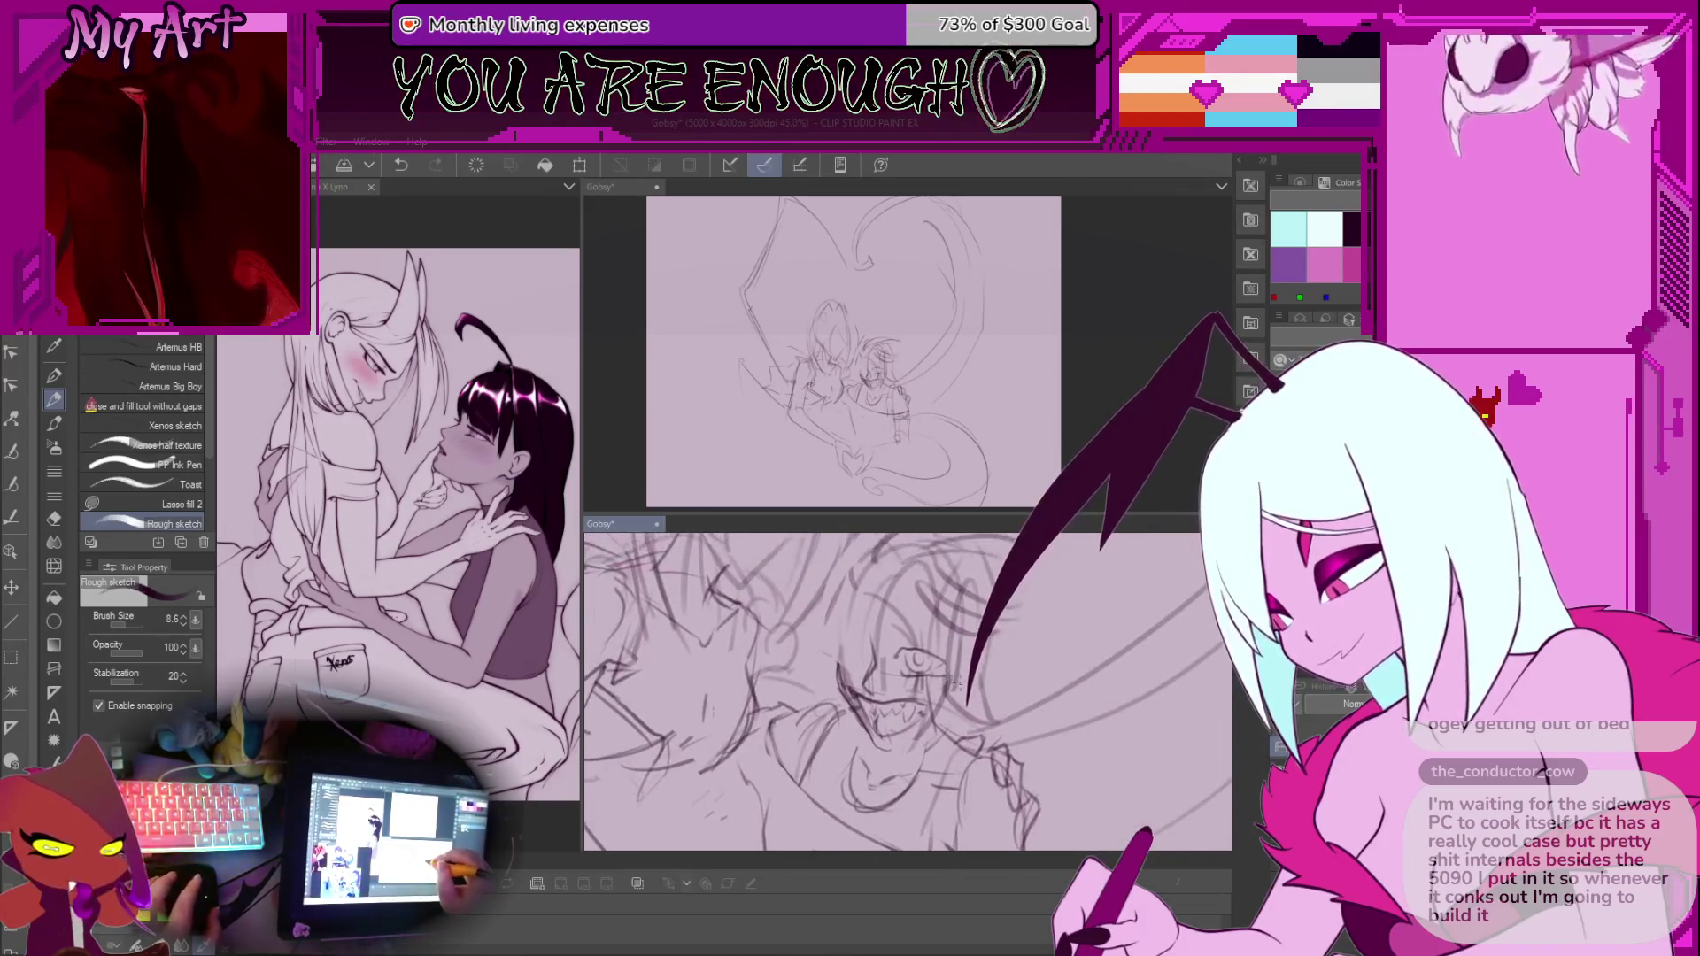
pyautogui.scroll(-2, 953, 681)
pyautogui.scroll(3, 954, 681)
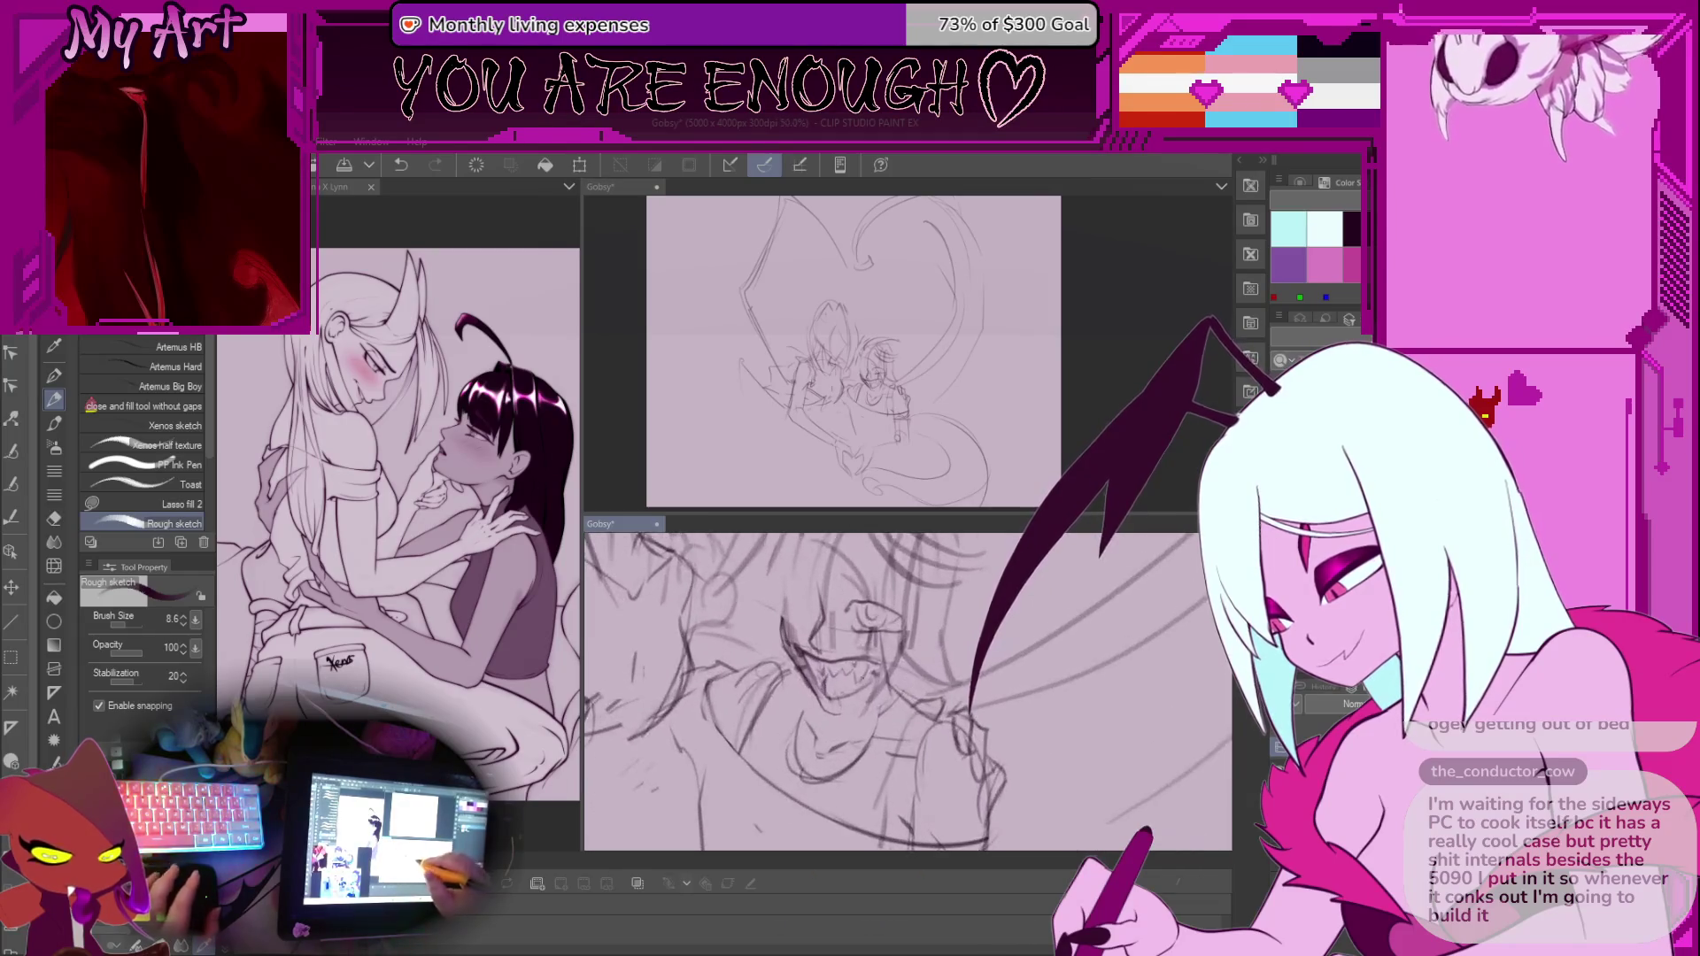
pyautogui.scroll(4, 898, 702)
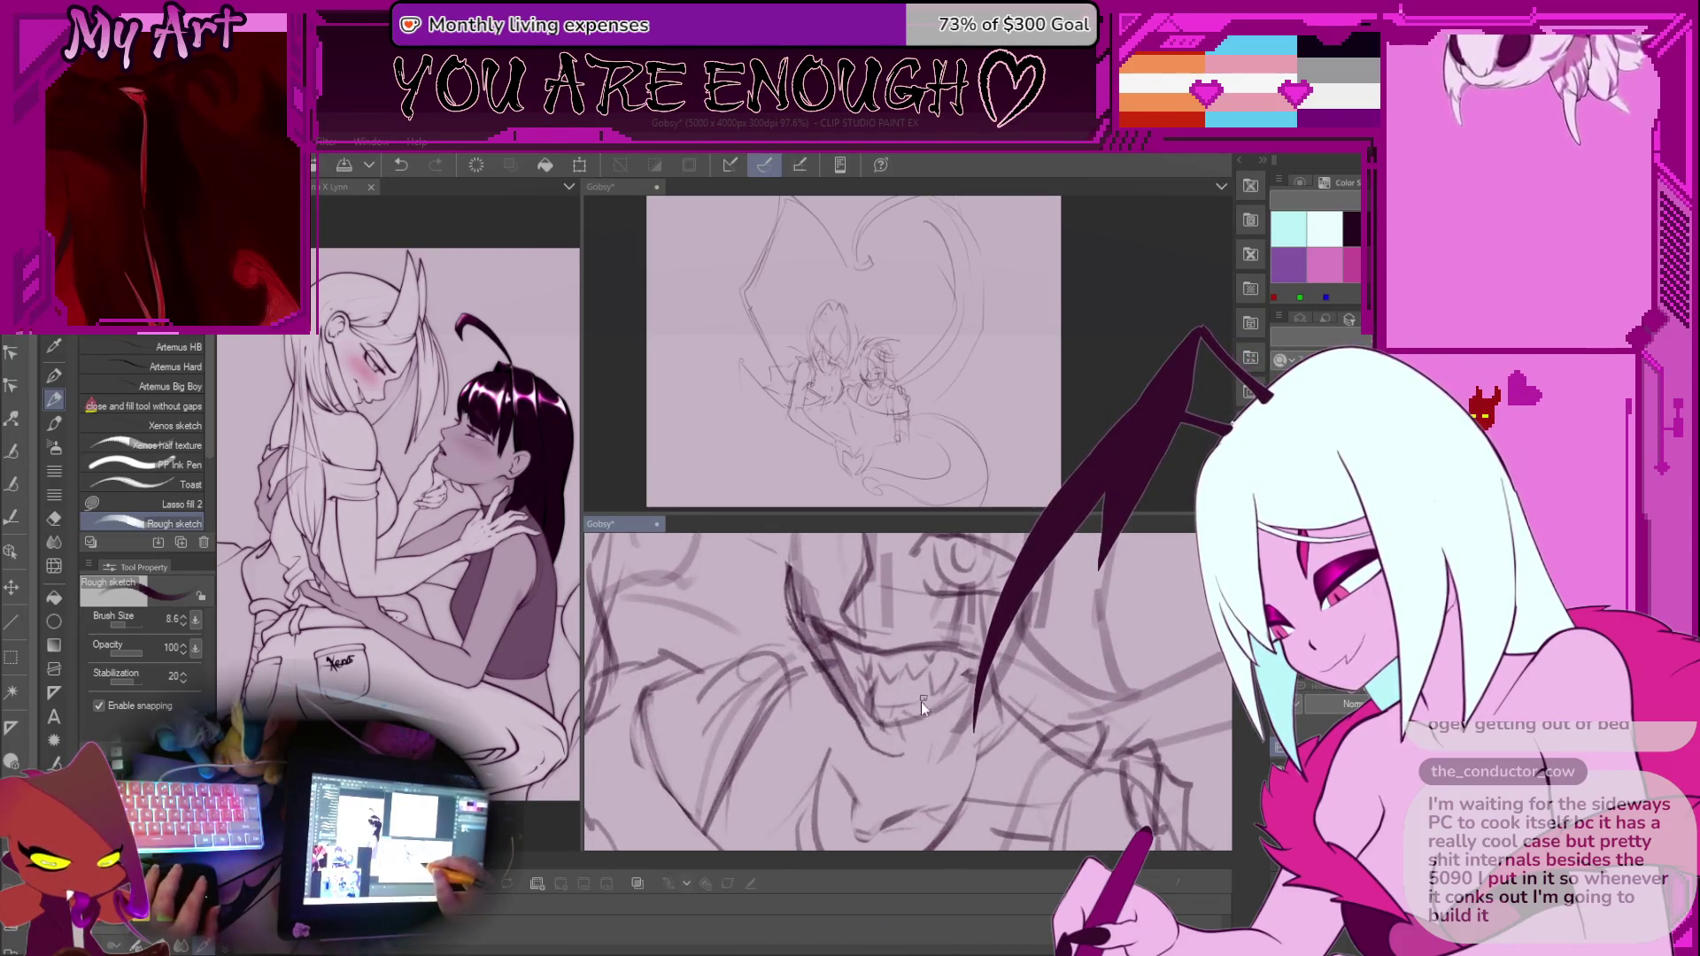
# Add, then undo, a stroke around the toothy mouth and zoom out
pyautogui.moveTo(960, 674); pyautogui.dragTo(898, 688)
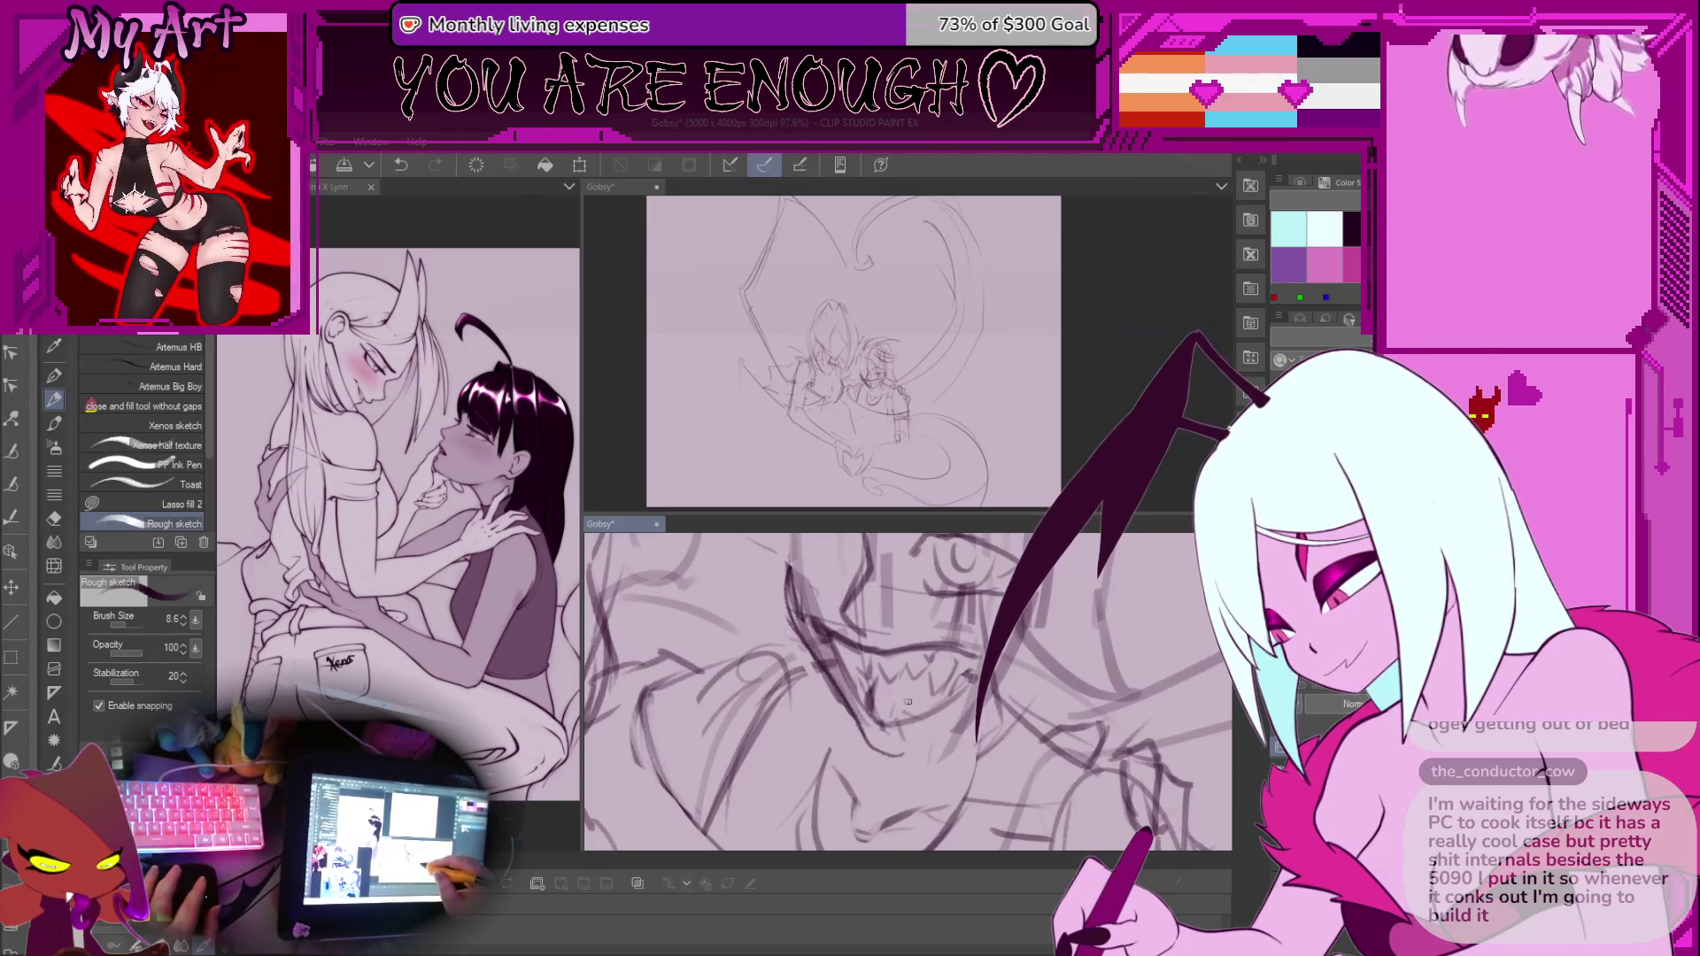
pyautogui.moveTo(907, 703); pyautogui.dragTo(874, 698)
pyautogui.hotkey('ctrl', 'z')
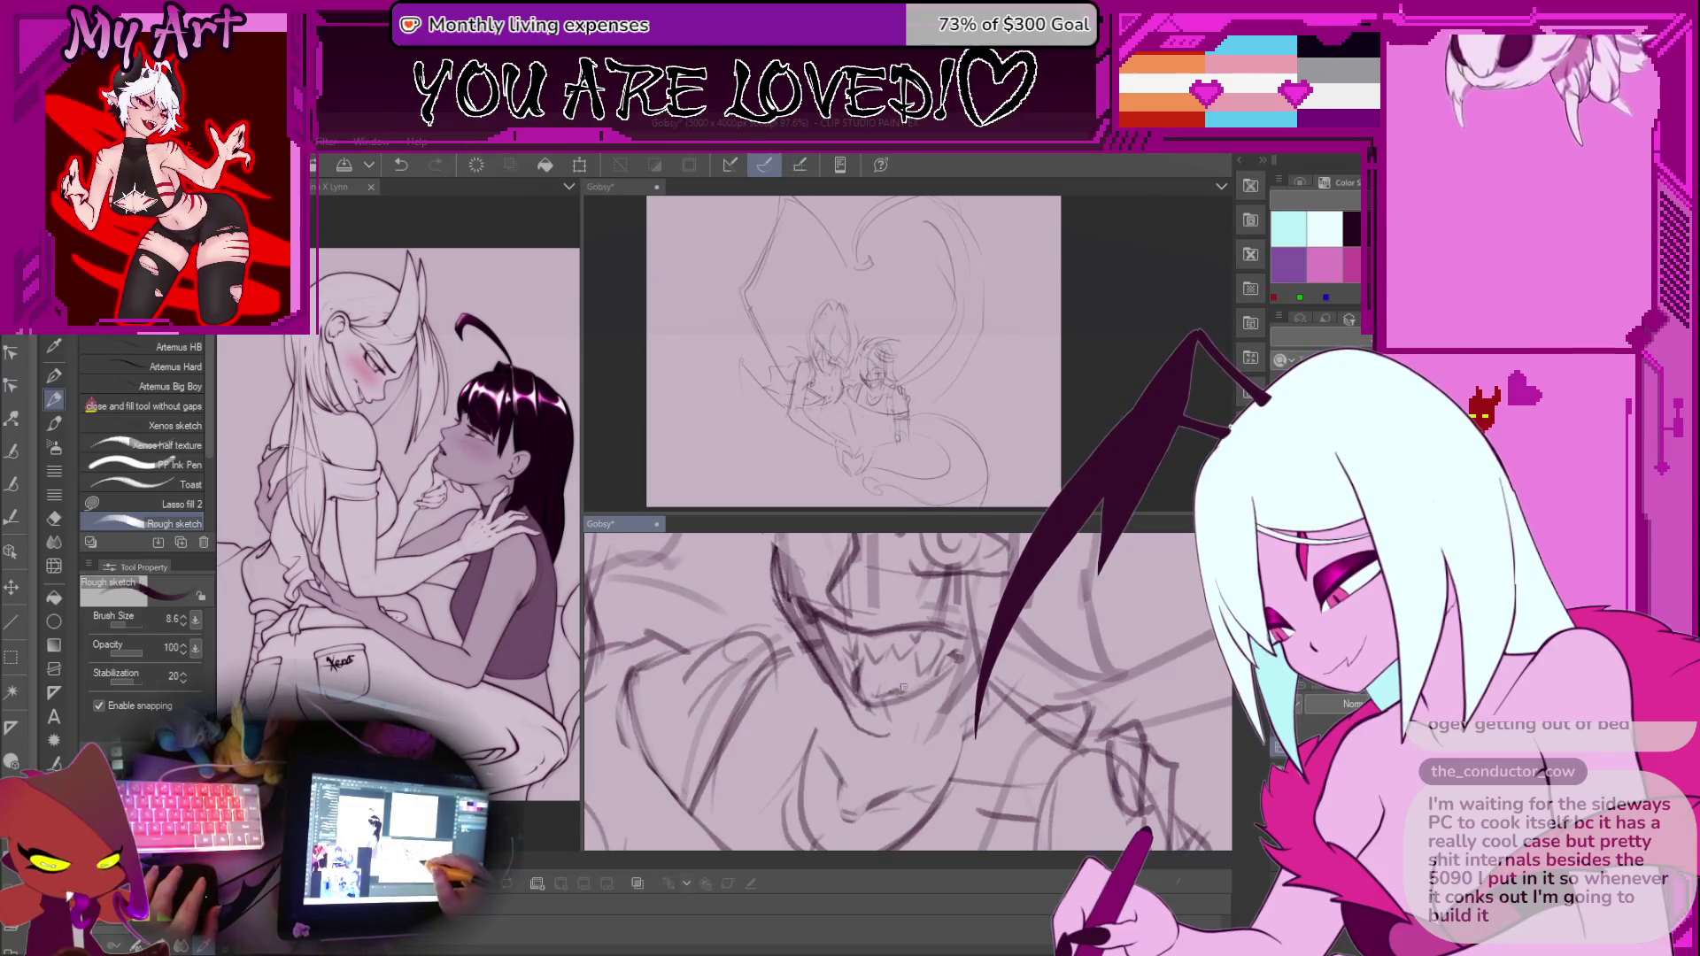
pyautogui.scroll(-3, 900, 694)
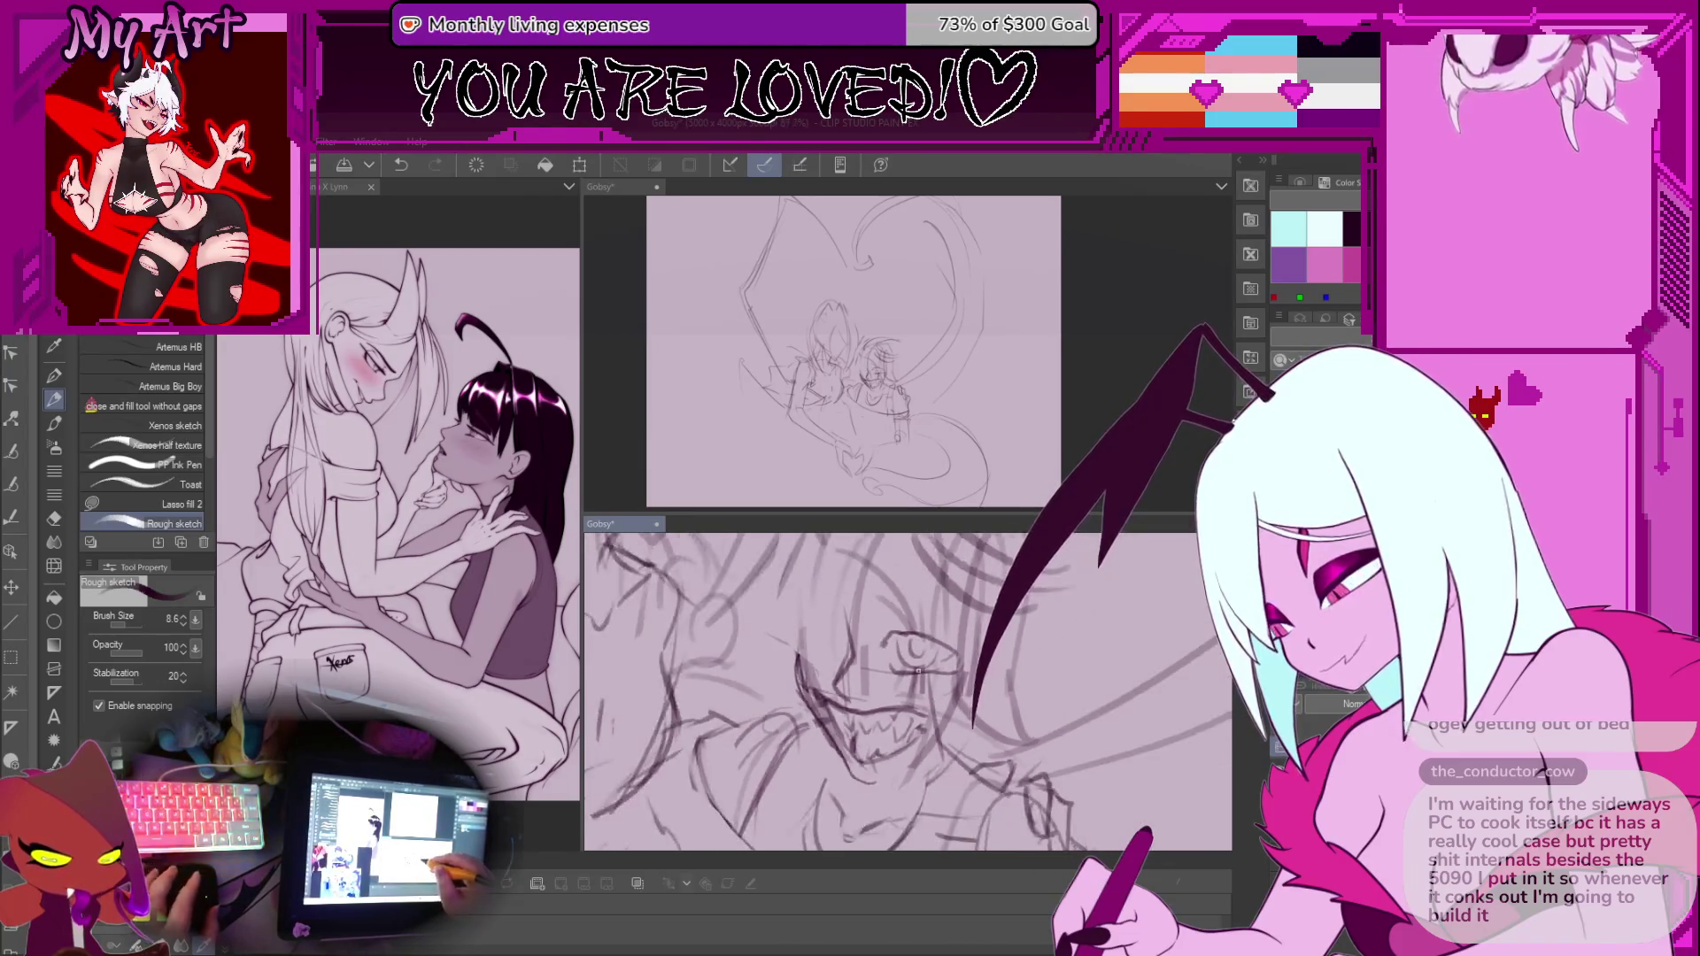
pyautogui.scroll(-5, 911, 643)
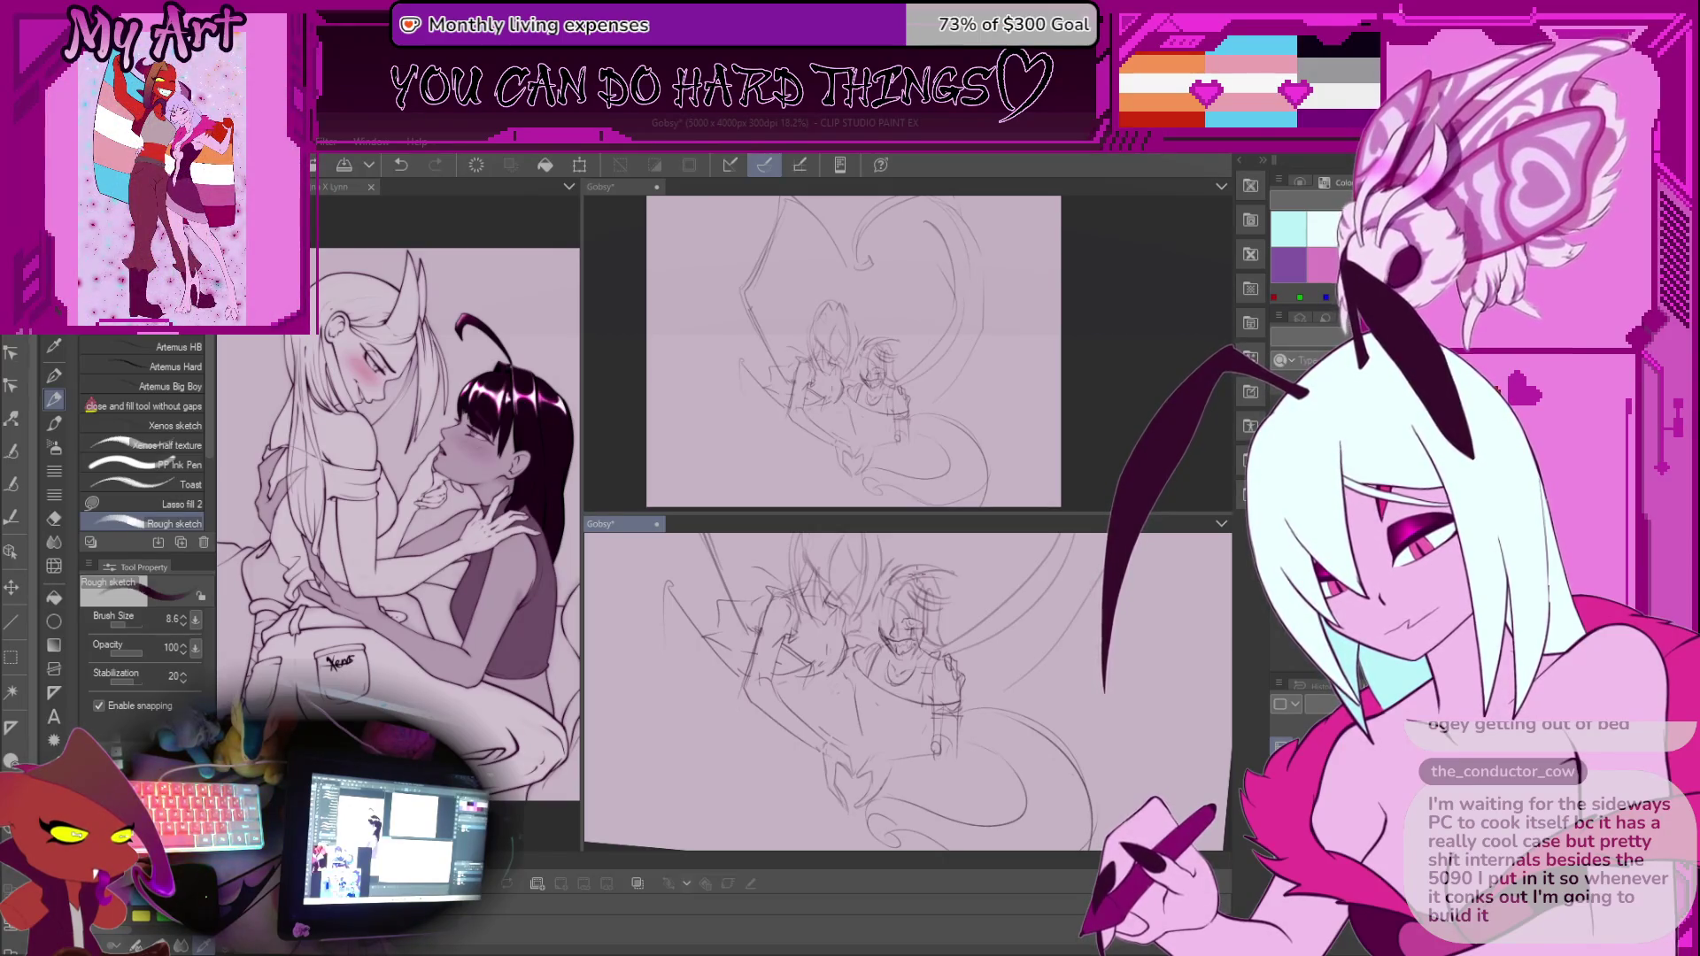
pyautogui.scroll(2, 1027, 624)
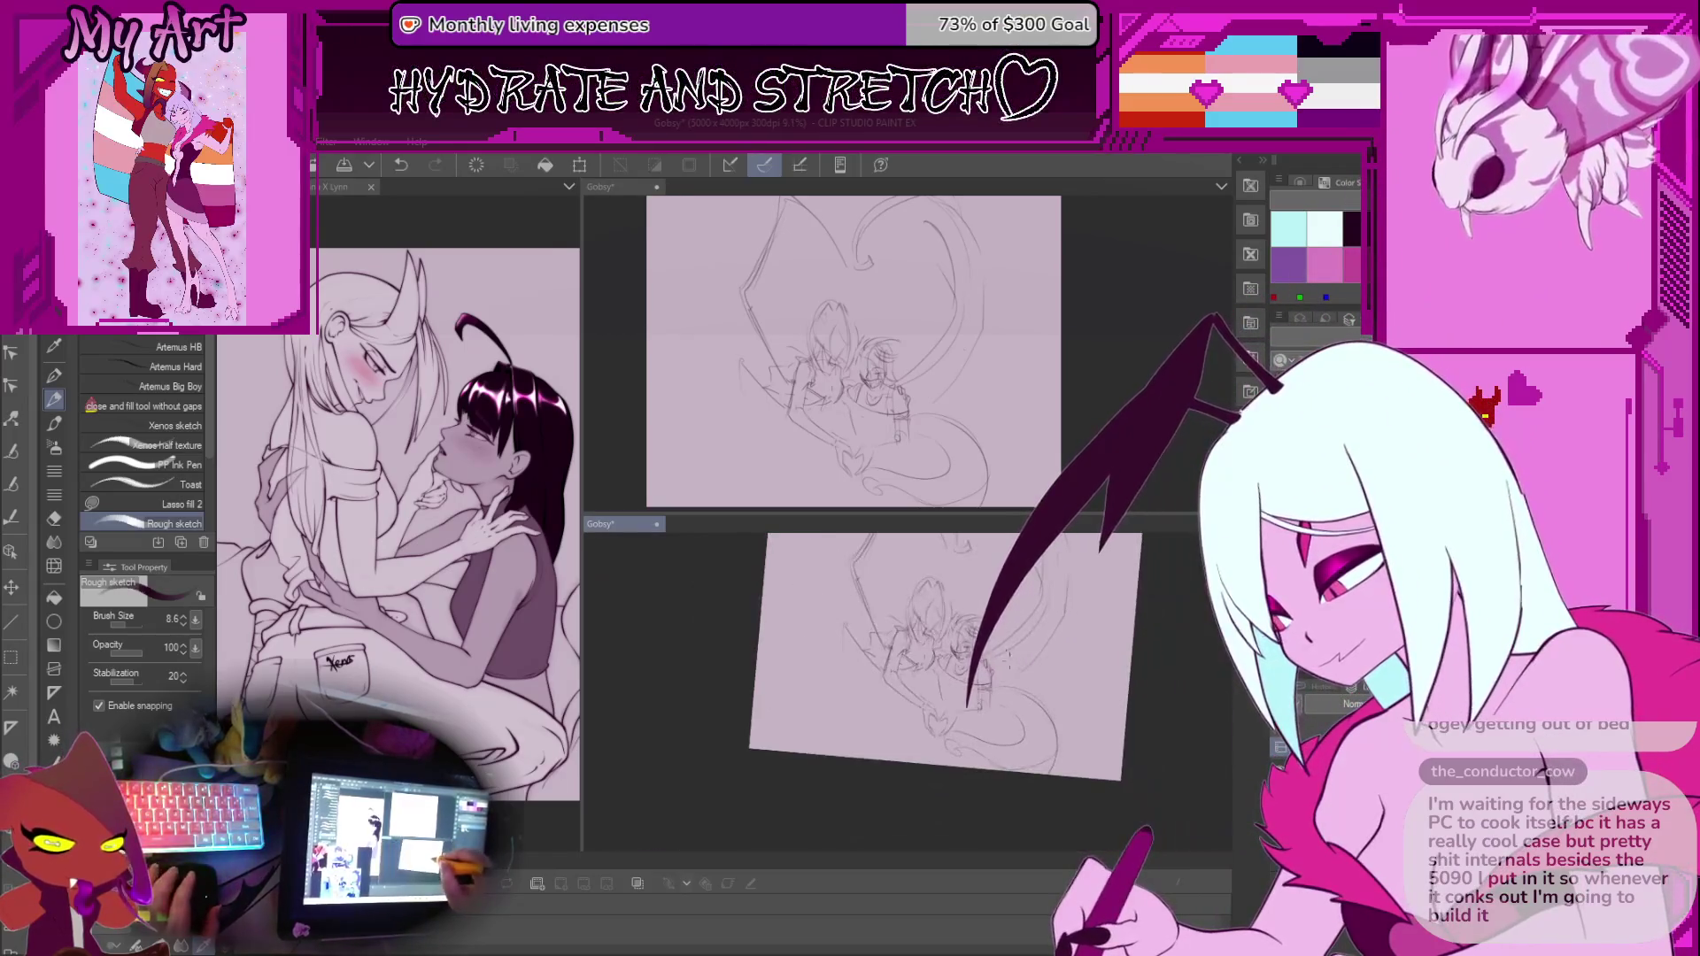
pyautogui.press('m')
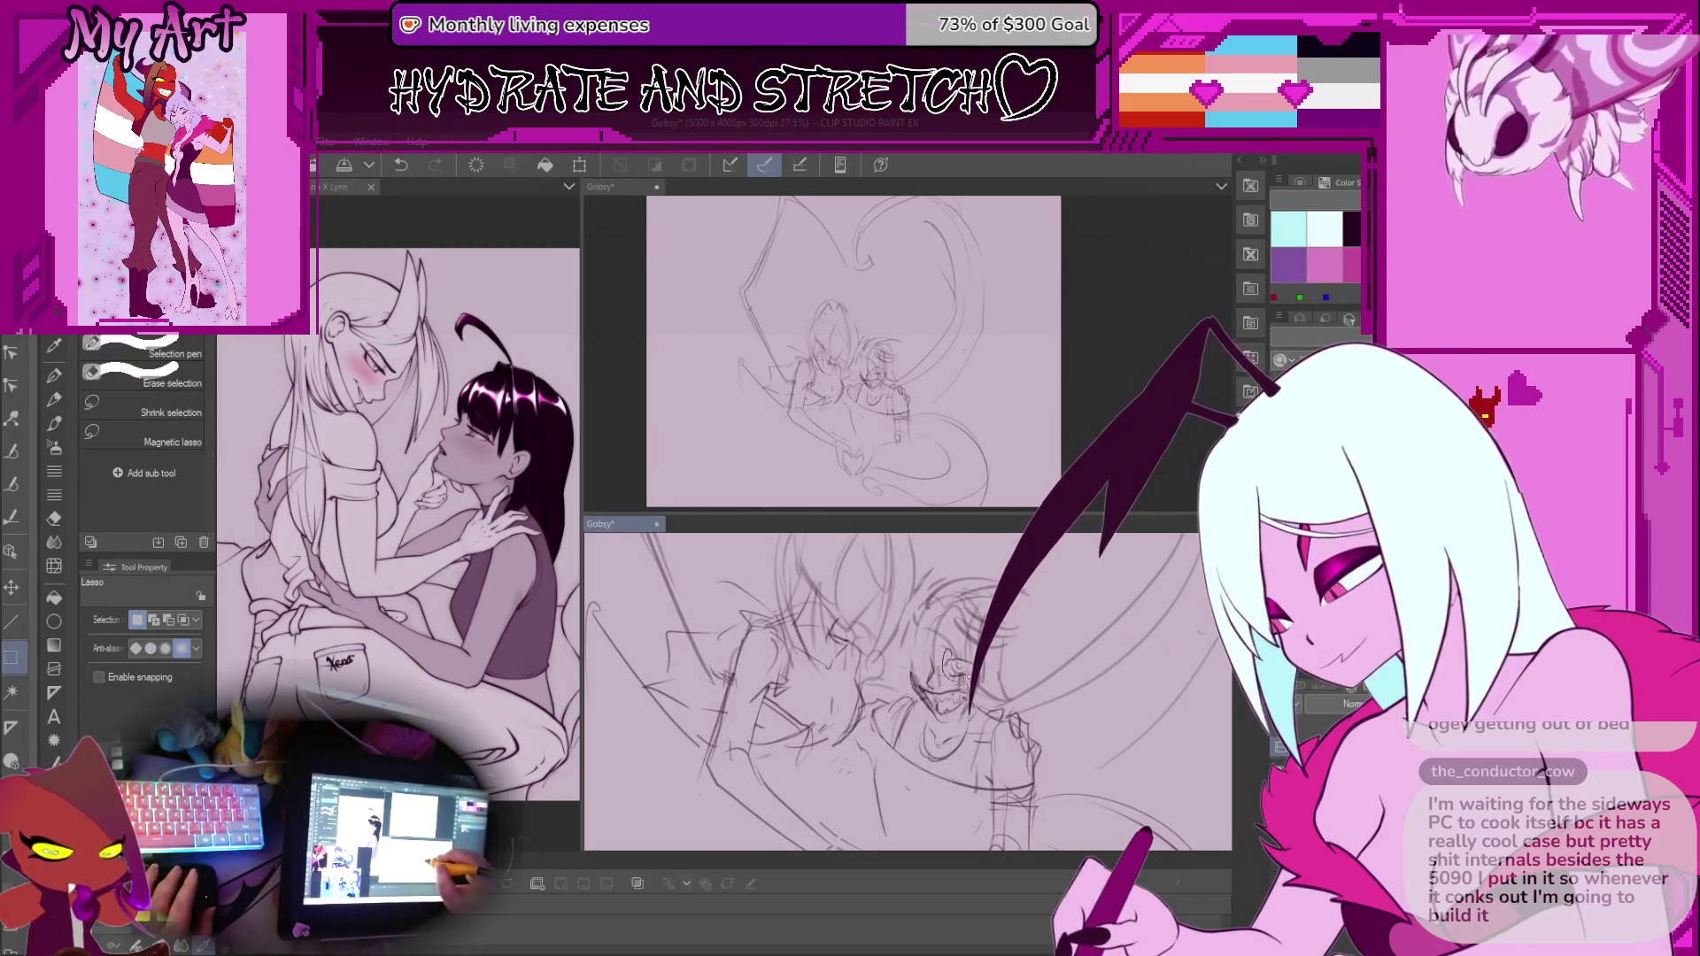
pyautogui.press('p')
pyautogui.scroll(4, 921, 678)
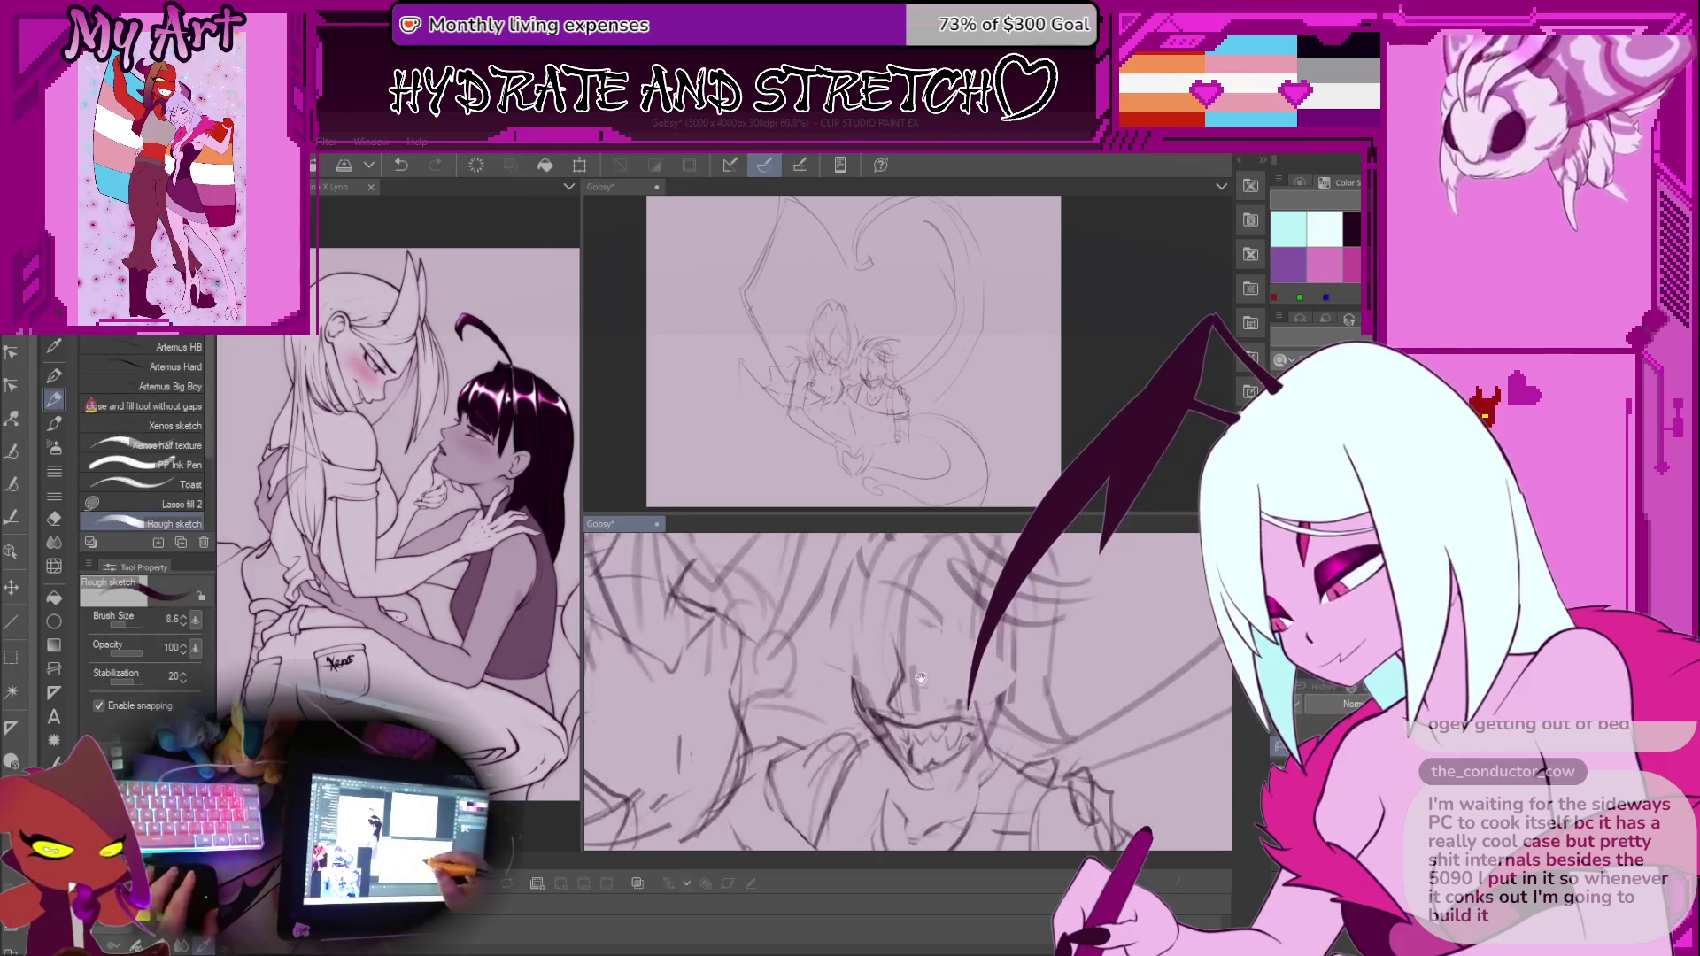
pyautogui.scroll(2, 921, 678)
pyautogui.scroll(2, 939, 680)
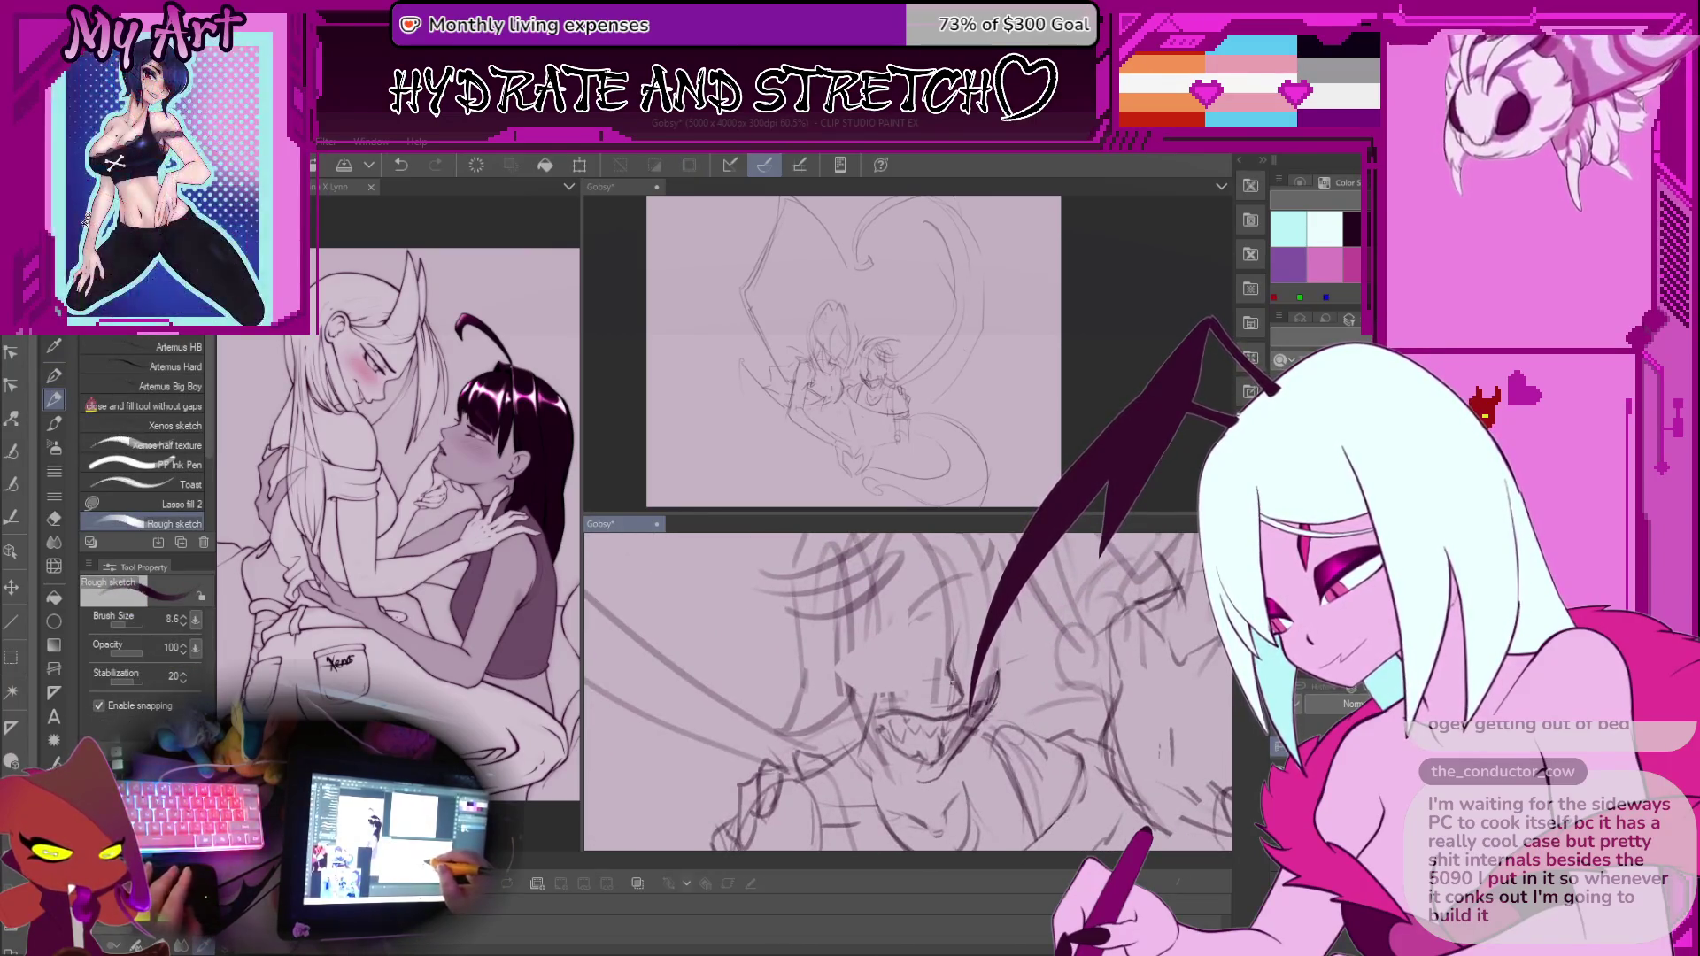
pyautogui.press('m')
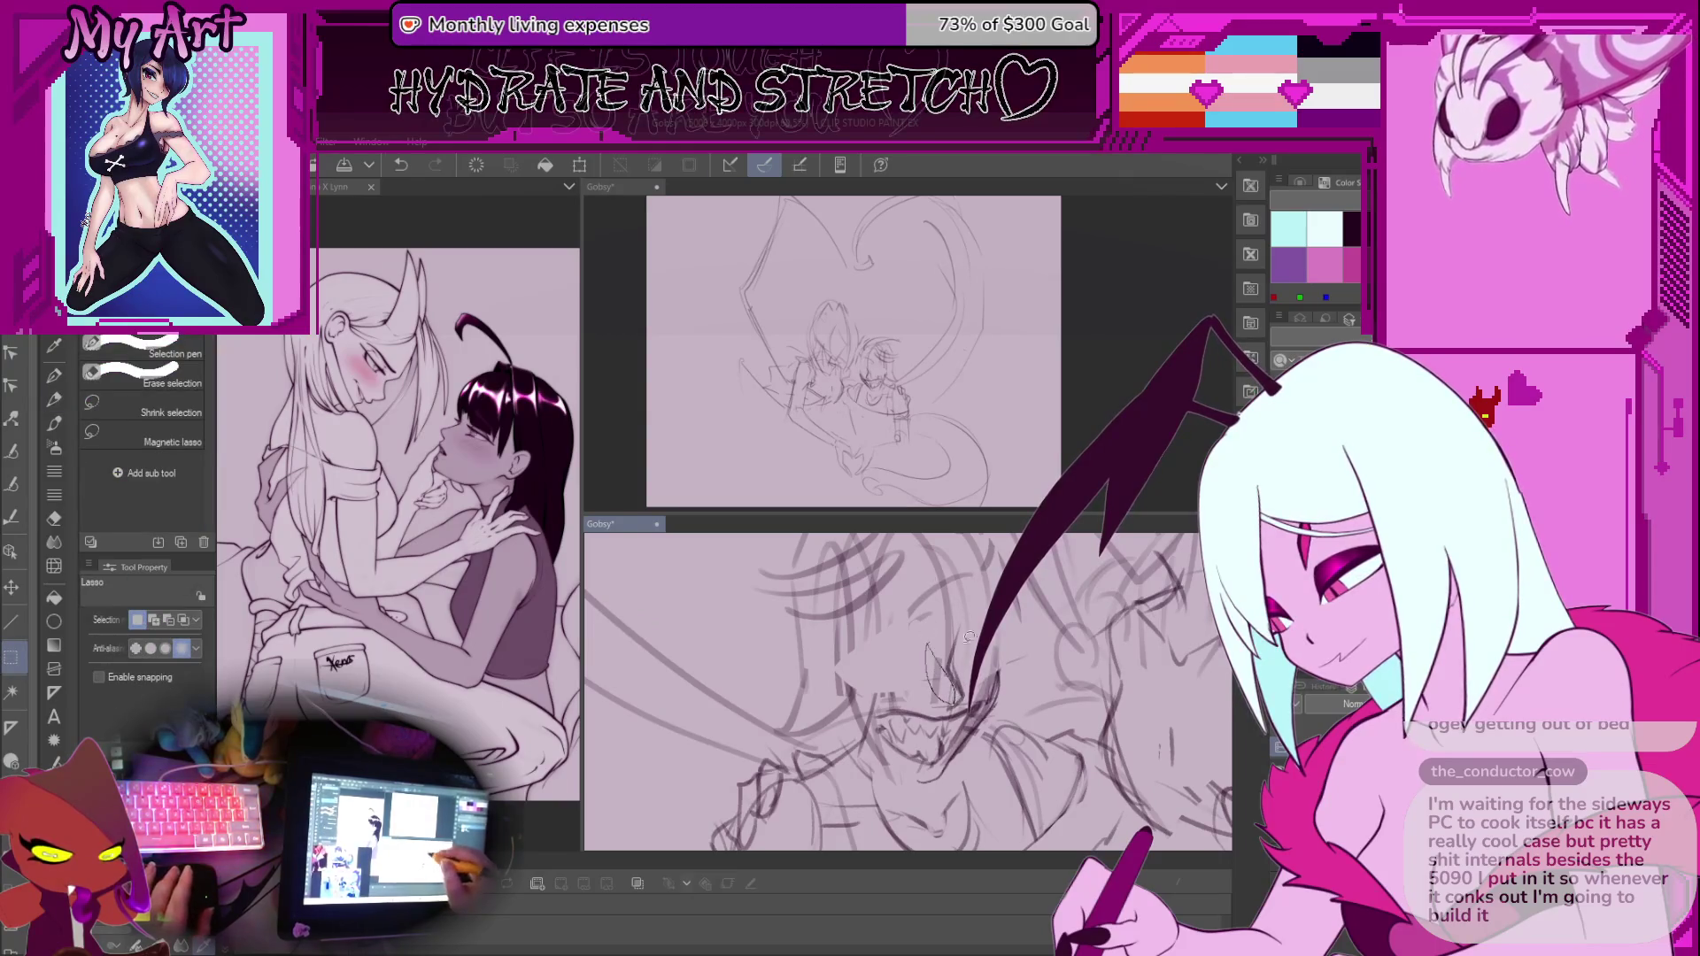
# Lasso one tall fang, widen it and nudge it right with Ctrl+T
pyautogui.moveTo(927, 647); pyautogui.dragTo(953, 700)
pyautogui.hotkey('ctrl', 't')
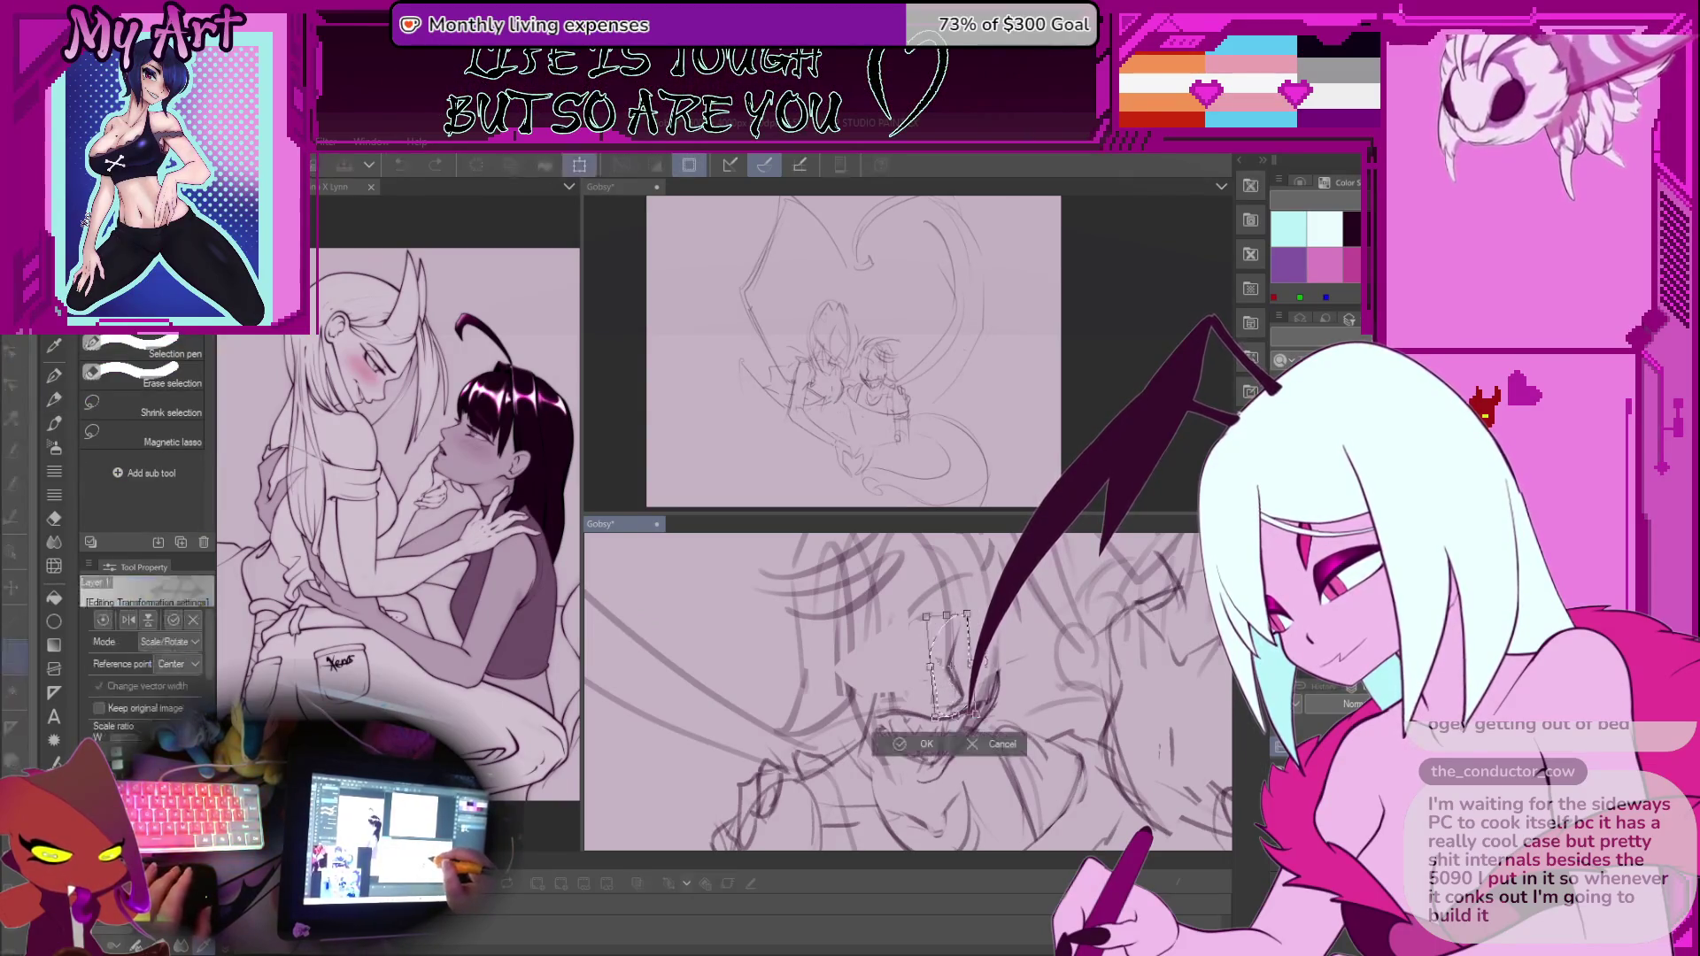
pyautogui.moveTo(967, 613); pyautogui.dragTo(983, 617)
pyautogui.click(943, 744)
pyautogui.press('p')
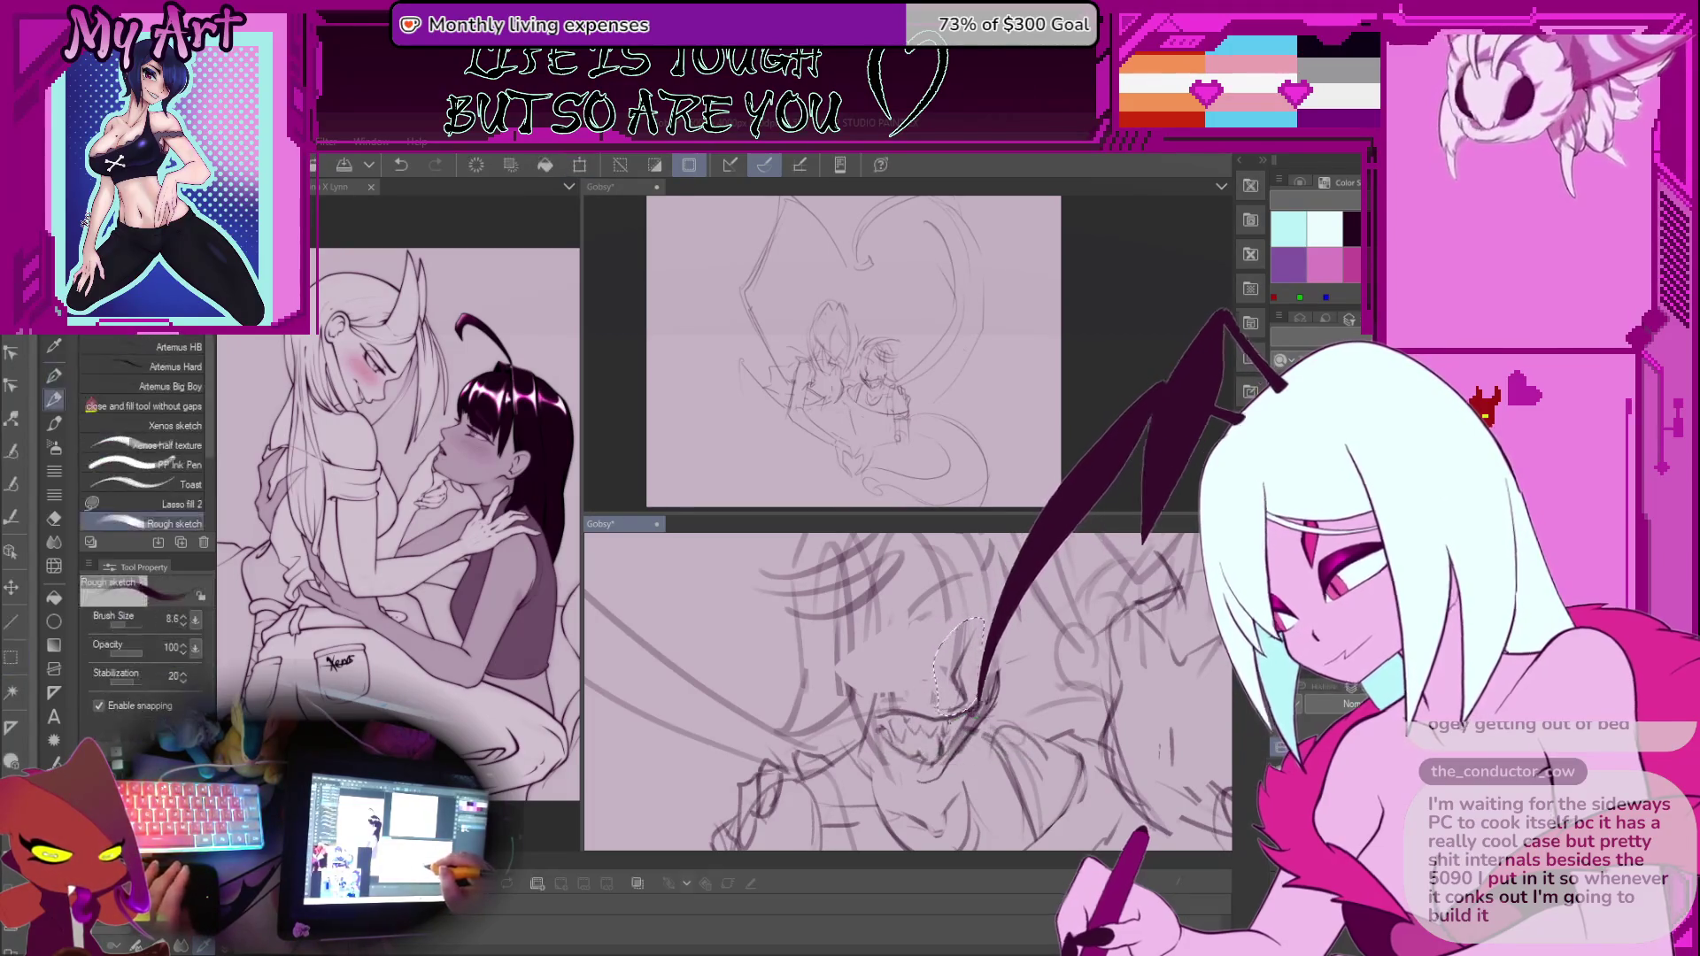
pyautogui.scroll(-3, 966, 742)
pyautogui.scroll(3, 966, 742)
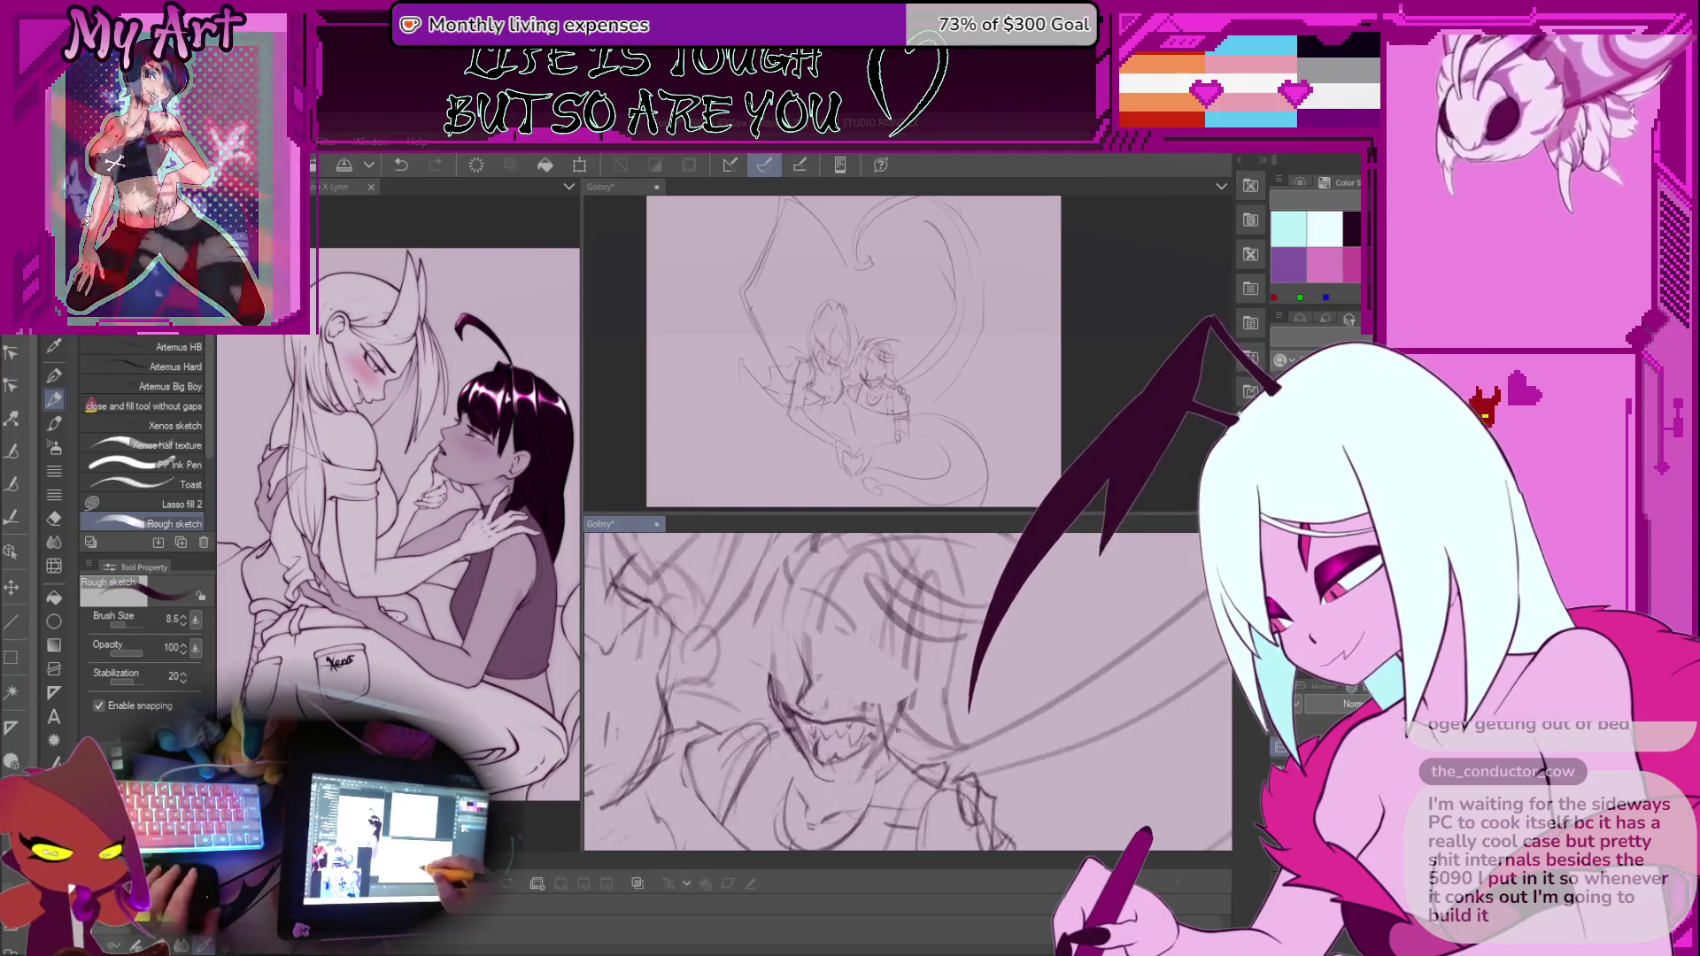
# Undo a stray stroke and frame the fanged mouth in a close-up view
pyautogui.moveTo(956, 708)
pyautogui.mouseDown()
pyautogui.moveTo(942, 684)
pyautogui.moveTo(969, 705)
pyautogui.mouseUp()
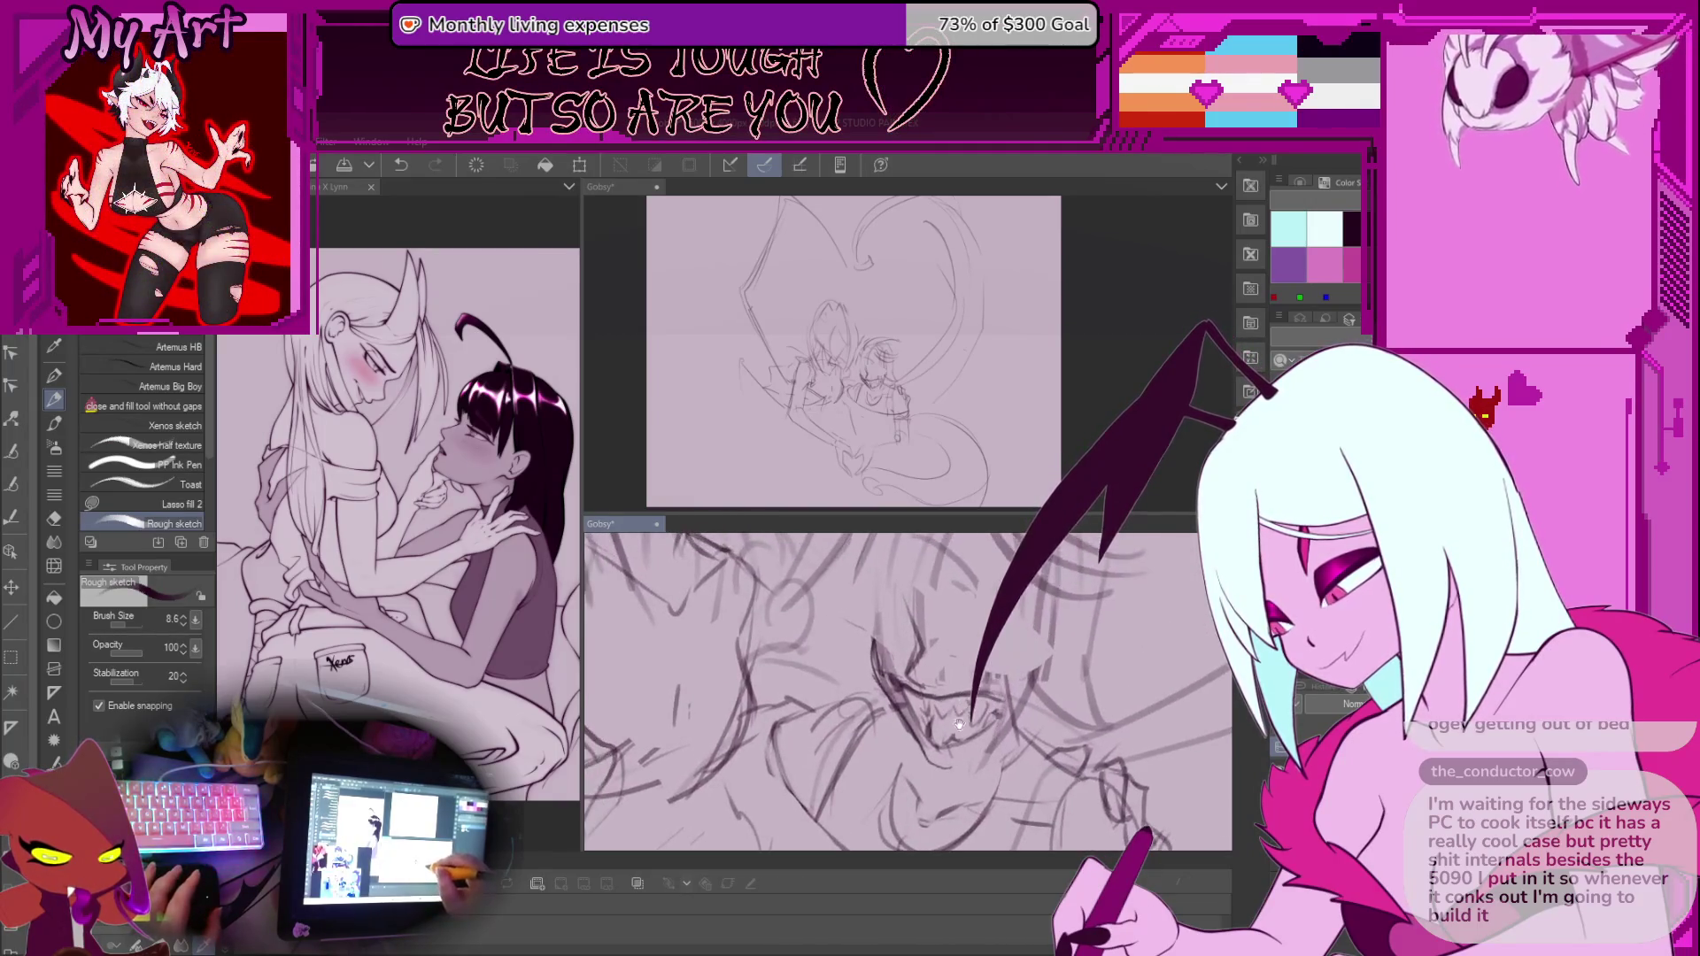
pyautogui.scroll(-5, 924, 727)
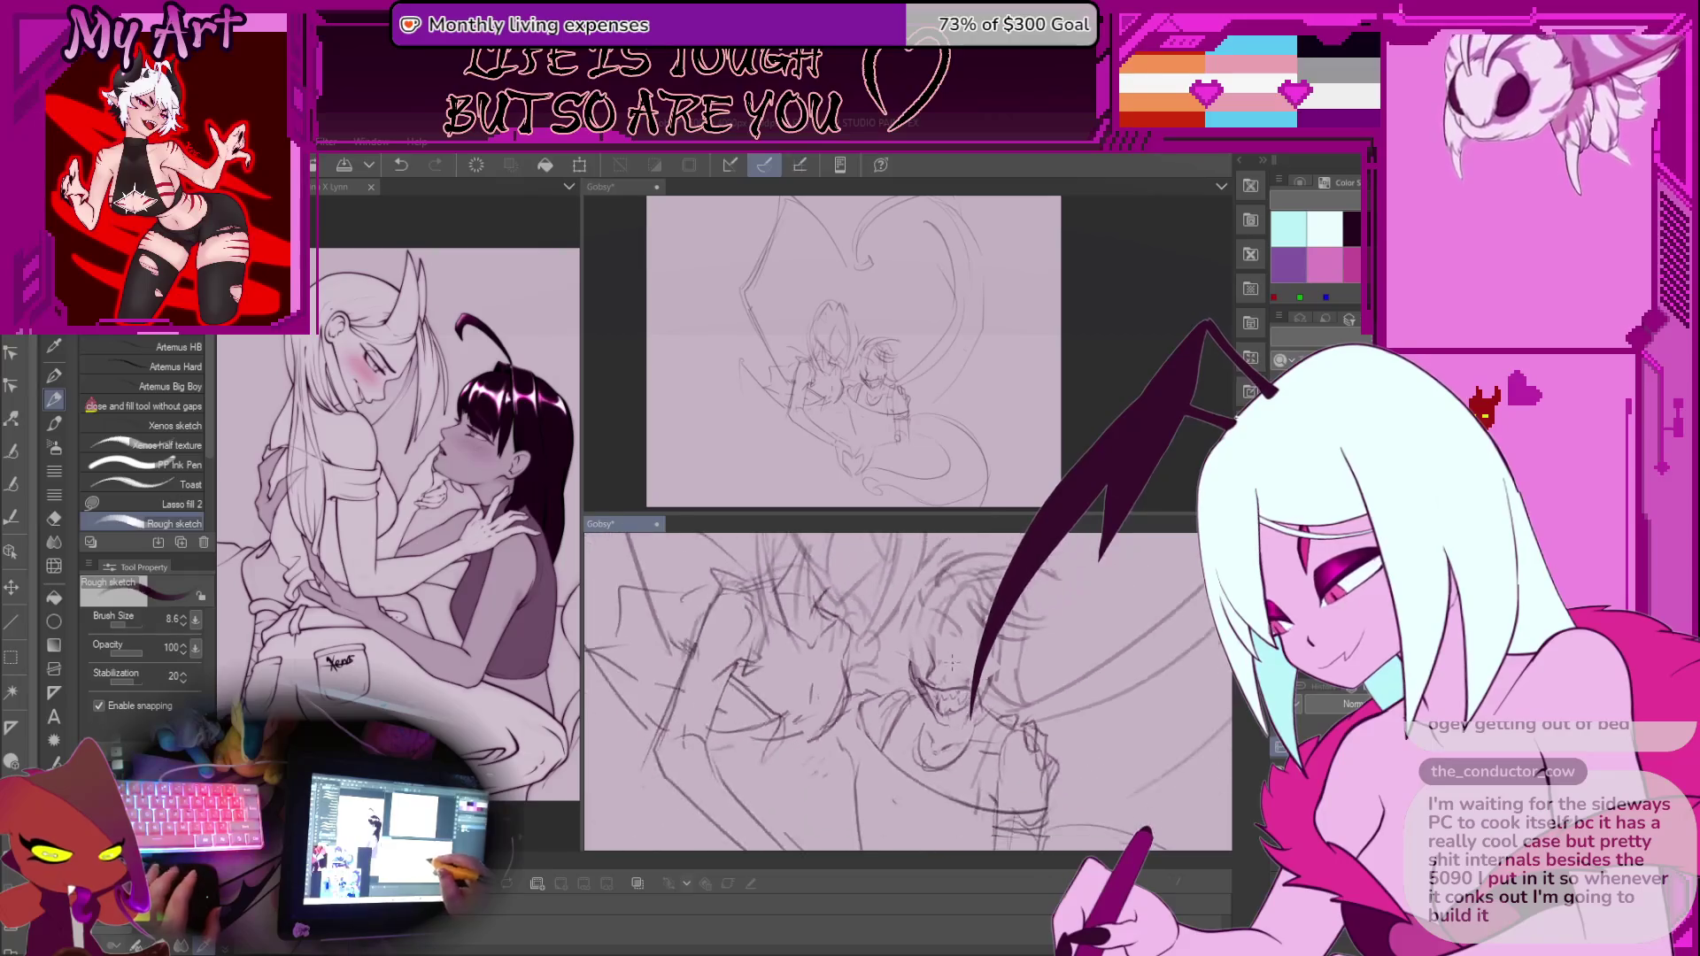
pyautogui.hotkey('ctrl', 'z')
pyautogui.scroll(4, 973, 731)
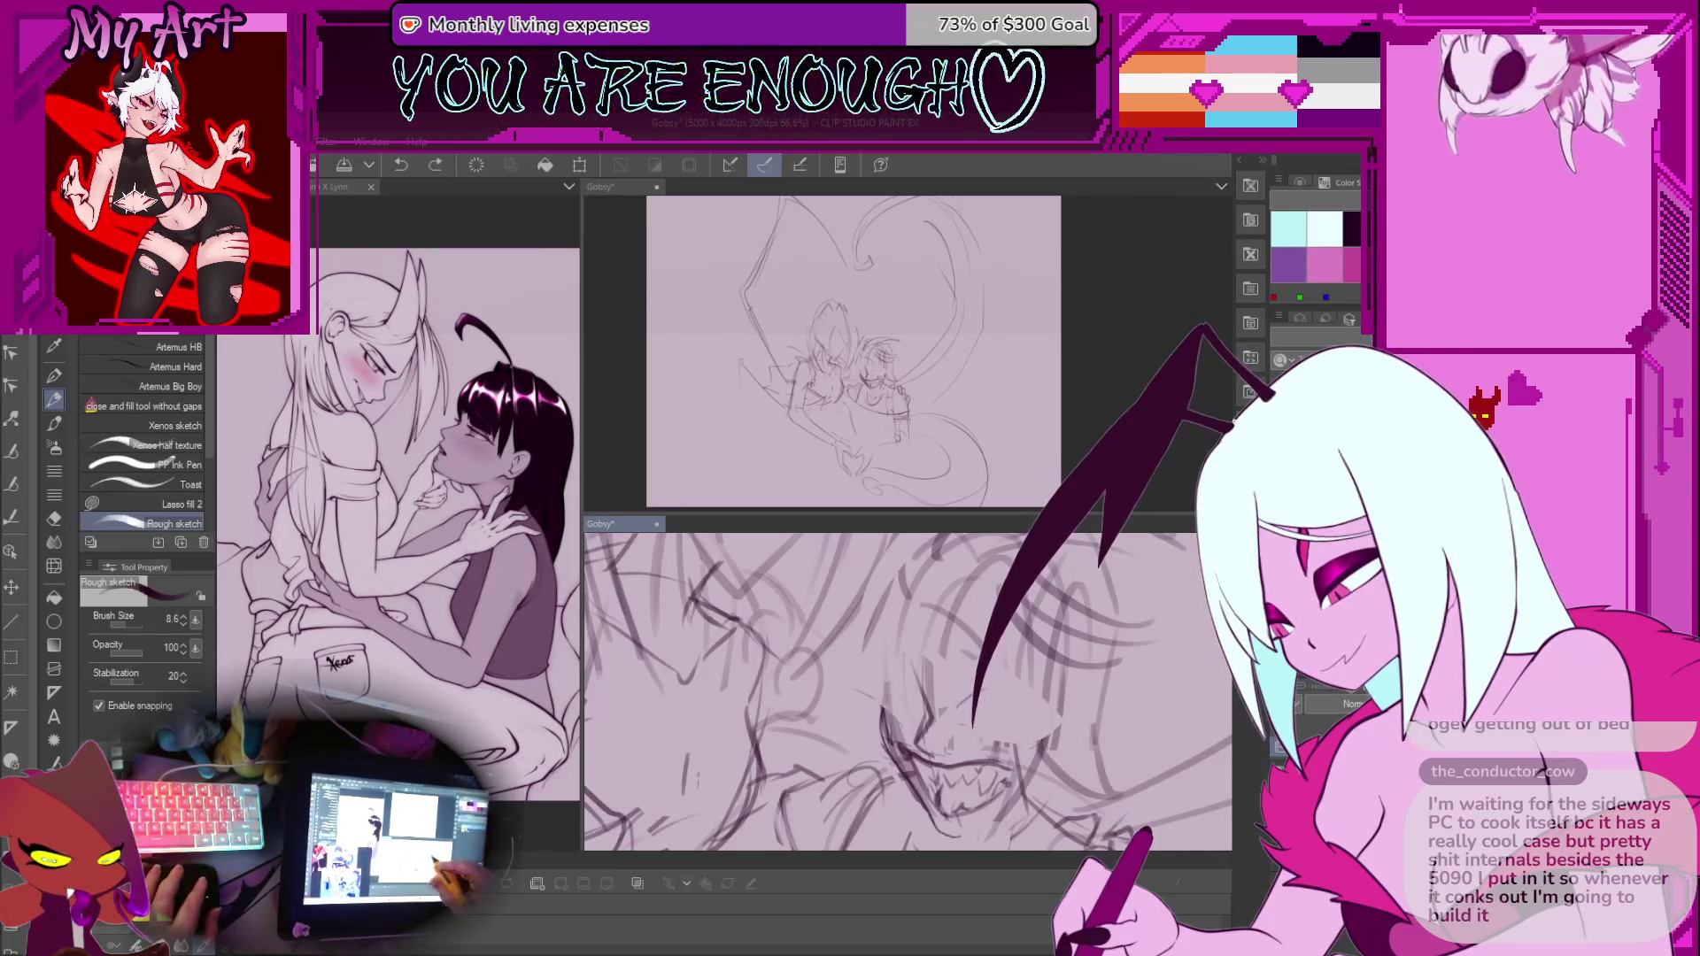
pyautogui.moveTo(967, 749); pyautogui.dragTo(1002, 702)
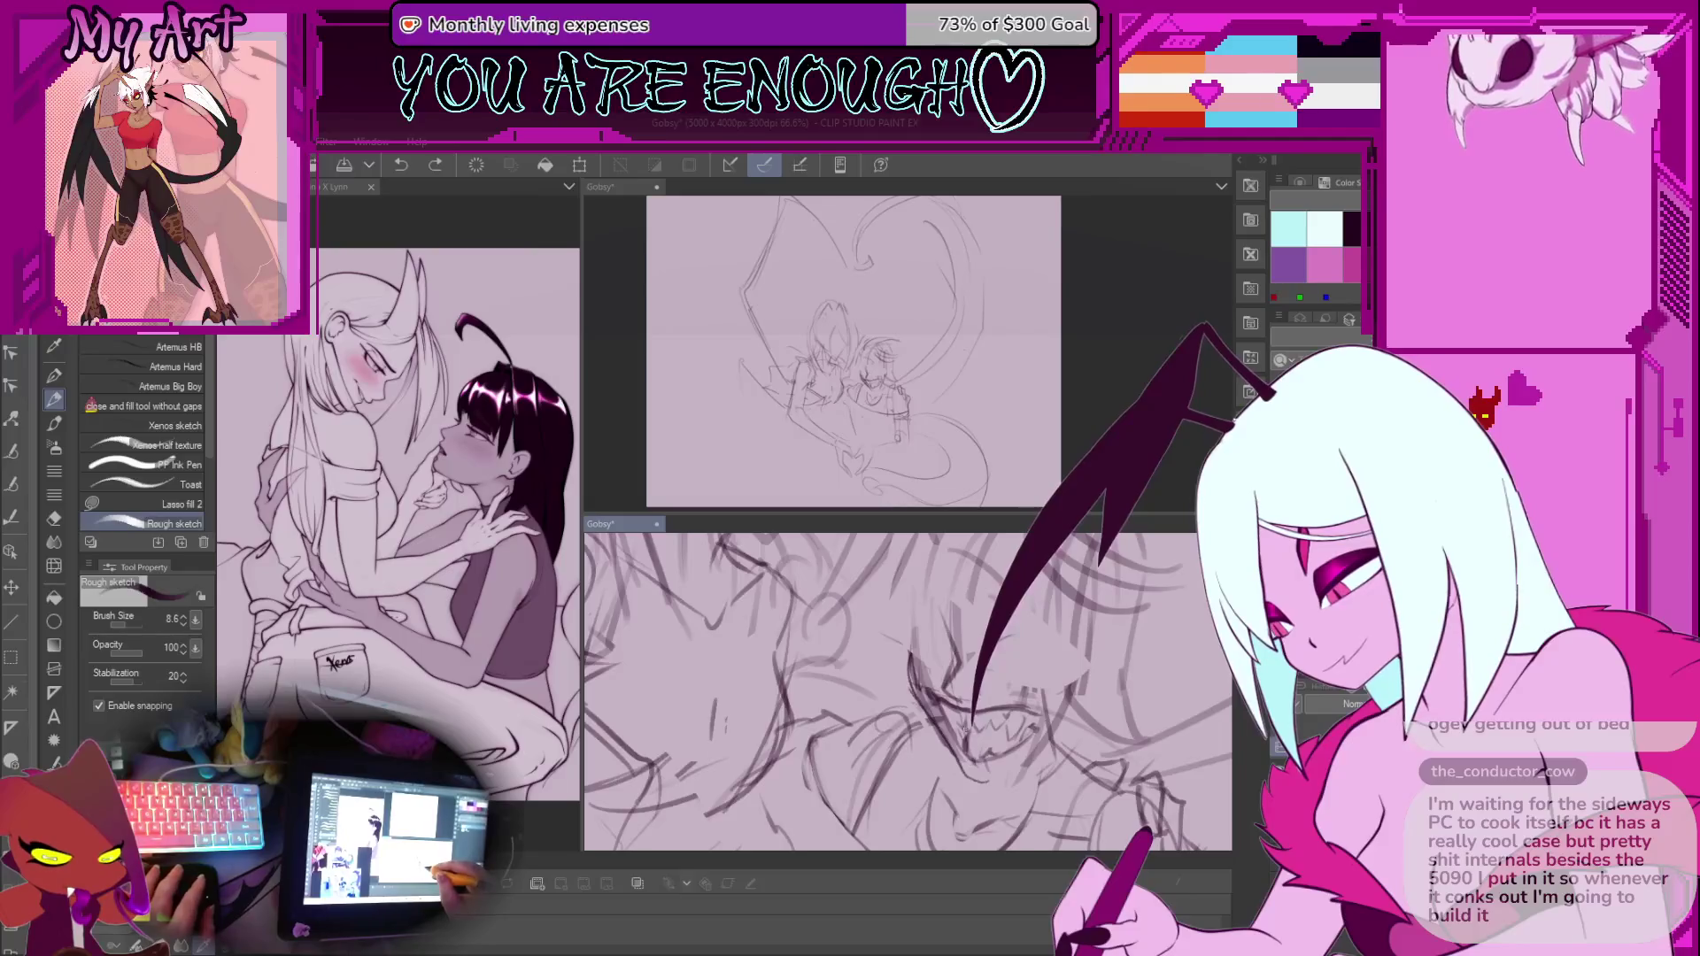
pyautogui.moveTo(964, 748); pyautogui.dragTo(911, 766)
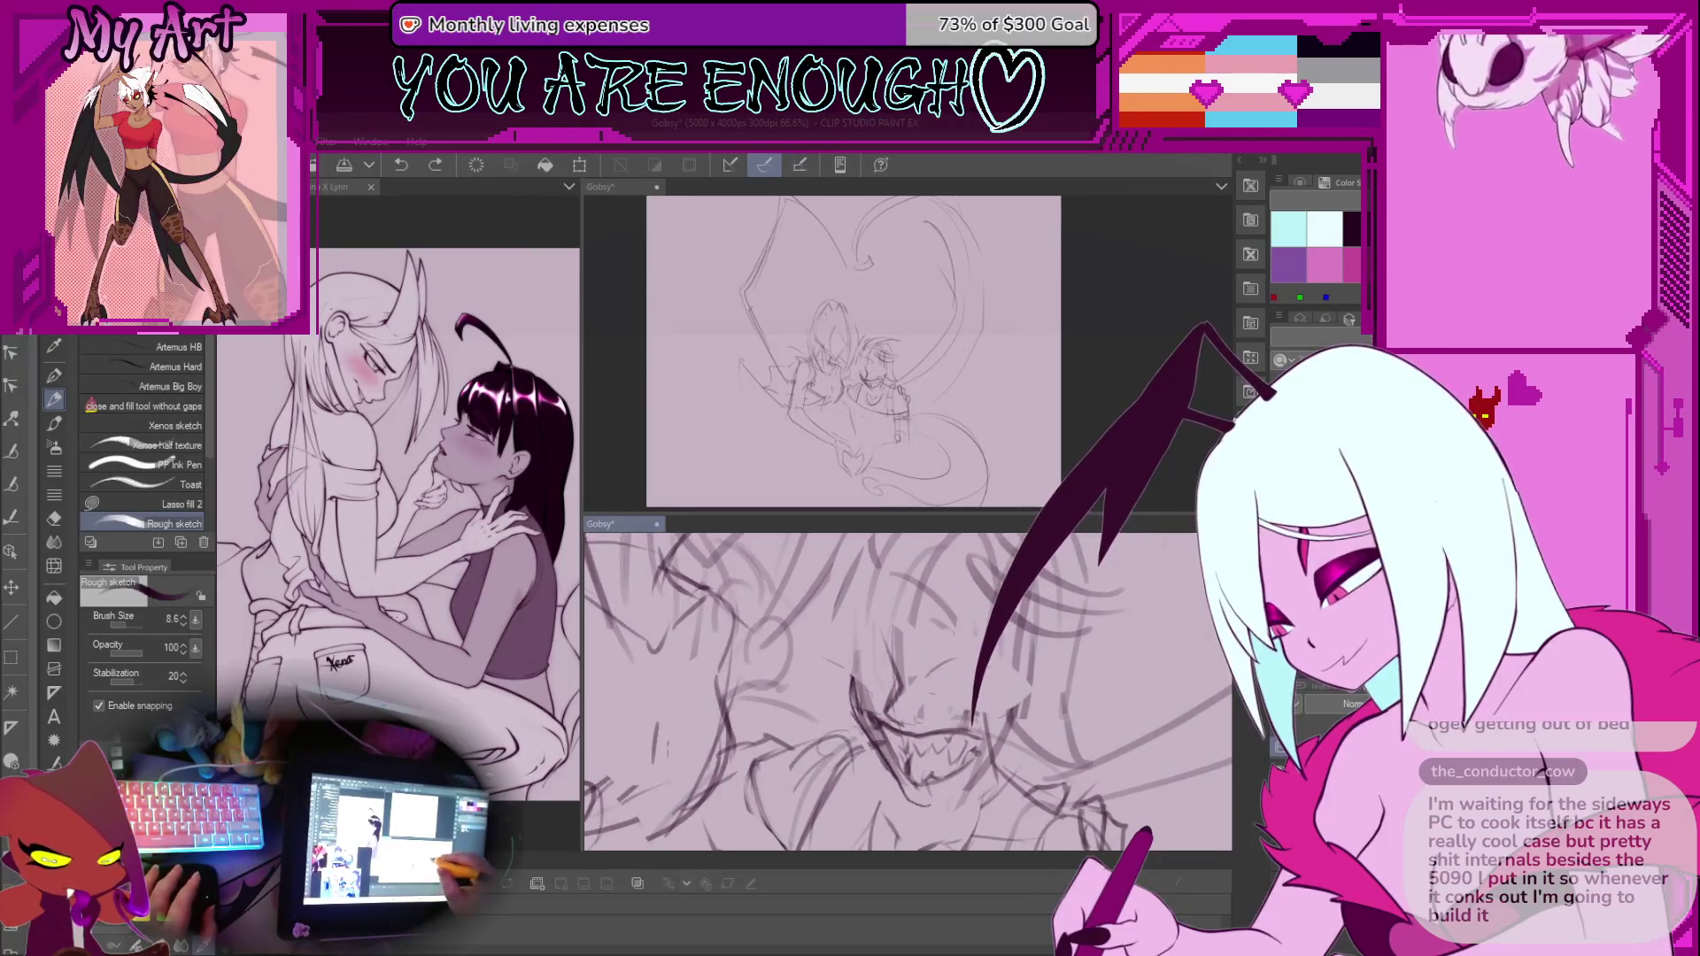
pyautogui.scroll(2, 975, 739)
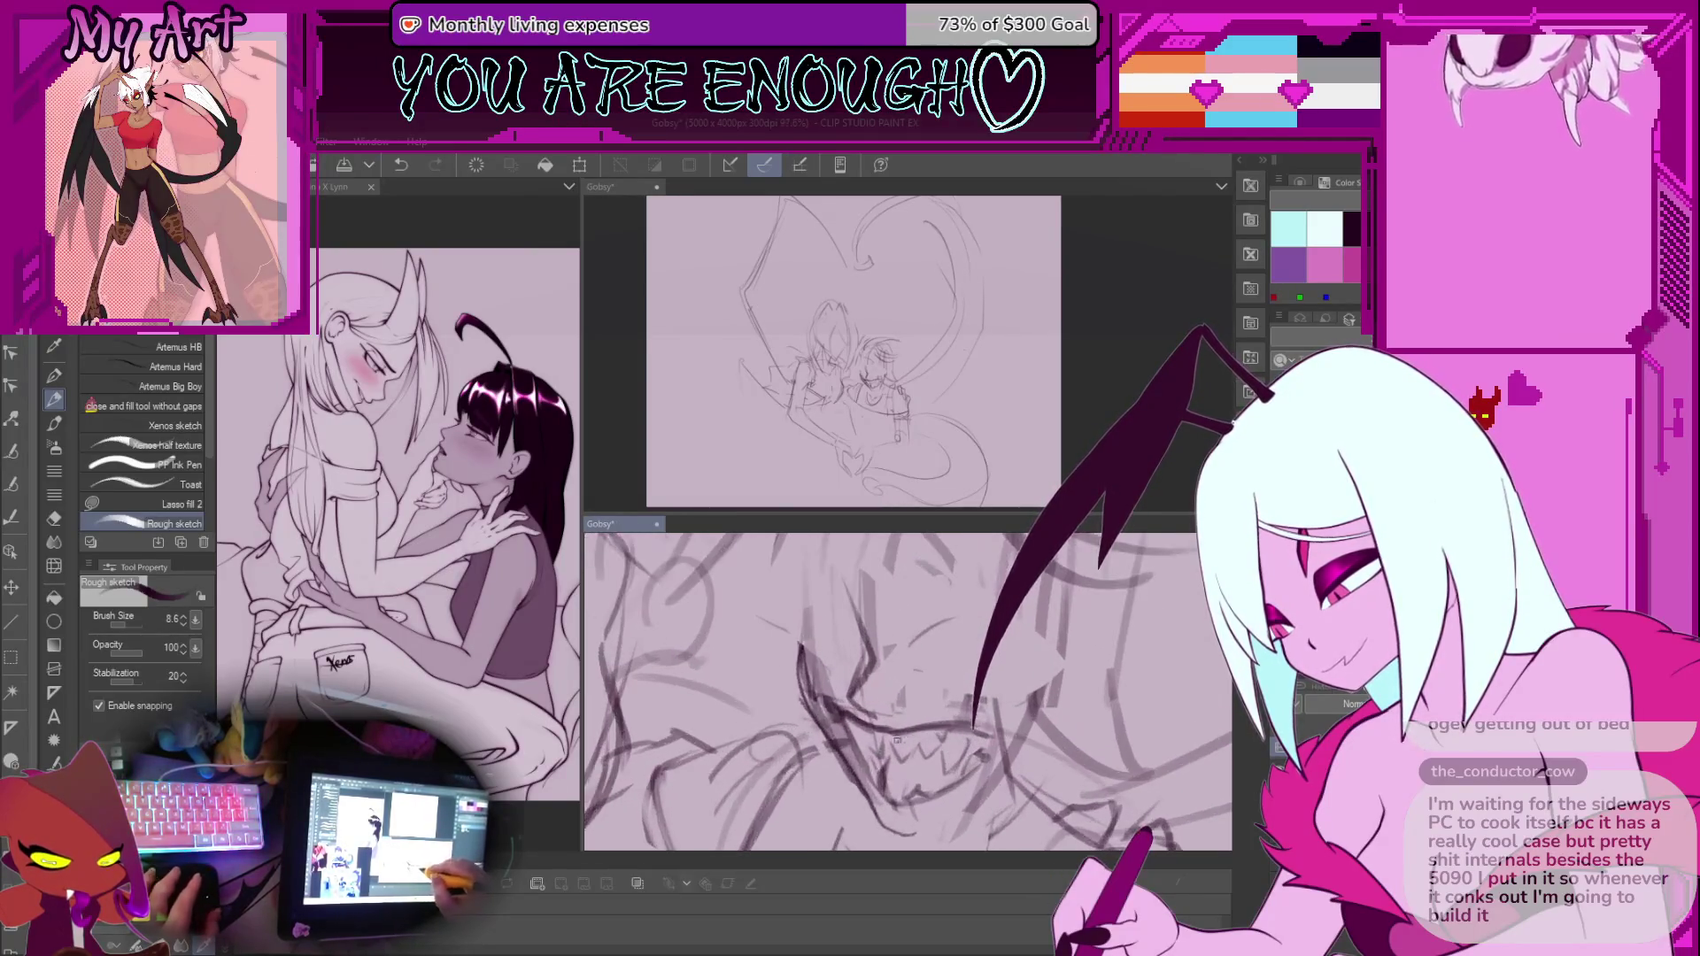
# Make a small lasso selection near the mouth, clear it, and undo recent strokes there
pyautogui.press('m')
pyautogui.moveTo(963, 708); pyautogui.dragTo(965, 699)
pyautogui.hotkey('ctrl', 'd')
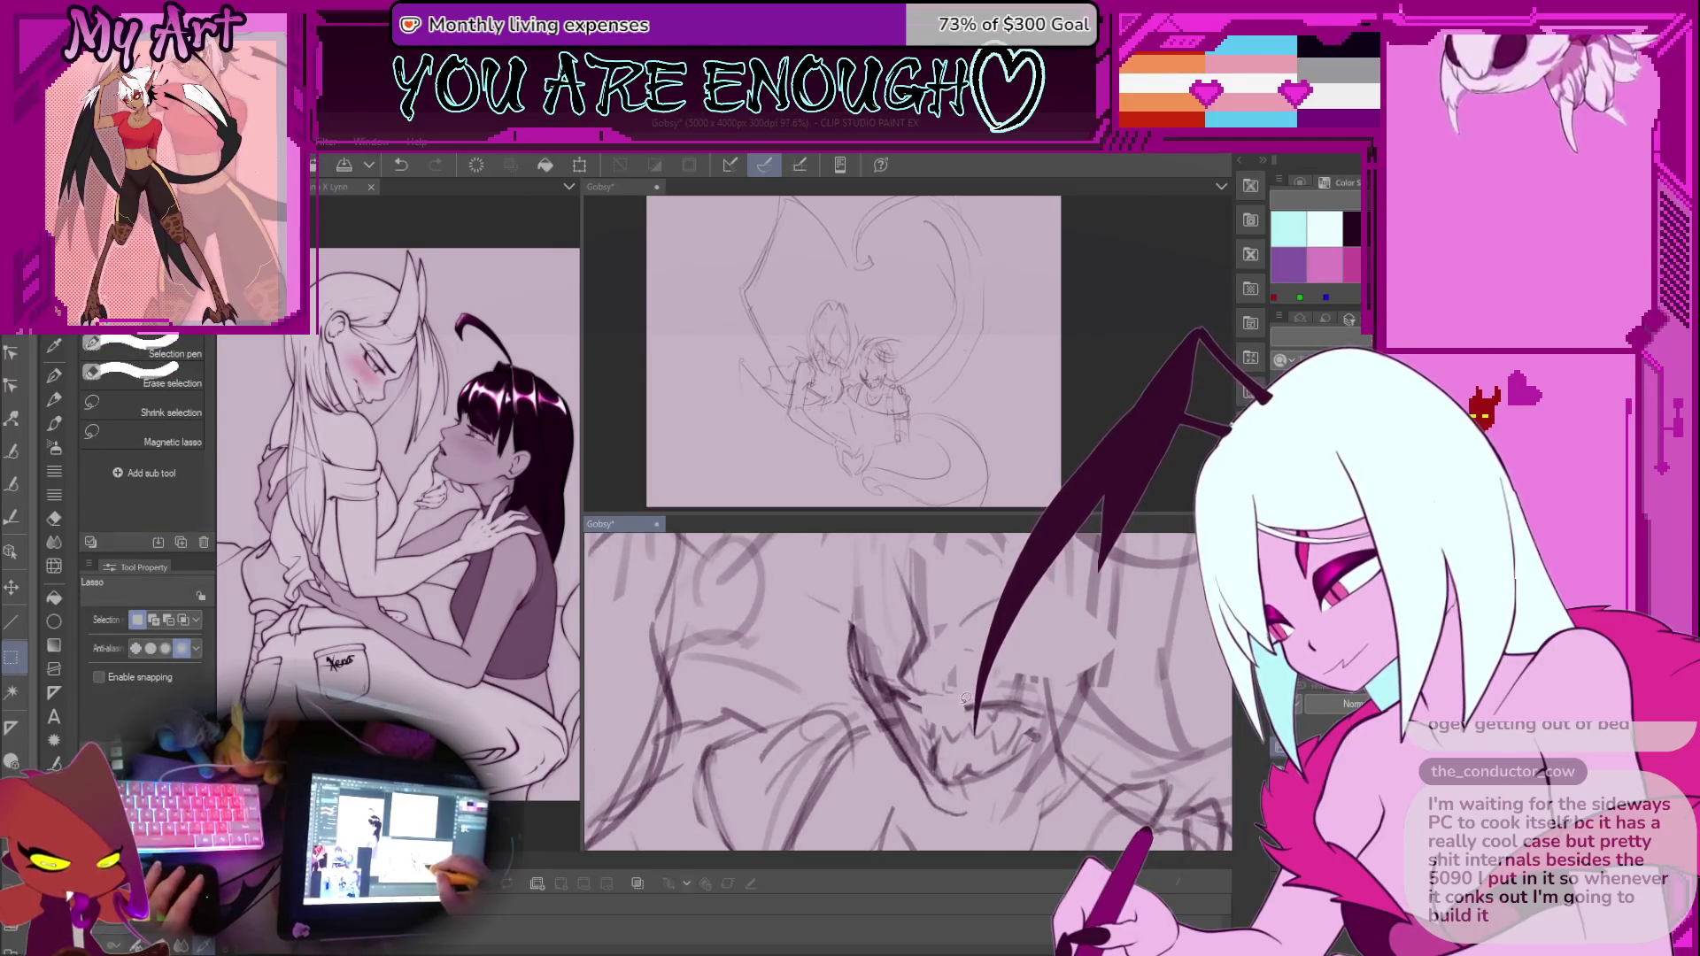
pyautogui.press('p')
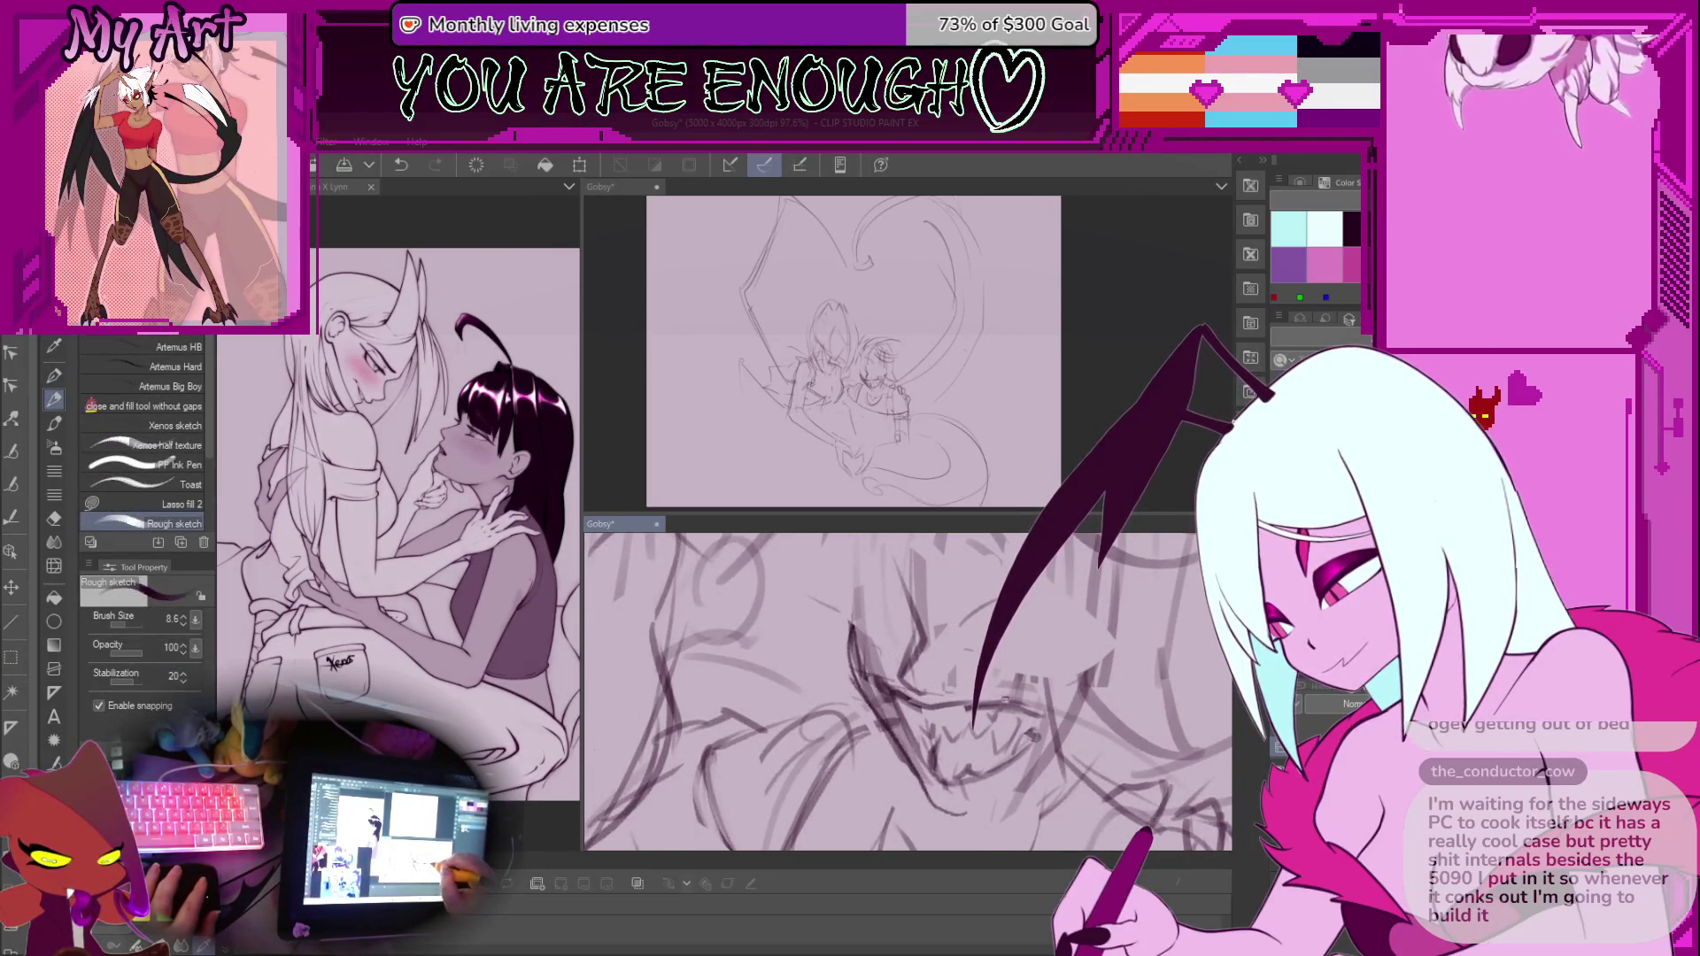
pyautogui.hotkey('ctrl', 'z')
pyautogui.hotkey('ctrl', 'z')
pyautogui.scroll(3, 974, 699)
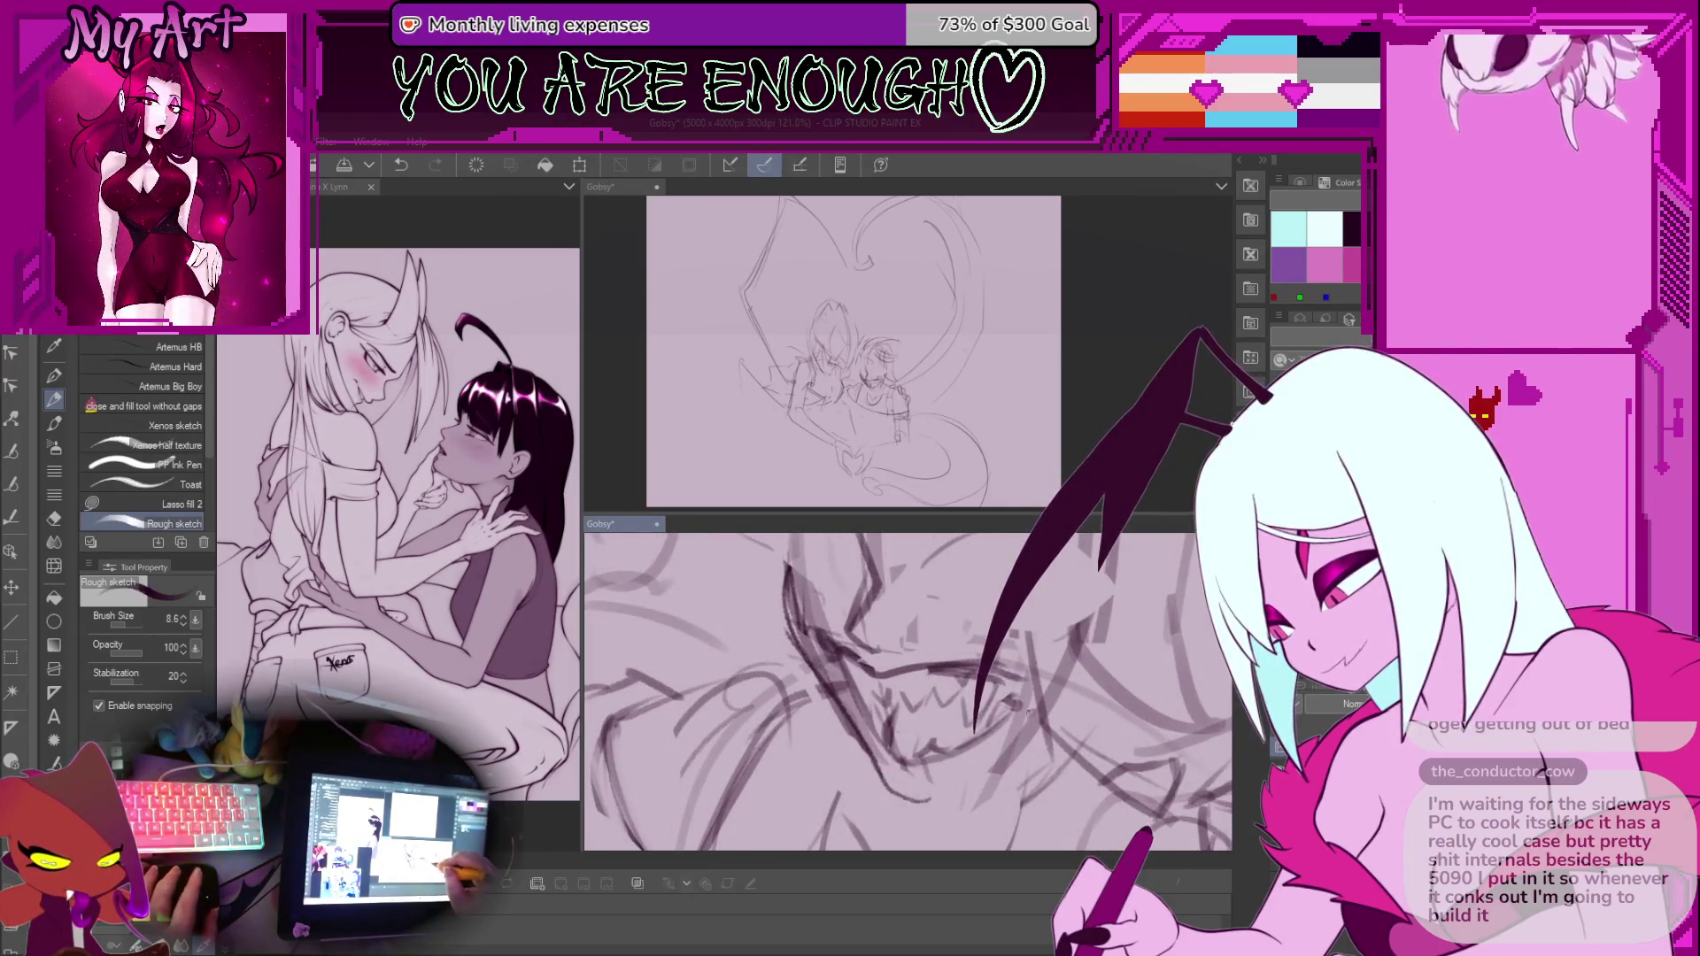
pyautogui.moveTo(1017, 726); pyautogui.dragTo(1047, 679)
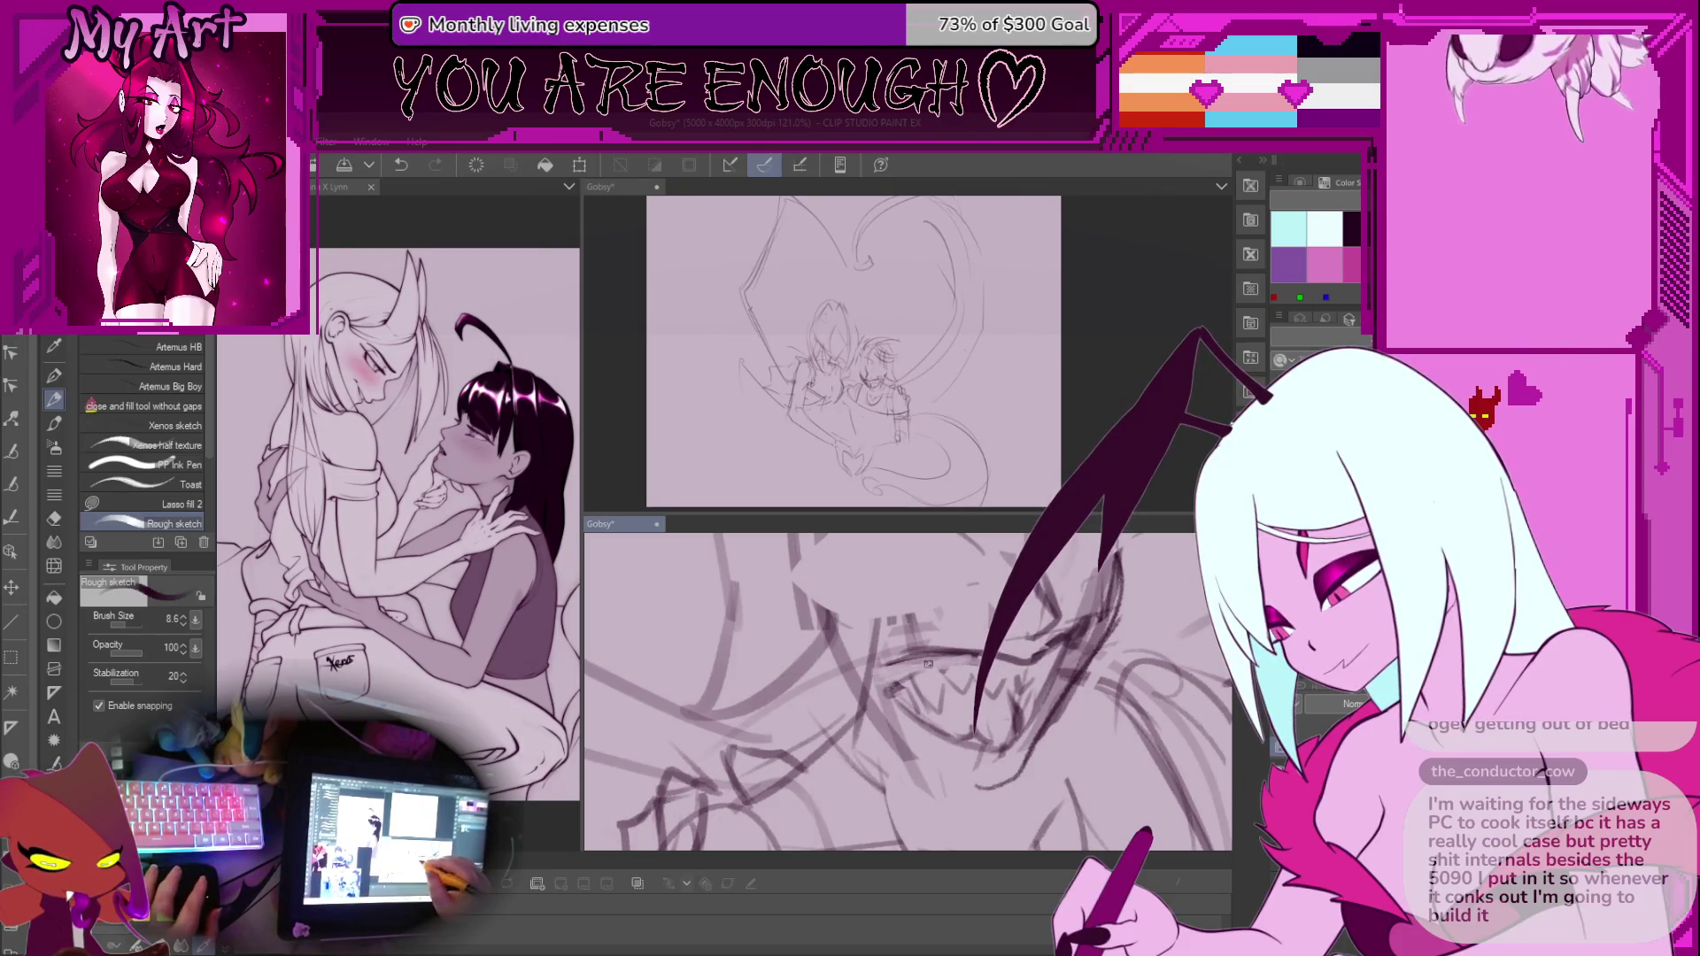
pyautogui.hotkey('ctrl', 'z')
pyautogui.scroll(3, 874, 682)
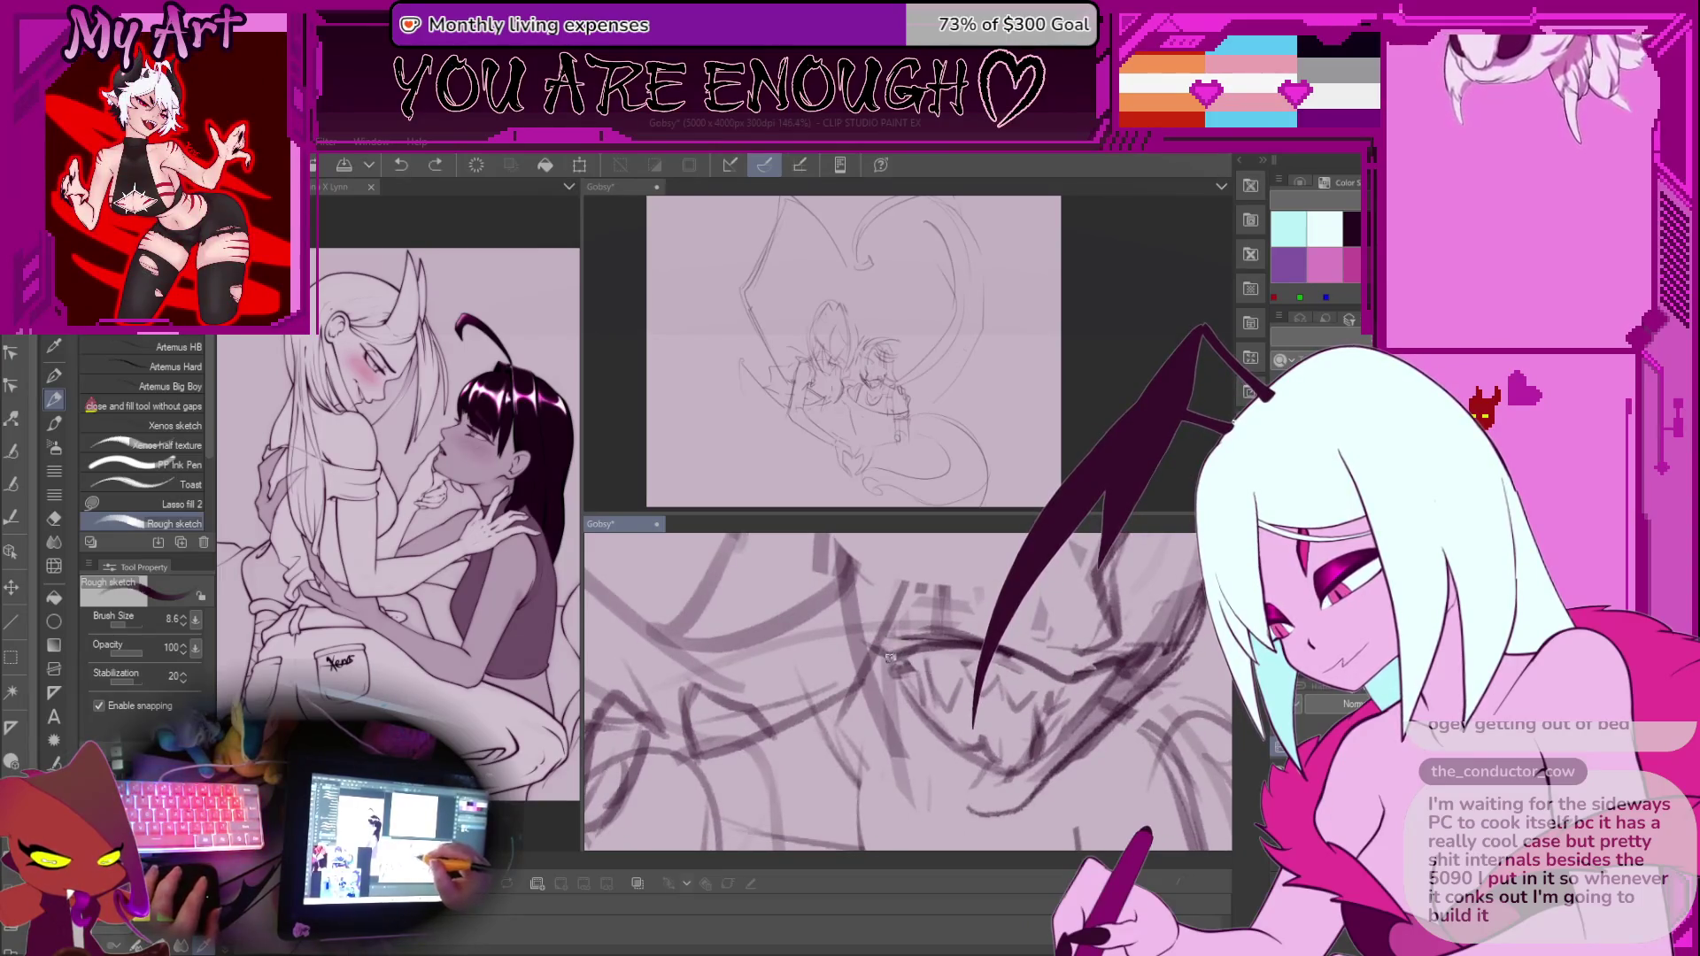
# Redraw the jagged teeth and a jaw line around the mouth, rotating the view
pyautogui.moveTo(857, 634)
pyautogui.mouseDown()
pyautogui.moveTo(934, 726)
pyautogui.moveTo(921, 735)
pyautogui.mouseUp()
pyautogui.moveTo(917, 673); pyautogui.dragTo(934, 752)
pyautogui.moveTo(855, 681); pyautogui.dragTo(938, 757)
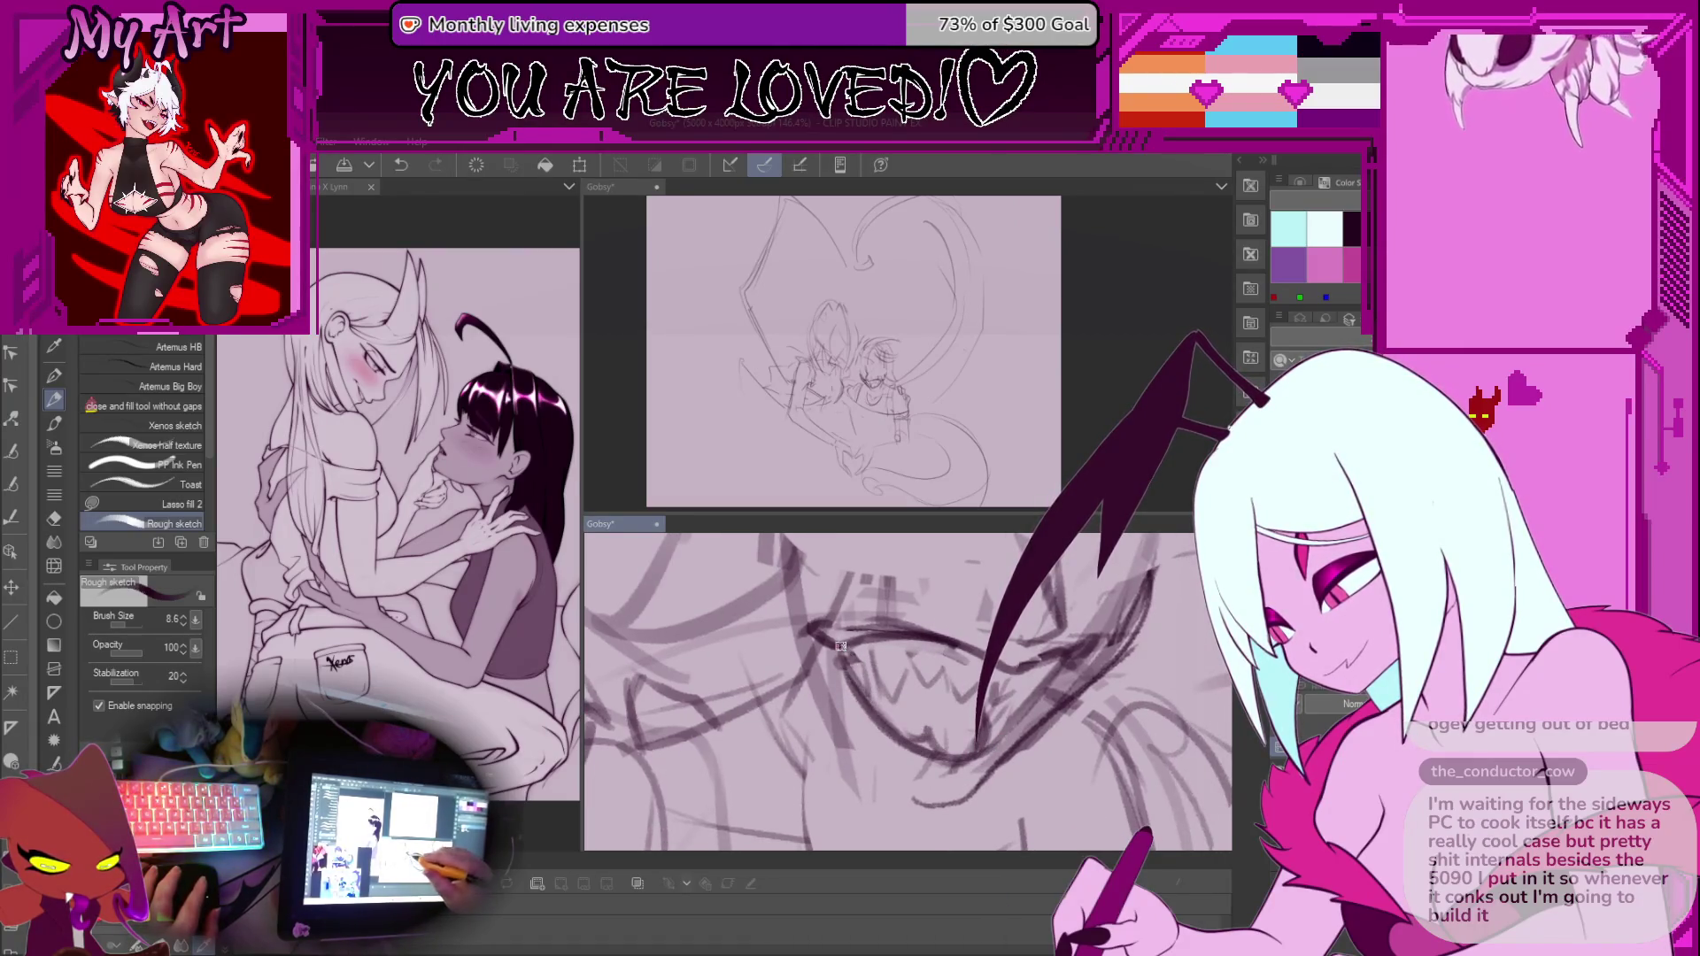
pyautogui.moveTo(870, 689); pyautogui.dragTo(920, 704)
pyautogui.scroll(-4, 921, 704)
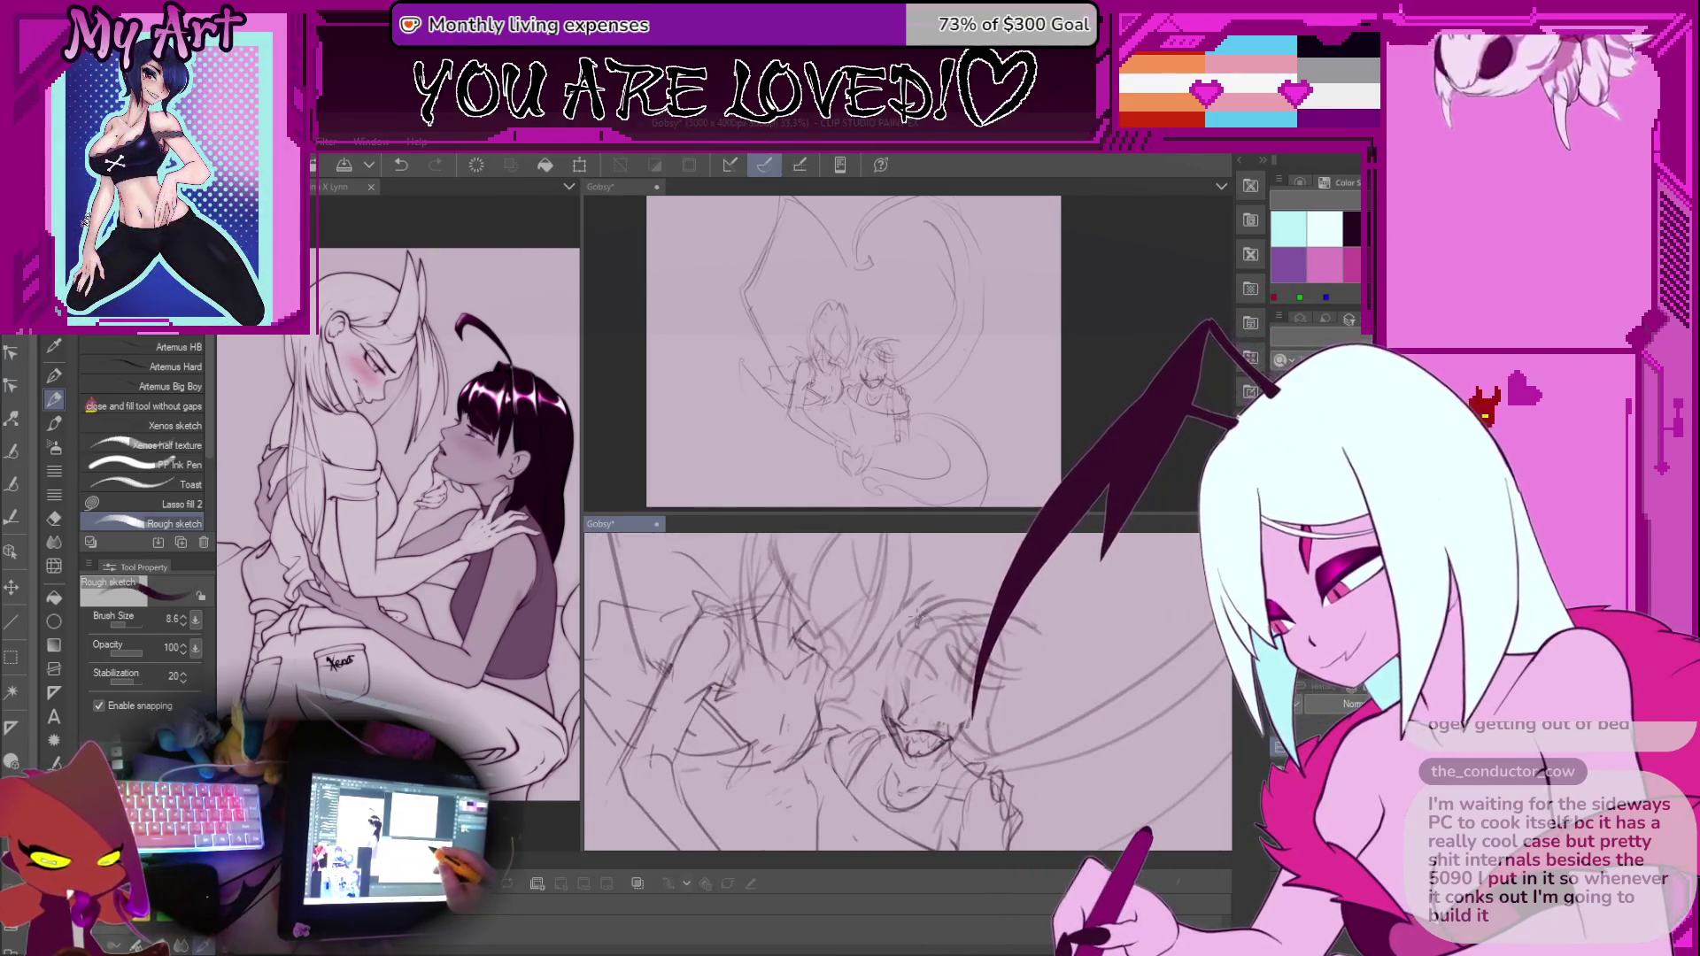
# Lasso the teeth tightly inside the grin, delete them, and deselect
pyautogui.scroll(4, 912, 702)
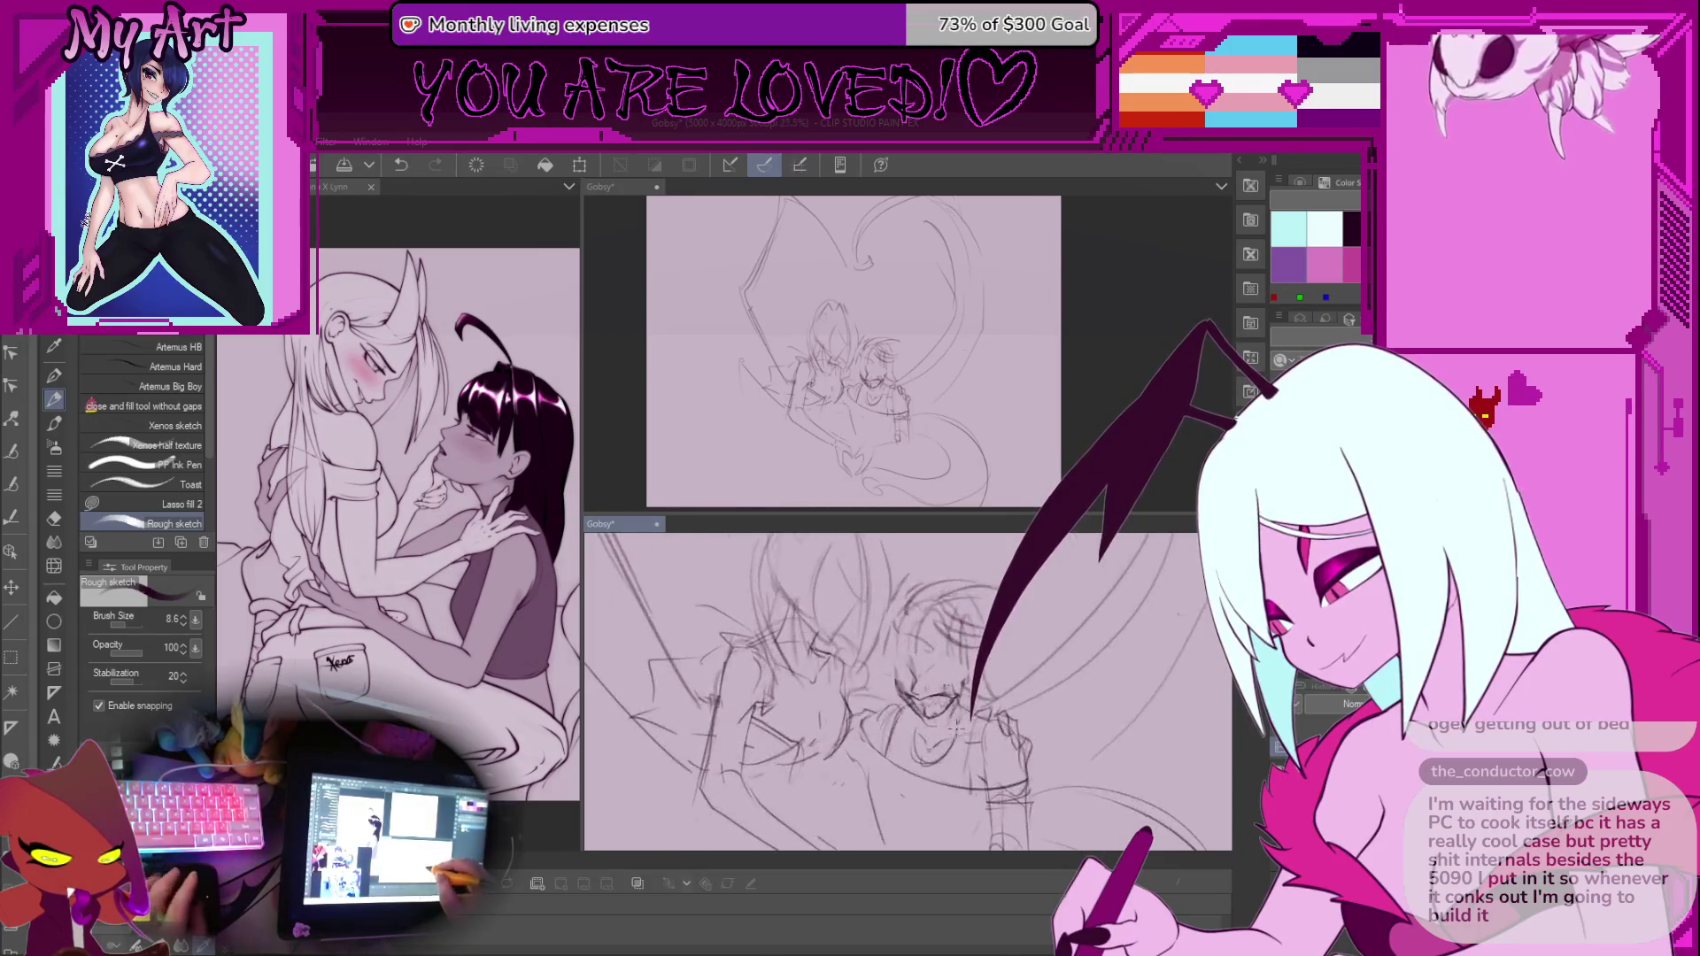
pyautogui.press('m')
pyautogui.moveTo(863, 620)
pyautogui.mouseDown()
pyautogui.moveTo(1027, 700)
pyautogui.moveTo(849, 673)
pyautogui.mouseUp()
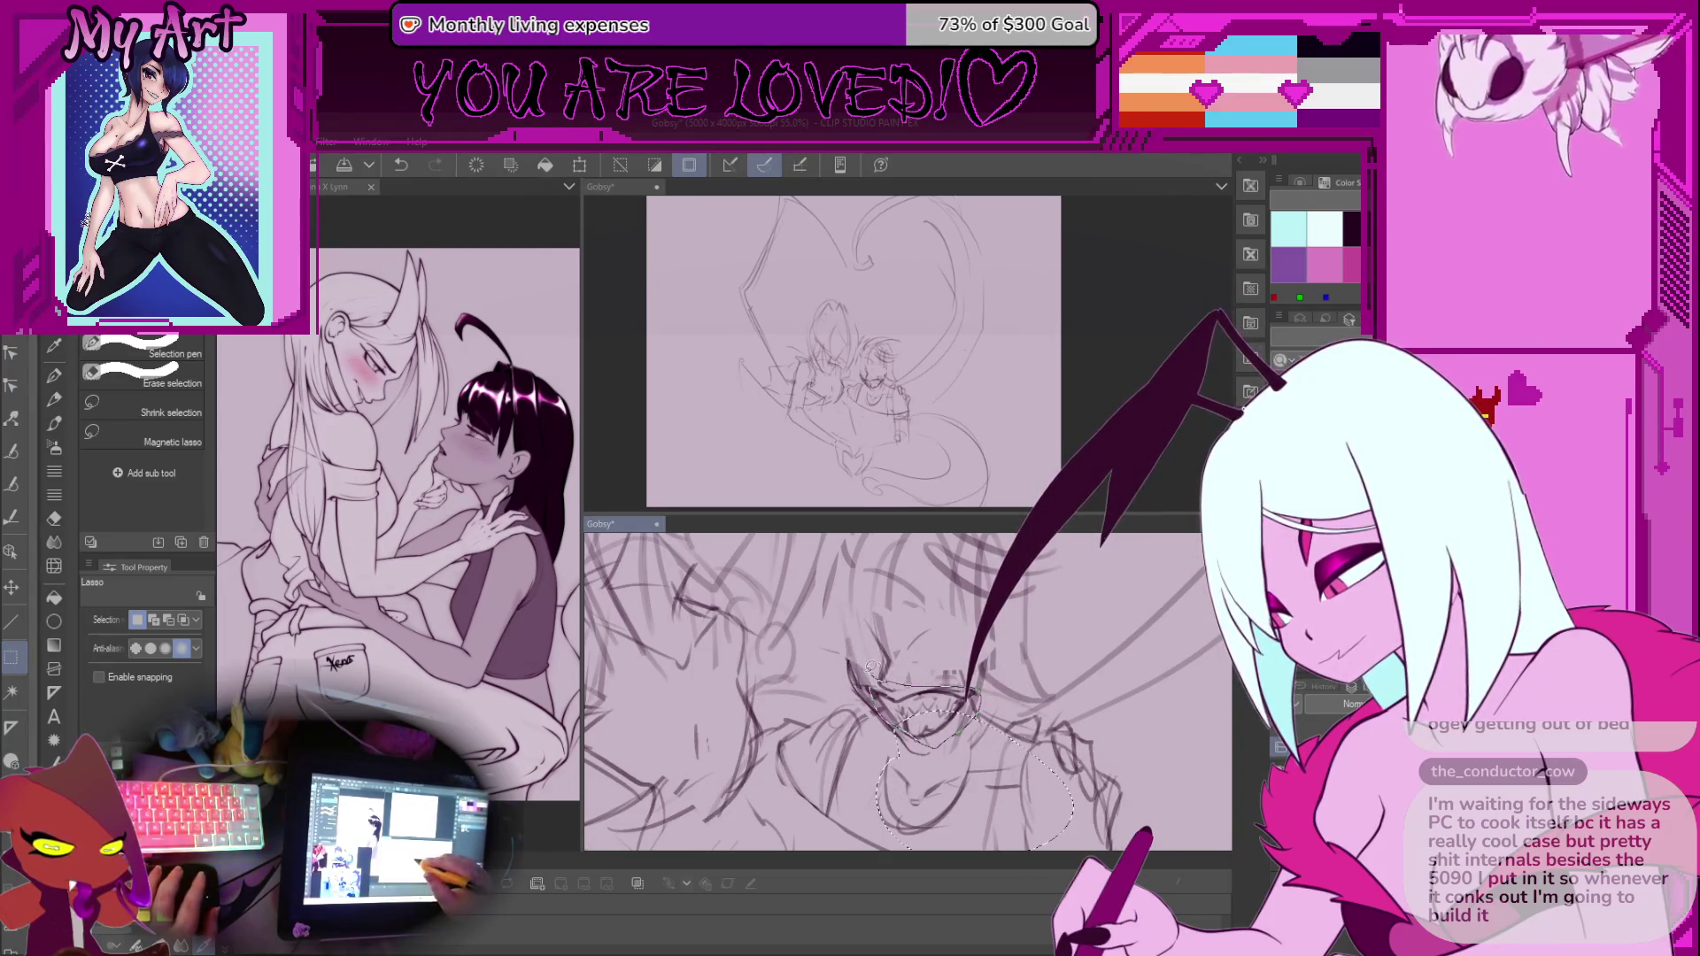
pyautogui.moveTo(870, 666); pyautogui.dragTo(885, 671)
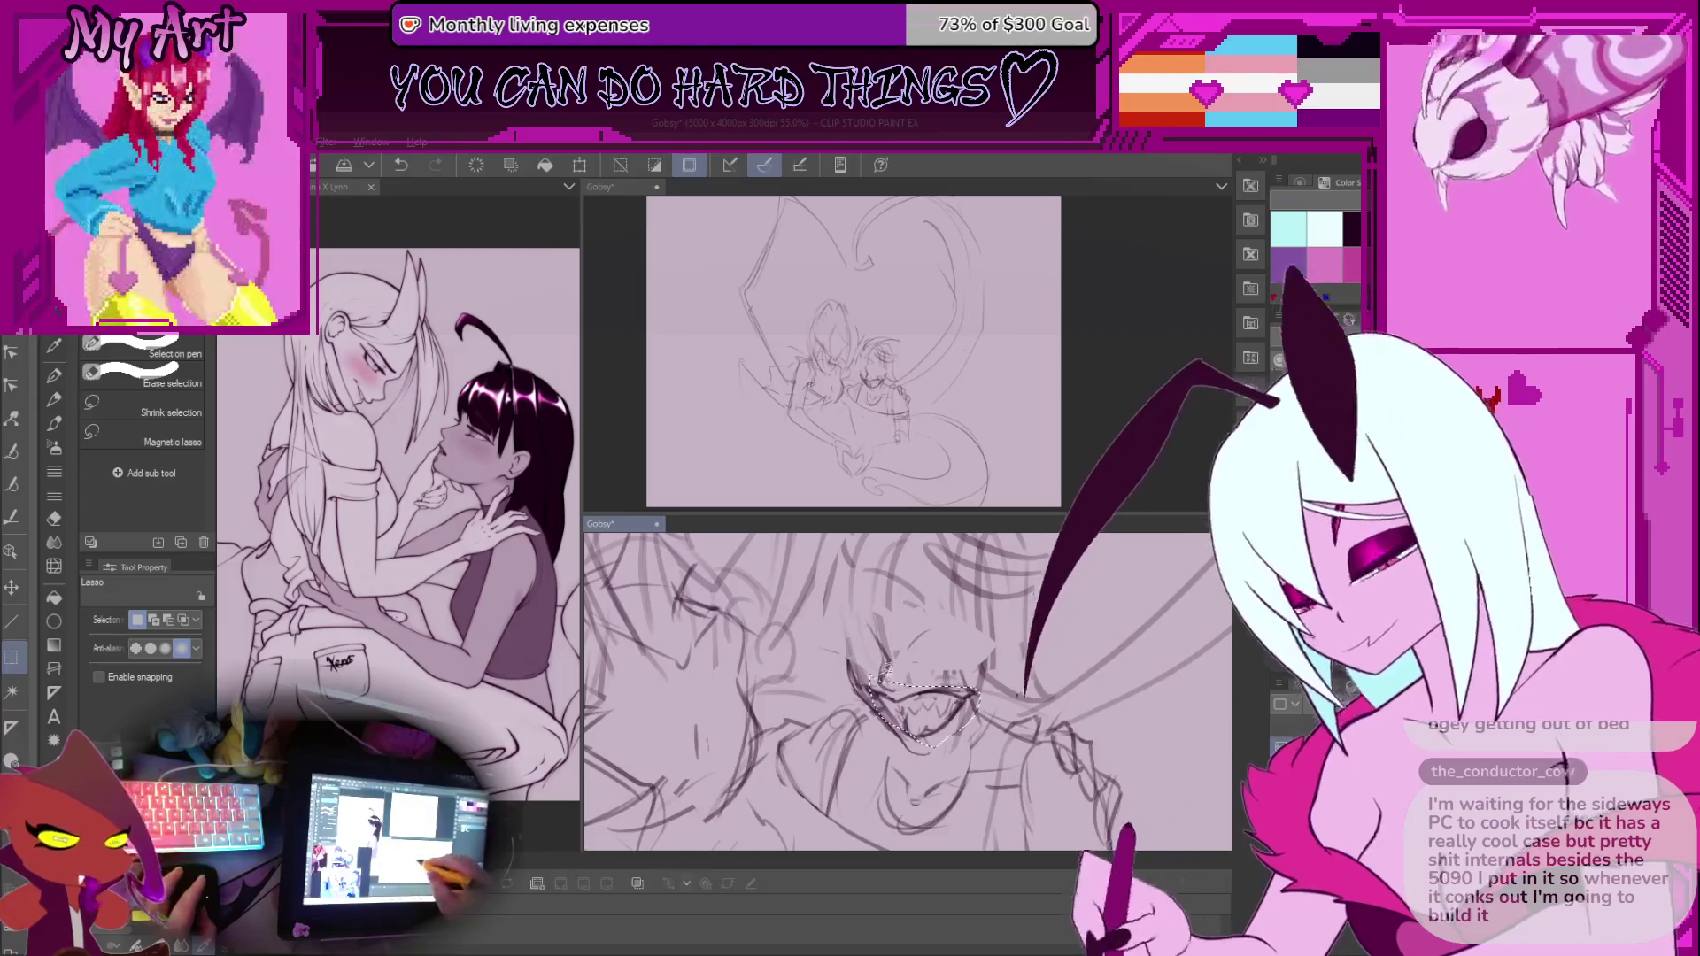
pyautogui.press('Delete')
pyautogui.hotkey('ctrl', 'd')
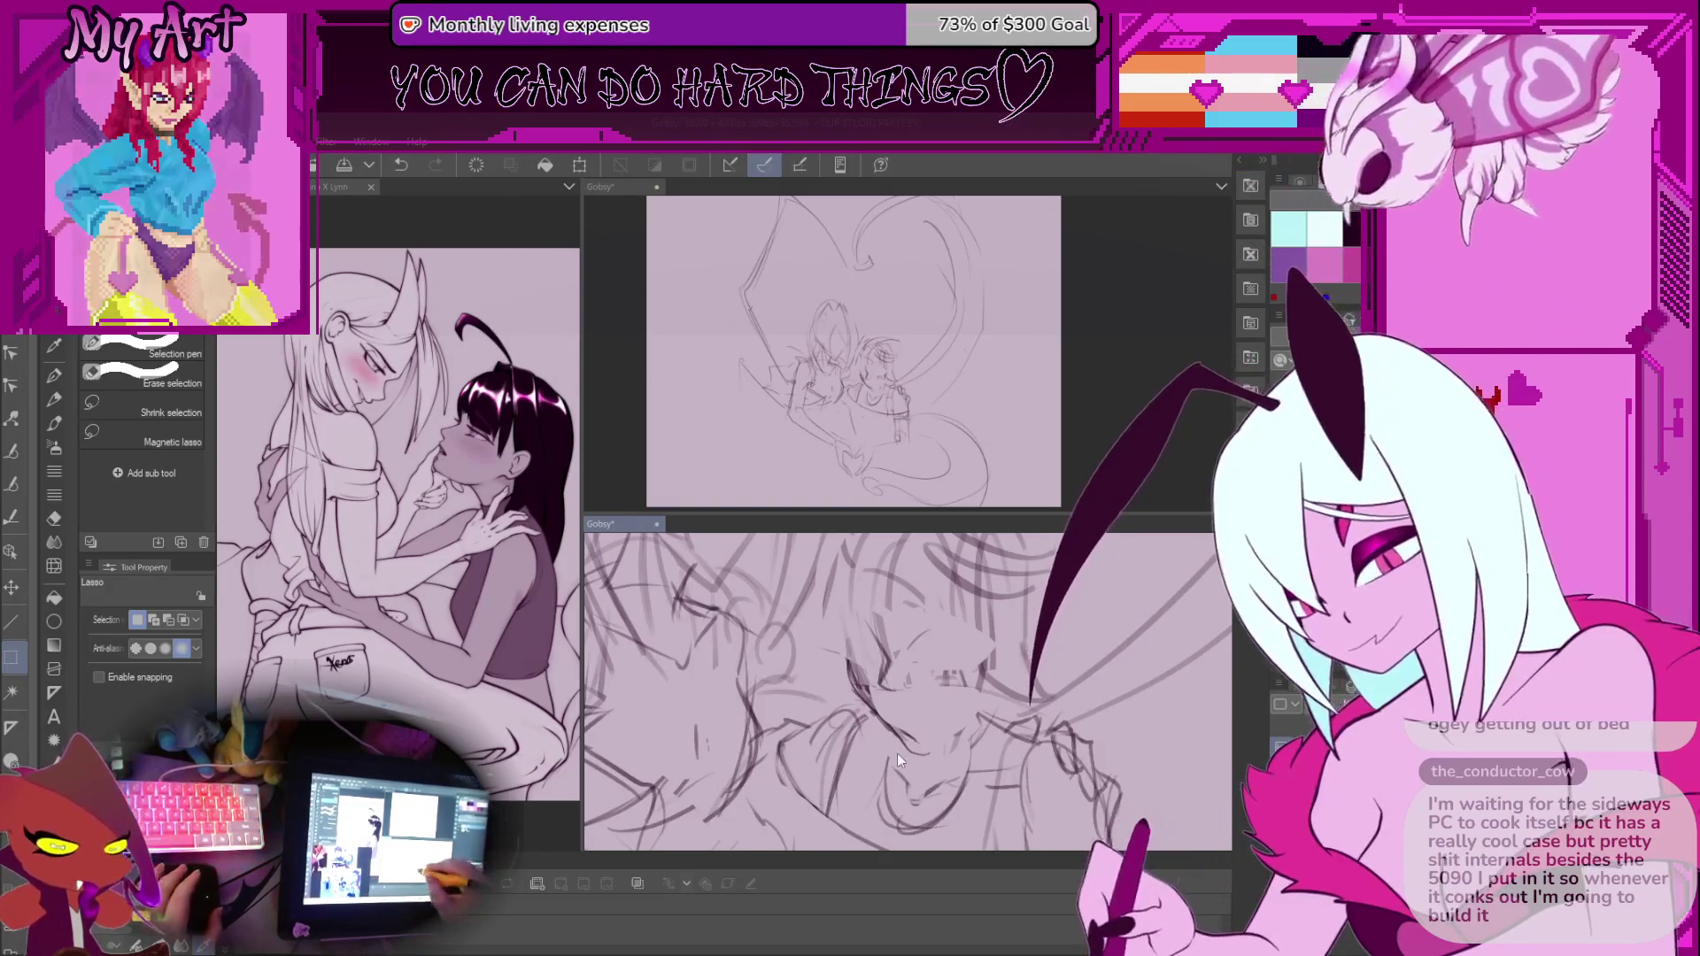
pyautogui.press('p')
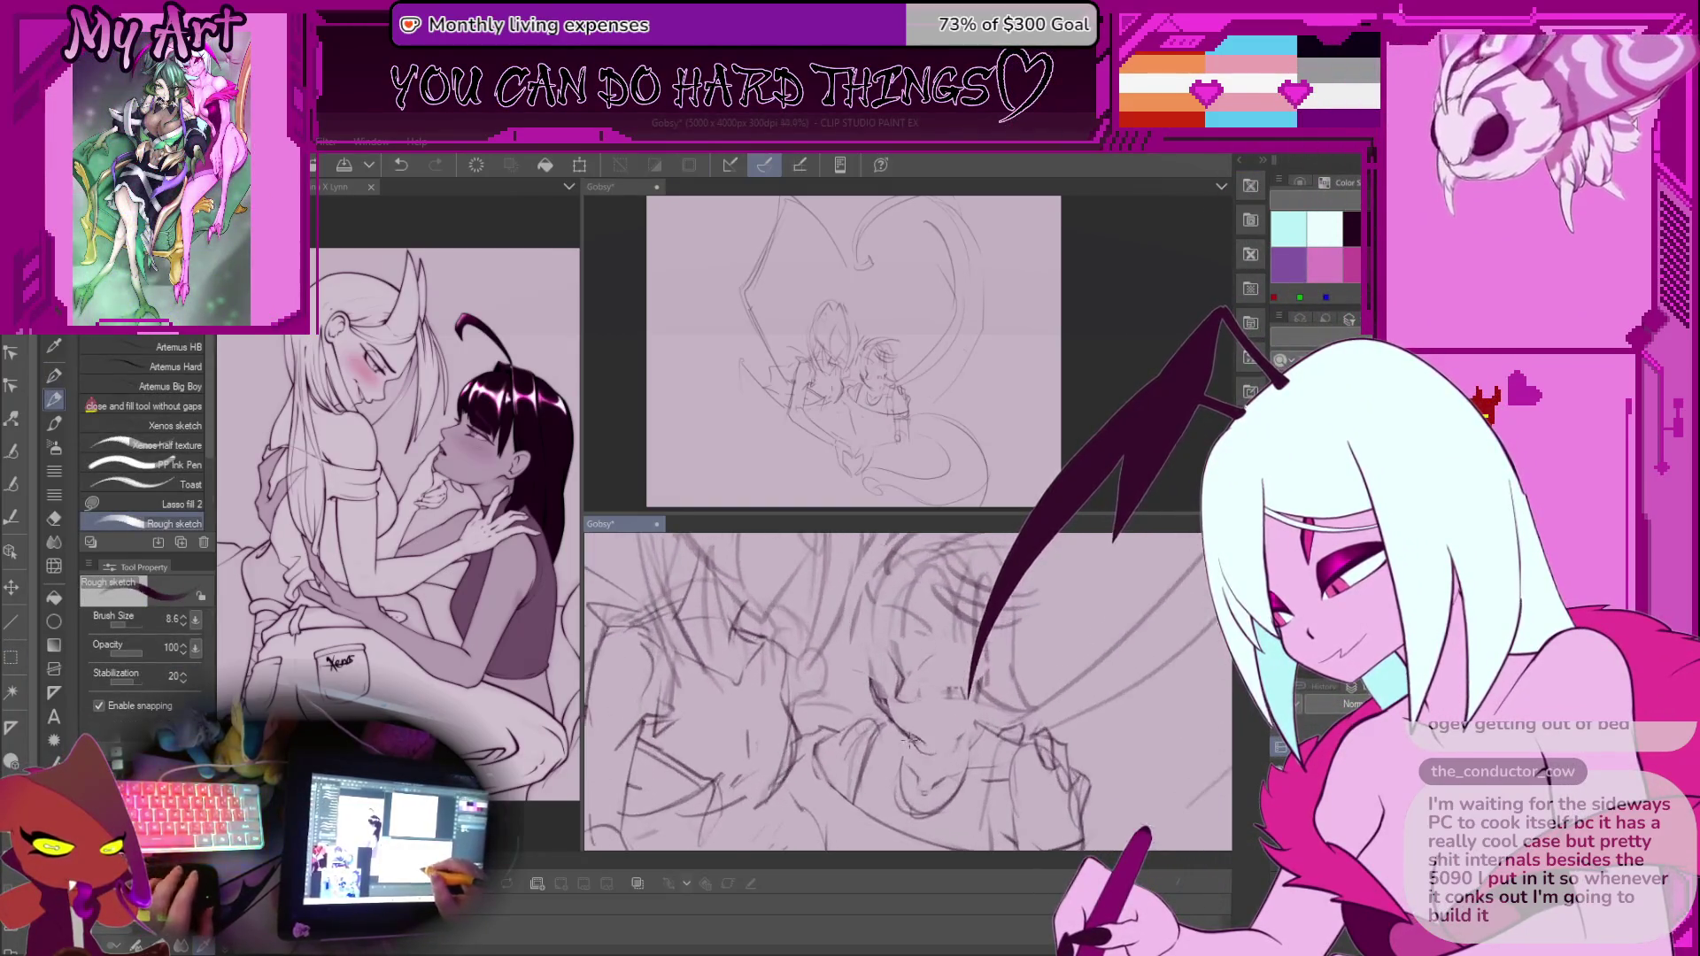
pyautogui.press('m')
pyautogui.scroll(-3, 939, 762)
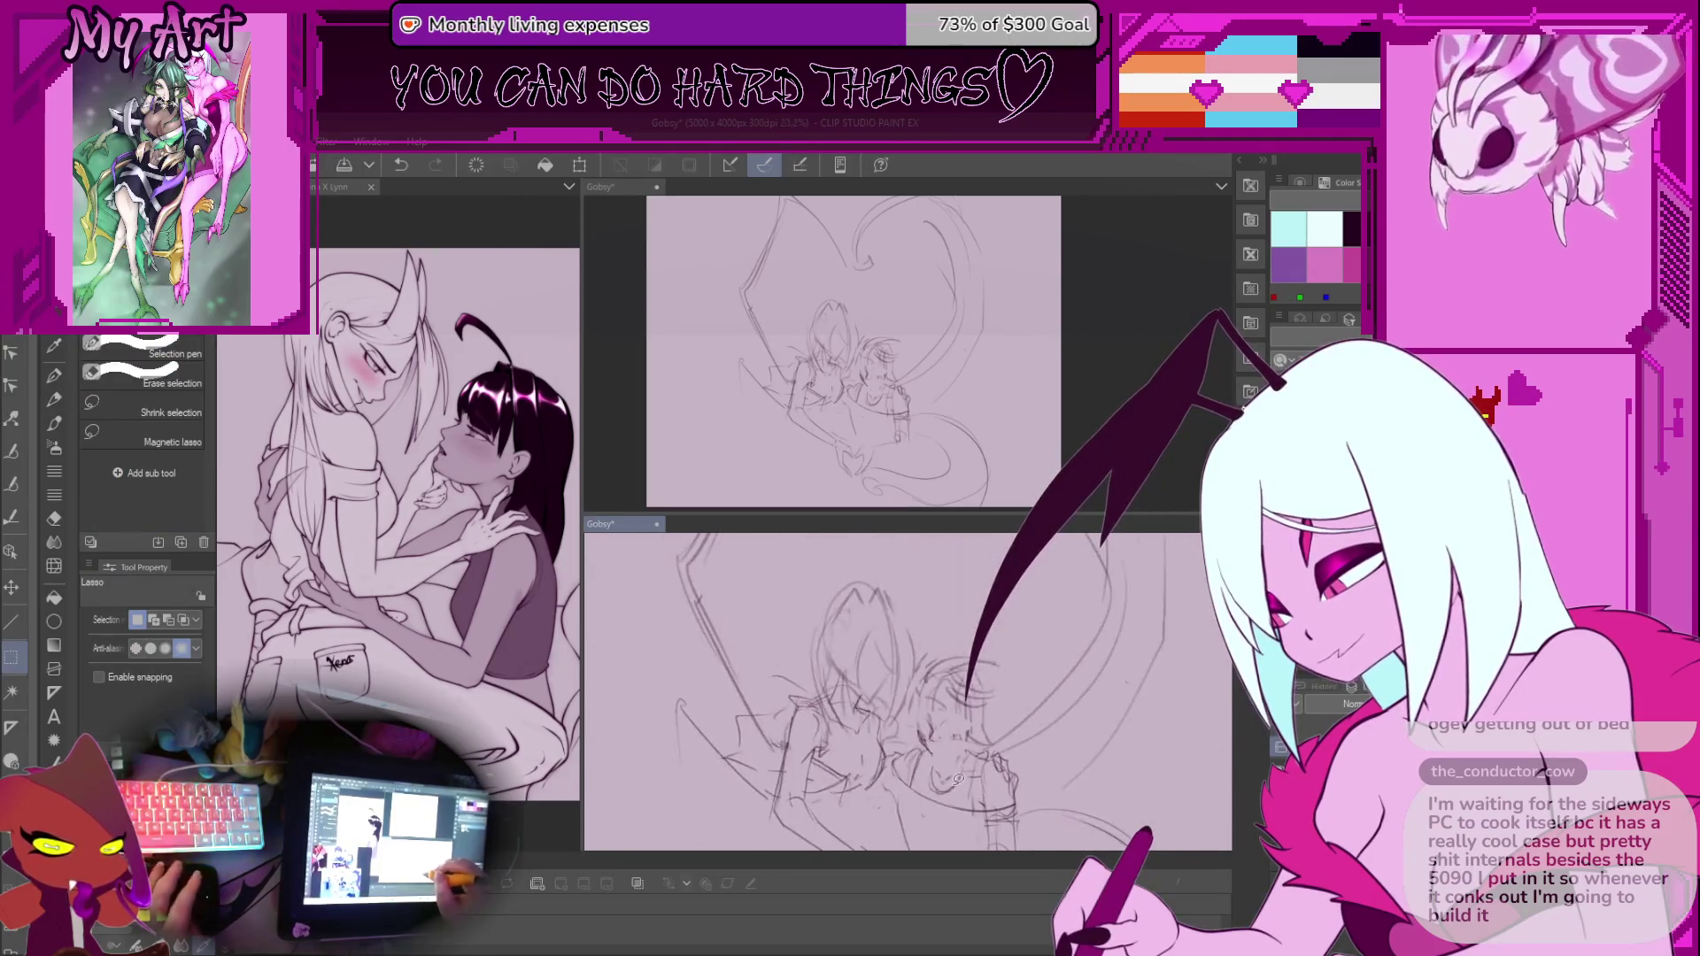
# Resize the Rough sketch pen from 19.1 down to 11.8, undoing the last stroke
pyautogui.press('p')
pyautogui.scroll(5, 921, 782)
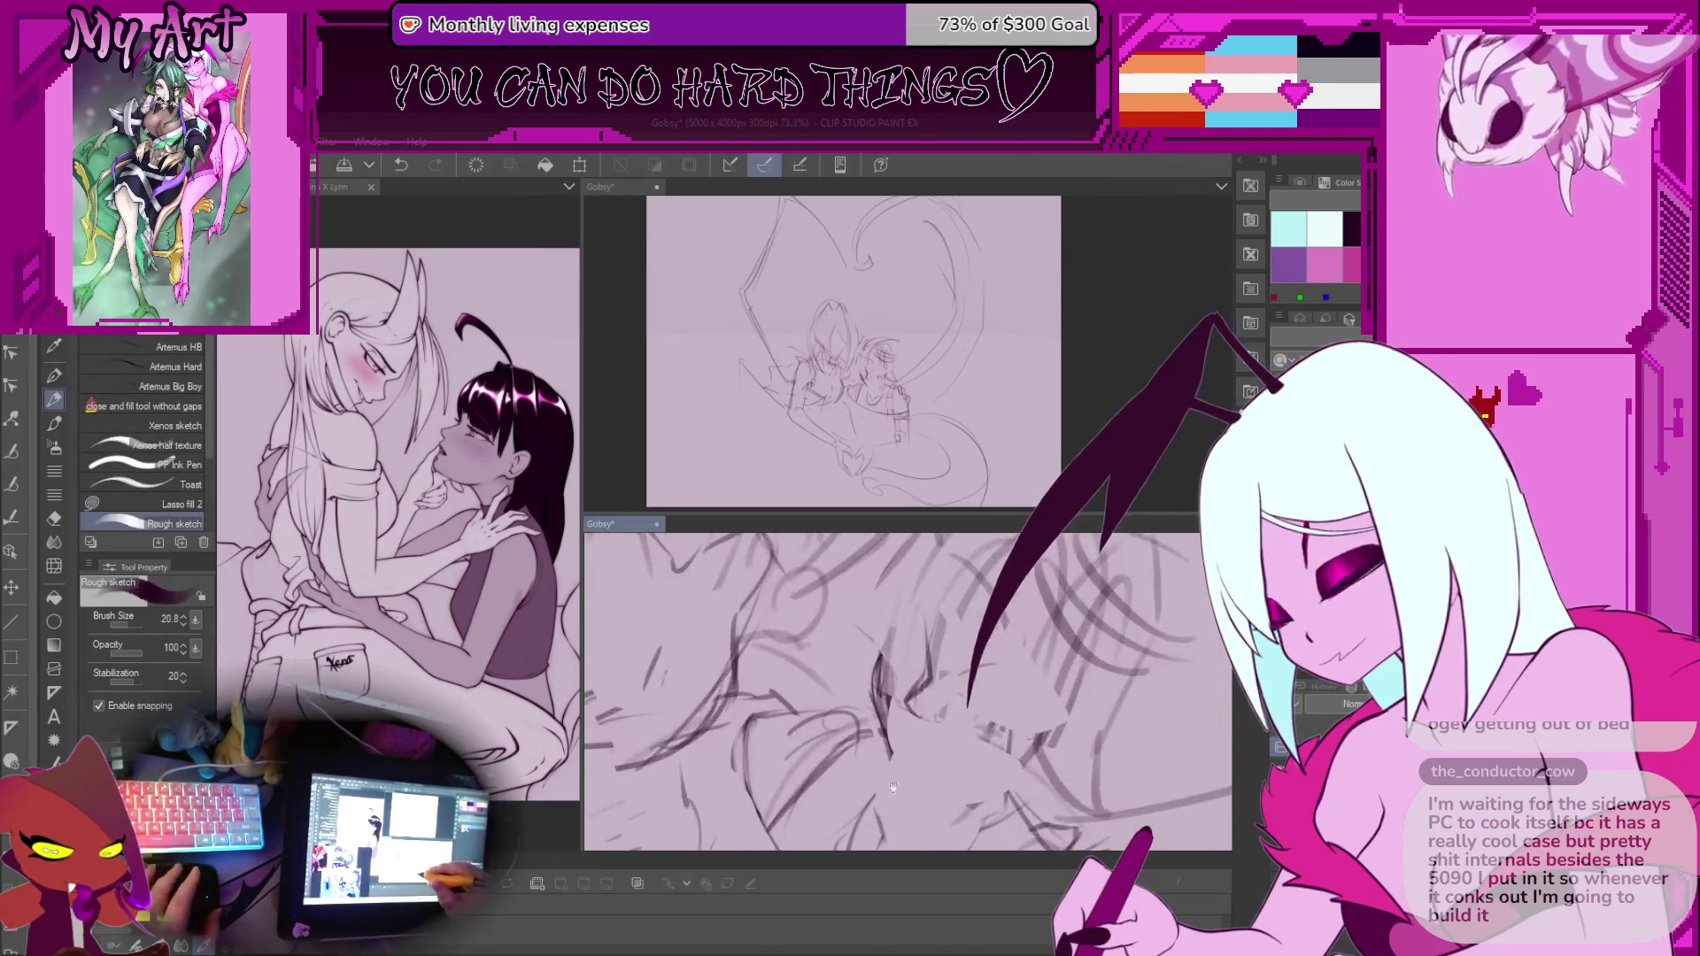
pyautogui.scroll(-1, 819, 671)
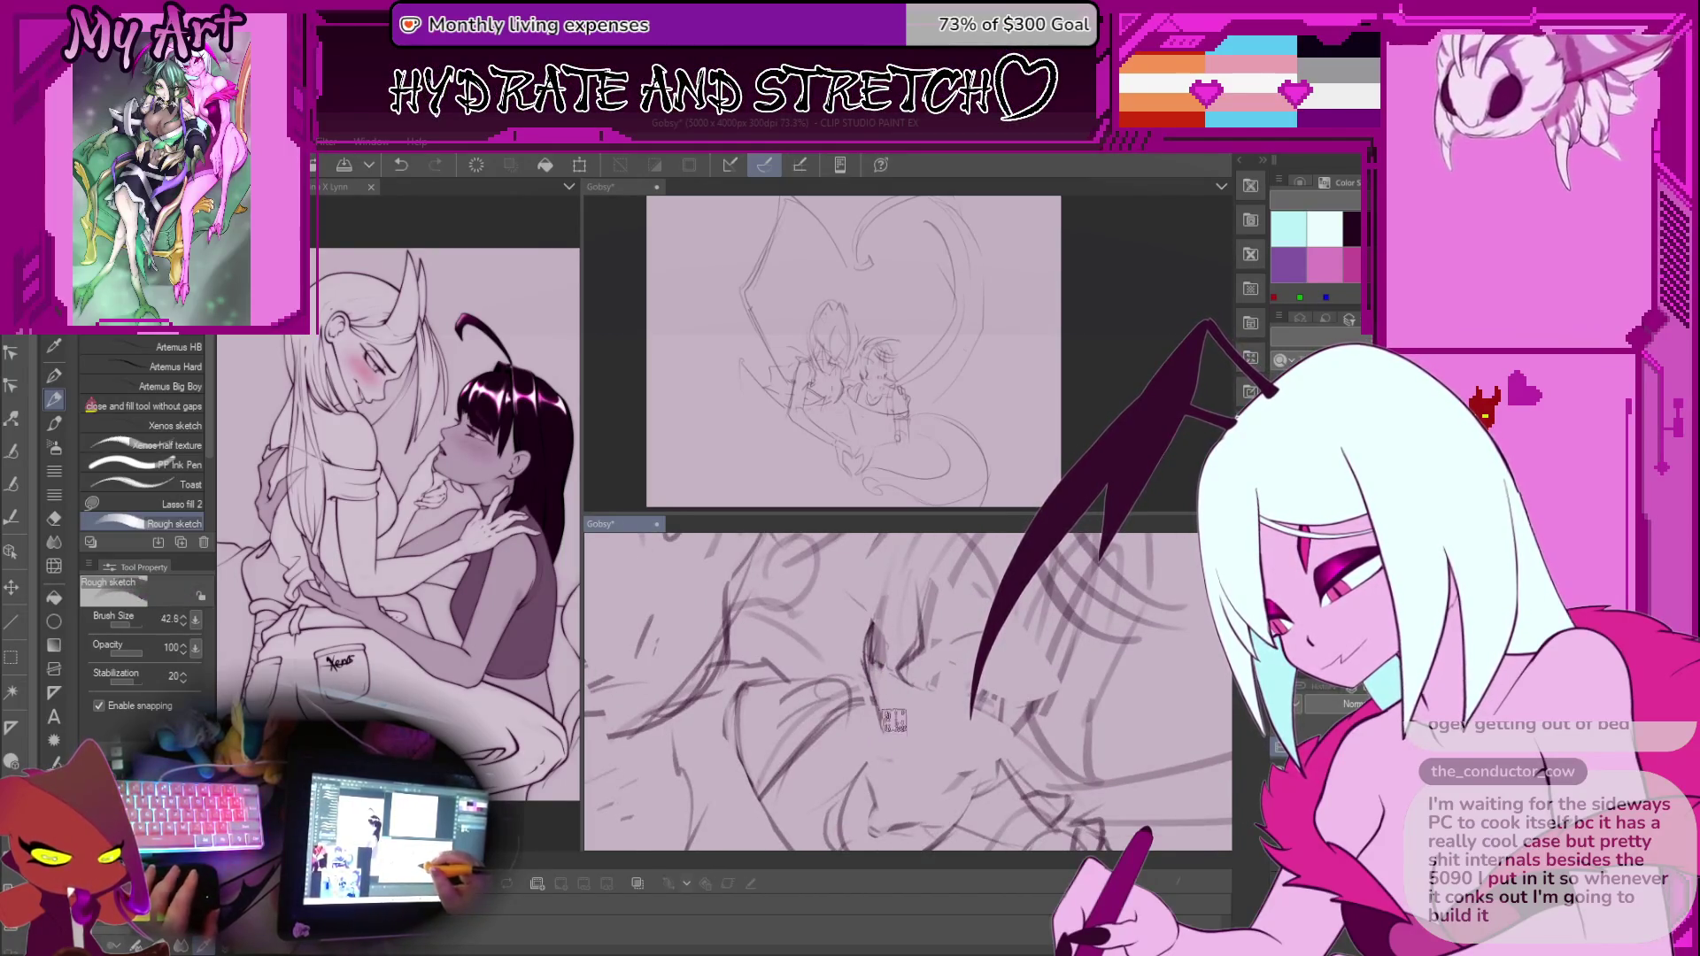
pyautogui.press('[')
pyautogui.press('[')
pyautogui.press('[')
pyautogui.scroll(-1, 896, 713)
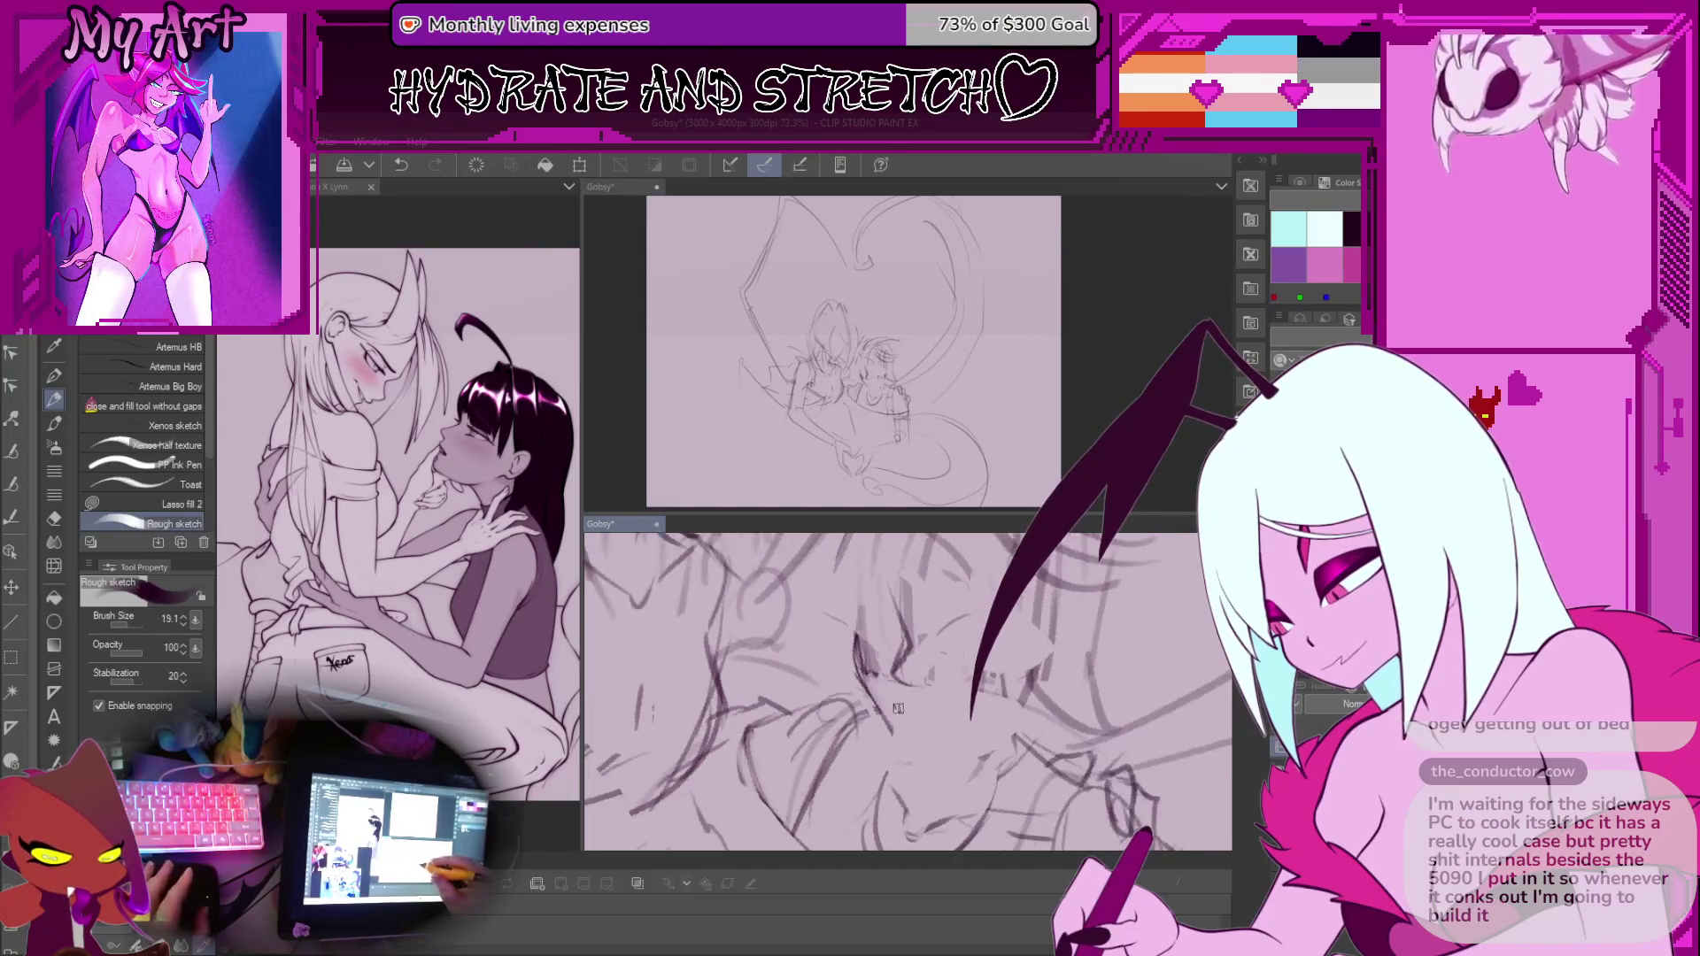
pyautogui.scroll(-3, 897, 708)
pyautogui.press(']')
pyautogui.scroll(-2, 823, 700)
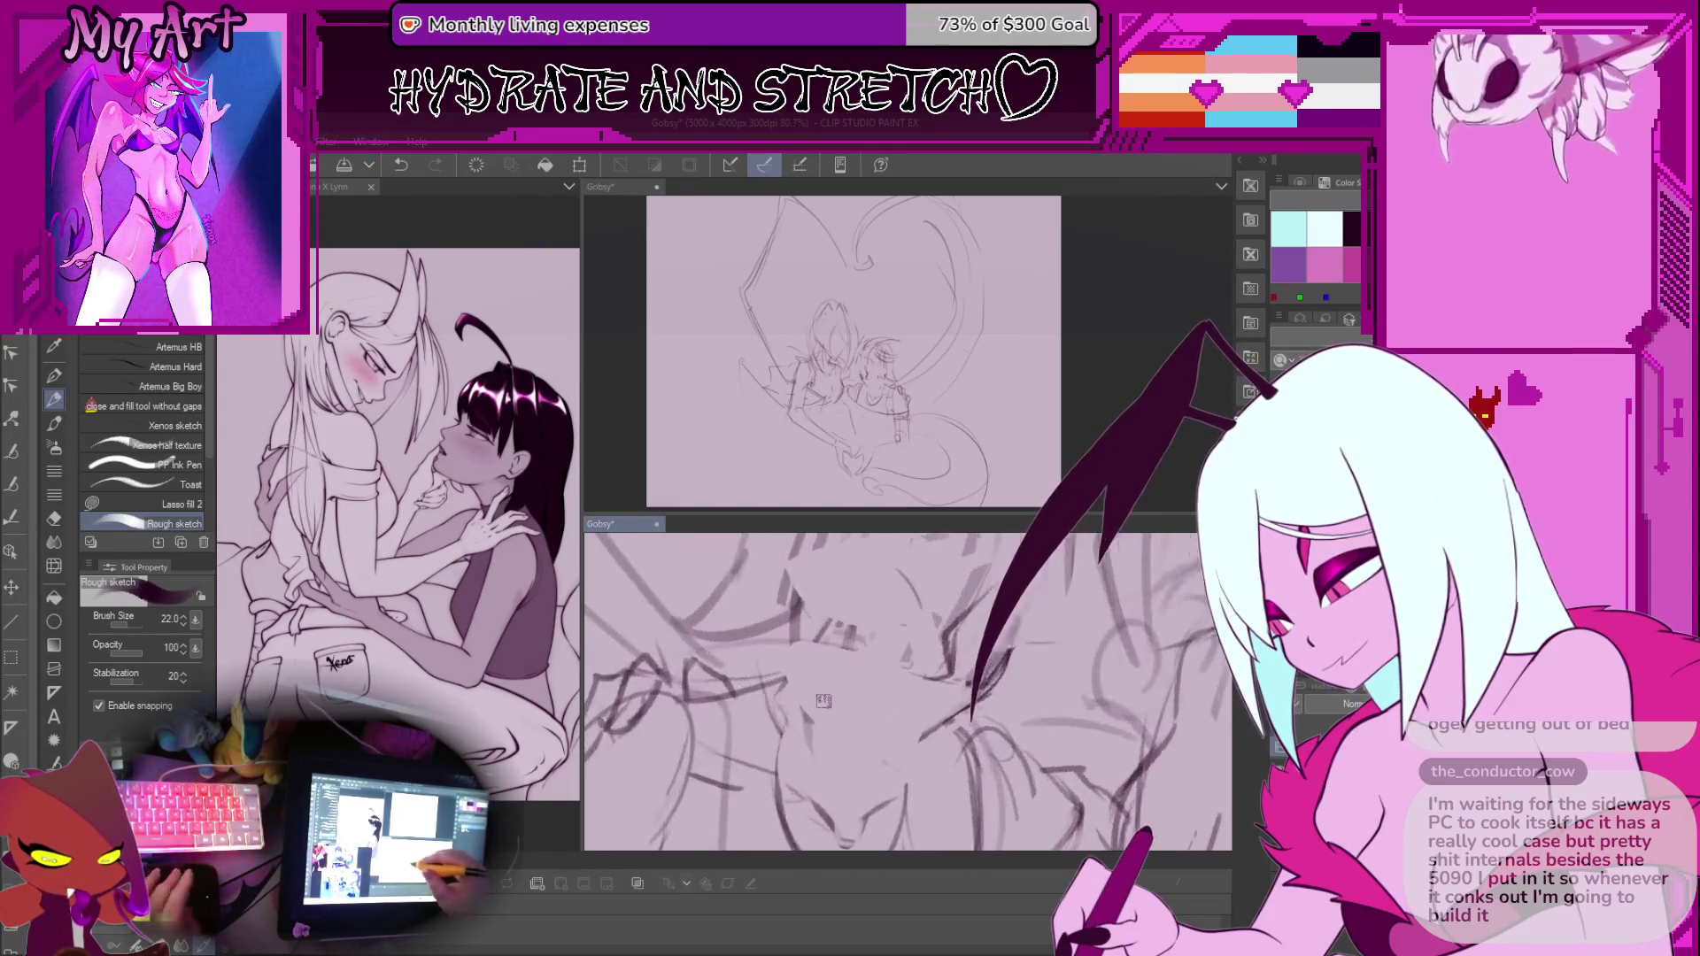
pyautogui.press('[')
pyautogui.press('[')
pyautogui.press('[')
pyautogui.hotkey('ctrl', 'z')
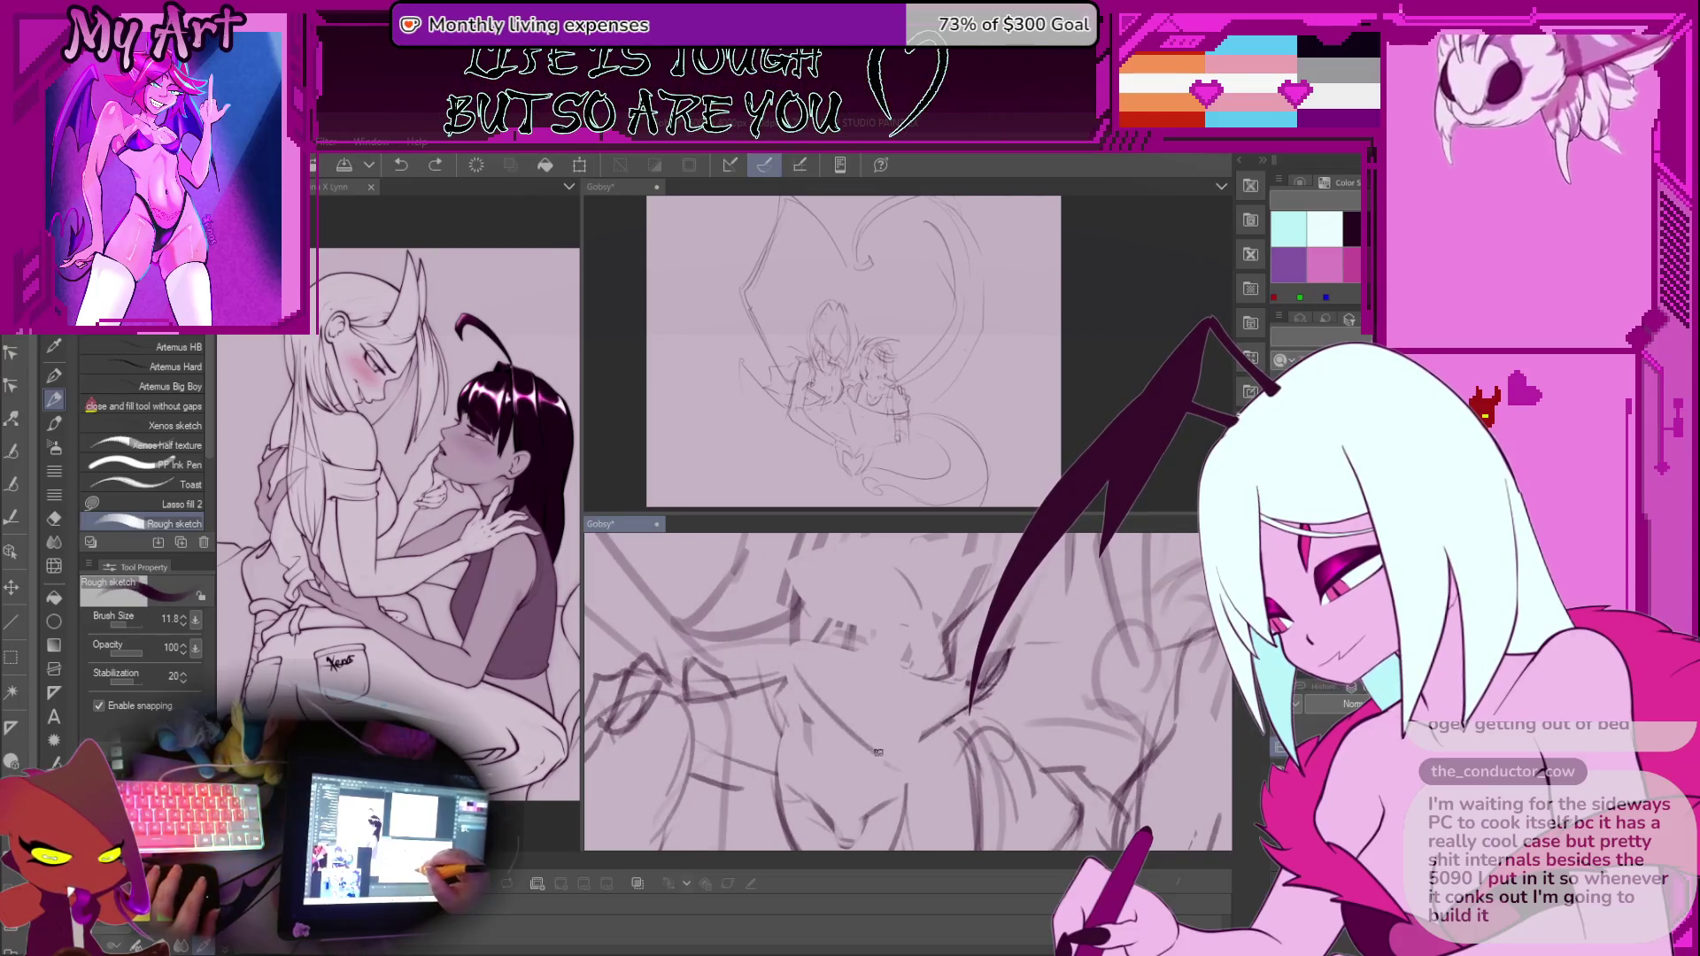
# Draw short strokes near the eye and lower face
pyautogui.moveTo(856, 743); pyautogui.dragTo(889, 754)
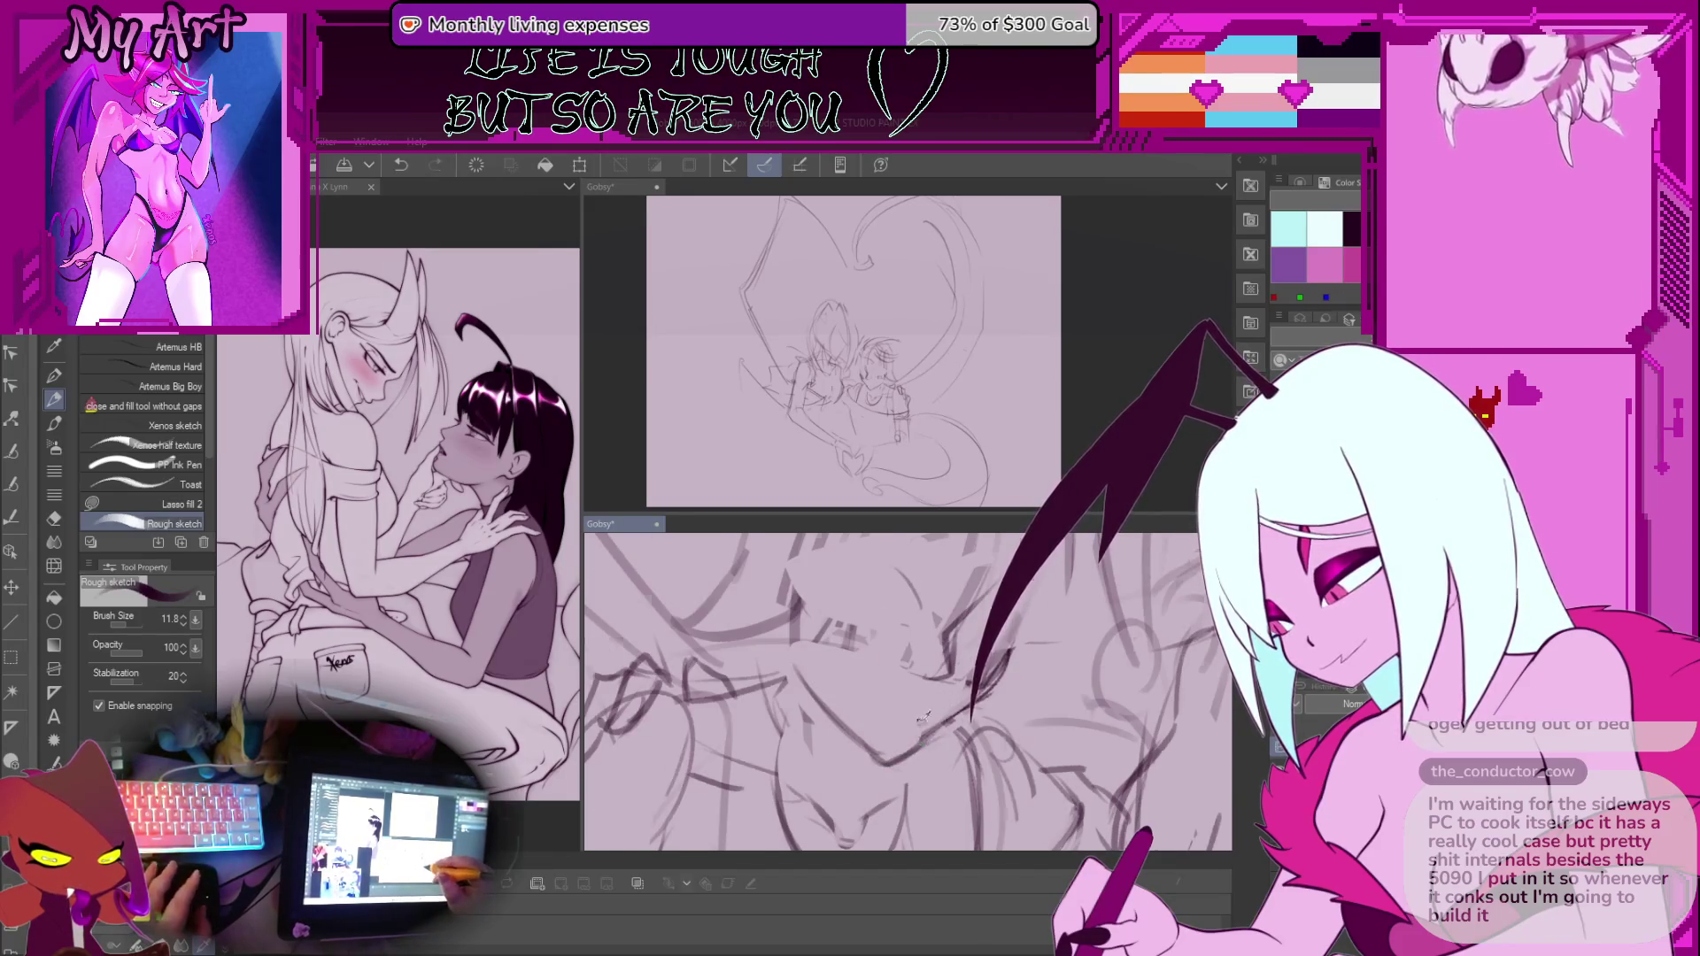
pyautogui.scroll(3, 924, 717)
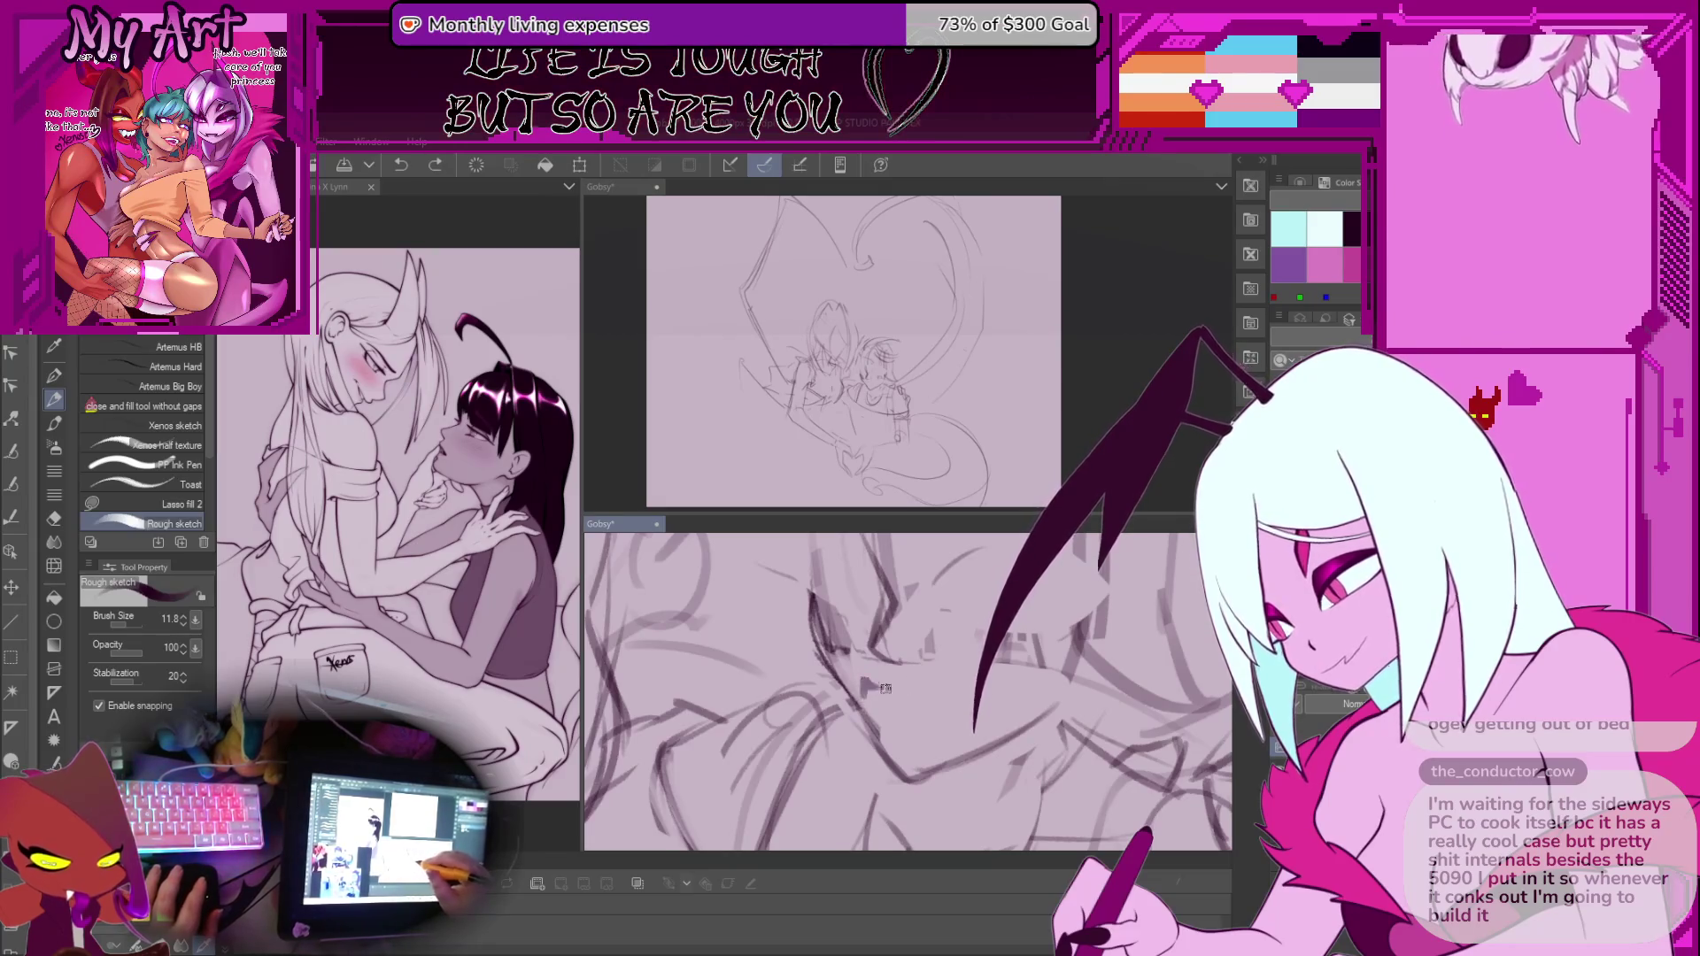
pyautogui.moveTo(854, 676); pyautogui.dragTo(903, 683)
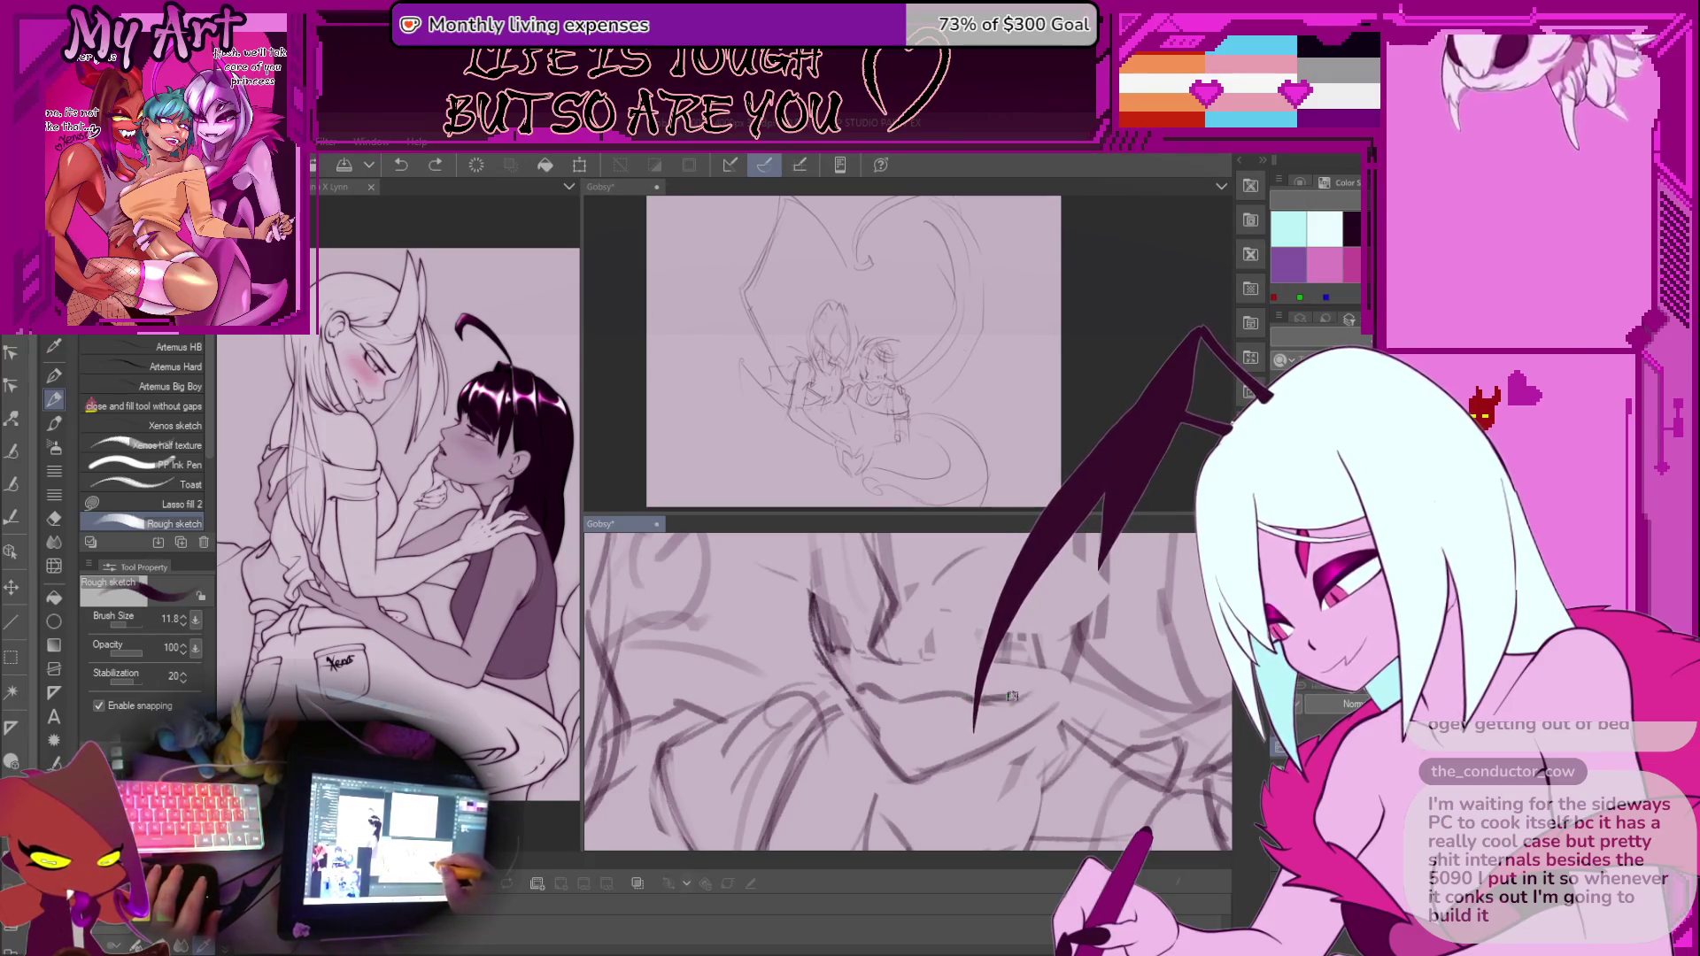
pyautogui.moveTo(1011, 696); pyautogui.dragTo(847, 682)
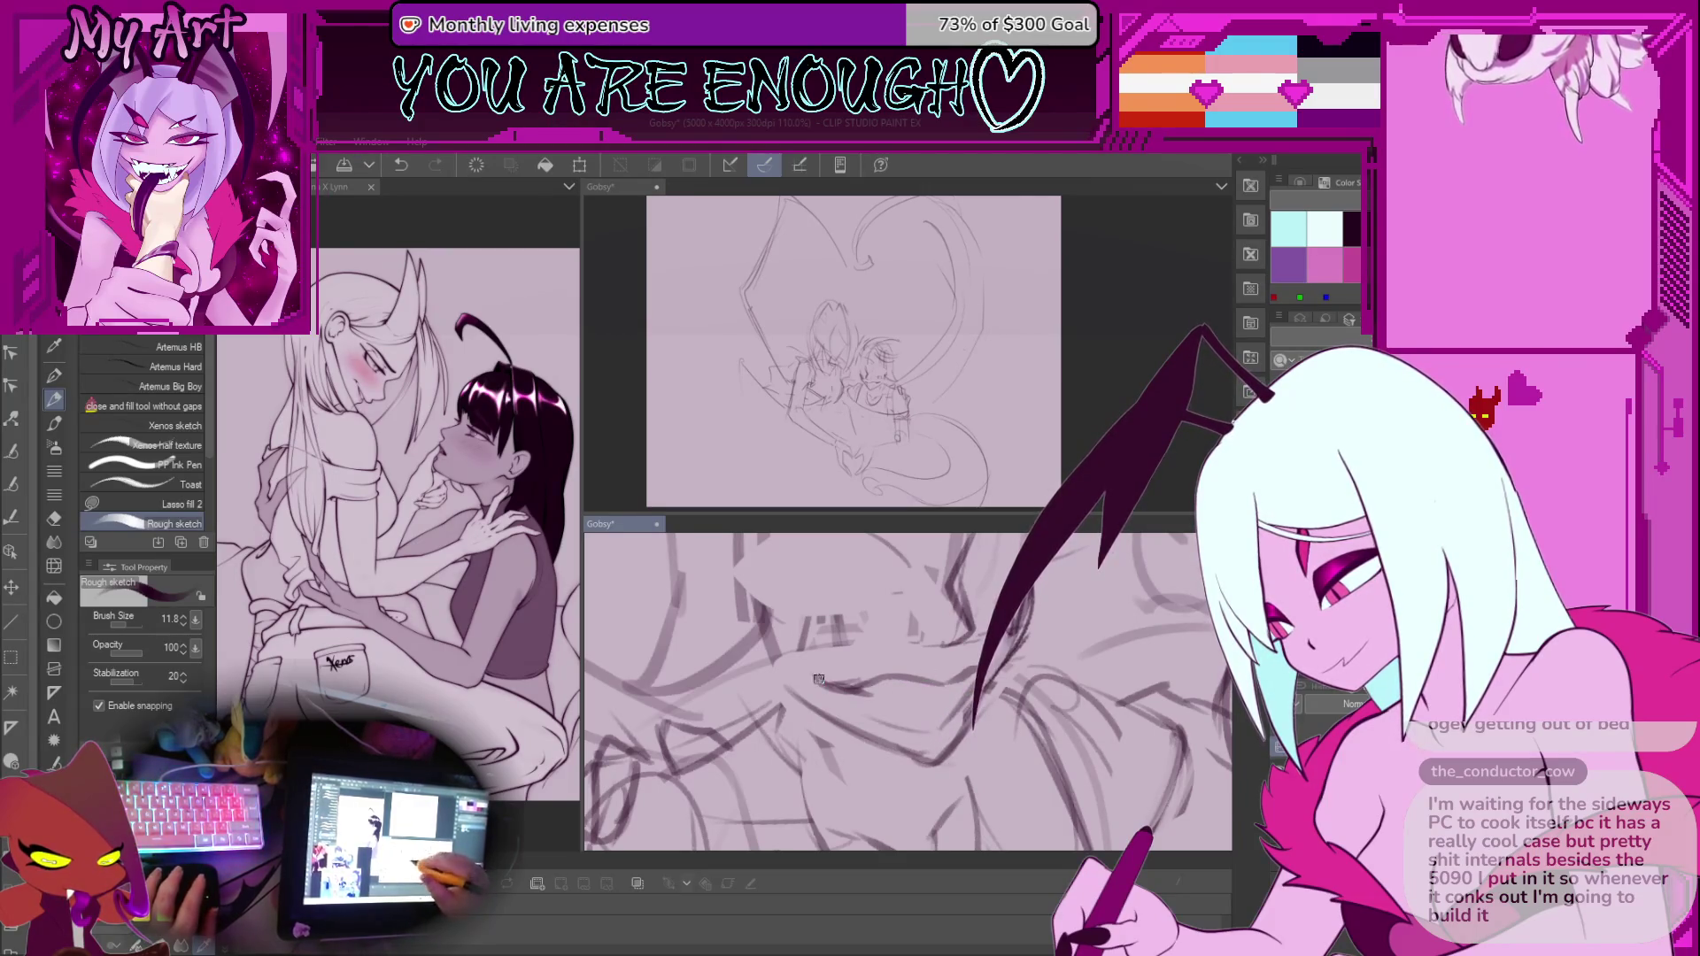
pyautogui.moveTo(819, 679); pyautogui.dragTo(903, 670)
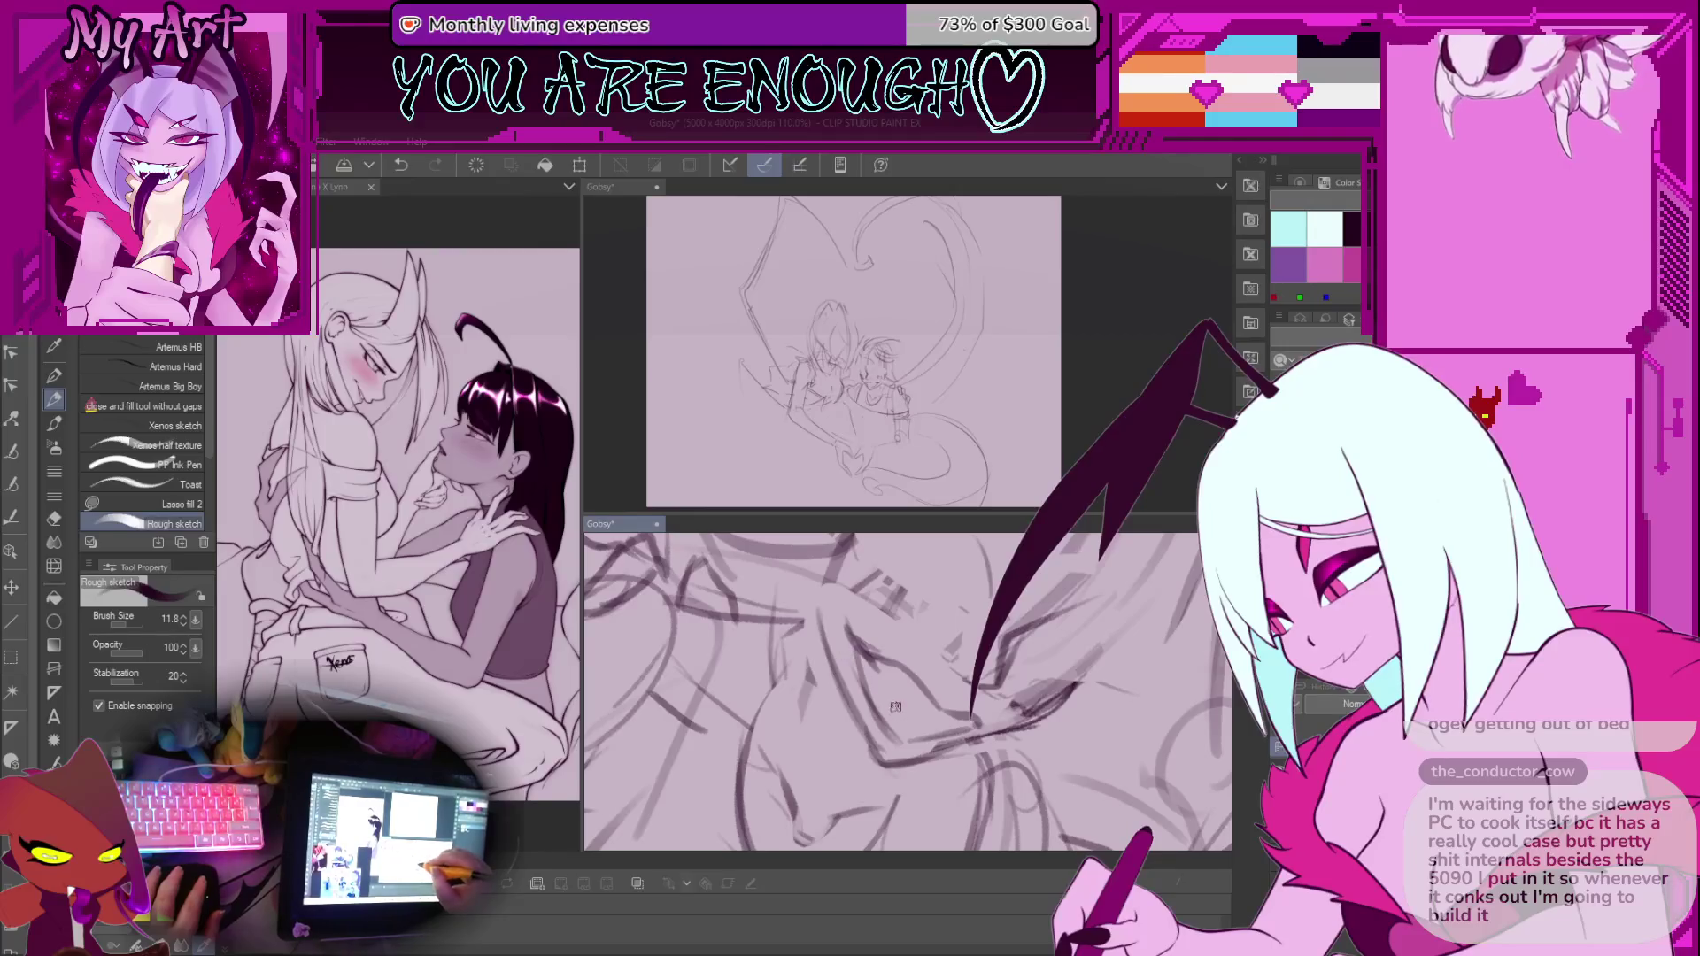
pyautogui.scroll(3, 895, 706)
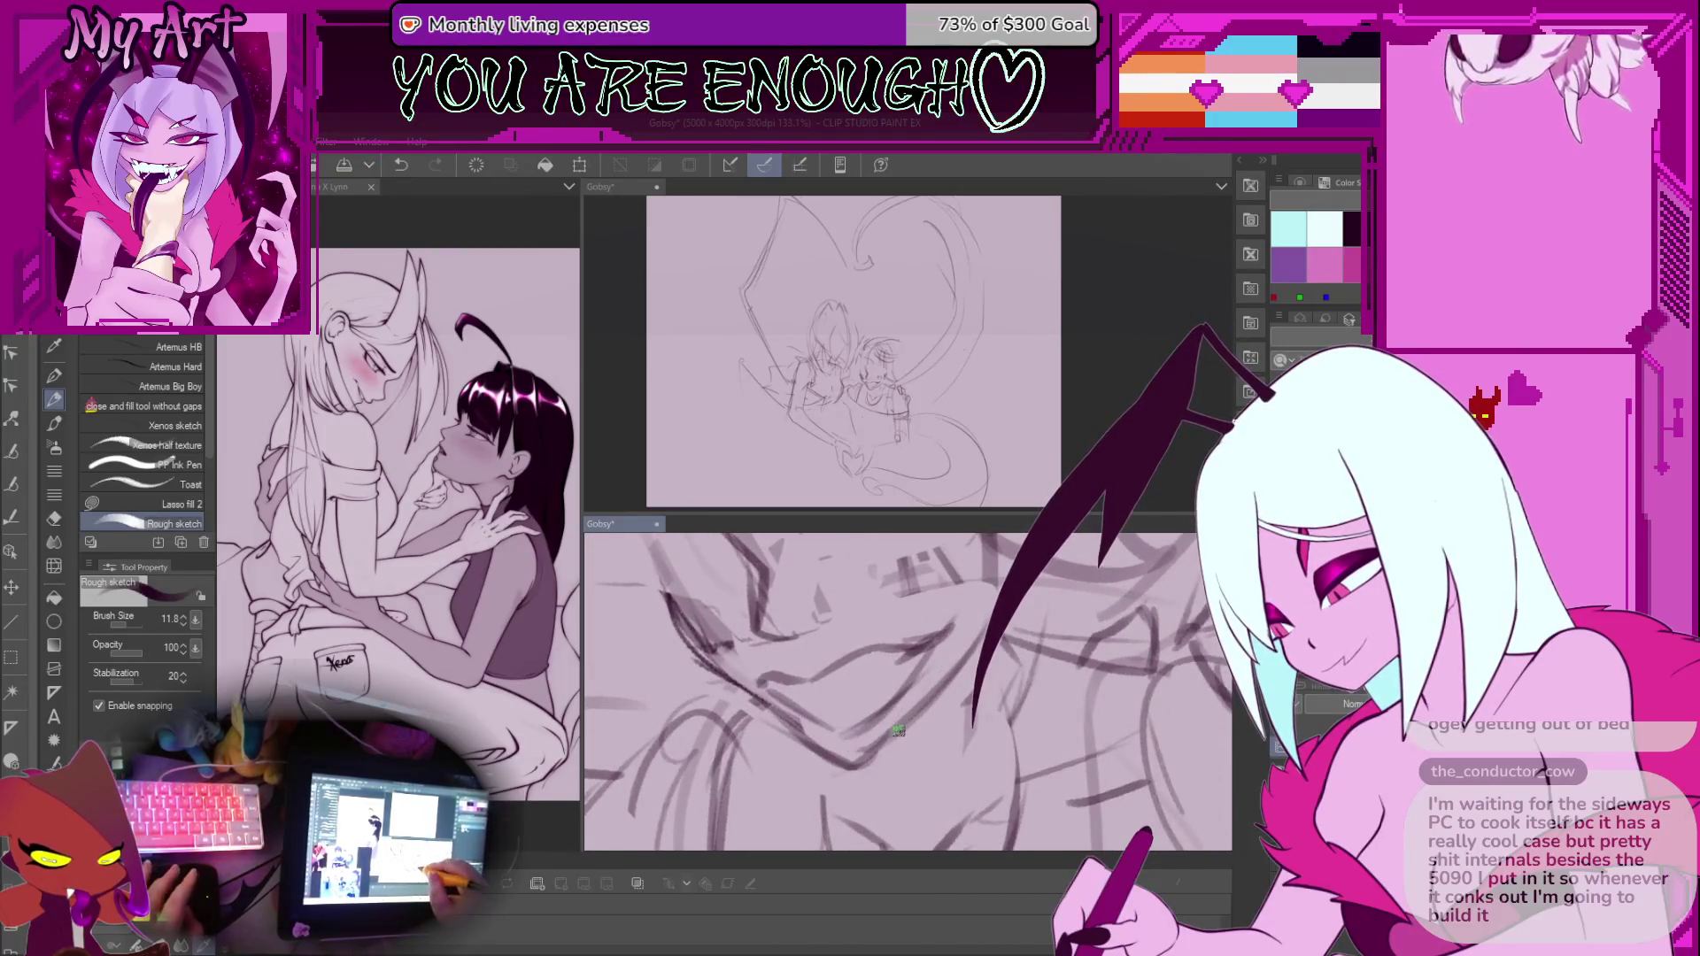
# Undo the accidental clearing of the sketch and shrink the pen to a fine size
pyautogui.press('m')
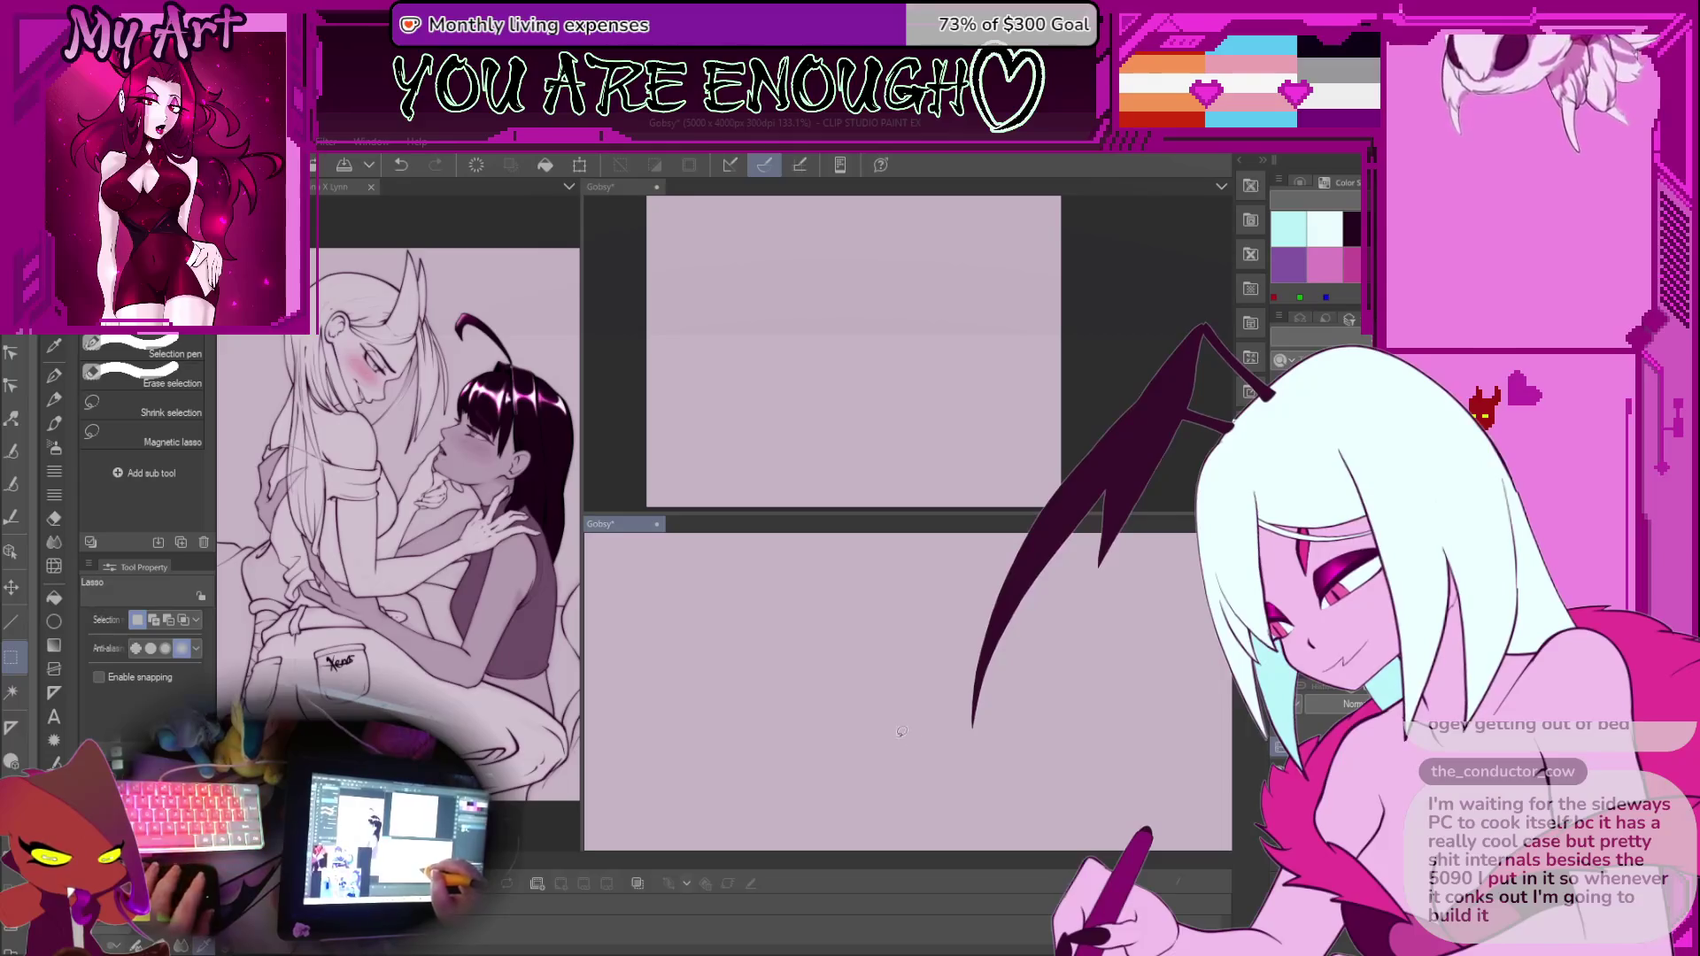
pyautogui.hotkey('ctrl', 'z')
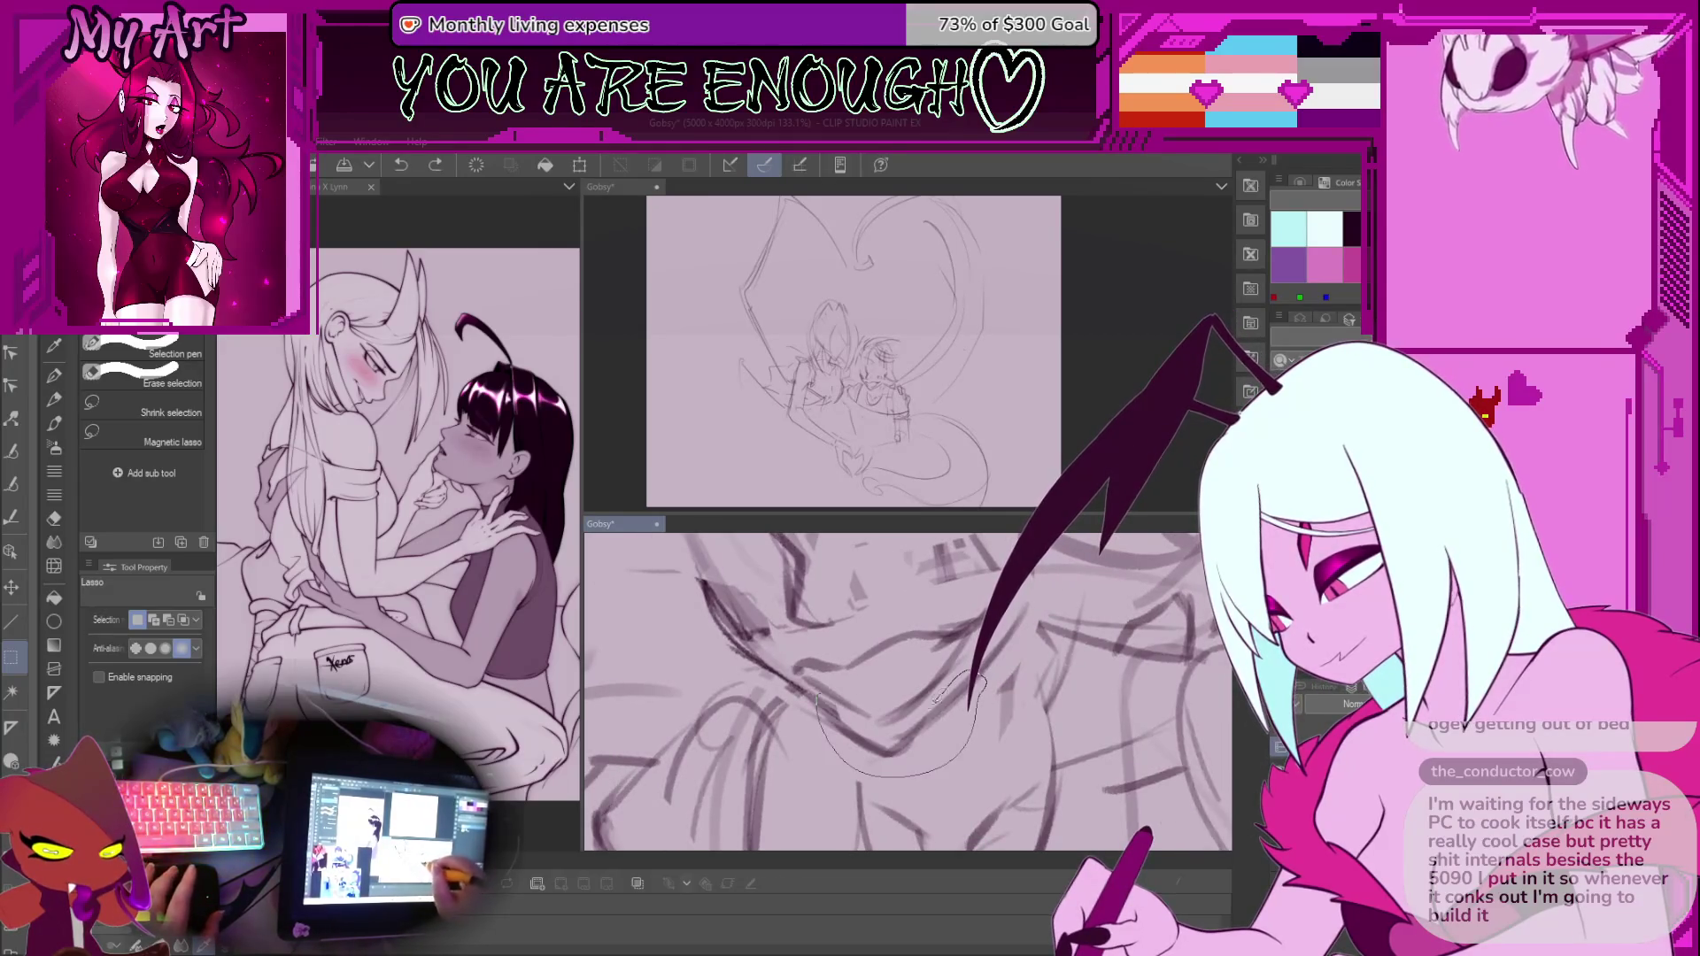
pyautogui.press('p')
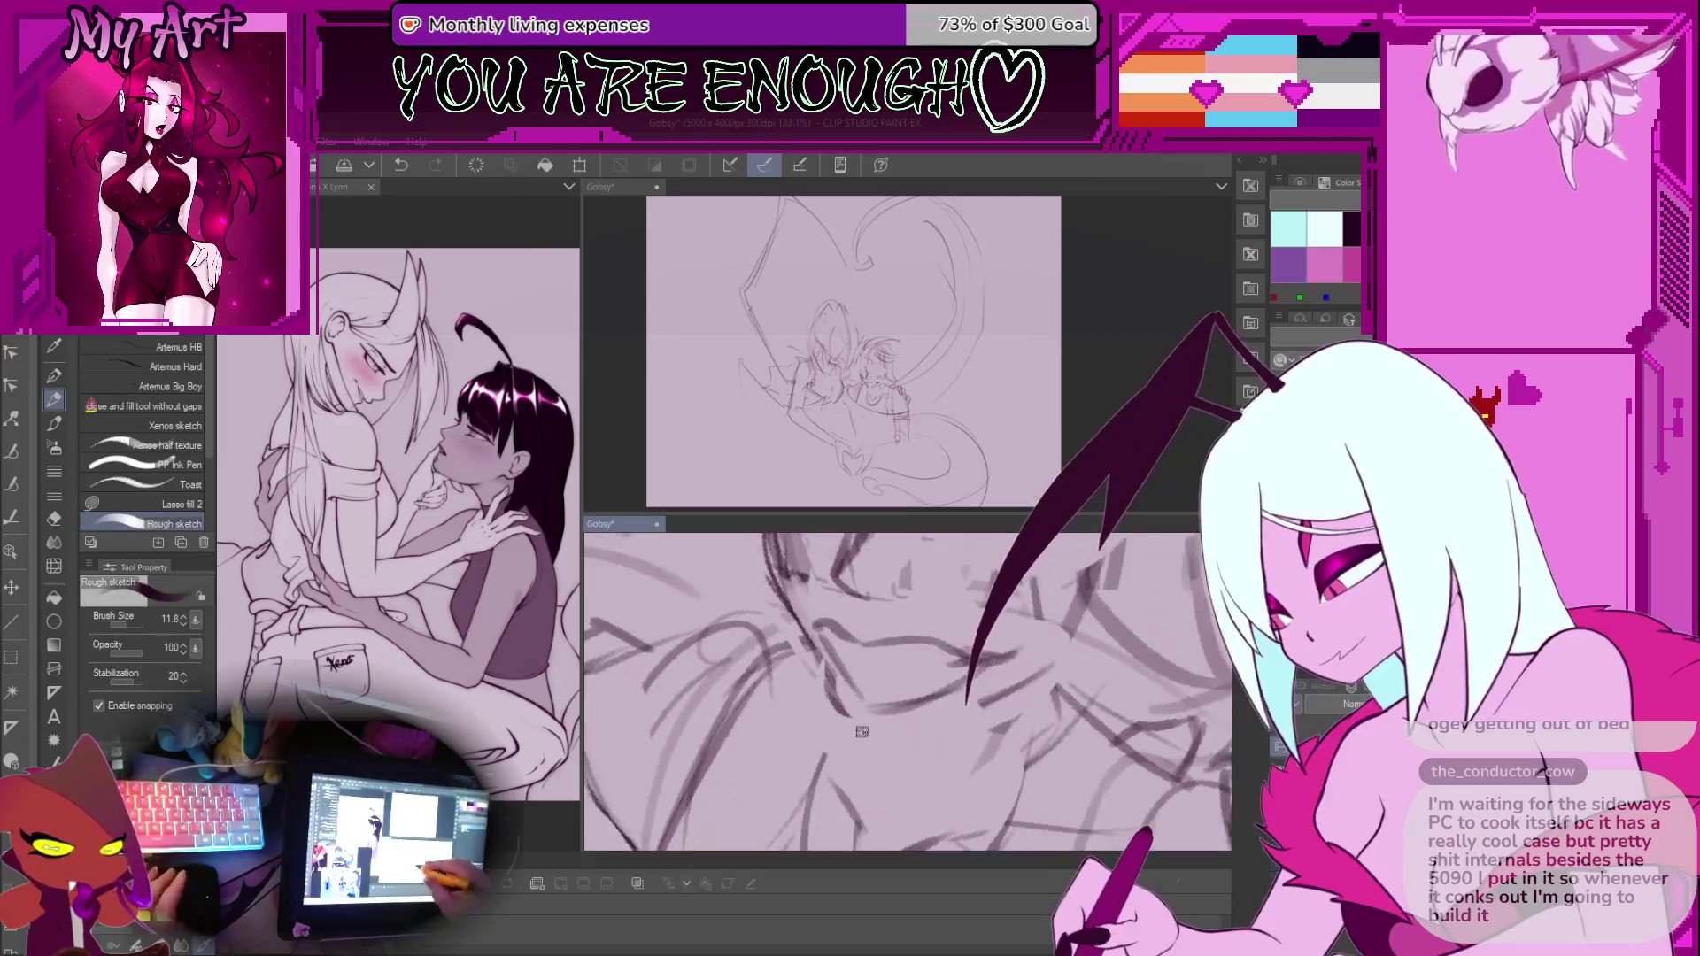
pyautogui.scroll(-1, 861, 732)
pyautogui.press('[')
pyautogui.press('[')
pyautogui.press('[')
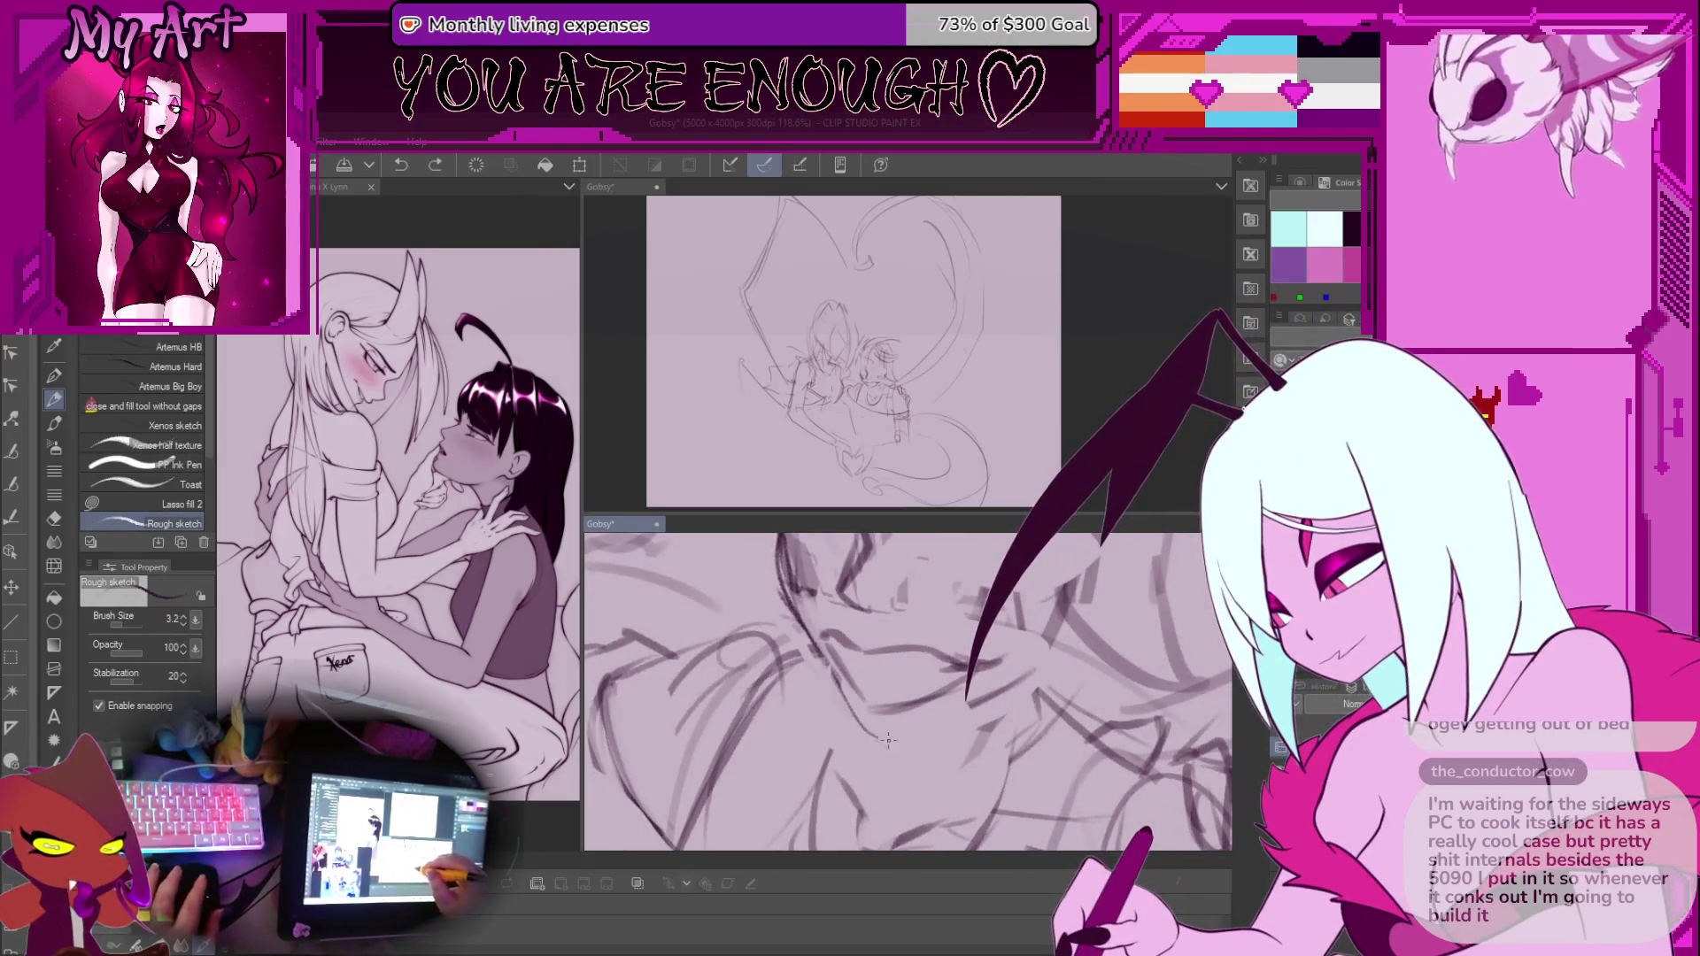
pyautogui.press(']')
pyautogui.press(']')
pyautogui.press(']')
pyautogui.scroll(3, 861, 653)
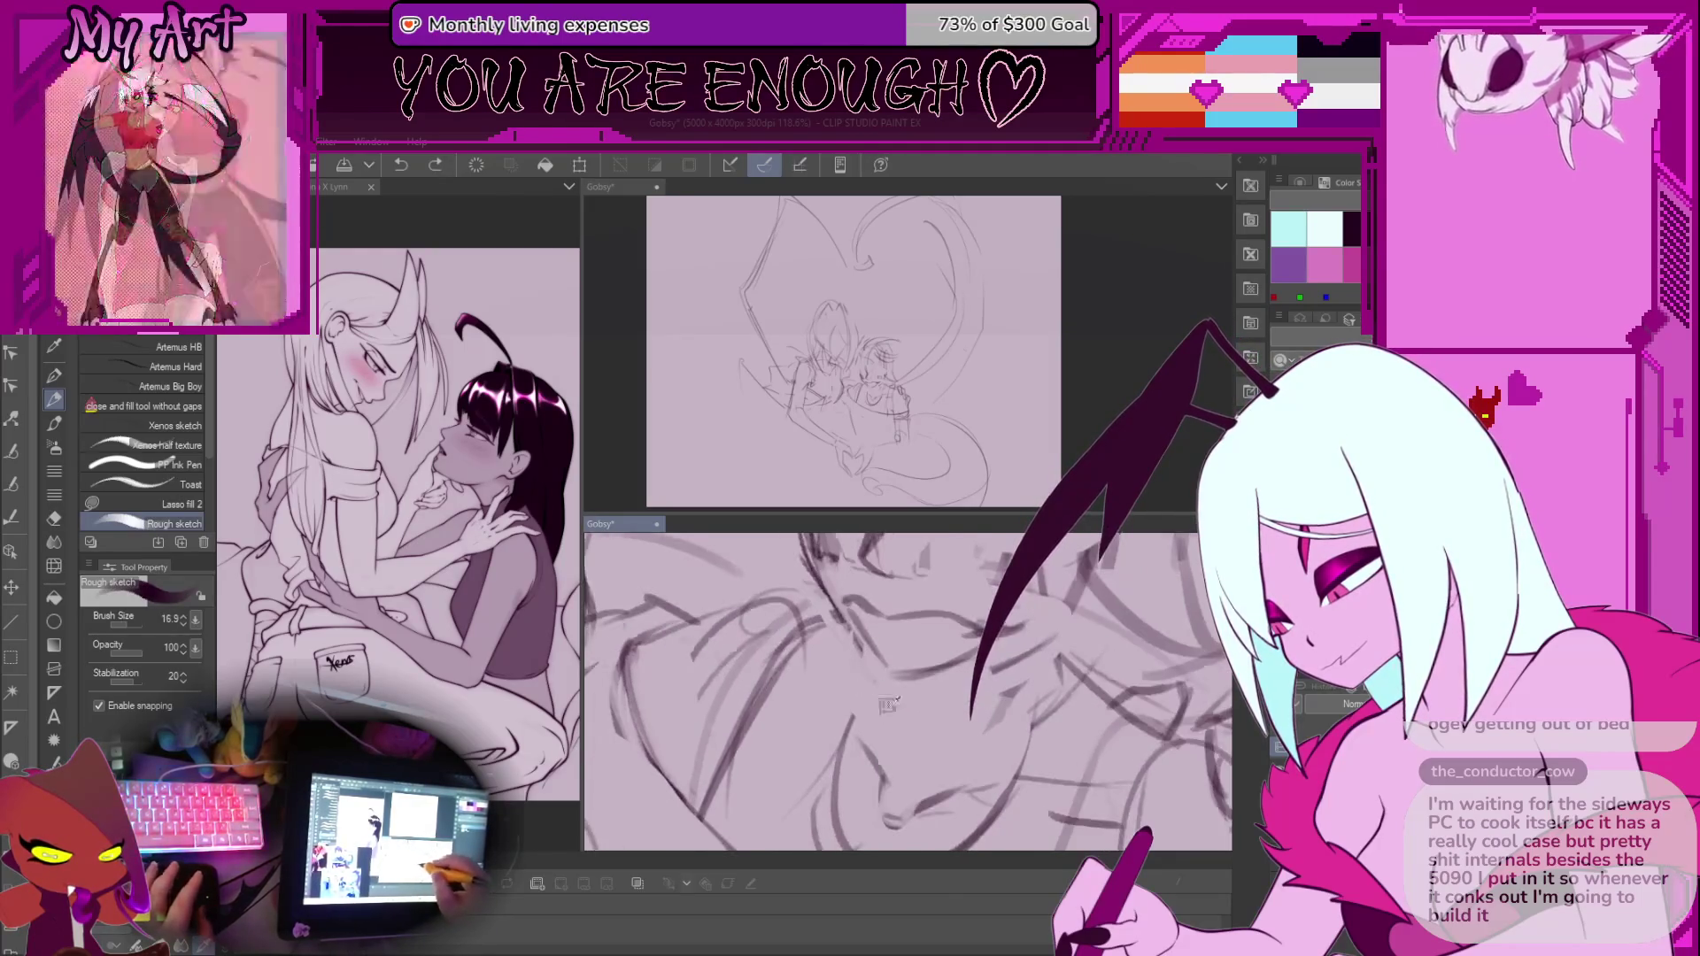
pyautogui.press('[')
pyautogui.press('[')
pyautogui.press('[')
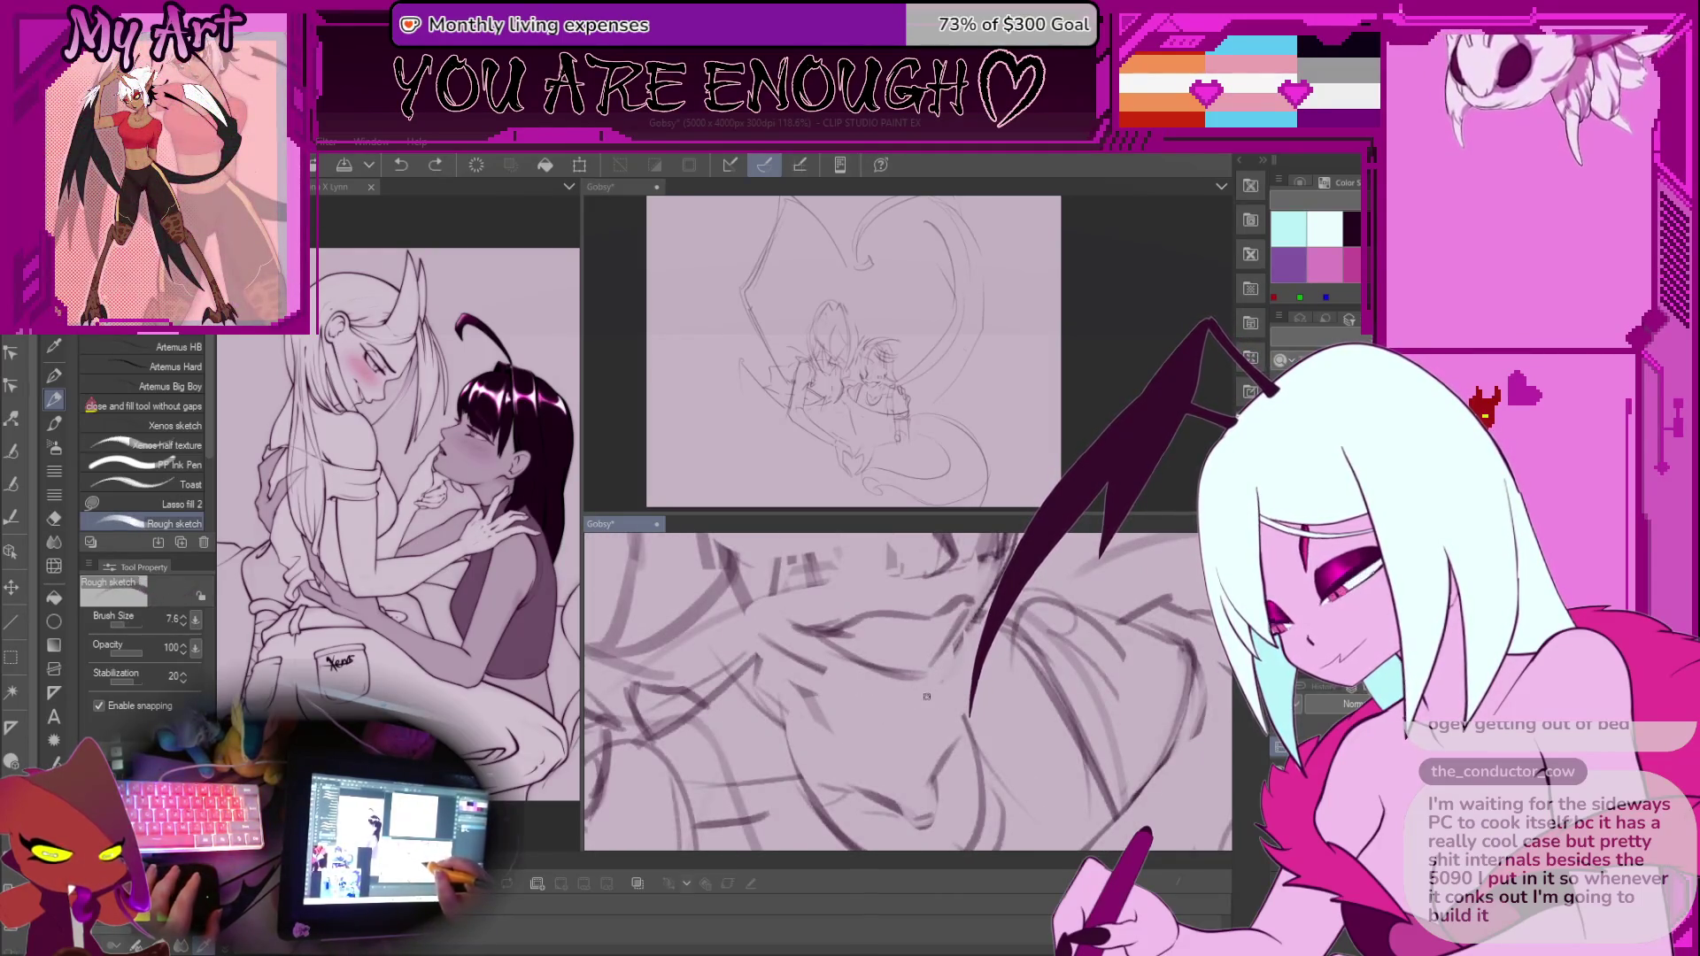
# Pan and tilt the face view, then lasso part of the face
pyautogui.moveTo(889, 651); pyautogui.dragTo(847, 656)
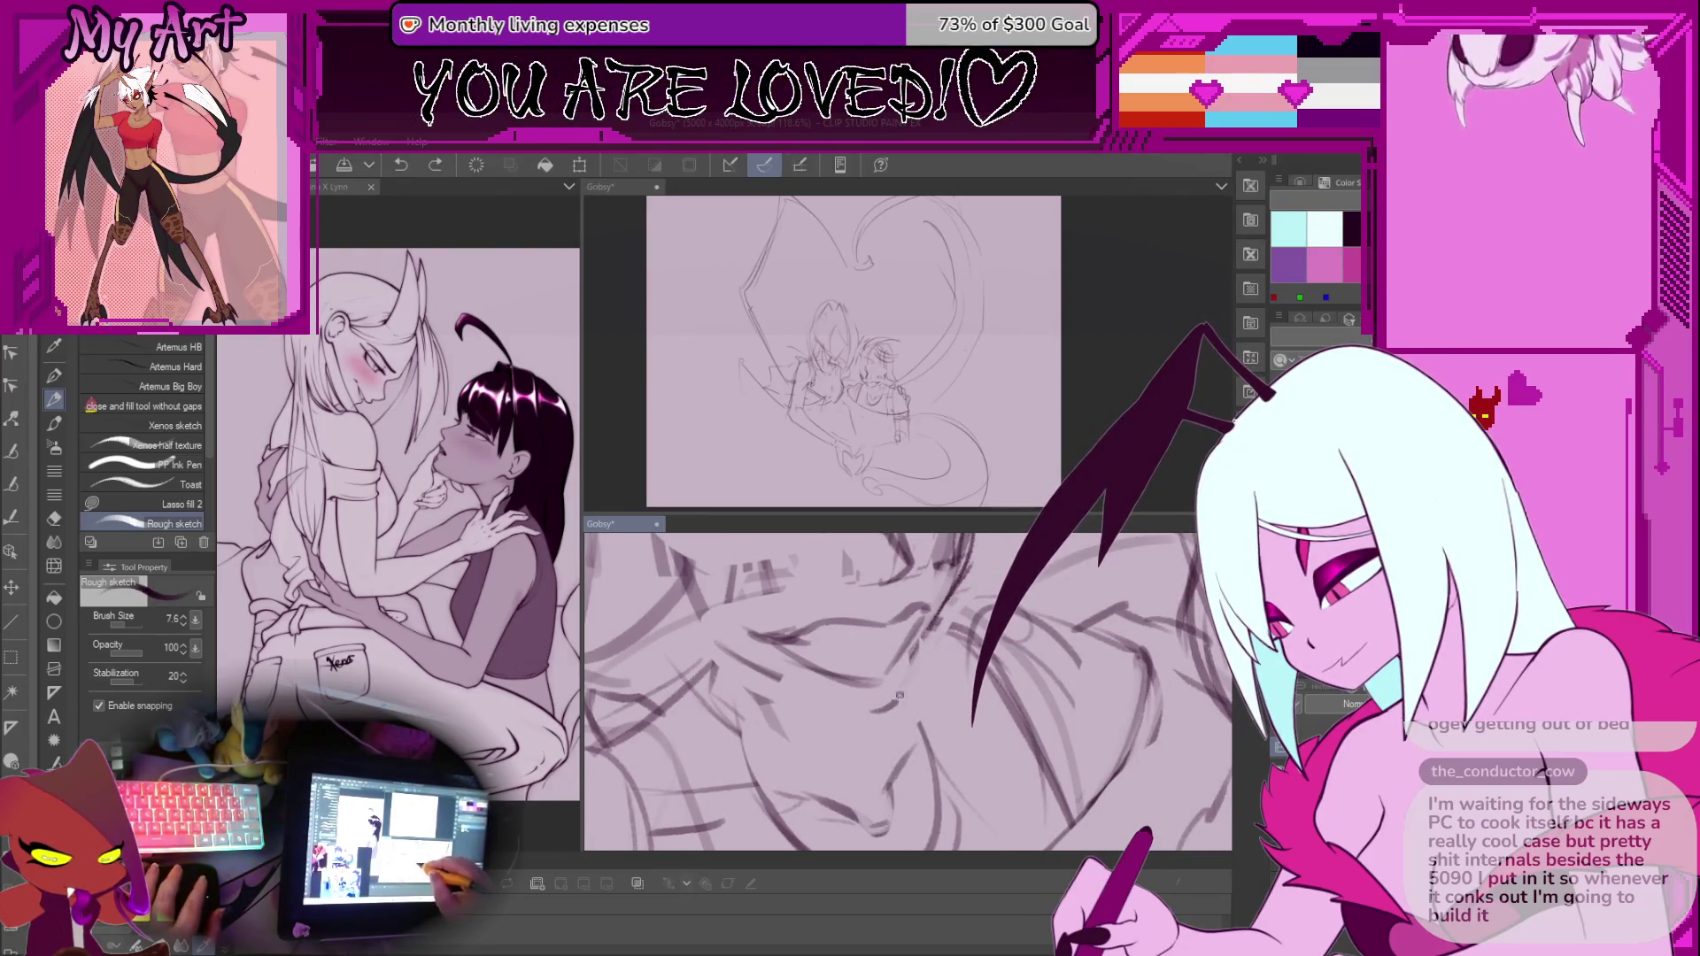
pyautogui.moveTo(961, 584)
pyautogui.mouseDown()
pyautogui.moveTo(936, 692)
pyautogui.moveTo(899, 636)
pyautogui.mouseUp()
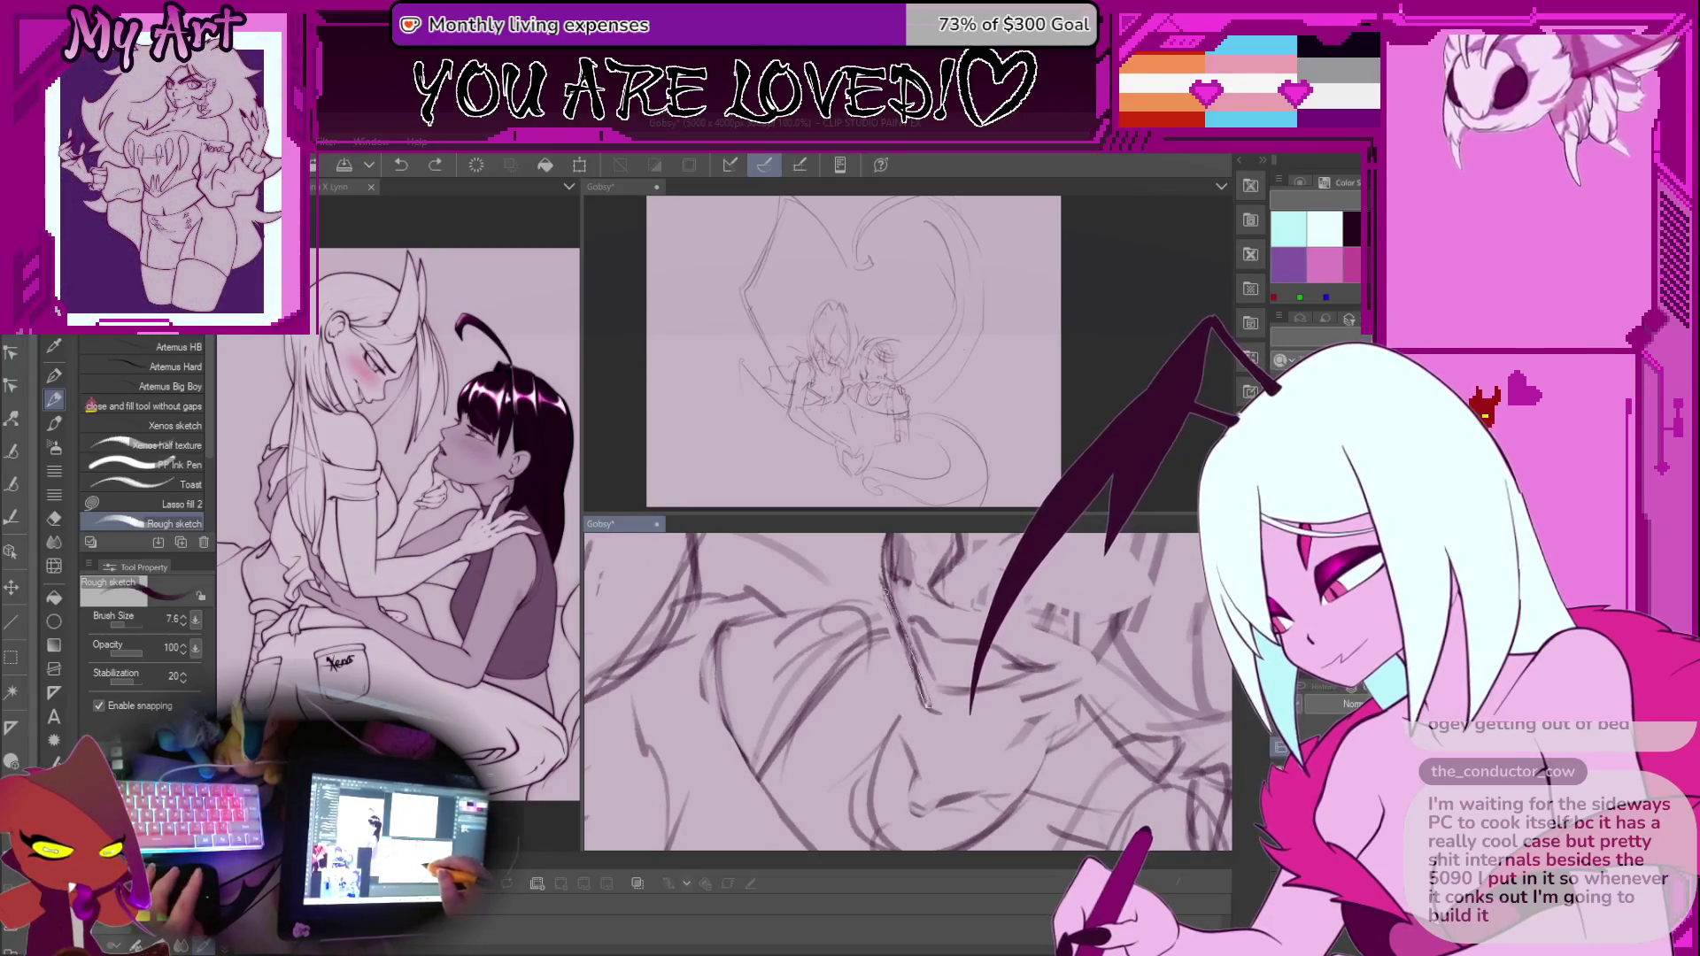
pyautogui.press('m')
pyautogui.moveTo(899, 637); pyautogui.dragTo(912, 686)
# Deselect and undo trial strokes sketched on the face
pyautogui.press('p')
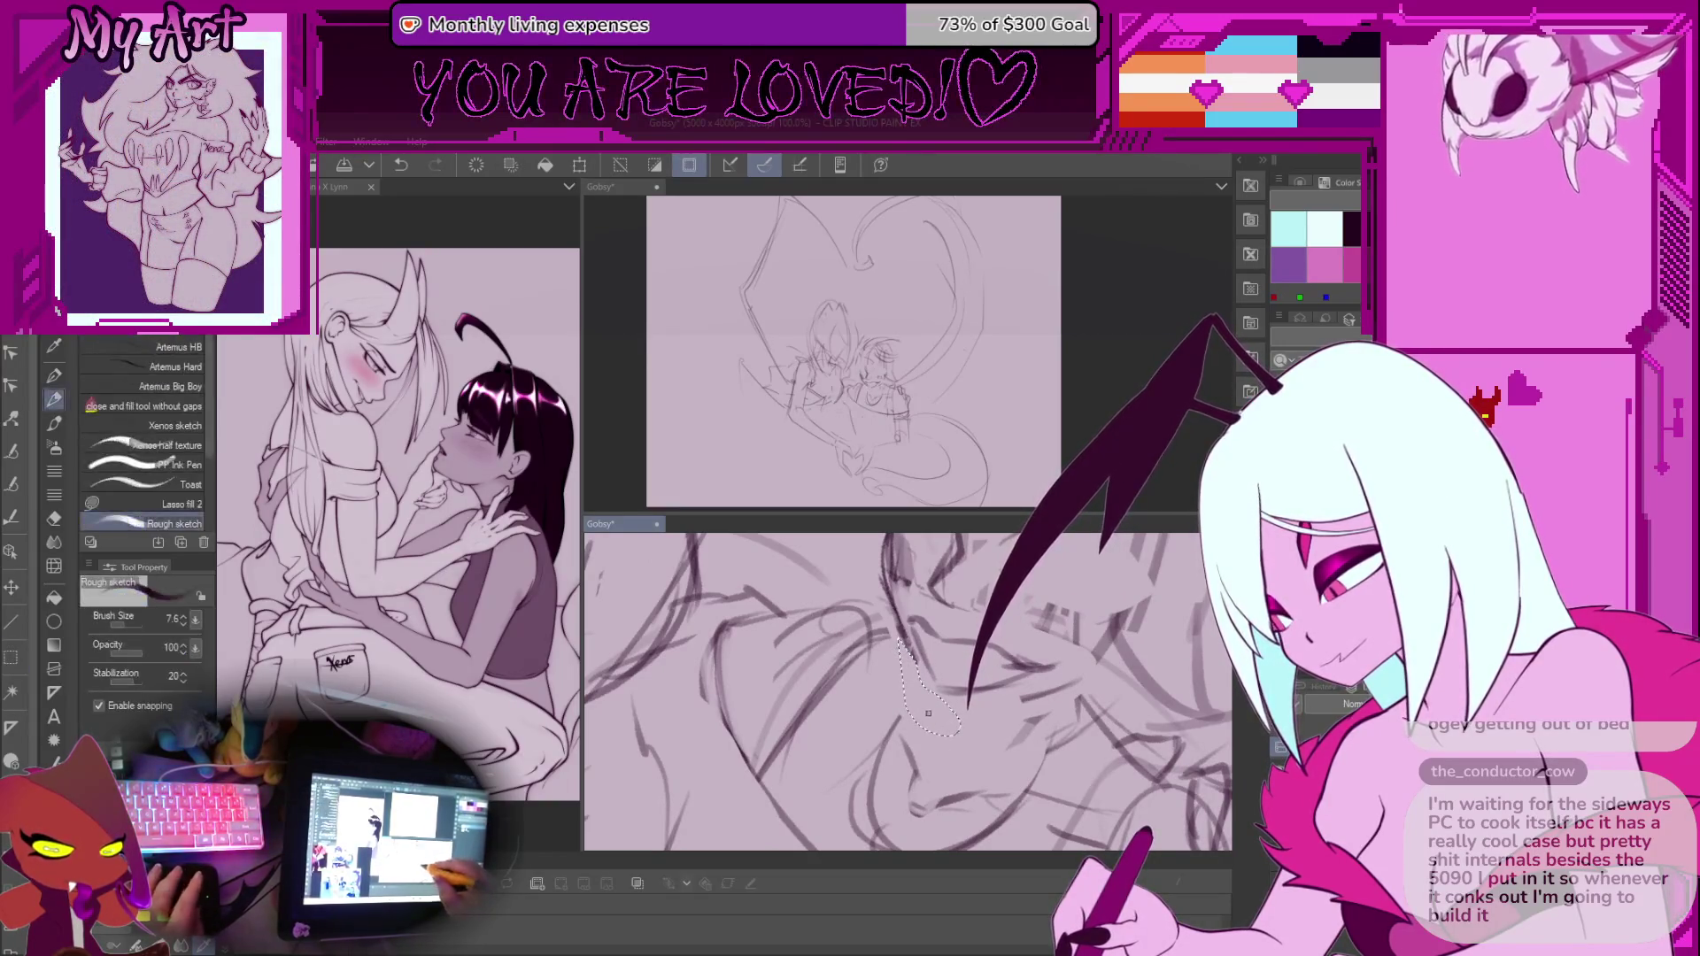
pyautogui.hotkey('ctrl', 'd')
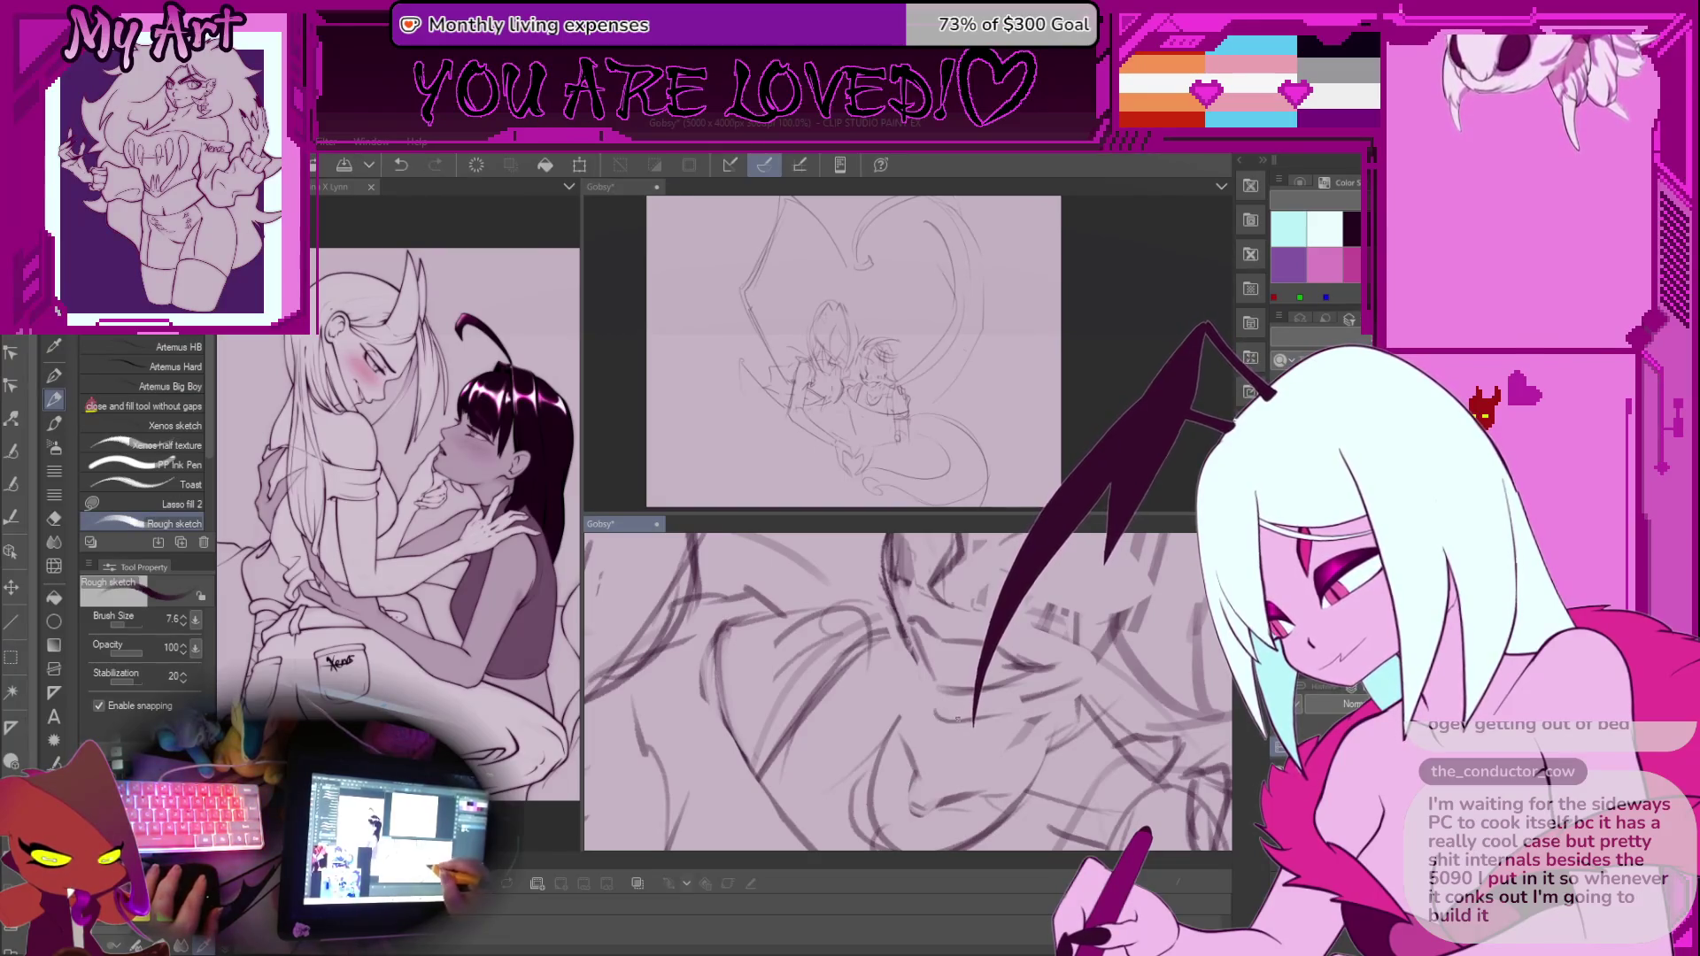
pyautogui.moveTo(933, 711); pyautogui.dragTo(968, 719)
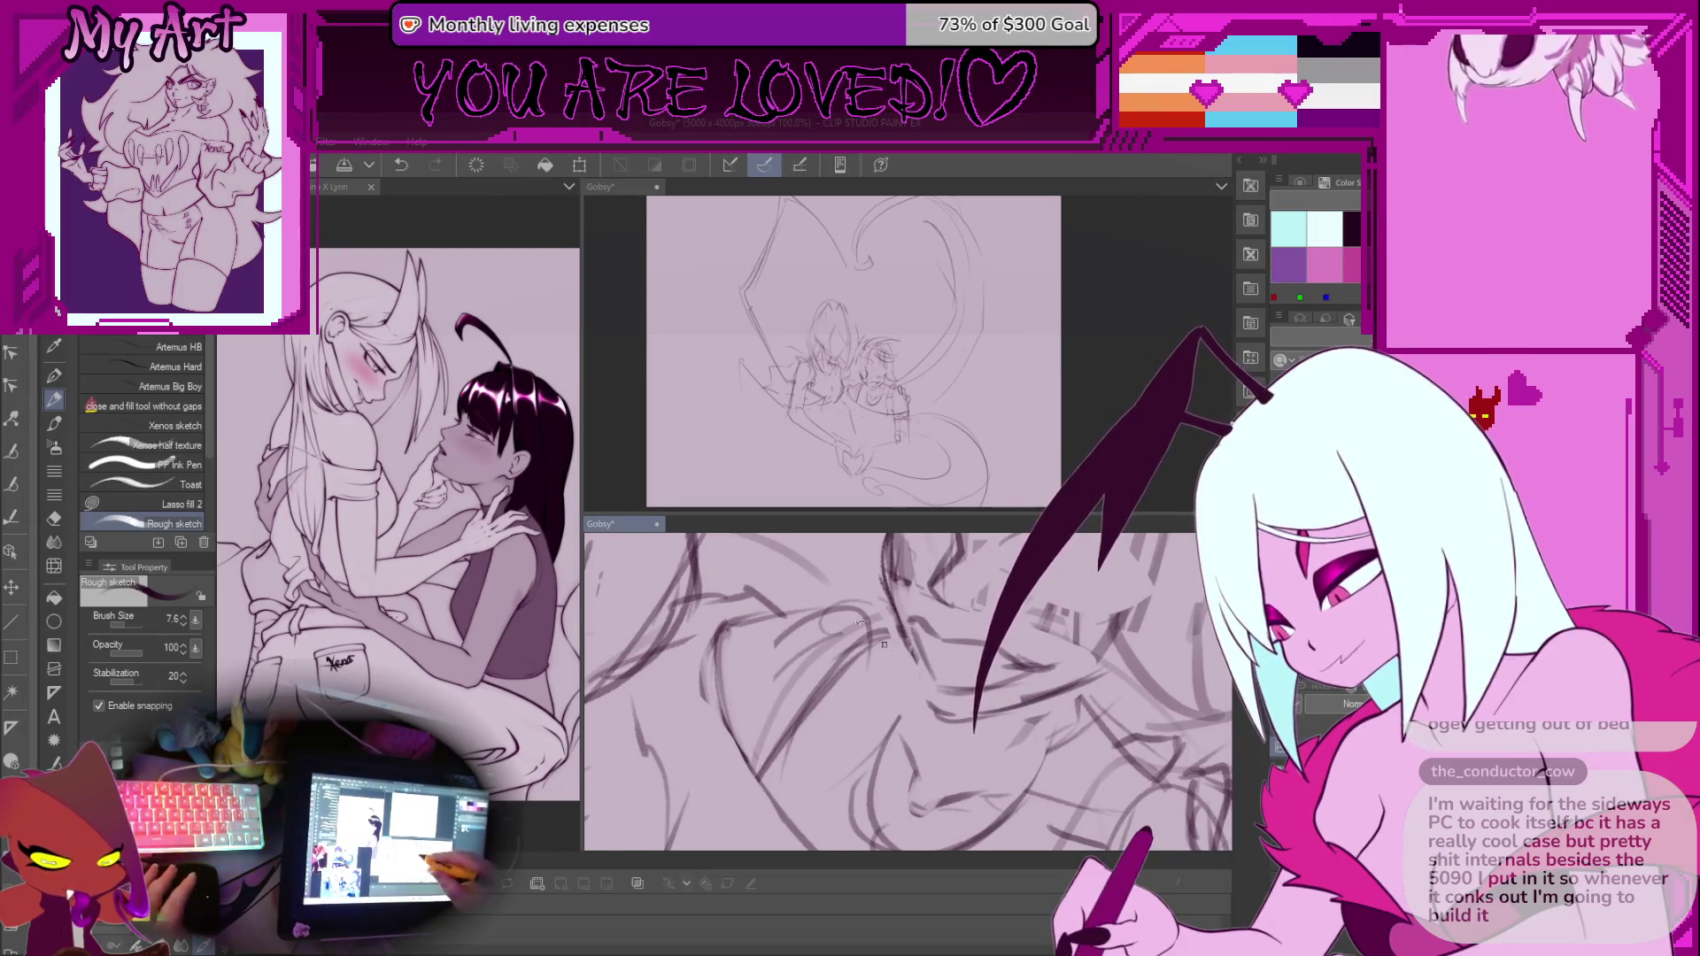
pyautogui.scroll(2, 884, 645)
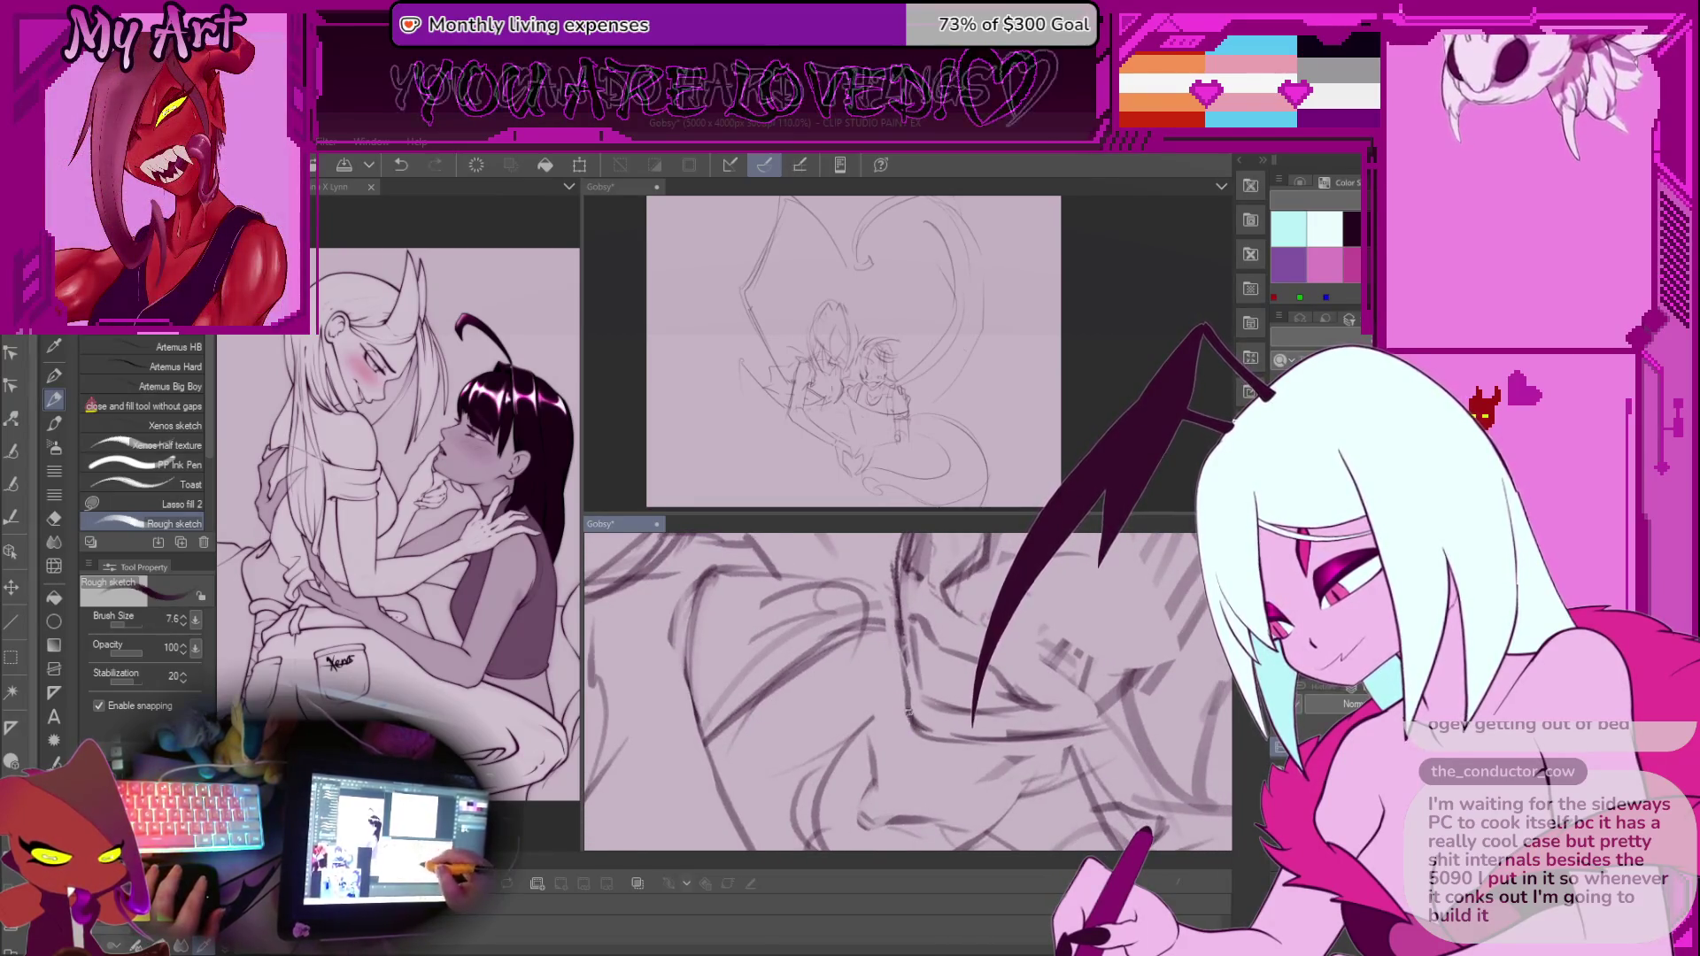
pyautogui.hotkey('ctrl', 'z')
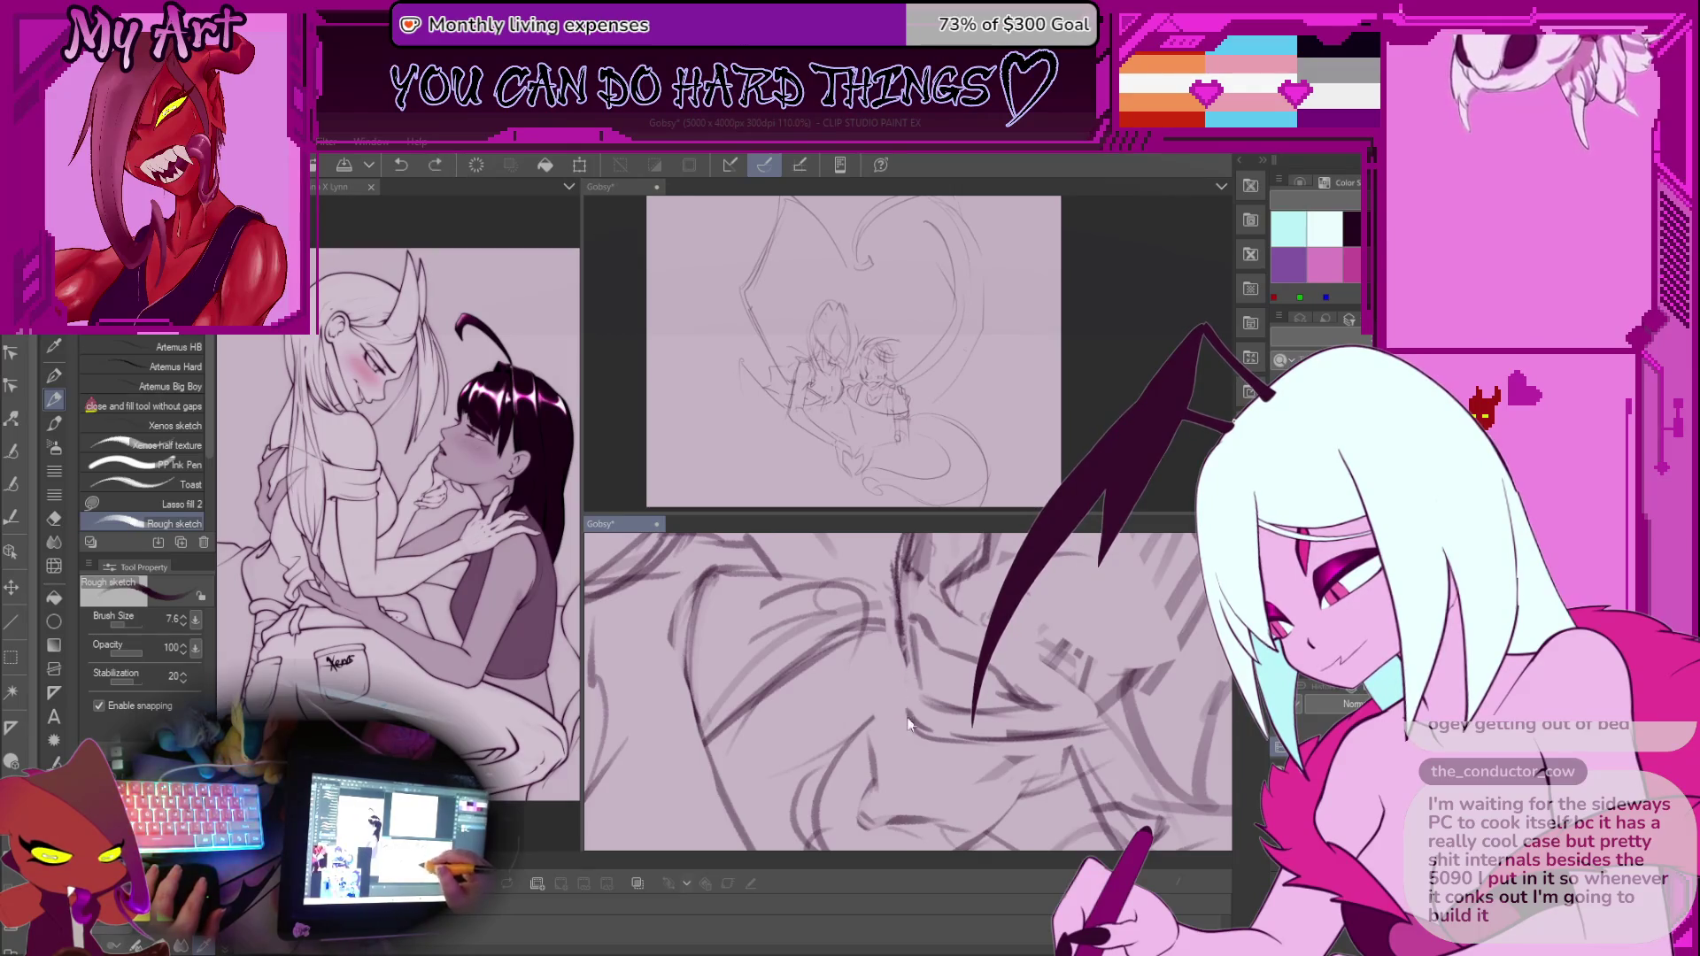
pyautogui.scroll(-4, 901, 695)
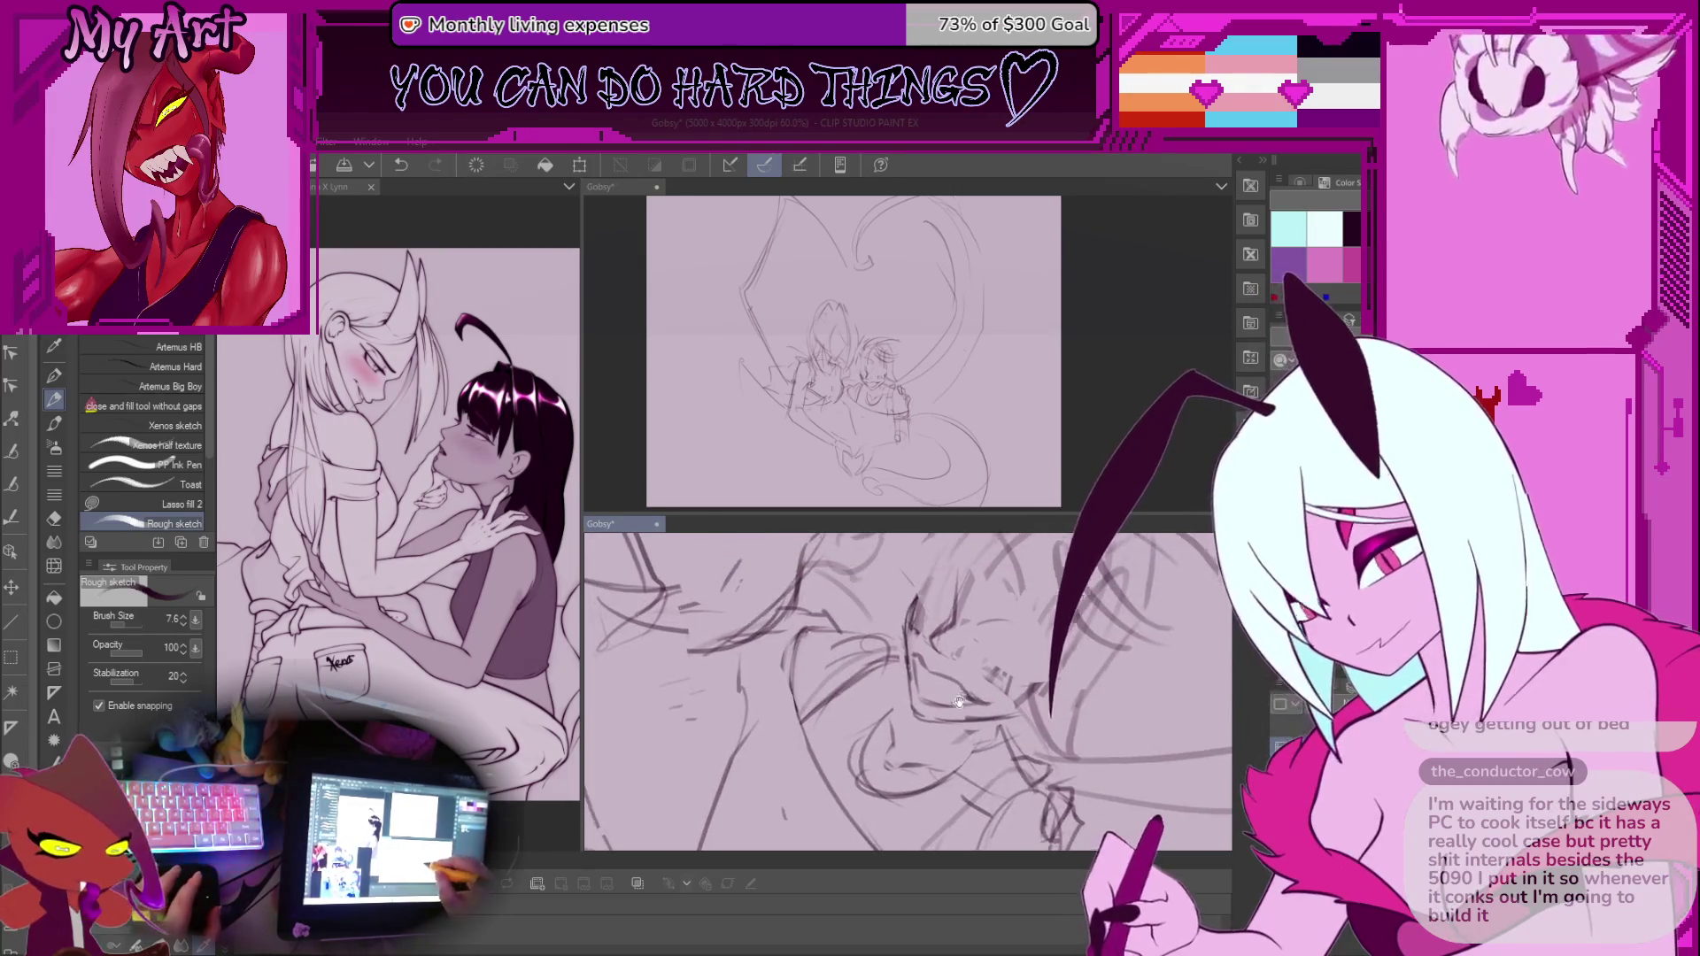
pyautogui.scroll(1, 974, 703)
pyautogui.scroll(2, 938, 681)
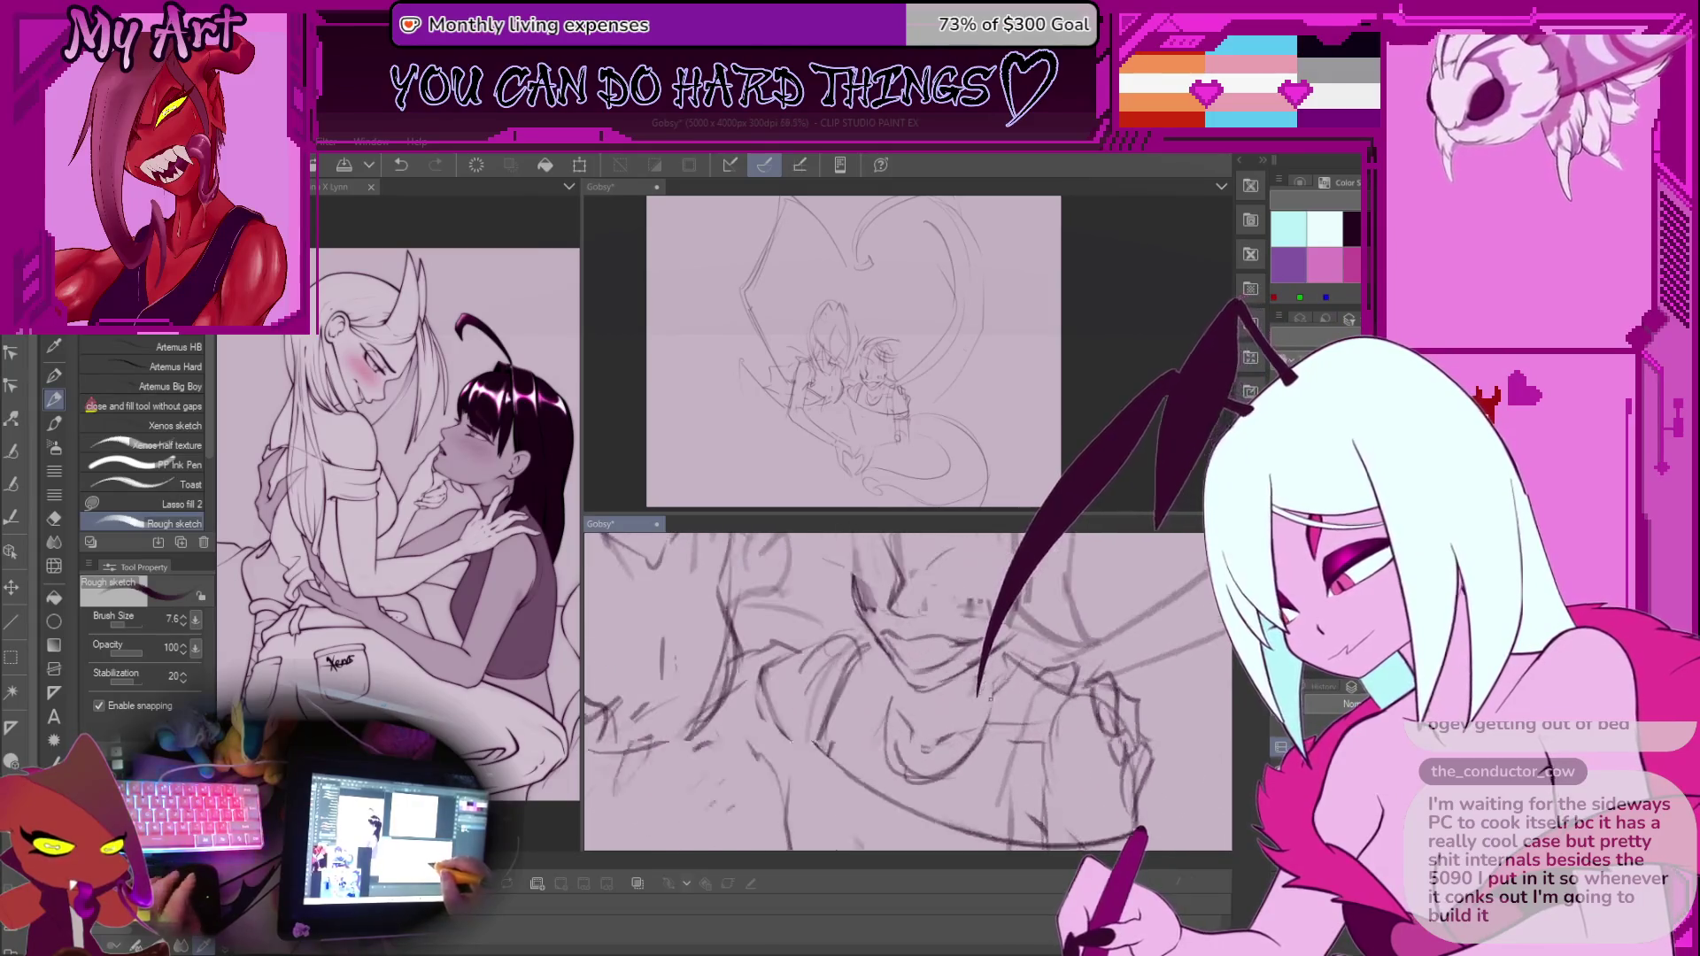
pyautogui.hotkey('ctrl', 'z')
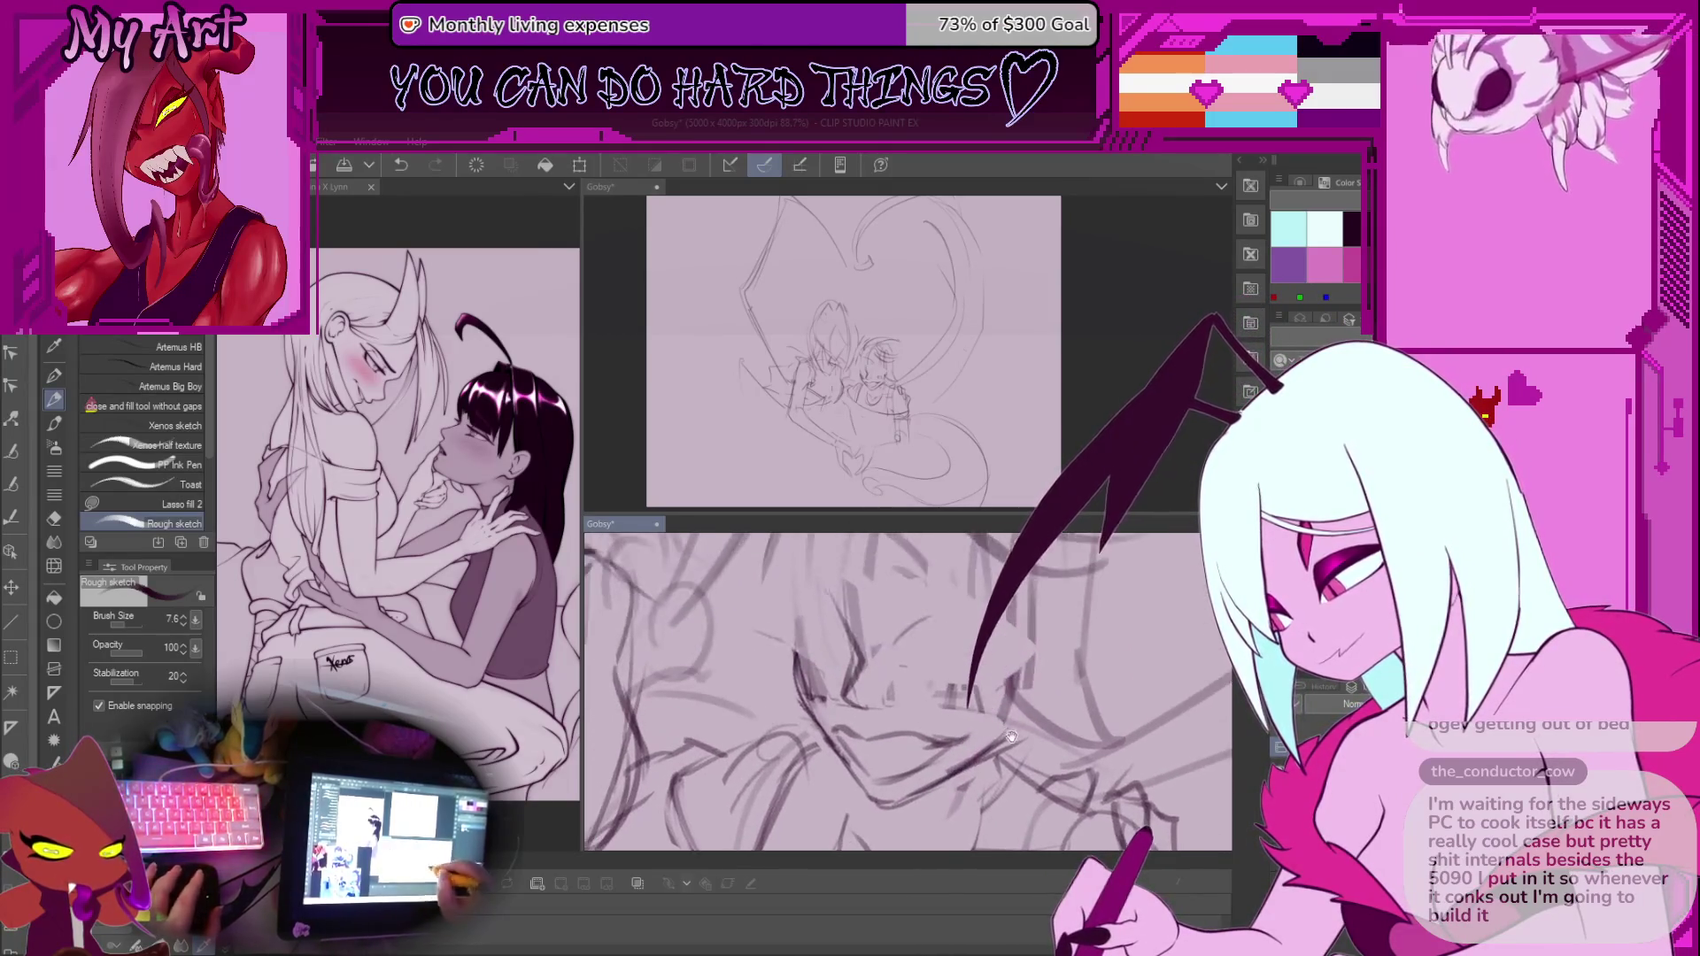
pyautogui.scroll(-3, 996, 643)
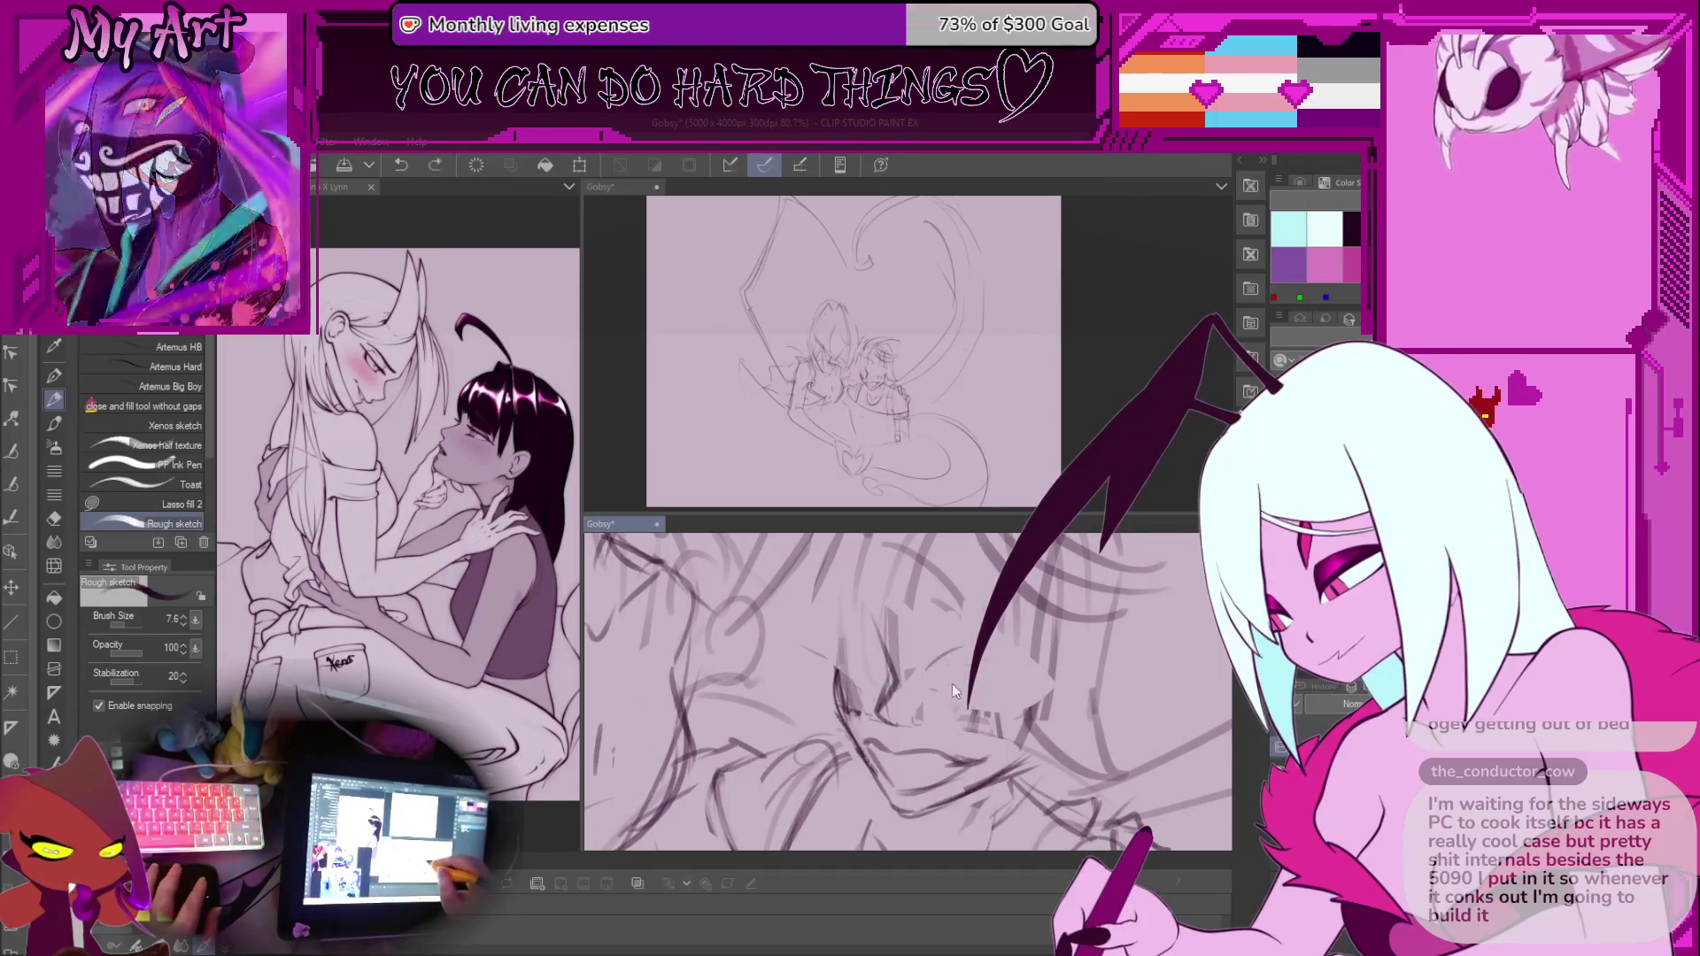
# Reframe the view on the face and undo further stray marks
pyautogui.moveTo(925, 601); pyautogui.dragTo(925, 590)
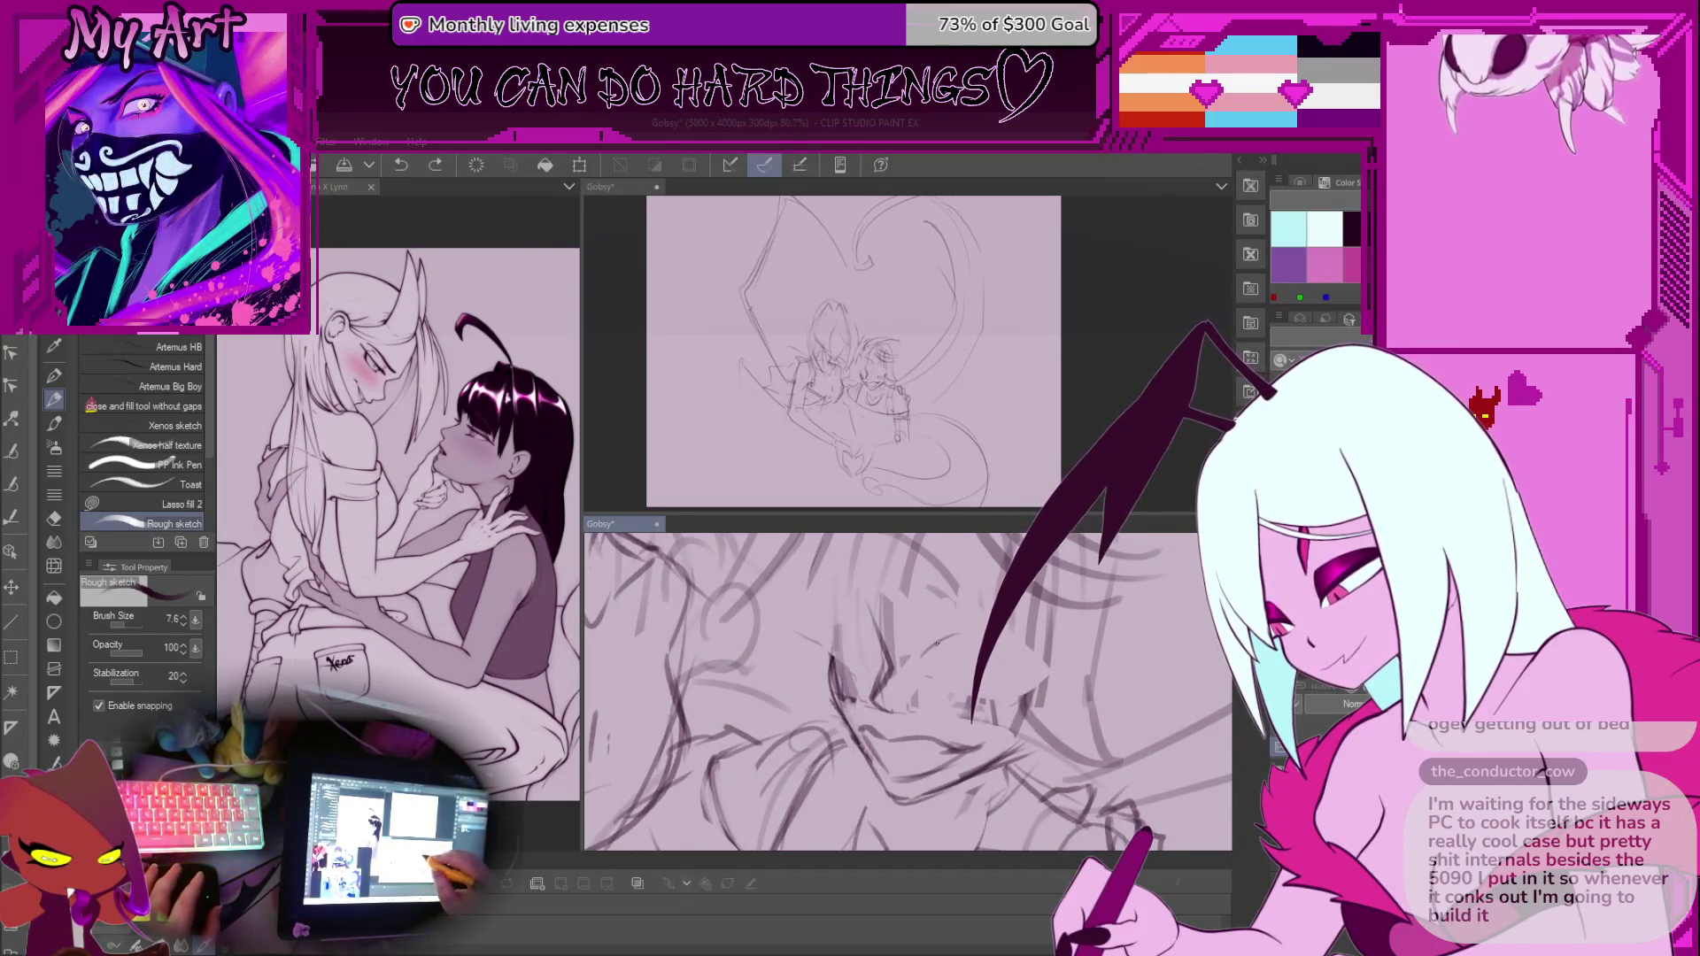
pyautogui.press('m')
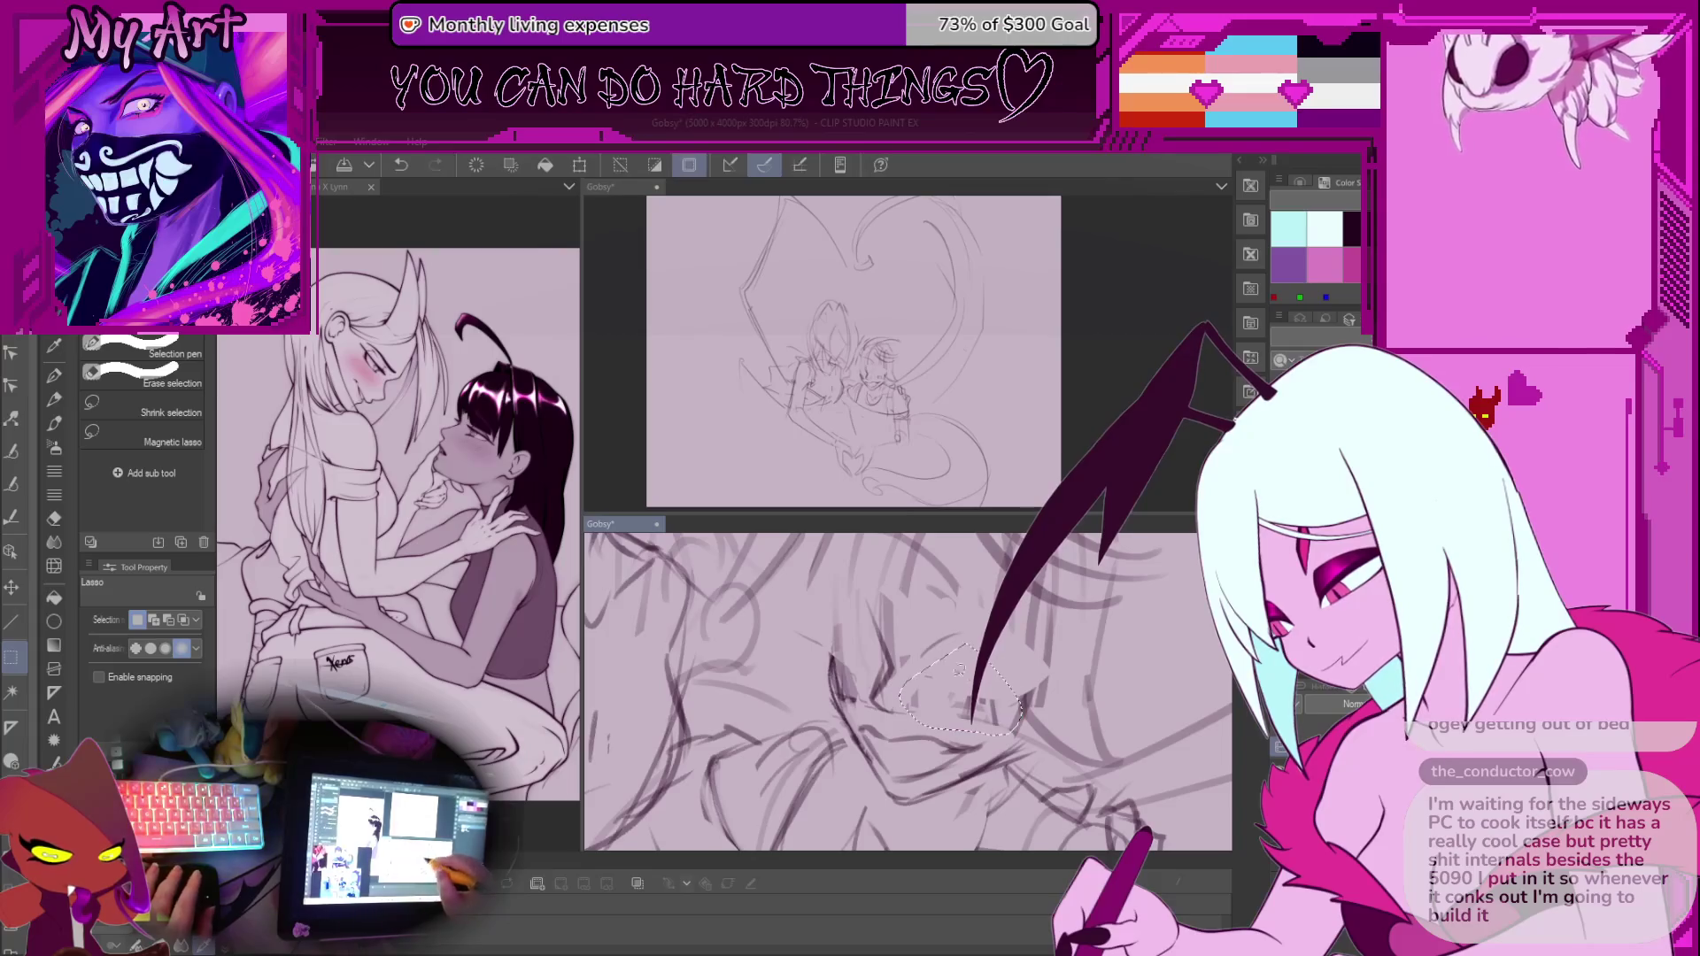
pyautogui.press('p')
pyautogui.scroll(2, 1079, 711)
pyautogui.moveTo(956, 628); pyautogui.dragTo(940, 601)
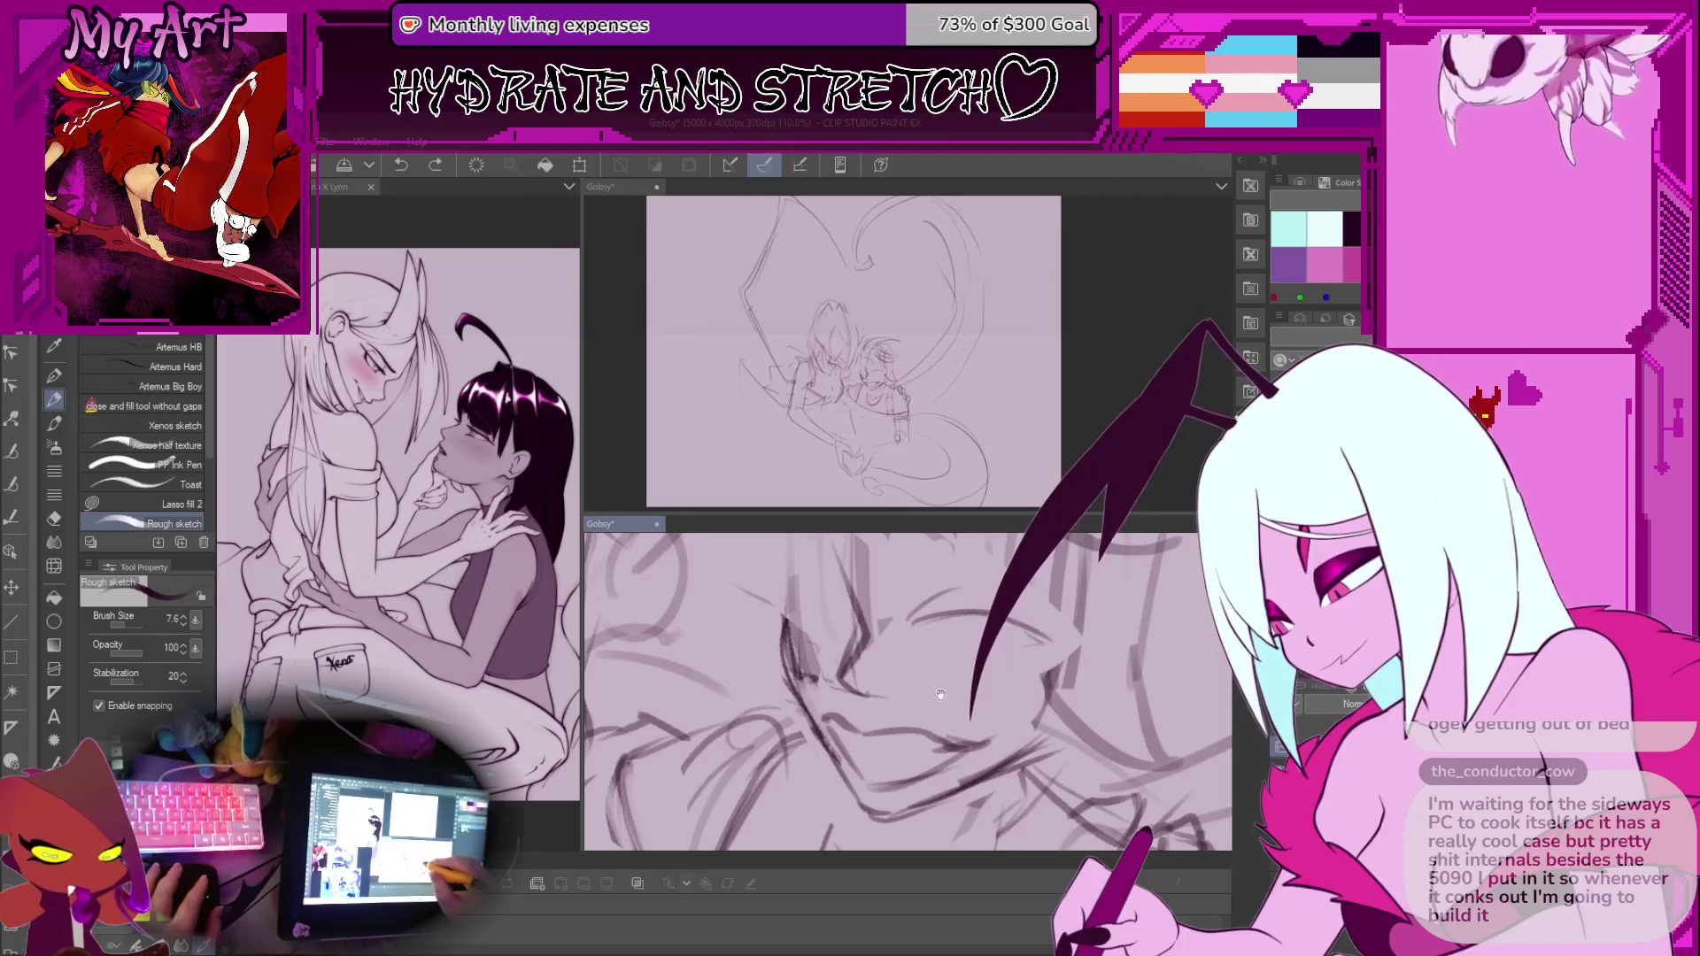
pyautogui.moveTo(940, 694); pyautogui.dragTo(980, 694)
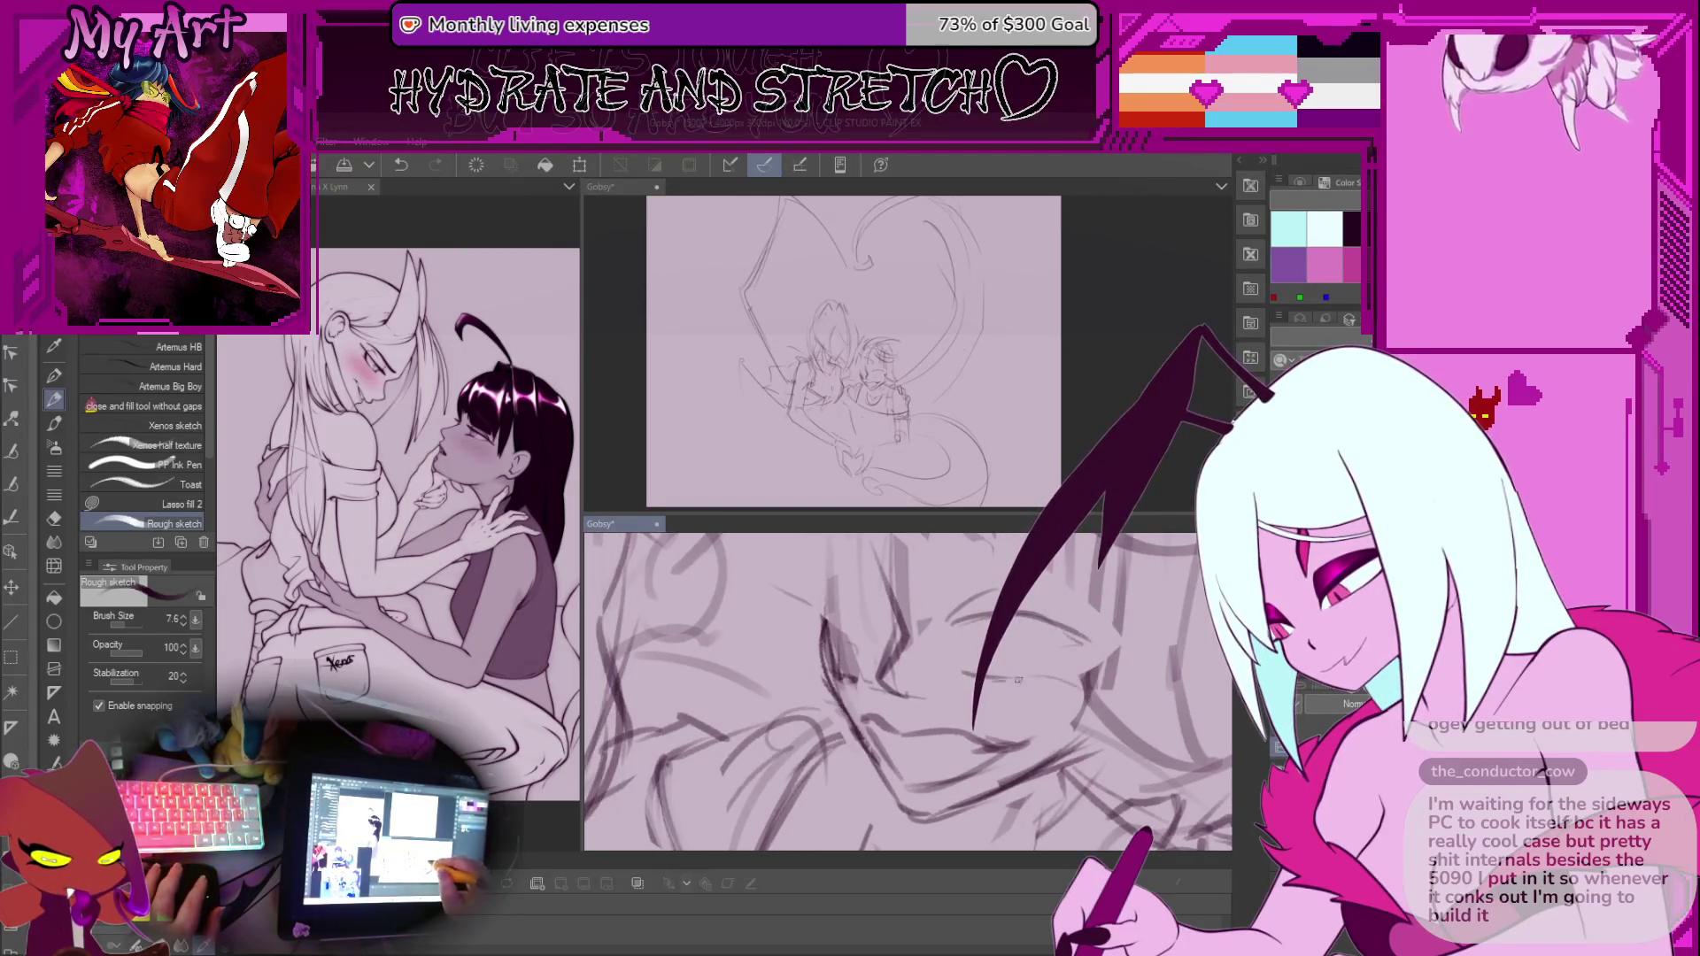
pyautogui.hotkey('ctrl', 'z')
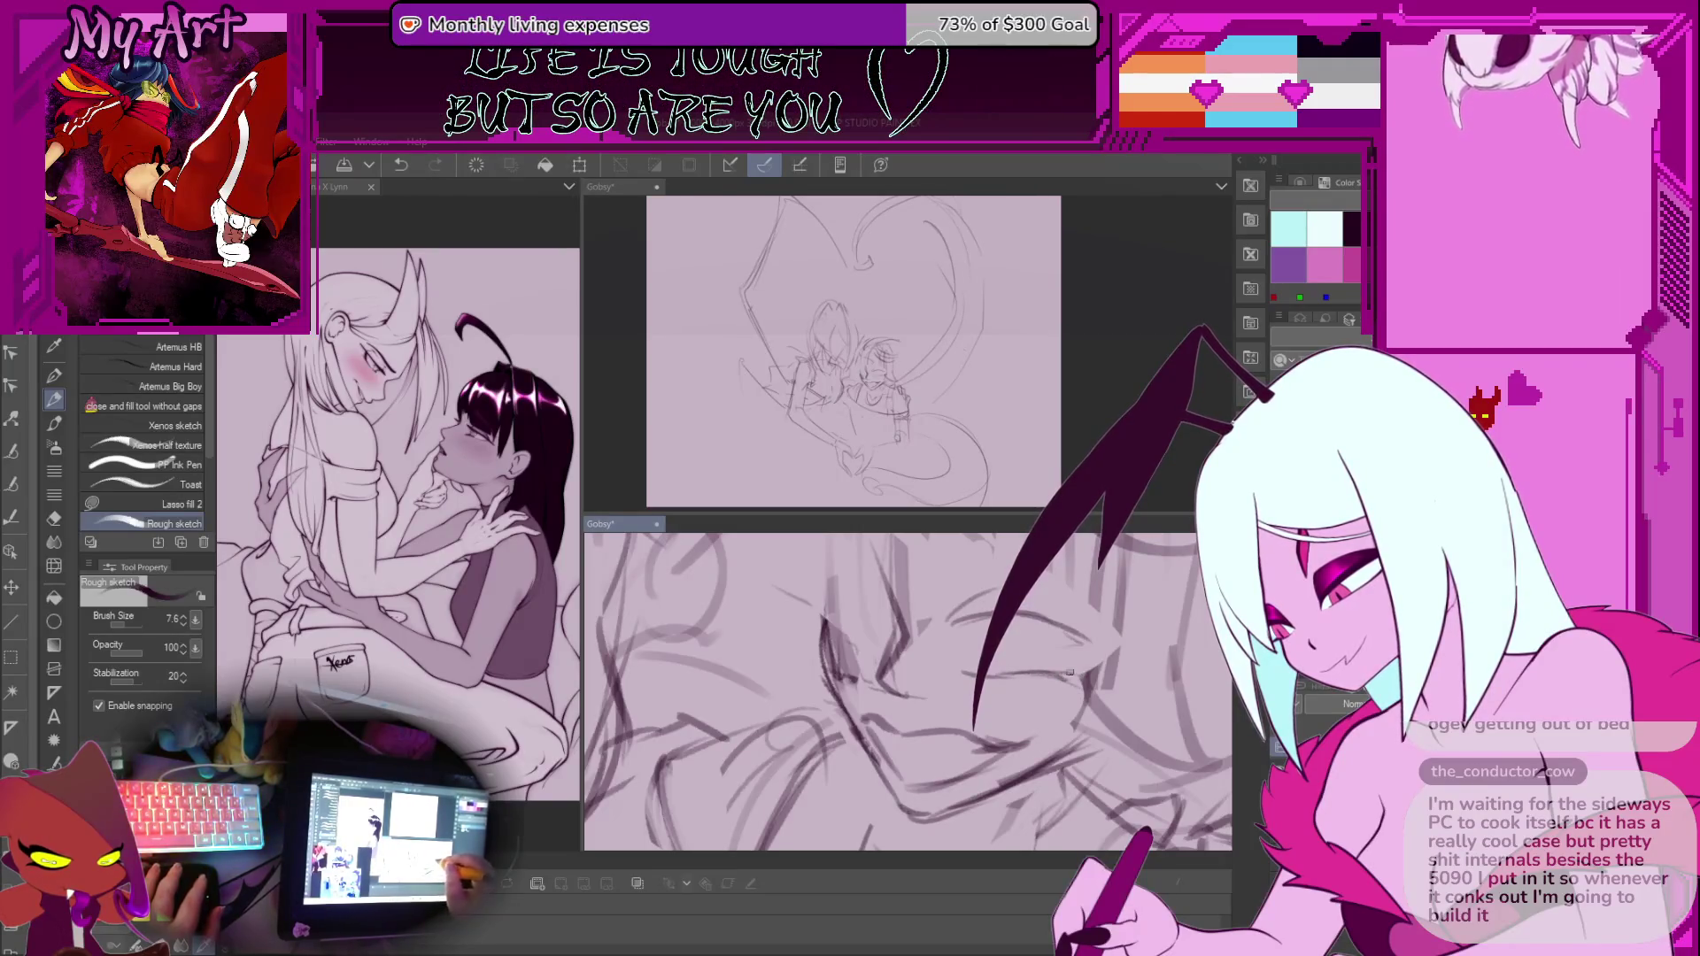
pyautogui.scroll(4, 1070, 673)
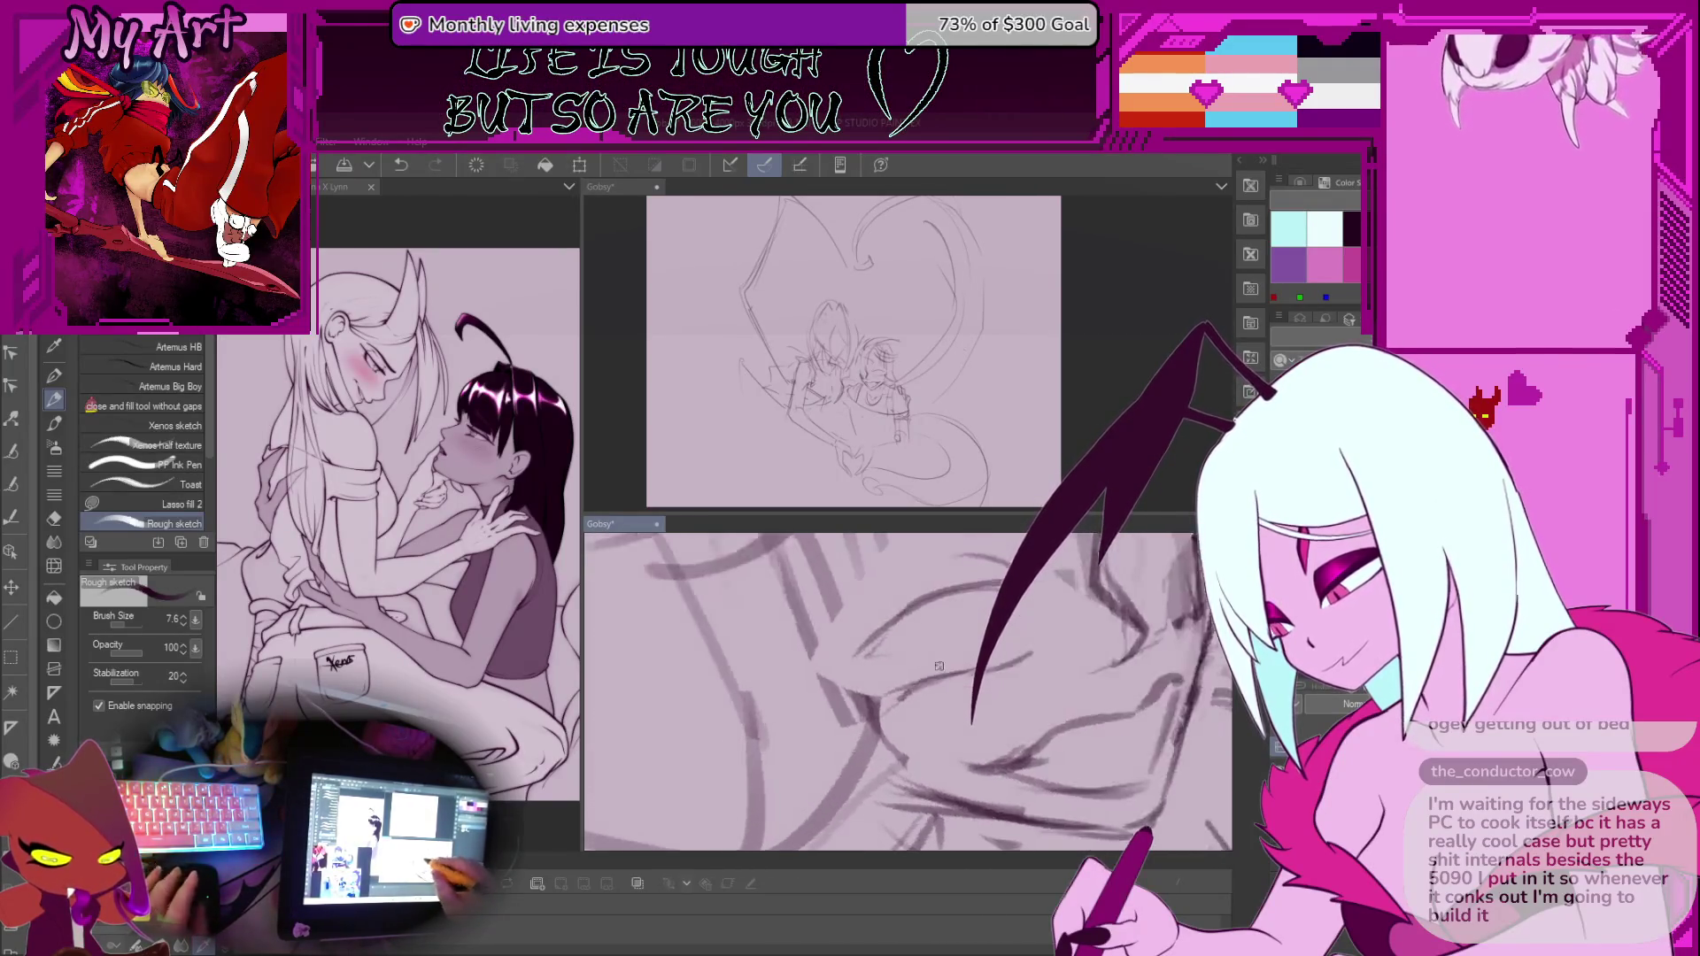
pyautogui.scroll(3, 939, 665)
pyautogui.hotkey('ctrl', 'z')
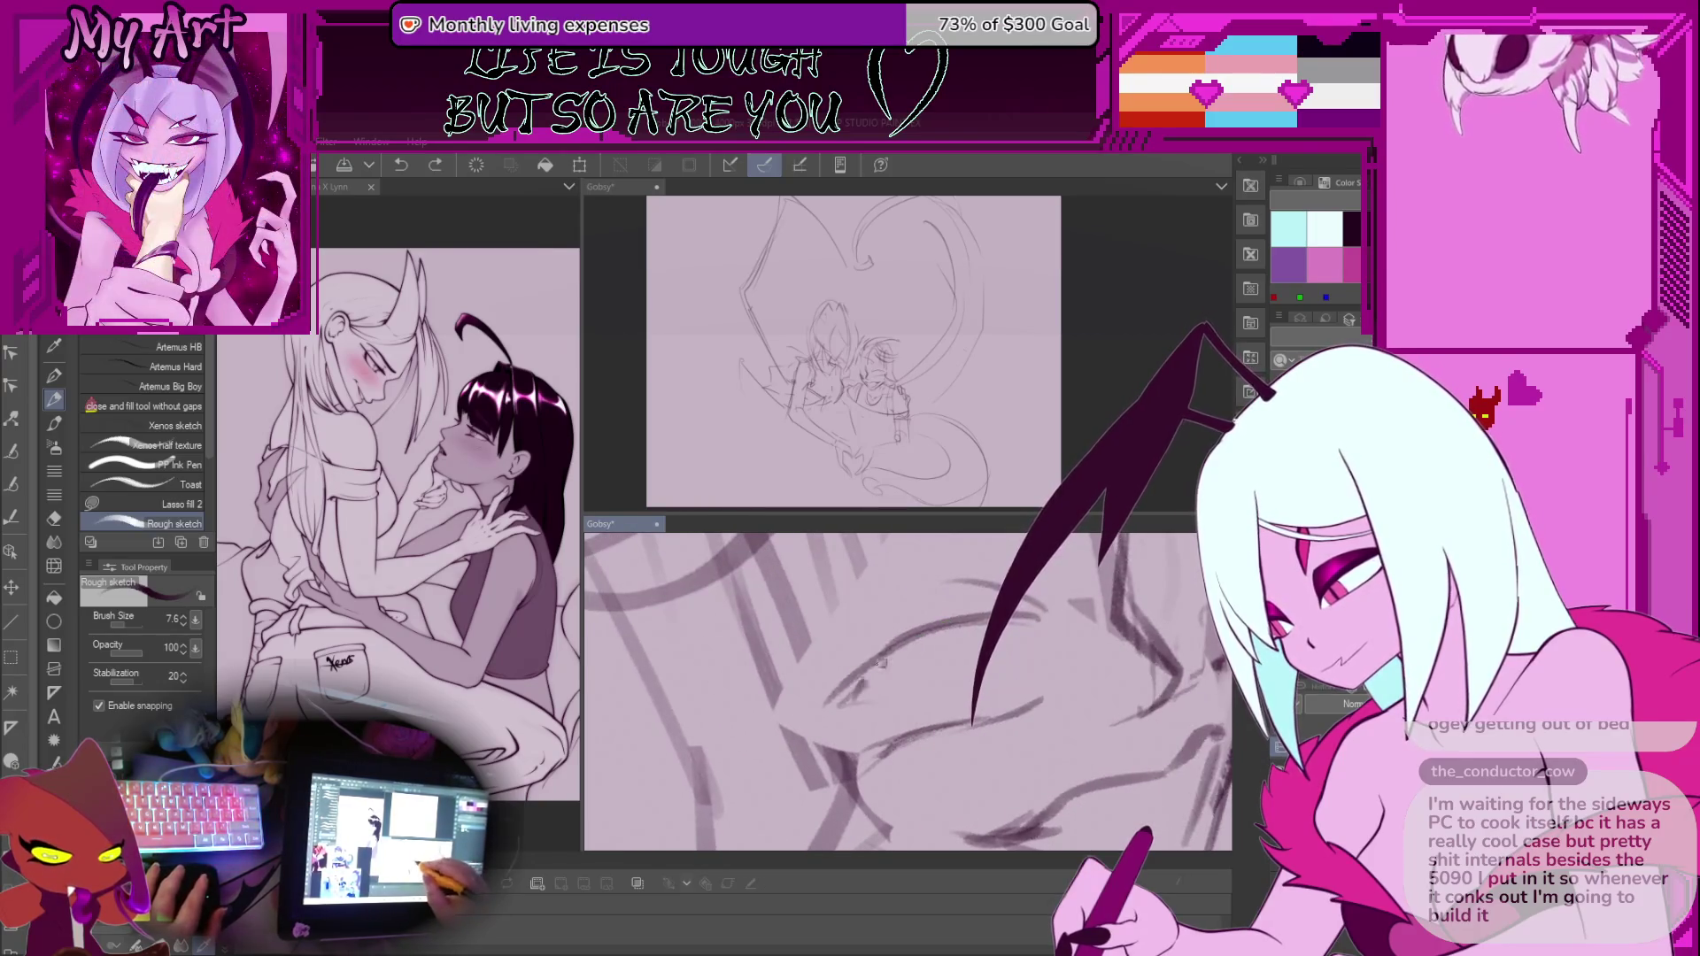
# Ink darker lines along the eye
pyautogui.moveTo(863, 684); pyautogui.dragTo(963, 631)
pyautogui.scroll(1, 832, 672)
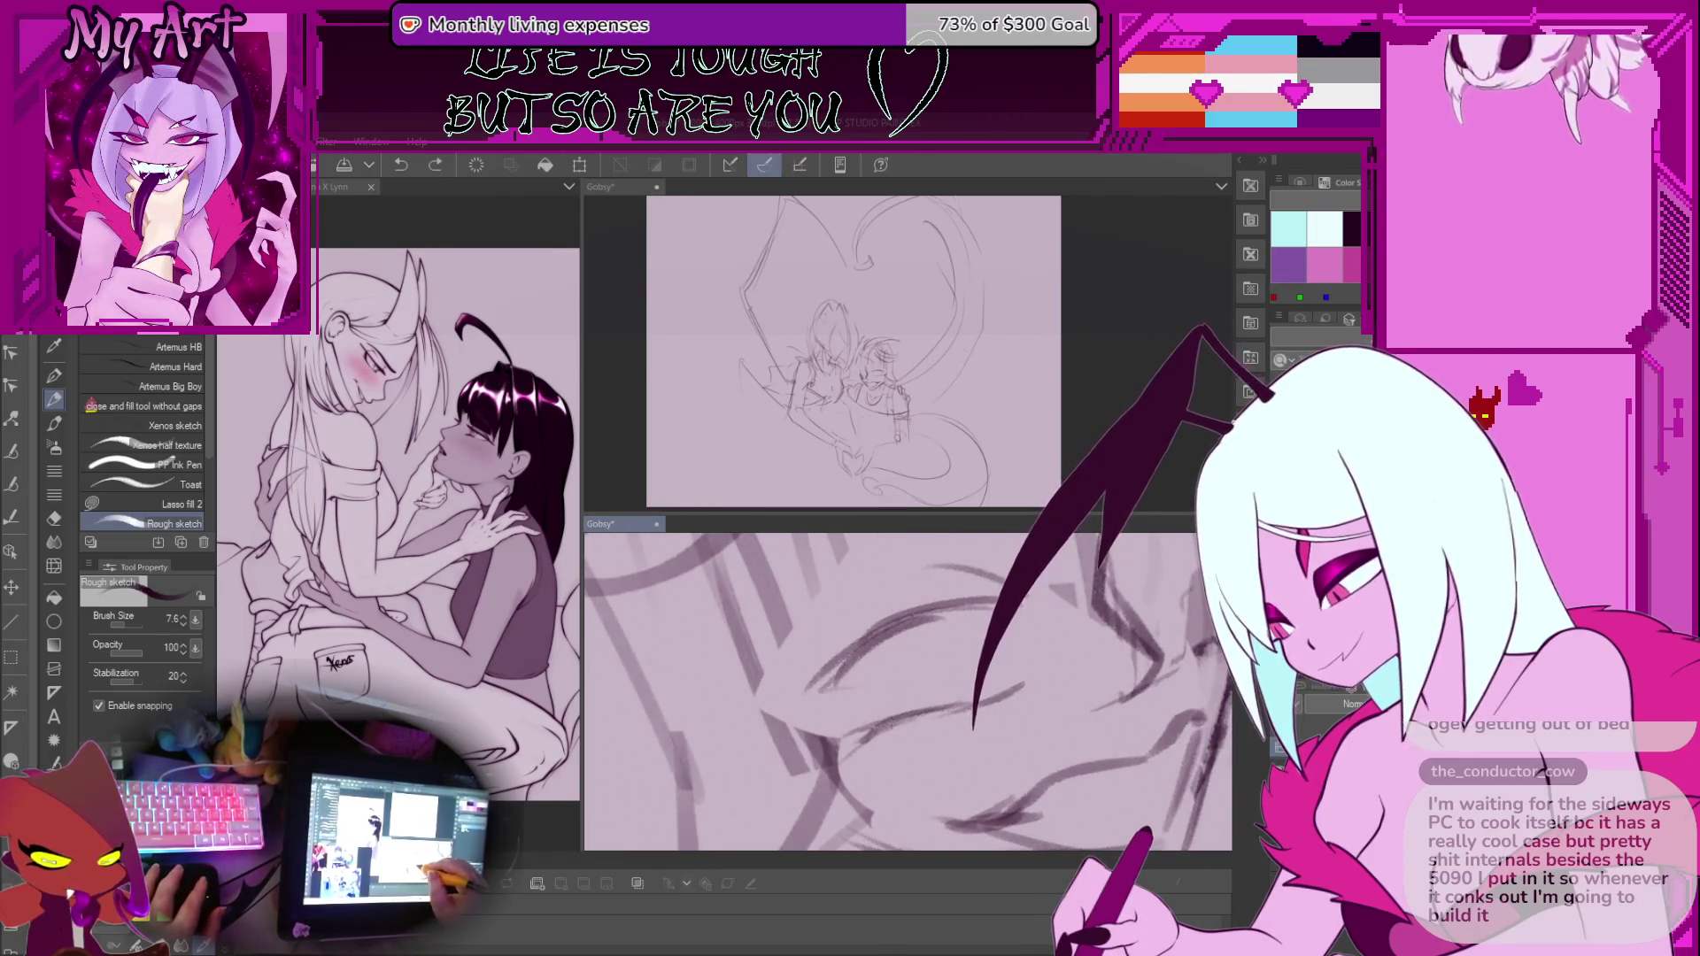
pyautogui.moveTo(858, 651)
pyautogui.mouseDown()
pyautogui.moveTo(786, 708)
pyautogui.moveTo(894, 625)
pyautogui.mouseUp()
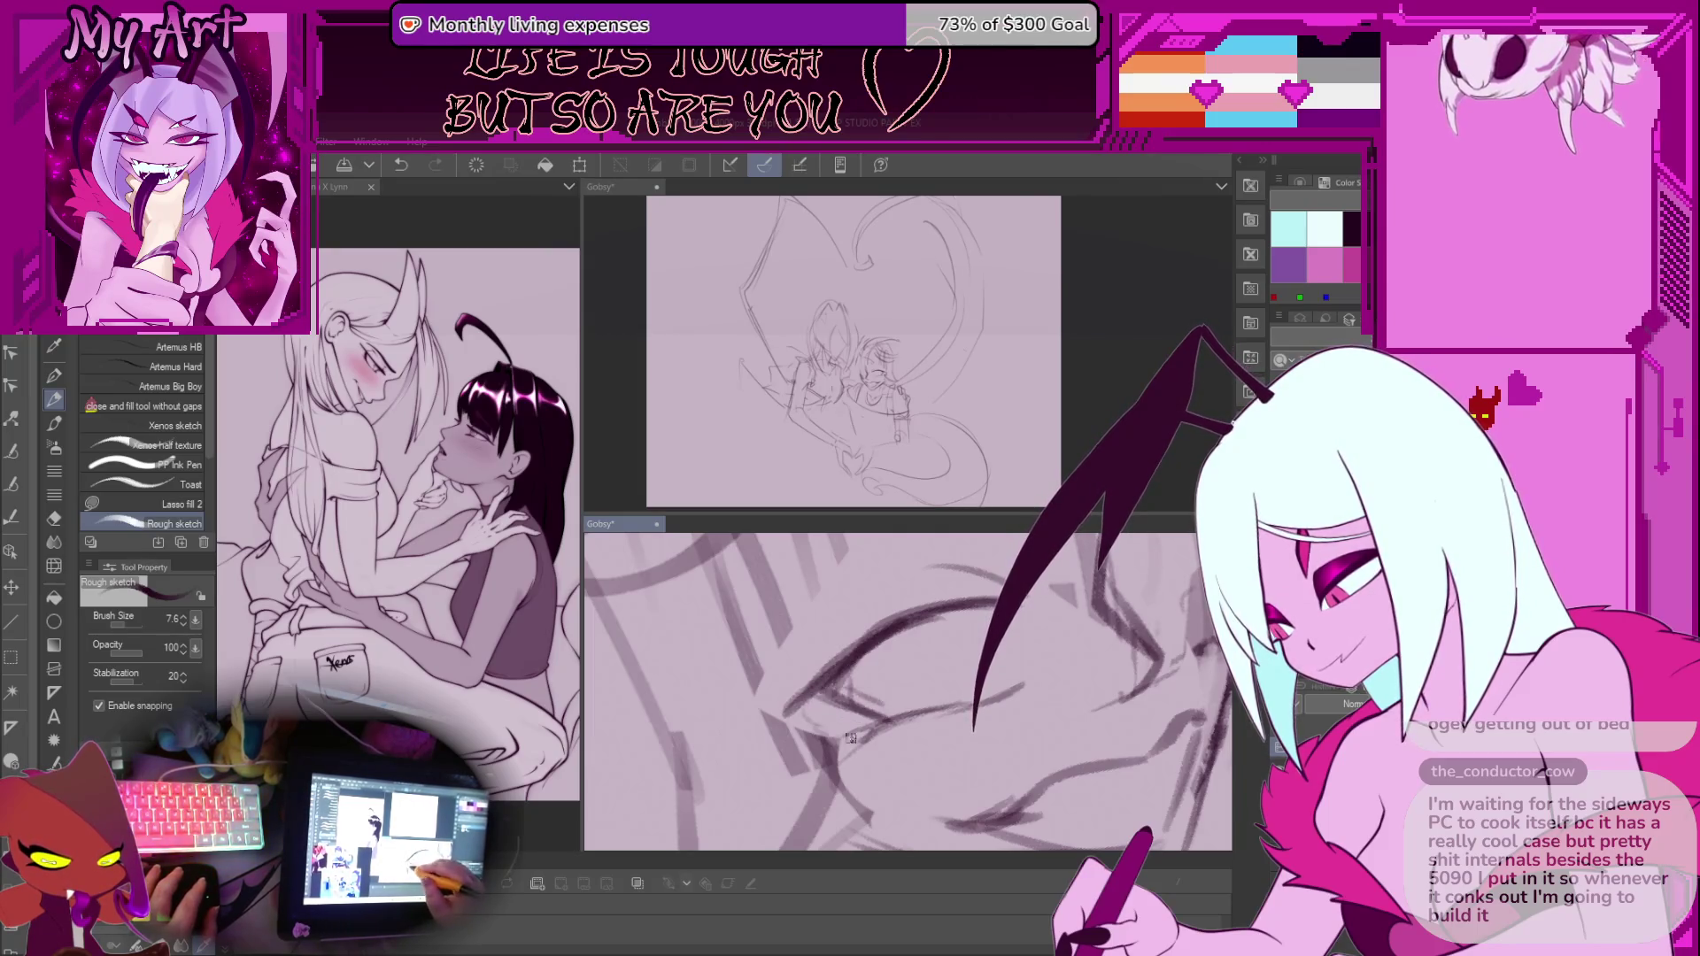
pyautogui.moveTo(850, 738)
pyautogui.mouseDown()
pyautogui.moveTo(885, 664)
pyautogui.moveTo(859, 684)
pyautogui.mouseUp()
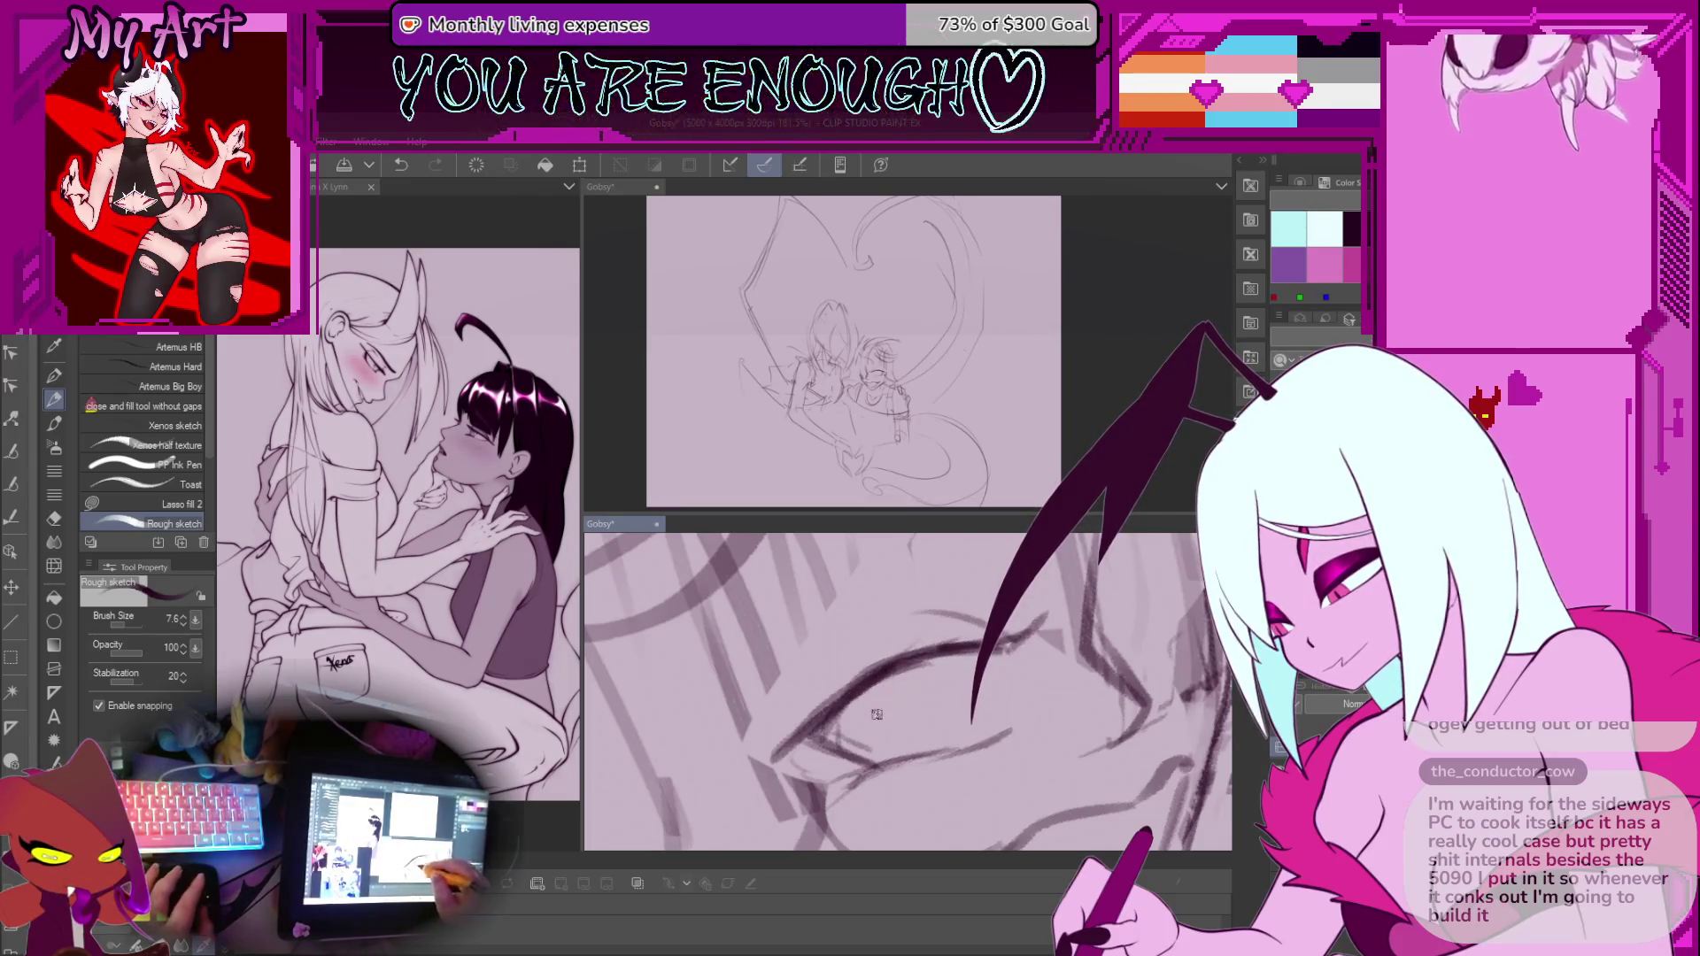
pyautogui.scroll(-4, 839, 601)
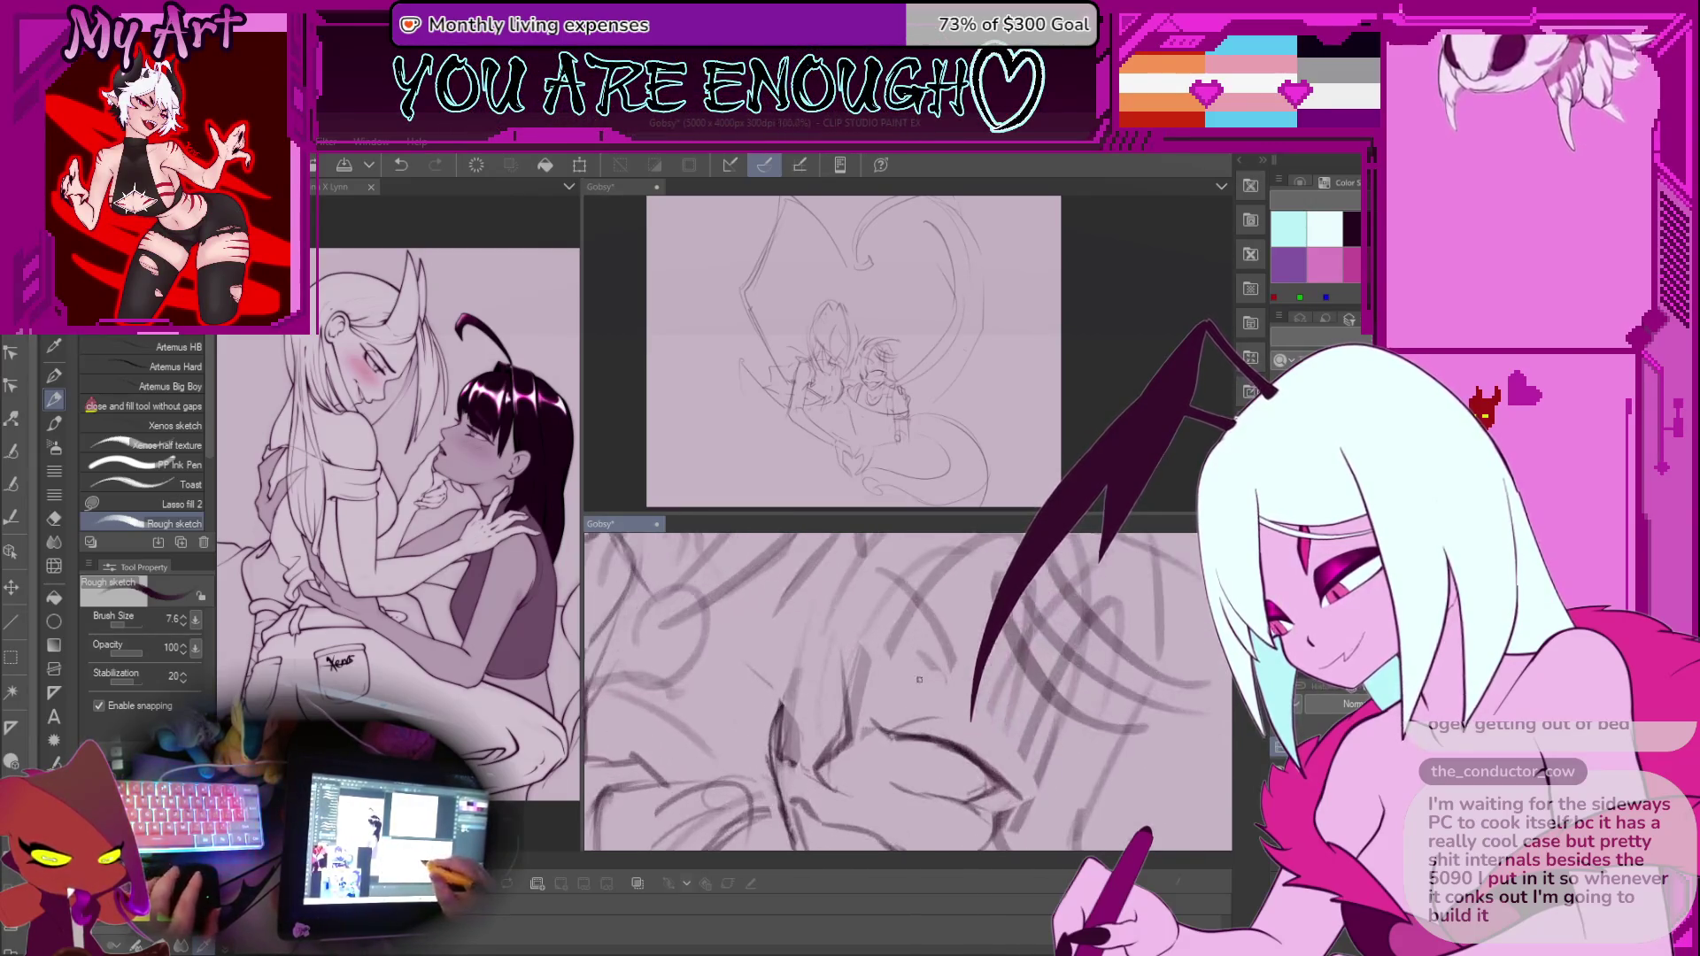
pyautogui.scroll(4, 943, 719)
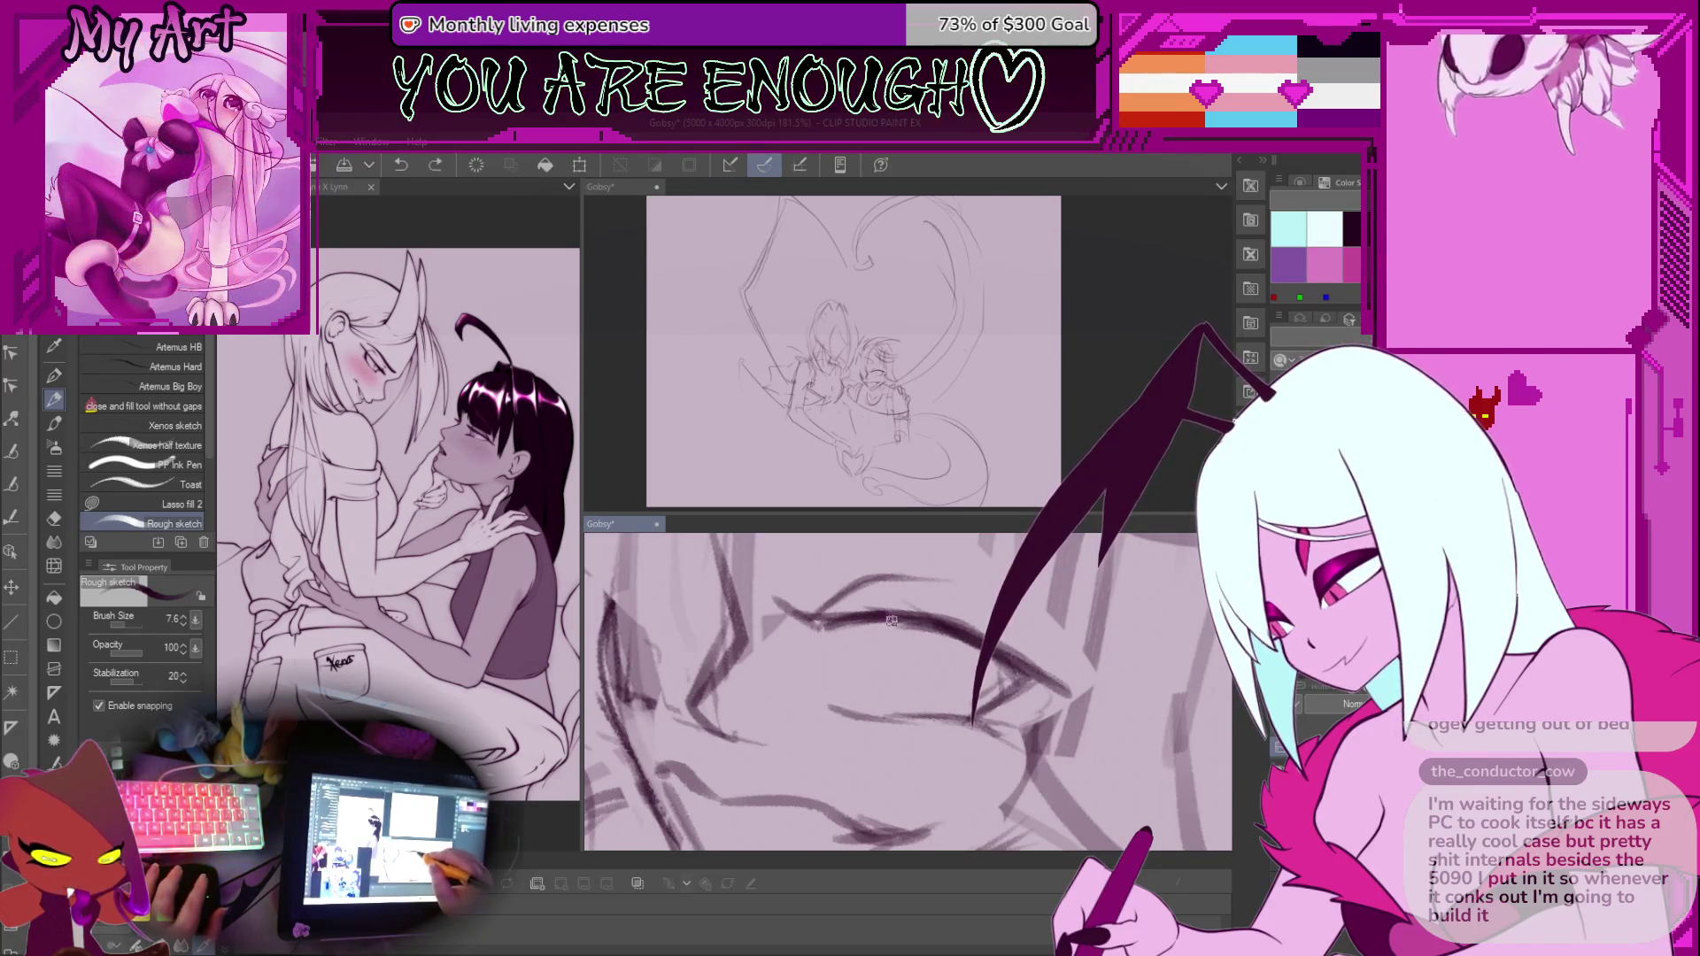
# Draw the lower curve of the iris and lasso an area beside the eye
pyautogui.moveTo(864, 630); pyautogui.dragTo(909, 679)
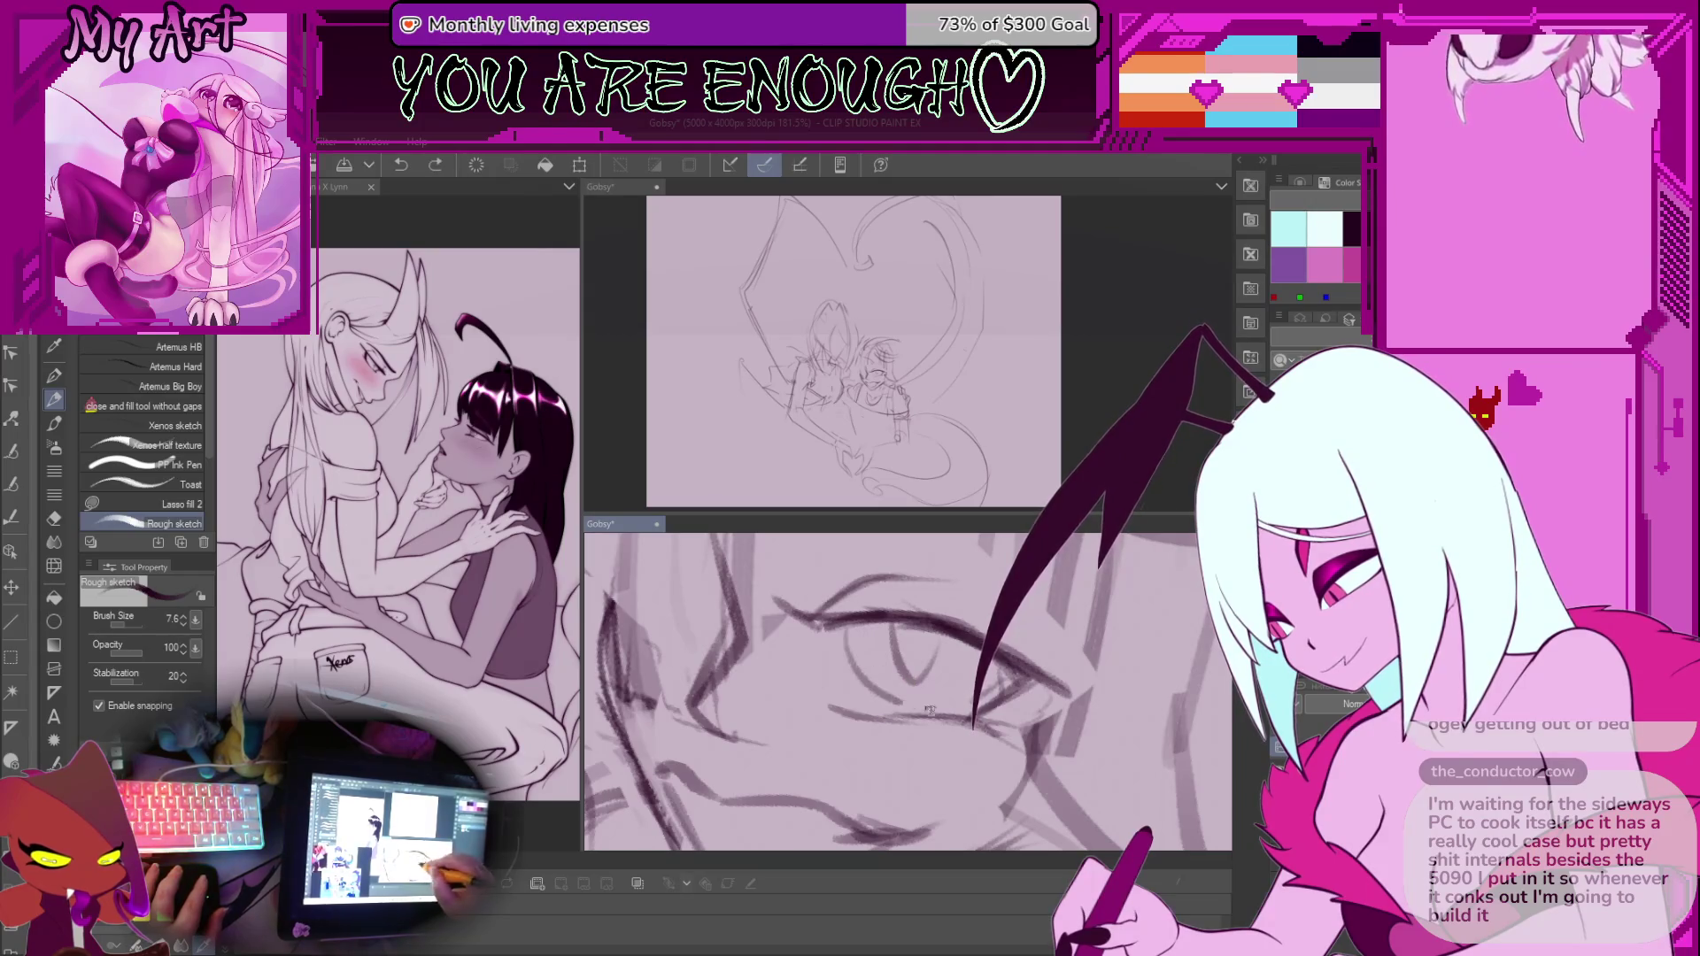
pyautogui.scroll(-5, 938, 680)
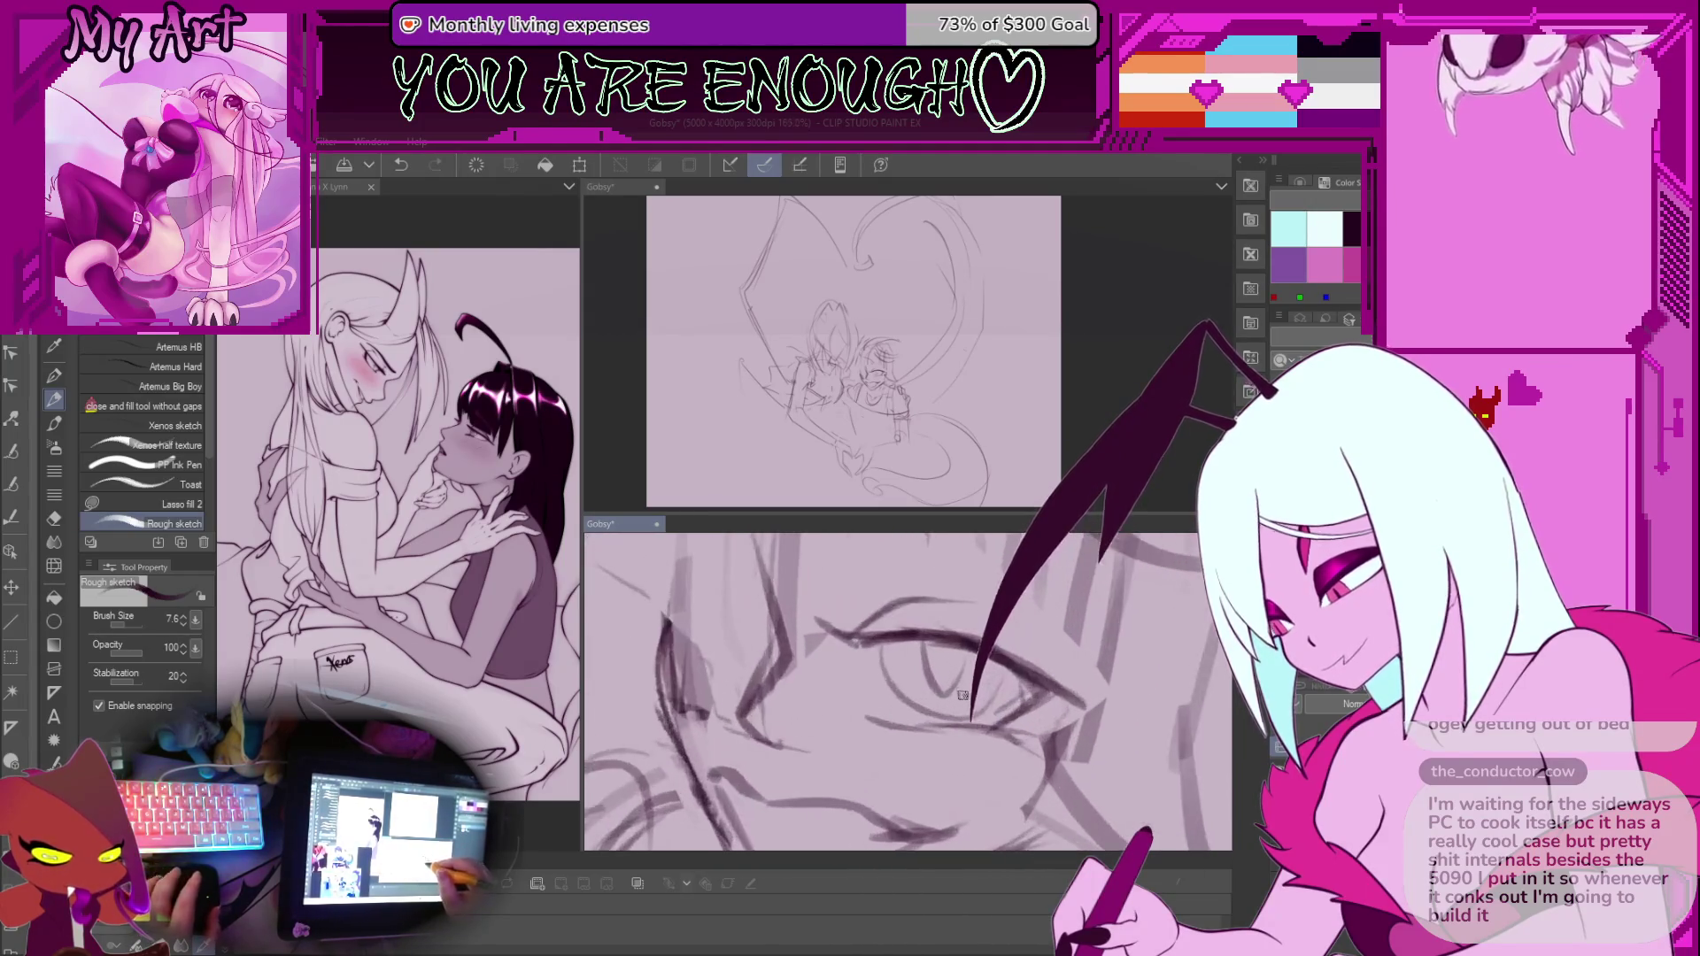
pyautogui.scroll(3, 963, 699)
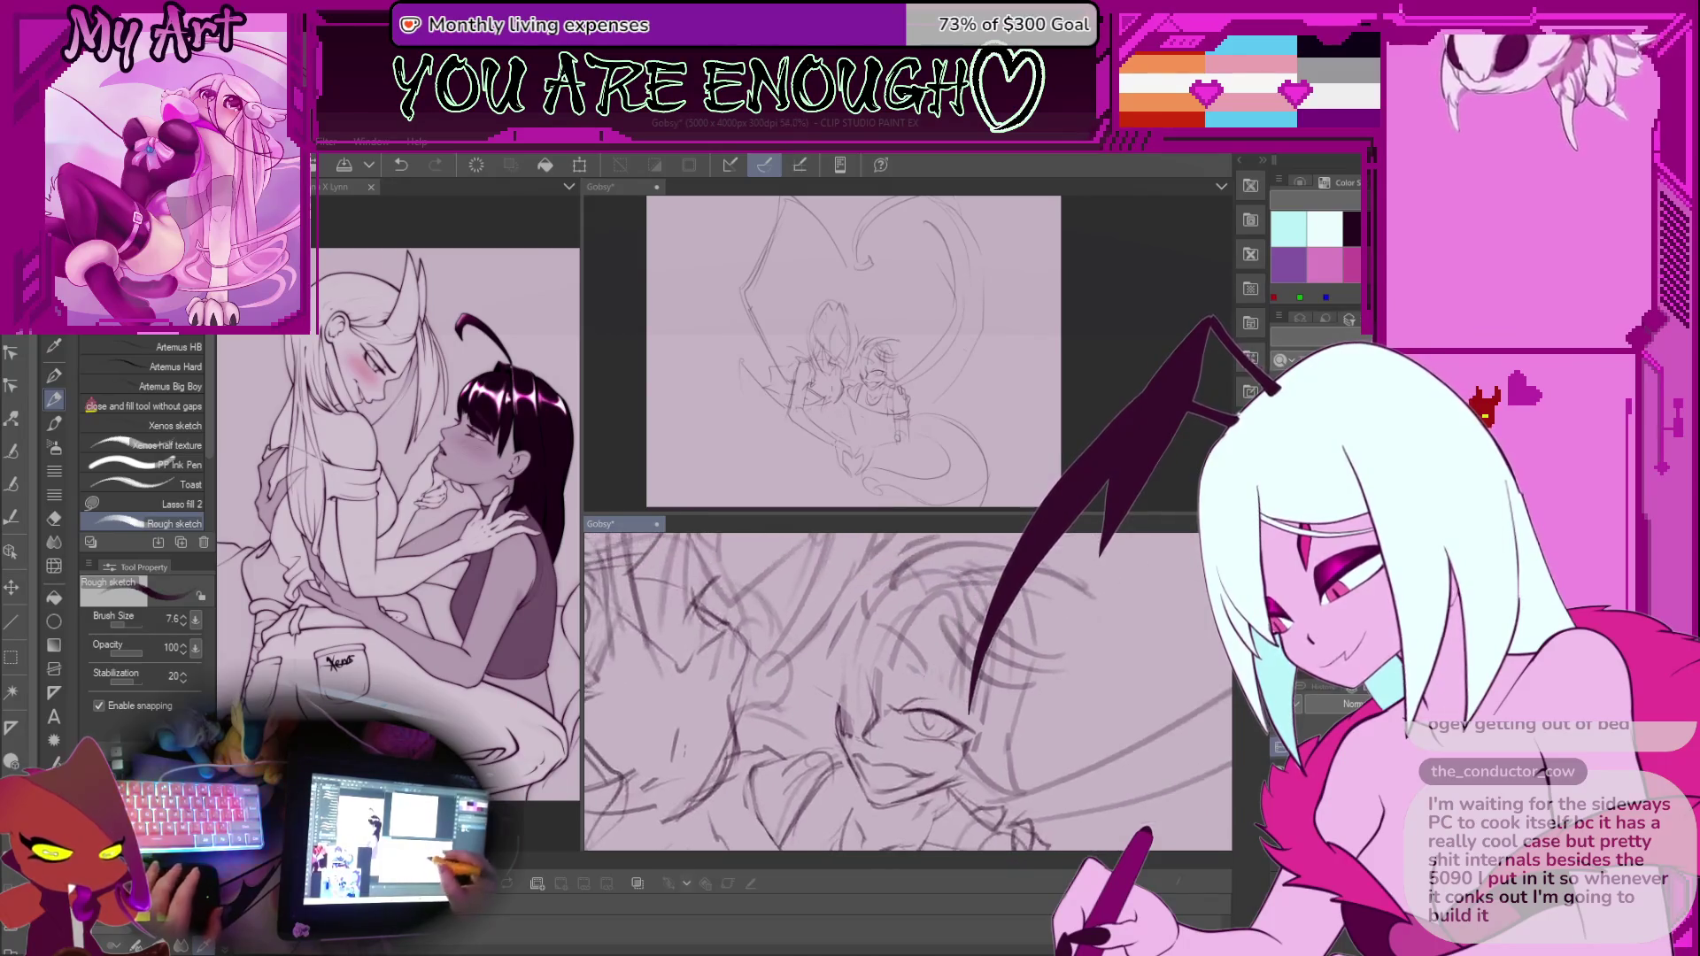
pyautogui.scroll(1, 859, 696)
pyautogui.press('m')
pyautogui.moveTo(840, 655); pyautogui.dragTo(902, 752)
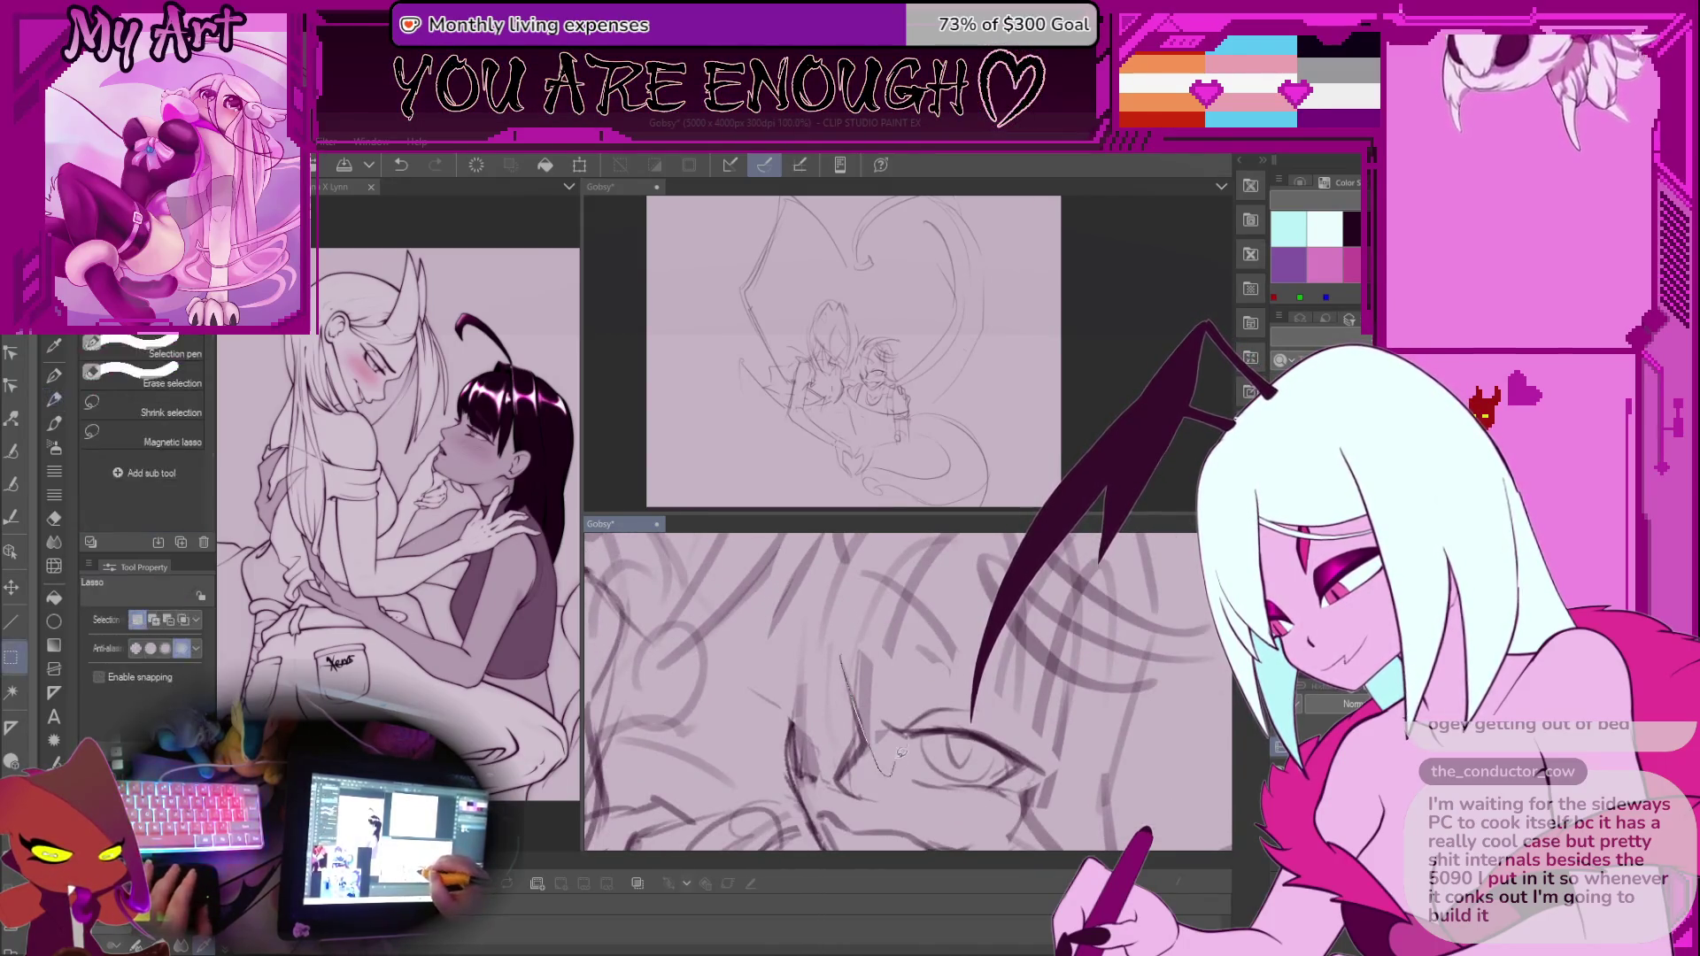
# Pan and rotate the face view to a new angle, undoing the last action
pyautogui.press('p')
pyautogui.moveTo(848, 676); pyautogui.dragTo(806, 667)
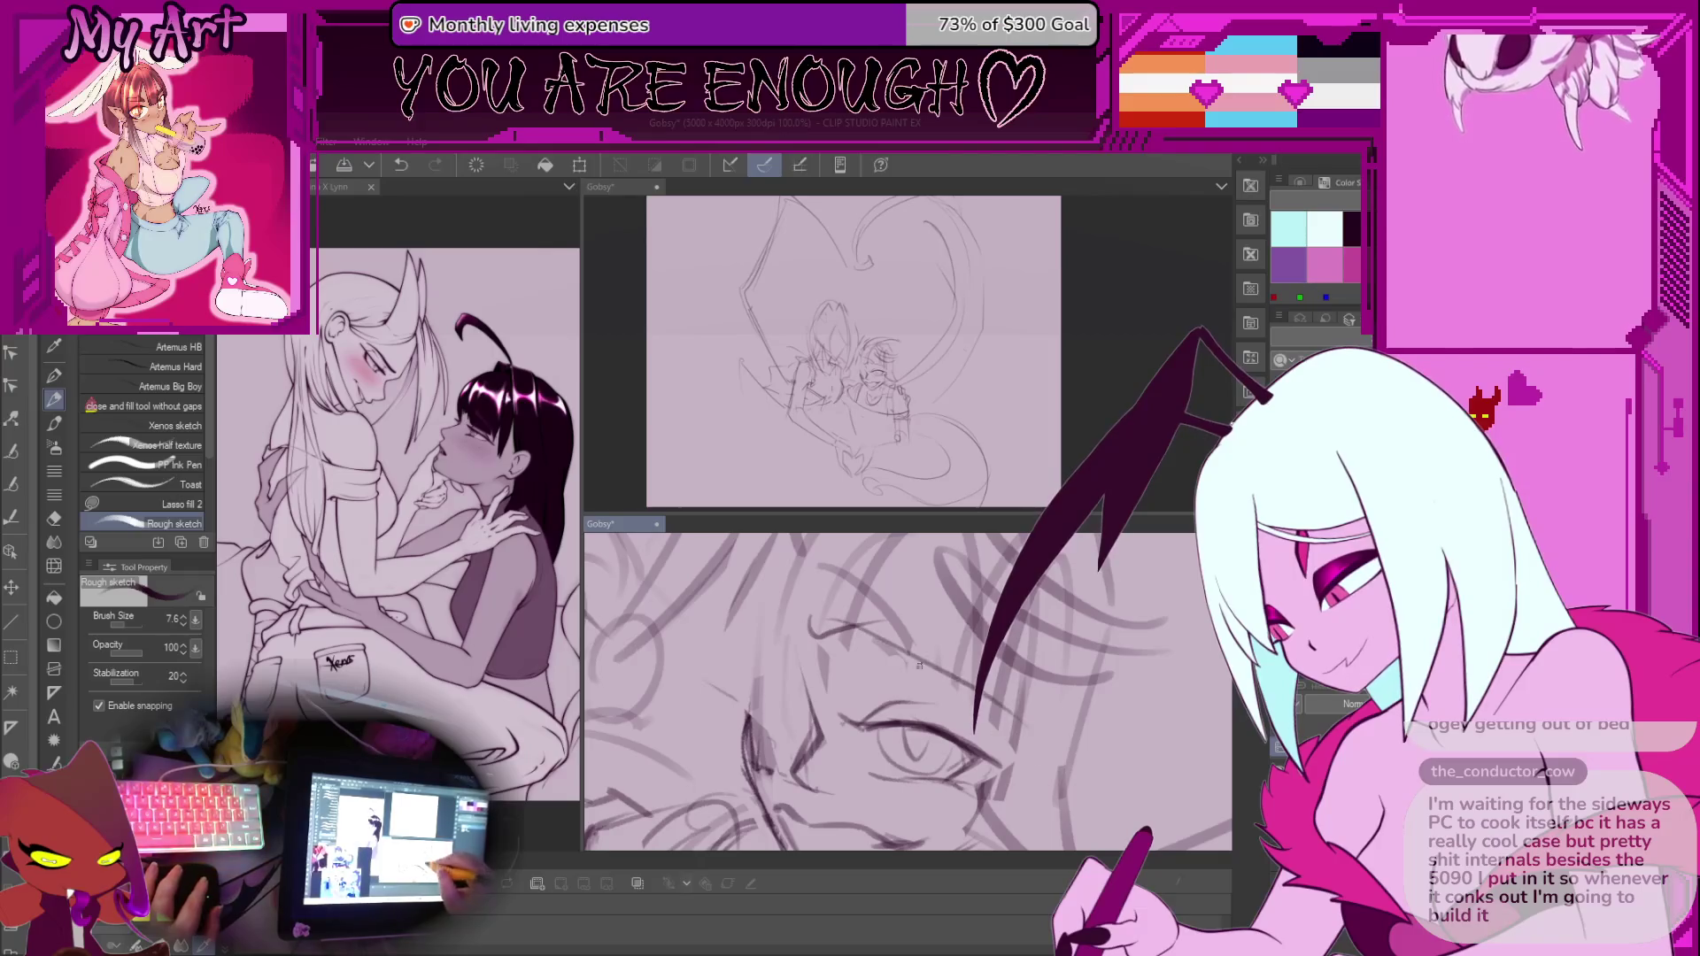
pyautogui.moveTo(1033, 757); pyautogui.dragTo(1006, 826)
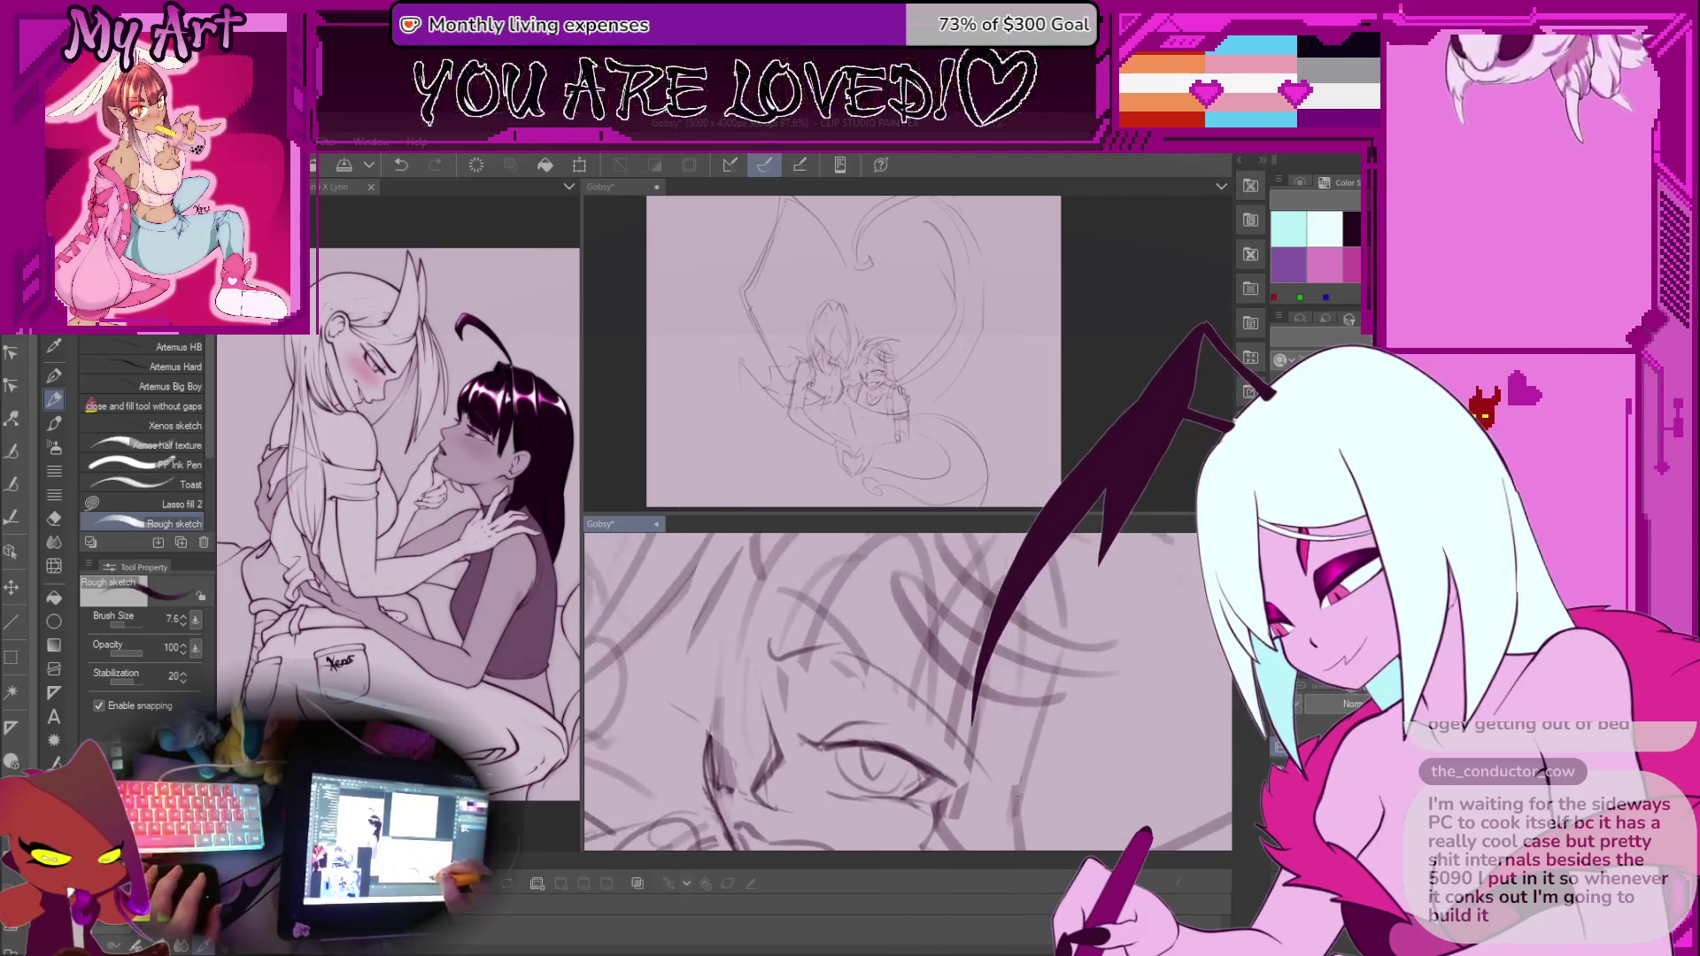
pyautogui.moveTo(822, 651); pyautogui.dragTo(974, 726)
pyautogui.hotkey('ctrl', 'z')
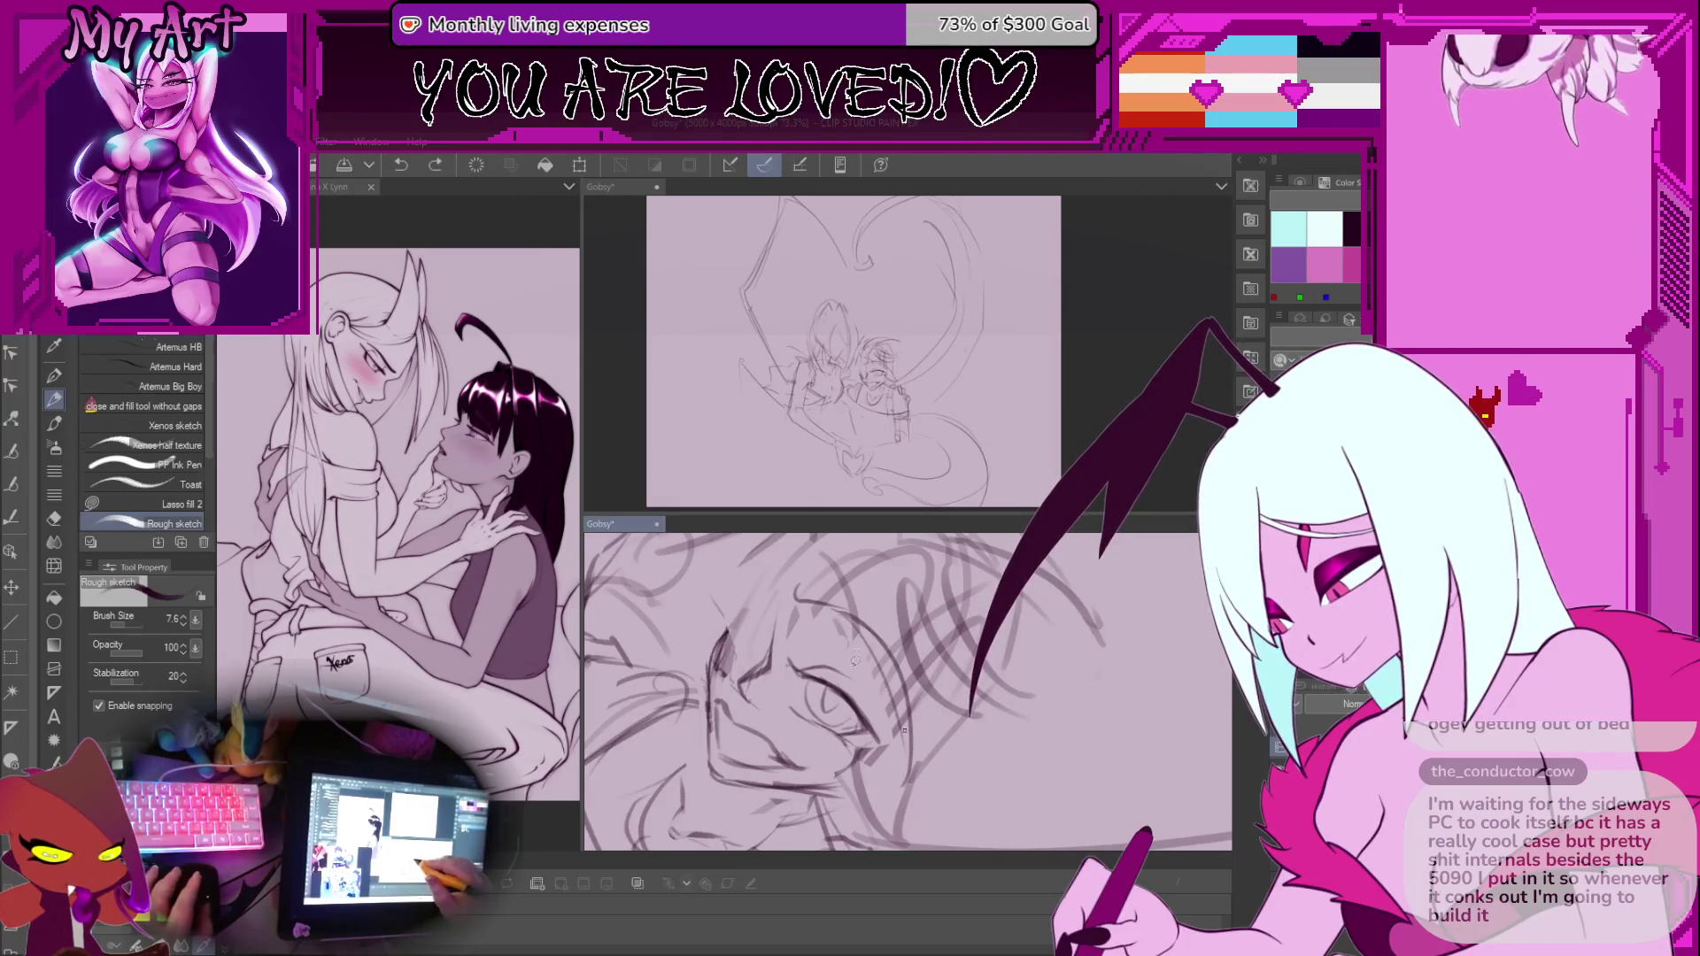
# Darken the eyebrow and eyelid lines after a brief selection around the eye
pyautogui.press('m')
pyautogui.moveTo(866, 664); pyautogui.dragTo(896, 721)
pyautogui.scroll(5, 877, 696)
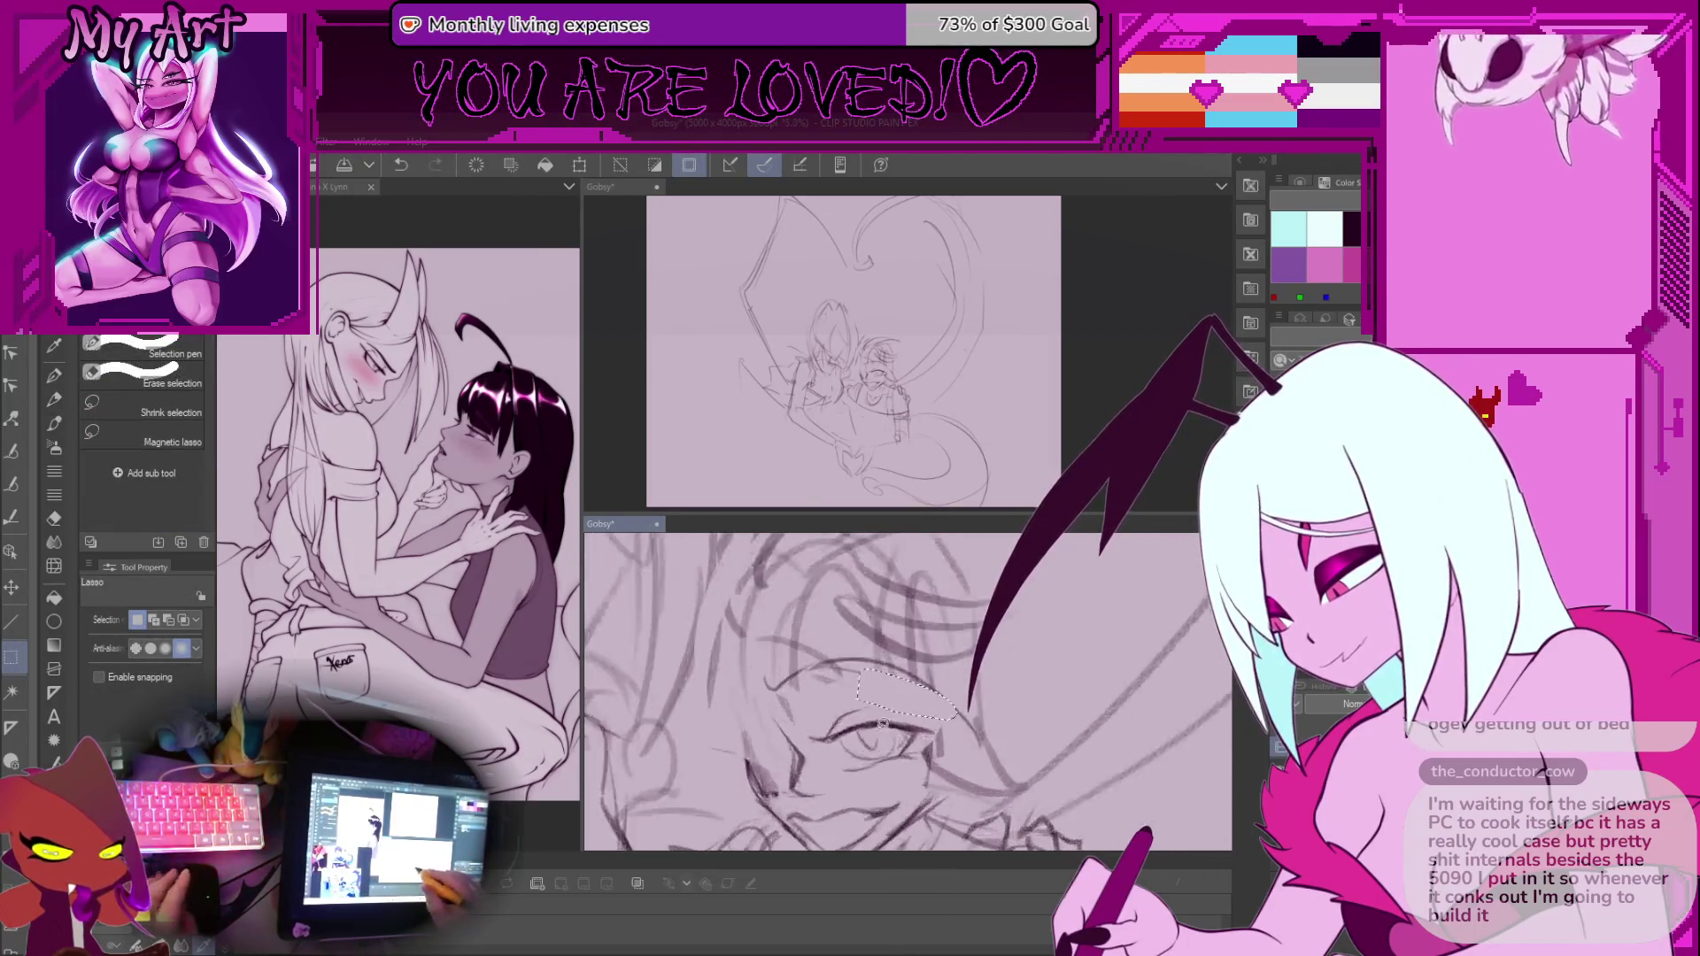
pyautogui.press('p')
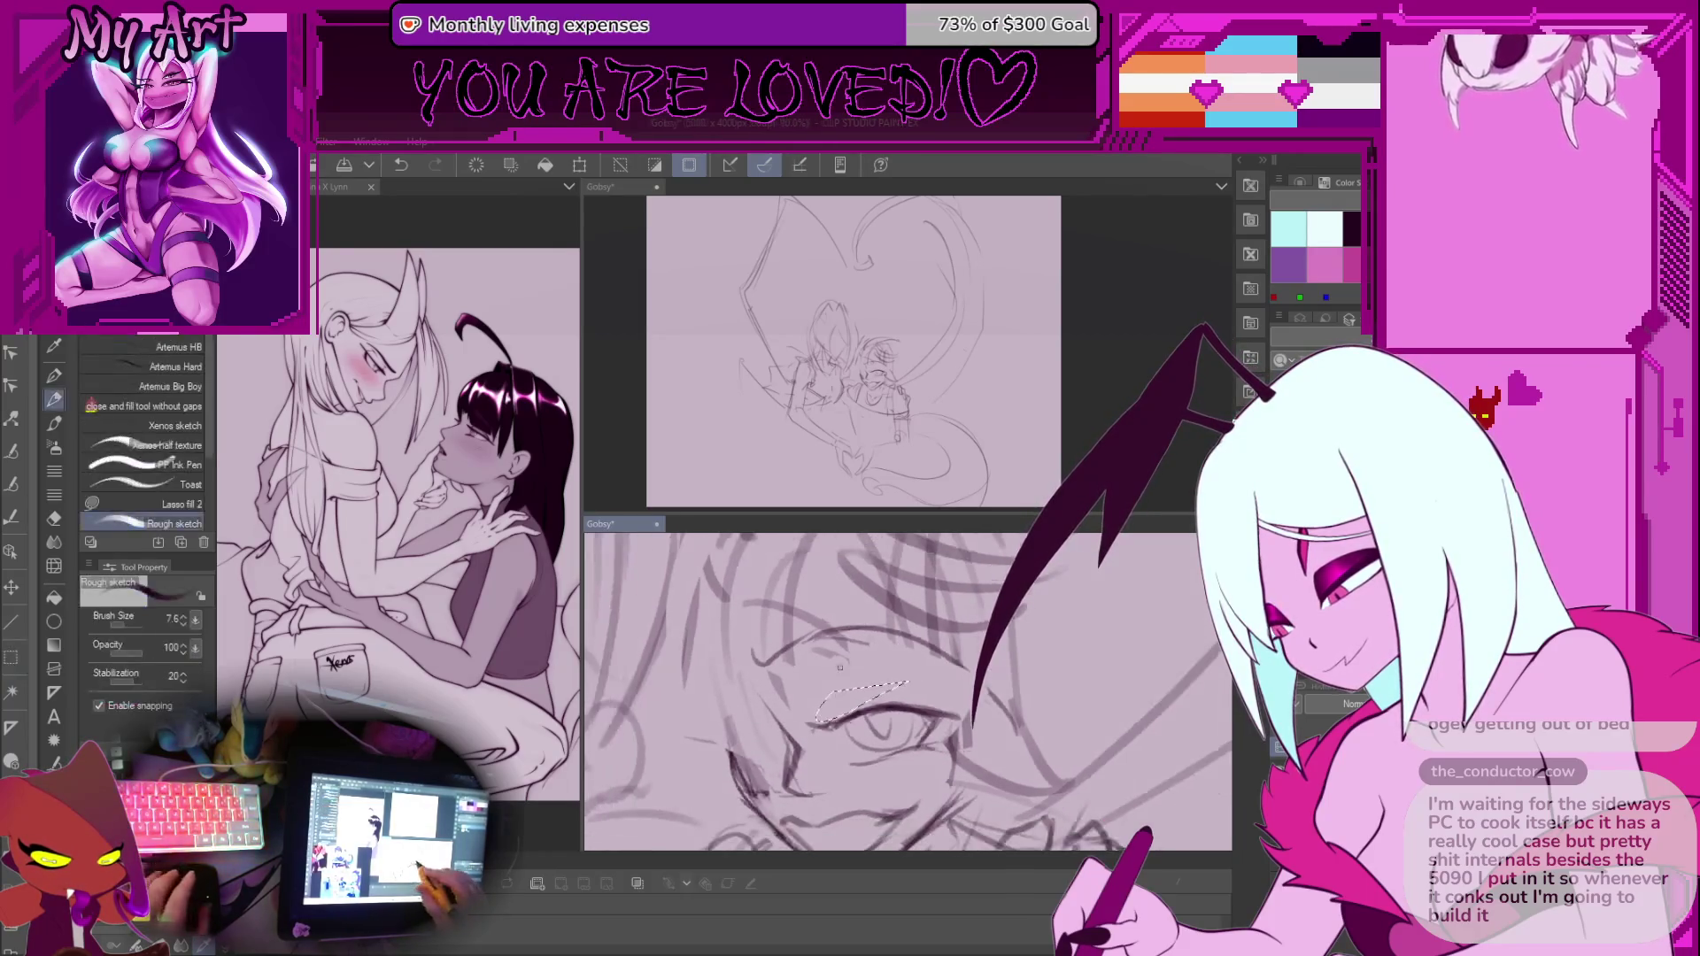
pyautogui.scroll(-2, 882, 594)
pyautogui.hotkey('ctrl', 'd')
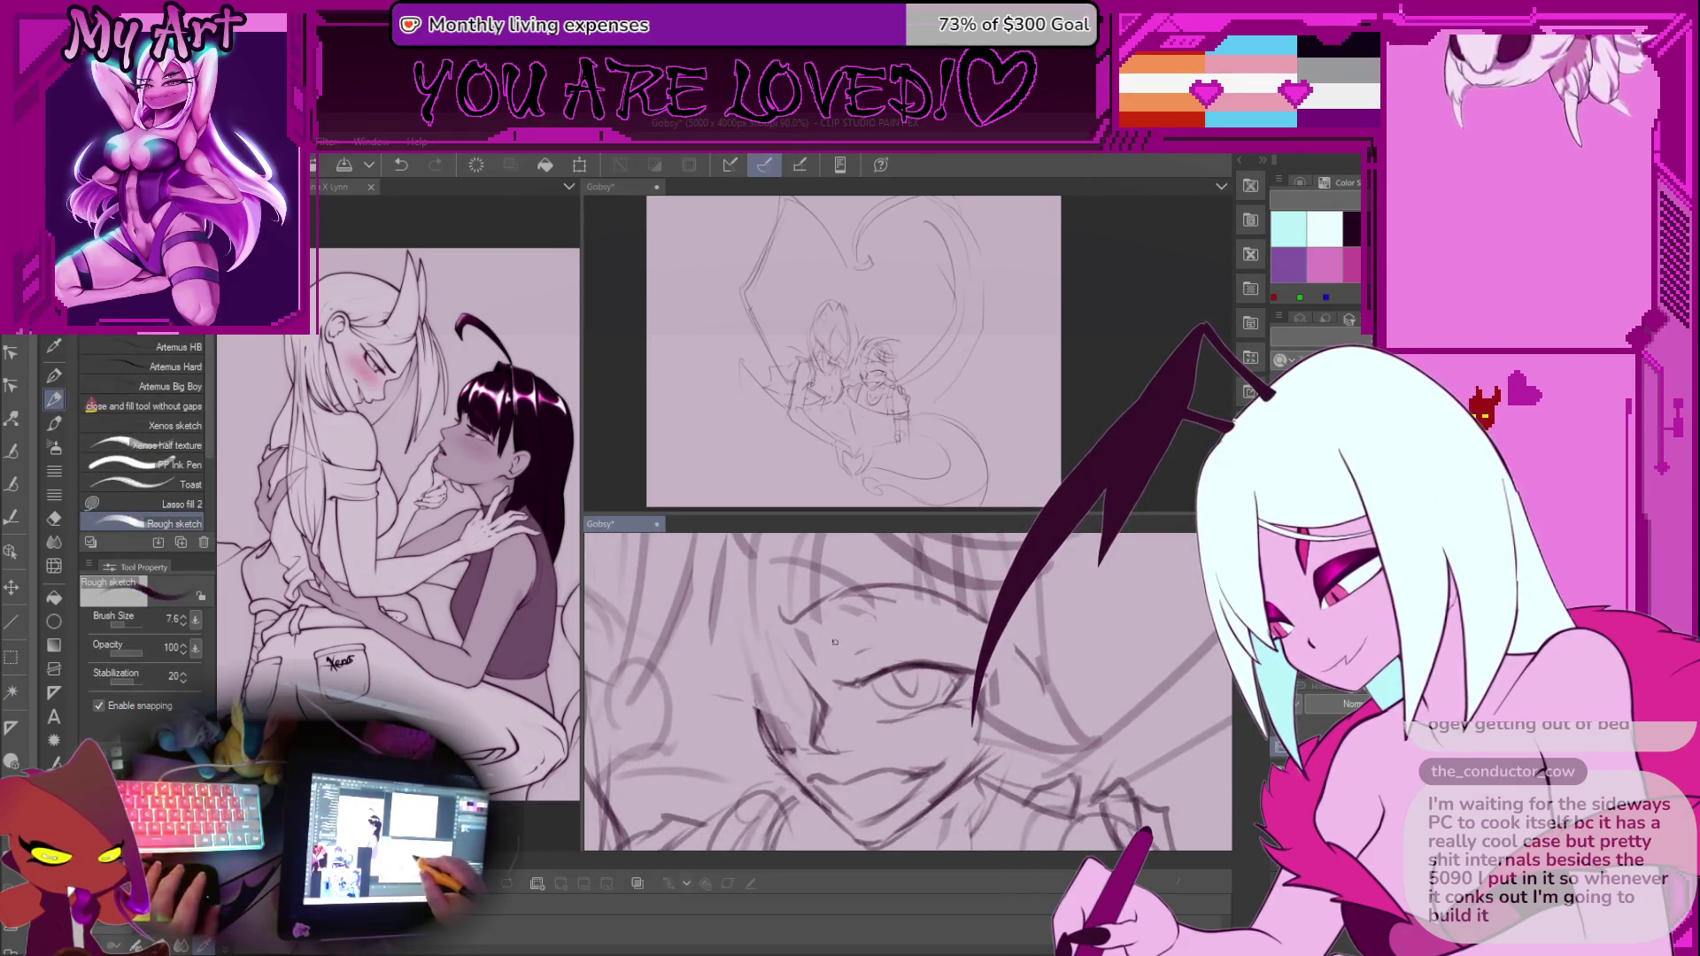
pyautogui.moveTo(837, 653); pyautogui.dragTo(983, 625)
pyautogui.scroll(5, 902, 625)
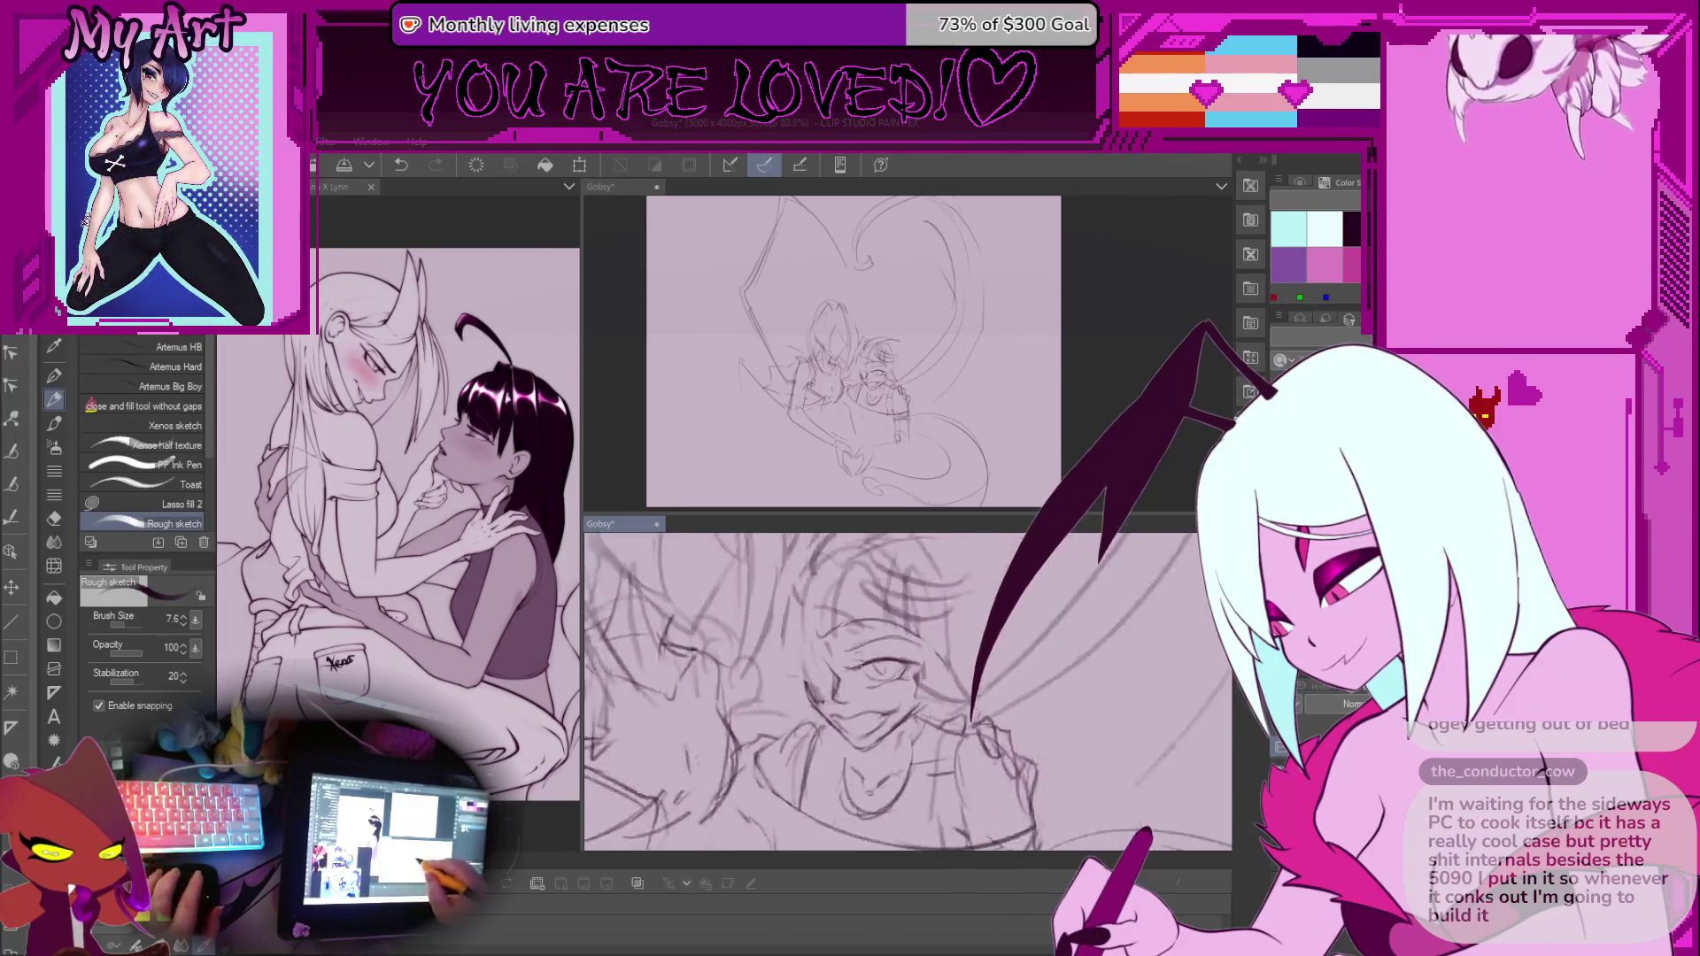
# Lasso the inner corner of the eye and return to the sketch brush
pyautogui.press('m')
pyautogui.moveTo(792, 674)
pyautogui.mouseDown()
pyautogui.moveTo(829, 707)
pyautogui.moveTo(863, 649)
pyautogui.mouseUp()
pyautogui.press('p')
pyautogui.scroll(-3, 885, 700)
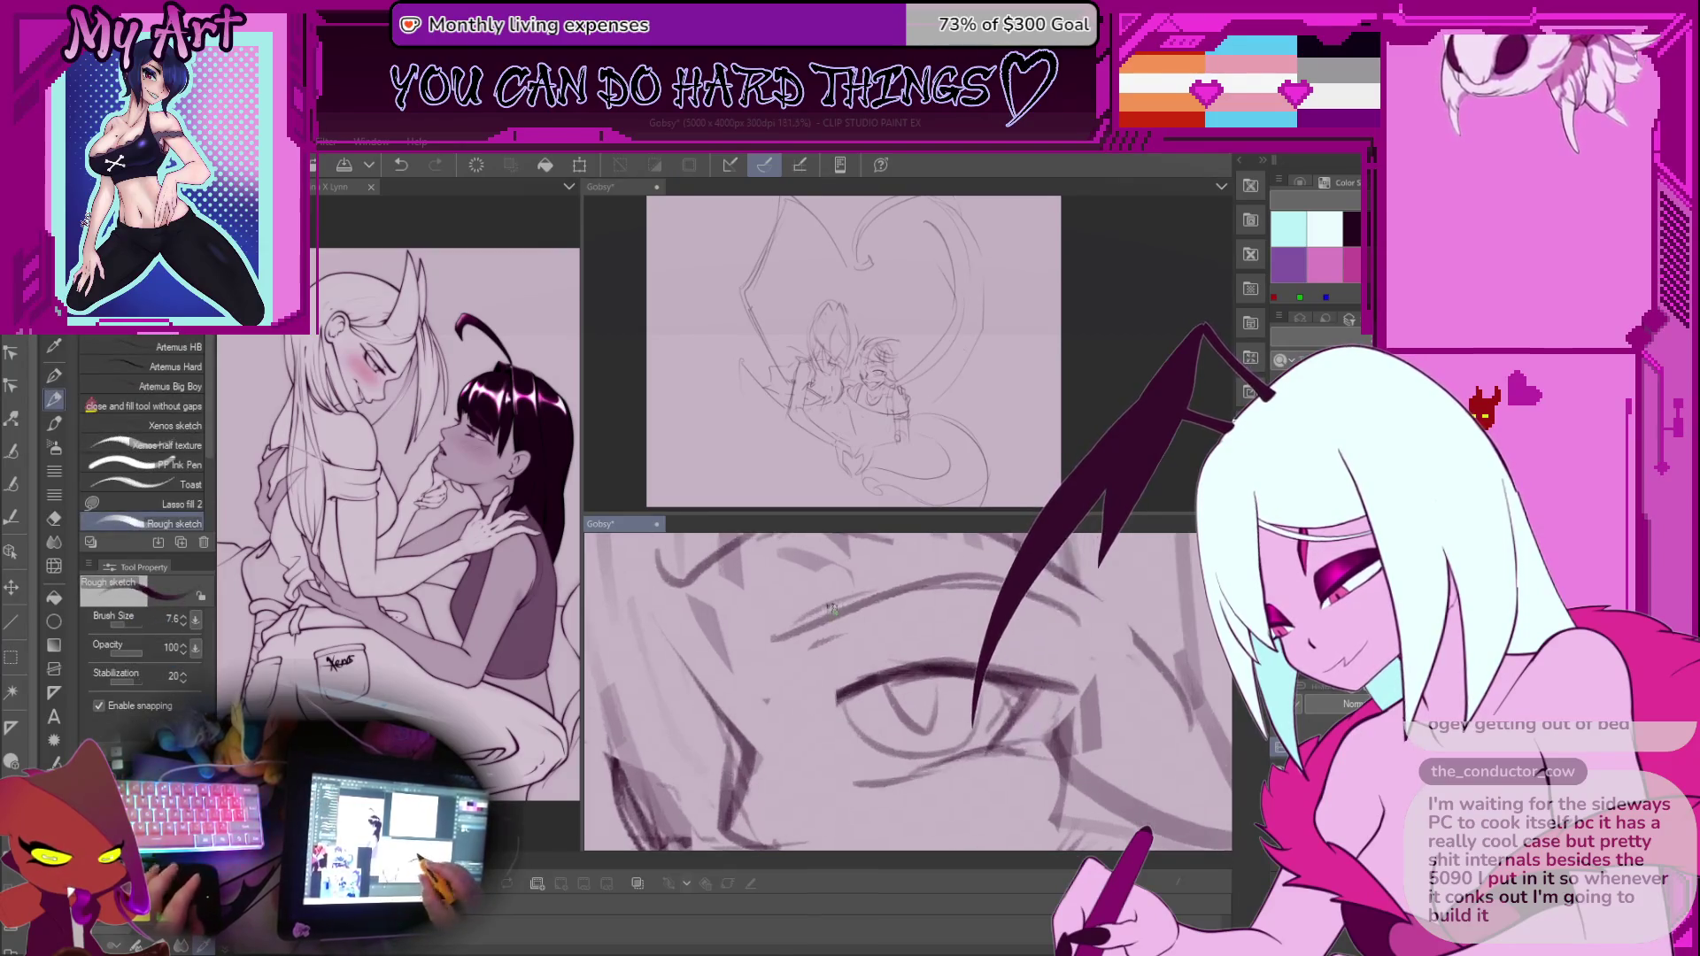
pyautogui.scroll(-6, 844, 688)
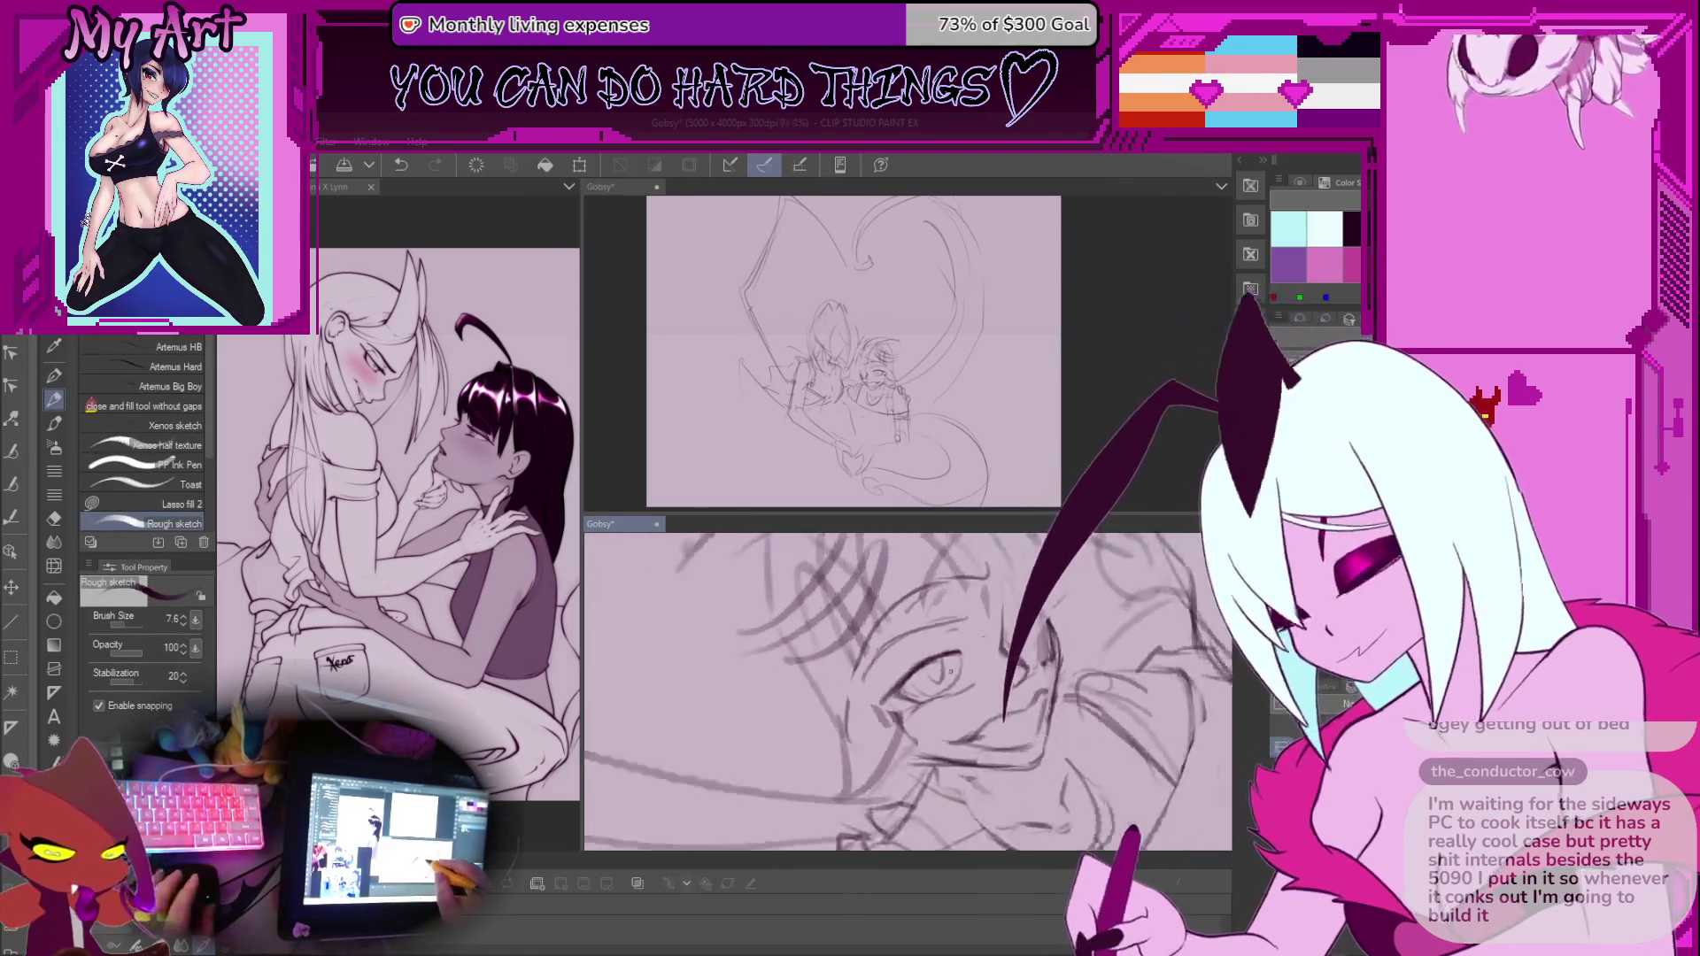
# Try and undo short strokes around the mouth, leaving a small mark on the face
pyautogui.scroll(6, 982, 677)
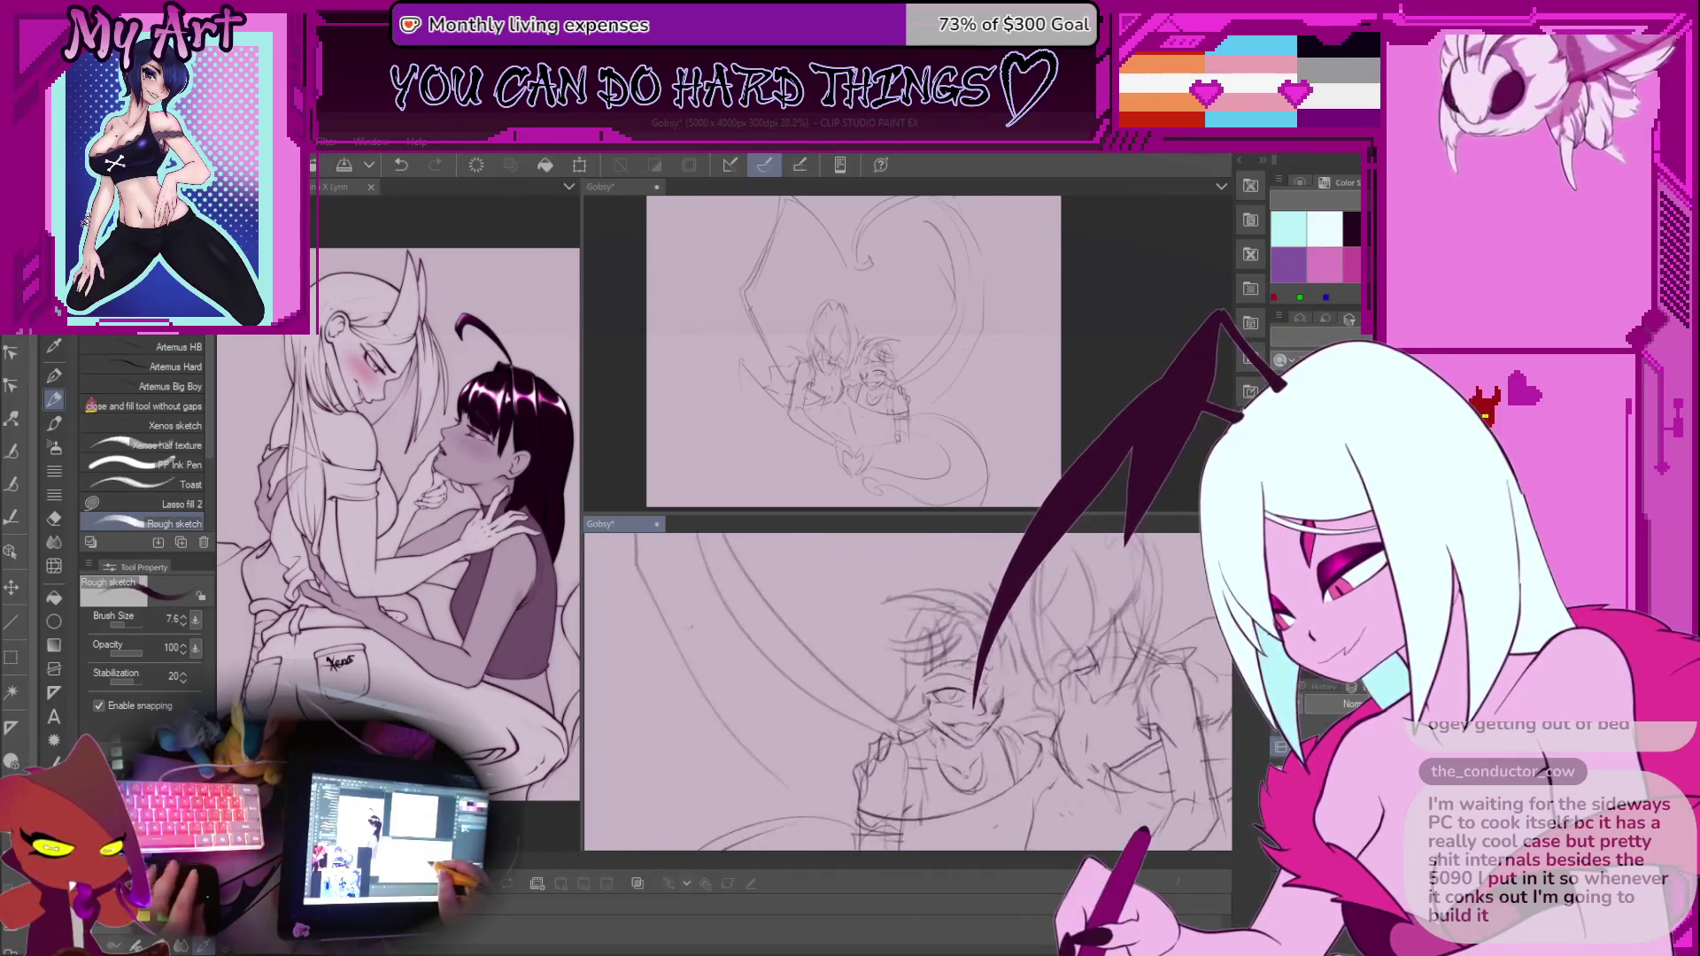
pyautogui.scroll(2, 900, 662)
pyautogui.hotkey('ctrl', 'z')
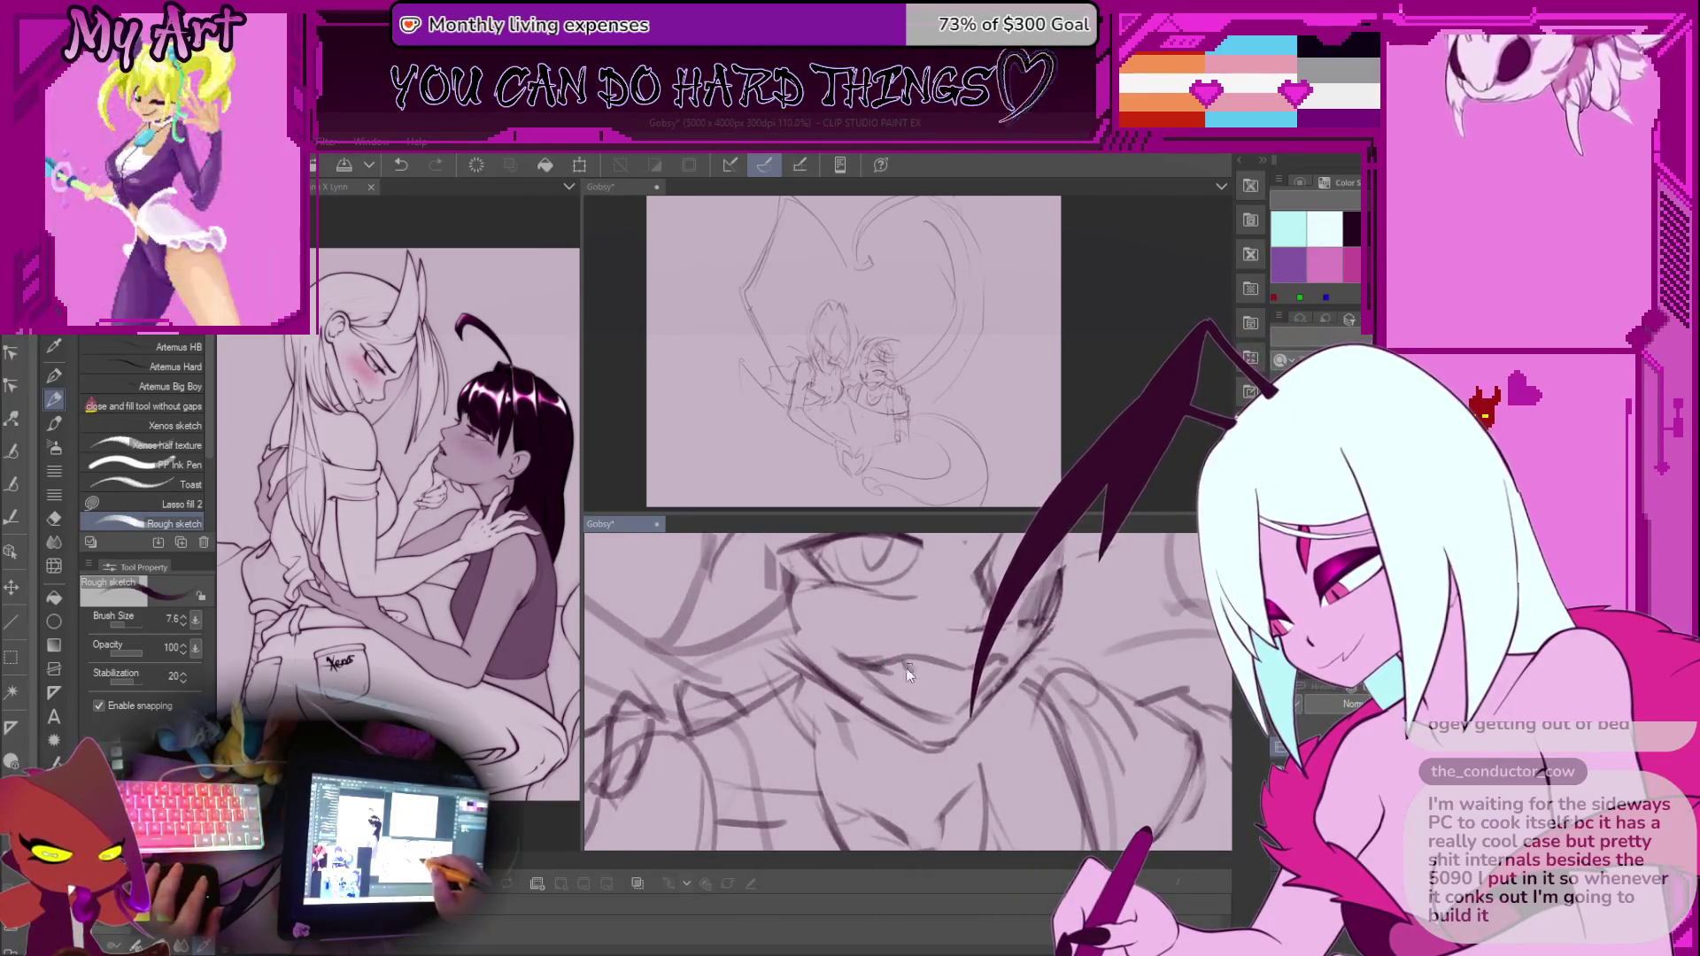
pyautogui.moveTo(909, 699); pyautogui.dragTo(926, 686)
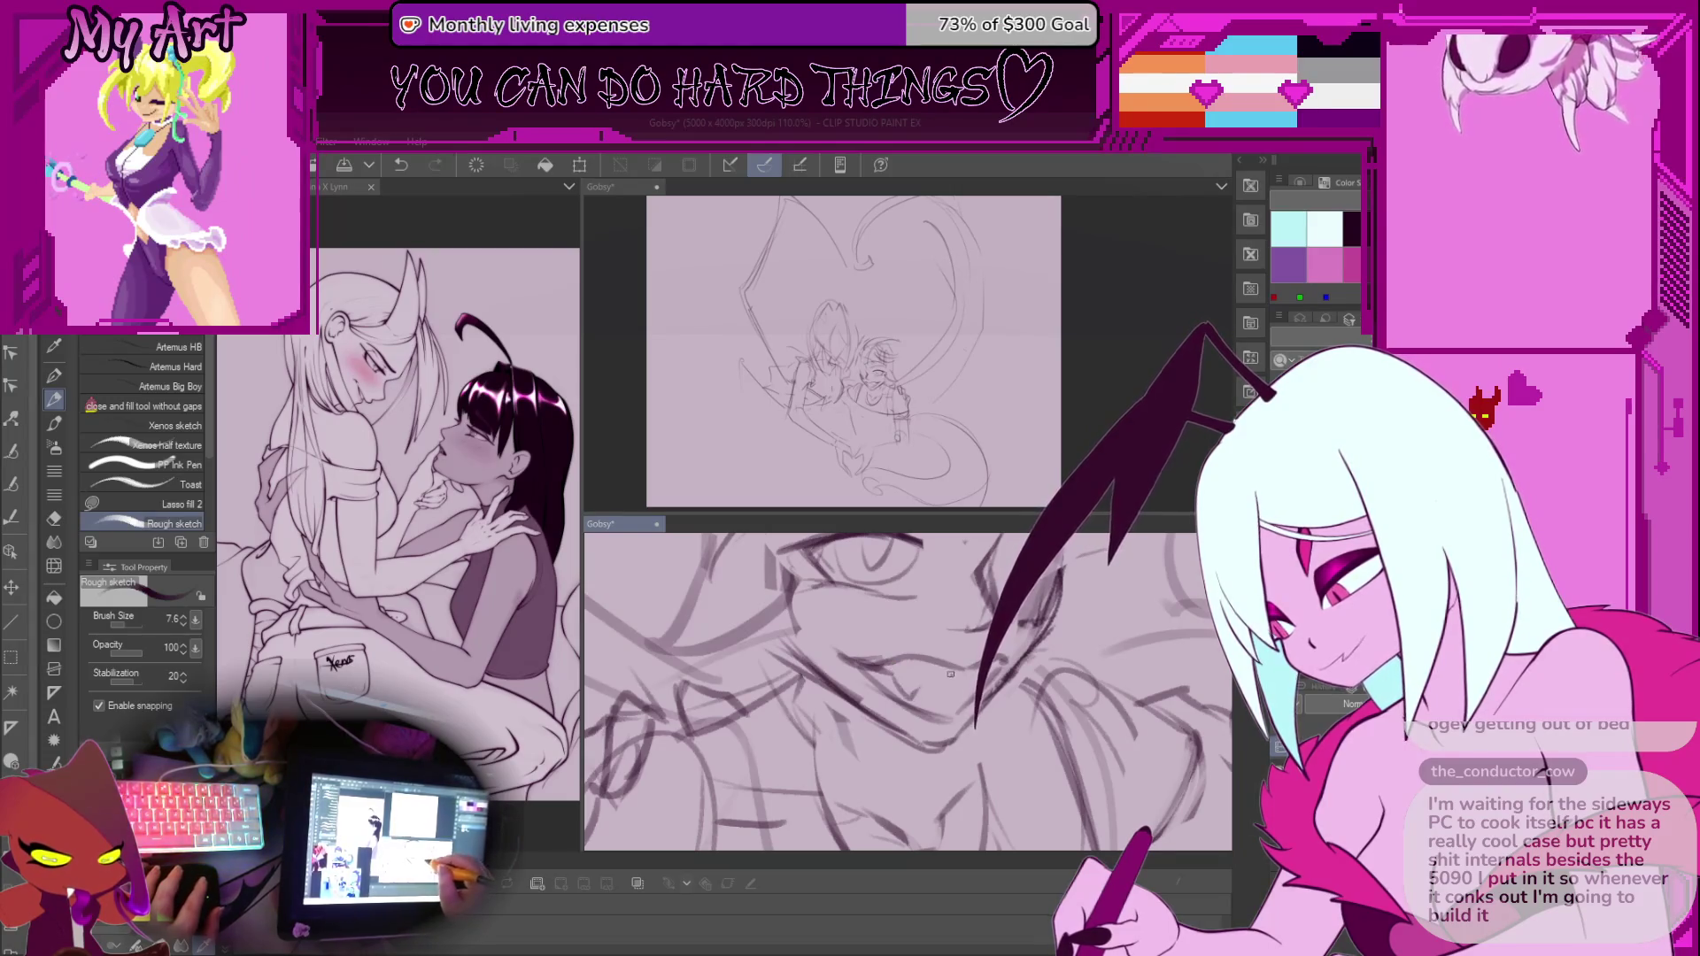
pyautogui.hotkey('ctrl', 'z')
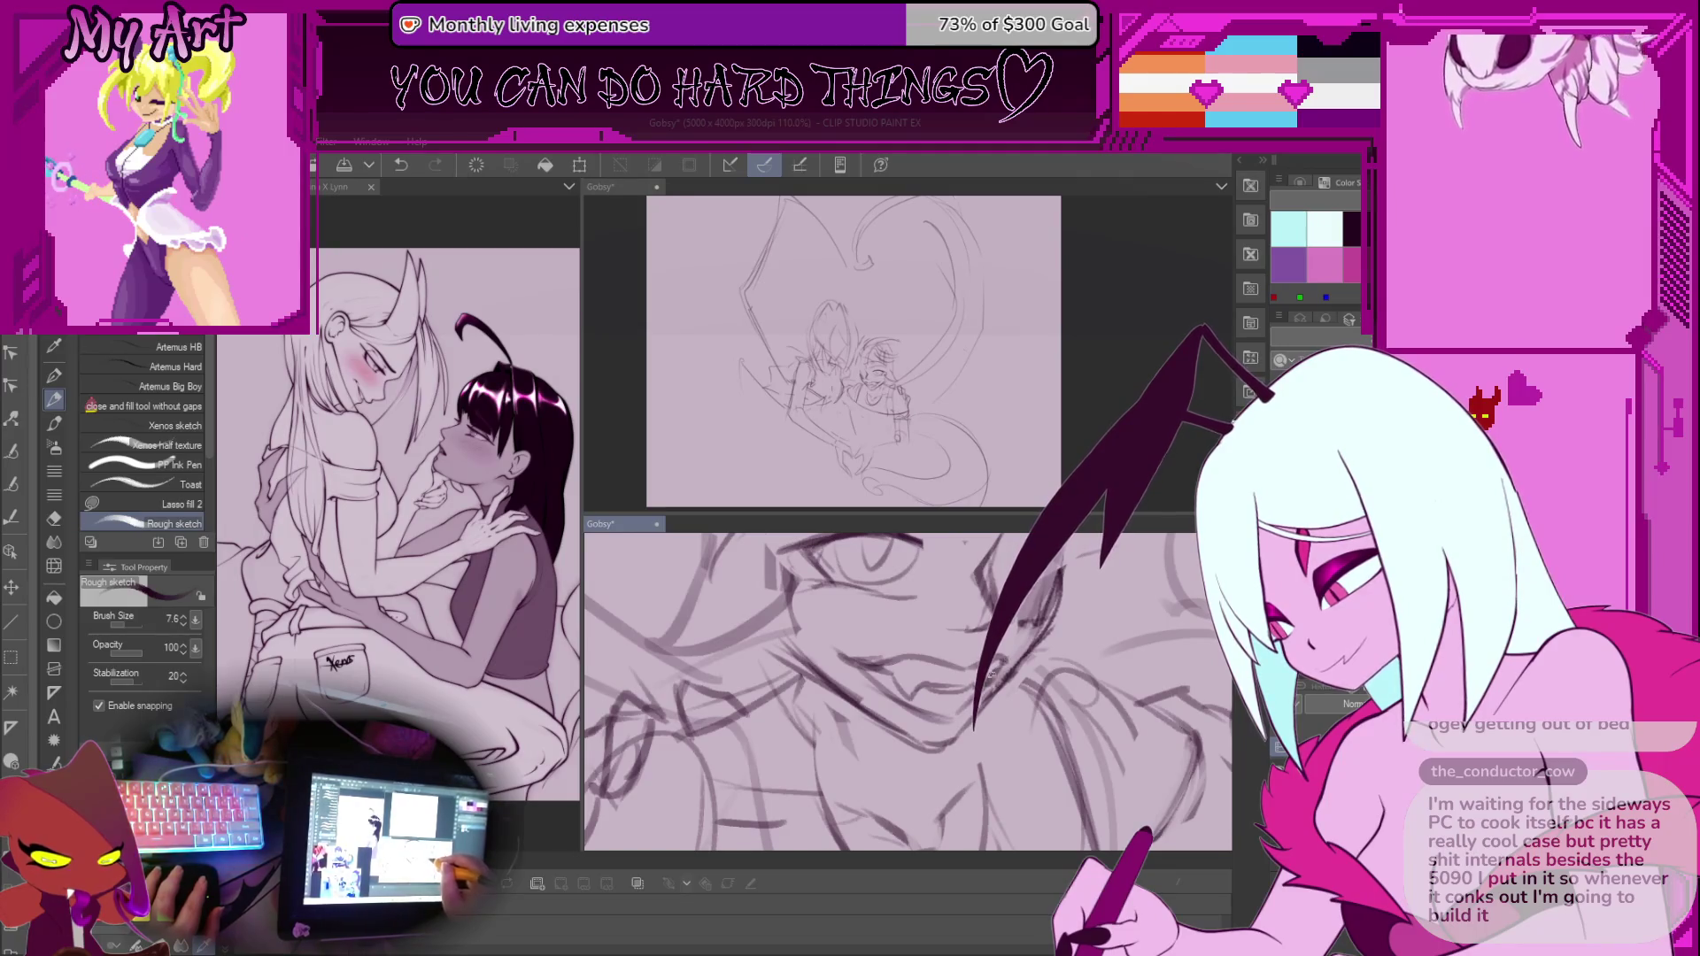
pyautogui.scroll(1, 968, 695)
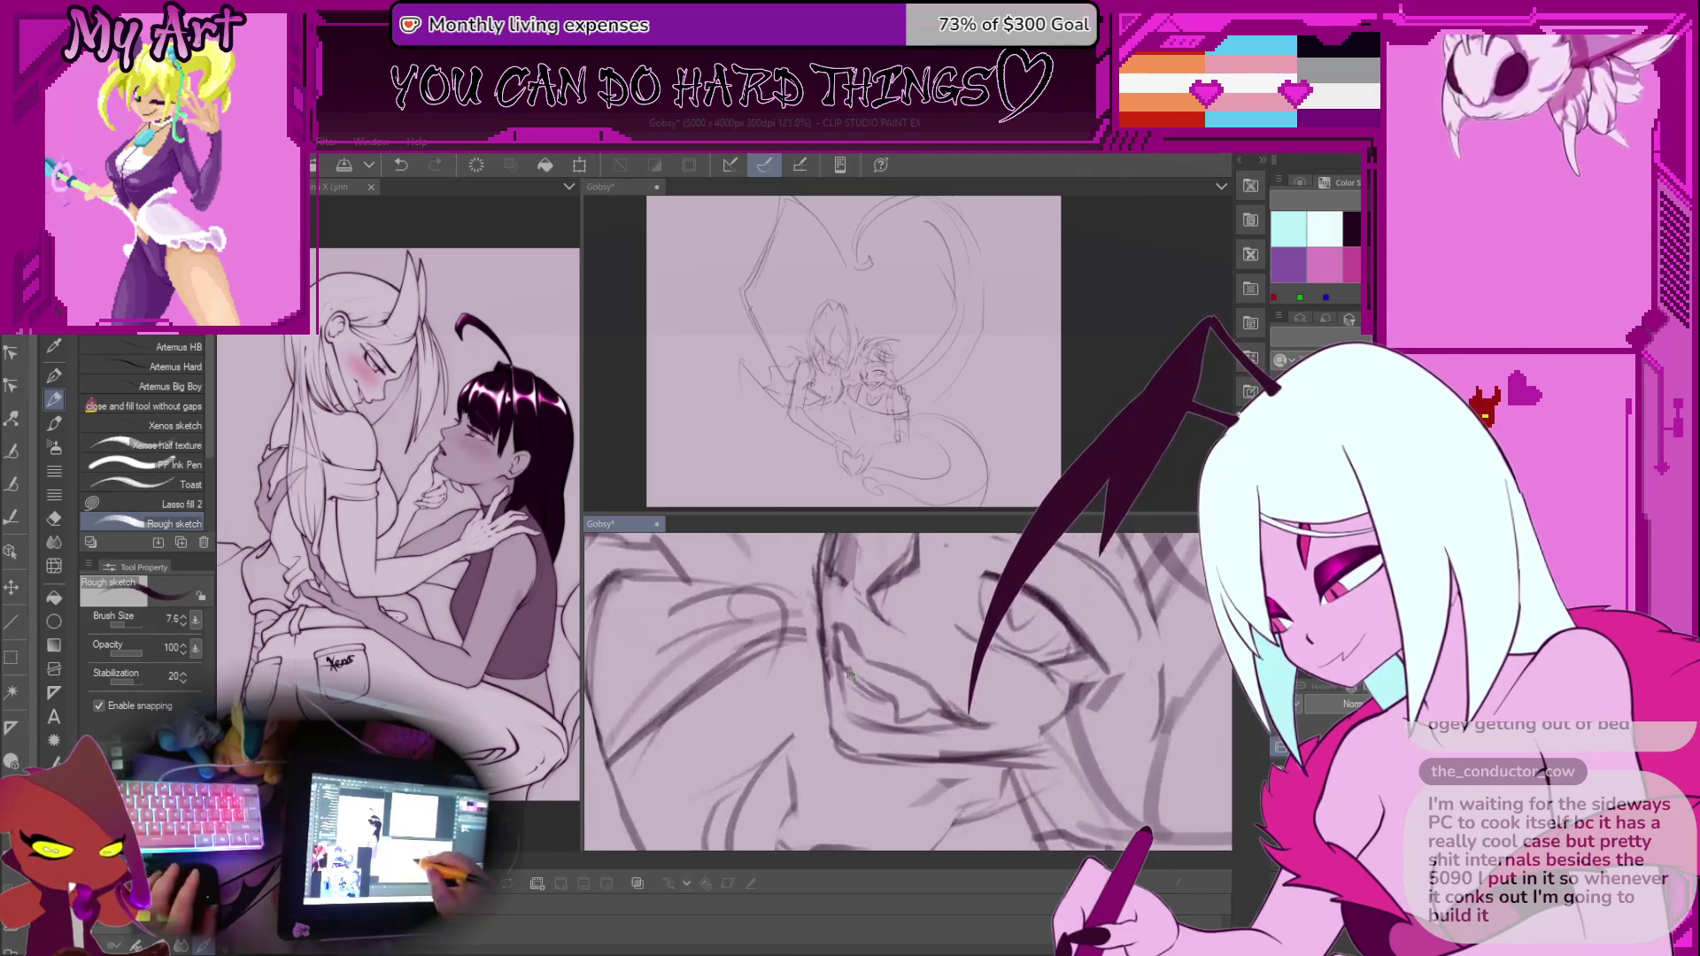
pyautogui.hotkey('ctrl', 'z')
pyautogui.click(850, 685)
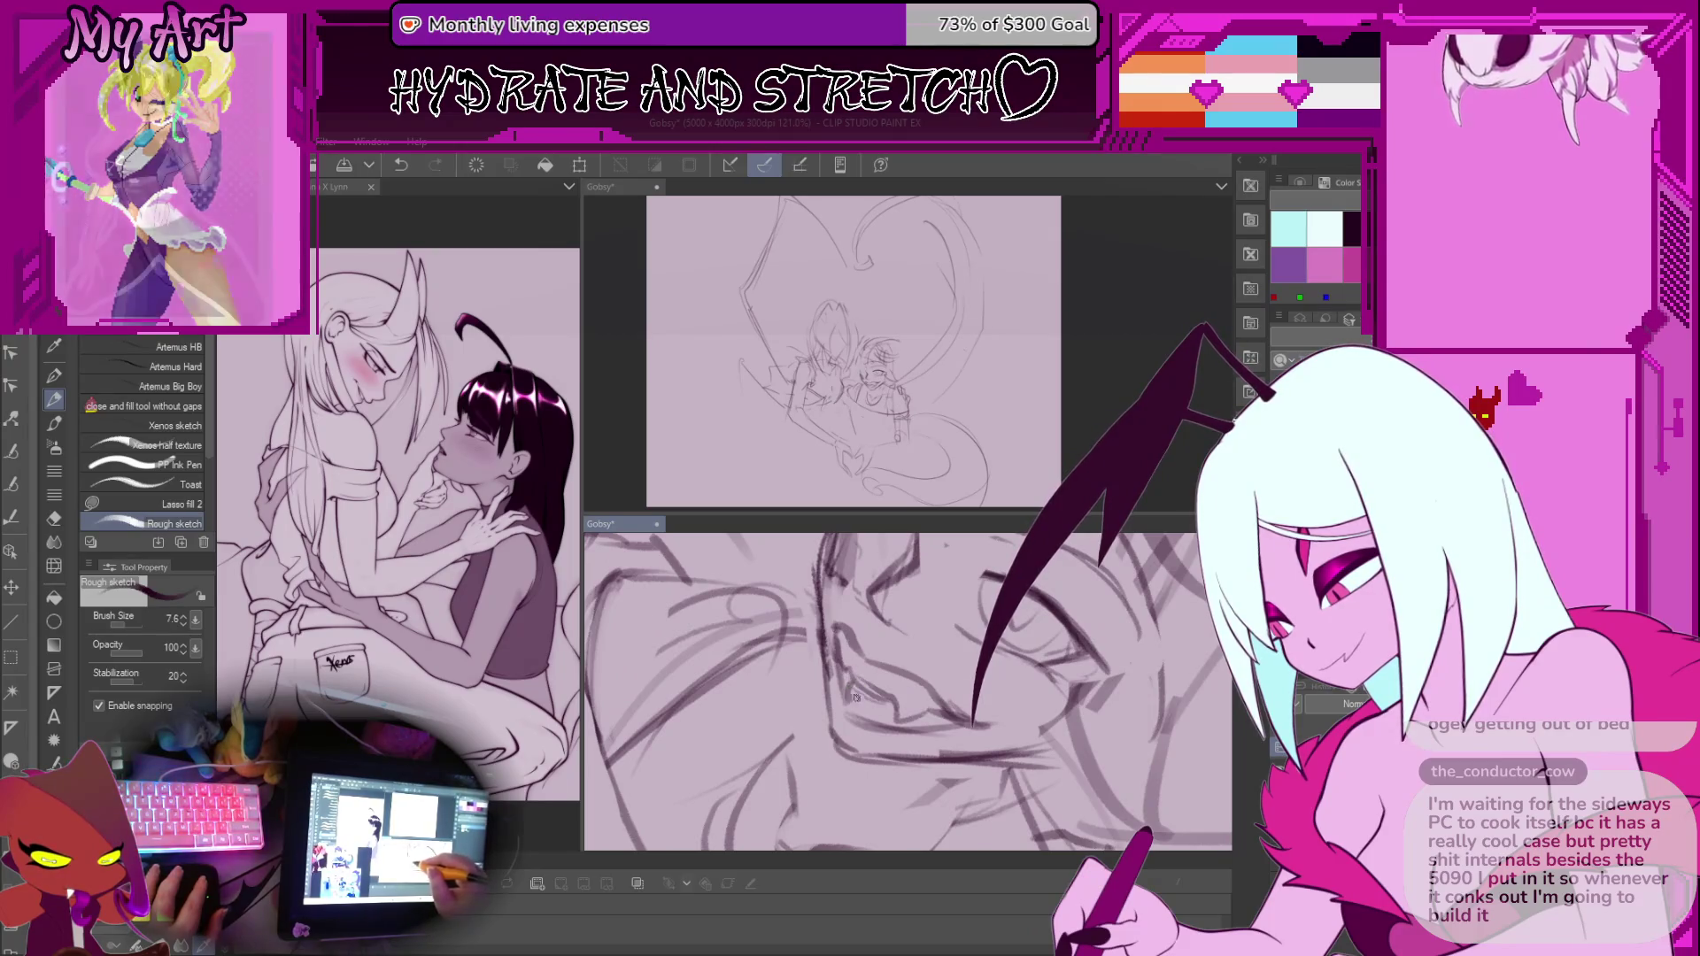
# Zoom in and out on the right face and begin lassoing its eye
pyautogui.scroll(-3, 886, 708)
pyautogui.scroll(3, 927, 744)
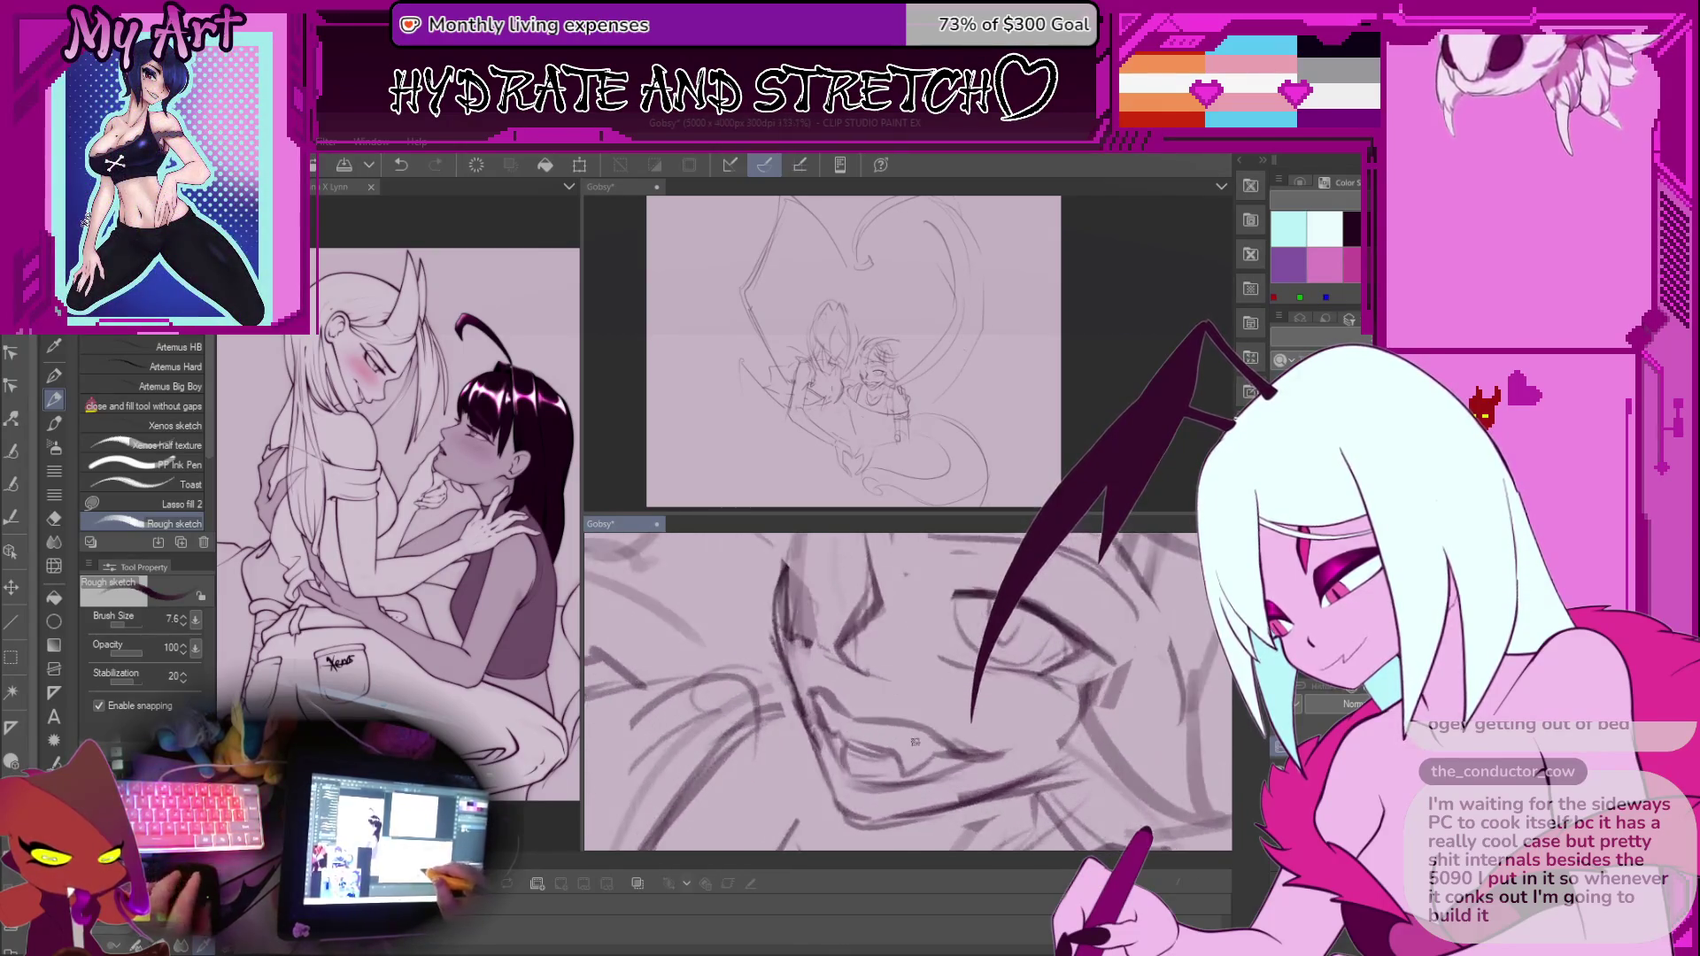
pyautogui.scroll(-5, 944, 749)
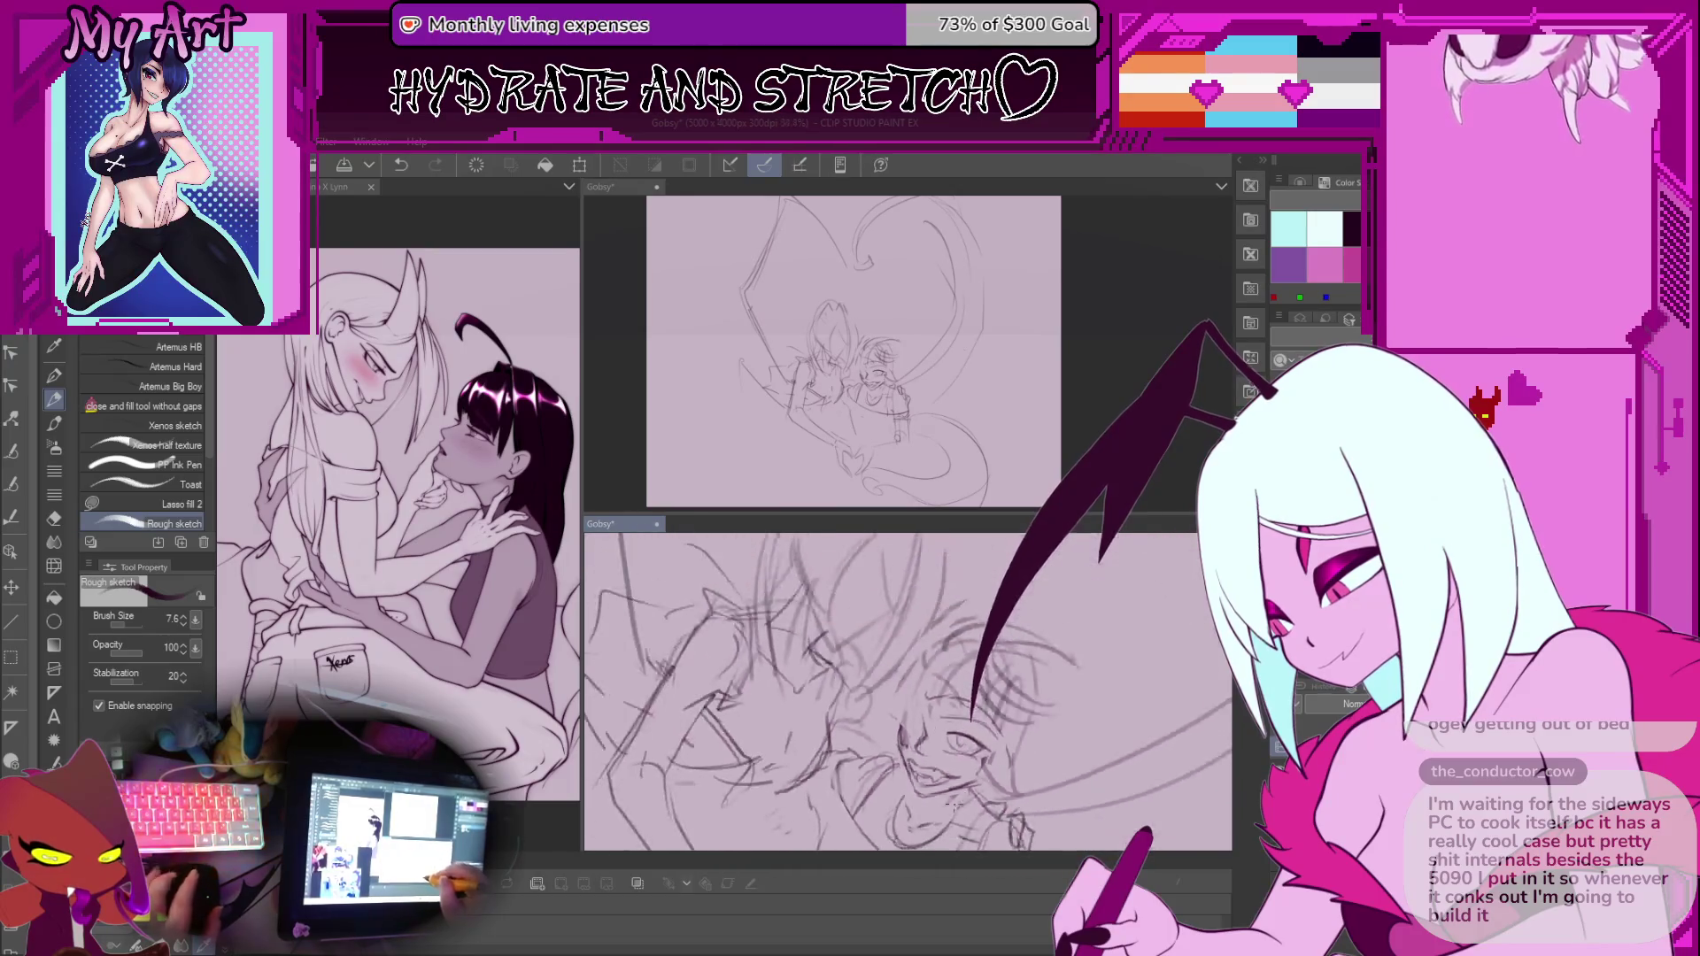
pyautogui.scroll(-2, 907, 690)
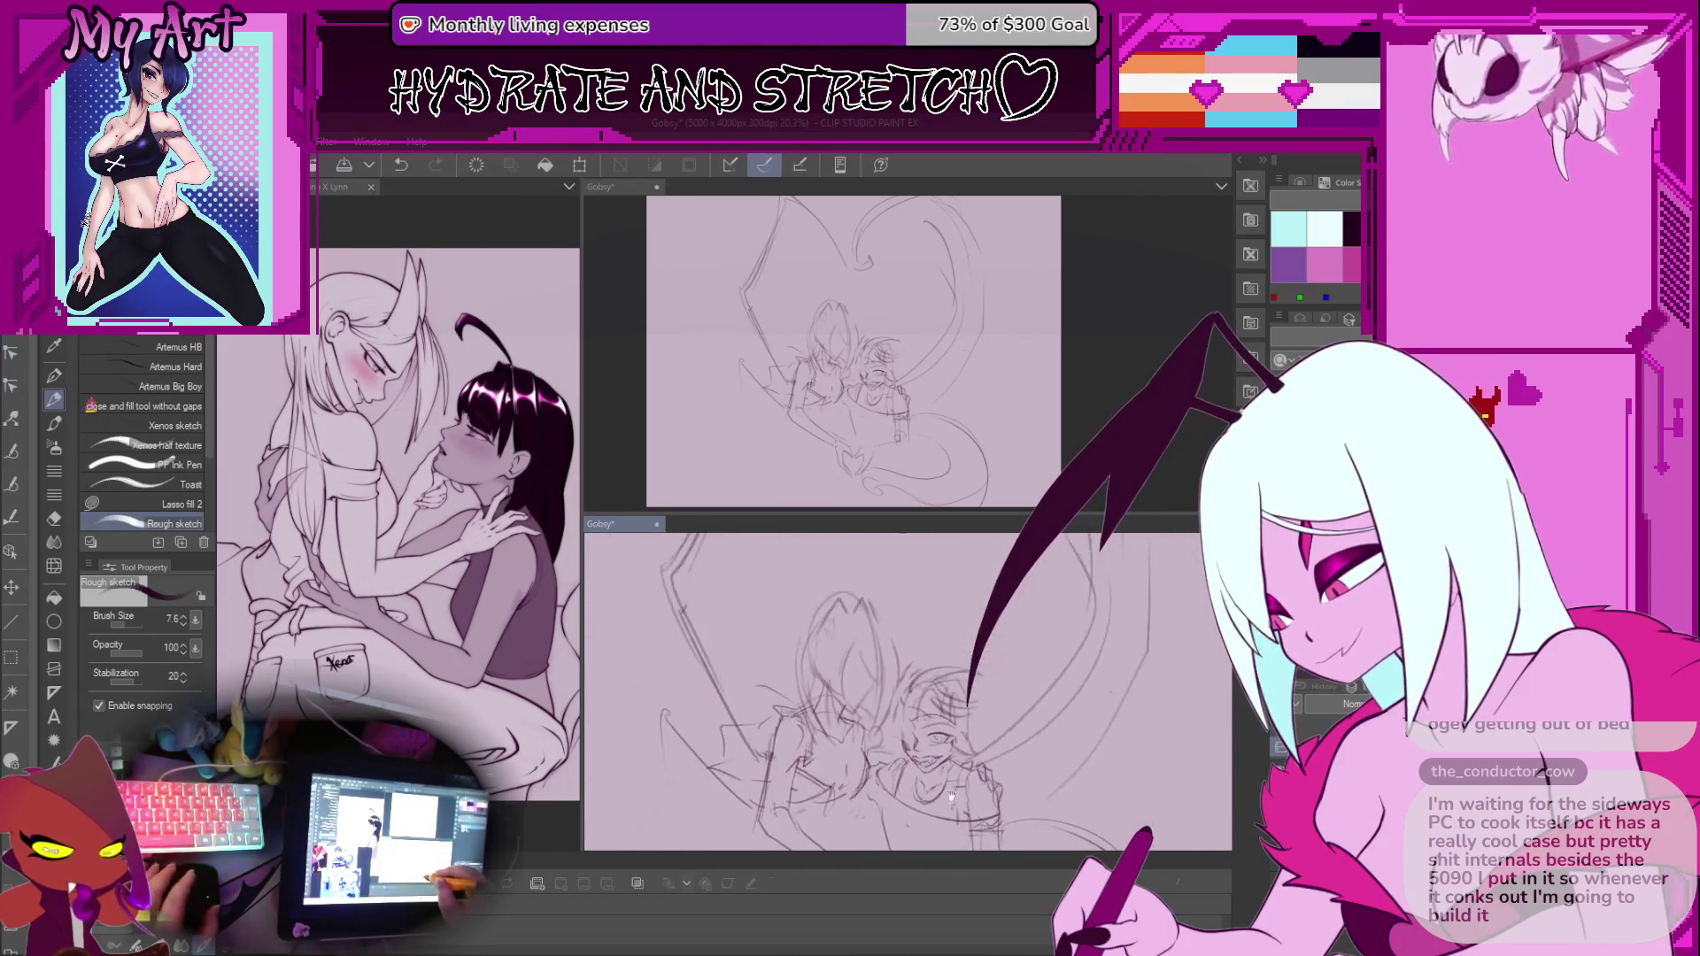
pyautogui.scroll(-3, 958, 718)
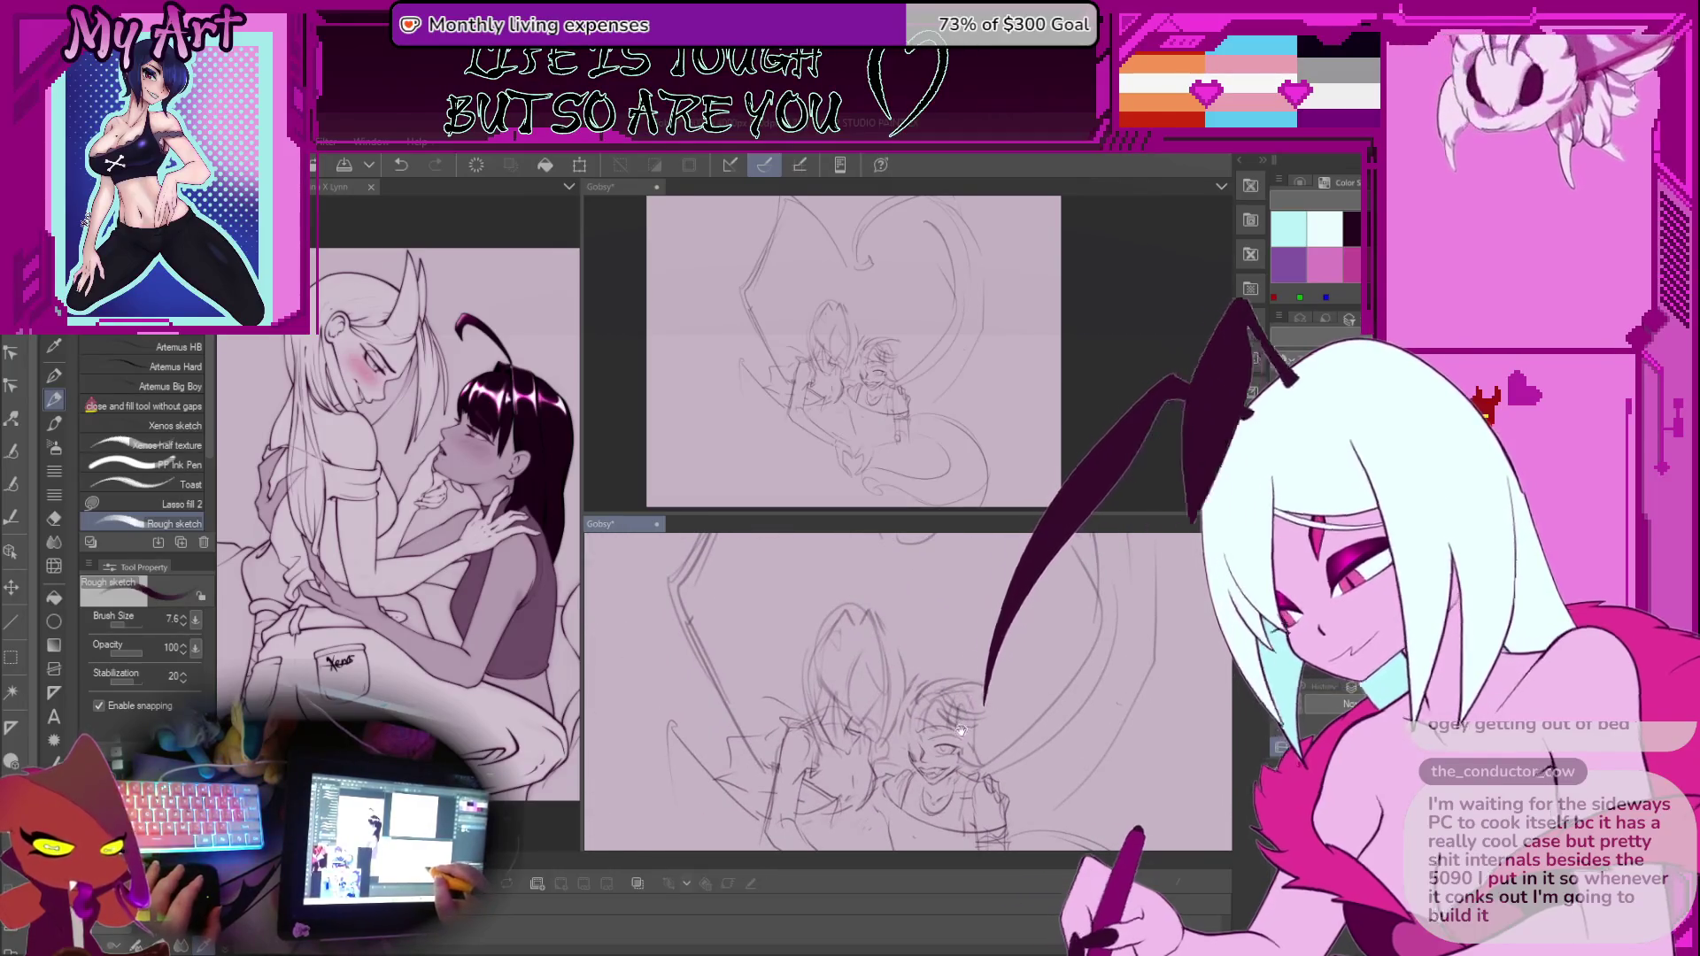
pyautogui.scroll(3, 958, 718)
pyautogui.scroll(1, 935, 746)
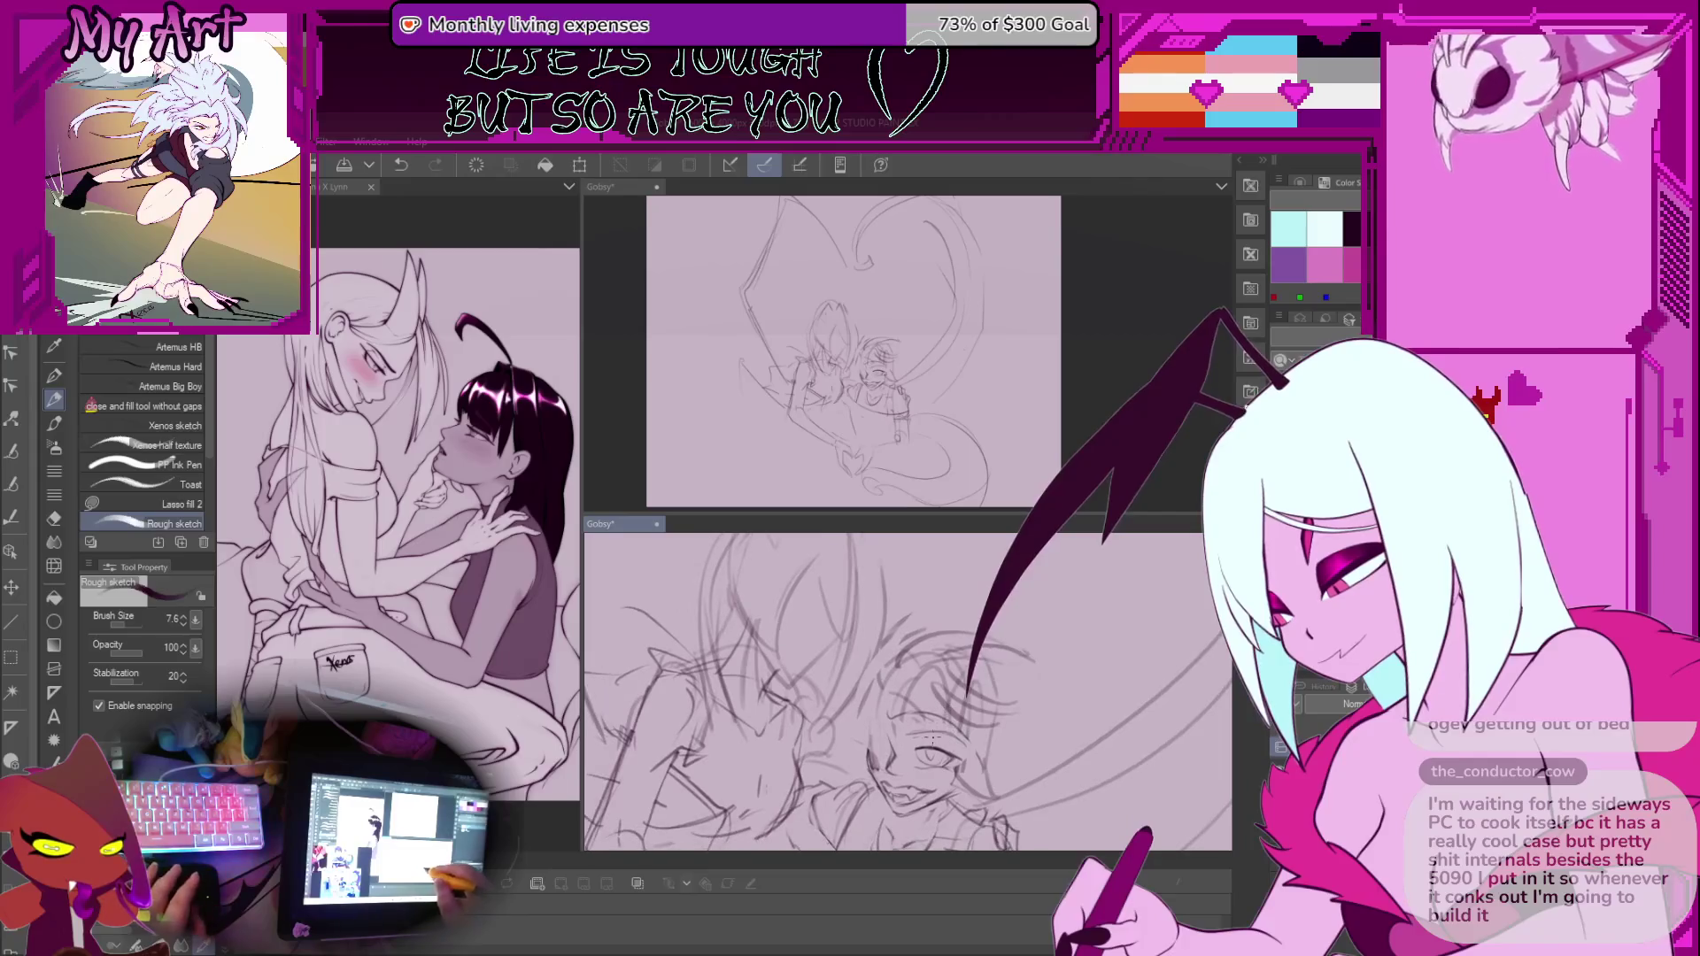
pyautogui.press('m')
pyautogui.scroll(2, 935, 746)
pyautogui.moveTo(899, 722); pyautogui.dragTo(916, 775)
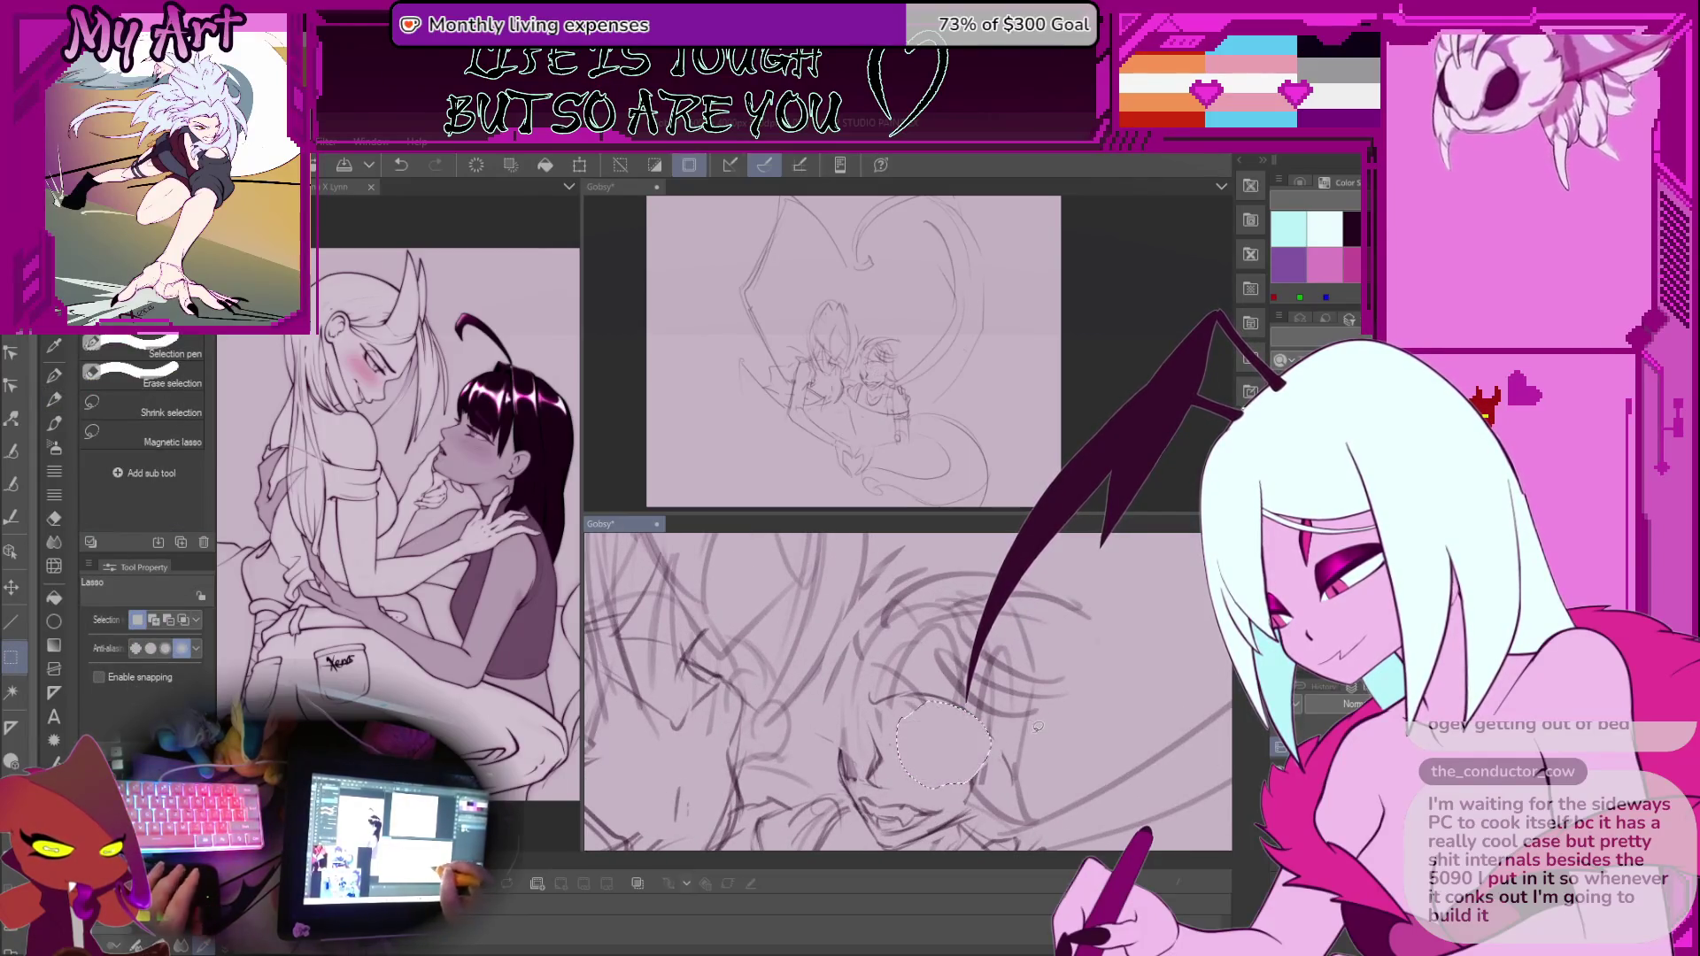
# Pan to raise the selected eye, then lasso around the grinning mouth and chin
pyautogui.press('b')
pyautogui.scroll(-2, 1018, 744)
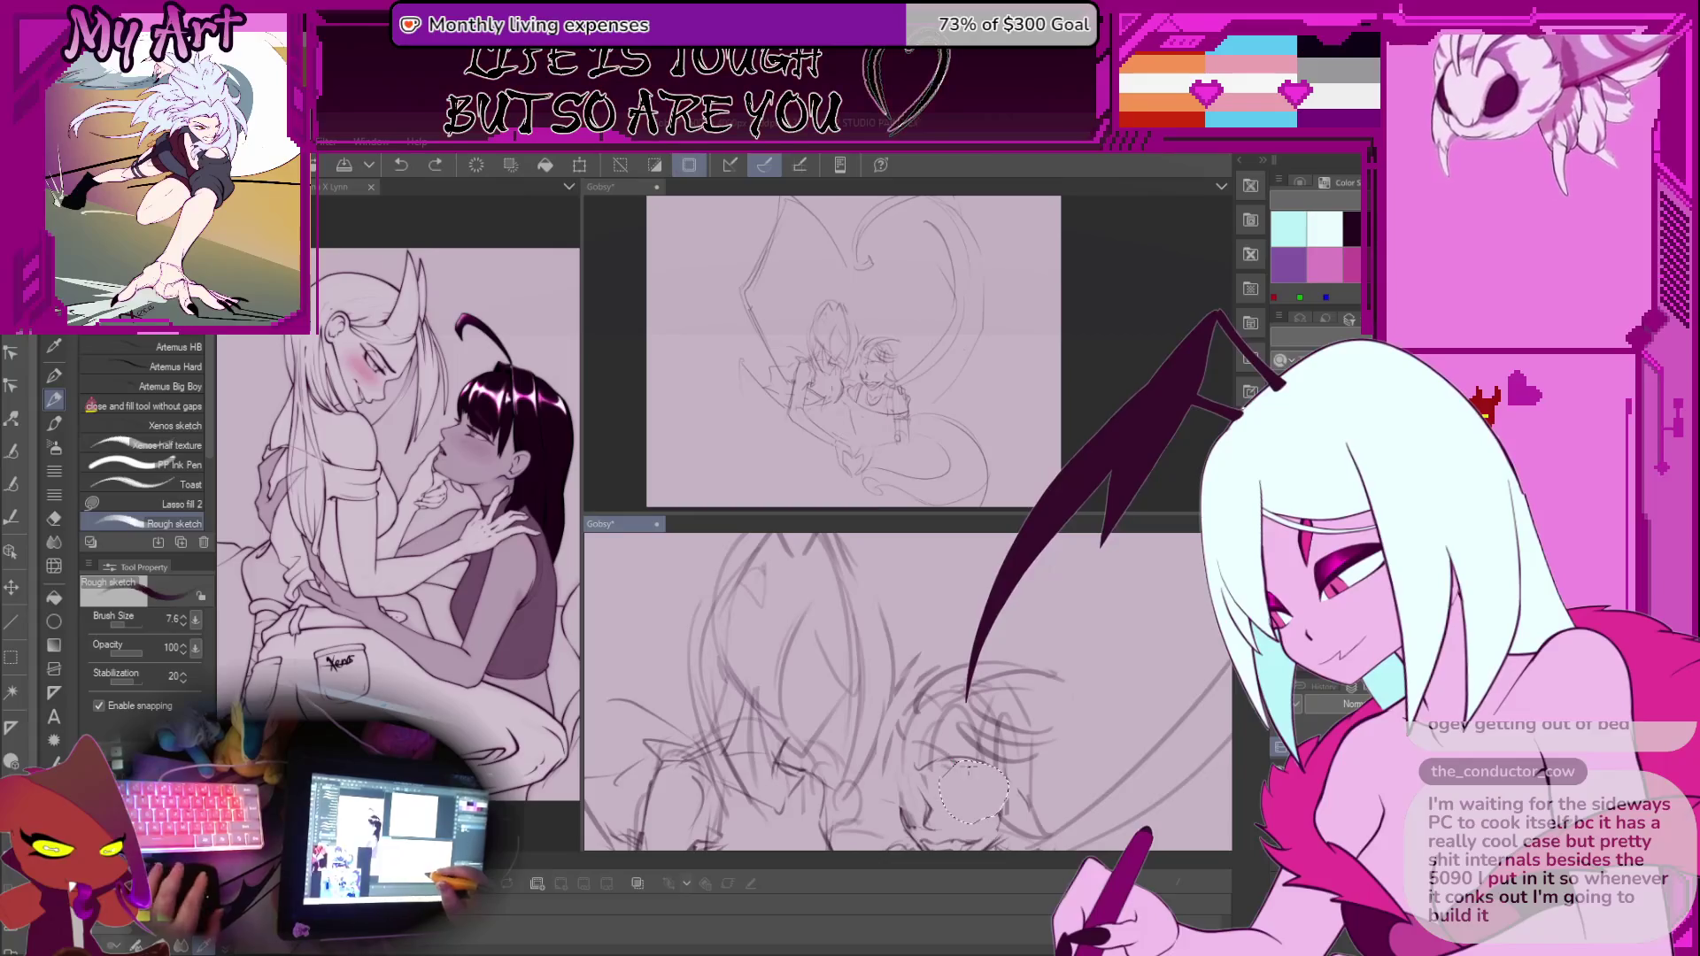
pyautogui.moveTo(968, 766); pyautogui.dragTo(976, 674)
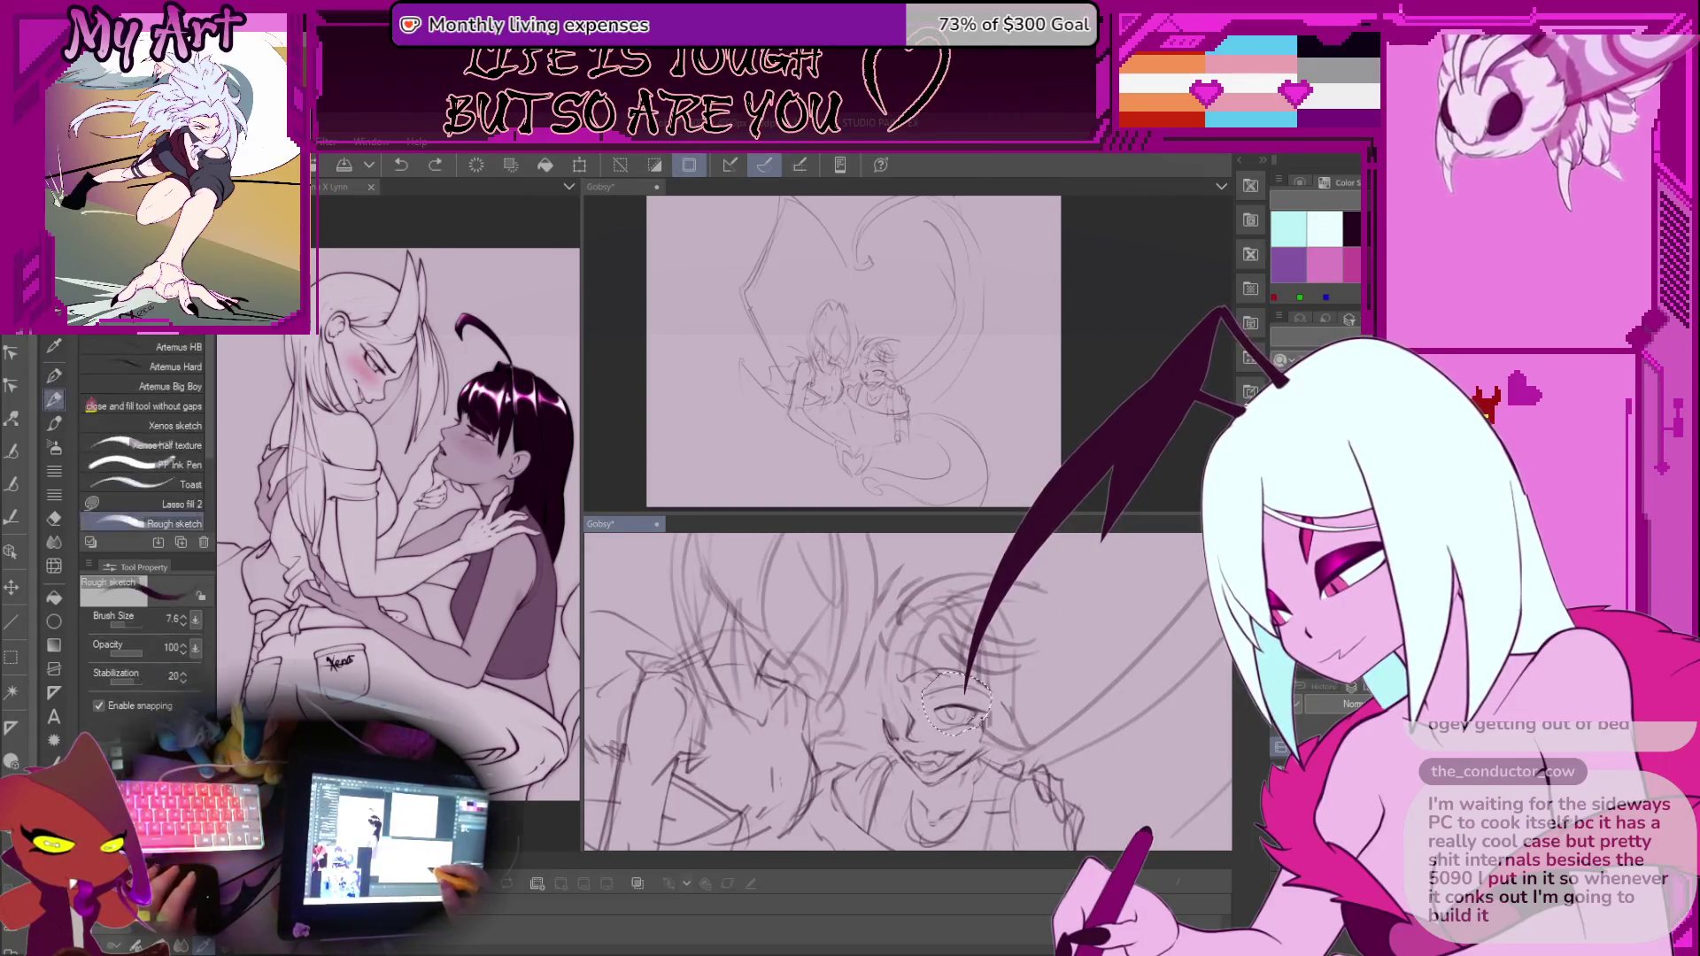
pyautogui.scroll(2, 996, 751)
pyautogui.press('m')
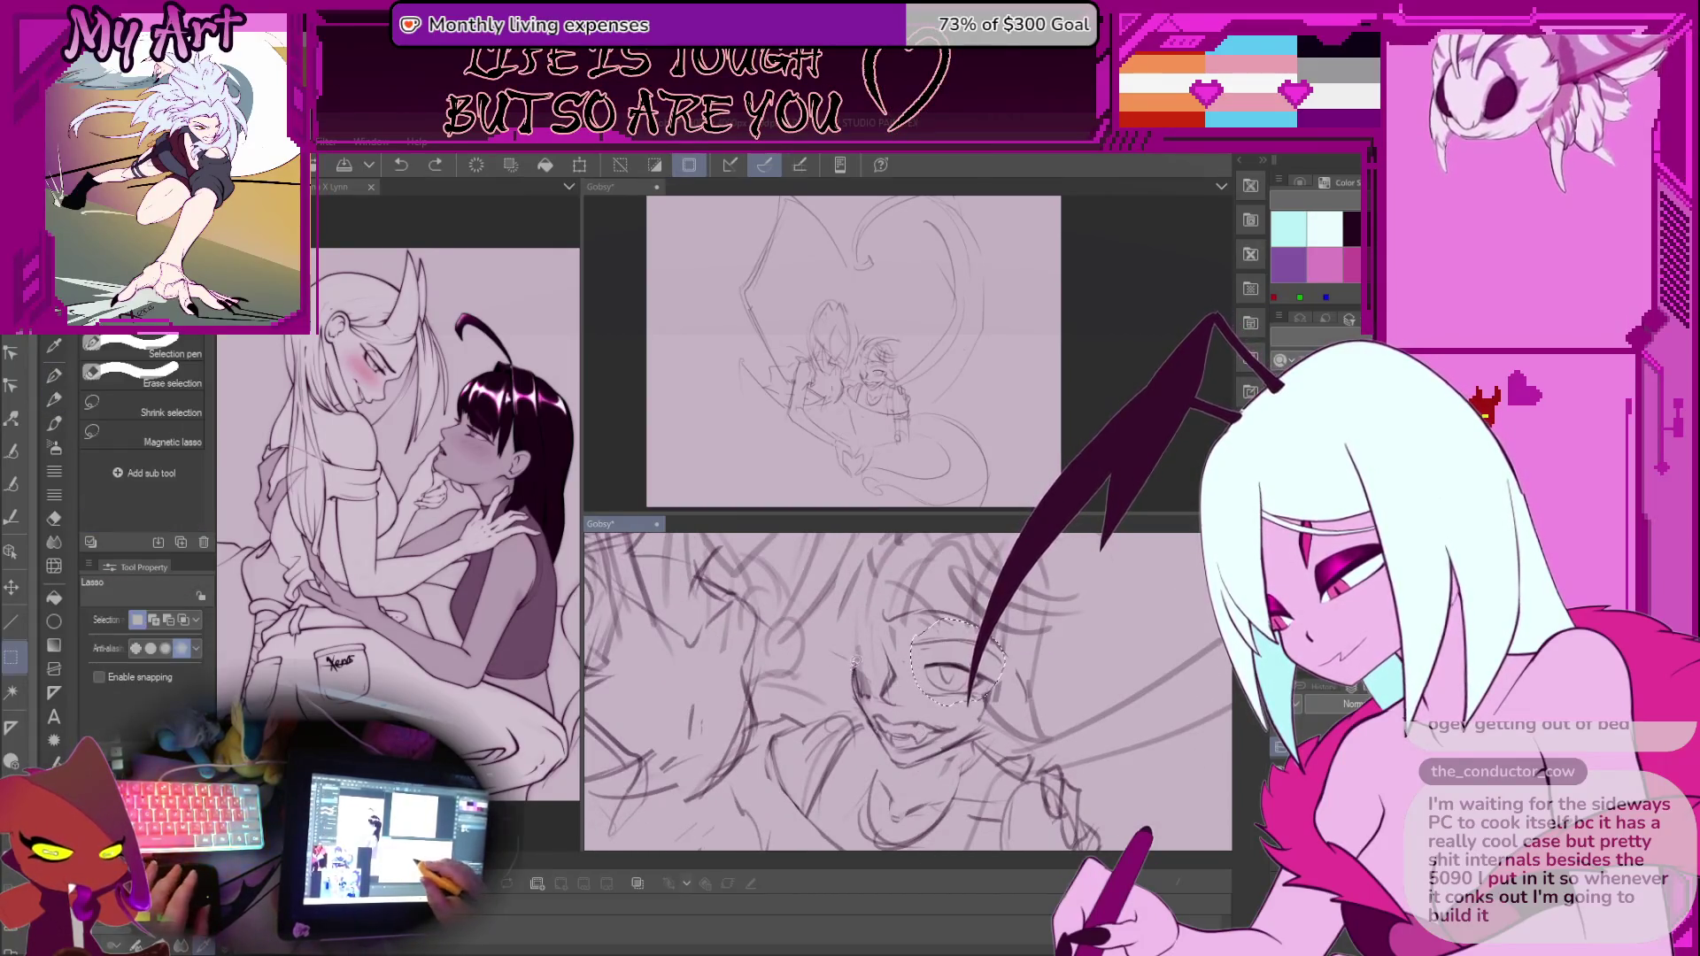
pyautogui.moveTo(971, 718); pyautogui.dragTo(879, 690)
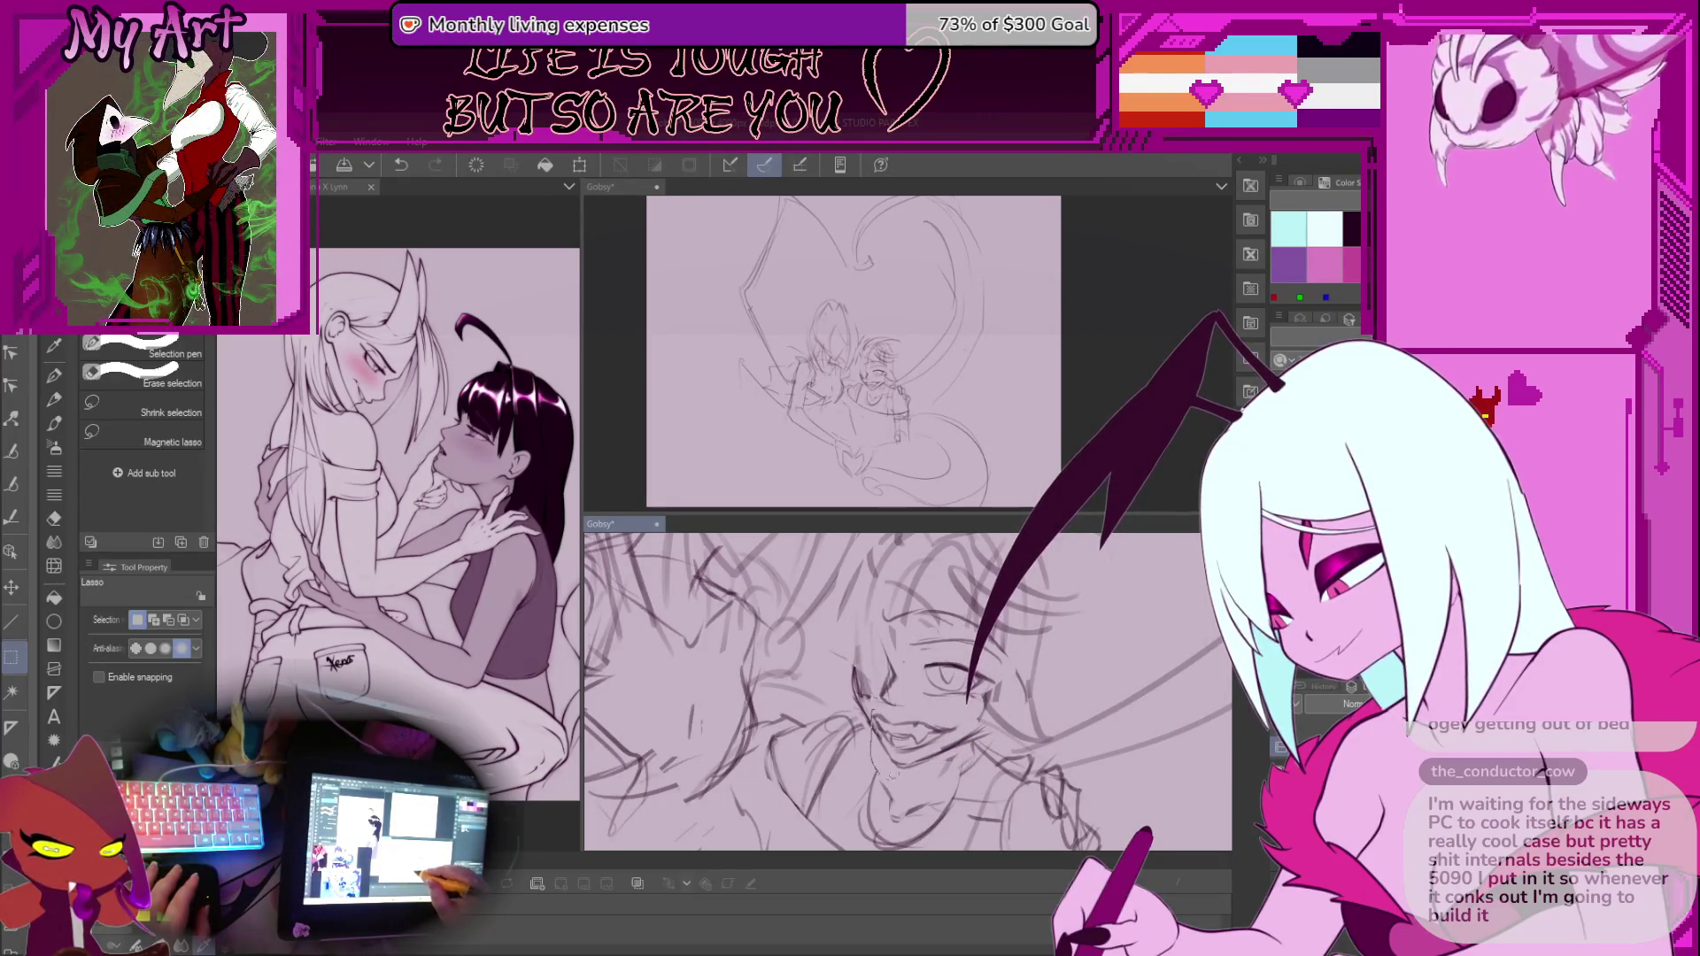
pyautogui.moveTo(889, 773)
pyautogui.mouseDown()
pyautogui.moveTo(921, 783)
pyautogui.moveTo(974, 743)
pyautogui.mouseUp()
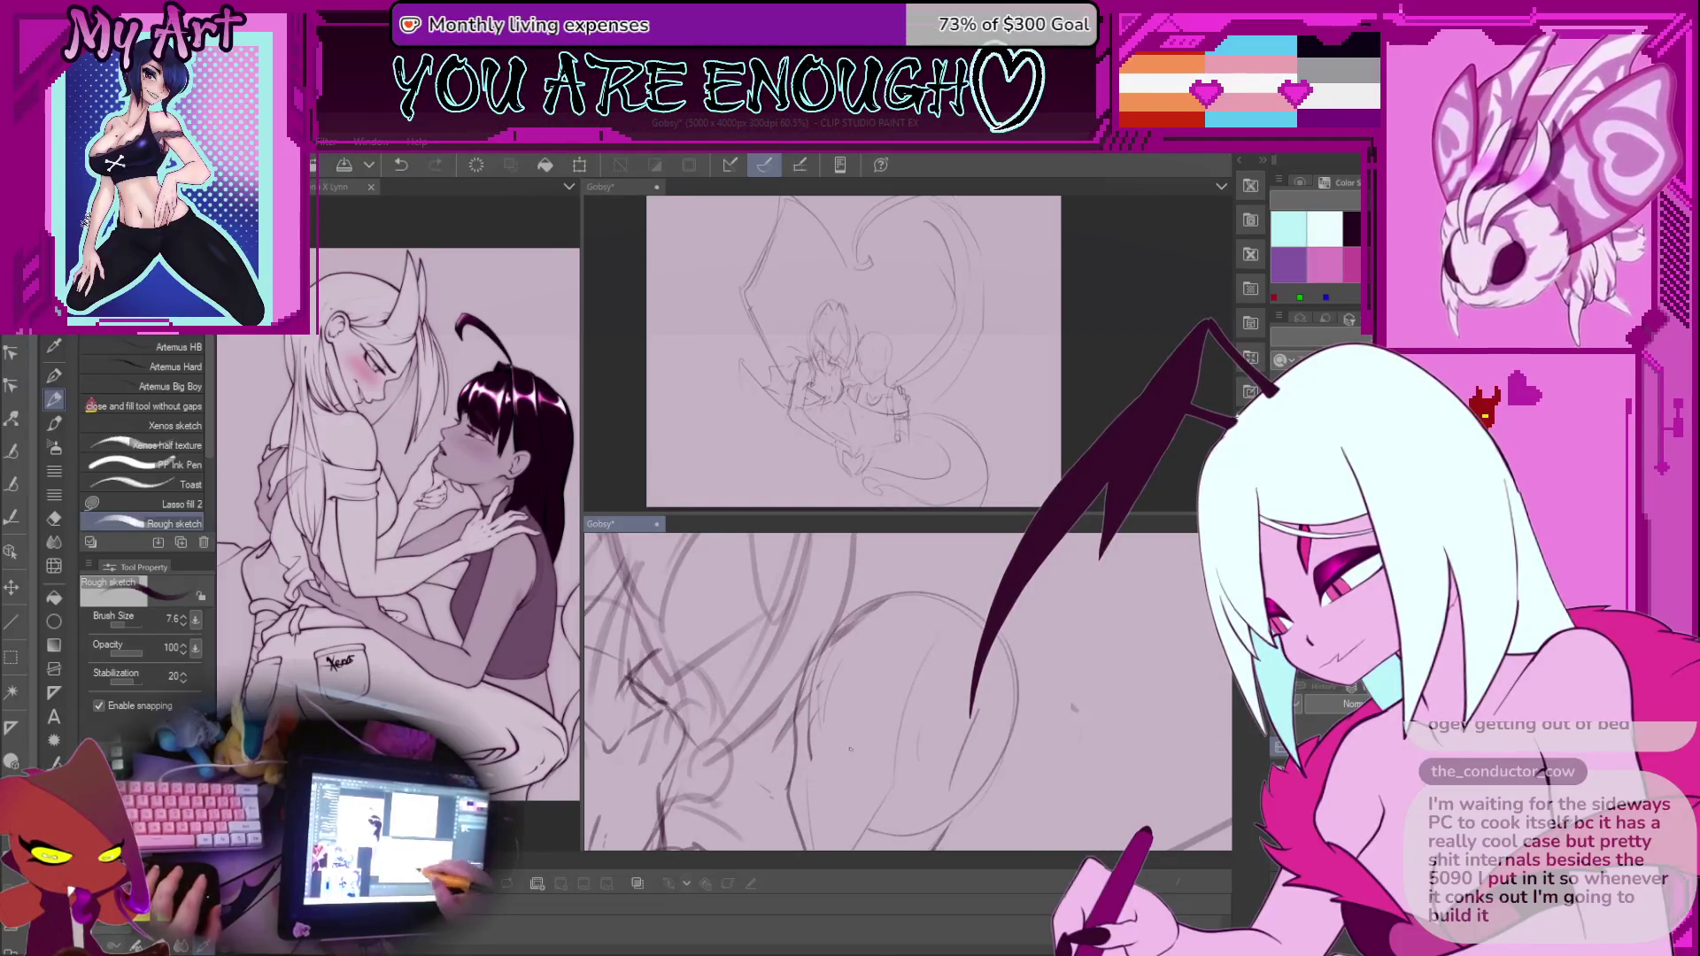
# Add trial strokes on the heads and undo the misfired head outline
pyautogui.moveTo(926, 710)
pyautogui.mouseDown()
pyautogui.moveTo(882, 642)
pyautogui.moveTo(944, 715)
pyautogui.moveTo(866, 673)
pyautogui.moveTo(854, 639)
pyautogui.moveTo(876, 643)
pyautogui.mouseUp()
pyautogui.hotkey('ctrl', 'z')
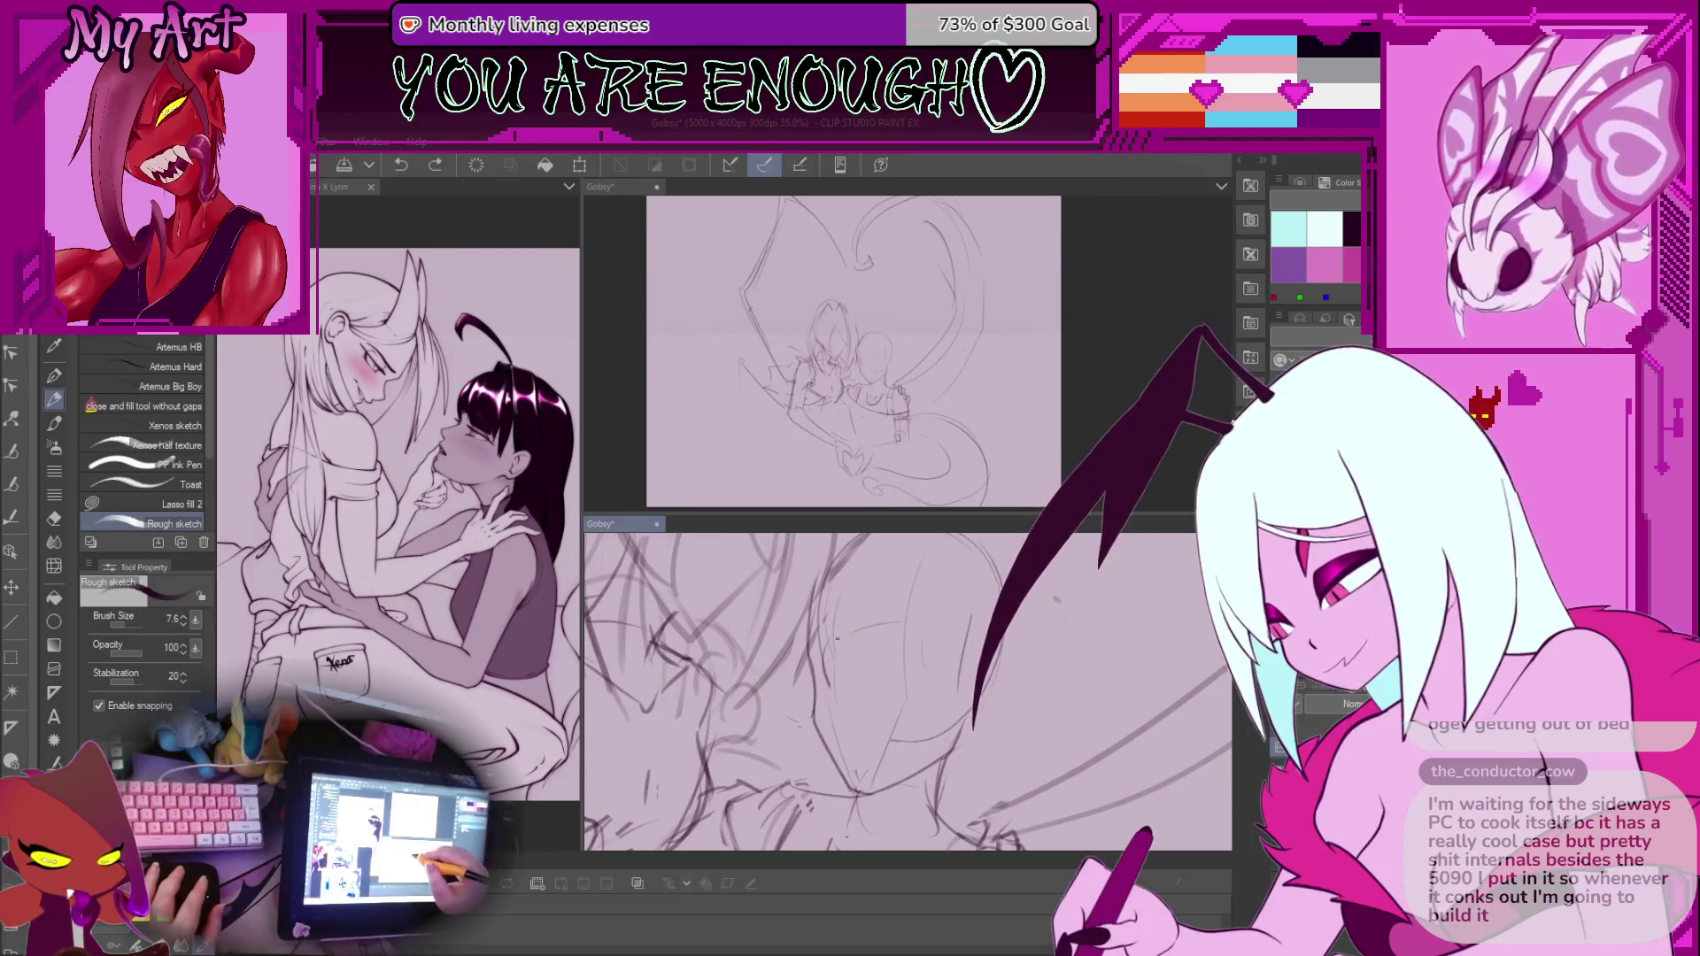
pyautogui.scroll(1, 829, 599)
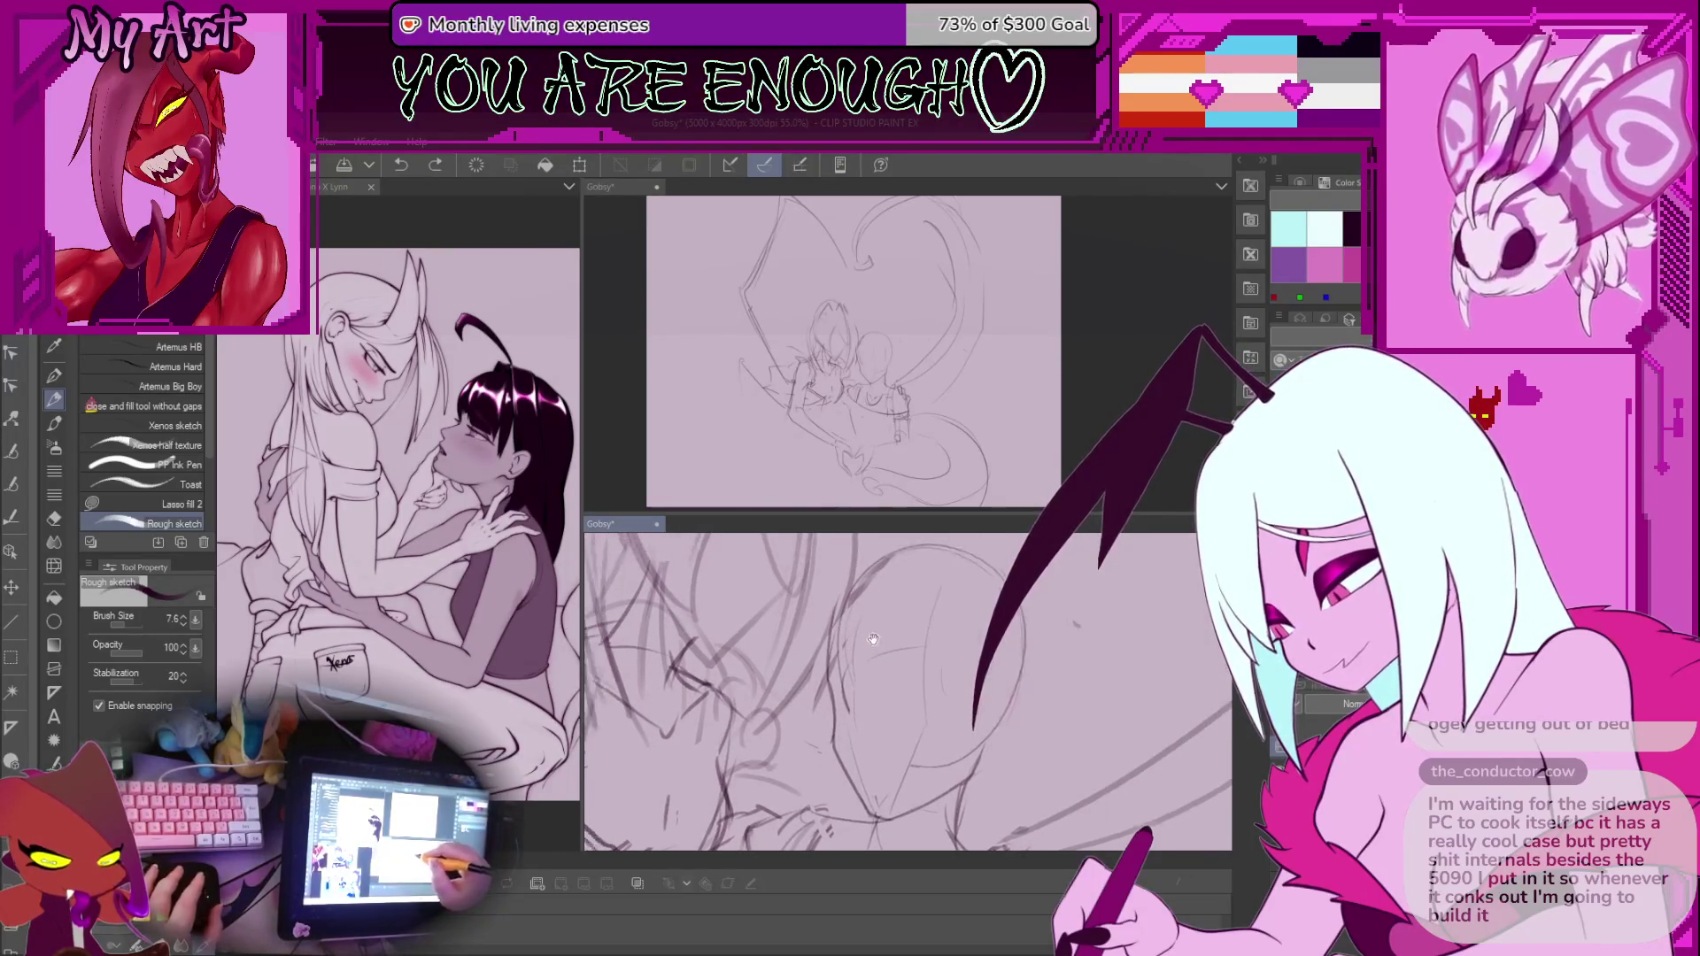
pyautogui.moveTo(857, 635); pyautogui.dragTo(853, 624)
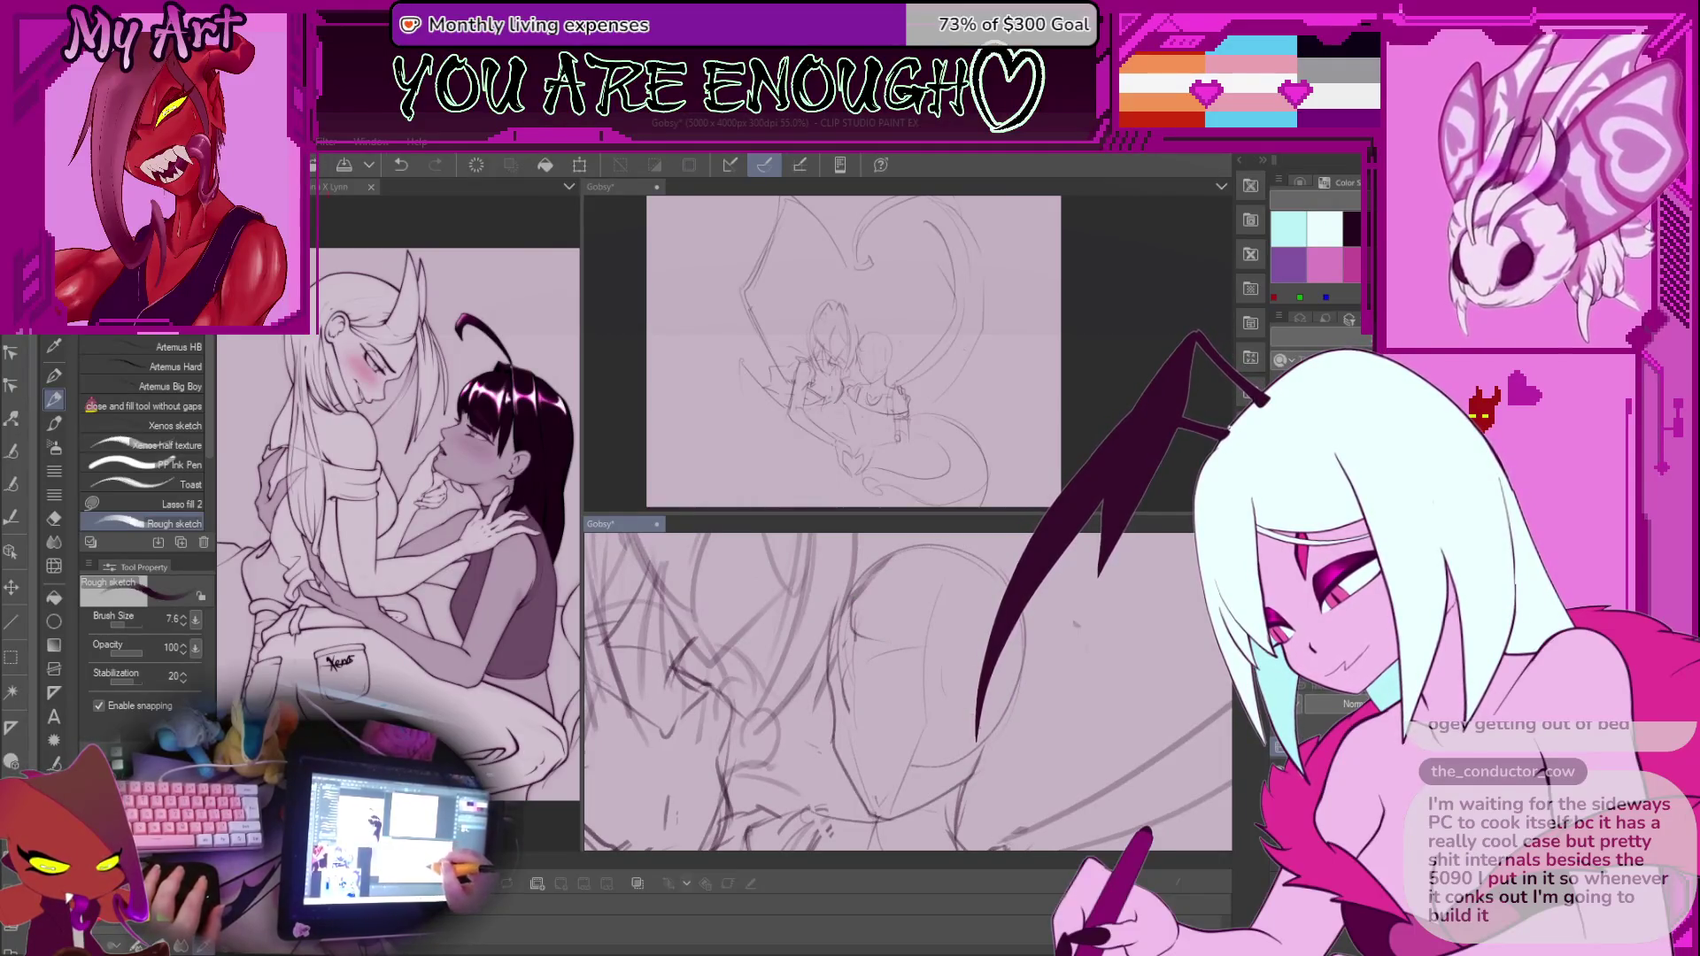
pyautogui.scroll(-3, 885, 691)
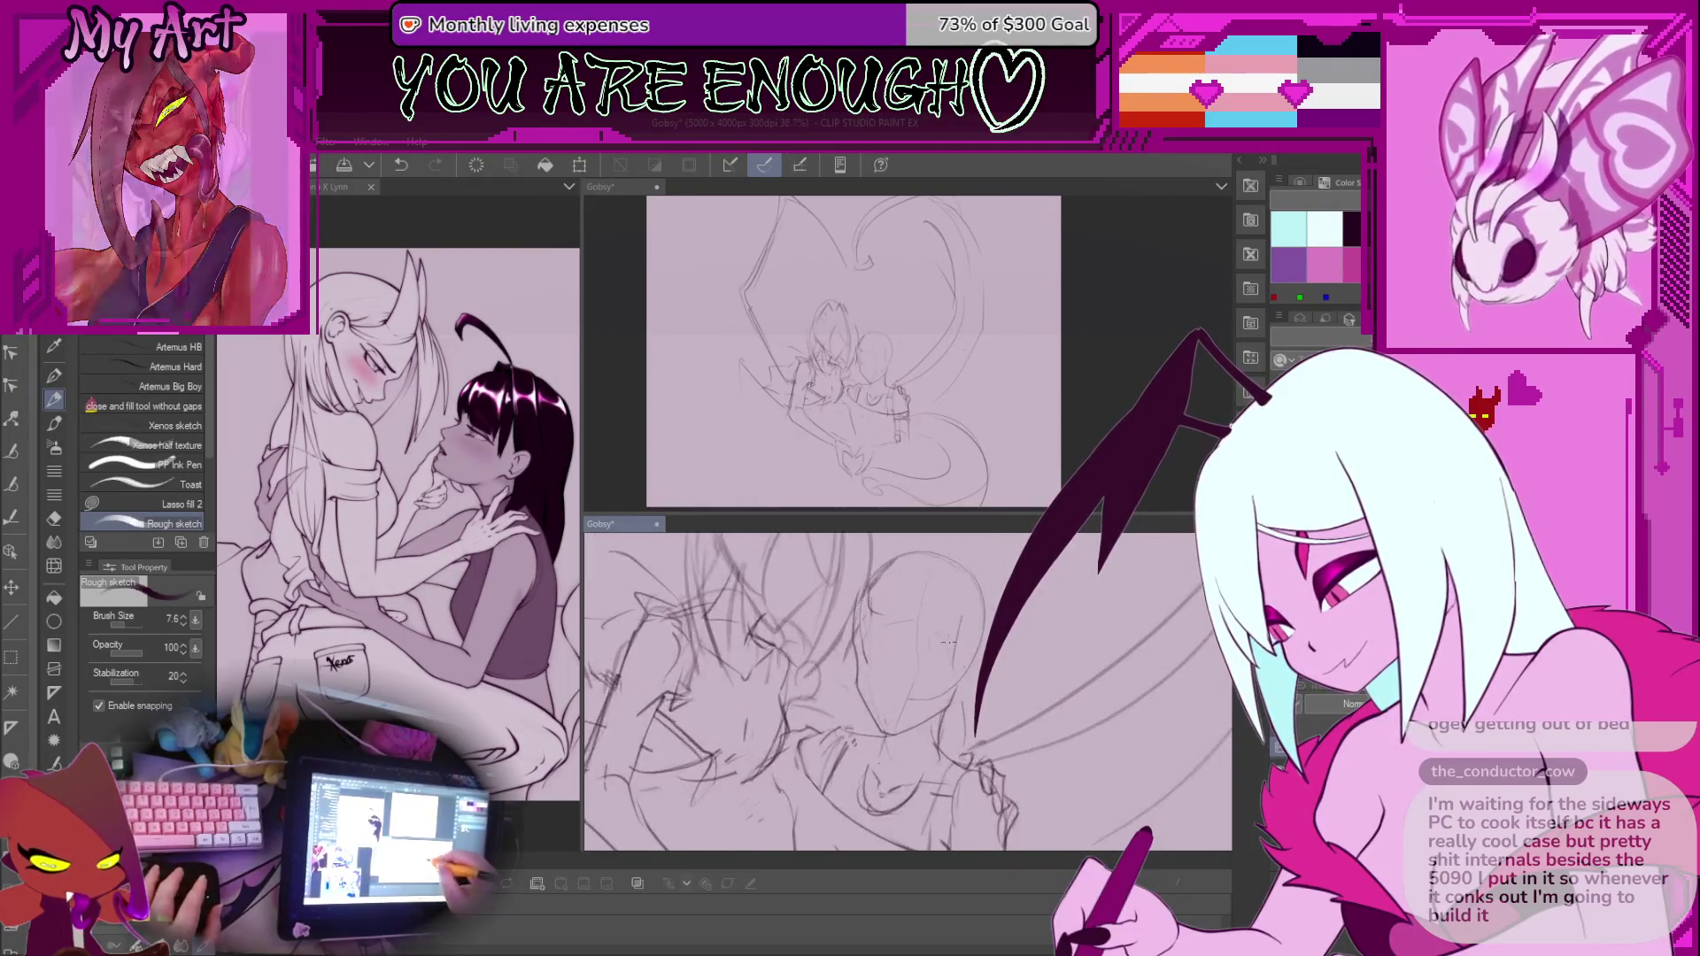
pyautogui.moveTo(974, 724); pyautogui.dragTo(912, 670)
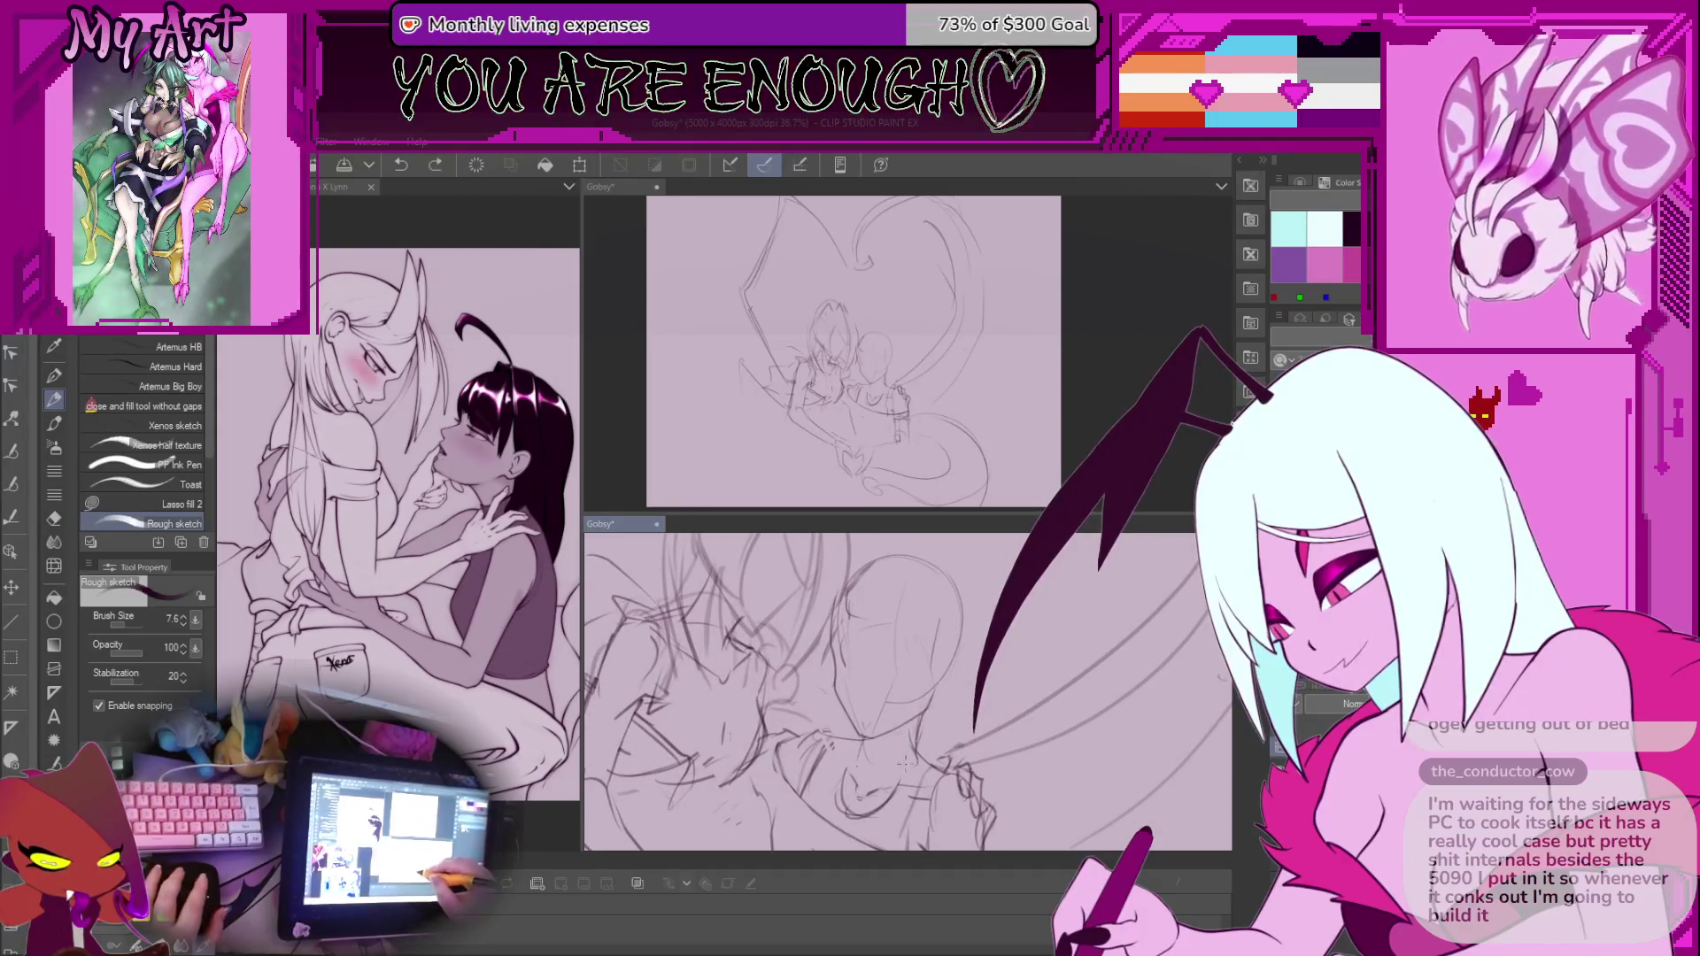
pyautogui.hotkey('ctrl', 'z')
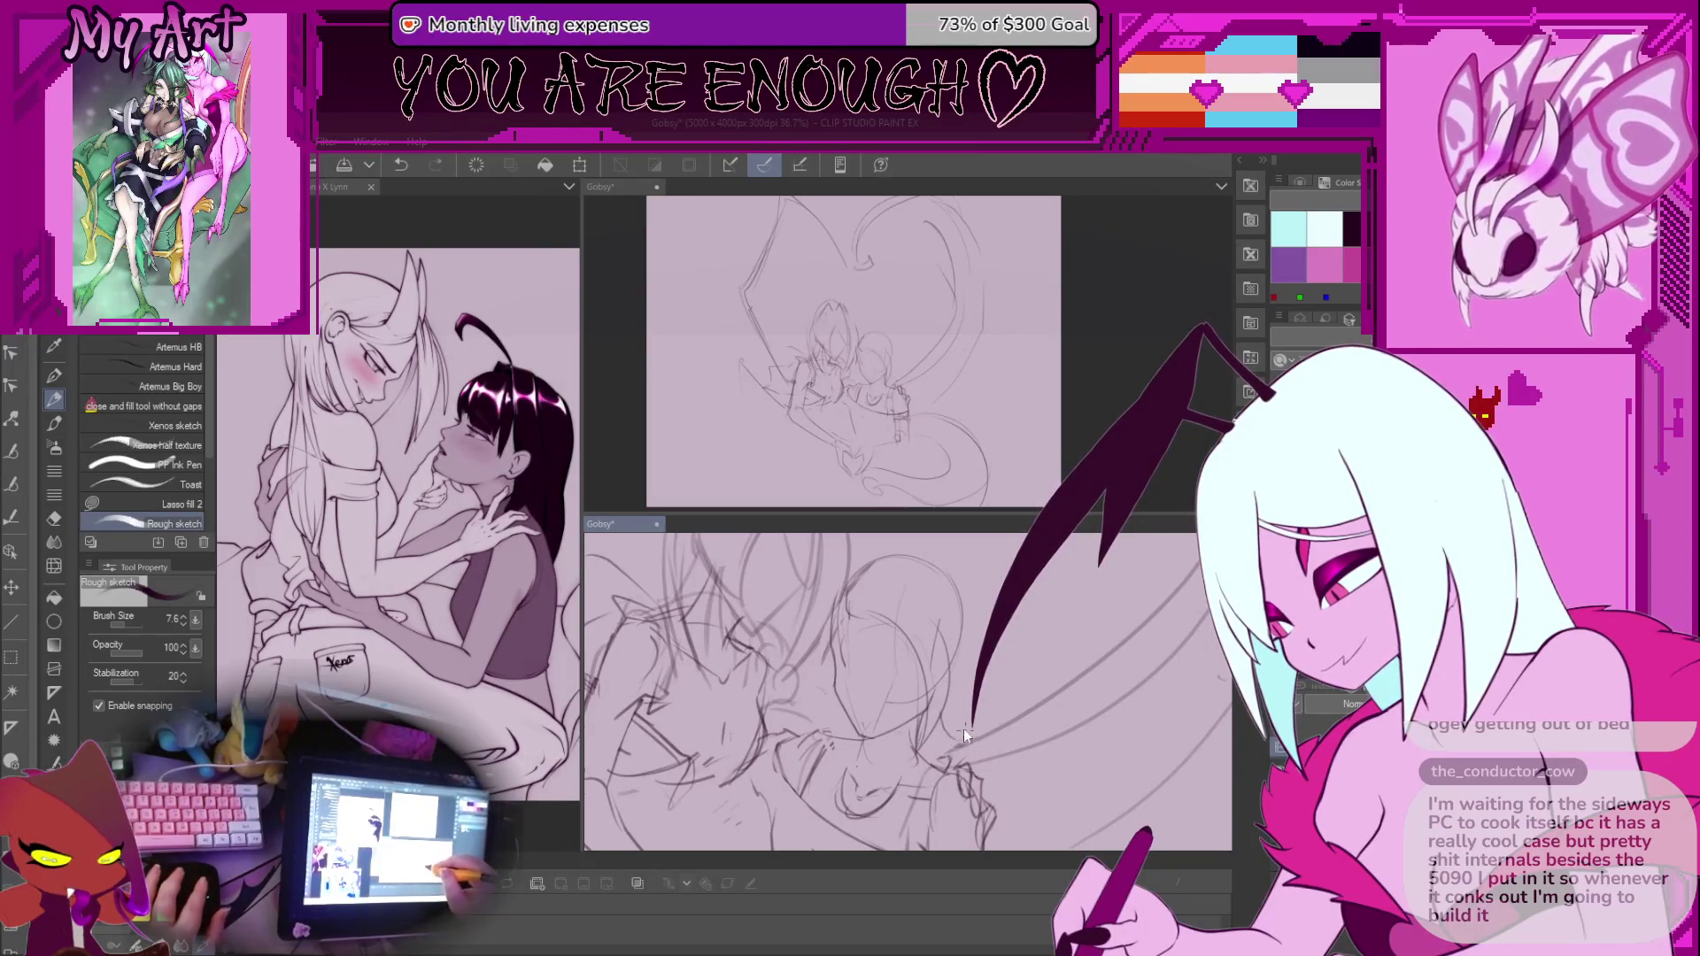
# Rotate the canvas two steps and extend a long rough stroke across the characters
pyautogui.moveTo(904, 581); pyautogui.dragTo(851, 581)
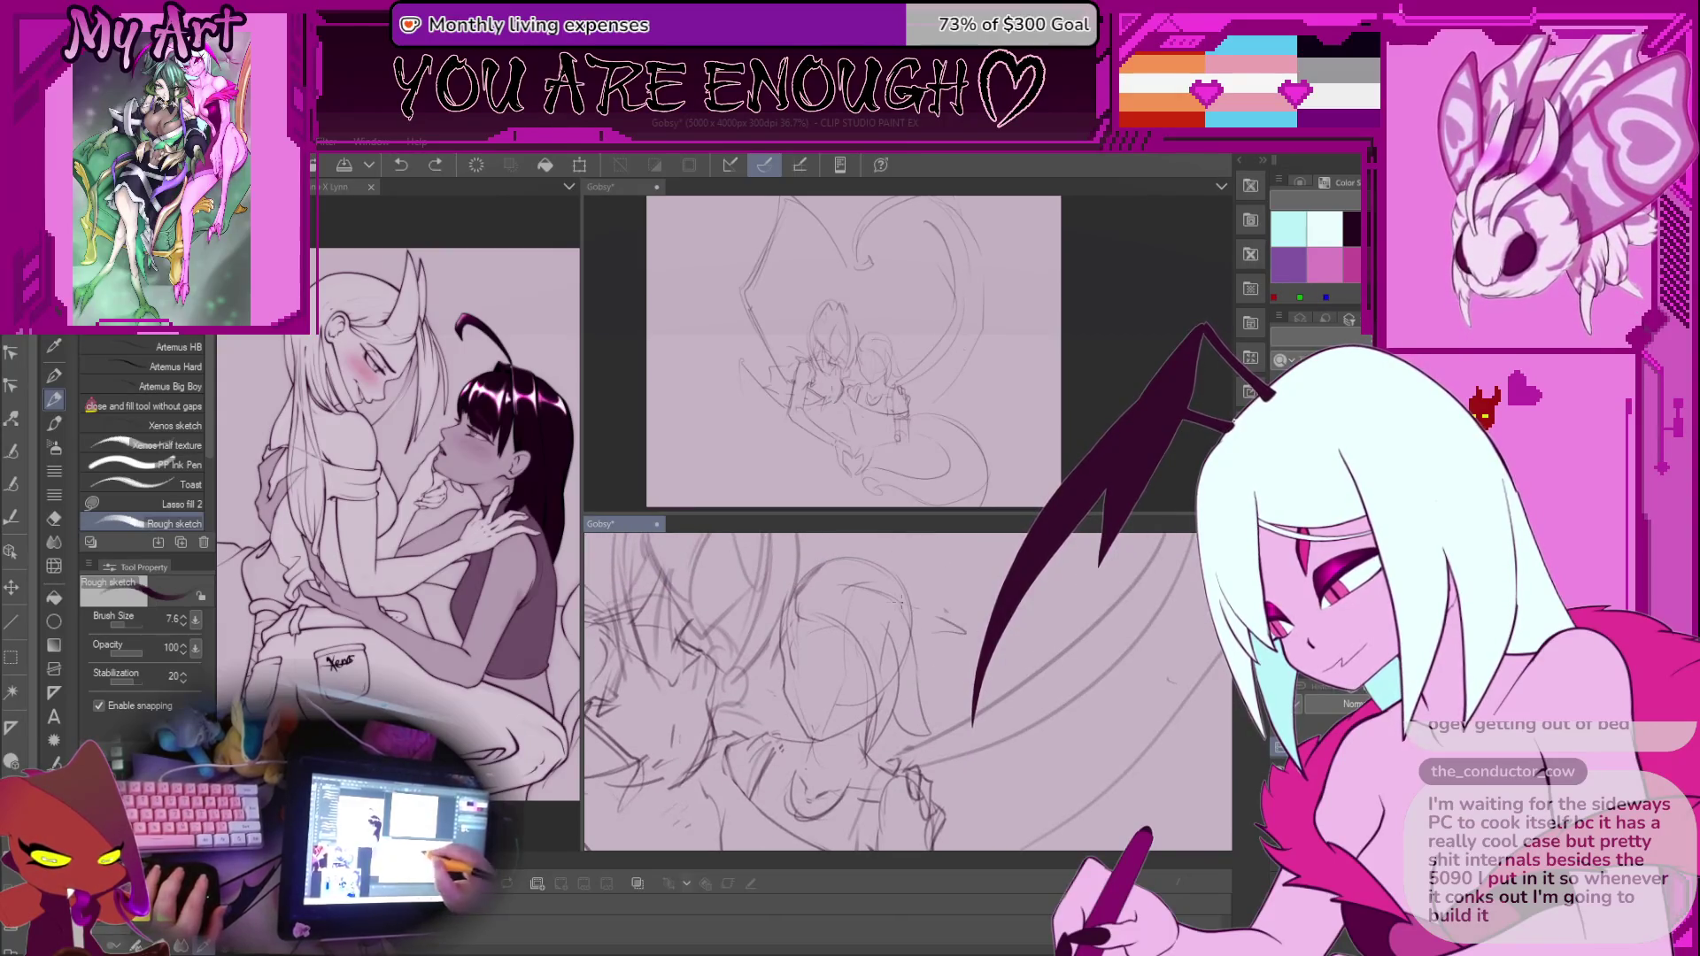
pyautogui.press('^')
pyautogui.press('^')
pyautogui.click(1011, 706)
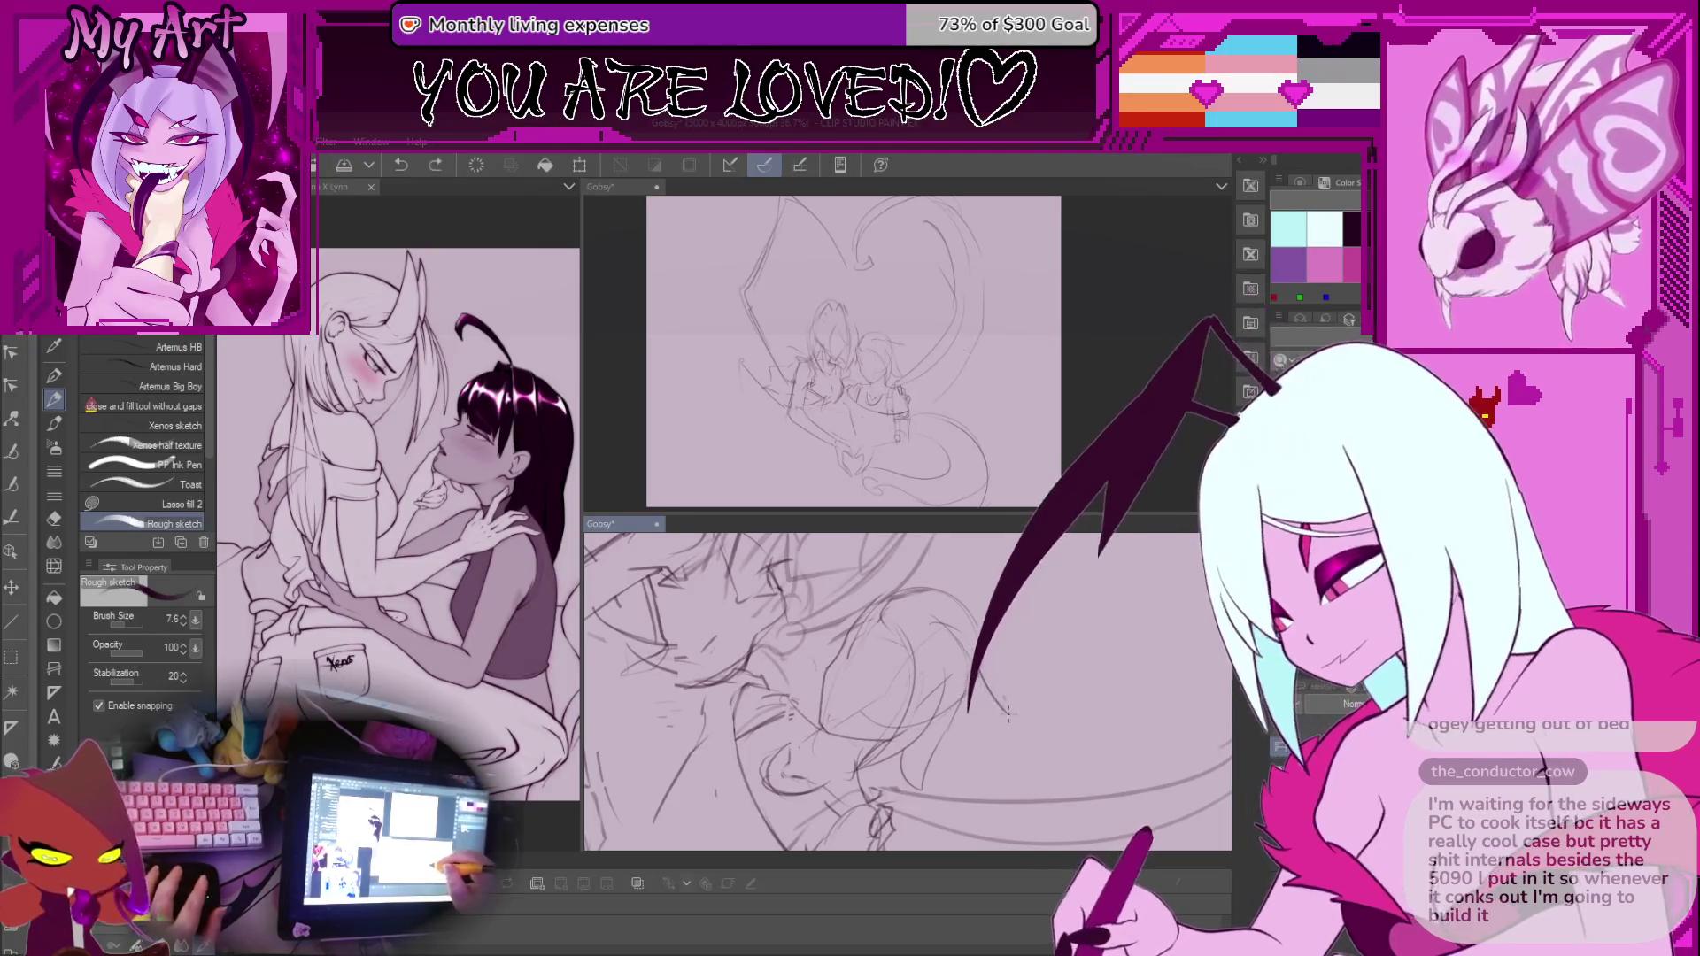
pyautogui.press('^')
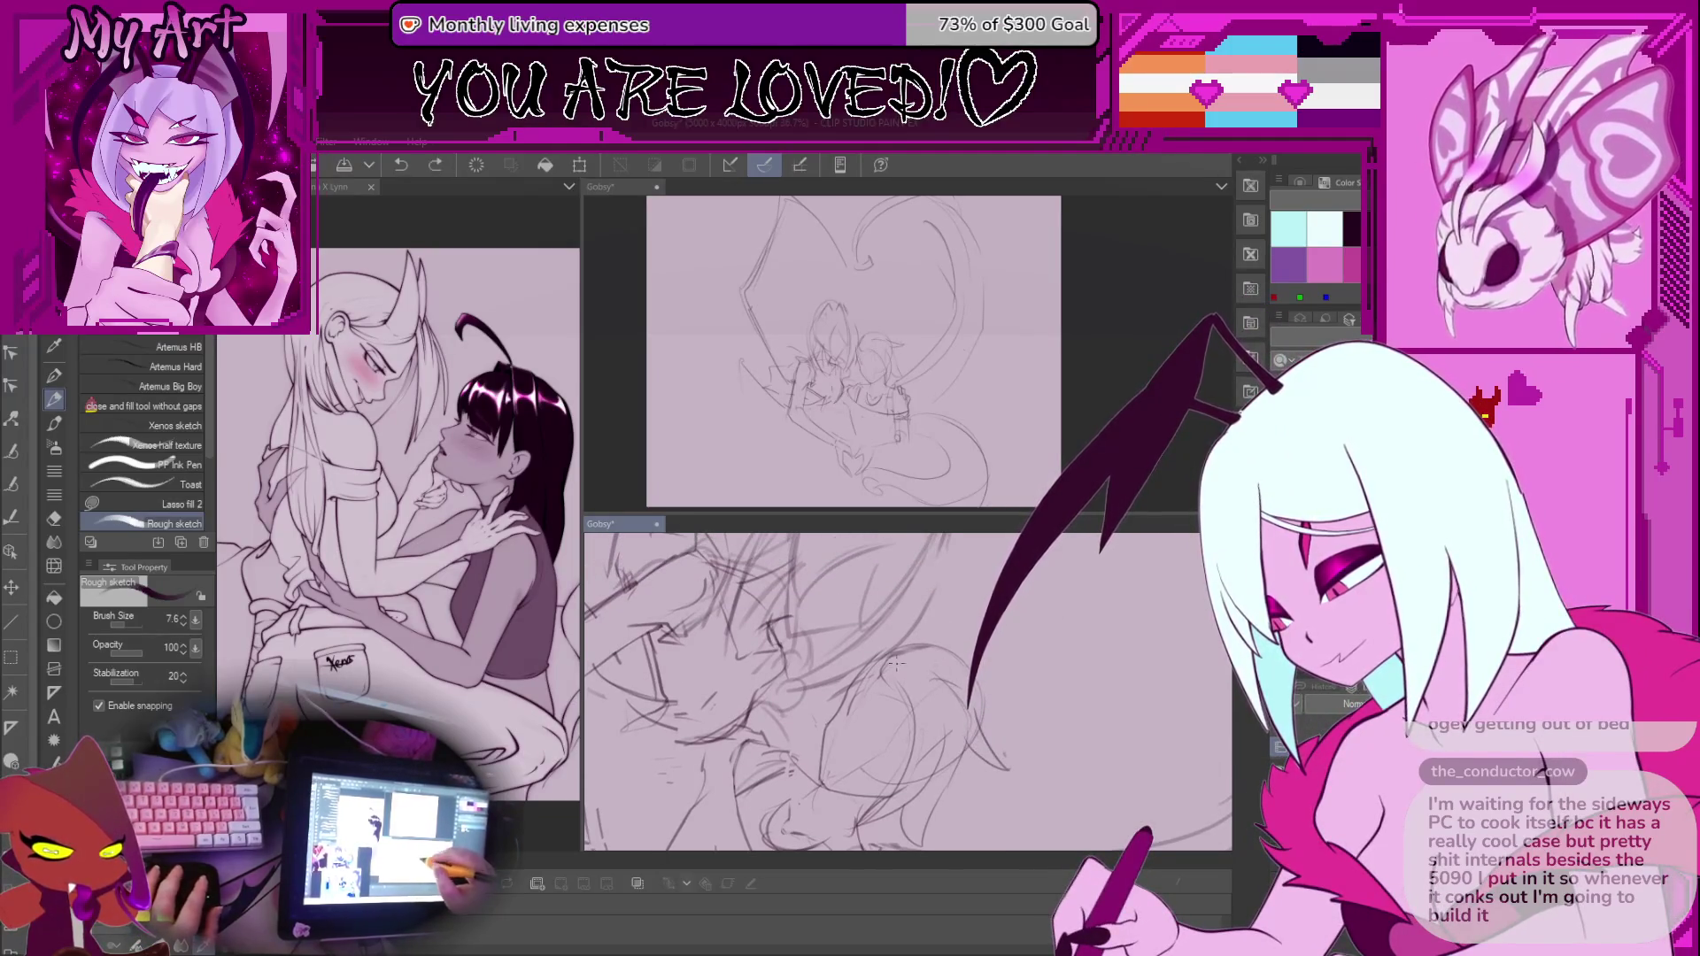
pyautogui.scroll(3, 898, 671)
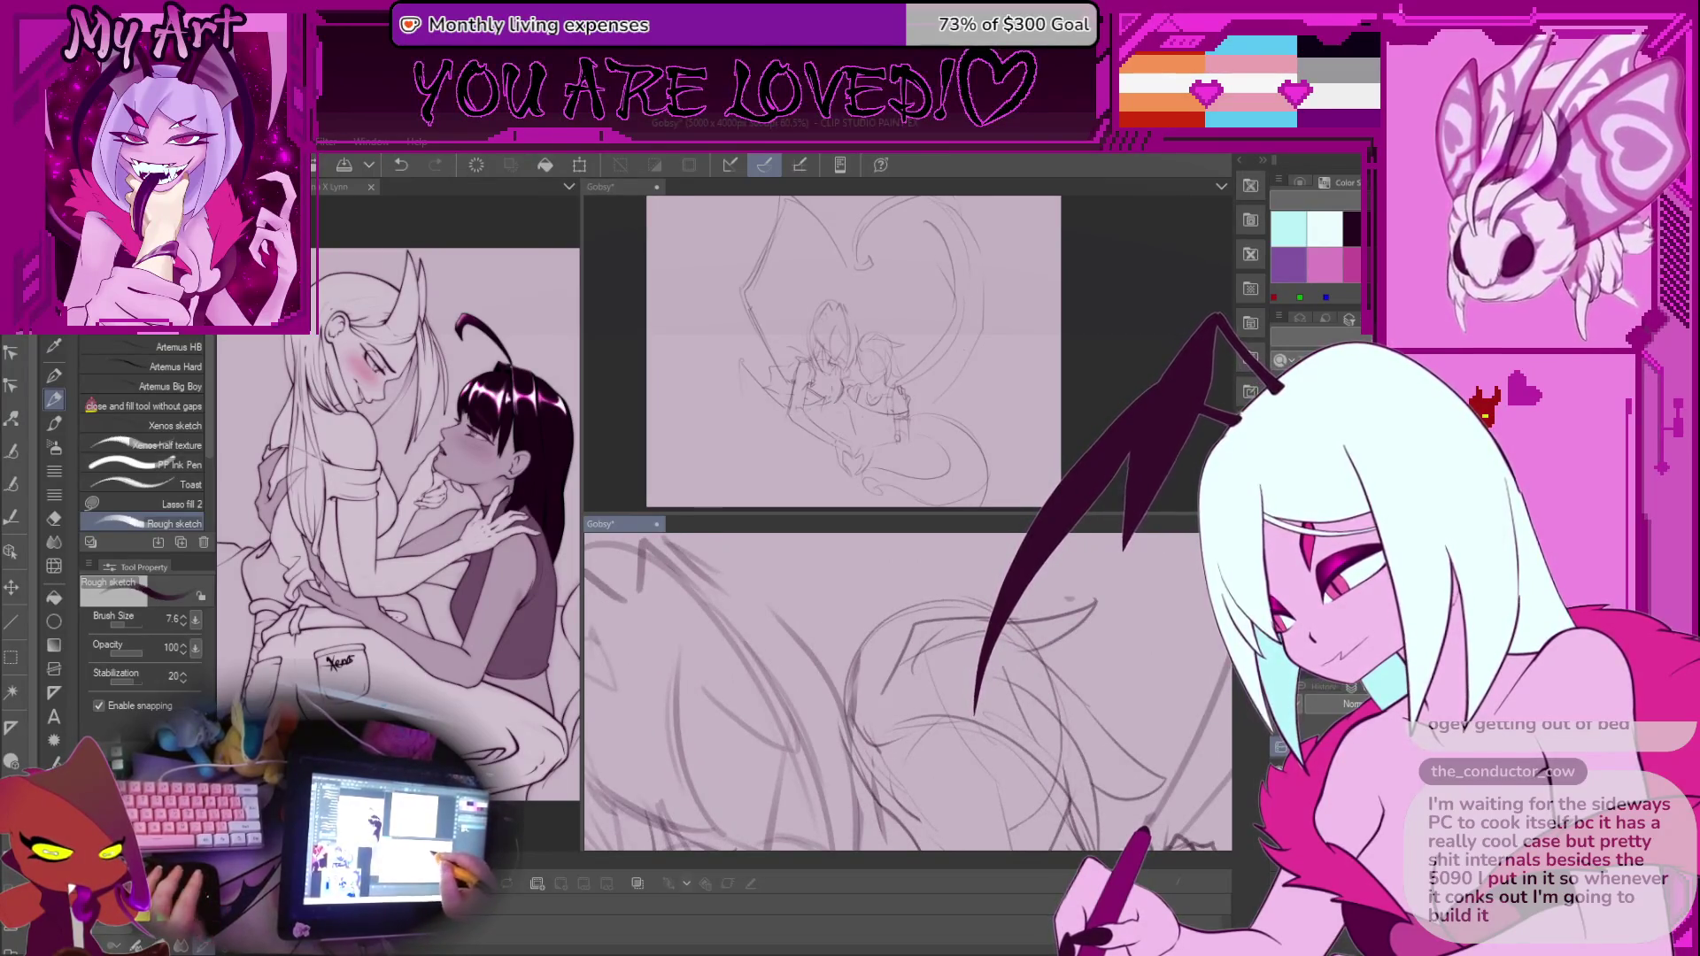
pyautogui.scroll(-2, 915, 655)
pyautogui.scroll(3, 950, 663)
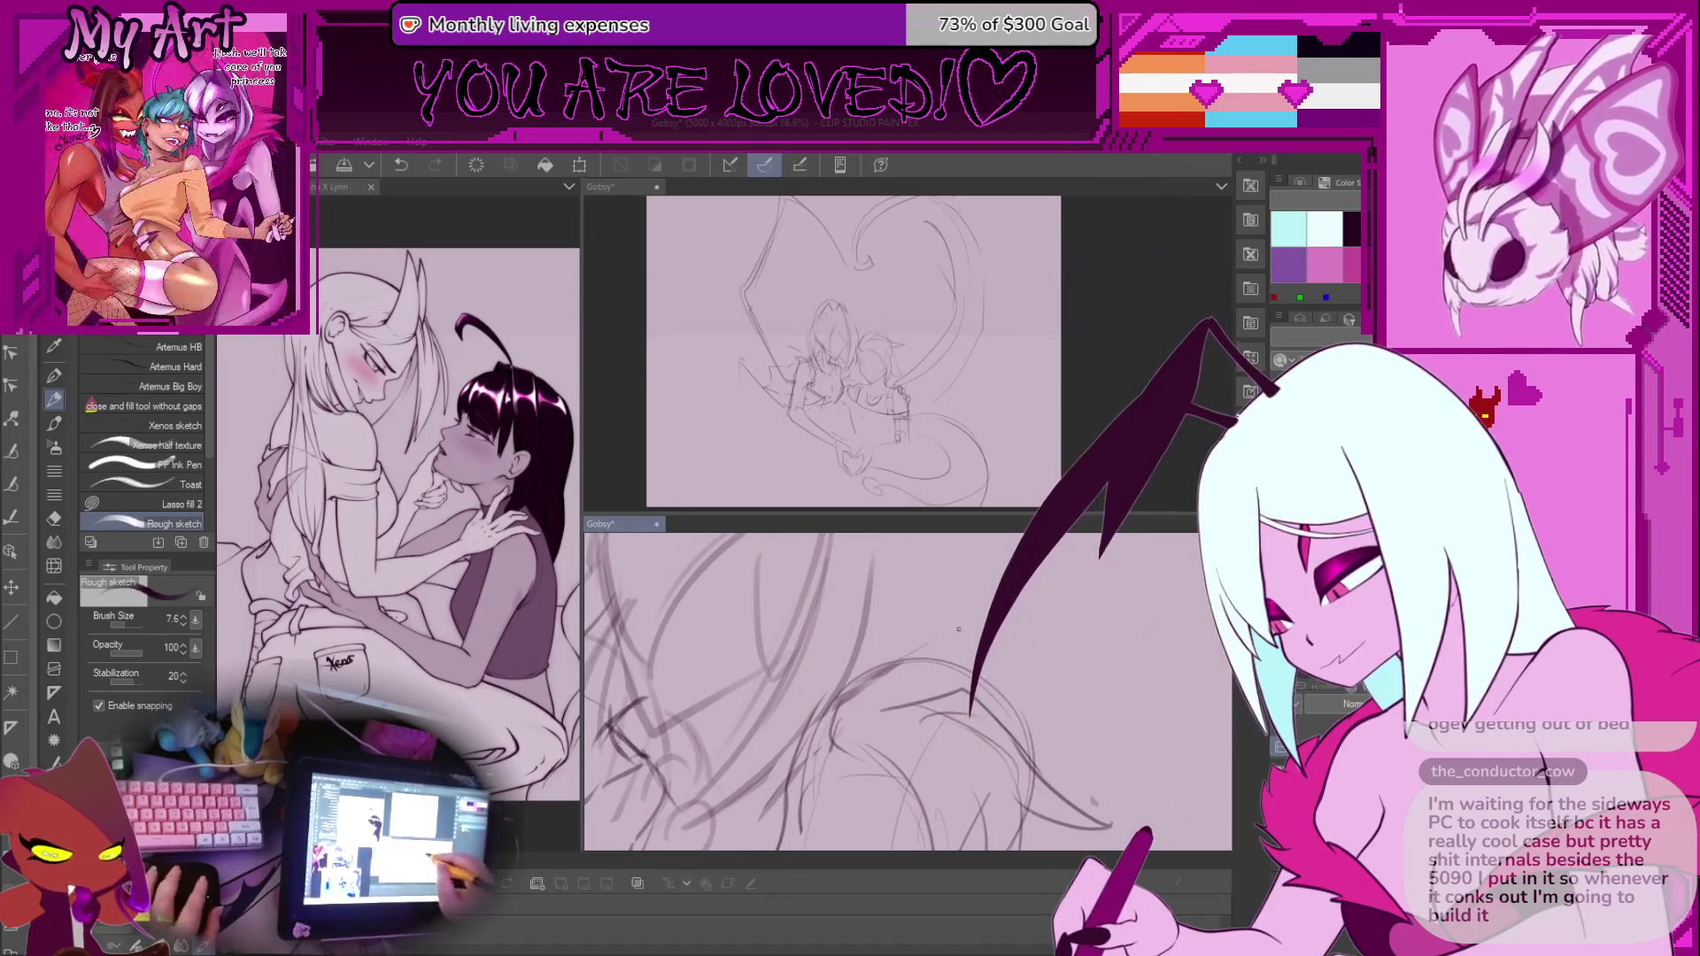
pyautogui.moveTo(920, 662); pyautogui.dragTo(1050, 640)
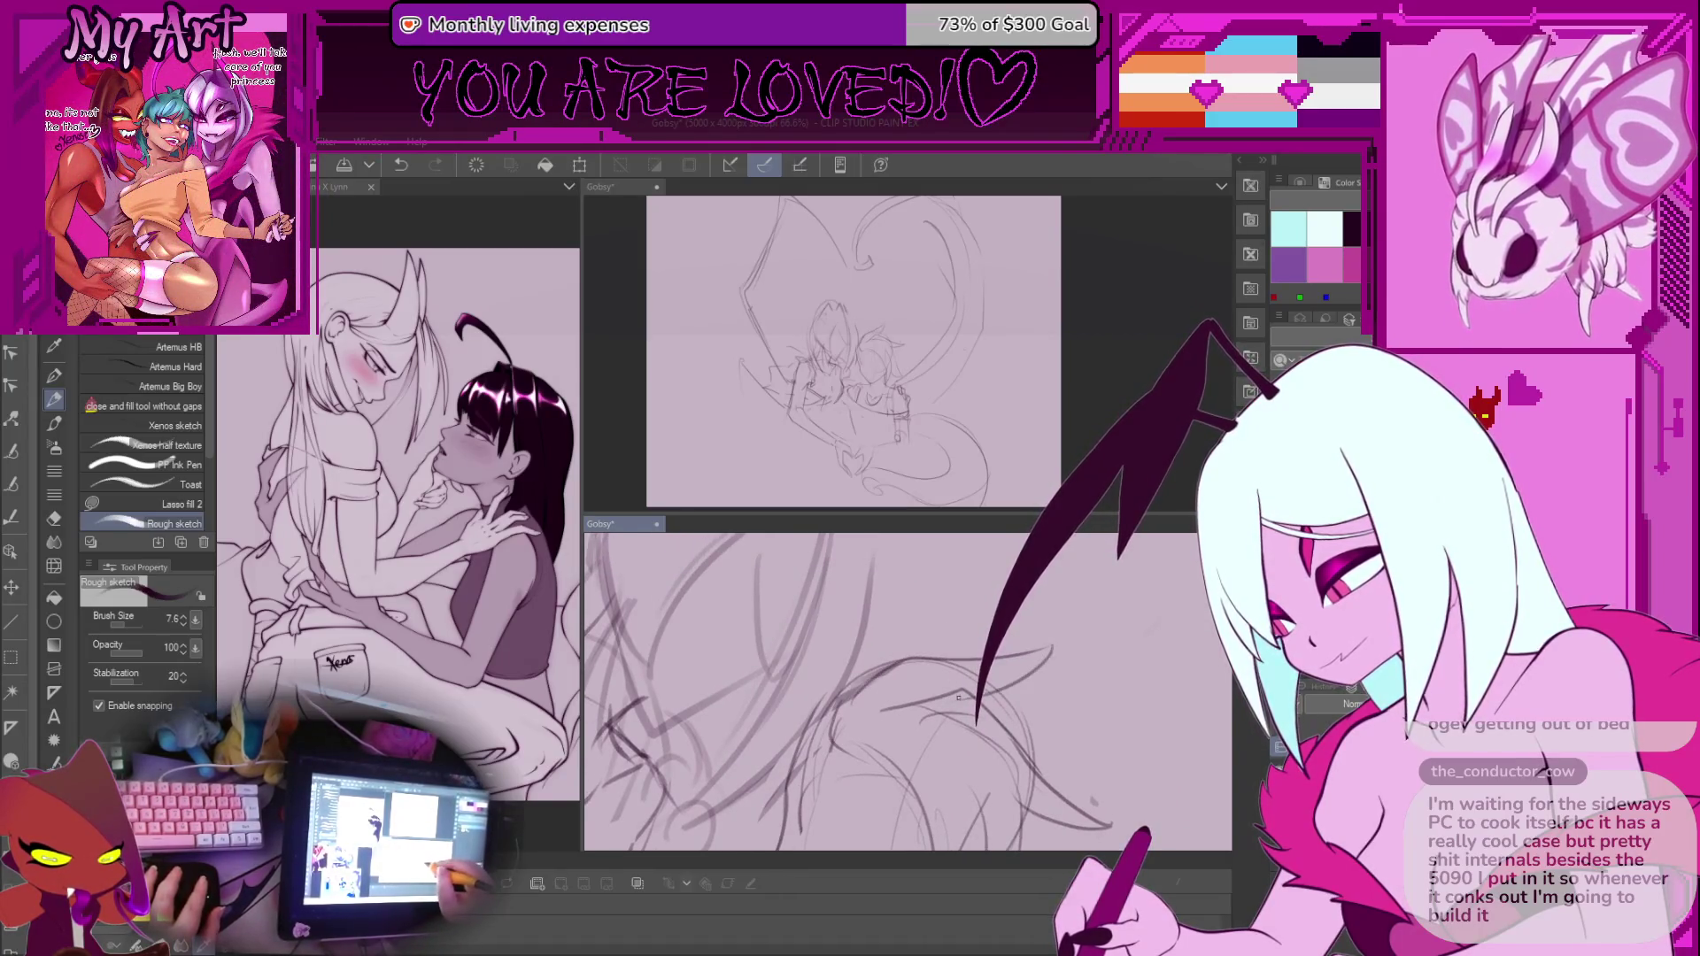
# Sketch a curved line bending downward on the figures
pyautogui.moveTo(849, 709); pyautogui.dragTo(847, 695)
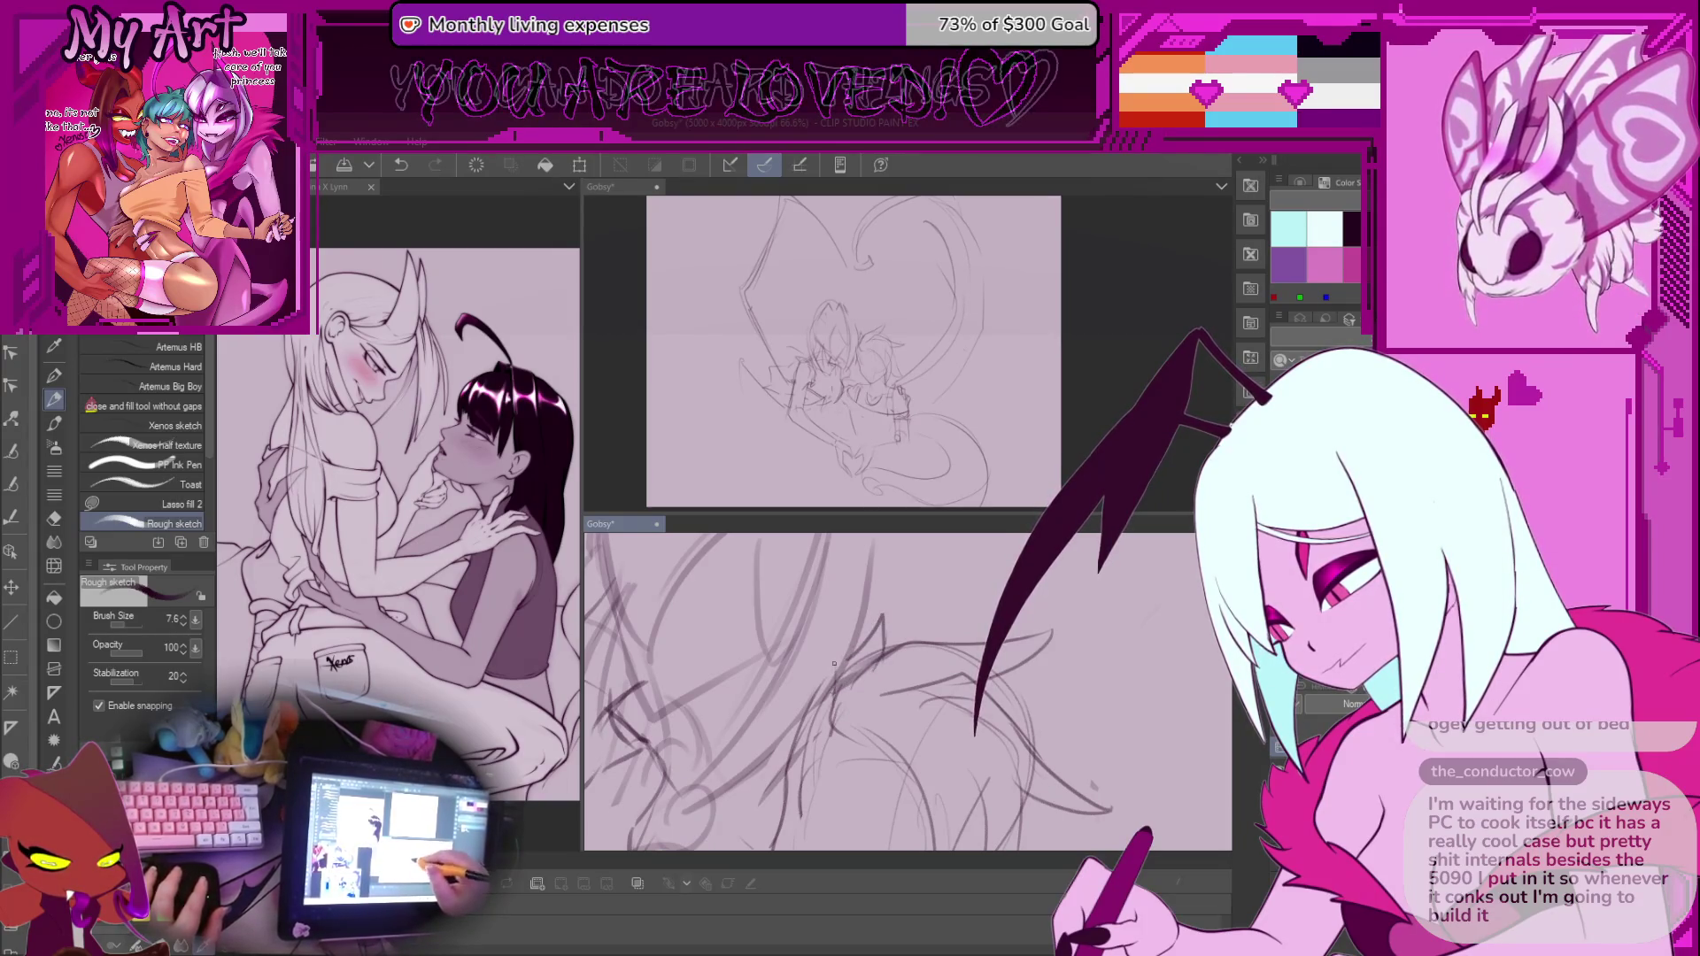
pyautogui.scroll(-5, 874, 666)
pyautogui.scroll(4, 865, 730)
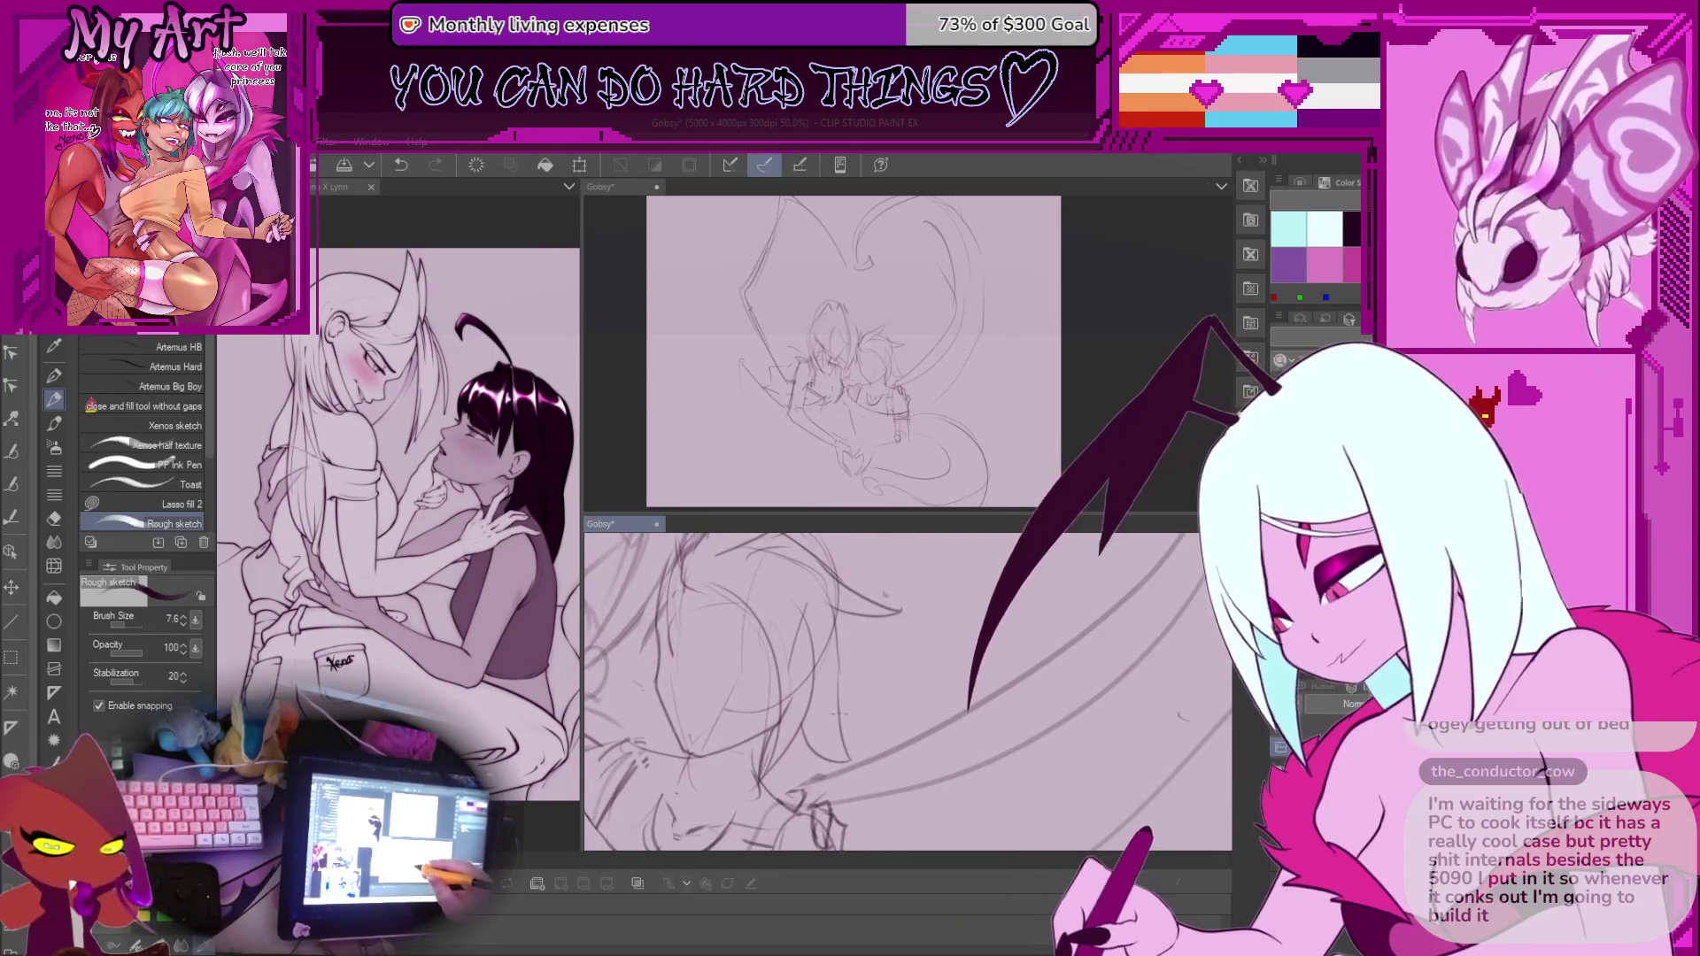
pyautogui.scroll(-2, 928, 660)
pyautogui.scroll(2, 927, 660)
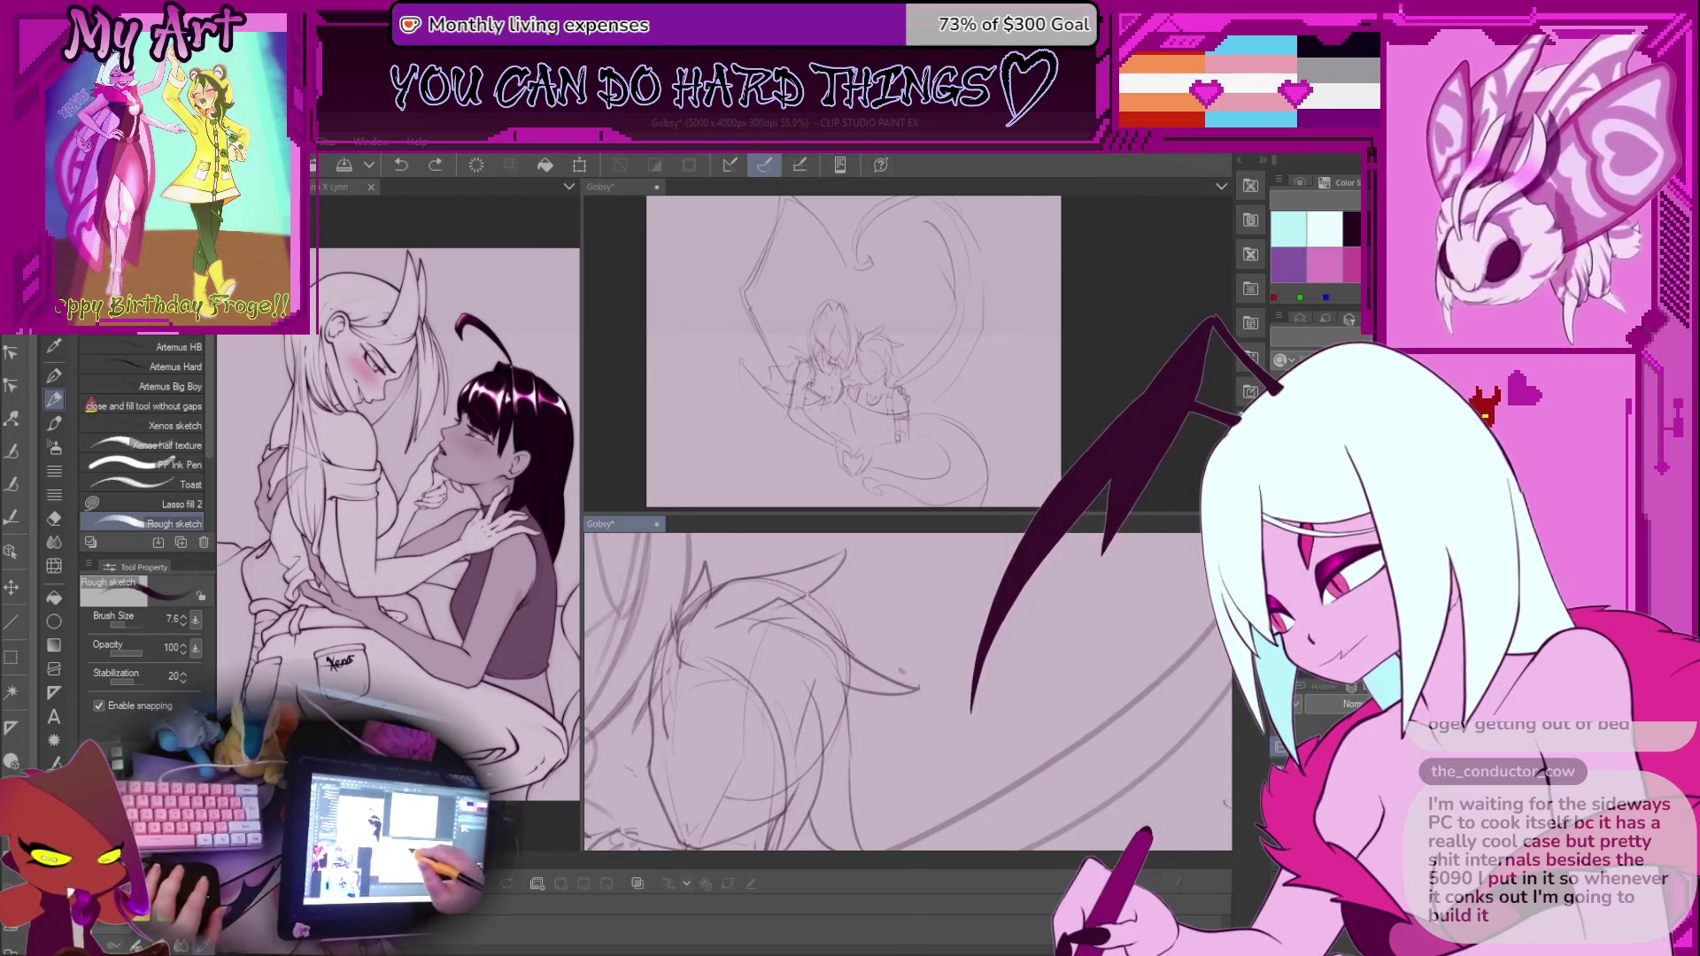
pyautogui.moveTo(872, 601); pyautogui.dragTo(884, 644)
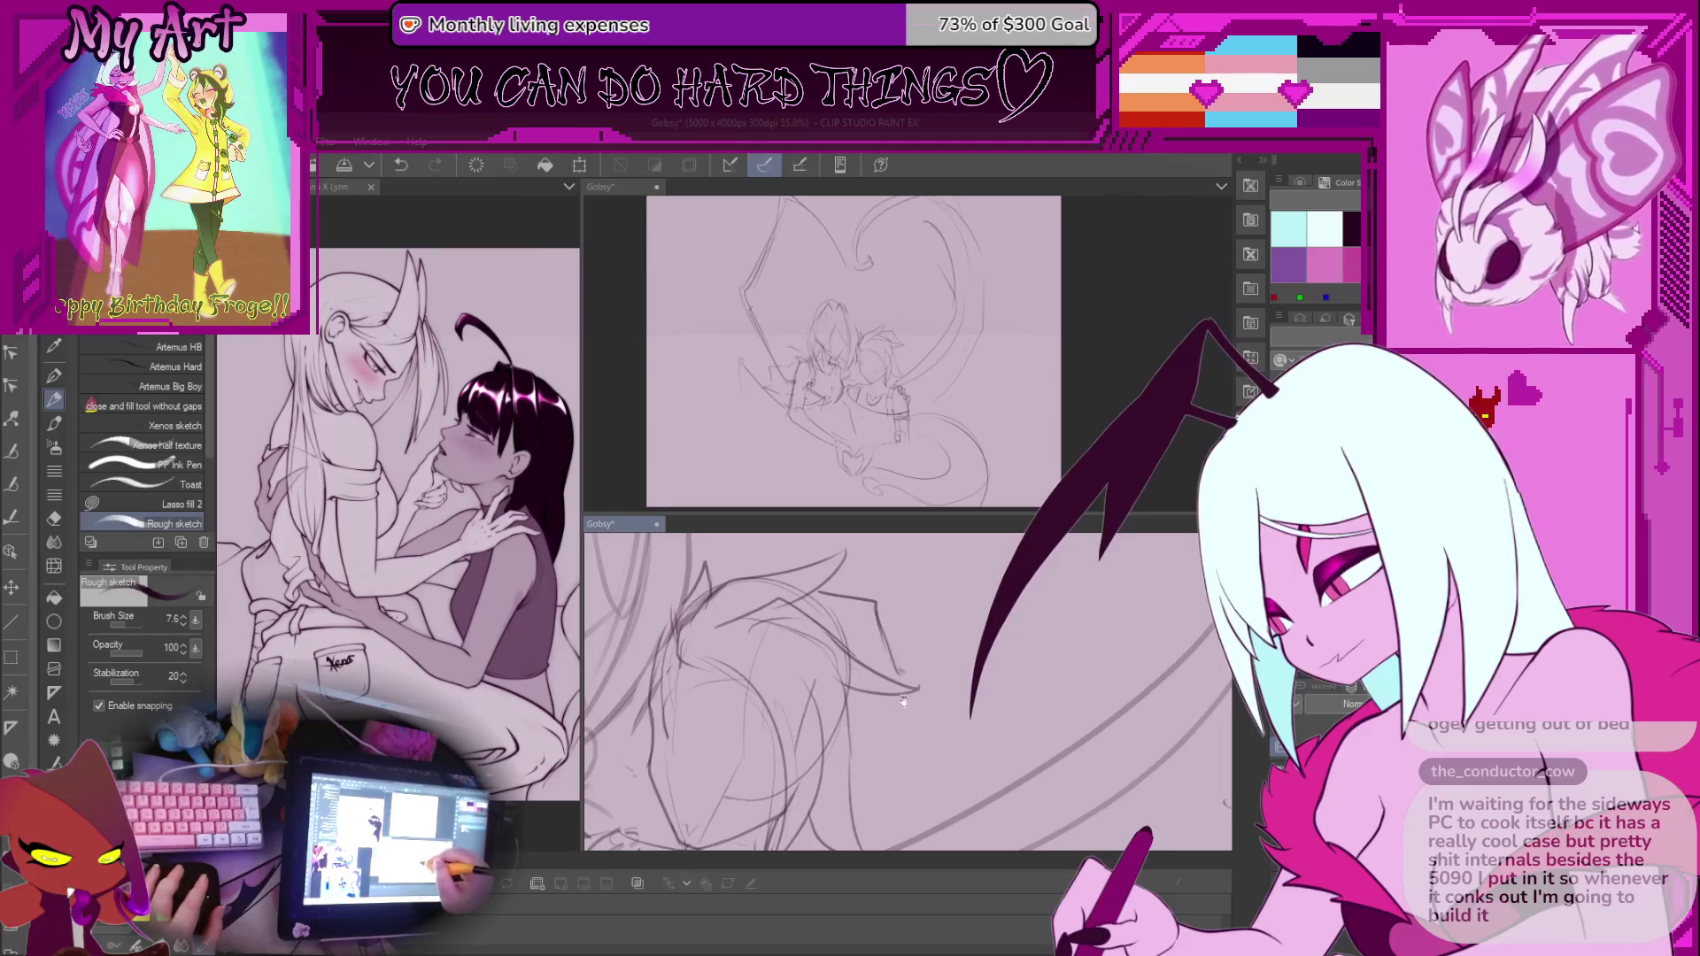
pyautogui.scroll(1, 903, 679)
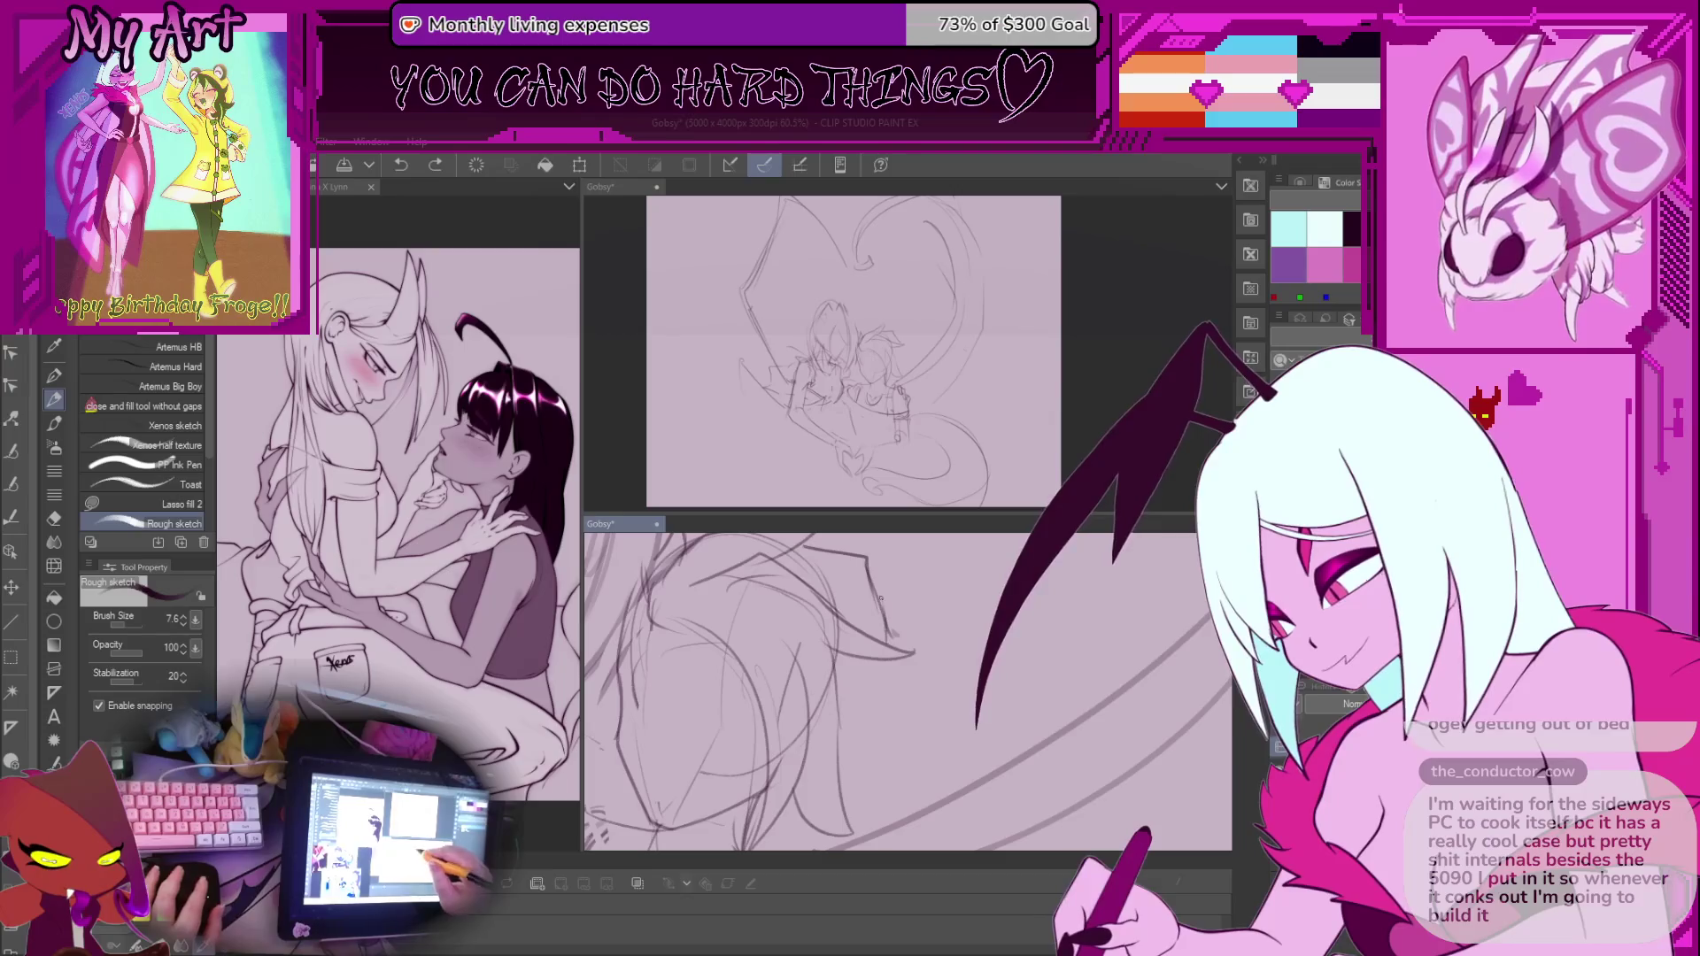
# Re-frame the lower sketch, add a new stroke, then undo it
pyautogui.moveTo(862, 714)
pyautogui.mouseDown()
pyautogui.moveTo(880, 635)
pyautogui.moveTo(906, 686)
pyautogui.mouseUp()
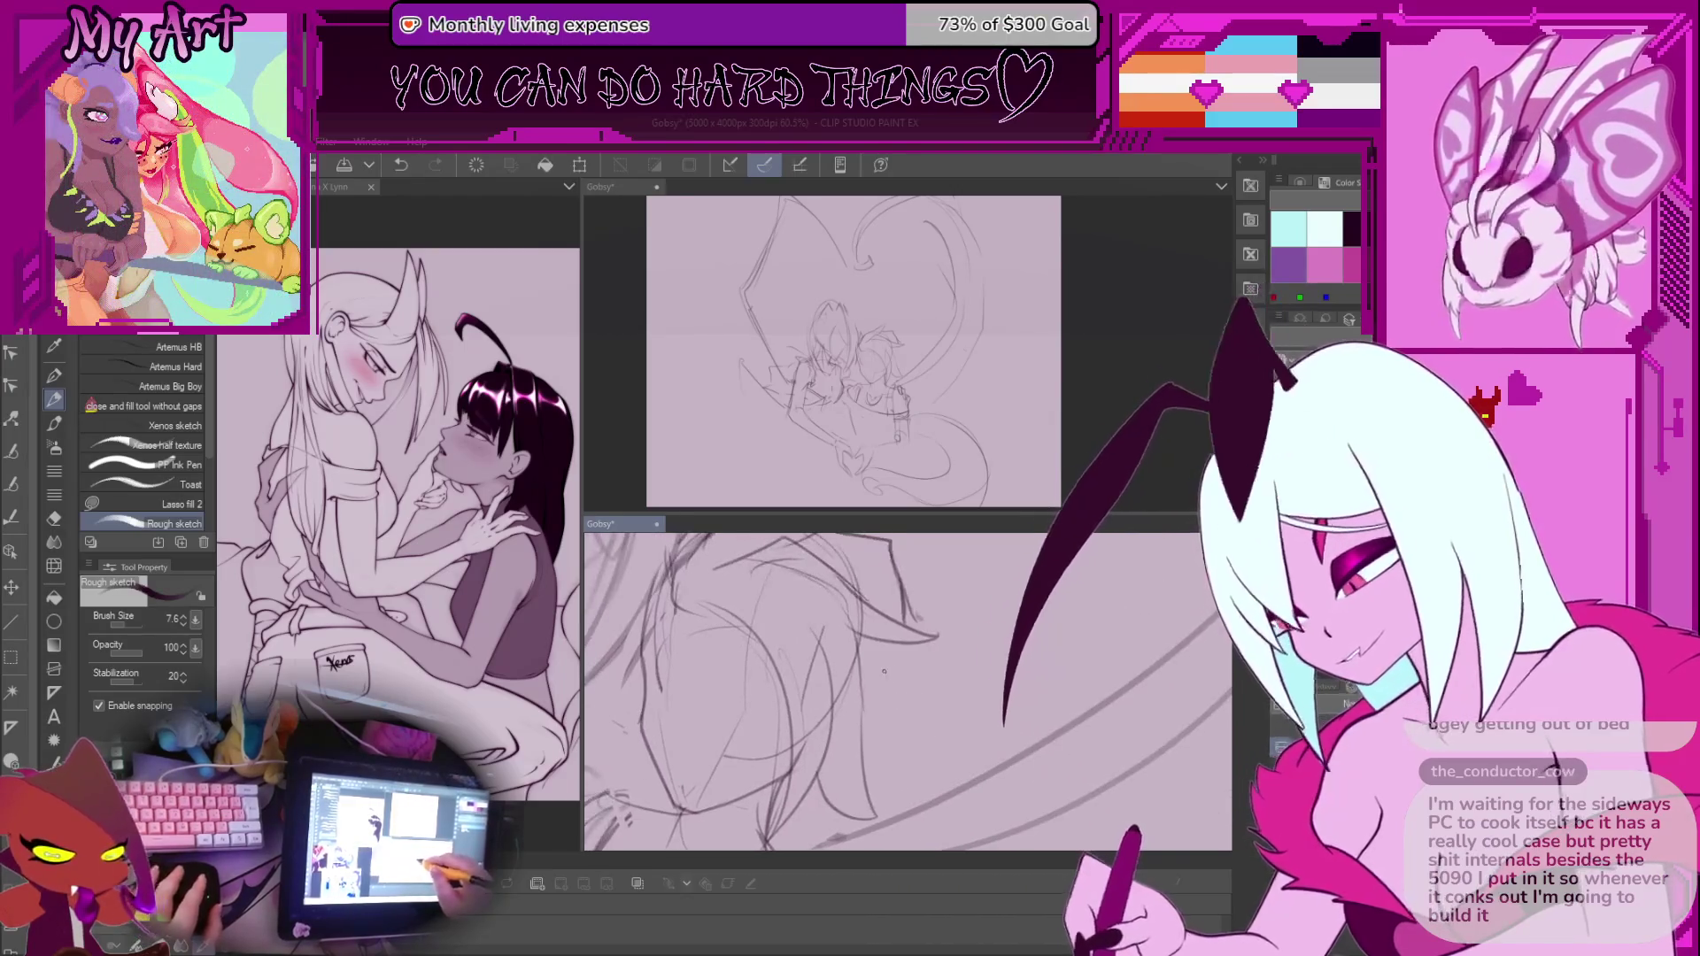
pyautogui.moveTo(923, 769); pyautogui.dragTo(864, 679)
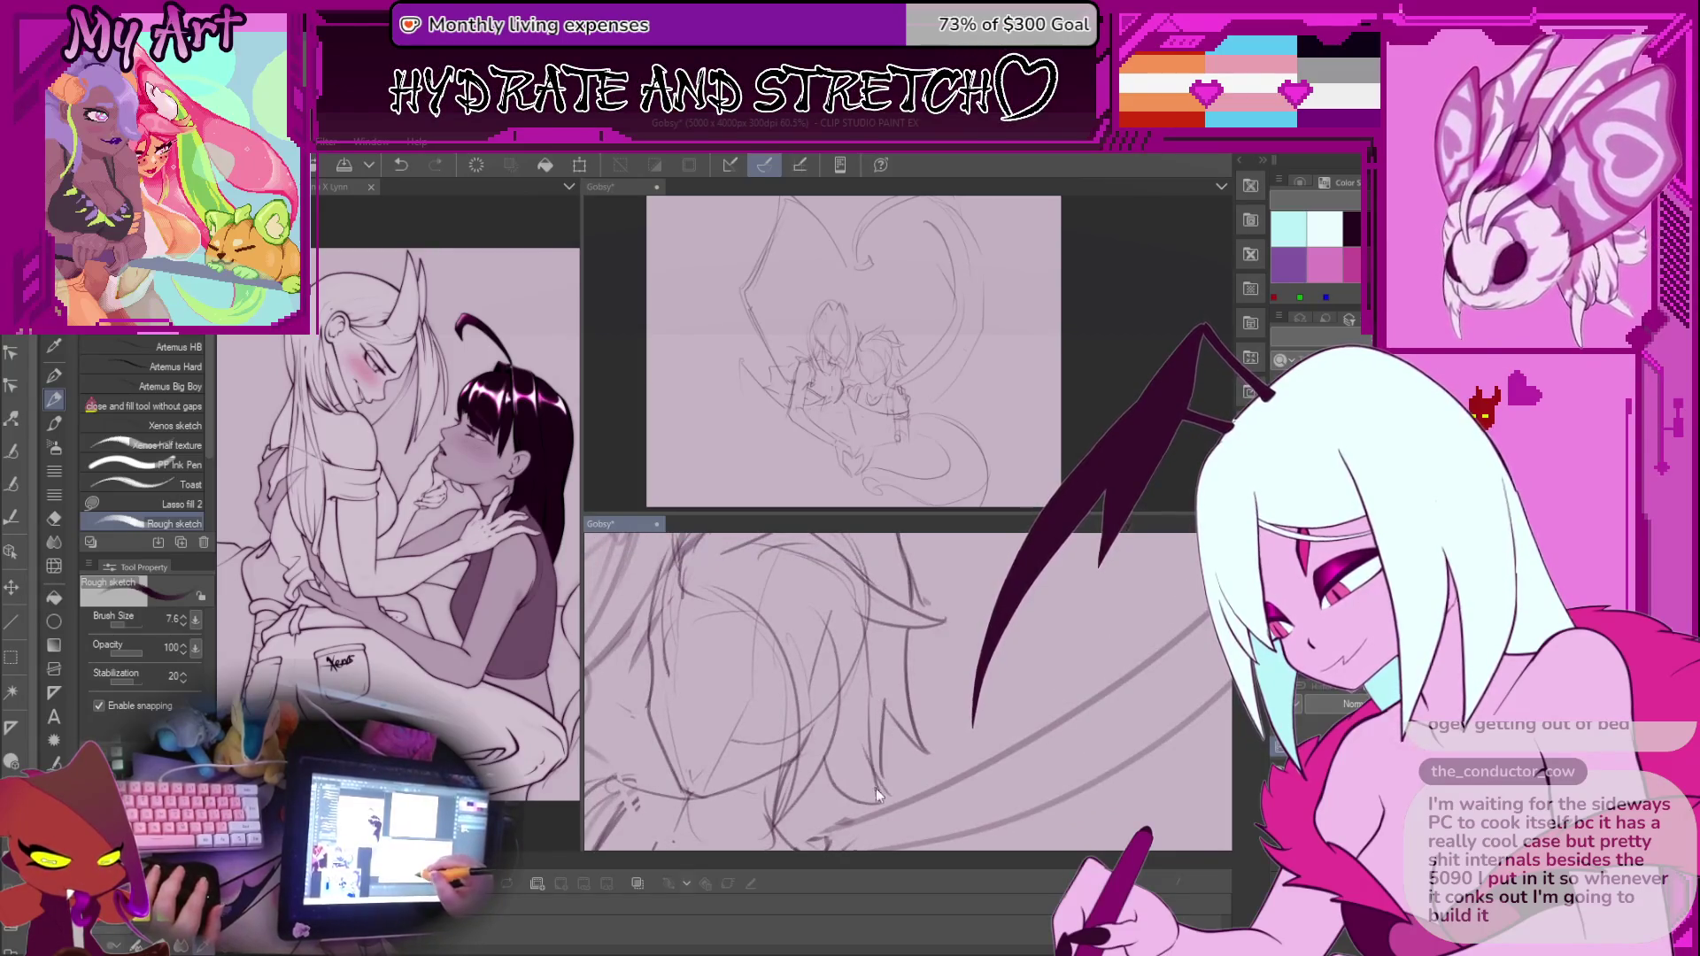
pyautogui.scroll(-4, 890, 715)
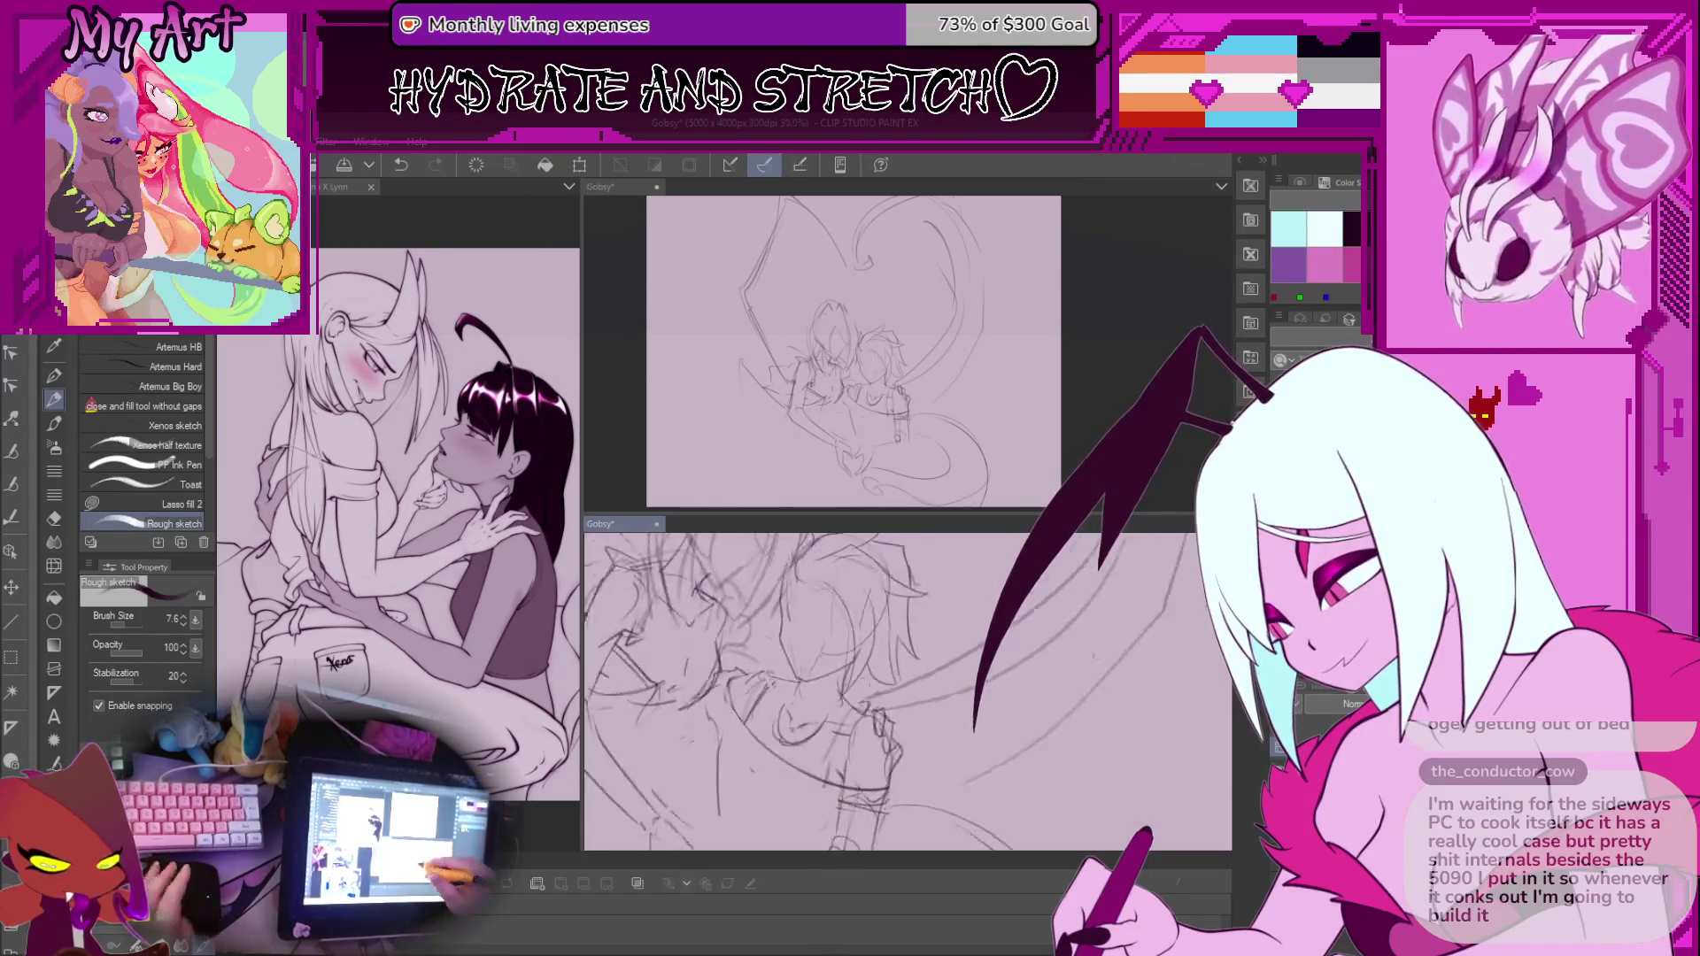
pyautogui.scroll(2, 906, 716)
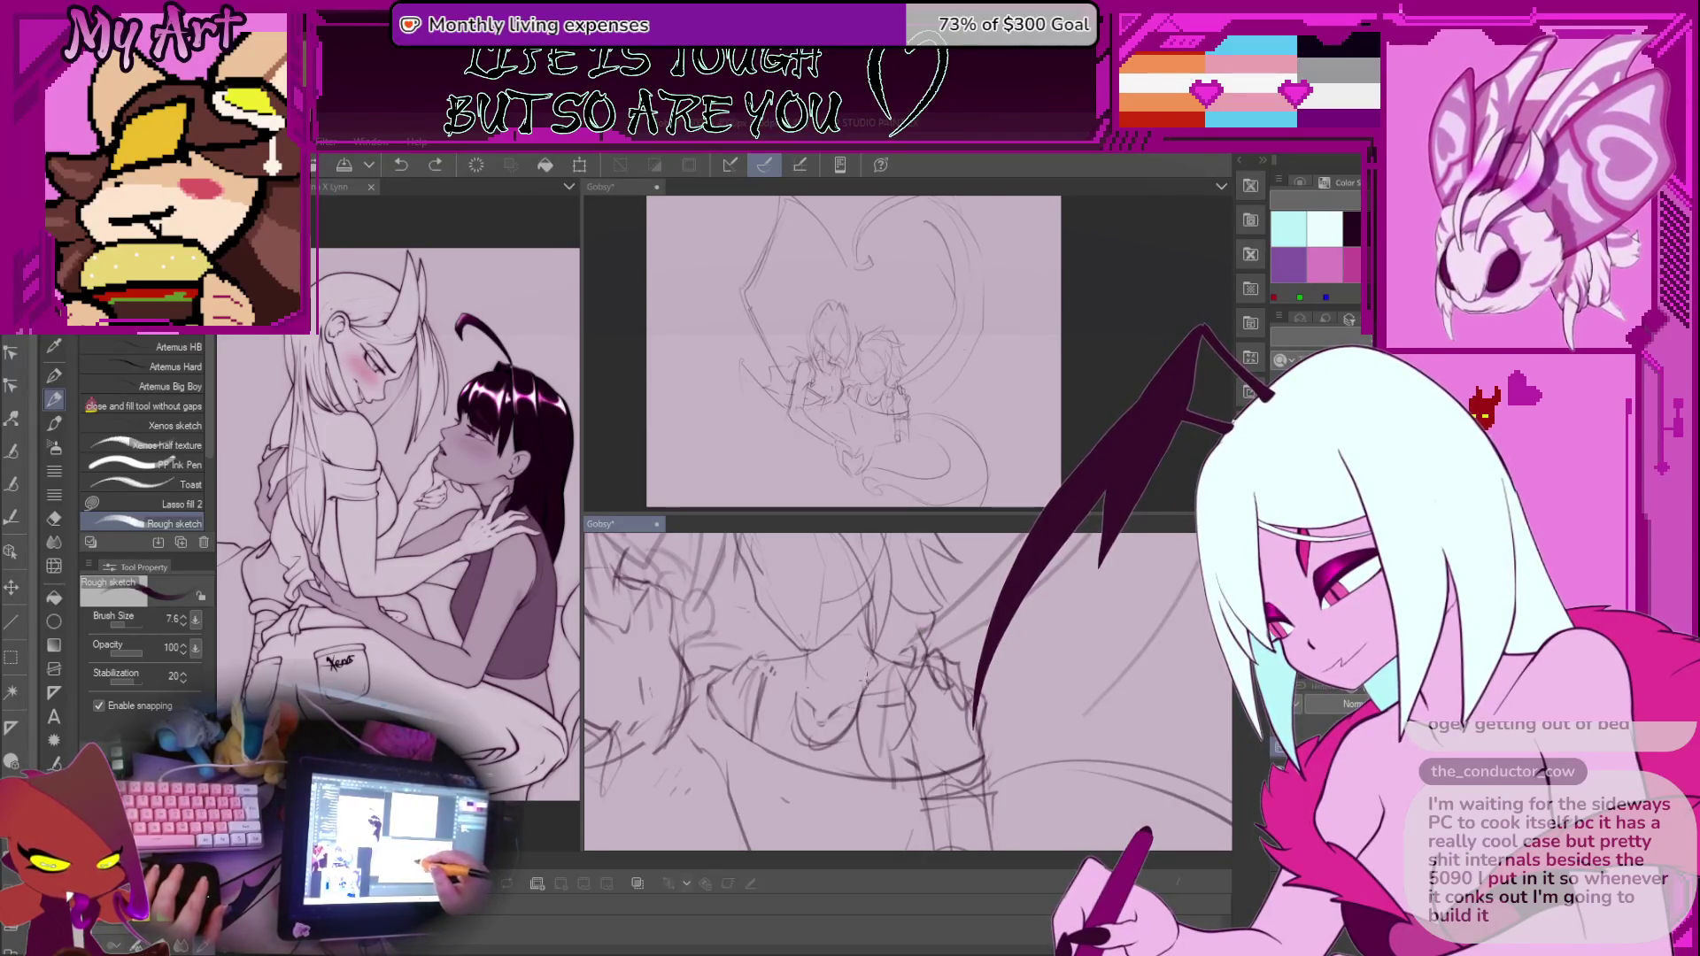
pyautogui.moveTo(880, 614)
pyautogui.mouseDown()
pyautogui.moveTo(872, 705)
pyautogui.moveTo(955, 715)
pyautogui.mouseUp()
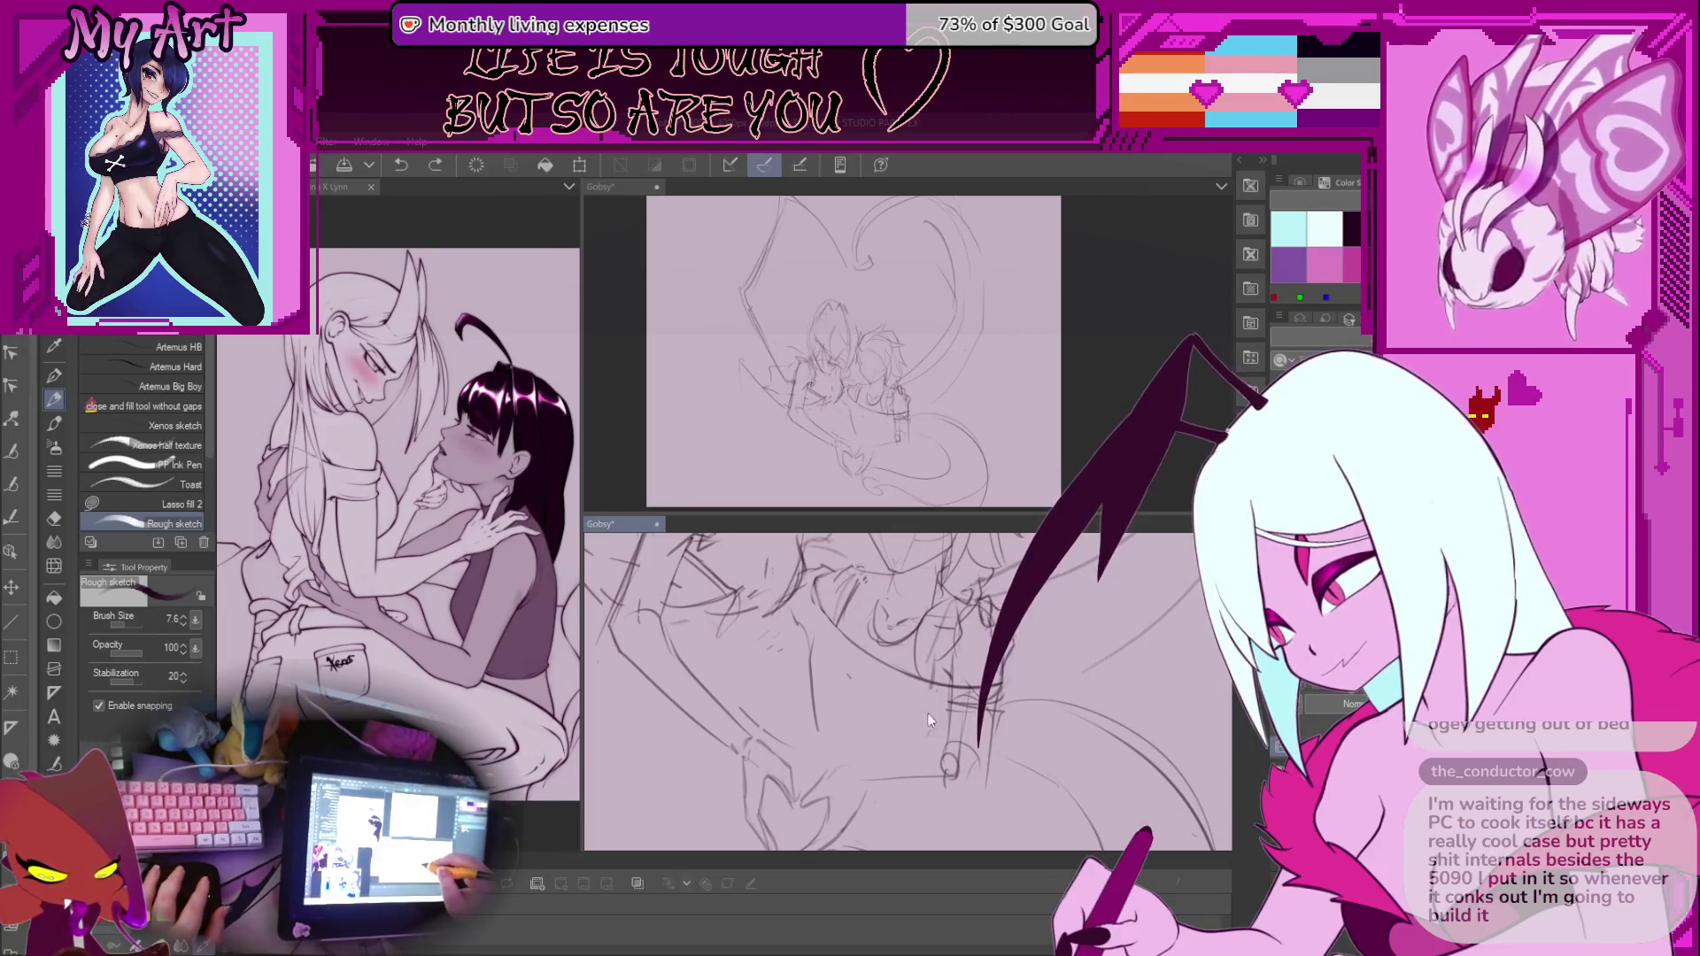
pyautogui.moveTo(931, 670)
pyautogui.mouseDown()
pyautogui.moveTo(944, 677)
pyautogui.moveTo(945, 659)
pyautogui.mouseUp()
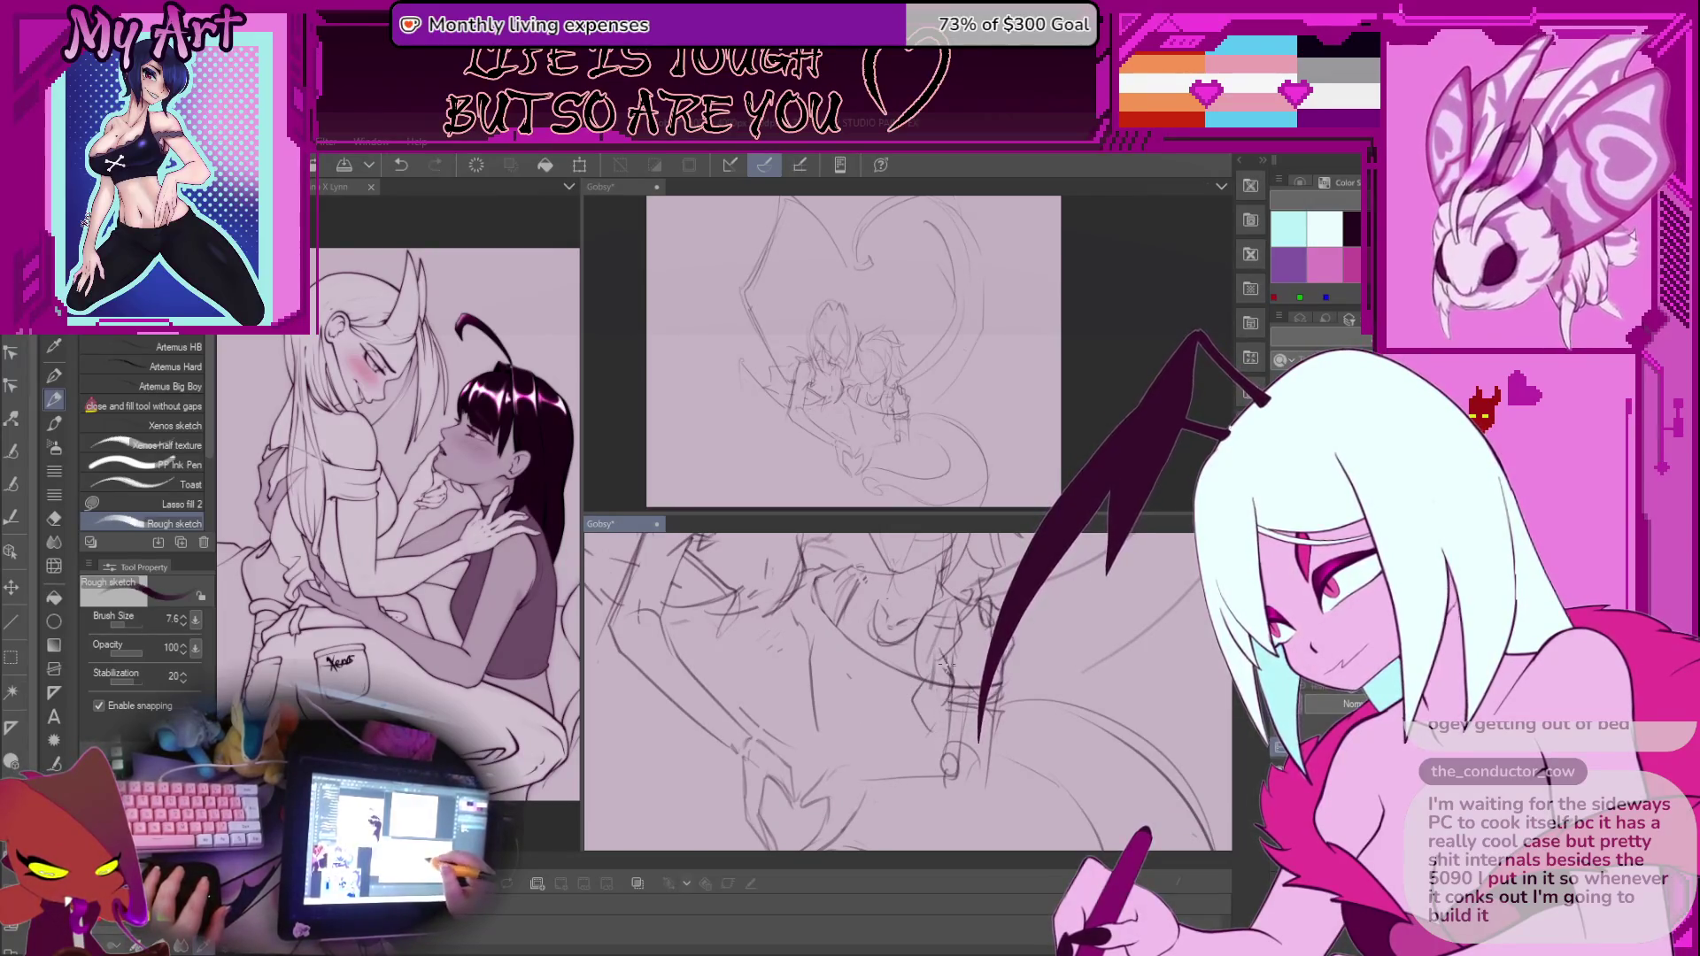
pyautogui.hotkey('ctrl', 'z')
pyautogui.scroll(-5, 981, 788)
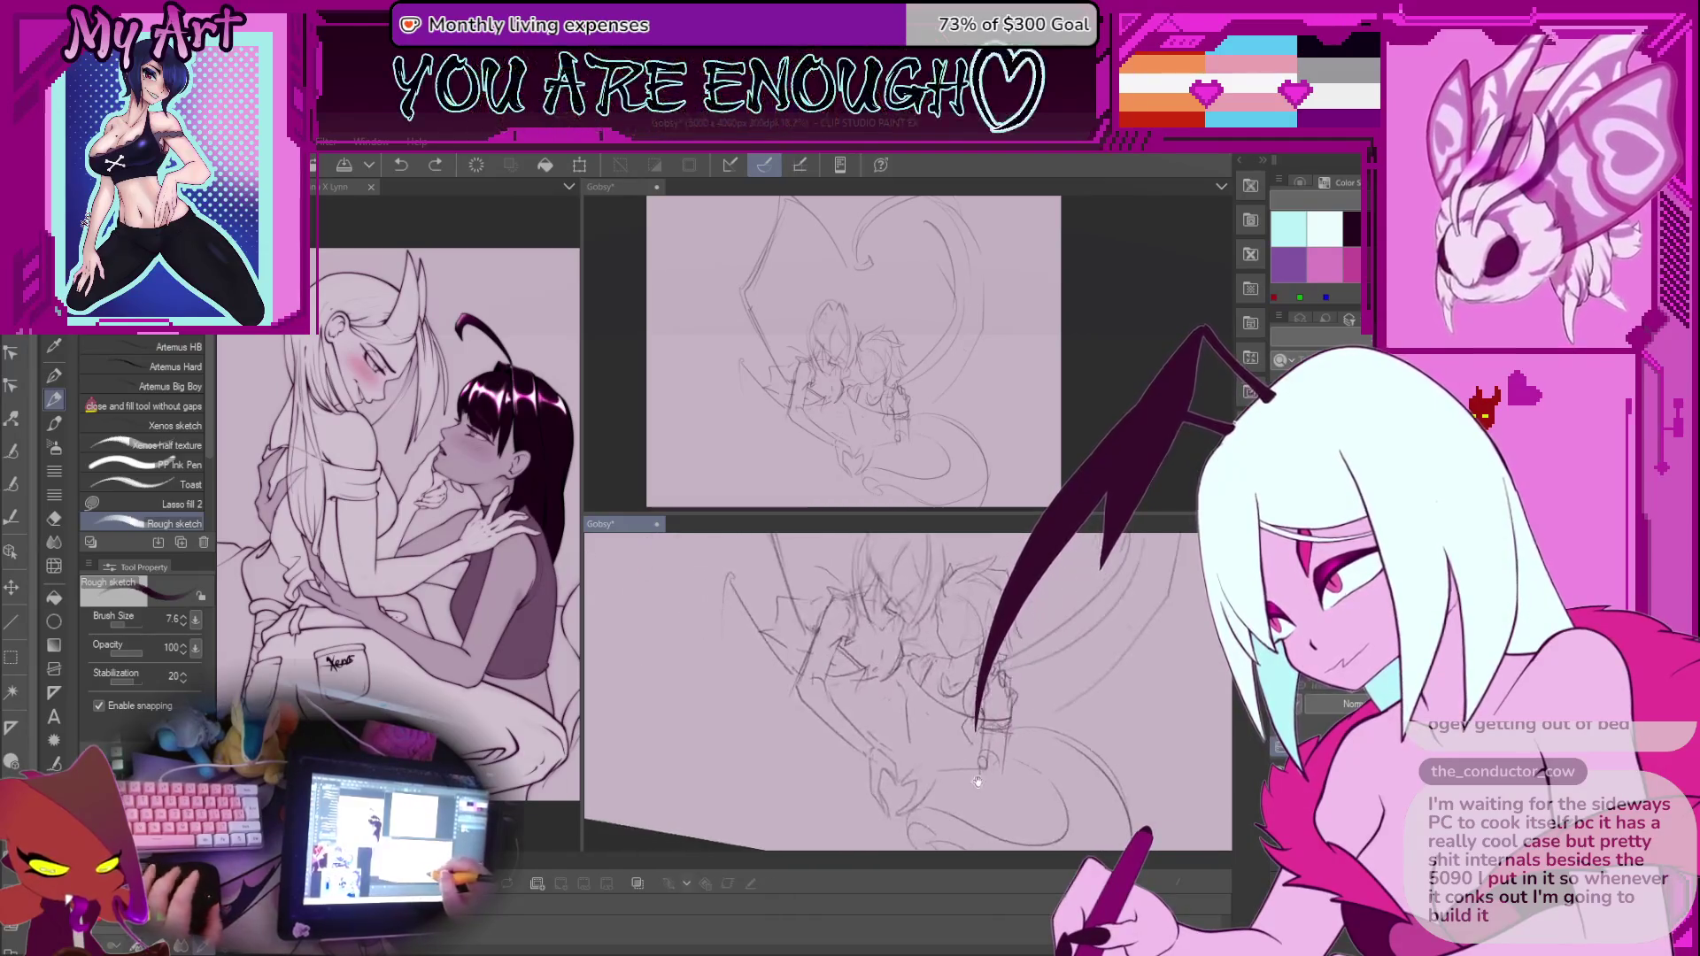
# Undo two recent strokes and rotate the view so the heads sit left
pyautogui.scroll(3, 981, 788)
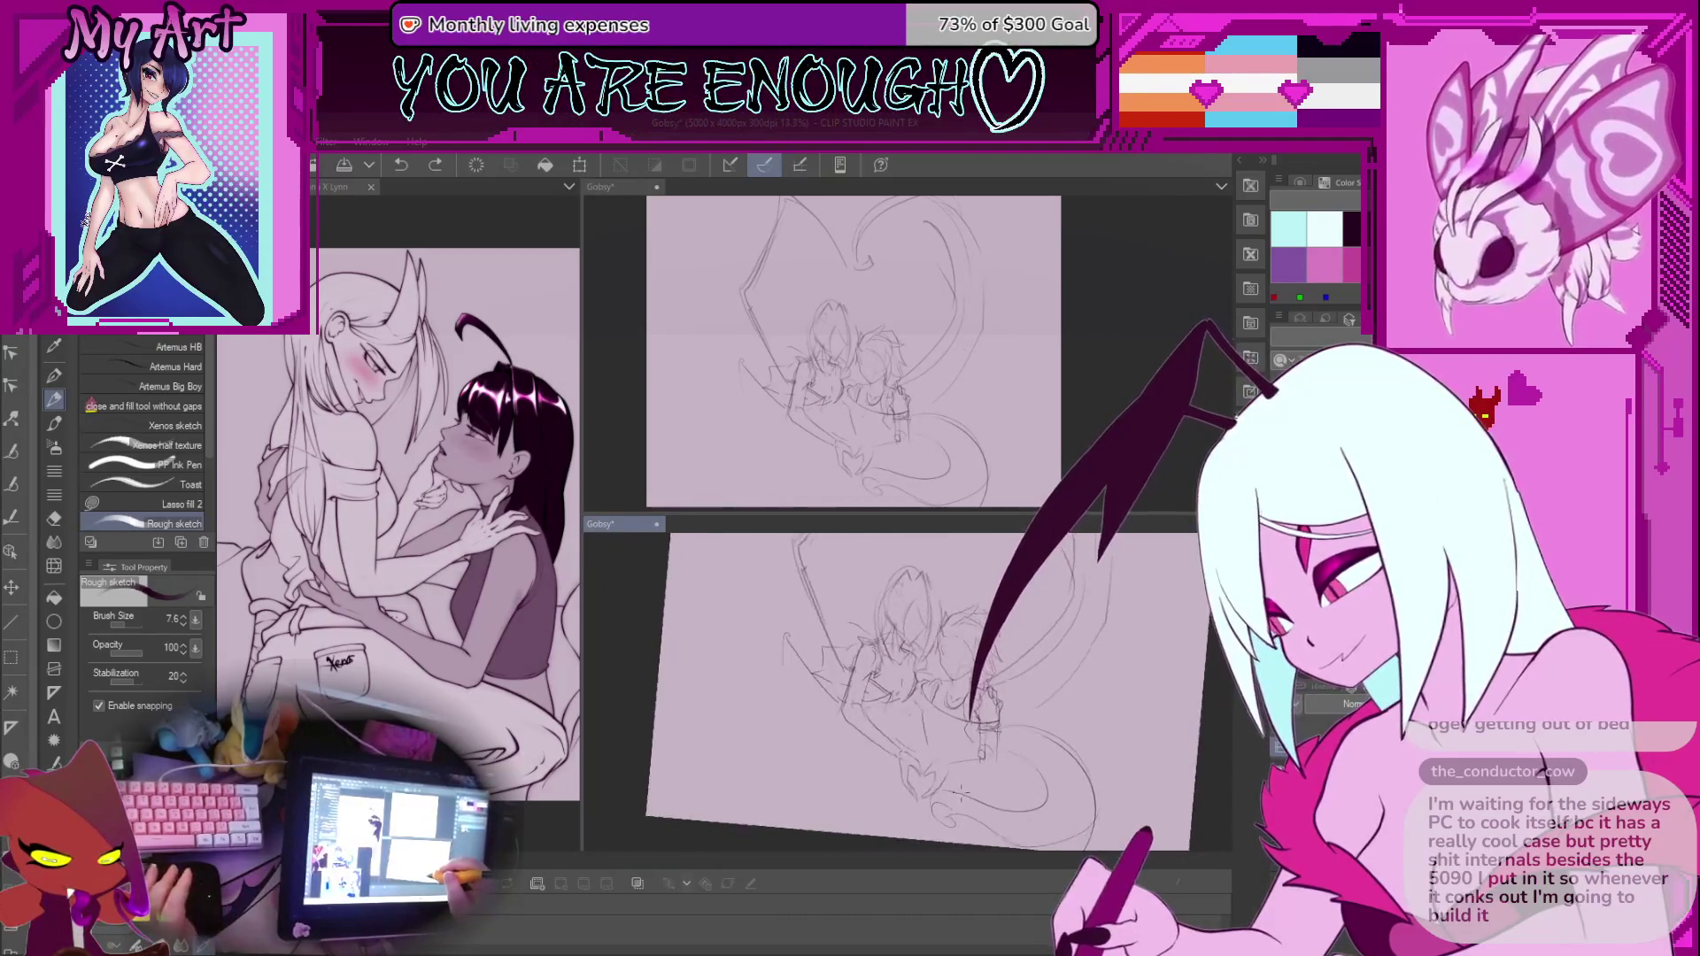
pyautogui.scroll(4, 921, 695)
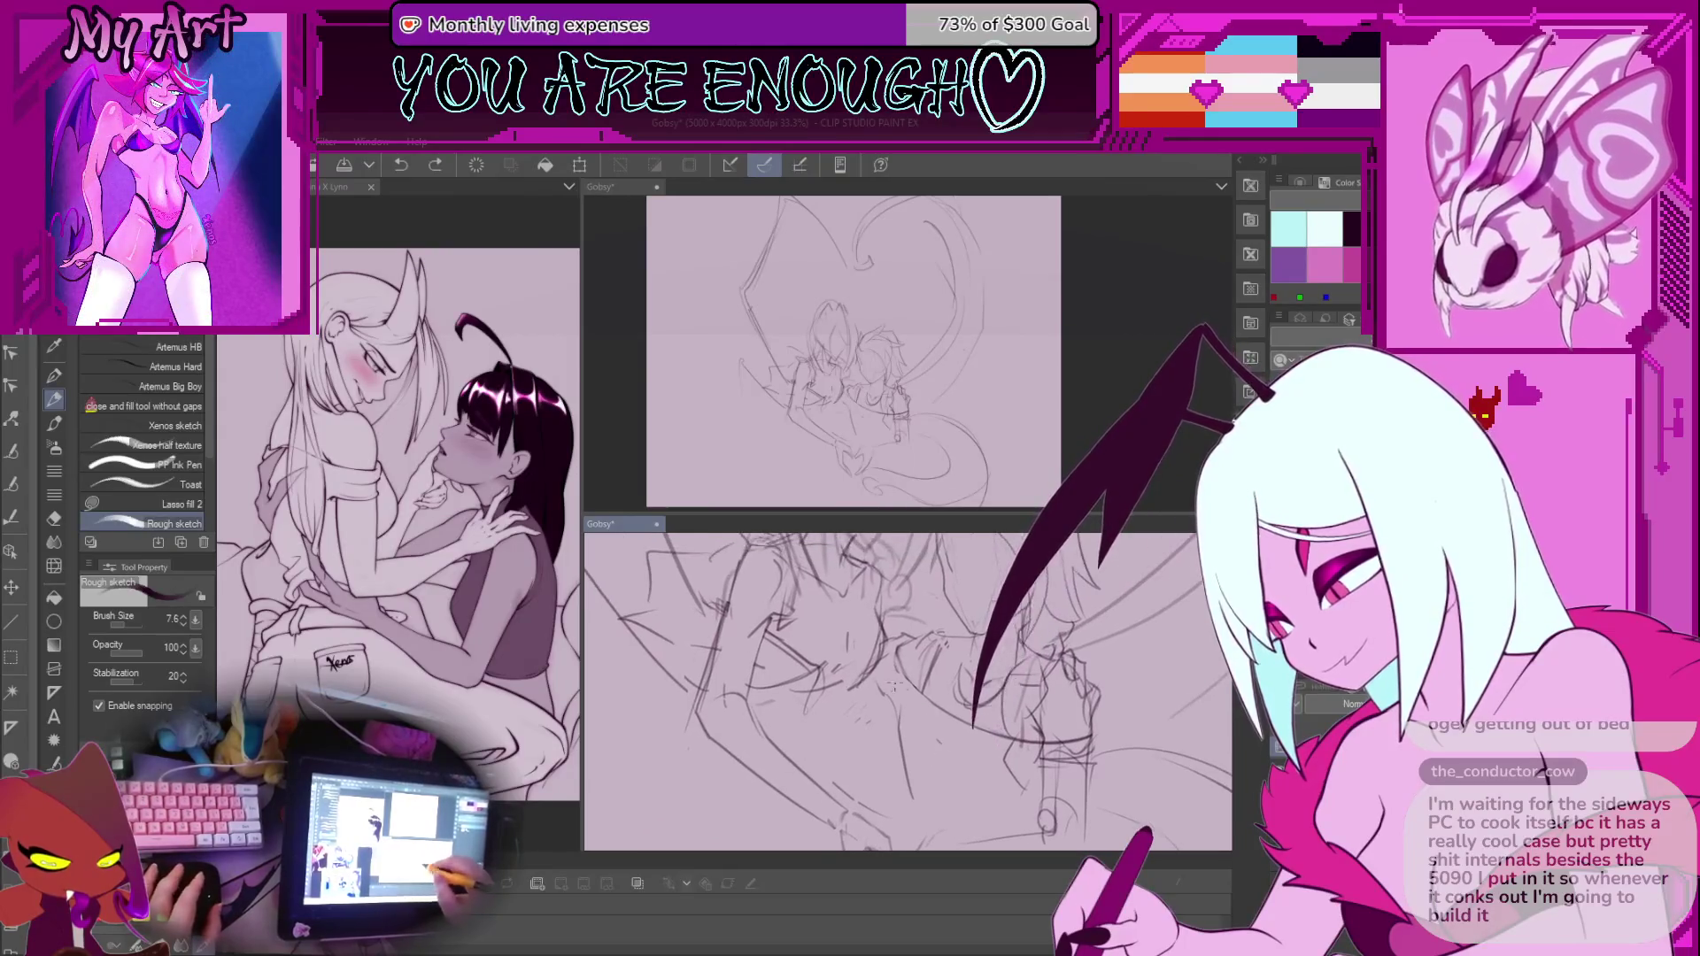
pyautogui.hotkey('ctrl', 'z')
pyautogui.scroll(2, 928, 720)
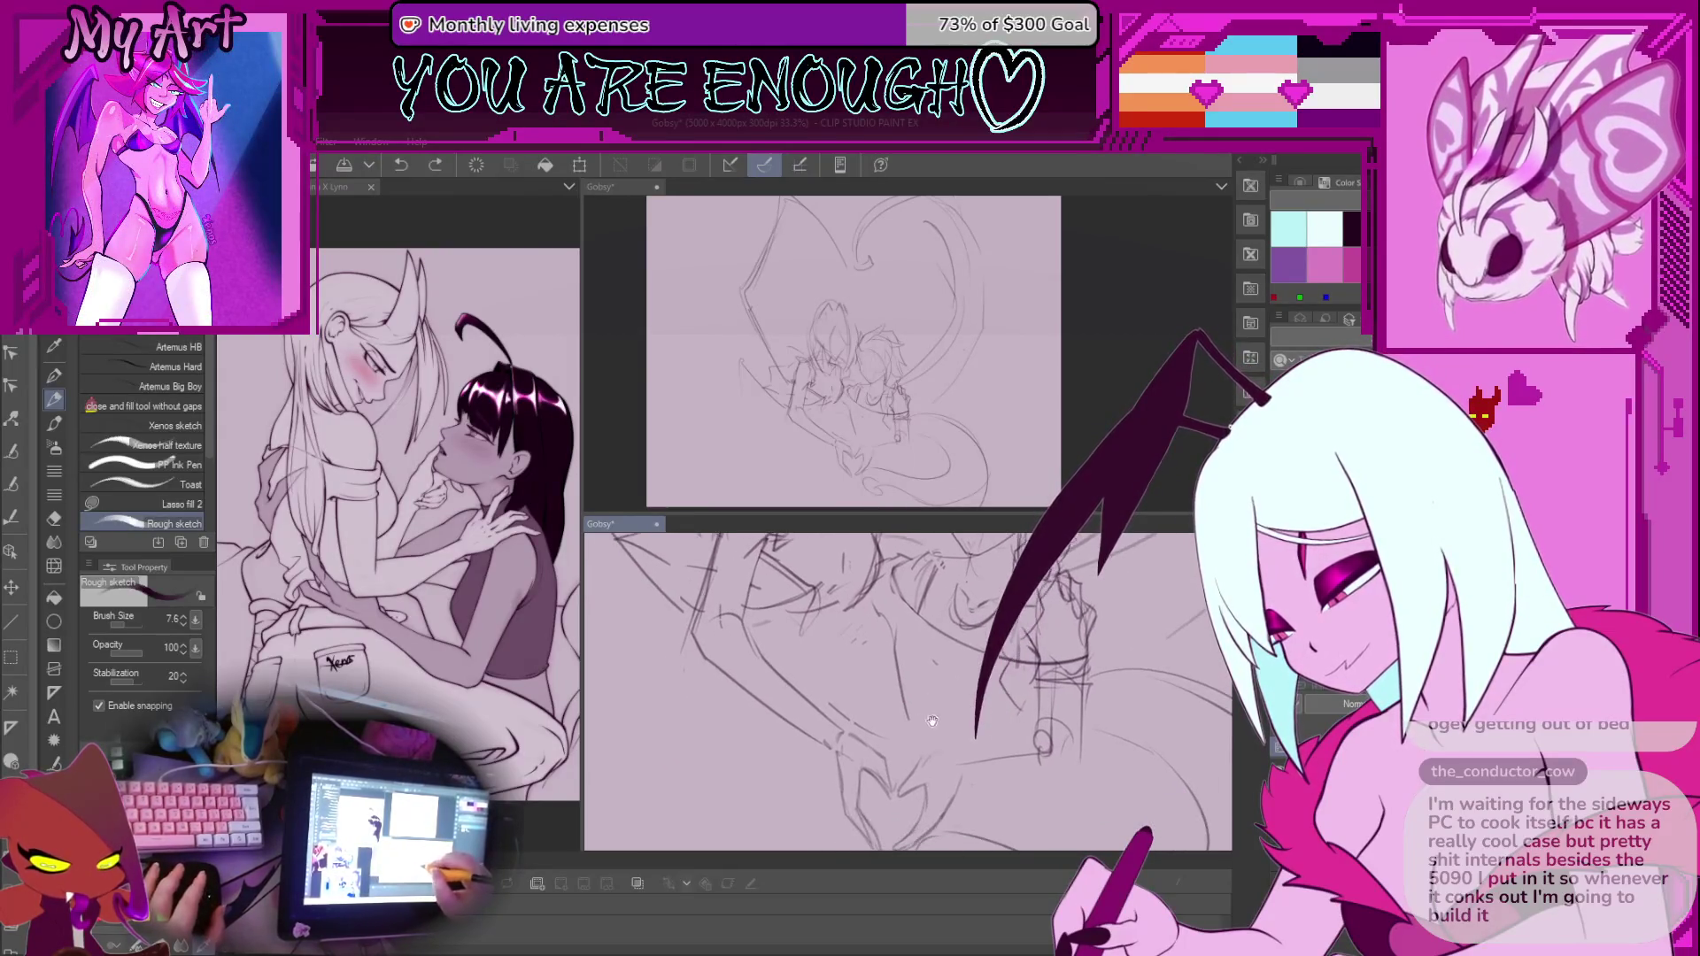
pyautogui.moveTo(841, 575)
pyautogui.mouseDown()
pyautogui.moveTo(914, 753)
pyautogui.moveTo(936, 663)
pyautogui.mouseUp()
pyautogui.hotkey('ctrl', 'z')
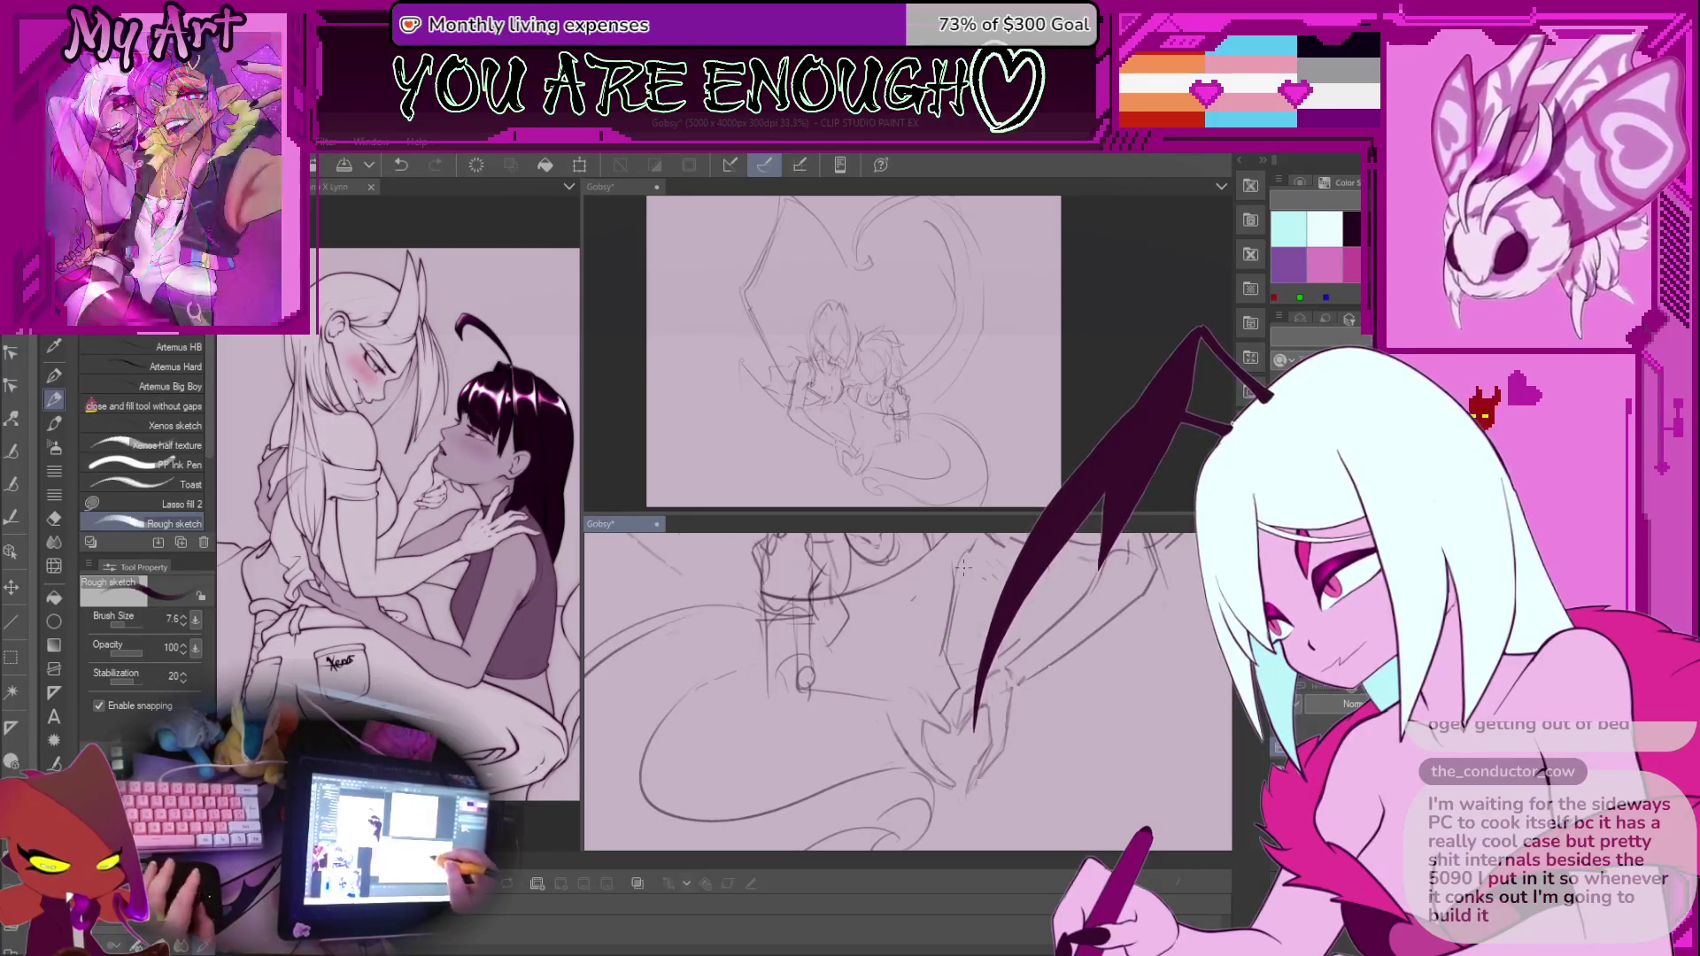
# Zoom in on the tilted sketch of the two heads
pyautogui.moveTo(958, 689); pyautogui.dragTo(1016, 744)
pyautogui.scroll(5, 1012, 744)
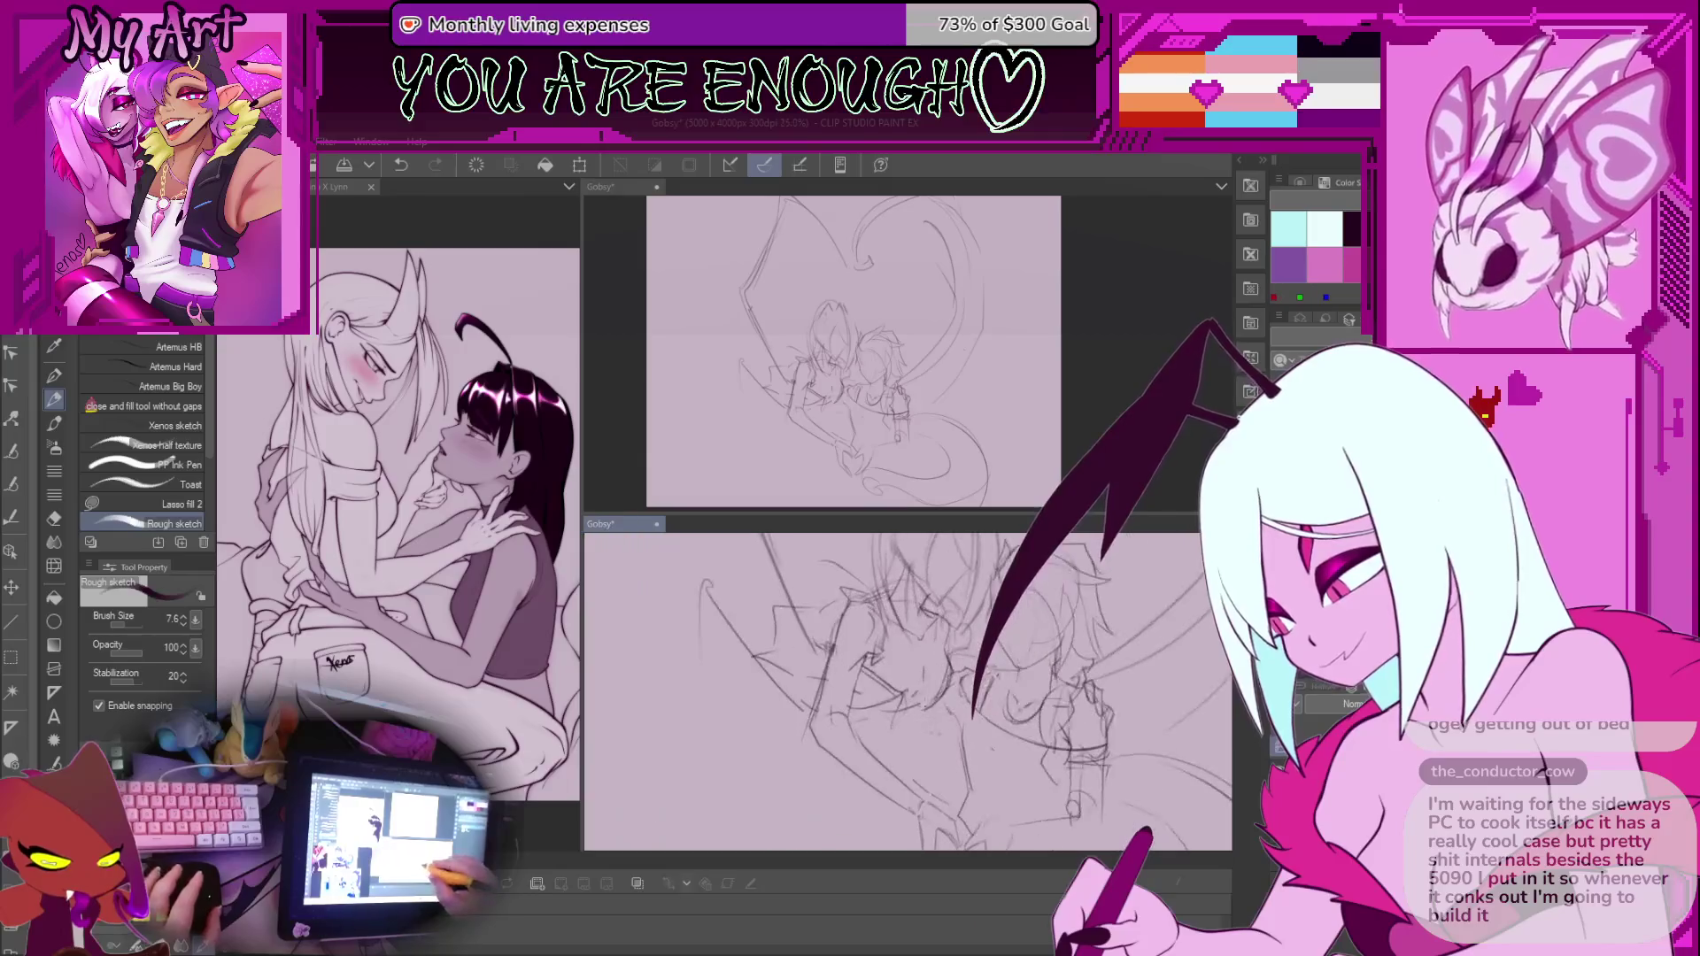
pyautogui.scroll(2, 920, 713)
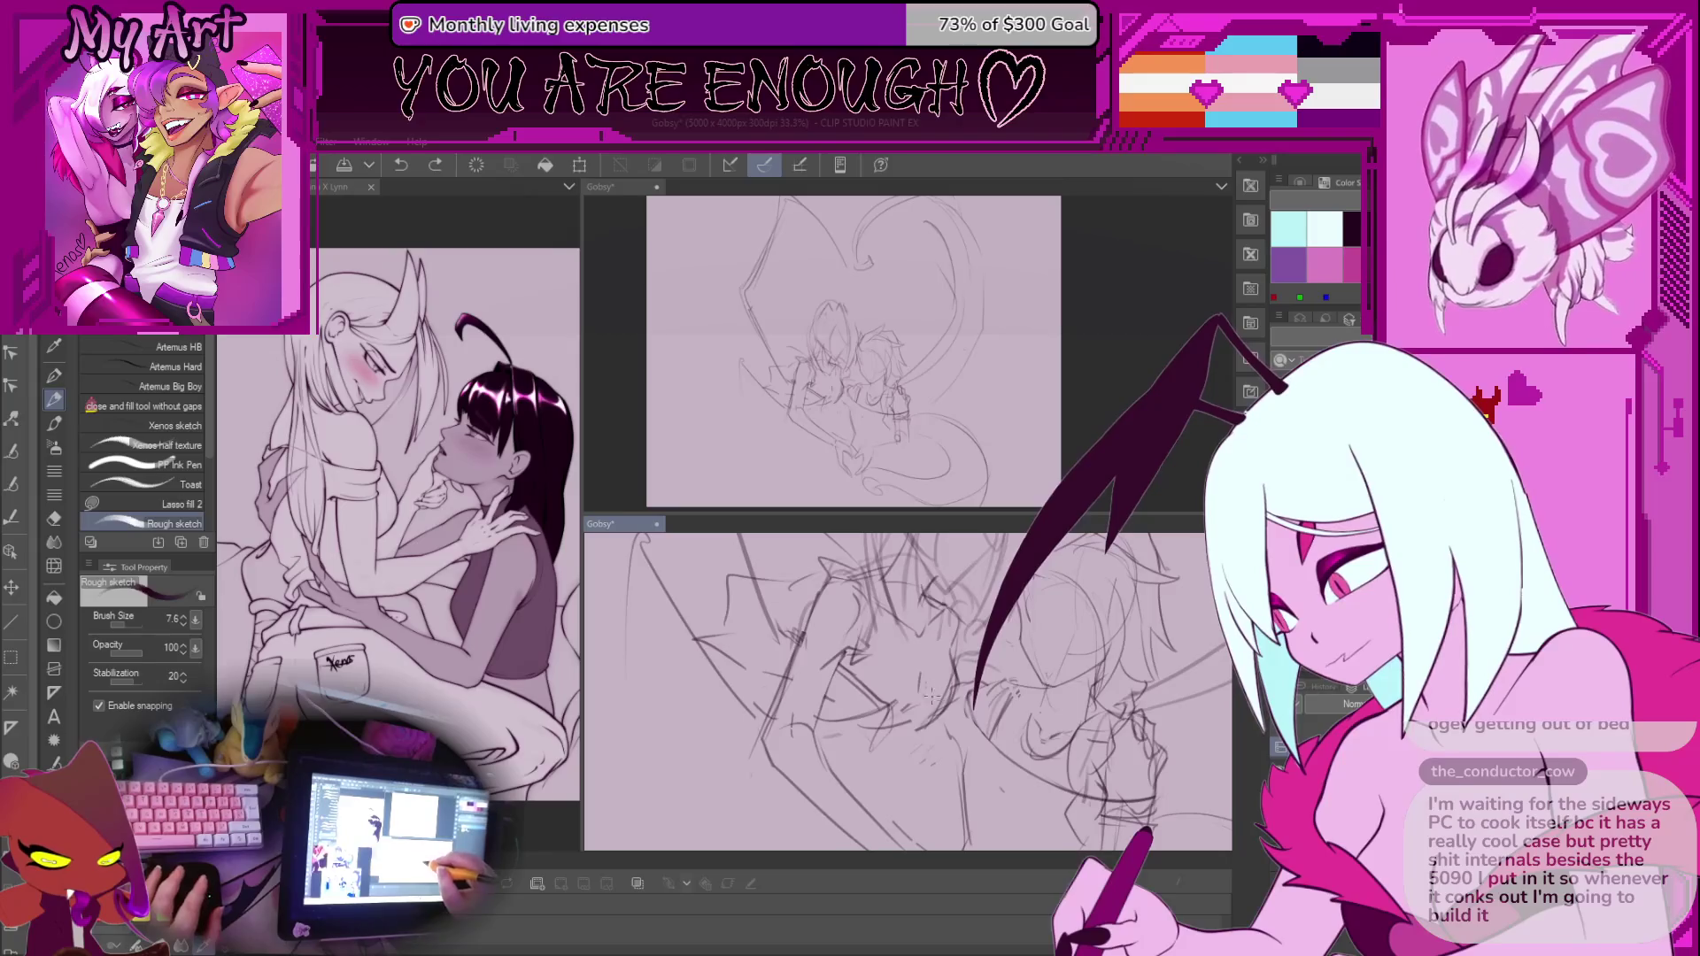
pyautogui.scroll(2, 941, 718)
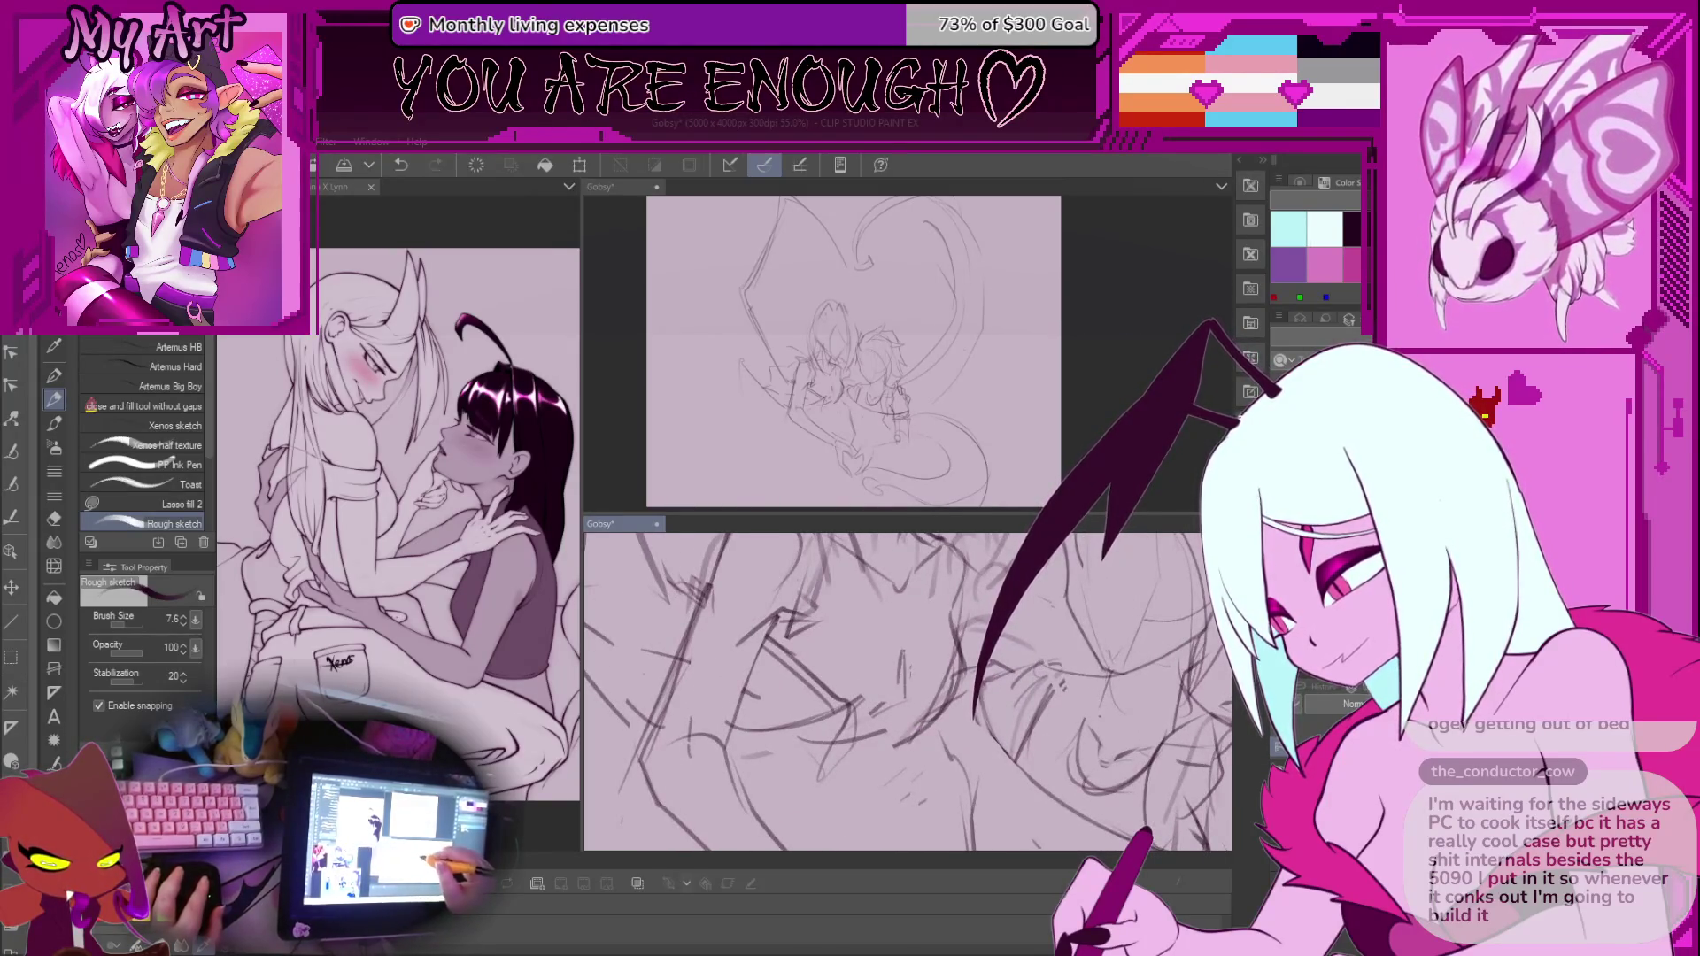
# Lasso and delete the eye lines, deselect, then undo that erase
pyautogui.press('m')
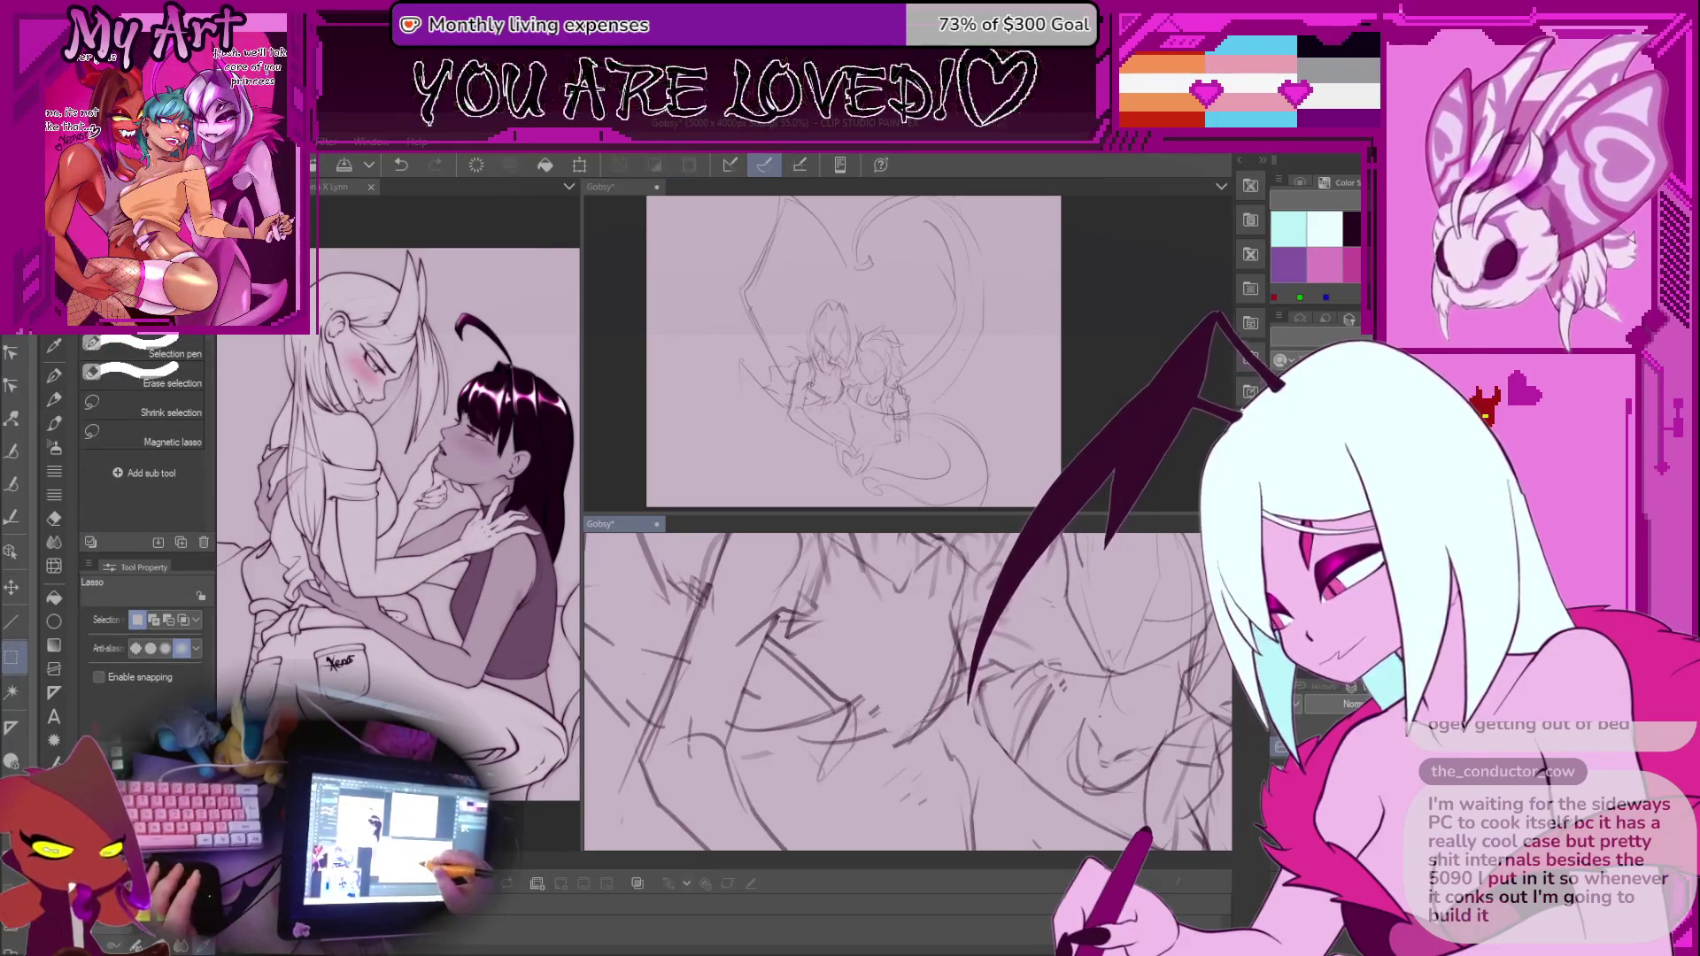
pyautogui.scroll(2, 908, 690)
pyautogui.moveTo(810, 639); pyautogui.dragTo(846, 645)
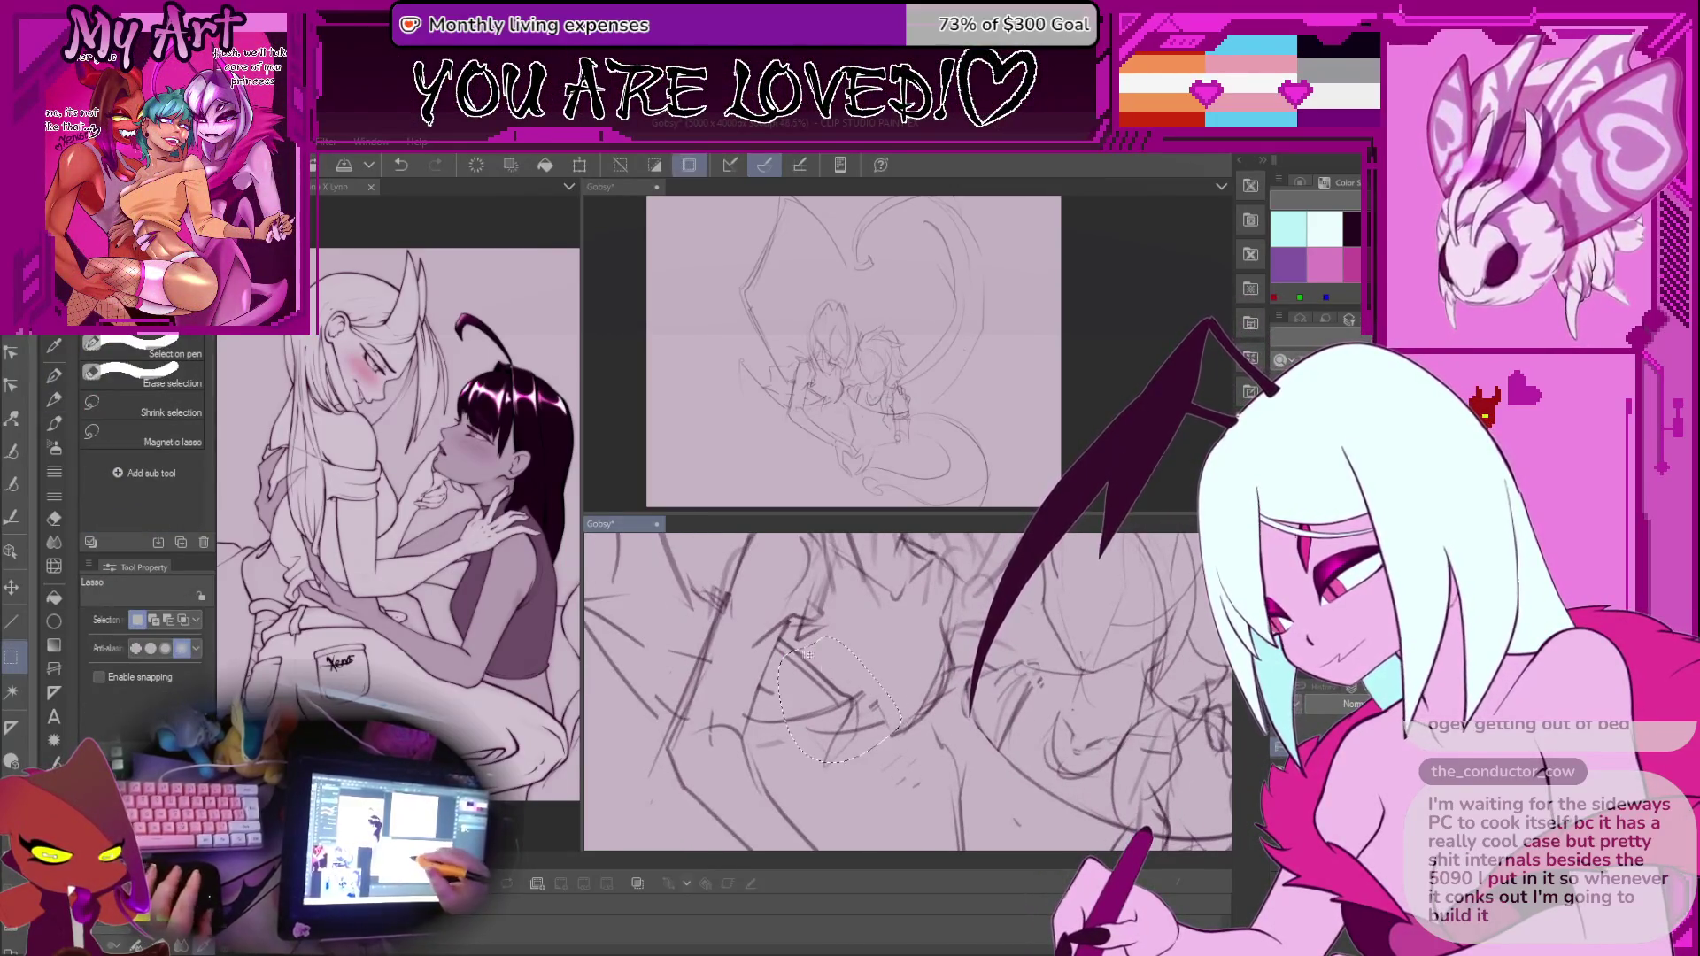
pyautogui.press('Delete')
pyautogui.hotkey('ctrl', 'd')
pyautogui.press('p')
pyautogui.hotkey('ctrl', 'z')
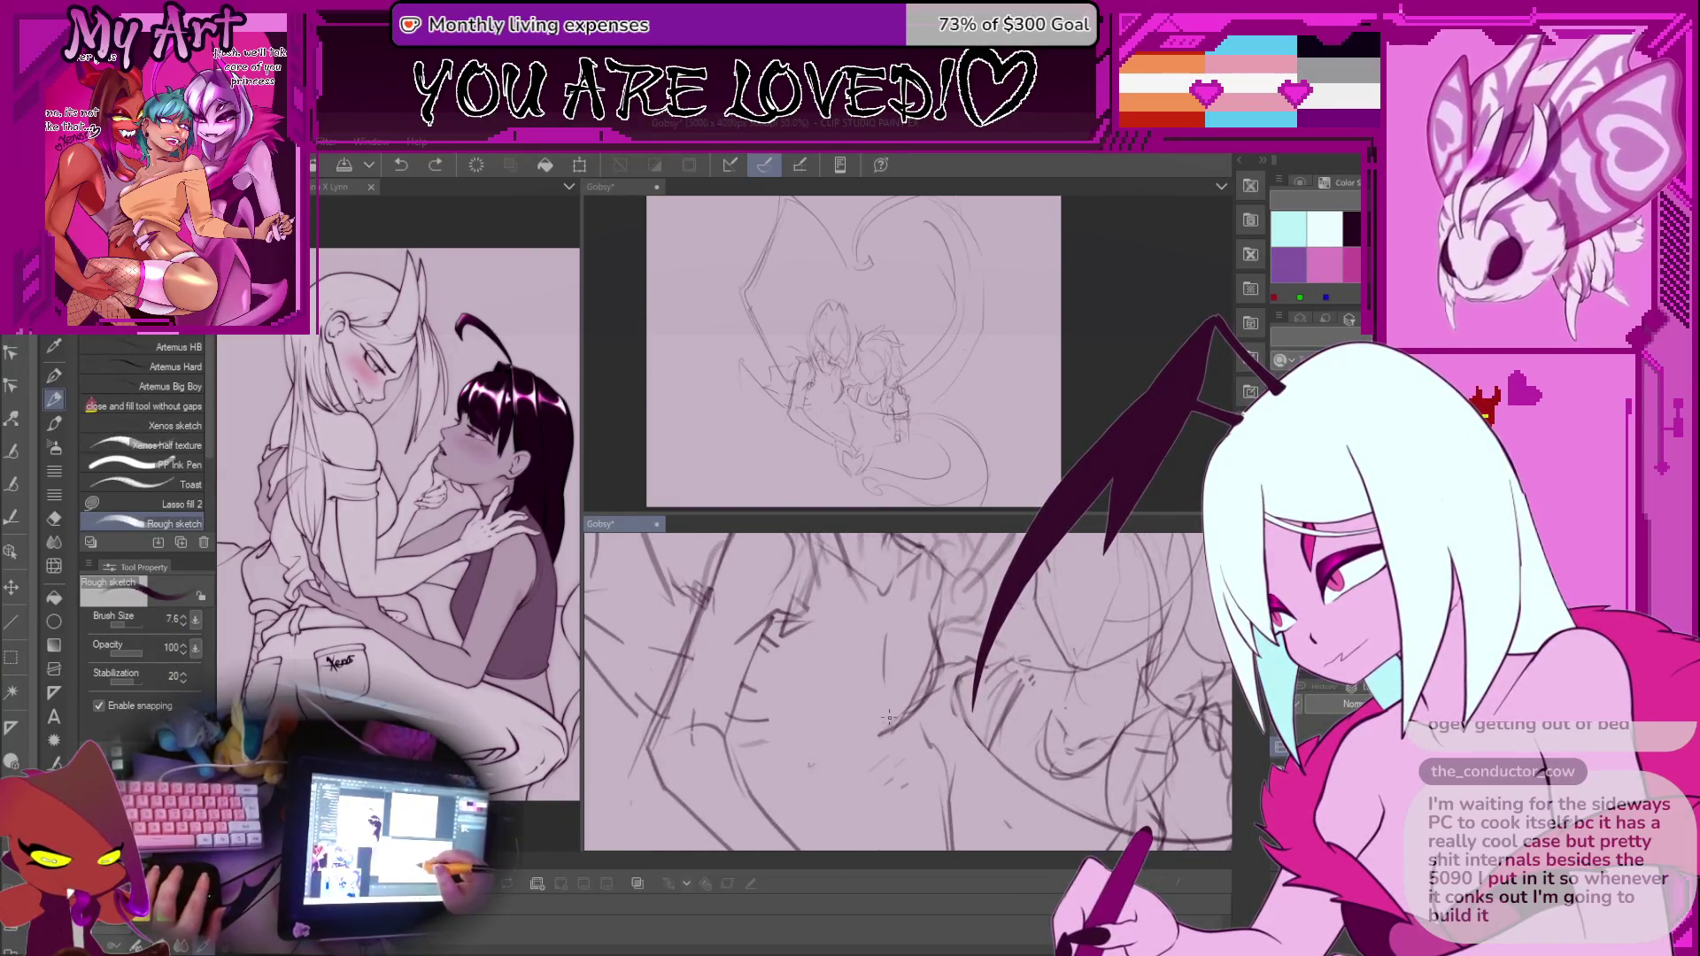
# Redraw a small face stroke, then raise brush size to about 45 for a thicker stroke
pyautogui.scroll(-2, 819, 657)
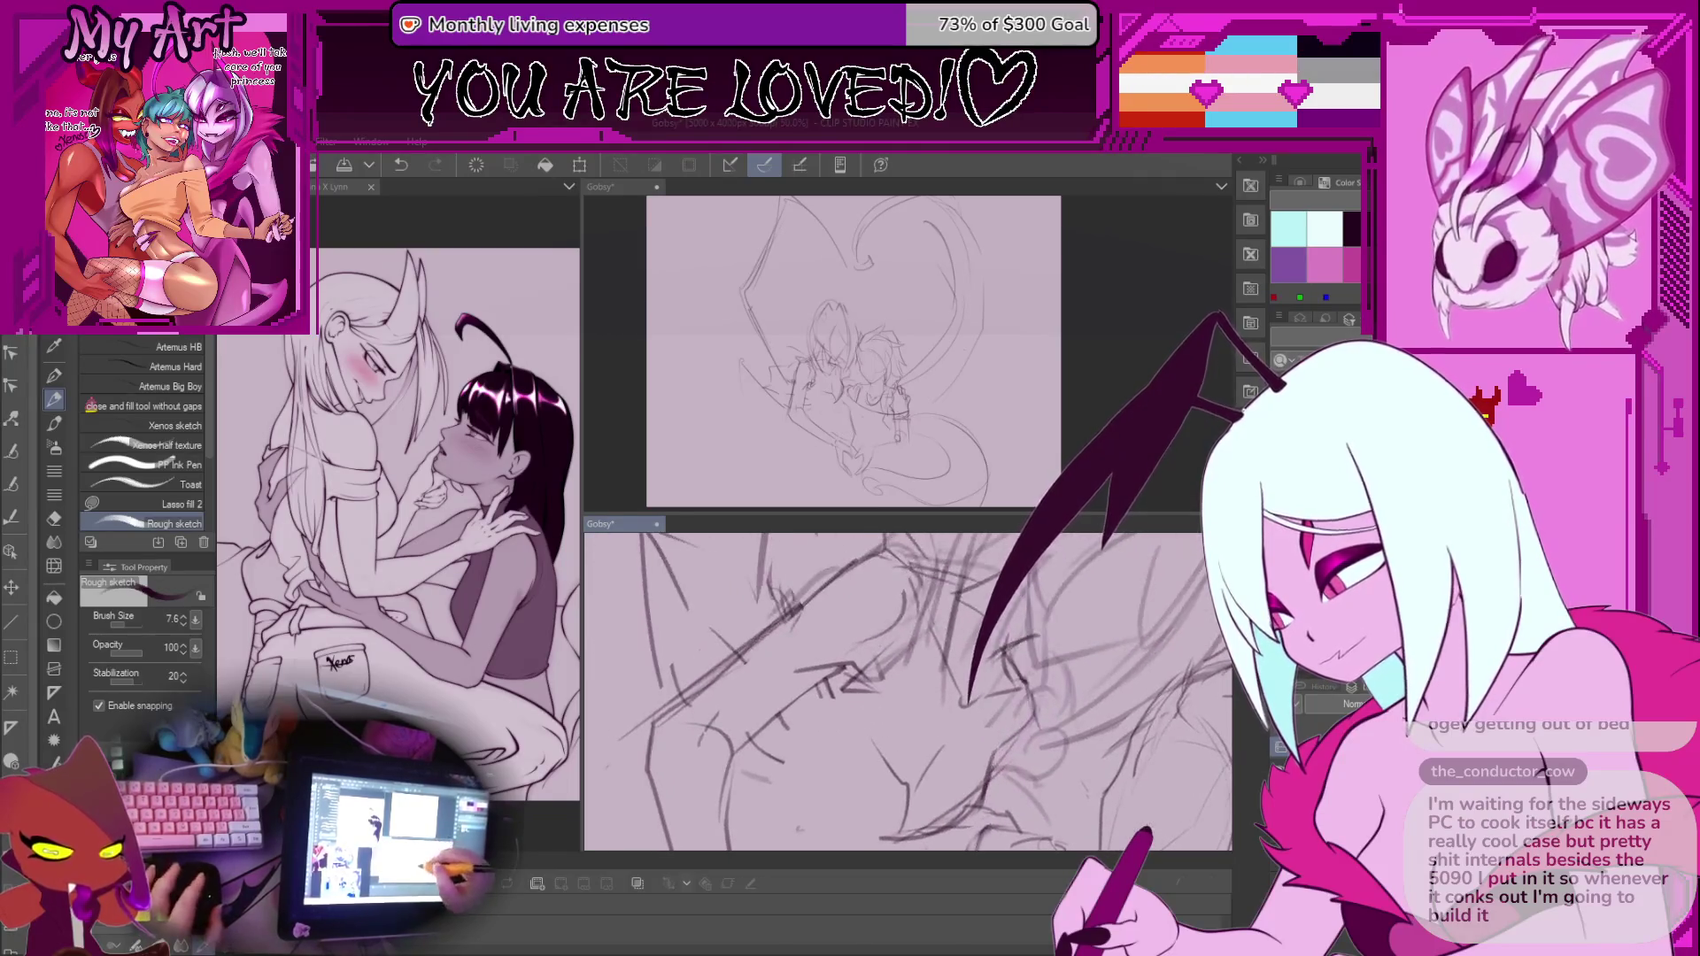
pyautogui.moveTo(831, 679); pyautogui.dragTo(843, 706)
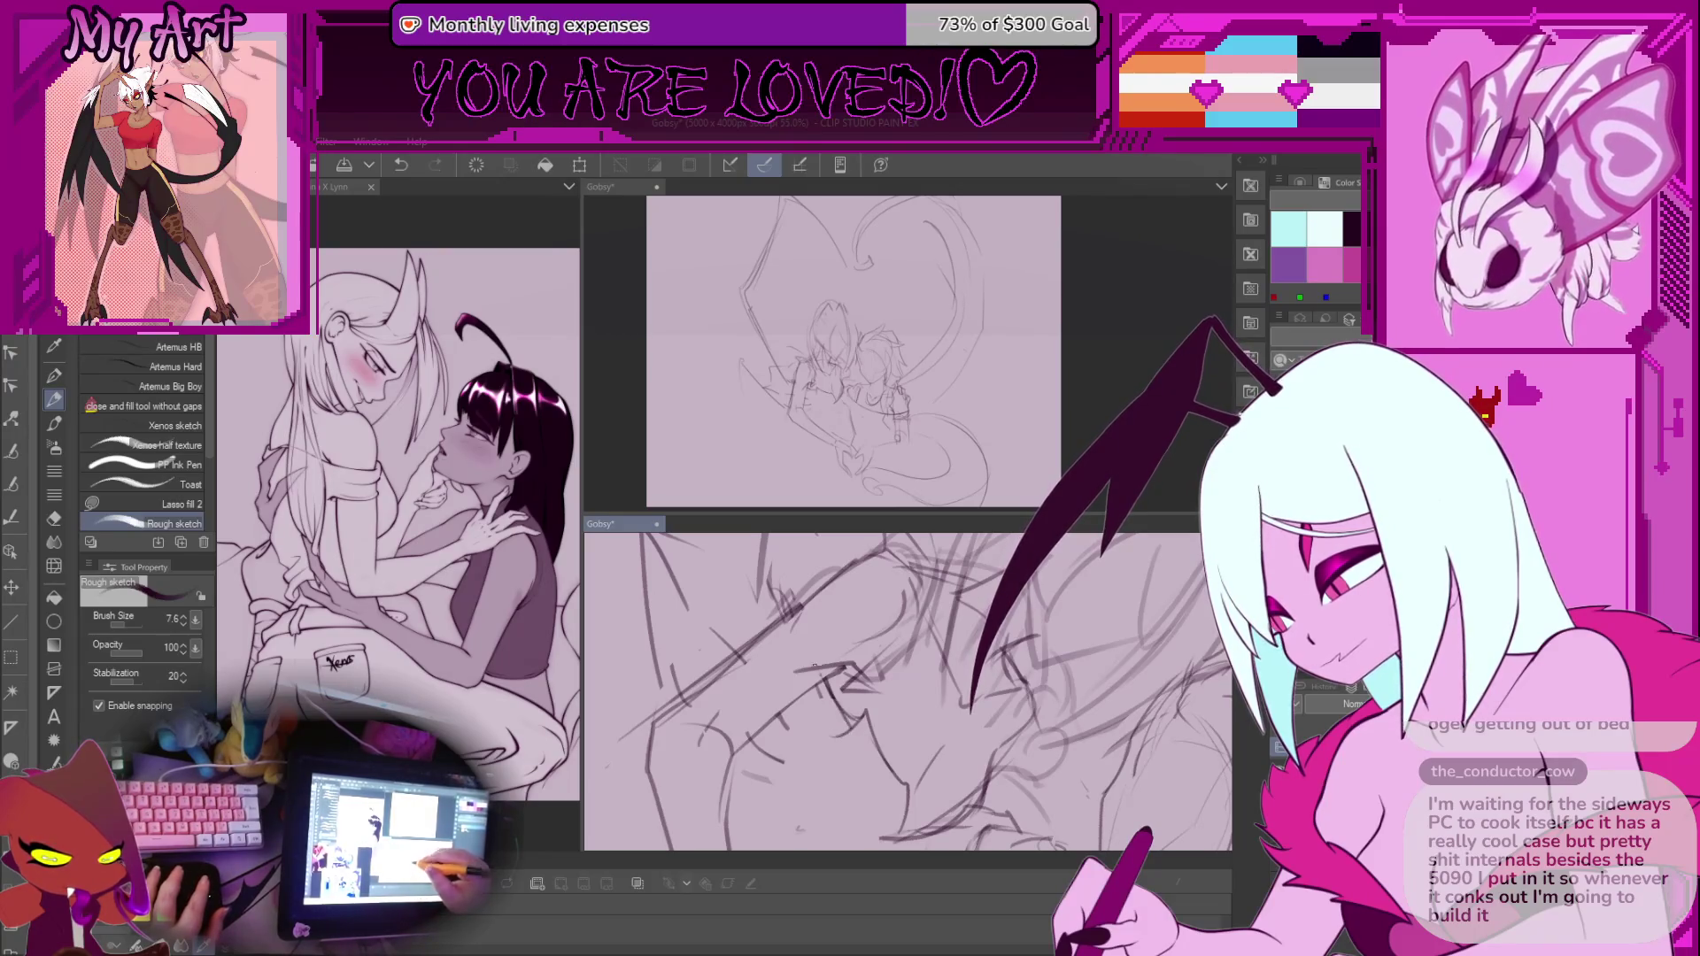
pyautogui.scroll(3, 819, 664)
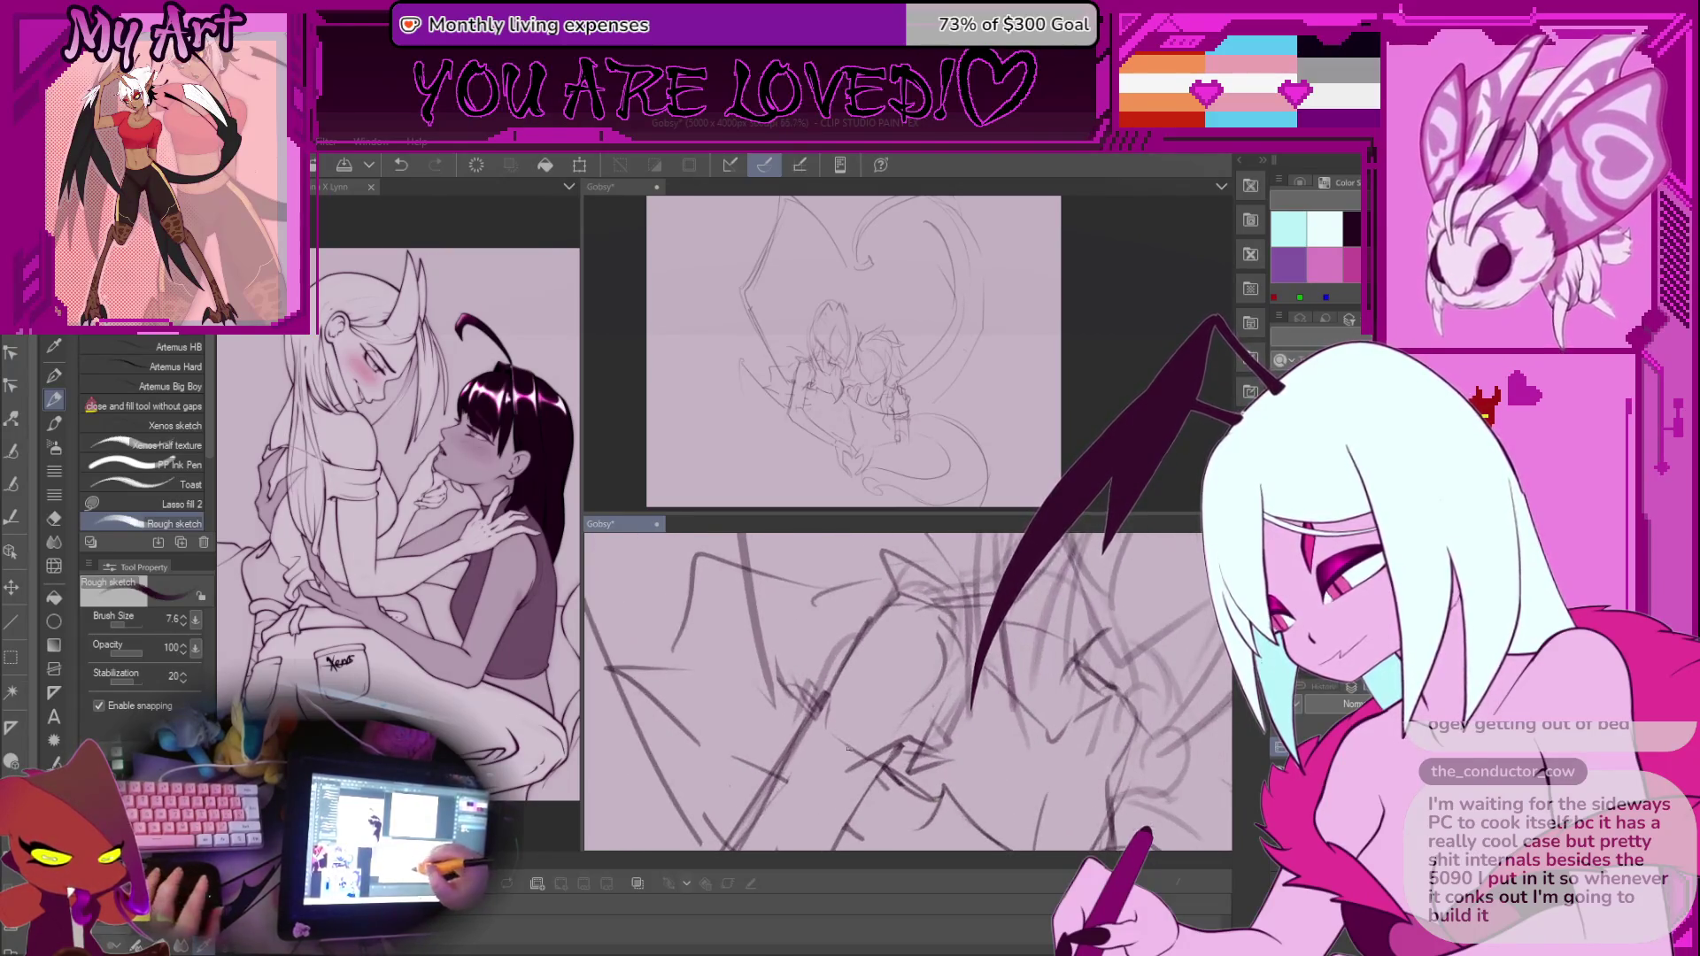
pyautogui.moveTo(832, 738); pyautogui.dragTo(877, 740)
pyautogui.moveTo(833, 737); pyautogui.dragTo(801, 672)
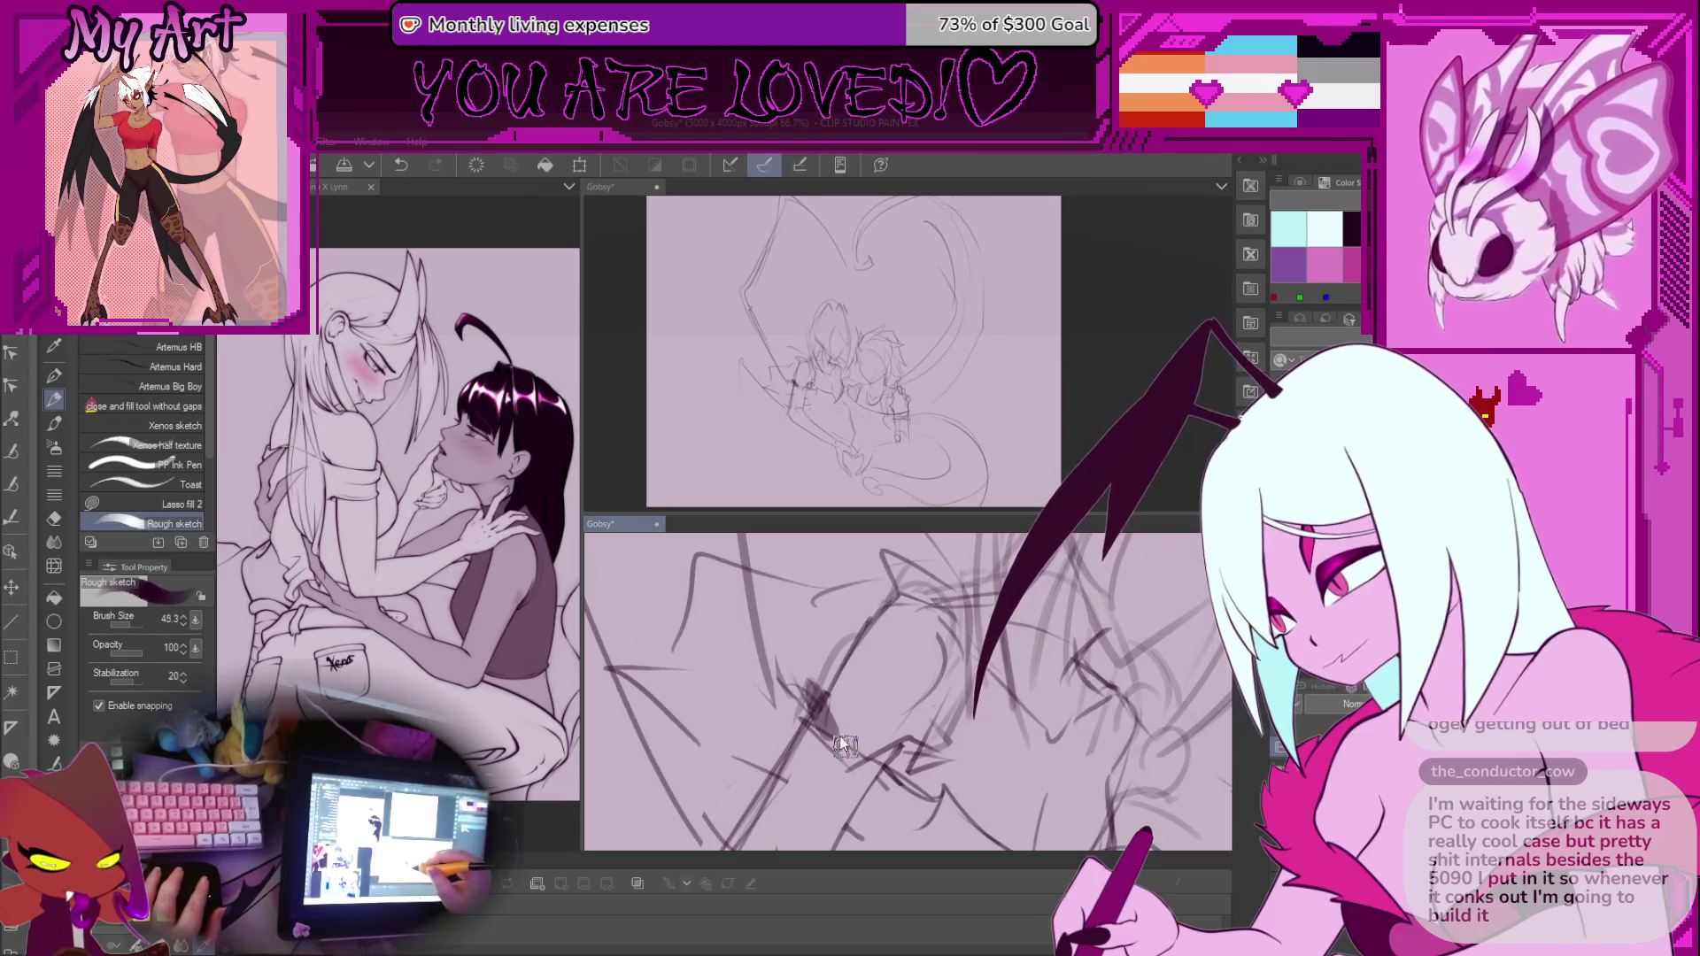
# Add a short stroke near the faces, undo it, and zoom back out
pyautogui.scroll(-3, 824, 651)
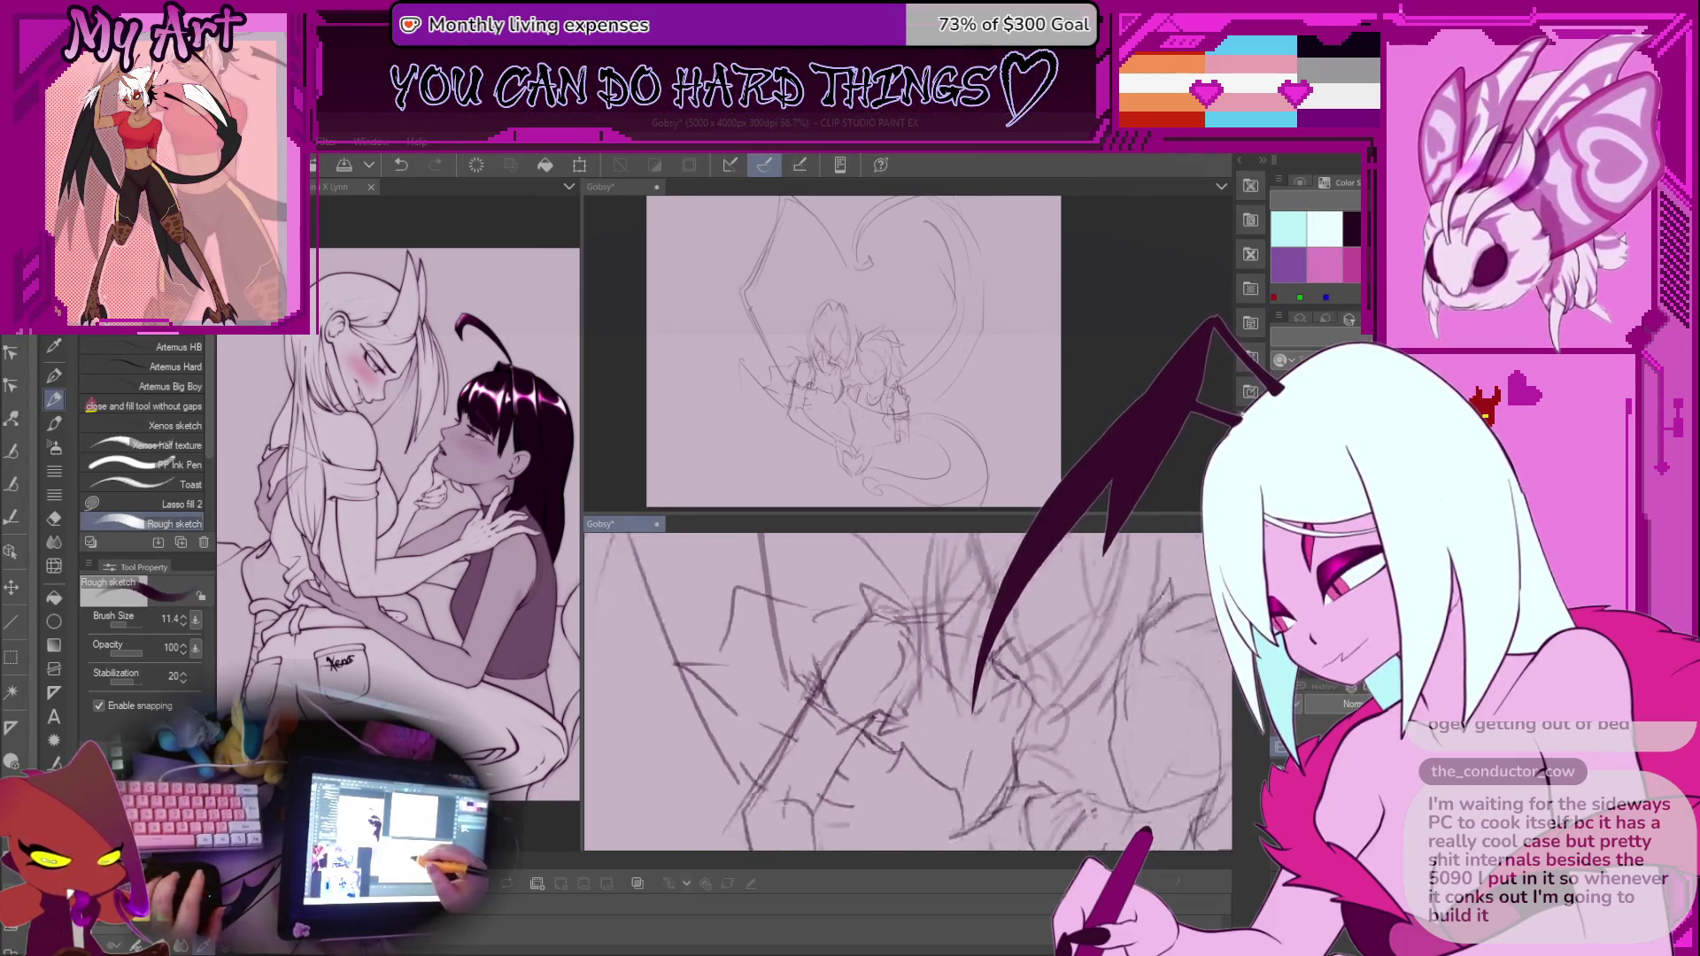
pyautogui.scroll(3, 824, 653)
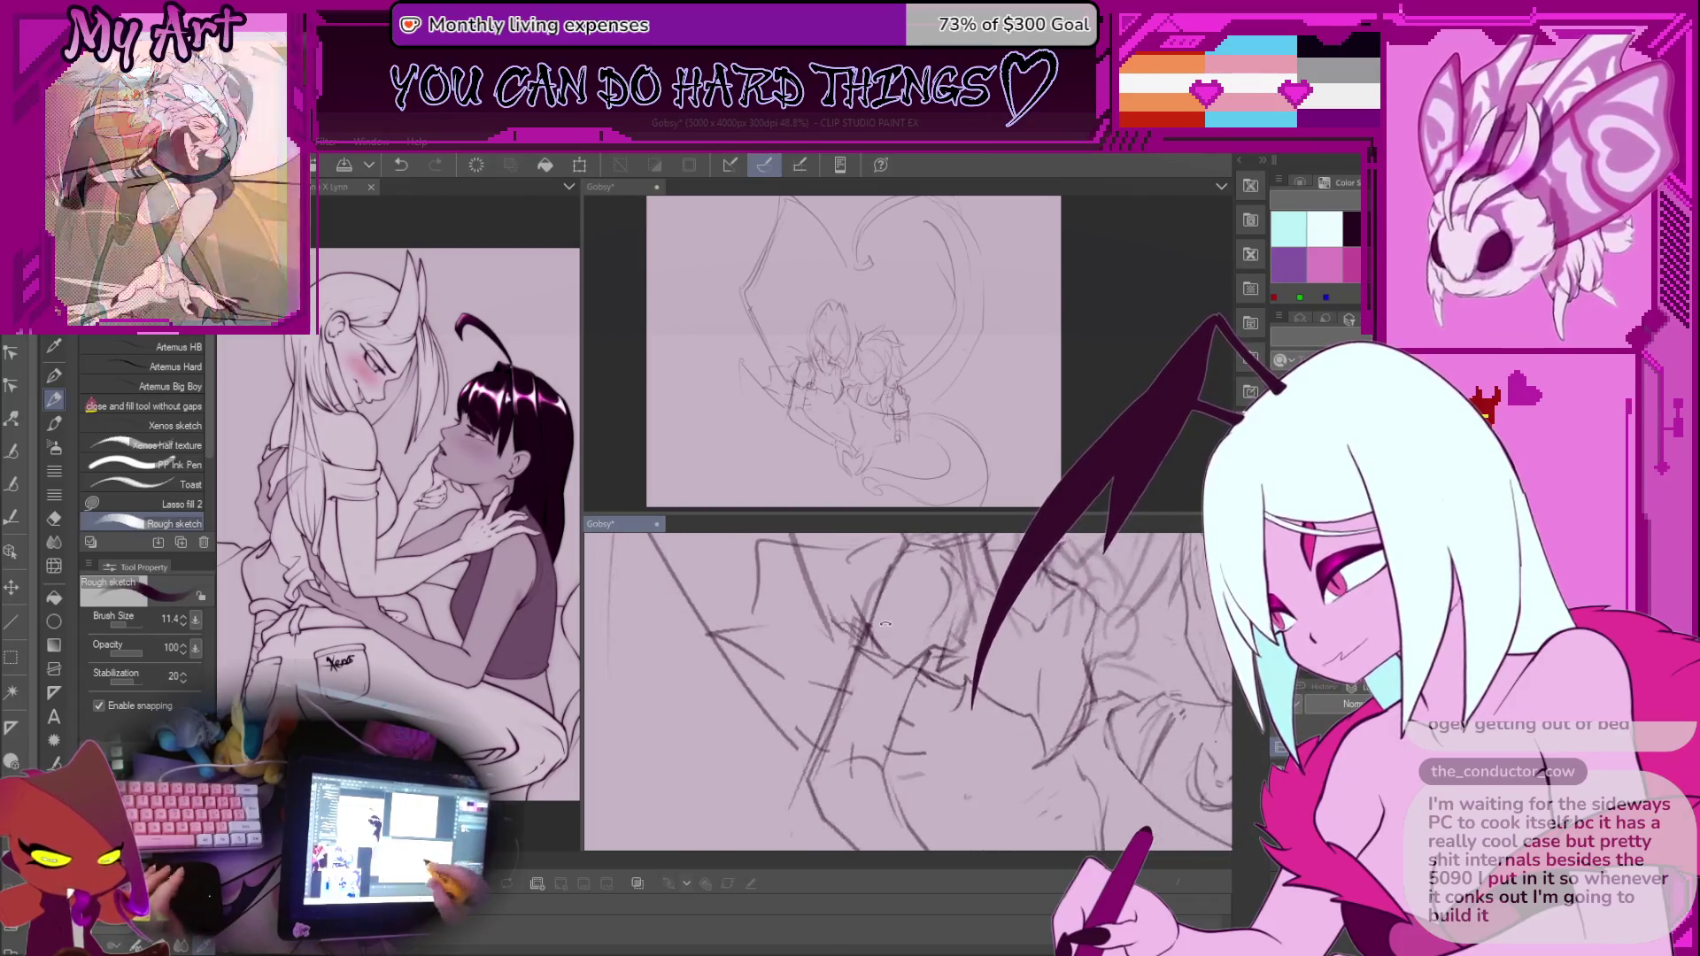
pyautogui.moveTo(970, 724)
pyautogui.mouseDown()
pyautogui.moveTo(953, 713)
pyautogui.moveTo(977, 666)
pyautogui.moveTo(959, 670)
pyautogui.mouseUp()
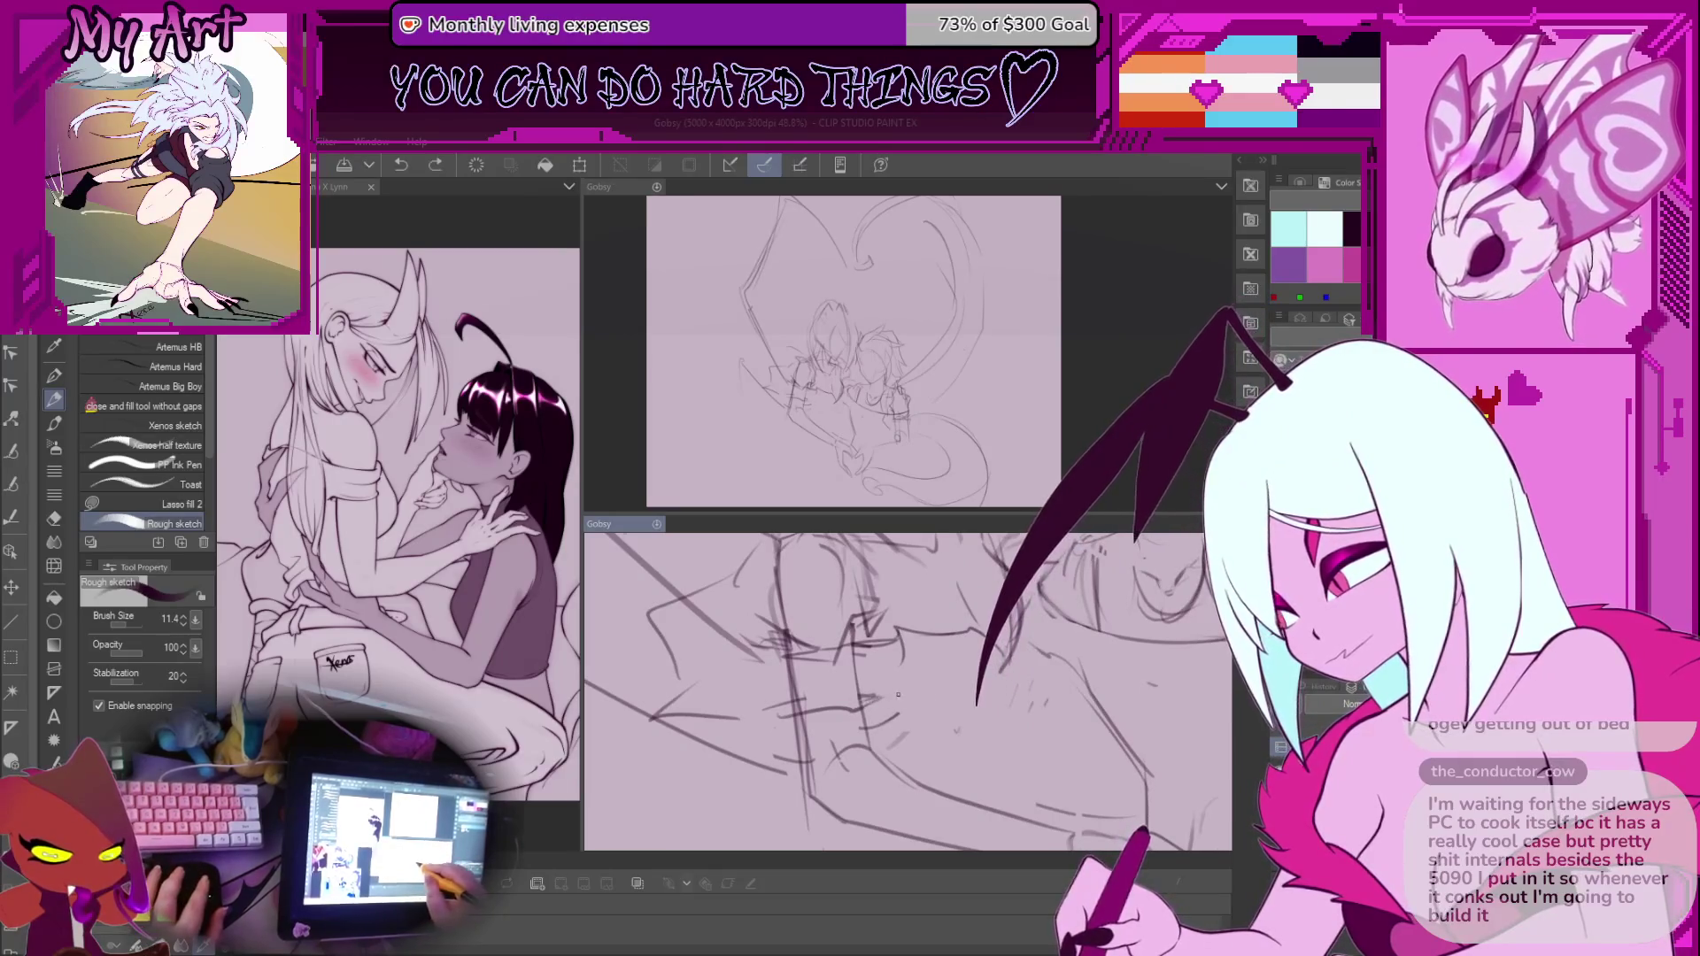
pyautogui.scroll(2, 908, 700)
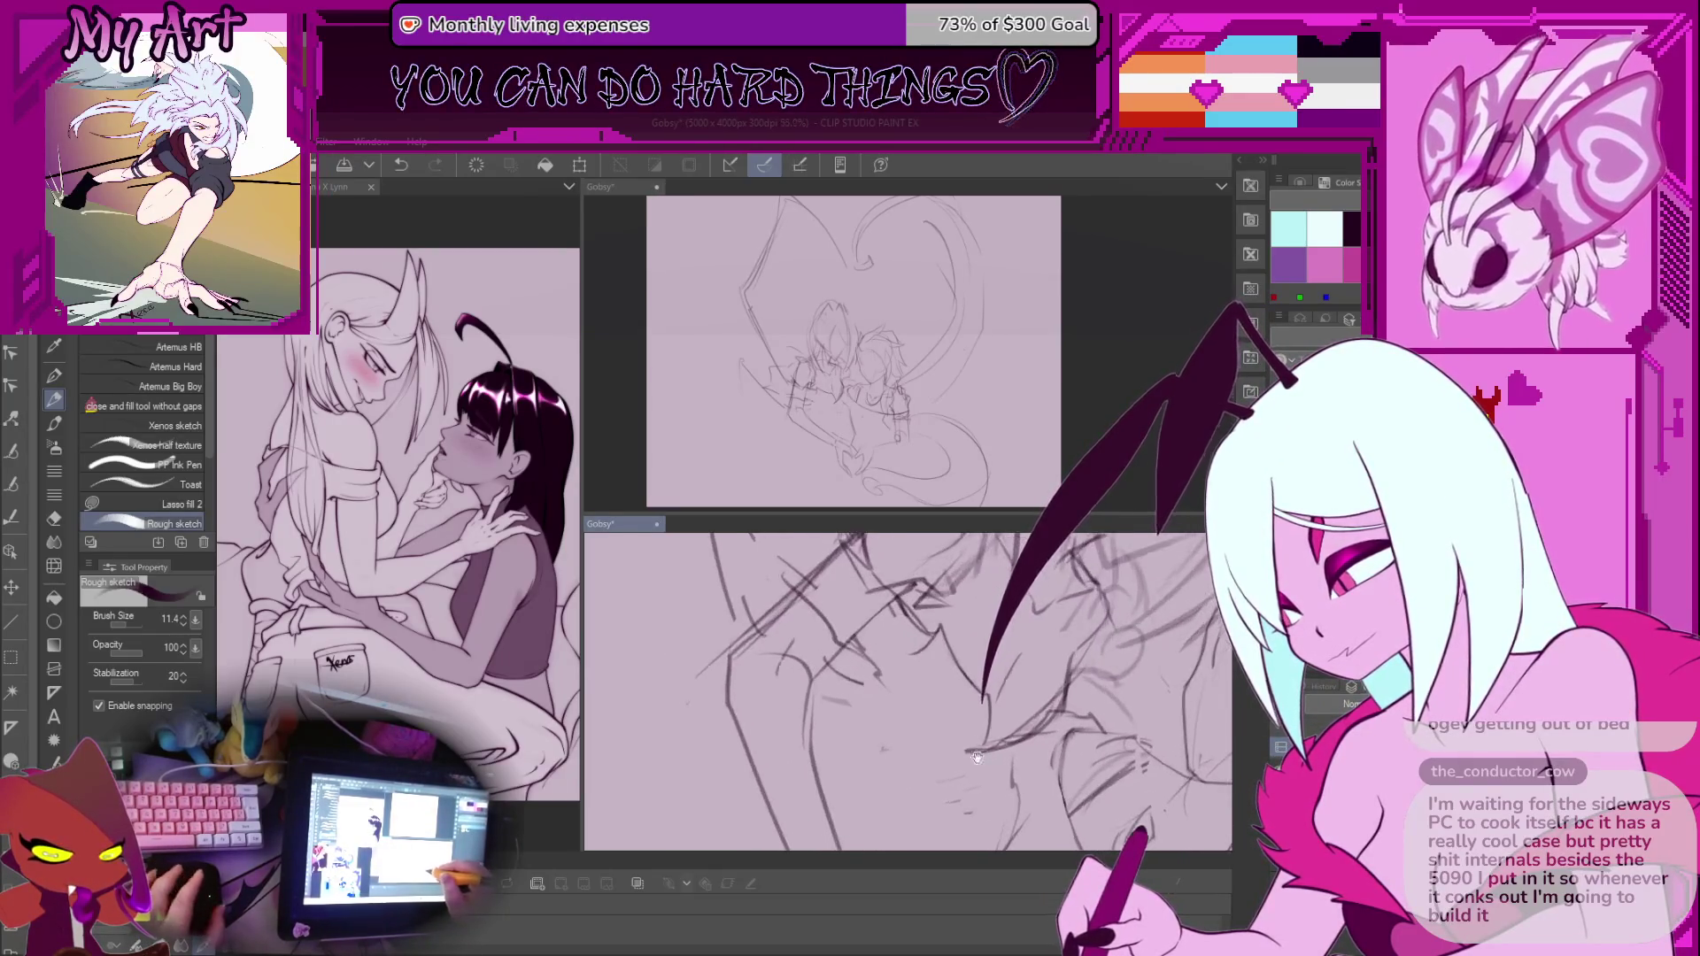
pyautogui.moveTo(954, 724); pyautogui.dragTo(945, 708)
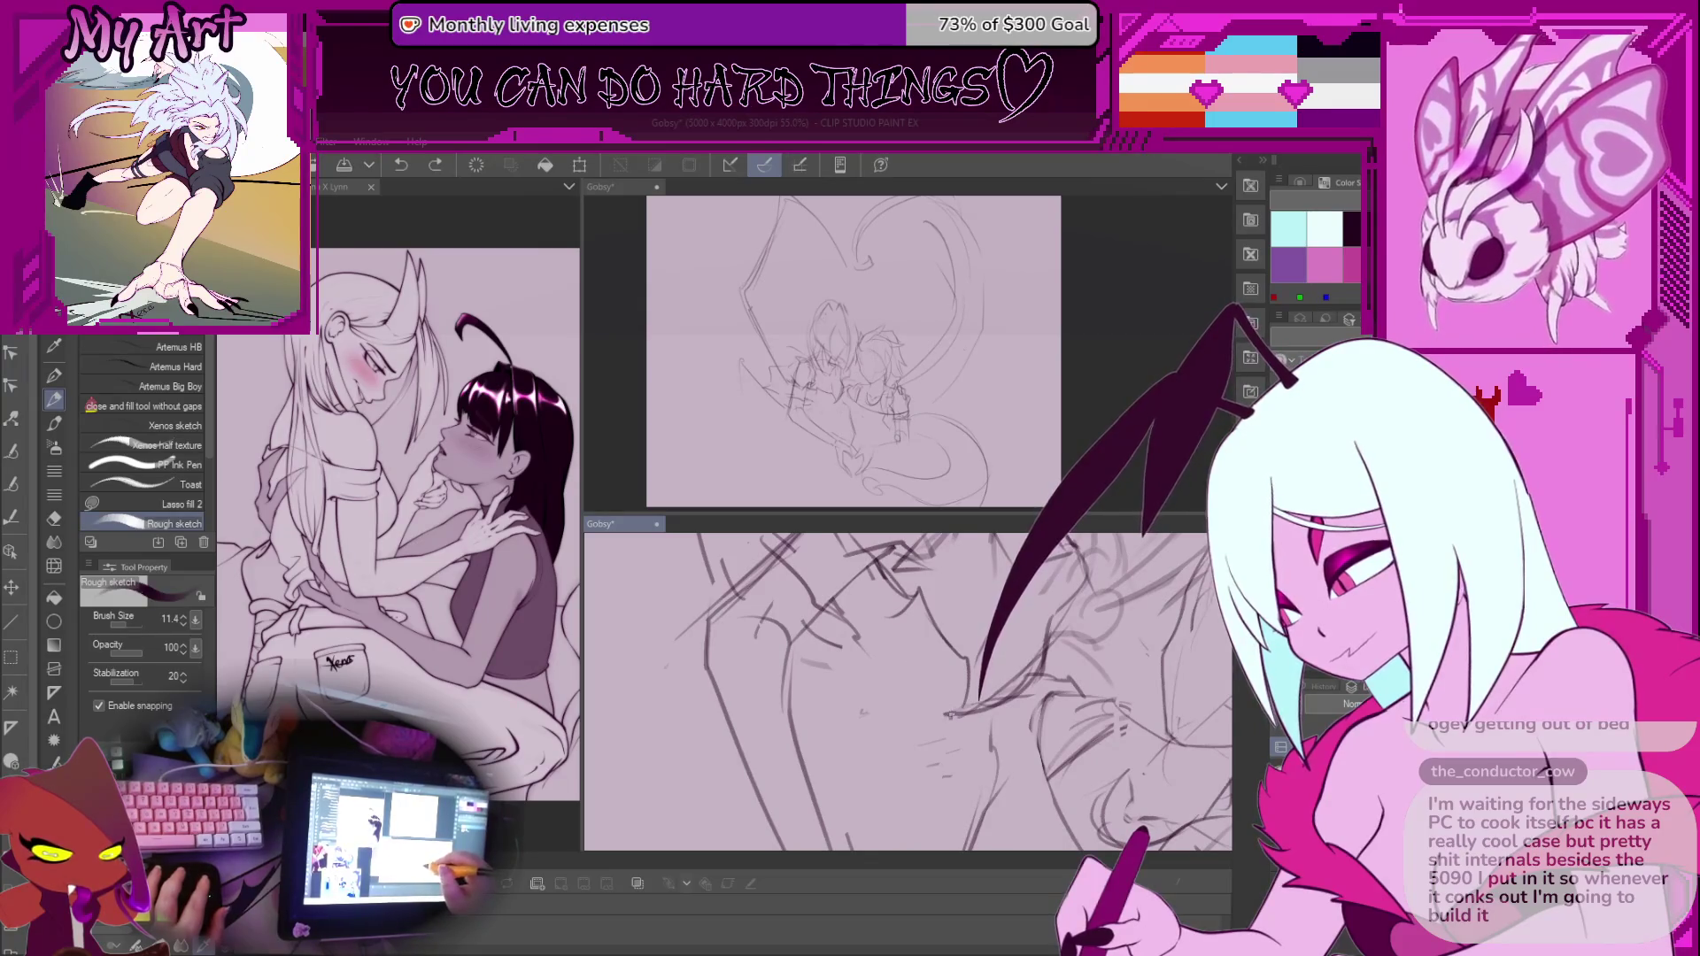
pyautogui.hotkey('ctrl', 'z')
pyautogui.scroll(-1, 886, 673)
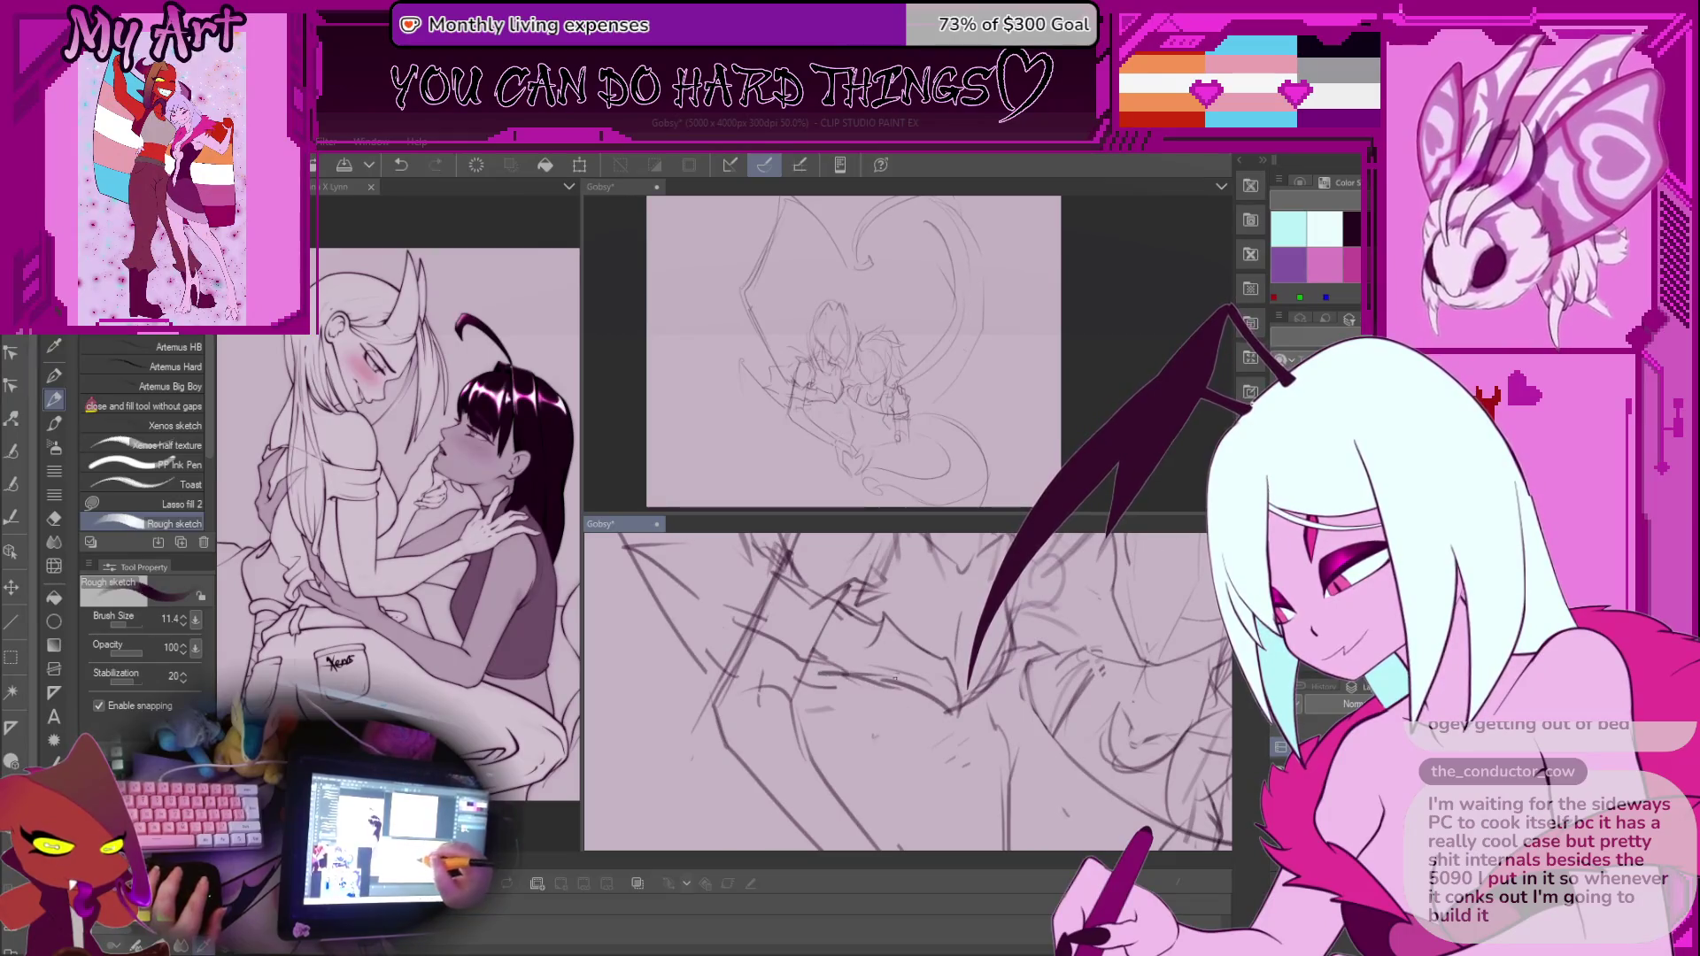
pyautogui.scroll(-5, 908, 690)
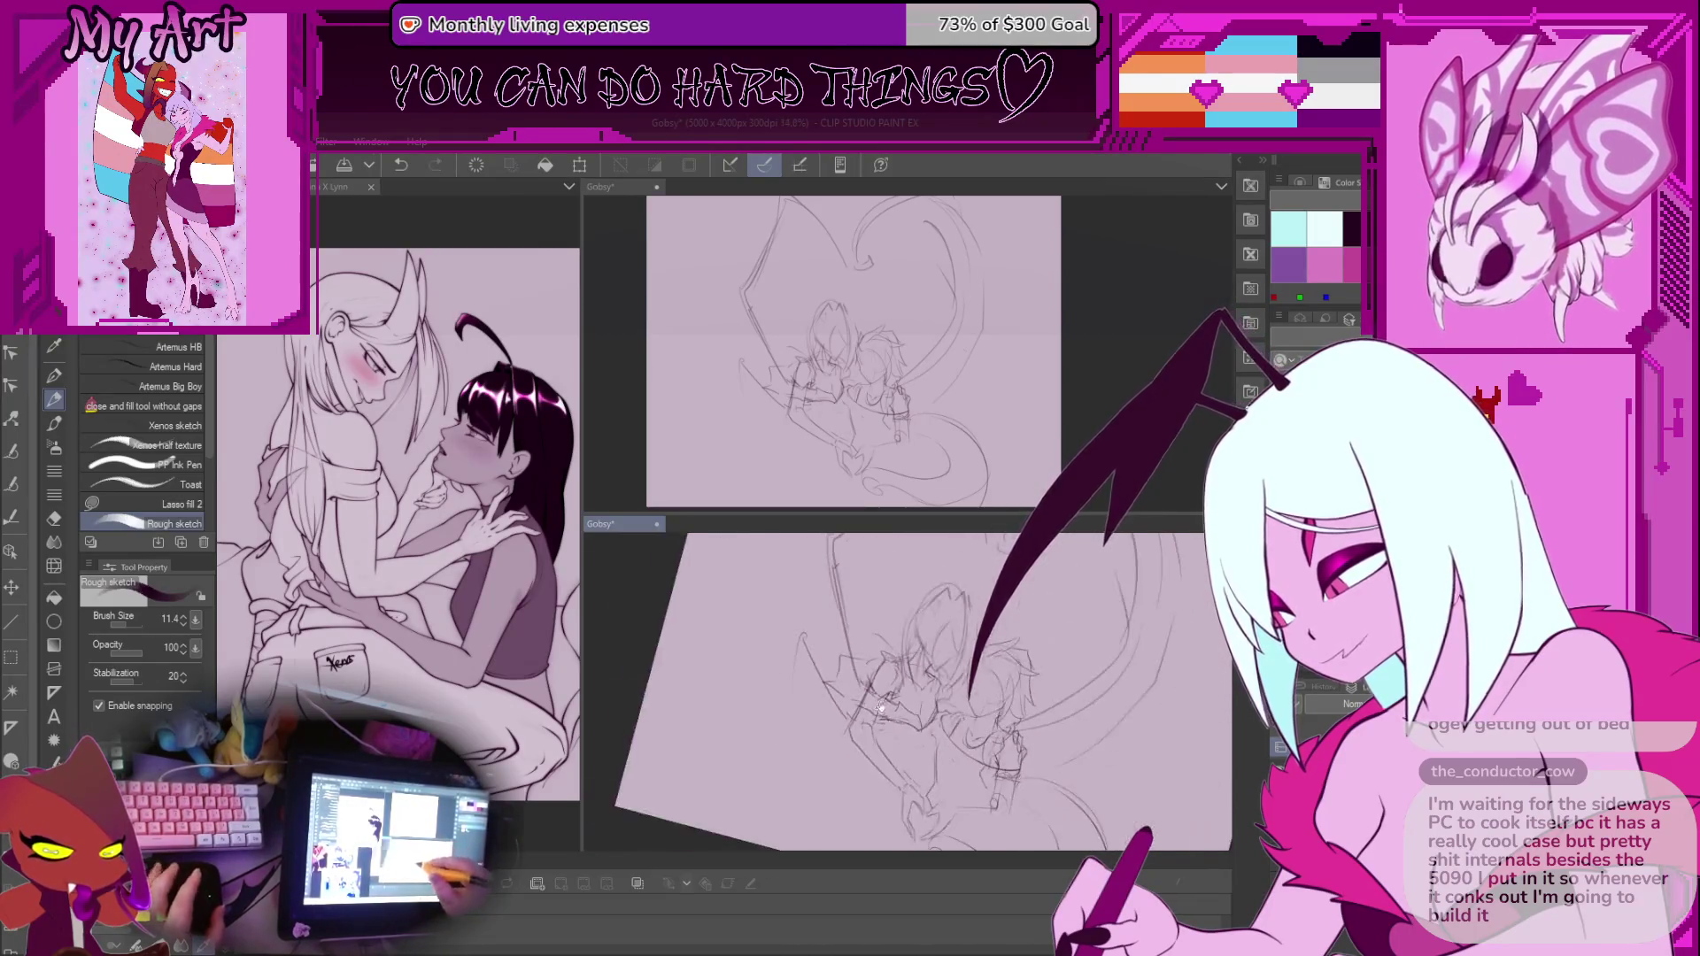
# Zoom in on the faces, undo the last stroke, and sketch a new face line
pyautogui.scroll(4, 972, 626)
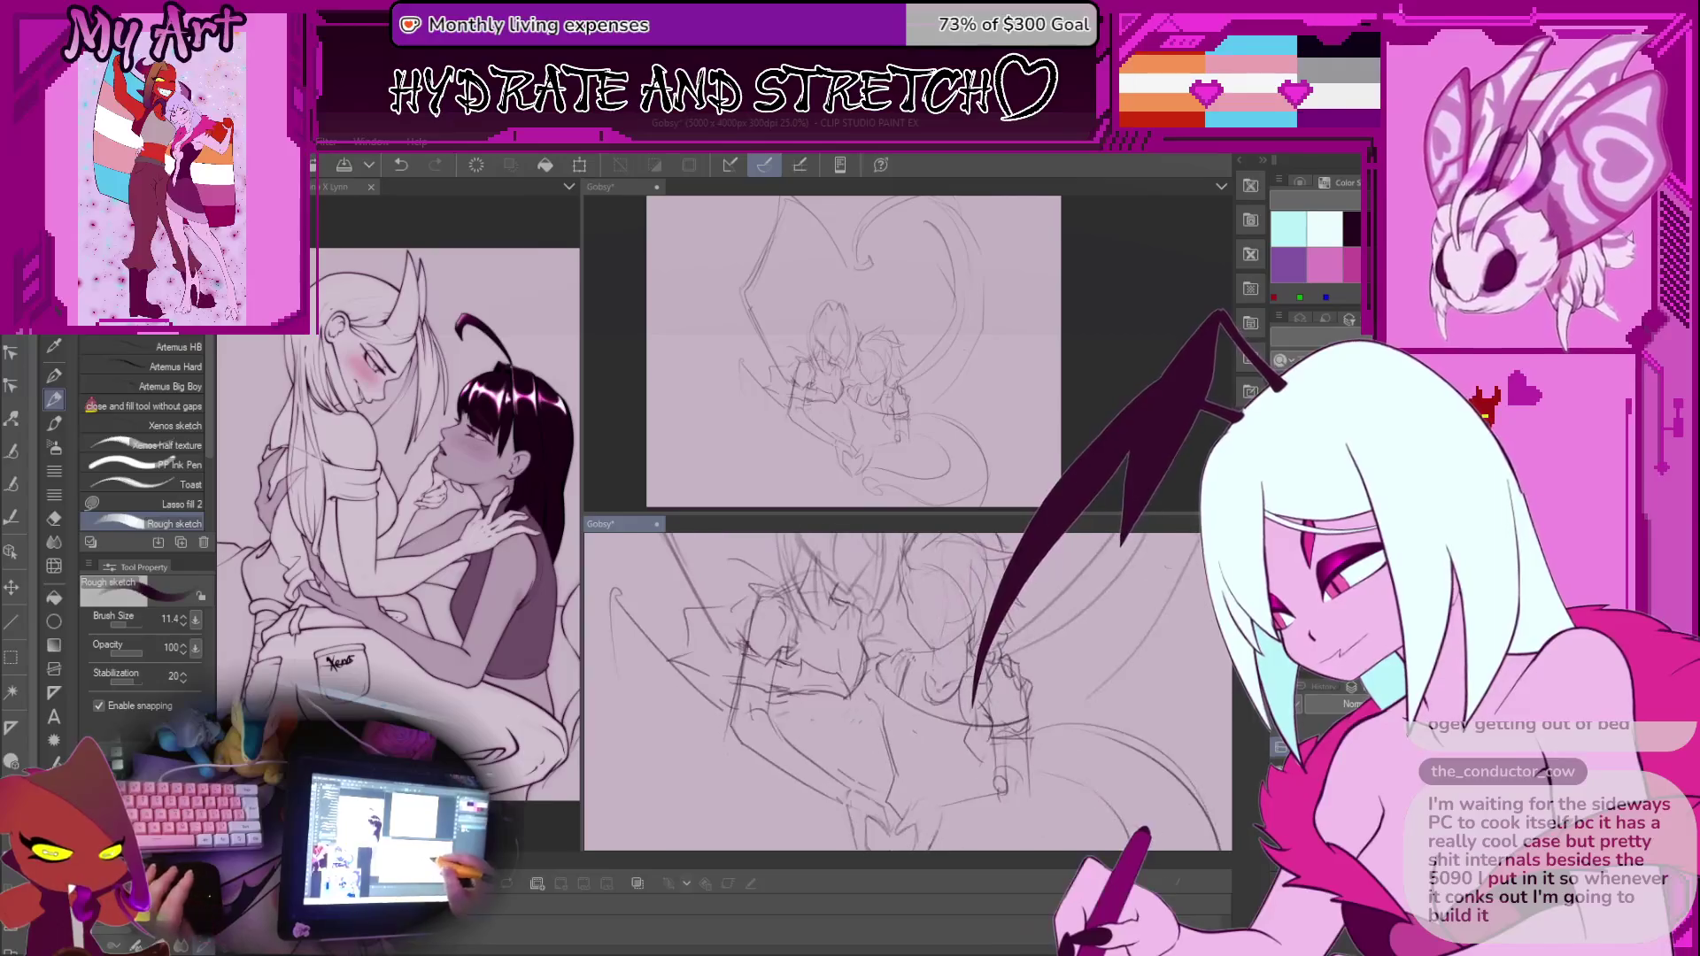
pyautogui.scroll(4, 972, 626)
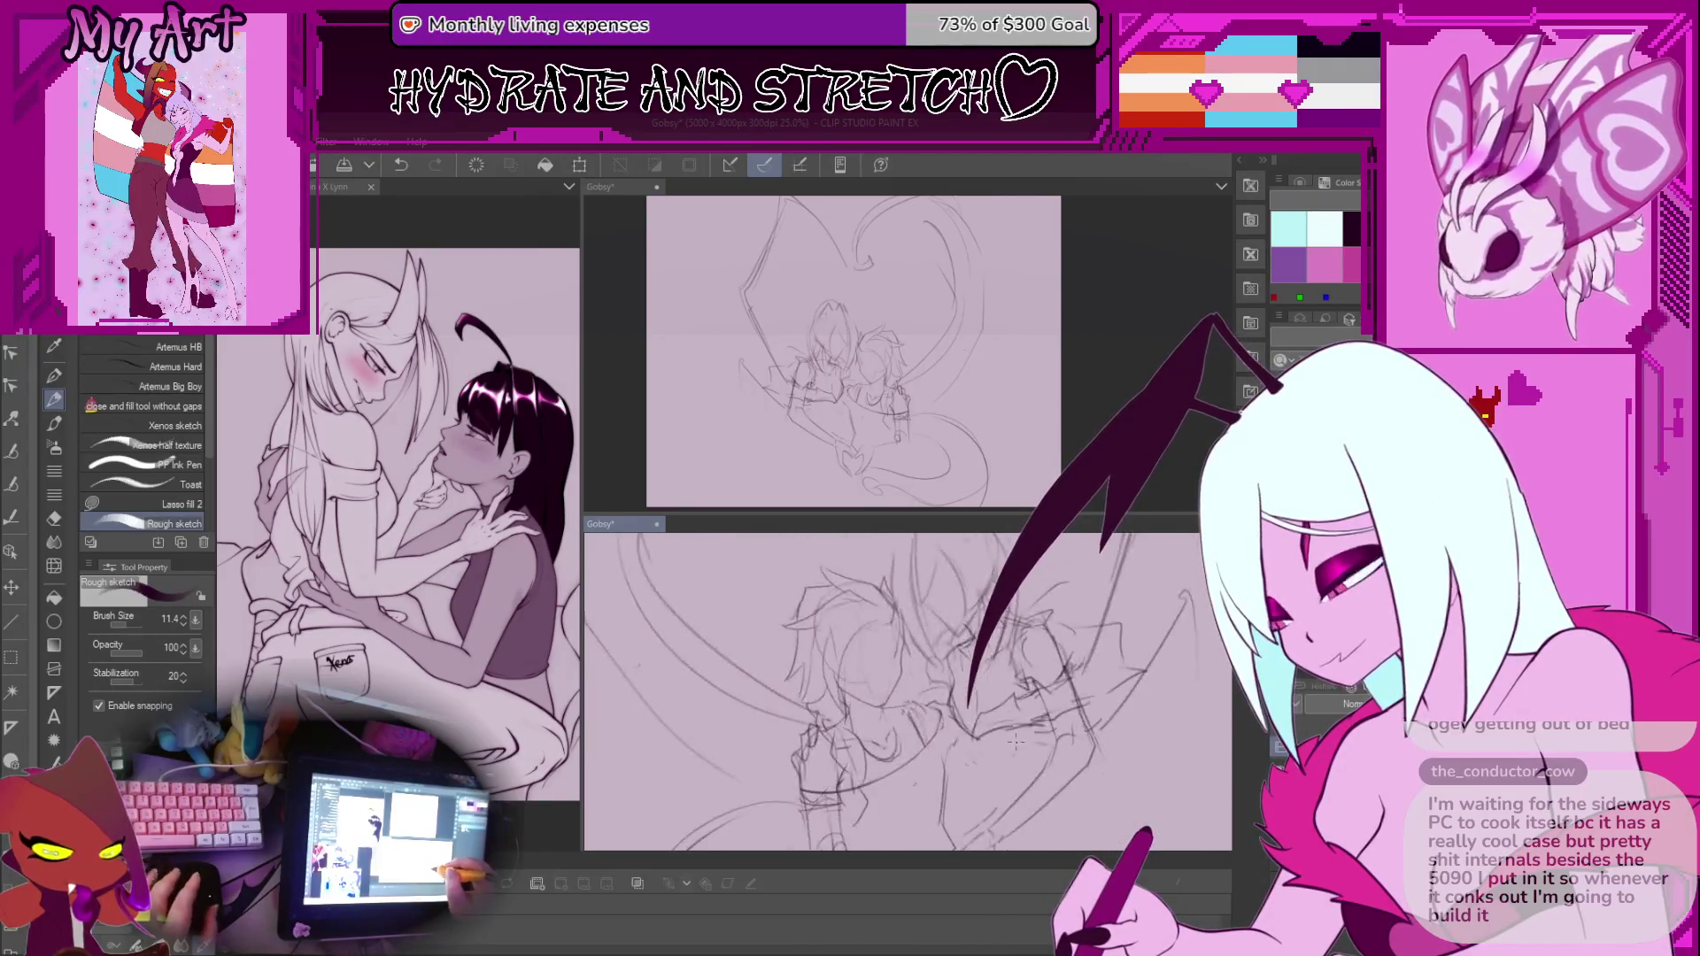
pyautogui.scroll(3, 932, 663)
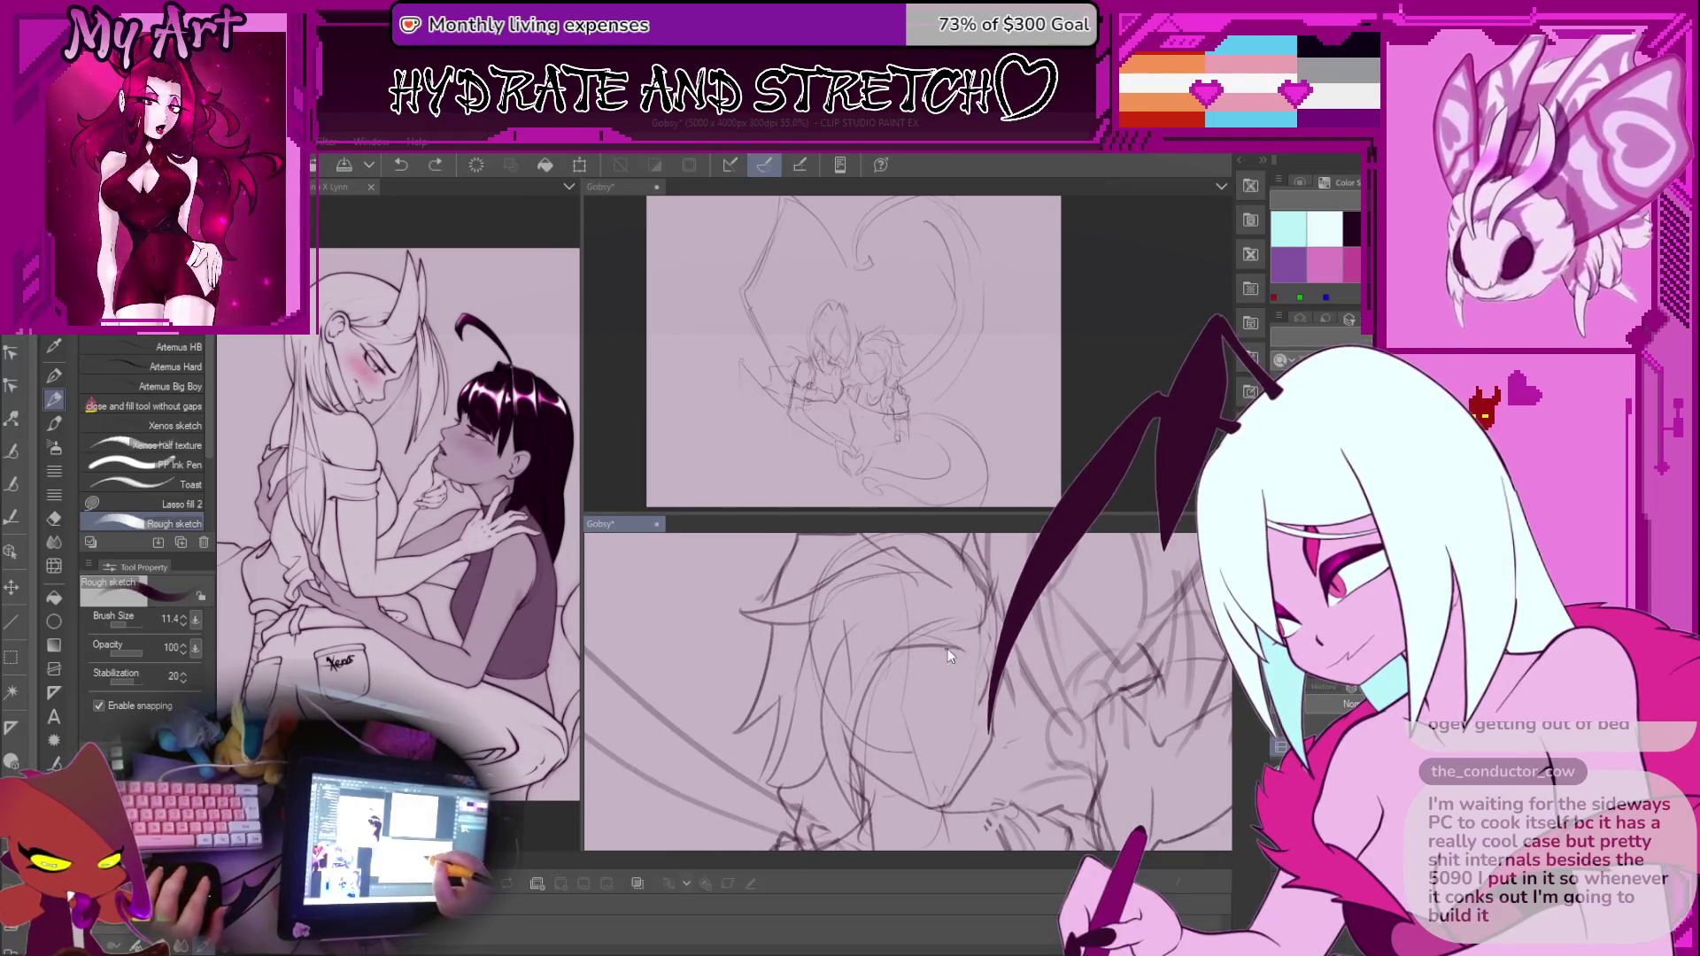
pyautogui.scroll(4, 896, 655)
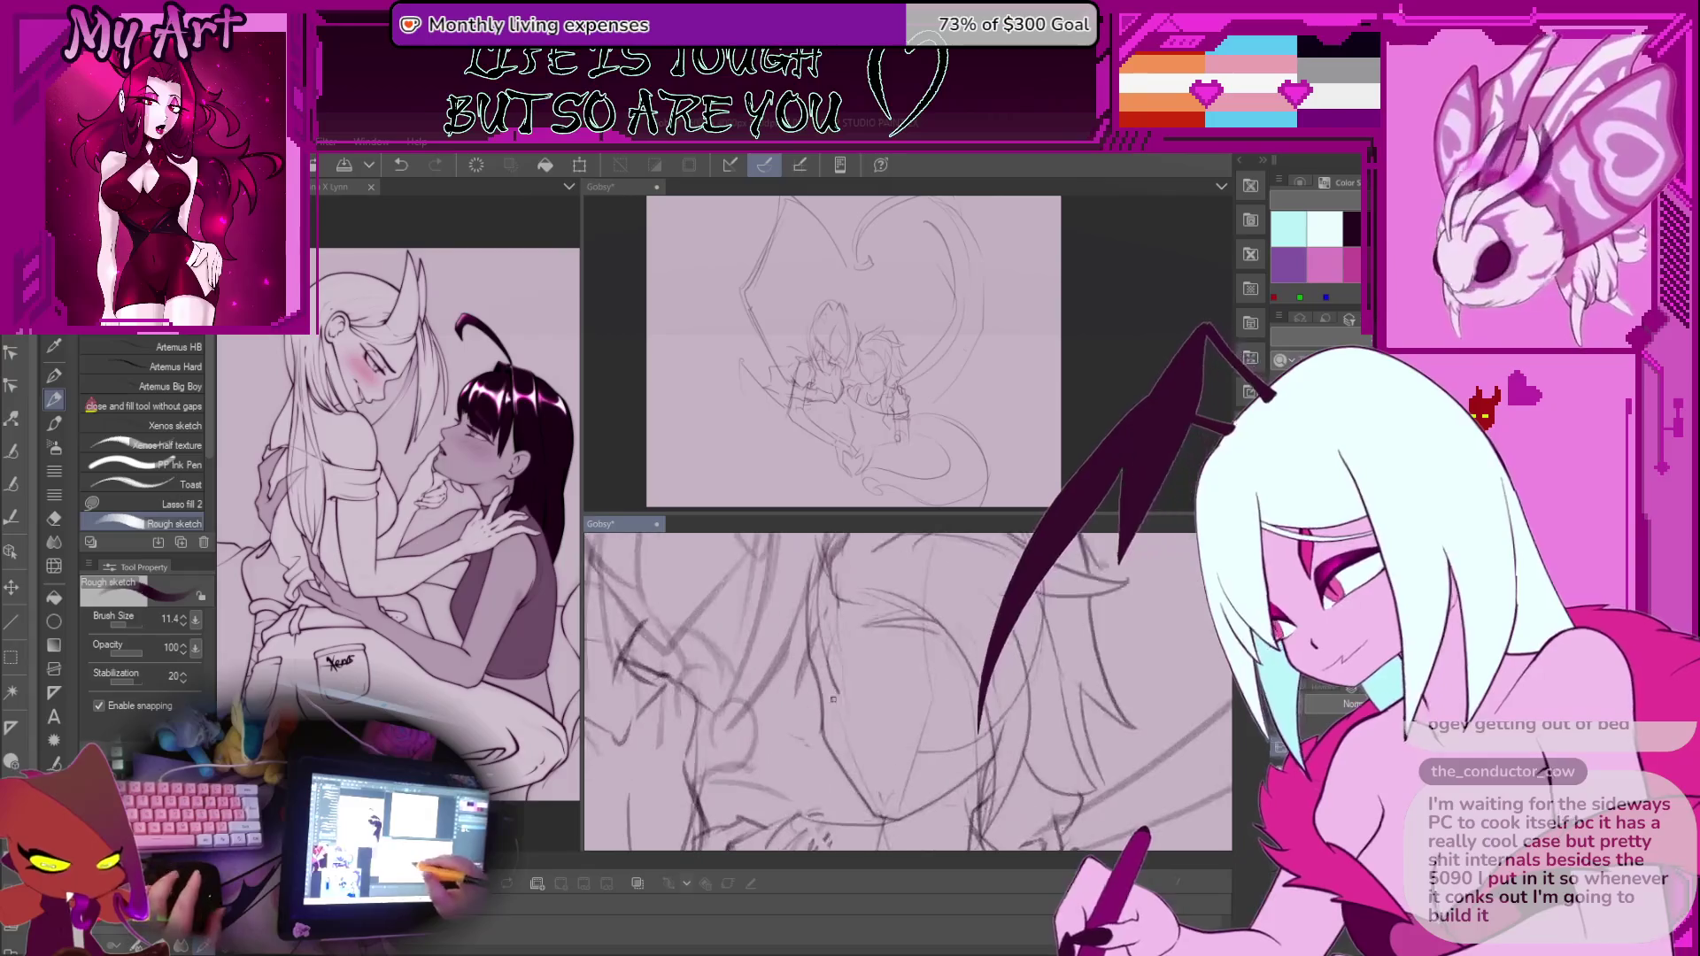
pyautogui.hotkey('ctrl', 'z')
pyautogui.scroll(2, 871, 710)
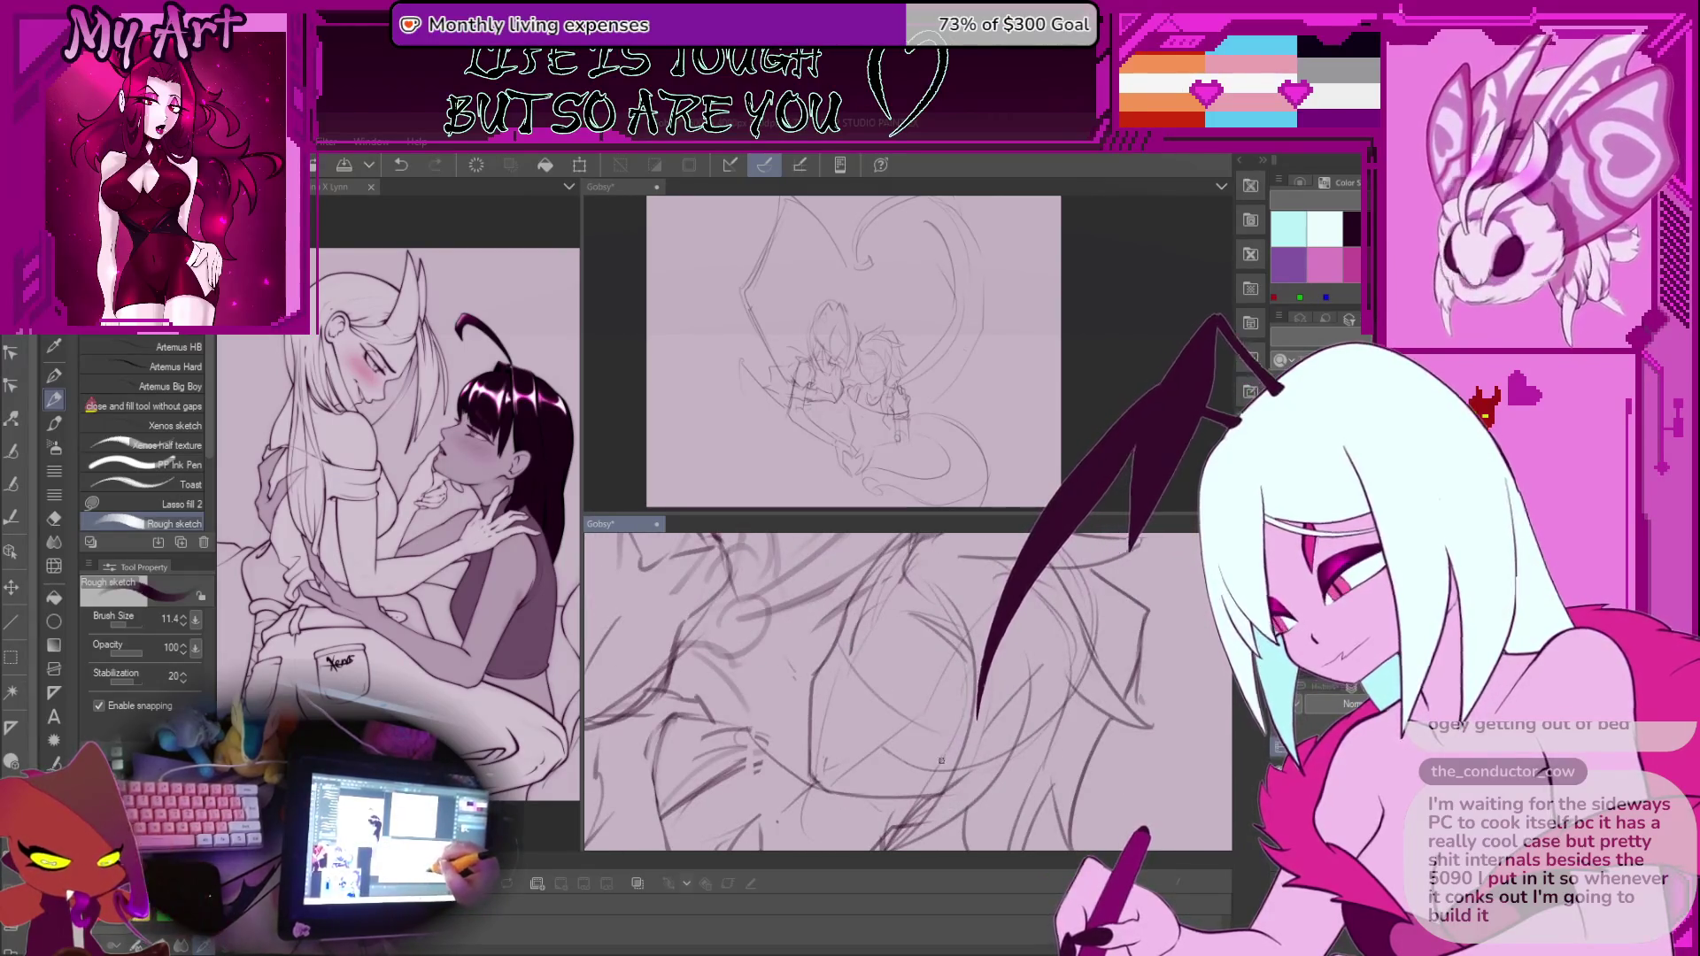
pyautogui.moveTo(956, 736); pyautogui.dragTo(941, 779)
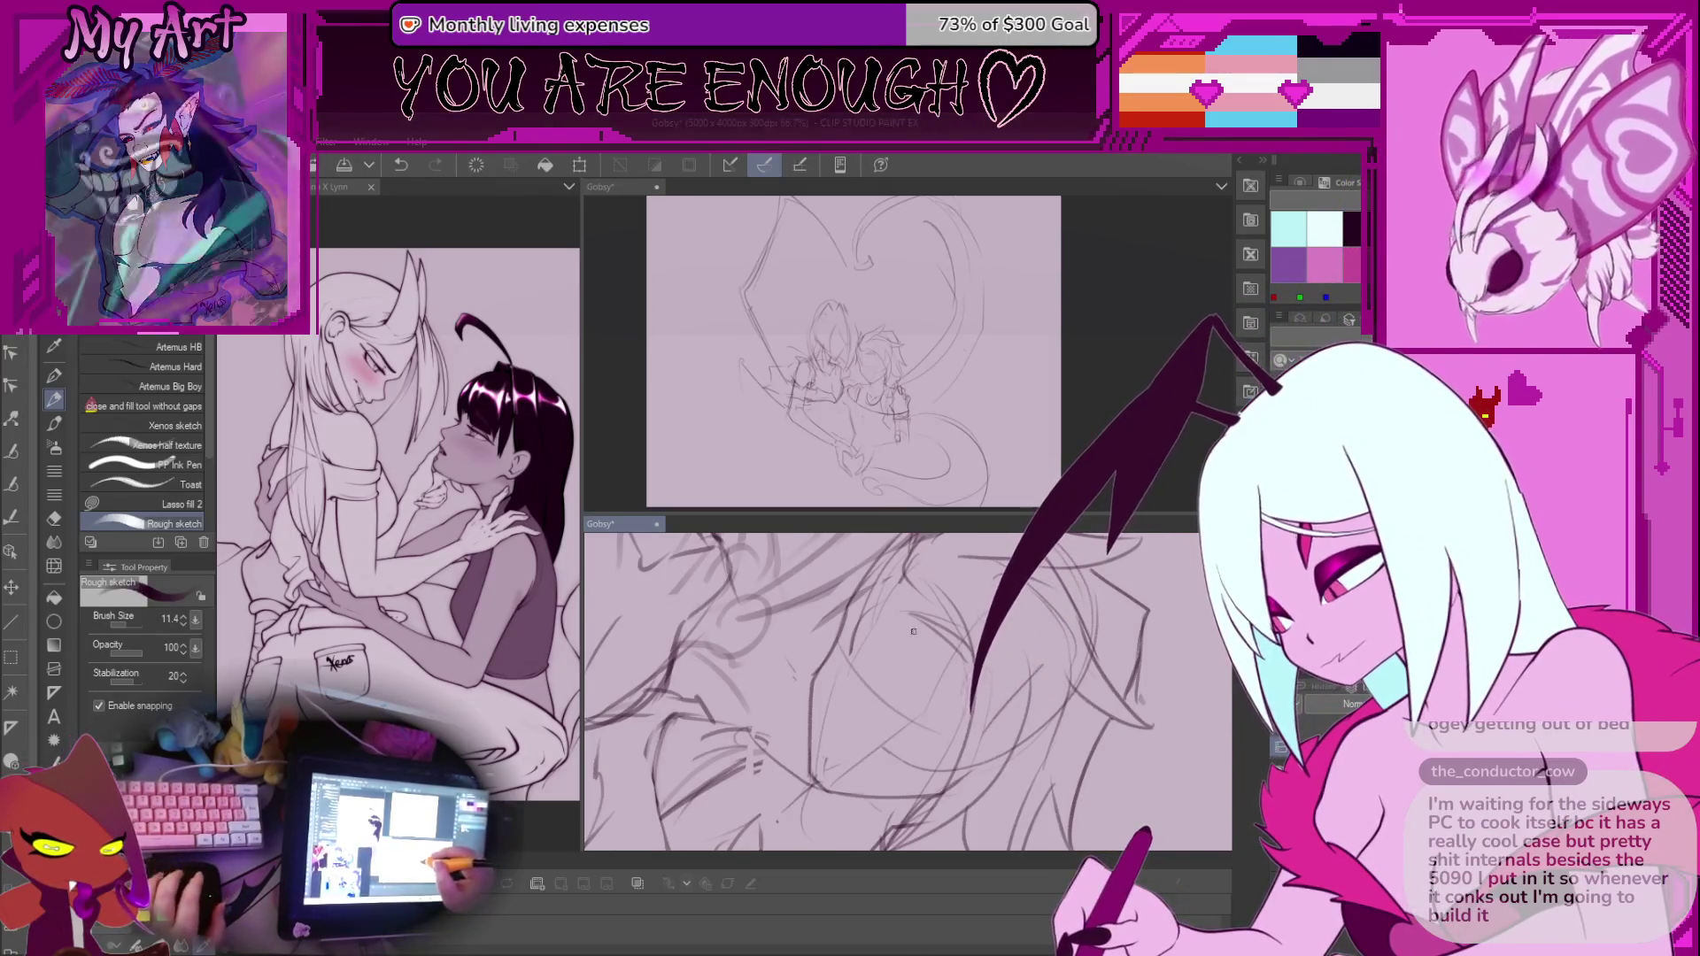
# Undo the two most recent hair and face strokes
pyautogui.scroll(-3, 916, 633)
pyautogui.scroll(4, 912, 689)
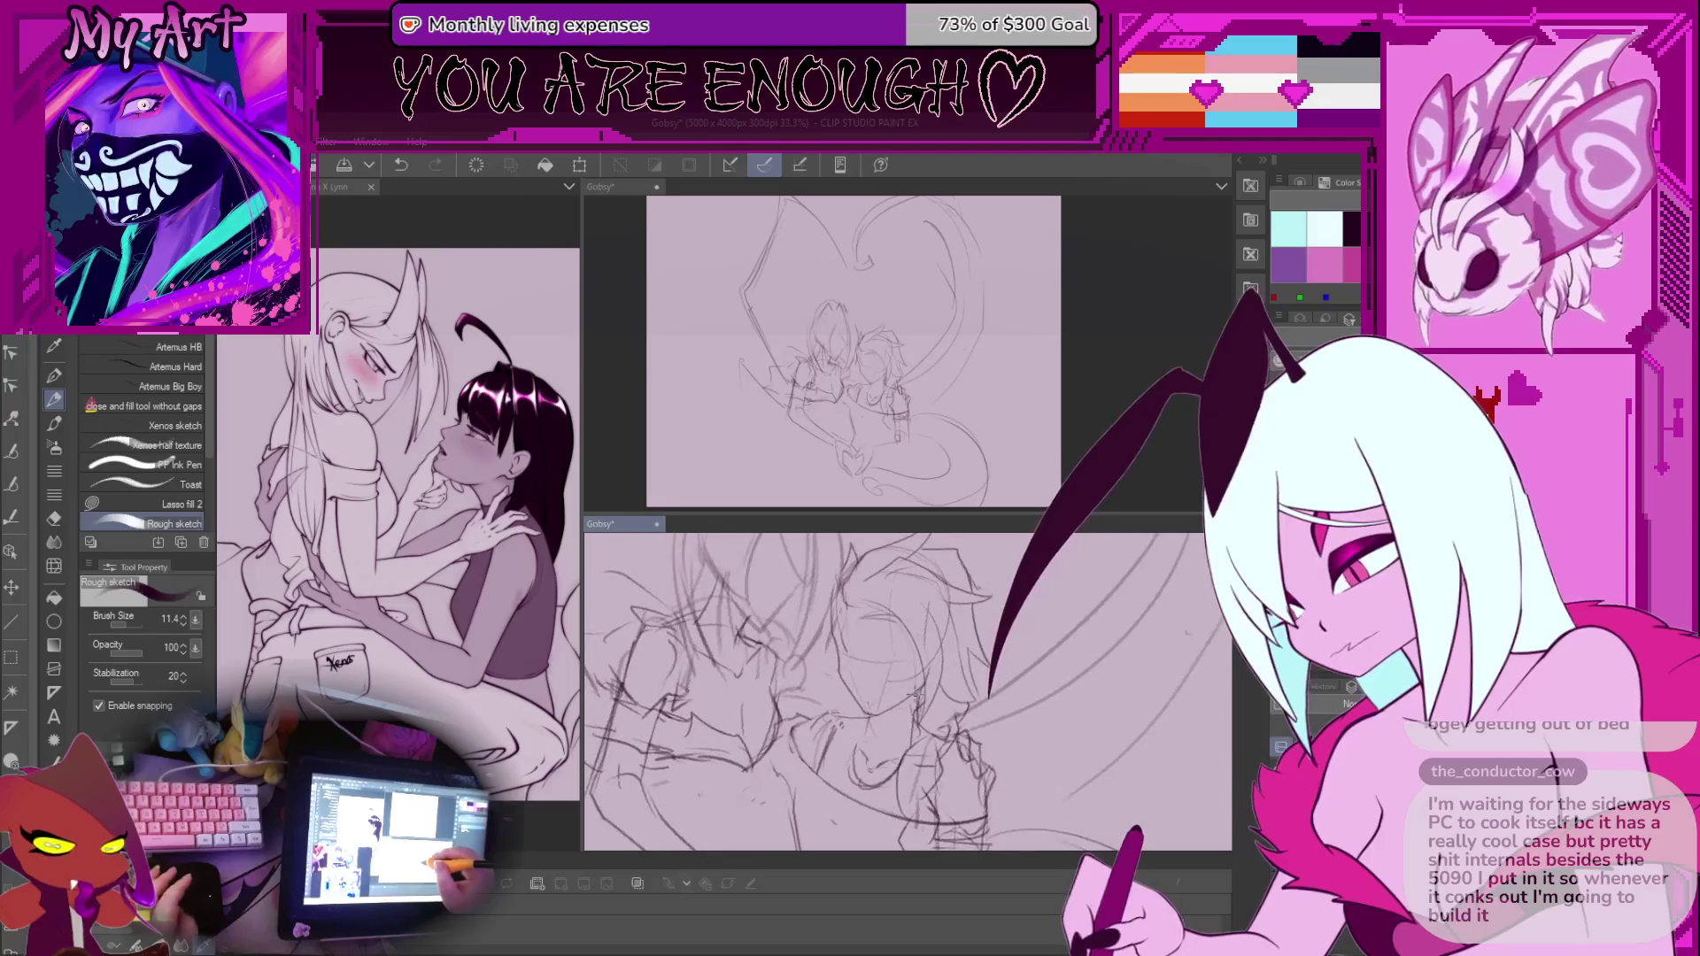
pyautogui.scroll(3, 921, 682)
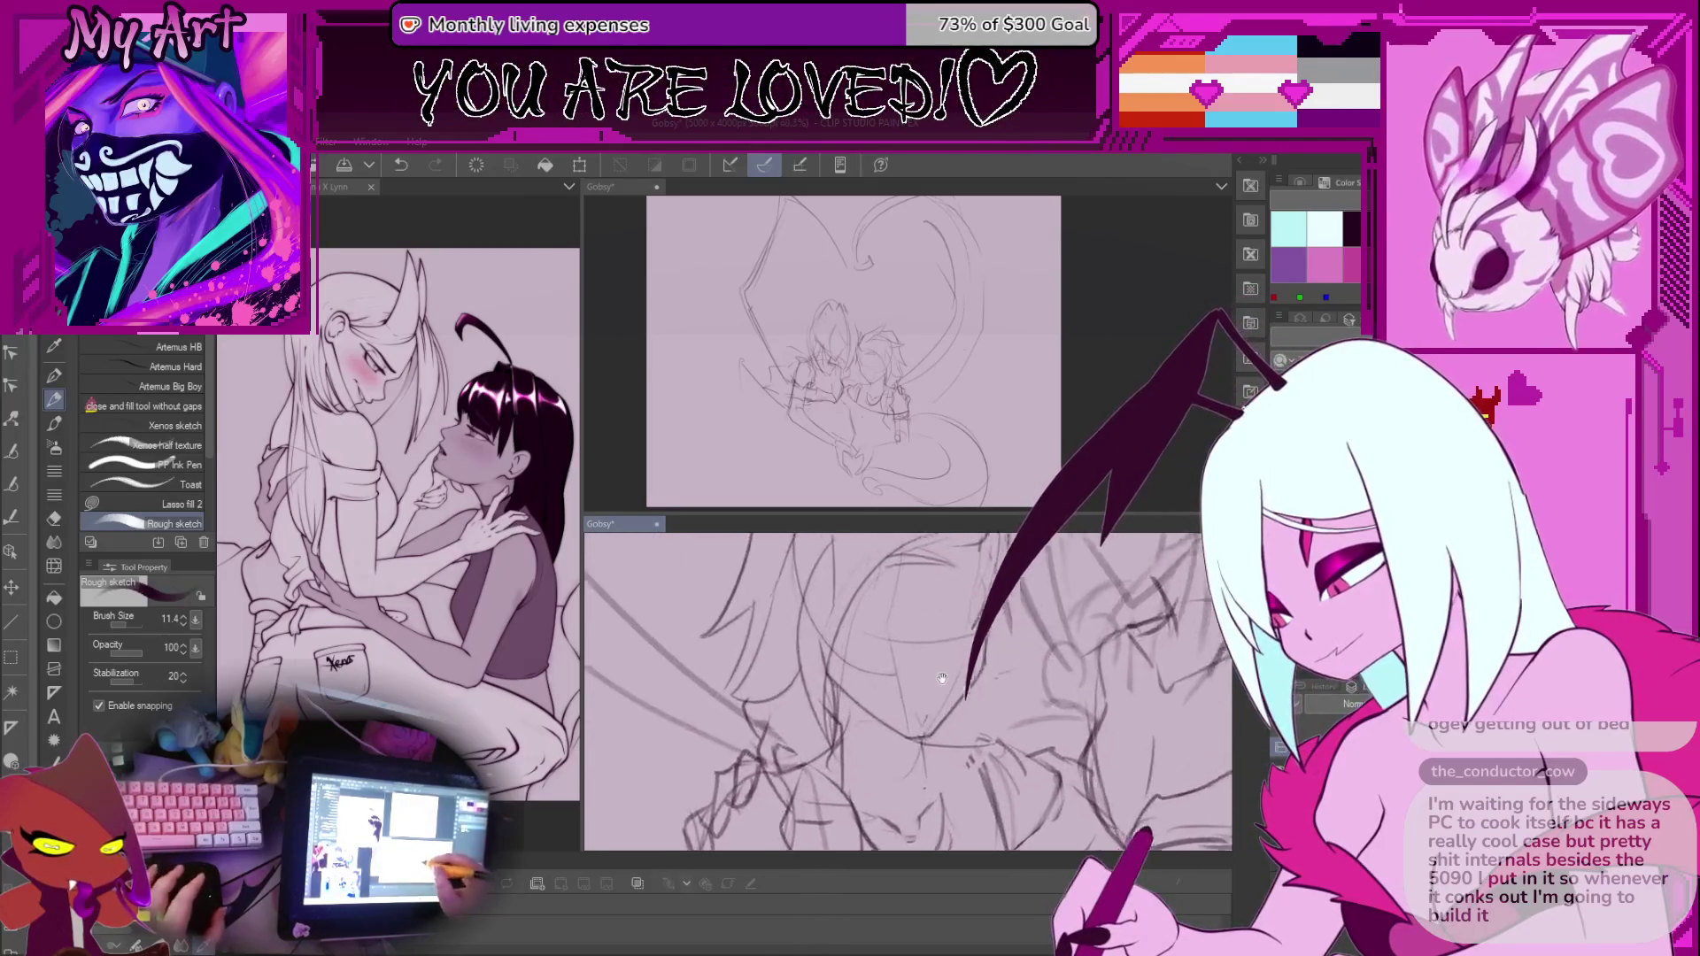
pyautogui.hotkey('ctrl', 'z')
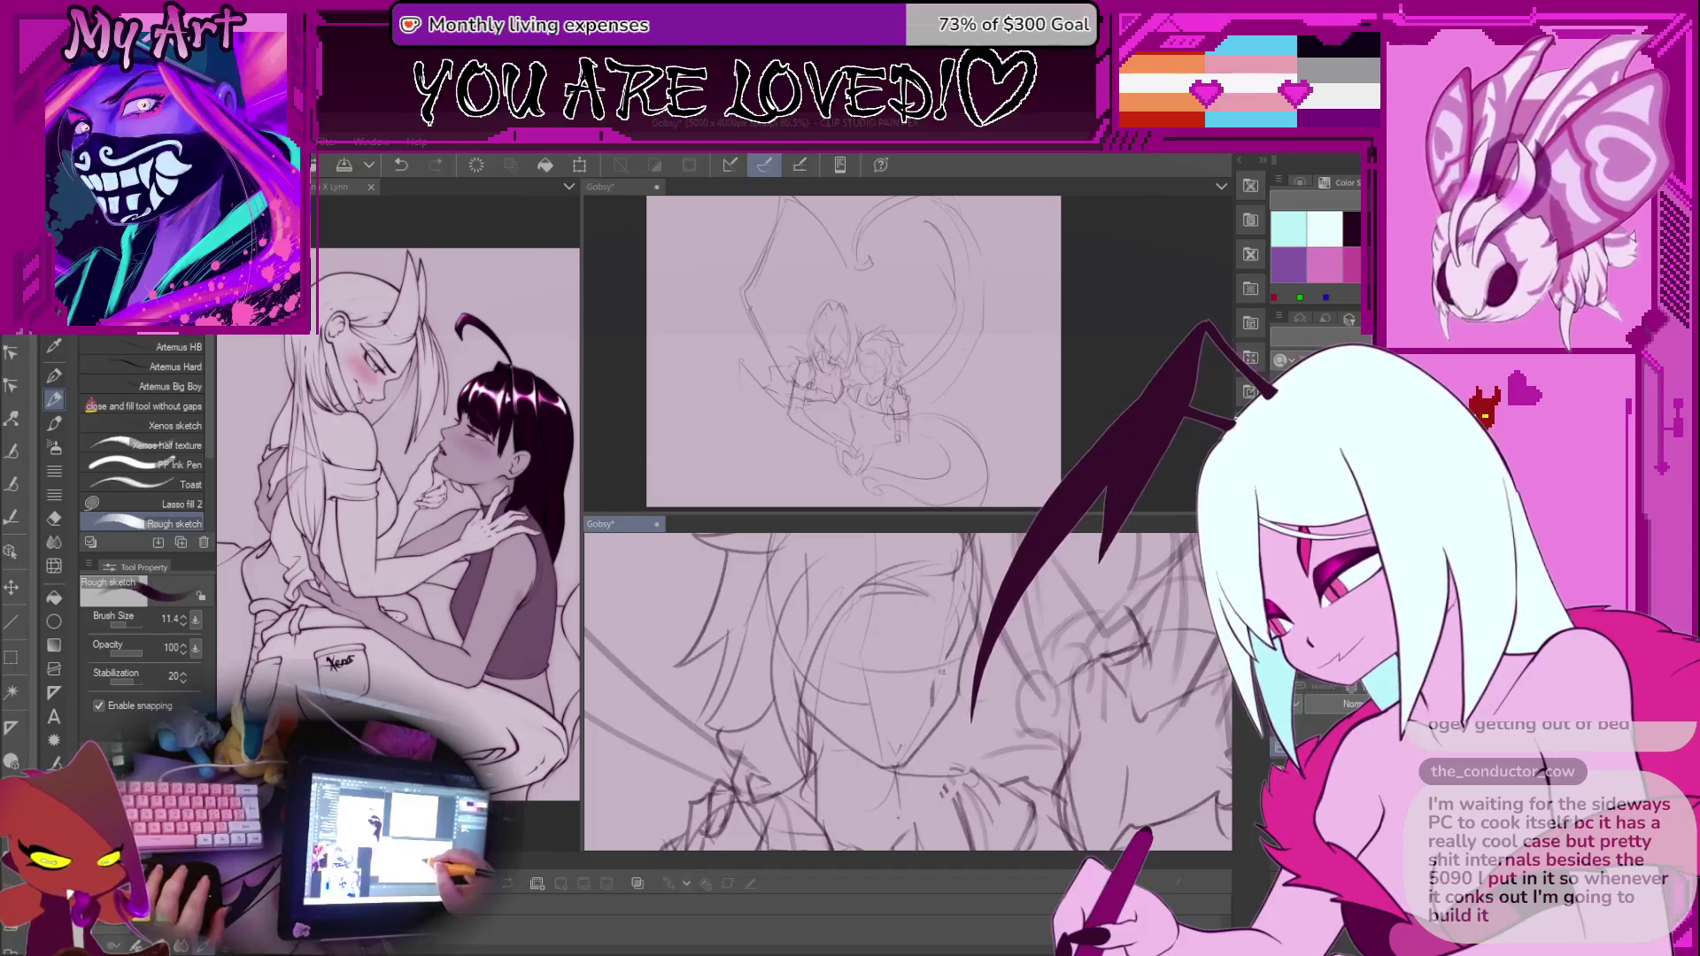
pyautogui.hotkey('ctrl', 'z')
pyautogui.hotkey('ctrl', 'z')
pyautogui.hotkey('ctrl', 'z')
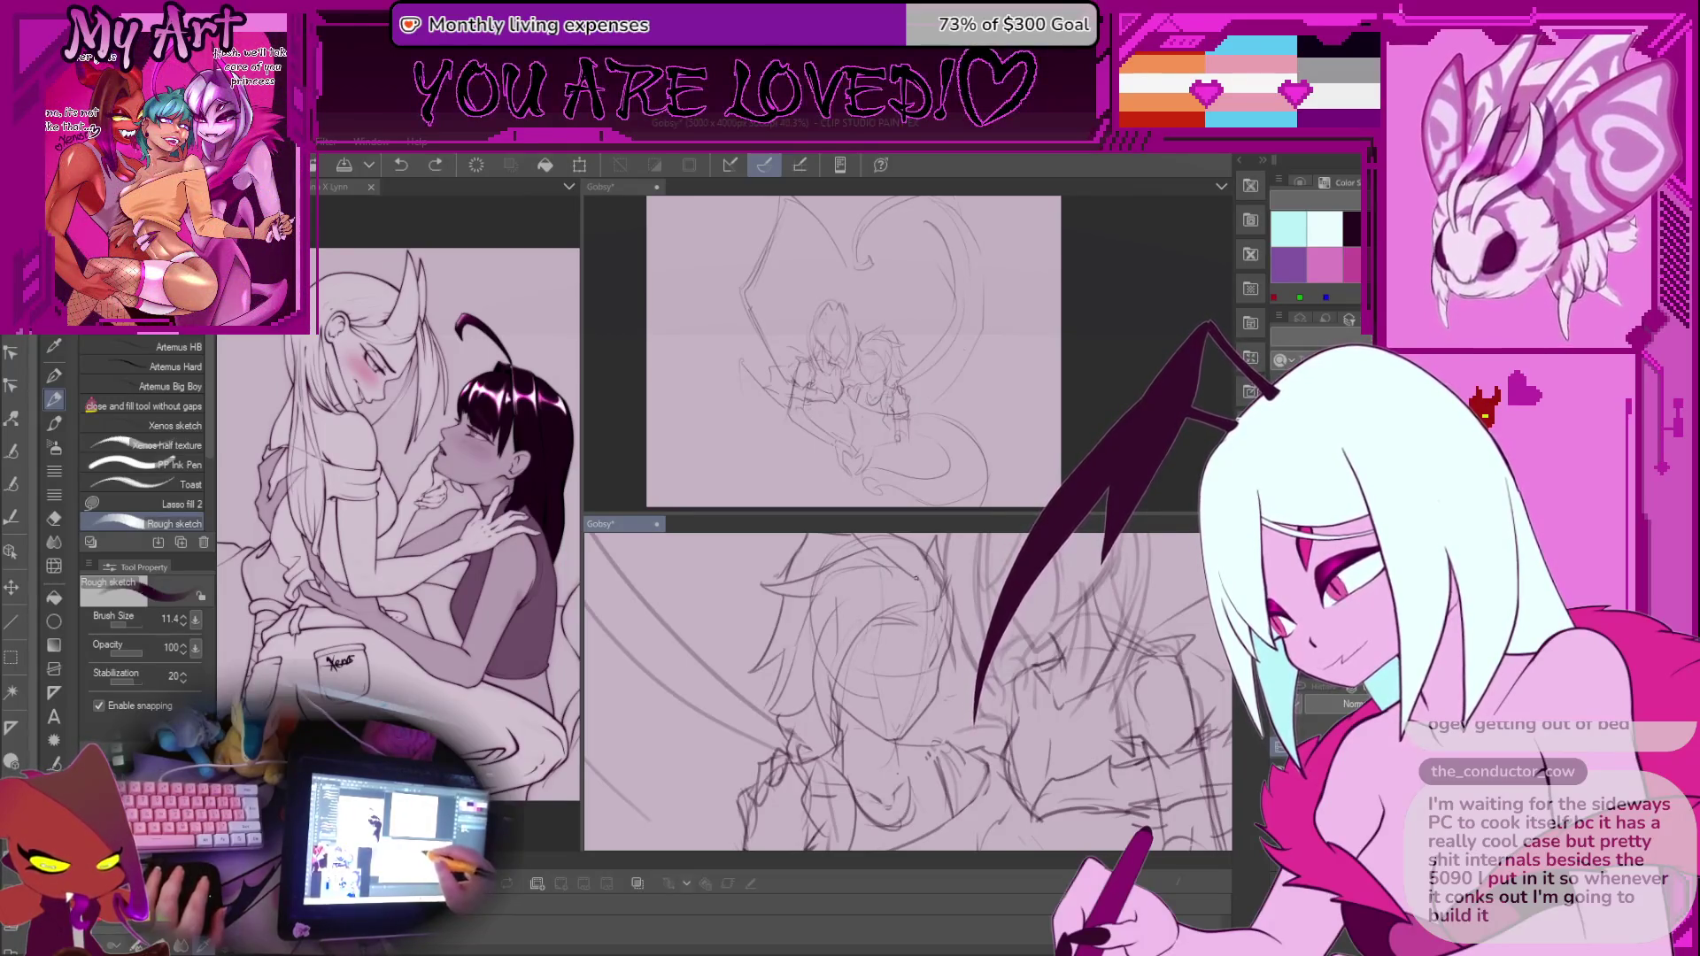
pyautogui.scroll(-3, 912, 722)
pyautogui.scroll(3, 923, 719)
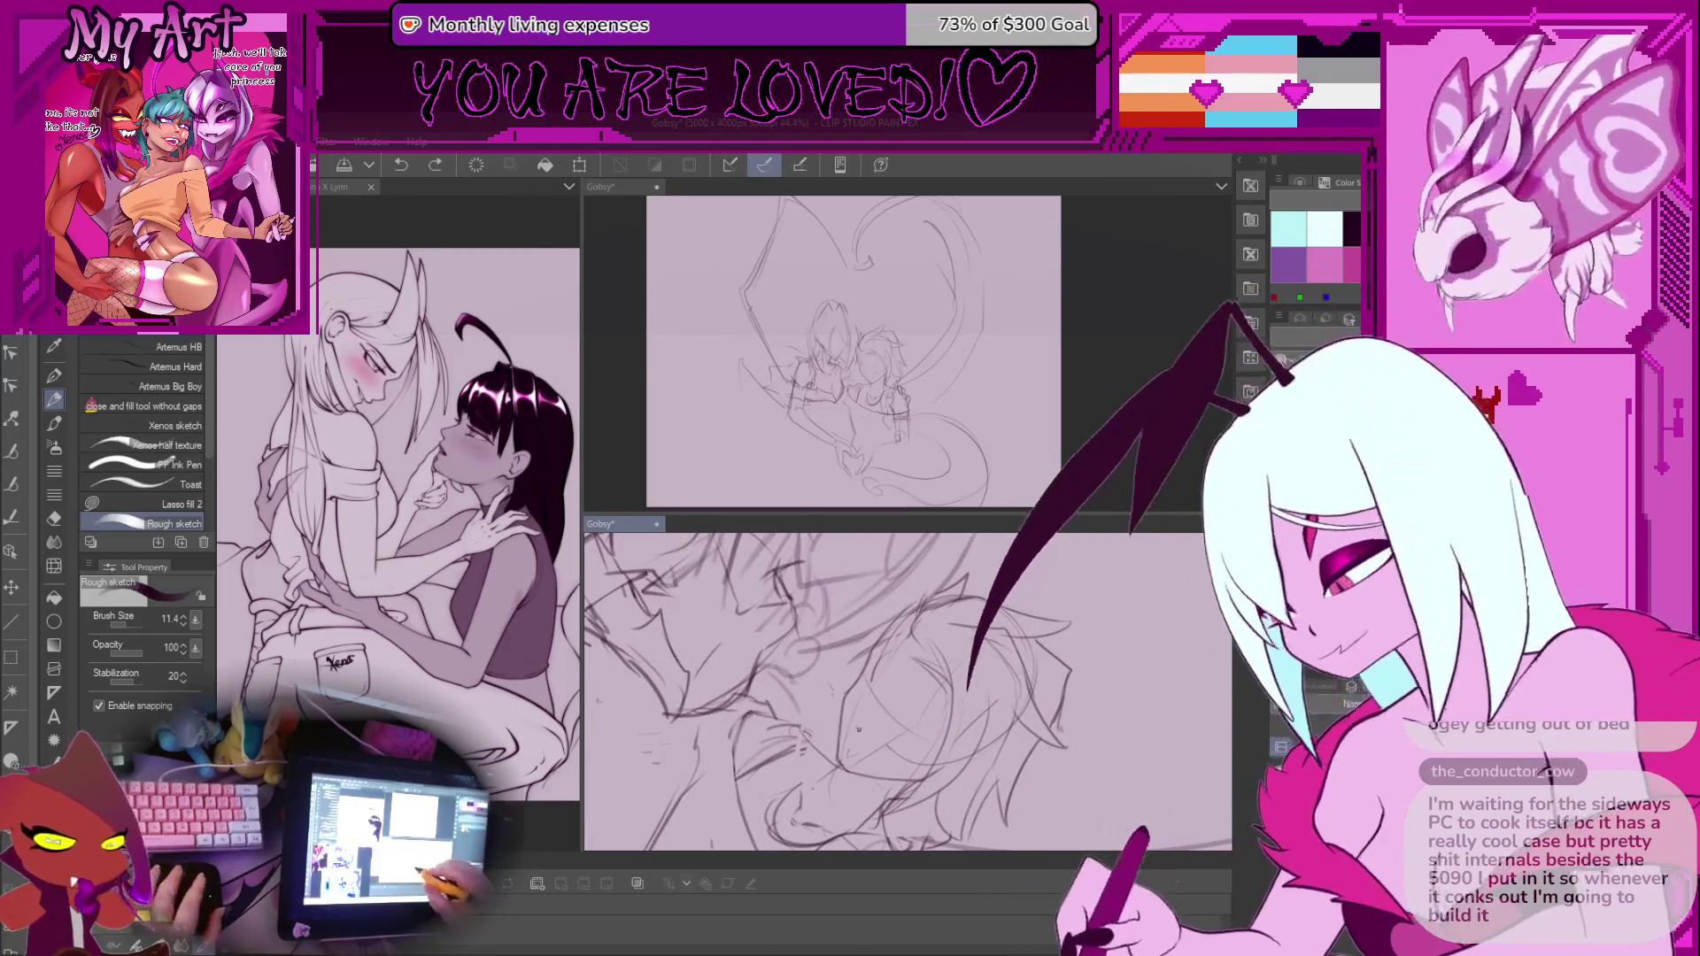
# Shrink the brush to 7.6 and draw curved mouth and chin lines on the face
pyautogui.moveTo(908, 646); pyautogui.dragTo(874, 563)
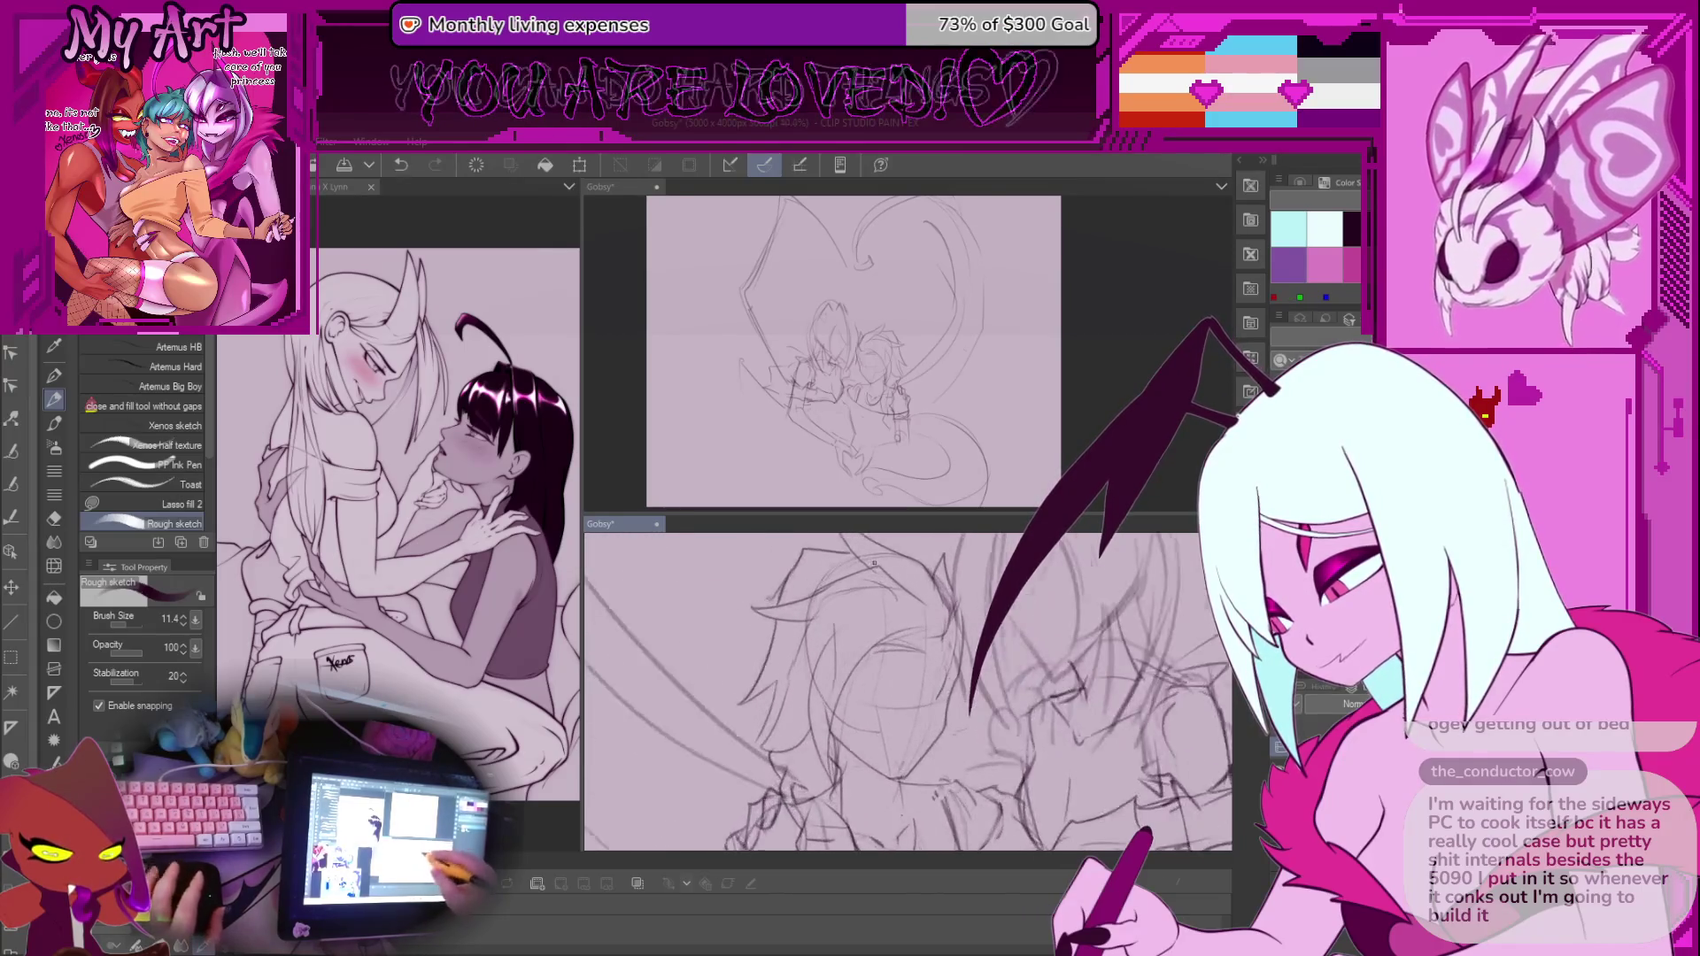
pyautogui.scroll(2, 874, 563)
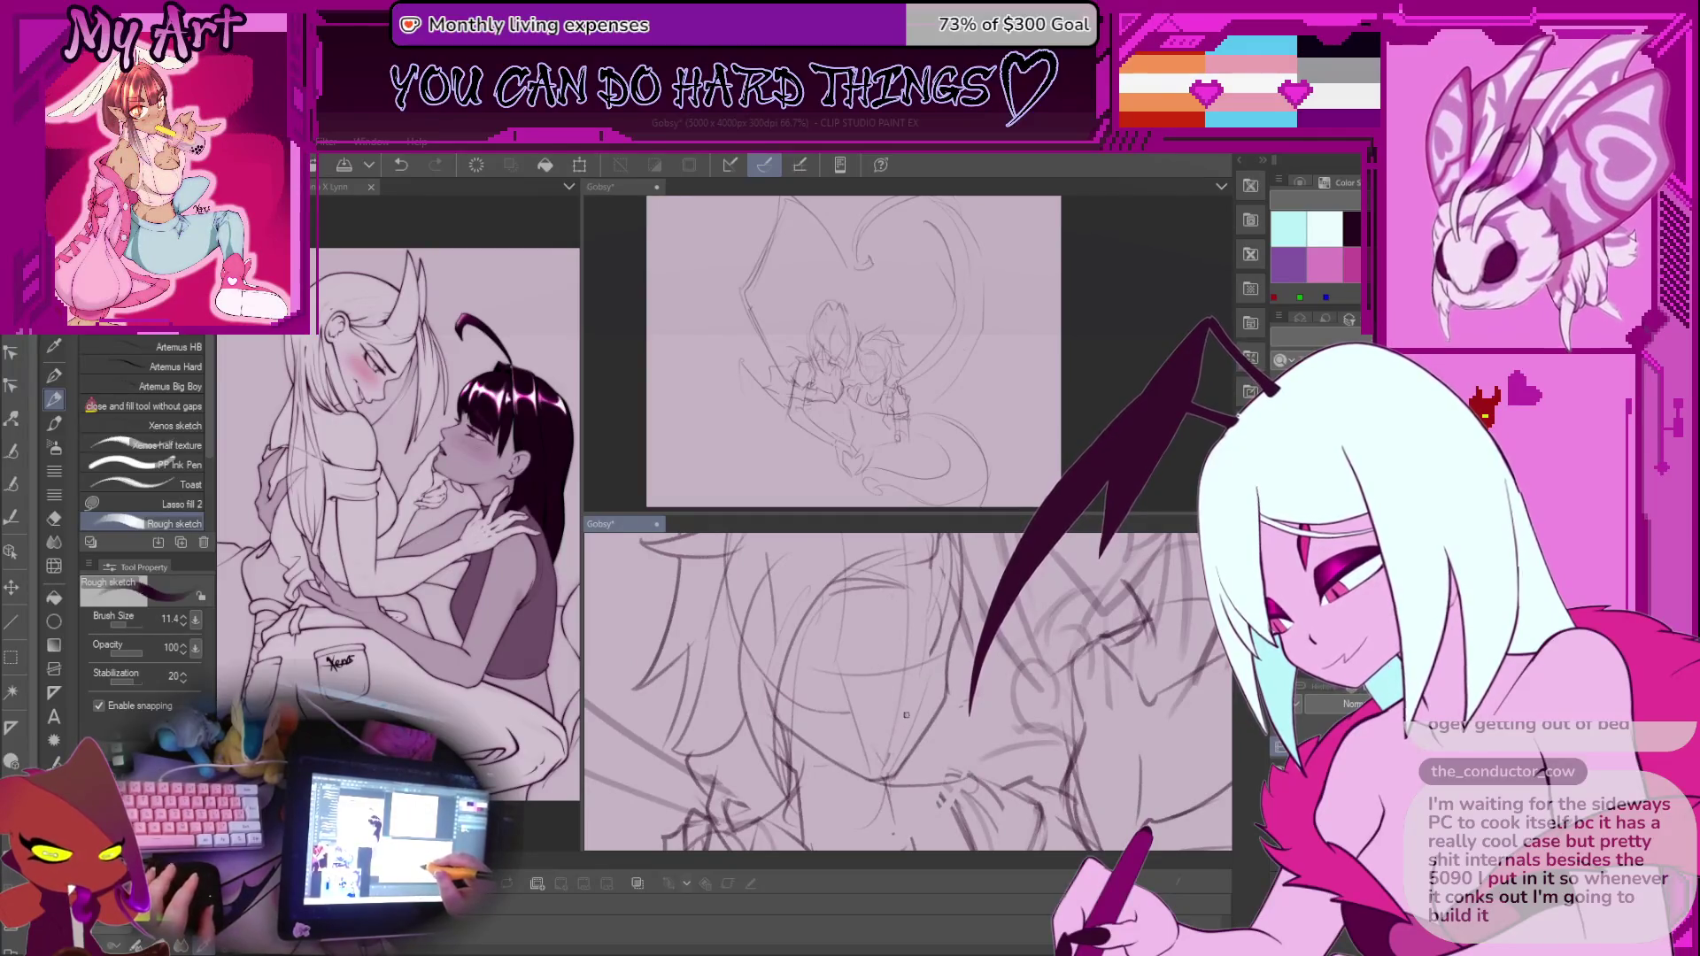
pyautogui.moveTo(904, 726)
pyautogui.mouseDown()
pyautogui.moveTo(941, 671)
pyautogui.moveTo(914, 697)
pyautogui.mouseUp()
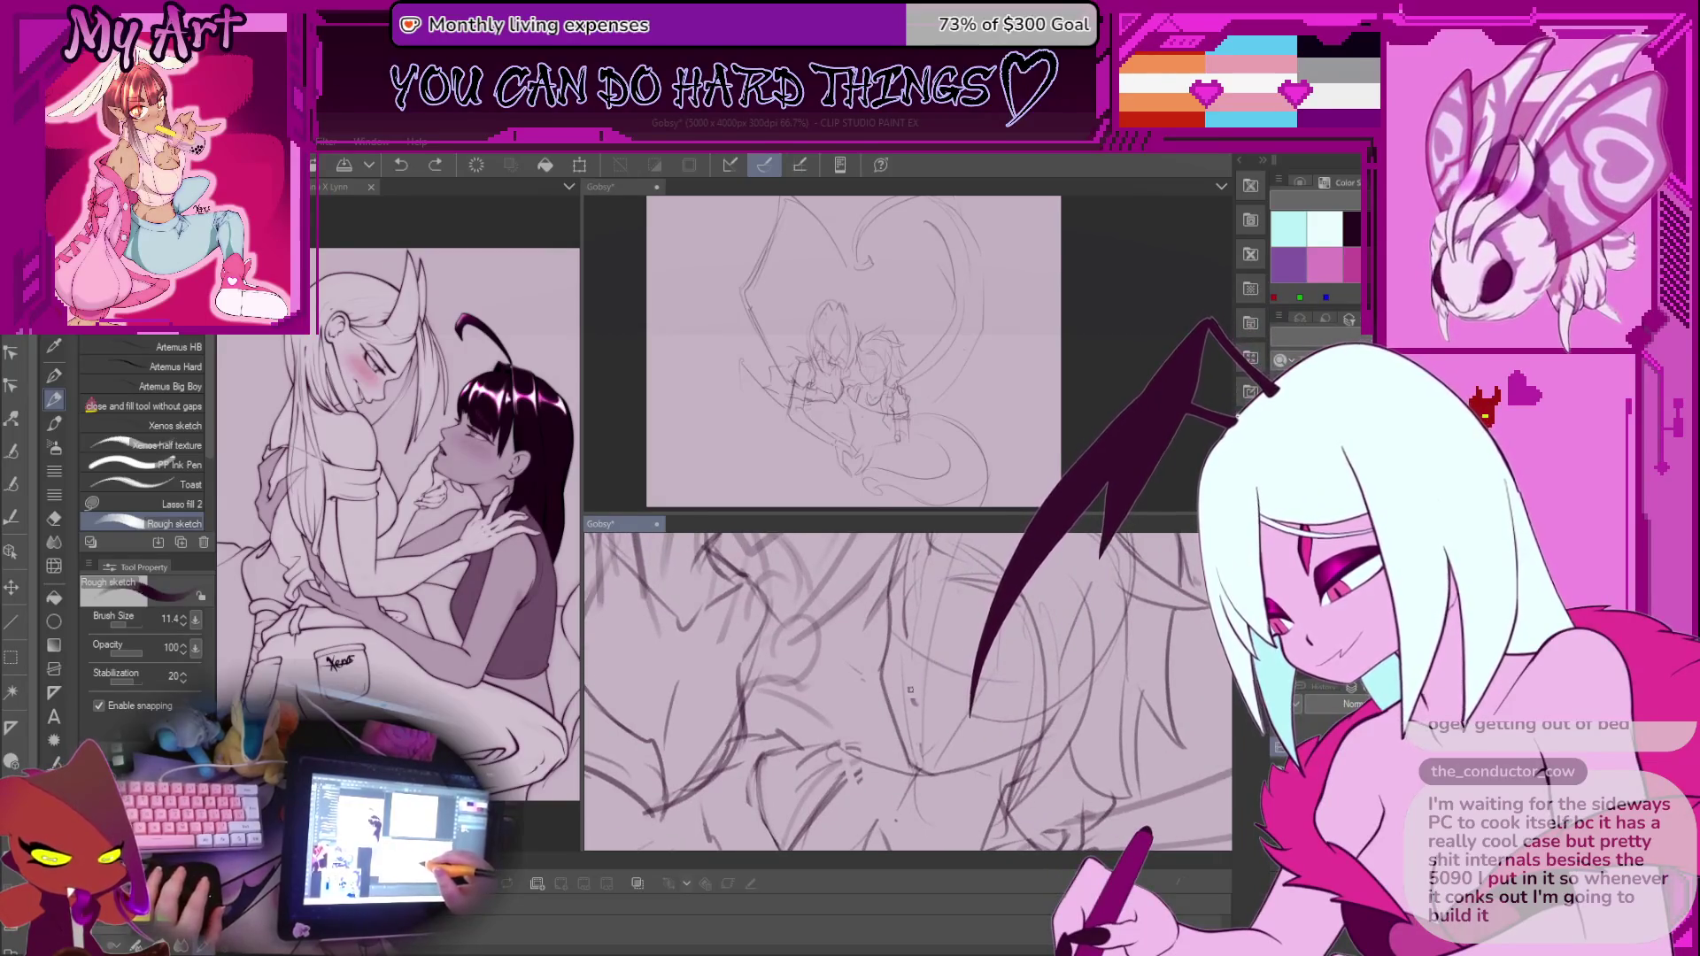
pyautogui.scroll(2, 916, 708)
pyautogui.moveTo(922, 723); pyautogui.dragTo(853, 665)
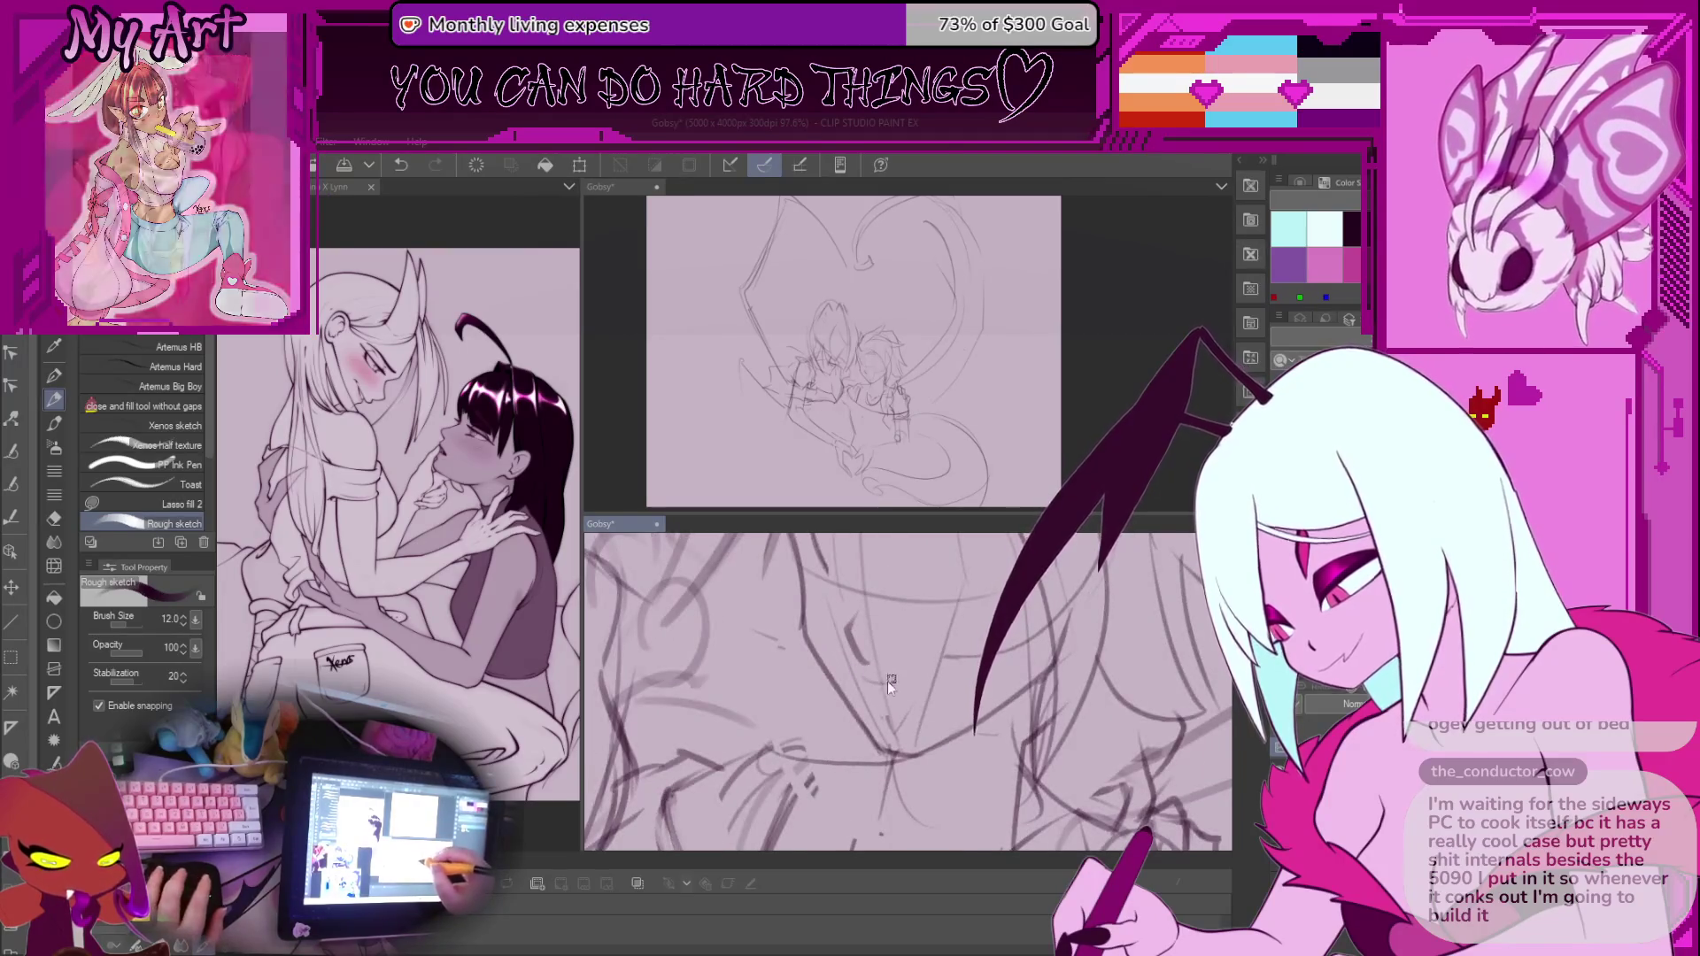
pyautogui.hotkey('ctrl', 'z')
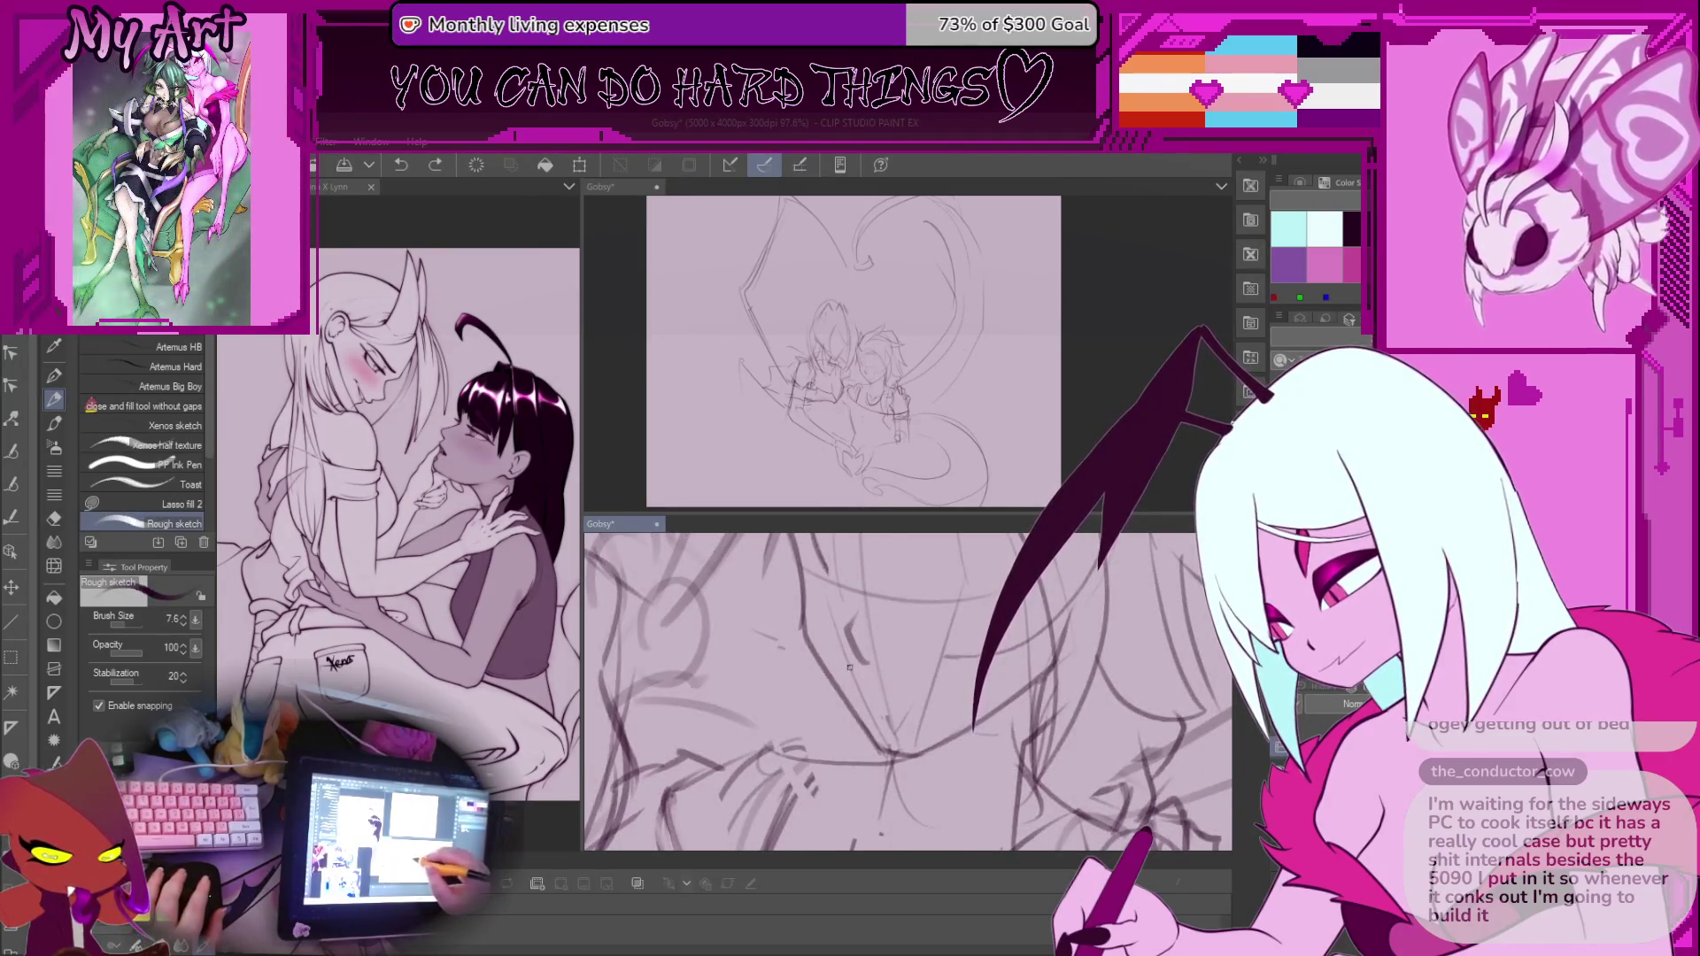
pyautogui.moveTo(844, 672); pyautogui.dragTo(911, 676)
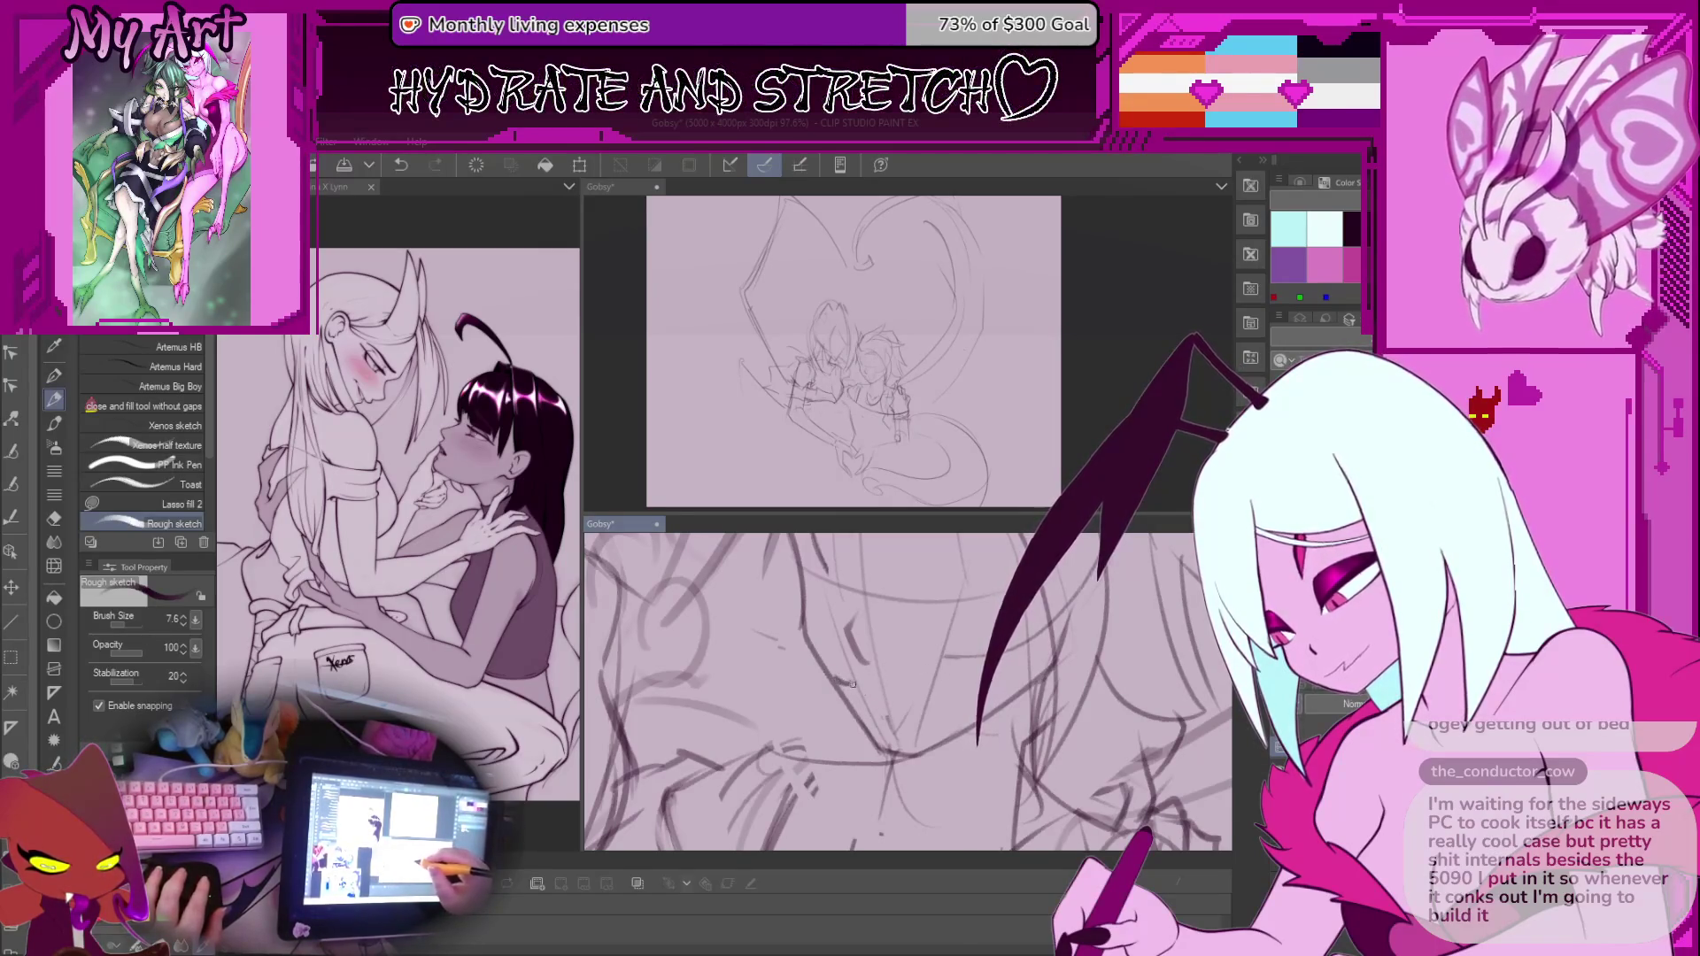
pyautogui.scroll(2, 824, 640)
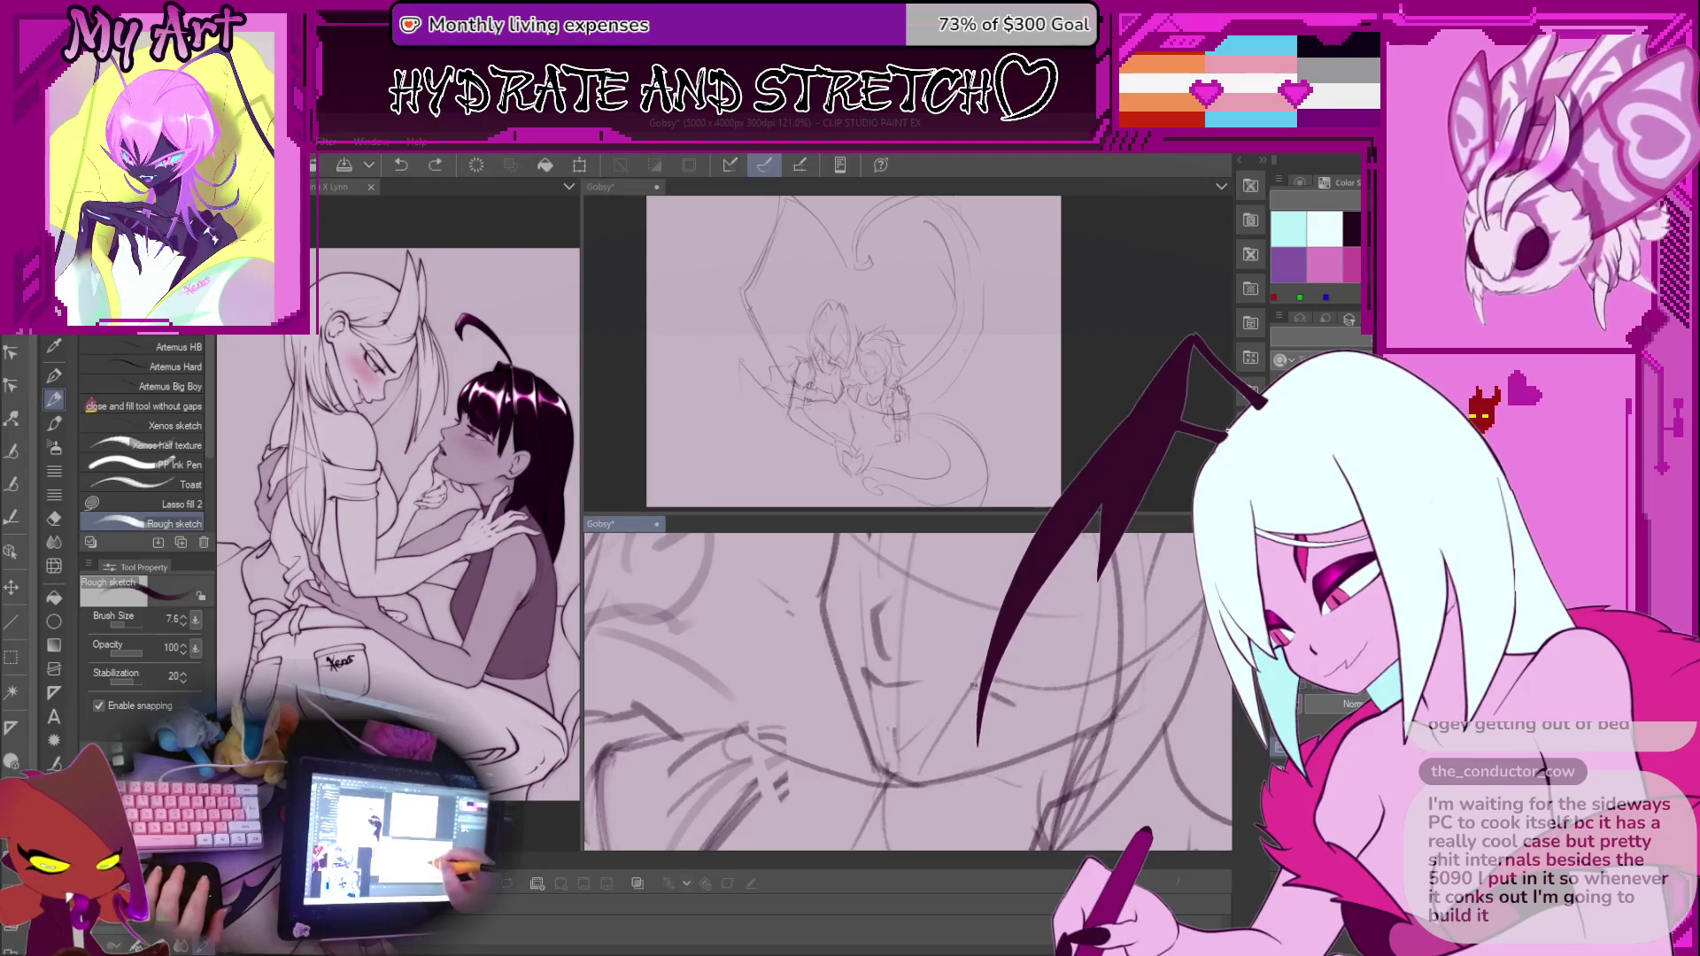
pyautogui.moveTo(978, 701)
pyautogui.mouseDown()
pyautogui.moveTo(1027, 708)
pyautogui.moveTo(912, 734)
pyautogui.moveTo(972, 677)
pyautogui.moveTo(983, 716)
pyautogui.mouseUp()
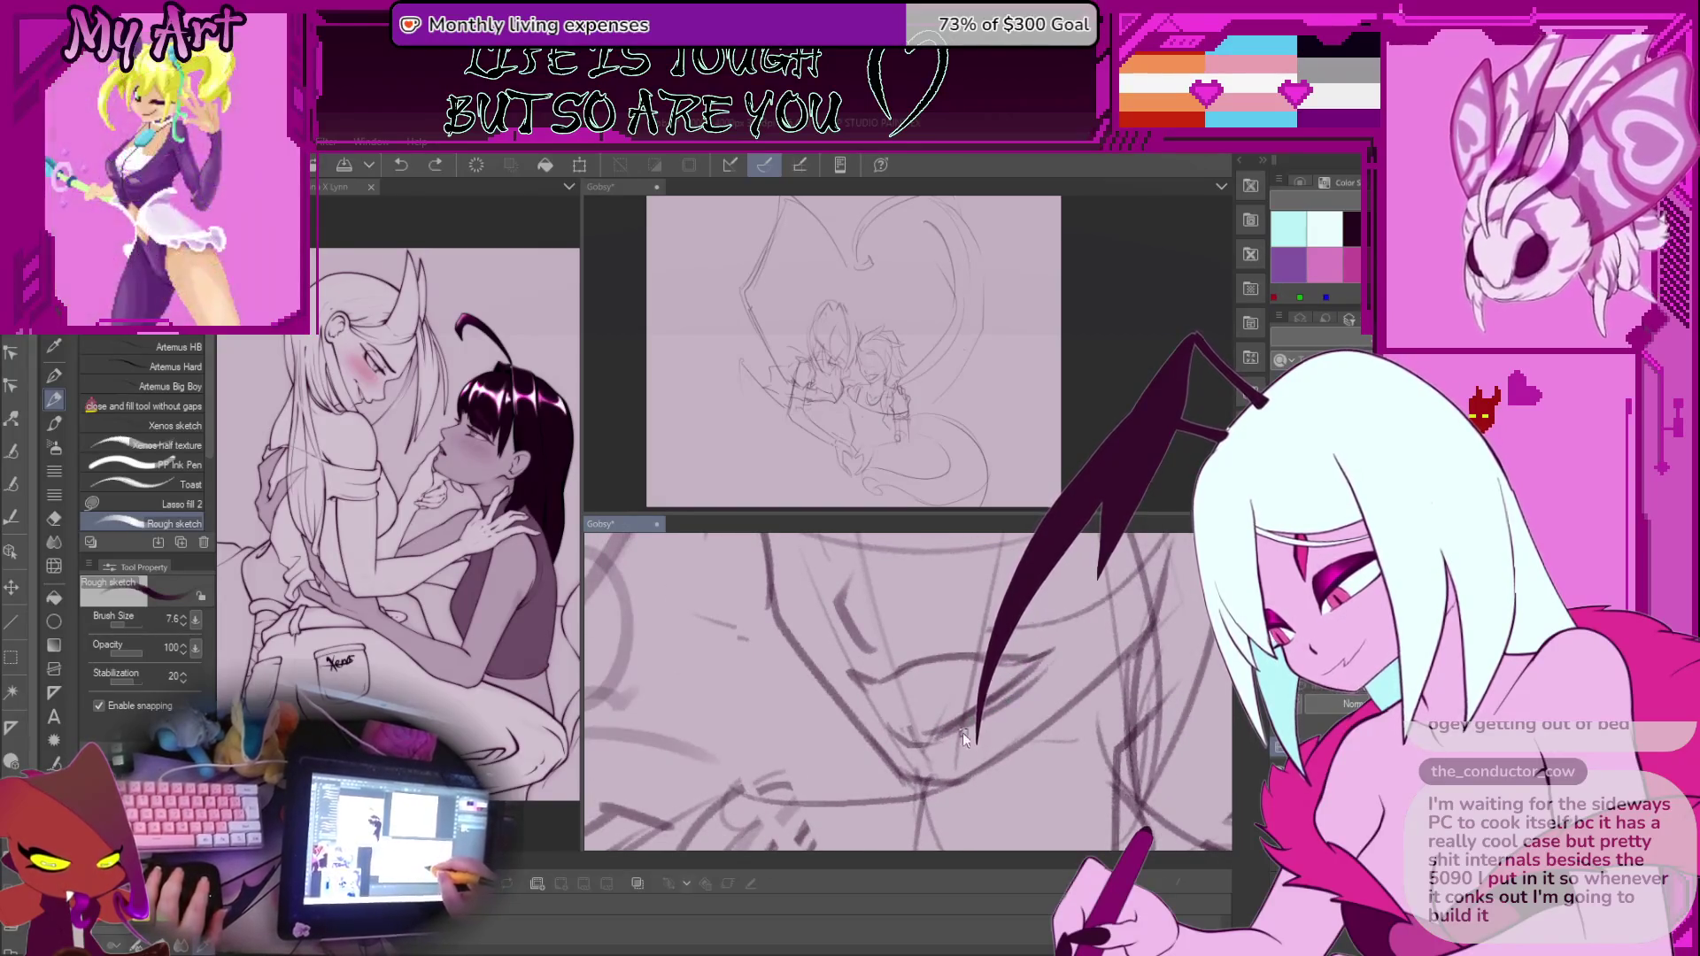
# Re-angle the view and draw a short stroke across the mouth
pyautogui.moveTo(938, 737)
pyautogui.mouseDown()
pyautogui.moveTo(866, 648)
pyautogui.moveTo(883, 704)
pyautogui.mouseUp()
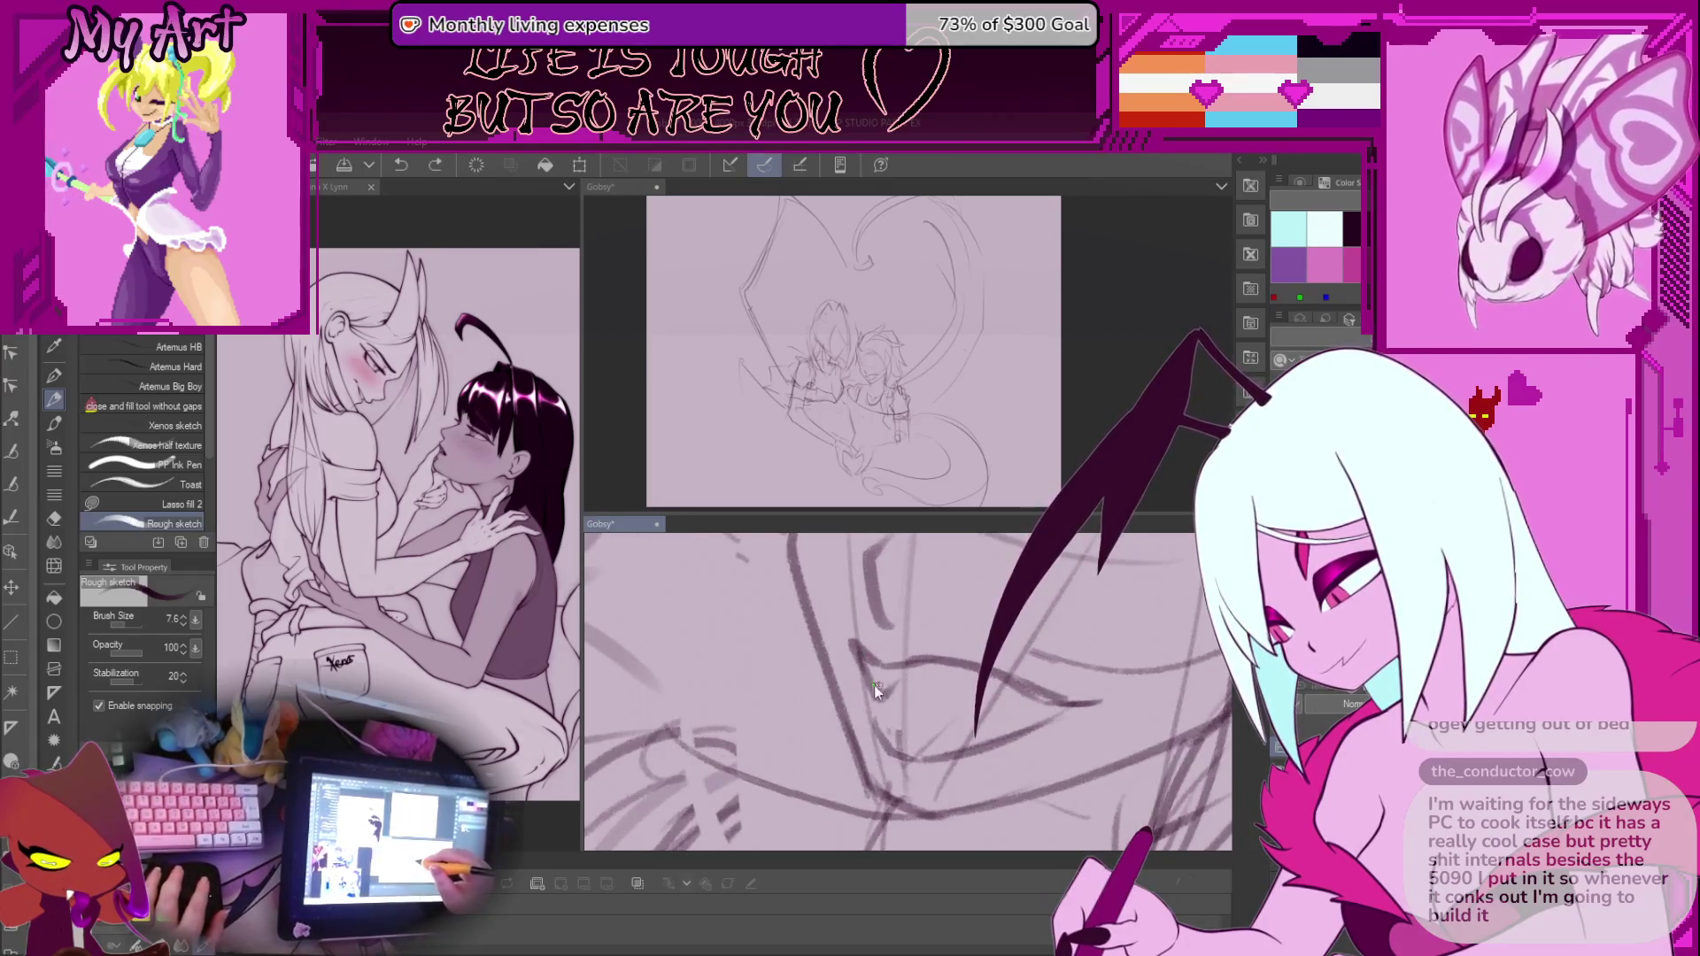
pyautogui.moveTo(881, 695)
pyautogui.mouseDown()
pyautogui.moveTo(925, 702)
pyautogui.moveTo(976, 674)
pyautogui.mouseUp()
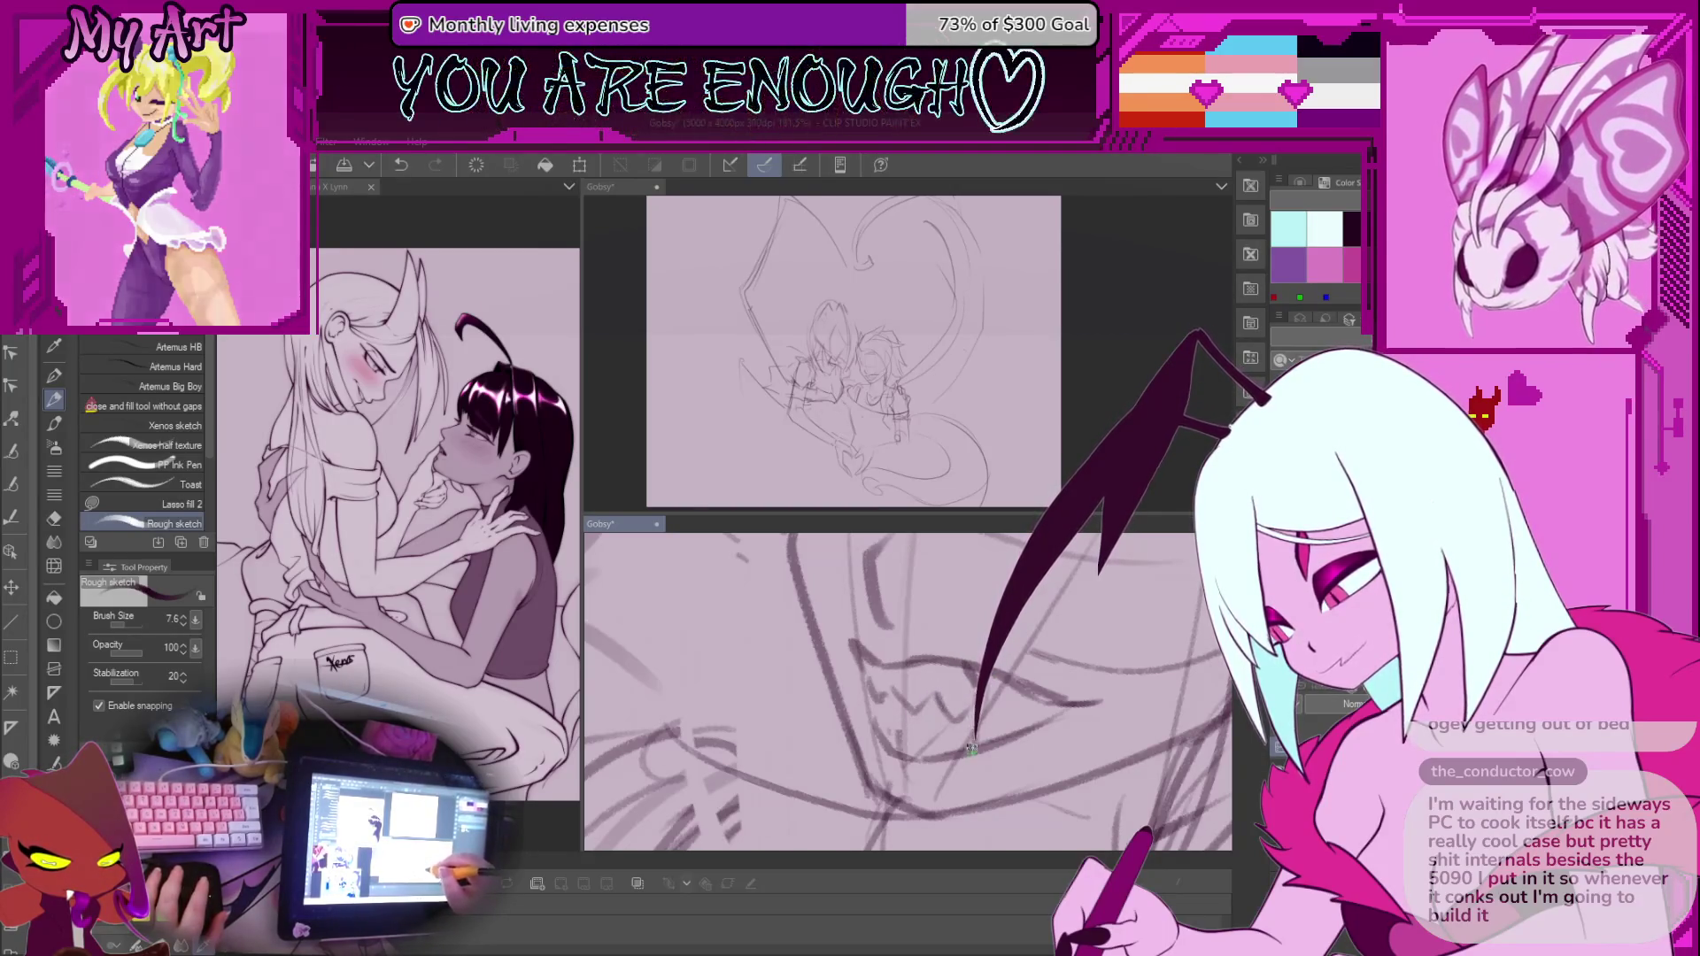
pyautogui.scroll(-10, 916, 741)
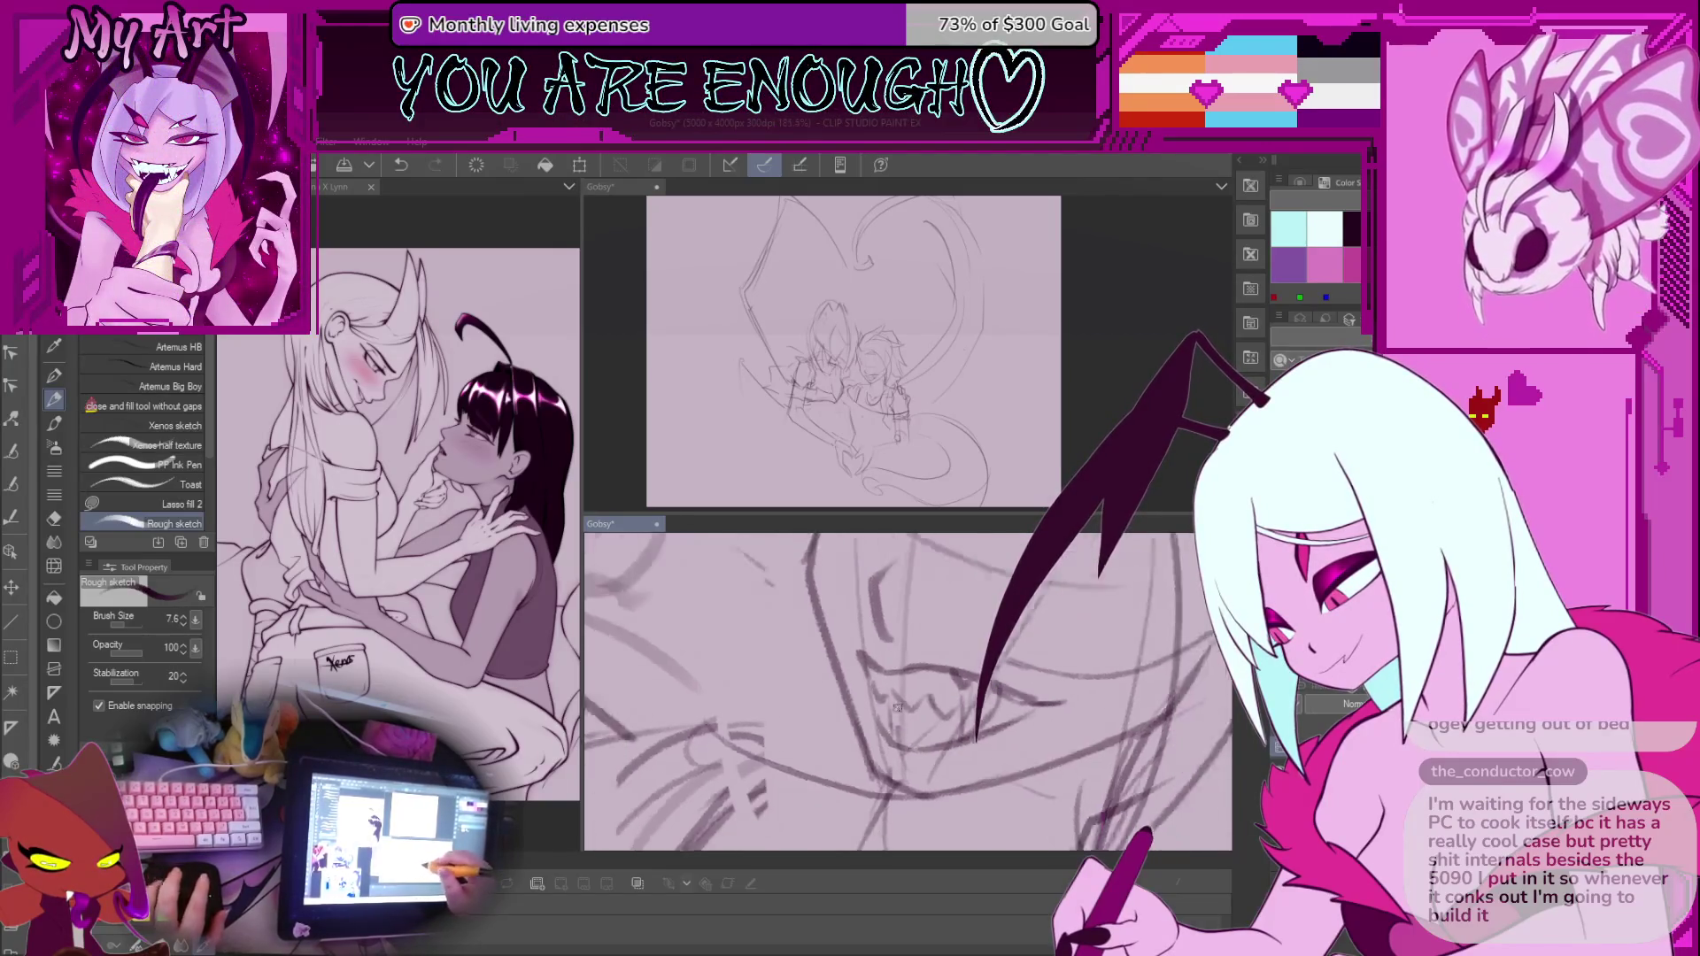
pyautogui.scroll(8, 934, 654)
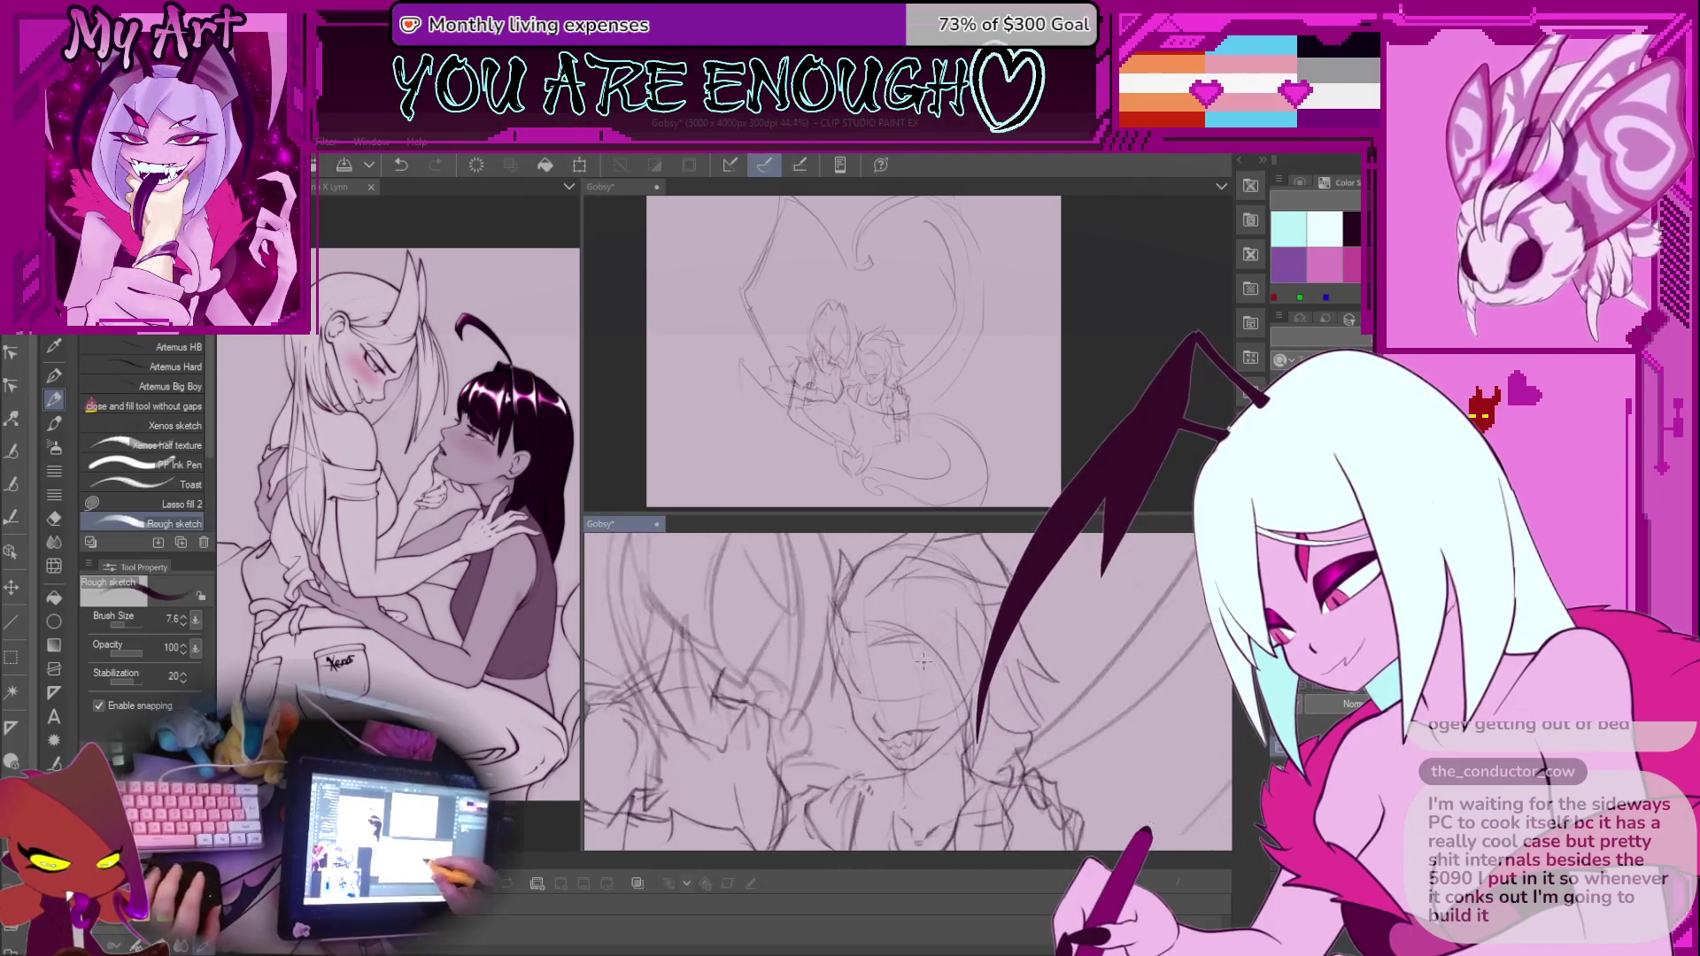
pyautogui.moveTo(912, 620); pyautogui.dragTo(955, 716)
pyautogui.scroll(-2, 955, 716)
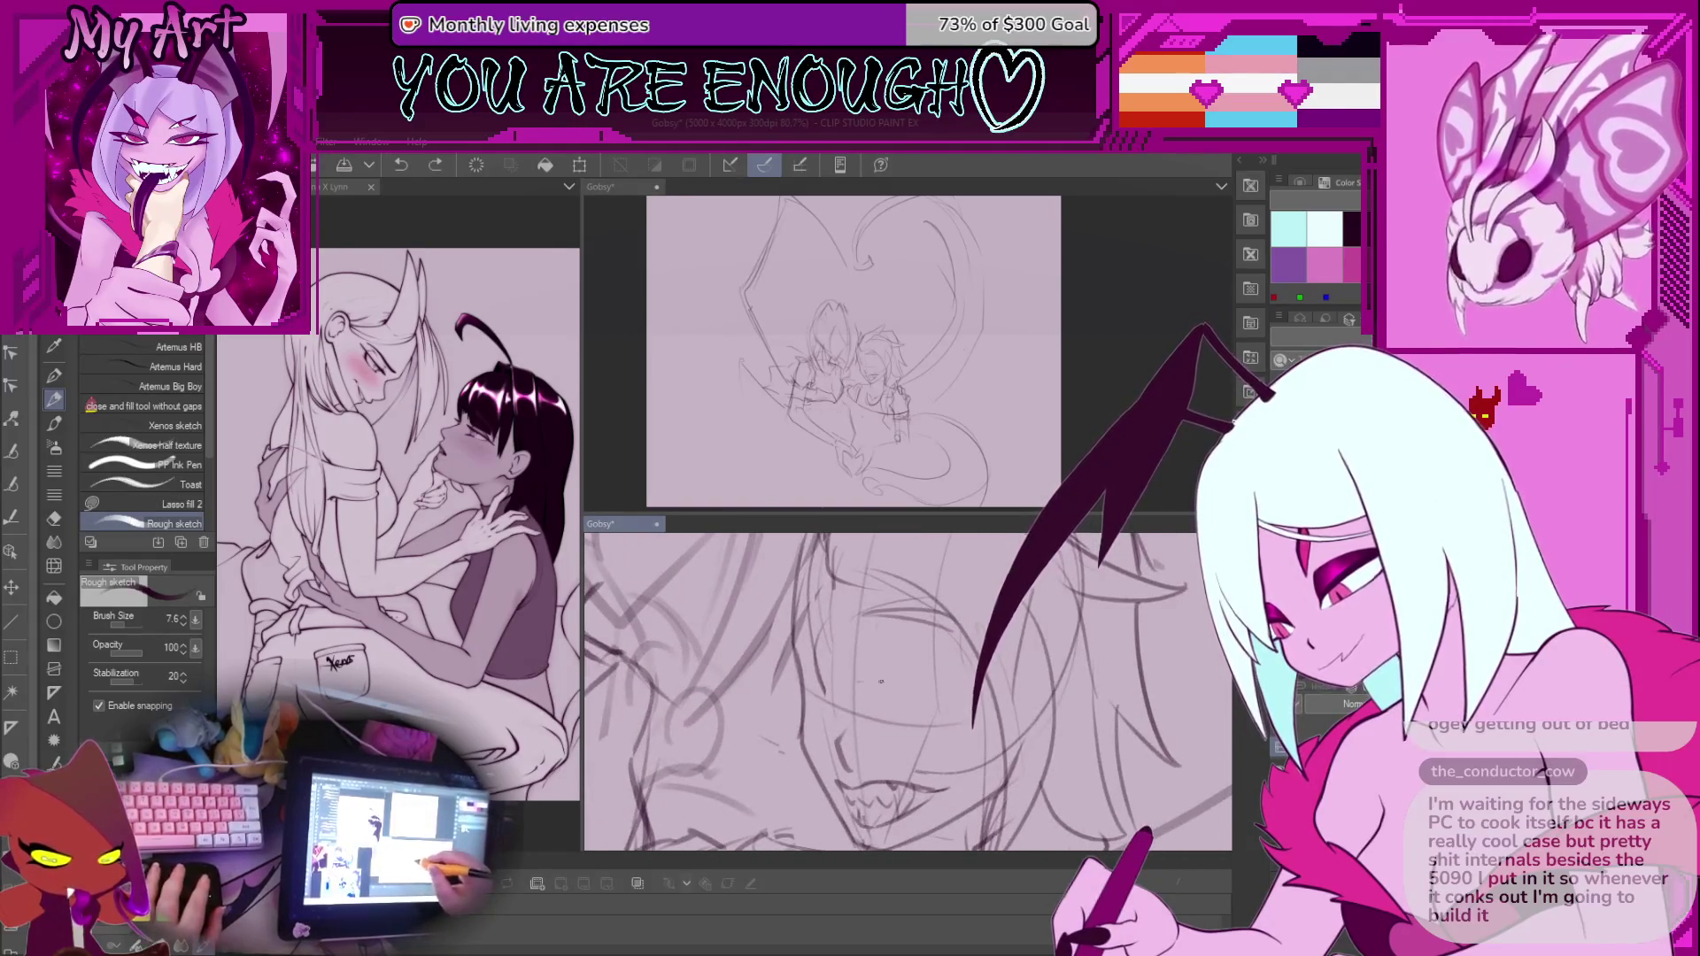
# Undo the mouth stroke and another small stroke on the second character's face
pyautogui.hotkey('ctrl', 'z')
pyautogui.hotkey('ctrl', 'y')
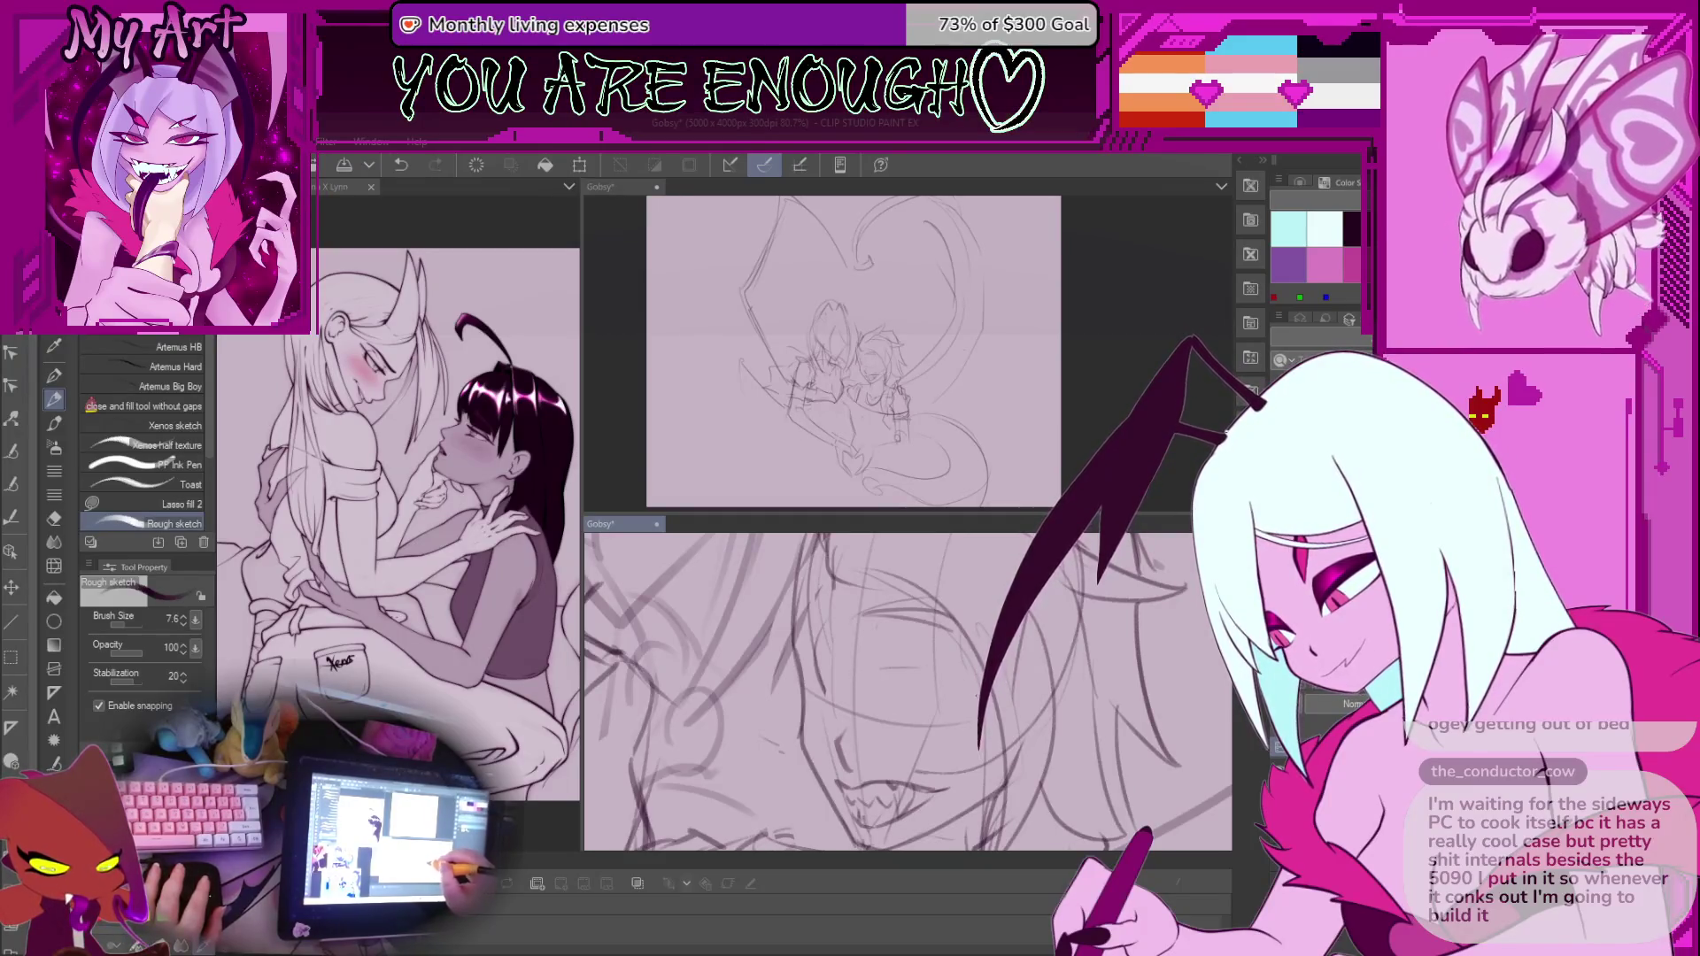
pyautogui.hotkey('ctrl', 'z')
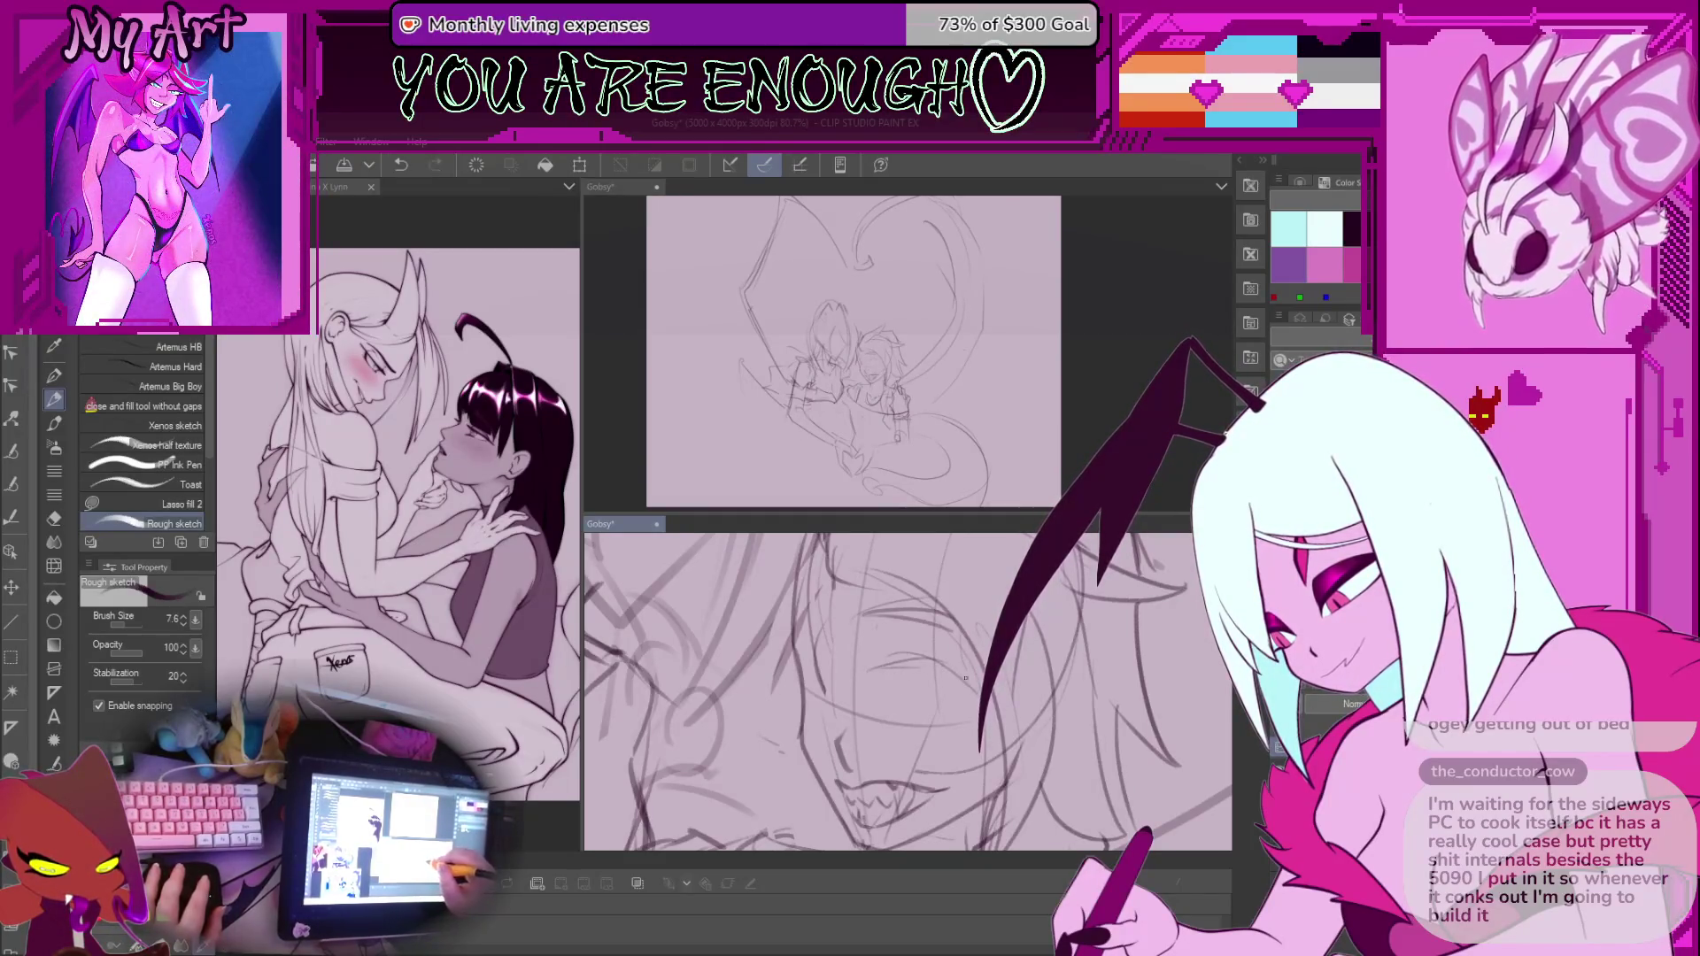
pyautogui.scroll(2, 969, 684)
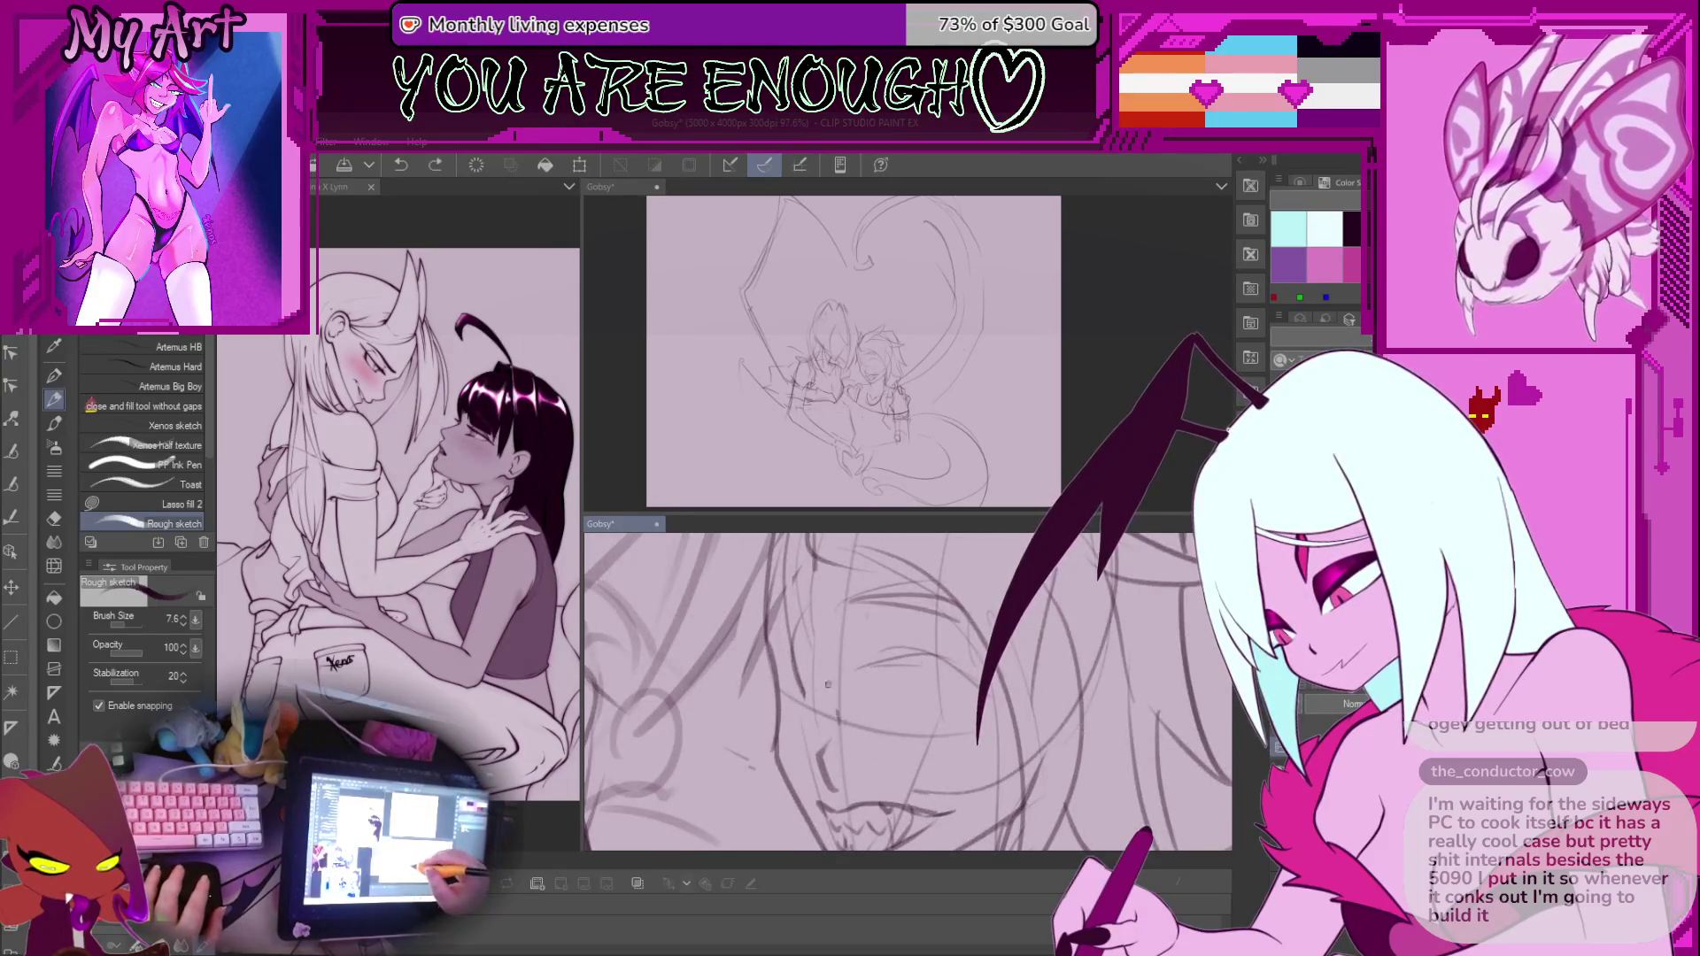
pyautogui.moveTo(888, 719); pyautogui.dragTo(919, 600)
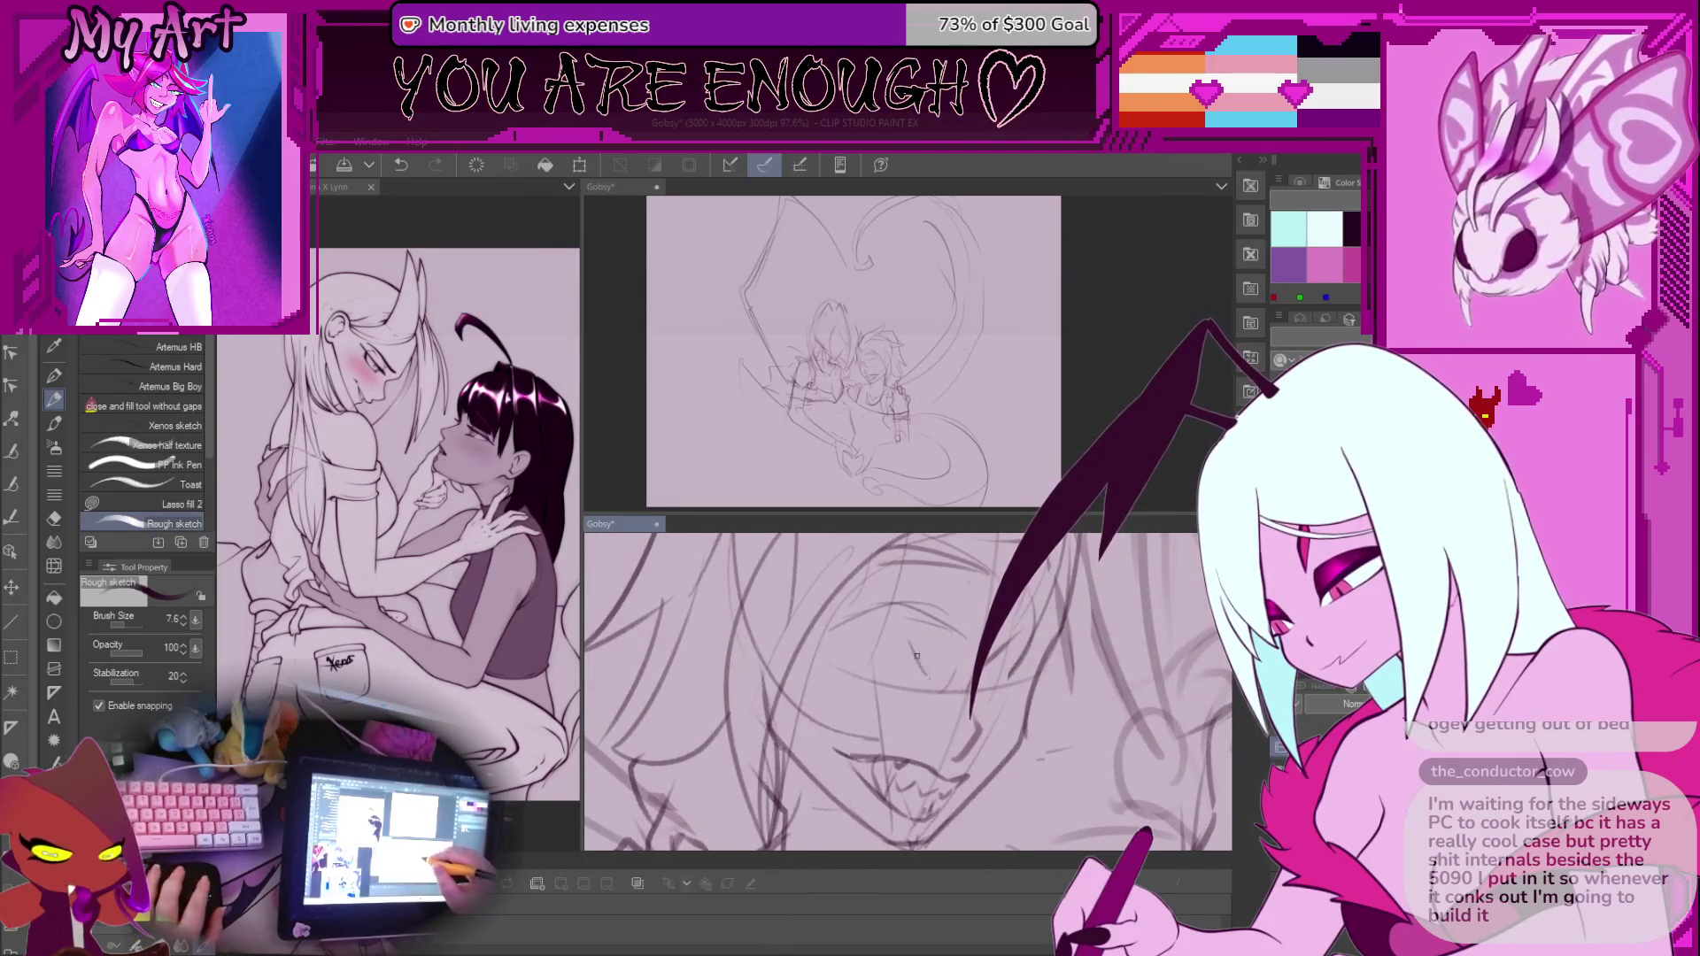
pyautogui.hotkey('ctrl', 'z')
# Add a small stroke near the grin and lasso the mouth-and-teeth area
pyautogui.moveTo(837, 653); pyautogui.dragTo(941, 681)
pyautogui.scroll(-6, 942, 690)
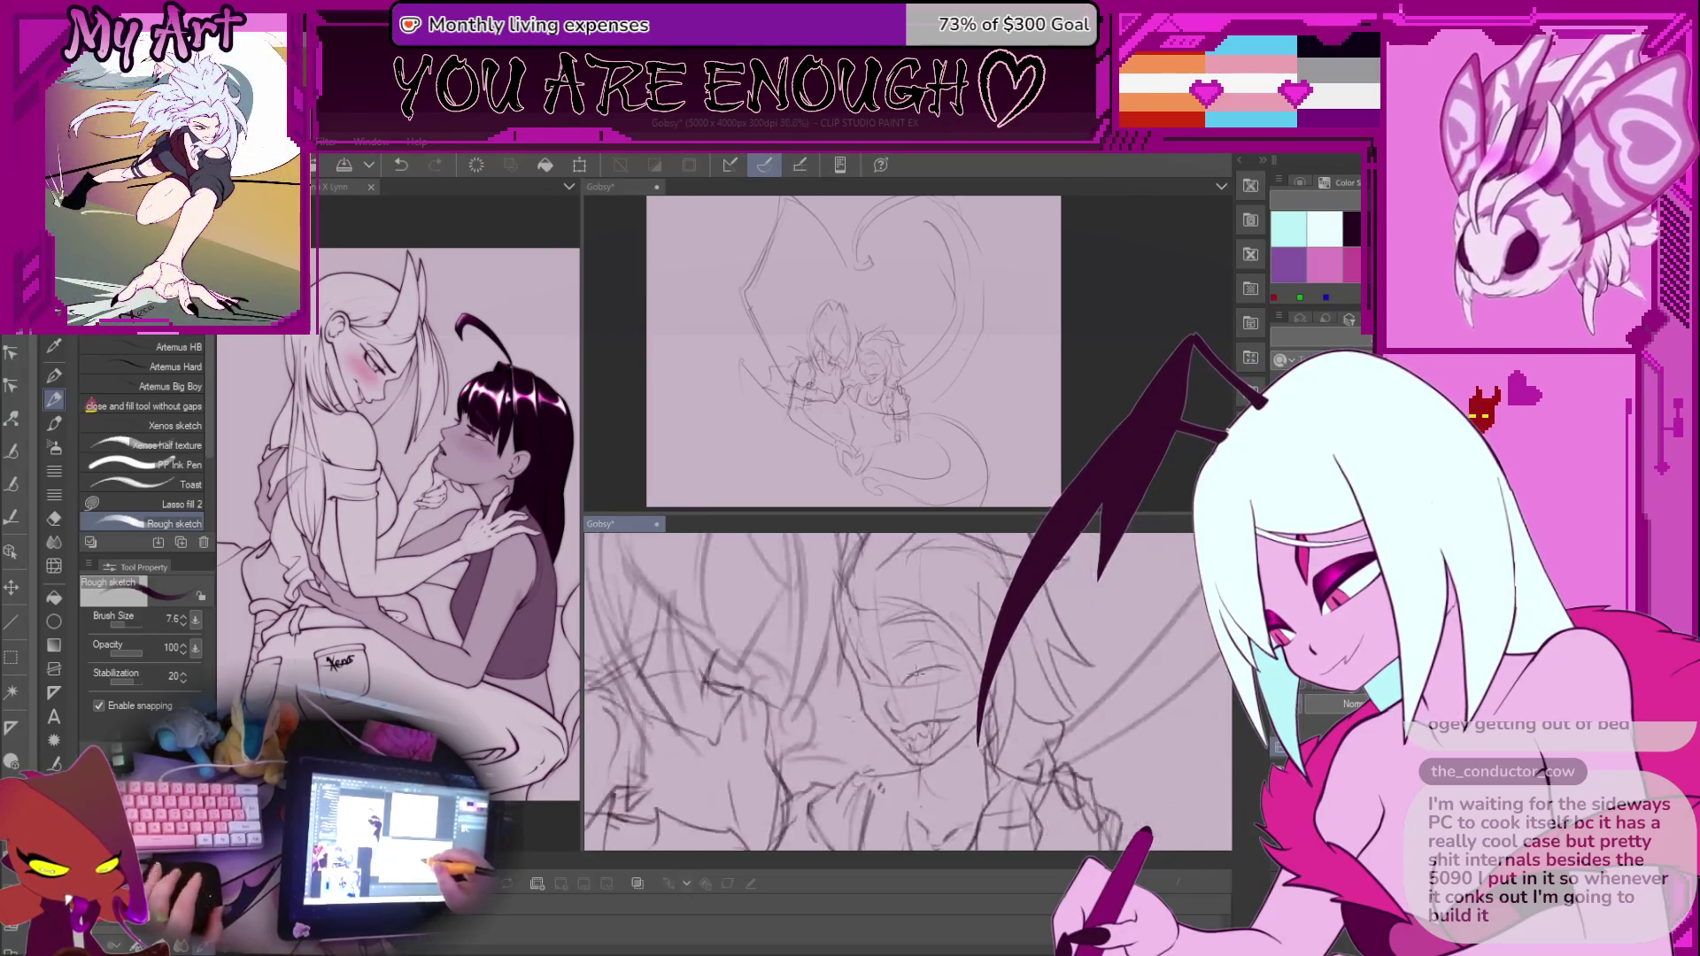
pyautogui.scroll(5, 794, 670)
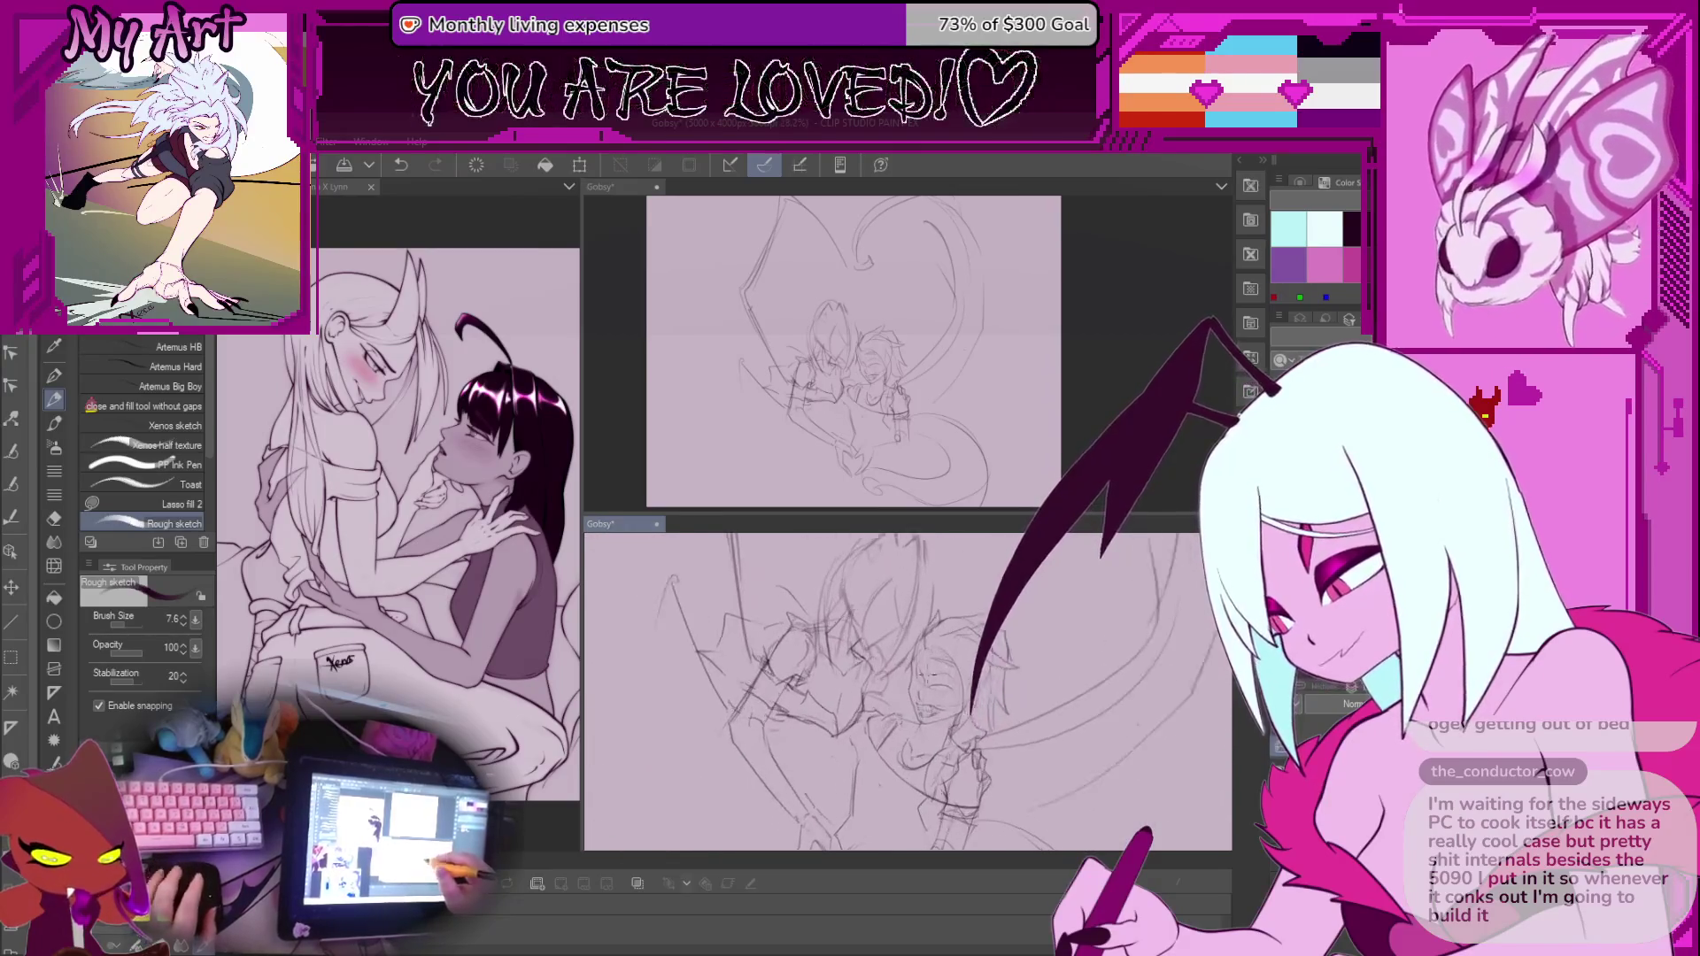
pyautogui.press('m')
pyautogui.moveTo(828, 664)
pyautogui.mouseDown()
pyautogui.moveTo(834, 726)
pyautogui.moveTo(852, 736)
pyautogui.mouseUp()
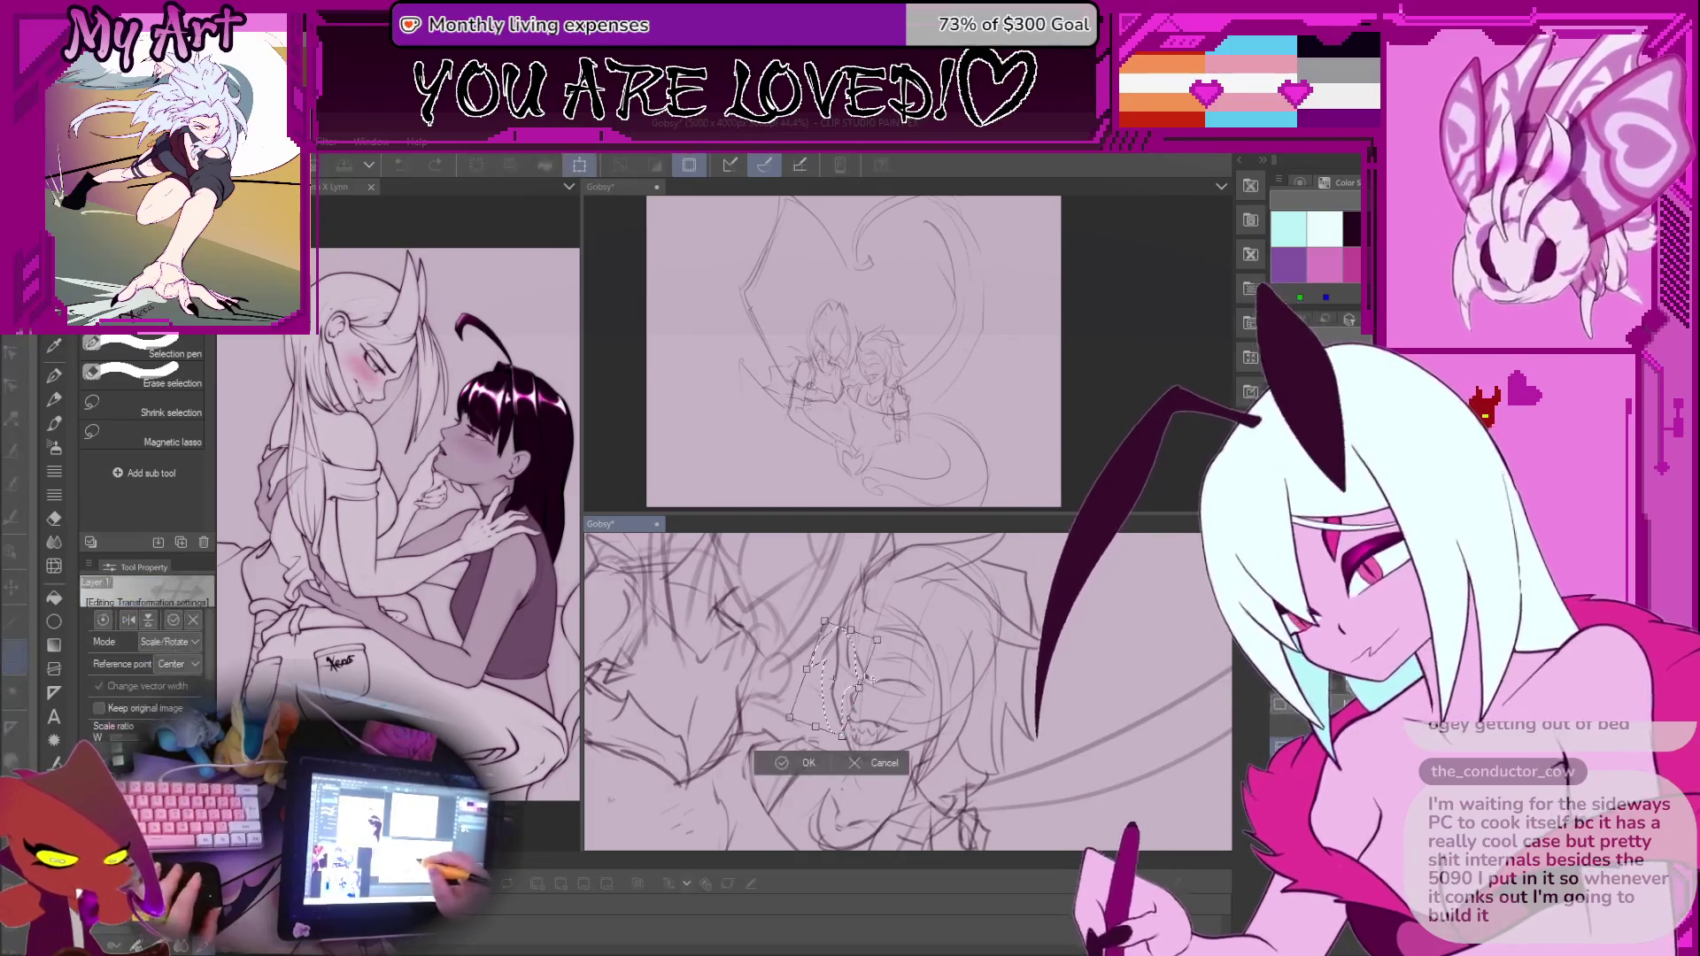
# Scale the lassoed mouth-and-teeth piece into place and flip the view to check proportions
pyautogui.hotkey('ctrl', 't')
pyautogui.press('Return')
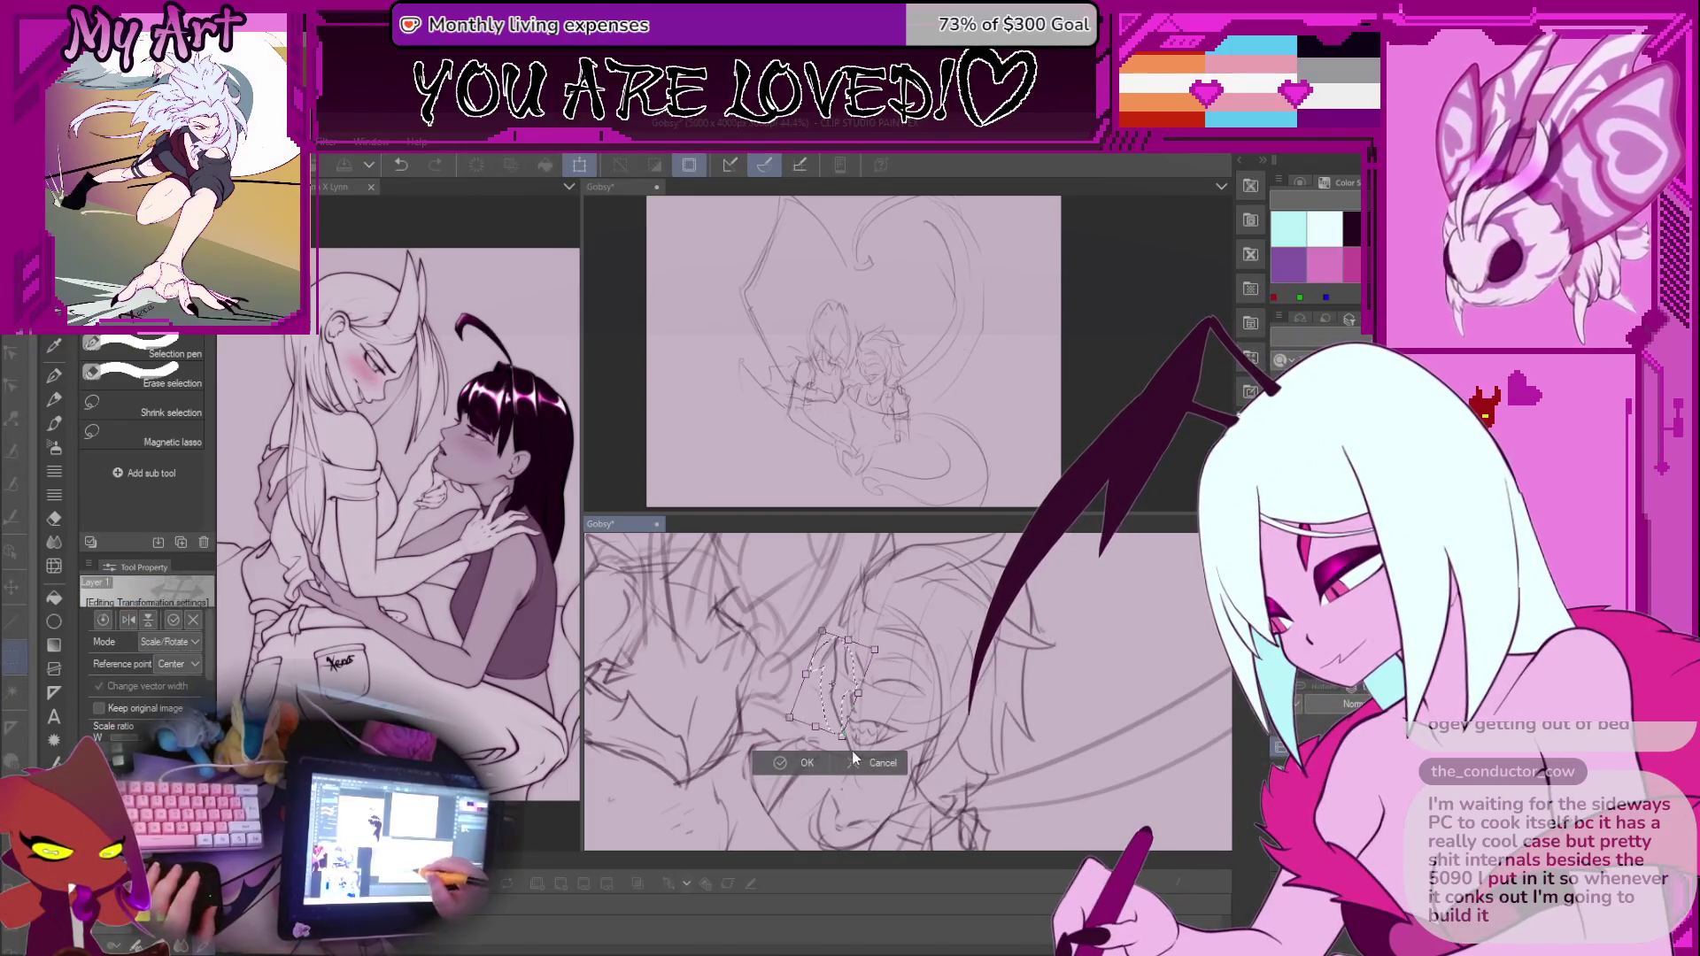
pyautogui.press('p')
pyautogui.scroll(-3, 839, 613)
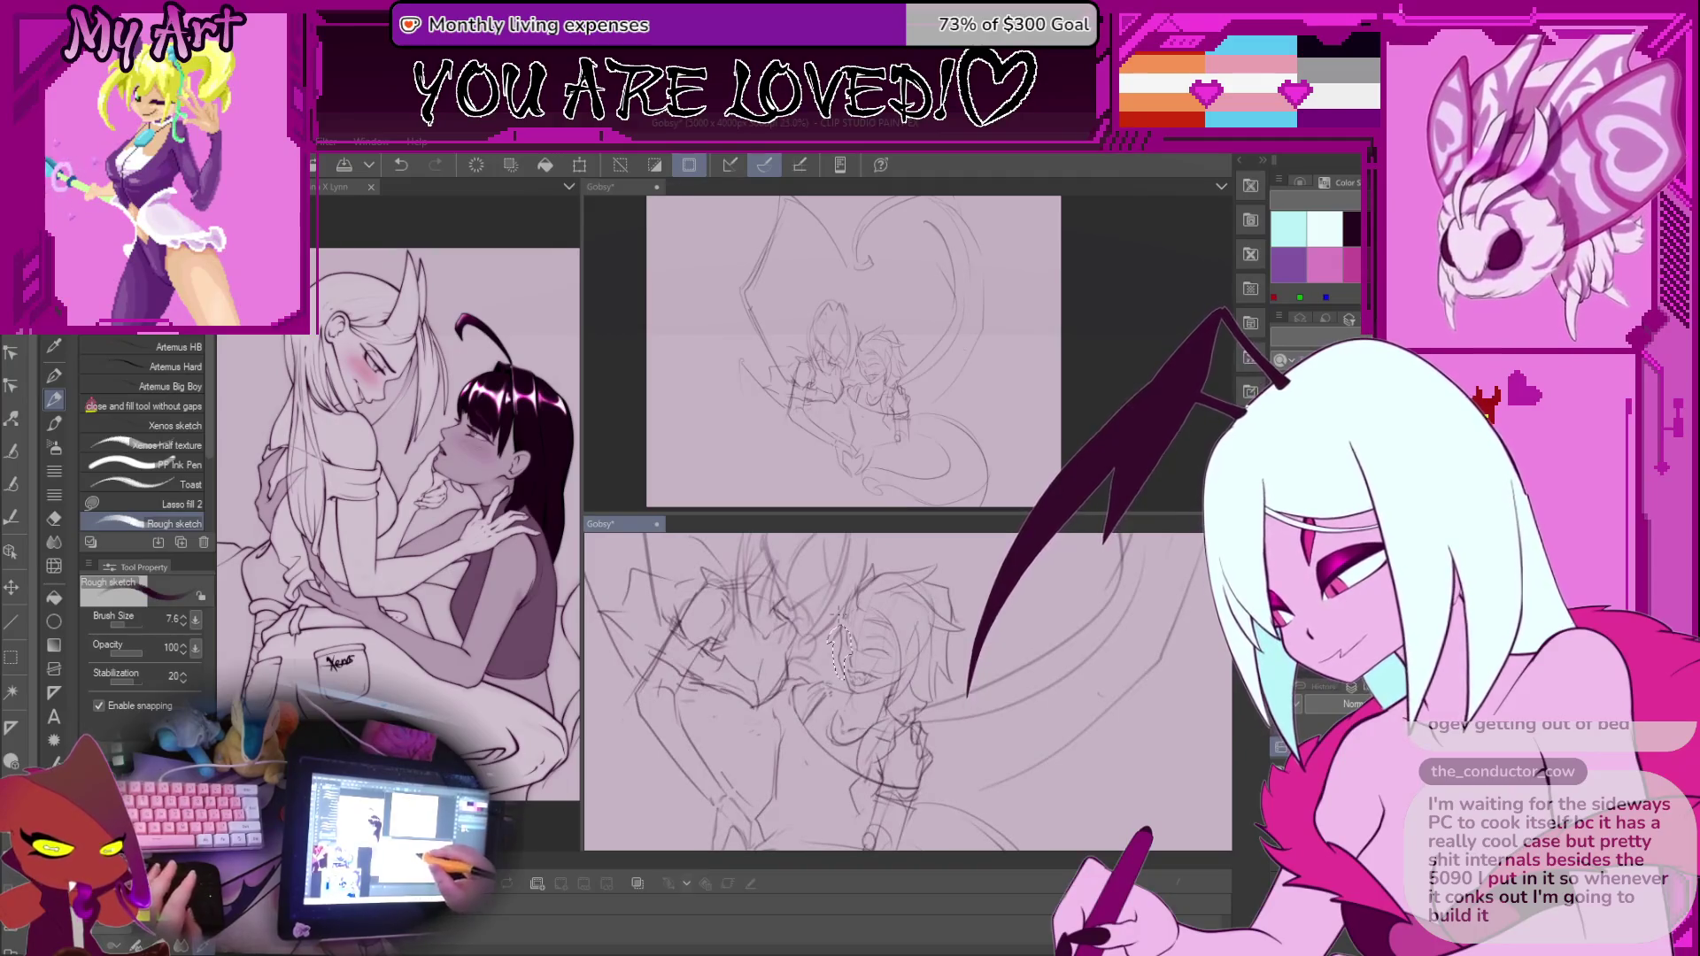
pyautogui.scroll(5, 877, 609)
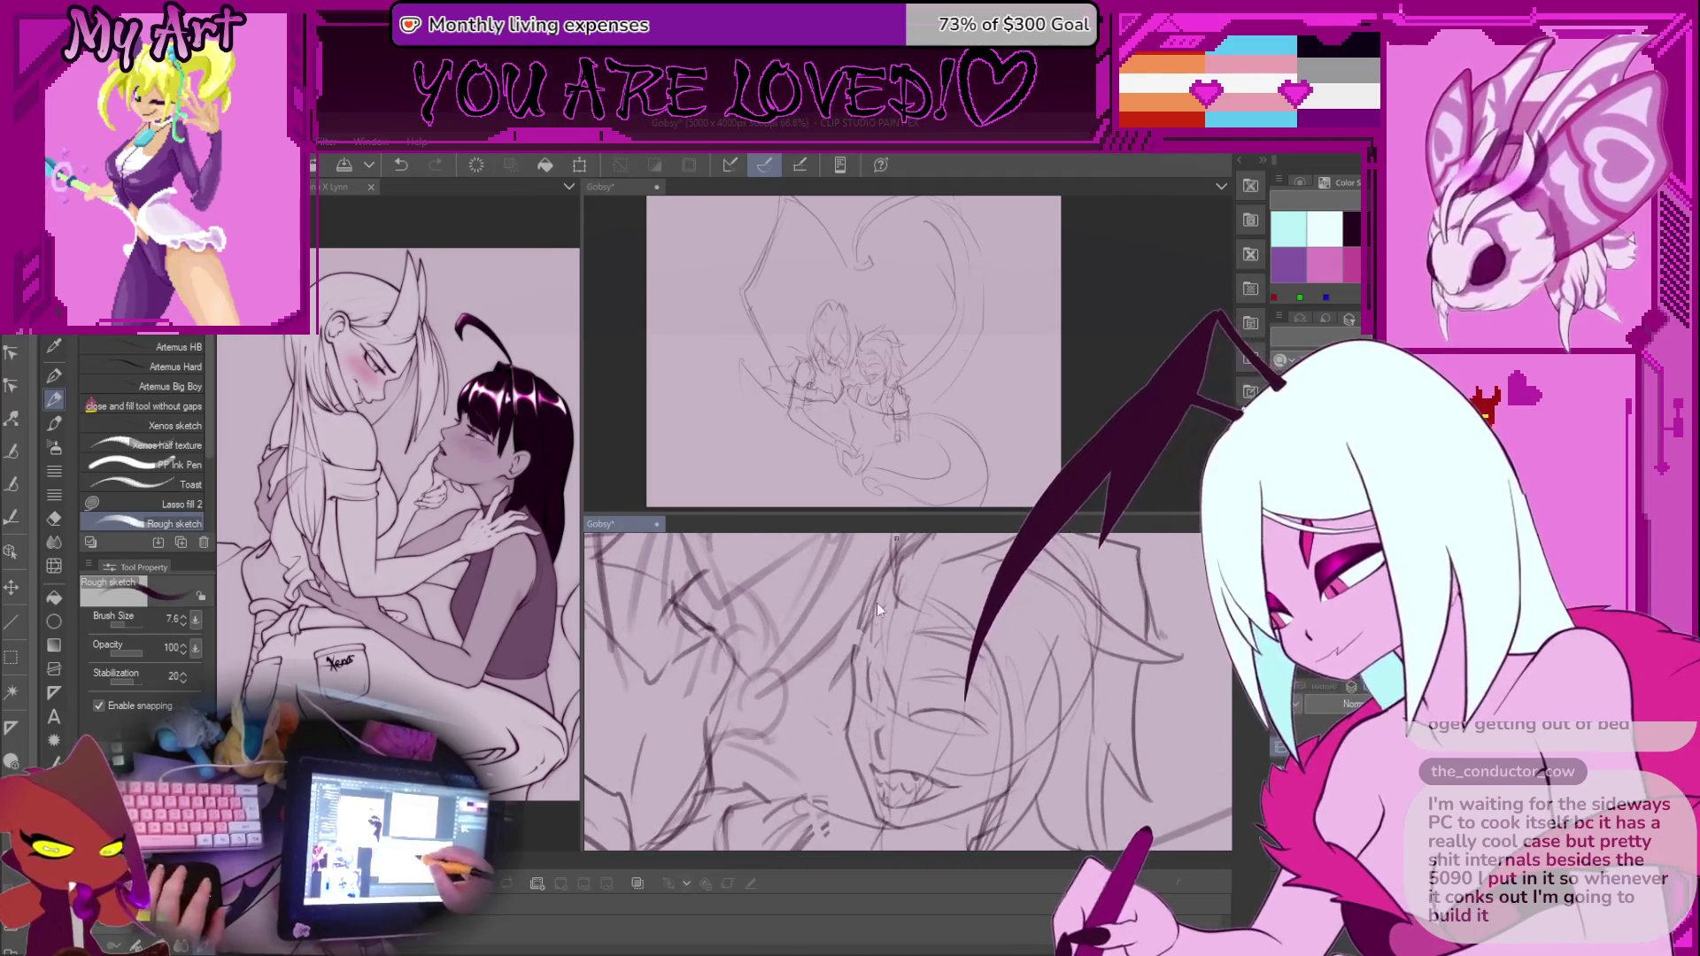
pyautogui.scroll(-2, 861, 692)
pyautogui.press('h')
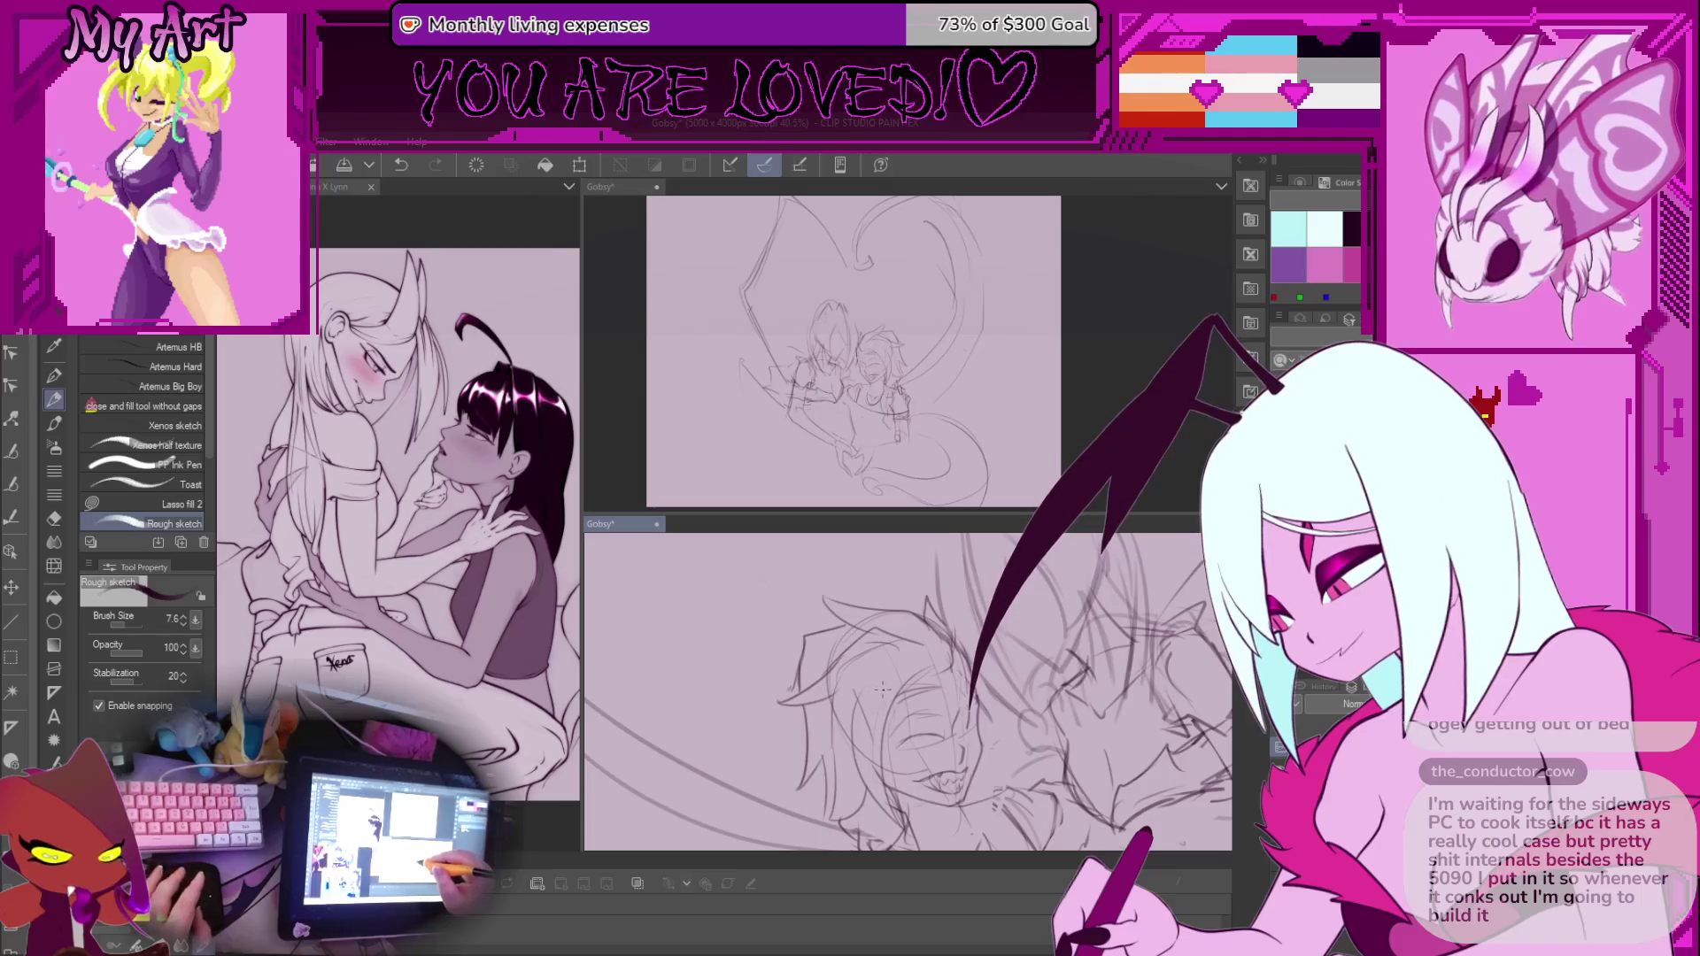
# Lasso around the second head, deselect it, and zoom in on the face
pyautogui.press('m')
pyautogui.moveTo(823, 600)
pyautogui.mouseDown()
pyautogui.moveTo(753, 619)
pyautogui.moveTo(830, 807)
pyautogui.mouseUp()
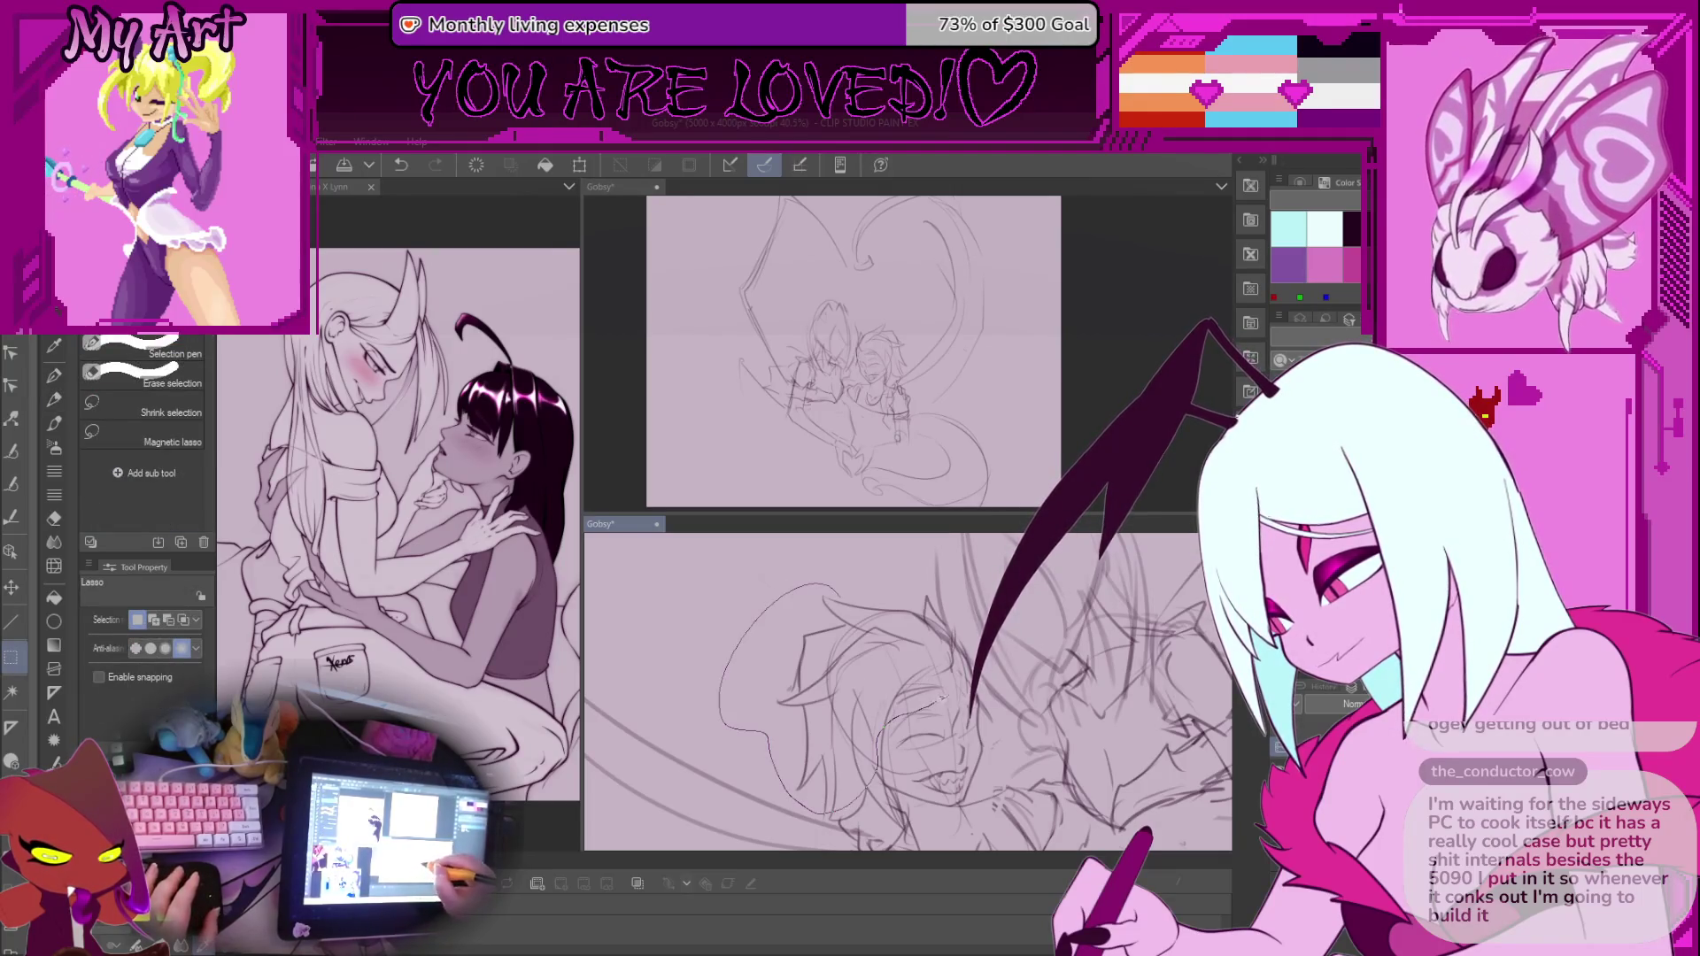
pyautogui.moveTo(820, 571); pyautogui.dragTo(813, 580)
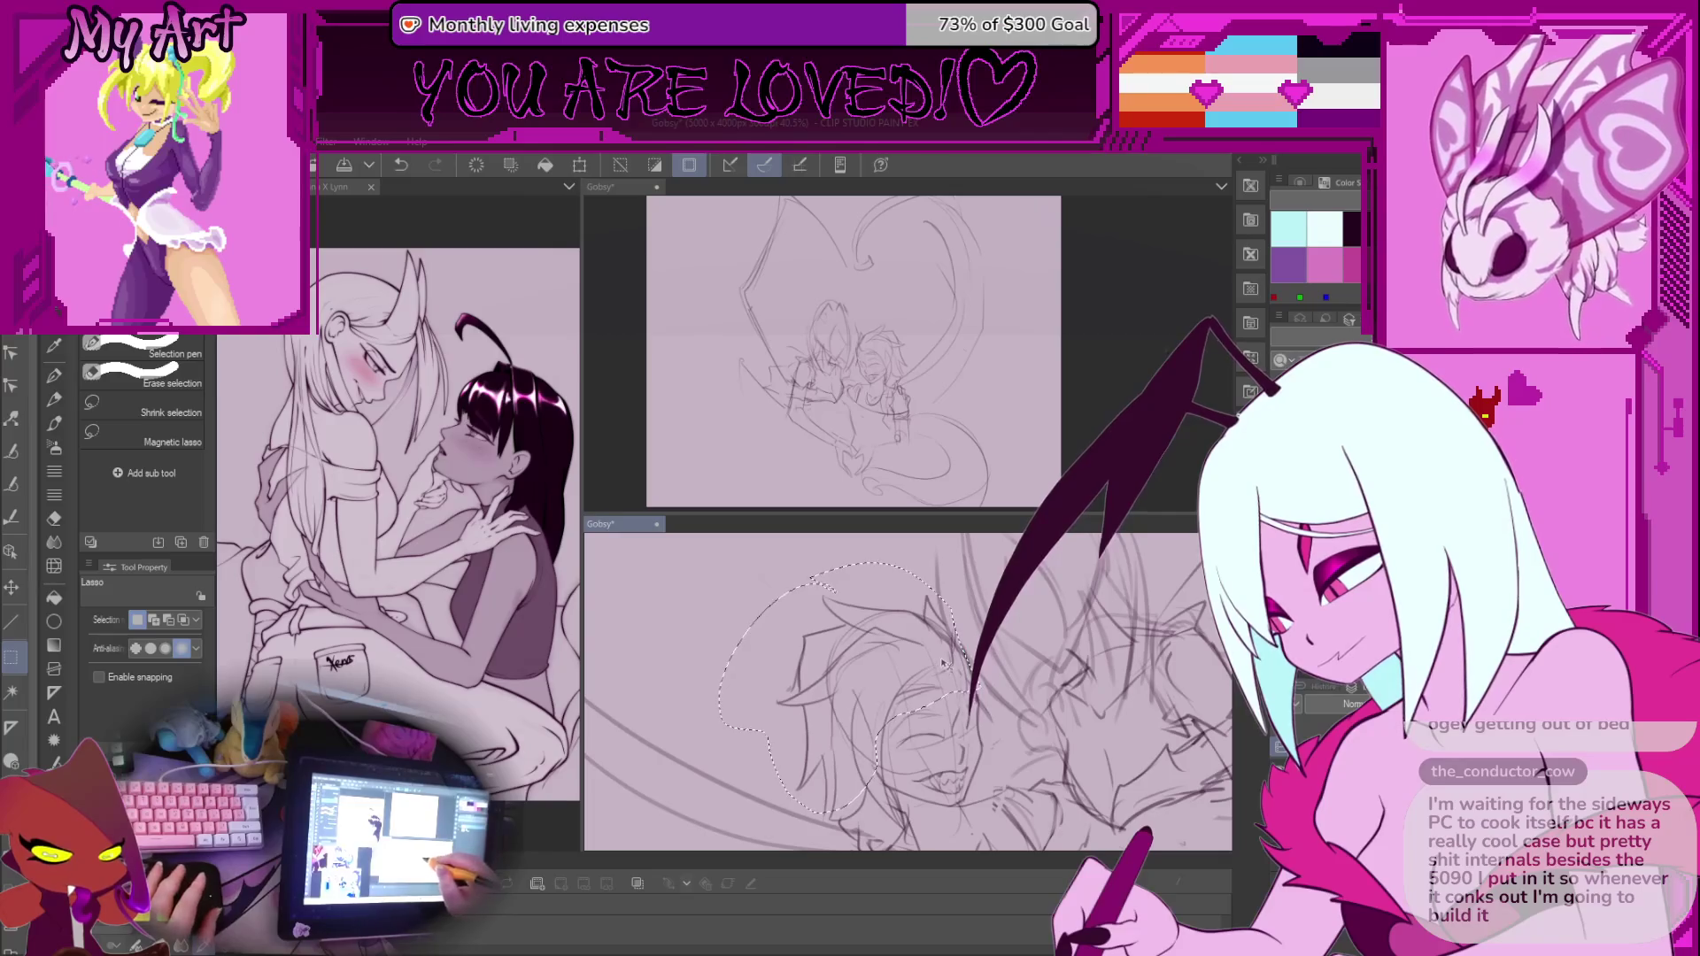
pyautogui.moveTo(943, 662); pyautogui.dragTo(903, 620)
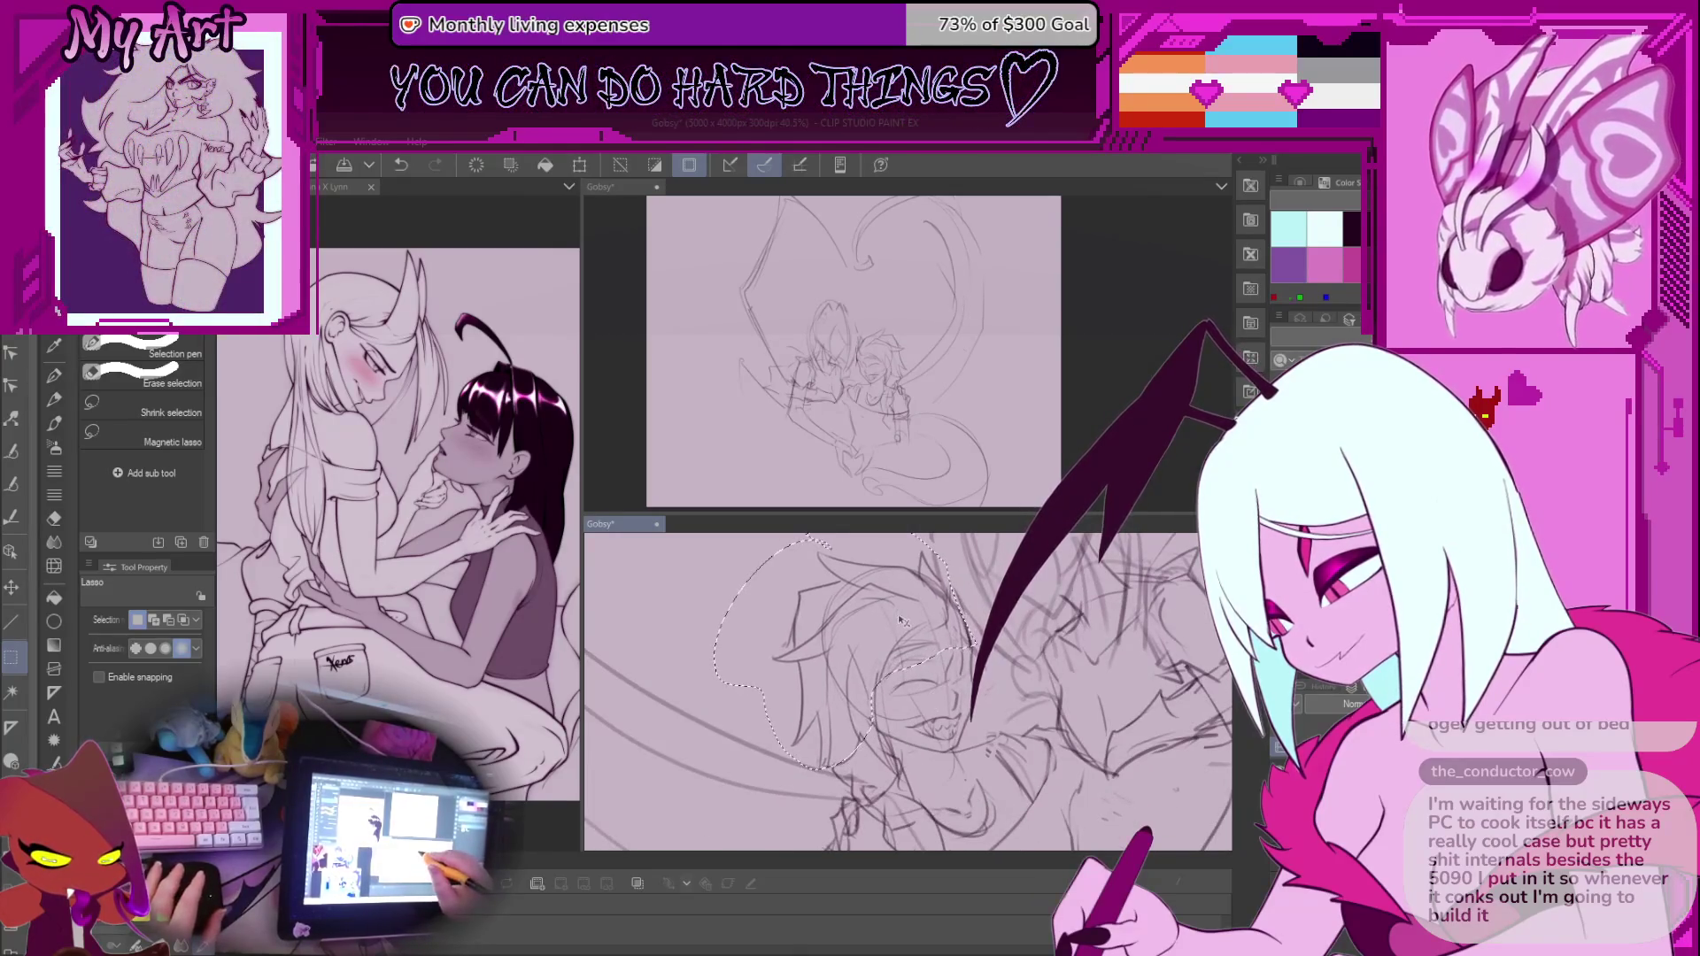
pyautogui.hotkey('ctrl', 'd')
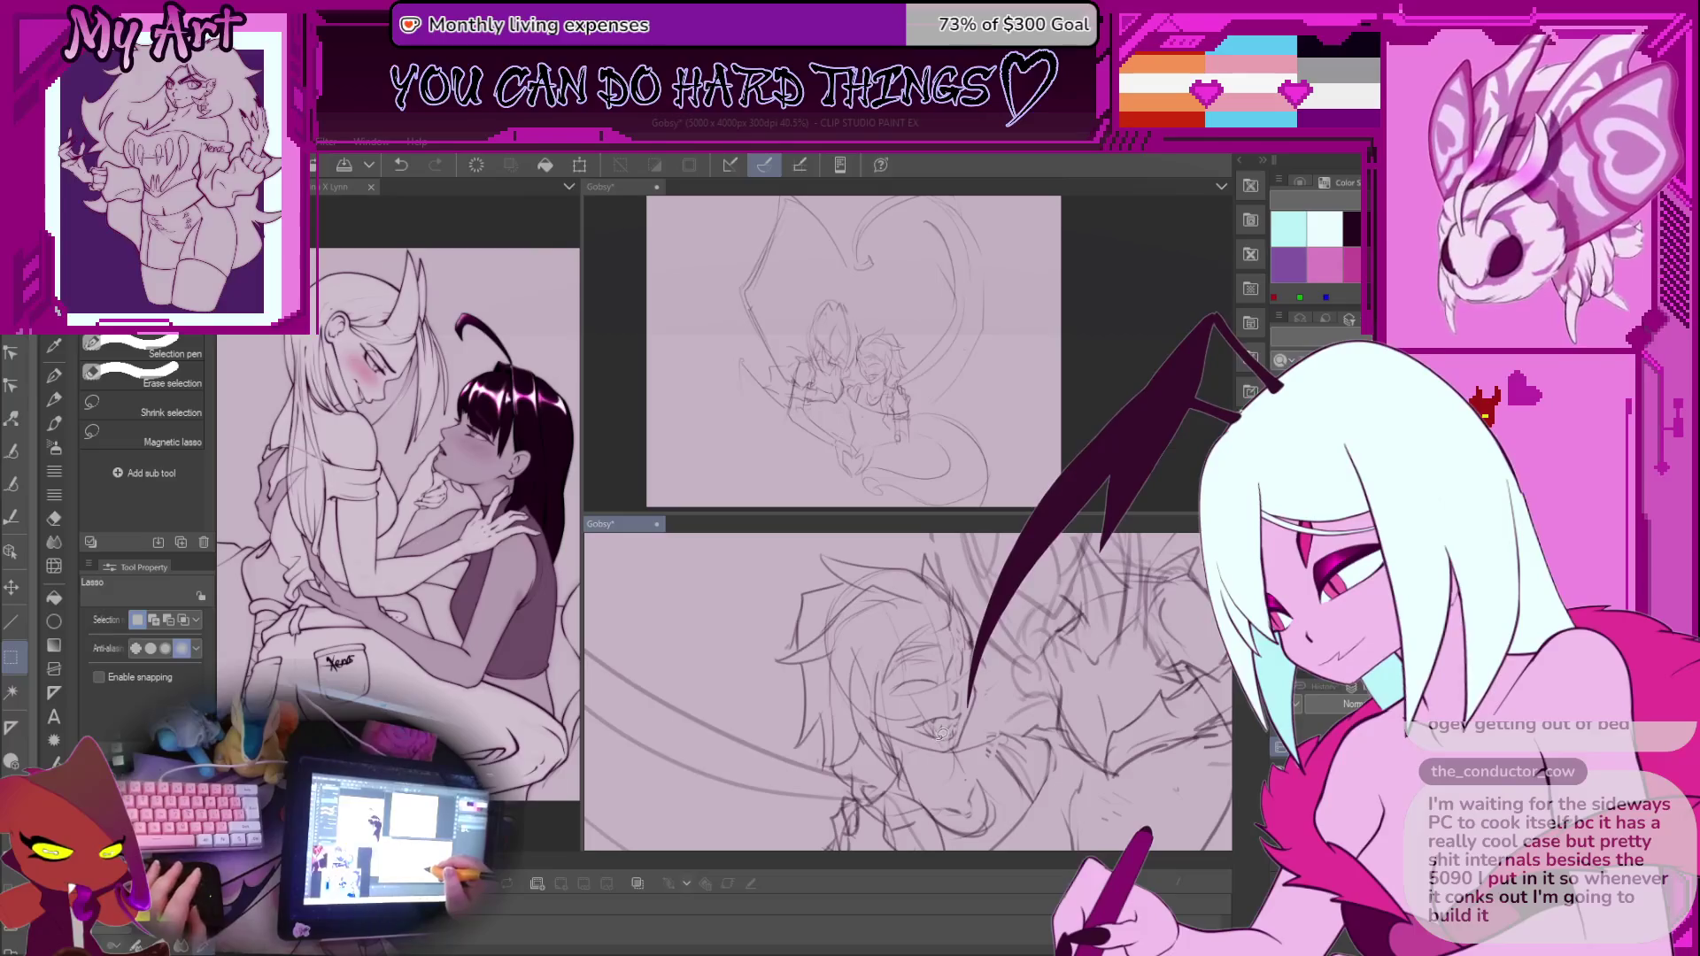
pyautogui.hotkey('ctrl', '+')
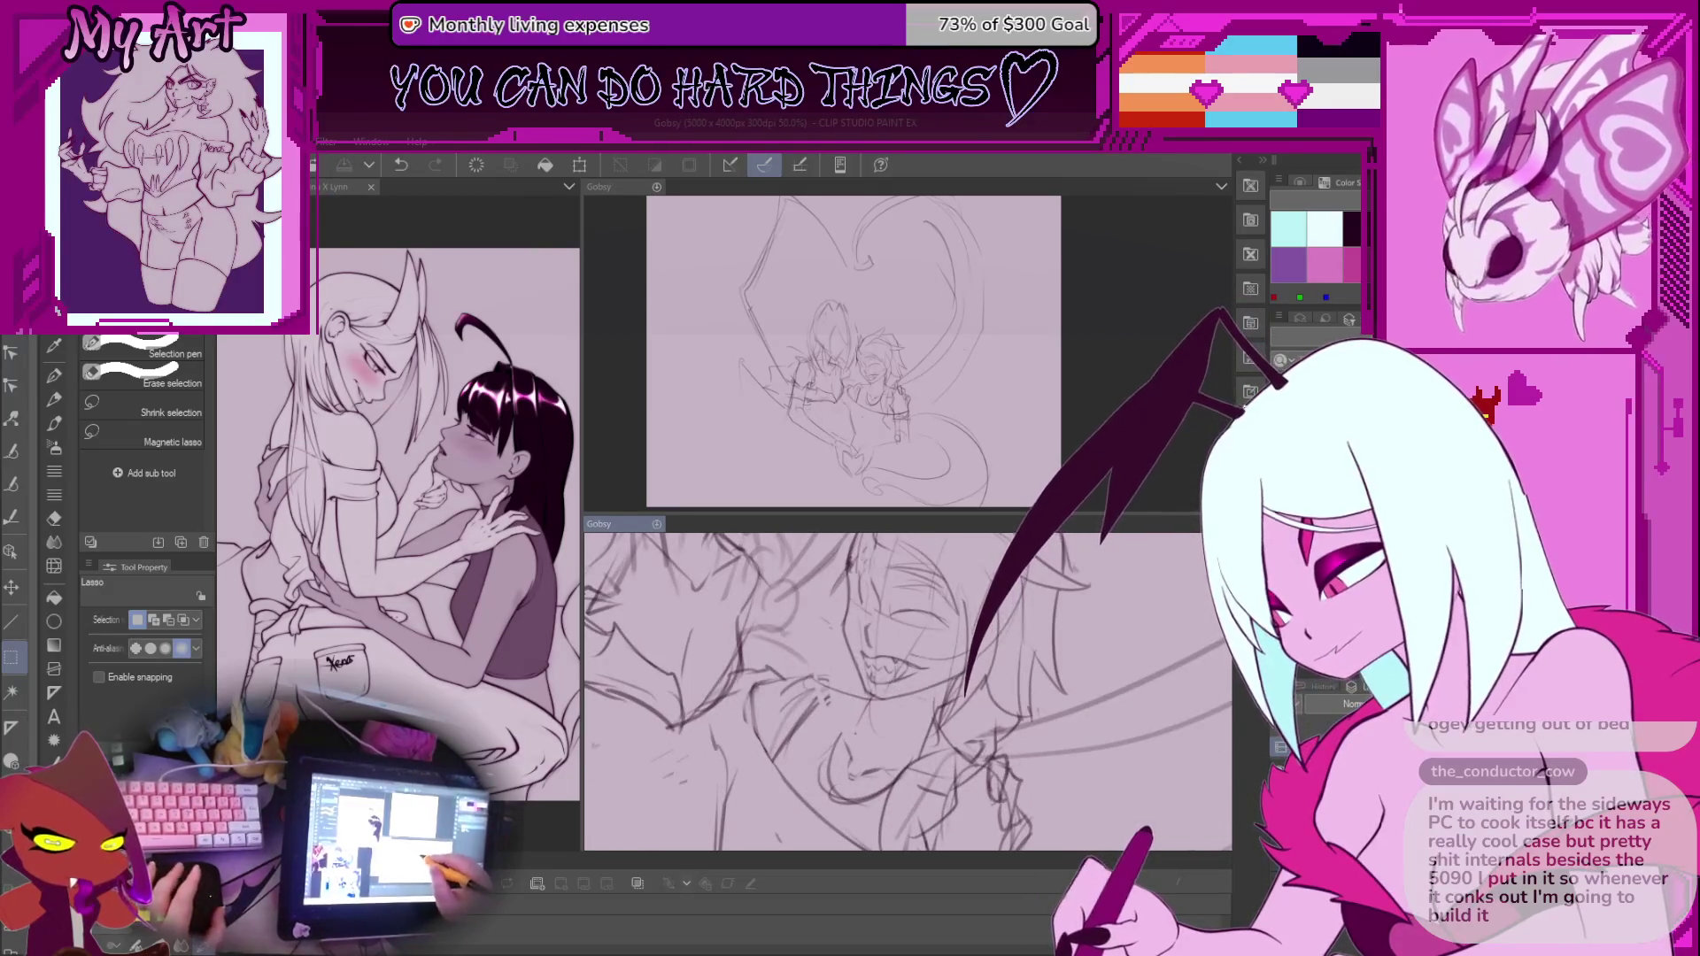
# Lasso the old eye sketch on the grinning head and delete it
pyautogui.moveTo(885, 620)
pyautogui.mouseDown()
pyautogui.moveTo(886, 717)
pyautogui.moveTo(946, 727)
pyautogui.mouseUp()
pyautogui.press('Delete')
pyautogui.press('b')
pyautogui.hotkey('ctrl', '-')
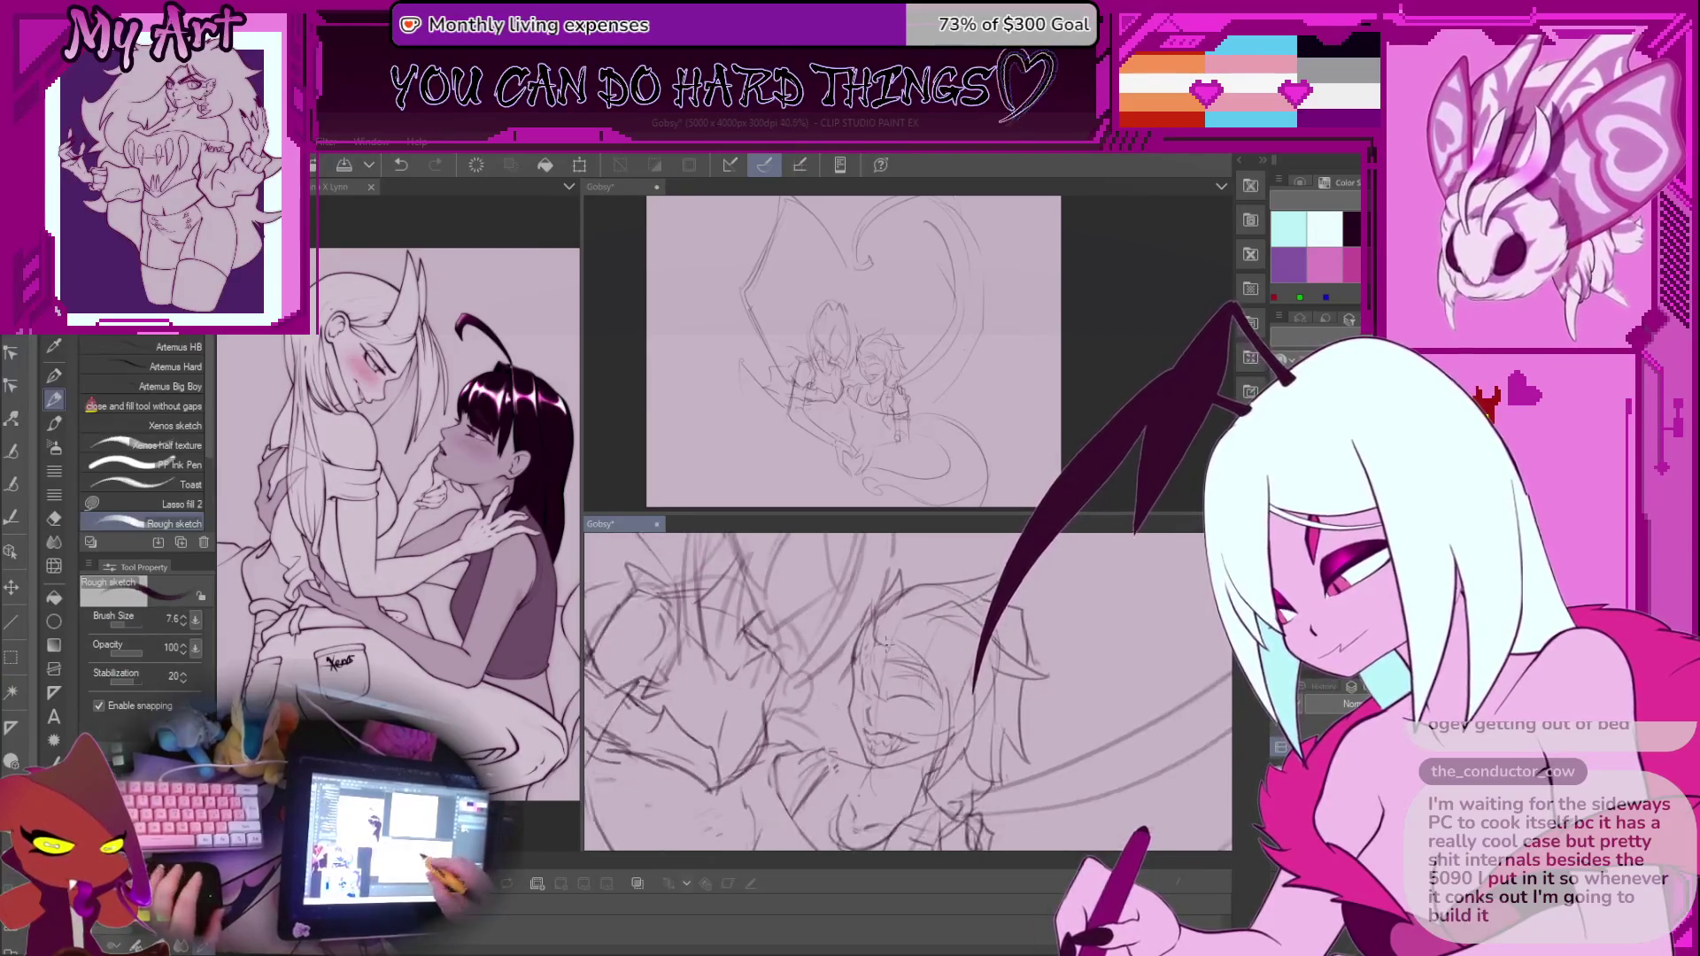
pyautogui.scroll(1, 885, 674)
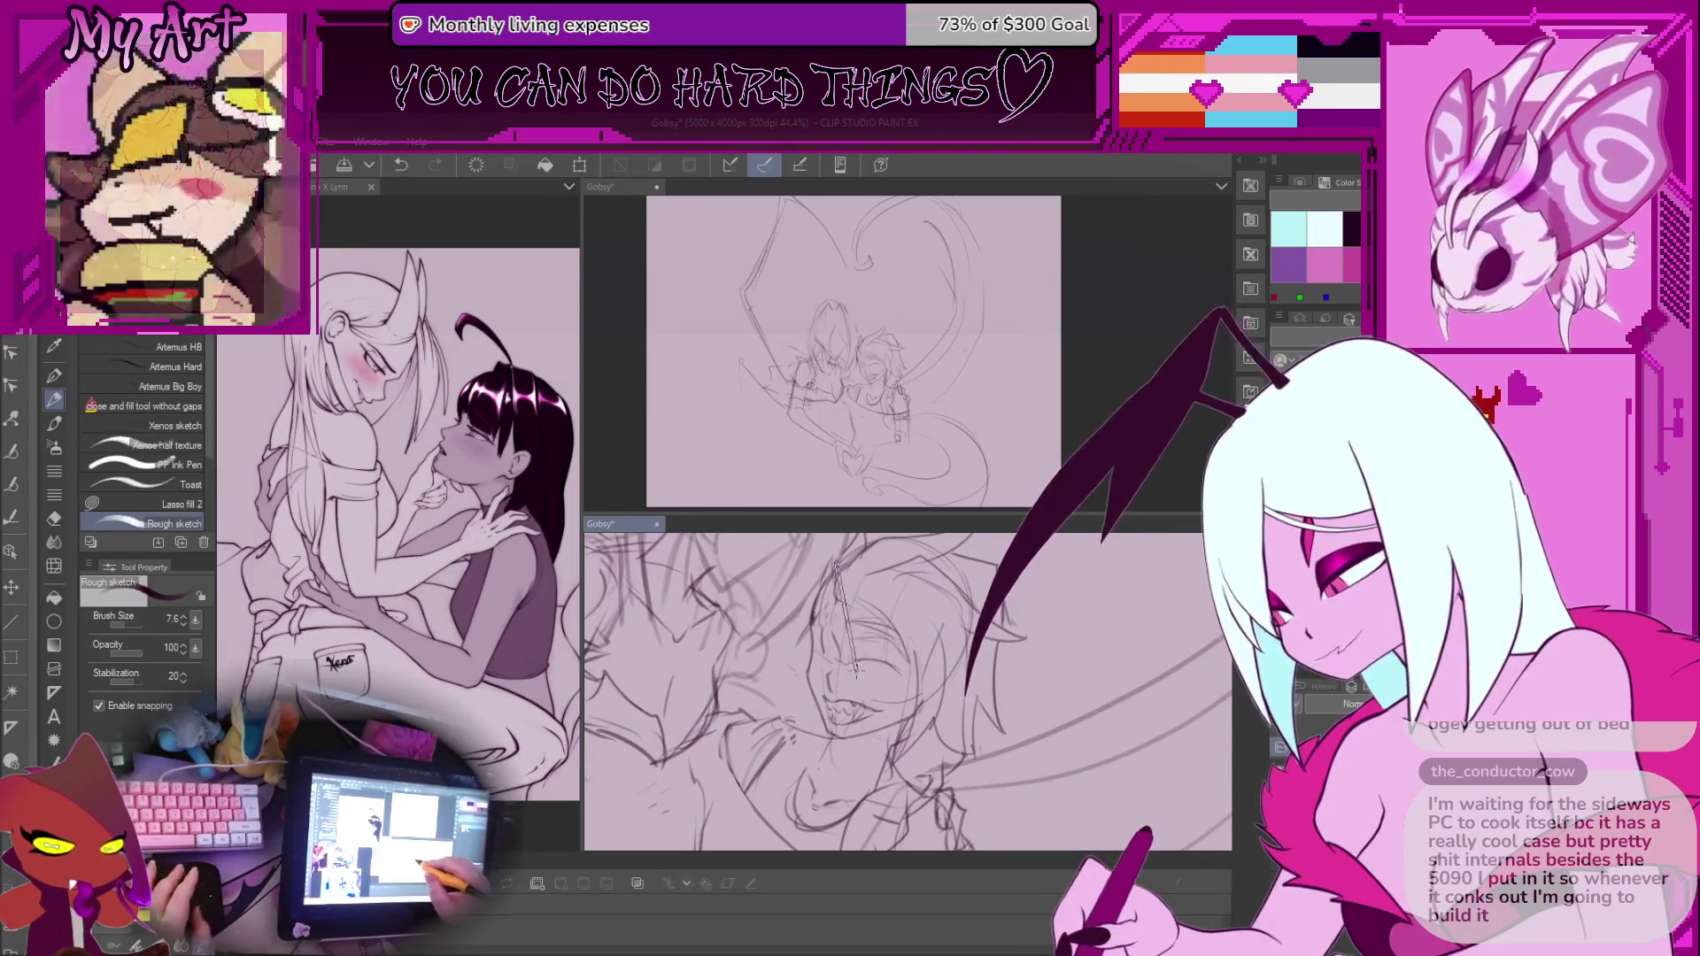
pyautogui.scroll(2, 863, 674)
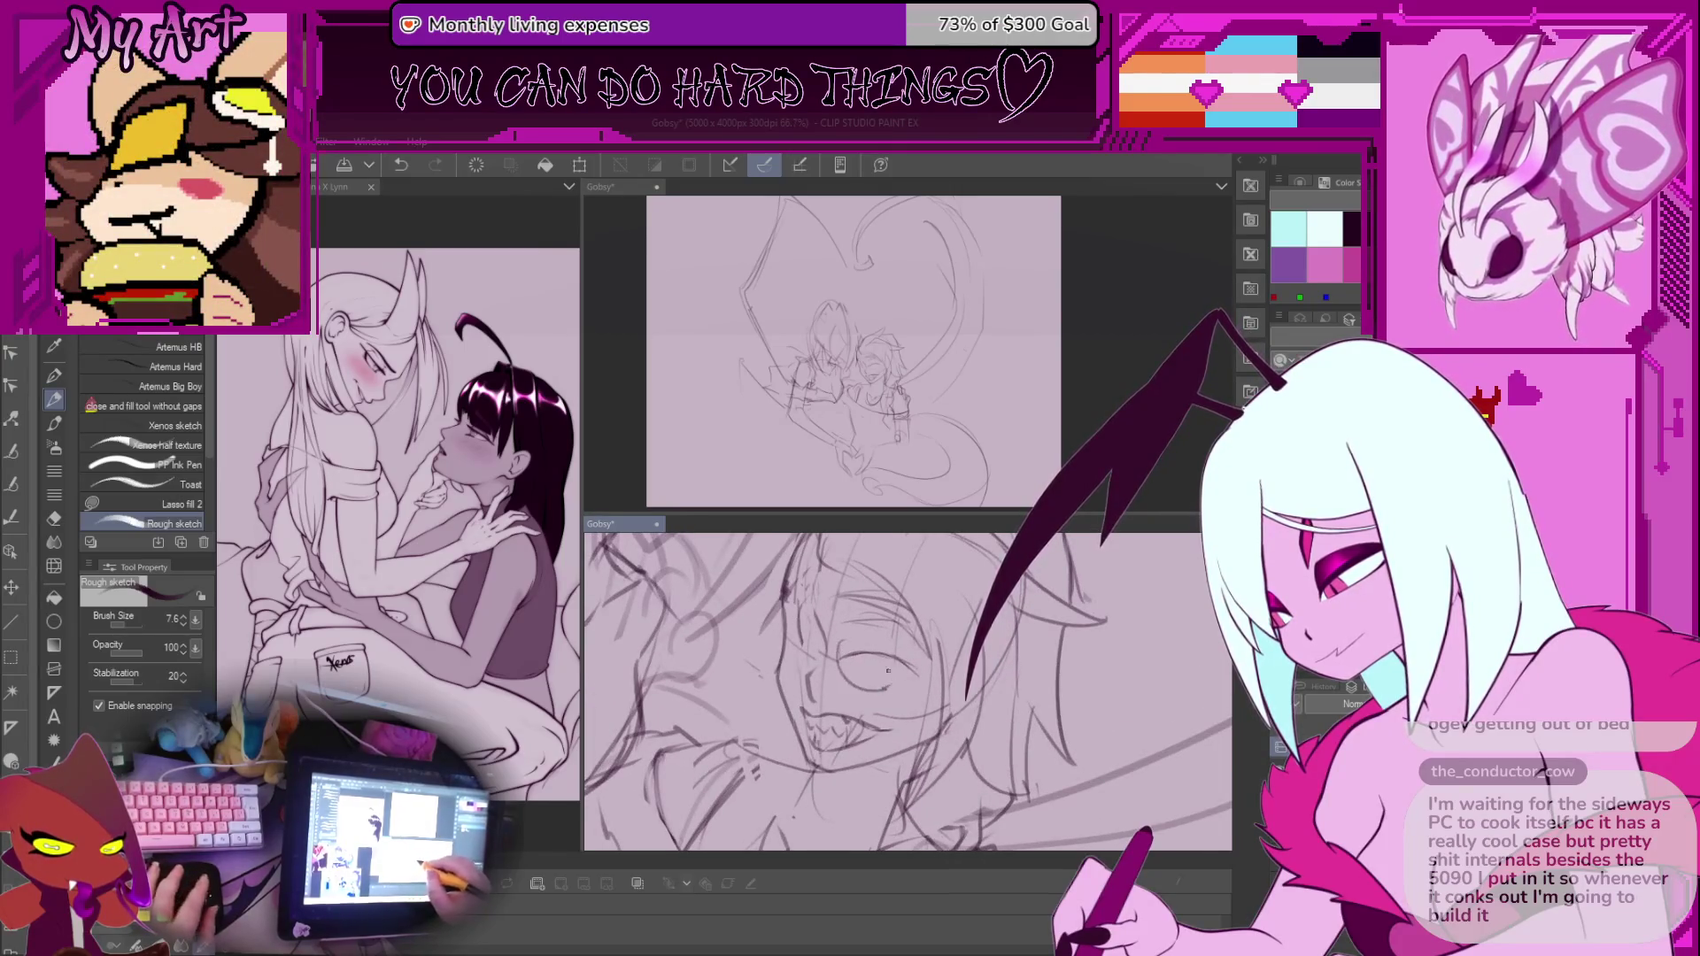
# Select the eye area again, flip the view to check it, and deselect
pyautogui.press('m')
pyautogui.moveTo(894, 655); pyautogui.dragTo(893, 659)
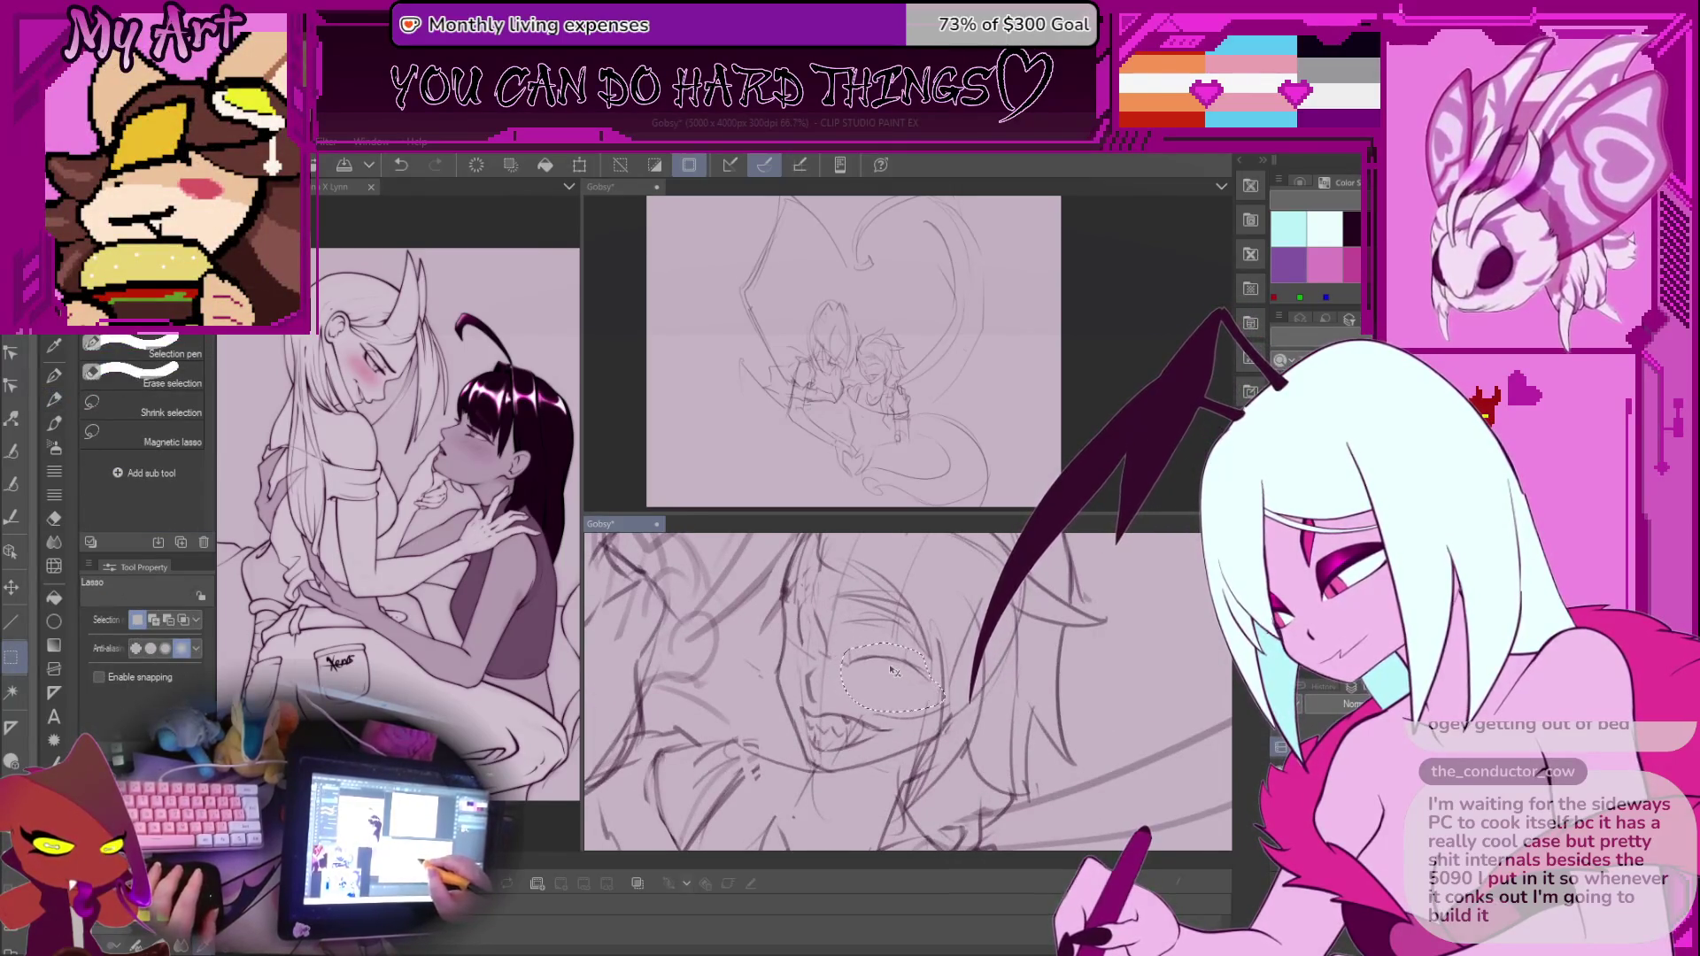
pyautogui.press('h')
pyautogui.hotkey('ctrl', 'd')
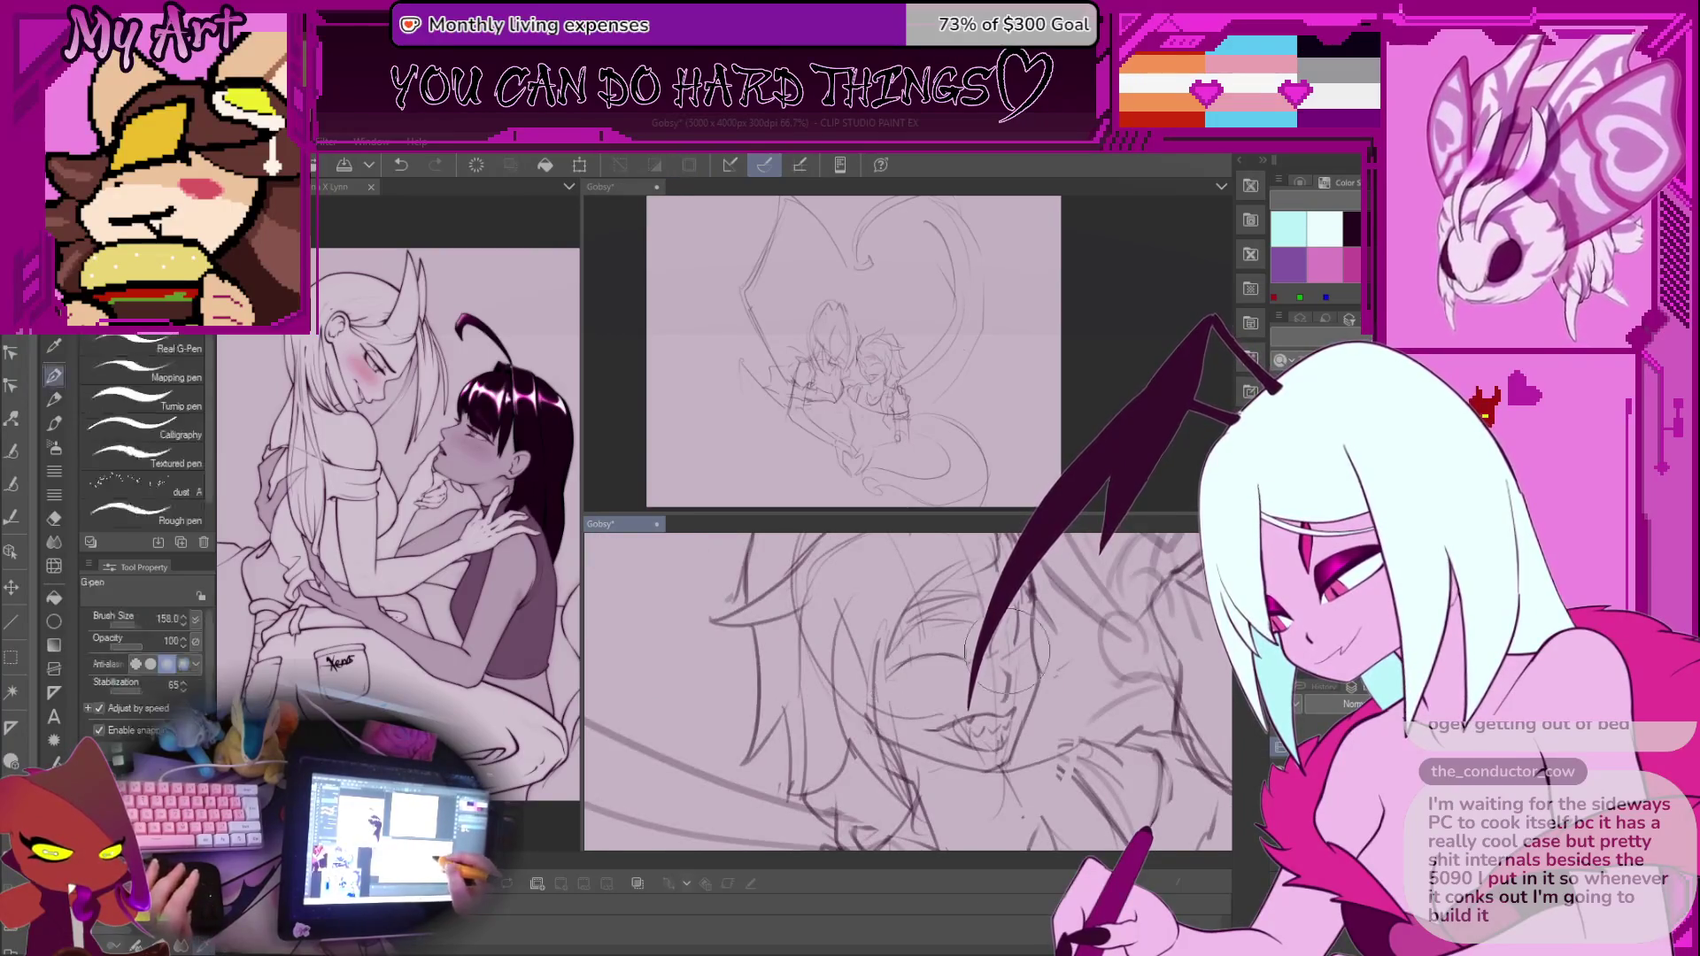
# Center and rotate the face, then draw a curved replacement eye above the toothy grin
pyautogui.scroll(2, 1004, 698)
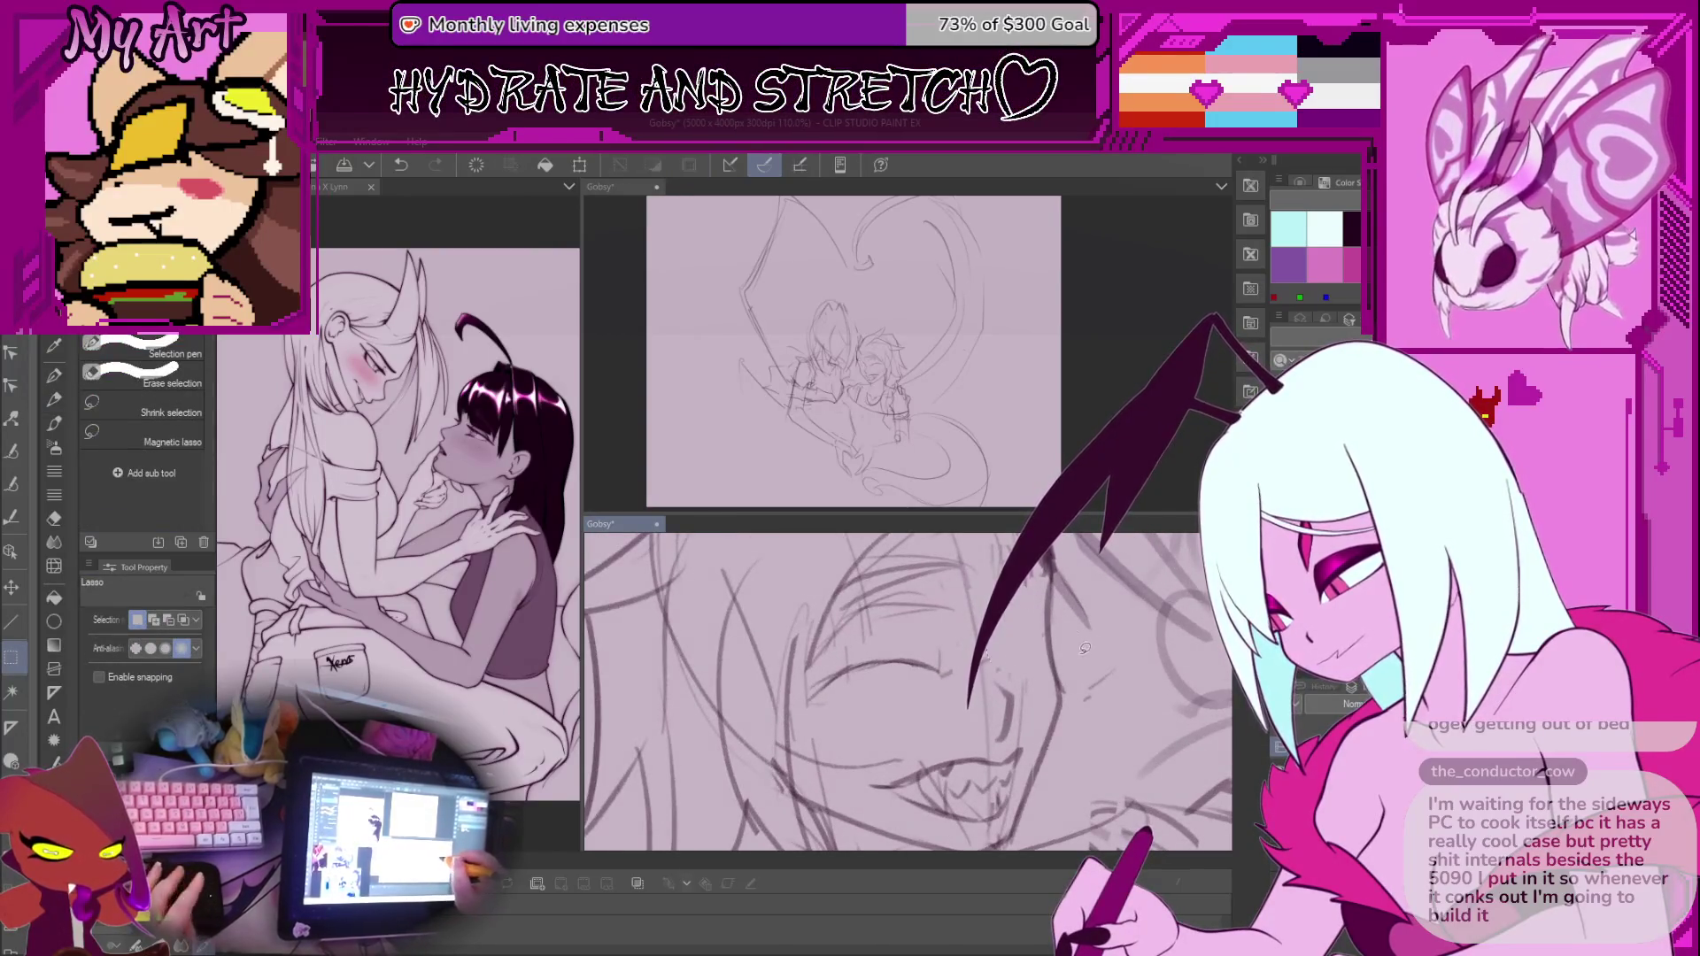
pyautogui.press('p')
pyautogui.scroll(-3, 1033, 655)
pyautogui.moveTo(1032, 655); pyautogui.dragTo(930, 641)
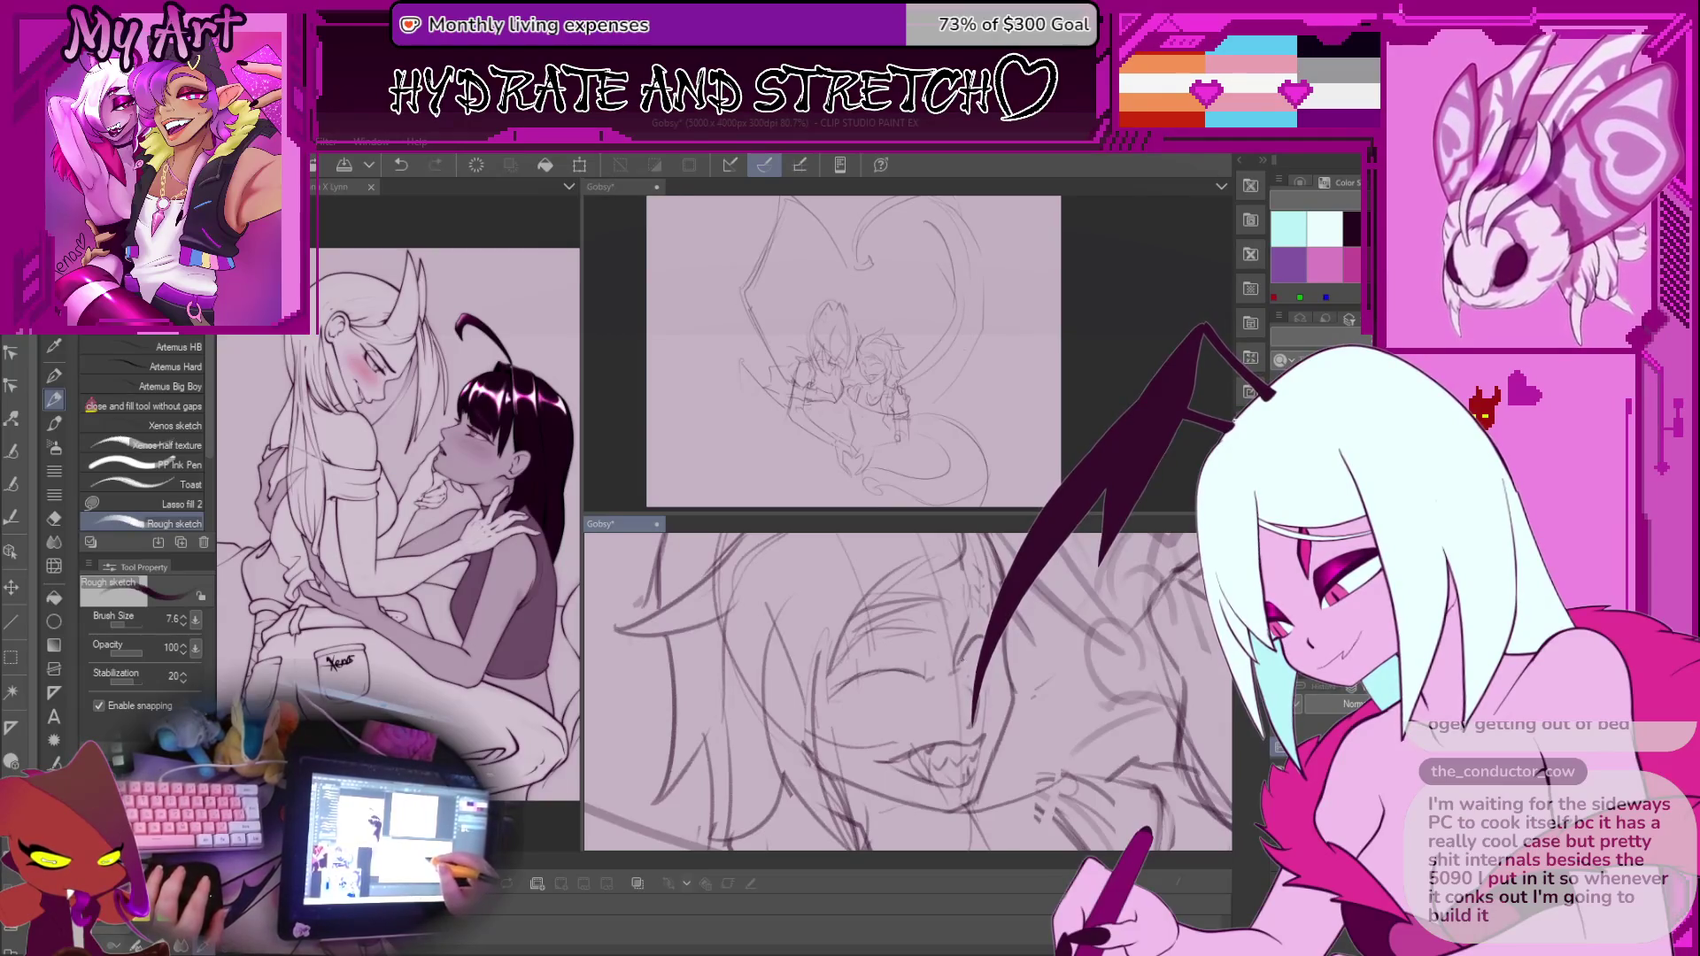
pyautogui.press('^')
pyautogui.press('^')
pyautogui.press('^')
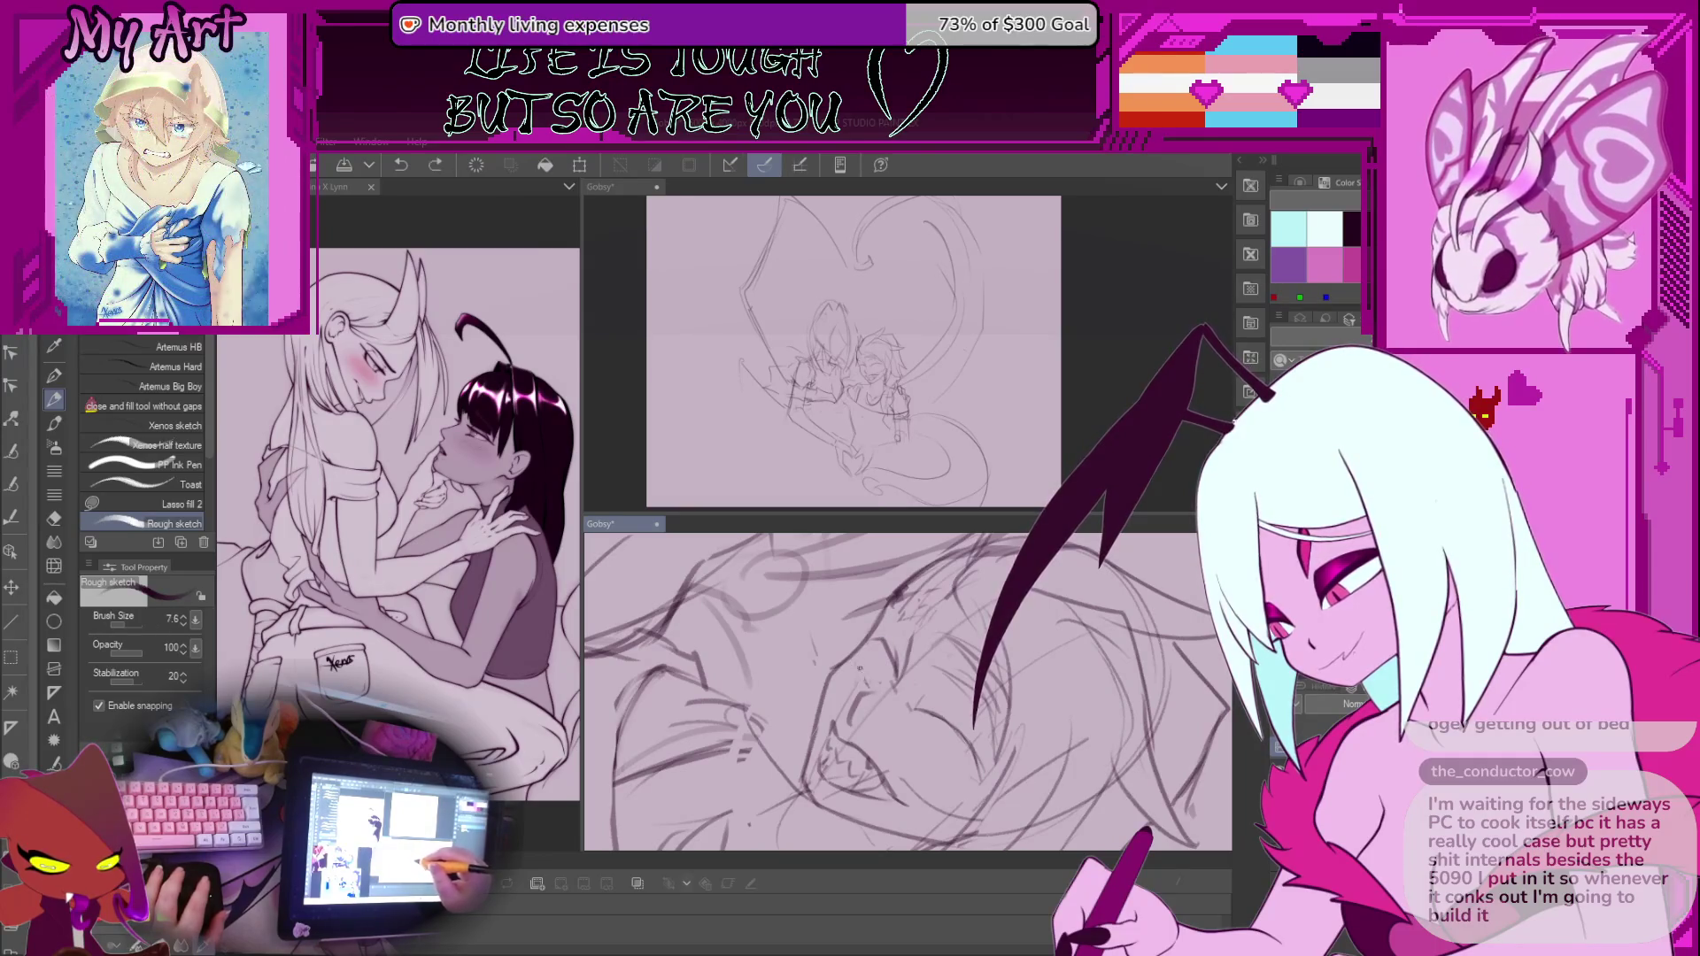
pyautogui.scroll(2, 867, 677)
pyautogui.moveTo(870, 686); pyautogui.dragTo(861, 638)
pyautogui.scroll(-4, 898, 672)
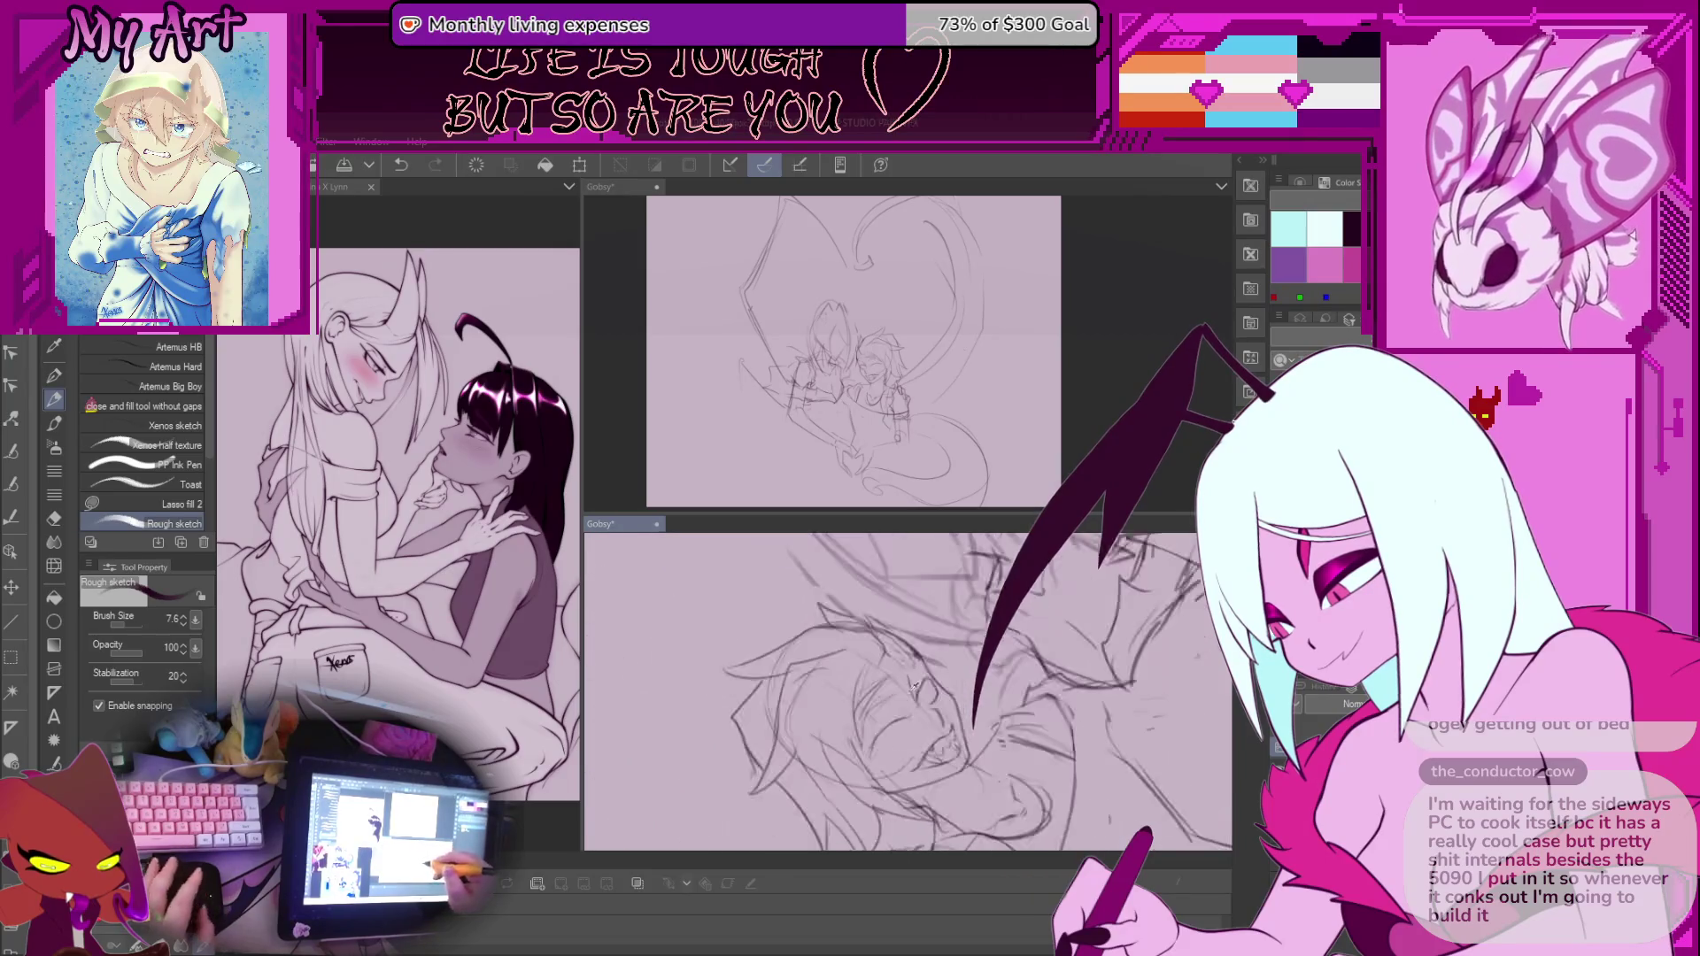
pyautogui.scroll(-2, 904, 629)
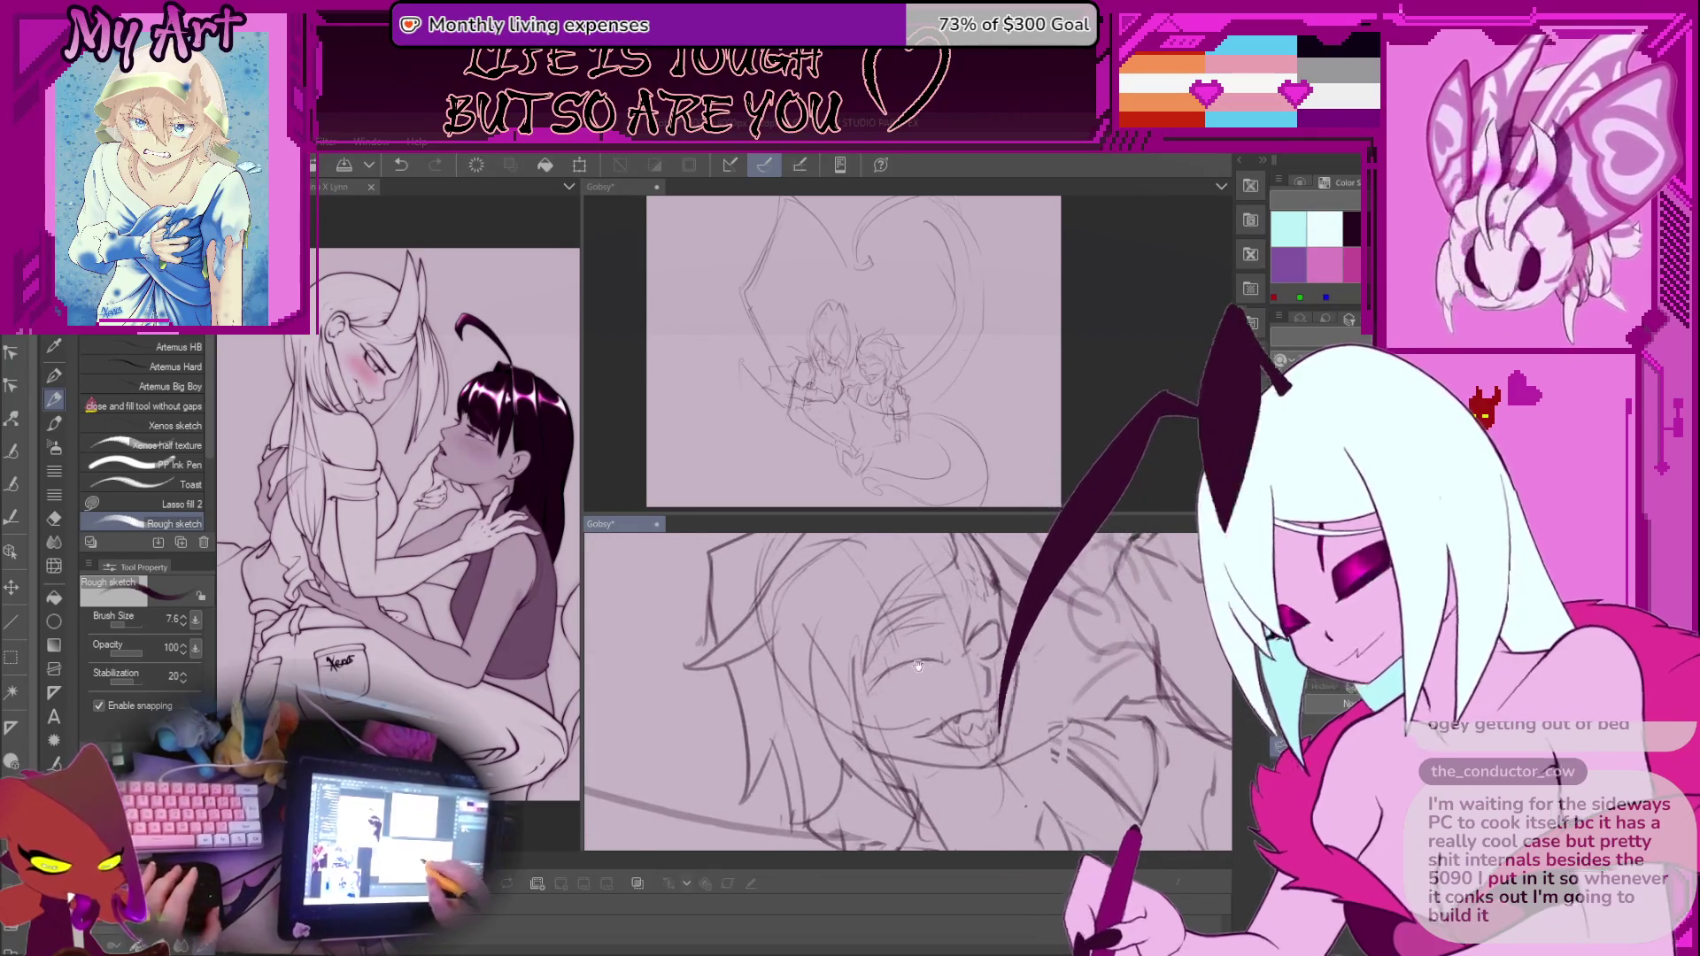
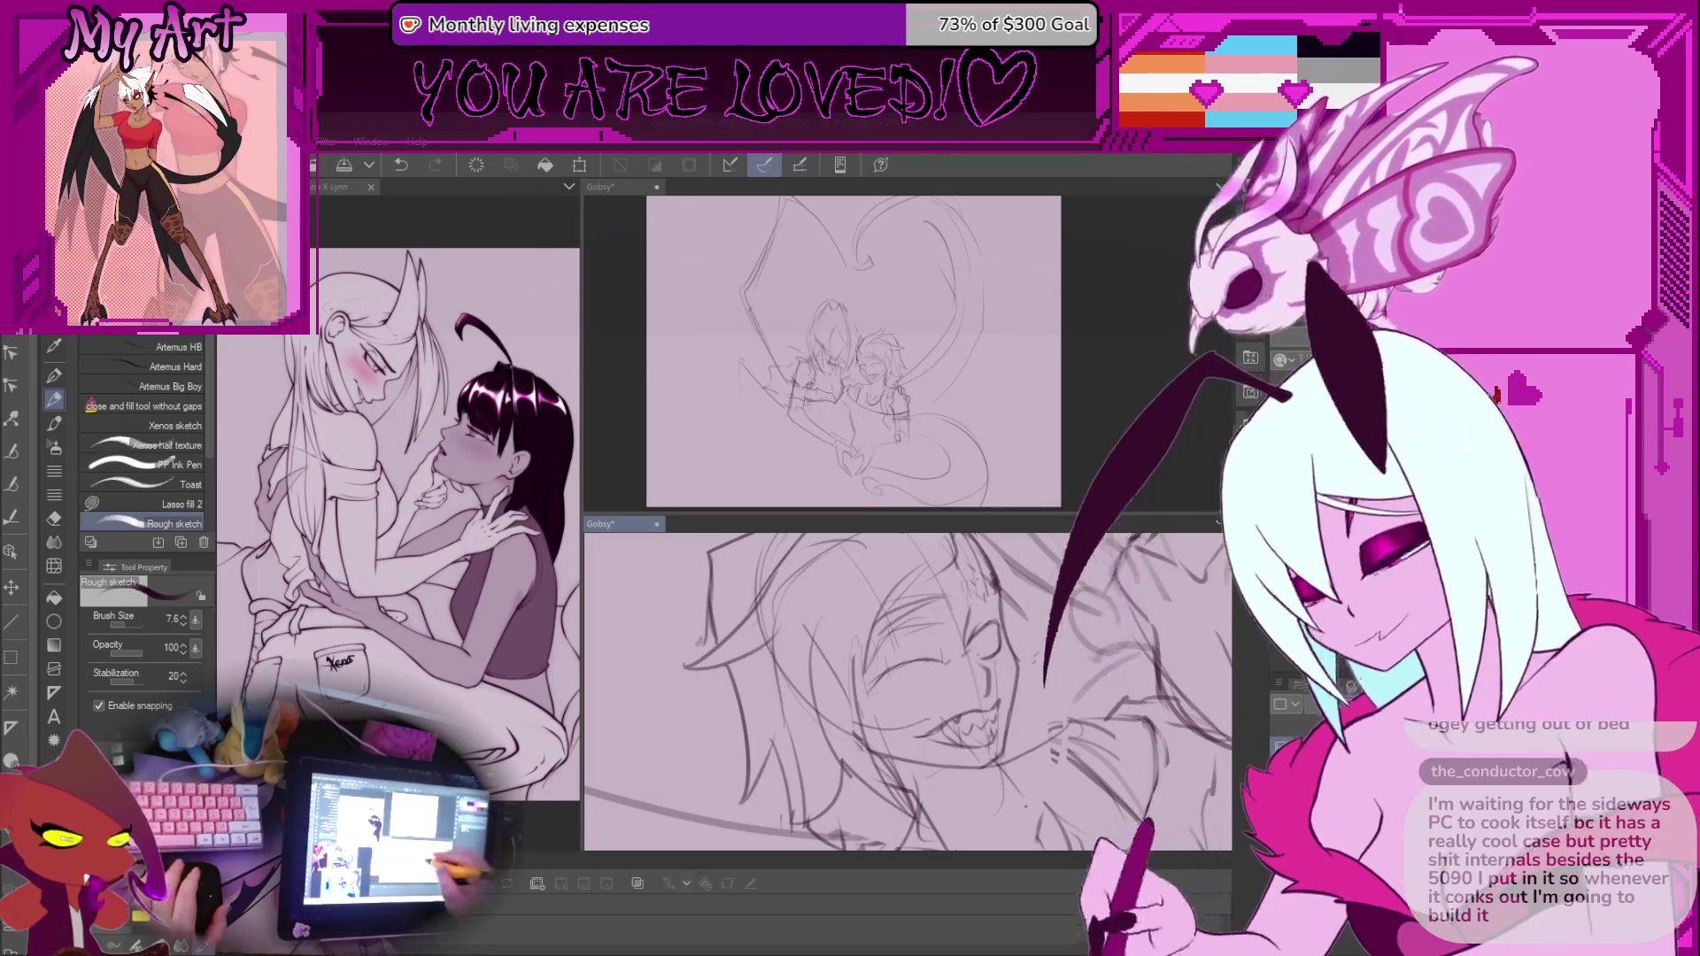
# Lasso the grinning figure's eye, then scale and rotate it and commit the transform
pyautogui.scroll(-3, 981, 710)
pyautogui.scroll(4, 981, 711)
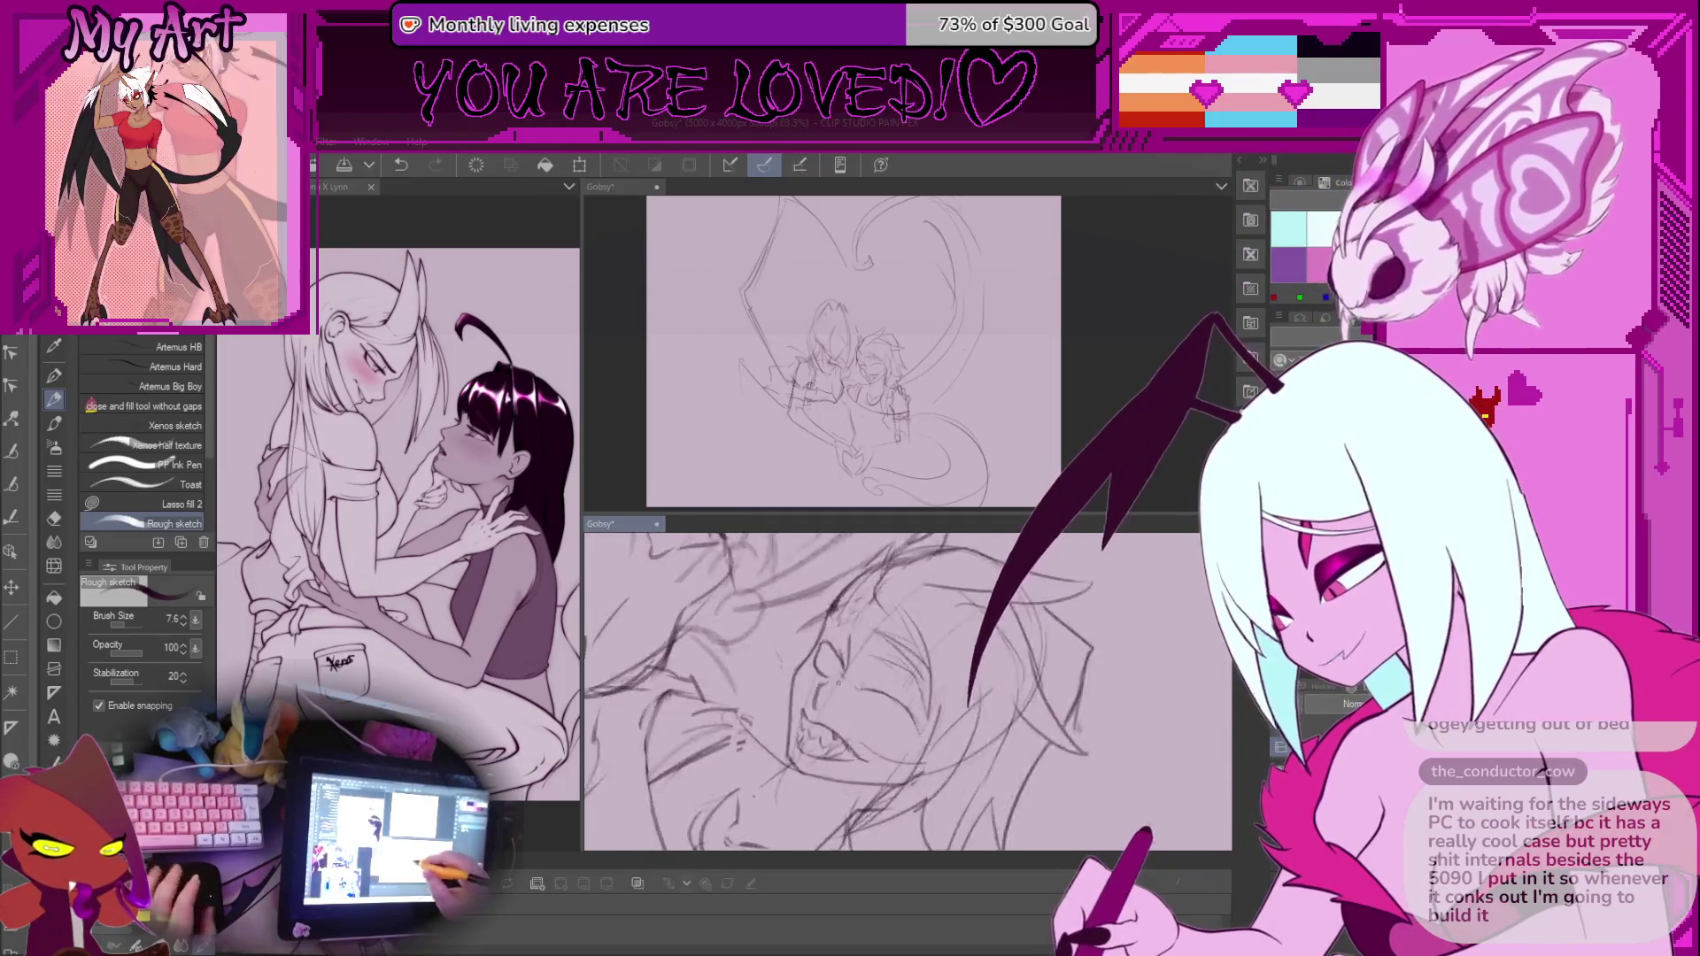
pyautogui.press('m')
pyautogui.moveTo(866, 620)
pyautogui.mouseDown()
pyautogui.moveTo(857, 655)
pyautogui.moveTo(881, 687)
pyautogui.moveTo(910, 617)
pyautogui.moveTo(876, 618)
pyautogui.mouseUp()
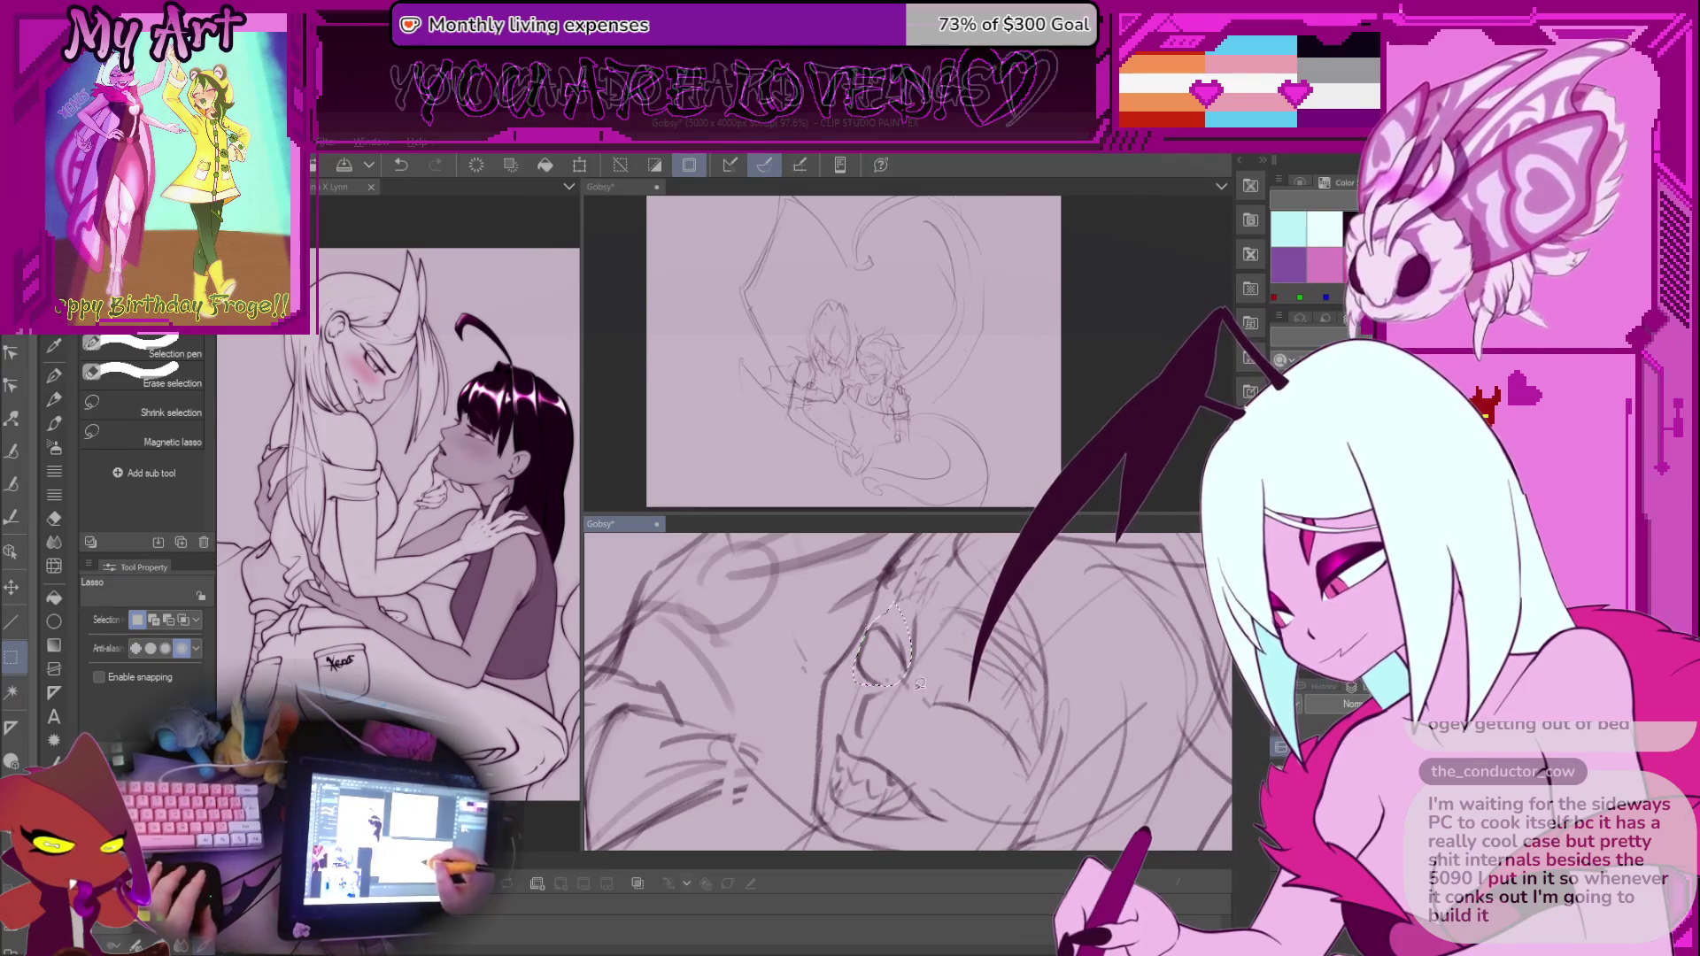
pyautogui.hotkey('ctrl', 't')
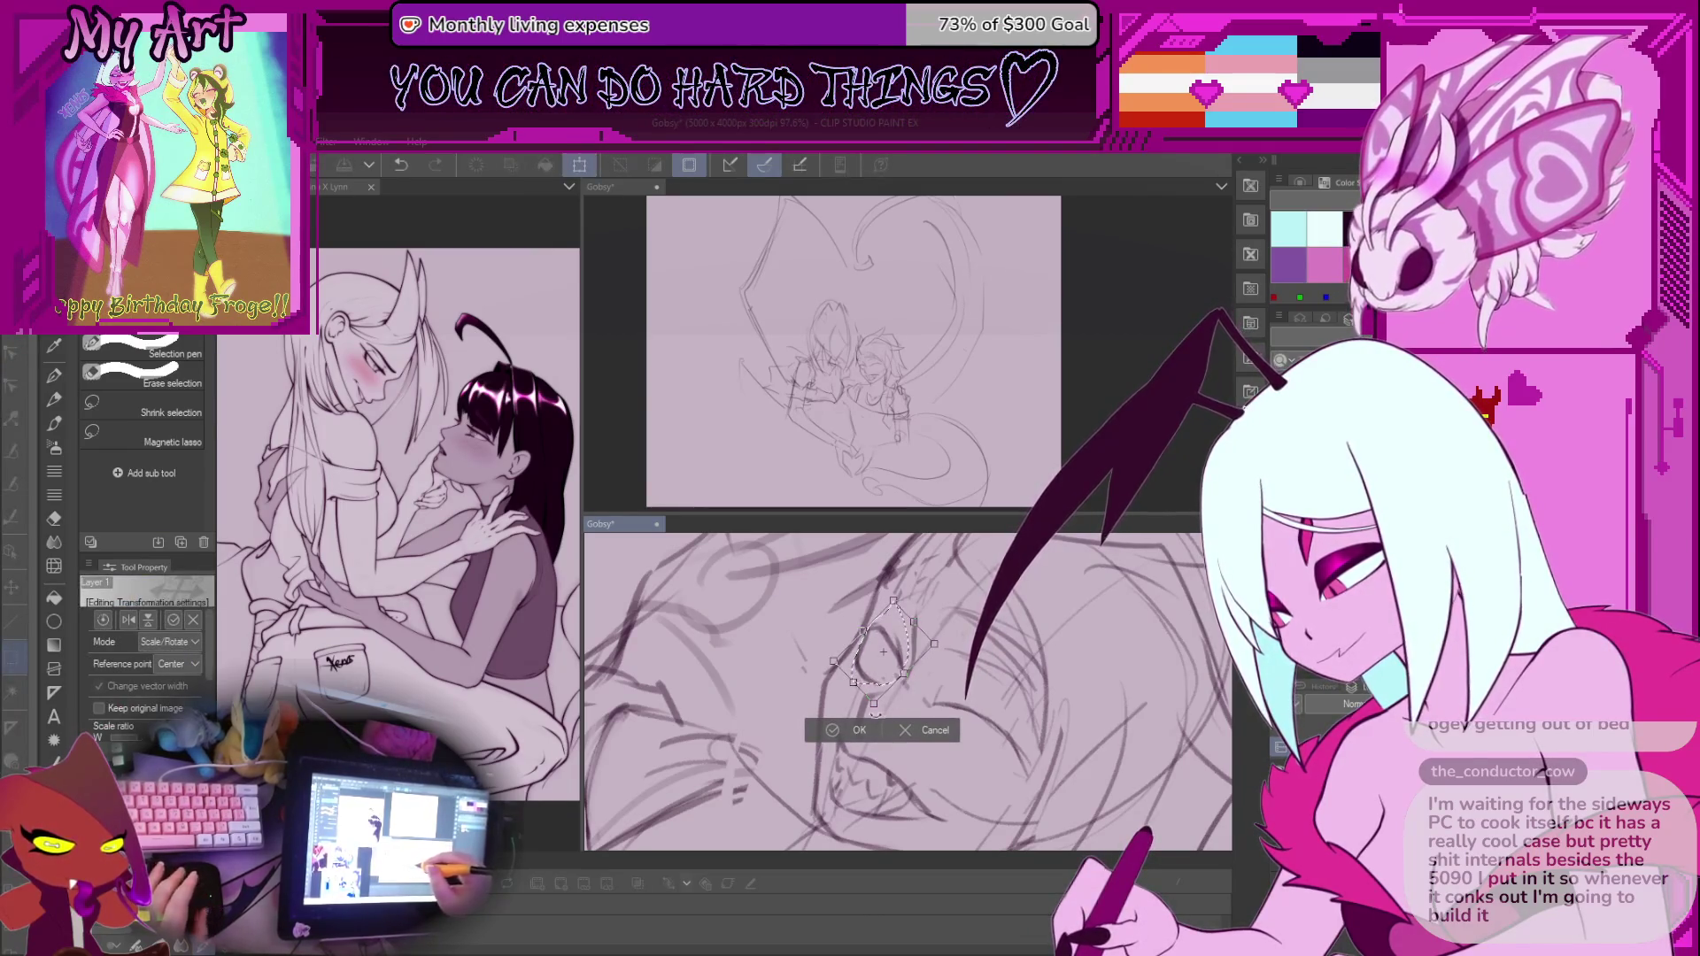
pyautogui.press('Return')
# Loop another freehand selection around the eye, then clear the selection again
pyautogui.press('p')
pyautogui.scroll(-4, 907, 690)
pyautogui.scroll(5, 912, 650)
pyautogui.press('m')
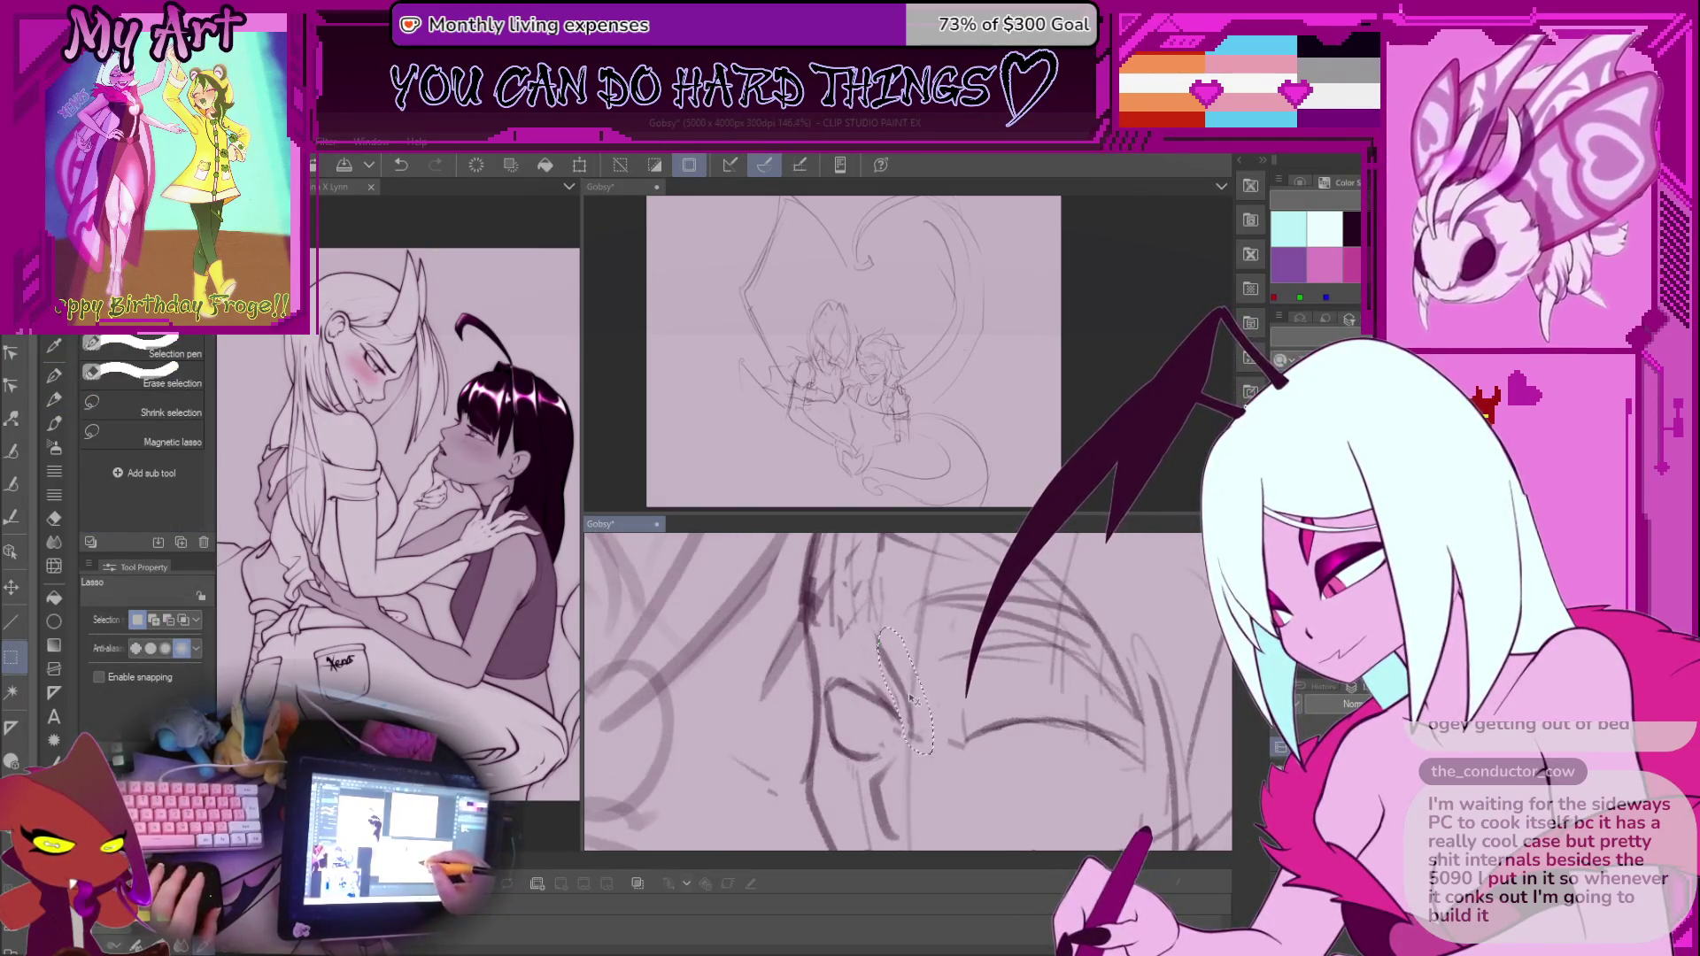
pyautogui.hotkey('ctrl', 'd')
pyautogui.press('p')
pyautogui.scroll(-5, 939, 695)
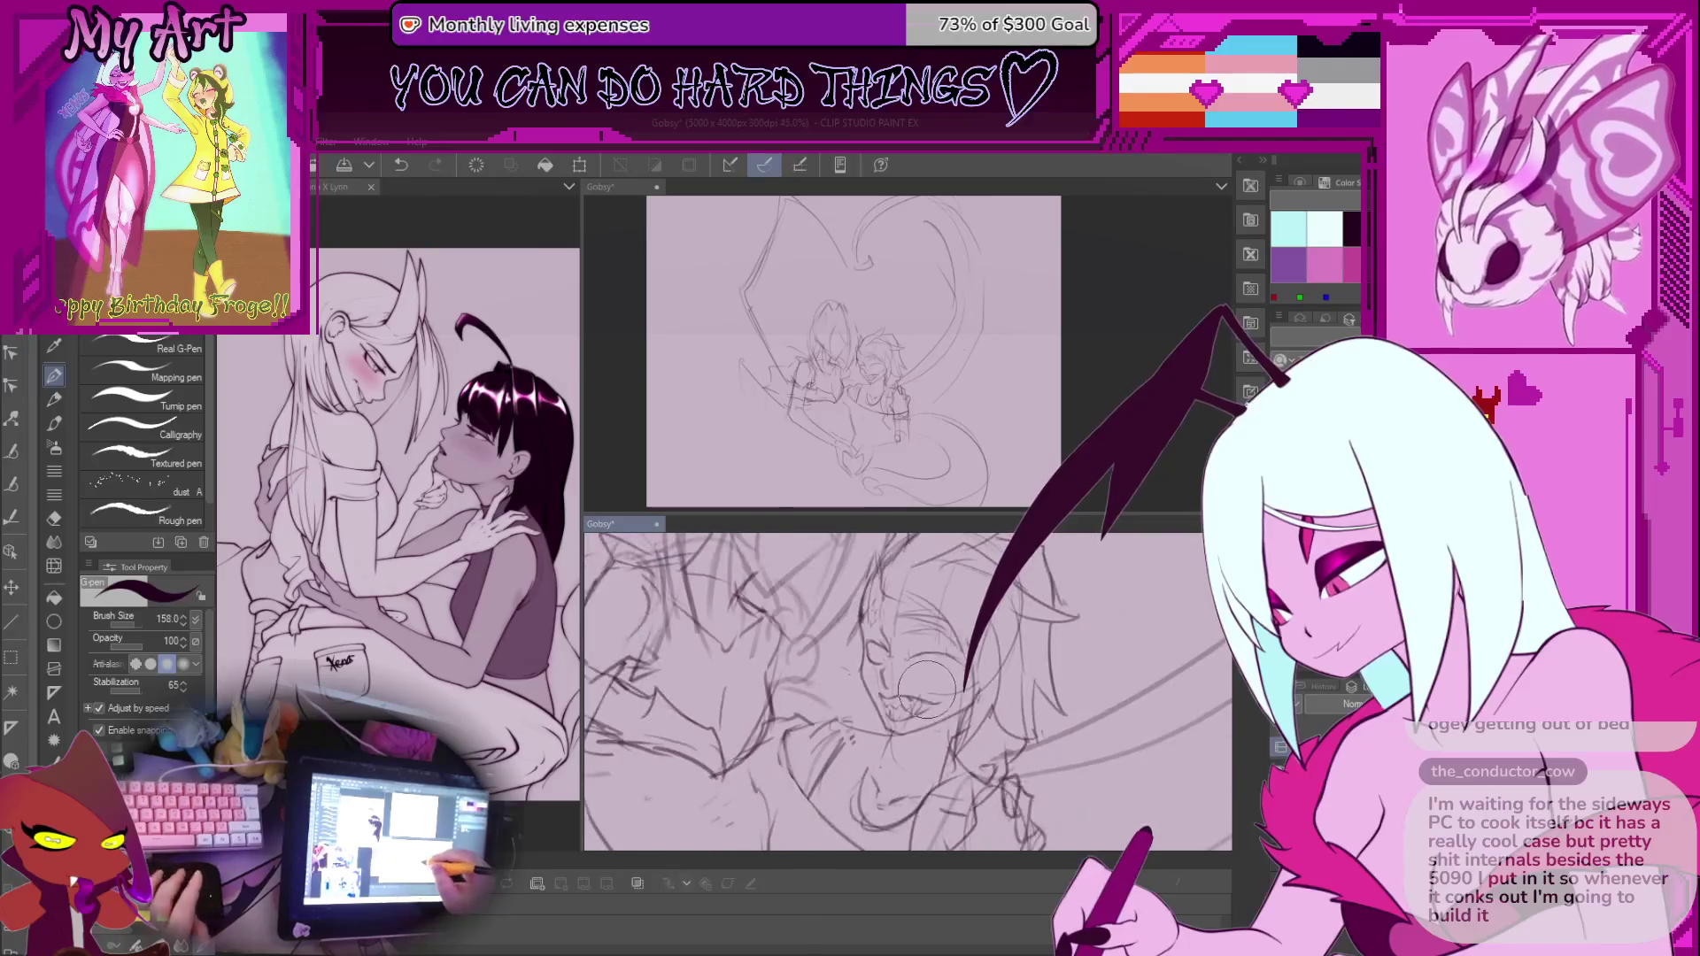
pyautogui.scroll(2, 927, 682)
pyautogui.press('m')
pyautogui.moveTo(896, 620); pyautogui.dragTo(969, 624)
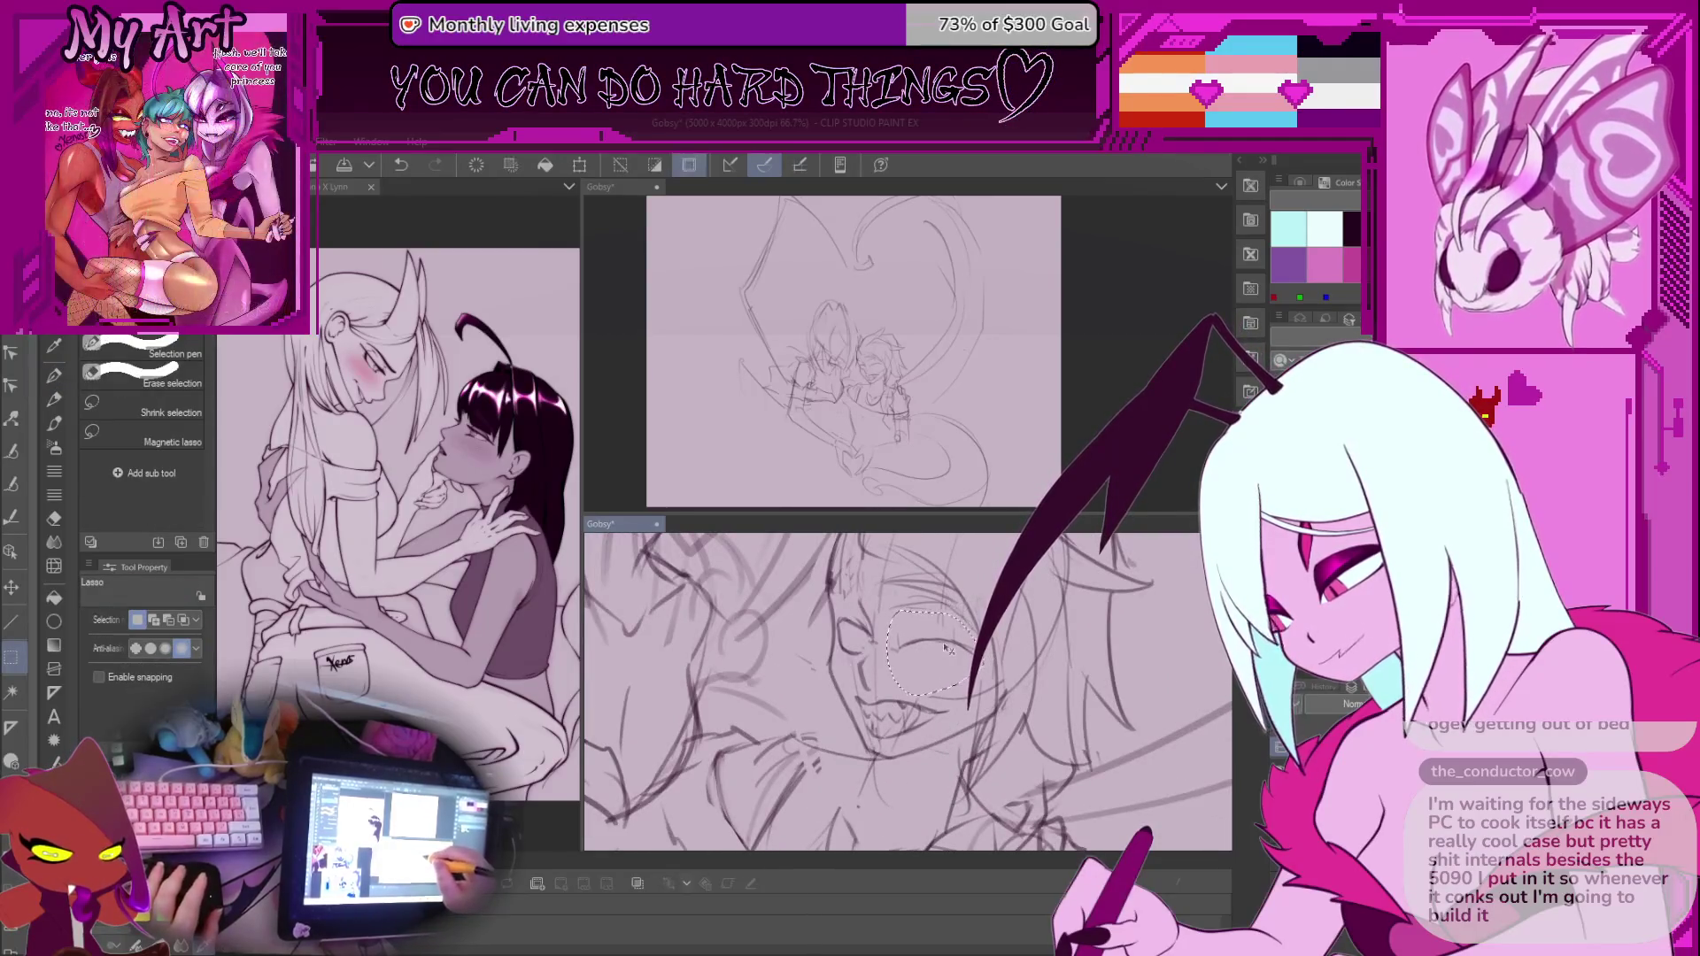
pyautogui.hotkey('ctrl', 'd')
# Undo the stray recent strokes near the eye, restoring one of them
pyautogui.scroll(-6, 1011, 677)
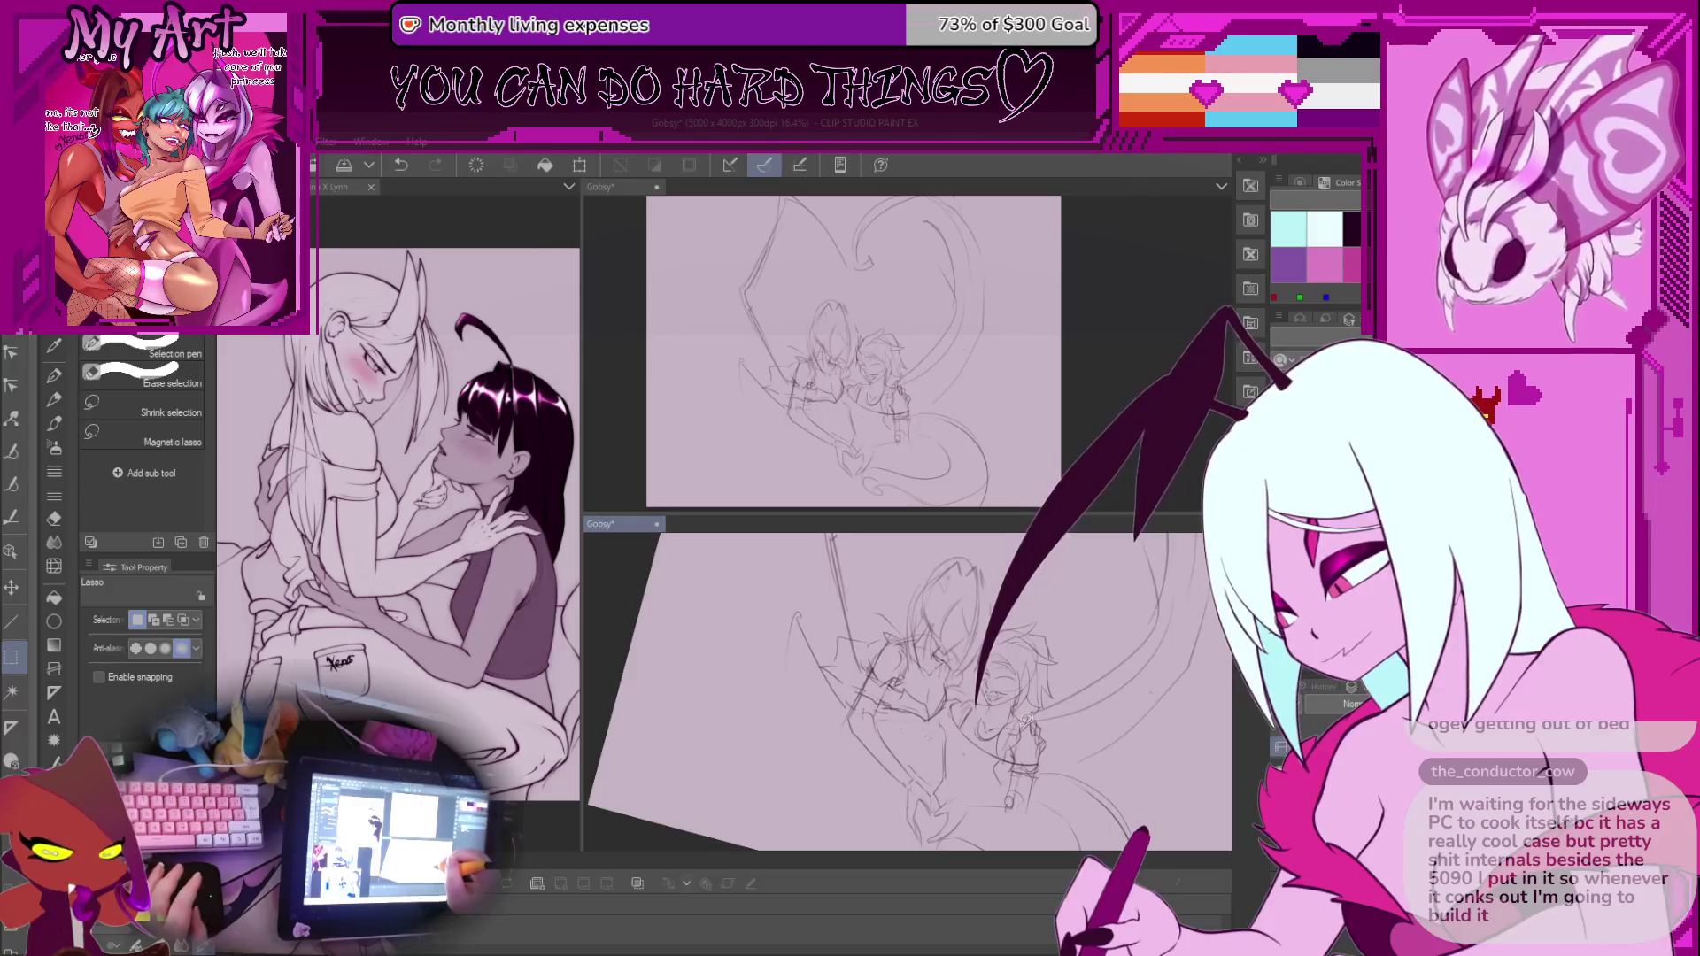
pyautogui.scroll(6, 1025, 722)
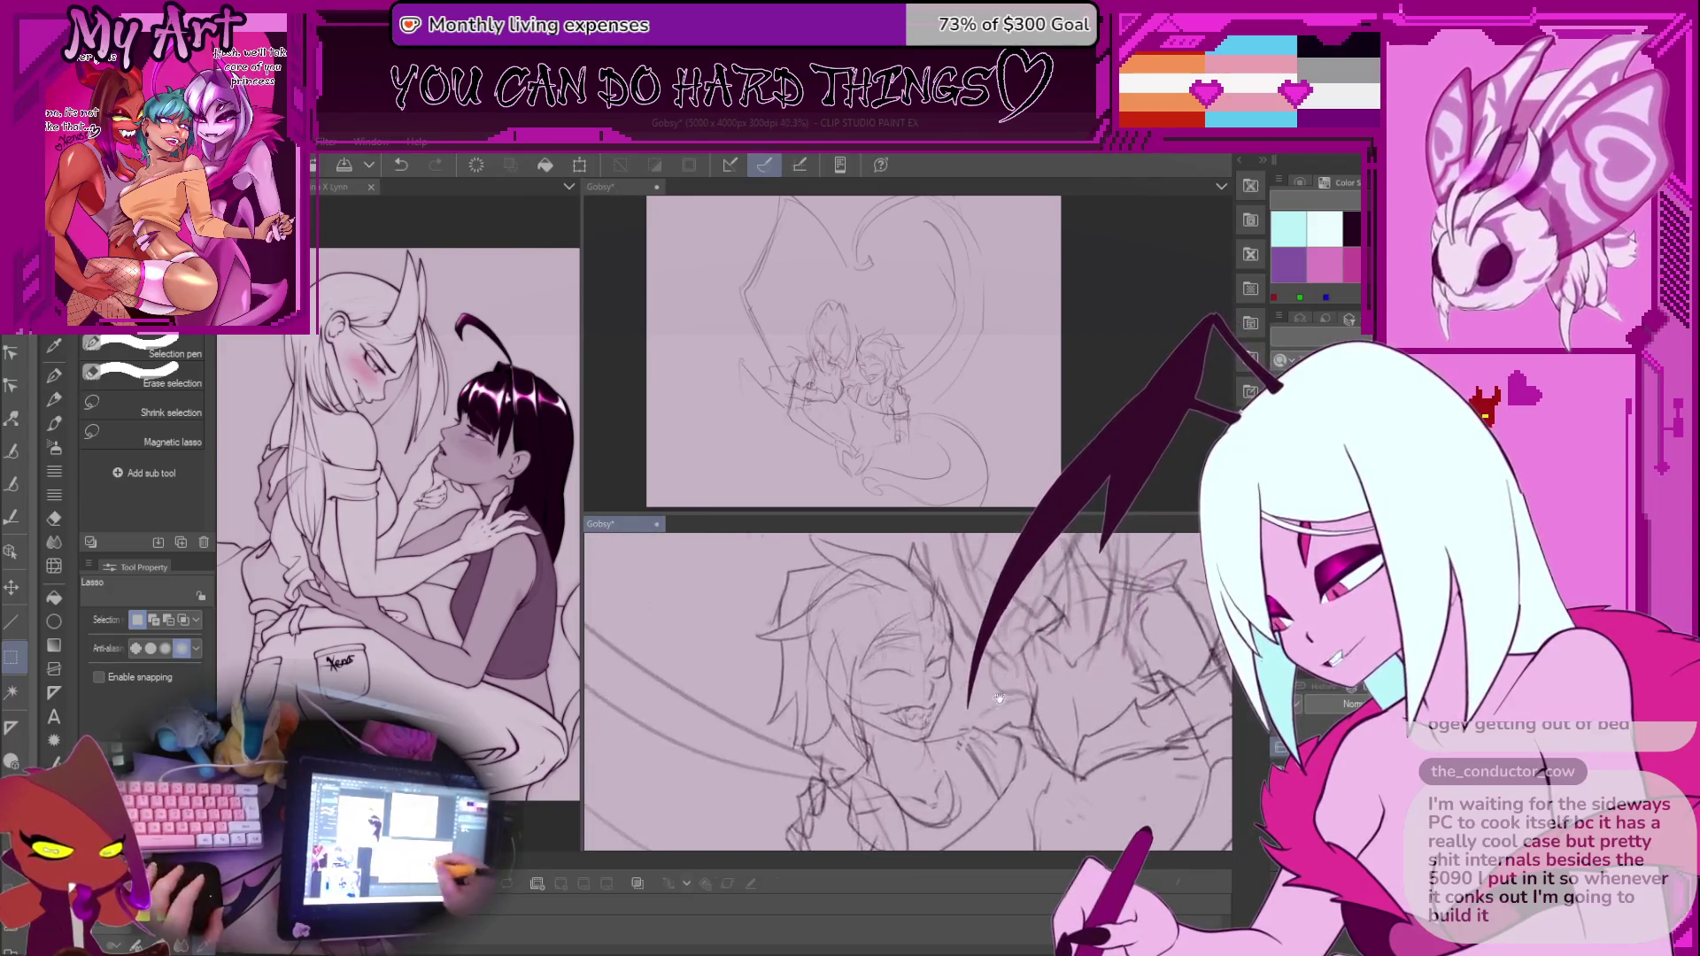
pyautogui.press('p')
pyautogui.scroll(1, 966, 678)
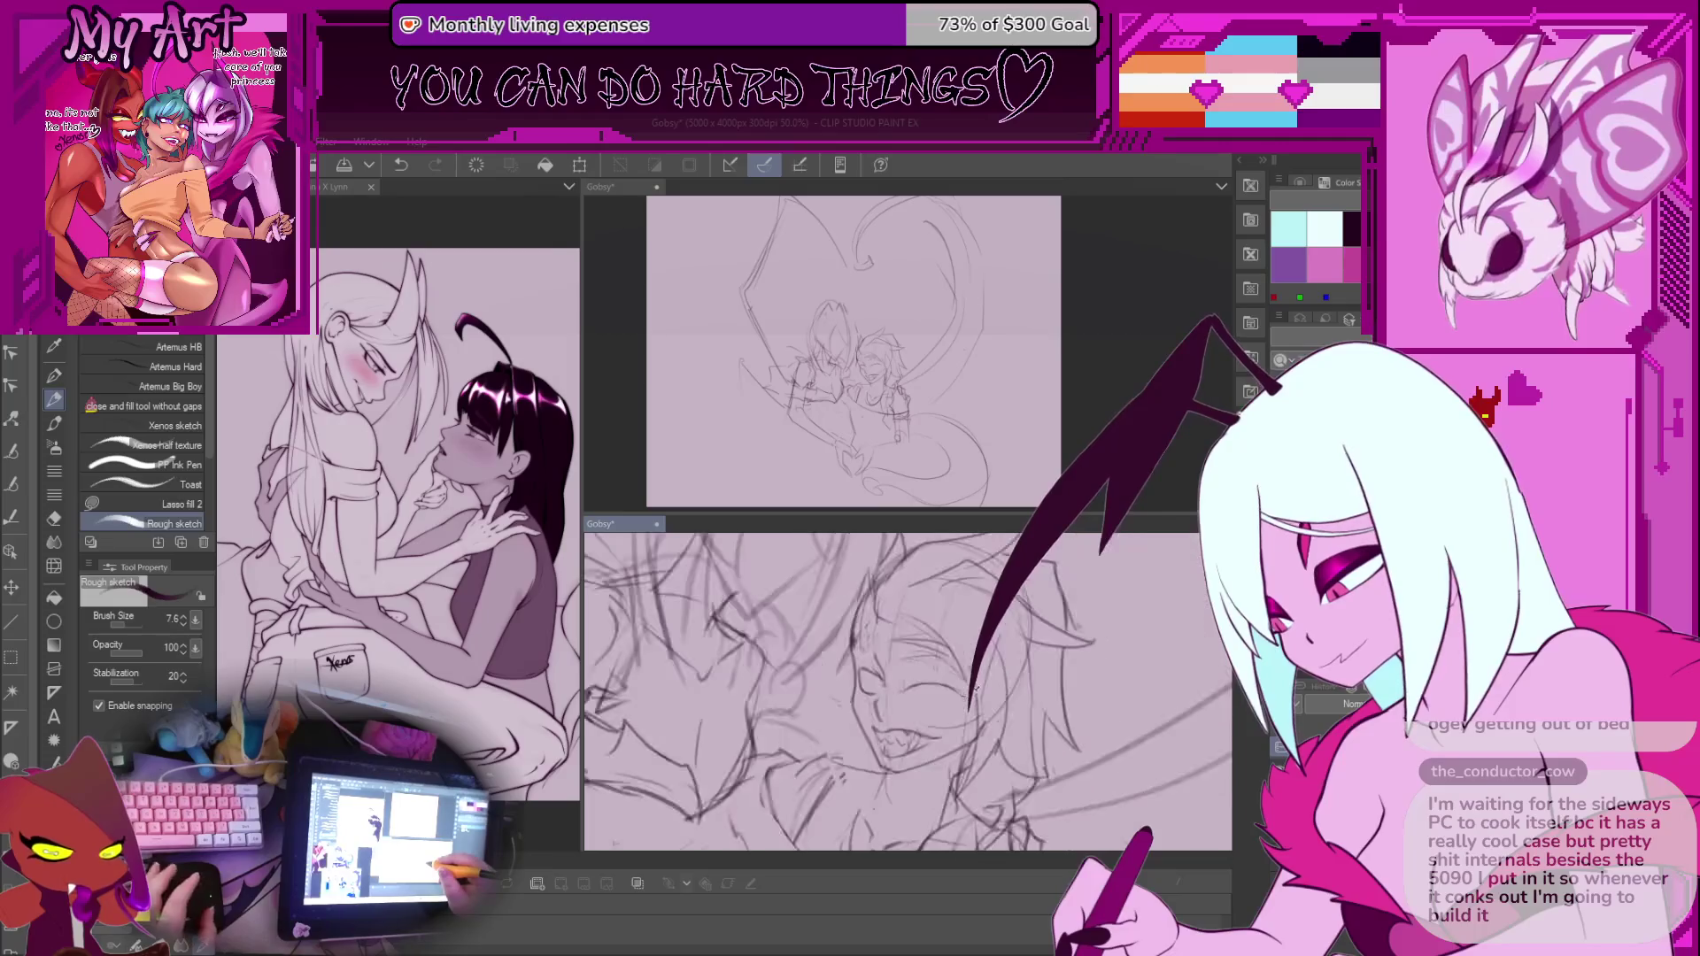
pyautogui.moveTo(872, 648); pyautogui.dragTo(912, 644)
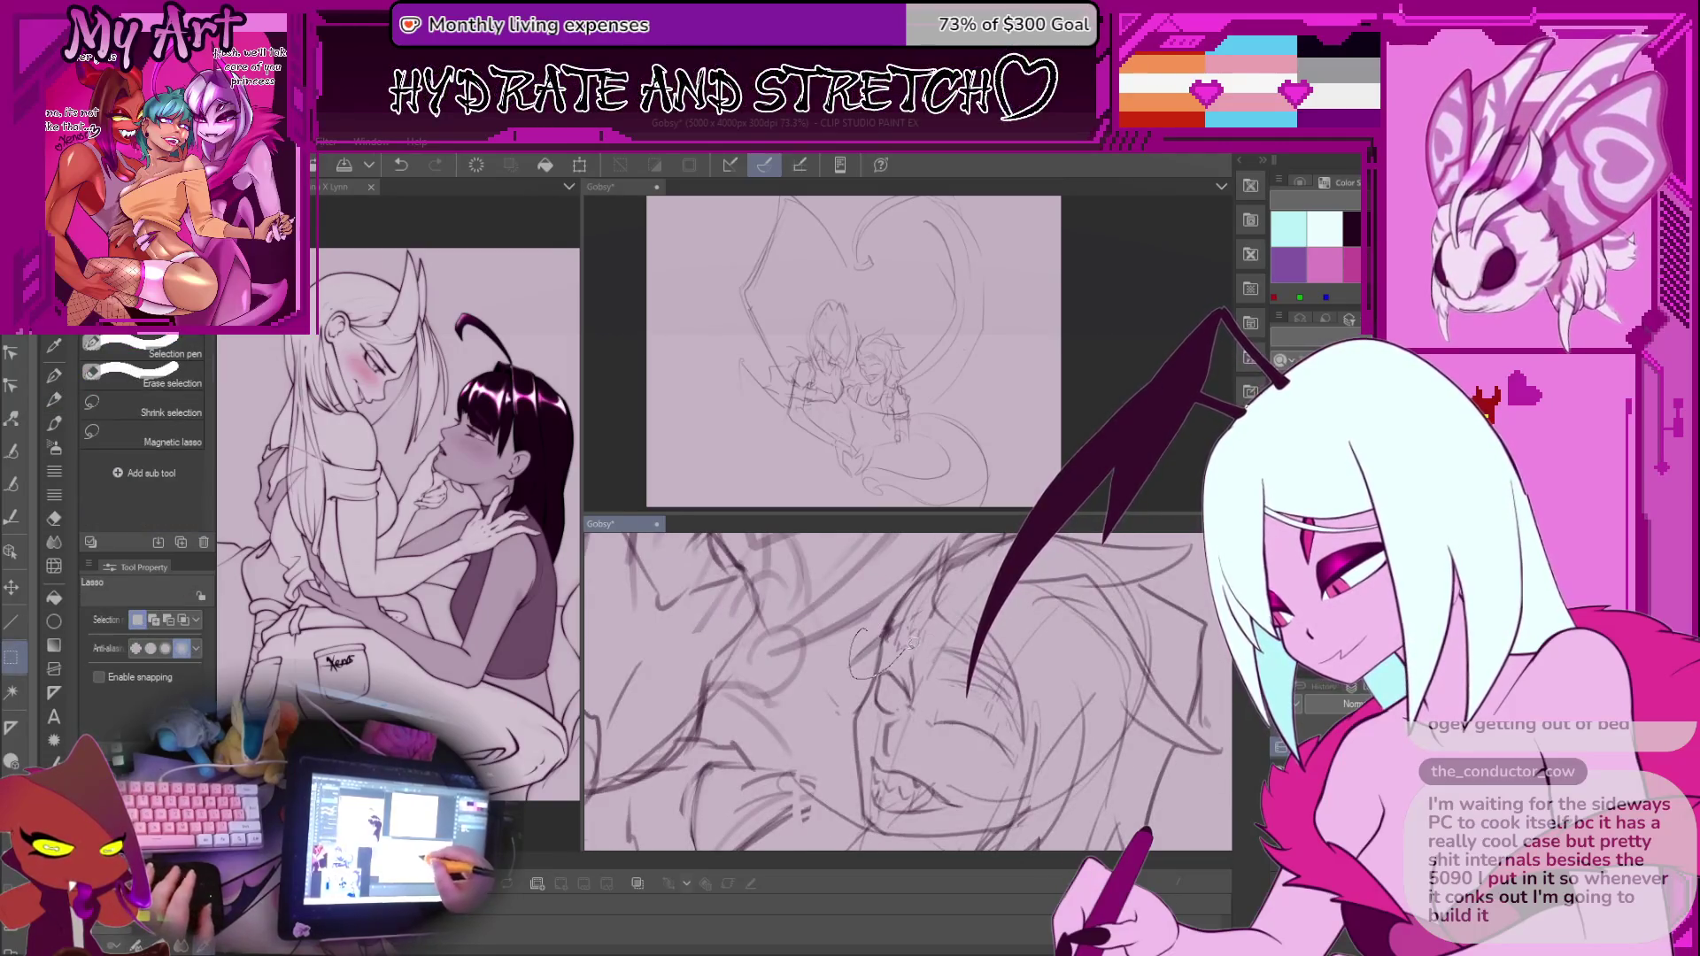
pyautogui.hotkey('ctrl', 'z')
pyautogui.press('p')
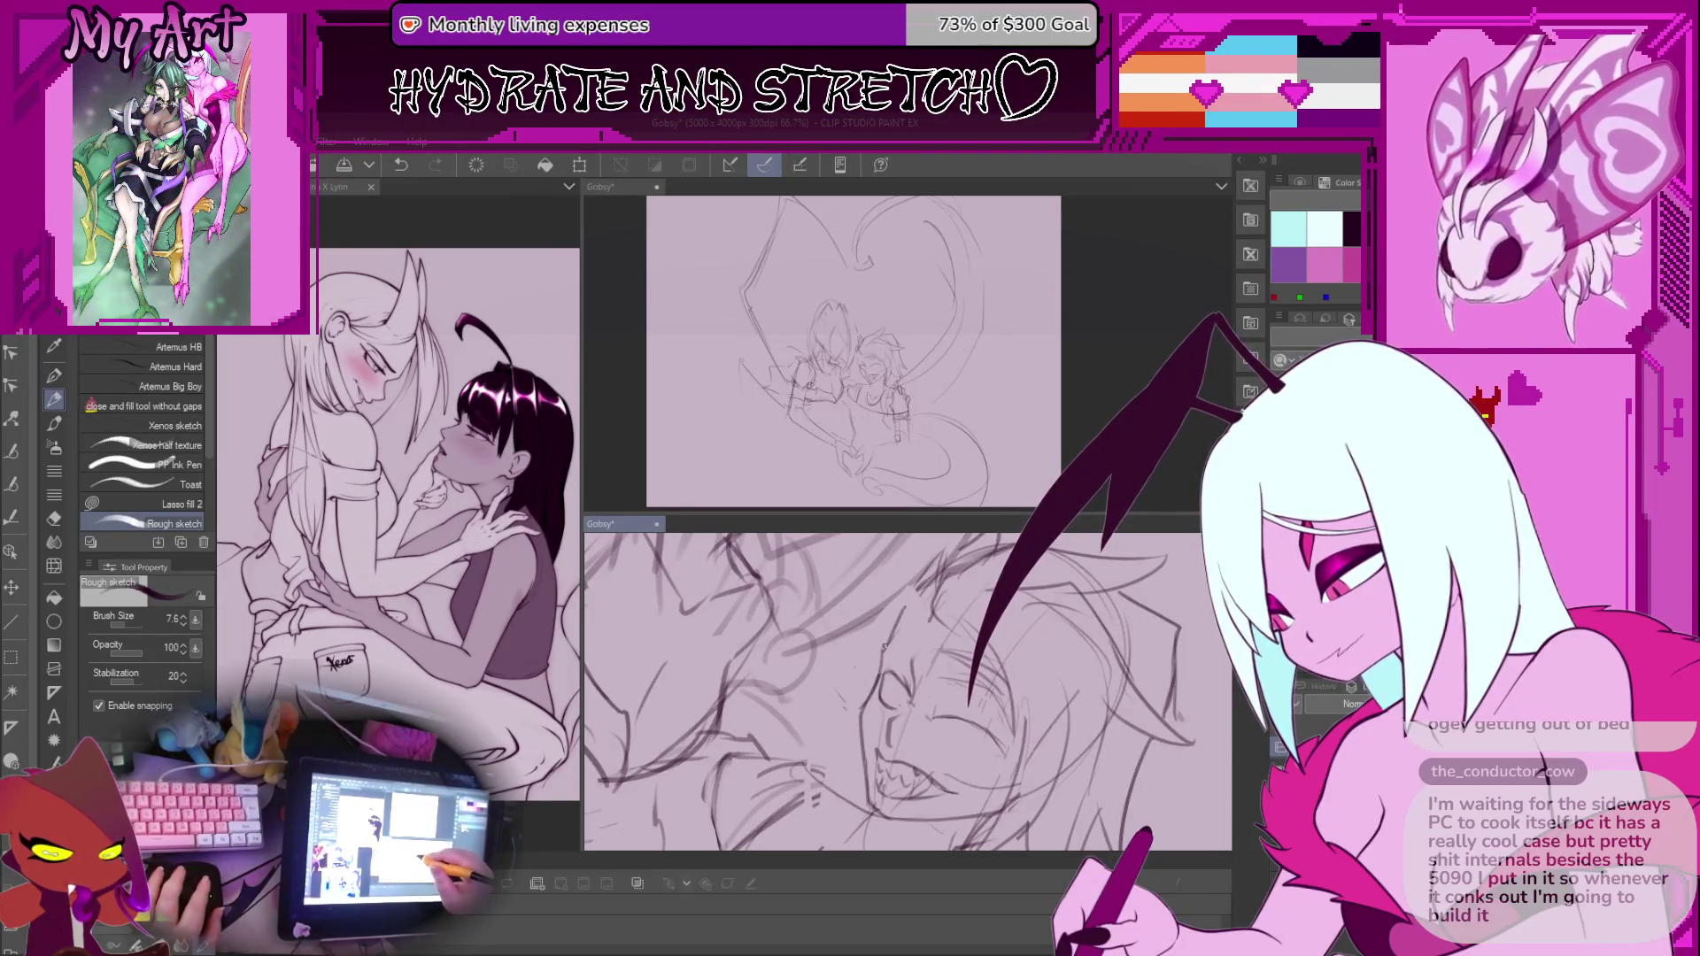
pyautogui.hotkey('ctrl', 'y')
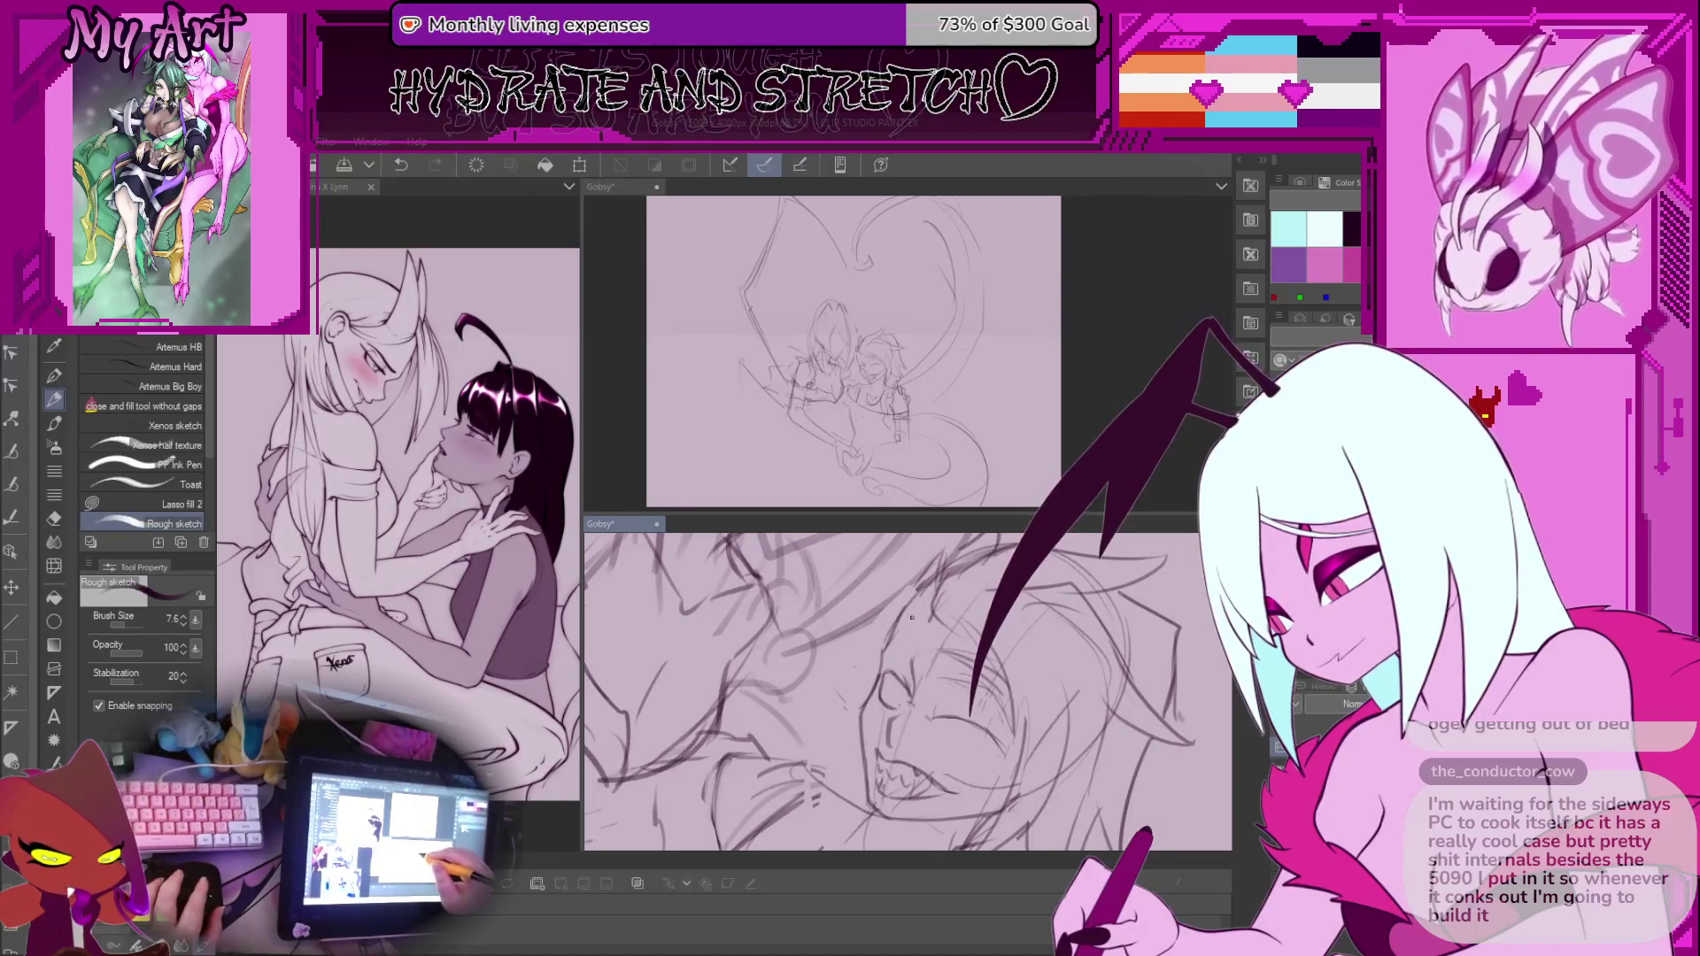
pyautogui.hotkey('ctrl', '-')
# Flip the canvas horizontally, rotate the face upright, and lasso the eye again
pyautogui.press('h')
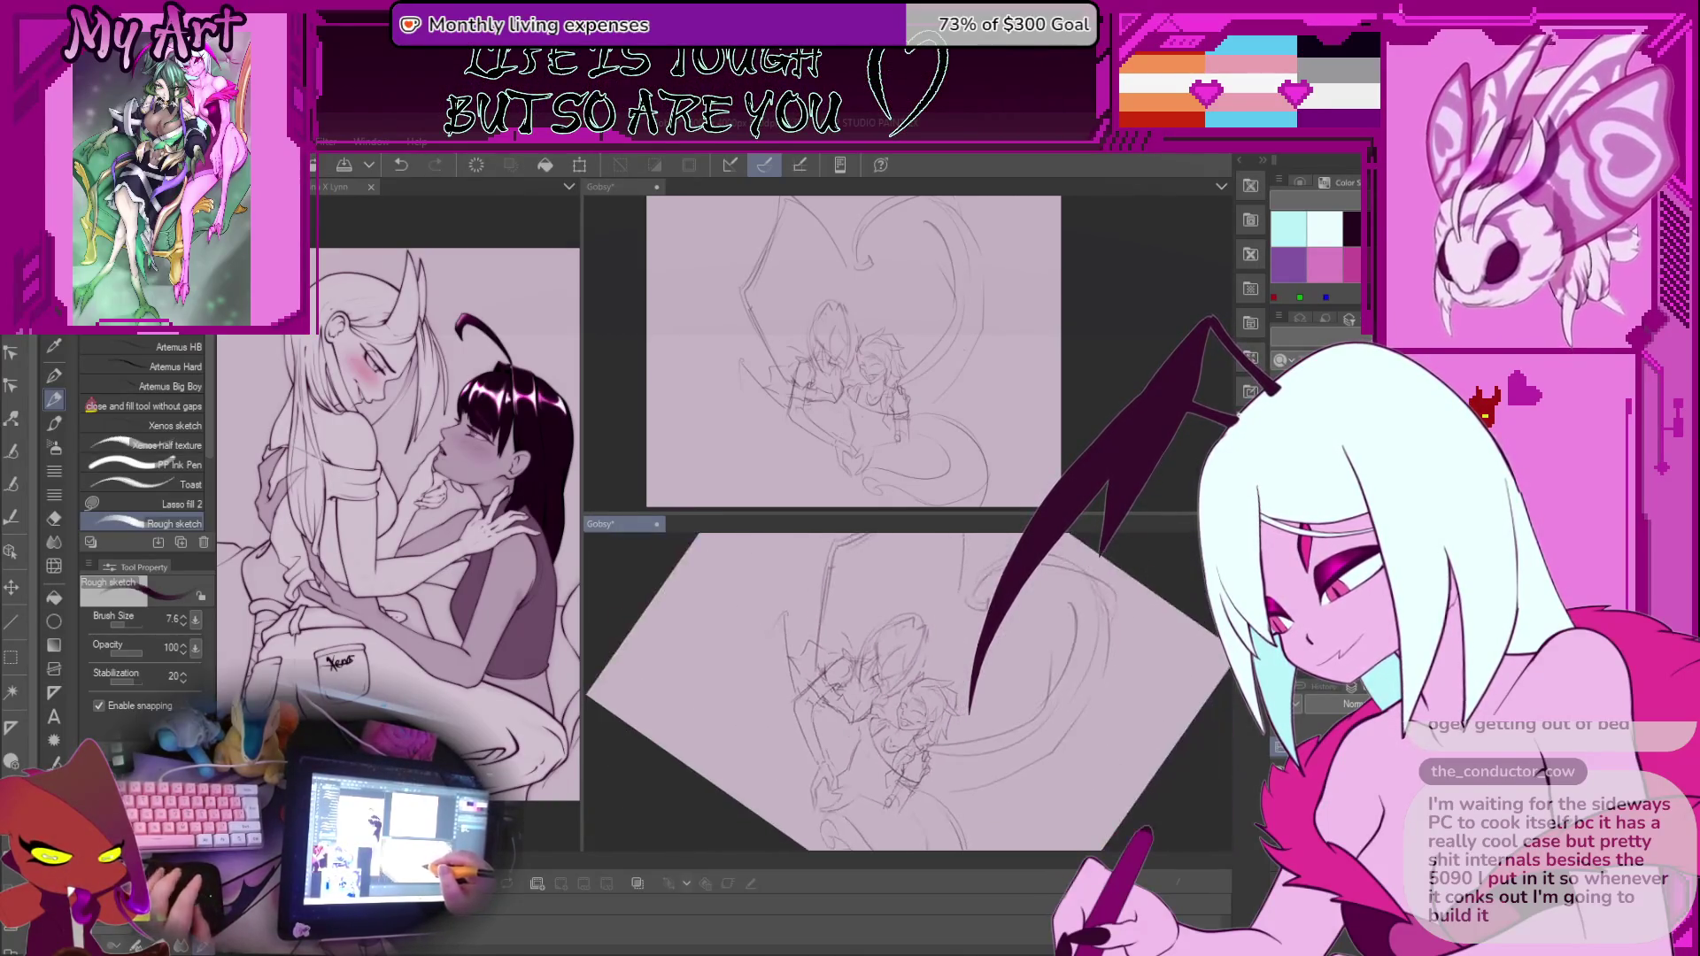
pyautogui.scroll(3, 896, 634)
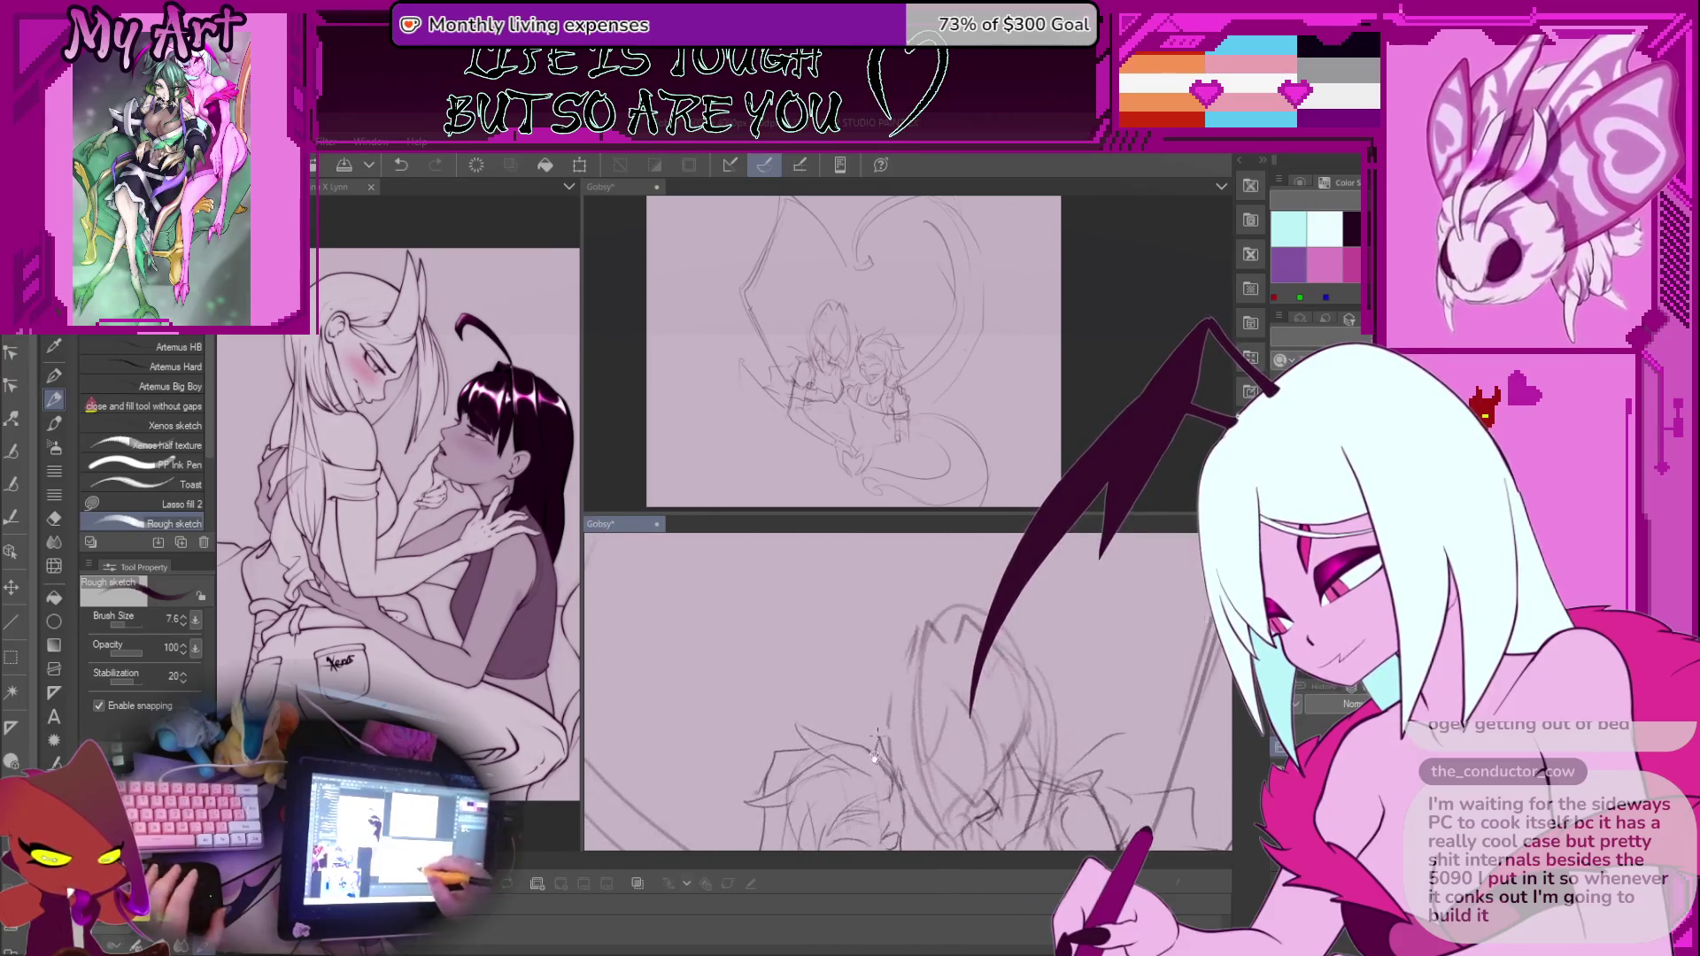
pyautogui.scroll(4, 1009, 657)
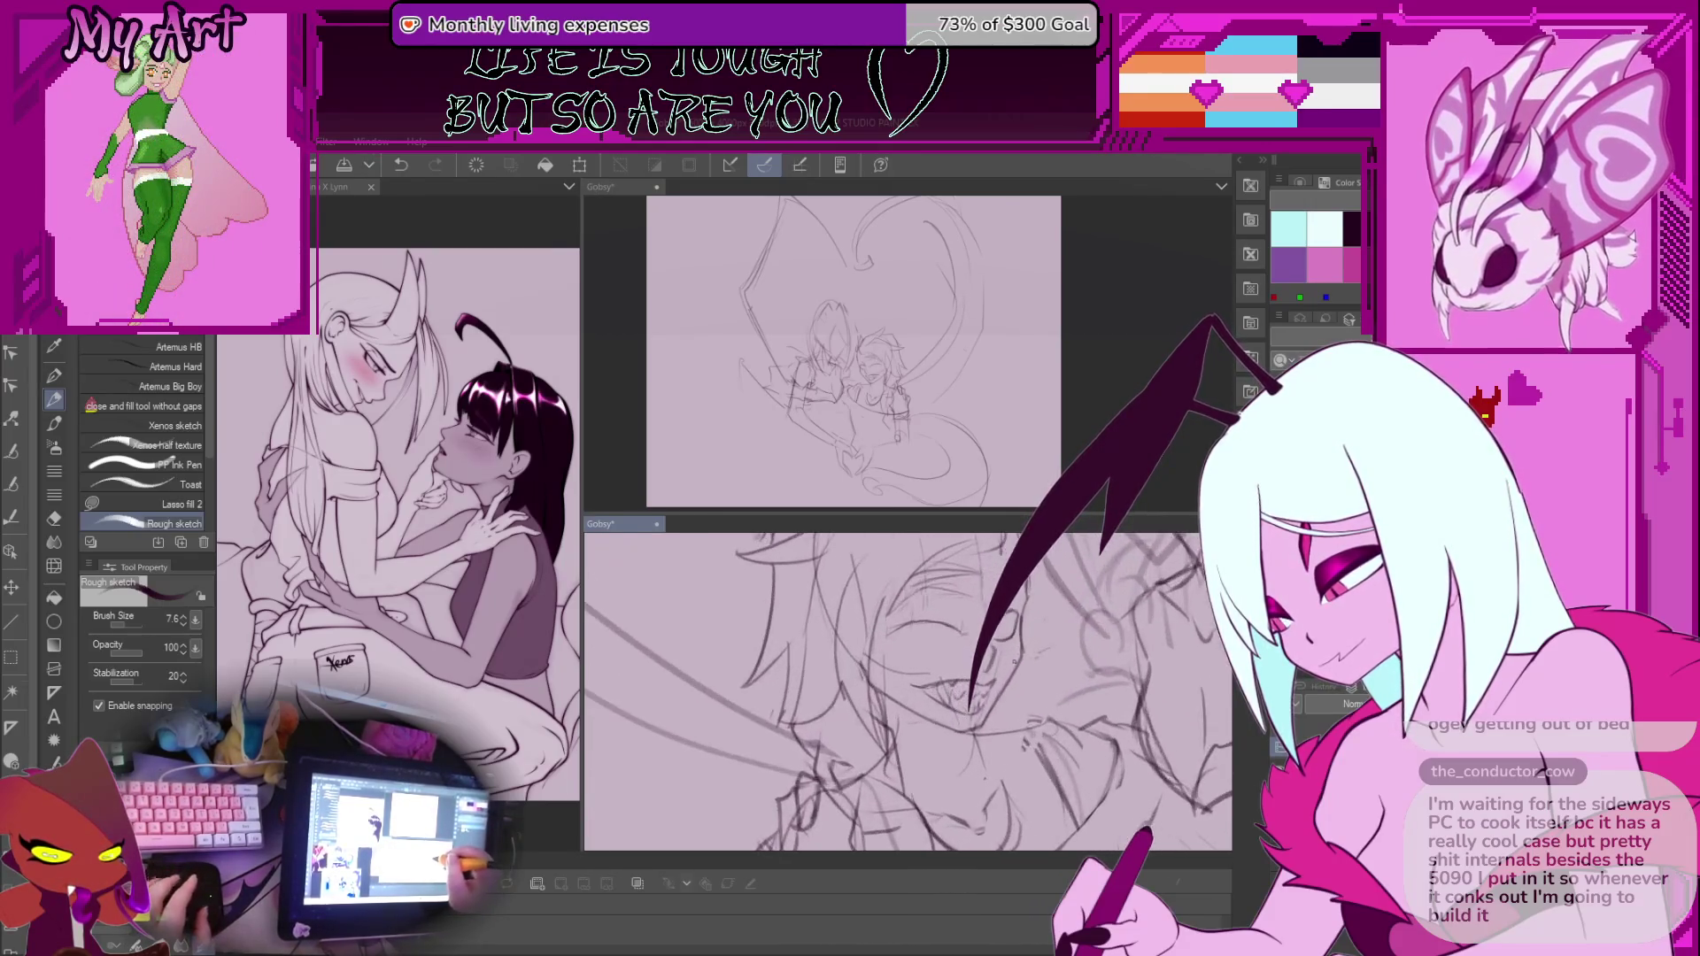
pyautogui.moveTo(1063, 630); pyautogui.dragTo(1027, 610)
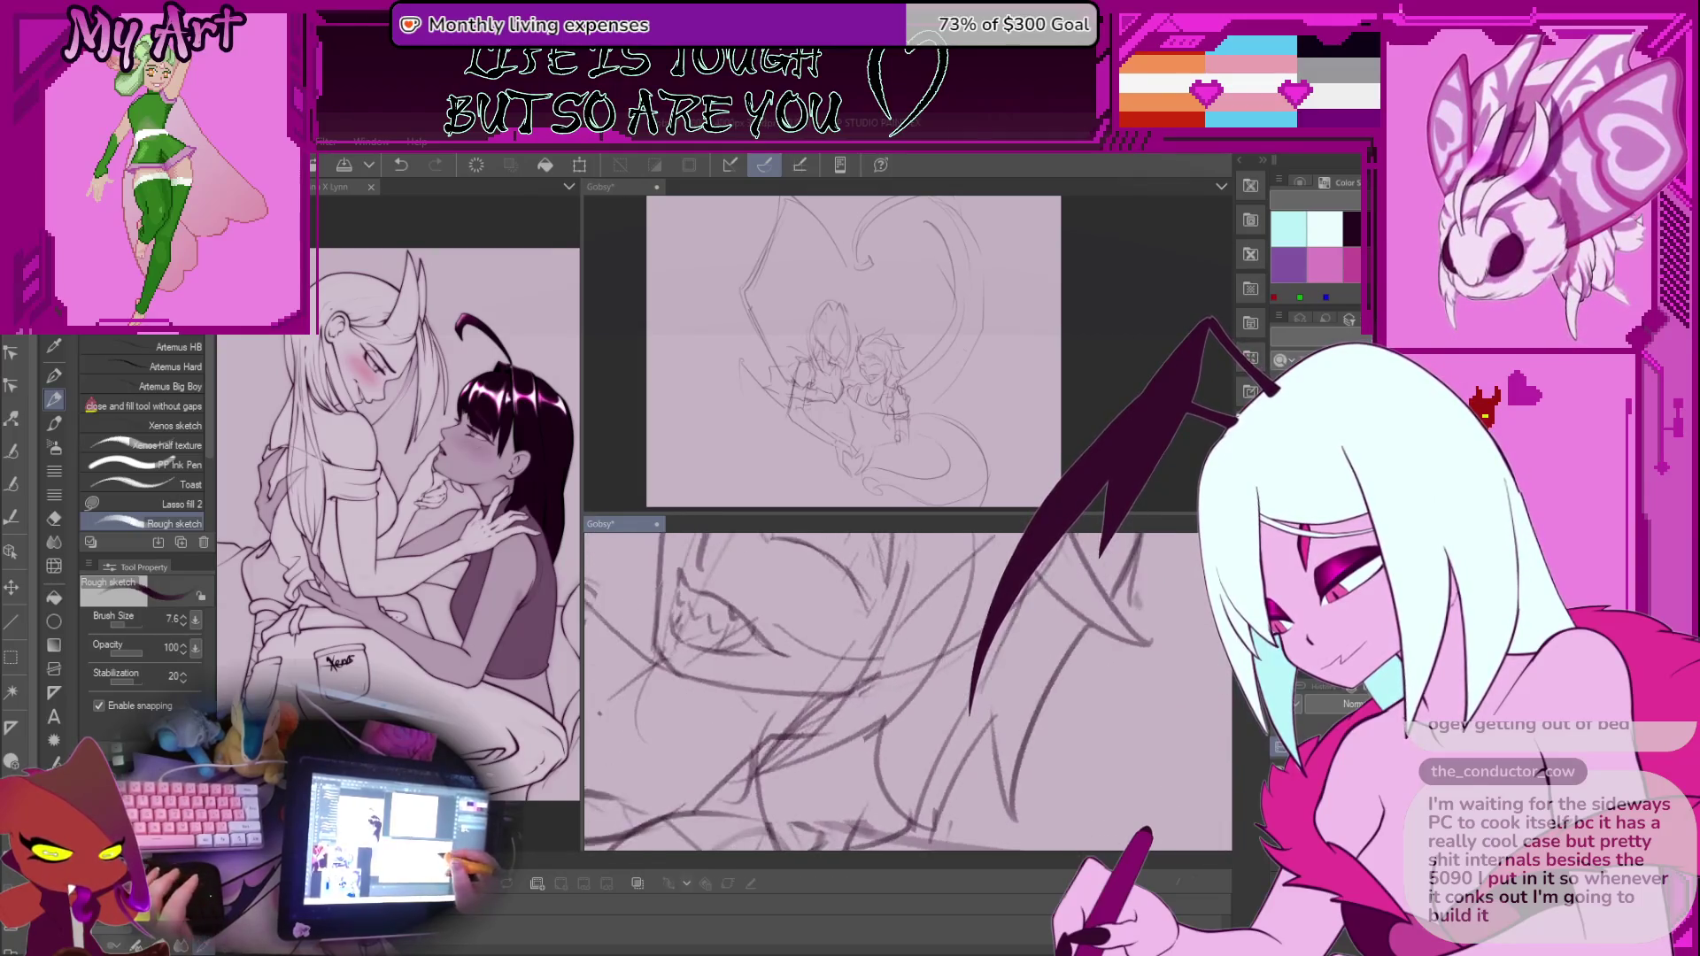
pyautogui.moveTo(830, 660); pyautogui.dragTo(915, 688)
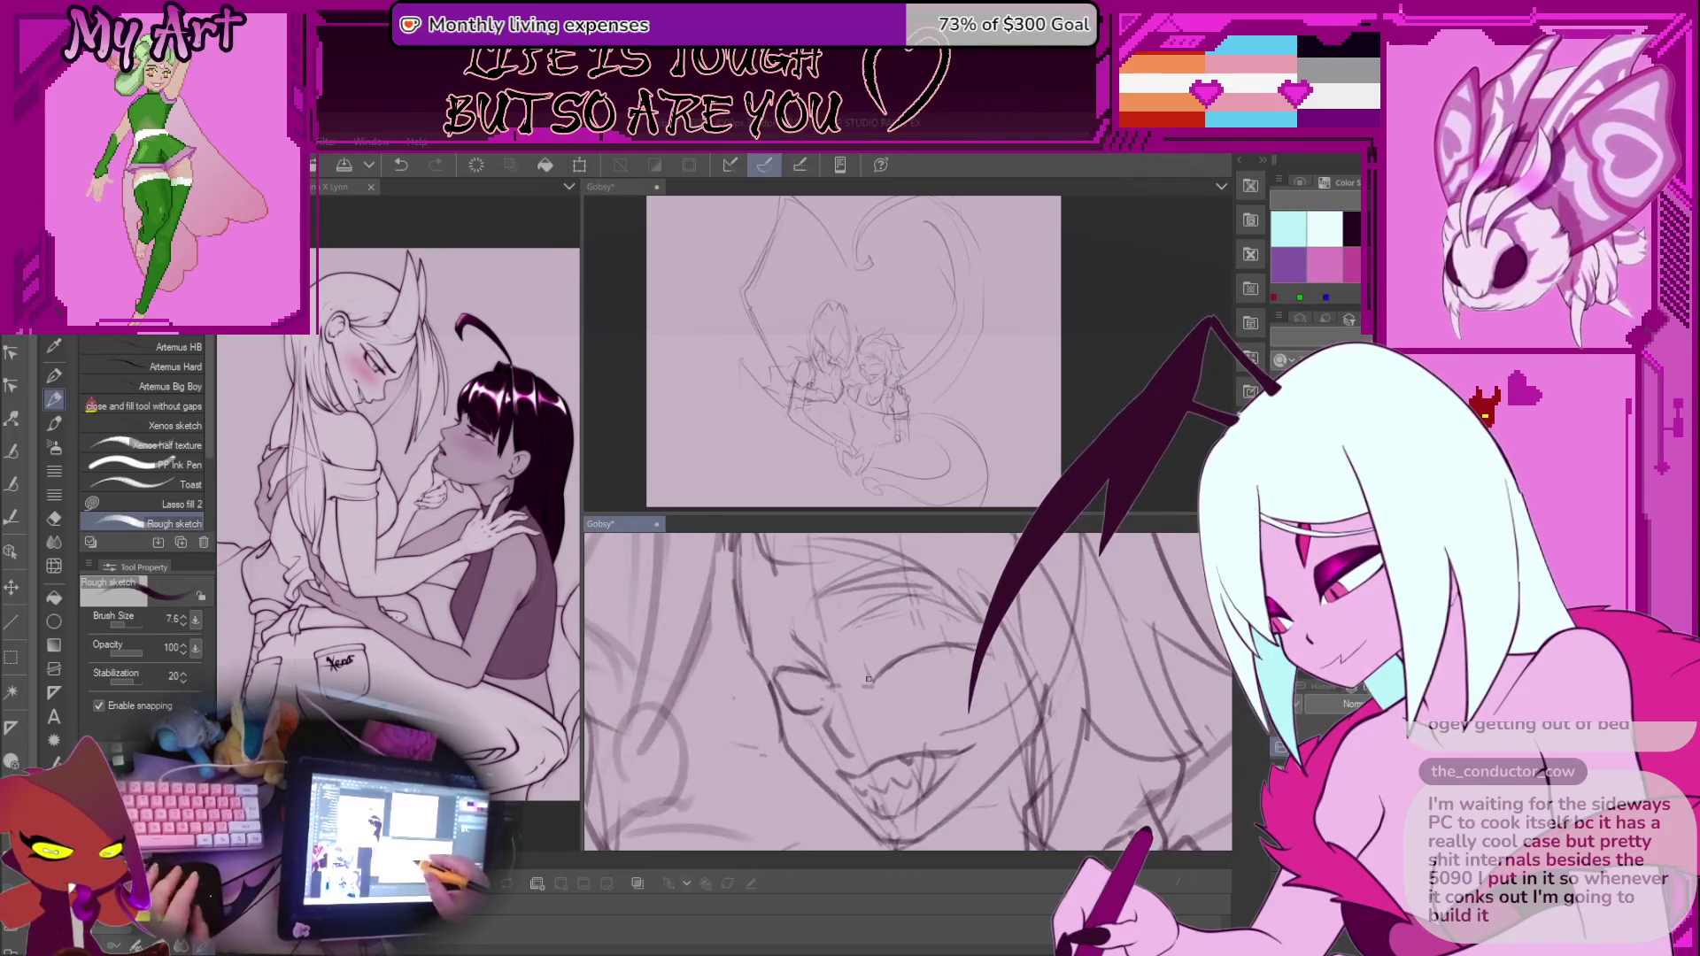
pyautogui.press('m')
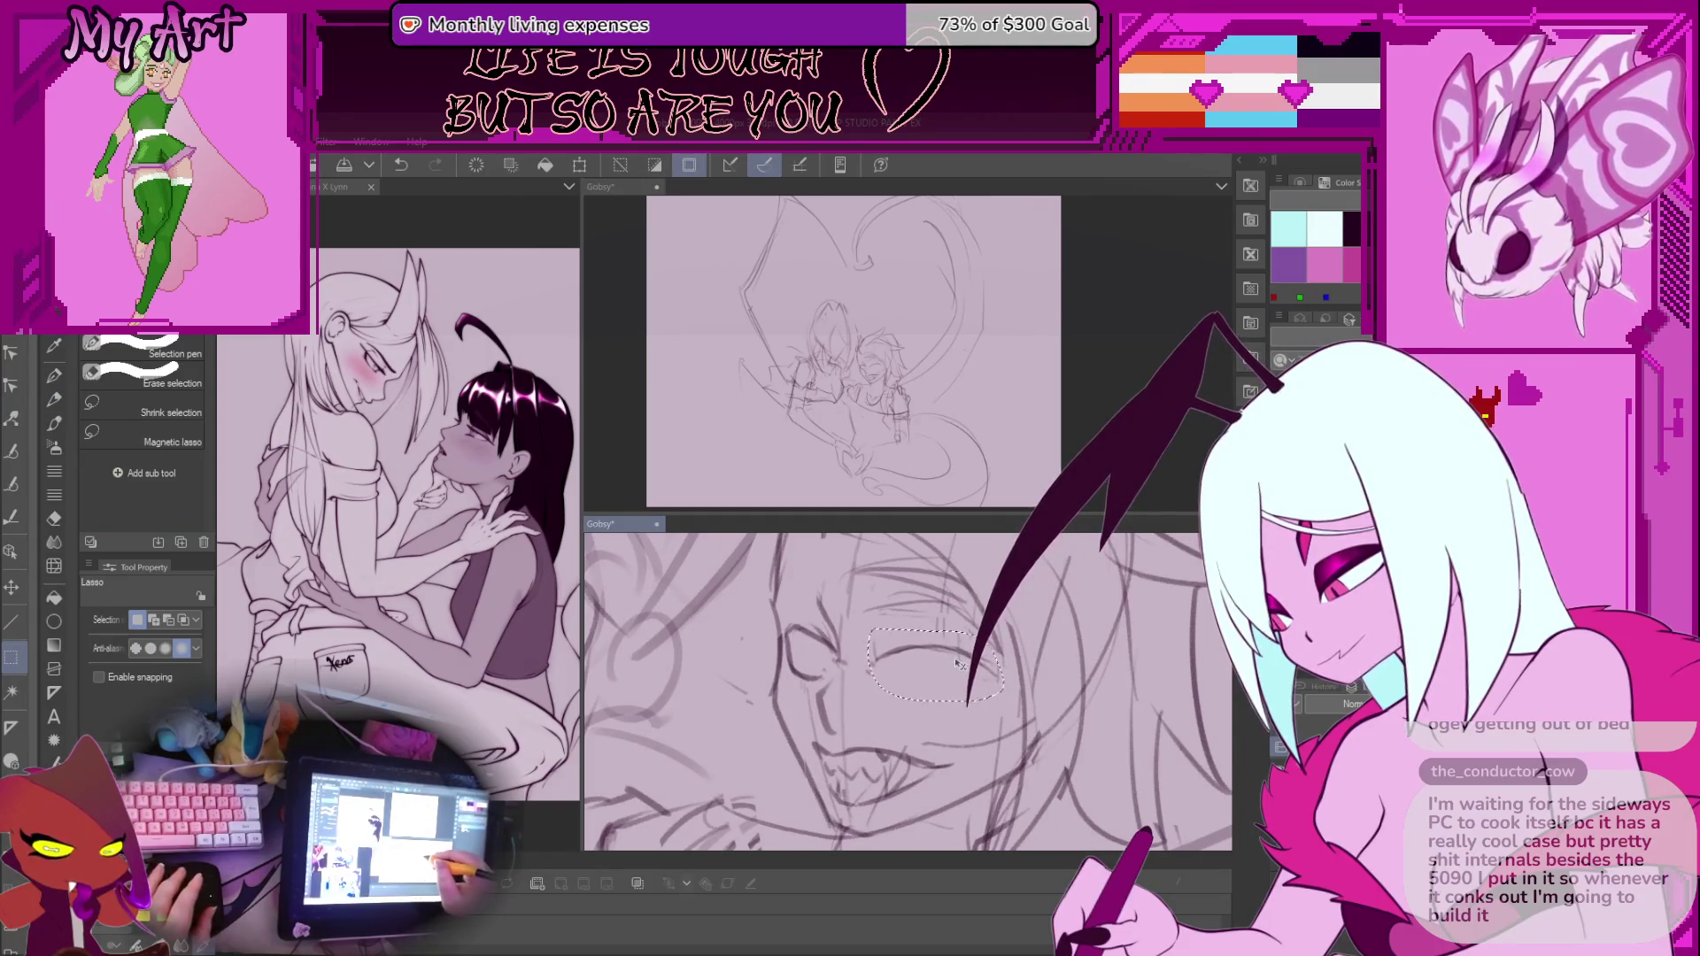
pyautogui.moveTo(957, 657)
pyautogui.mouseDown()
pyautogui.moveTo(994, 693)
pyautogui.moveTo(996, 664)
pyautogui.moveTo(967, 639)
pyautogui.mouseUp()
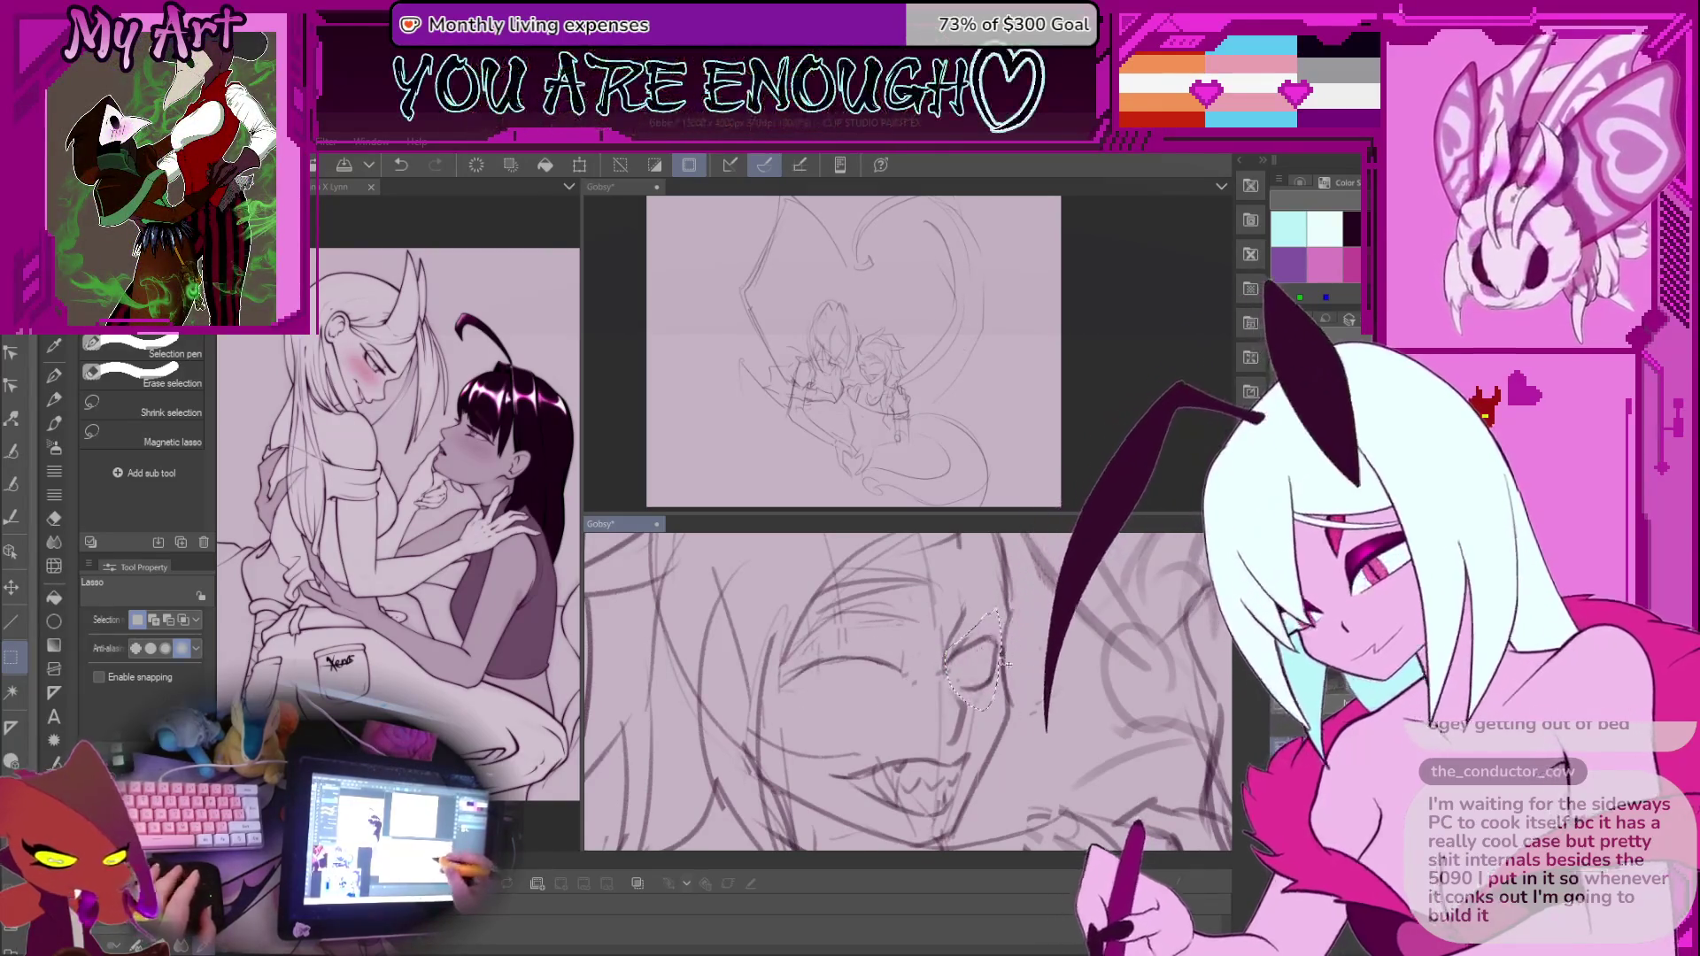
# Nudge the selected eye slightly up and right and commit the transform
pyautogui.hotkey('ctrl', 't')
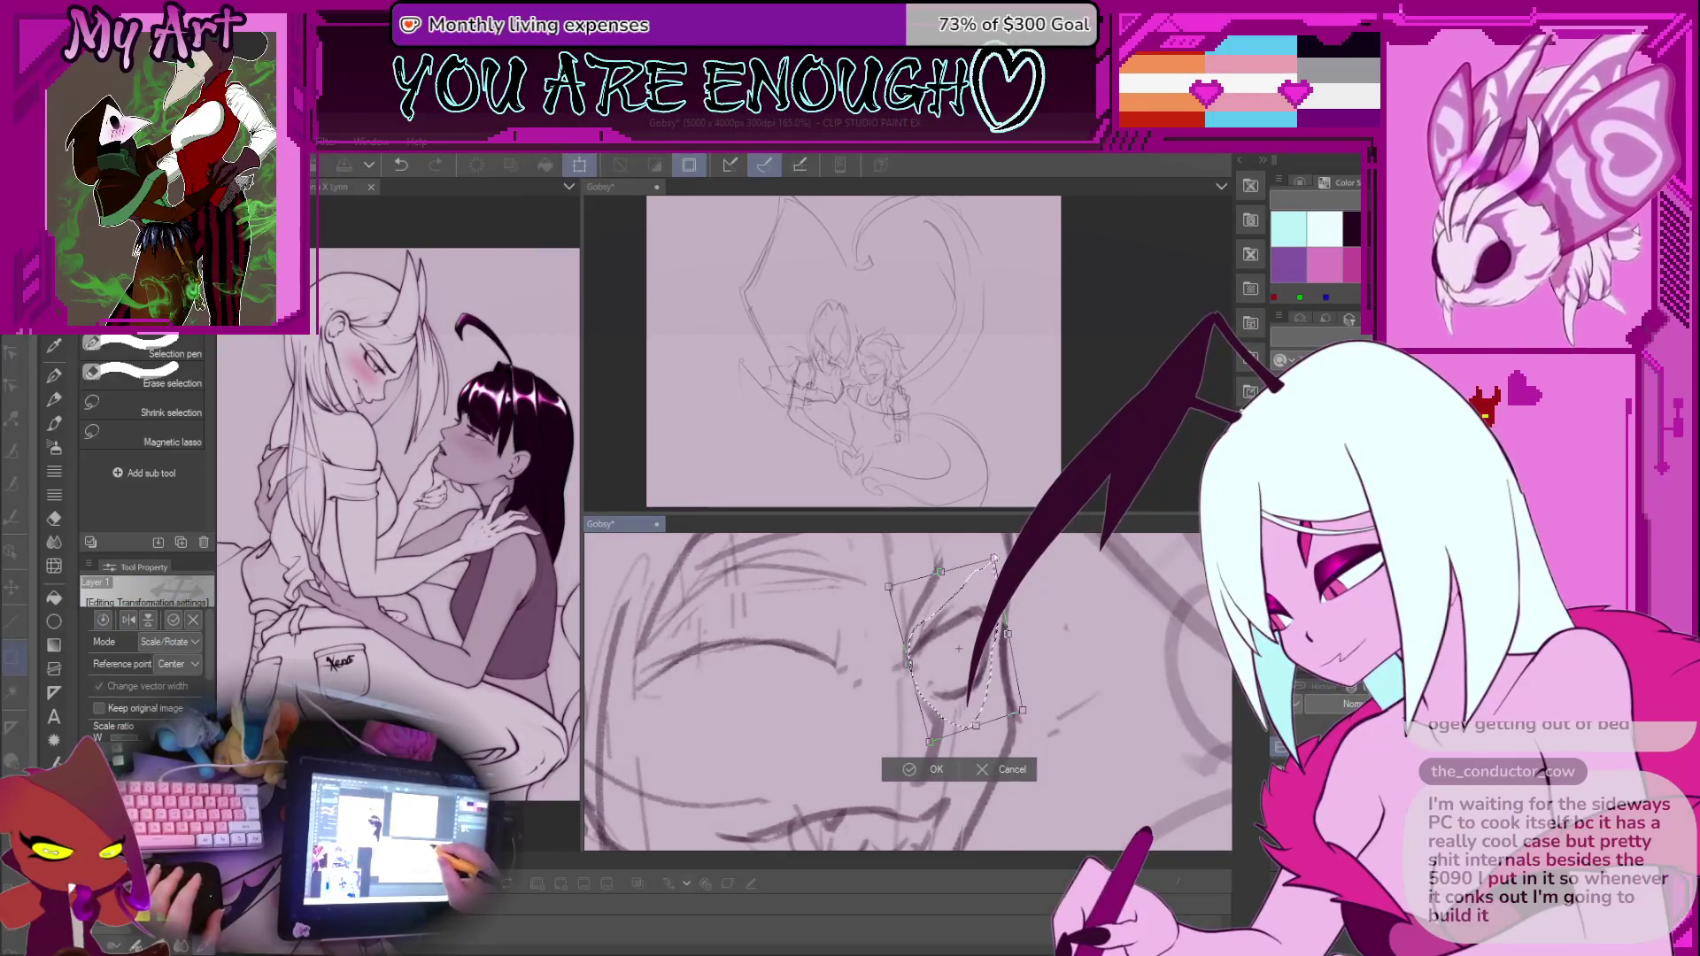
pyautogui.moveTo(960, 649); pyautogui.dragTo(963, 642)
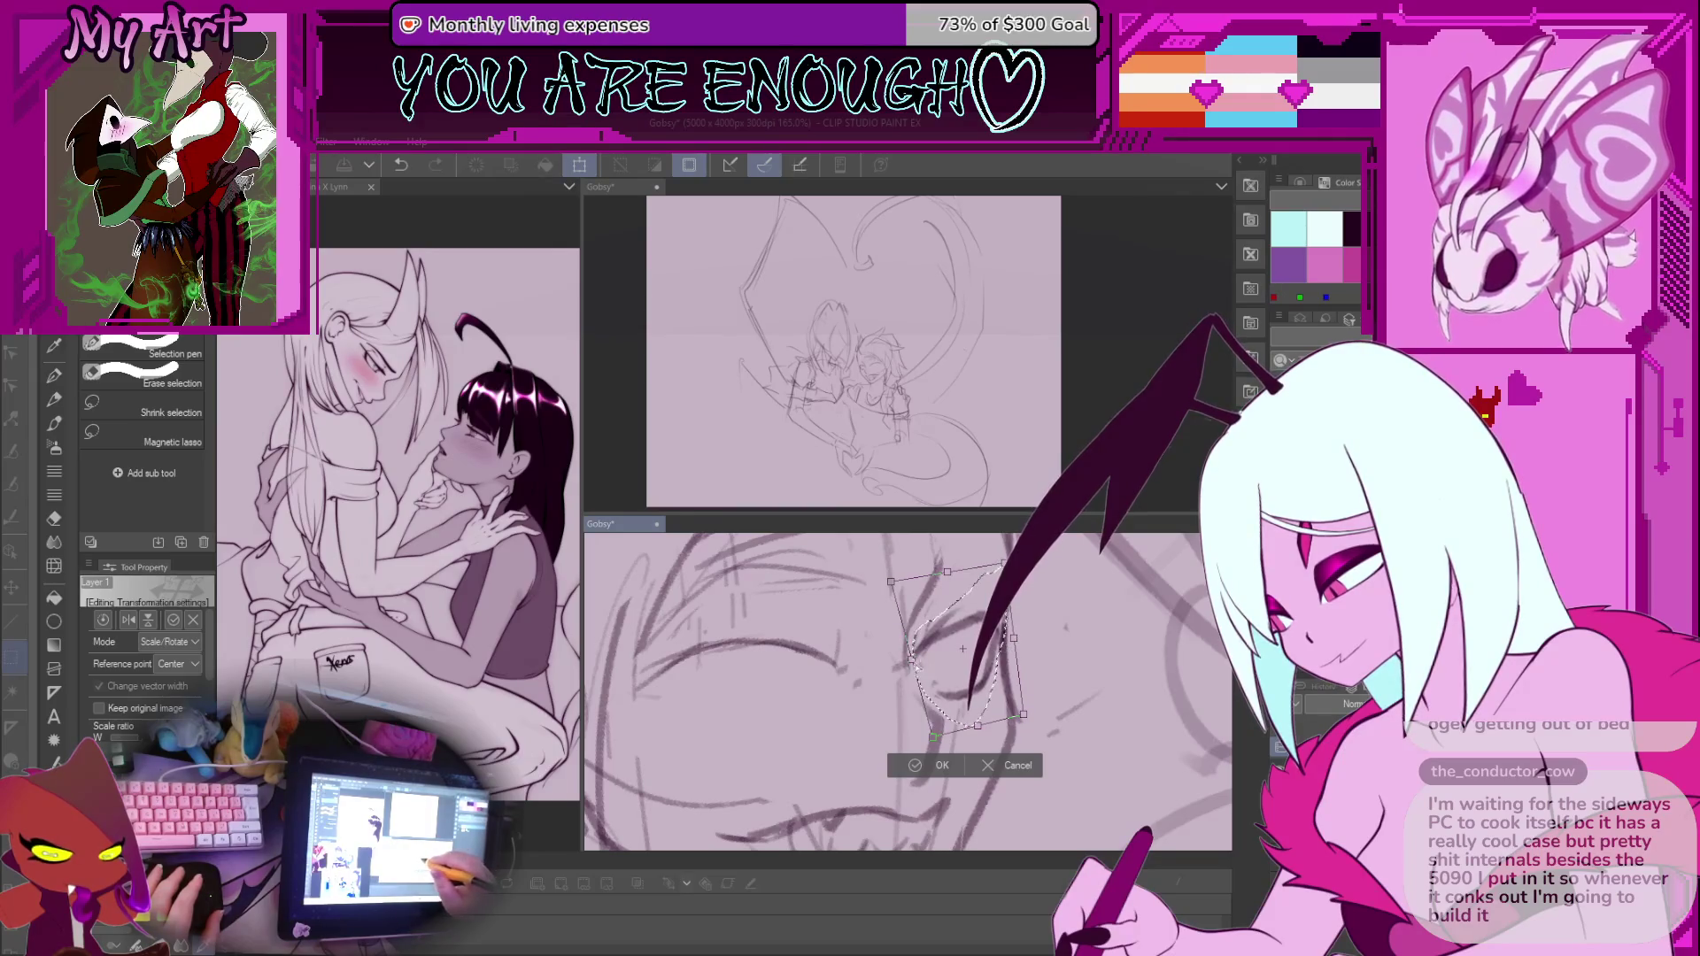
pyautogui.click(920, 767)
pyautogui.scroll(-5, 928, 587)
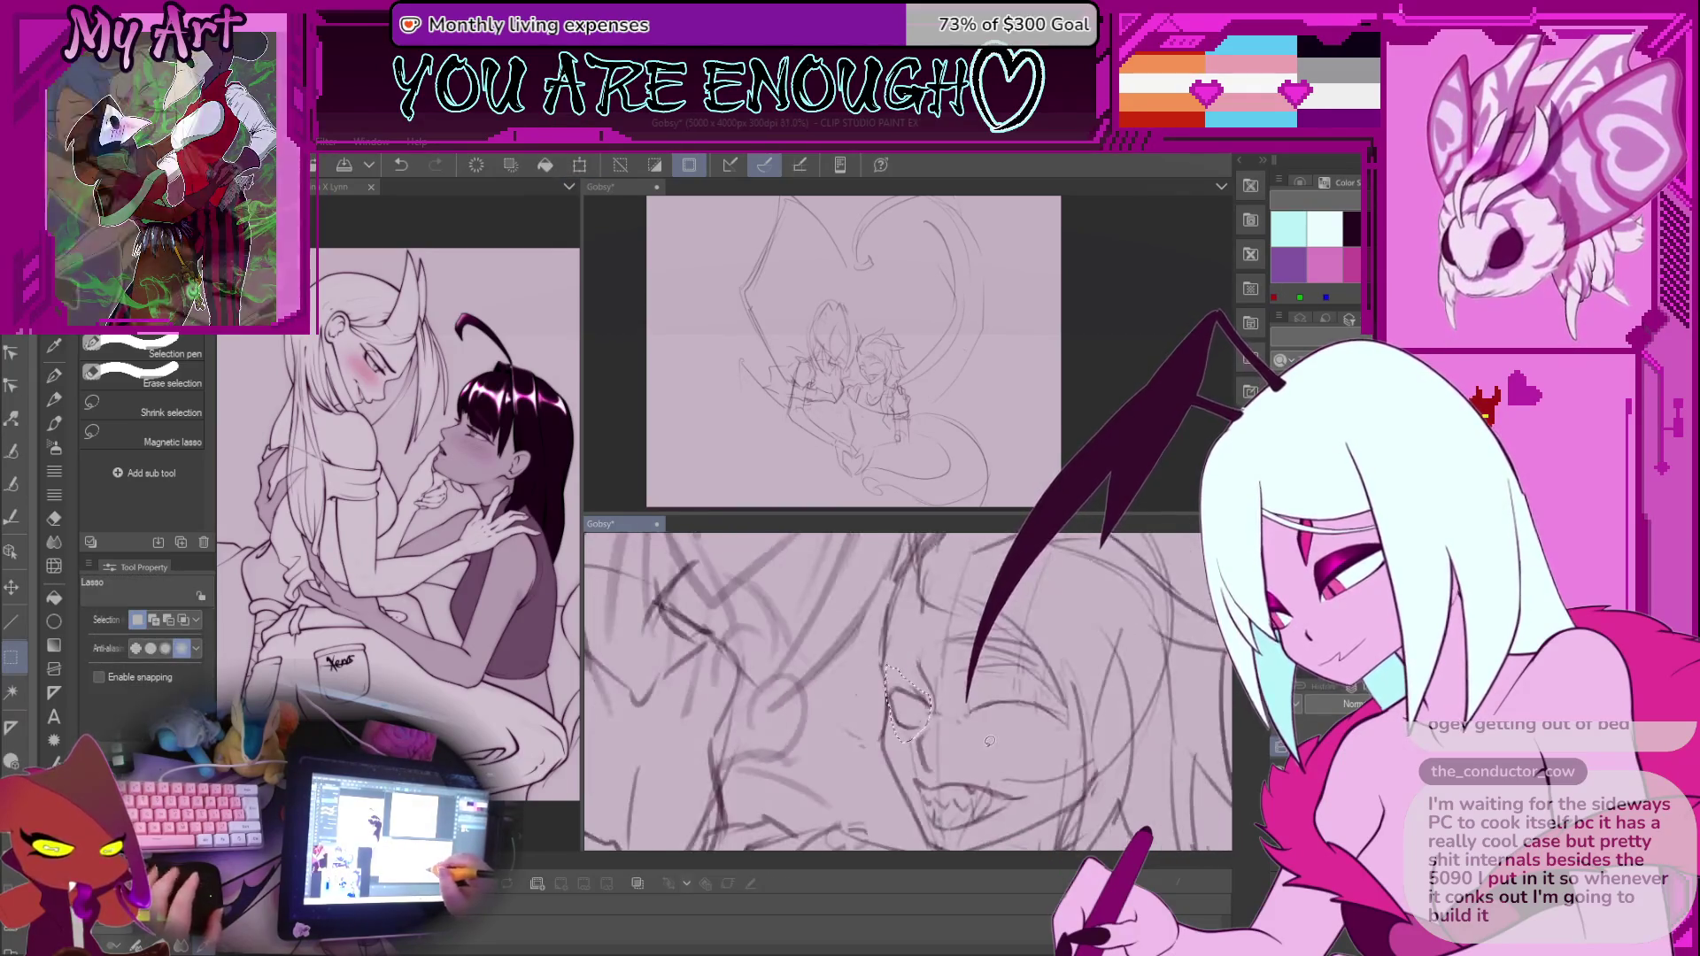
# Undo the last strokes, including the small stroke near the face
pyautogui.press('p')
pyautogui.scroll(5, 947, 677)
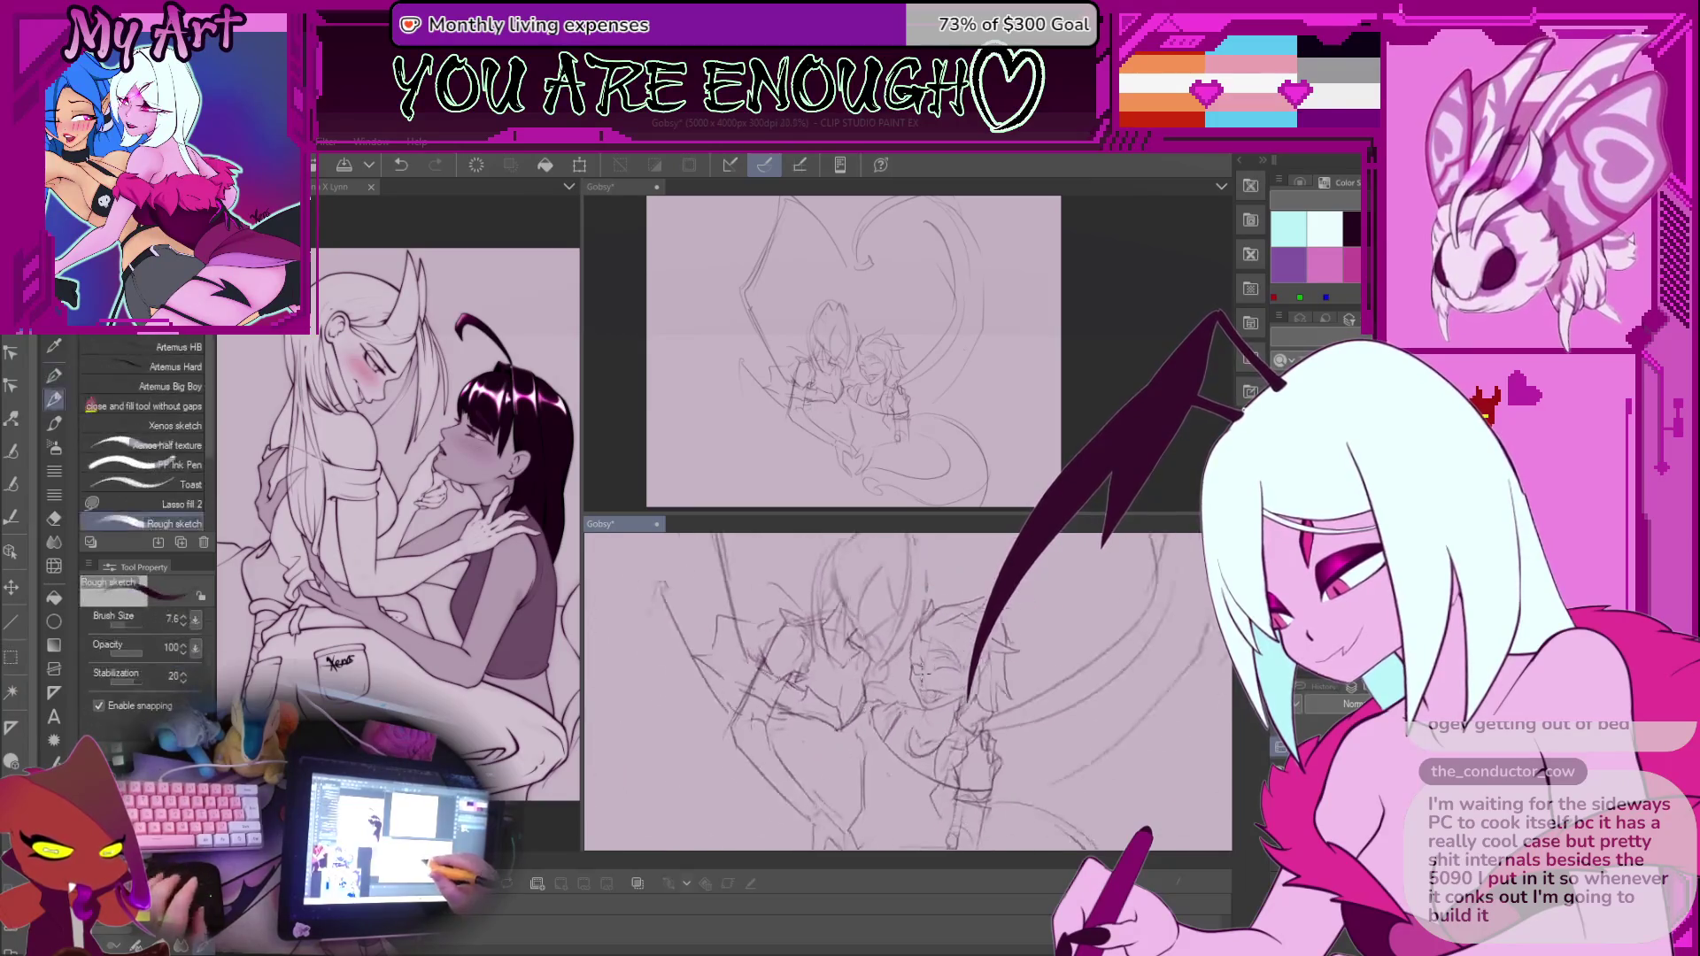
pyautogui.press('m')
pyautogui.scroll(2, 929, 669)
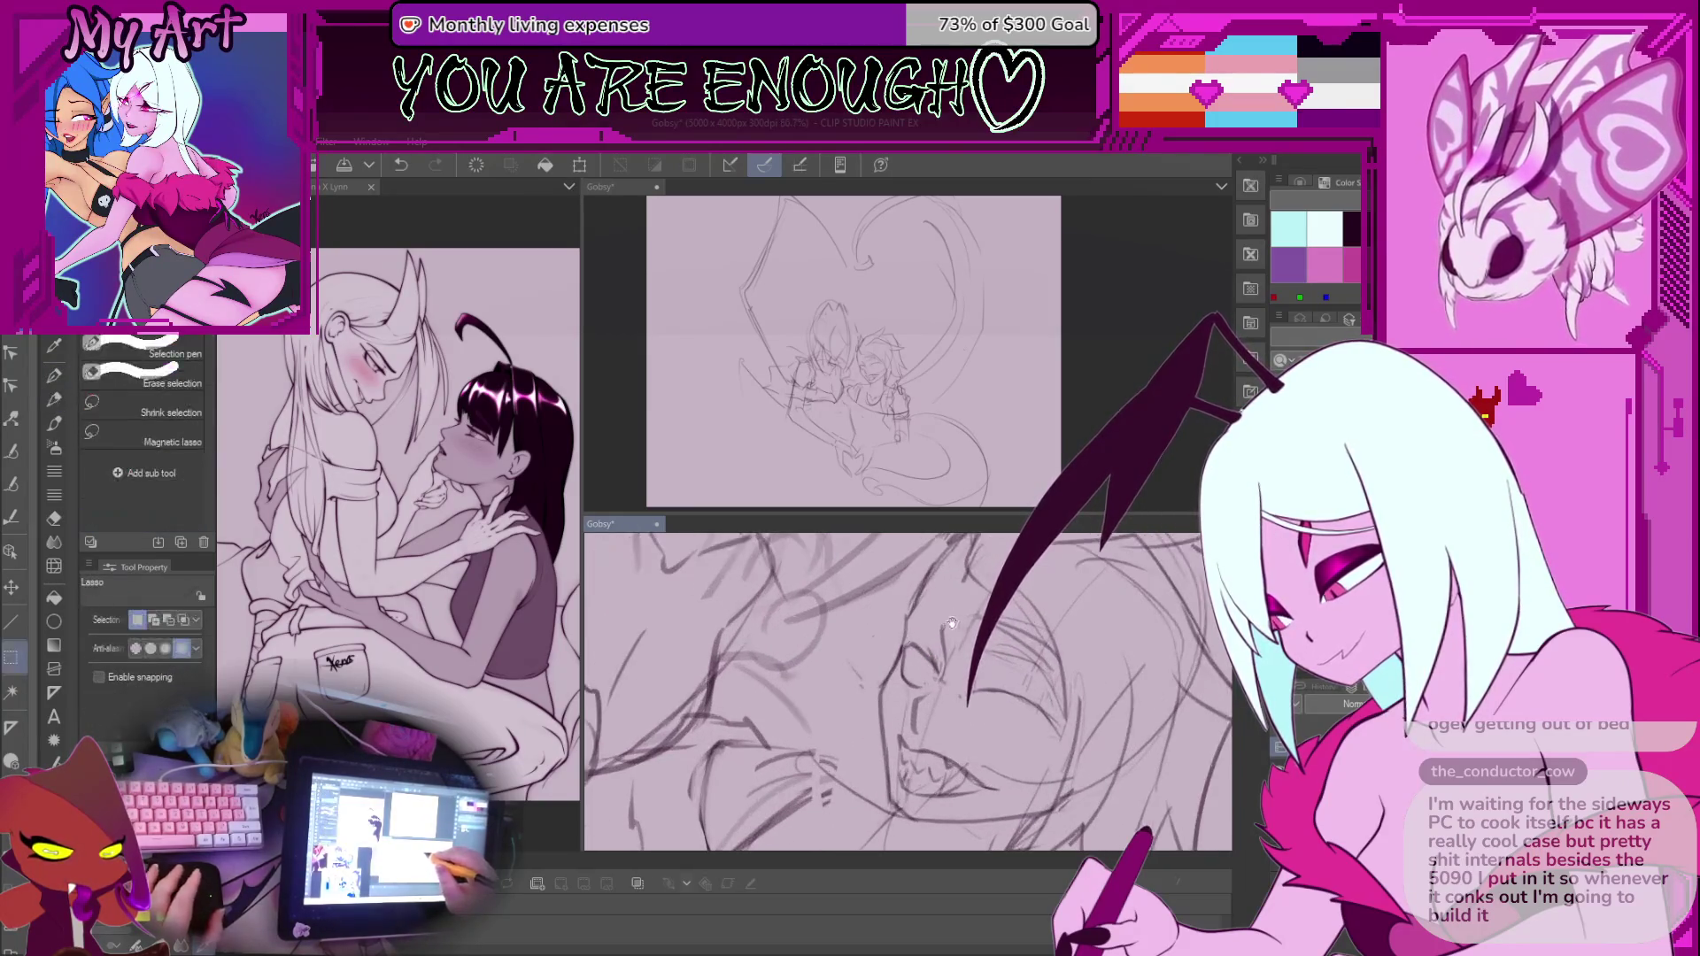
pyautogui.press('p')
pyautogui.scroll(-2, 902, 646)
pyautogui.scroll(2, 900, 644)
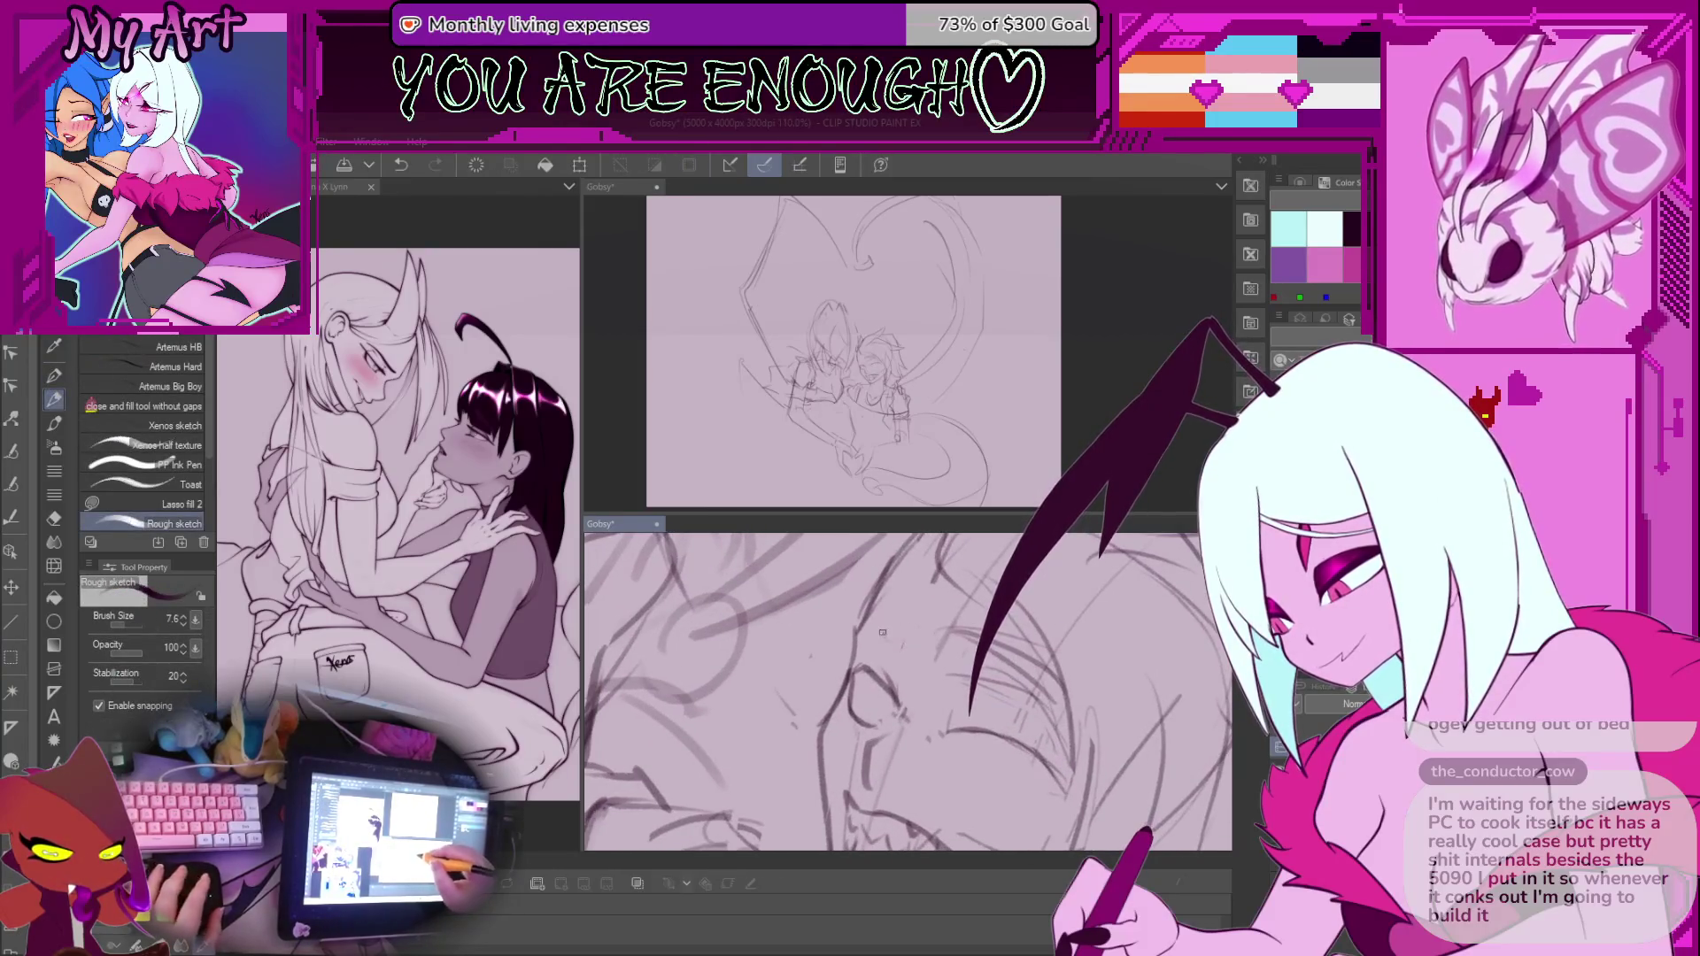
pyautogui.hotkey('ctrl', 'z')
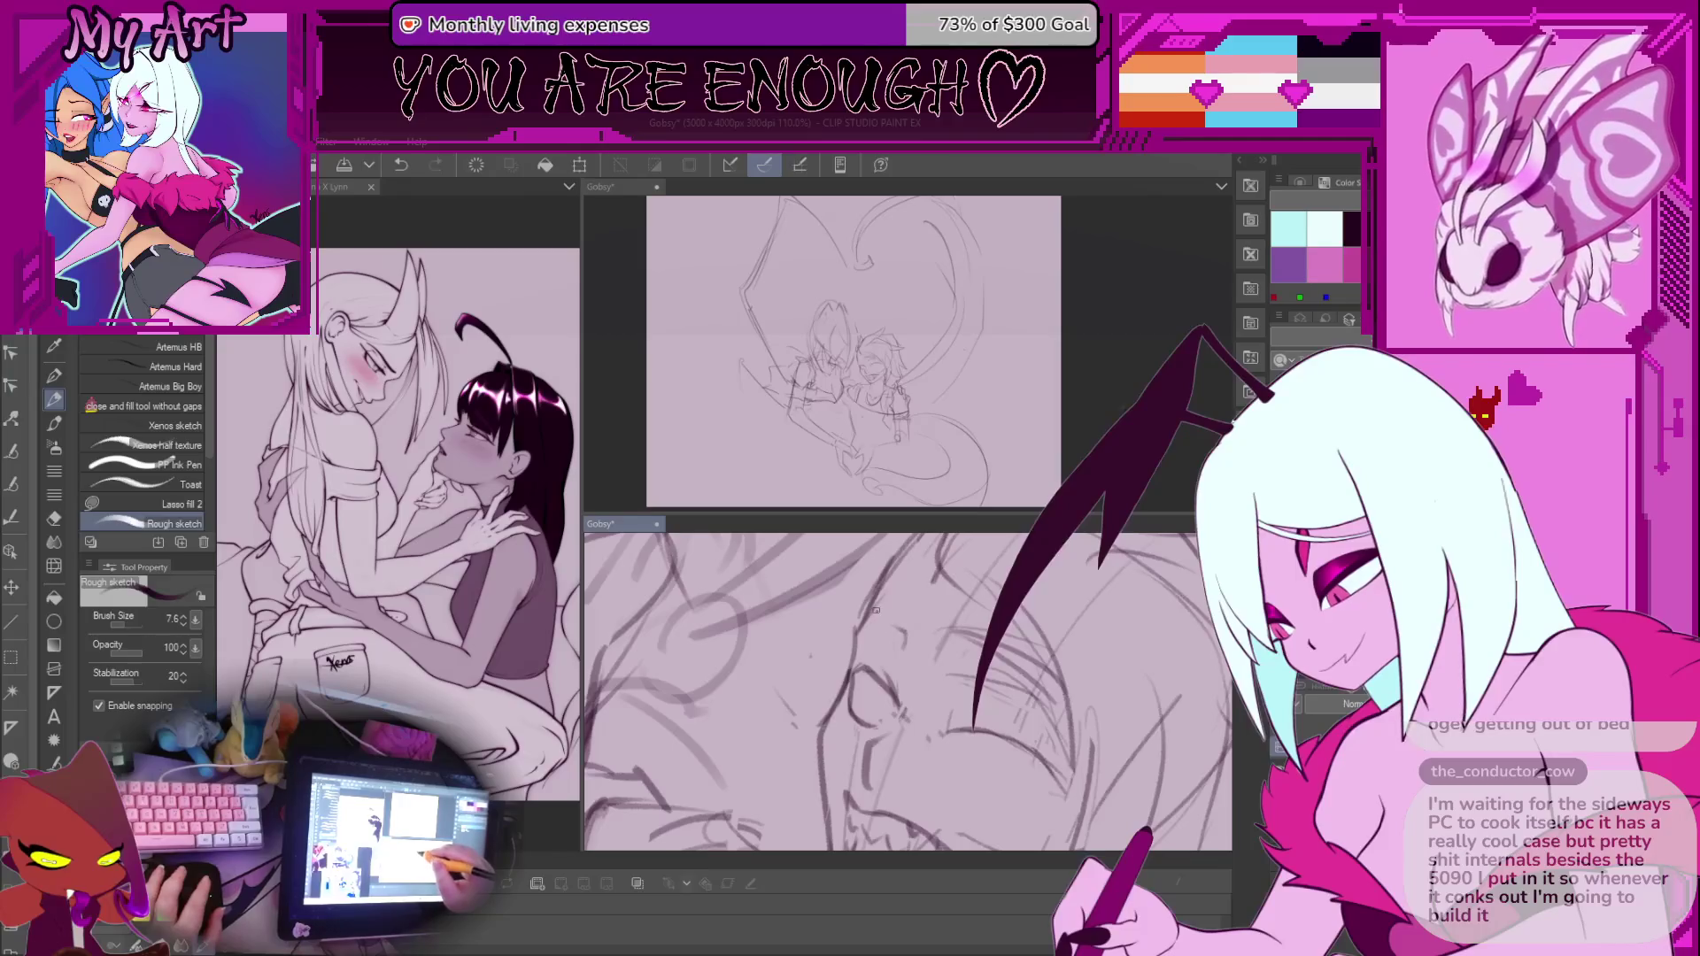
pyautogui.scroll(-1, 861, 580)
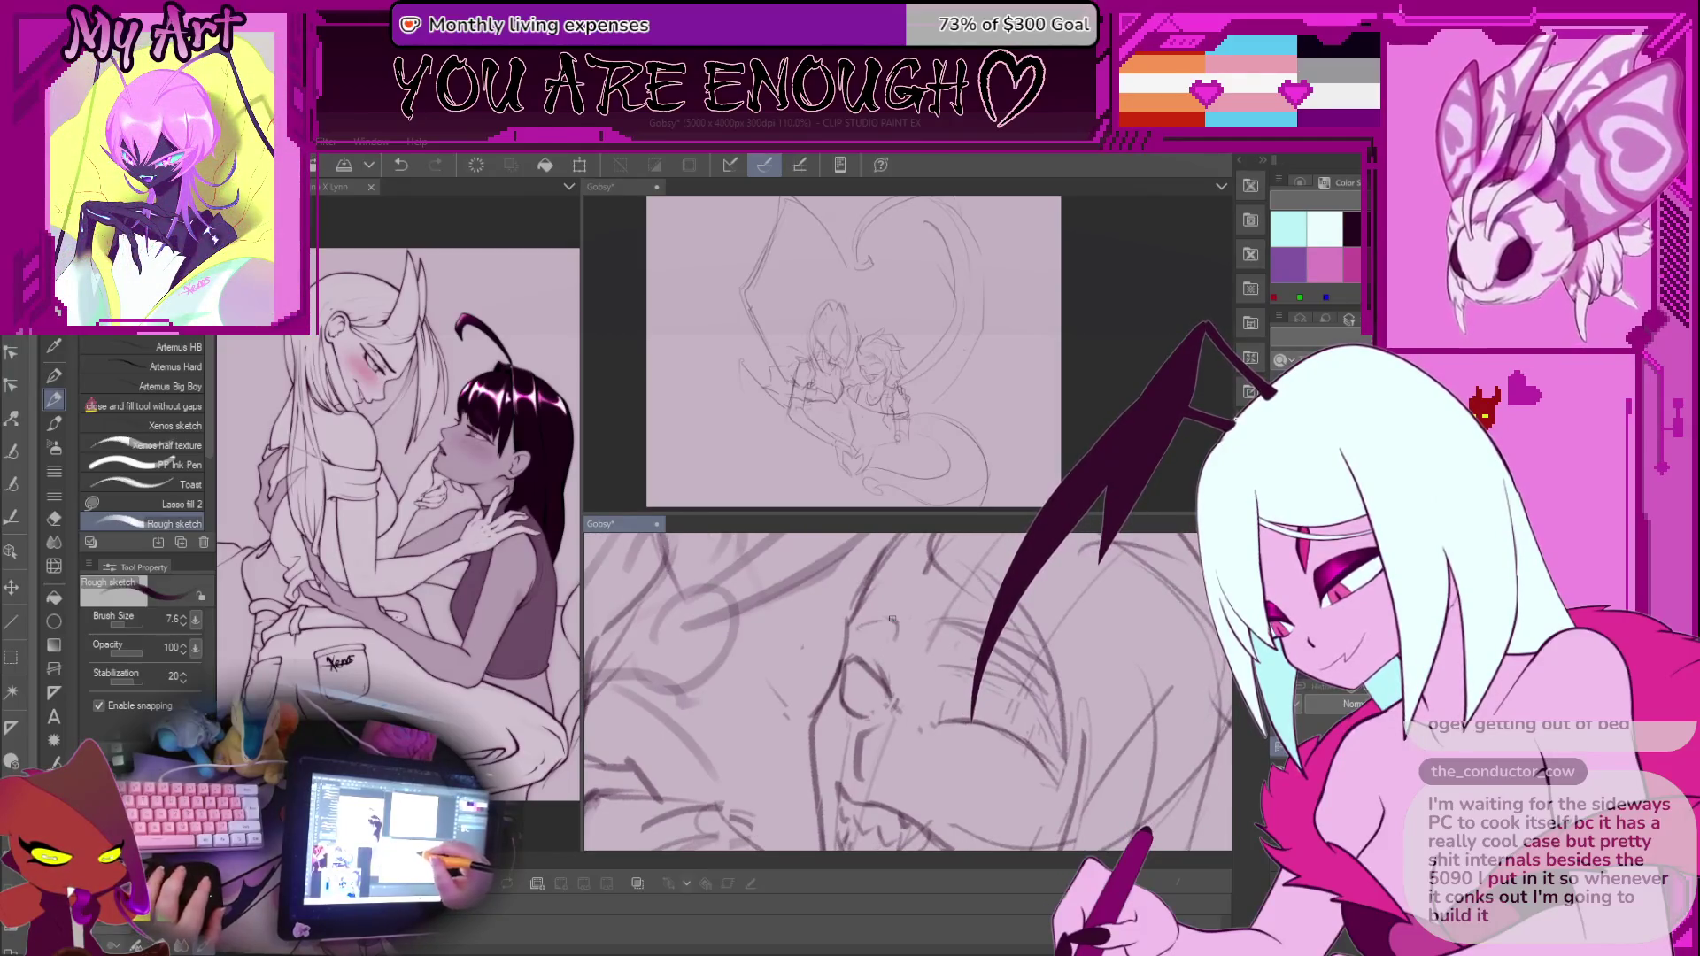
pyautogui.hotkey('ctrl', 'z')
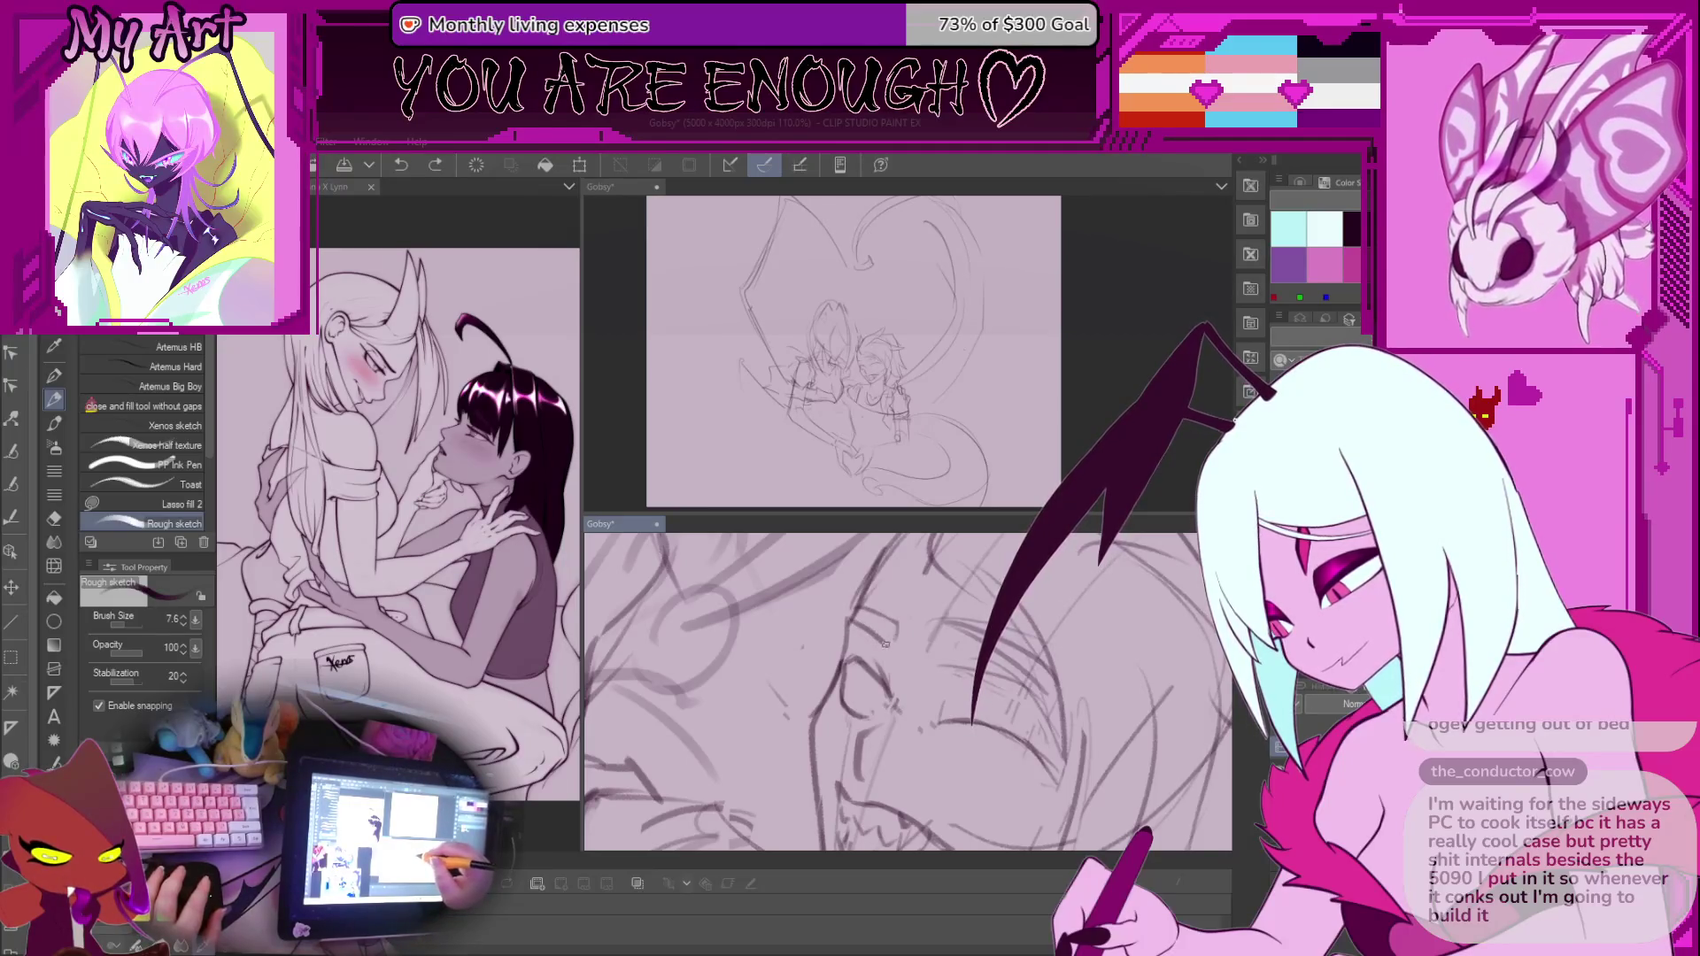
# Level the view, try a short stroke on the face, then undo it
pyautogui.moveTo(891, 647); pyautogui.dragTo(852, 577)
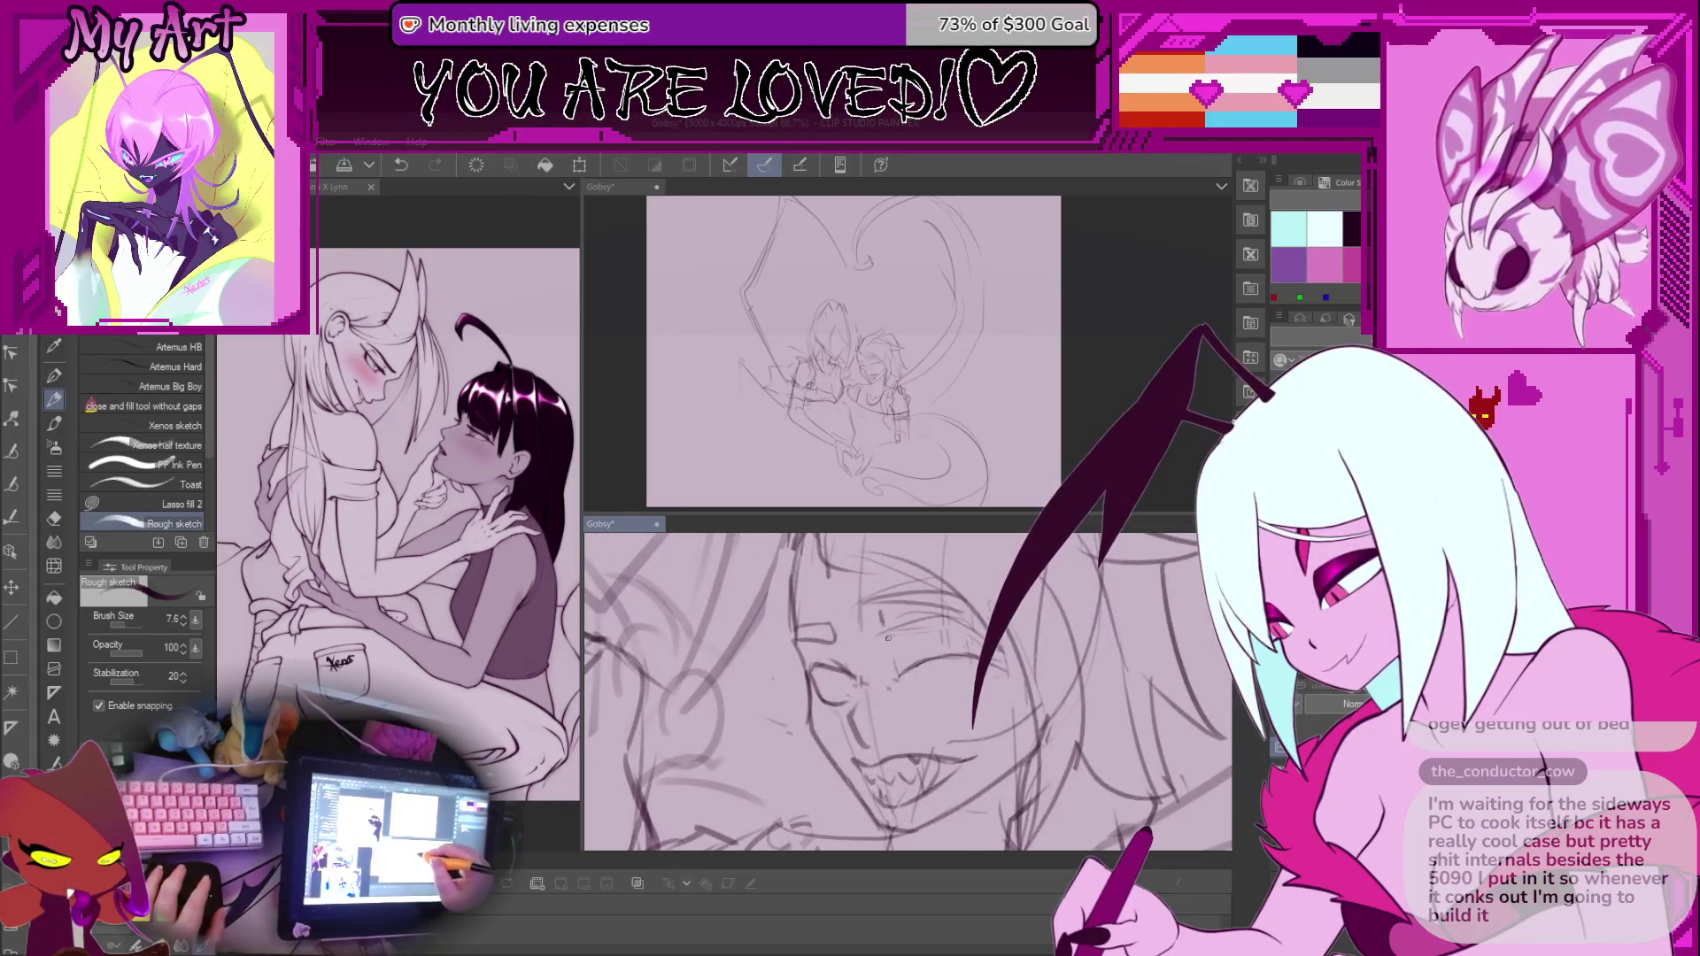
pyautogui.moveTo(877, 621); pyautogui.dragTo(885, 638)
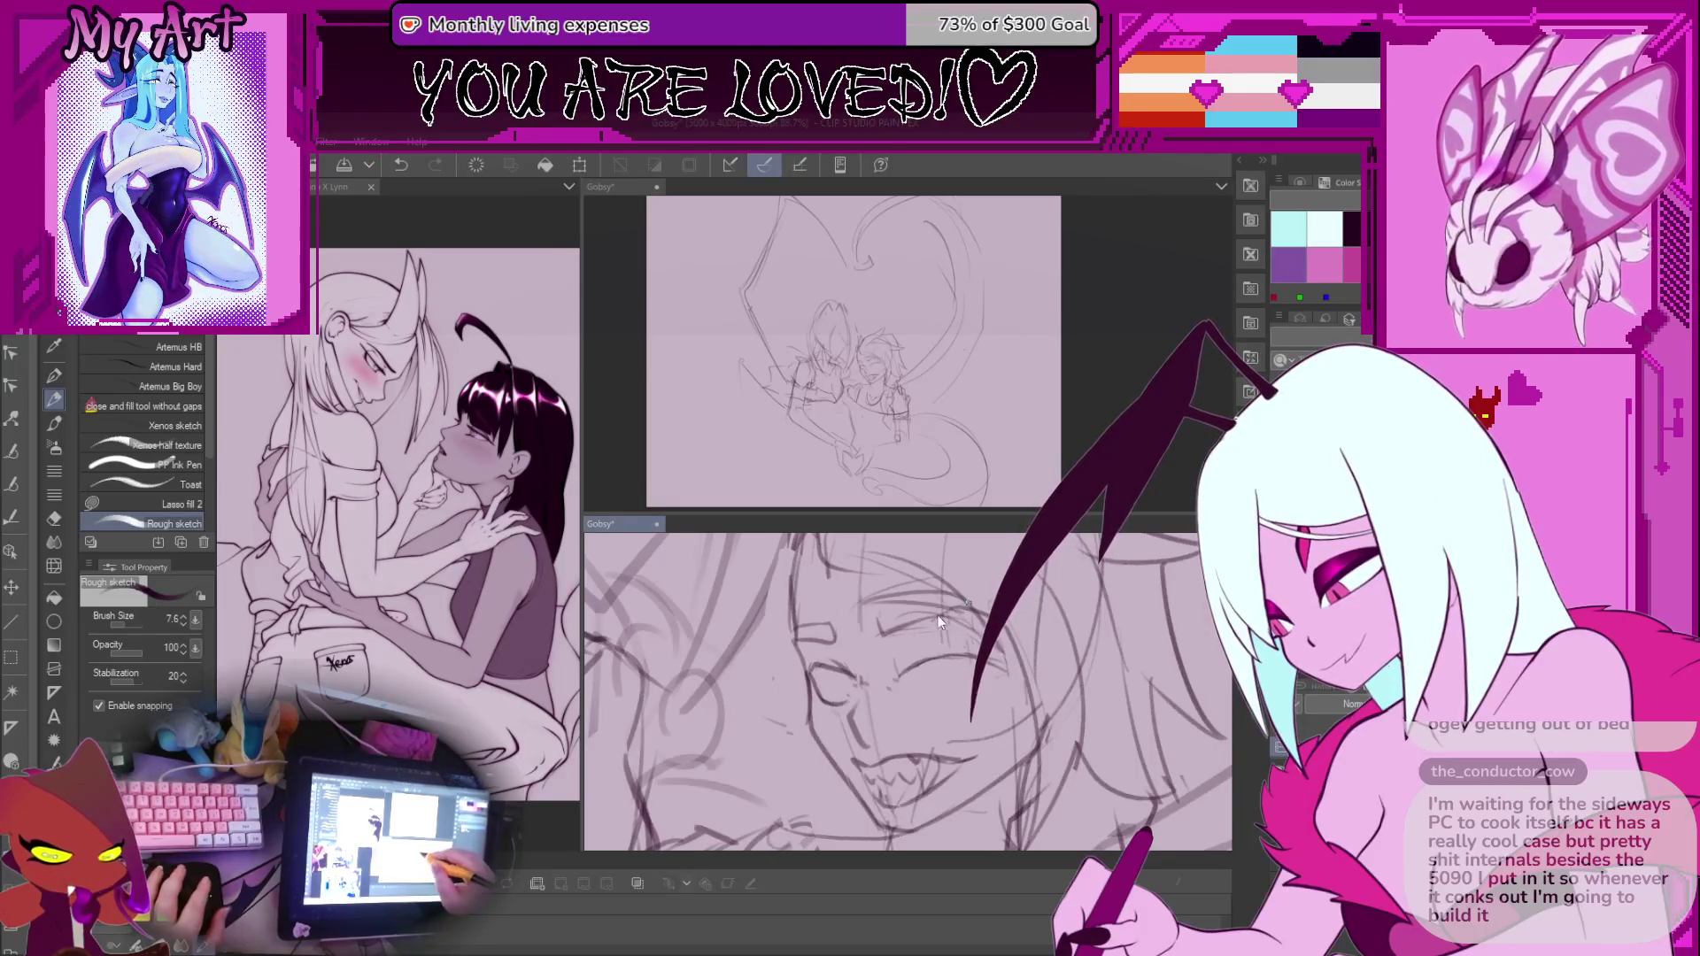
pyautogui.hotkey('ctrl', 'z')
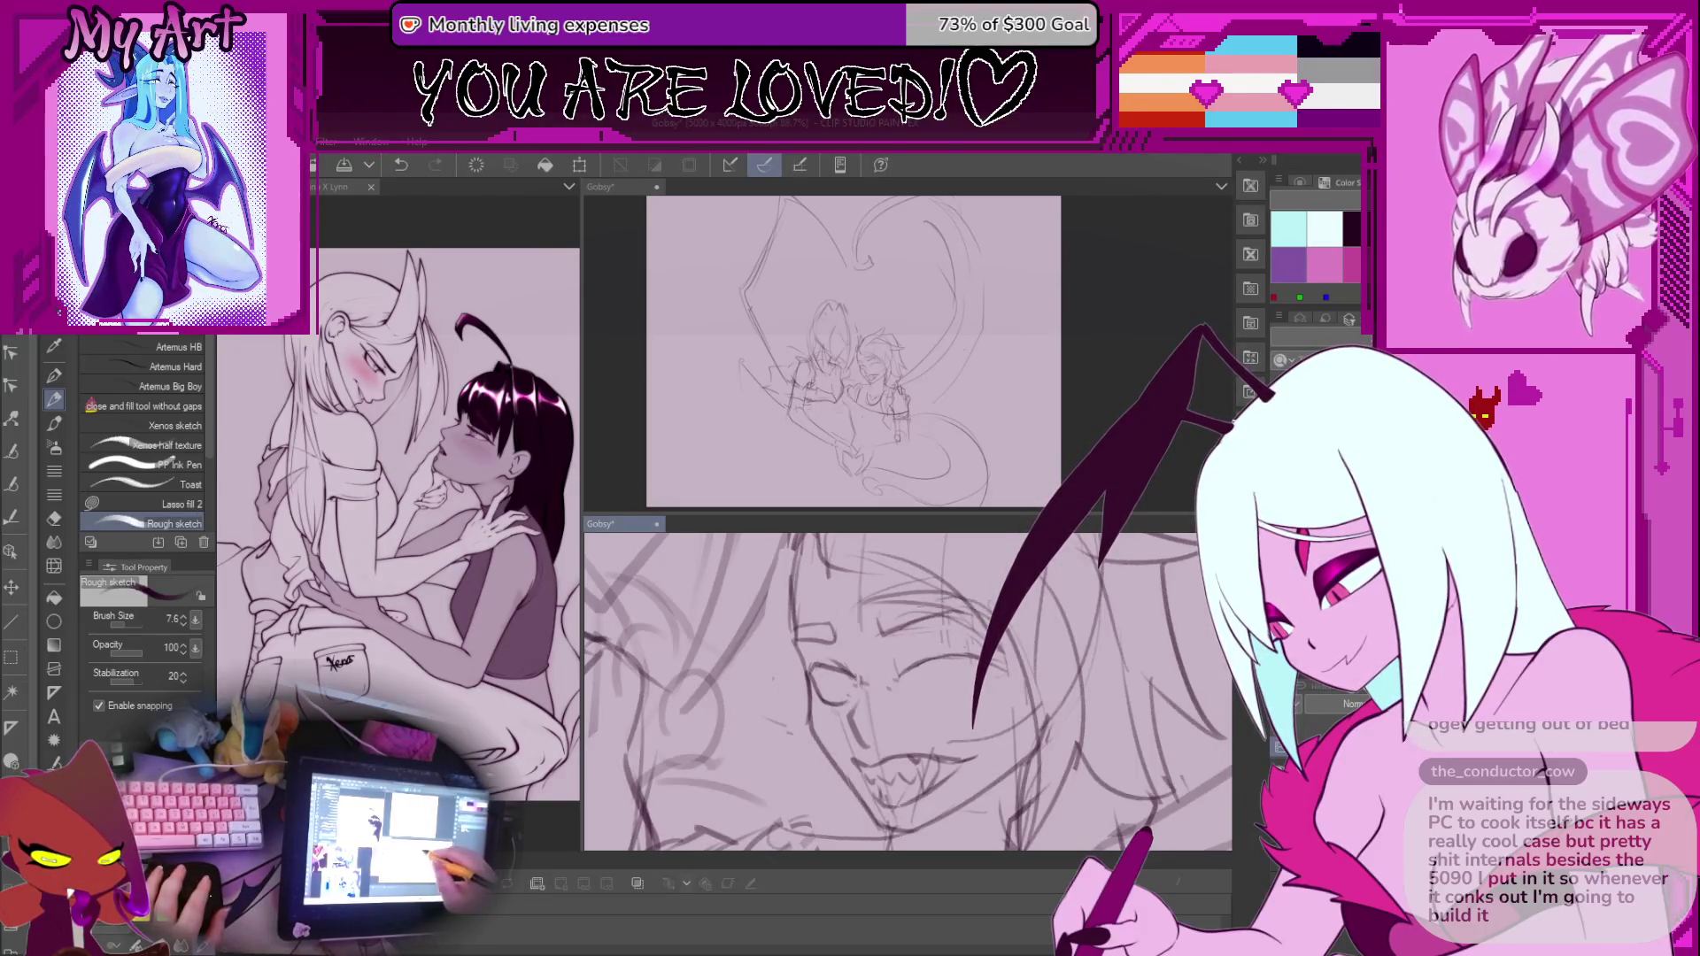
pyautogui.scroll(-3, 943, 642)
pyautogui.scroll(5, 944, 643)
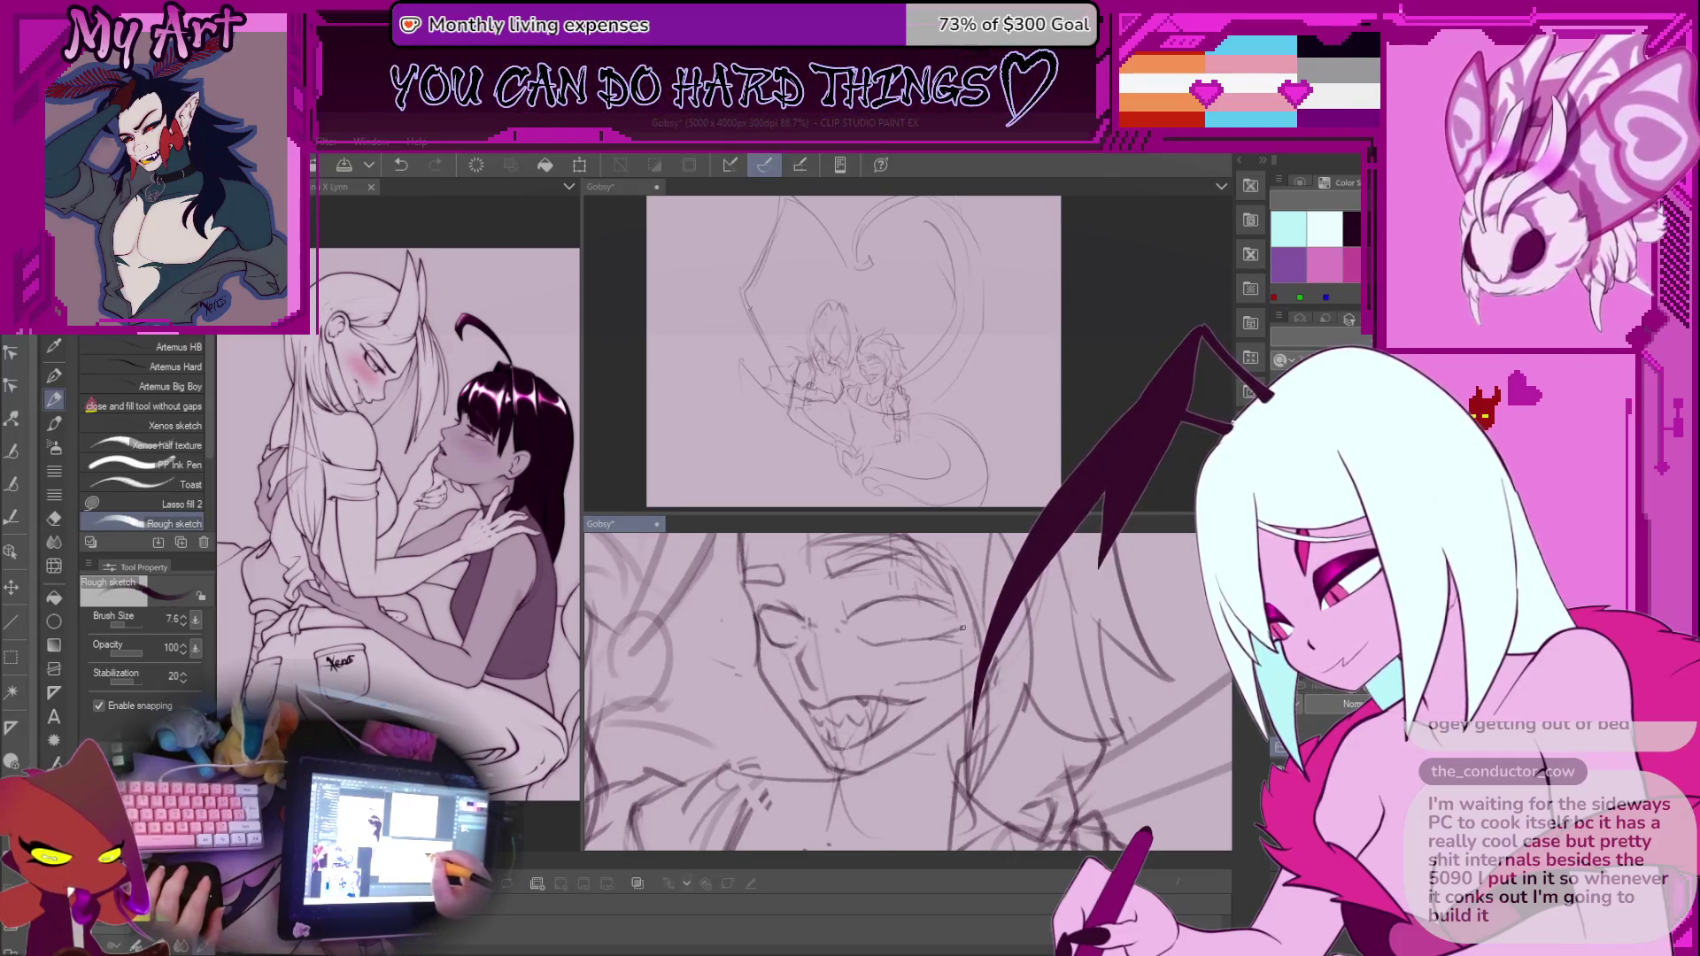
# Transform the selected eye, nudging it slightly up and left, and confirm
pyautogui.scroll(-8, 894, 588)
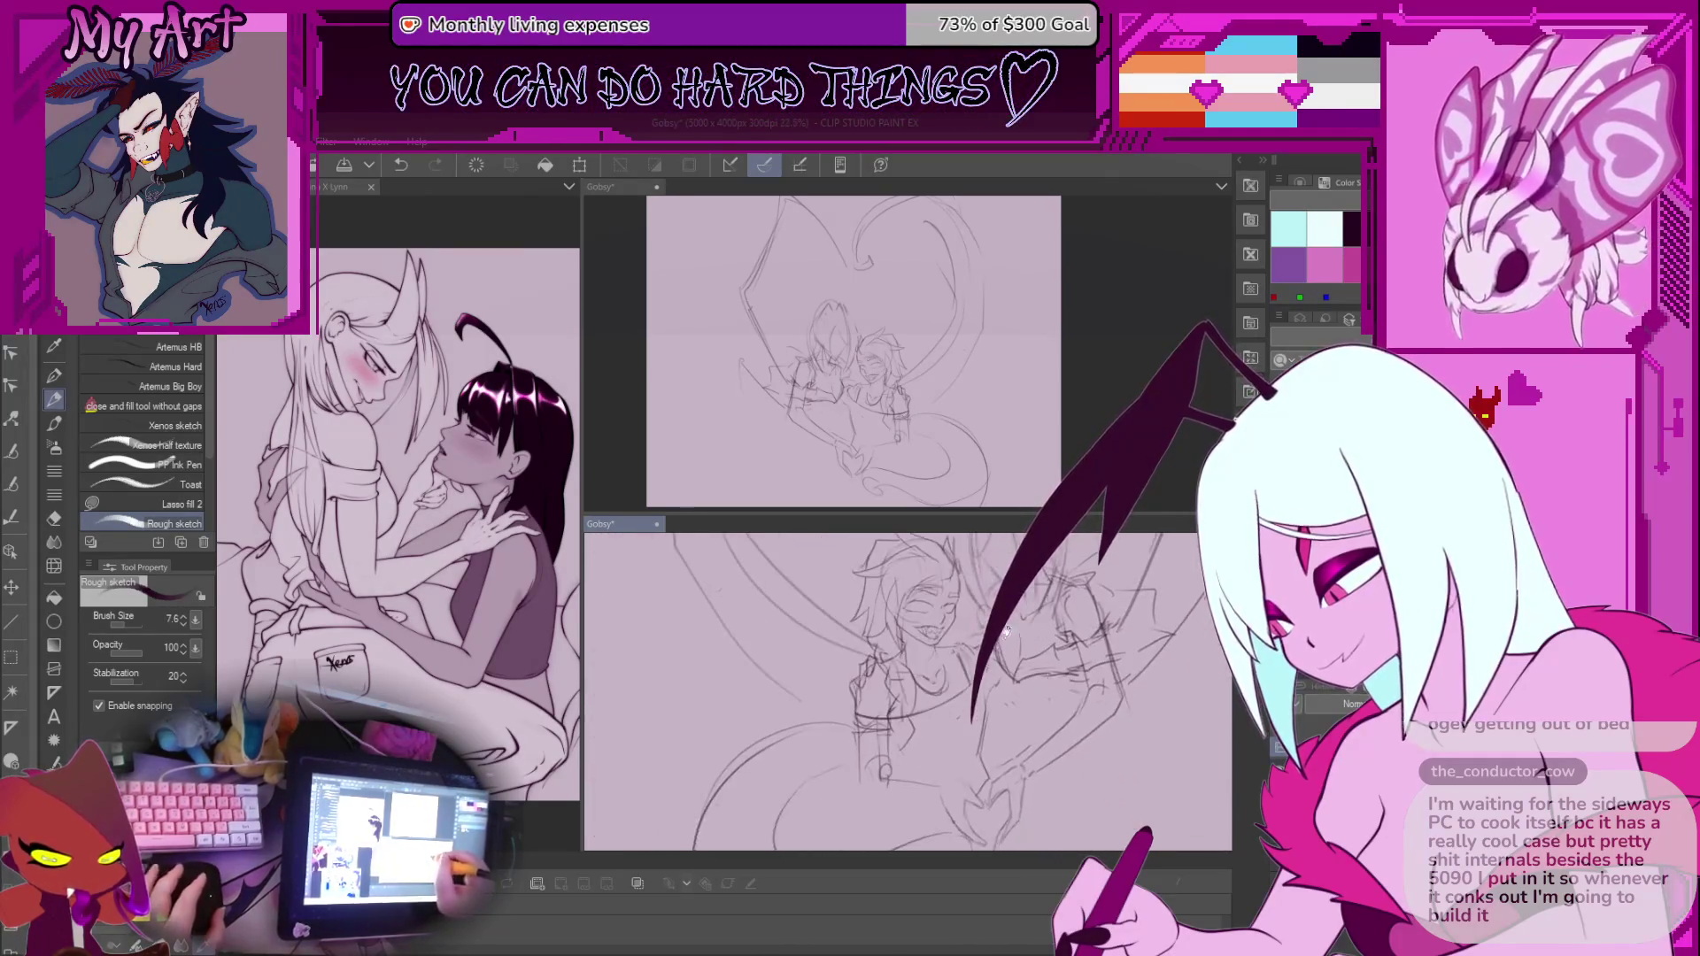
pyautogui.scroll(5, 913, 625)
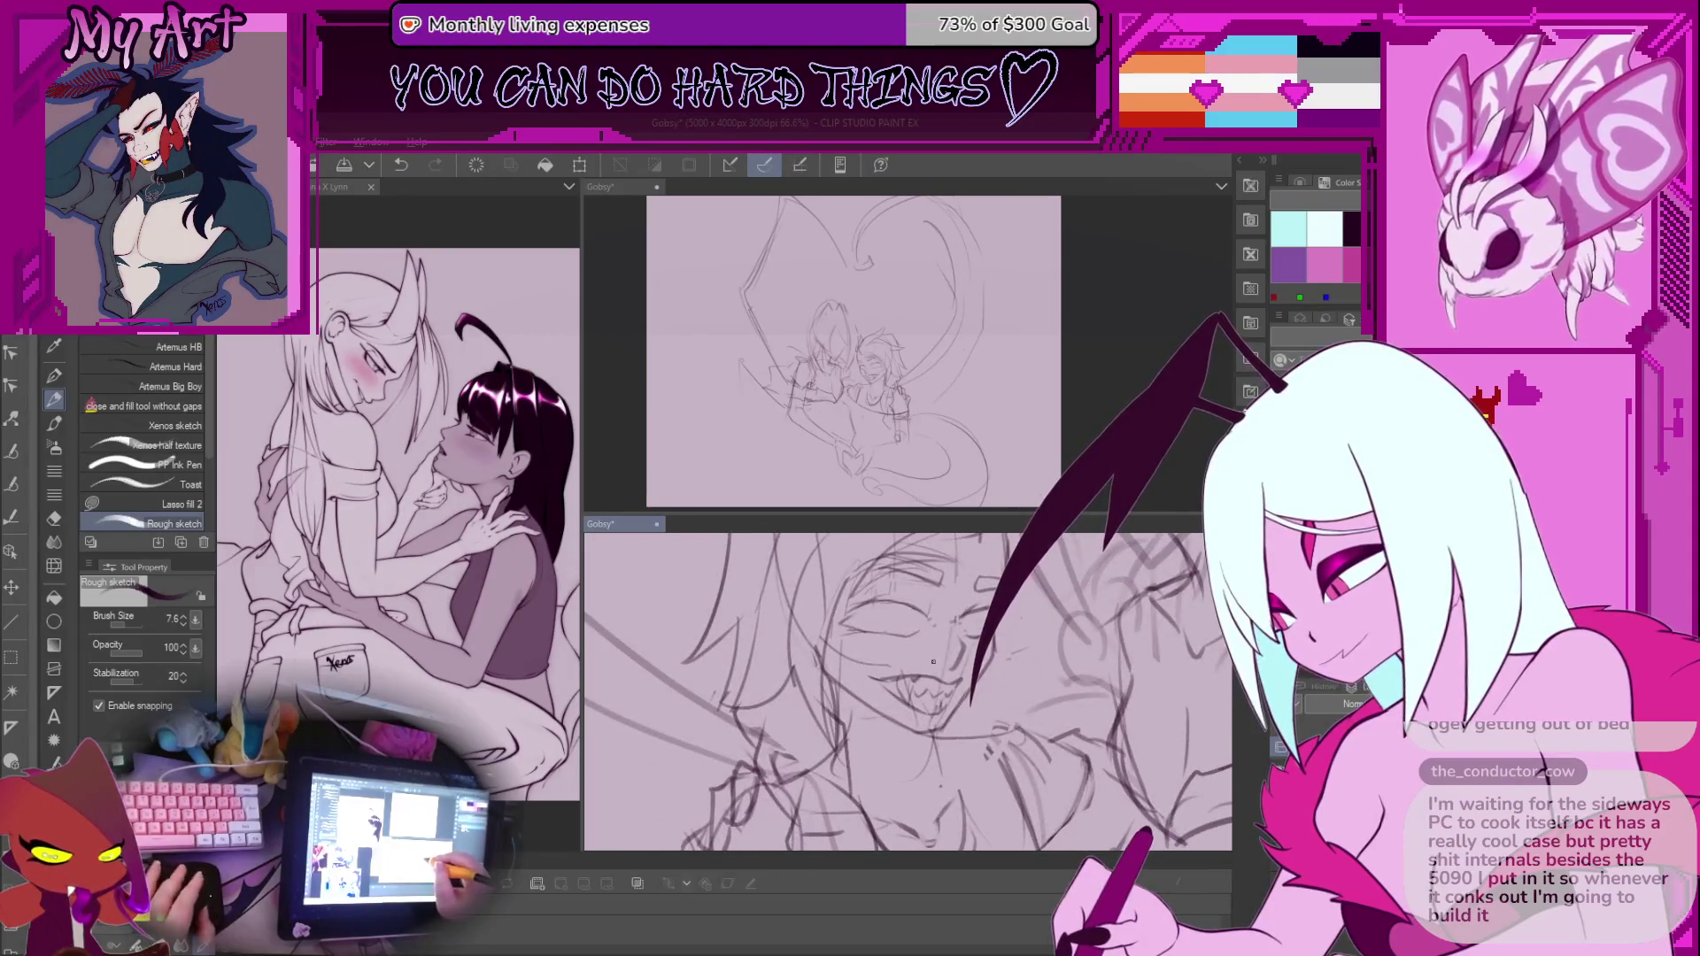
pyautogui.scroll(1, 931, 653)
pyautogui.press('m')
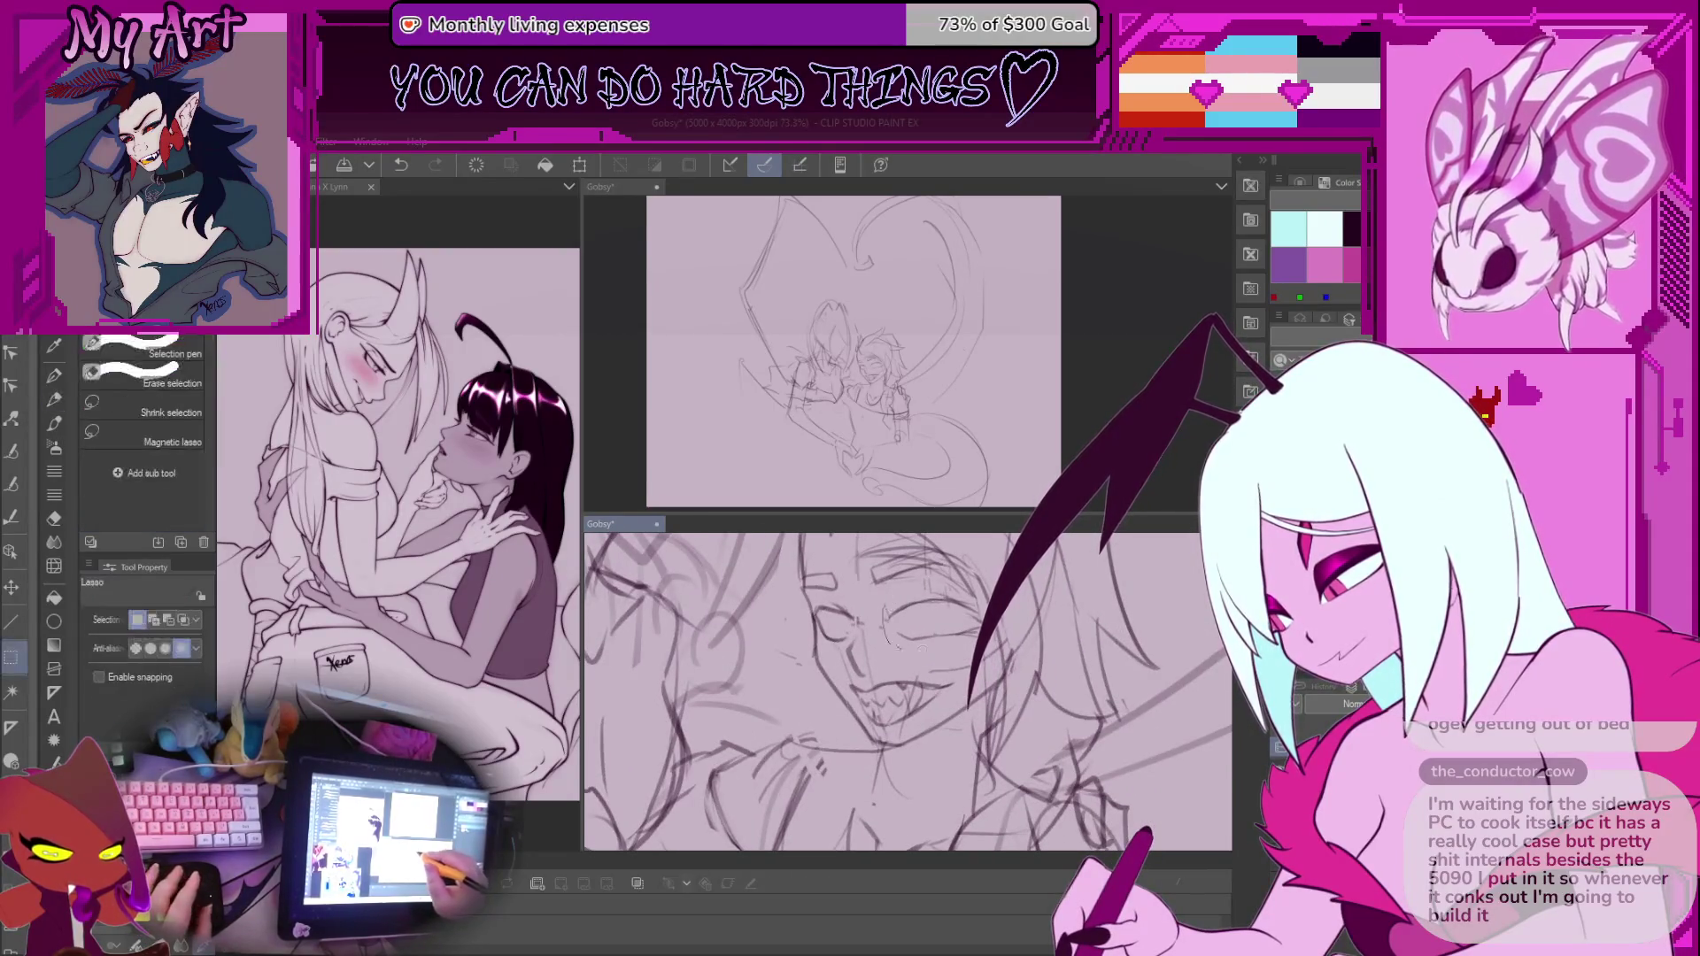
pyautogui.hotkey('ctrl', 't')
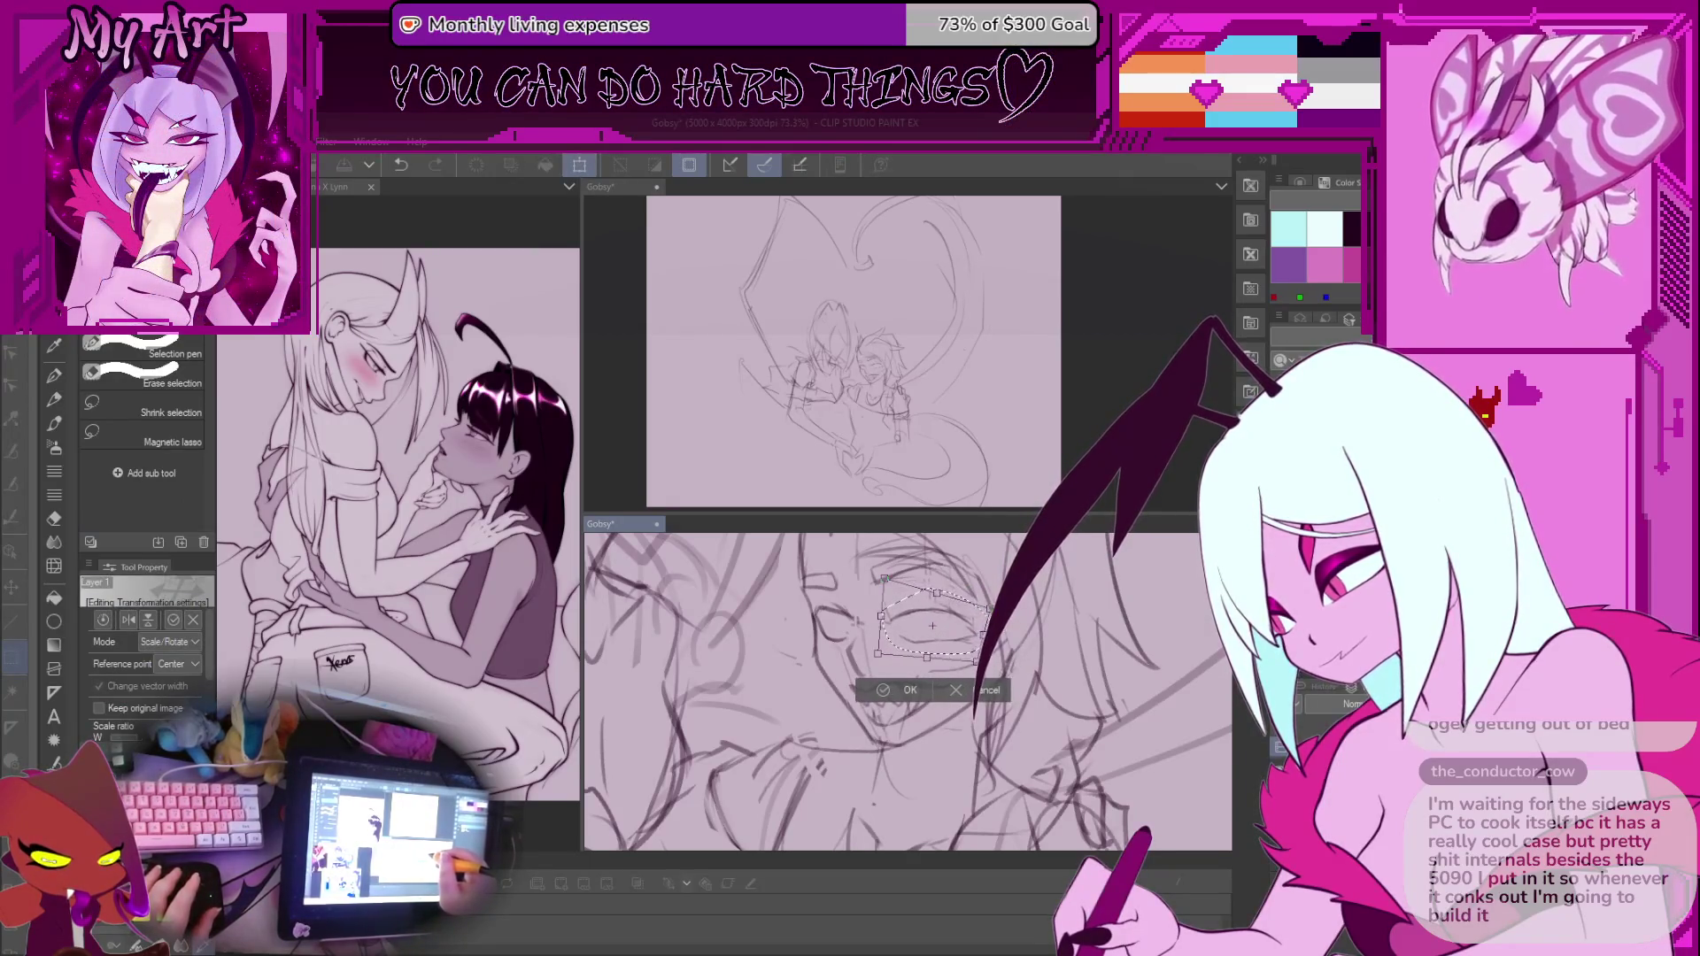
pyautogui.moveTo(955, 630); pyautogui.dragTo(1013, 613)
pyautogui.press('Return')
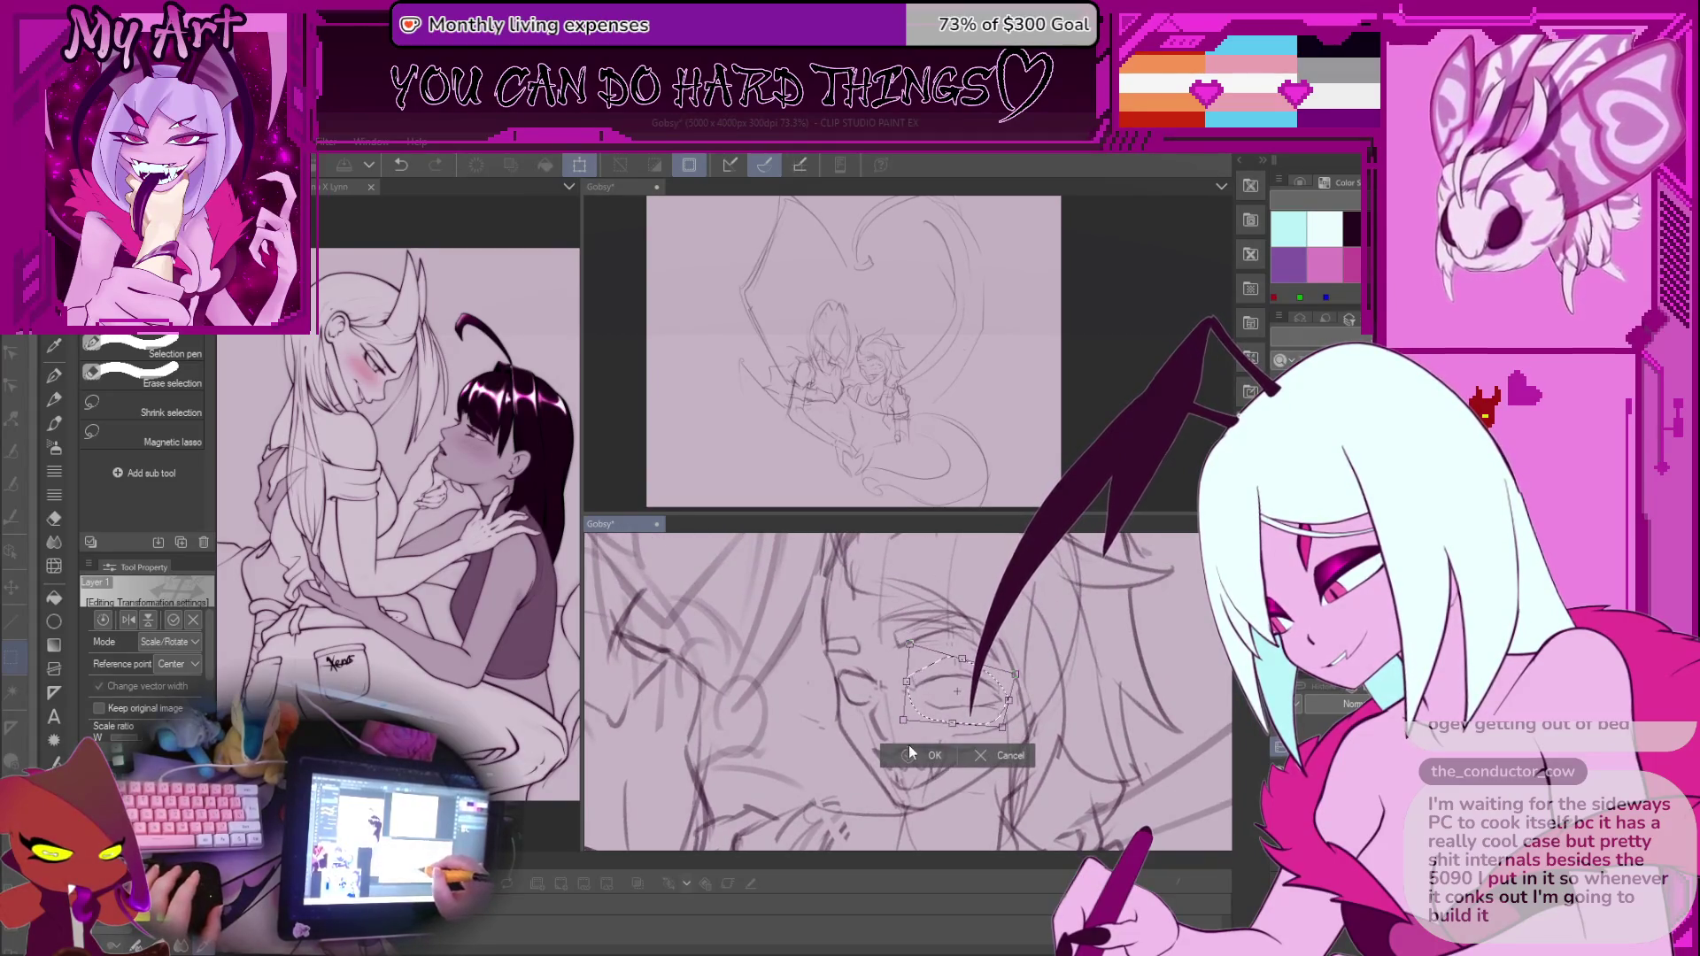
pyautogui.click(910, 752)
# Loop a selection around the upper eye, then drop it and return to the pencil
pyautogui.moveTo(899, 642); pyautogui.dragTo(903, 657)
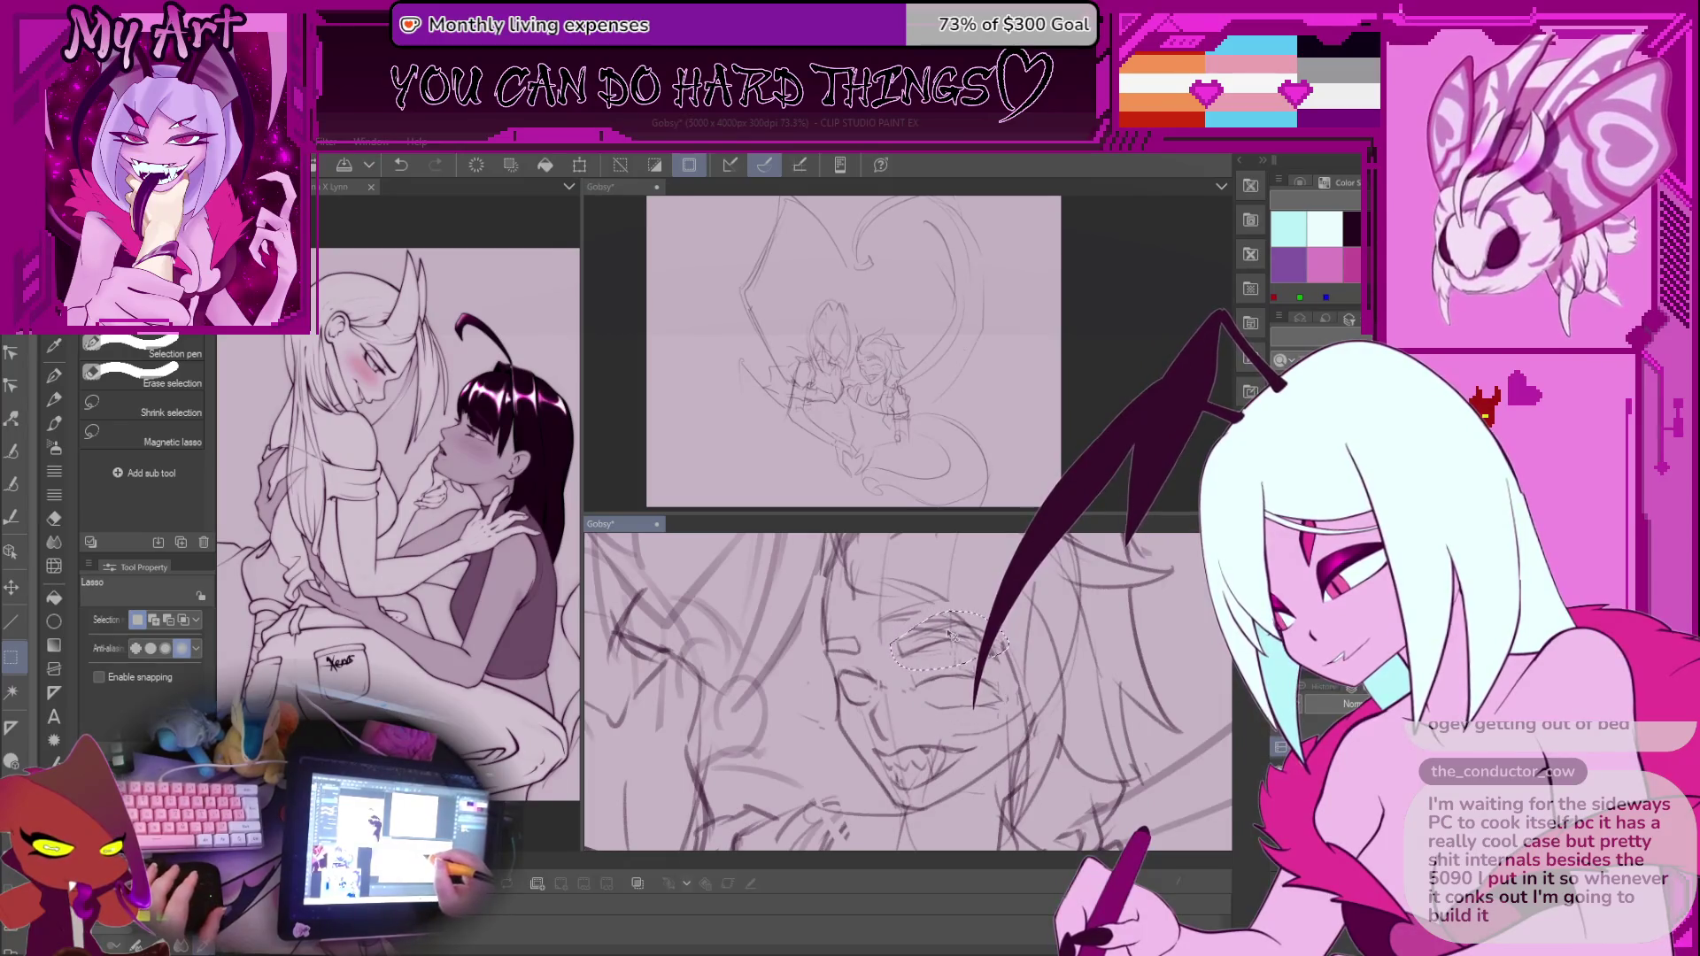
pyautogui.hotkey('ctrl', 'd')
pyautogui.press('p')
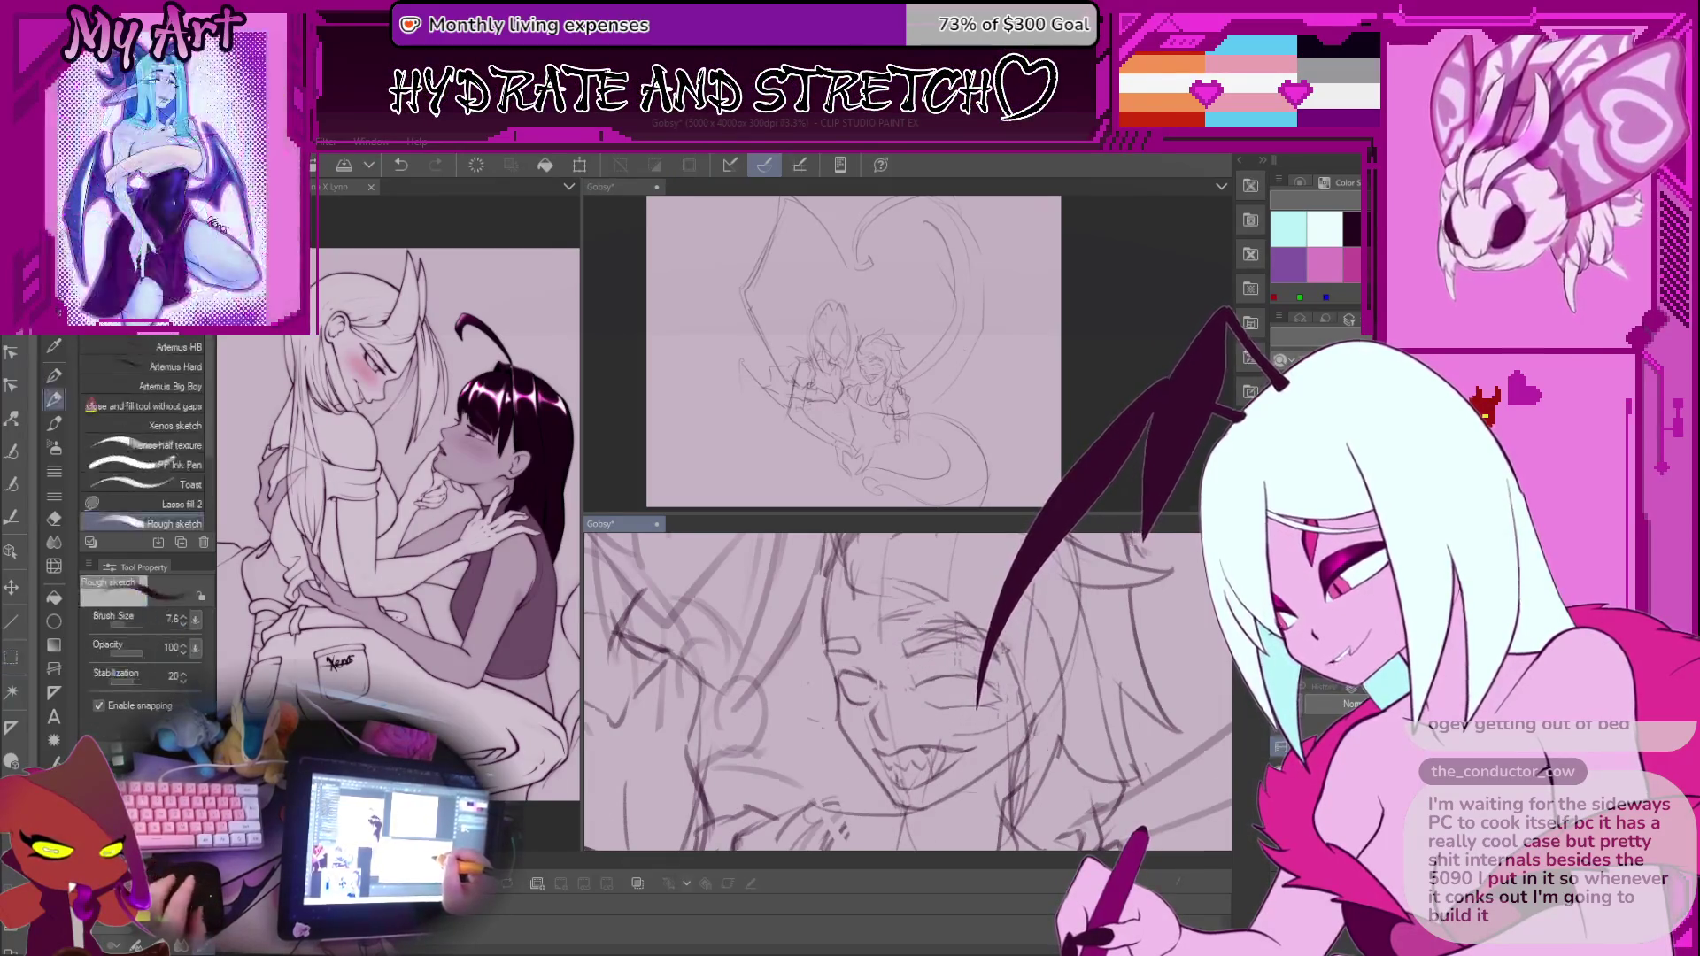
pyautogui.scroll(-4, 955, 690)
pyautogui.scroll(2, 953, 724)
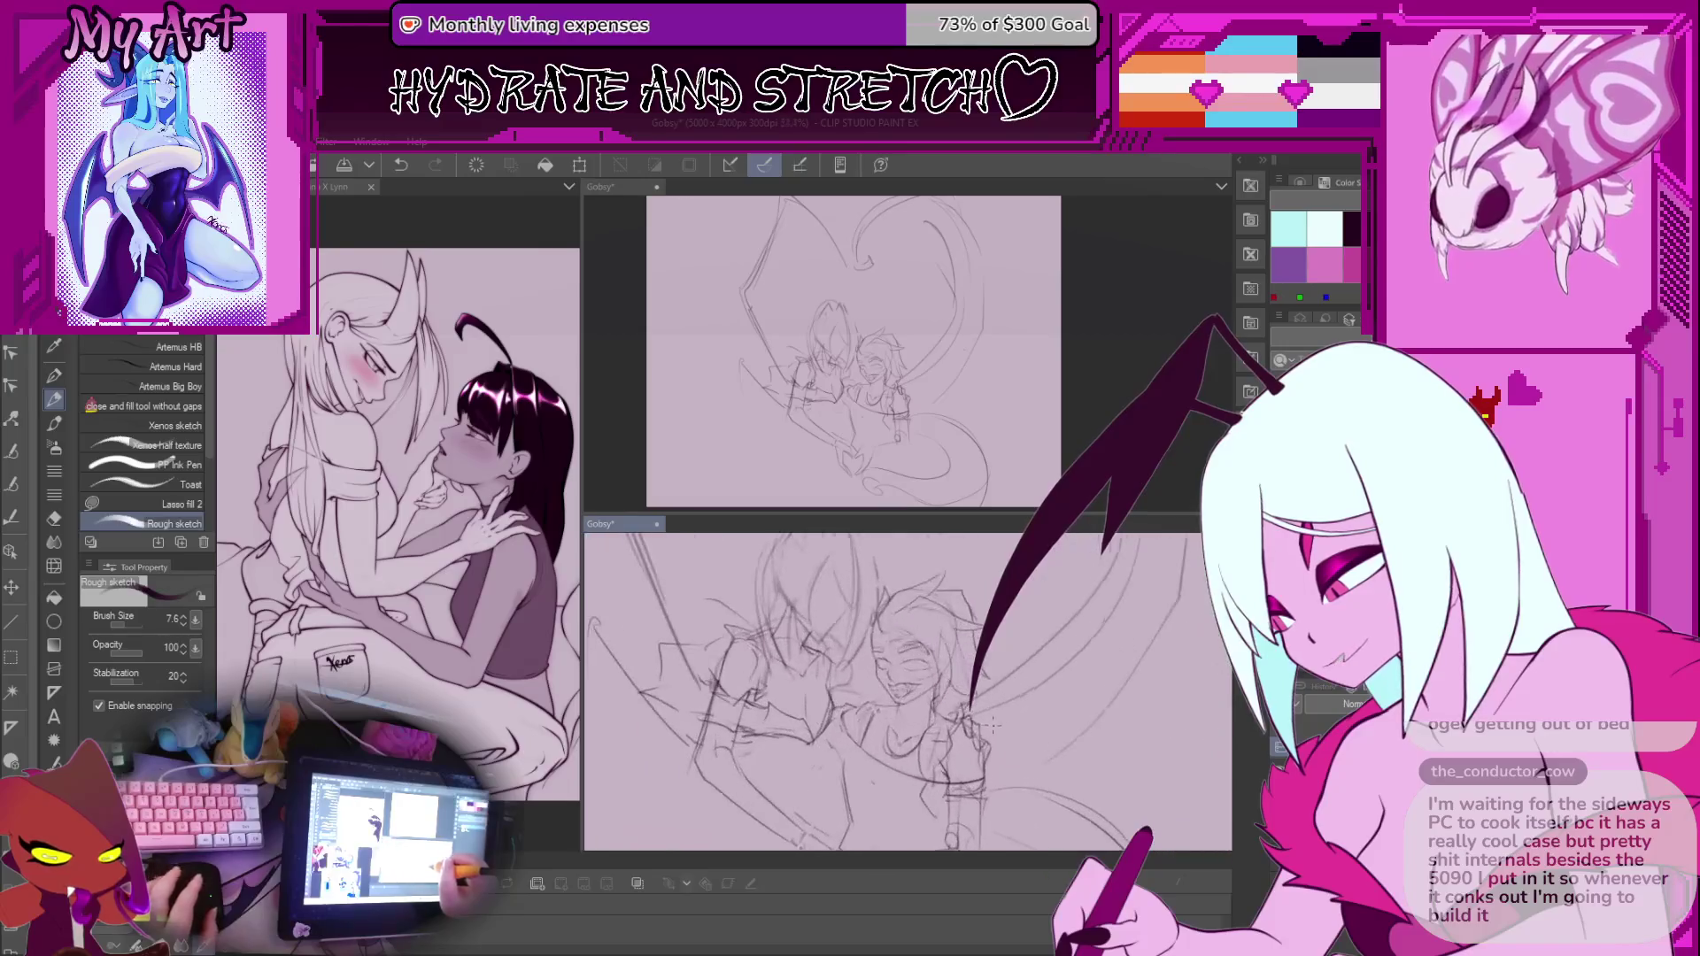
pyautogui.scroll(-2, 885, 690)
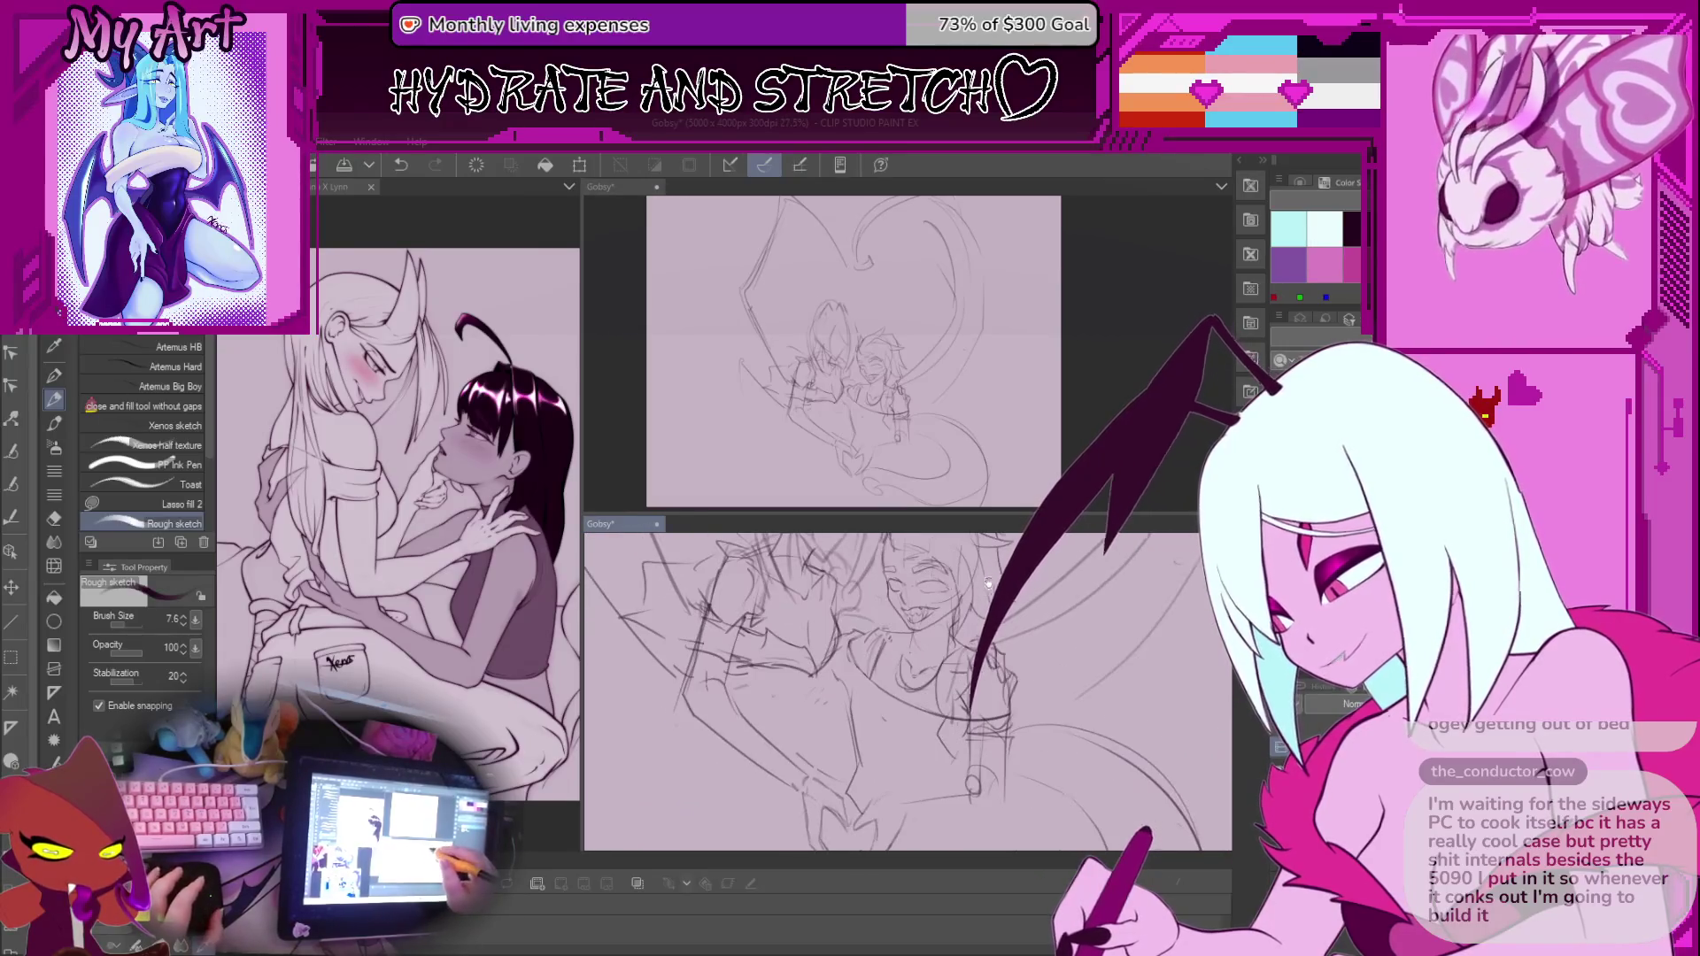
# Mirror the view to check the drawing, then lasso the eye area
pyautogui.press('h')
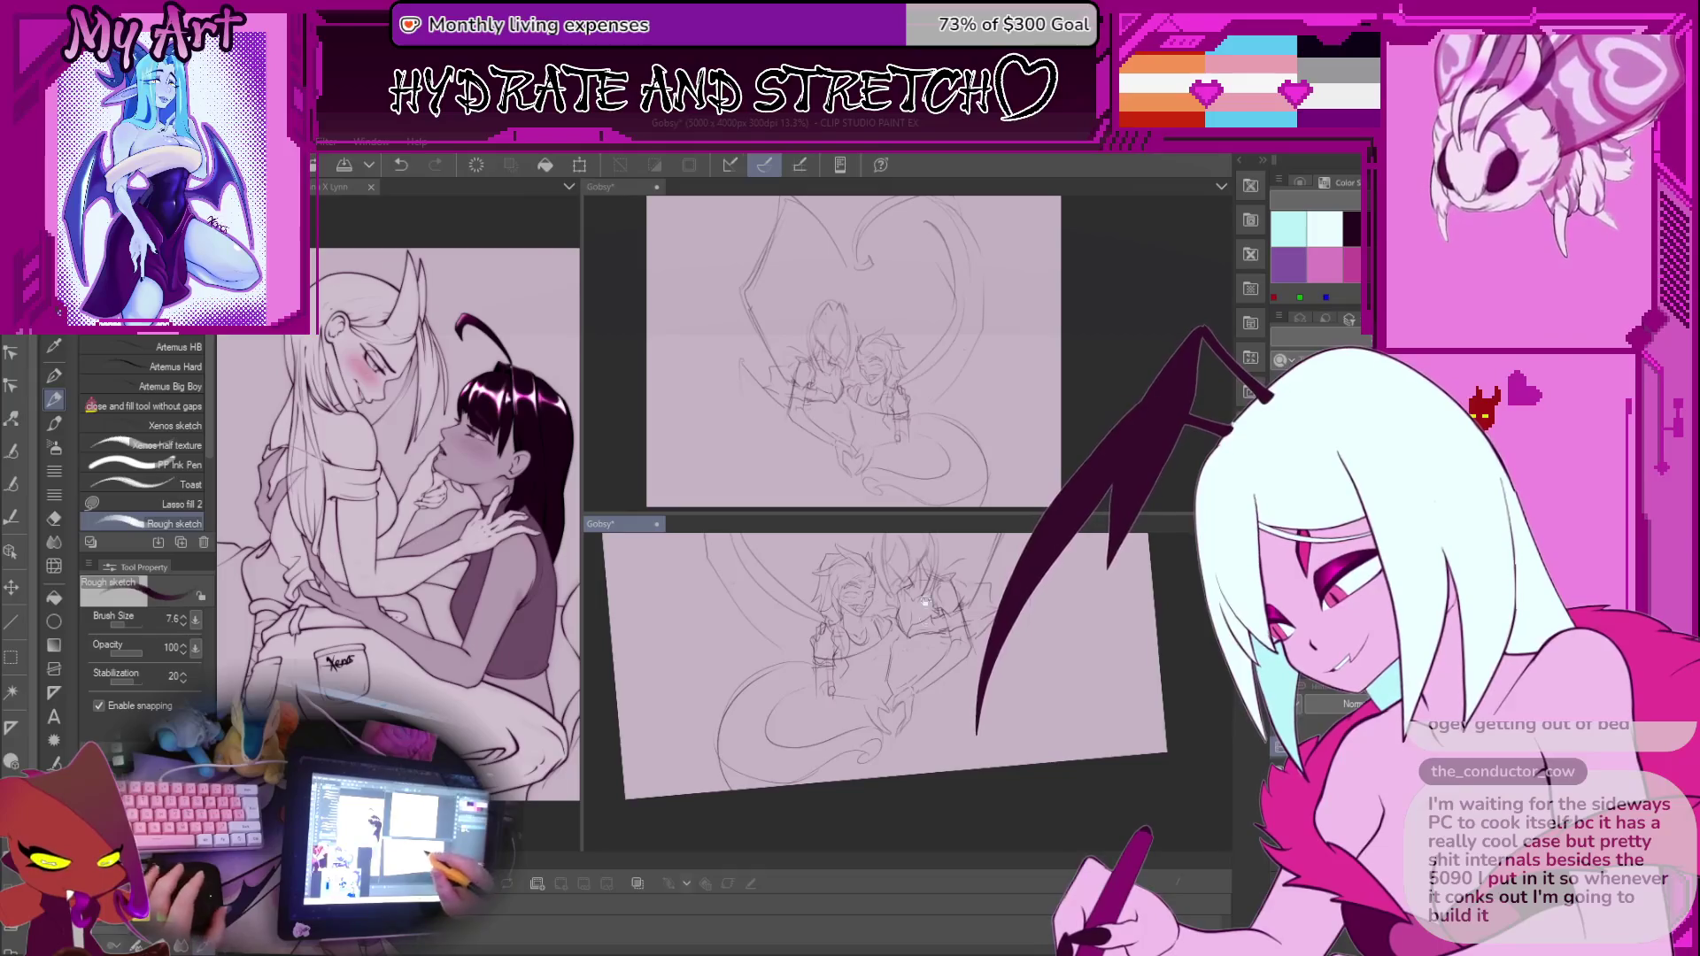
pyautogui.scroll(2, 908, 690)
pyautogui.scroll(4, 908, 690)
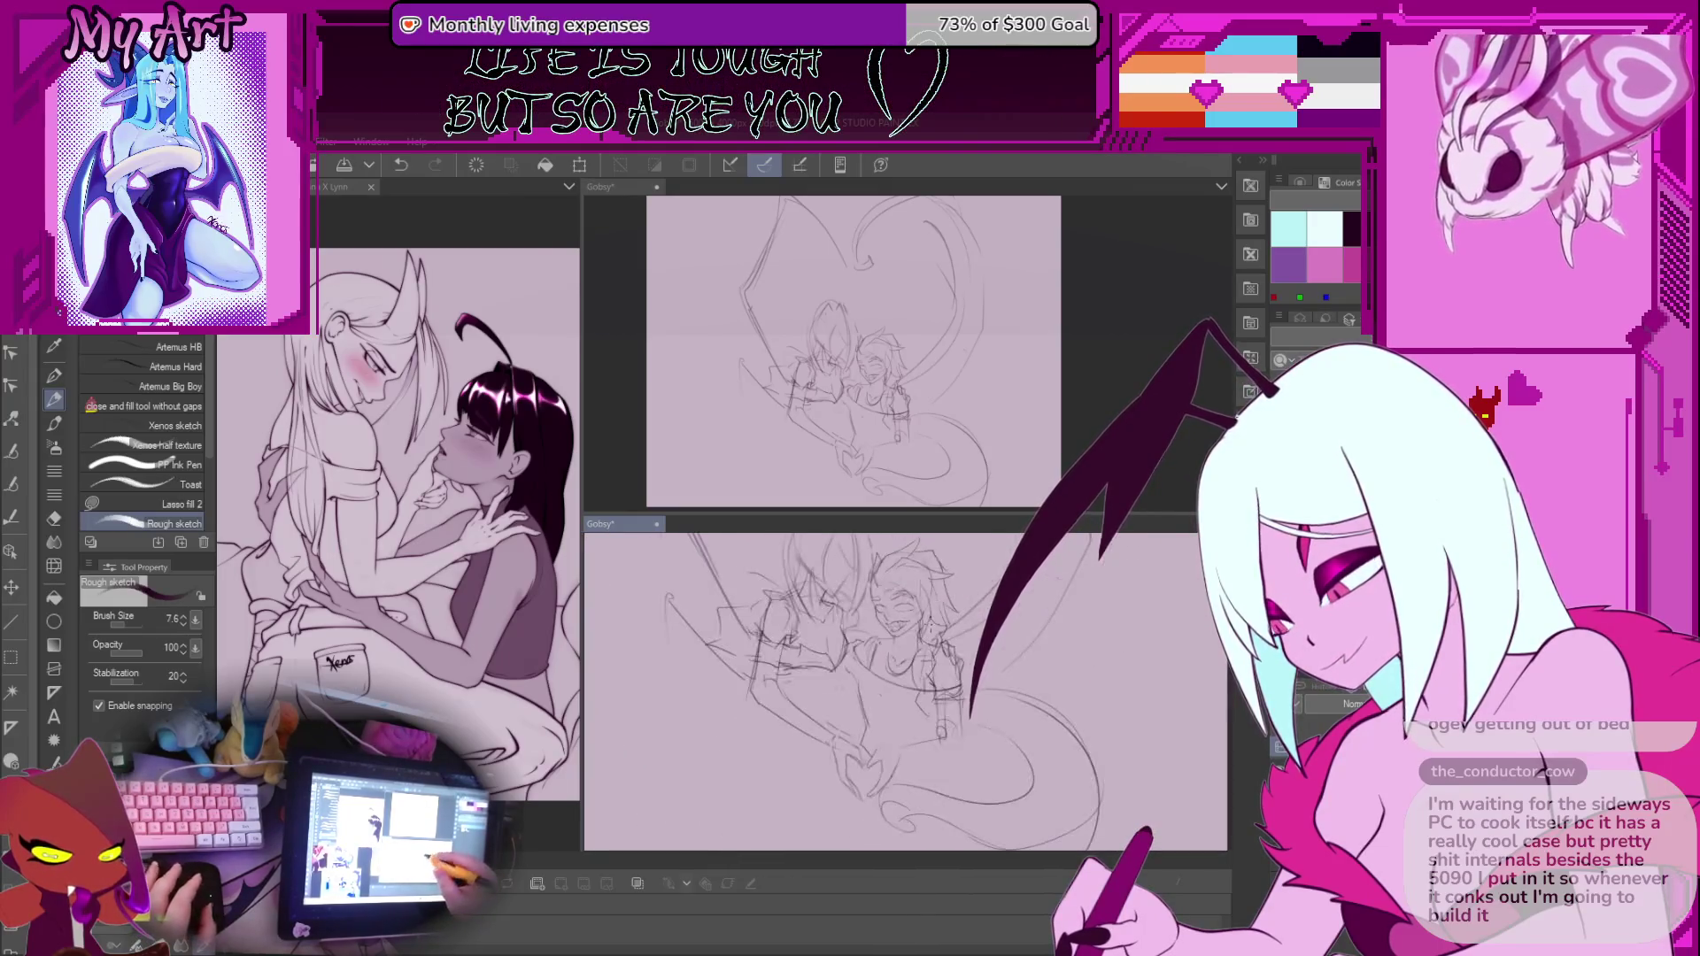
pyautogui.scroll(-1, 908, 691)
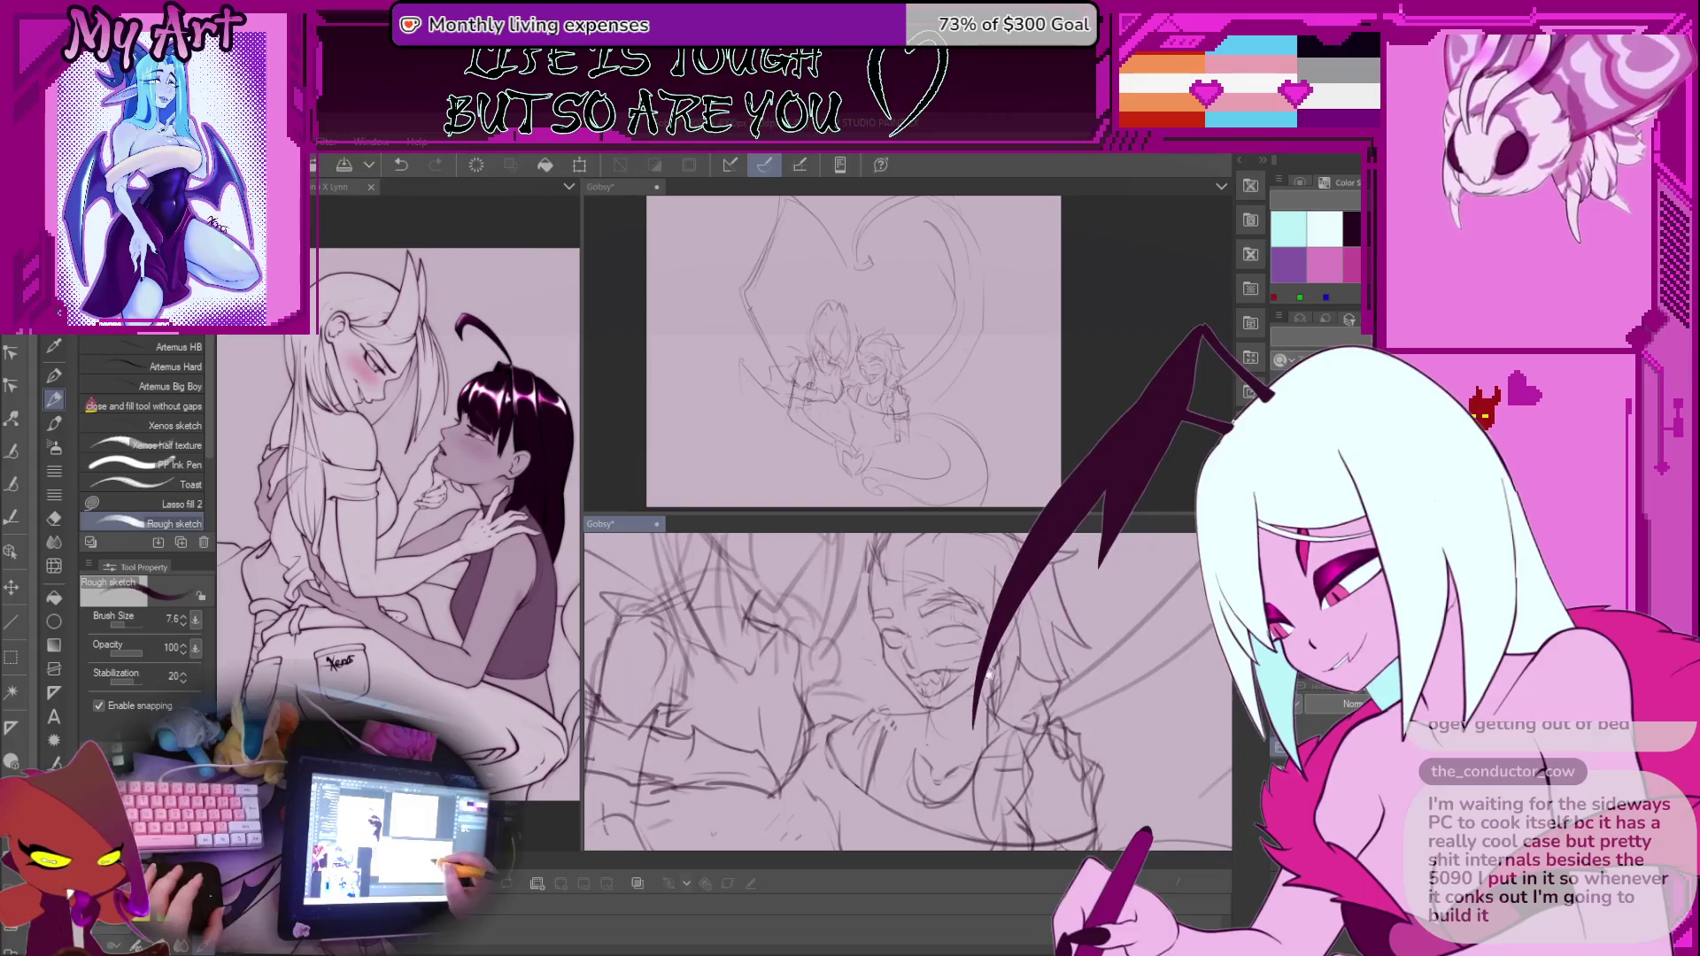
pyautogui.scroll(-1, 909, 690)
pyautogui.scroll(1, 938, 690)
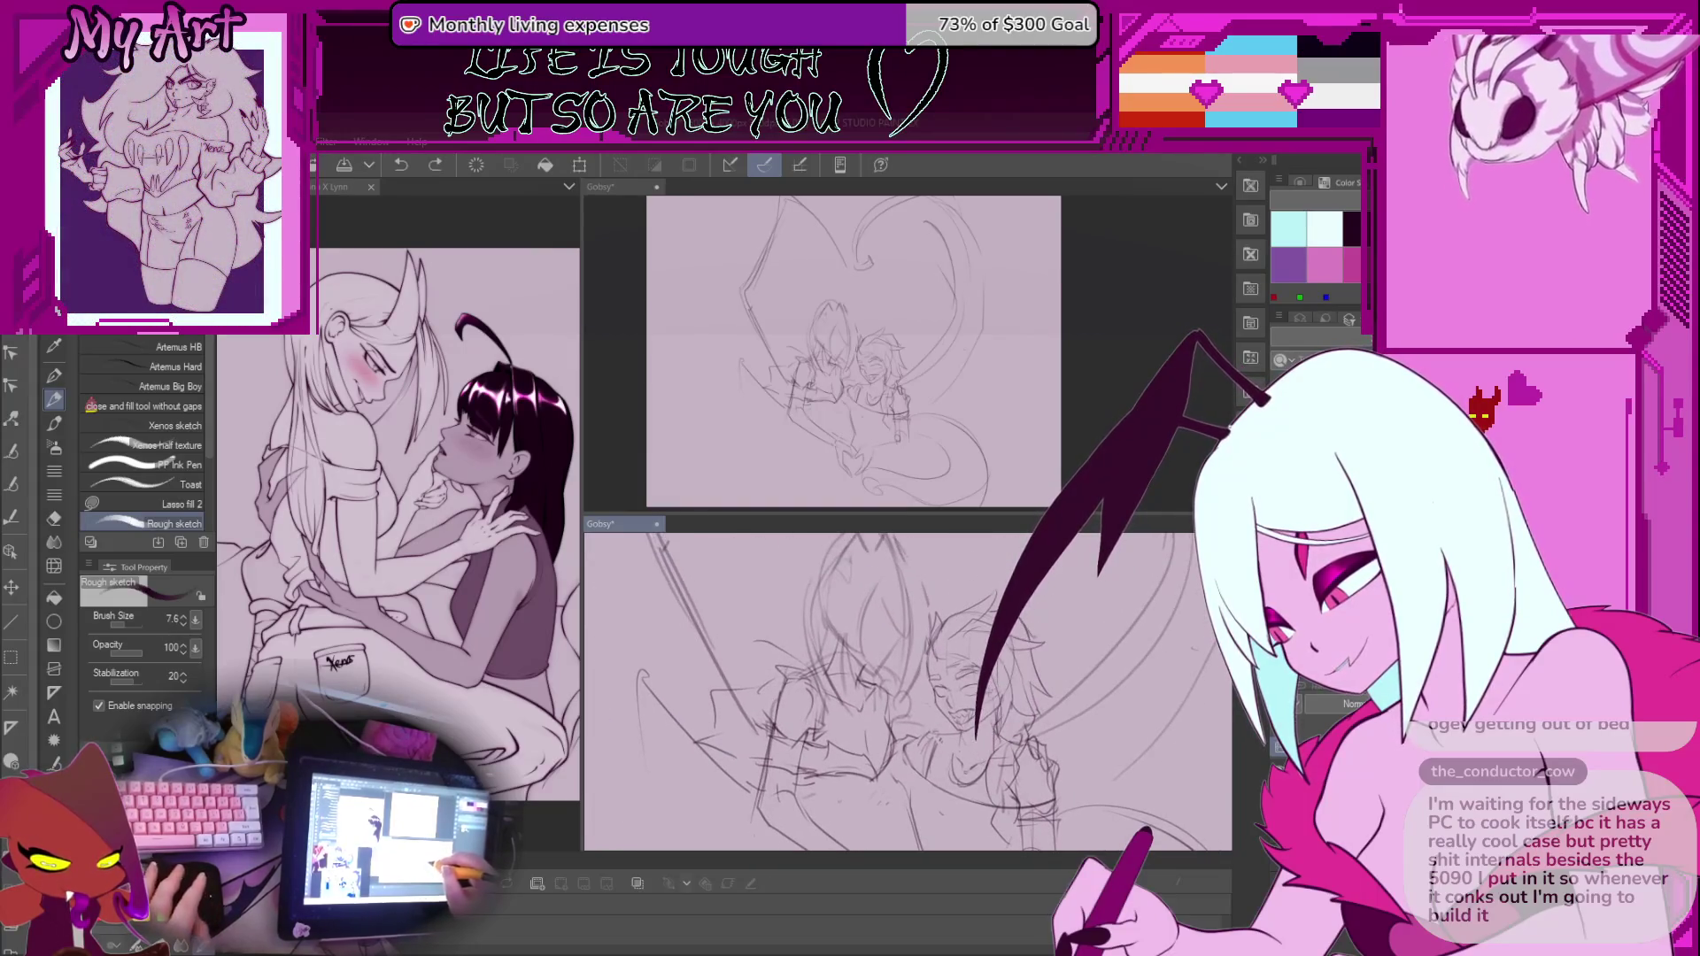
pyautogui.press('m')
pyautogui.moveTo(952, 698); pyautogui.dragTo(946, 656)
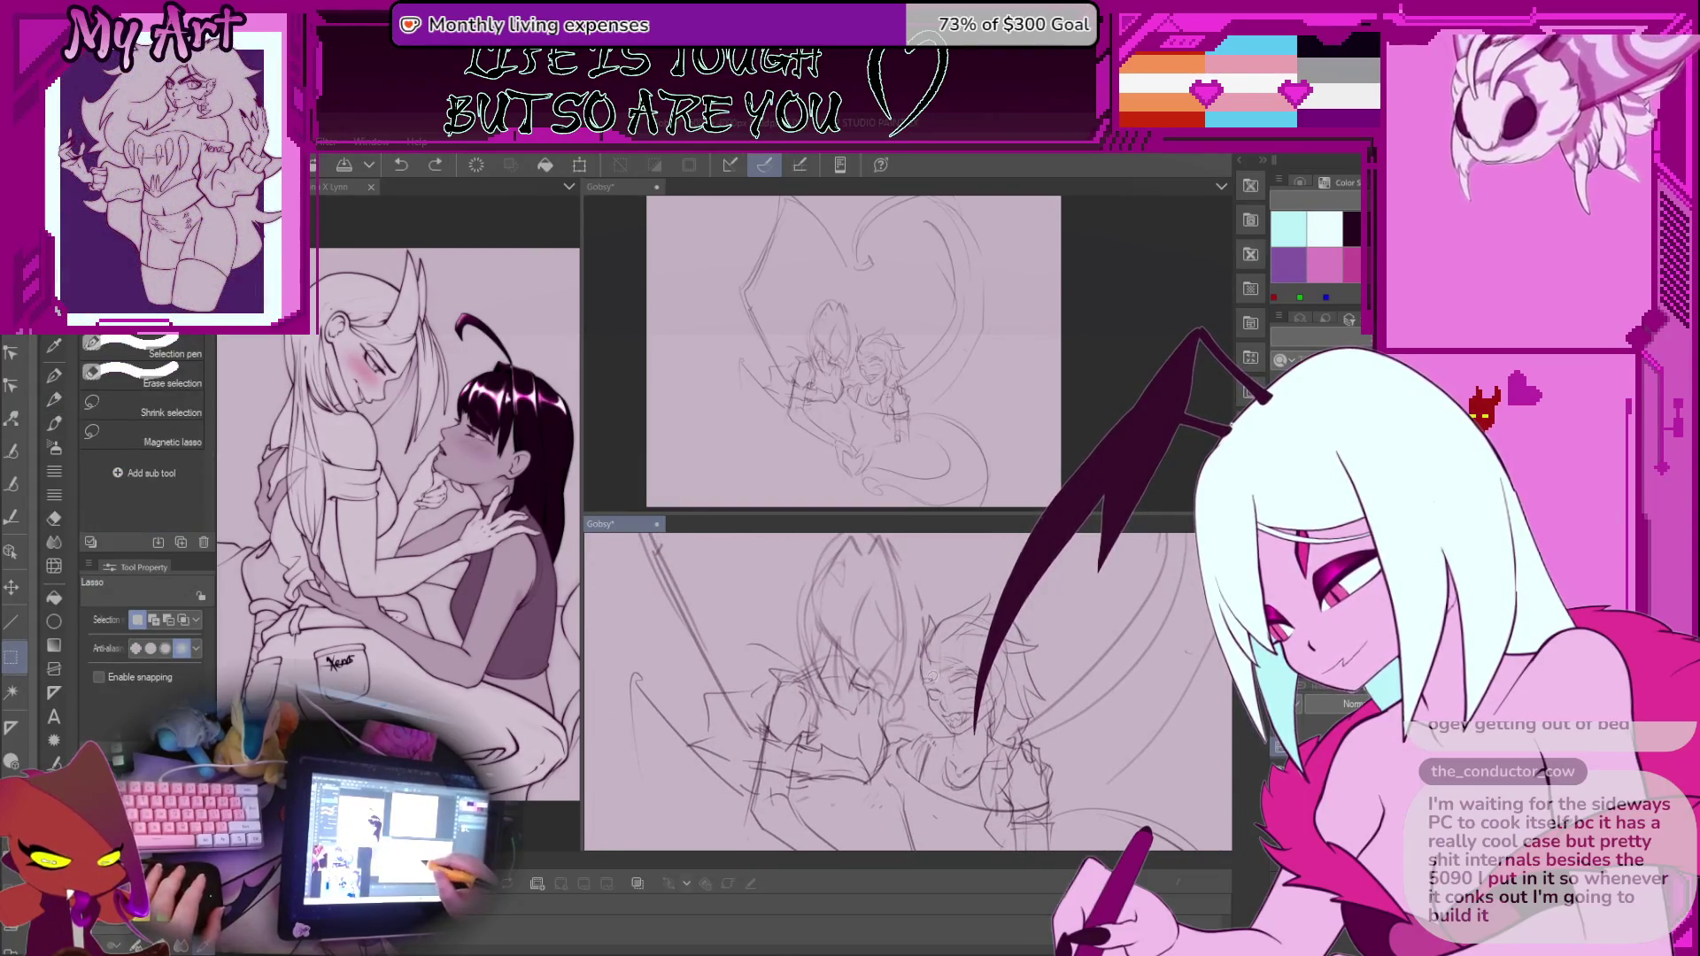
pyautogui.scroll(2, 961, 739)
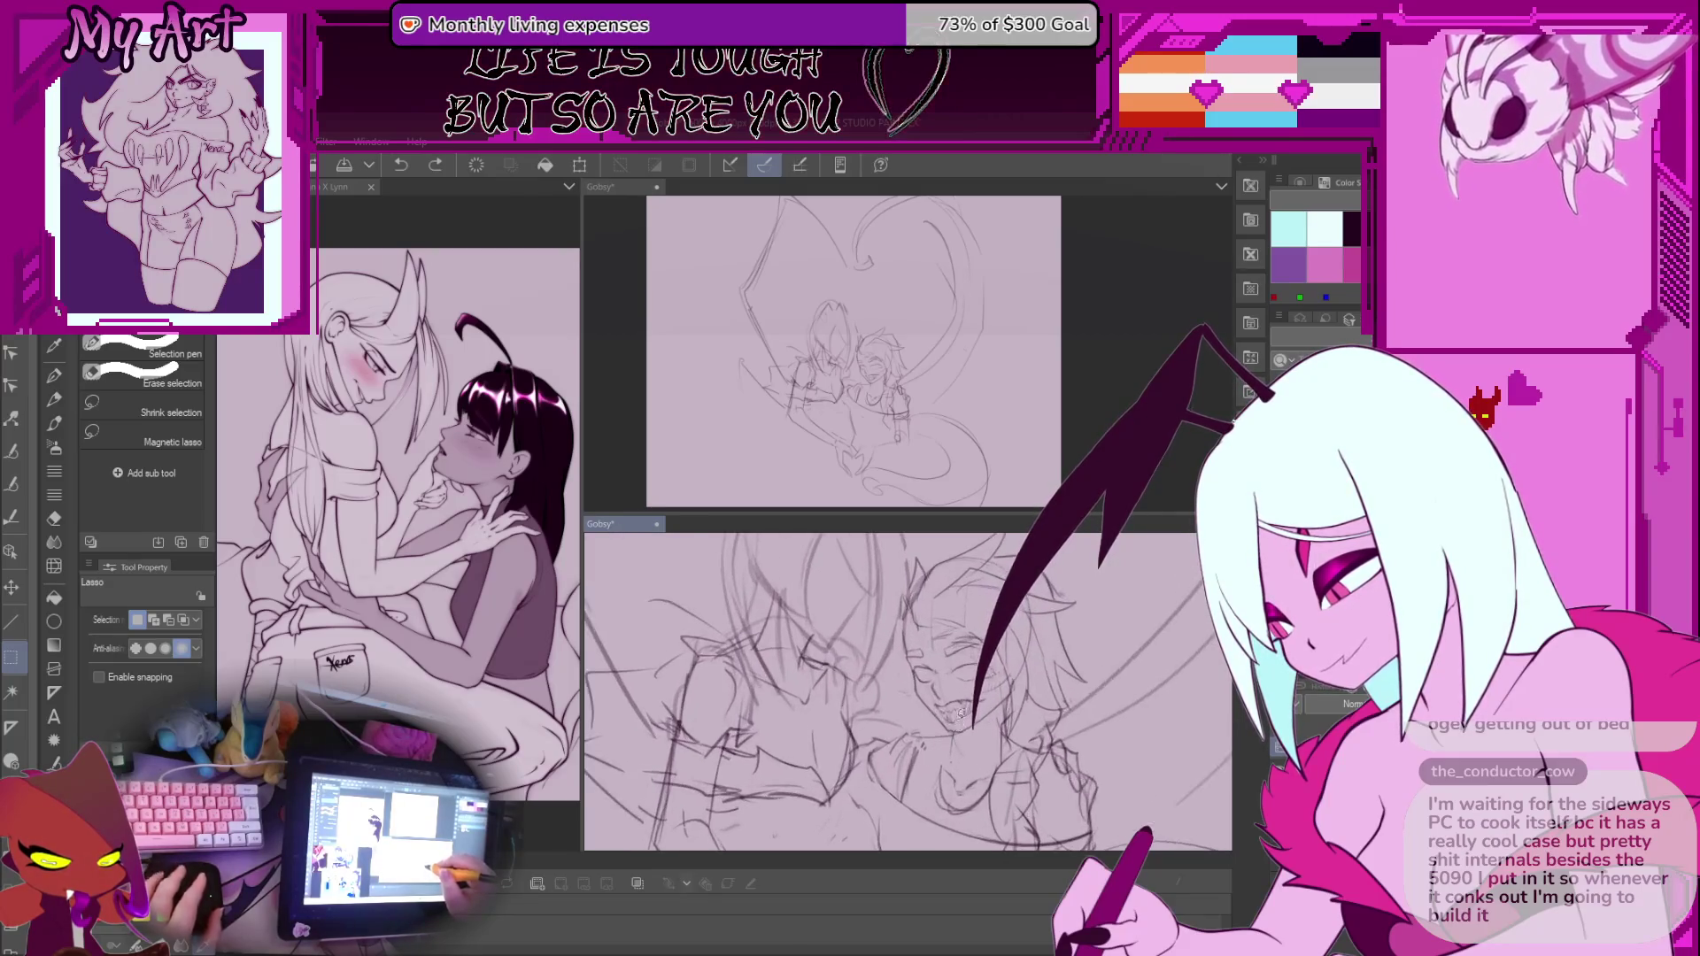
pyautogui.moveTo(925, 656); pyautogui.dragTo(936, 680)
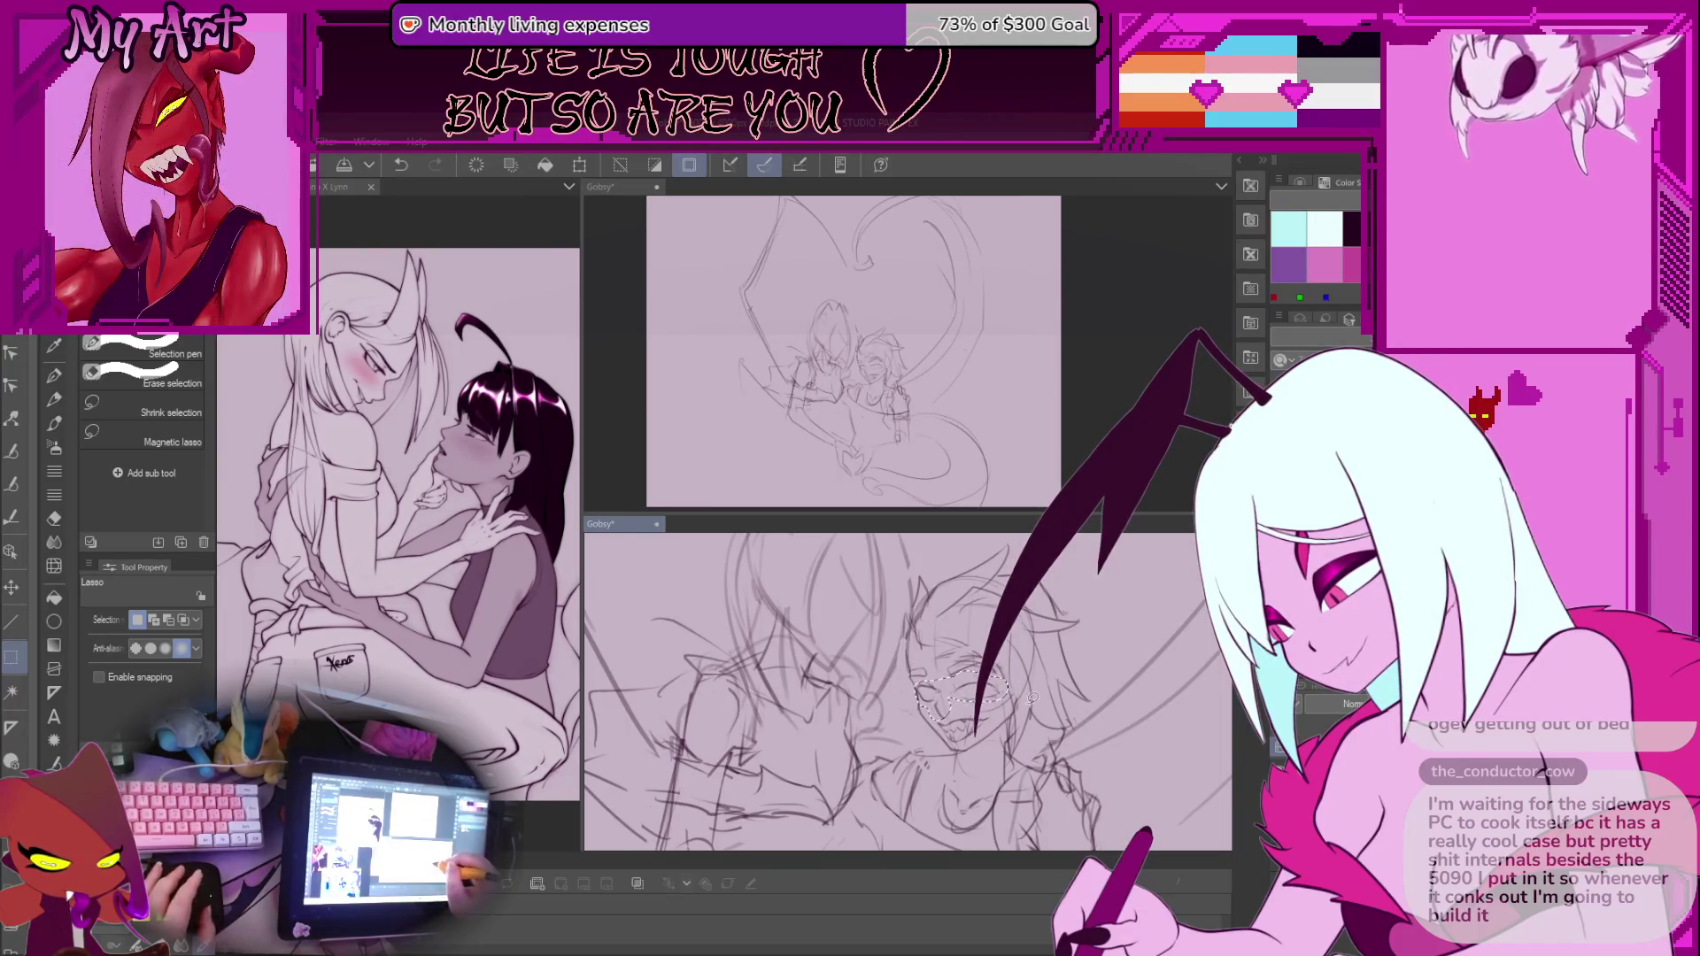
# Shift and slightly rotate the selected eye area, confirm, and resume the sketch brush
pyautogui.hotkey('ctrl', 't')
pyautogui.scroll(2, 1032, 698)
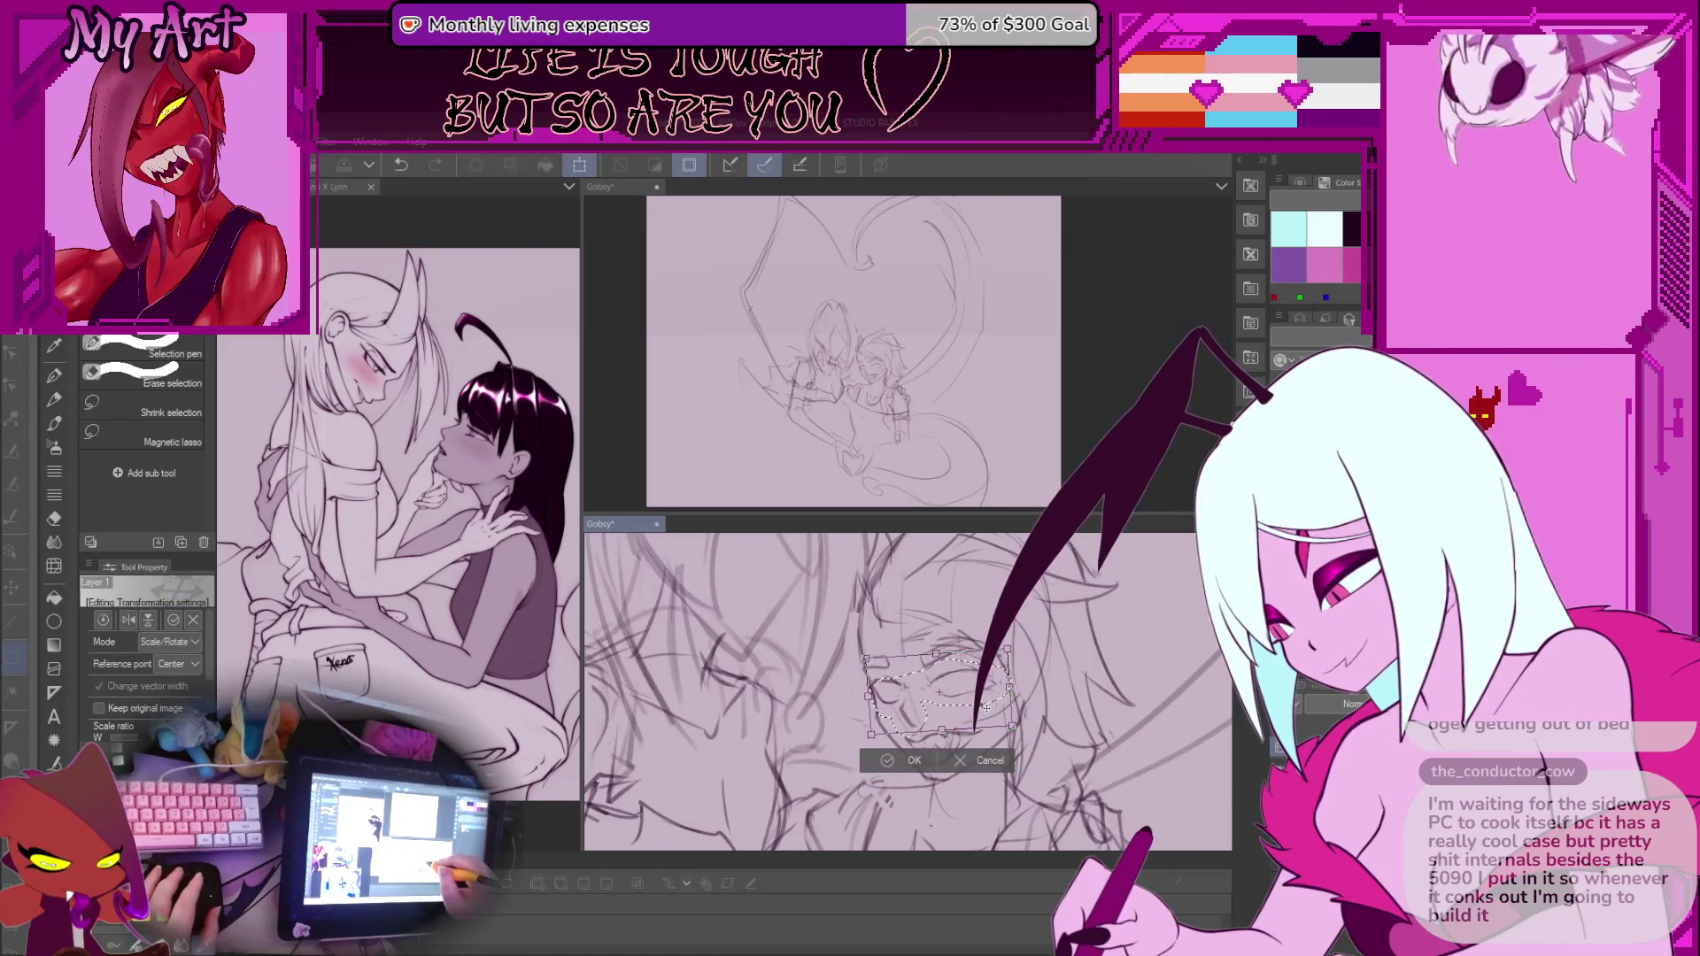
pyautogui.moveTo(985, 708); pyautogui.dragTo(1009, 691)
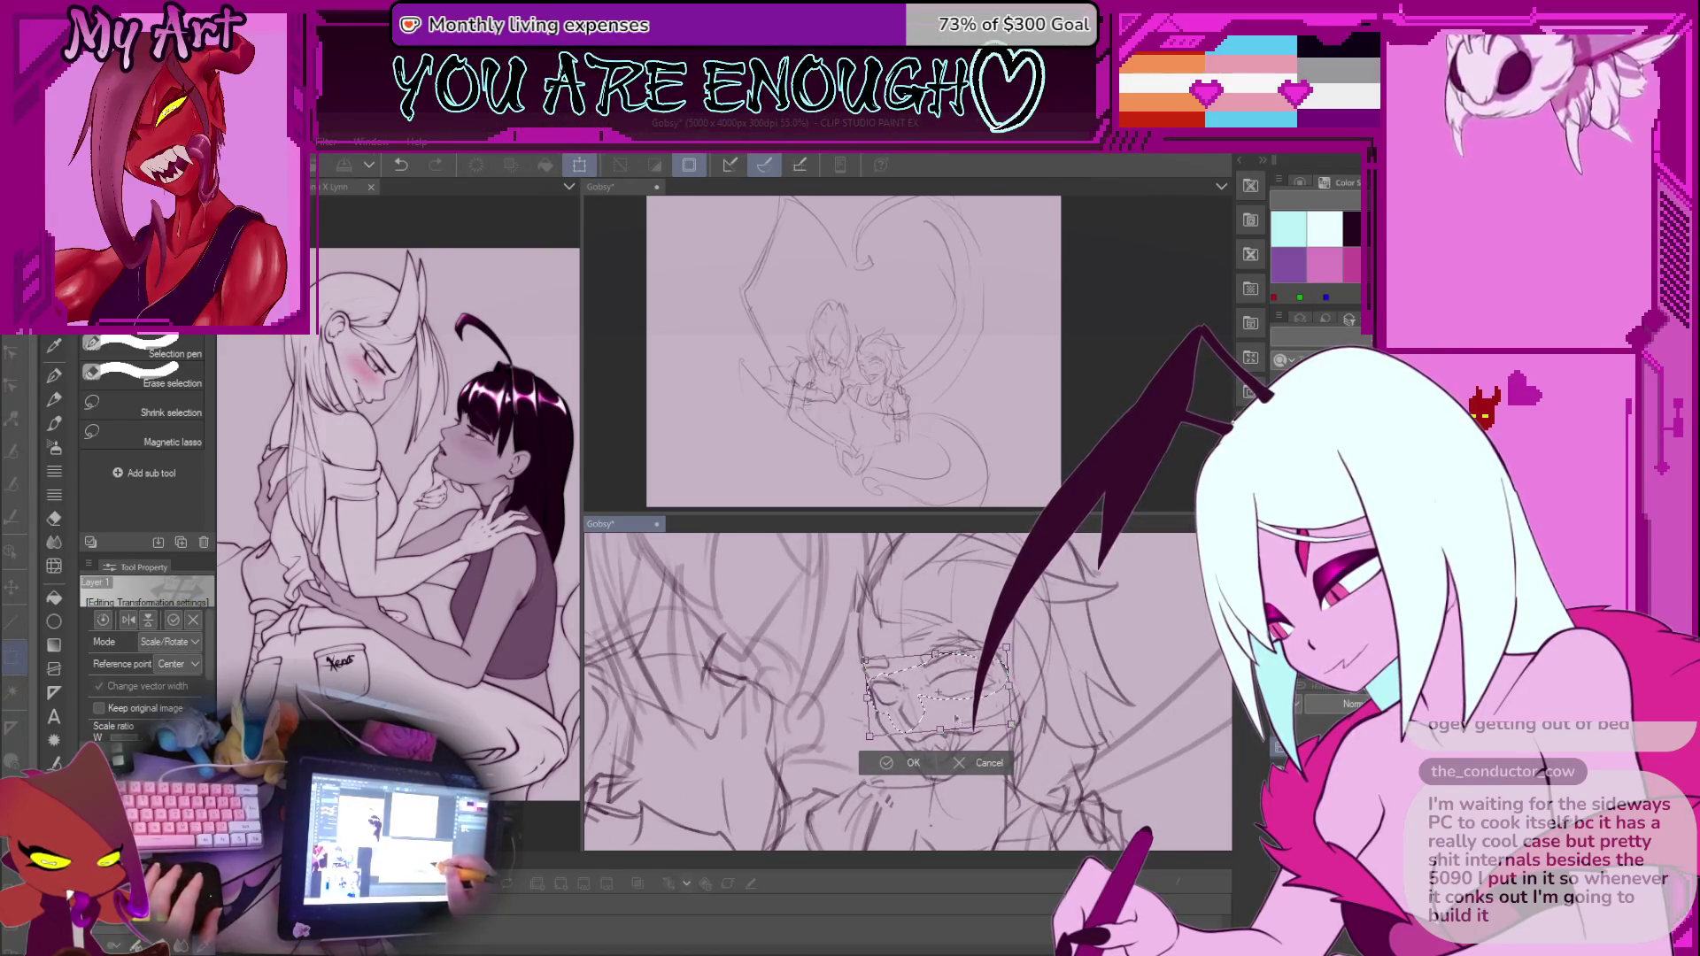
pyautogui.click(909, 766)
pyautogui.scroll(-3, 1018, 708)
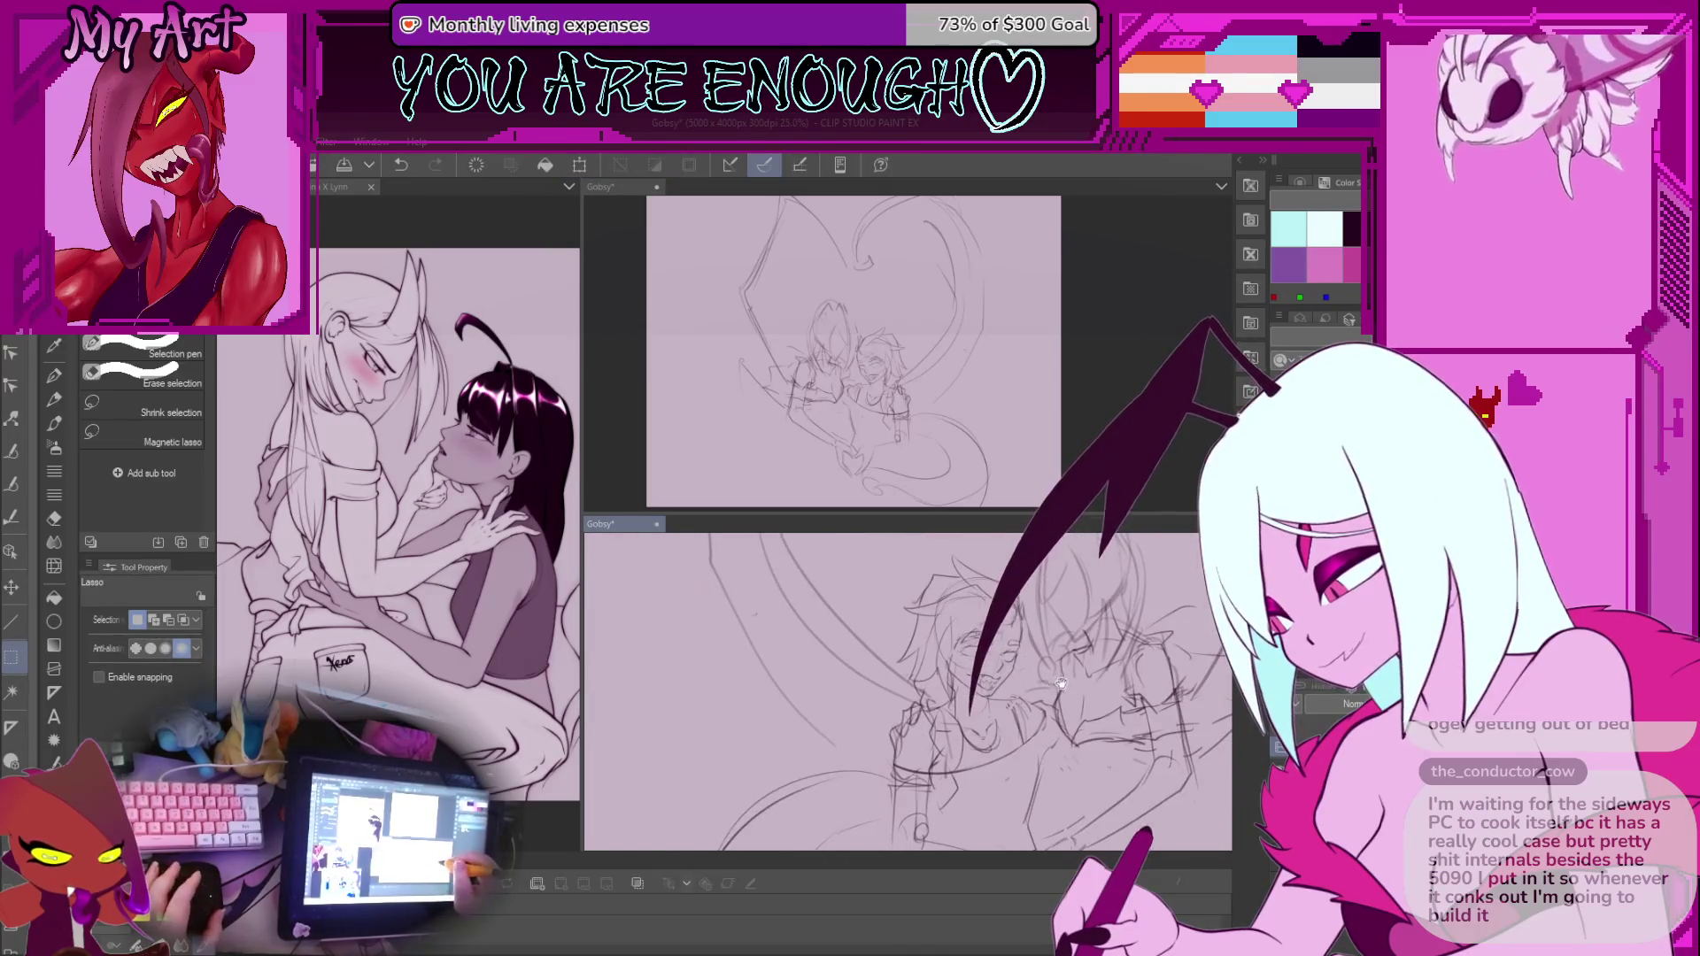
pyautogui.scroll(-2, 1069, 682)
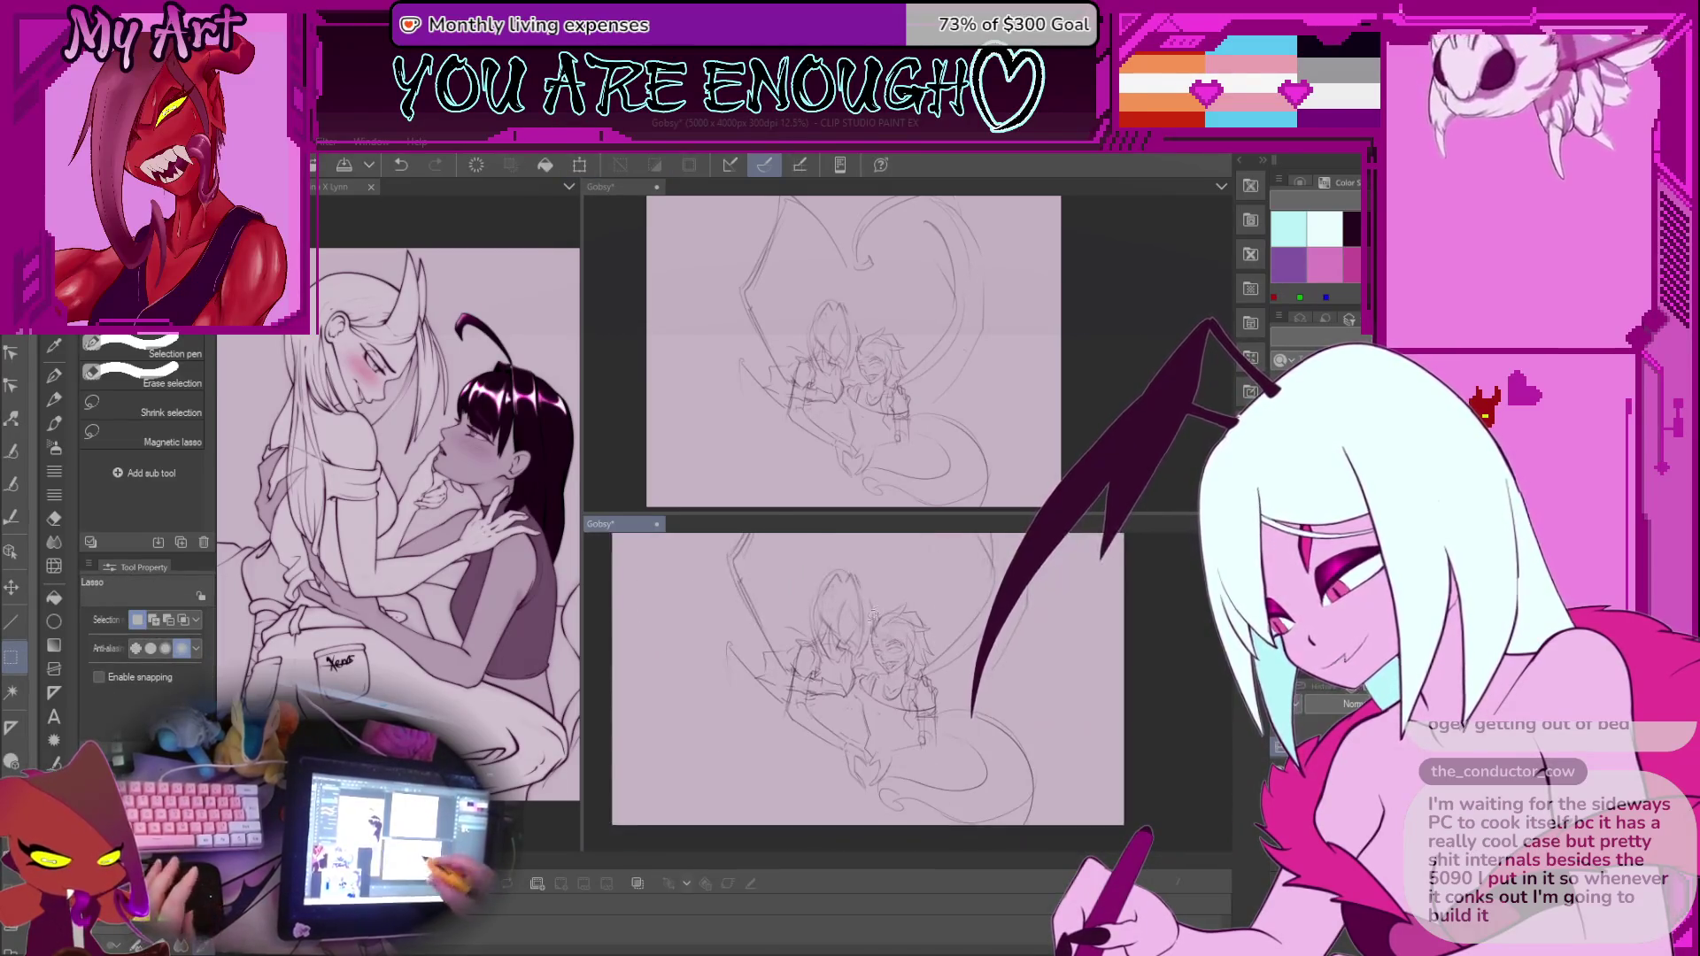
pyautogui.press('p')
pyautogui.scroll(3, 885, 691)
# Recentre on the kissing figures and add rough pencil strokes to their faces
pyautogui.moveTo(841, 646); pyautogui.dragTo(965, 641)
pyautogui.scroll(-3, 927, 634)
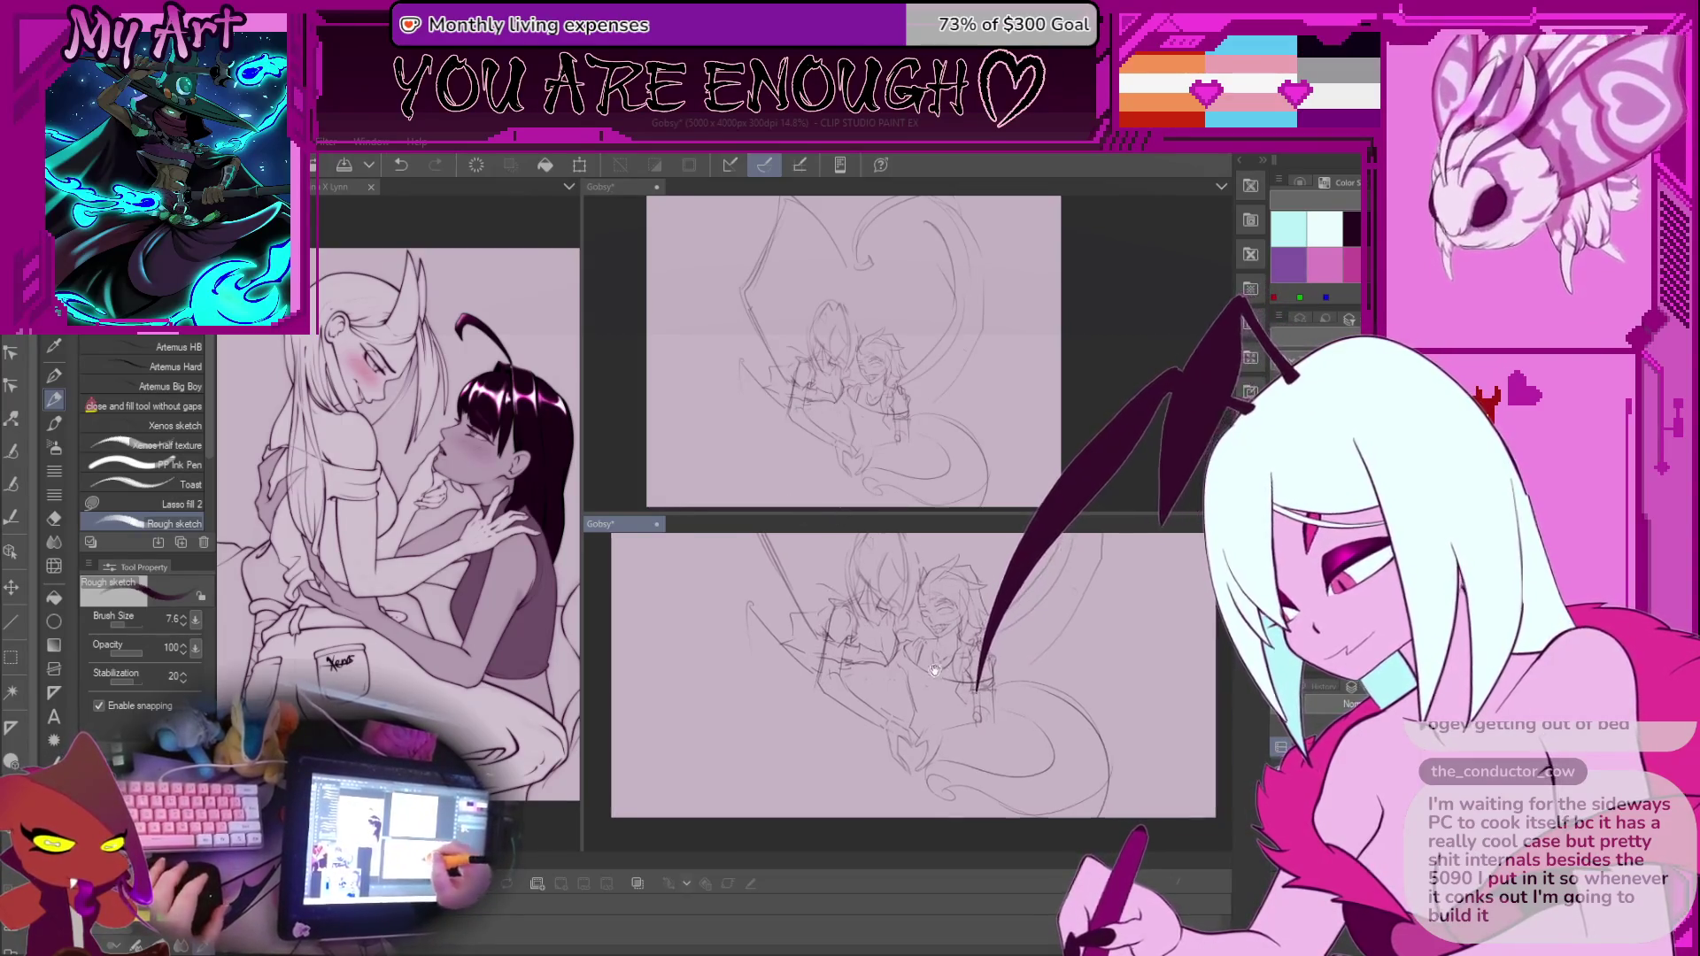
pyautogui.scroll(-2, 867, 664)
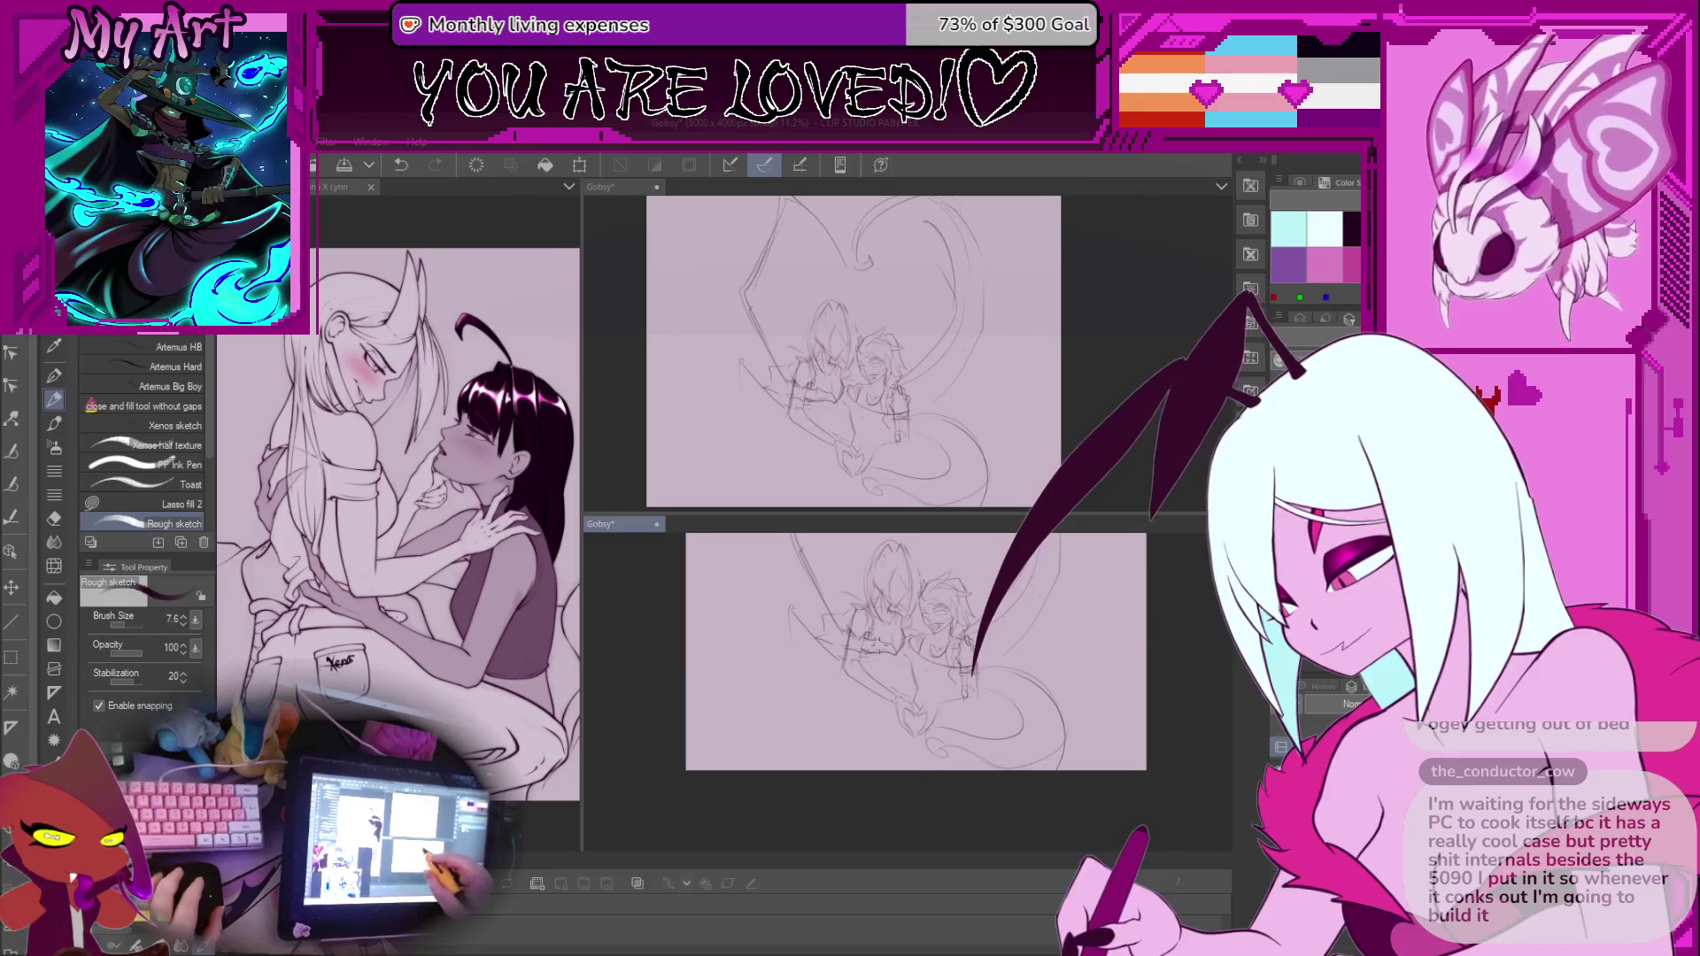
pyautogui.scroll(2, 872, 673)
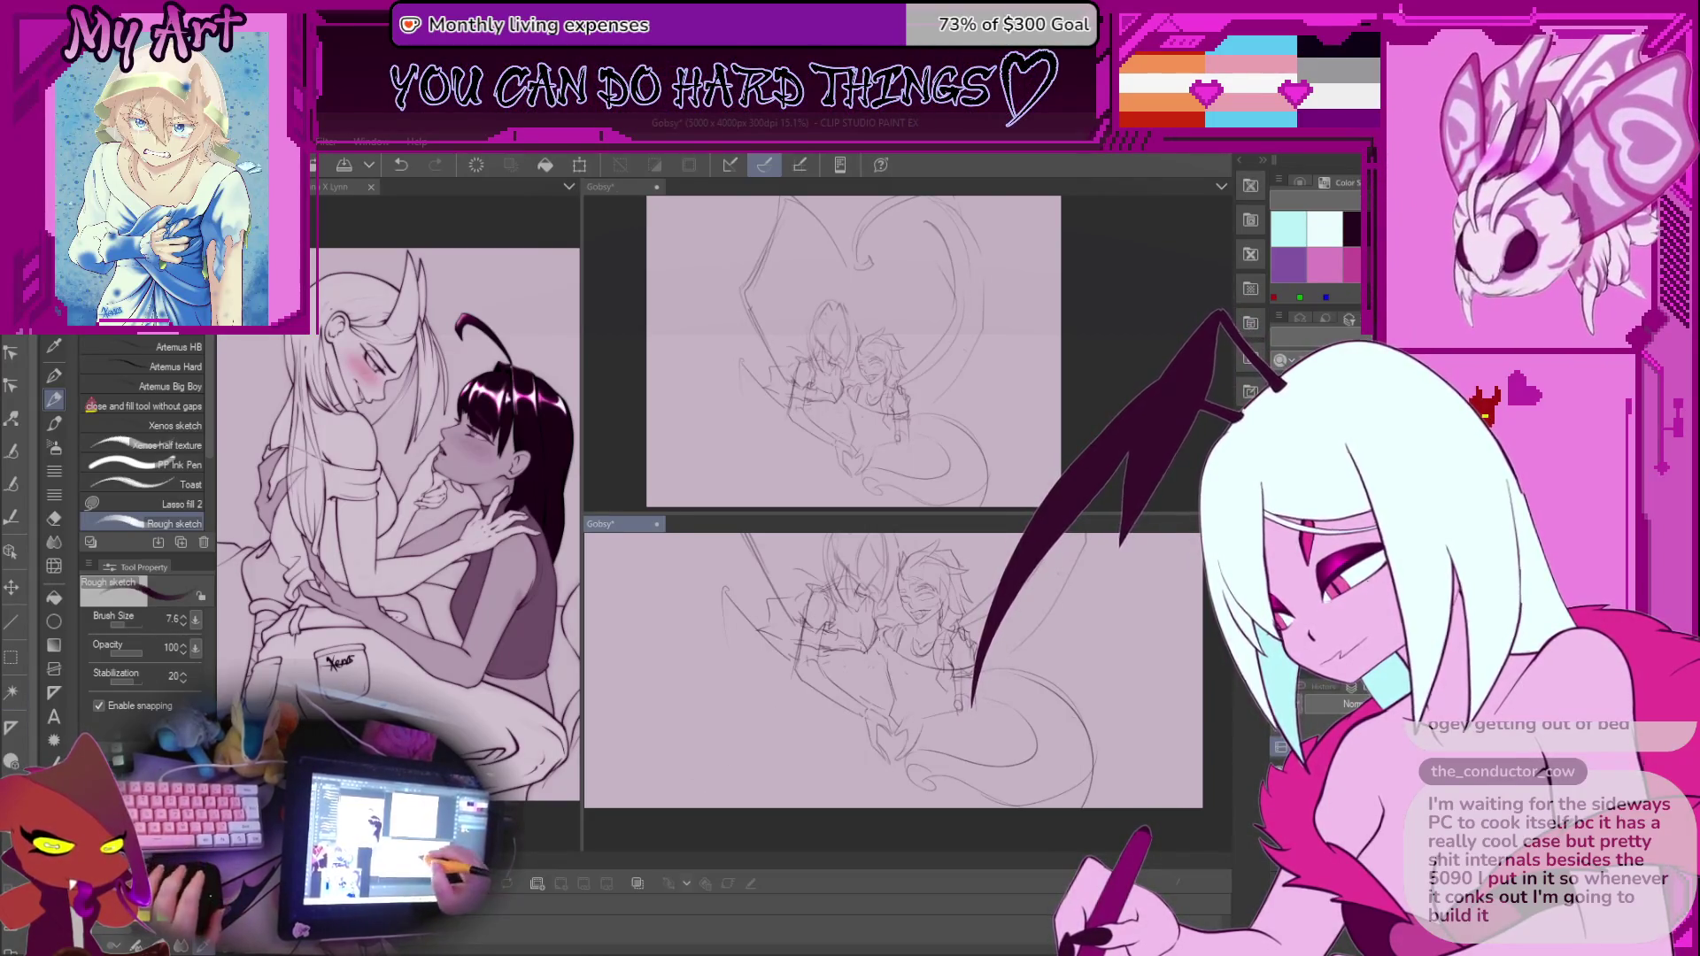
pyautogui.scroll(3, 837, 712)
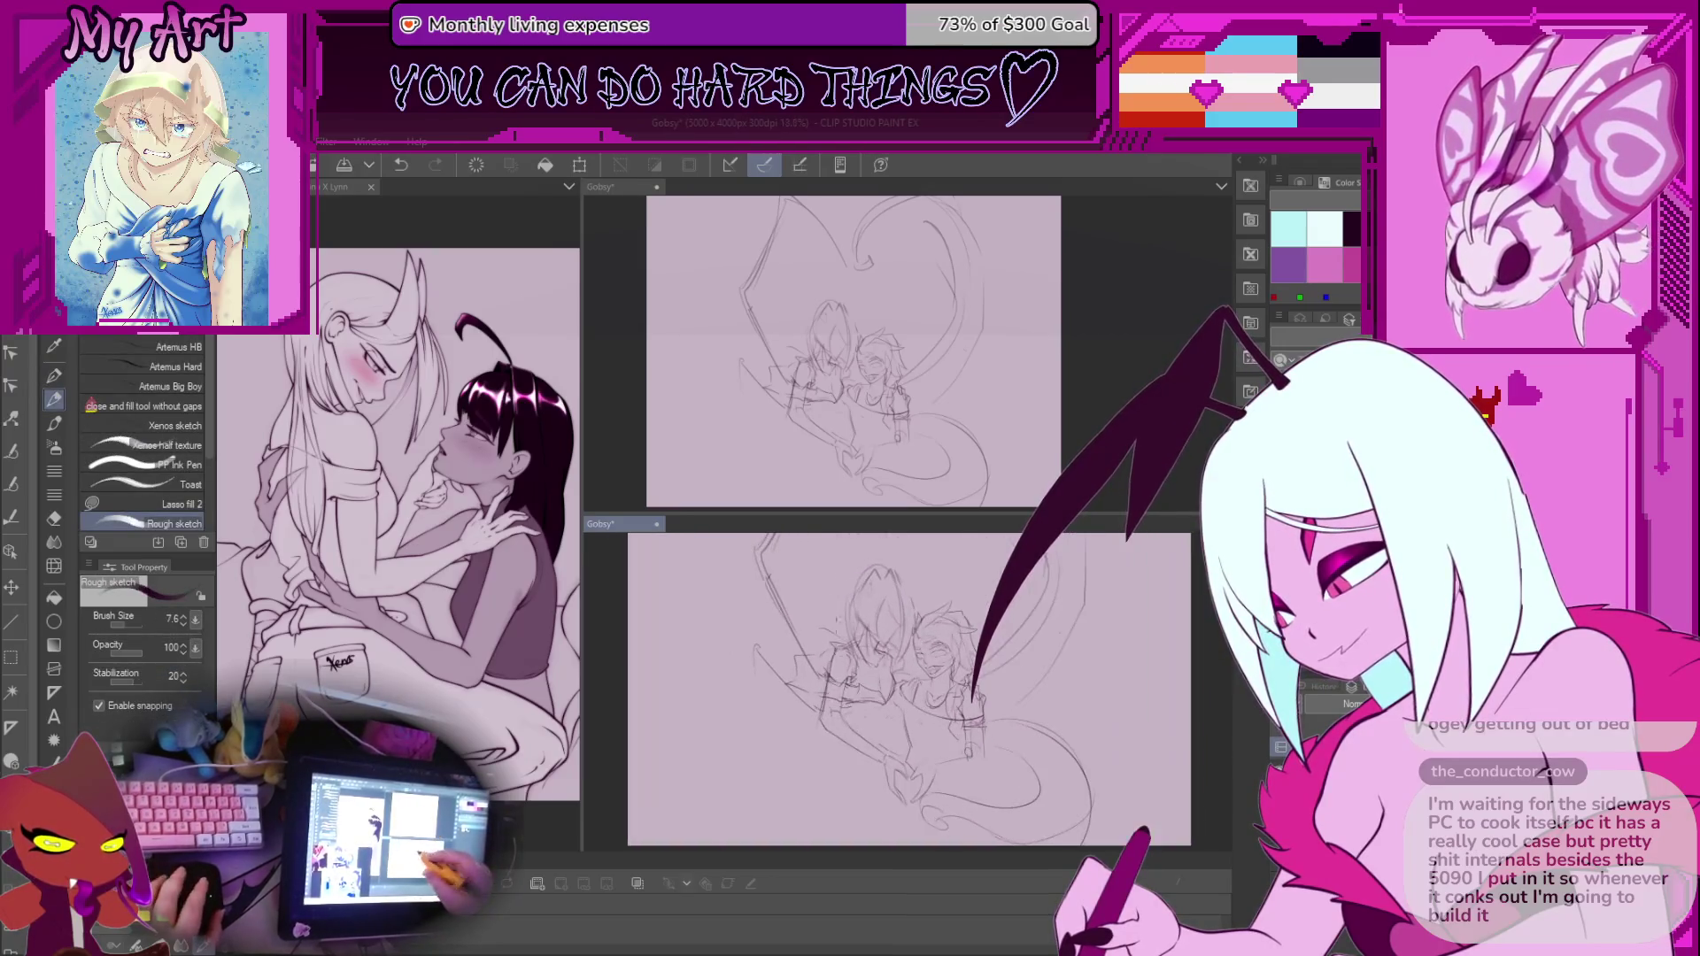
pyautogui.scroll(2, 866, 695)
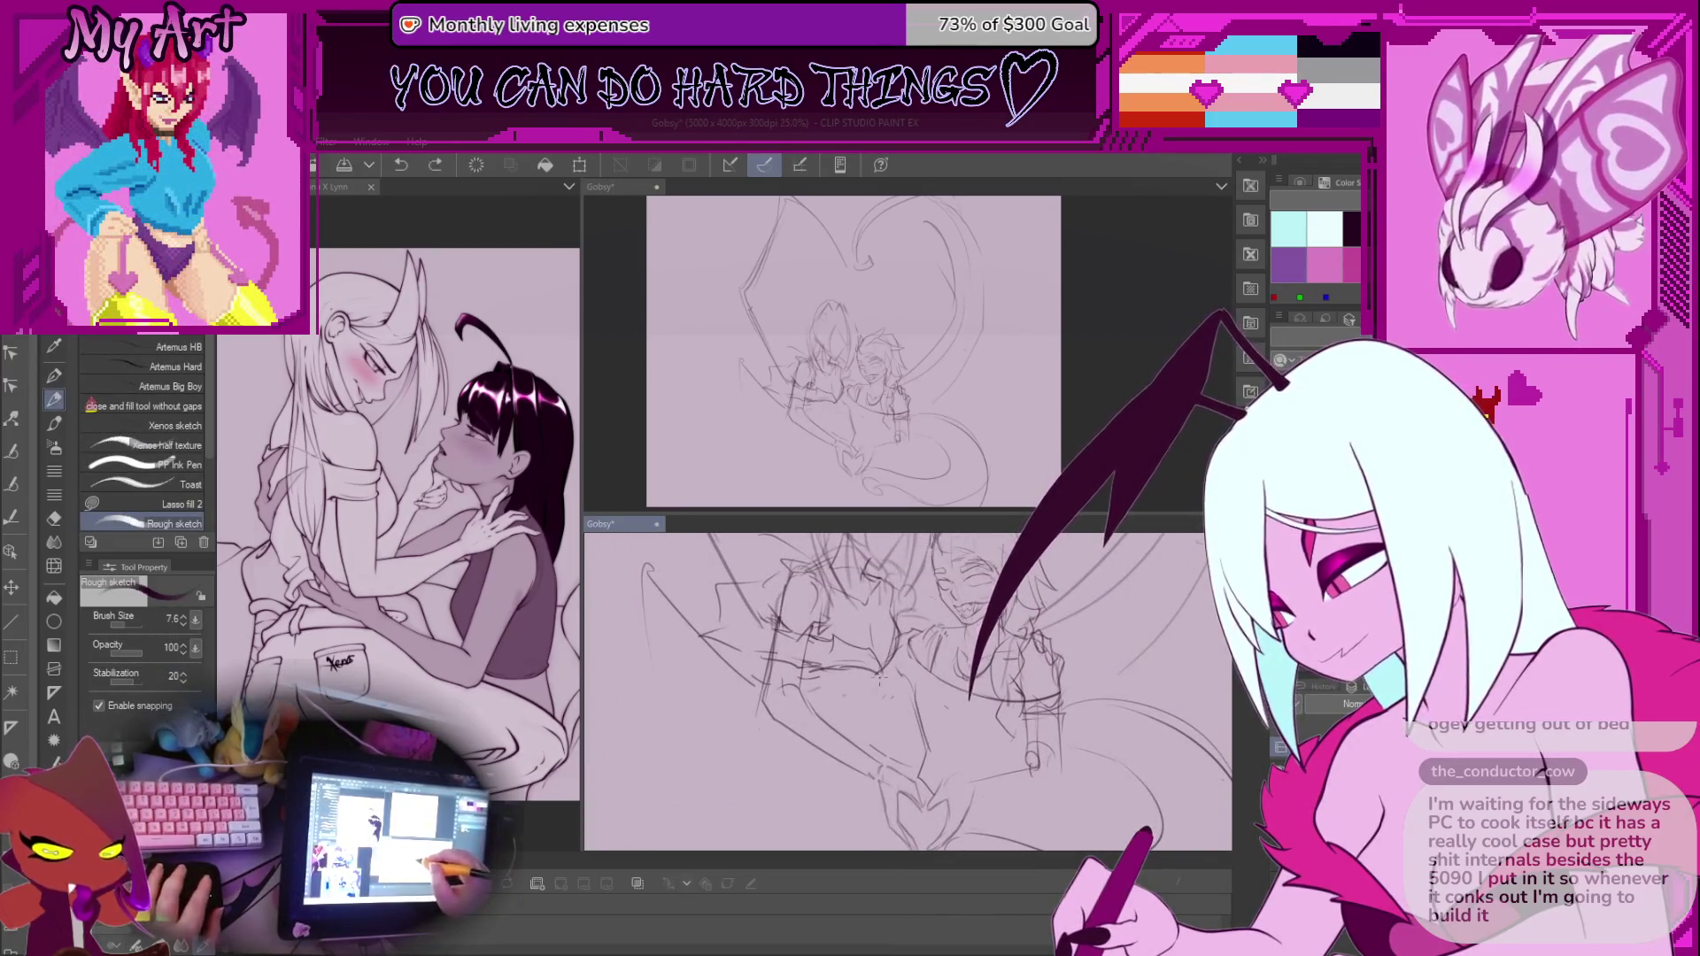
pyautogui.moveTo(853, 689); pyautogui.dragTo(872, 681)
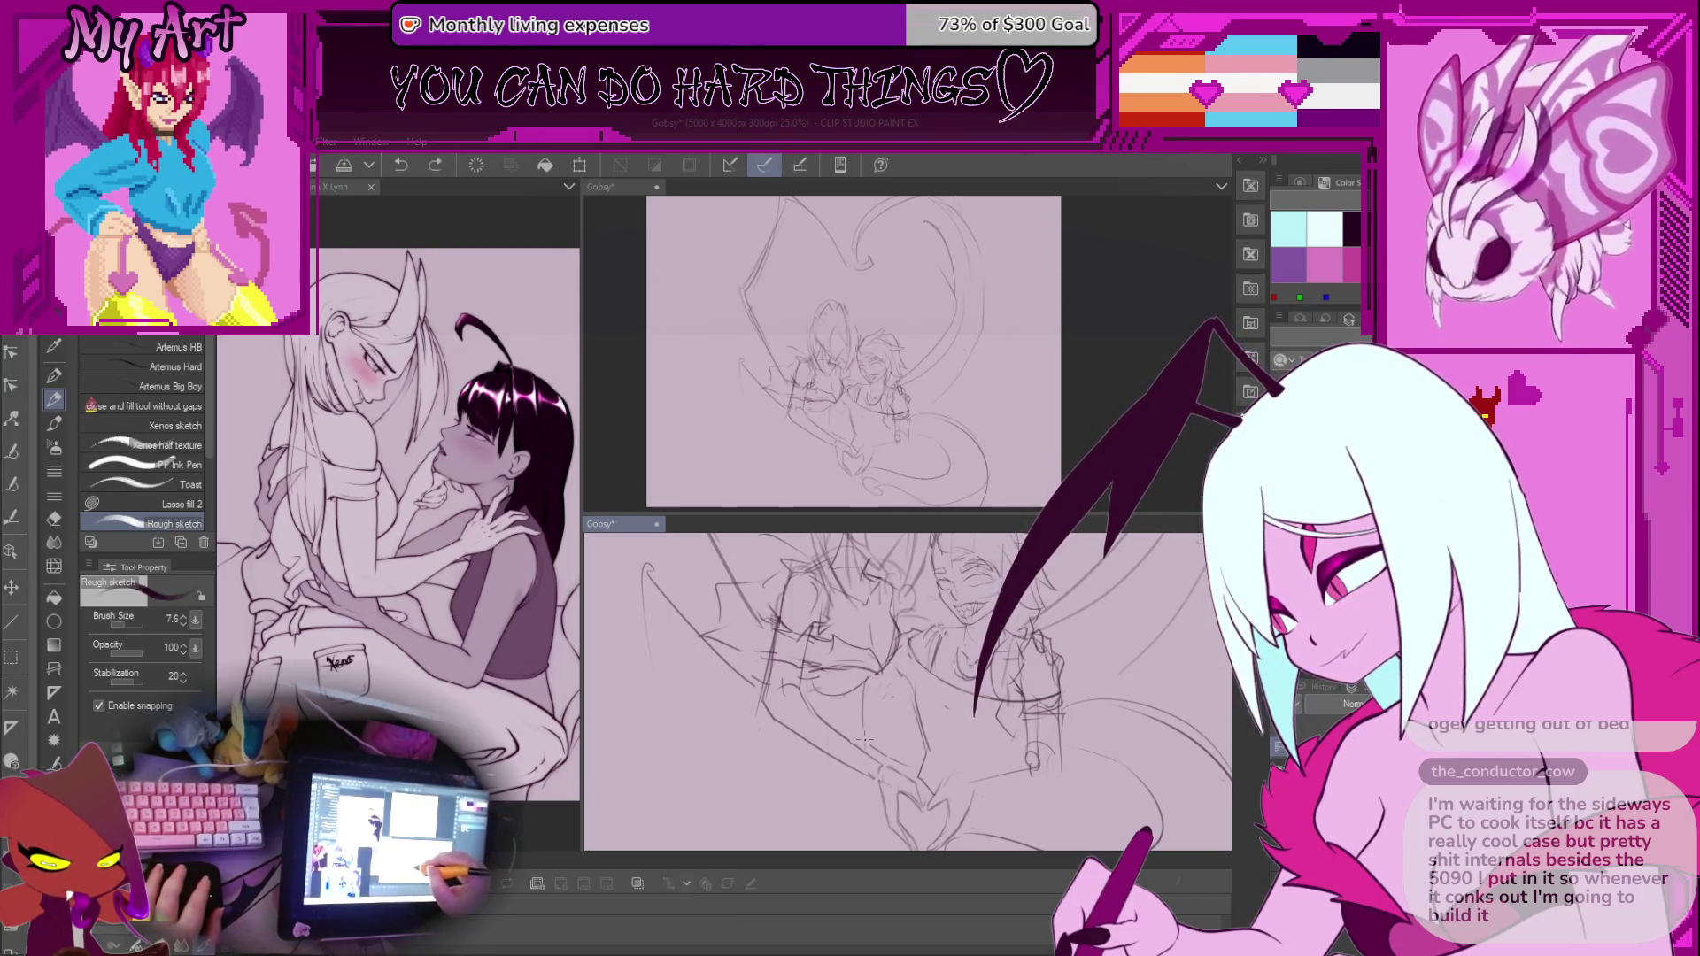
pyautogui.moveTo(797, 759); pyautogui.dragTo(815, 661)
pyautogui.scroll(2, 815, 661)
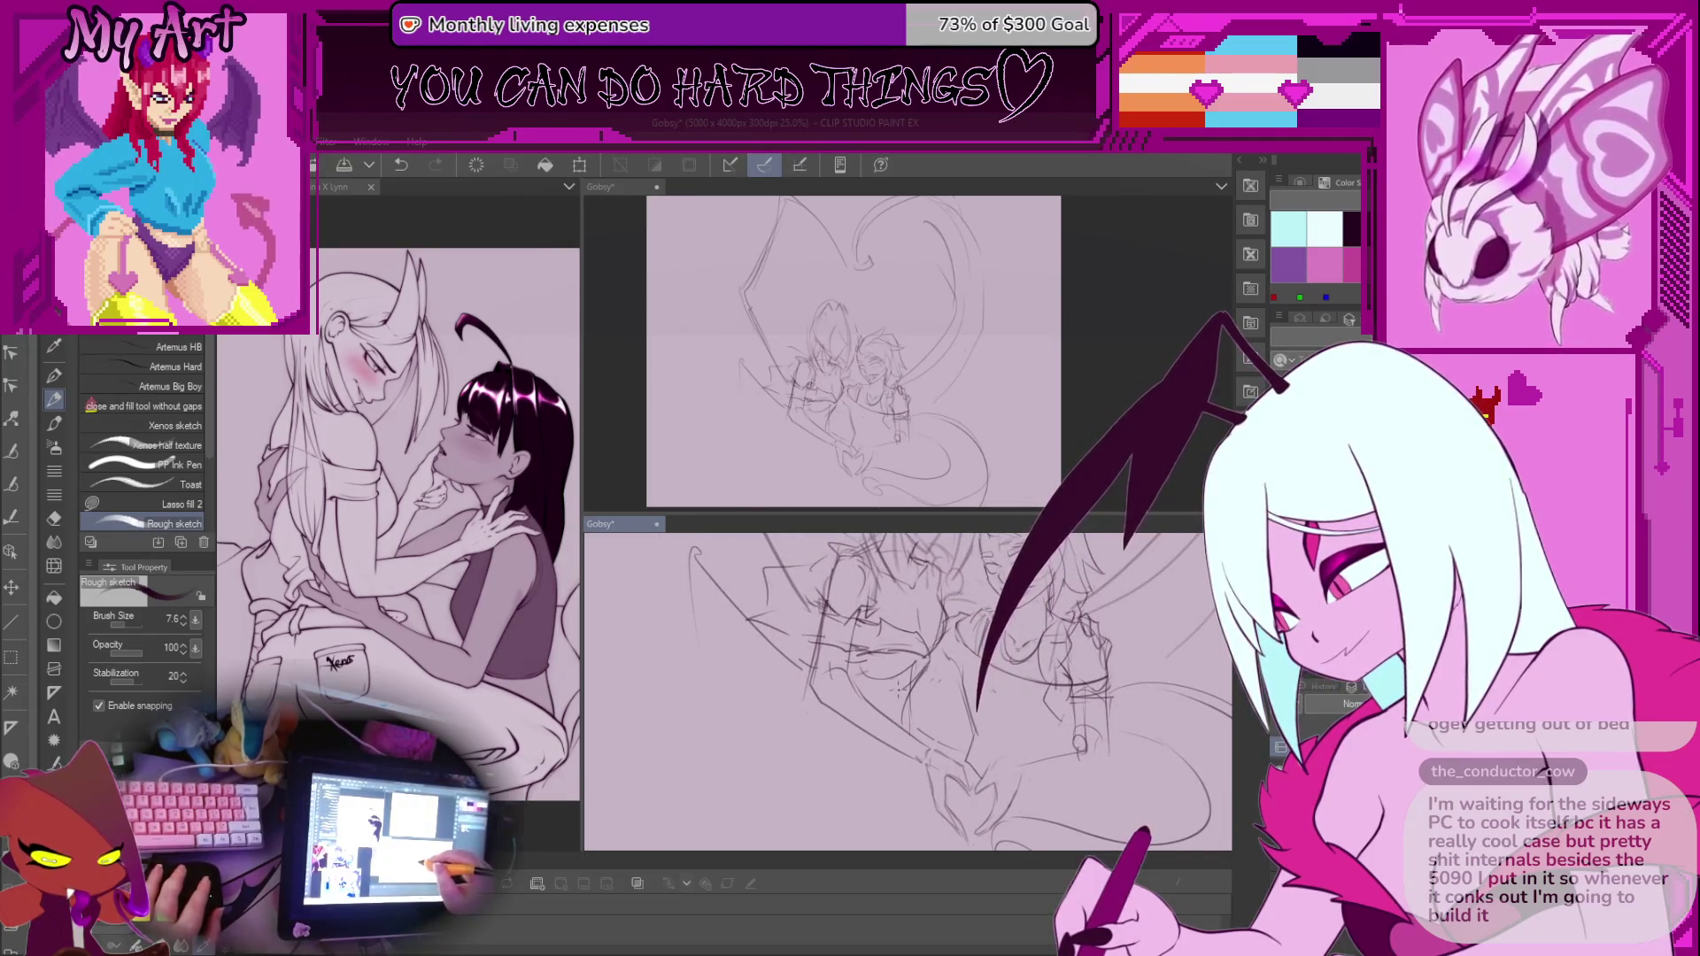
pyautogui.scroll(-3, 909, 694)
pyautogui.scroll(3, 903, 682)
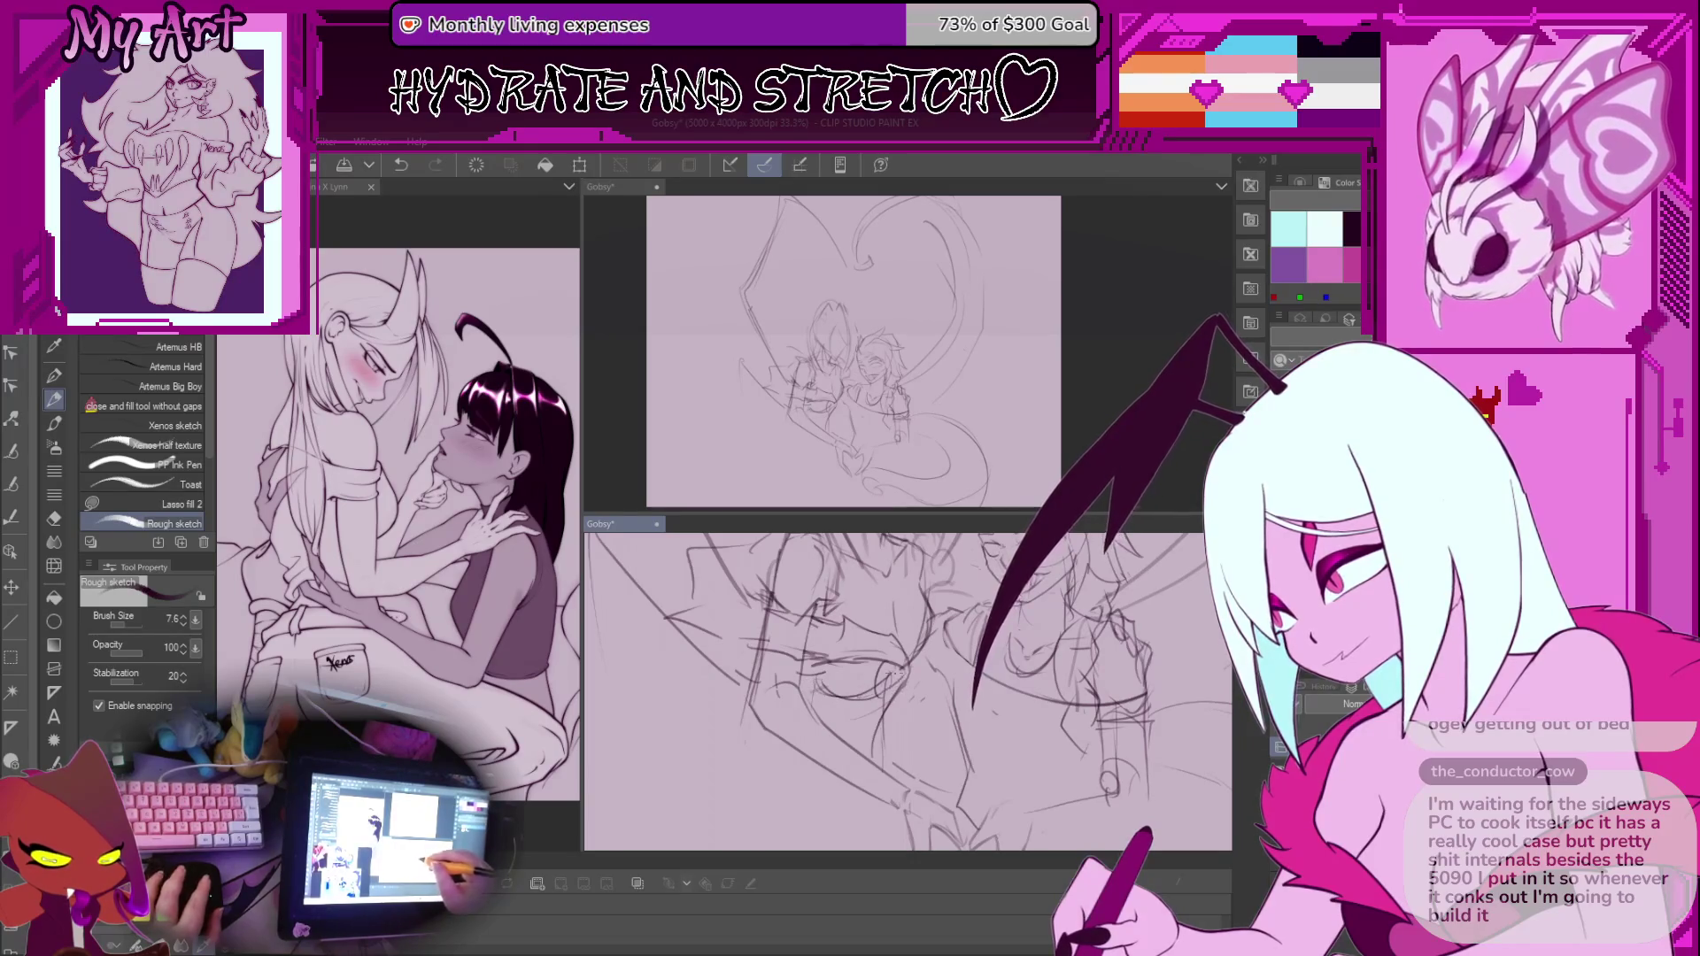
# Undo a bad stroke, drop a trial lasso selection, and rotate the view back upright
pyautogui.hotkey('ctrl', 'z')
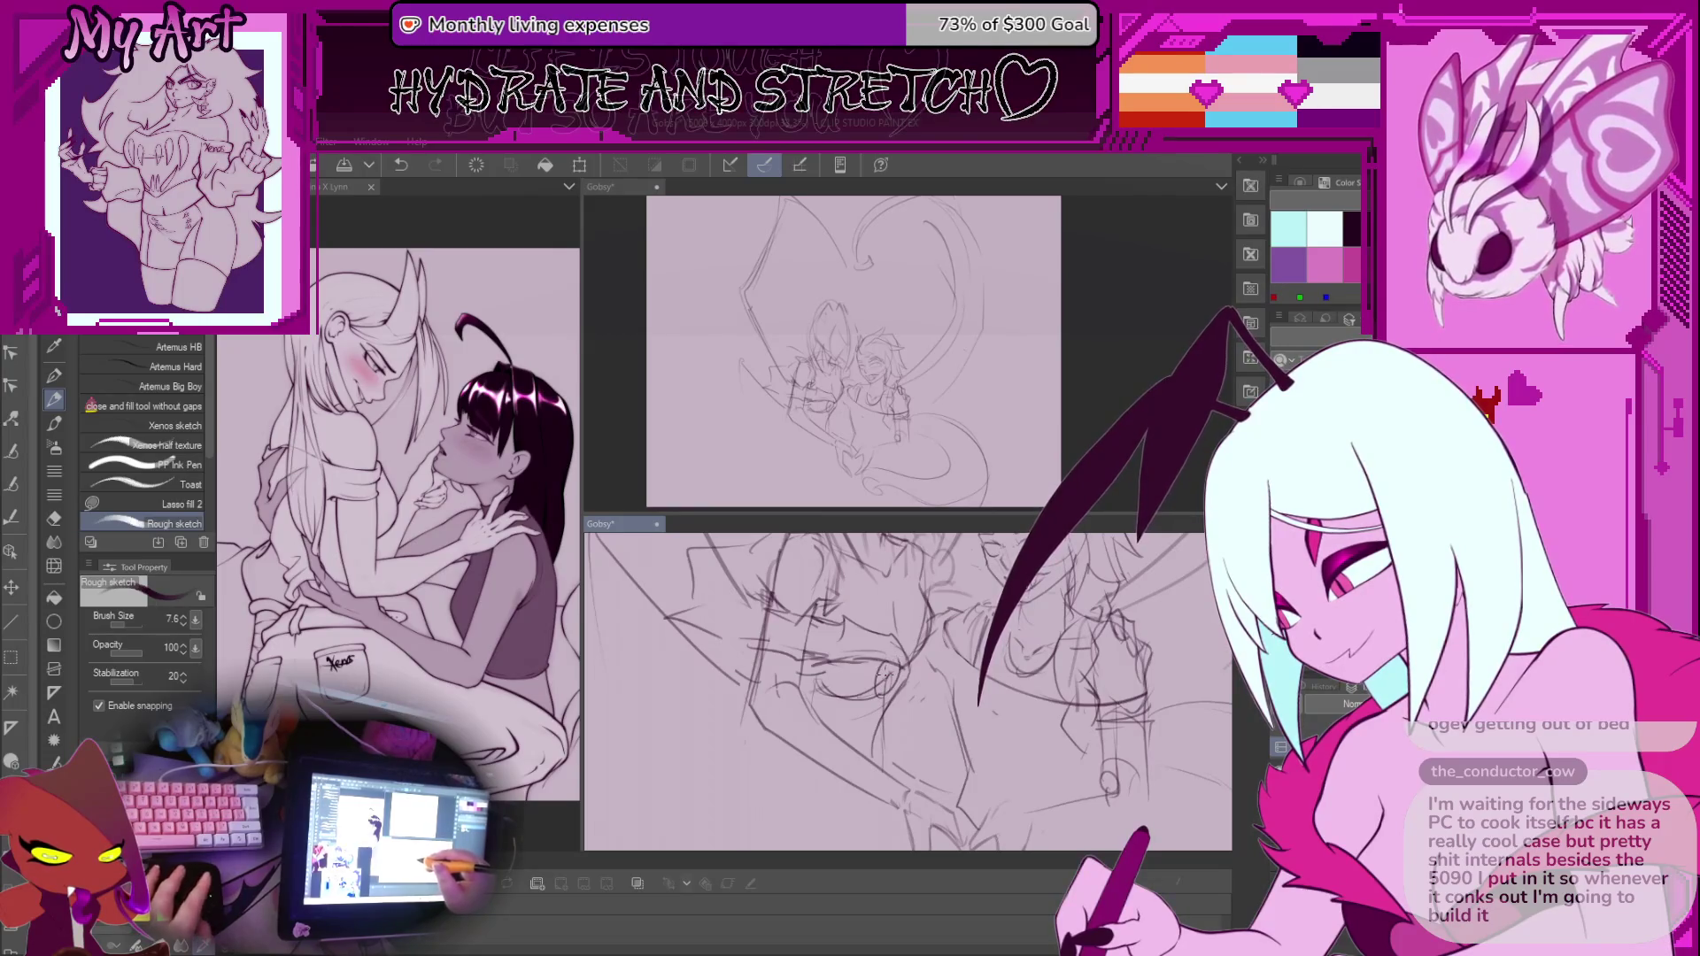
pyautogui.press('m')
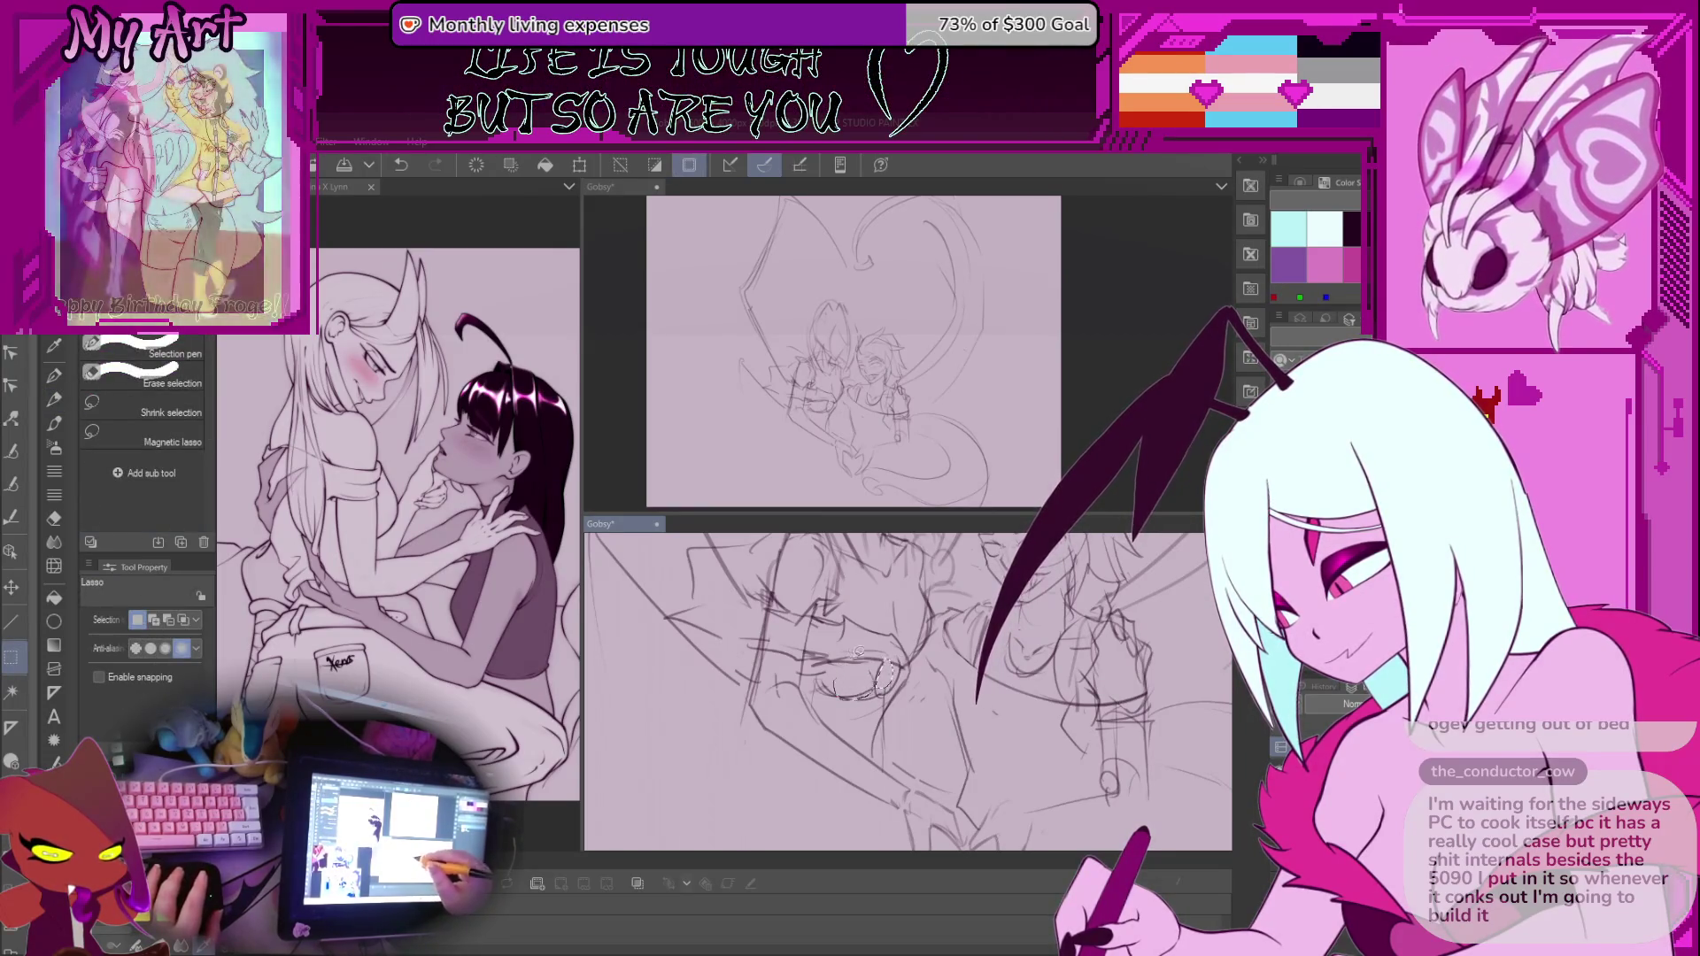
pyautogui.hotkey('ctrl', 'd')
pyautogui.press('p')
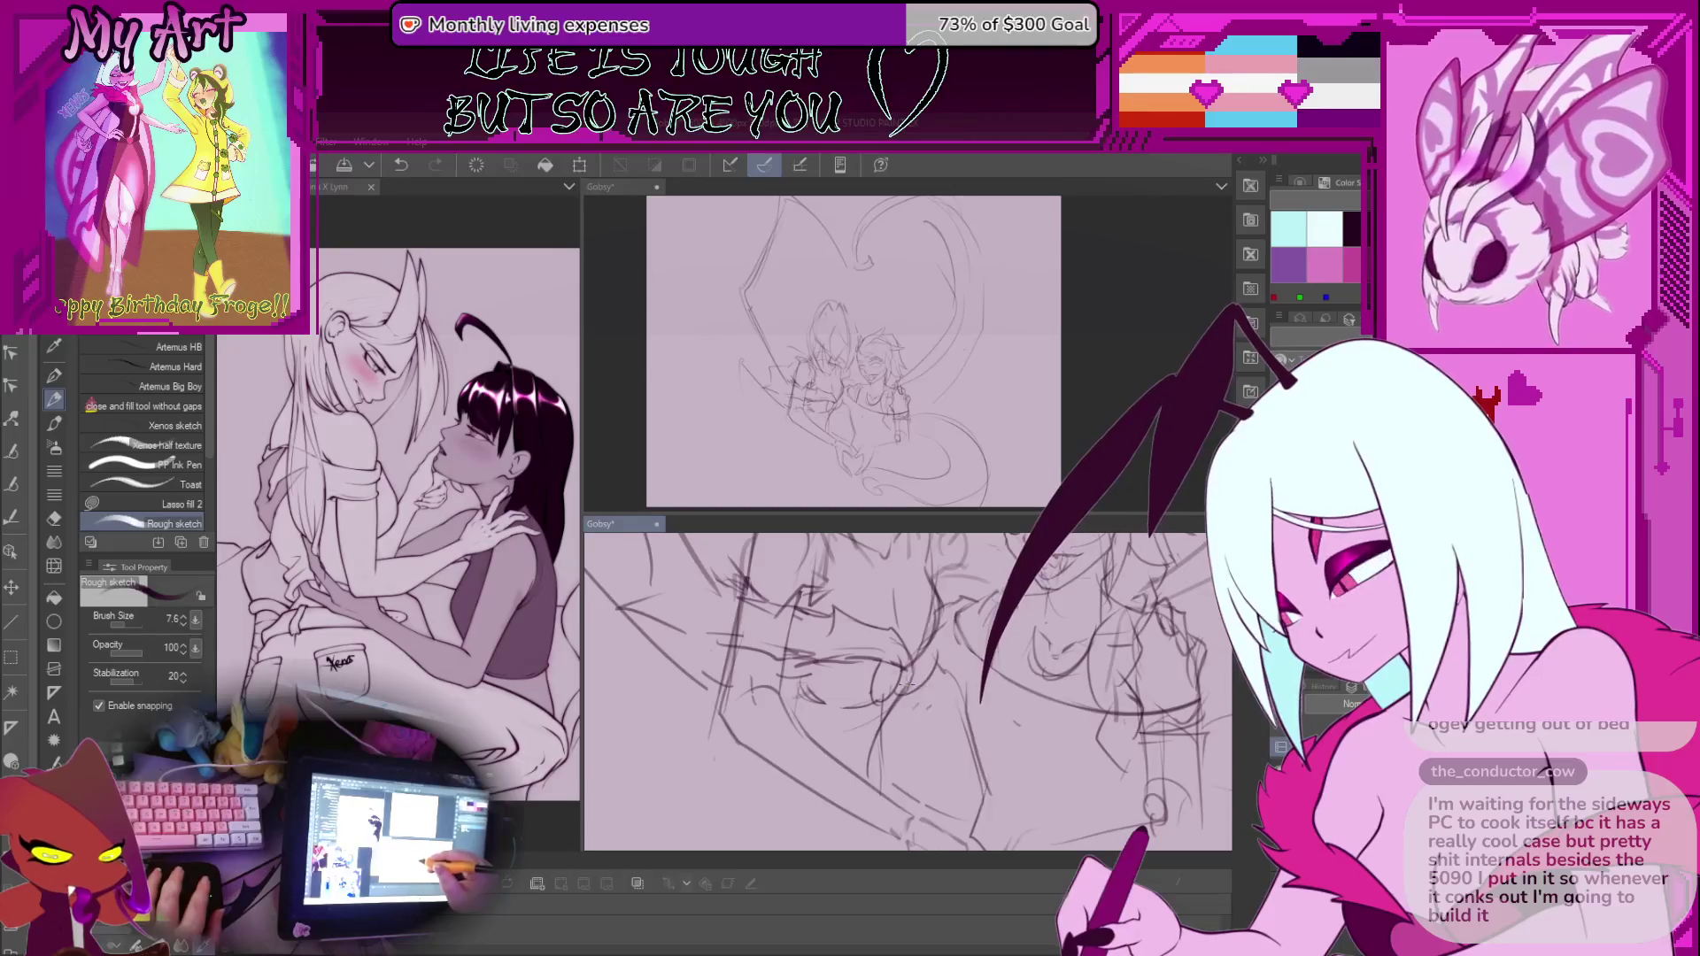
pyautogui.press('-')
pyautogui.press('-')
pyautogui.press('-')
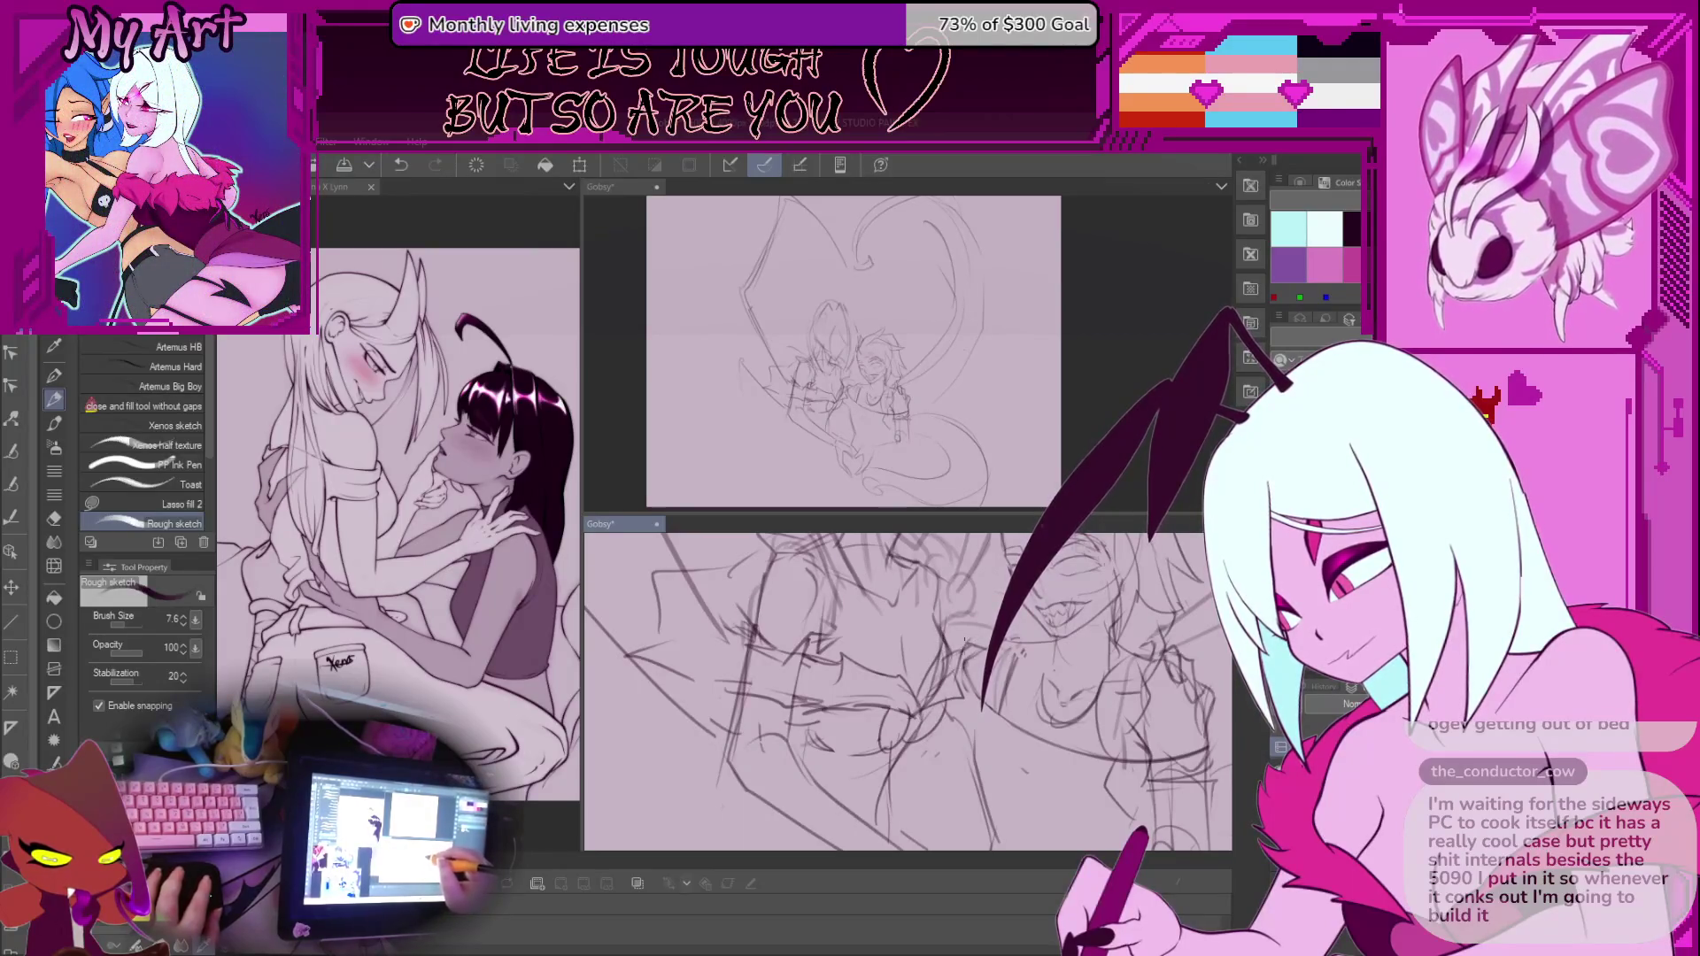
pyautogui.press('^')
pyautogui.press('^')
pyautogui.press('^')
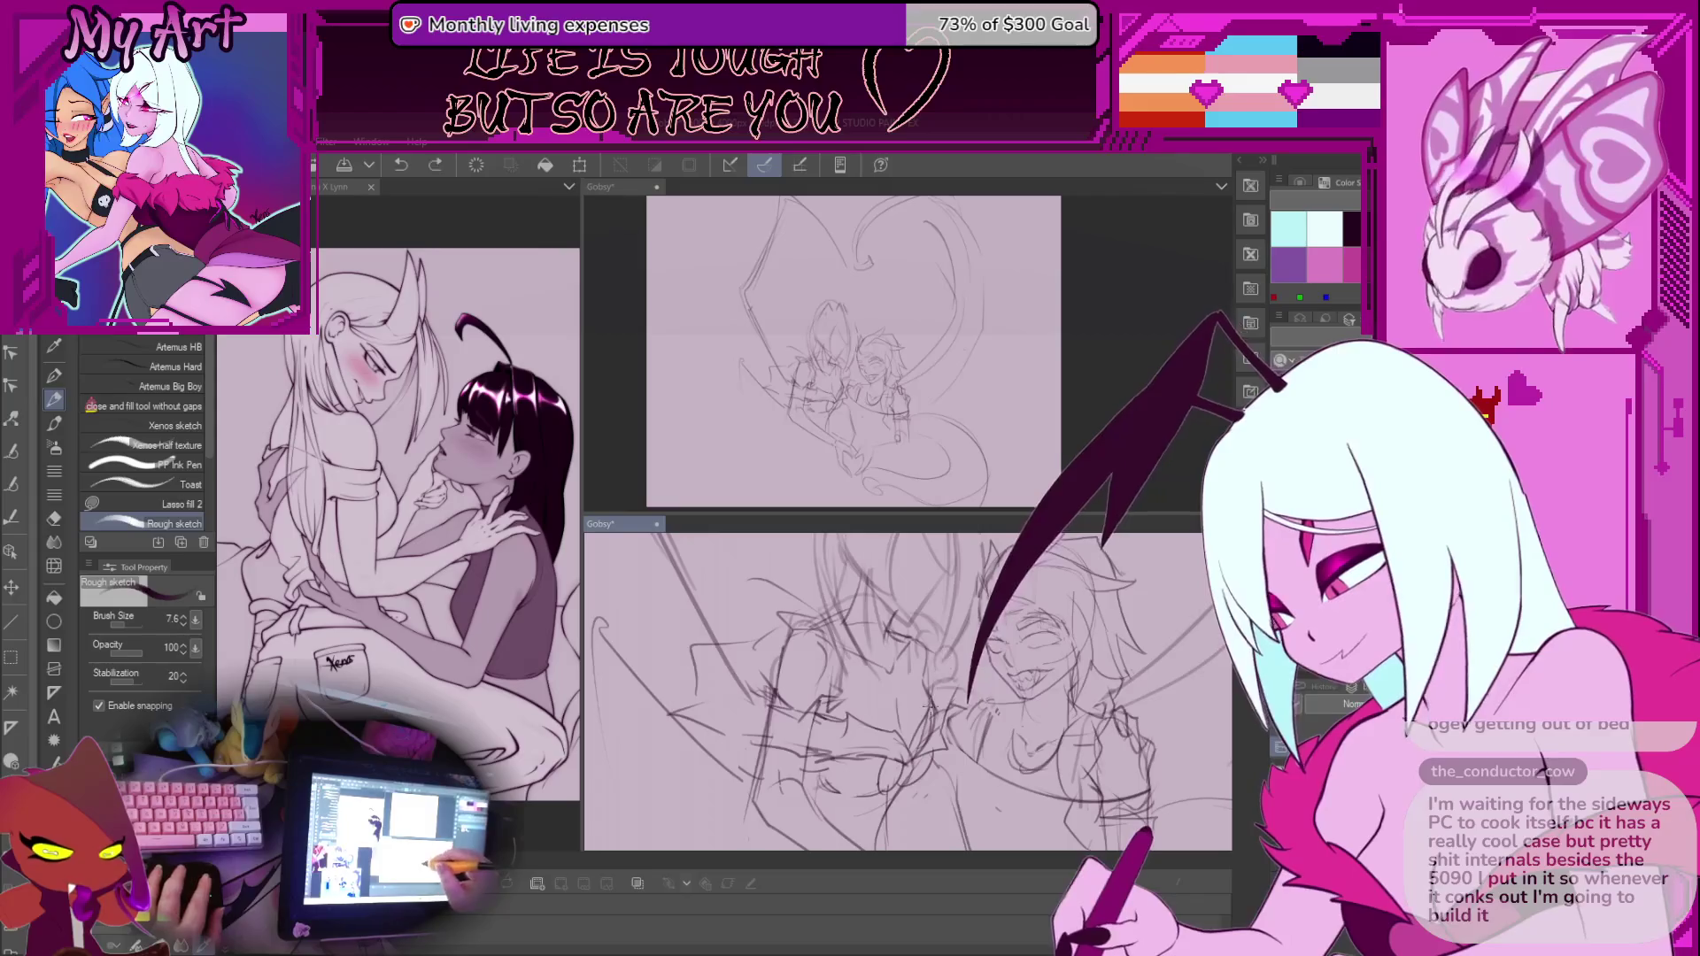
pyautogui.press('^')
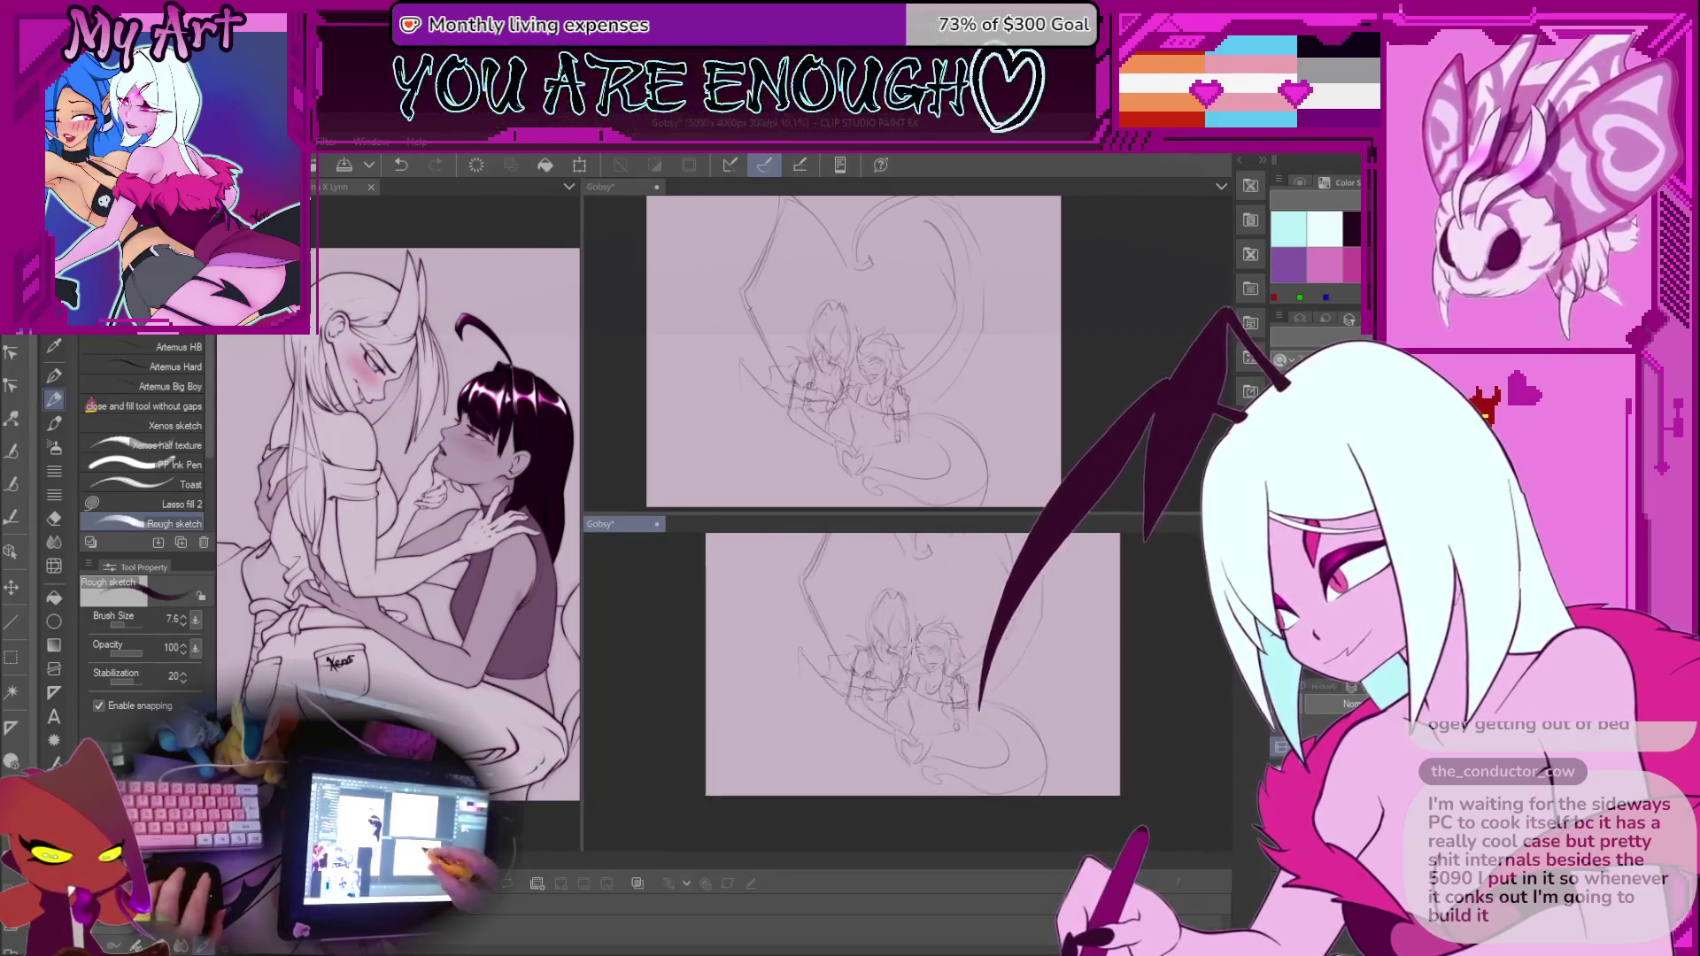
# Sketch short strokes on the heads, undoing misfires and mirroring the view to check
pyautogui.scroll(2, 954, 721)
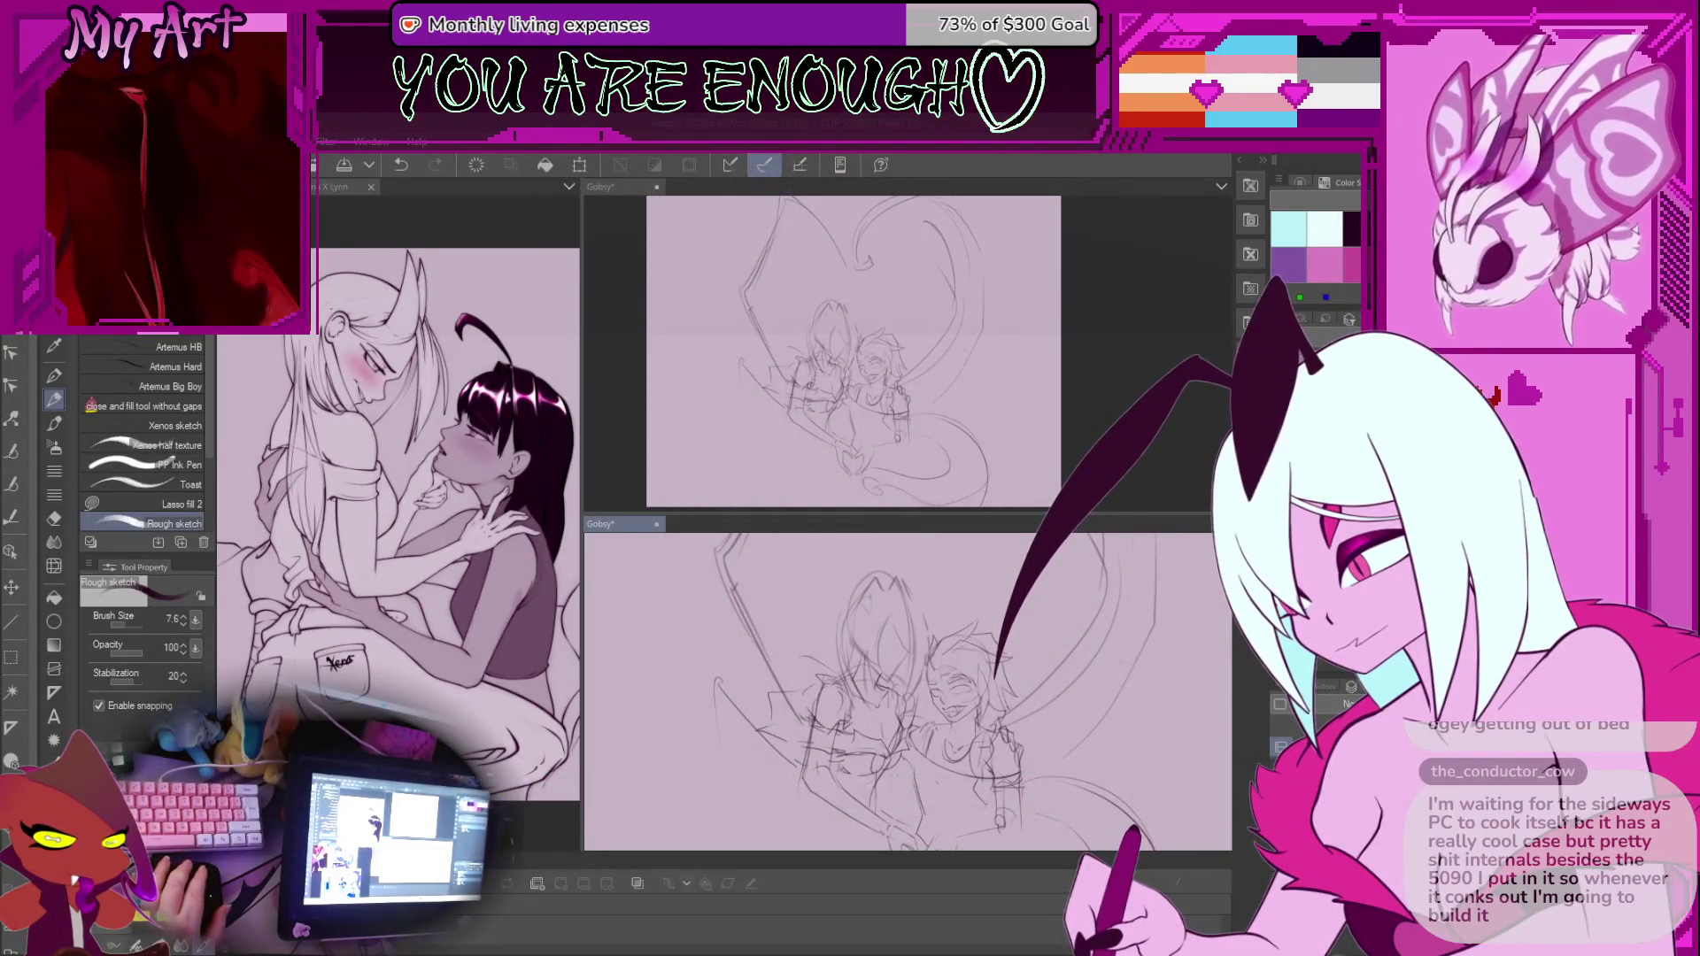
pyautogui.scroll(-2, 903, 690)
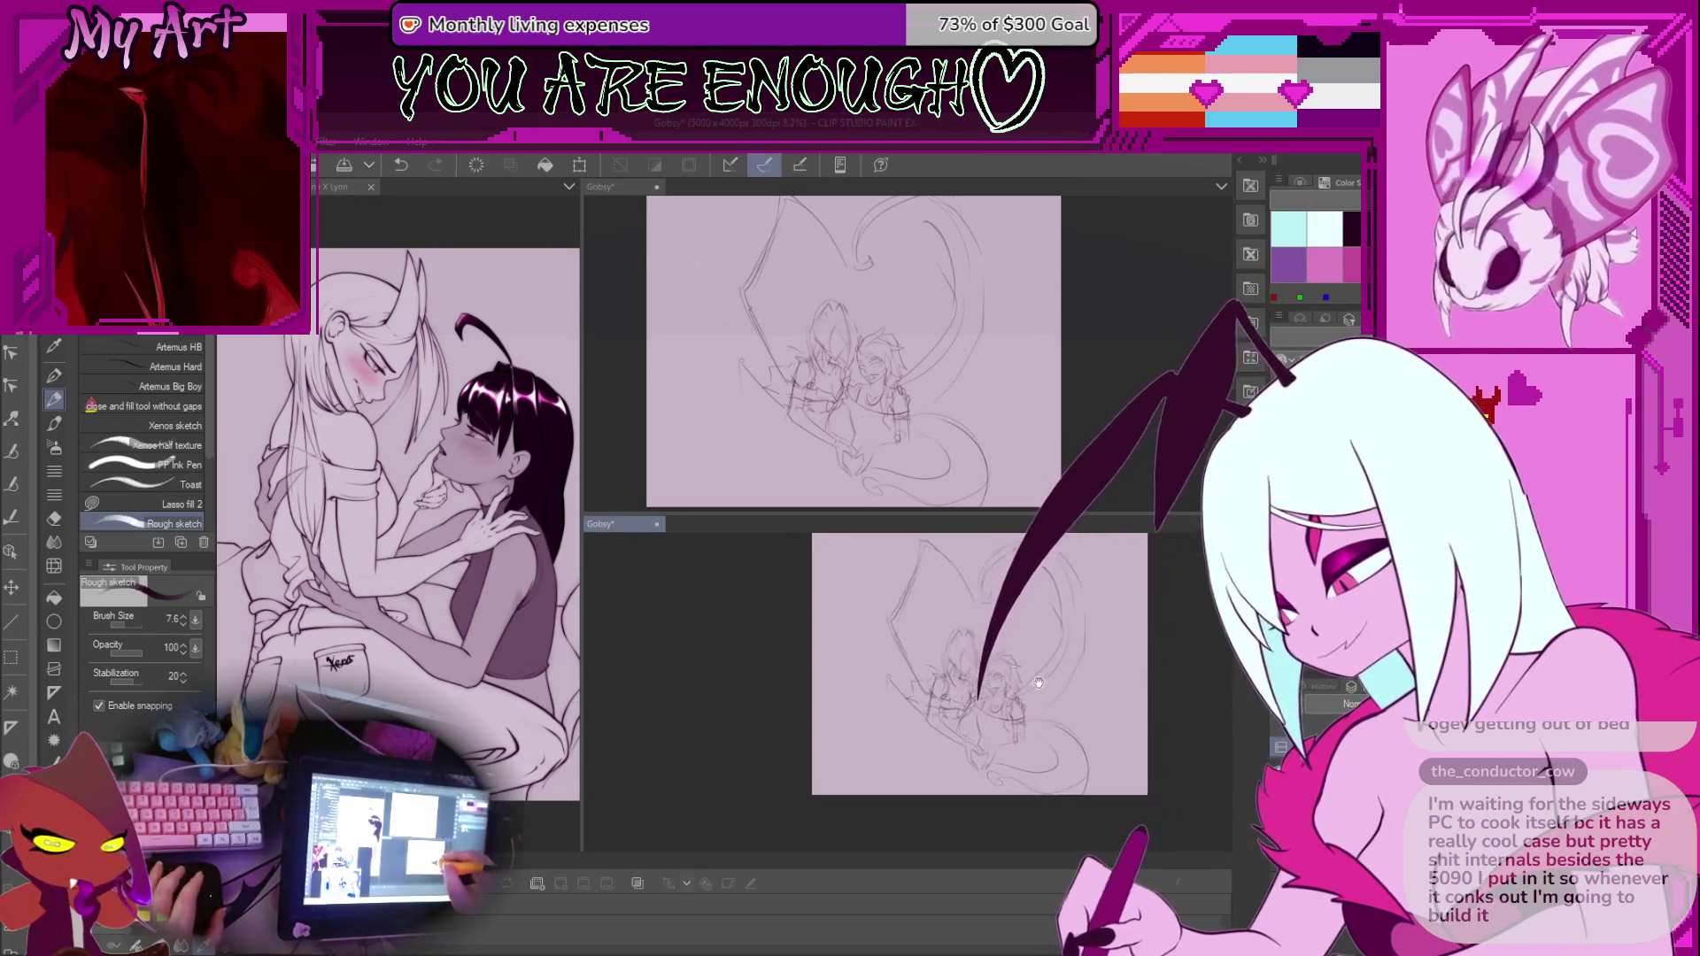
pyautogui.scroll(3, 974, 690)
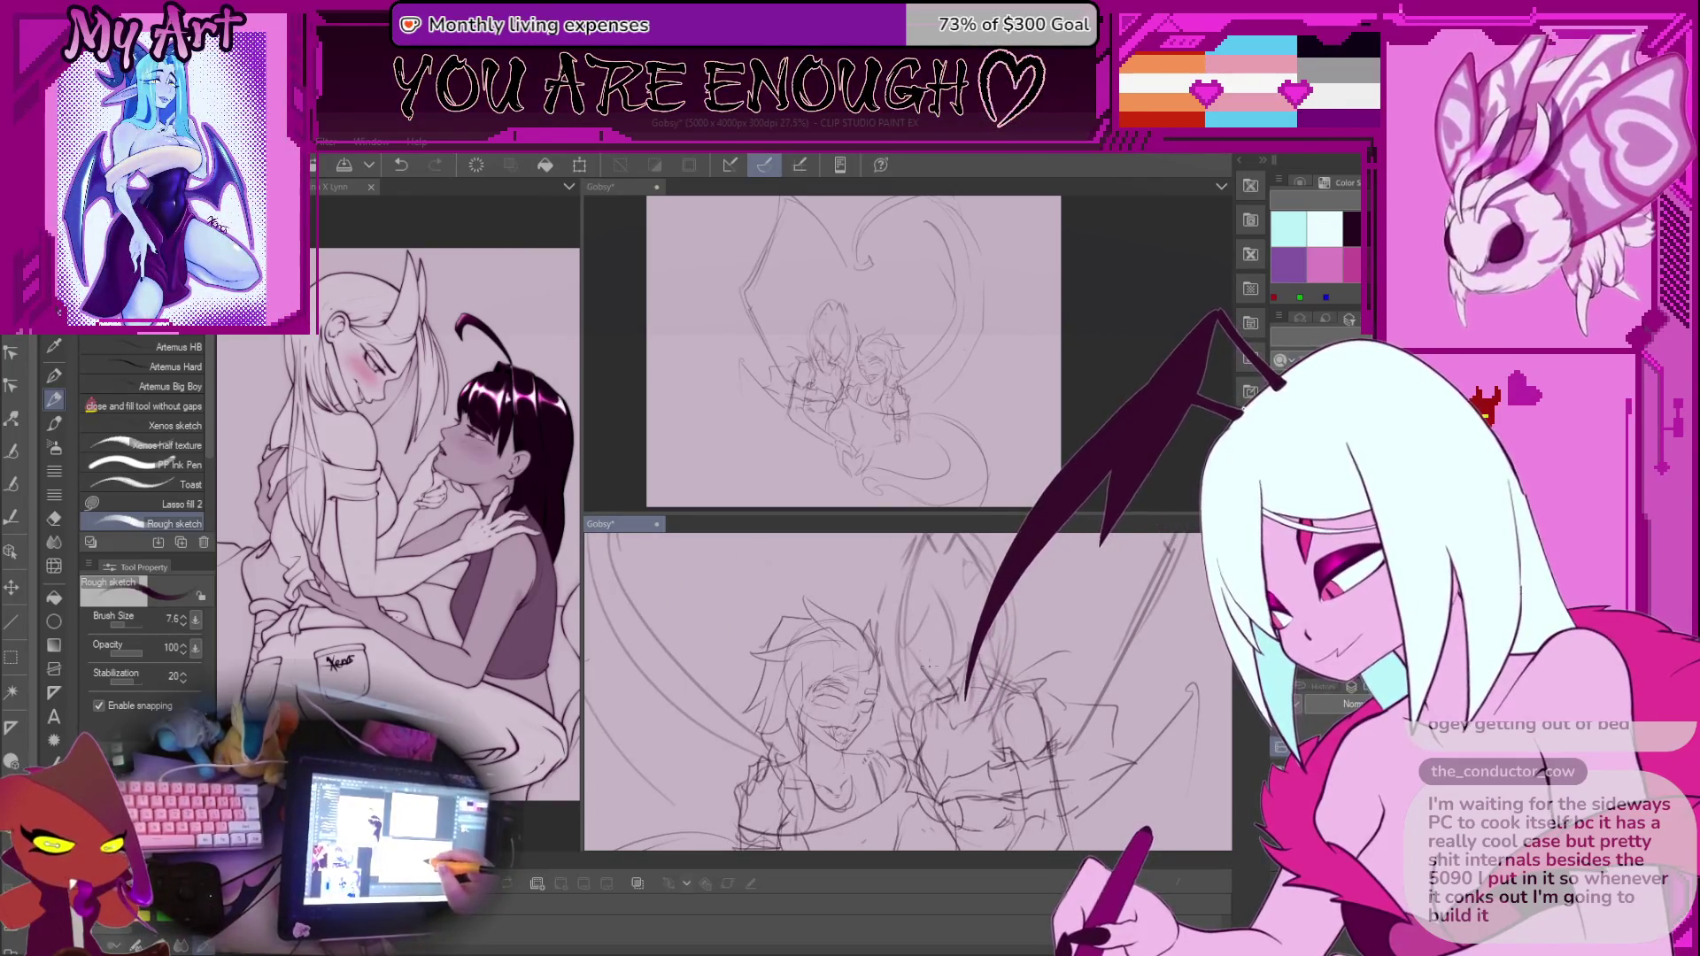
pyautogui.hotkey('ctrl', 'z')
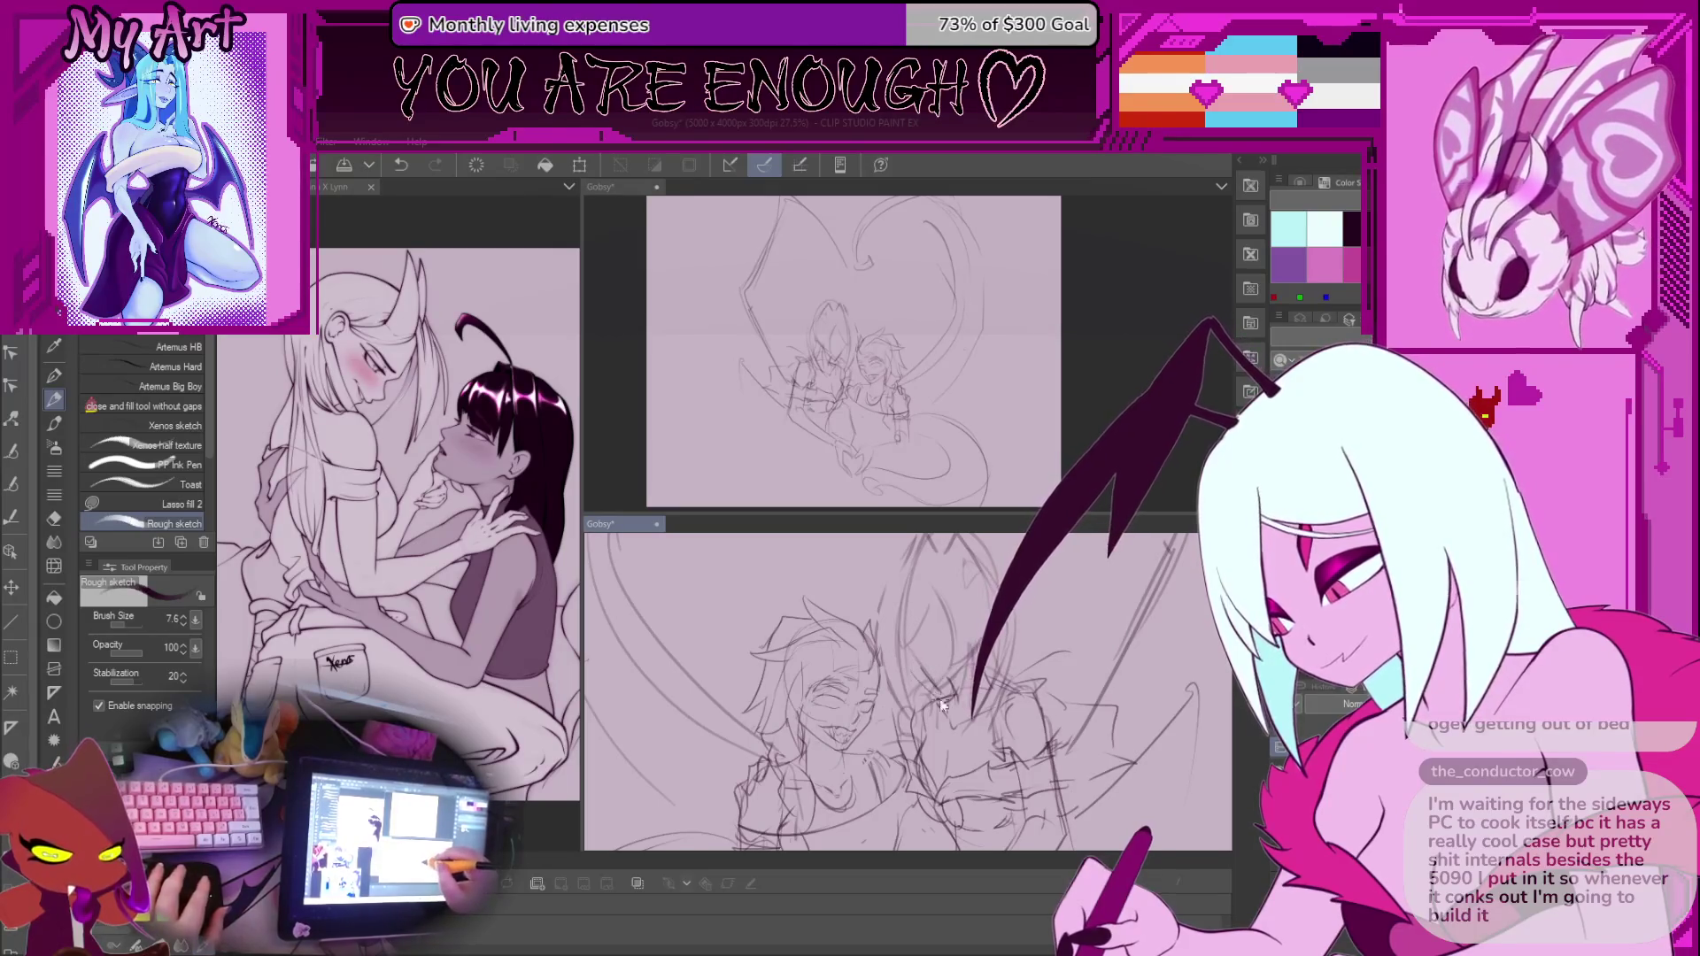
pyautogui.moveTo(932, 682); pyautogui.dragTo(932, 613)
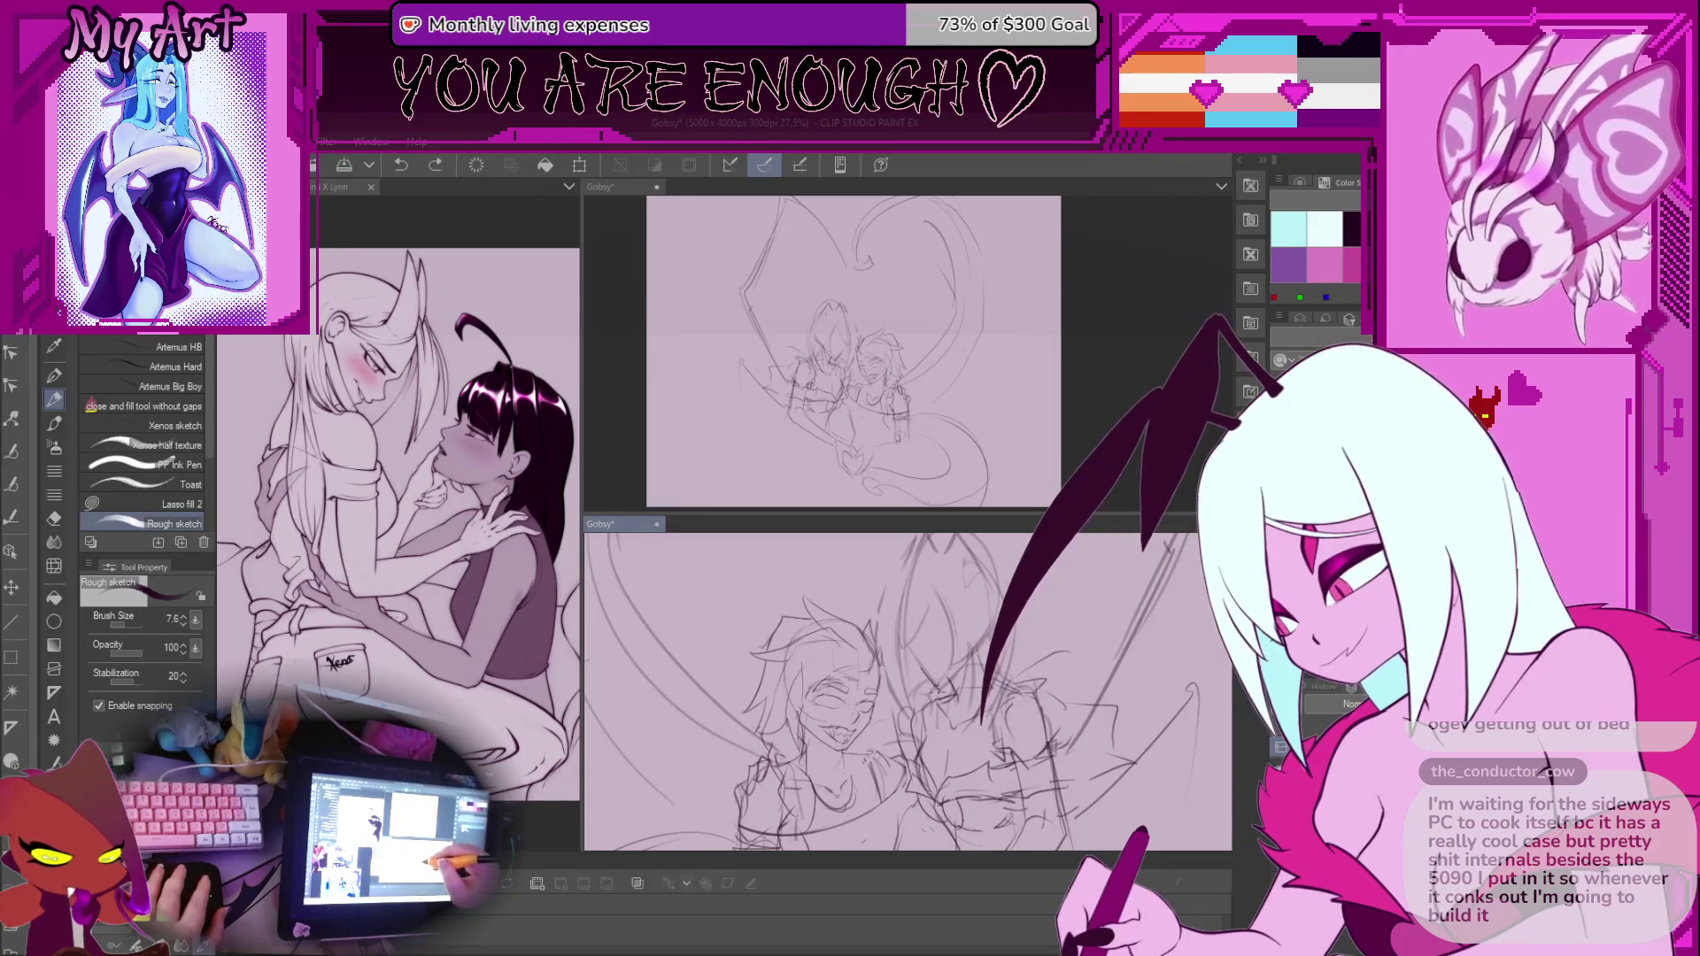
pyautogui.press('h')
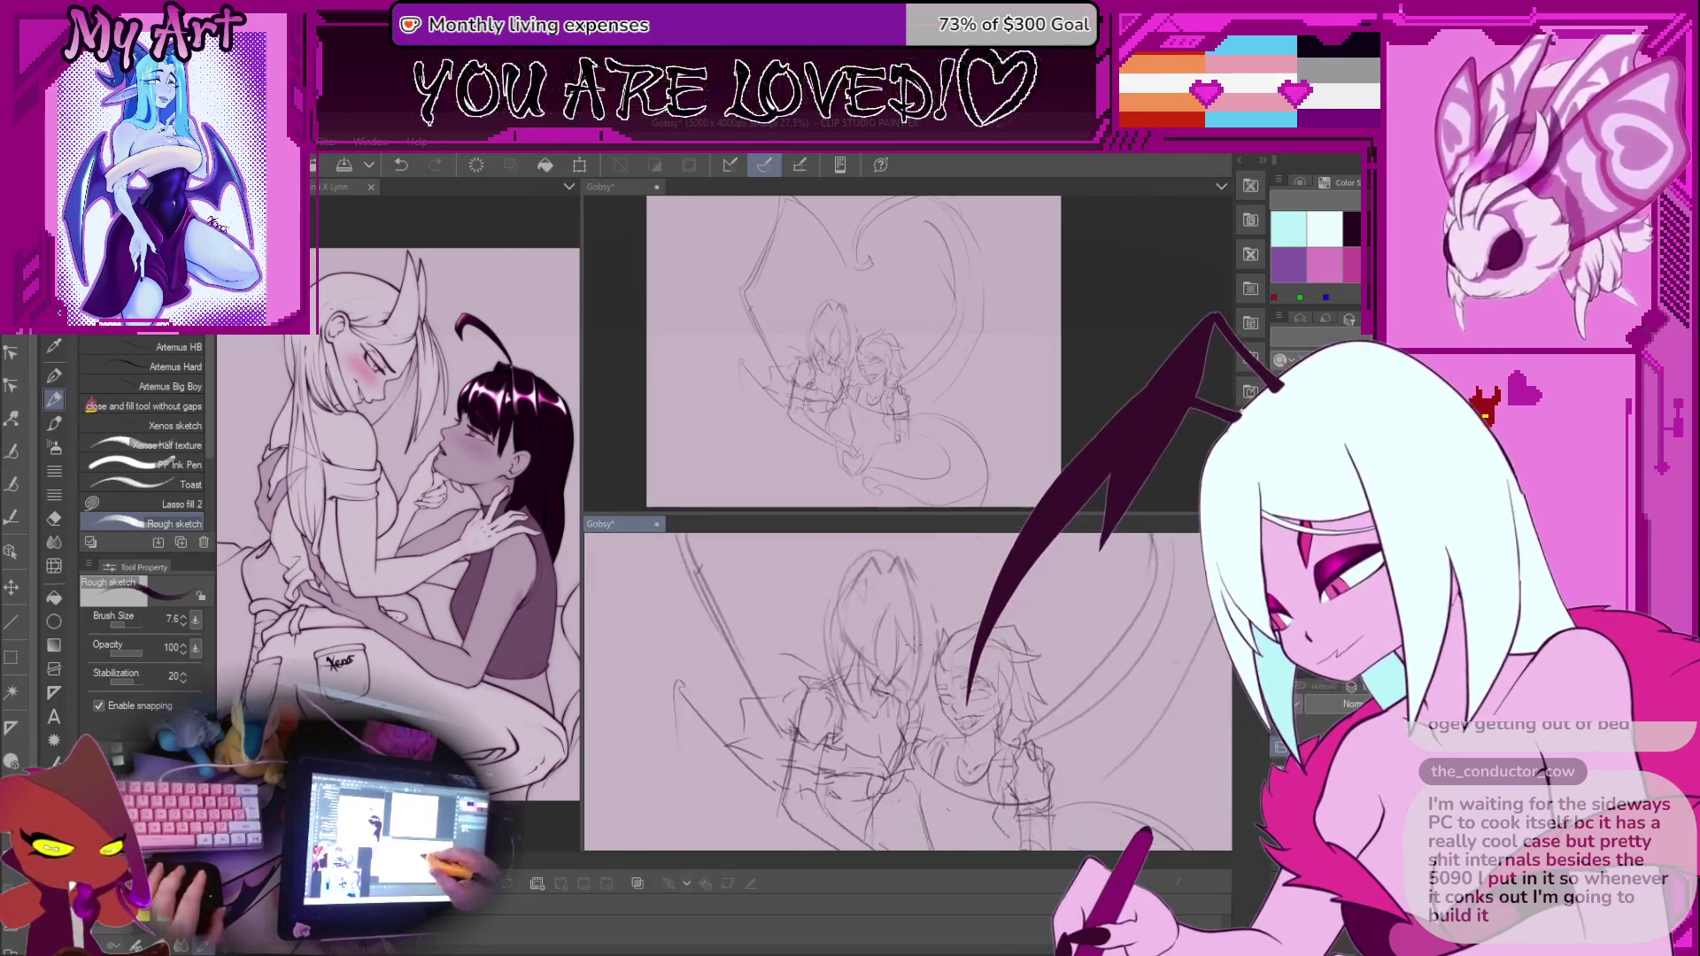
pyautogui.hotkey('ctrl', 'z')
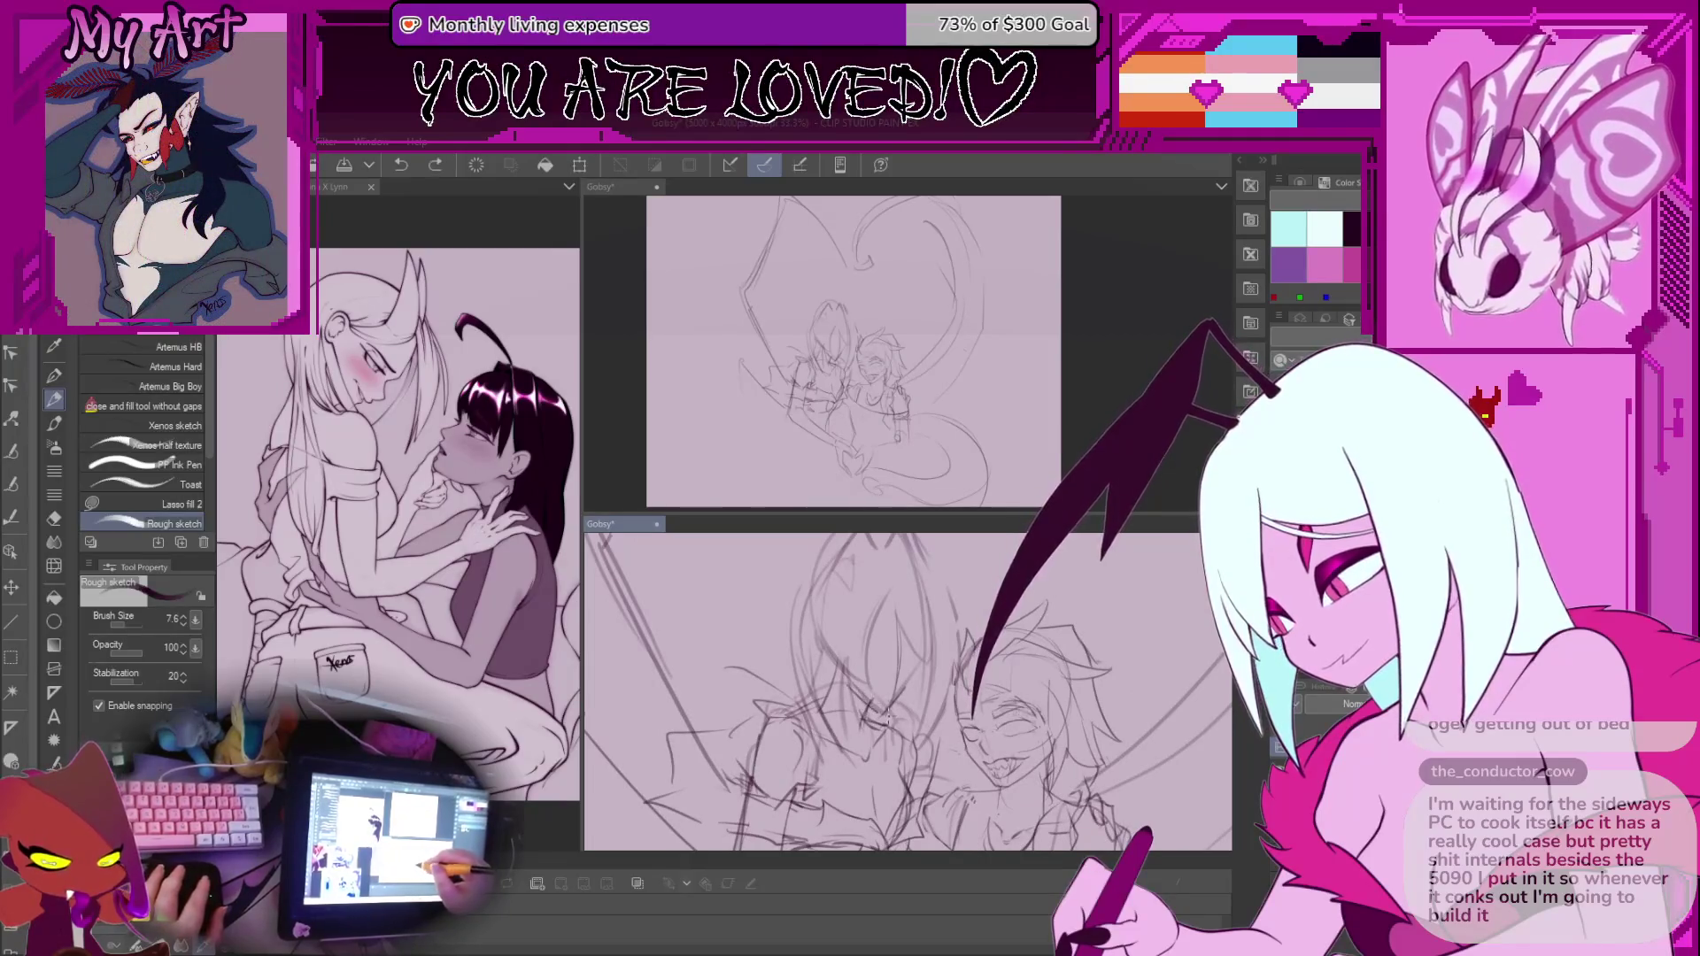
pyautogui.moveTo(912, 680); pyautogui.dragTo(888, 715)
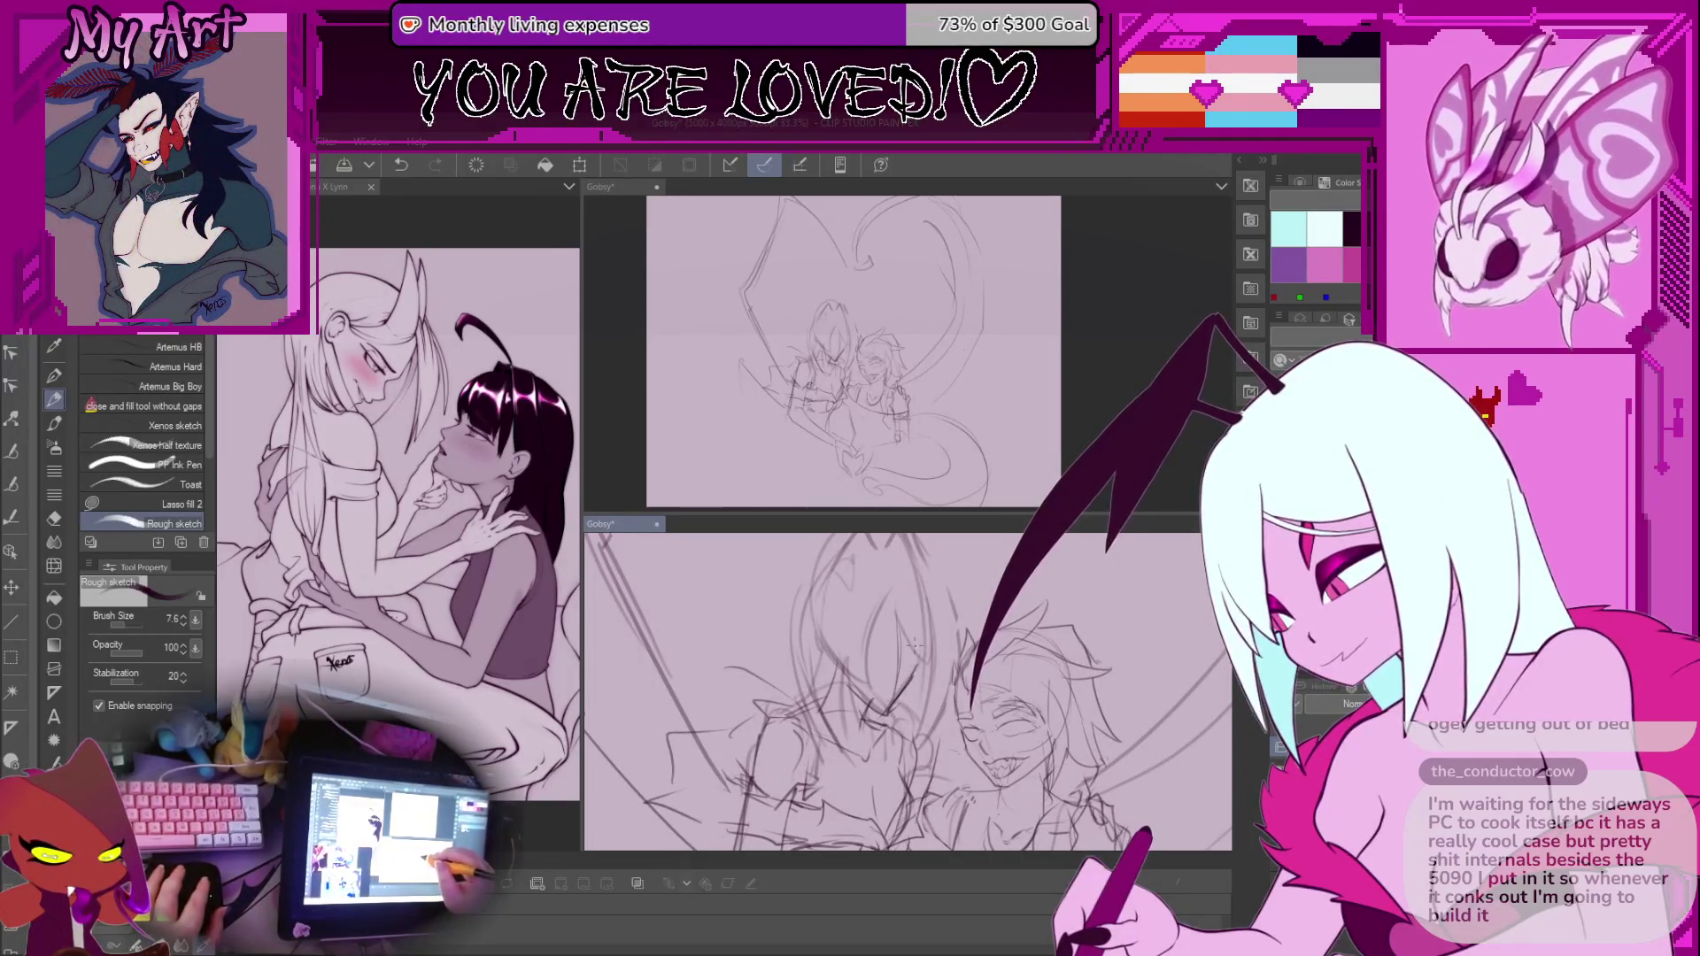
# Undo a run of unwanted strokes around the faces
pyautogui.moveTo(858, 660); pyautogui.dragTo(861, 686)
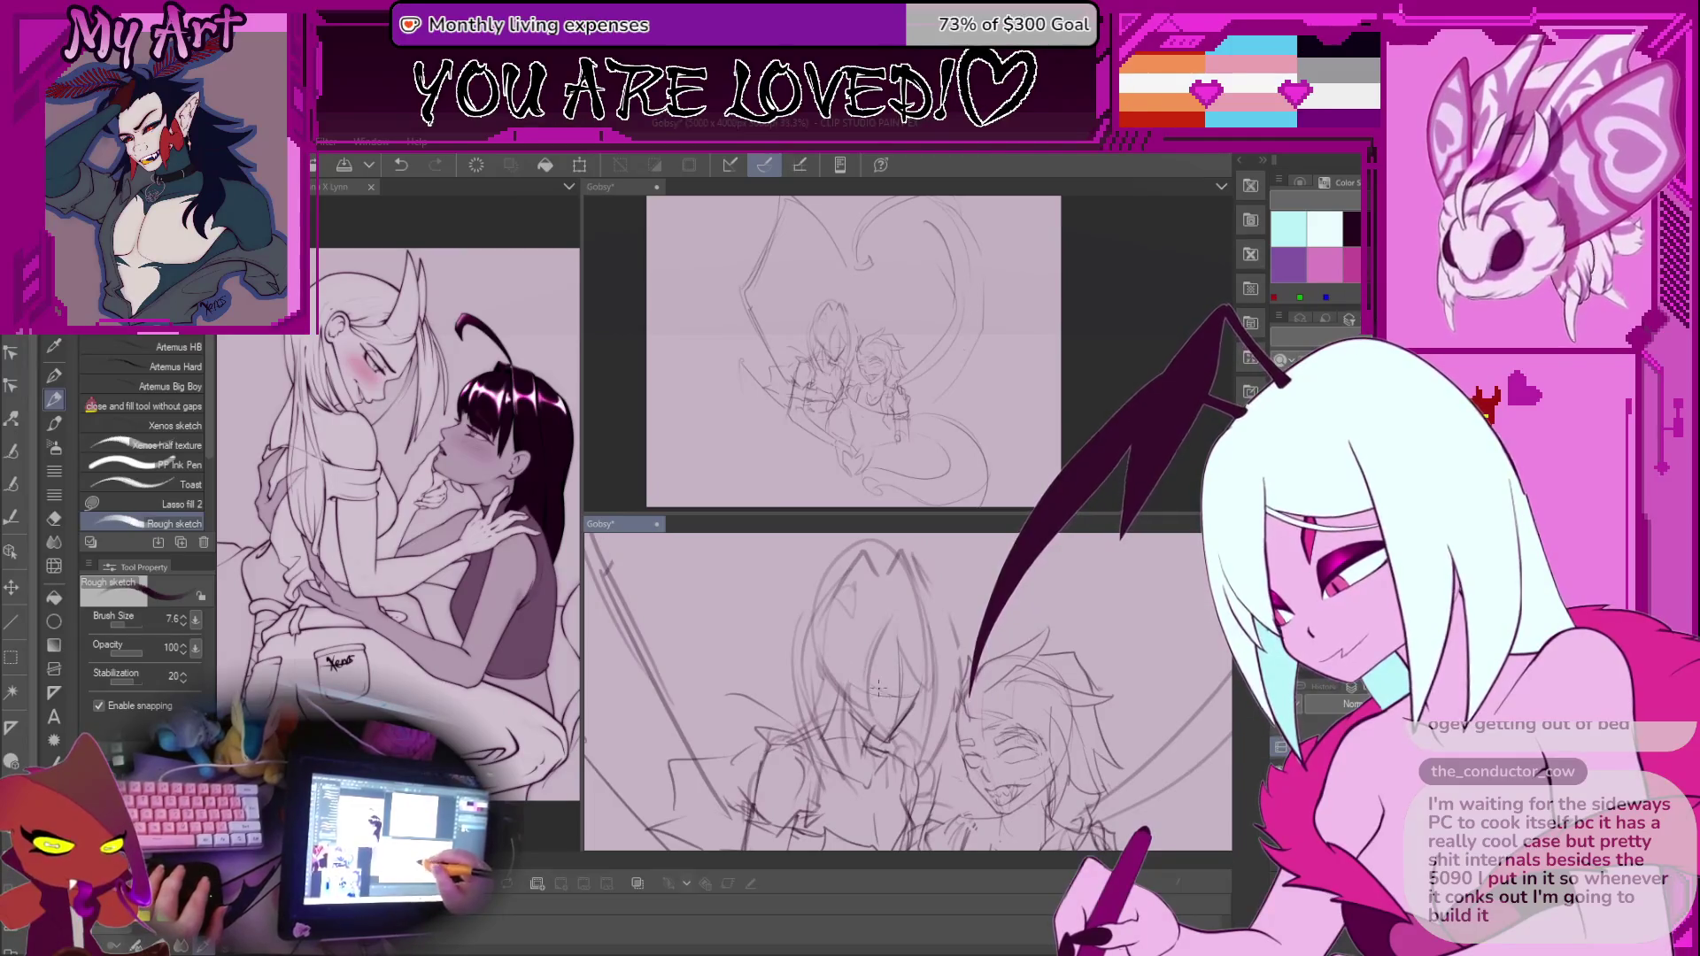
pyautogui.moveTo(837, 679); pyautogui.dragTo(833, 661)
pyautogui.hotkey('ctrl', 'z')
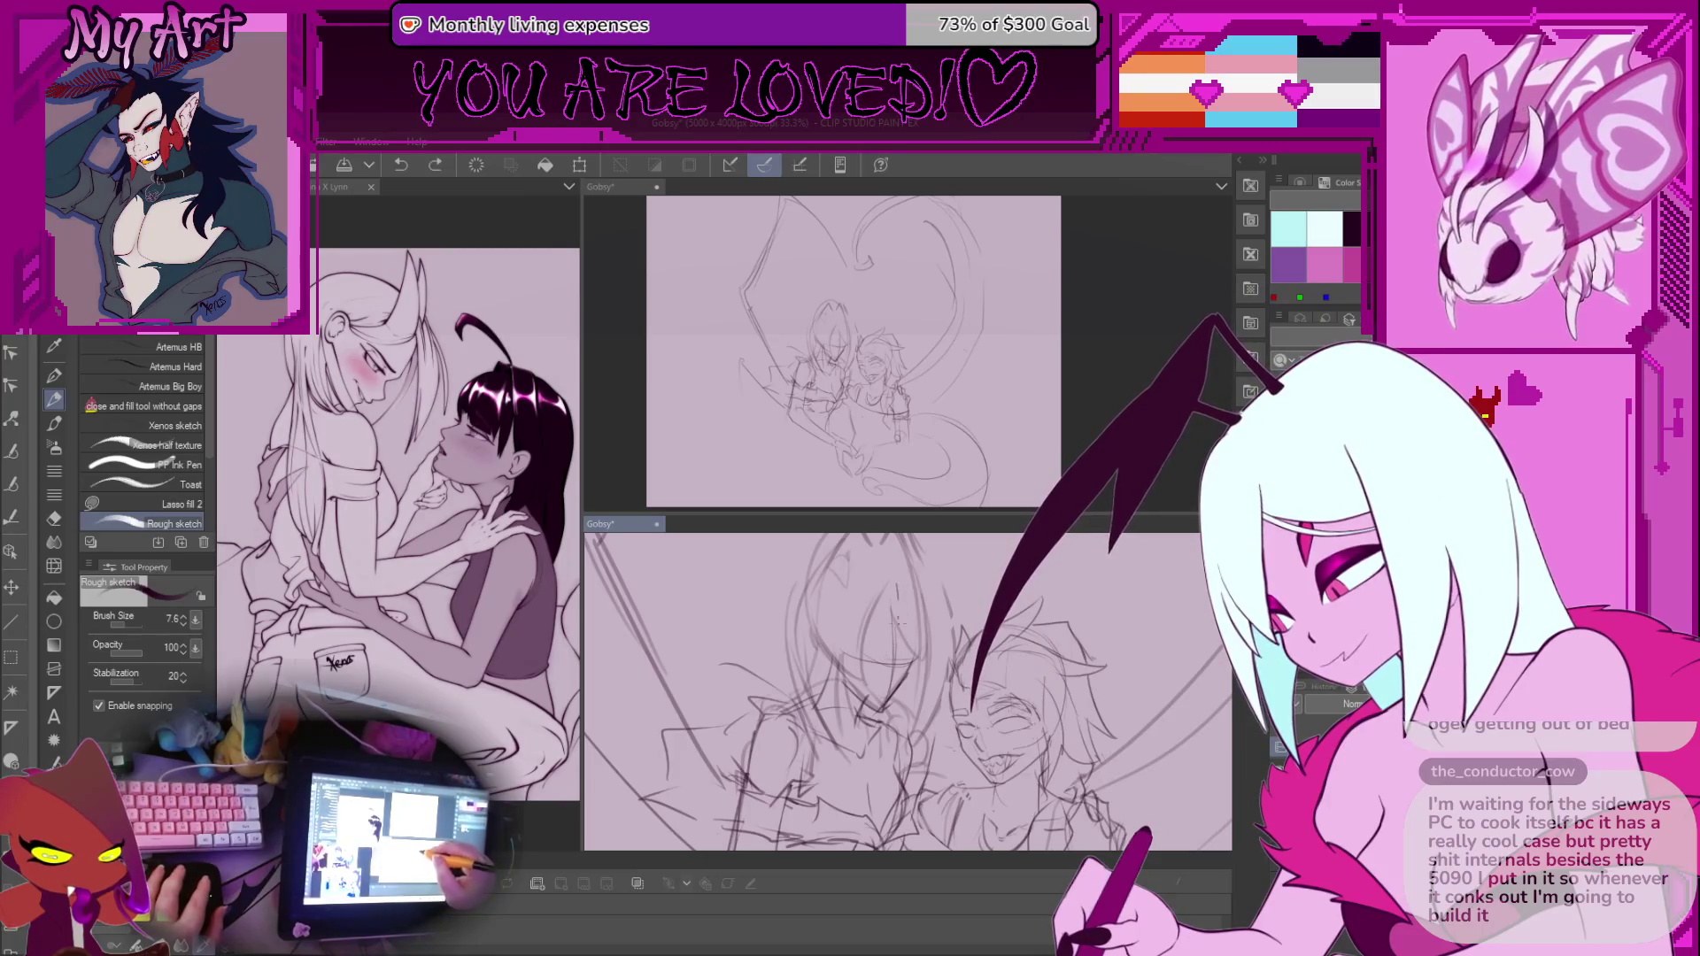
pyautogui.hotkey('ctrl', 'z')
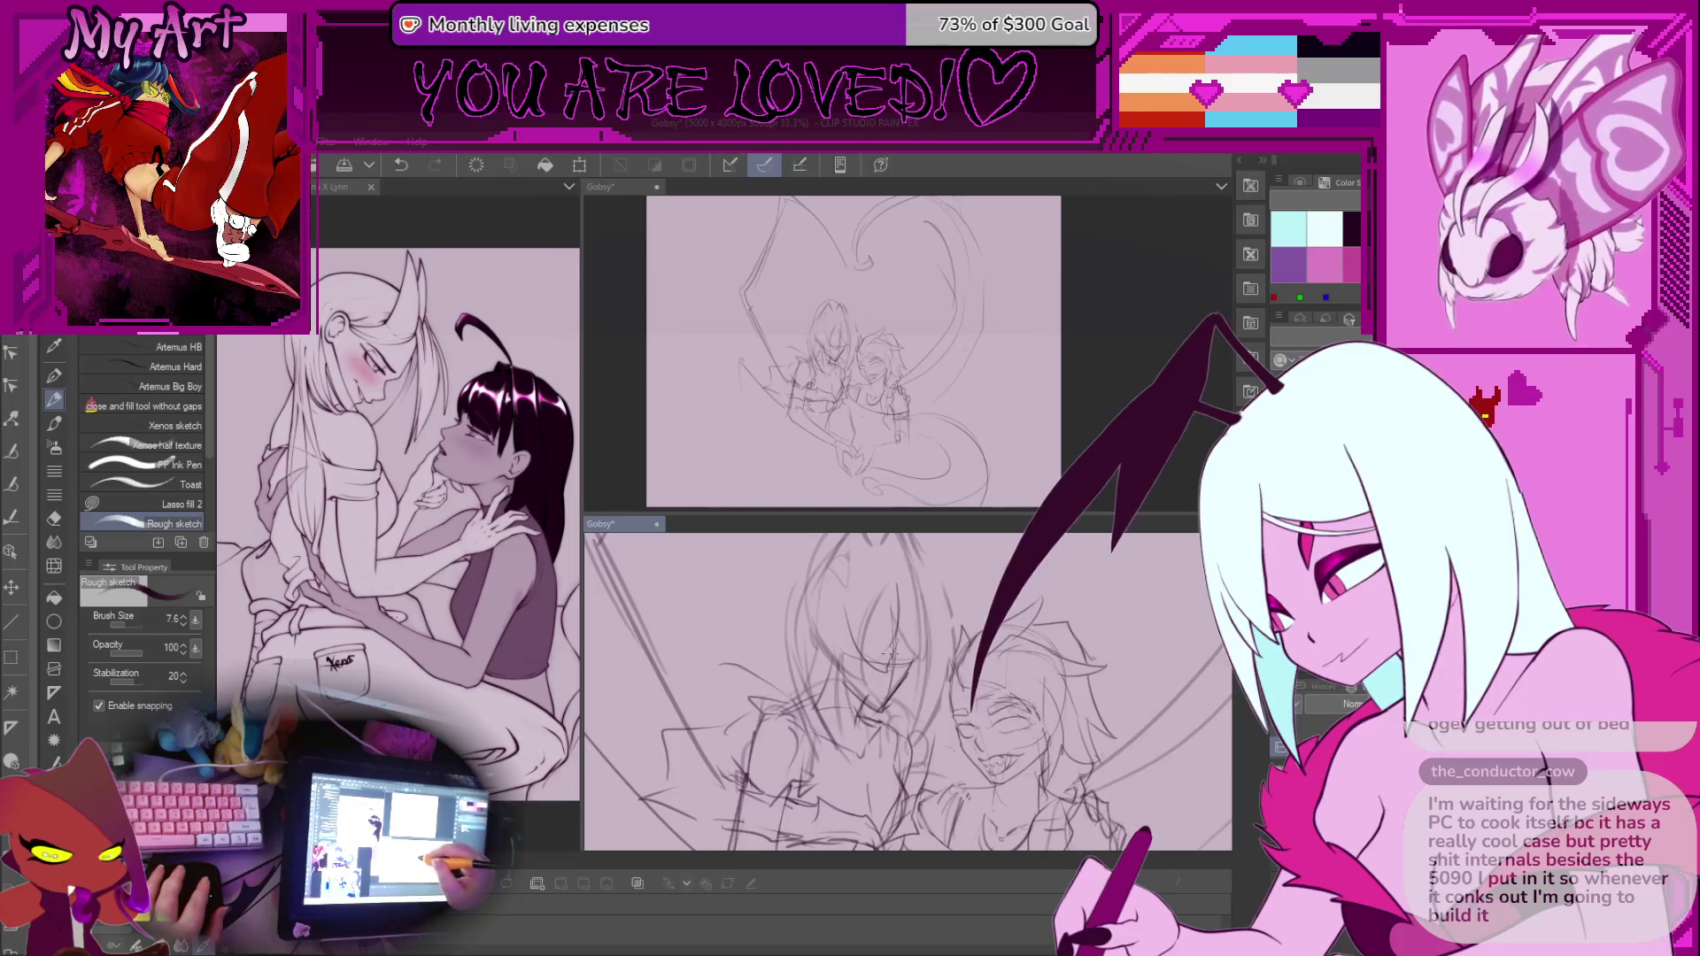
pyautogui.scroll(1, 879, 639)
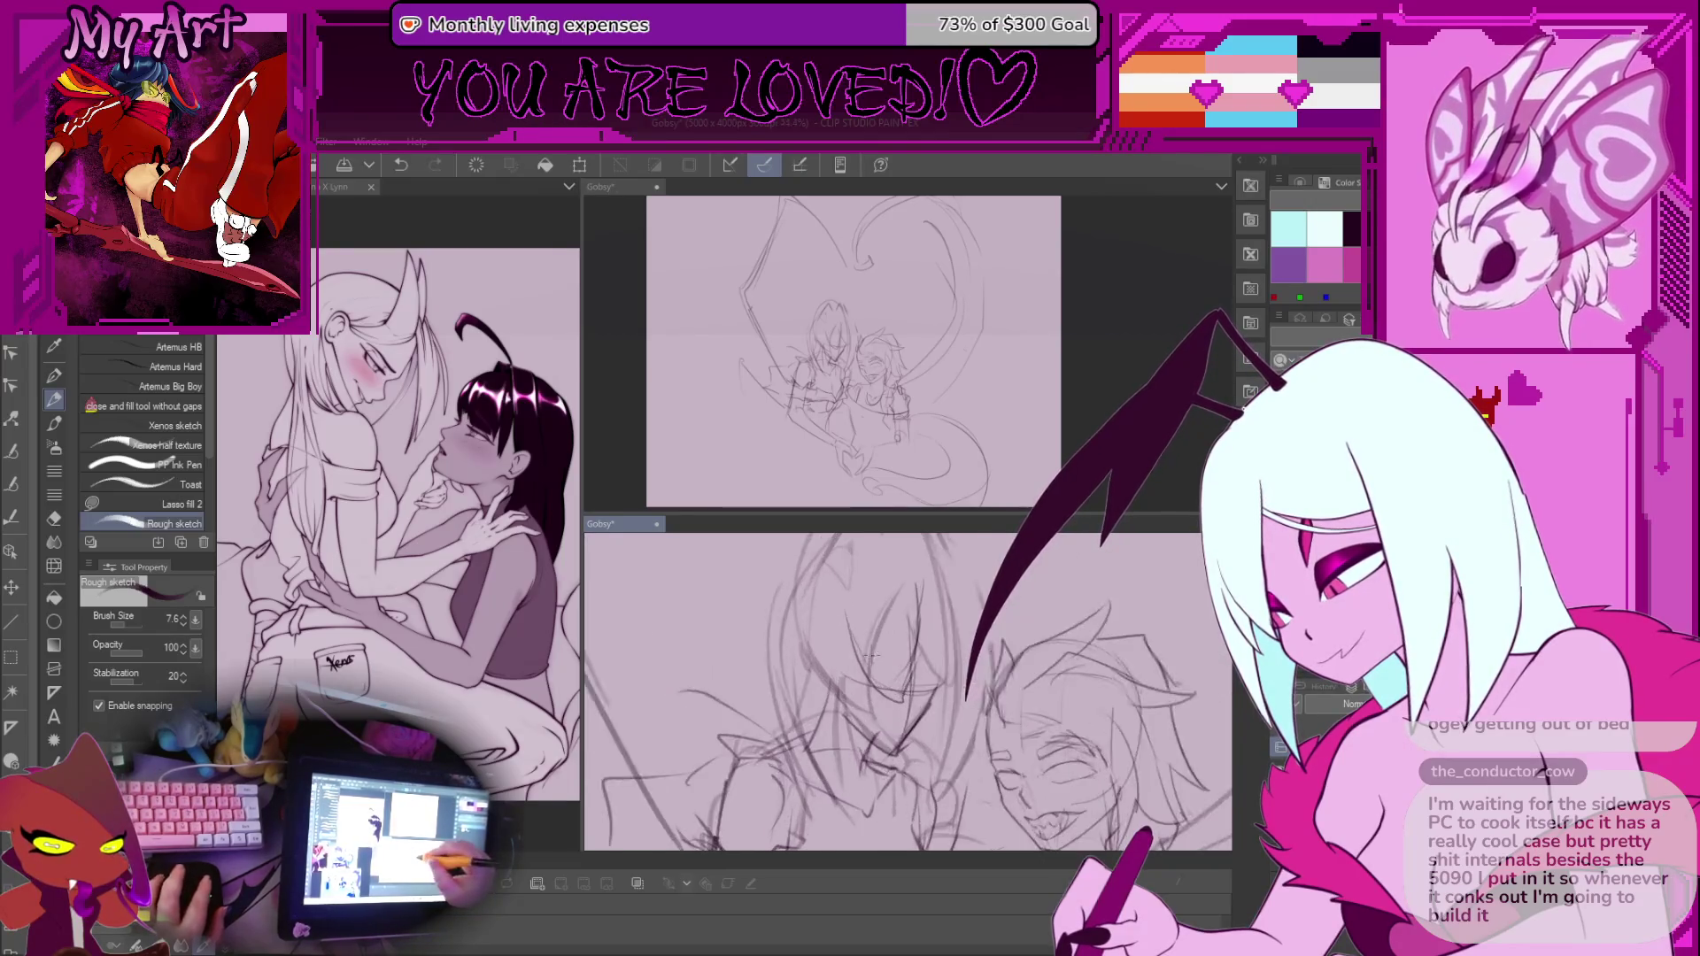
pyautogui.hotkey('ctrl', 'z')
pyautogui.scroll(3, 879, 644)
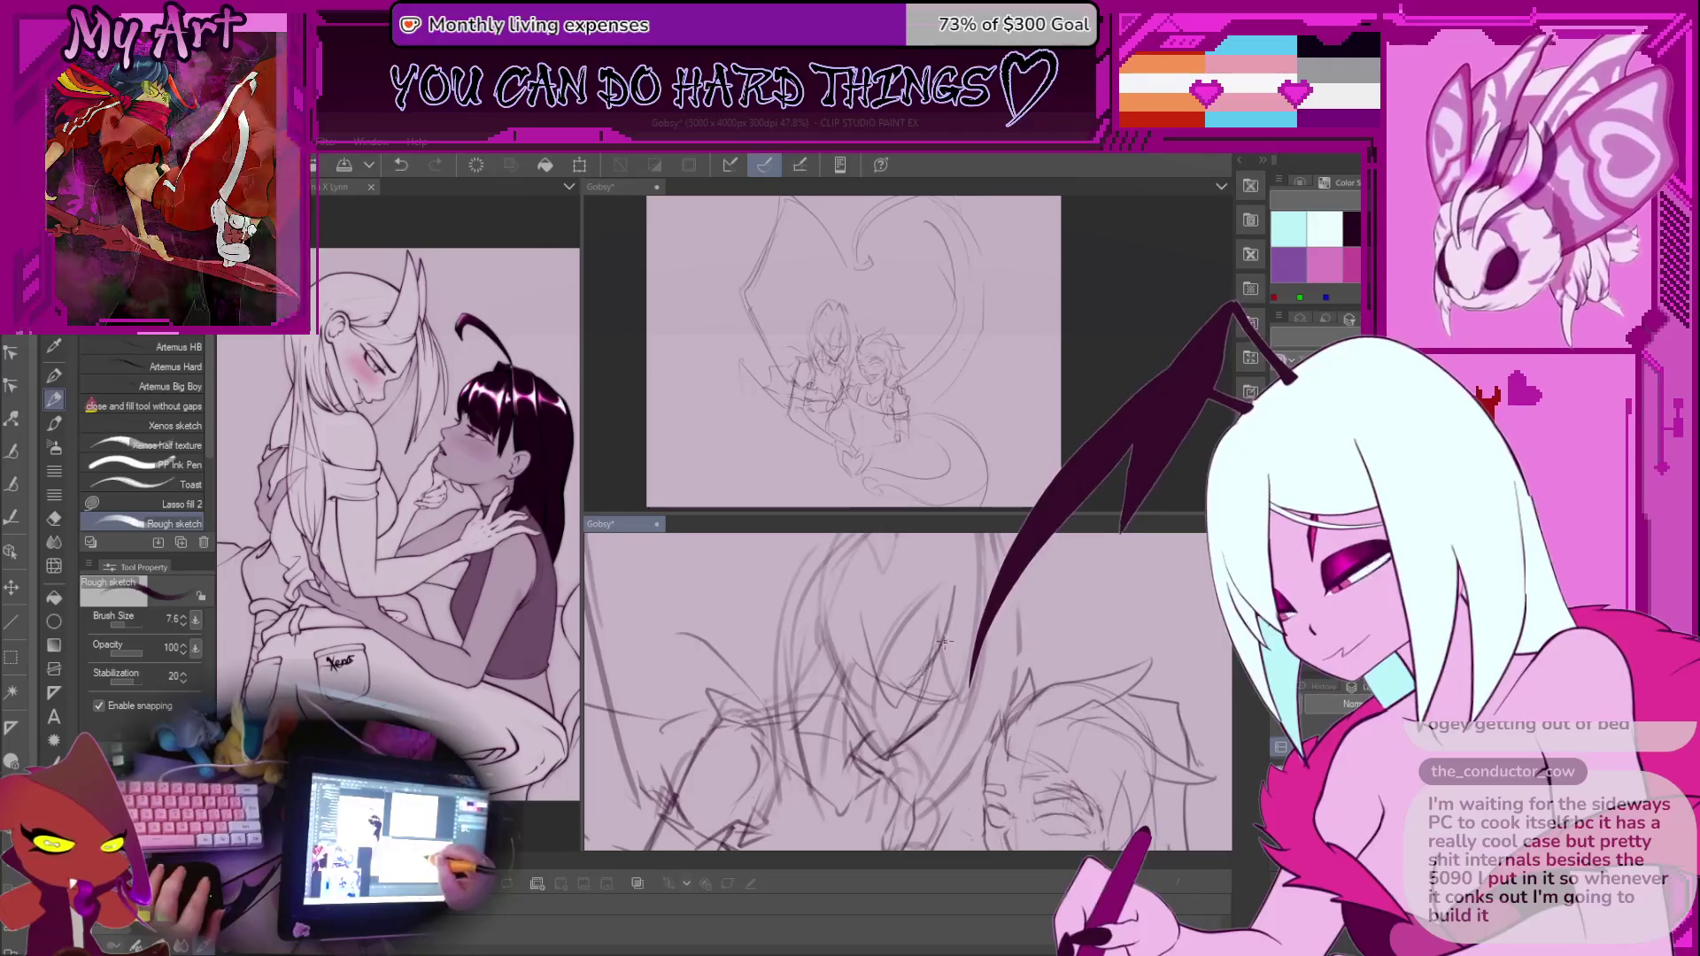
pyautogui.hotkey('ctrl', 'z')
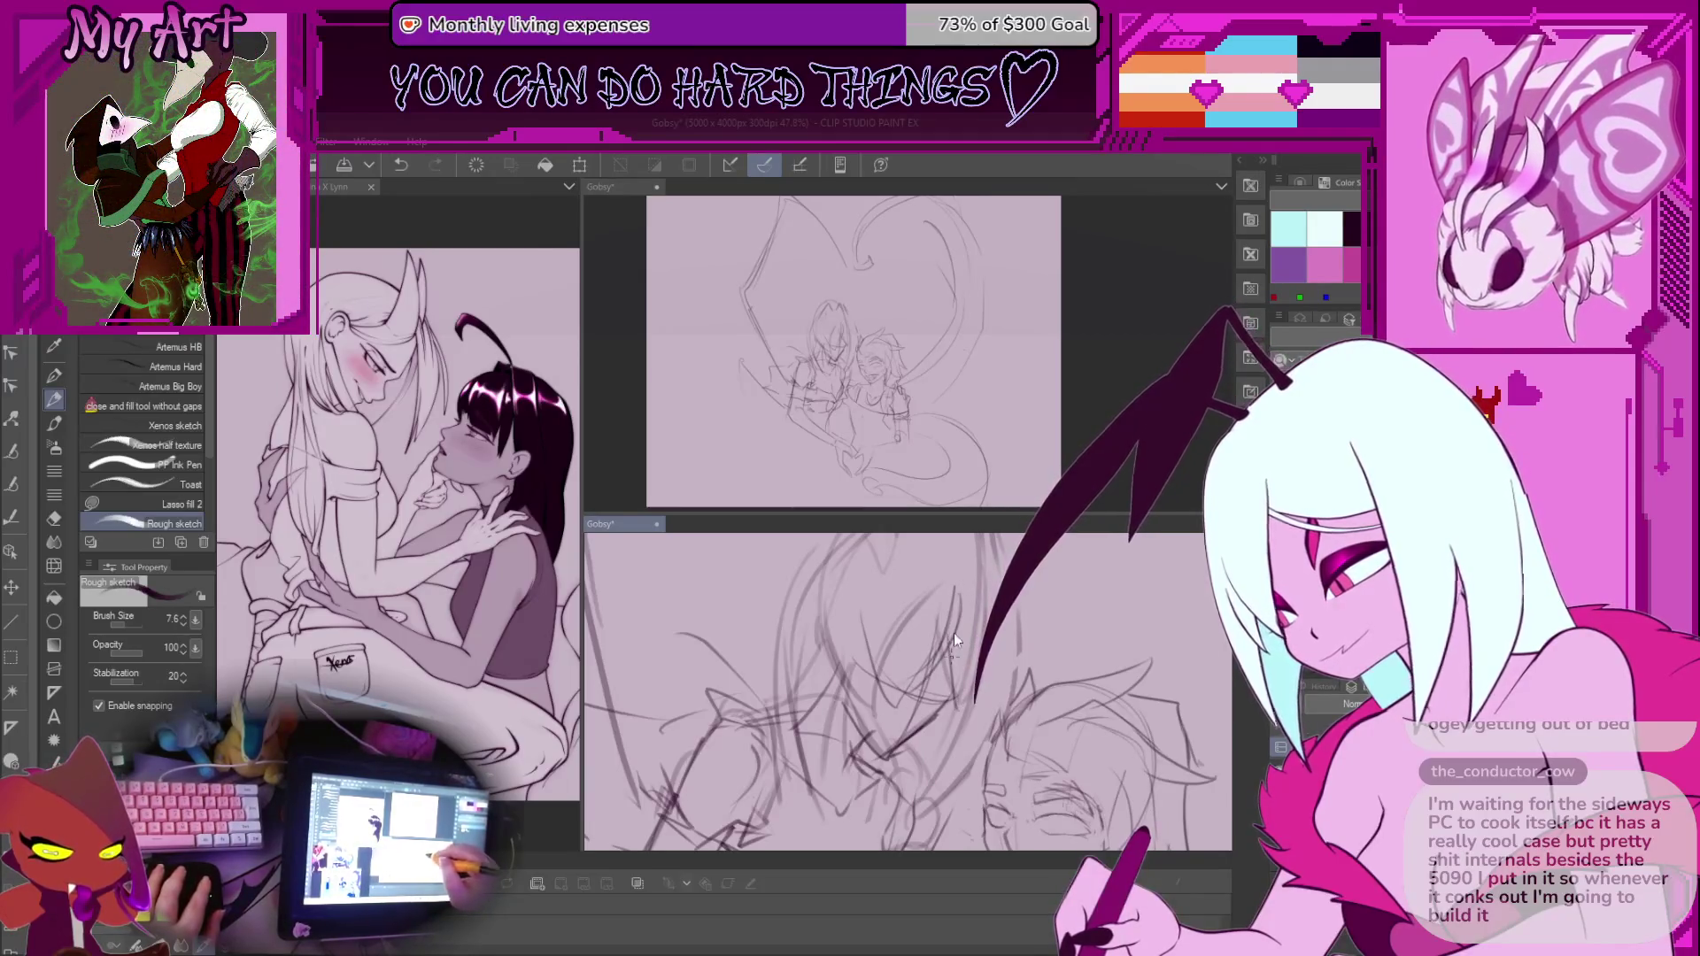
# Restore the last undone stroke and lasso the top of the left character's head
pyautogui.hotkey('ctrl', 'y')
pyautogui.scroll(-4, 907, 691)
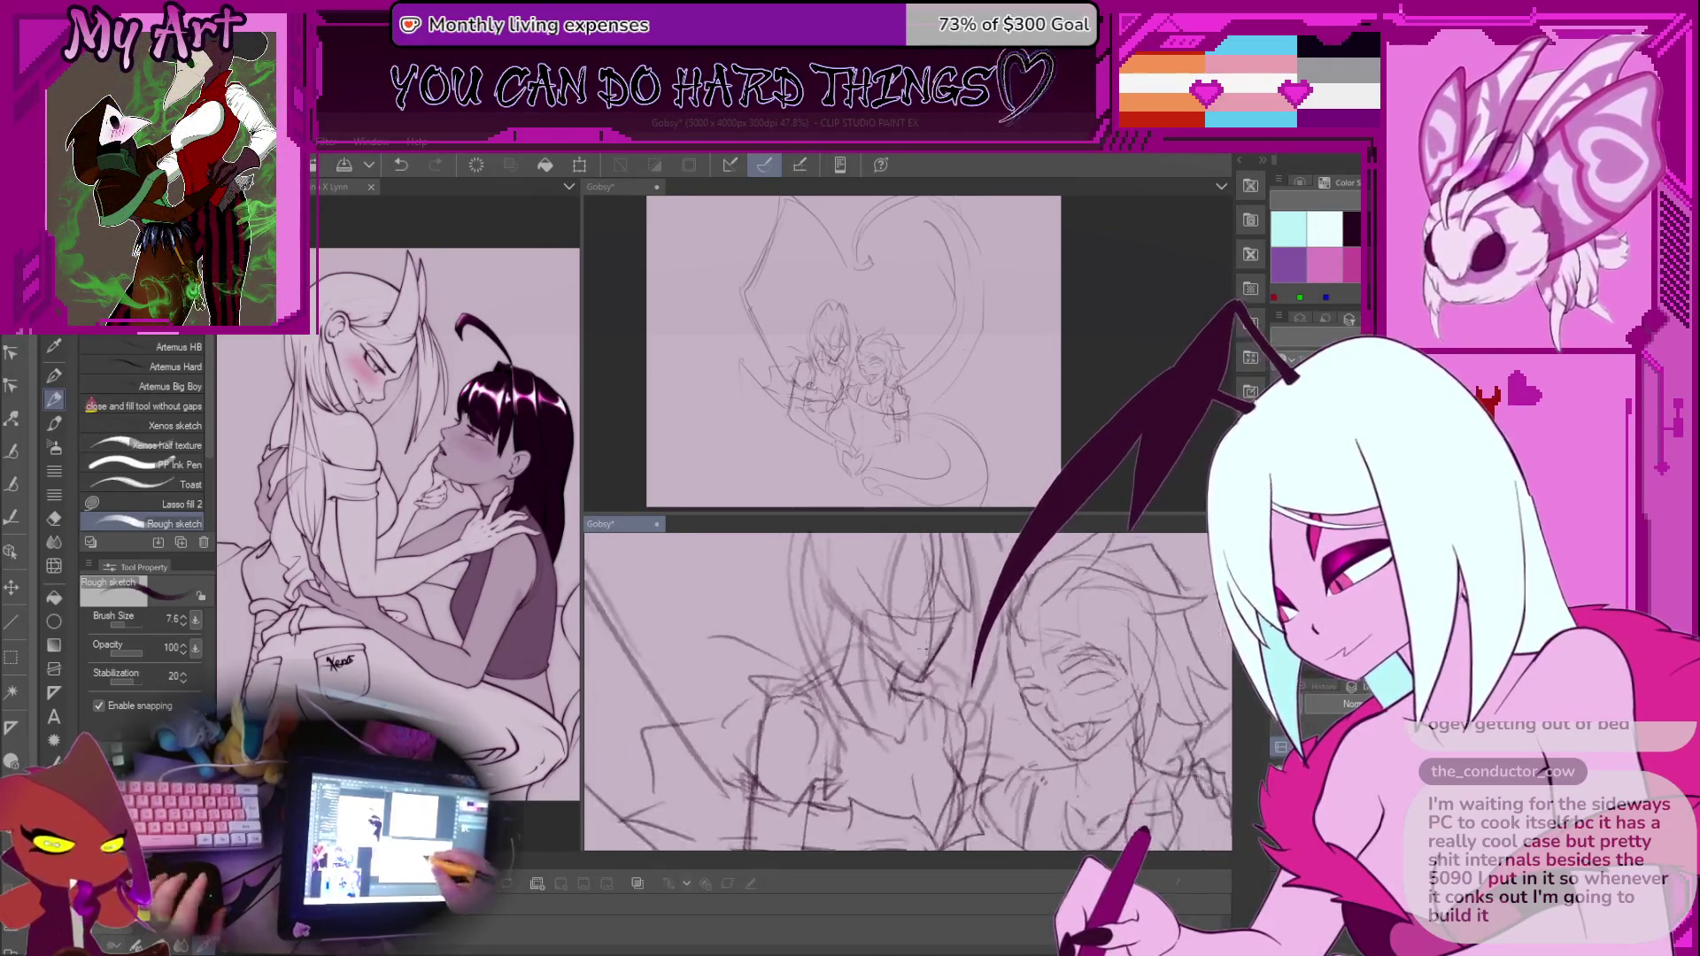
pyautogui.scroll(3, 950, 609)
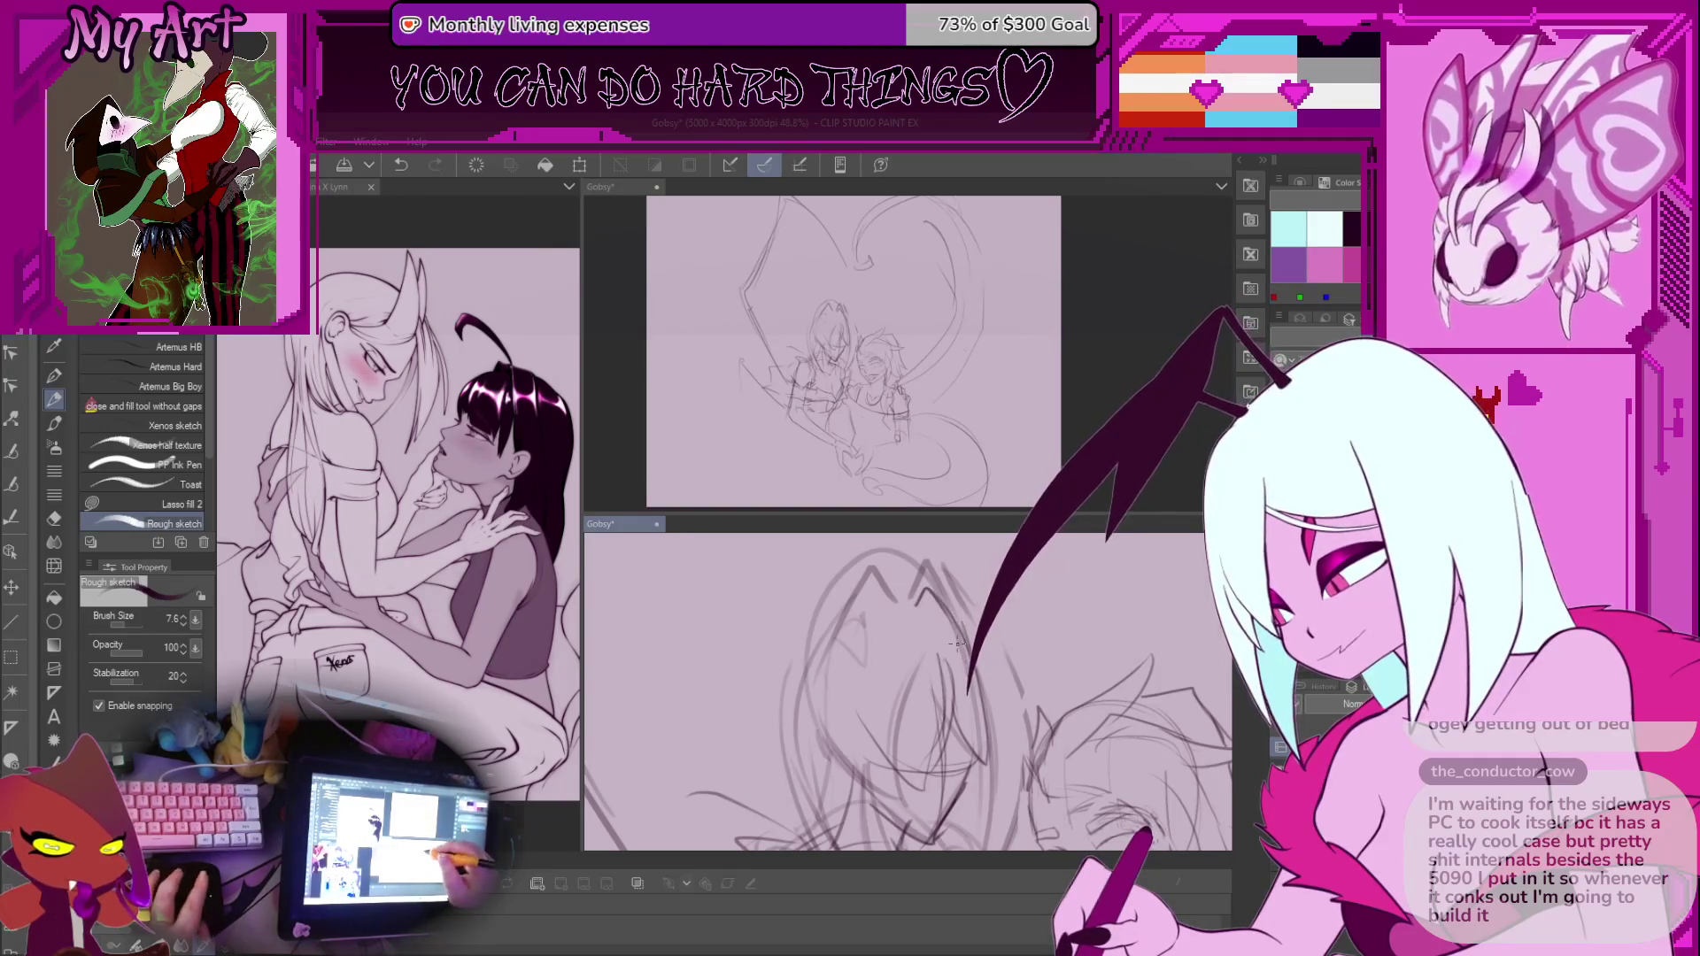
pyautogui.press('m')
pyautogui.scroll(-3, 956, 644)
pyautogui.moveTo(841, 580)
pyautogui.mouseDown()
pyautogui.moveTo(894, 595)
pyautogui.moveTo(848, 552)
pyautogui.mouseUp()
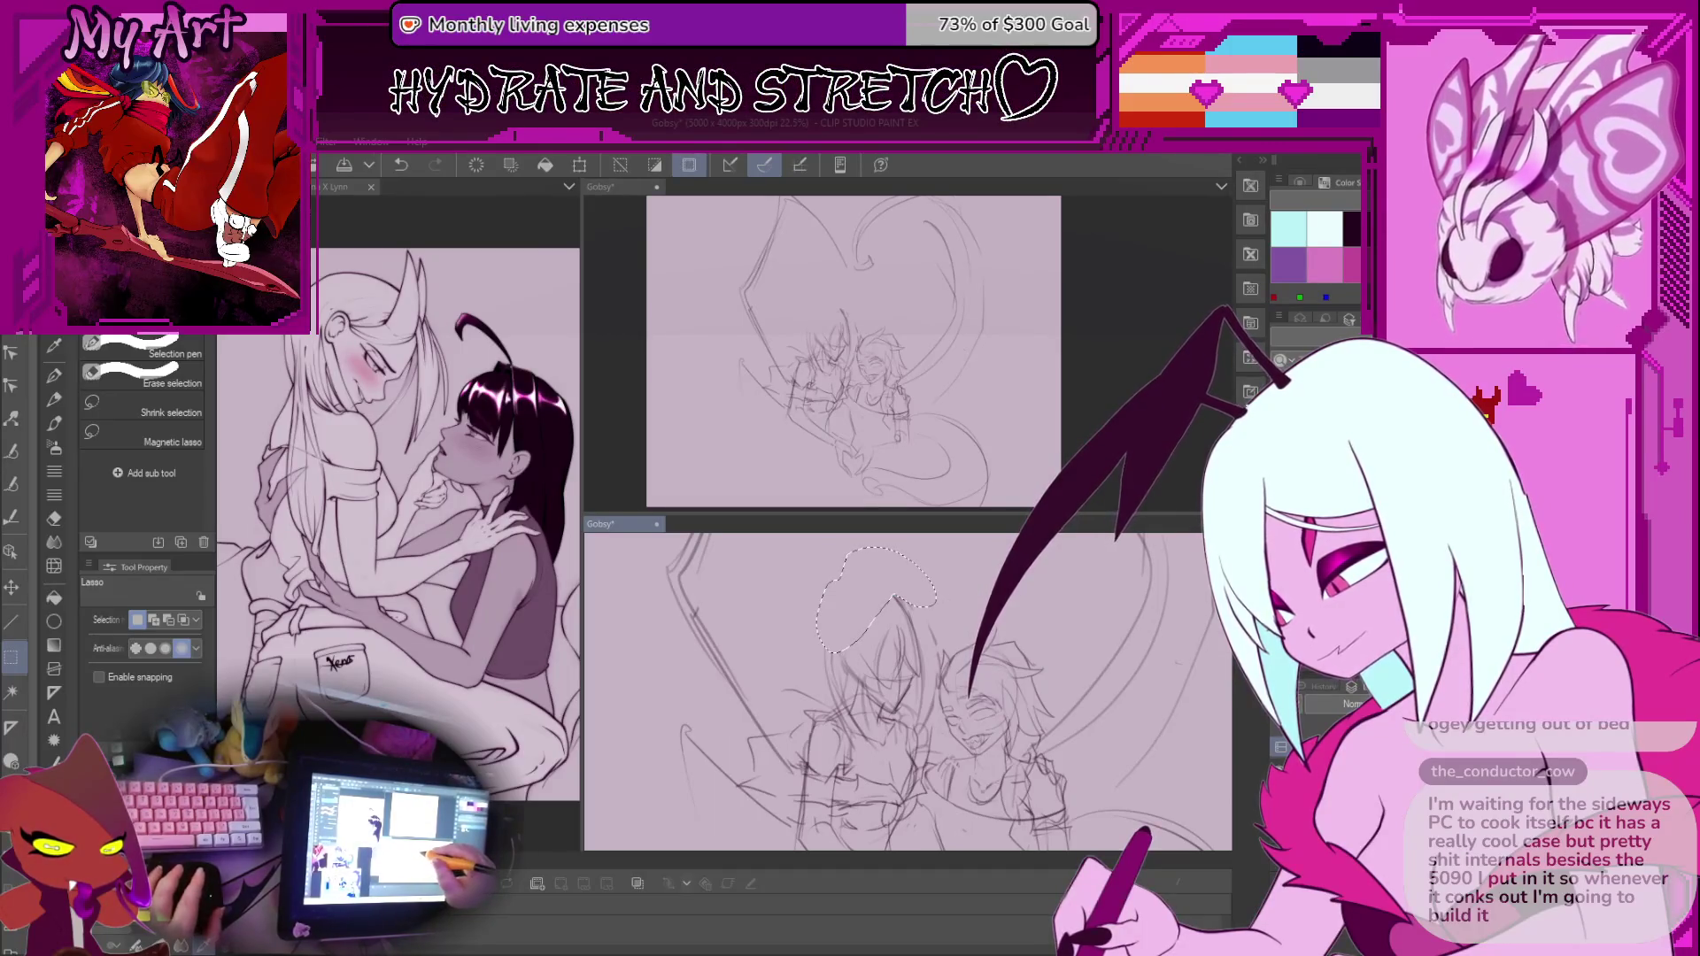
pyautogui.hotkey('ctrl', 'd')
pyautogui.press('p')
pyautogui.scroll(3, 908, 620)
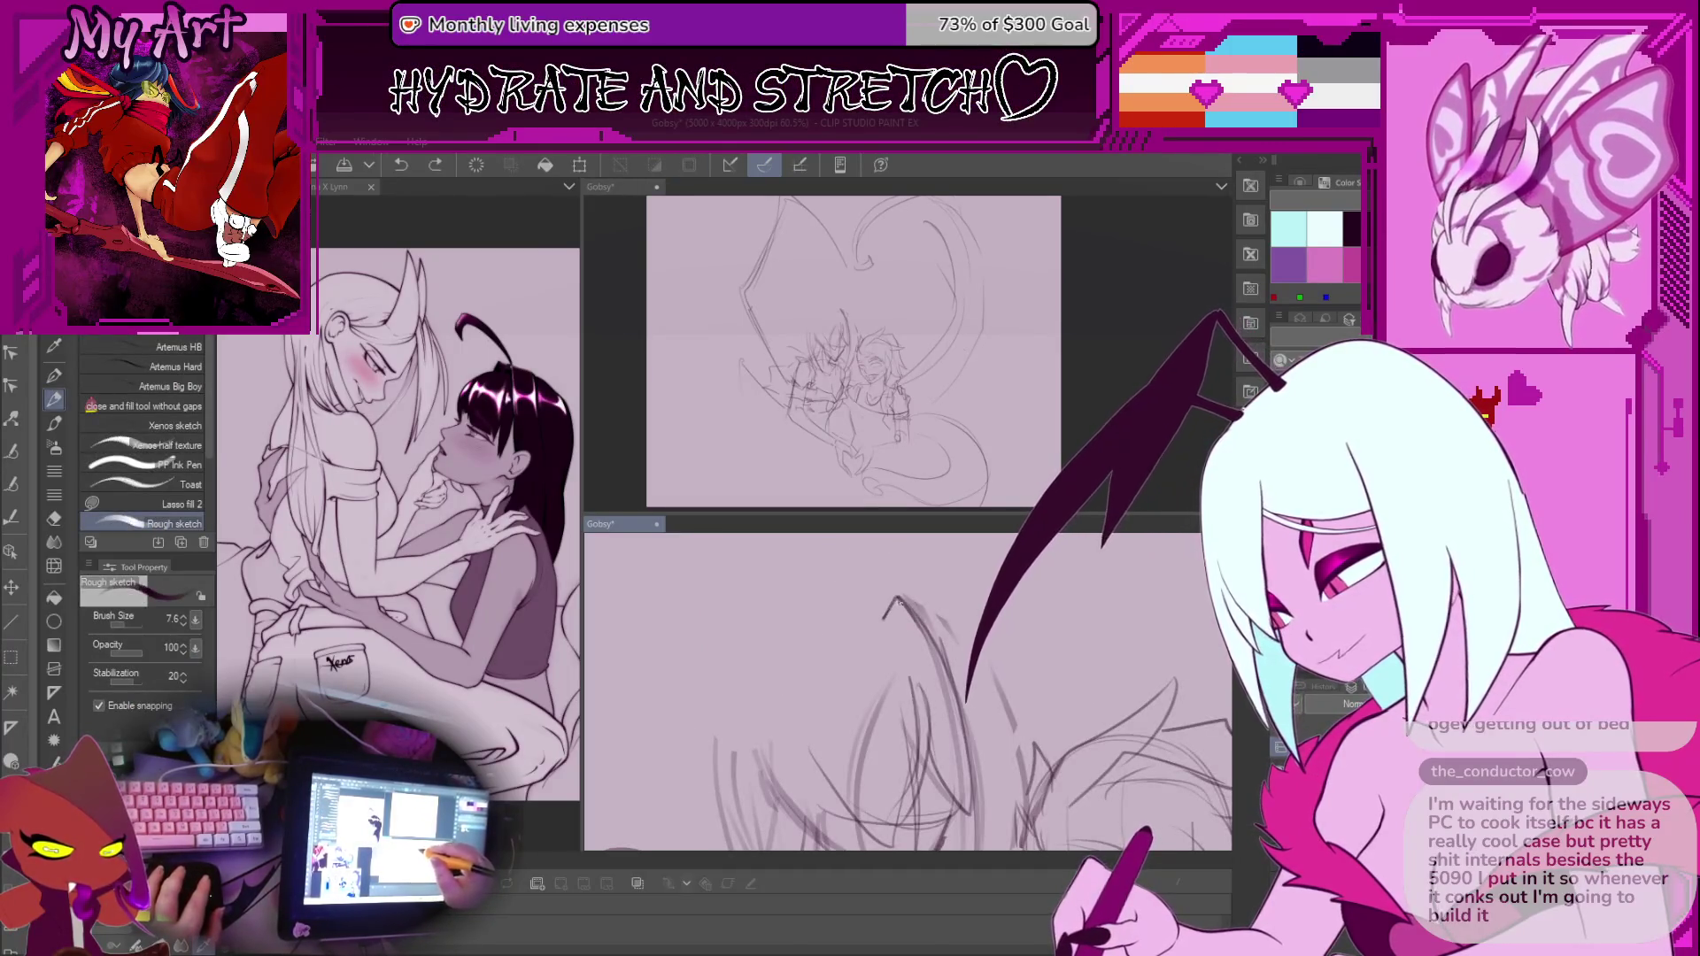
pyautogui.scroll(-3, 907, 690)
pyautogui.scroll(-2, 885, 694)
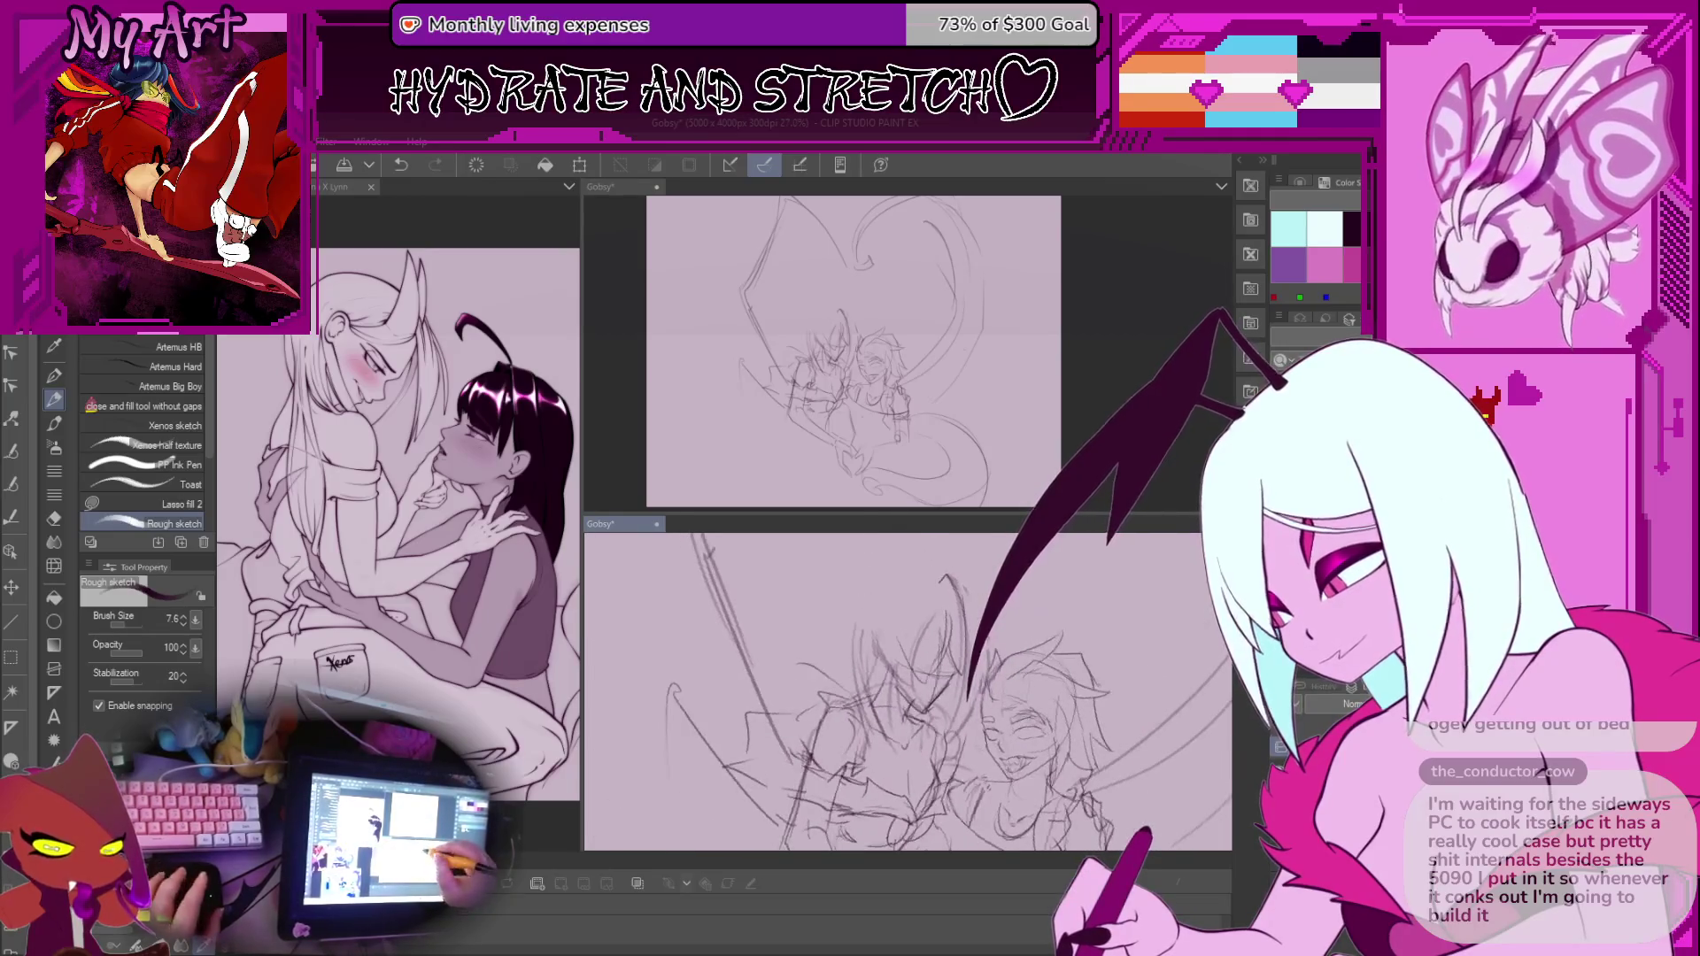
pyautogui.moveTo(884, 715); pyautogui.dragTo(885, 721)
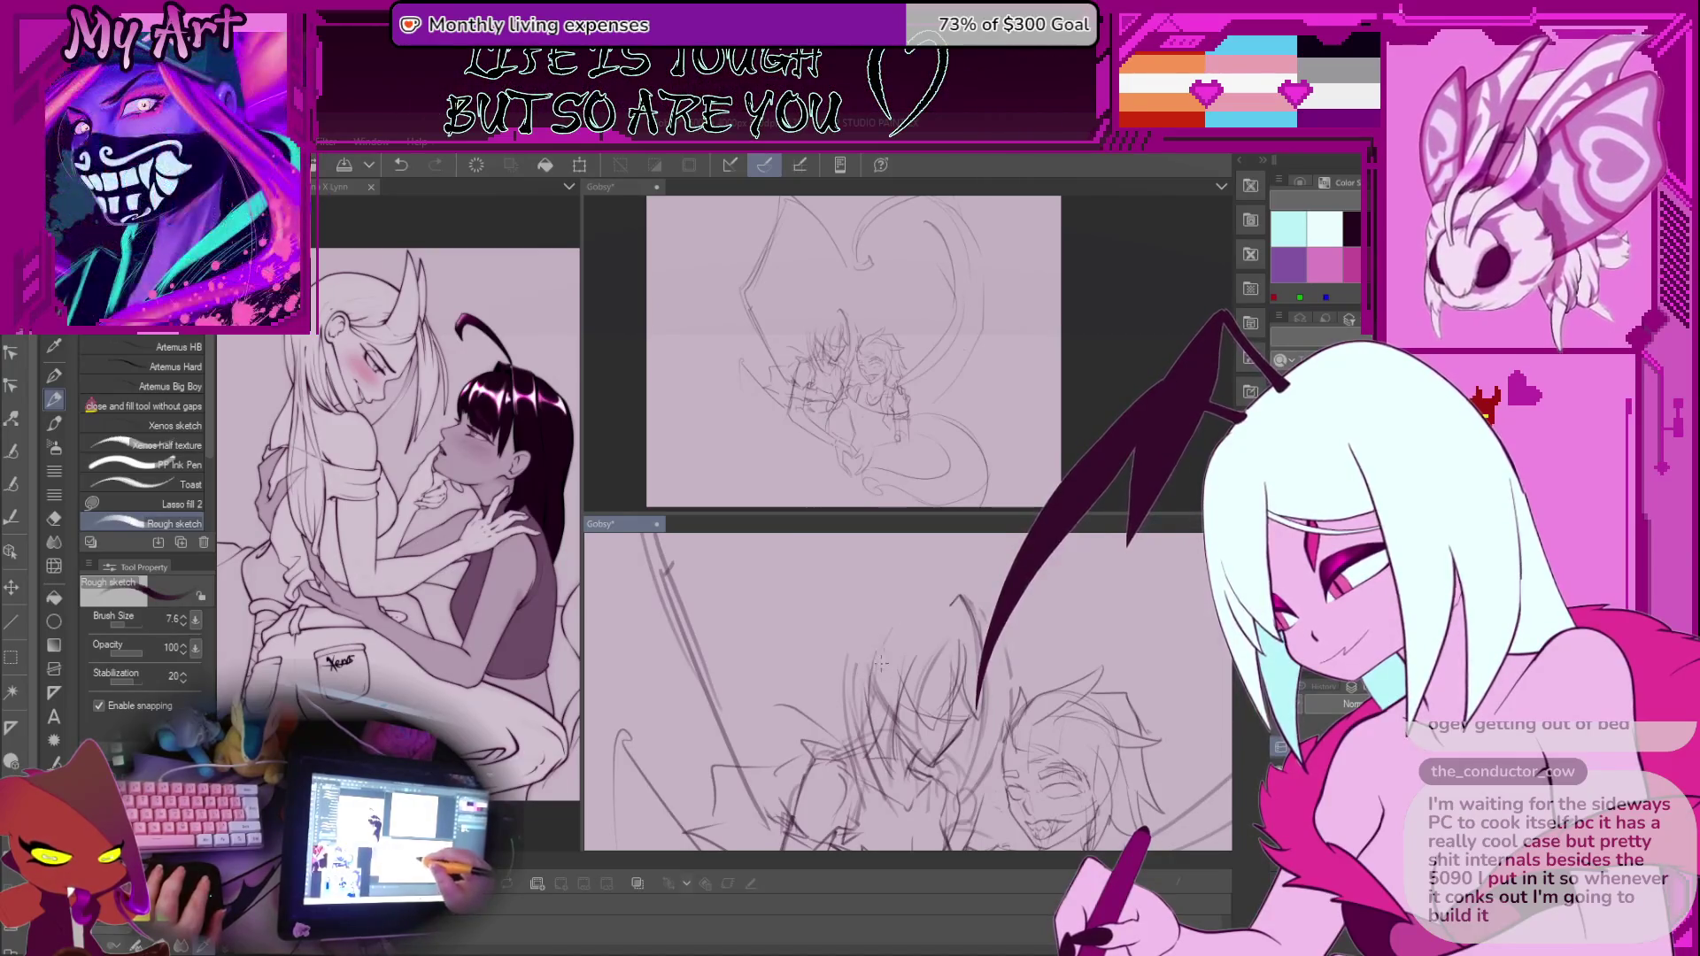
pyautogui.scroll(2, 907, 686)
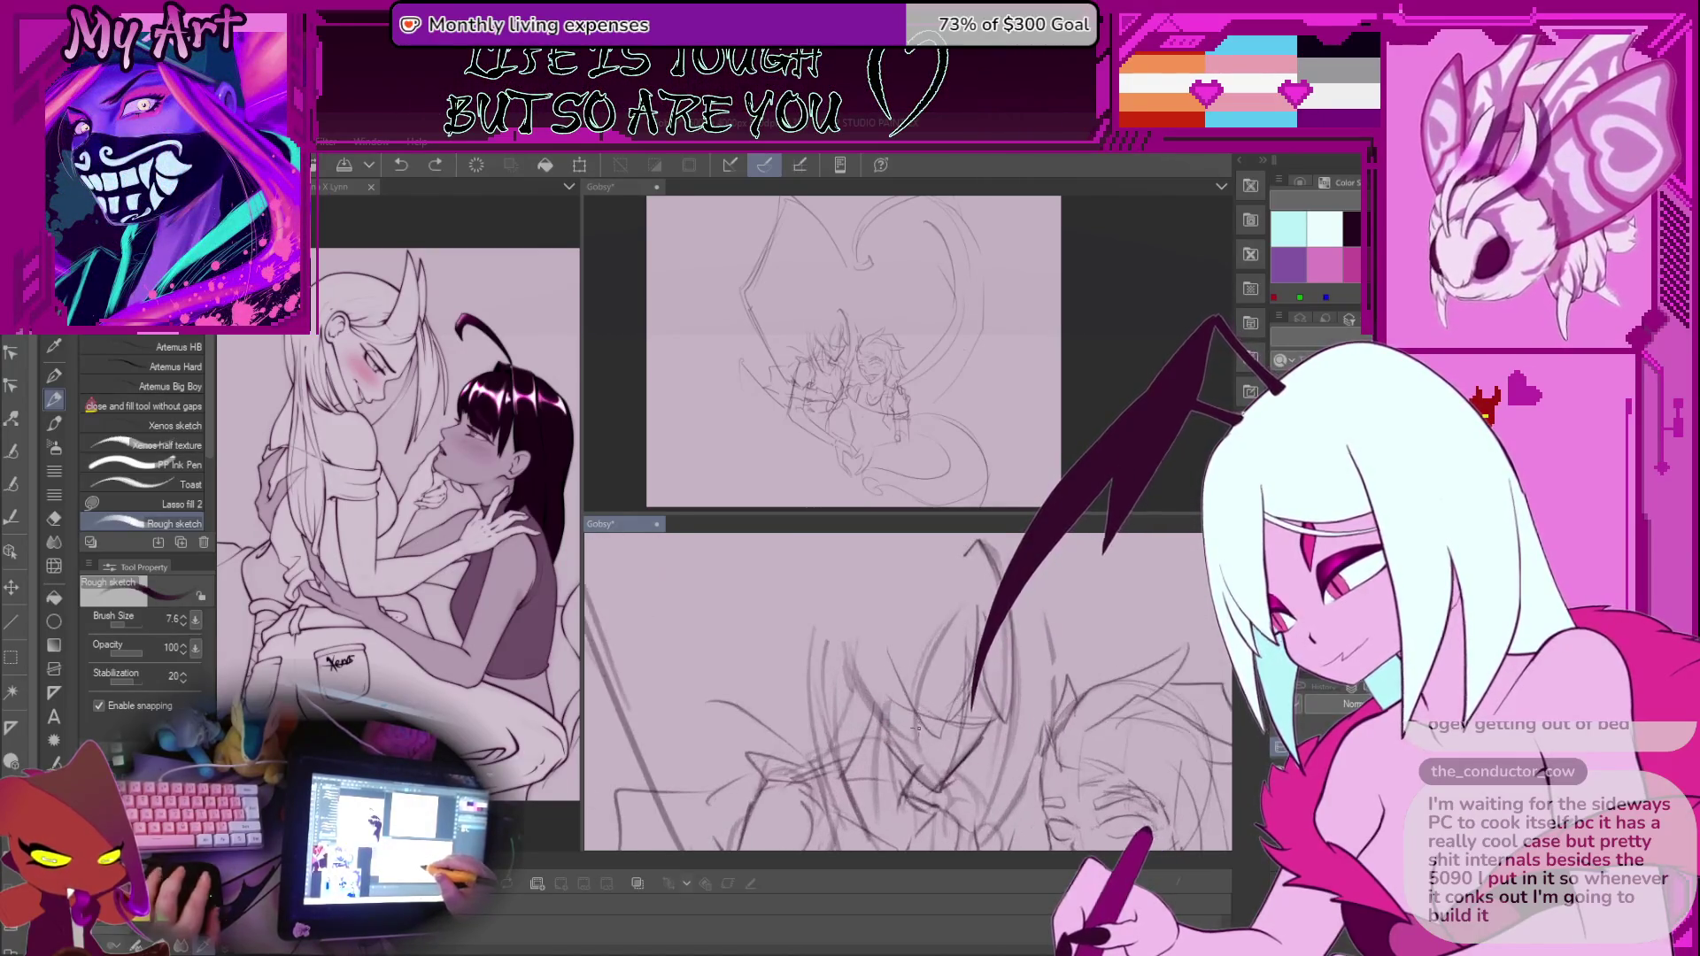
pyautogui.press('m')
pyautogui.moveTo(855, 708)
pyautogui.mouseDown()
pyautogui.moveTo(920, 722)
pyautogui.moveTo(931, 680)
pyautogui.mouseUp()
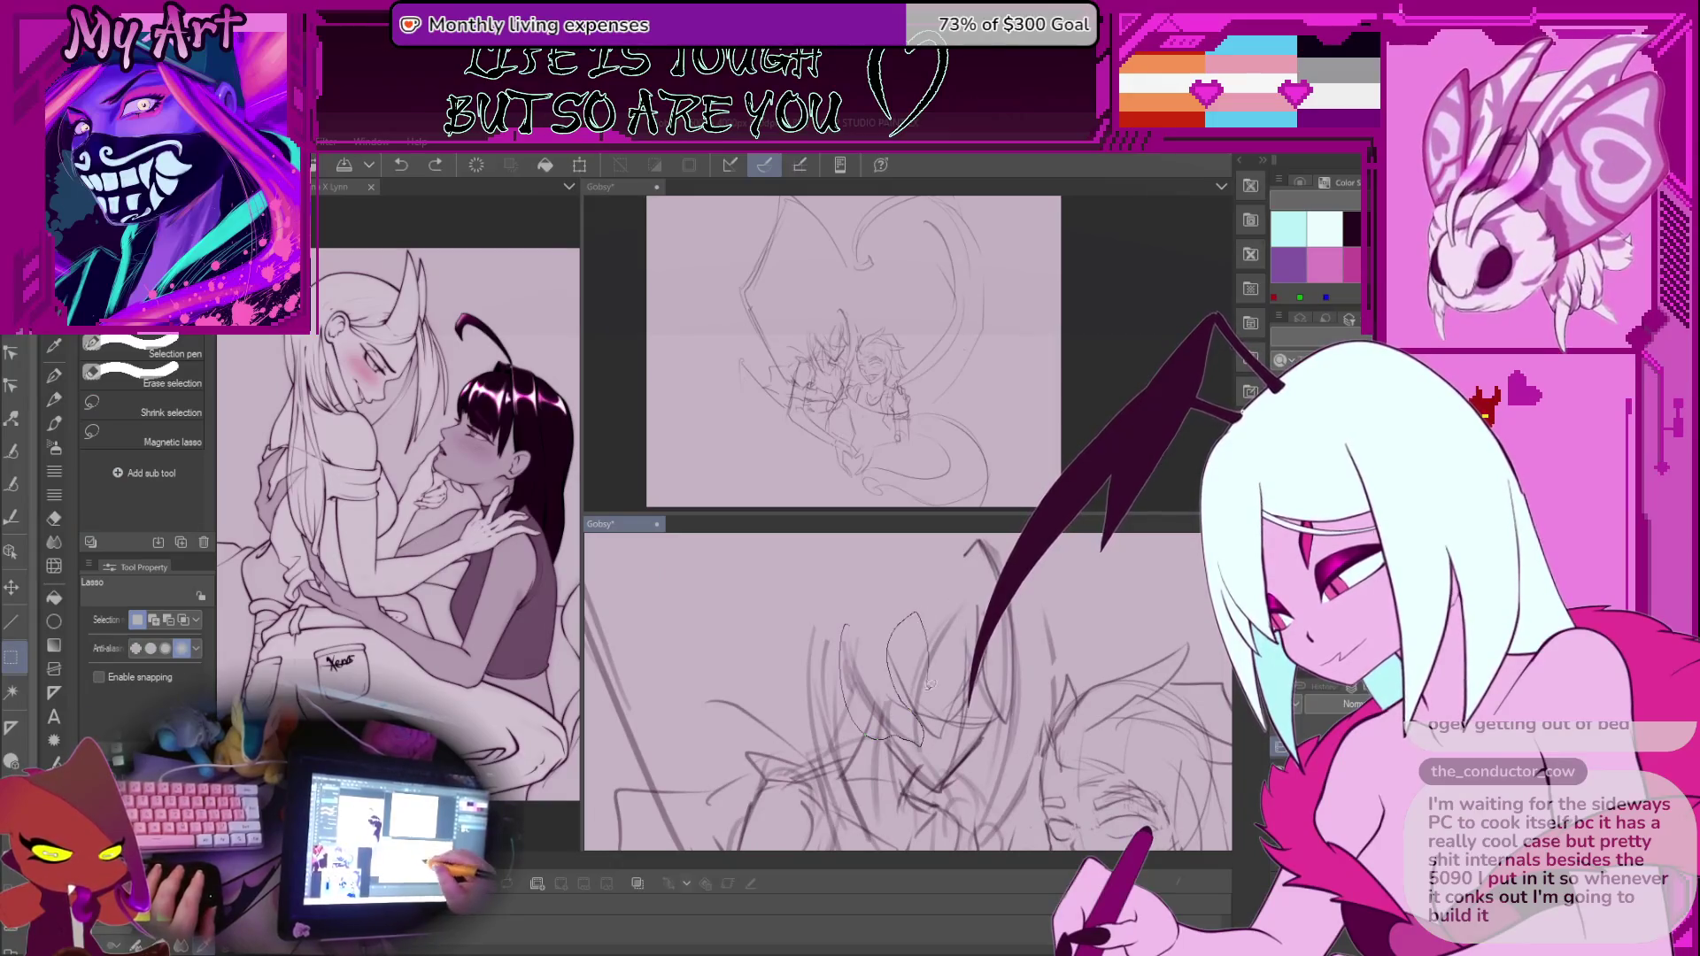
pyautogui.moveTo(911, 604); pyautogui.dragTo(964, 612)
pyautogui.hotkey('ctrl', 'd')
pyautogui.press('b')
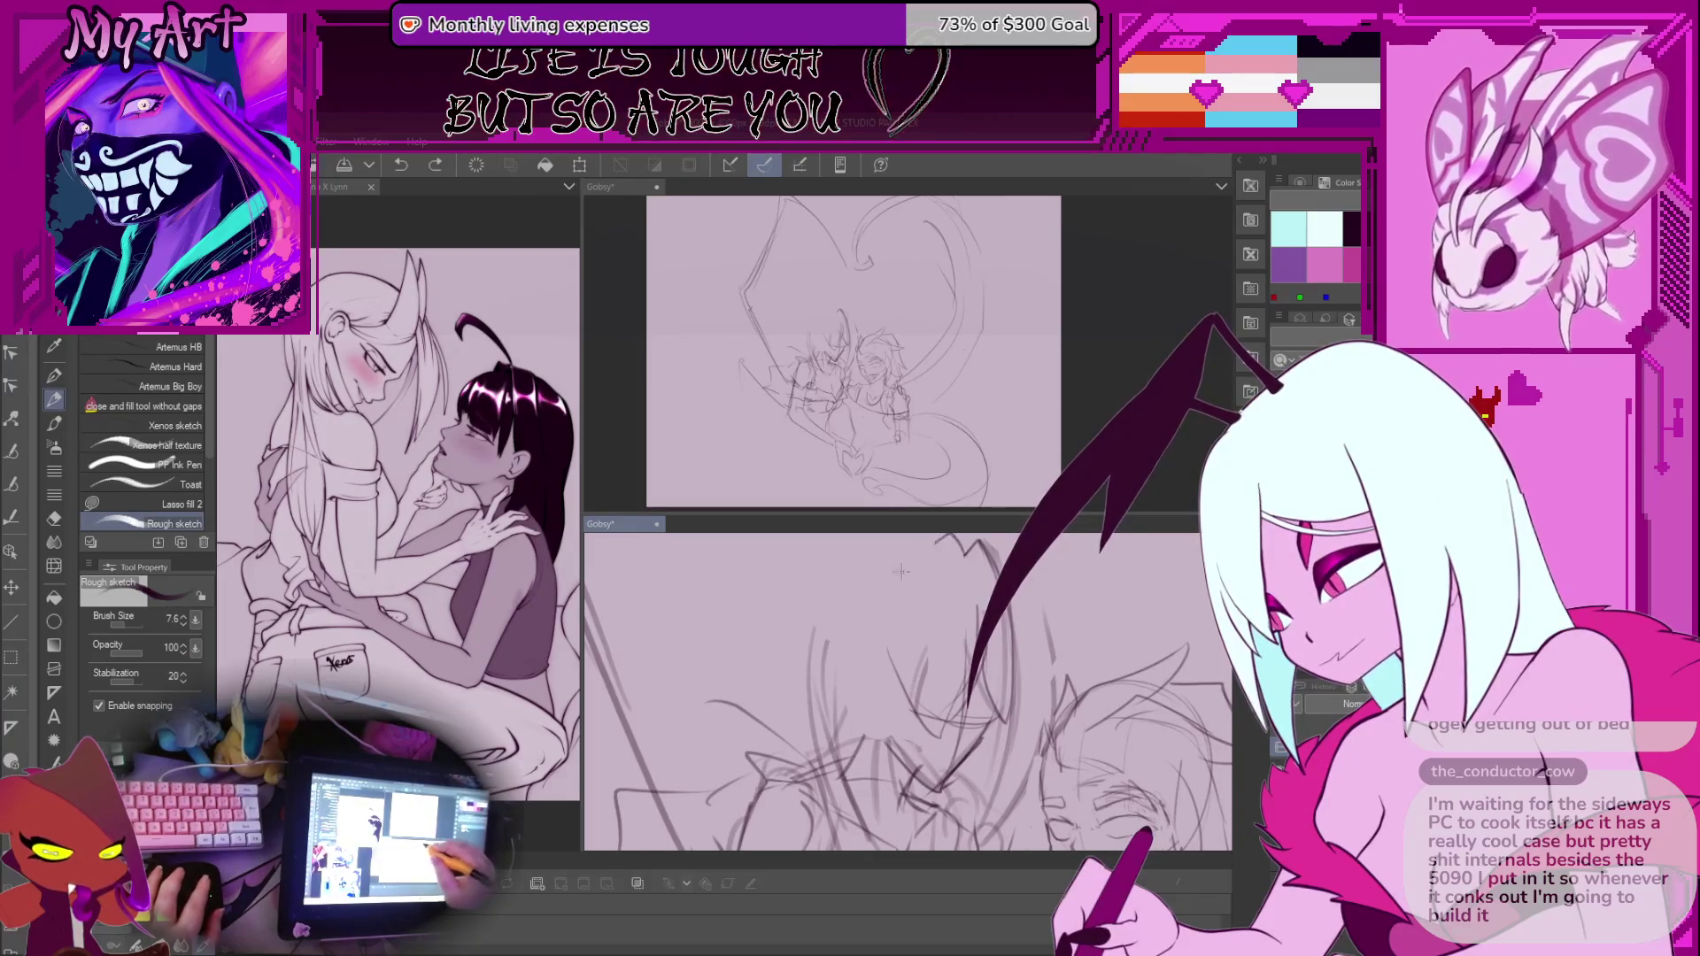
pyautogui.scroll(-3, 898, 726)
pyautogui.scroll(3, 898, 726)
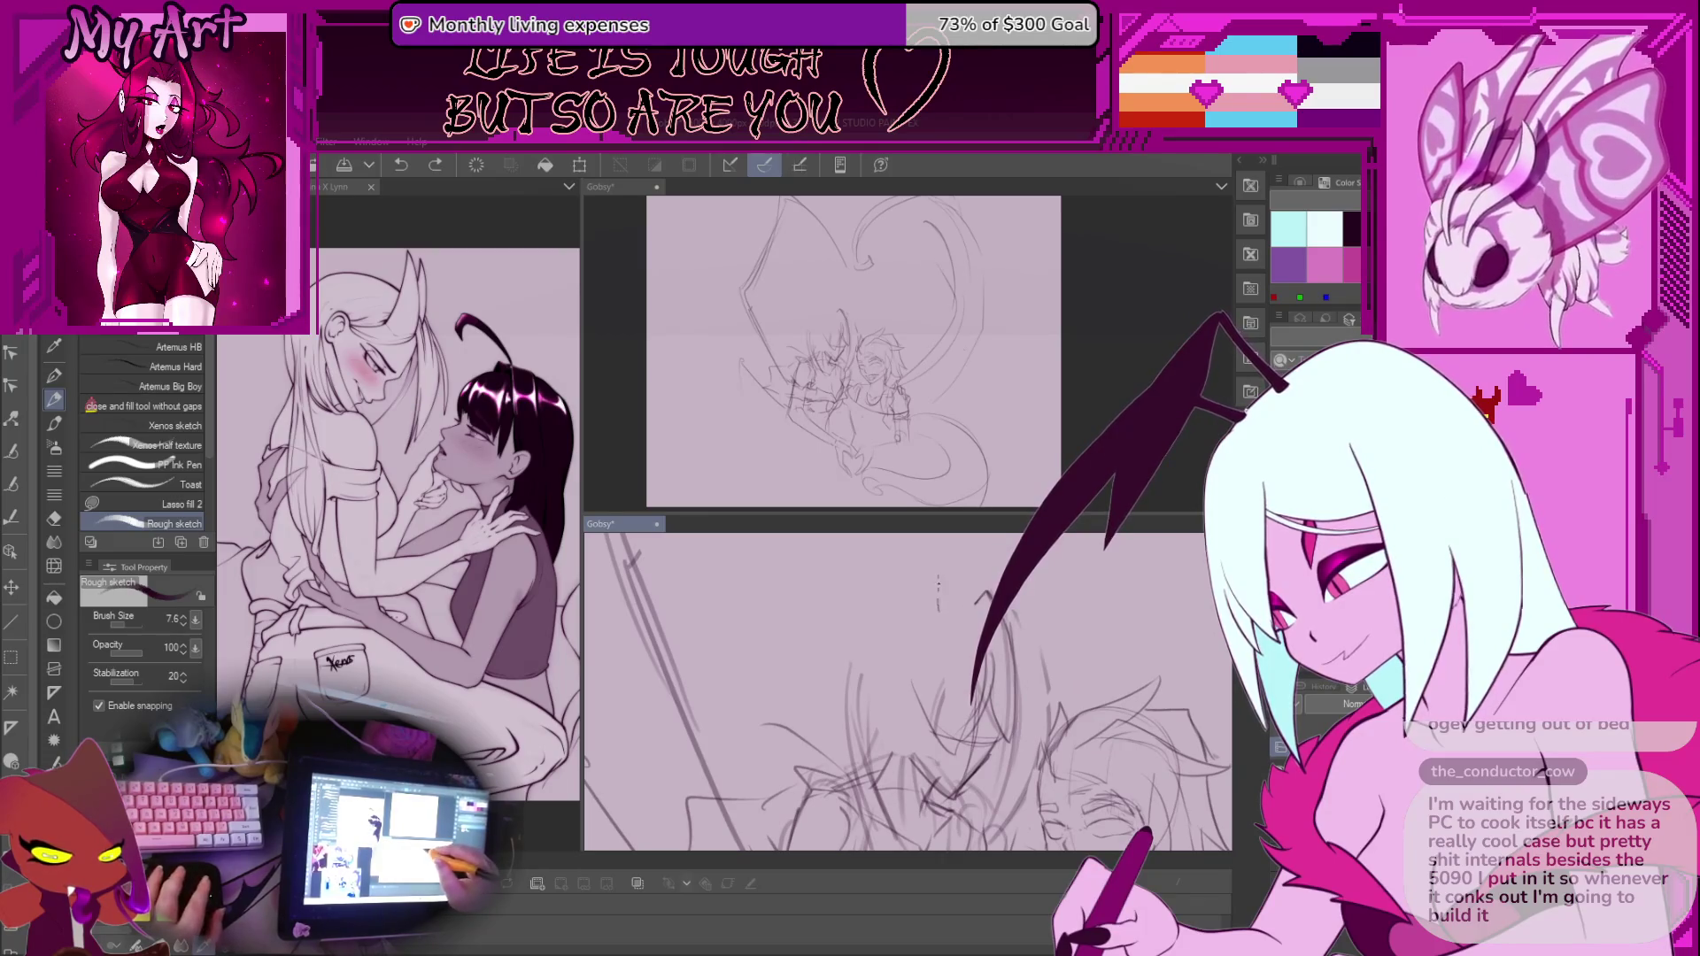
pyautogui.scroll(-2, 901, 715)
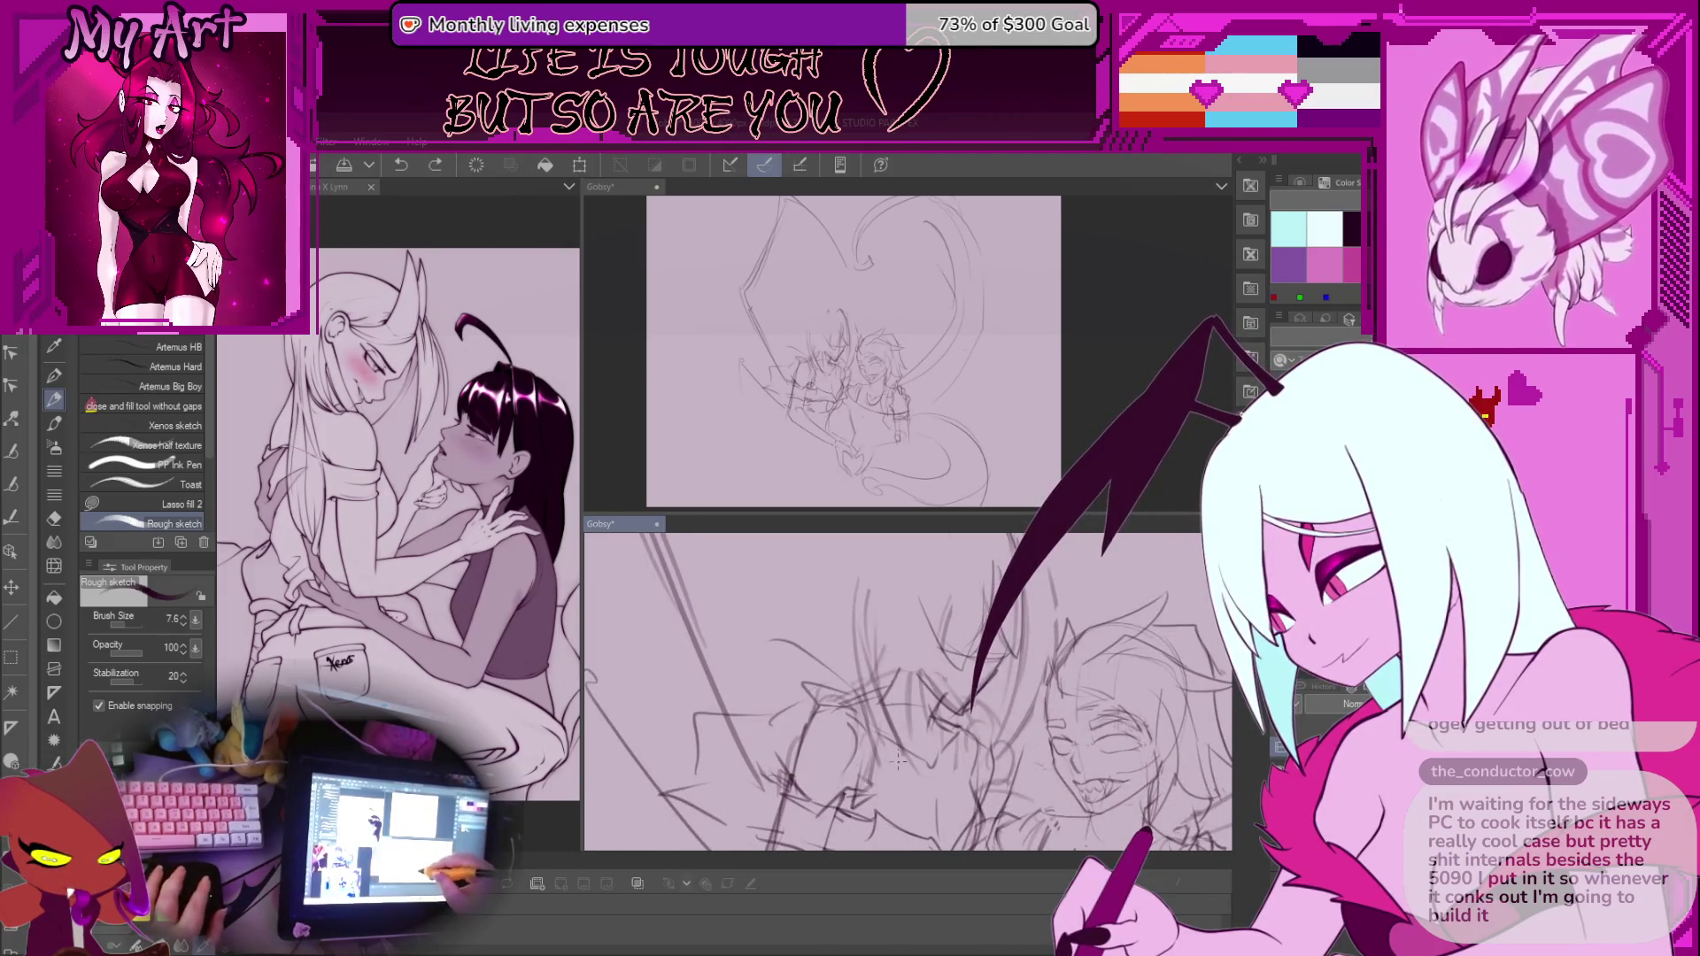
pyautogui.scroll(2, 910, 627)
pyautogui.scroll(-3, 881, 760)
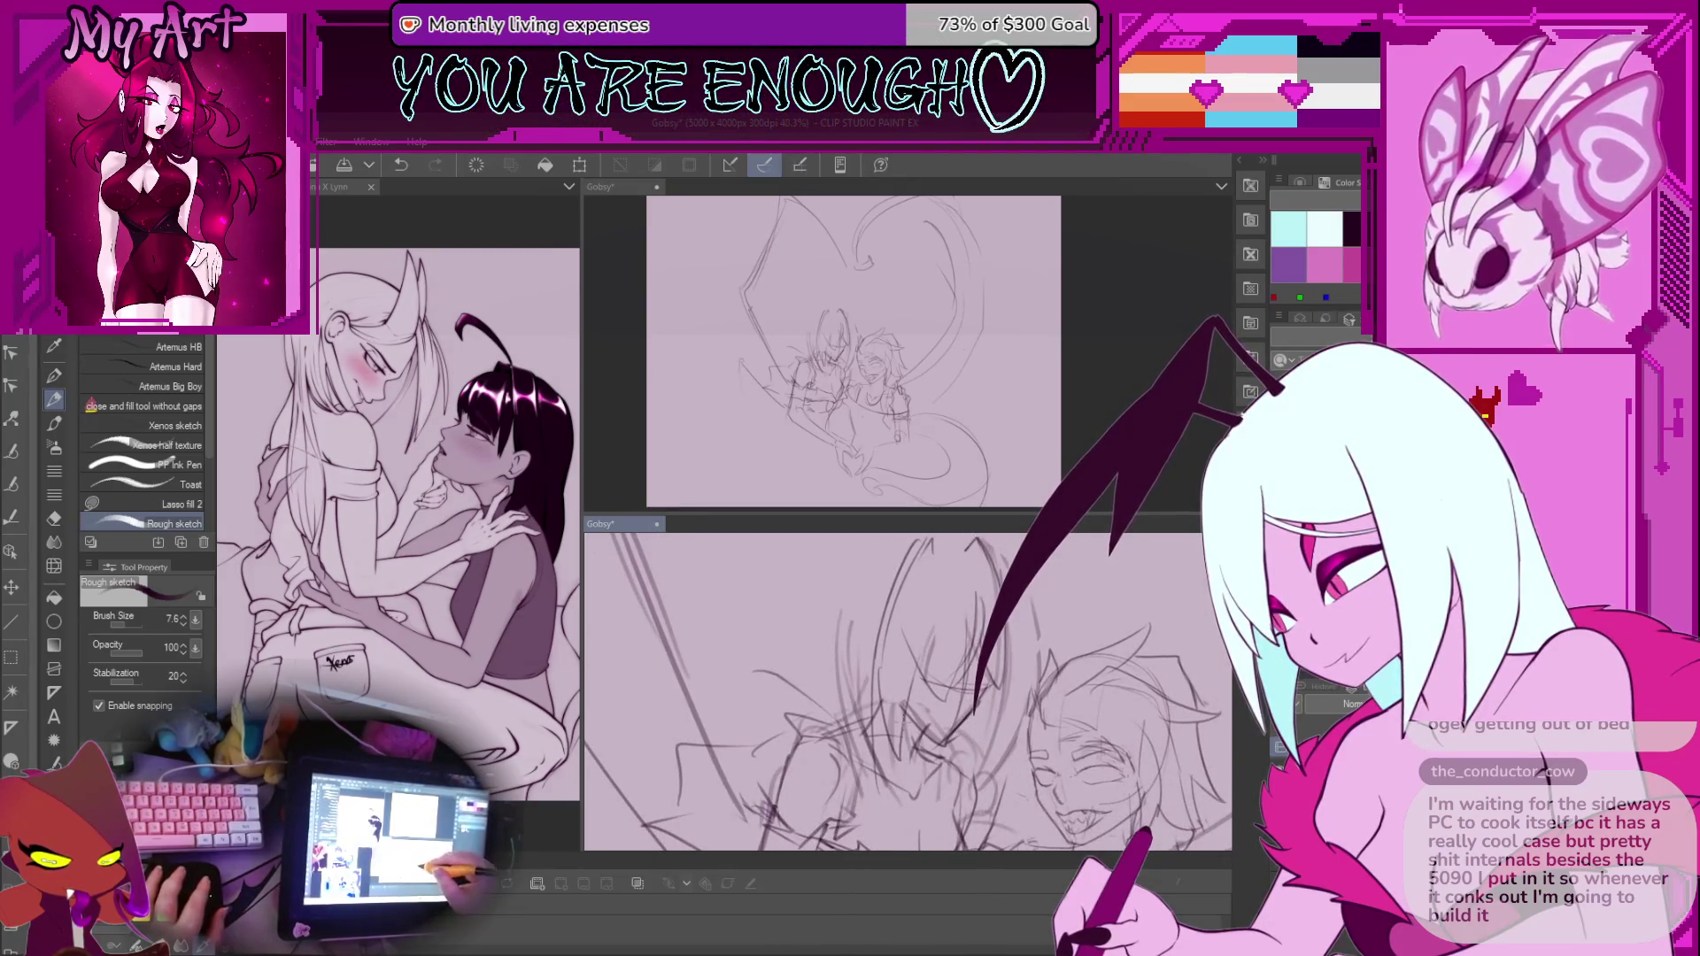
pyautogui.scroll(3, 938, 620)
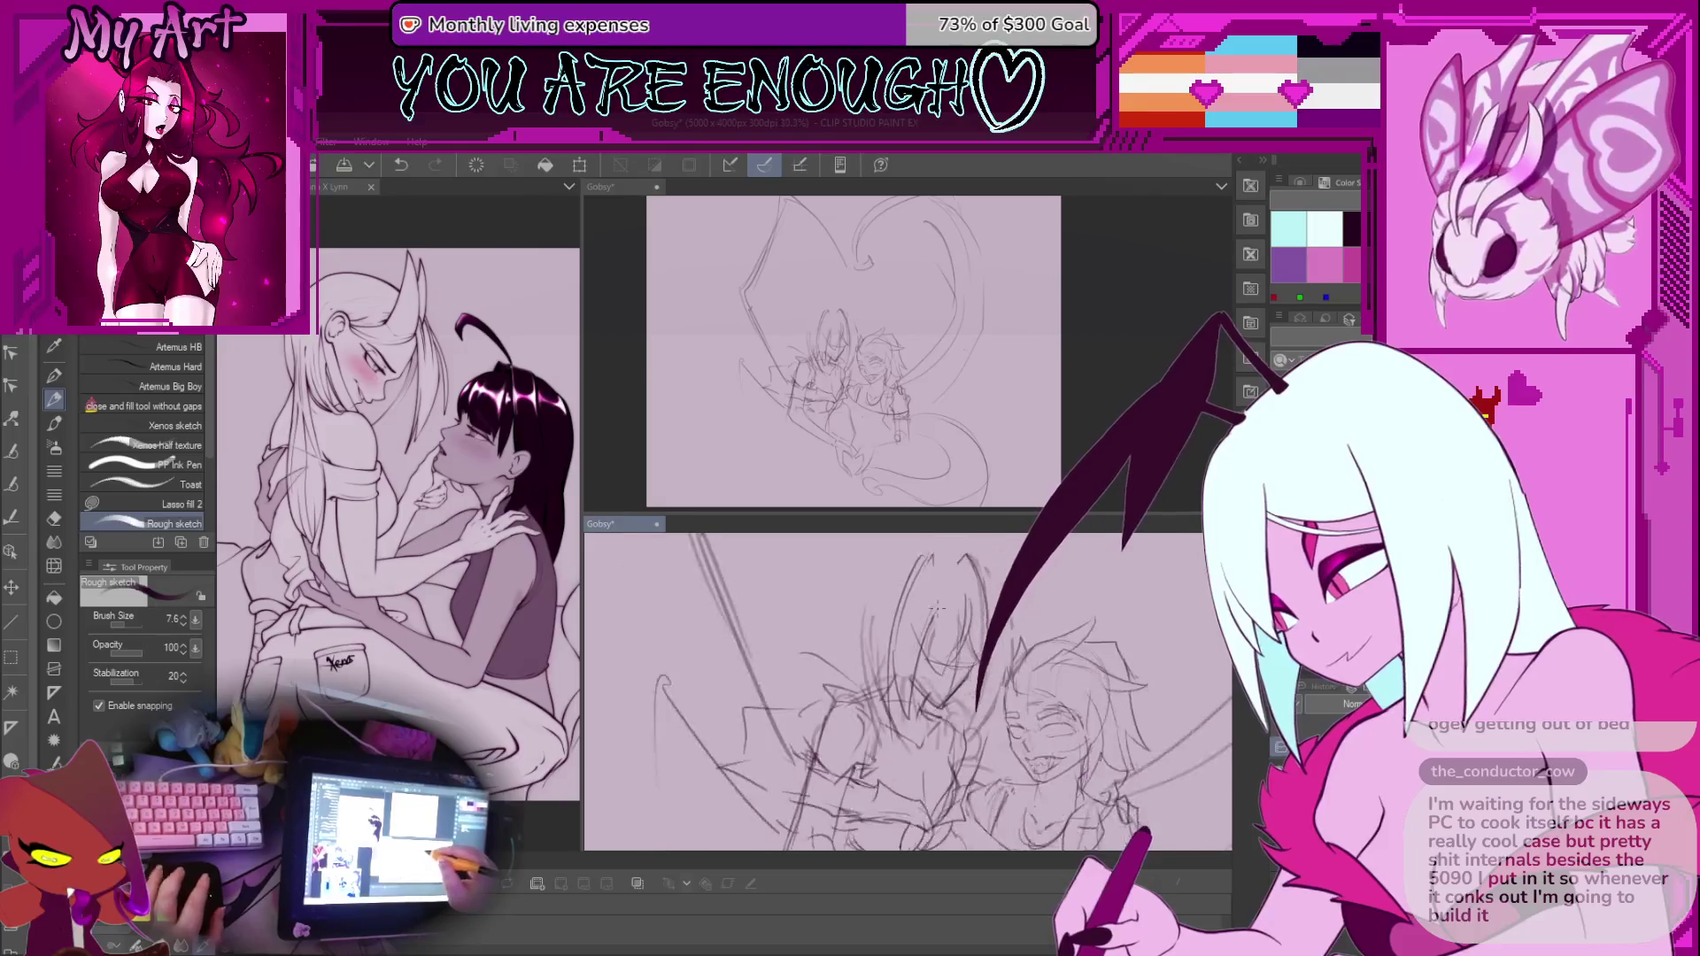
pyautogui.scroll(-4, 944, 648)
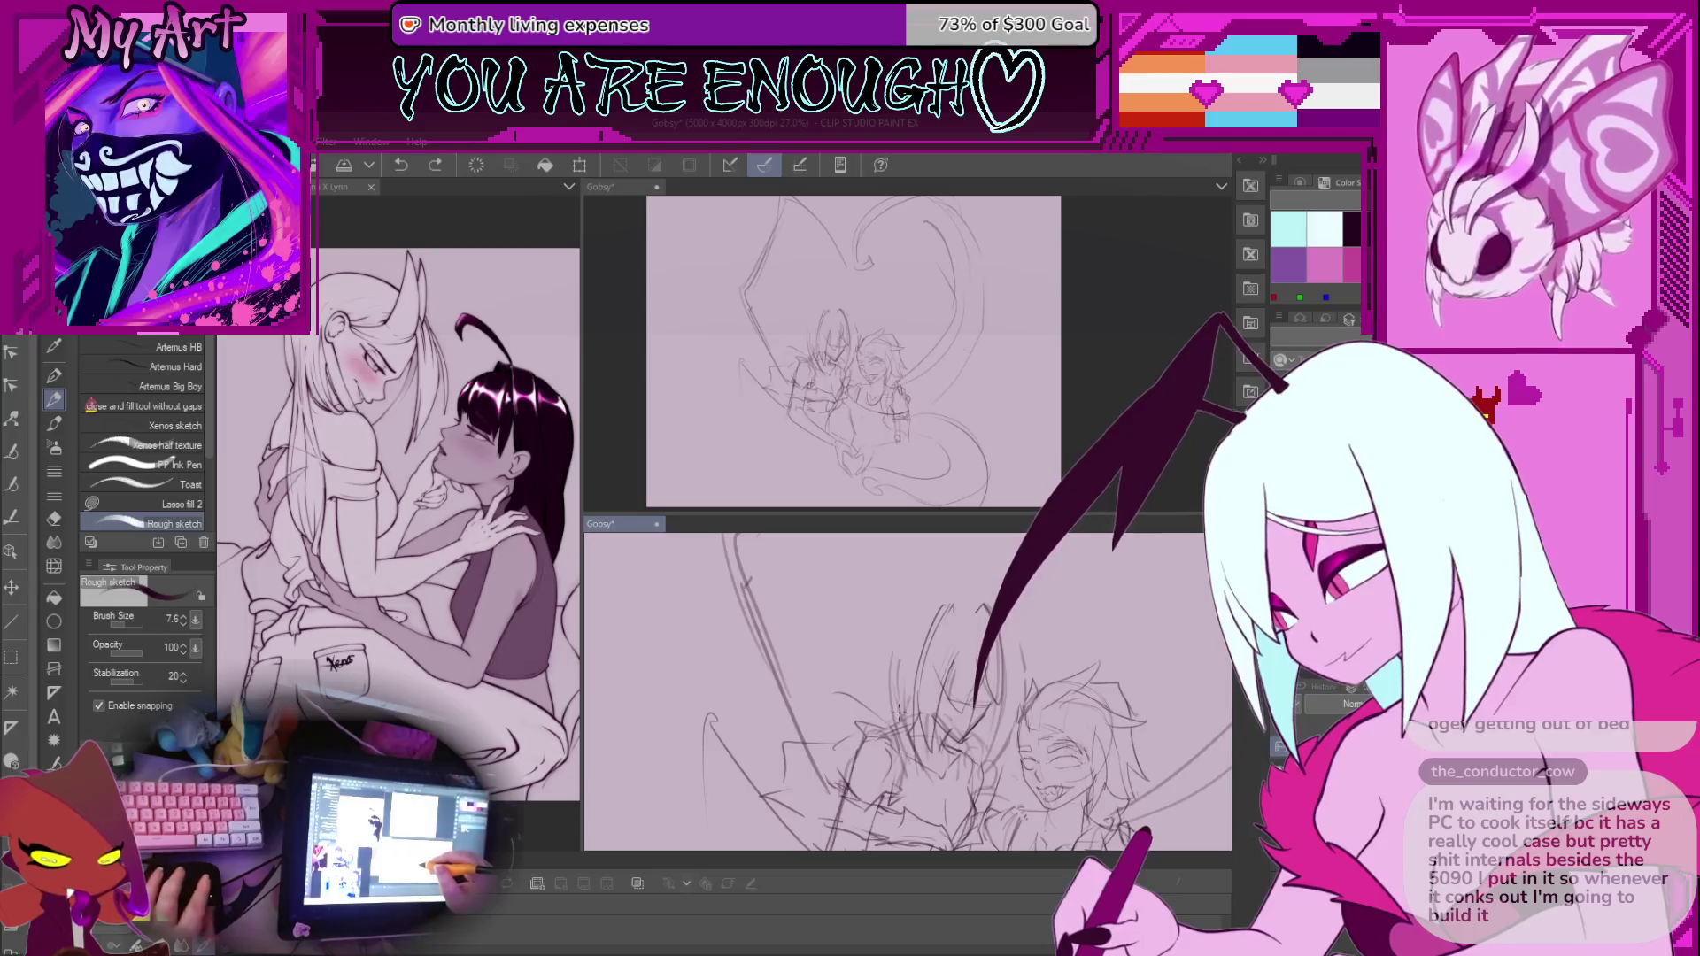
pyautogui.press('m')
pyautogui.moveTo(901, 610)
pyautogui.mouseDown()
pyautogui.moveTo(910, 748)
pyautogui.moveTo(881, 624)
pyautogui.mouseUp()
pyautogui.press('h')
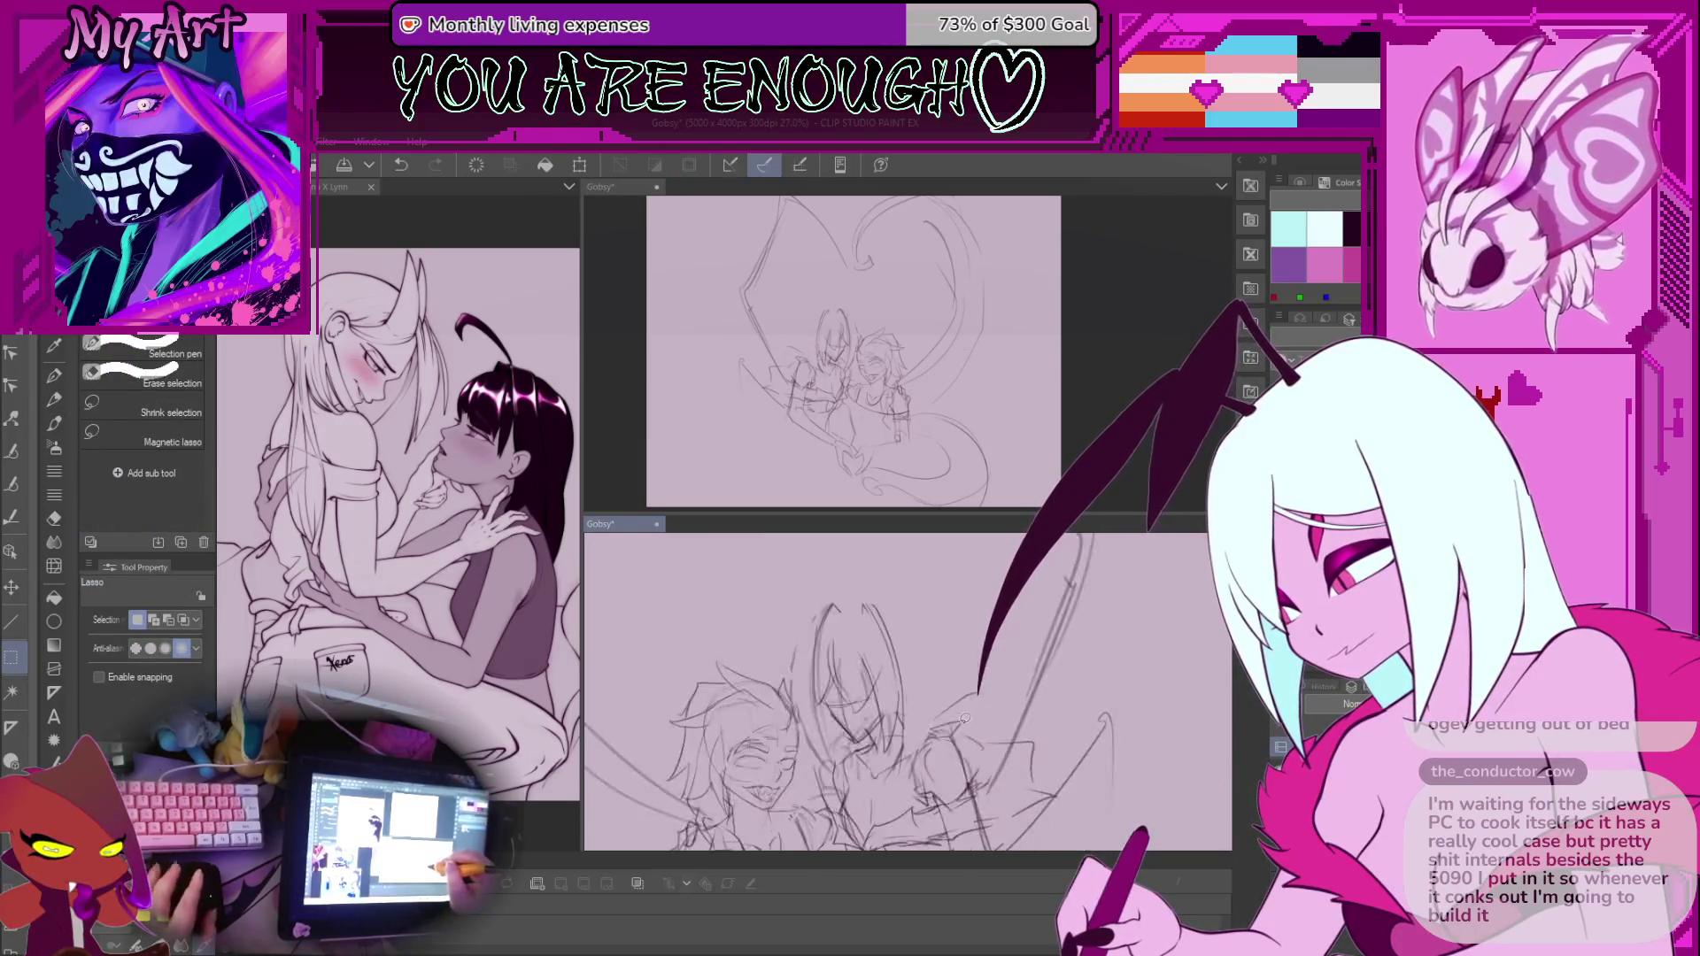
pyautogui.scroll(-2, 956, 700)
pyautogui.scroll(2, 930, 682)
pyautogui.scroll(-3, 899, 664)
pyautogui.scroll(2, 898, 664)
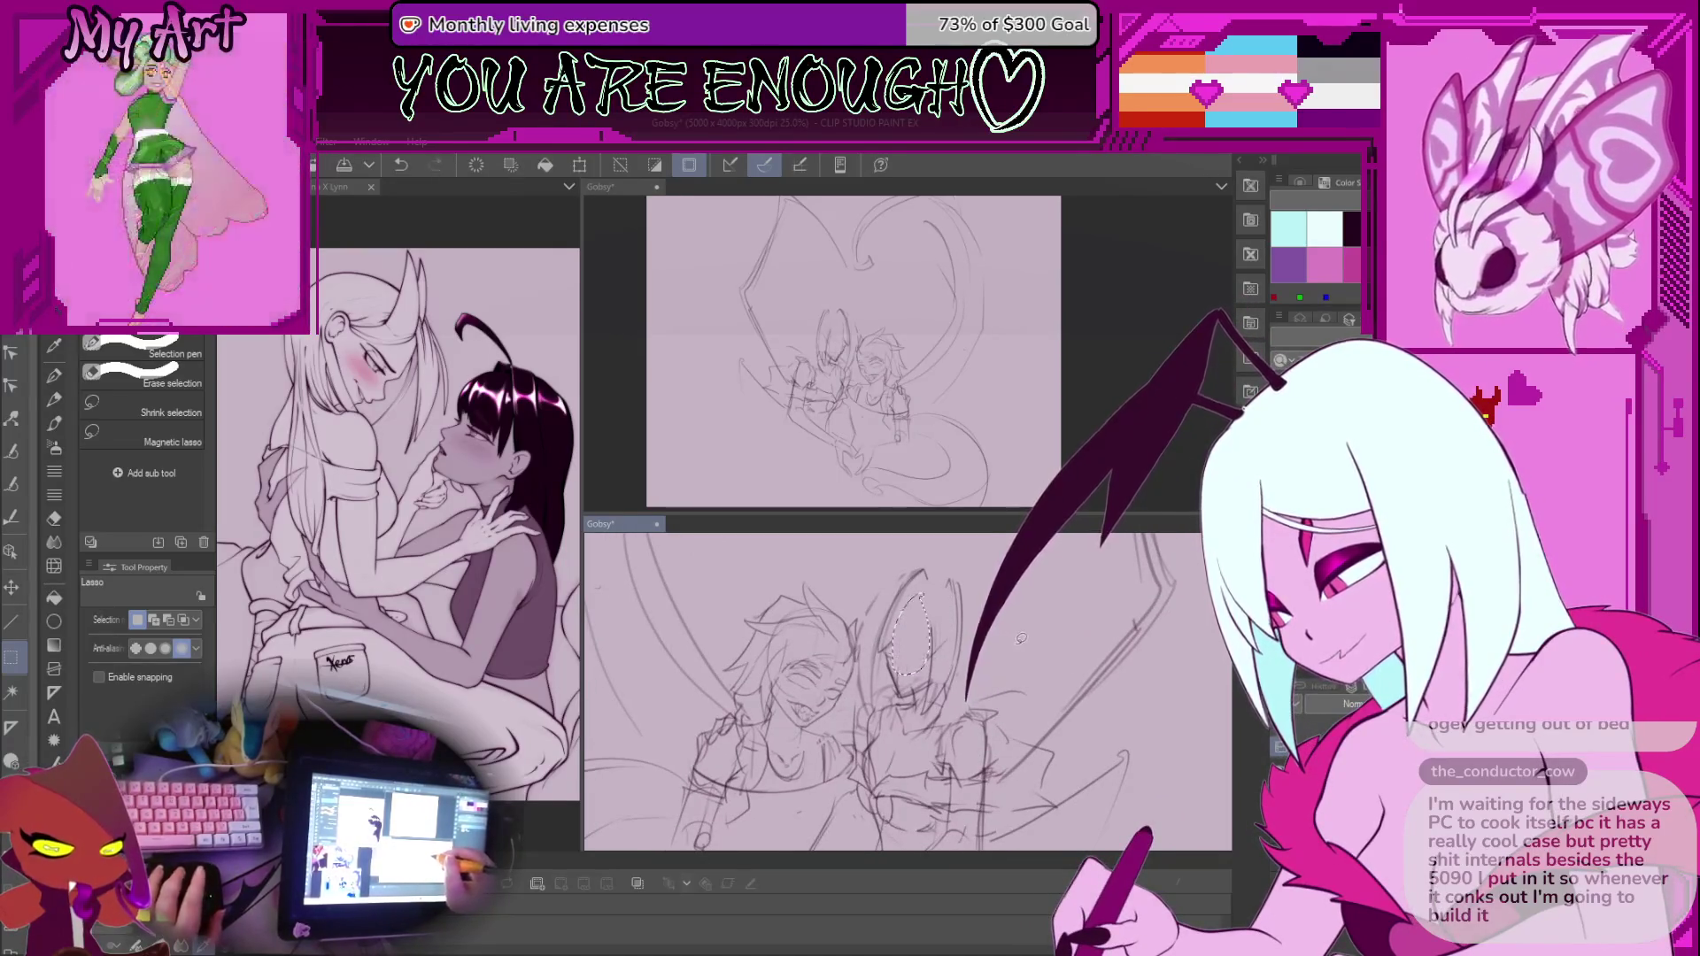
pyautogui.scroll(-3, 921, 655)
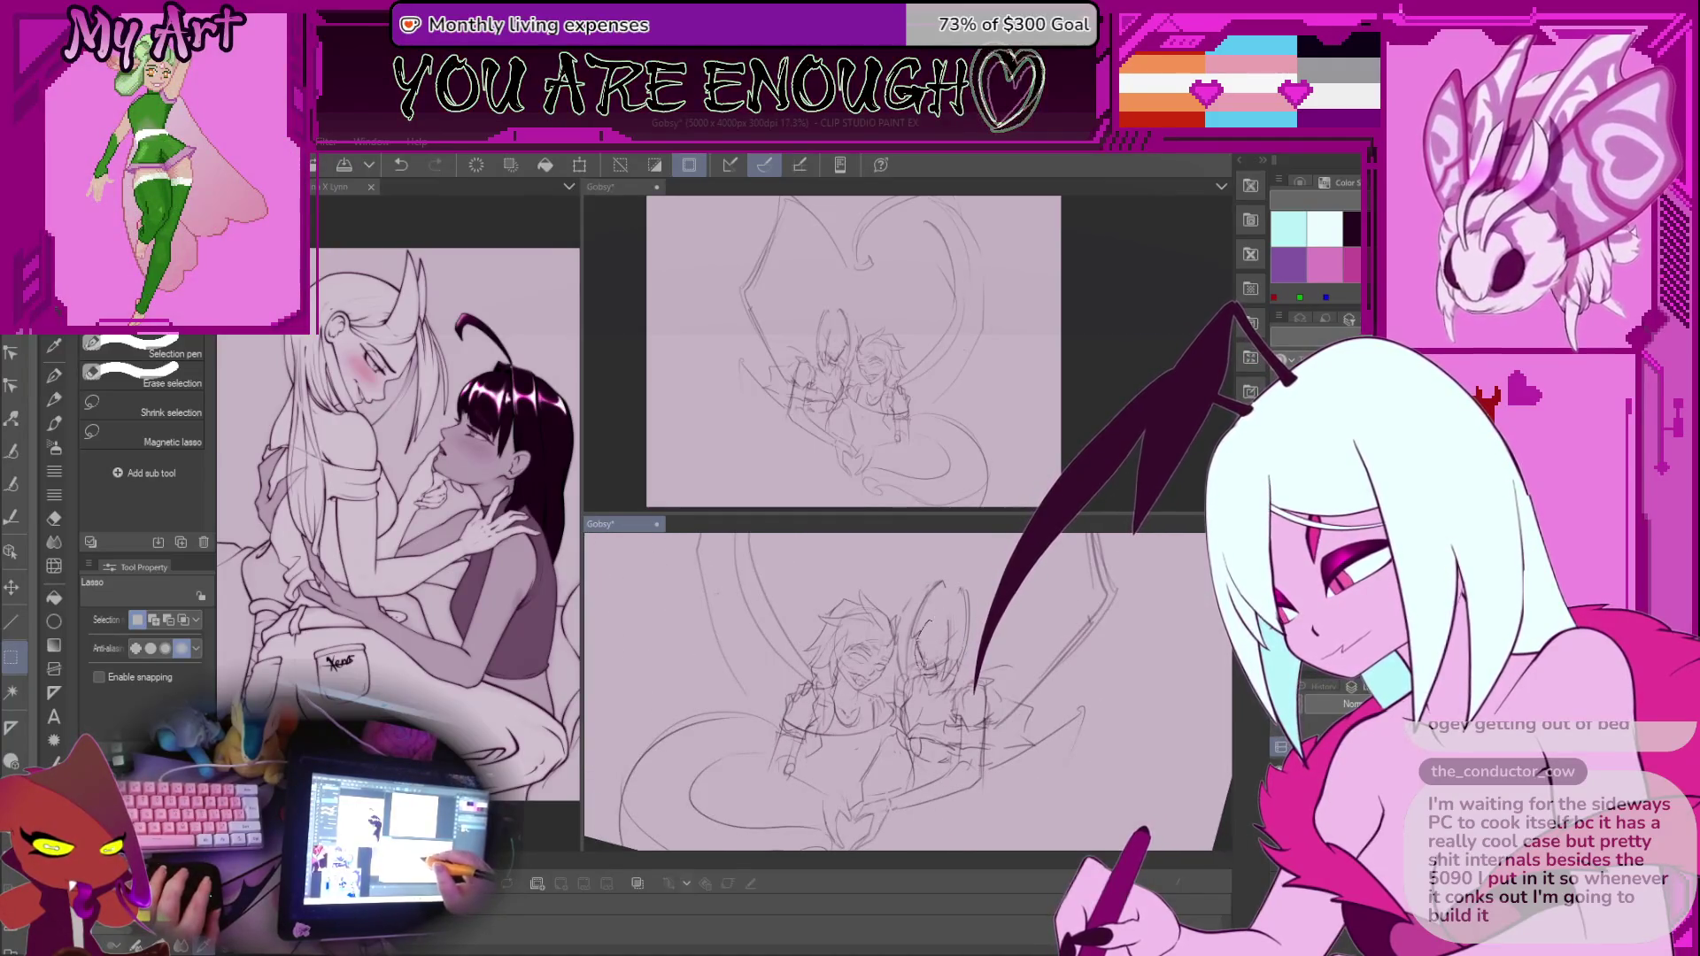
pyautogui.hotkey('ctrl', 'd')
pyautogui.press('p')
pyautogui.scroll(2, 929, 635)
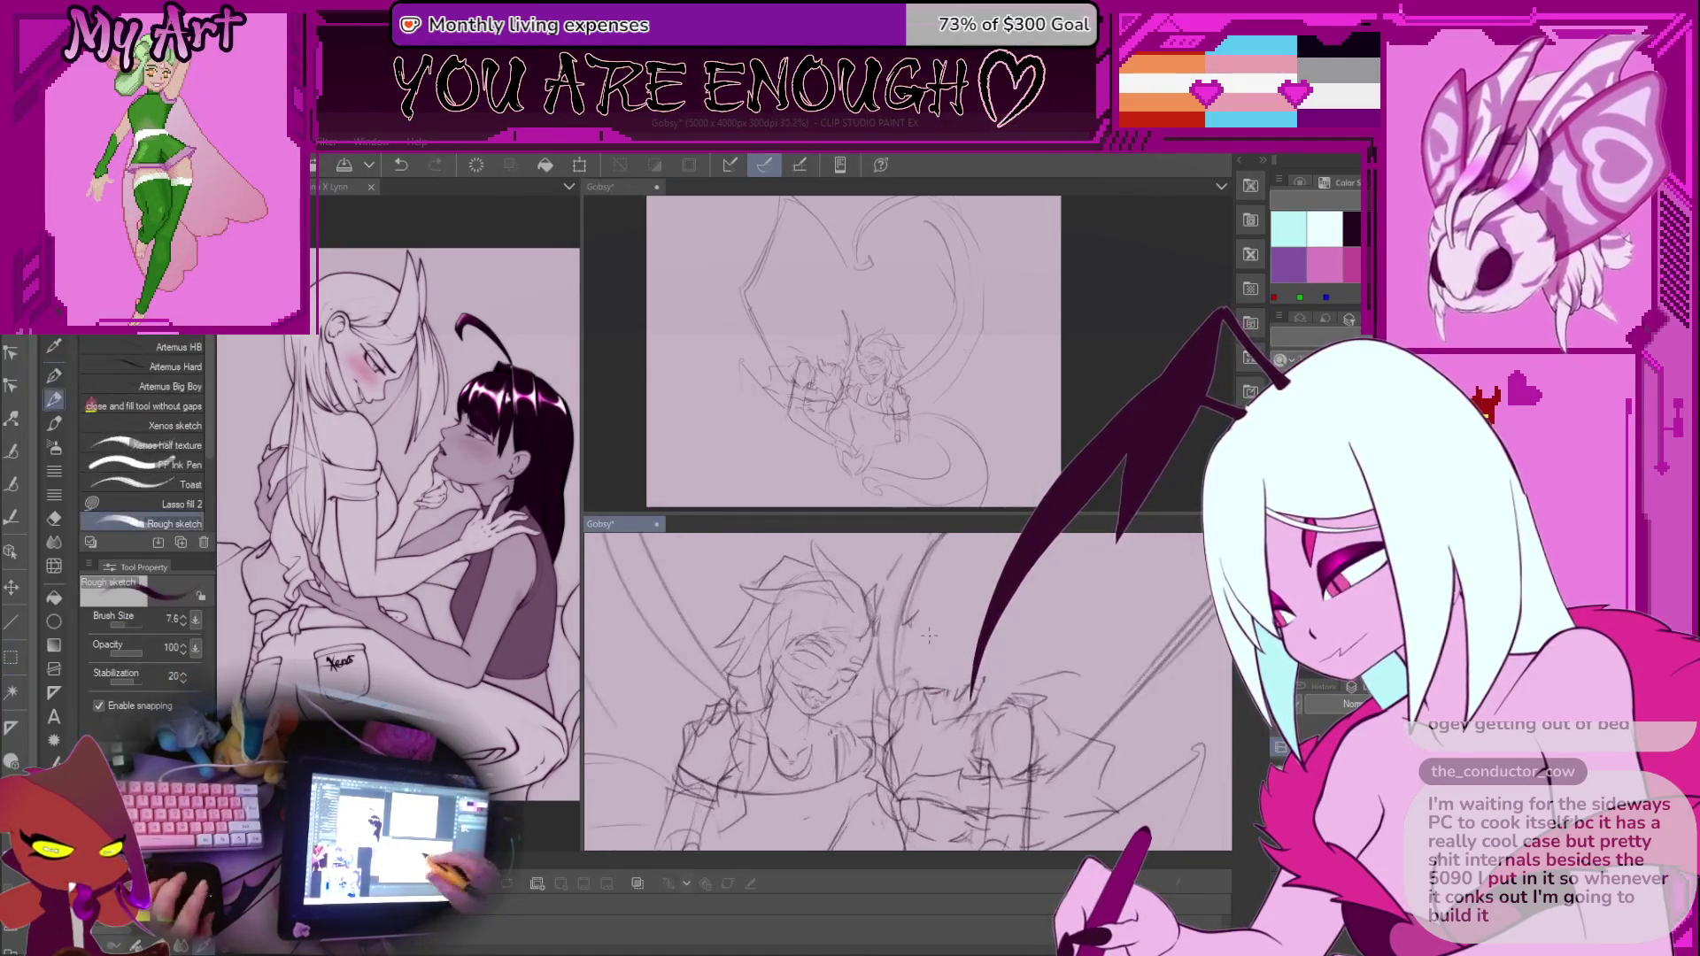
pyautogui.scroll(1, 911, 703)
# Add a couple of rough strokes to the figures, undo an accidental shift, and reset the view upright
pyautogui.moveTo(946, 683); pyautogui.dragTo(1023, 708)
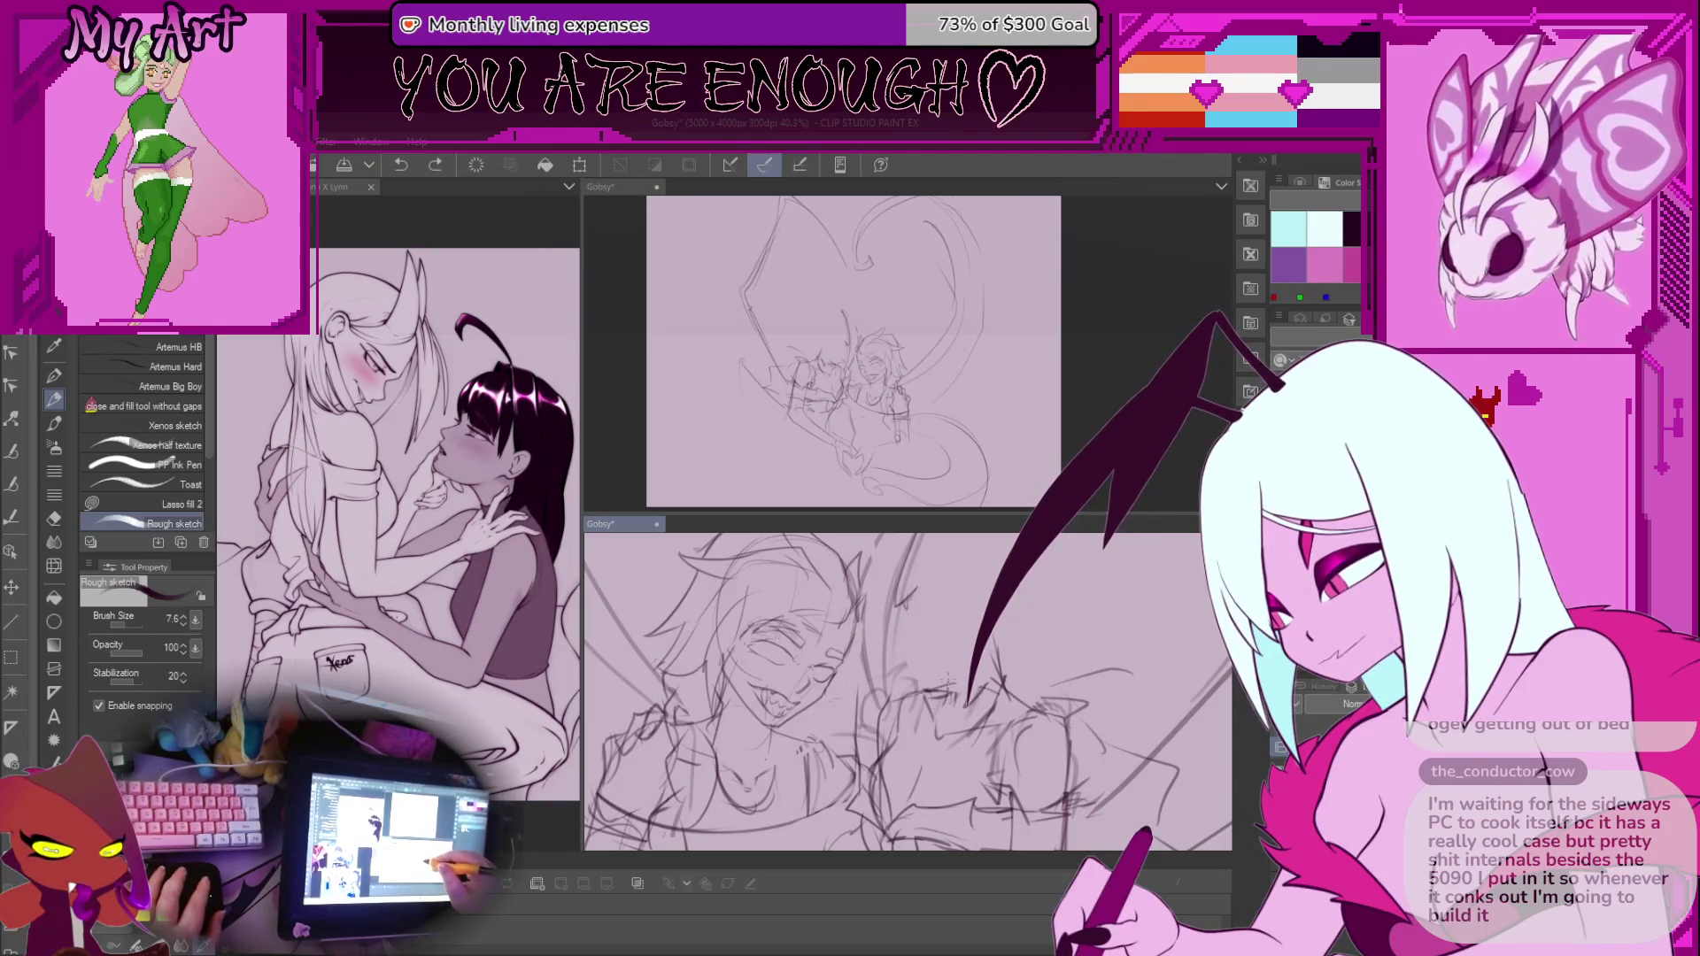
pyautogui.moveTo(983, 651); pyautogui.dragTo(997, 654)
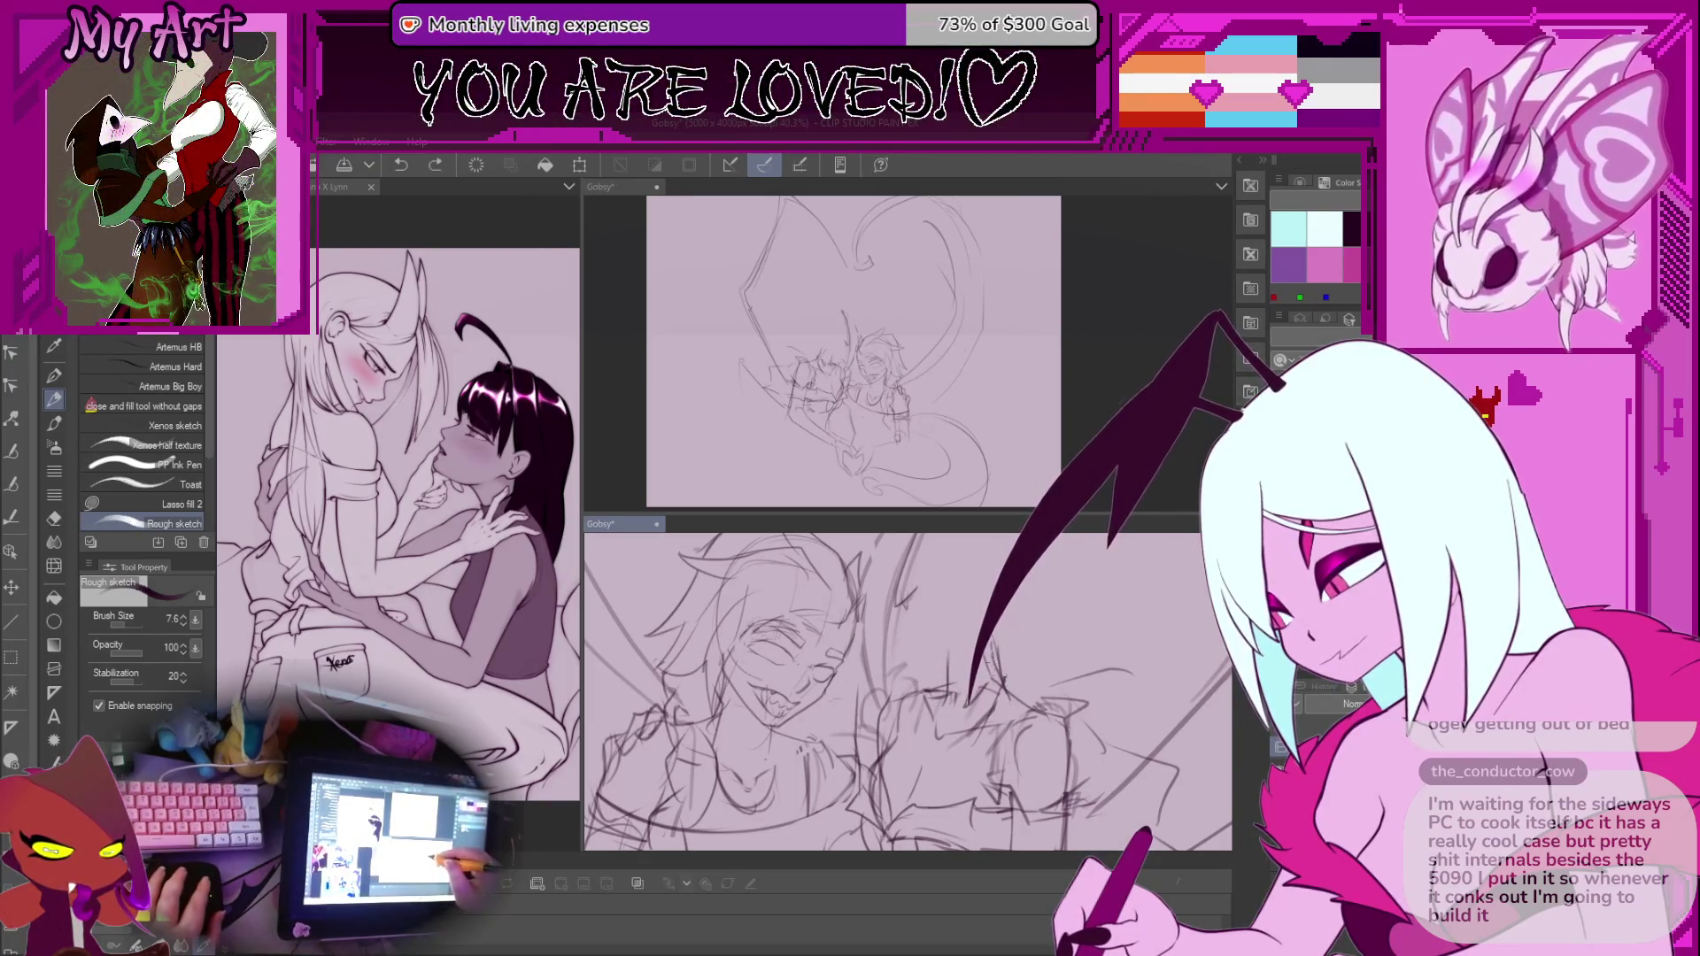
pyautogui.press('m')
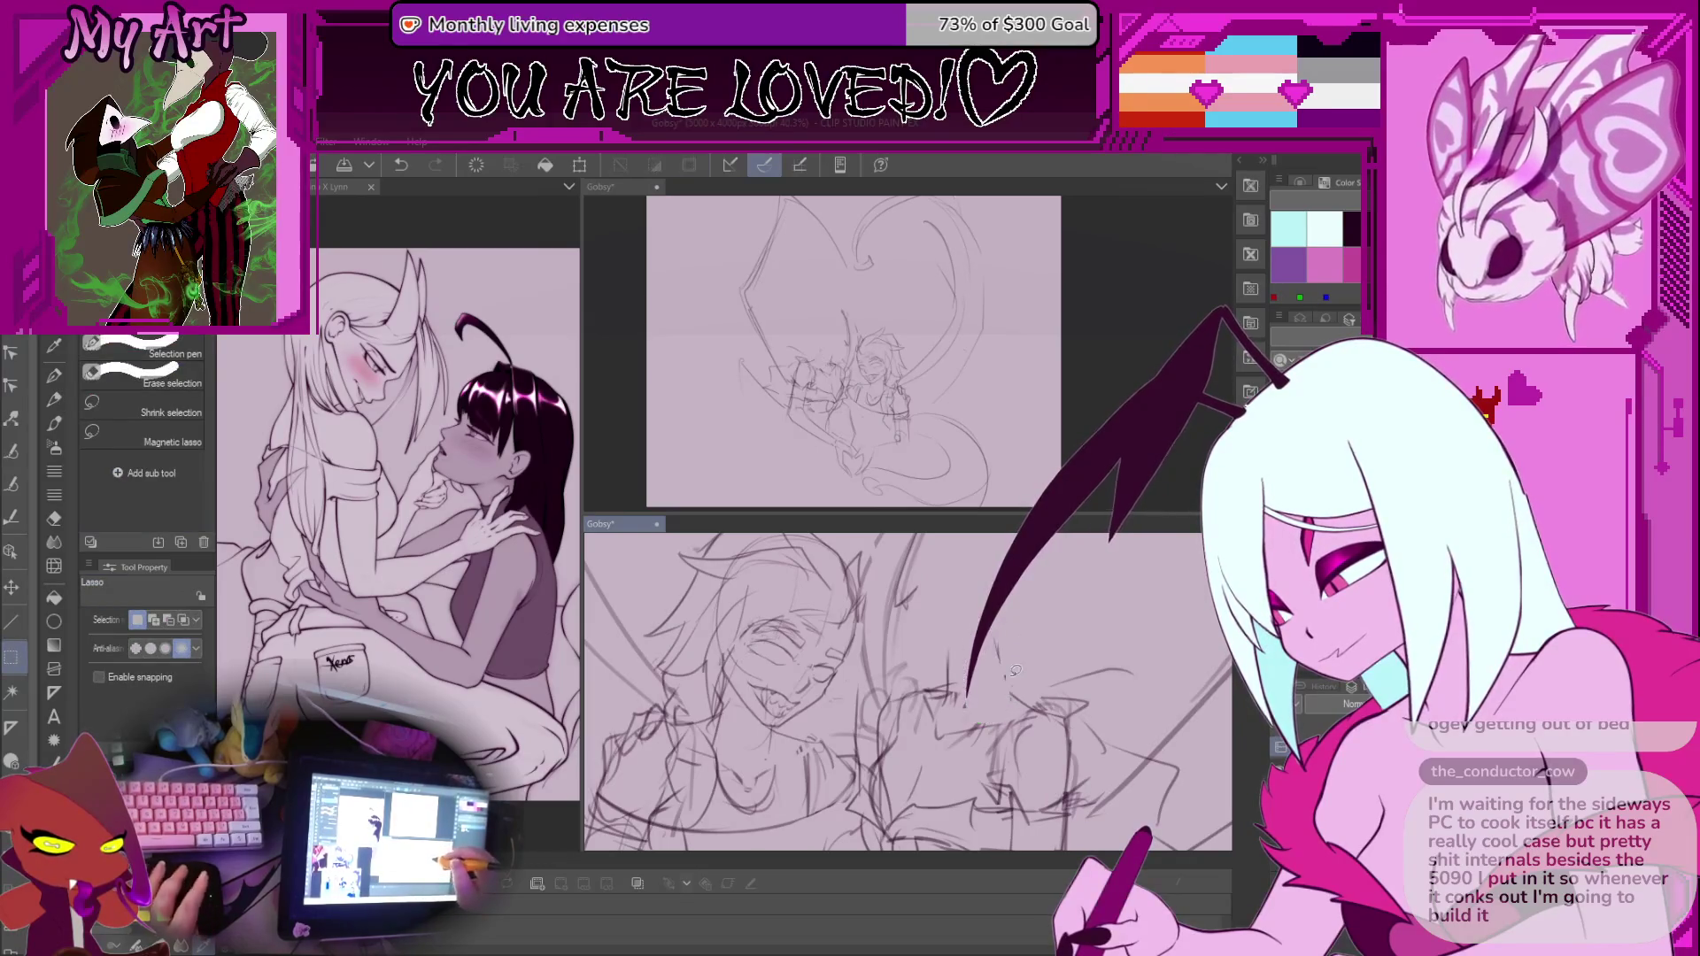
pyautogui.press('p')
pyautogui.moveTo(1031, 713); pyautogui.dragTo(992, 725)
pyautogui.hotkey('ctrl', 'z')
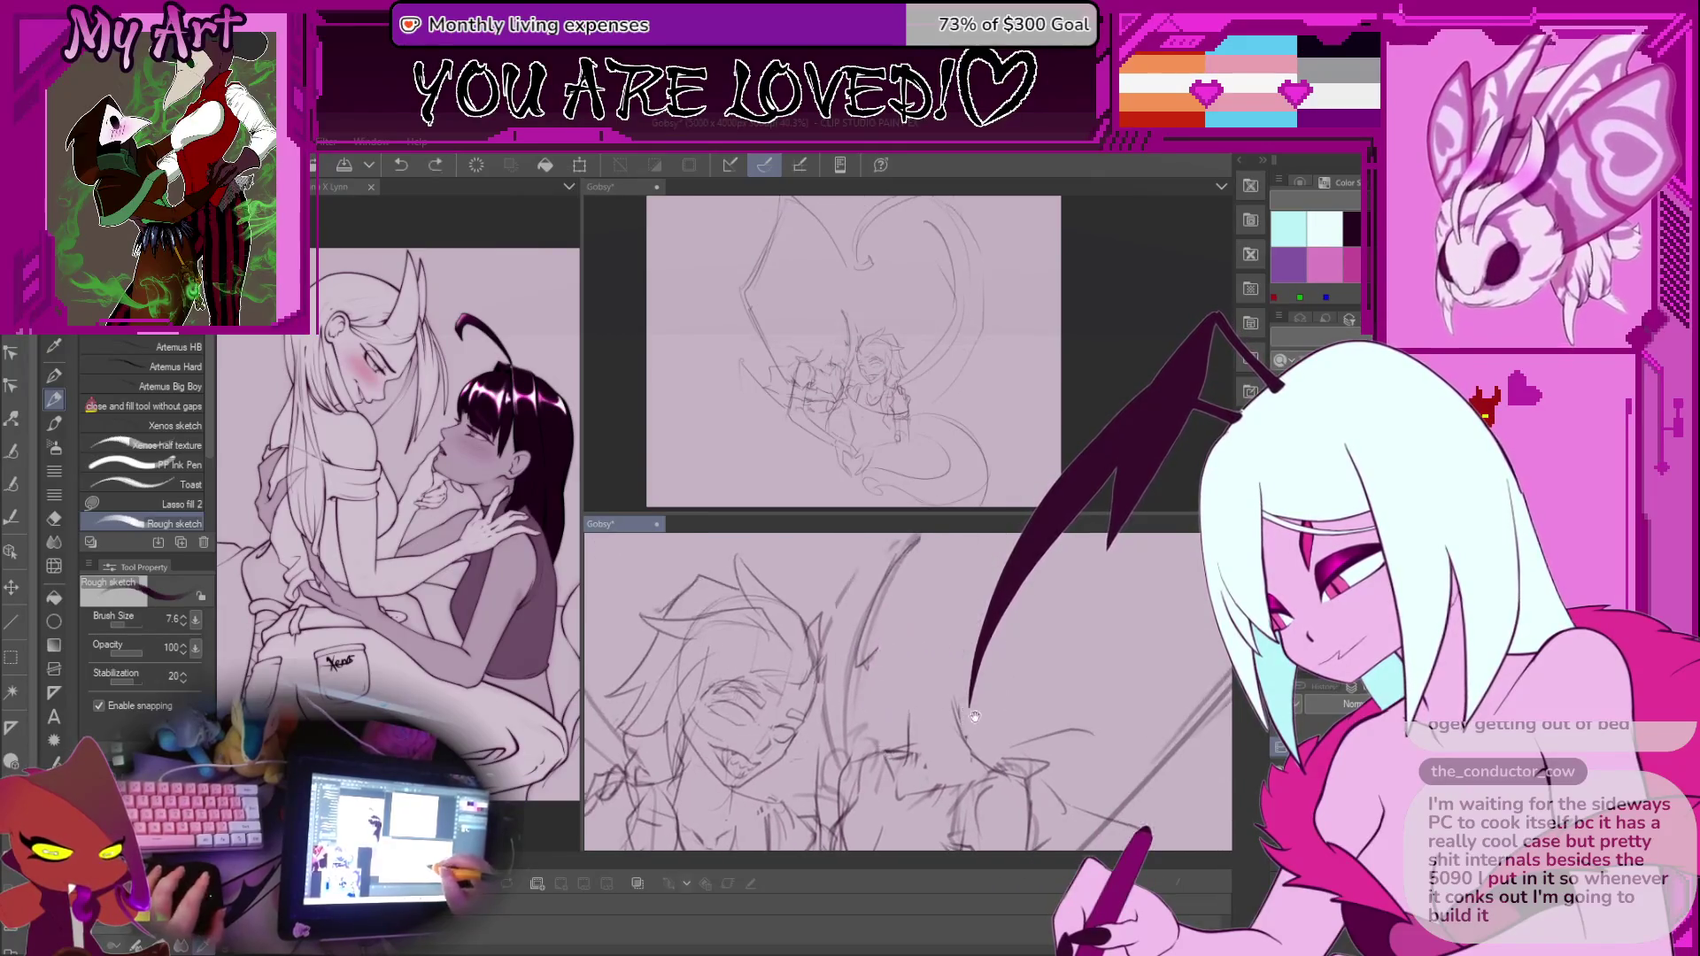
pyautogui.moveTo(888, 663); pyautogui.dragTo(917, 713)
pyautogui.hotkey('ctrl', '0')
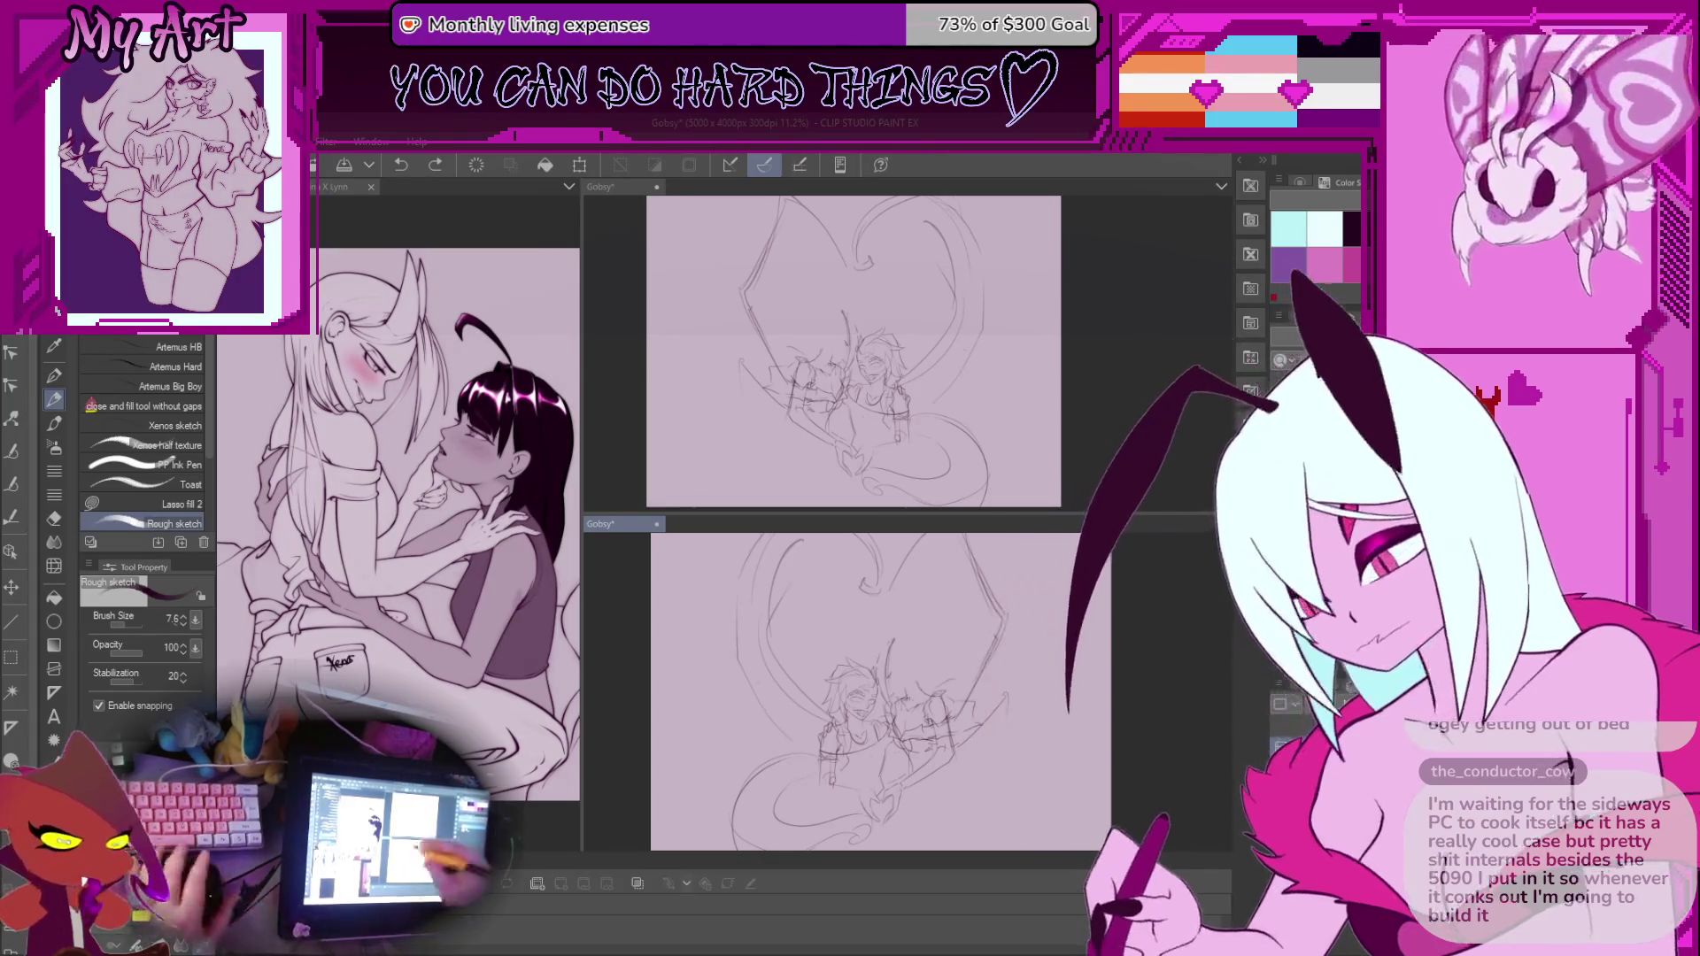
# Sketch an oval head for the left figure and mirror the view to check it
pyautogui.scroll(2, 897, 656)
pyautogui.scroll(5, 897, 656)
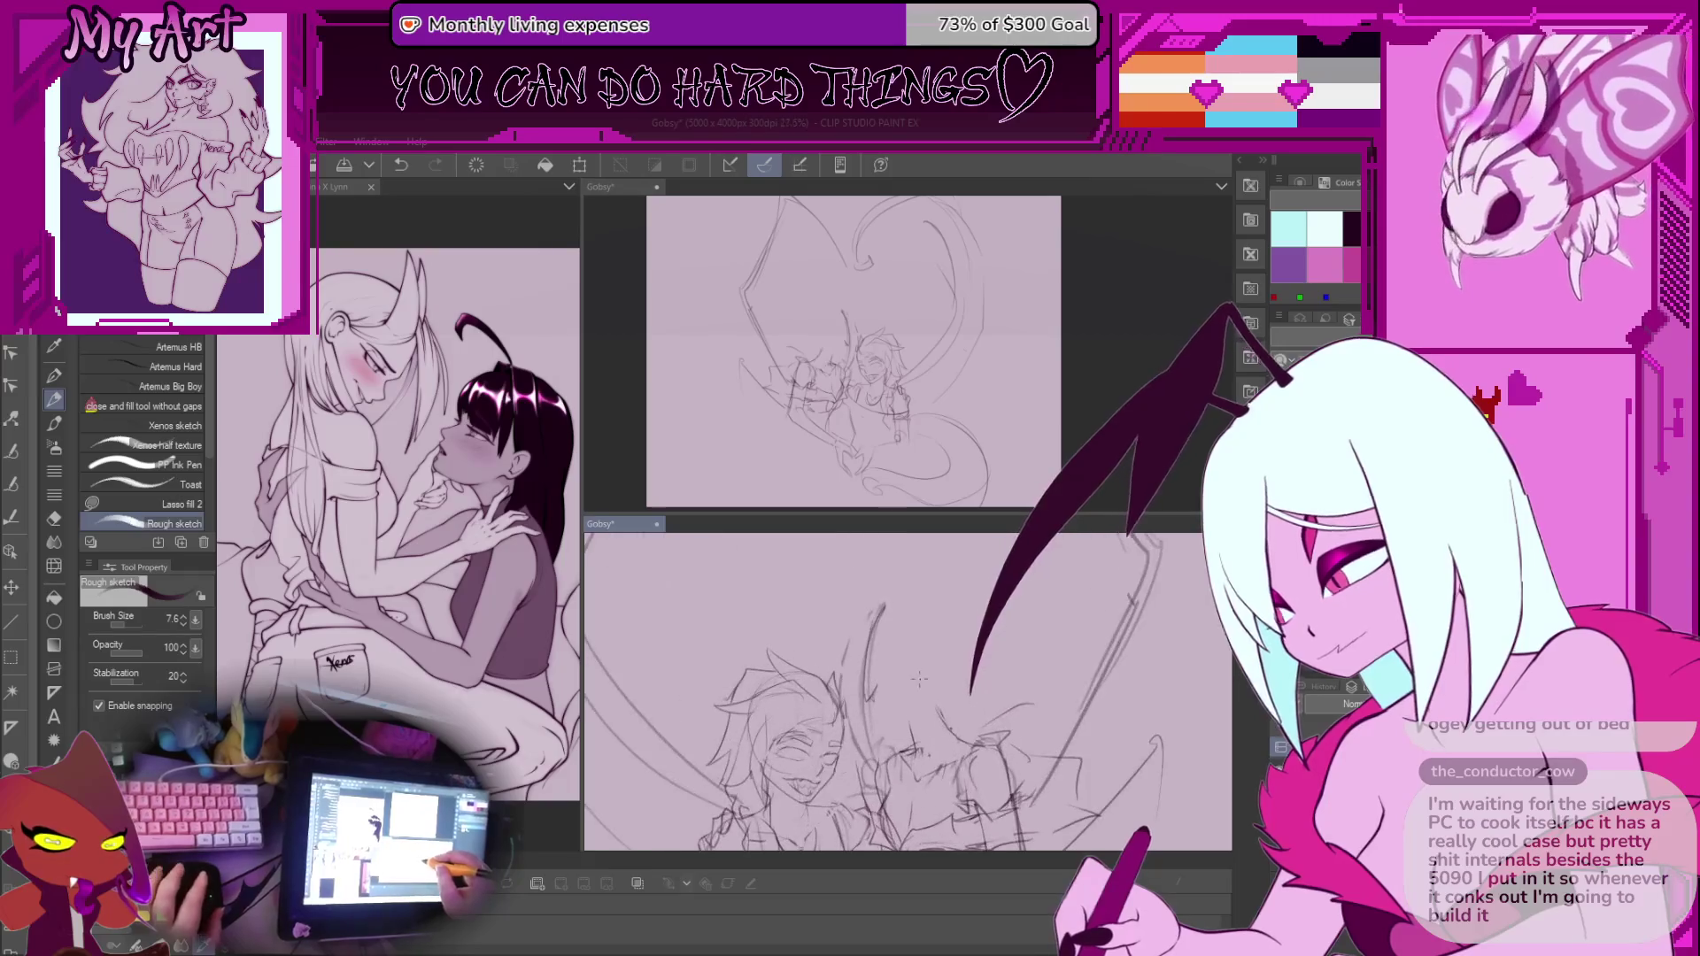
pyautogui.scroll(-2, 907, 687)
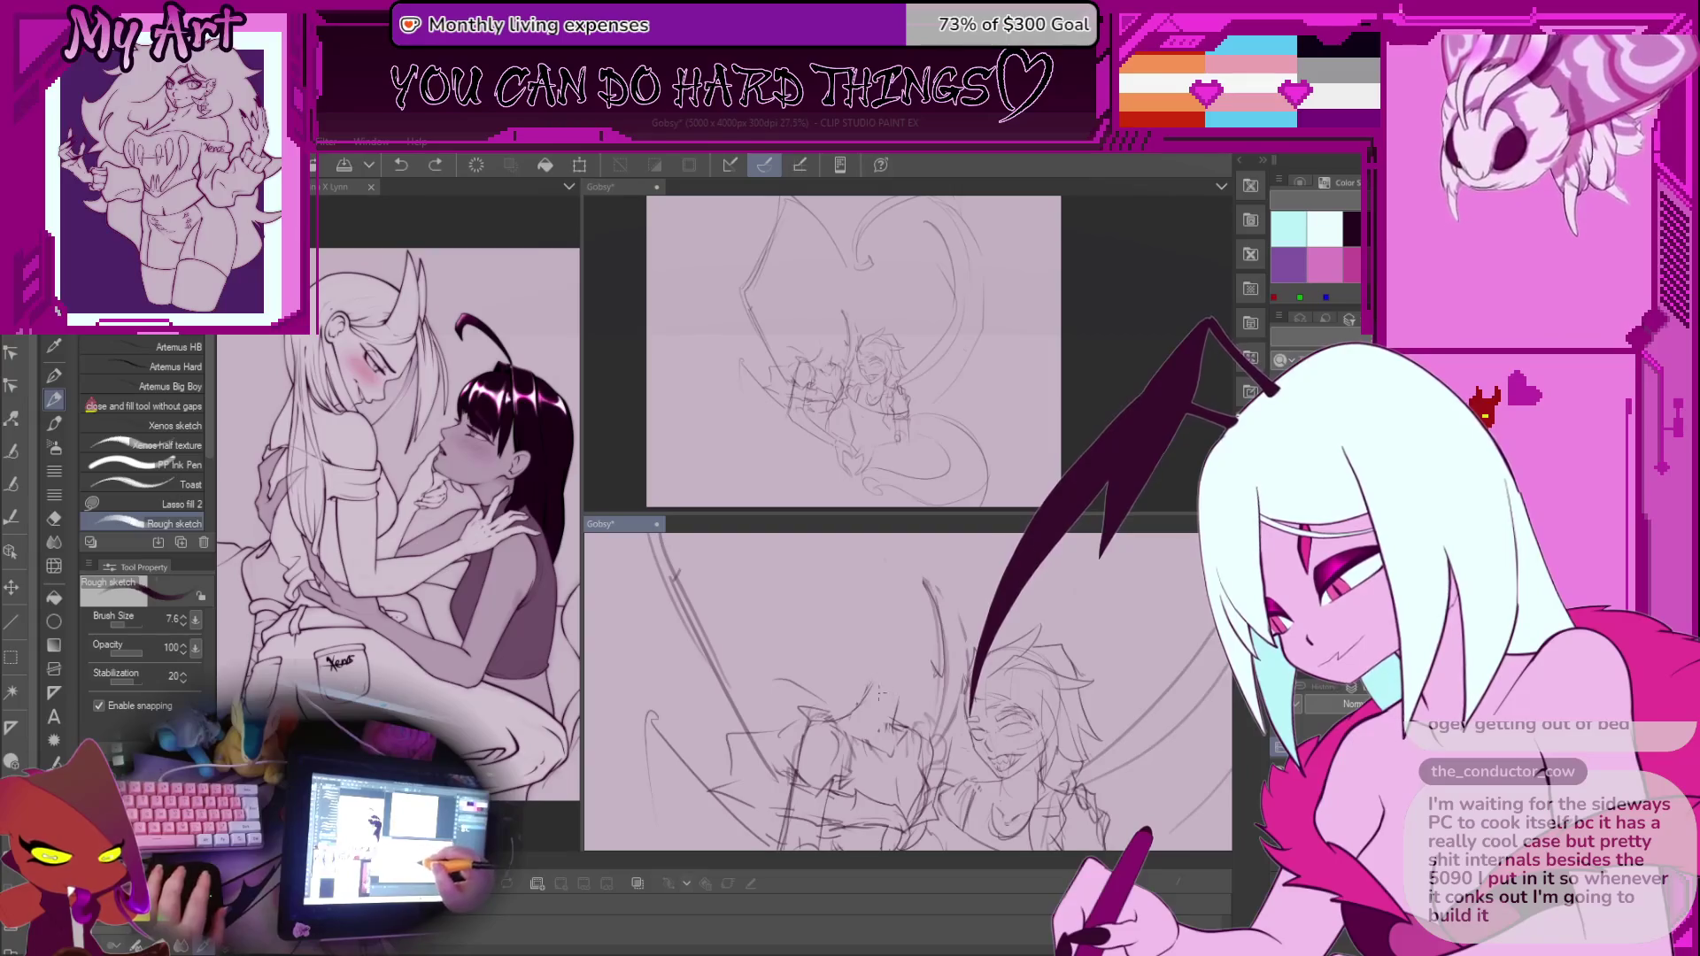
pyautogui.moveTo(883, 695); pyautogui.dragTo(872, 611)
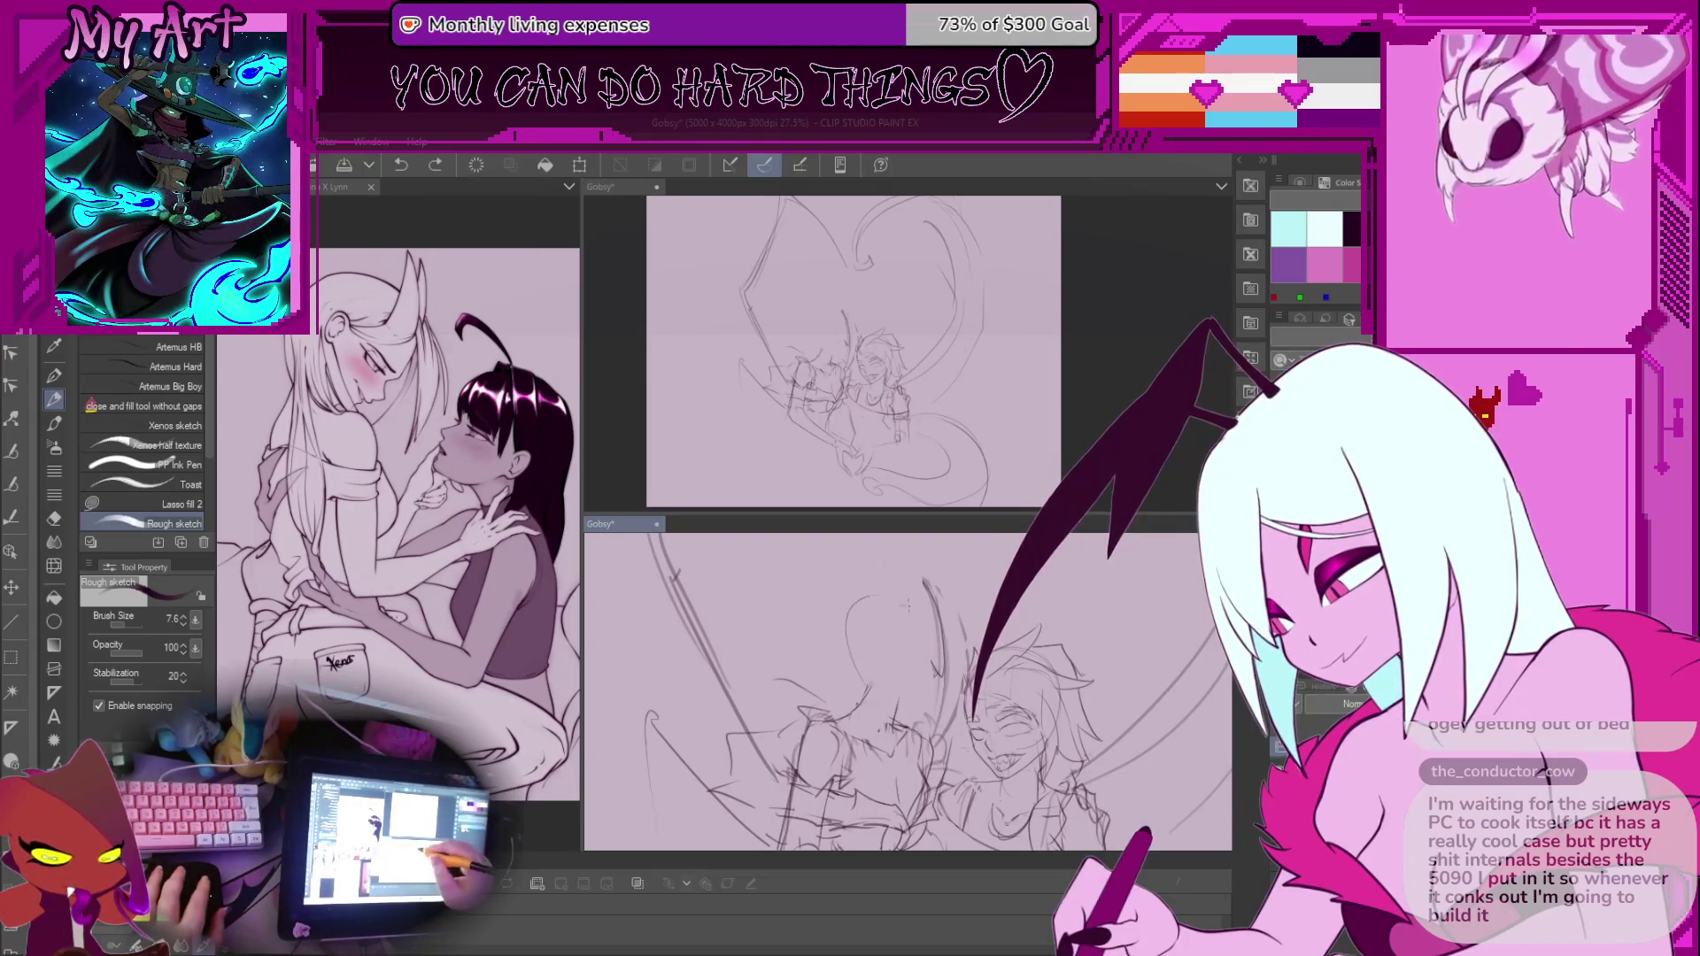
pyautogui.moveTo(867, 587); pyautogui.dragTo(872, 591)
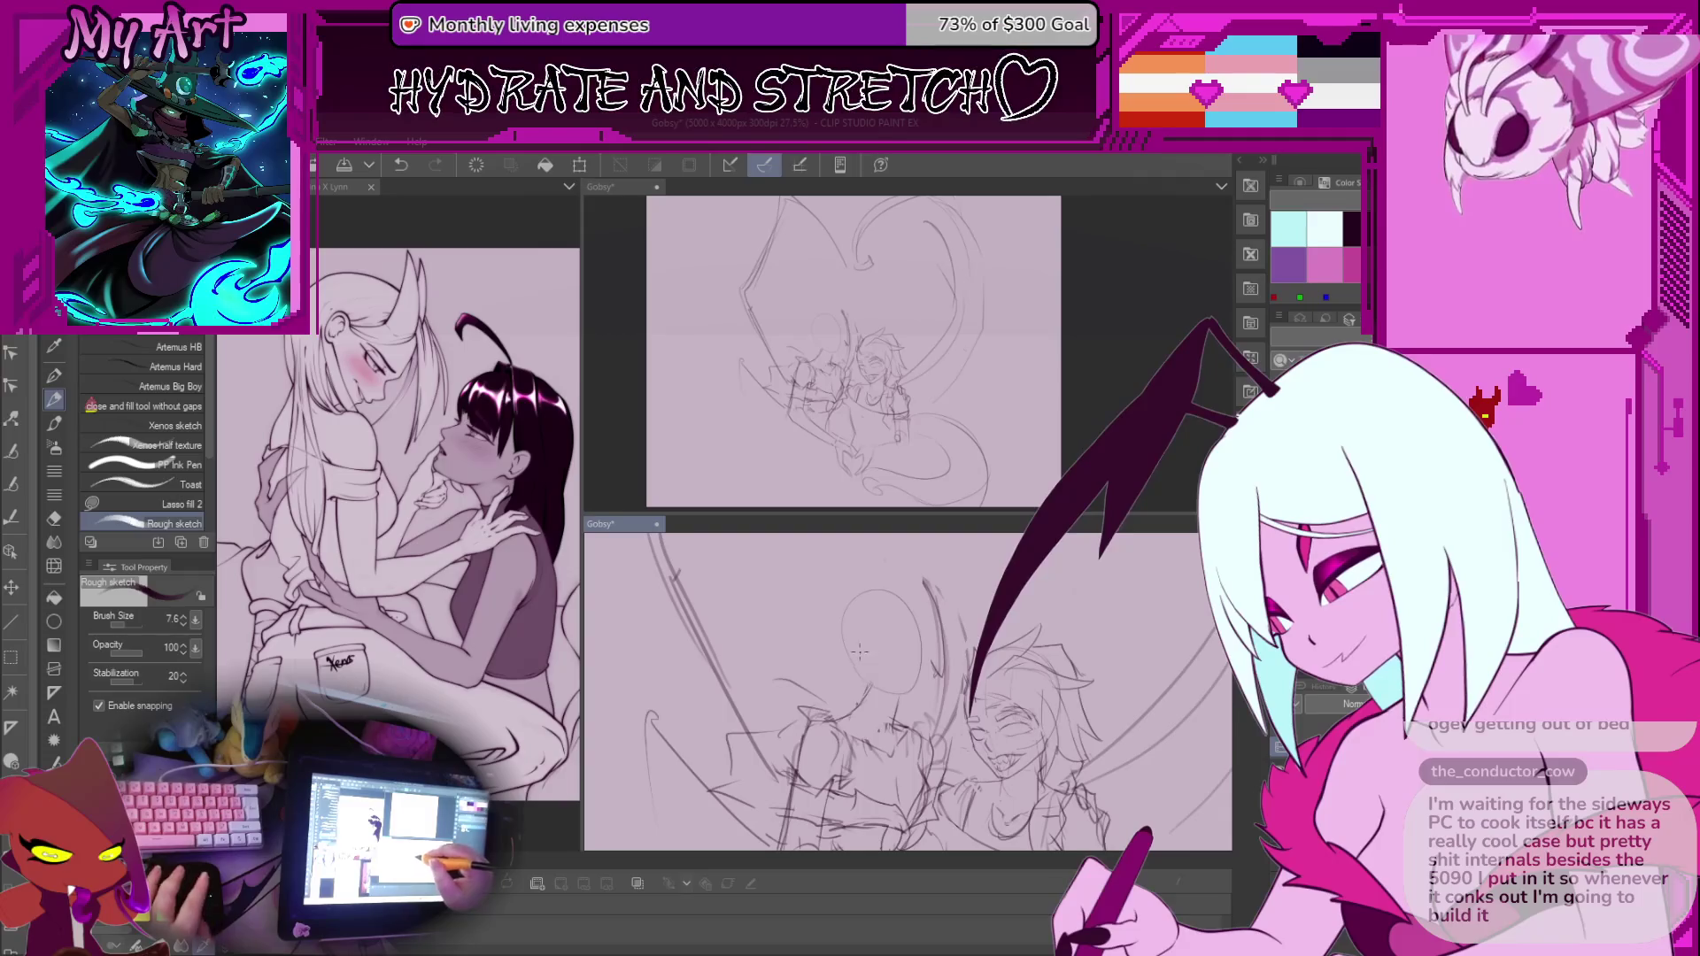
pyautogui.press('m')
pyautogui.press('p')
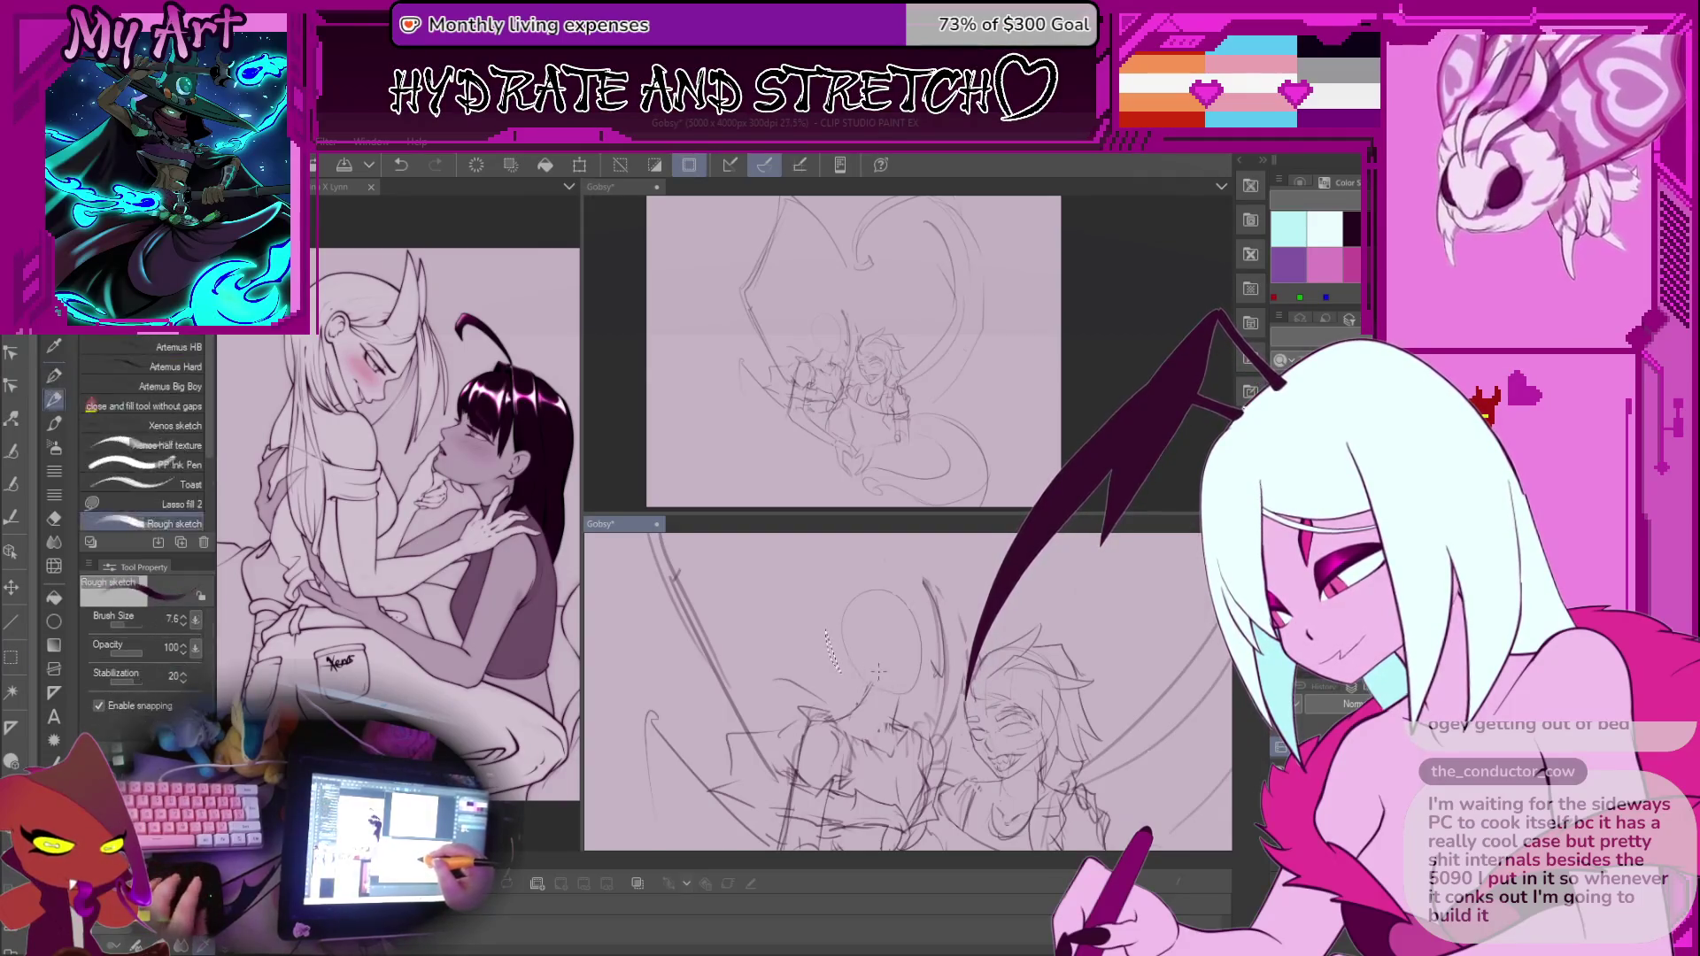
pyautogui.scroll(-2, 880, 679)
pyautogui.press('h')
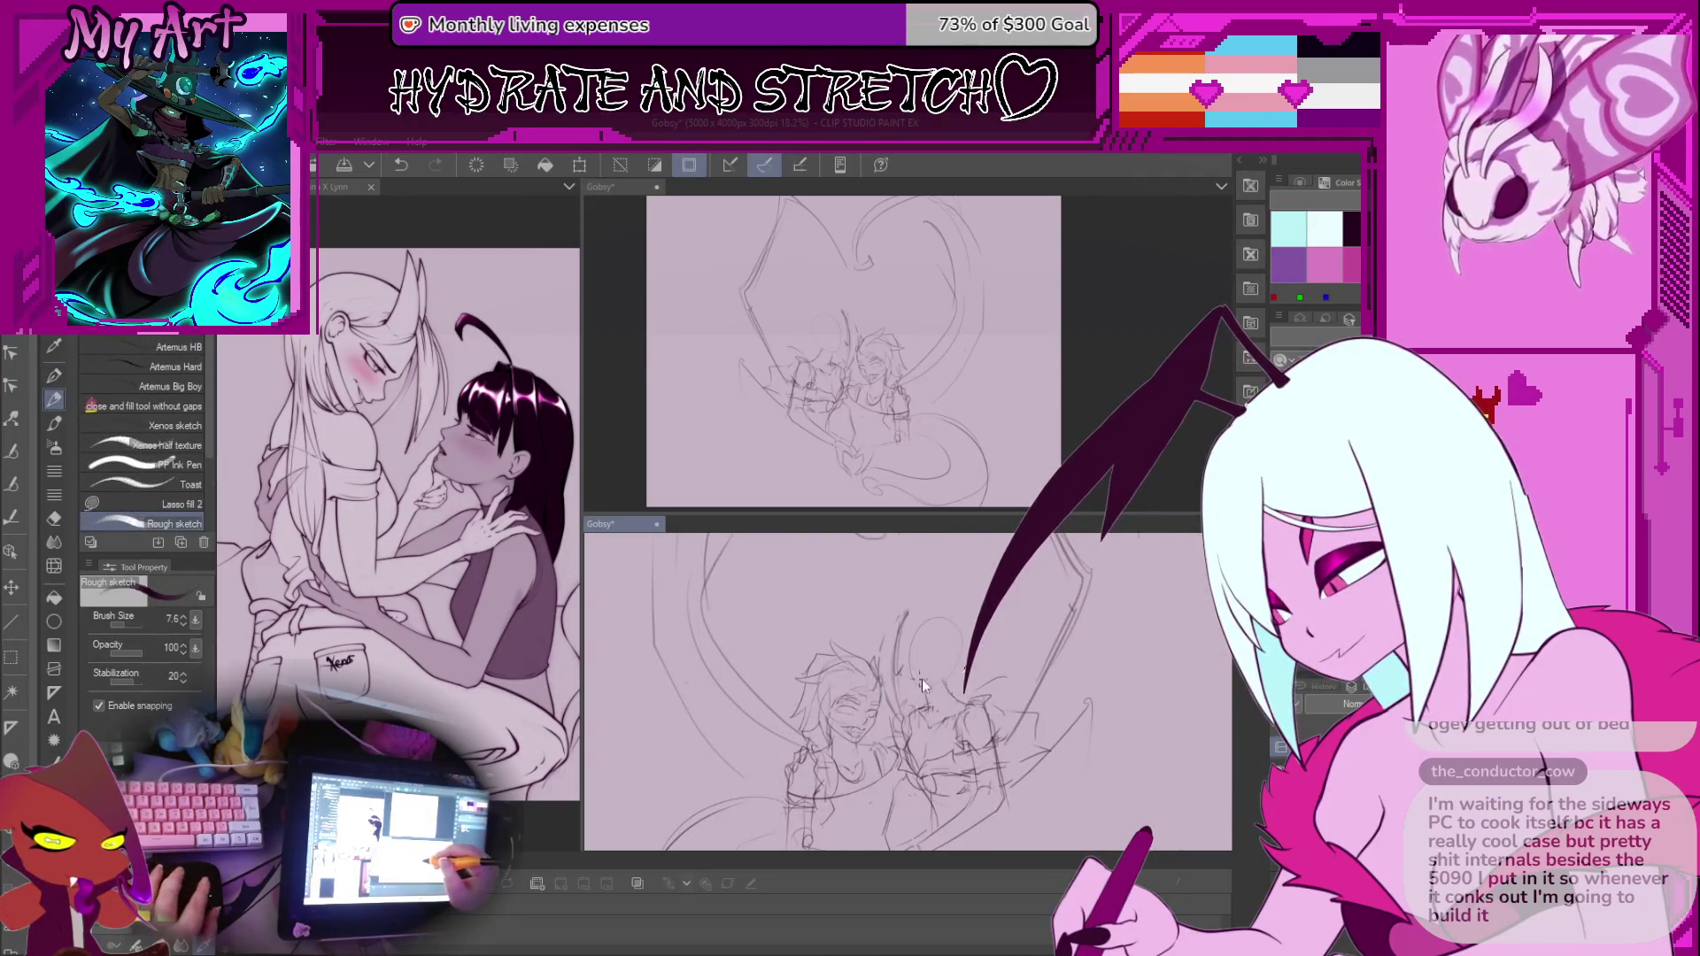
# Undo that attempt, draw a firmer head circle, flip the view back, and lasso the head
pyautogui.hotkey('ctrl', 'z')
pyautogui.scroll(2, 926, 681)
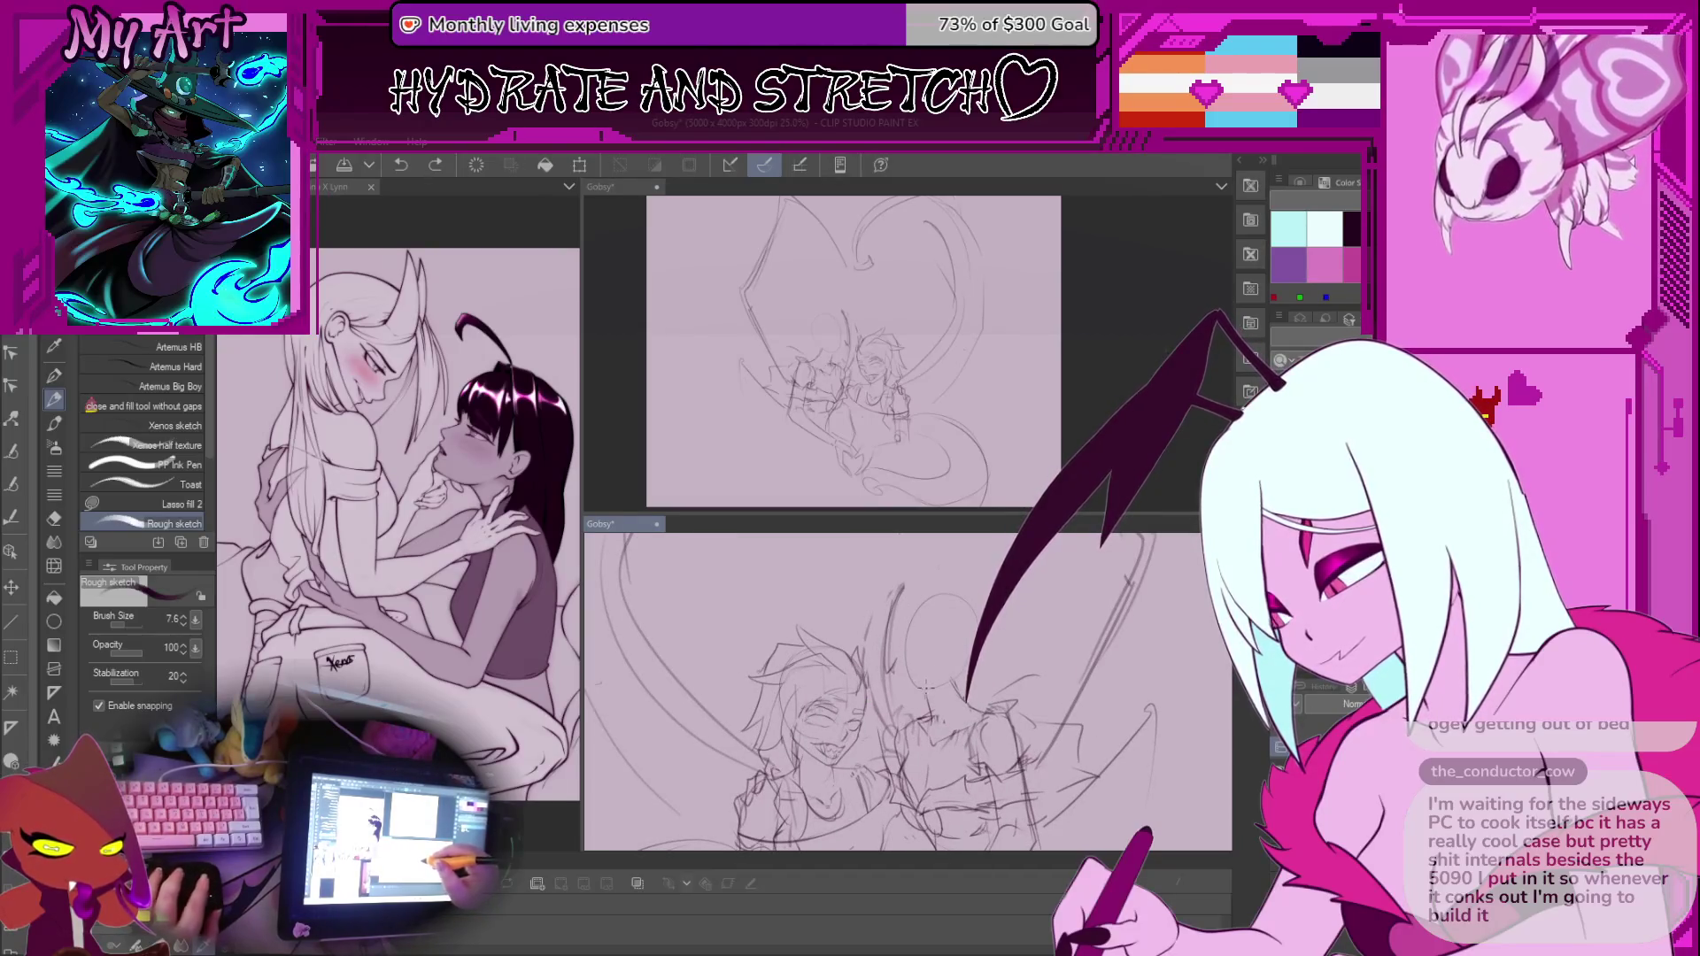
pyautogui.moveTo(969, 630); pyautogui.dragTo(965, 624)
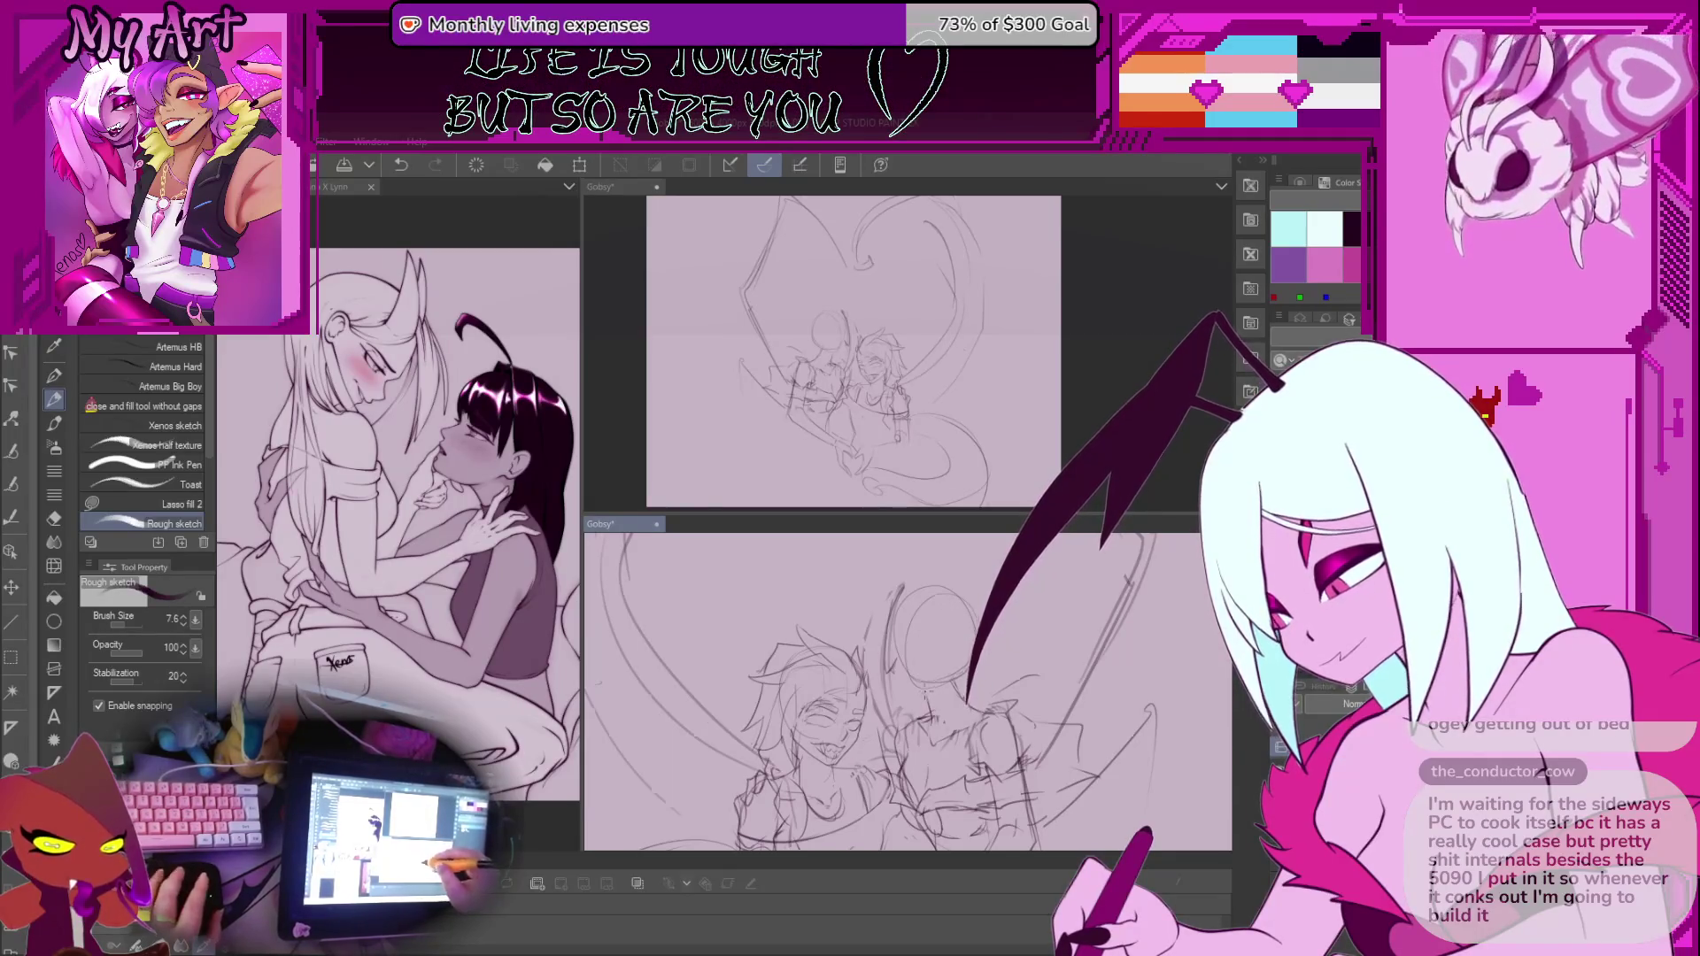
pyautogui.scroll(1, 923, 696)
pyautogui.scroll(1, 916, 681)
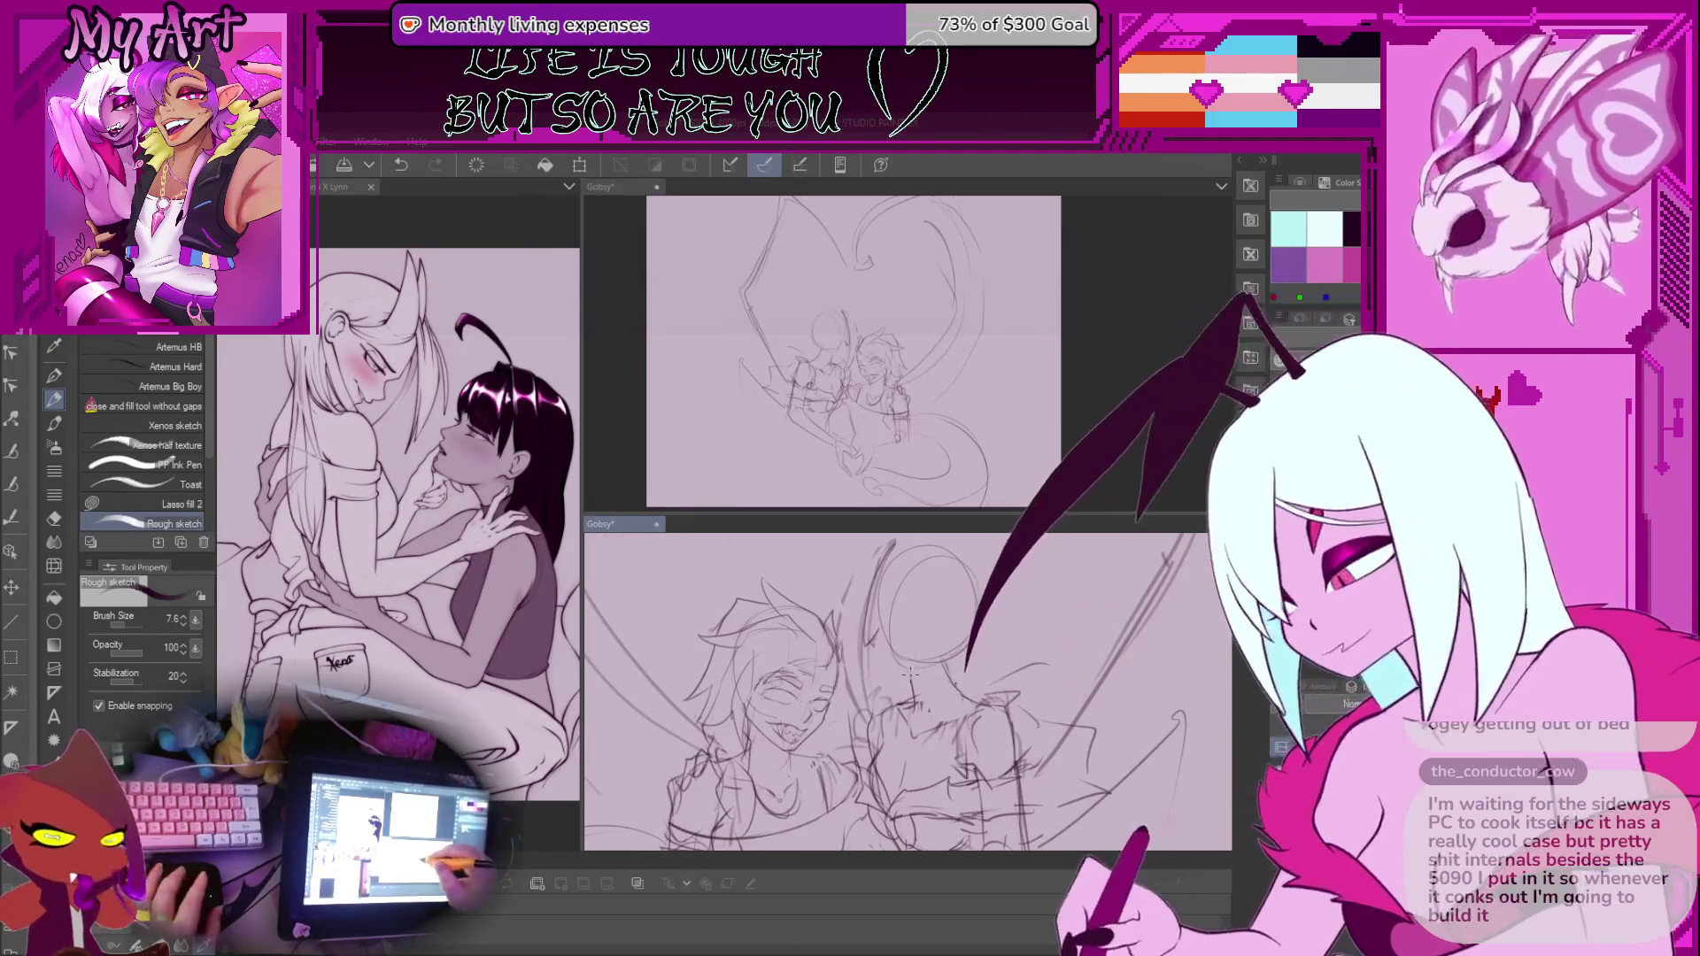
pyautogui.press('h')
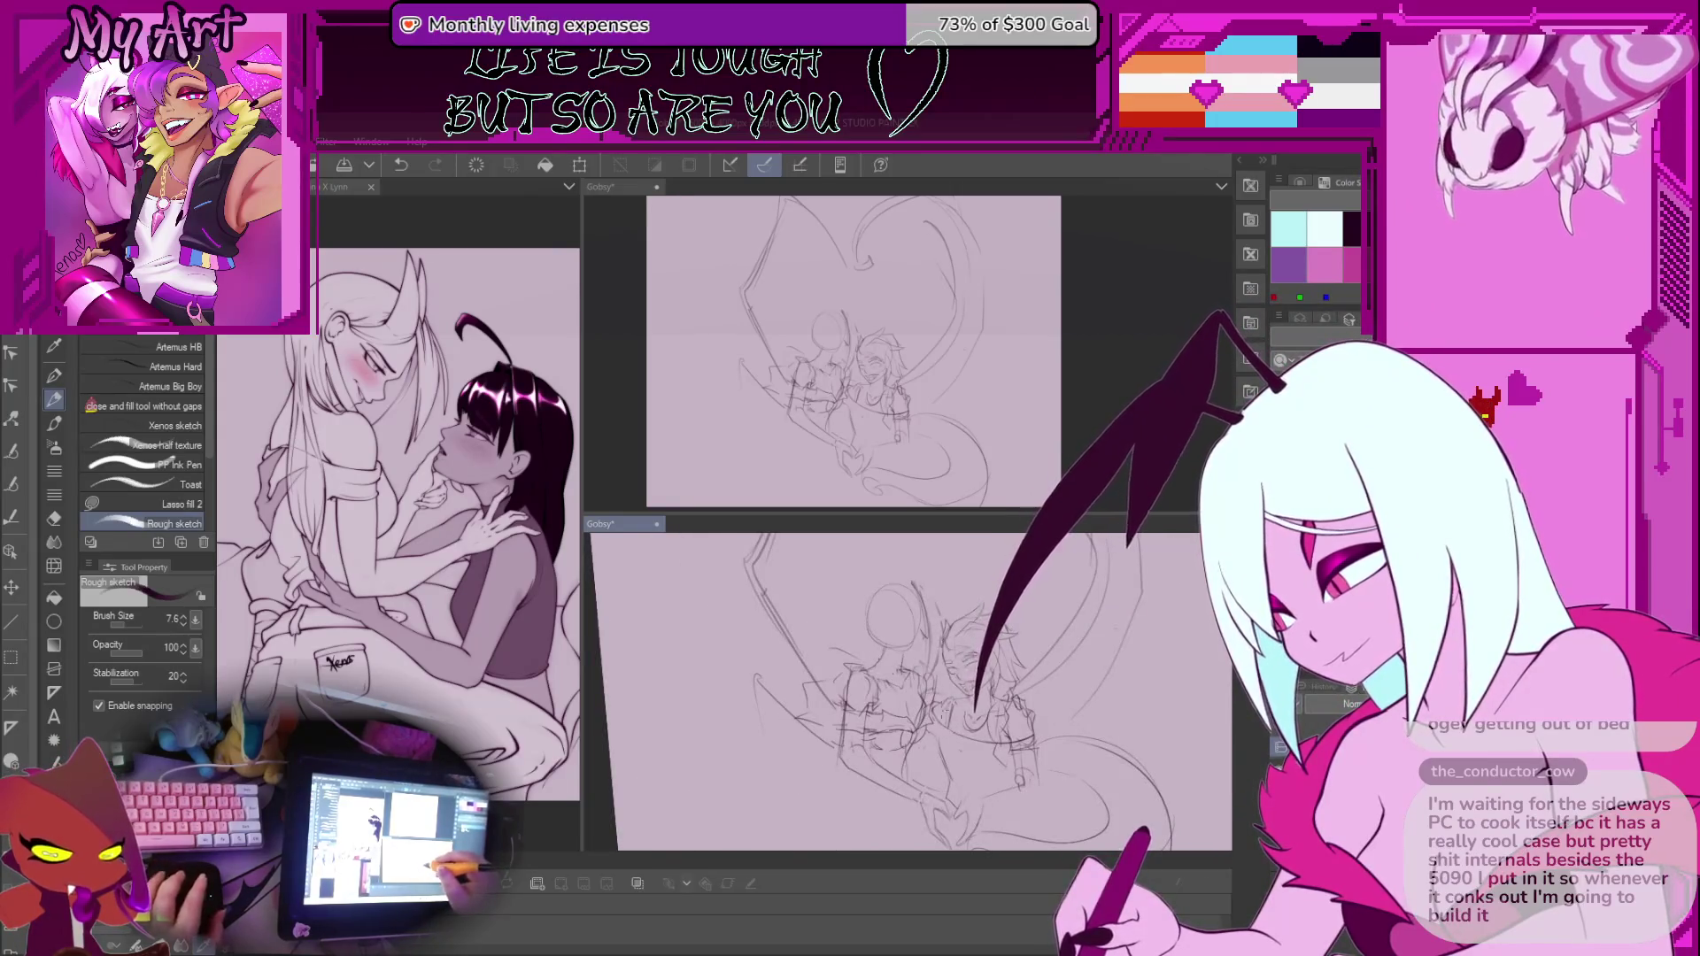
pyautogui.scroll(-1, 857, 650)
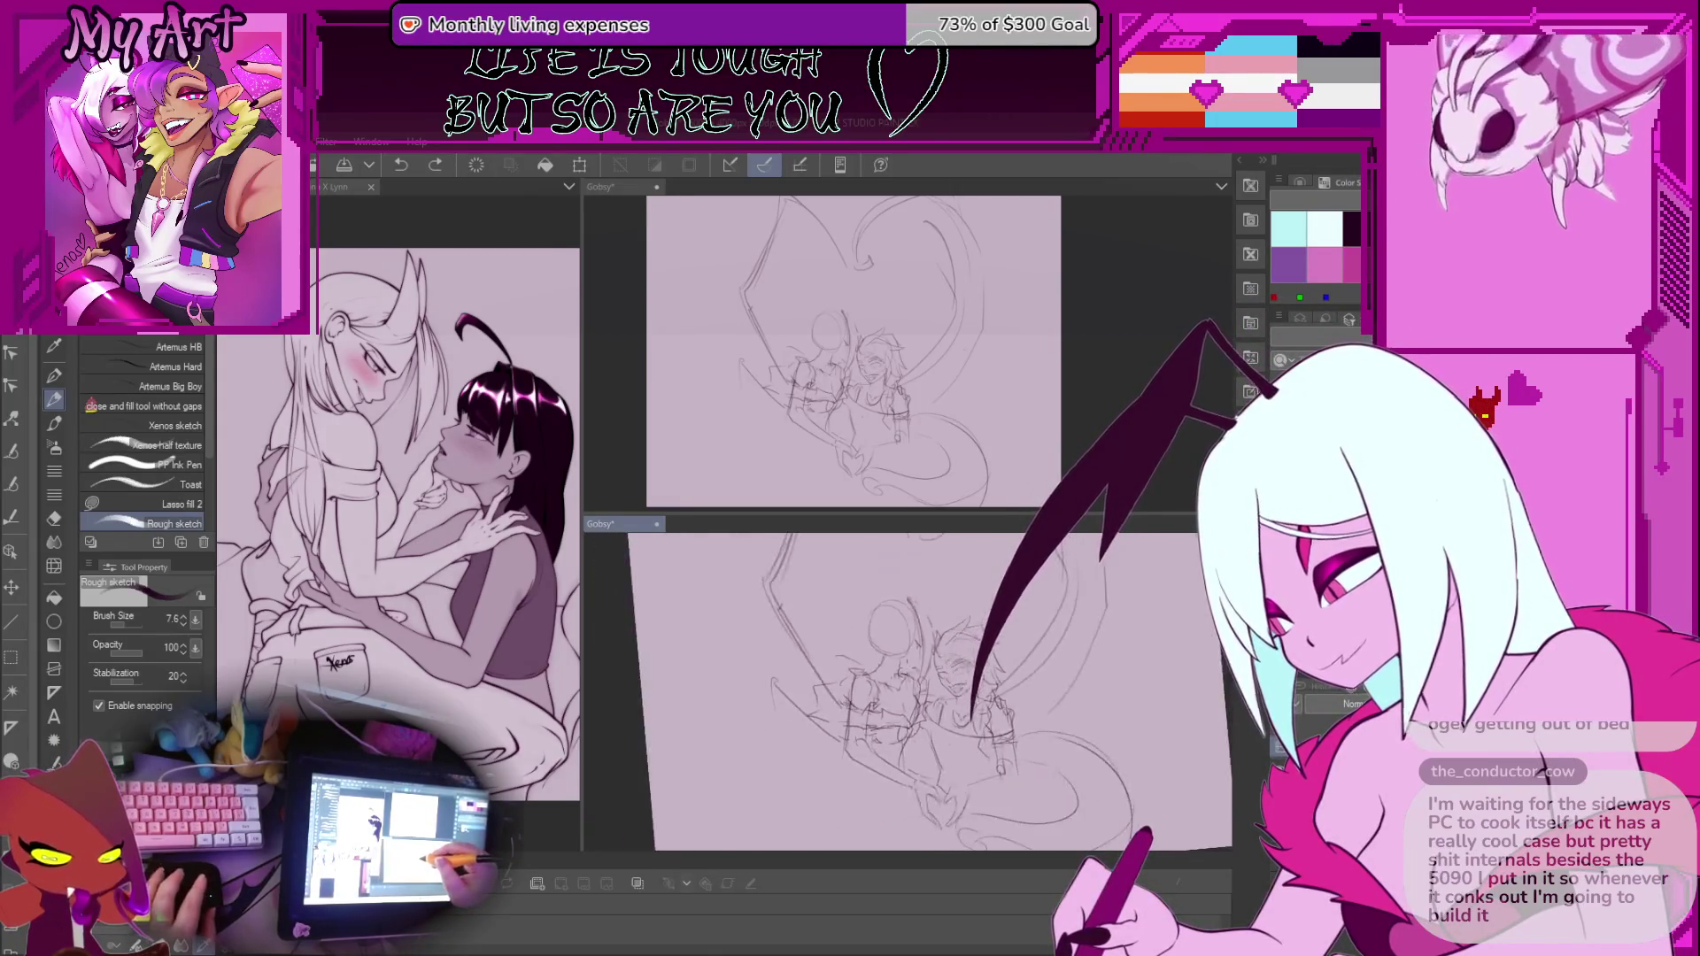
pyautogui.press('m')
pyautogui.moveTo(898, 660)
pyautogui.mouseDown()
pyautogui.moveTo(926, 602)
pyautogui.moveTo(854, 553)
pyautogui.moveTo(903, 622)
pyautogui.mouseUp()
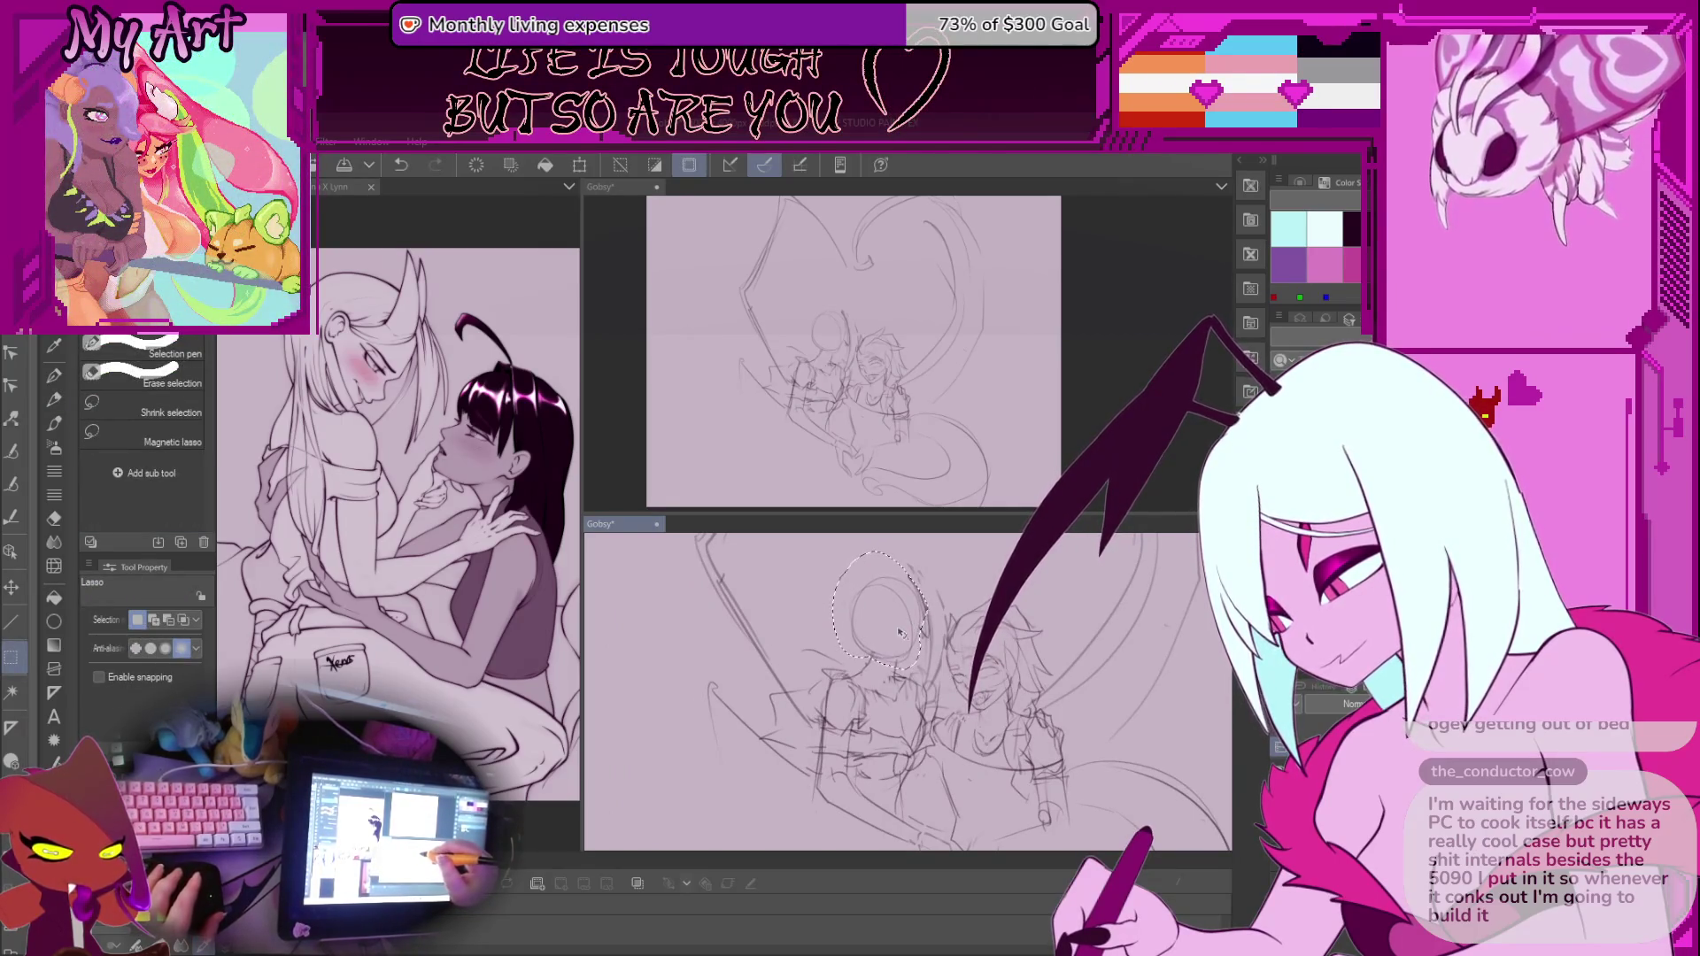
# Rotate and shift the left figure's head circle slightly with Ctrl+T and apply it
pyautogui.hotkey('ctrl', 'd')
pyautogui.press('p')
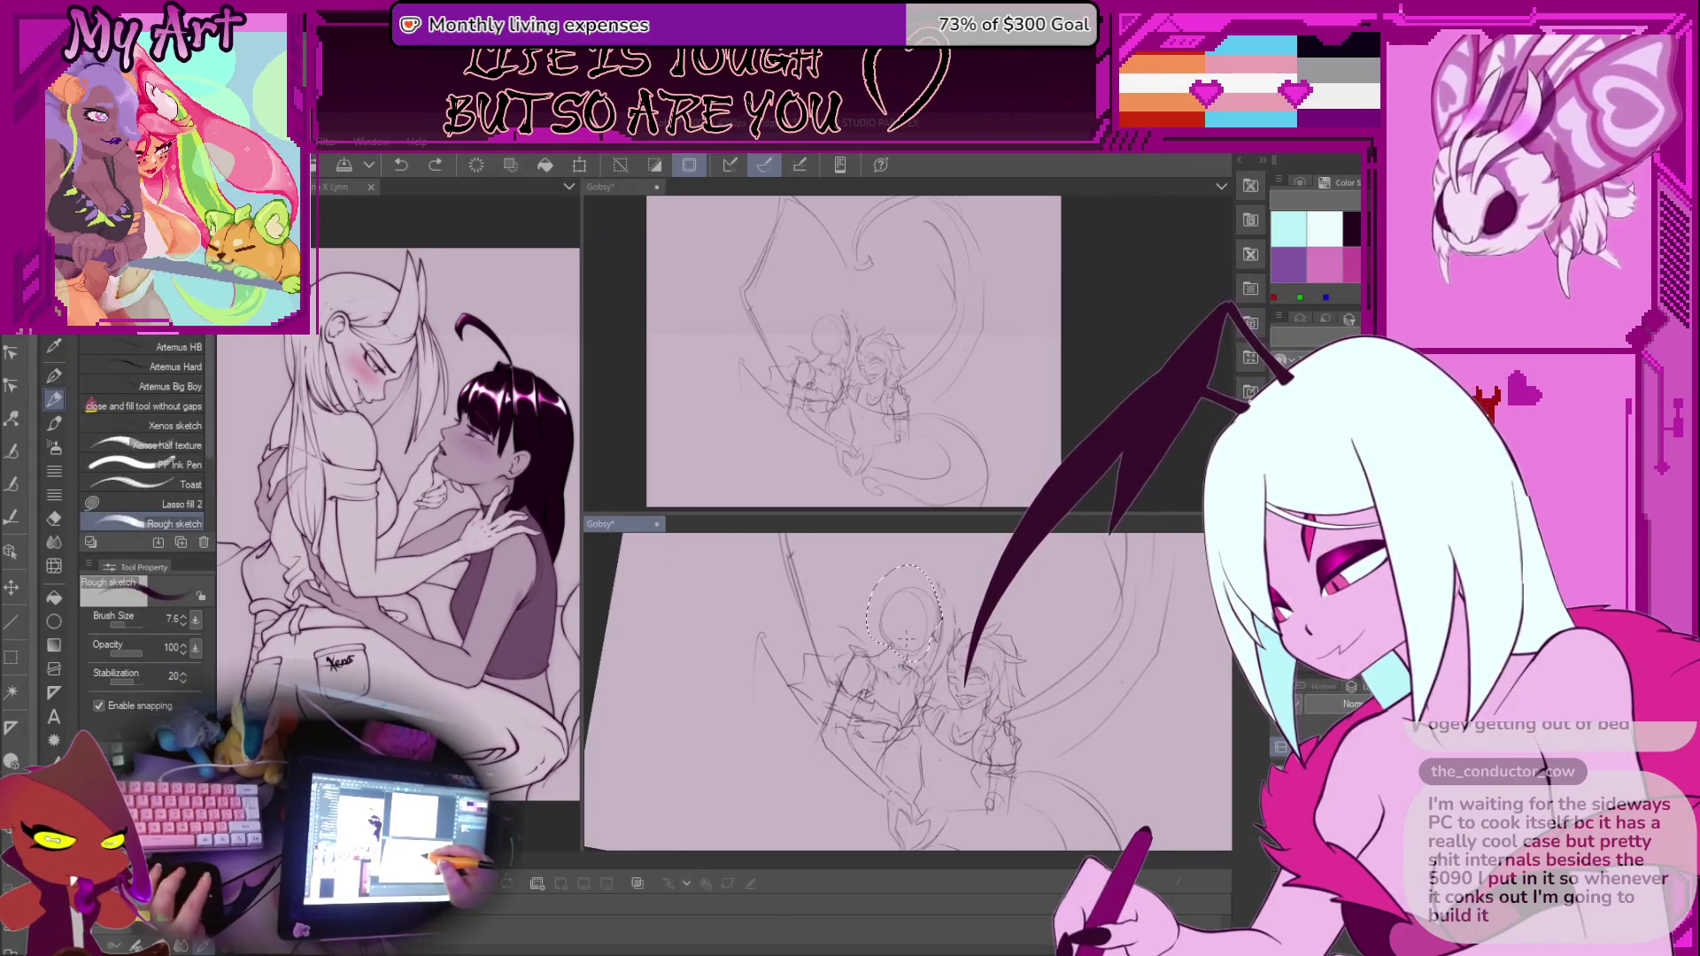
pyautogui.hotkey('ctrl', 't')
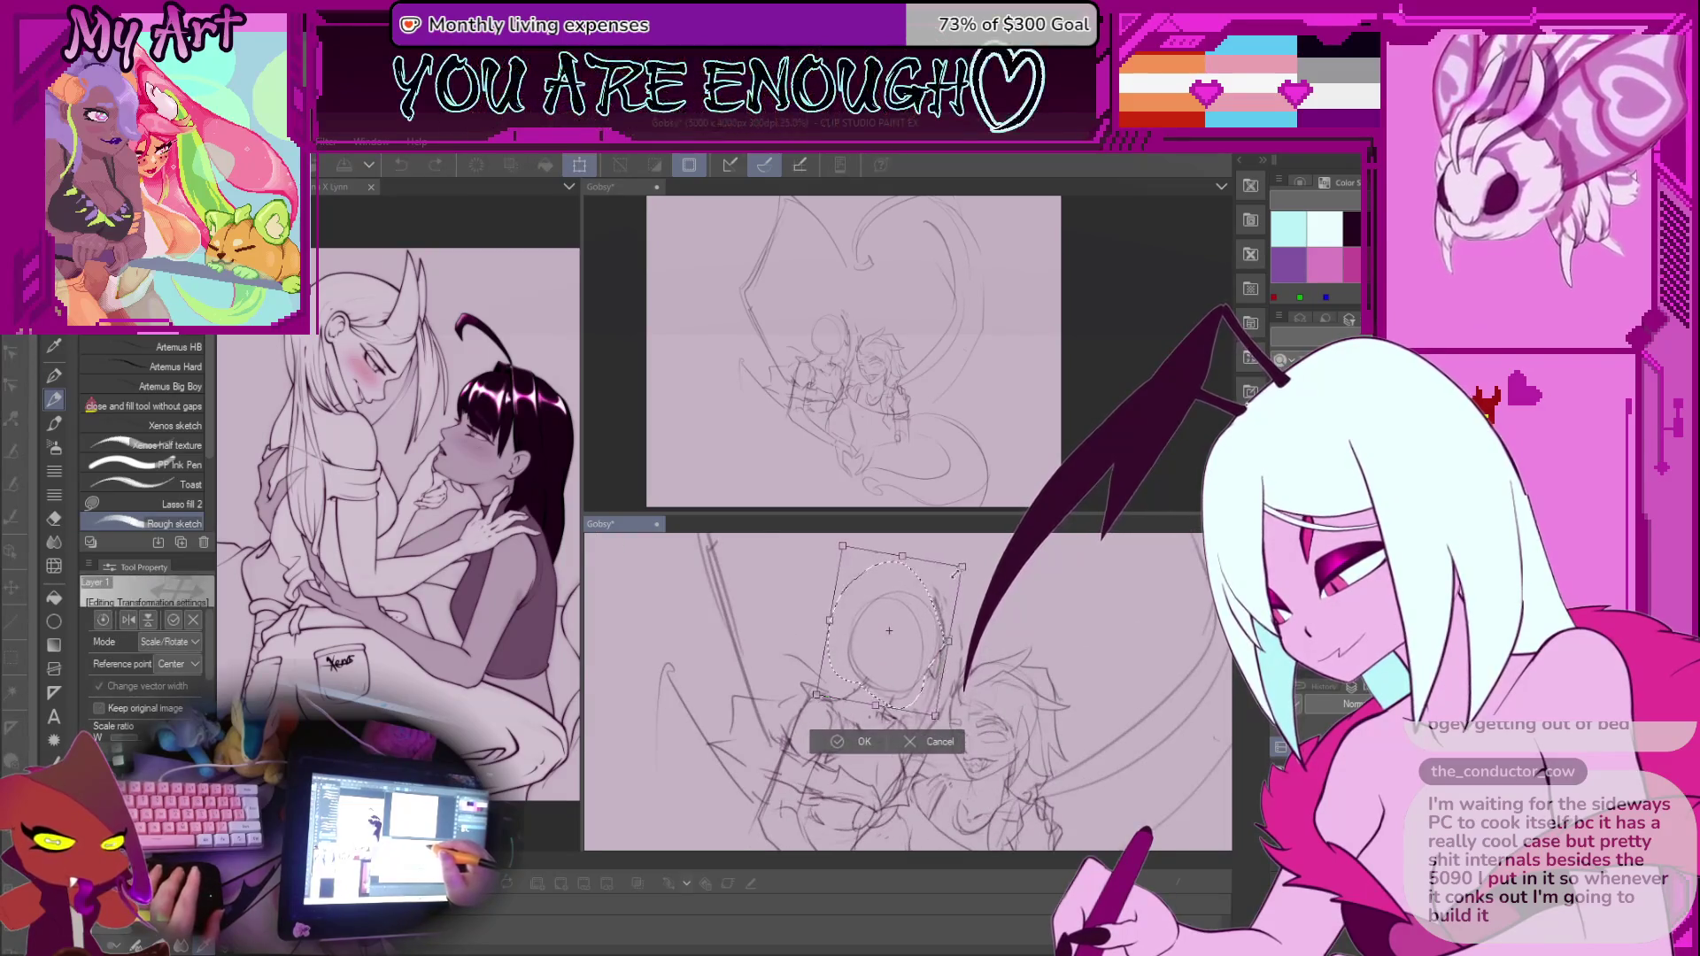
pyautogui.moveTo(971, 560); pyautogui.dragTo(965, 564)
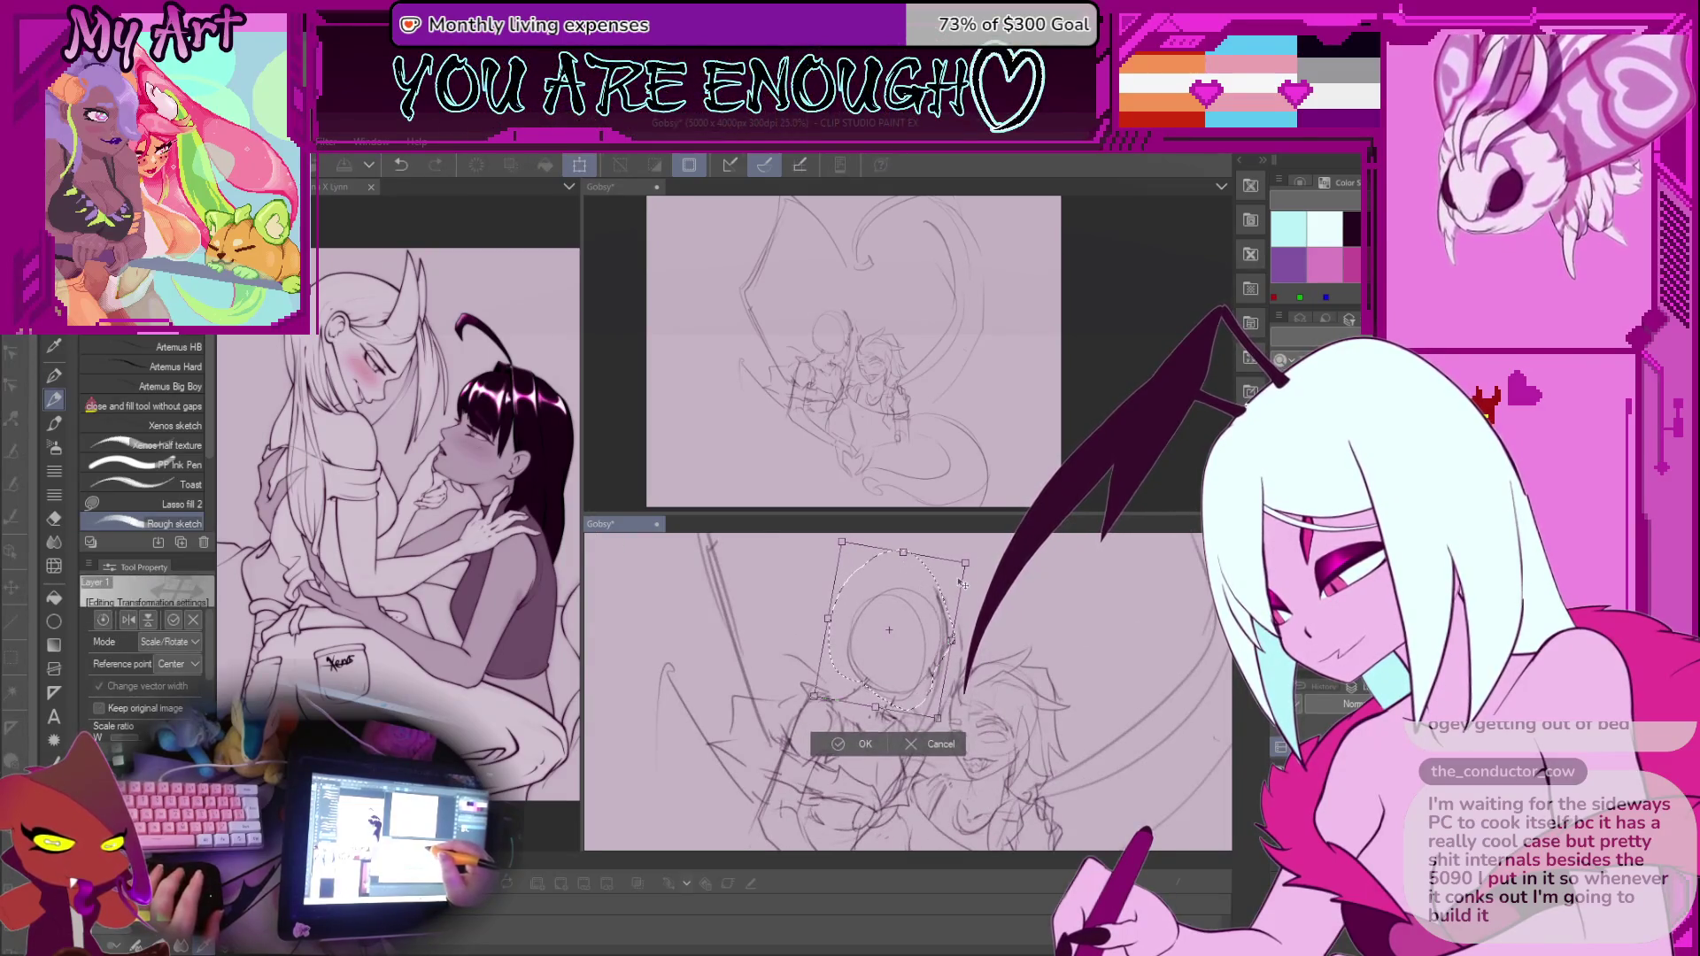
pyautogui.click(852, 742)
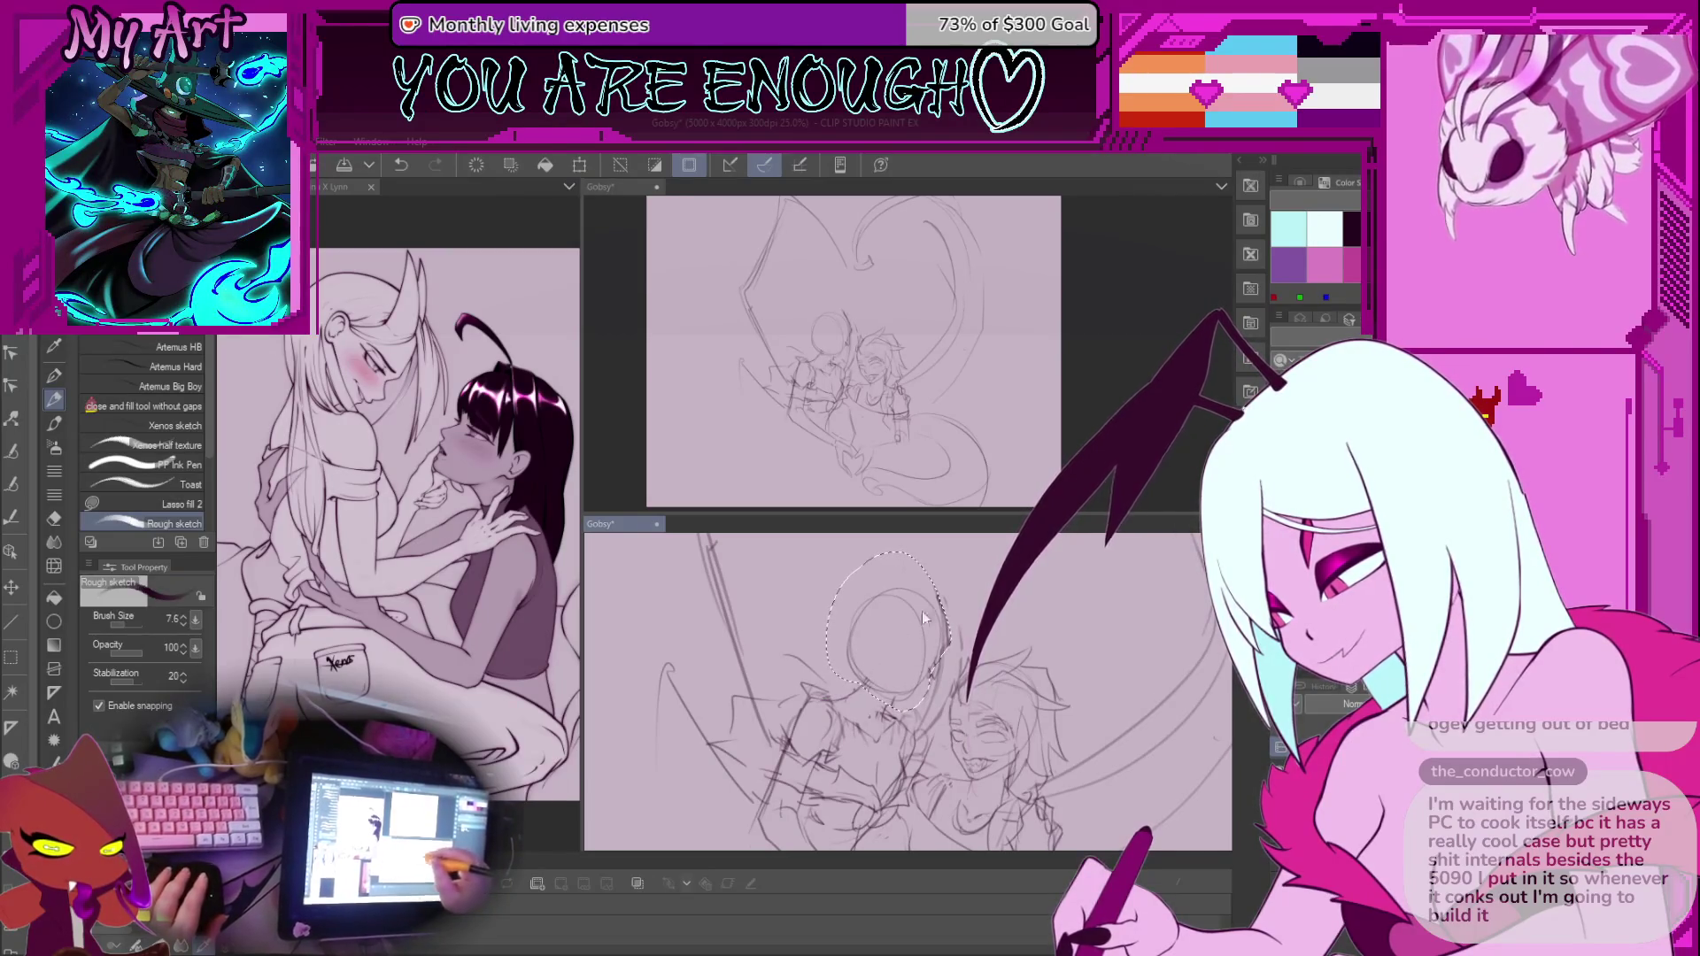
# Nudge the head down and right, then deselect and zoom out to see the sketch
pyautogui.moveTo(908, 638); pyautogui.dragTo(919, 642)
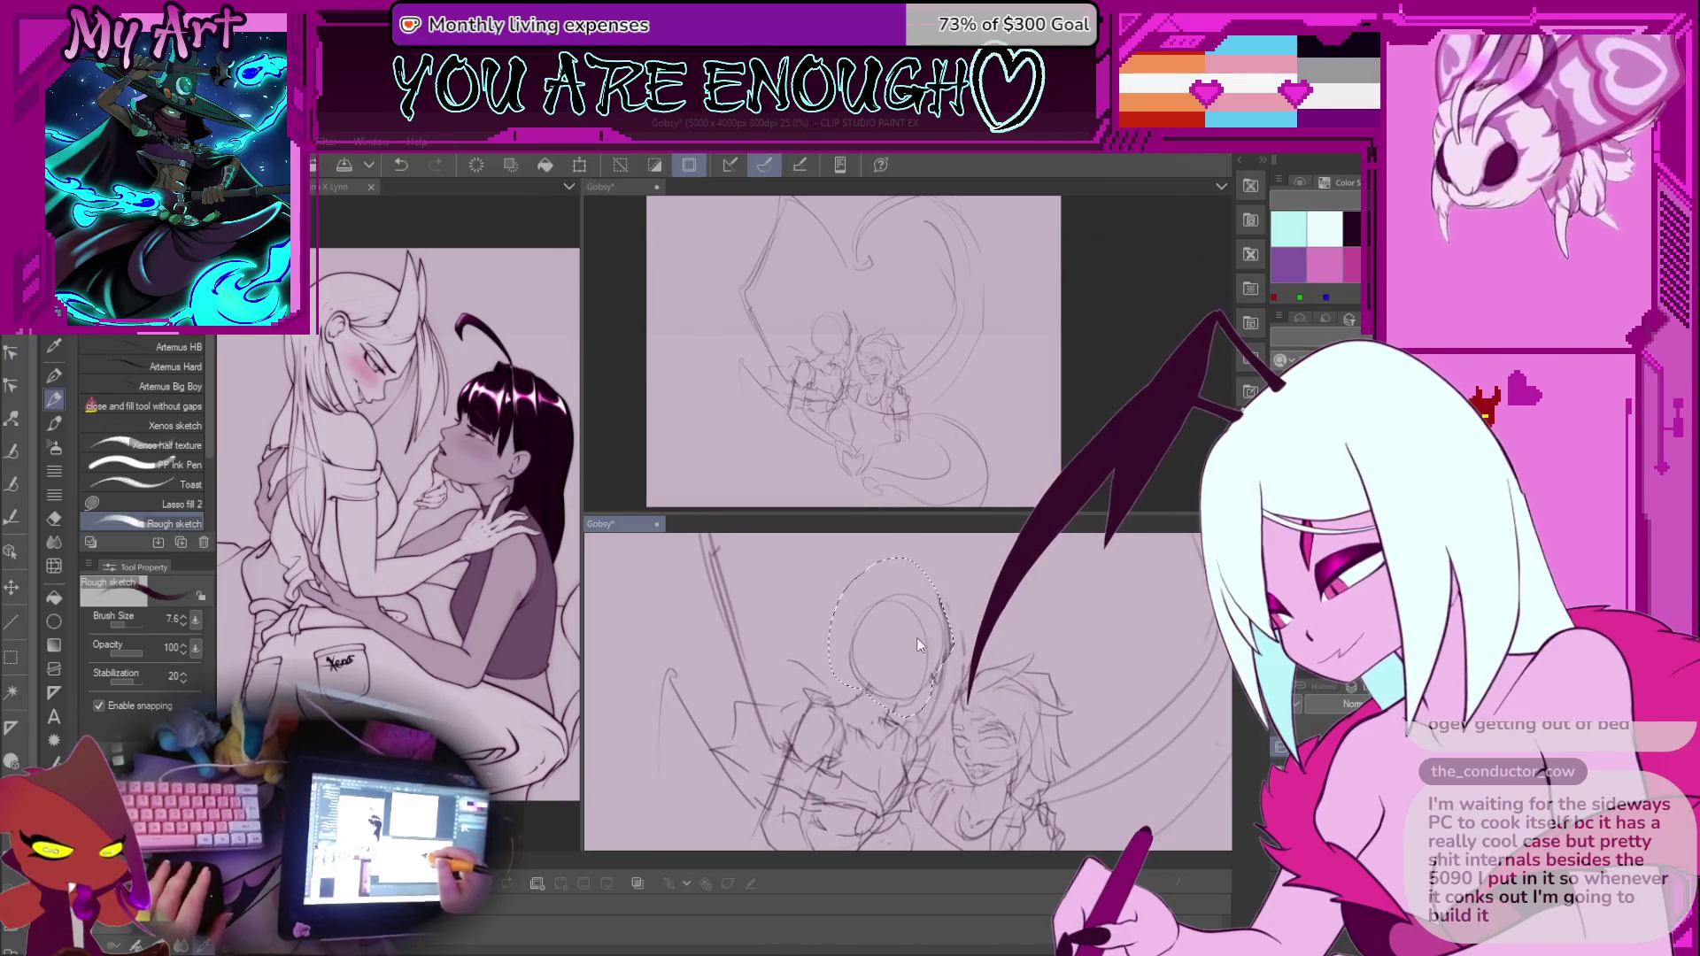
pyautogui.hotkey('ctrl', 'z')
pyautogui.hotkey('ctrl', 'y')
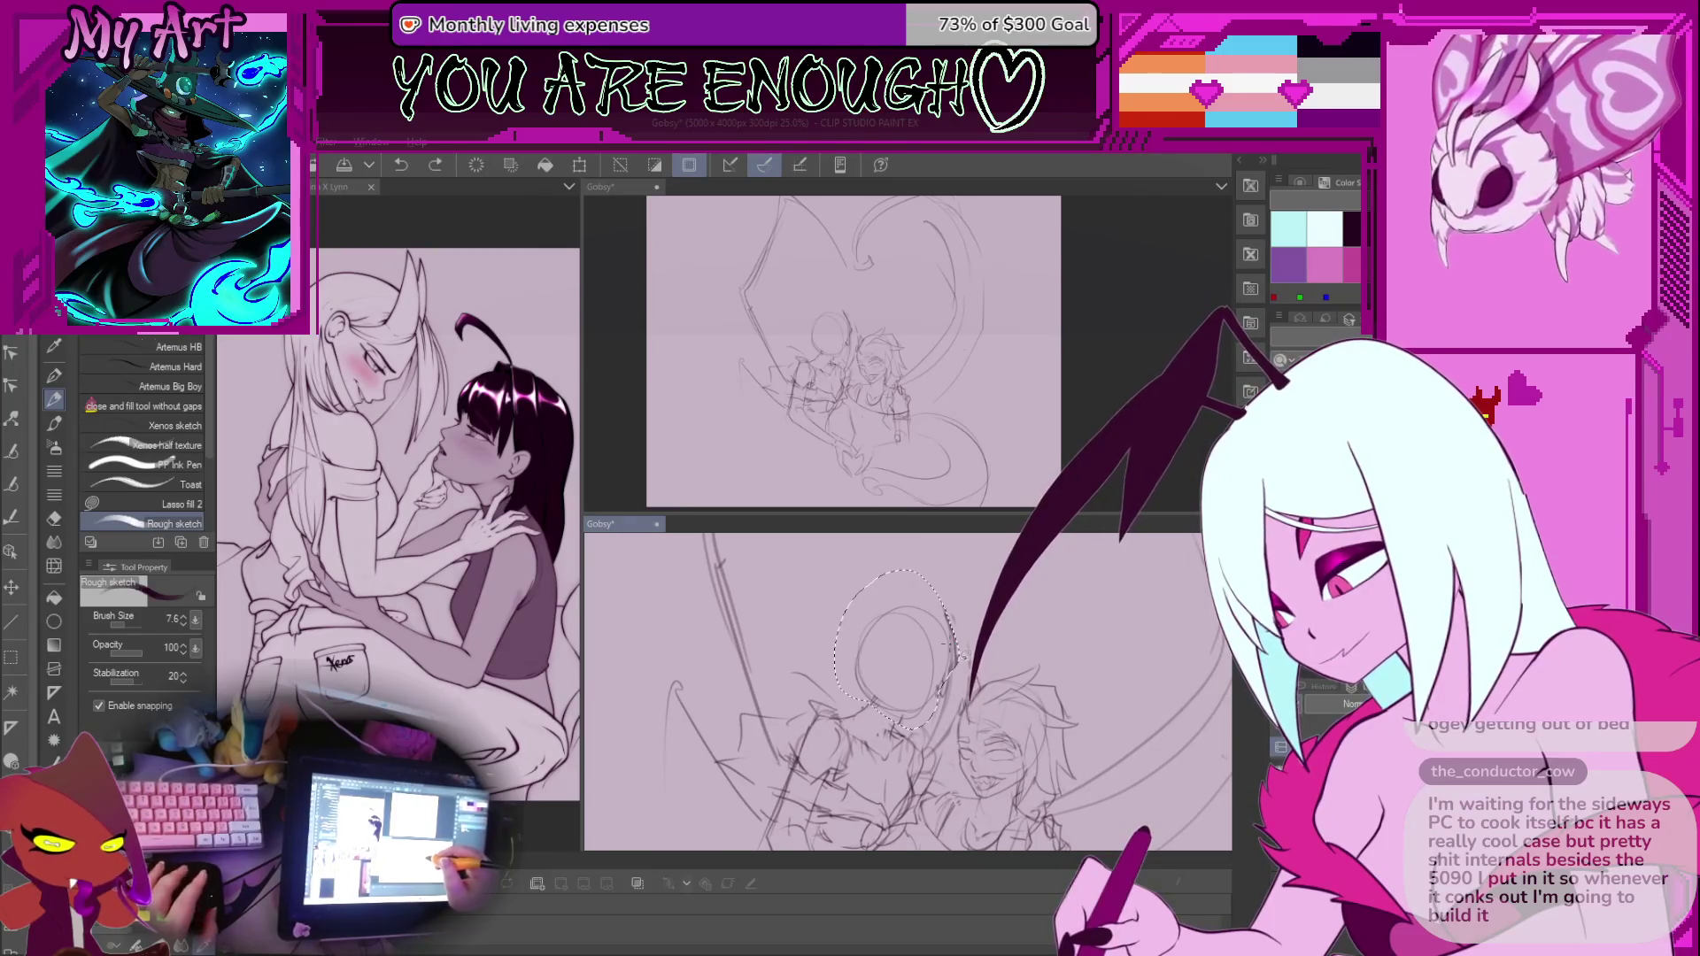
pyautogui.press('m')
pyautogui.moveTo(954, 657); pyautogui.dragTo(944, 649)
pyautogui.hotkey('ctrl', 'd')
pyautogui.press('p')
pyautogui.hotkey('ctrl', '-')
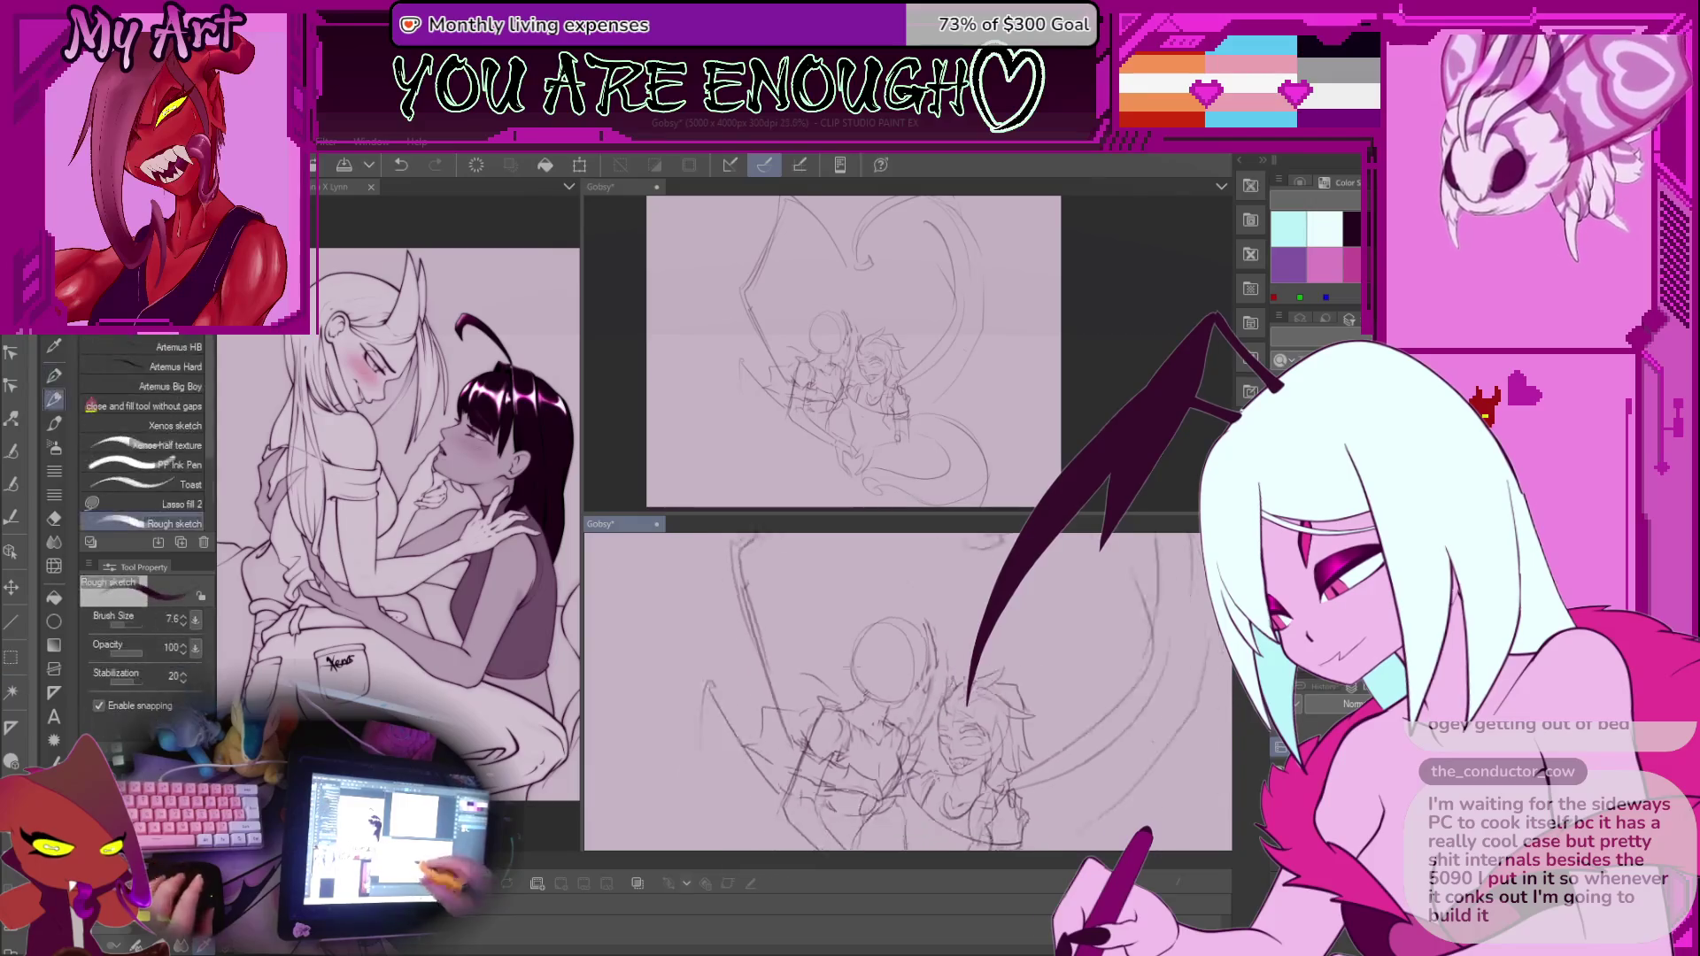
# Check the faces by mirroring and rotating the view, undoing two small strokes
pyautogui.scroll(3, 947, 698)
pyautogui.press('h')
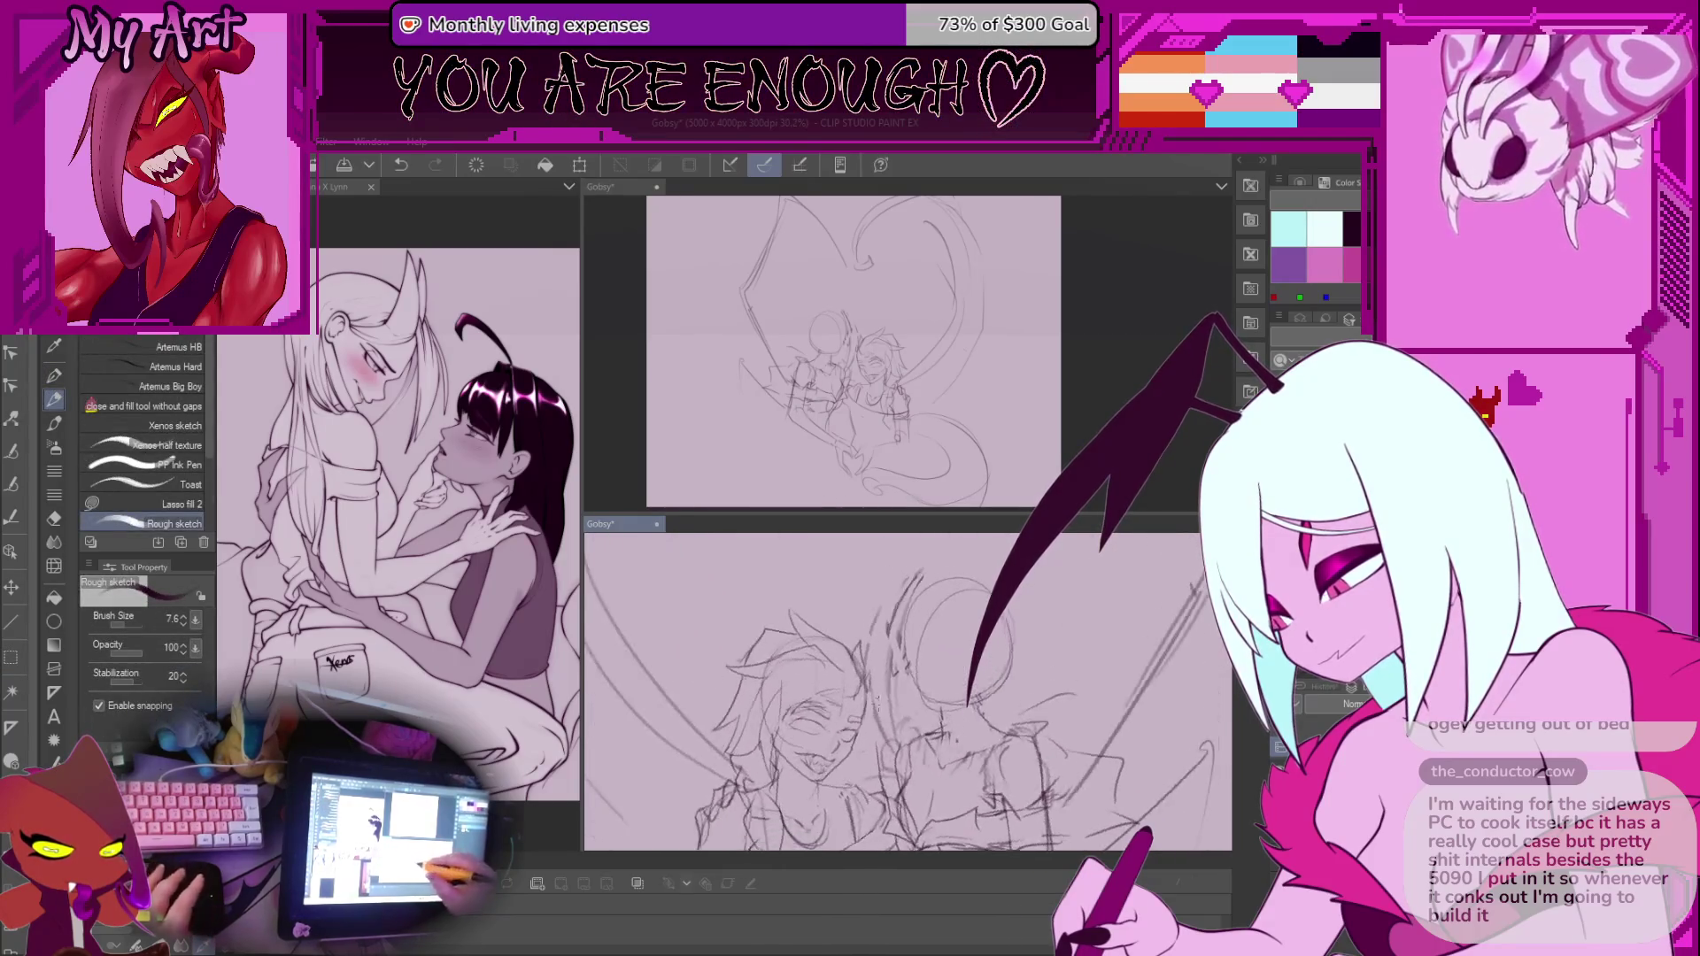
pyautogui.scroll(-1, 946, 697)
pyautogui.press('h')
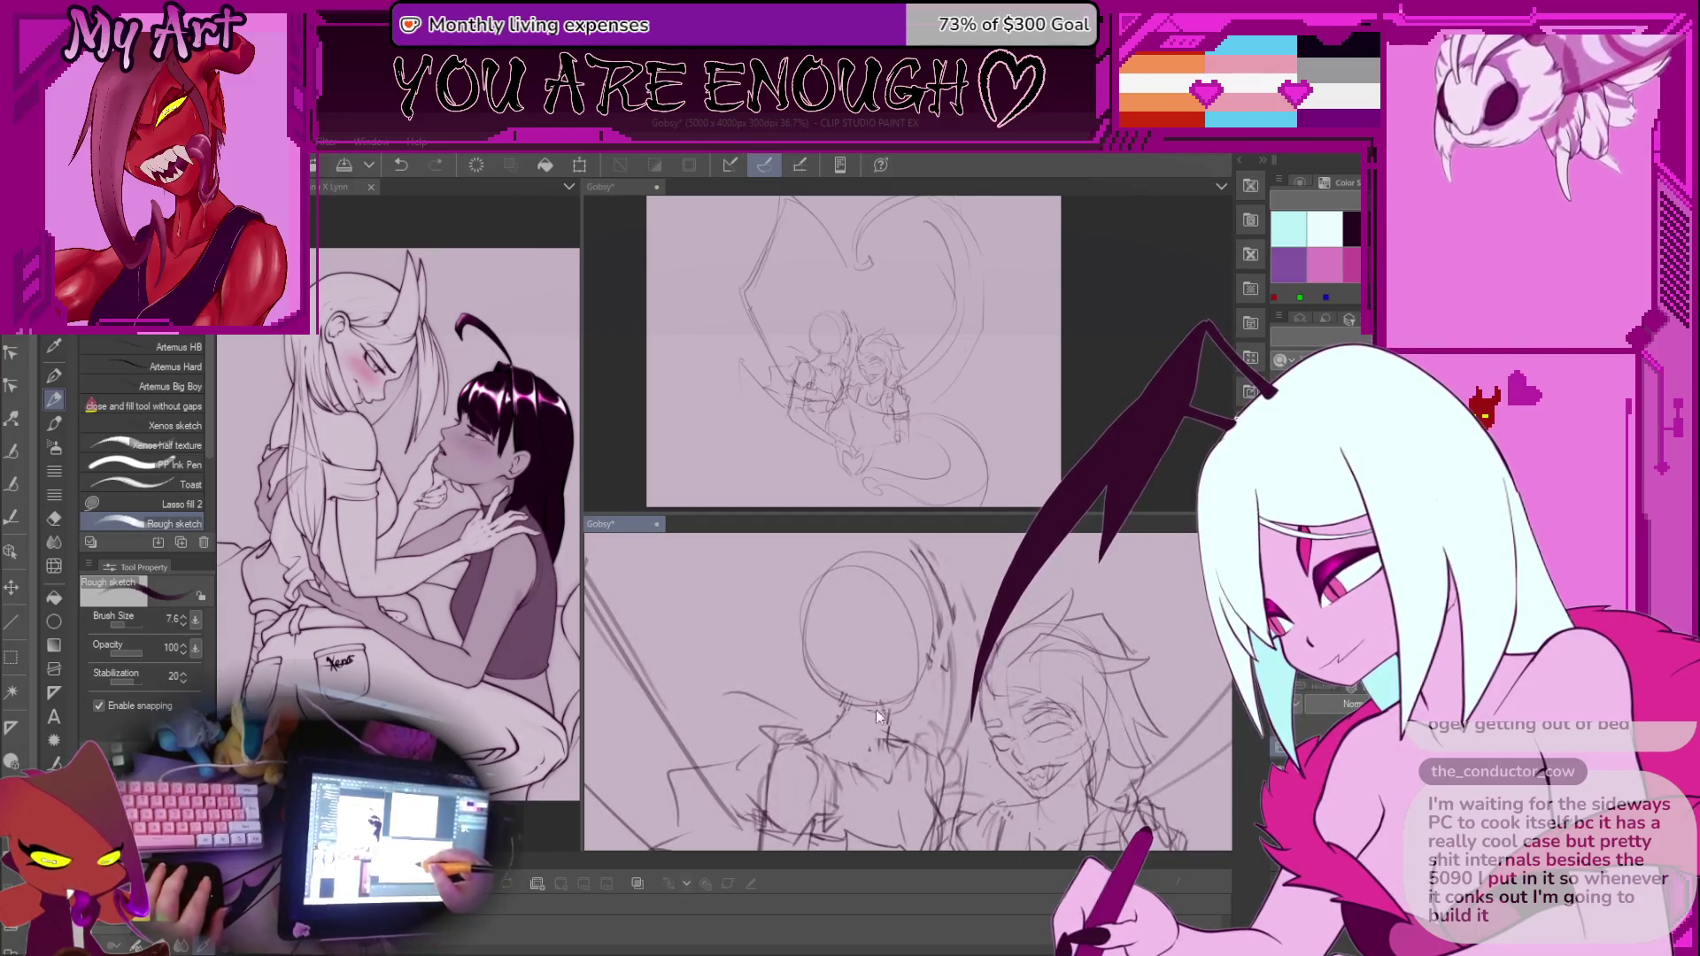
pyautogui.hotkey('ctrl', 'z')
pyautogui.scroll(2, 863, 644)
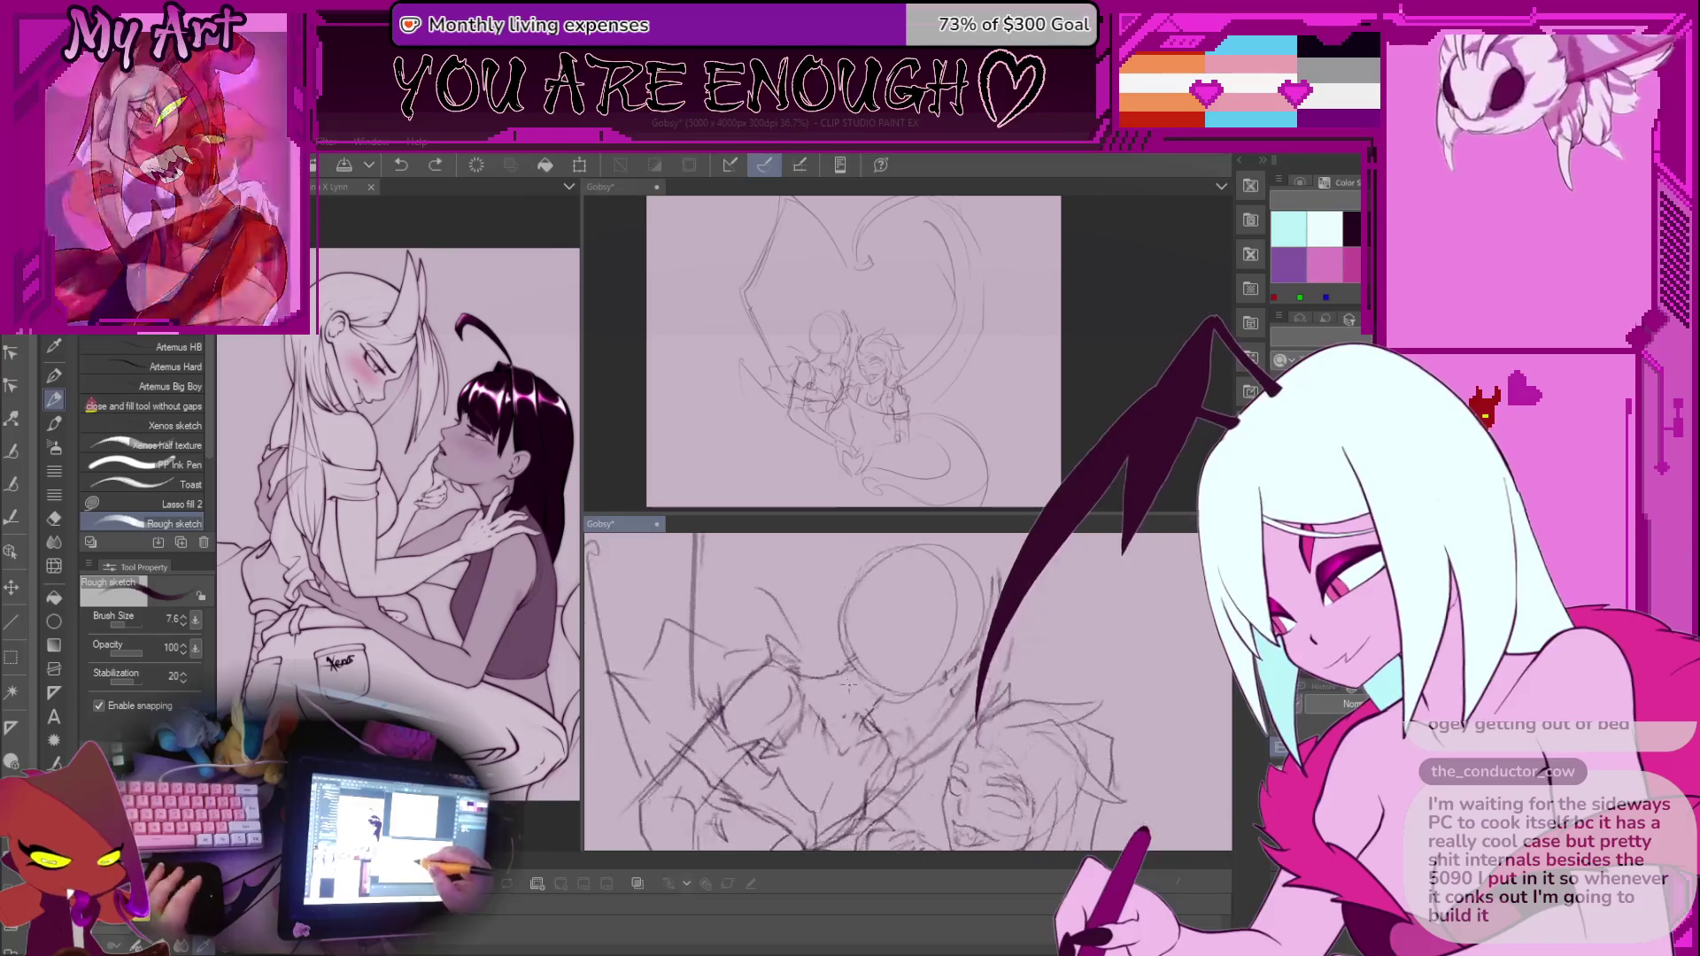
pyautogui.press('-')
pyautogui.press('-')
pyautogui.press('m')
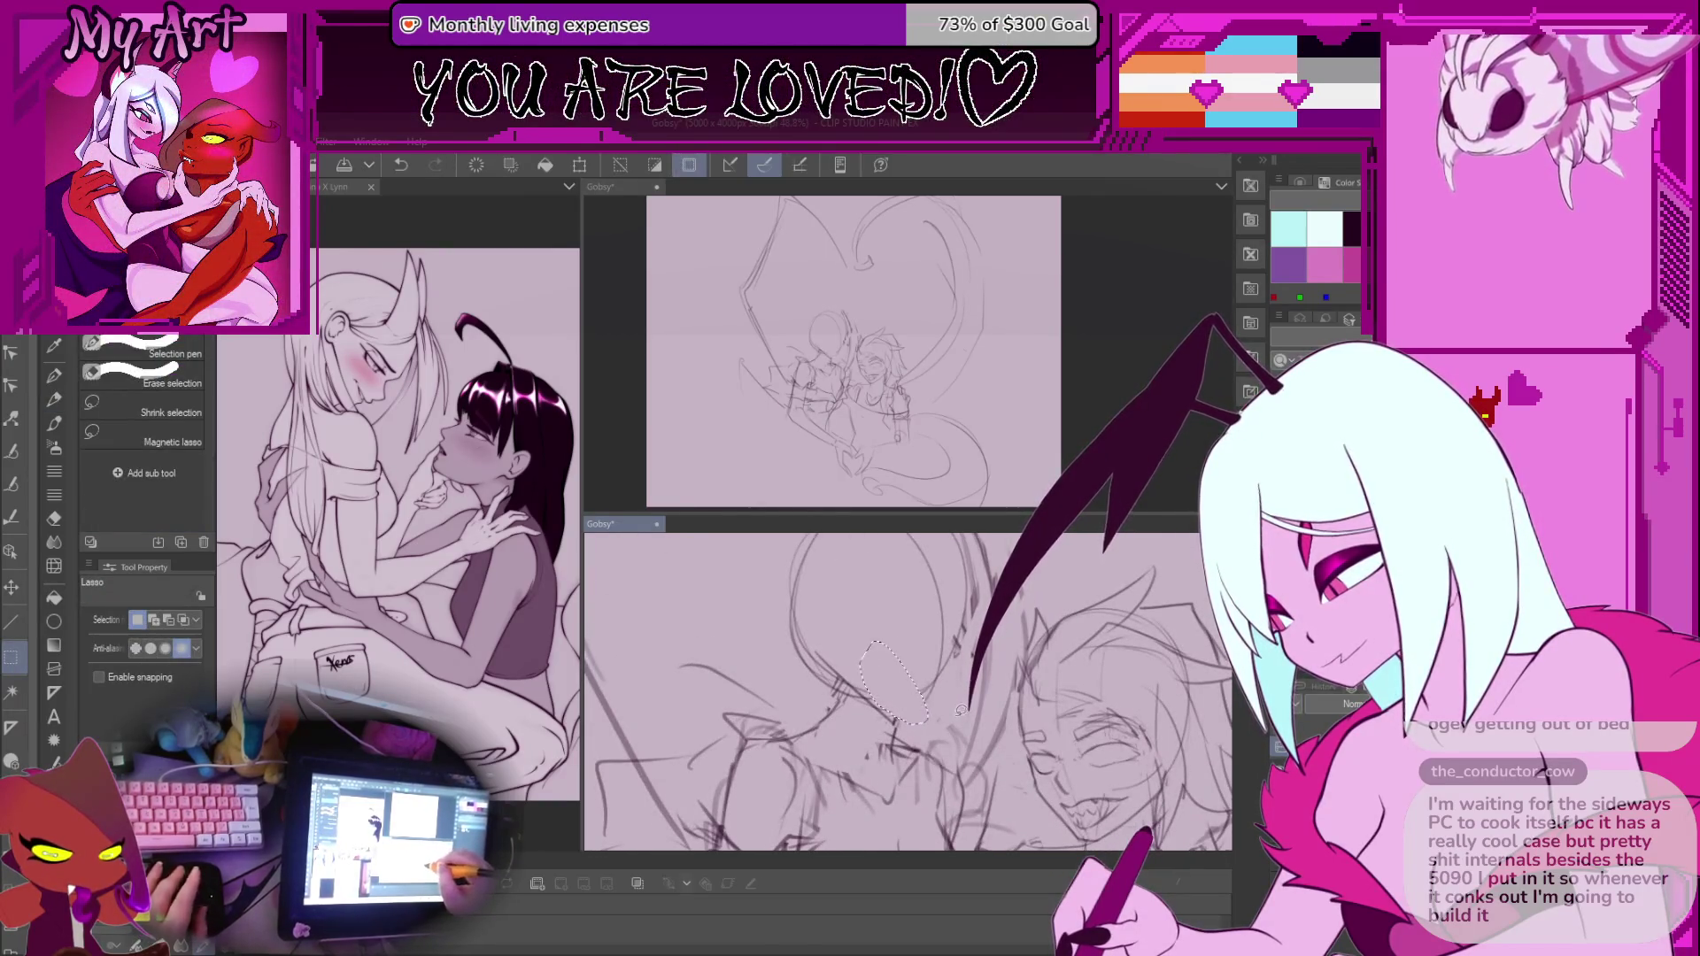
pyautogui.press('p')
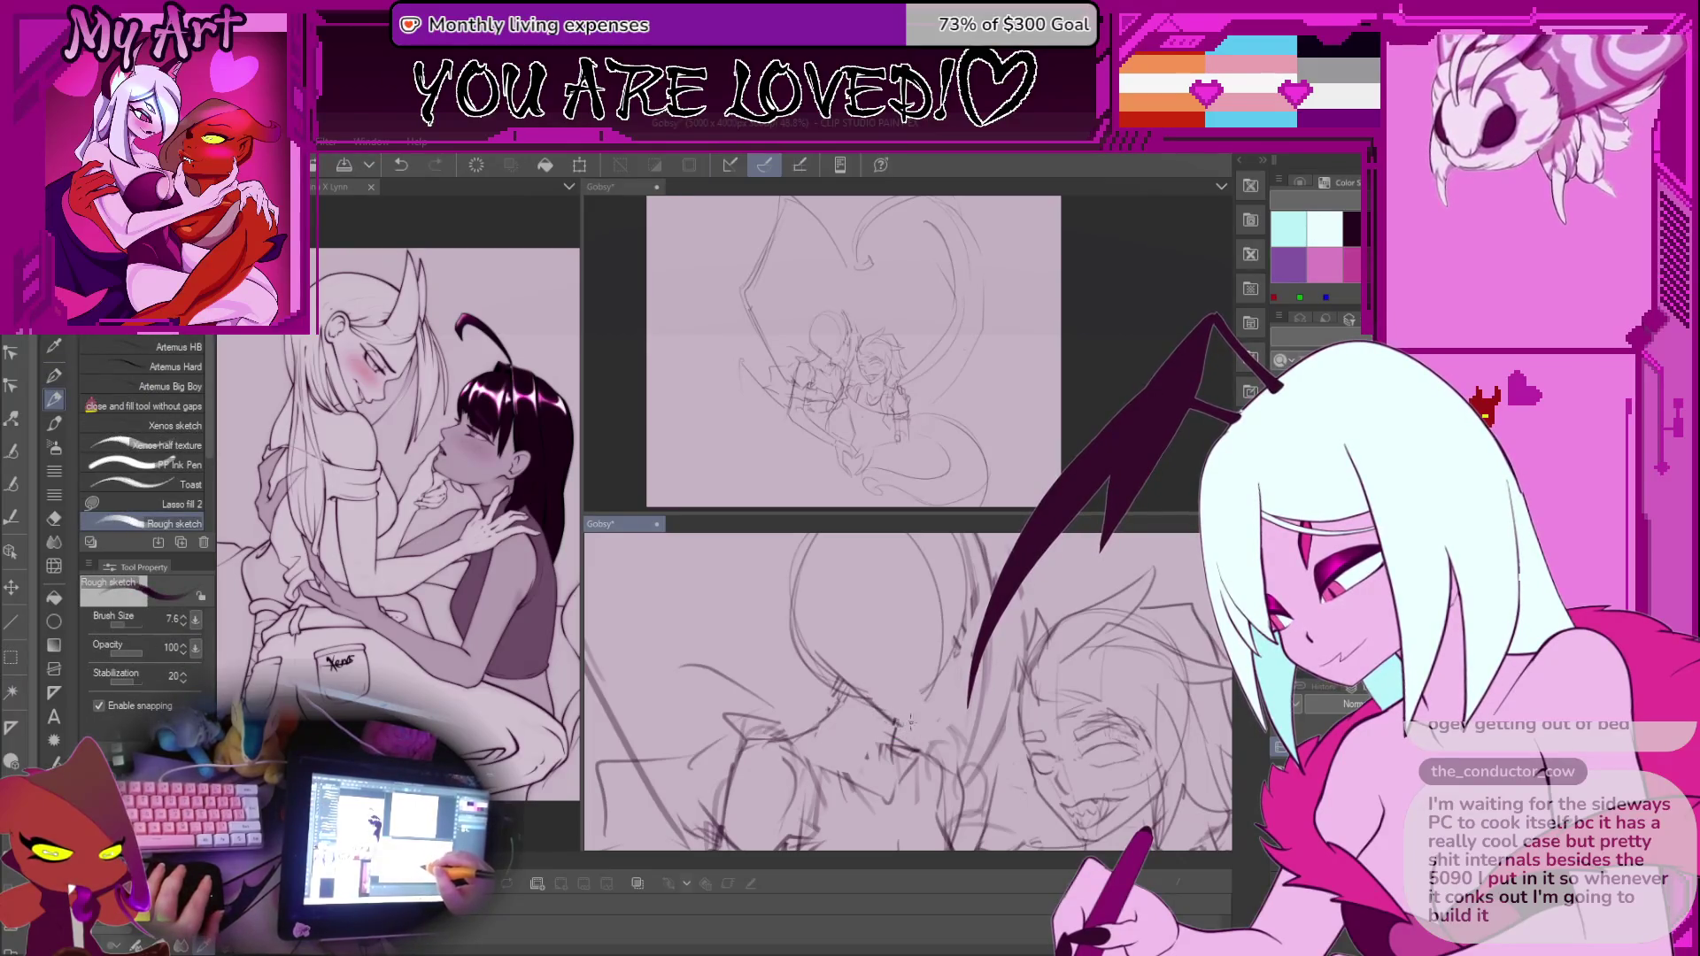
pyautogui.hotkey('ctrl', 'z')
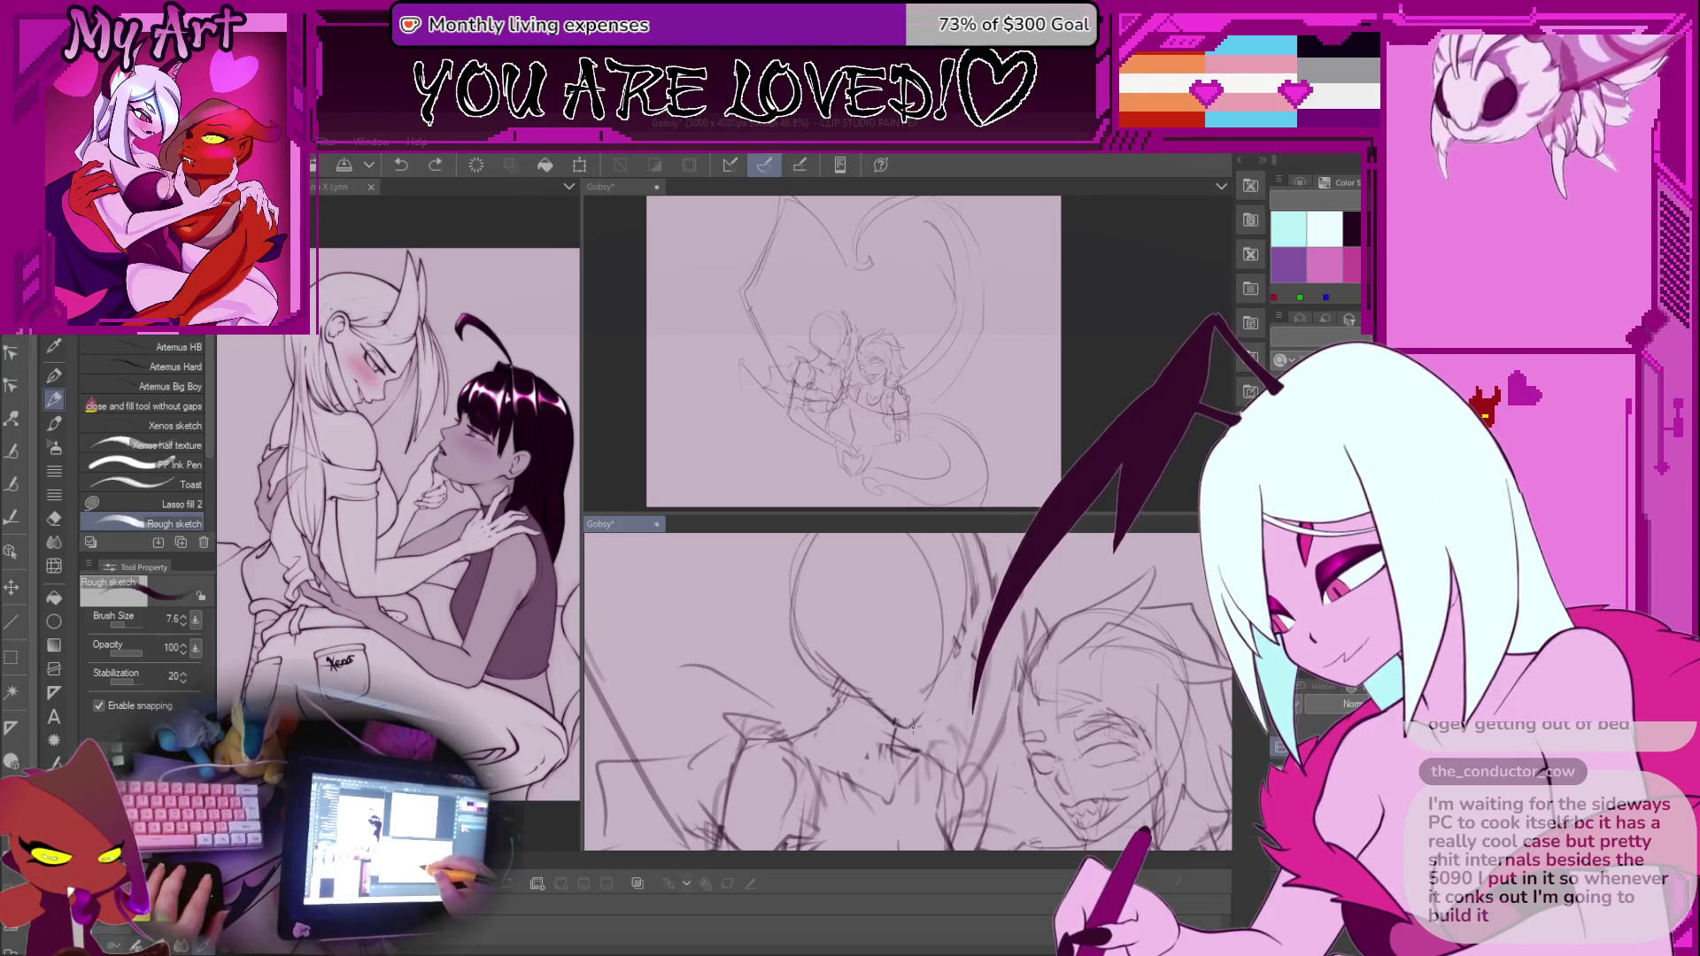
# Zoom around the faces, mirror-check the drawing again, and undo the last stroke
pyautogui.scroll(-2, 911, 724)
pyautogui.scroll(2, 919, 719)
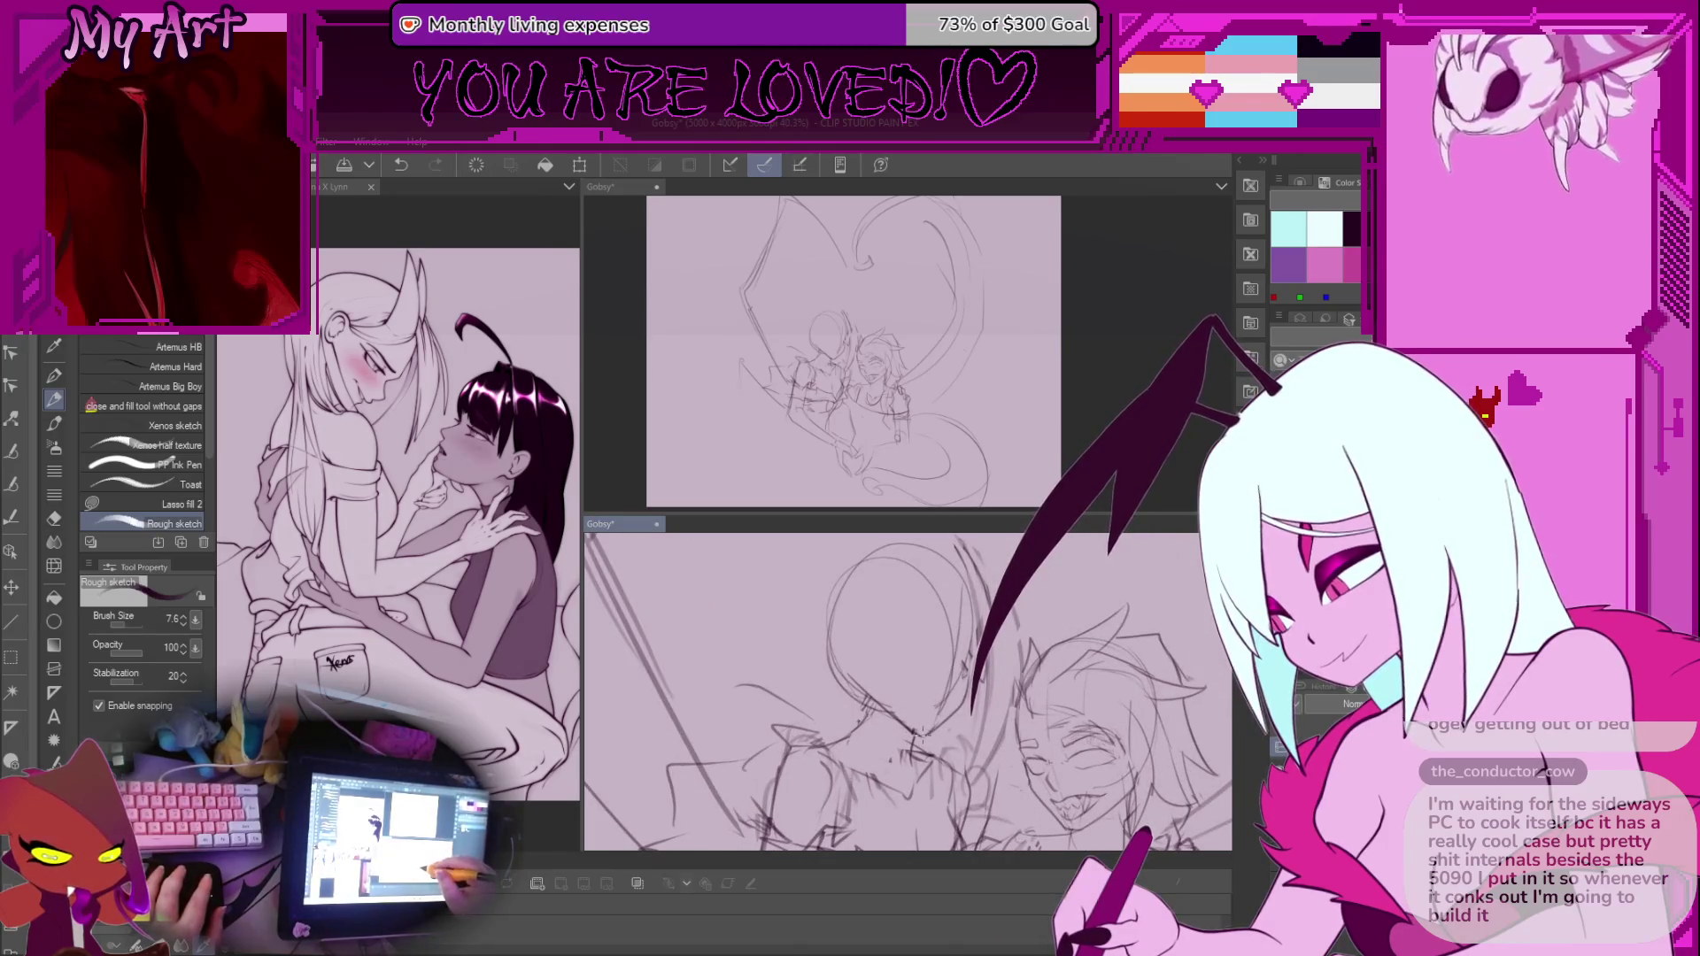
pyautogui.scroll(-2, 897, 657)
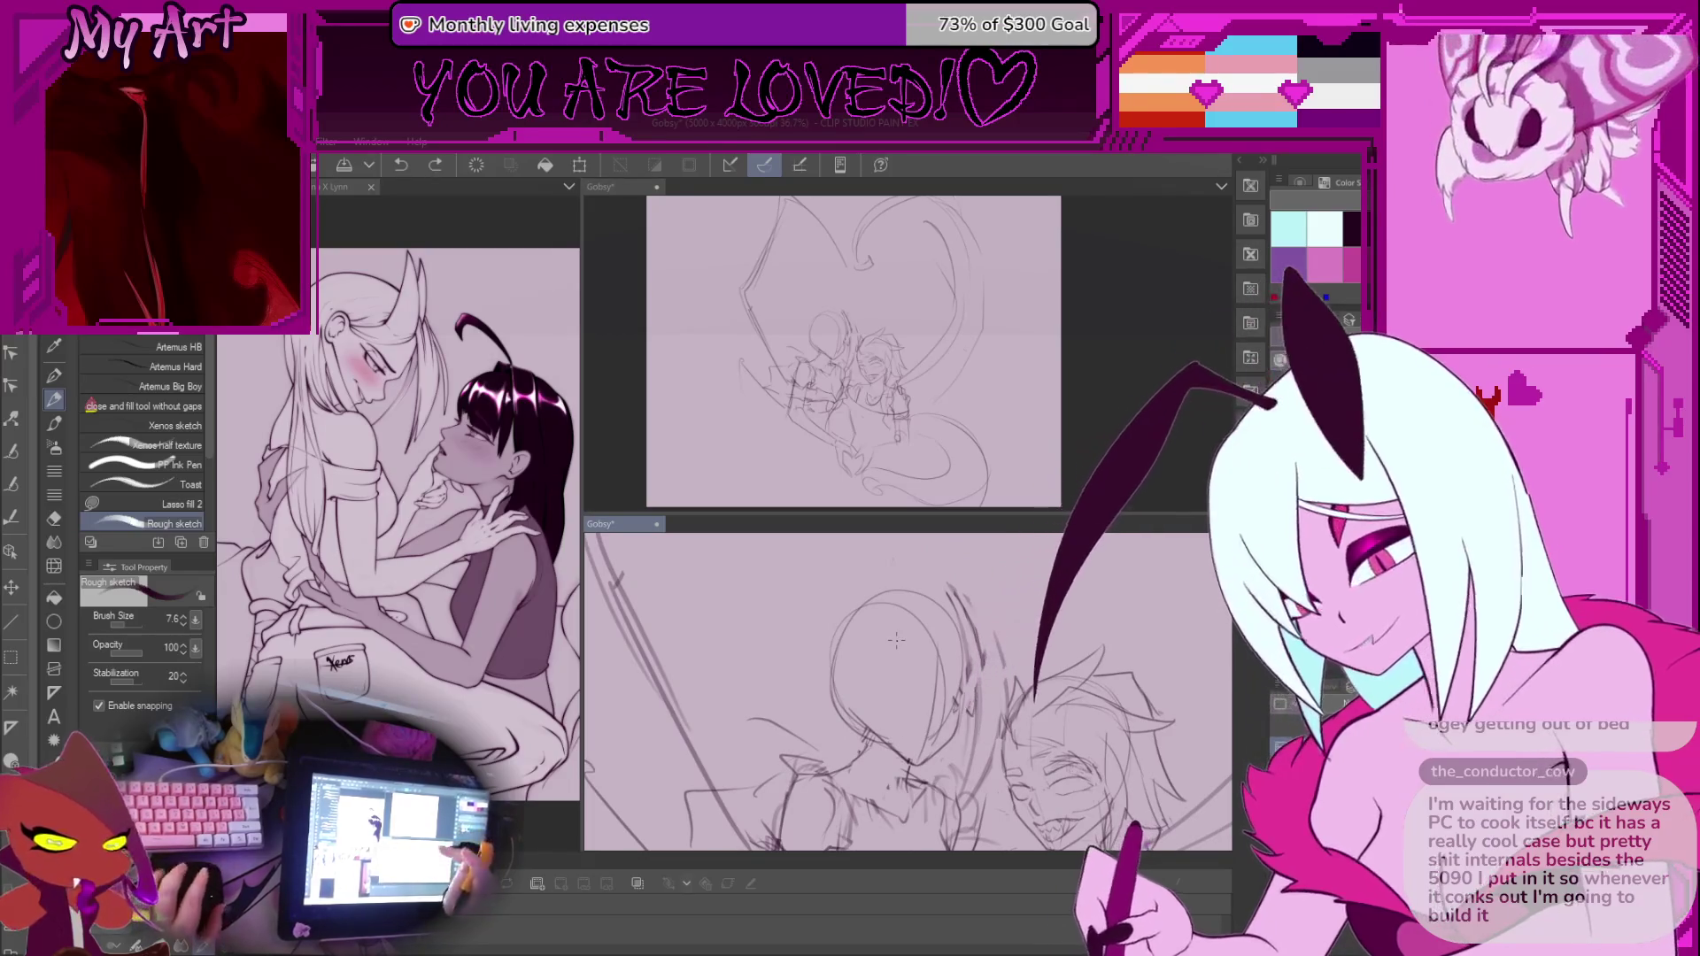
pyautogui.press('h')
pyautogui.scroll(-2, 918, 662)
pyautogui.scroll(1, 918, 662)
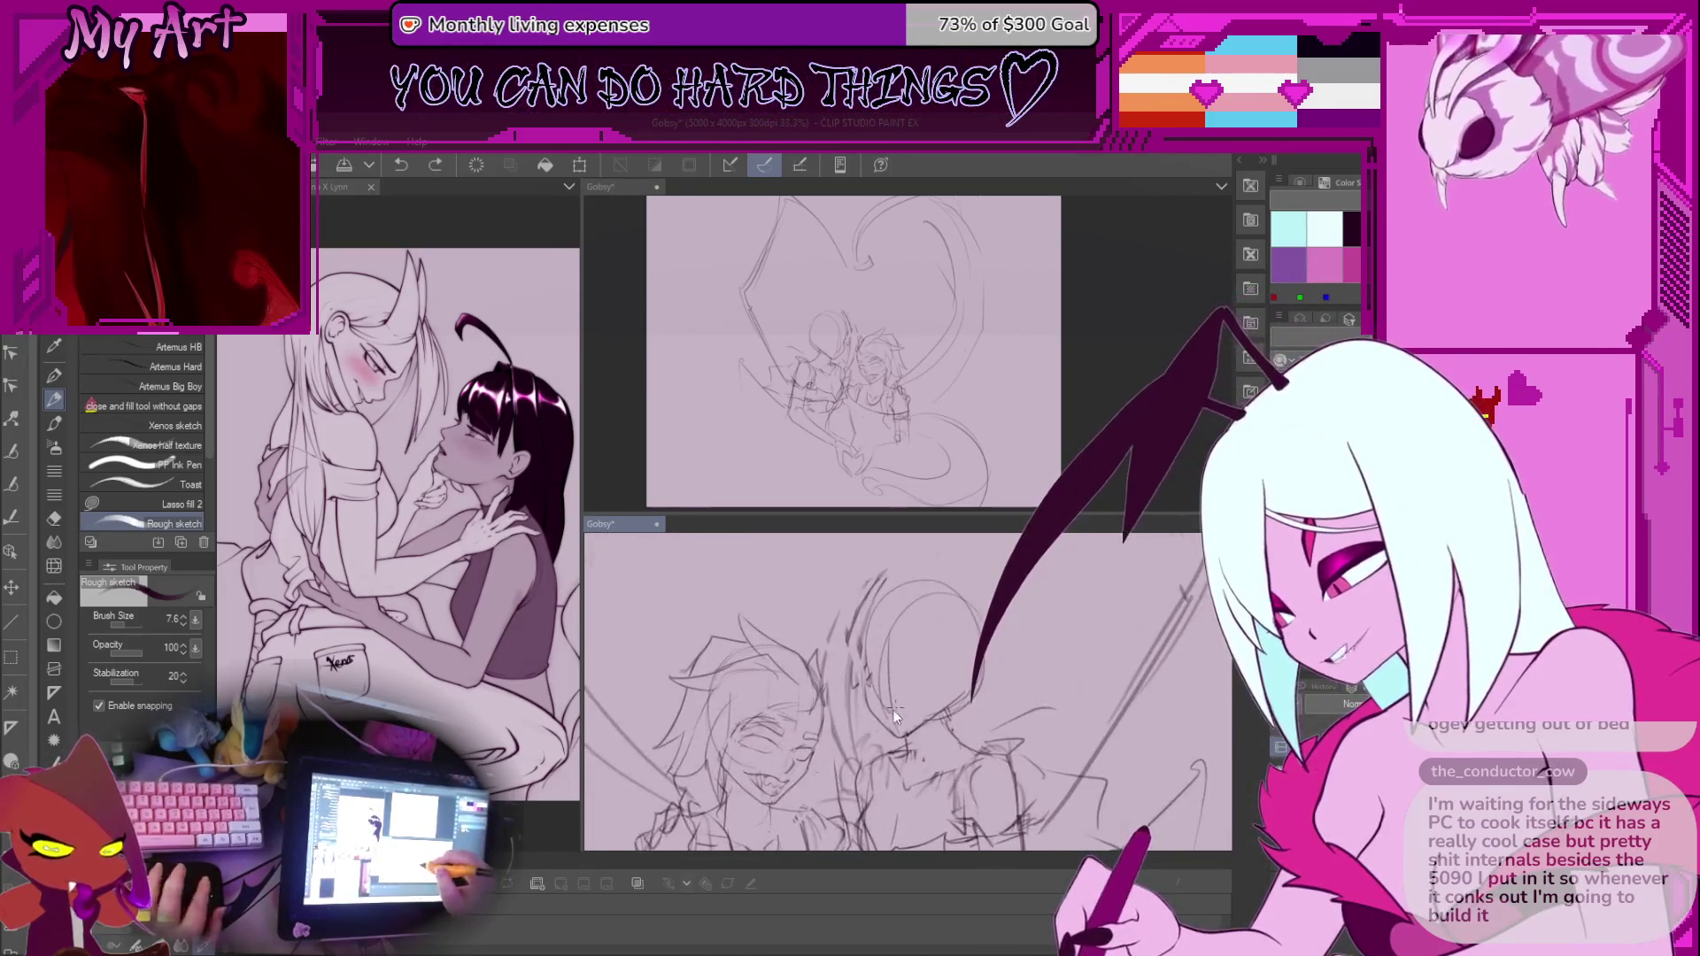
pyautogui.press('h')
pyautogui.scroll(1, 842, 662)
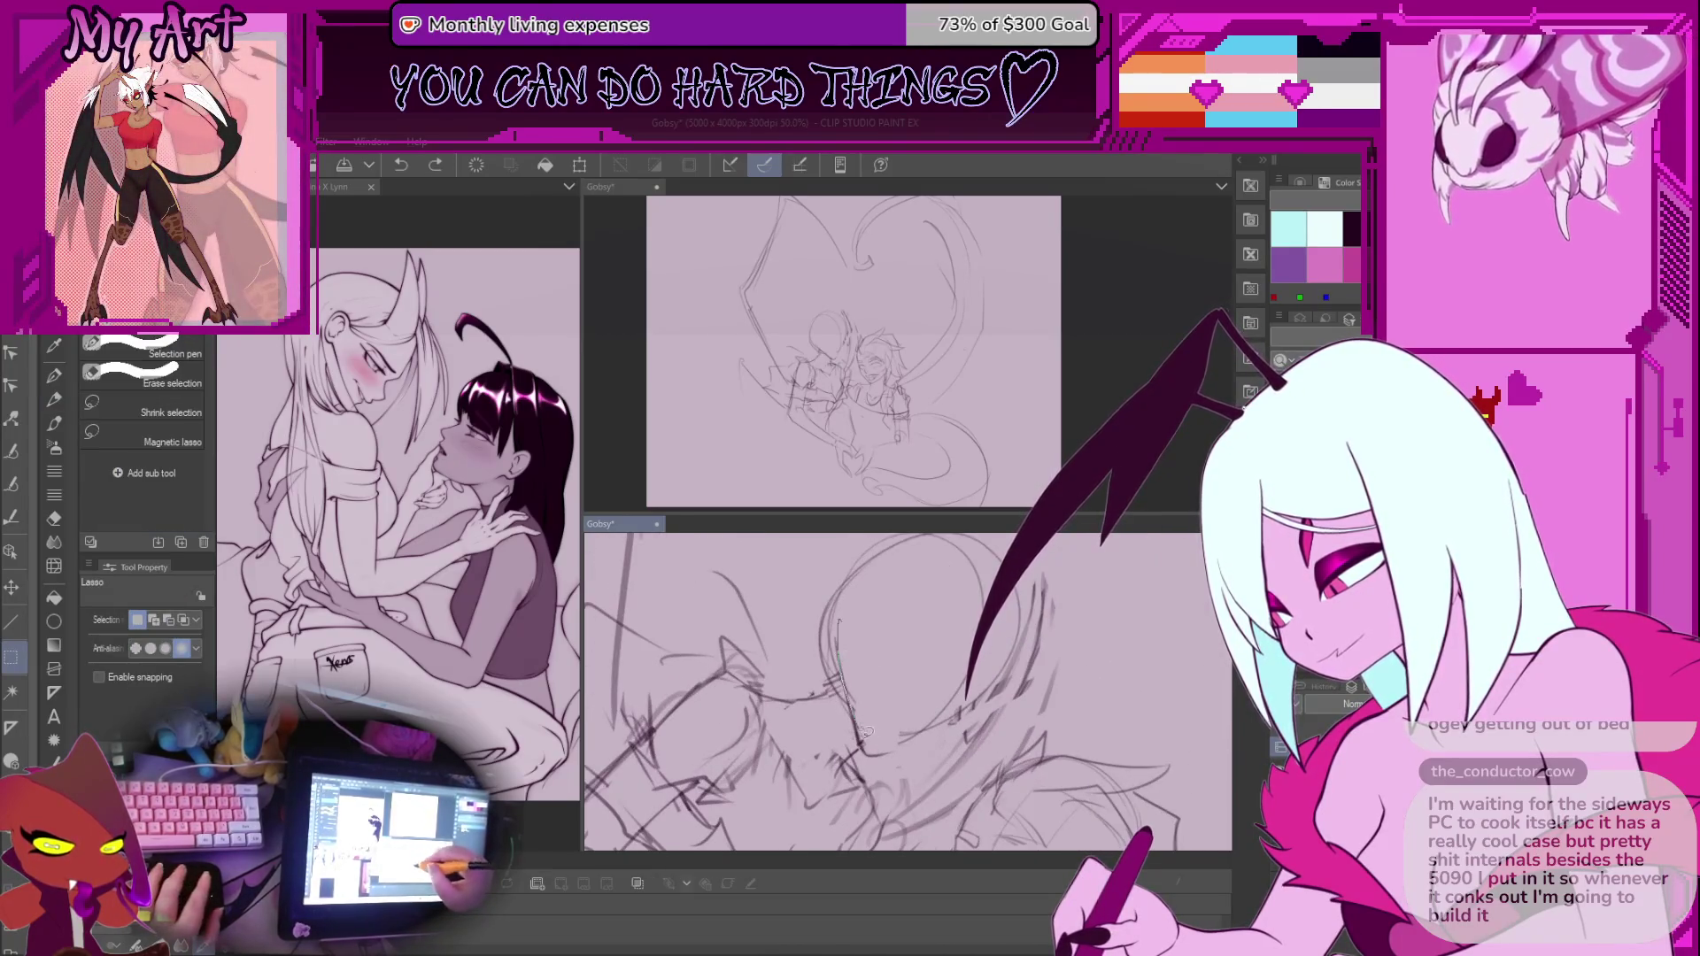
pyautogui.press('p')
pyautogui.press('p')
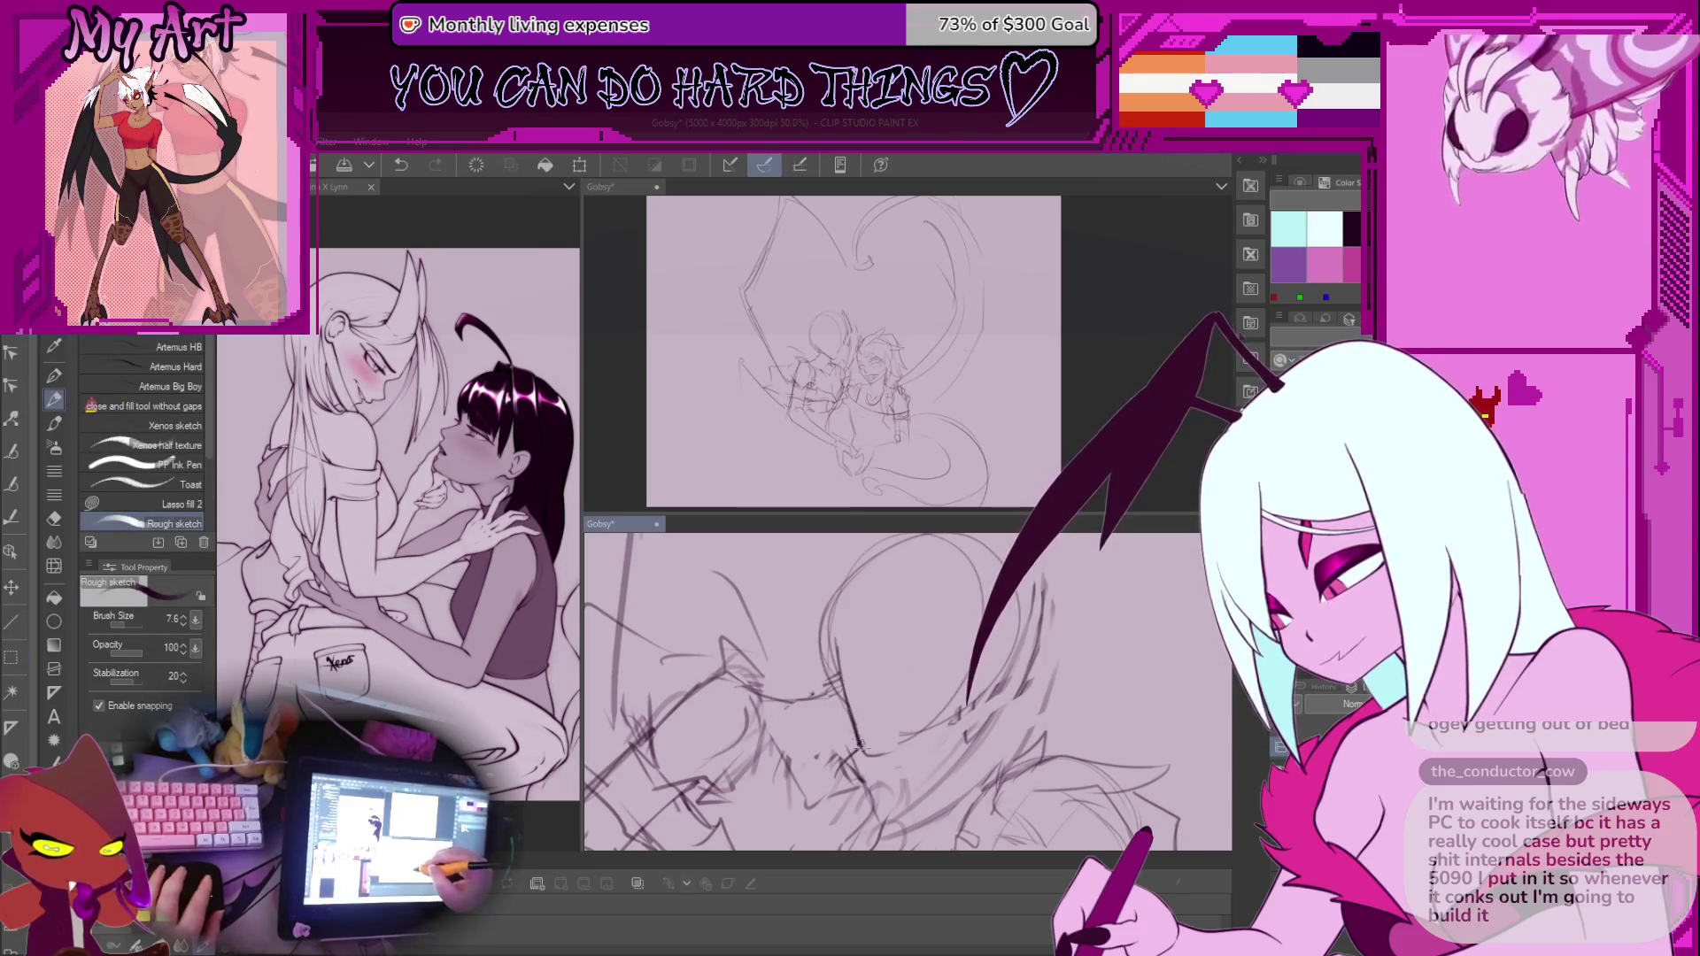
pyautogui.scroll(-2, 863, 751)
pyautogui.scroll(2, 923, 704)
pyautogui.hotkey('ctrl', 'z')
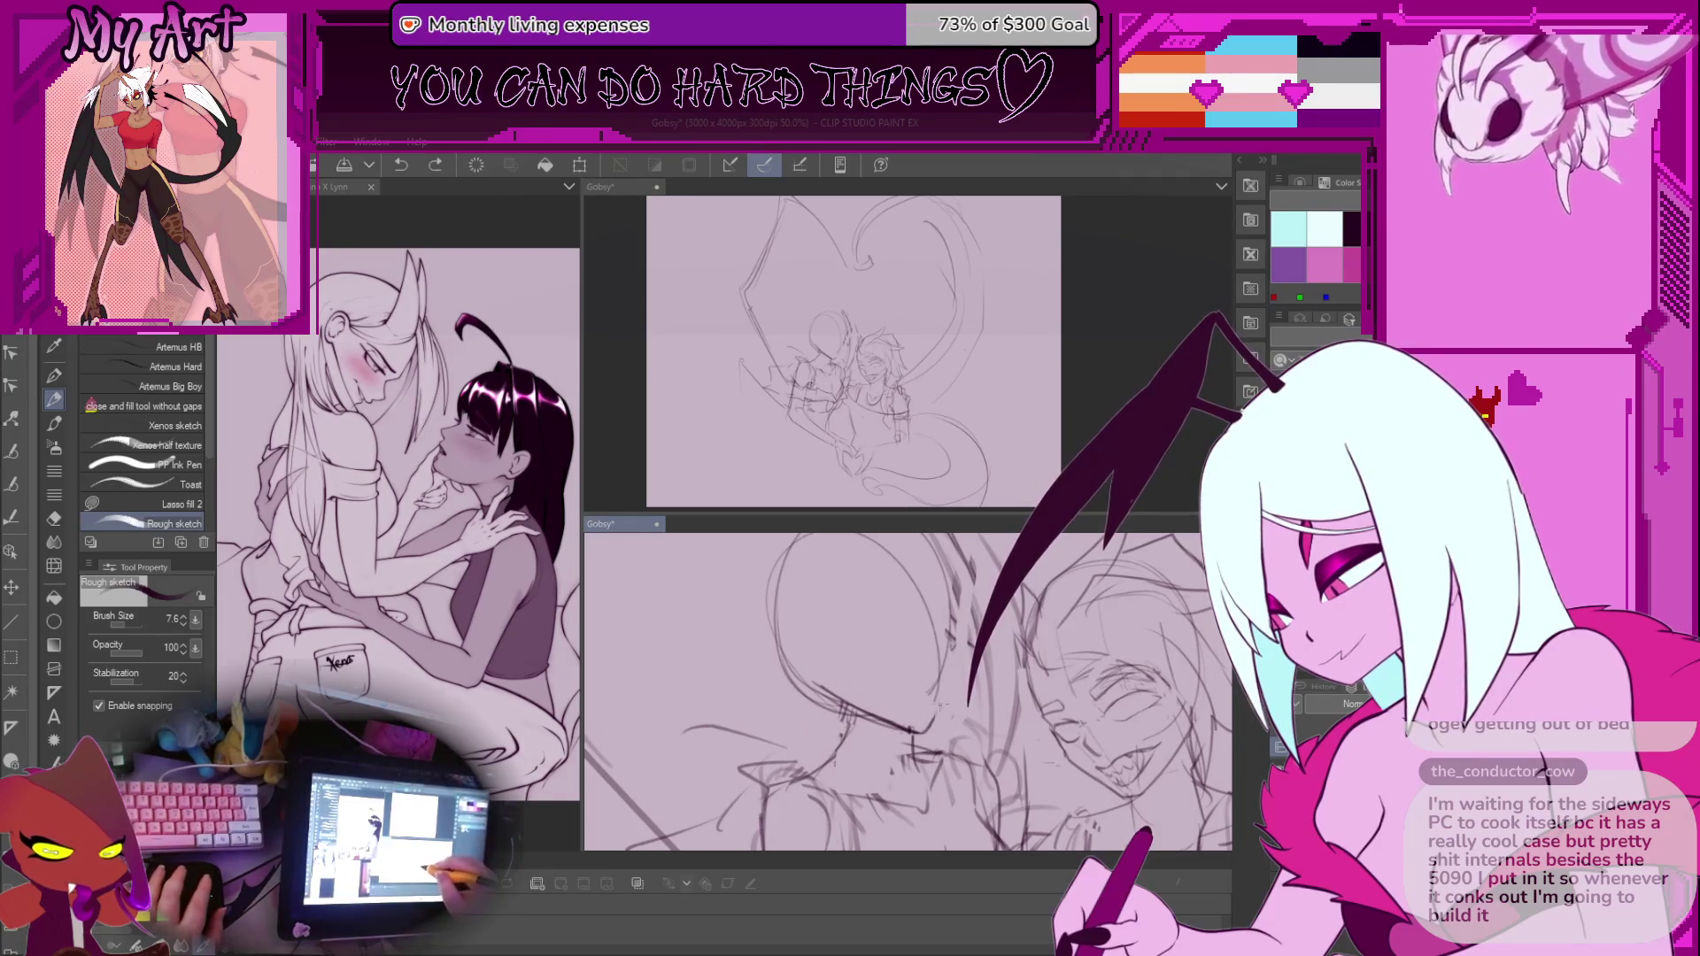
# Draw a small stroke near the faces, pan up toward them, and undo it
pyautogui.moveTo(953, 609); pyautogui.dragTo(958, 620)
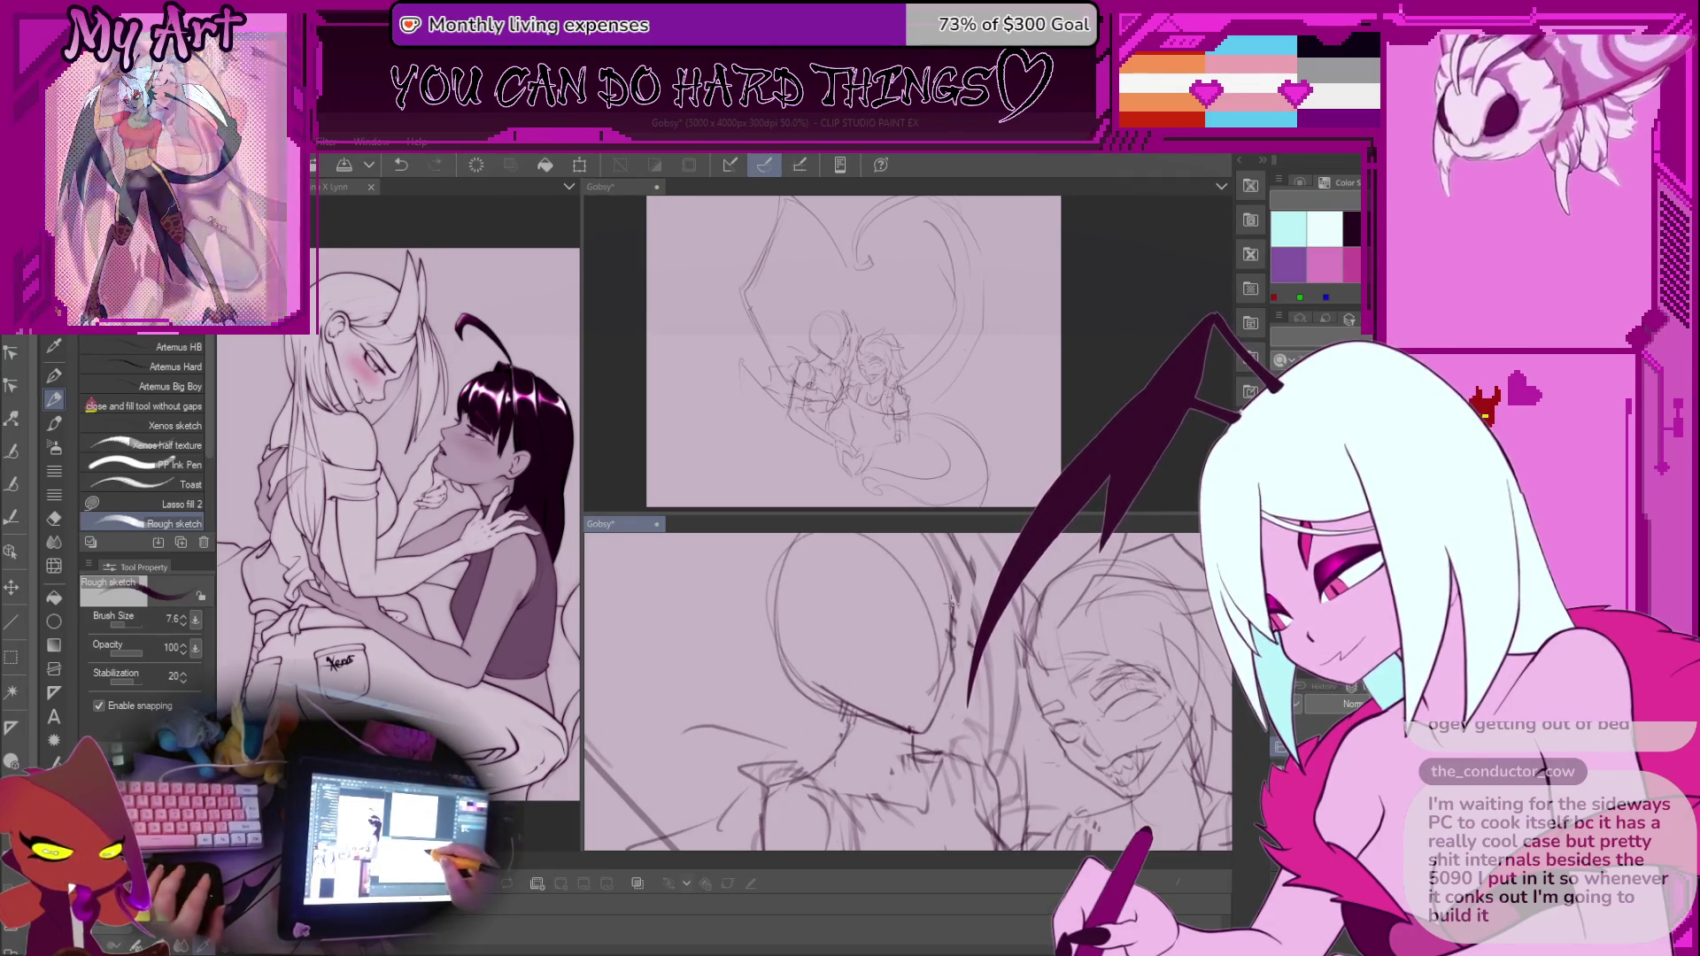
pyautogui.scroll(1, 938, 617)
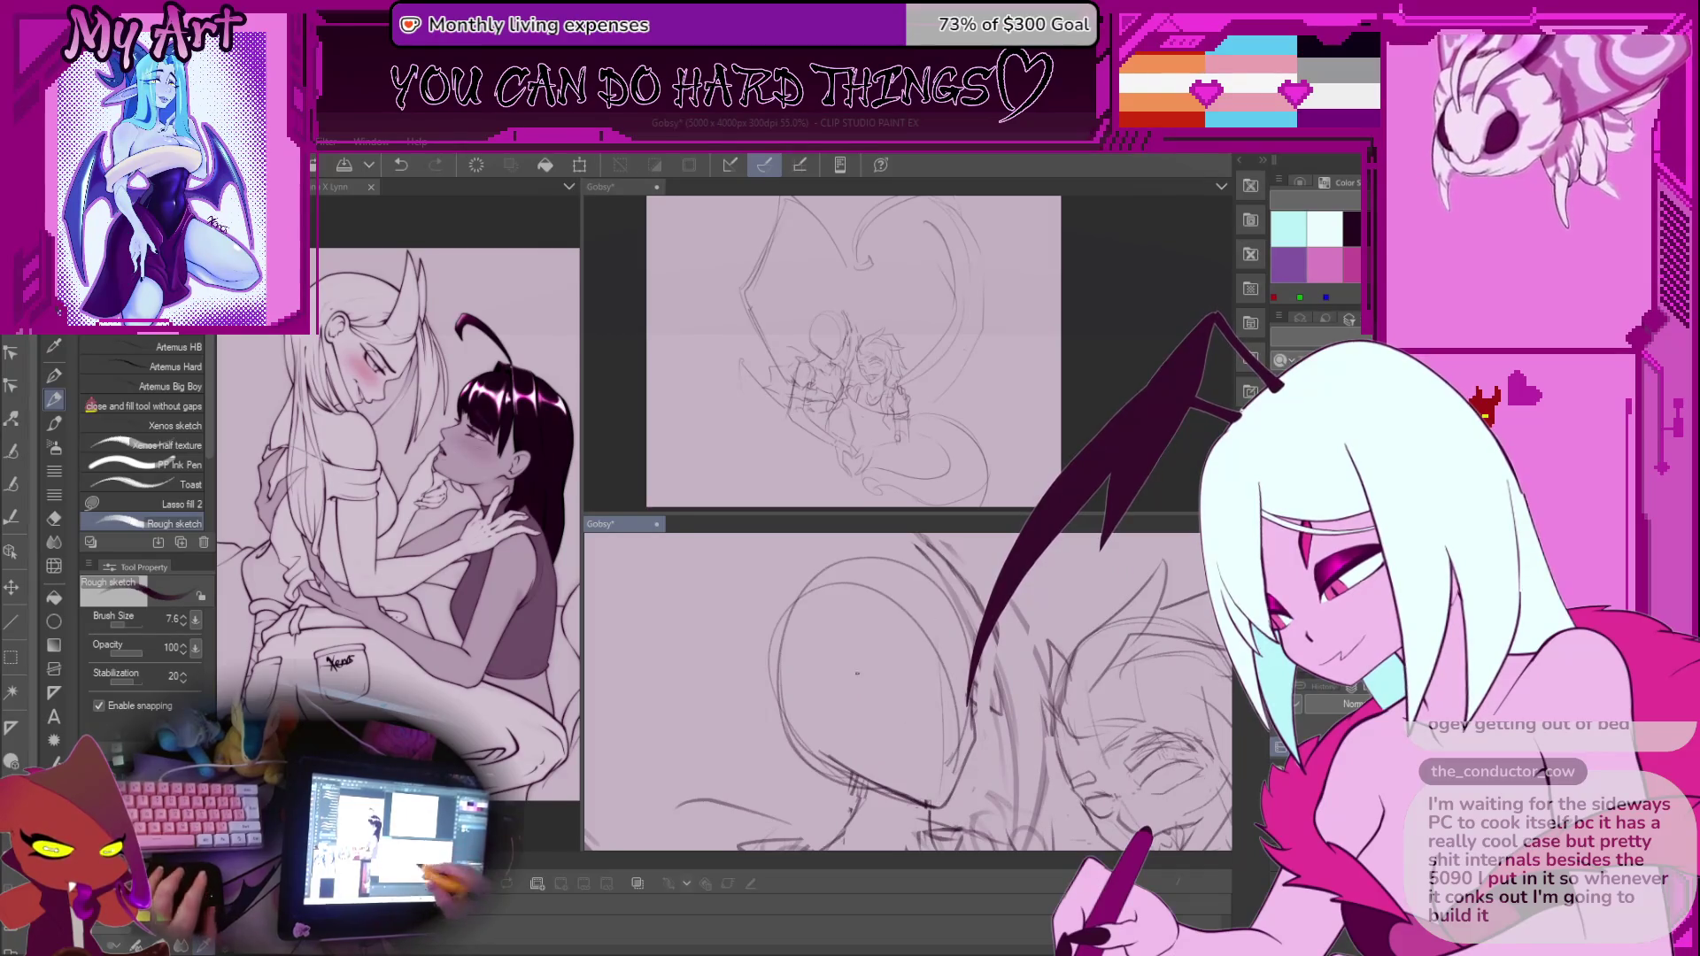
pyautogui.moveTo(854, 682); pyautogui.dragTo(841, 651)
pyautogui.scroll(1, 921, 676)
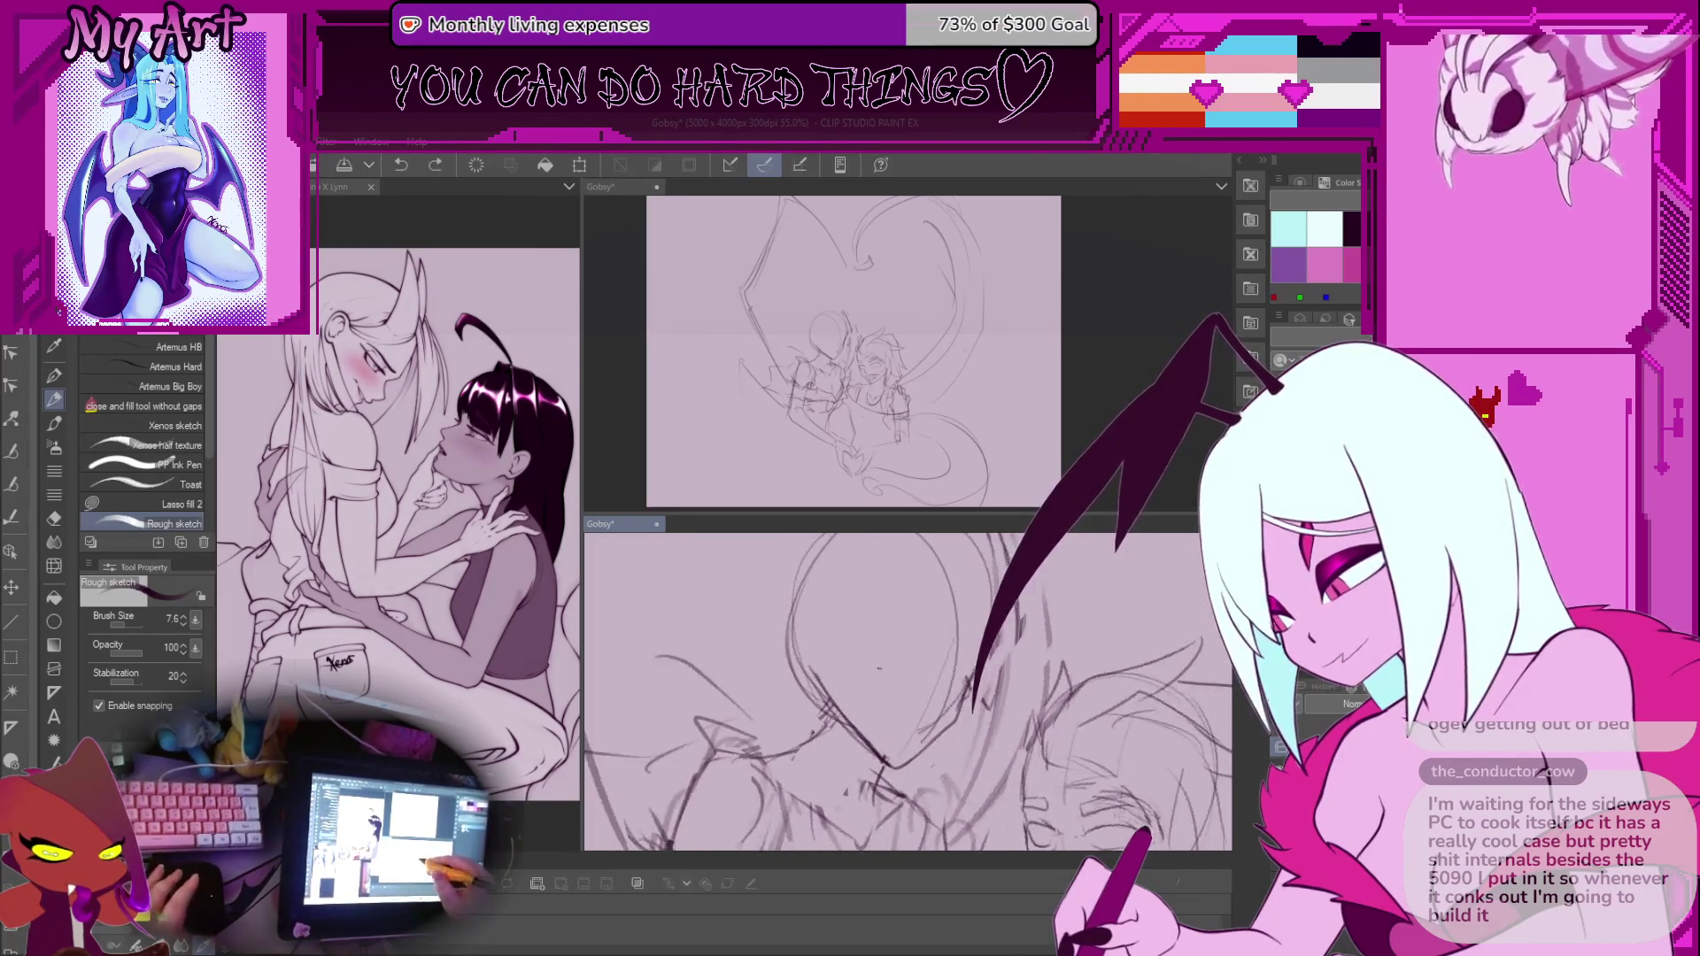
pyautogui.hotkey('ctrl', 'z')
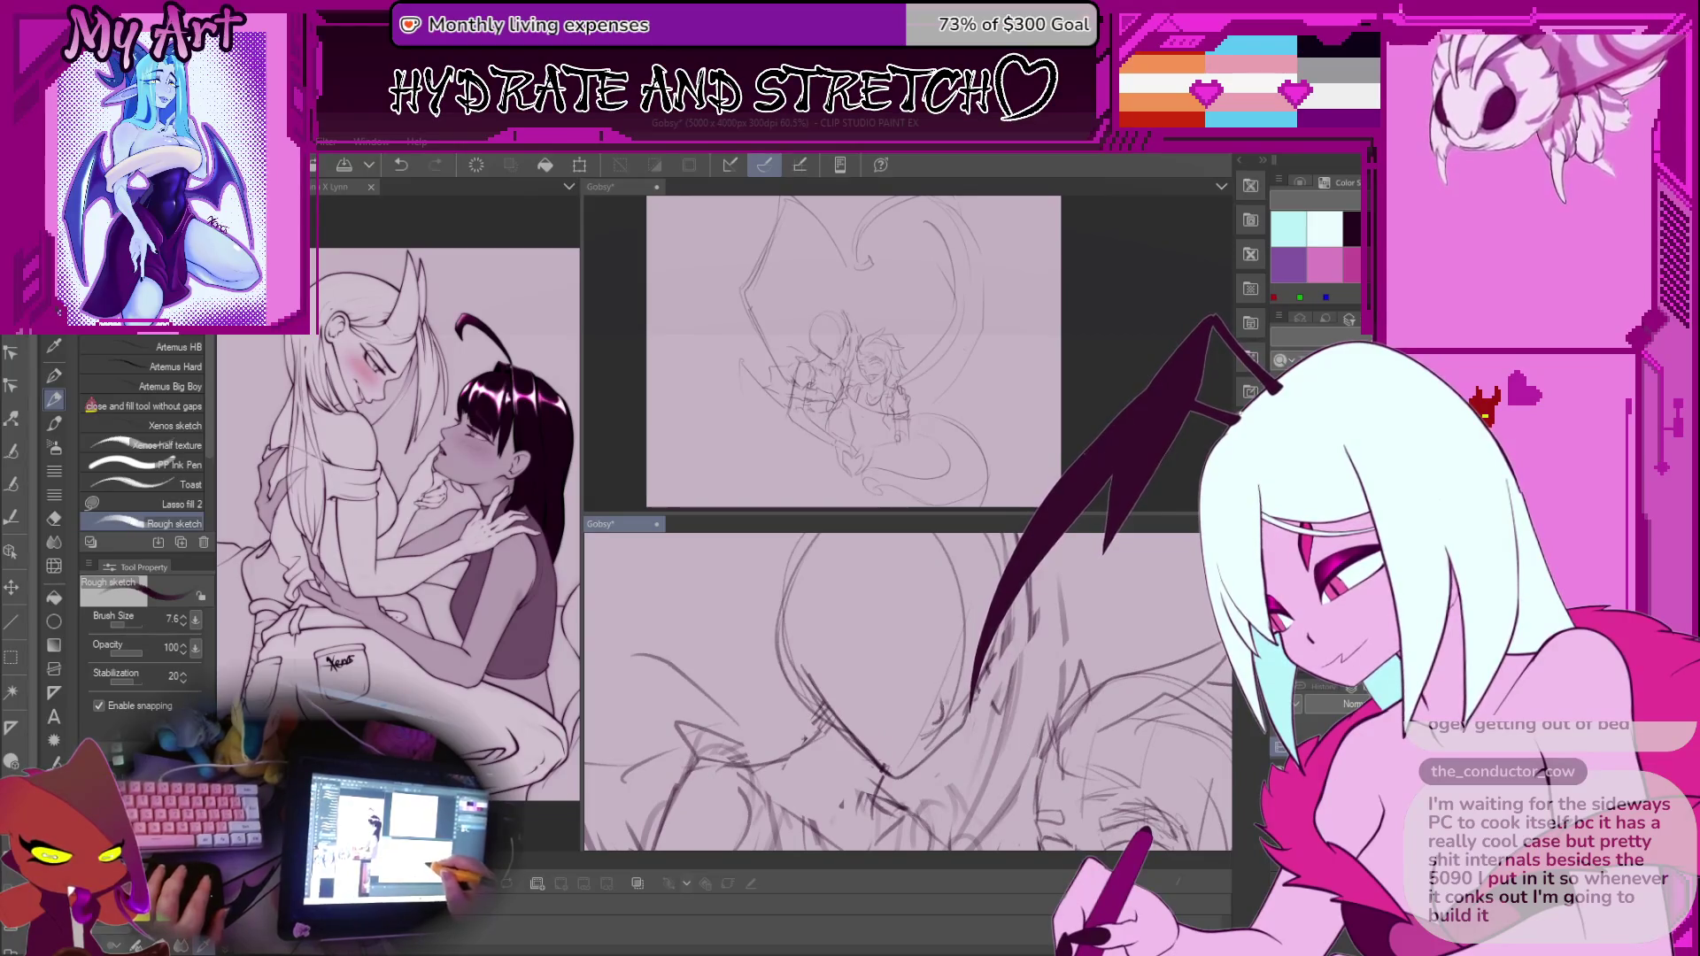
pyautogui.scroll(3, 939, 700)
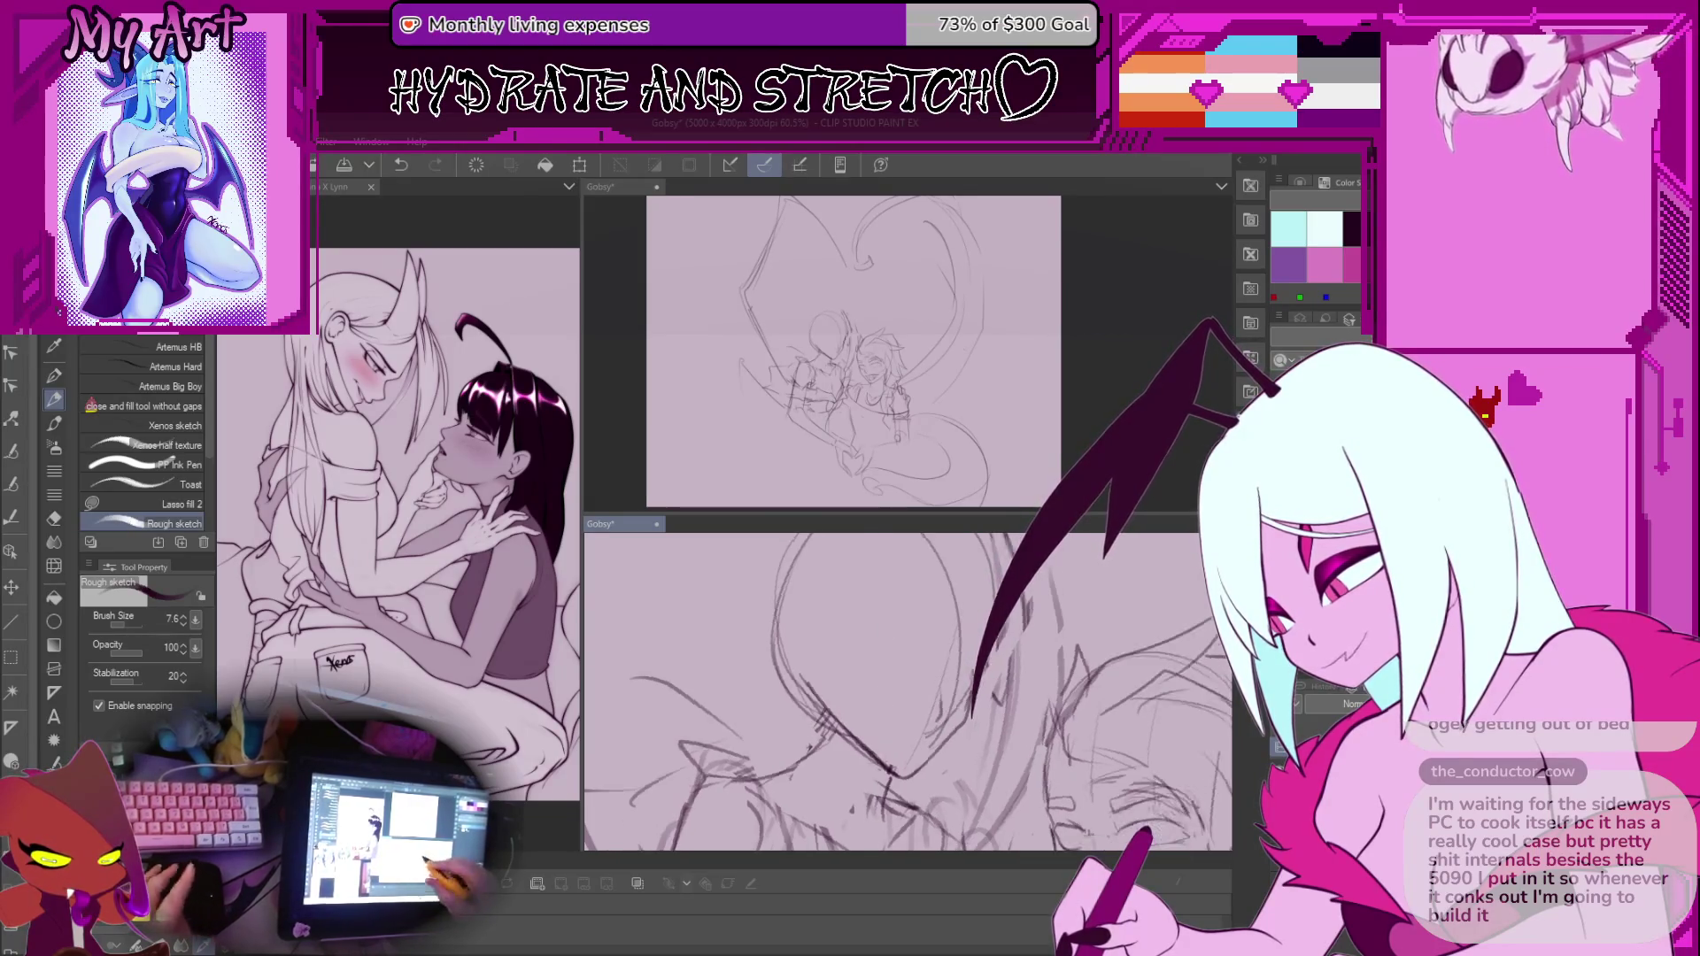
pyautogui.scroll(2, 950, 702)
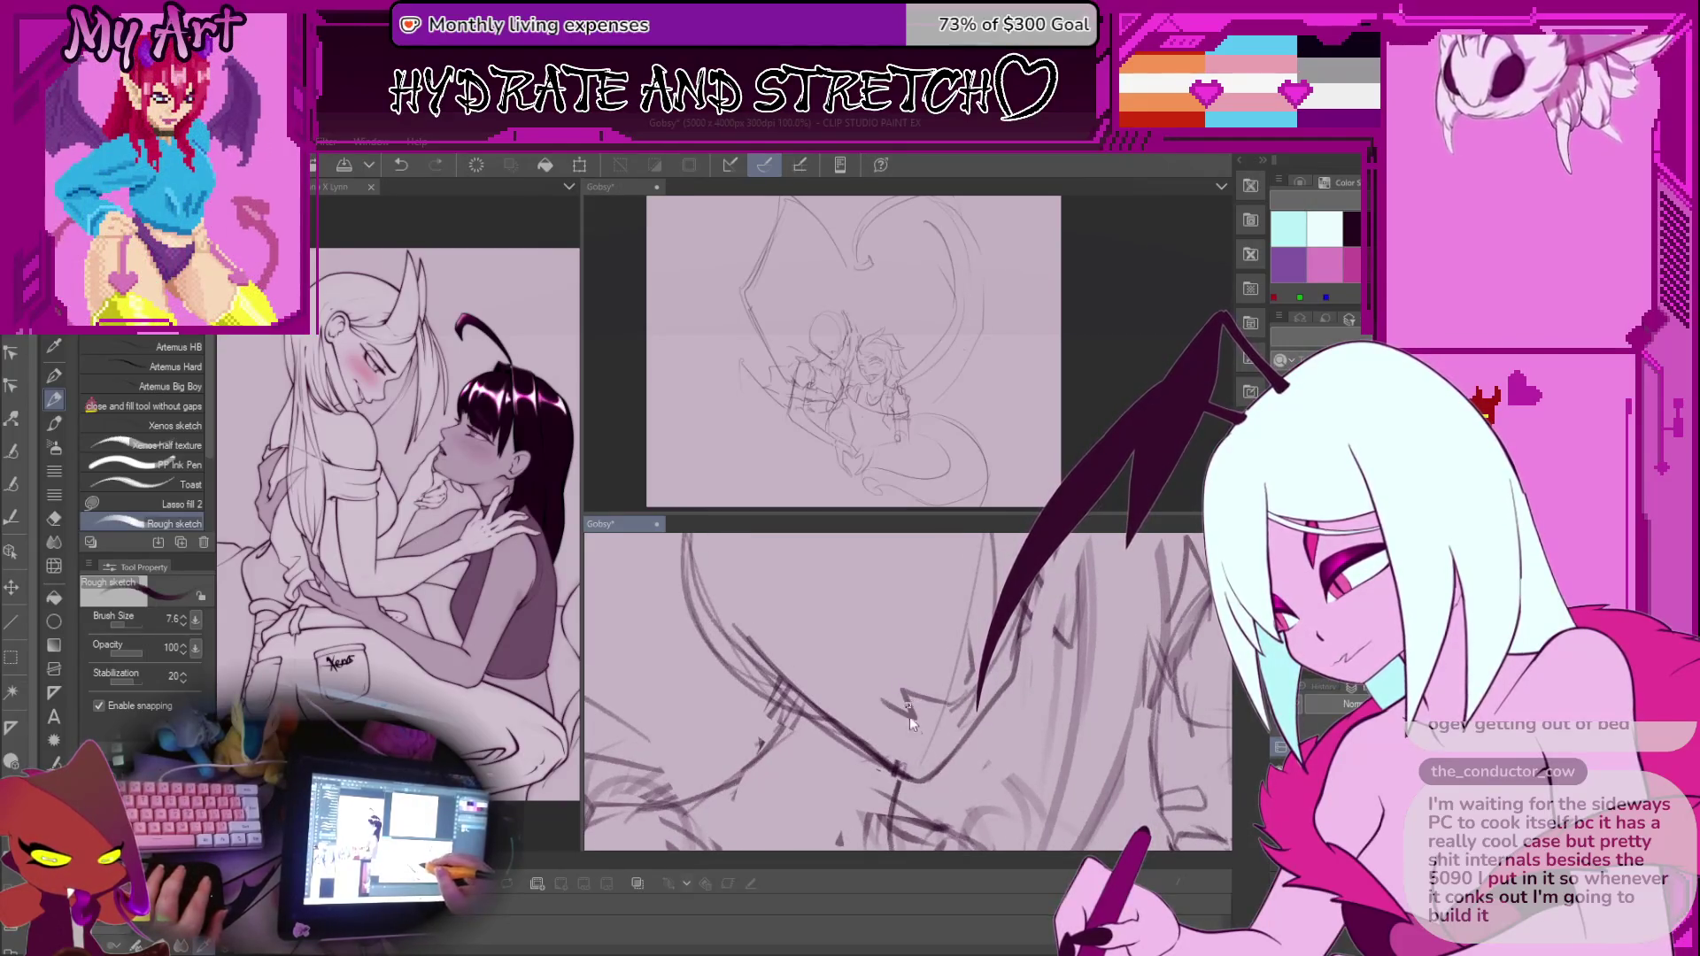
# Try short pen strokes near the faces, undoing each, and pan across the sketch
pyautogui.moveTo(905, 708); pyautogui.dragTo(963, 714)
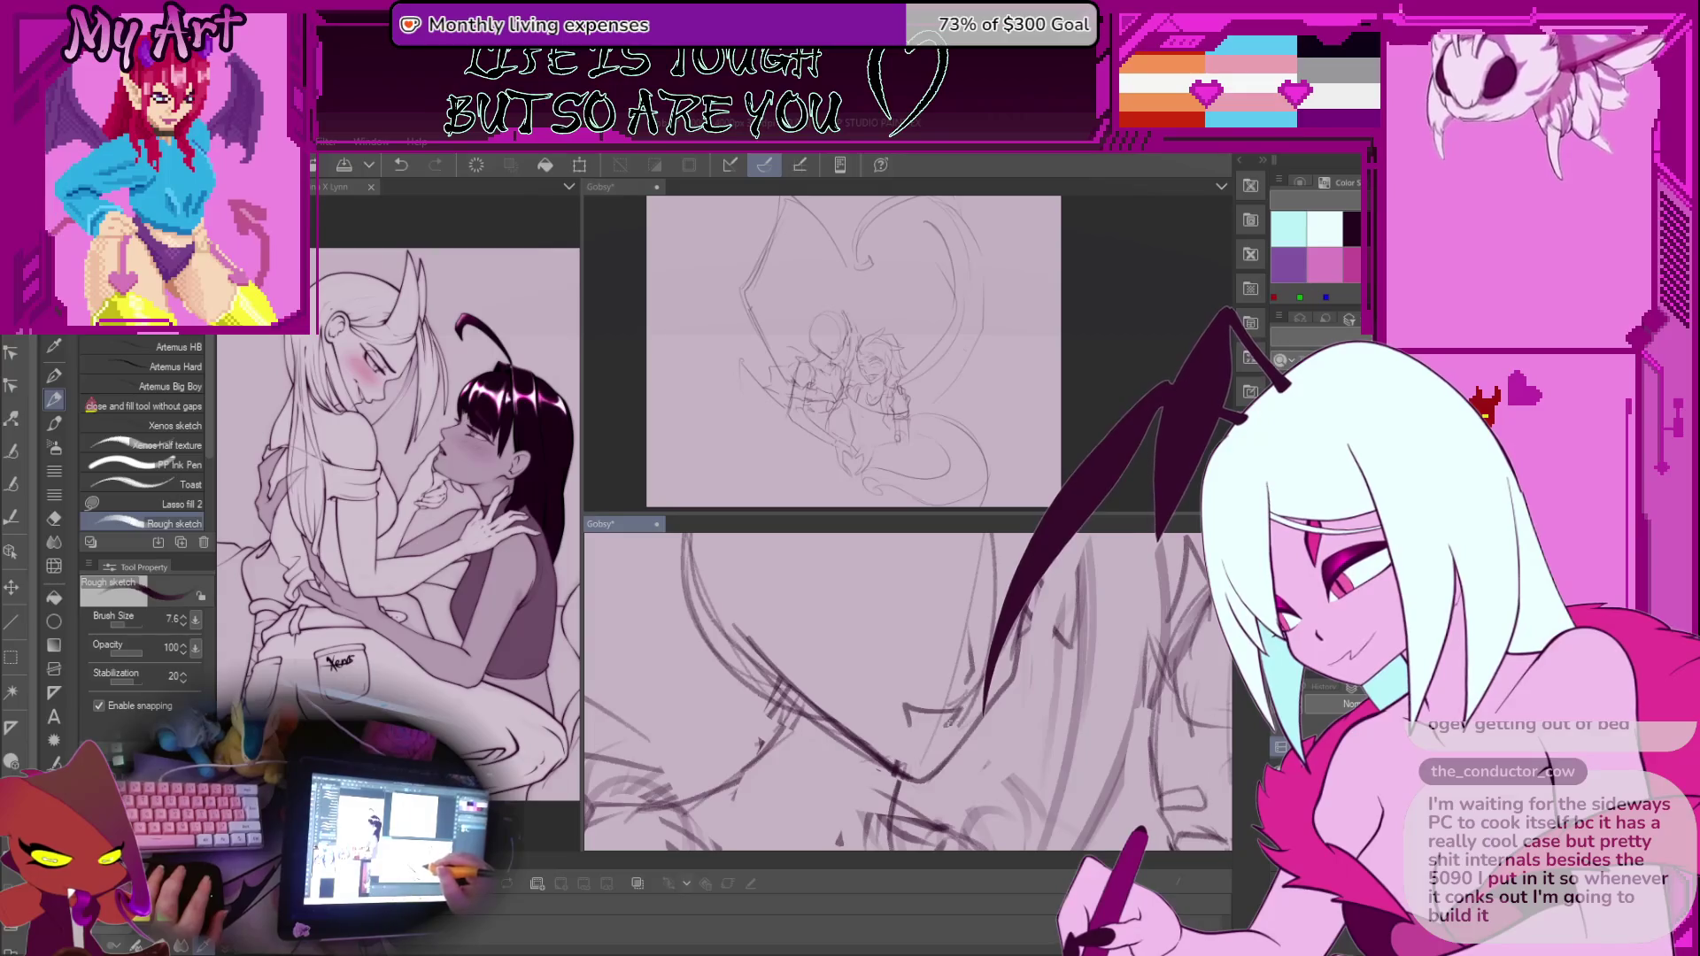
pyautogui.hotkey('ctrl', 'z')
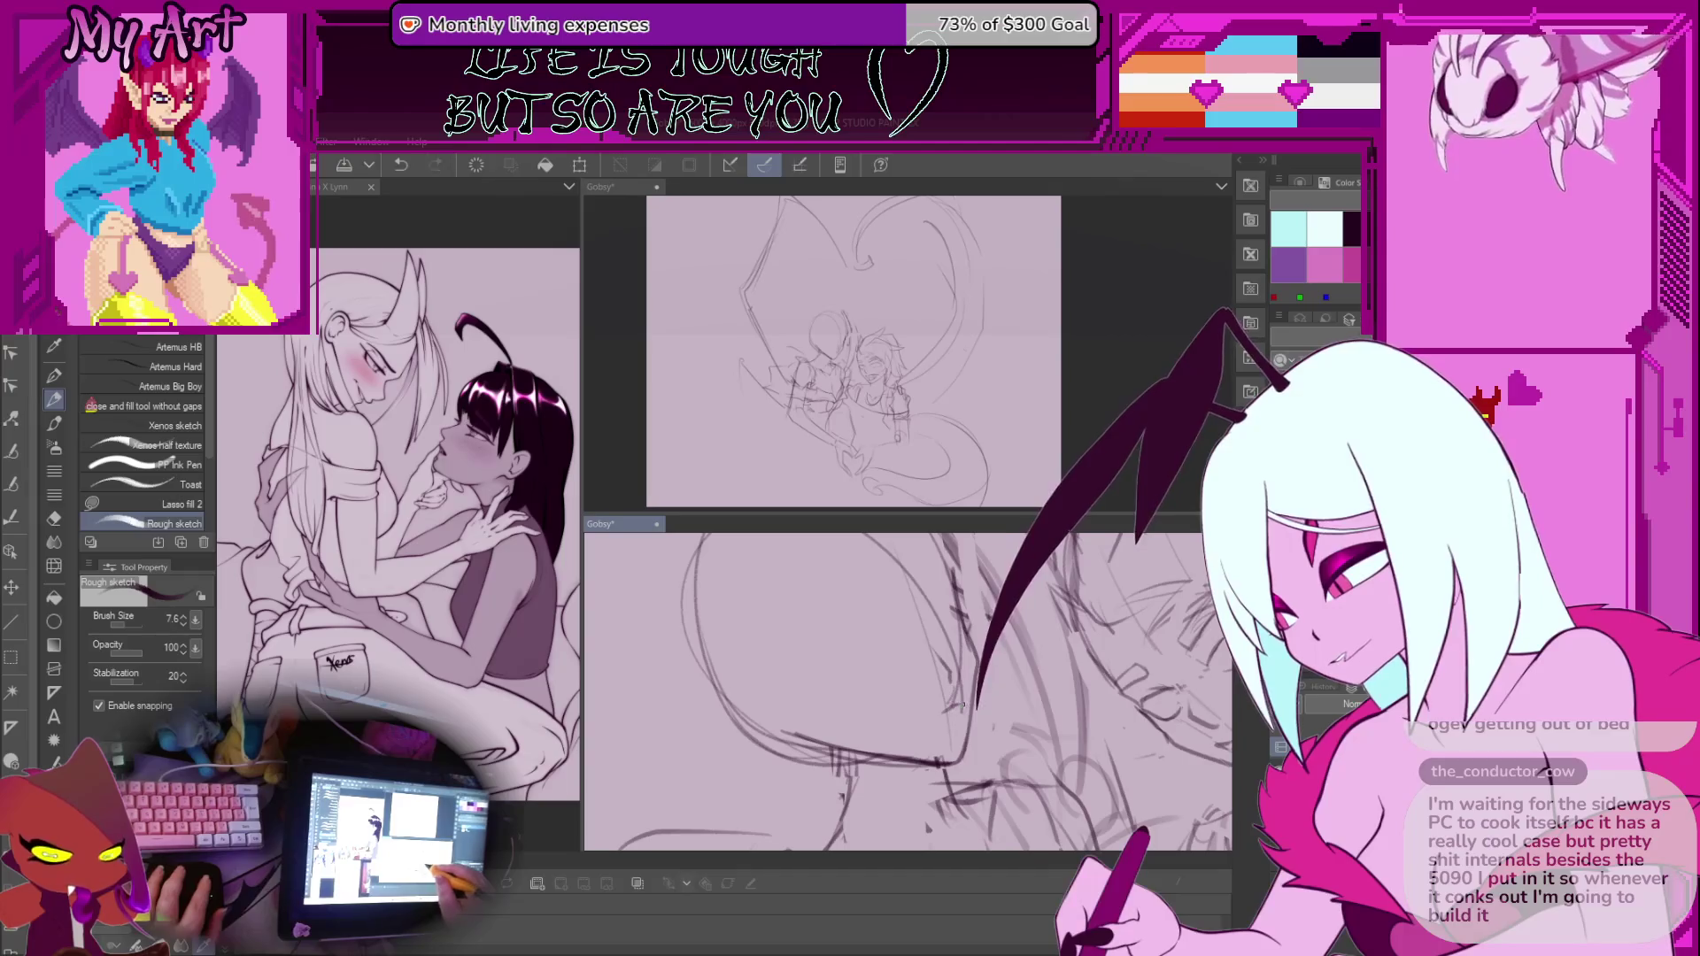
pyautogui.moveTo(963, 706)
pyautogui.mouseDown()
pyautogui.moveTo(965, 685)
pyautogui.moveTo(856, 649)
pyautogui.moveTo(845, 666)
pyautogui.mouseUp()
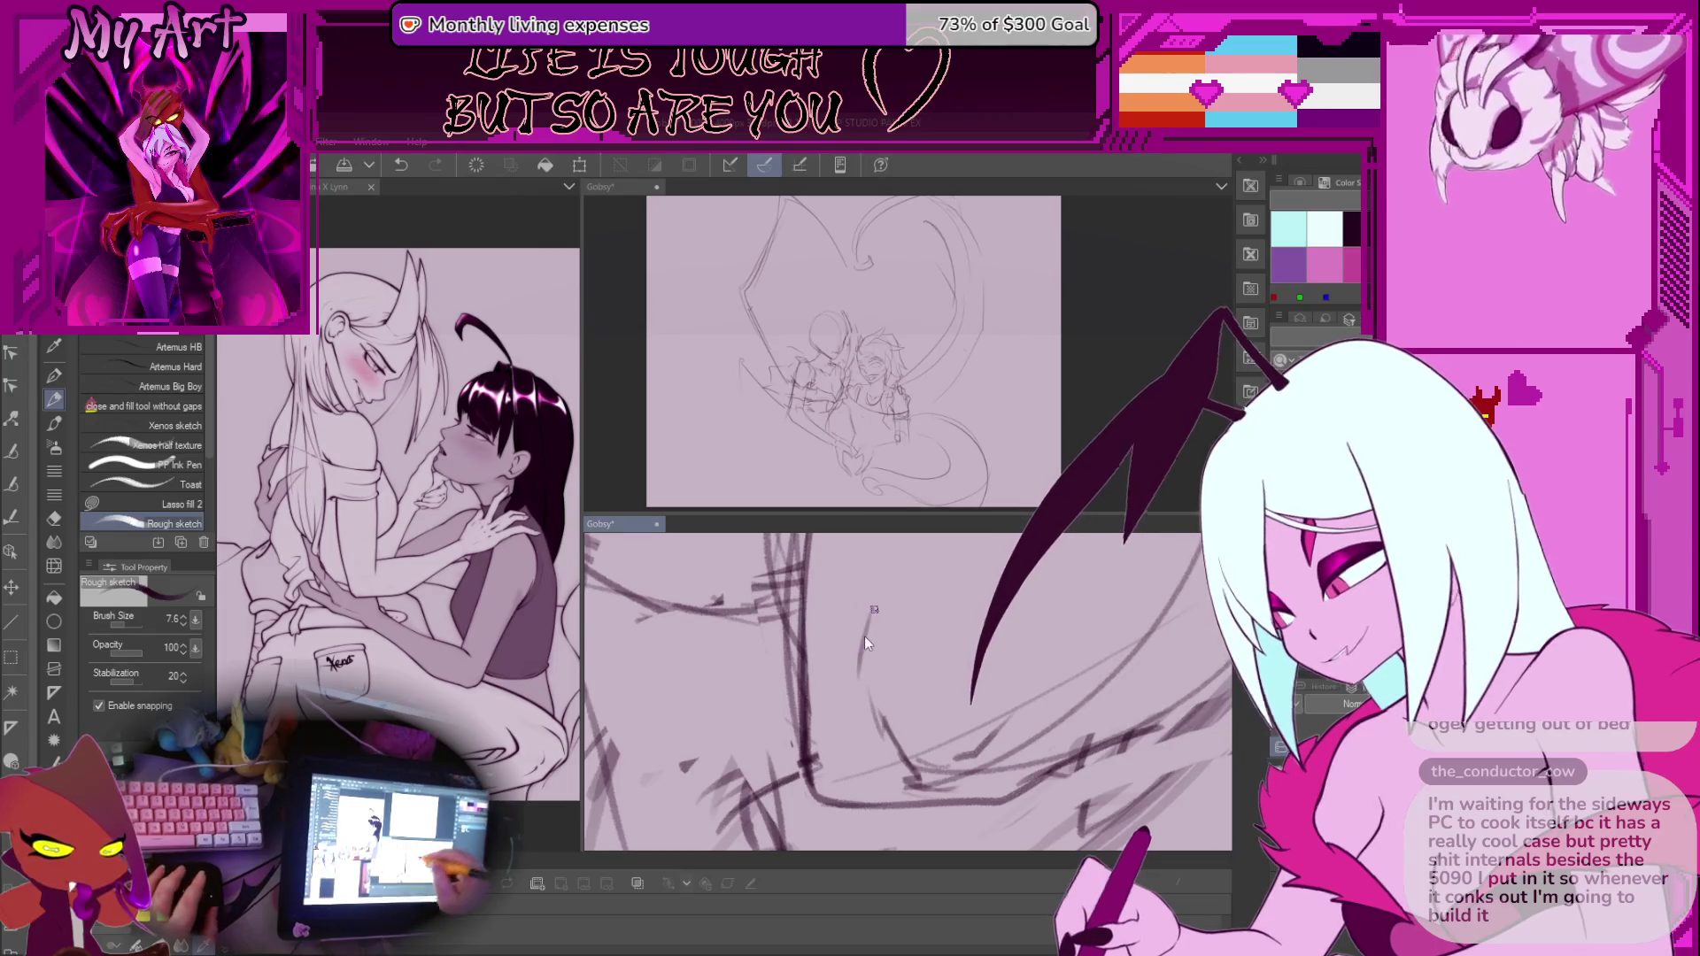
pyautogui.hotkey('ctrl', 'z')
pyautogui.moveTo(874, 609); pyautogui.dragTo(965, 629)
pyautogui.moveTo(883, 695); pyautogui.dragTo(909, 686)
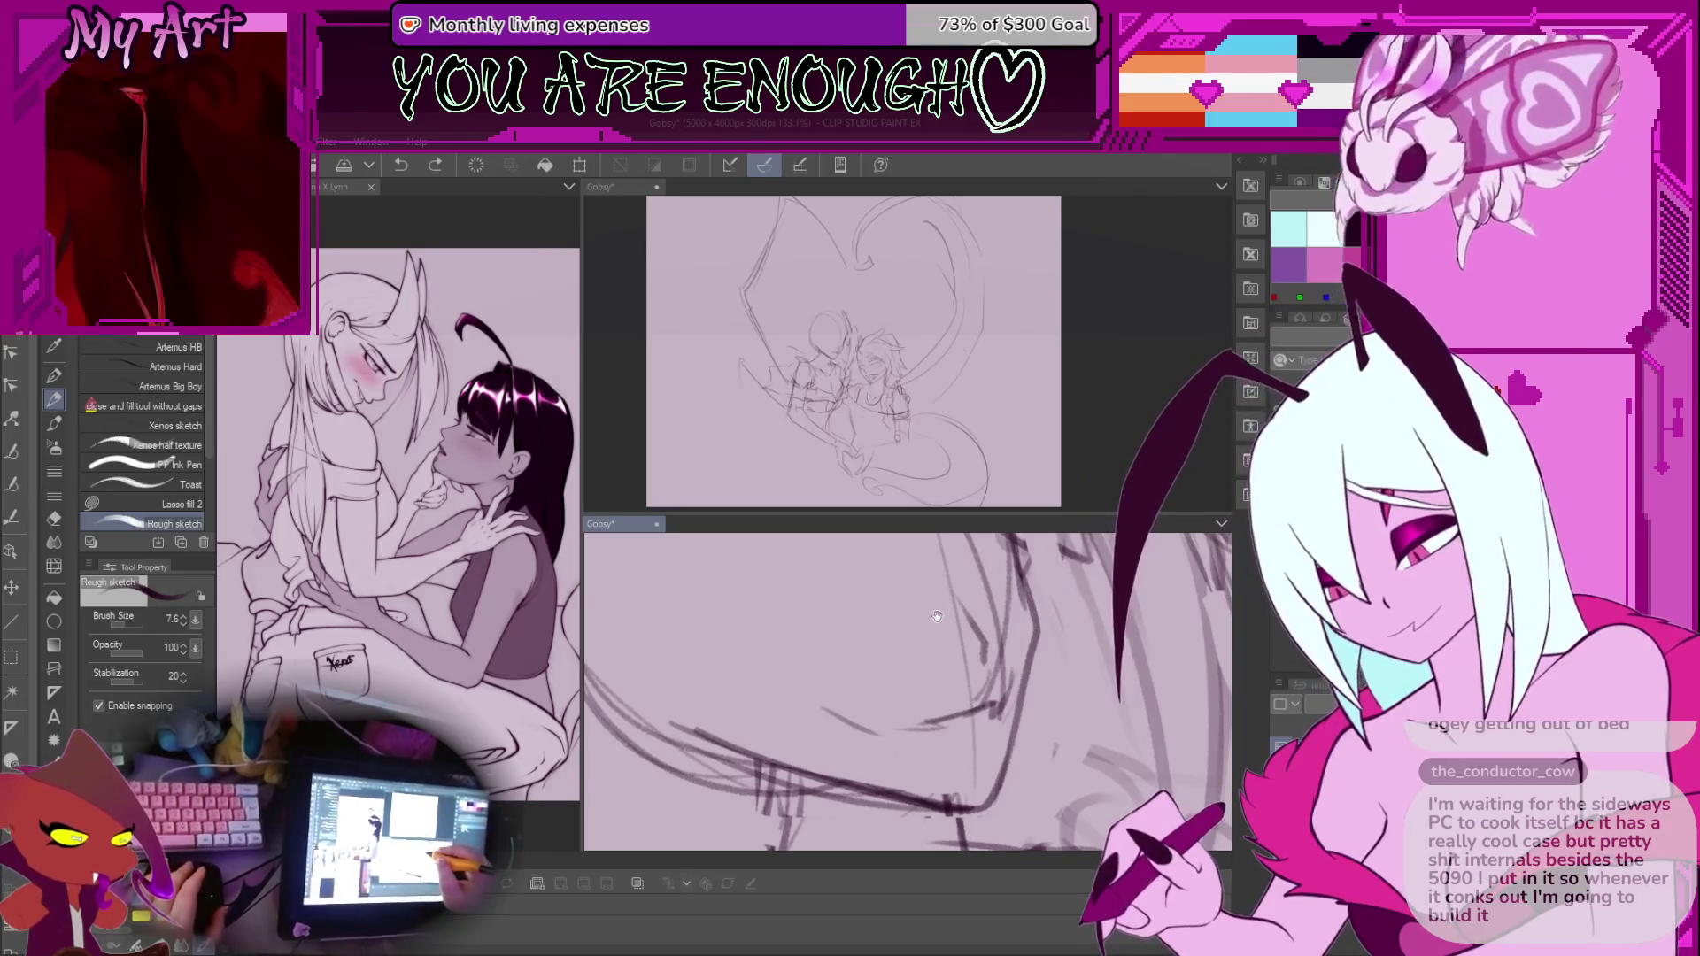
# Add a small mark and redraw rough strokes around the faces, plus a faint extra line
pyautogui.click(816, 728)
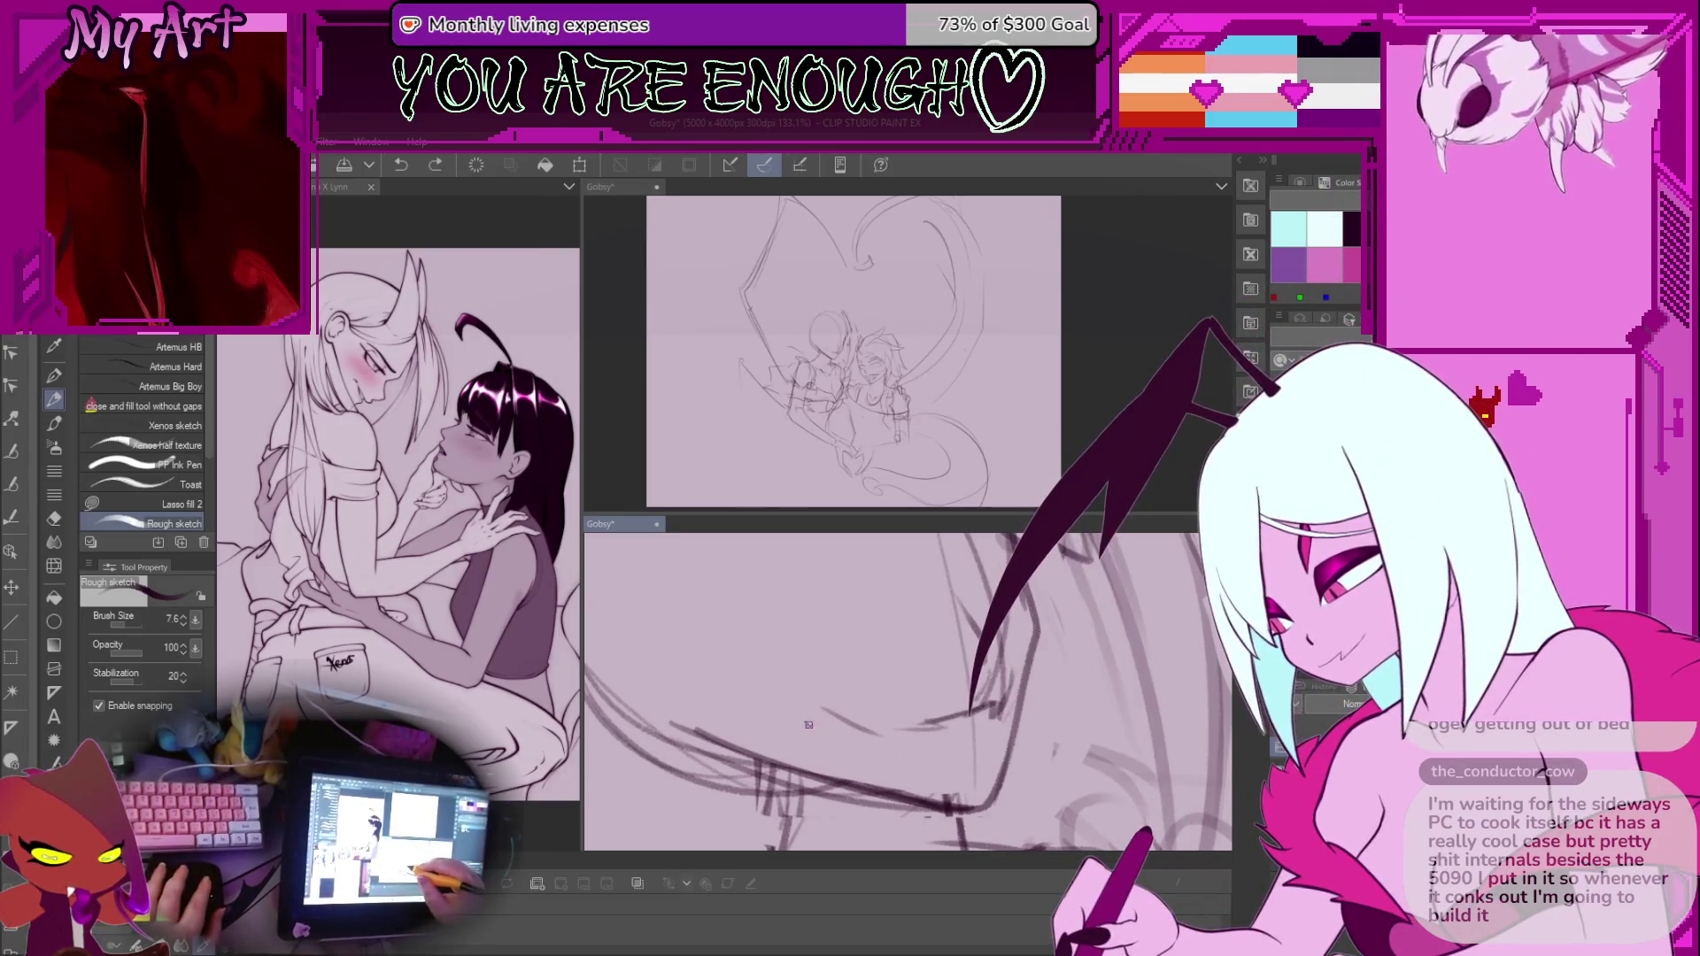
pyautogui.scroll(3, 842, 722)
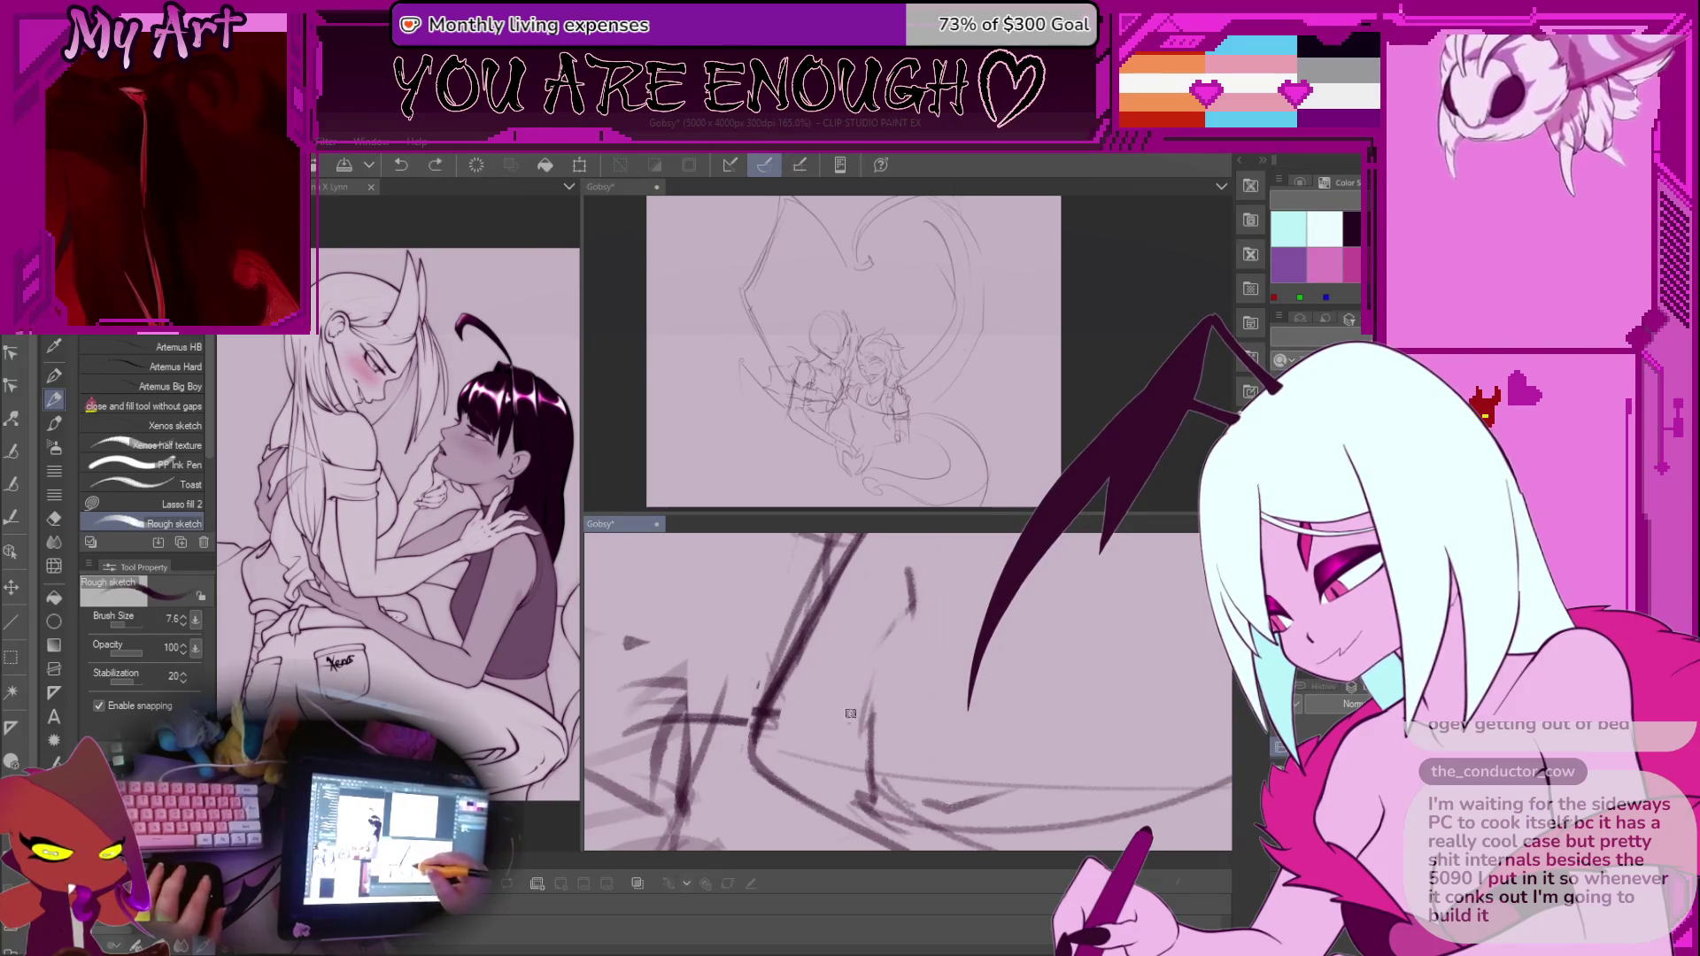
pyautogui.moveTo(912, 584)
pyautogui.mouseDown()
pyautogui.moveTo(863, 668)
pyautogui.moveTo(883, 616)
pyautogui.mouseUp()
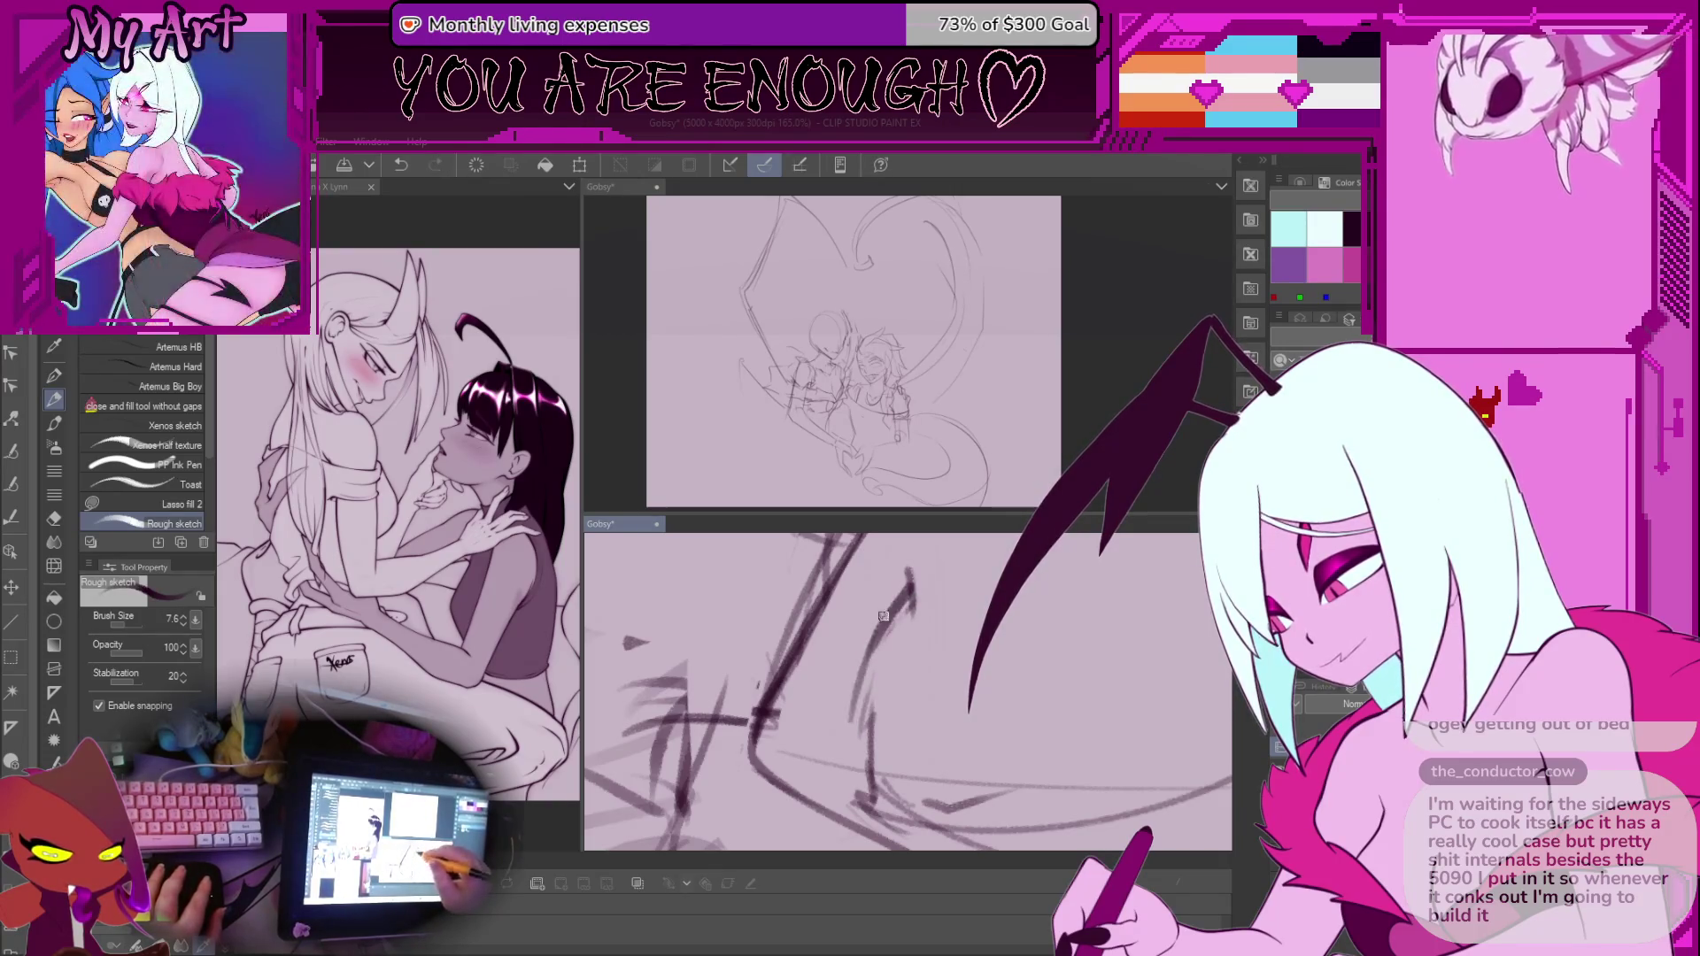
pyautogui.scroll(-2, 865, 741)
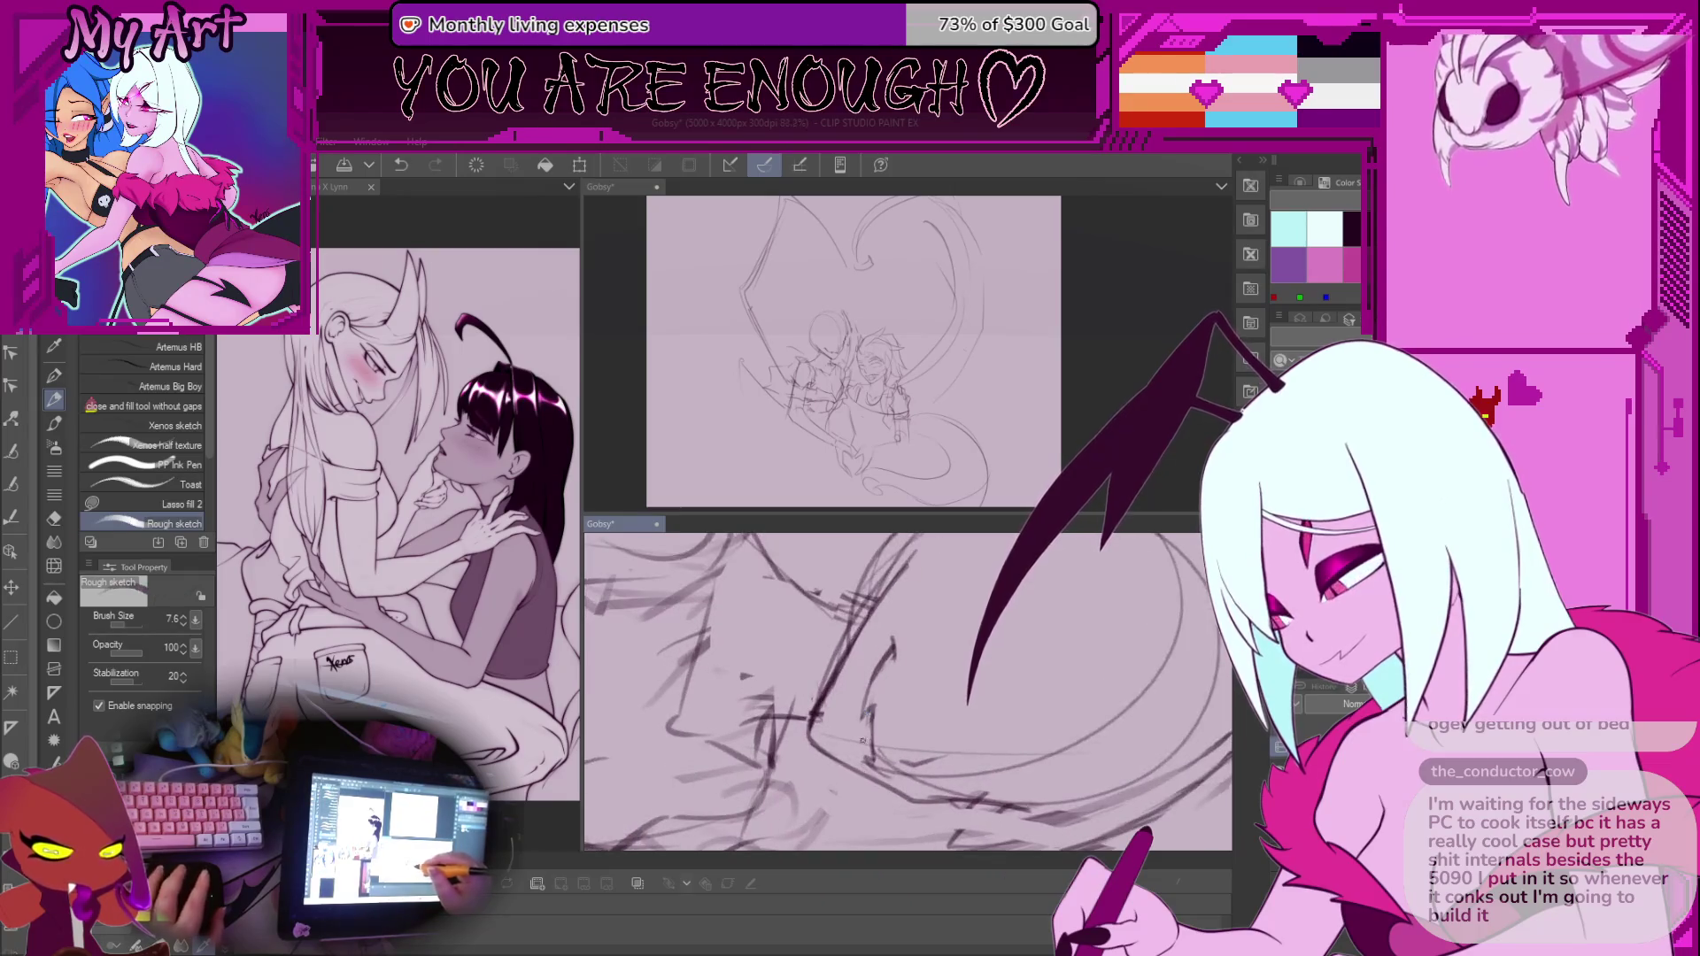
pyautogui.scroll(-2, 865, 741)
pyautogui.scroll(-2, 865, 741)
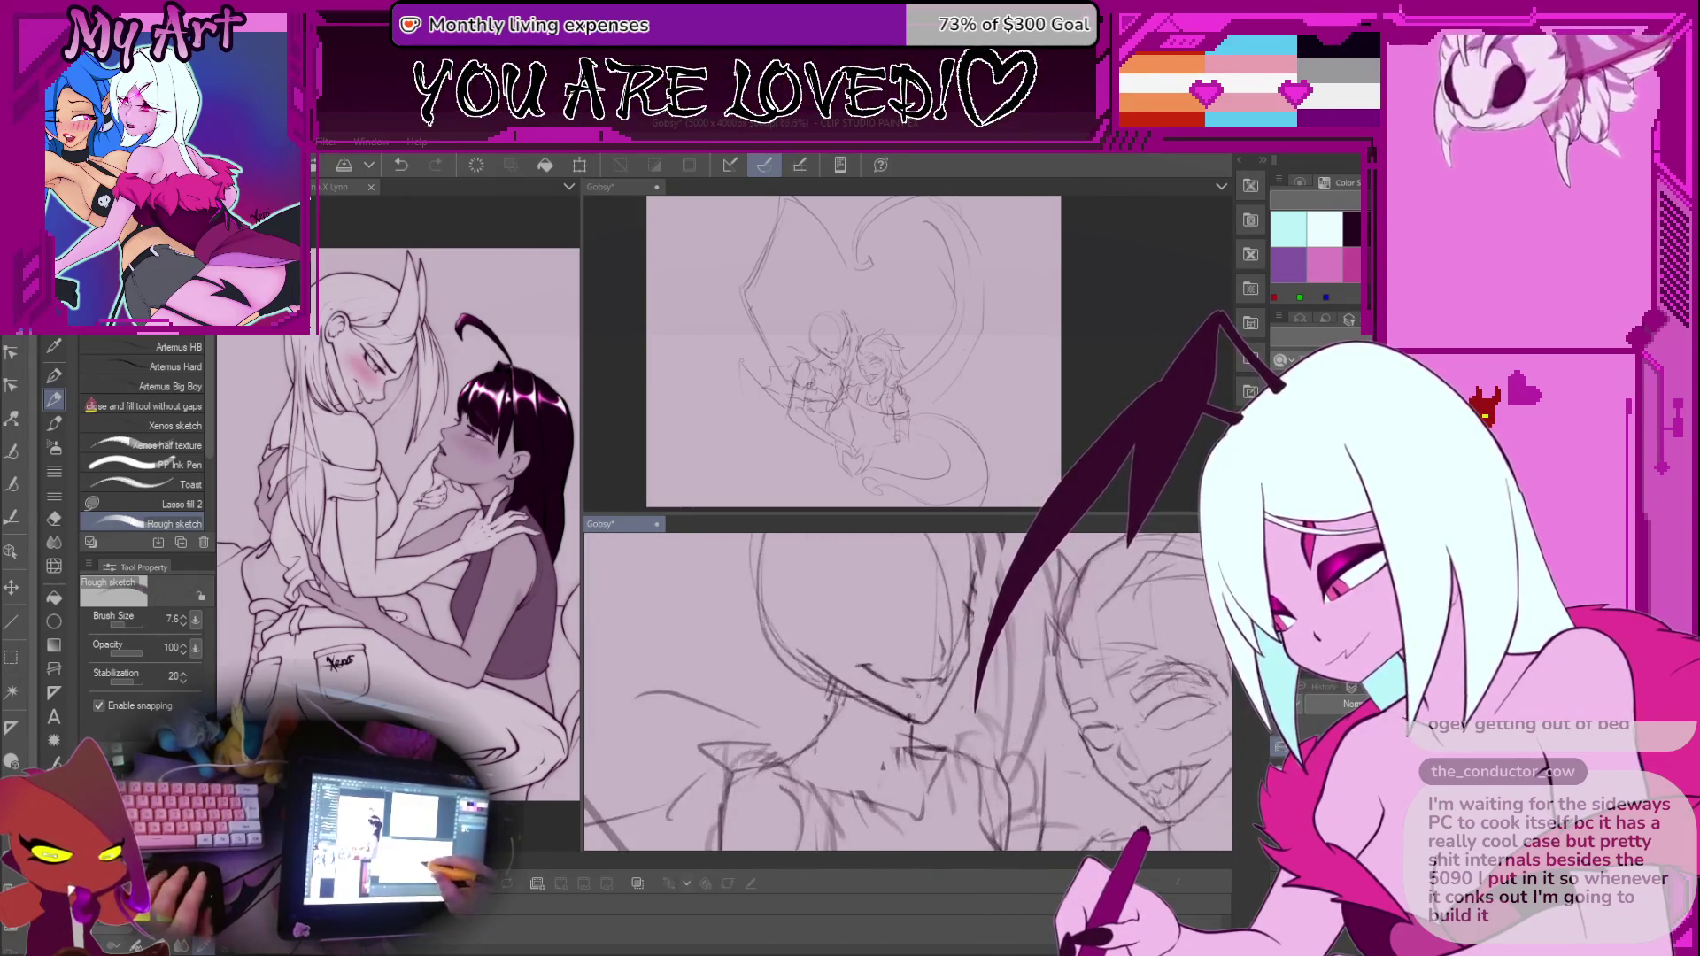
pyautogui.moveTo(872, 703); pyautogui.dragTo(863, 660)
pyautogui.press('p')
pyautogui.press('p')
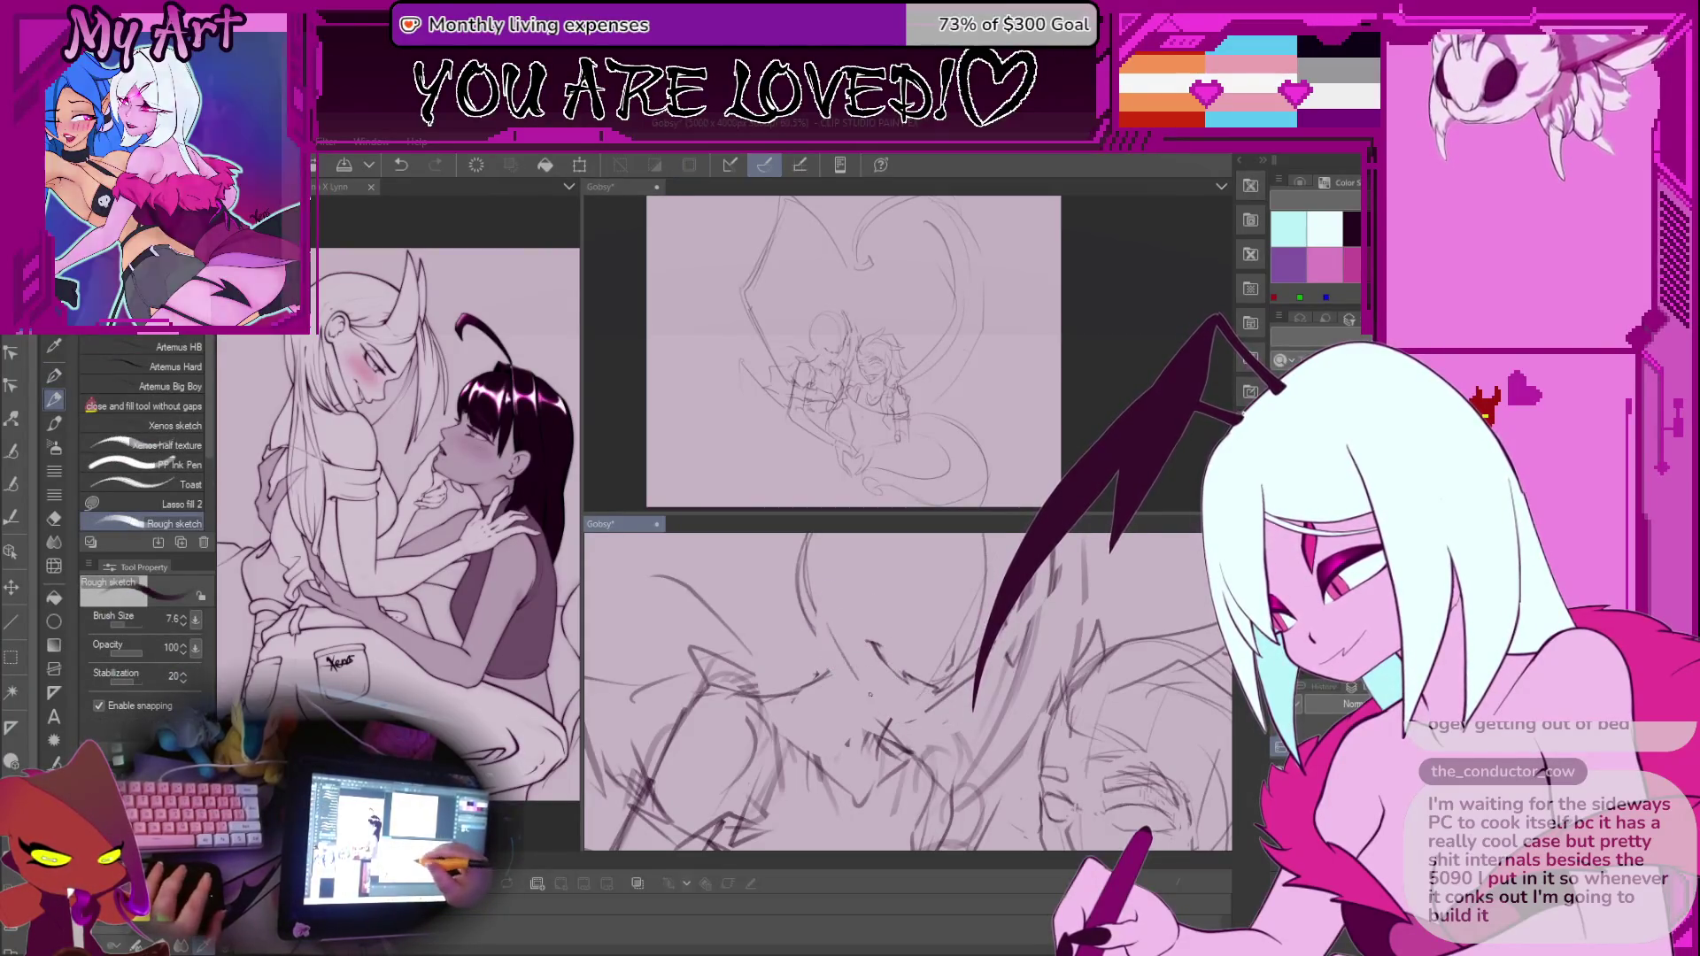
pyautogui.moveTo(870, 683); pyautogui.dragTo(836, 625)
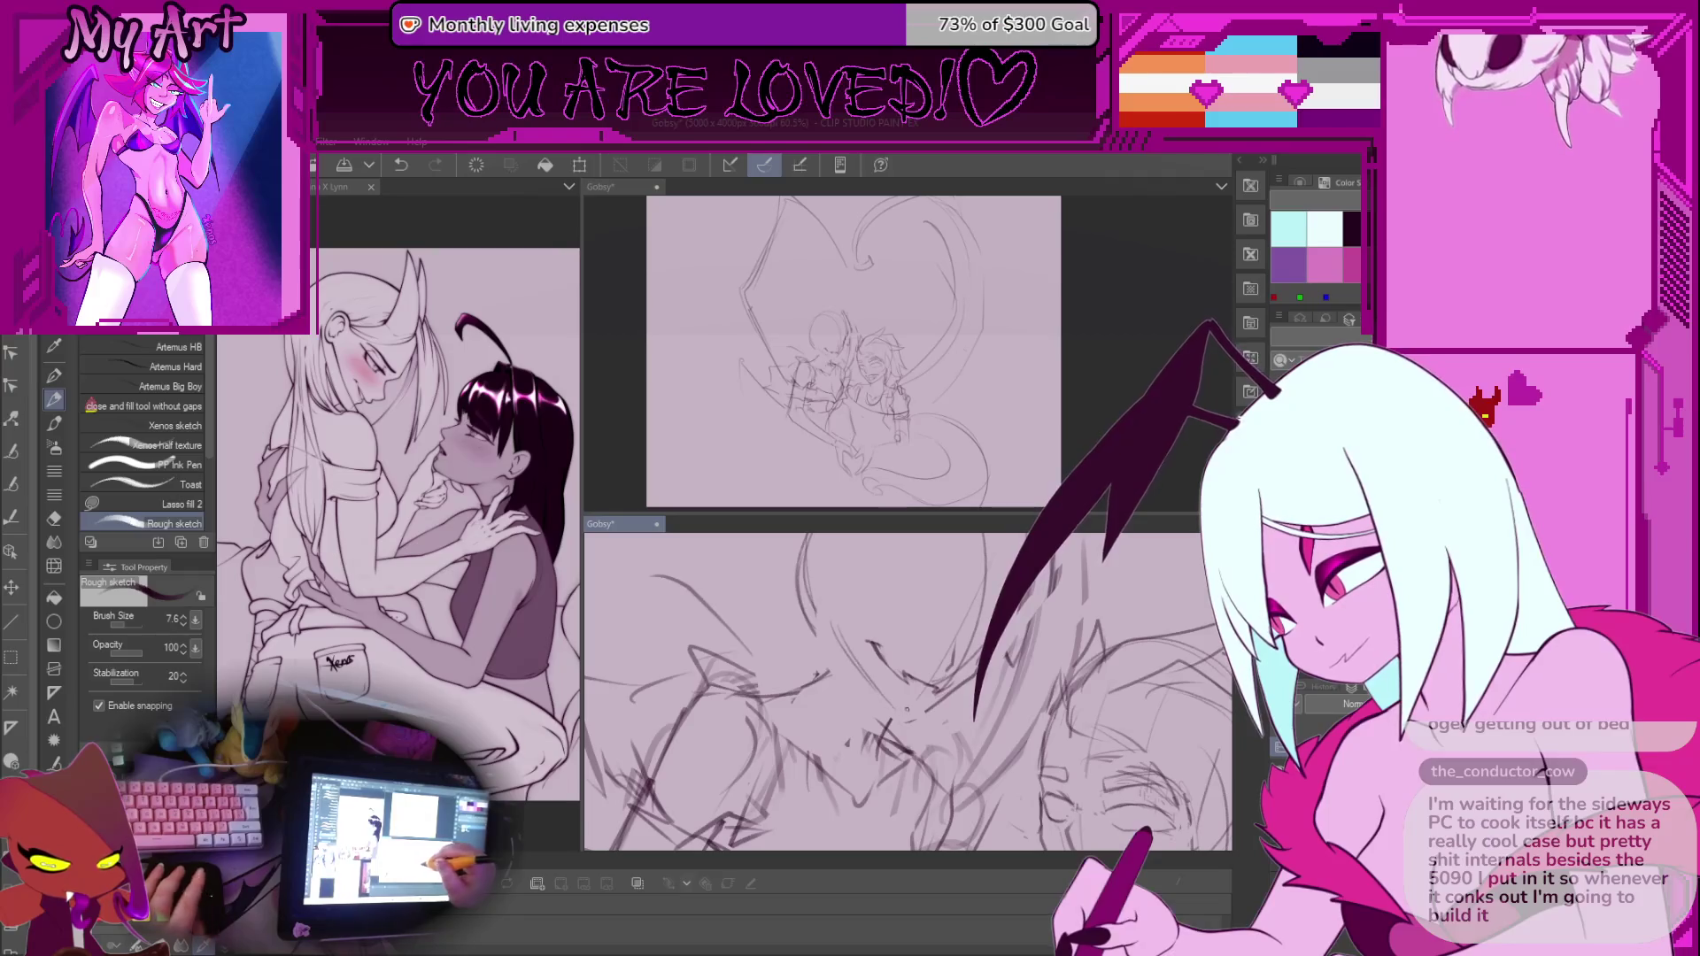
pyautogui.scroll(2, 921, 719)
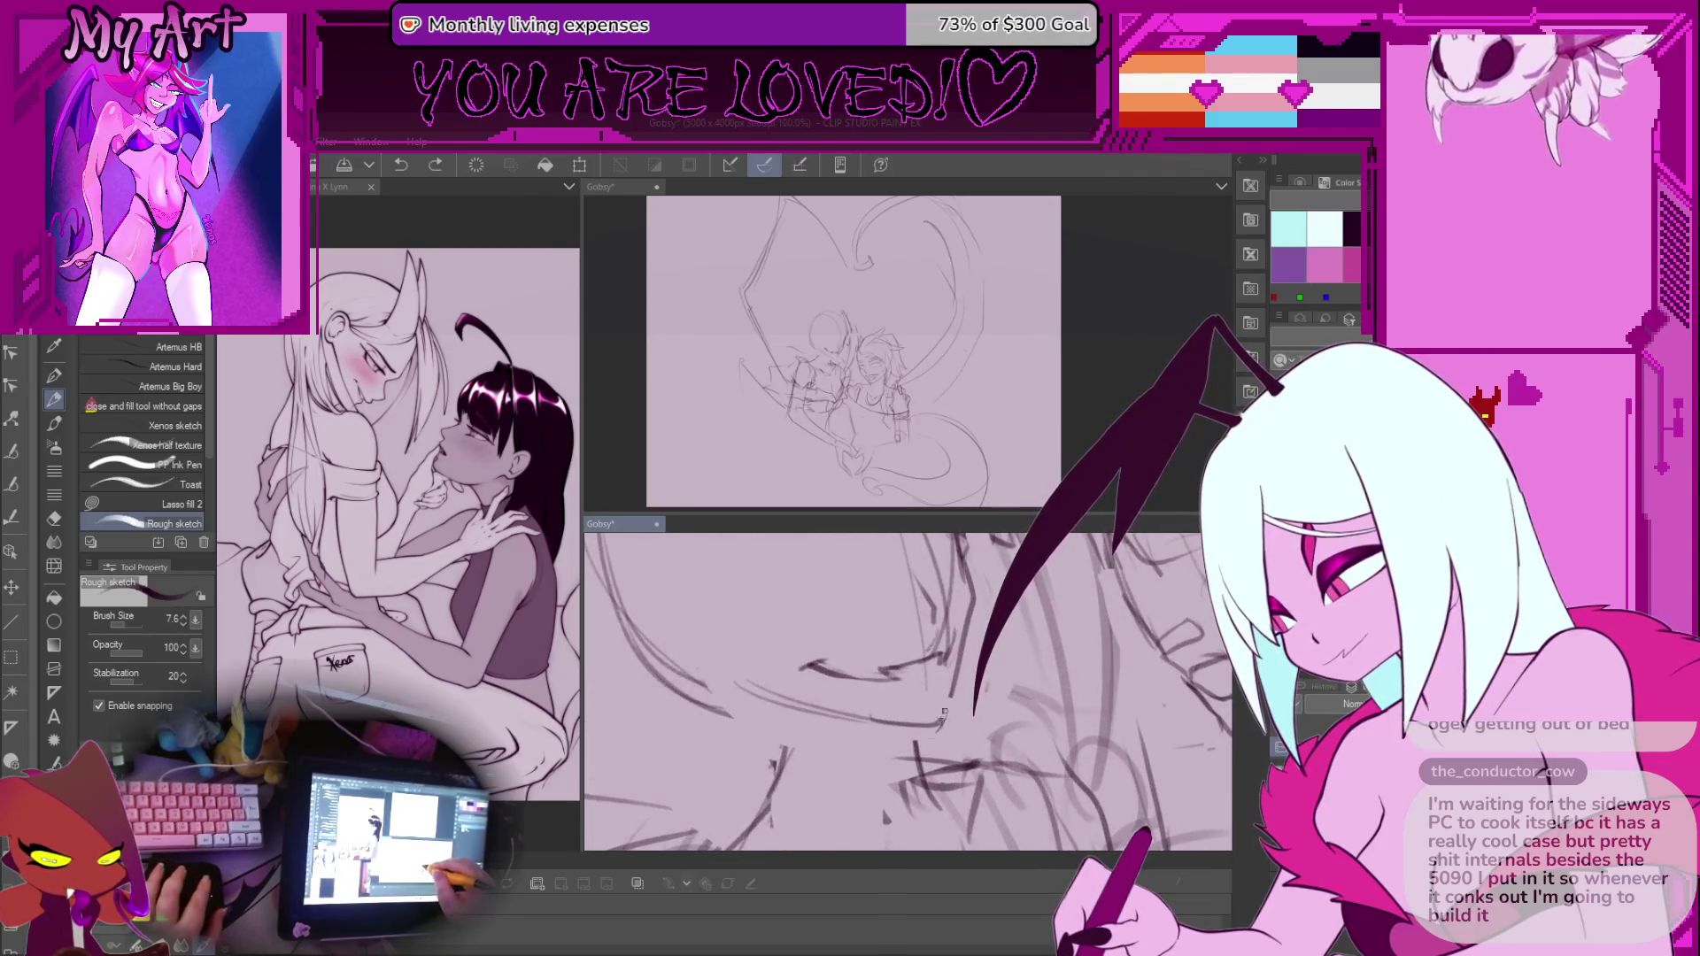
pyautogui.scroll(-5, 947, 704)
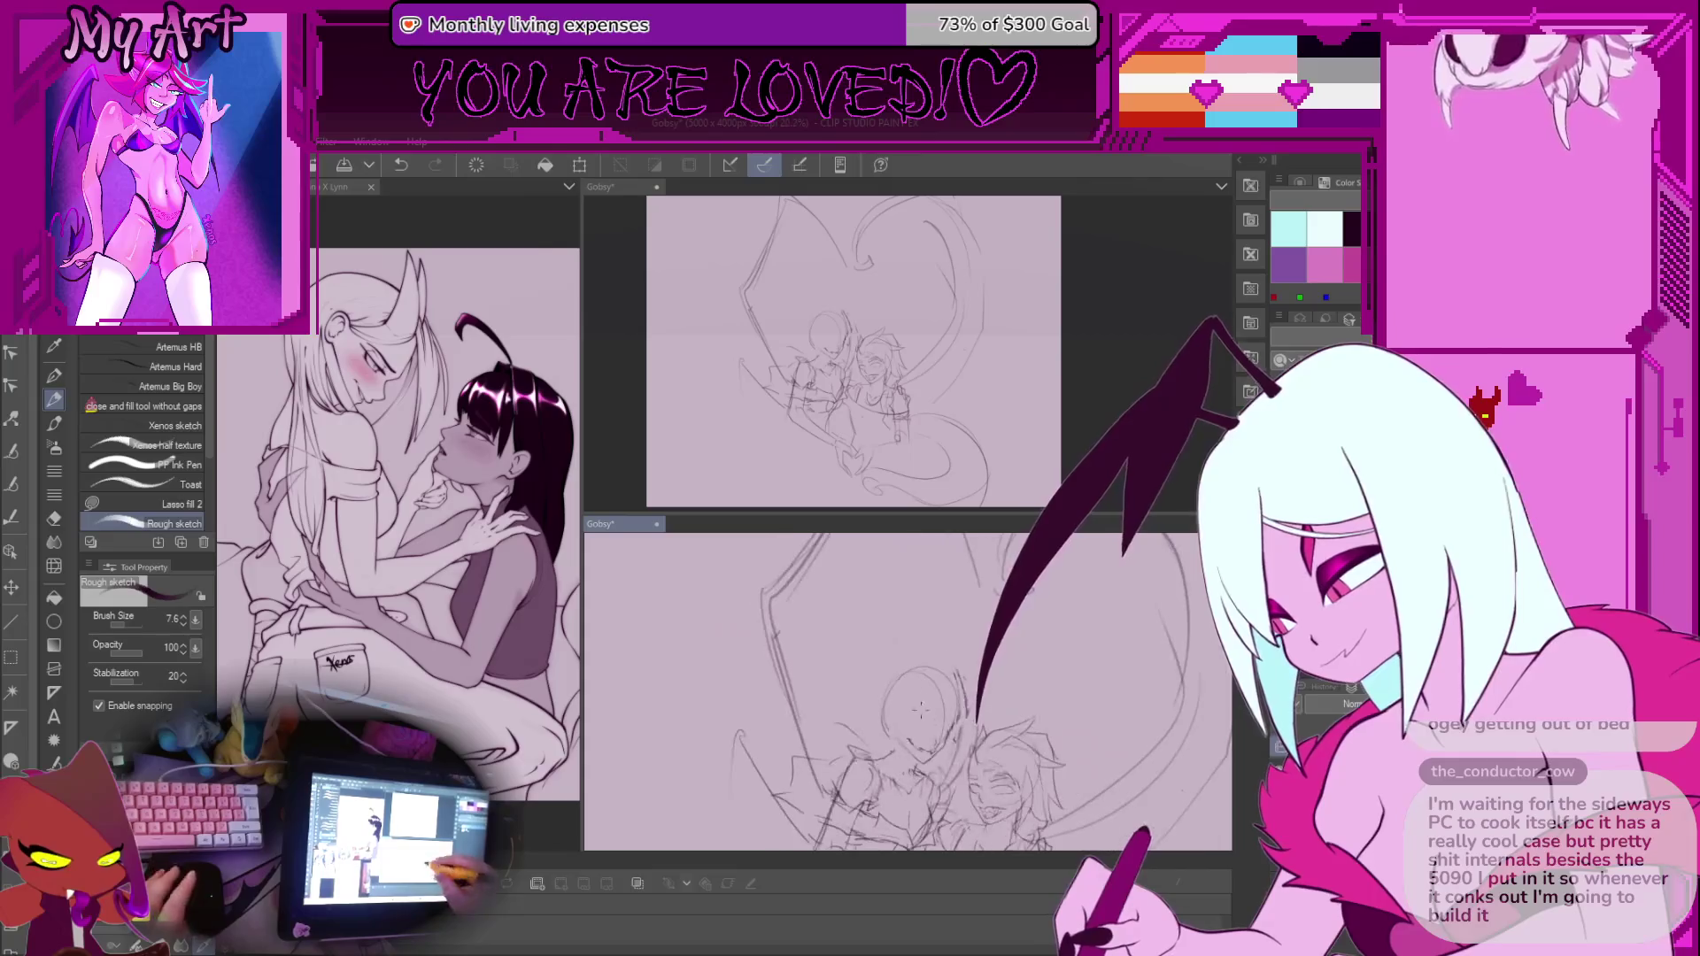
# Undo the two latest head strokes, zoom out, and flip the view twice to check
pyautogui.scroll(4, 940, 707)
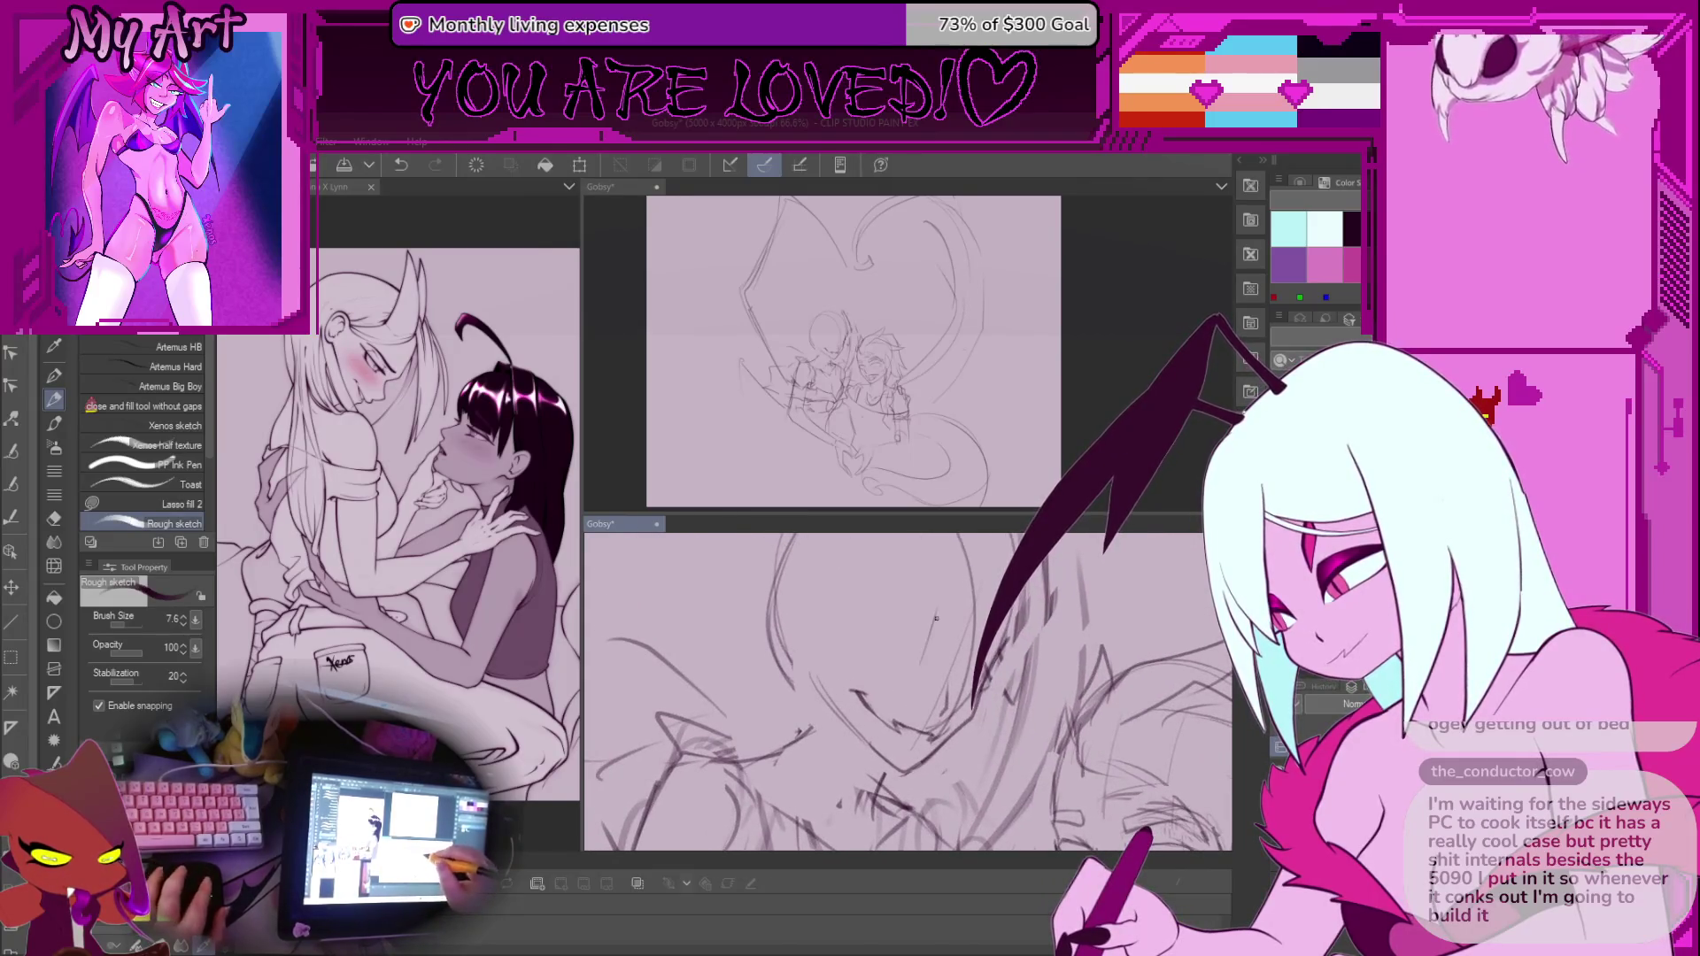
pyautogui.scroll(-2, 912, 664)
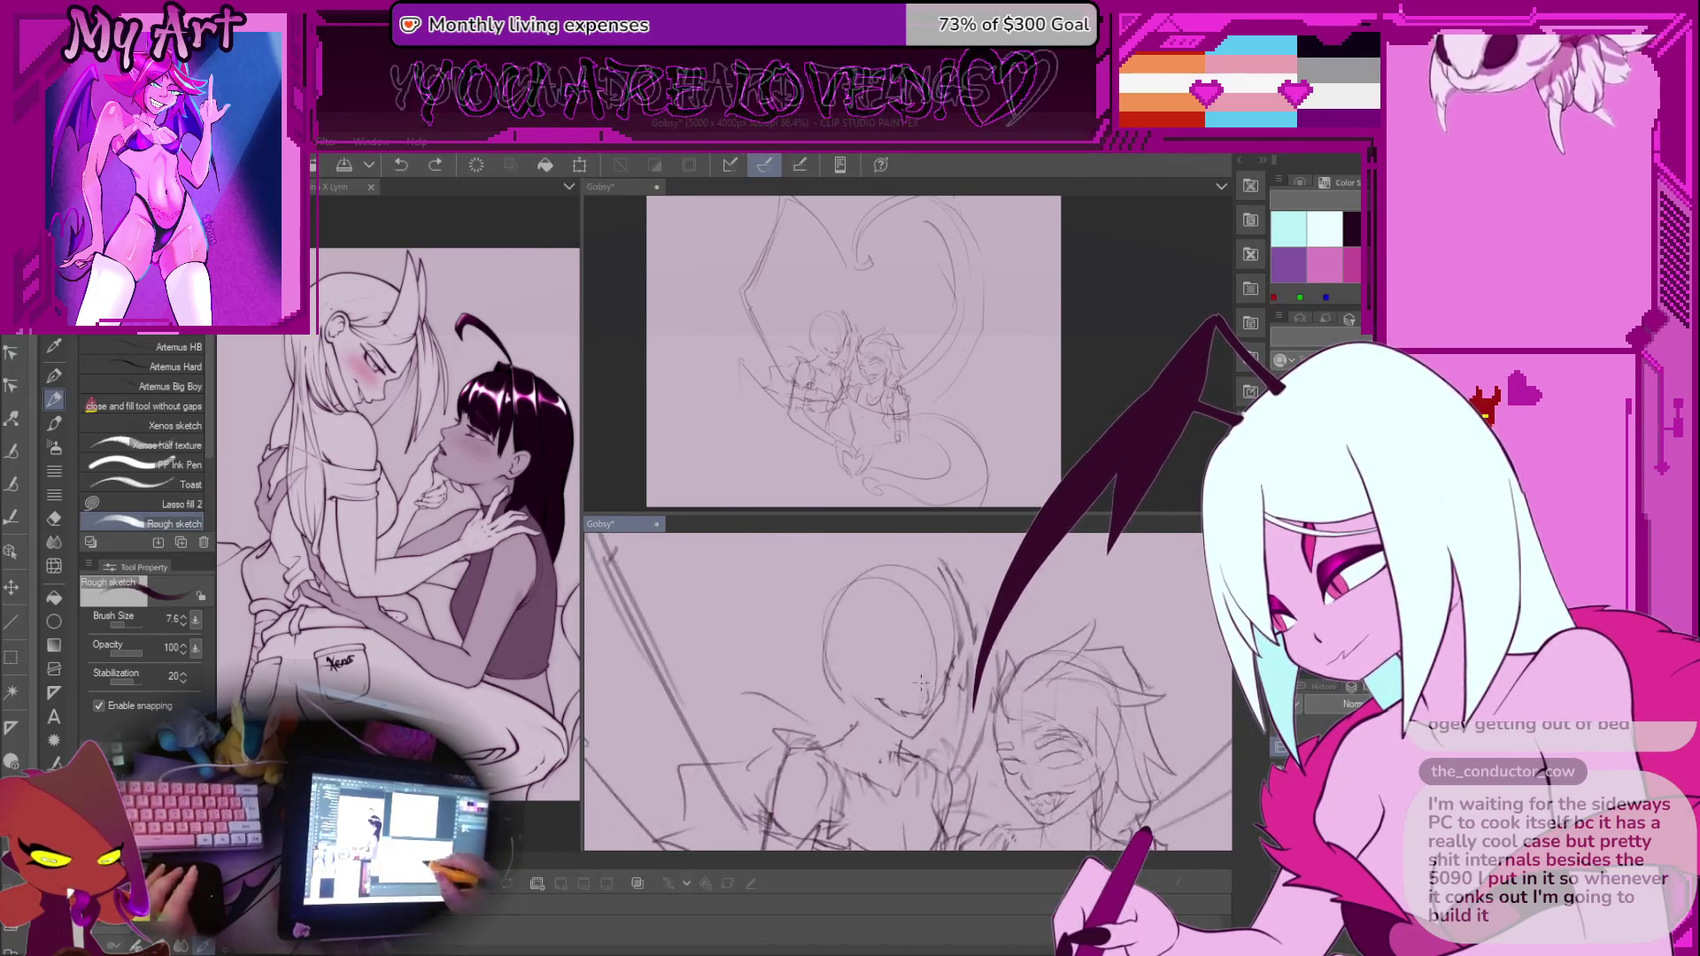
pyautogui.hotkey('ctrl', 'z')
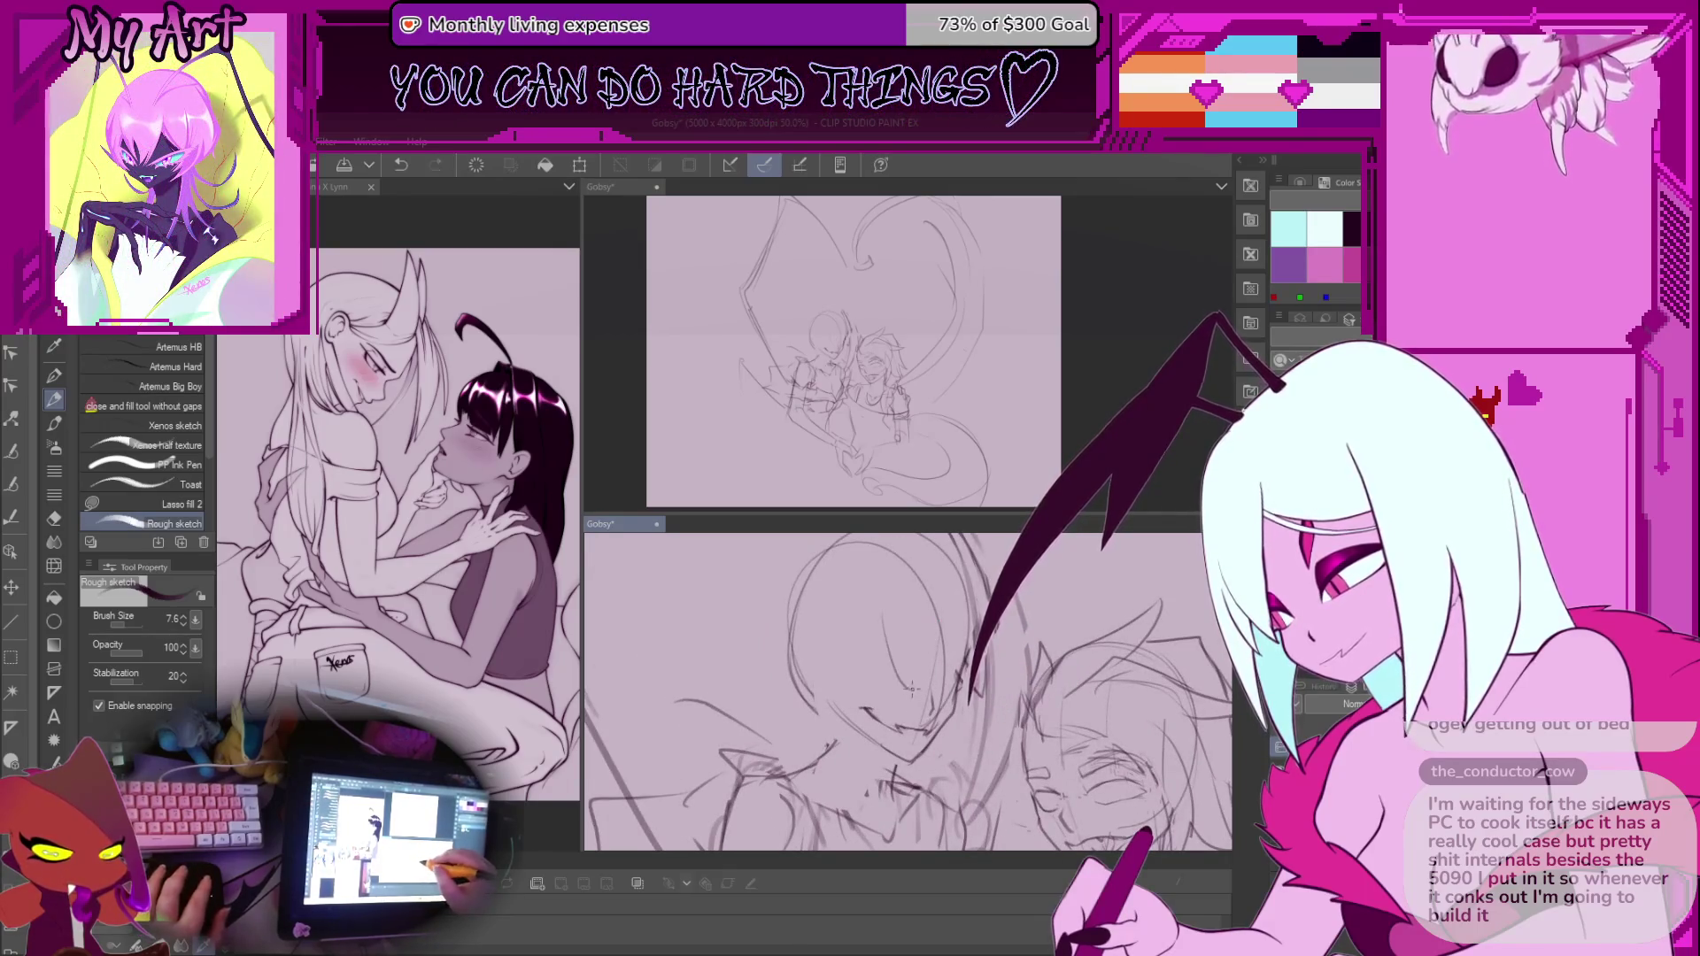
pyautogui.hotkey('ctrl', 'z')
pyautogui.hotkey('ctrl', 'z')
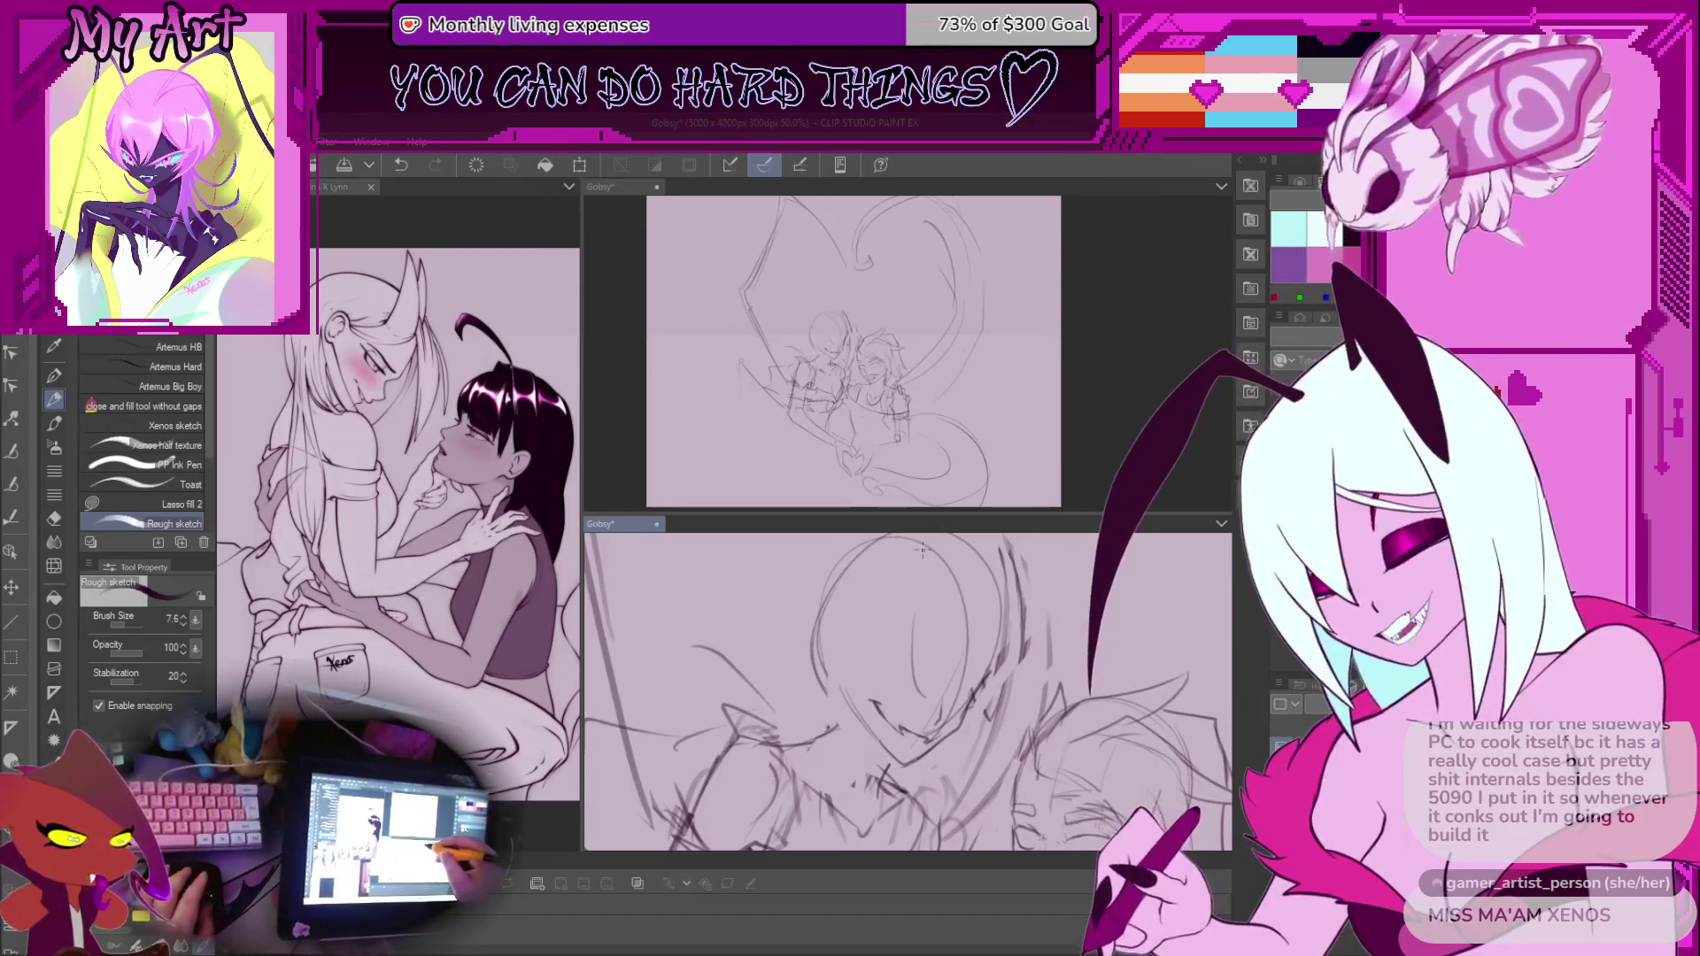
pyautogui.hotkey('ctrl', '-')
pyautogui.press('h')
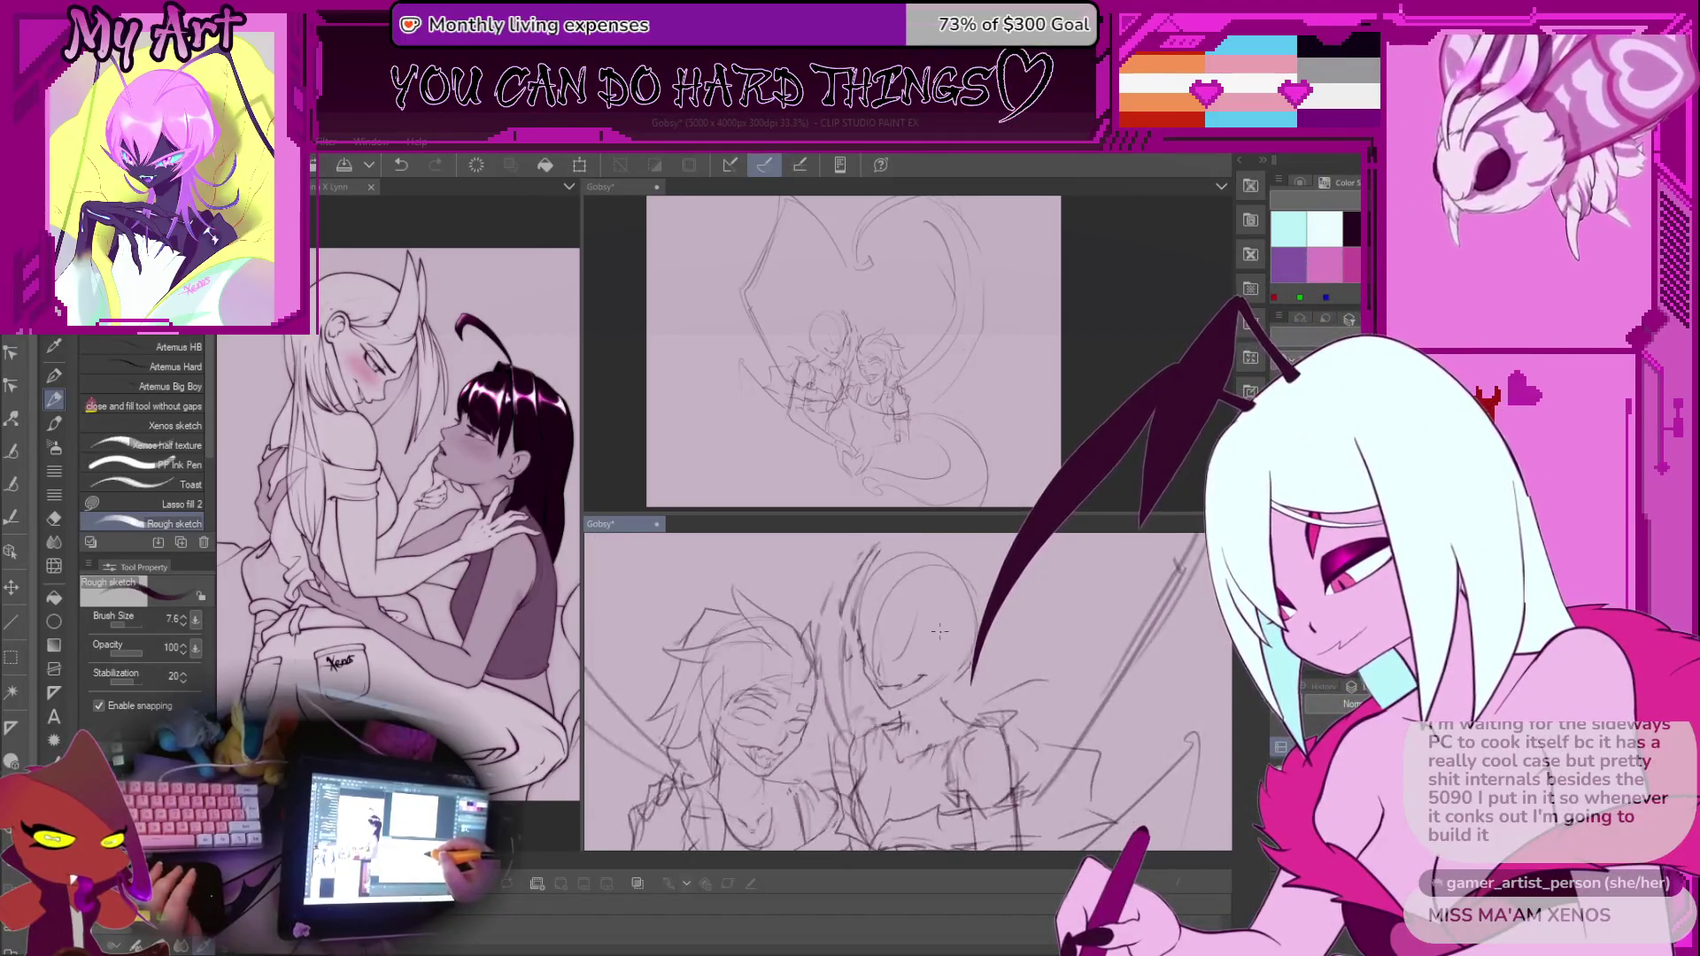
pyautogui.press('h')
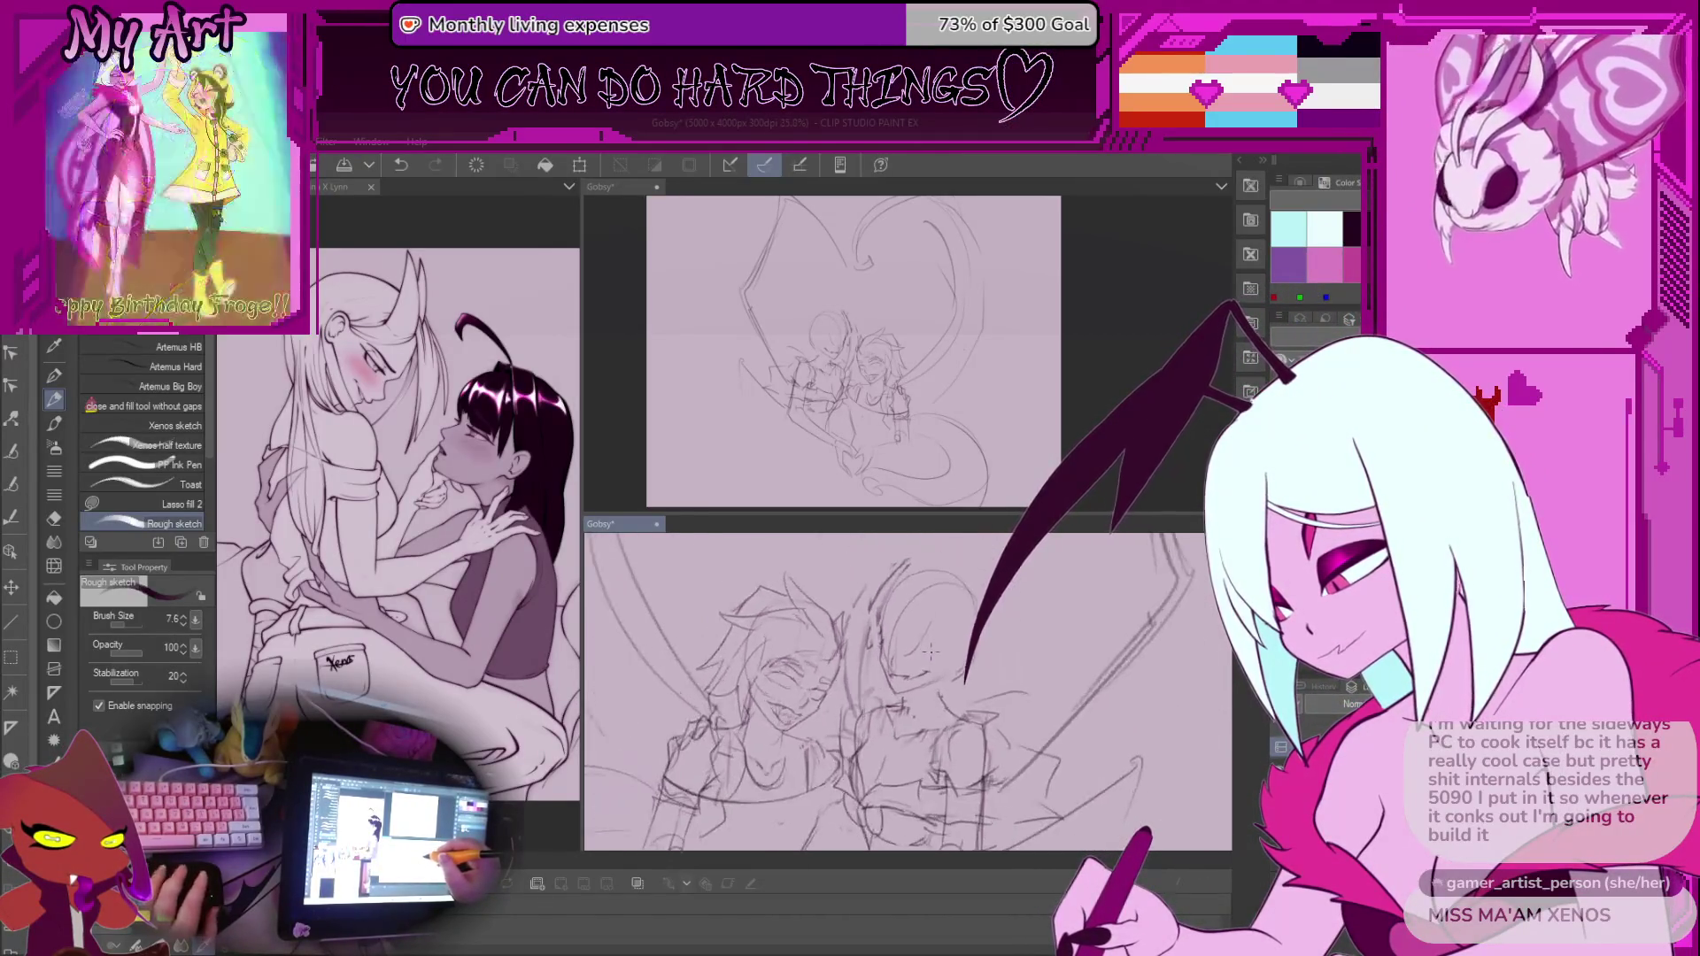
# Add a short rough stroke near the faces, then view the whole sketch
pyautogui.scroll(3, 908, 691)
pyautogui.scroll(3, 929, 657)
pyautogui.press('m')
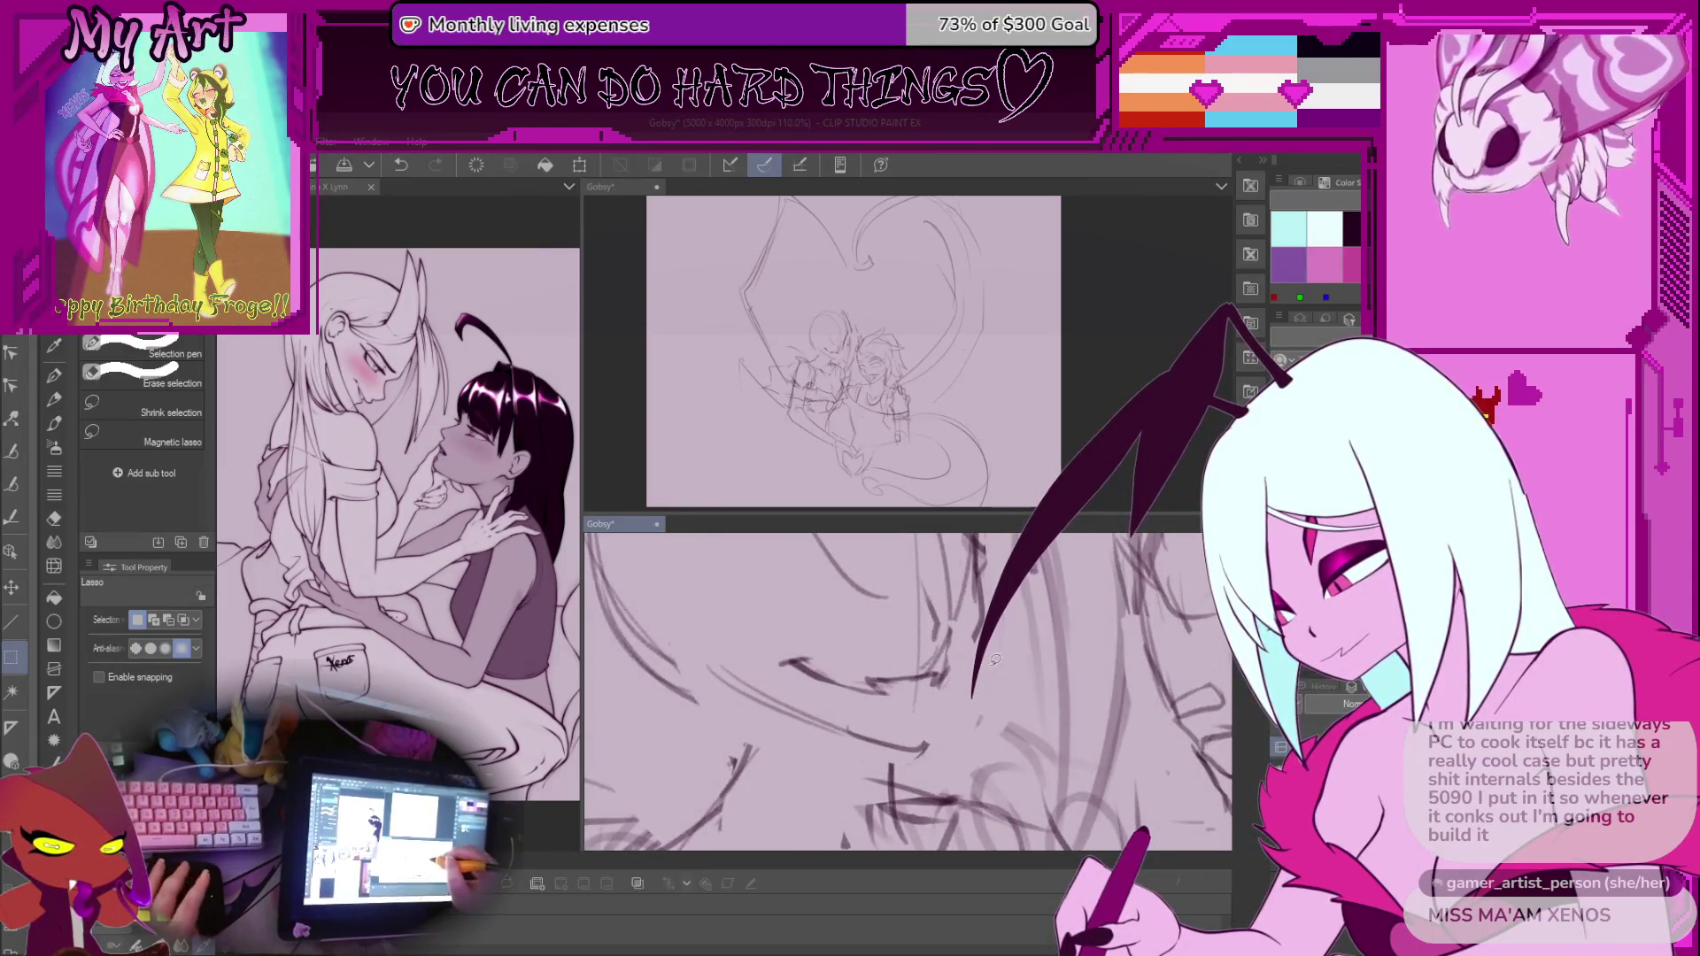
pyautogui.press('p')
pyautogui.moveTo(947, 679); pyautogui.dragTo(929, 736)
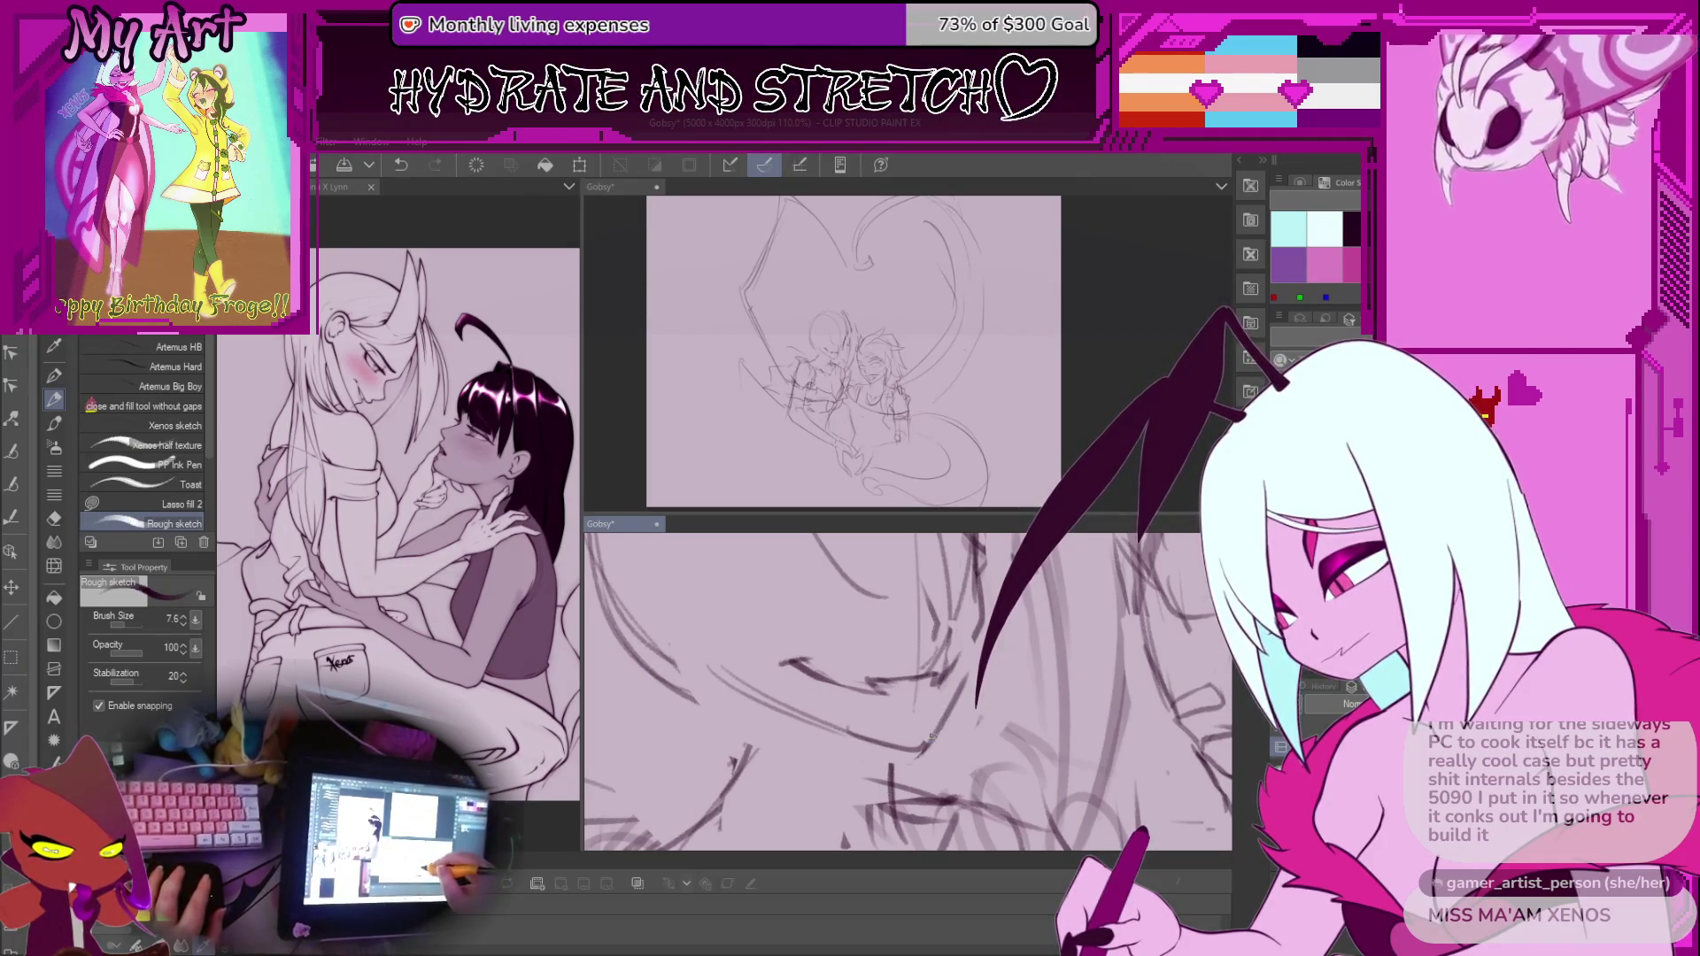
pyautogui.moveTo(987, 611); pyautogui.dragTo(928, 582)
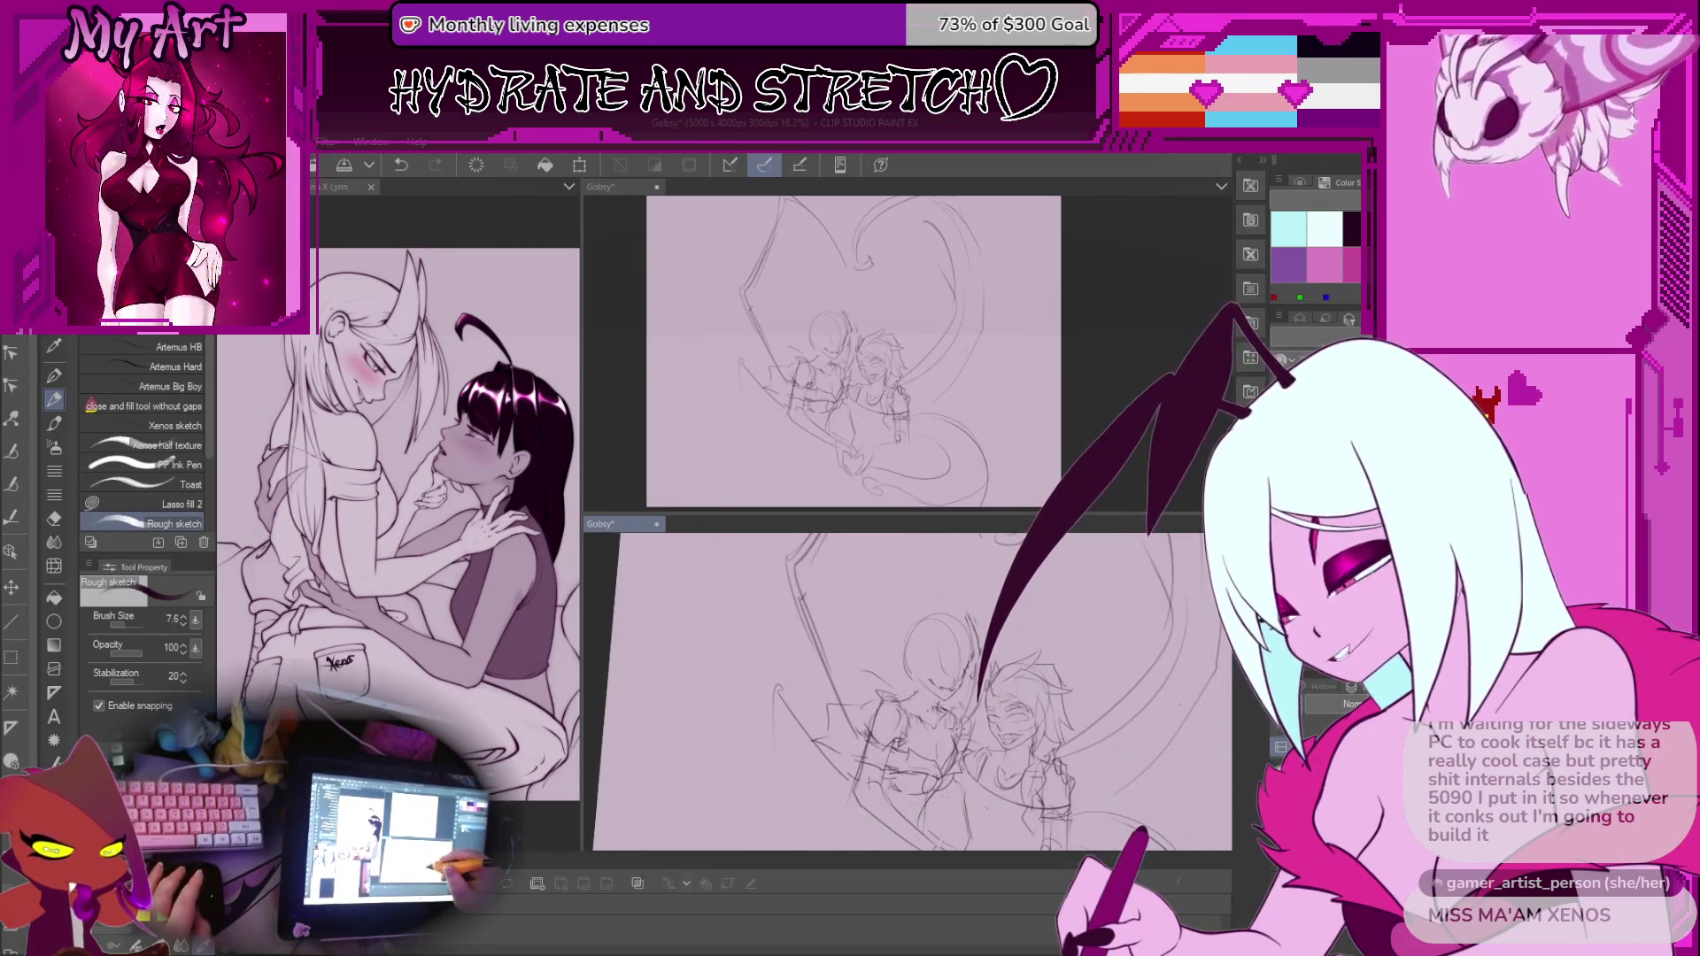
pyautogui.press('m')
pyautogui.scroll(5, 920, 664)
# Nudge the lassoed mouth area slightly down-right with a transform and deselect
pyautogui.moveTo(900, 607); pyautogui.dragTo(894, 664)
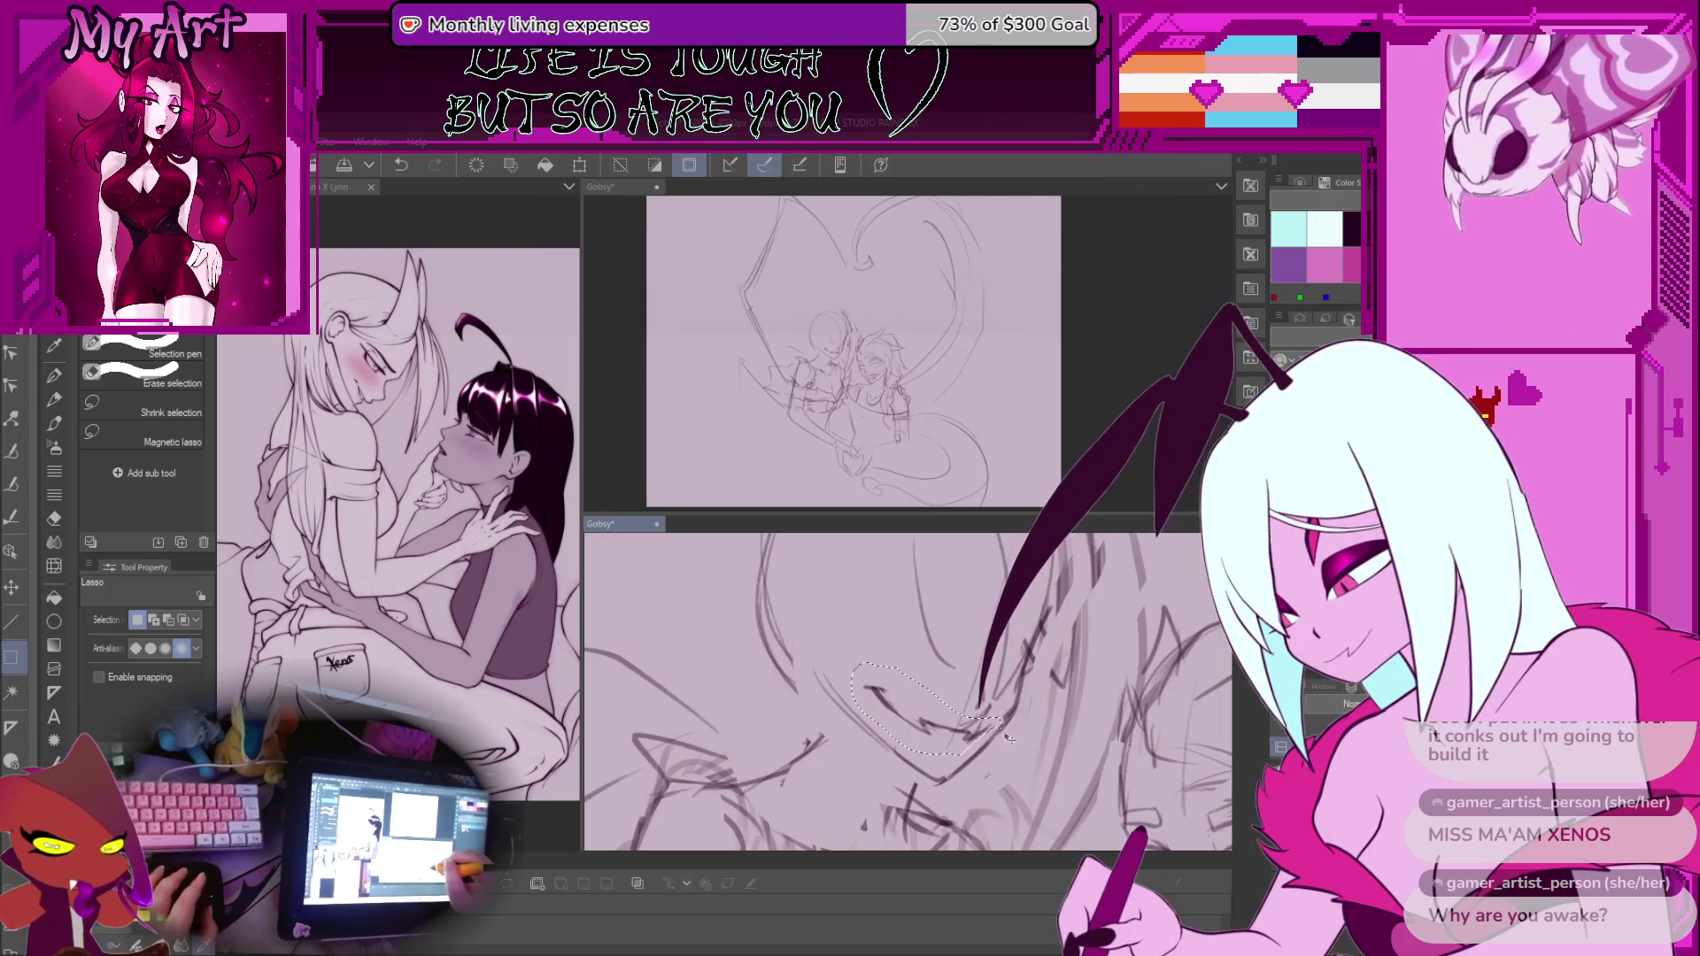
pyautogui.hotkey('ctrl', 't')
pyautogui.moveTo(992, 732); pyautogui.dragTo(995, 735)
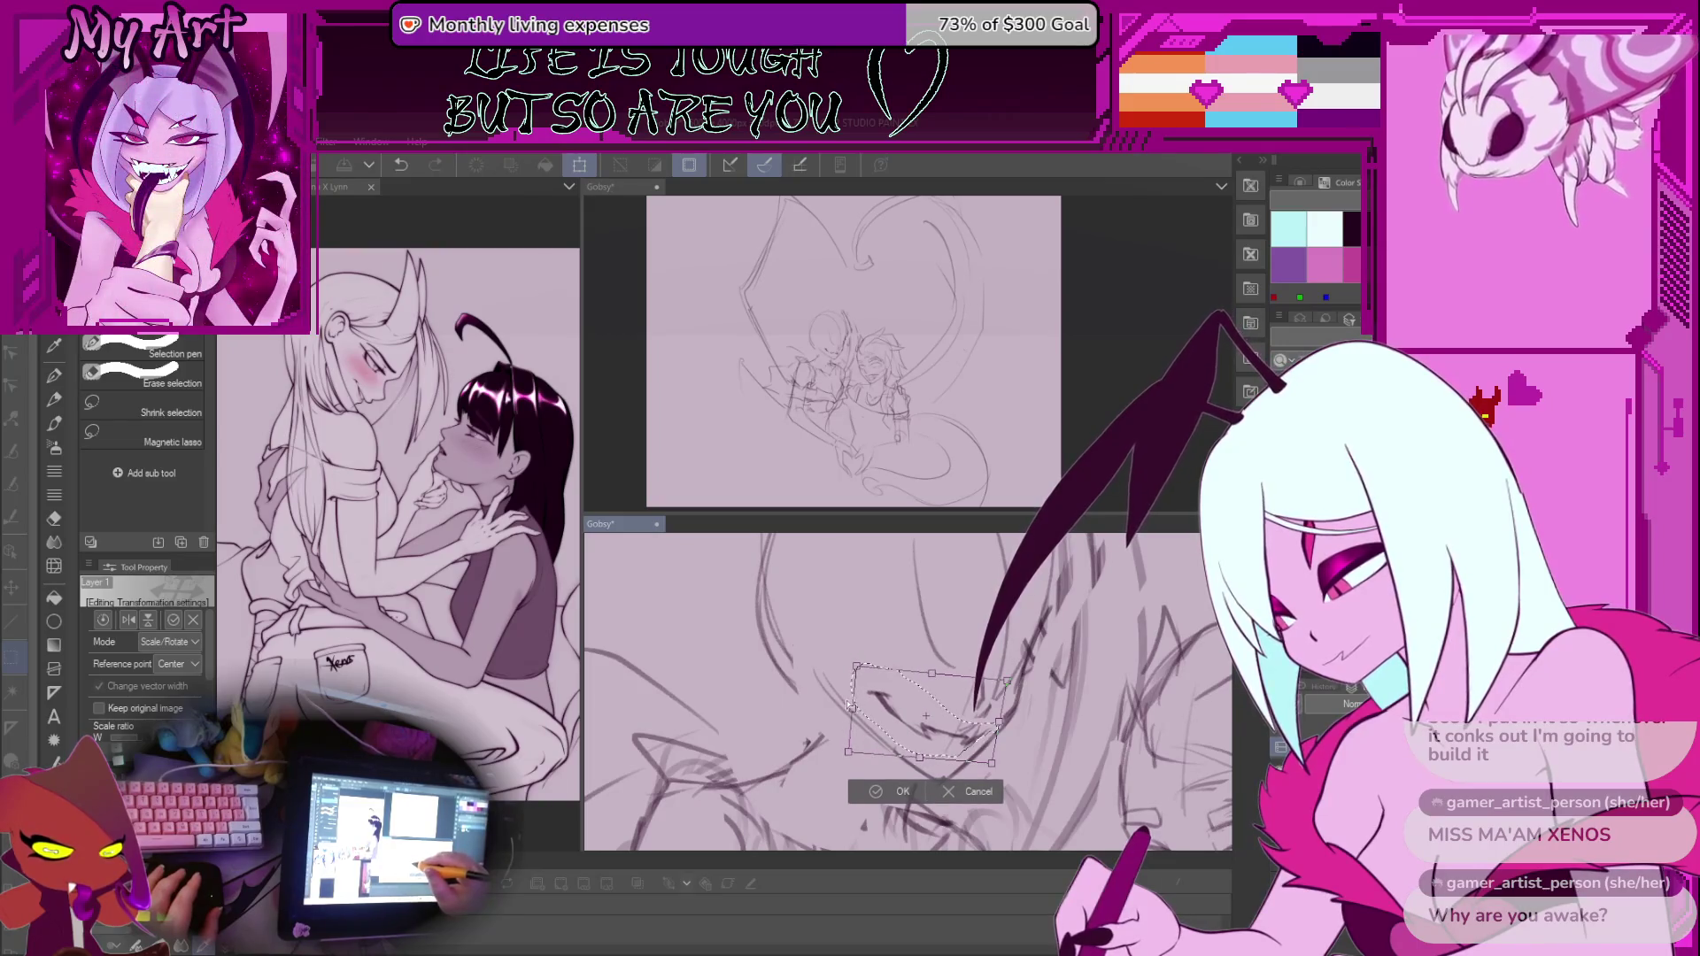
pyautogui.click(896, 790)
pyautogui.press('p')
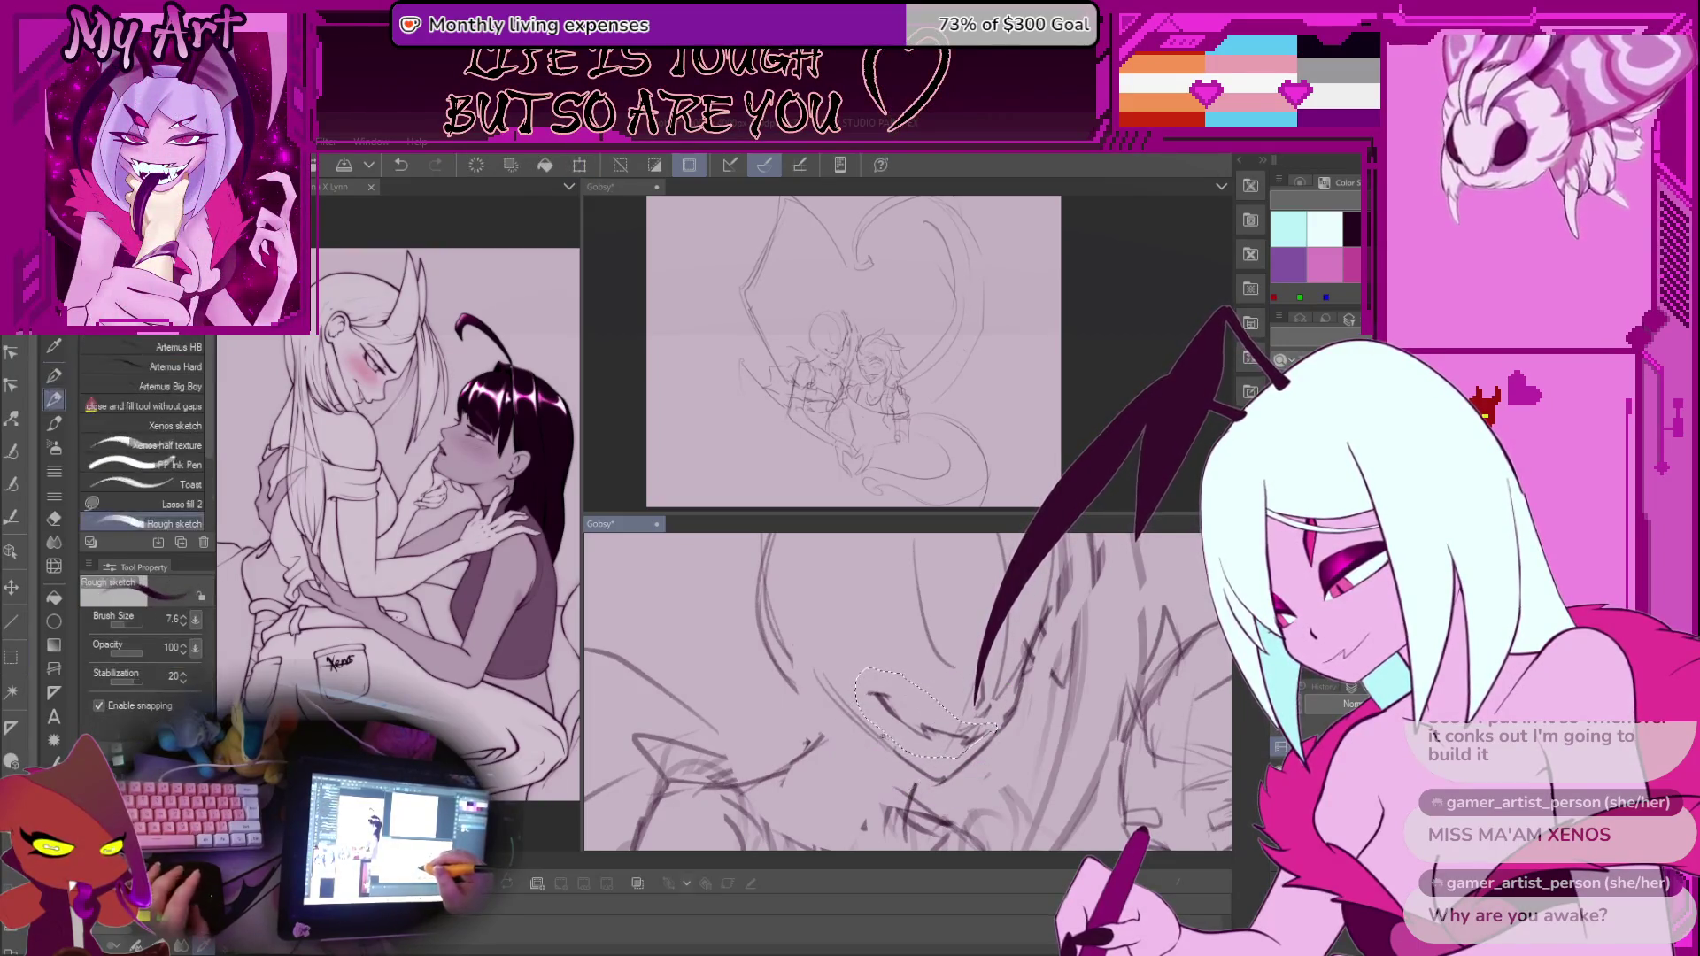
pyautogui.hotkey('ctrl', 'd')
# Reset the view rotation, lasso the head, and save the drawing with Ctrl+S
pyautogui.scroll(-3, 902, 643)
pyautogui.scroll(-3, 901, 642)
pyautogui.press('^')
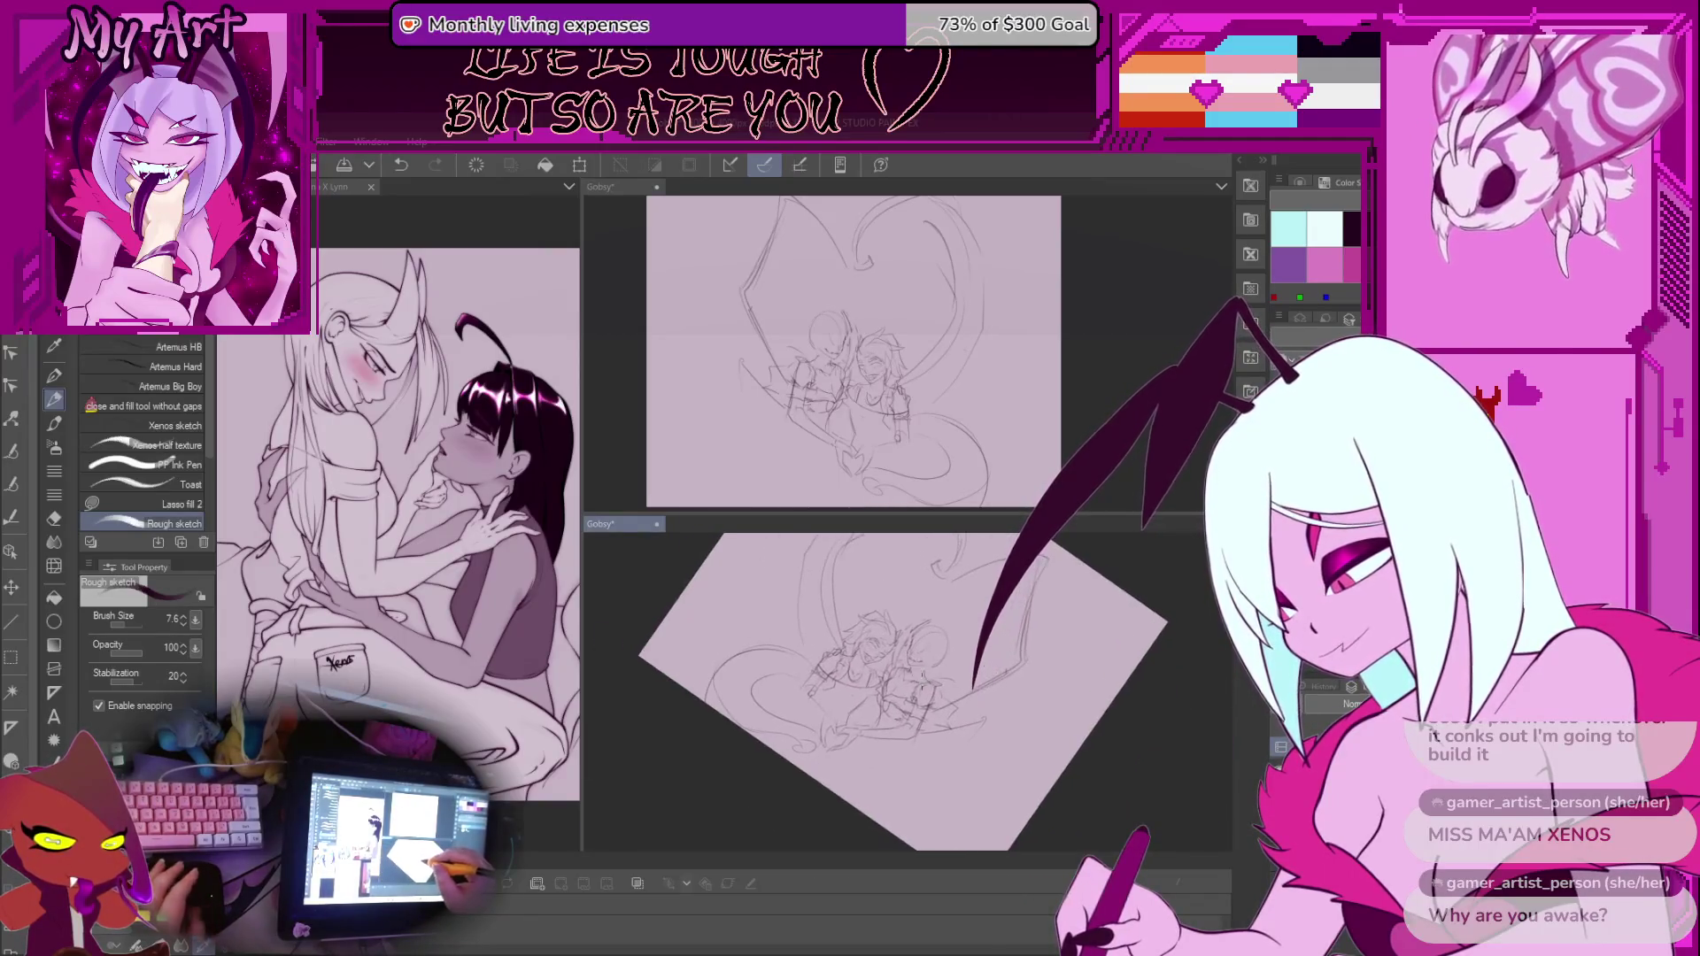
pyautogui.press('-')
pyautogui.press('-')
pyautogui.scroll(3, 823, 636)
pyautogui.press('m')
pyautogui.scroll(2, 823, 635)
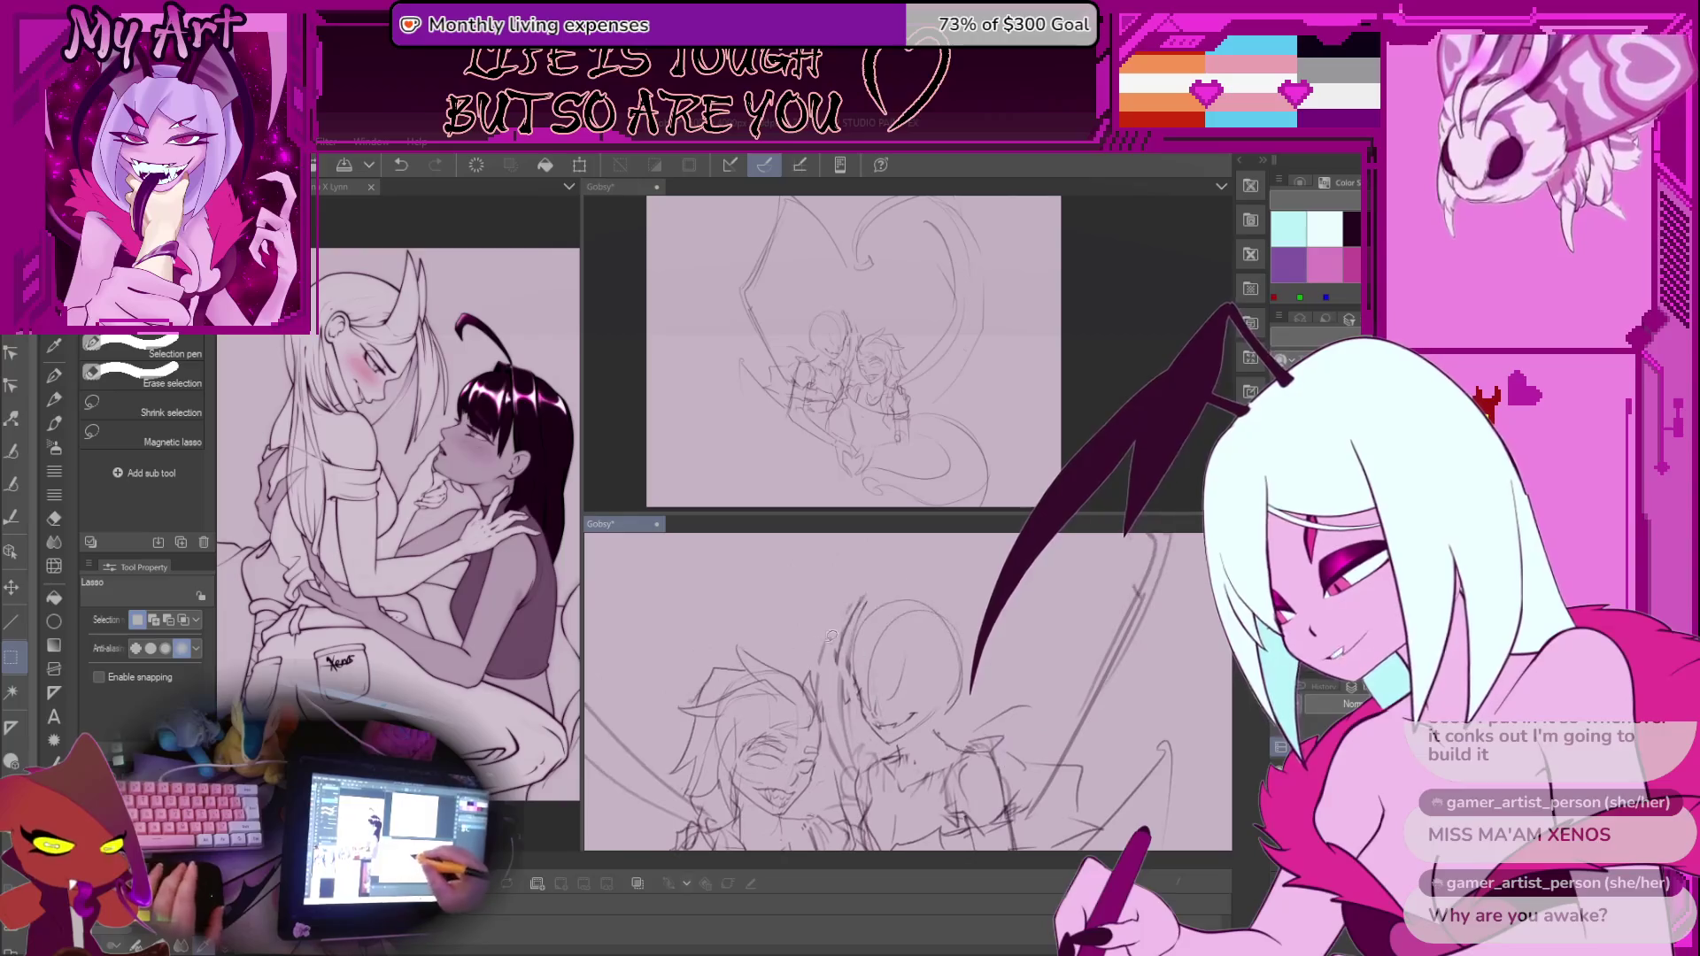
pyautogui.moveTo(918, 569); pyautogui.dragTo(886, 597)
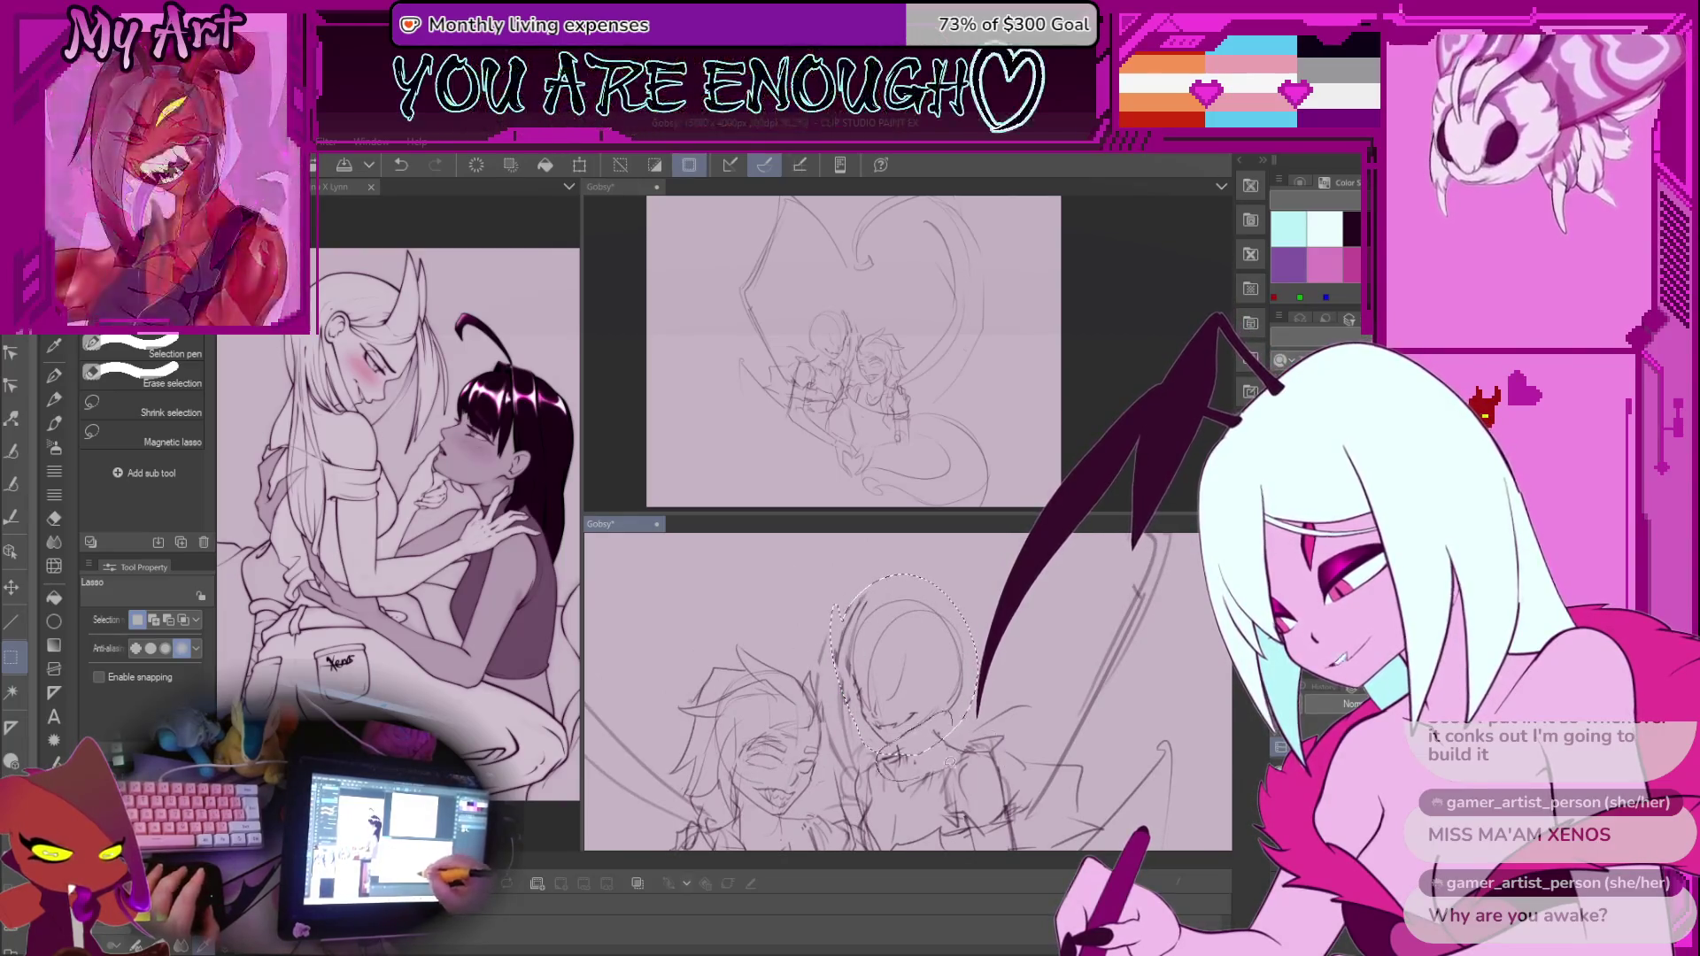
pyautogui.hotkey('ctrl', 't')
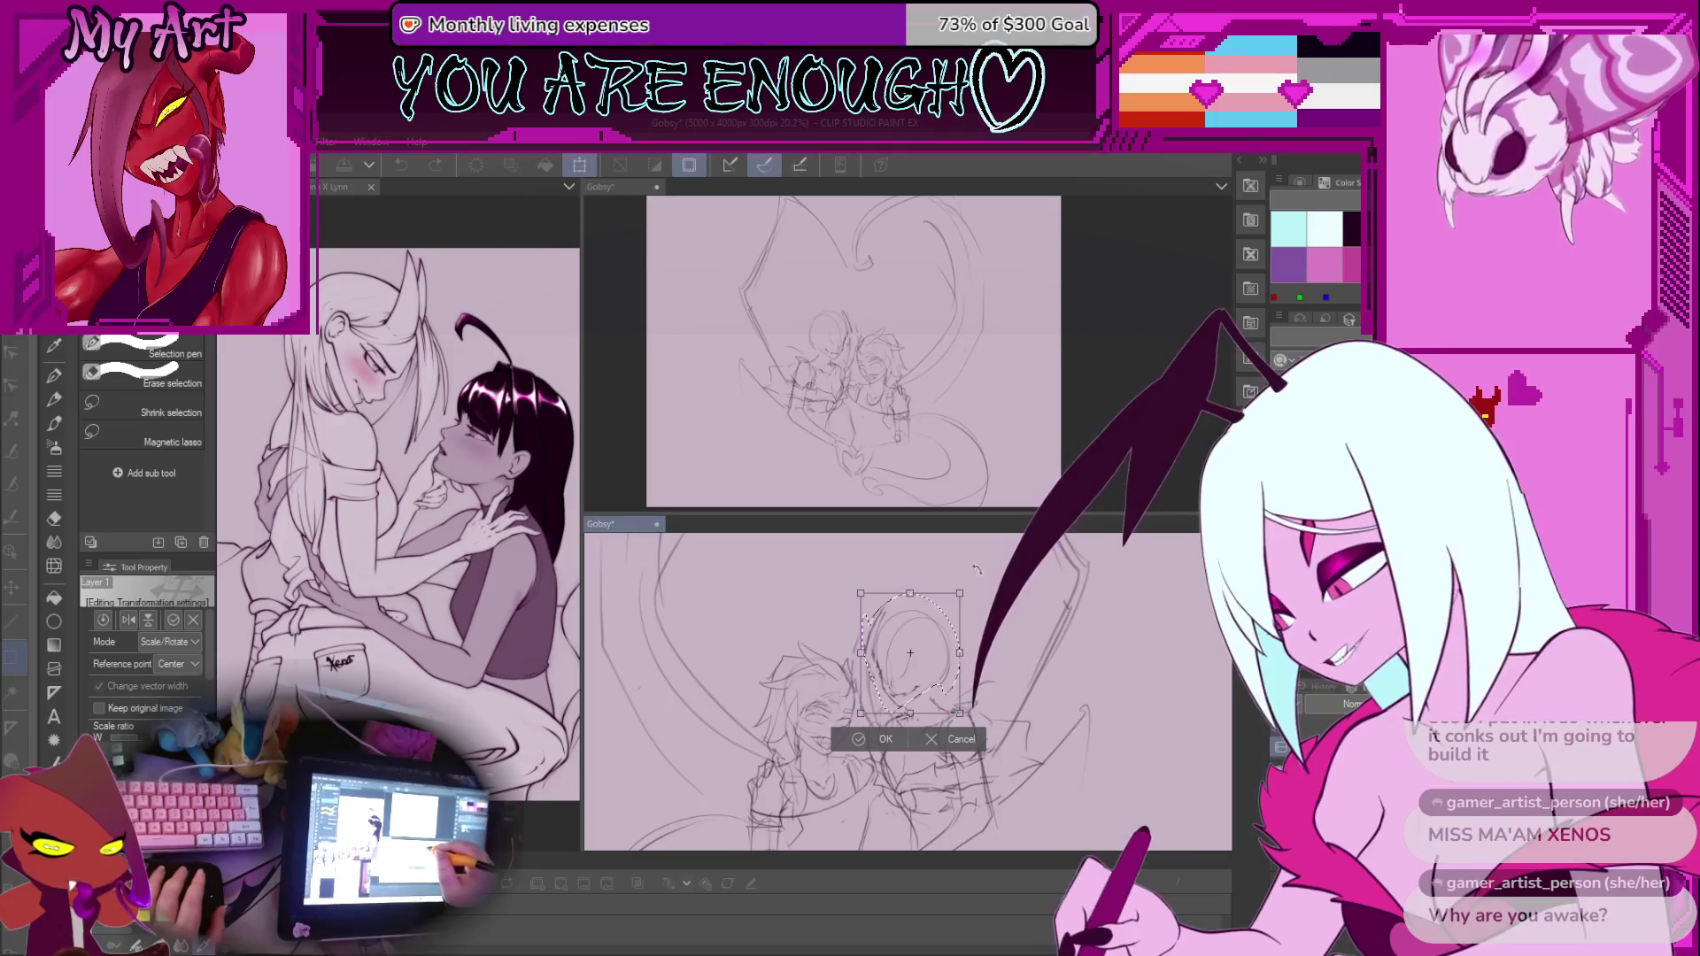
pyautogui.click(959, 739)
pyautogui.scroll(3, 892, 637)
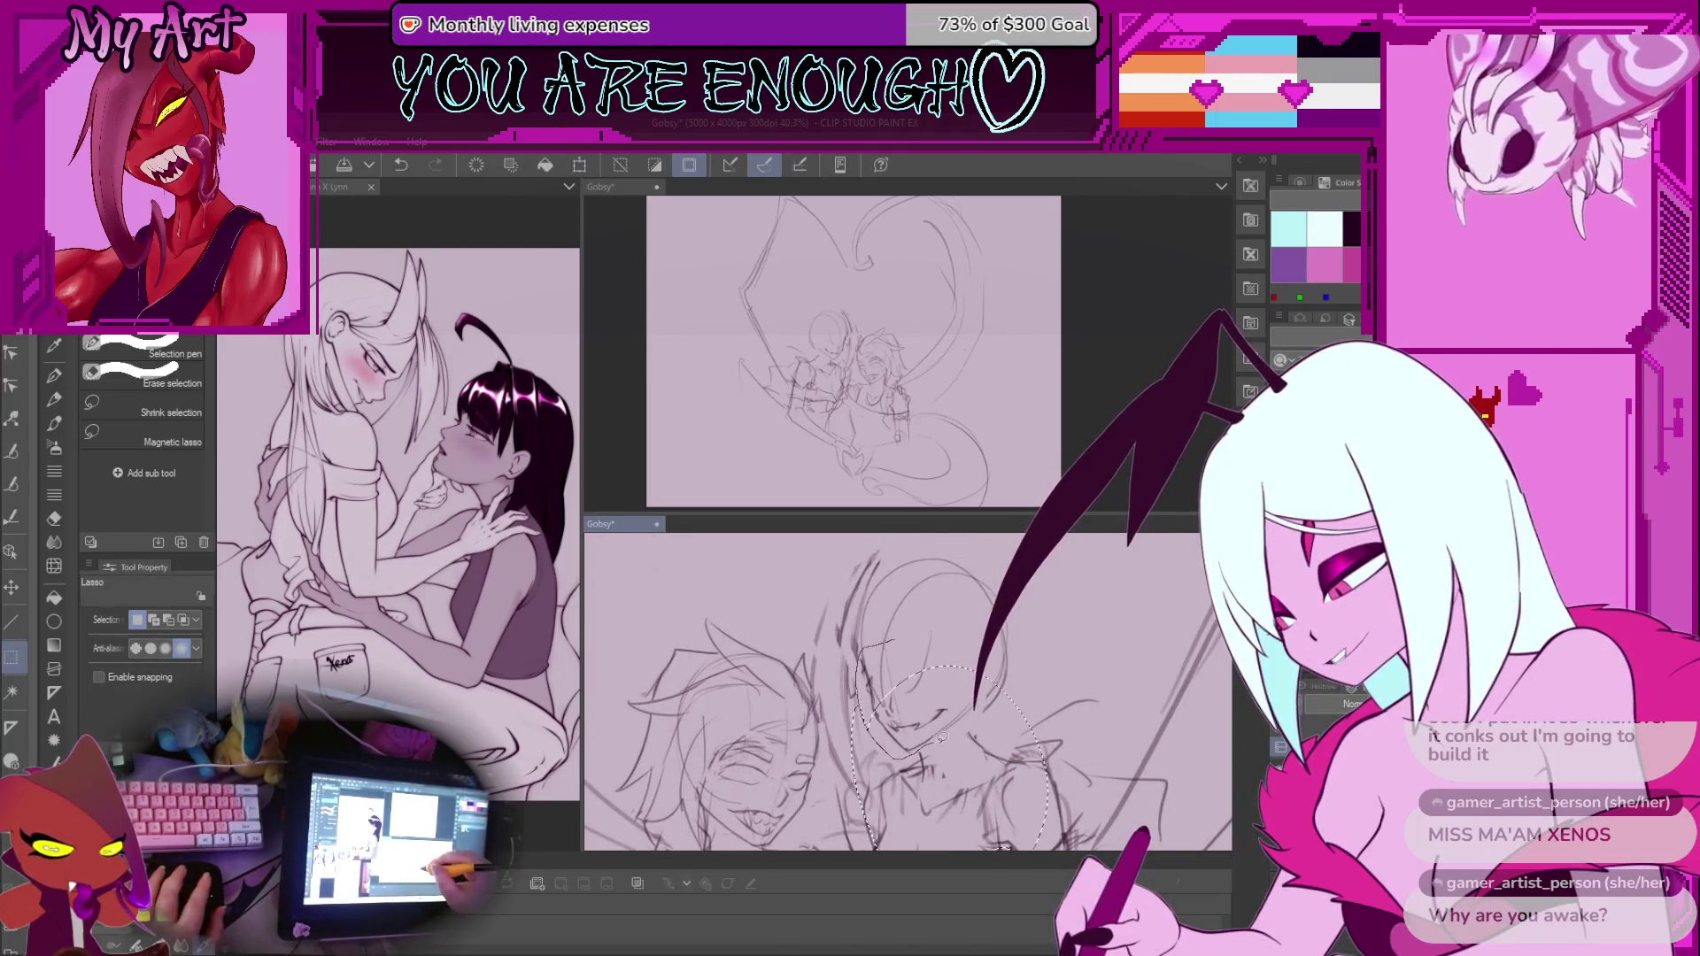
pyautogui.hotkey('ctrl', 's')
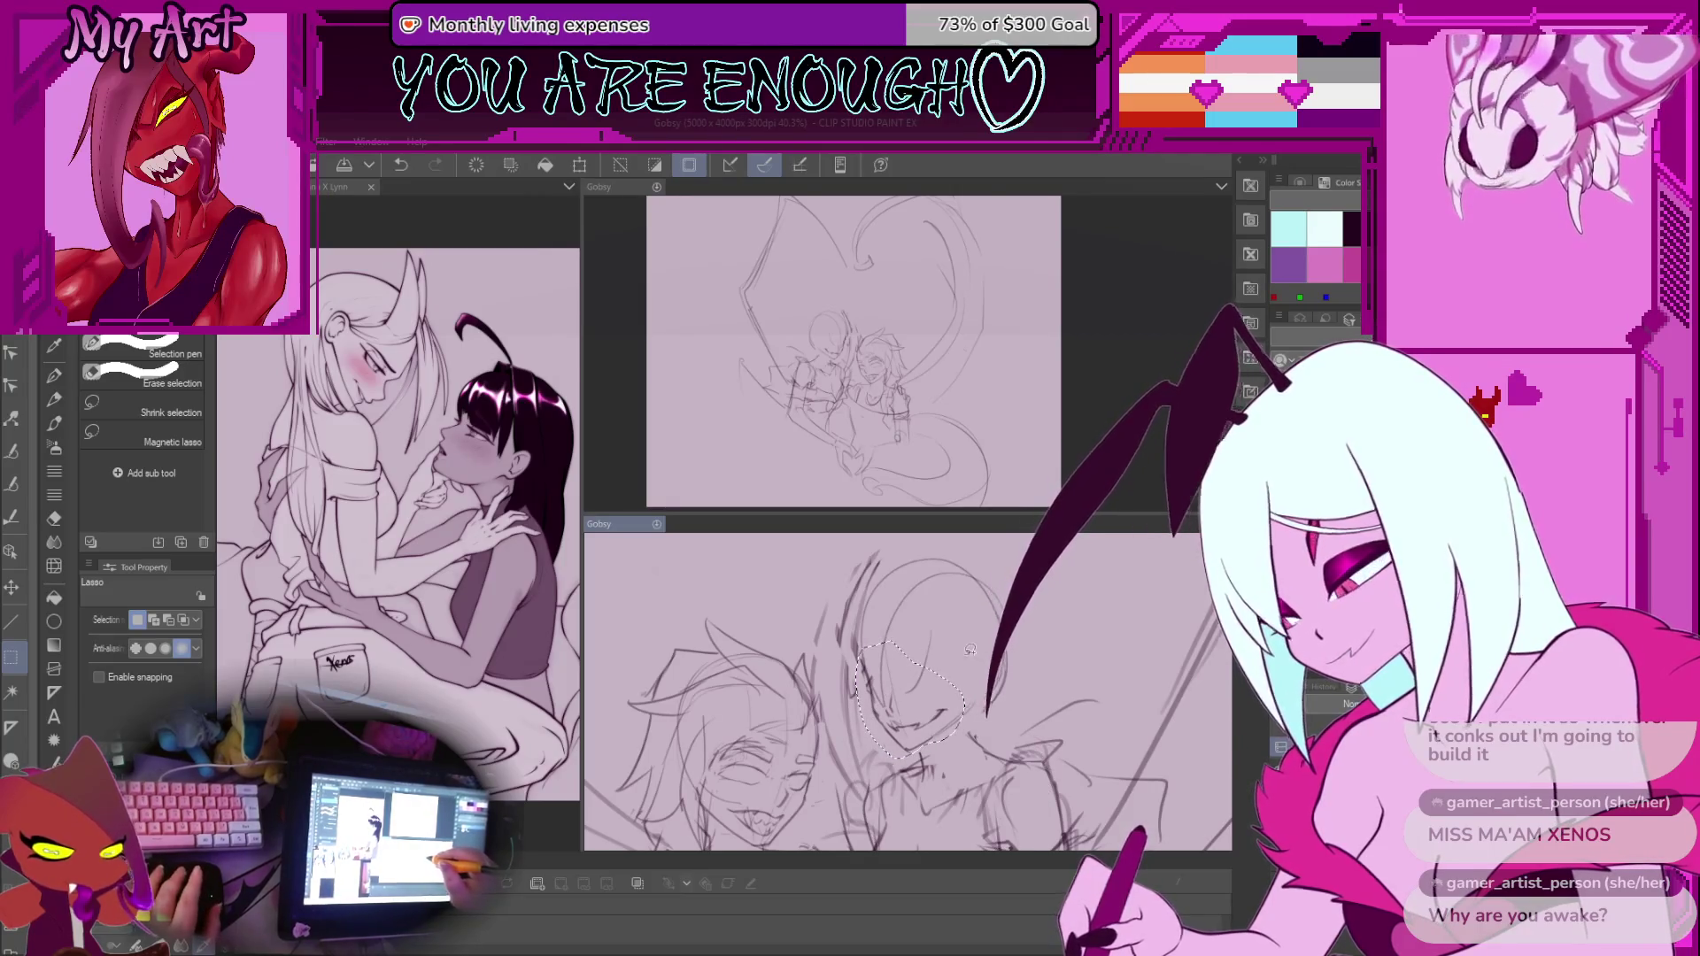
# Enlarge and slightly tilt the selected head, commit the transform, and deselect
pyautogui.hotkey('ctrl', 't')
pyautogui.moveTo(908, 699)
pyautogui.mouseDown()
pyautogui.moveTo(952, 699)
pyautogui.moveTo(929, 754)
pyautogui.mouseUp()
pyautogui.press('Return')
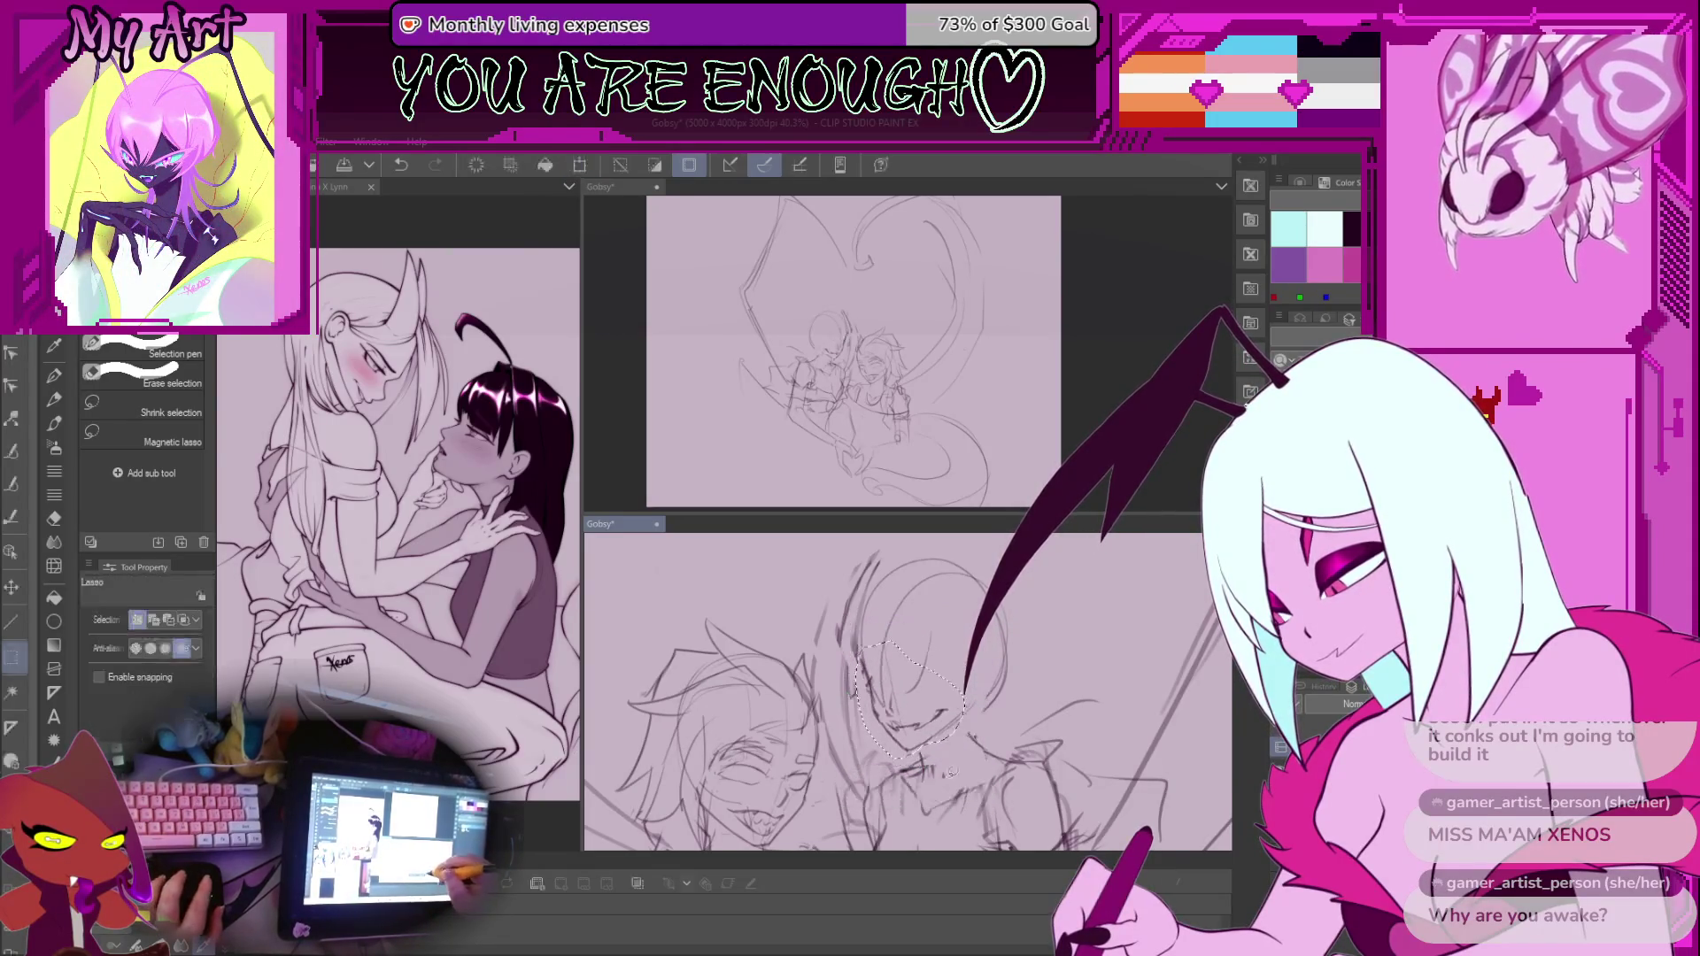
pyautogui.hotkey('ctrl', 'd')
pyautogui.scroll(-4, 929, 687)
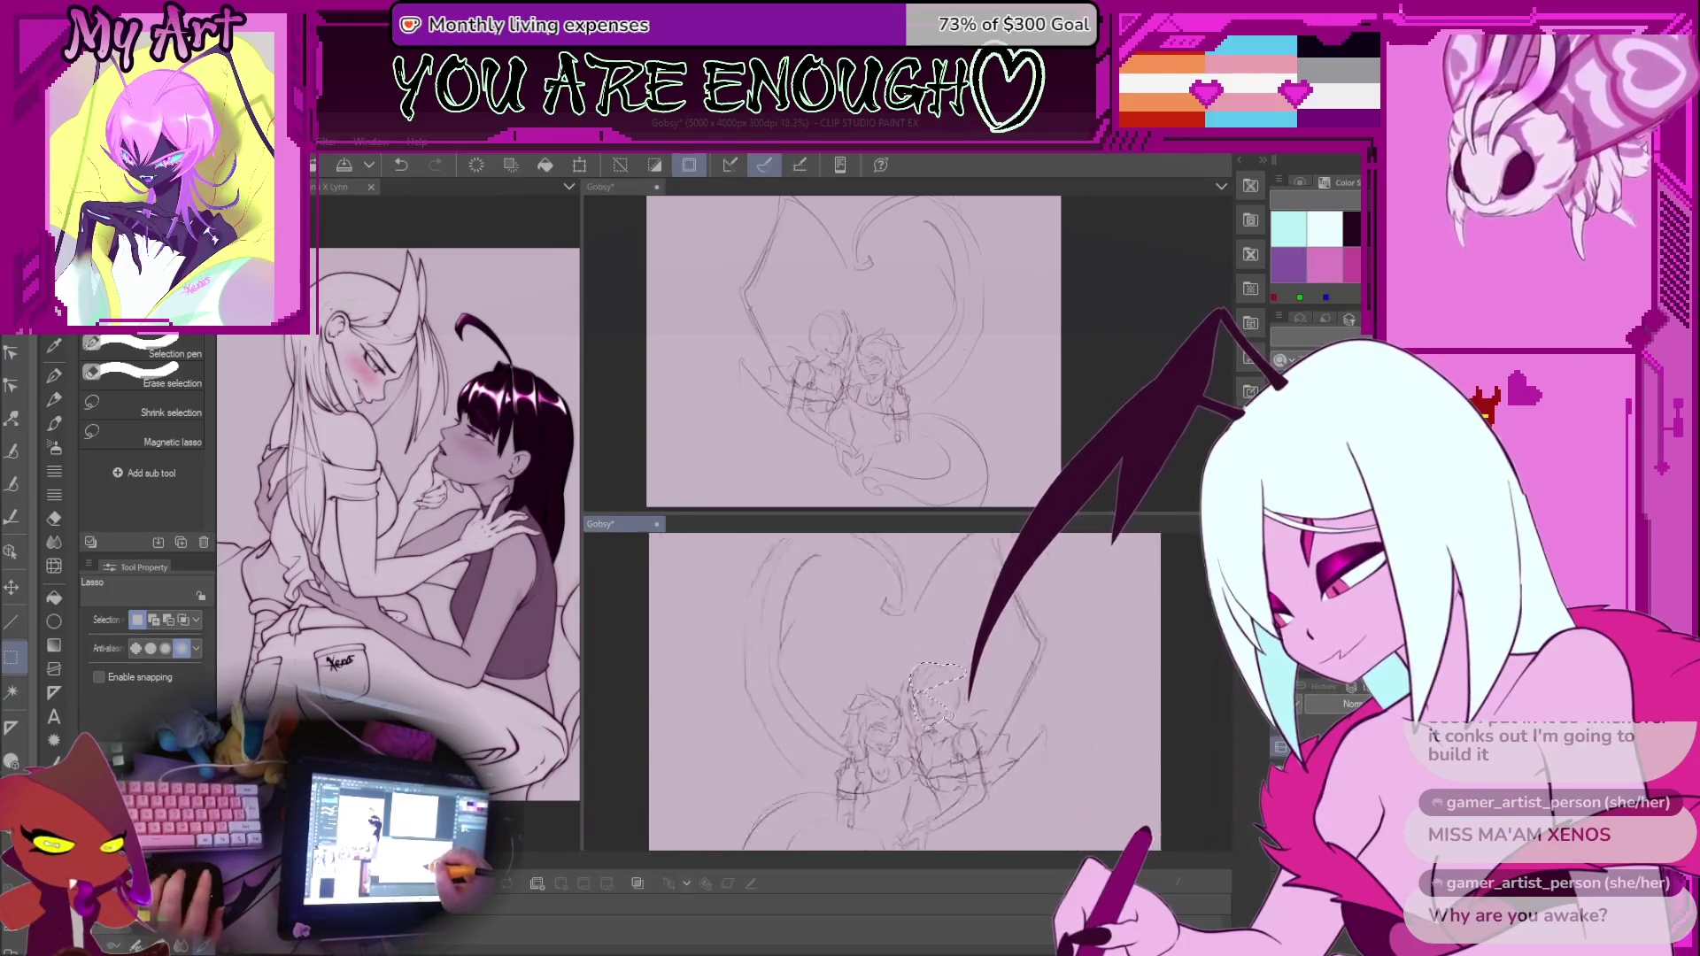
# Switch to the rough pen, then try a short stroke near the arm and undo it
pyautogui.press('p')
pyautogui.scroll(4, 885, 709)
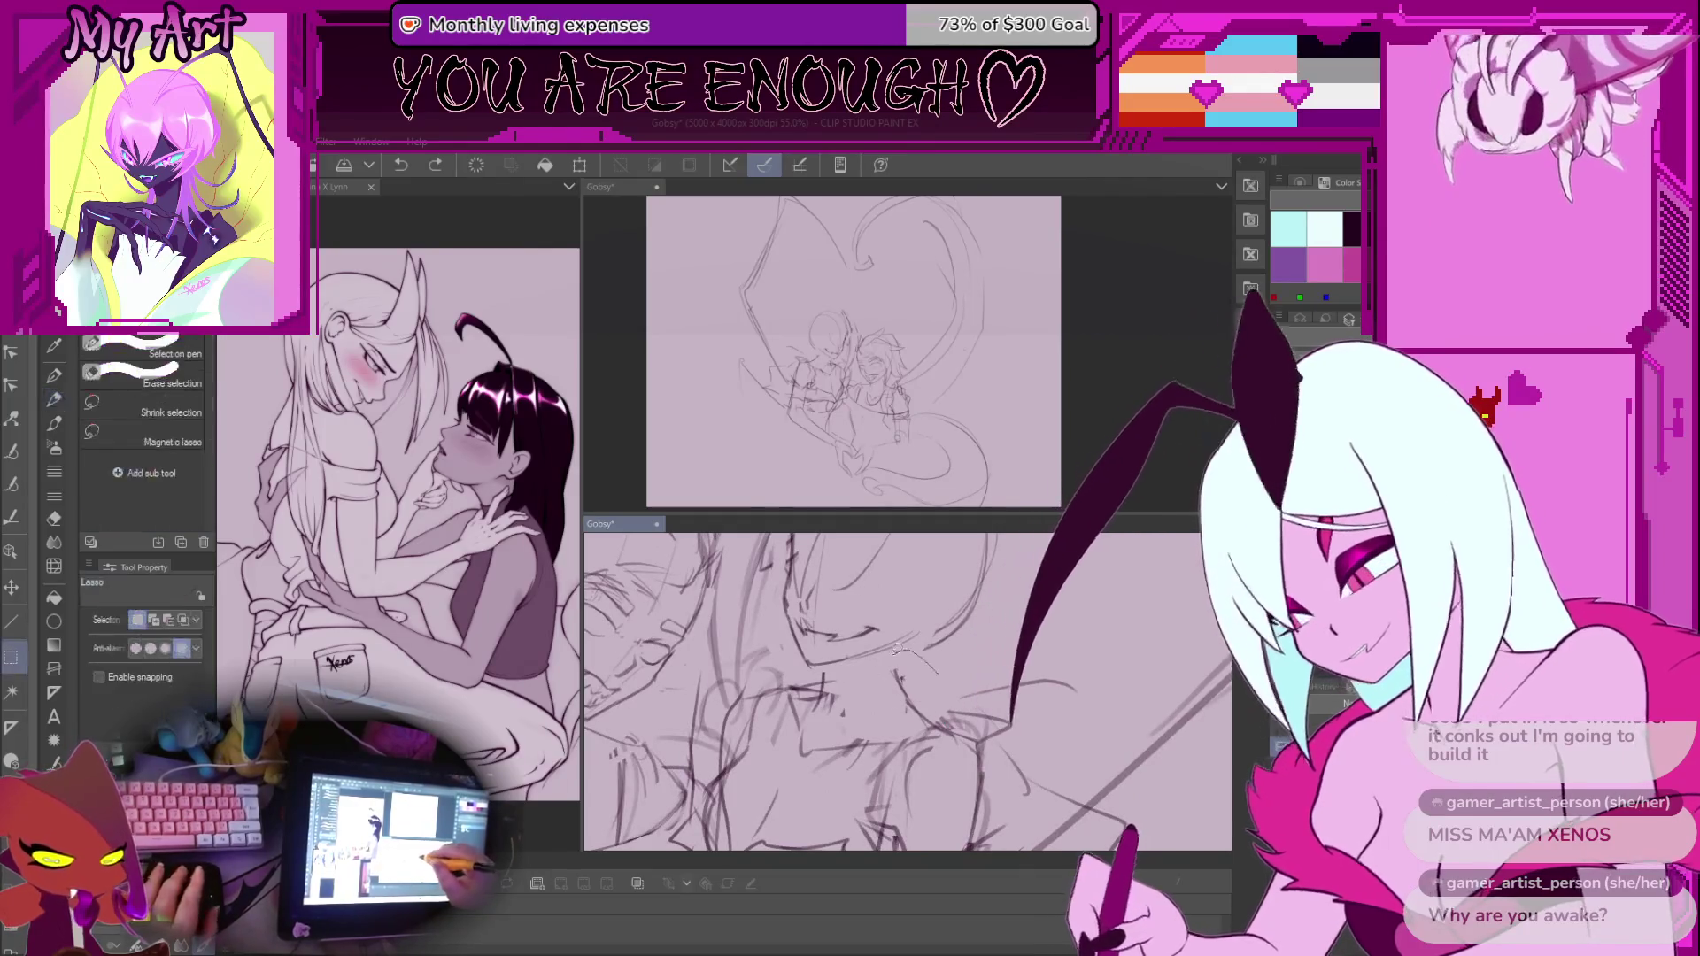
pyautogui.moveTo(921, 699); pyautogui.dragTo(934, 731)
pyautogui.hotkey('ctrl', 'z')
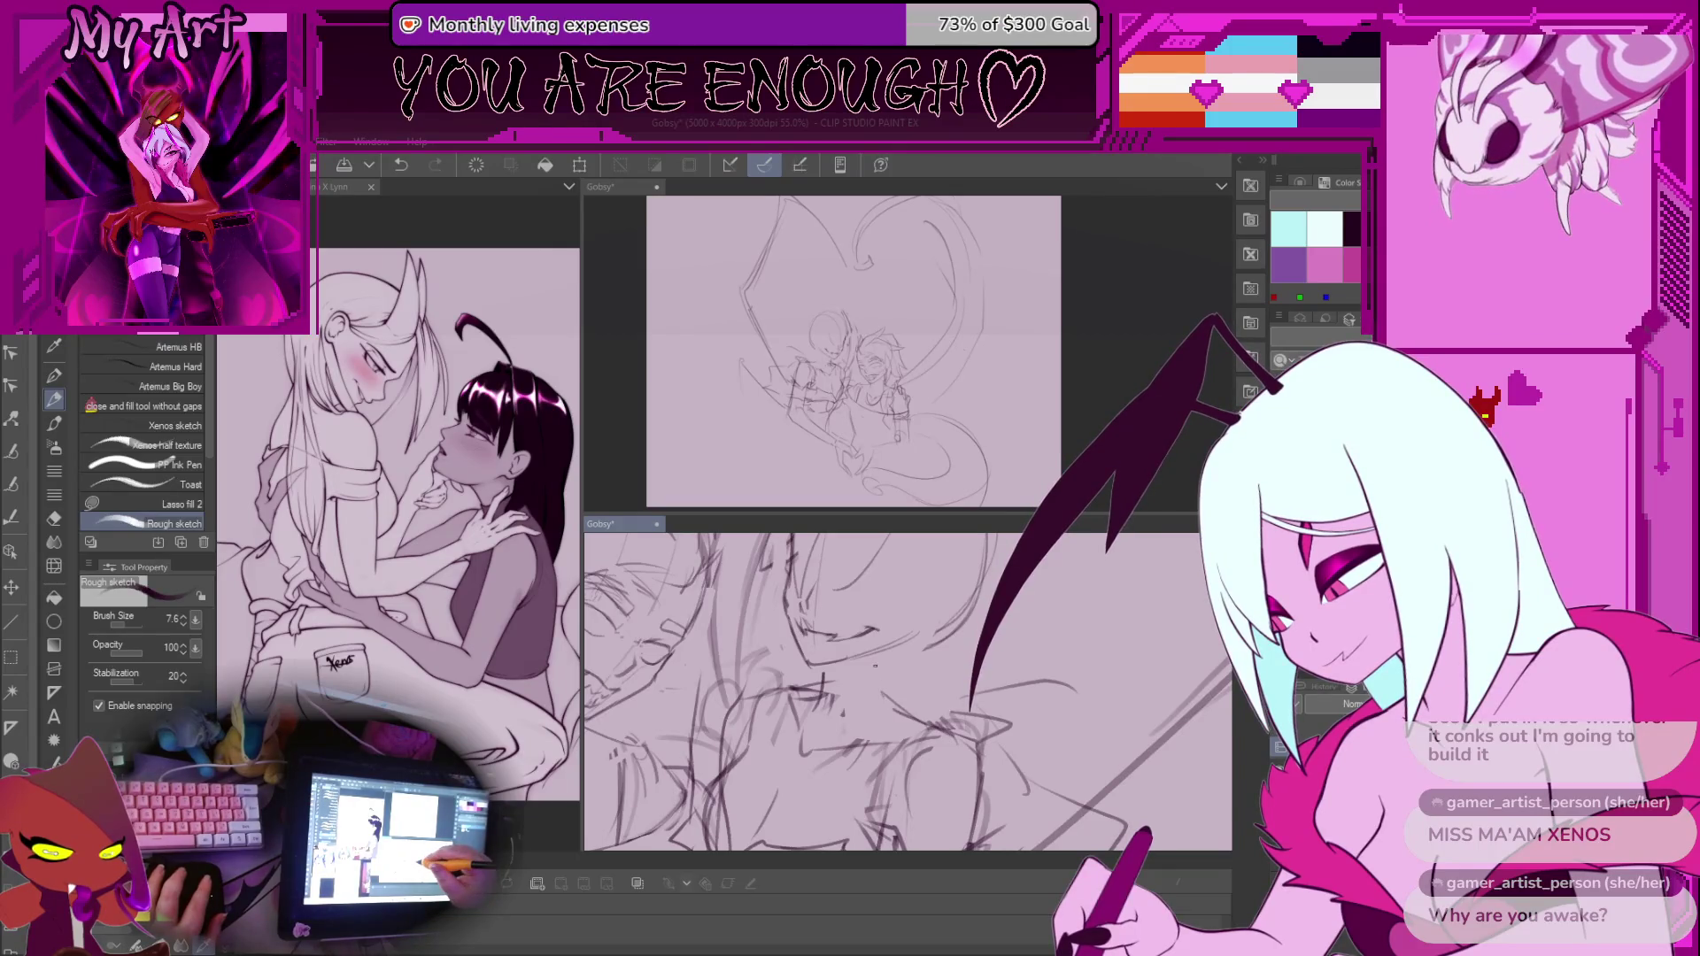
pyautogui.scroll(-4, 886, 690)
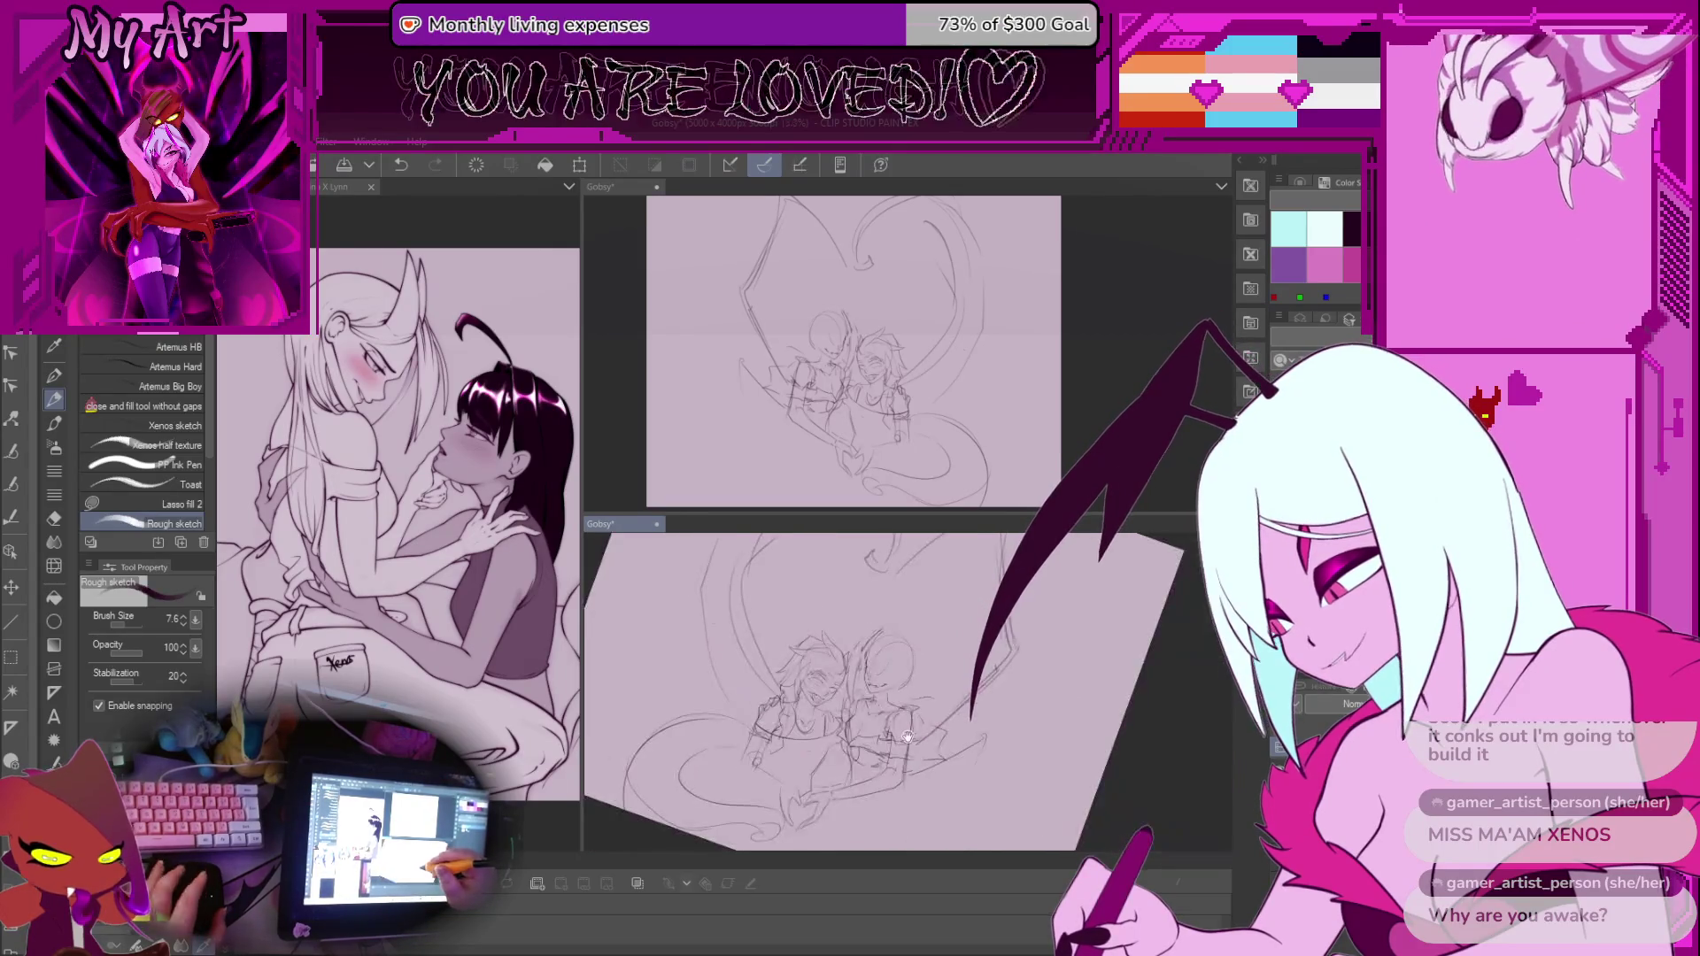
pyautogui.scroll(4, 913, 716)
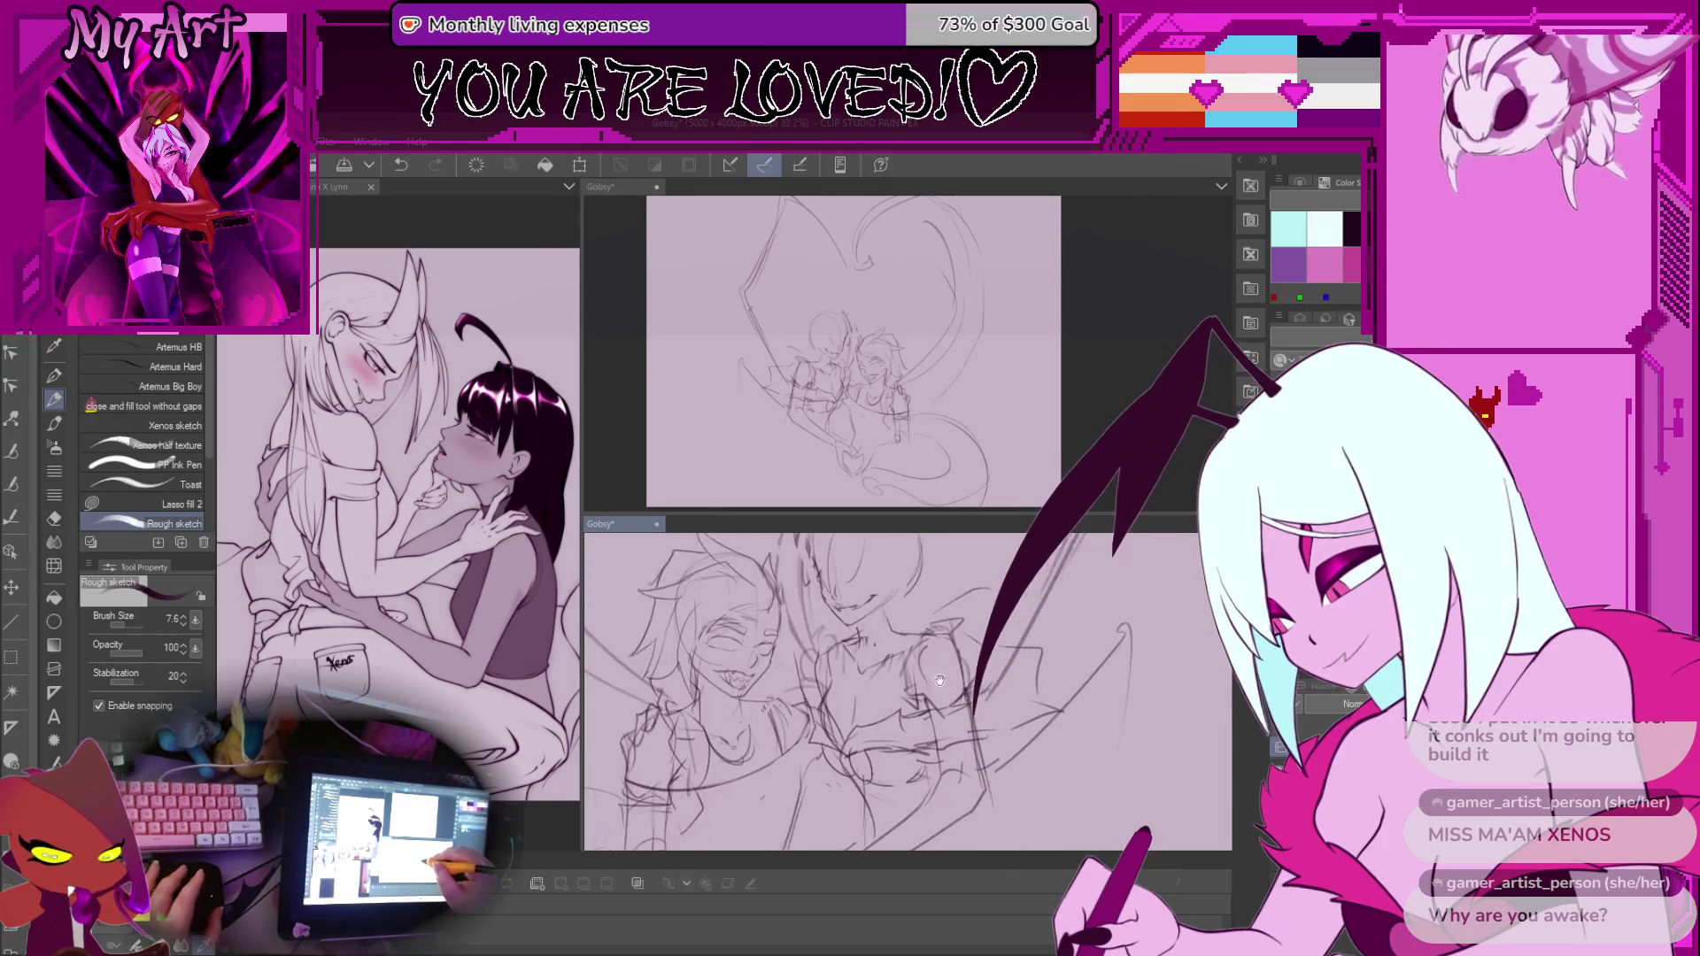
# Lasso the figure's arm, deselect, mirror the view and zoom out to check the drawing
pyautogui.press('m')
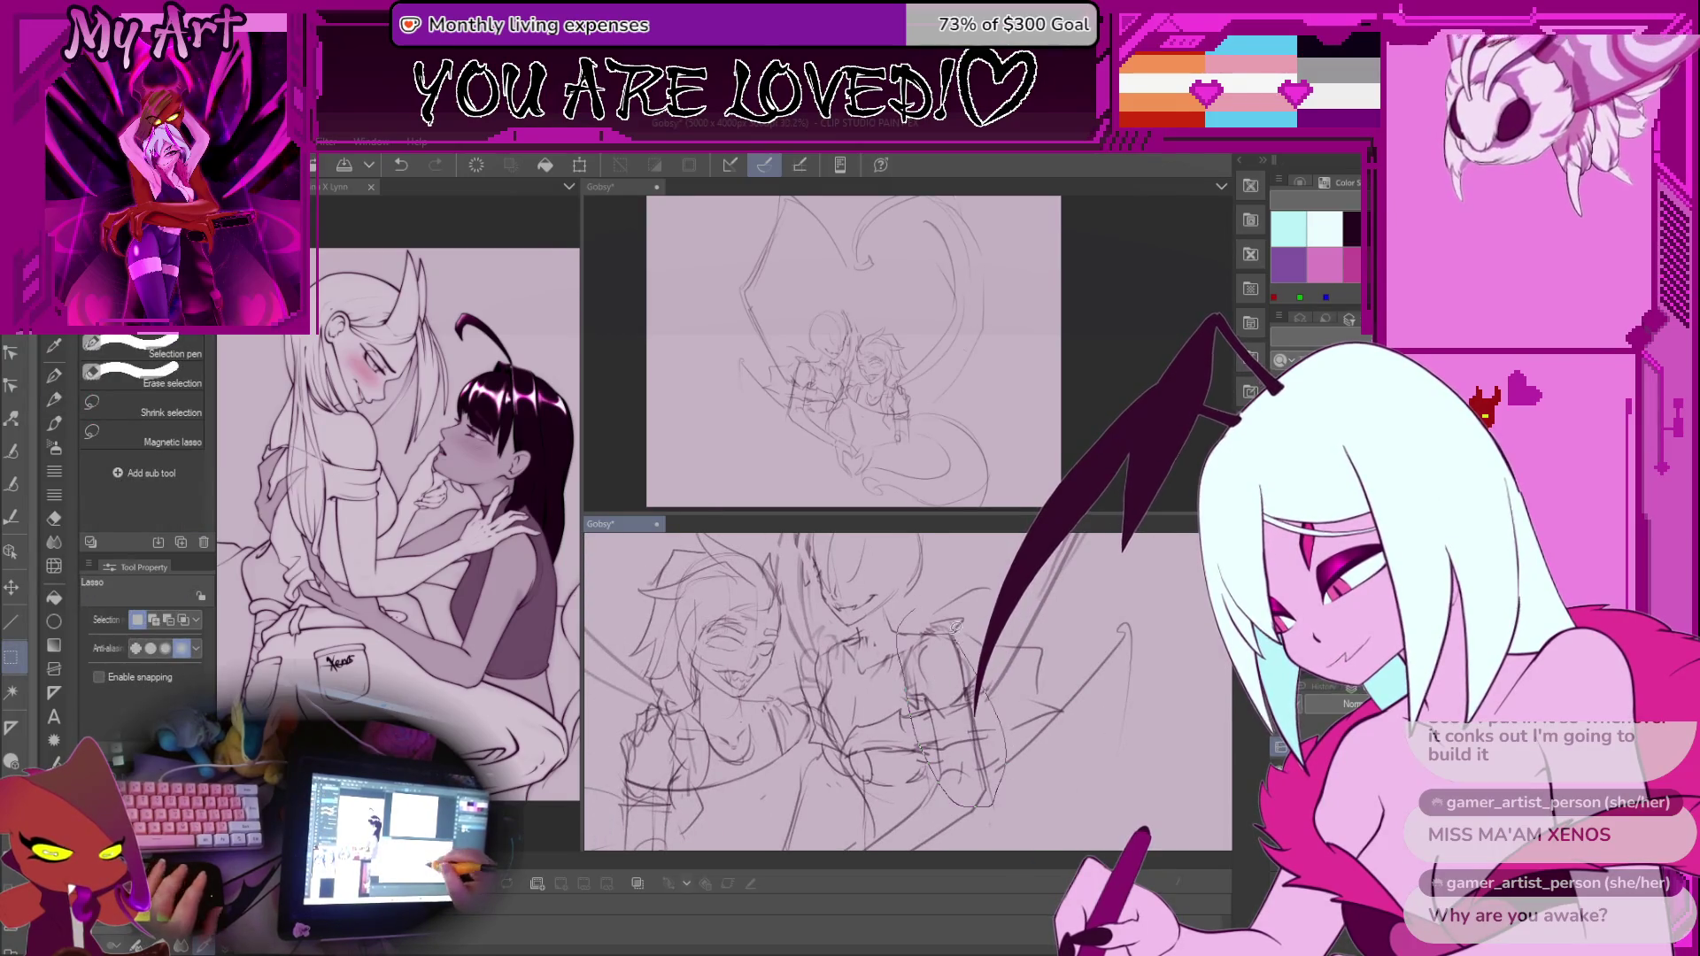
pyautogui.moveTo(956, 626); pyautogui.dragTo(955, 622)
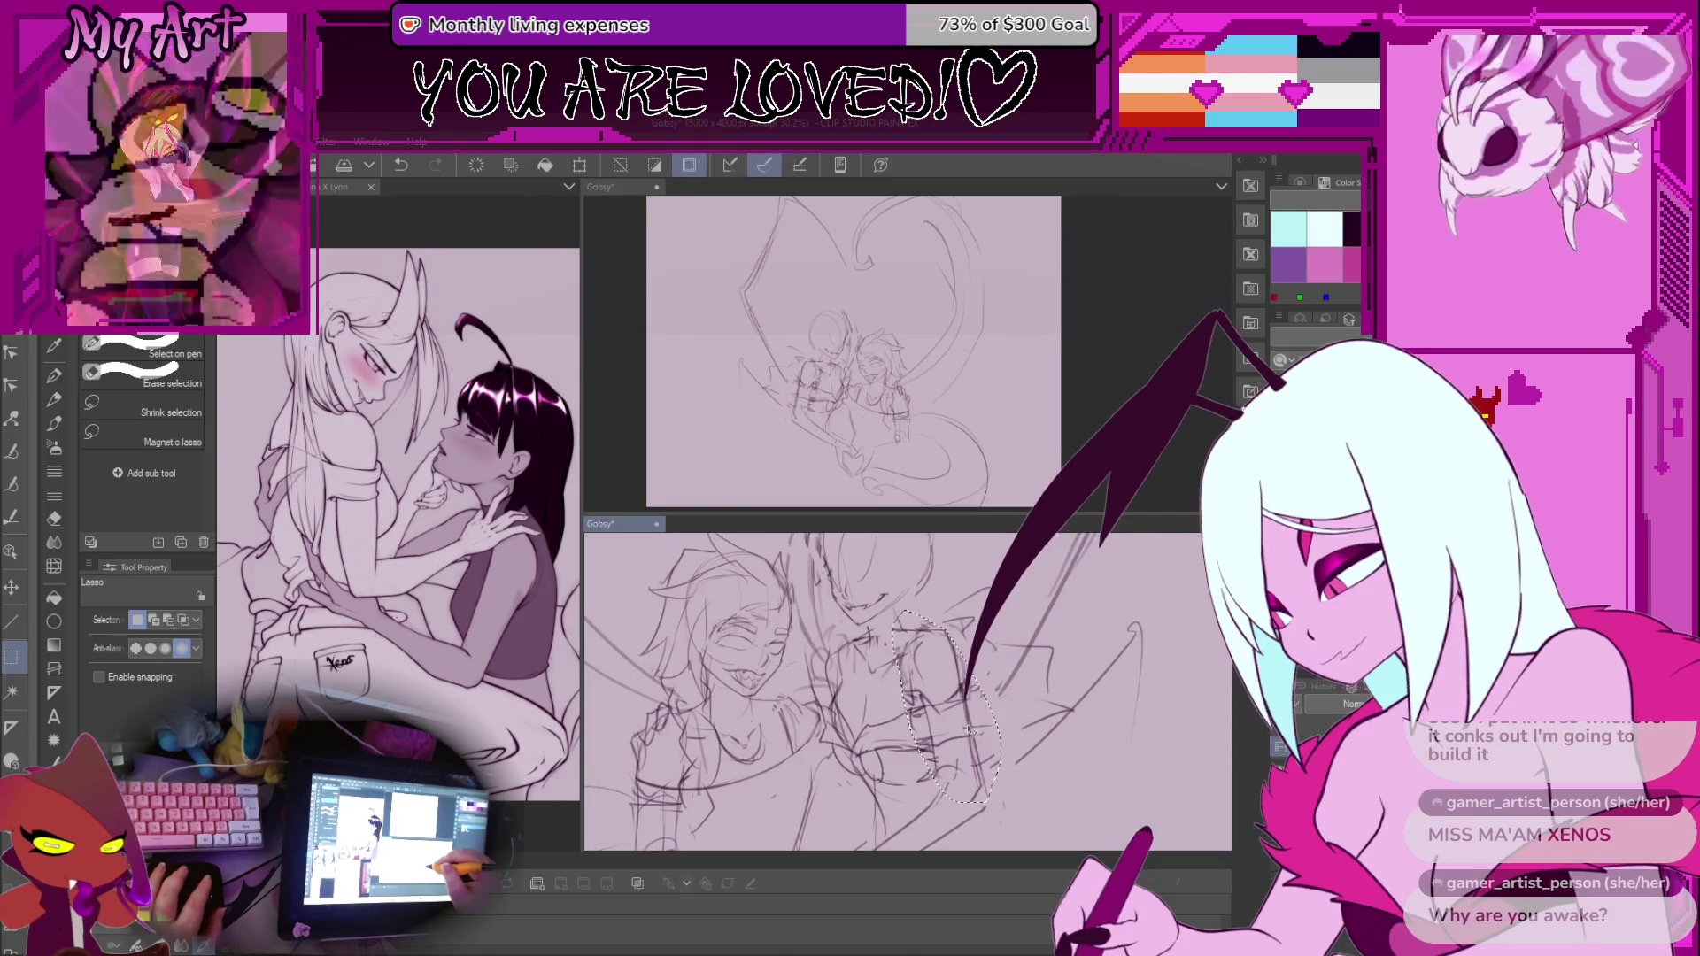
pyautogui.hotkey('ctrl', 'd')
pyautogui.scroll(-3, 1016, 678)
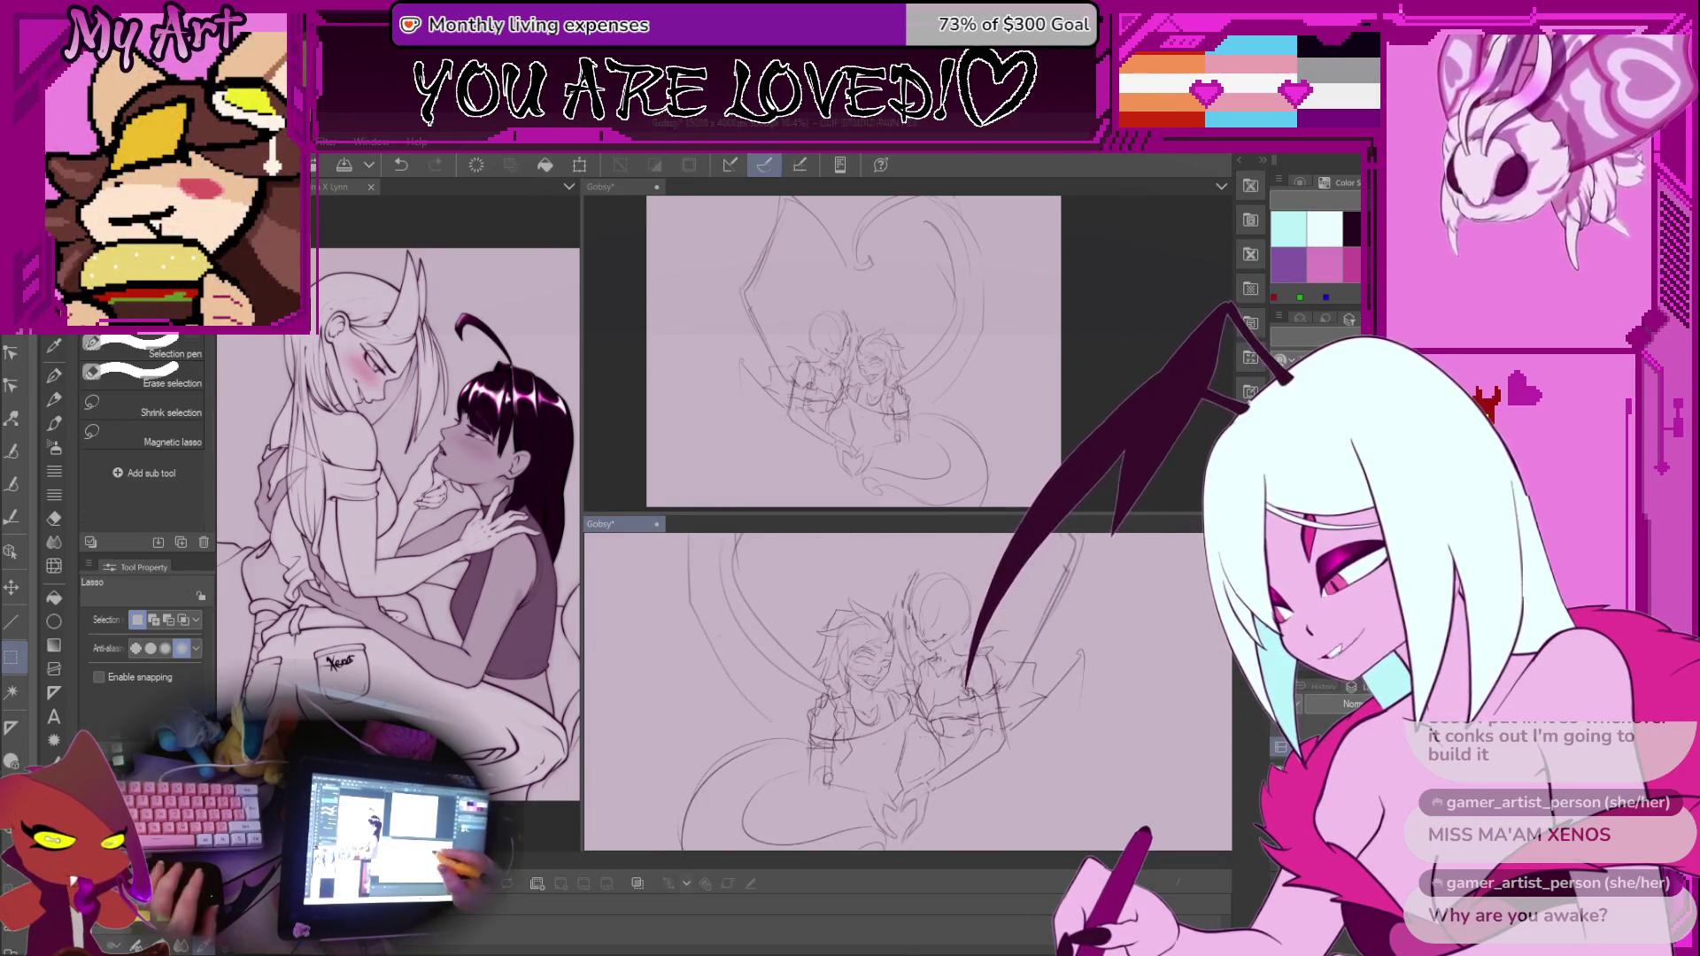
pyautogui.press('b')
pyautogui.press('h')
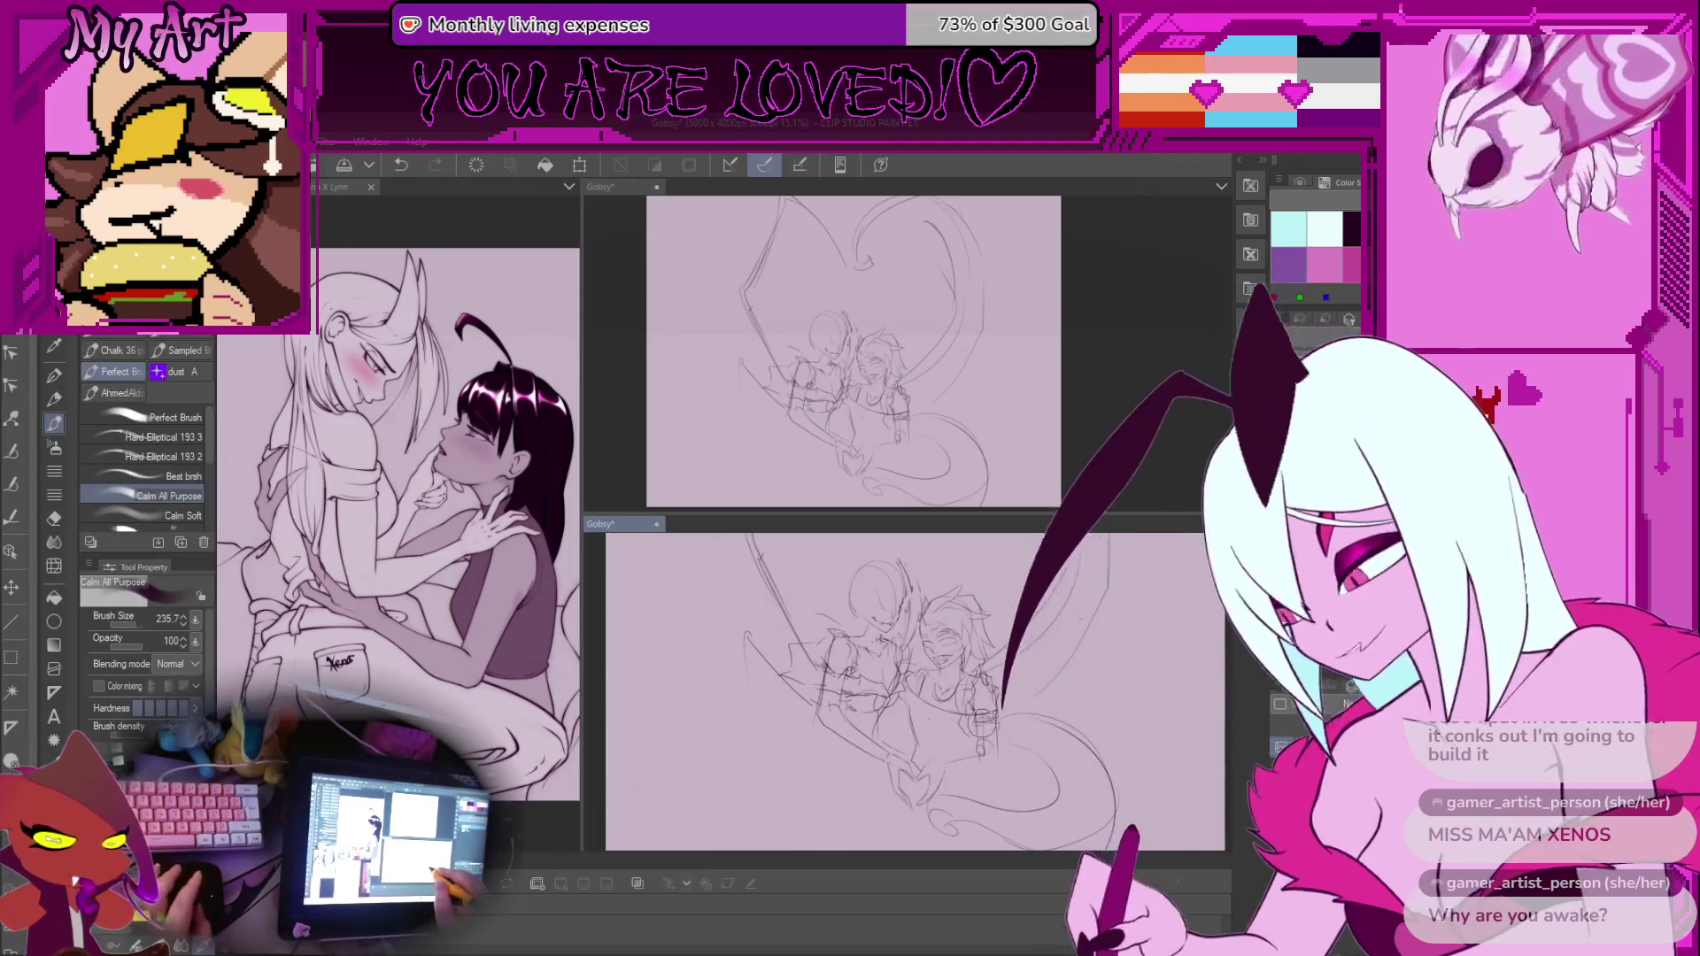
pyautogui.hotkey('ctrl', '-')
# Lasso the left figure's head, then clear that selection
pyautogui.press('m')
pyautogui.scroll(4, 908, 691)
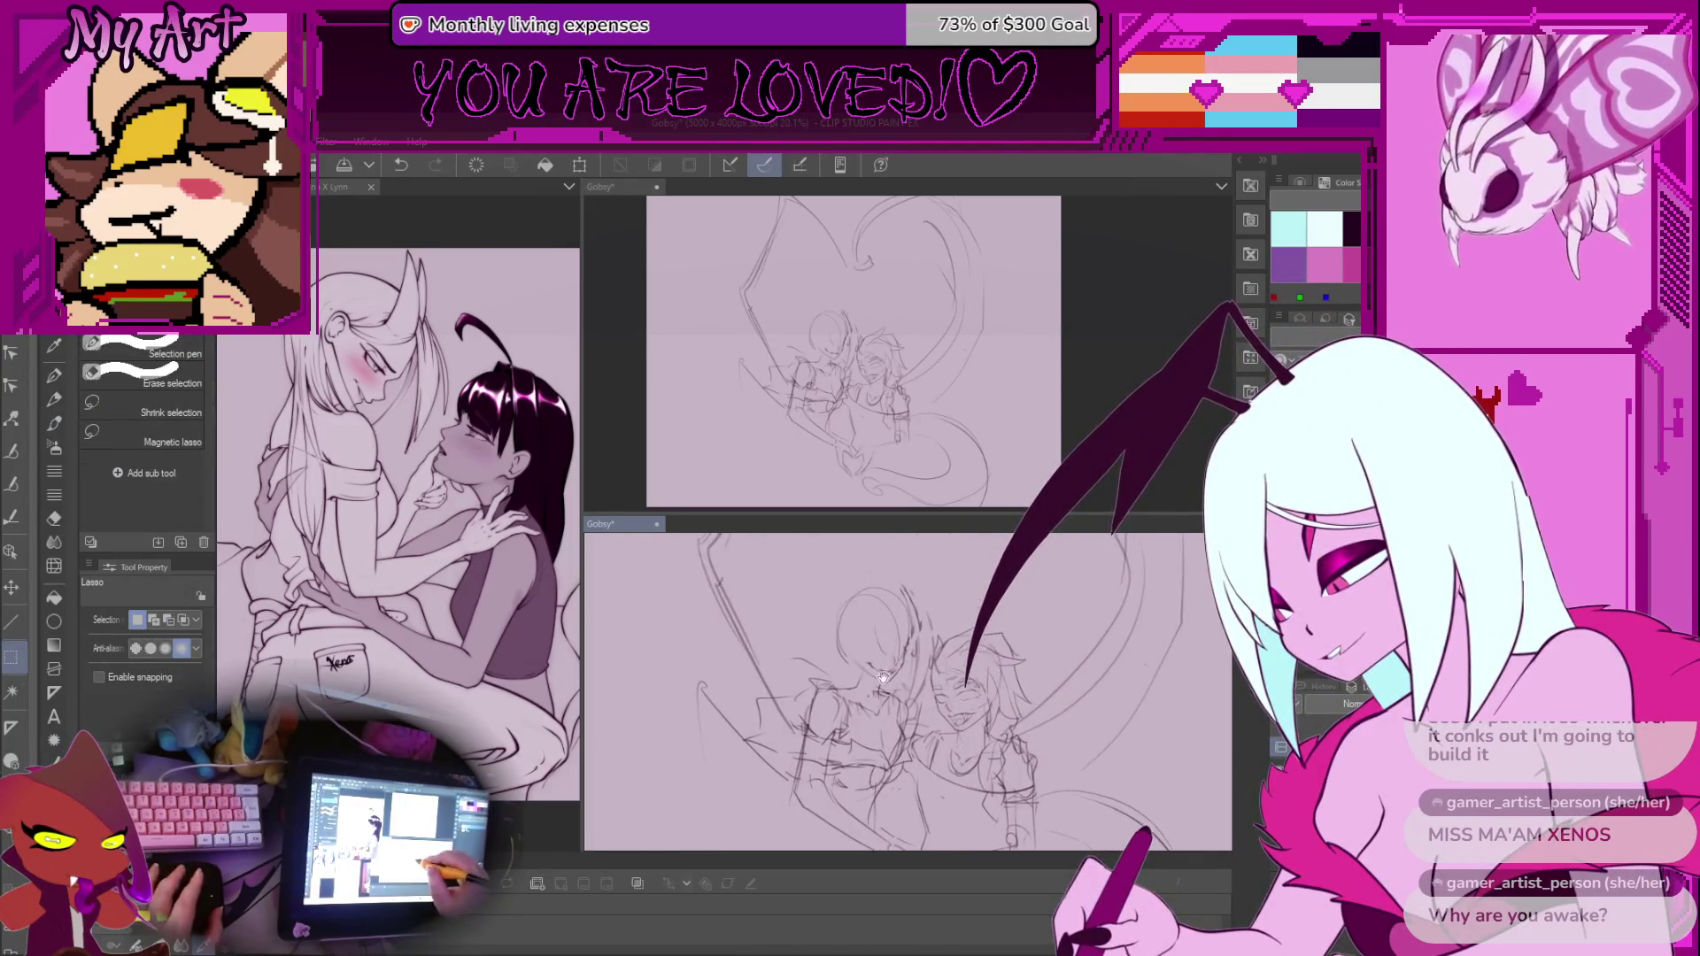
pyautogui.moveTo(900, 613); pyautogui.dragTo(879, 691)
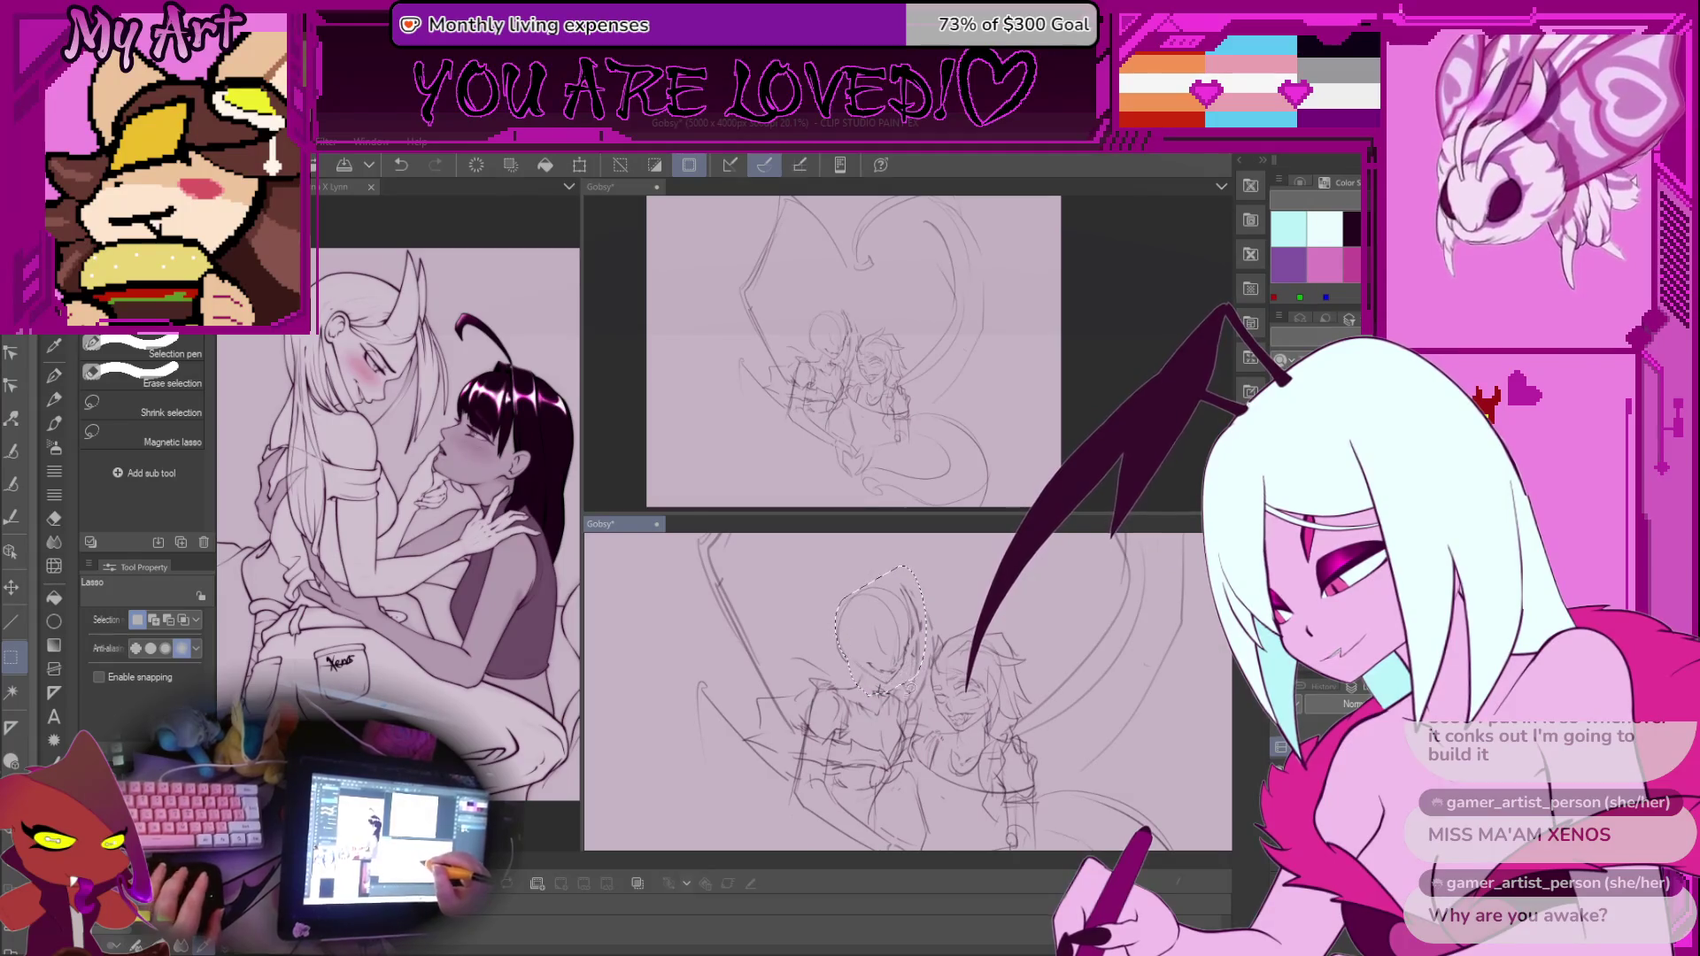
pyautogui.scroll(-5, 1131, 816)
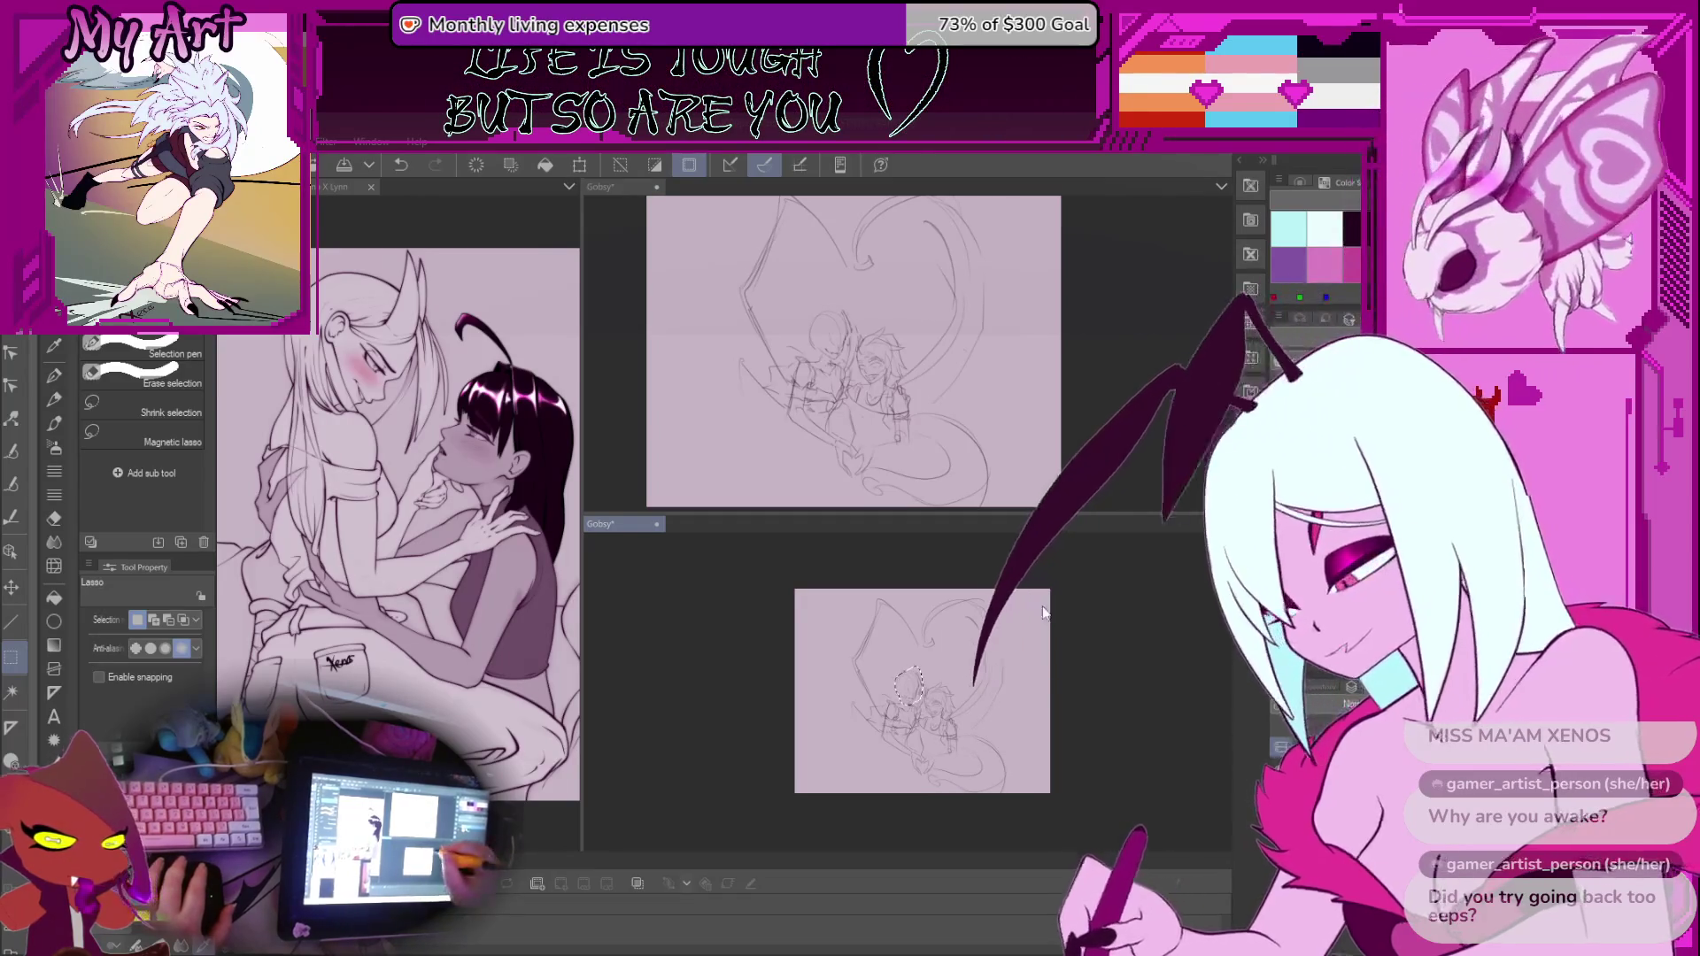
pyautogui.click(941, 663)
pyautogui.scroll(3, 941, 663)
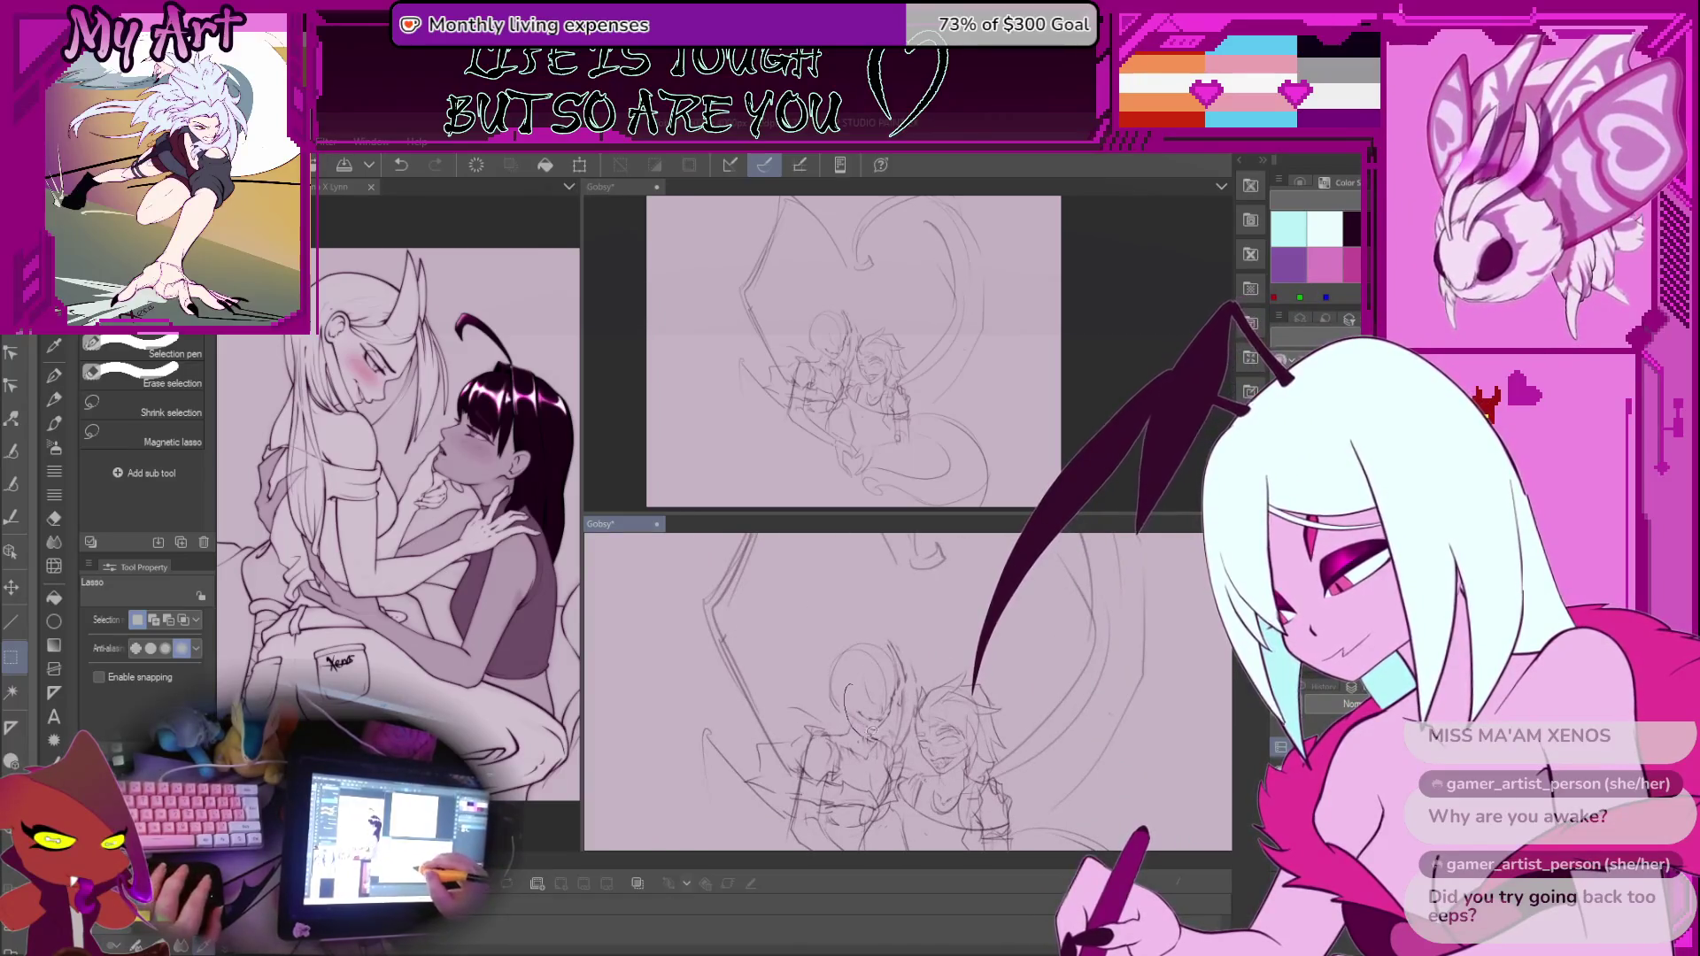
pyautogui.scroll(2, 941, 663)
# Select the left figure's arm and shoulder and rotate it counterclockwise with Ctrl+T
pyautogui.moveTo(885, 538); pyautogui.dragTo(961, 538)
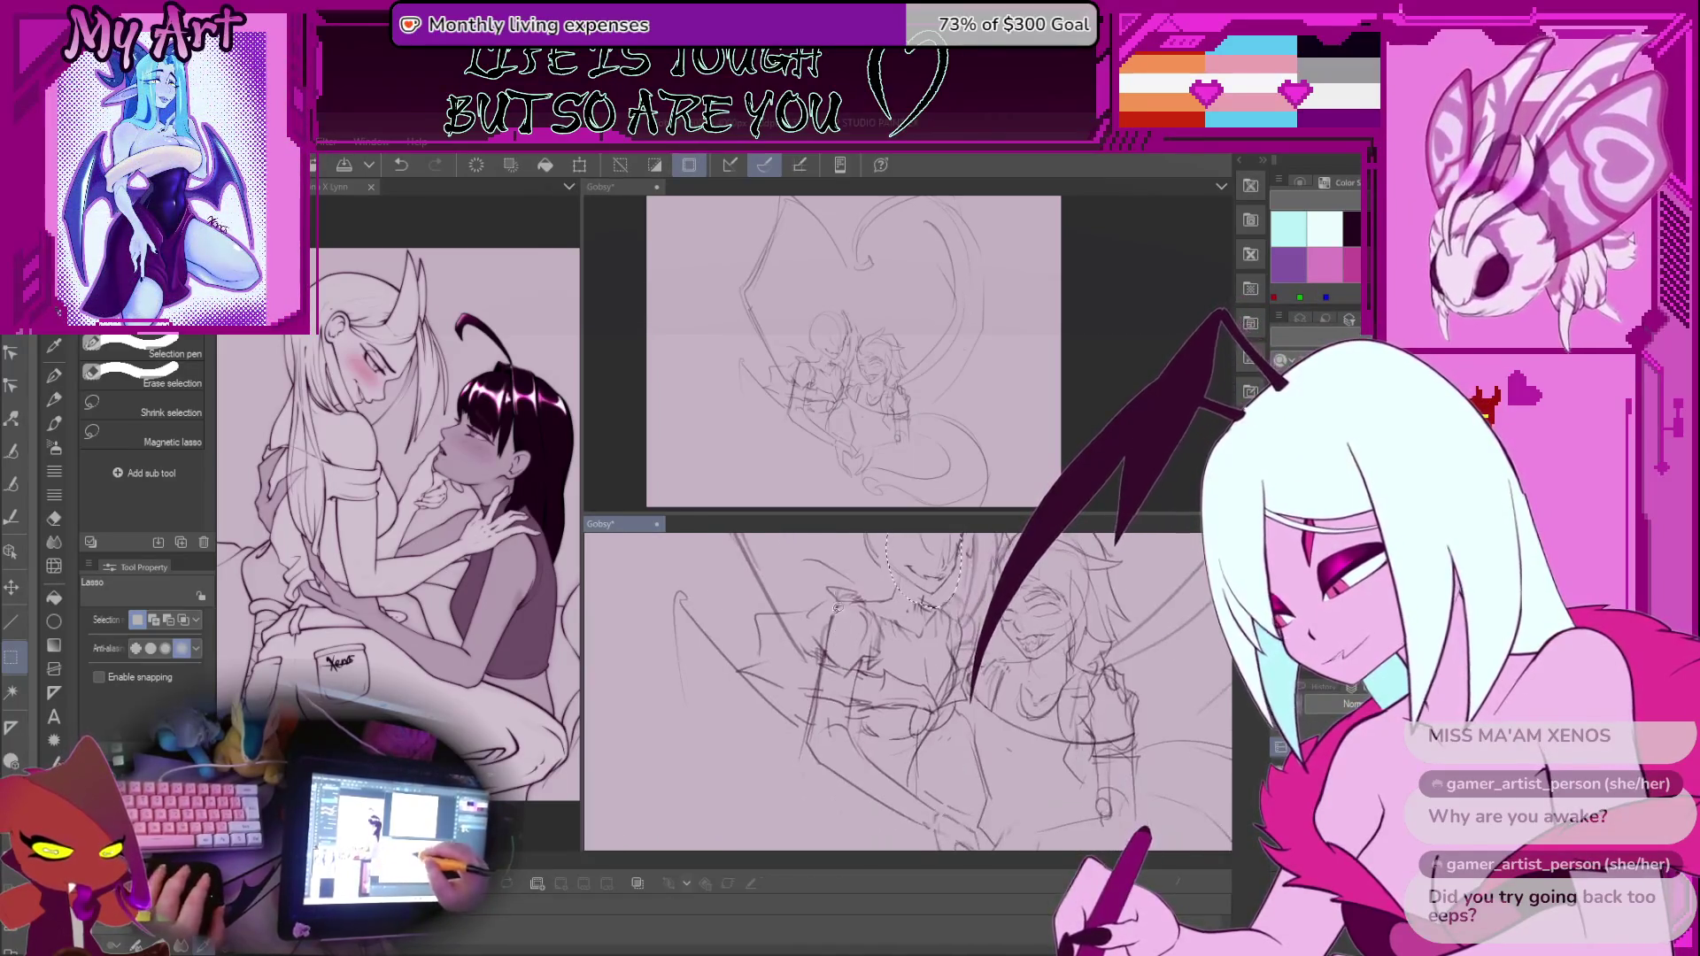
pyautogui.moveTo(838, 613); pyautogui.dragTo(836, 699)
pyautogui.hotkey('ctrl', 'z')
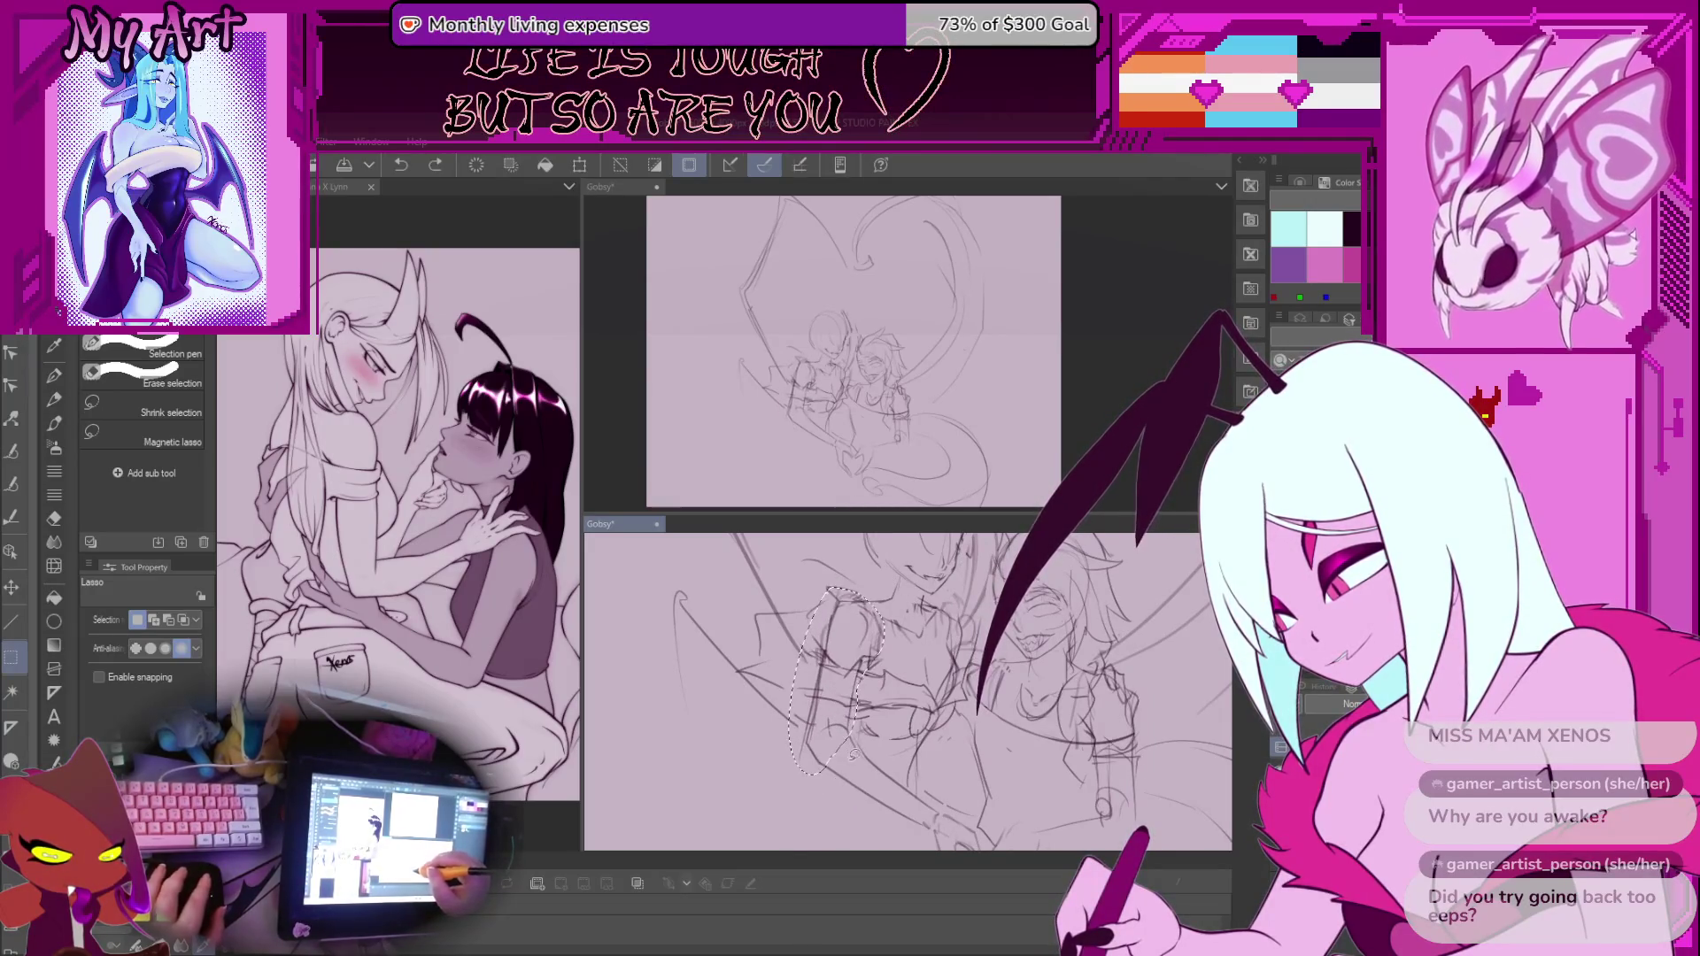
pyautogui.scroll(-1, 836, 708)
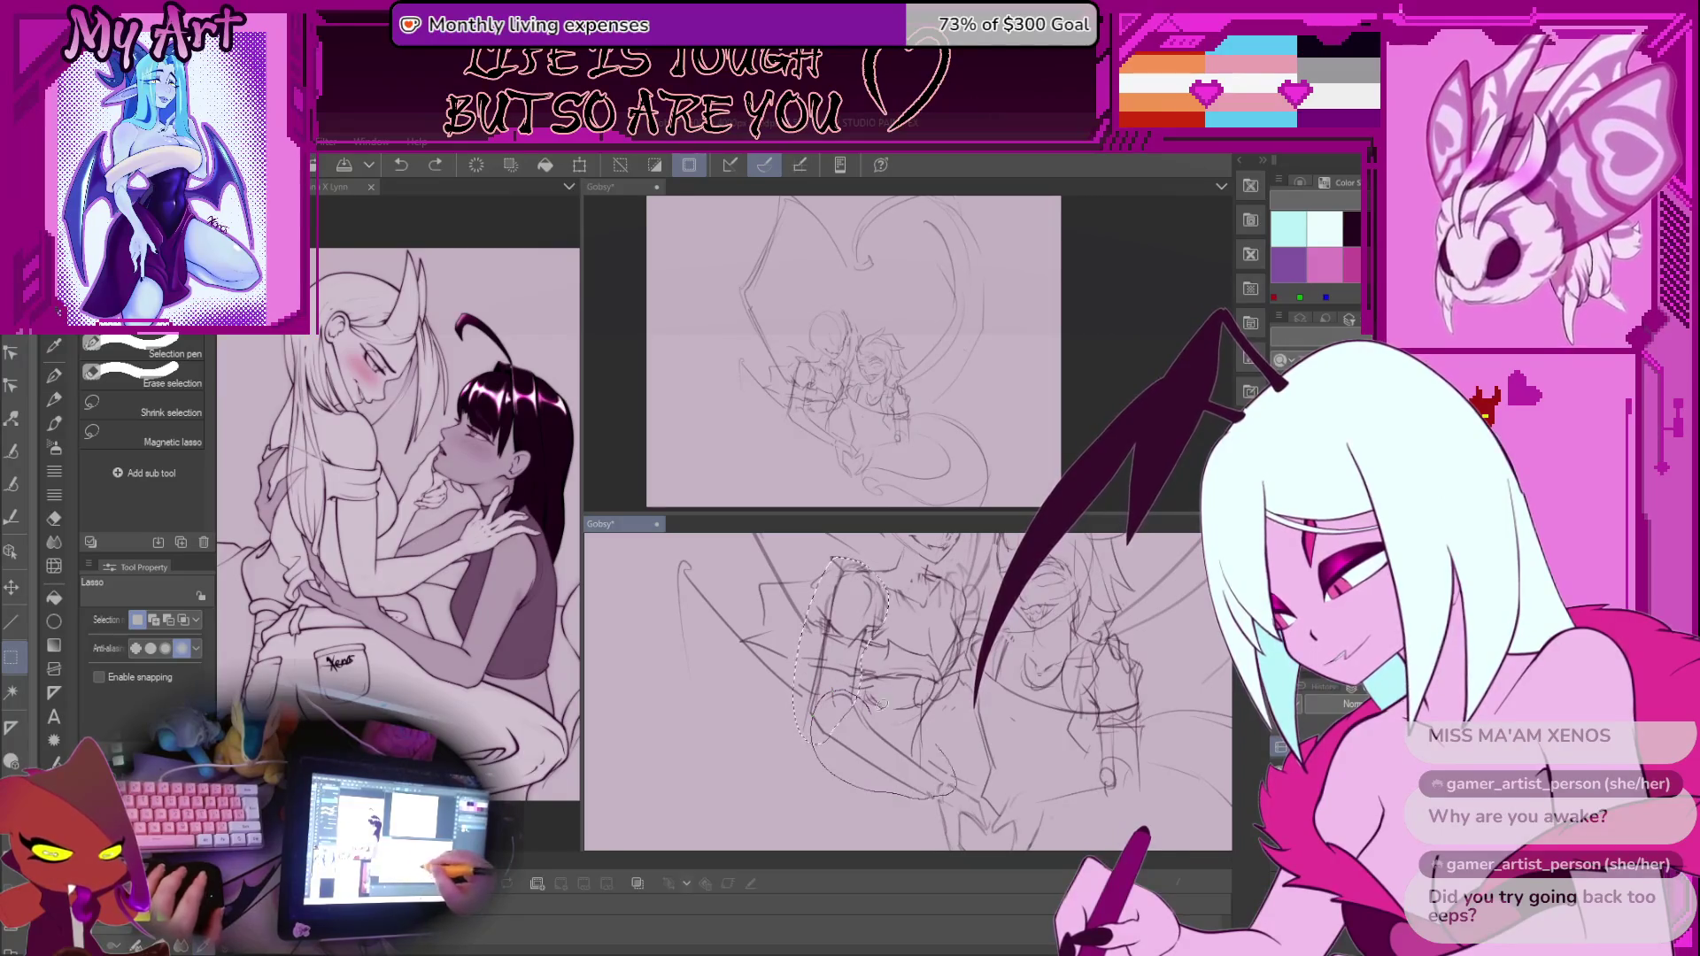
pyautogui.hotkey('ctrl', 't')
pyautogui.moveTo(883, 744); pyautogui.dragTo(955, 797)
pyautogui.moveTo(801, 681); pyautogui.dragTo(779, 718)
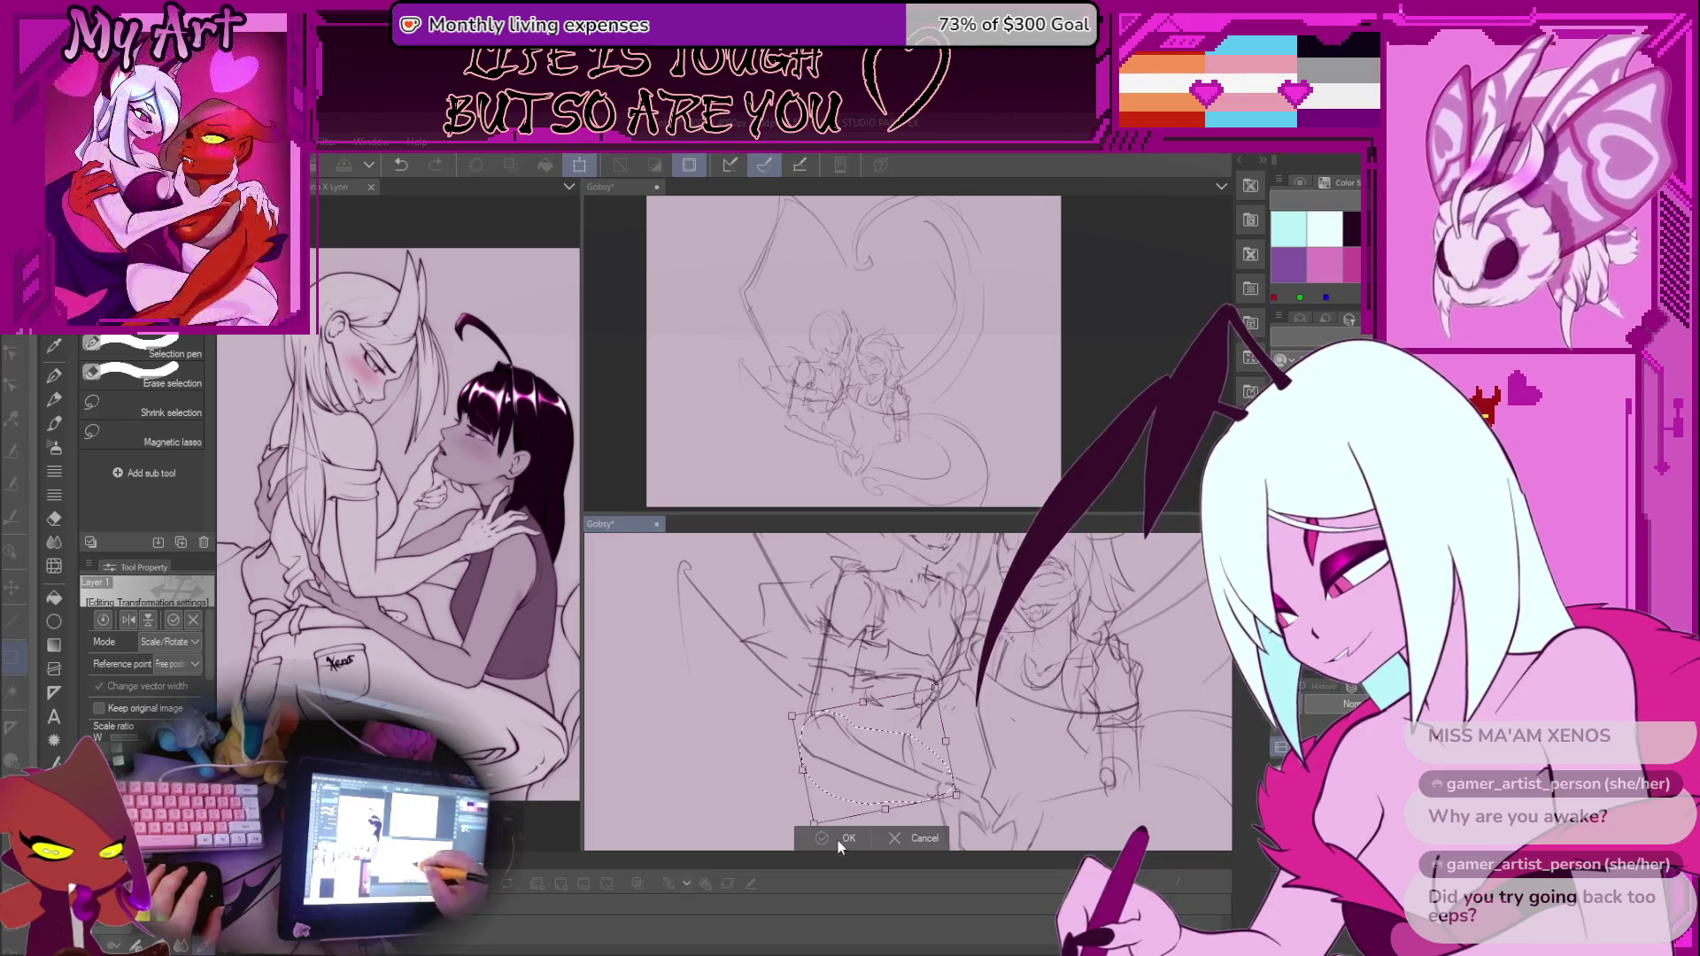
pyautogui.press('Return')
# Transform the upper arm into its new angle, then deselect and return to the rough sketch pen
pyautogui.moveTo(870, 557); pyautogui.dragTo(845, 722)
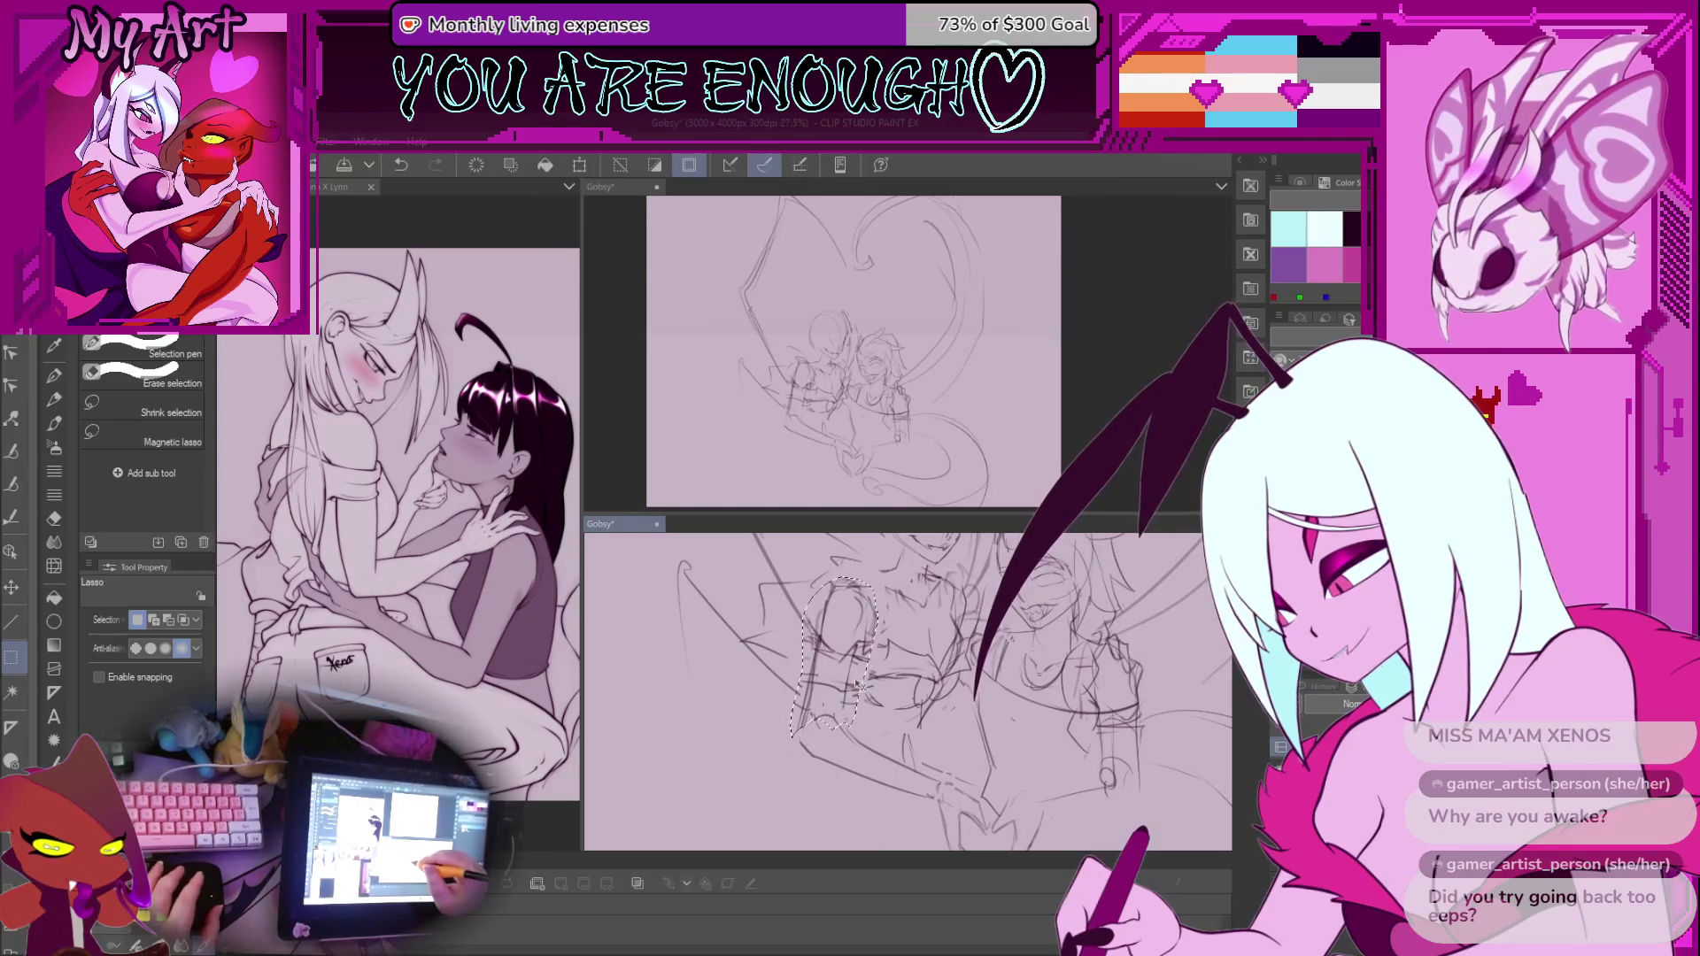
pyautogui.hotkey('ctrl', 't')
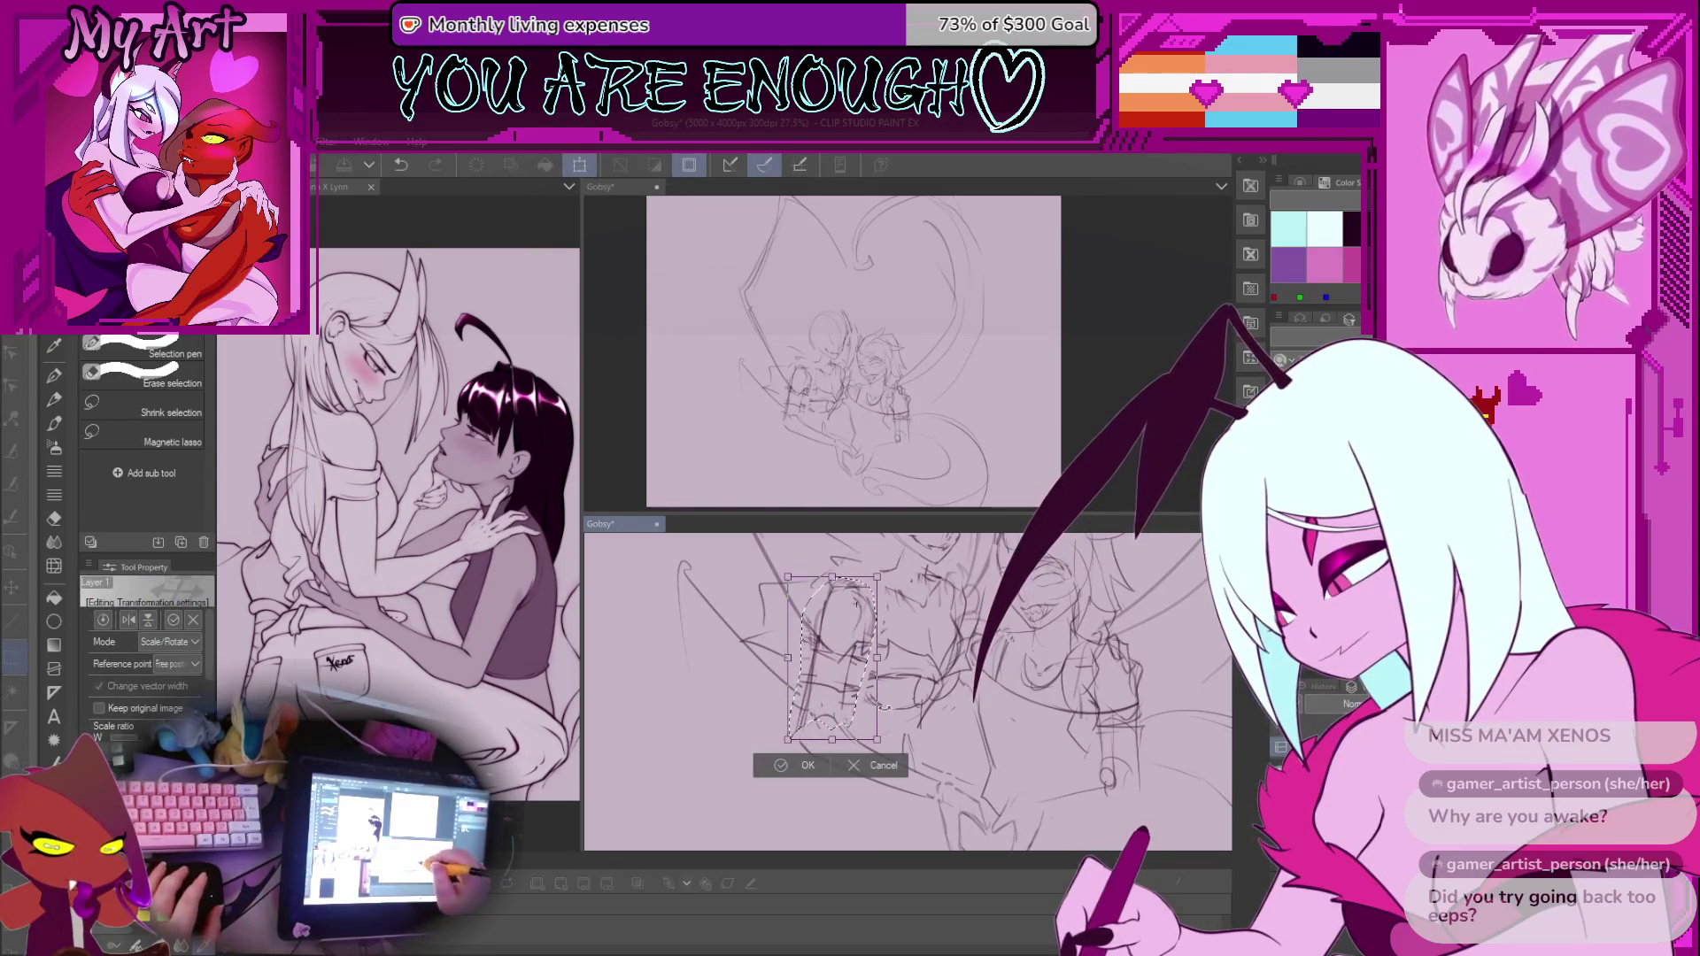
pyautogui.click(815, 775)
pyautogui.scroll(-1, 851, 678)
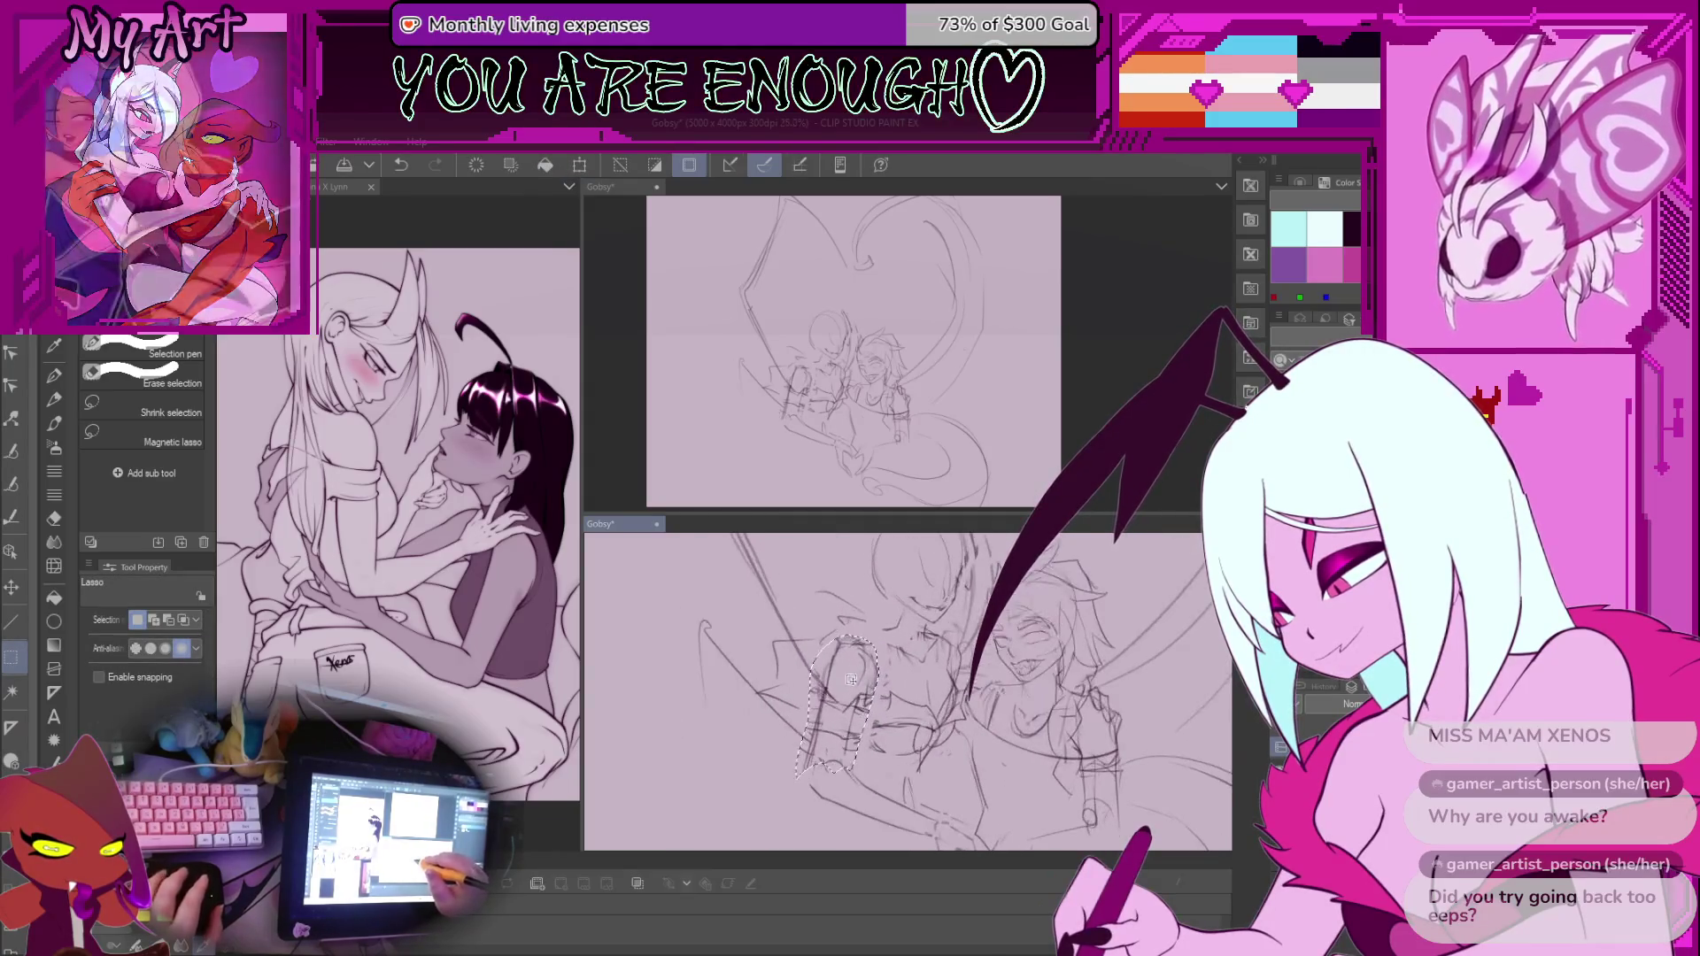
pyautogui.hotkey('ctrl', 'd')
pyautogui.press('p')
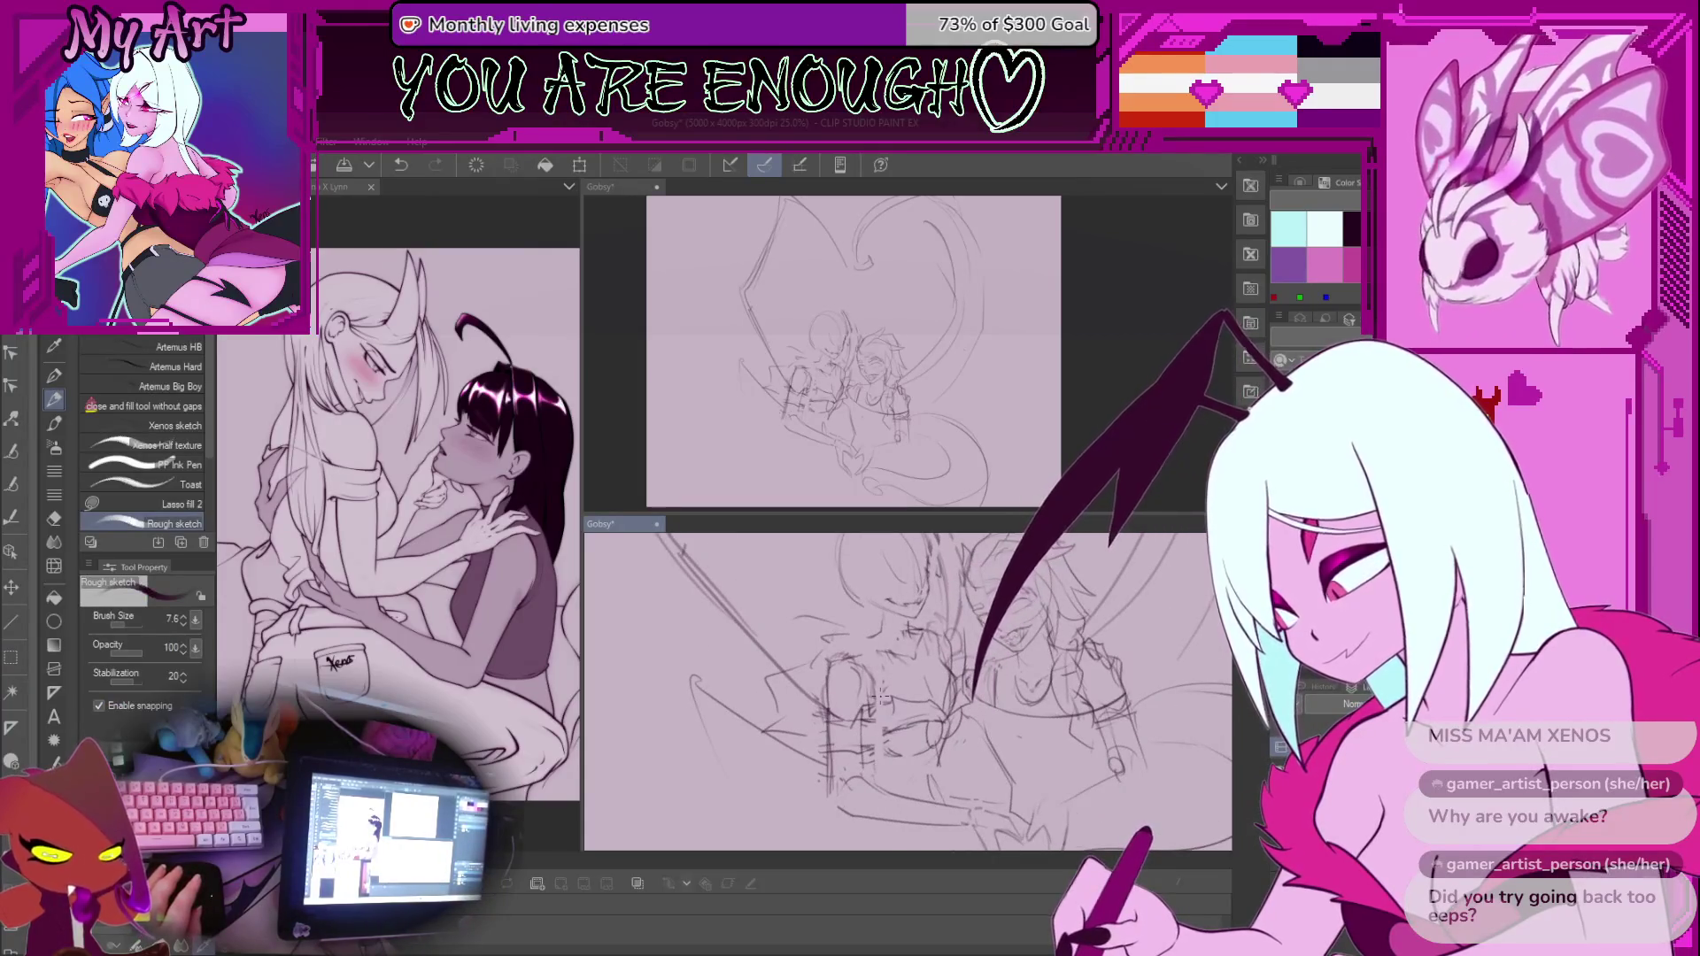
# Switch between the rough pen and freehand selection while zooming the view in and out
pyautogui.scroll(2, 881, 696)
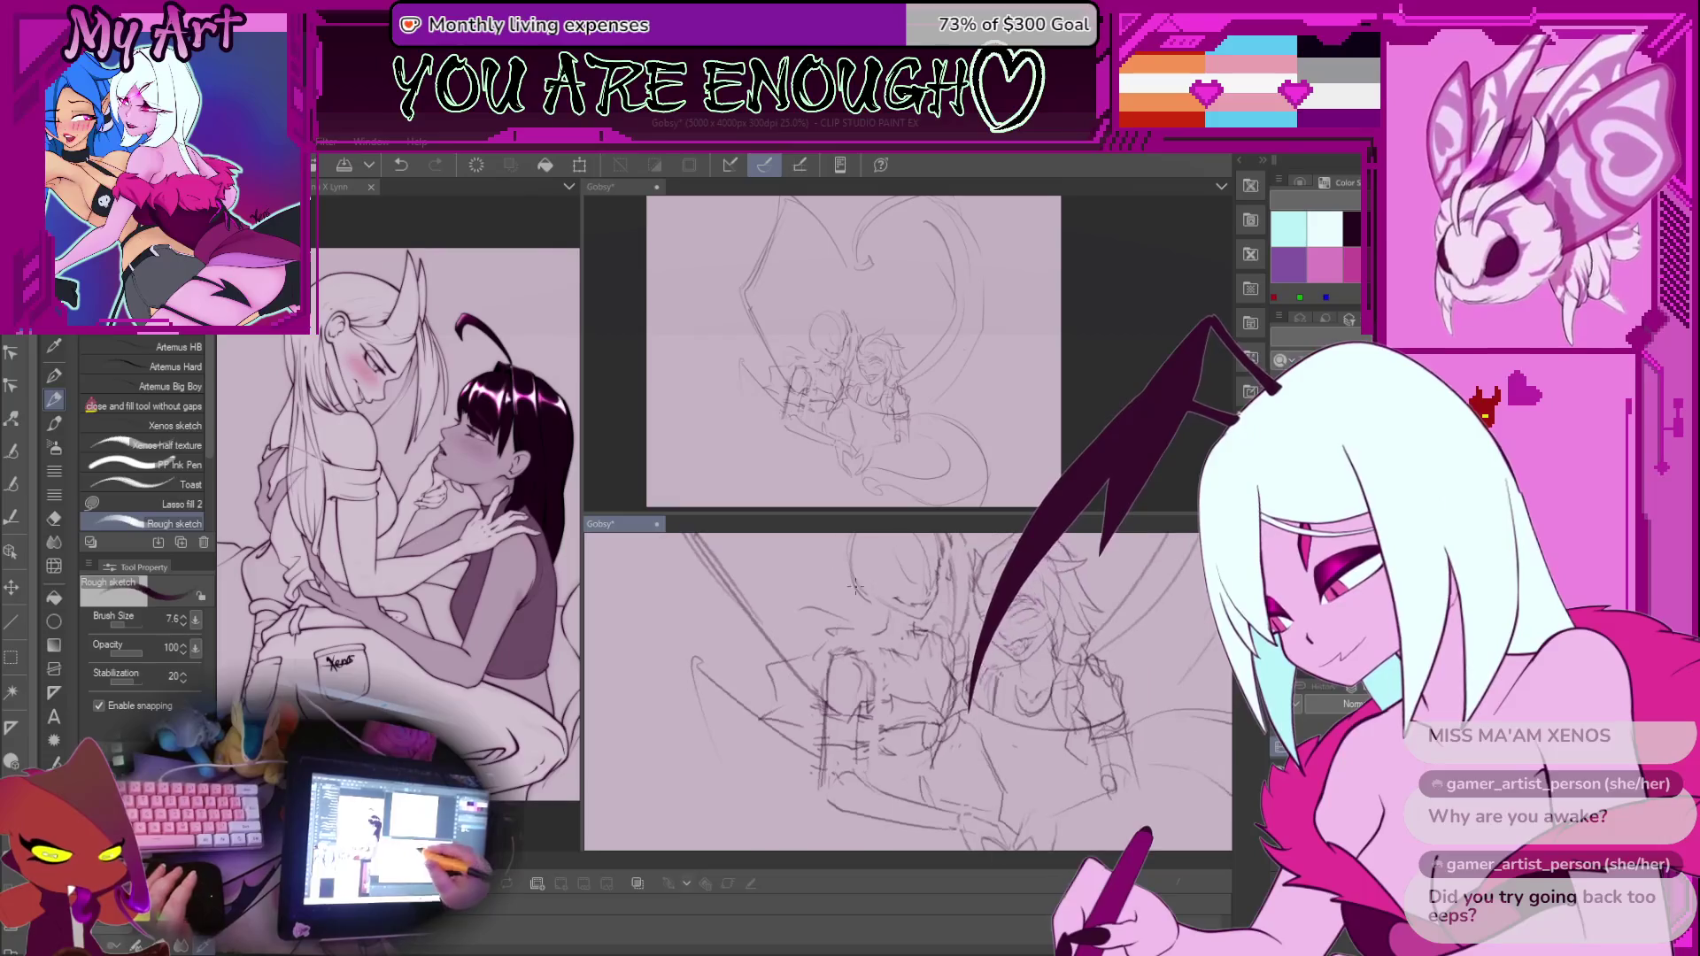
pyautogui.press('p')
pyautogui.press('p')
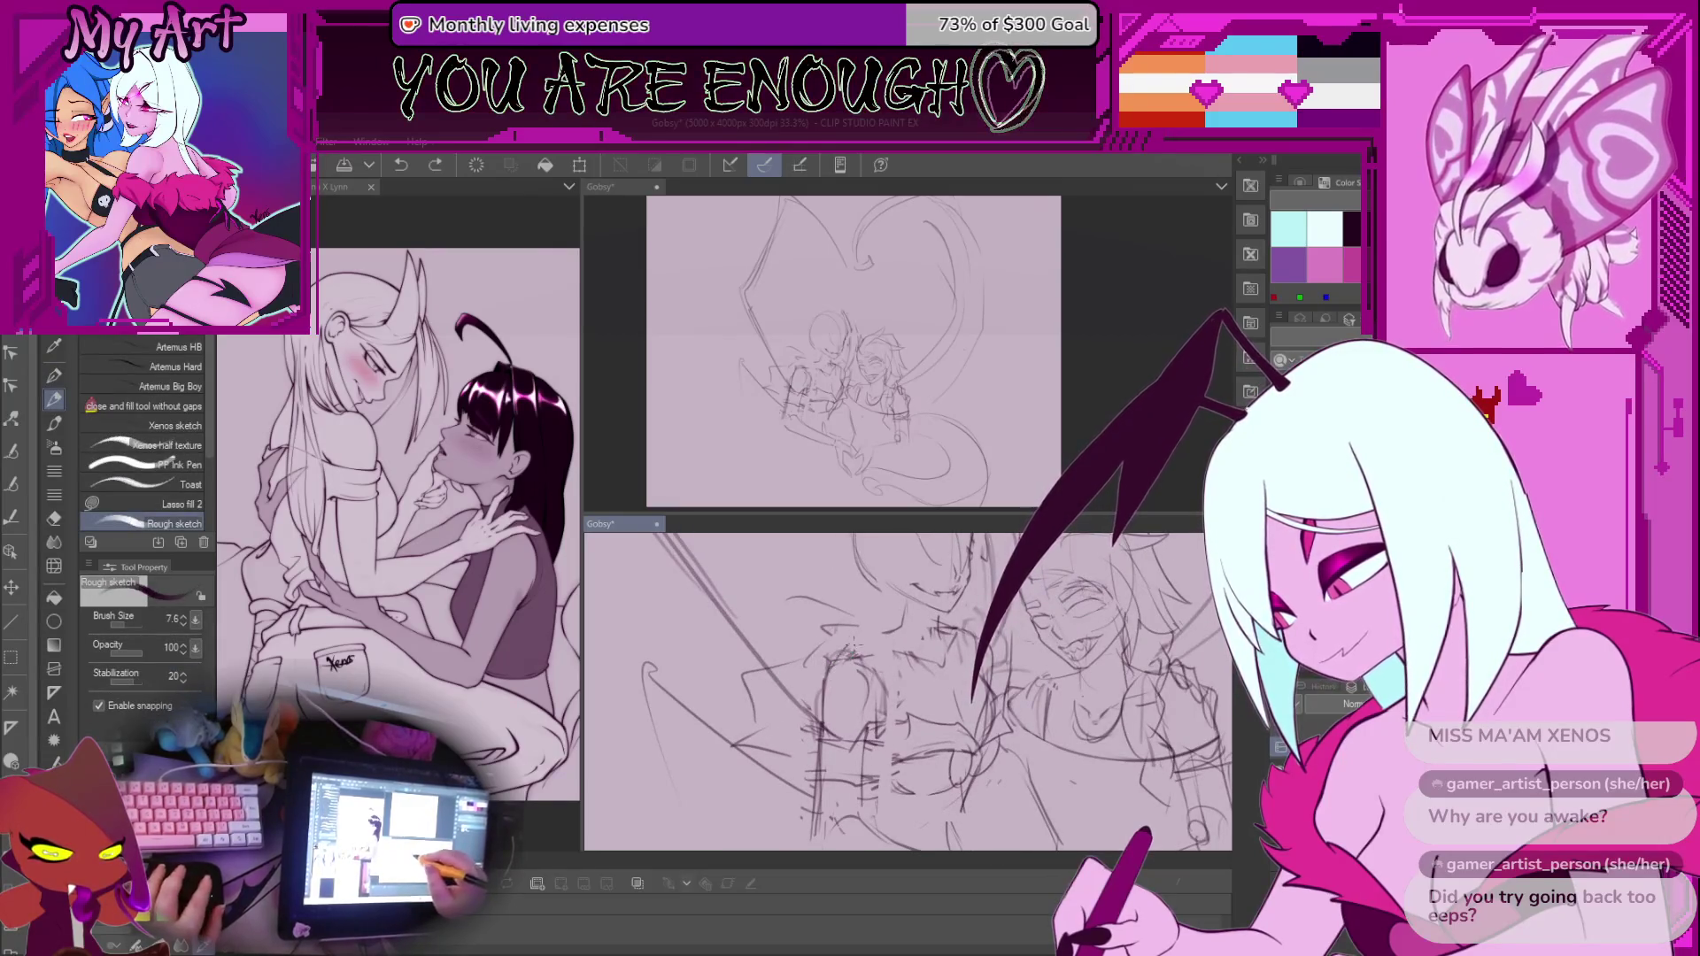
pyautogui.scroll(-3, 836, 665)
pyautogui.scroll(2, 883, 695)
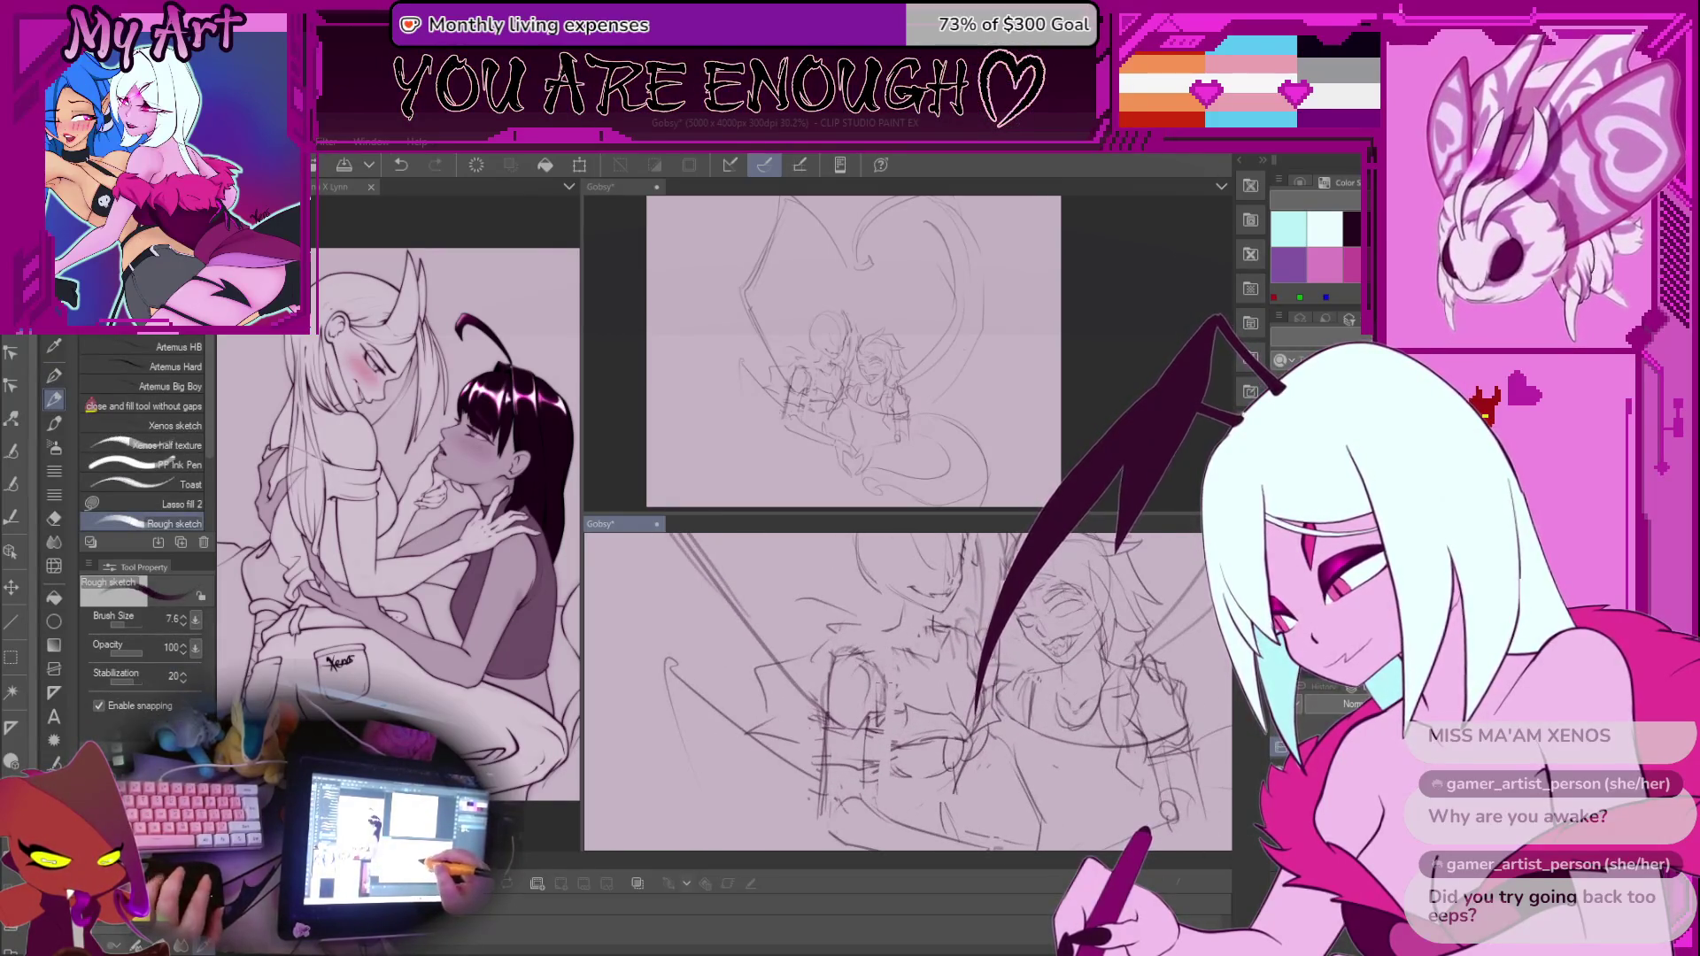
pyautogui.scroll(-3, 907, 690)
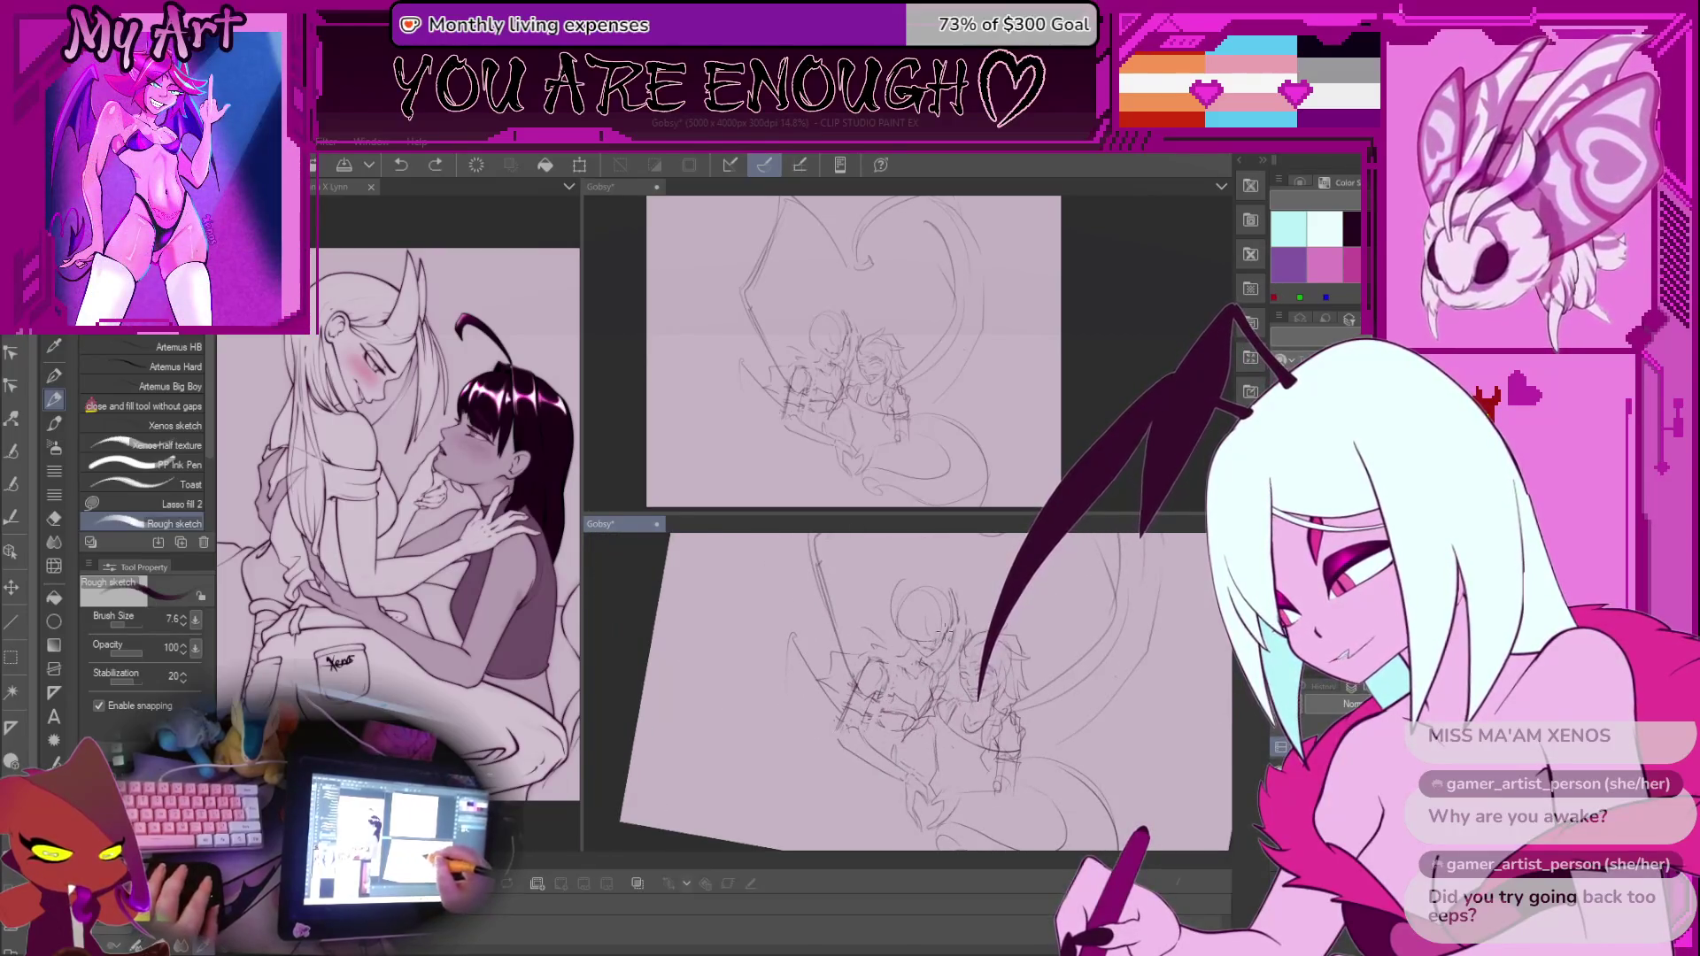
pyautogui.press('m')
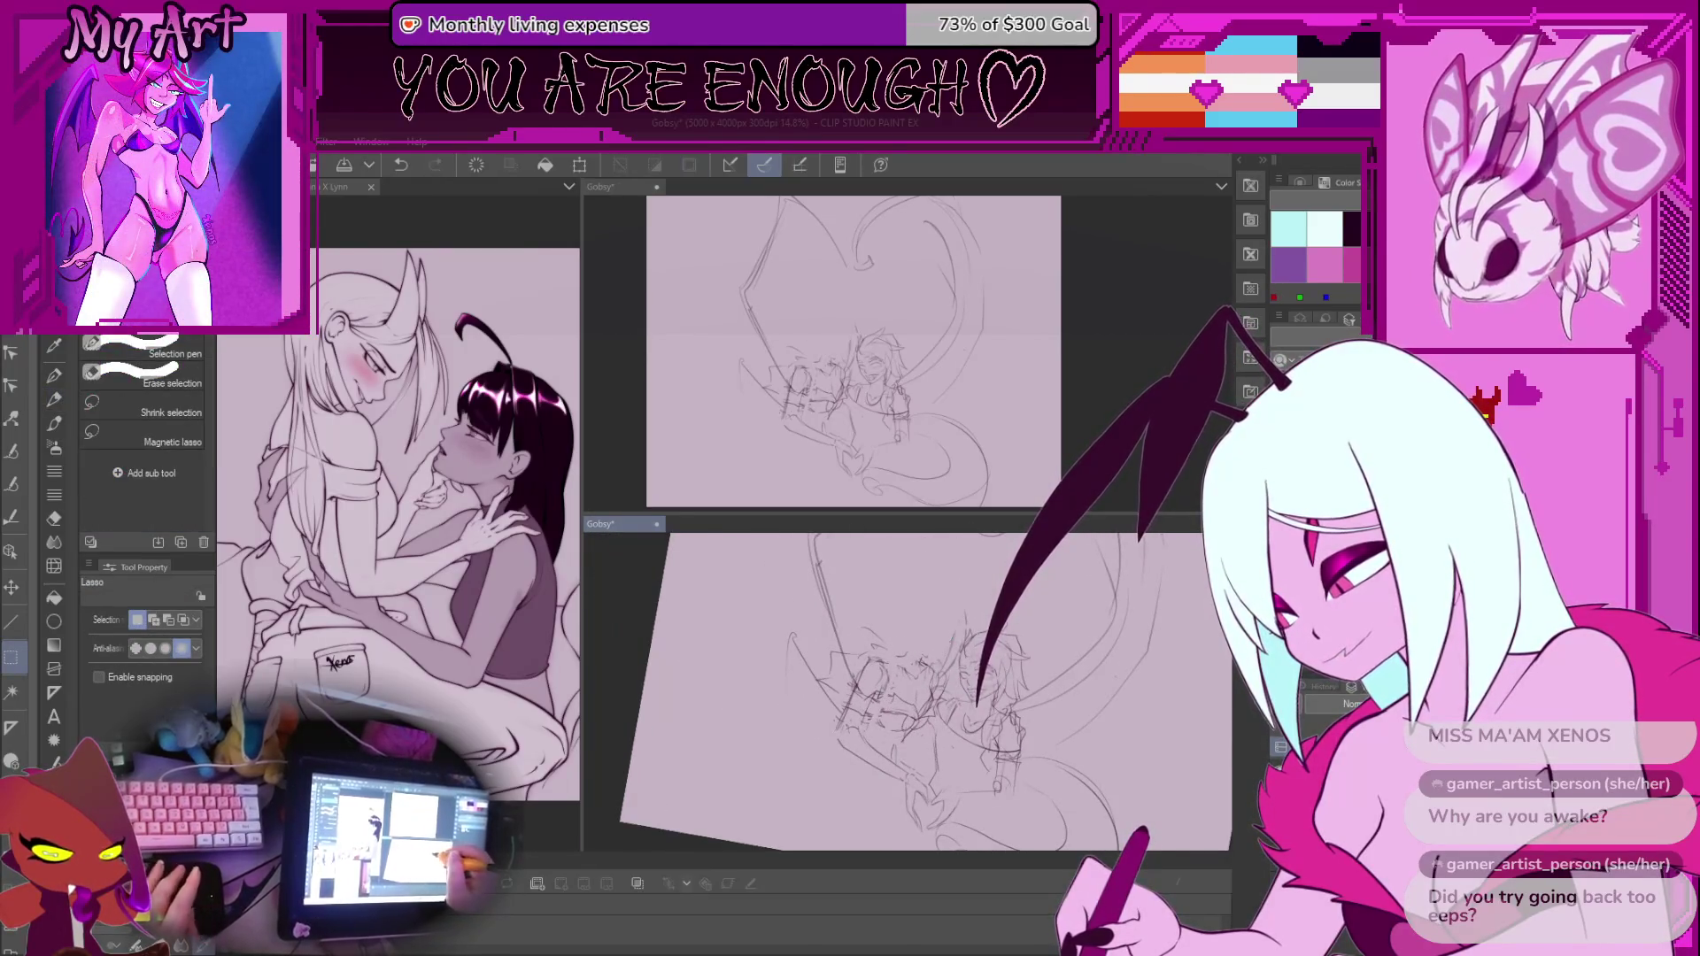
pyautogui.press('p')
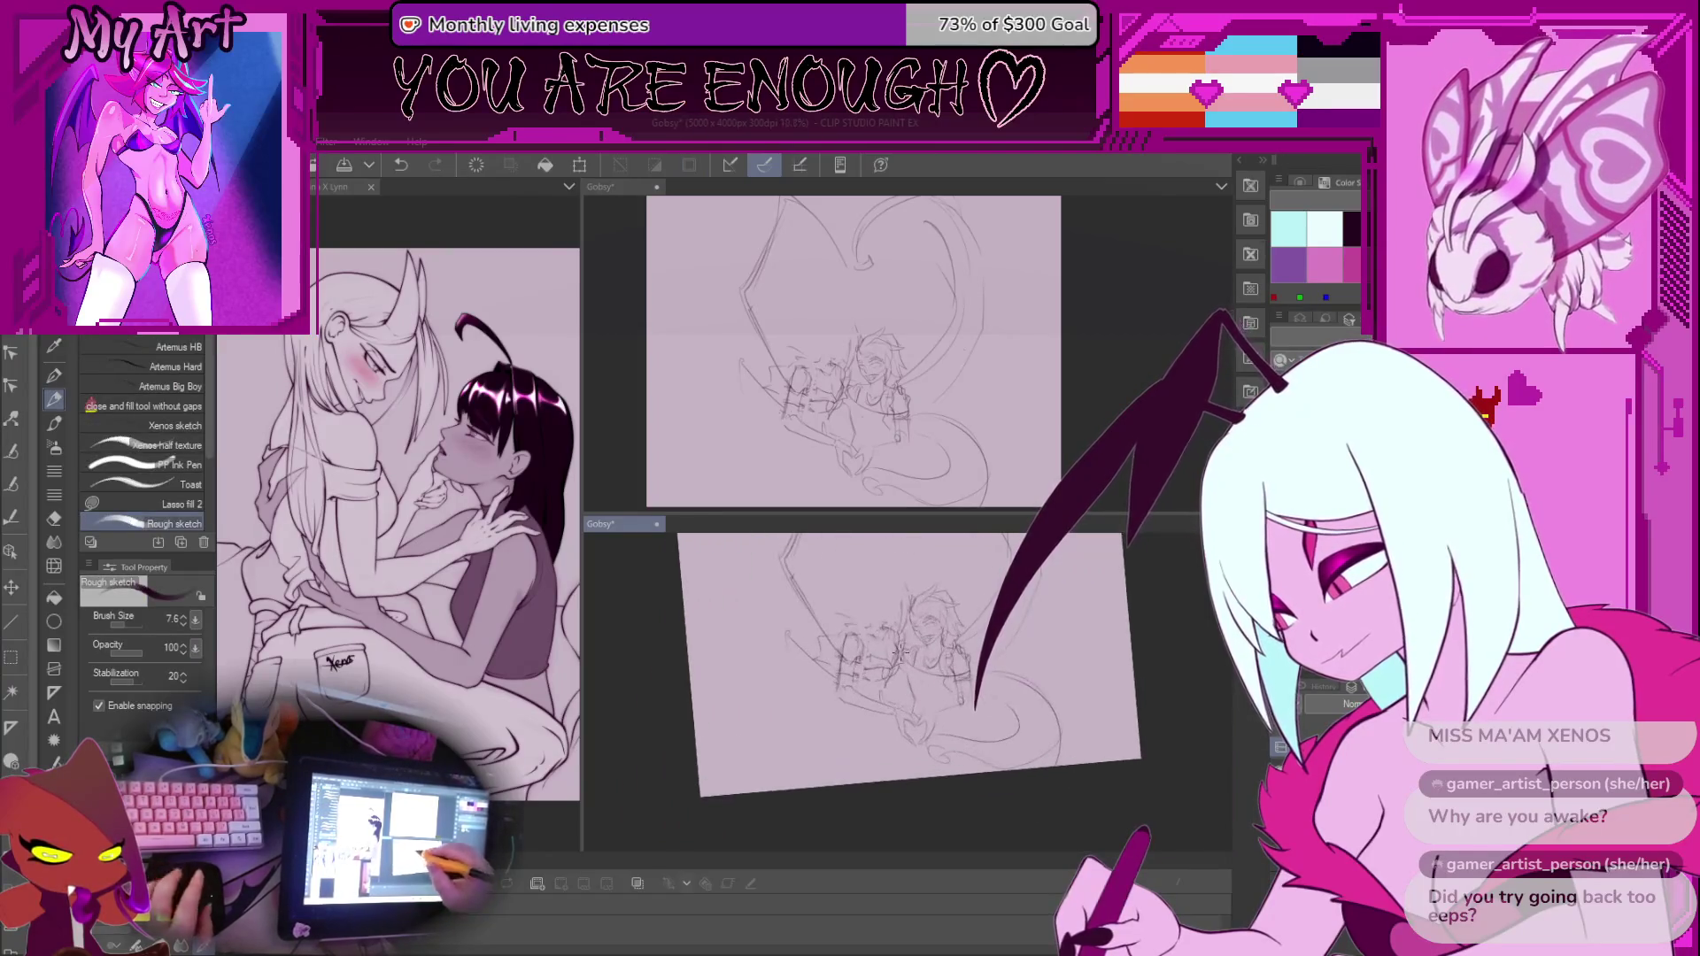
pyautogui.scroll(3, 908, 691)
pyautogui.scroll(-2, 908, 690)
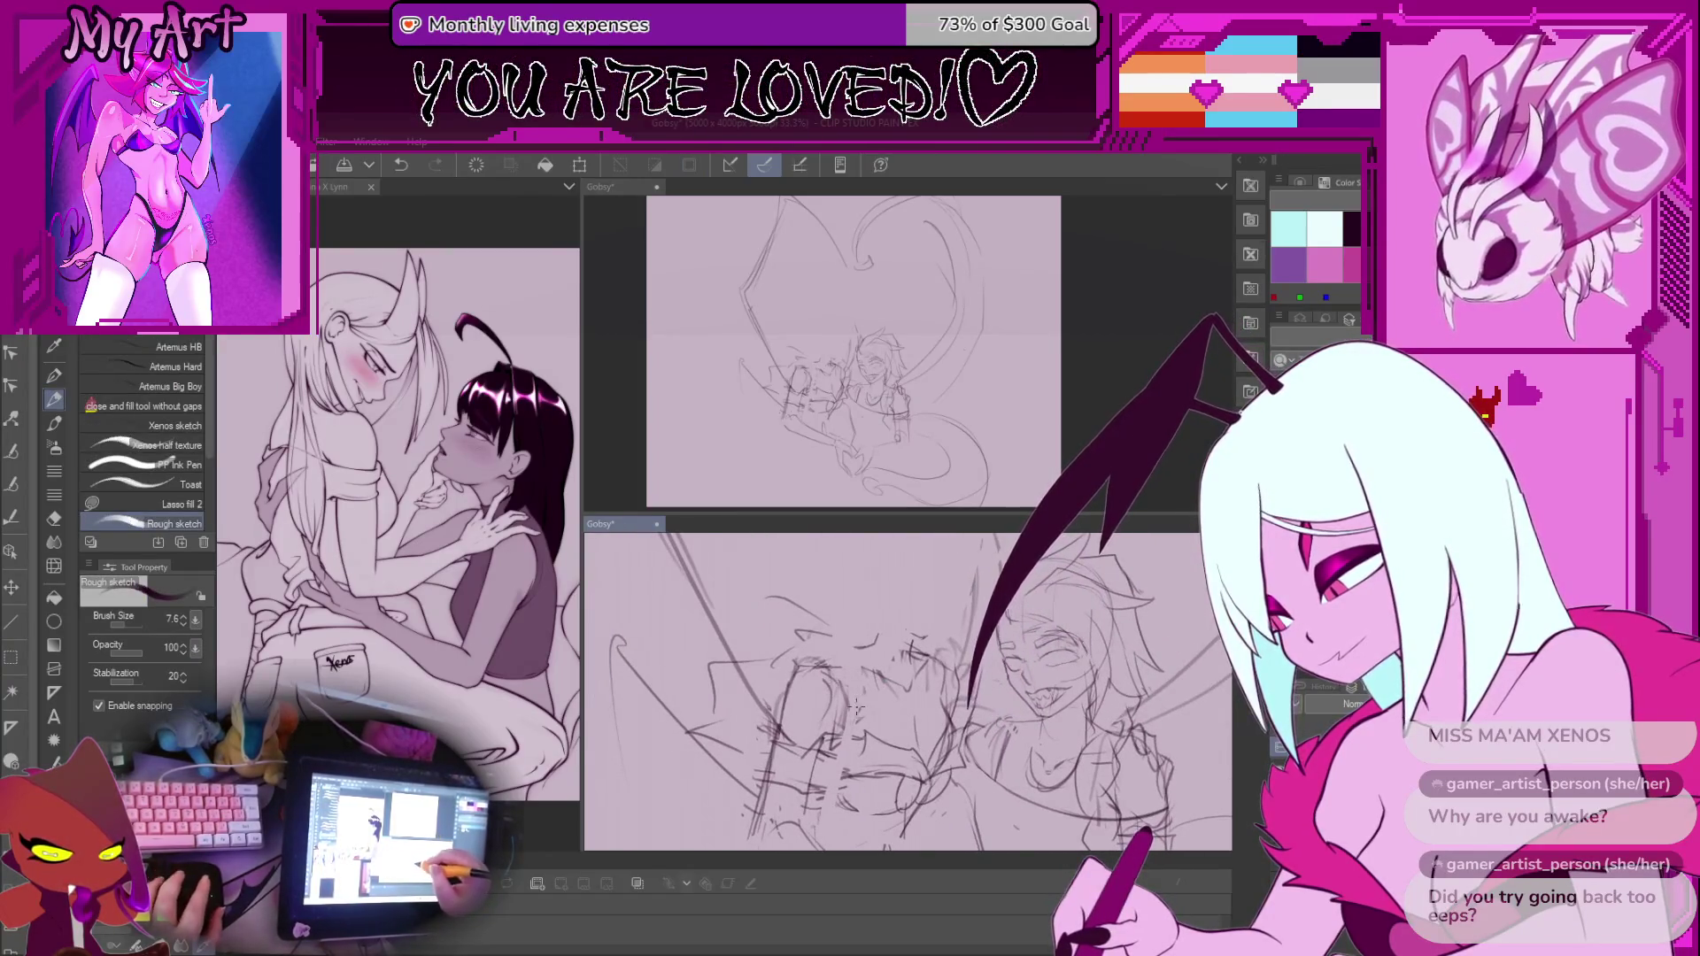
# Lasso one figure and deselect, then zoom out and delete the entire kissing sketch
pyautogui.moveTo(844, 741); pyautogui.dragTo(853, 719)
pyautogui.press('m')
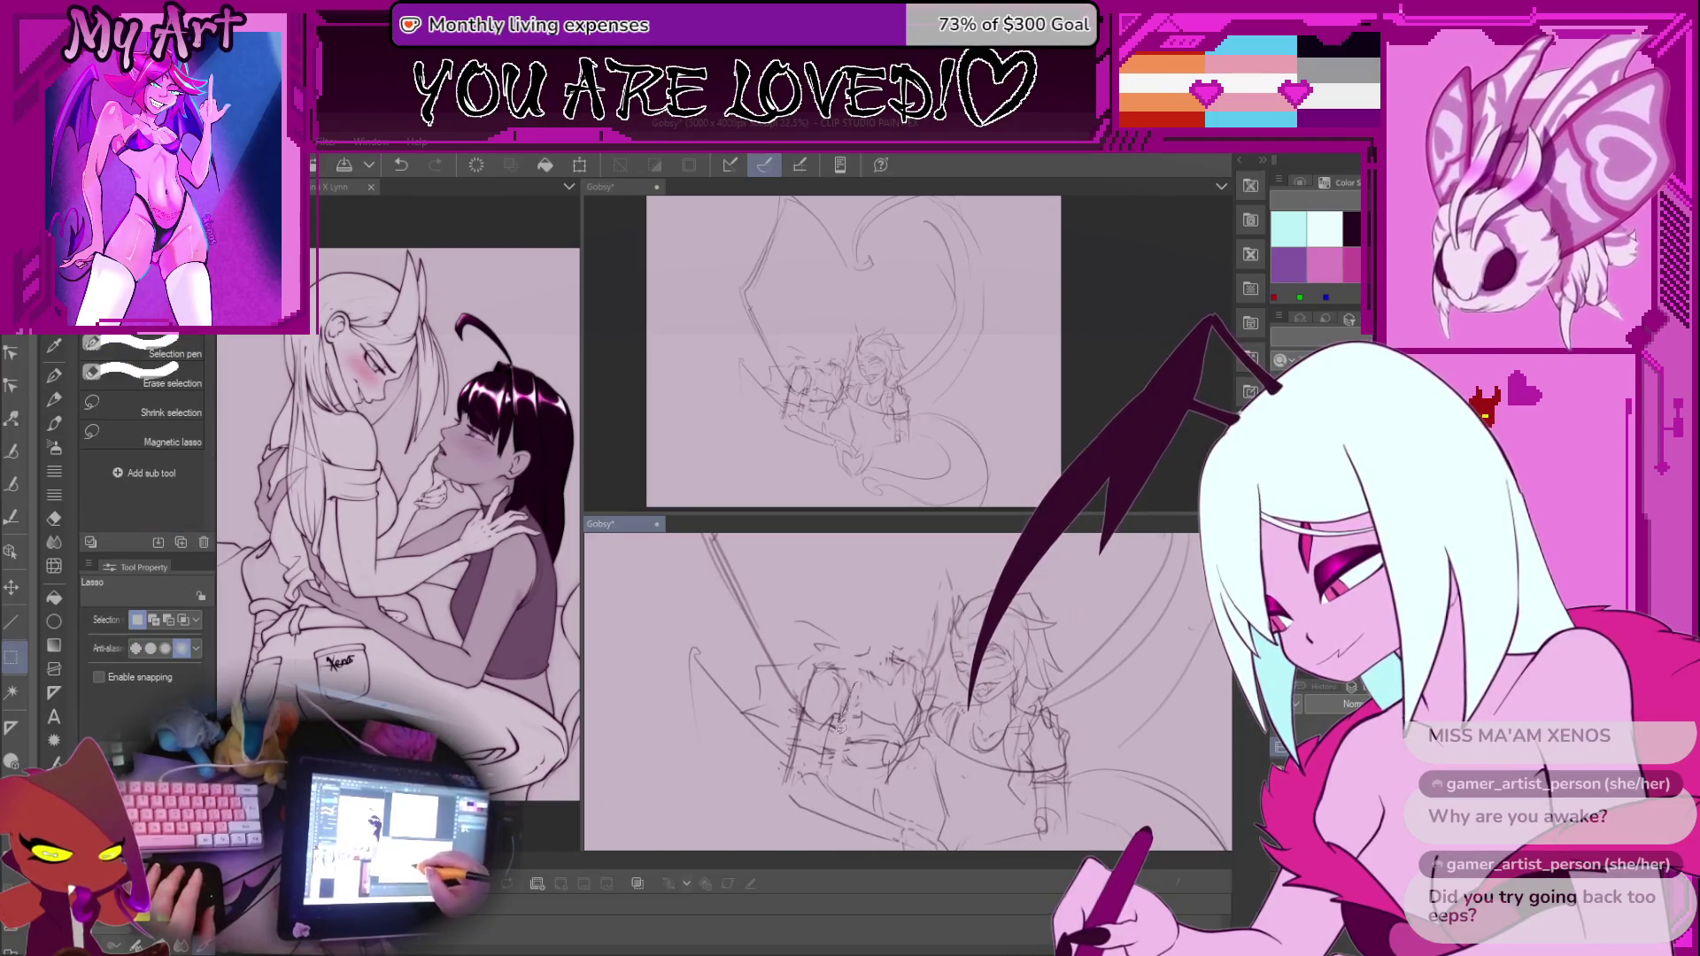
pyautogui.moveTo(890, 647)
pyautogui.mouseDown()
pyautogui.moveTo(859, 648)
pyautogui.moveTo(833, 699)
pyautogui.moveTo(886, 775)
pyautogui.moveTo(894, 650)
pyautogui.mouseUp()
pyautogui.hotkey('ctrl', 'd')
pyautogui.press('p')
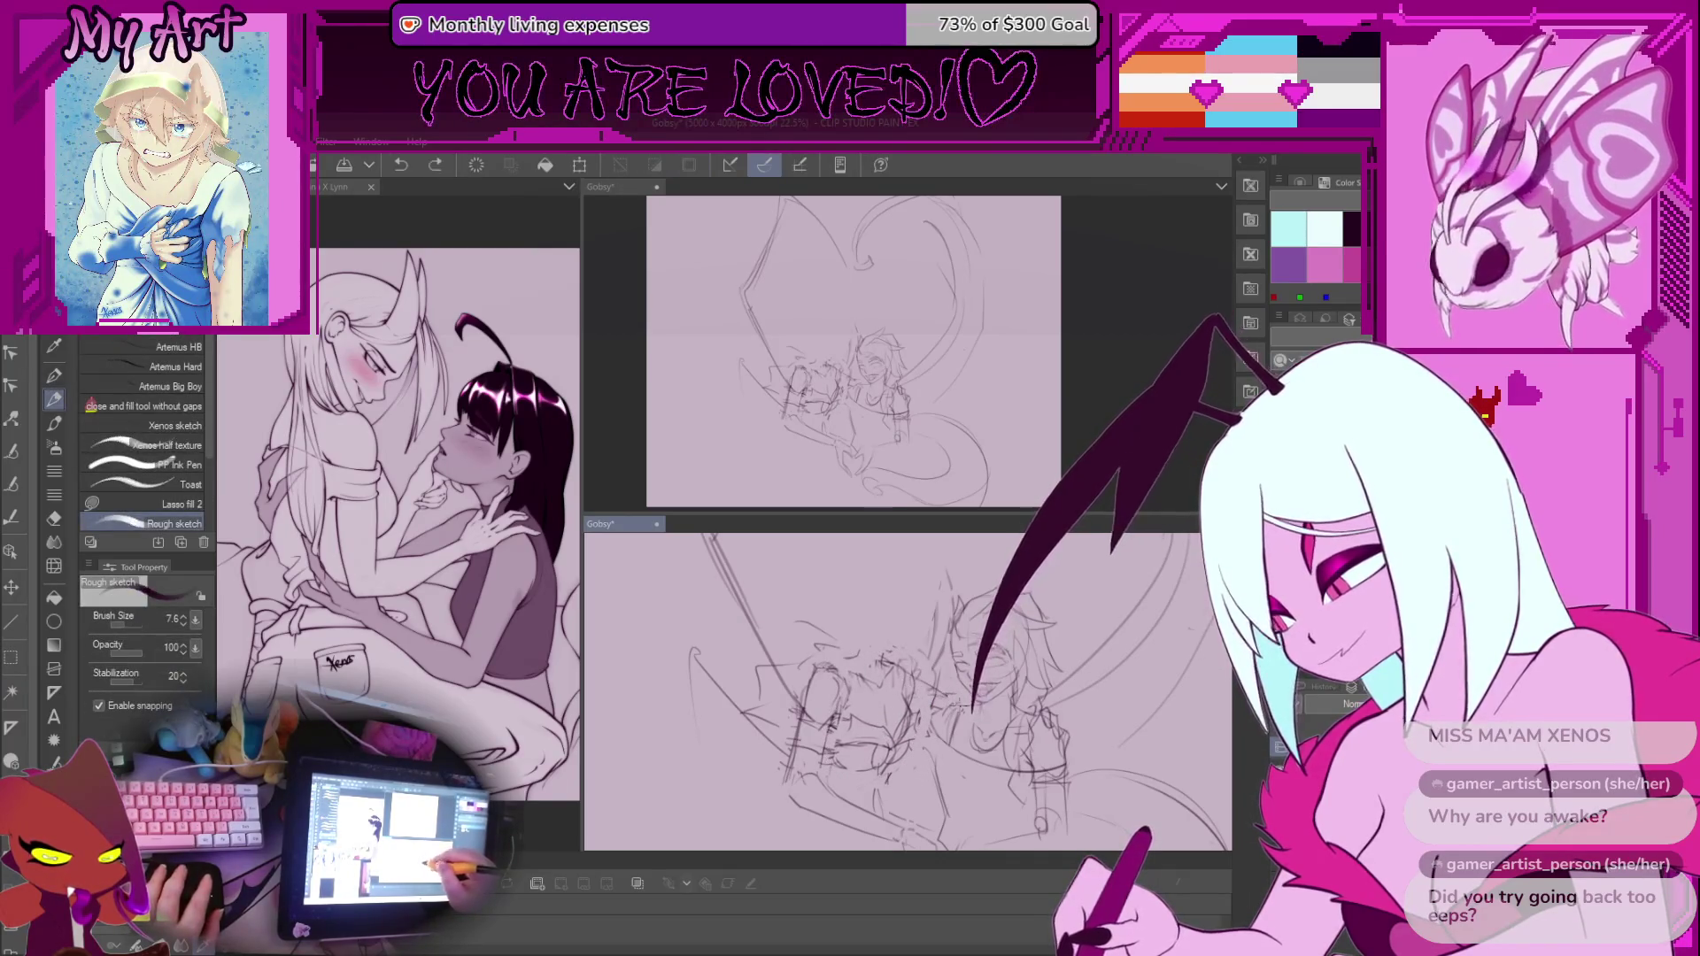
pyautogui.scroll(-1, 890, 697)
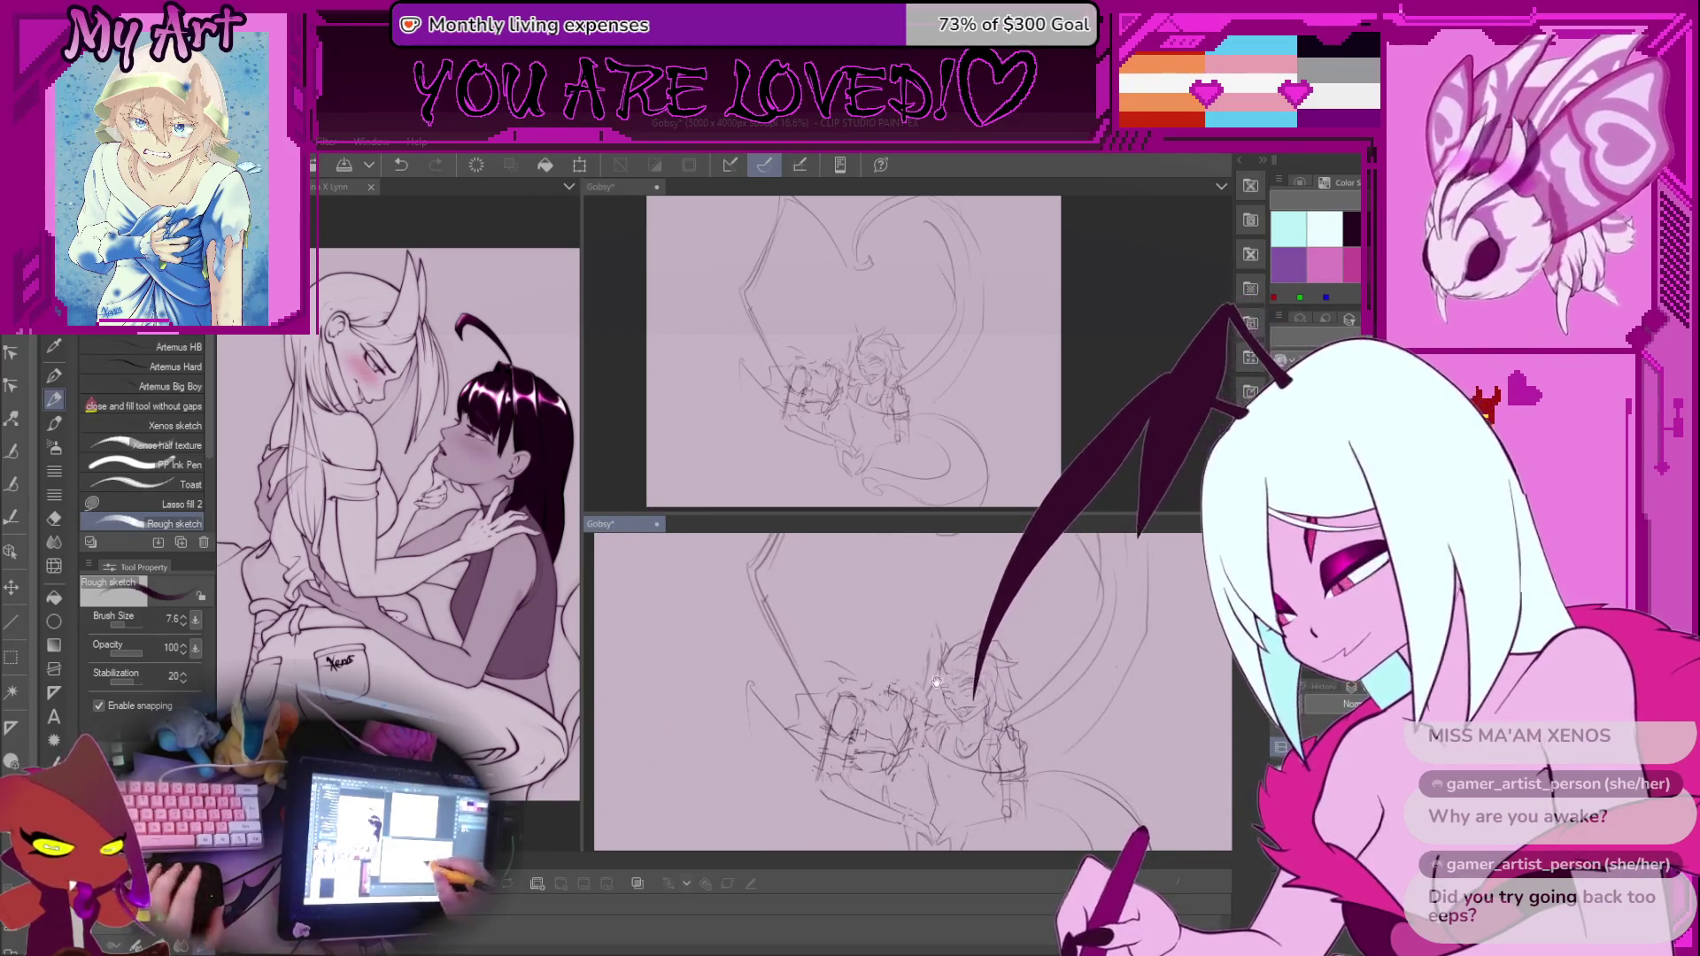
pyautogui.scroll(-2, 936, 681)
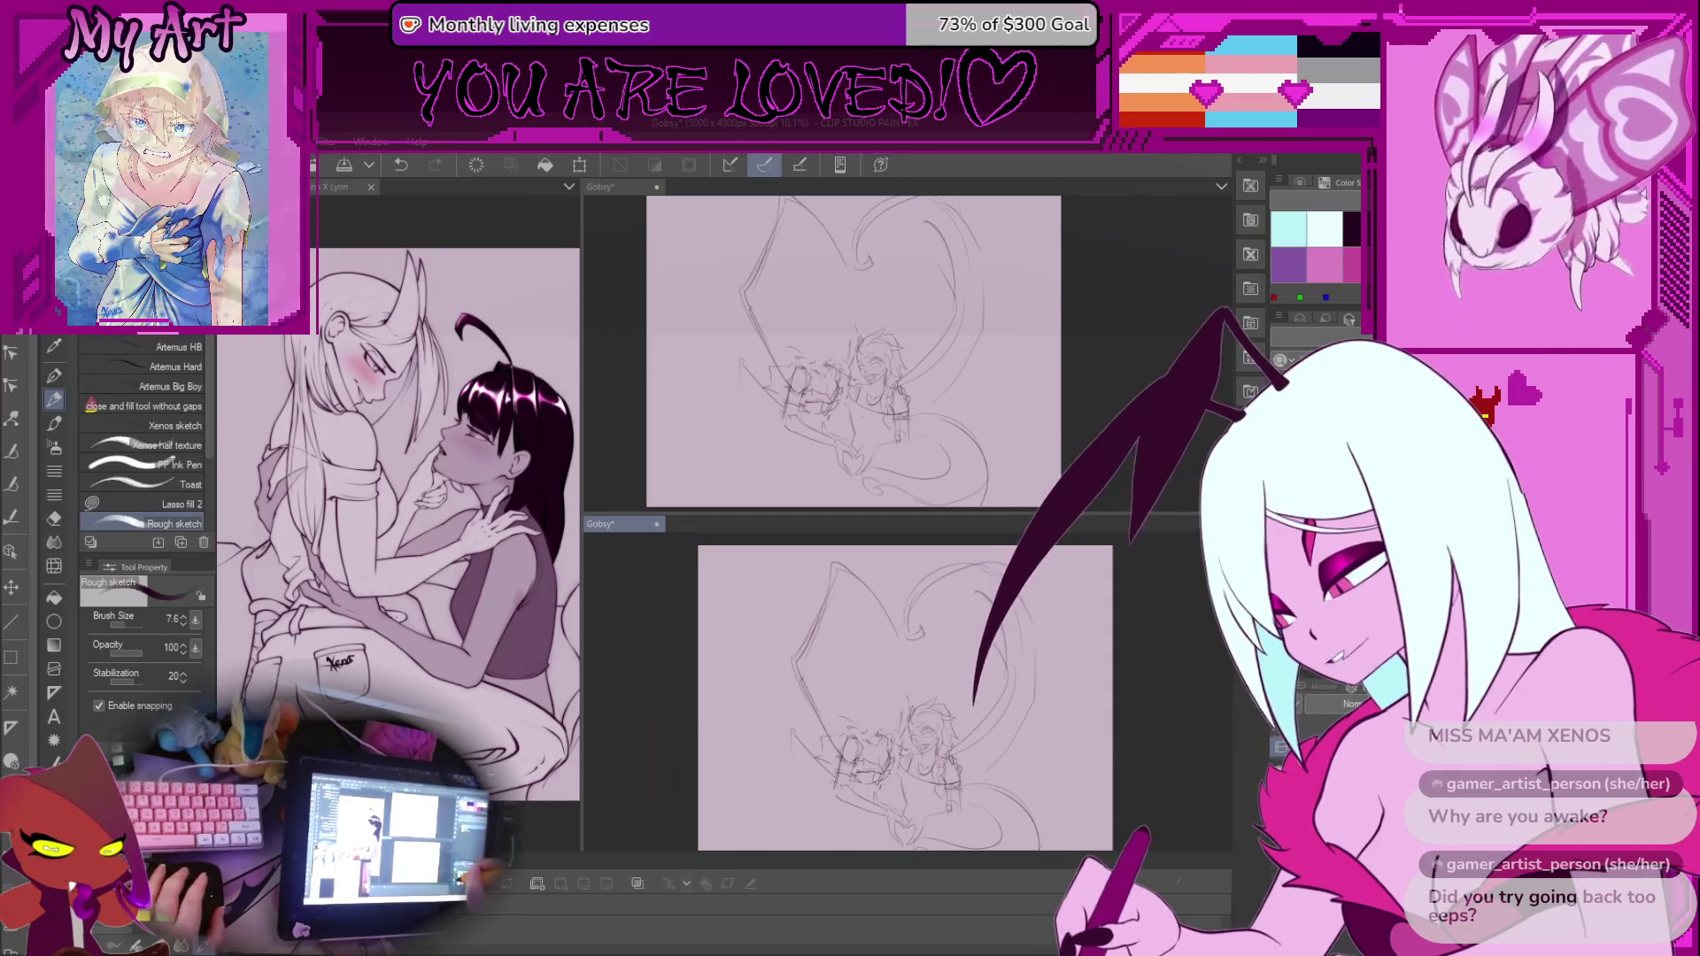
pyautogui.press('Delete')
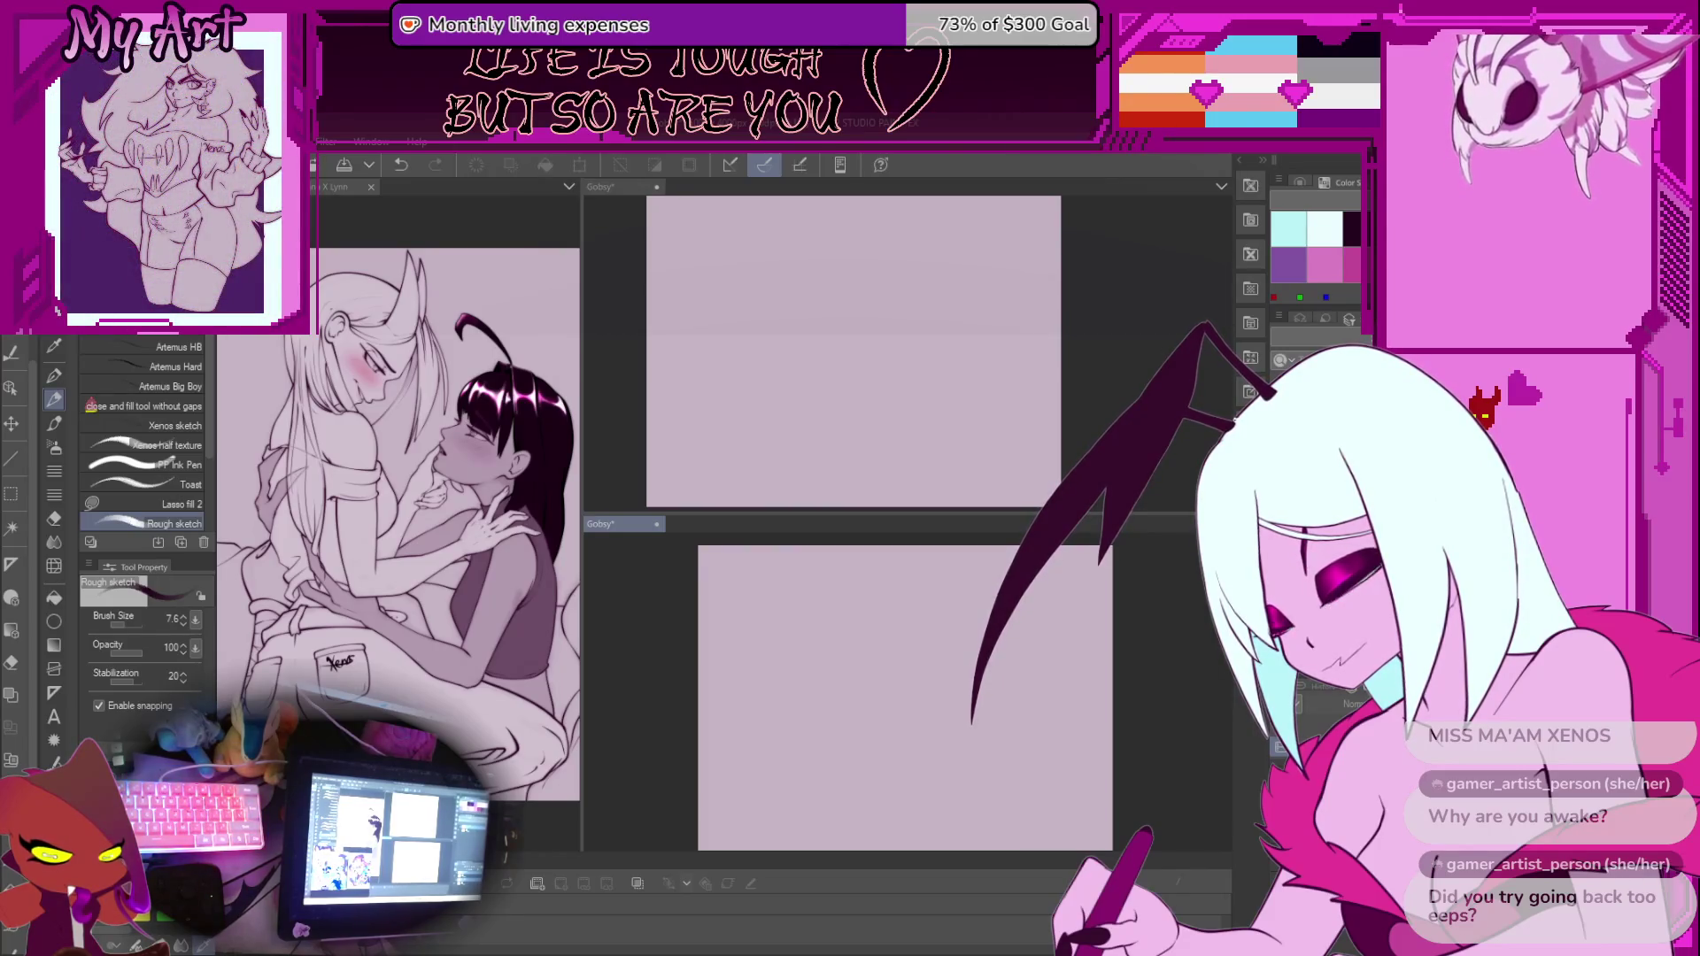
# Pan to the blank page and try placing the head circle, undoing the stray strokes
pyautogui.moveTo(883, 660)
pyautogui.mouseDown()
pyautogui.moveTo(880, 732)
pyautogui.moveTo(1016, 633)
pyautogui.mouseUp()
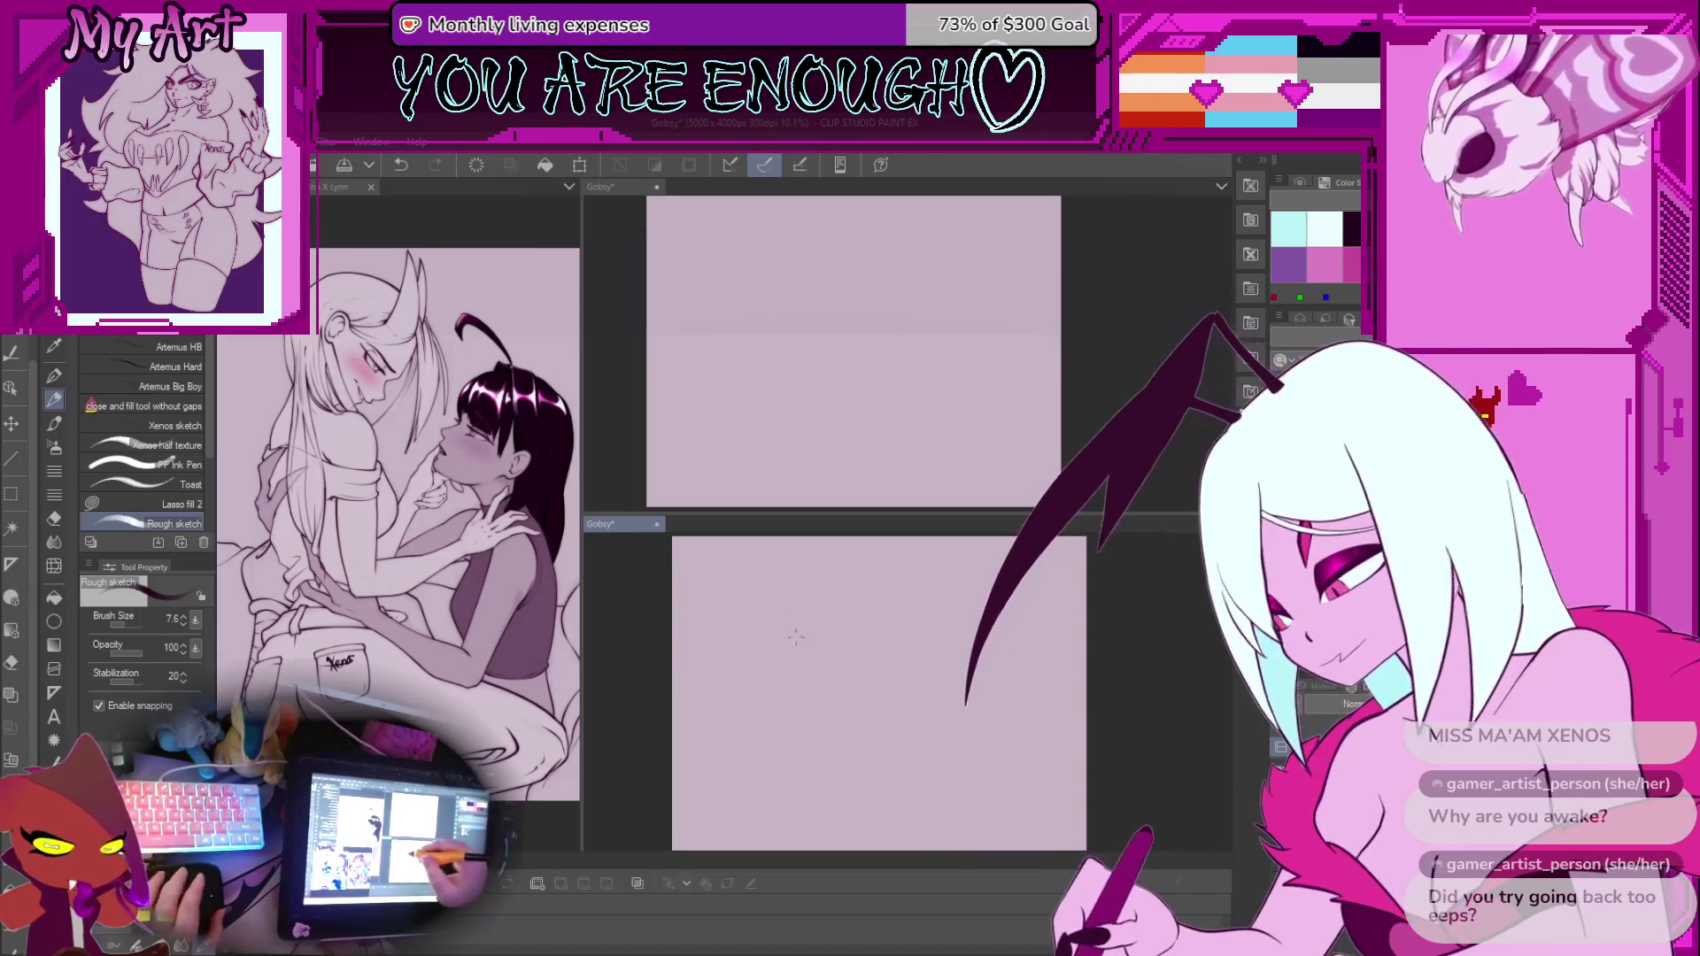
pyautogui.scroll(-1, 876, 673)
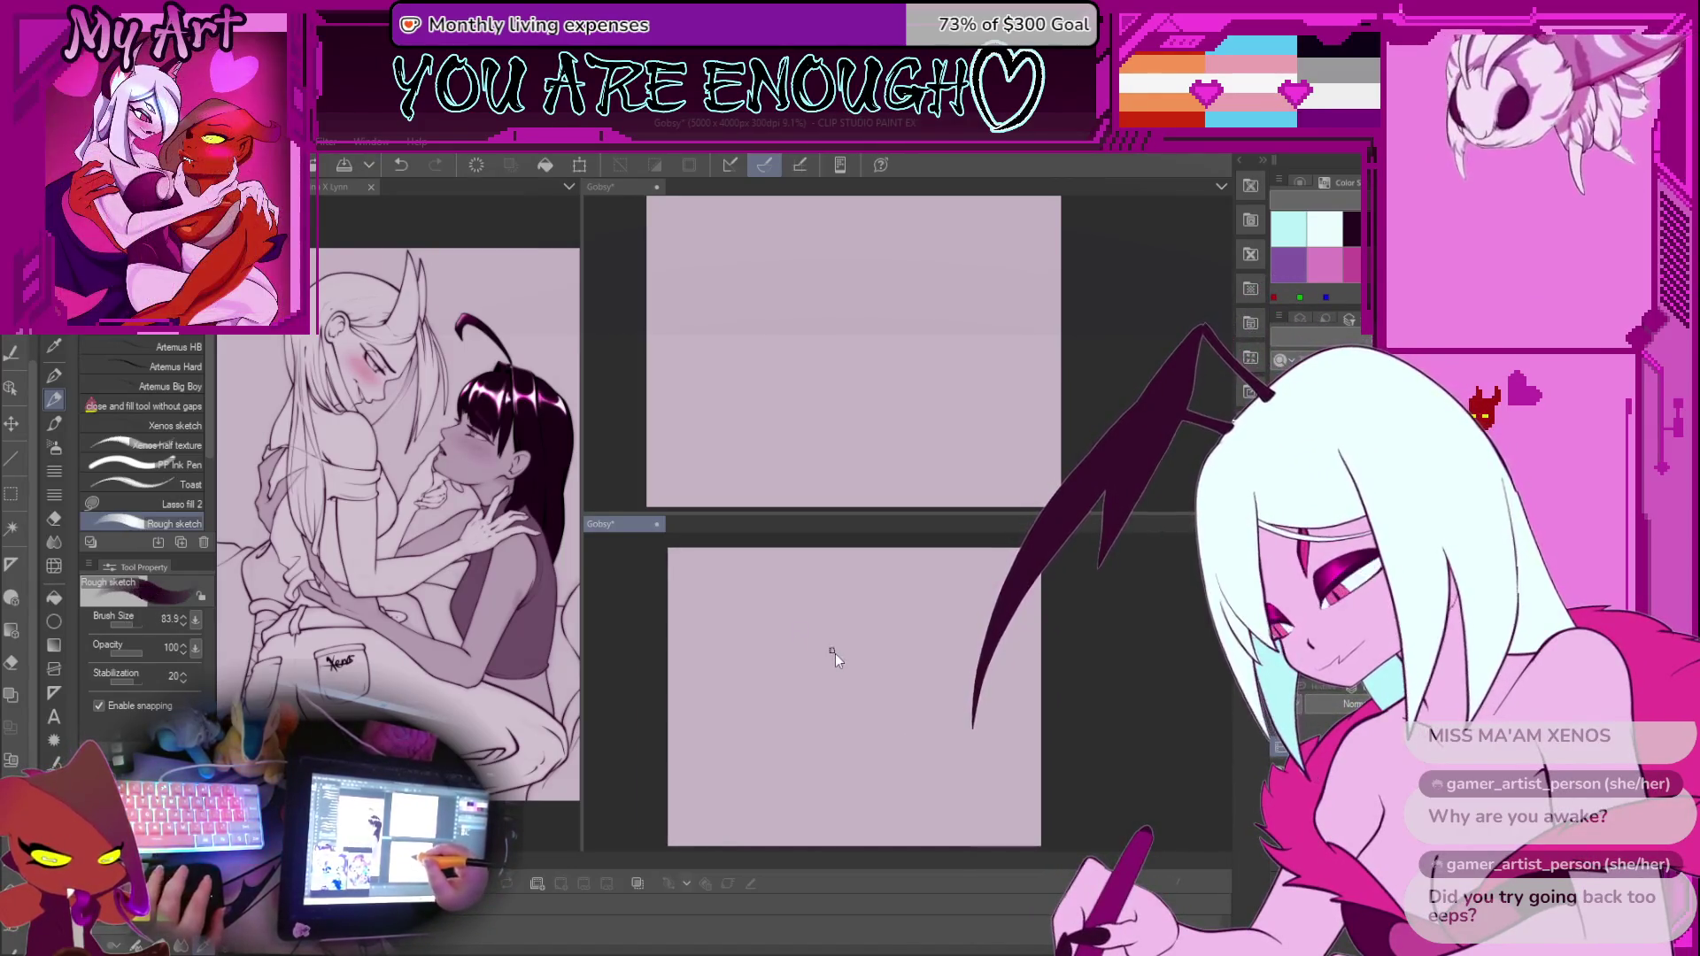
pyautogui.scroll(2, 828, 653)
pyautogui.moveTo(828, 680)
pyautogui.mouseDown()
pyautogui.moveTo(849, 600)
pyautogui.moveTo(872, 624)
pyautogui.moveTo(832, 580)
pyautogui.moveTo(822, 635)
pyautogui.mouseUp()
pyautogui.hotkey('ctrl', 'z')
pyautogui.moveTo(791, 730); pyautogui.dragTo(755, 670)
pyautogui.hotkey('ctrl', 'z')
# Draw a line down from the head circle and strokes along the head's left side
pyautogui.moveTo(793, 597); pyautogui.dragTo(804, 620)
pyautogui.moveTo(804, 622)
pyautogui.mouseDown()
pyautogui.moveTo(833, 672)
pyautogui.moveTo(850, 661)
pyautogui.mouseUp()
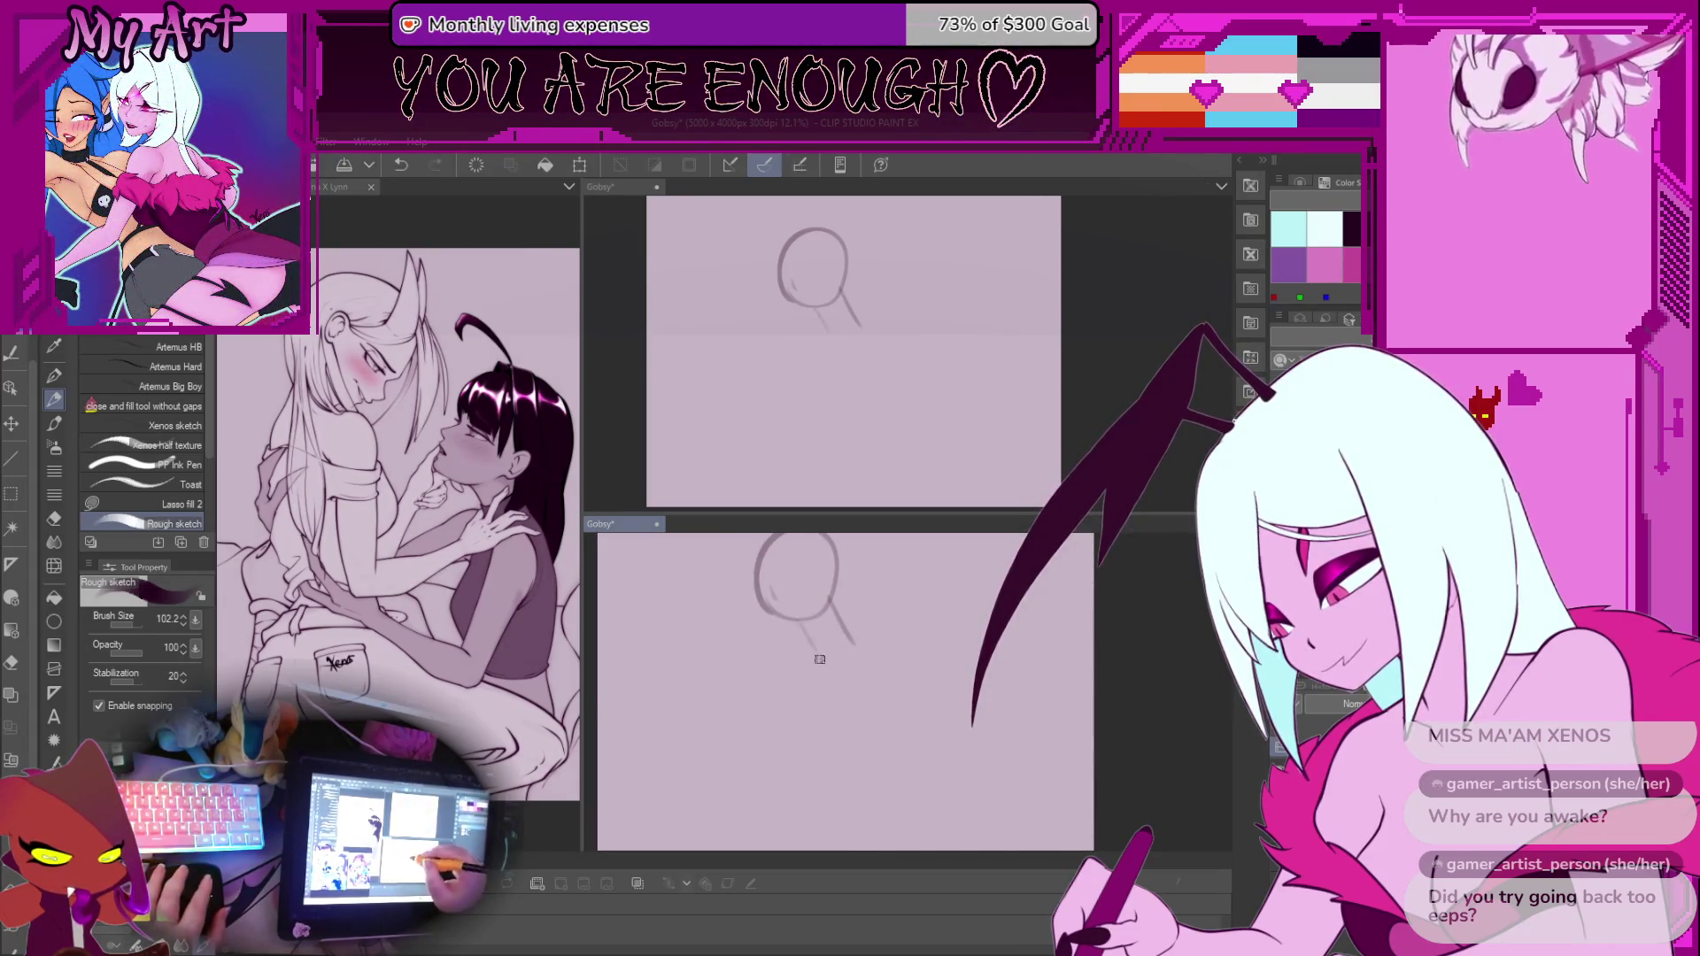
pyautogui.moveTo(817, 653); pyautogui.dragTo(824, 671)
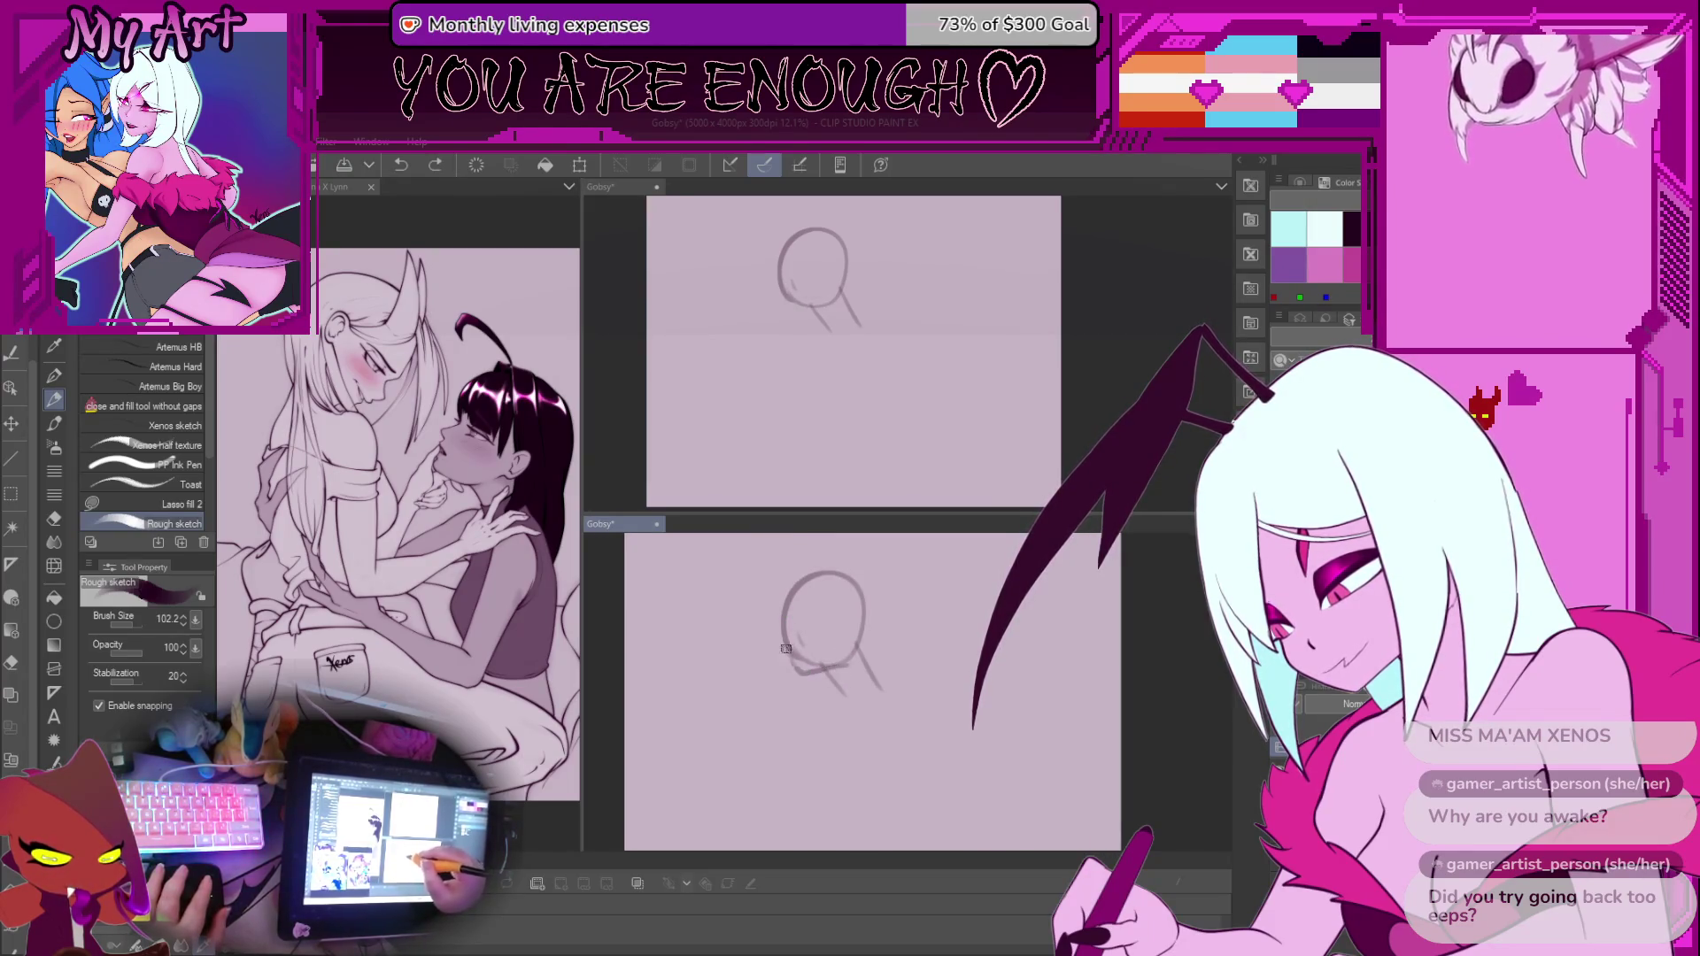
pyautogui.moveTo(794, 679); pyautogui.dragTo(797, 587)
pyautogui.moveTo(794, 645); pyautogui.dragTo(813, 577)
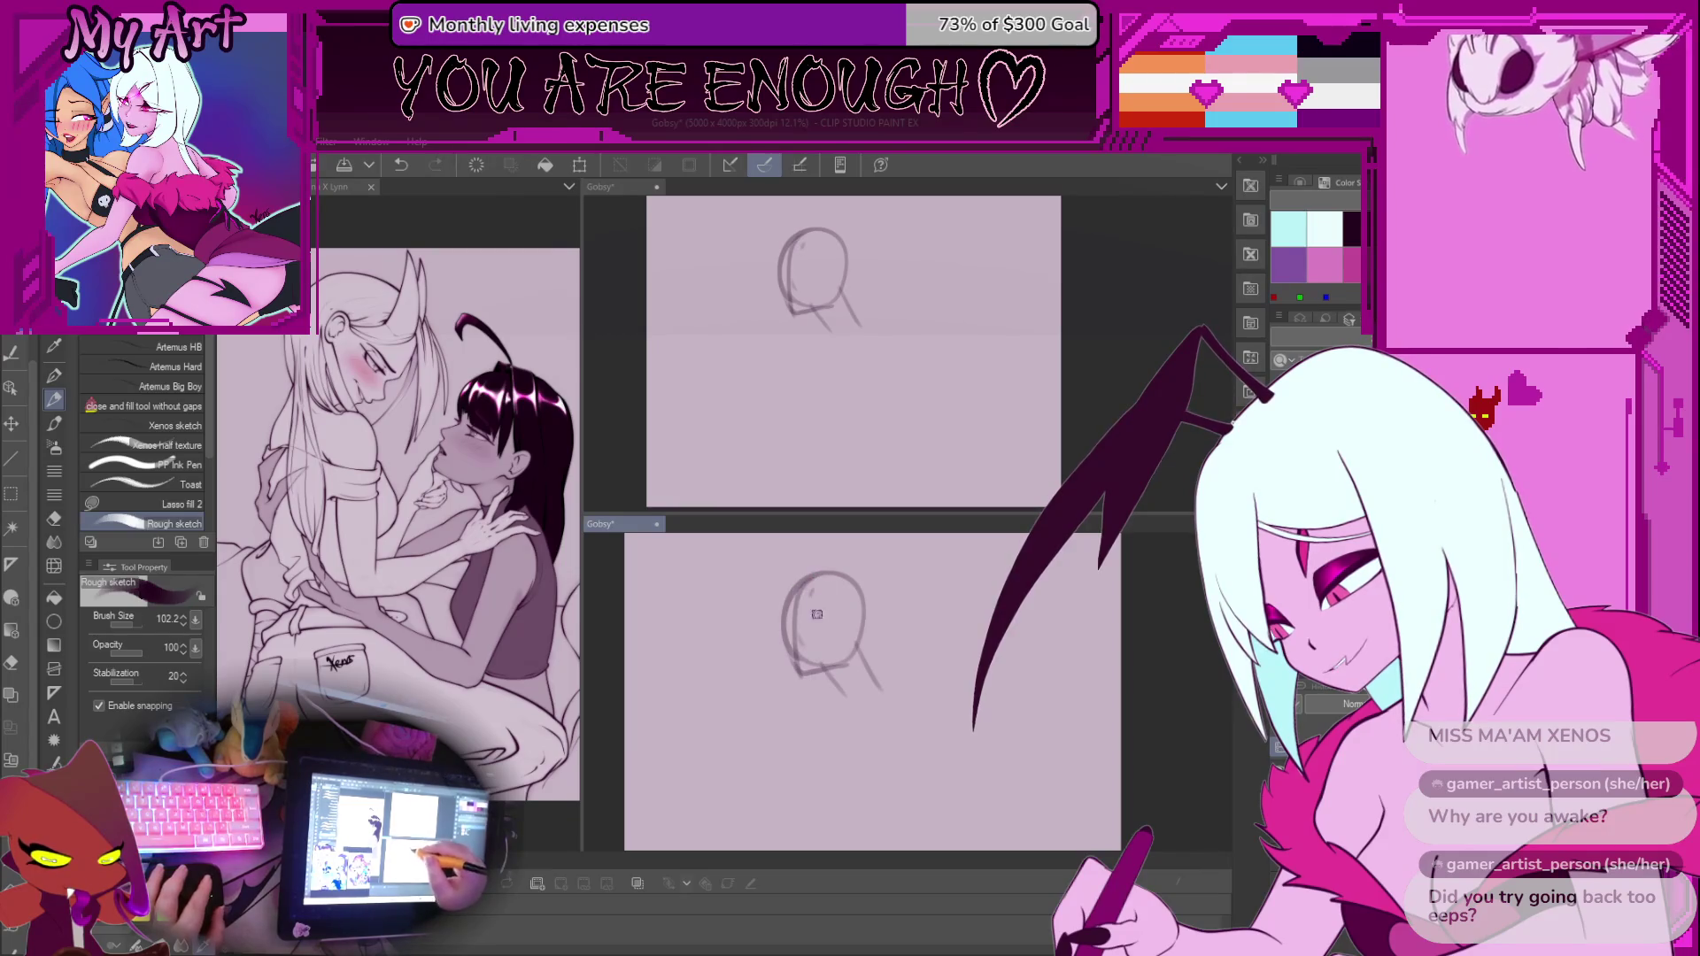
# Try neck and shoulder curves and a short diagonal stroke, undoing each attempt
pyautogui.moveTo(846, 703)
pyautogui.mouseDown()
pyautogui.moveTo(811, 592)
pyautogui.moveTo(769, 713)
pyautogui.moveTo(813, 643)
pyautogui.mouseUp()
pyautogui.hotkey('ctrl', 'z')
pyautogui.hotkey('ctrl', 'z')
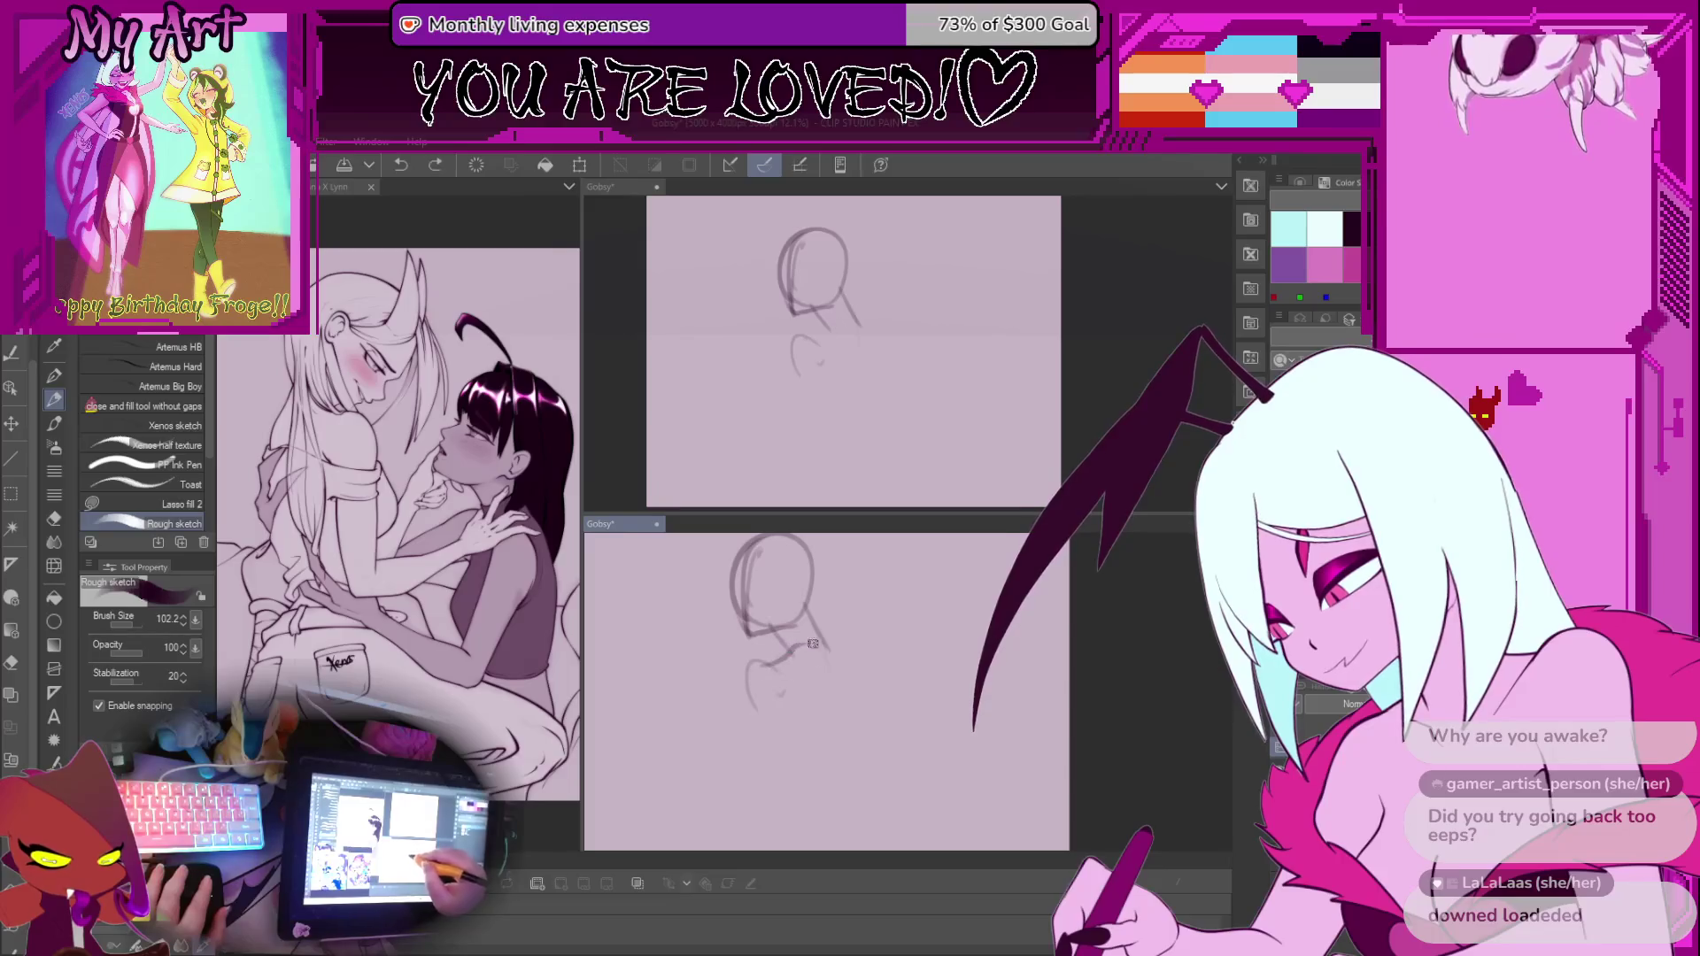
pyautogui.hotkey('ctrl', 'z')
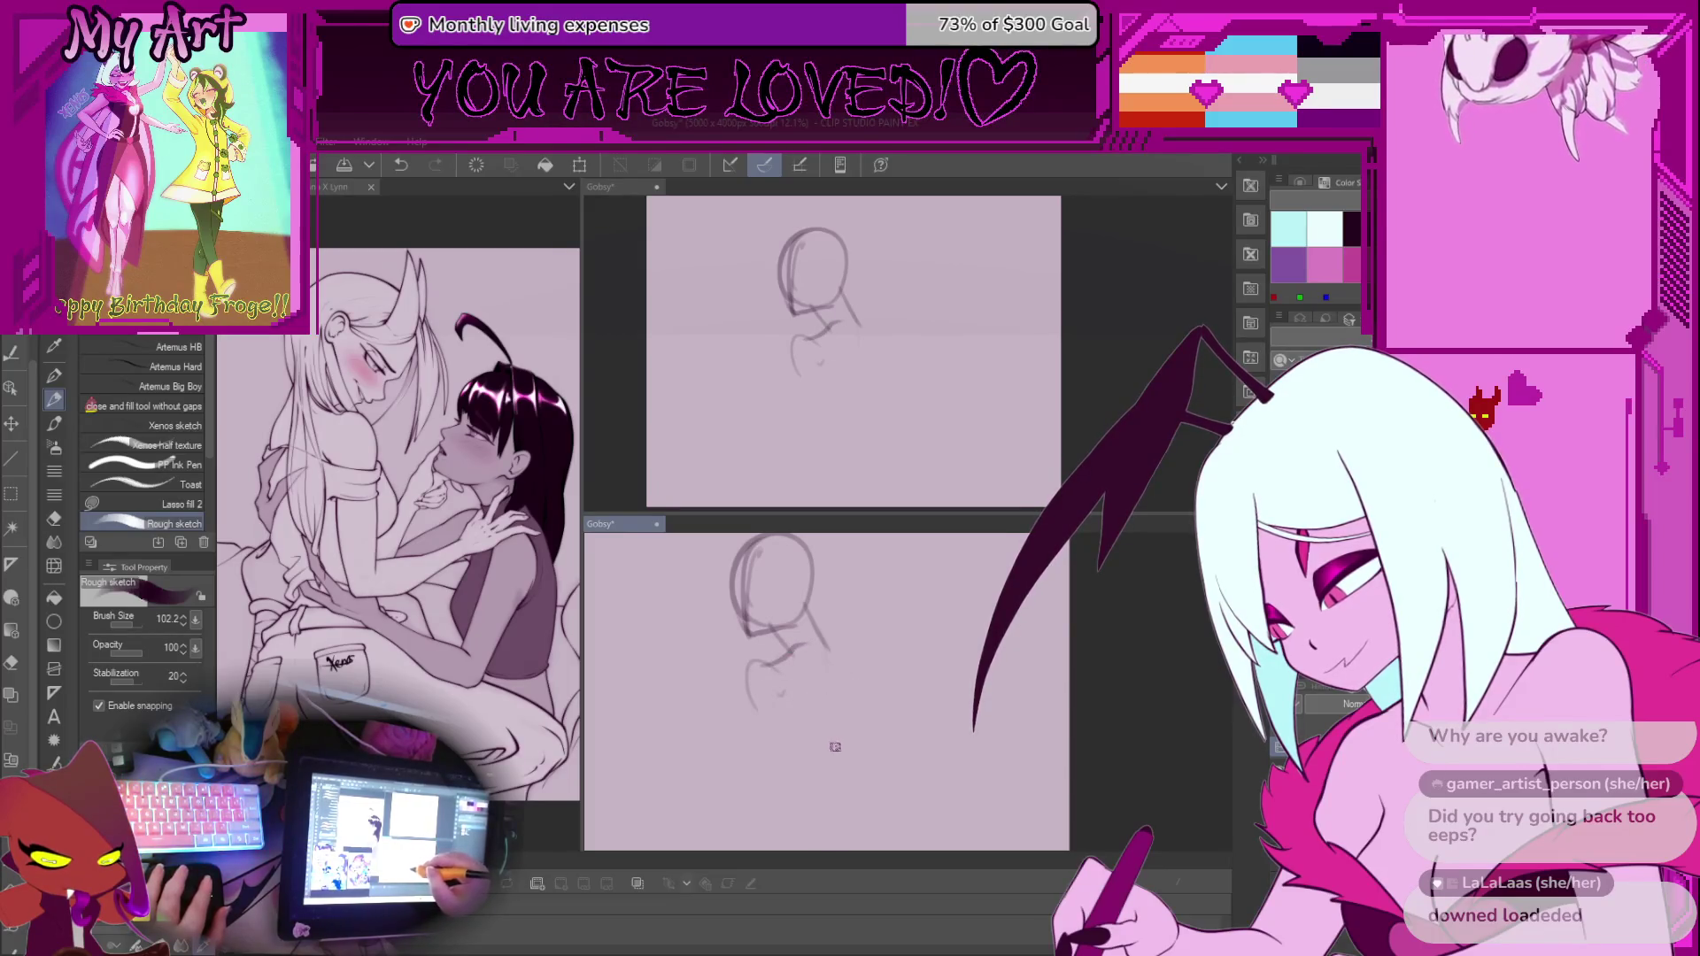
pyautogui.moveTo(830, 648)
pyautogui.mouseDown()
pyautogui.moveTo(863, 686)
pyautogui.moveTo(839, 735)
pyautogui.moveTo(780, 645)
pyautogui.mouseUp()
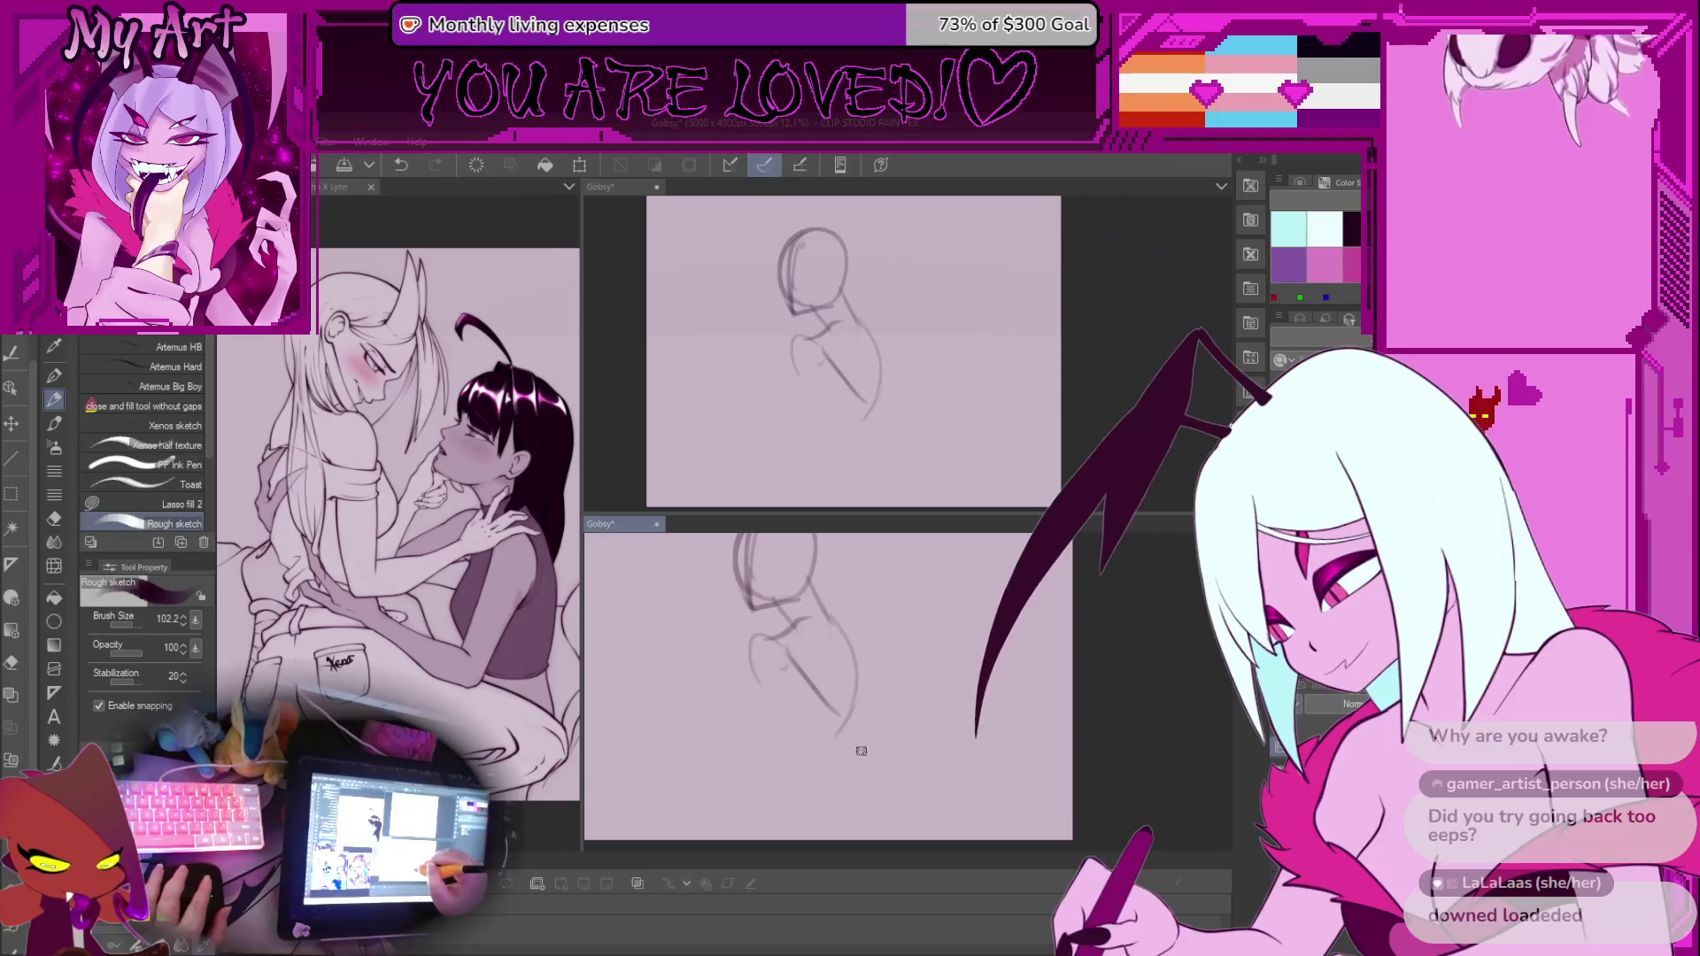
pyautogui.hotkey('ctrl', 'z')
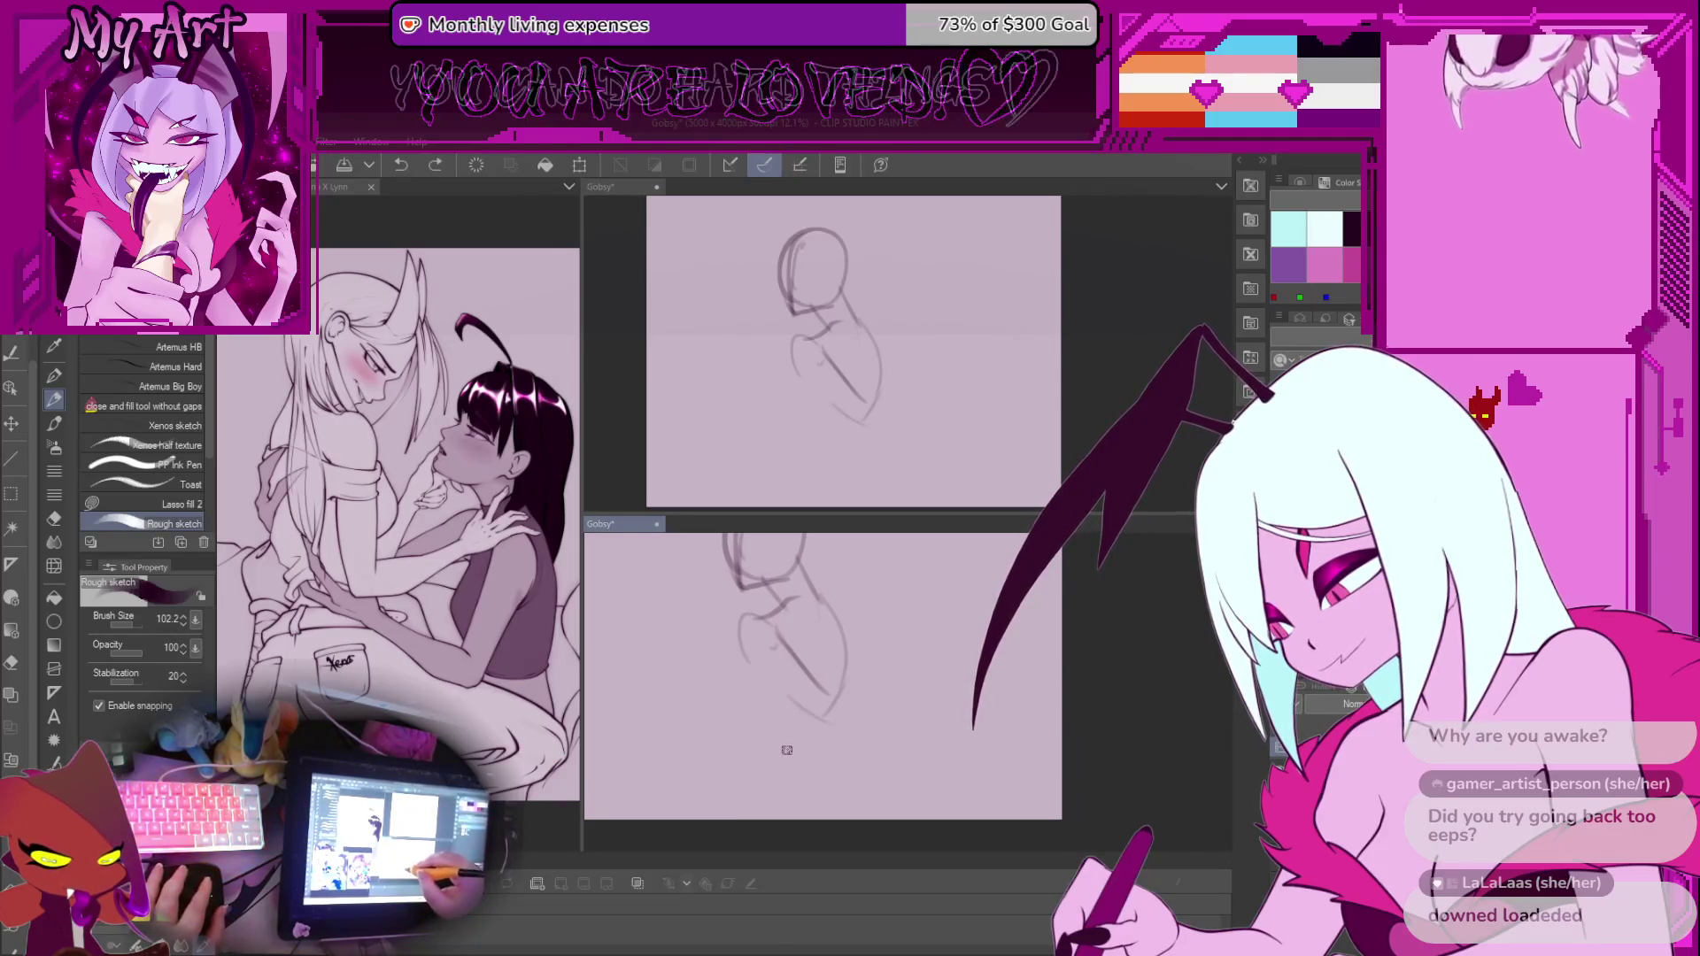
pyautogui.moveTo(775, 704); pyautogui.dragTo(802, 761)
pyautogui.hotkey('ctrl', 'z')
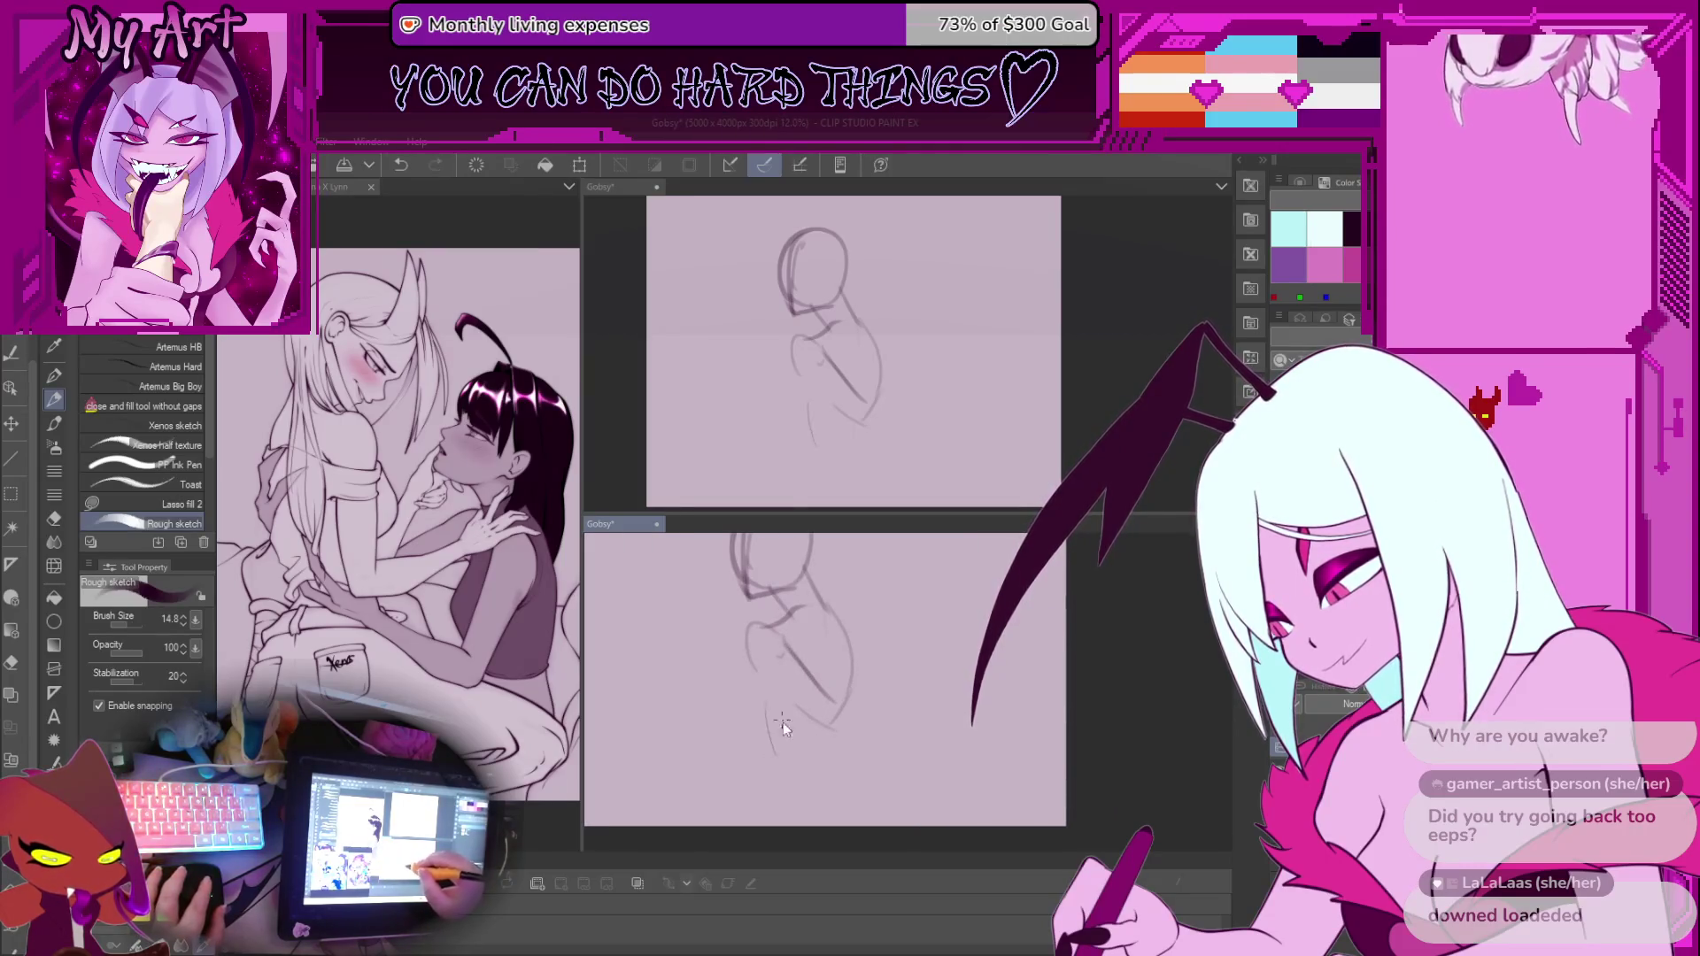
pyautogui.hotkey('ctrl', 'z')
# Redraw a short stroke, reposition the view, and try a curved torso stroke, undoing both
pyautogui.moveTo(788, 727)
pyautogui.mouseDown()
pyautogui.moveTo(797, 768)
pyautogui.moveTo(820, 714)
pyautogui.moveTo(802, 706)
pyautogui.moveTo(811, 730)
pyautogui.moveTo(790, 712)
pyautogui.mouseUp()
pyautogui.hotkey('ctrl', 'z')
pyautogui.hotkey('ctrl', 'z')
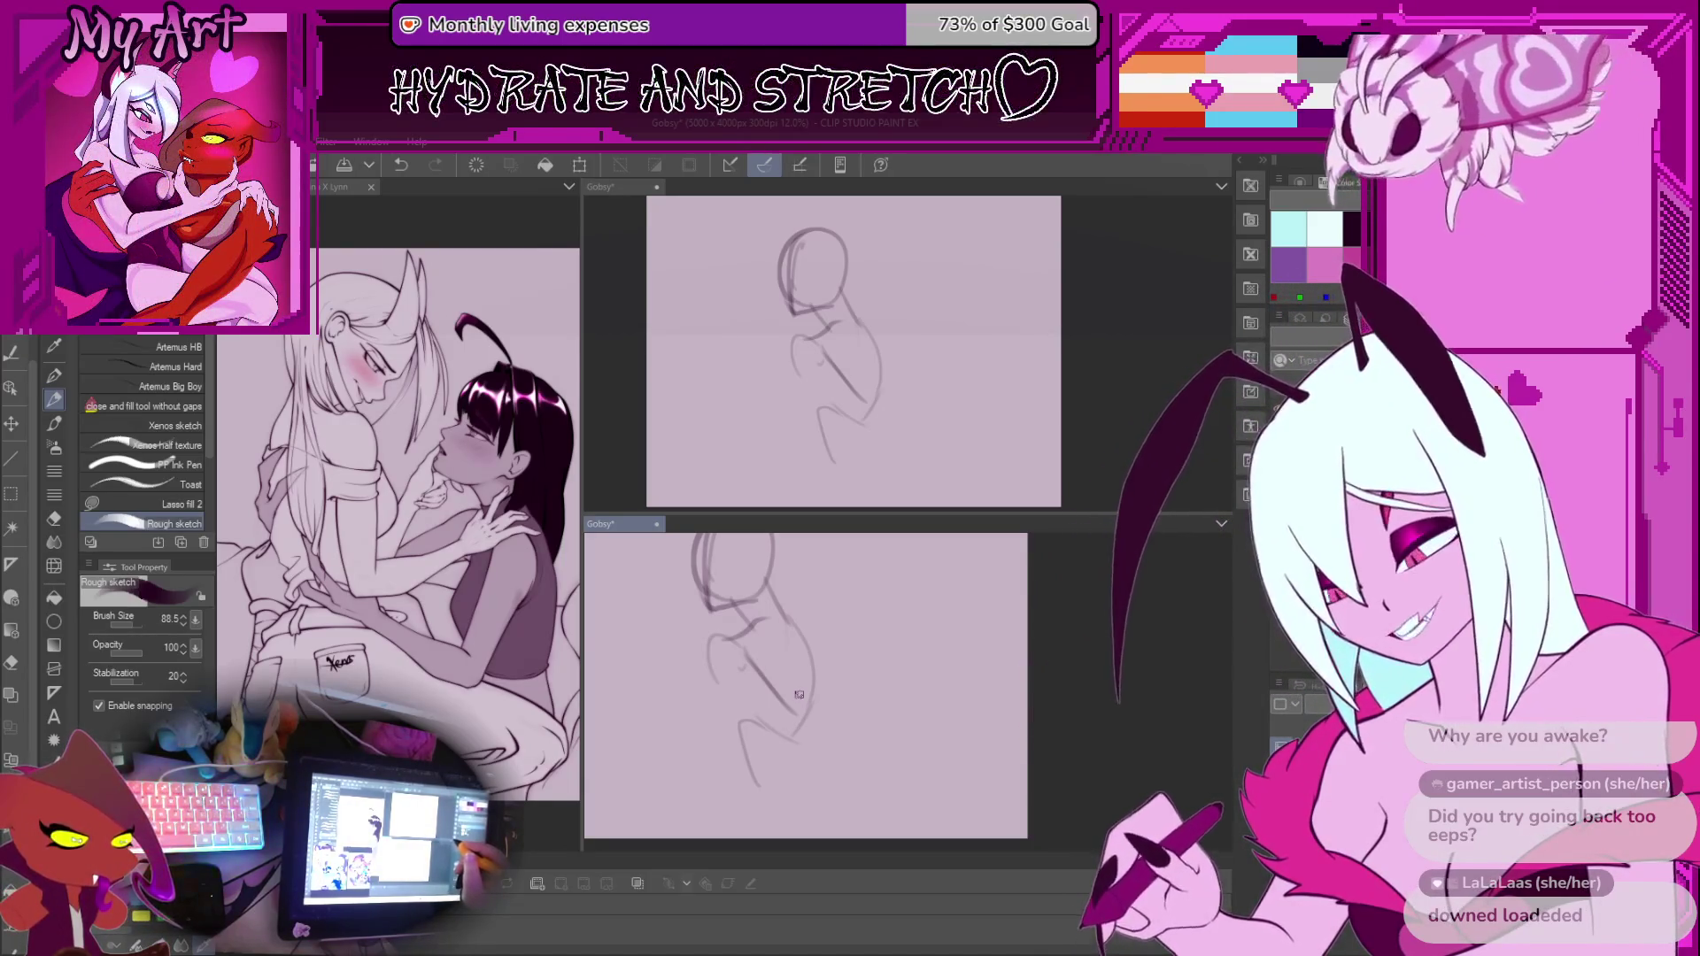
pyautogui.moveTo(753, 637); pyautogui.dragTo(779, 651)
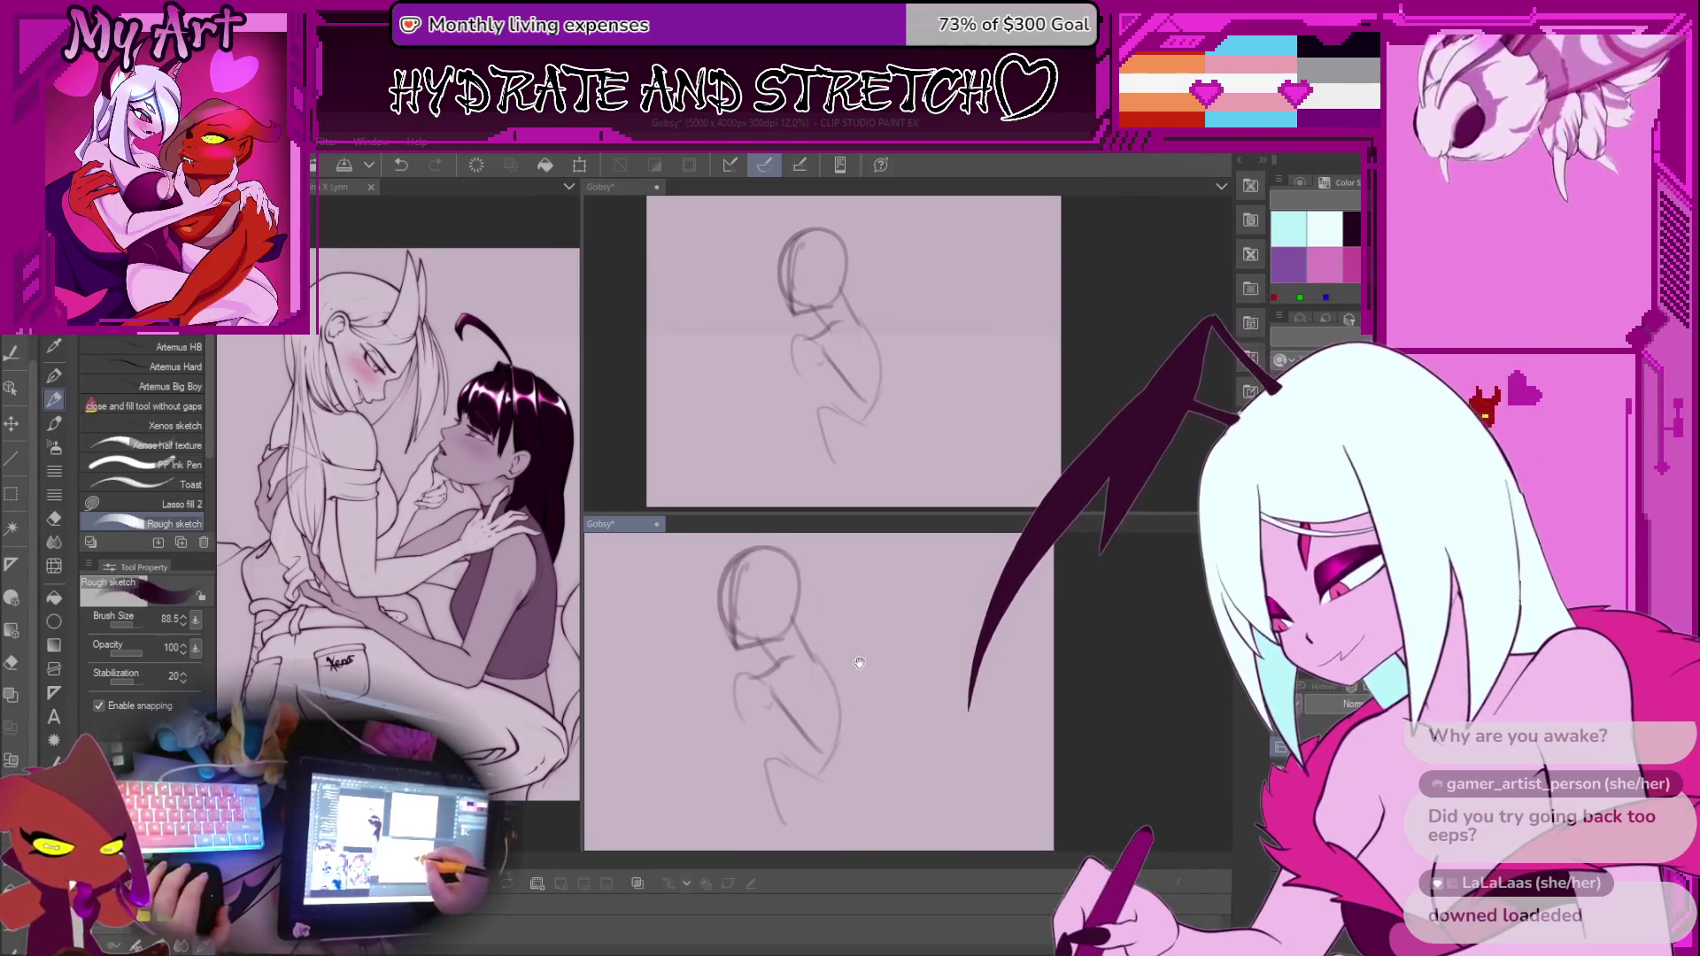
pyautogui.scroll(3, 779, 651)
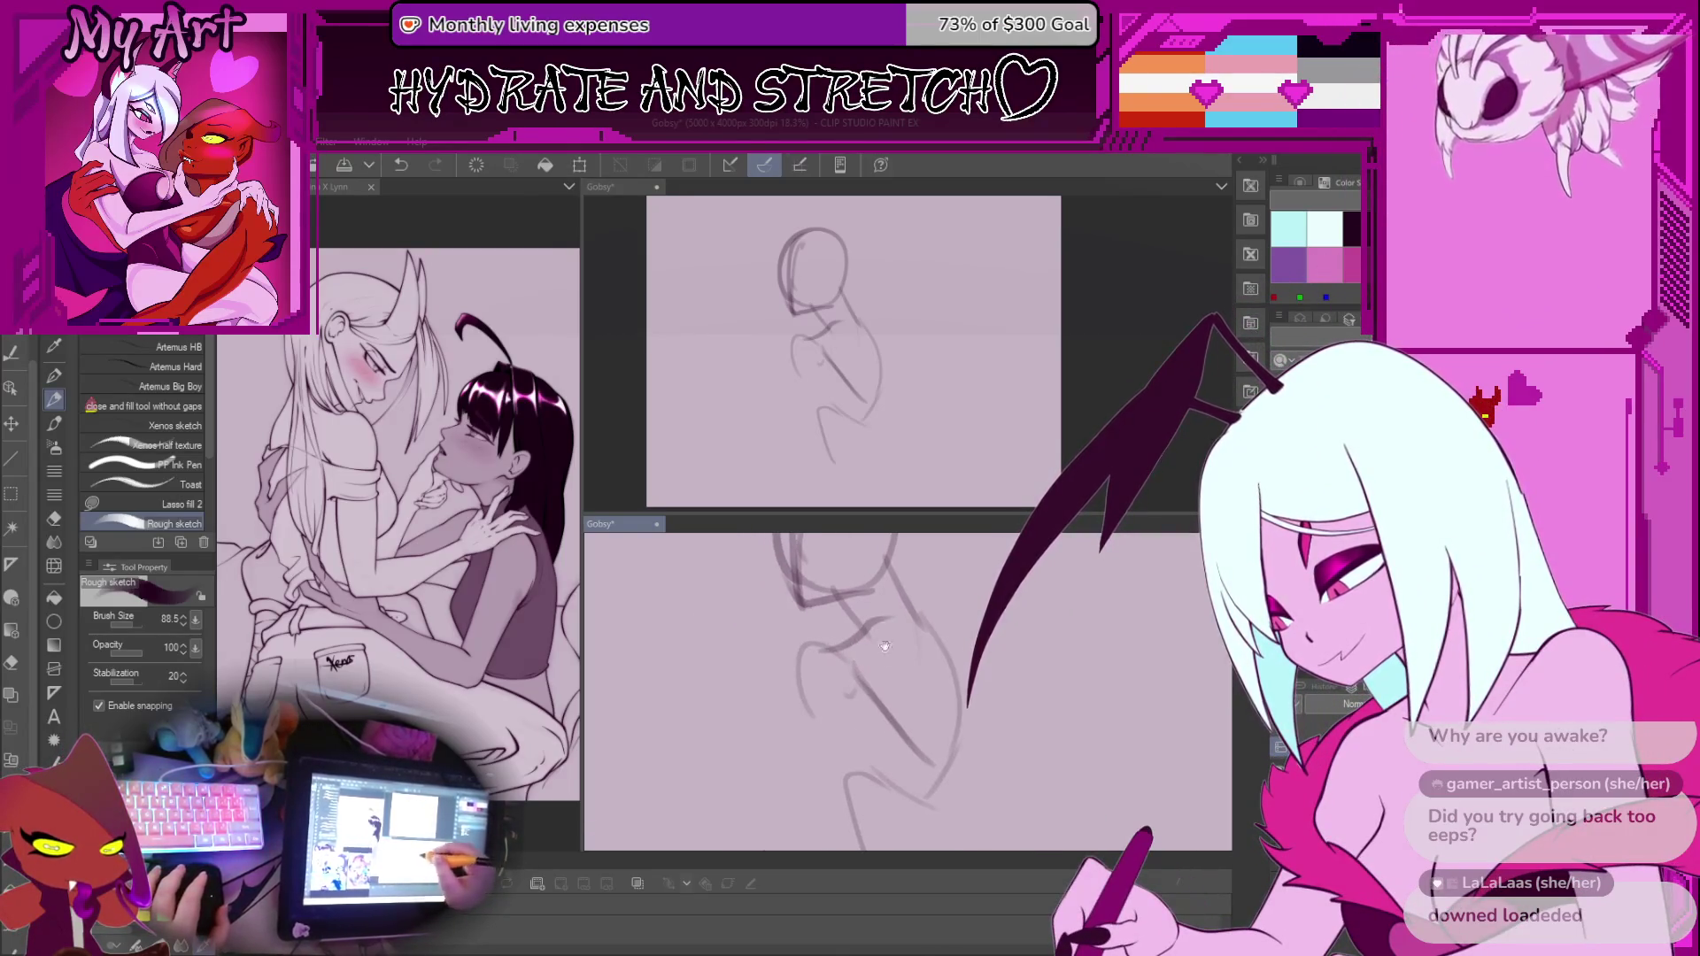
pyautogui.moveTo(794, 746); pyautogui.dragTo(821, 720)
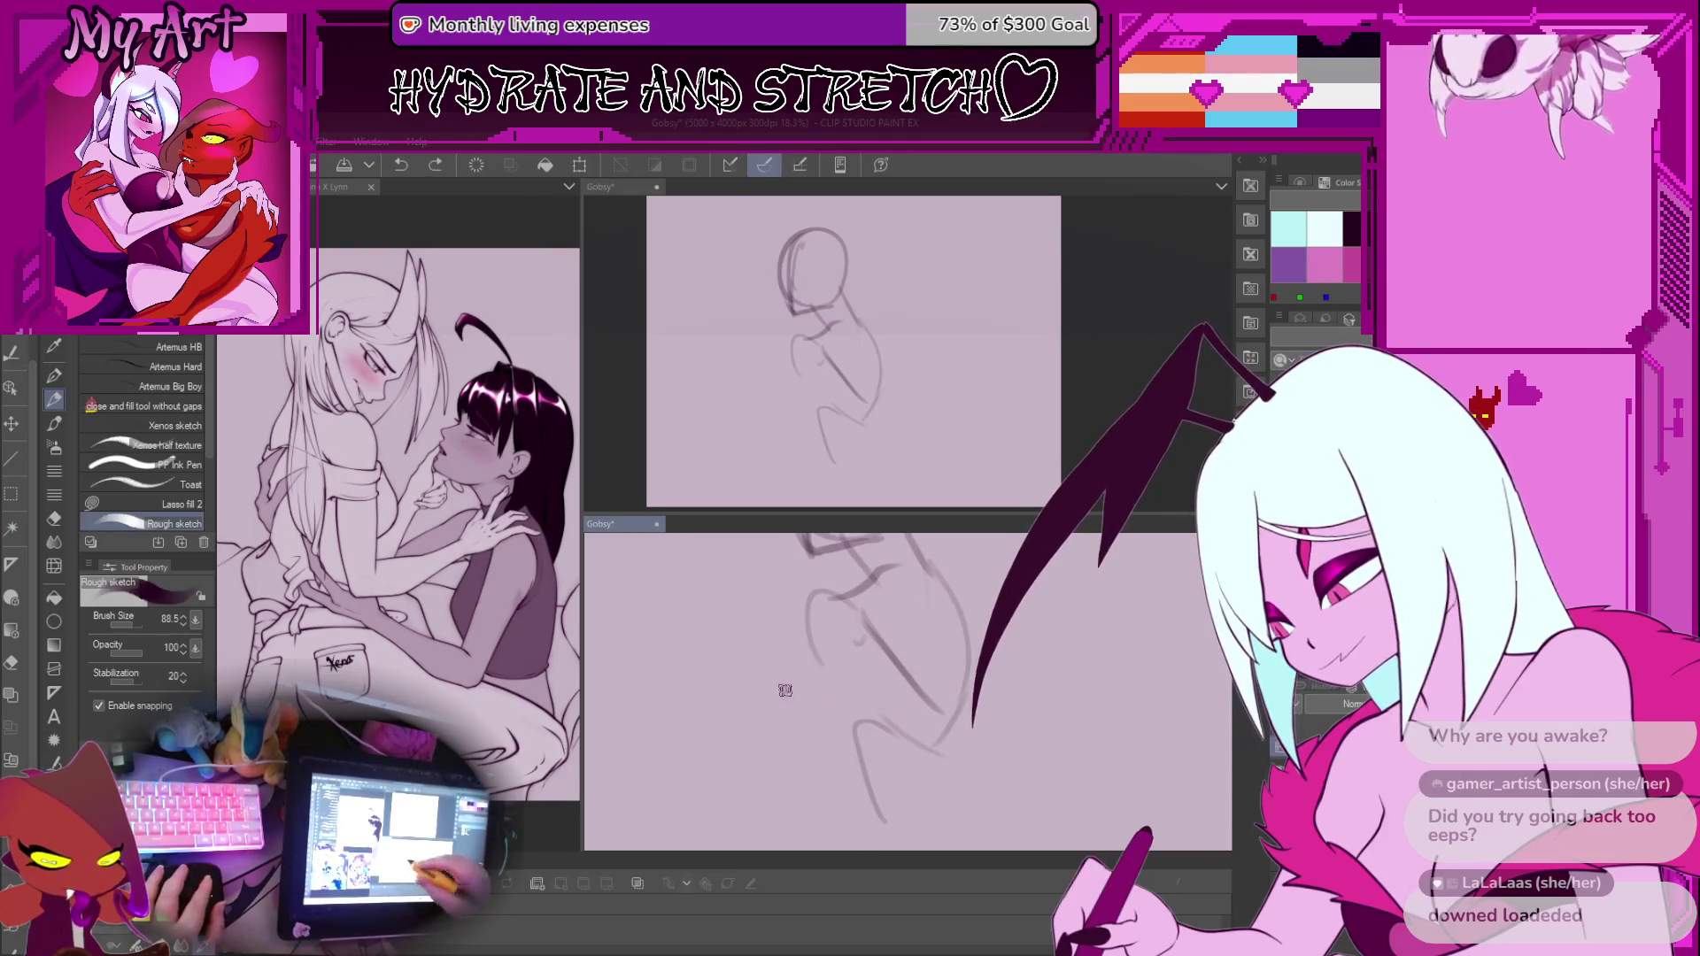
pyautogui.moveTo(848, 777)
pyautogui.mouseDown()
pyautogui.moveTo(805, 675)
pyautogui.moveTo(807, 742)
pyautogui.moveTo(795, 679)
pyautogui.mouseUp()
pyautogui.hotkey('ctrl', 'z')
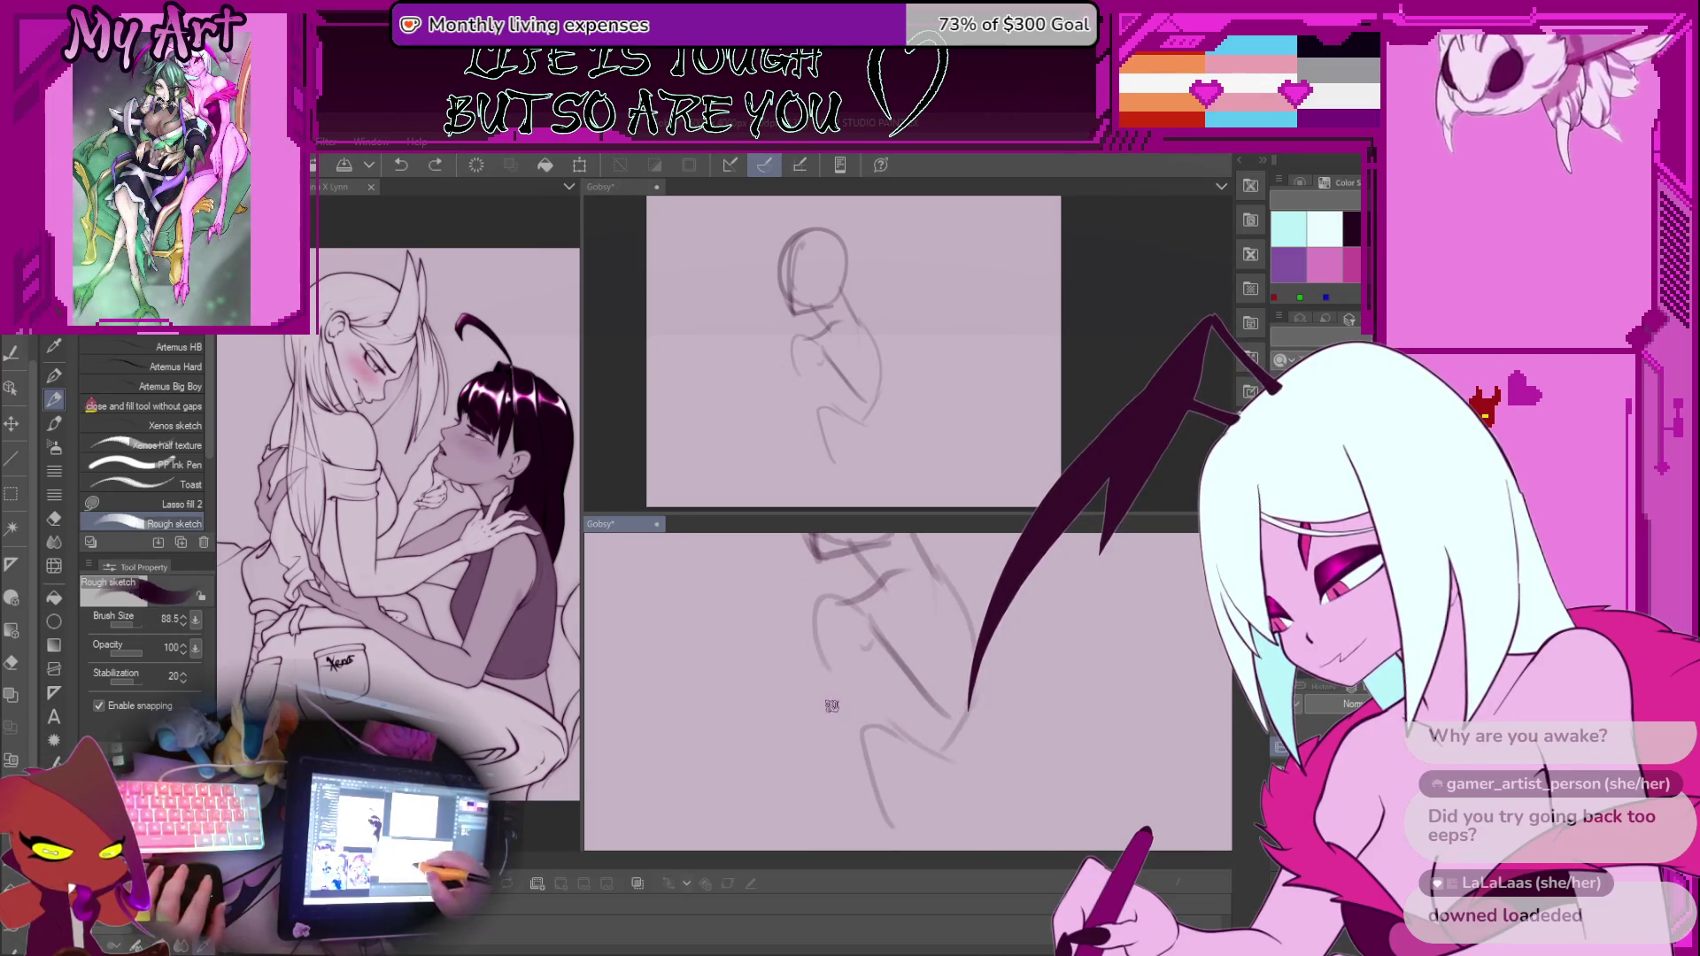
# Try another short stroke and undo it, then draw a new torso line down toward the hips
pyautogui.moveTo(950, 681); pyautogui.dragTo(929, 724)
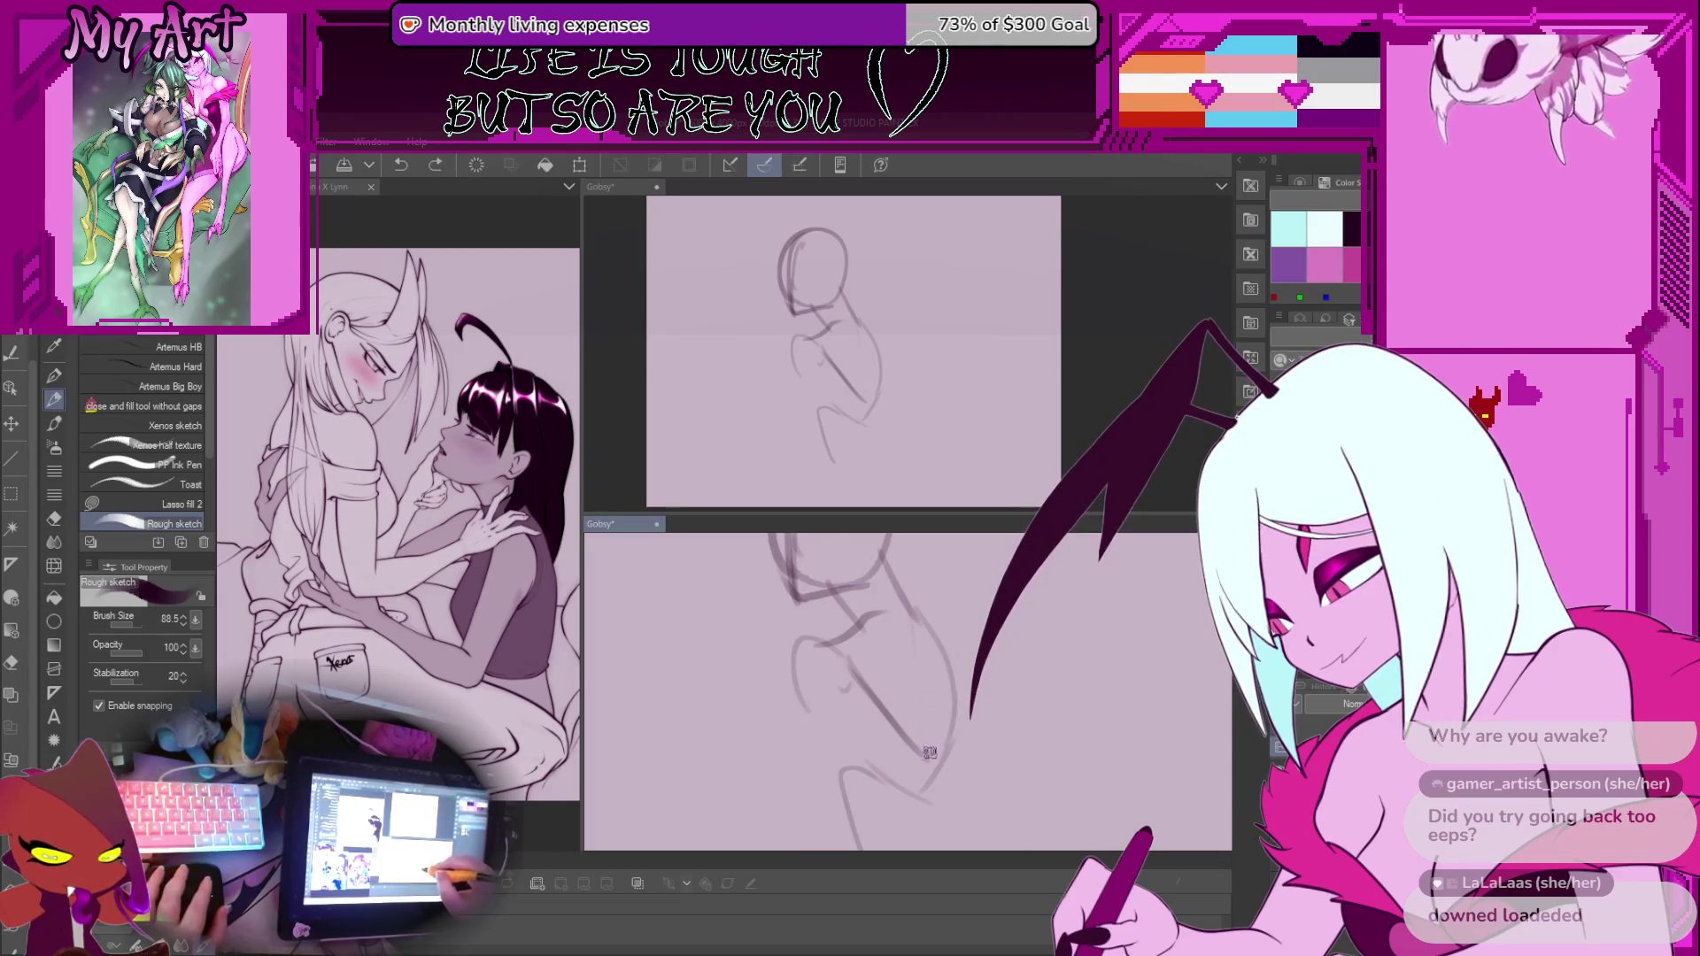
pyautogui.hotkey('ctrl', 'y')
pyautogui.moveTo(941, 635); pyautogui.dragTo(980, 693)
pyautogui.hotkey('ctrl', 'z')
pyautogui.moveTo(823, 782); pyautogui.dragTo(856, 724)
pyautogui.hotkey('ctrl', 'z')
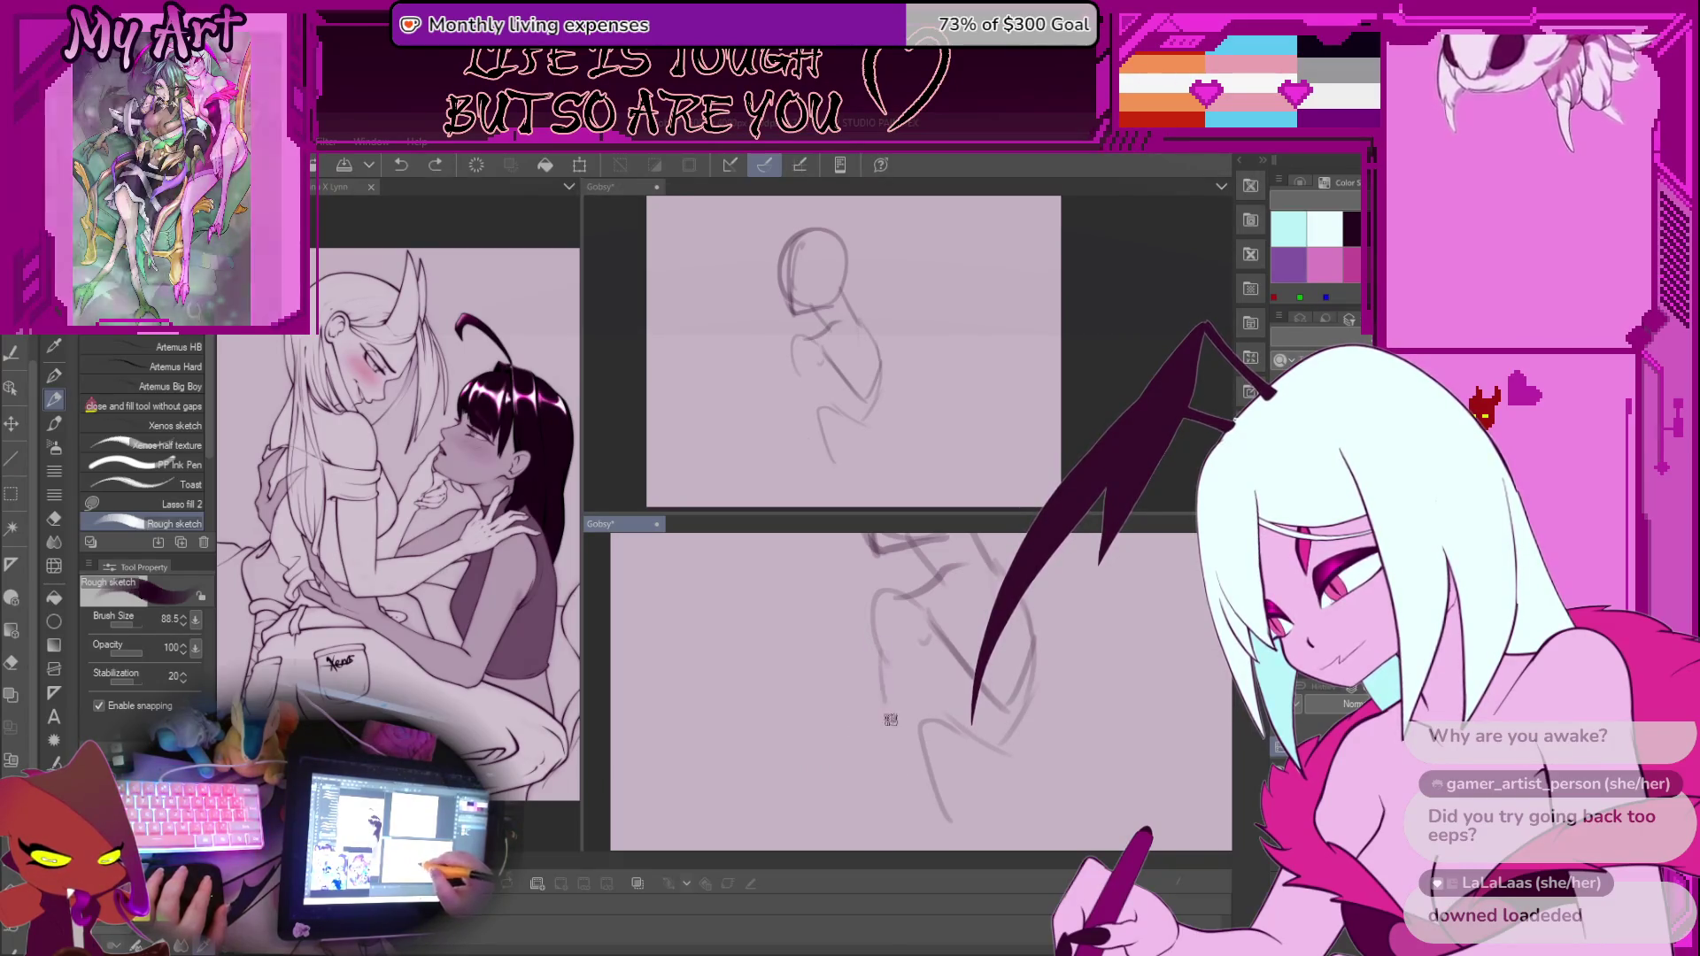
pyautogui.moveTo(883, 659); pyautogui.dragTo(921, 779)
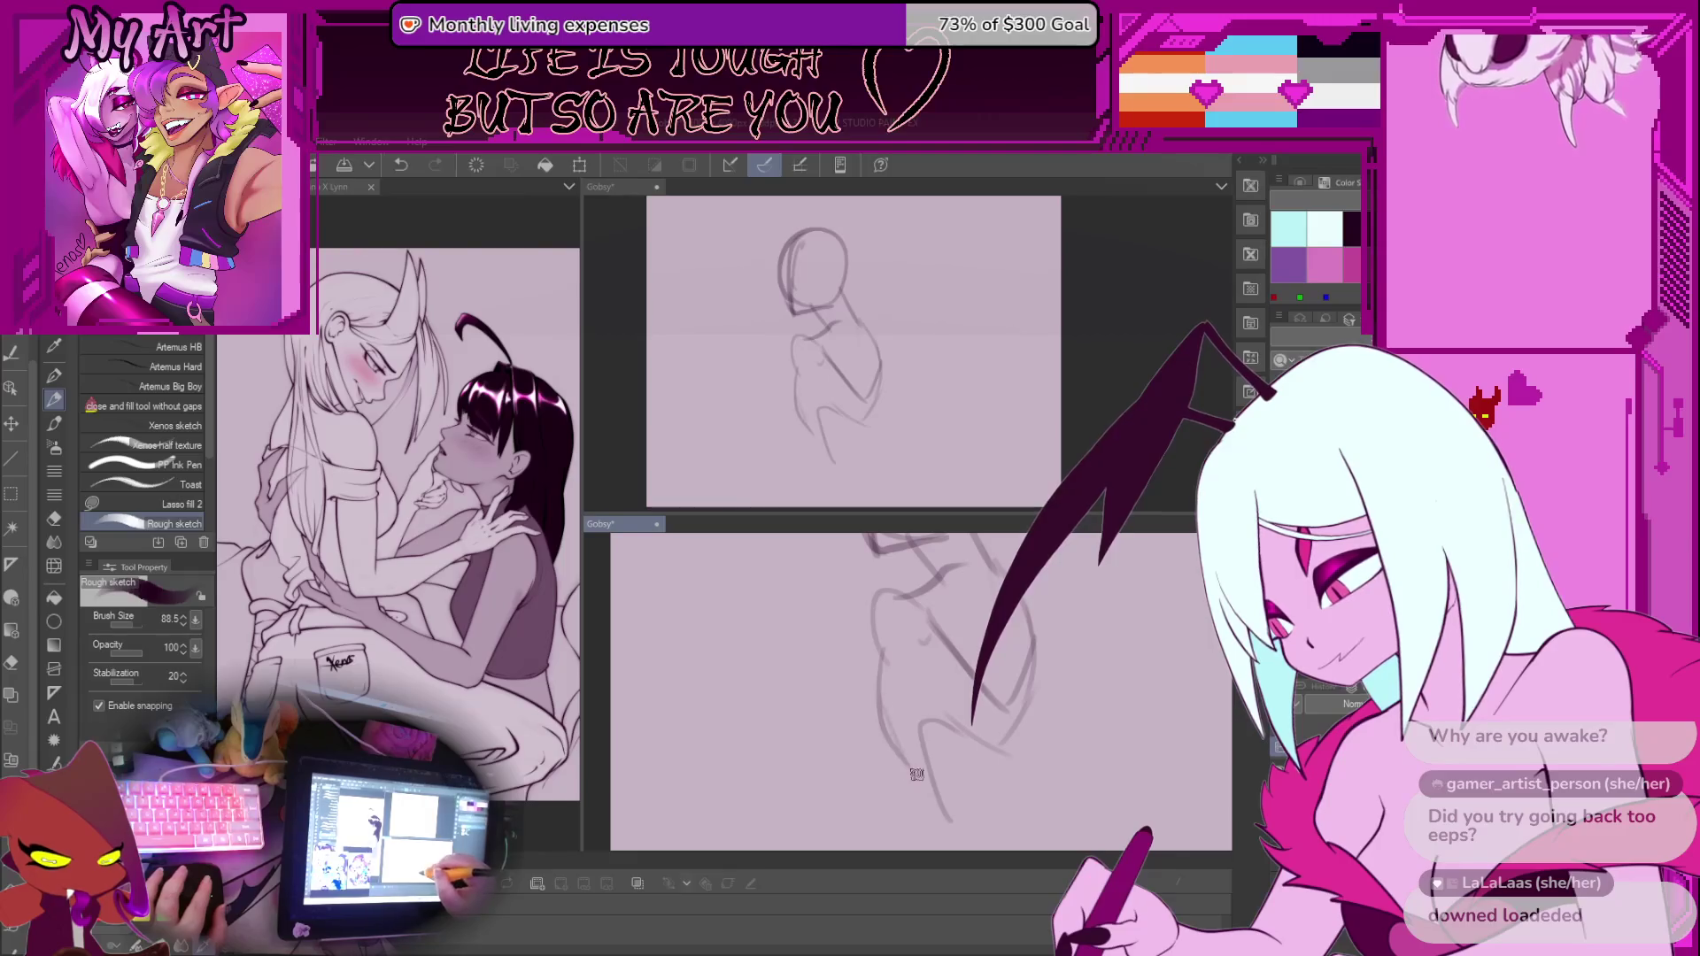
# Pan and zoom the view to bring the whole head and torso into frame
pyautogui.scroll(-2, 951, 688)
pyautogui.moveTo(950, 688); pyautogui.dragTo(930, 669)
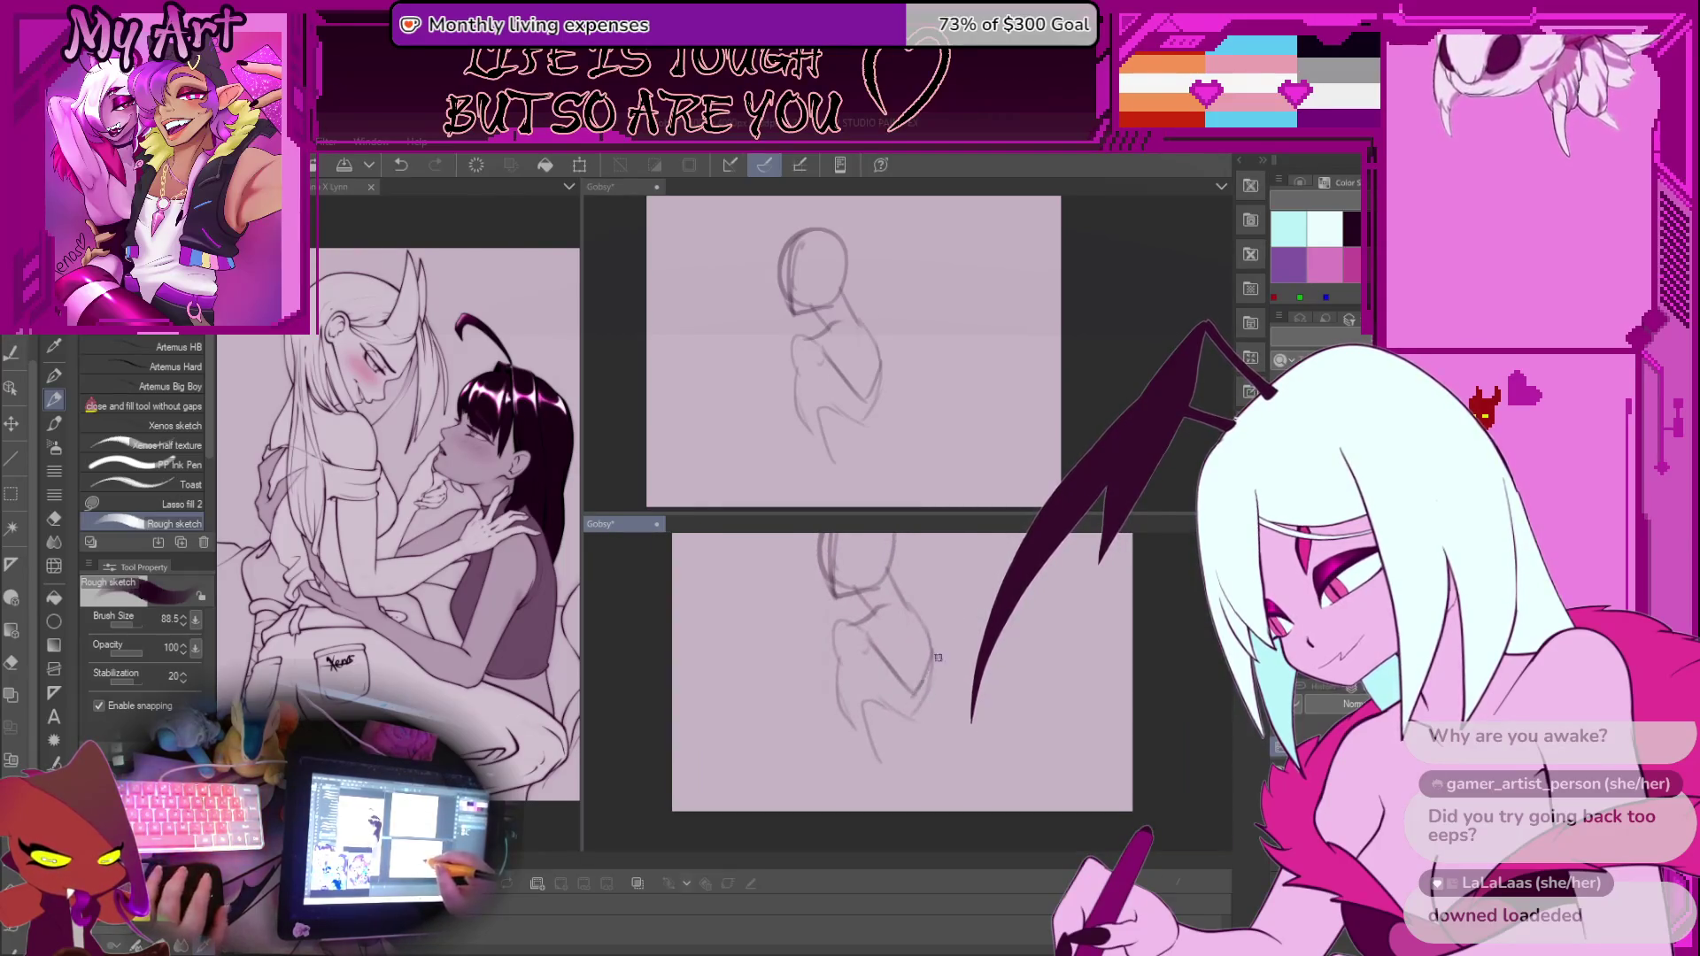
pyautogui.moveTo(835, 738); pyautogui.dragTo(844, 721)
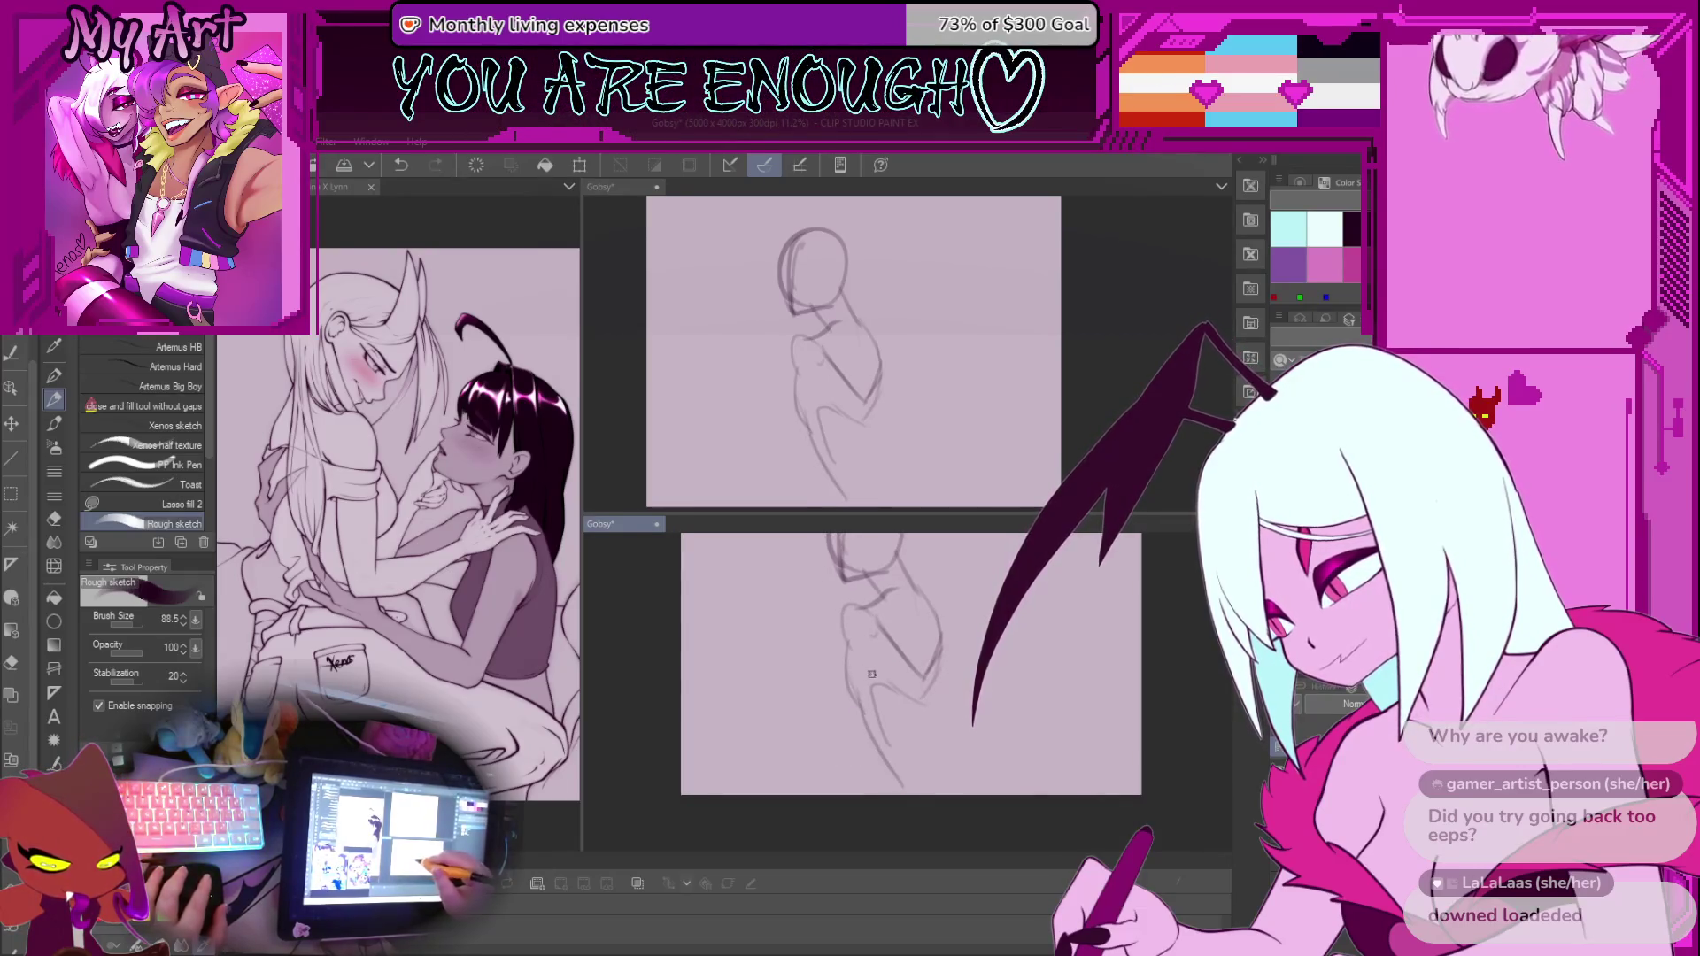
pyautogui.moveTo(918, 615); pyautogui.dragTo(903, 662)
pyautogui.scroll(2, 917, 682)
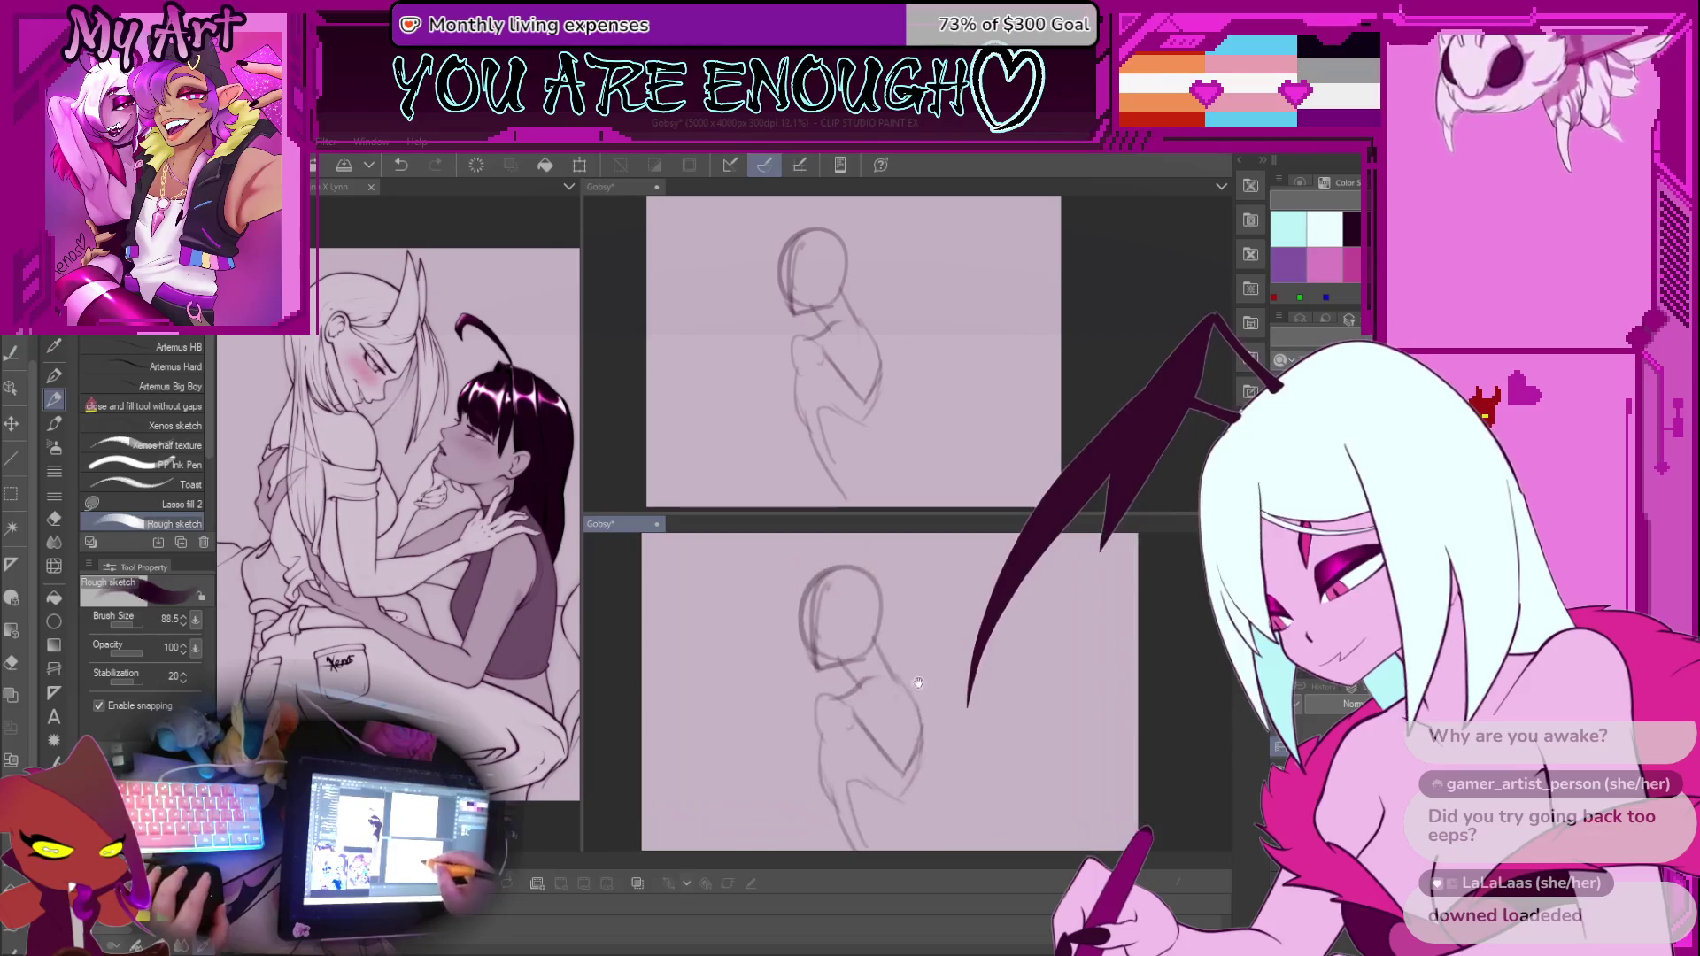
pyautogui.moveTo(911, 700); pyautogui.dragTo(901, 689)
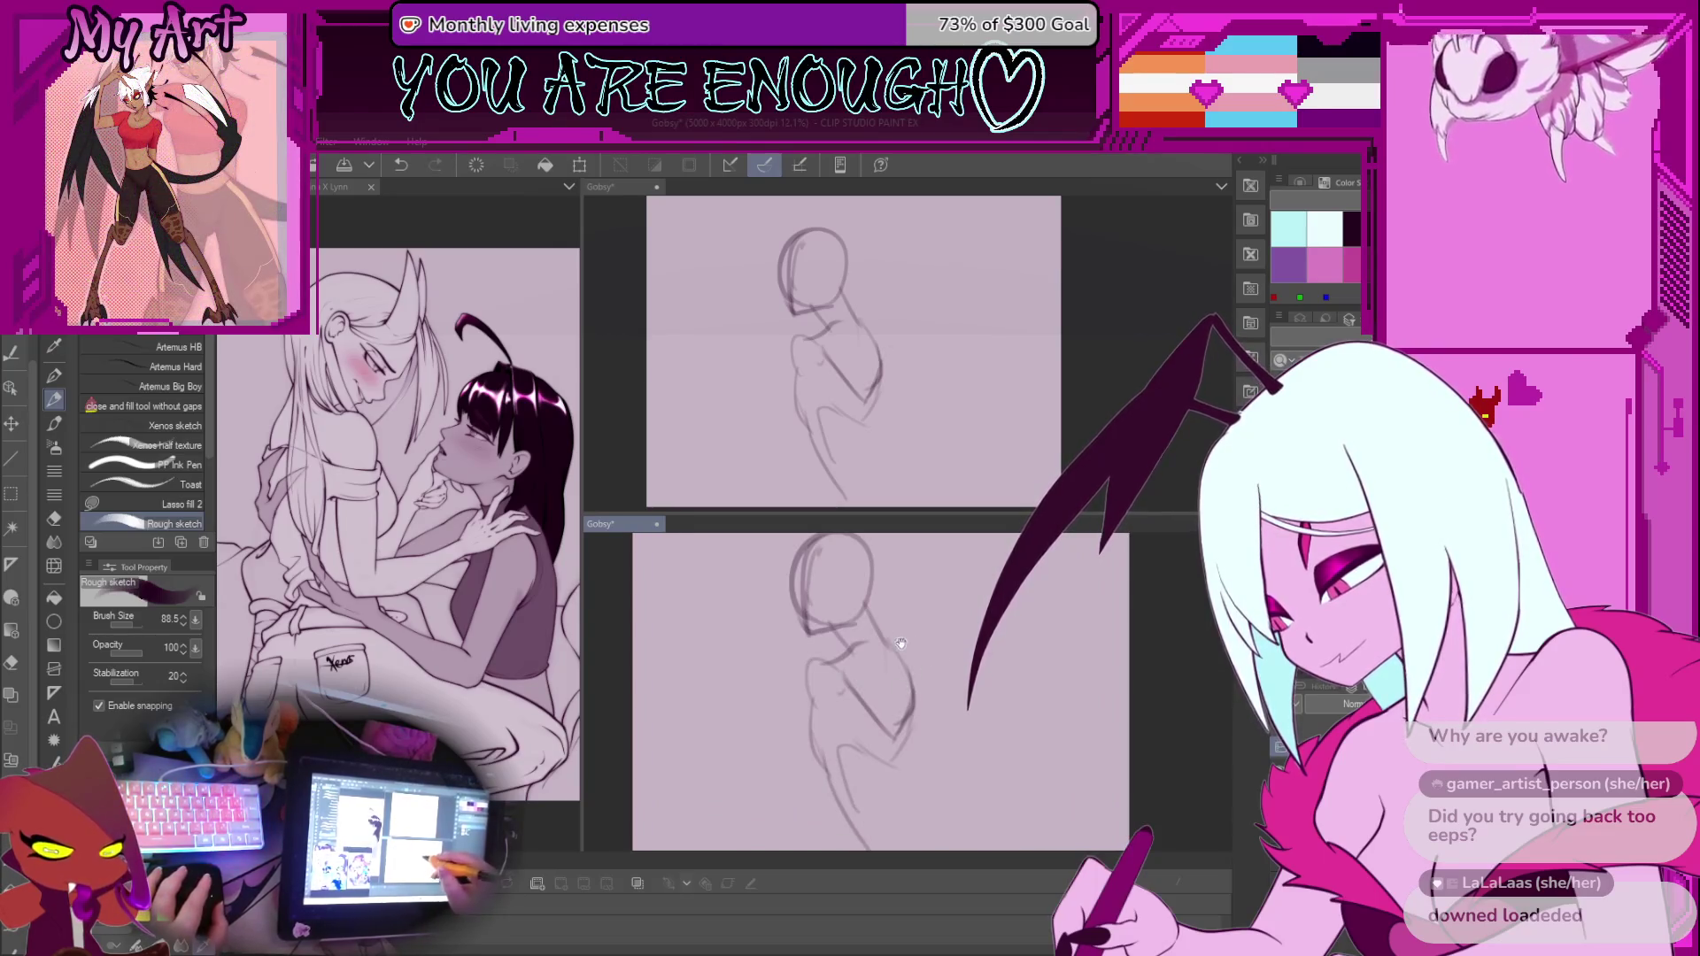
pyautogui.scroll(-1, 899, 723)
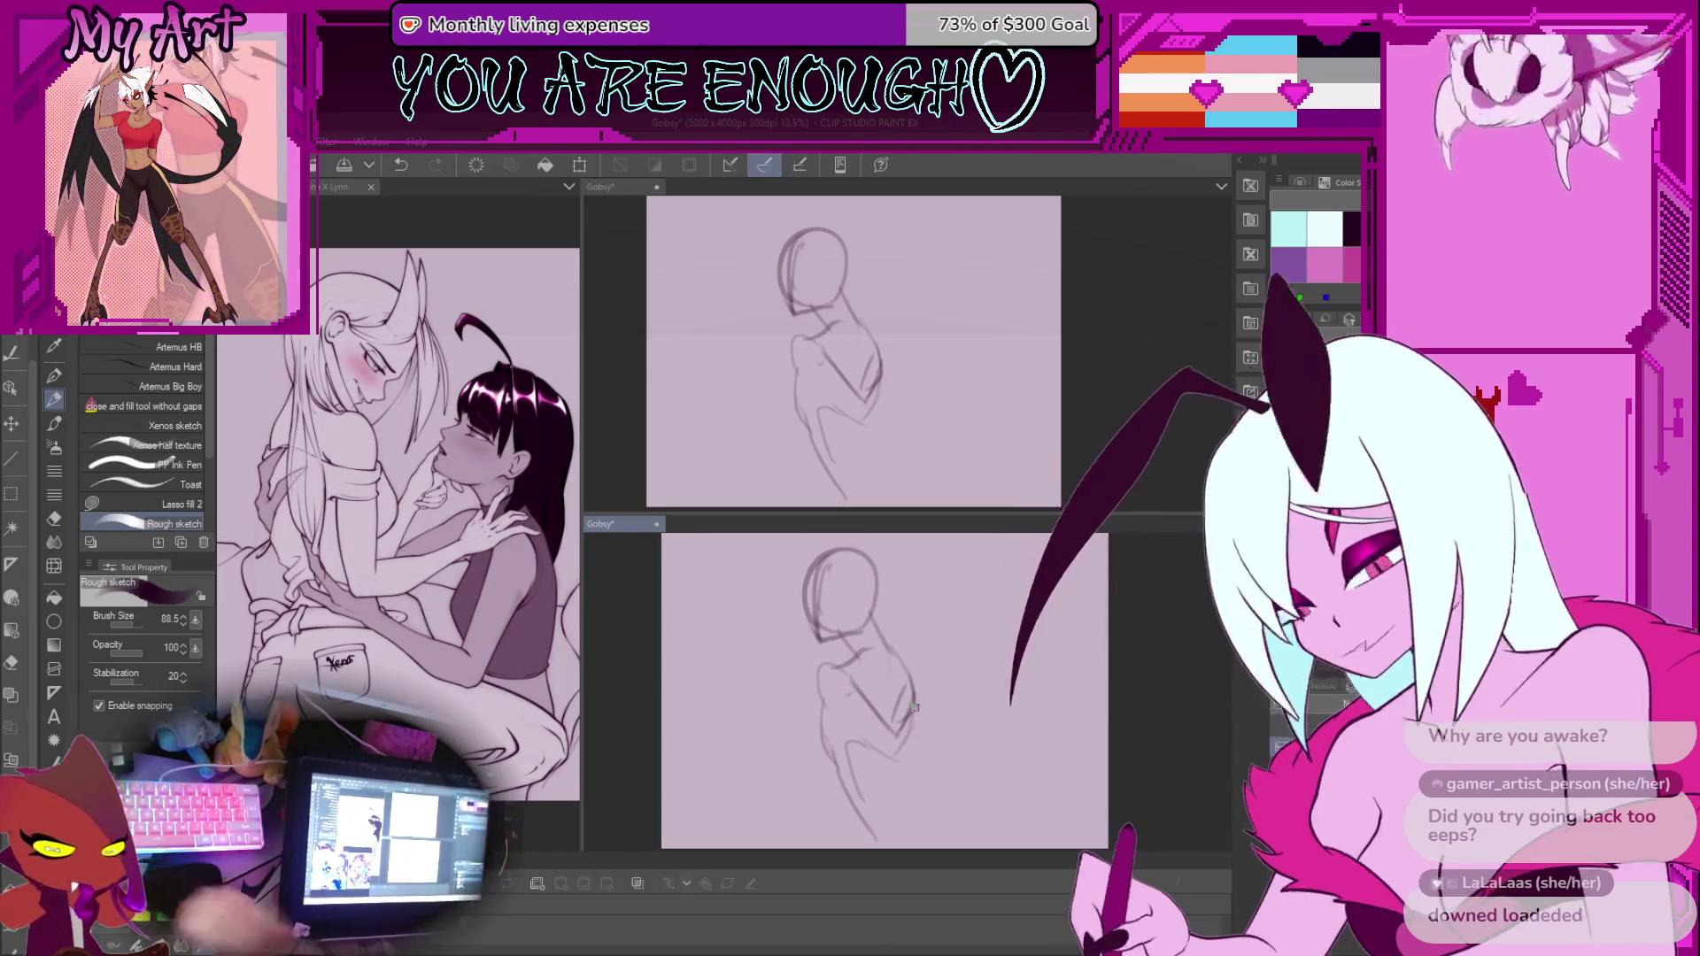
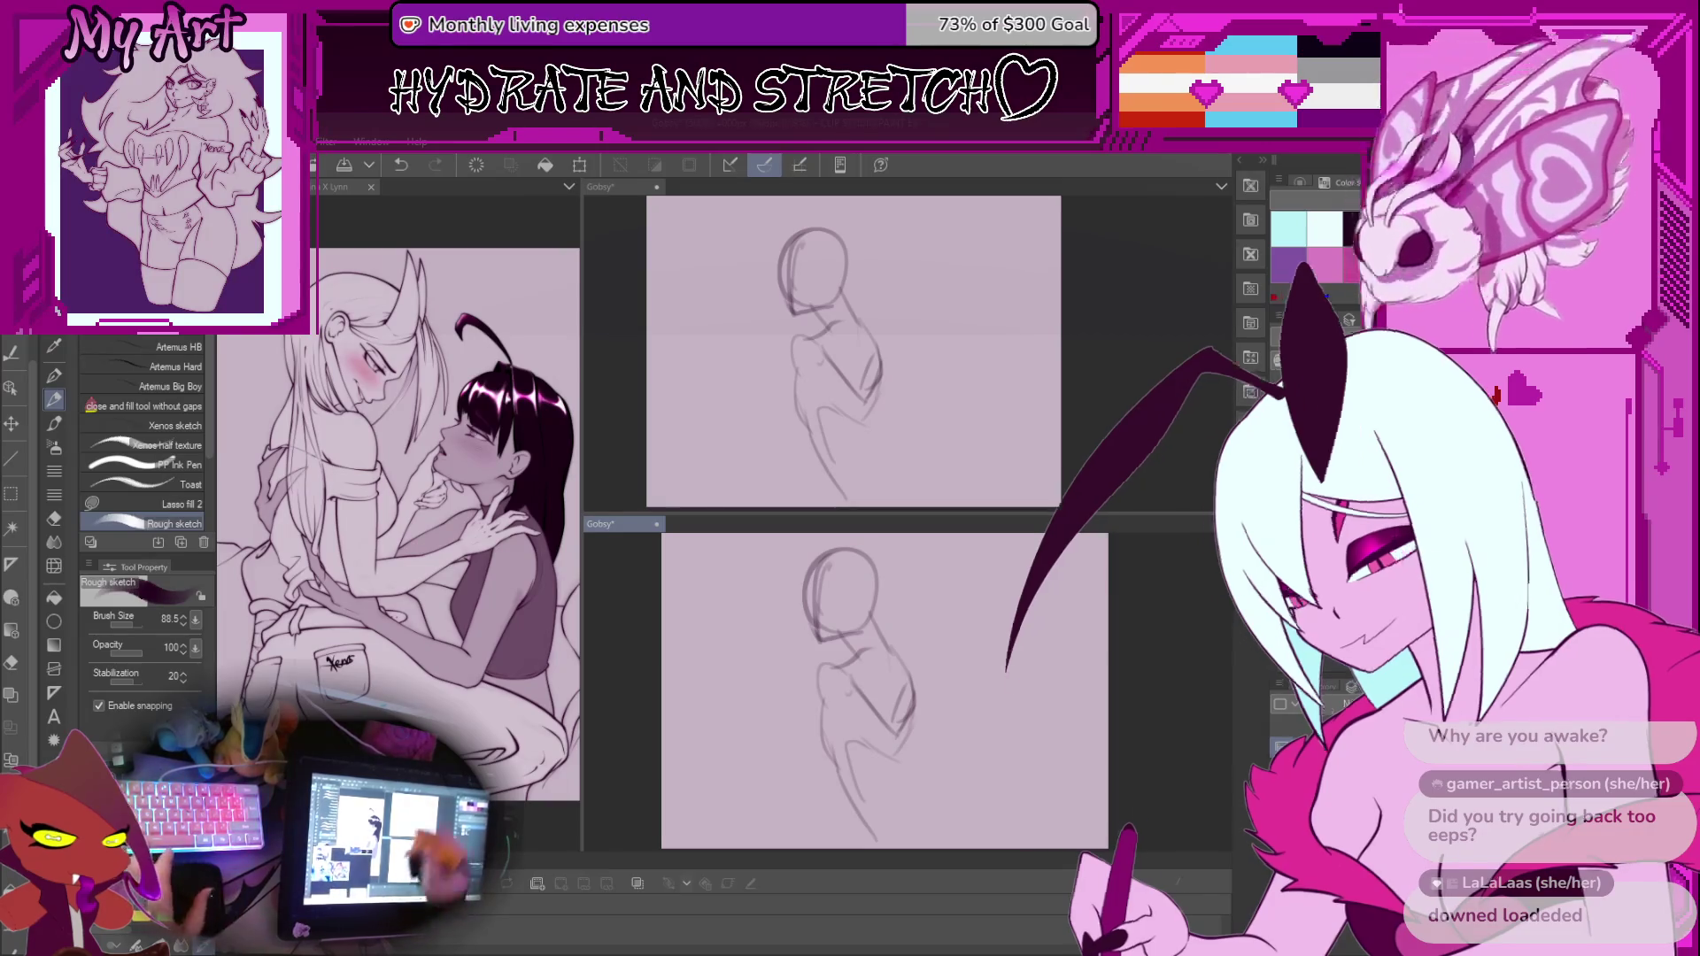
# Clear the old figure sketch from the layer with Delete
pyautogui.moveTo(934, 715); pyautogui.dragTo(894, 671)
pyautogui.scroll(-2, 894, 671)
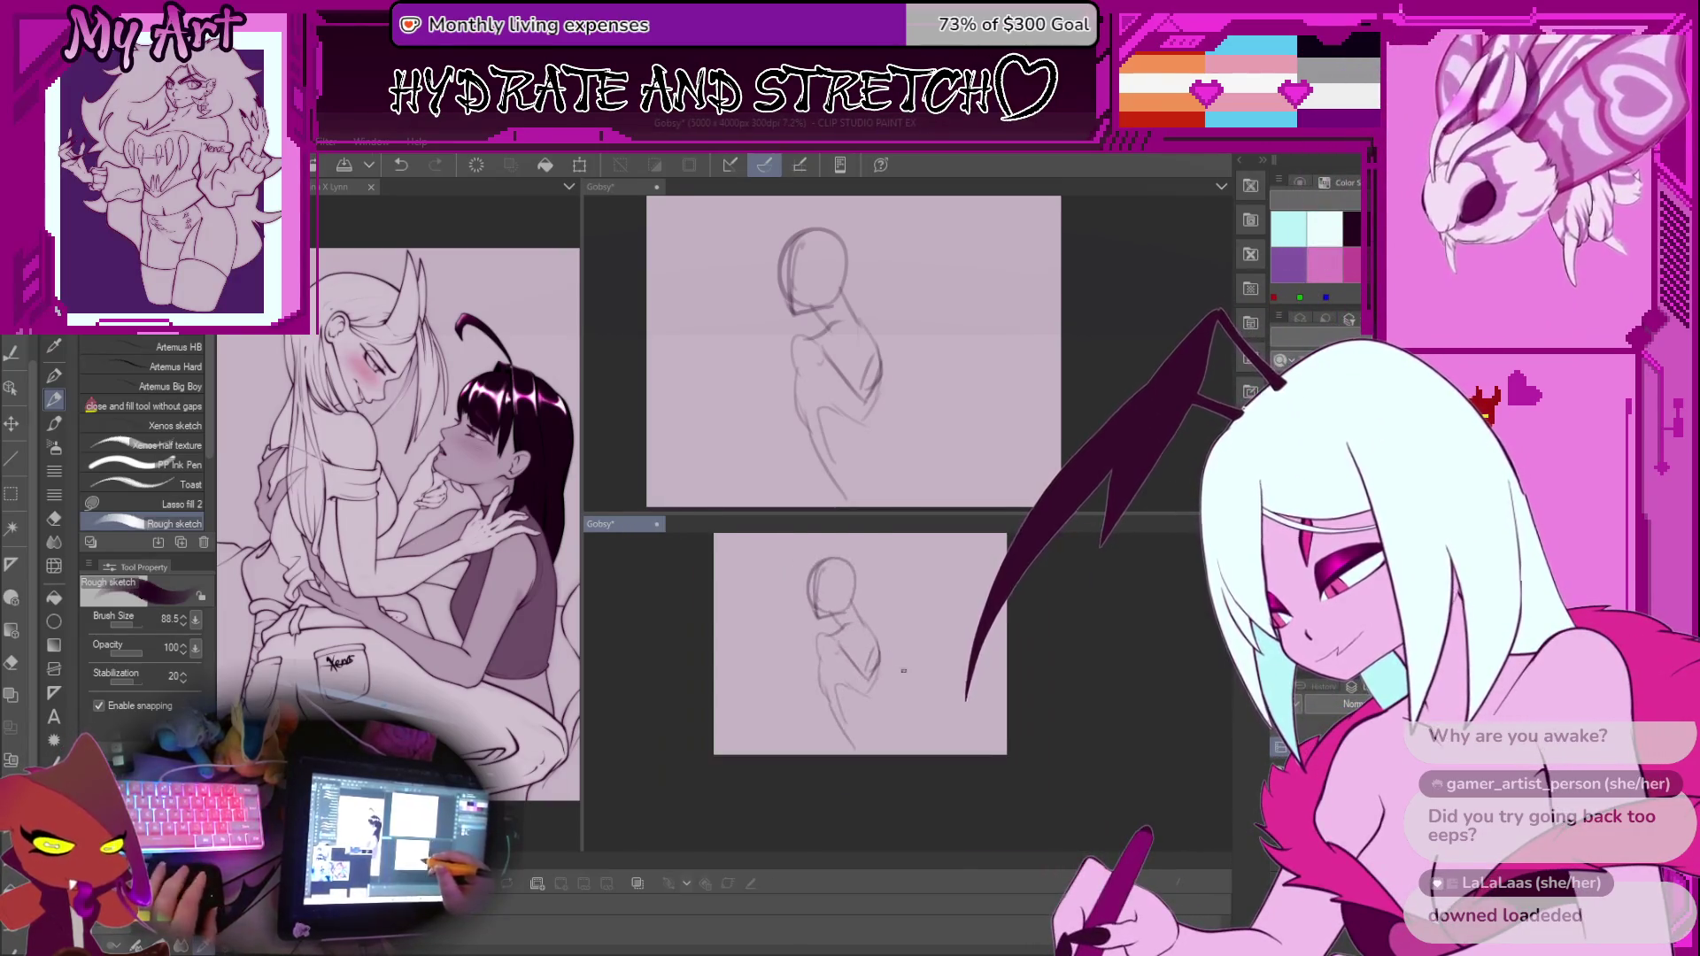
pyautogui.press('Delete')
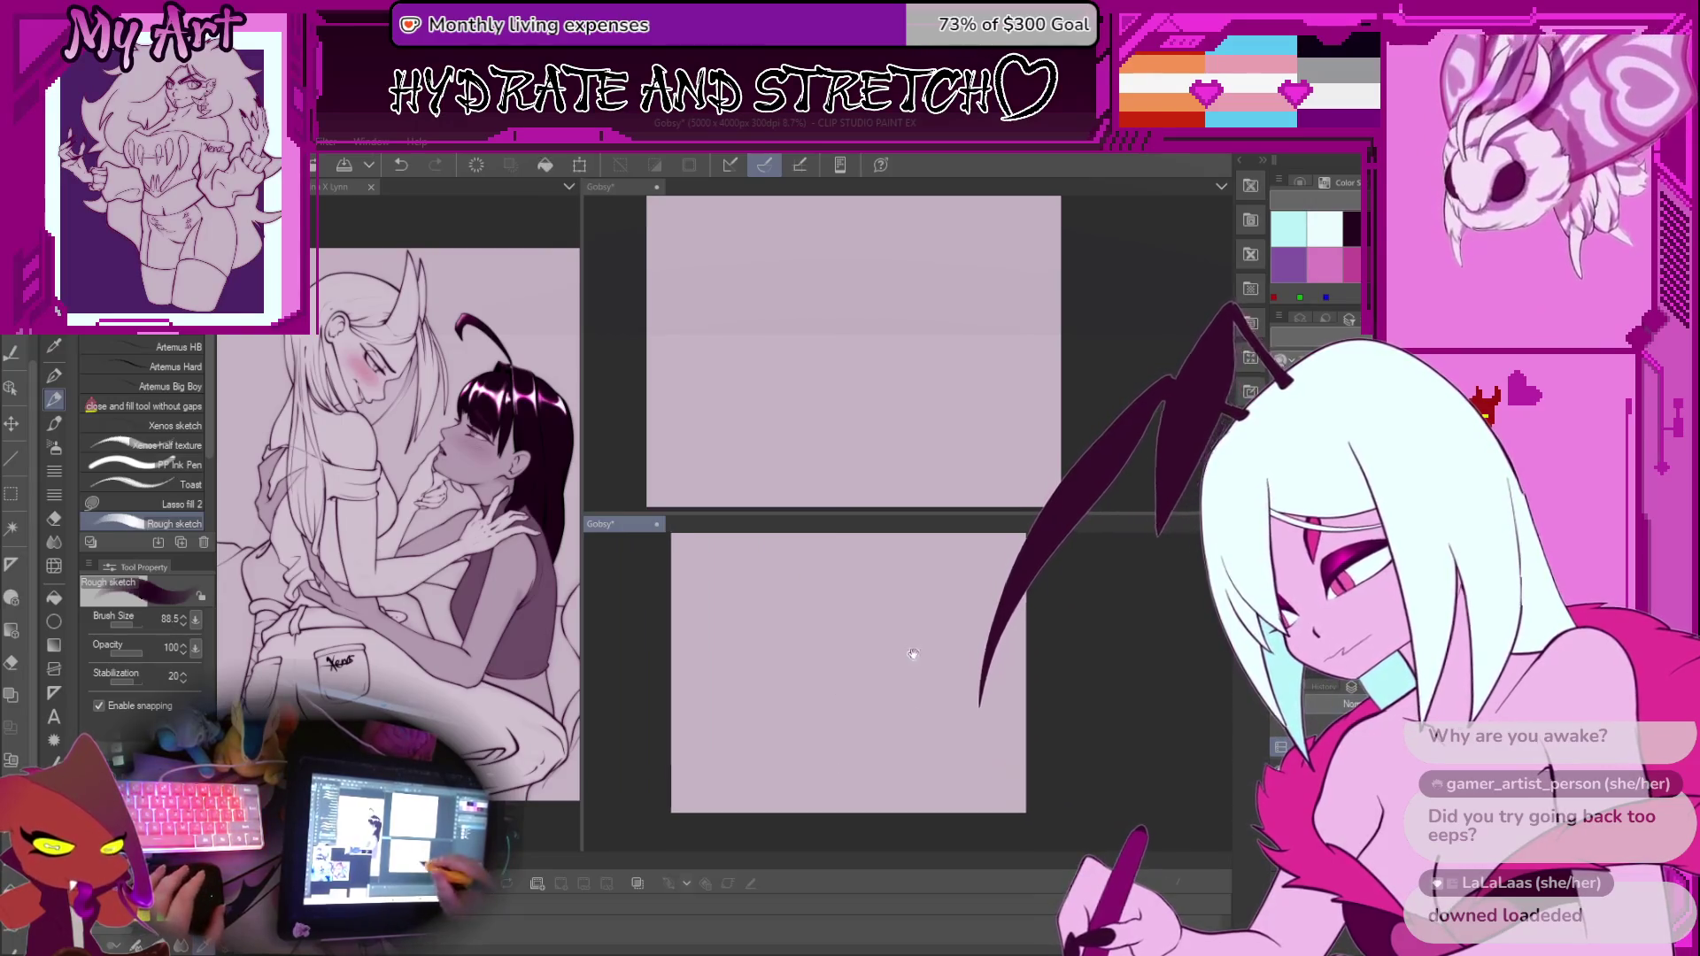
# Set the brush to about 39 and sketch a short curve near the canvas centre
pyautogui.moveTo(894, 671); pyautogui.dragTo(856, 666)
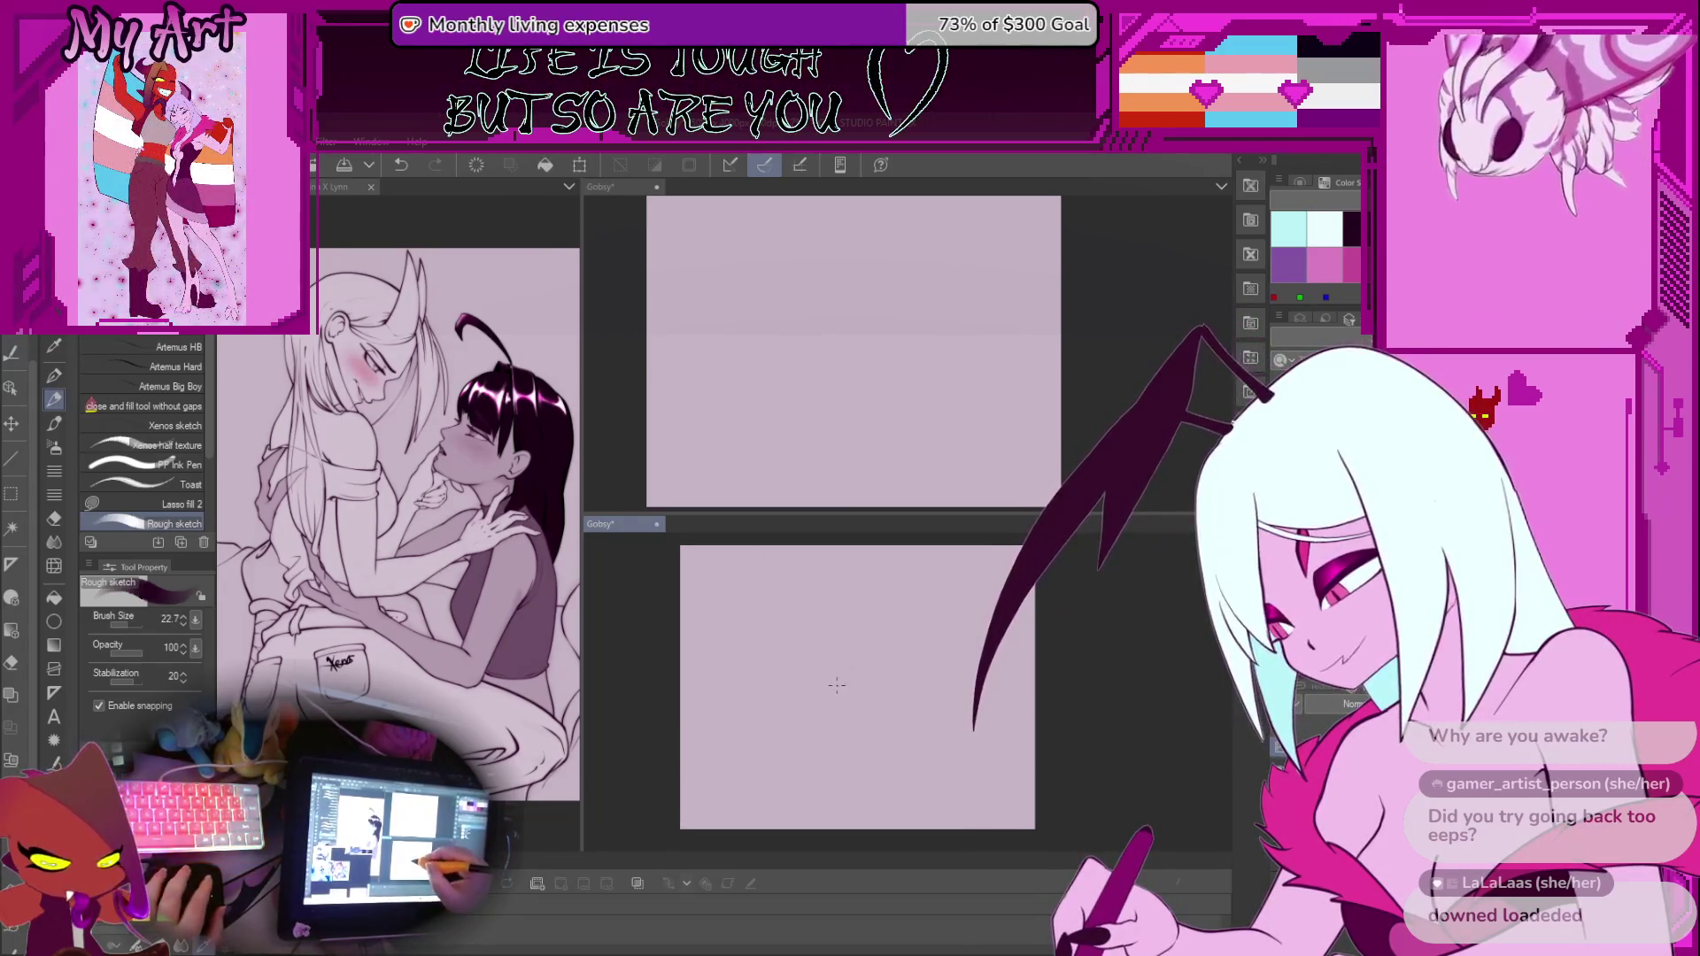
pyautogui.scroll(2, 856, 666)
pyautogui.moveTo(836, 702); pyautogui.dragTo(823, 720)
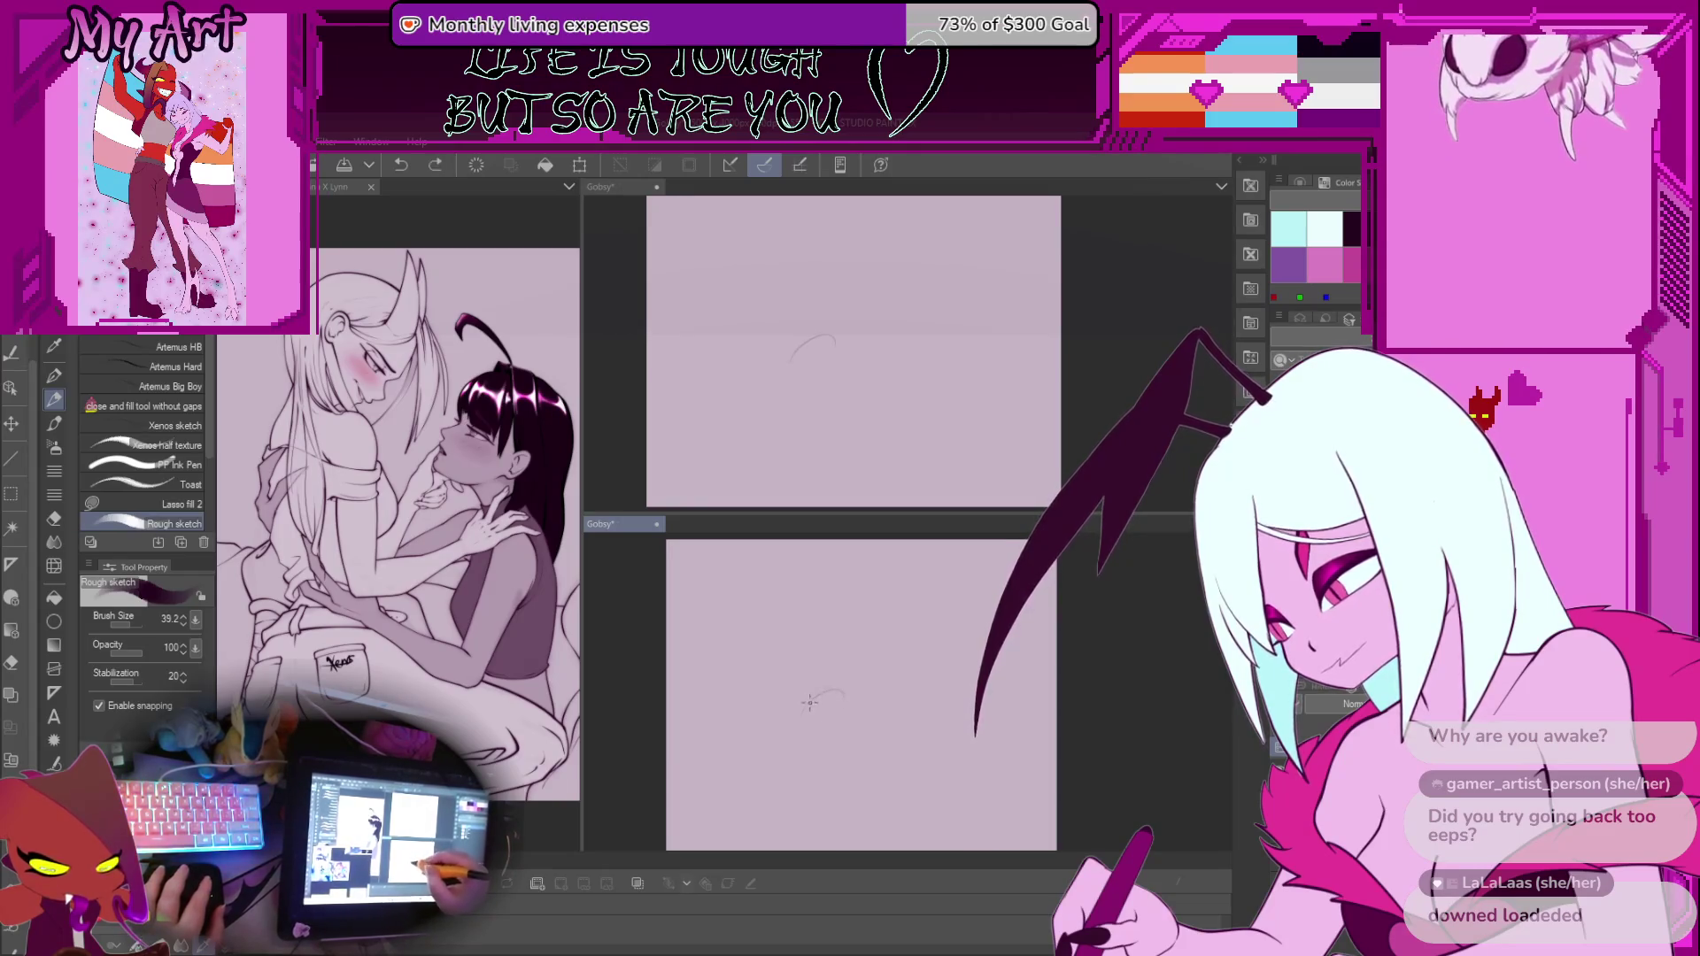
pyautogui.moveTo(801, 690); pyautogui.dragTo(792, 724)
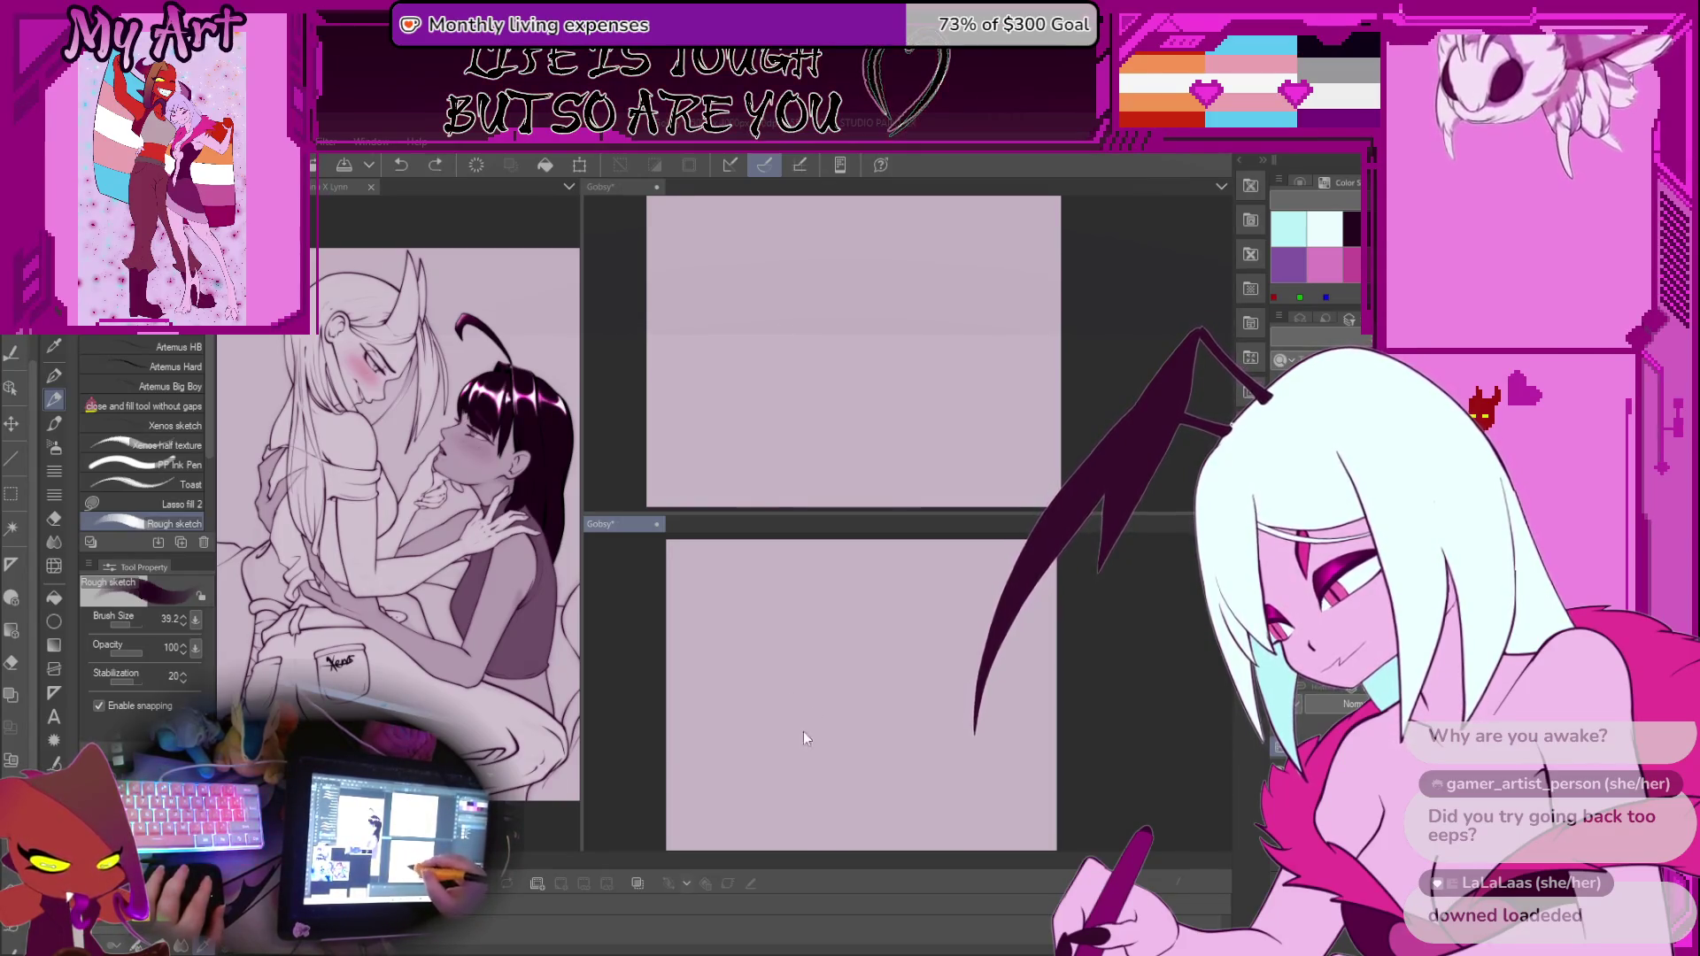
pyautogui.moveTo(922, 724); pyautogui.dragTo(919, 753)
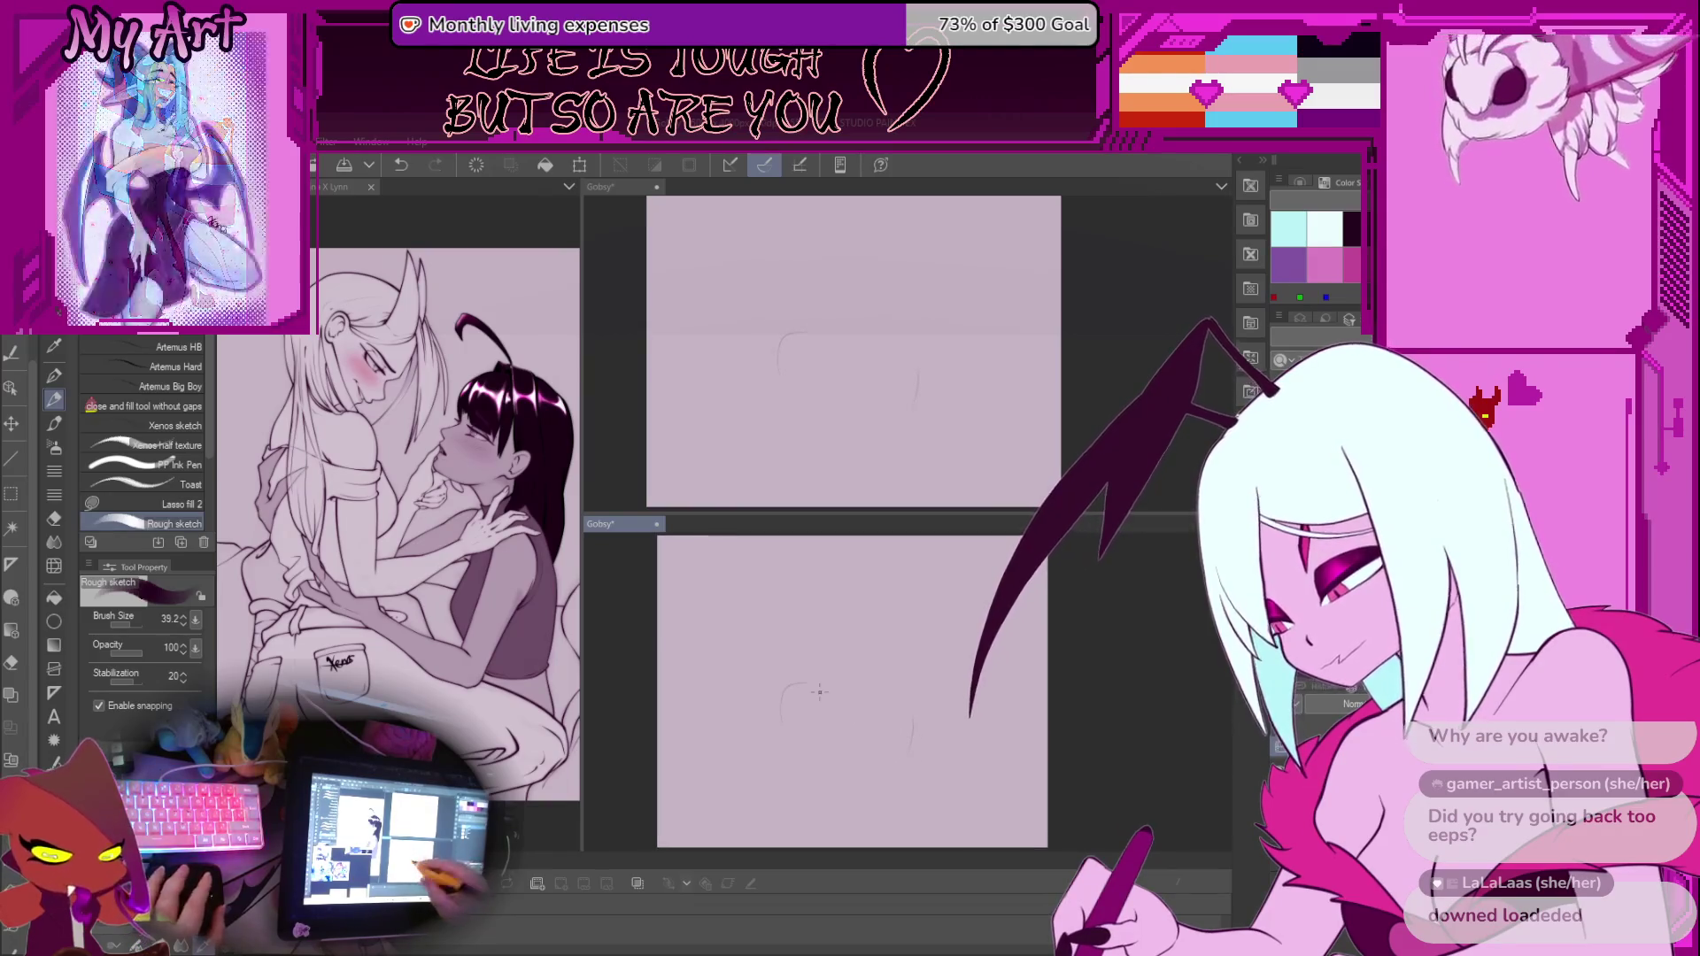
pyautogui.hotkey('ctrl', 'z')
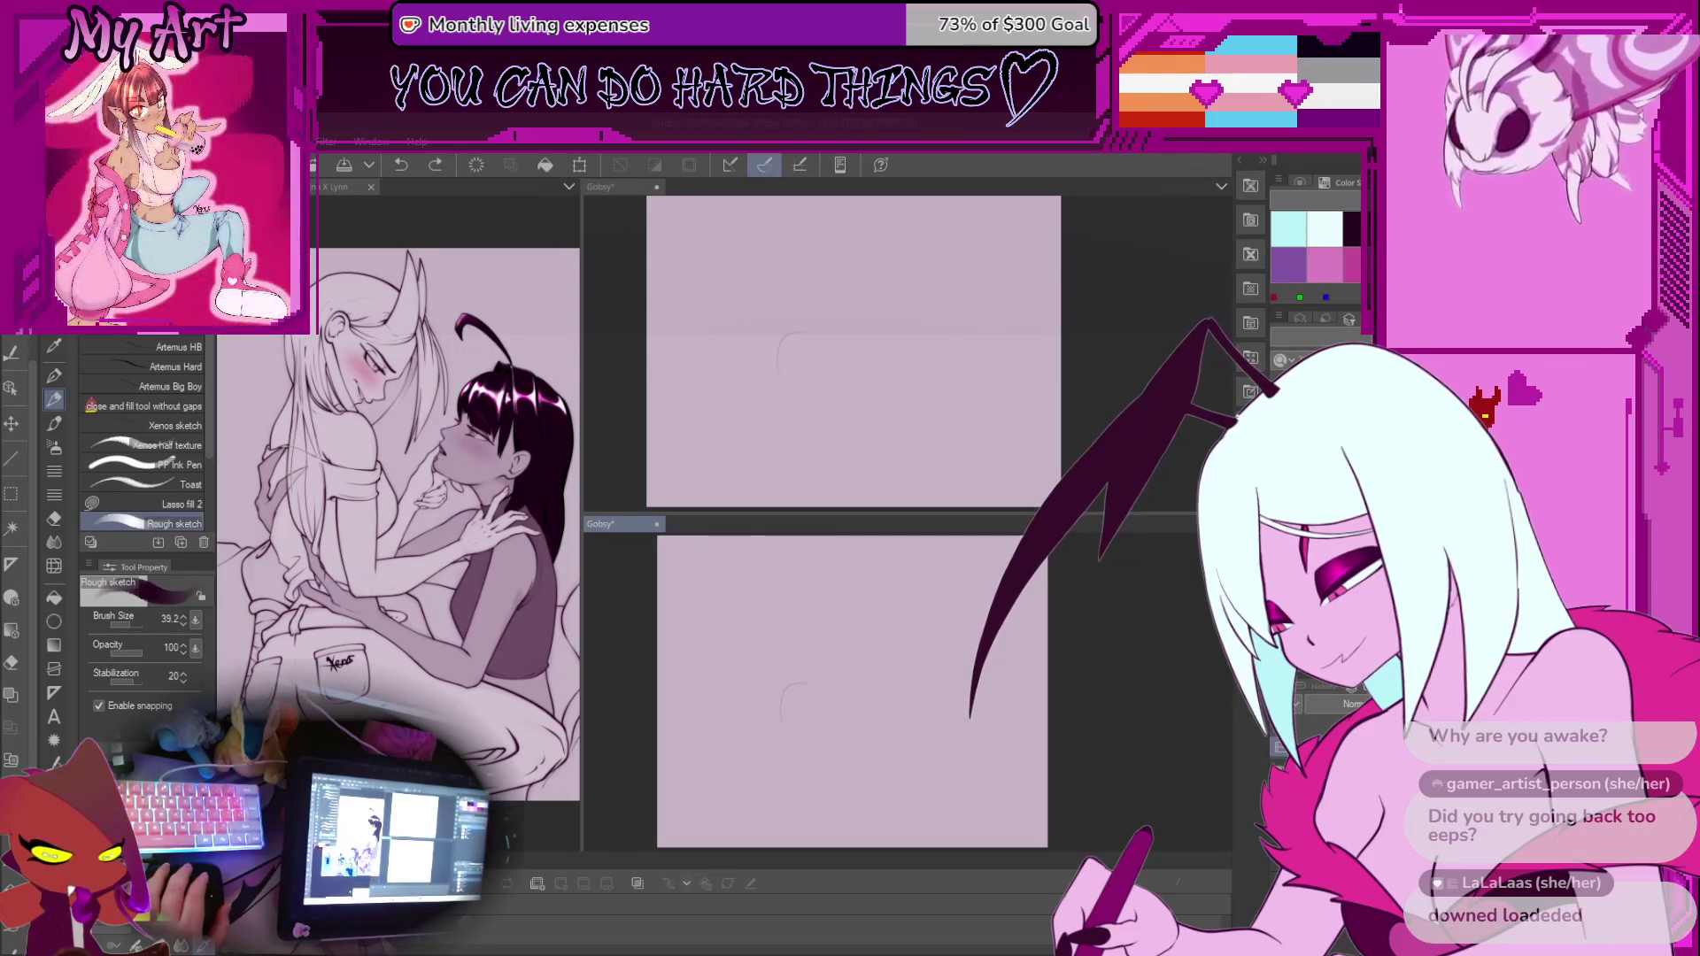
pyautogui.moveTo(766, 732); pyautogui.dragTo(739, 722)
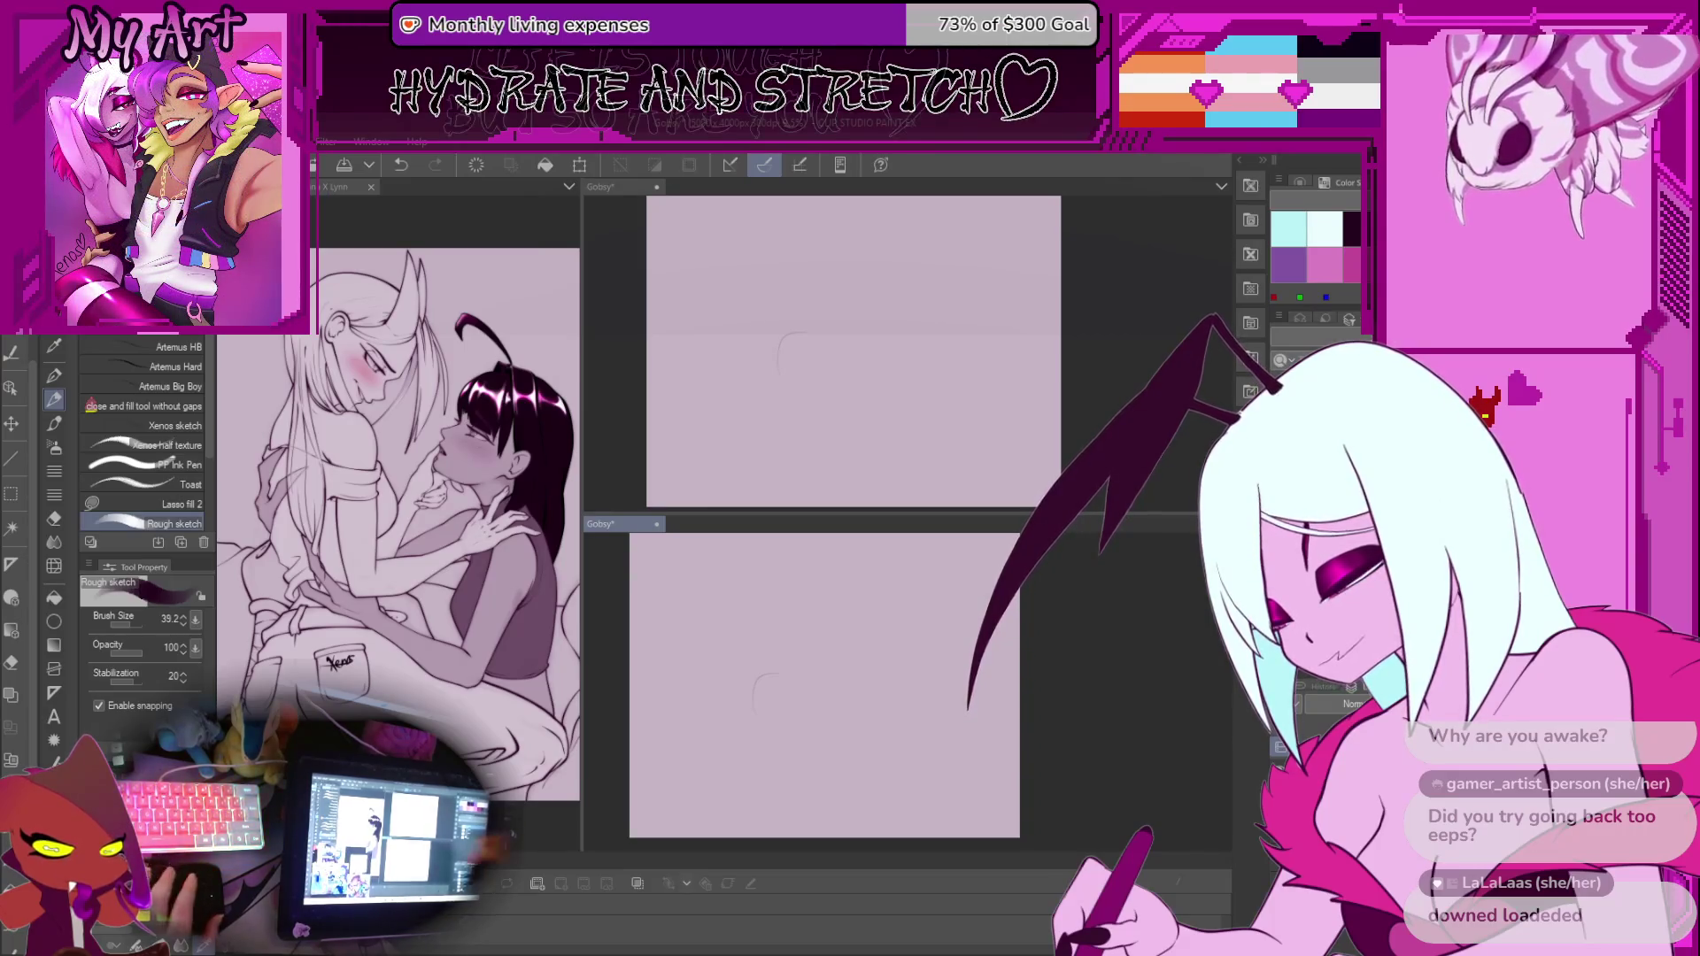
pyautogui.scroll(-2, 807, 688)
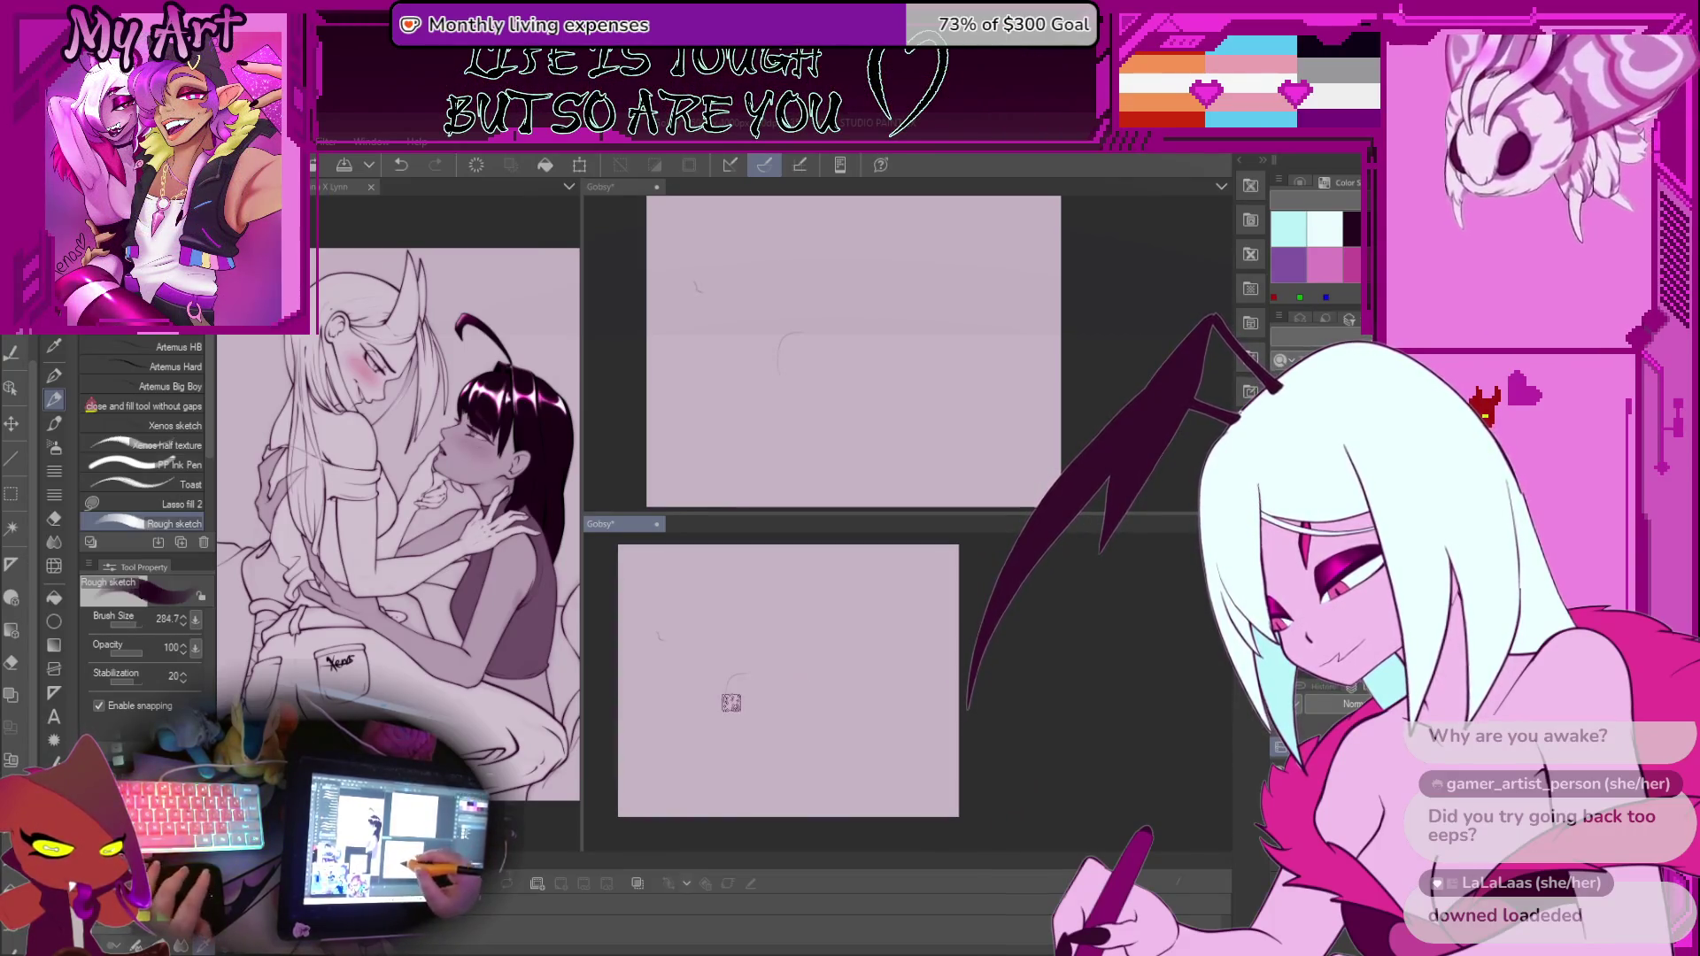
# Undo the trial stroke and test mark, keeping the brush at size 88.5
pyautogui.moveTo(730, 702); pyautogui.dragTo(708, 629)
pyautogui.hotkey('ctrl', 'z')
pyautogui.hotkey('ctrl', 'z')
pyautogui.click(780, 638)
pyautogui.press(']')
pyautogui.press('[')
pyautogui.press('[')
pyautogui.press('[')
pyautogui.hotkey('ctrl', 'z')
pyautogui.moveTo(748, 625)
pyautogui.mouseDown()
pyautogui.moveTo(760, 614)
pyautogui.moveTo(841, 648)
pyautogui.moveTo(819, 708)
pyautogui.moveTo(828, 686)
pyautogui.moveTo(852, 713)
pyautogui.mouseUp()
pyautogui.hotkey('ctrl', 'z')
# Sketch the head-and-shoulder curve with a hooked right-side line, then enclose it in a transform box
pyautogui.hotkey('ctrl', 'z')
pyautogui.hotkey('ctrl', 'z')
pyautogui.moveTo(825, 643)
pyautogui.mouseDown()
pyautogui.moveTo(854, 704)
pyautogui.moveTo(812, 689)
pyautogui.moveTo(796, 724)
pyautogui.moveTo(771, 677)
pyautogui.mouseUp()
pyautogui.hotkey('ctrl', 'z')
pyautogui.hotkey('ctrl', 'z')
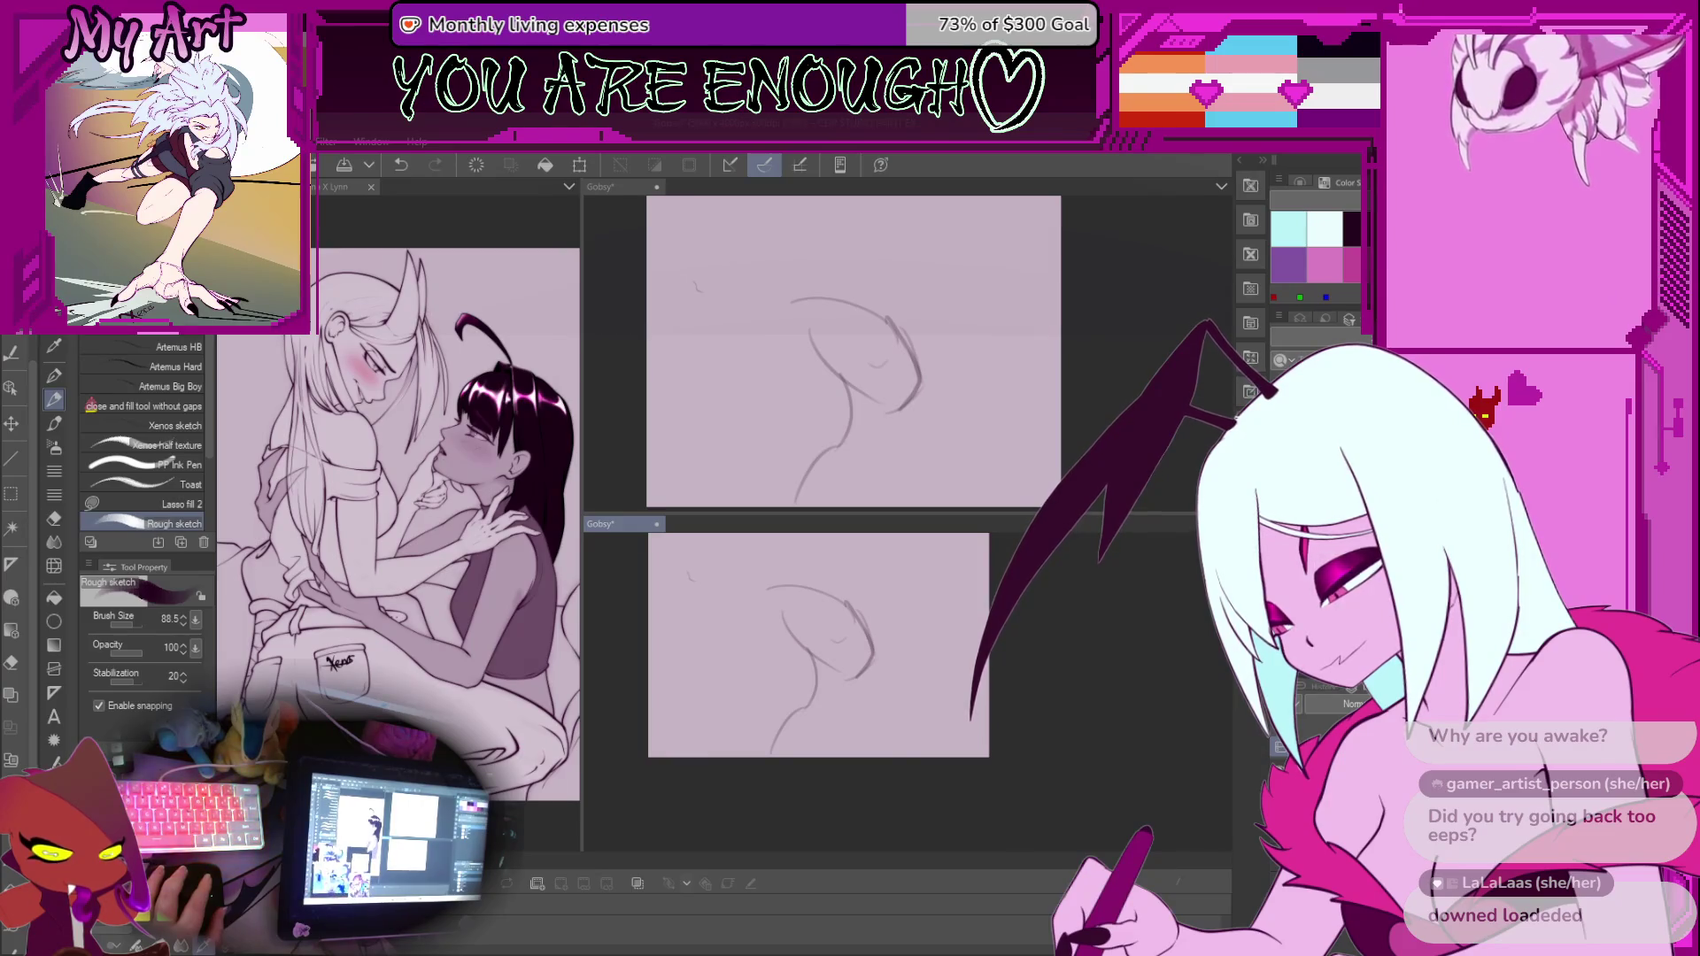
pyautogui.hotkey('ctrl', 'z')
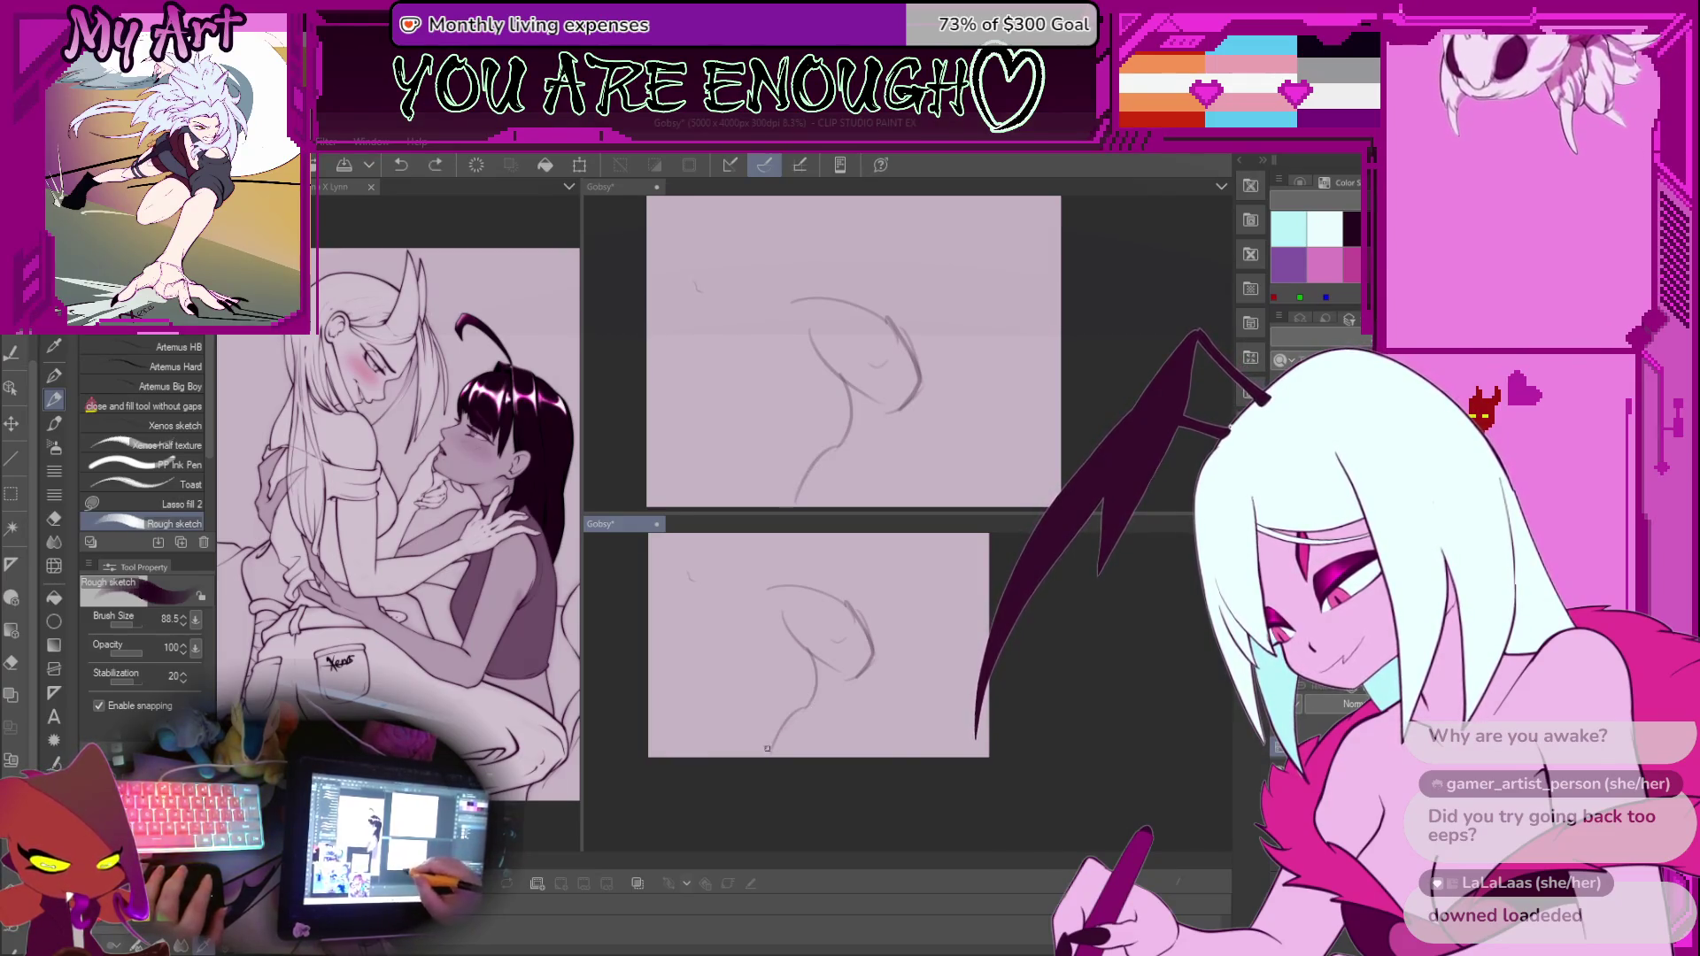
pyautogui.moveTo(870, 754); pyautogui.dragTo(887, 704)
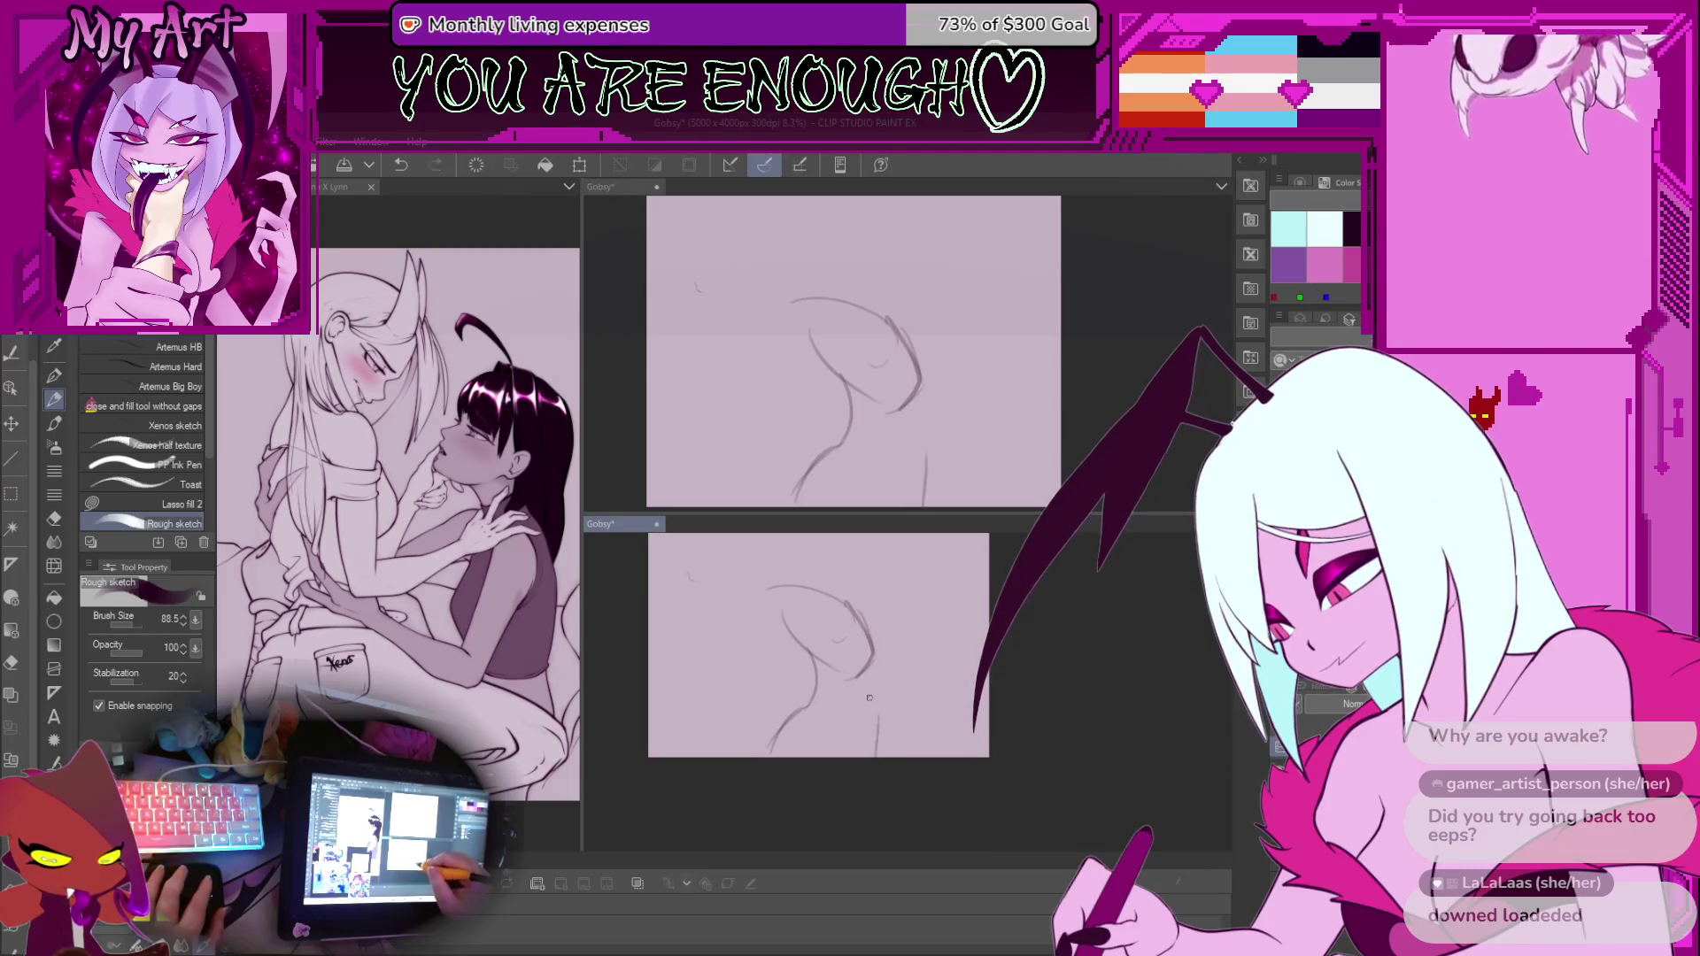
pyautogui.hotkey('ctrl', 'z')
pyautogui.hotkey('ctrl', 't')
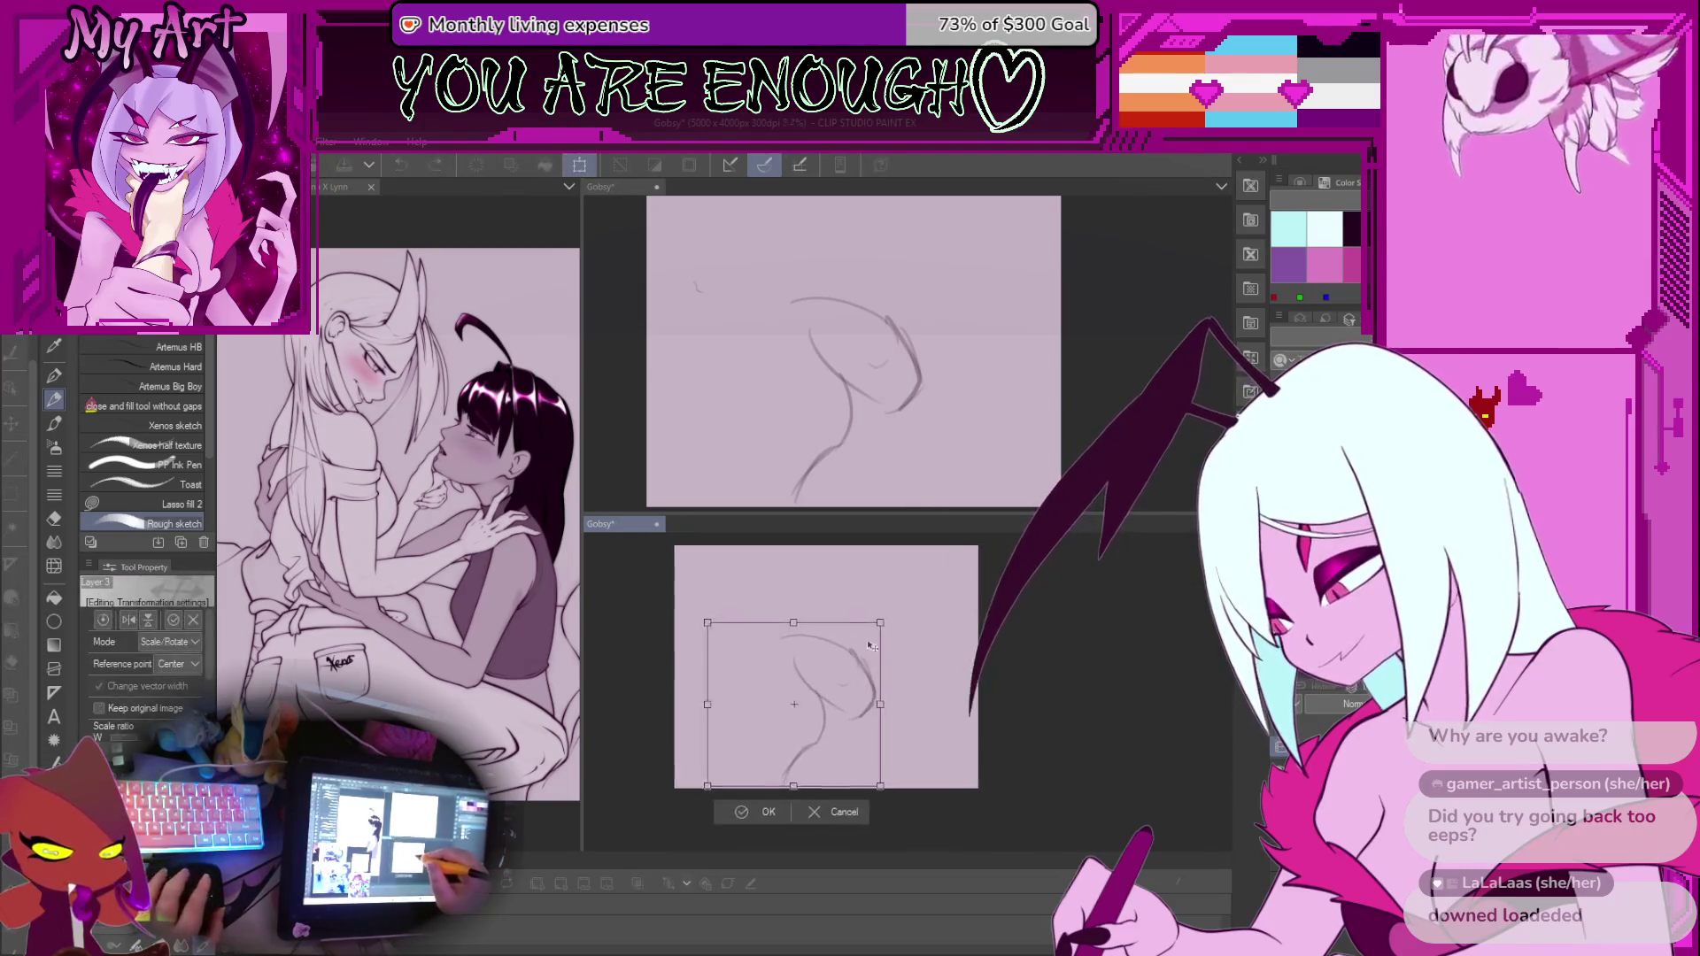
# Move the sketch slightly up-left, then transform it again to raise it about 30 px
pyautogui.moveTo(834, 726); pyautogui.dragTo(830, 719)
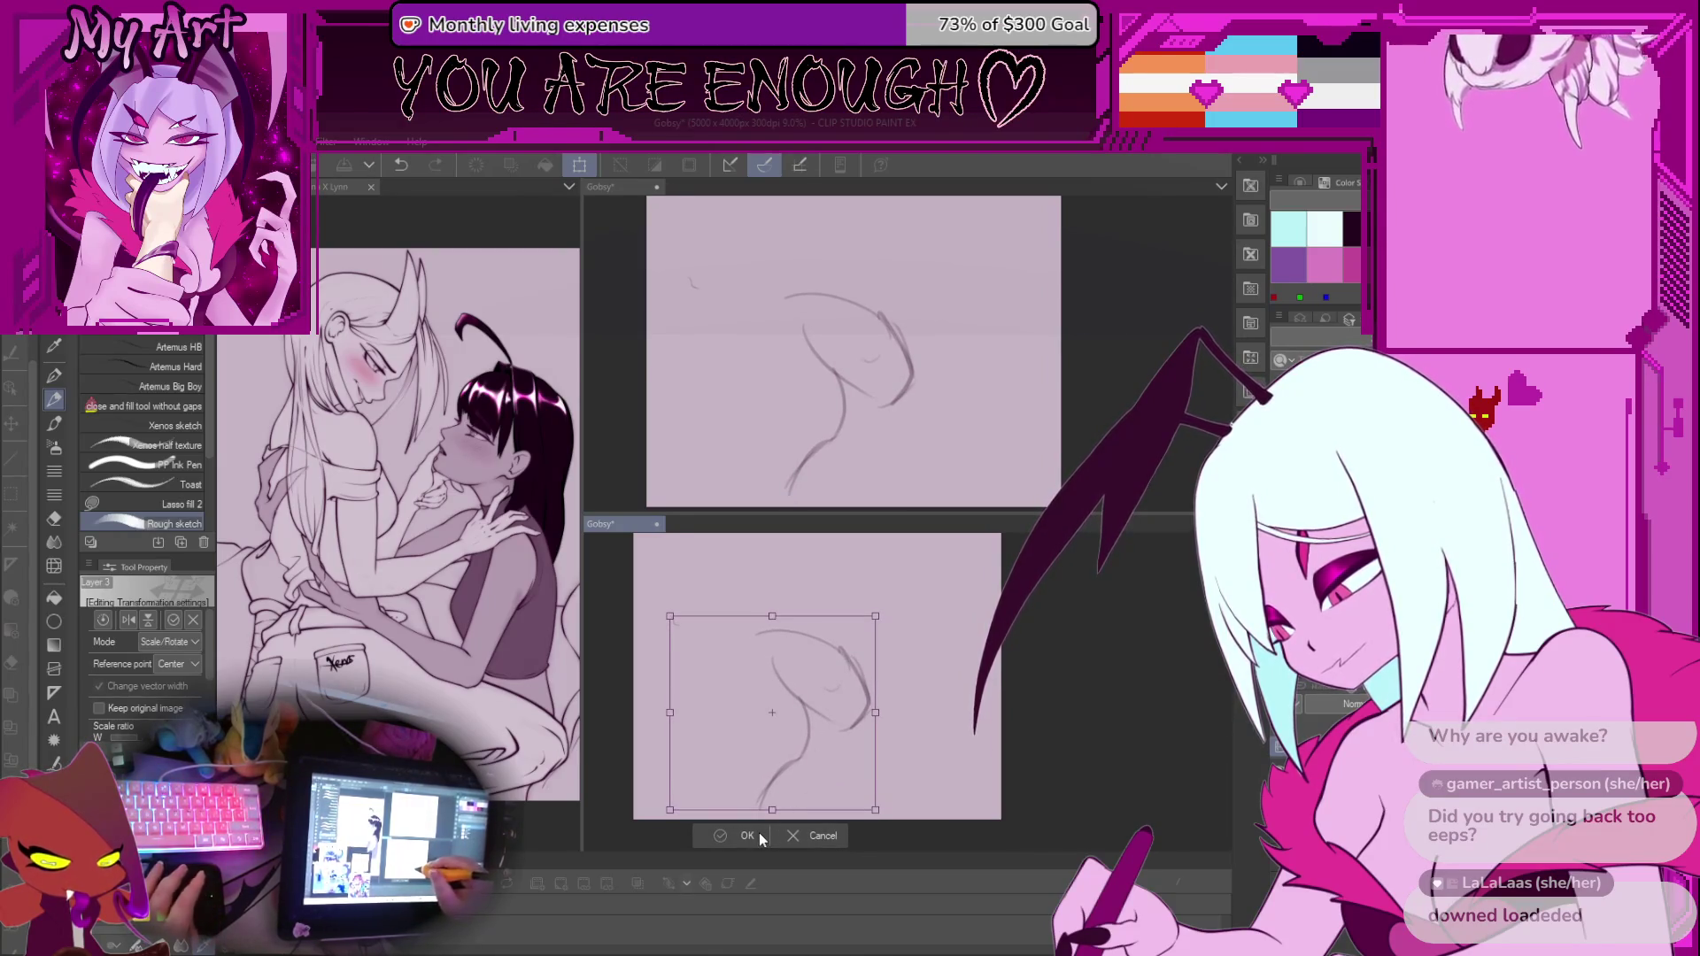
pyautogui.click(748, 836)
pyautogui.scroll(2, 834, 704)
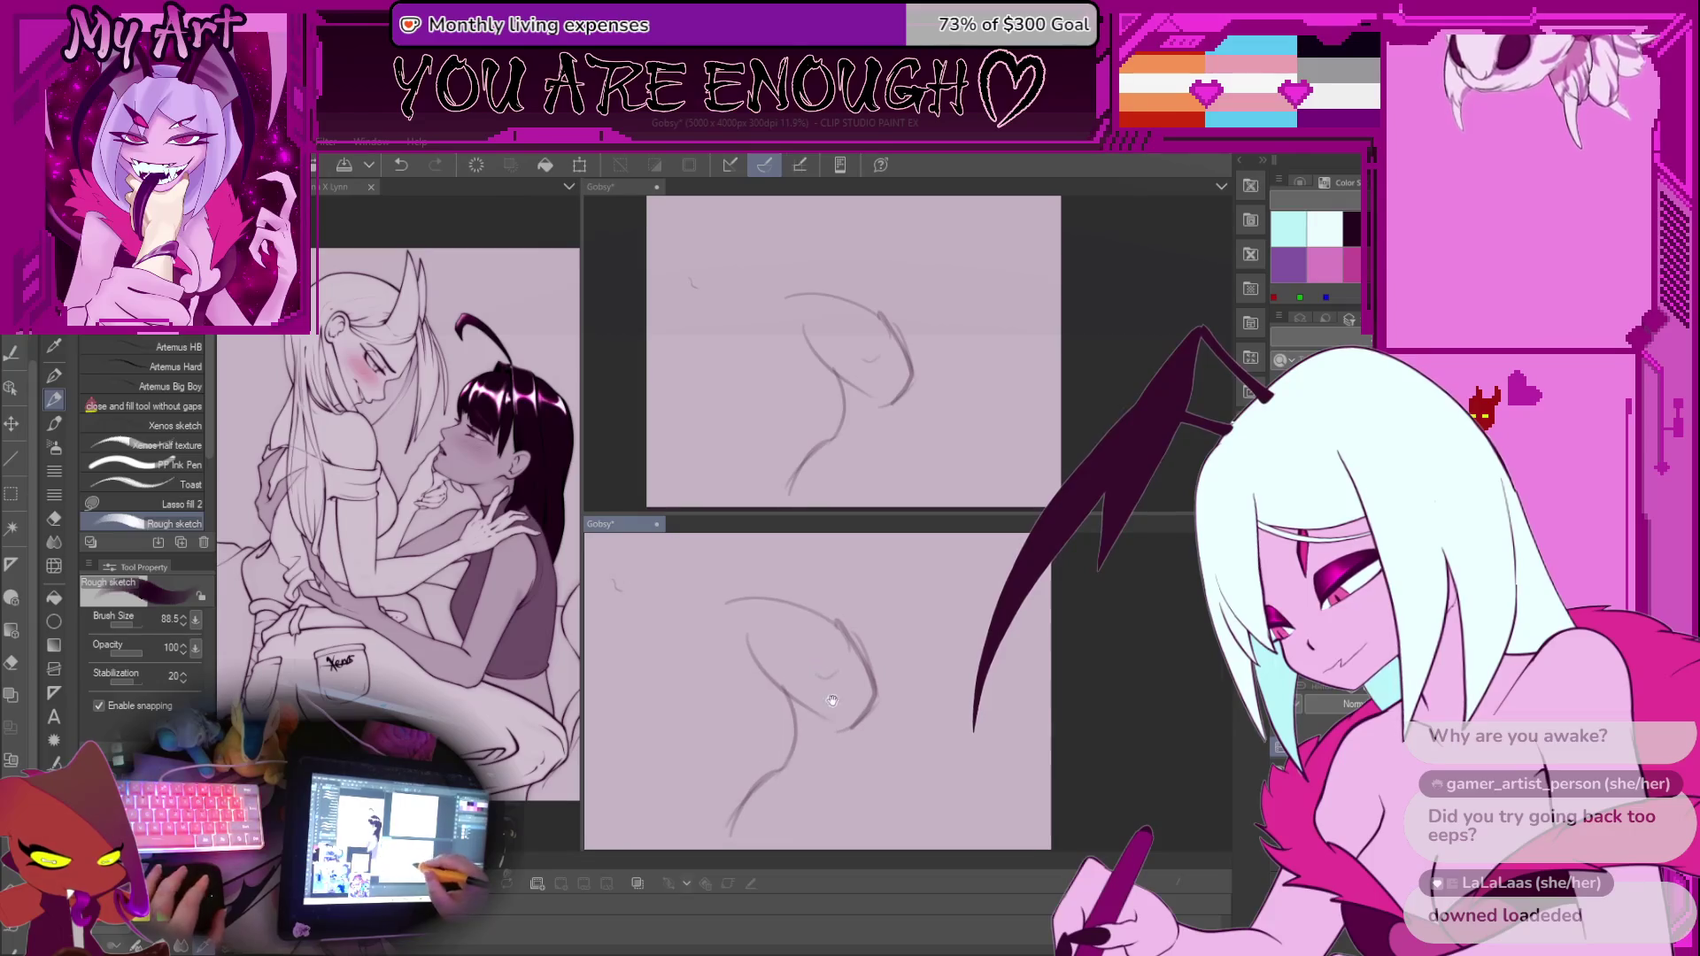
pyautogui.hotkey('ctrl', 't')
pyautogui.moveTo(834, 713); pyautogui.dragTo(837, 686)
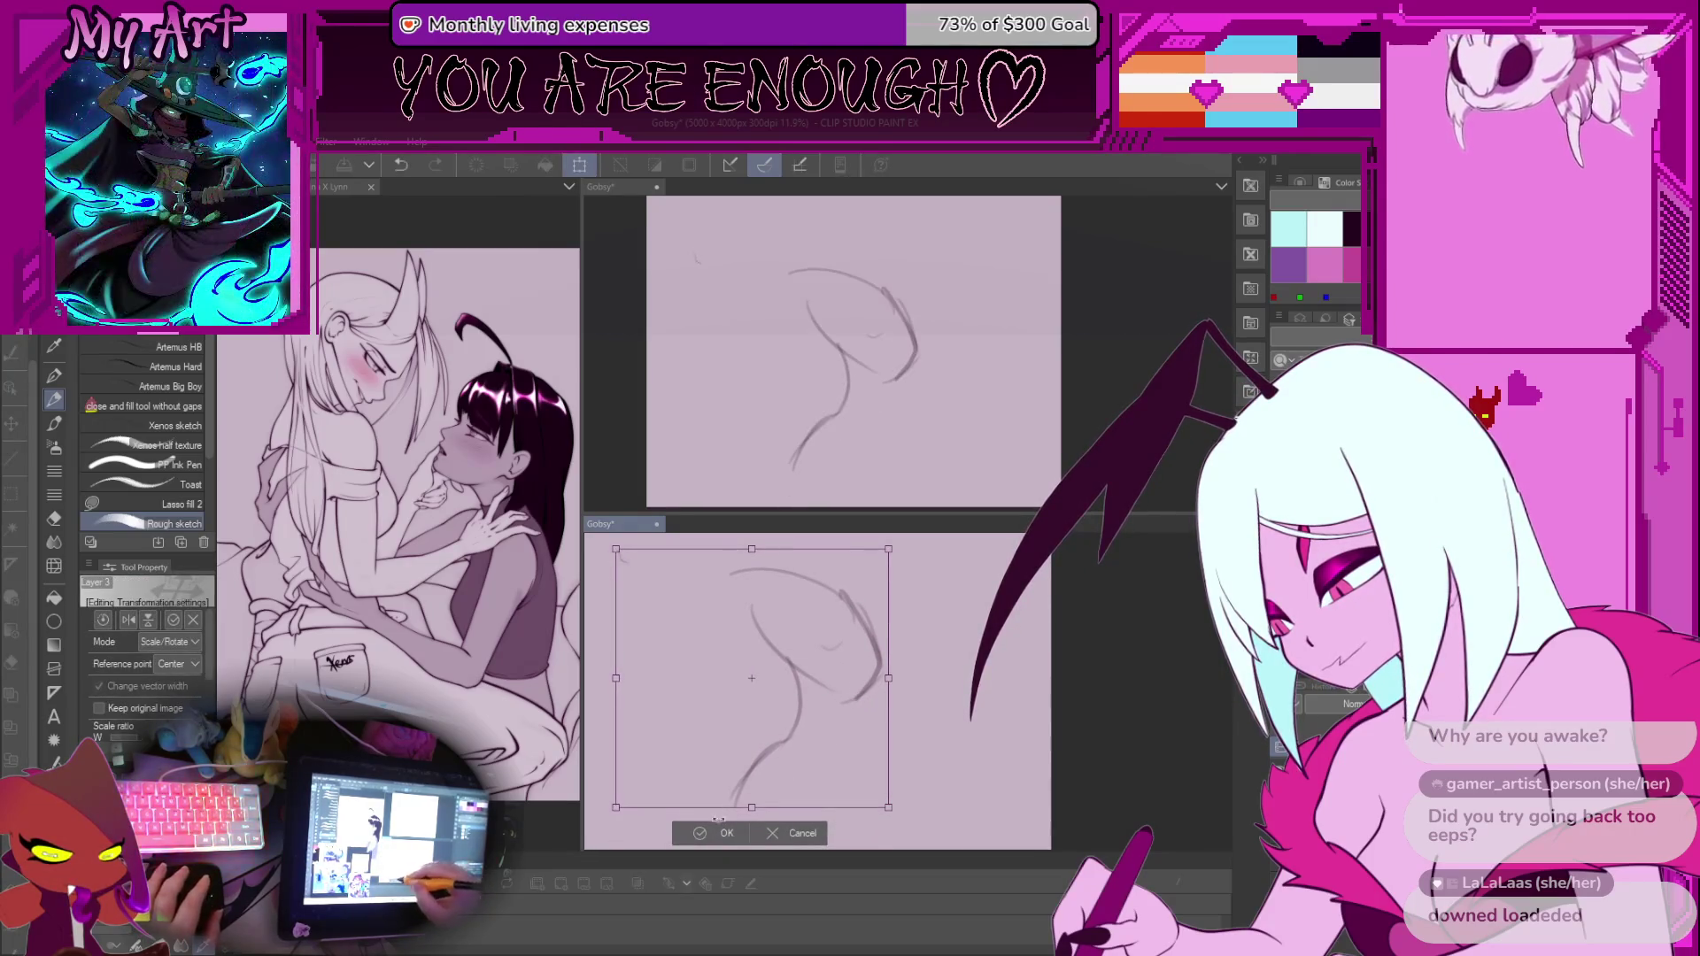
pyautogui.click(818, 814)
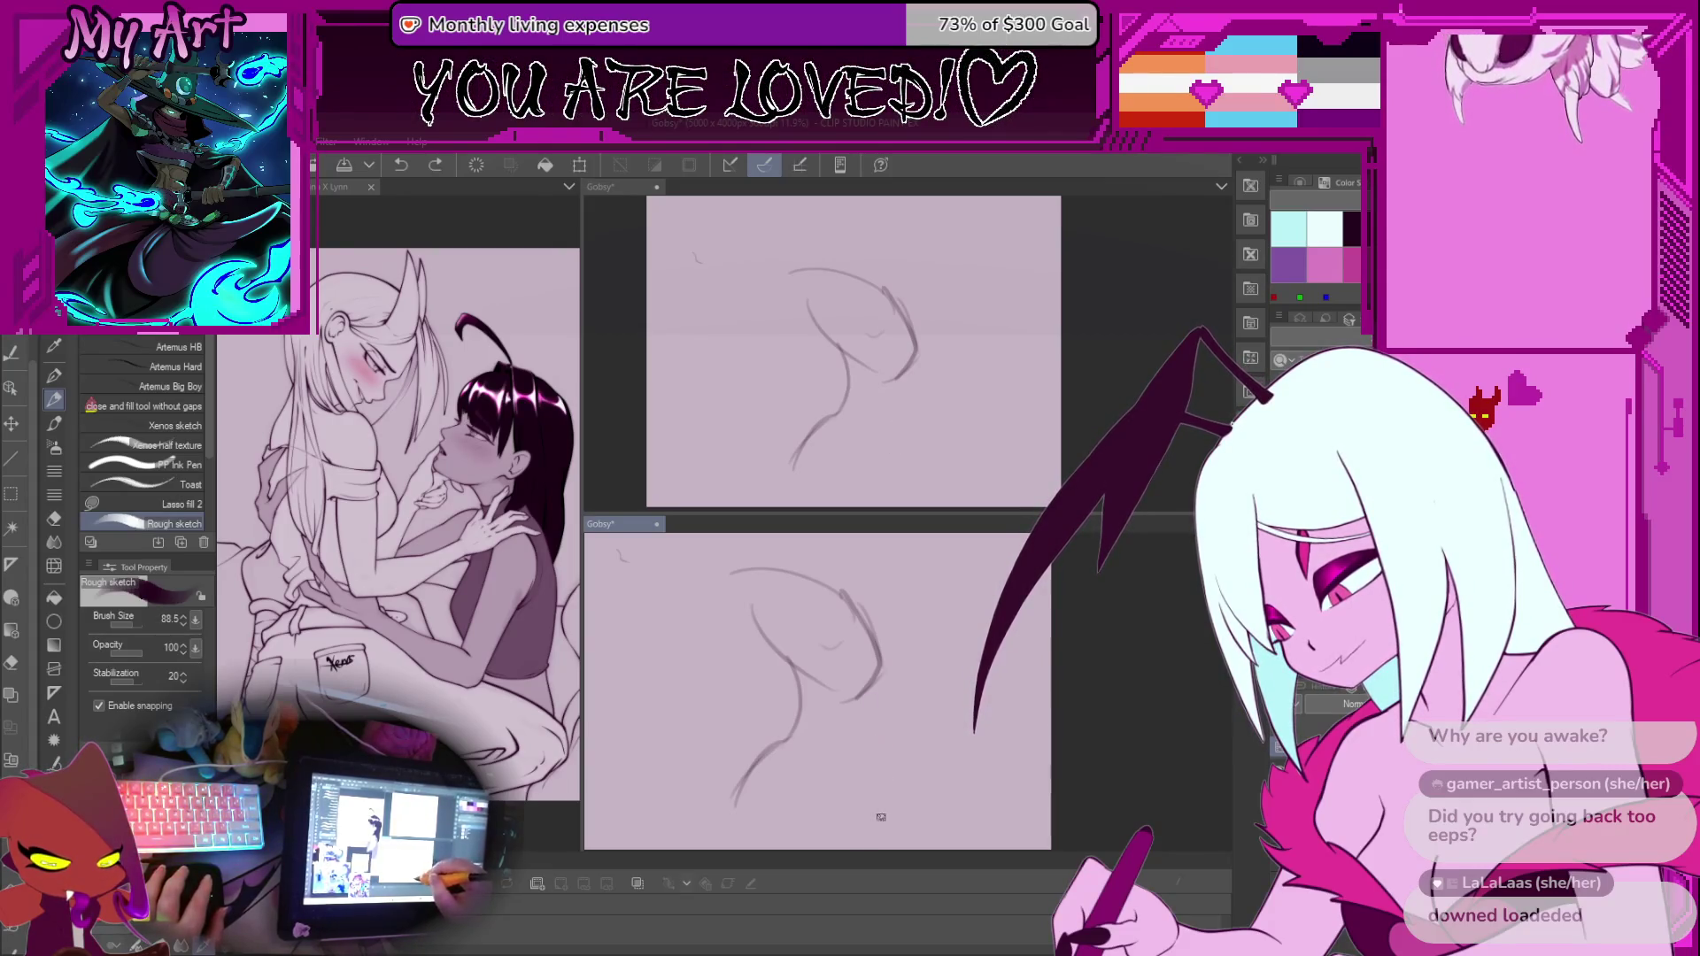
# Fit the canvas in view and replace the short vertical stroke with a diagonal torso line
pyautogui.hotkey('ctrl', 'z')
pyautogui.moveTo(892, 699); pyautogui.dragTo(888, 744)
pyautogui.scroll(2, 894, 708)
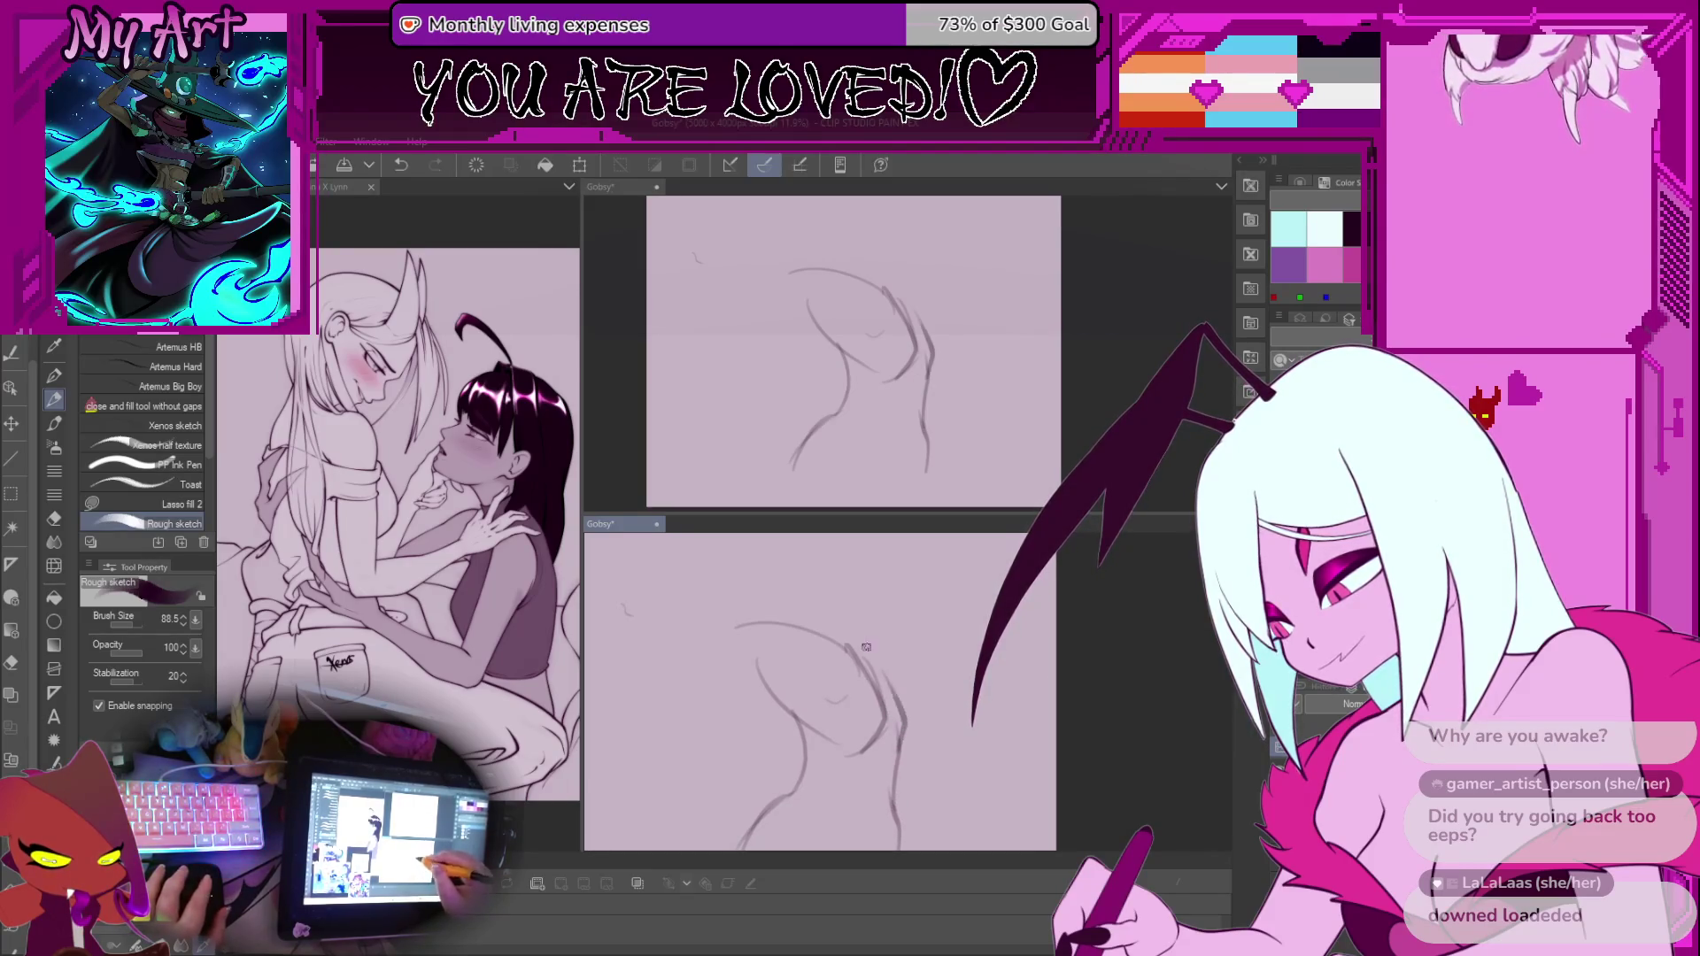
pyautogui.hotkey('ctrl', '0')
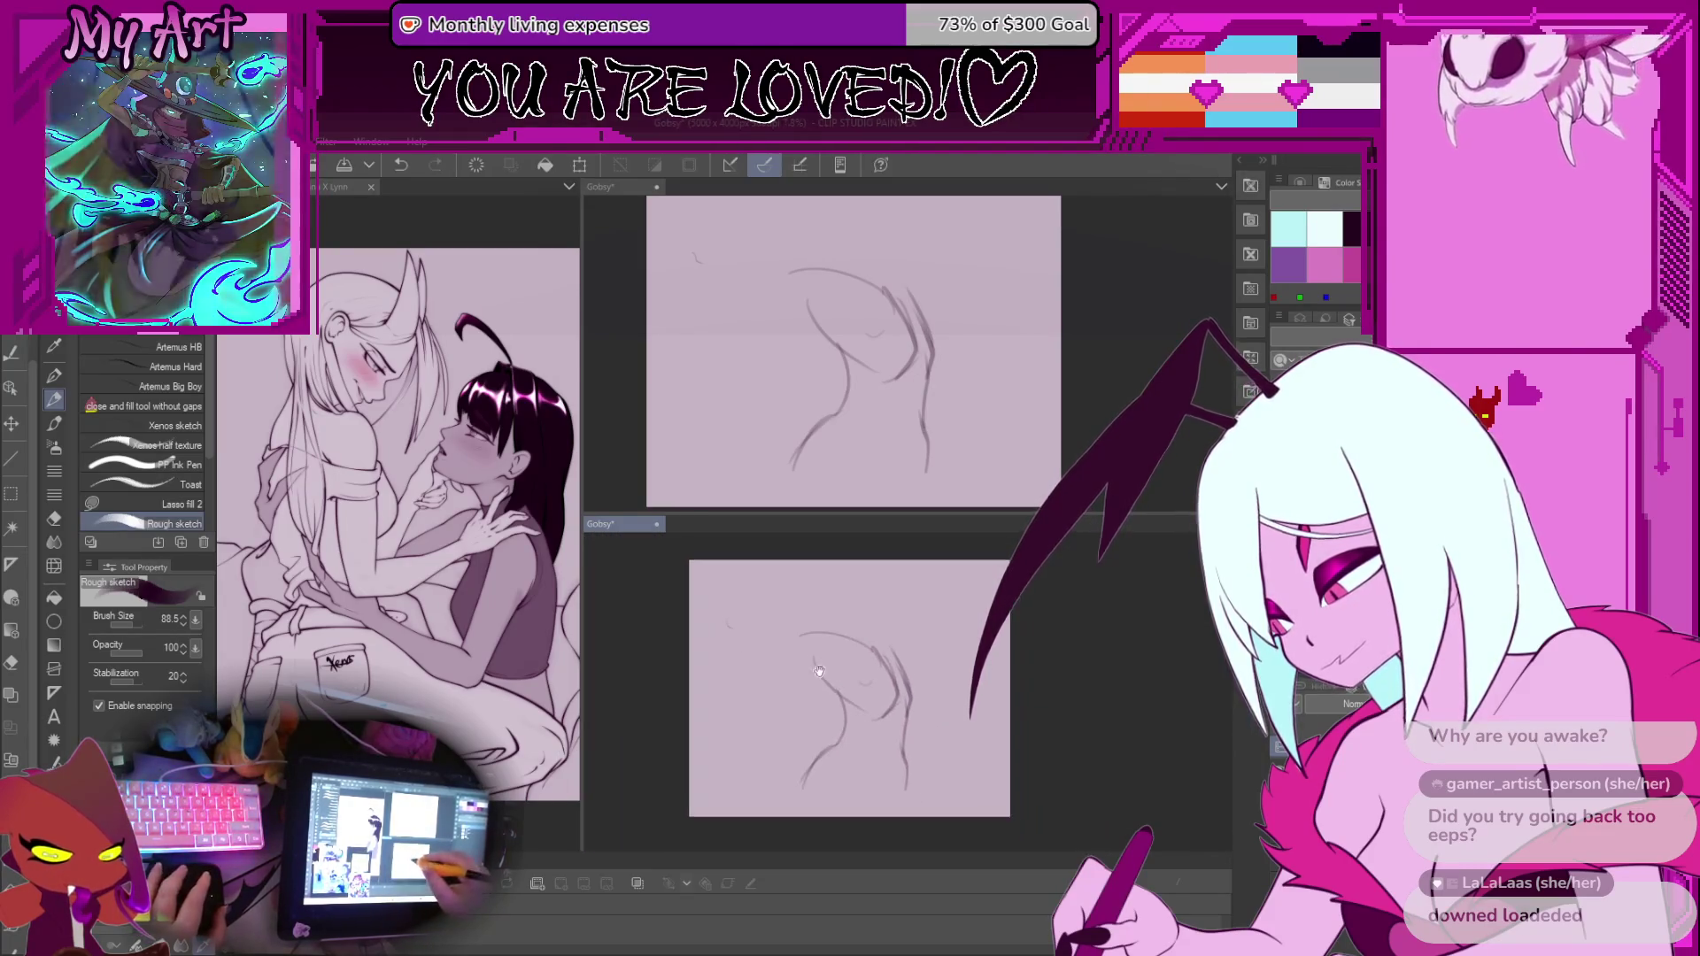
pyautogui.moveTo(785, 713)
pyautogui.mouseDown()
pyautogui.moveTo(780, 695)
pyautogui.moveTo(790, 723)
pyautogui.moveTo(819, 709)
pyautogui.mouseUp()
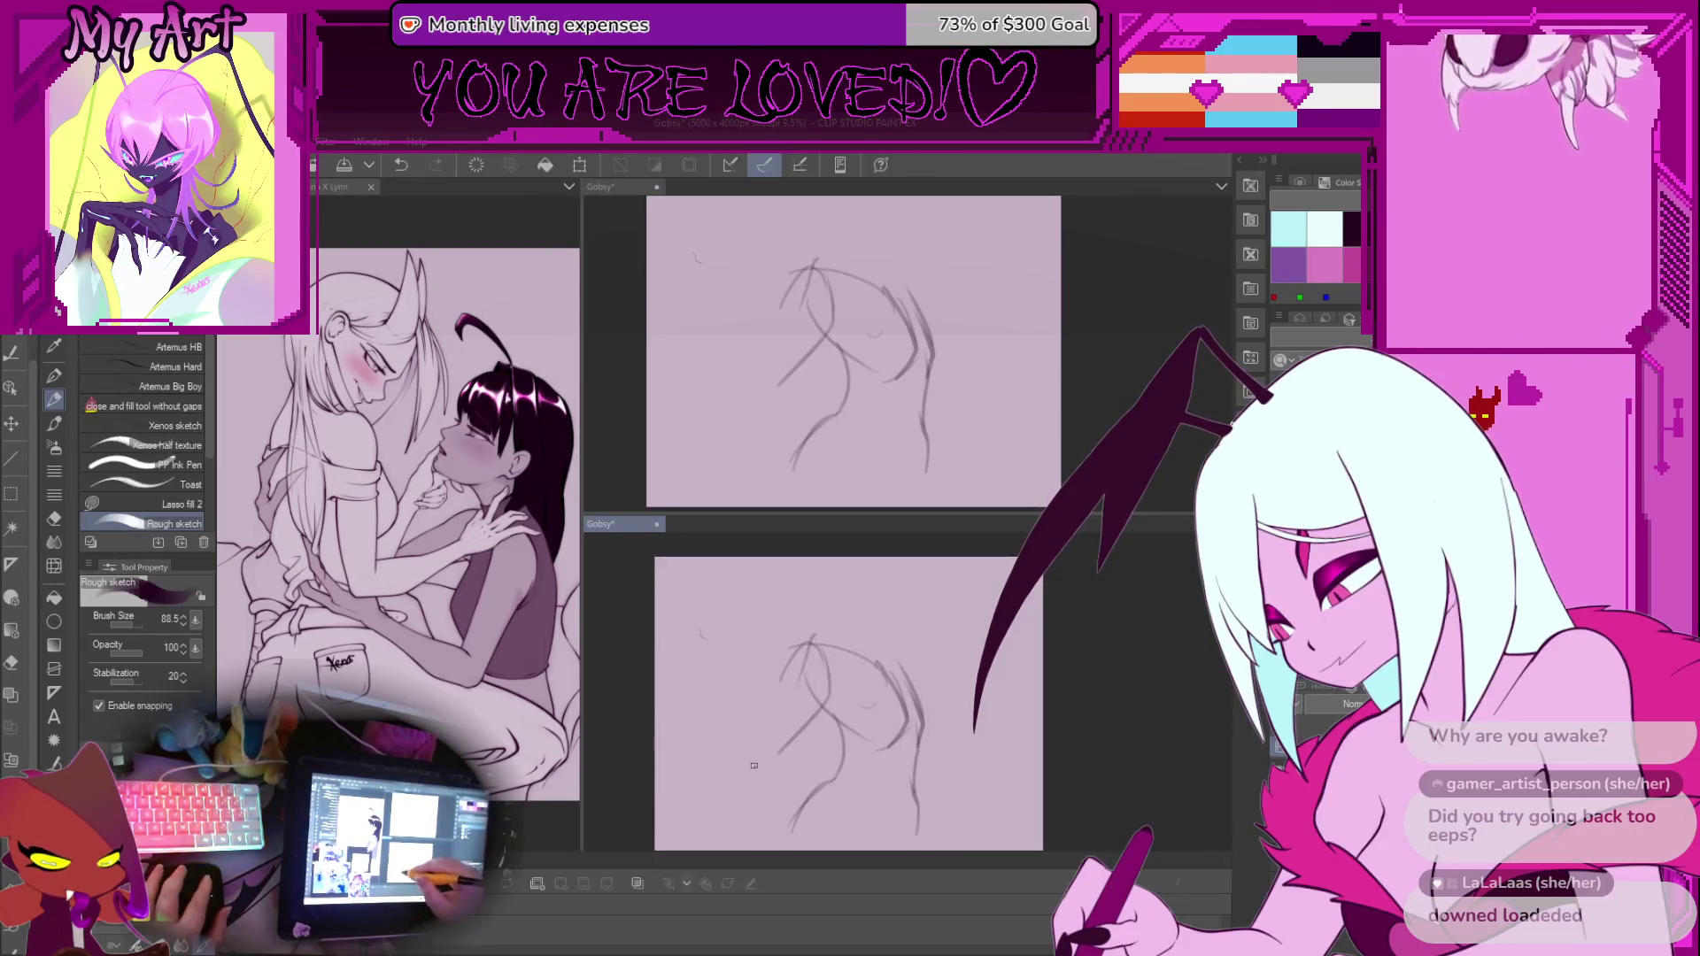
pyautogui.hotkey('ctrl', 'z')
pyautogui.moveTo(772, 757); pyautogui.dragTo(813, 626)
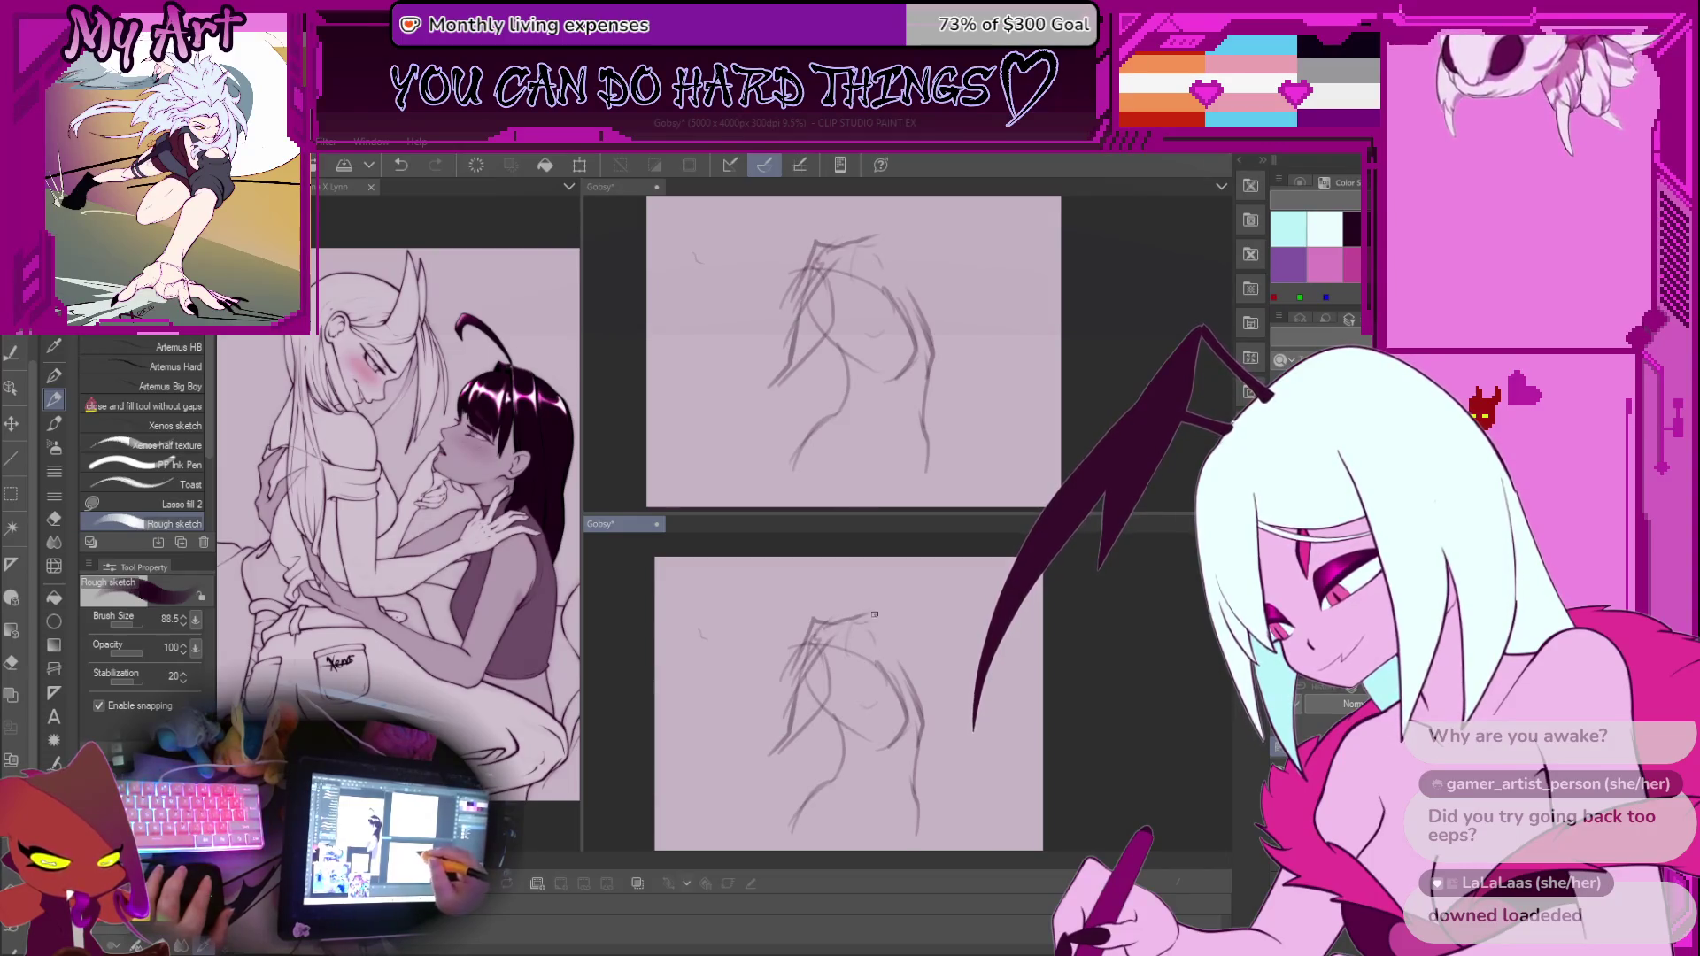
# Try extra torso strokes and curves, undoing the ones that don't fit
pyautogui.moveTo(841, 673)
pyautogui.mouseDown()
pyautogui.moveTo(721, 709)
pyautogui.moveTo(759, 738)
pyautogui.moveTo(748, 695)
pyautogui.moveTo(790, 595)
pyautogui.mouseUp()
pyautogui.scroll(1, 744, 721)
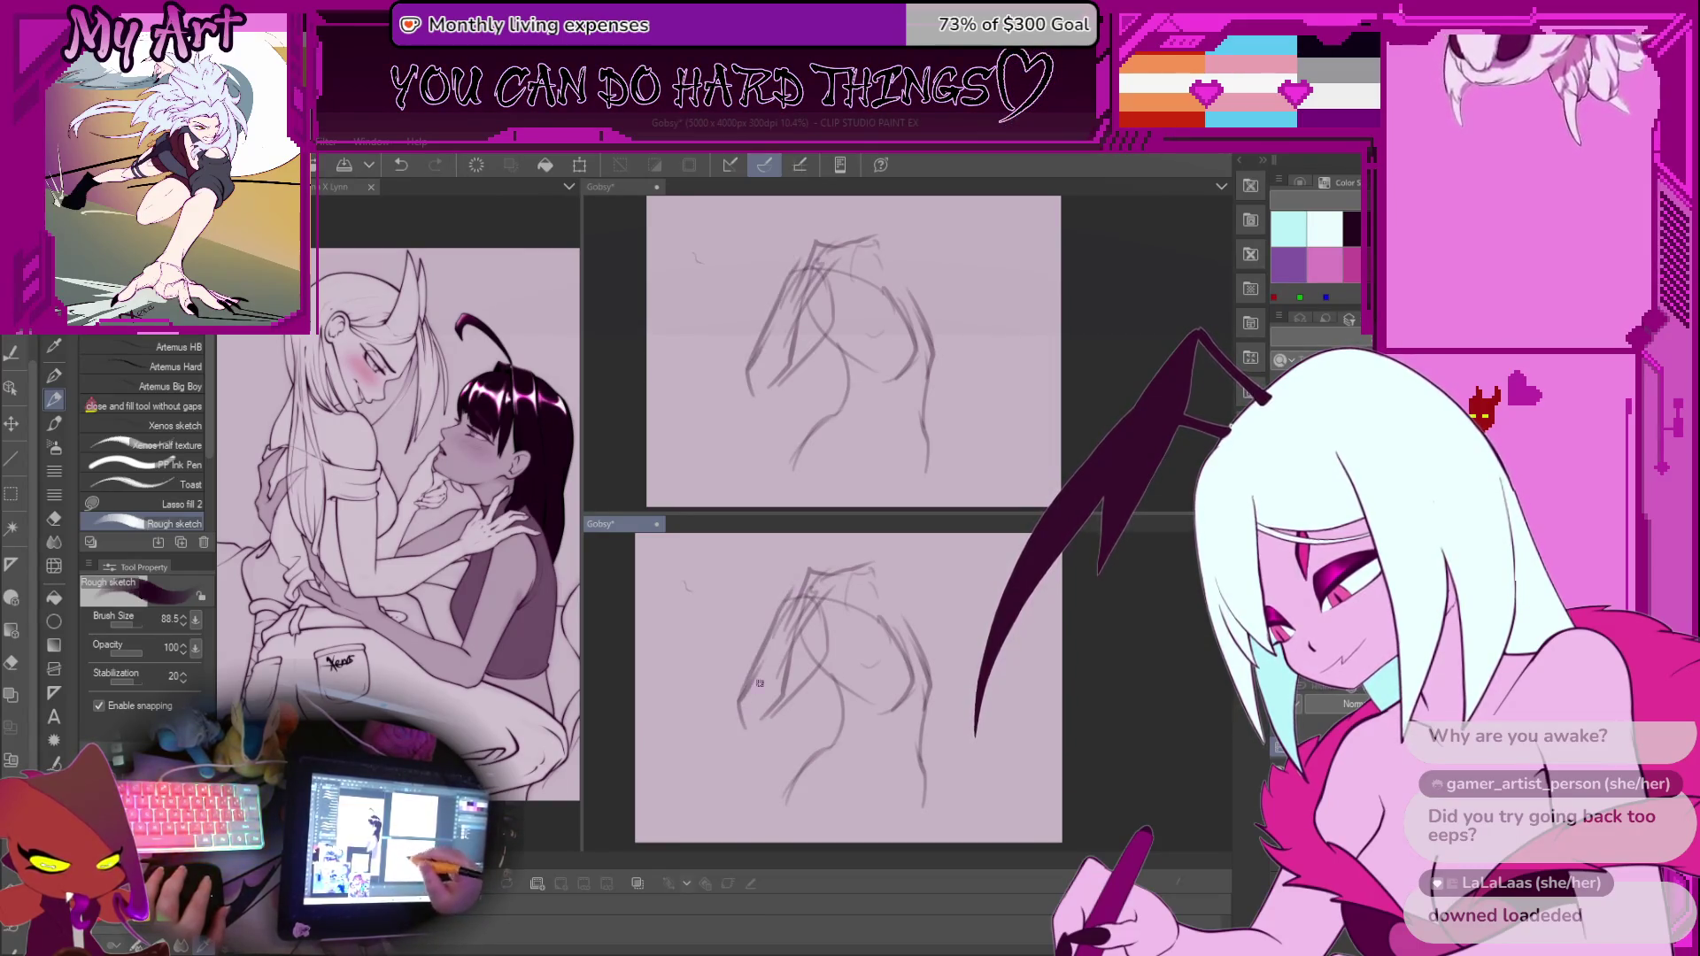
pyautogui.moveTo(784, 708)
pyautogui.mouseDown()
pyautogui.moveTo(797, 622)
pyautogui.moveTo(815, 610)
pyautogui.mouseUp()
pyautogui.moveTo(888, 700)
pyautogui.mouseDown()
pyautogui.moveTo(760, 693)
pyautogui.moveTo(809, 698)
pyautogui.mouseUp()
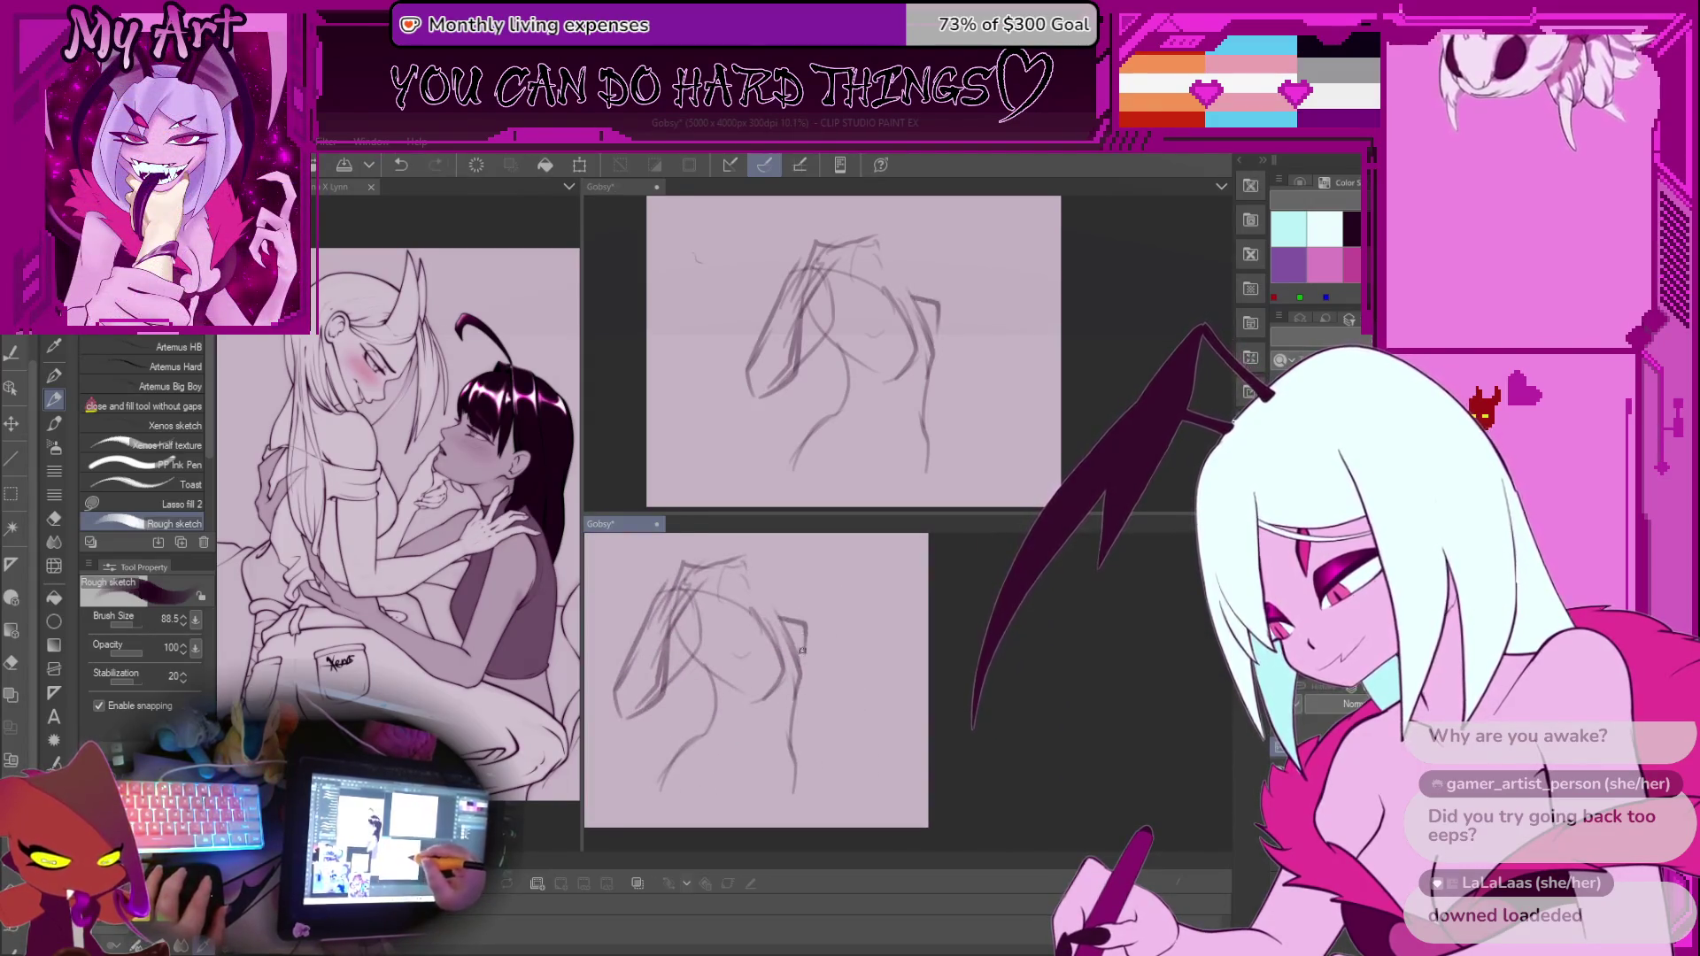
pyautogui.hotkey('ctrl', 'z')
pyautogui.scroll(1, 773, 676)
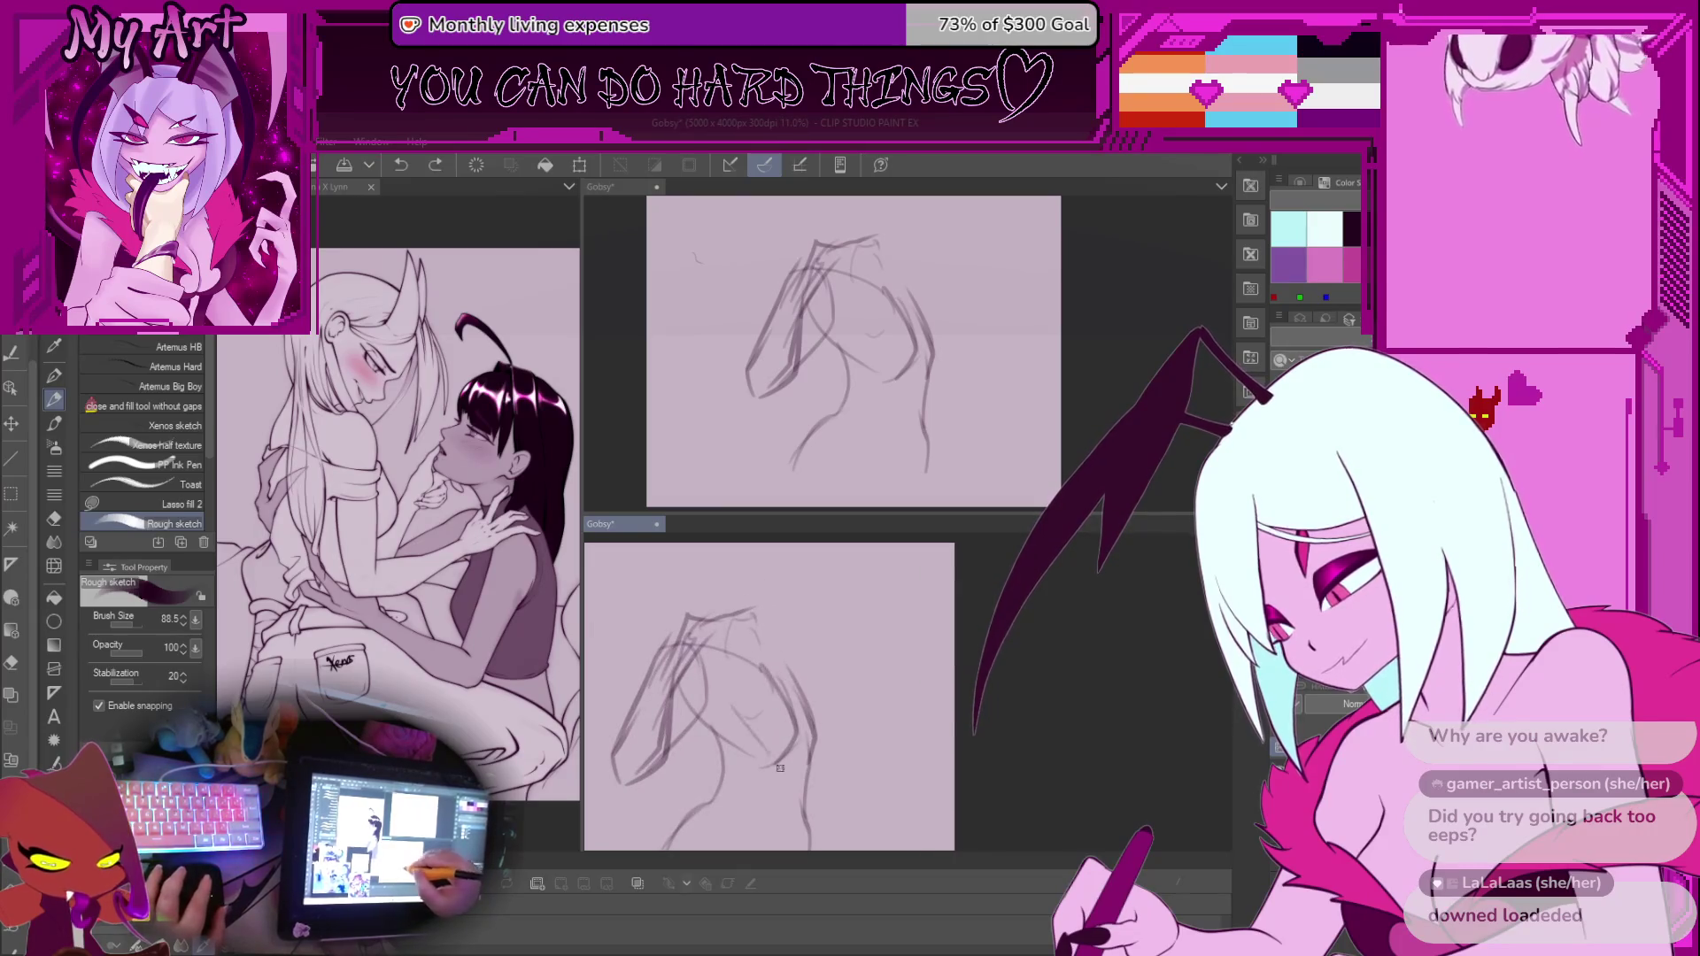
pyautogui.moveTo(719, 706); pyautogui.dragTo(769, 751)
pyautogui.scroll(-2, 813, 742)
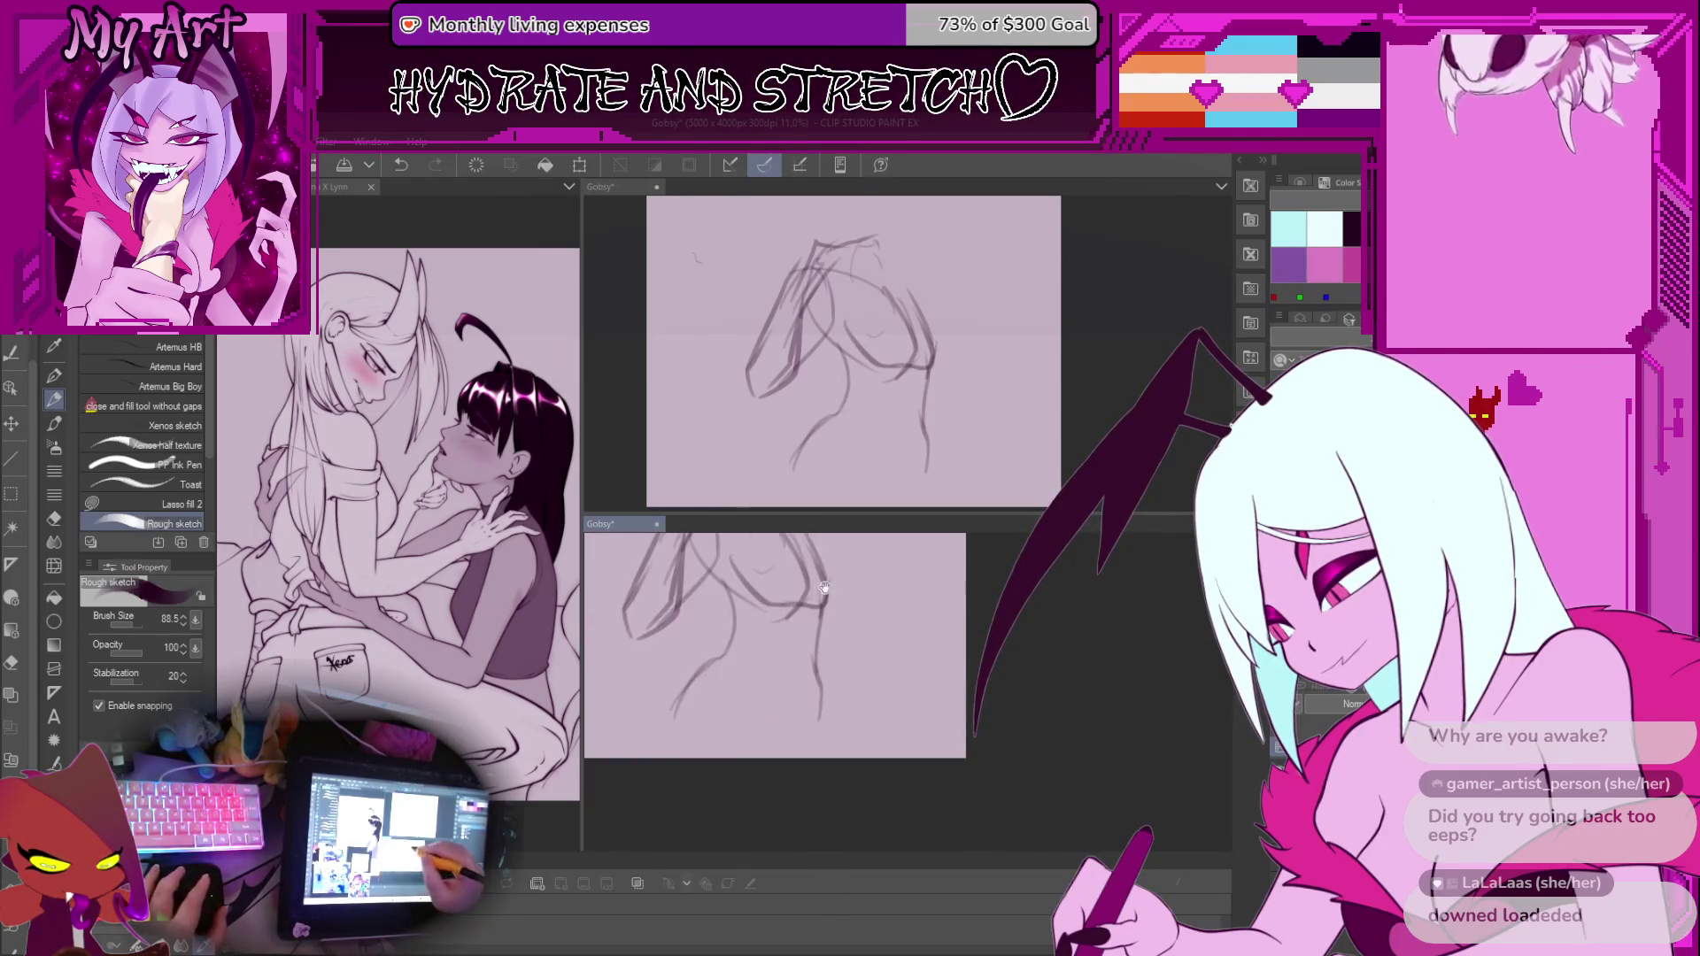
pyautogui.hotkey('ctrl', 'z')
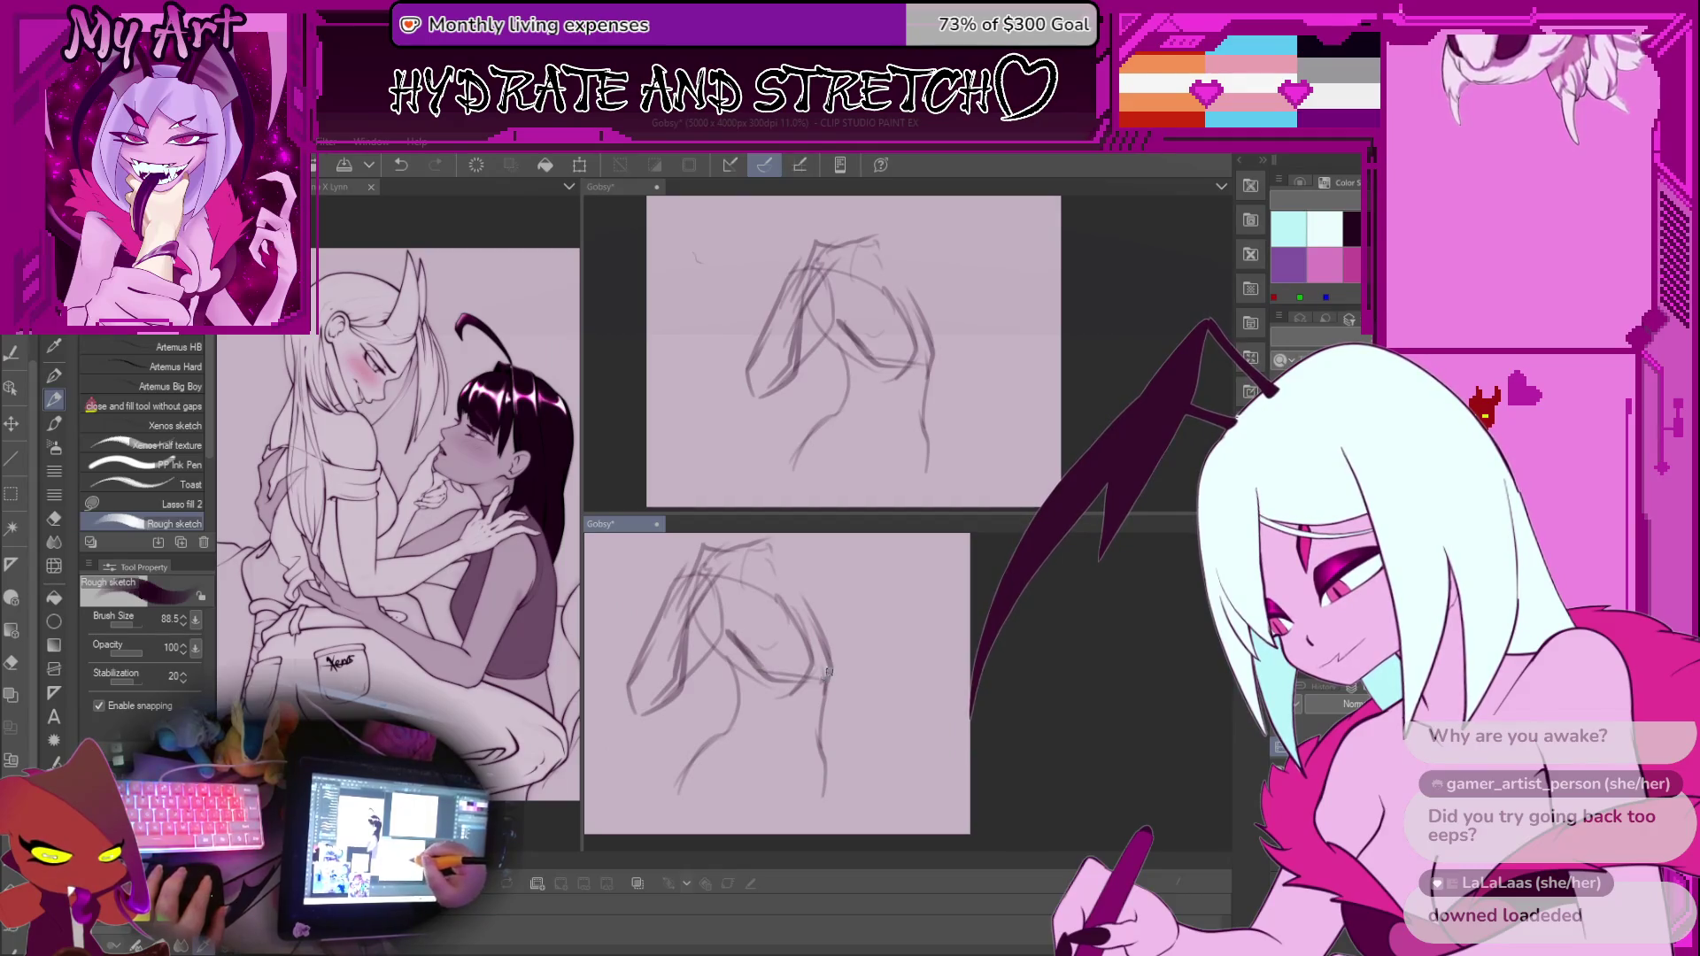
# Redraw the chest stroke and add a stroke along the figure's right contour
pyautogui.moveTo(824, 677)
pyautogui.mouseDown()
pyautogui.moveTo(831, 616)
pyautogui.moveTo(809, 679)
pyautogui.mouseUp()
pyautogui.hotkey('ctrl', 'z')
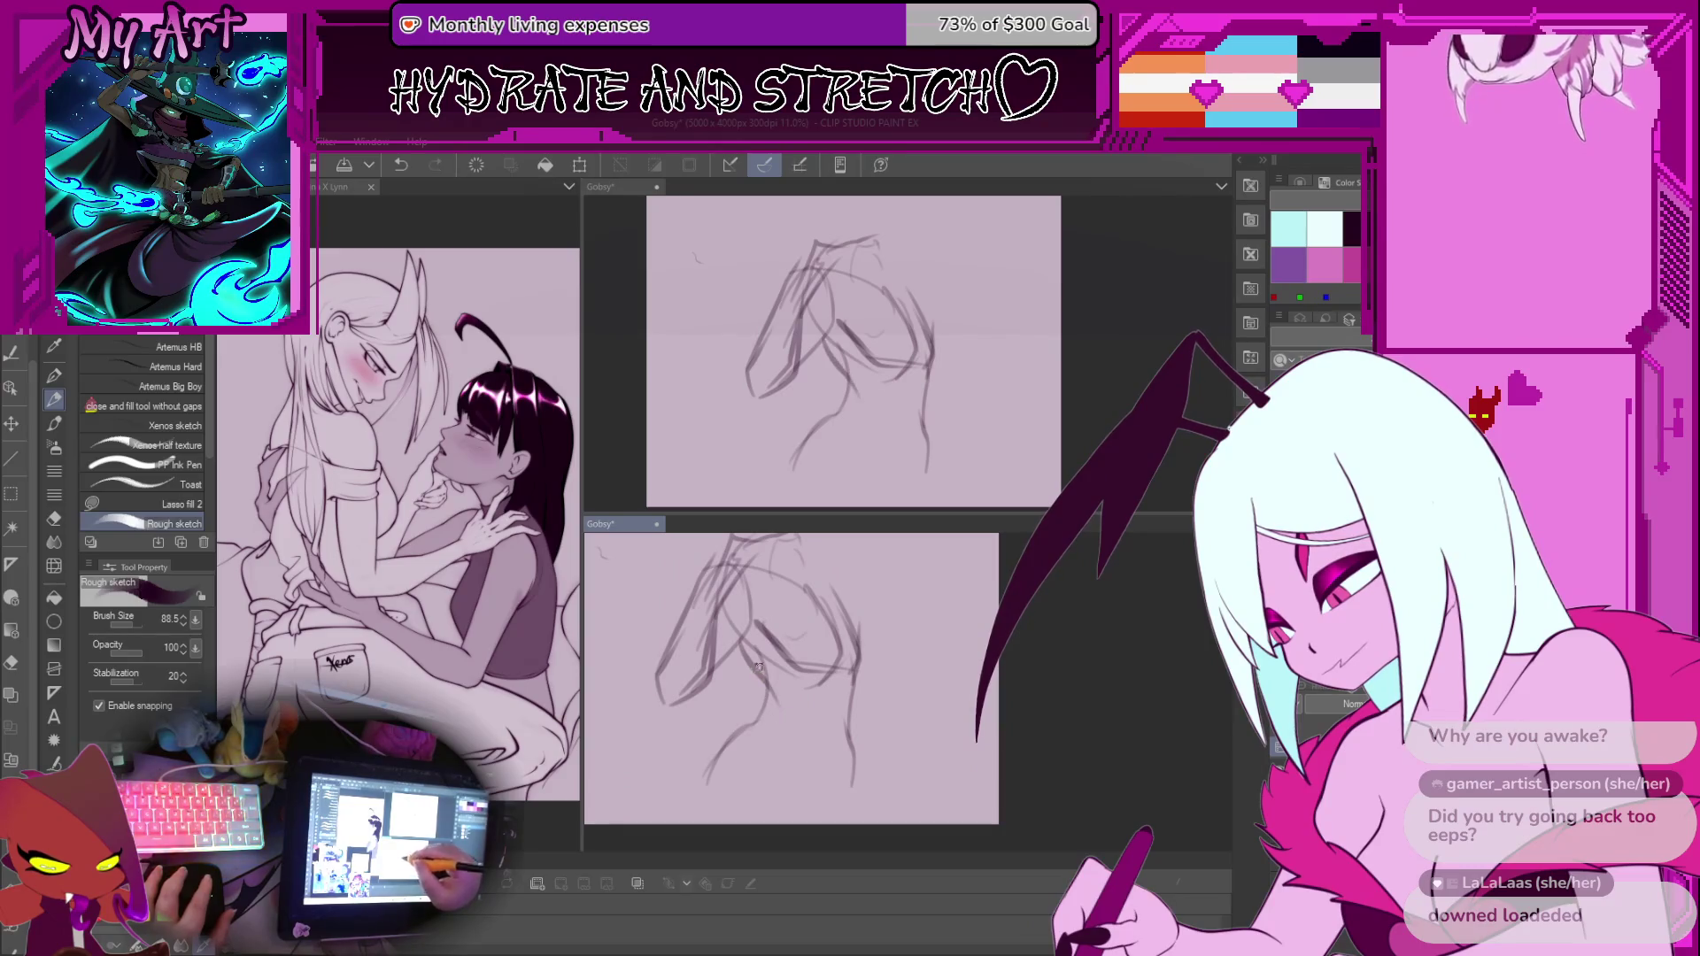
pyautogui.hotkey('ctrl', 'z')
pyautogui.moveTo(746, 753)
pyautogui.mouseDown()
pyautogui.moveTo(765, 691)
pyautogui.moveTo(783, 713)
pyautogui.moveTo(739, 775)
pyautogui.mouseUp()
pyautogui.hotkey('ctrl', 'z')
pyautogui.hotkey('ctrl', 'z')
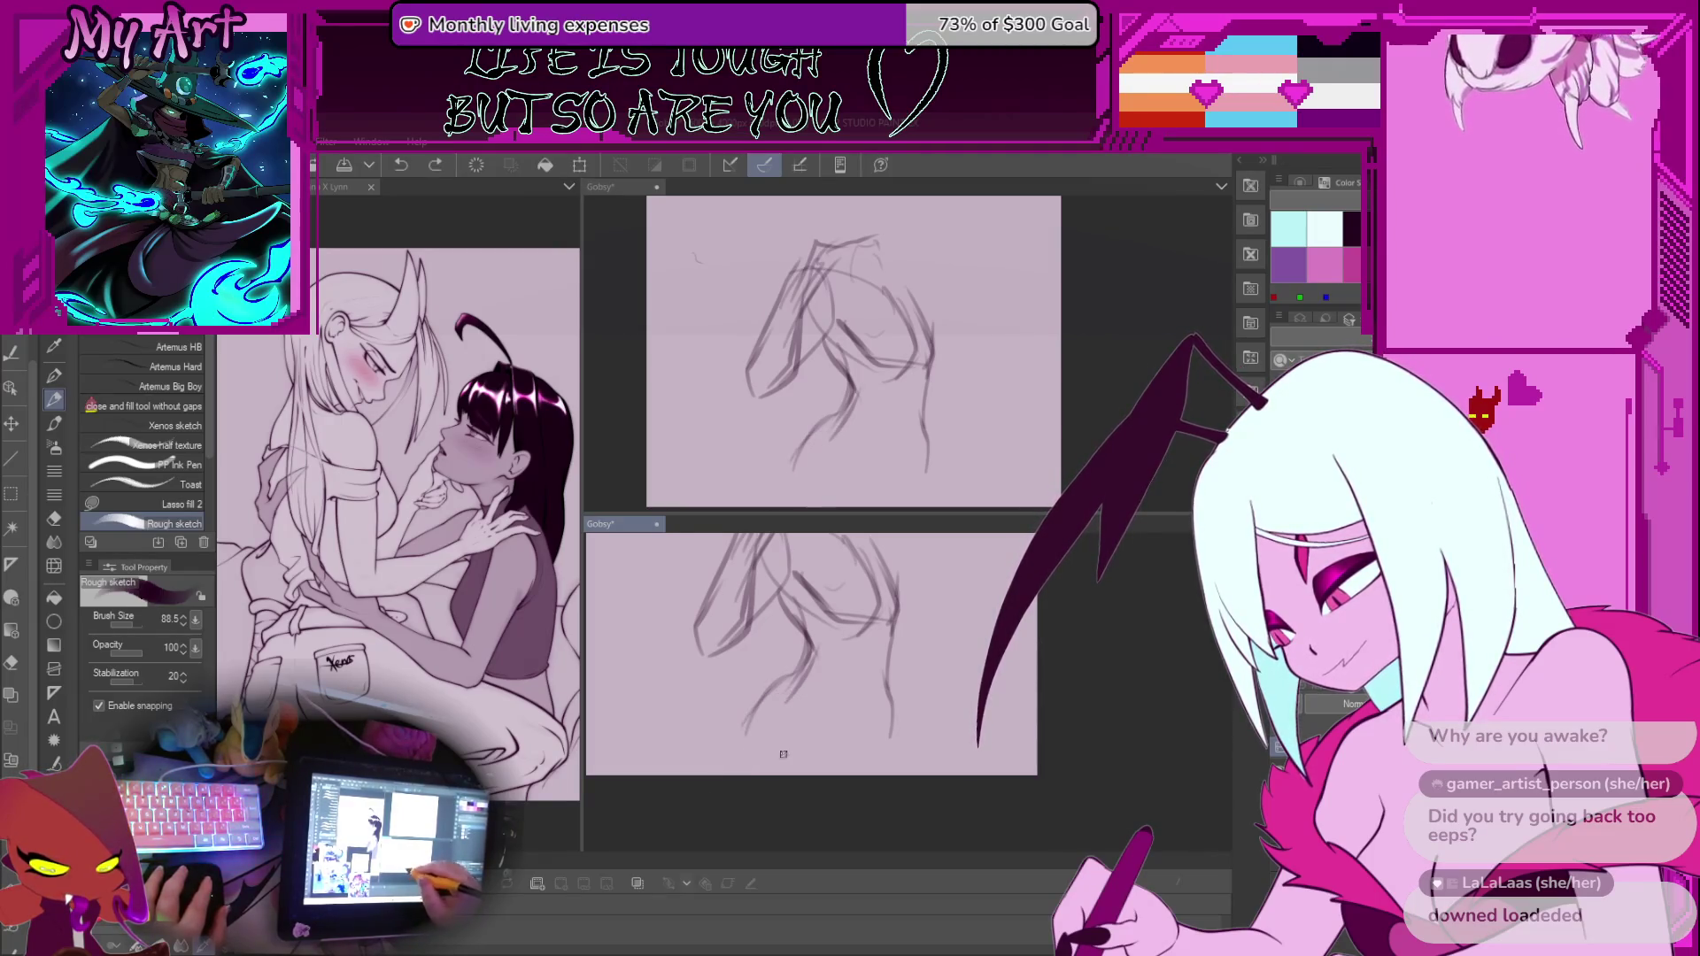
pyautogui.moveTo(802, 675); pyautogui.dragTo(745, 734)
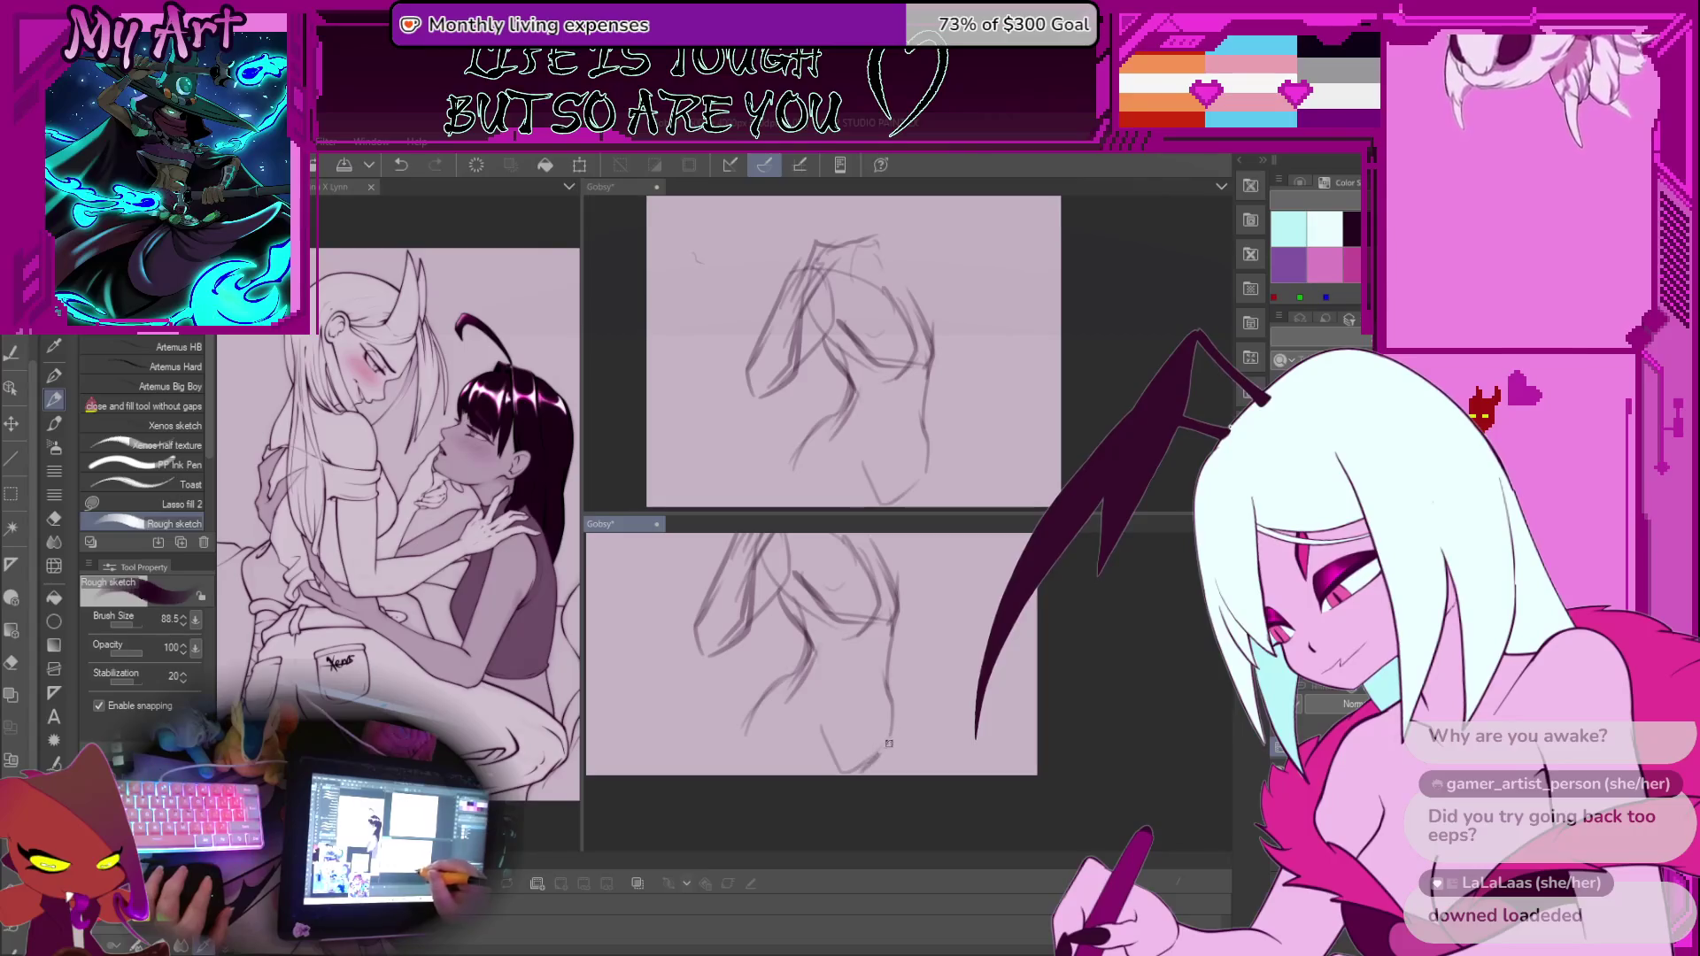
pyautogui.moveTo(889, 694); pyautogui.dragTo(899, 739)
pyautogui.scroll(1, 840, 789)
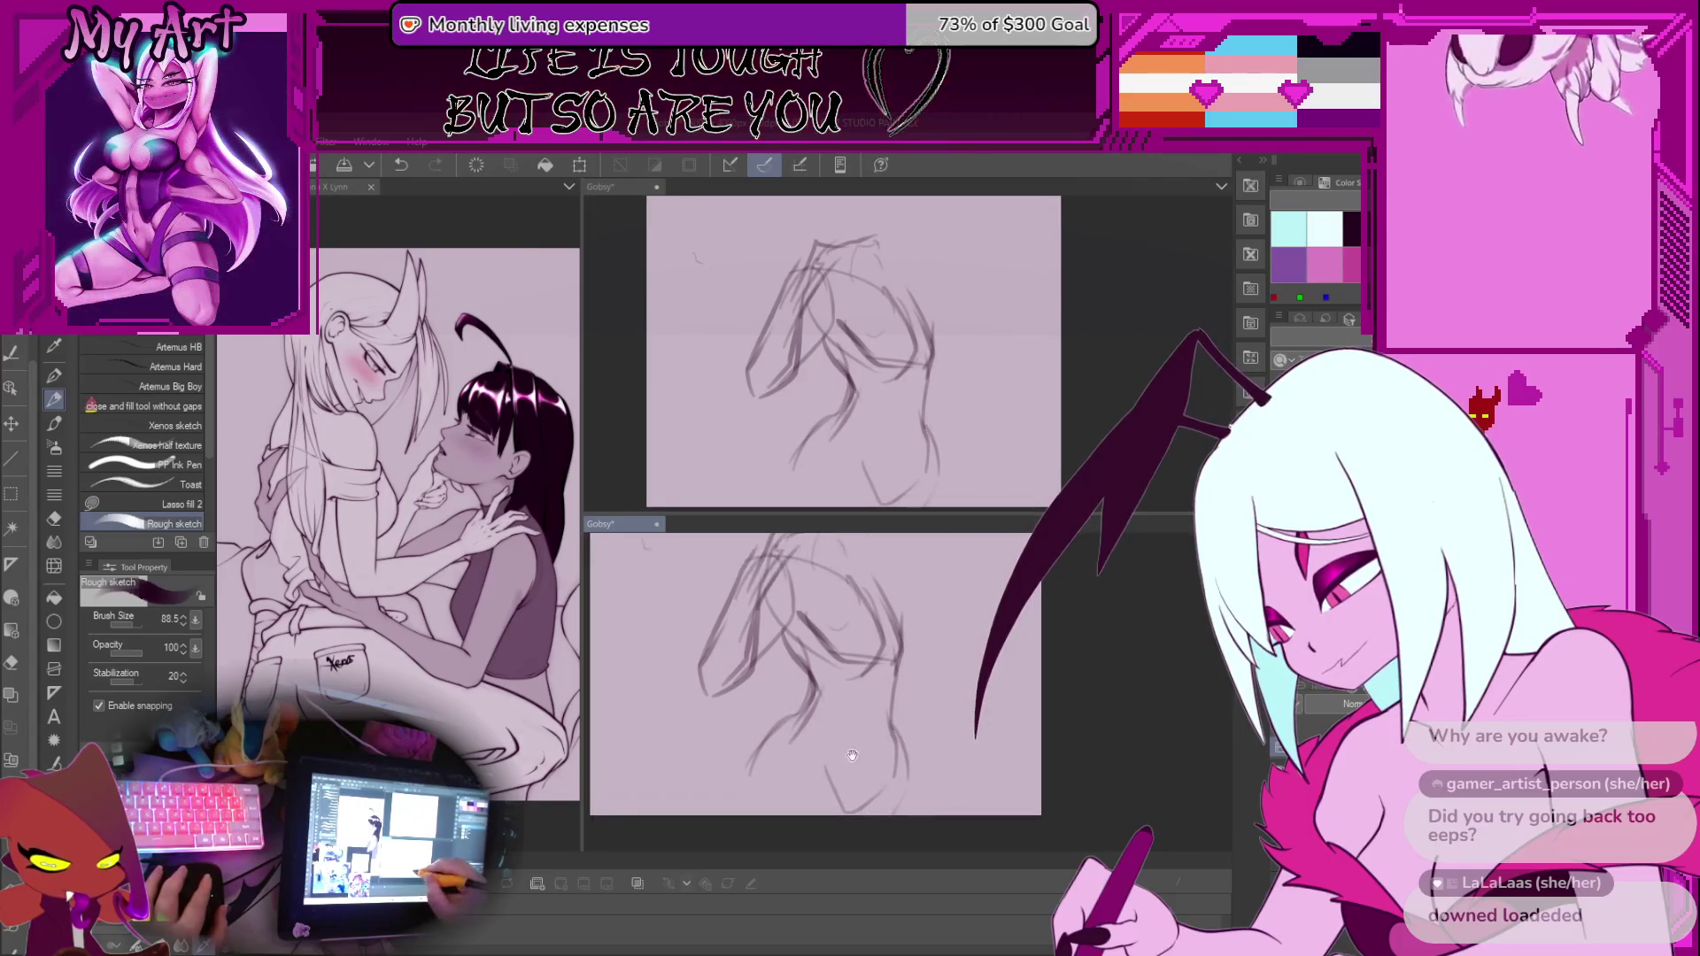
pyautogui.moveTo(840, 789); pyautogui.dragTo(864, 760)
# Erase the lower leg strokes and add a stroke at the torso's lower right
pyautogui.press('e')
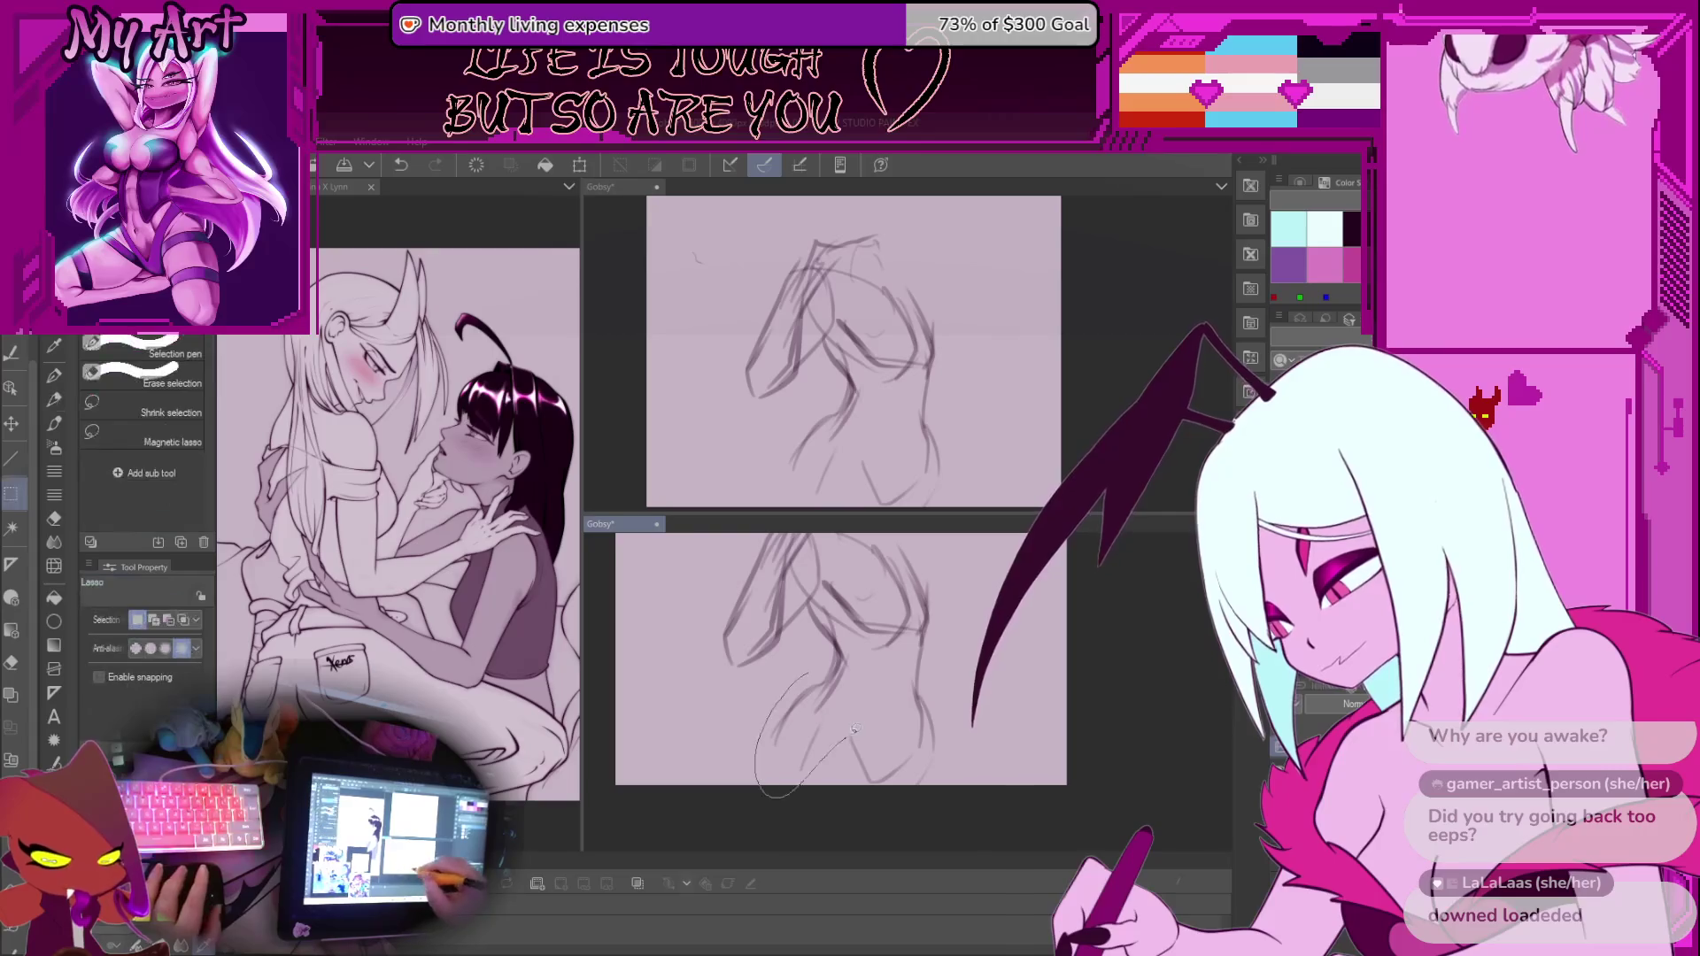
pyautogui.moveTo(828, 673)
pyautogui.mouseDown()
pyautogui.moveTo(792, 739)
pyautogui.moveTo(815, 748)
pyautogui.moveTo(790, 754)
pyautogui.moveTo(824, 719)
pyautogui.mouseUp()
pyautogui.press('p')
pyautogui.hotkey('ctrl', 'z')
pyautogui.hotkey('ctrl', 'z')
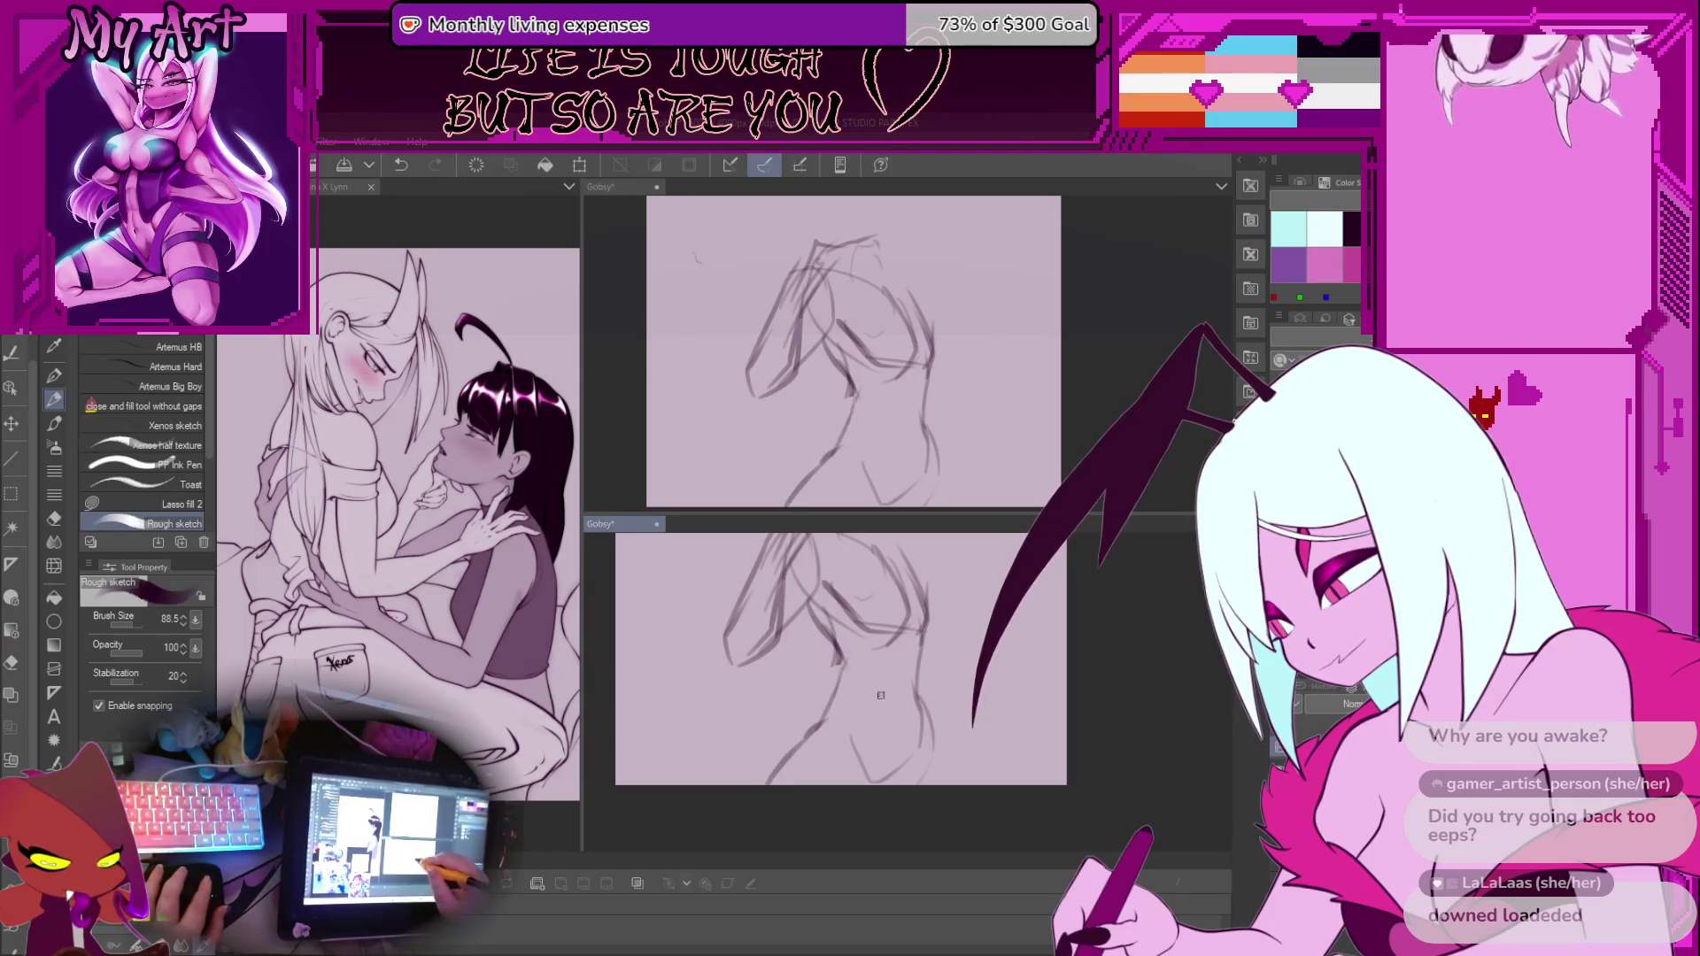
pyautogui.hotkey('ctrl', 'z')
pyautogui.moveTo(928, 708); pyautogui.dragTo(949, 778)
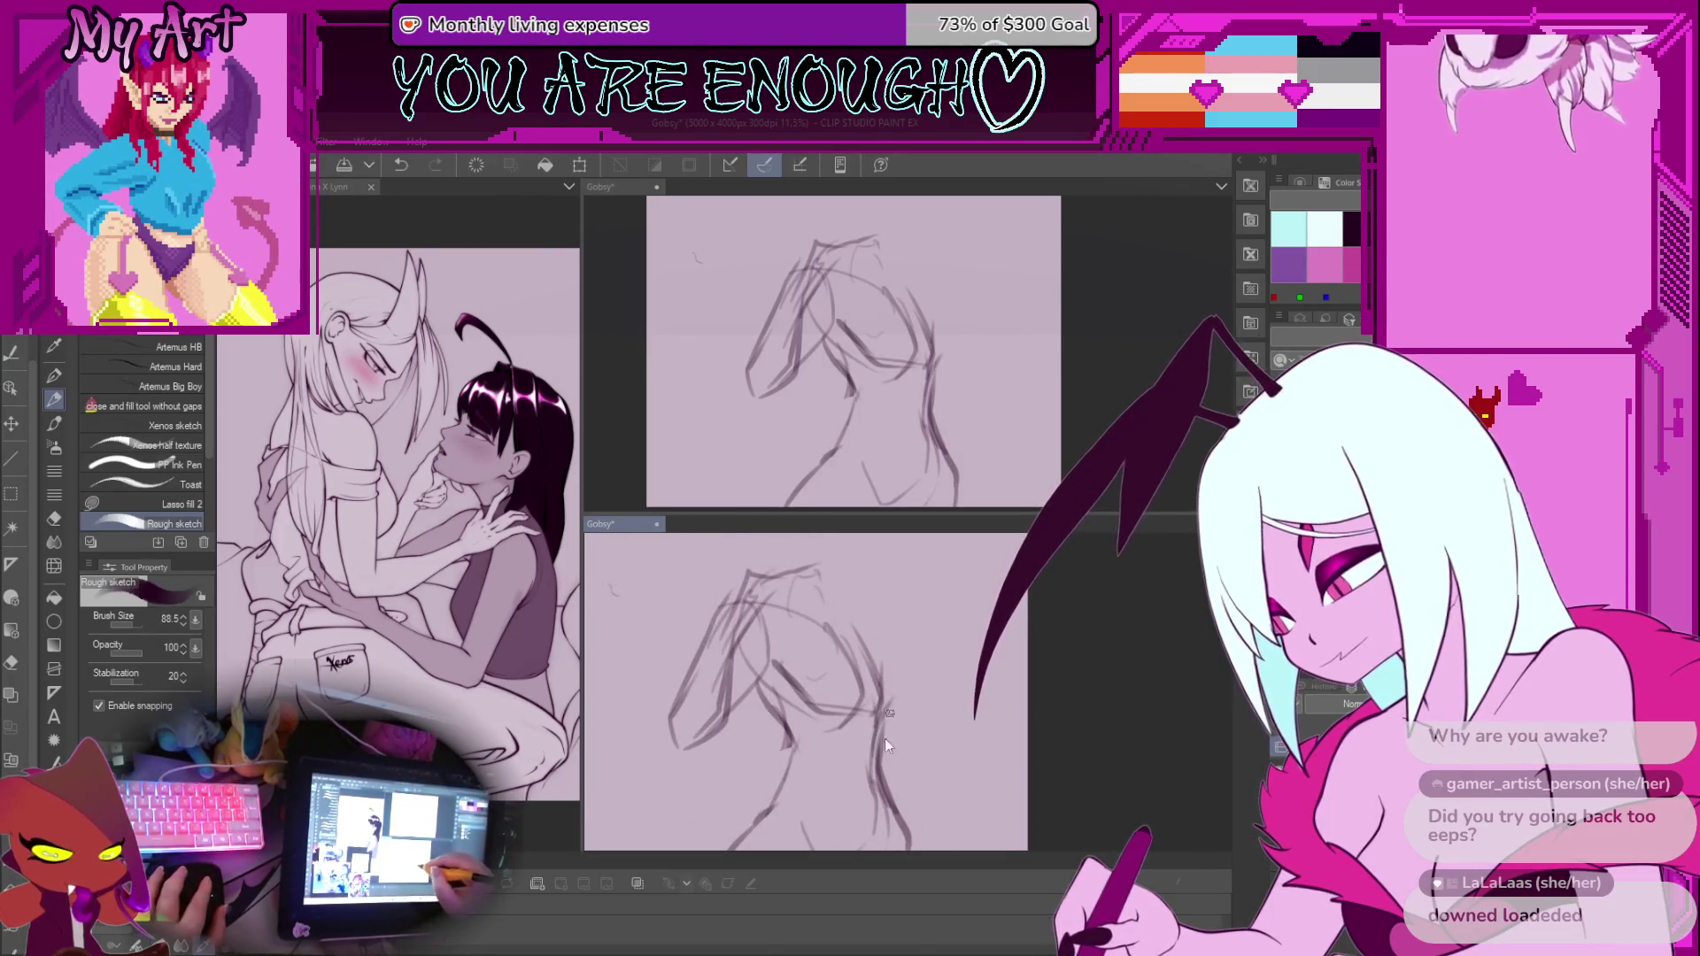
pyautogui.moveTo(889, 712)
pyautogui.mouseDown()
pyautogui.moveTo(883, 821)
pyautogui.moveTo(863, 757)
pyautogui.mouseUp()
# Add firmer contour strokes along the torso's right side and upper right
pyautogui.moveTo(869, 637); pyautogui.dragTo(859, 724)
pyautogui.hotkey('ctrl', 'z')
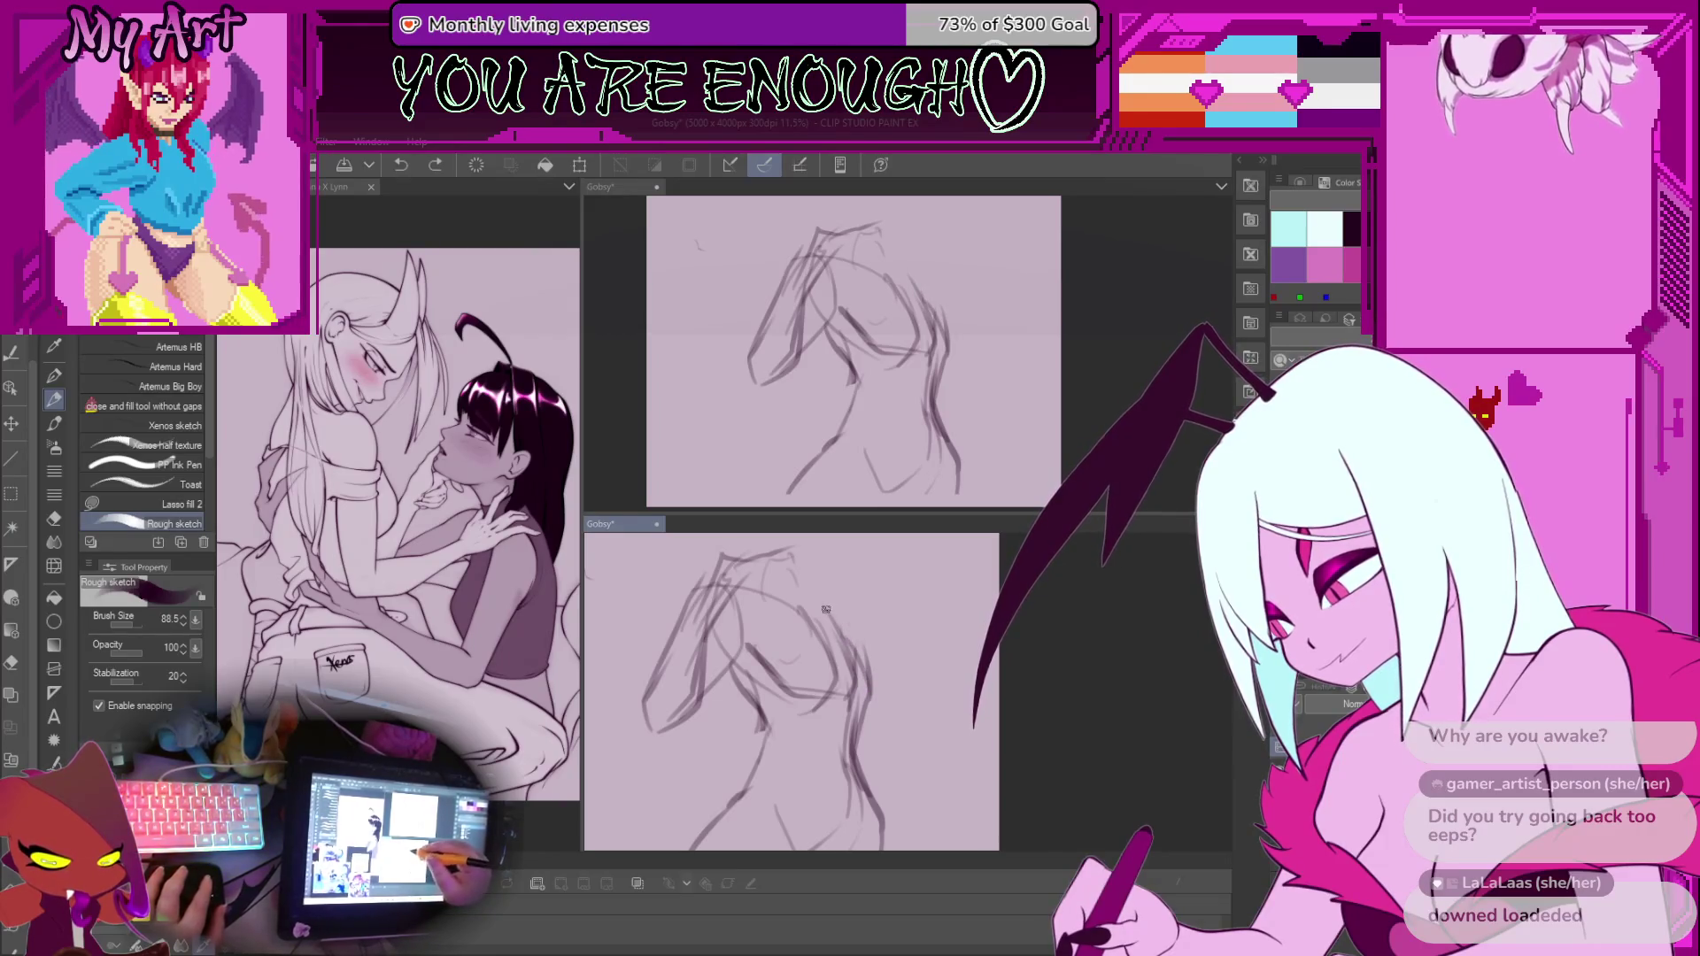
pyautogui.moveTo(855, 615)
pyautogui.mouseDown()
pyautogui.moveTo(863, 657)
pyautogui.moveTo(835, 609)
pyautogui.mouseUp()
pyautogui.moveTo(813, 737)
pyautogui.mouseDown()
pyautogui.moveTo(858, 600)
pyautogui.moveTo(878, 697)
pyautogui.moveTo(867, 705)
pyautogui.moveTo(819, 619)
pyautogui.mouseUp()
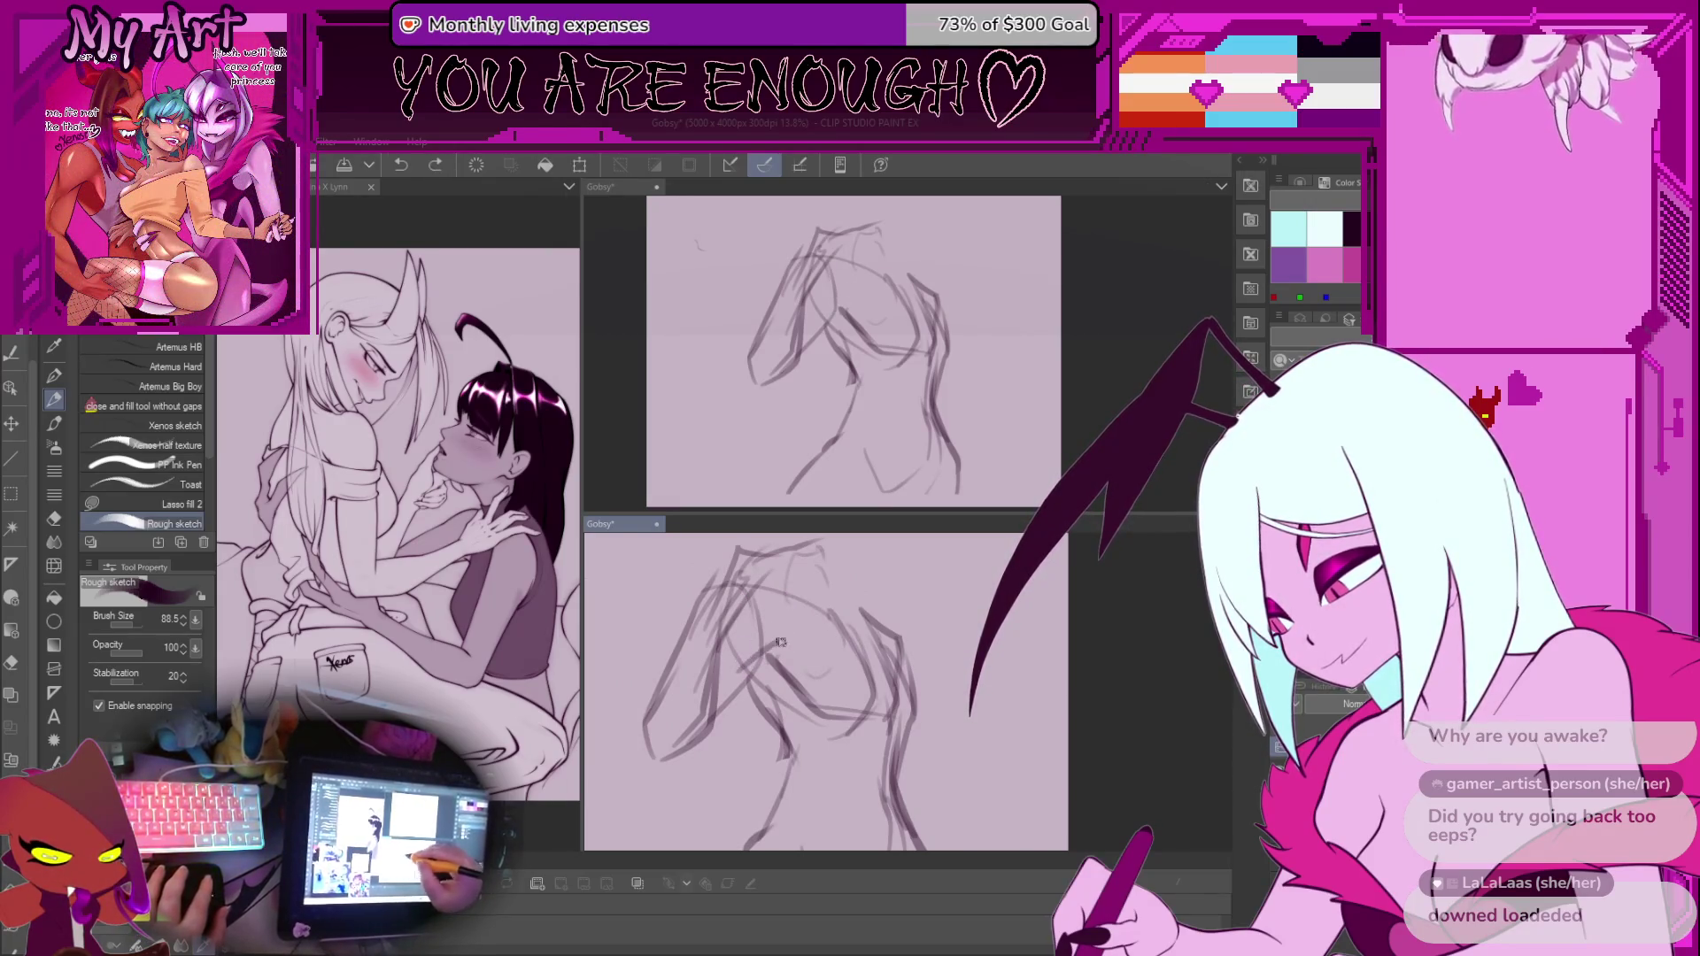
pyautogui.moveTo(780, 640); pyautogui.dragTo(748, 611)
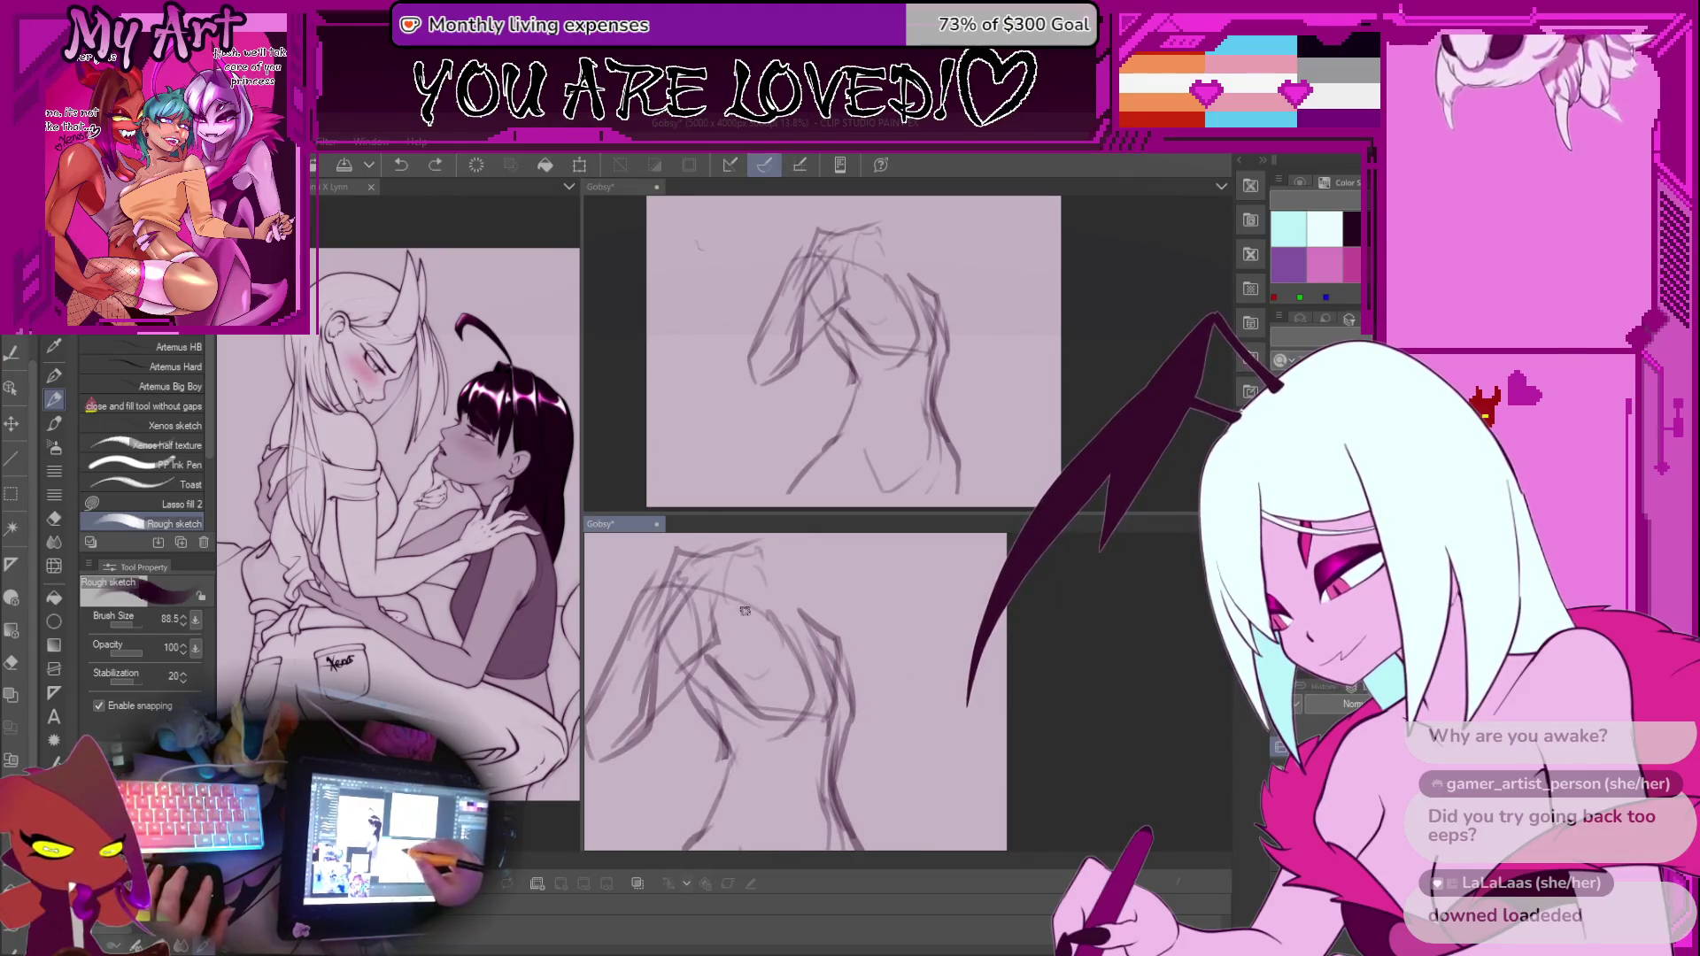
pyautogui.press('m')
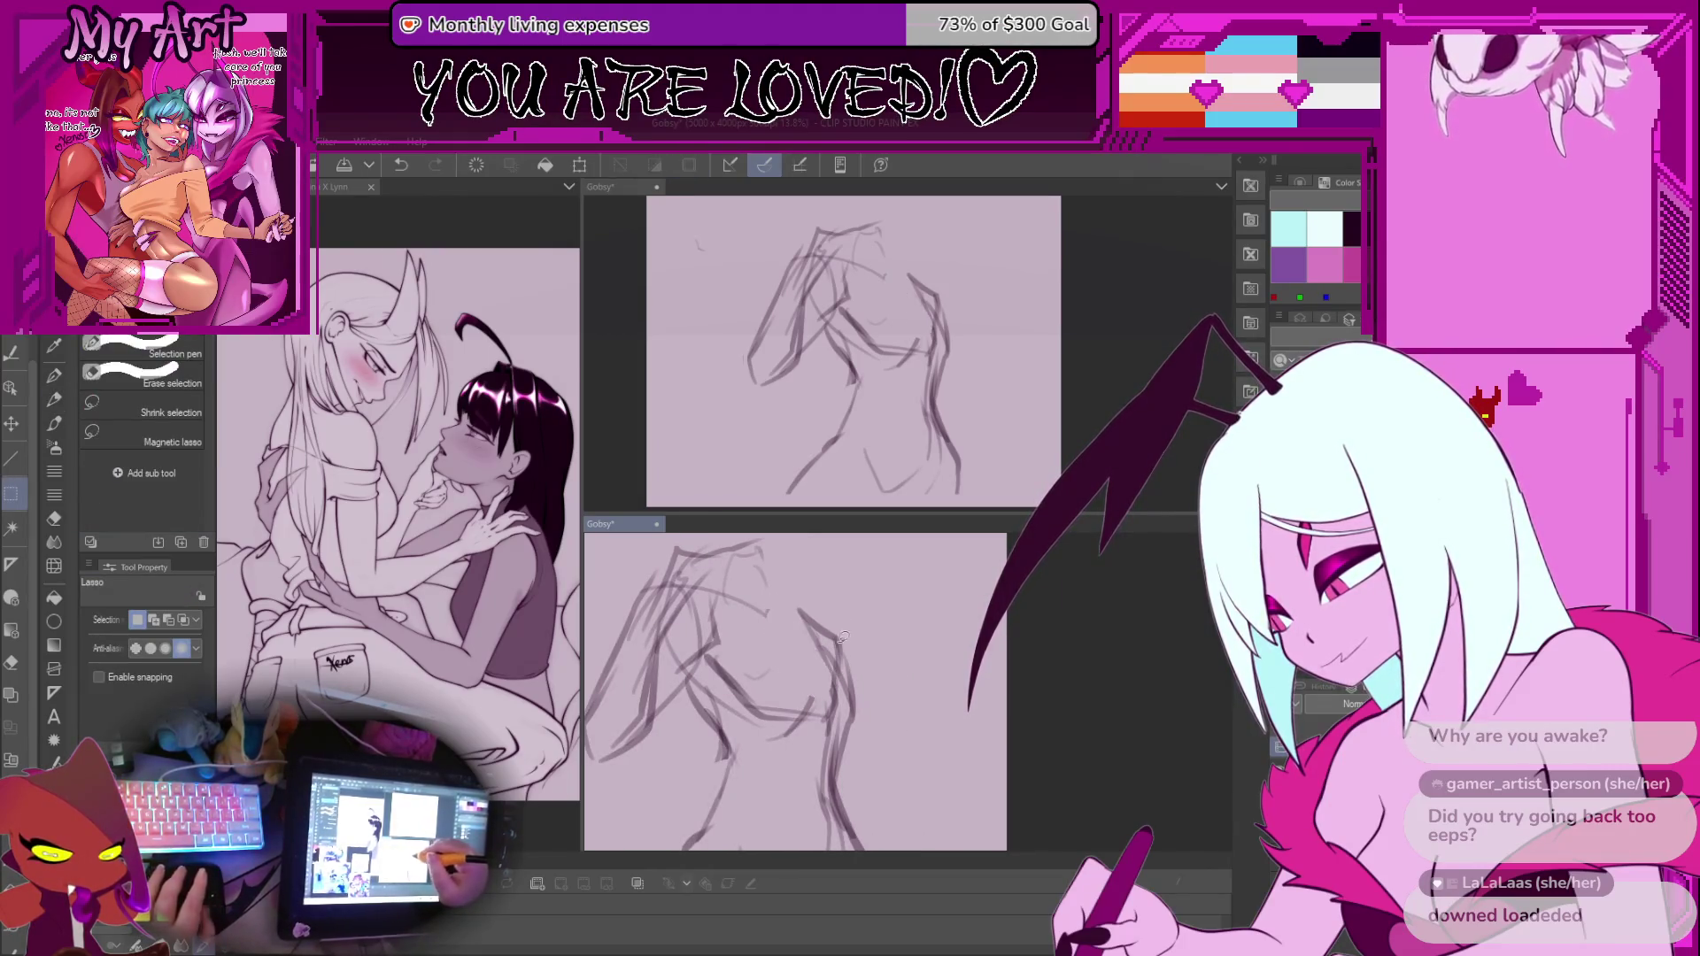
pyautogui.press('p')
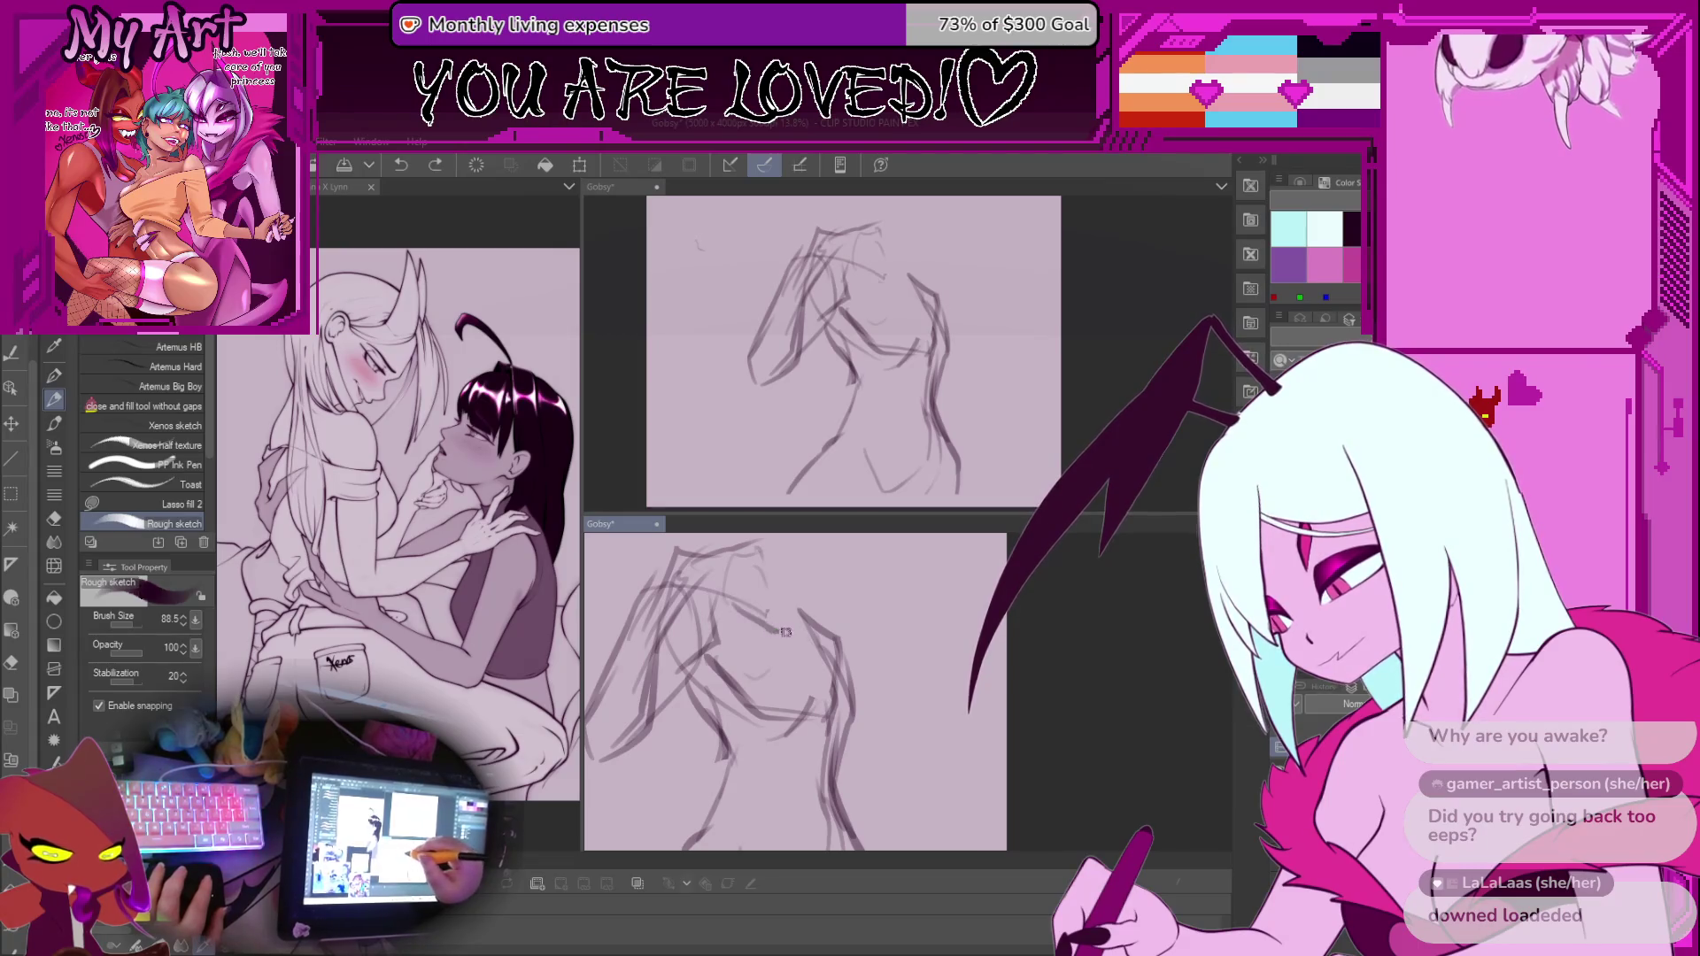
# Lasso a small area right of the figure, then clear the selection
pyautogui.scroll(1, 757, 619)
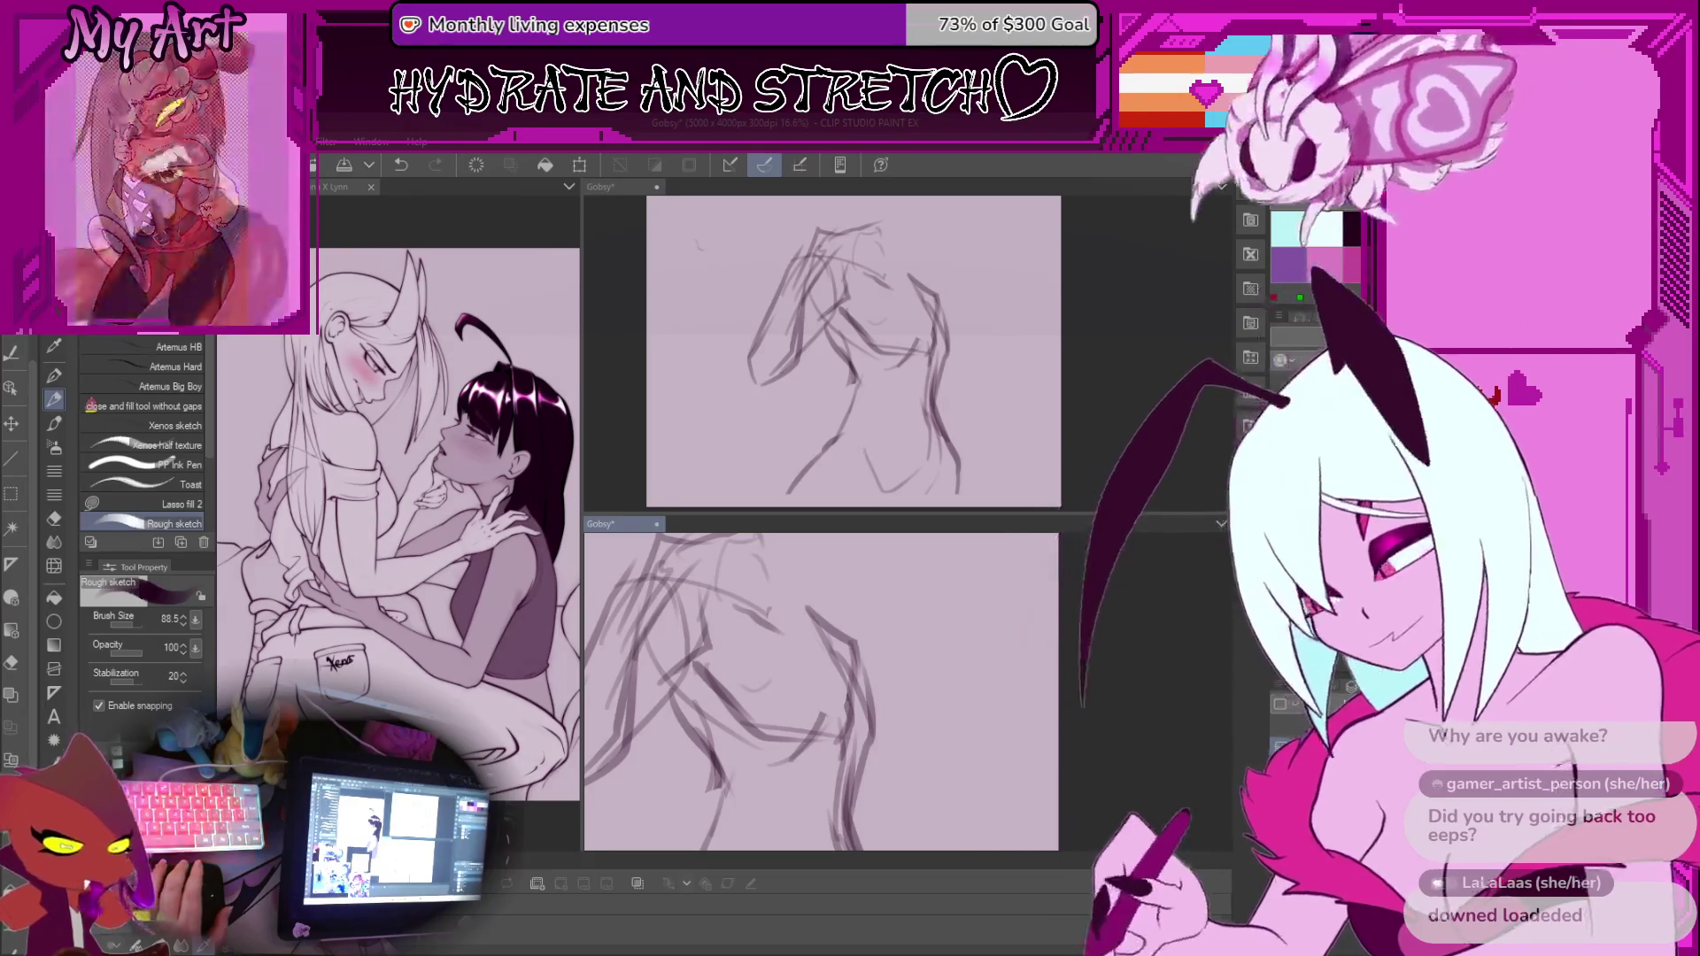
pyautogui.scroll(-5, 781, 604)
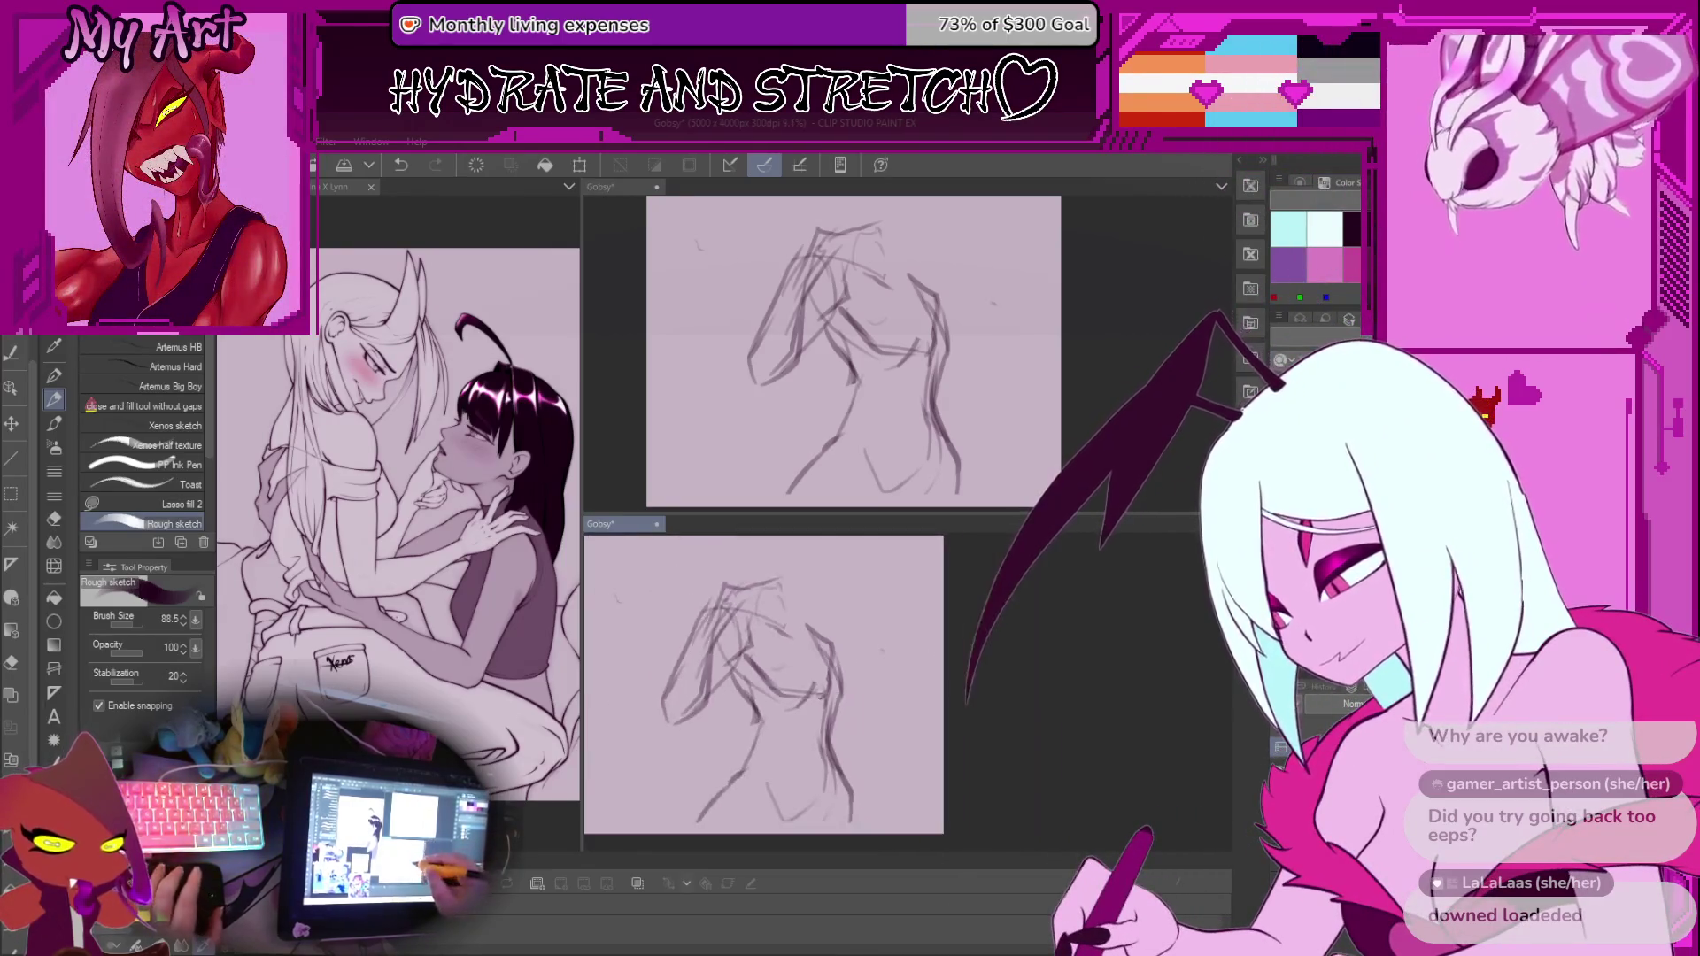
pyautogui.scroll(2, 781, 604)
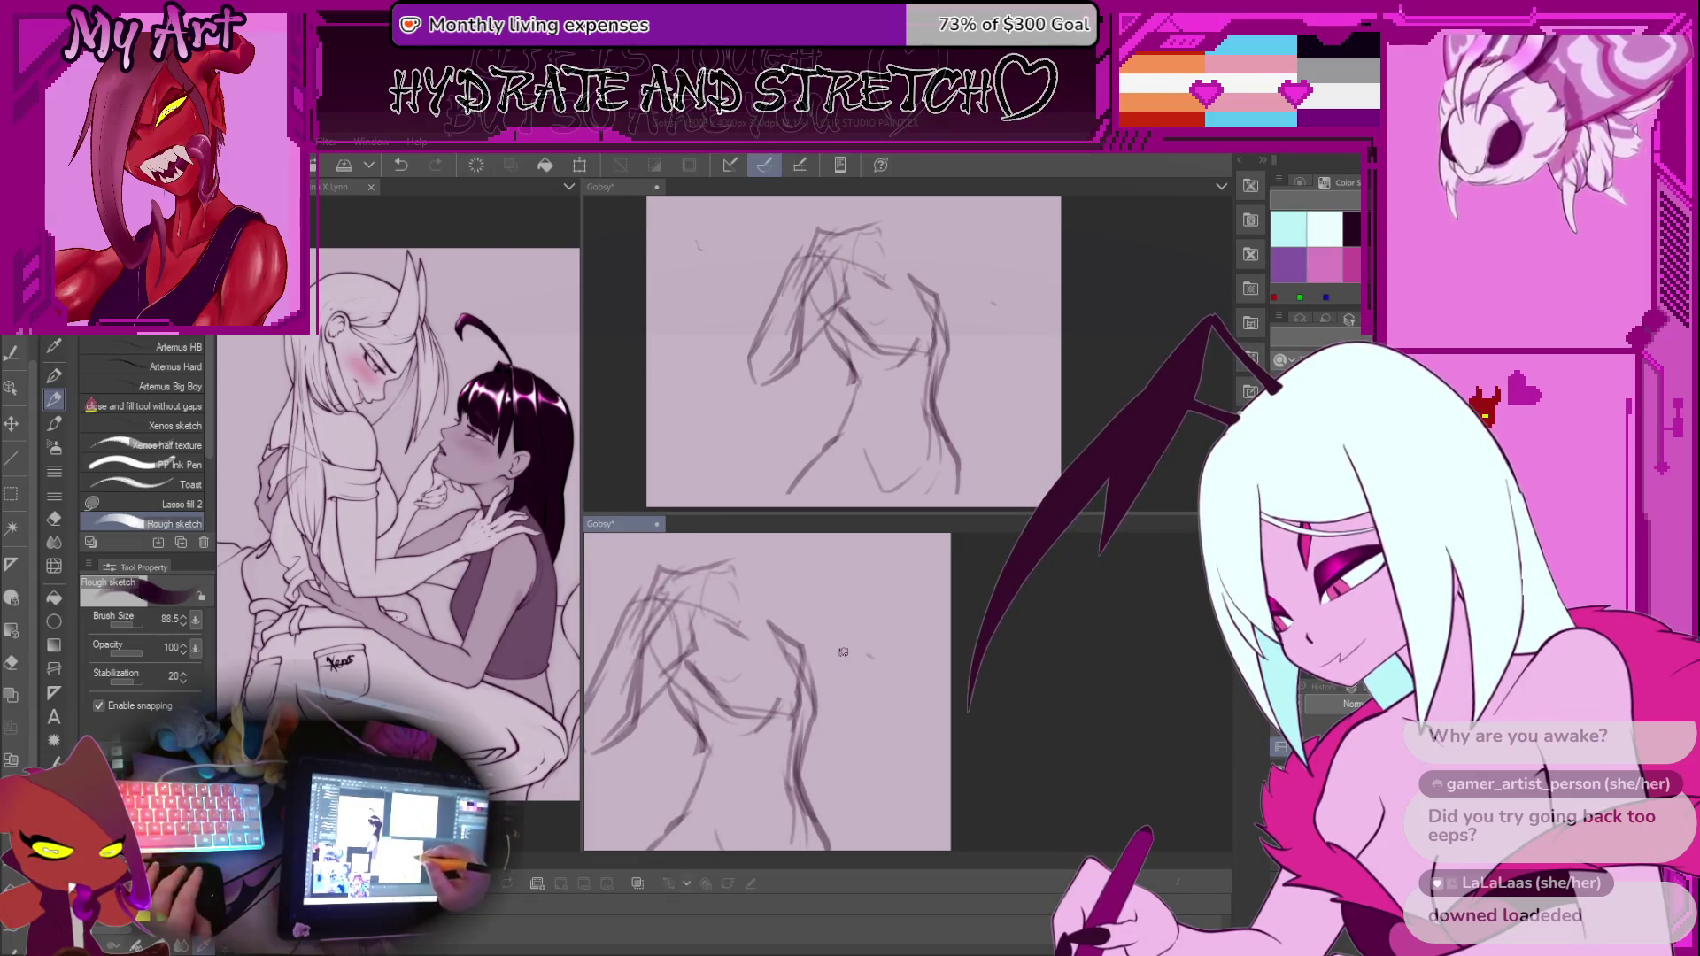
pyautogui.press('m')
pyautogui.moveTo(933, 641); pyautogui.dragTo(940, 648)
pyautogui.scroll(-3, 901, 670)
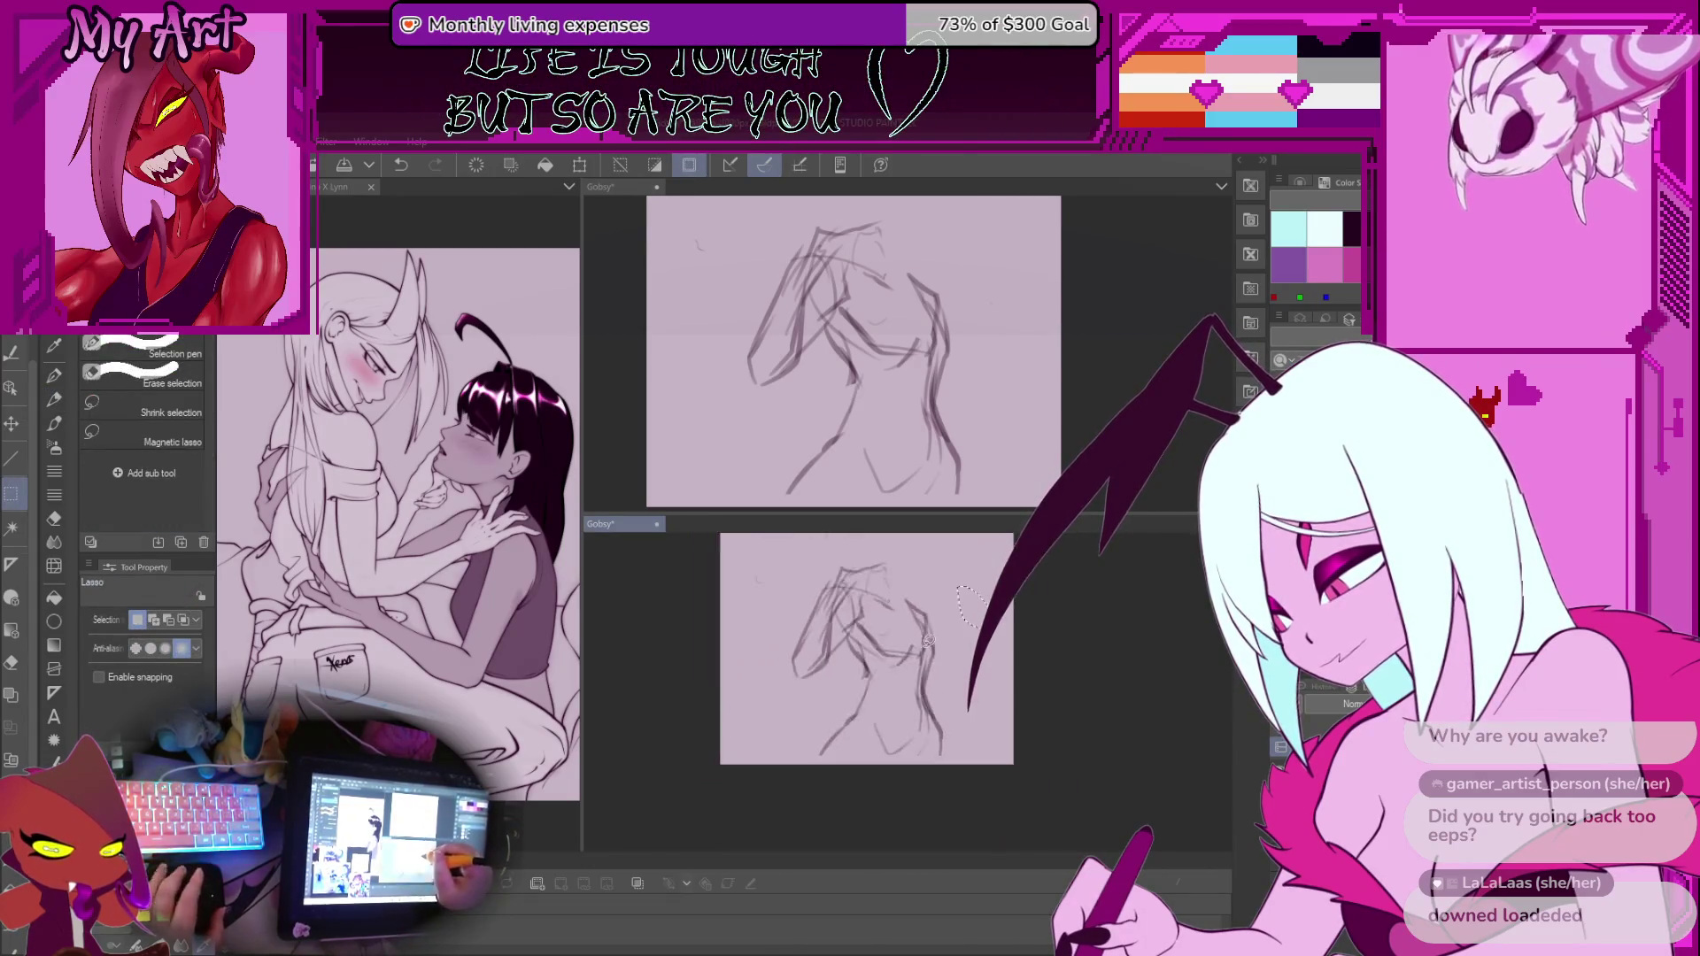
pyautogui.hotkey('ctrl', 'd')
pyautogui.moveTo(875, 596)
pyautogui.mouseDown()
pyautogui.moveTo(893, 624)
pyautogui.moveTo(862, 617)
pyautogui.mouseUp()
# Scale the whole sketch down slightly and shift it left and down
pyautogui.hotkey('ctrl', 't')
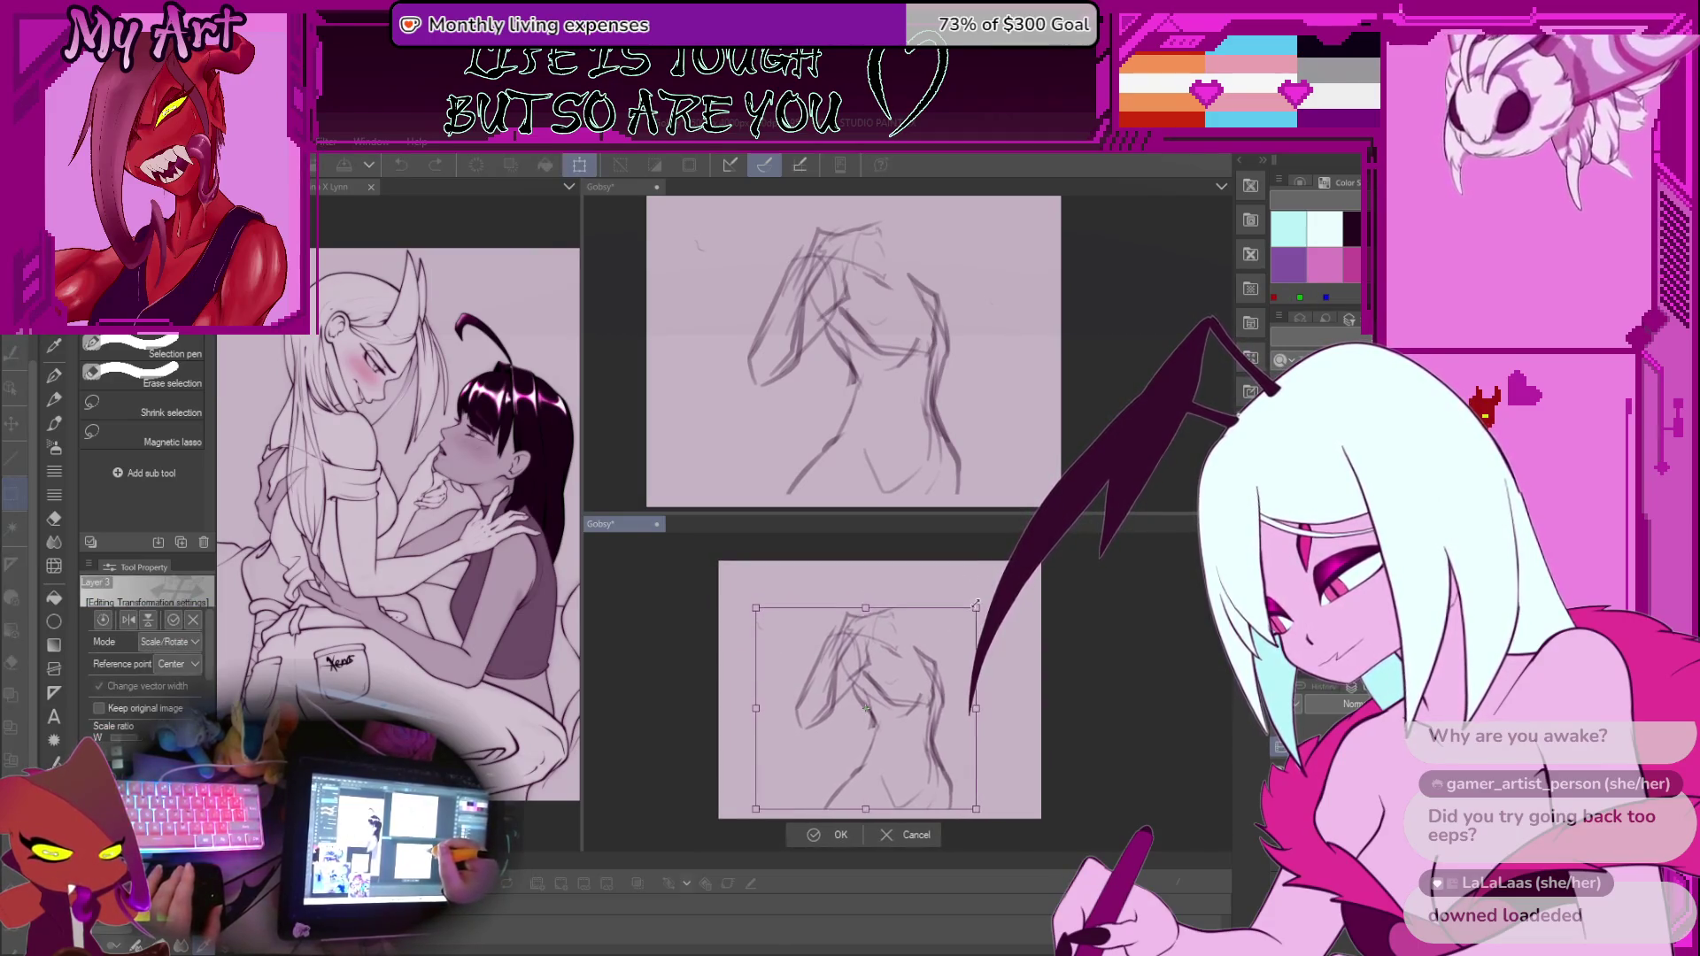
pyautogui.moveTo(929, 680); pyautogui.dragTo(924, 678)
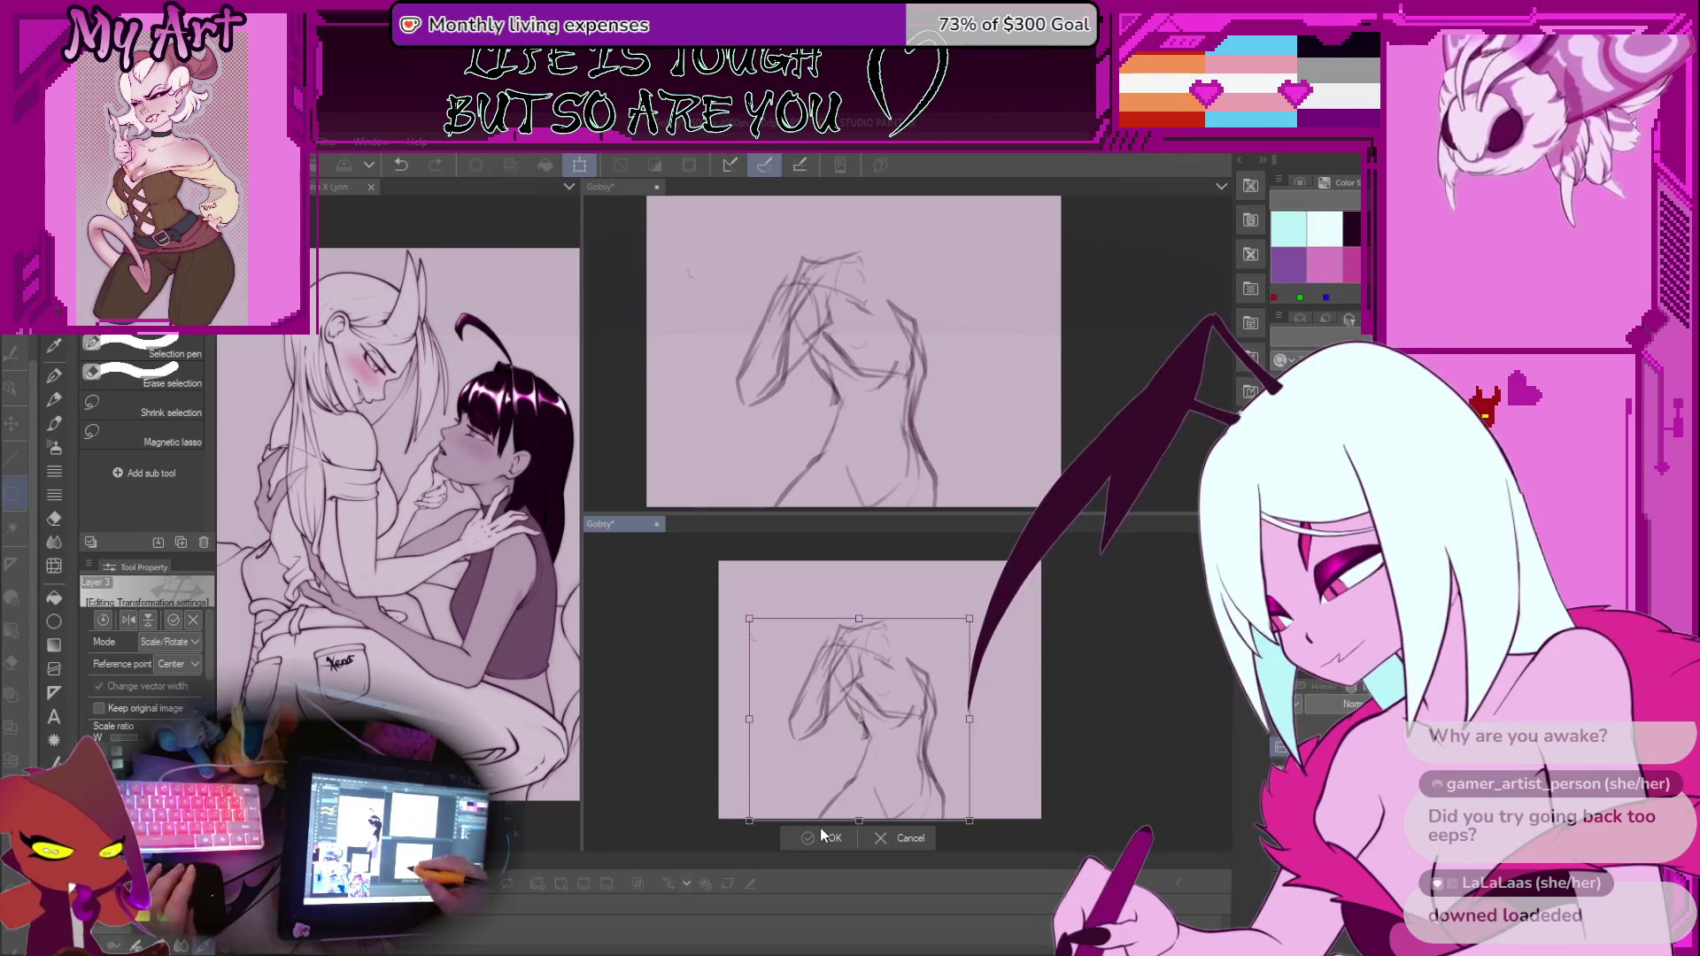
pyautogui.press('Return')
pyautogui.scroll(3, 817, 614)
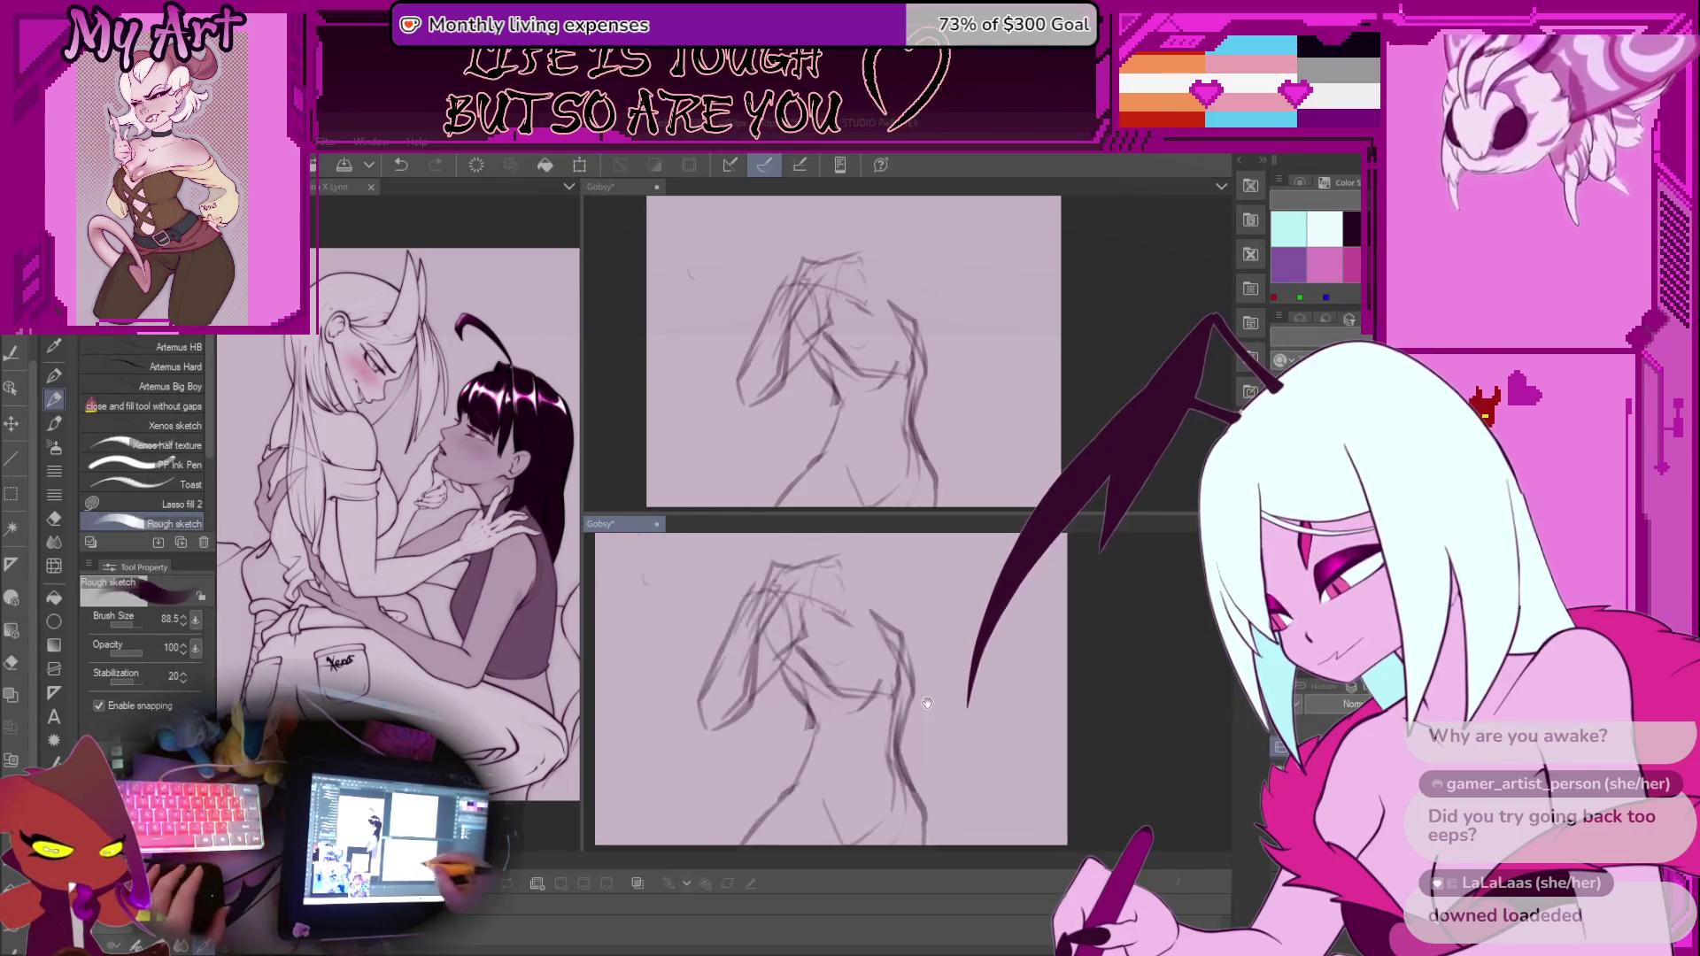
# Try short strokes on the figure, undoing and restoring them while reframing the view
pyautogui.scroll(2, 817, 613)
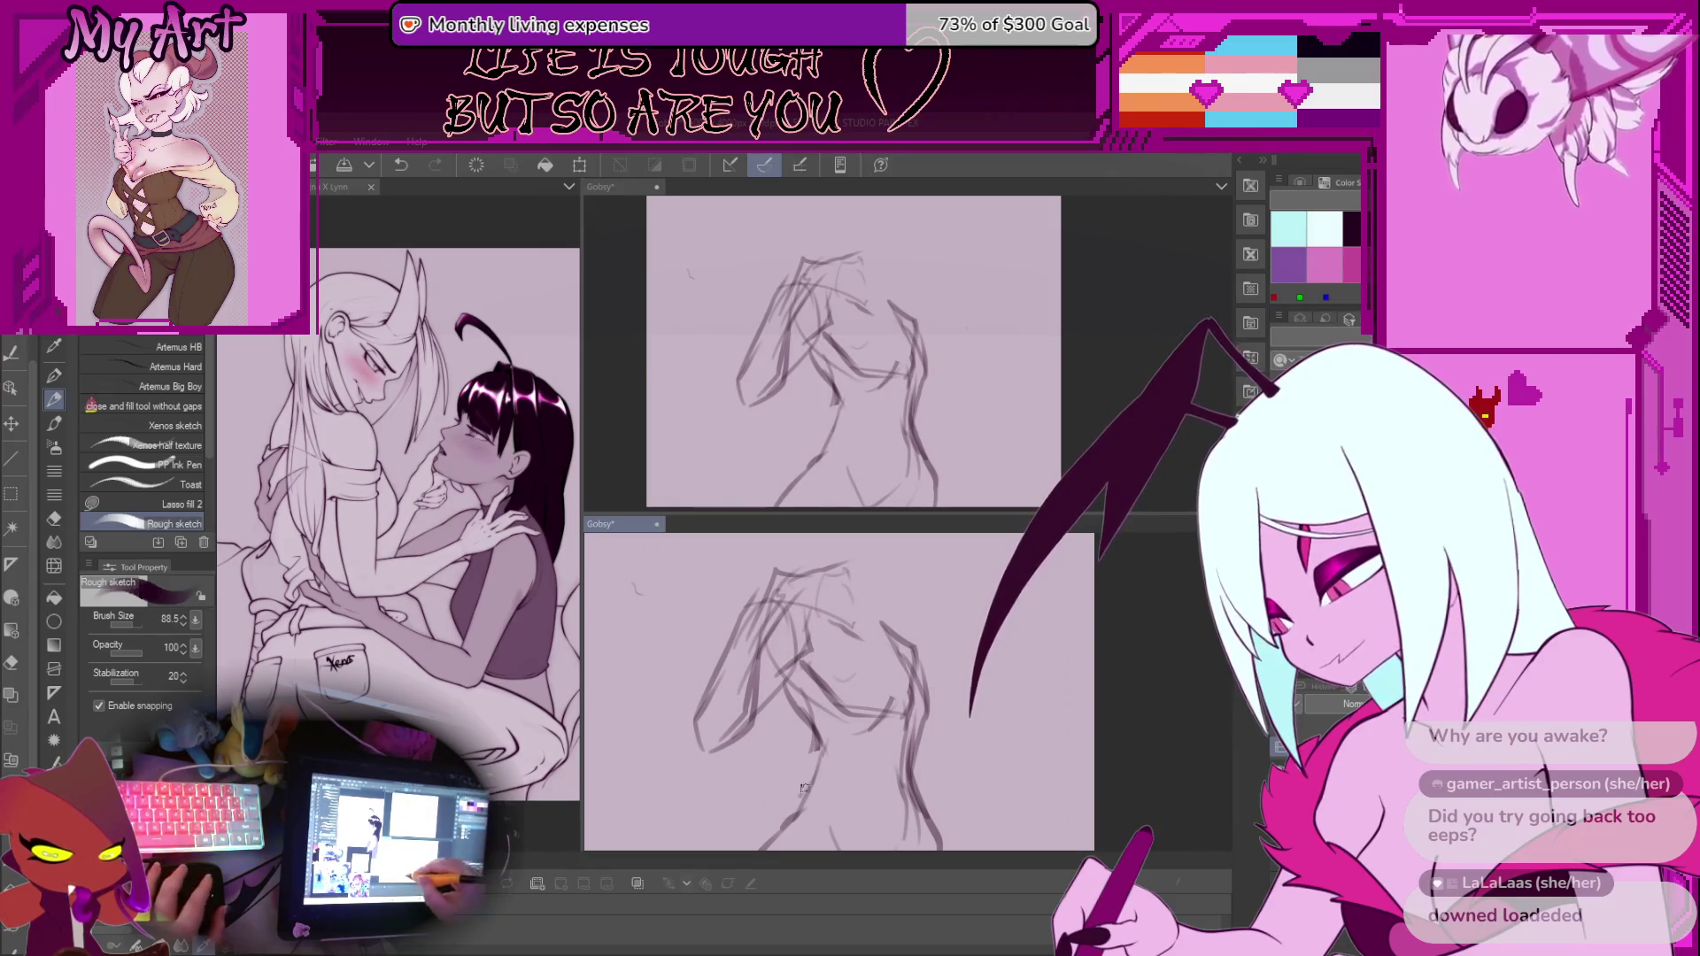
pyautogui.hotkey('ctrl', 'z')
pyautogui.moveTo(878, 702)
pyautogui.mouseDown()
pyautogui.moveTo(790, 689)
pyautogui.moveTo(868, 684)
pyautogui.mouseUp()
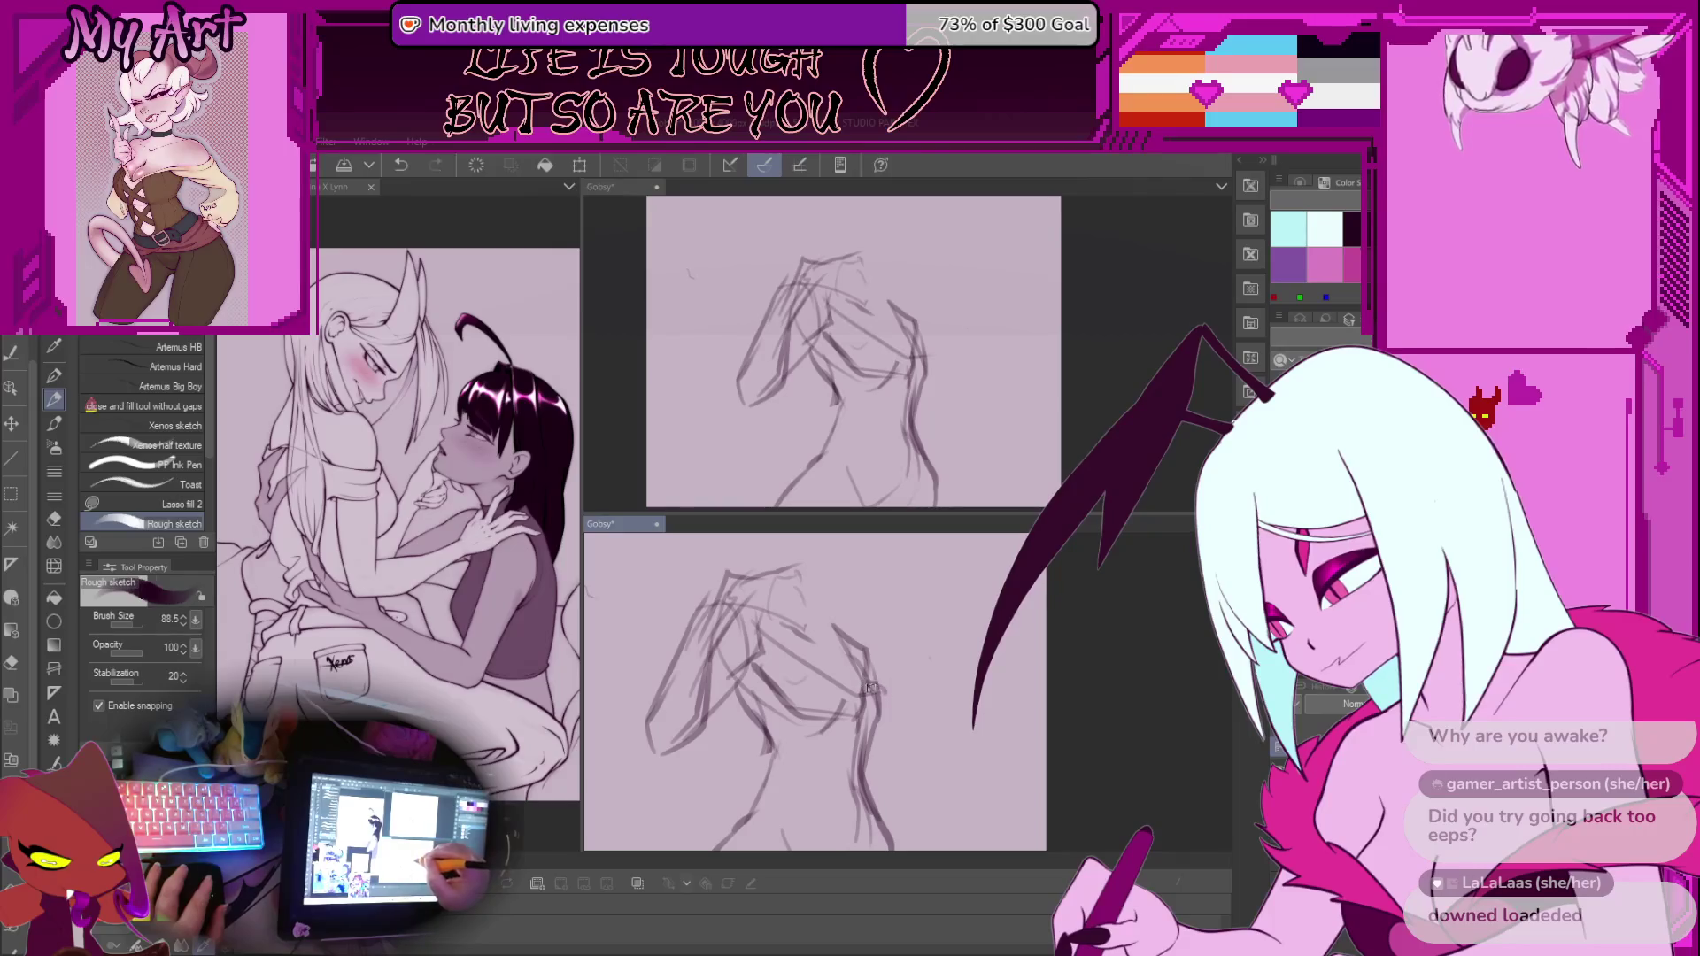
pyautogui.moveTo(751, 639); pyautogui.dragTo(764, 617)
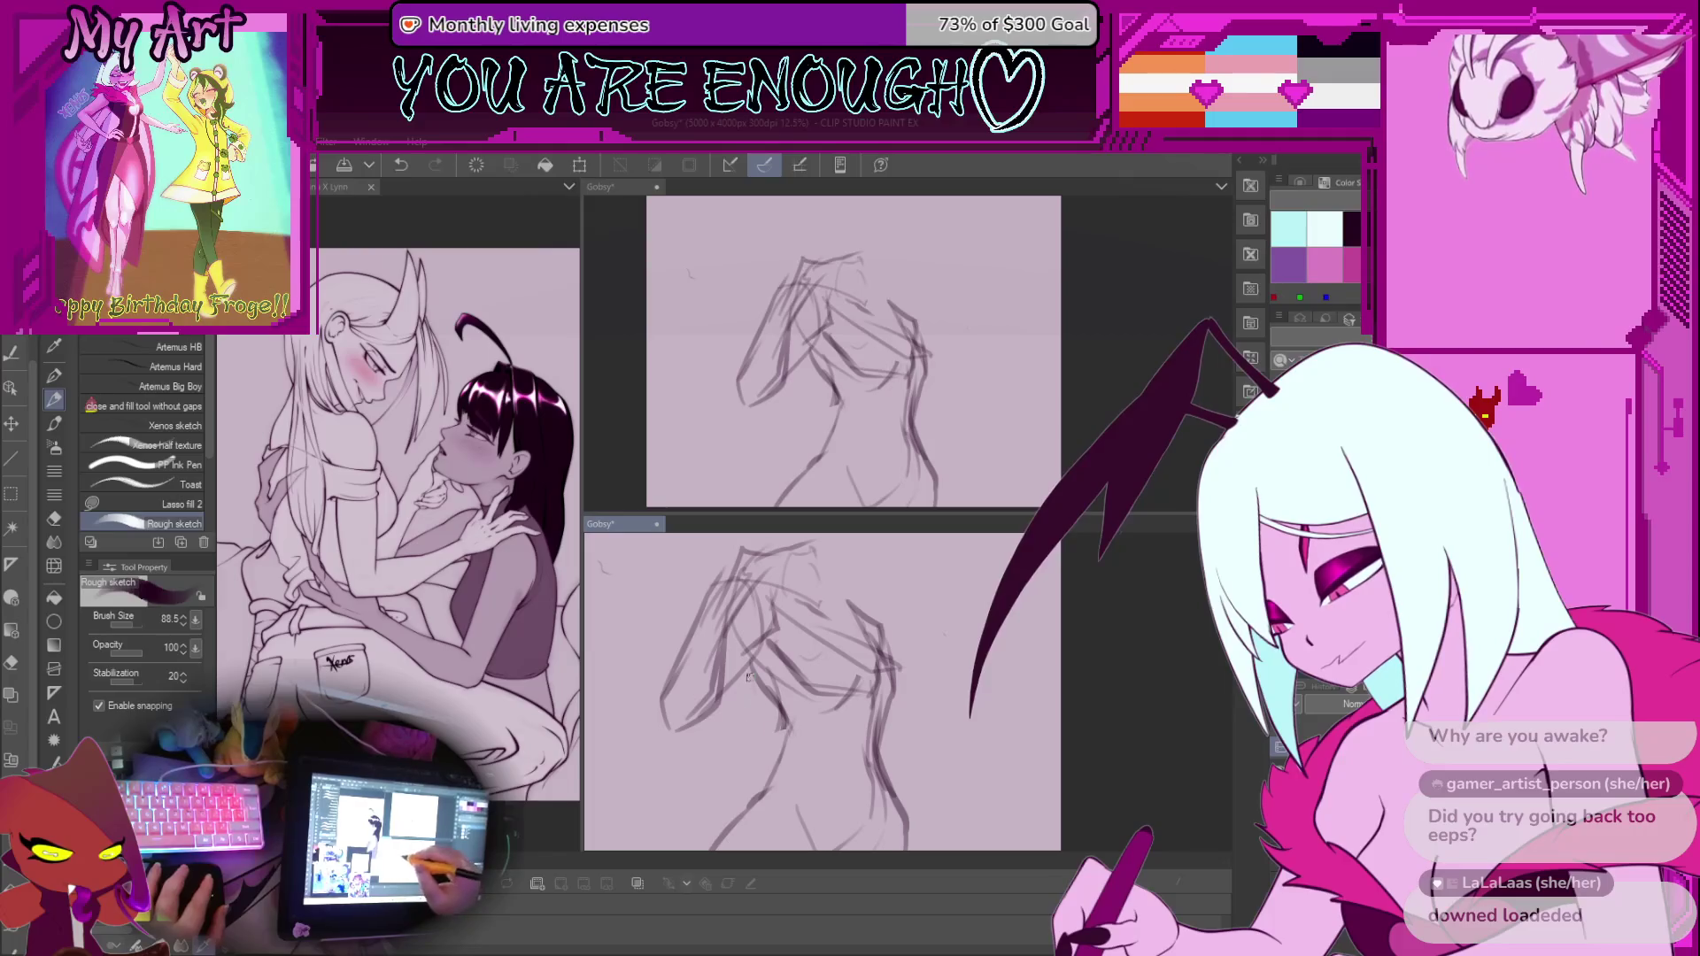
pyautogui.moveTo(754, 818); pyautogui.dragTo(763, 761)
pyautogui.hotkey('ctrl', 'z')
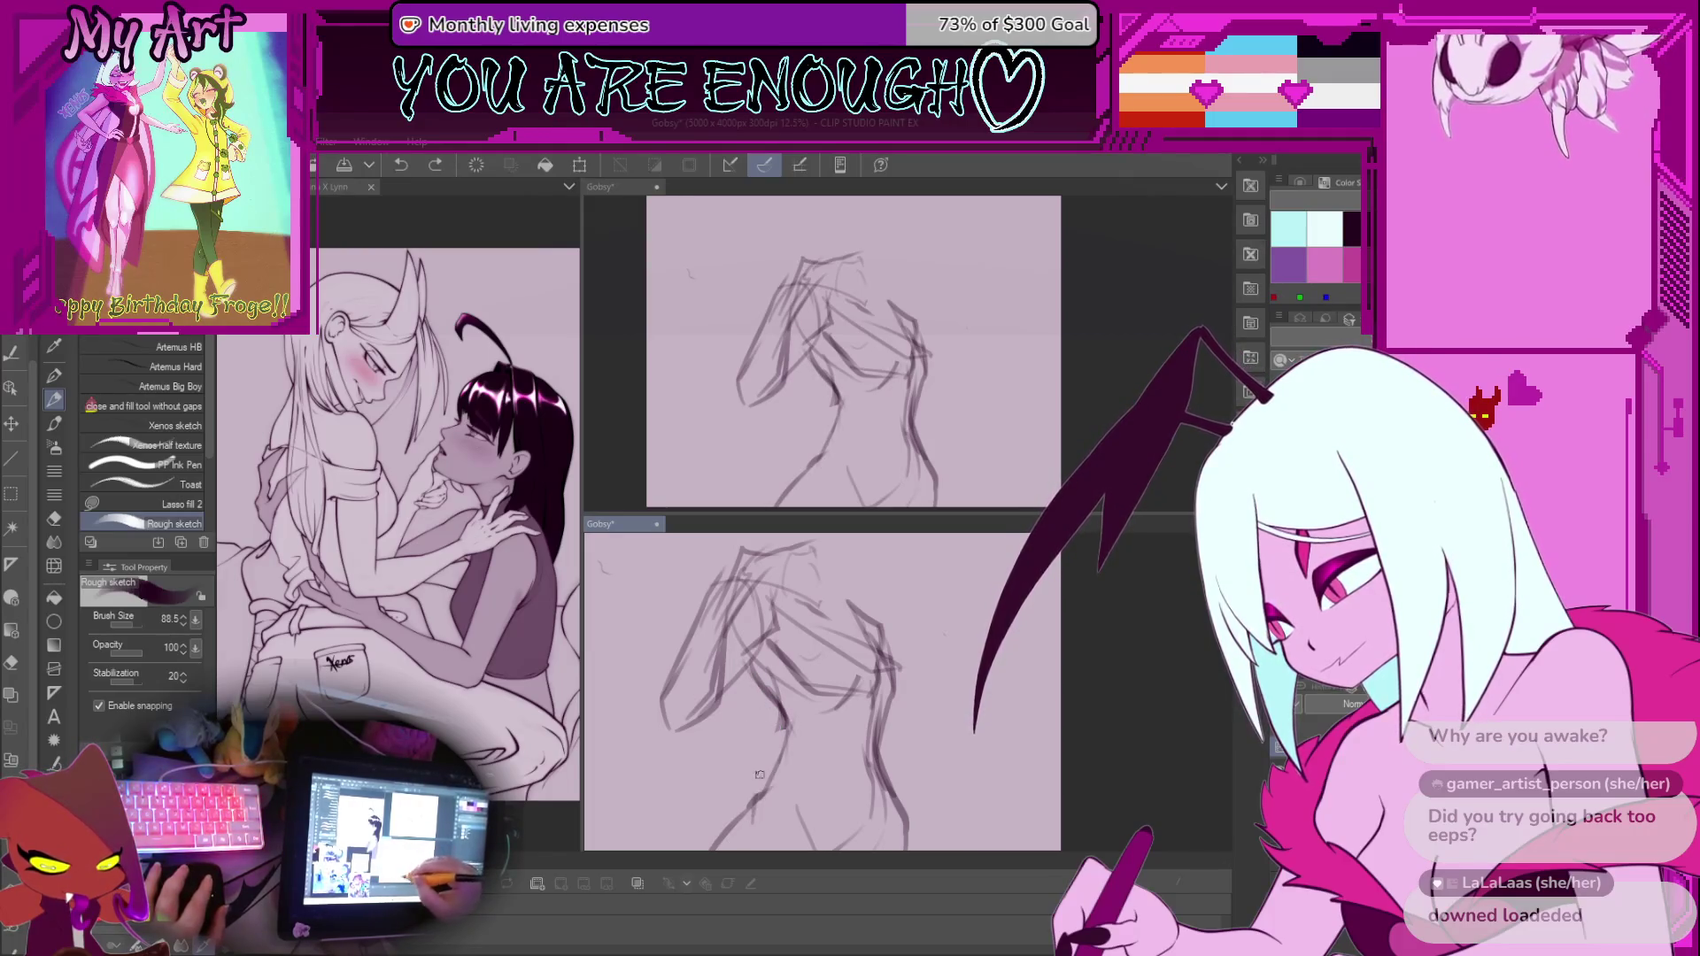
pyautogui.hotkey('ctrl', 'z')
pyautogui.hotkey('ctrl', 'y')
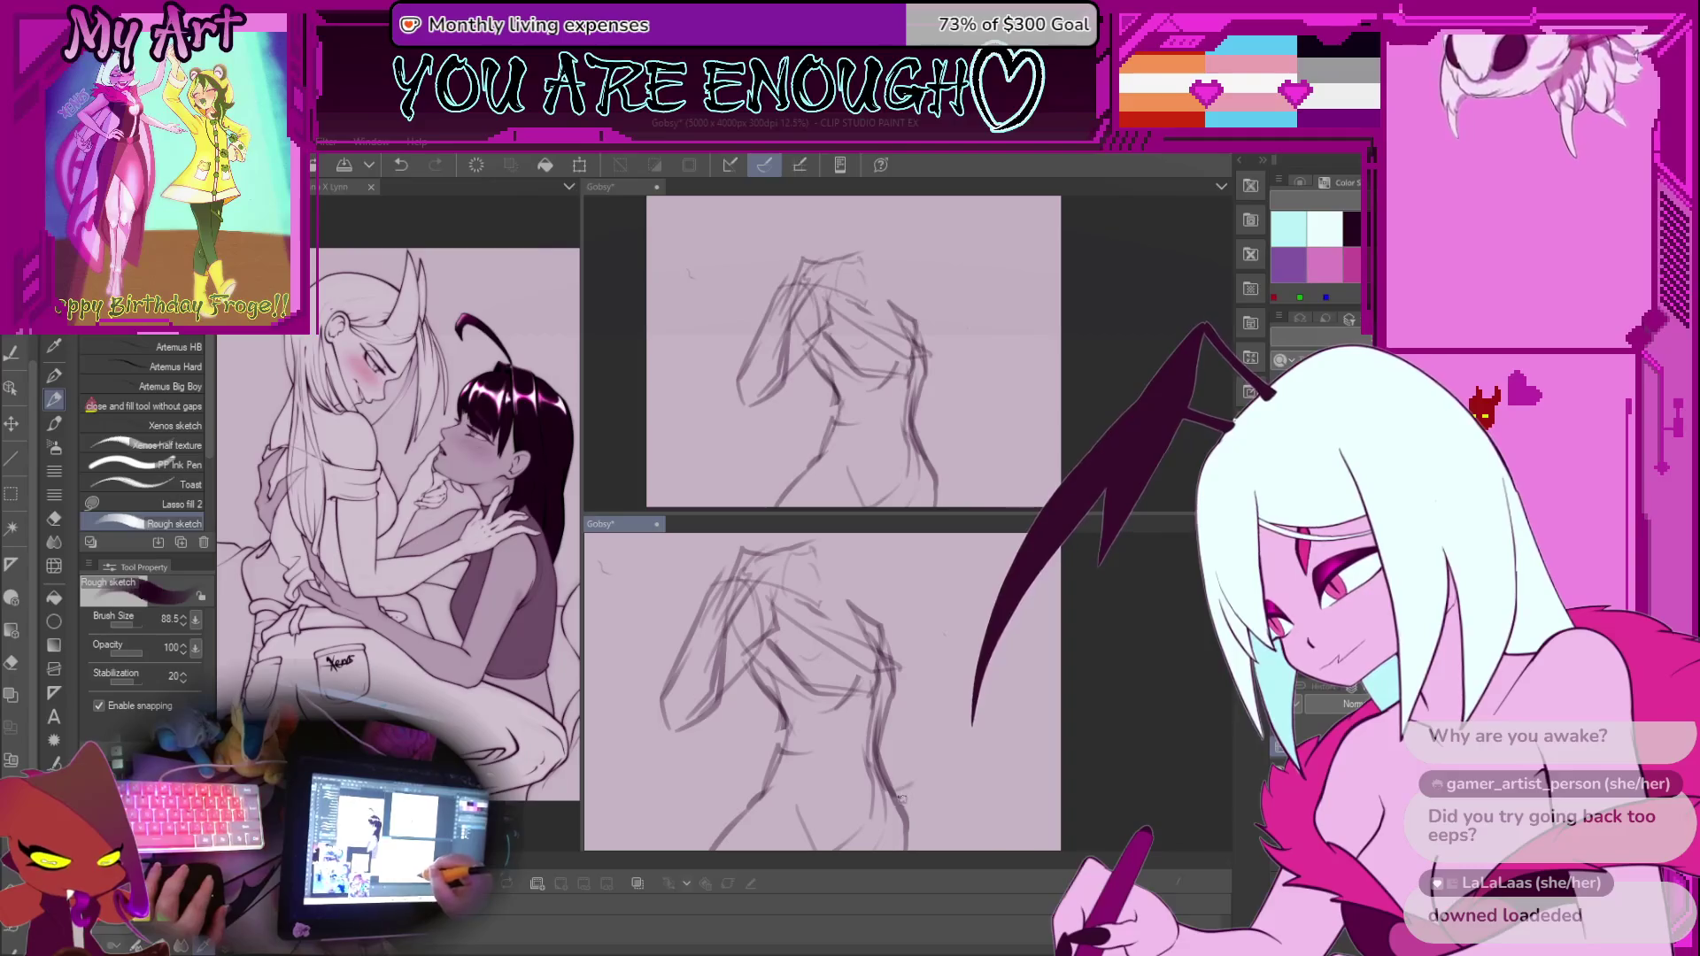
pyautogui.moveTo(888, 812)
pyautogui.mouseDown()
pyautogui.moveTo(819, 727)
pyautogui.moveTo(797, 774)
pyautogui.moveTo(730, 771)
pyautogui.moveTo(801, 742)
pyautogui.mouseUp()
pyautogui.hotkey('ctrl', 'z')
pyautogui.hotkey('ctrl', 'z')
pyautogui.hotkey('ctrl', 'z')
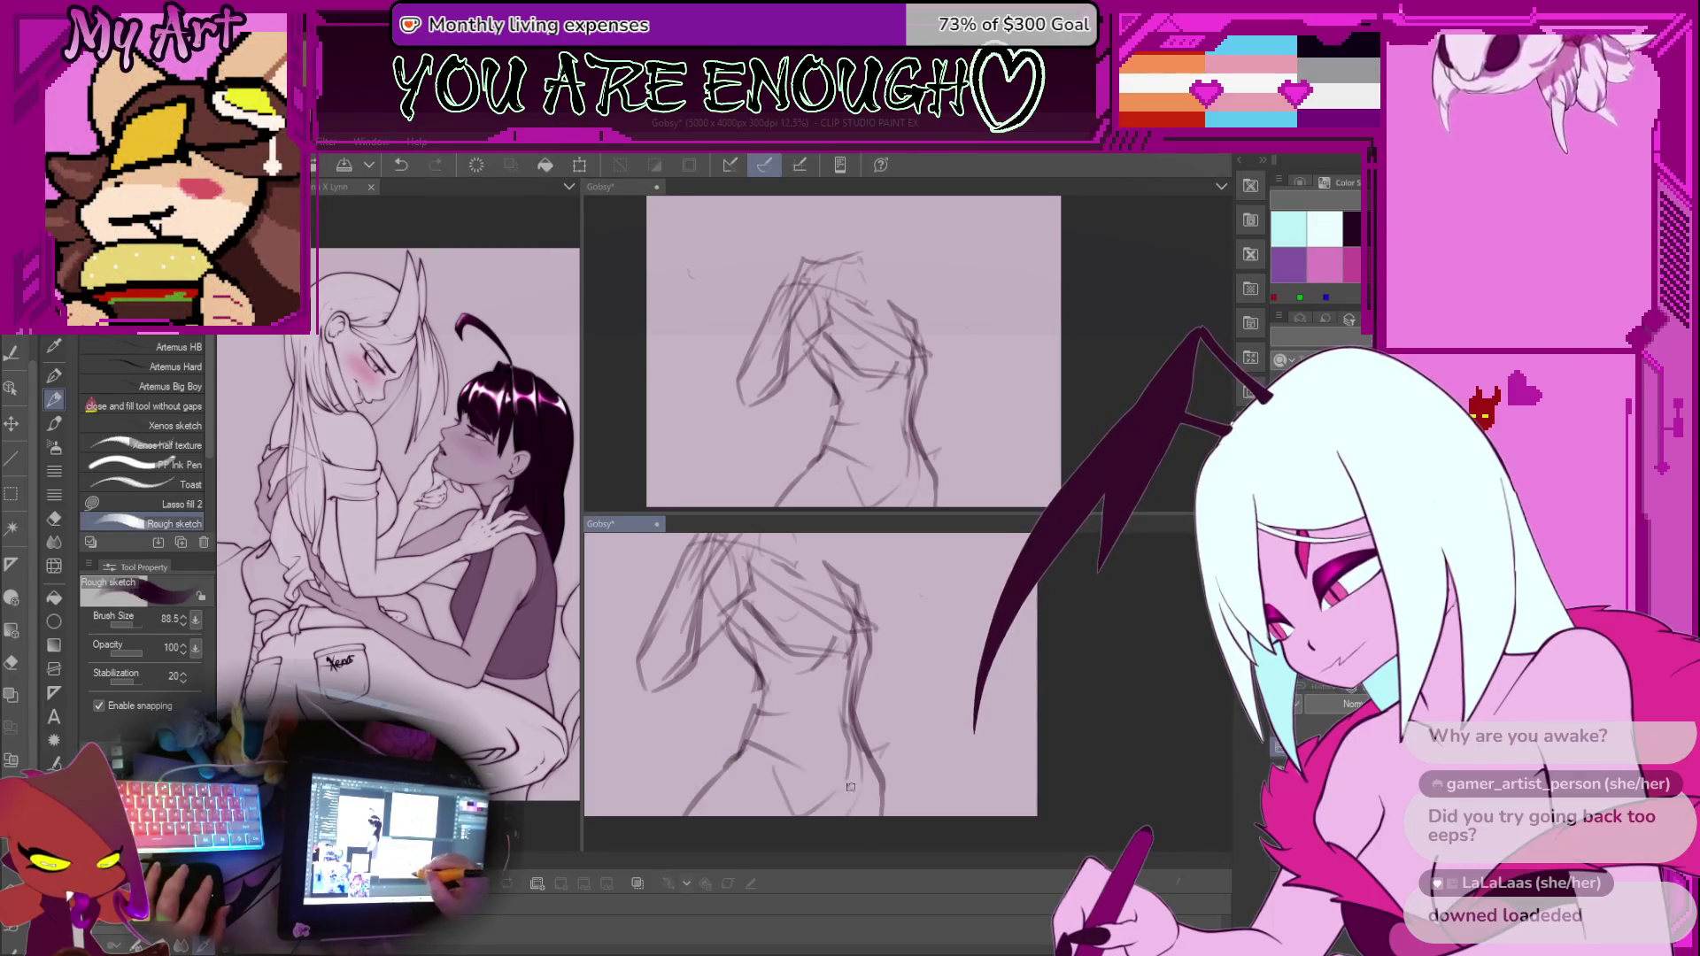
# Add strokes along the figure's bottom, right side, torso and arm outline
pyautogui.moveTo(881, 814); pyautogui.dragTo(802, 767)
pyautogui.moveTo(899, 813); pyautogui.dragTo(855, 728)
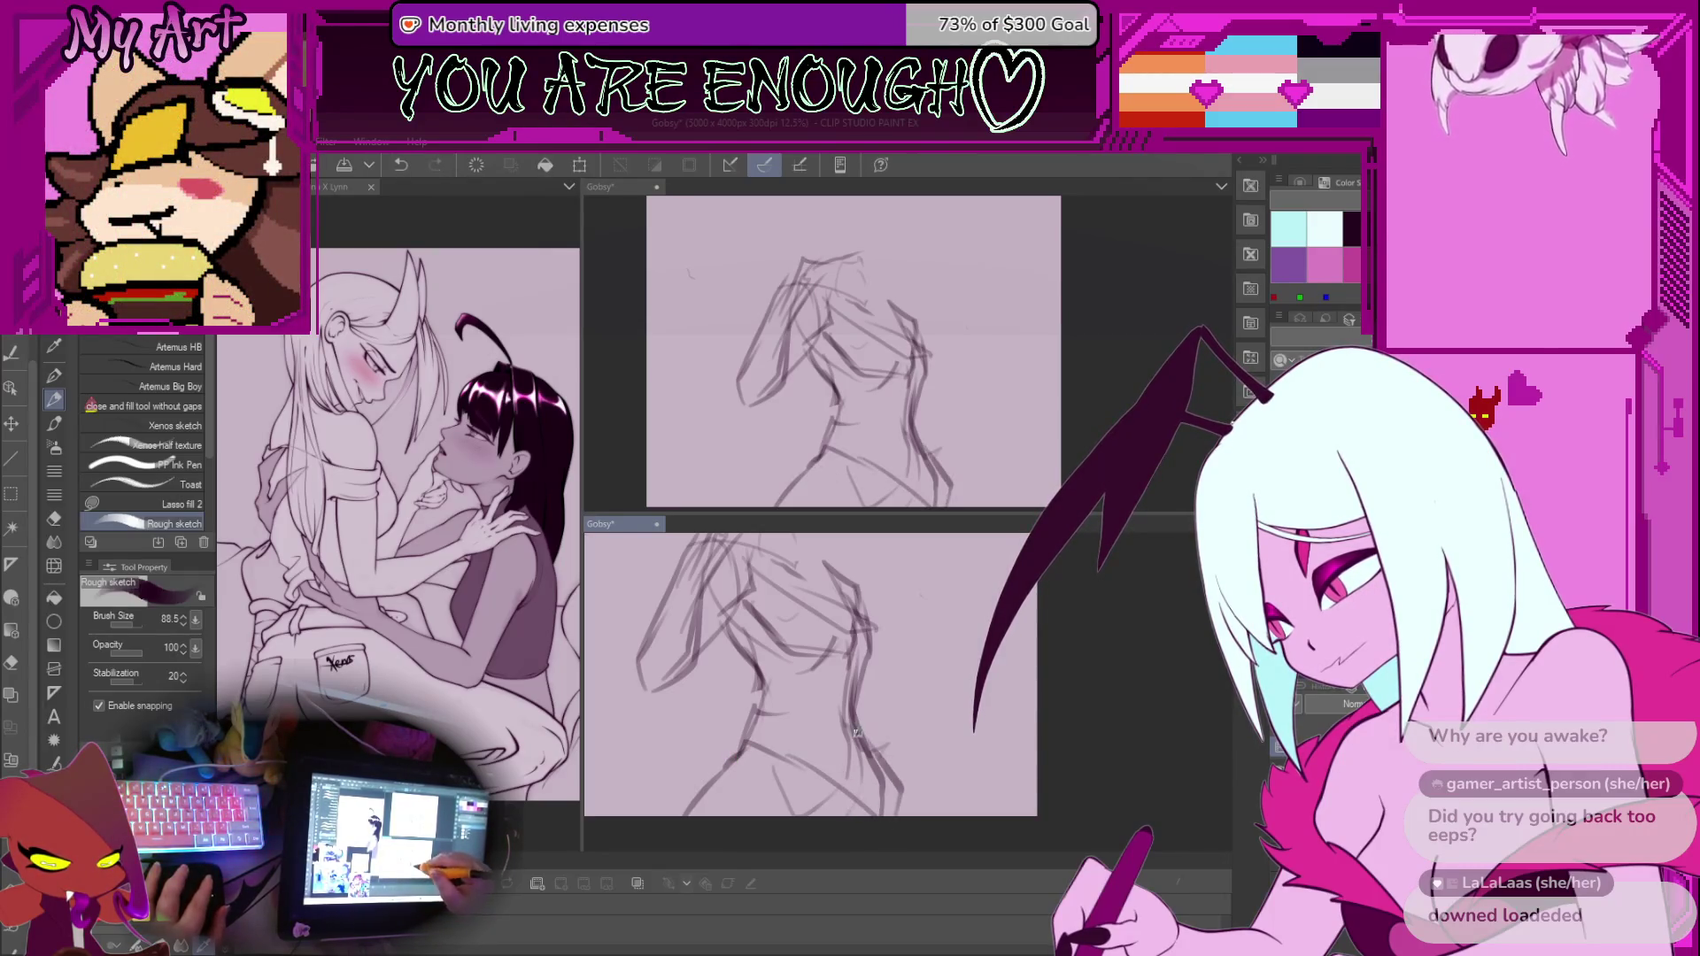
pyautogui.moveTo(862, 669); pyautogui.dragTo(864, 736)
pyautogui.moveTo(852, 630)
pyautogui.mouseDown()
pyautogui.moveTo(690, 698)
pyautogui.moveTo(749, 784)
pyautogui.moveTo(788, 779)
pyautogui.moveTo(810, 822)
pyautogui.mouseUp()
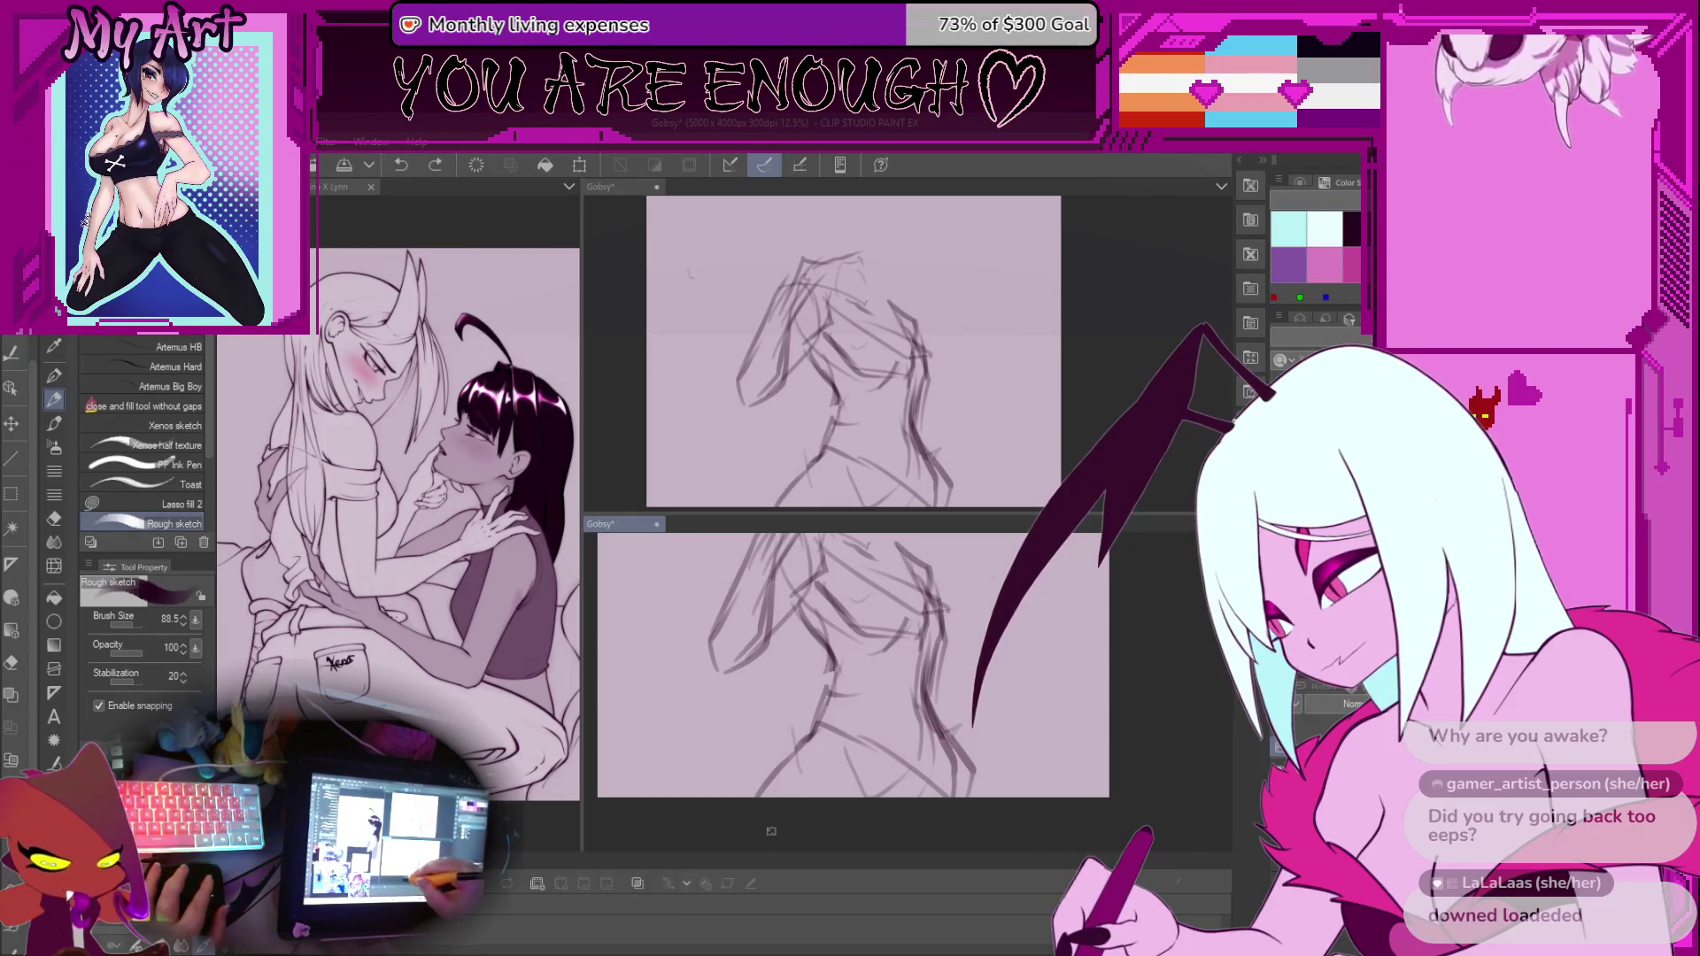
pyautogui.moveTo(779, 779)
pyautogui.mouseDown()
pyautogui.moveTo(768, 605)
pyautogui.moveTo(715, 687)
pyautogui.mouseUp()
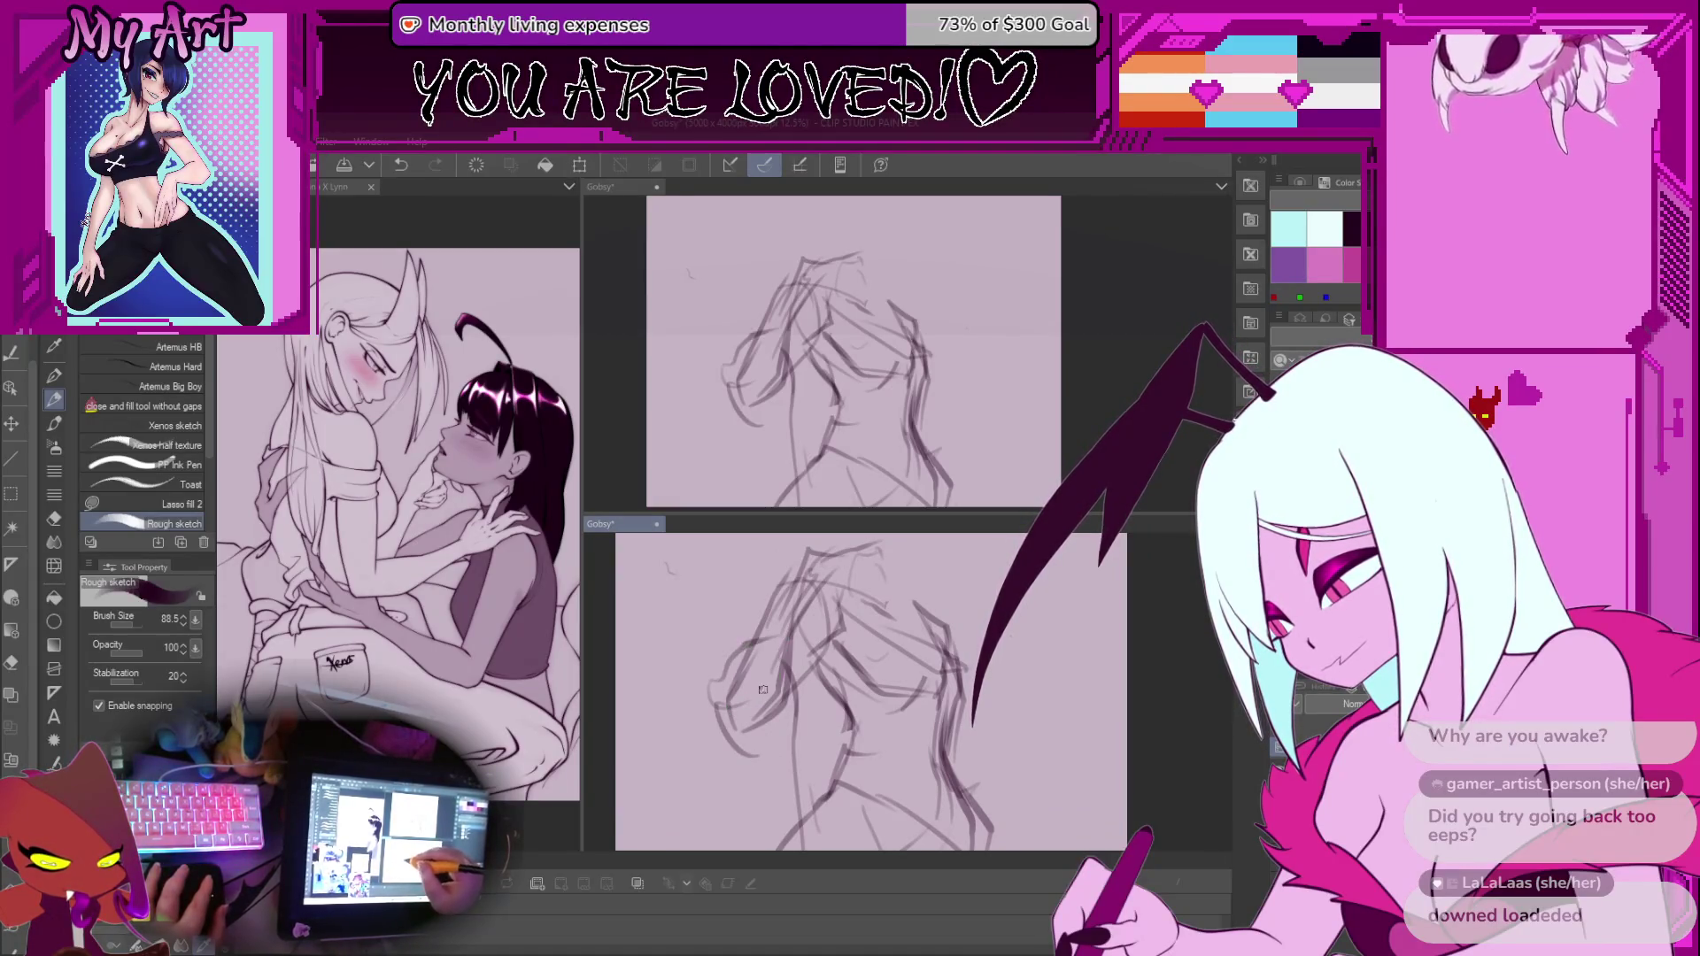
pyautogui.moveTo(751, 684)
pyautogui.mouseDown()
pyautogui.moveTo(735, 754)
pyautogui.moveTo(813, 754)
pyautogui.mouseUp()
pyautogui.hotkey('ctrl', 'z')
pyautogui.moveTo(797, 632); pyautogui.dragTo(769, 695)
# Redraw the chest stroke as a bracket shape, replacing the earlier curve
pyautogui.moveTo(755, 772)
pyautogui.mouseDown()
pyautogui.moveTo(751, 670)
pyautogui.moveTo(745, 748)
pyautogui.moveTo(762, 773)
pyautogui.moveTo(761, 729)
pyautogui.mouseUp()
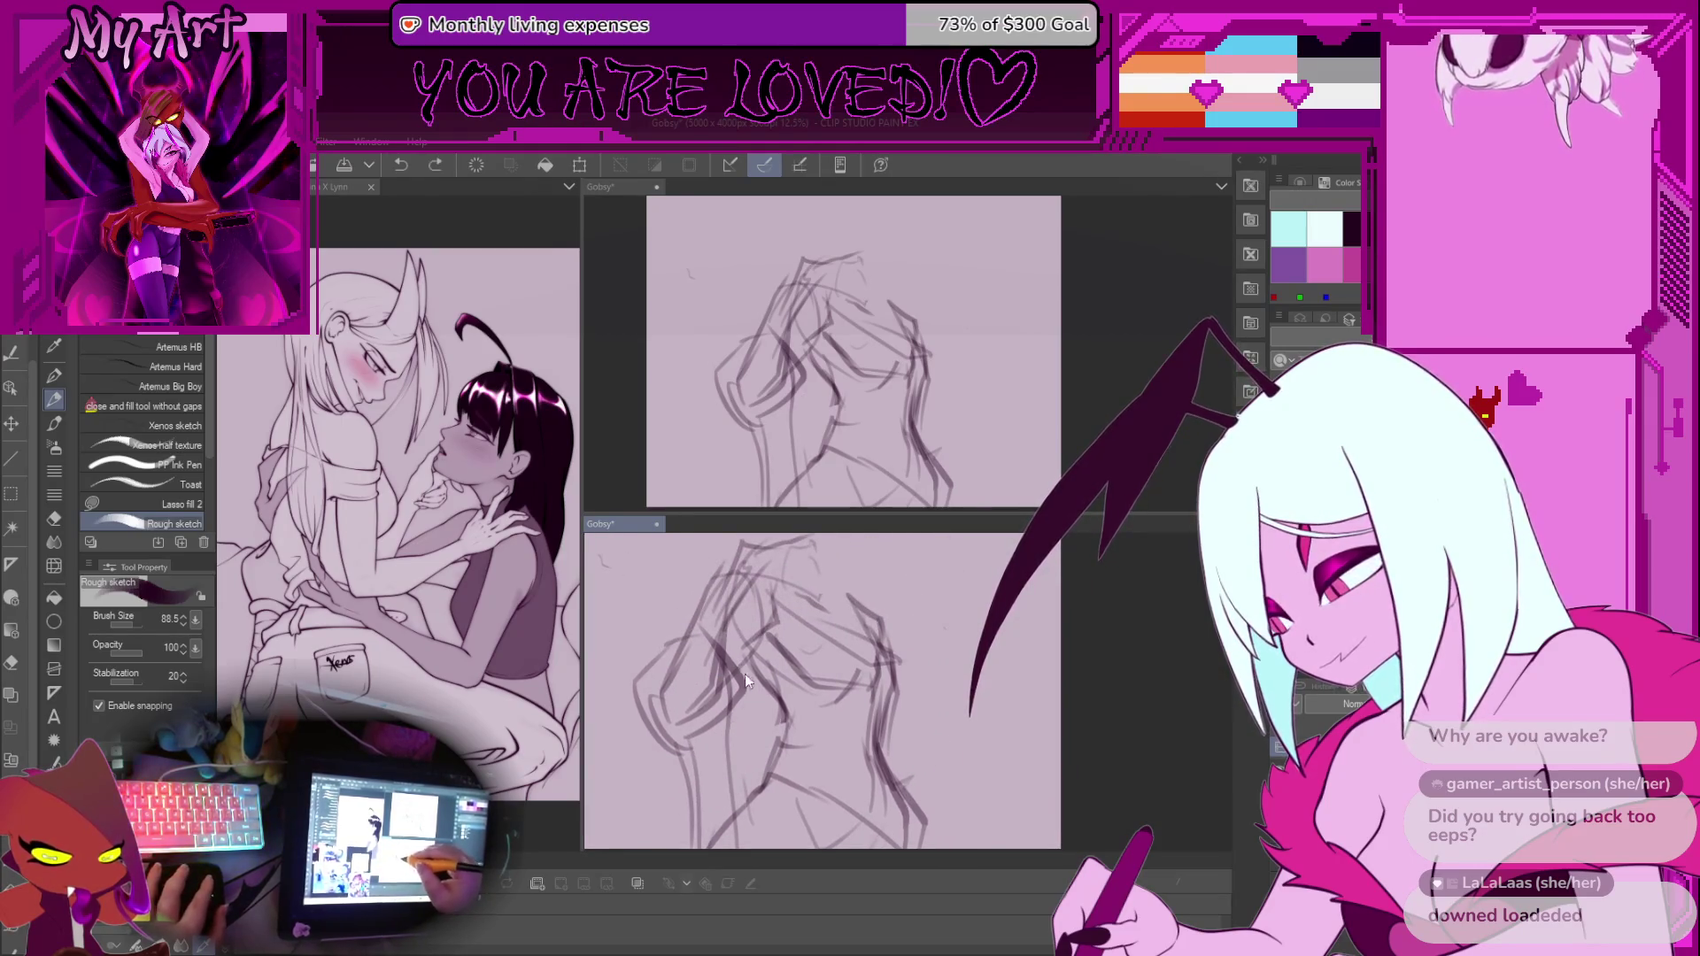
pyautogui.moveTo(754, 801); pyautogui.dragTo(739, 731)
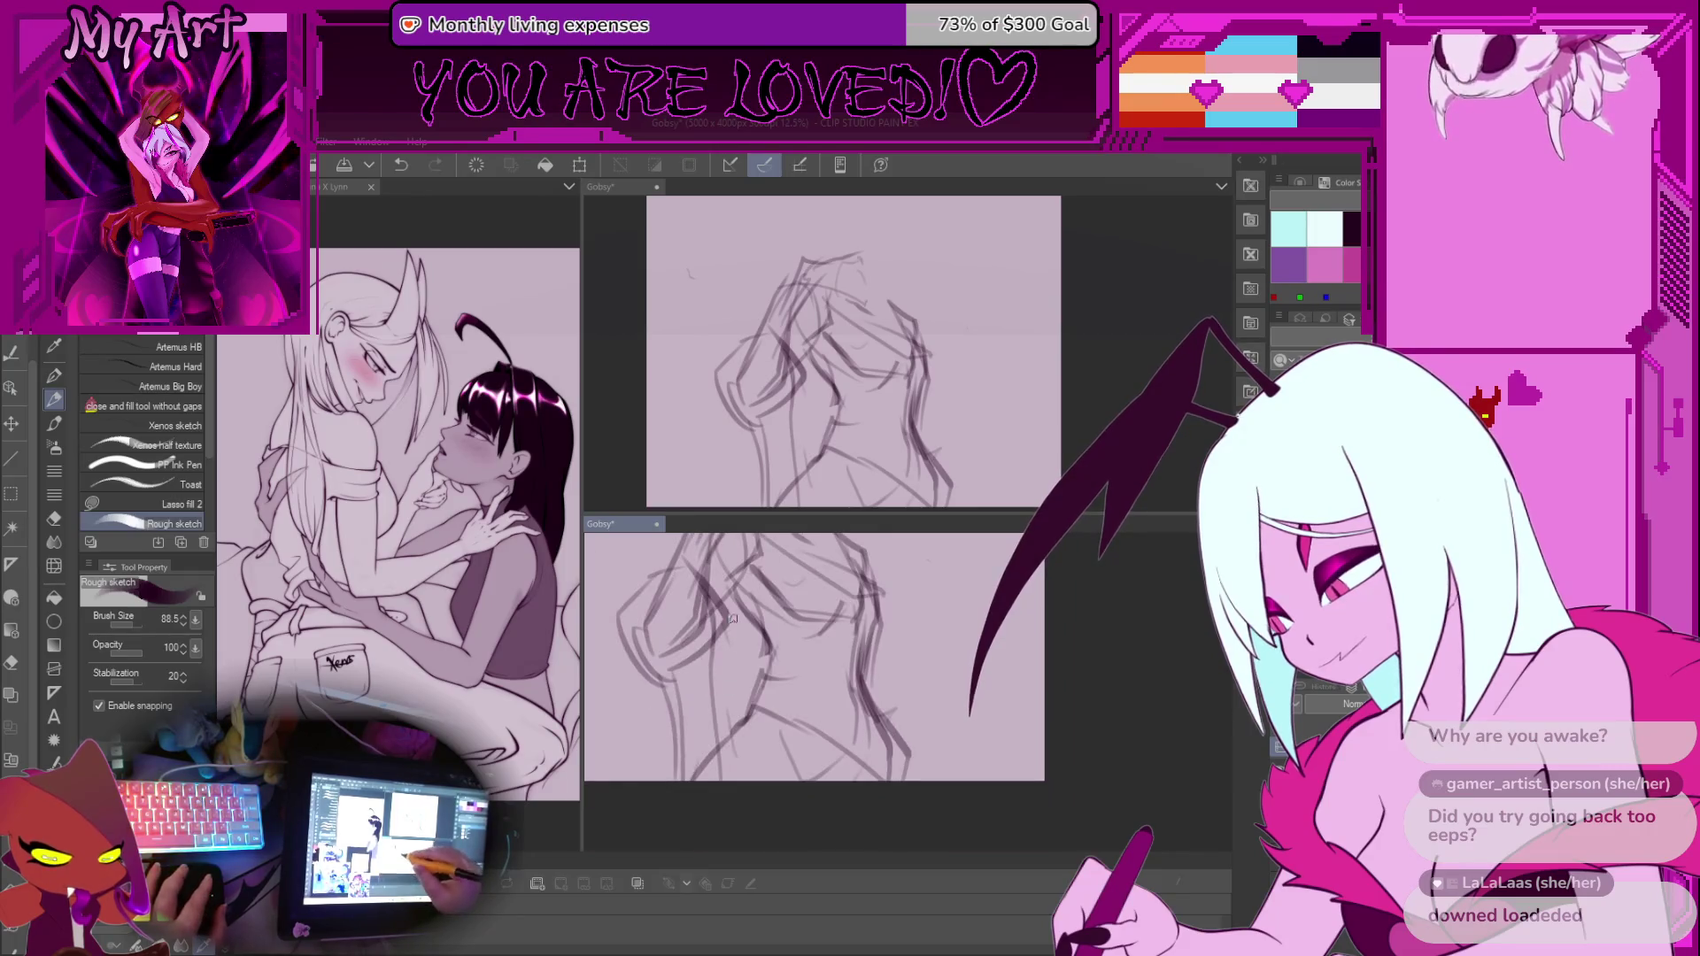
pyautogui.moveTo(723, 816); pyautogui.dragTo(783, 704)
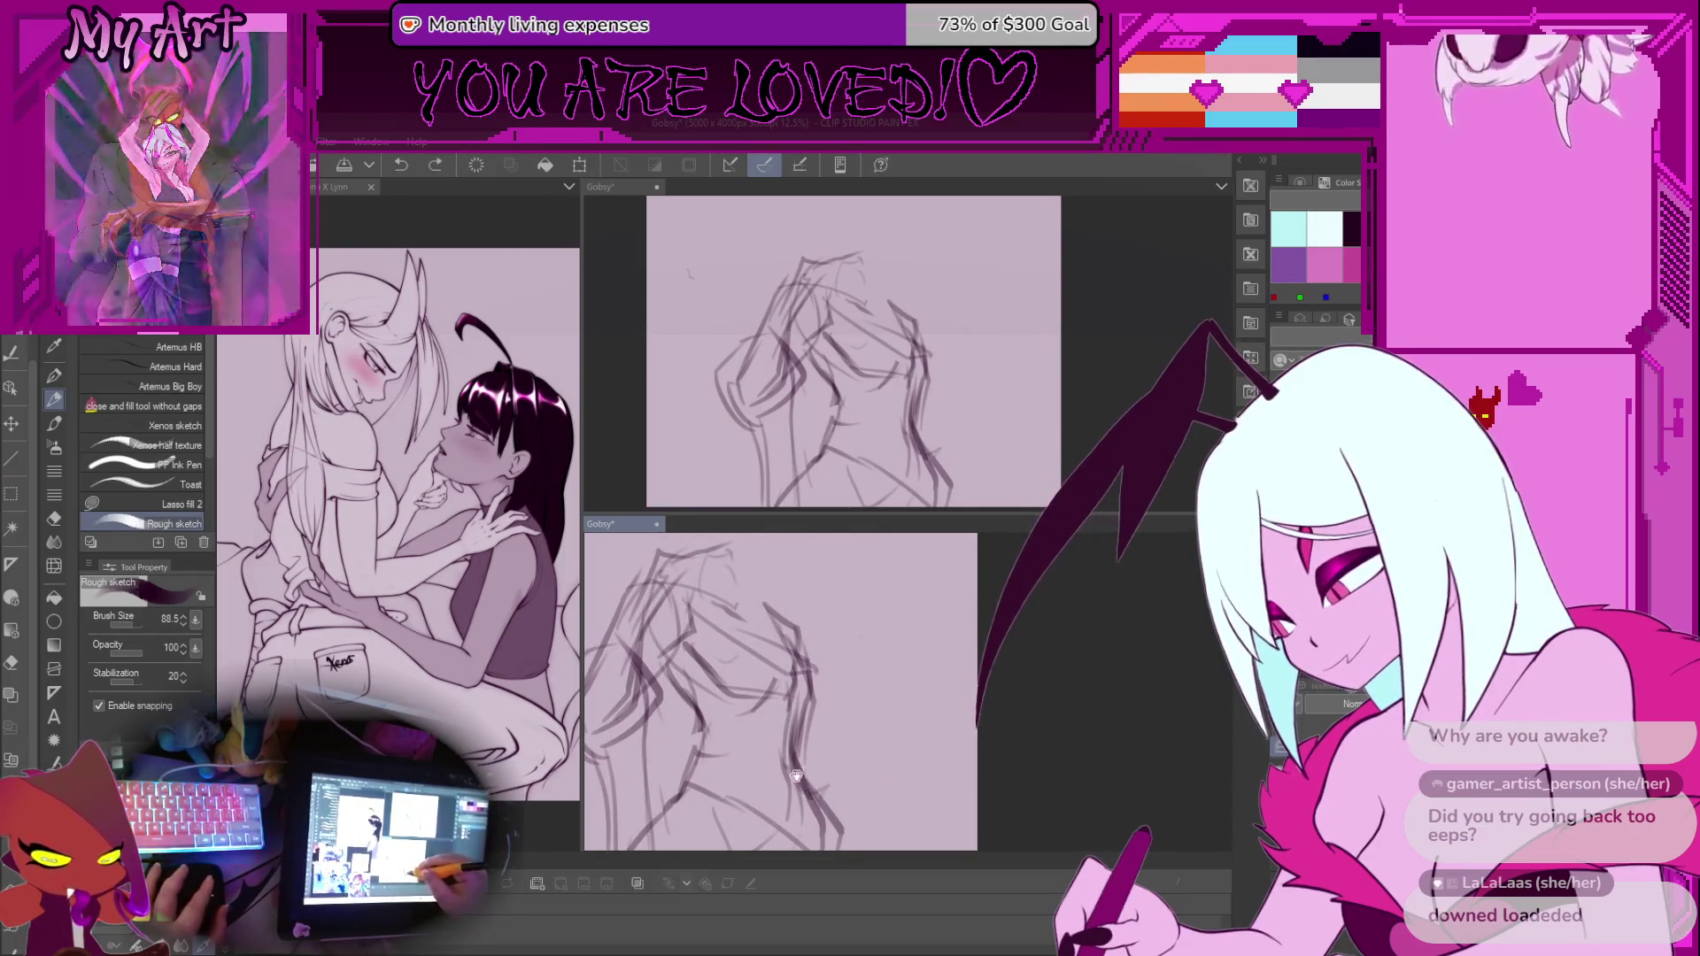
pyautogui.moveTo(804, 787); pyautogui.dragTo(731, 719)
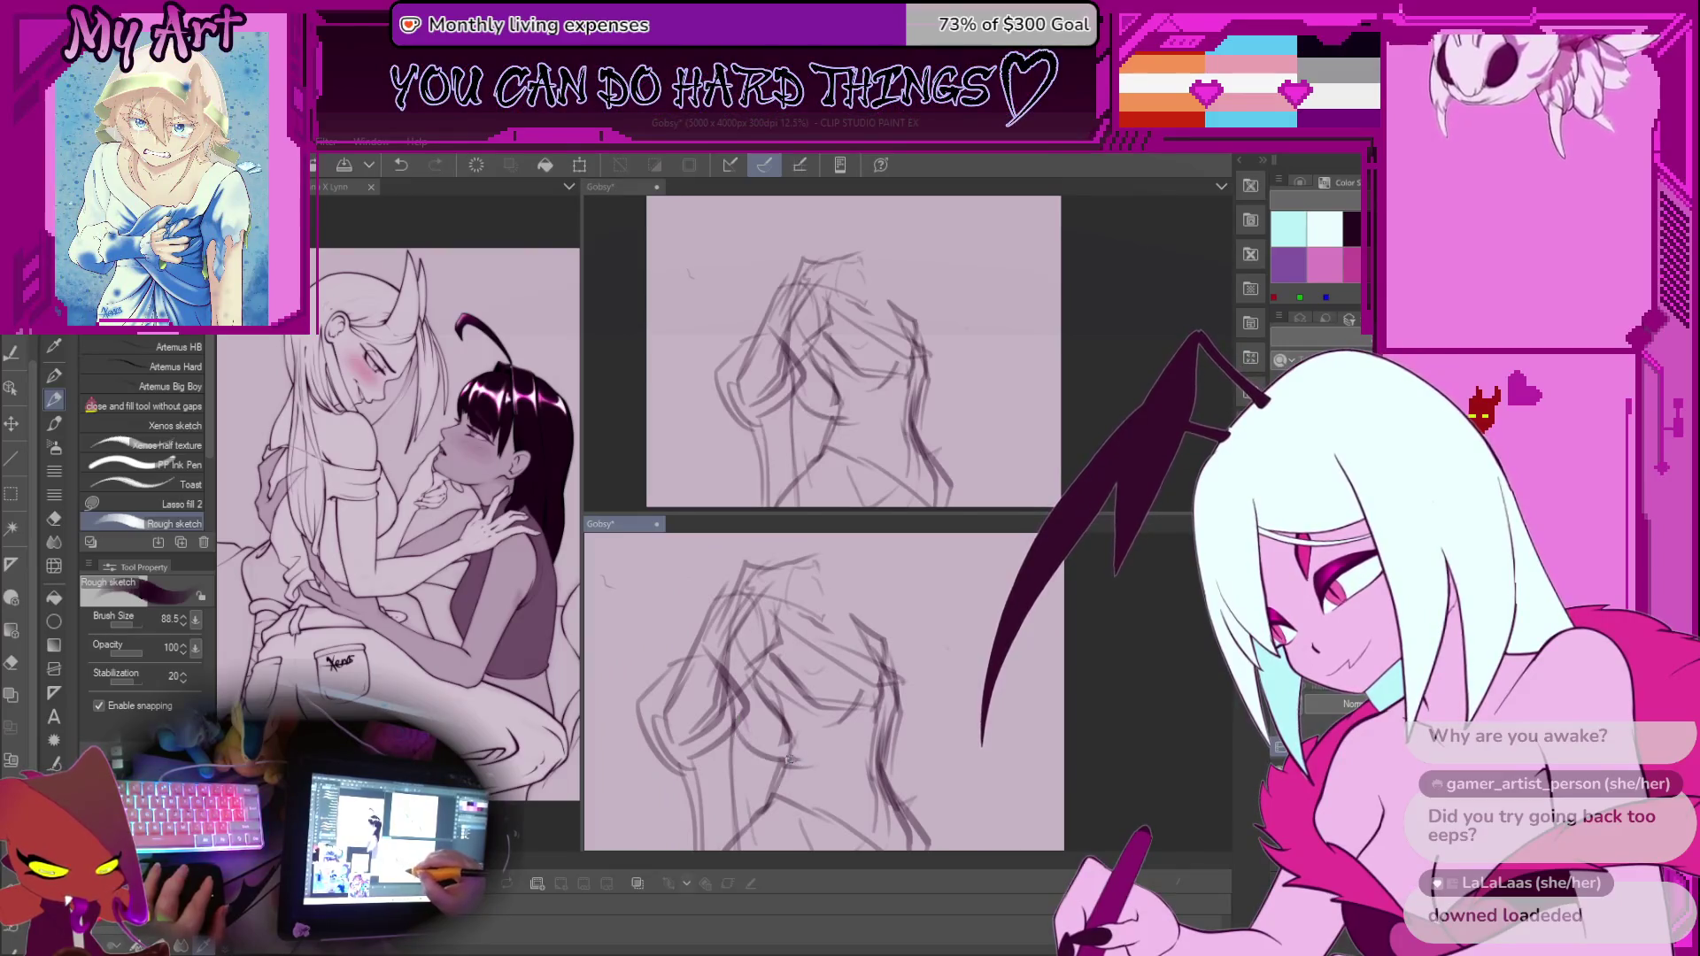
pyautogui.moveTo(729, 710); pyautogui.dragTo(735, 702)
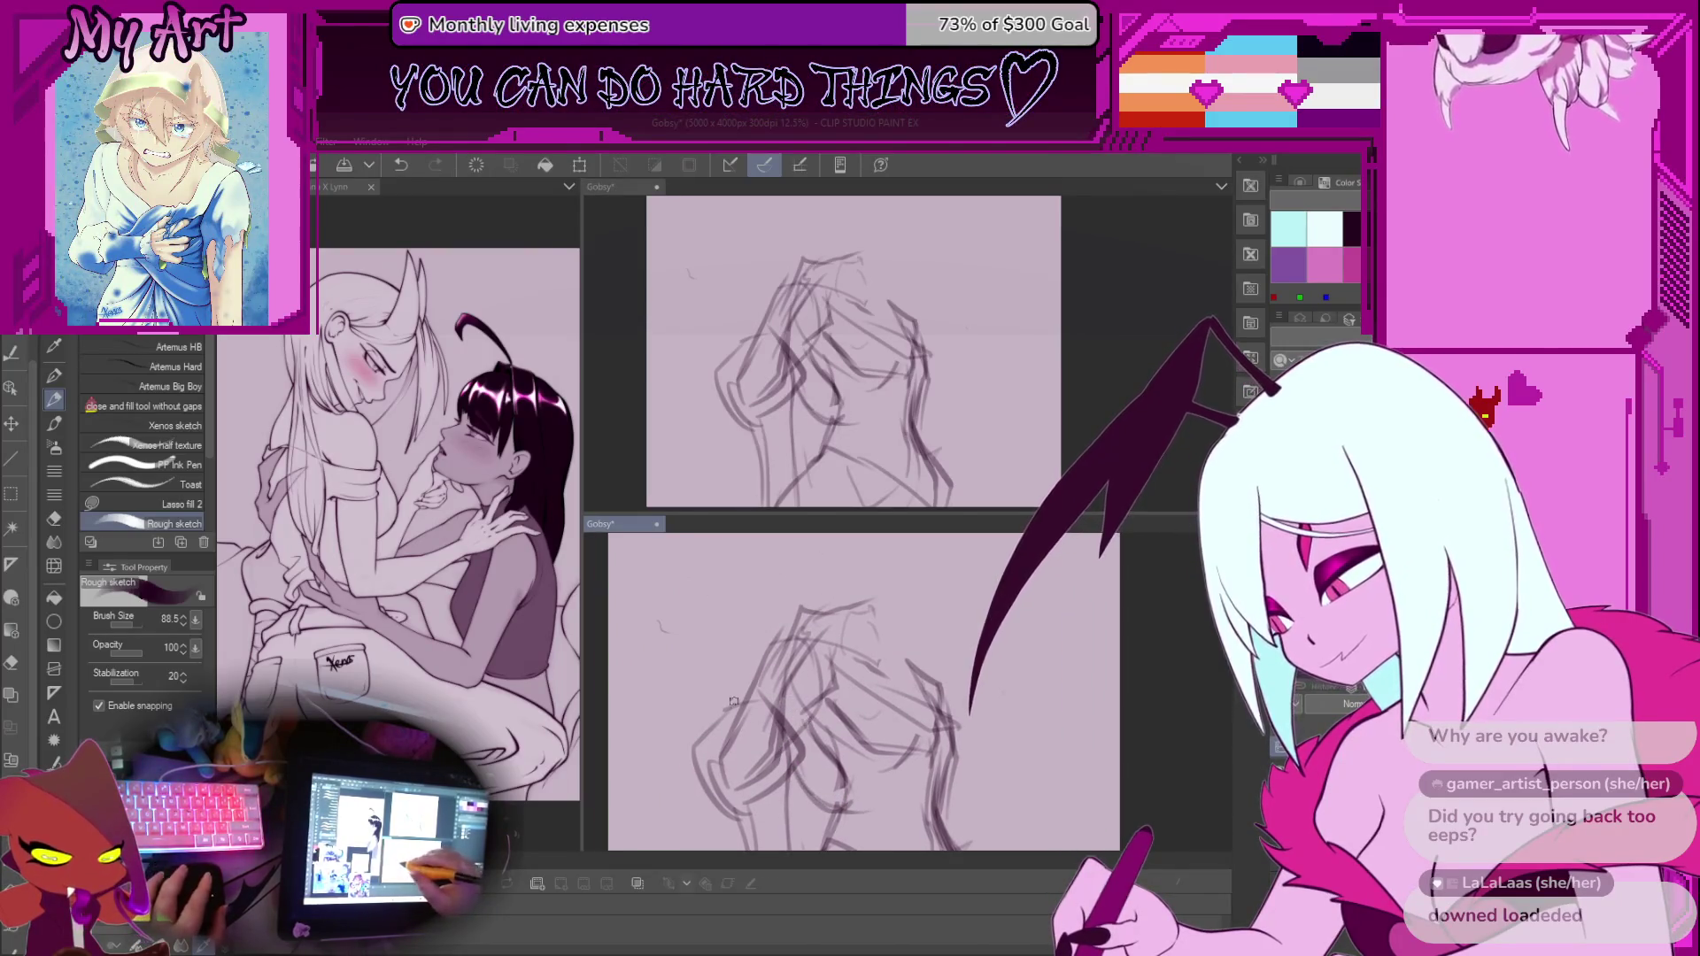
pyautogui.moveTo(832, 745)
pyautogui.mouseDown()
pyautogui.moveTo(699, 604)
pyautogui.moveTo(708, 686)
pyautogui.mouseUp()
pyautogui.hotkey('ctrl', 'z')
pyautogui.moveTo(881, 648); pyautogui.dragTo(821, 688)
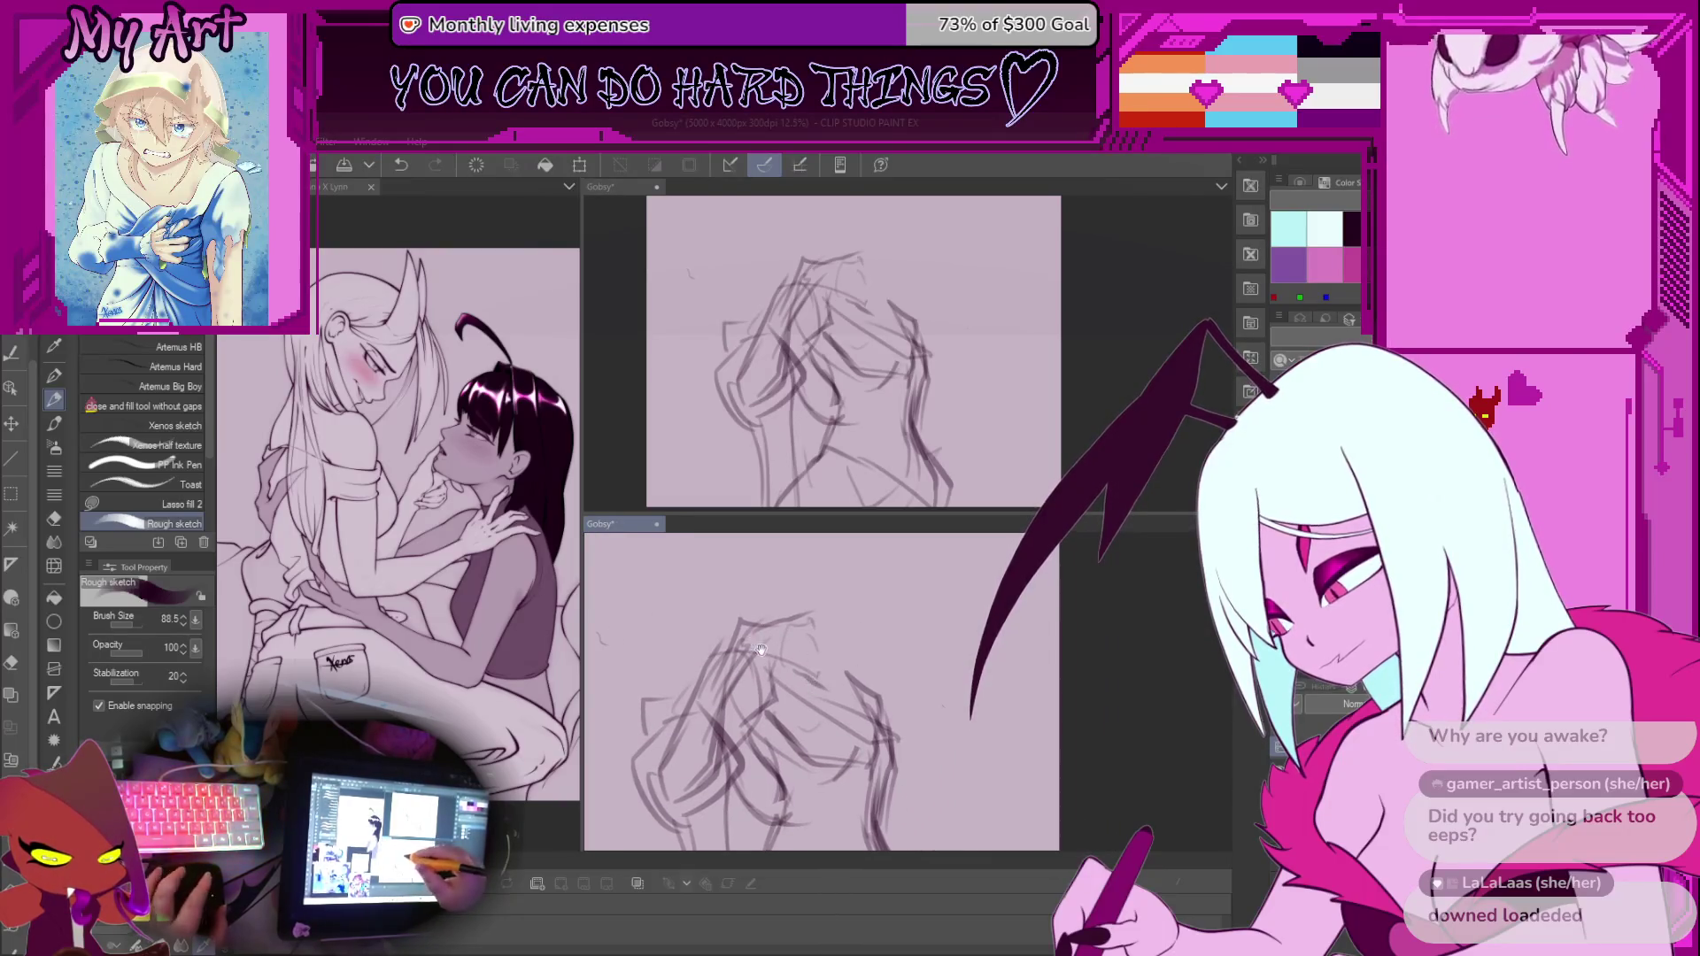
# Zoom in, test a smaller brush with a stroke, undo it, then enlarge the brush
pyautogui.scroll(-4, 754, 647)
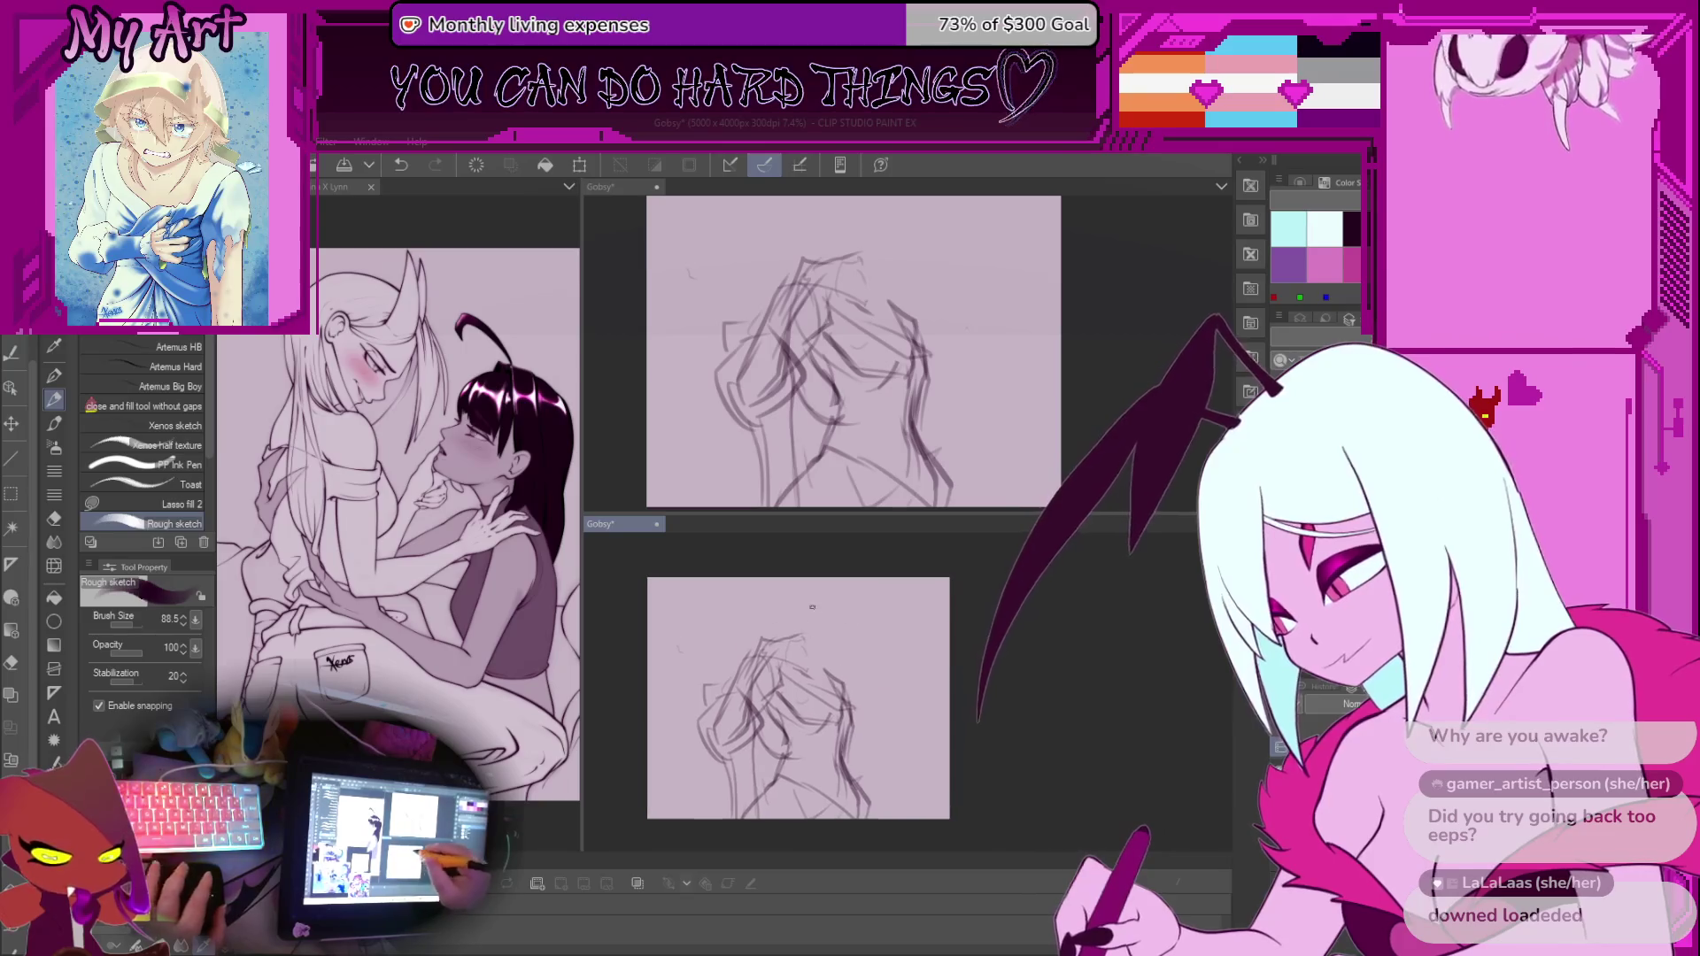
pyautogui.scroll(4, 820, 607)
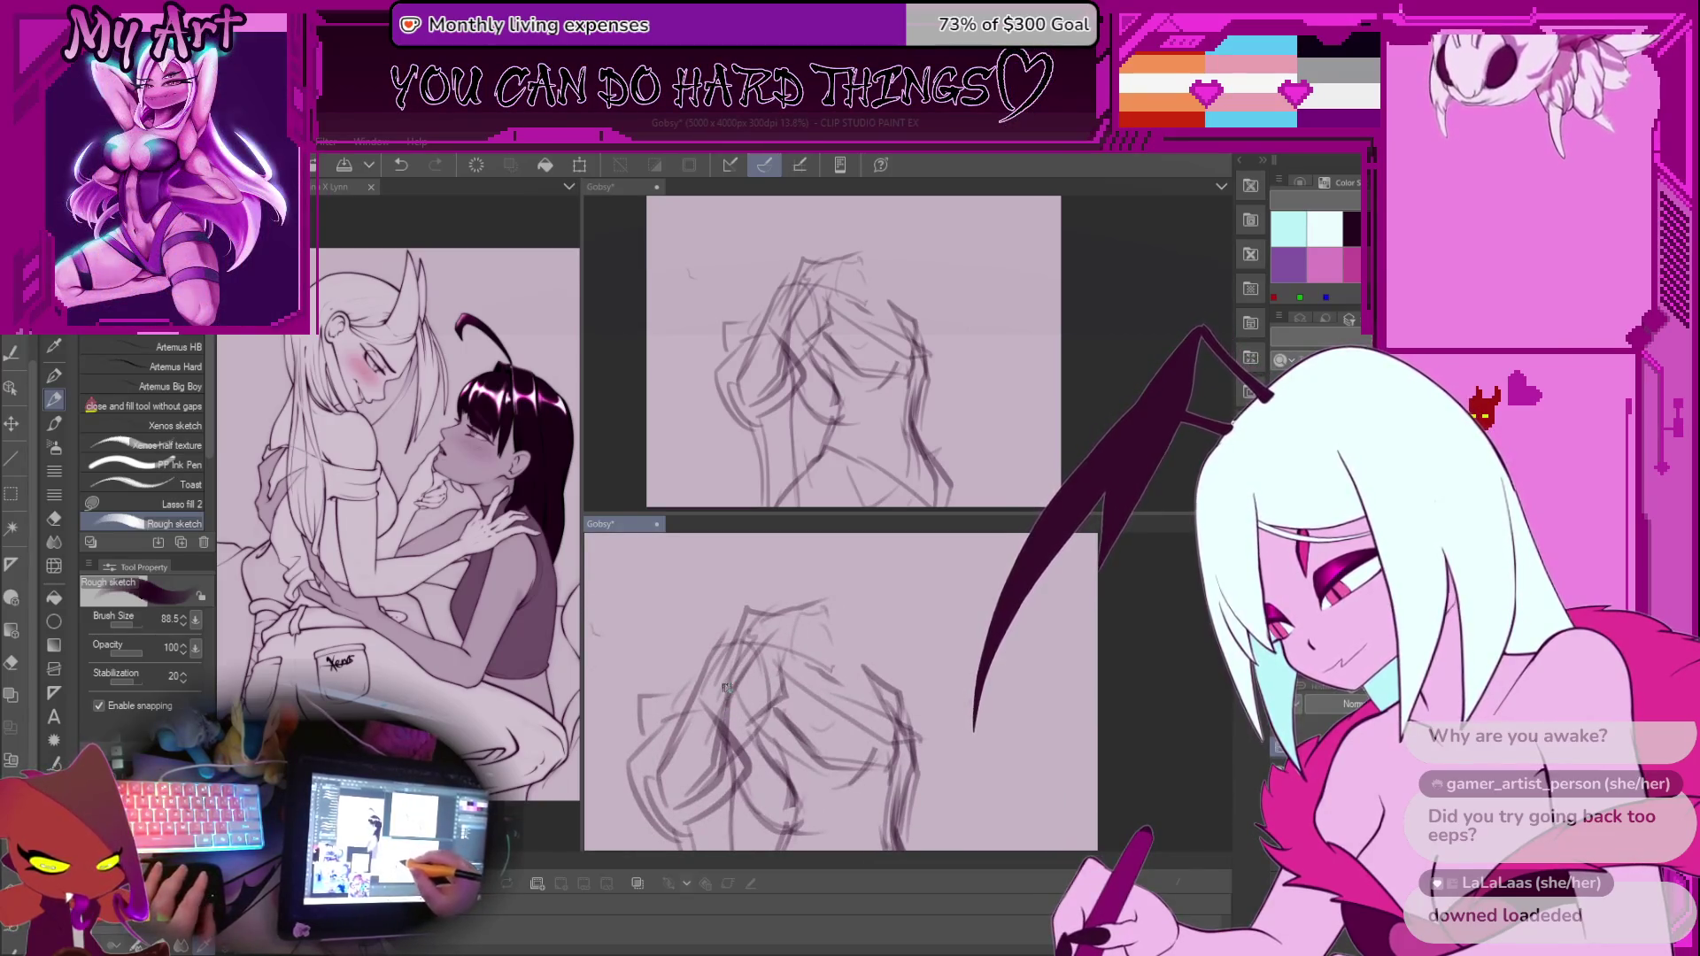
pyautogui.scroll(1, 724, 687)
pyautogui.press('[')
pyautogui.moveTo(710, 690); pyautogui.dragTo(735, 633)
pyautogui.hotkey('ctrl', 'z')
pyautogui.press(']')
pyautogui.press(']')
pyautogui.press(']')
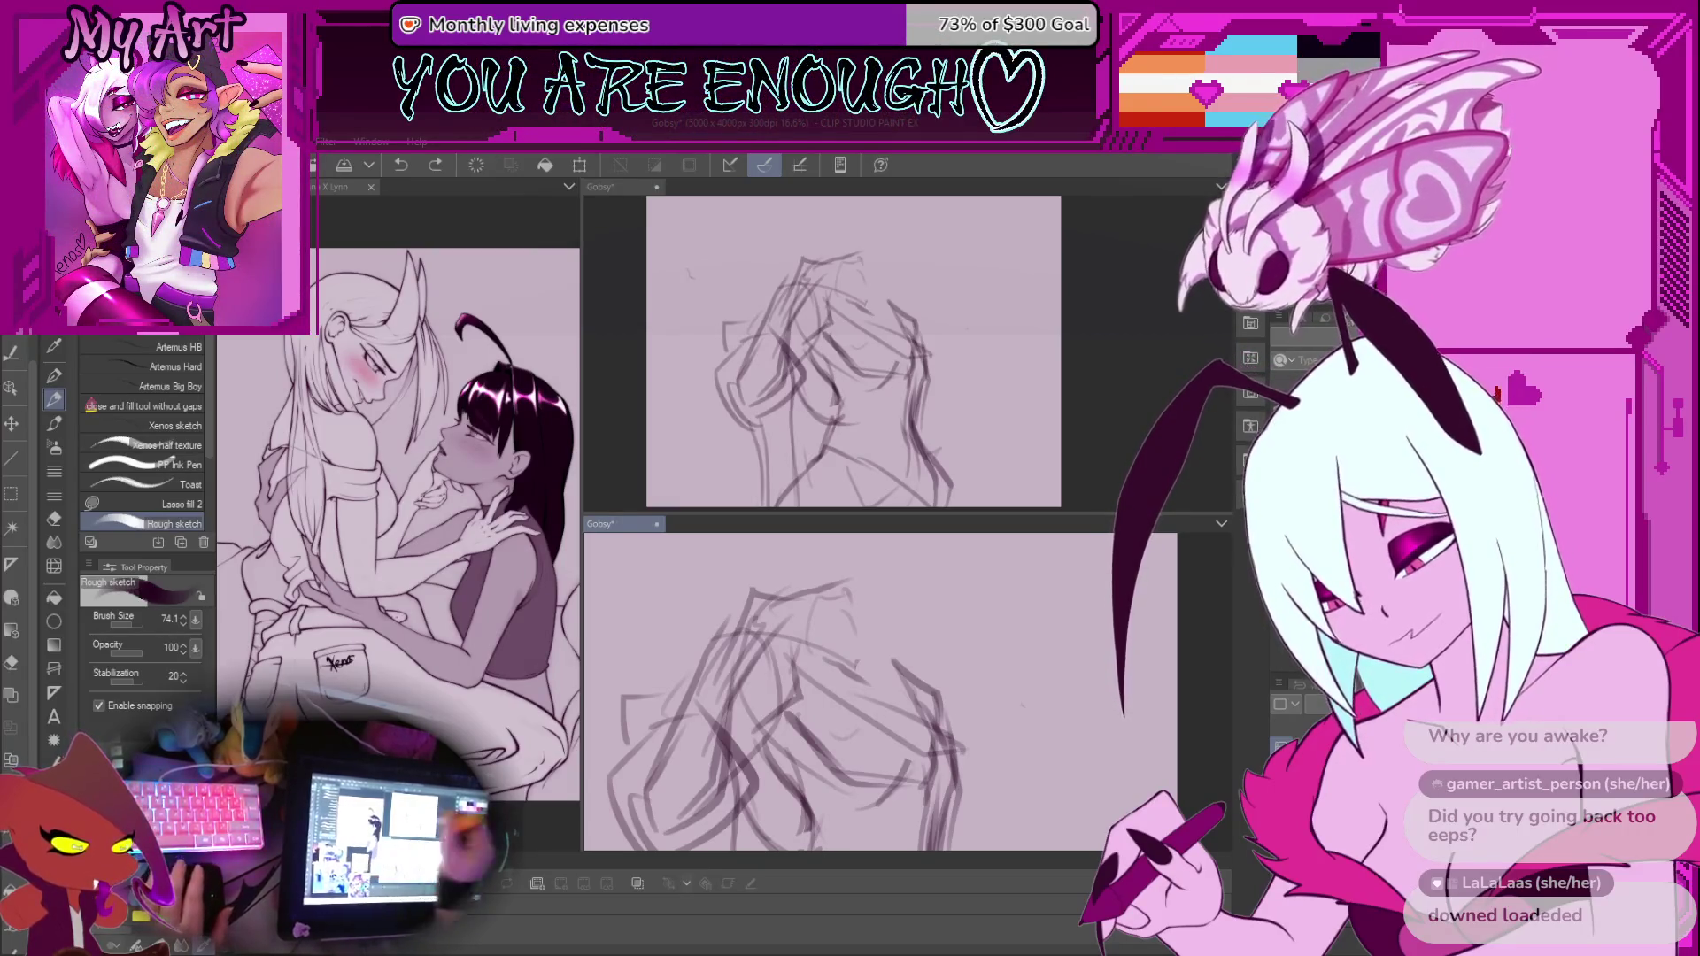
# Zoom out to the whole page and undo several rough torso strokes
pyautogui.hotkey('ctrl', '-')
pyautogui.hotkey('ctrl', '-')
pyautogui.hotkey('ctrl', '-')
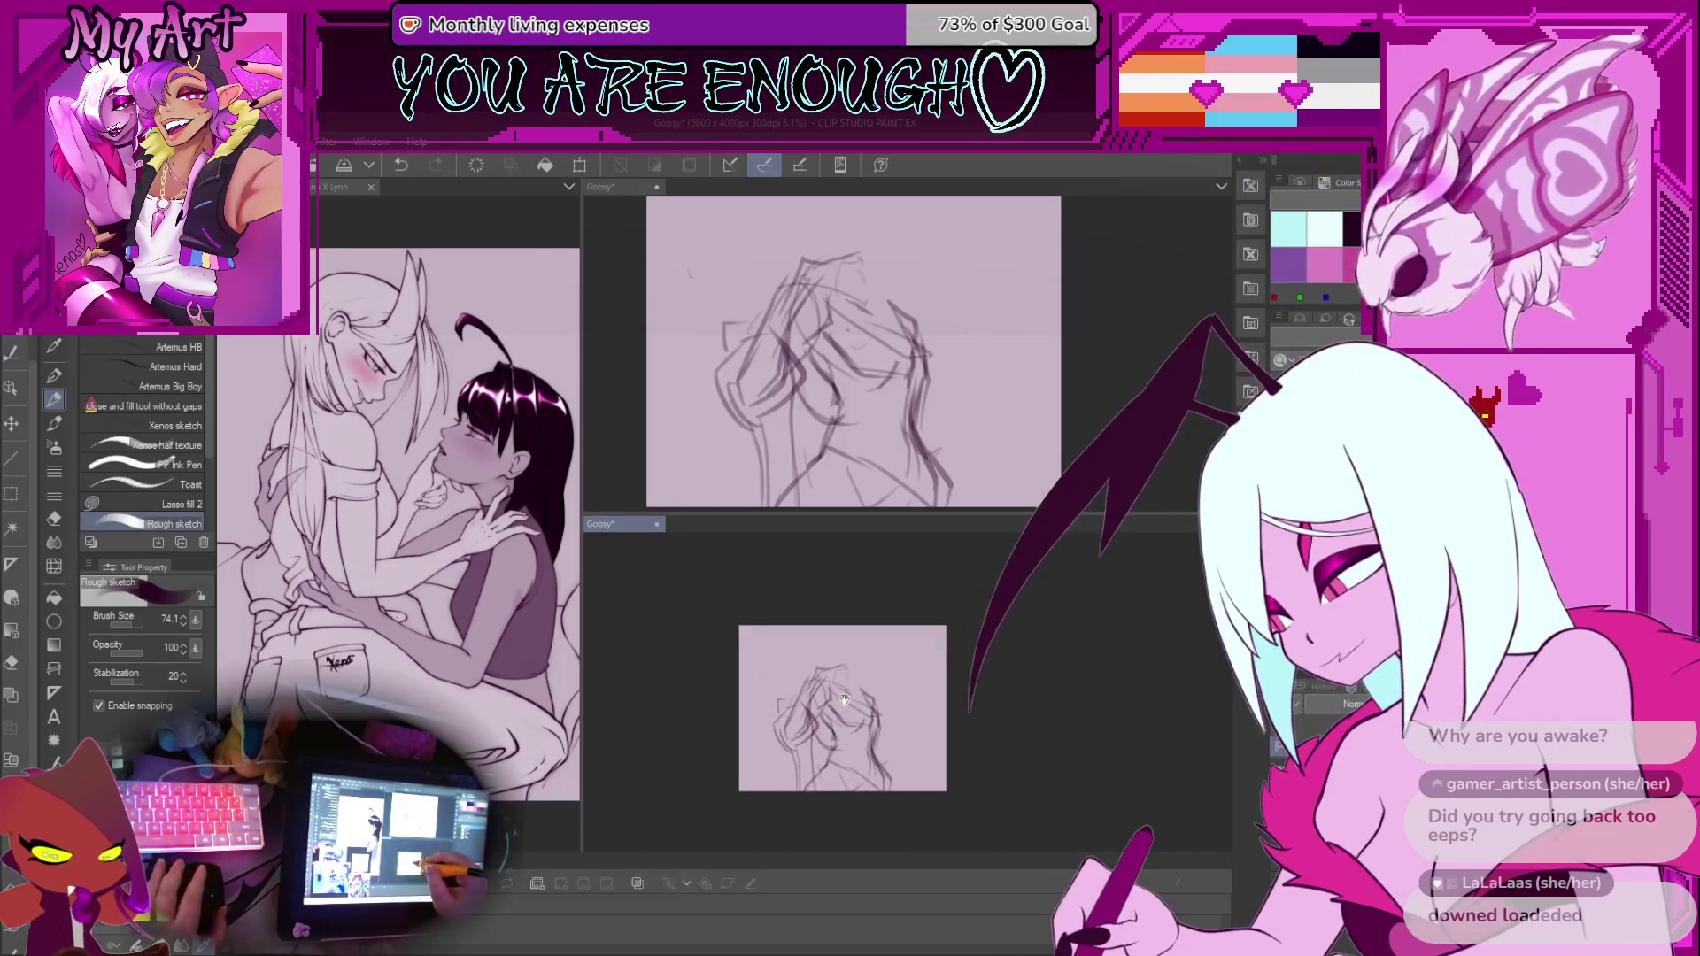
pyautogui.scroll(5, 844, 696)
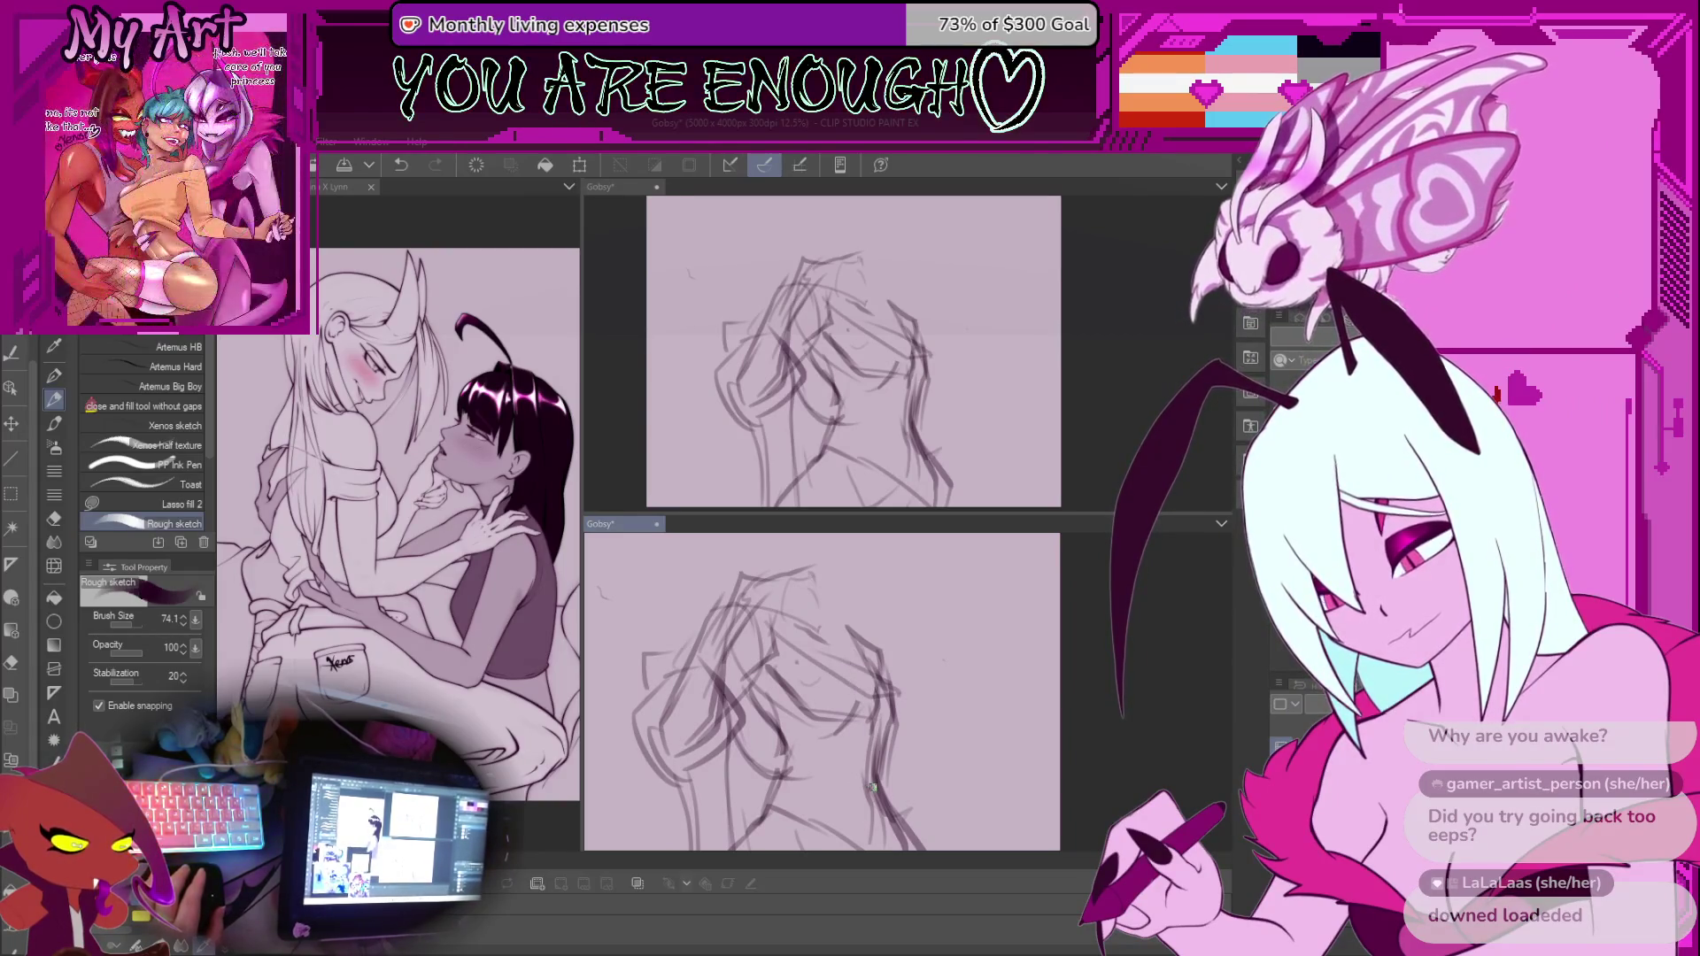
pyautogui.scroll(-3, 804, 656)
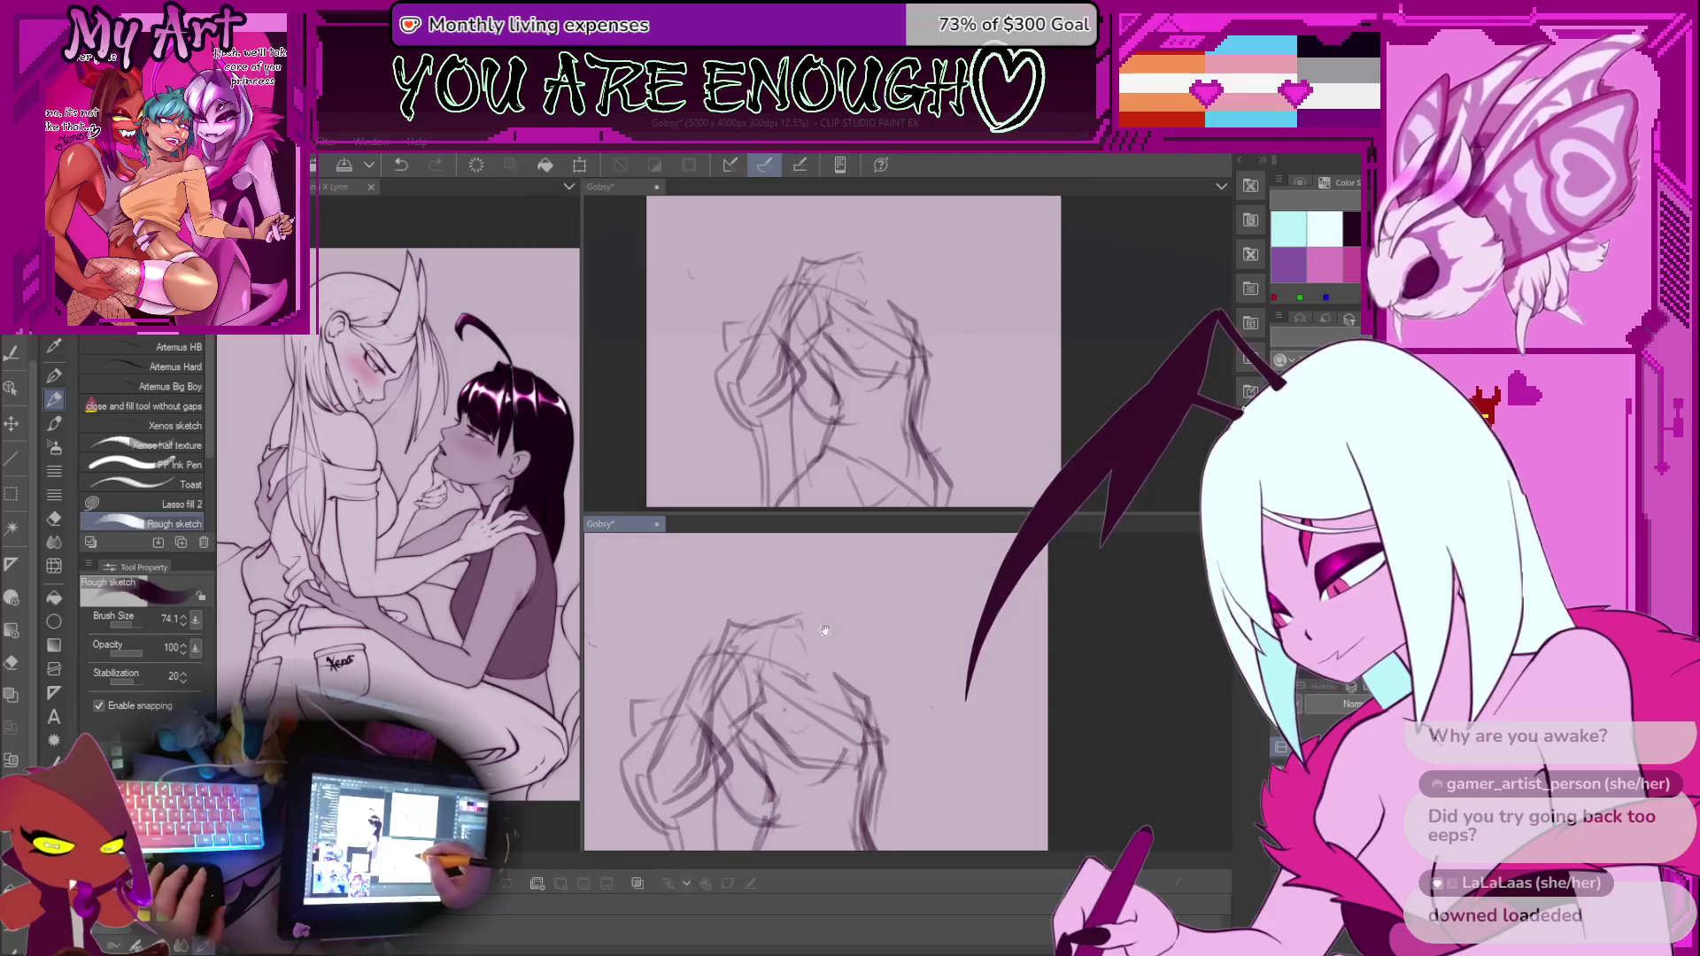
pyautogui.scroll(4, 804, 656)
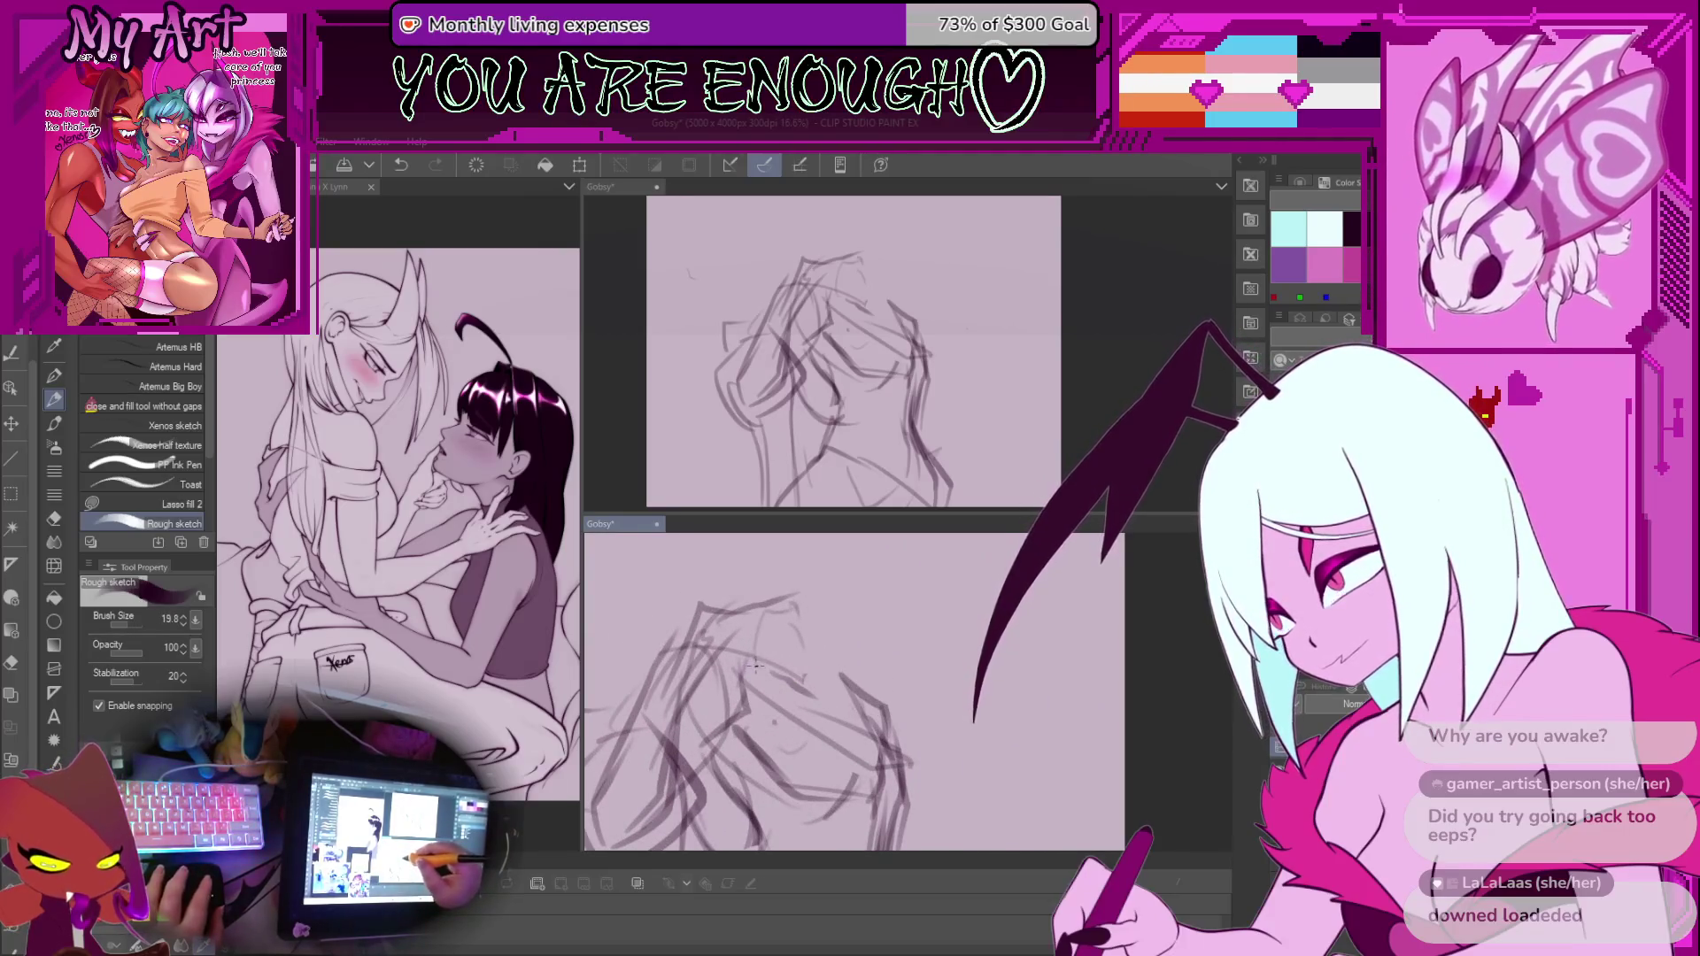
pyautogui.hotkey('ctrl', 'z')
pyautogui.hotkey('ctrl', 'y')
pyautogui.hotkey('ctrl', 'z')
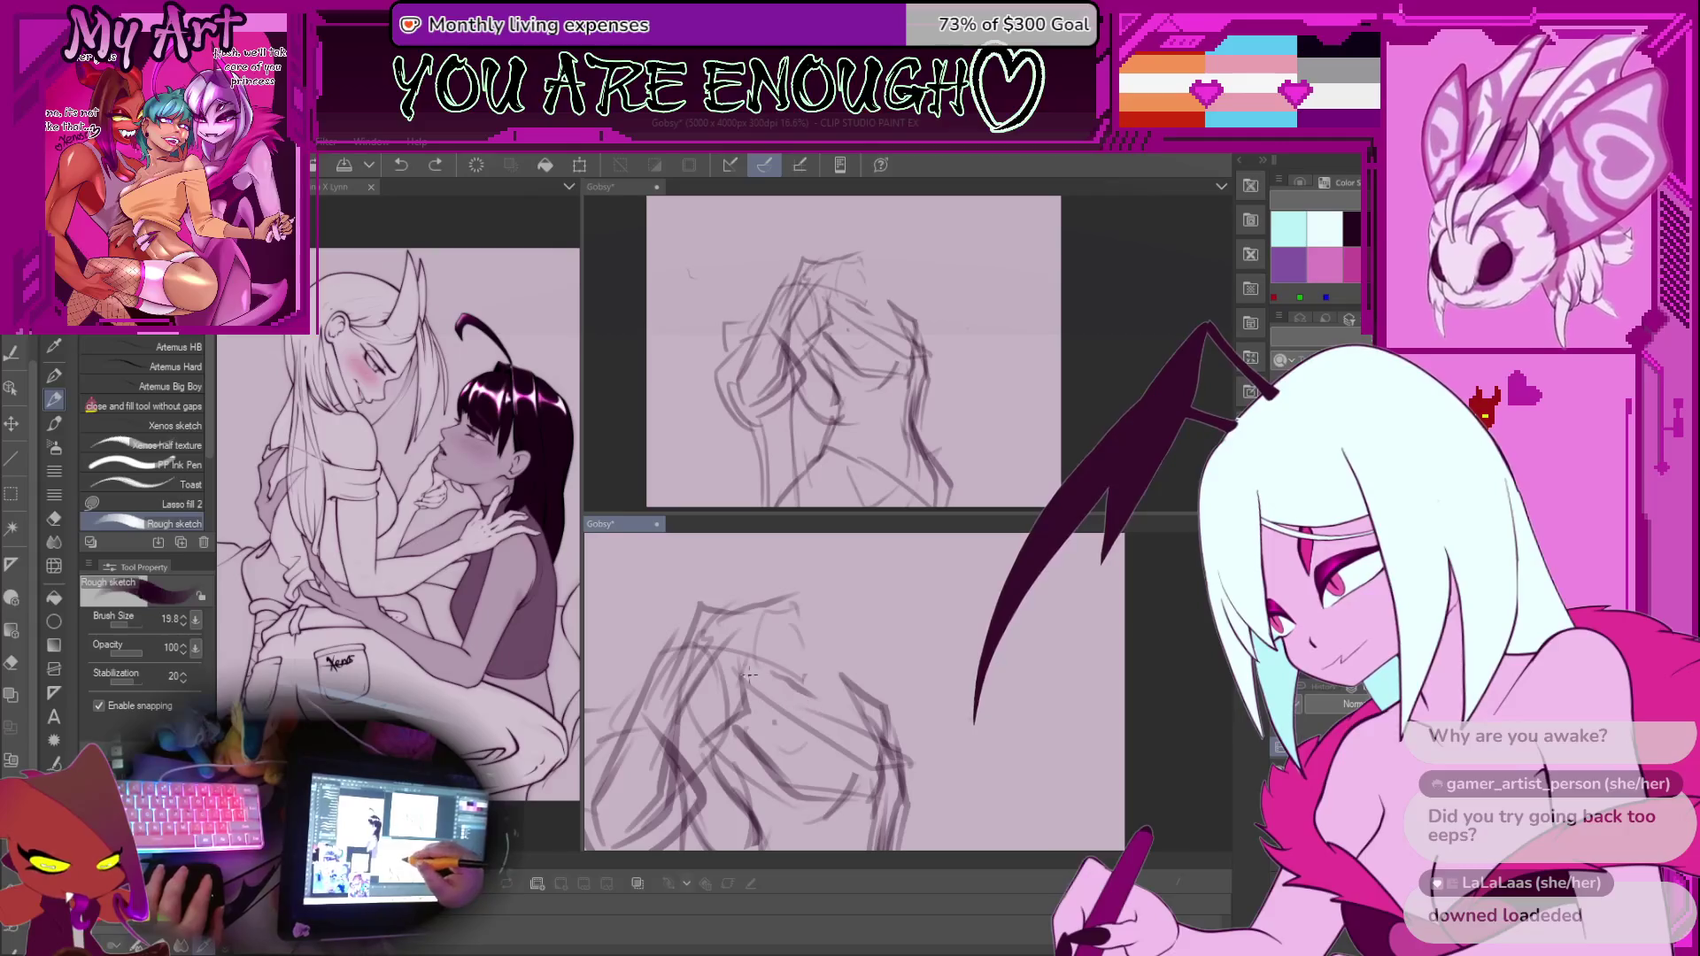
# Draw finer replacement lines on the torso, then zoom around to review them
pyautogui.moveTo(765, 682); pyautogui.dragTo(747, 656)
pyautogui.scroll(-2, 718, 670)
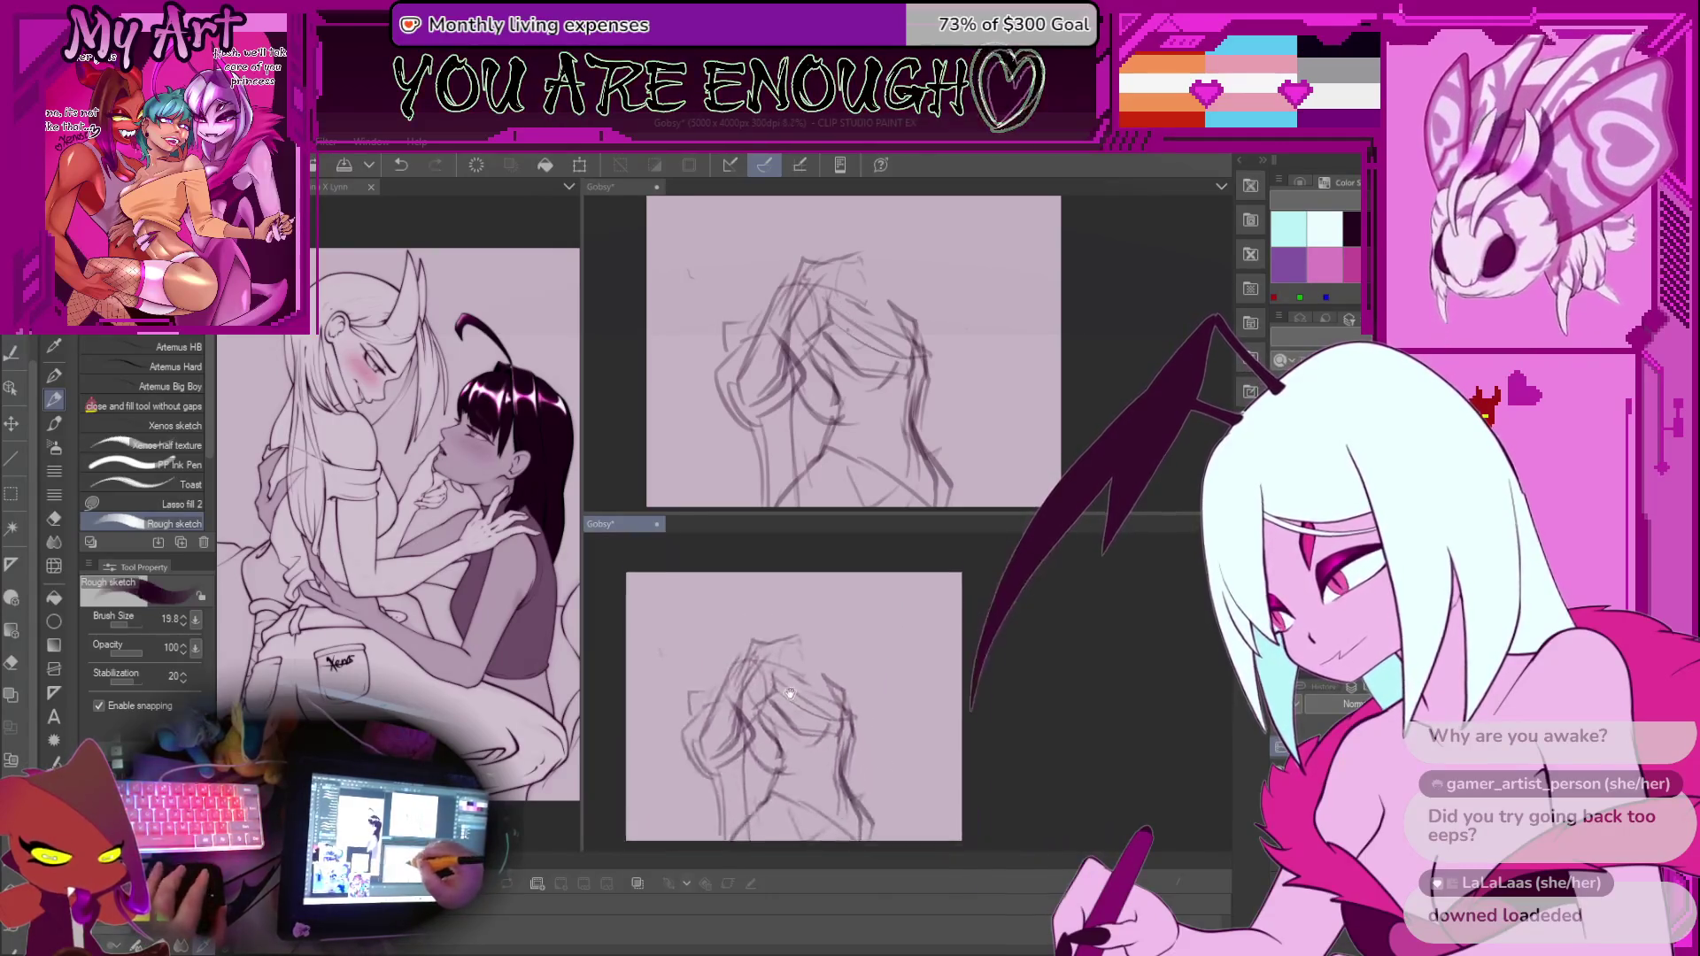
pyautogui.moveTo(782, 675); pyautogui.dragTo(827, 702)
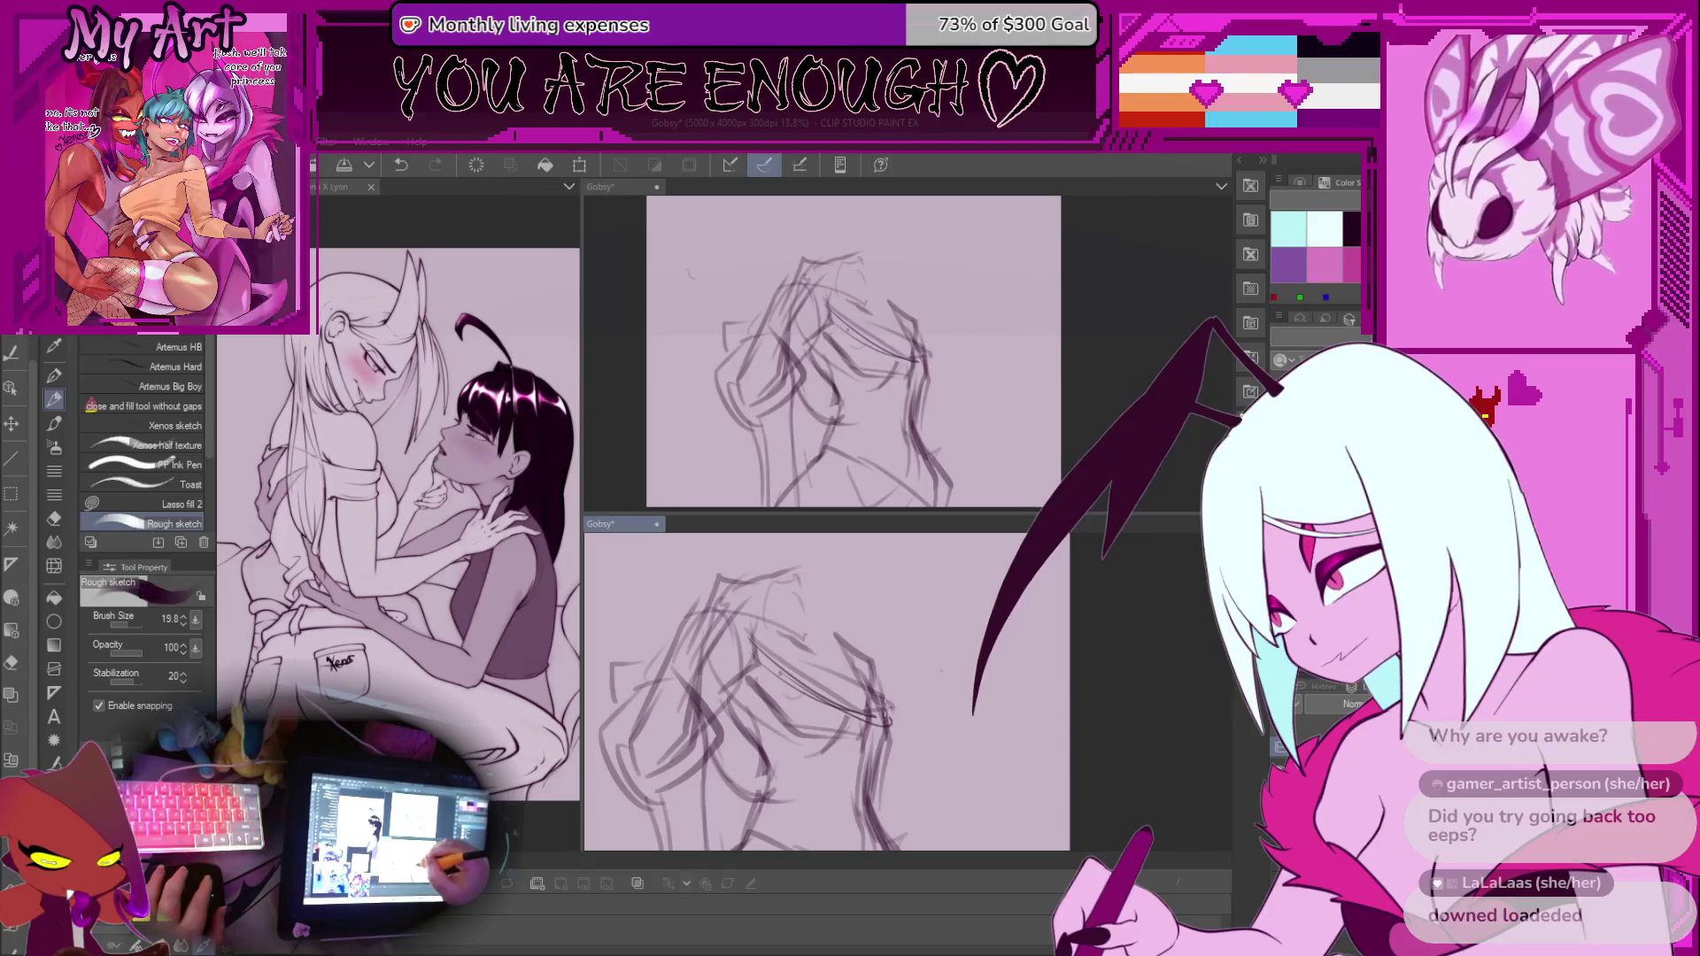
pyautogui.moveTo(838, 629); pyautogui.dragTo(817, 700)
pyautogui.hotkey('ctrl', 'z')
pyautogui.scroll(-1, 774, 631)
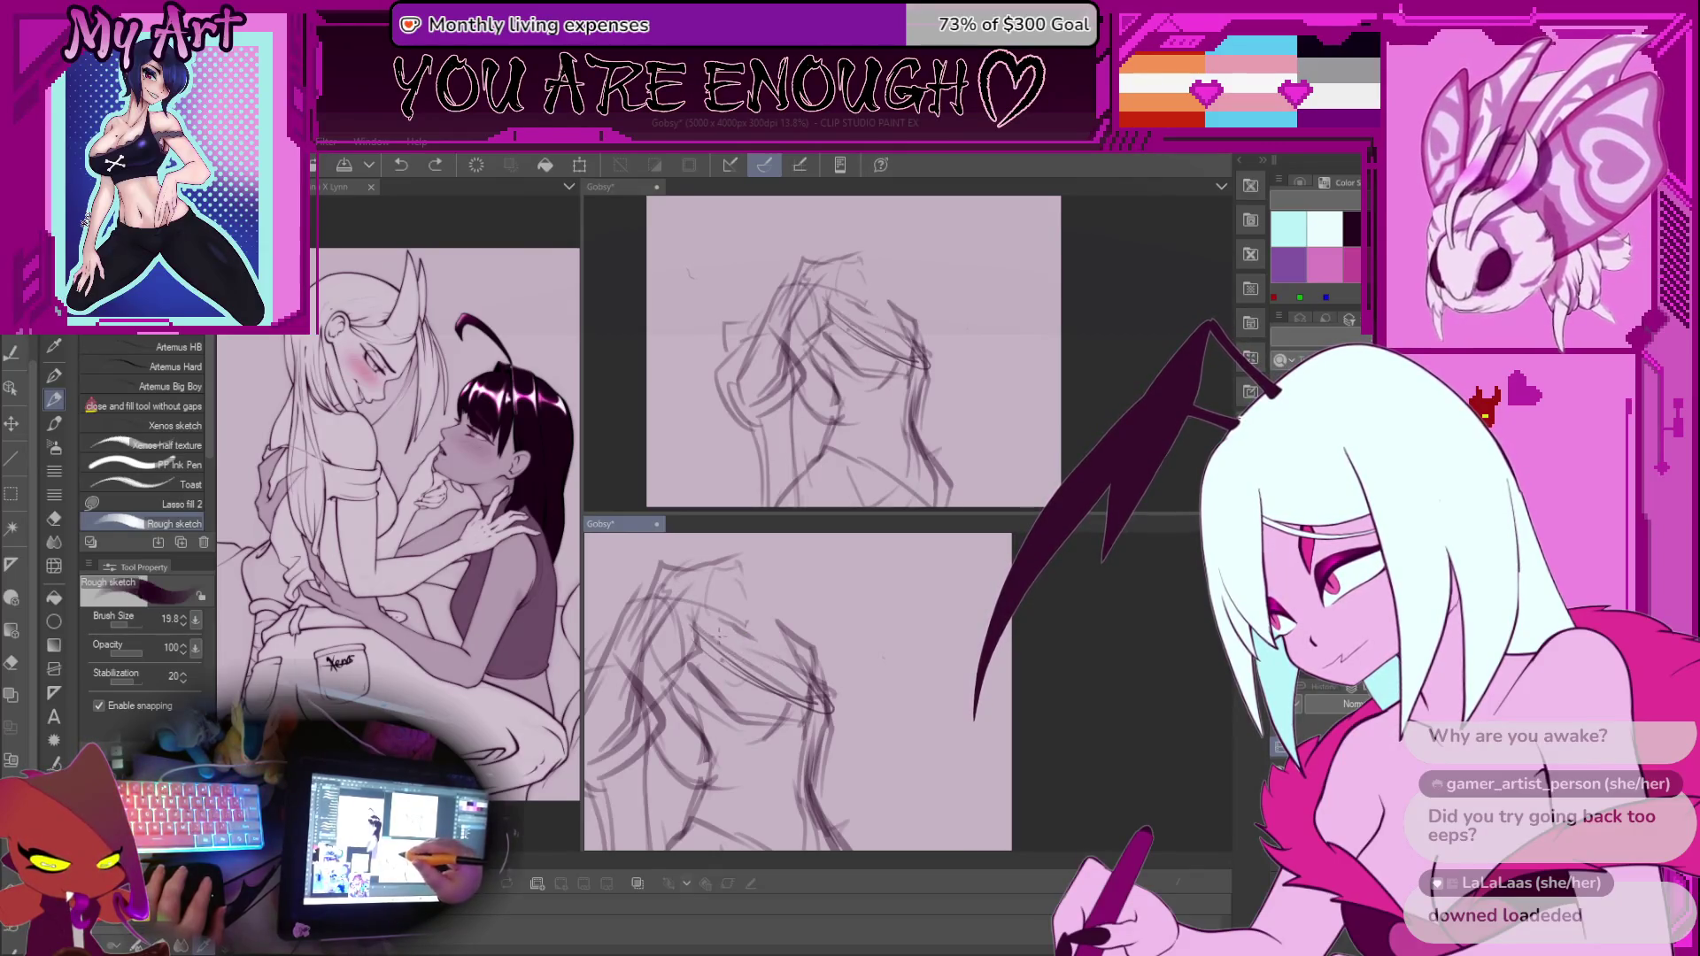
pyautogui.scroll(-1, 781, 661)
pyautogui.scroll(1, 773, 698)
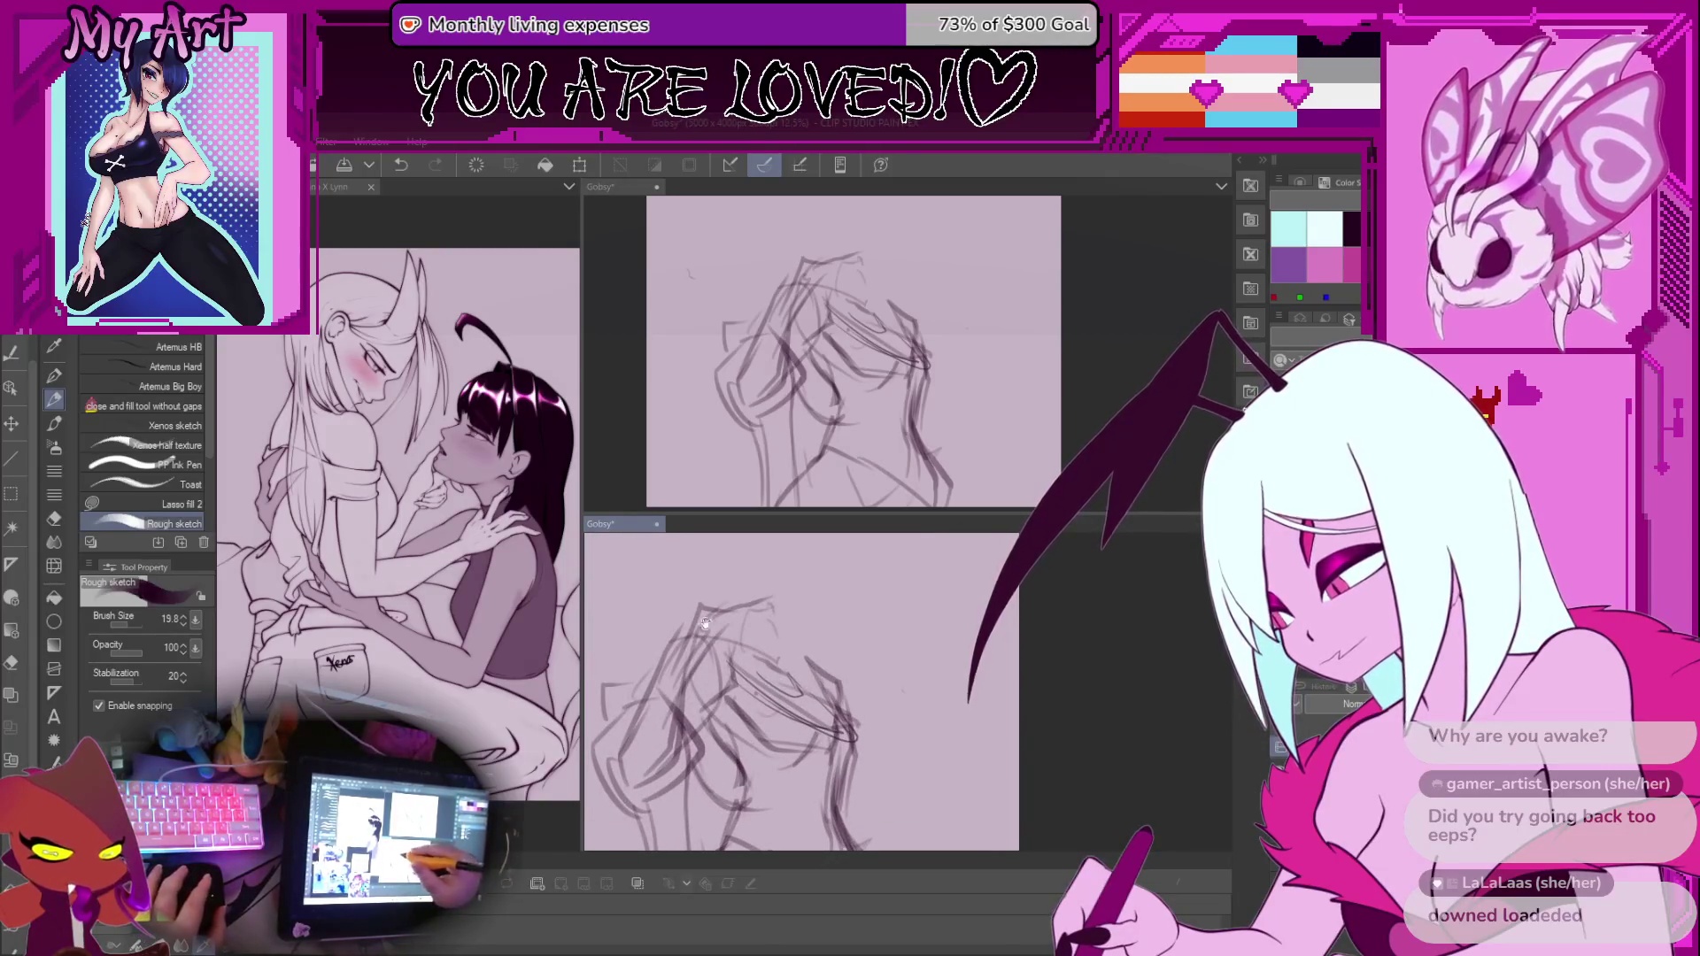
pyautogui.scroll(-1, 713, 627)
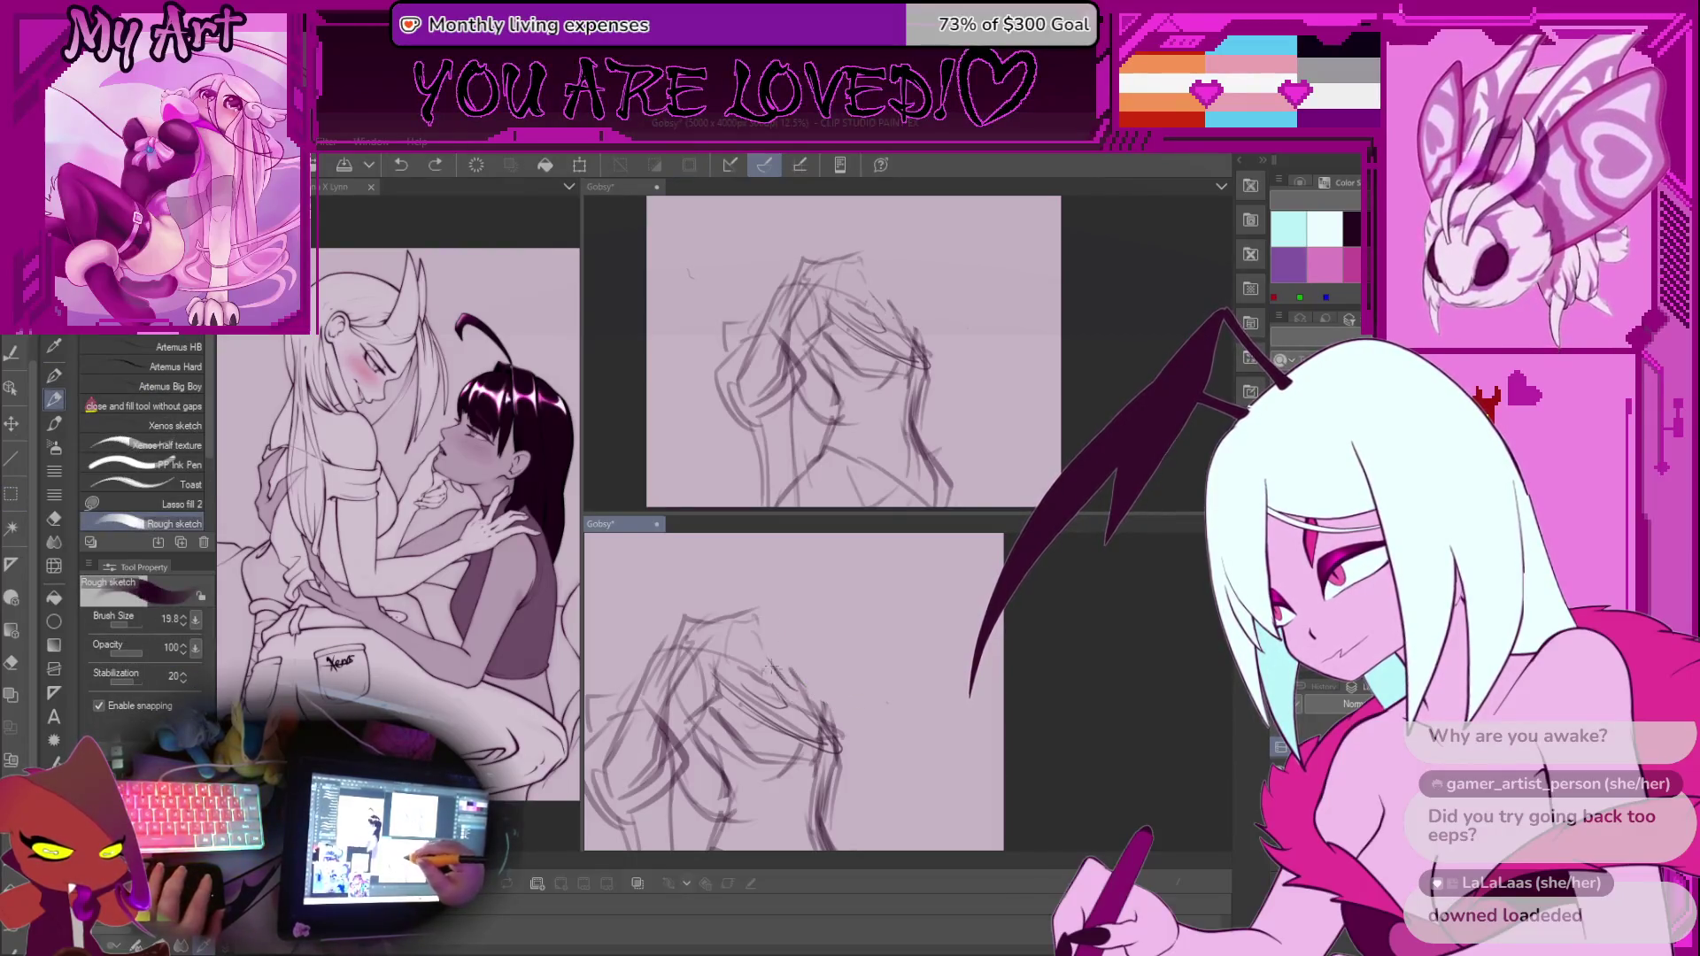
pyautogui.scroll(1, 779, 652)
pyautogui.scroll(-3, 775, 673)
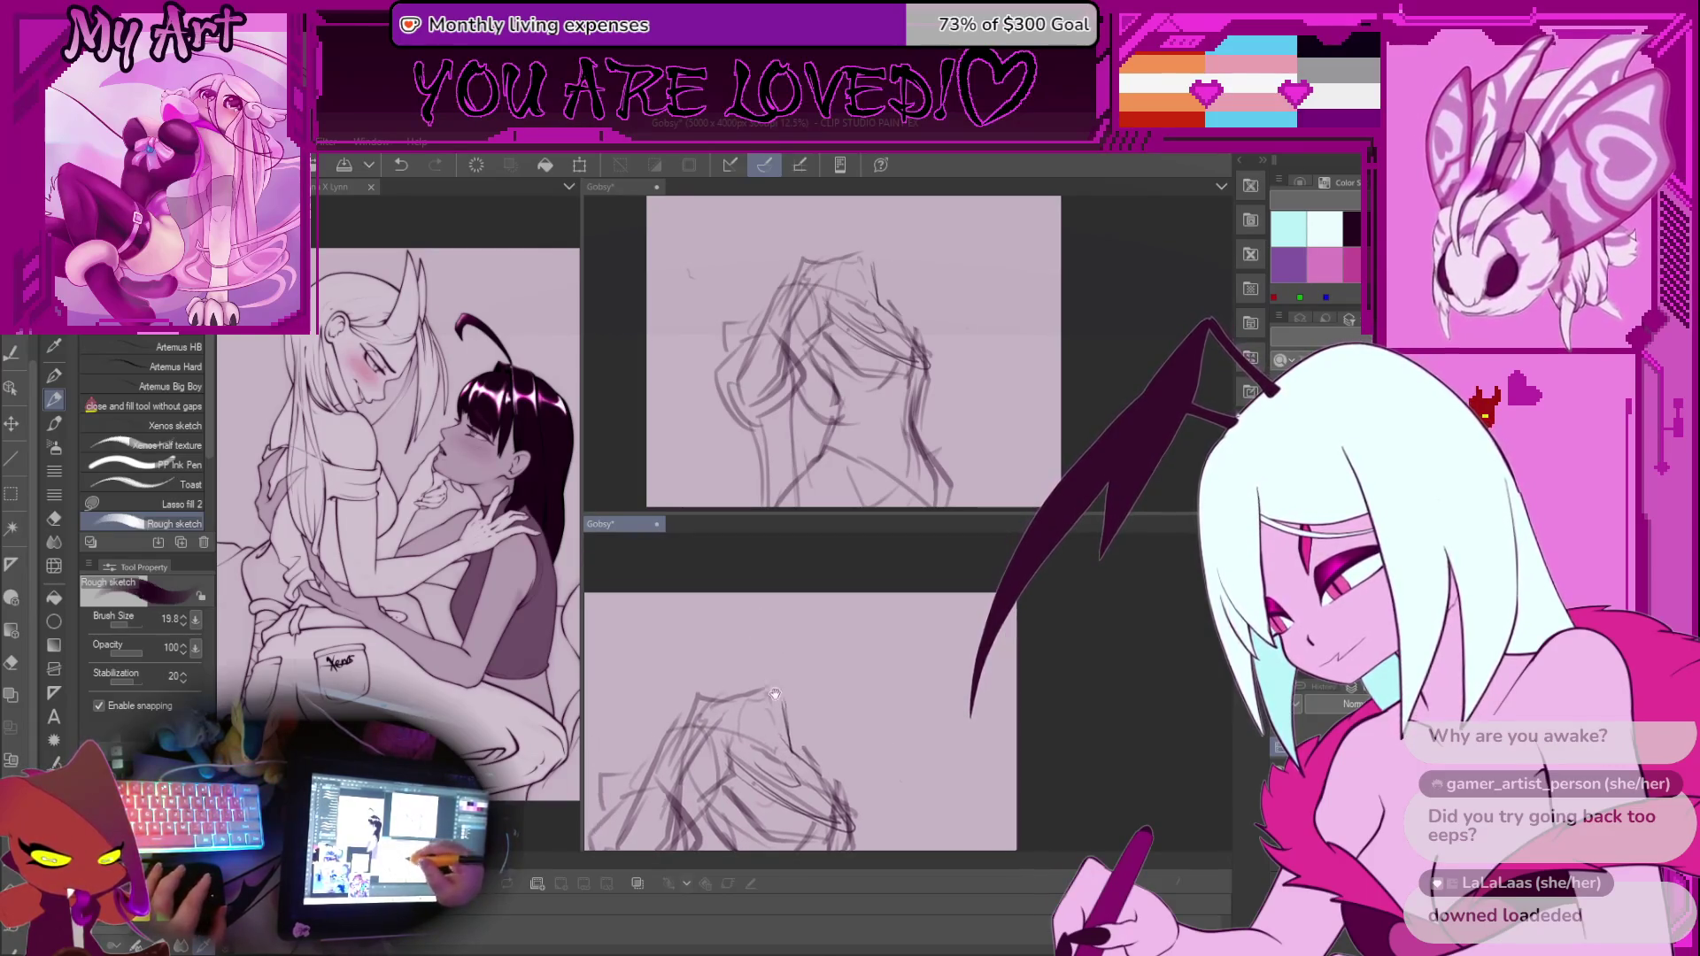
pyautogui.scroll(5, 748, 602)
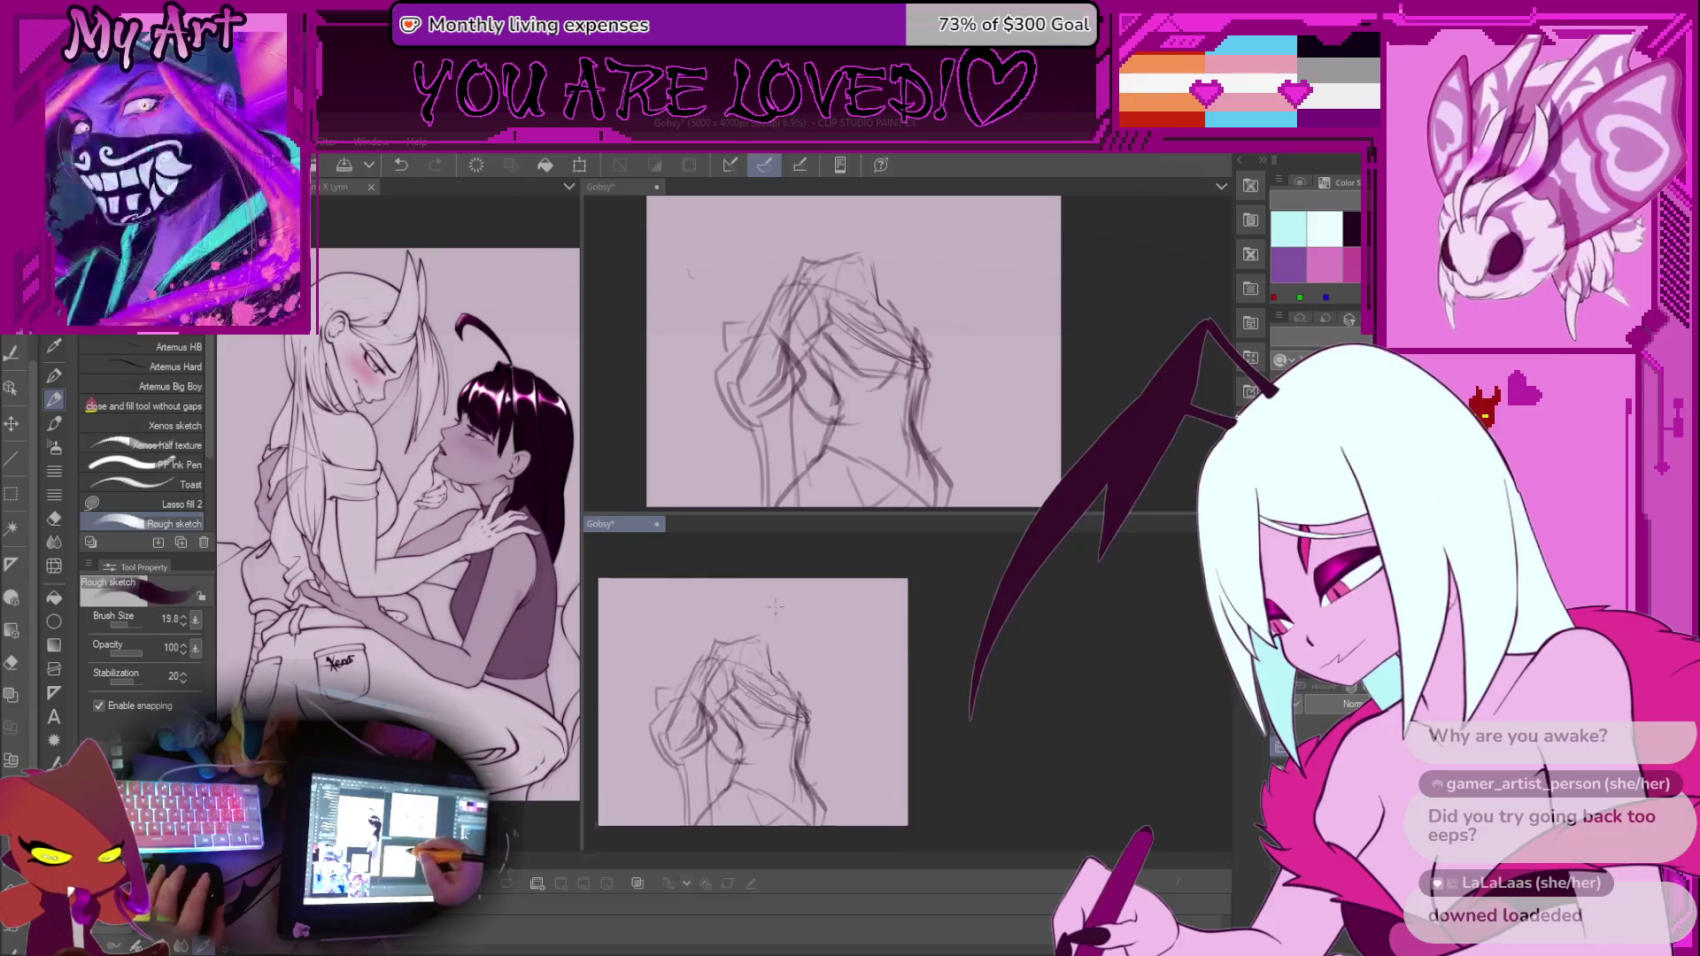
pyautogui.scroll(3, 748, 633)
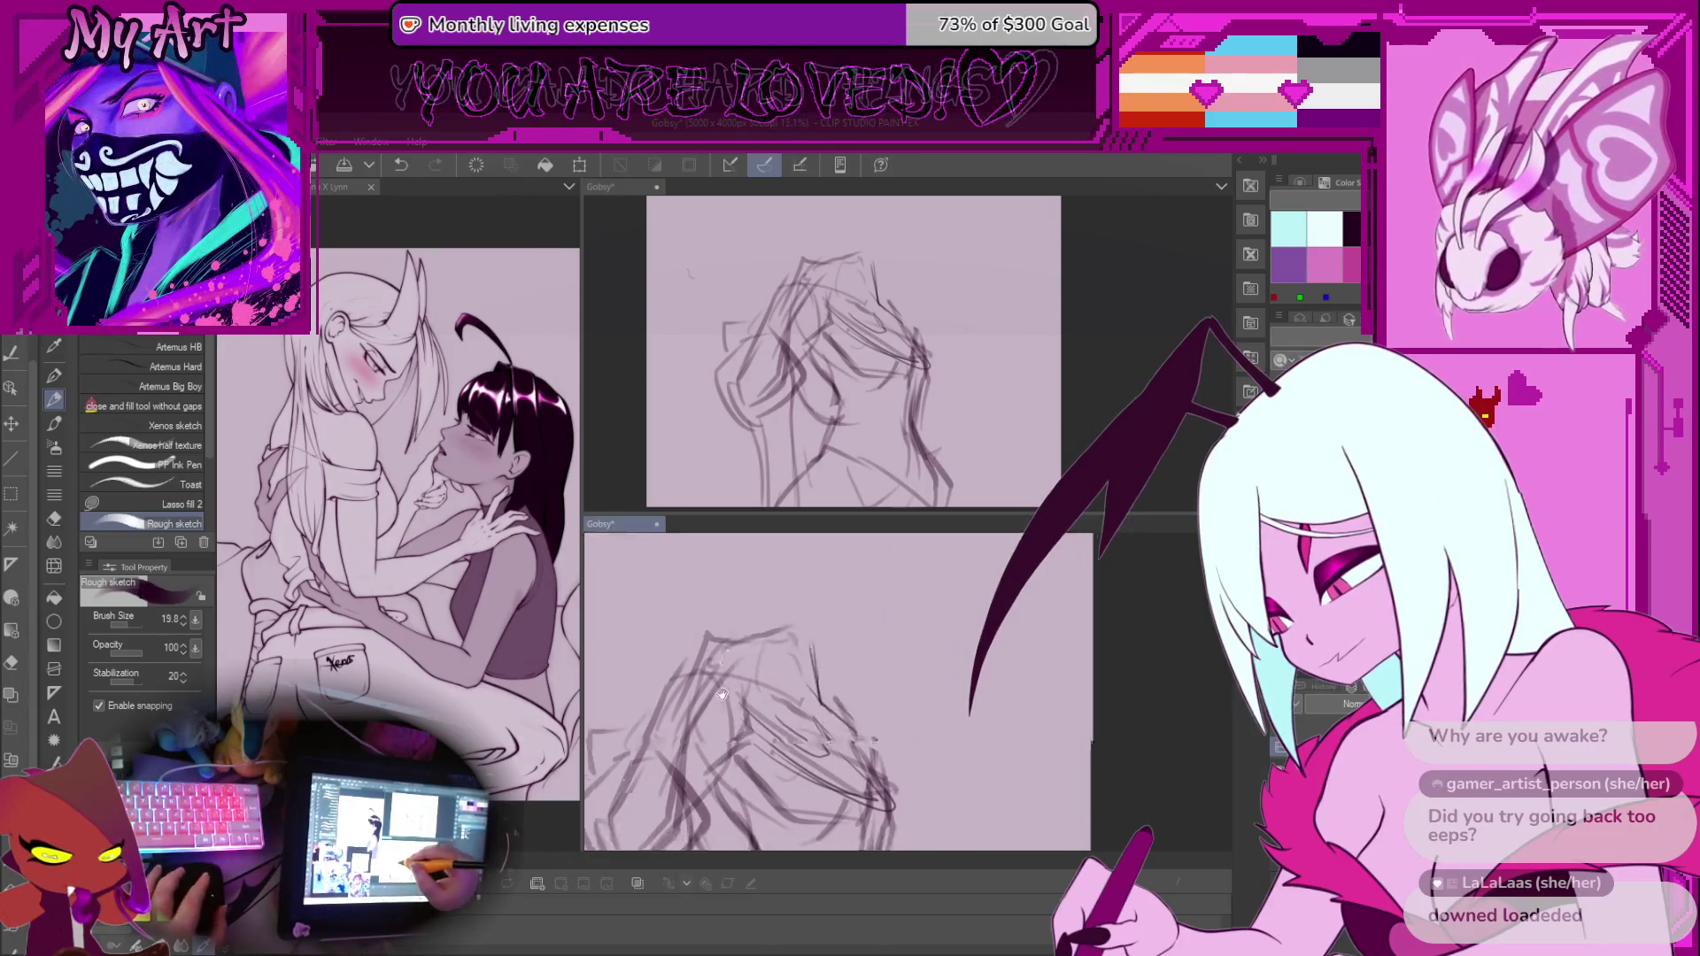
# Return to the rough pencil and adjust its brush size, settling on a finer 14.2
pyautogui.press('m')
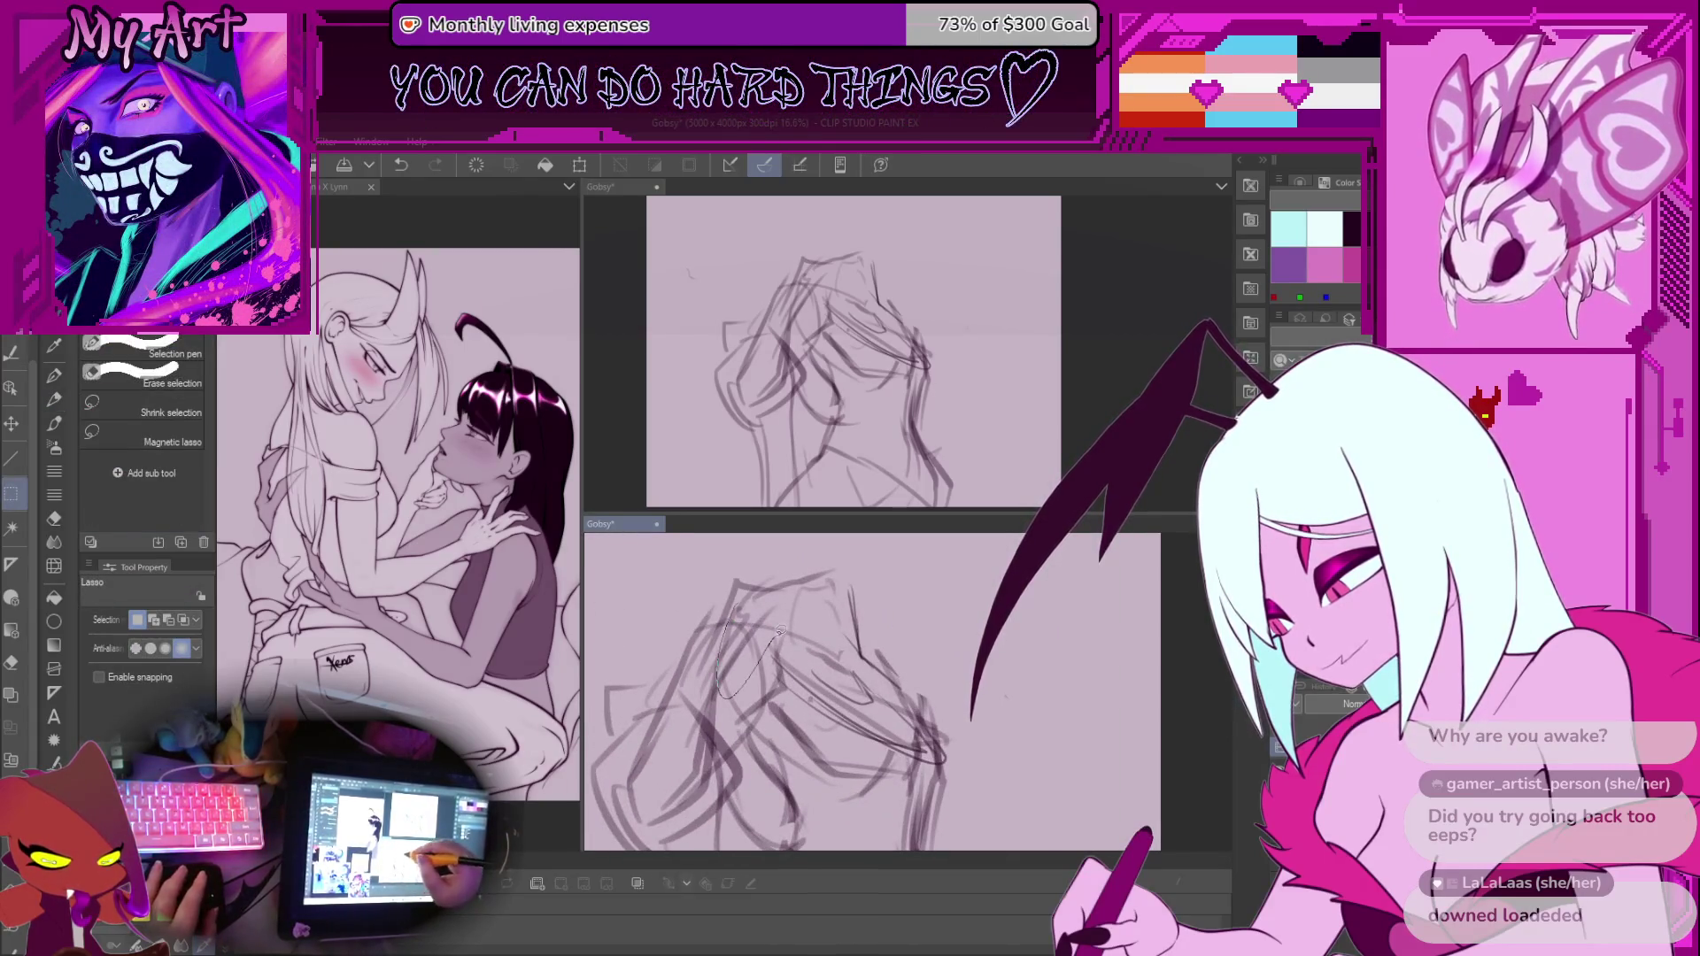
pyautogui.press('p')
pyautogui.scroll(2, 768, 614)
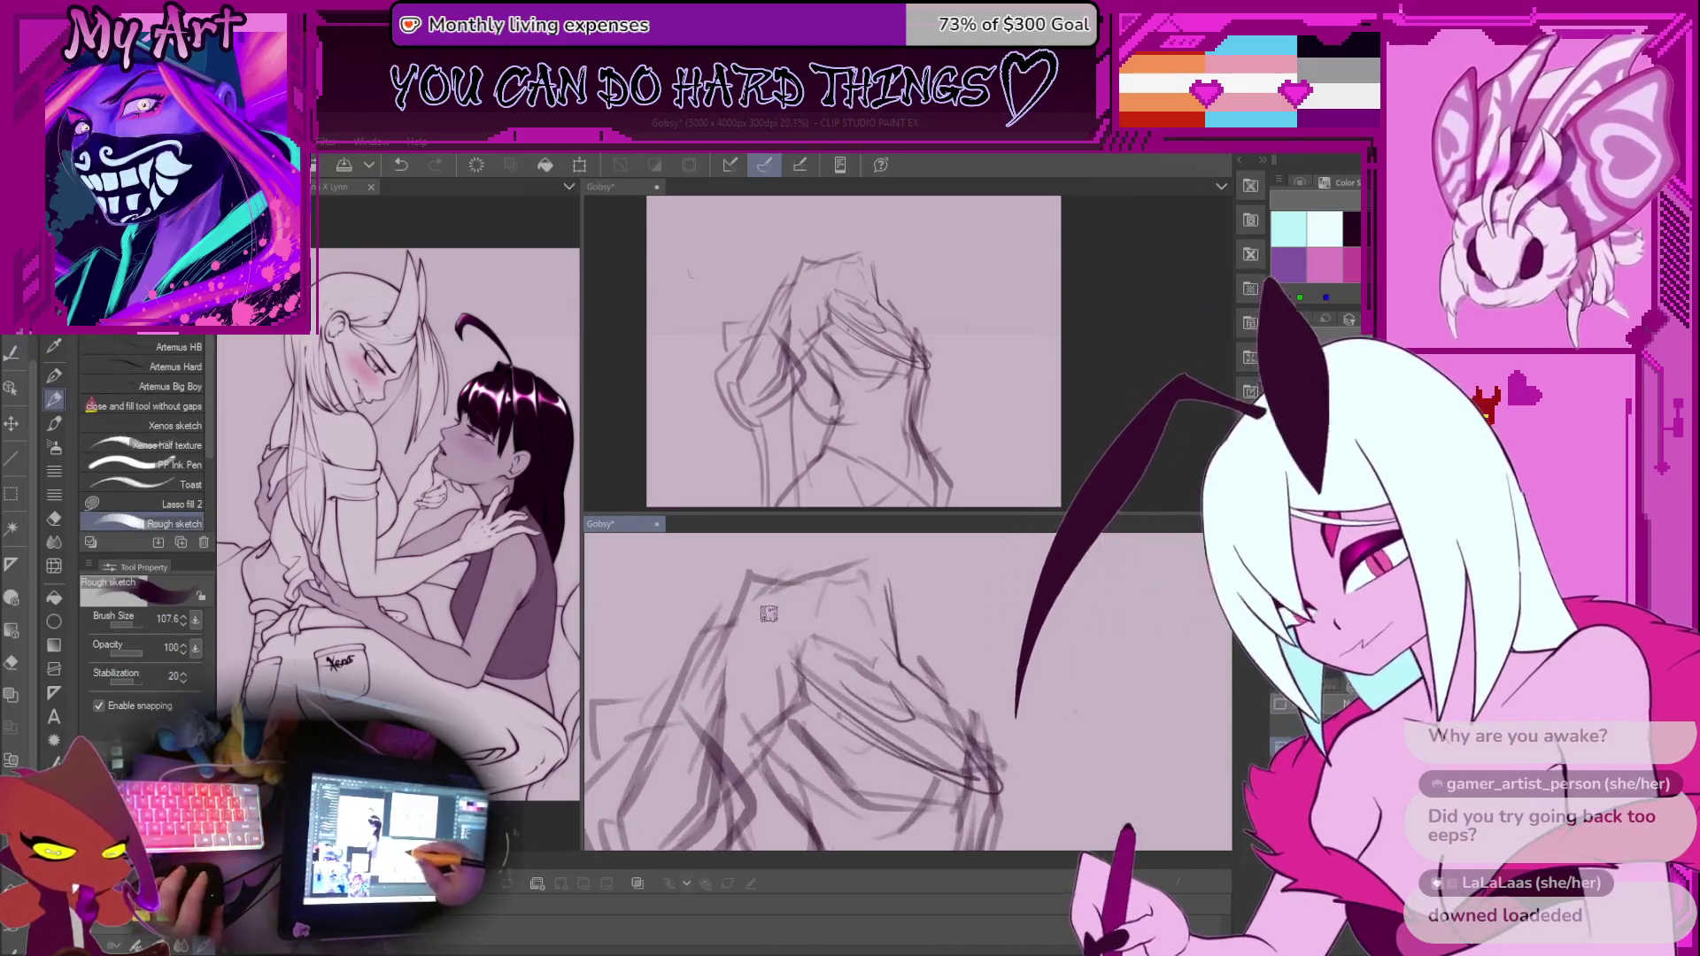
pyautogui.moveTo(769, 614)
pyautogui.mouseDown()
pyautogui.moveTo(806, 602)
pyautogui.moveTo(837, 554)
pyautogui.moveTo(732, 662)
pyautogui.moveTo(733, 617)
pyautogui.moveTo(736, 659)
pyautogui.mouseUp()
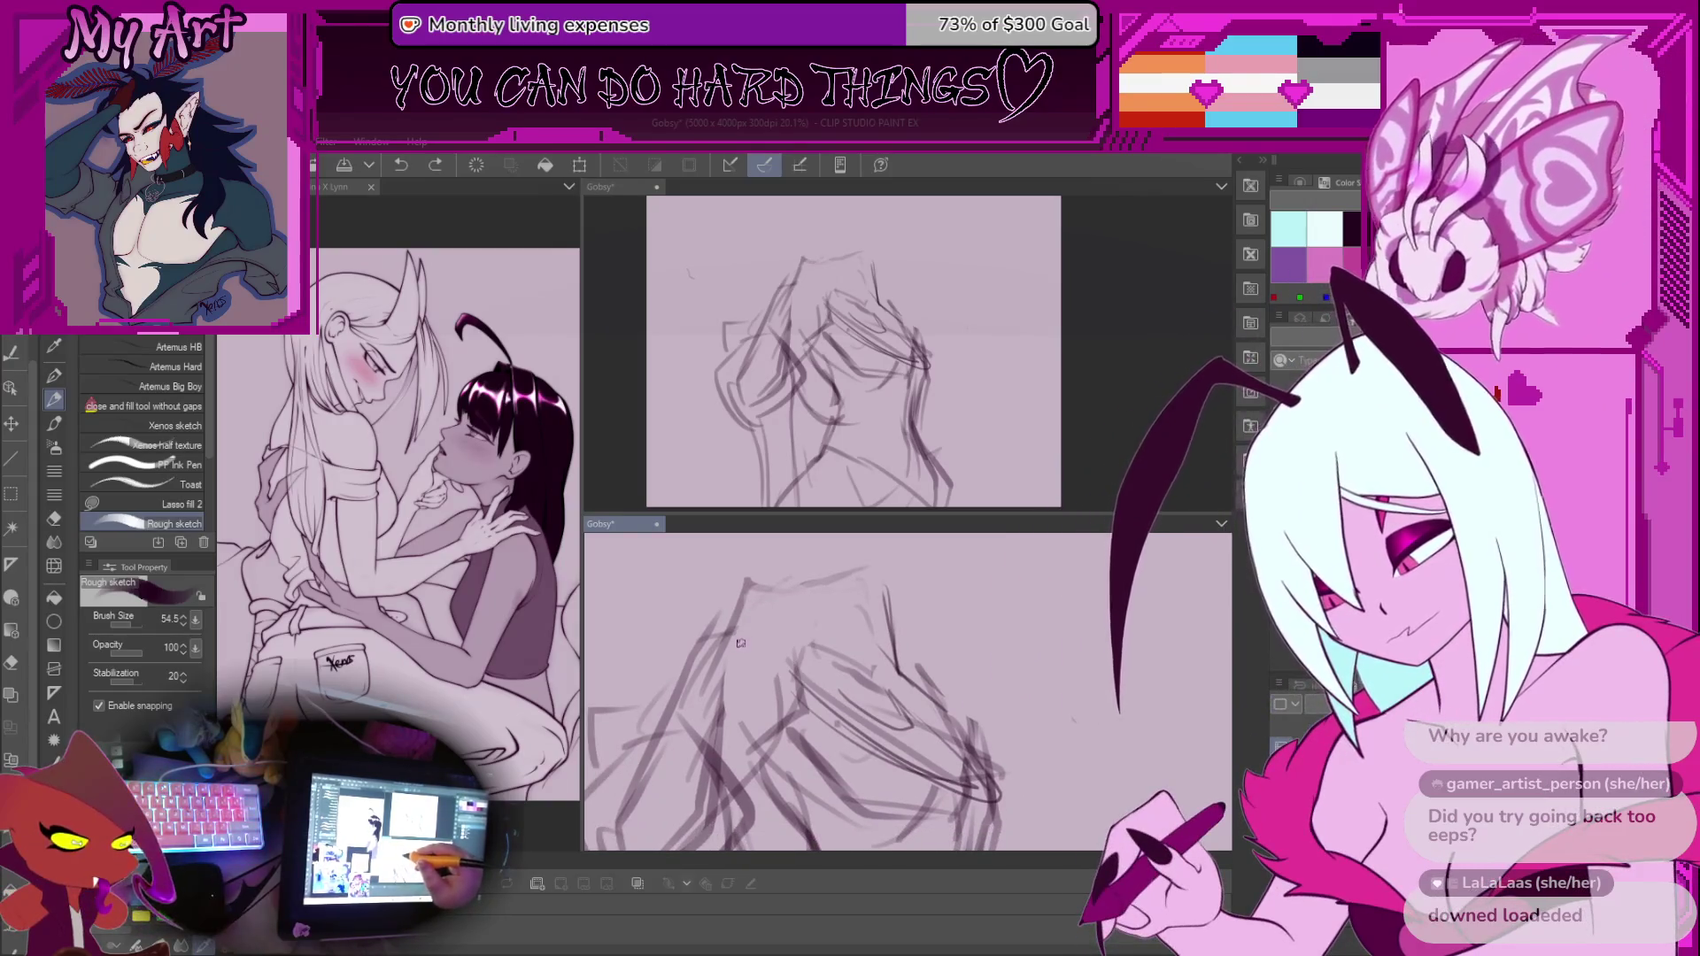
pyautogui.moveTo(806, 642)
pyautogui.mouseDown()
pyautogui.moveTo(819, 626)
pyautogui.moveTo(815, 669)
pyautogui.mouseUp()
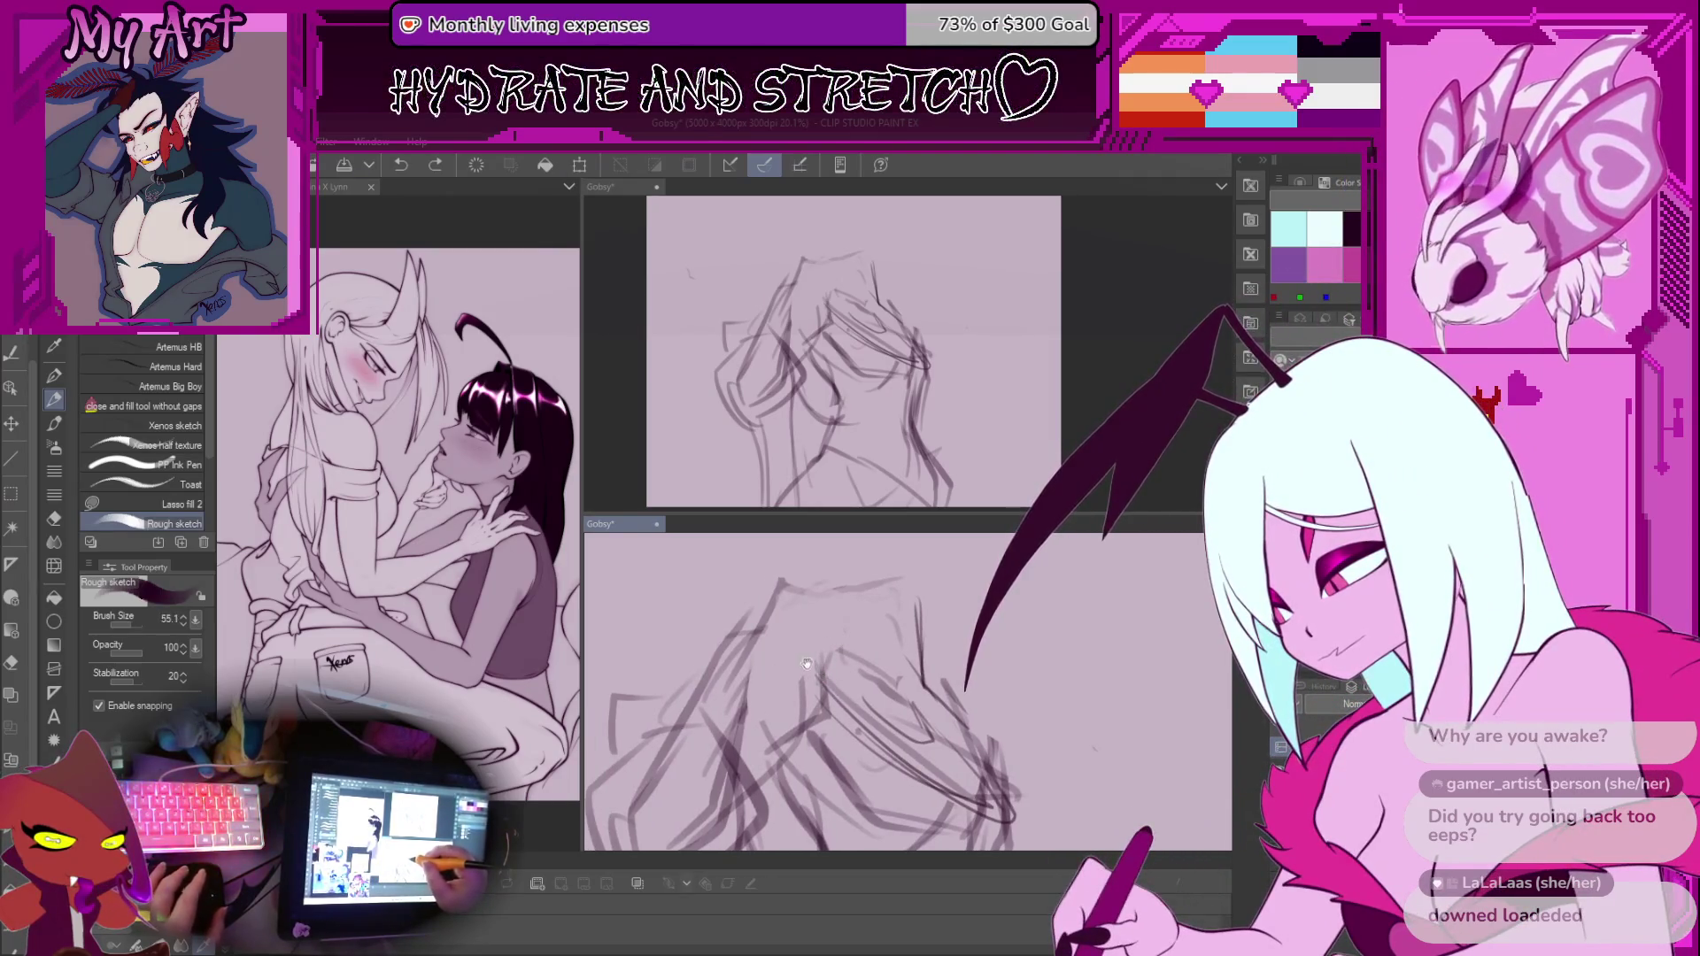
pyautogui.moveTo(815, 672); pyautogui.dragTo(747, 666)
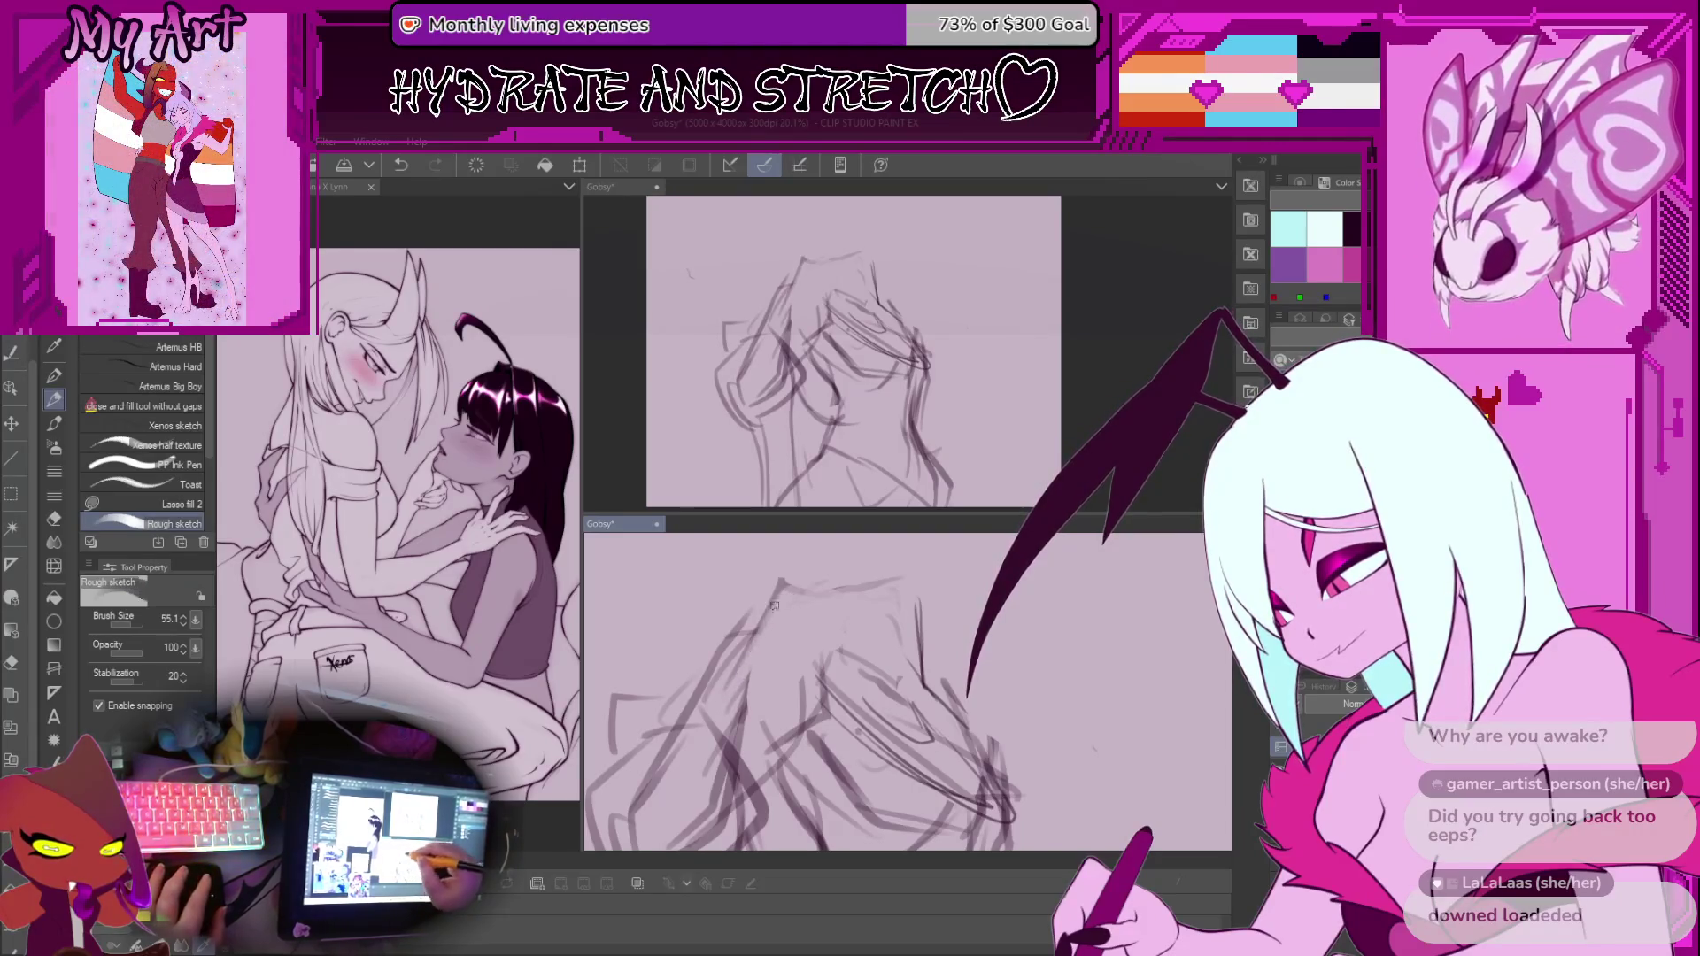
# Make and clear a quick lasso selection, then rotate the view and draw a short stroke
pyautogui.press('m')
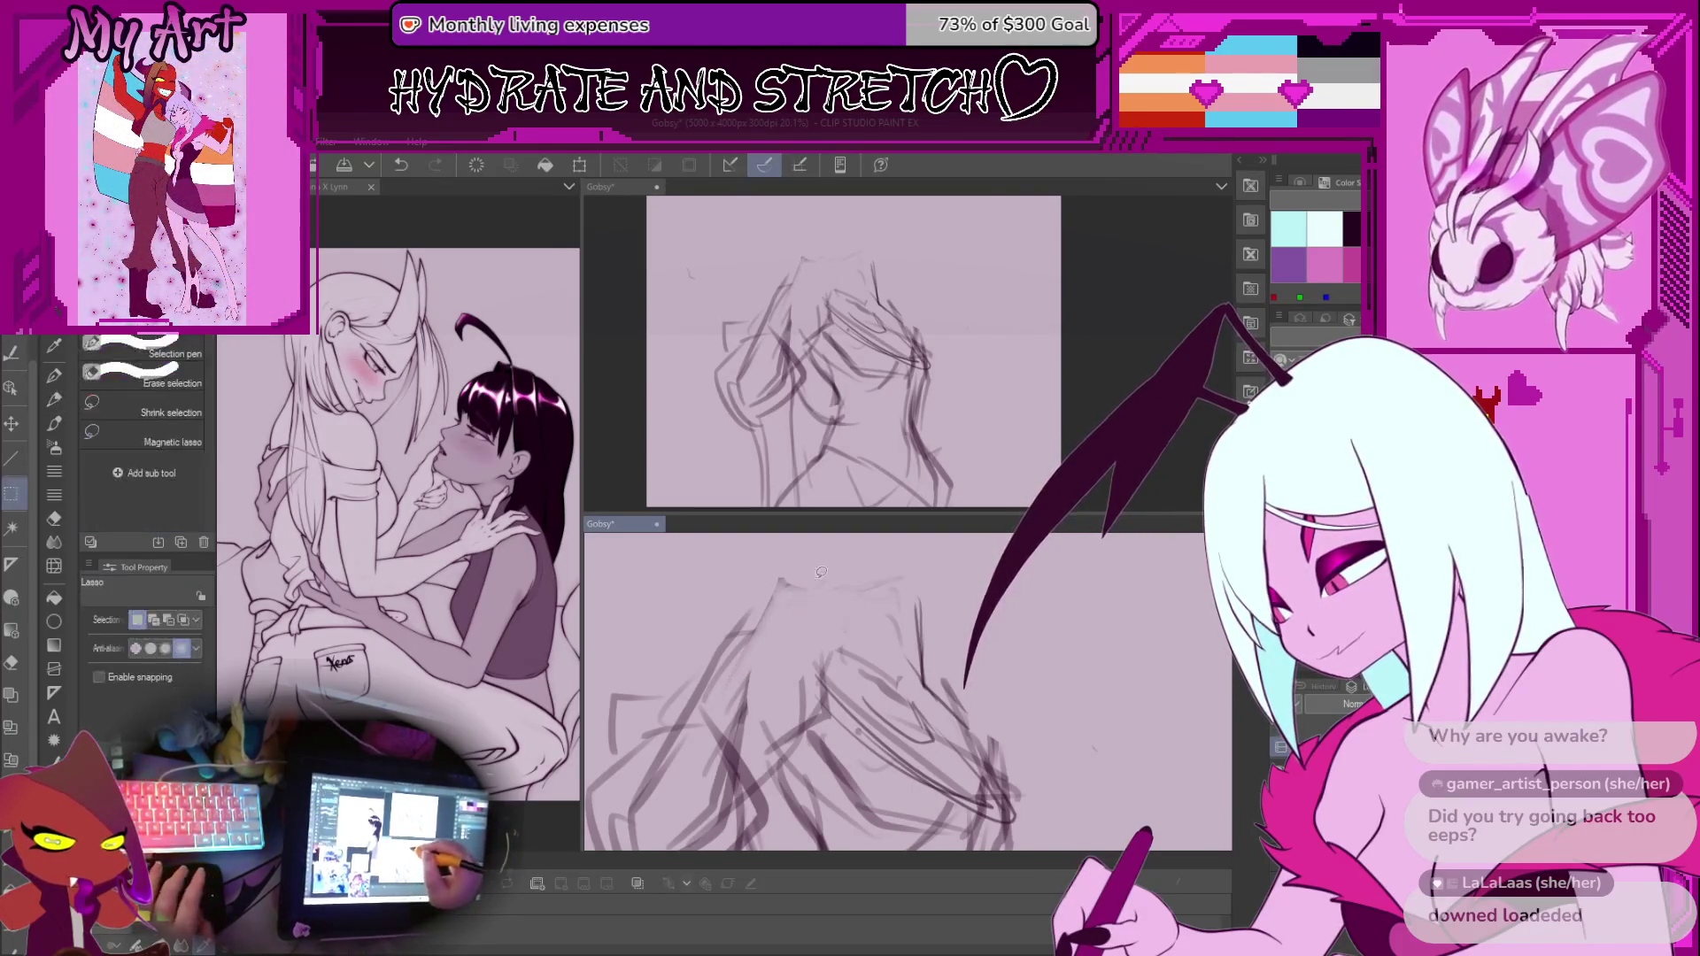
pyautogui.moveTo(915, 587); pyautogui.dragTo(914, 591)
pyautogui.press('p')
pyautogui.hotkey('ctrl', 'd')
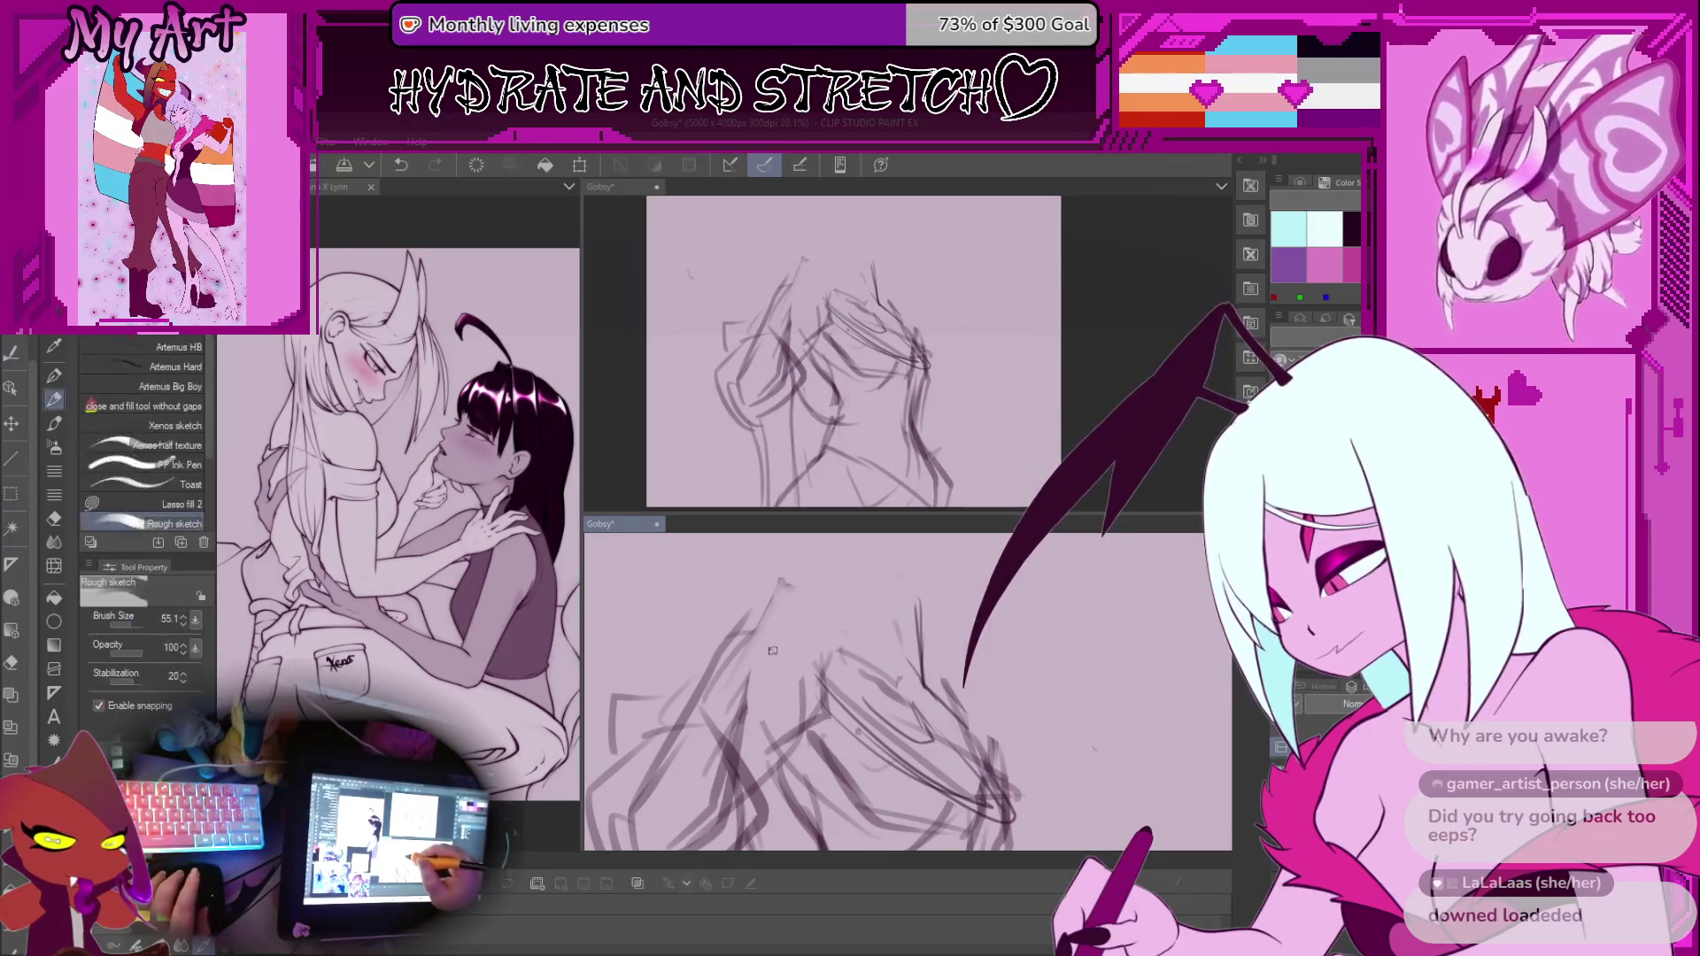
pyautogui.scroll(1, 736, 657)
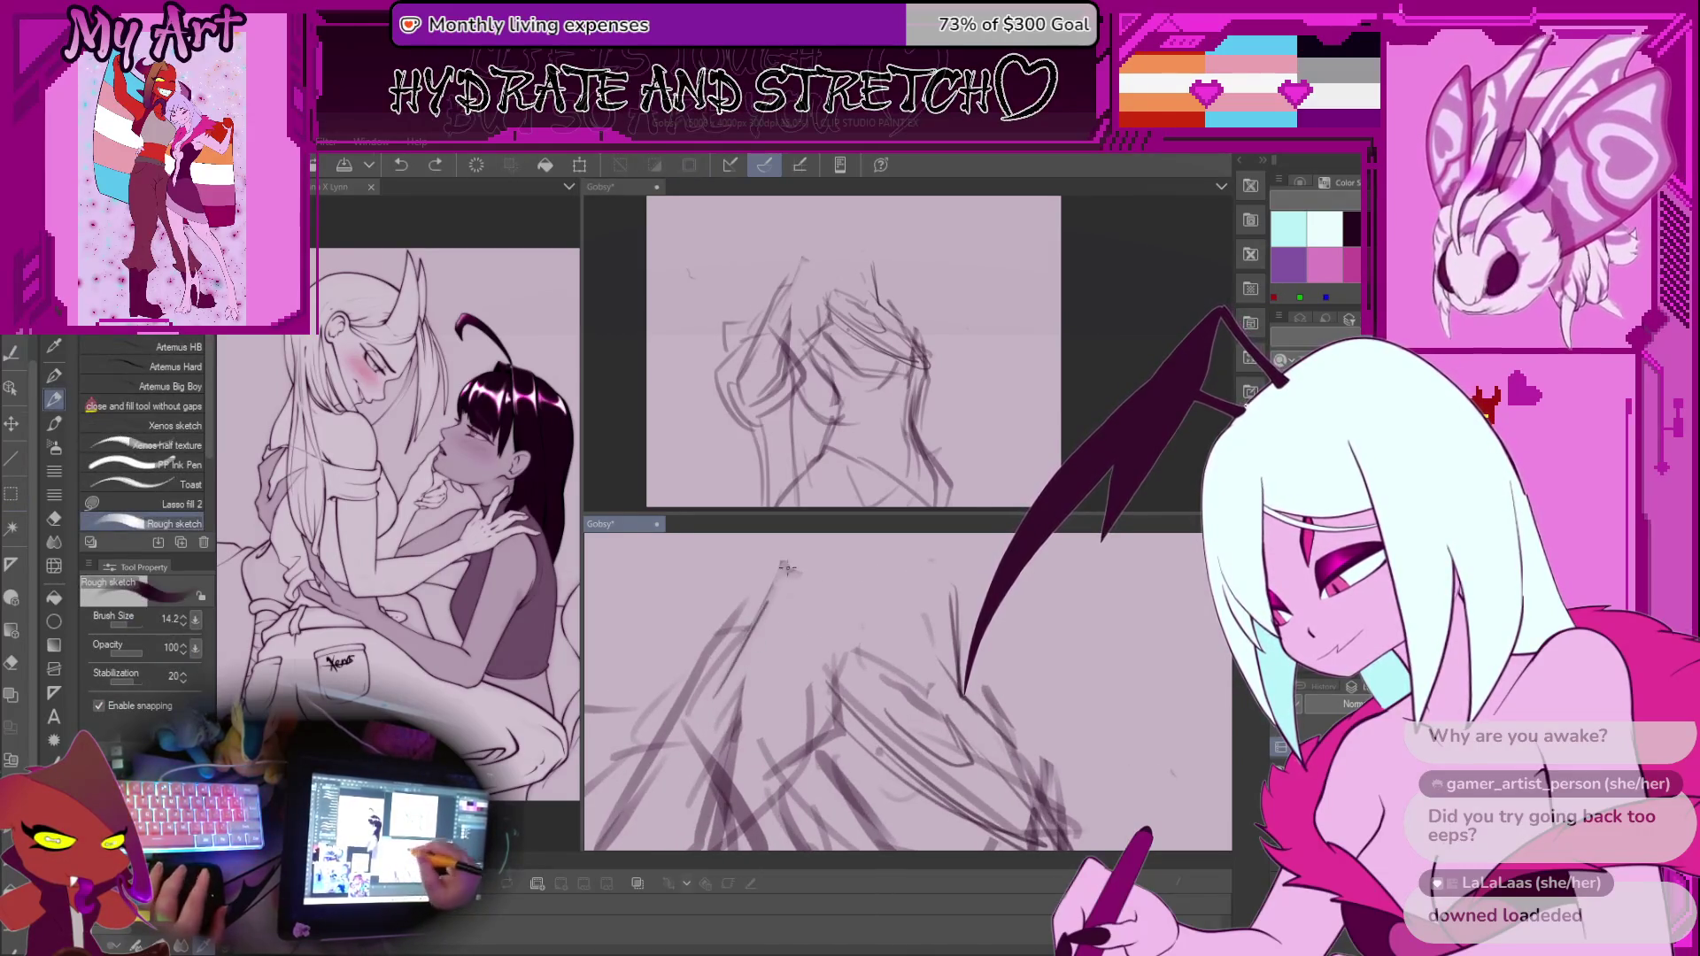
pyautogui.moveTo(788, 574)
pyautogui.mouseDown()
pyautogui.moveTo(754, 596)
pyautogui.moveTo(772, 634)
pyautogui.mouseUp()
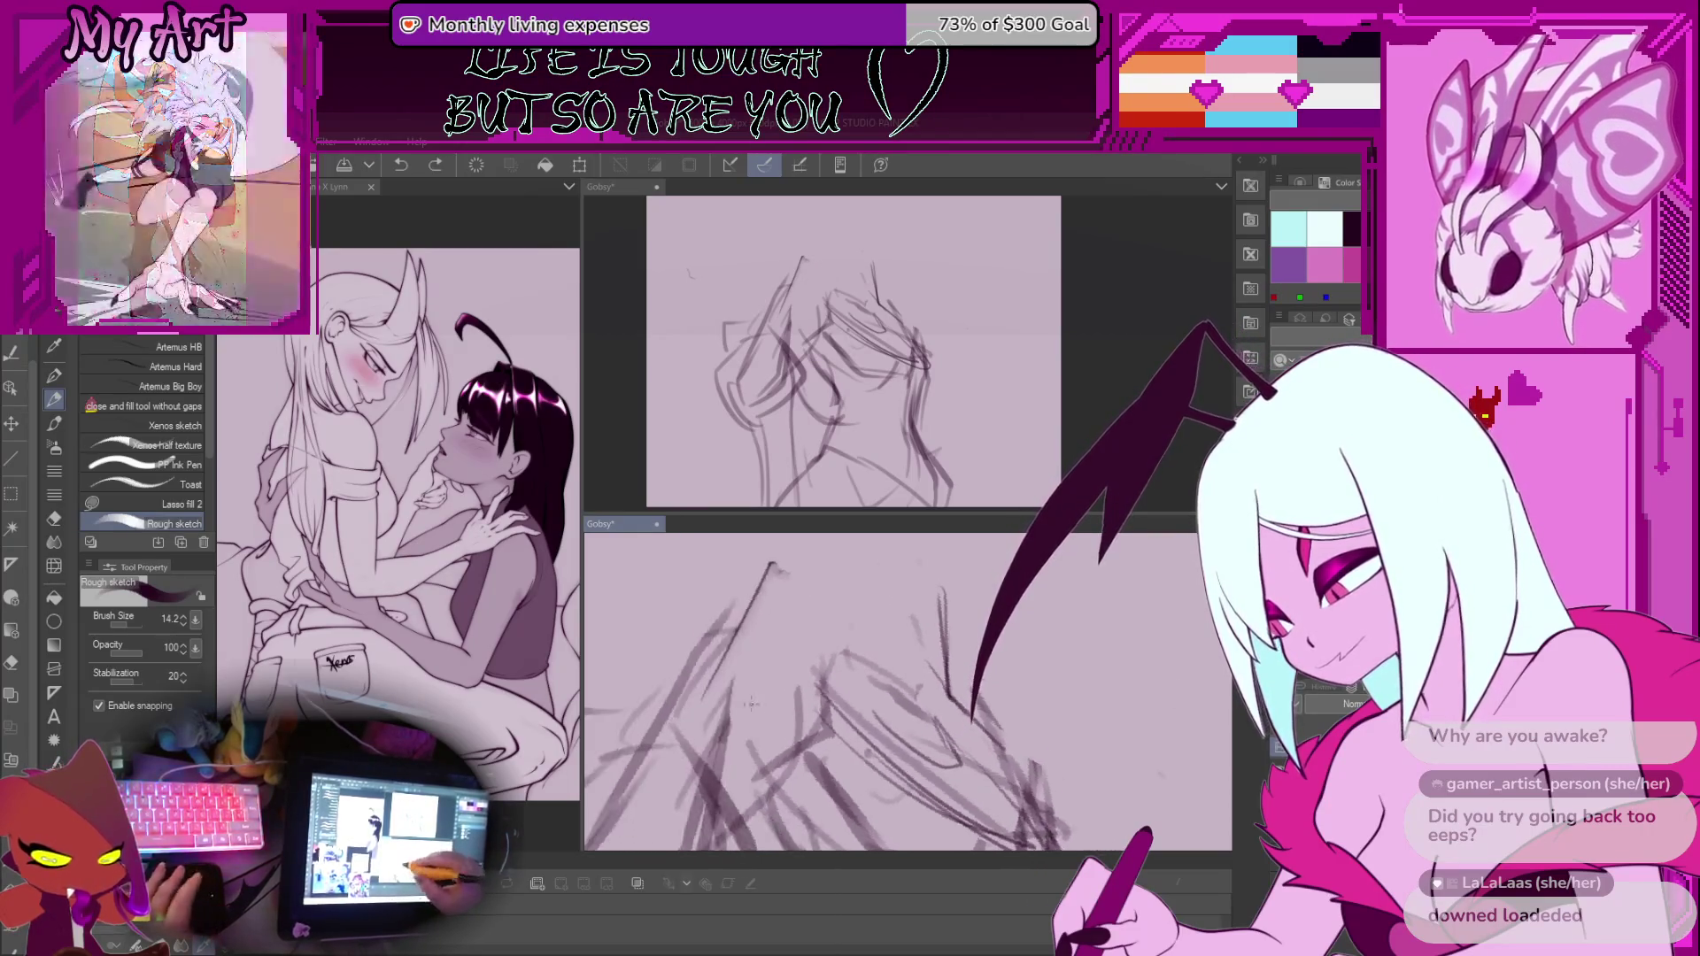
pyautogui.press('^')
pyautogui.press('^')
pyautogui.moveTo(769, 679); pyautogui.dragTo(742, 762)
pyautogui.moveTo(772, 658); pyautogui.dragTo(805, 659)
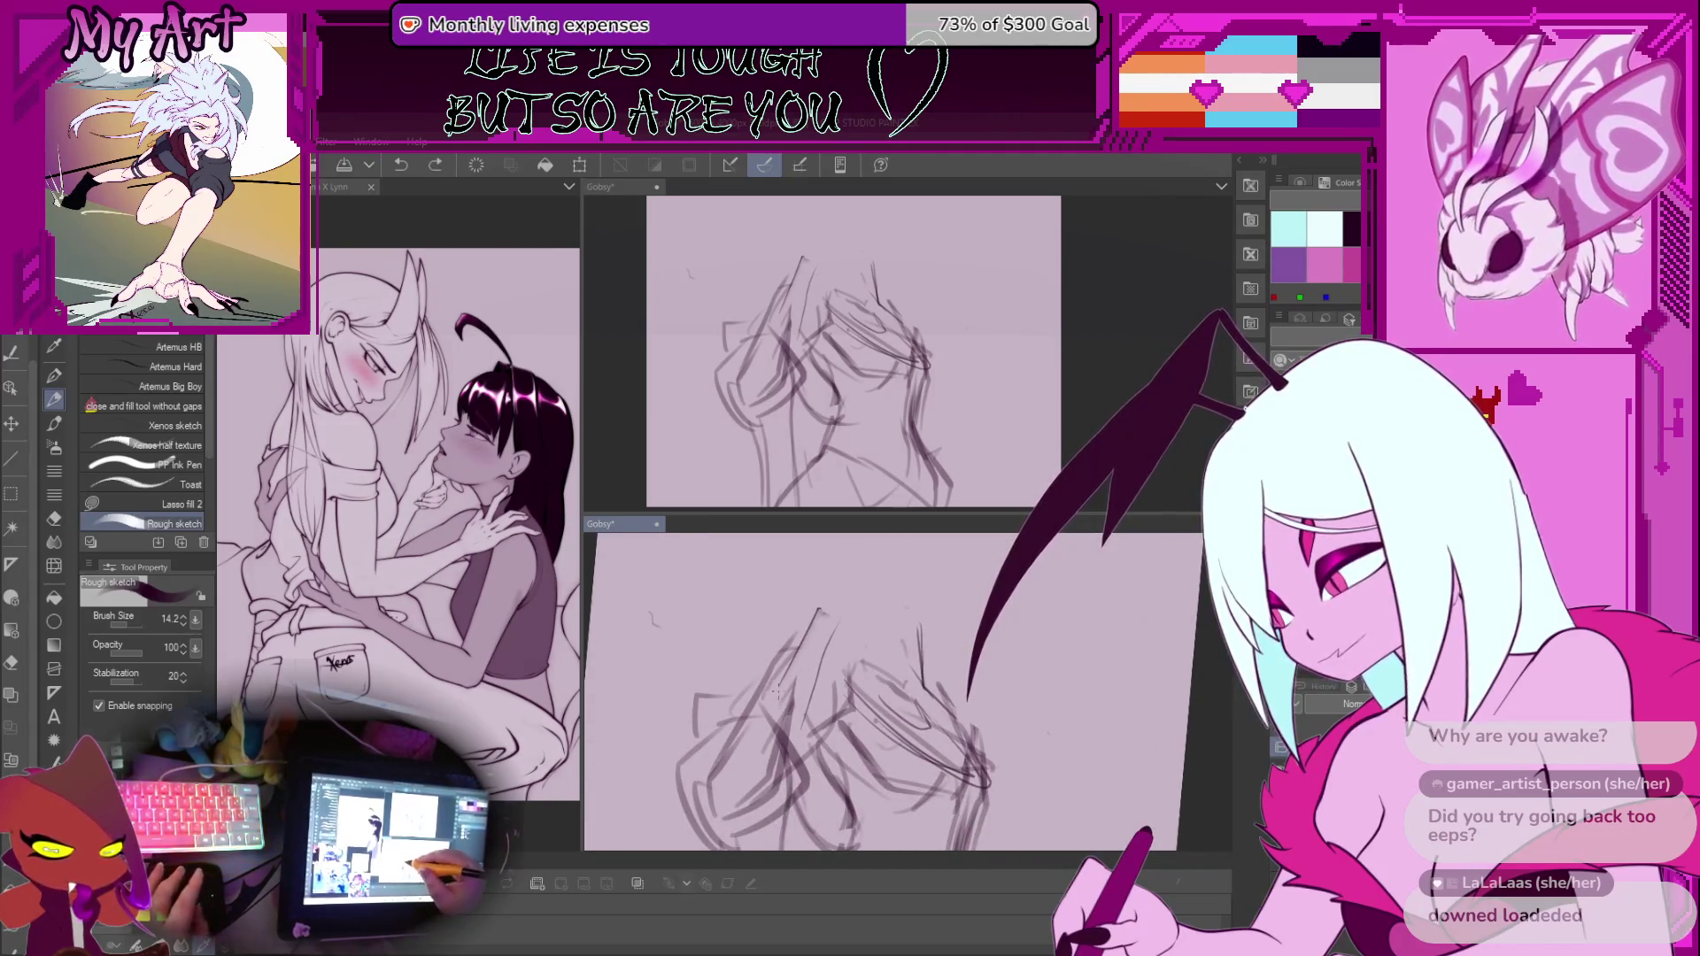
# Clear another lasso selection, undo the previous stroke and draw a new one on the sketch
pyautogui.press('m')
pyautogui.moveTo(819, 590)
pyautogui.mouseDown()
pyautogui.moveTo(841, 624)
pyautogui.moveTo(766, 691)
pyautogui.moveTo(791, 653)
pyautogui.mouseUp()
pyautogui.hotkey('ctrl', 'd')
pyautogui.press('p')
pyautogui.press('-')
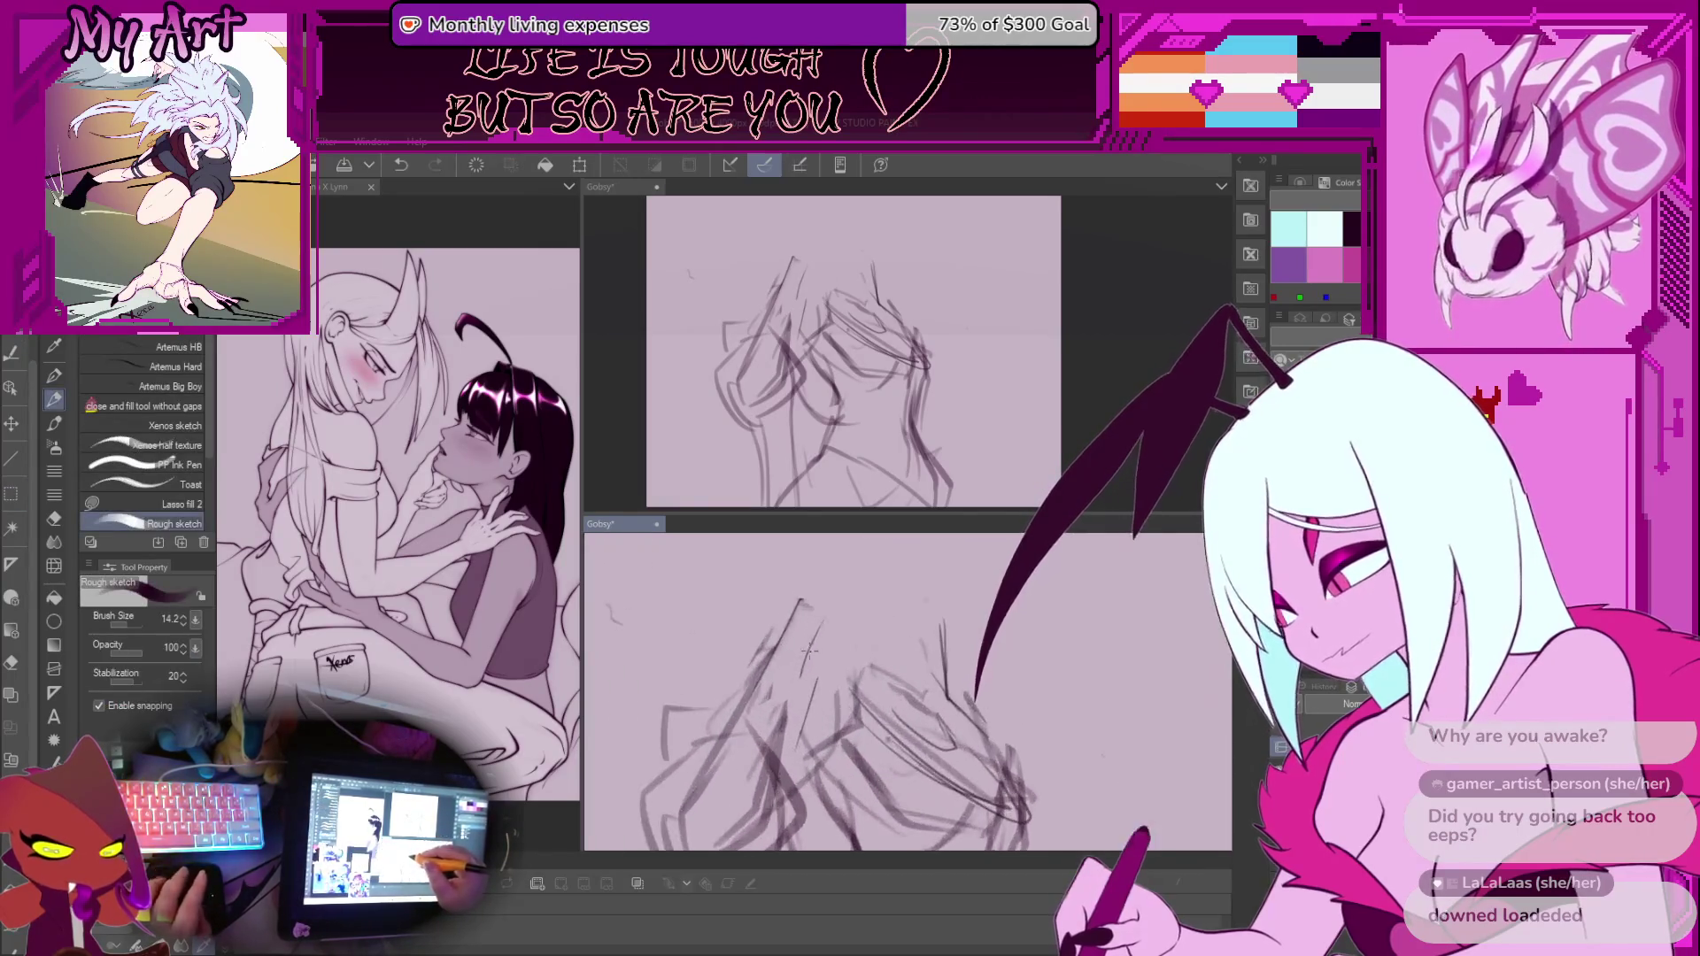
pyautogui.hotkey('ctrl', 'z')
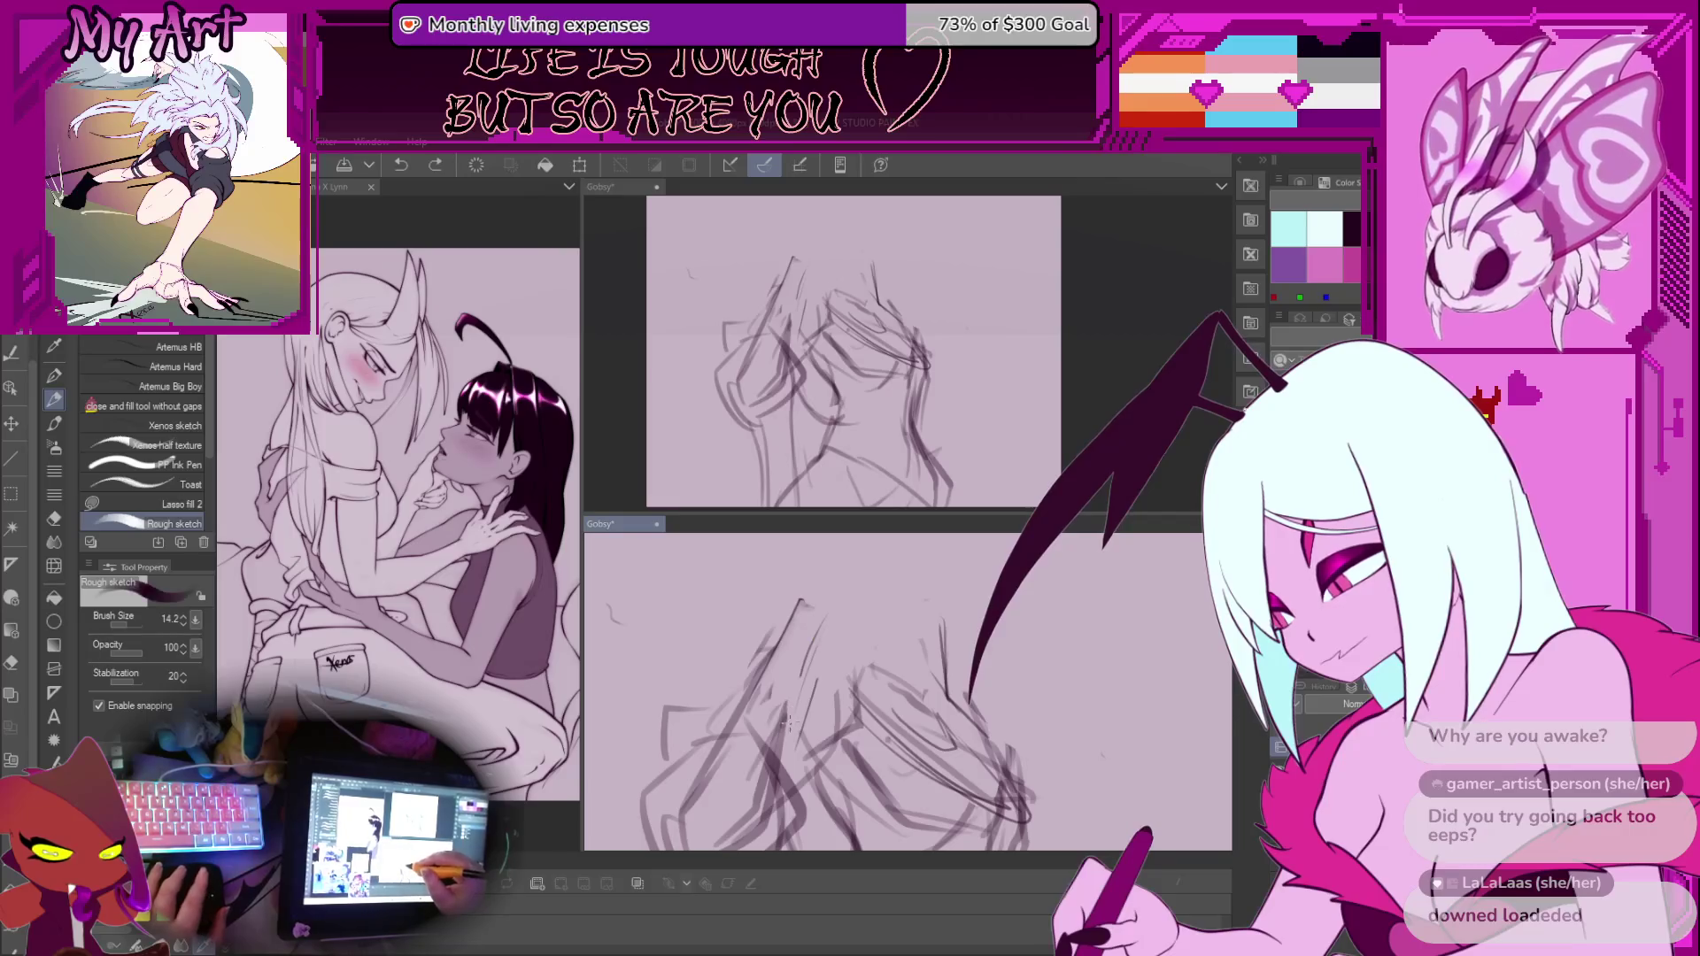
pyautogui.moveTo(790, 724); pyautogui.dragTo(808, 648)
# Undo the trial strokes, redraw a short stroke on the raised hands' peak, and level the view
pyautogui.press('-')
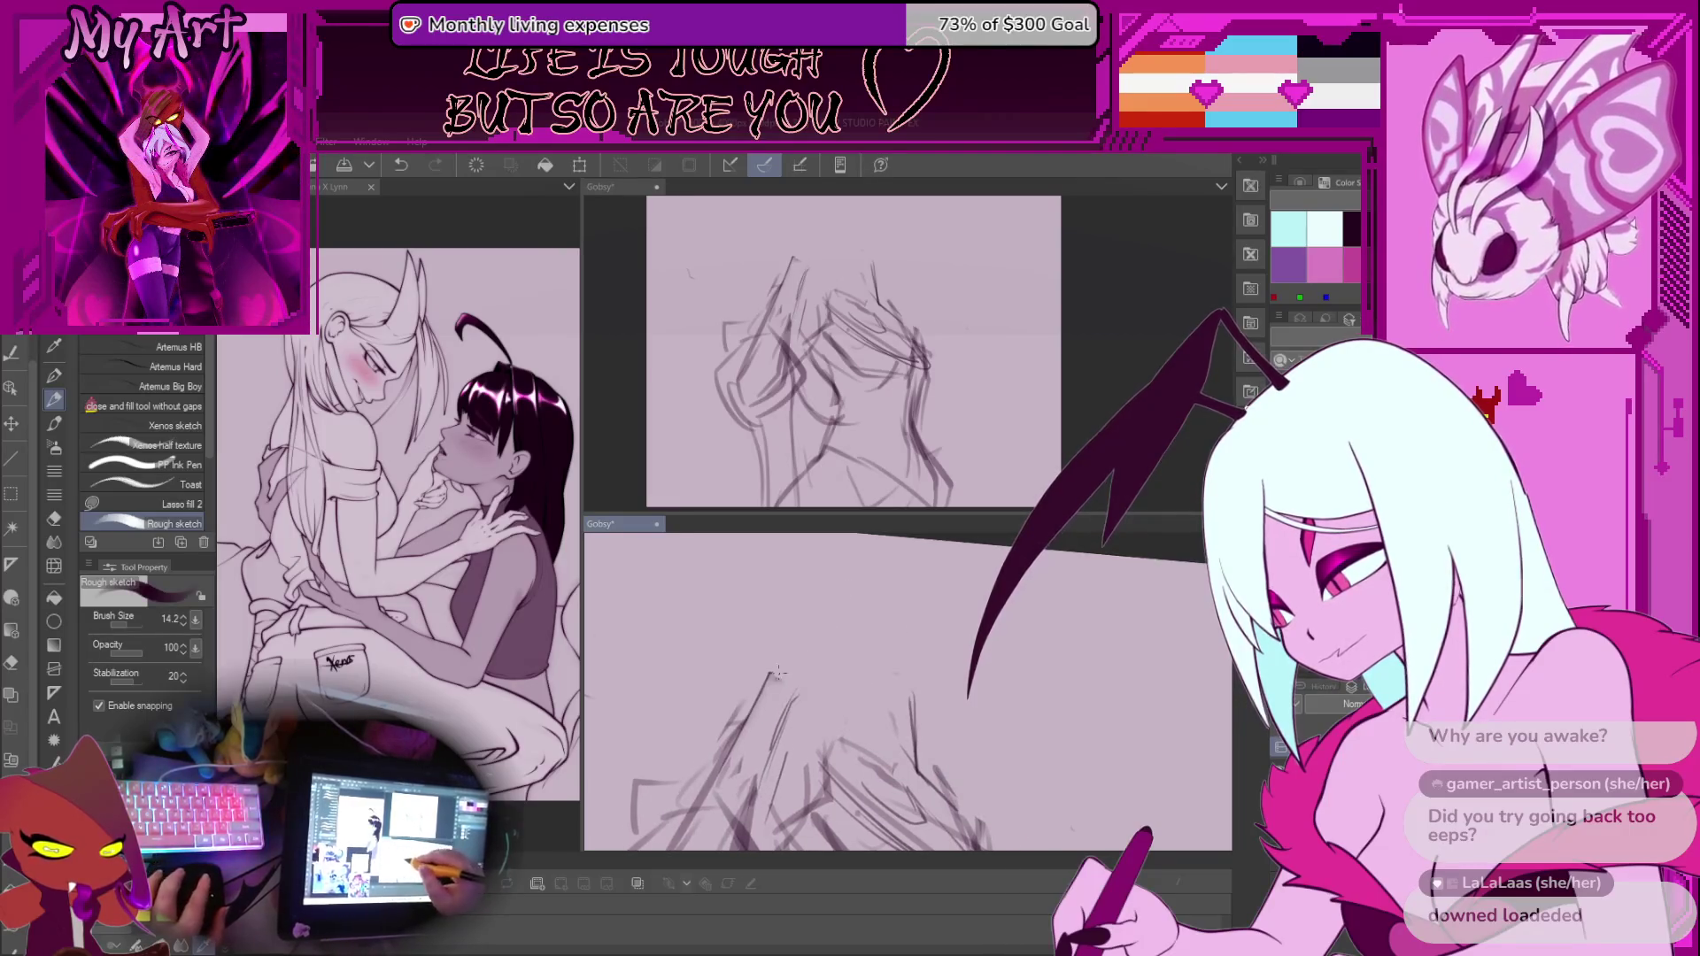
pyautogui.press('-')
pyautogui.press('+')
pyautogui.press('+')
pyautogui.hotkey('ctrl', 'z')
pyautogui.moveTo(785, 658); pyautogui.dragTo(831, 651)
pyautogui.hotkey('ctrl', 'z')
pyautogui.hotkey('ctrl', 'z')
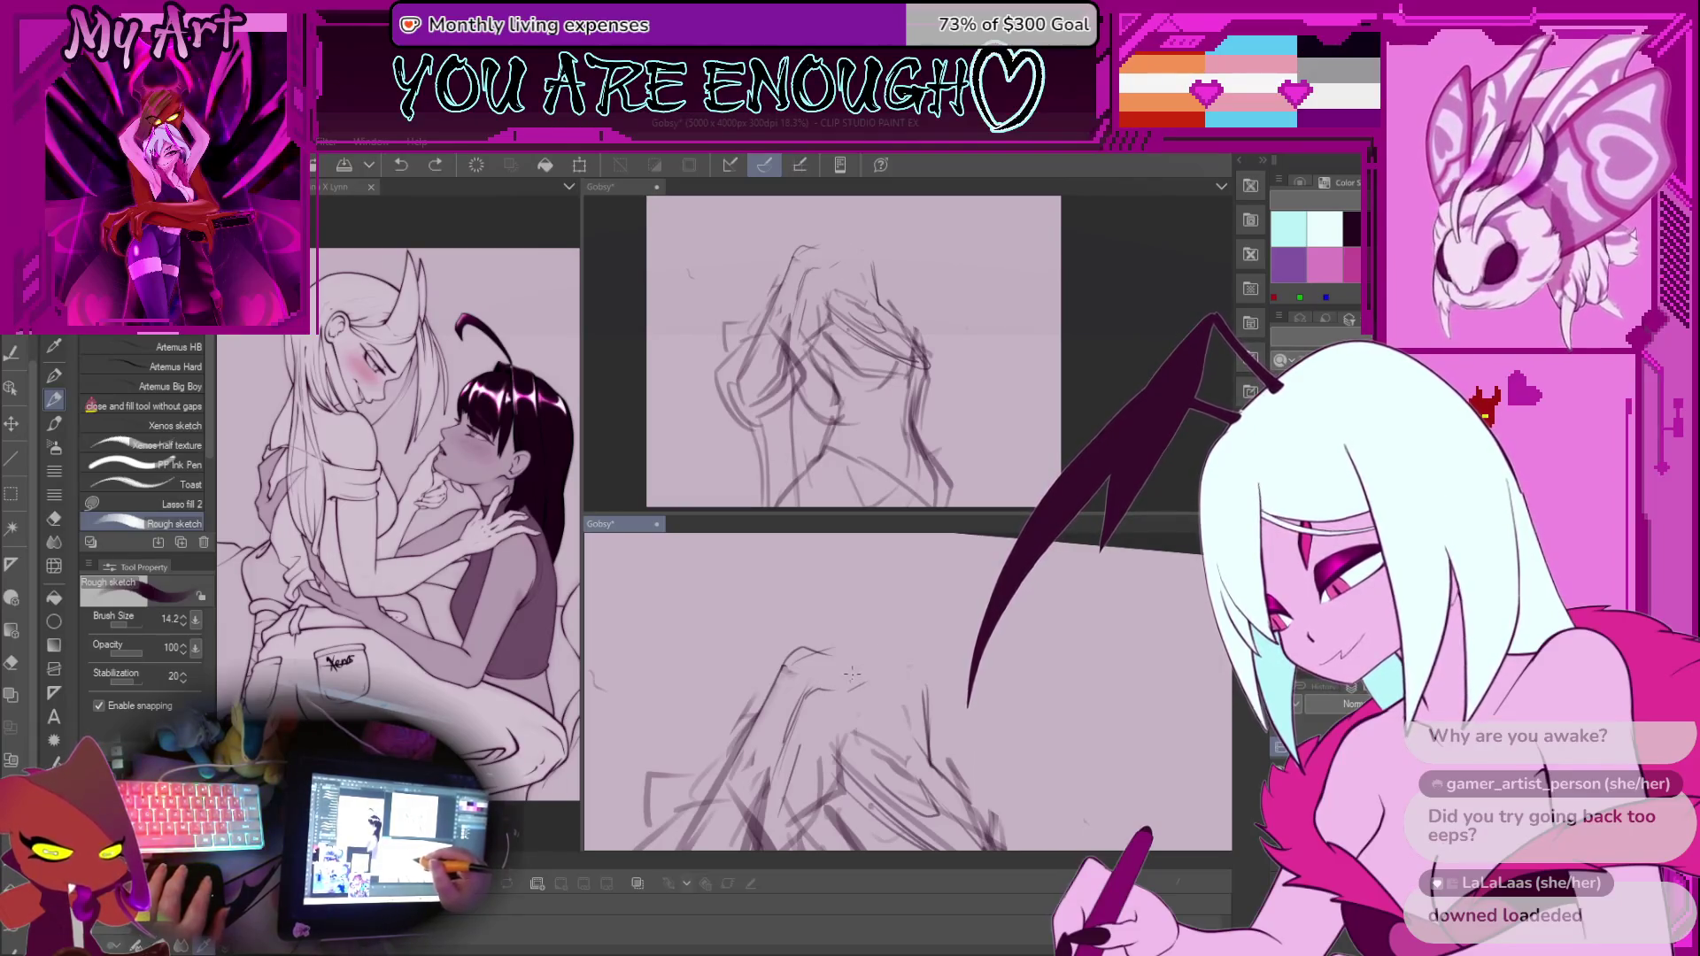
pyautogui.hotkey('ctrl', 'z')
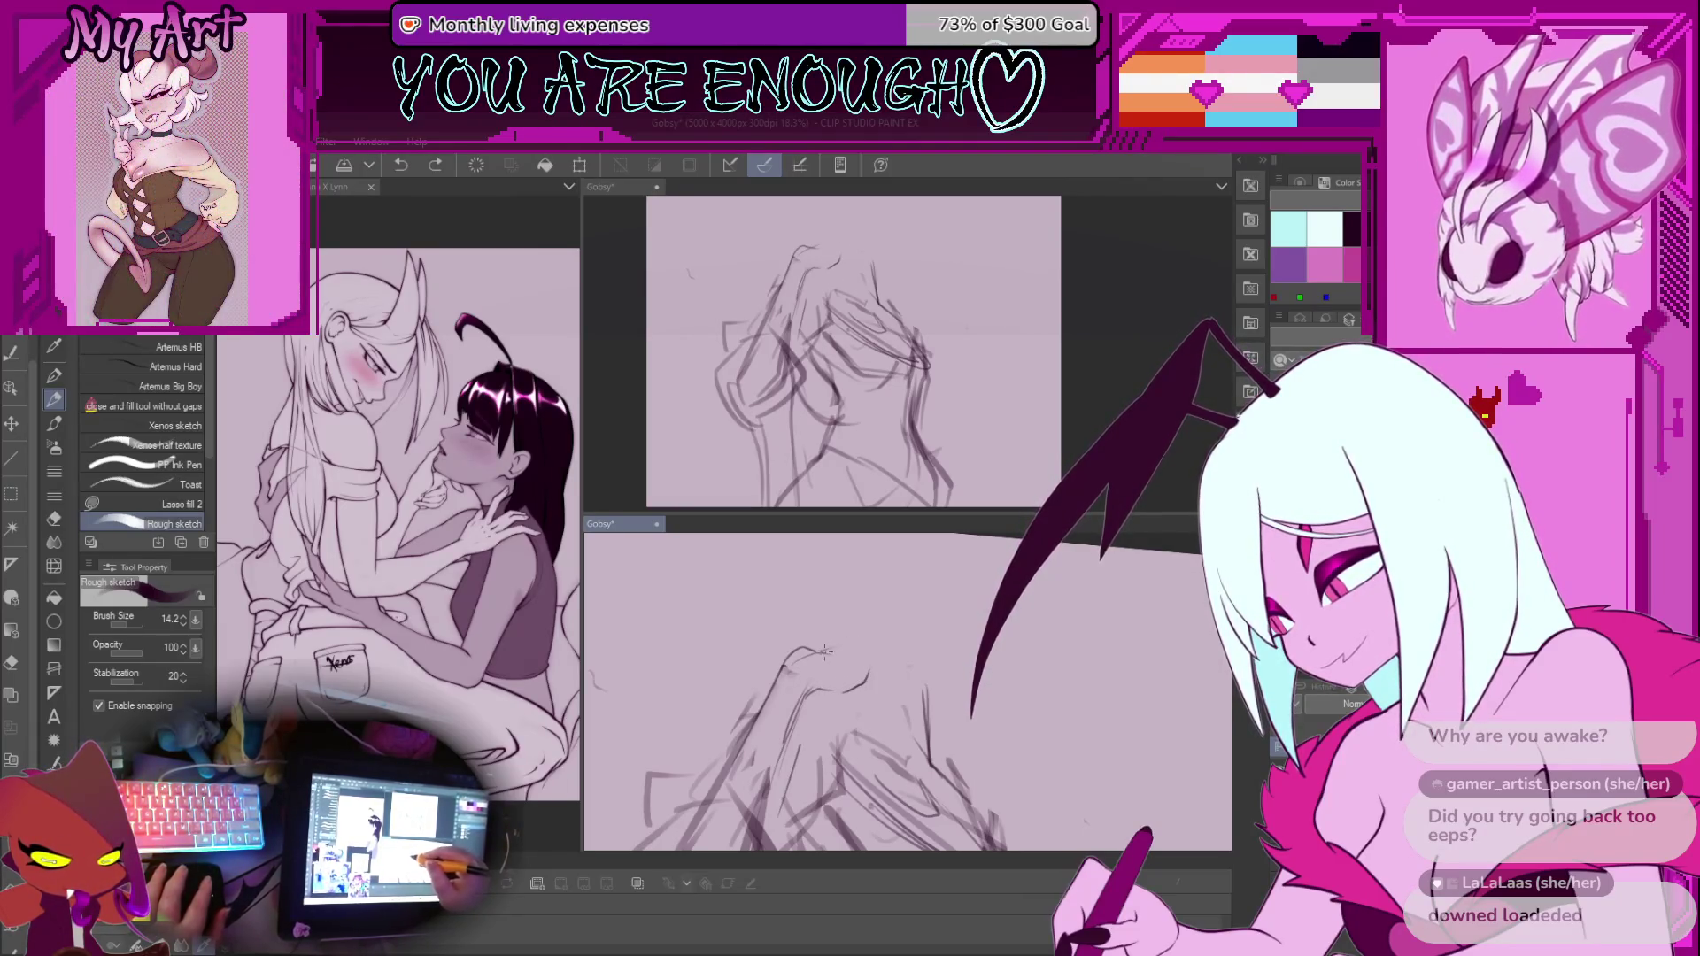
pyautogui.moveTo(860, 654)
pyautogui.mouseDown()
pyautogui.moveTo(886, 631)
pyautogui.moveTo(983, 638)
pyautogui.moveTo(996, 682)
pyautogui.mouseUp()
pyautogui.moveTo(885, 691)
pyautogui.mouseDown()
pyautogui.moveTo(872, 709)
pyautogui.moveTo(832, 664)
pyautogui.mouseUp()
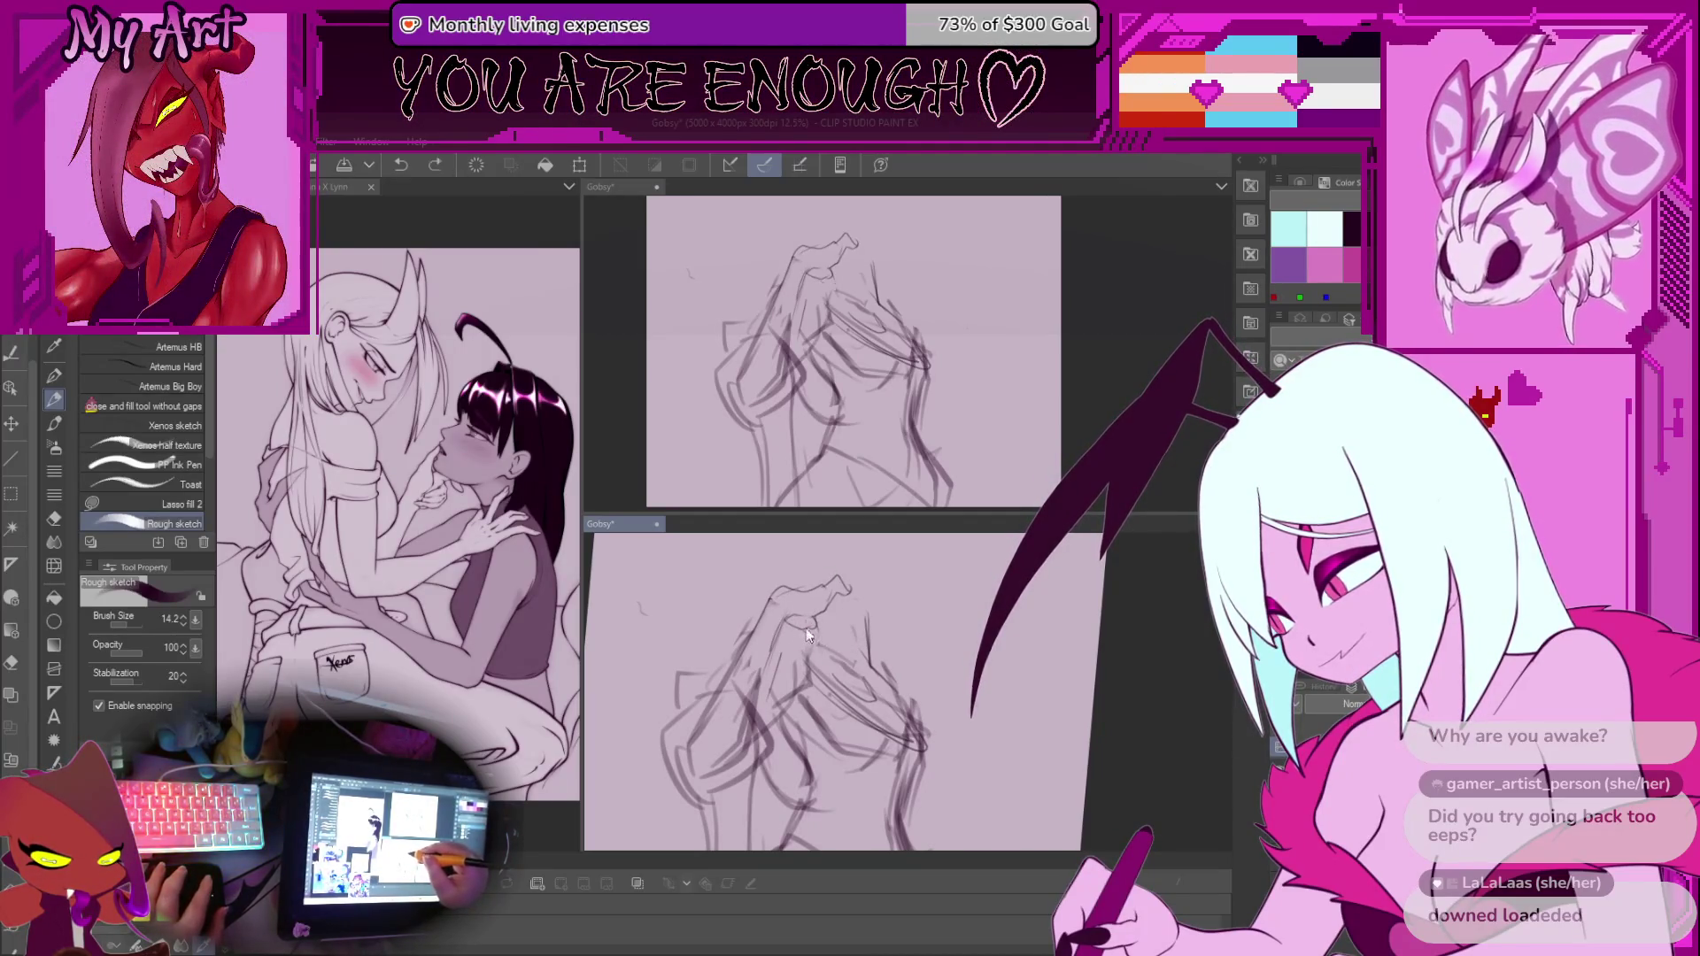
# Undo five small trial marks on the hands, then draw and undo another small stroke
pyautogui.hotkey('ctrl', 'z')
pyautogui.hotkey('ctrl', 'z')
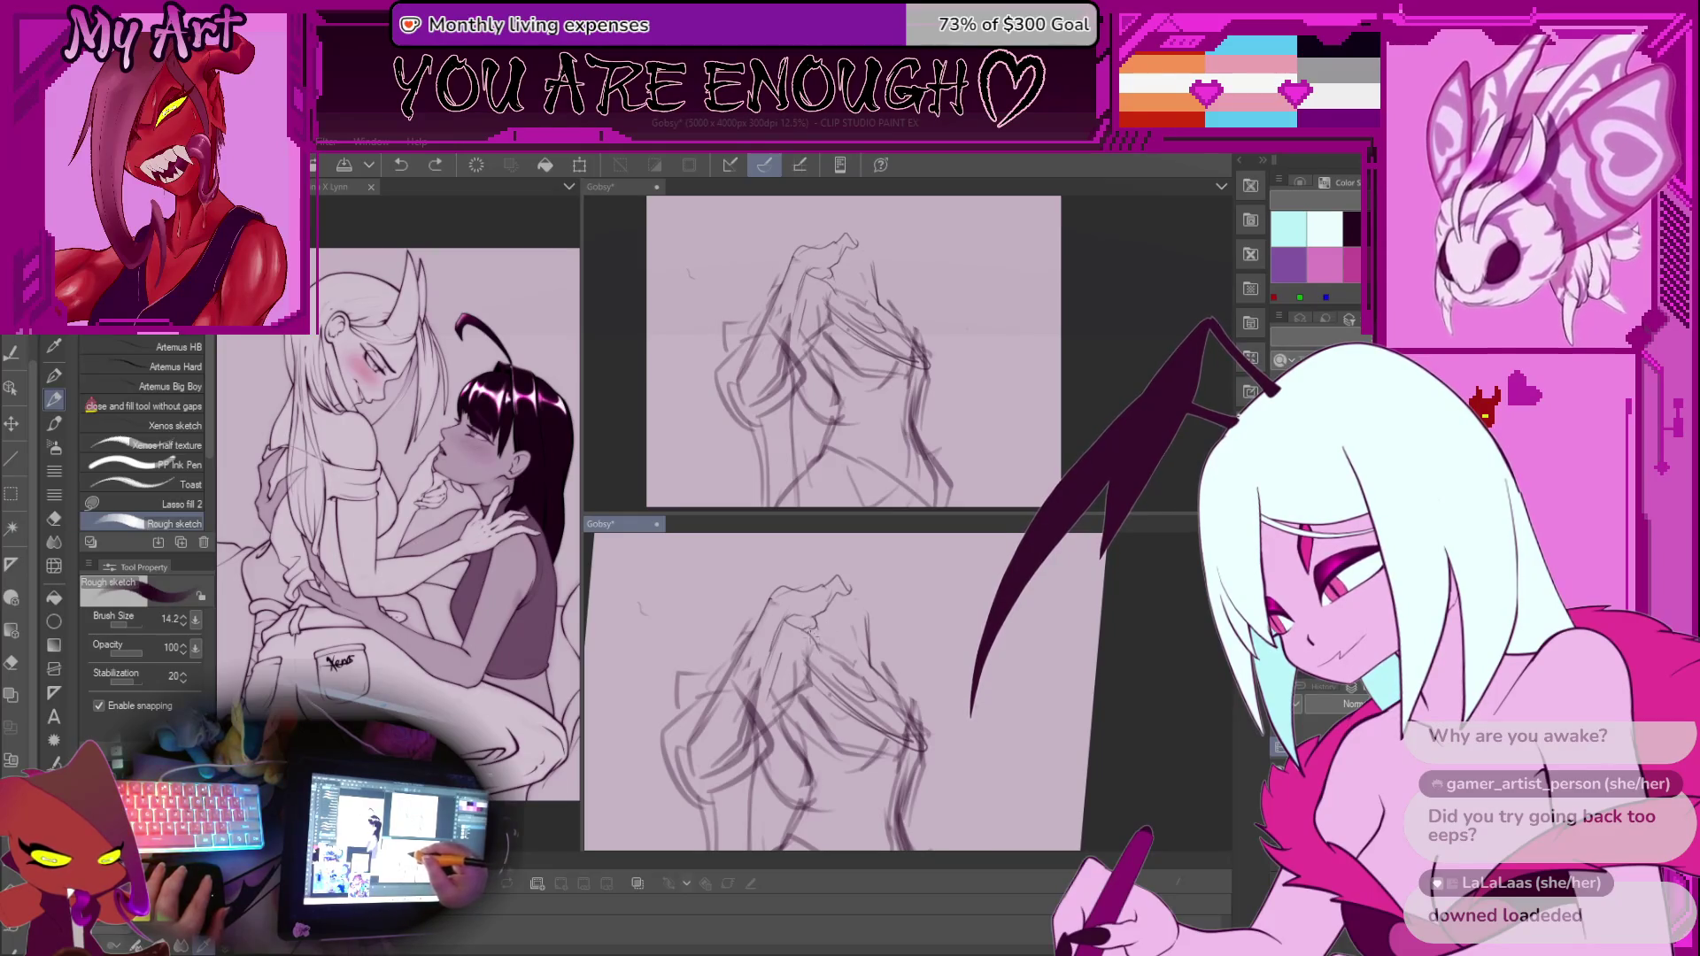
pyautogui.moveTo(823, 642); pyautogui.dragTo(810, 625)
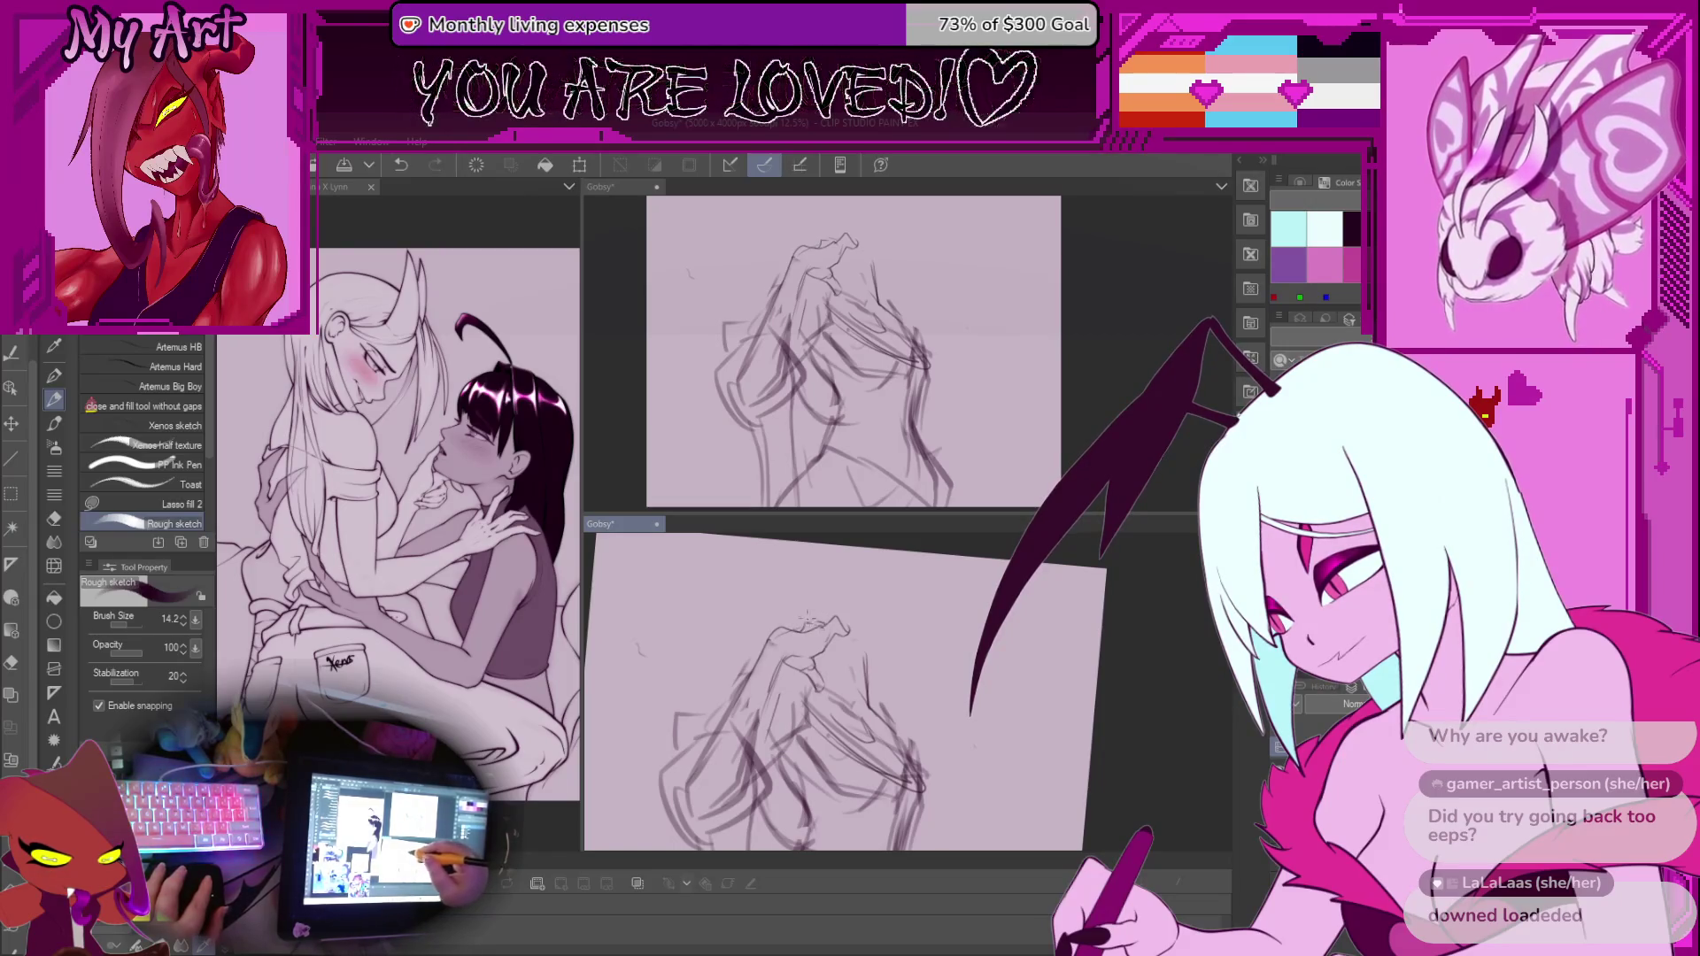
pyautogui.hotkey('ctrl', 'z')
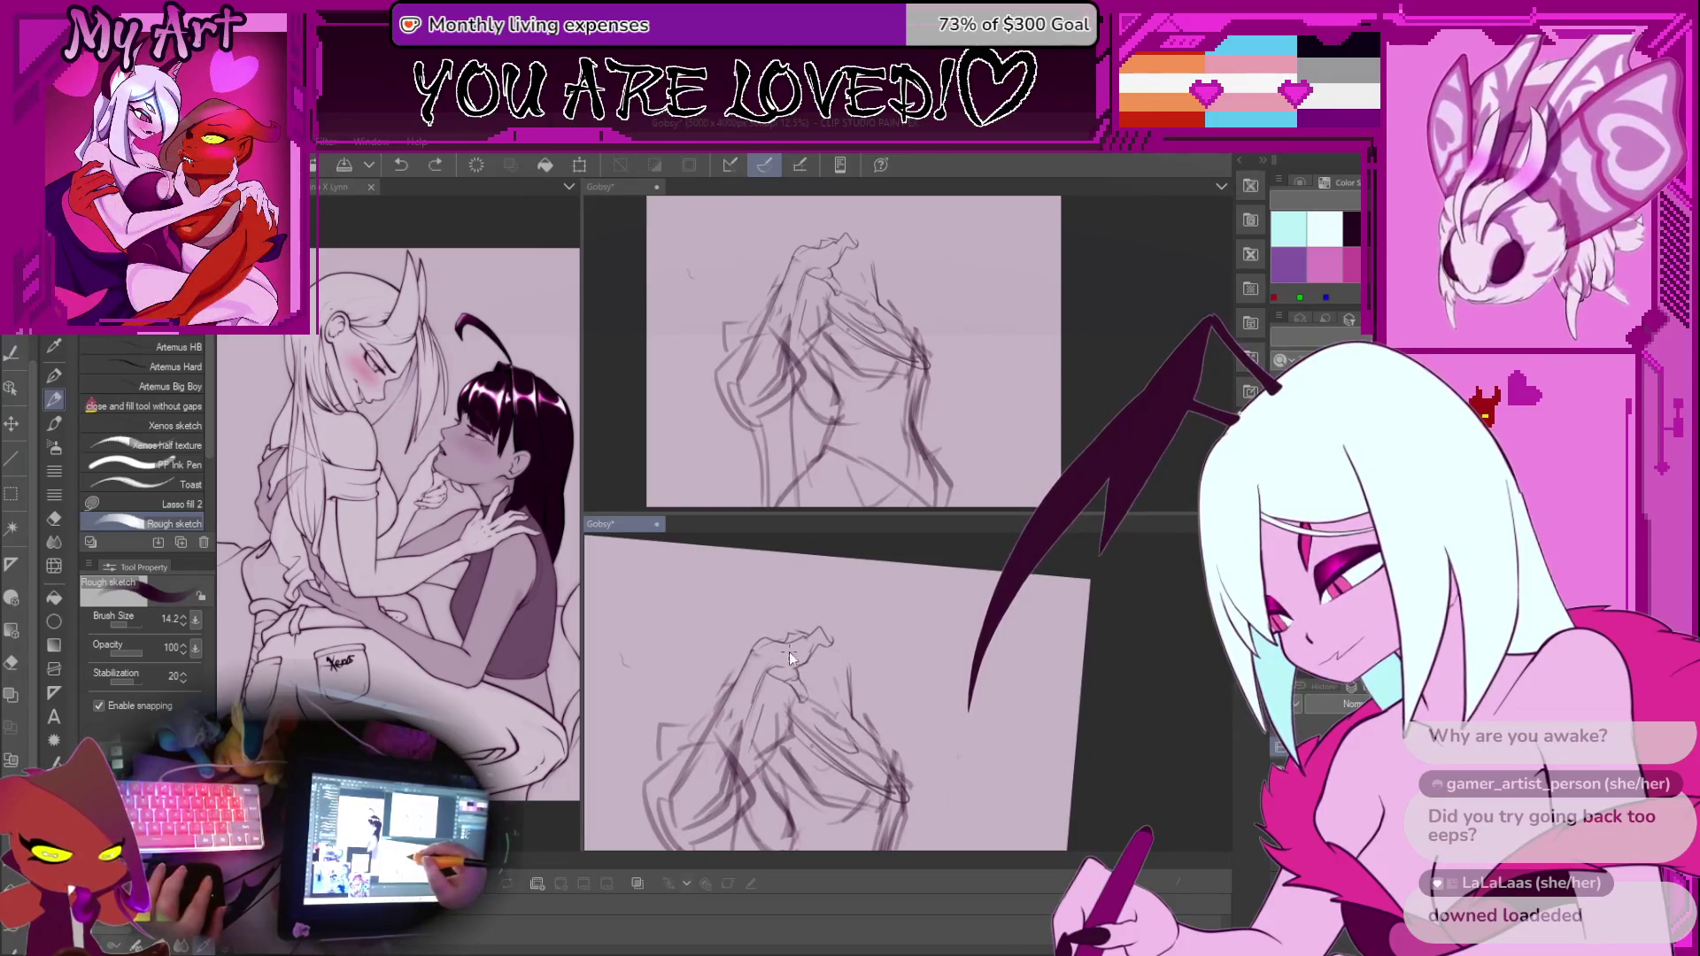
pyautogui.hotkey('ctrl', 'z')
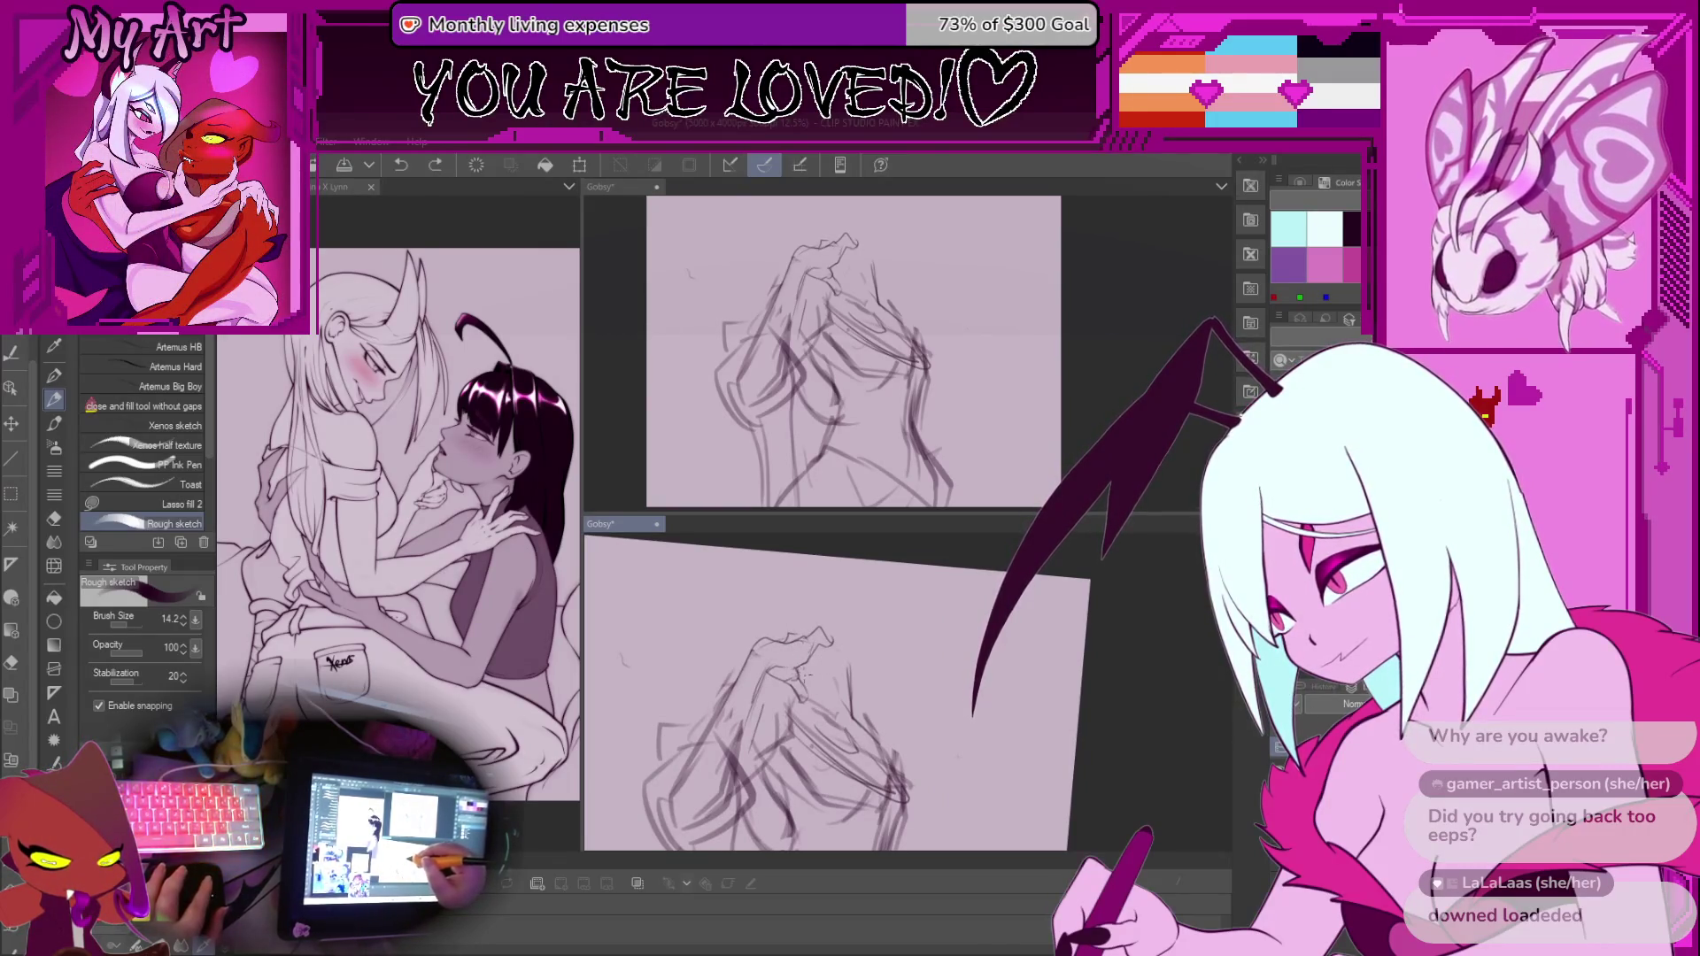
pyautogui.hotkey('ctrl', 'z')
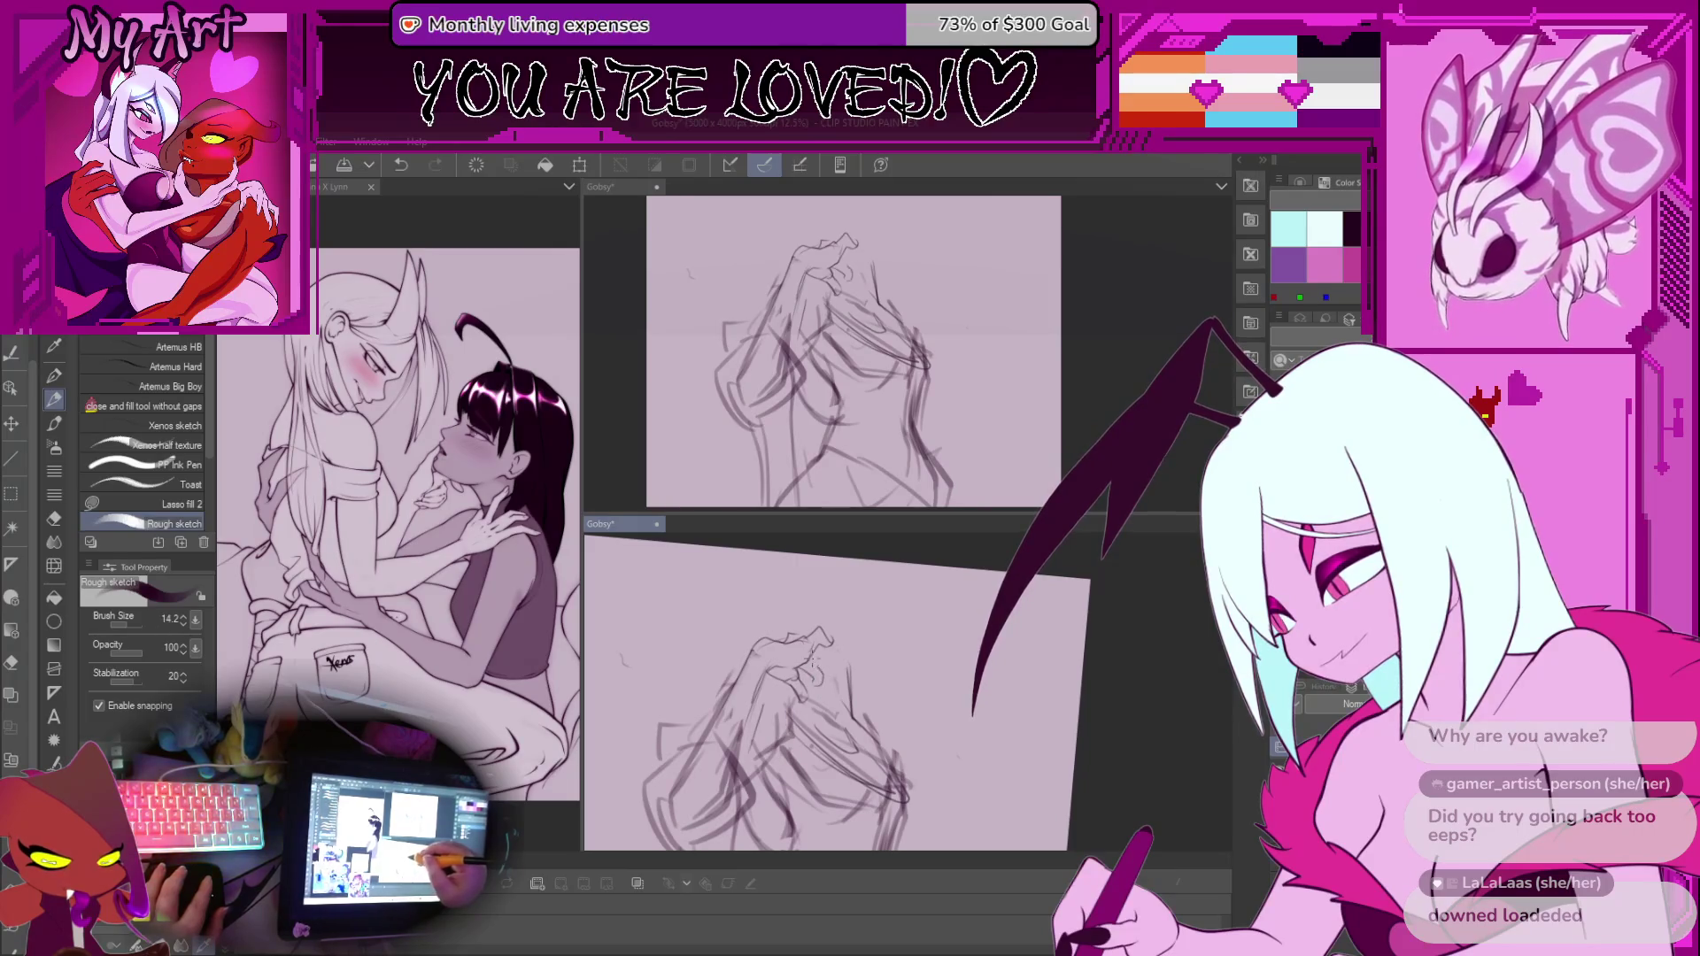
pyautogui.hotkey('ctrl', 'z')
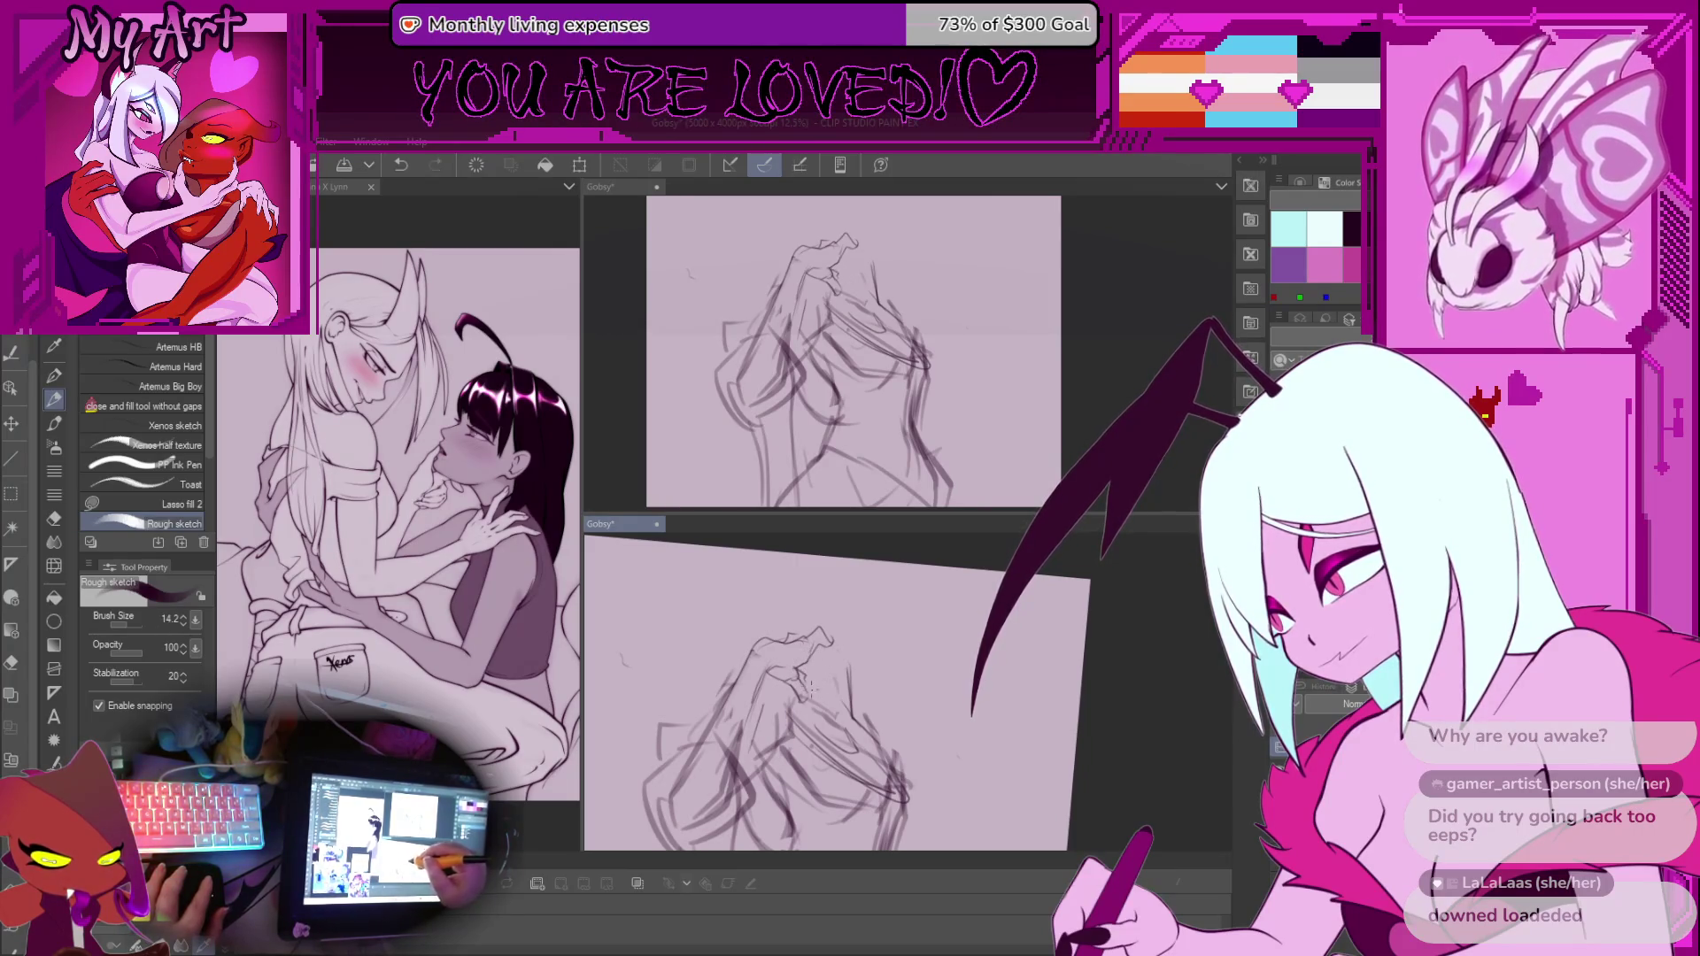
pyautogui.moveTo(822, 673); pyautogui.dragTo(854, 727)
pyautogui.hotkey('ctrl', 'z')
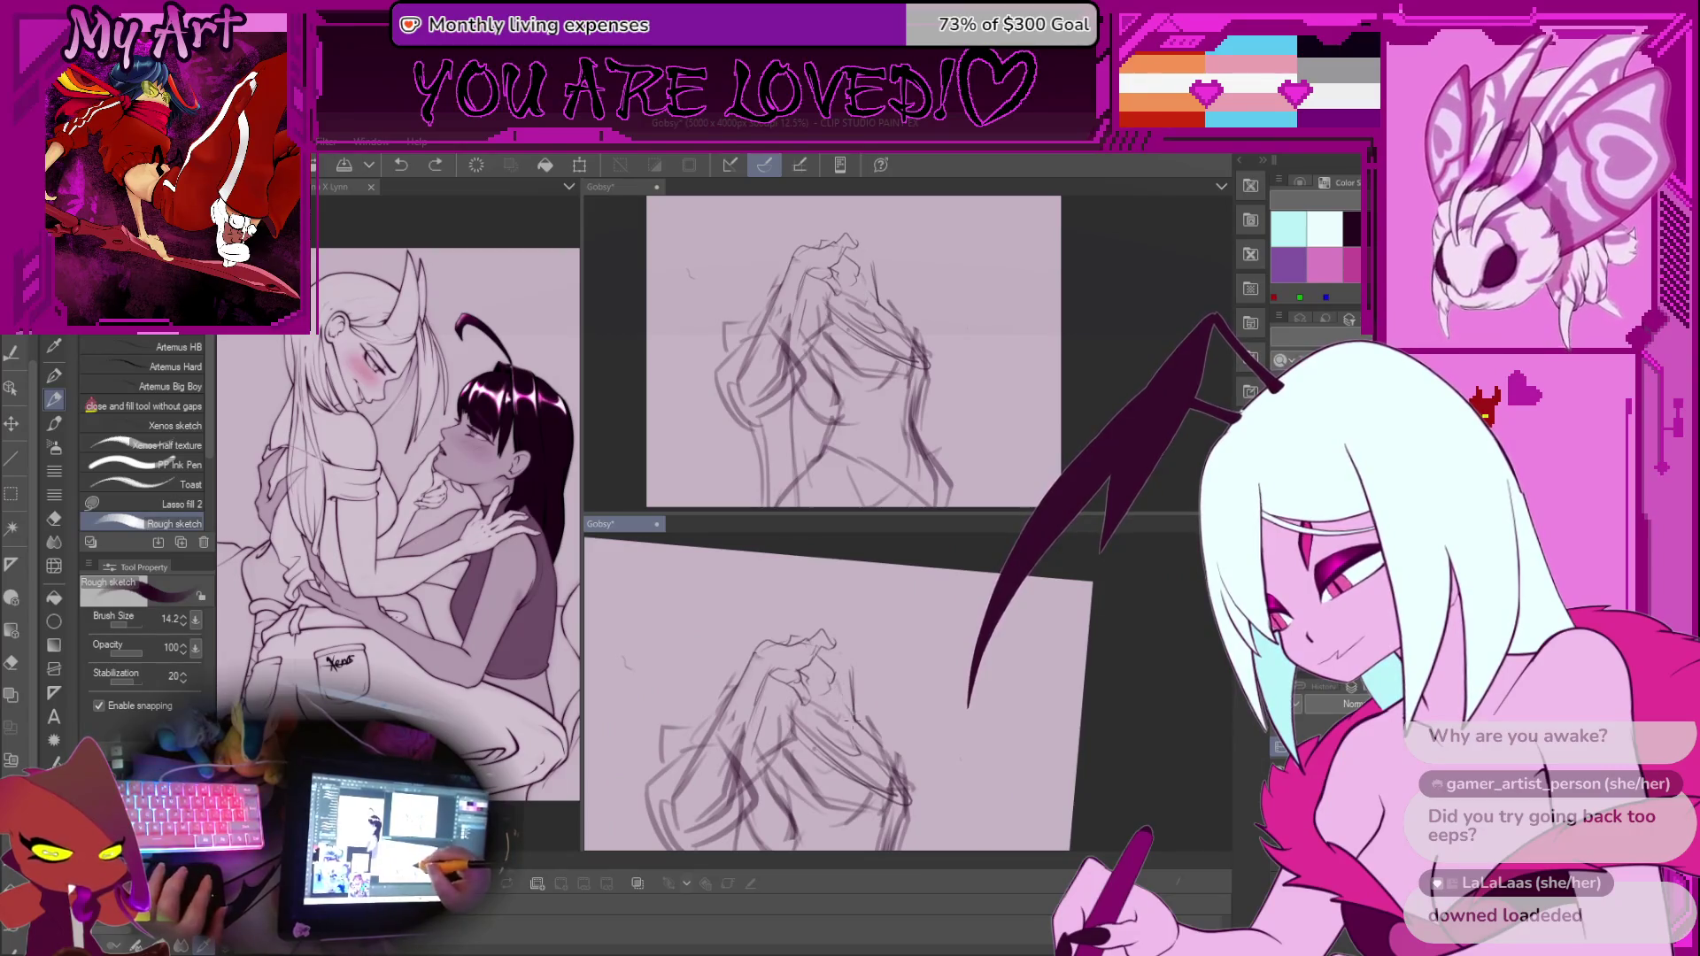
# Lasso and delete part of the hands, deselect, rotate and zoom onto the hands, and lasso again
pyautogui.press('m')
pyautogui.moveTo(845, 629); pyautogui.dragTo(872, 704)
pyautogui.press('Delete')
pyautogui.hotkey('ctrl', 'd')
pyautogui.press('p')
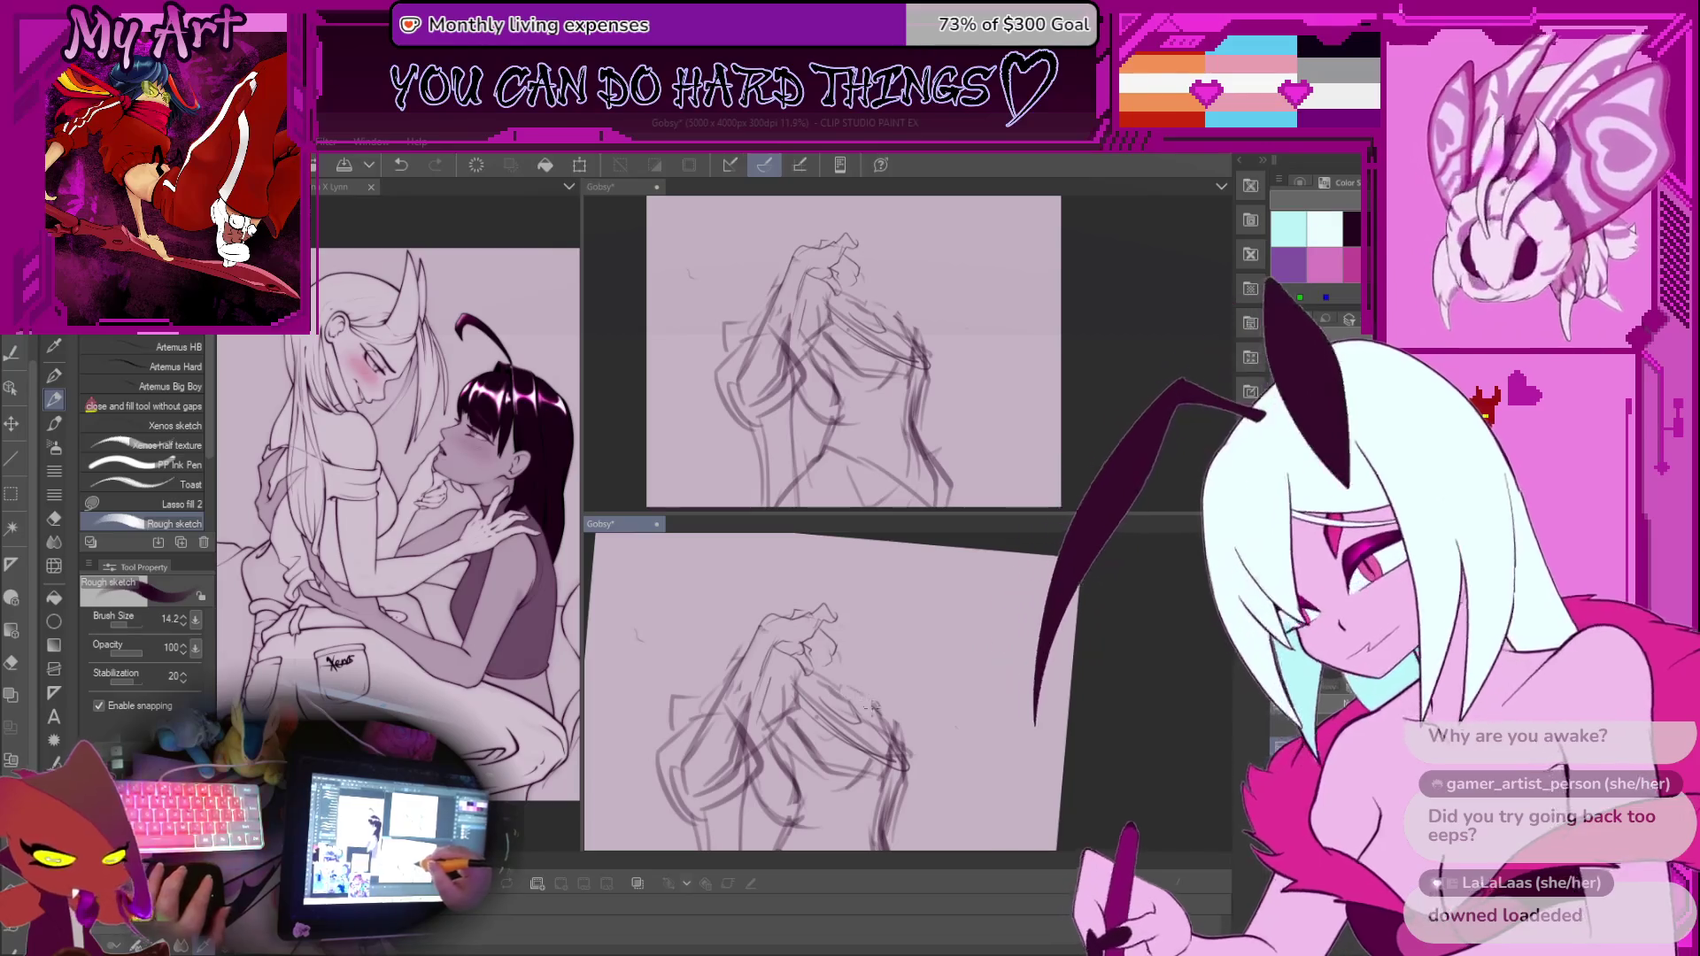
pyautogui.moveTo(872, 708); pyautogui.dragTo(850, 538)
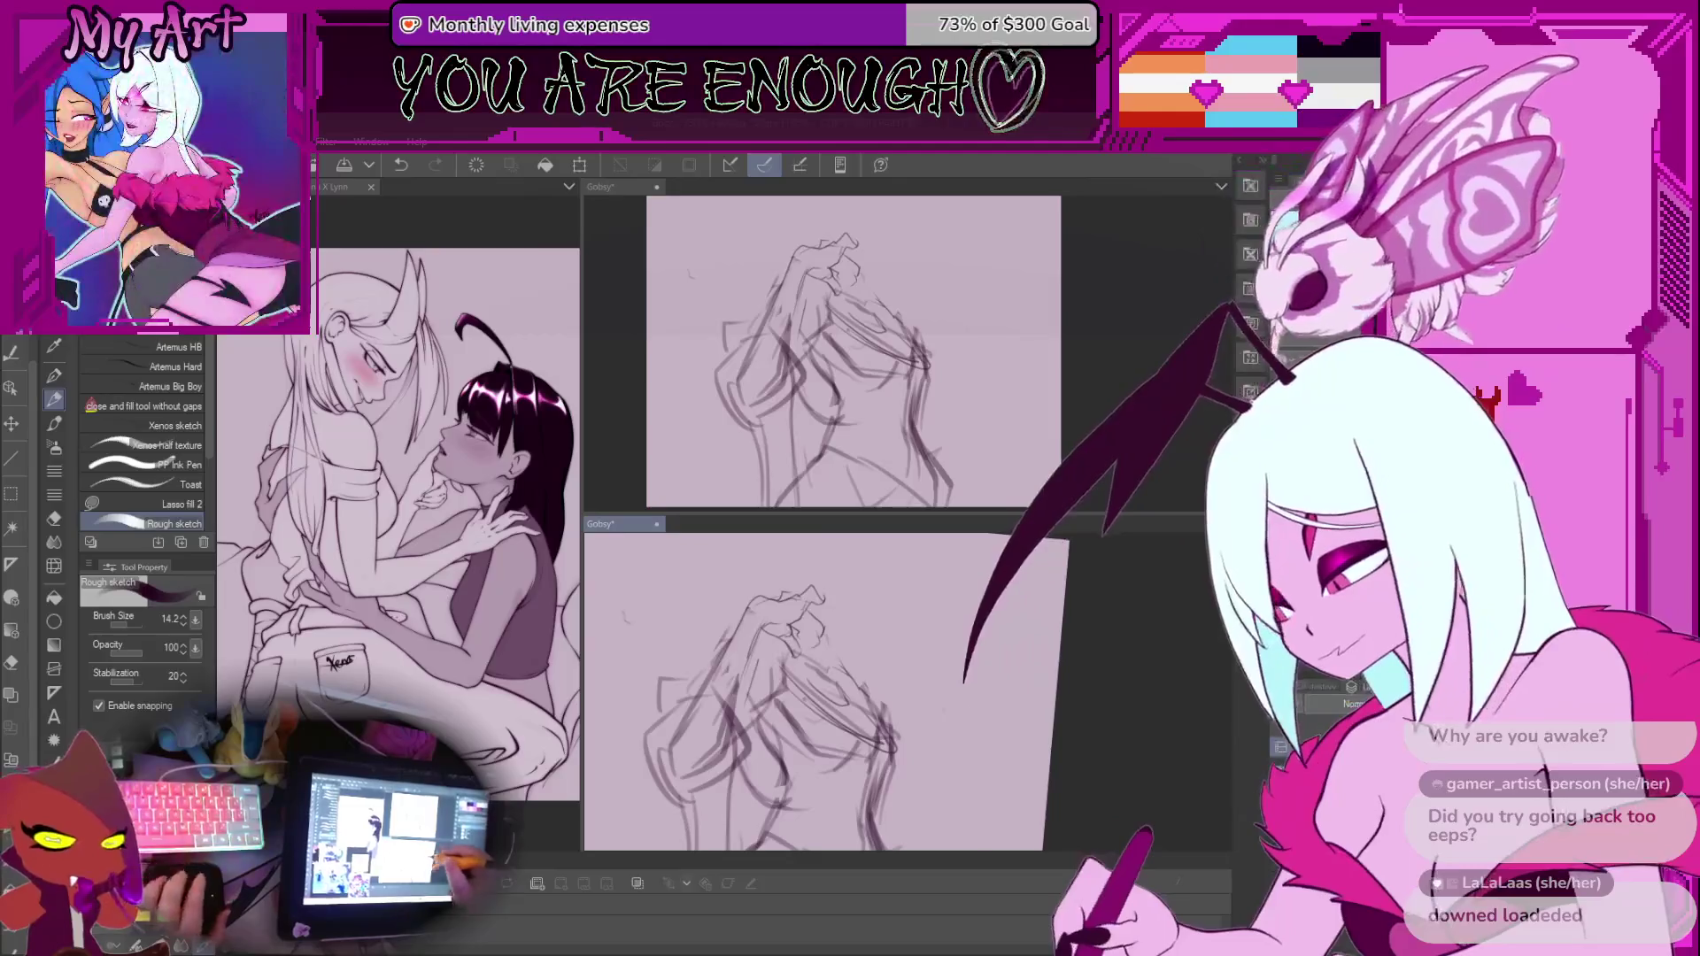
pyautogui.moveTo(797, 690)
pyautogui.mouseDown()
pyautogui.moveTo(832, 666)
pyautogui.moveTo(823, 630)
pyautogui.moveTo(855, 662)
pyautogui.moveTo(877, 656)
pyautogui.mouseUp()
pyautogui.moveTo(775, 777); pyautogui.dragTo(793, 742)
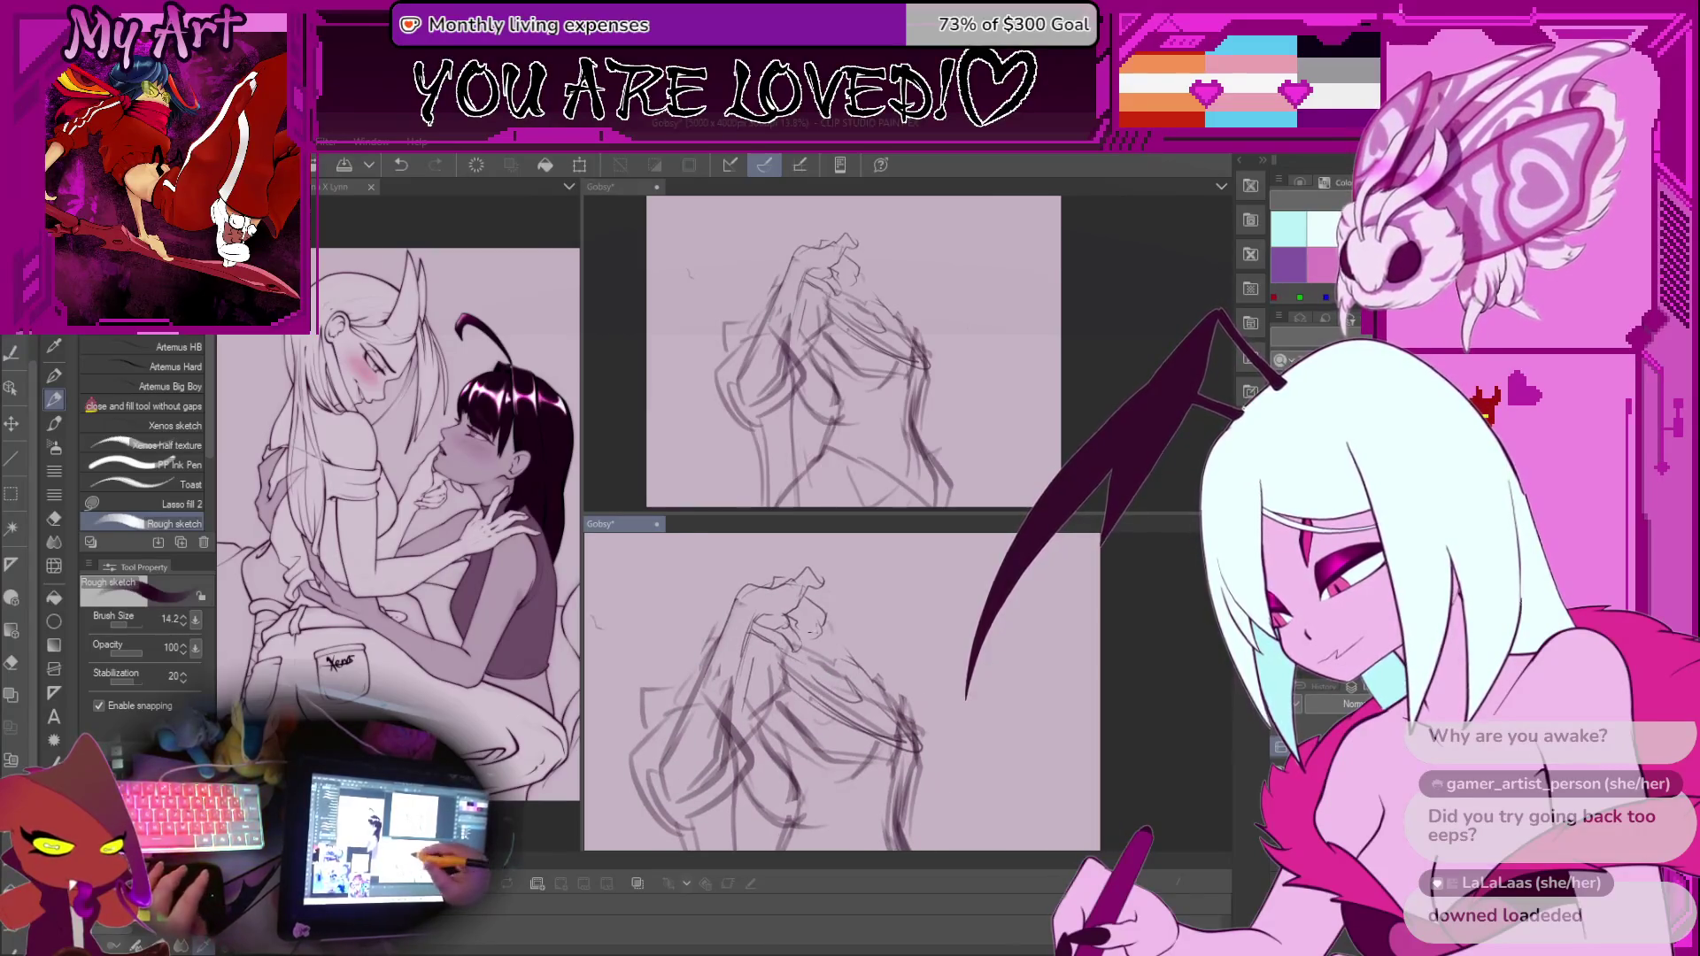
pyautogui.press('m')
pyautogui.moveTo(810, 654); pyautogui.dragTo(819, 656)
# Clear the lasso selection, loop a small area of the hands, then deselect and resume the pen
pyautogui.click(813, 646)
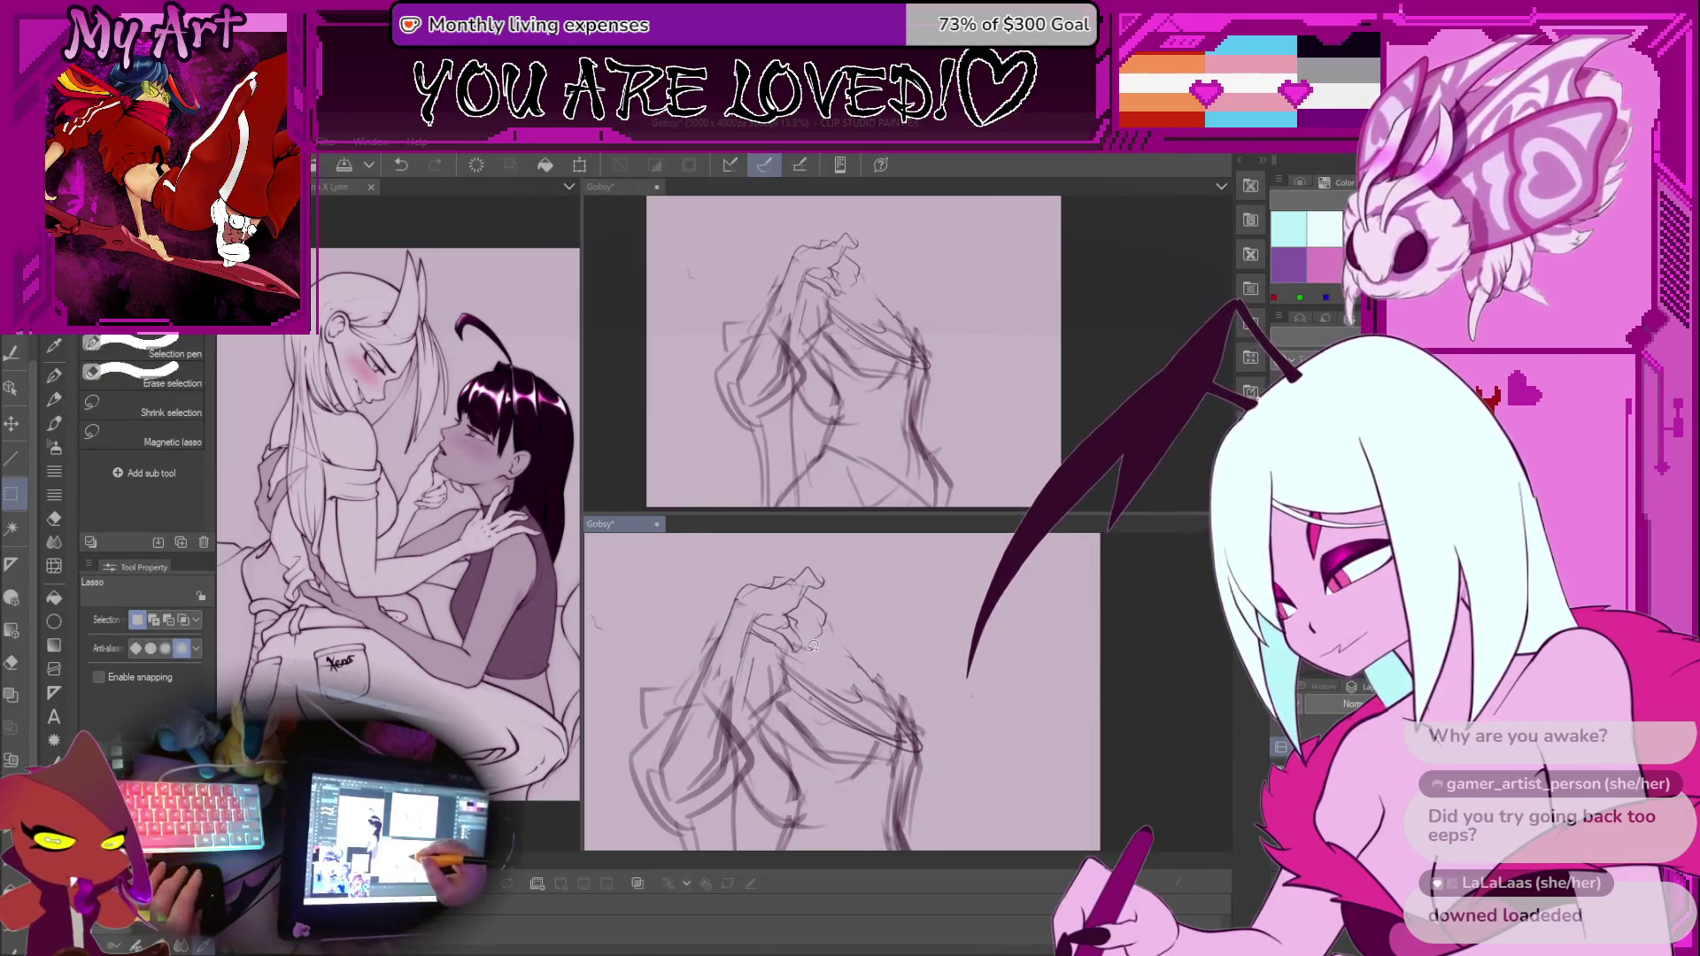
pyautogui.scroll(2, 811, 652)
pyautogui.moveTo(830, 662)
pyautogui.mouseDown()
pyautogui.moveTo(775, 679)
pyautogui.moveTo(760, 639)
pyautogui.mouseUp()
pyautogui.hotkey('ctrl', 'd')
pyautogui.press('p')
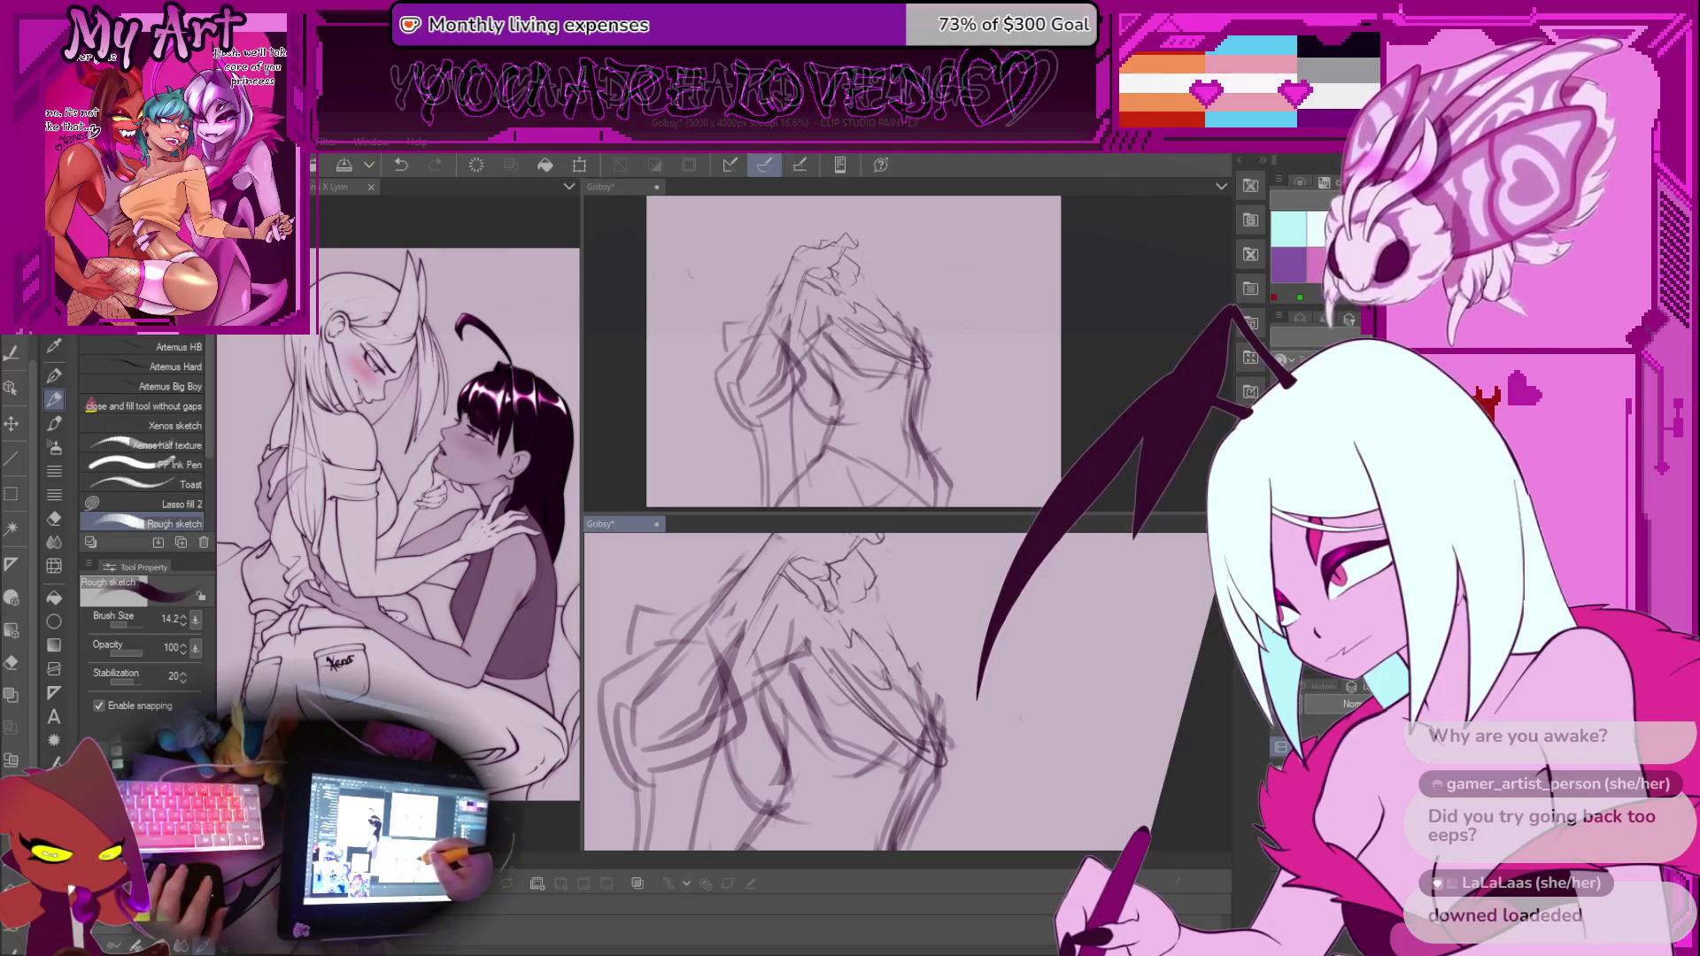
# Zoom and pan in on the hands and add a short stroke near them
pyautogui.scroll(-3, 842, 602)
pyautogui.scroll(2, 801, 571)
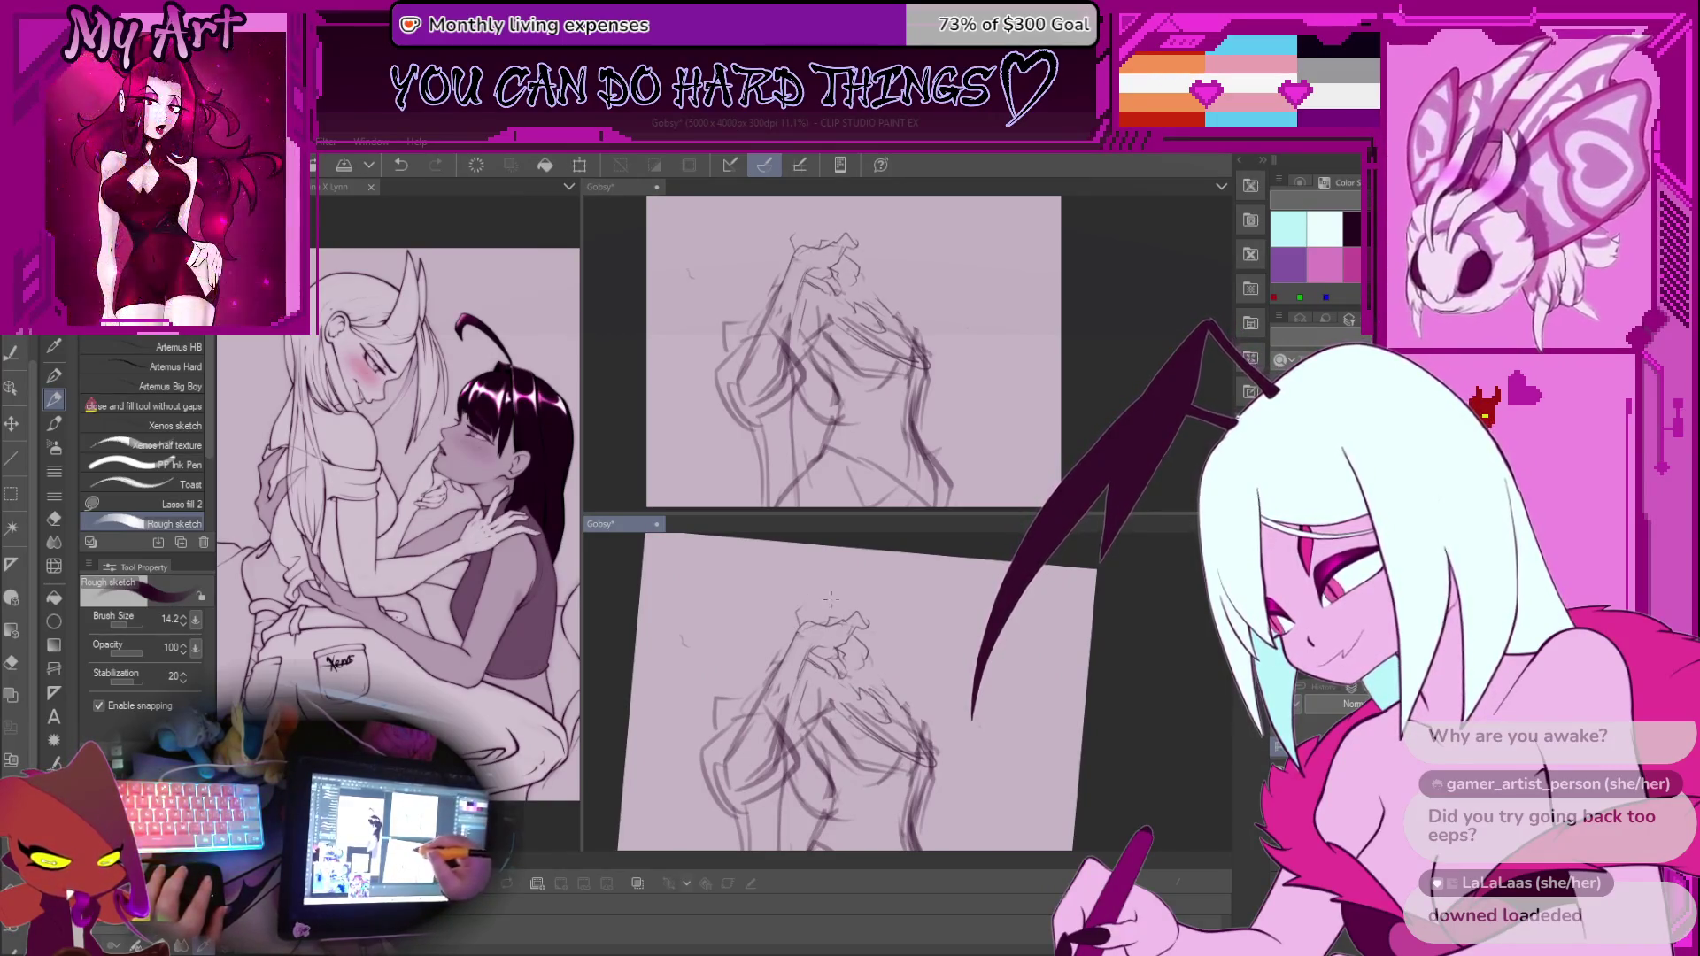
pyautogui.scroll(-2, 833, 598)
pyautogui.scroll(2, 855, 631)
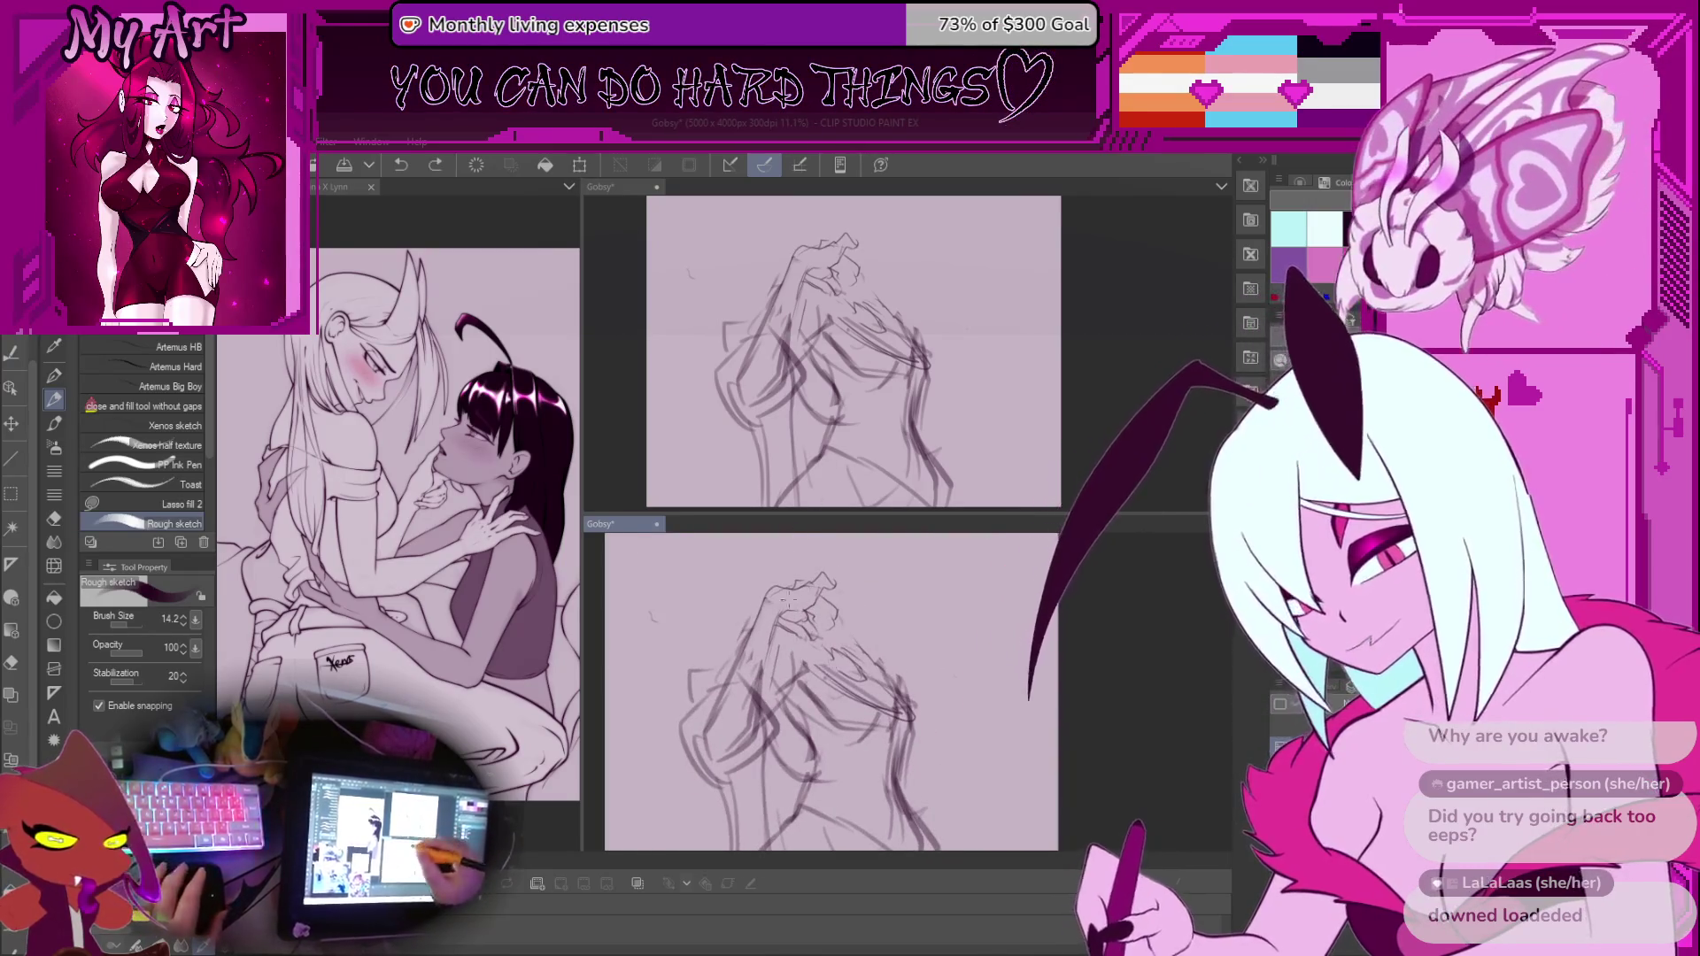
pyautogui.moveTo(832, 690); pyautogui.dragTo(846, 713)
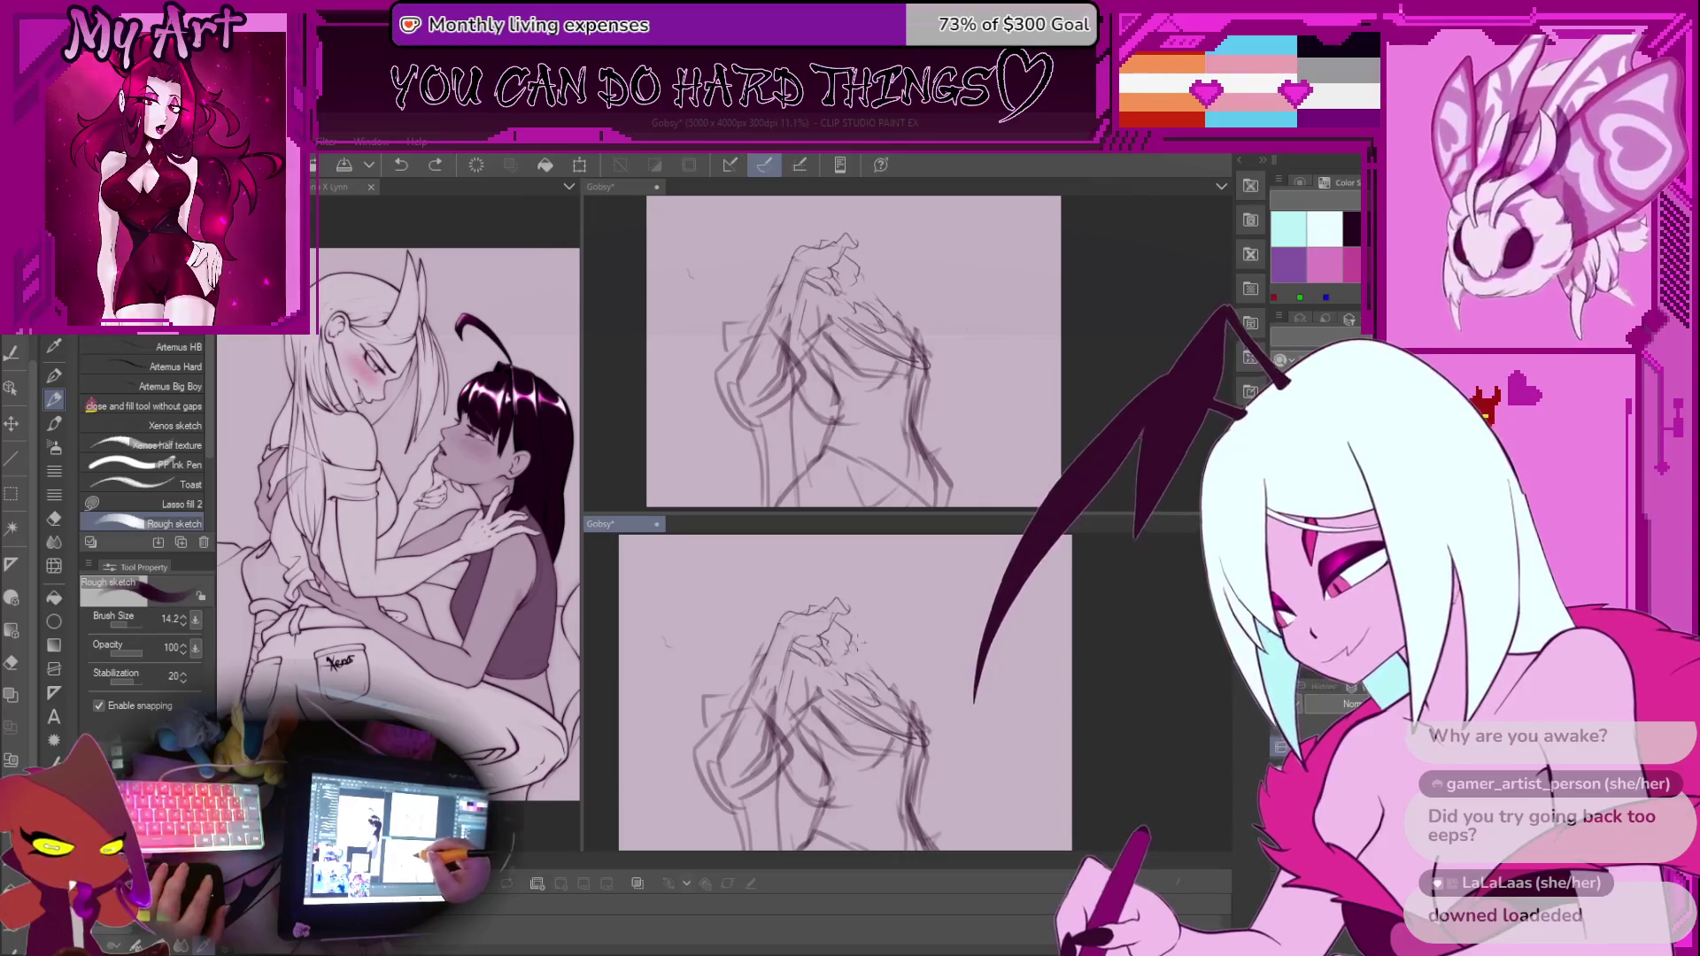
pyautogui.moveTo(859, 604); pyautogui.dragTo(866, 624)
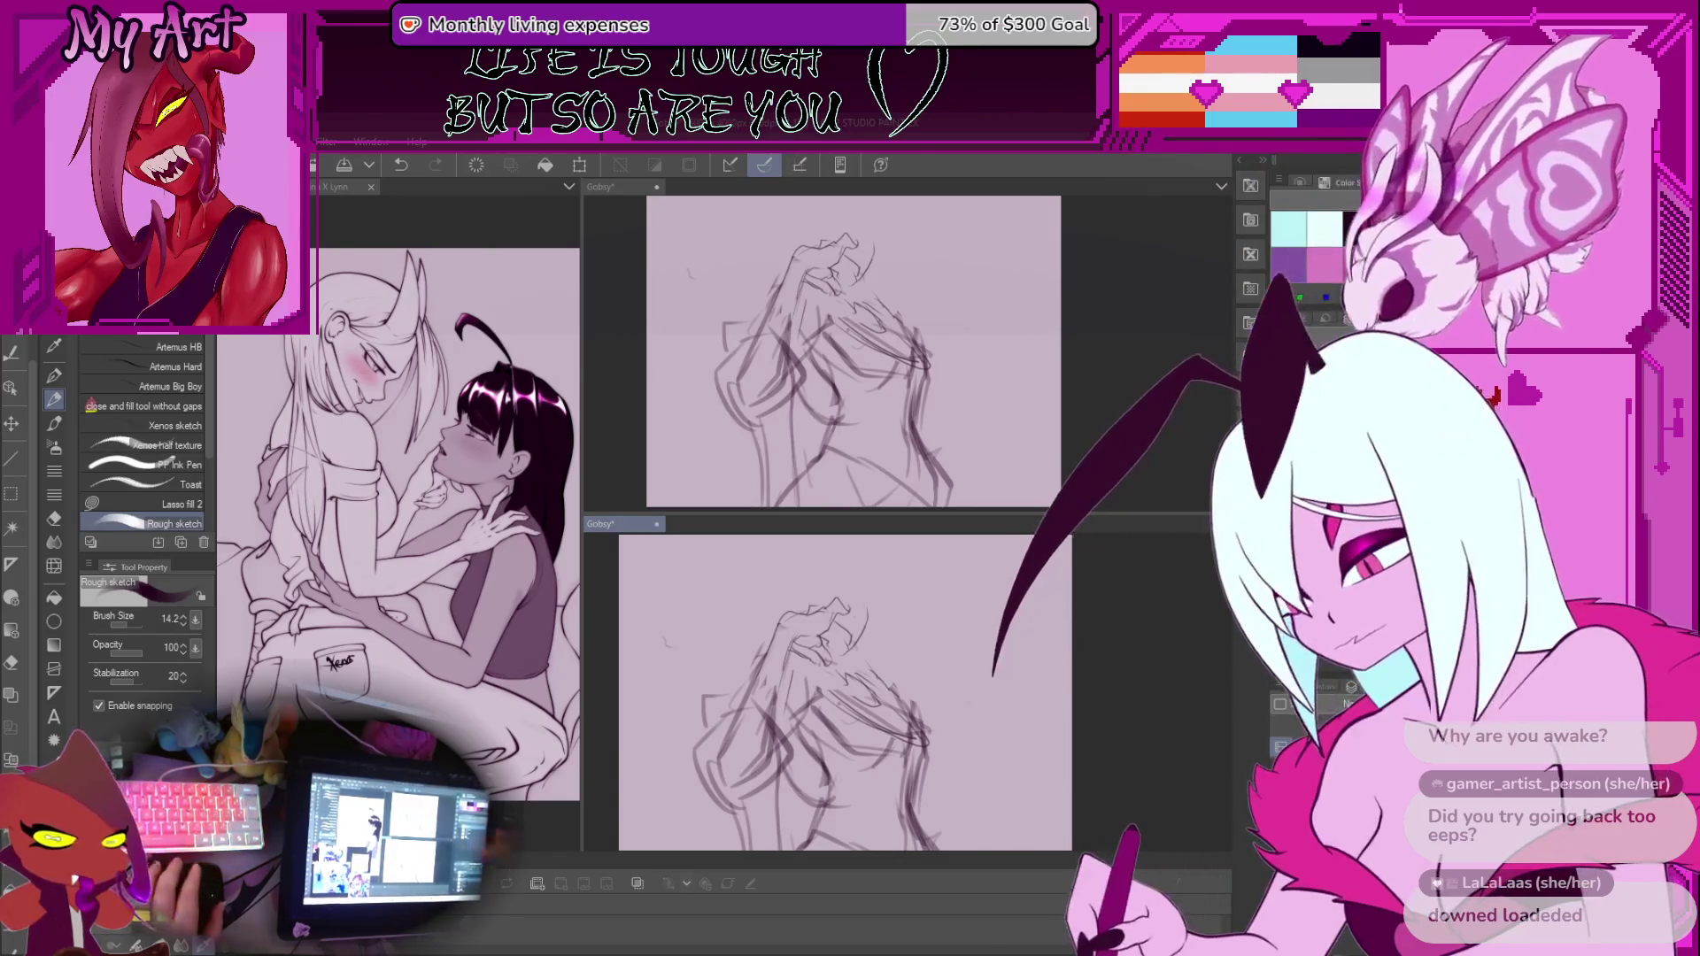
pyautogui.scroll(-2, 907, 691)
pyautogui.scroll(4, 907, 690)
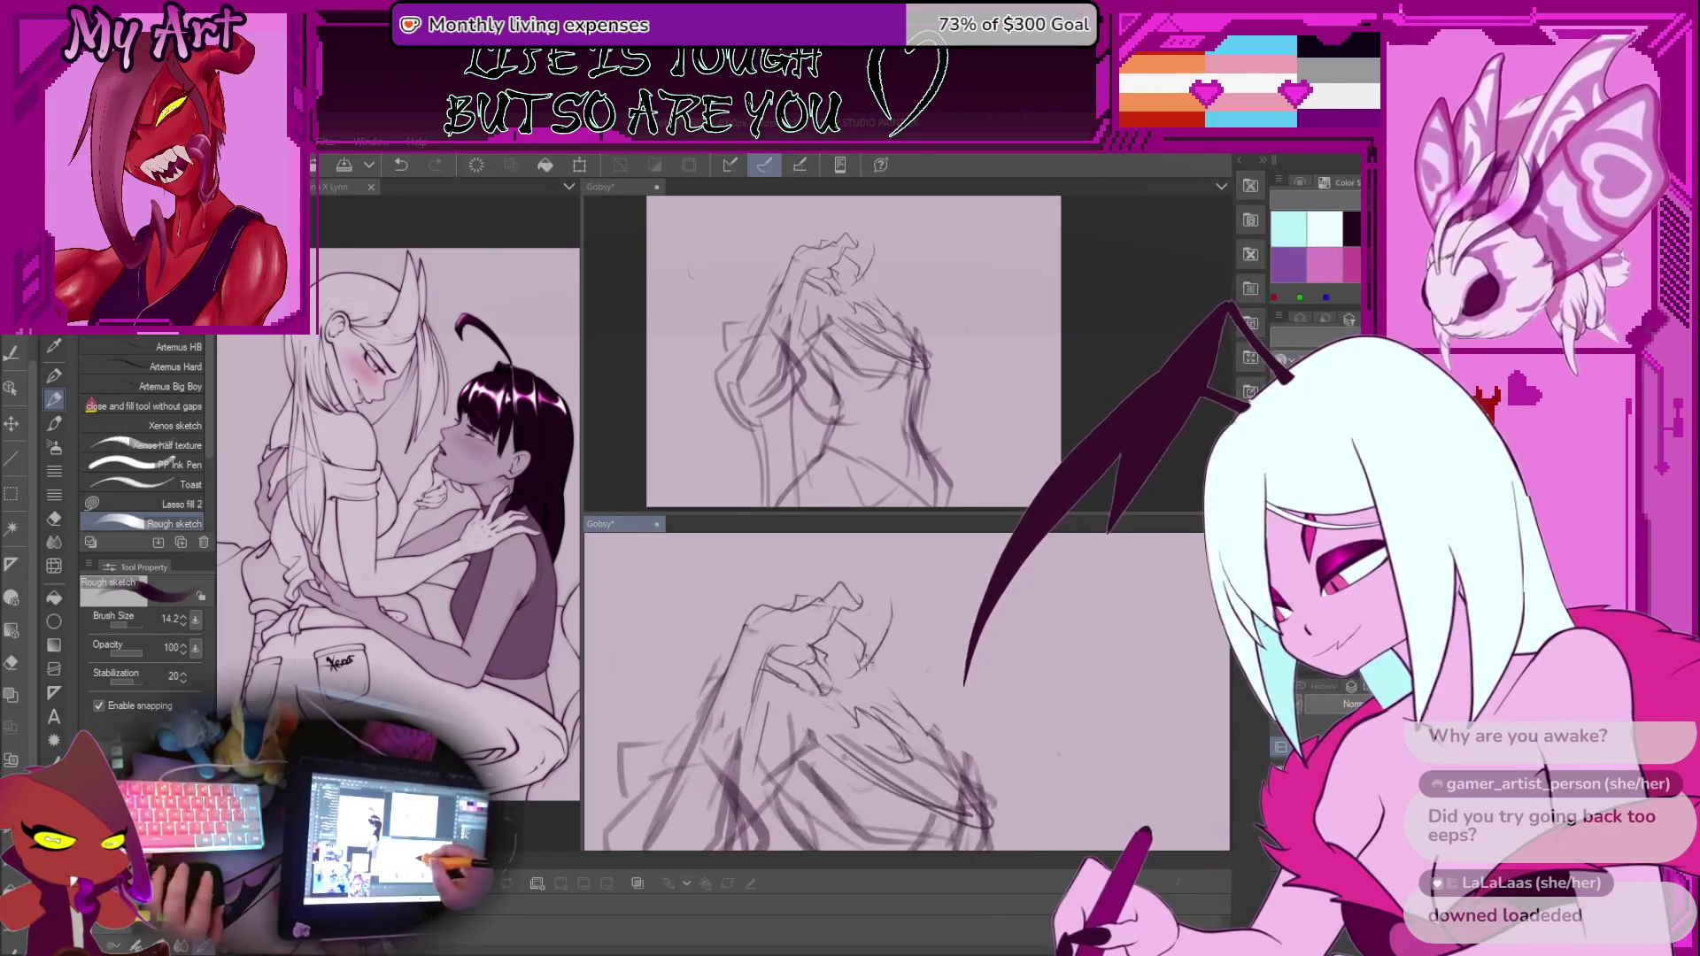
# Enlarge the sketch brush to 21.5 and undo the small mark near the hands
pyautogui.moveTo(863, 659); pyautogui.dragTo(866, 655)
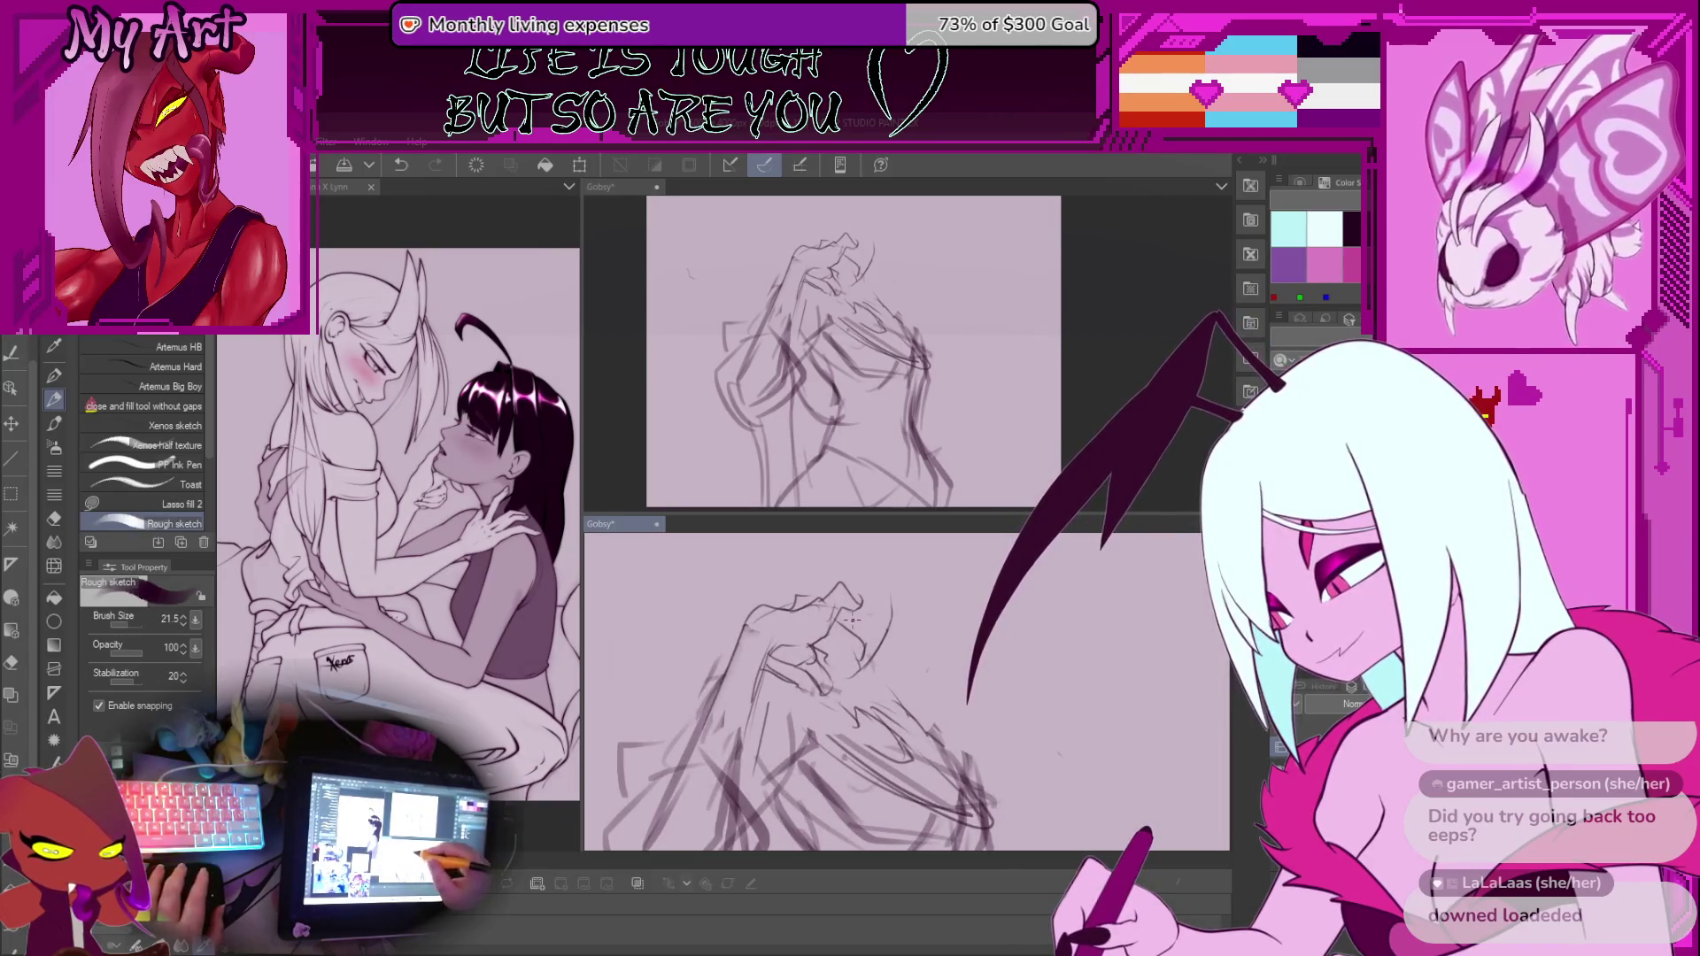
pyautogui.hotkey('ctrl', 'z')
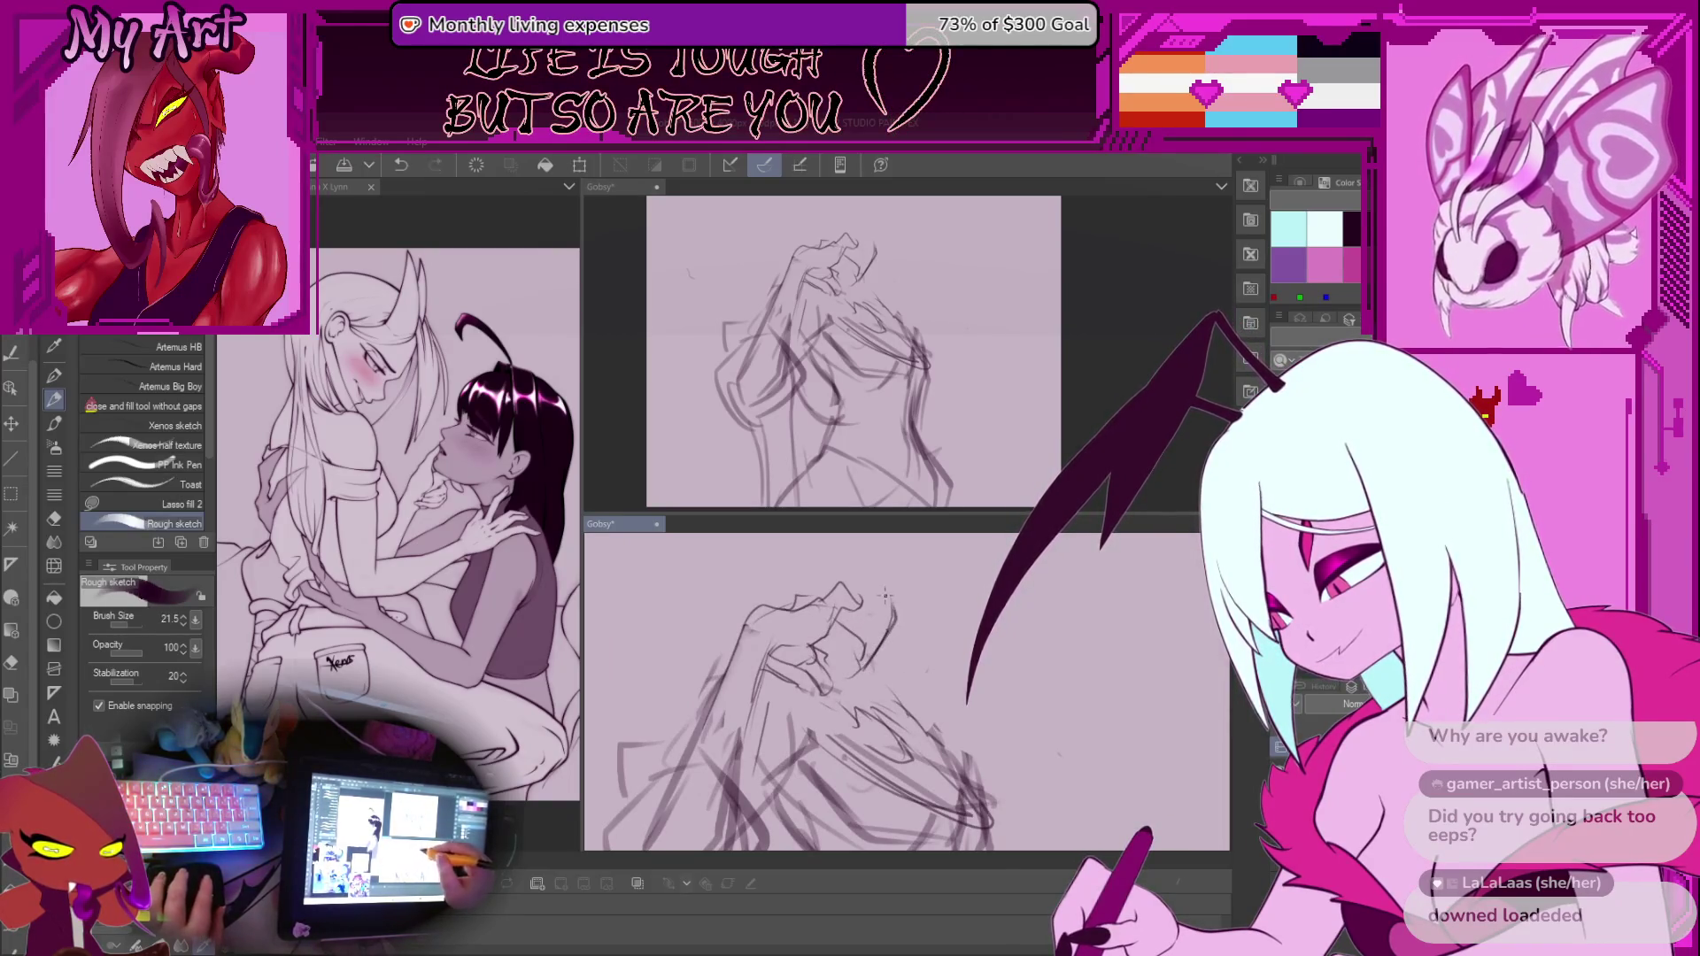
pyautogui.scroll(-2, 885, 596)
pyautogui.scroll(-1, 866, 633)
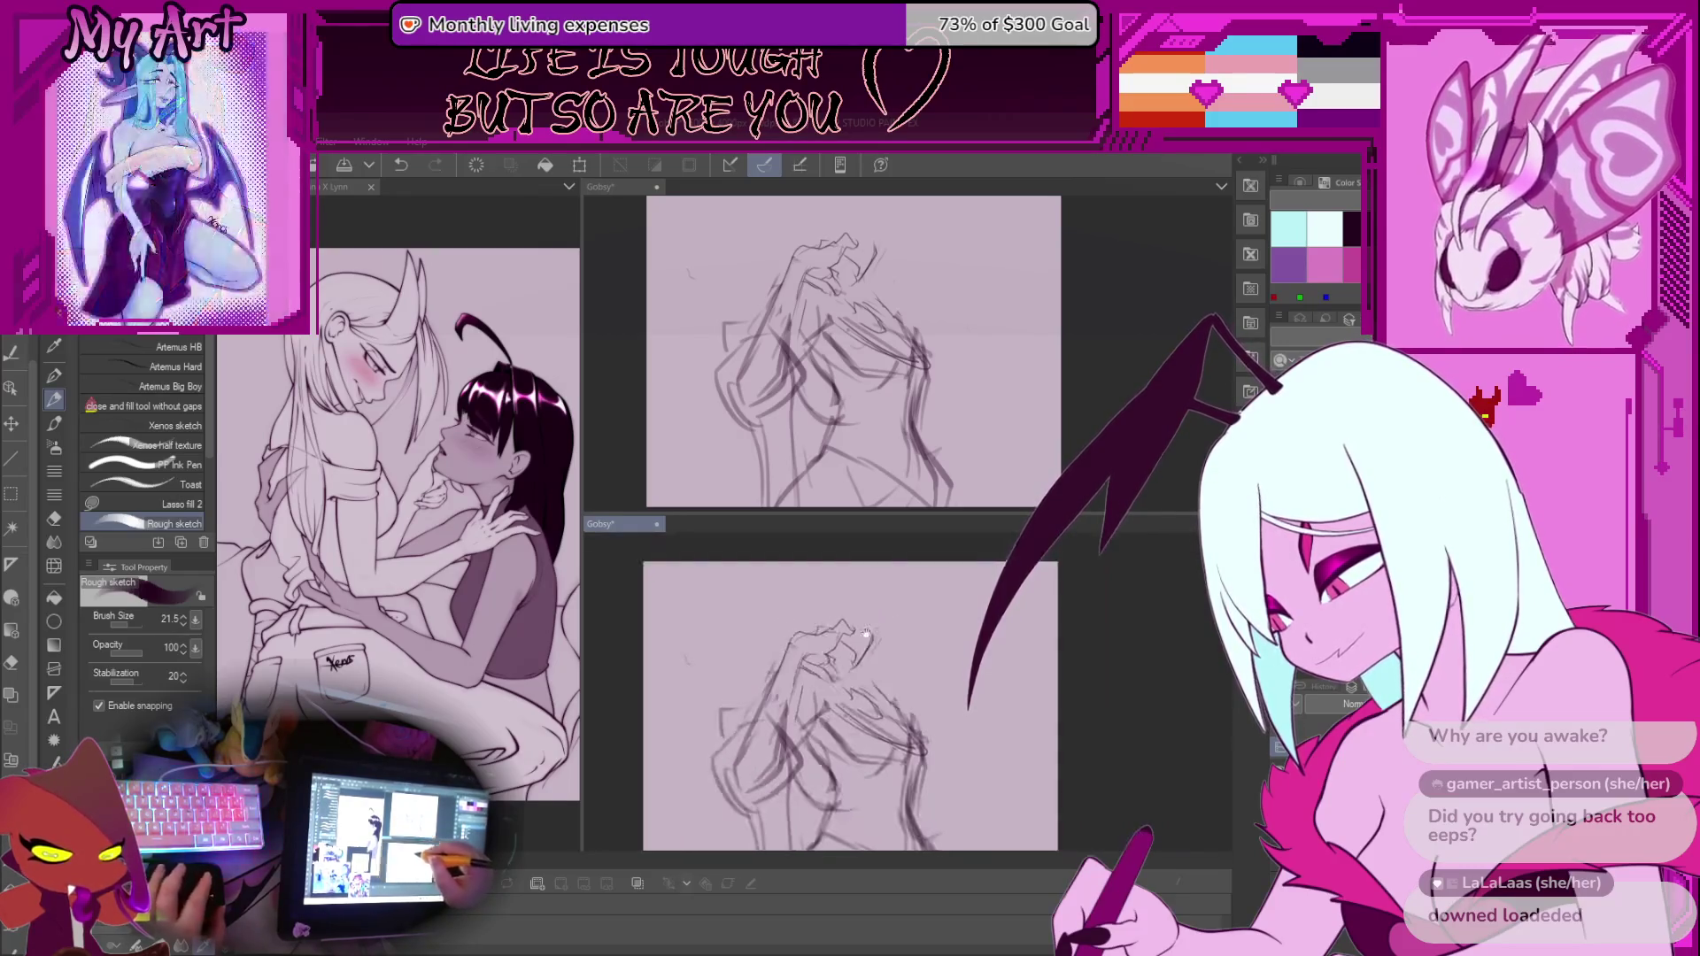
pyautogui.scroll(1, 866, 634)
pyautogui.scroll(-3, 857, 587)
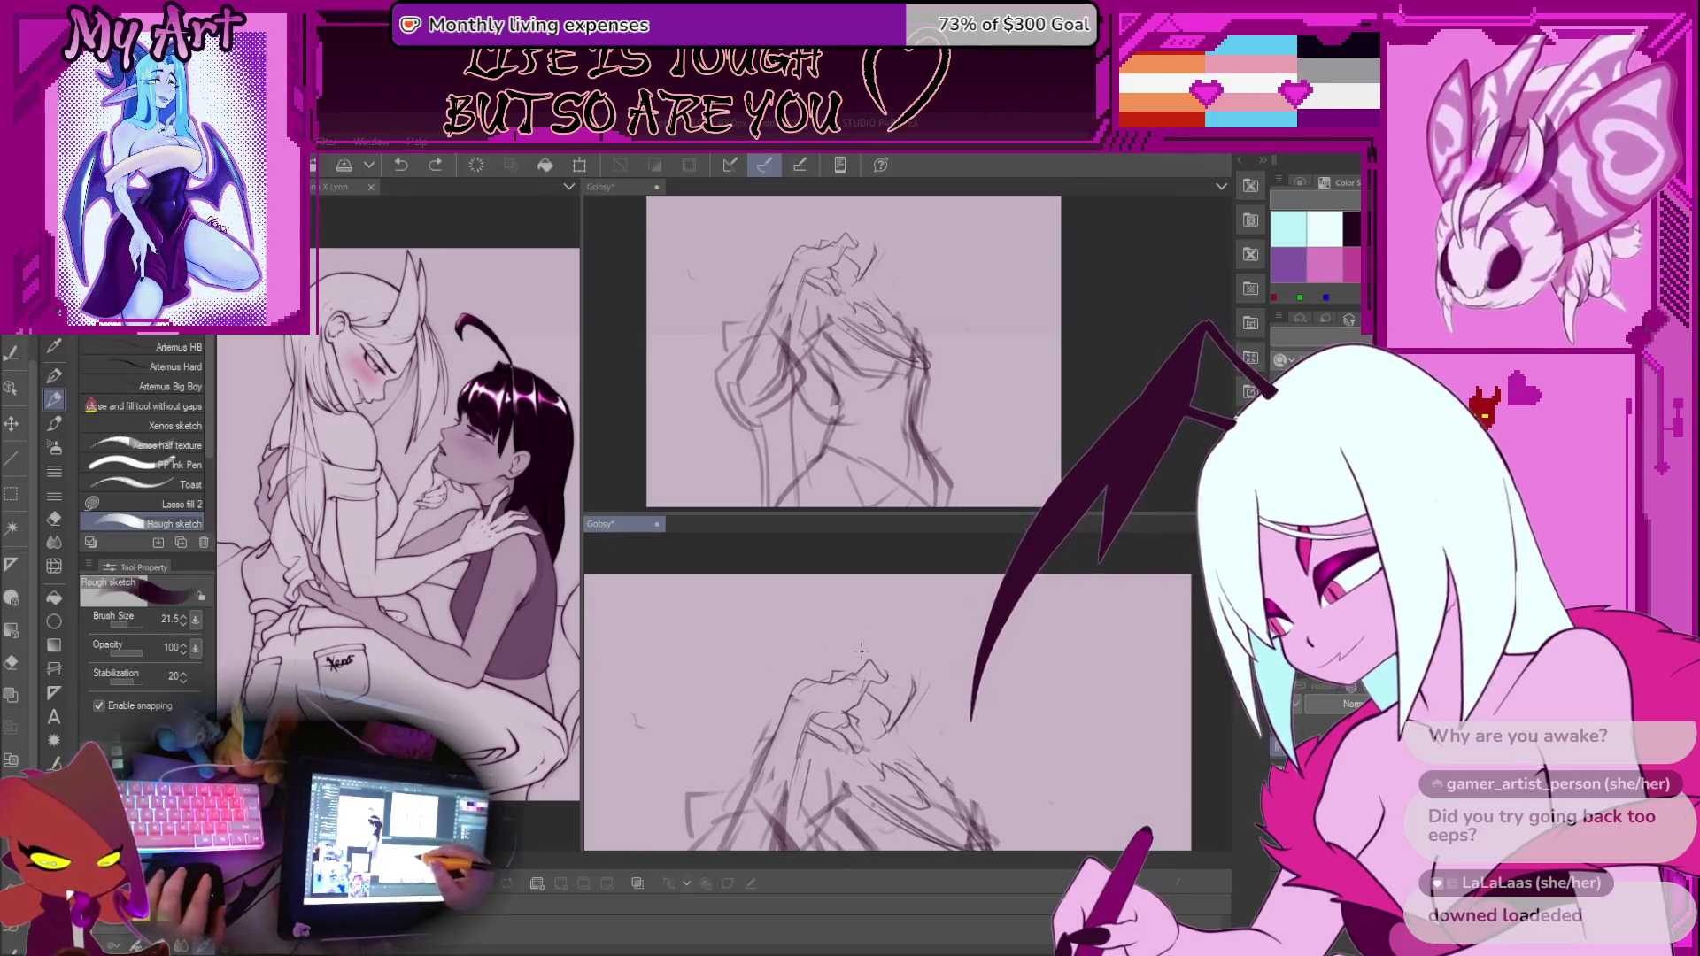
# Draw and undo a trial stroke on the hands, then reframe the view toward them
pyautogui.moveTo(830, 704); pyautogui.dragTo(813, 684)
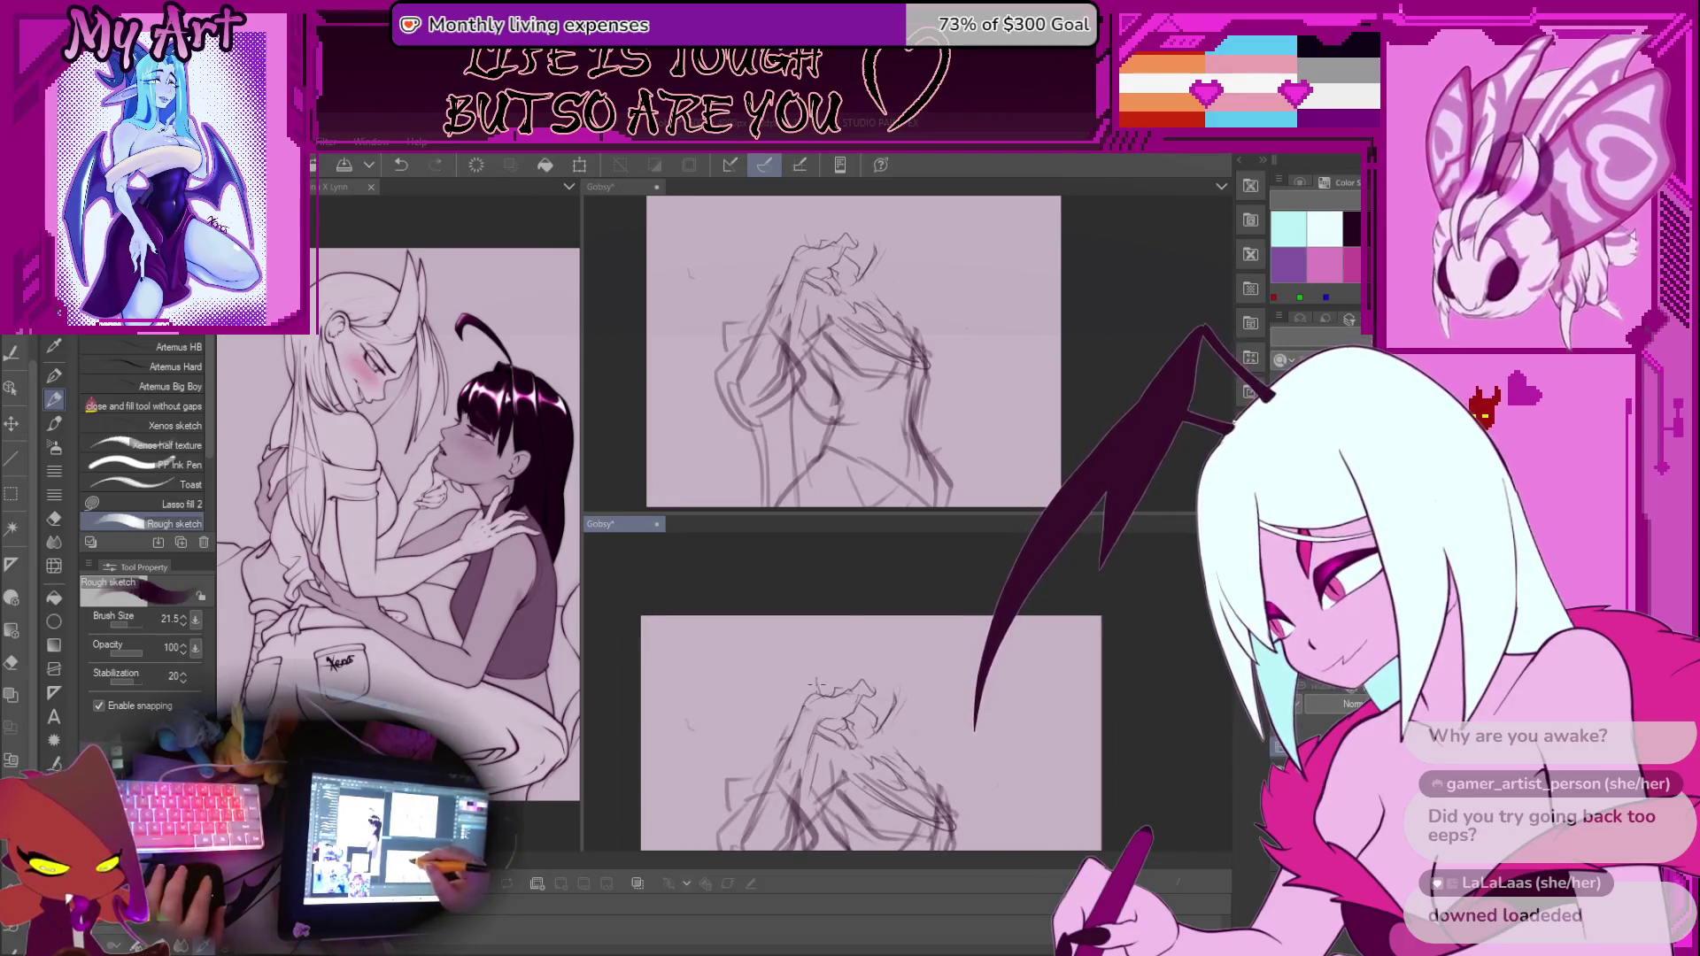
pyautogui.scroll(2, 865, 699)
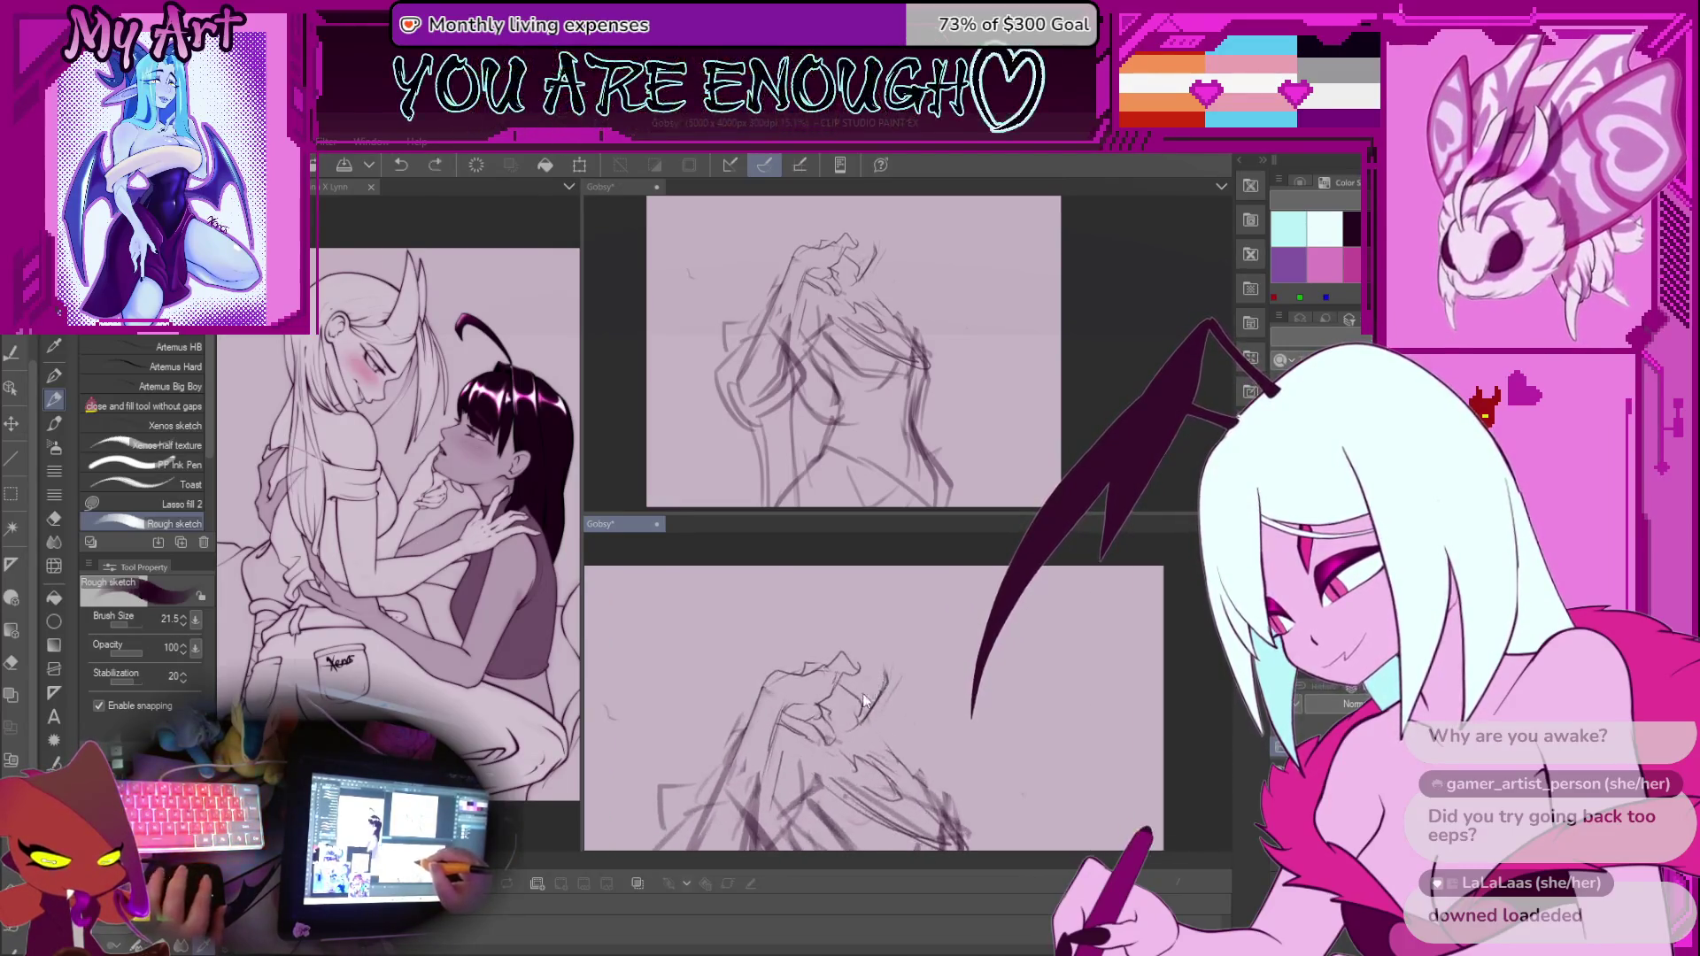
pyautogui.hotkey('ctrl', 'z')
pyautogui.scroll(2, 867, 685)
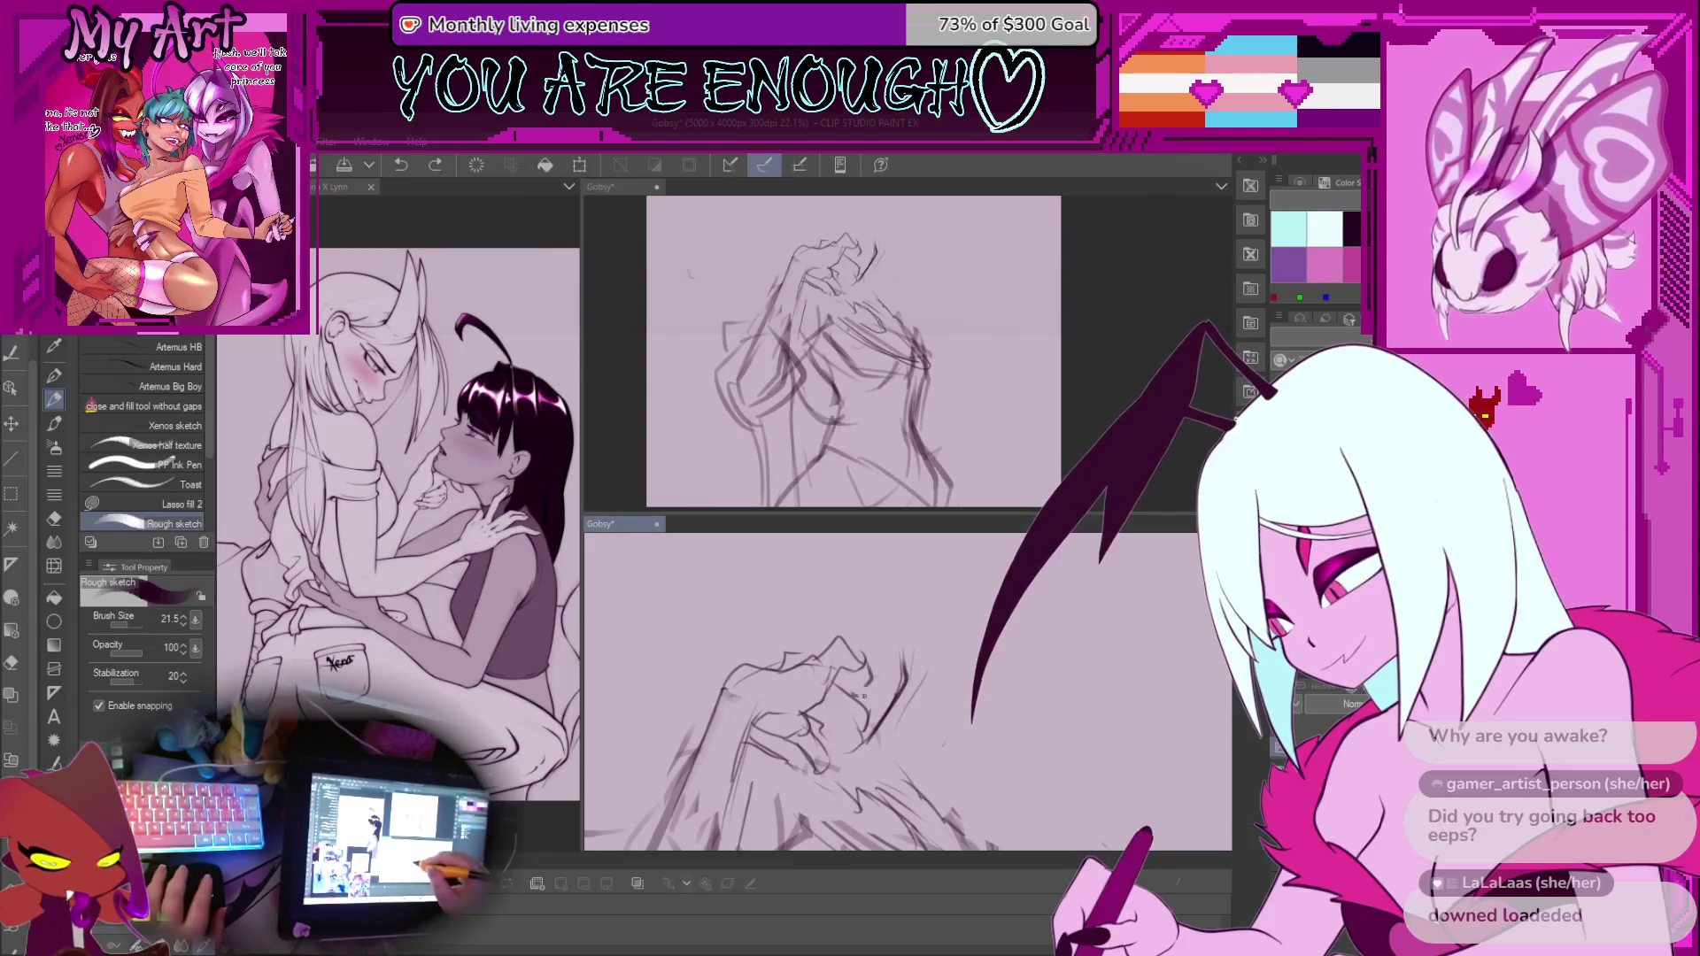
pyautogui.scroll(2, 867, 693)
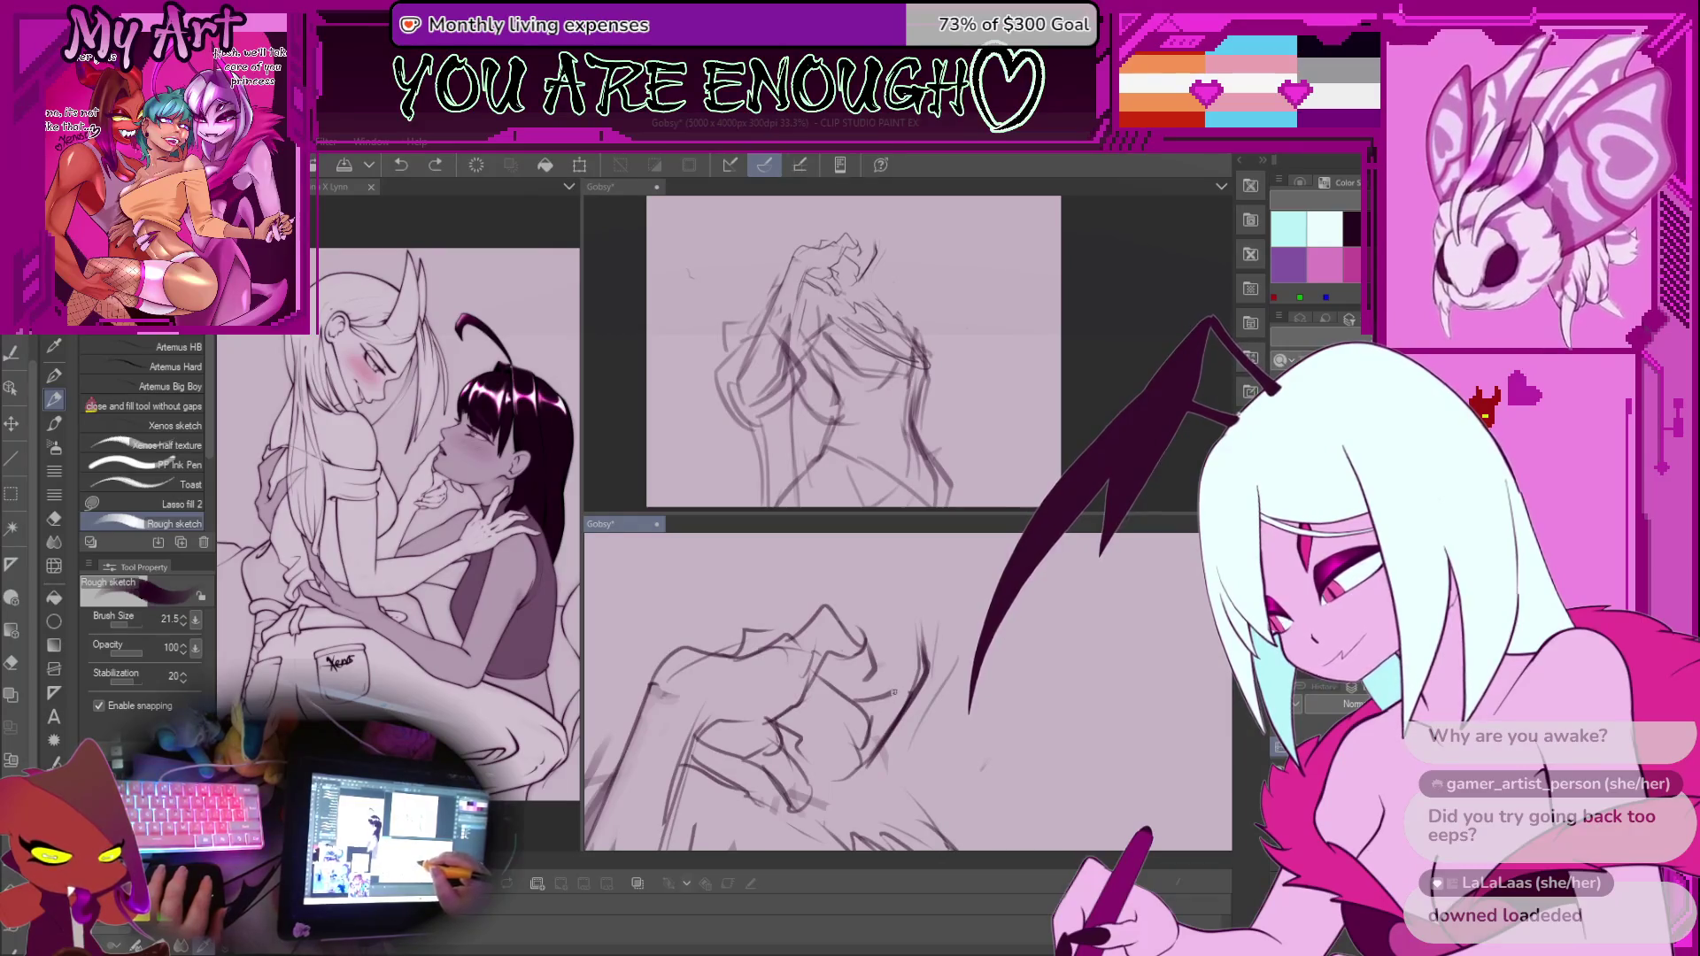
pyautogui.moveTo(818, 659); pyautogui.dragTo(789, 646)
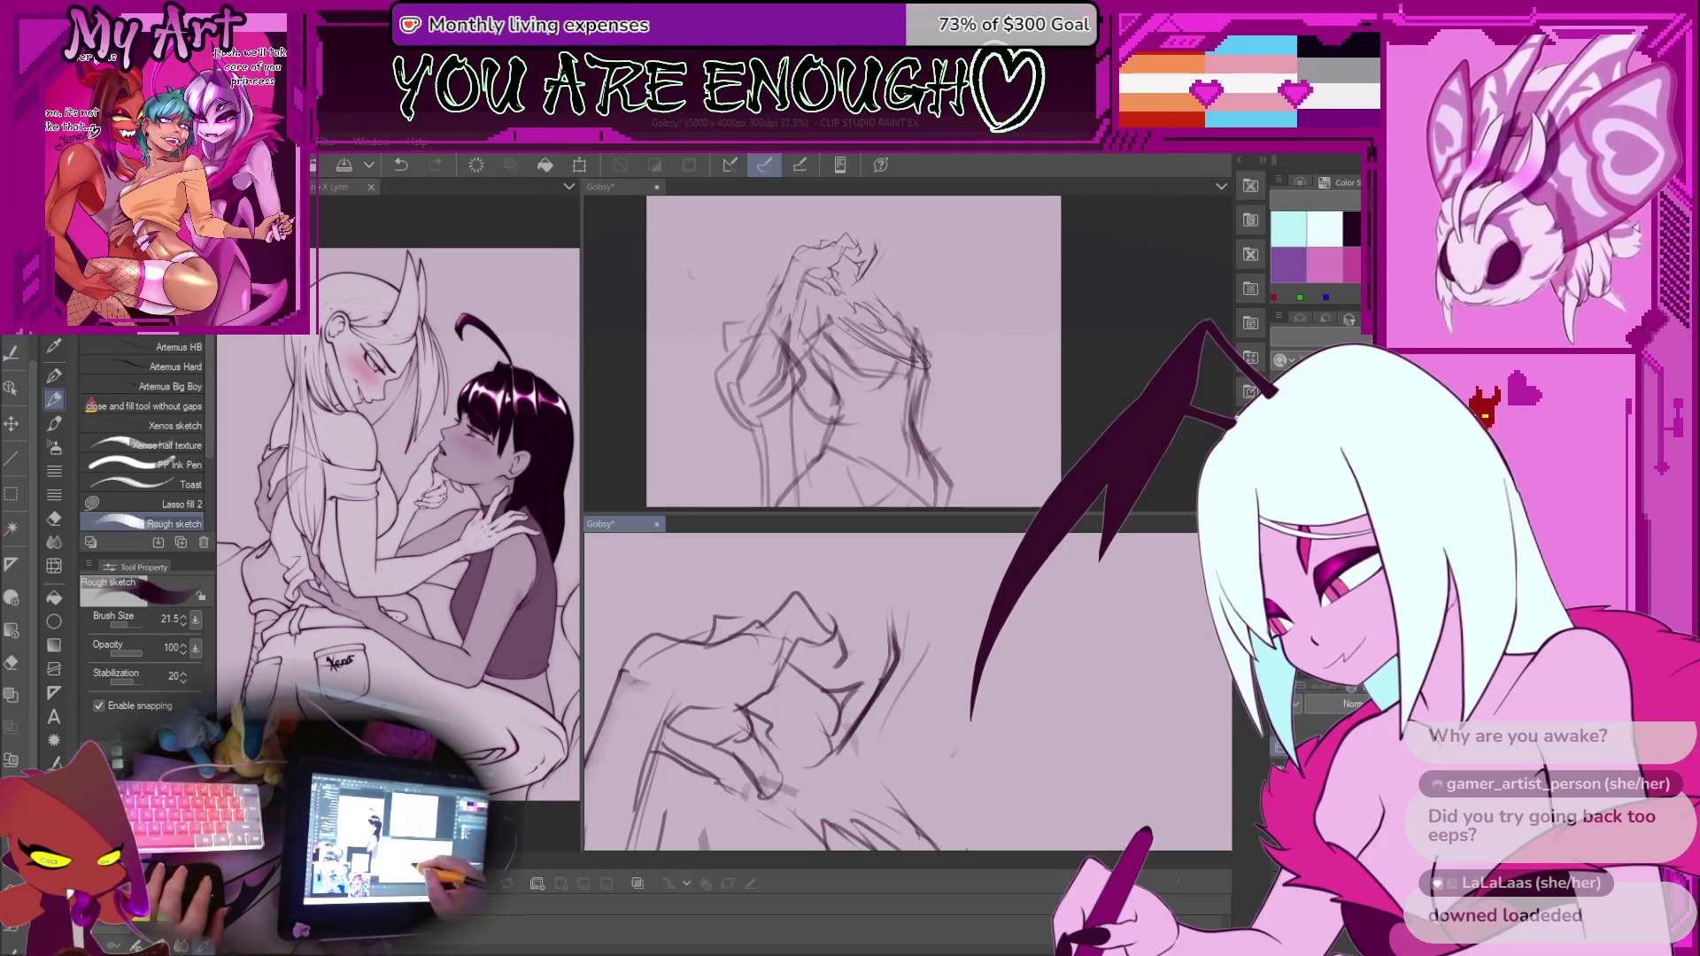
pyautogui.scroll(-5, 838, 708)
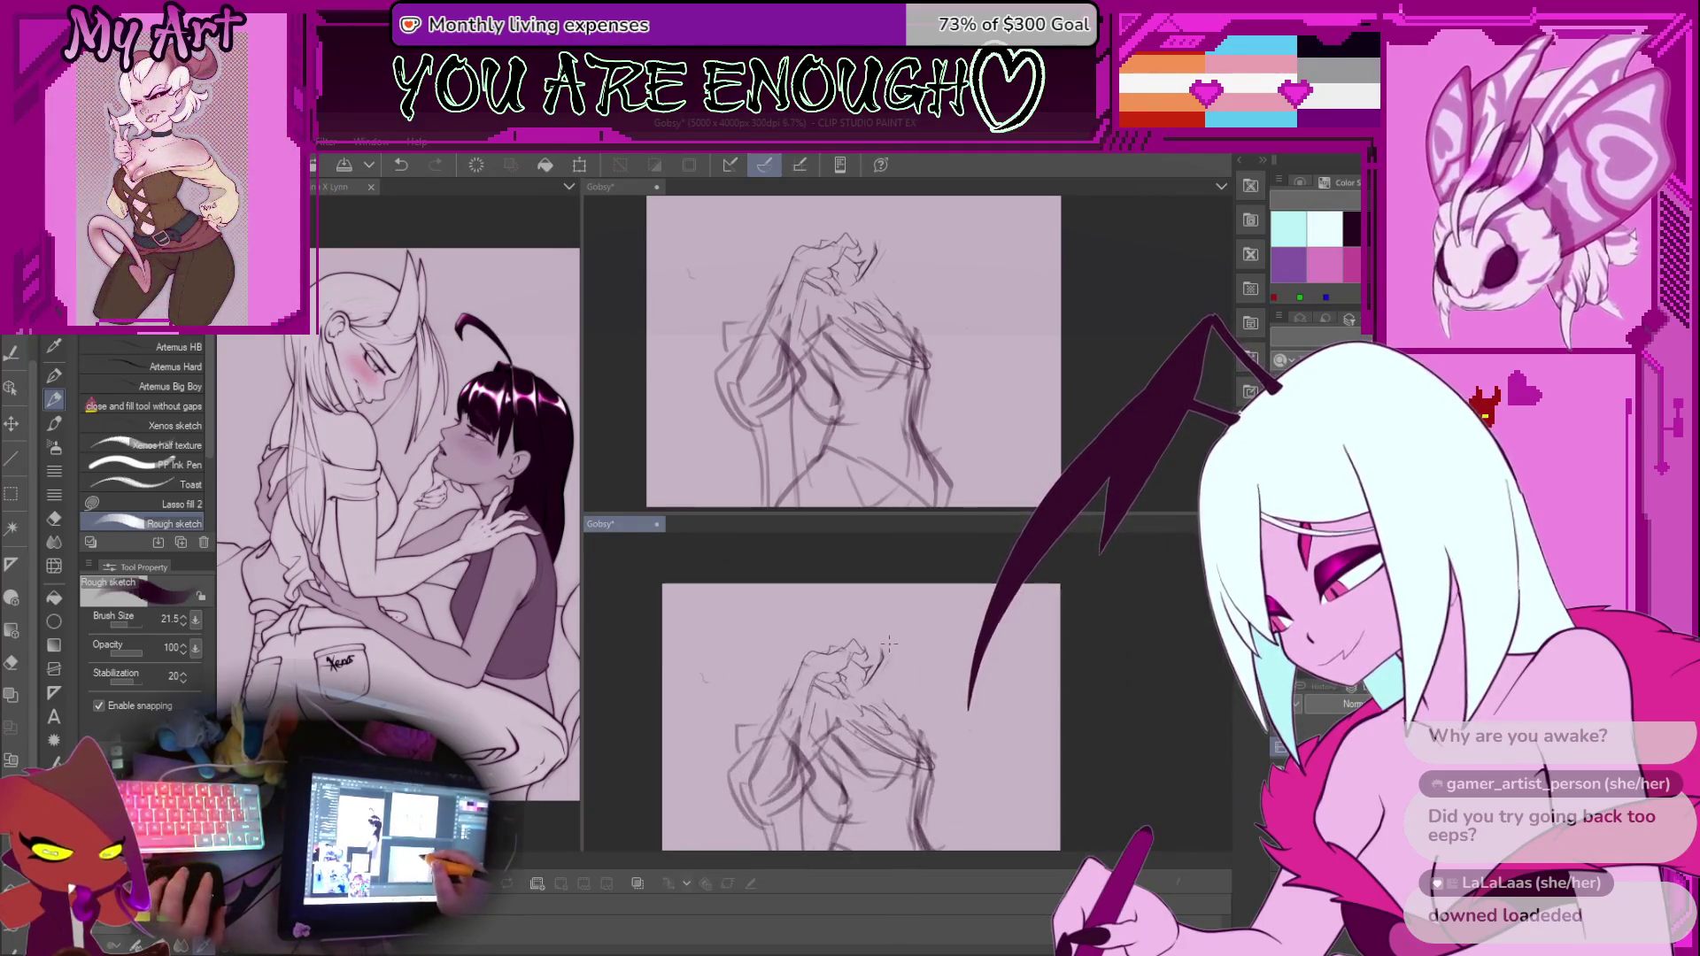
pyautogui.scroll(2, 888, 643)
pyautogui.press('m')
pyautogui.scroll(2, 850, 633)
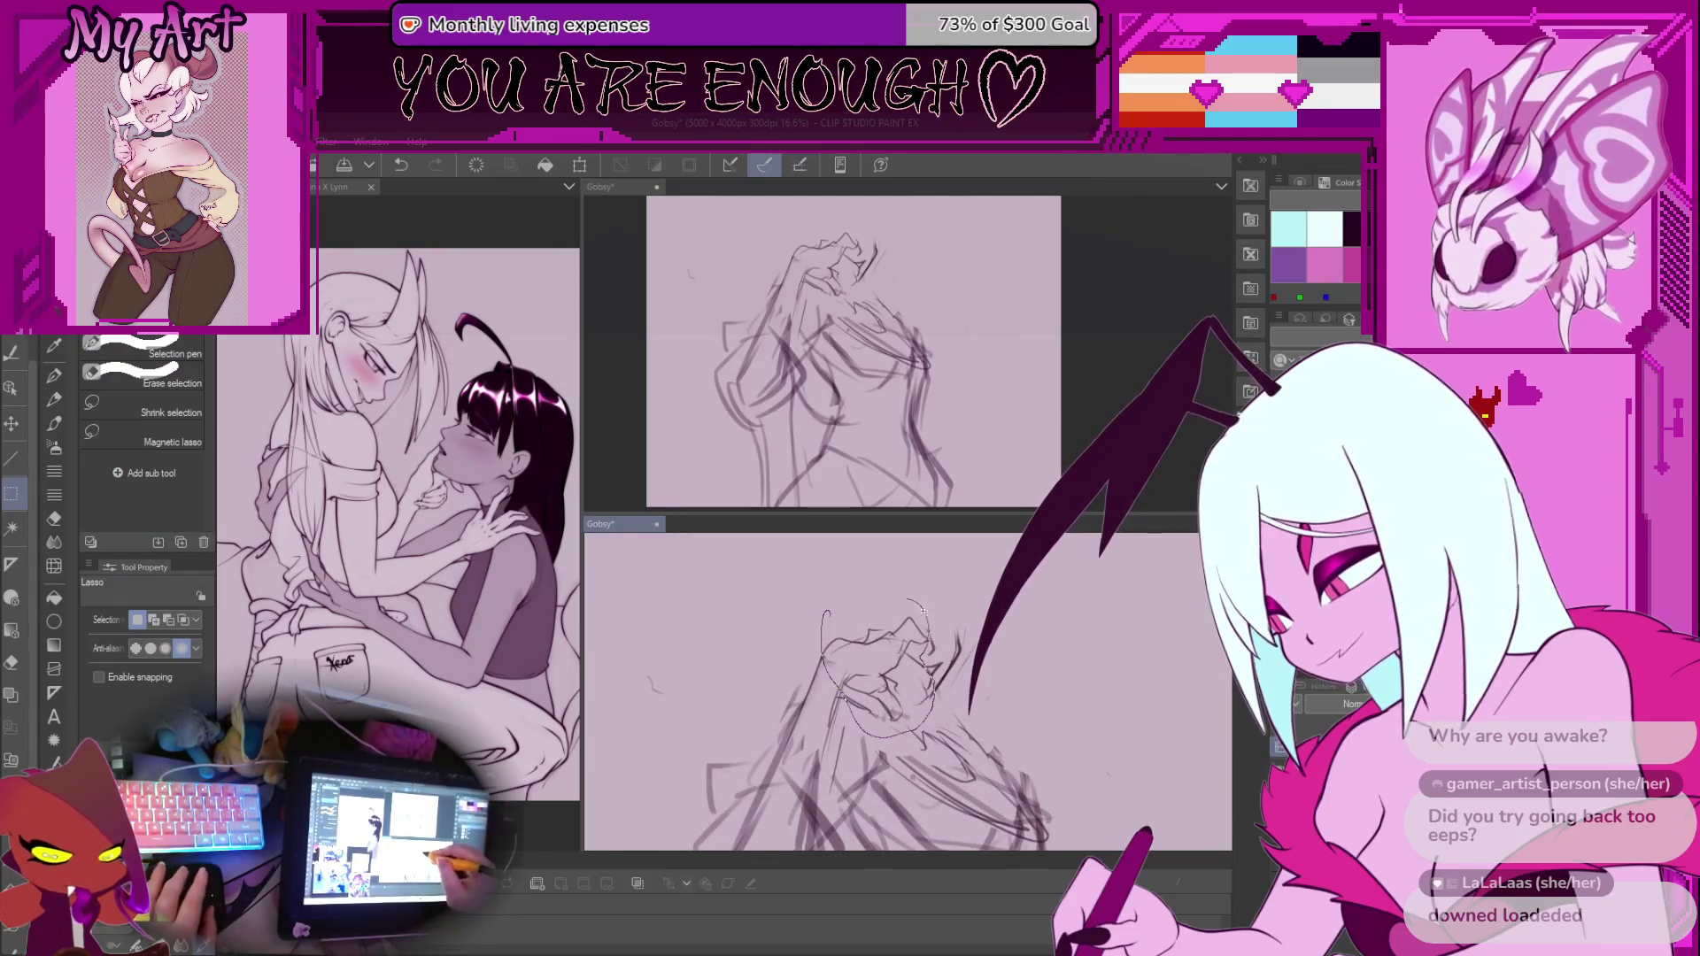
# Lasso the clasped hands and move them slightly up and left with a transform
pyautogui.moveTo(918, 619); pyautogui.dragTo(921, 622)
pyautogui.hotkey('ctrl', 't')
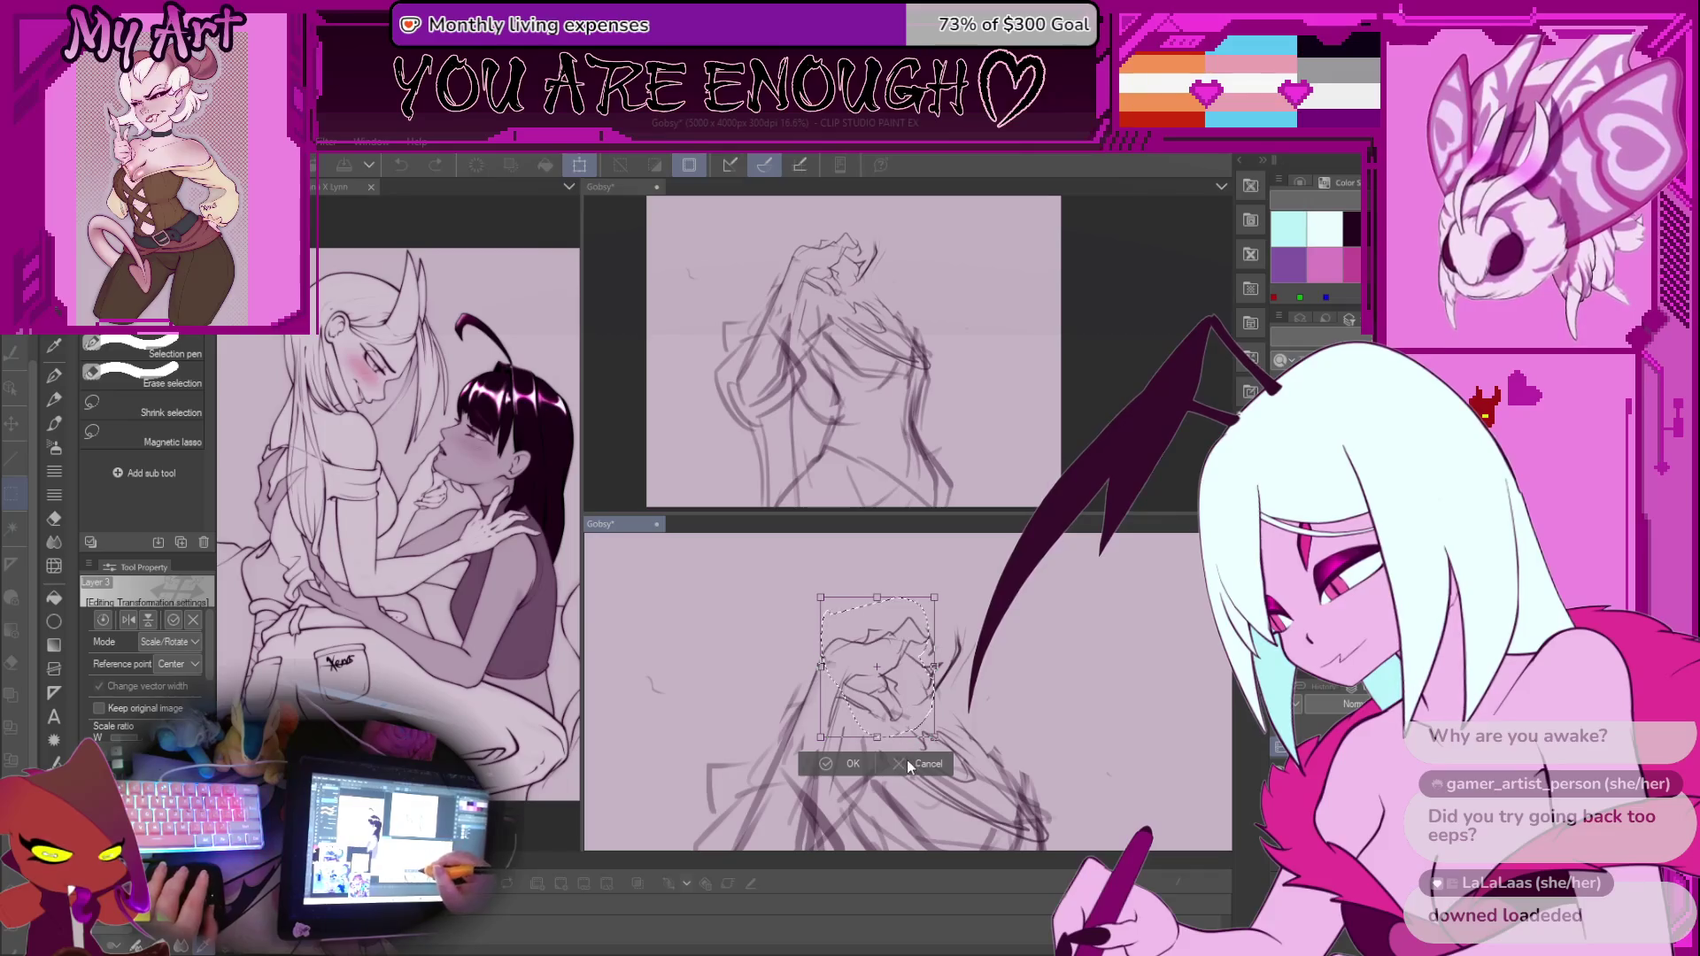
pyautogui.click(909, 765)
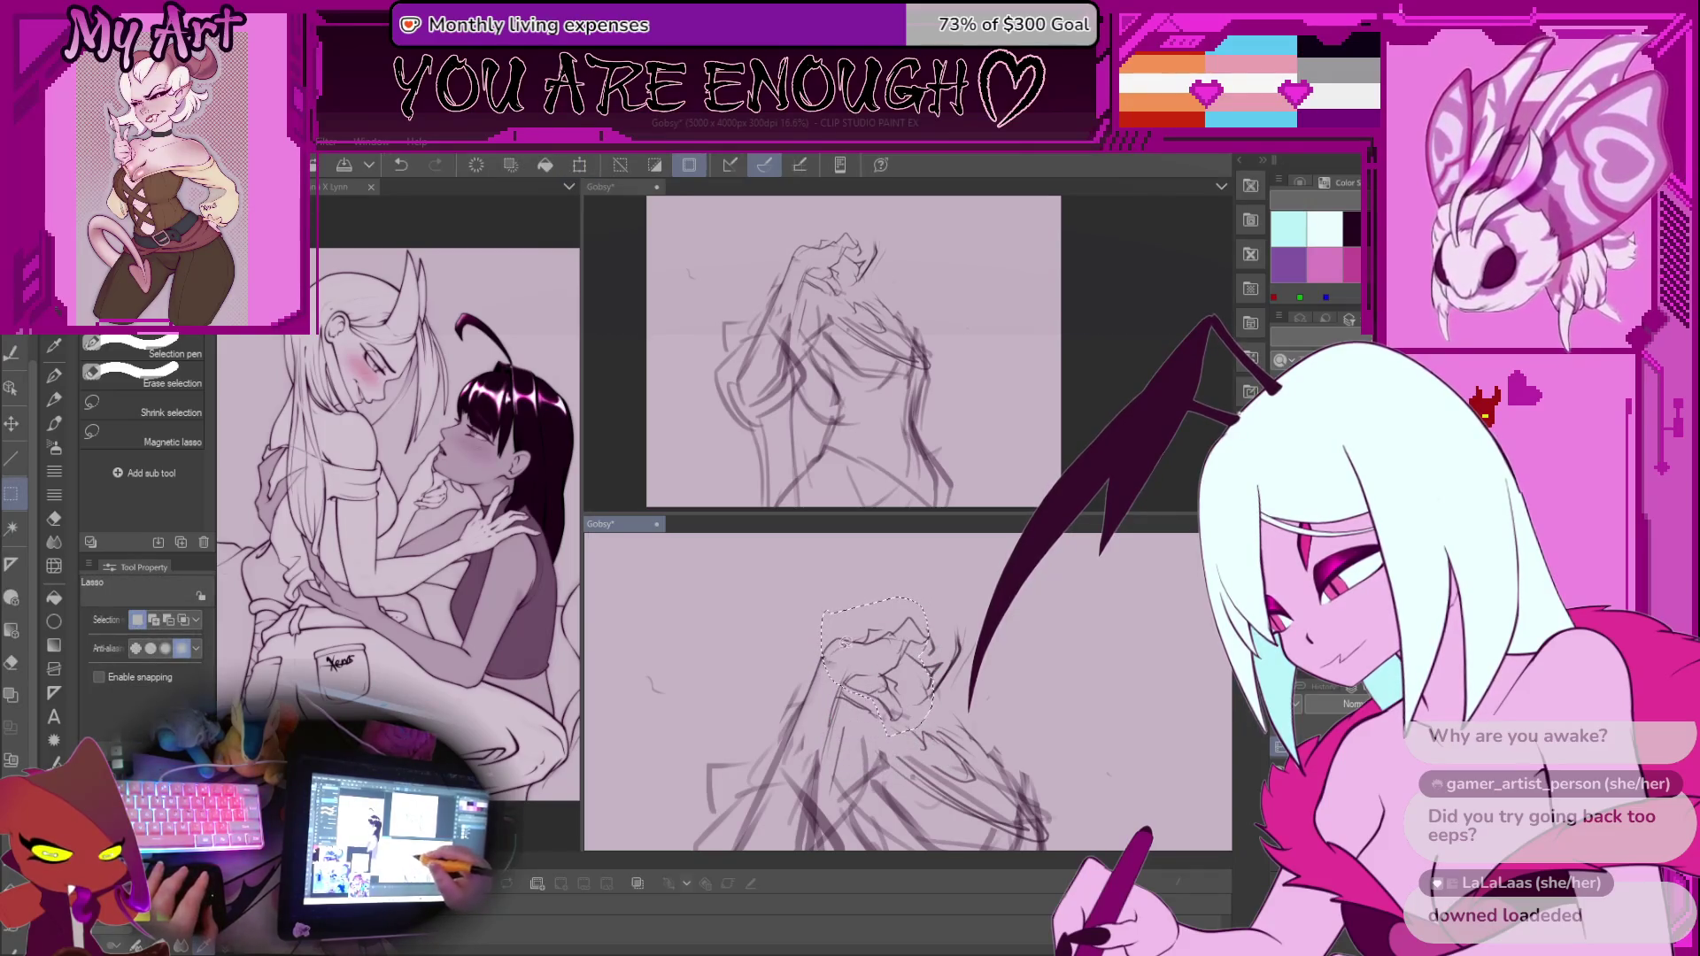
pyautogui.hotkey('ctrl', 't')
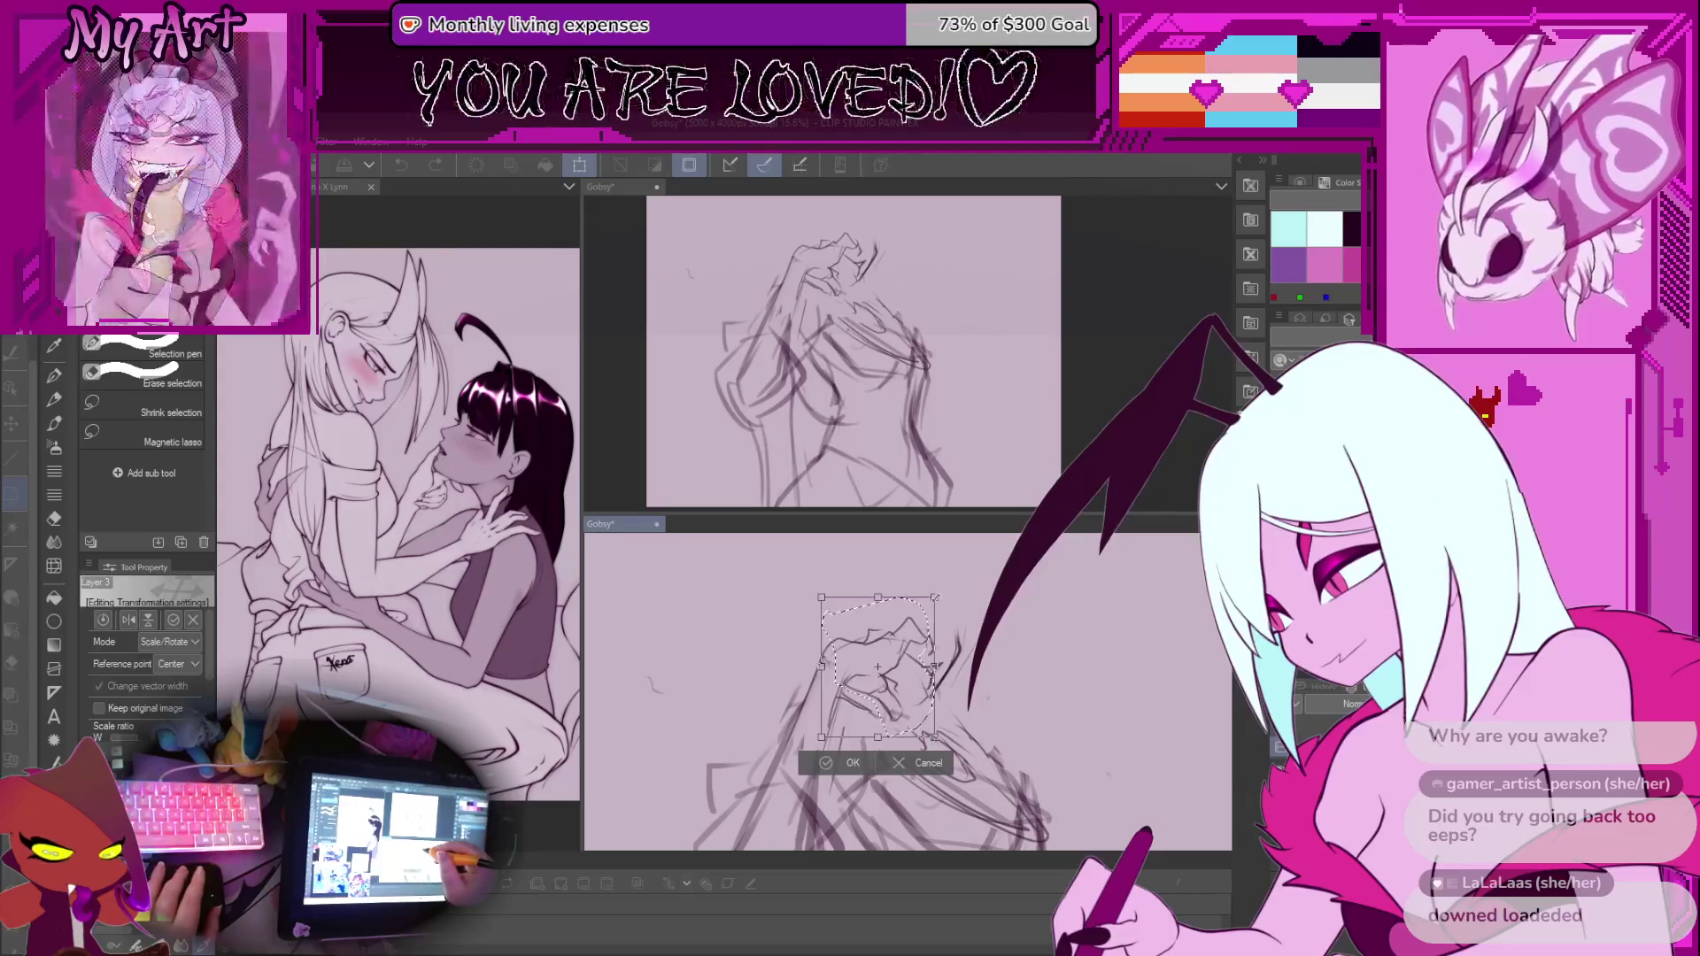
pyautogui.moveTo(905, 681); pyautogui.dragTo(893, 717)
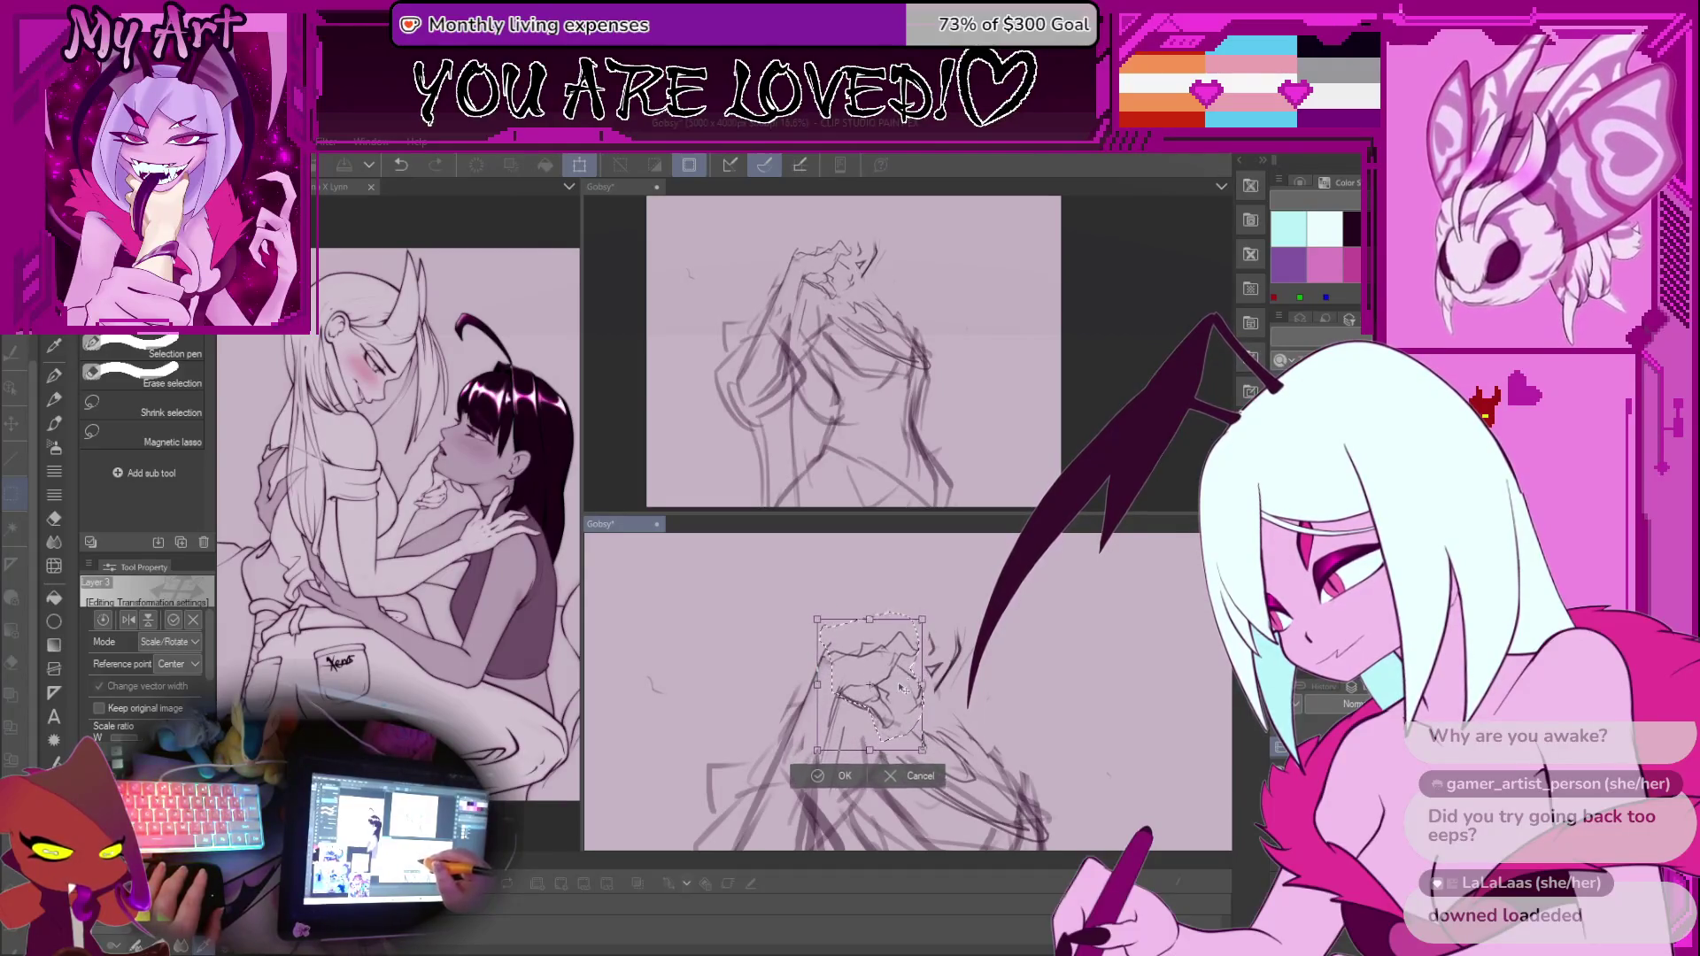
pyautogui.press('Return')
# Nudge the hands a touch down and left with a second transform, then clear the selection
pyautogui.moveTo(909, 681); pyautogui.dragTo(906, 662)
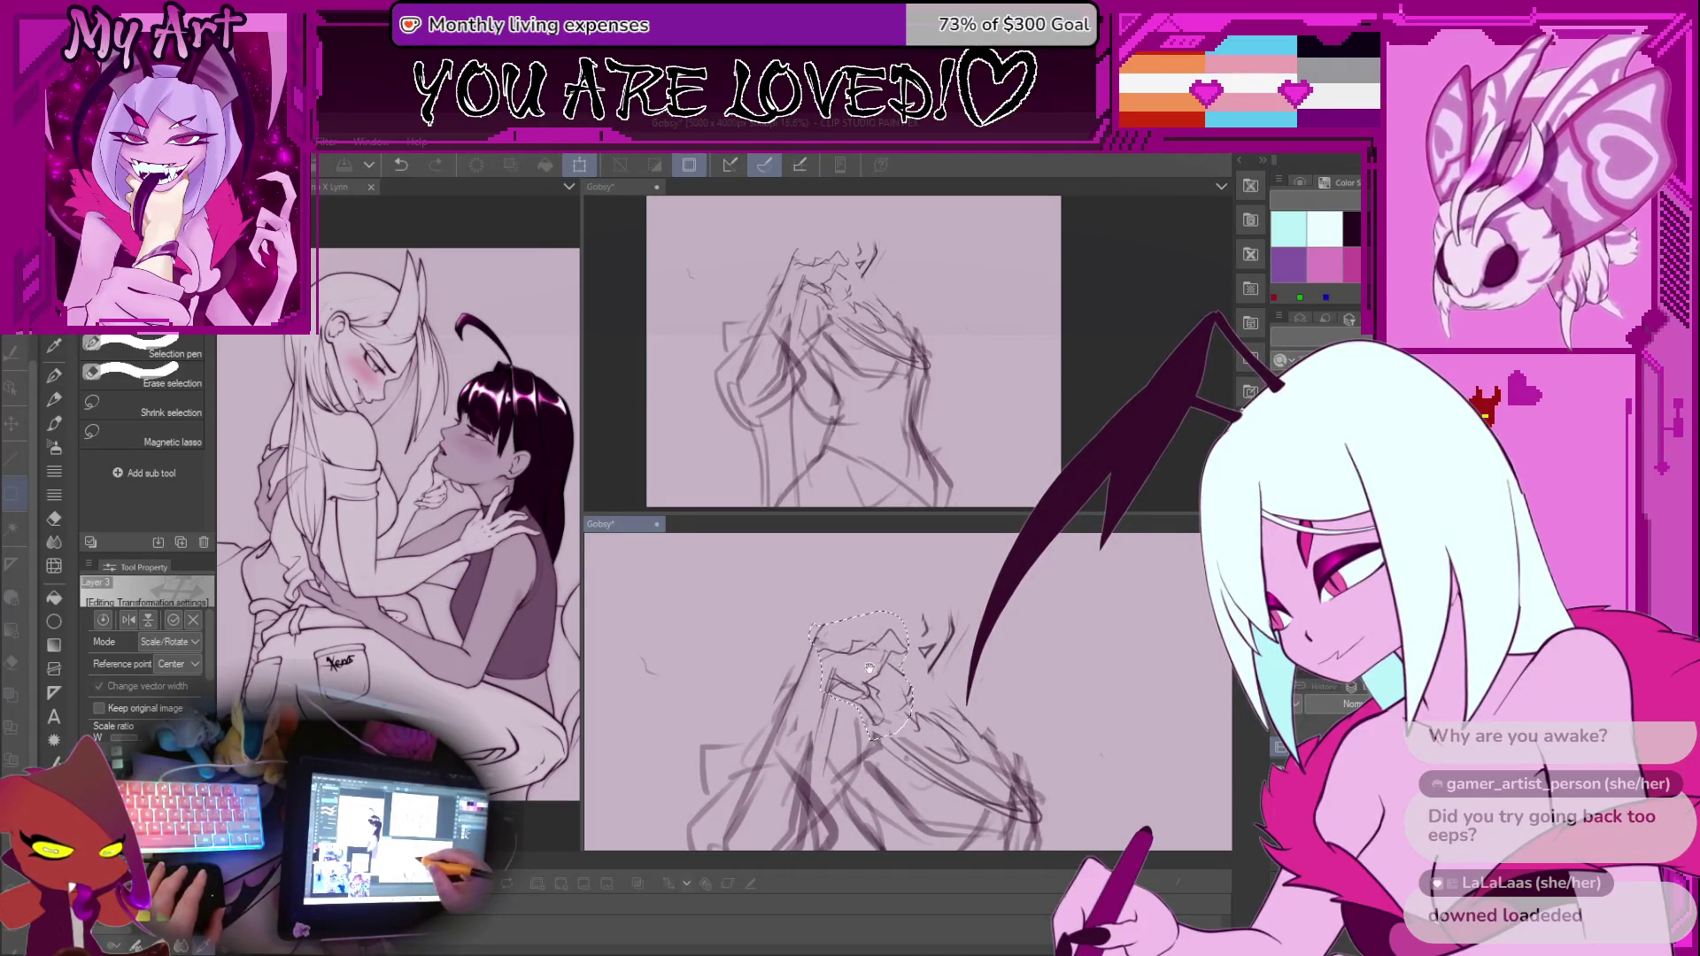
pyautogui.hotkey('ctrl', 't')
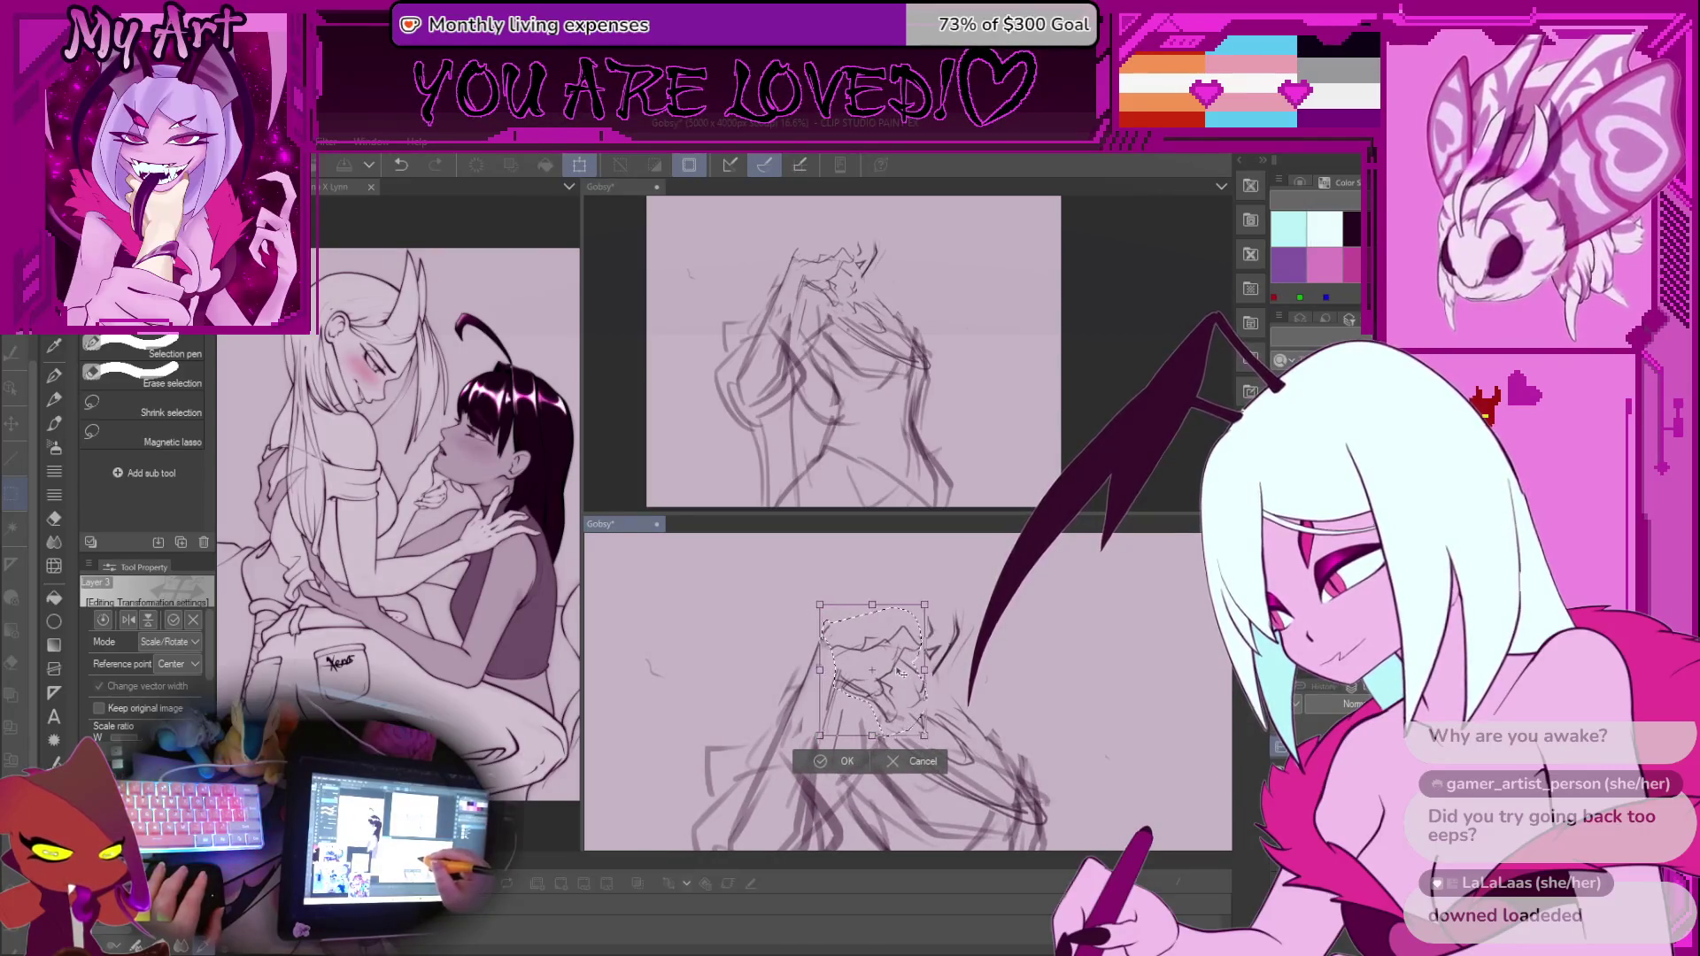
pyautogui.moveTo(901, 673); pyautogui.dragTo(896, 680)
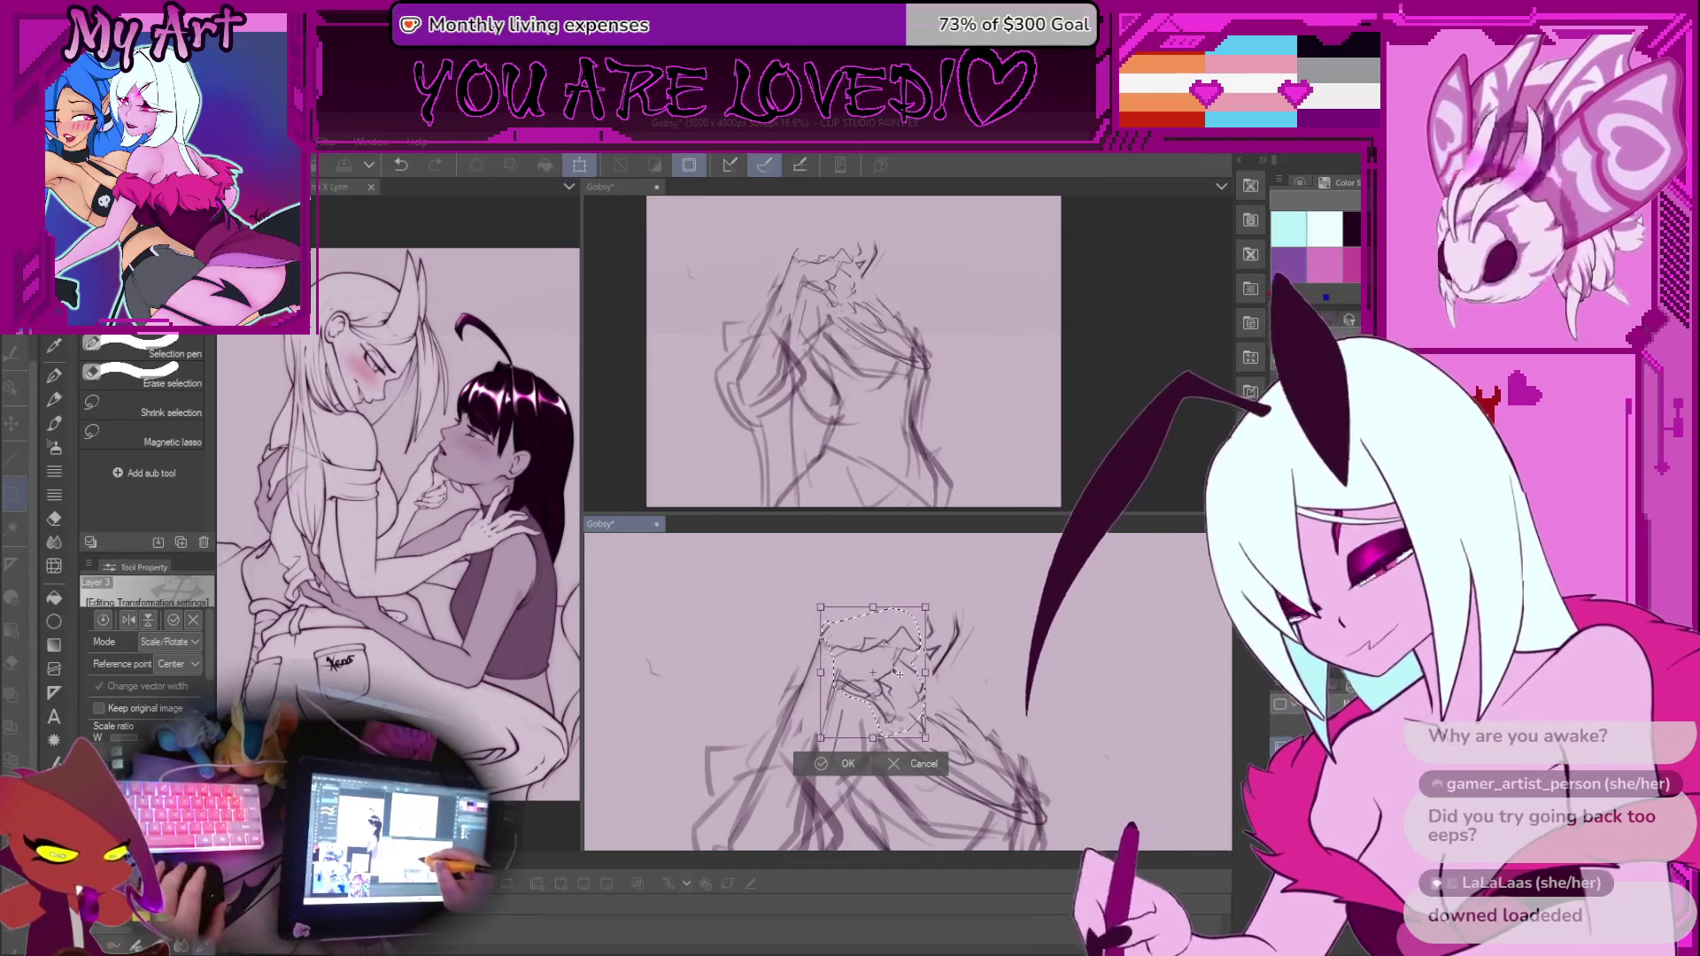
pyautogui.scroll(-3, 897, 674)
pyautogui.scroll(2, 912, 642)
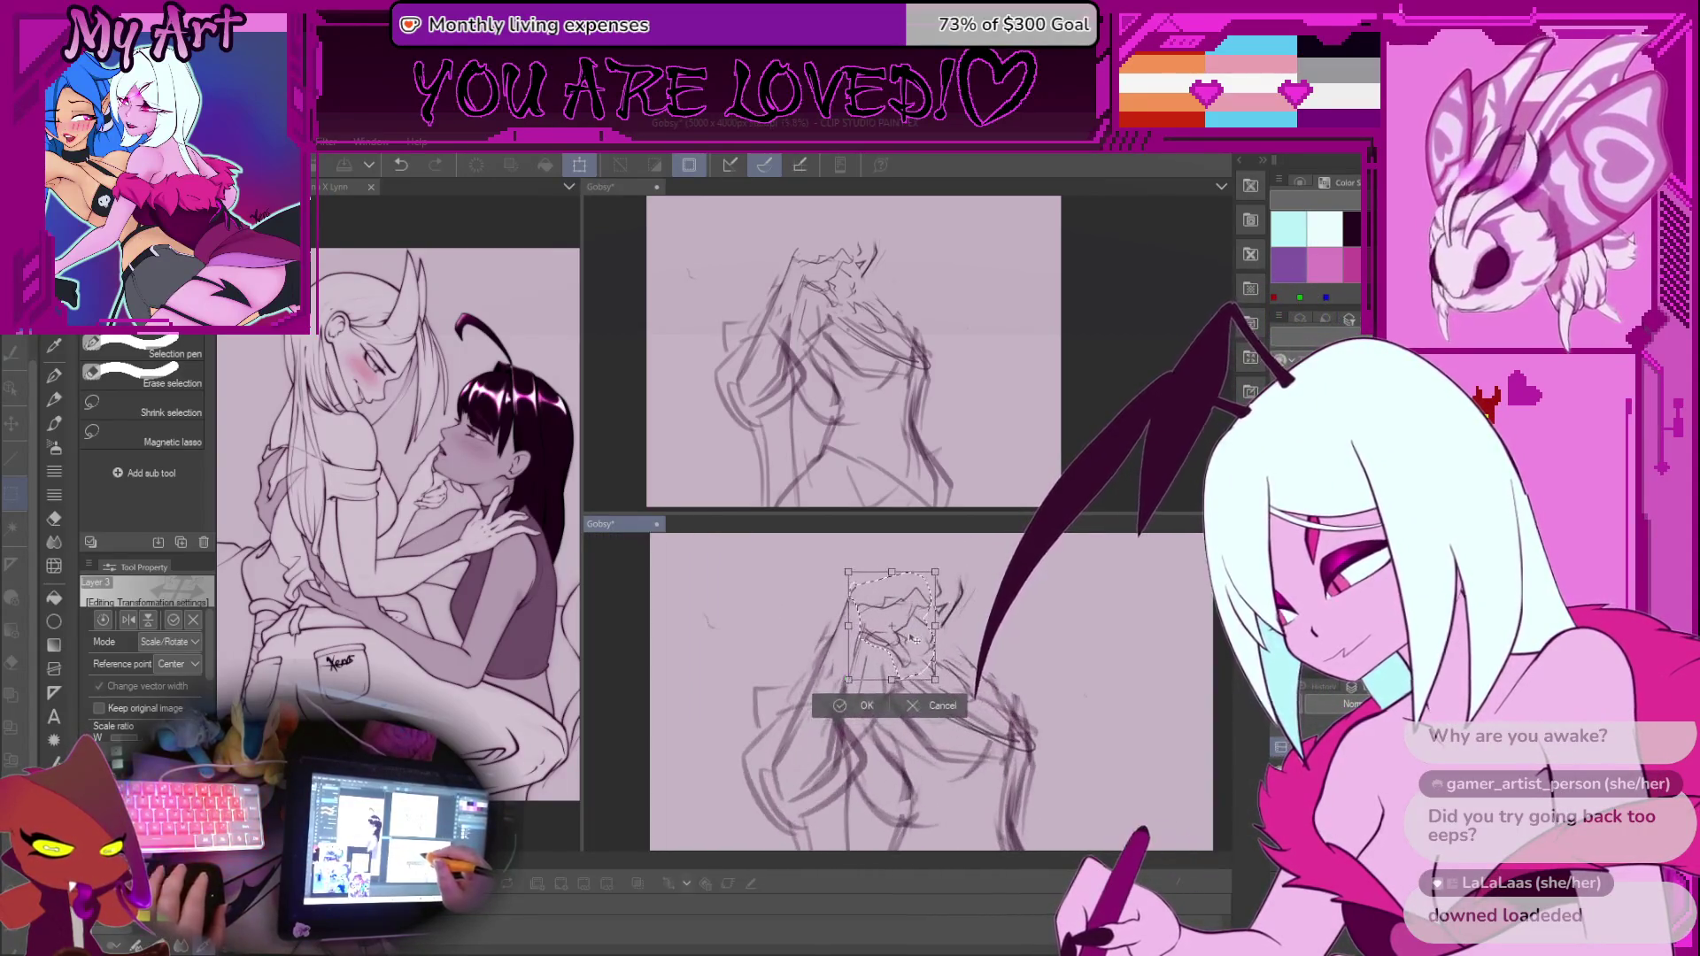
pyautogui.scroll(1, 912, 639)
pyautogui.click(864, 741)
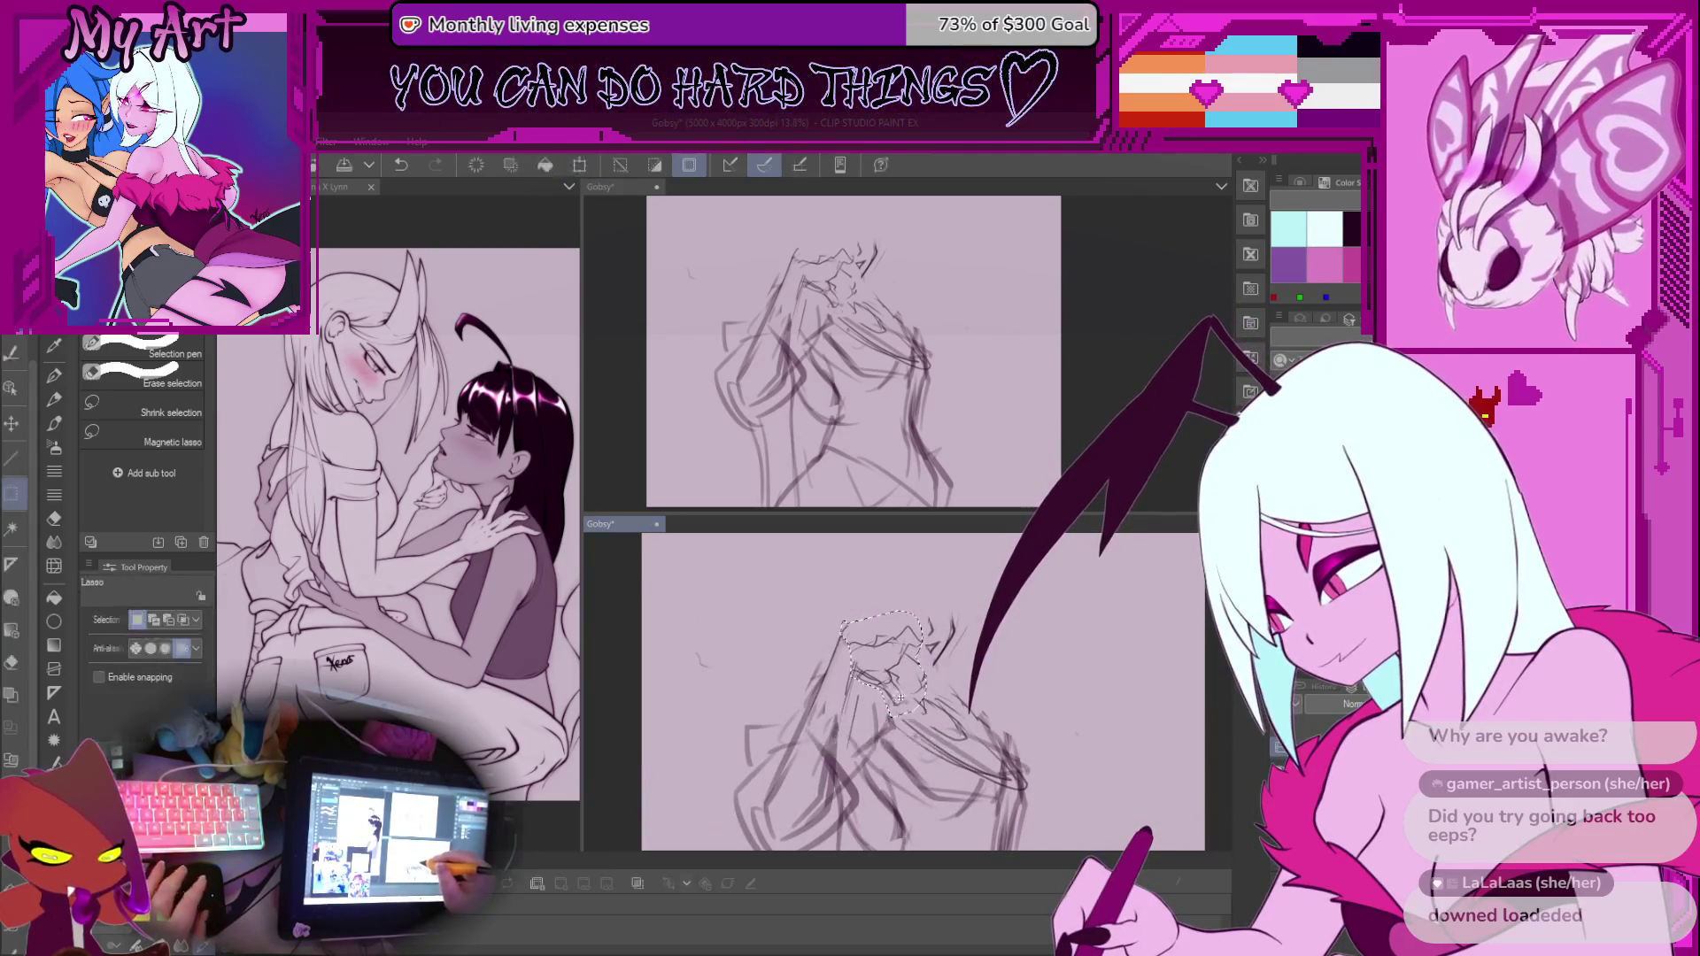
pyautogui.scroll(3, 880, 672)
pyautogui.hotkey('ctrl', 'd')
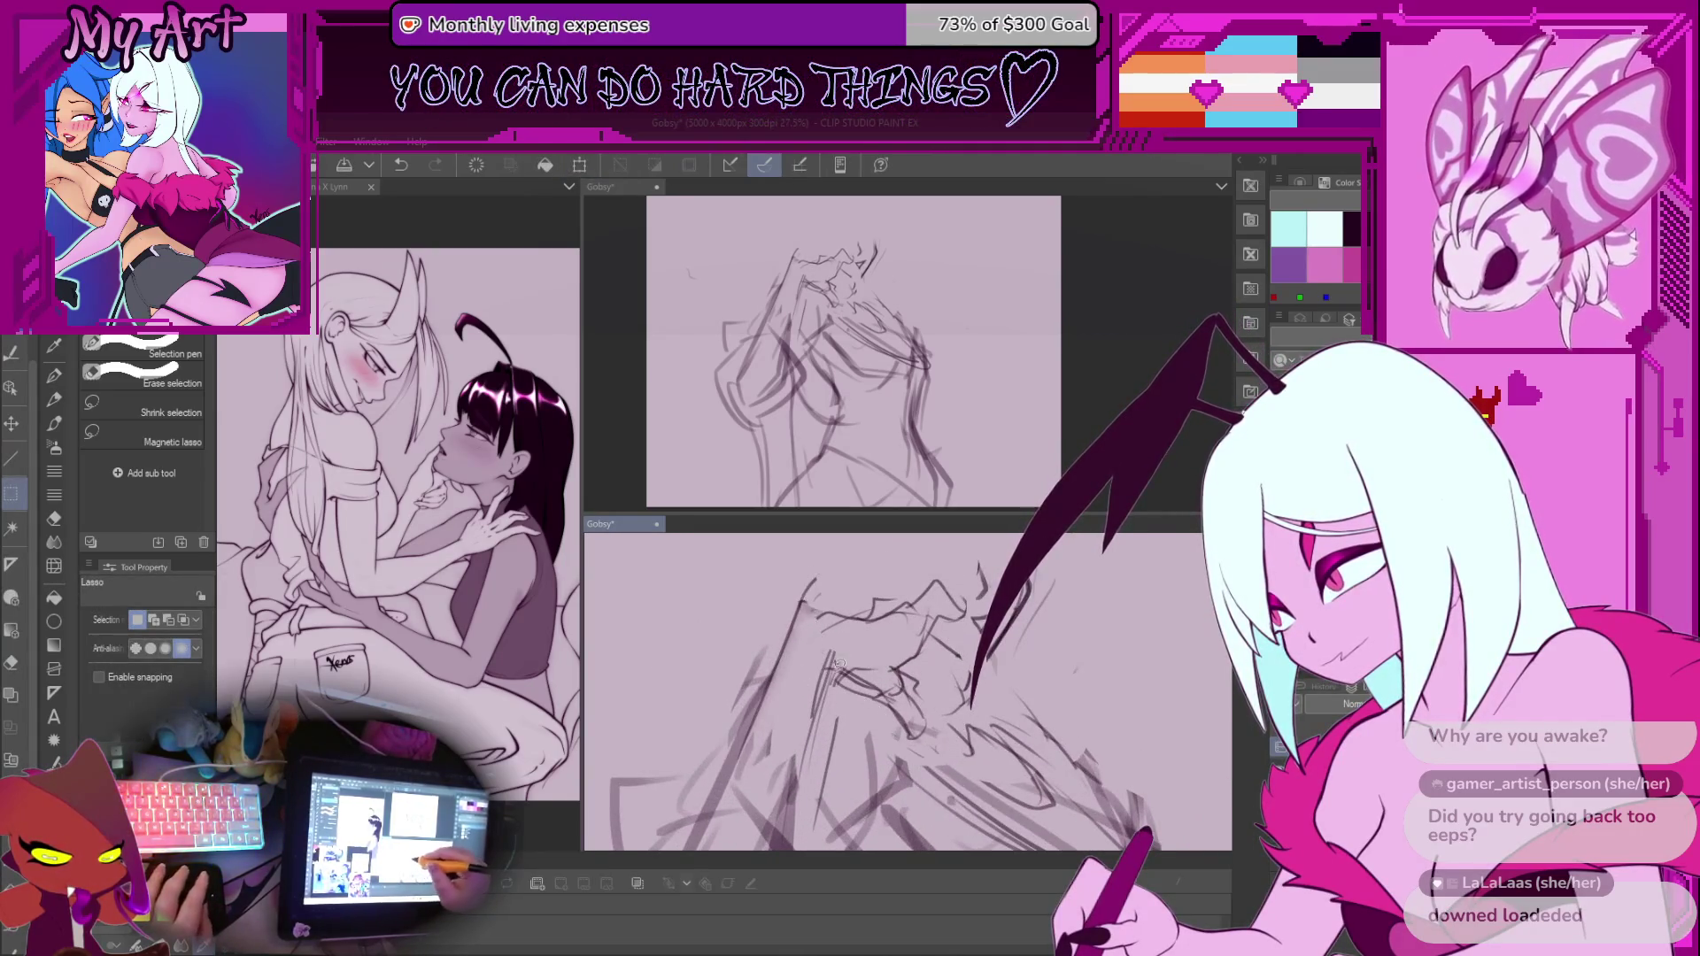
pyautogui.moveTo(826, 670); pyautogui.dragTo(874, 682)
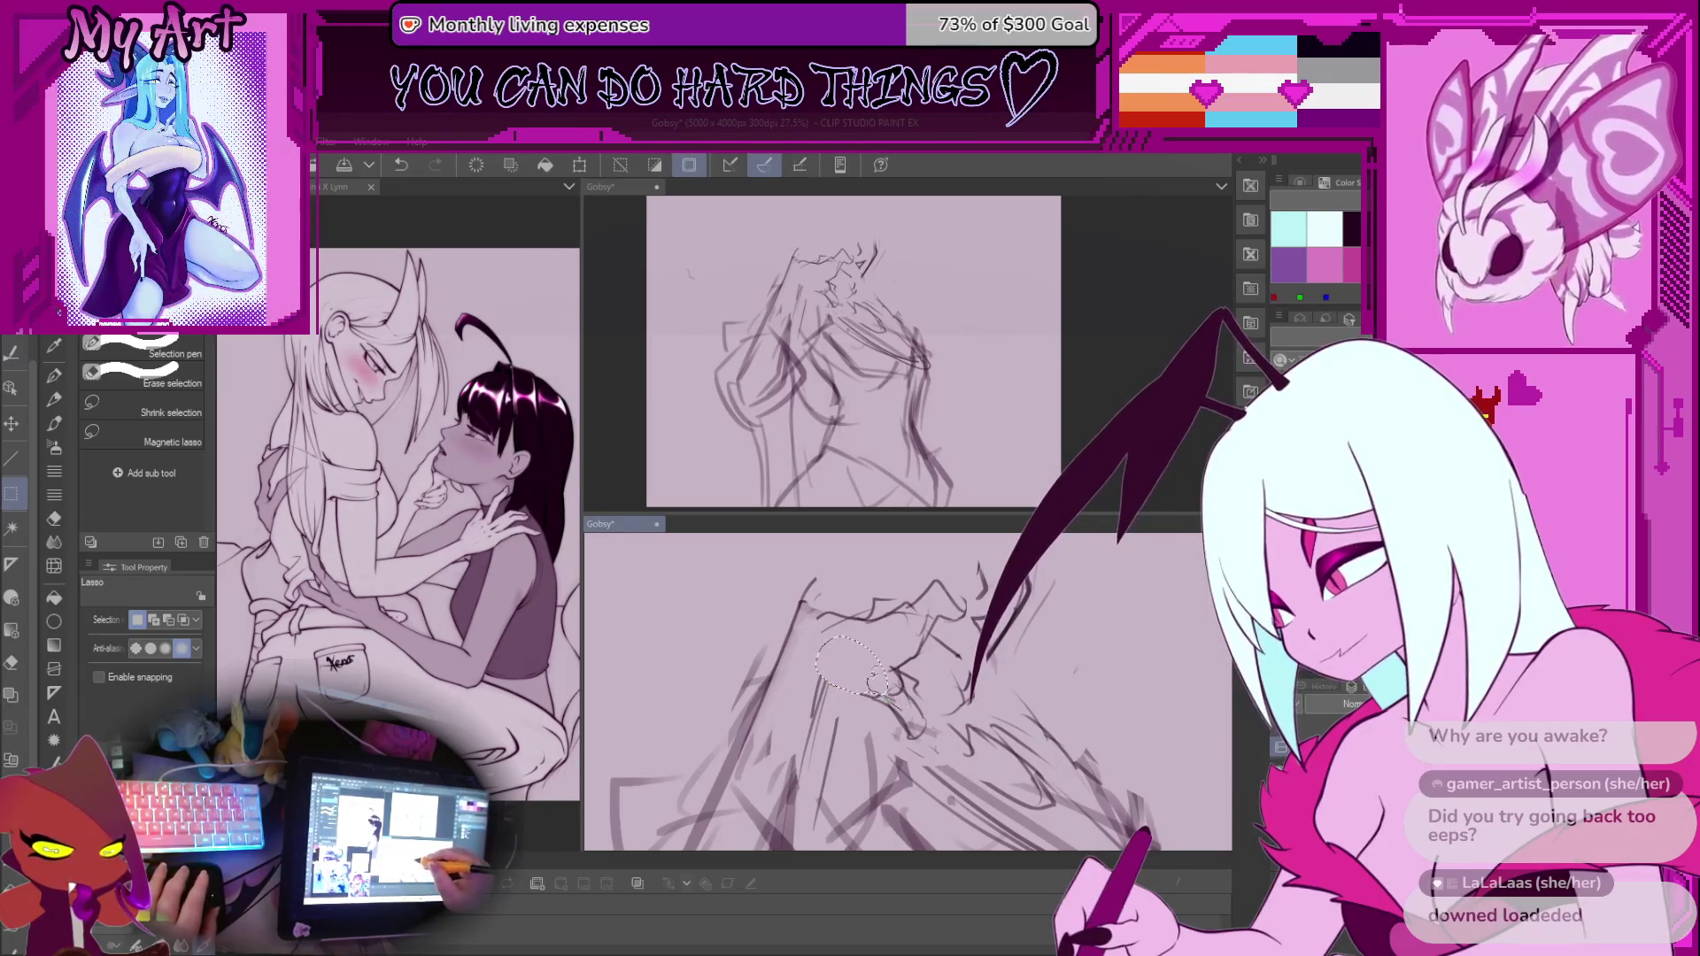
pyautogui.press('p')
pyautogui.hotkey('ctrl', 'd')
pyautogui.scroll(1, 885, 673)
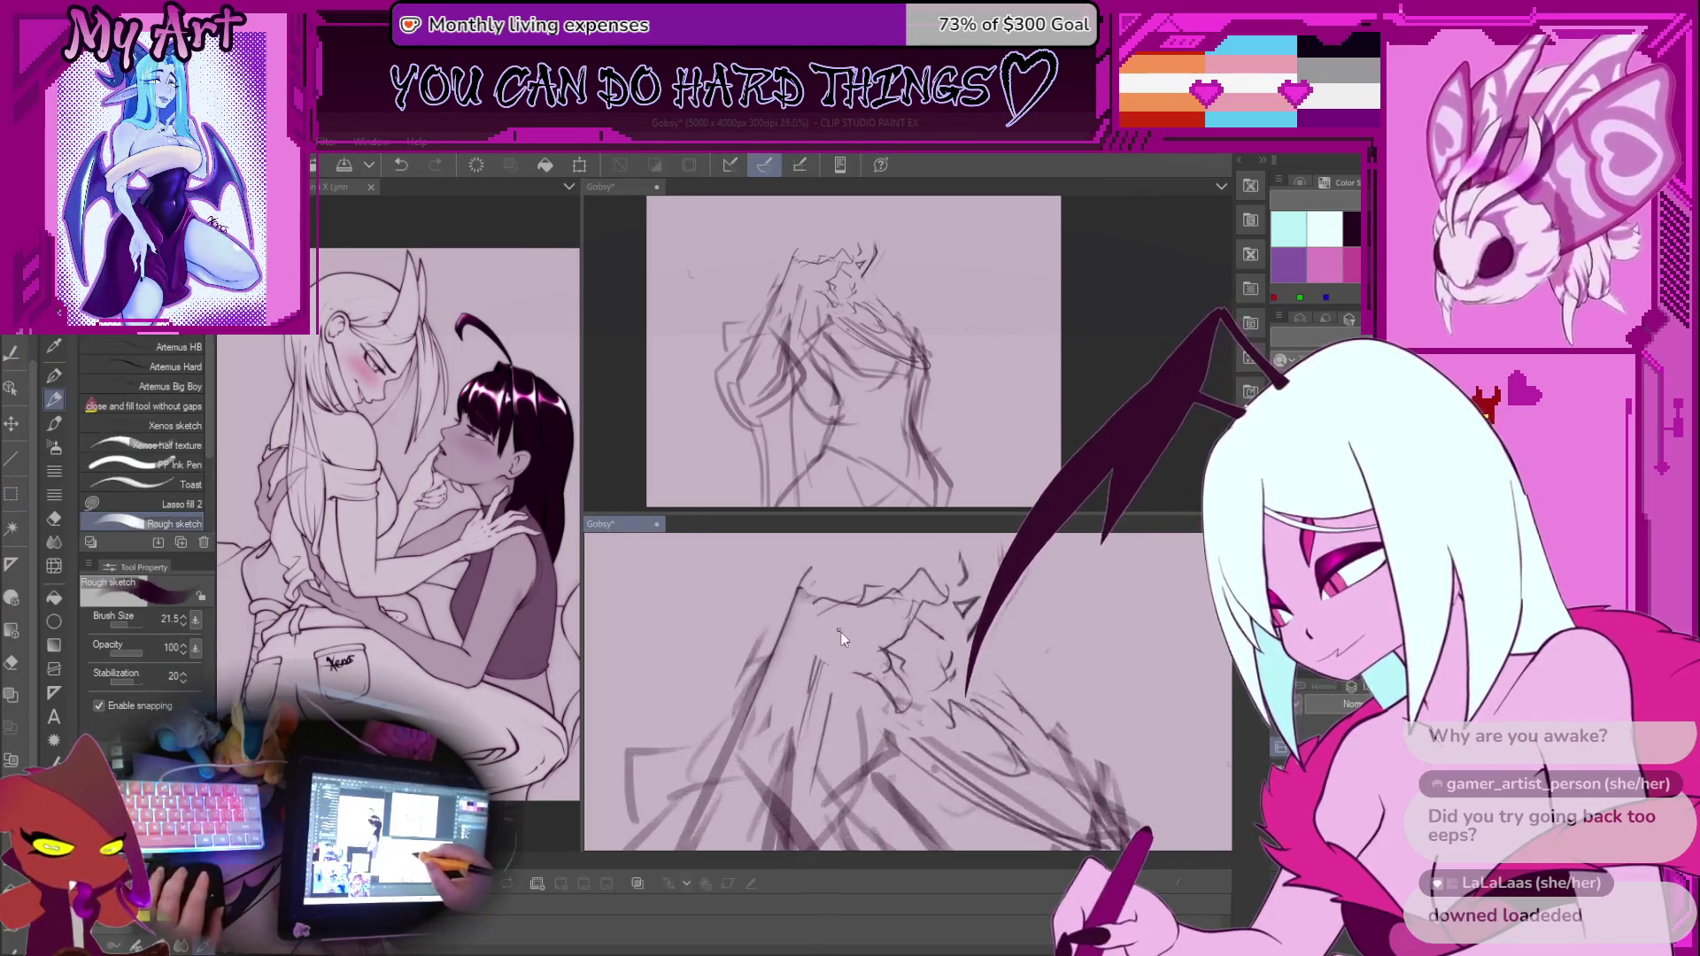
# Clear the selection, reduce the rough sketch brush to 20.5, and undo the stray stroke
pyautogui.press('m')
pyautogui.hotkey('ctrl', 'd')
pyautogui.press('p')
pyautogui.scroll(1, 747, 726)
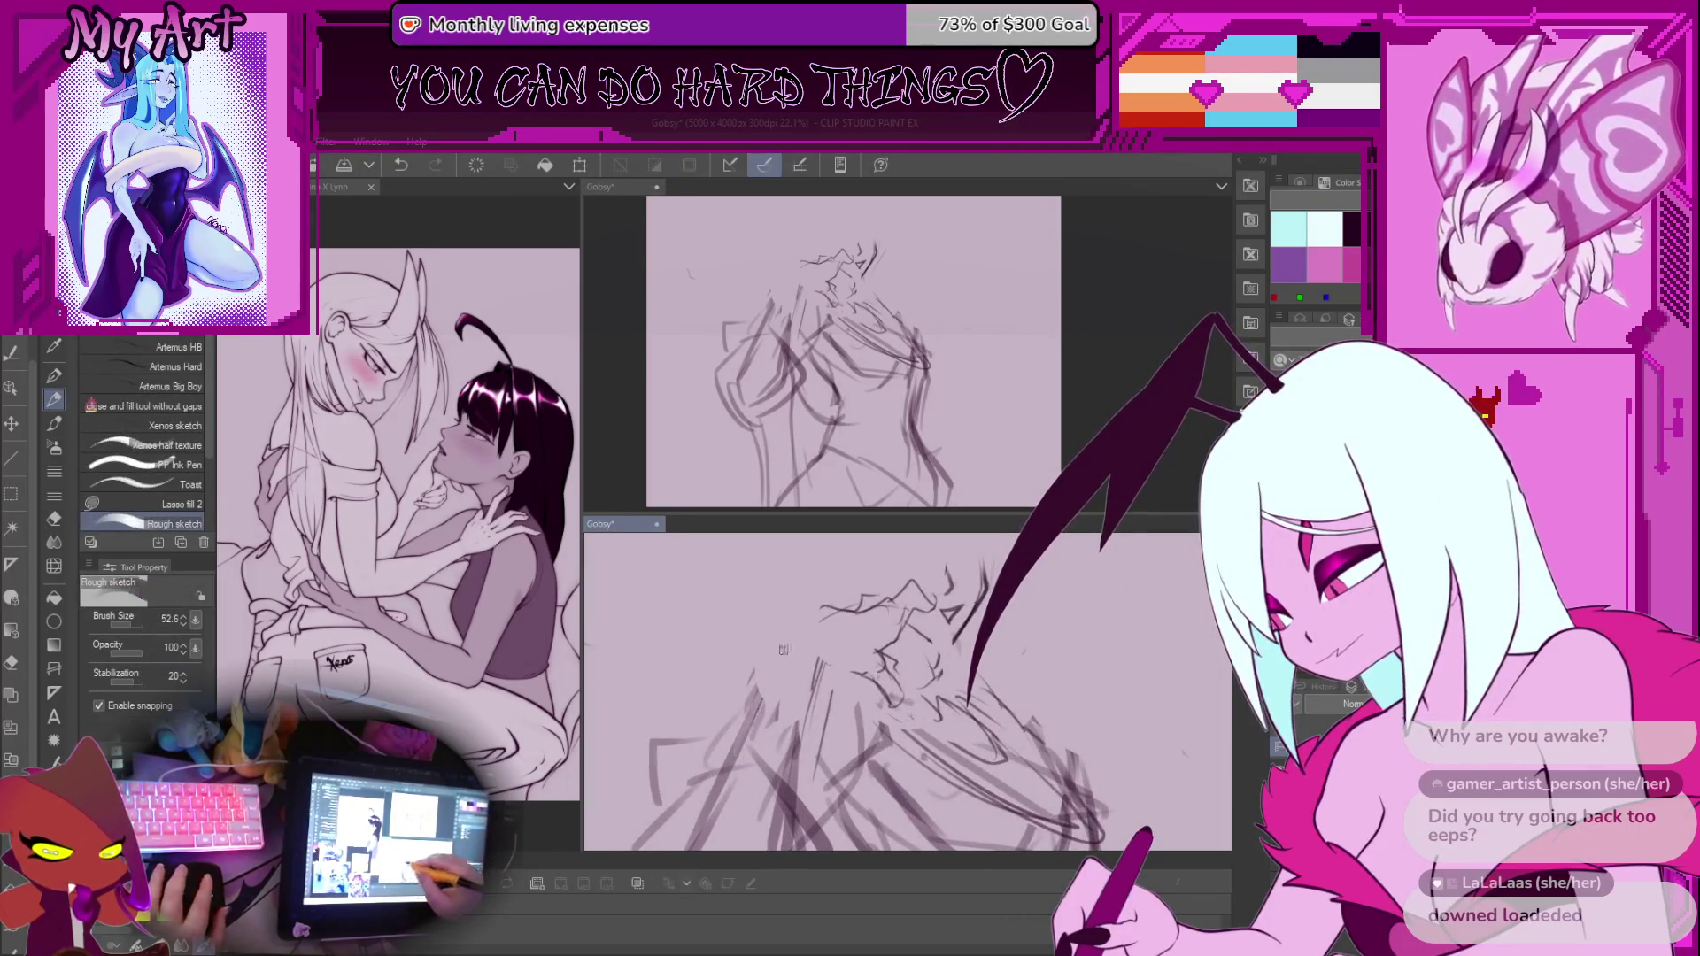
pyautogui.moveTo(751, 720); pyautogui.dragTo(741, 738)
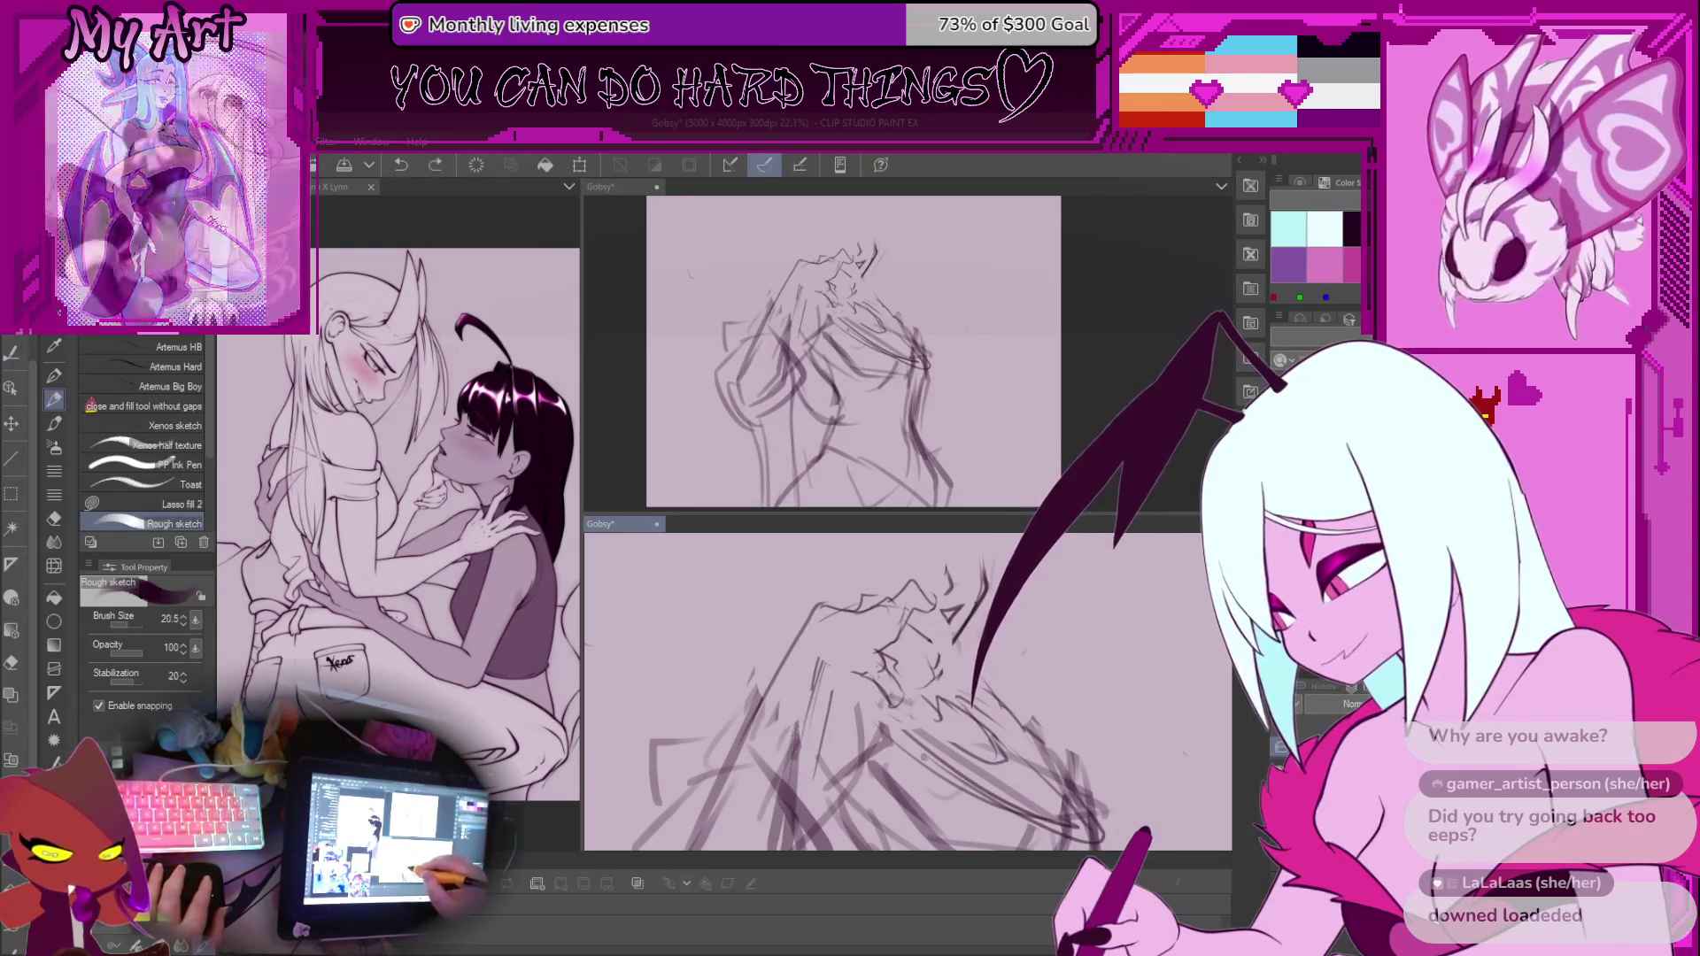
pyautogui.moveTo(804, 733); pyautogui.dragTo(797, 702)
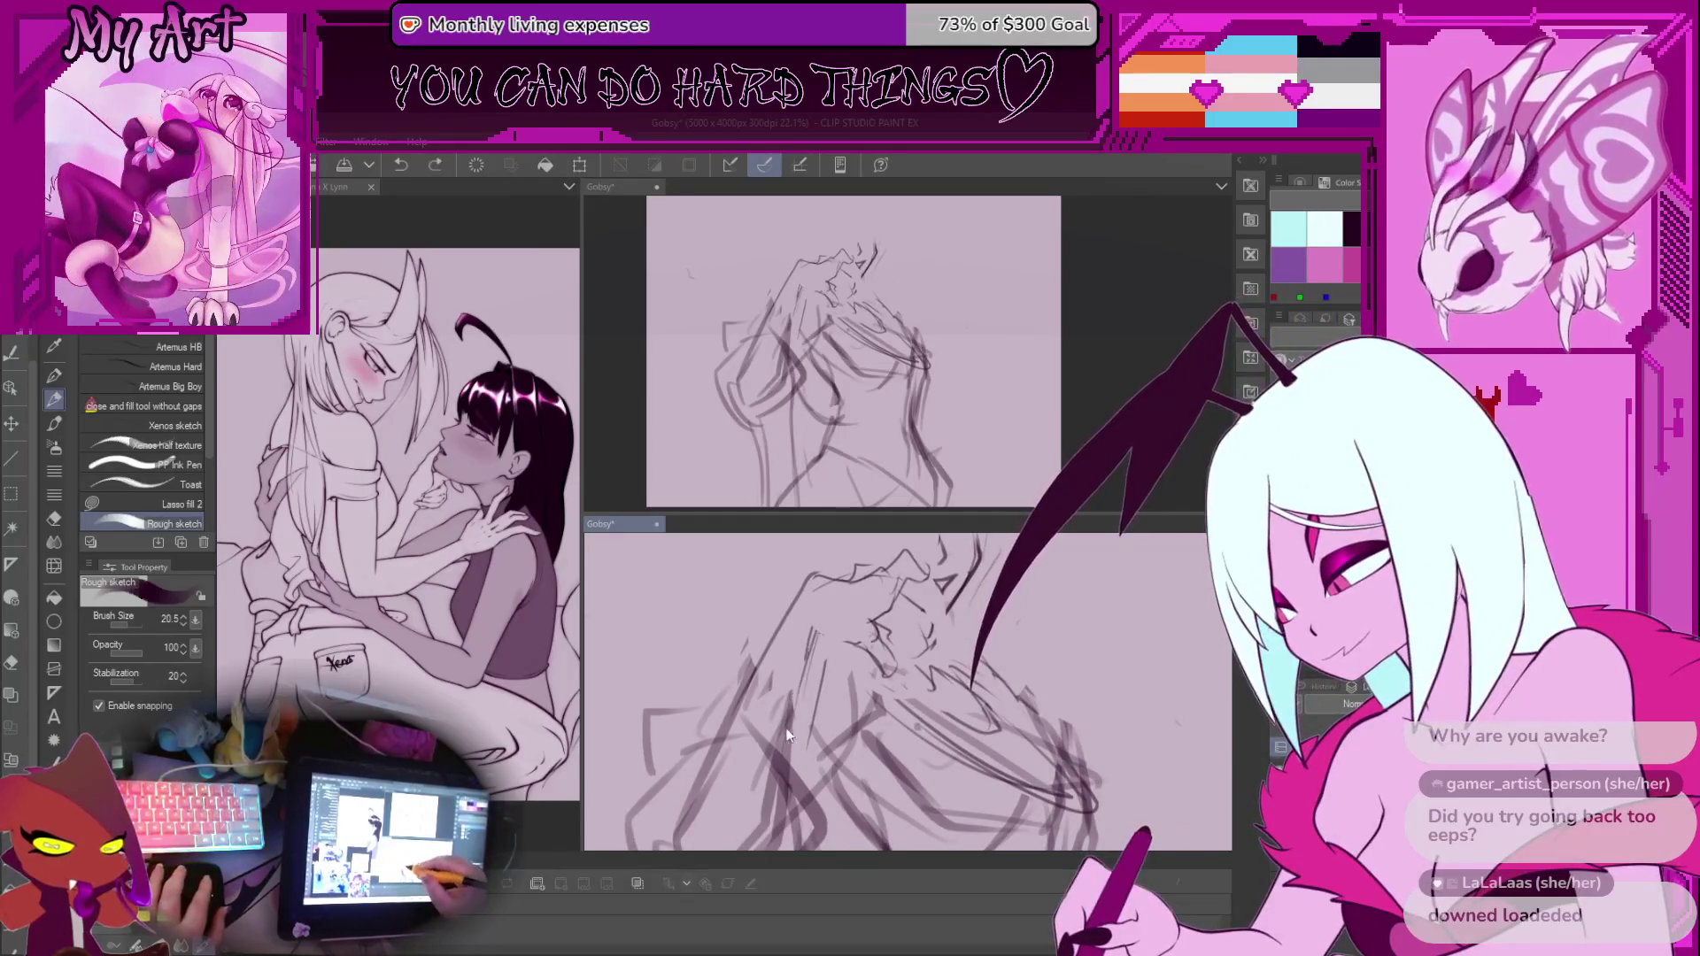
pyautogui.moveTo(784, 577); pyautogui.dragTo(773, 603)
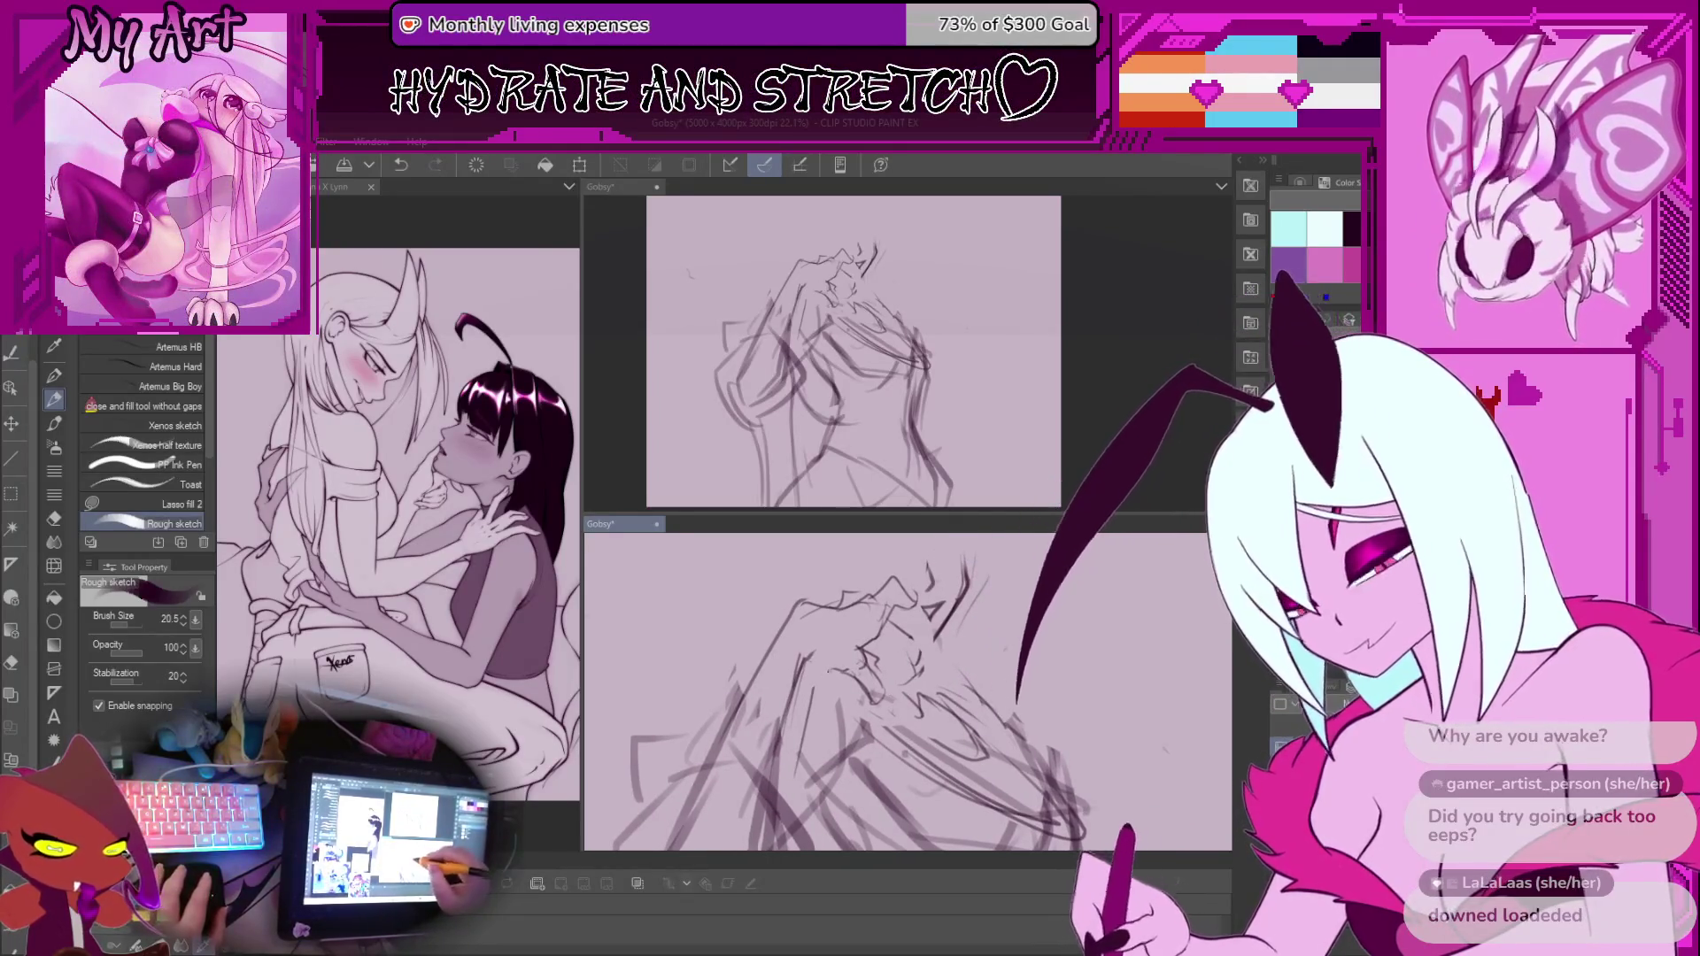
pyautogui.hotkey('ctrl', 'z')
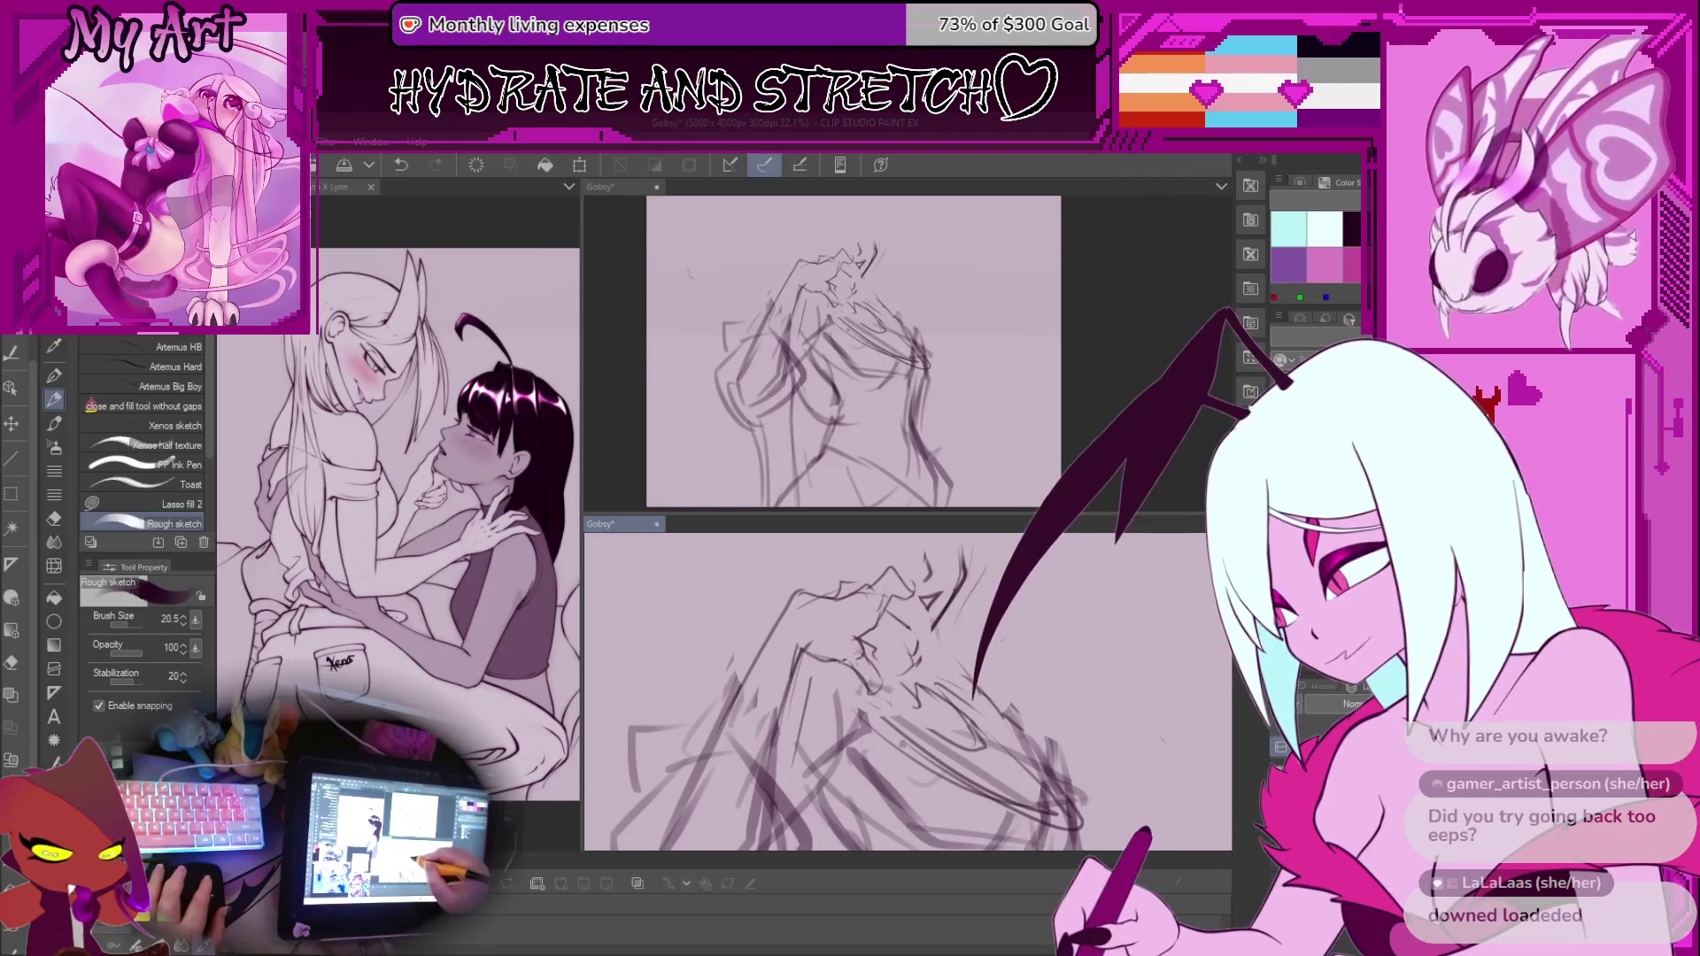
# Draw a curved line over the raised clasped hands and level the canvas view
pyautogui.scroll(-3, 839, 631)
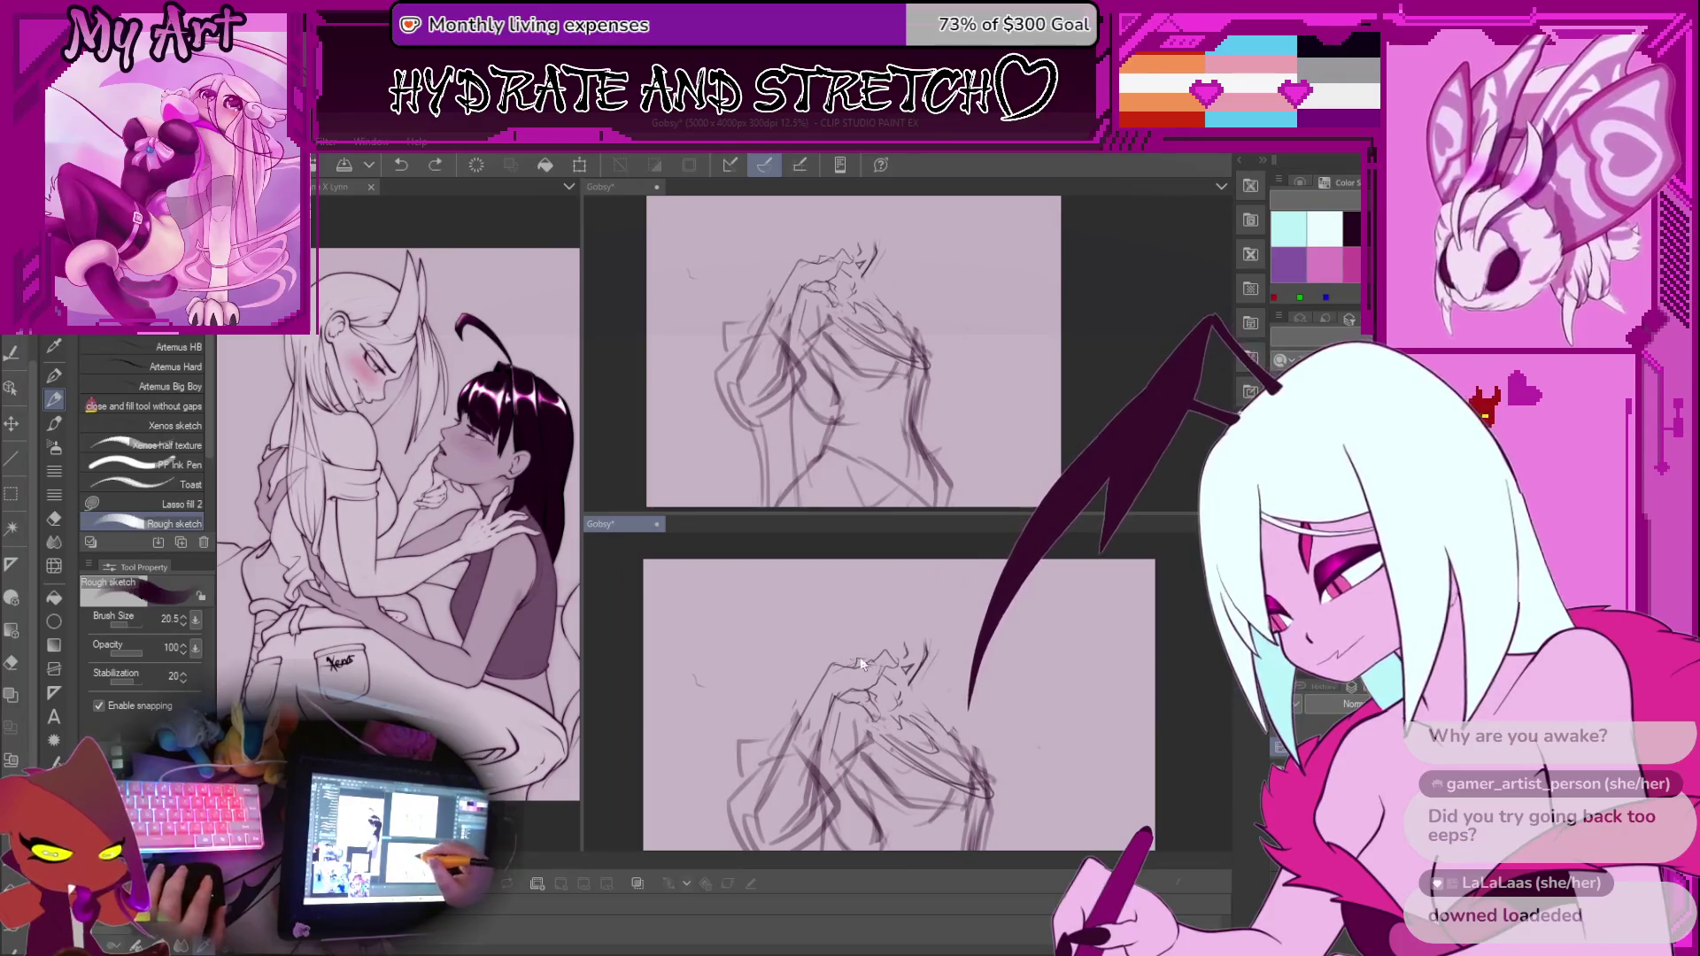
pyautogui.moveTo(862, 658)
pyautogui.mouseDown()
pyautogui.moveTo(816, 620)
pyautogui.moveTo(910, 630)
pyautogui.moveTo(851, 637)
pyautogui.mouseUp()
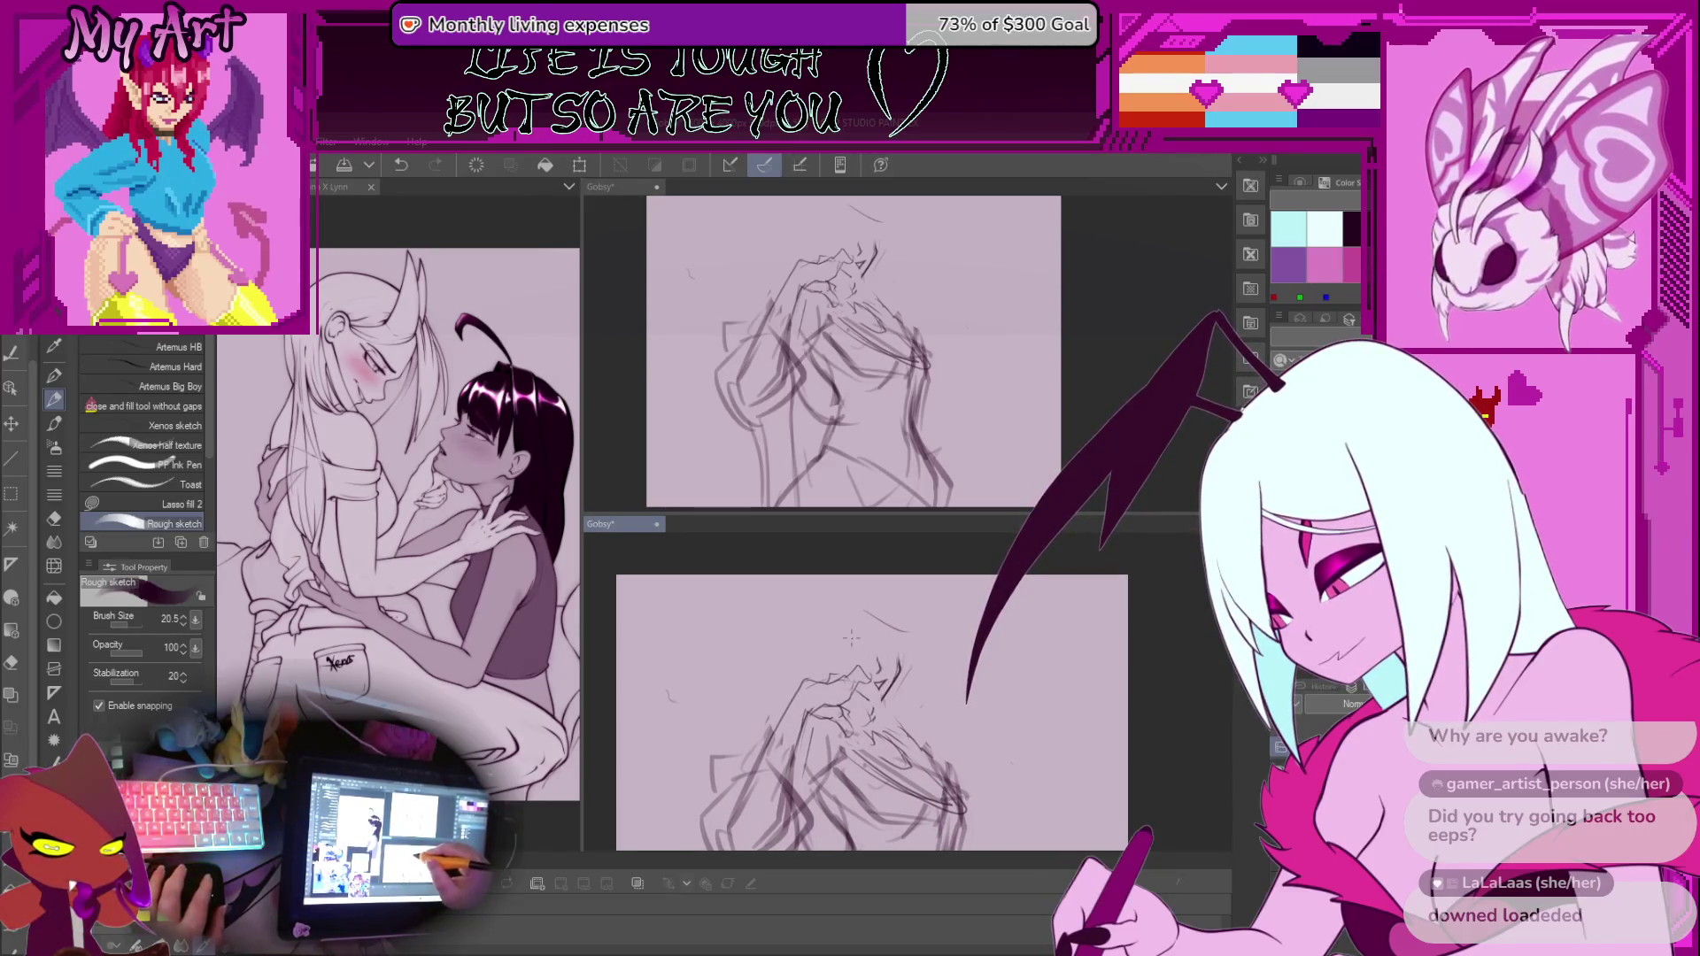
pyautogui.scroll(2, 851, 637)
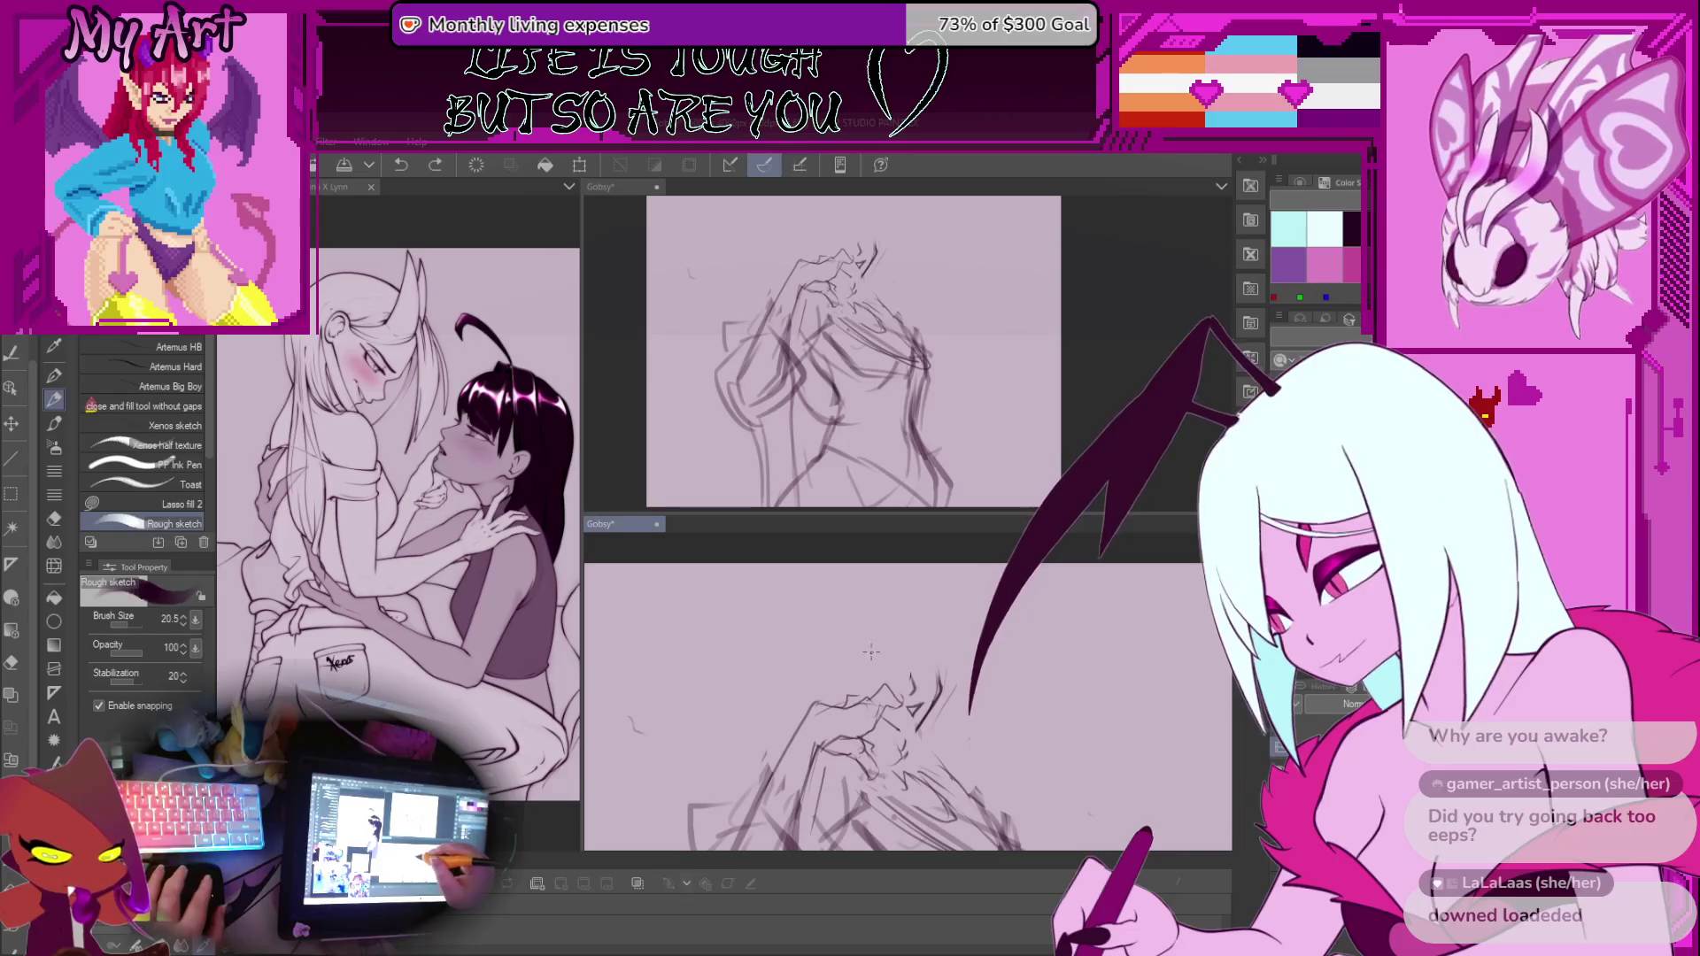
pyautogui.moveTo(824, 610); pyautogui.dragTo(874, 675)
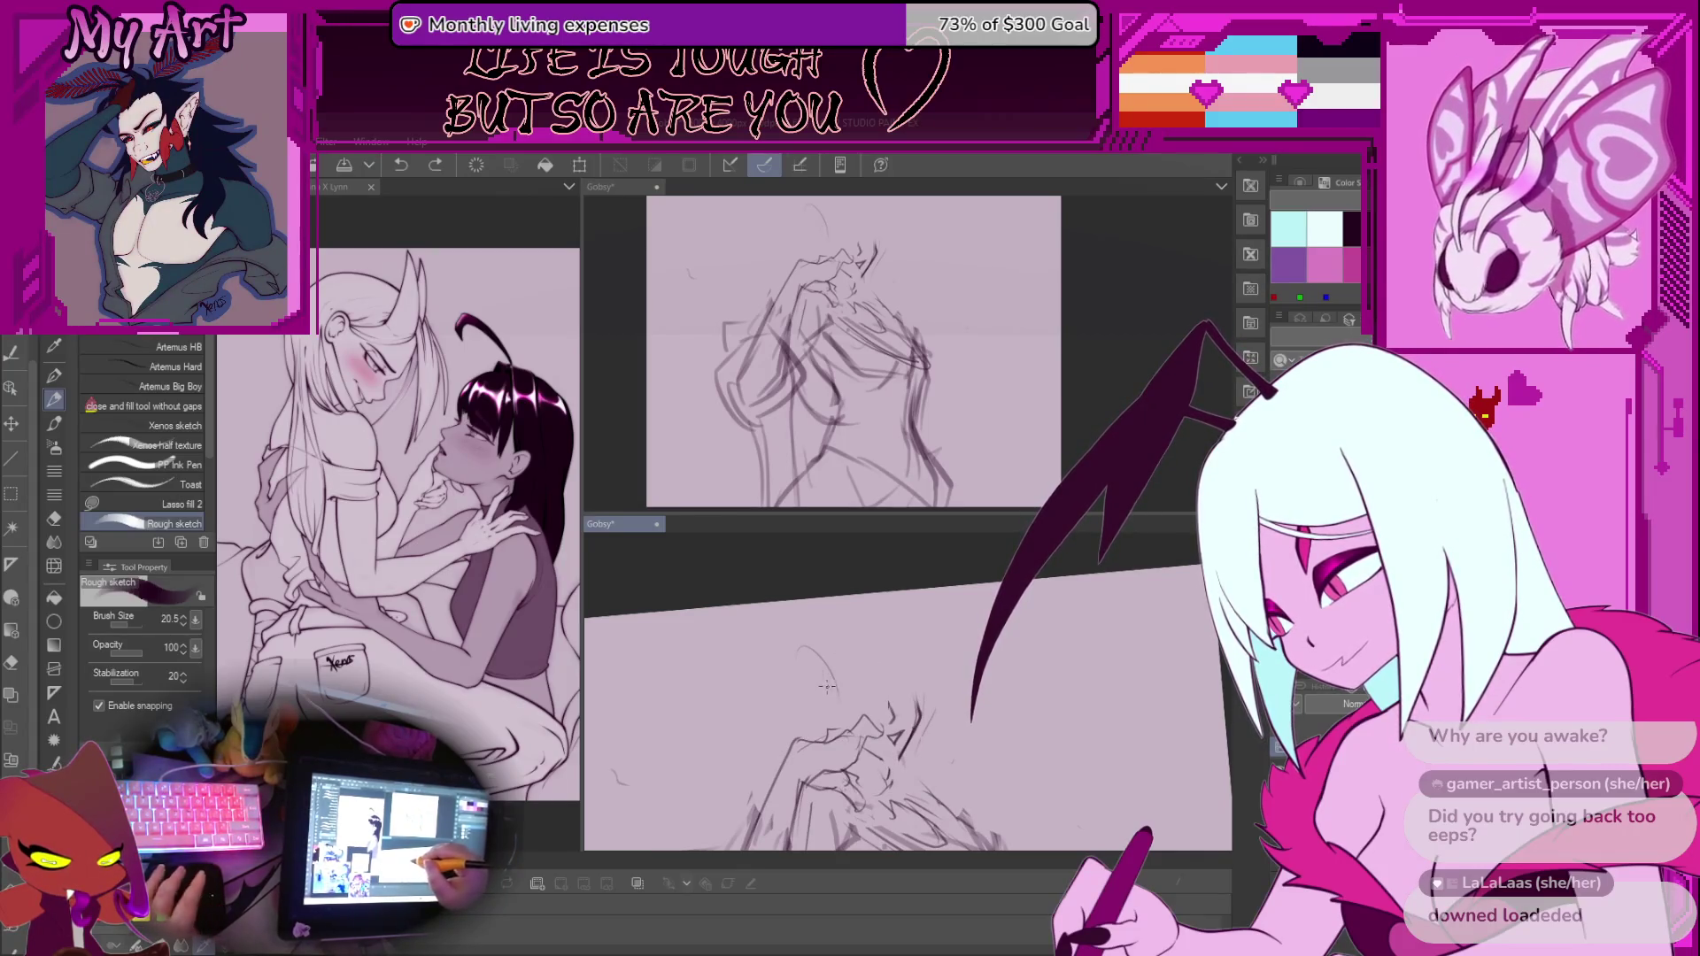
pyautogui.scroll(2, 823, 686)
pyautogui.moveTo(905, 754); pyautogui.dragTo(911, 694)
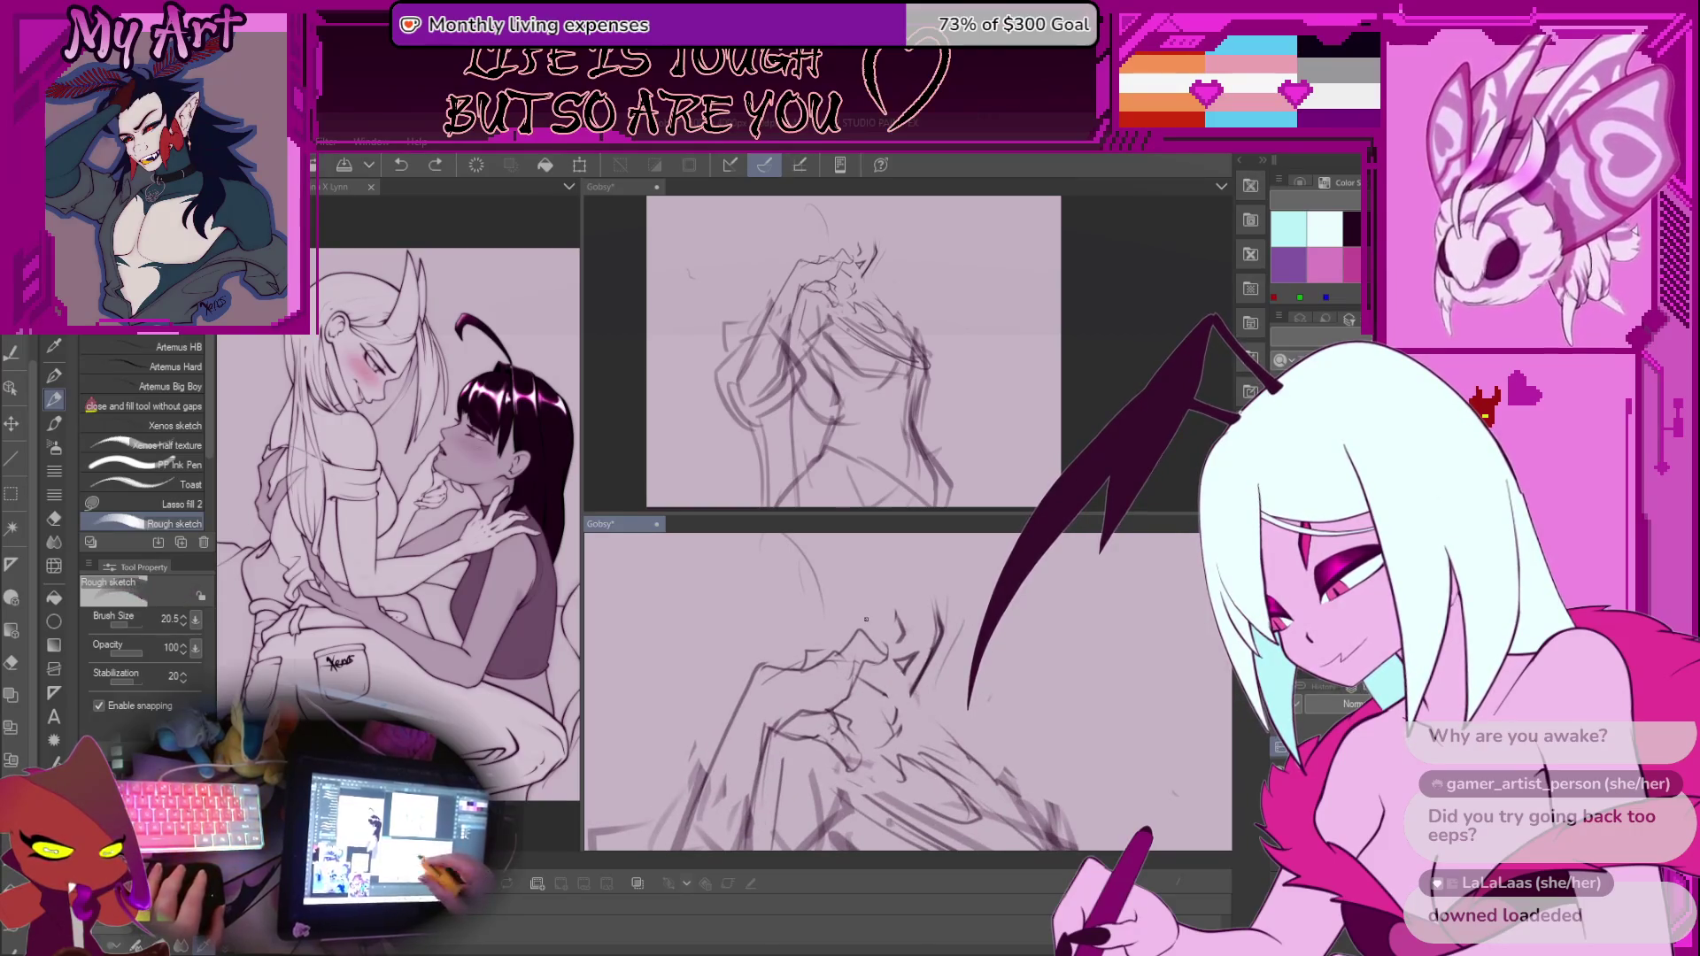
pyautogui.scroll(2, 866, 619)
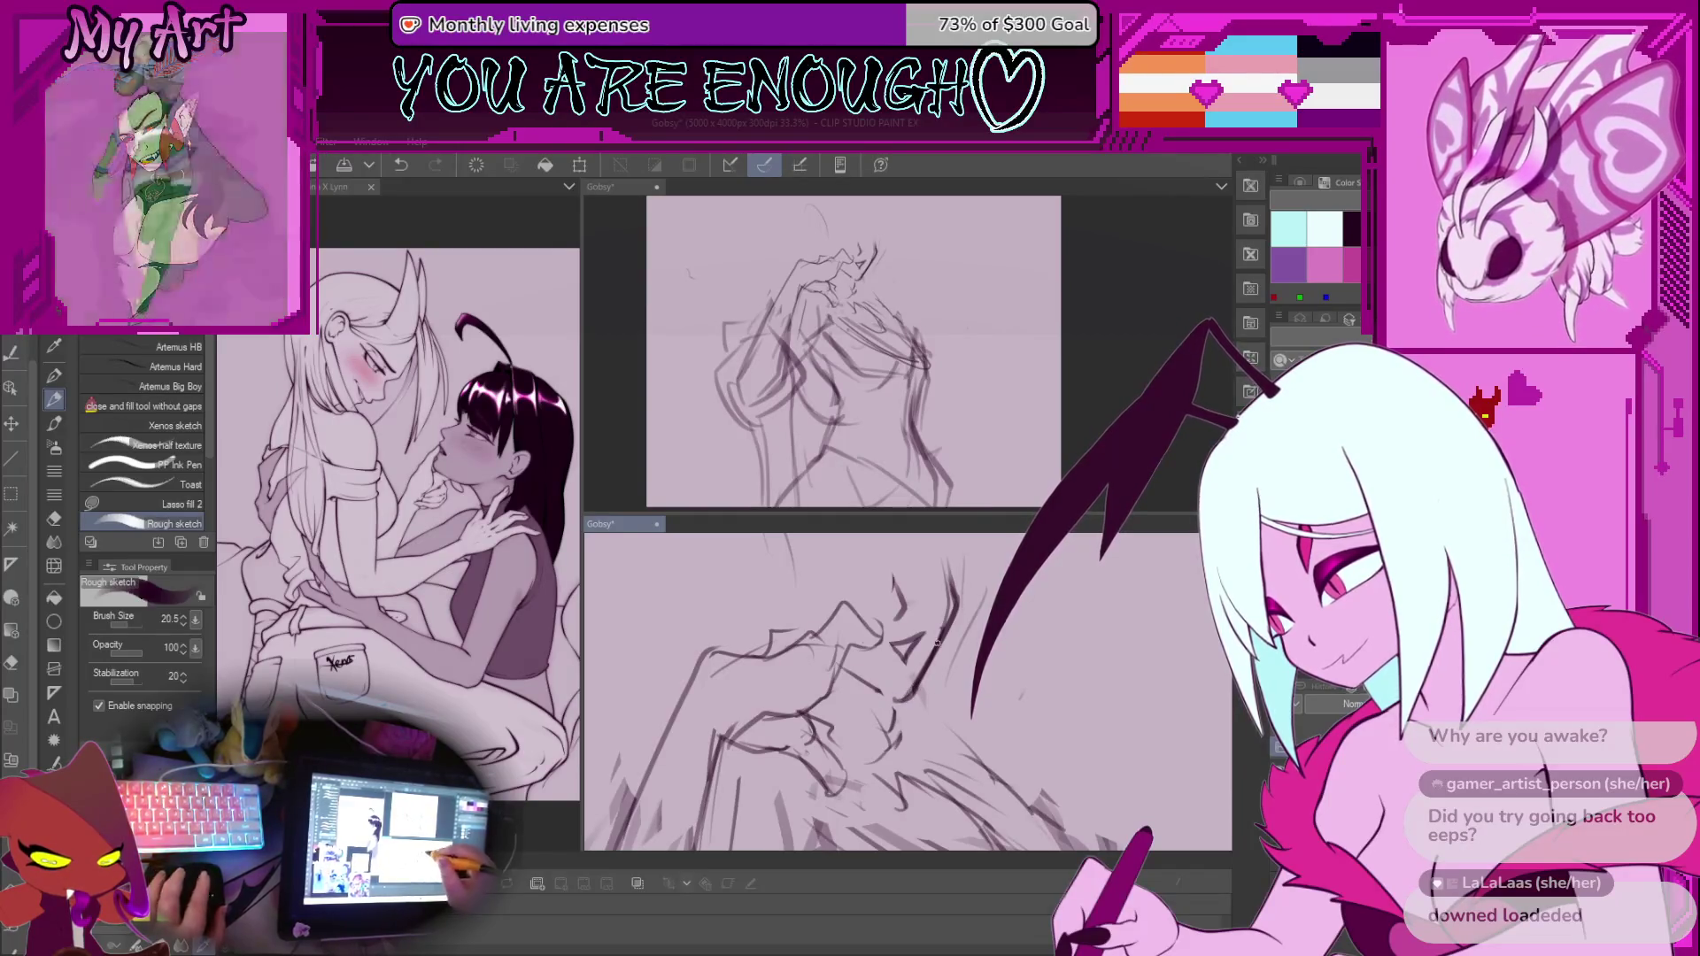
pyautogui.scroll(-2, 907, 697)
pyautogui.moveTo(907, 696); pyautogui.dragTo(932, 670)
pyautogui.scroll(3, 934, 675)
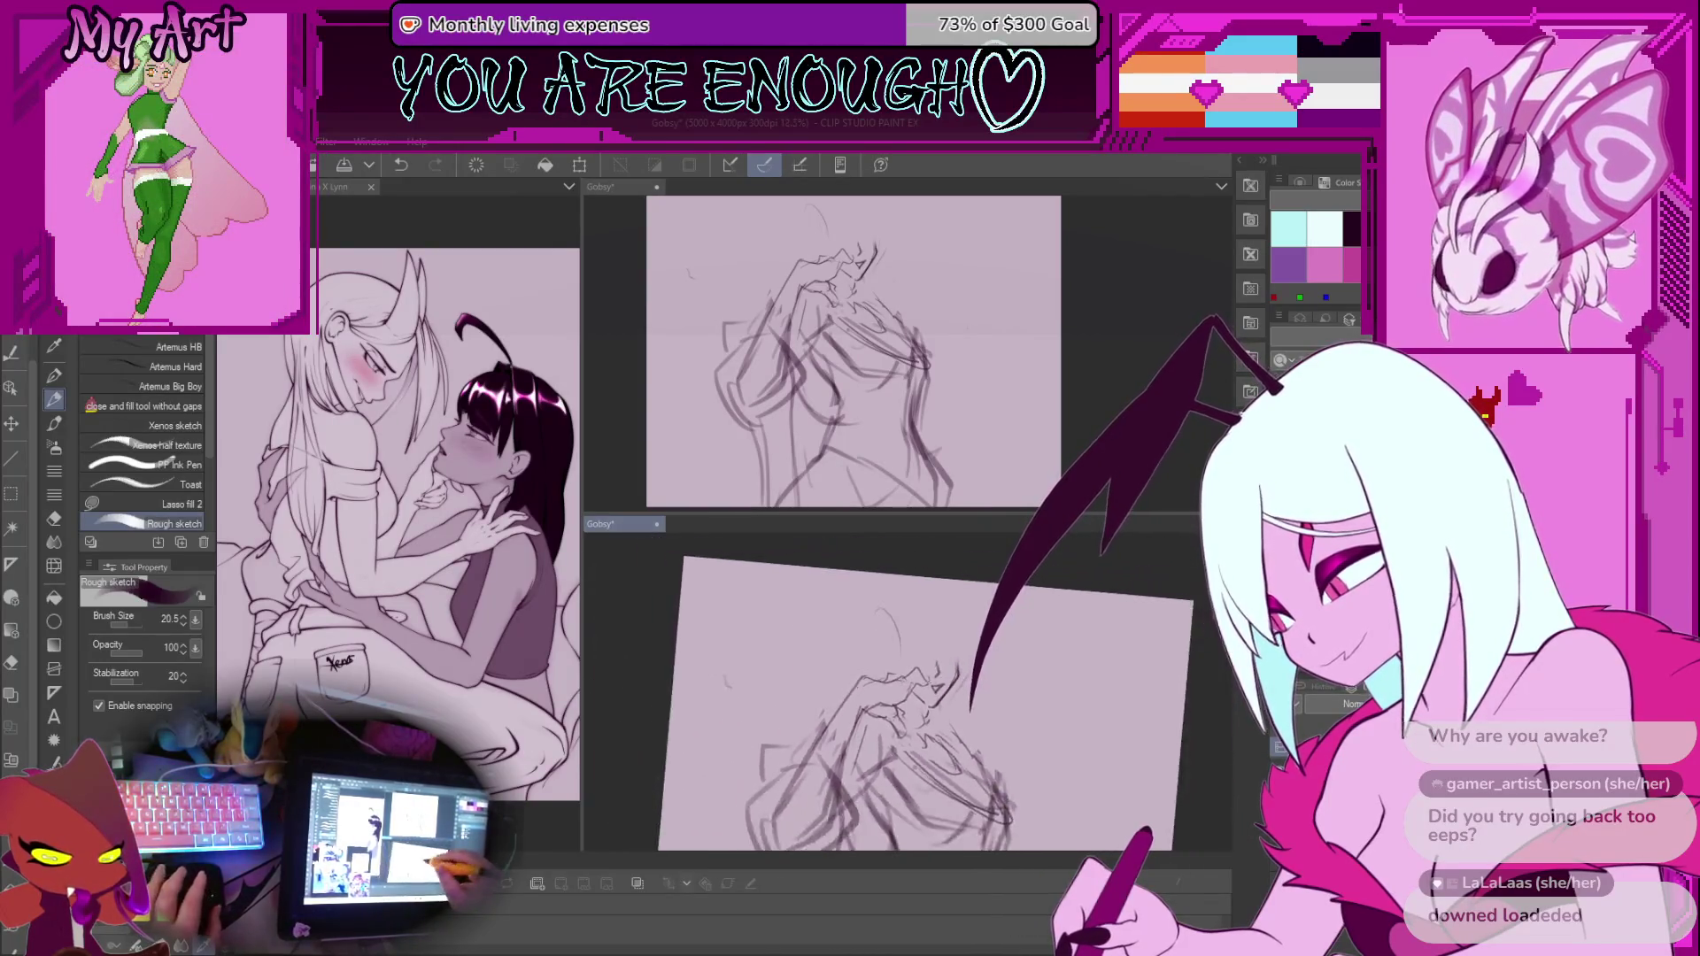
pyautogui.press('m')
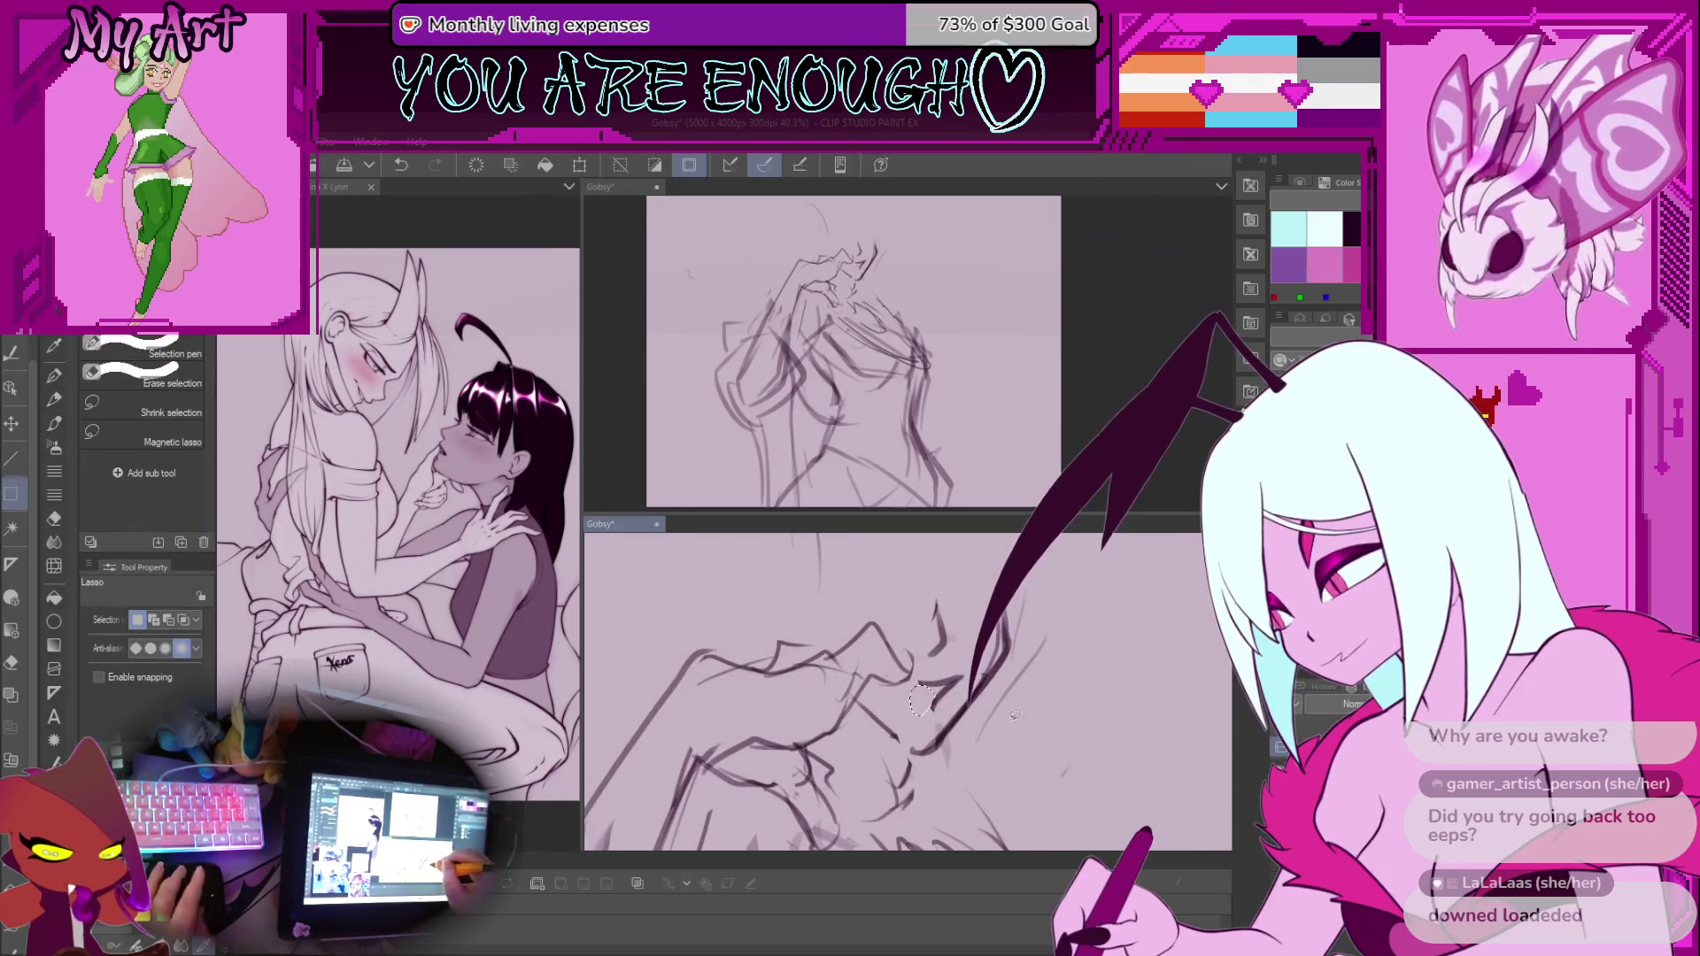
pyautogui.press('p')
pyautogui.scroll(-4, 890, 593)
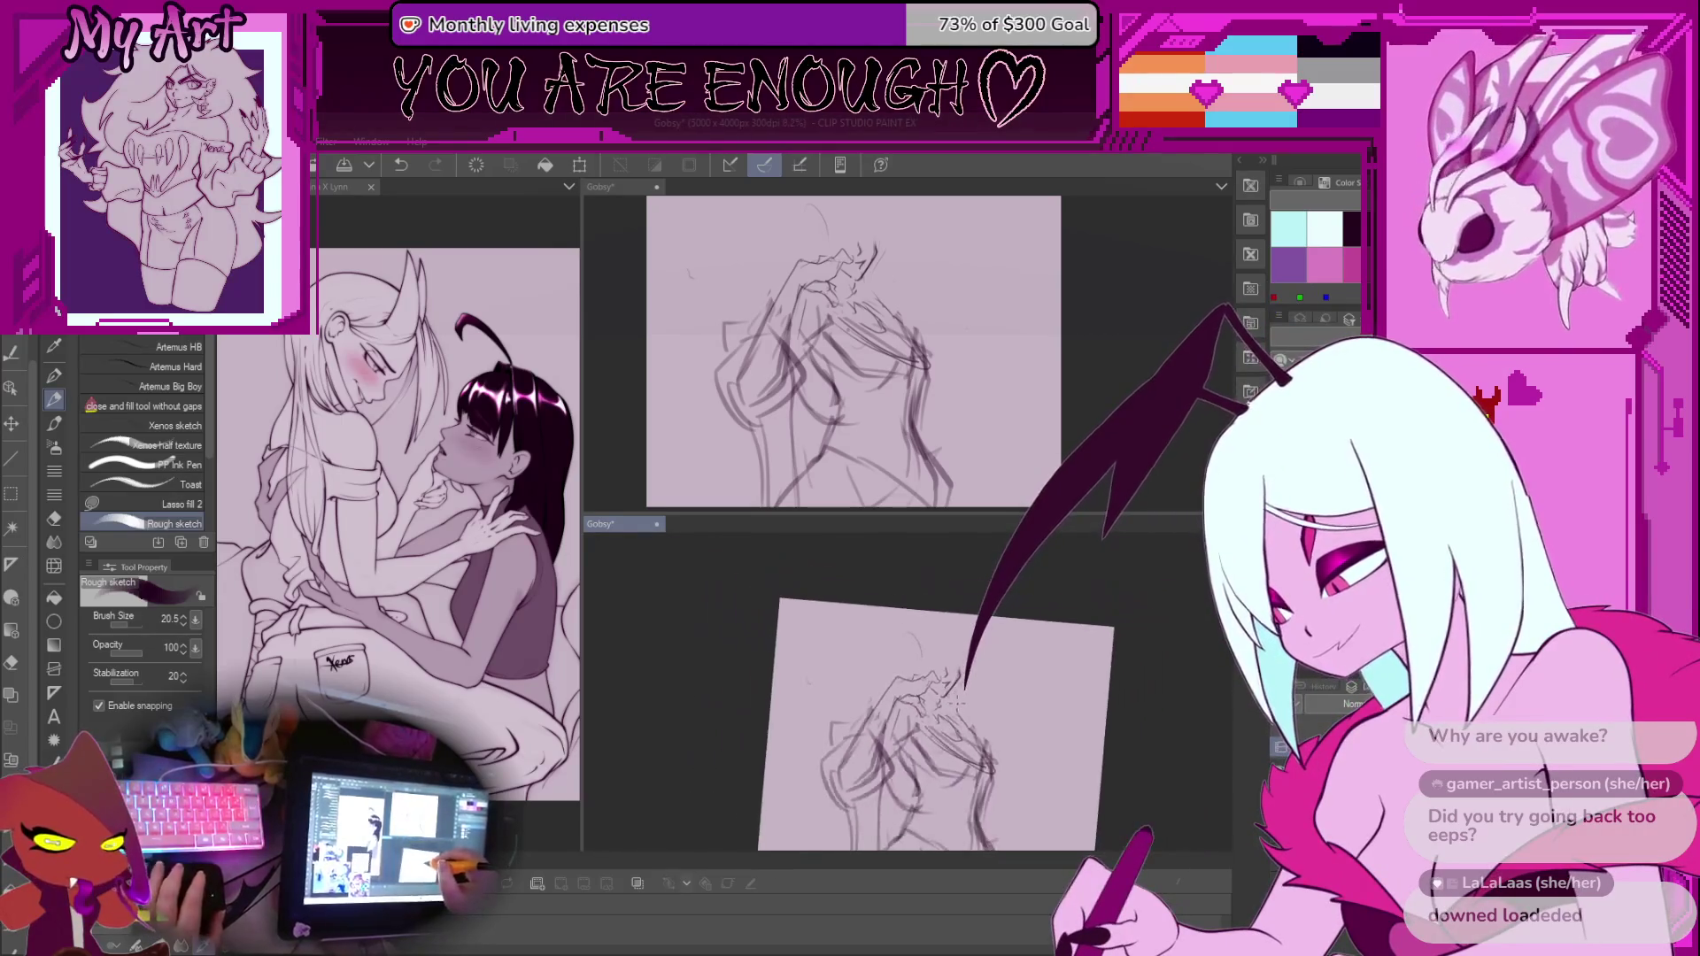
# Lasso the sketched hand and enlarge and tilt it slightly with a transform
pyautogui.press('m')
pyautogui.moveTo(921, 677)
pyautogui.mouseDown()
pyautogui.moveTo(956, 693)
pyautogui.moveTo(974, 633)
pyautogui.moveTo(912, 592)
pyautogui.moveTo(921, 635)
pyautogui.mouseUp()
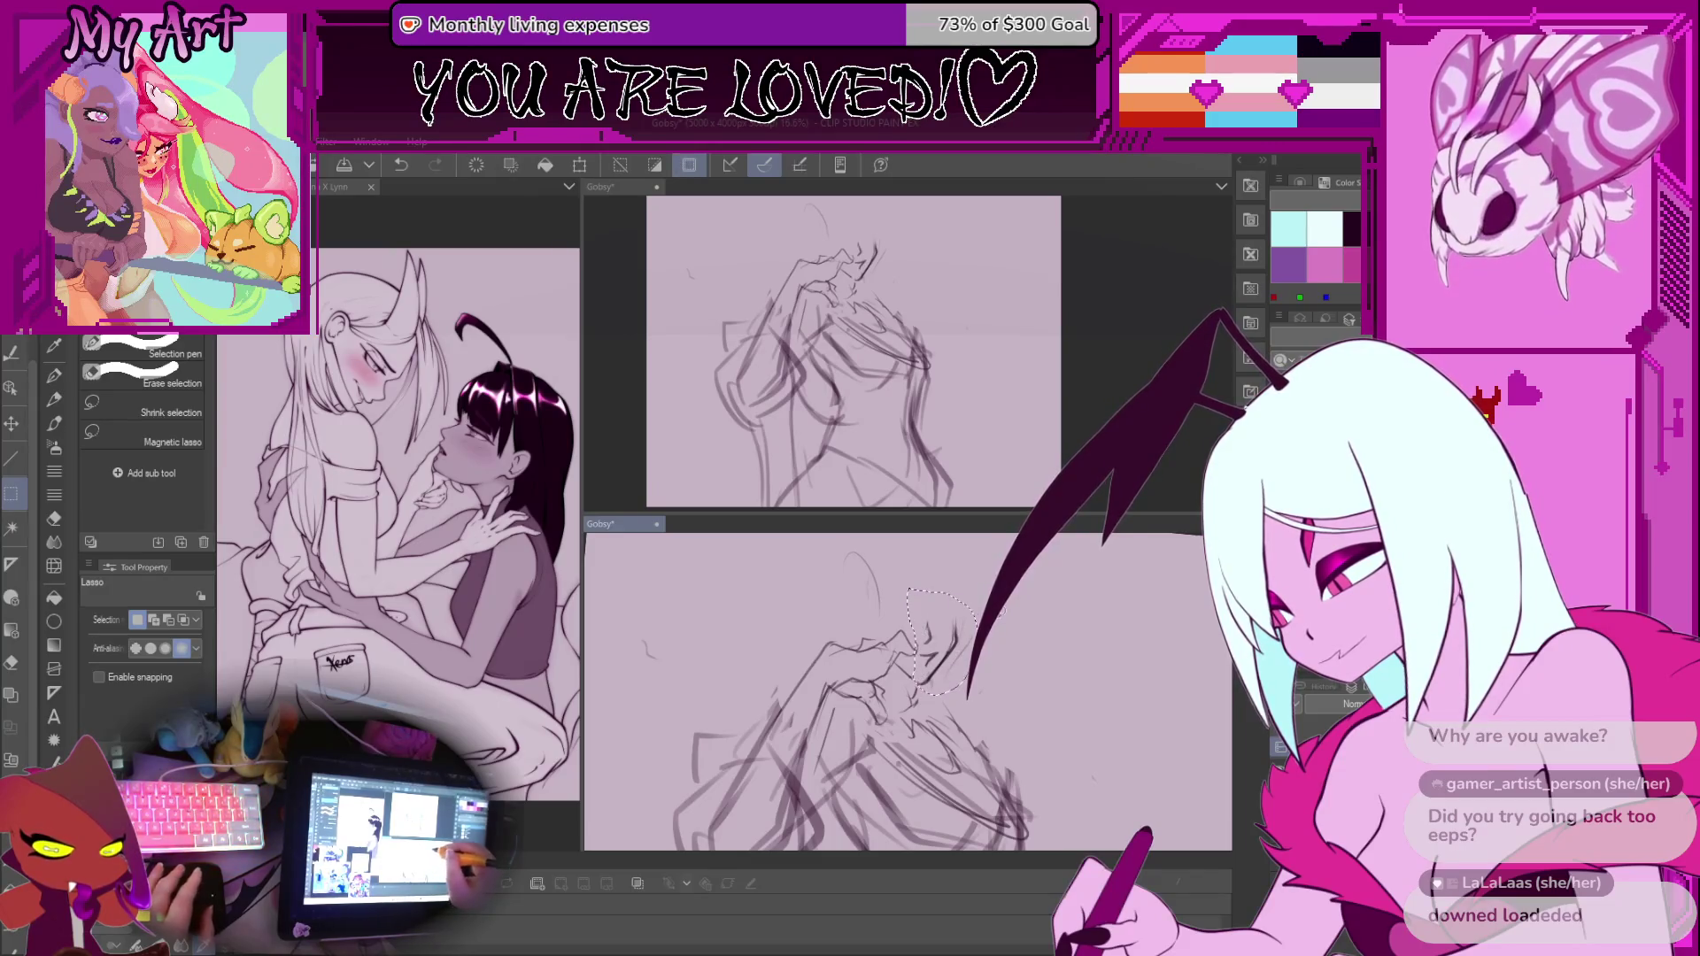
pyautogui.hotkey('ctrl', 't')
pyautogui.moveTo(990, 584)
pyautogui.mouseDown()
pyautogui.moveTo(1001, 567)
pyautogui.moveTo(989, 579)
pyautogui.mouseUp()
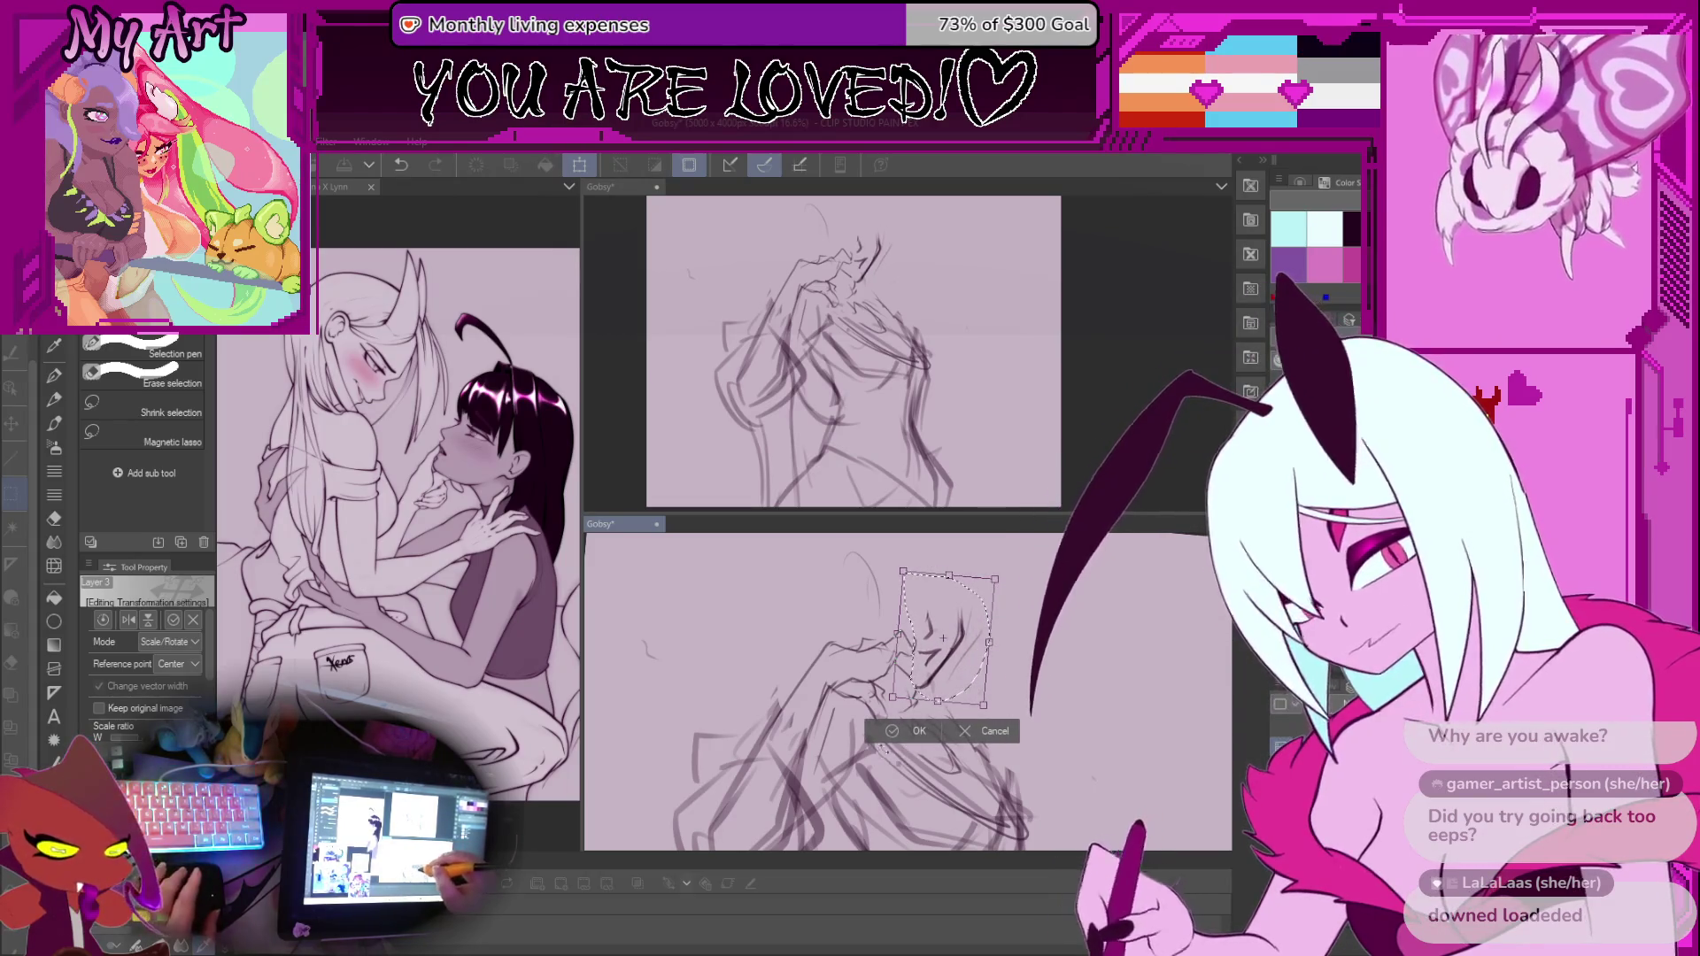
pyautogui.click(909, 735)
pyautogui.press('p')
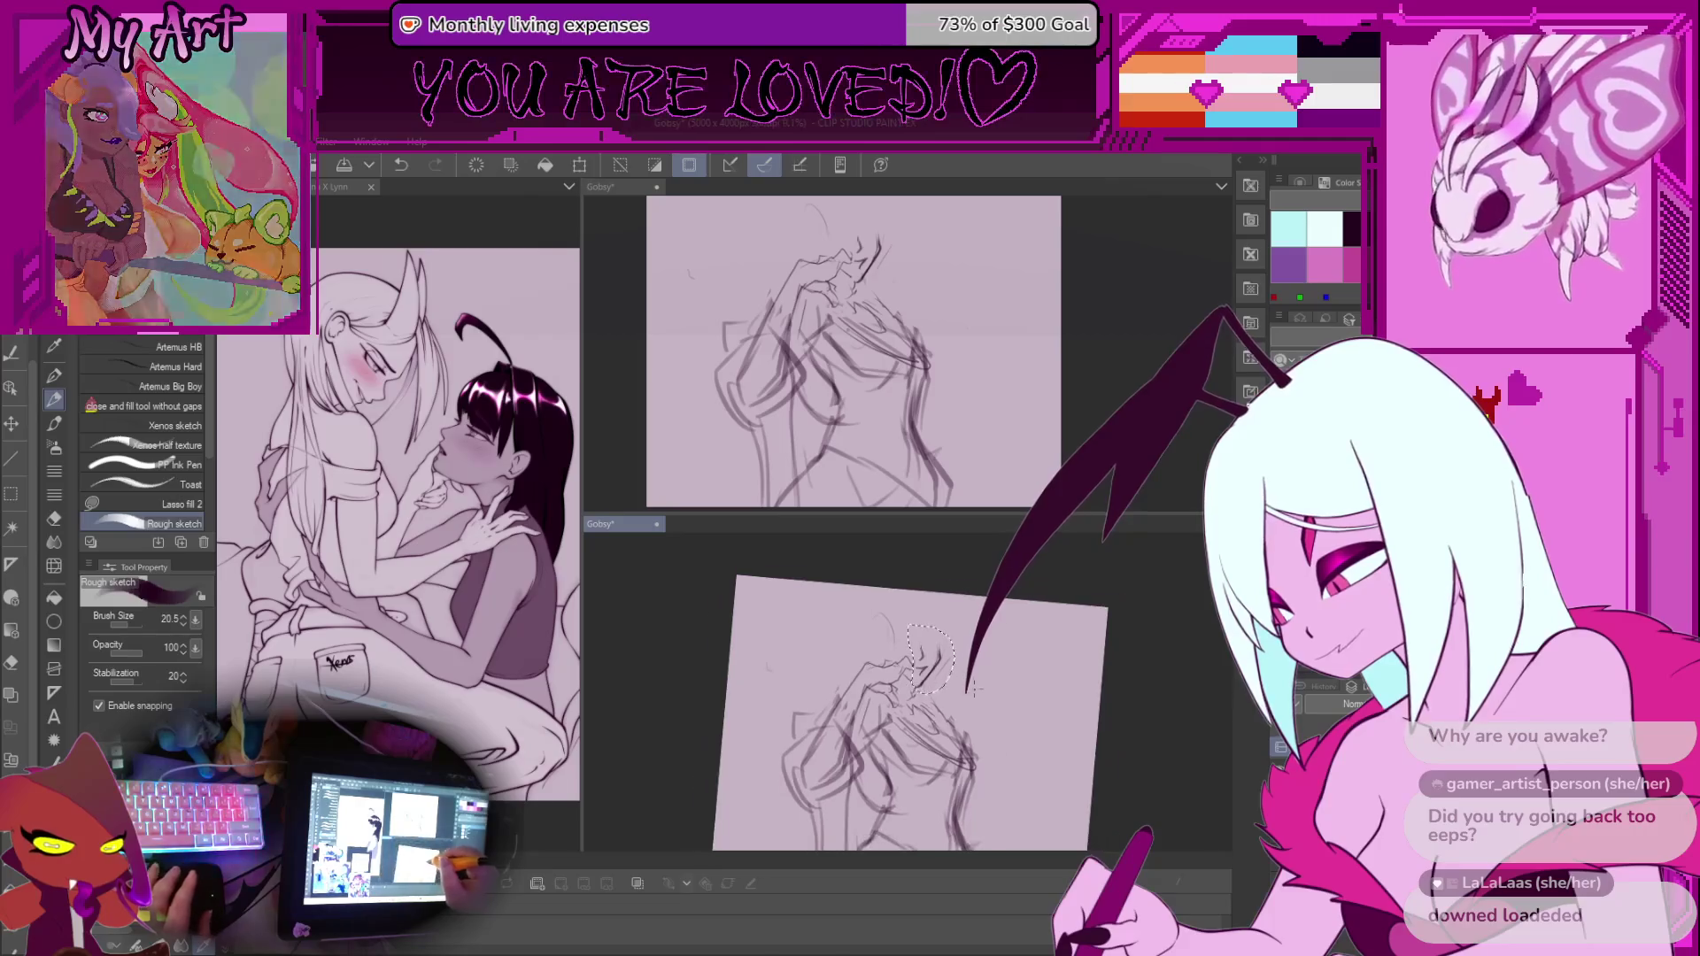
# Clear the selection and sketch small loop strokes above the head, undoing the stray ones
pyautogui.scroll(3, 926, 688)
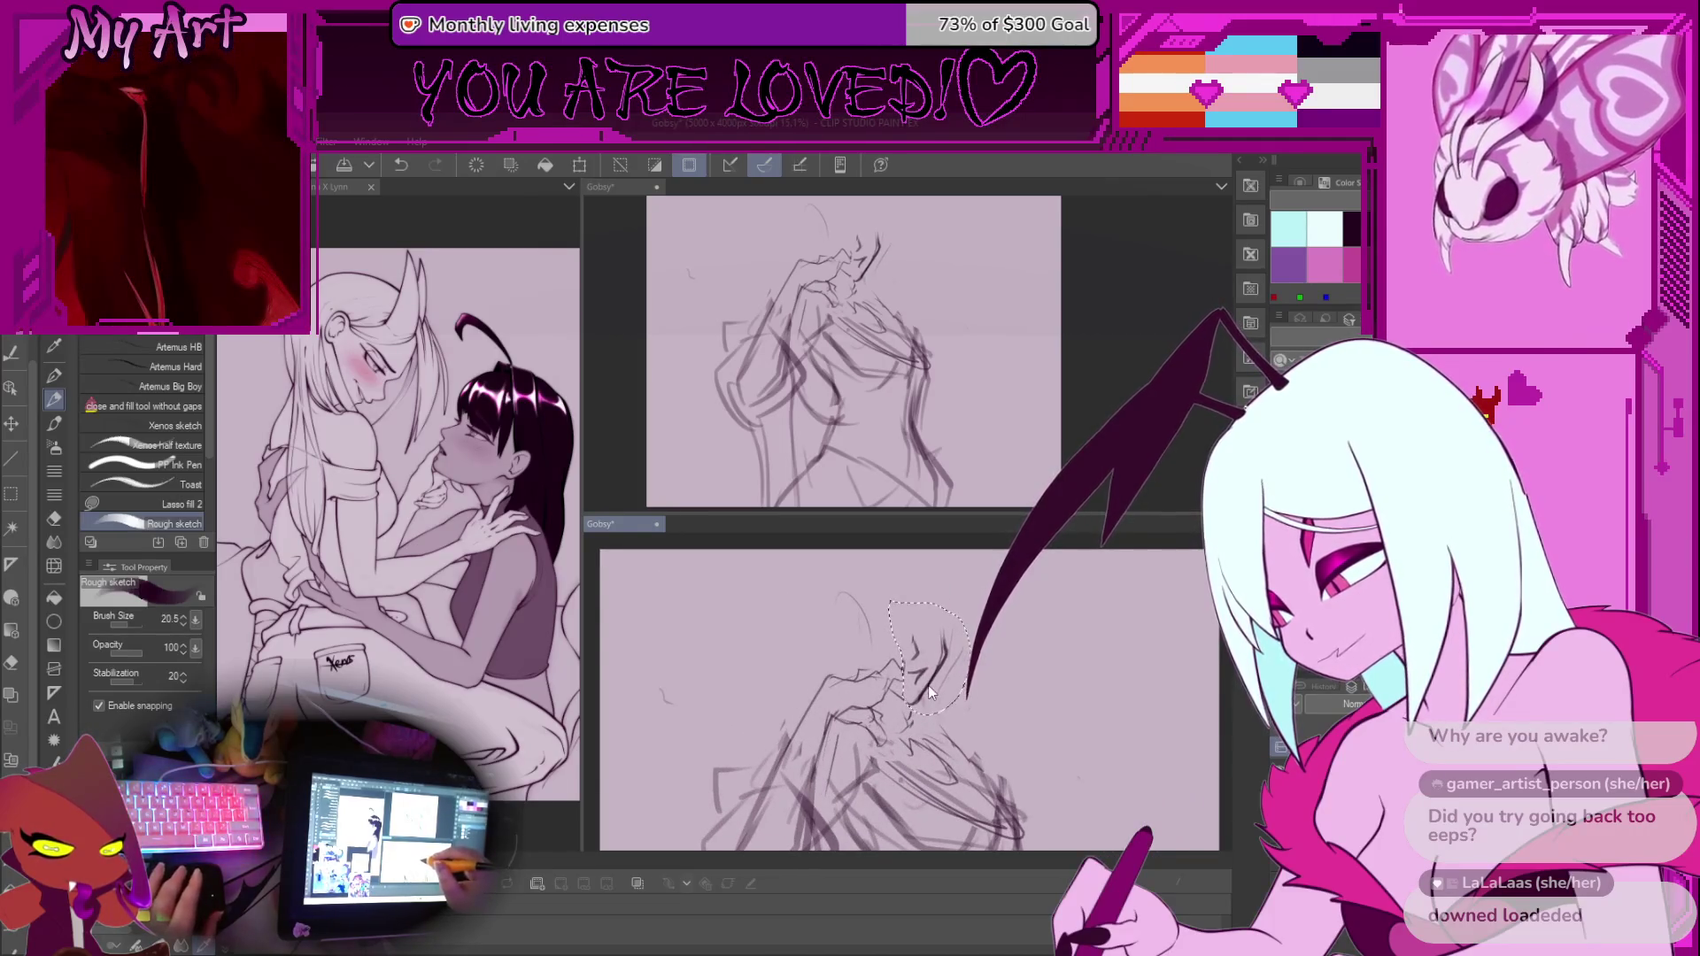
pyautogui.hotkey('ctrl', 'd')
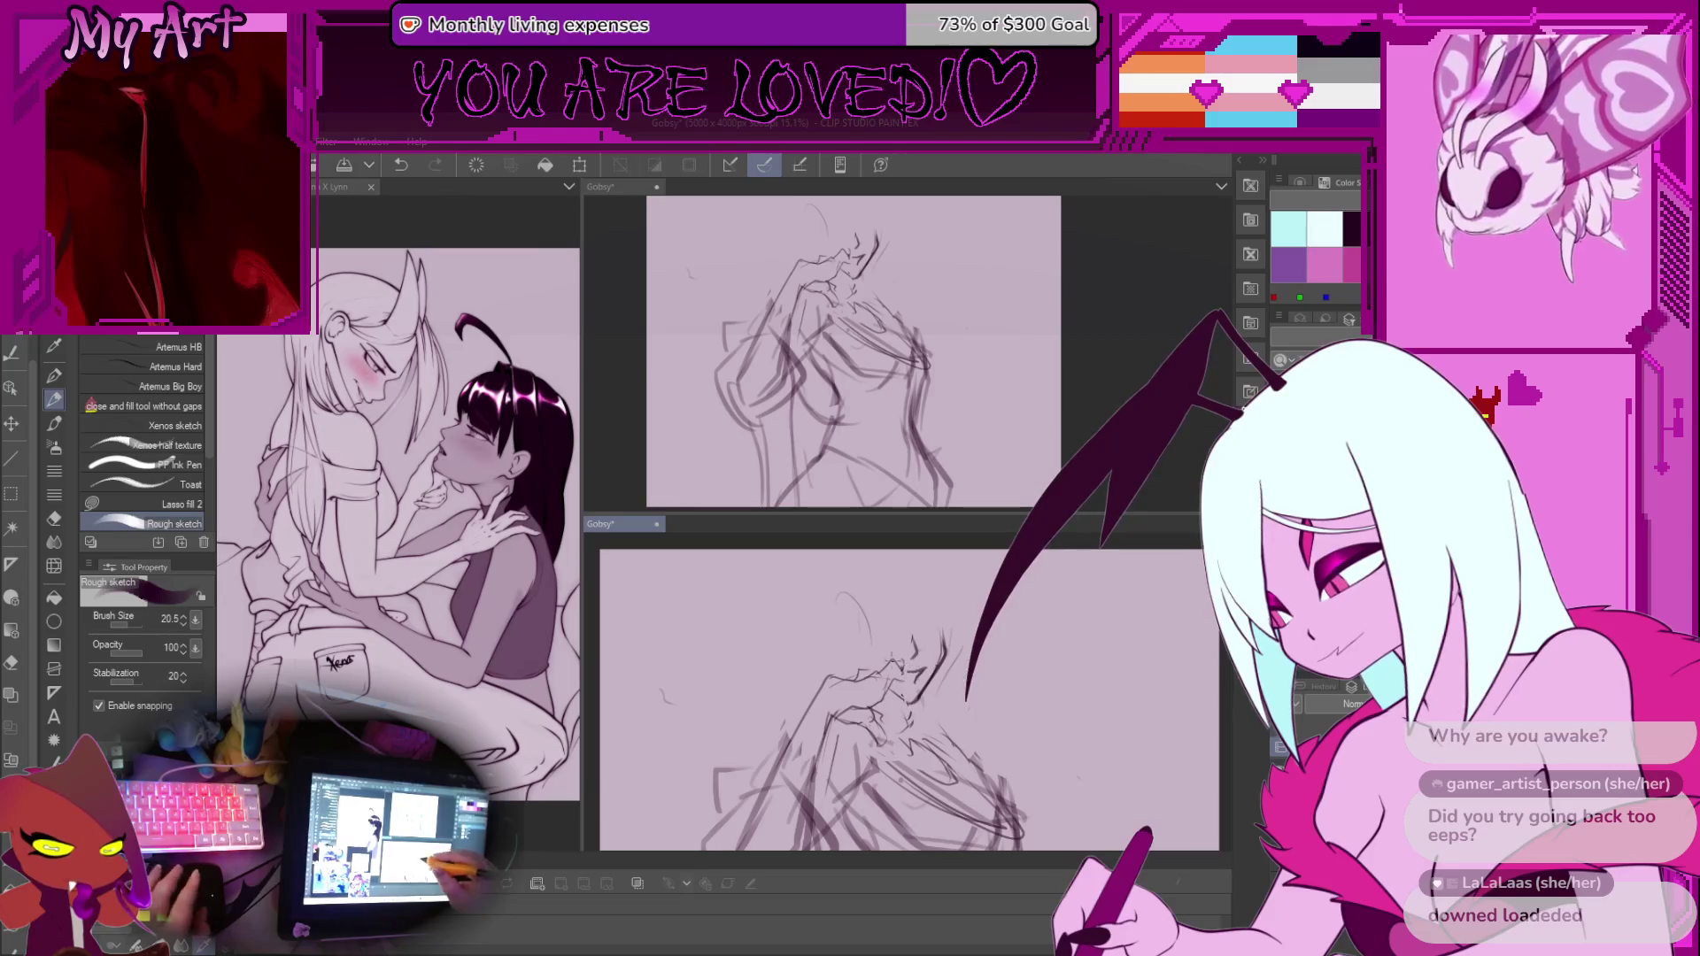
pyautogui.moveTo(869, 575); pyautogui.dragTo(876, 608)
pyautogui.hotkey('ctrl', 'z')
pyautogui.moveTo(930, 650); pyautogui.dragTo(940, 668)
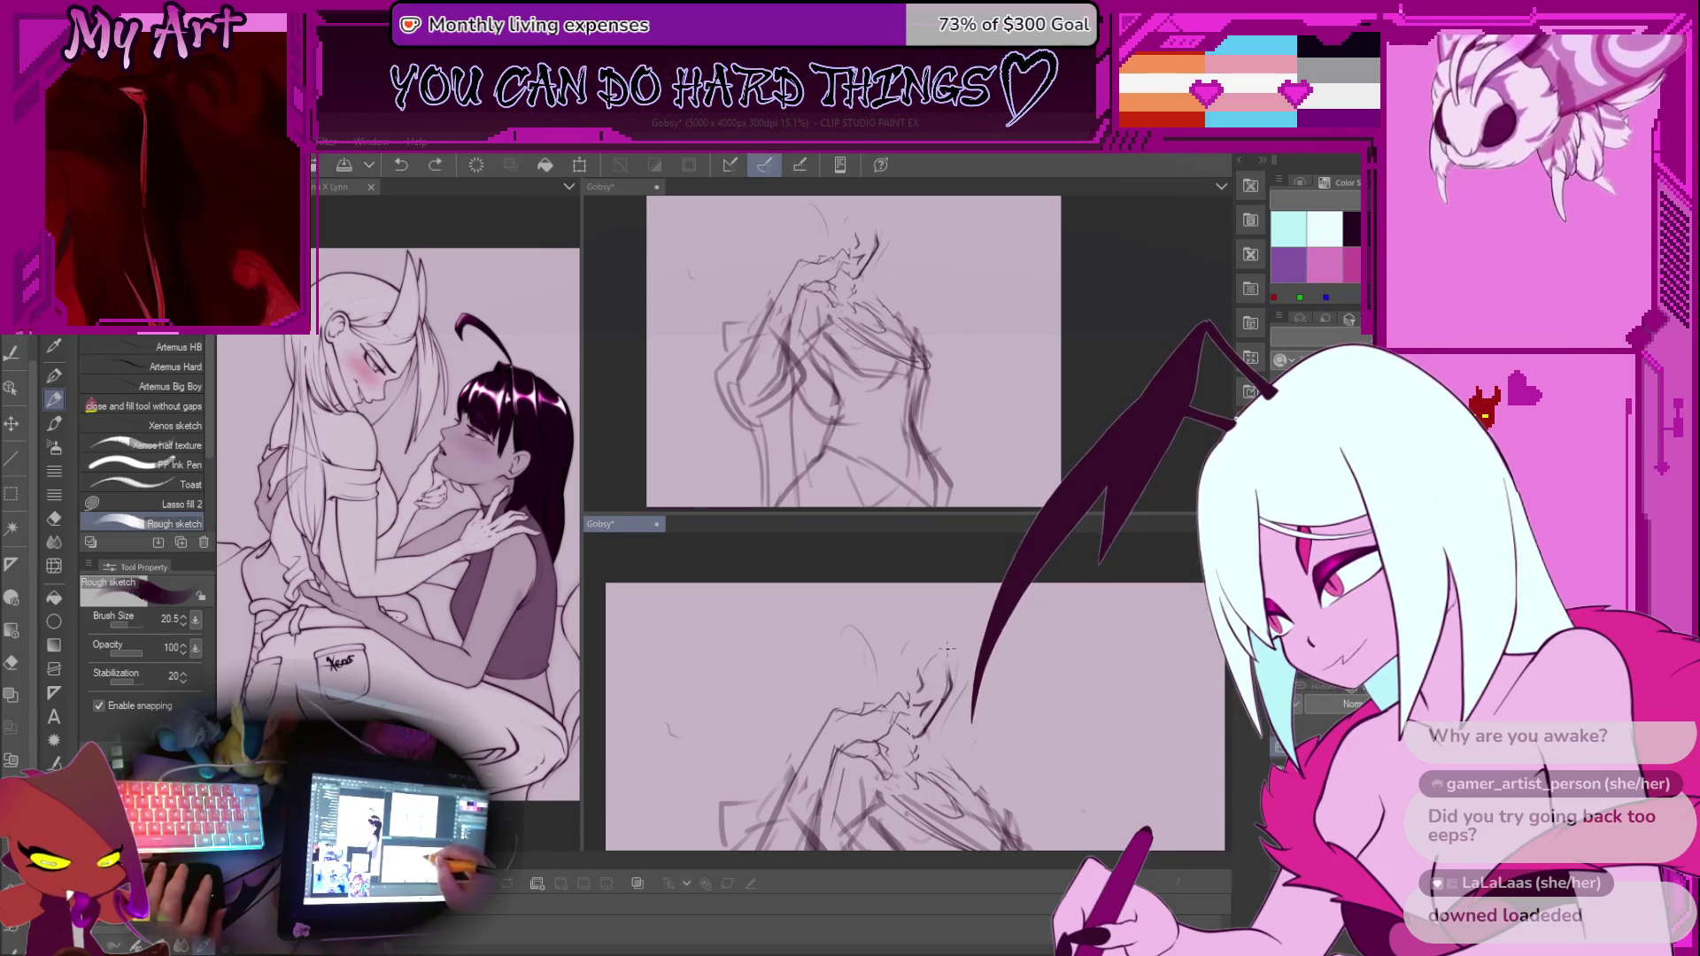
pyautogui.moveTo(936, 653); pyautogui.dragTo(946, 674)
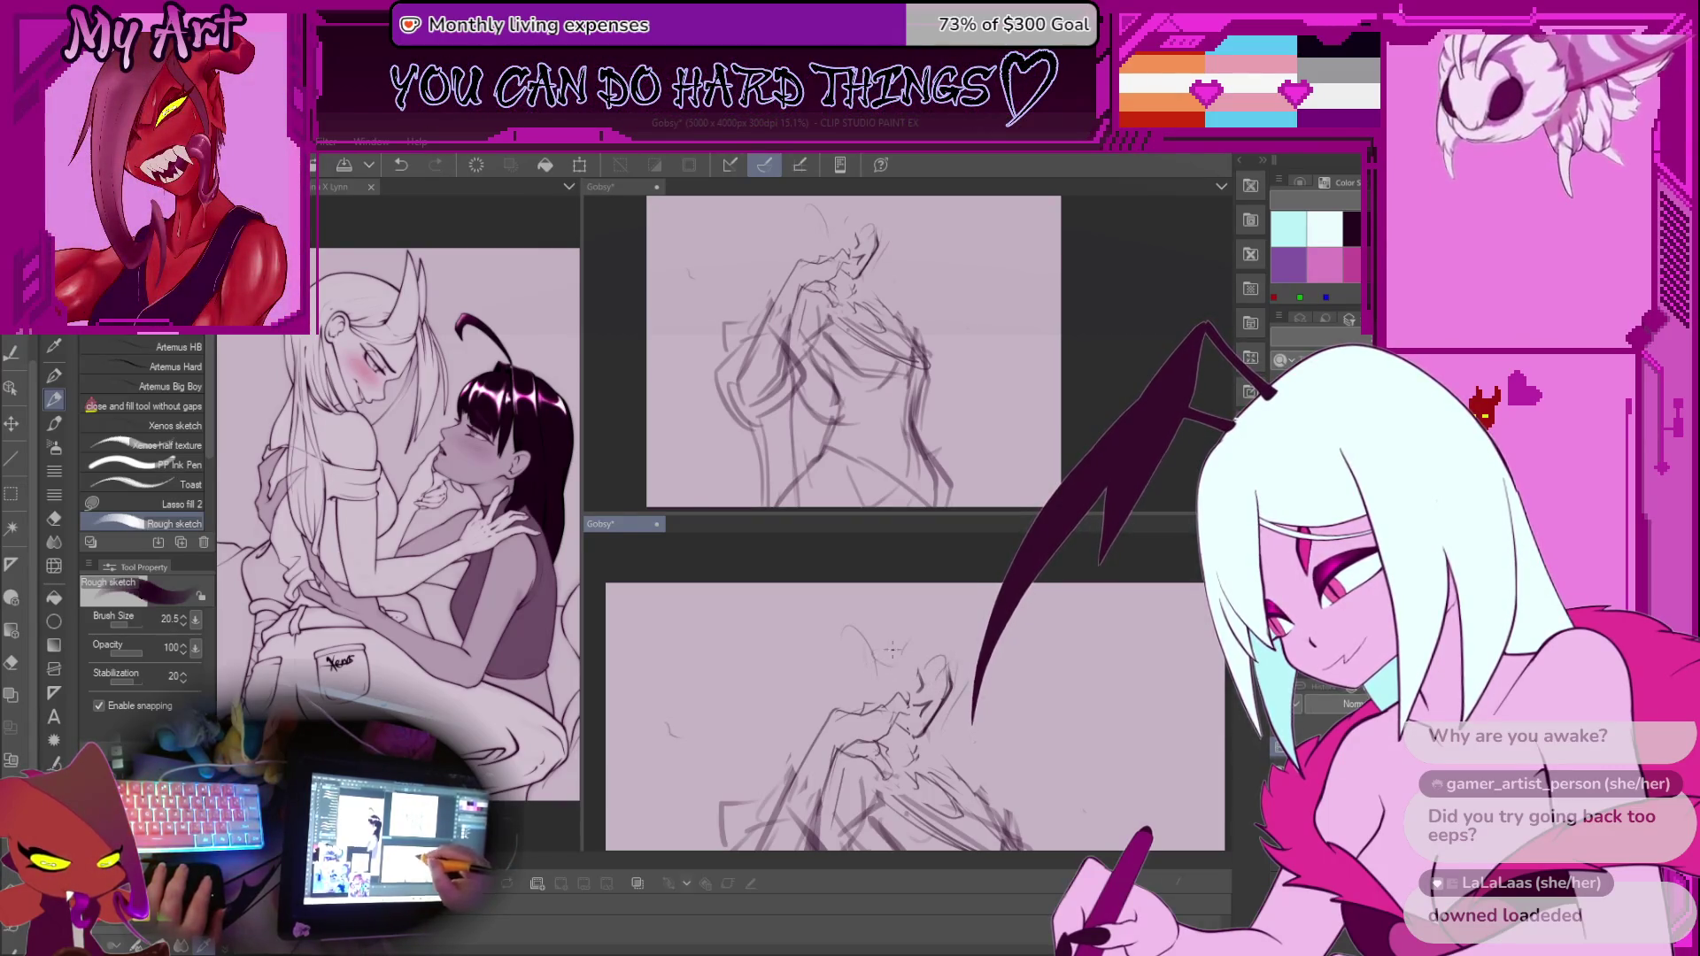
pyautogui.moveTo(873, 637); pyautogui.dragTo(887, 664)
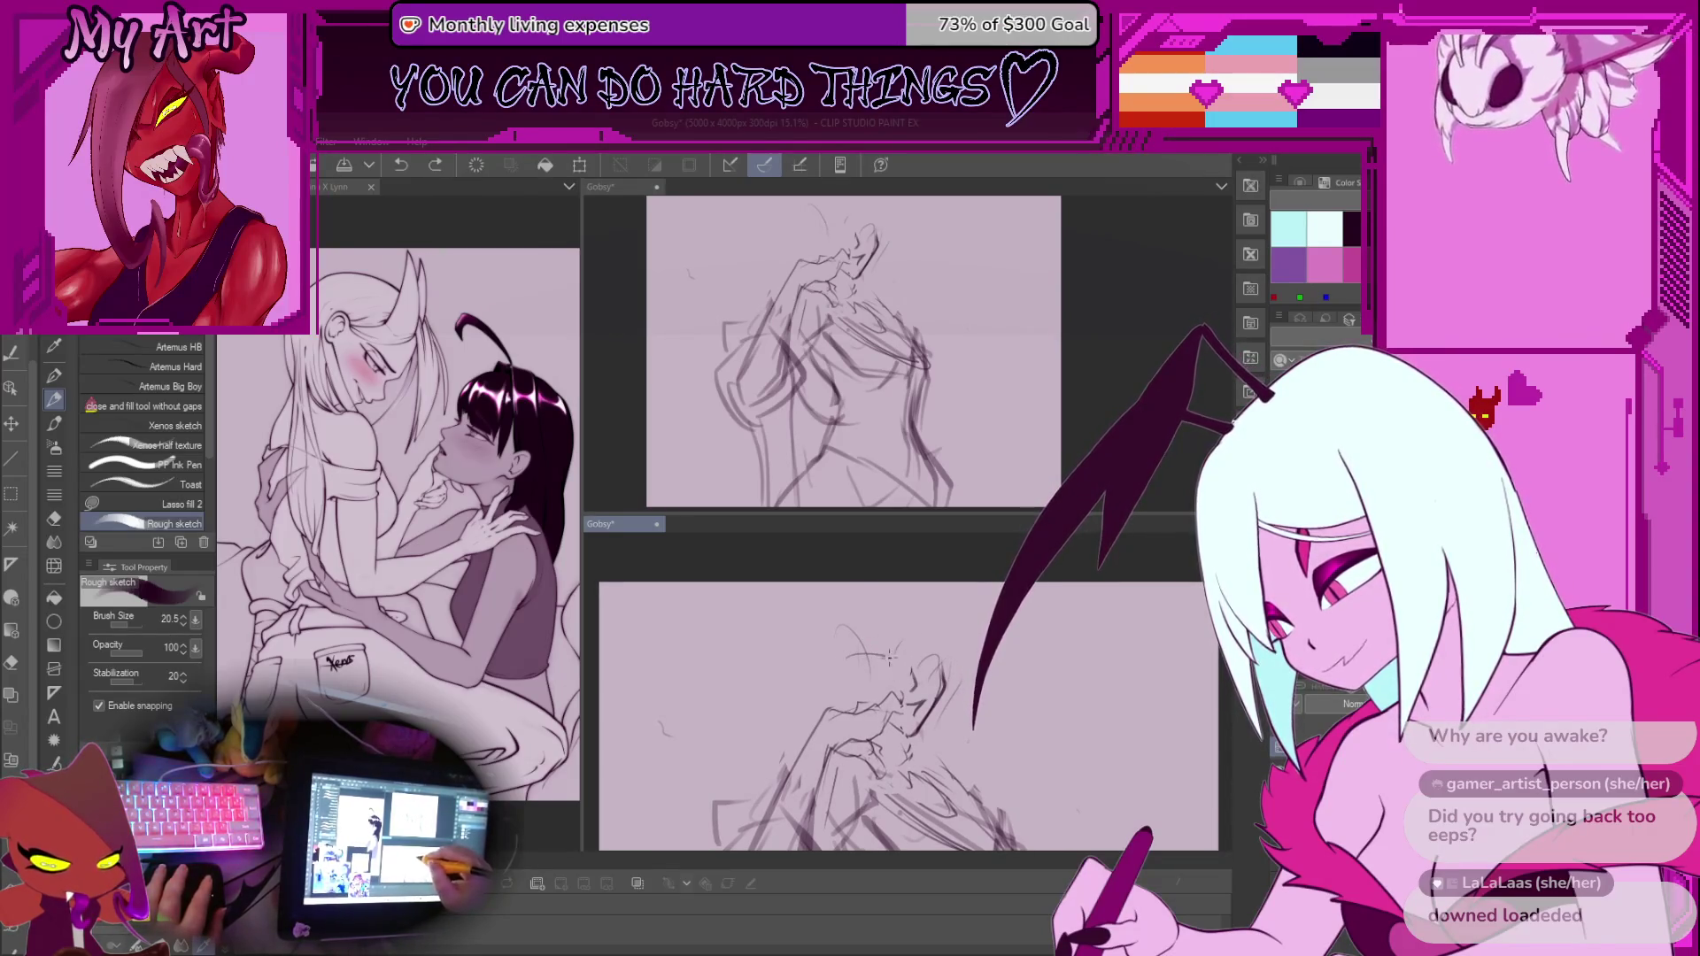
pyautogui.hotkey('ctrl', 'z')
pyautogui.moveTo(854, 625); pyautogui.dragTo(901, 661)
pyautogui.hotkey('ctrl', 'z')
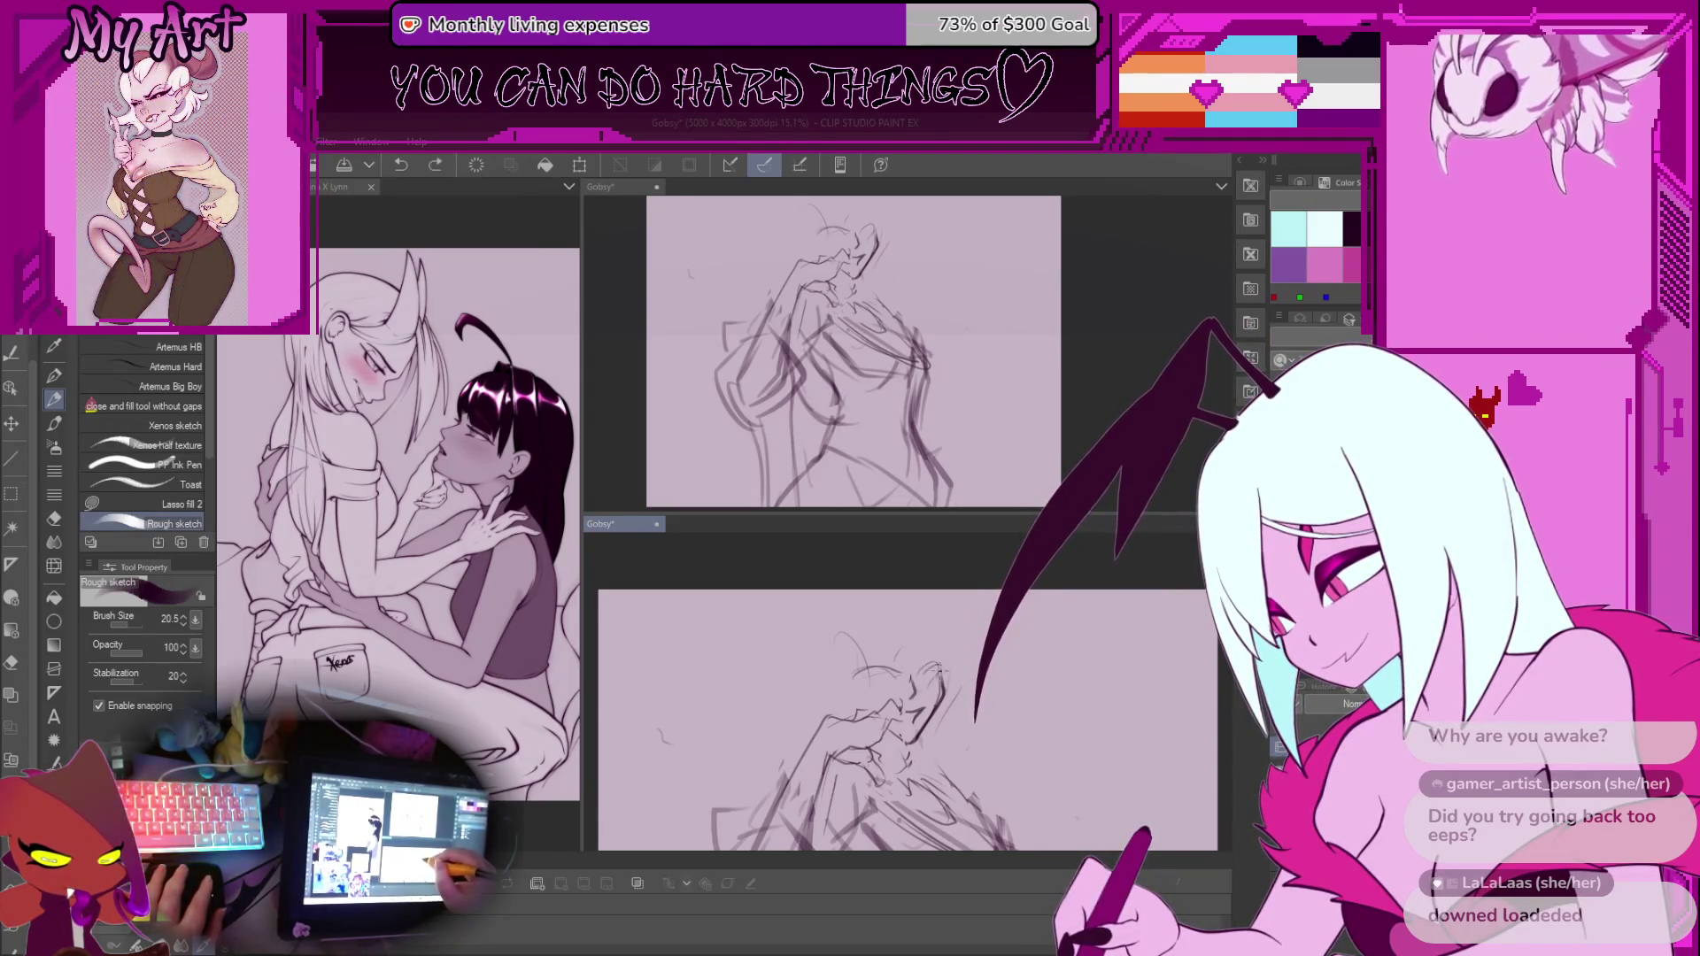
pyautogui.hotkey('ctrl', 'z')
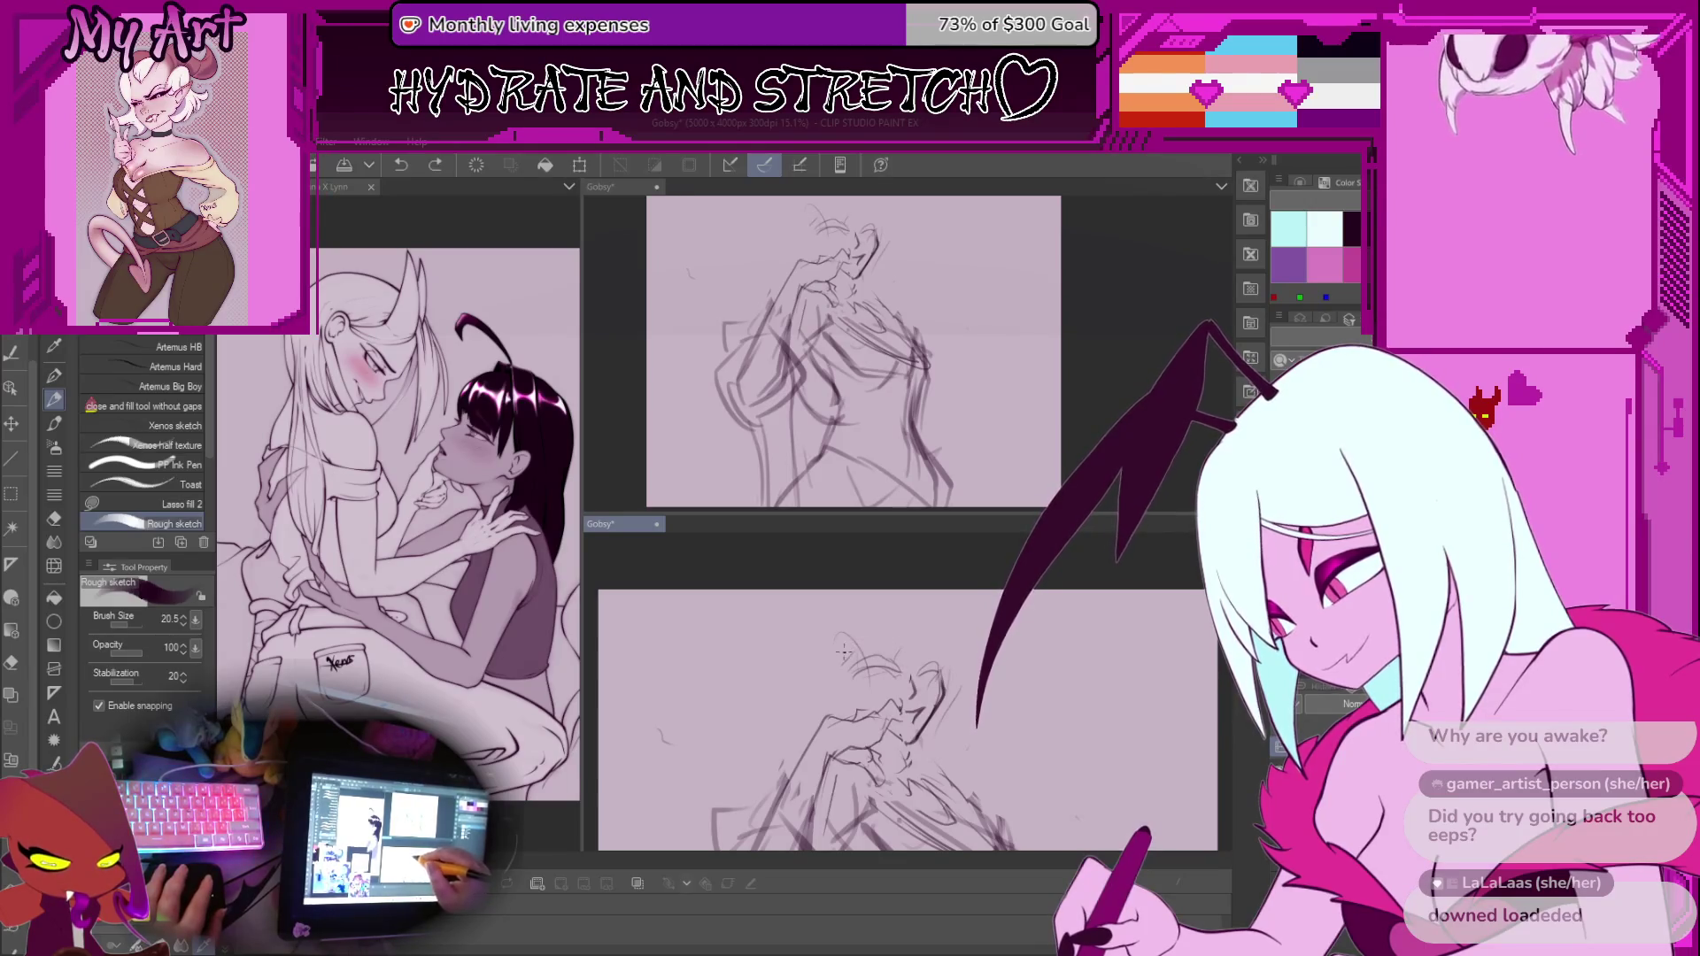
# Lasso the figure's head area and start a transform on it
pyautogui.scroll(-2, 936, 652)
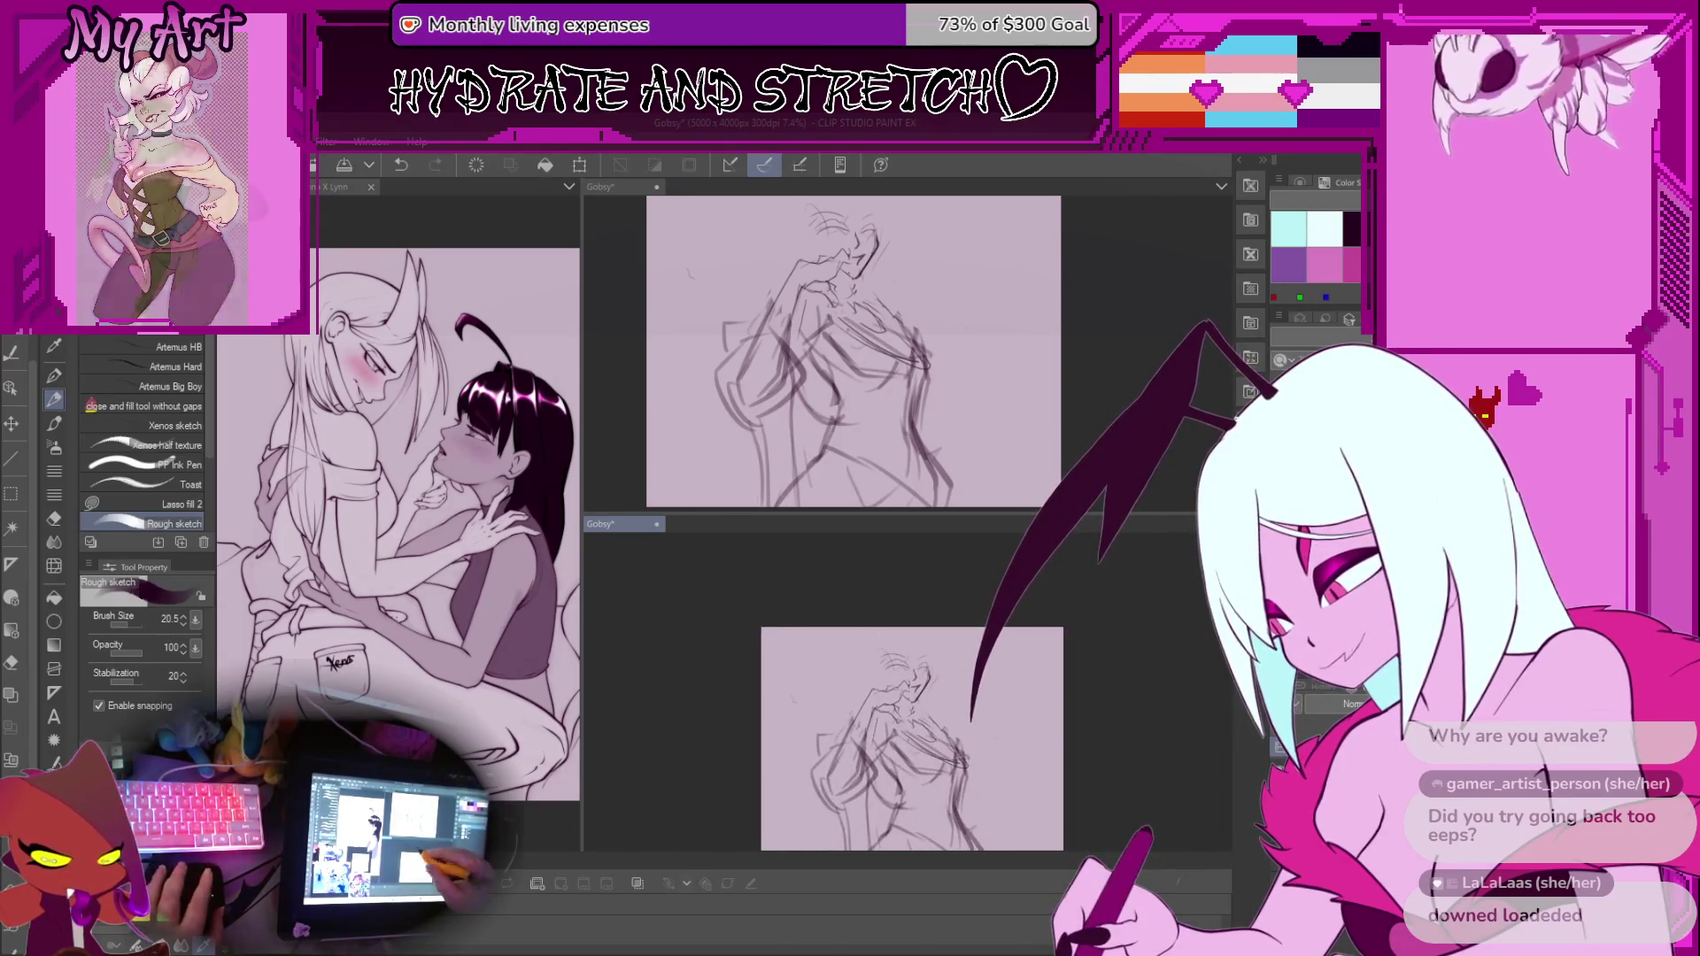
pyautogui.scroll(2, 869, 643)
pyautogui.press('m')
pyautogui.moveTo(852, 595)
pyautogui.mouseDown()
pyautogui.moveTo(824, 655)
pyautogui.moveTo(851, 600)
pyautogui.moveTo(817, 593)
pyautogui.moveTo(814, 629)
pyautogui.moveTo(896, 661)
pyautogui.mouseUp()
pyautogui.hotkey('ctrl', 't')
# Confirm the pending head transform and switch to the Rough sketch pencil
pyautogui.press('Return')
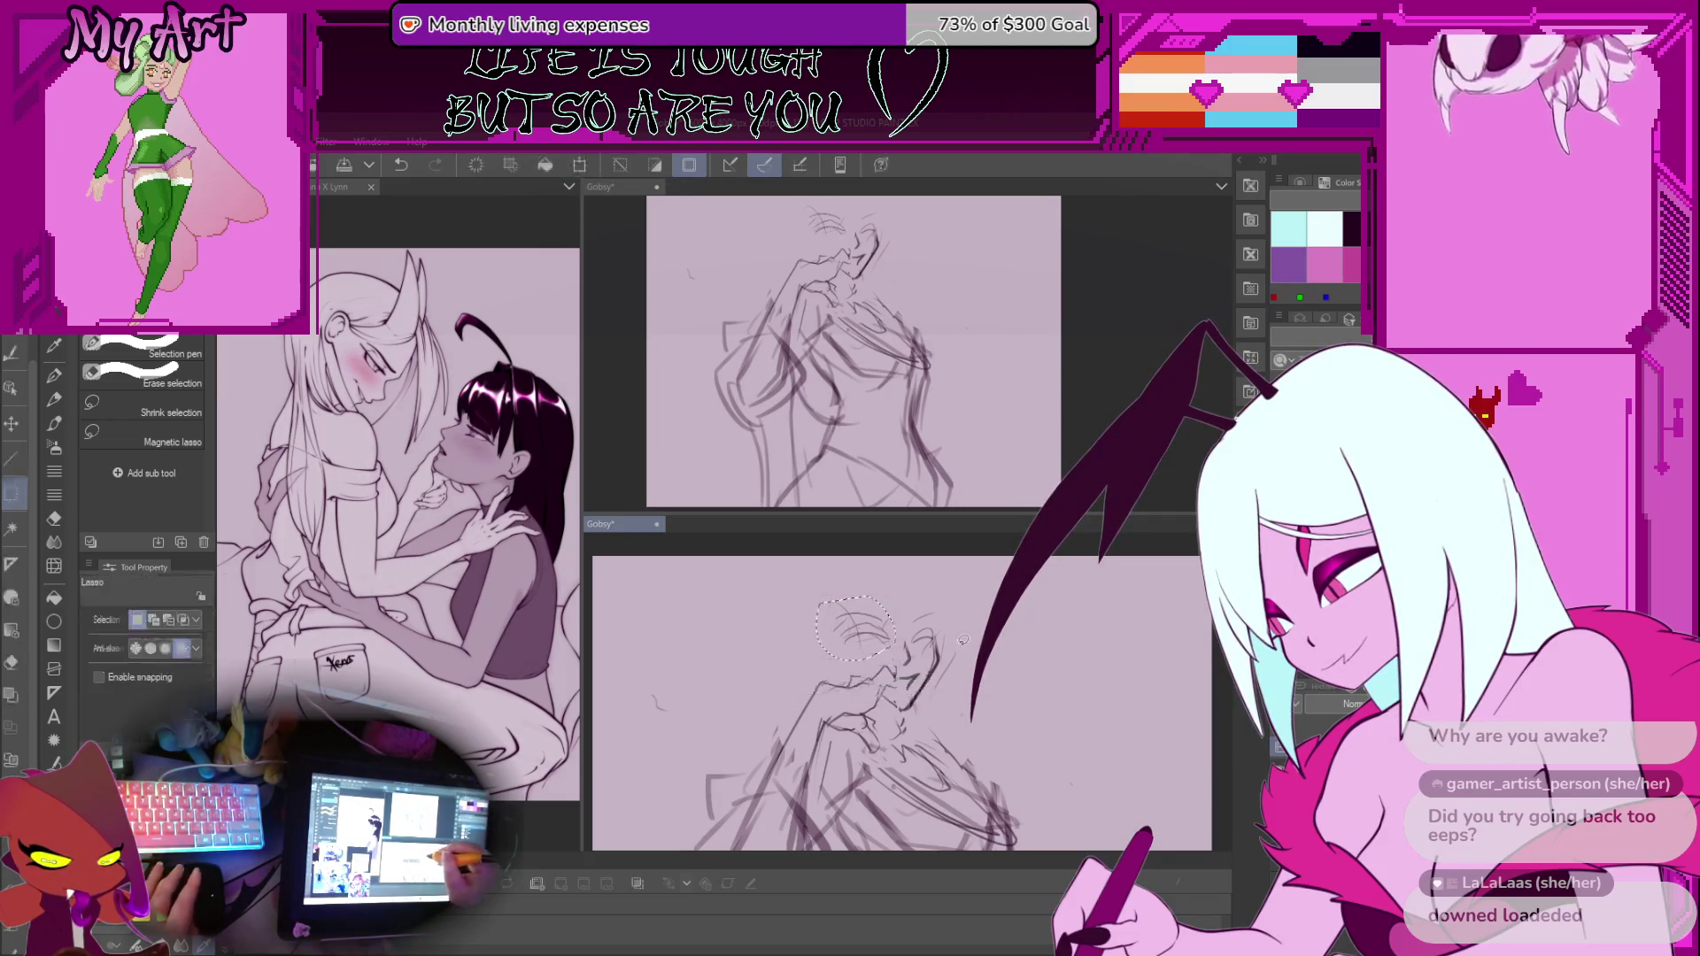
pyautogui.scroll(-2, 956, 641)
pyautogui.press('p')
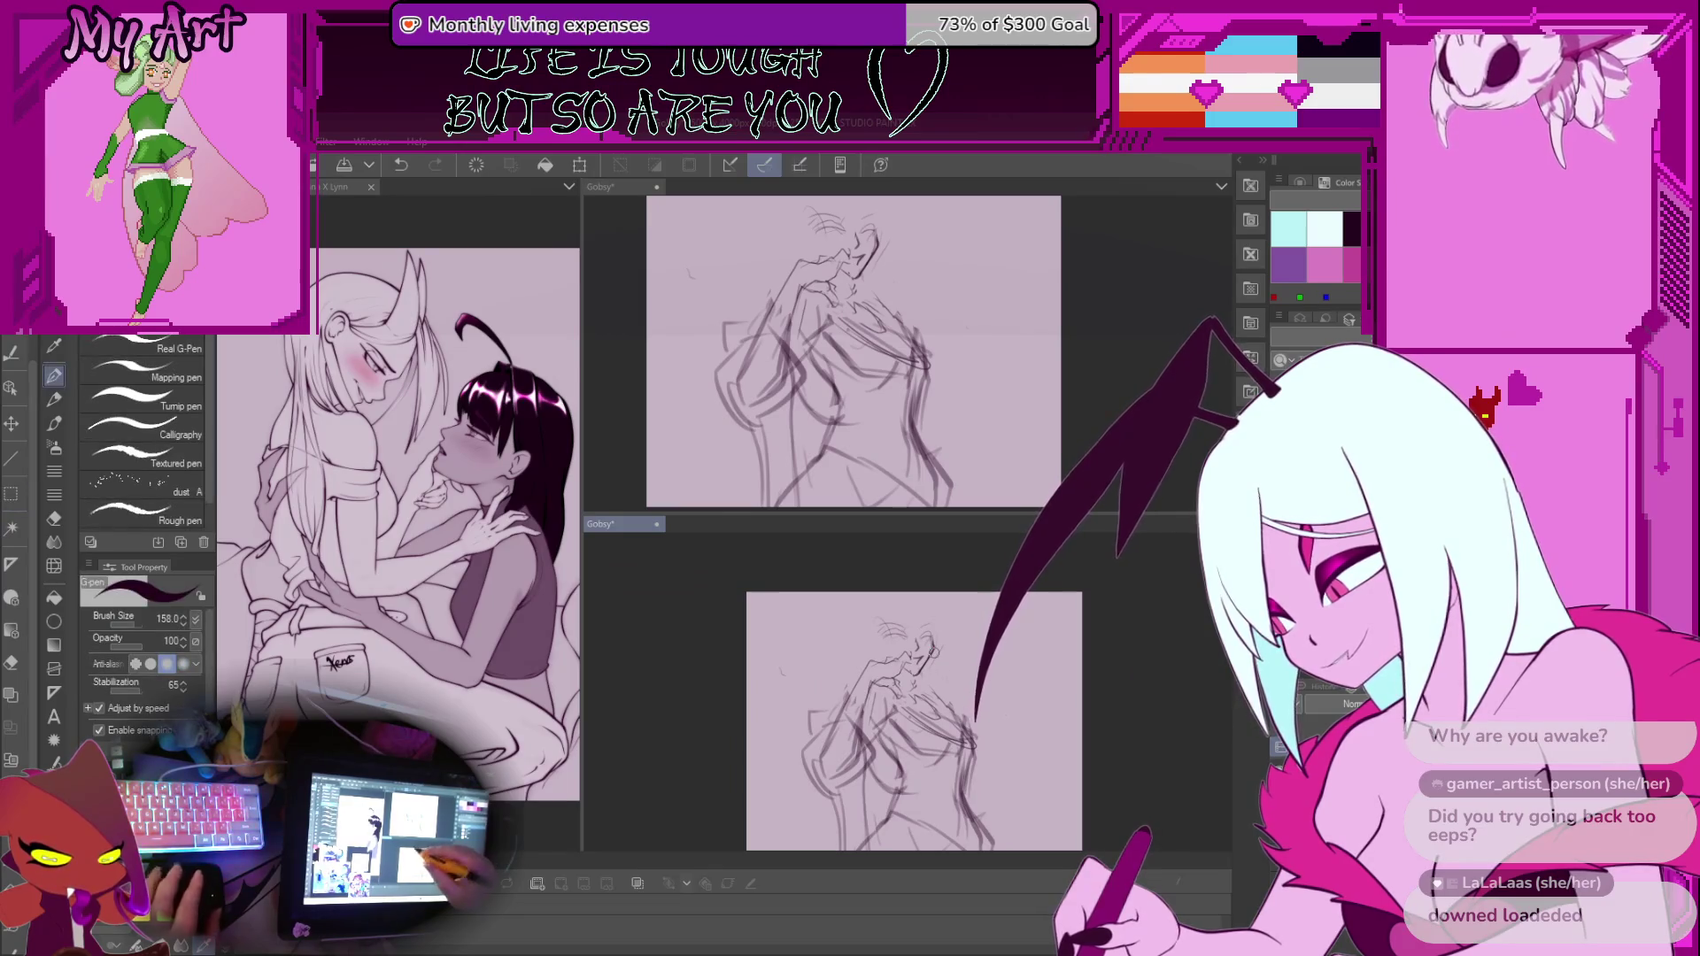
pyautogui.scroll(2, 908, 640)
pyautogui.press('p')
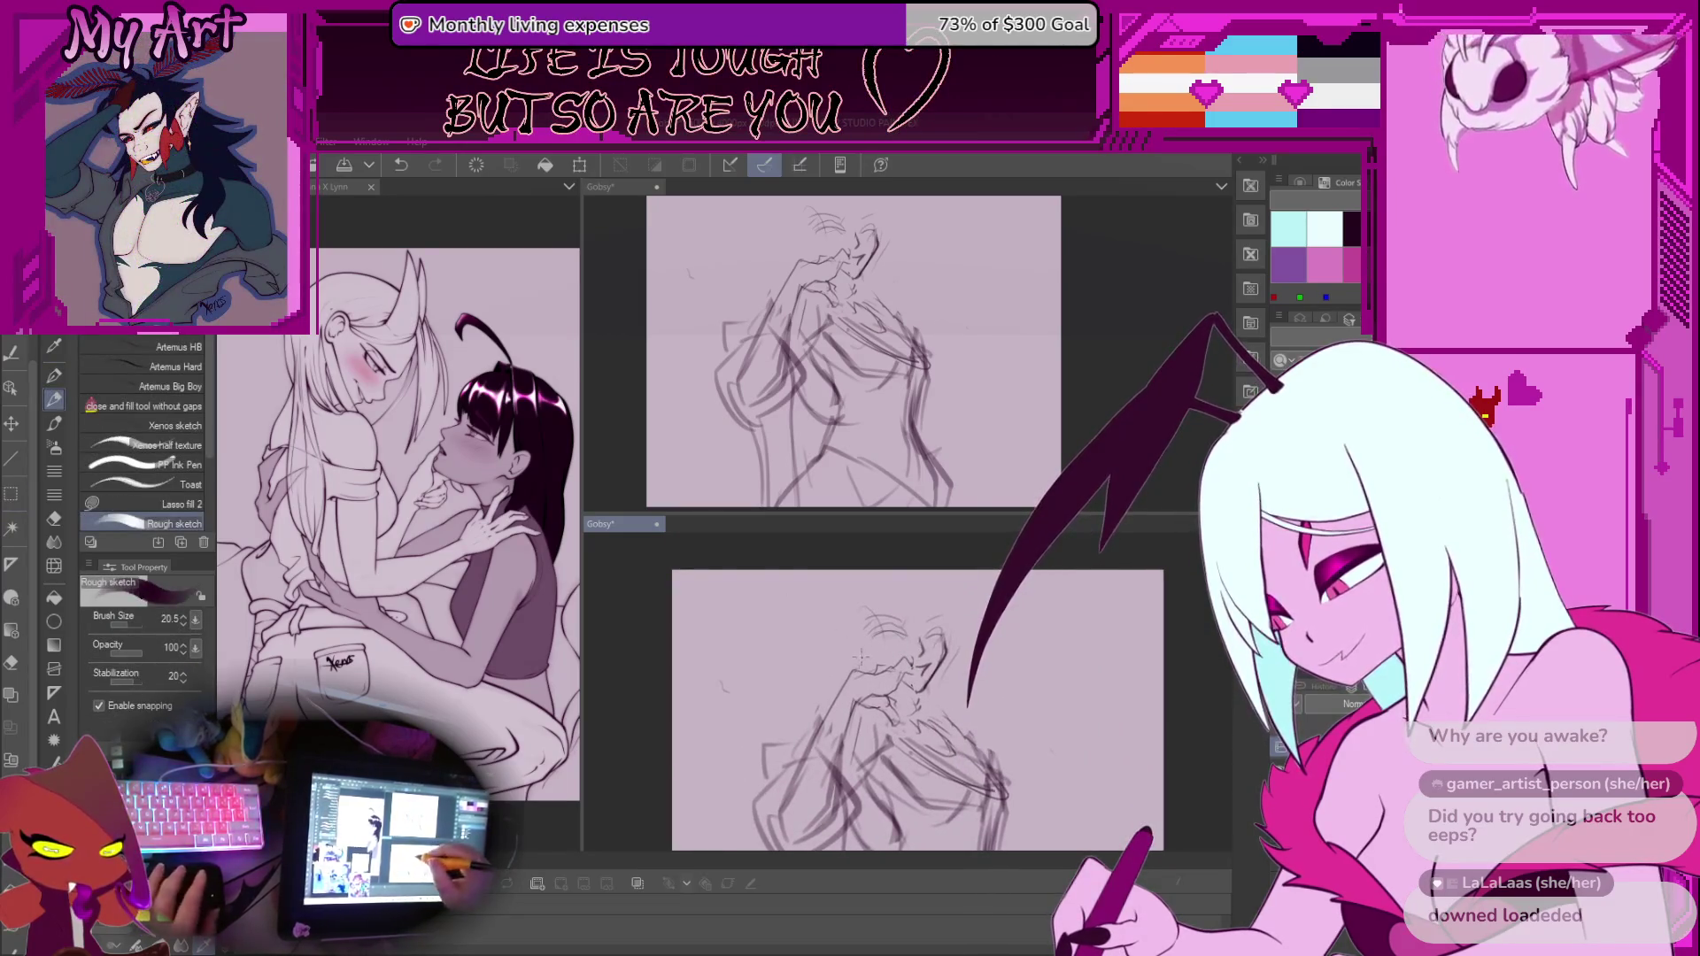
pyautogui.scroll(2, 870, 600)
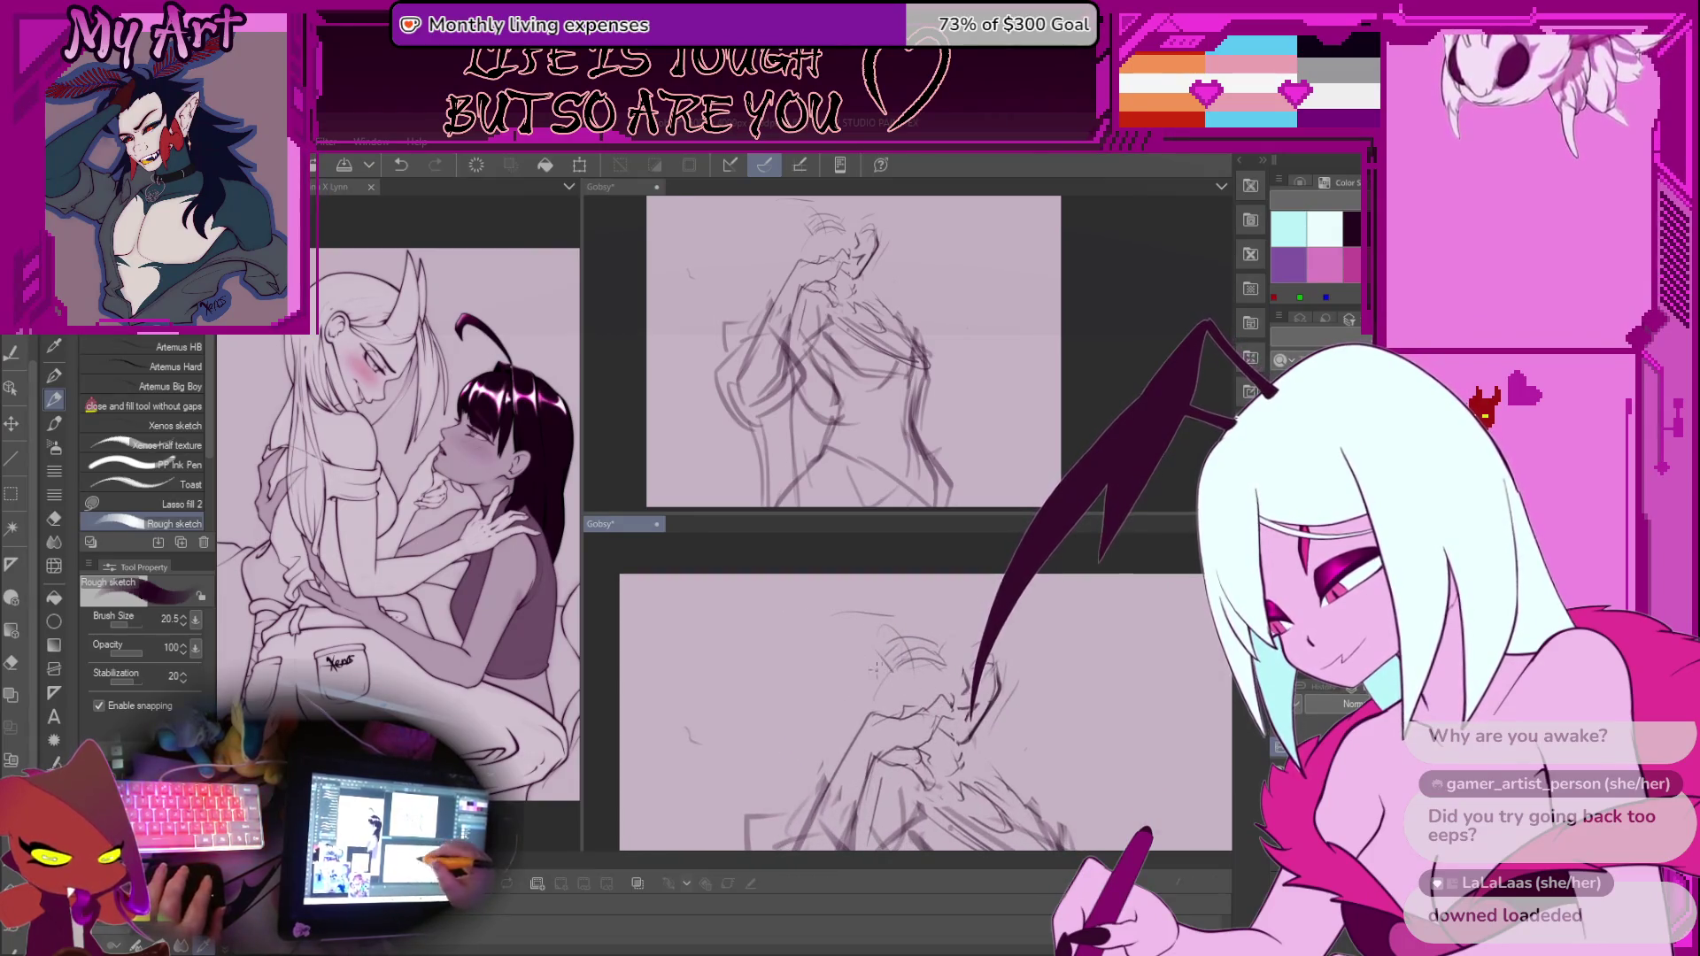
# Pan and rotate the canvas view to check the sketch, undoing the last action
pyautogui.moveTo(862, 646)
pyautogui.mouseDown()
pyautogui.moveTo(891, 655)
pyautogui.moveTo(872, 625)
pyautogui.mouseUp()
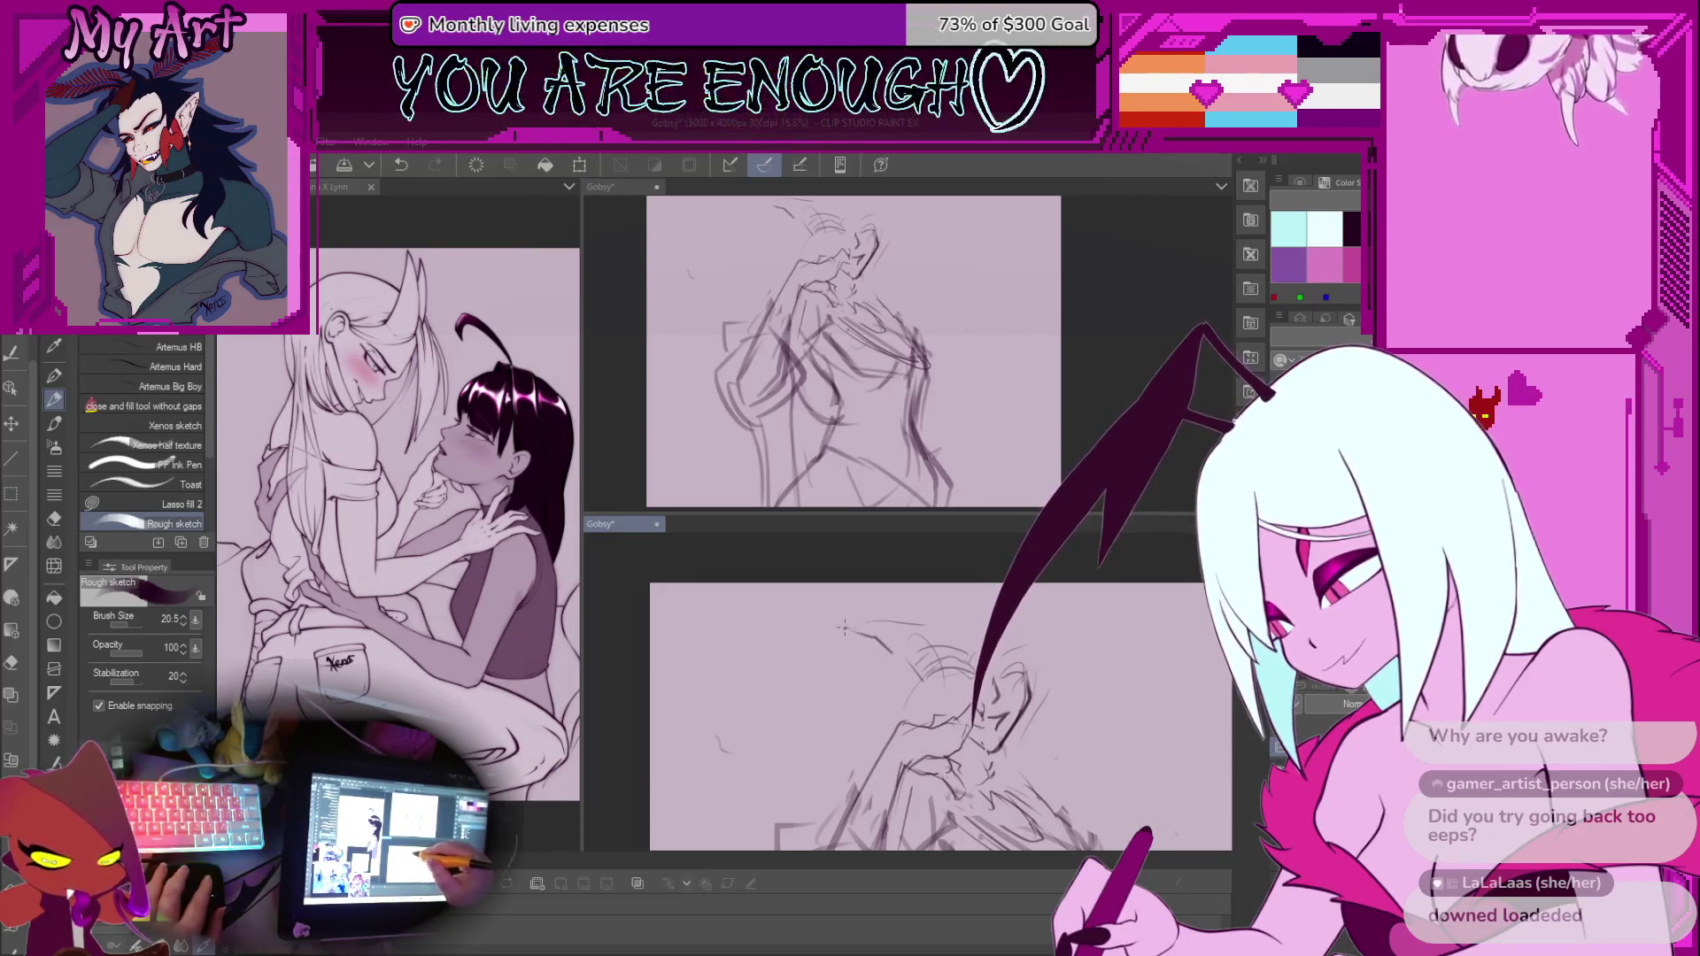
pyautogui.scroll(-2, 879, 694)
pyautogui.moveTo(879, 694); pyautogui.dragTo(825, 579)
pyautogui.scroll(2, 825, 579)
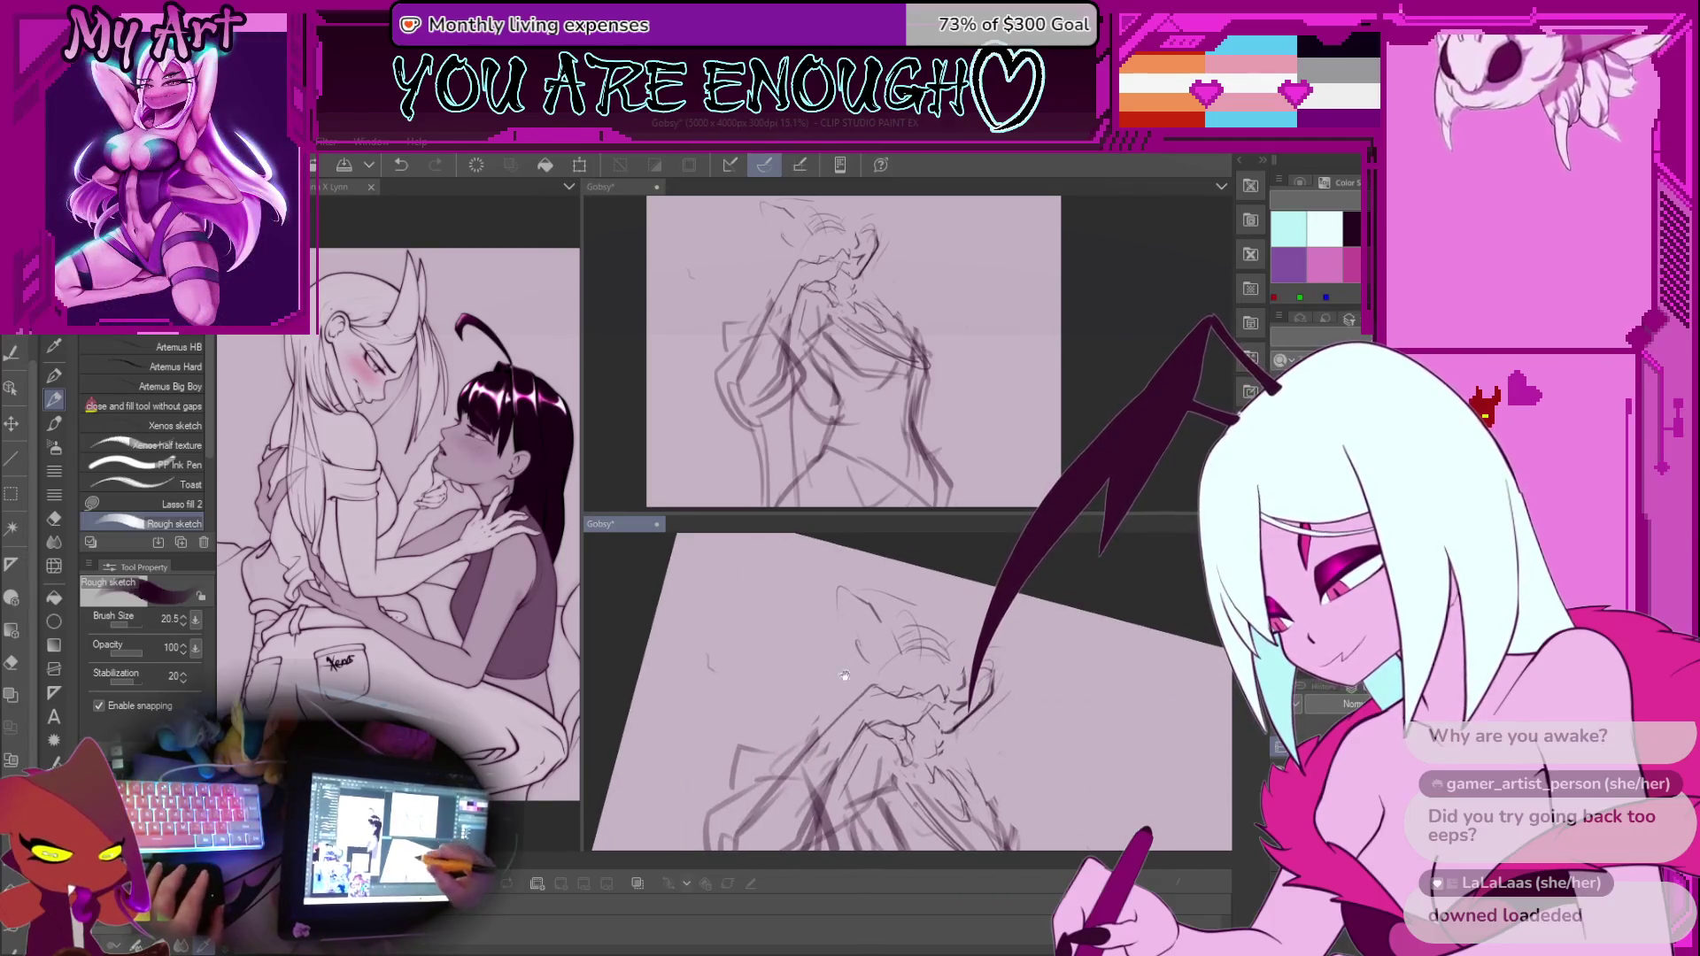
pyautogui.moveTo(916, 659); pyautogui.dragTo(908, 687)
pyautogui.hotkey('ctrl', 'z')
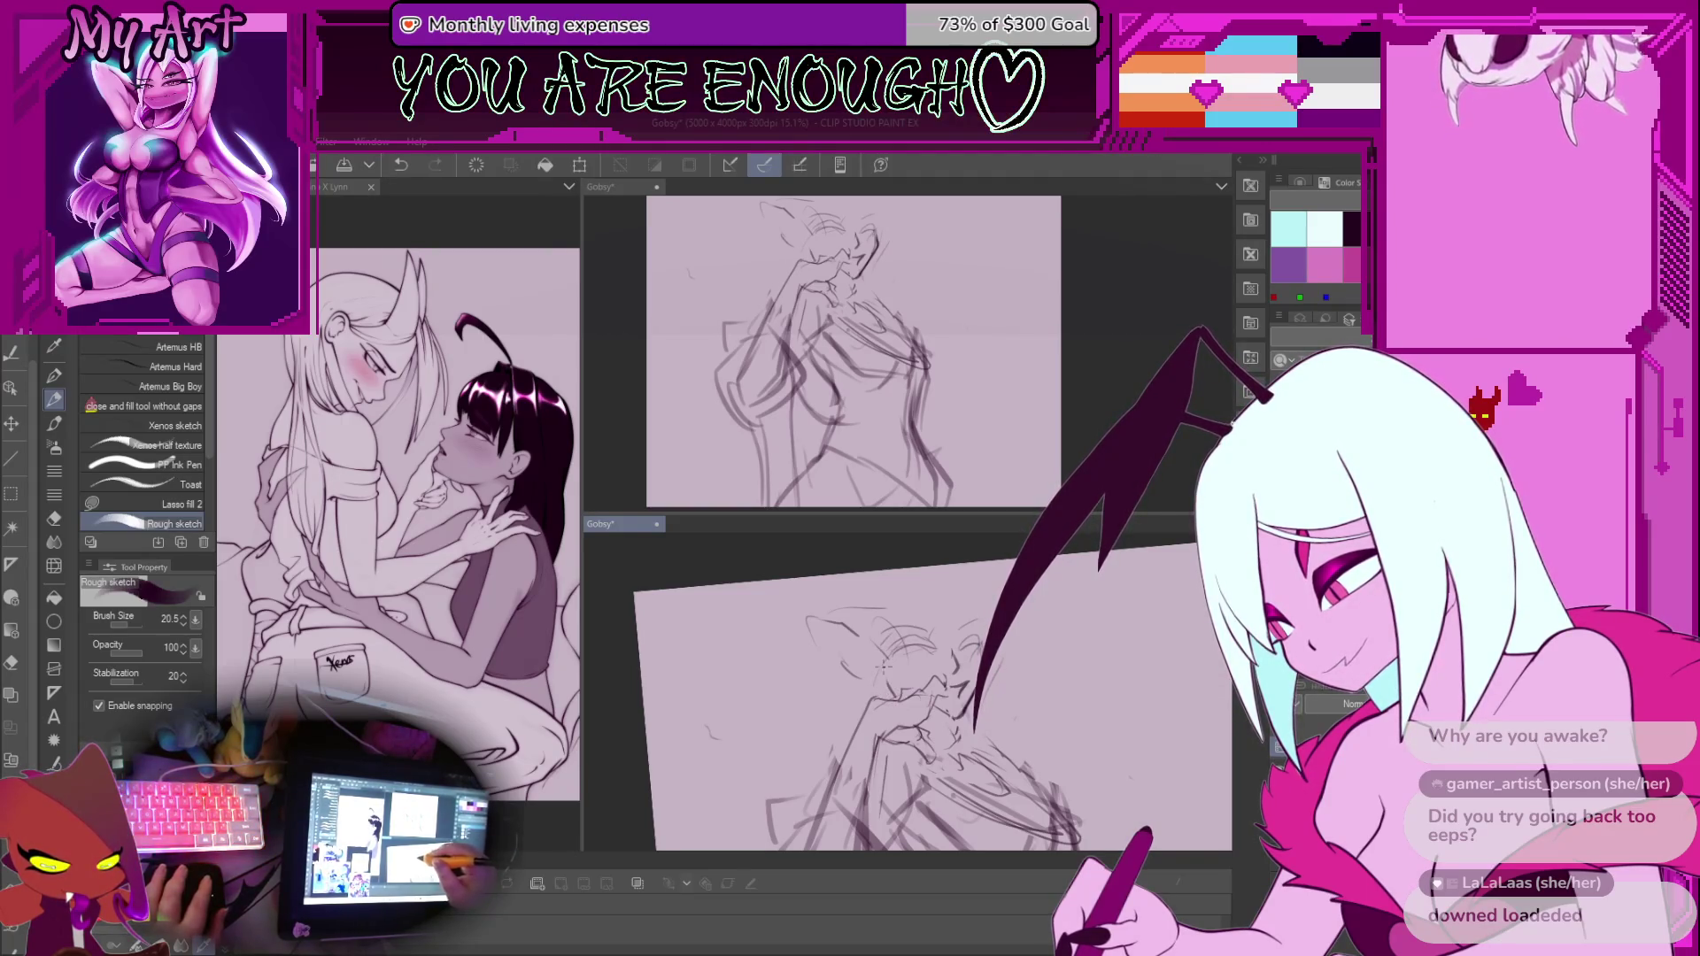
pyautogui.scroll(-3, 883, 664)
pyautogui.scroll(2, 884, 620)
# Reset the canvas rotation, then lasso the strokes above the head and transform them into place
pyautogui.press('m')
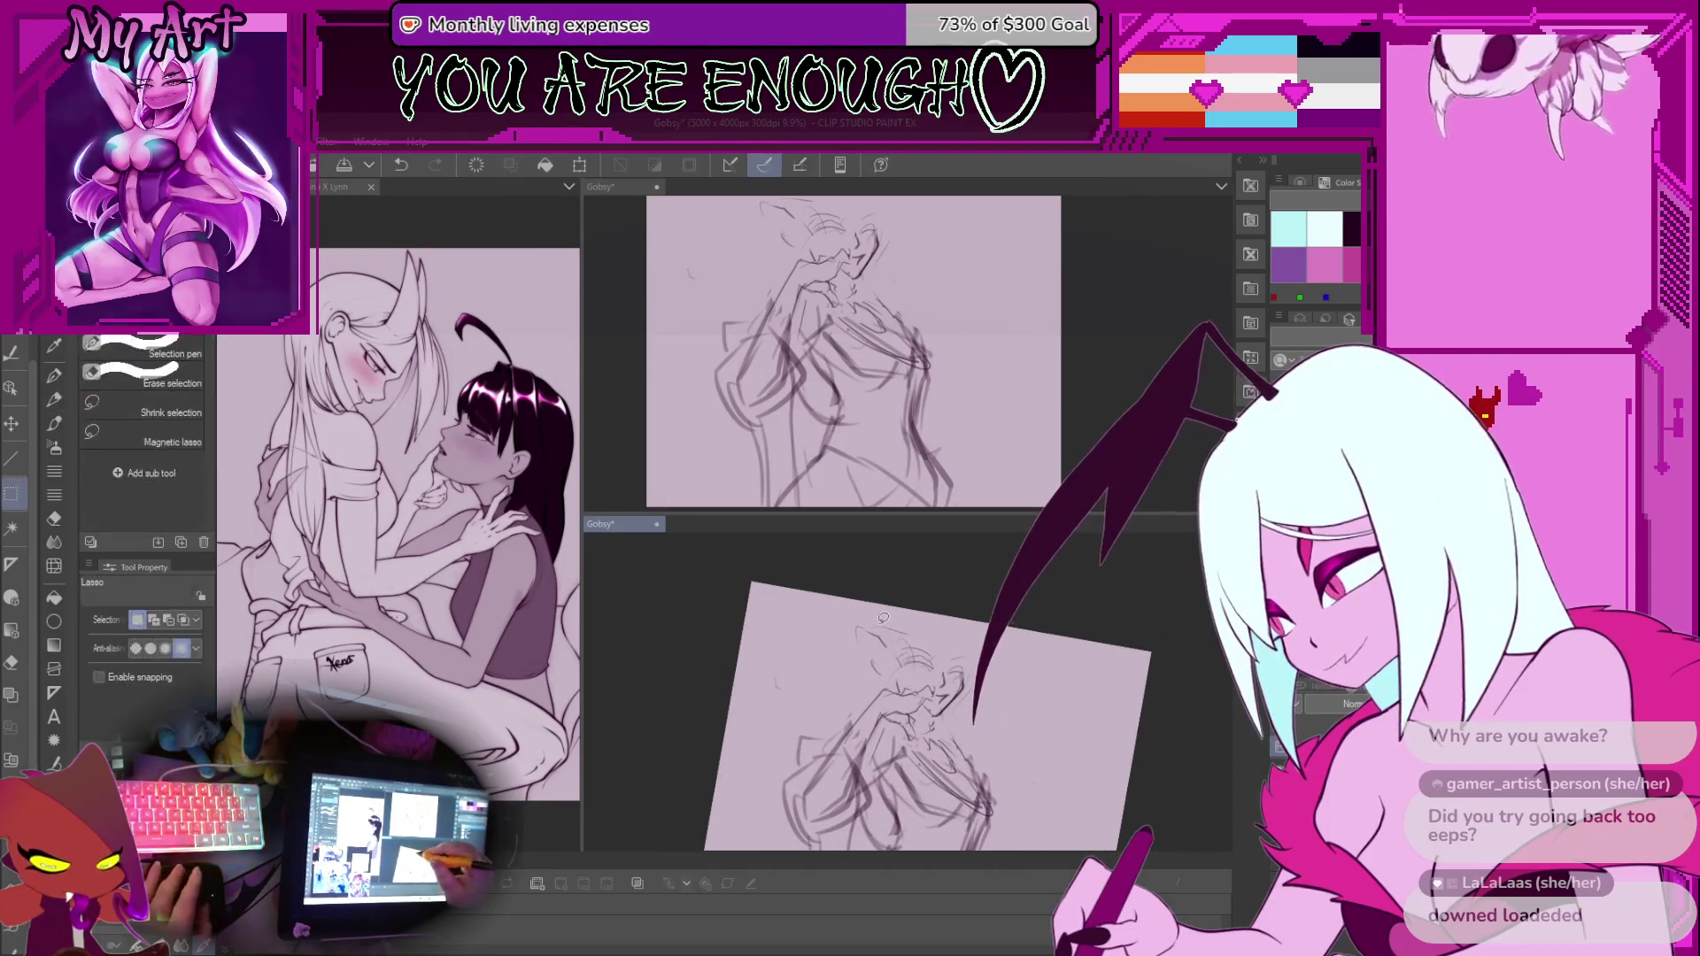
pyautogui.press('p')
pyautogui.scroll(2, 908, 673)
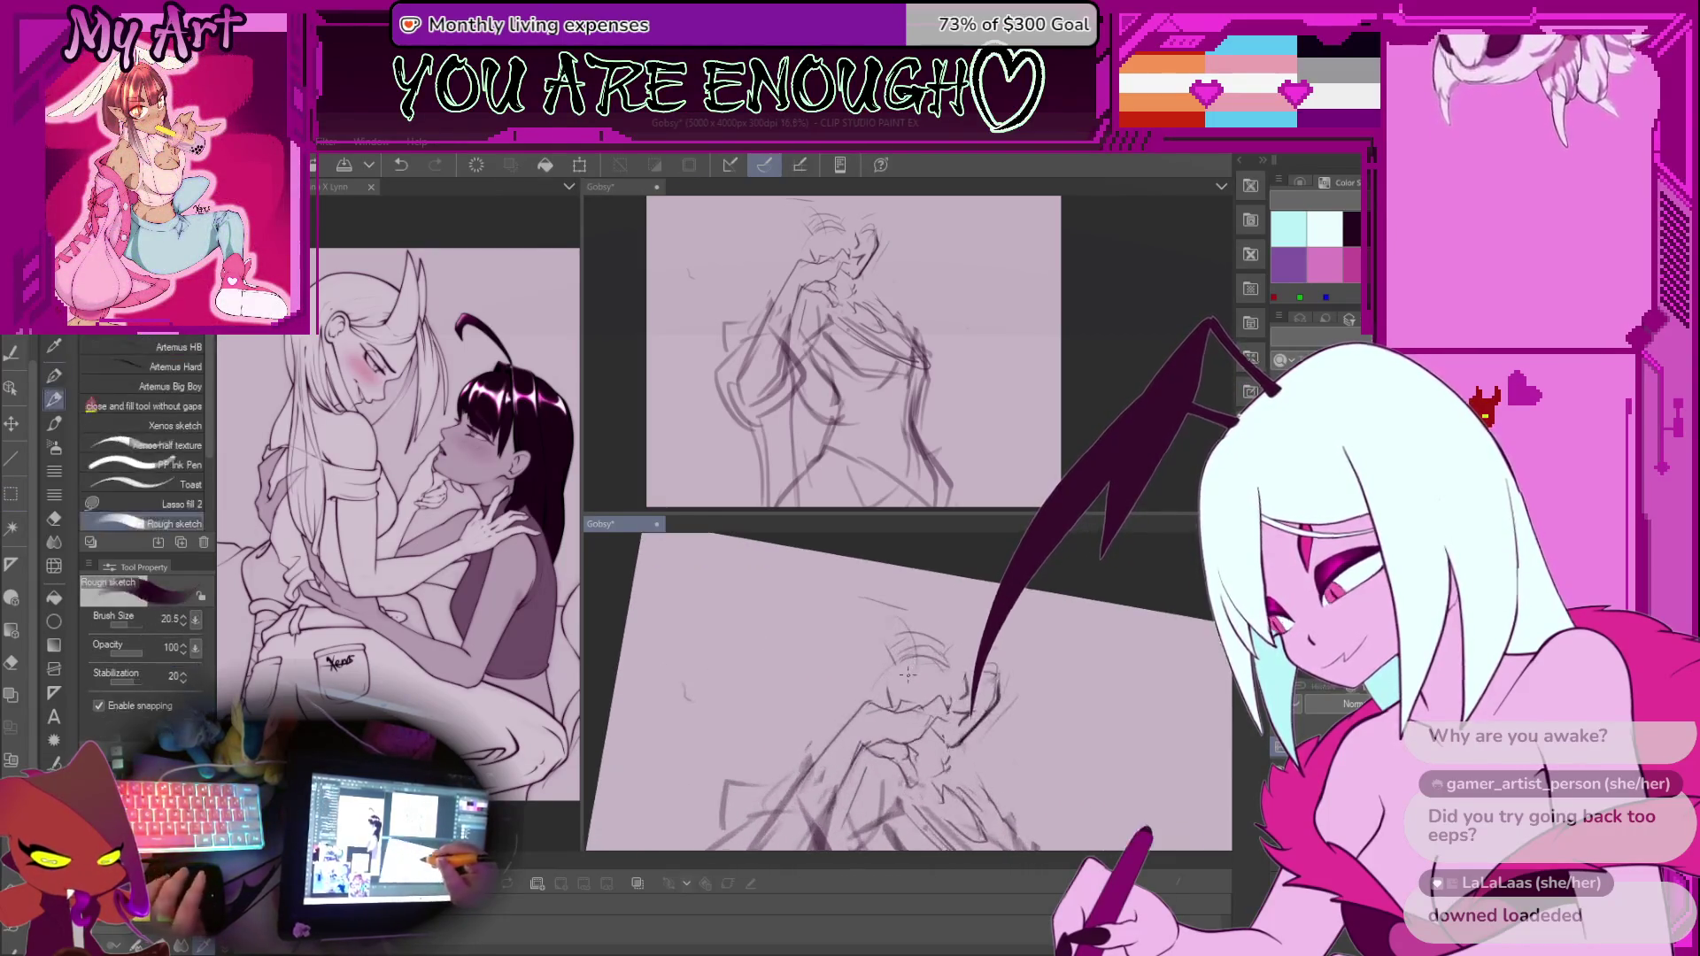
pyautogui.press('-')
pyautogui.press('m')
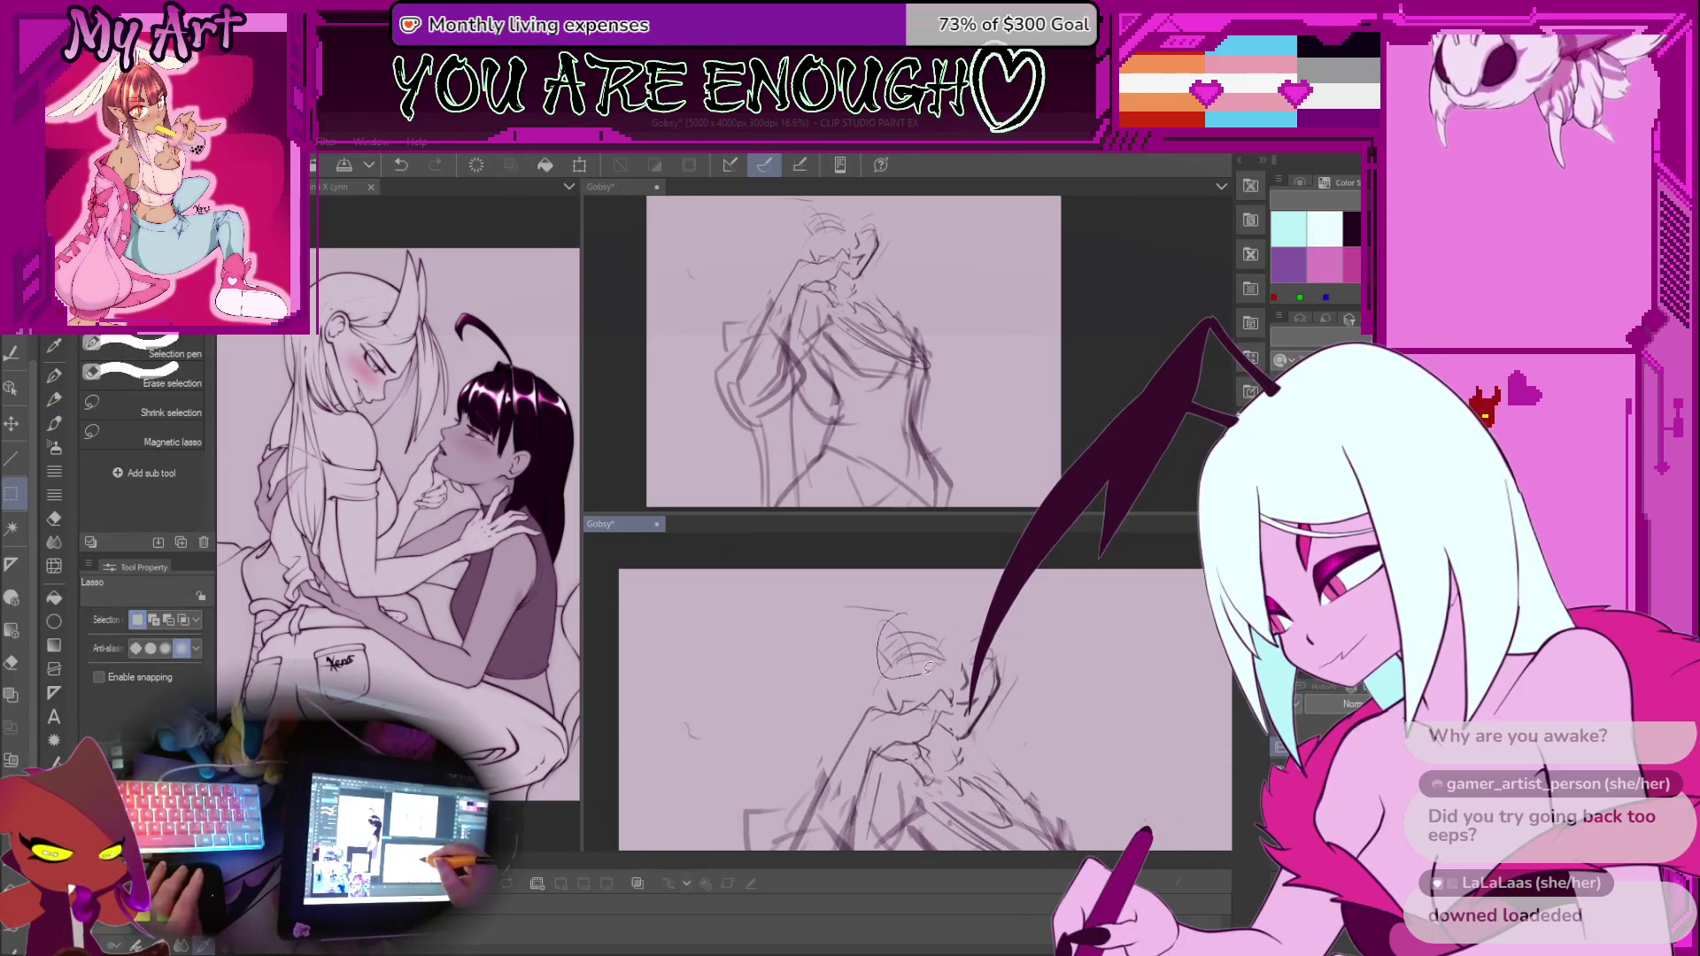
pyautogui.moveTo(925, 668); pyautogui.dragTo(939, 659)
pyautogui.hotkey('ctrl', 't')
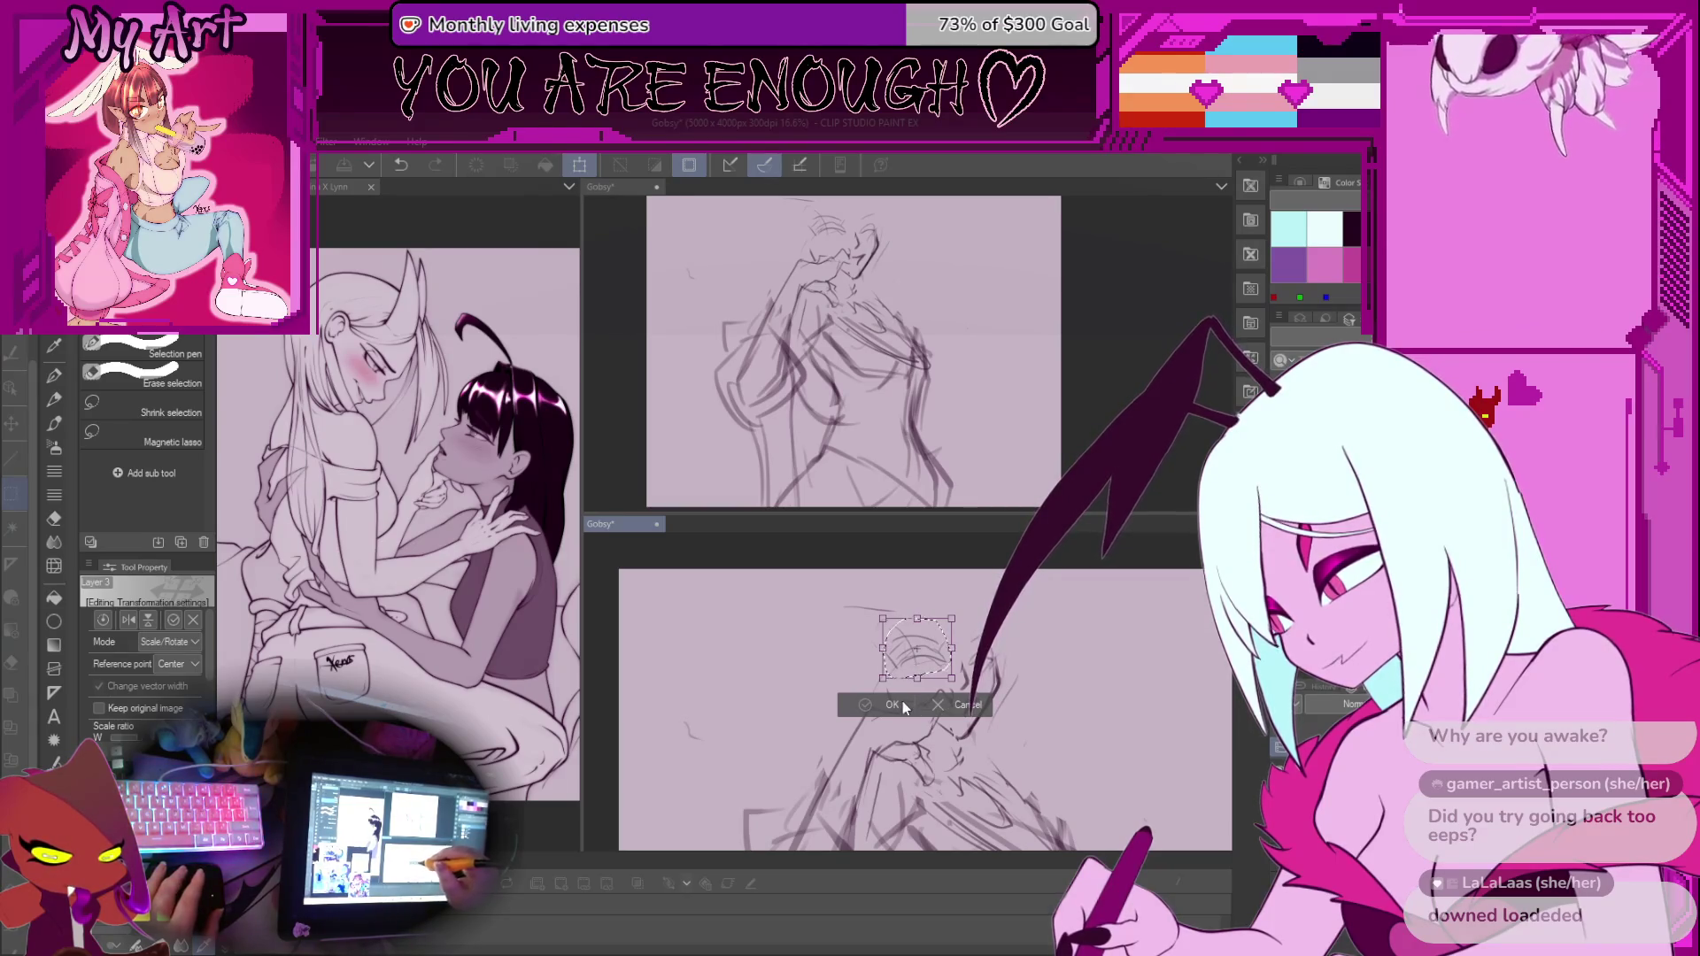
pyautogui.press('Return')
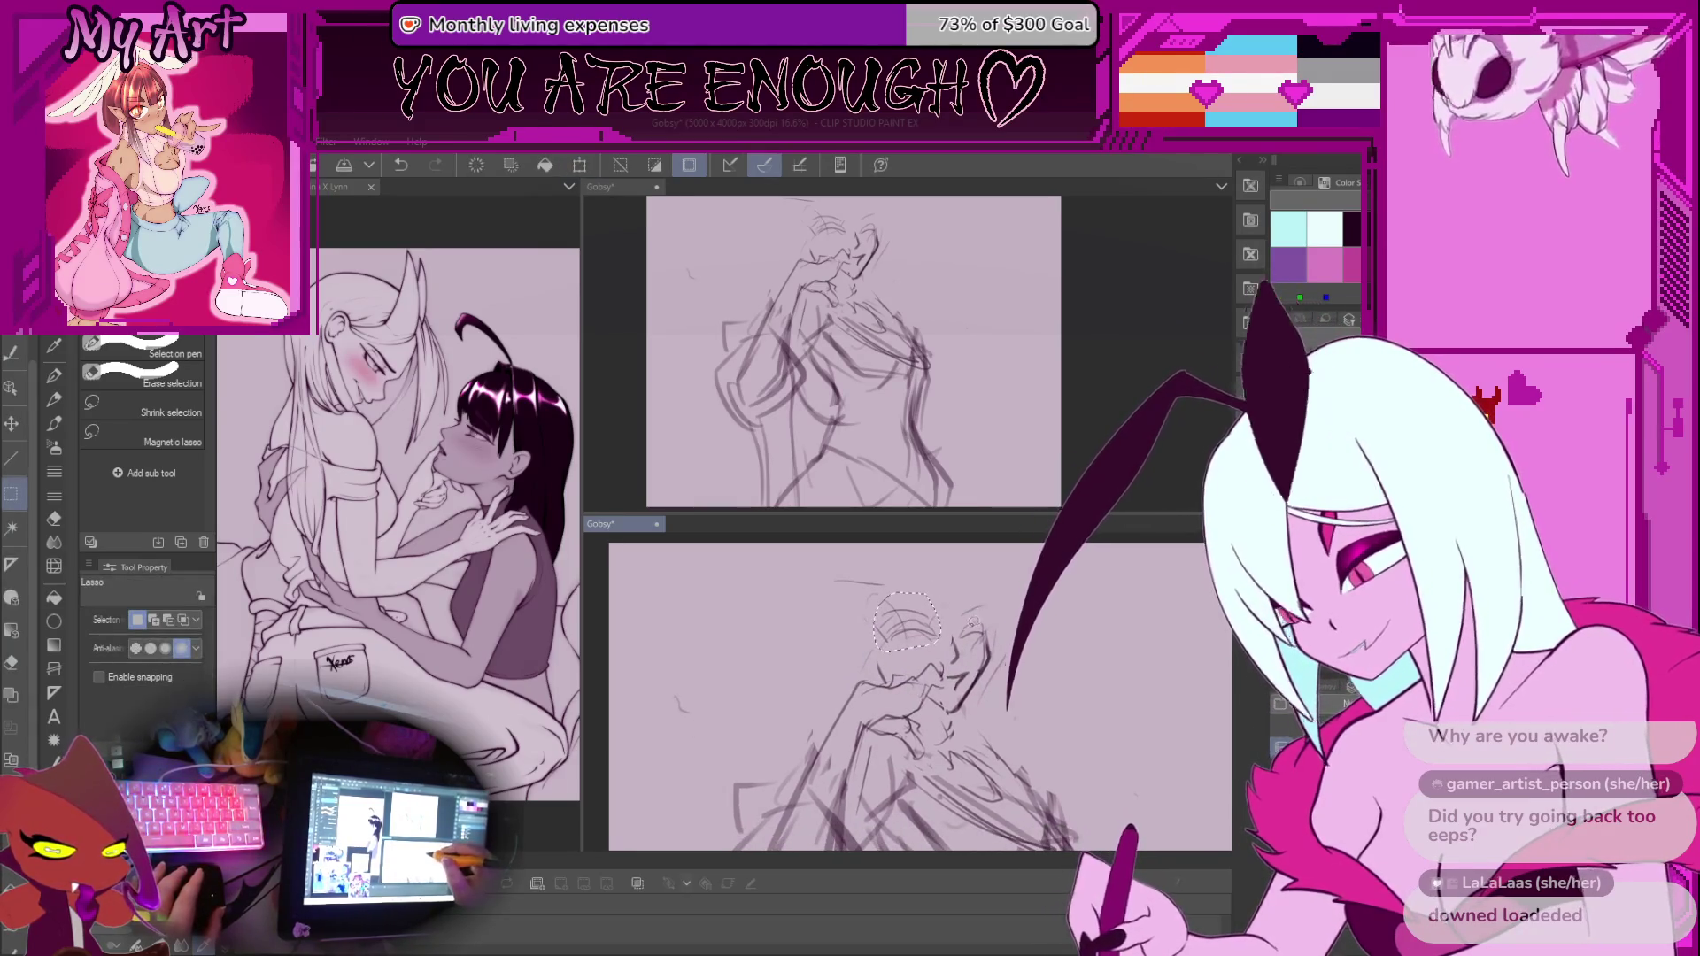
pyautogui.hotkey('ctrl', 'd')
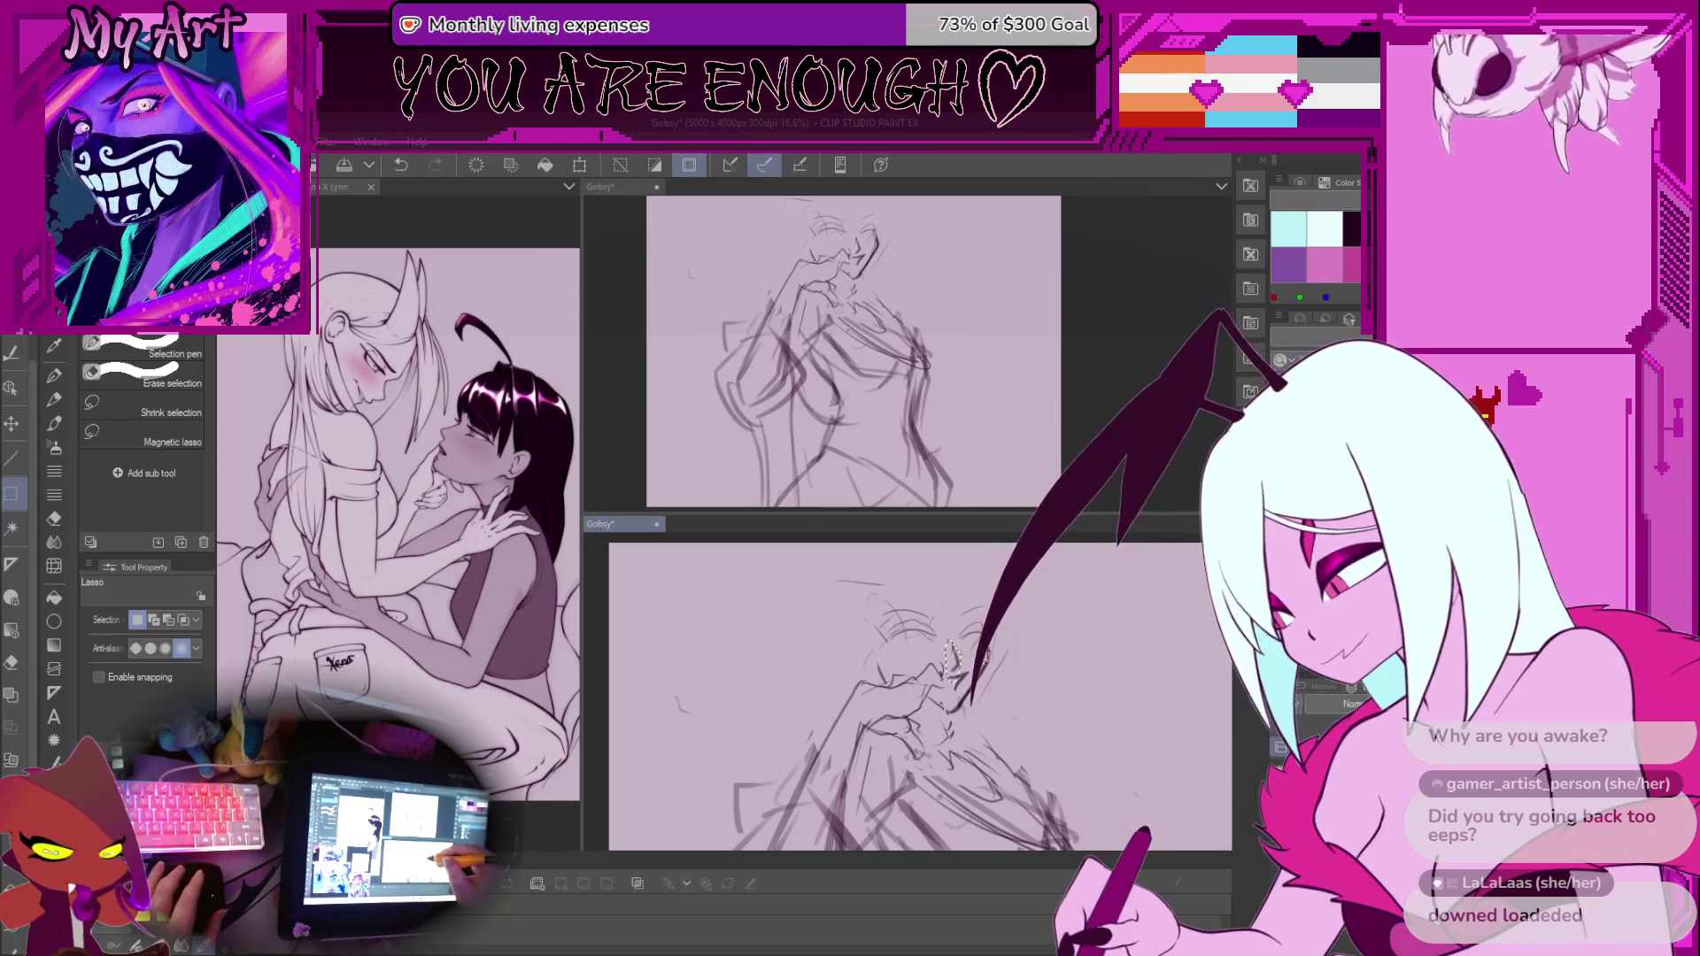
# Make a trial lasso around the face area, then clear the selection
pyautogui.scroll(-5, 951, 659)
pyautogui.scroll(3, 965, 669)
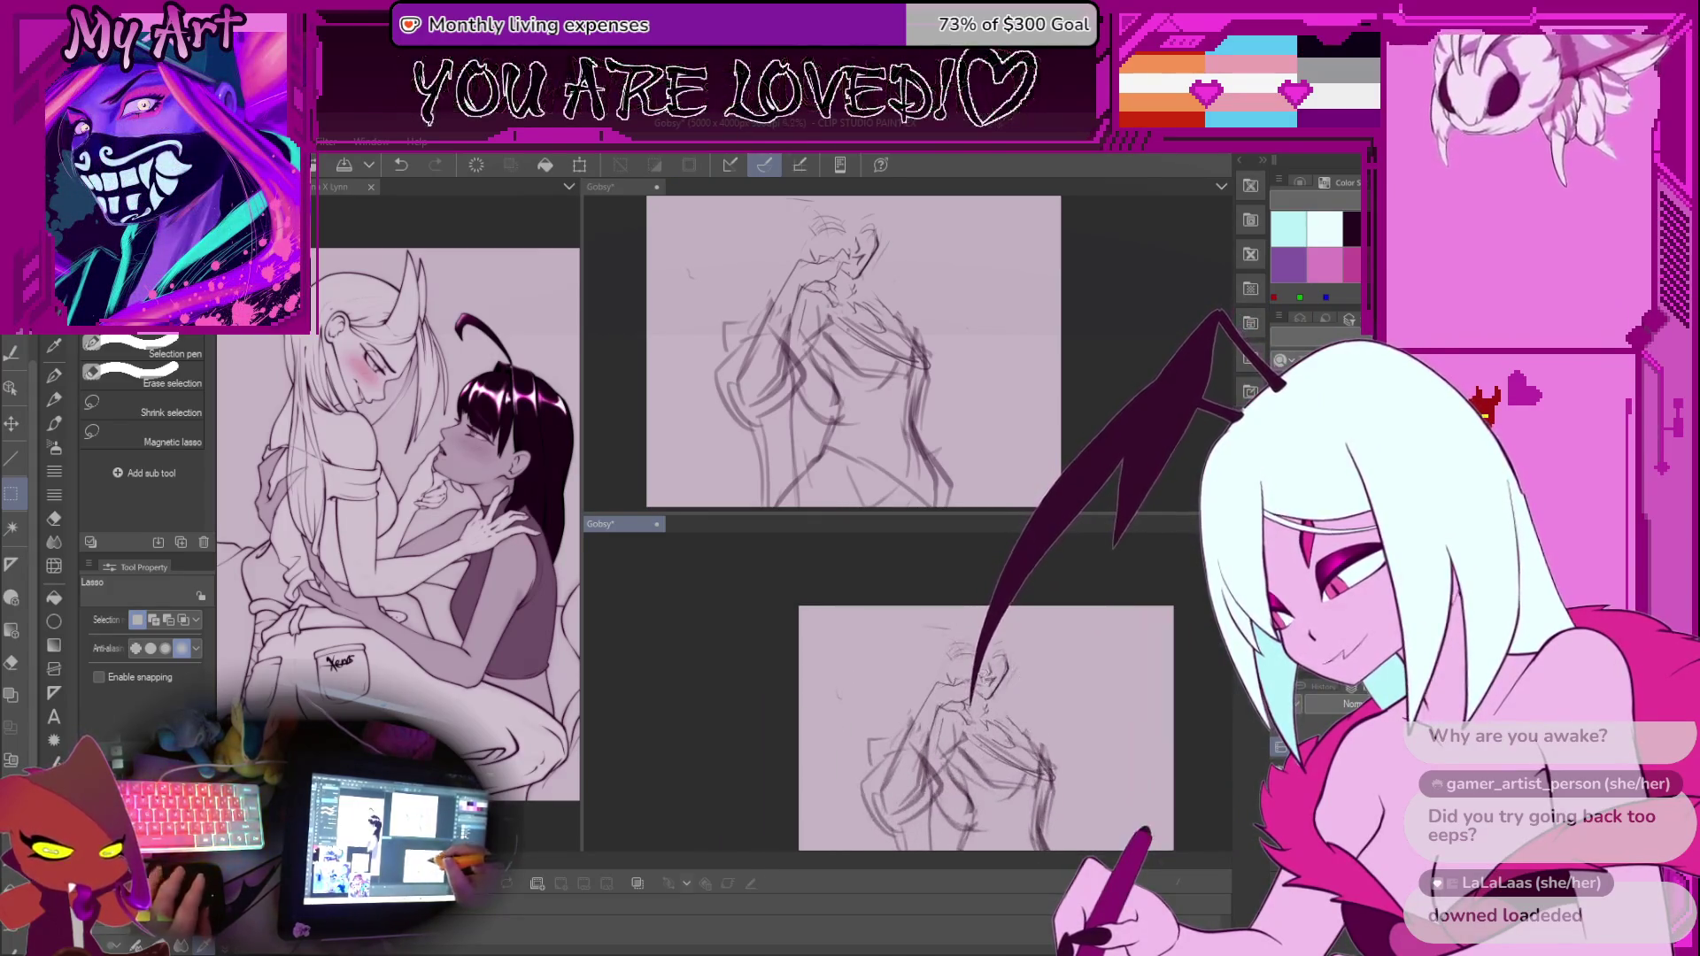
pyautogui.scroll(2, 988, 677)
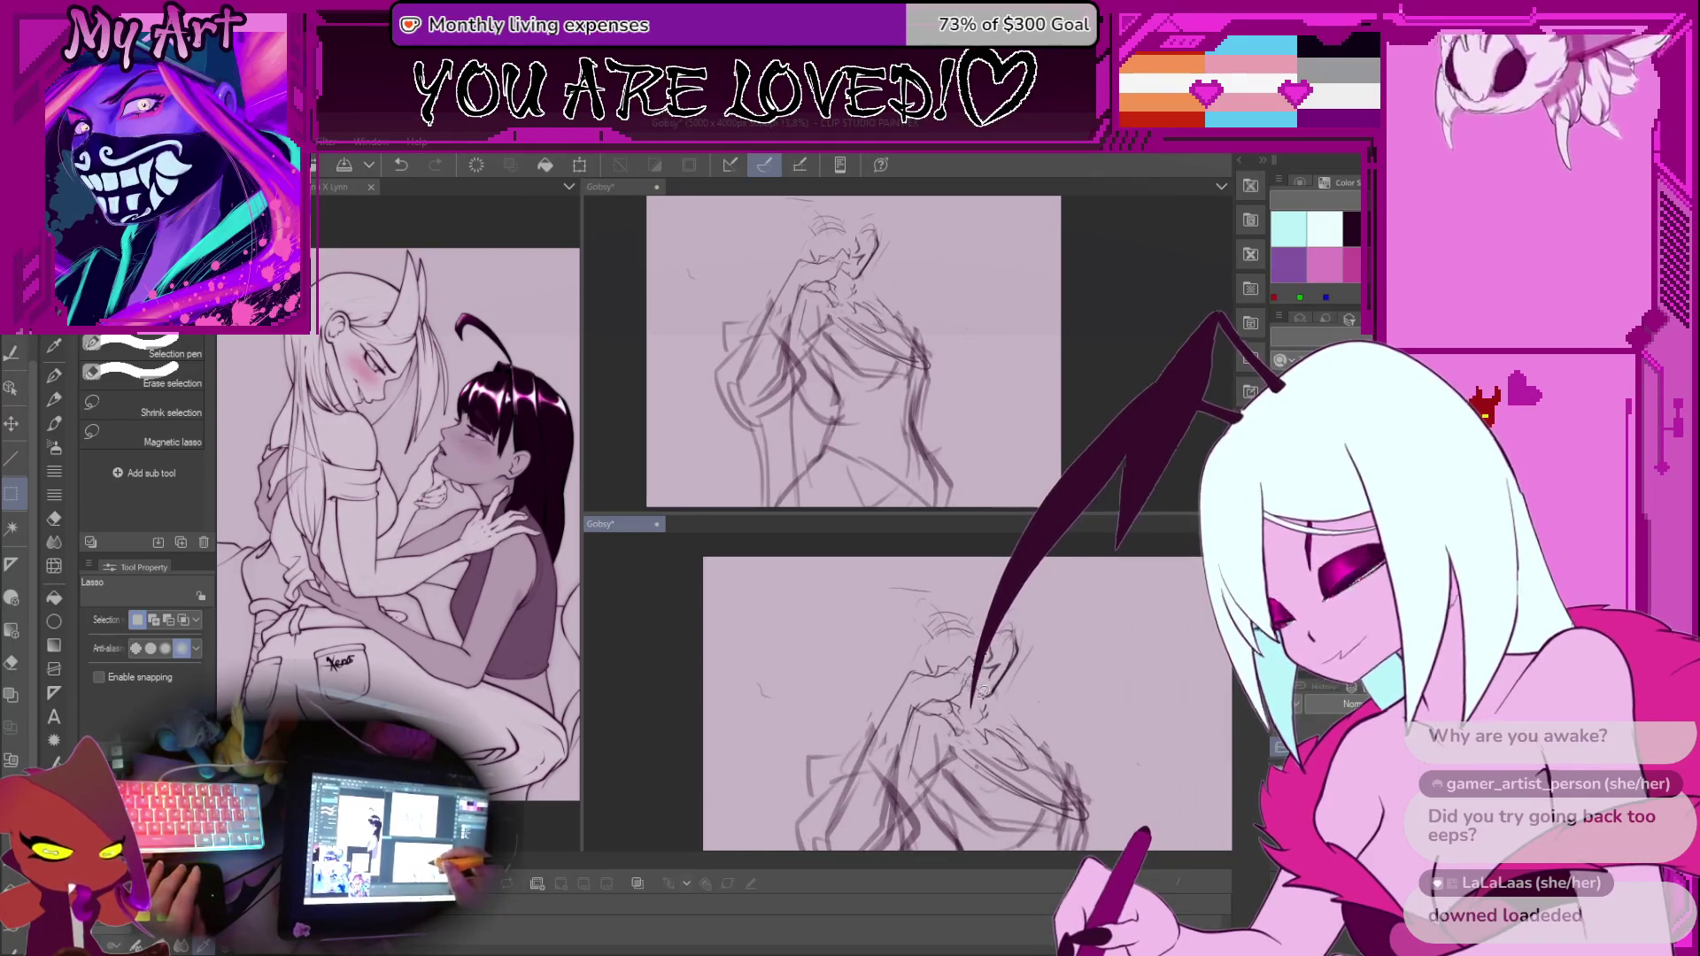
pyautogui.scroll(2, 983, 692)
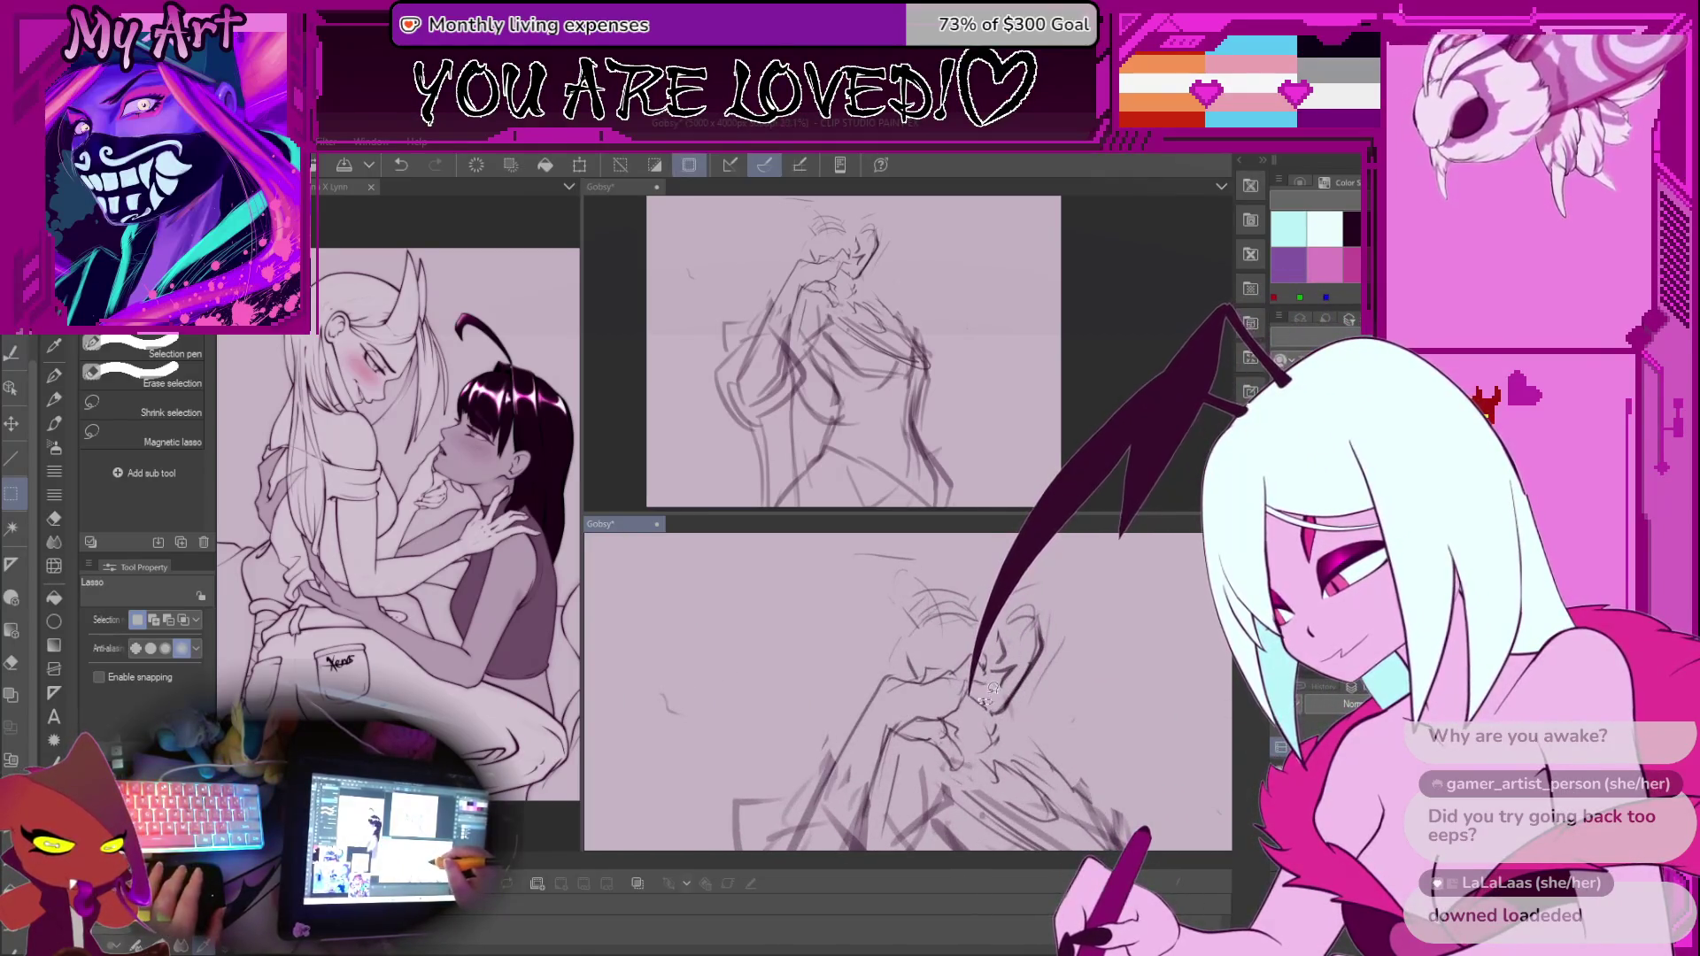
pyautogui.hotkey('ctrl', 'd')
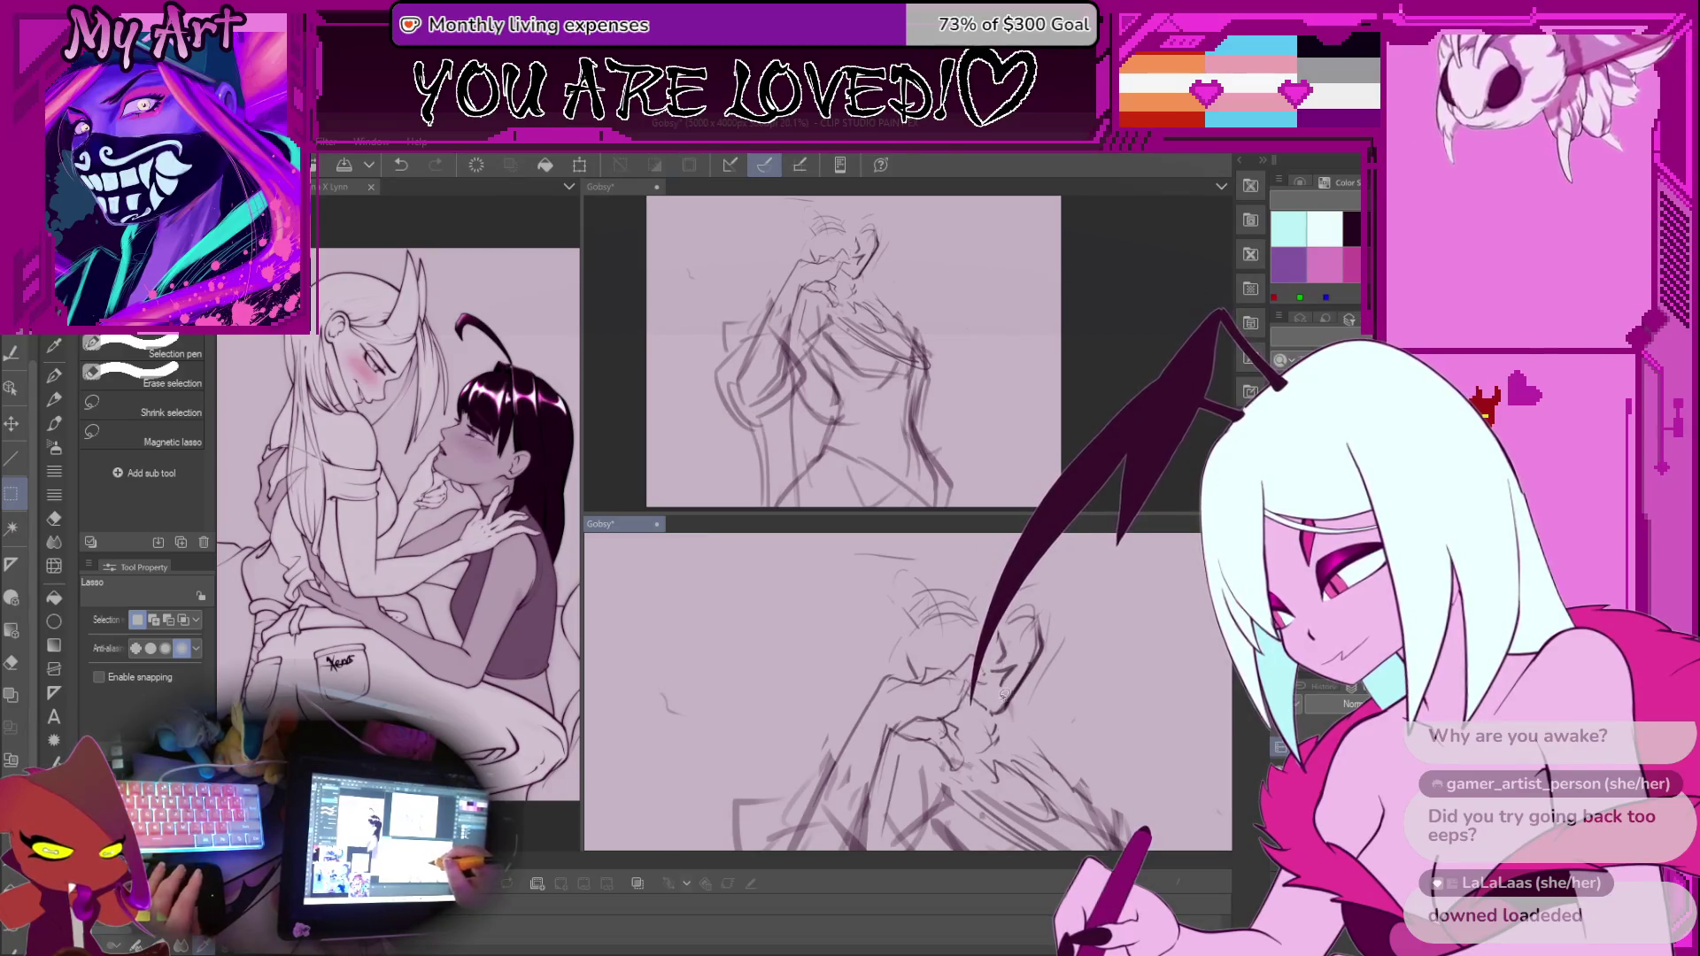
pyautogui.moveTo(1014, 635); pyautogui.dragTo(1009, 639)
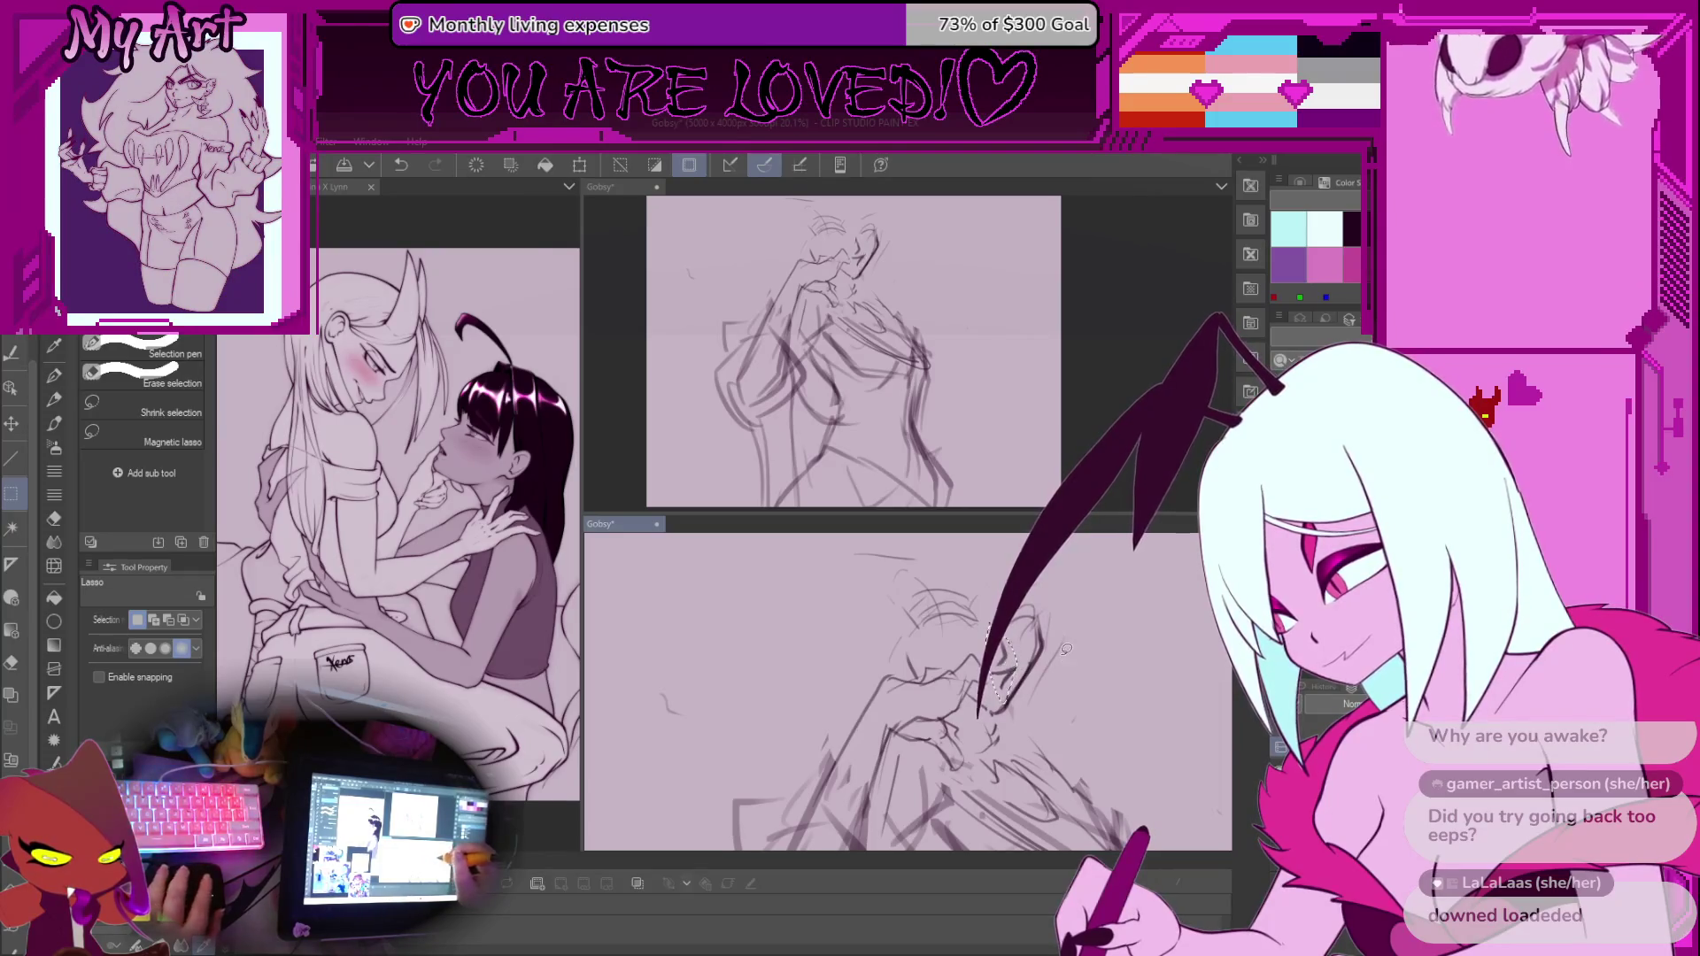
pyautogui.hotkey('ctrl', 'd')
# Reposition the canvas view around the face and clear the remaining selection
pyautogui.scroll(-3, 1066, 651)
pyautogui.press('p')
pyautogui.scroll(2, 993, 654)
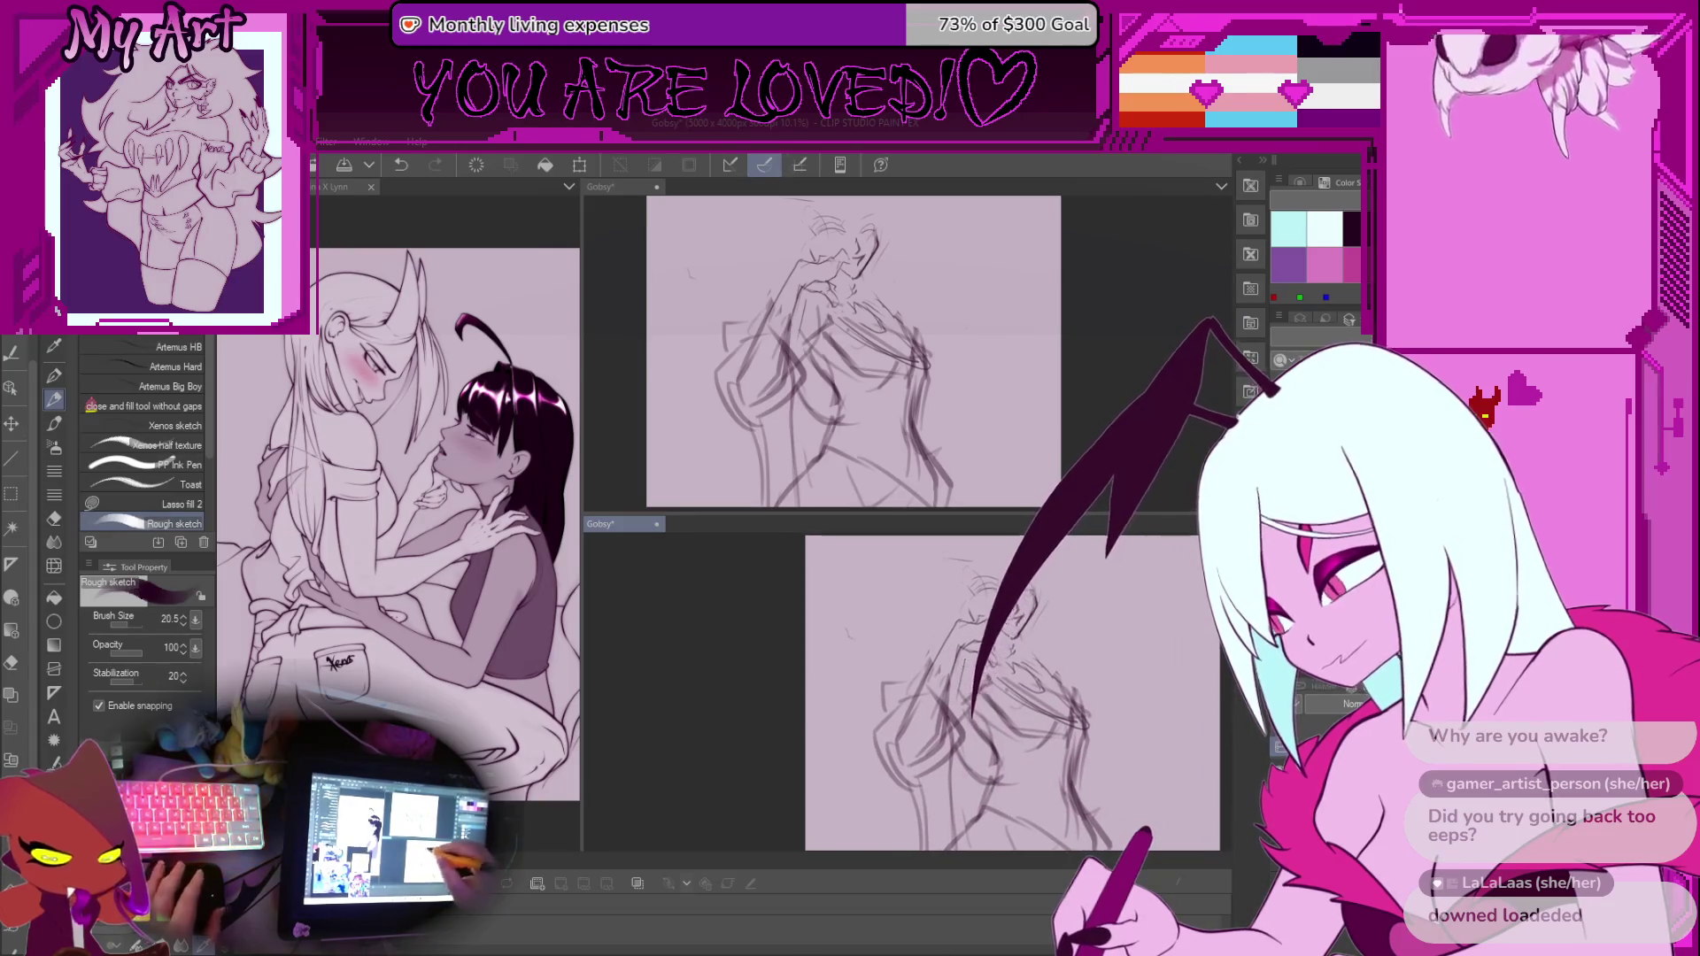
pyautogui.scroll(2, 993, 691)
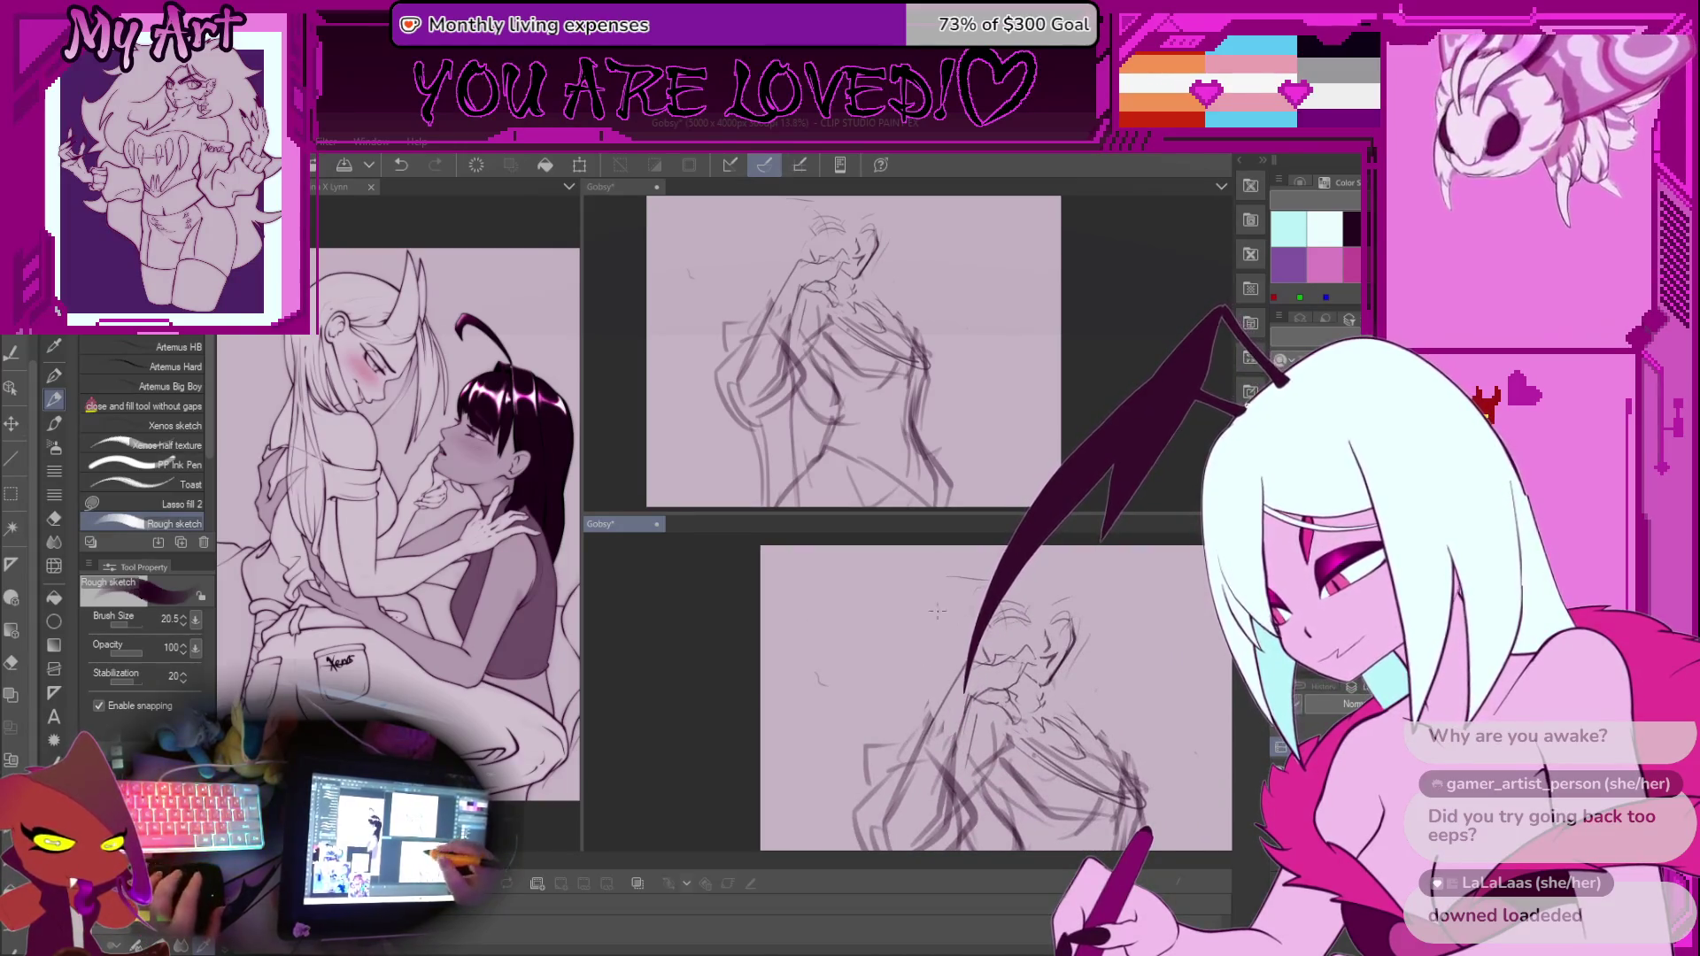
pyautogui.moveTo(996, 631); pyautogui.dragTo(988, 660)
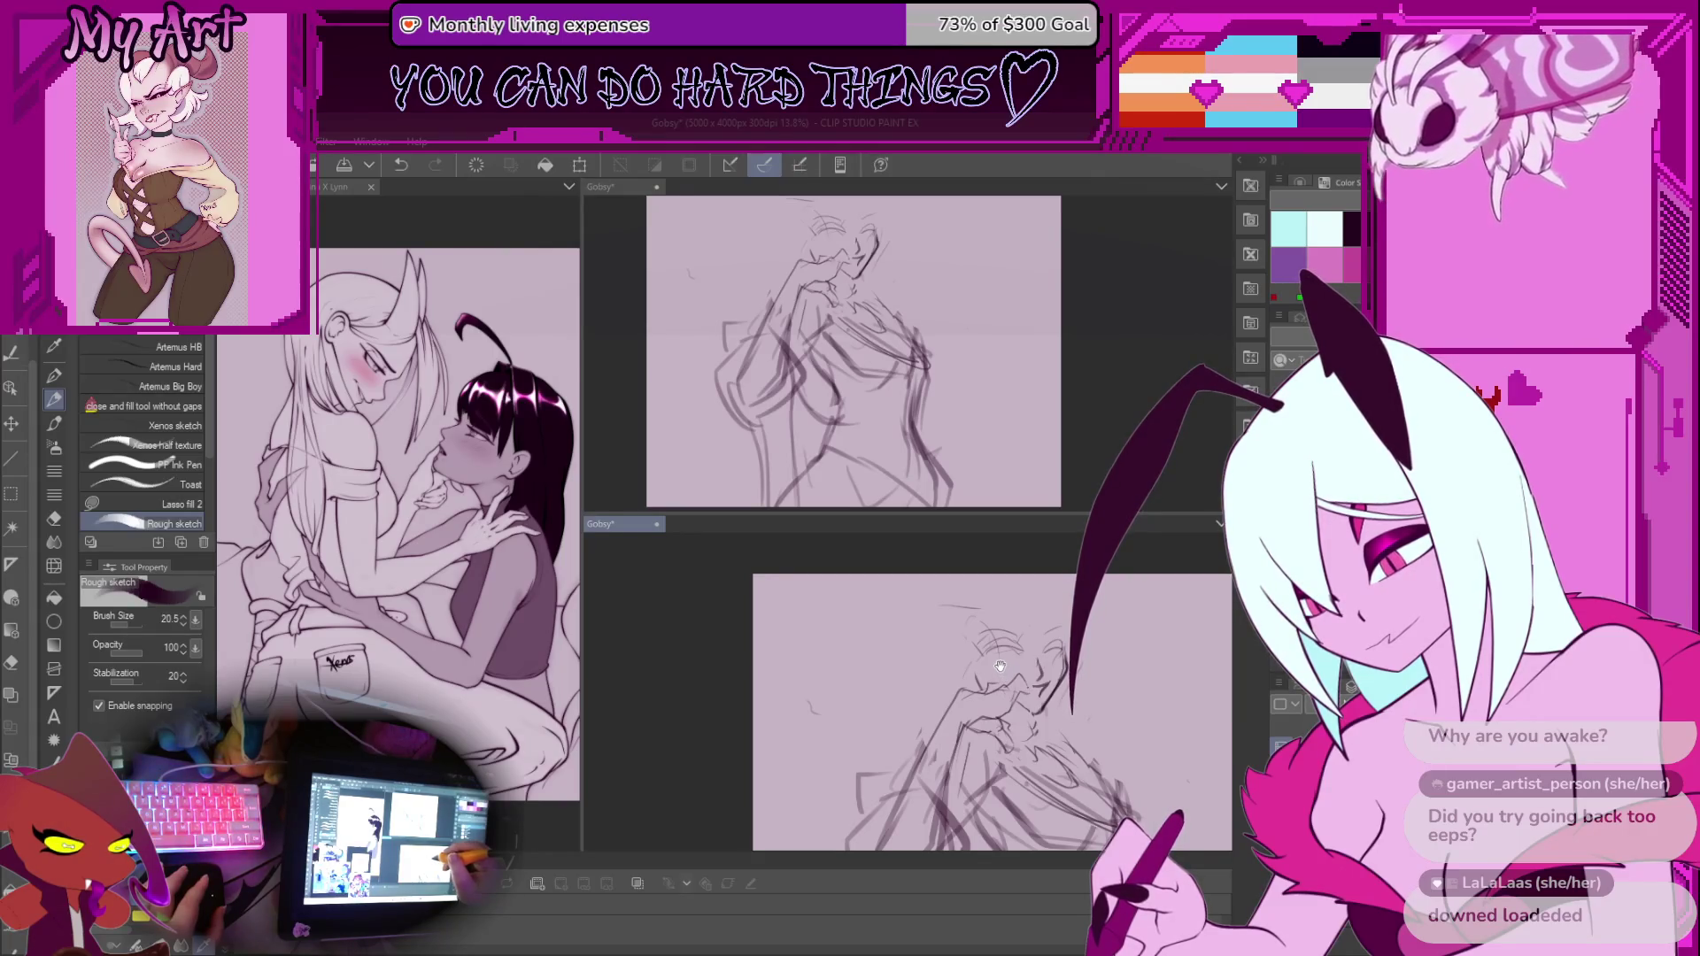
pyautogui.moveTo(996, 591)
pyautogui.mouseDown()
pyautogui.moveTo(1040, 617)
pyautogui.moveTo(989, 629)
pyautogui.moveTo(1137, 663)
pyautogui.moveTo(1010, 641)
pyautogui.moveTo(1023, 630)
pyautogui.mouseUp()
pyautogui.press('m')
pyautogui.scroll(3, 974, 673)
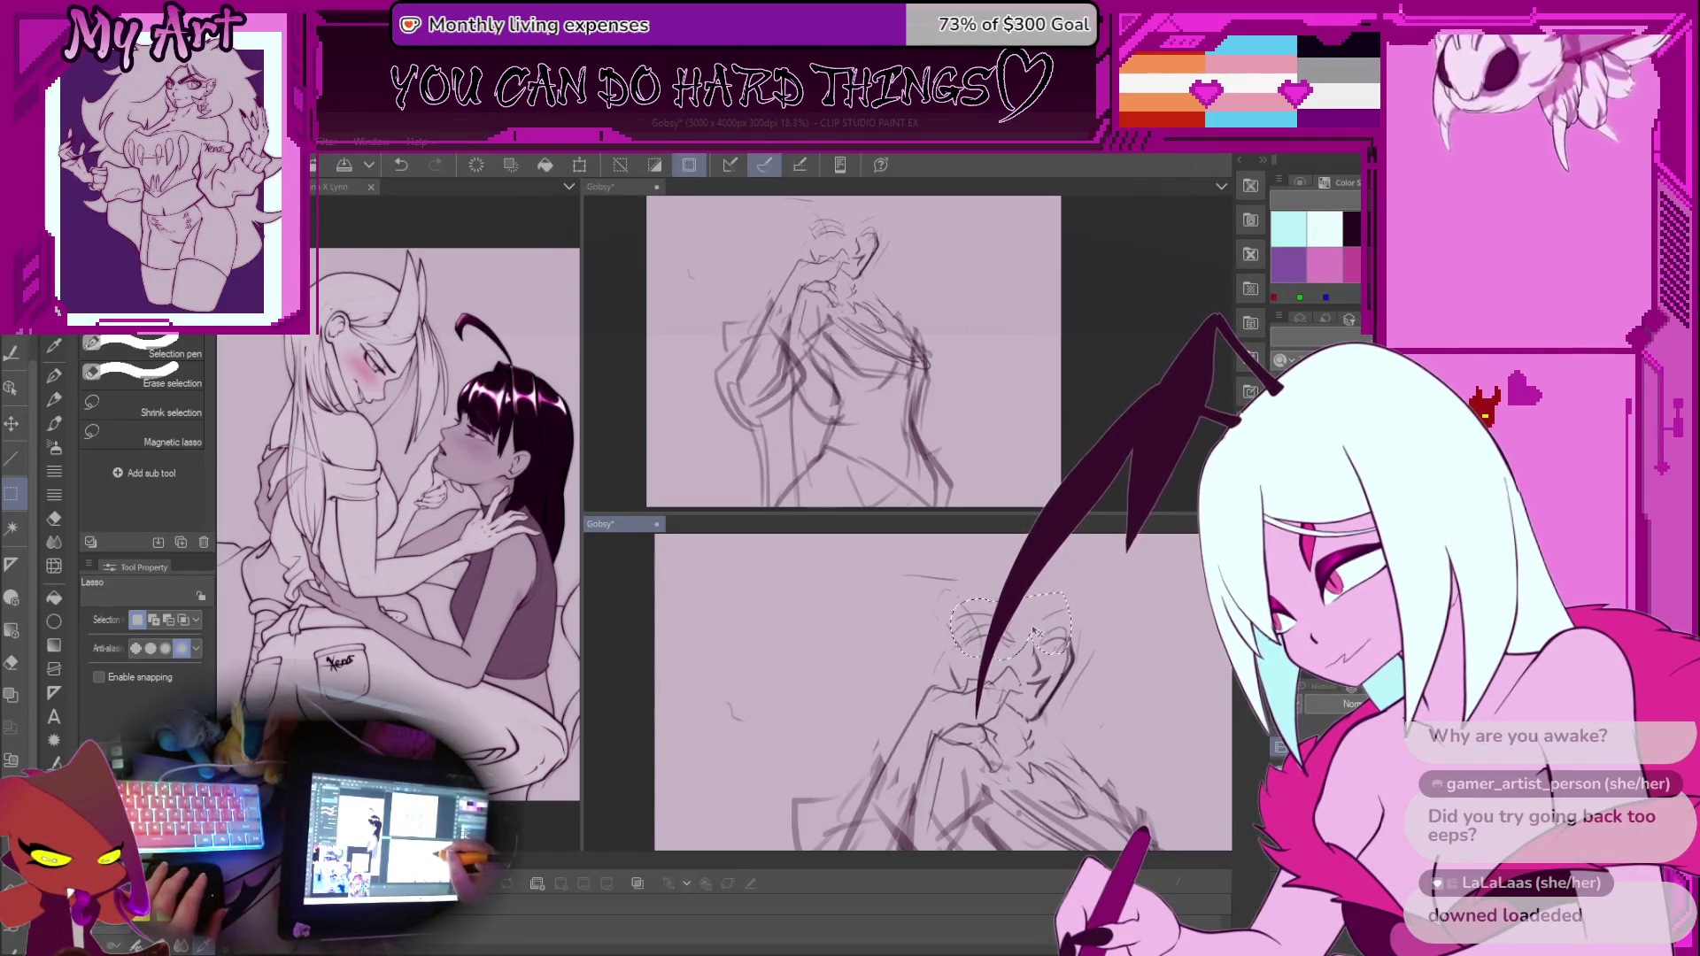
pyautogui.hotkey('ctrl', 'd')
pyautogui.scroll(-6, 1034, 630)
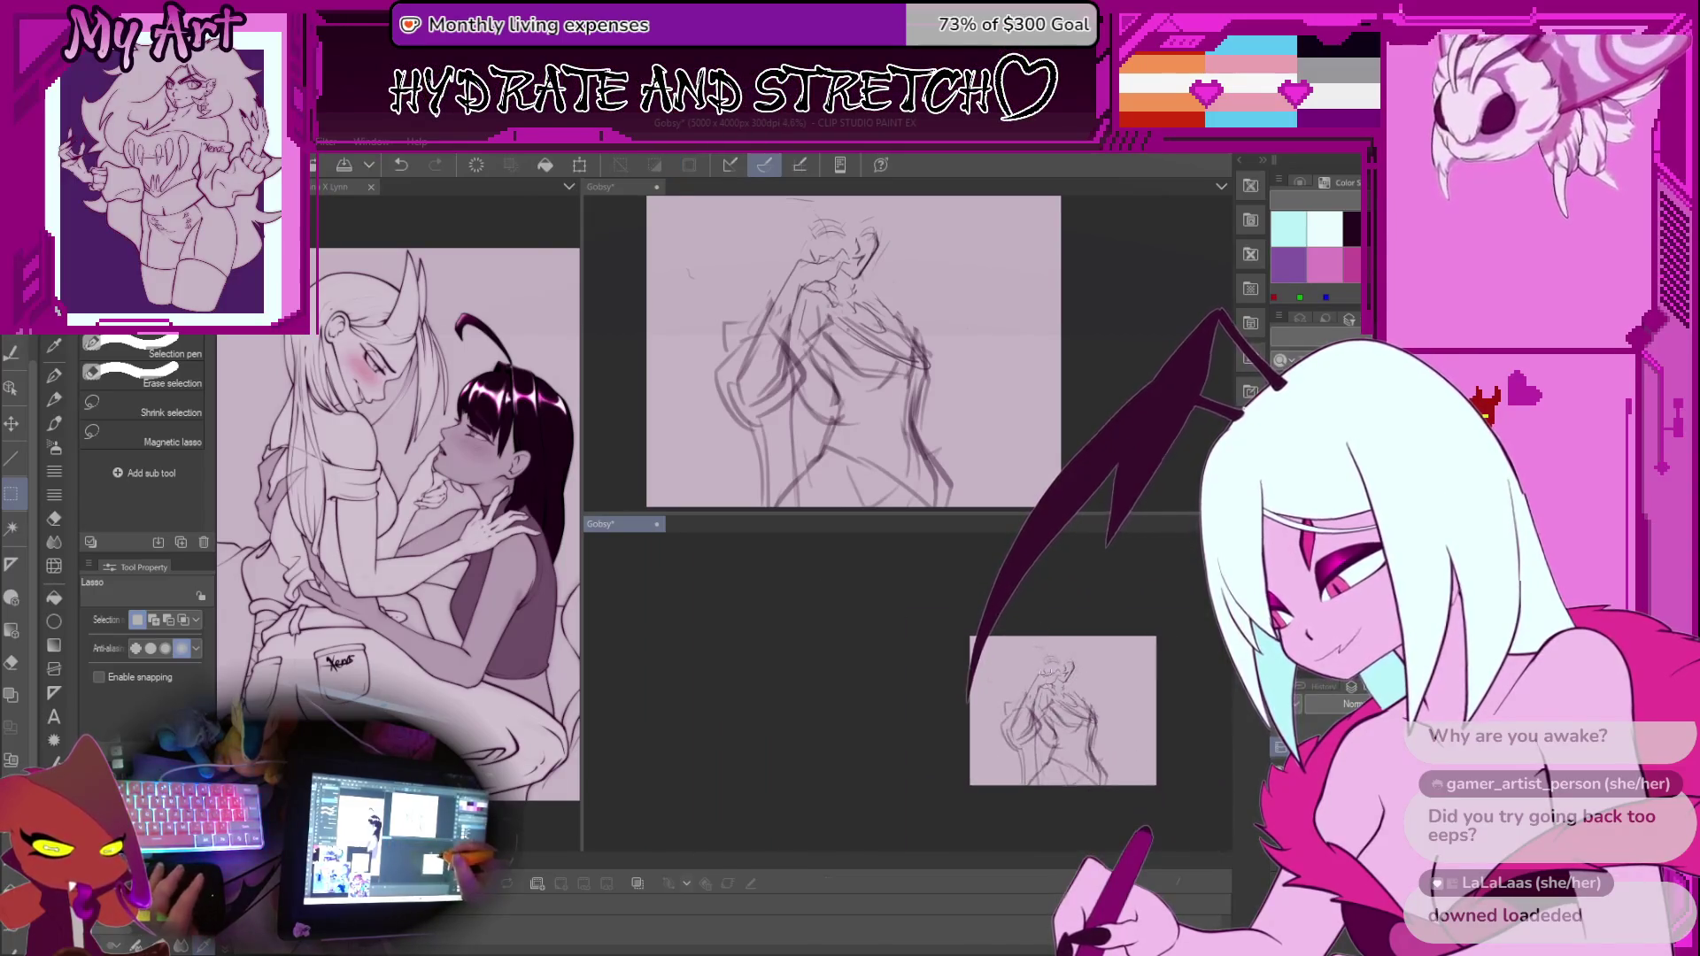
# Zoom in, undo the last stroke, and discard a trial lasso around the head
pyautogui.scroll(8, 1038, 663)
pyautogui.press('p')
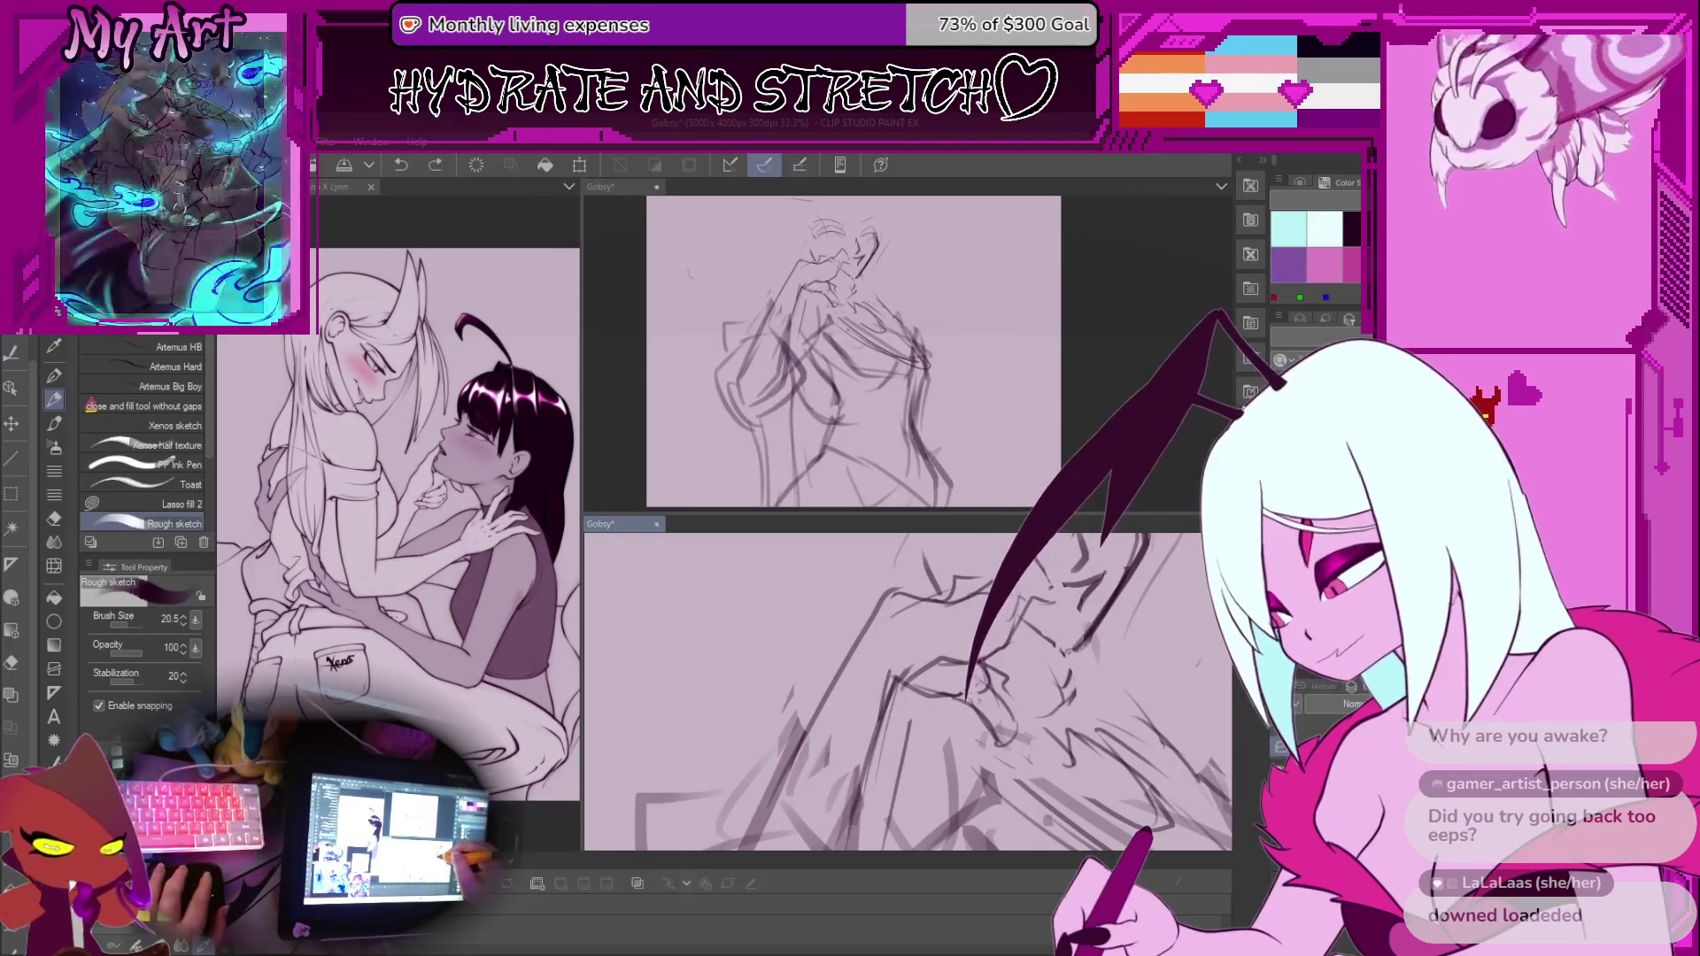
pyautogui.hotkey('ctrl', 'z')
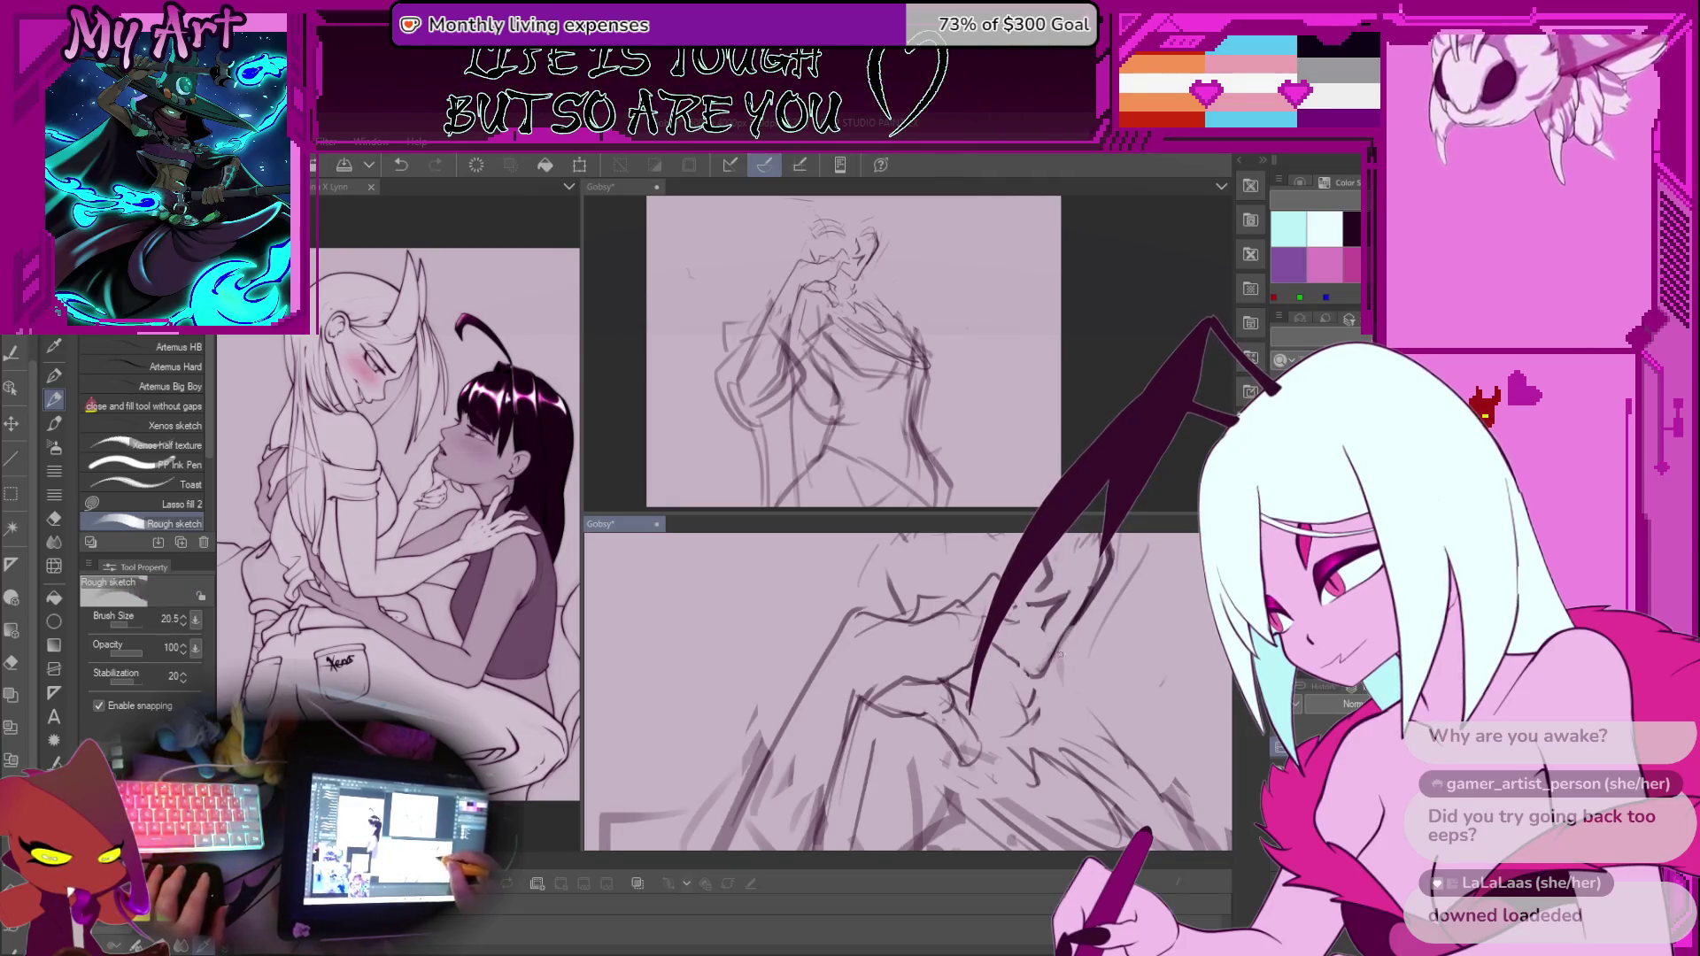
pyautogui.moveTo(1065, 650)
pyautogui.mouseDown()
pyautogui.moveTo(1049, 670)
pyautogui.moveTo(1043, 646)
pyautogui.mouseUp()
pyautogui.press('m')
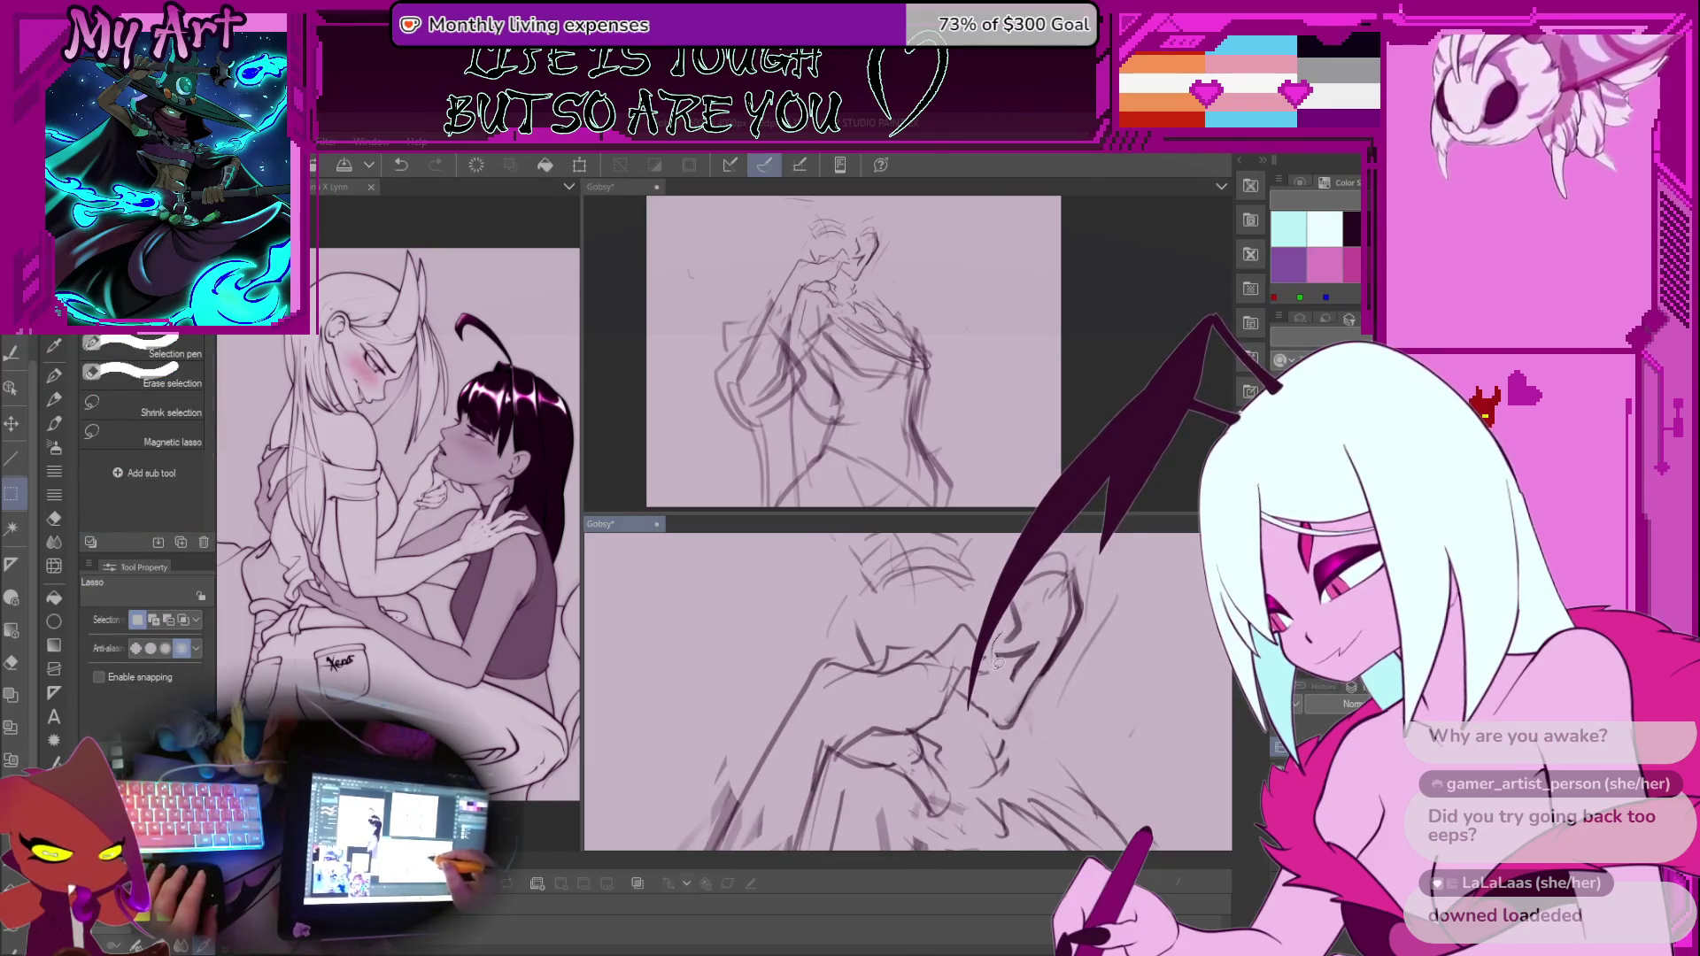
pyautogui.moveTo(1023, 671); pyautogui.dragTo(1017, 620)
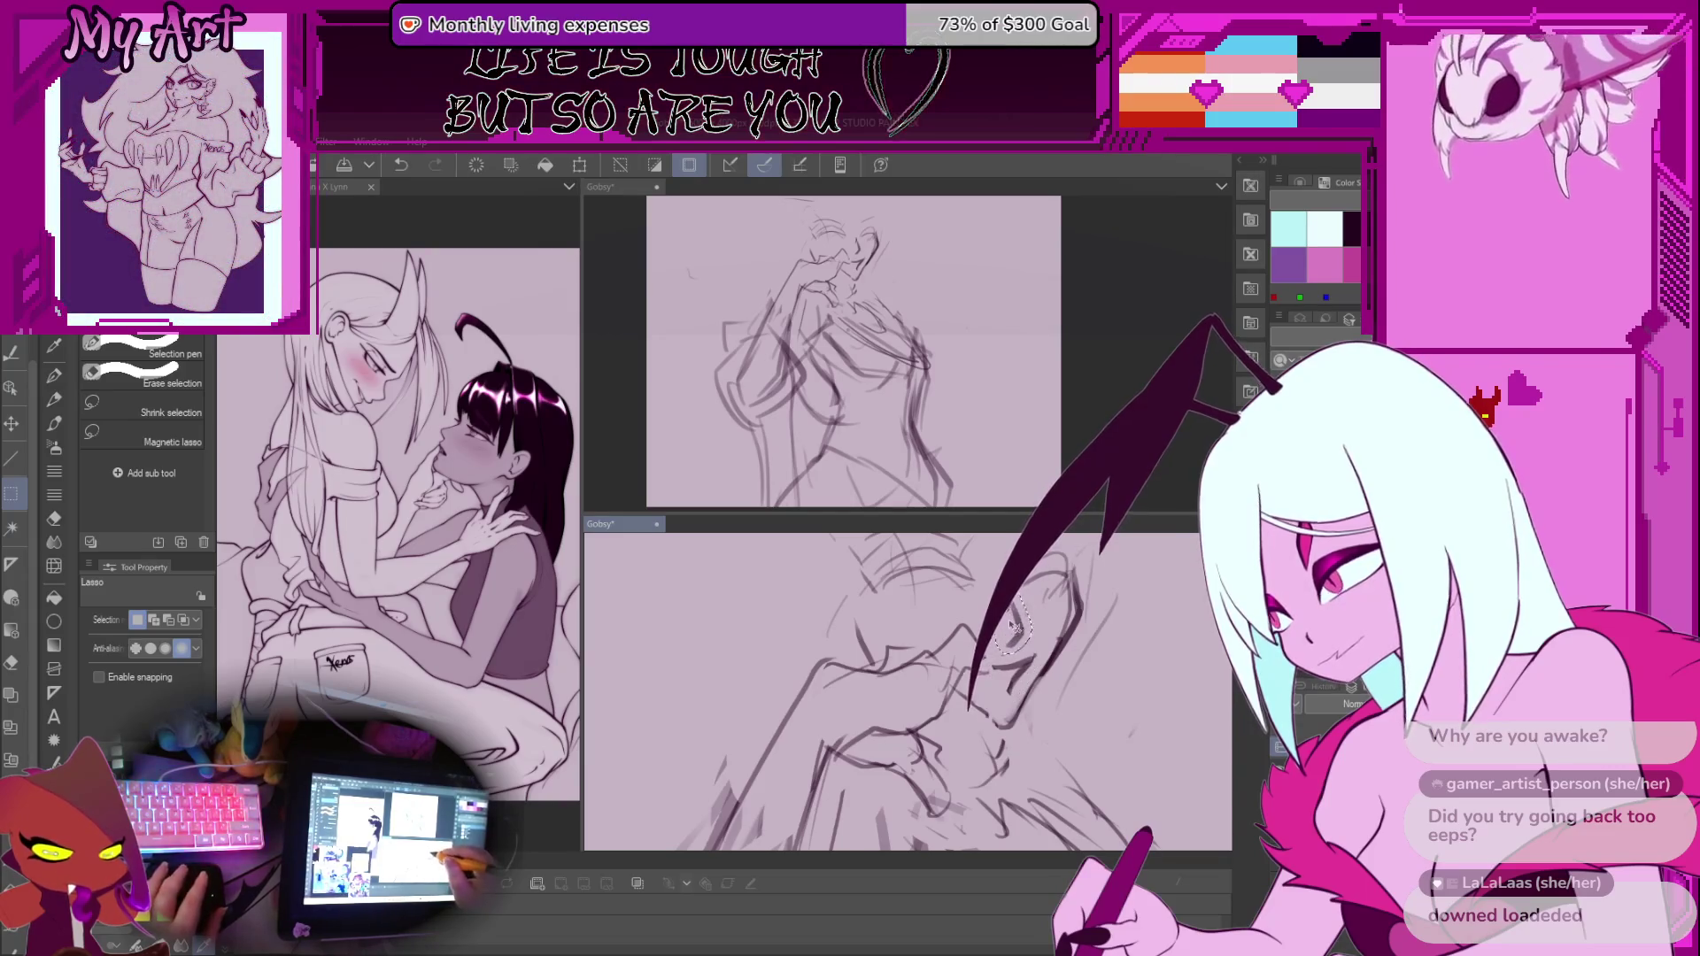
pyautogui.hotkey('ctrl', 'd')
# Pan toward the head, lasso the eye sketch and put a Scale/Rotate box on it
pyautogui.scroll(-5, 1014, 623)
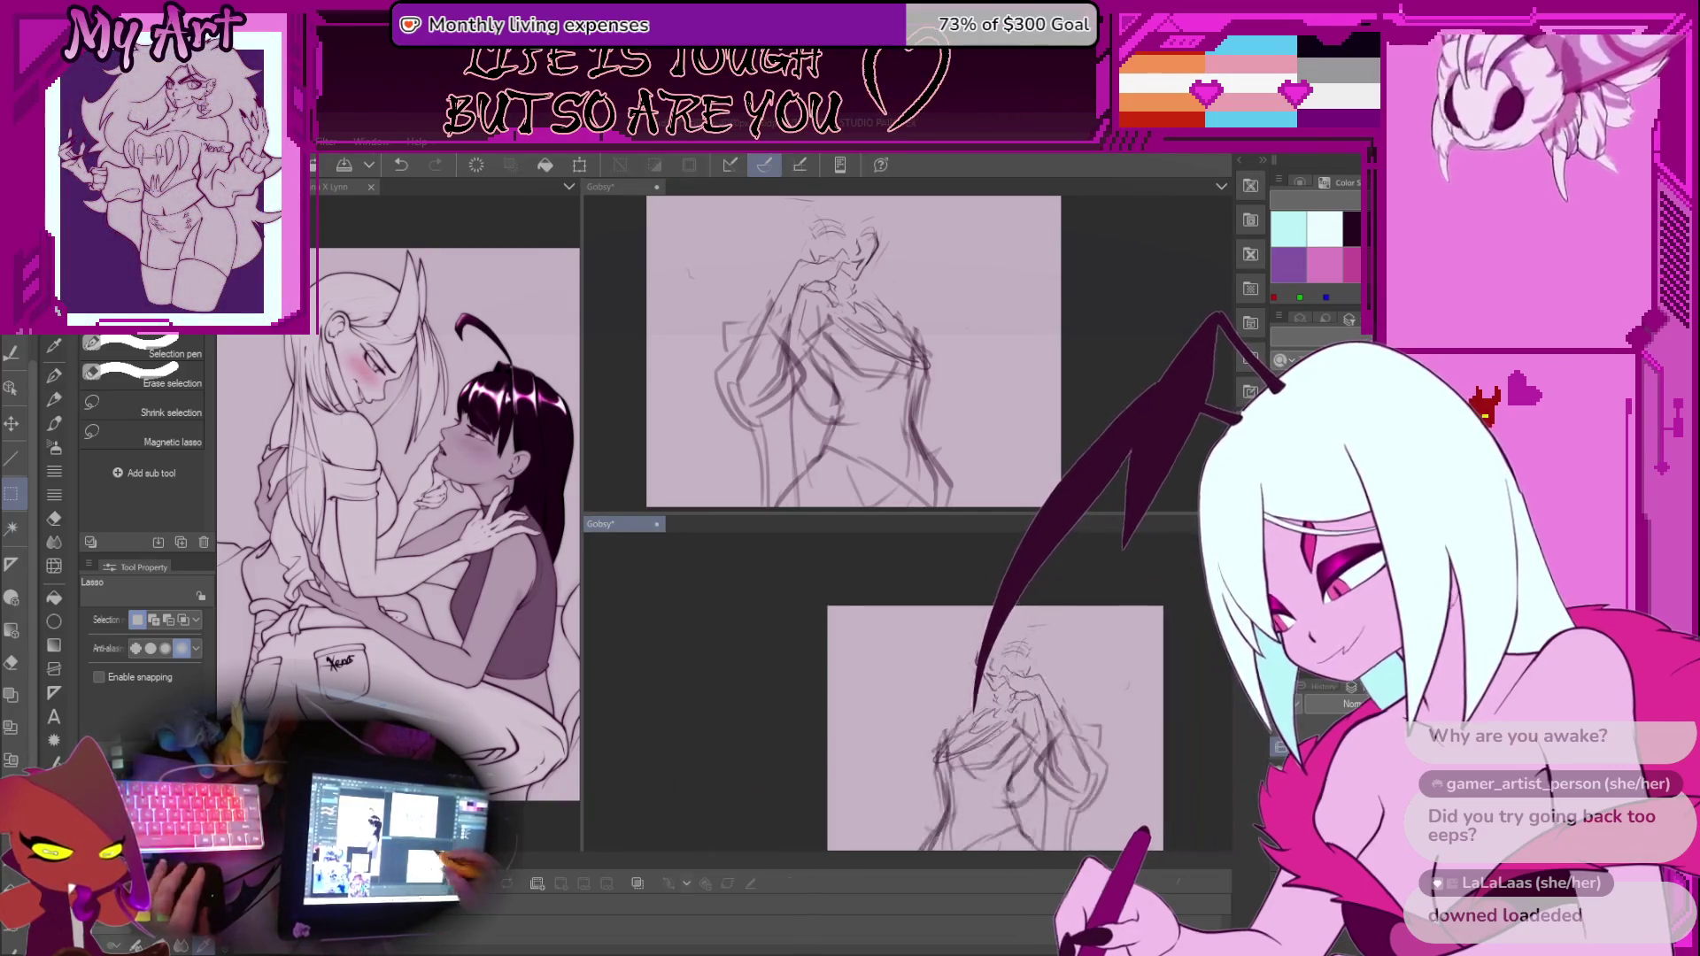
pyautogui.scroll(2, 1004, 656)
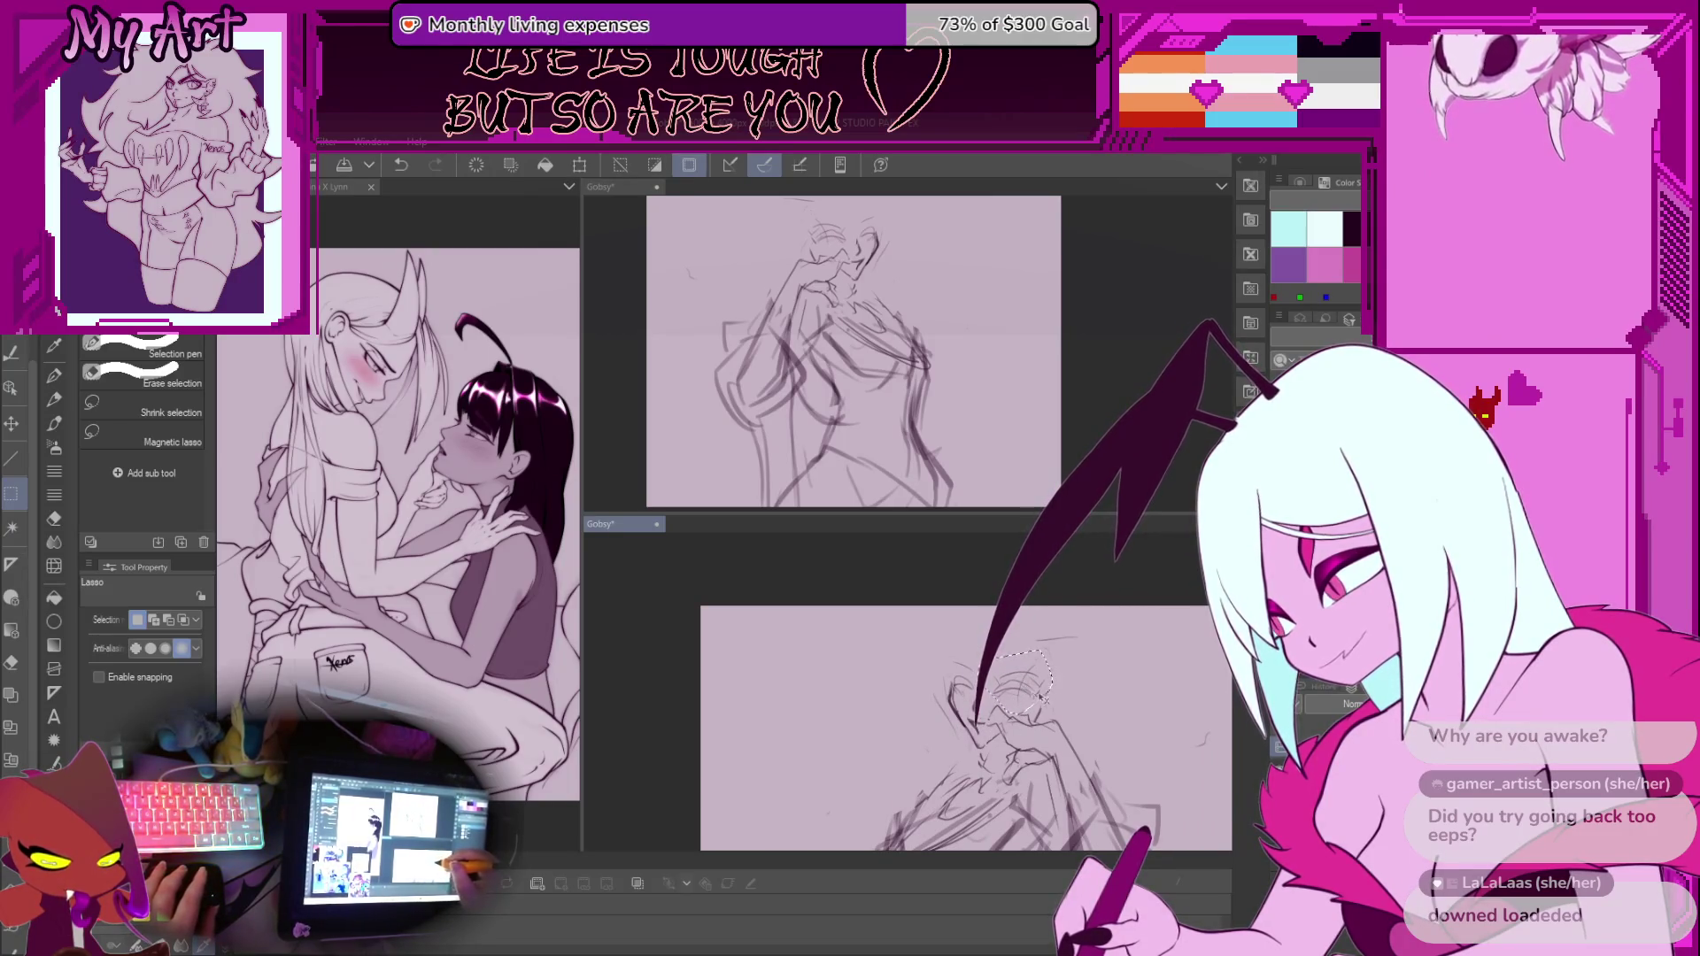
pyautogui.moveTo(1063, 689)
pyautogui.mouseDown()
pyautogui.moveTo(770, 670)
pyautogui.moveTo(863, 650)
pyautogui.mouseUp()
pyautogui.press('p')
pyautogui.press('m')
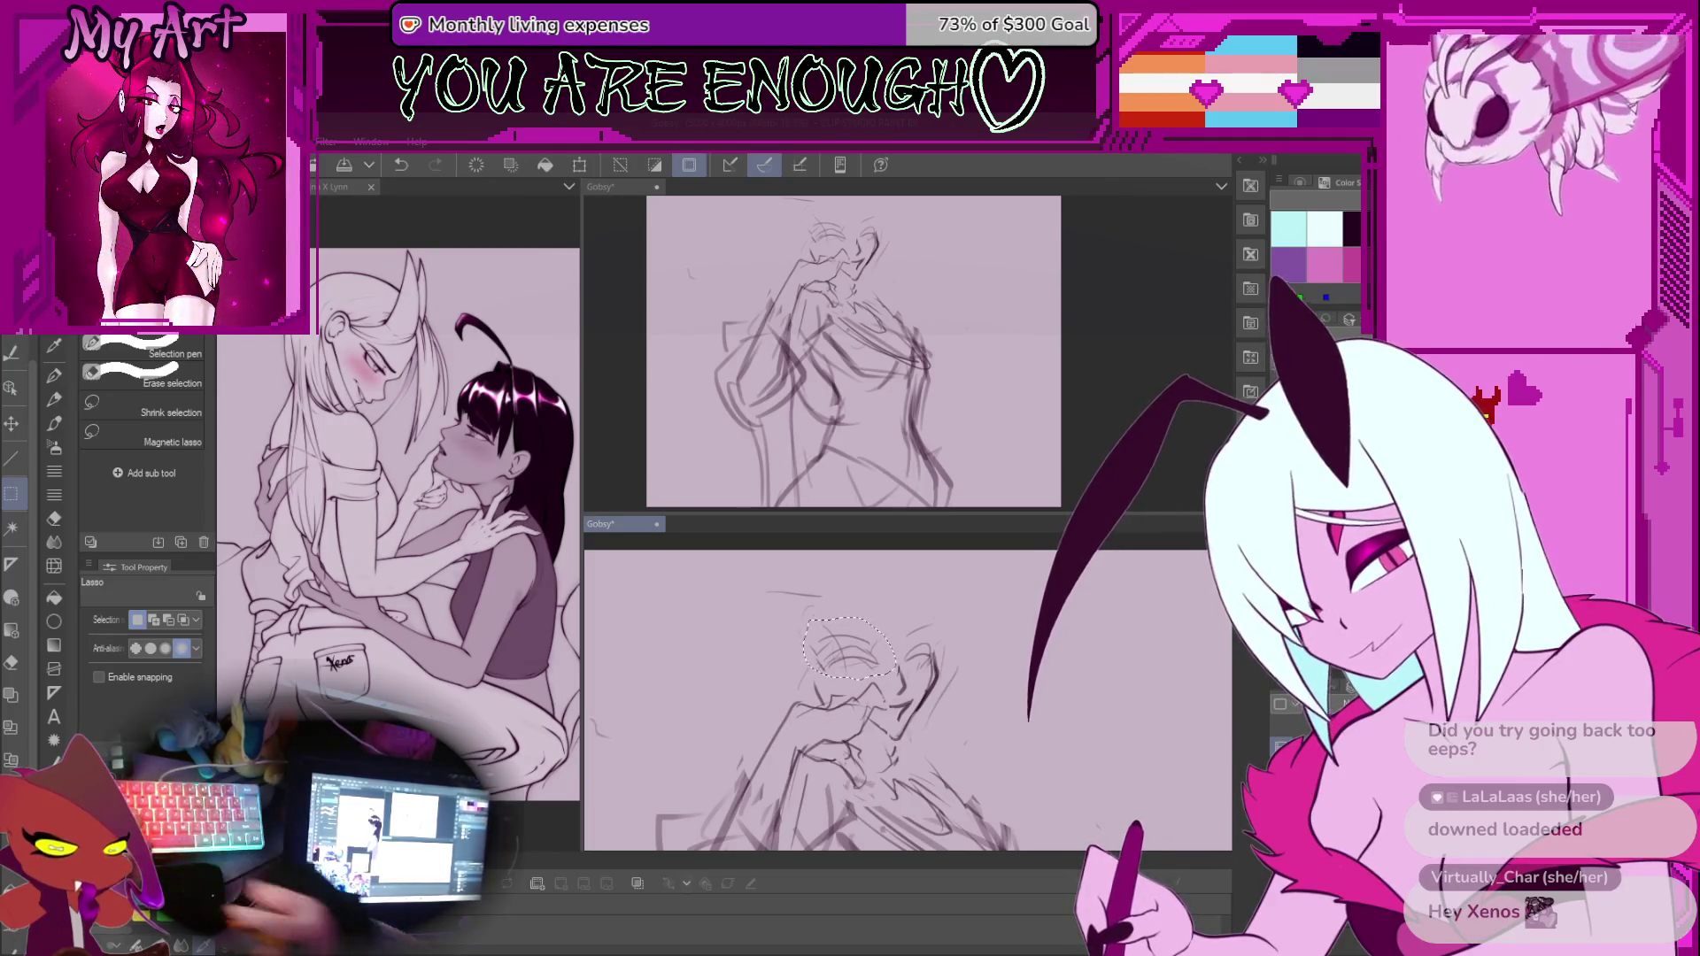
pyautogui.hotkey('ctrl', 'd')
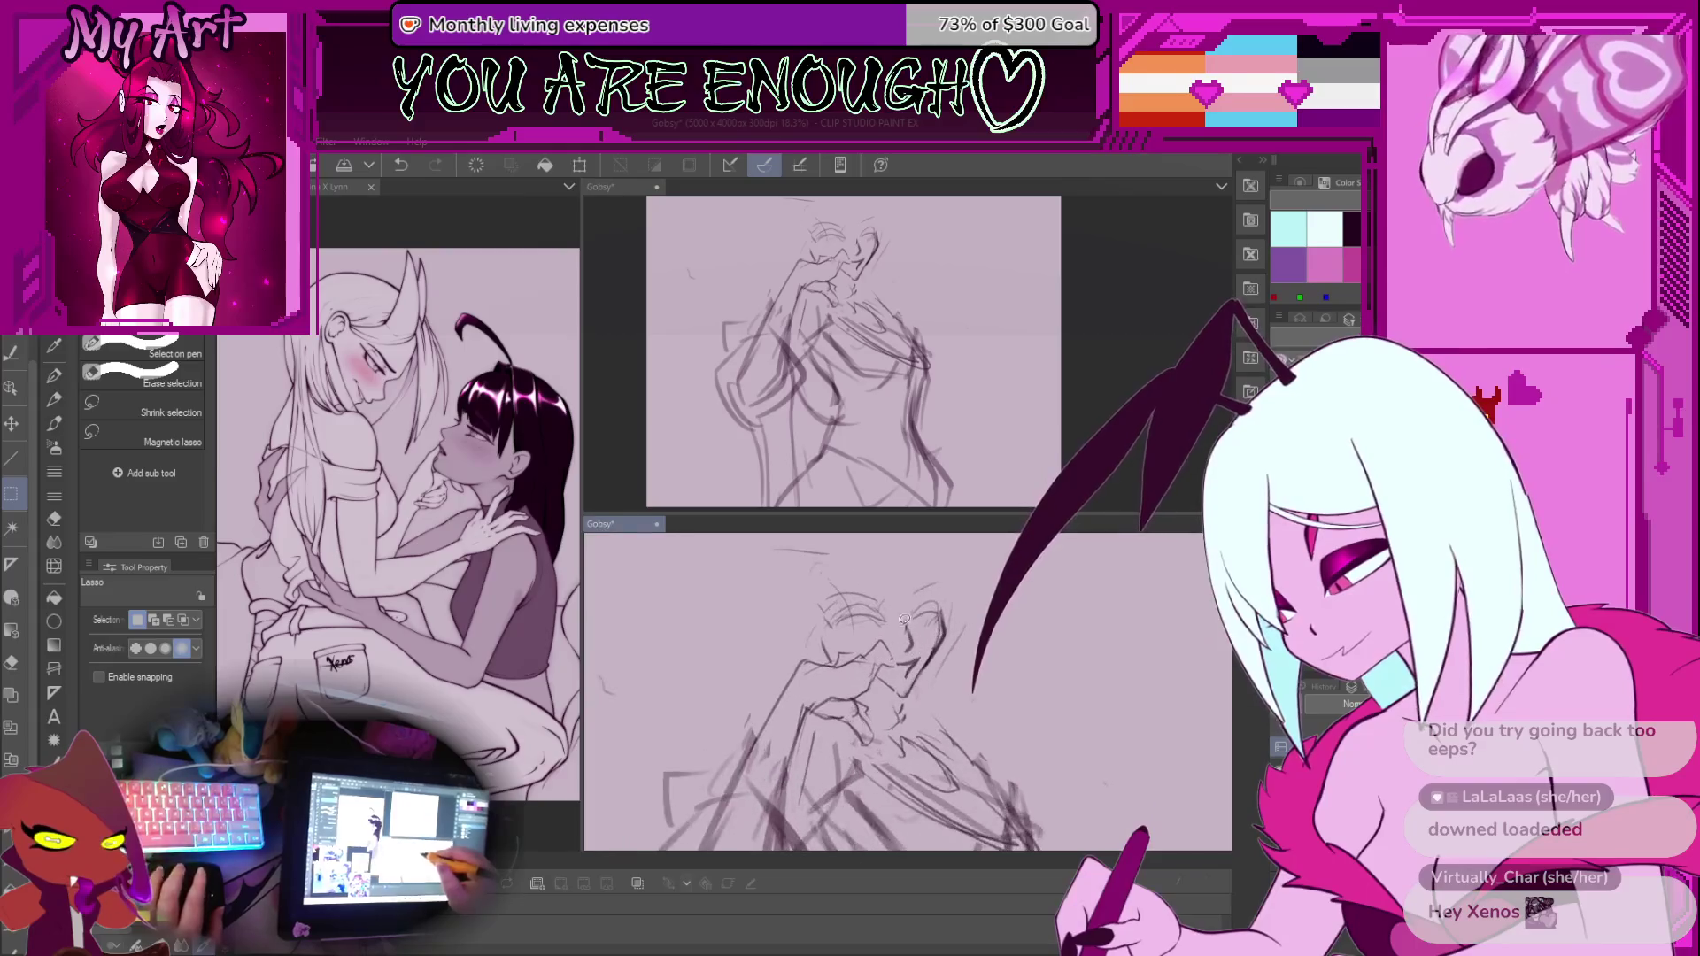
pyautogui.scroll(2, 904, 623)
pyautogui.moveTo(945, 590); pyautogui.dragTo(942, 595)
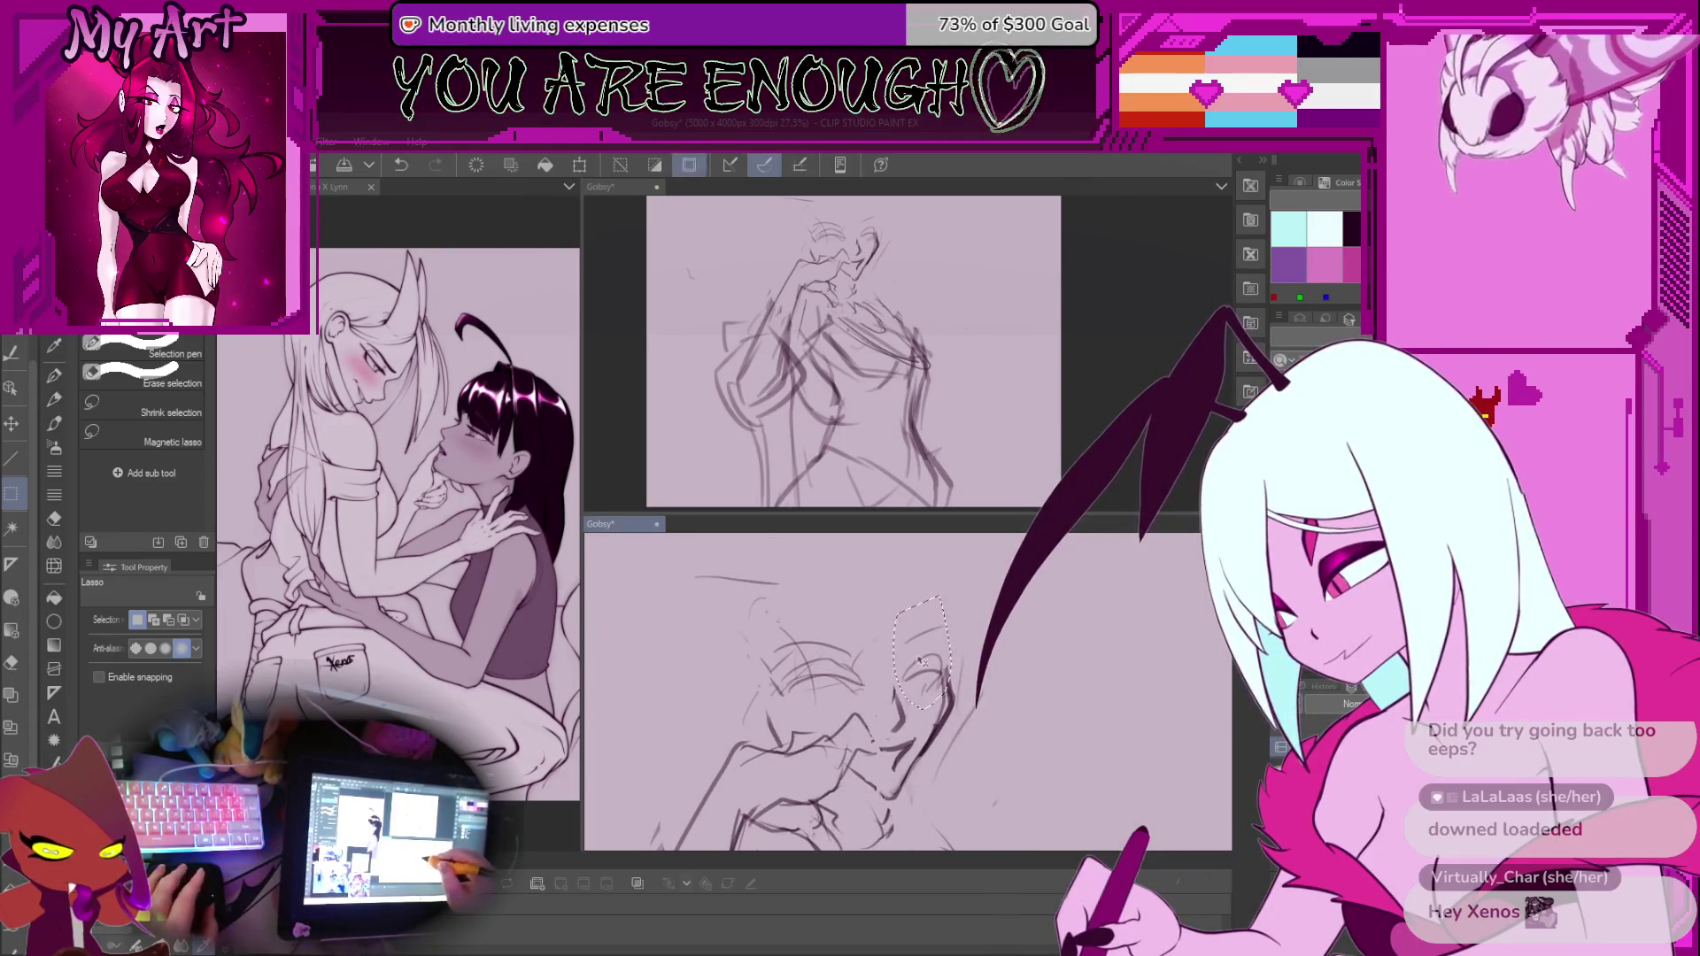
pyautogui.hotkey('ctrl', 't')
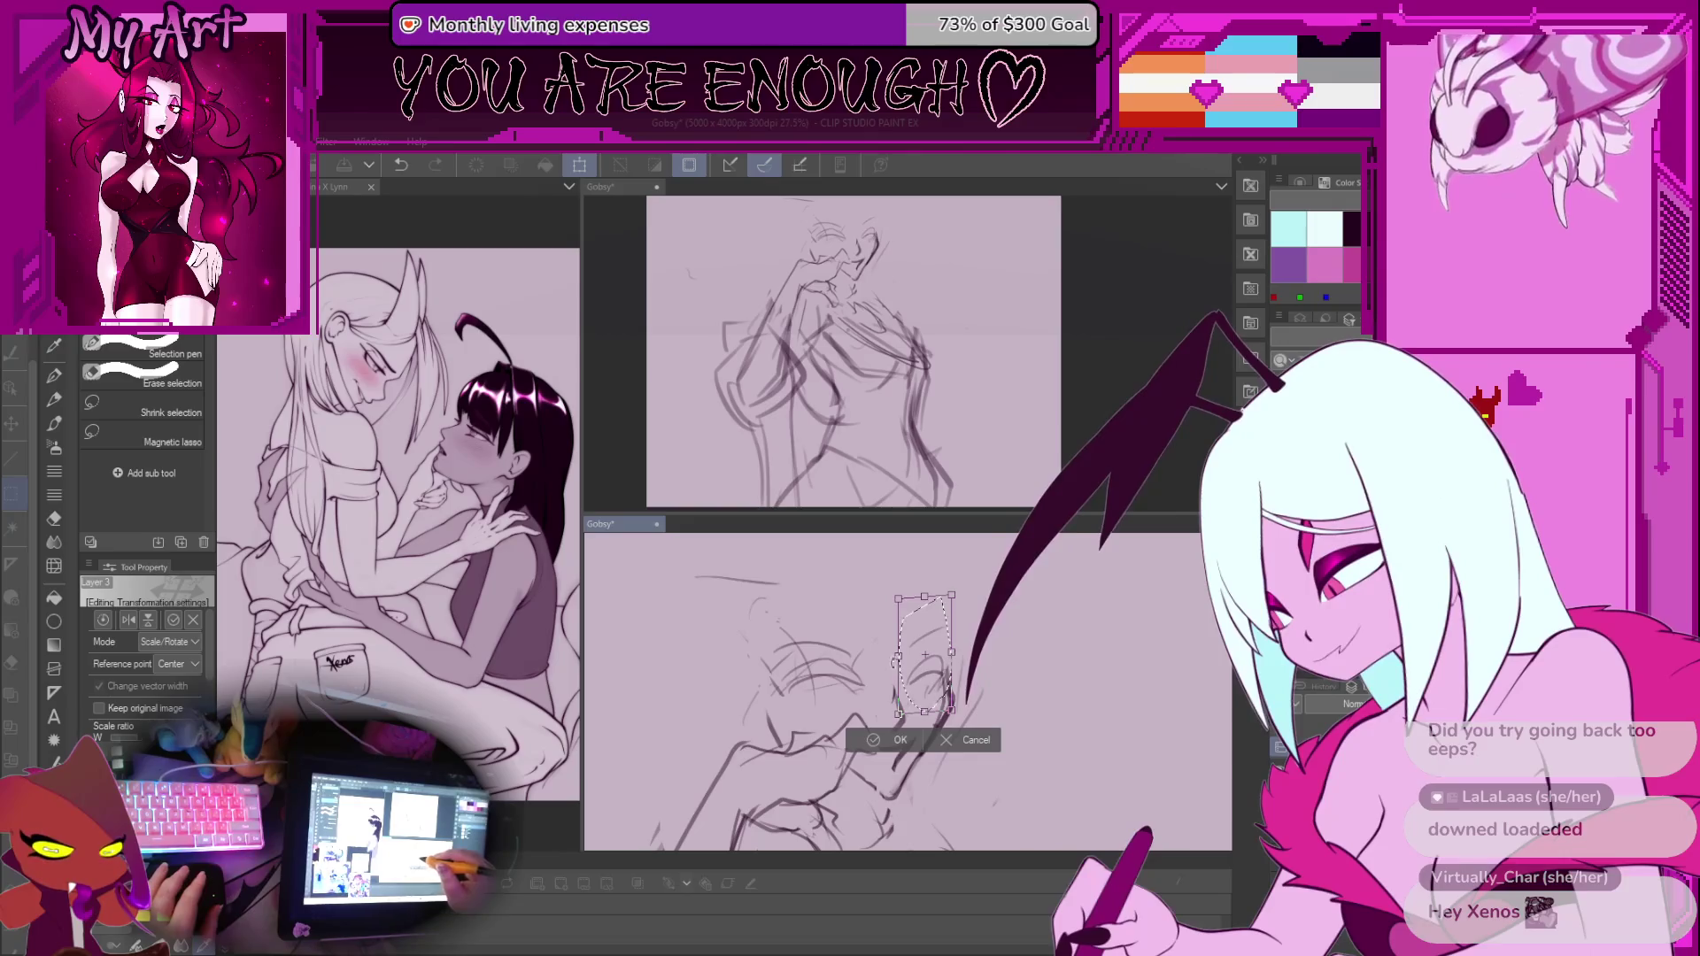
# Commit the eye transform, tilt the view about 25°, and undo the stray small stroke
pyautogui.click(885, 745)
pyautogui.press('b')
pyautogui.scroll(-3, 885, 745)
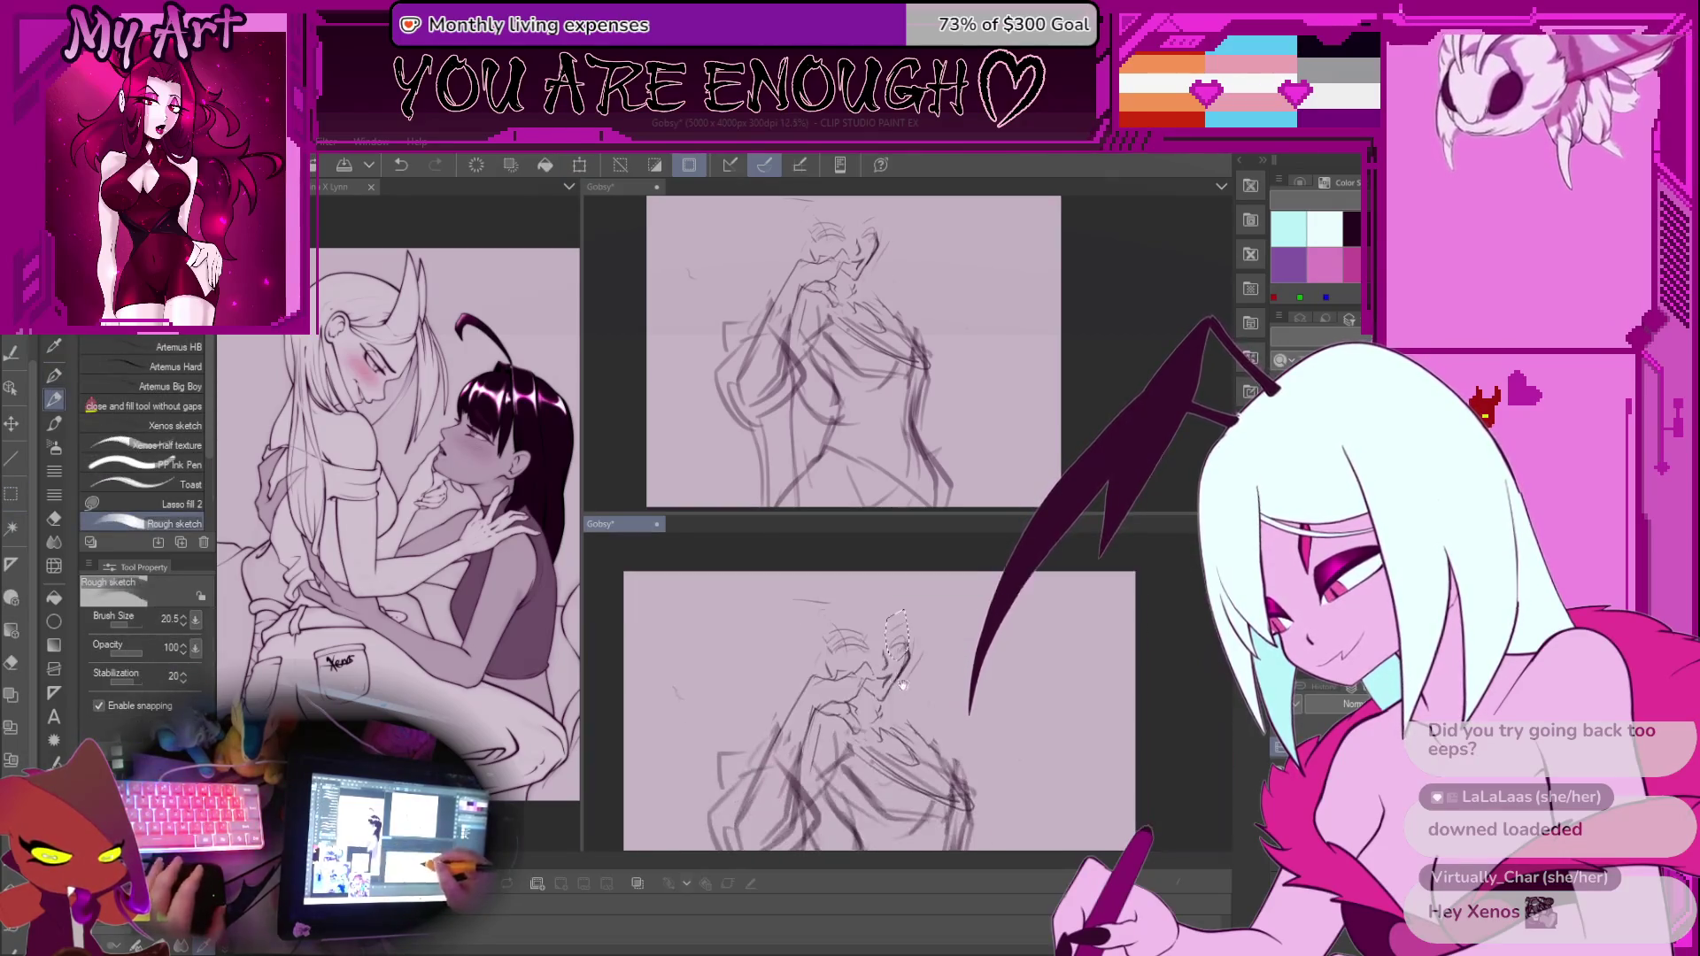
pyautogui.scroll(3, 903, 708)
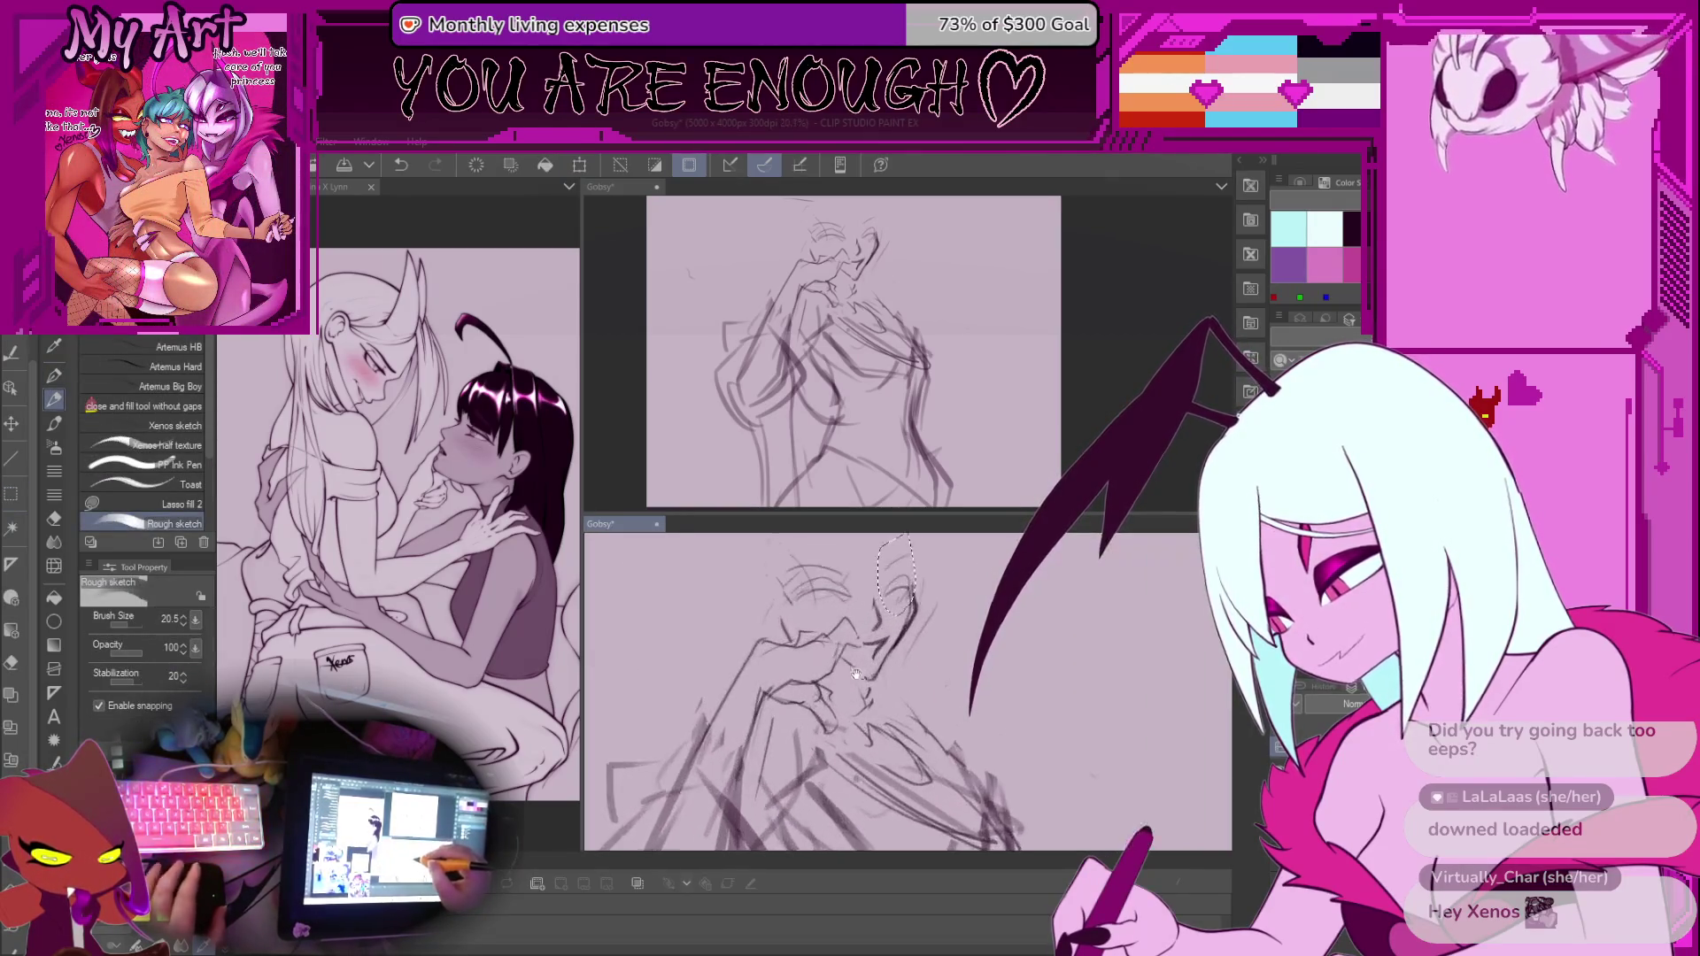
pyautogui.scroll(2, 885, 691)
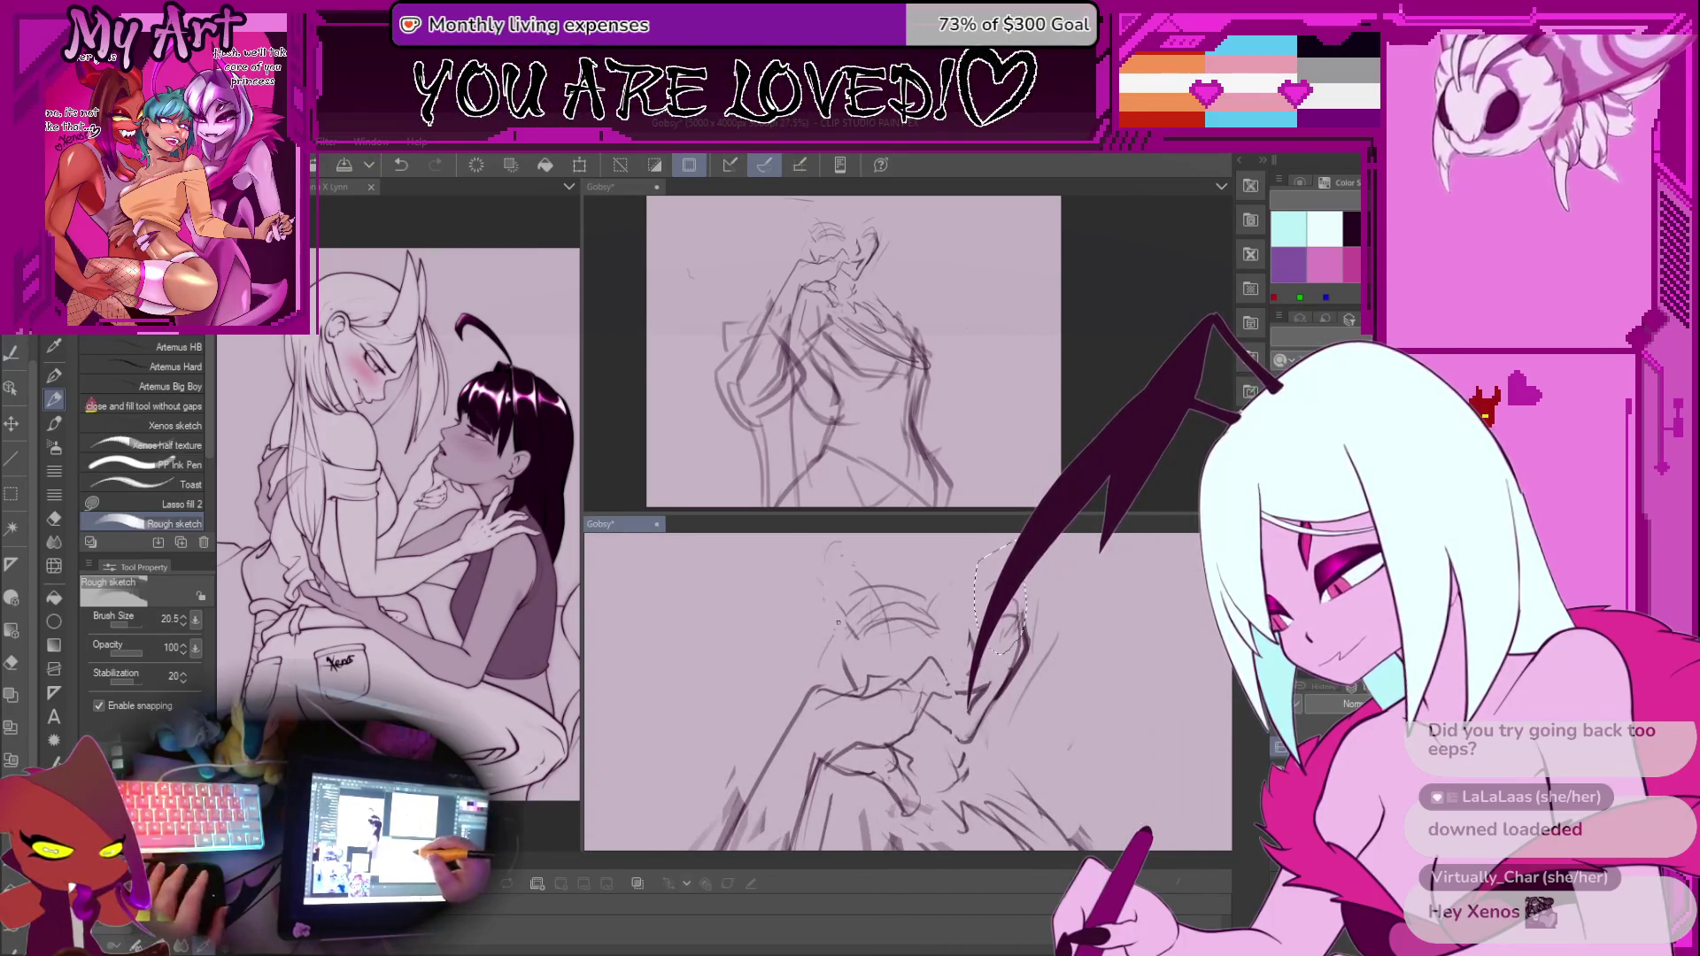
pyautogui.moveTo(825, 631)
pyautogui.mouseDown()
pyautogui.moveTo(848, 556)
pyautogui.moveTo(905, 637)
pyautogui.mouseUp()
pyautogui.hotkey('ctrl', 'z')
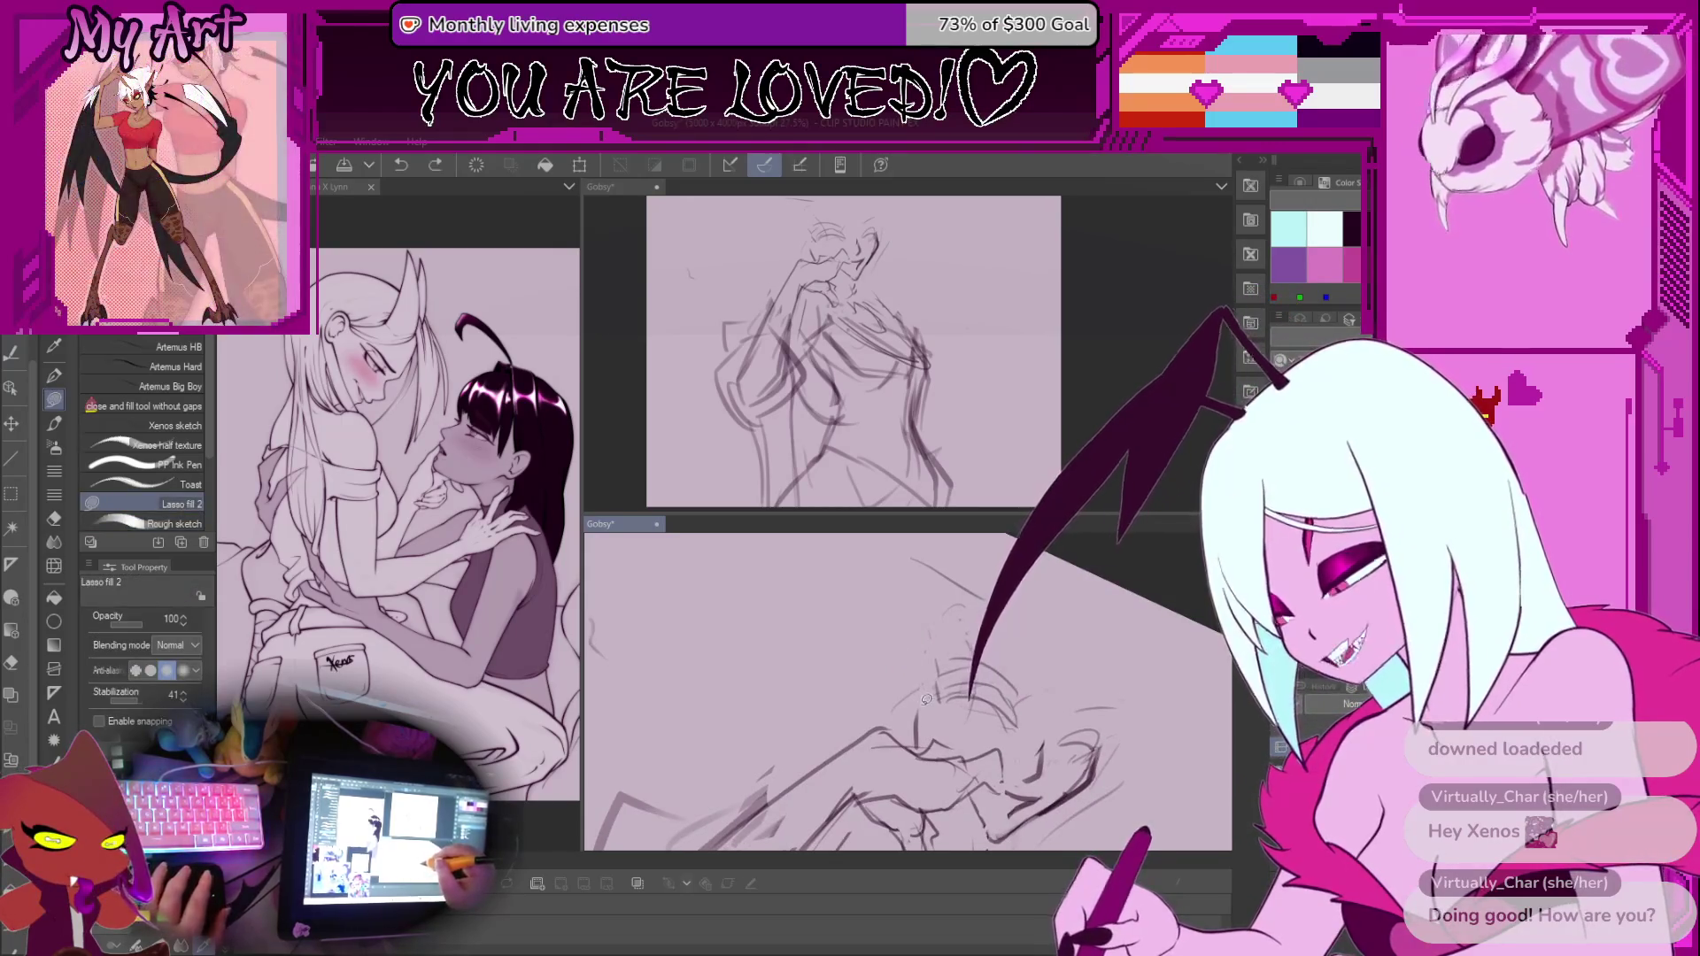
# Toggle between lasso fill and lasso selection while re-tilting the view around the face
pyautogui.press('g')
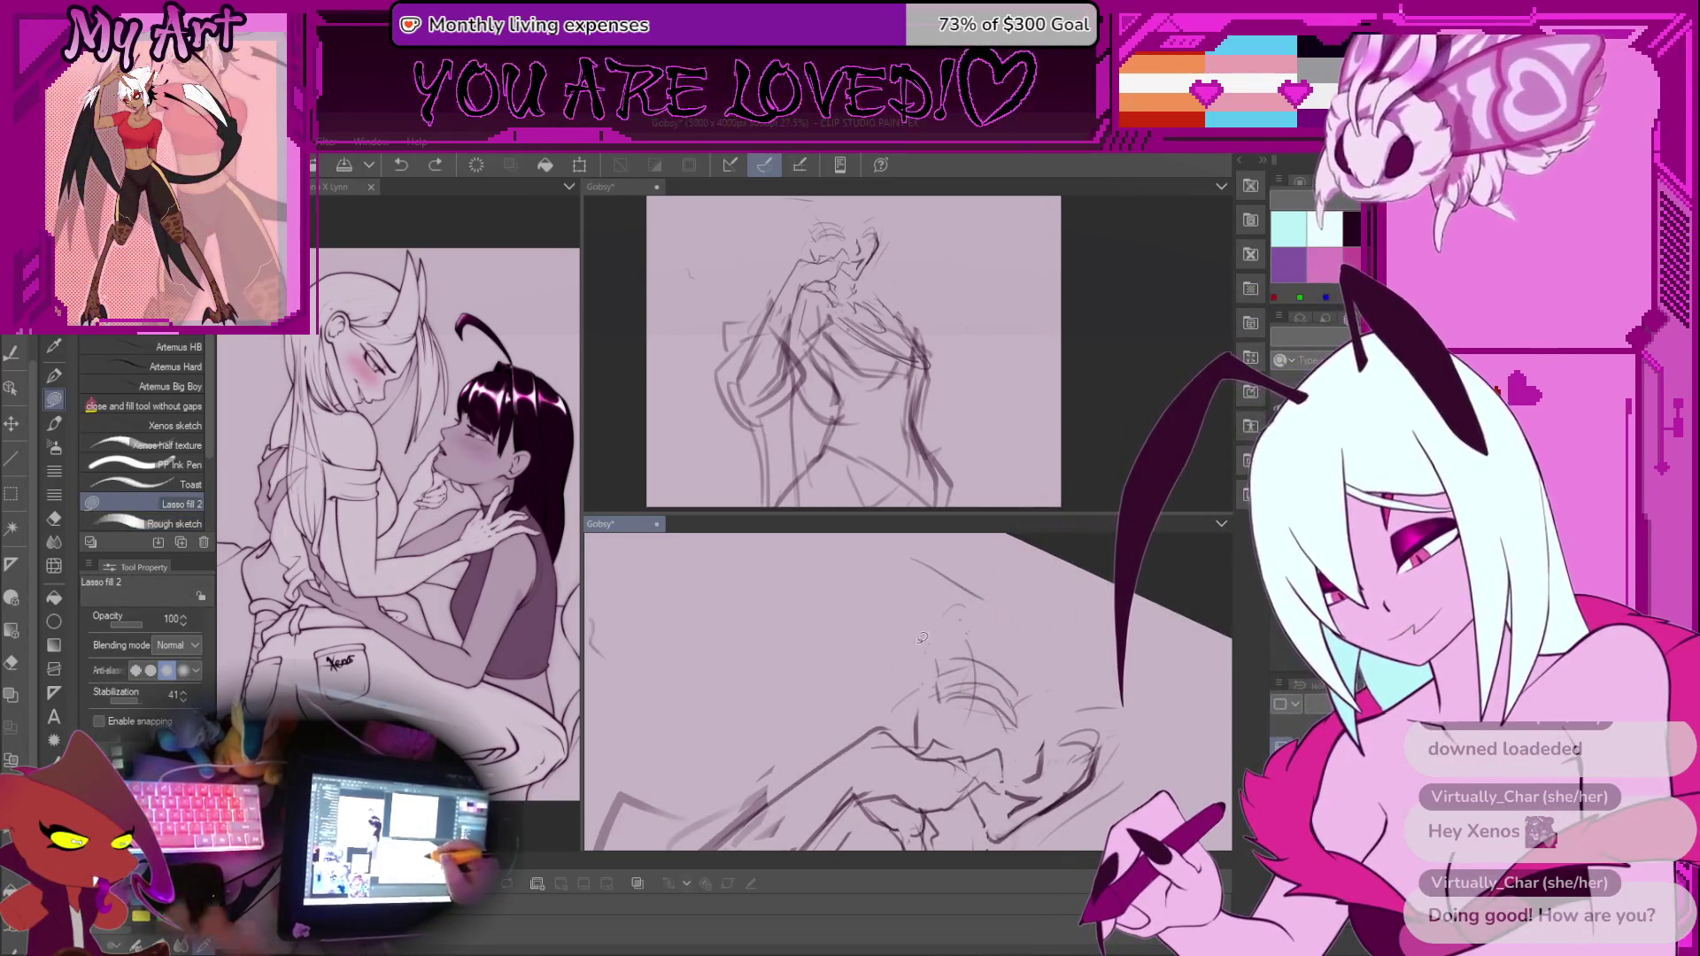
pyautogui.moveTo(926, 657)
pyautogui.mouseDown()
pyautogui.moveTo(950, 683)
pyautogui.moveTo(948, 730)
pyautogui.moveTo(883, 621)
pyautogui.mouseUp()
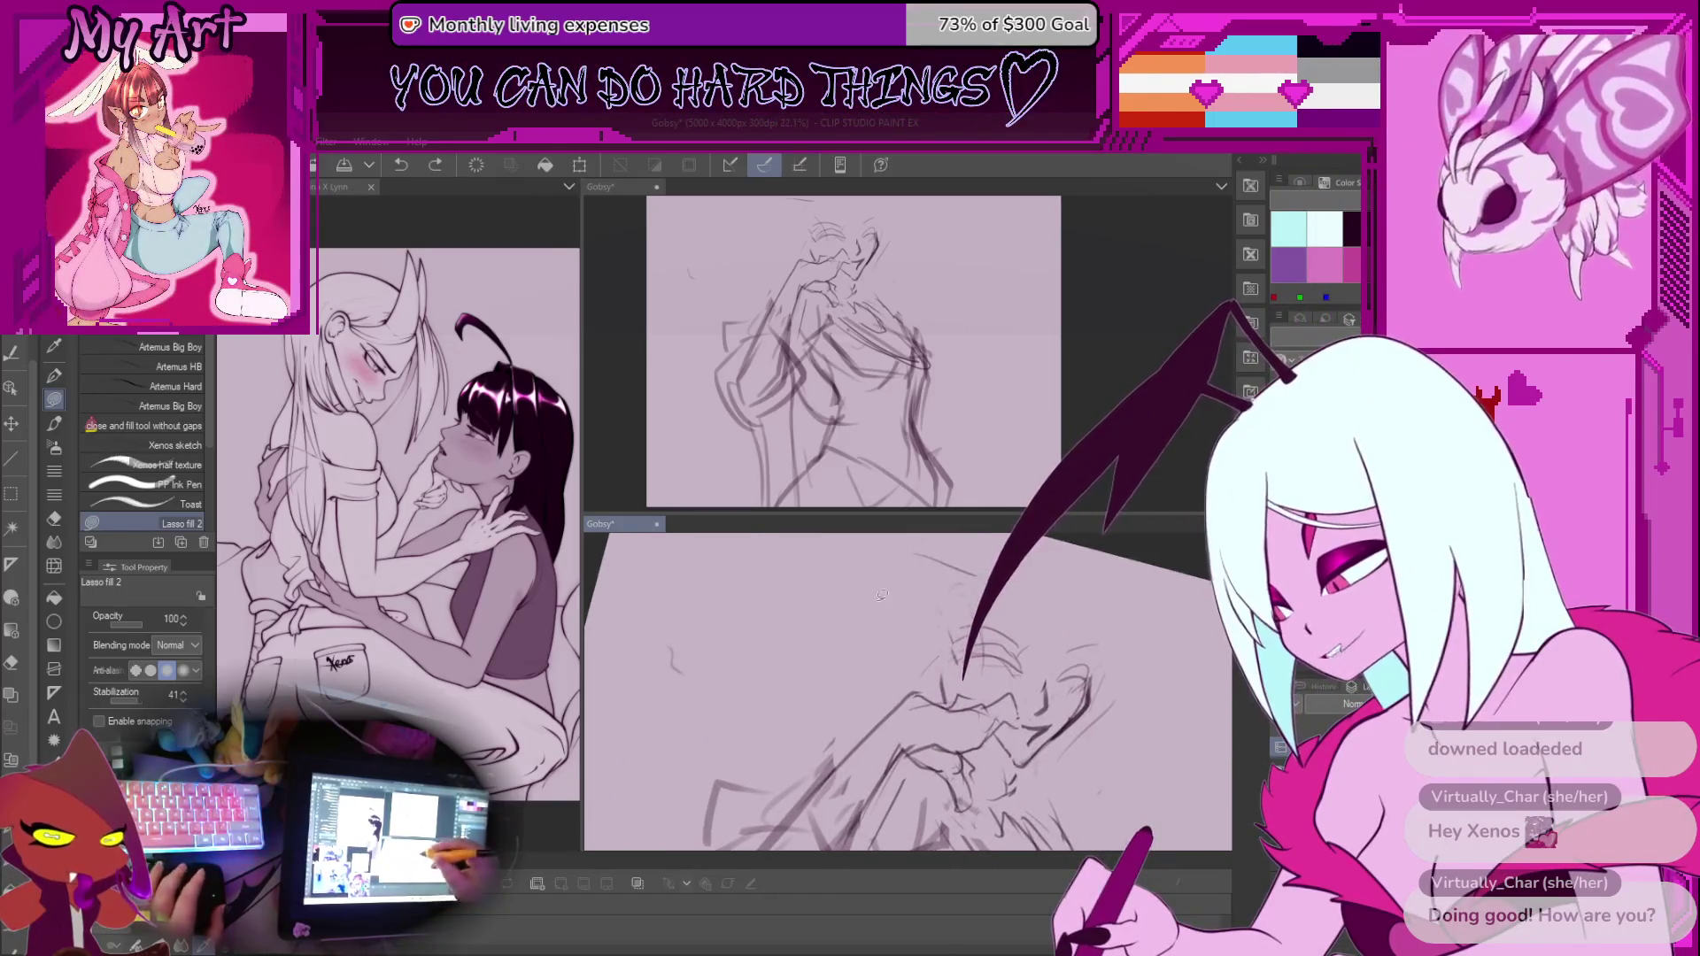
pyautogui.press('m')
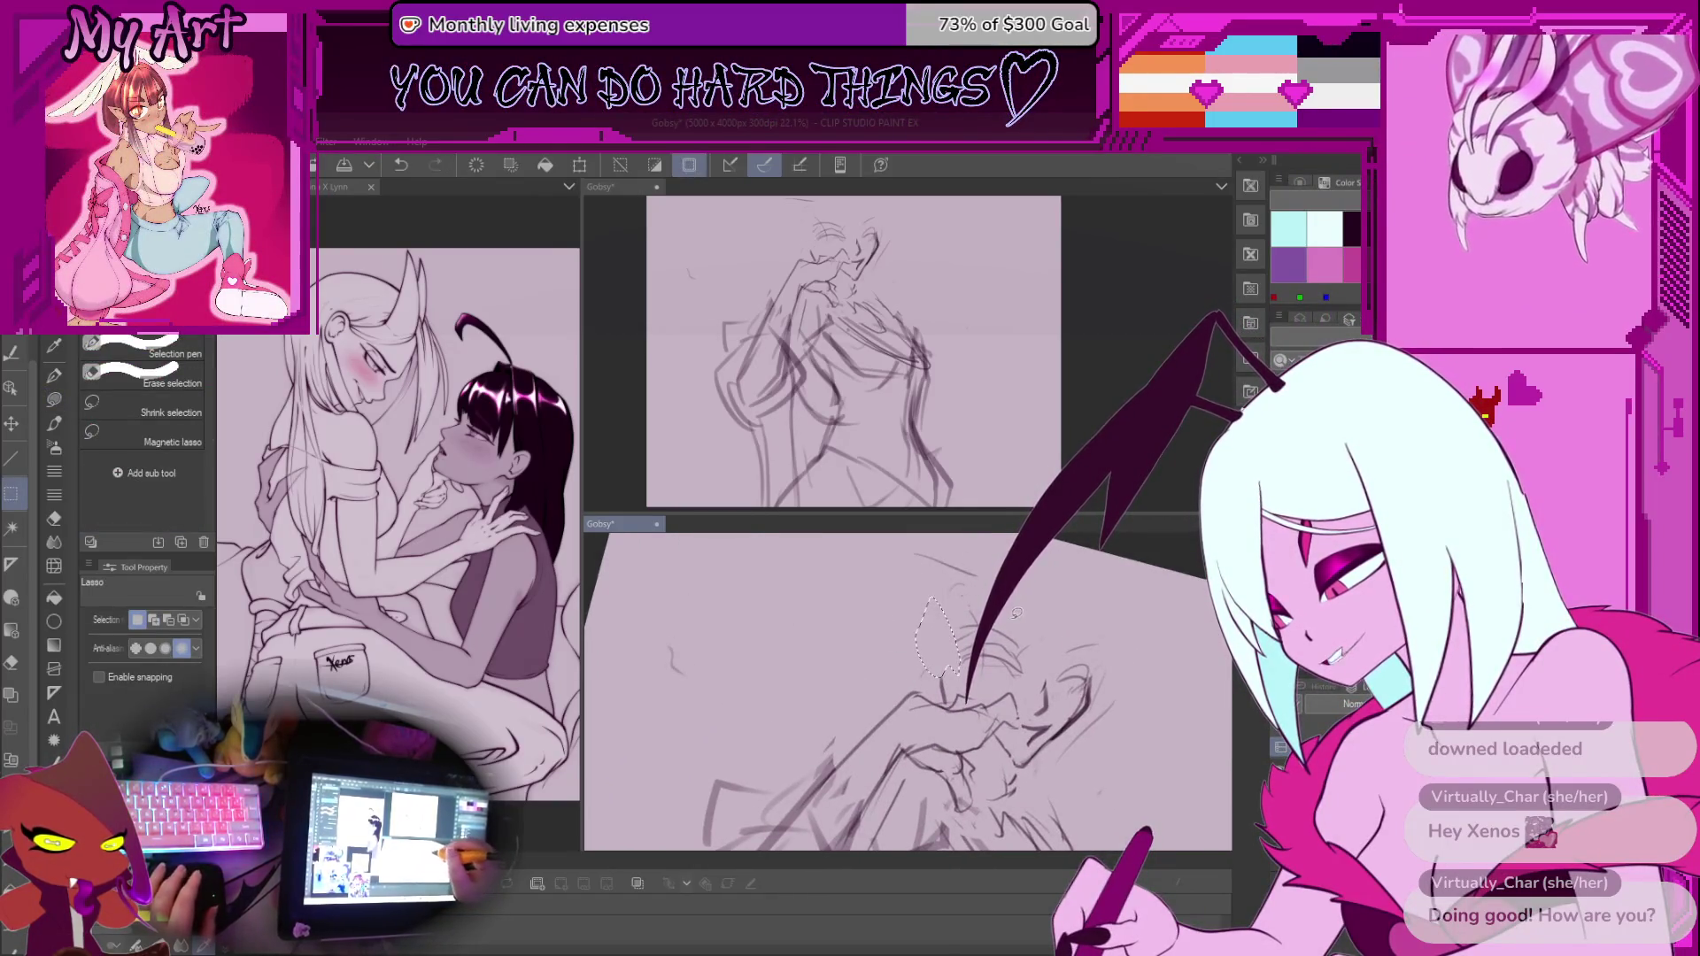
pyautogui.moveTo(939, 629); pyautogui.dragTo(913, 666)
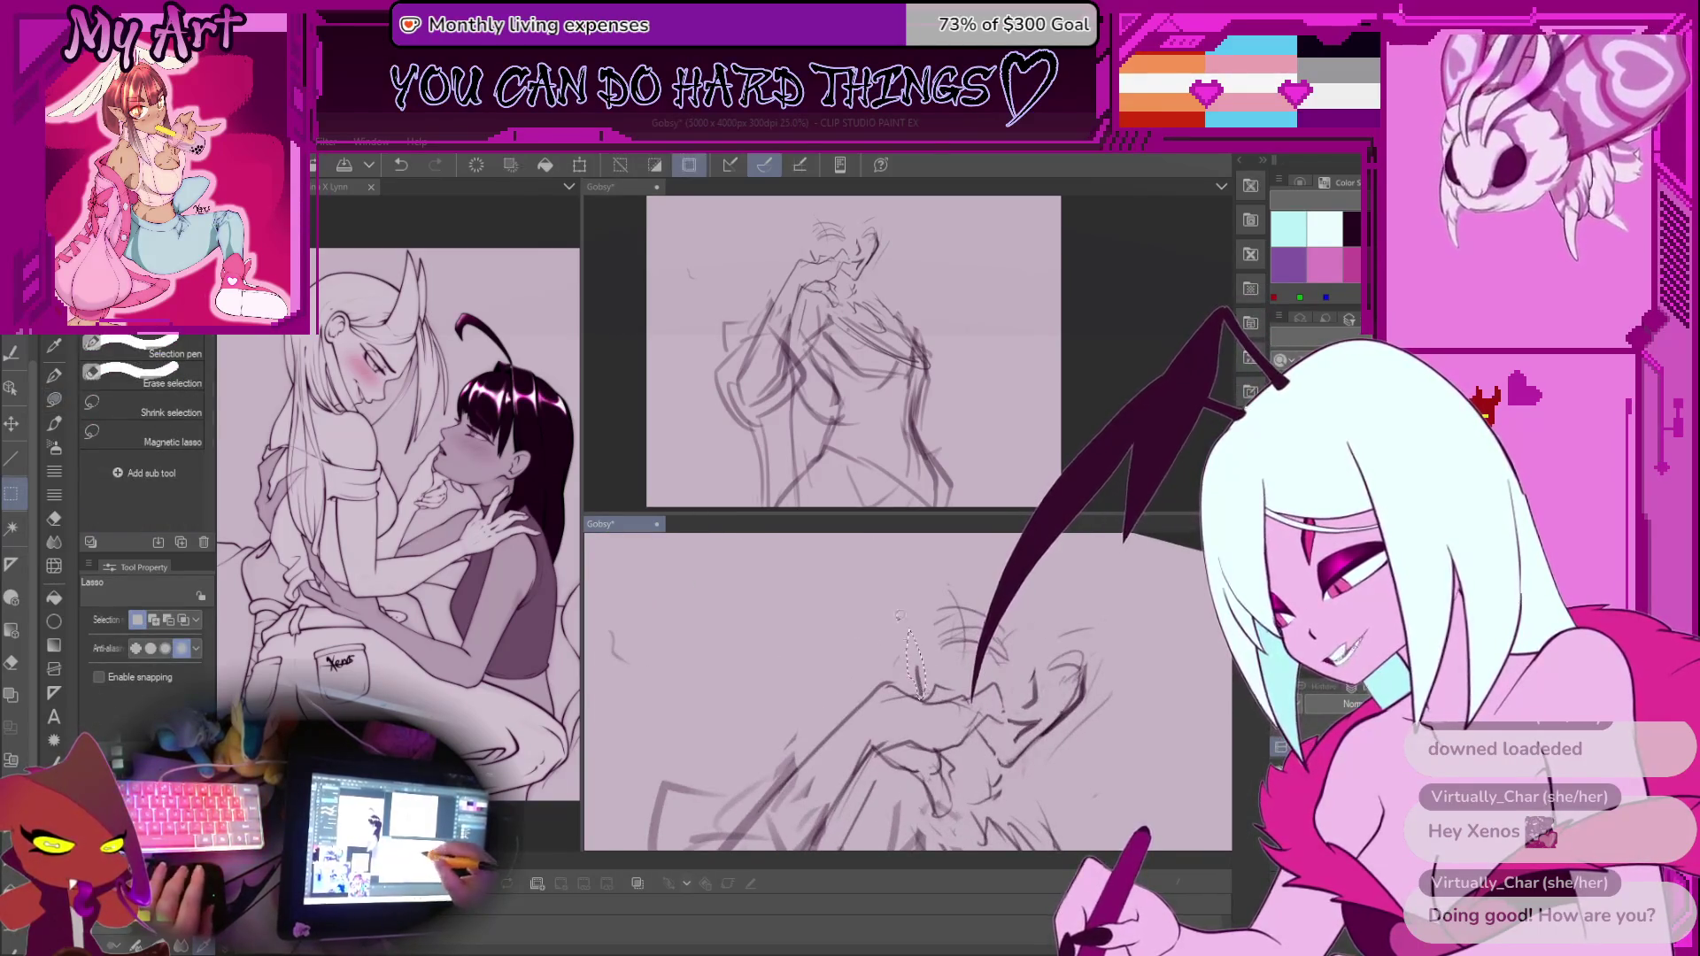
pyautogui.press('g')
pyautogui.moveTo(931, 624)
pyautogui.mouseDown()
pyautogui.moveTo(913, 677)
pyautogui.moveTo(874, 641)
pyautogui.mouseUp()
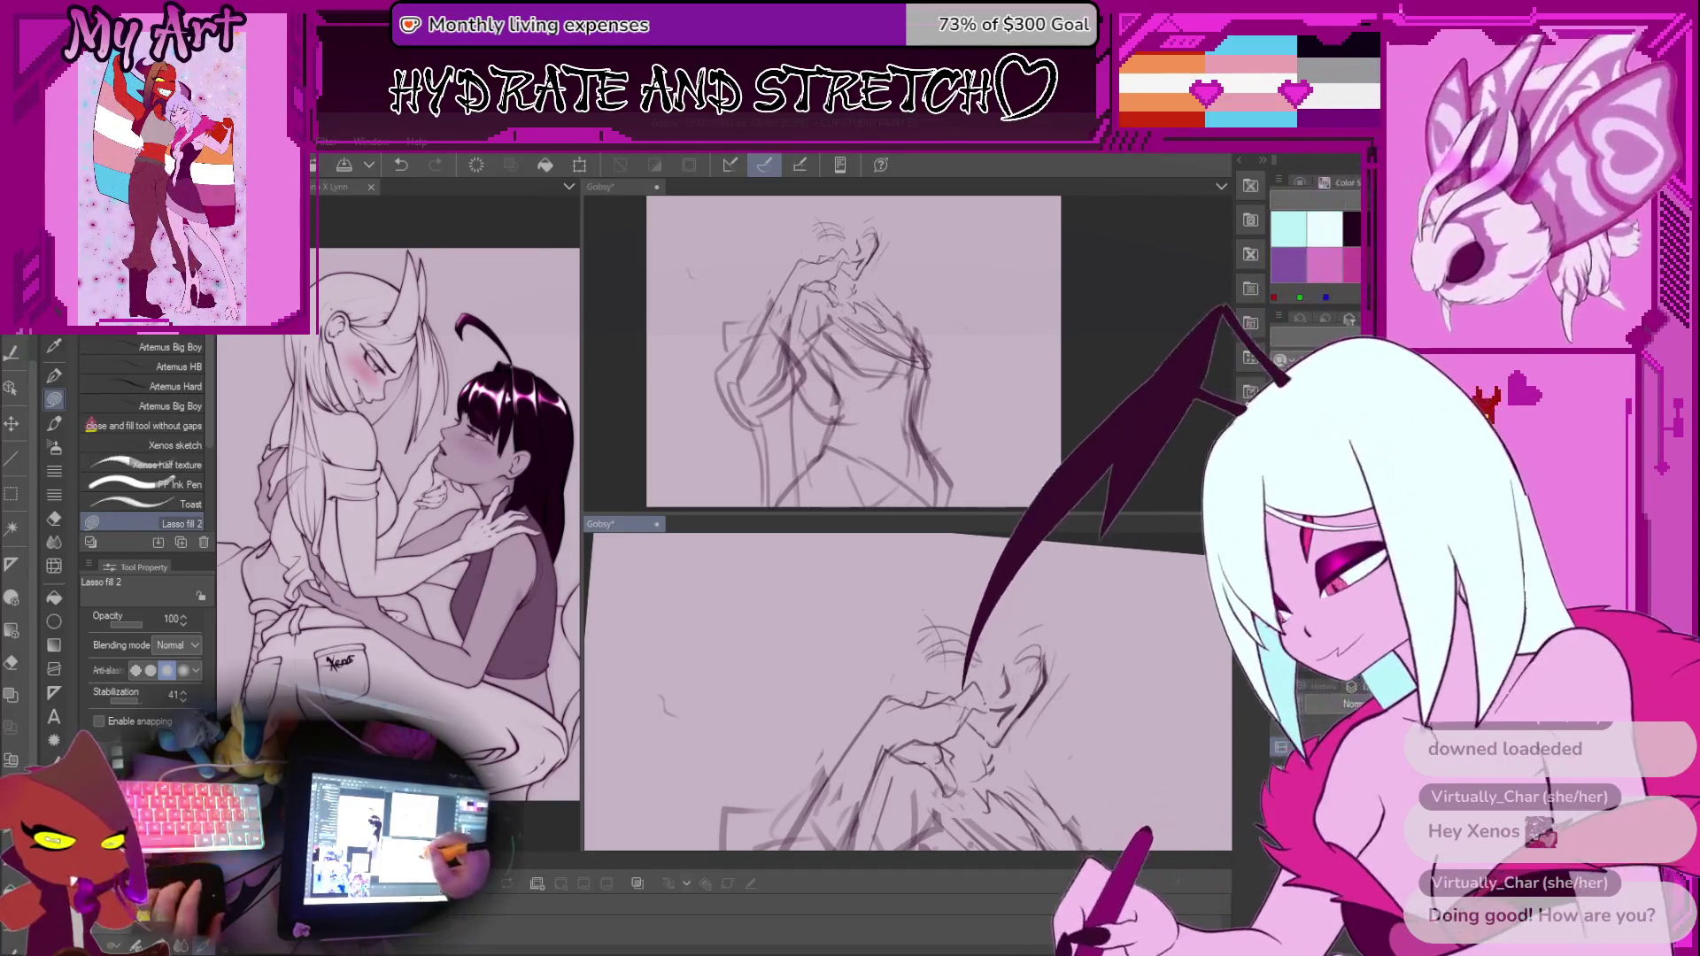
pyautogui.scroll(-5, 930, 665)
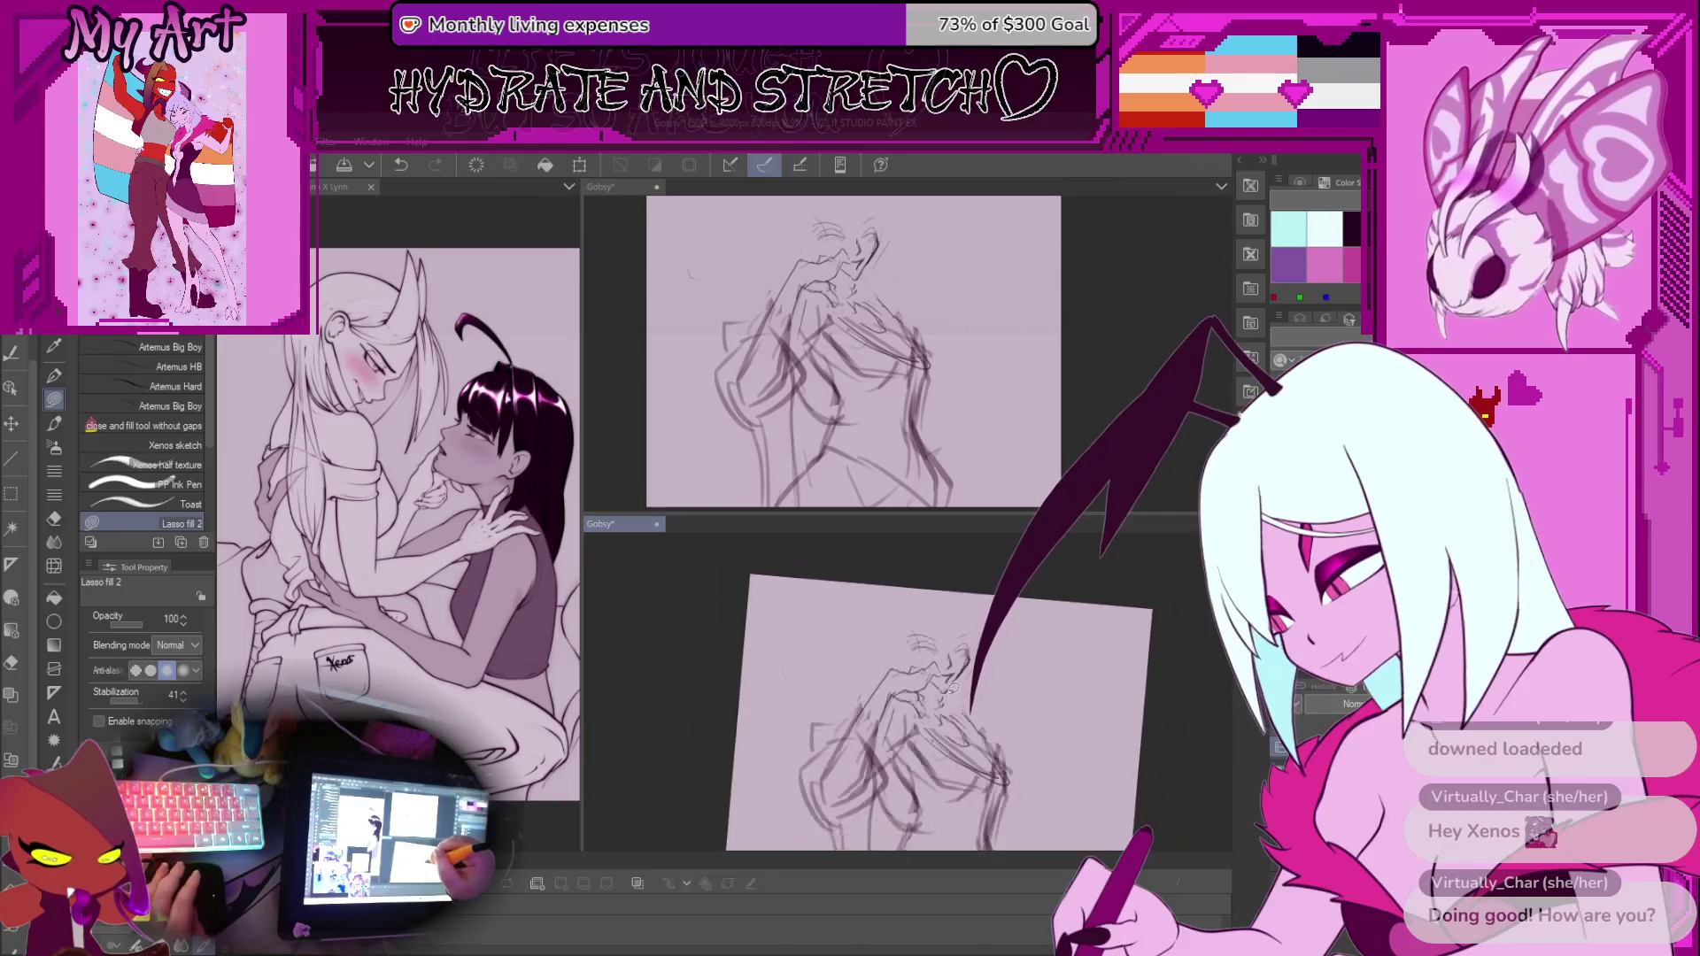
# Undo the last action and discard a small trial selection beside the brow lines
pyautogui.scroll(-2, 955, 689)
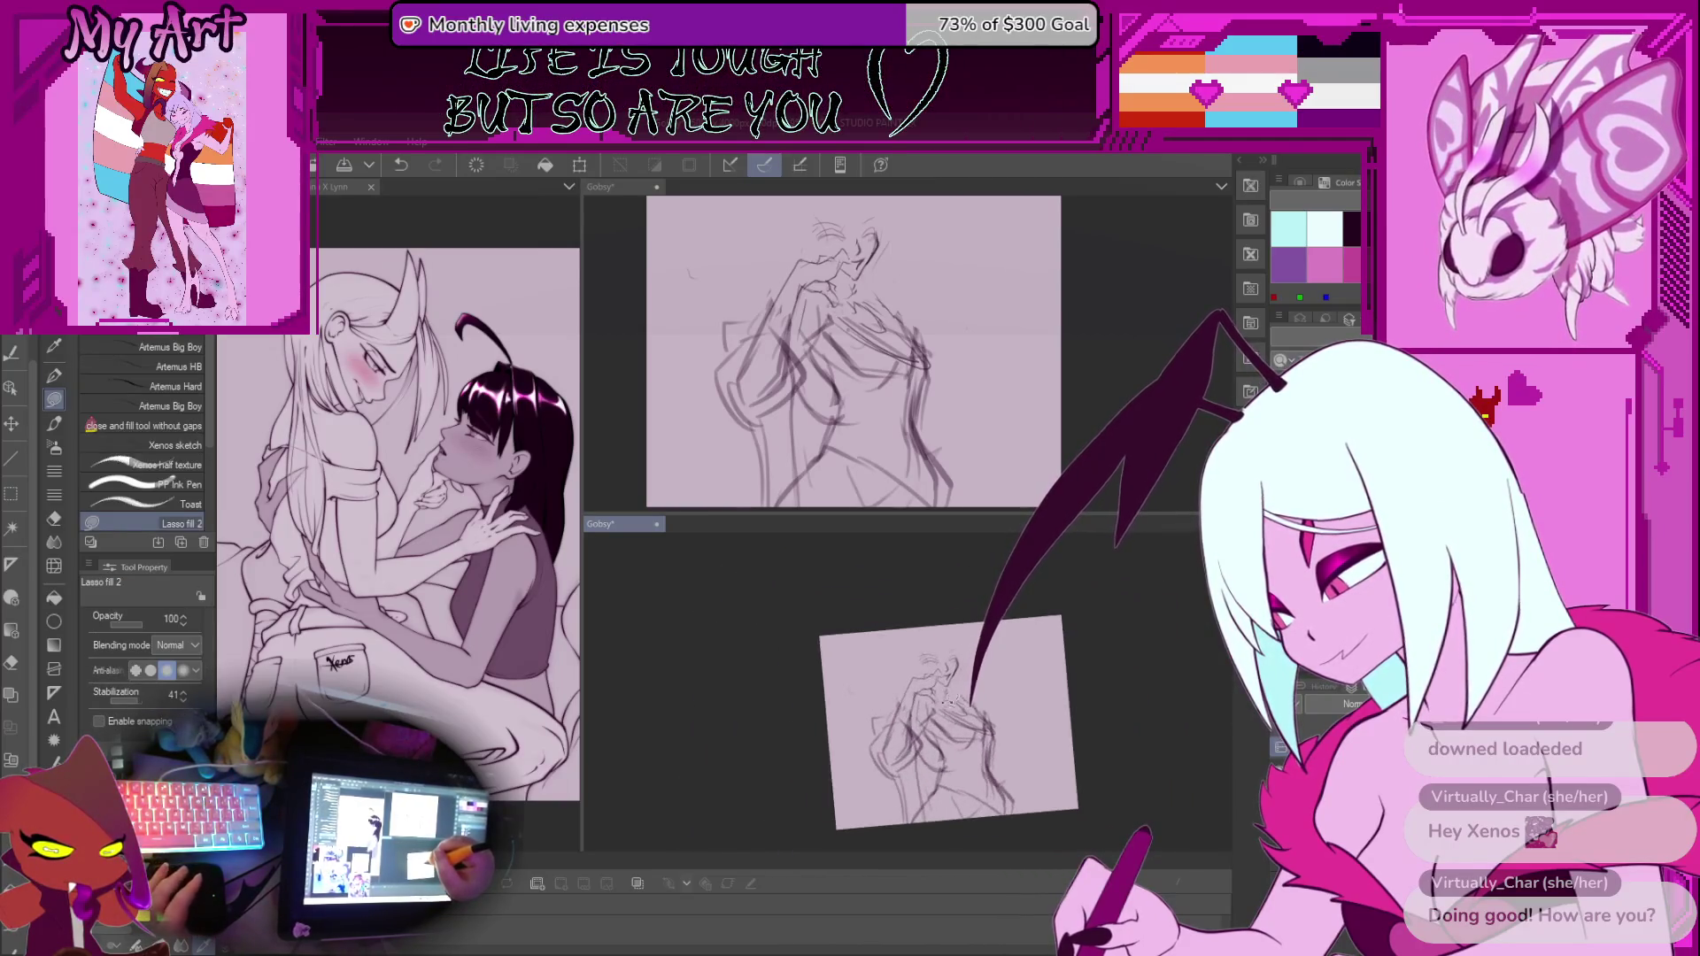
pyautogui.scroll(8, 950, 698)
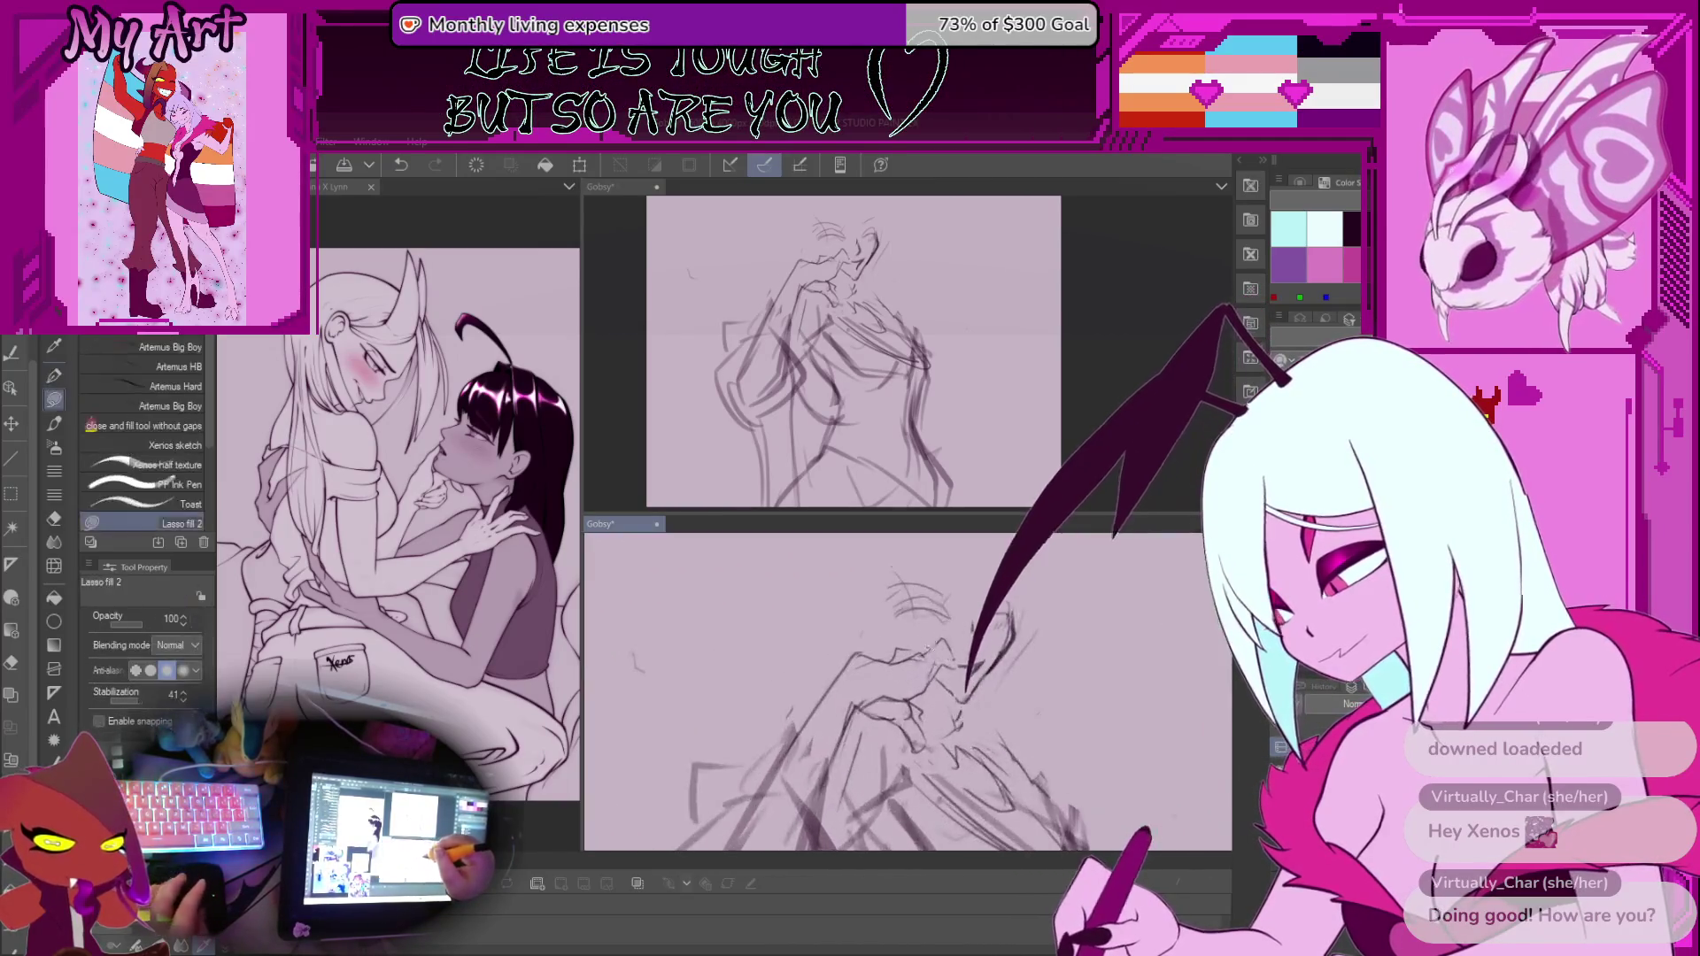
pyautogui.moveTo(910, 644); pyautogui.dragTo(928, 645)
pyautogui.hotkey('ctrl', 'z')
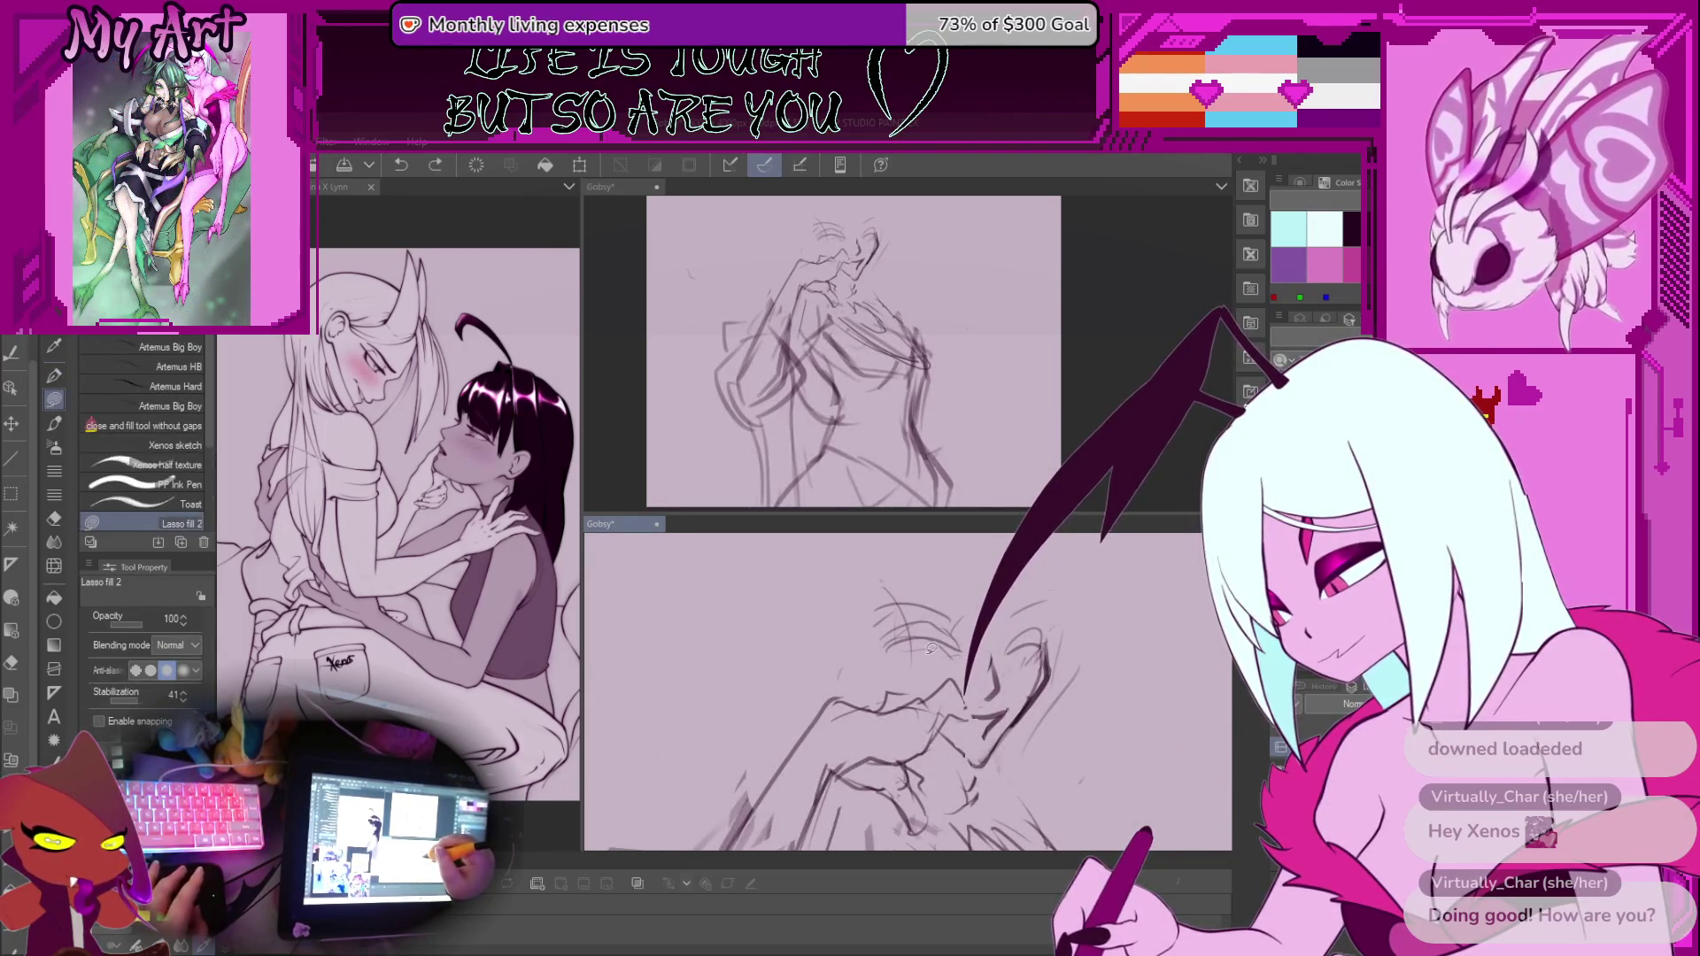
pyautogui.press('m')
pyautogui.moveTo(915, 642); pyautogui.dragTo(912, 651)
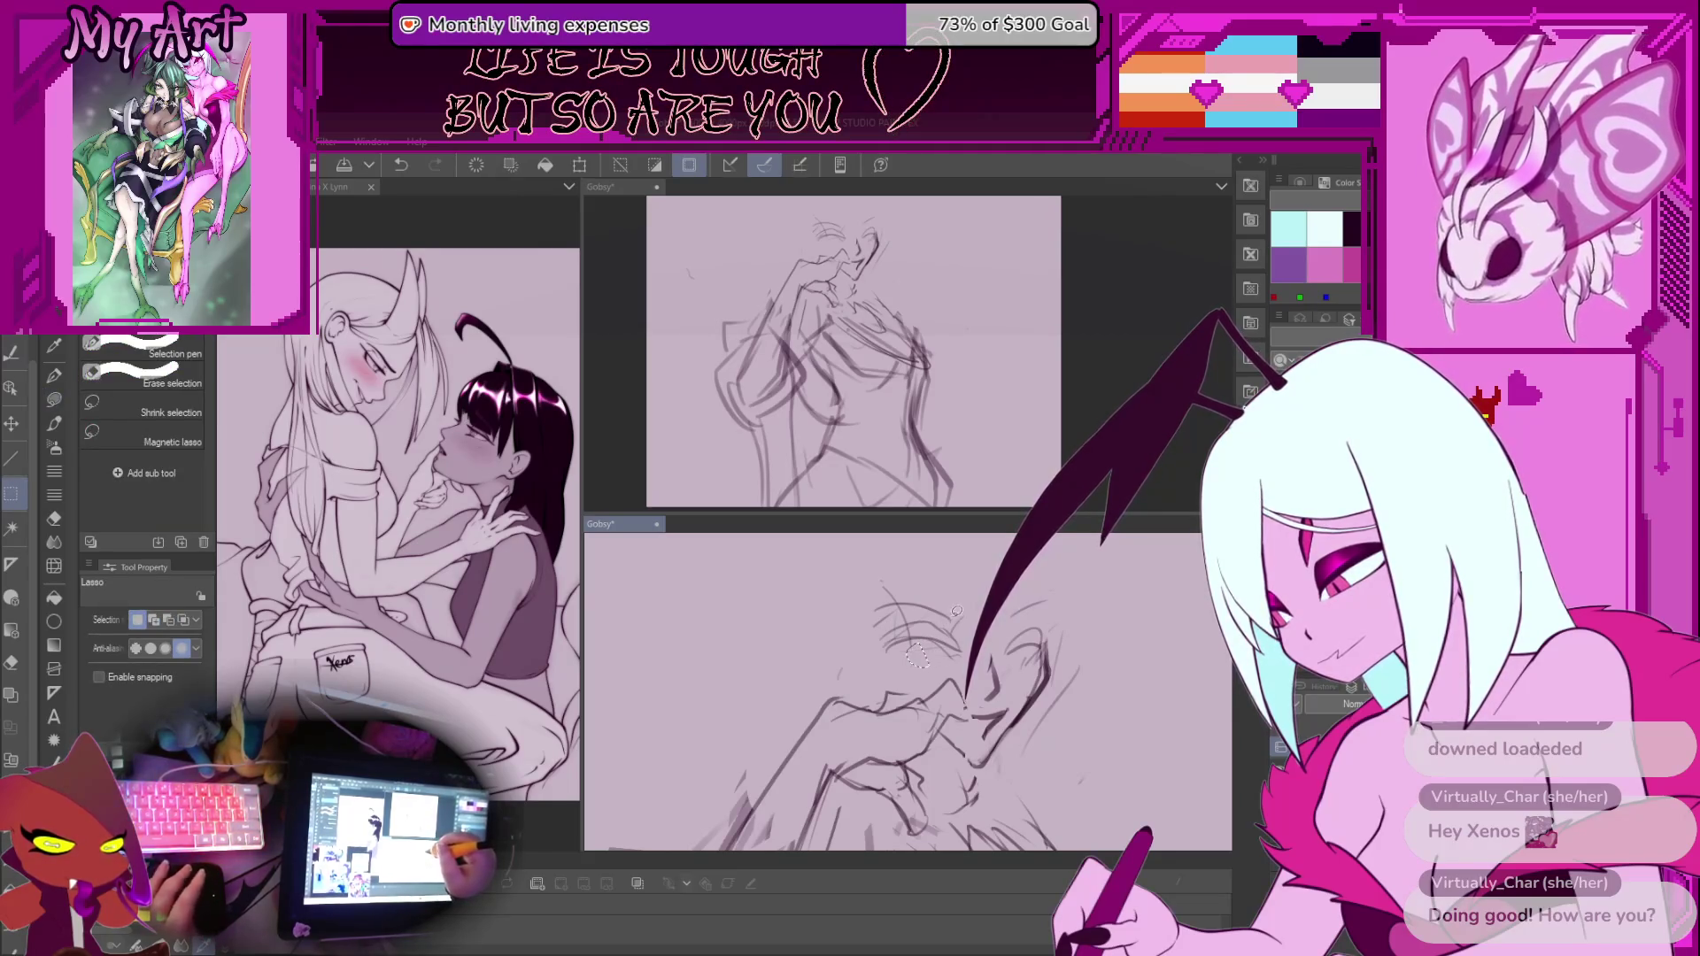
pyautogui.press('g')
pyautogui.hotkey('ctrl', 'd')
pyautogui.press('p')
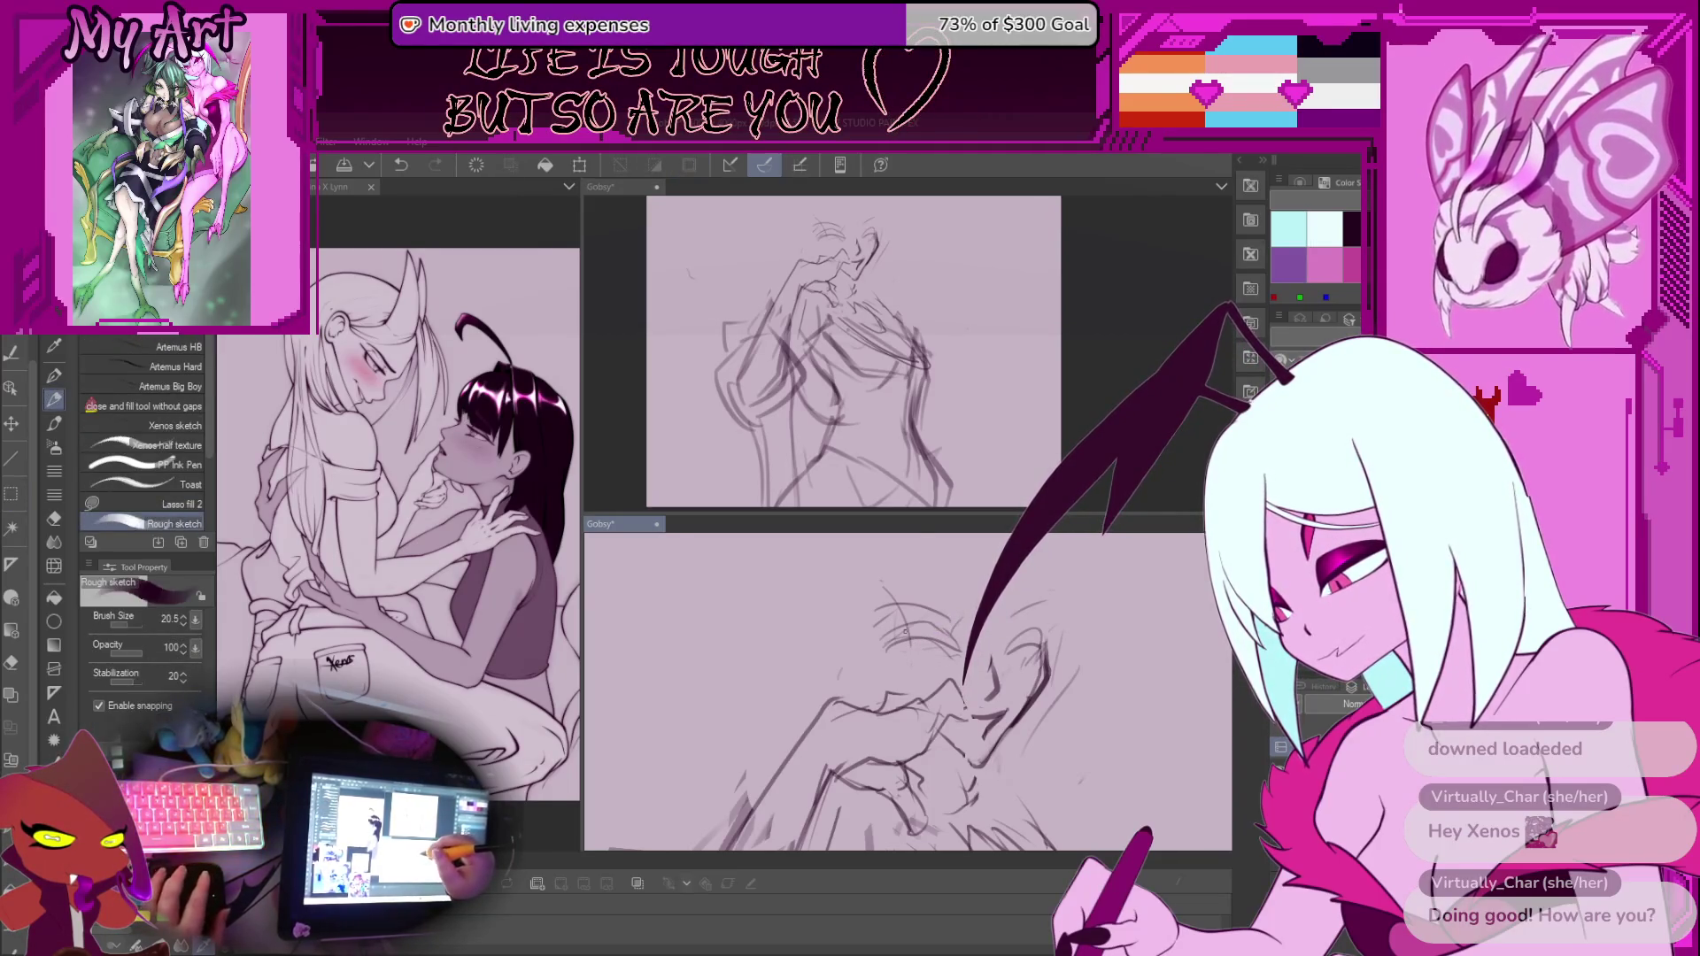
# Close in on the face, outline the nose strokes, and undo the last sketch stroke
pyautogui.scroll(2, 846, 654)
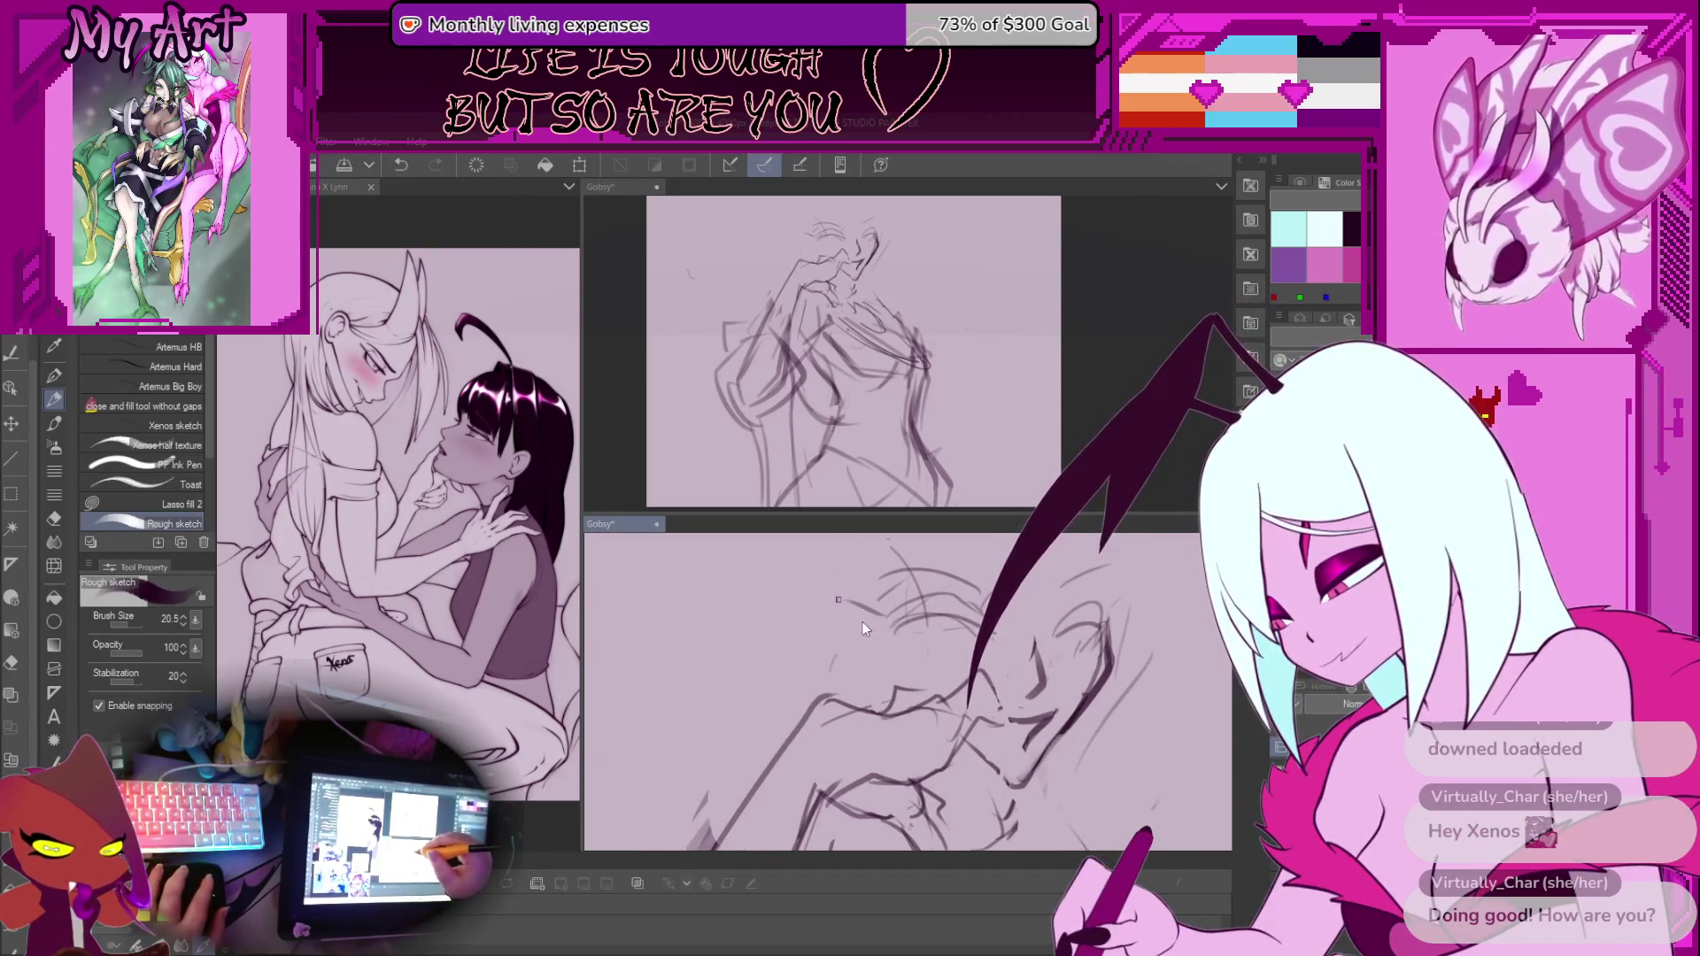
pyautogui.moveTo(868, 622); pyautogui.dragTo(879, 645)
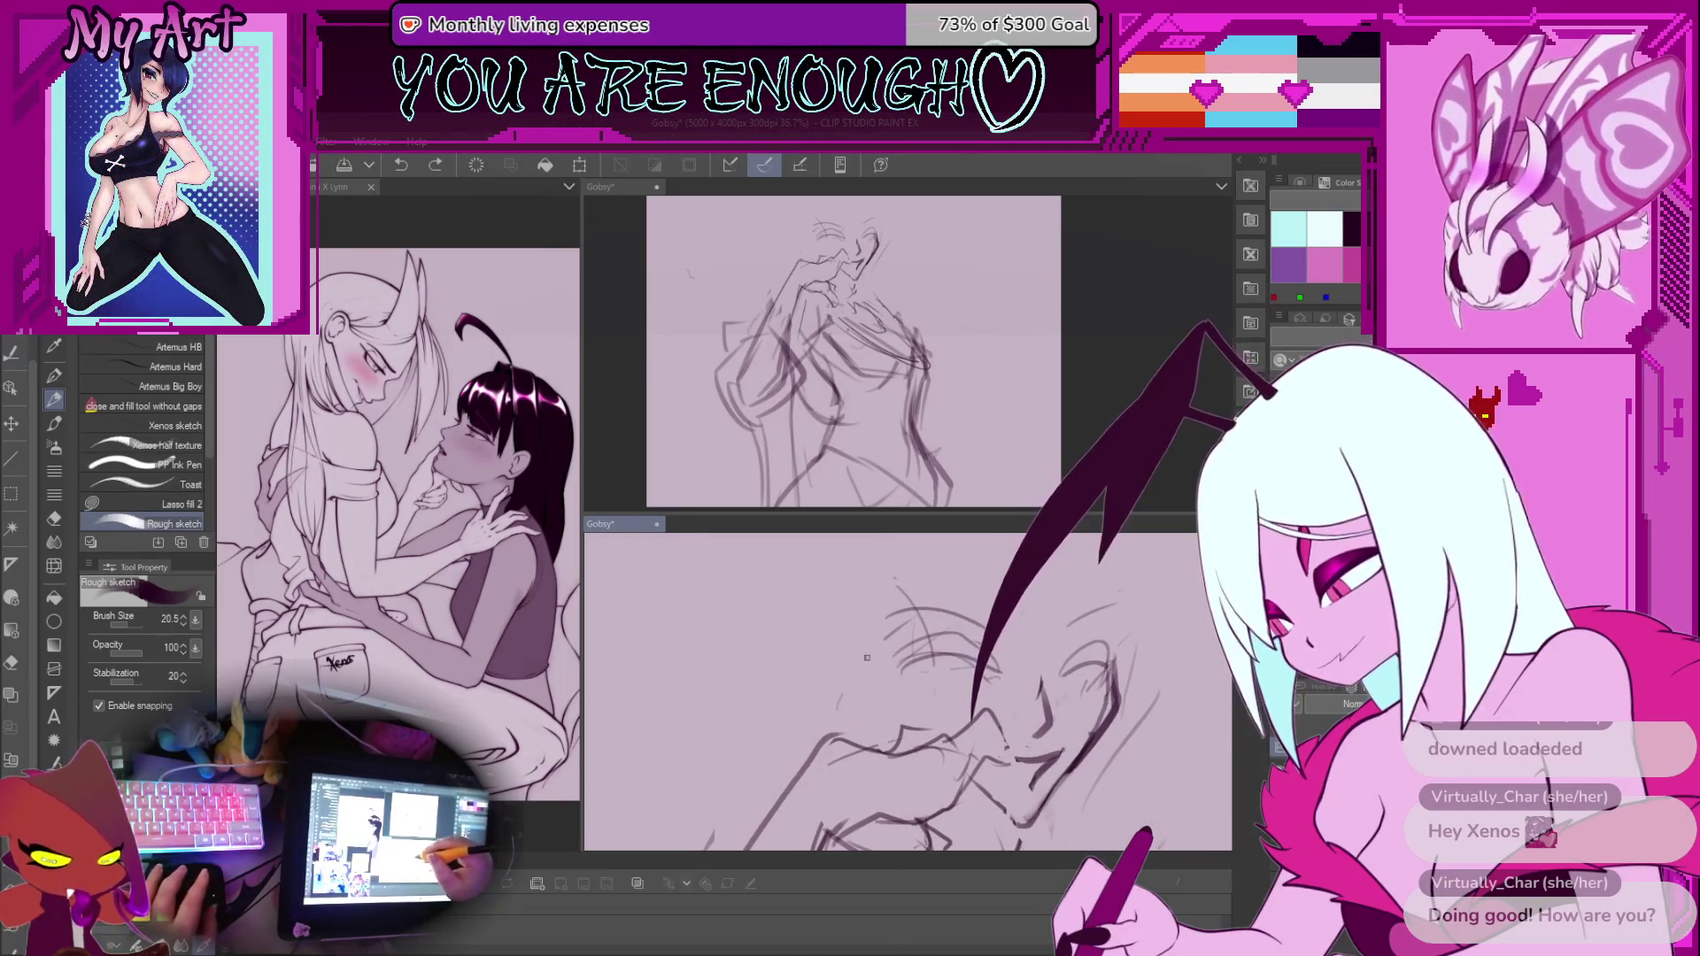
pyautogui.moveTo(782, 610); pyautogui.dragTo(804, 643)
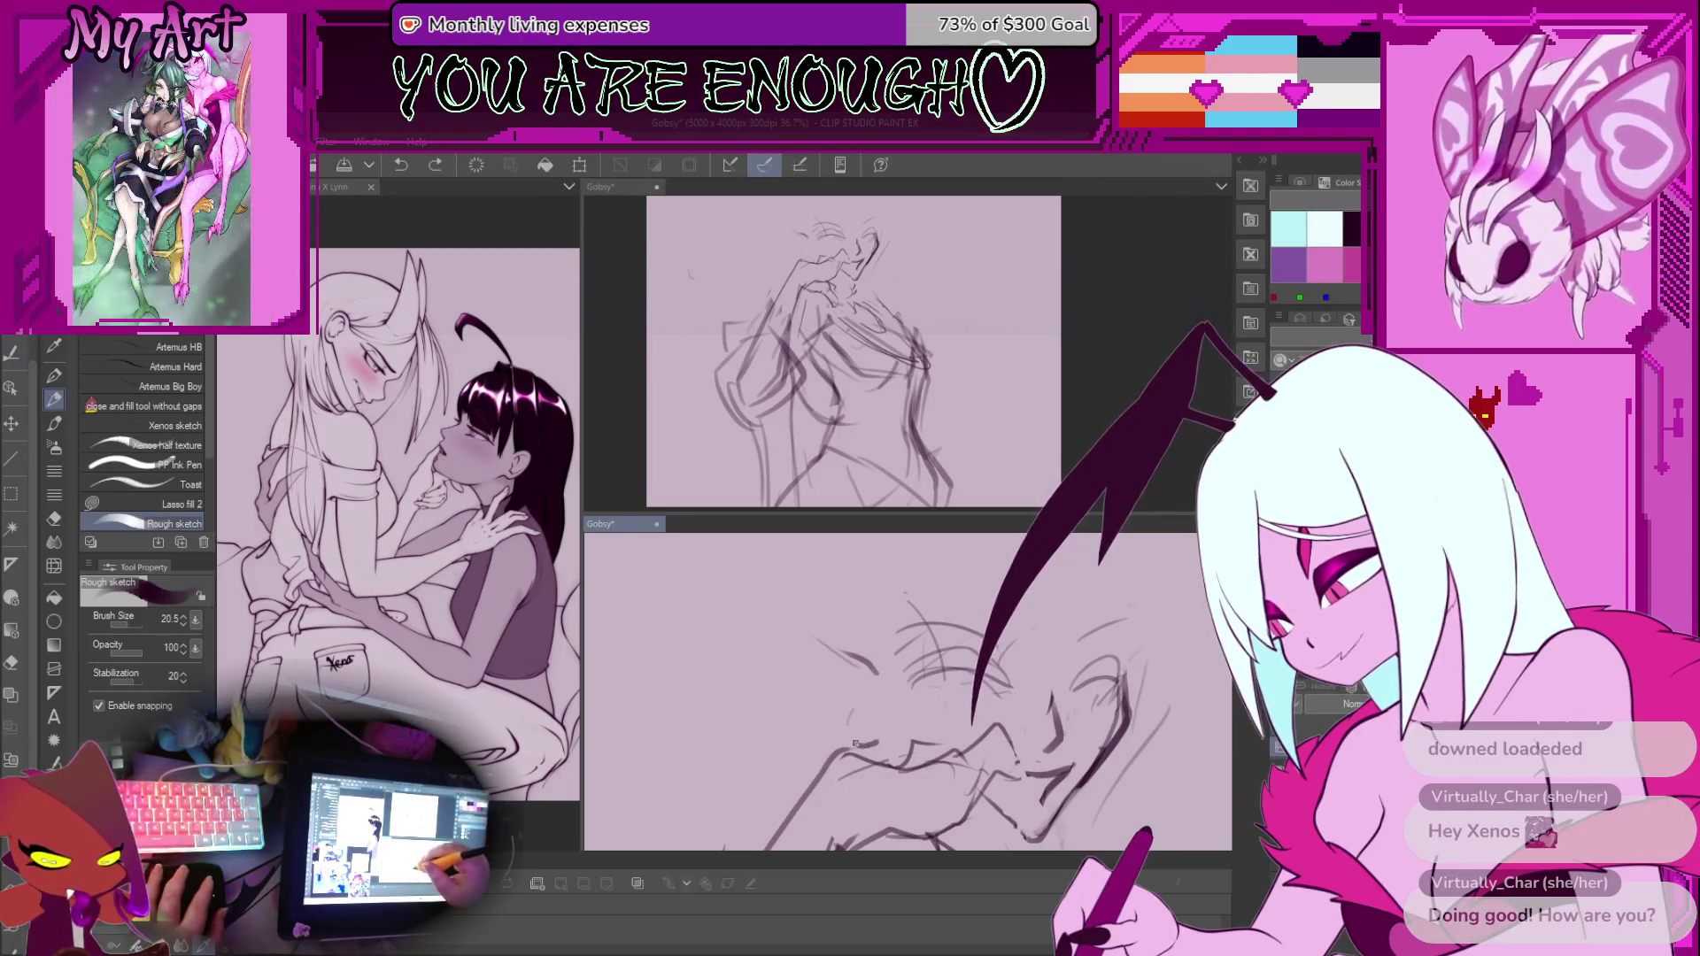
pyautogui.moveTo(804, 691); pyautogui.dragTo(803, 719)
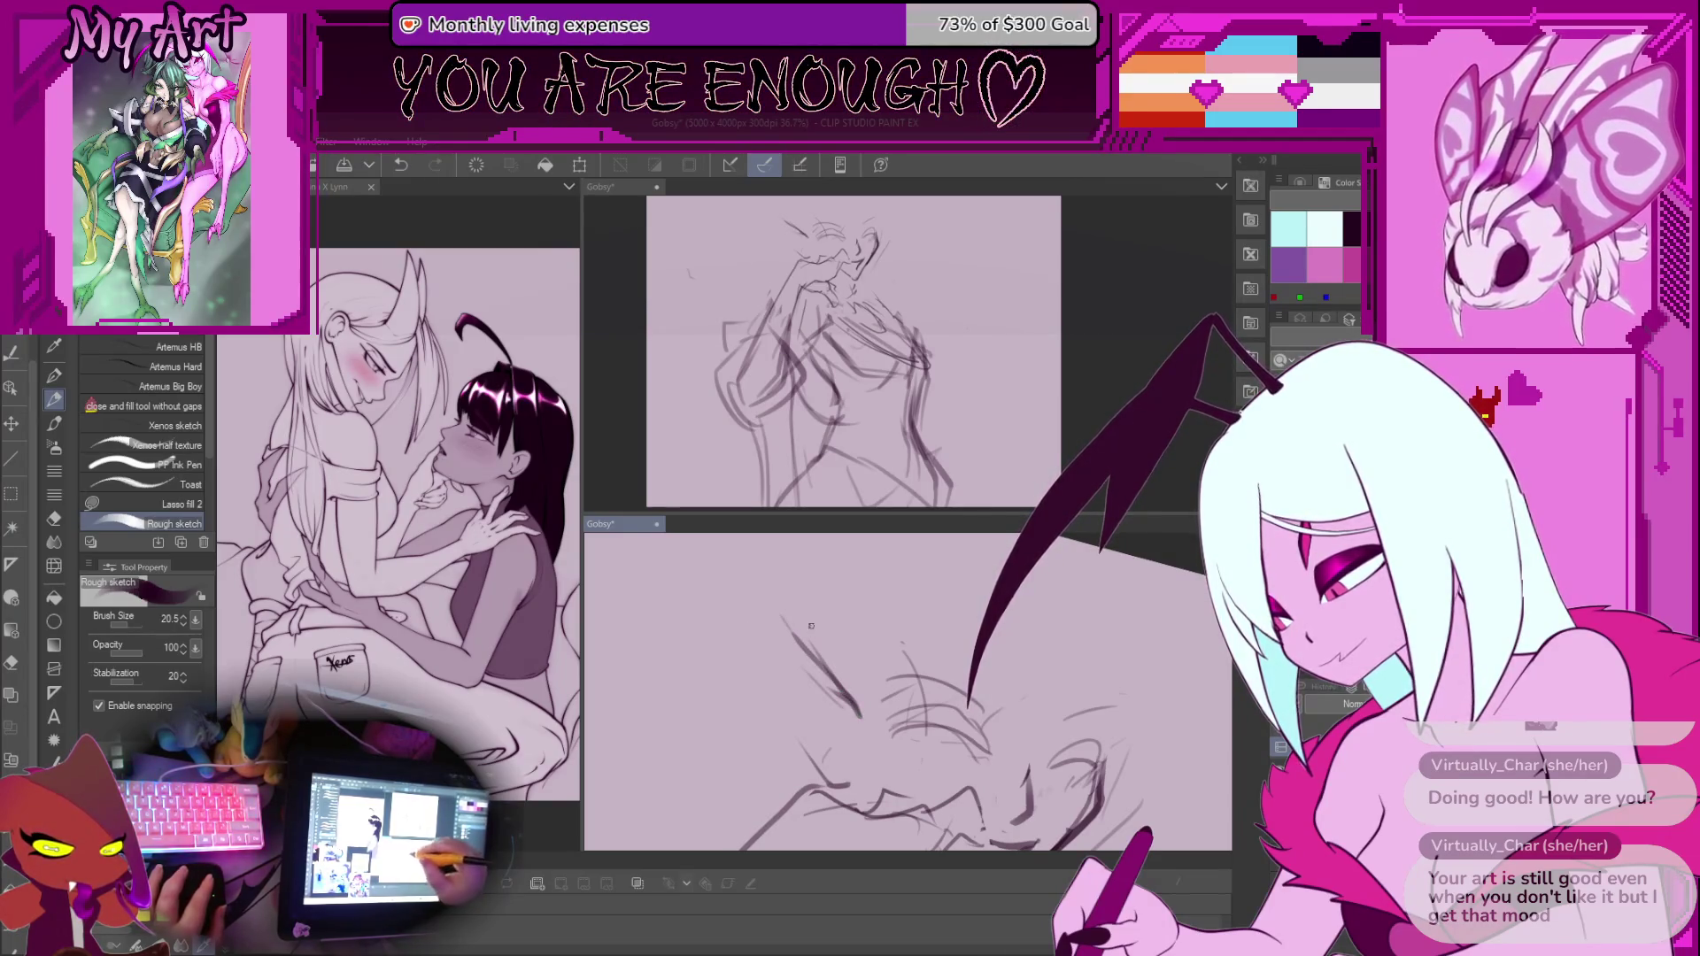
pyautogui.moveTo(769, 609)
pyautogui.mouseDown()
pyautogui.moveTo(795, 664)
pyautogui.moveTo(785, 645)
pyautogui.mouseUp()
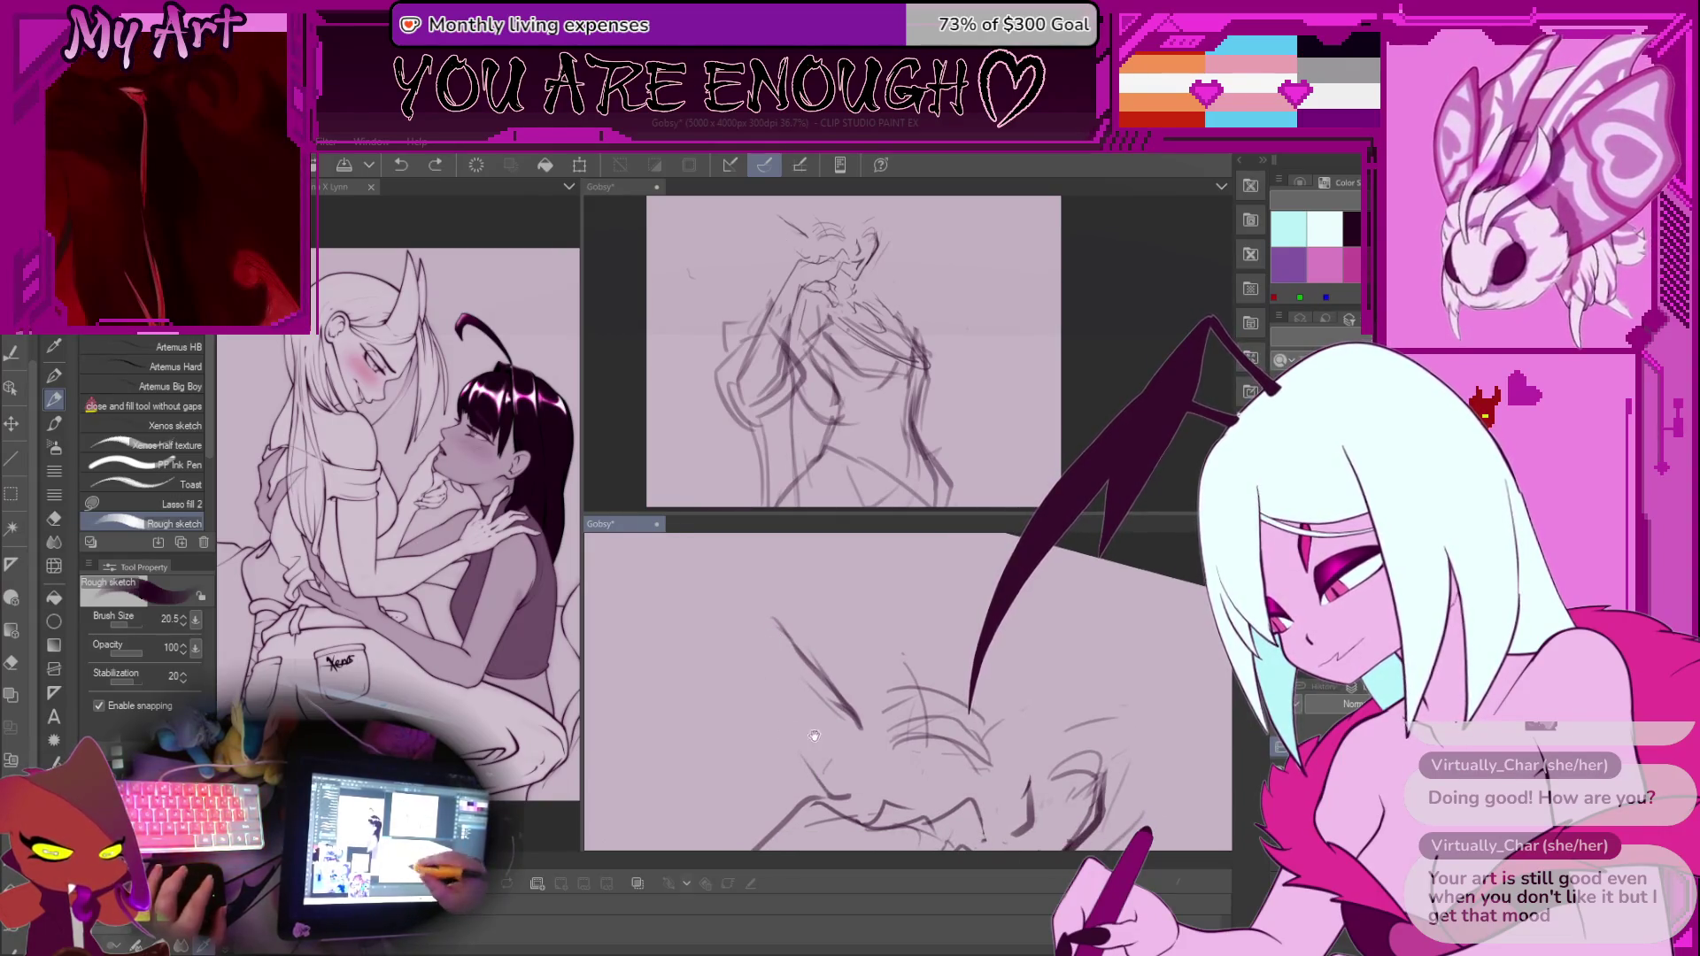
pyautogui.moveTo(810, 732); pyautogui.dragTo(857, 740)
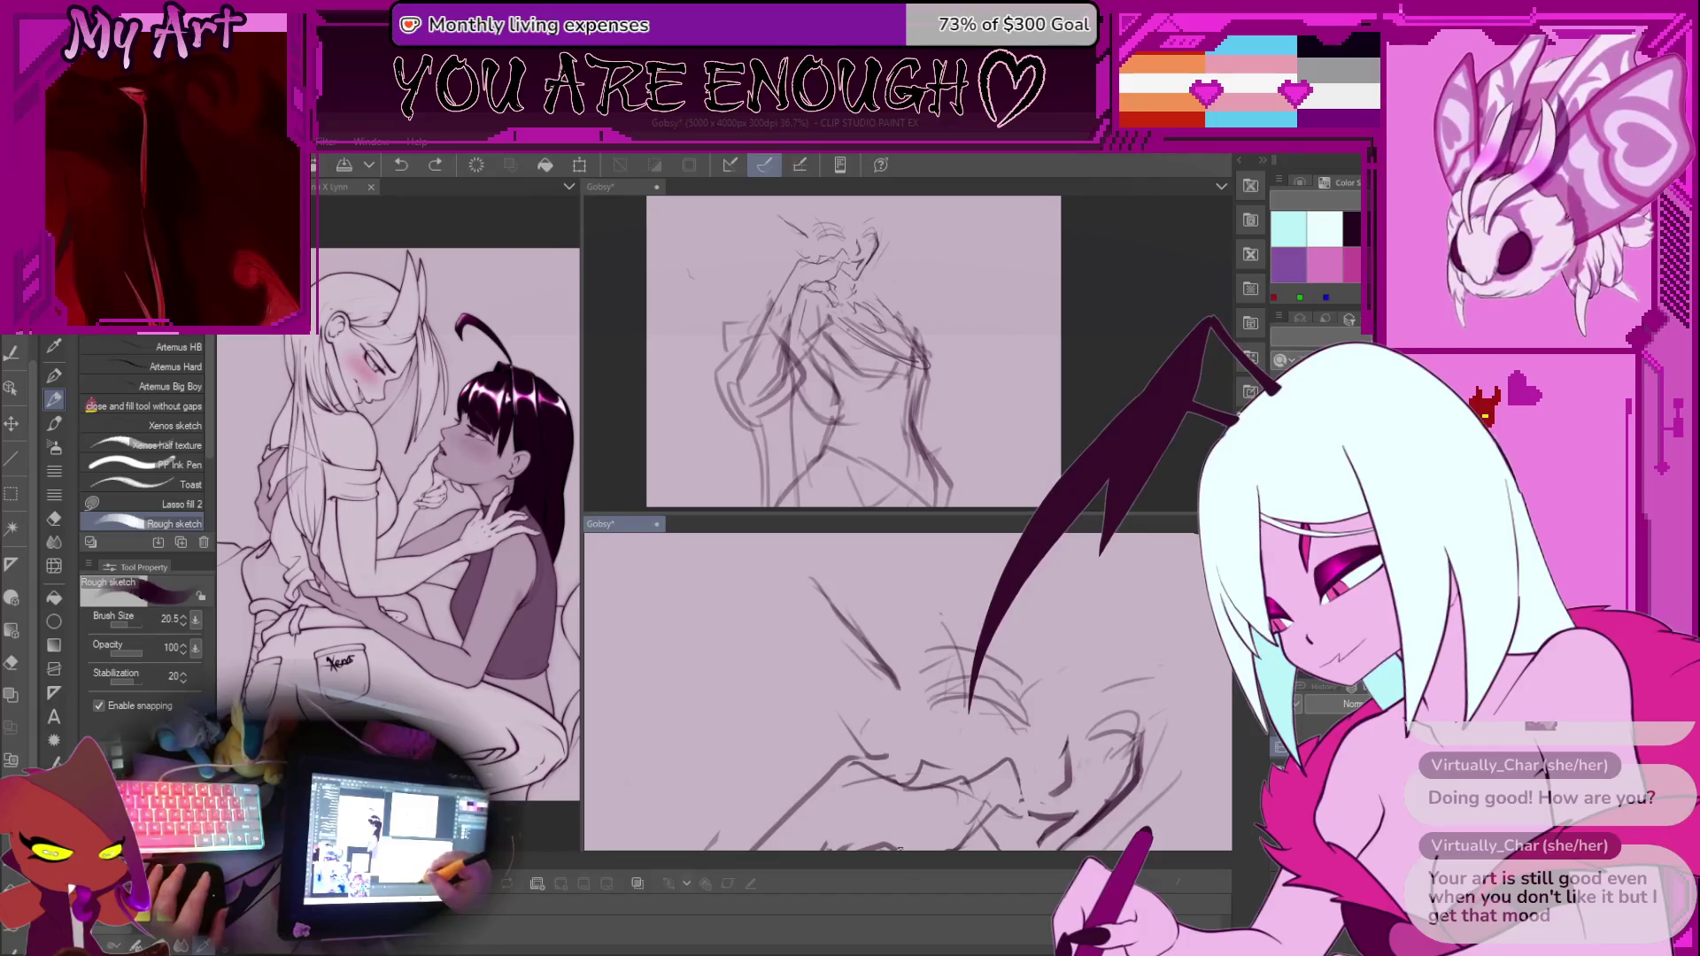
pyautogui.moveTo(903, 814); pyautogui.dragTo(889, 782)
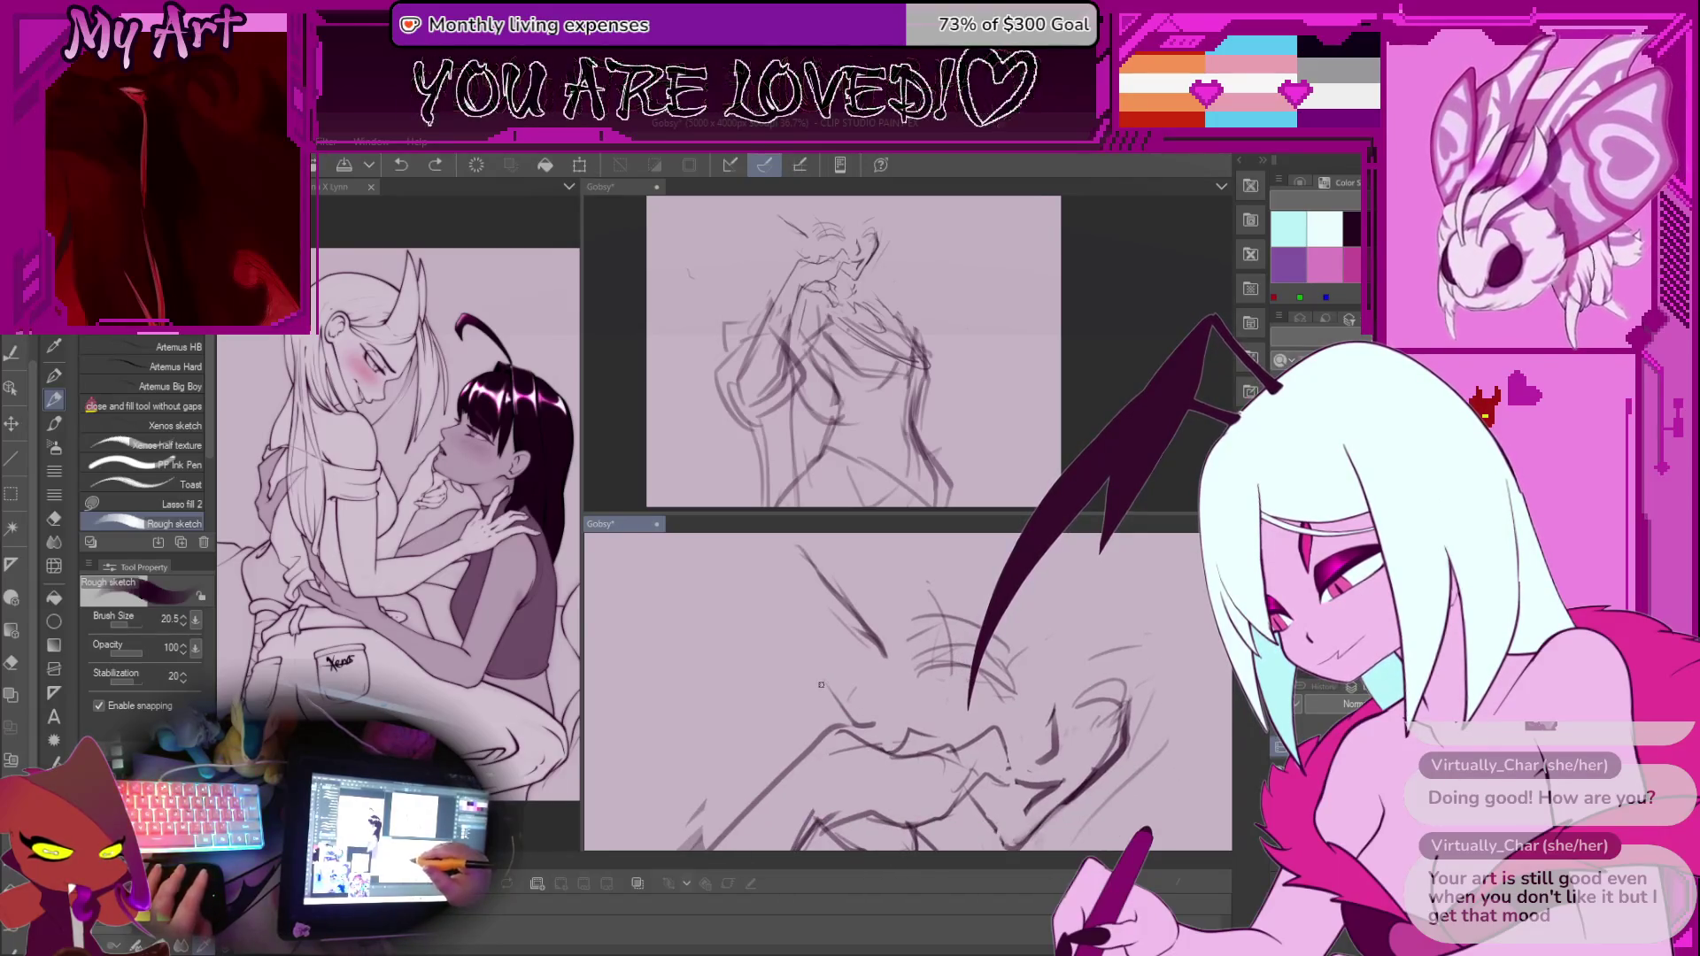
pyautogui.press('m')
pyautogui.moveTo(816, 640); pyautogui.dragTo(837, 702)
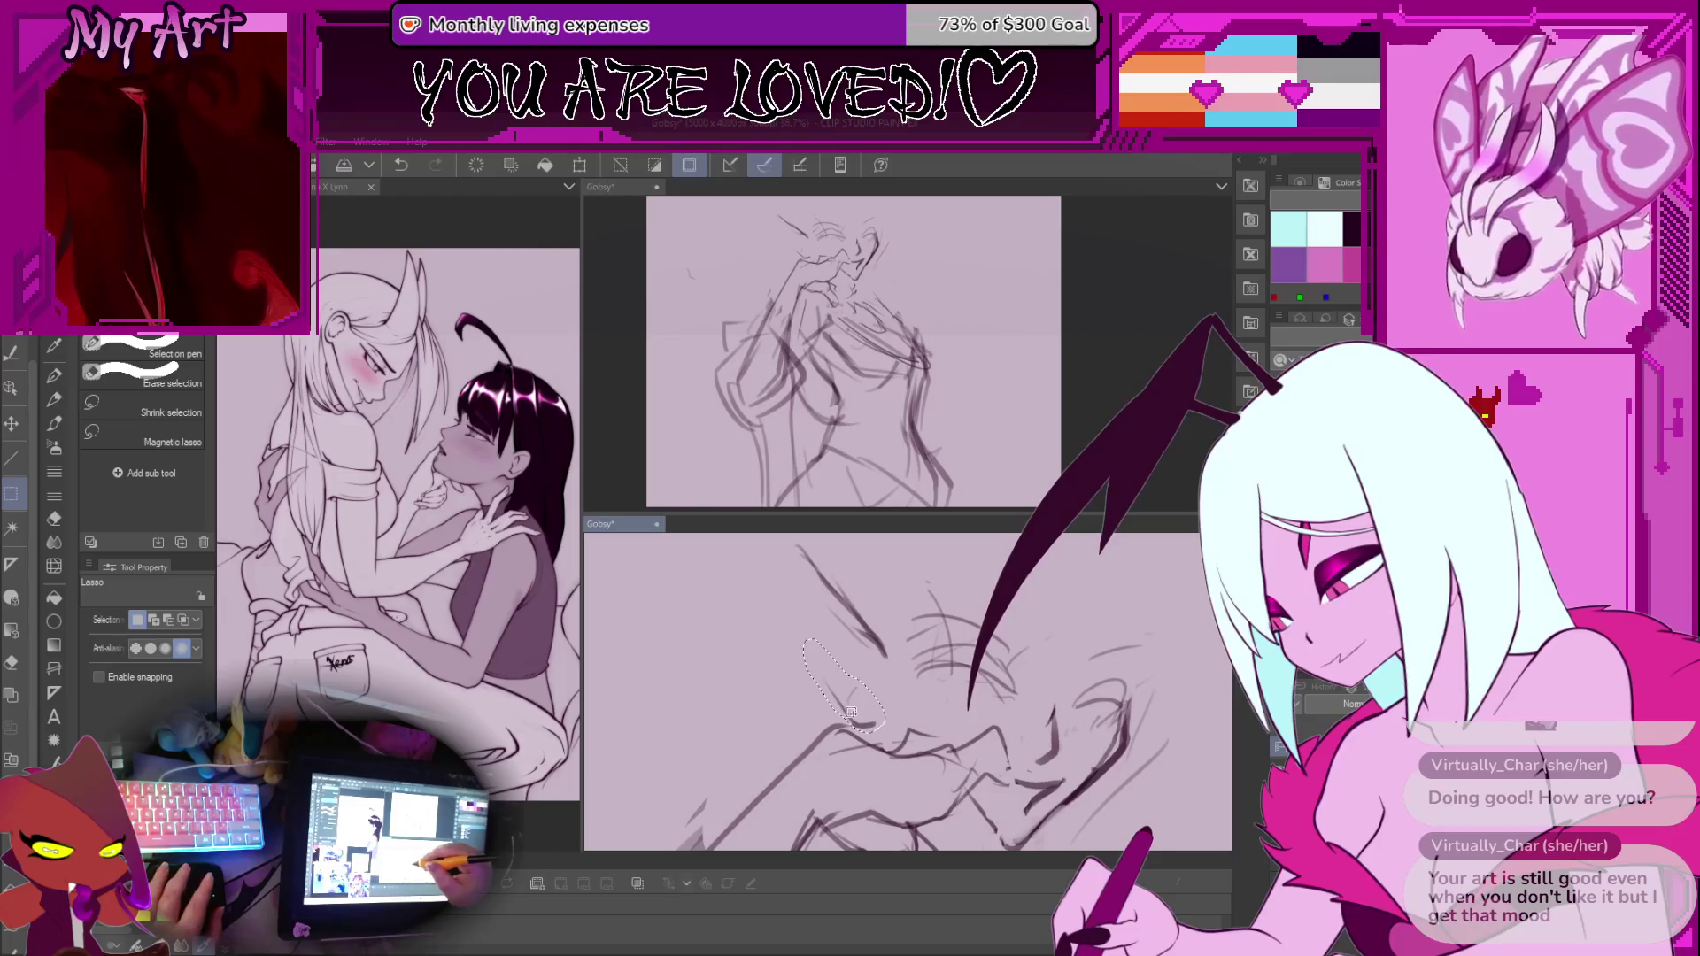
pyautogui.press('p')
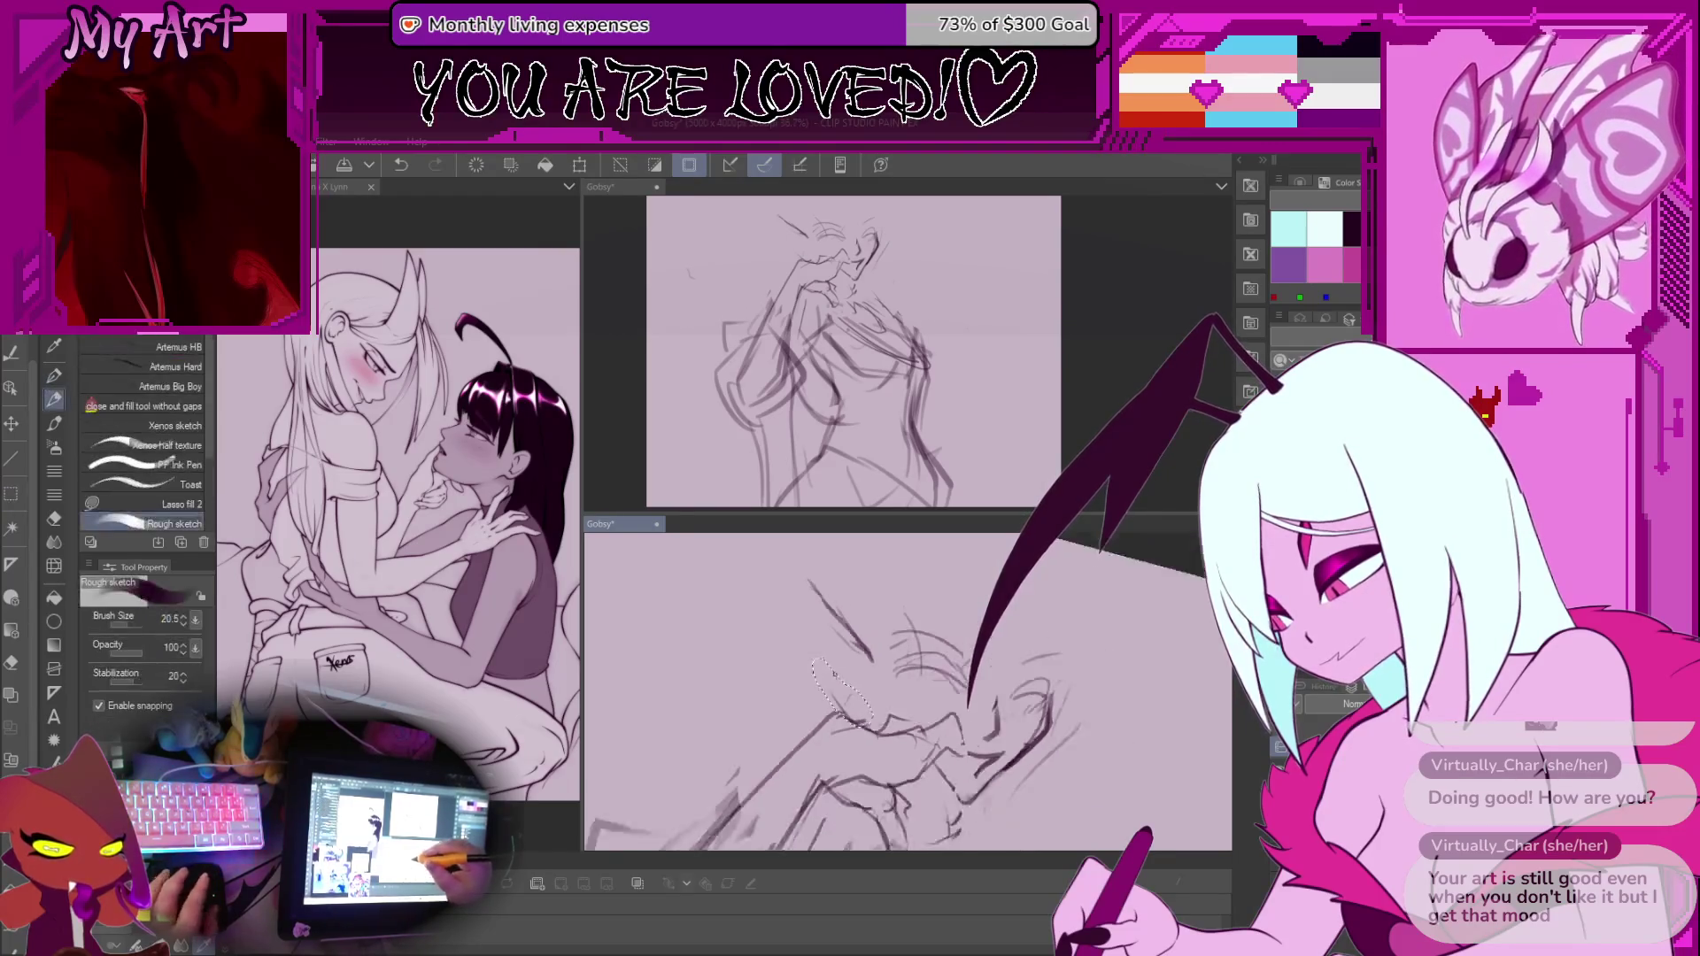
pyautogui.moveTo(844, 722)
pyautogui.mouseDown()
pyautogui.moveTo(894, 726)
pyautogui.moveTo(872, 701)
pyautogui.mouseUp()
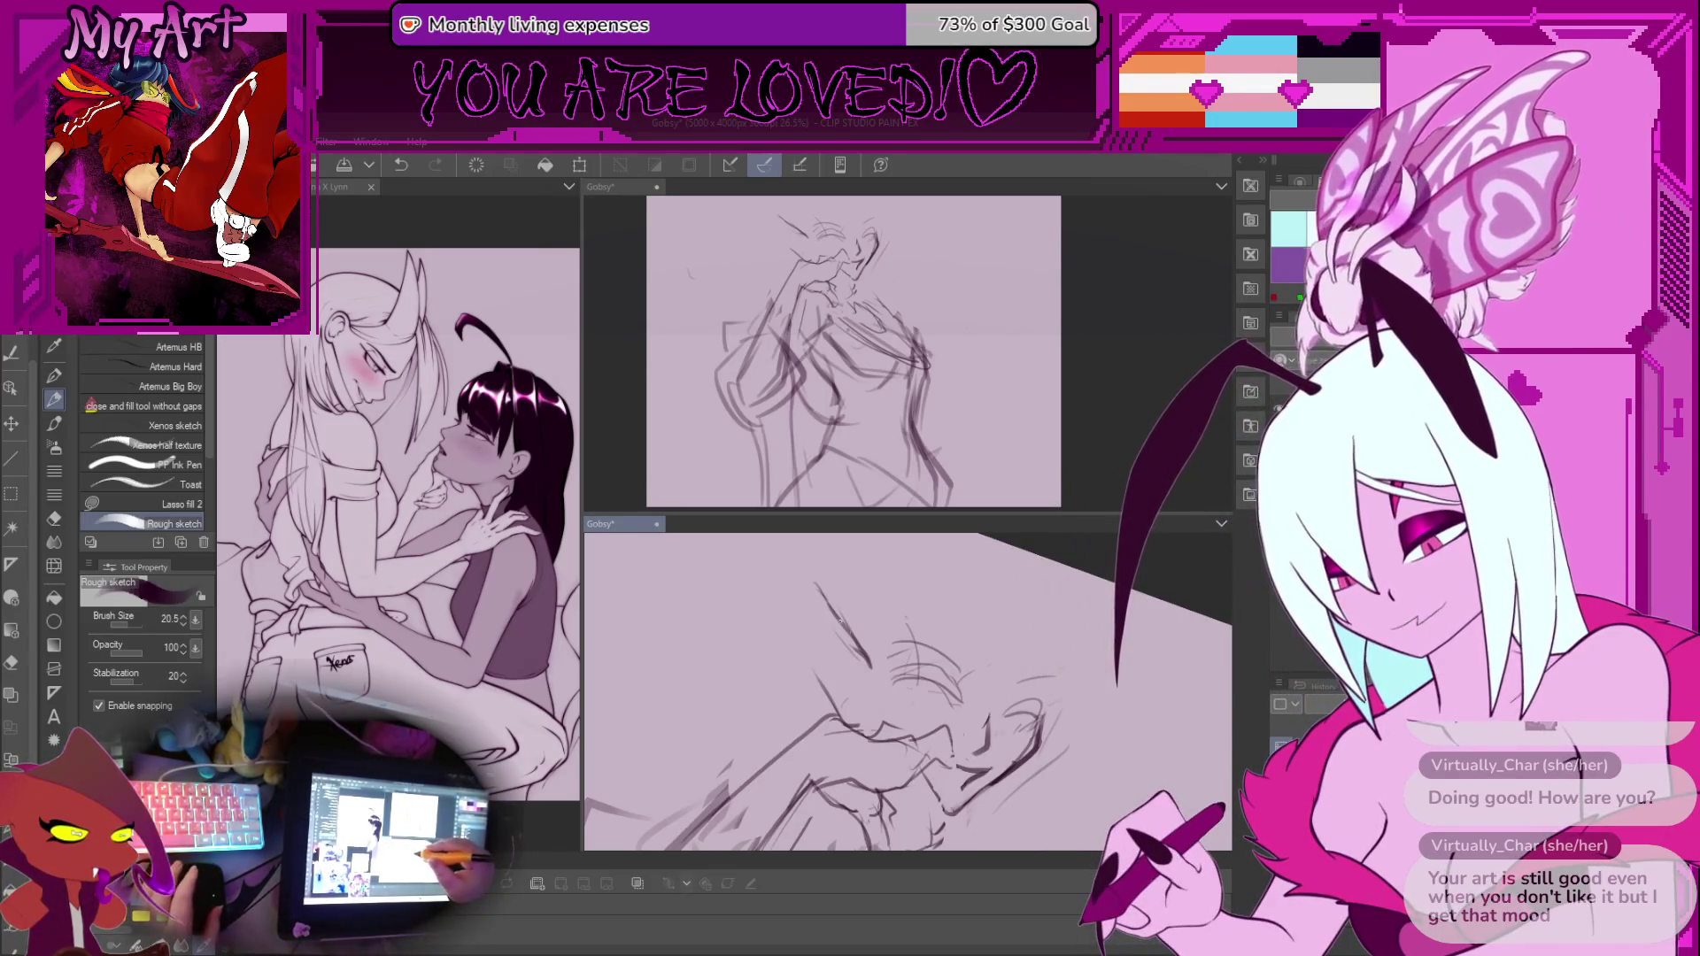
pyautogui.hotkey('ctrl', 'z')
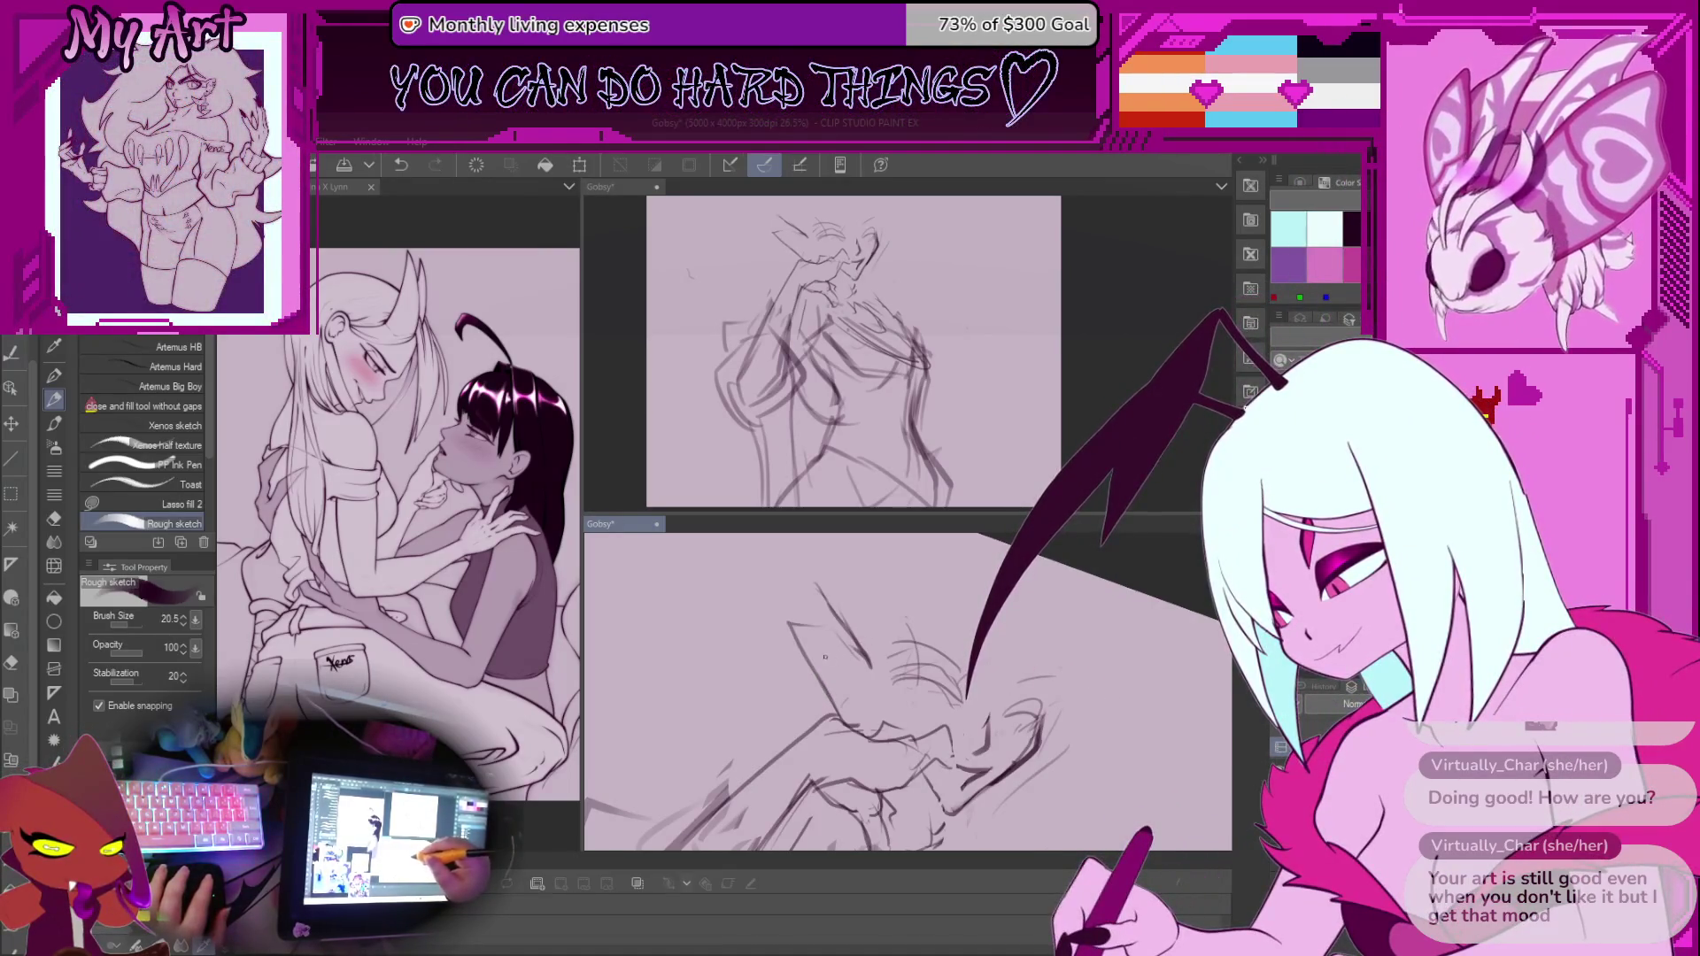
# Select the ear-tip strokes, then undo the earlier ear strokes
pyautogui.scroll(2, 824, 642)
pyautogui.moveTo(850, 605)
pyautogui.mouseDown()
pyautogui.moveTo(833, 634)
pyautogui.moveTo(880, 700)
pyautogui.mouseUp()
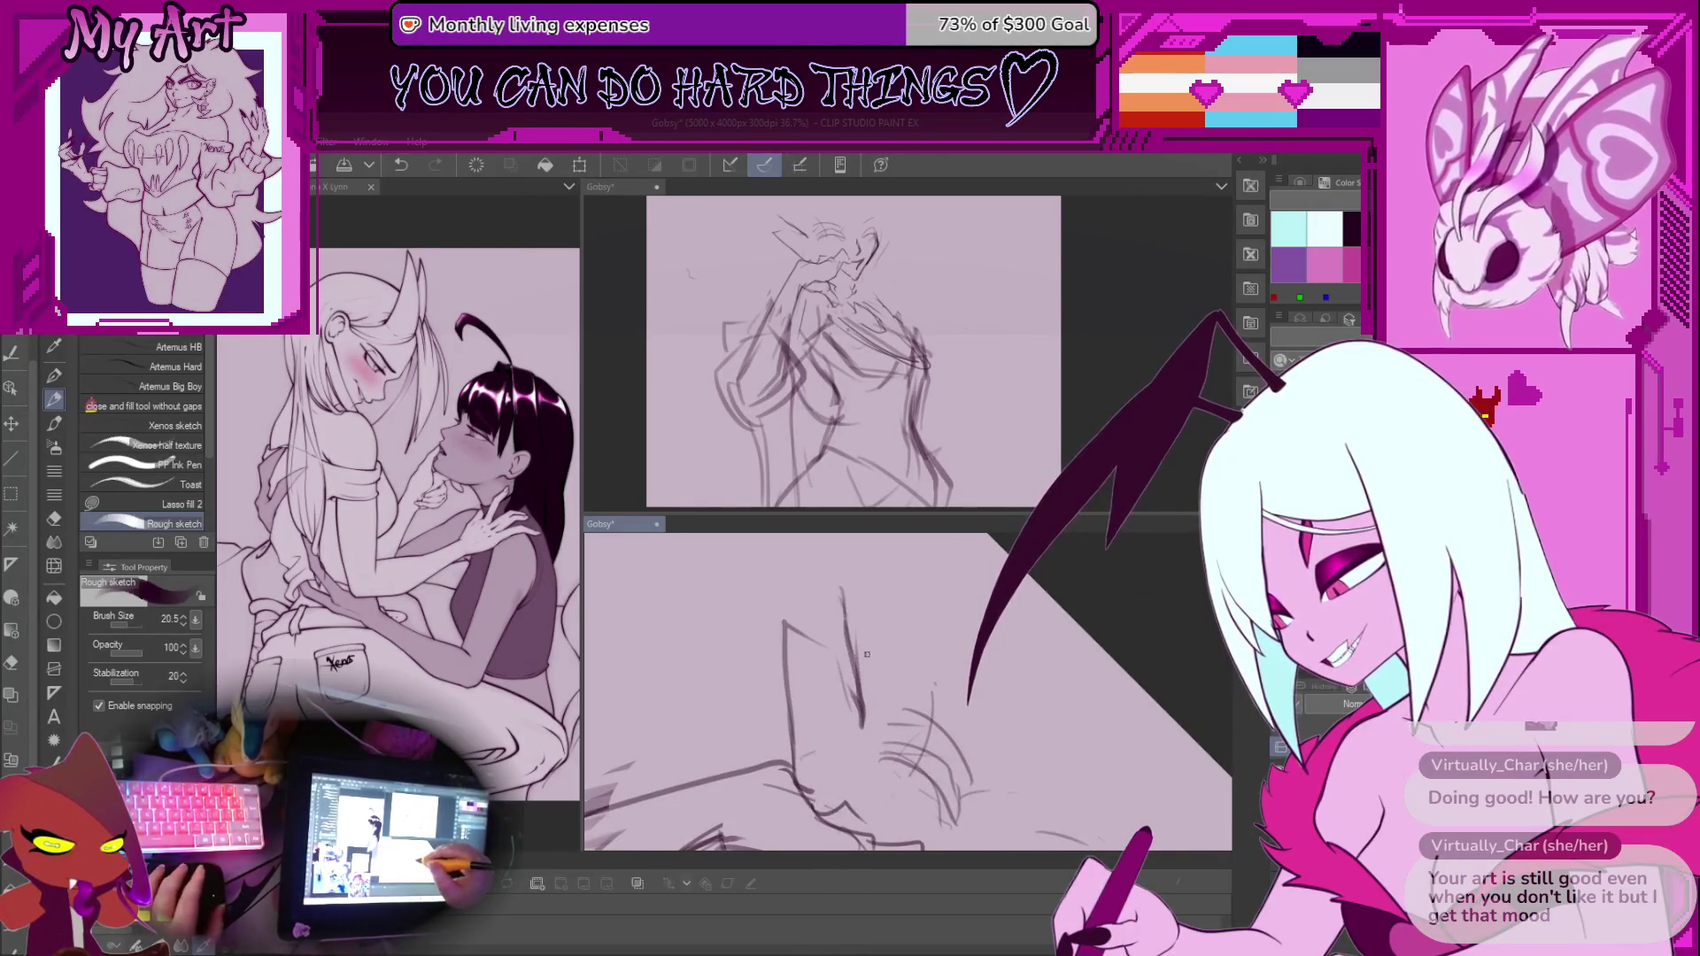
pyautogui.press('m')
pyautogui.moveTo(832, 581); pyautogui.dragTo(876, 603)
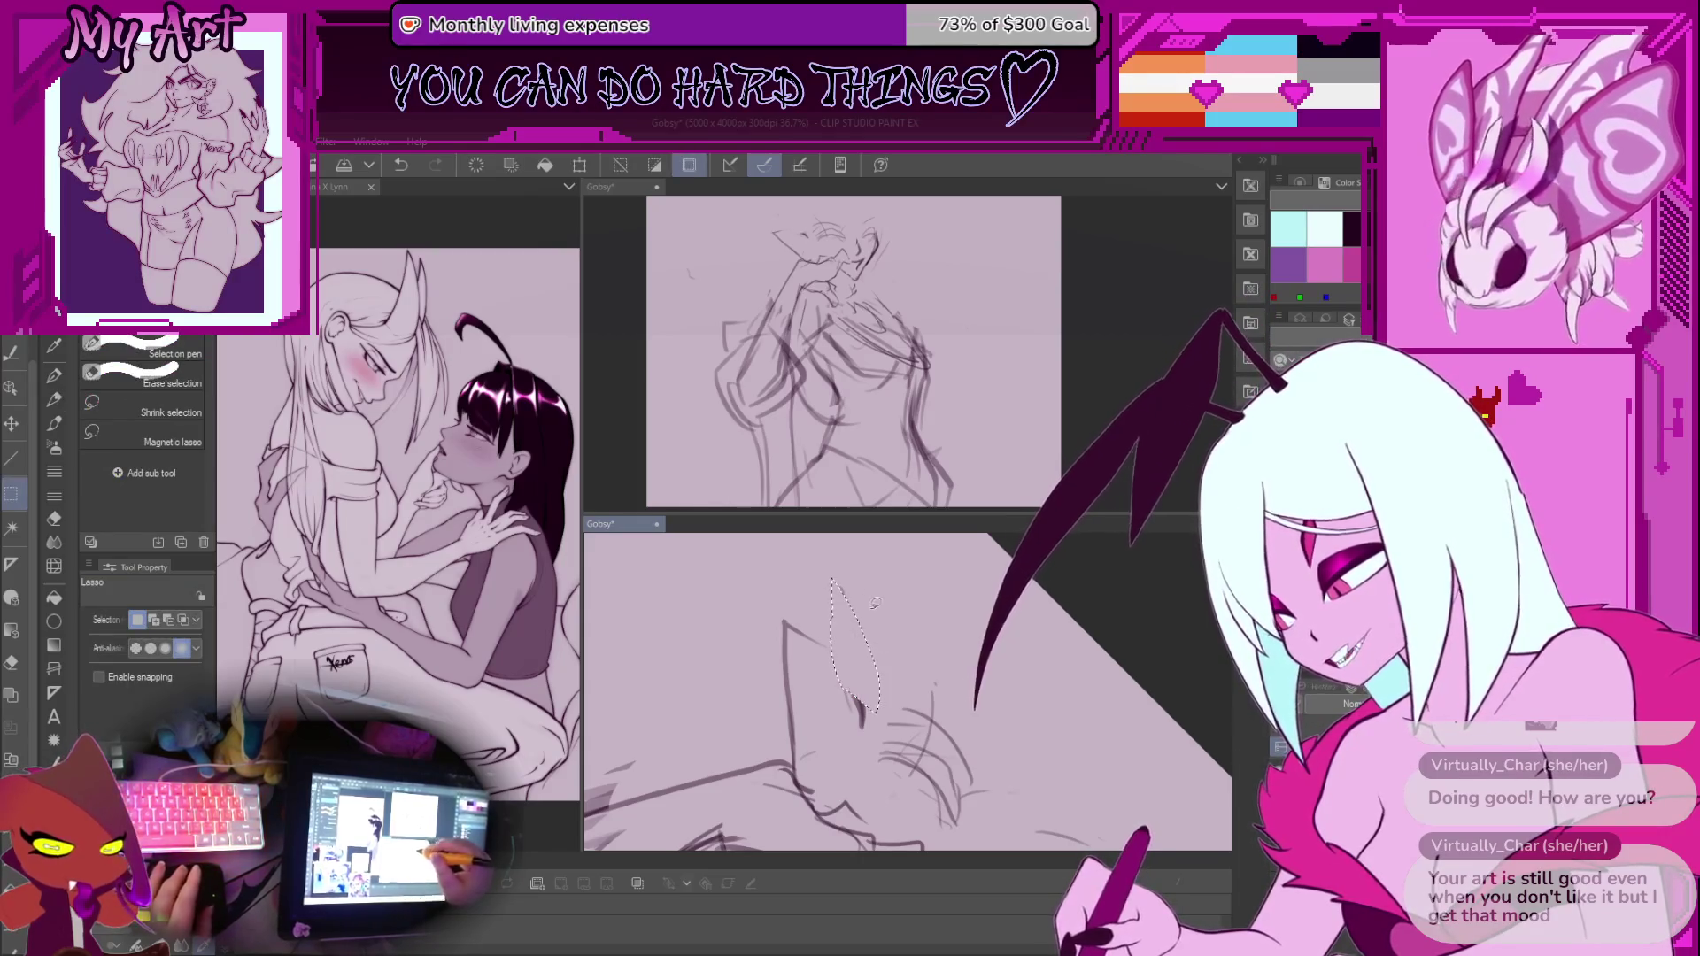
pyautogui.hotkey('ctrl', 'd')
pyautogui.press('p')
pyautogui.scroll(-1, 805, 640)
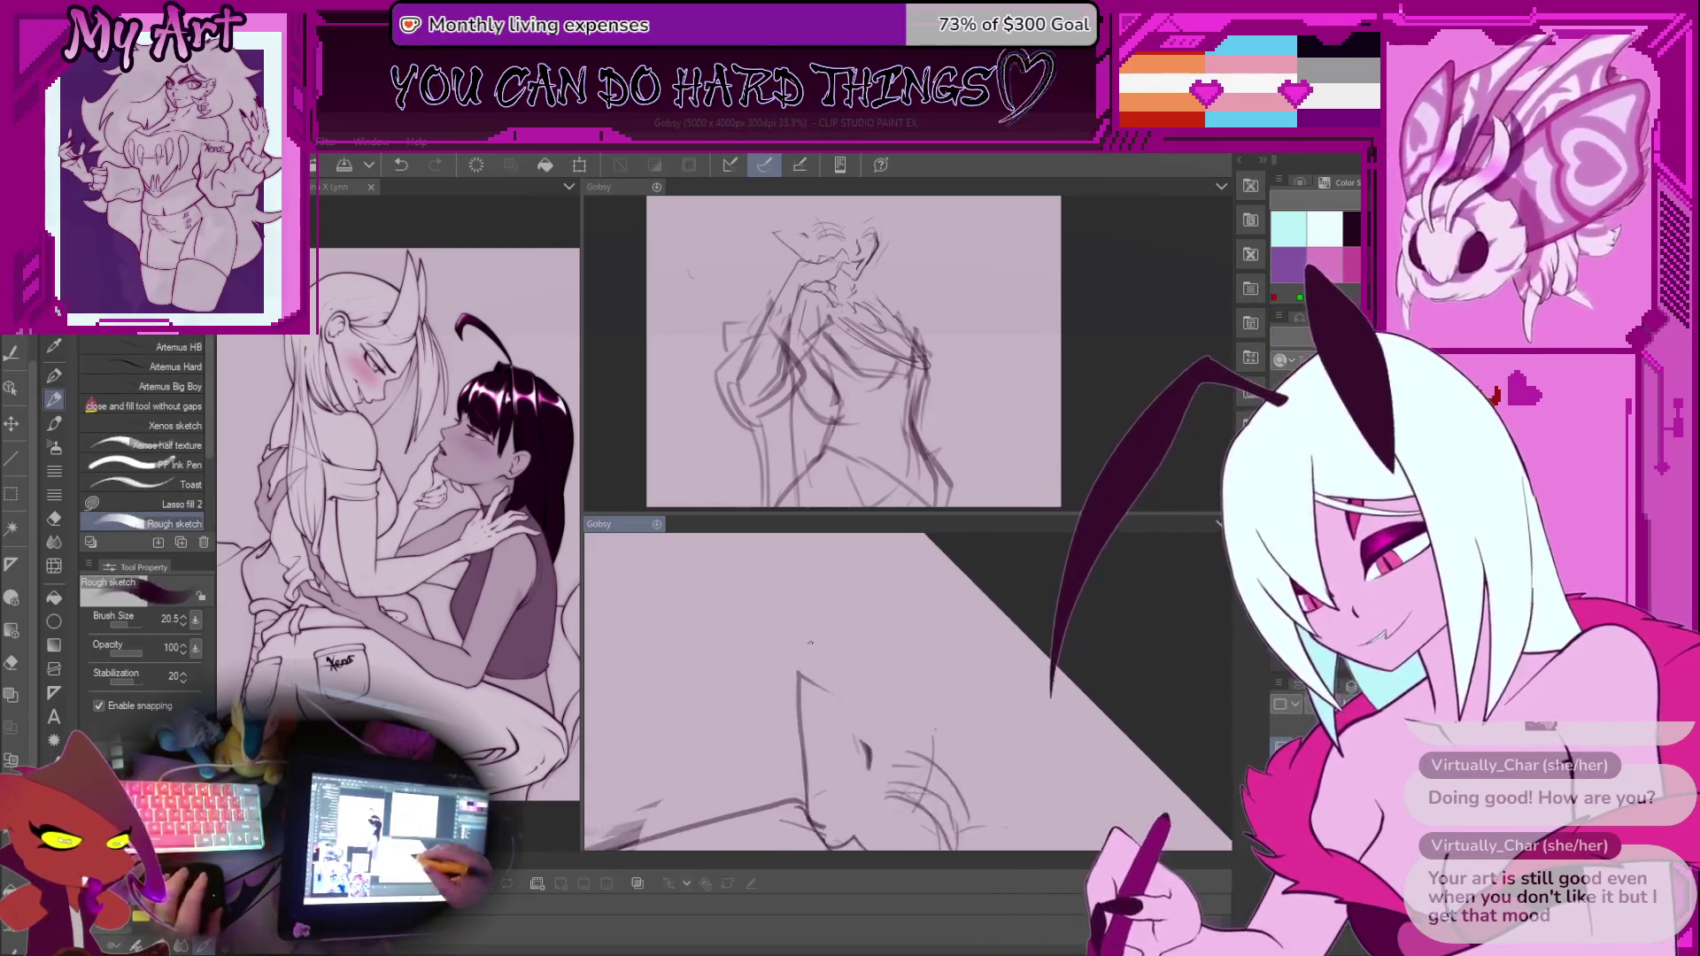
pyautogui.moveTo(859, 735)
pyautogui.mouseDown()
pyautogui.moveTo(828, 682)
pyautogui.moveTo(874, 664)
pyautogui.mouseUp()
pyautogui.press('m')
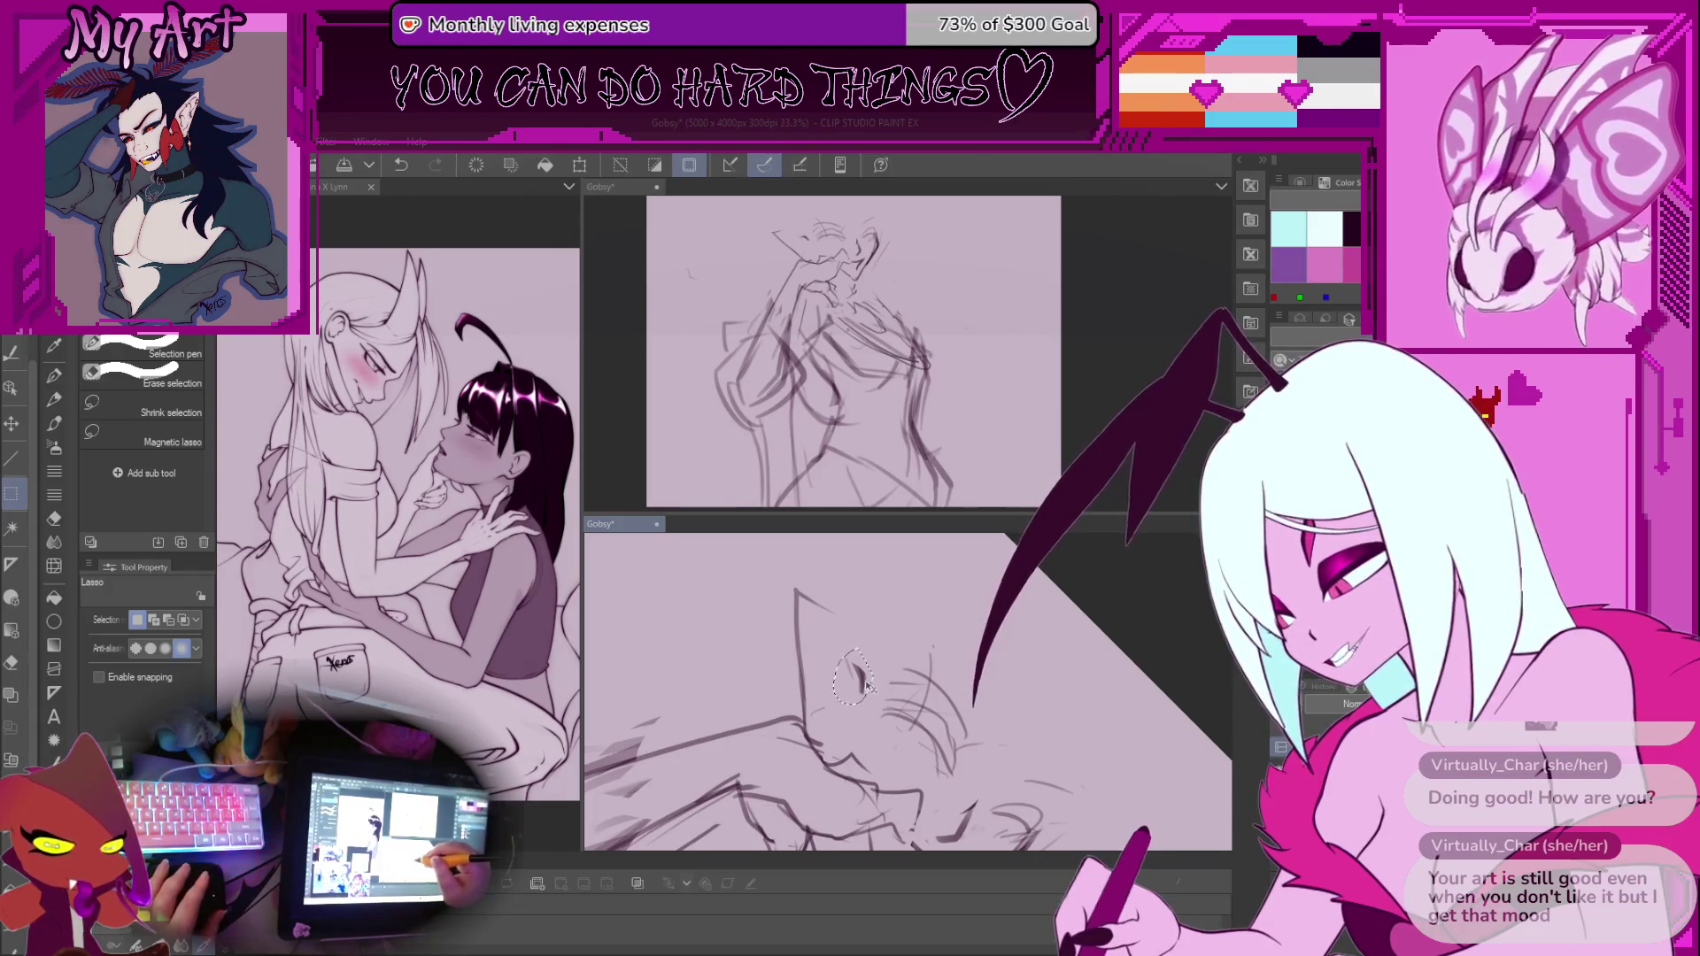
pyautogui.hotkey('ctrl', 'z')
pyautogui.press('p')
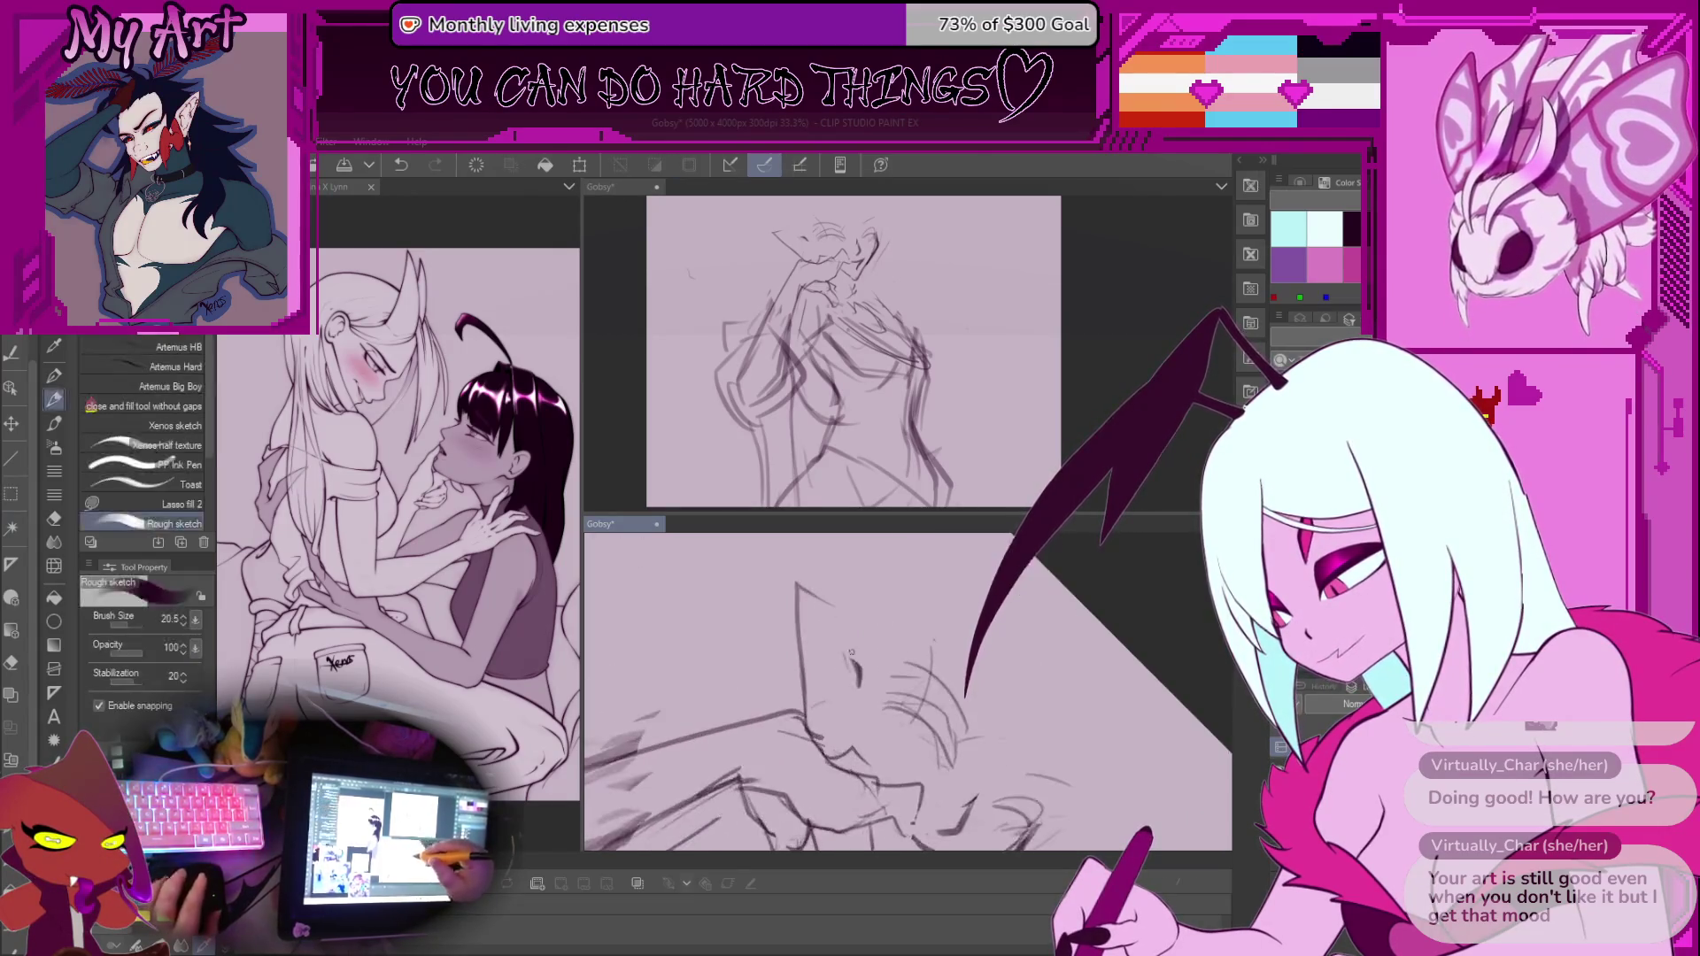
# Redraw the pointed ear outline, add a face stroke, and lasso the strokes above the eye
pyautogui.moveTo(812, 621); pyautogui.dragTo(852, 684)
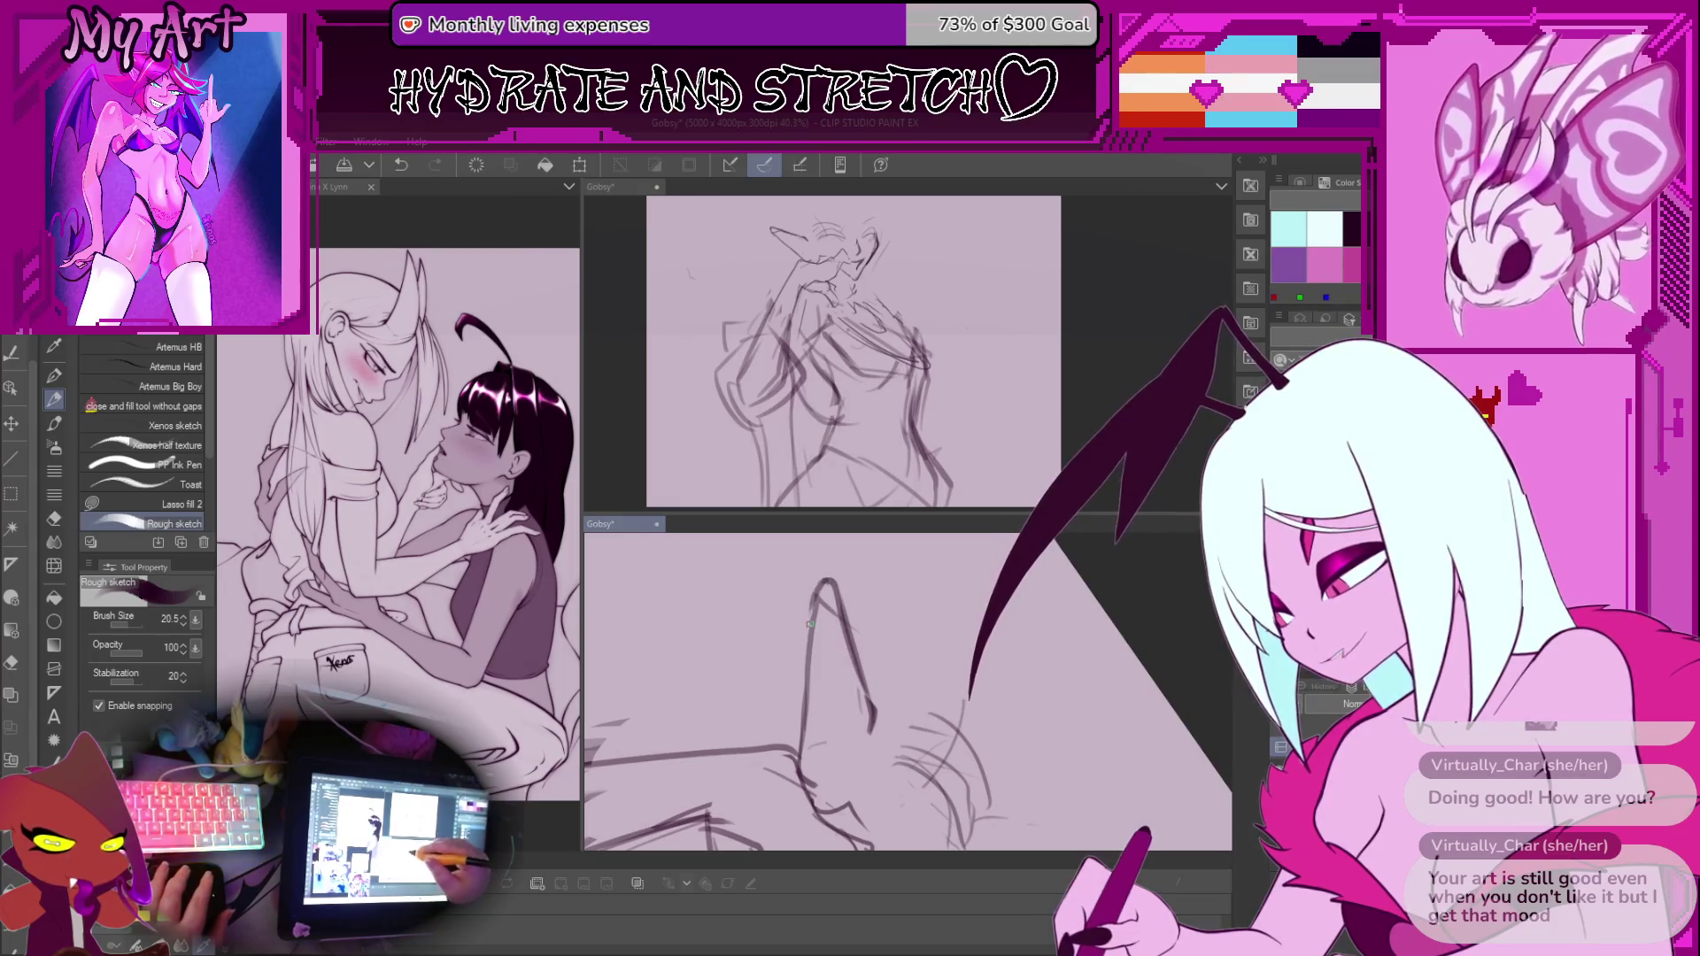
pyautogui.scroll(-5, 813, 621)
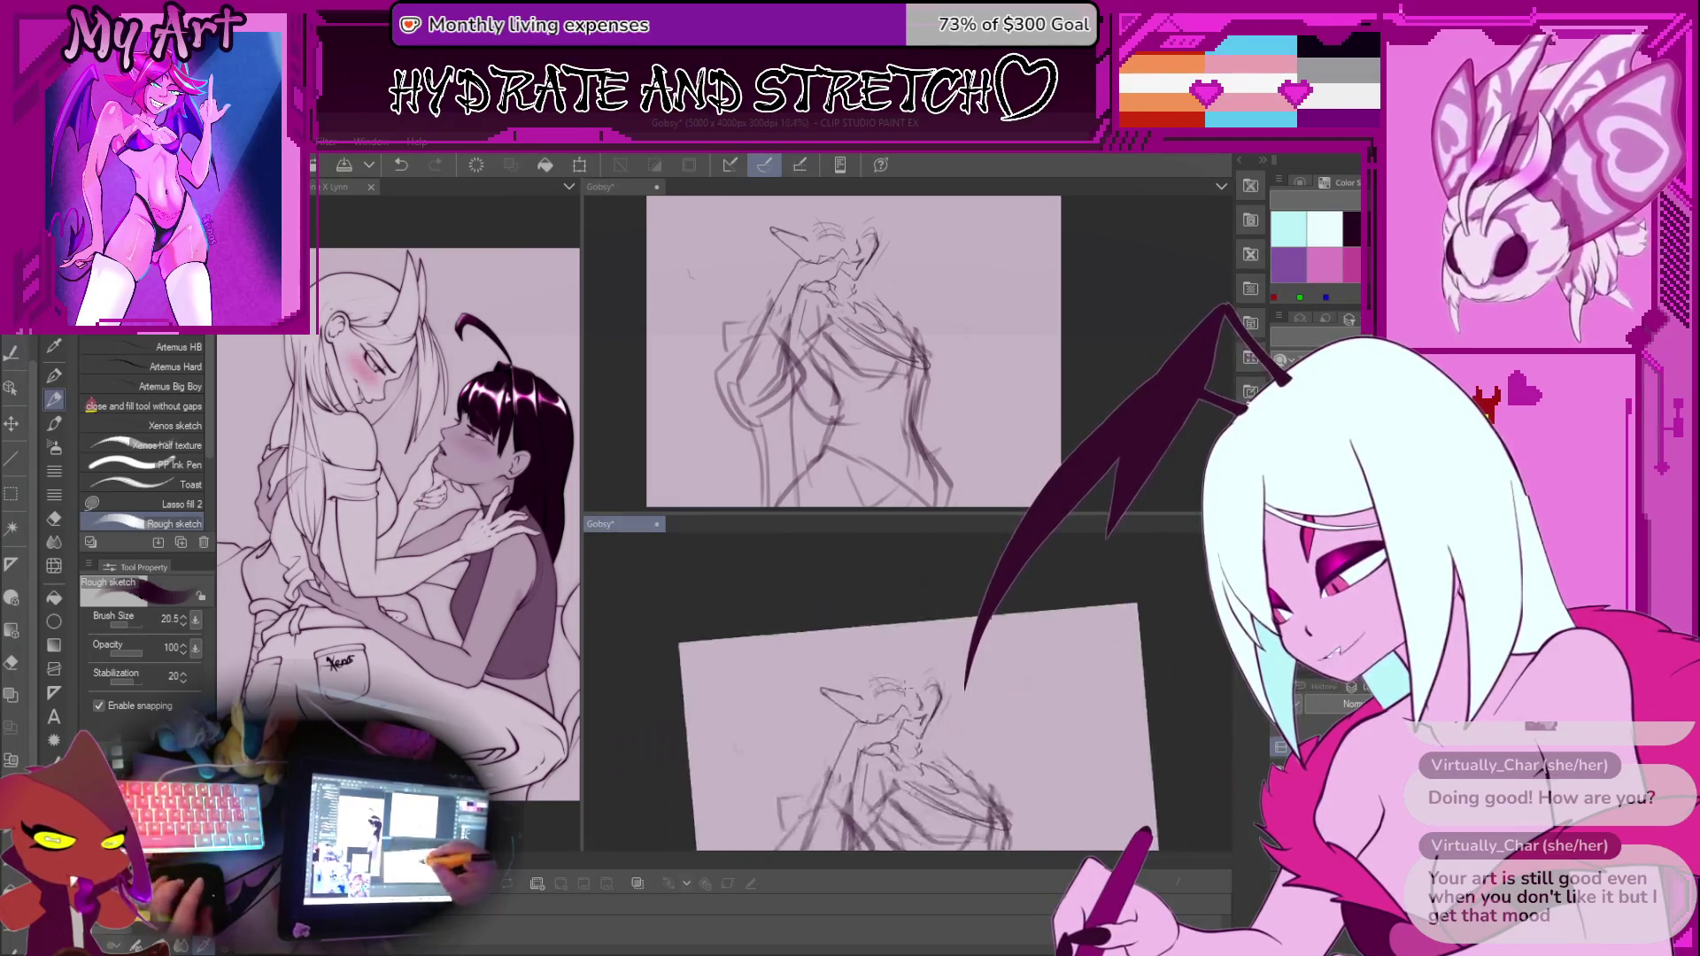
pyautogui.scroll(4, 856, 647)
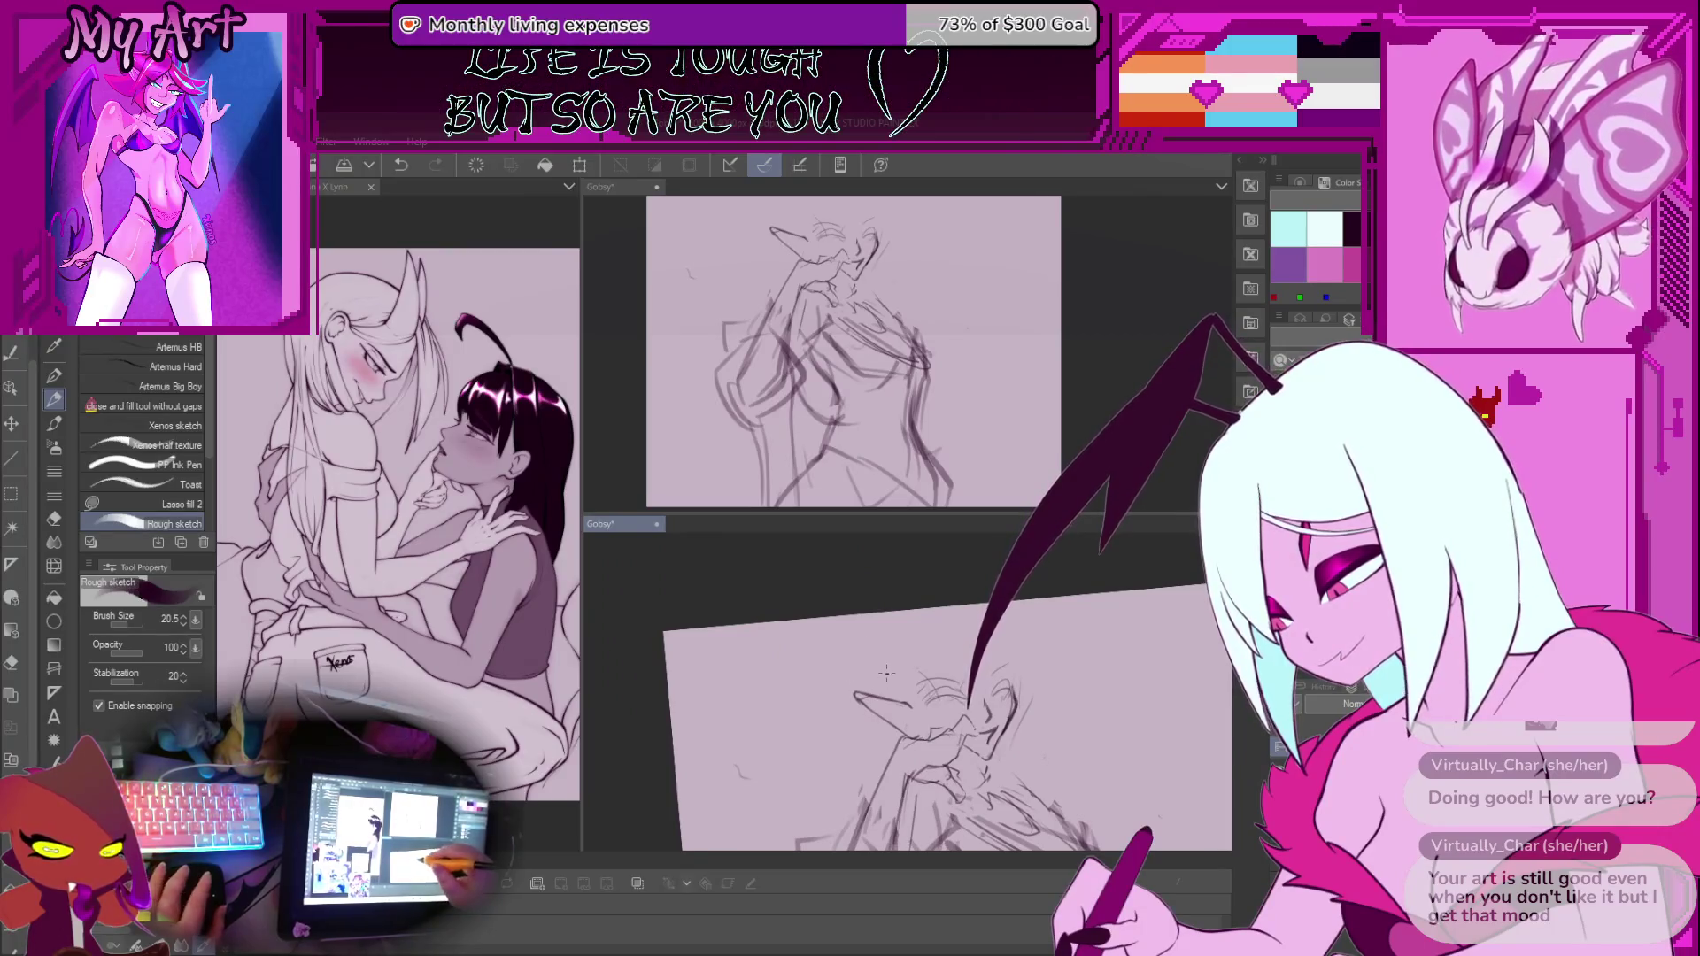
pyautogui.scroll(2, 899, 744)
pyautogui.moveTo(933, 732)
pyautogui.mouseDown()
pyautogui.moveTo(926, 709)
pyautogui.moveTo(979, 686)
pyautogui.mouseUp()
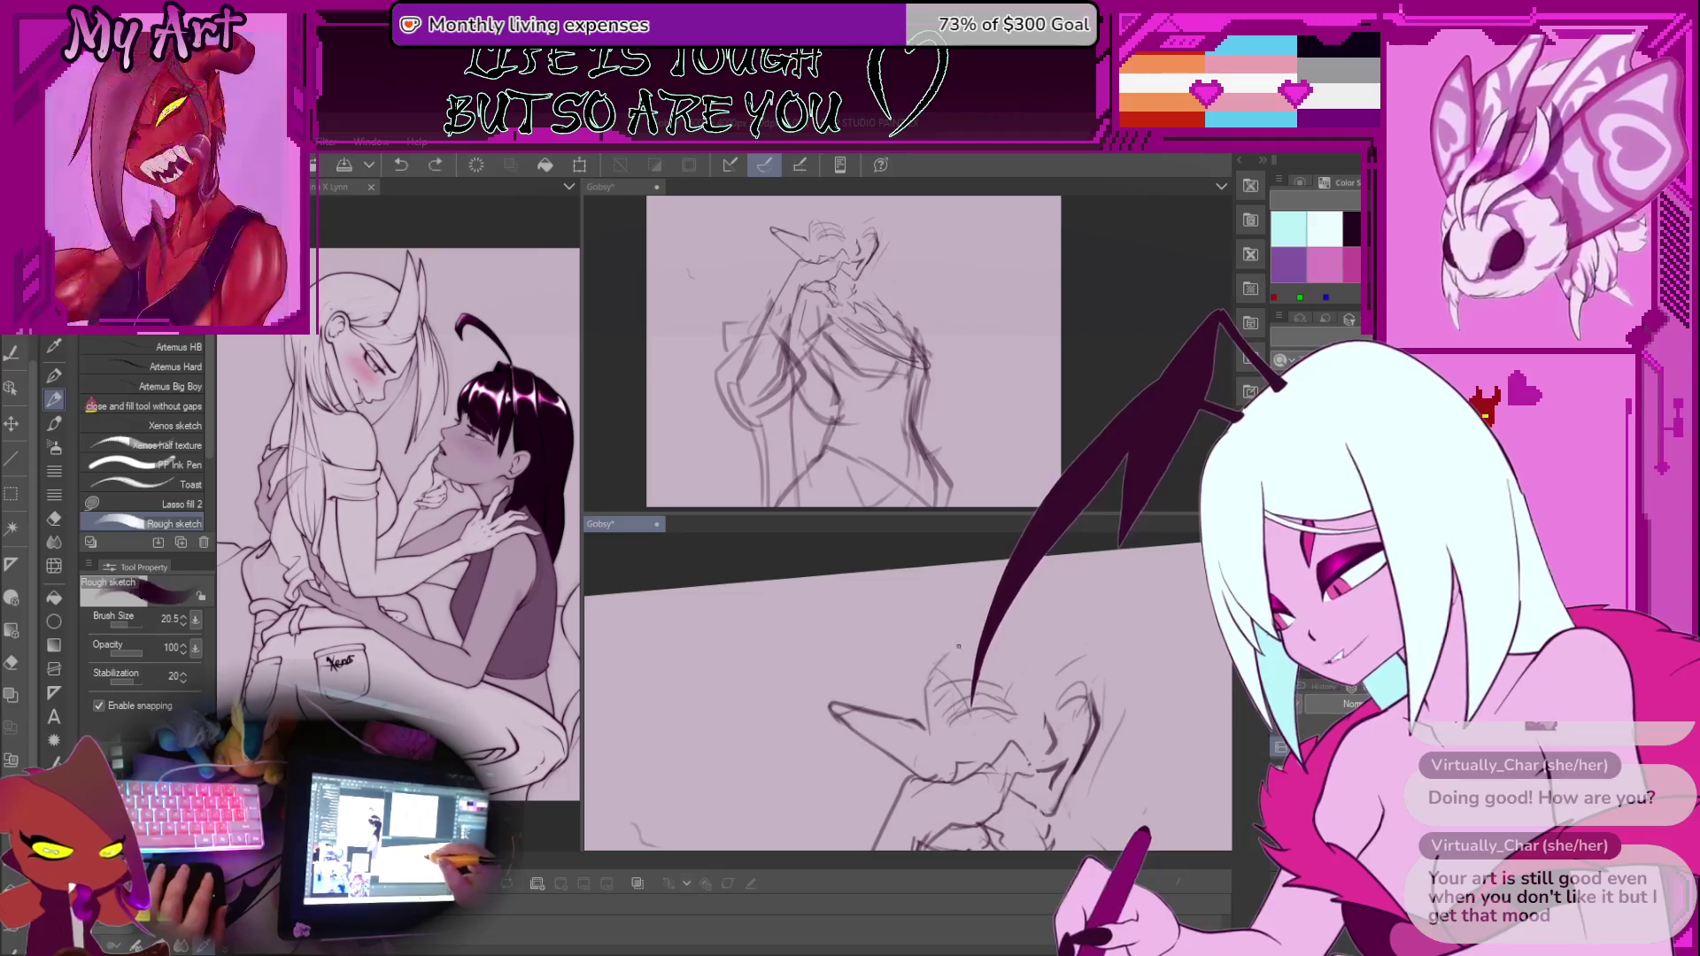
pyautogui.moveTo(957, 614); pyautogui.dragTo(854, 558)
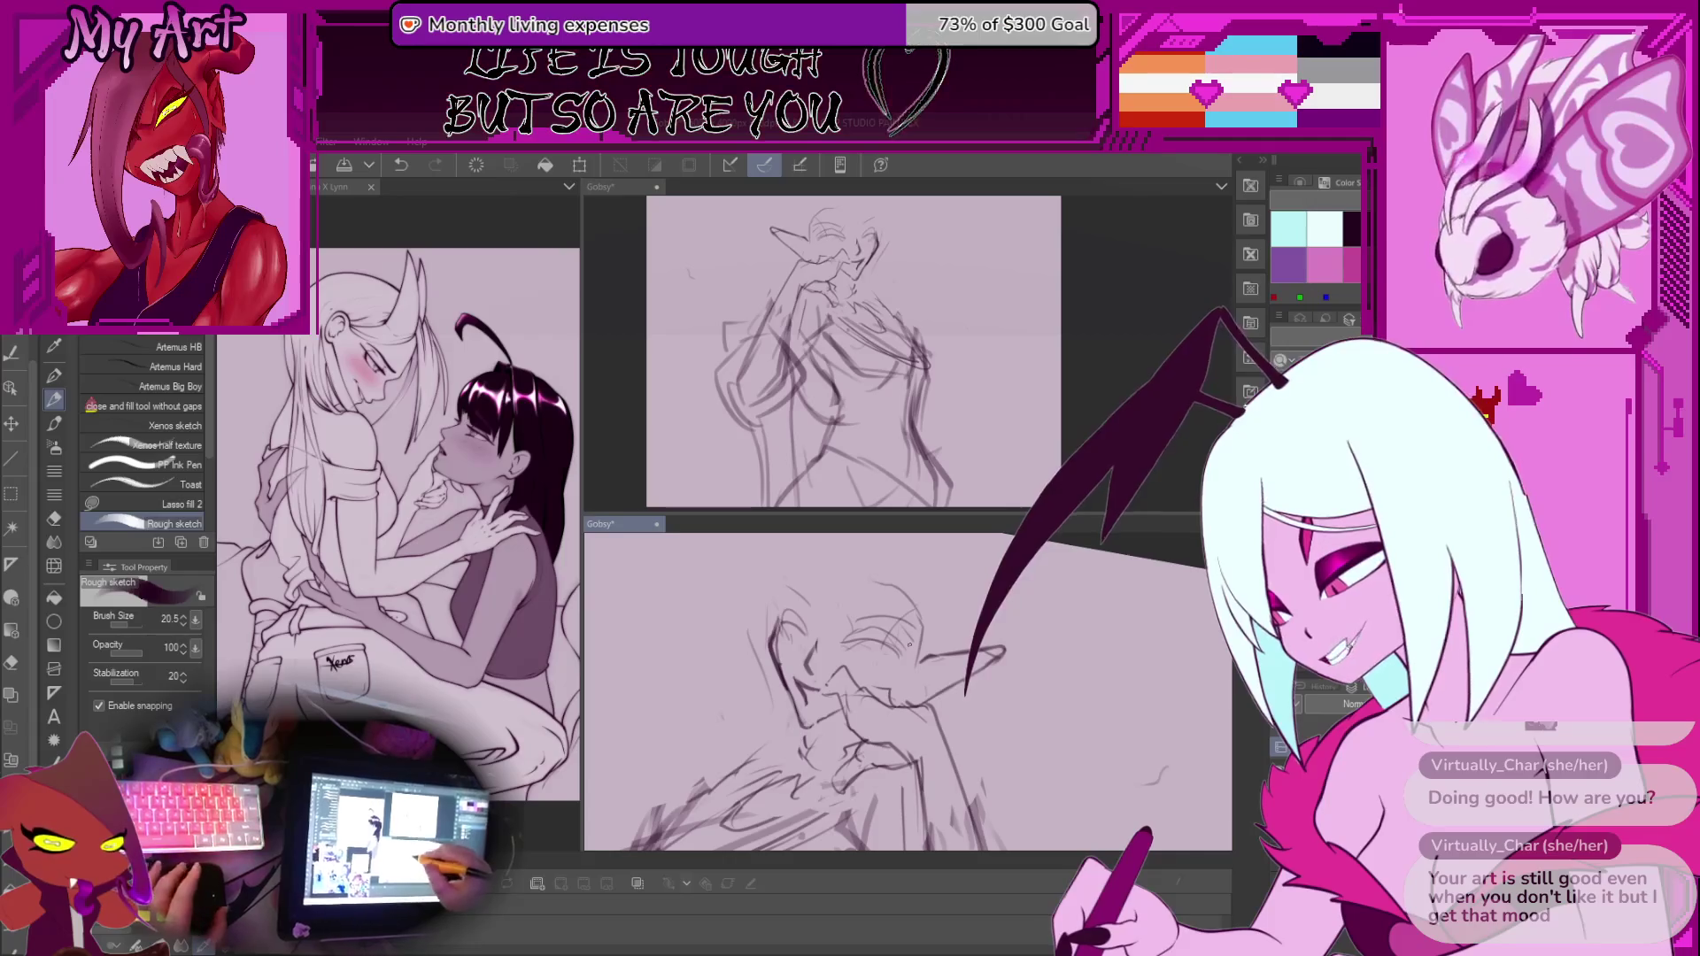
pyautogui.press('m')
pyautogui.moveTo(896, 713); pyautogui.dragTo(892, 719)
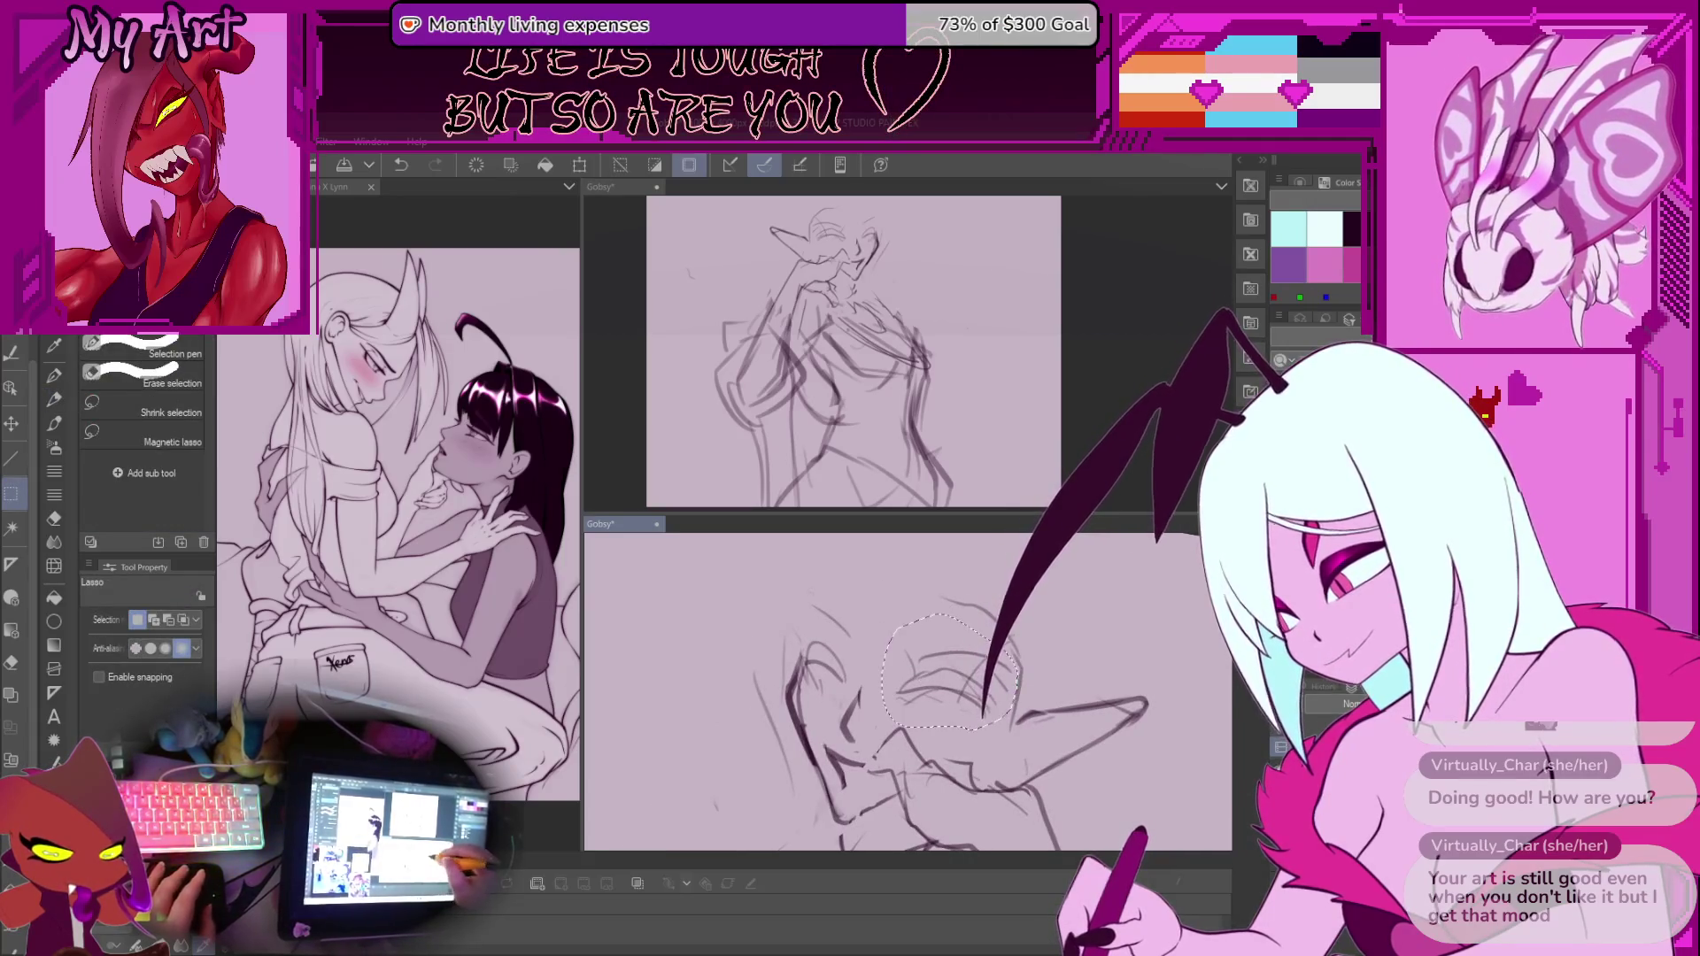
# Scale and rotate the selected strokes above the eye, then undo the last hair strokes
pyautogui.hotkey('ctrl', 't')
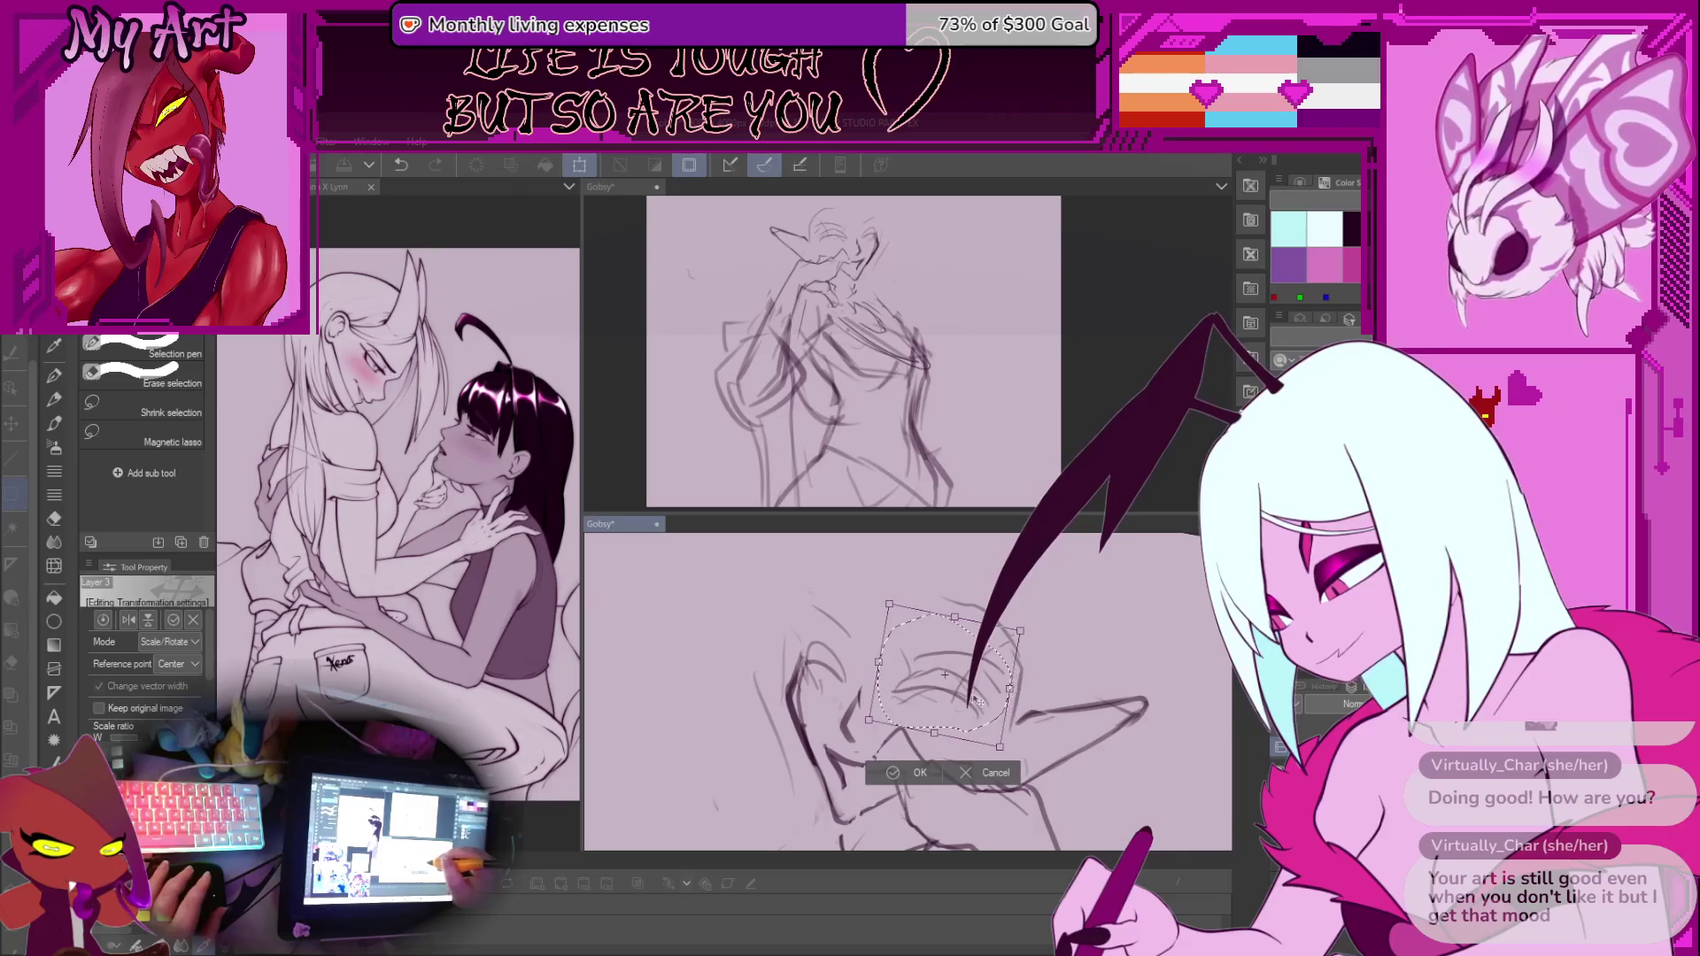
pyautogui.click(912, 763)
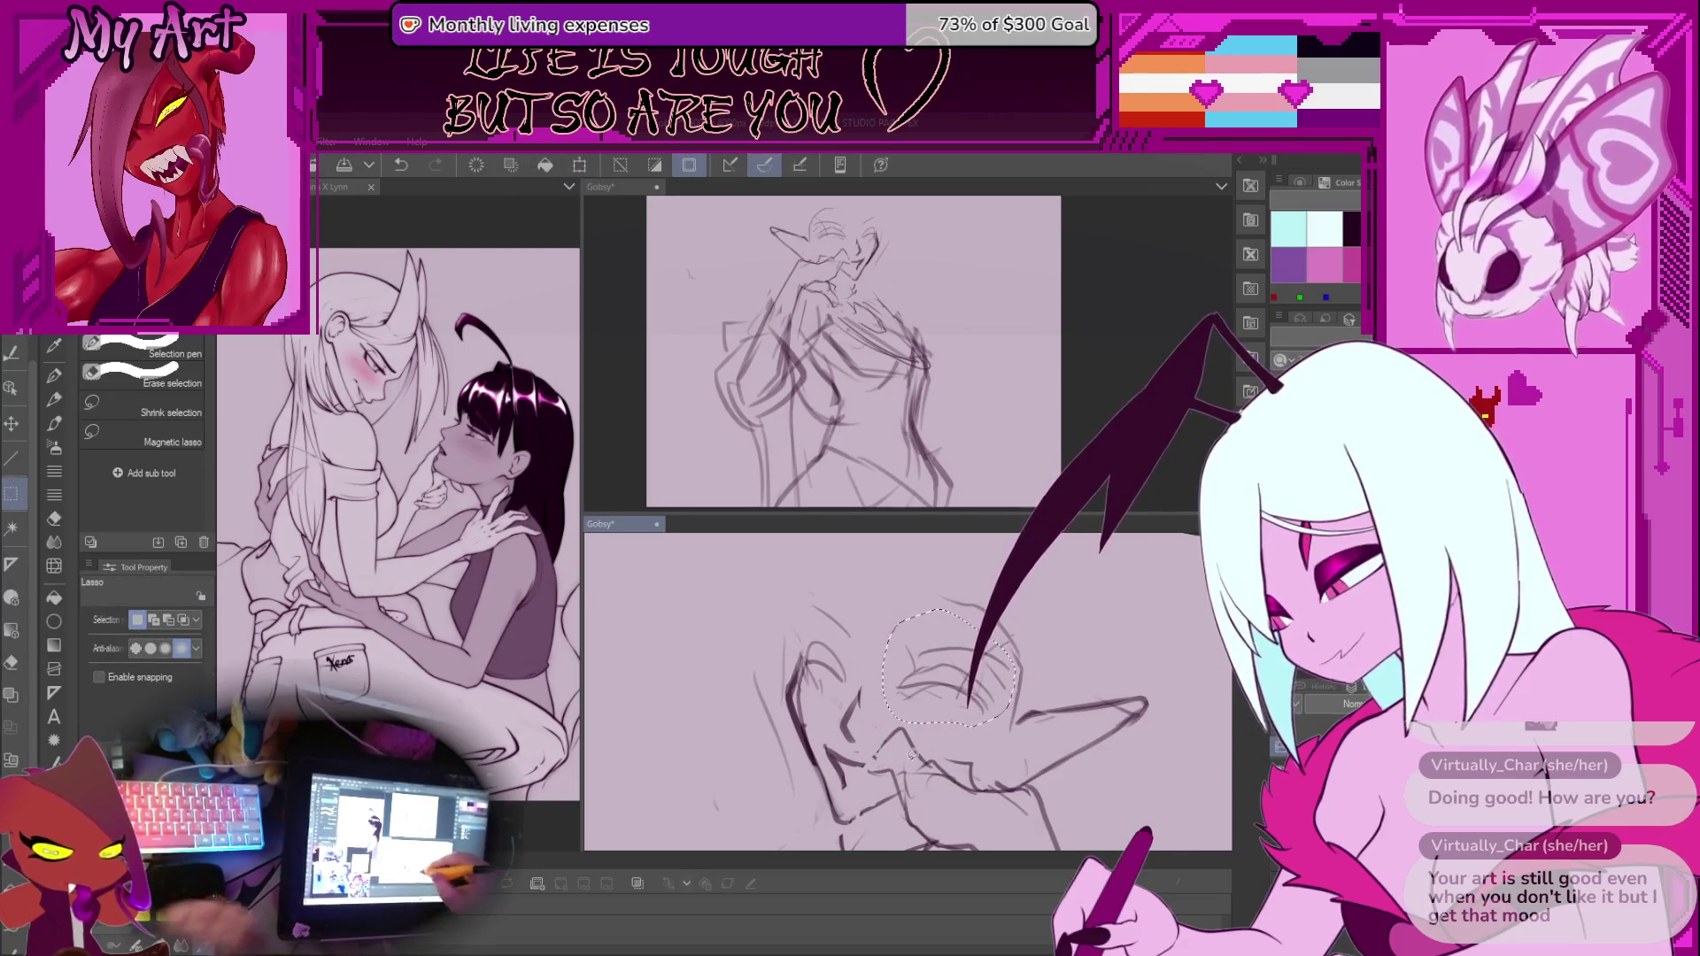
pyautogui.hotkey('ctrl', 'd')
pyautogui.moveTo(911, 757)
pyautogui.mouseDown()
pyautogui.moveTo(937, 686)
pyautogui.moveTo(916, 618)
pyautogui.mouseUp()
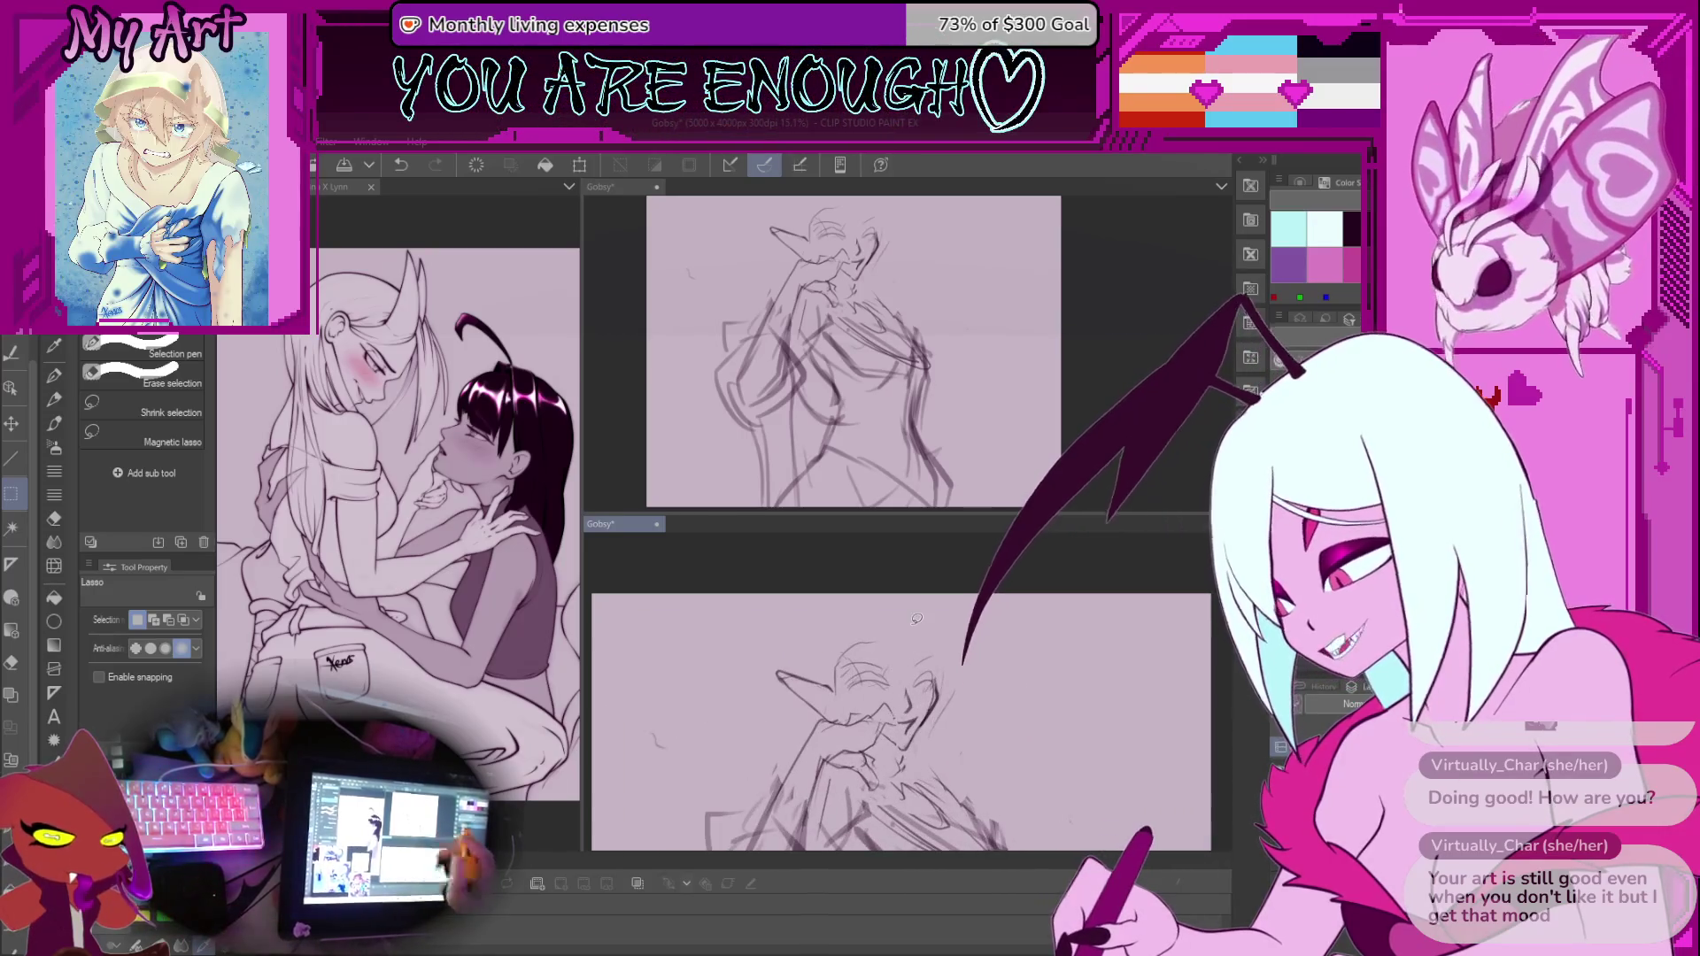
pyautogui.hotkey('ctrl', 'z')
pyautogui.hotkey('ctrl', 'z')
pyautogui.press('p')
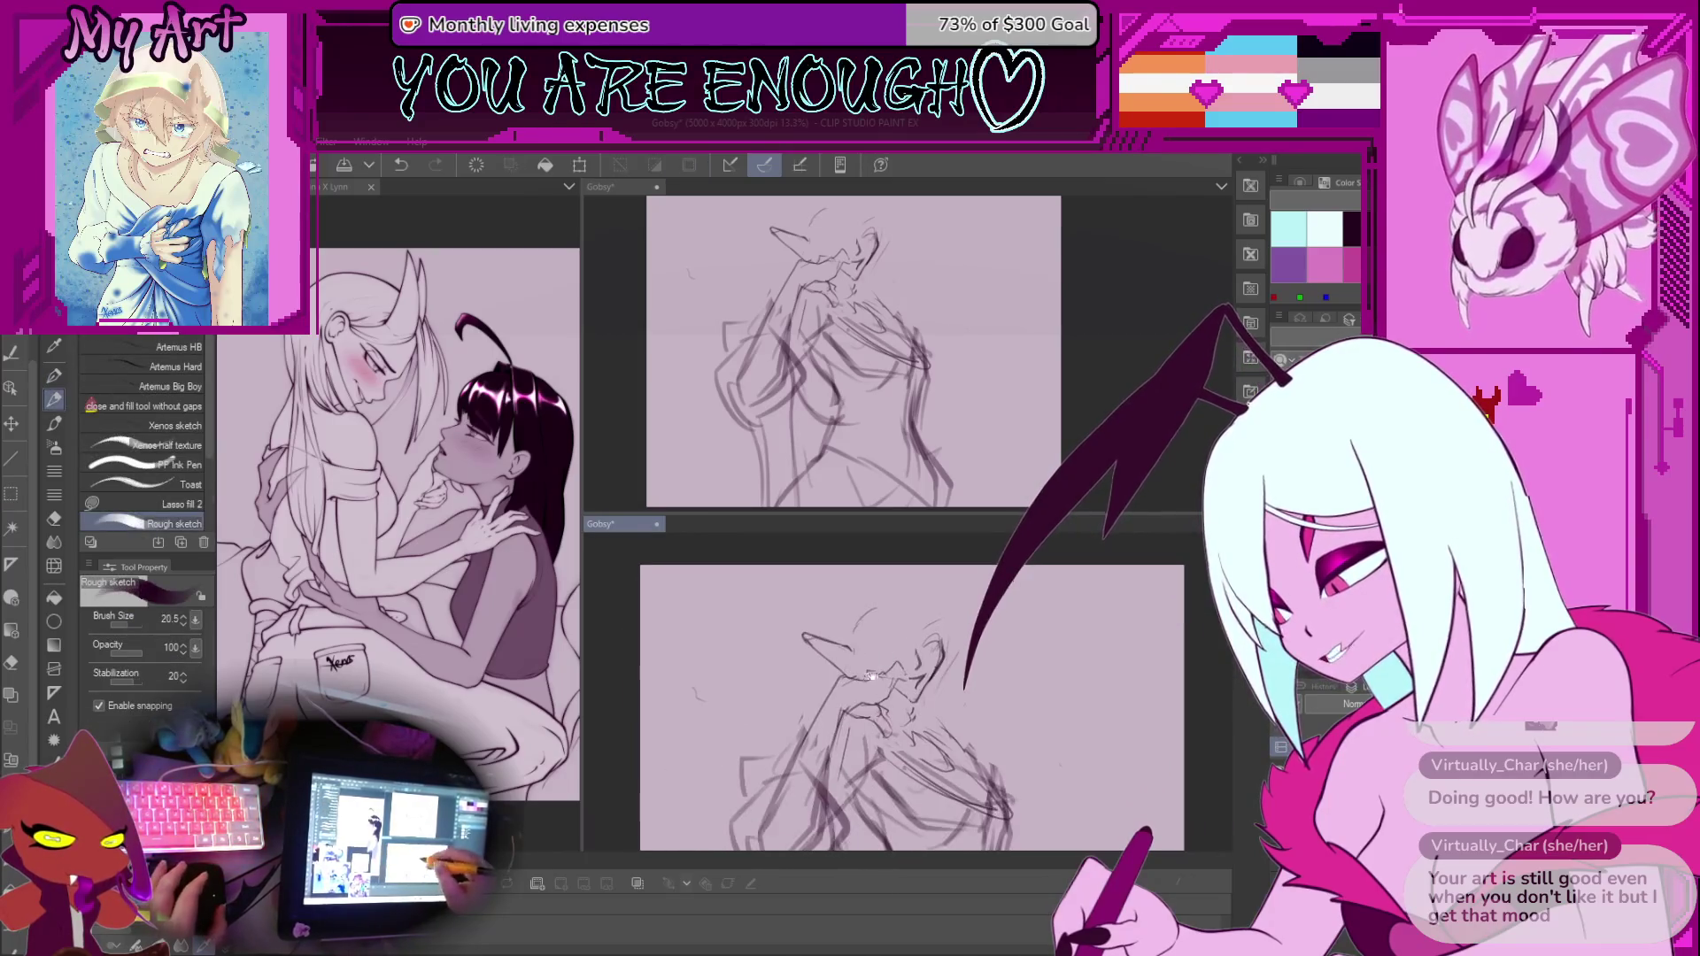
pyautogui.moveTo(852, 603); pyautogui.dragTo(871, 591)
# Lasso a small piece of the face near the mouth and transform it into place
pyautogui.scroll(2, 881, 702)
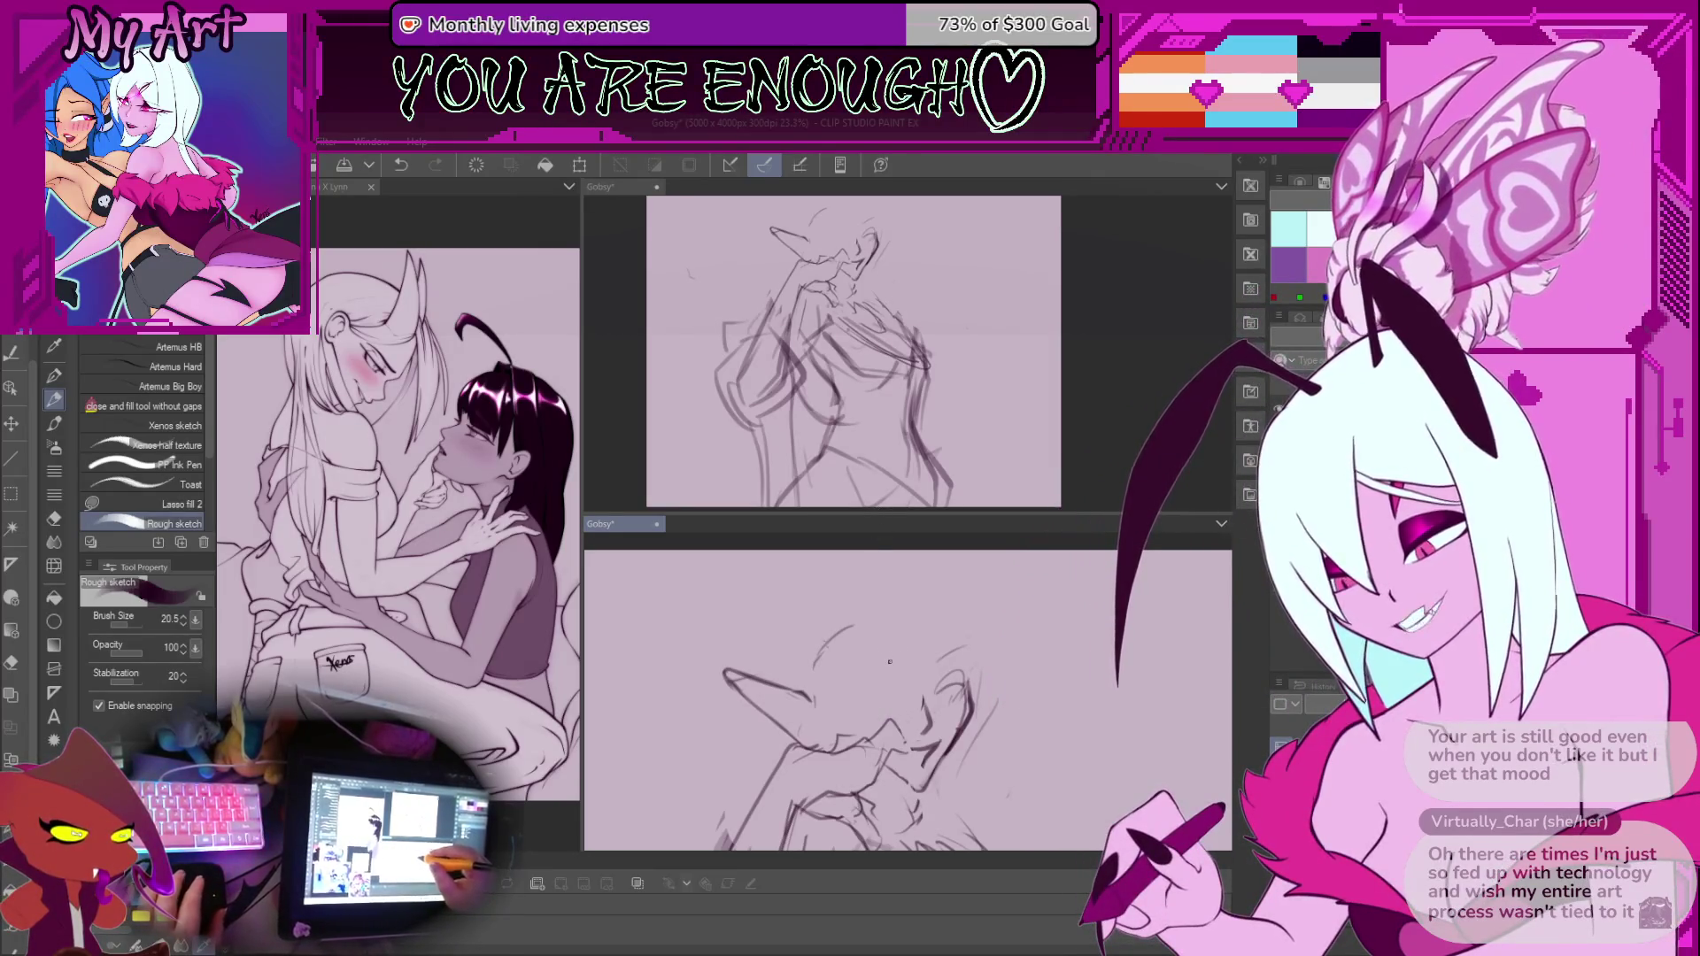
pyautogui.scroll(3, 938, 712)
pyautogui.scroll(-3, 864, 651)
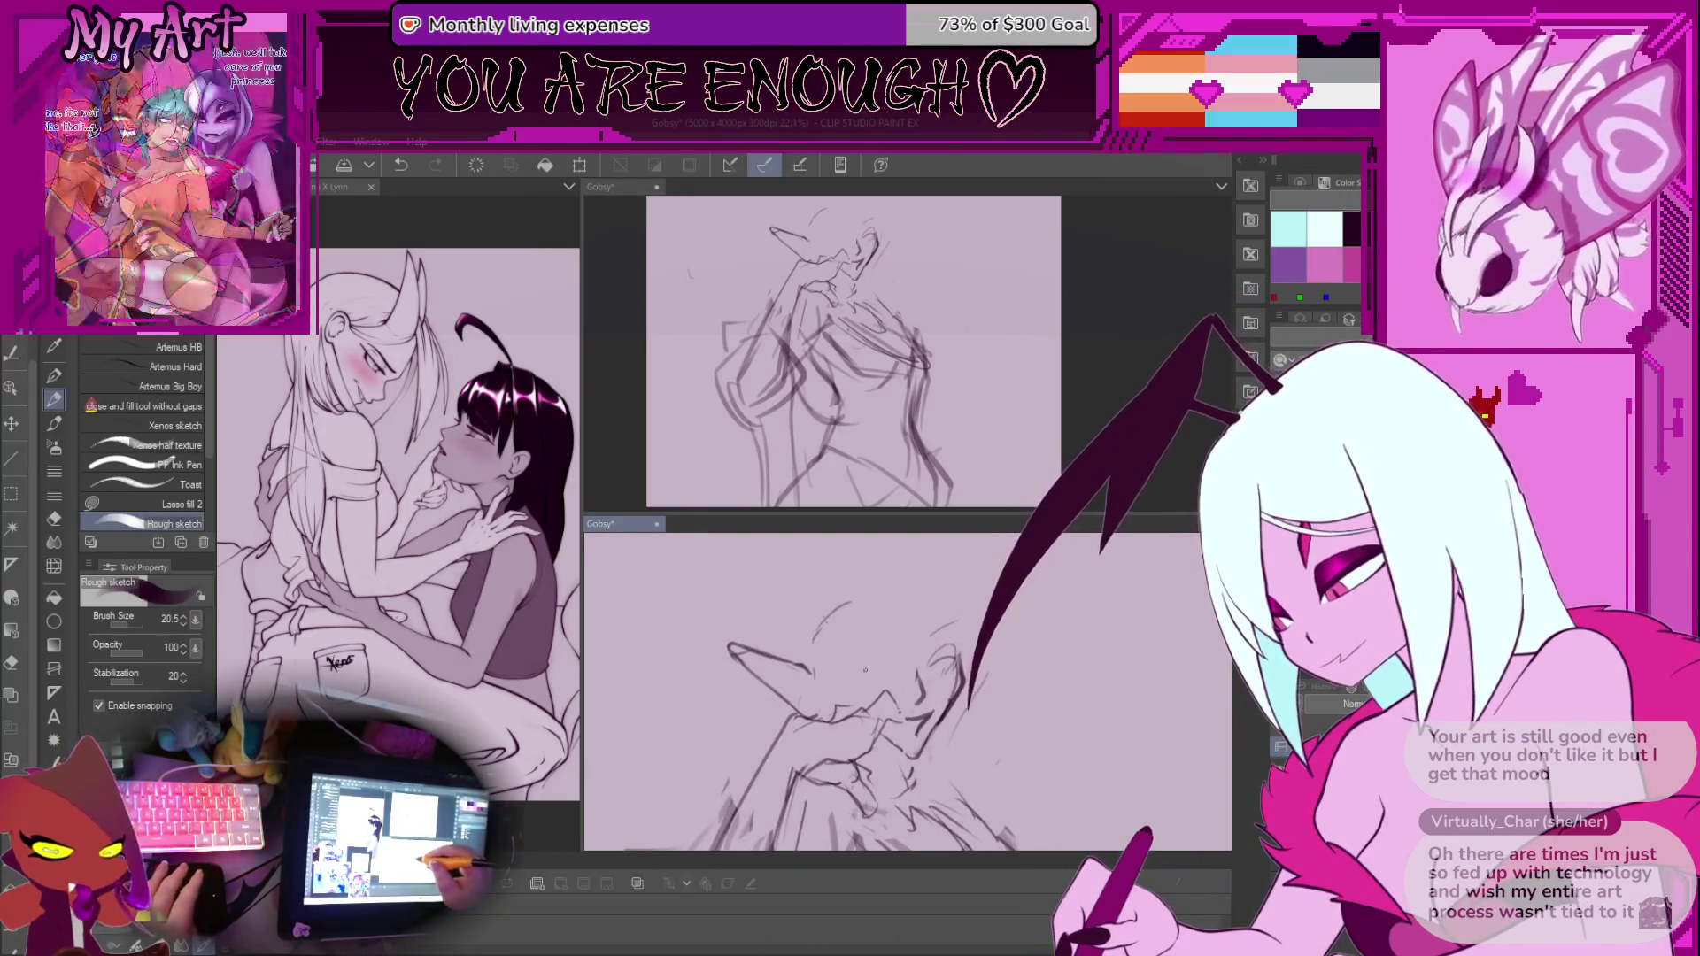
pyautogui.scroll(1, 864, 659)
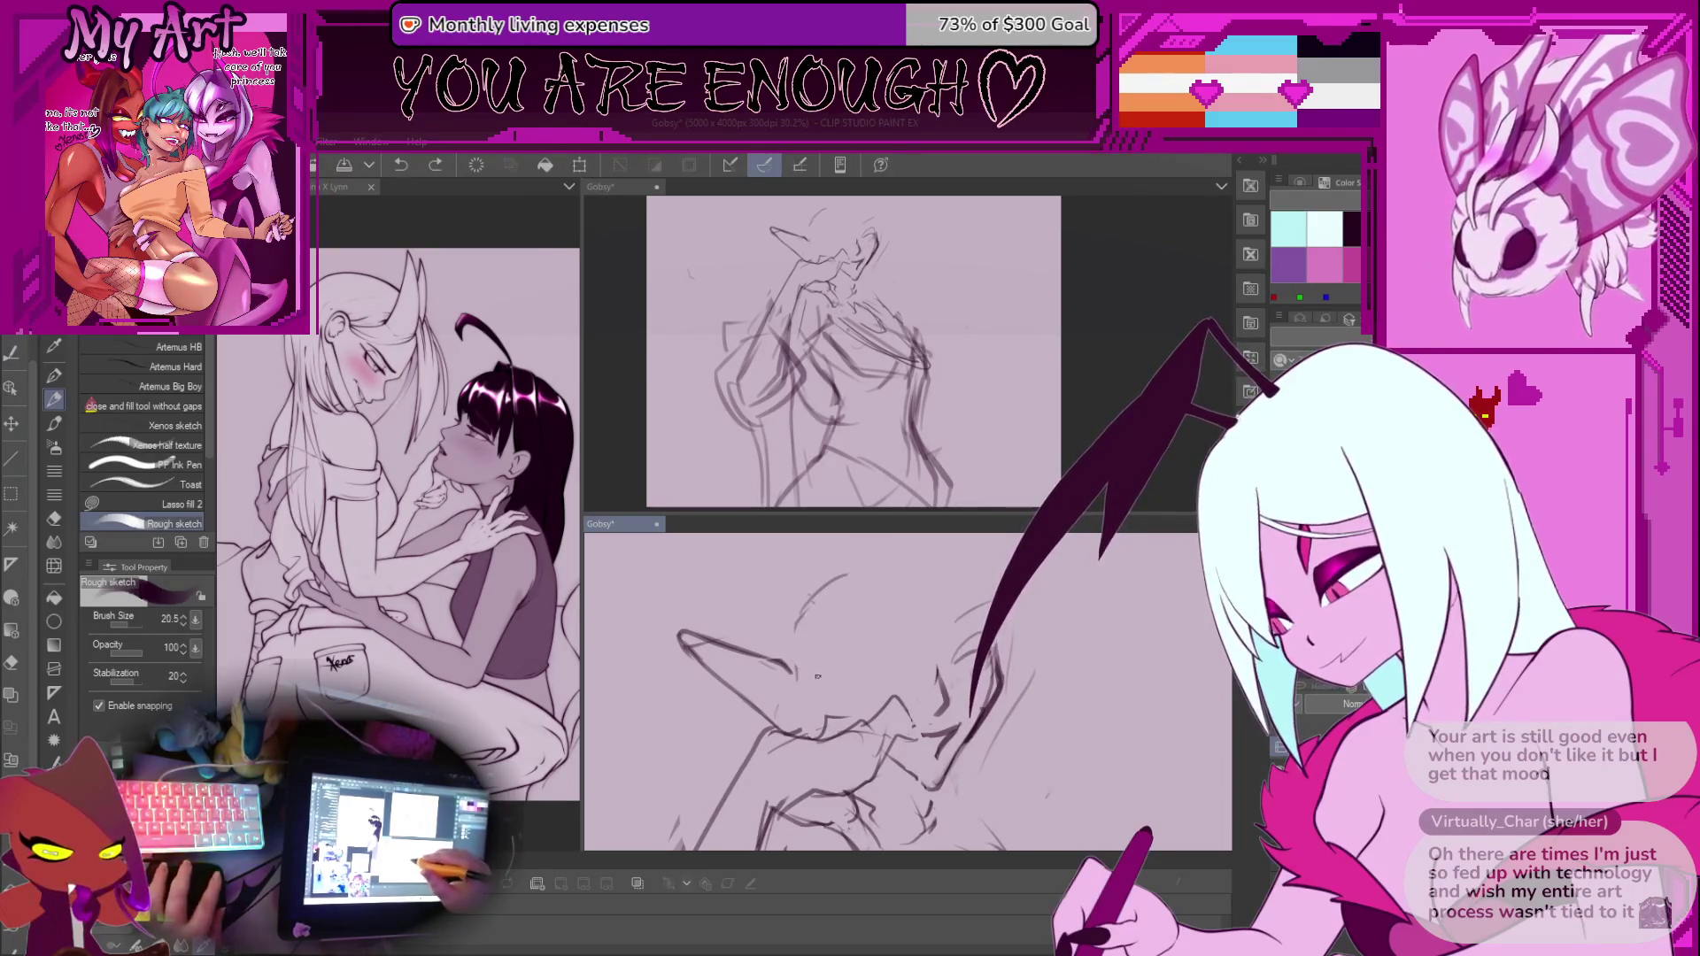
pyautogui.press('m')
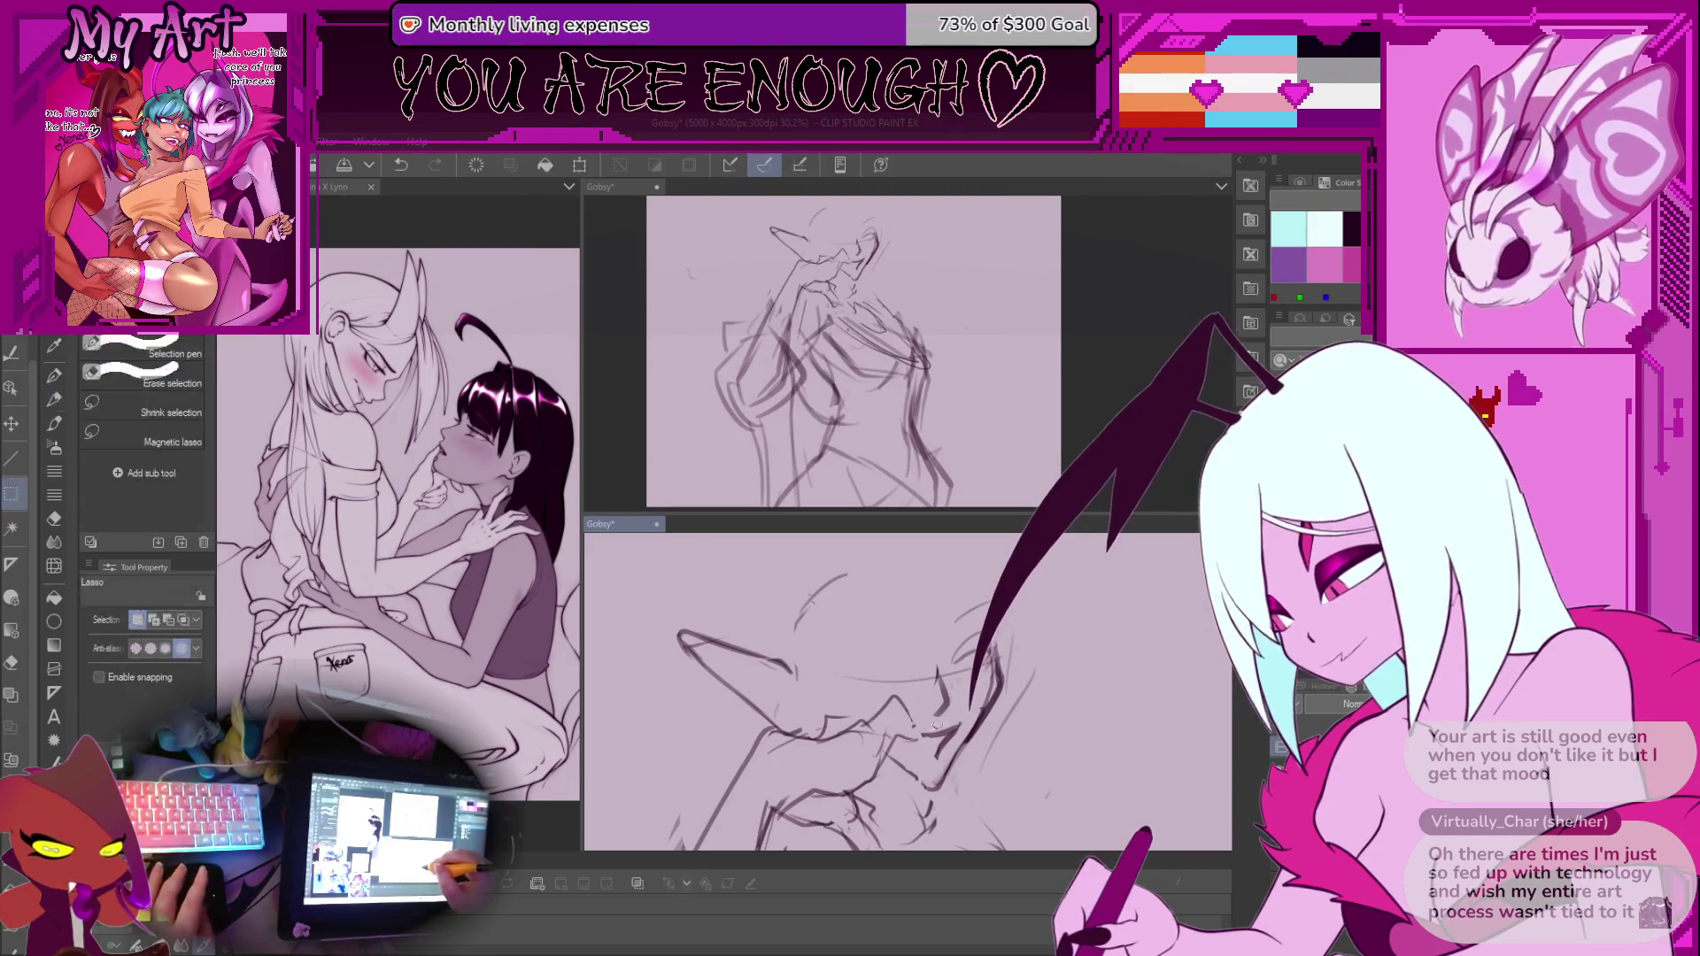
pyautogui.moveTo(925, 712)
pyautogui.mouseDown()
pyautogui.moveTo(965, 769)
pyautogui.moveTo(954, 747)
pyautogui.mouseUp()
pyautogui.hotkey('ctrl', 't')
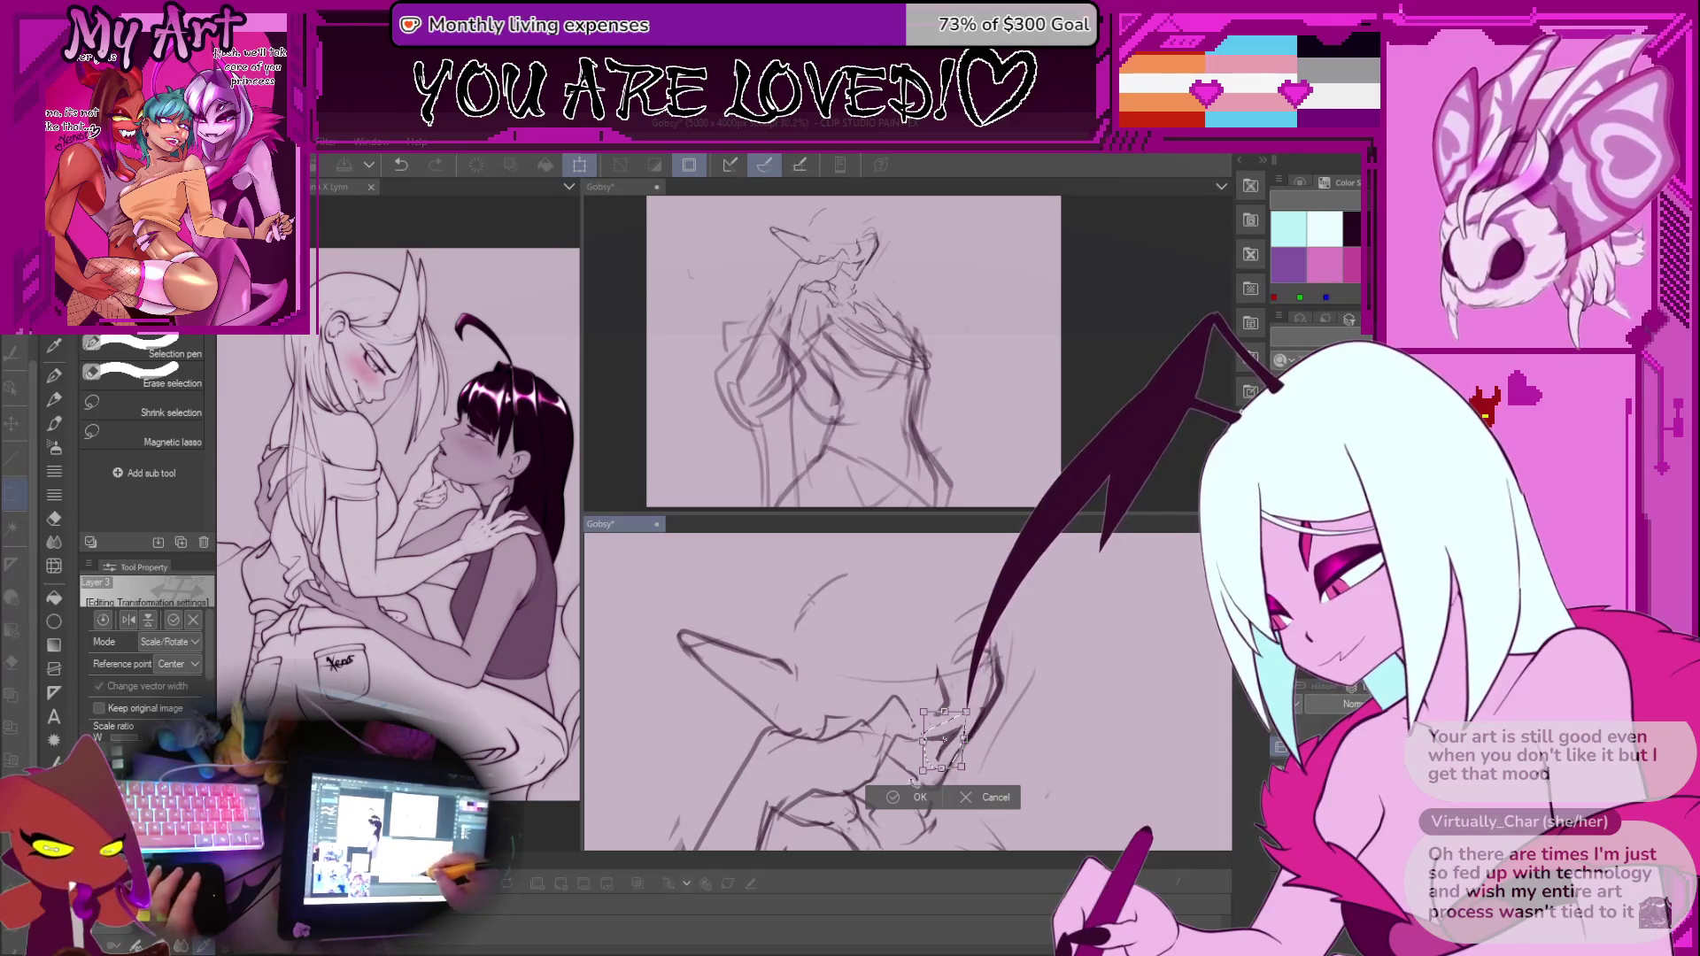
pyautogui.press('Return')
pyautogui.press('p')
pyautogui.moveTo(901, 785)
pyautogui.mouseDown()
pyautogui.moveTo(916, 754)
pyautogui.moveTo(898, 800)
pyautogui.mouseUp()
pyautogui.hotkey('ctrl', 'd')
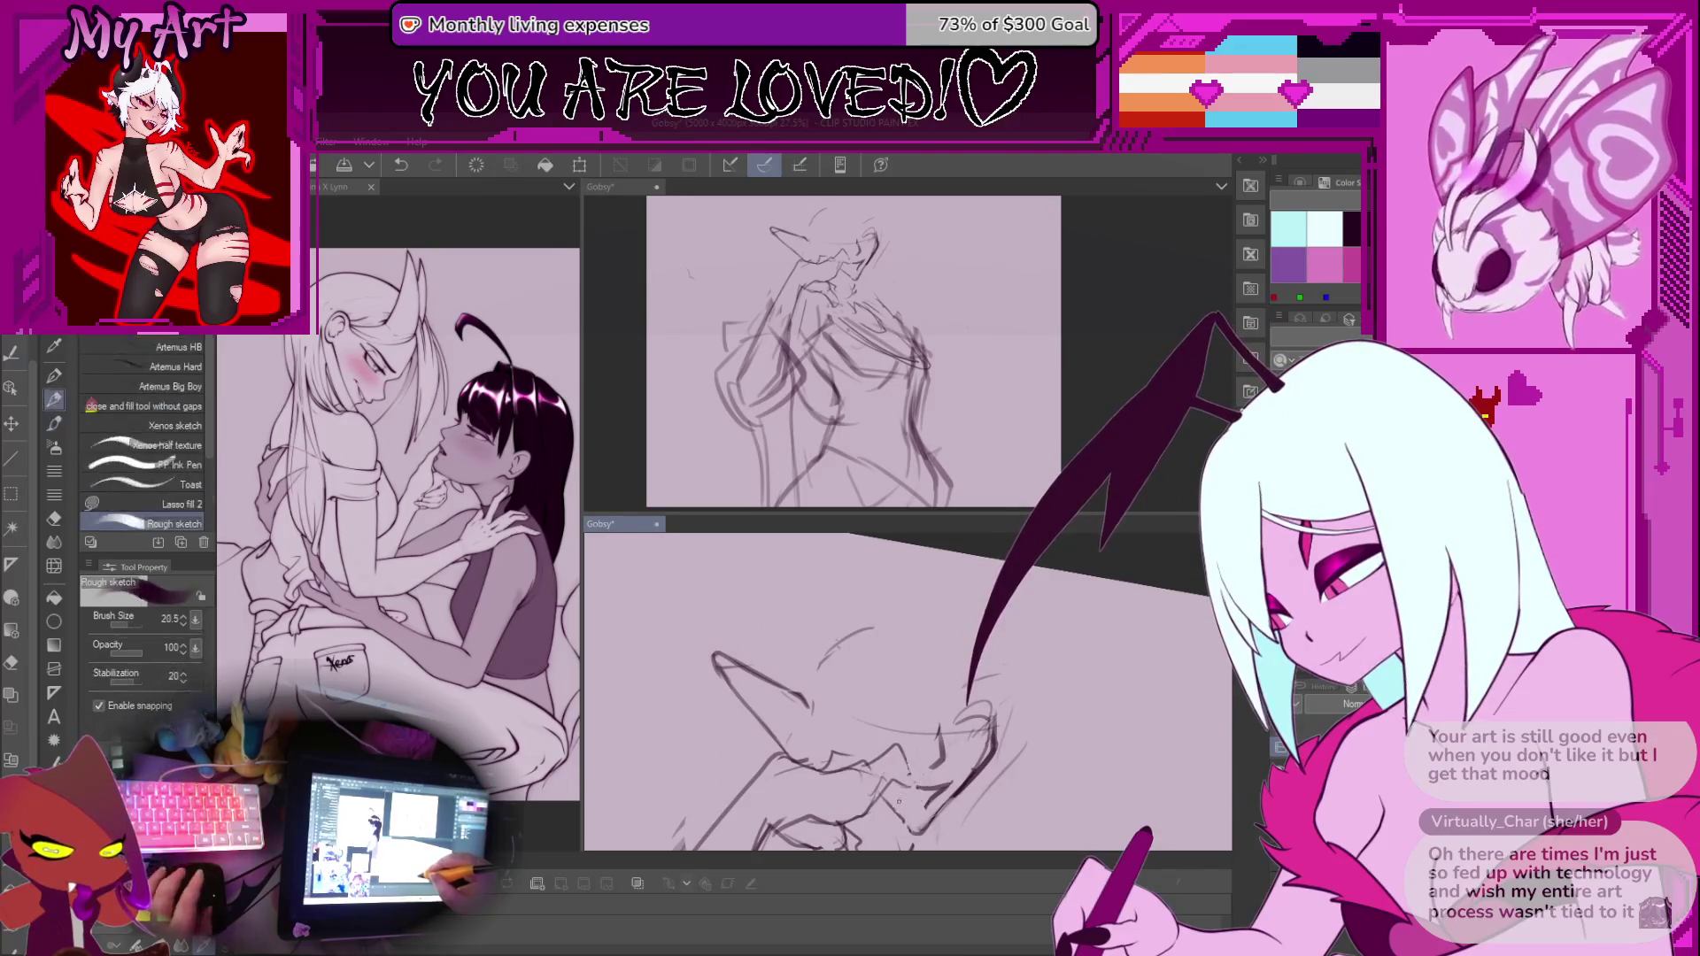
# Level the head view, undo the last stroke, and rescale and rotate the lasso-selected face part
pyautogui.moveTo(902, 764); pyautogui.dragTo(806, 656)
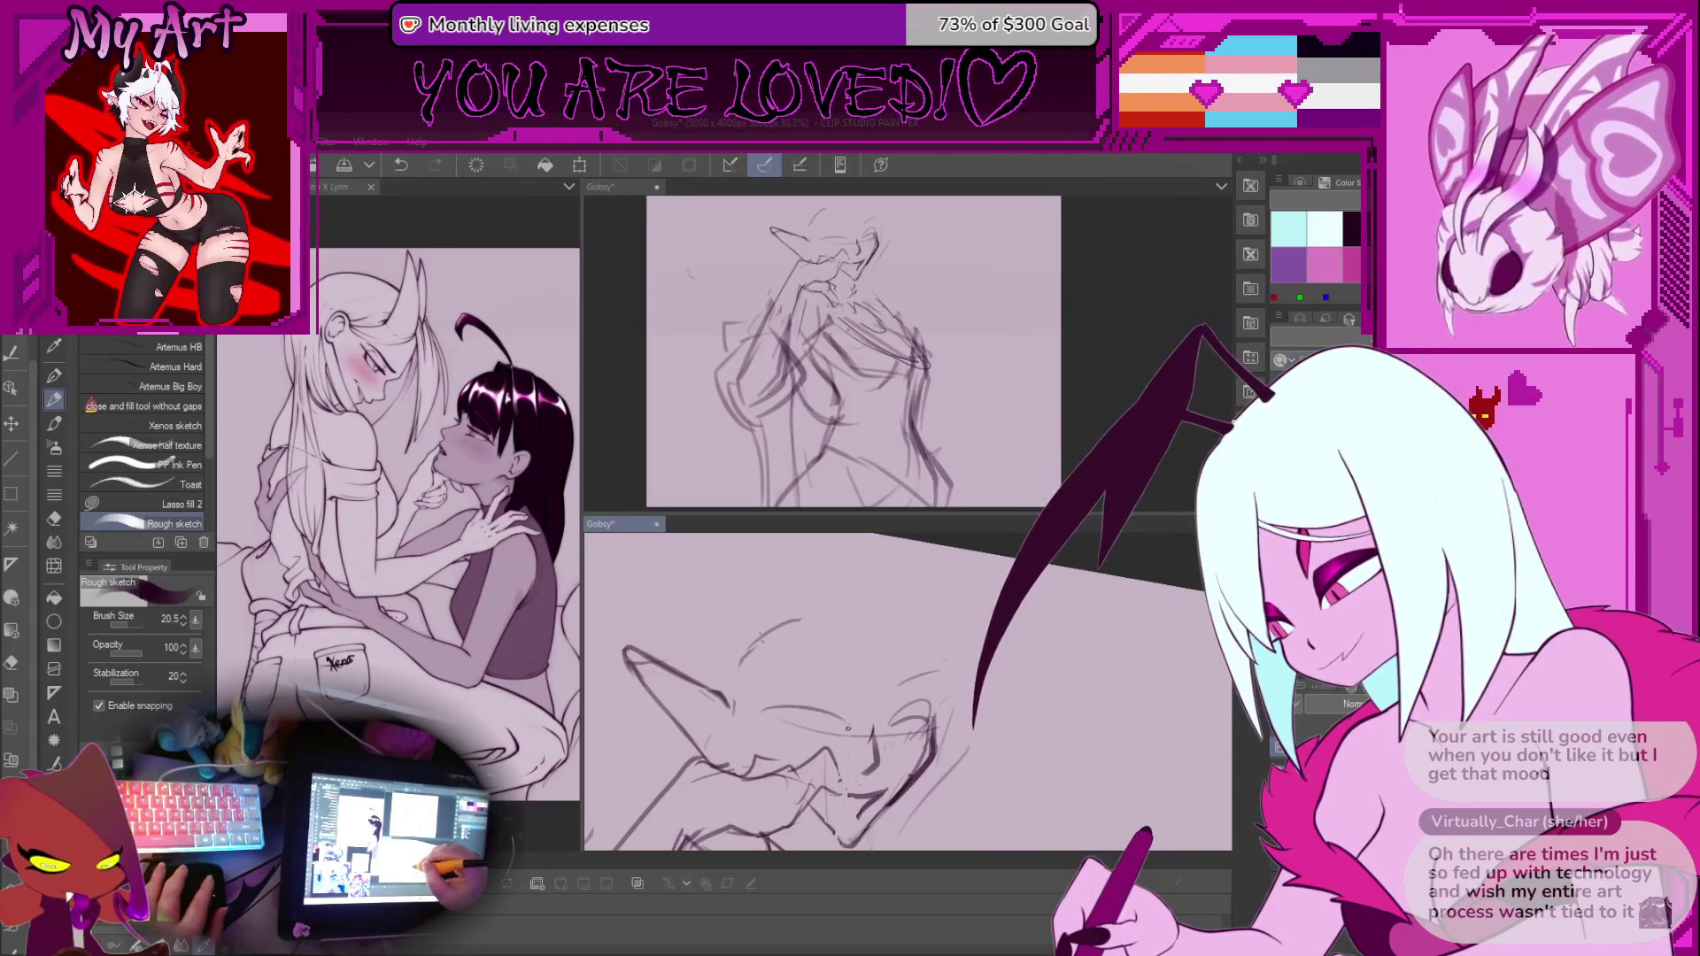
pyautogui.moveTo(847, 726); pyautogui.dragTo(837, 687)
pyautogui.hotkey('ctrl', 'z')
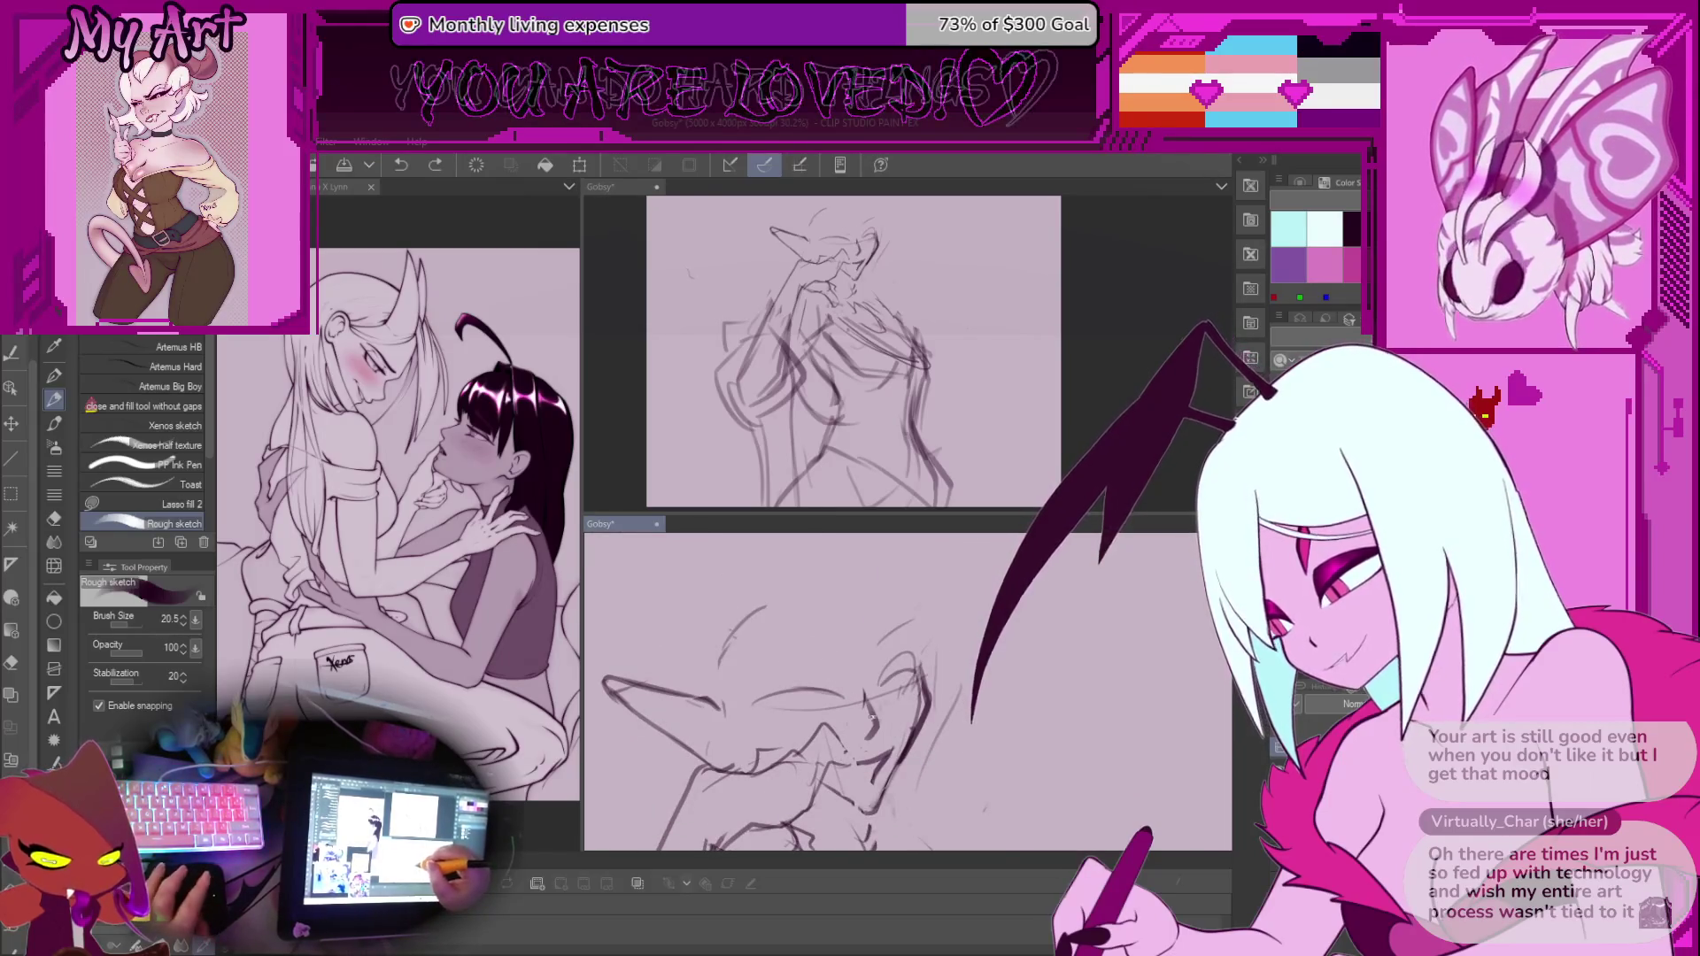
pyautogui.press('m')
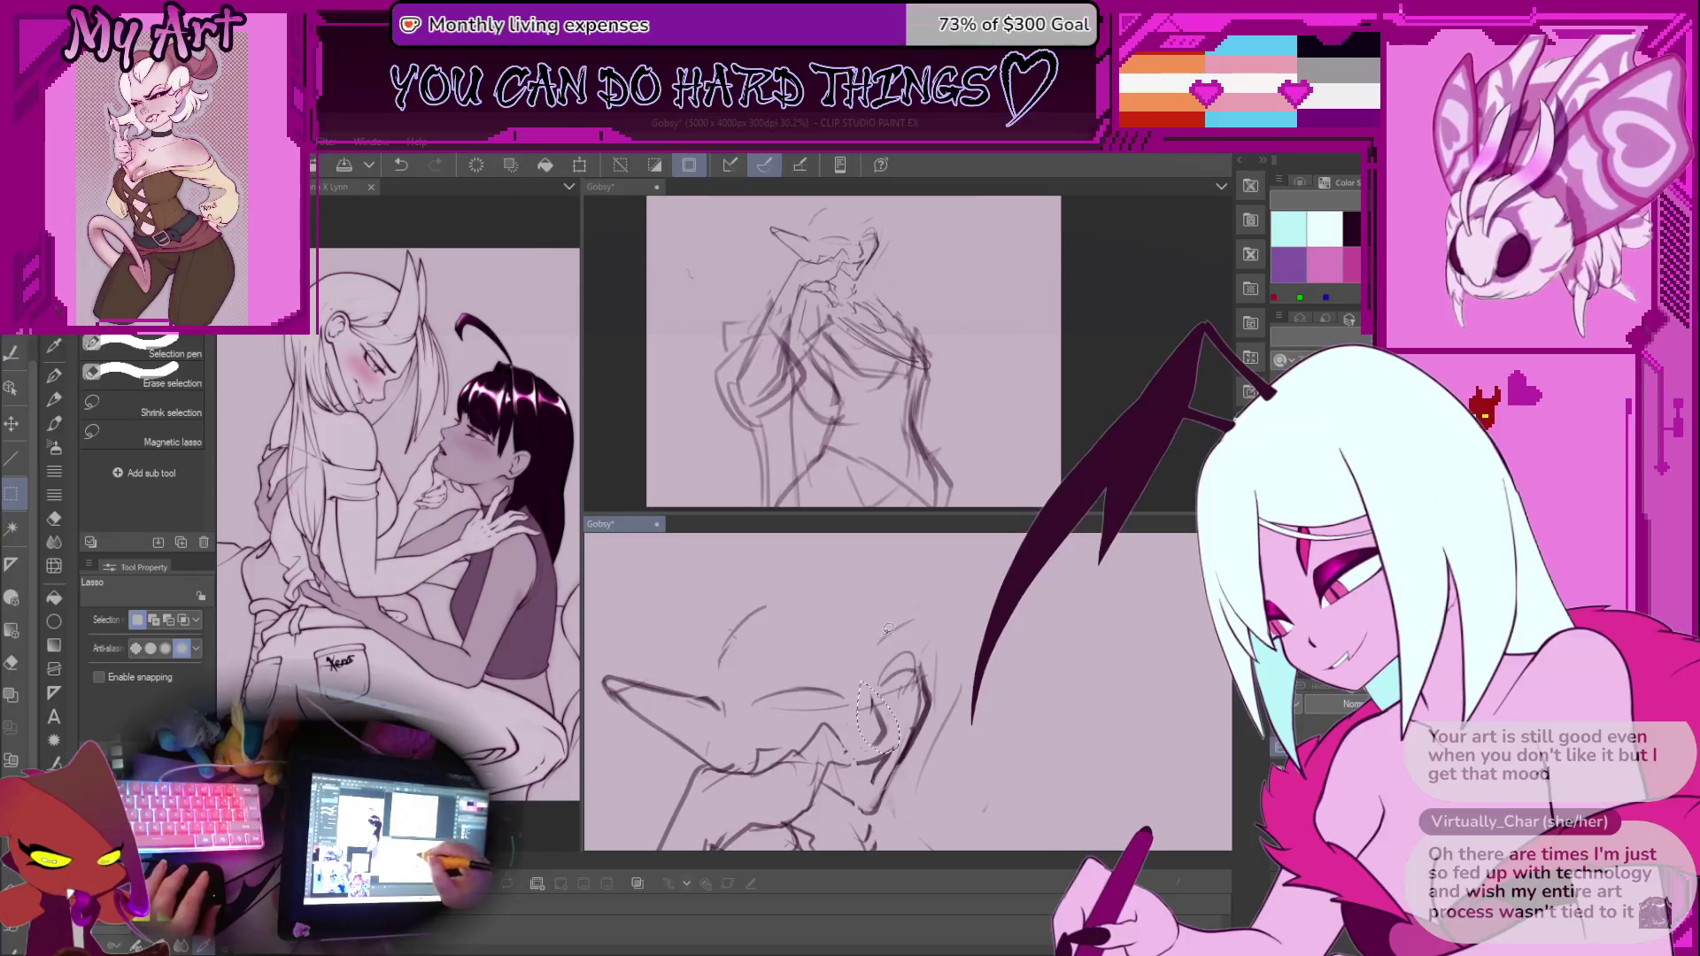
pyautogui.hotkey('ctrl', 't')
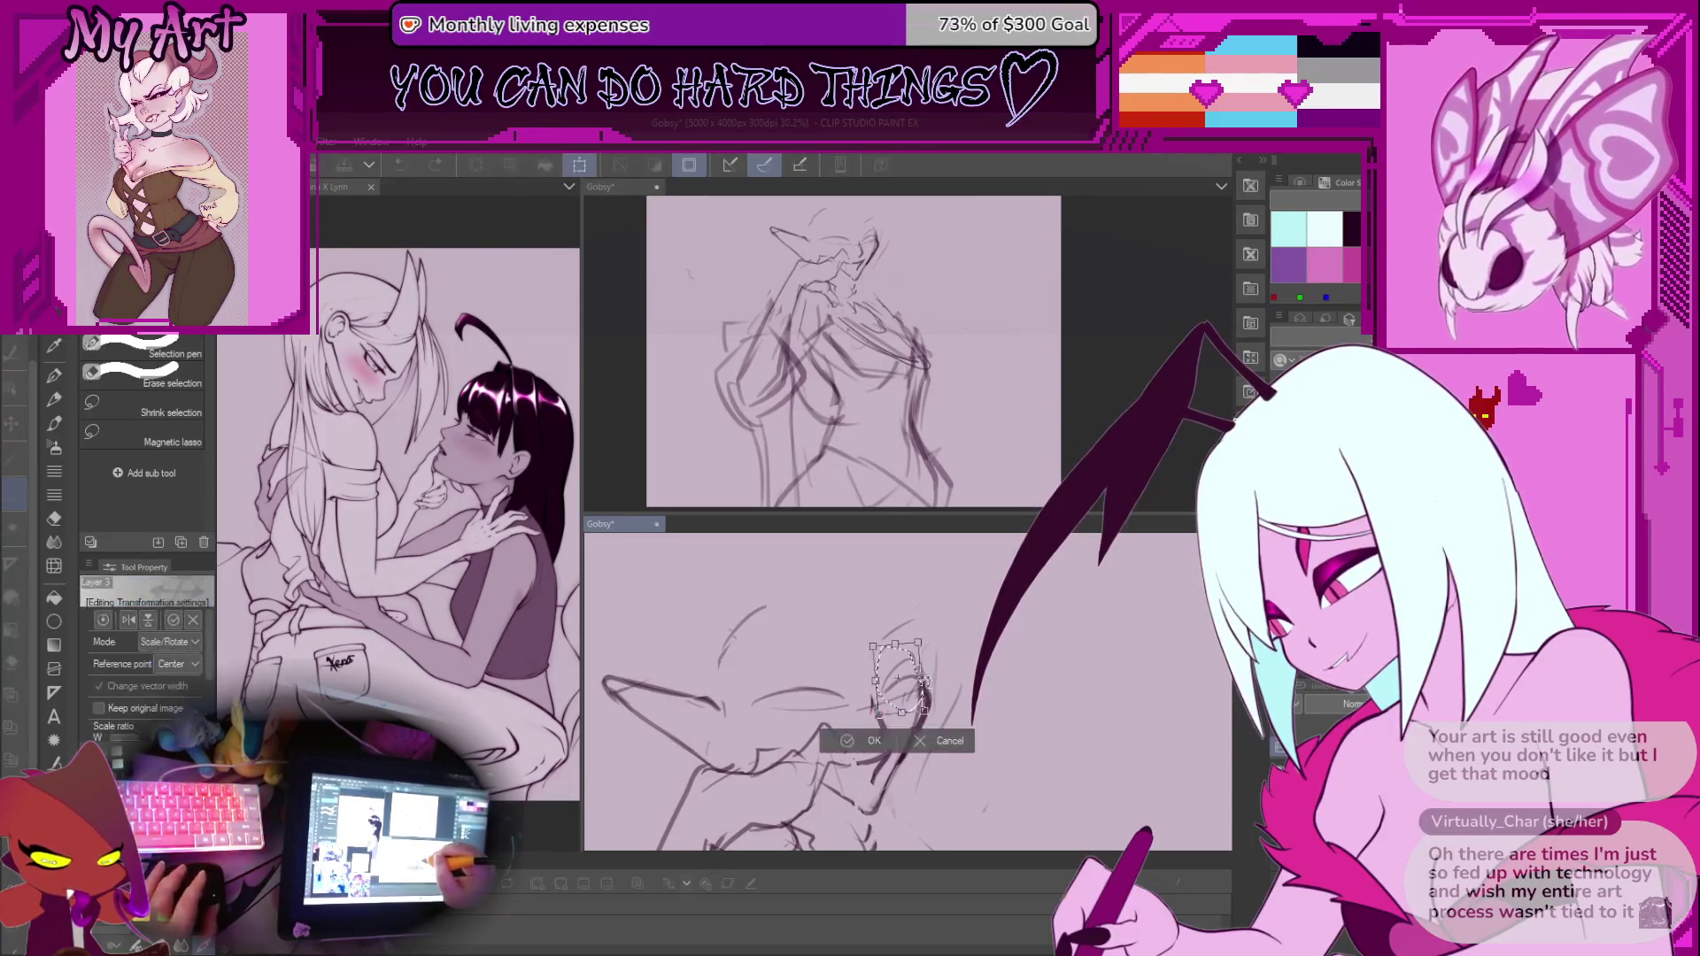
pyautogui.click(855, 749)
pyautogui.press('p')
pyautogui.press('-')
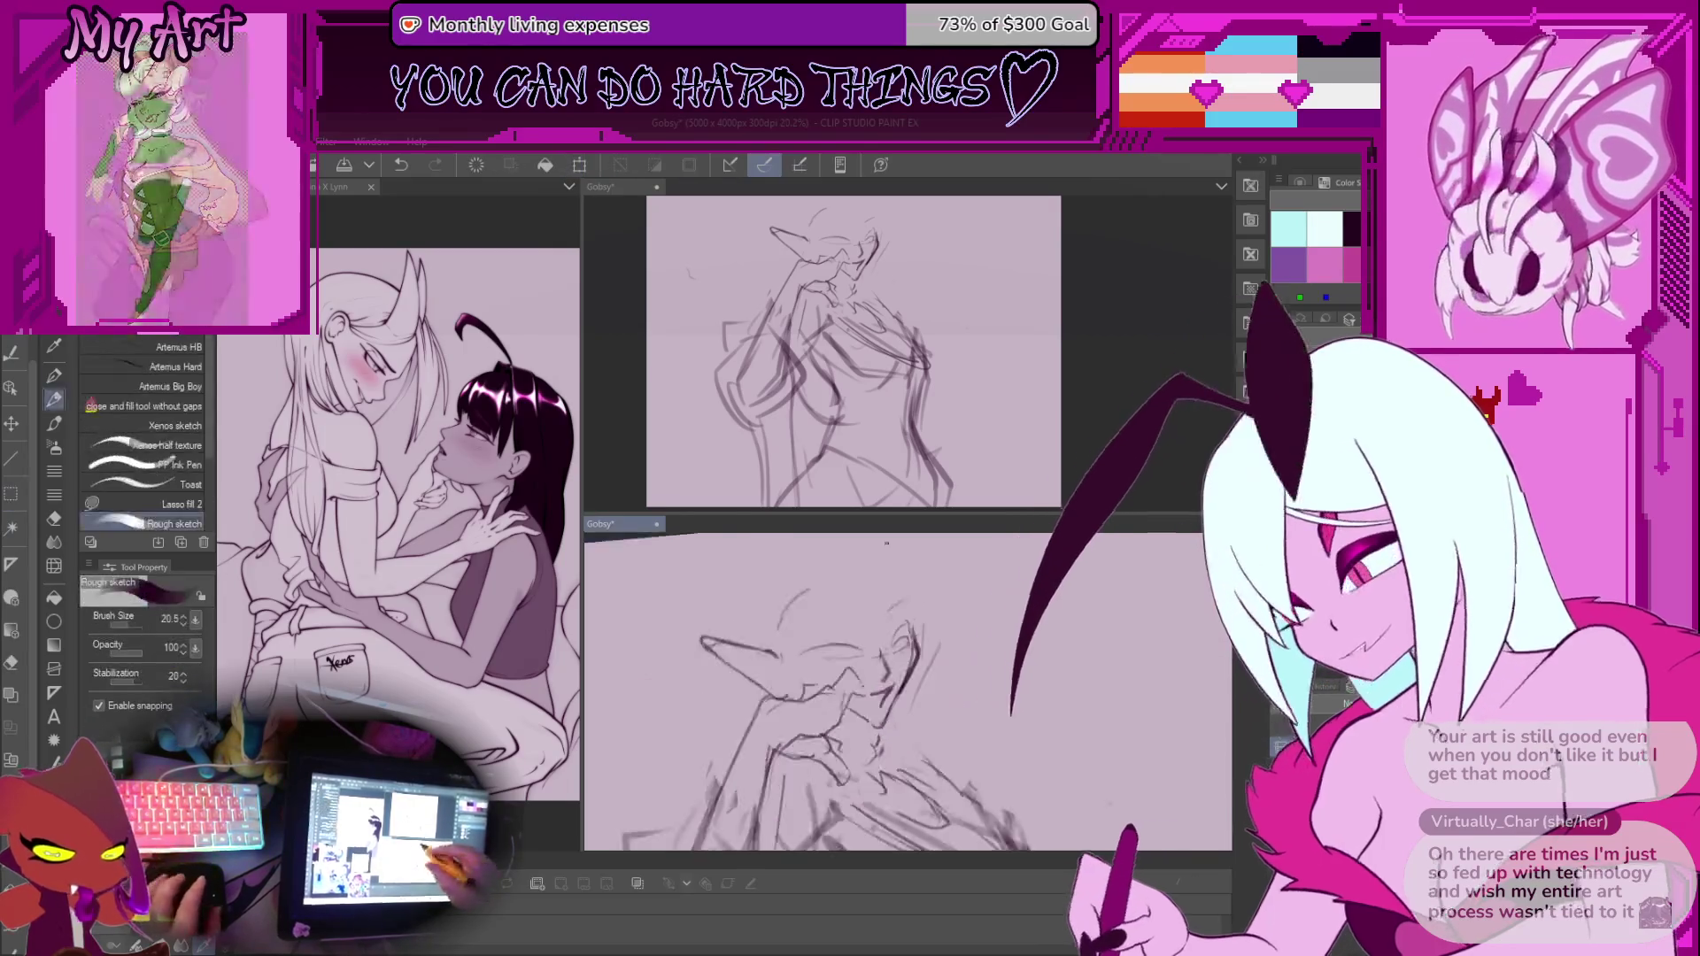
# Add rough body strokes below the face and a short dark stroke on the face, checking in a rotated, flipped view
pyautogui.moveTo(885, 735); pyautogui.dragTo(1018, 841)
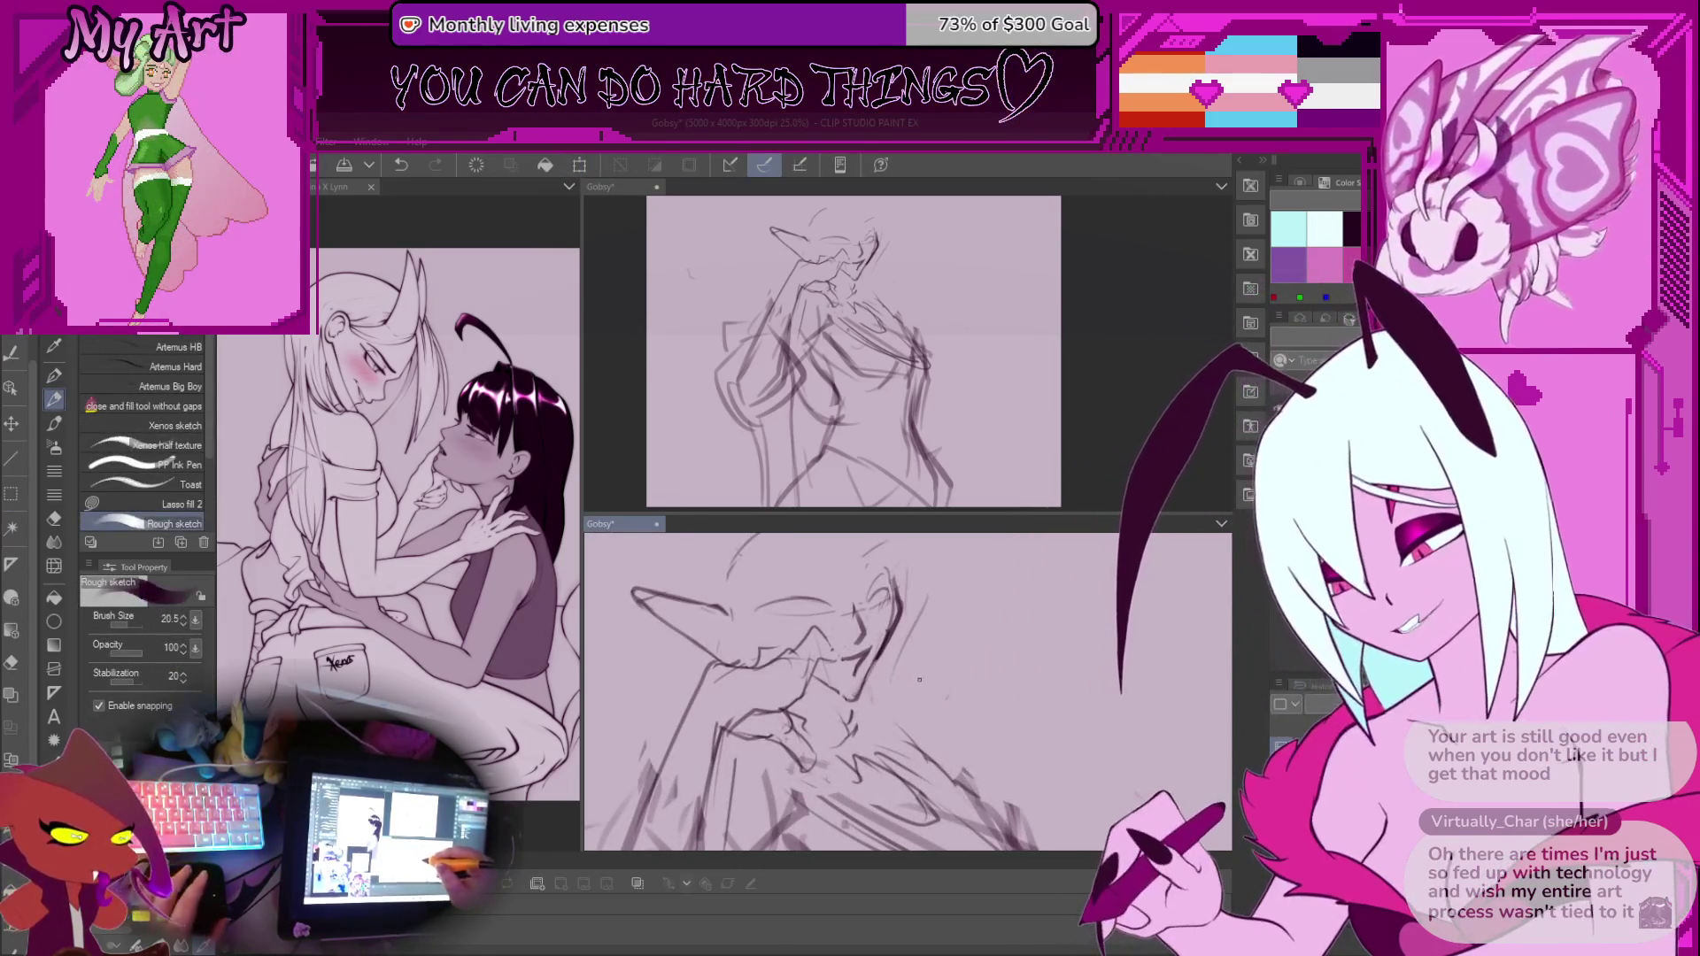
pyautogui.moveTo(955, 712)
pyautogui.mouseDown()
pyautogui.moveTo(920, 662)
pyautogui.moveTo(783, 746)
pyautogui.moveTo(798, 685)
pyautogui.mouseUp()
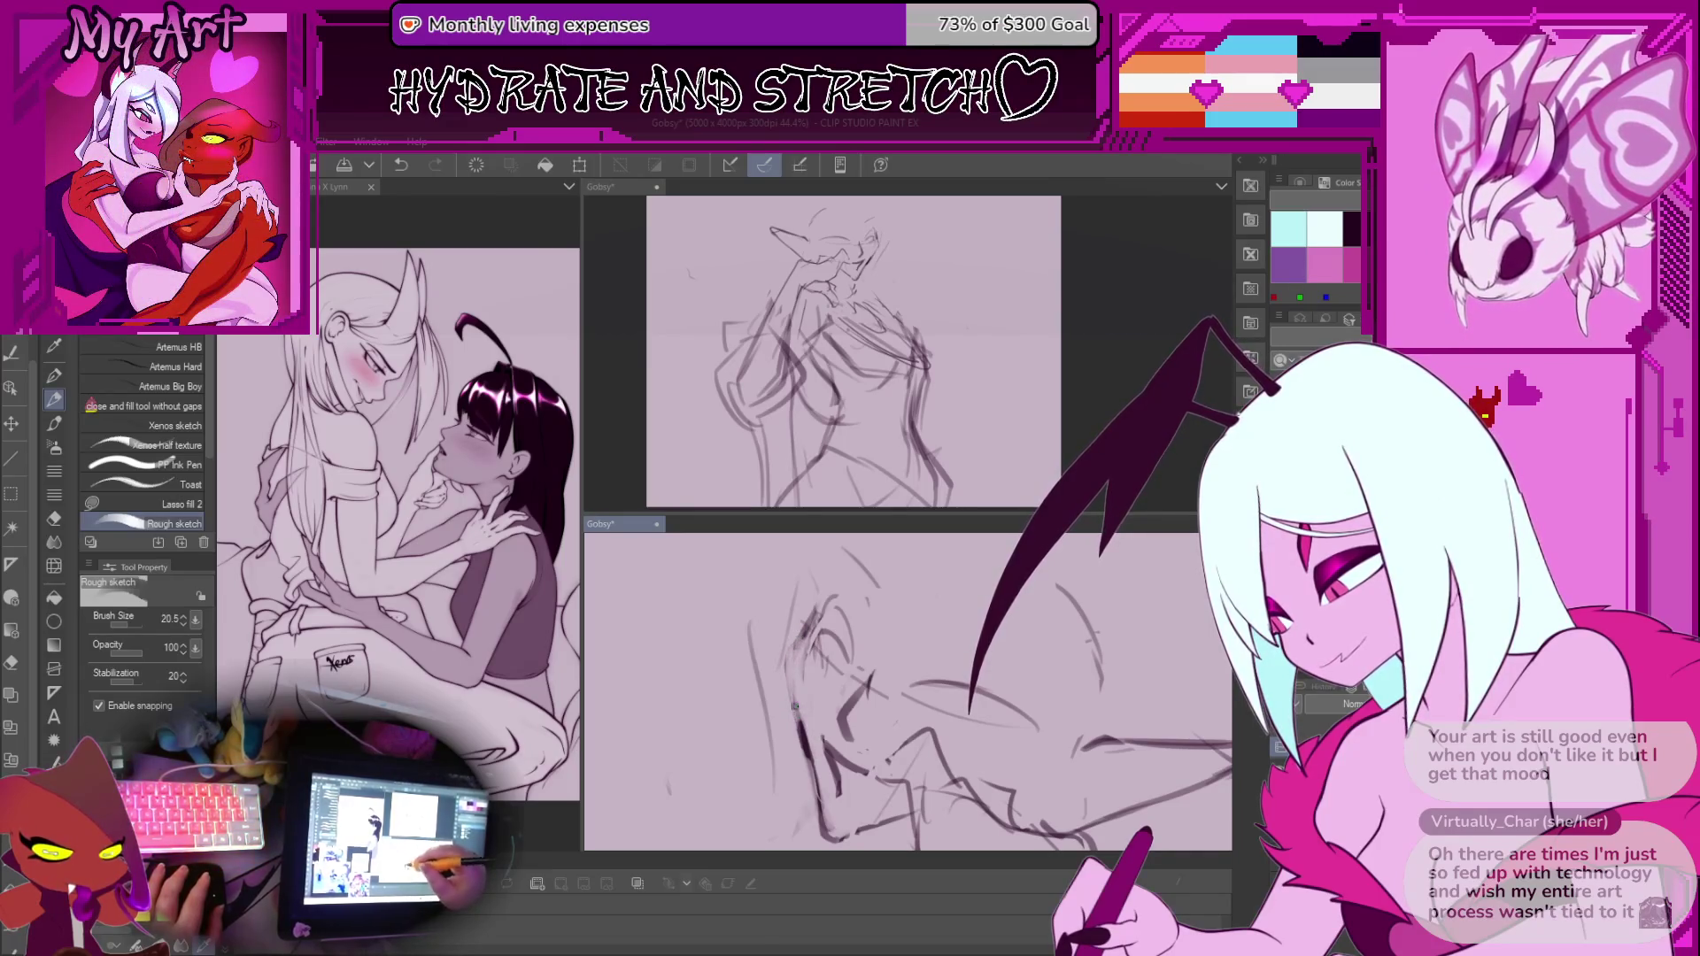
pyautogui.moveTo(794, 680); pyautogui.dragTo(804, 731)
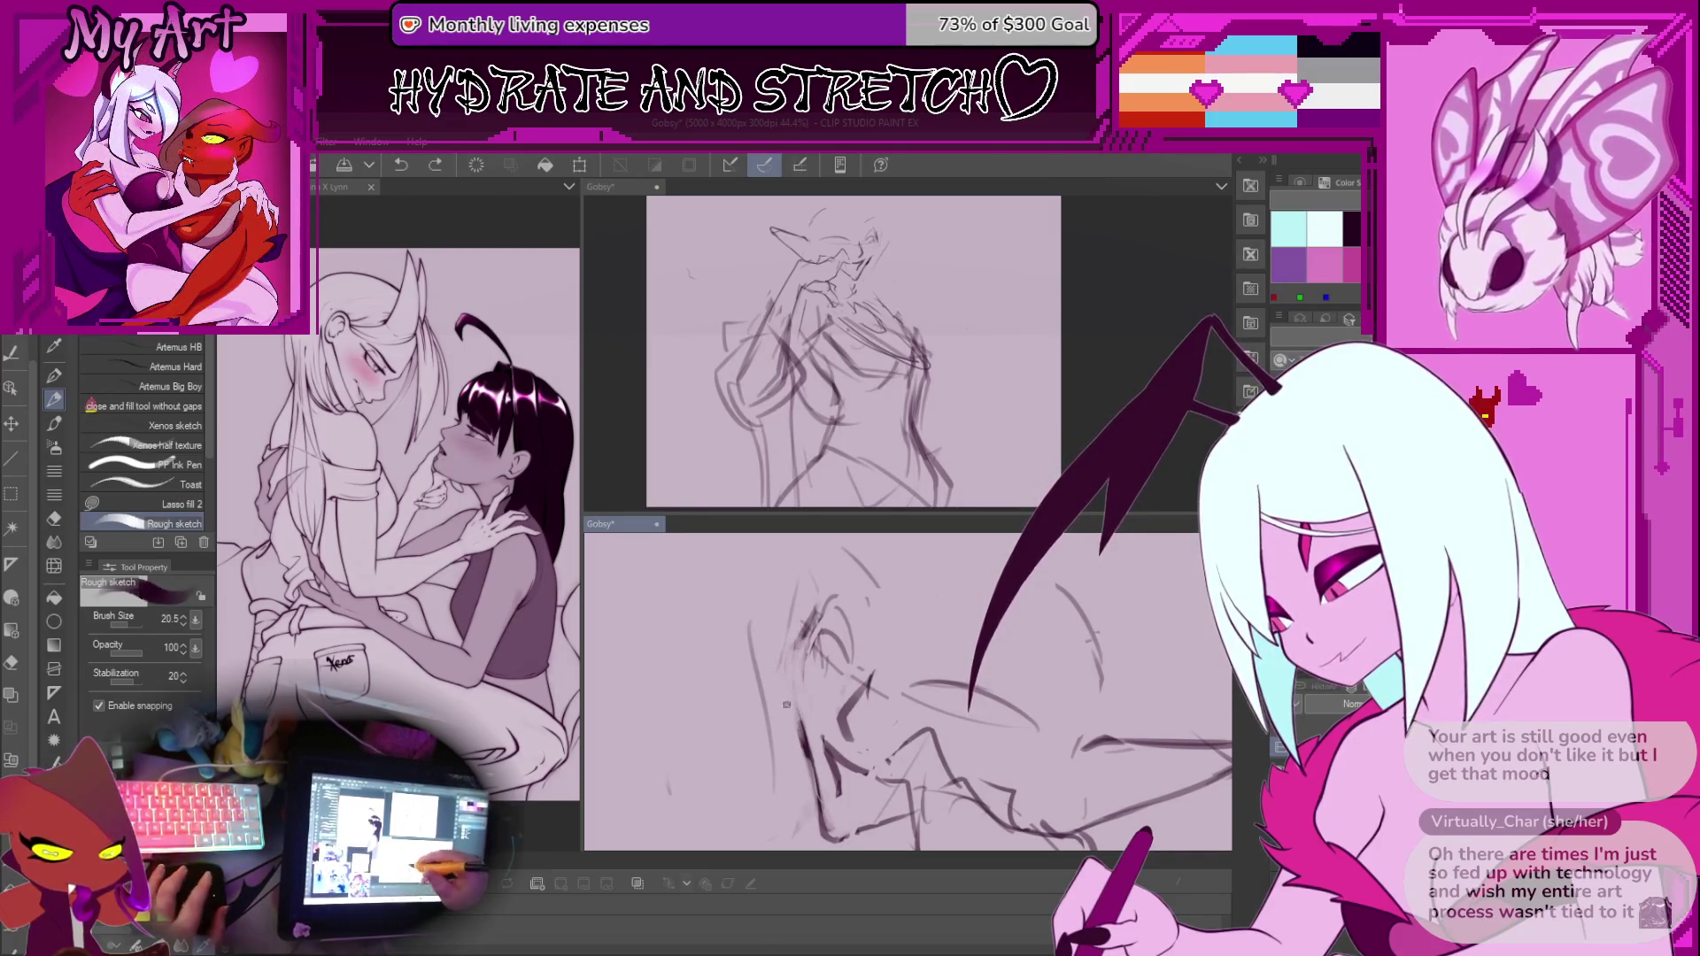
pyautogui.scroll(-5, 784, 706)
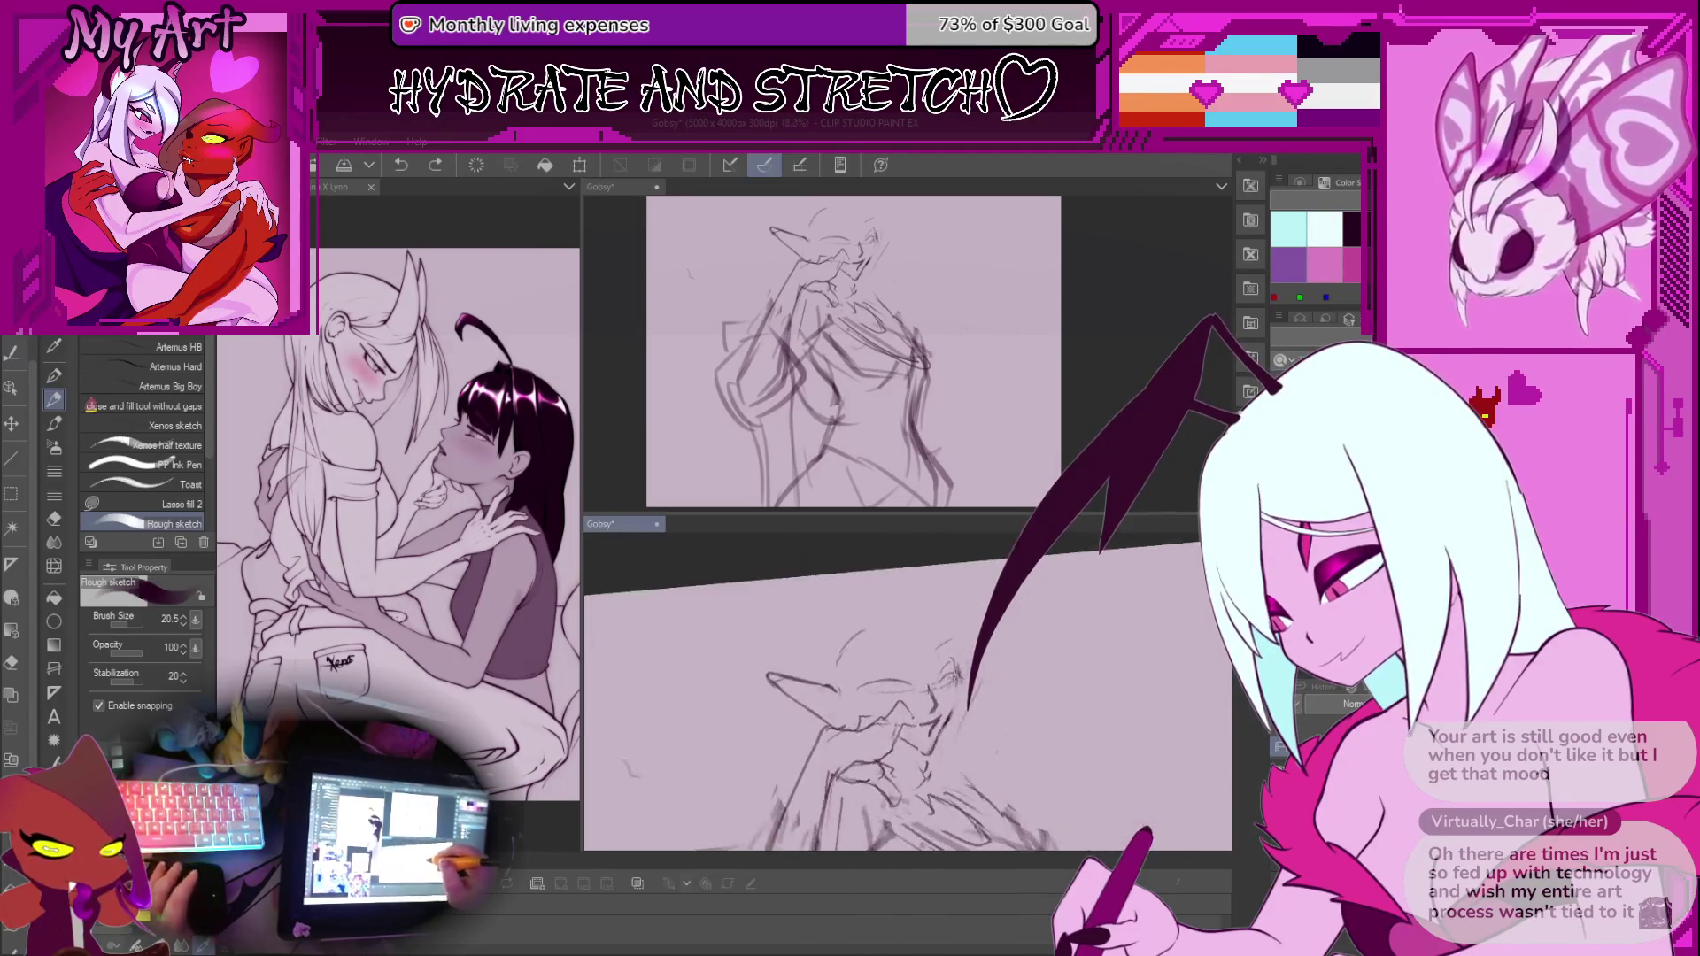
pyautogui.scroll(2, 886, 690)
pyautogui.scroll(2, 929, 715)
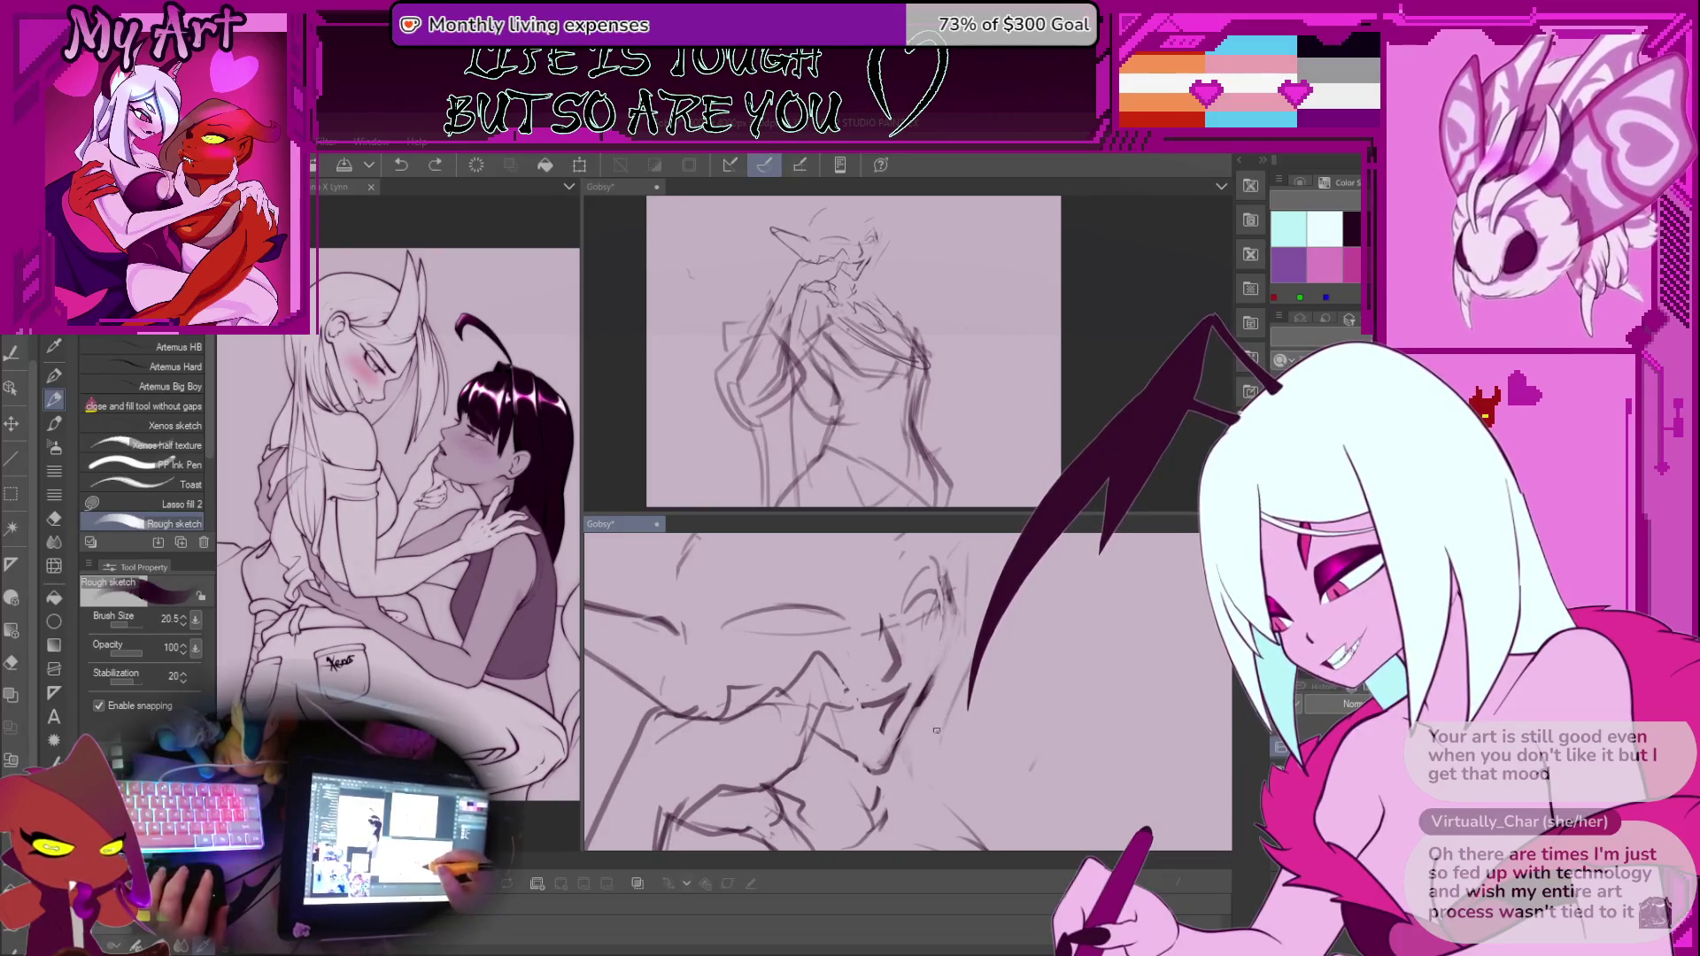
pyautogui.scroll(-3, 938, 729)
pyautogui.scroll(3, 885, 691)
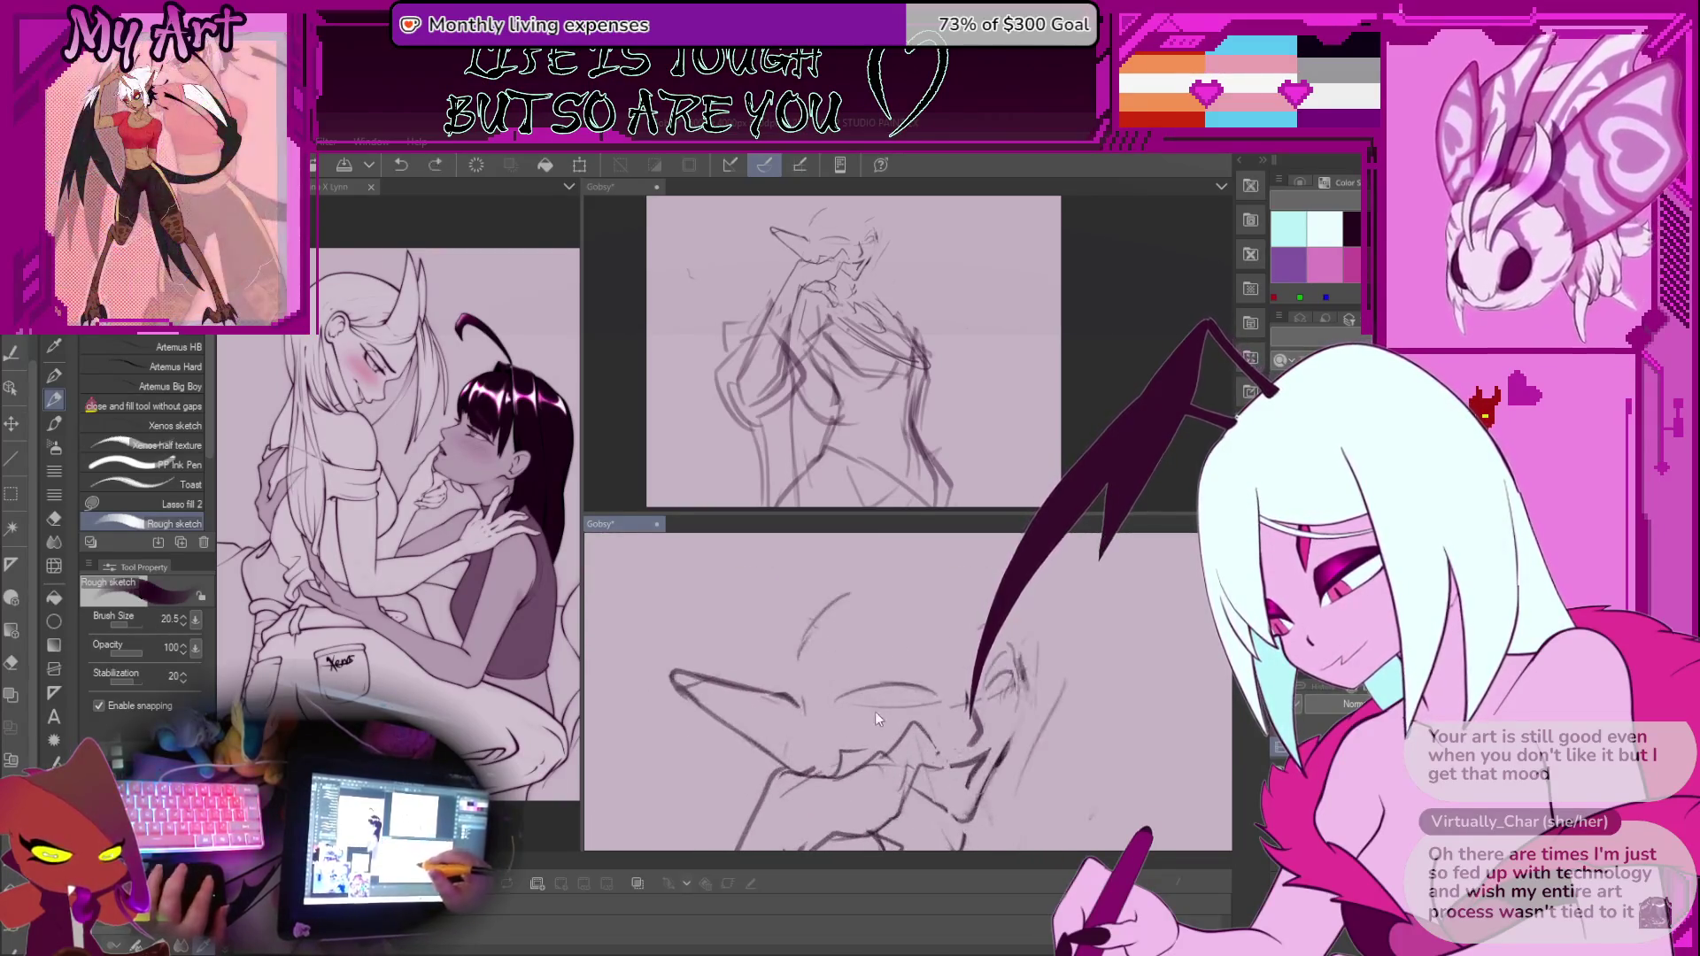
# Level, then tilt the canvas counter-clockwise to frame the face and lower sketch for drawing
pyautogui.moveTo(949, 655); pyautogui.dragTo(876, 643)
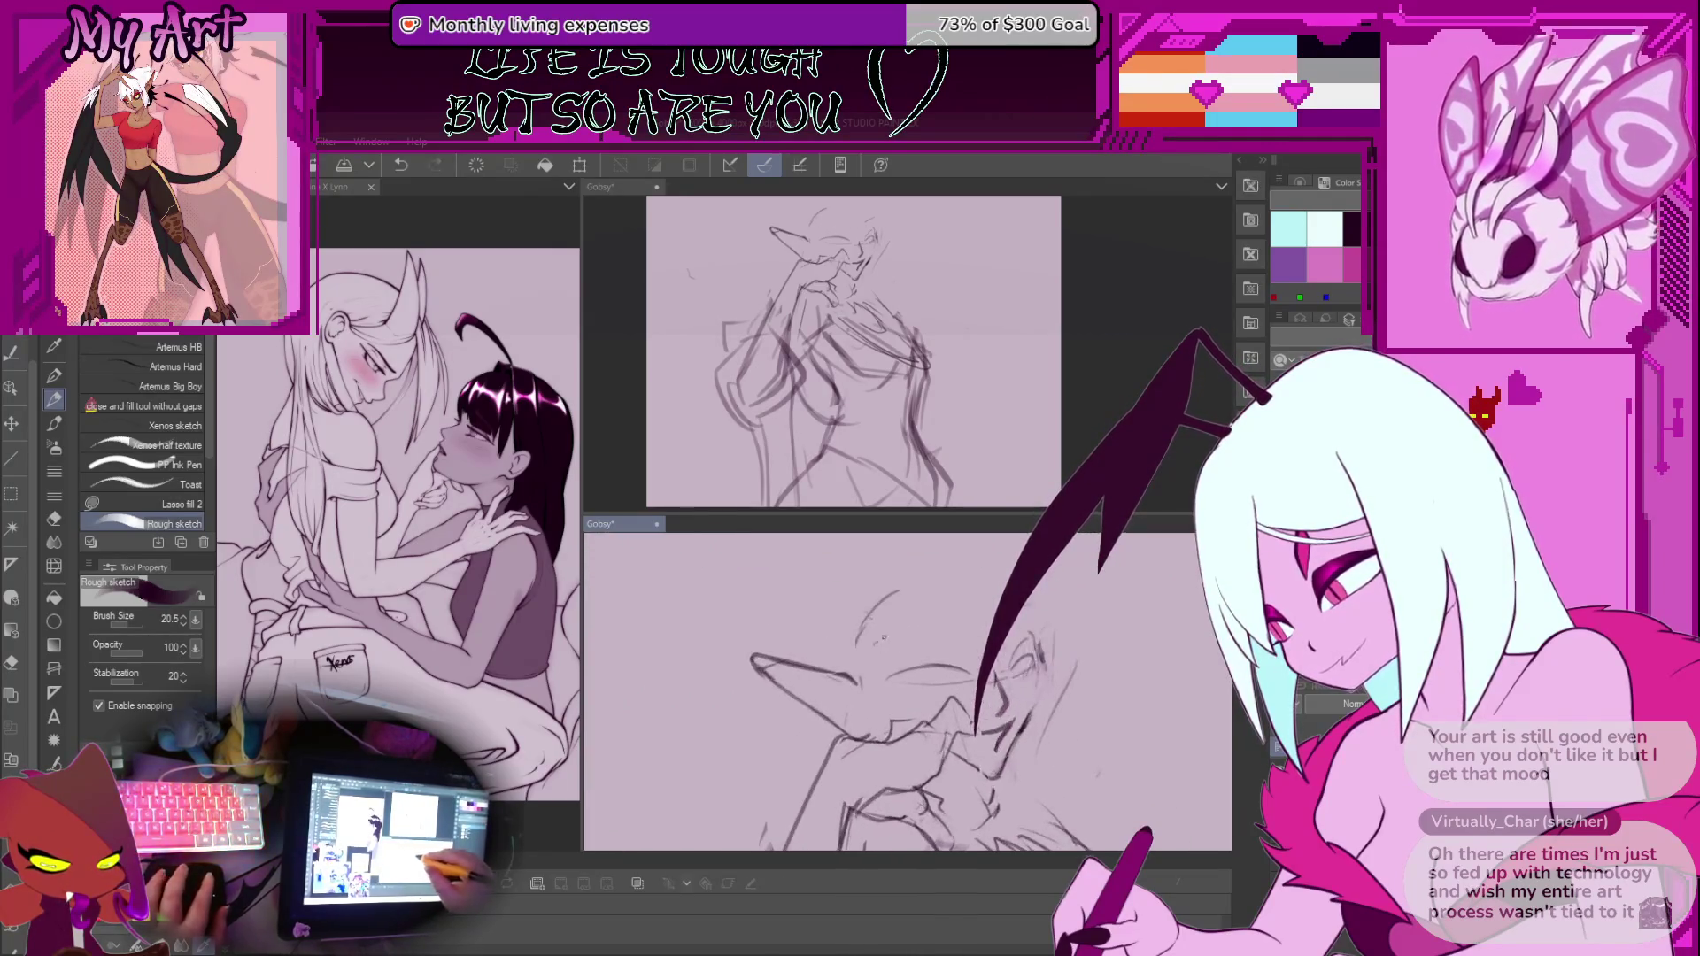
pyautogui.moveTo(974, 626)
pyautogui.mouseDown()
pyautogui.moveTo(947, 651)
pyautogui.moveTo(969, 669)
pyautogui.moveTo(902, 641)
pyautogui.mouseUp()
pyautogui.moveTo(921, 701); pyautogui.dragTo(942, 708)
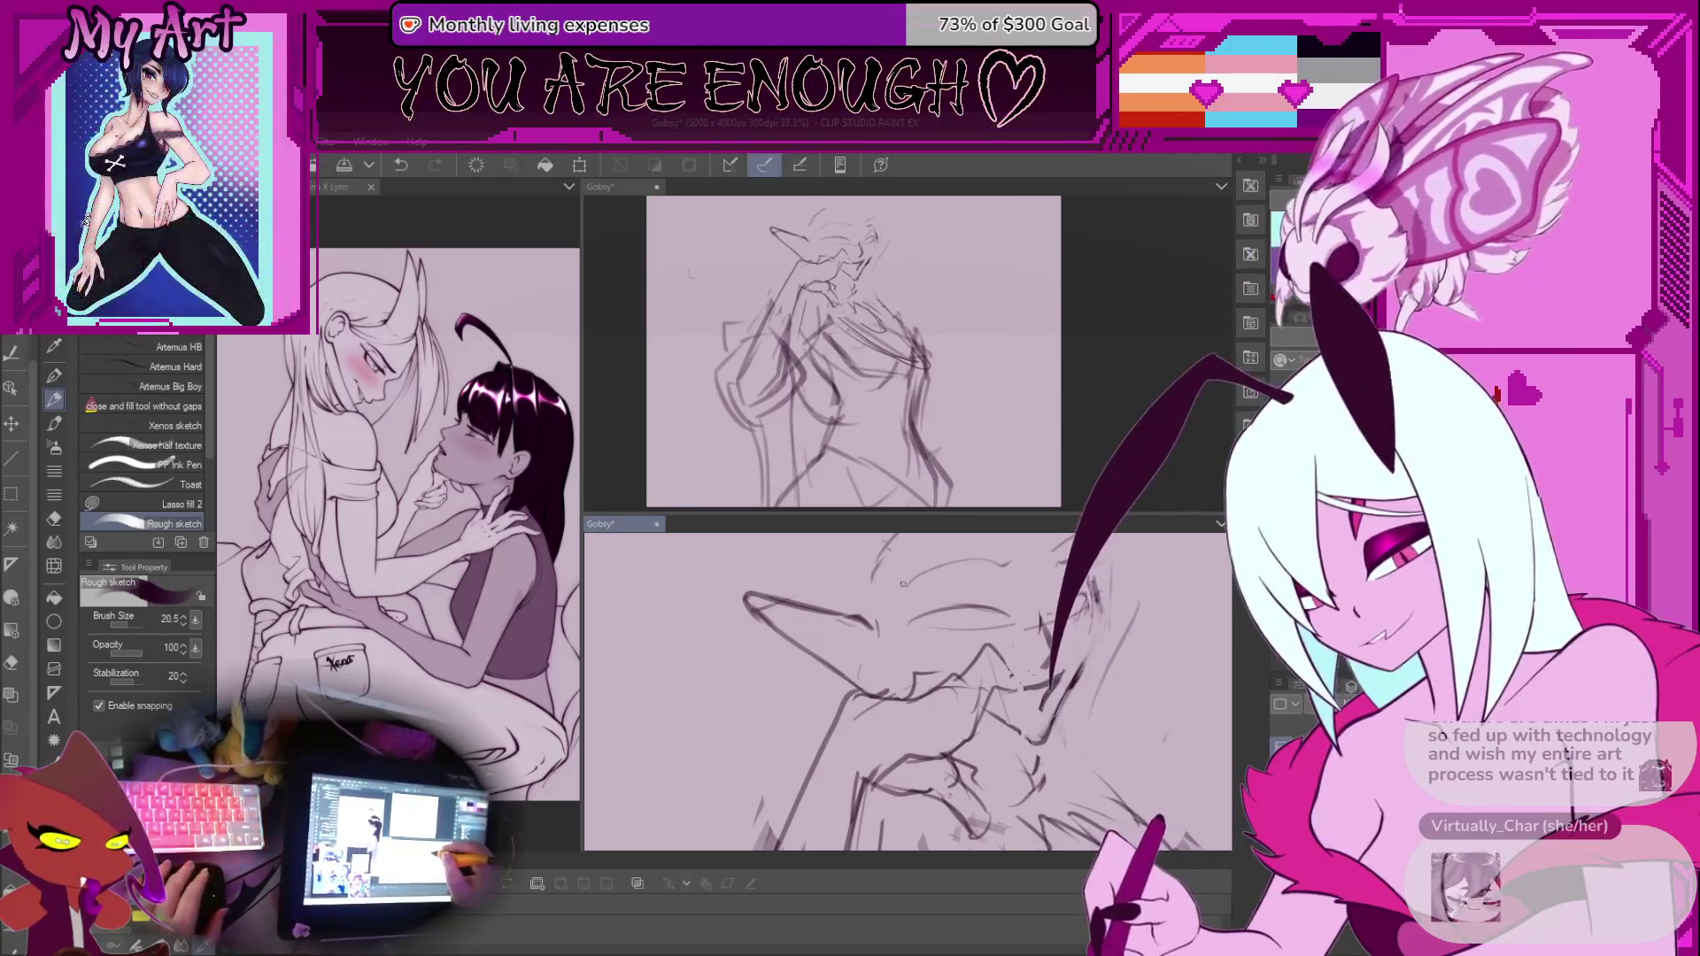
pyautogui.moveTo(904, 665); pyautogui.dragTo(885, 606)
pyautogui.scroll(-6, 908, 643)
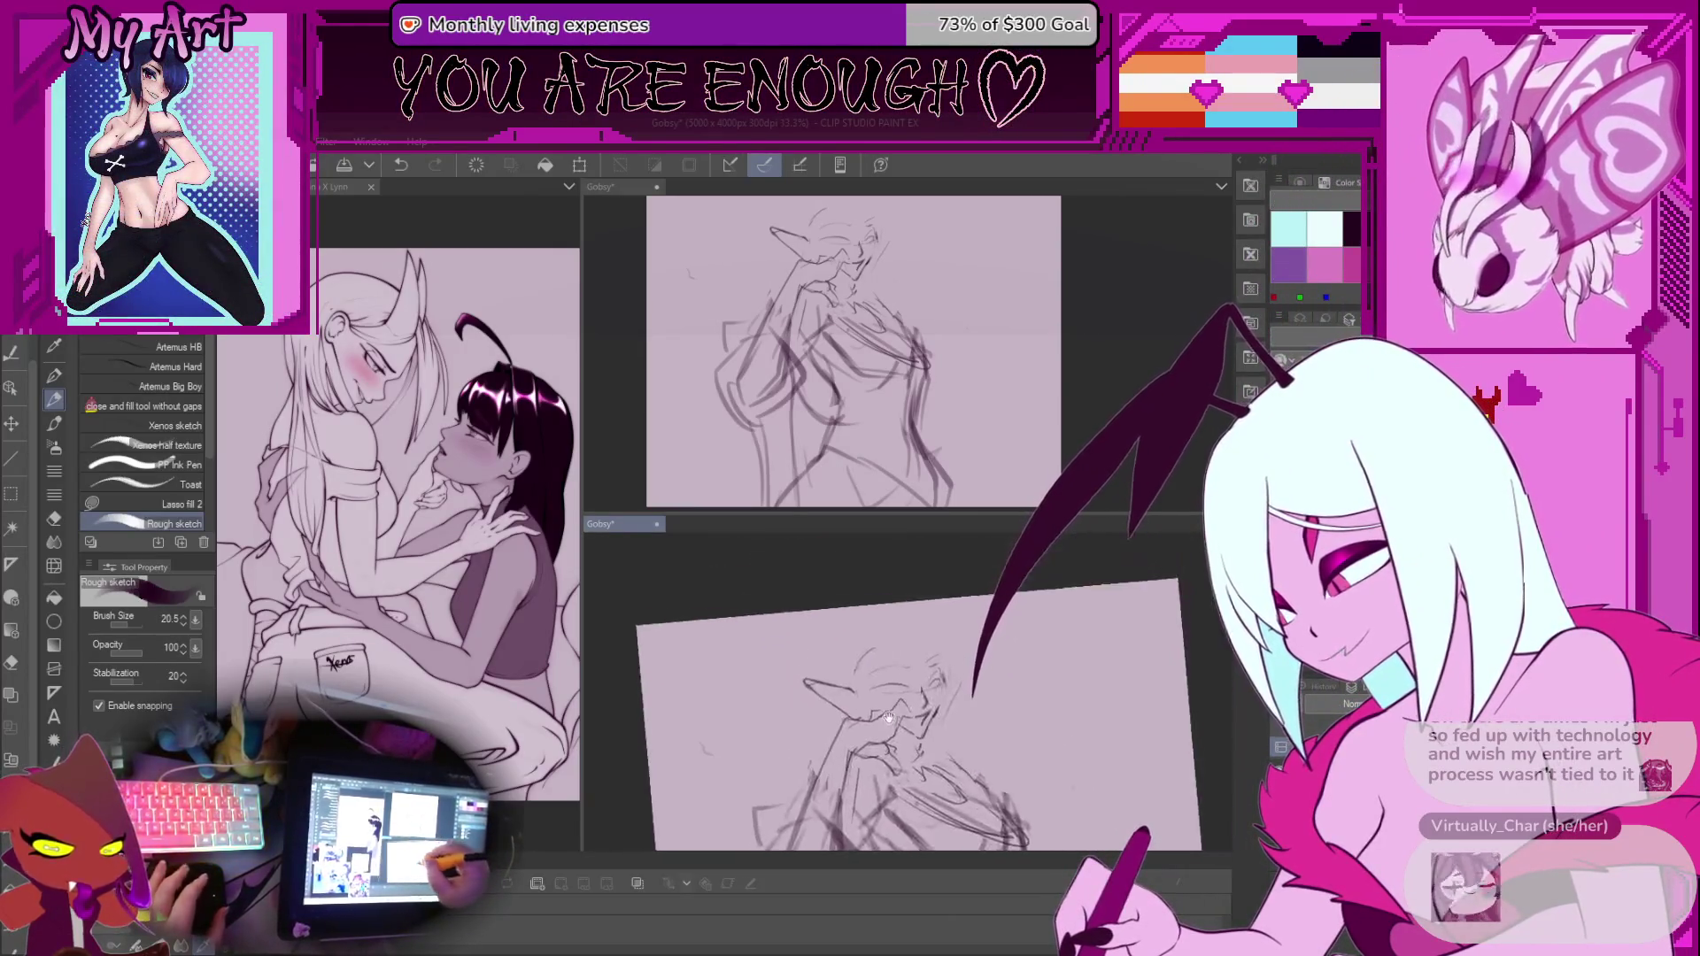
# Lasso part of the torso briefly, then return to the rough pen and undo the stray small stroke
pyautogui.scroll(4, 907, 644)
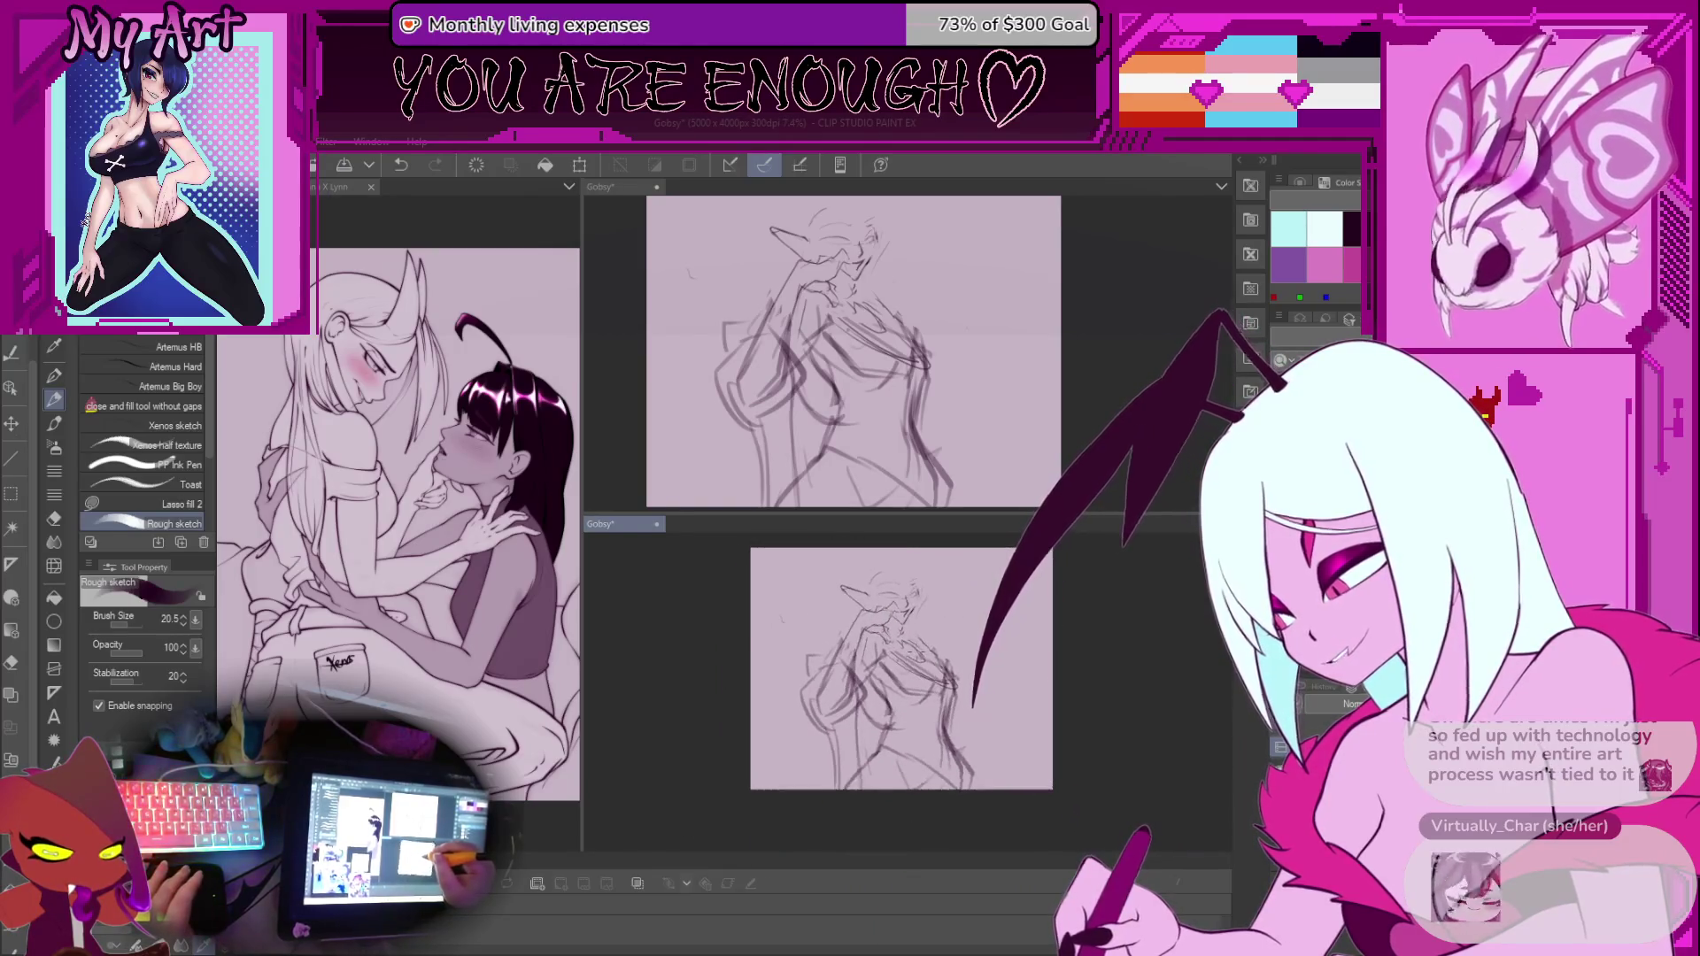
pyautogui.scroll(-2, 920, 648)
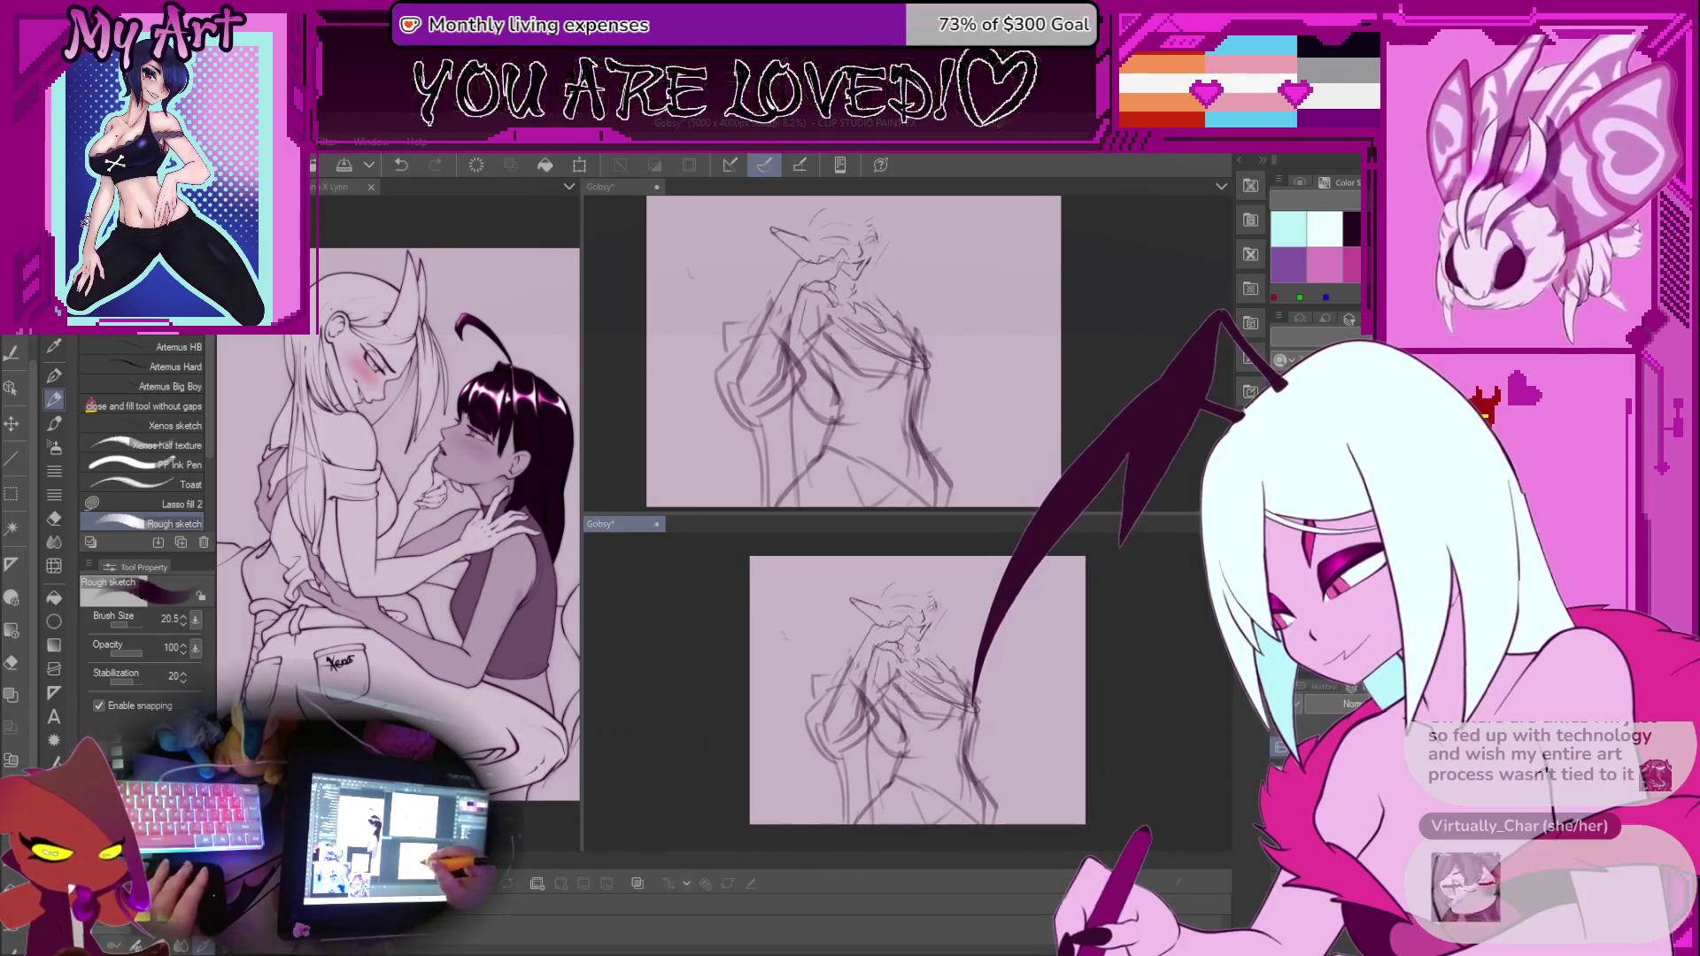
pyautogui.scroll(5, 917, 646)
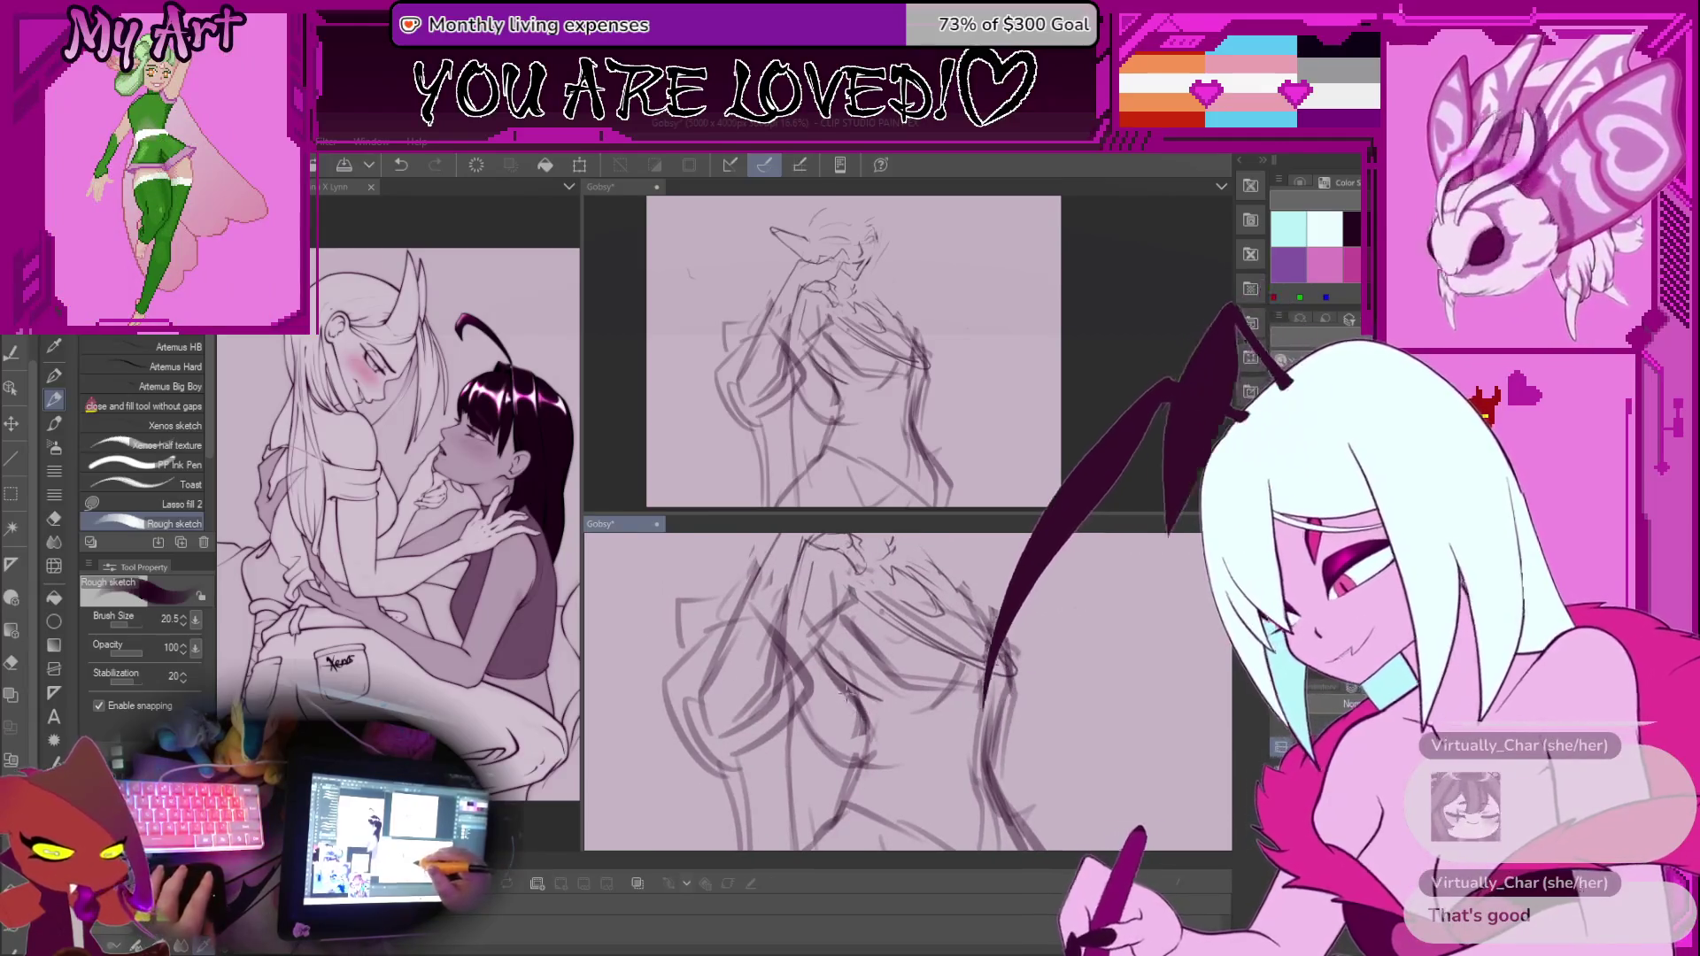
pyautogui.press('m')
pyautogui.moveTo(819, 650); pyautogui.dragTo(821, 656)
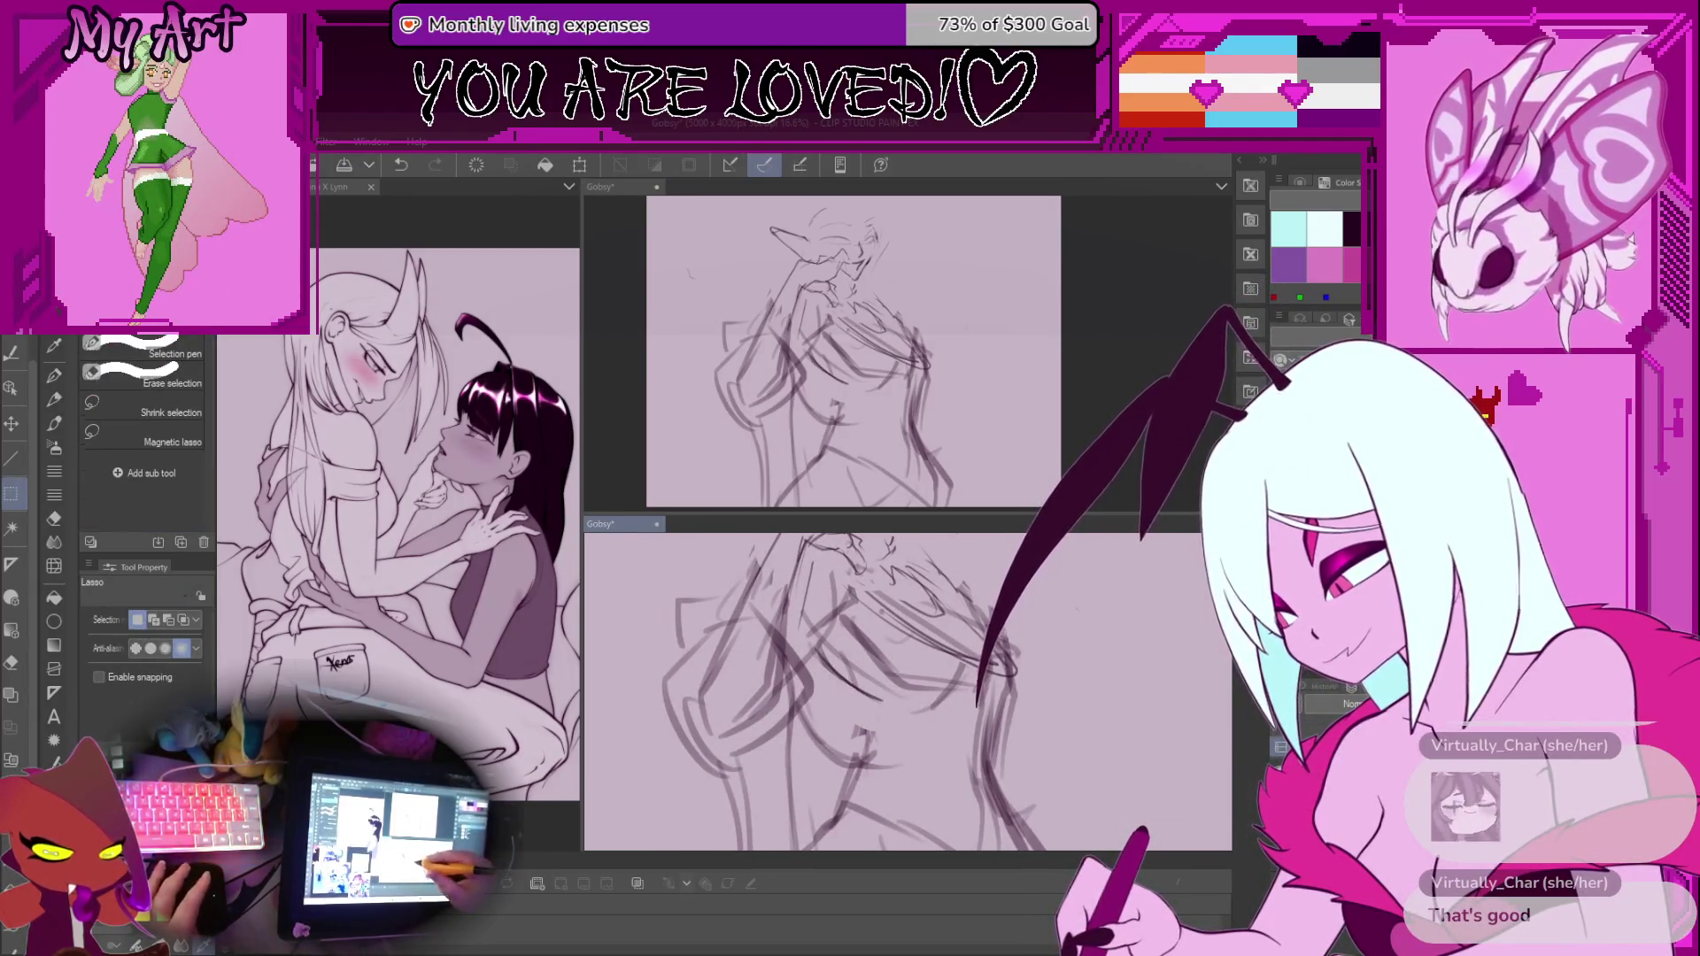
pyautogui.press('p')
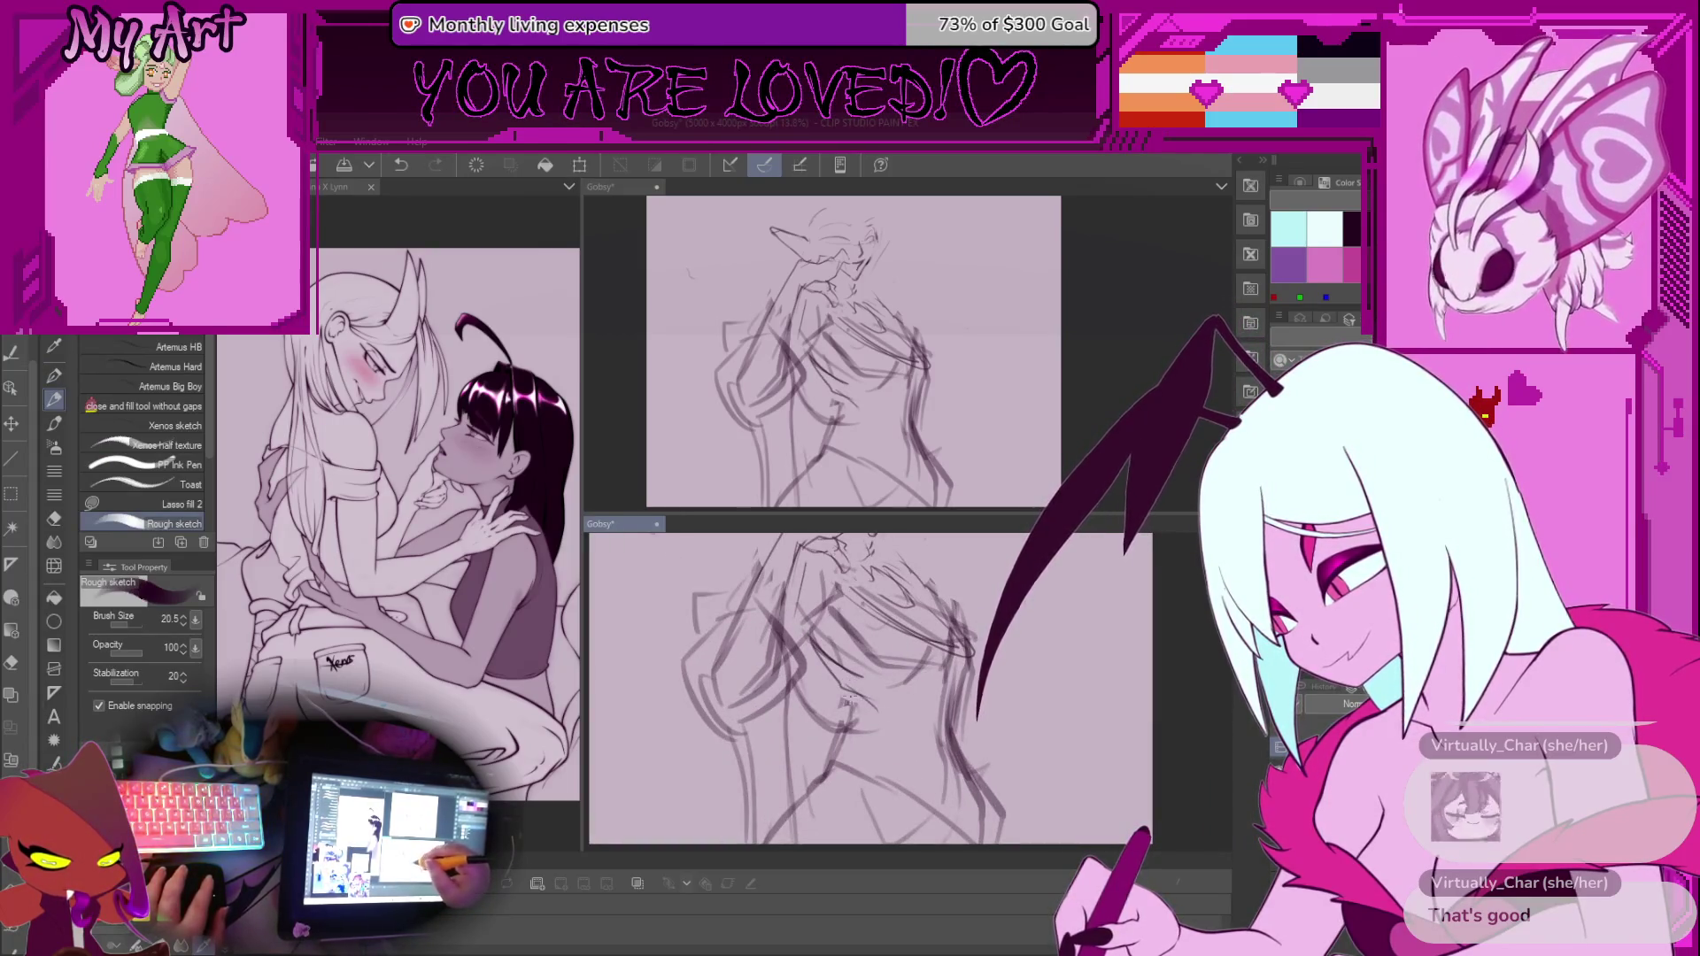
pyautogui.scroll(-1, 804, 567)
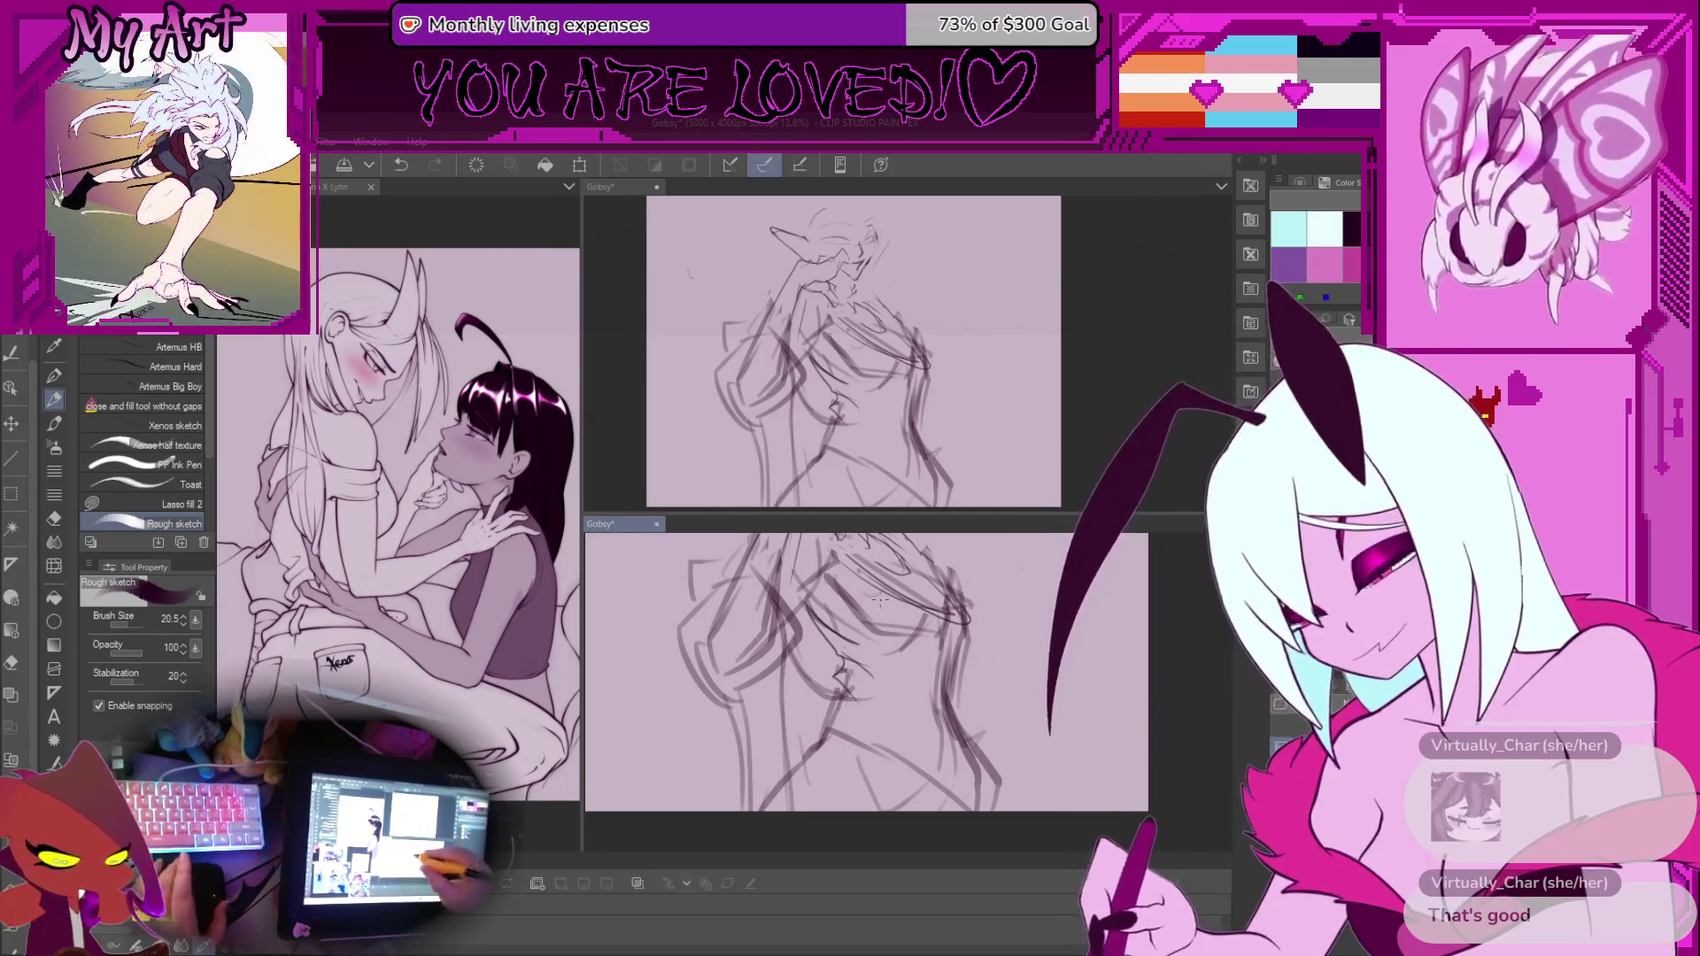
pyautogui.scroll(-2, 880, 601)
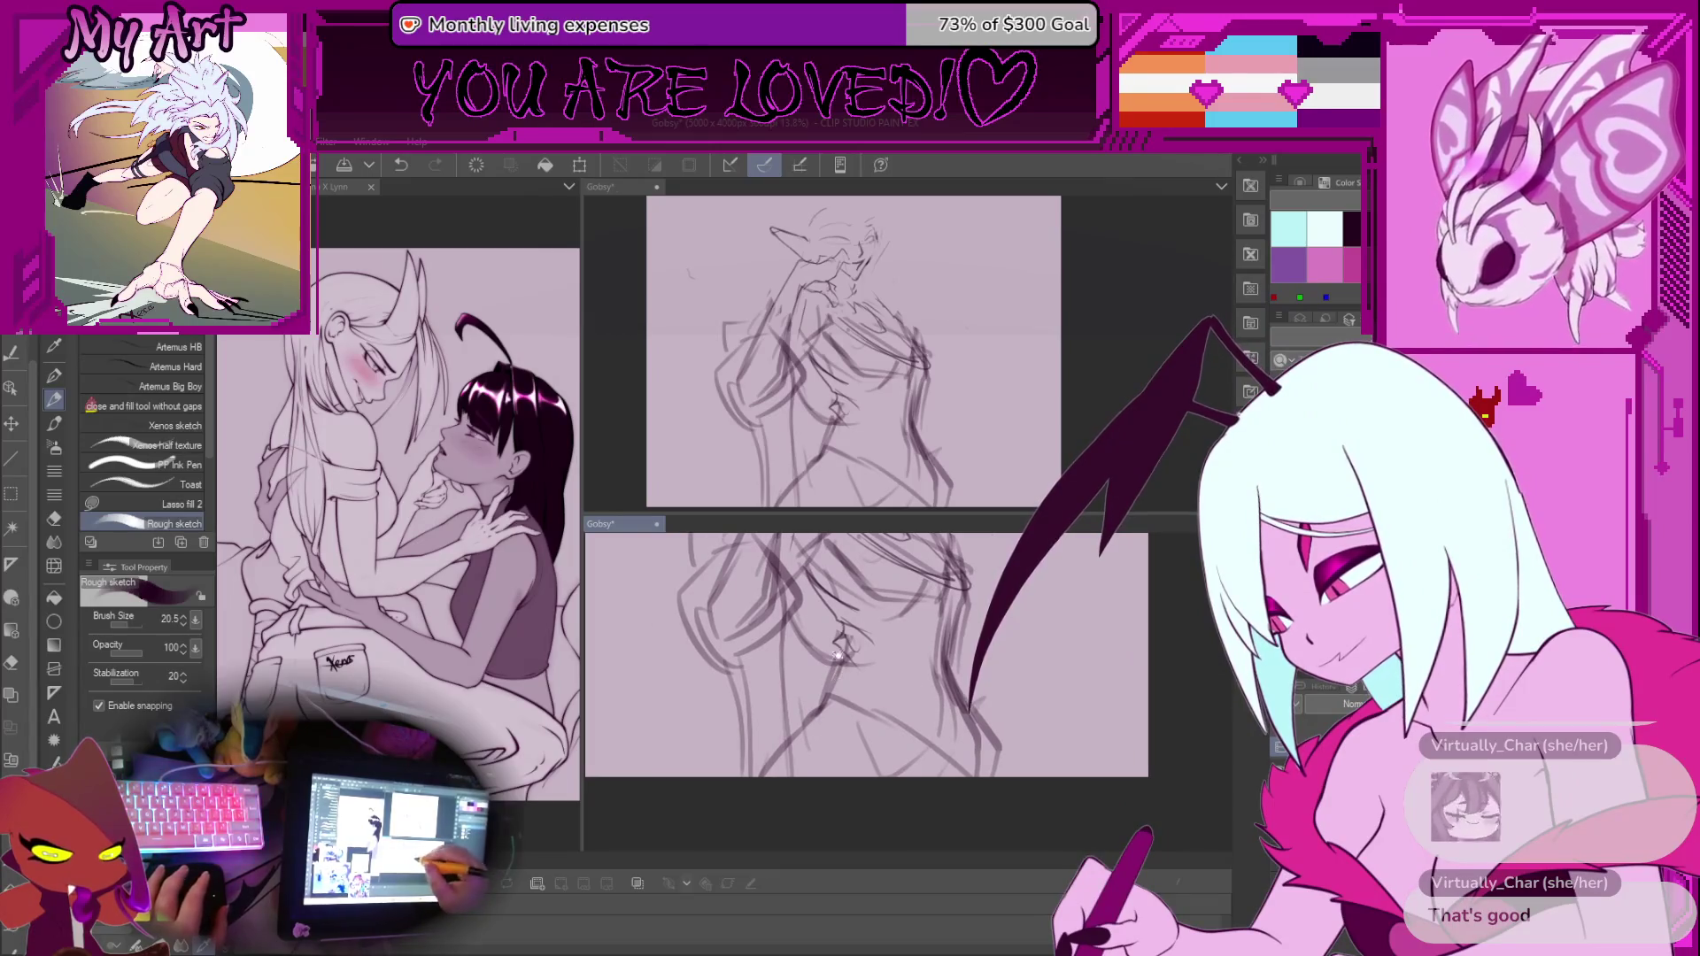
pyautogui.hotkey('ctrl', 'z')
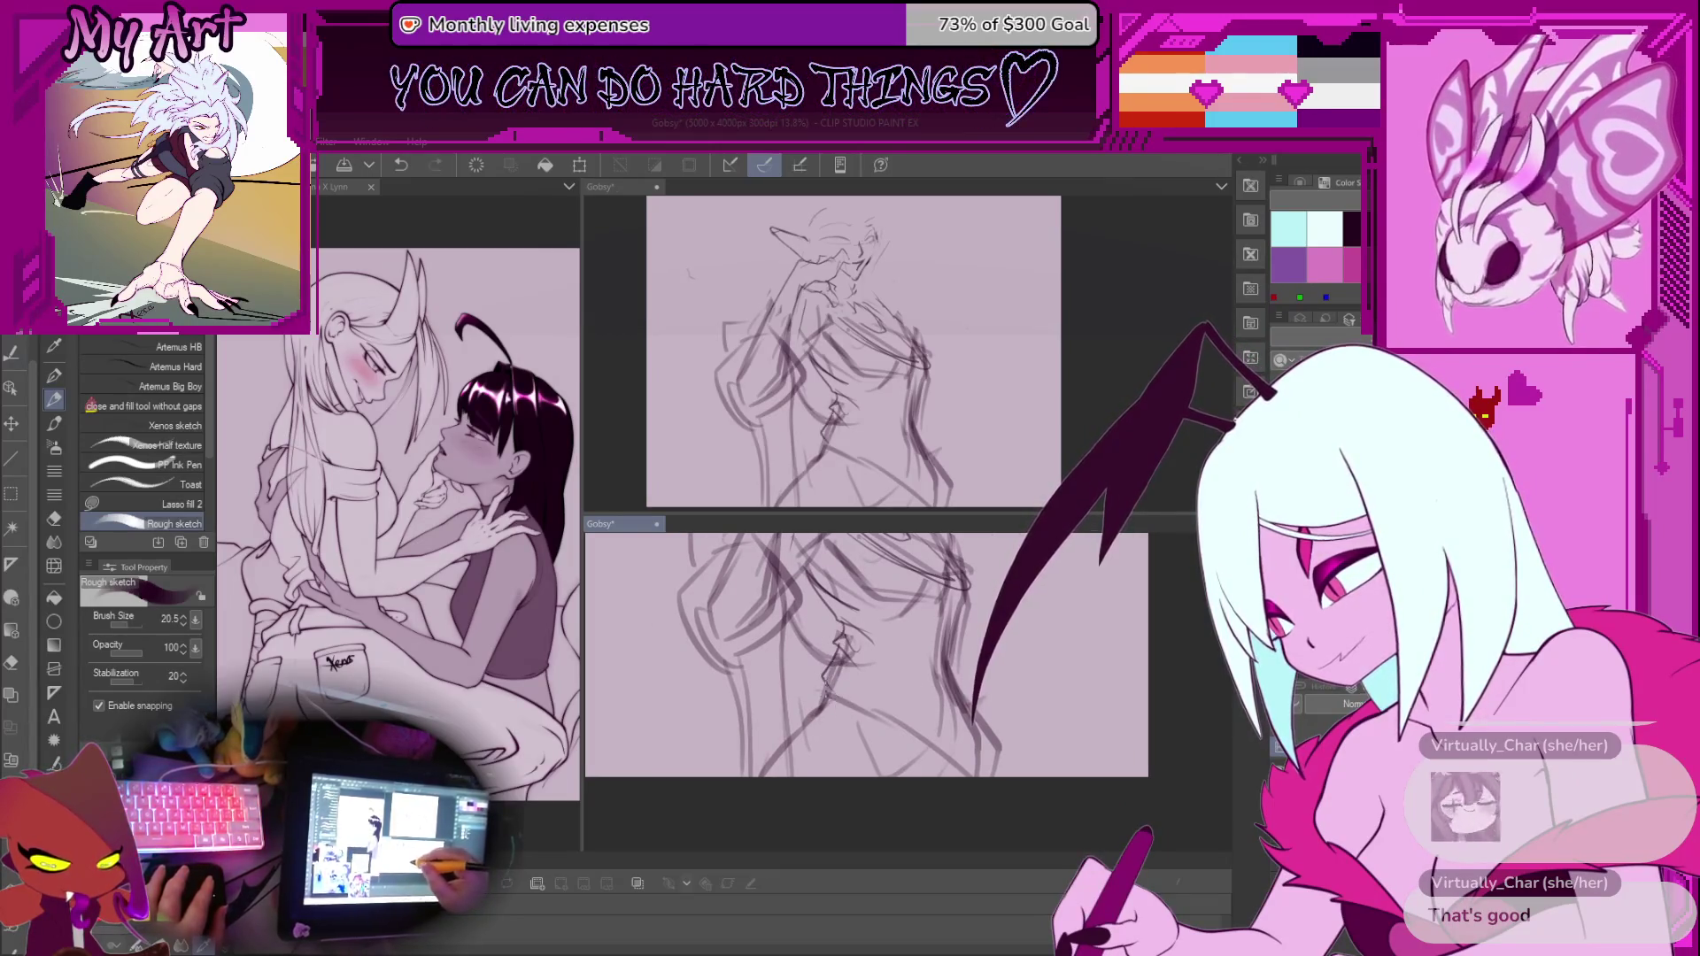
pyautogui.scroll(-1, 827, 695)
# Clear the selection and pan to bring the hair and chest into view
pyautogui.press('m')
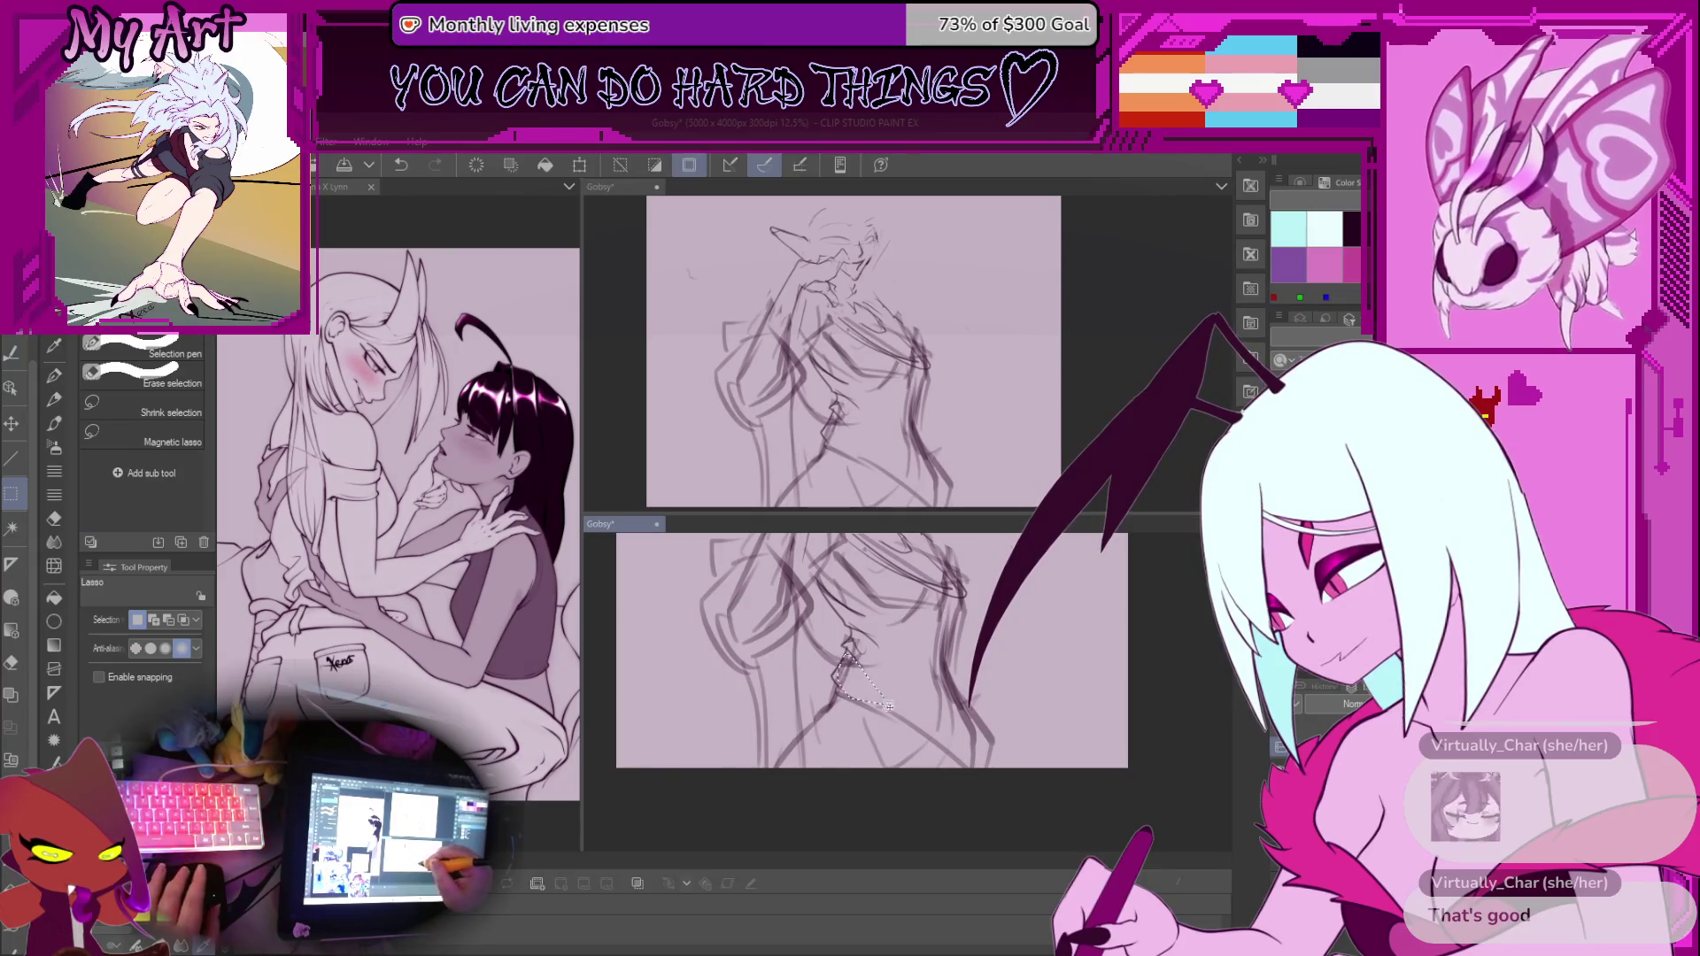
pyautogui.hotkey('ctrl', 'd')
pyautogui.press('p')
pyautogui.scroll(-1, 781, 624)
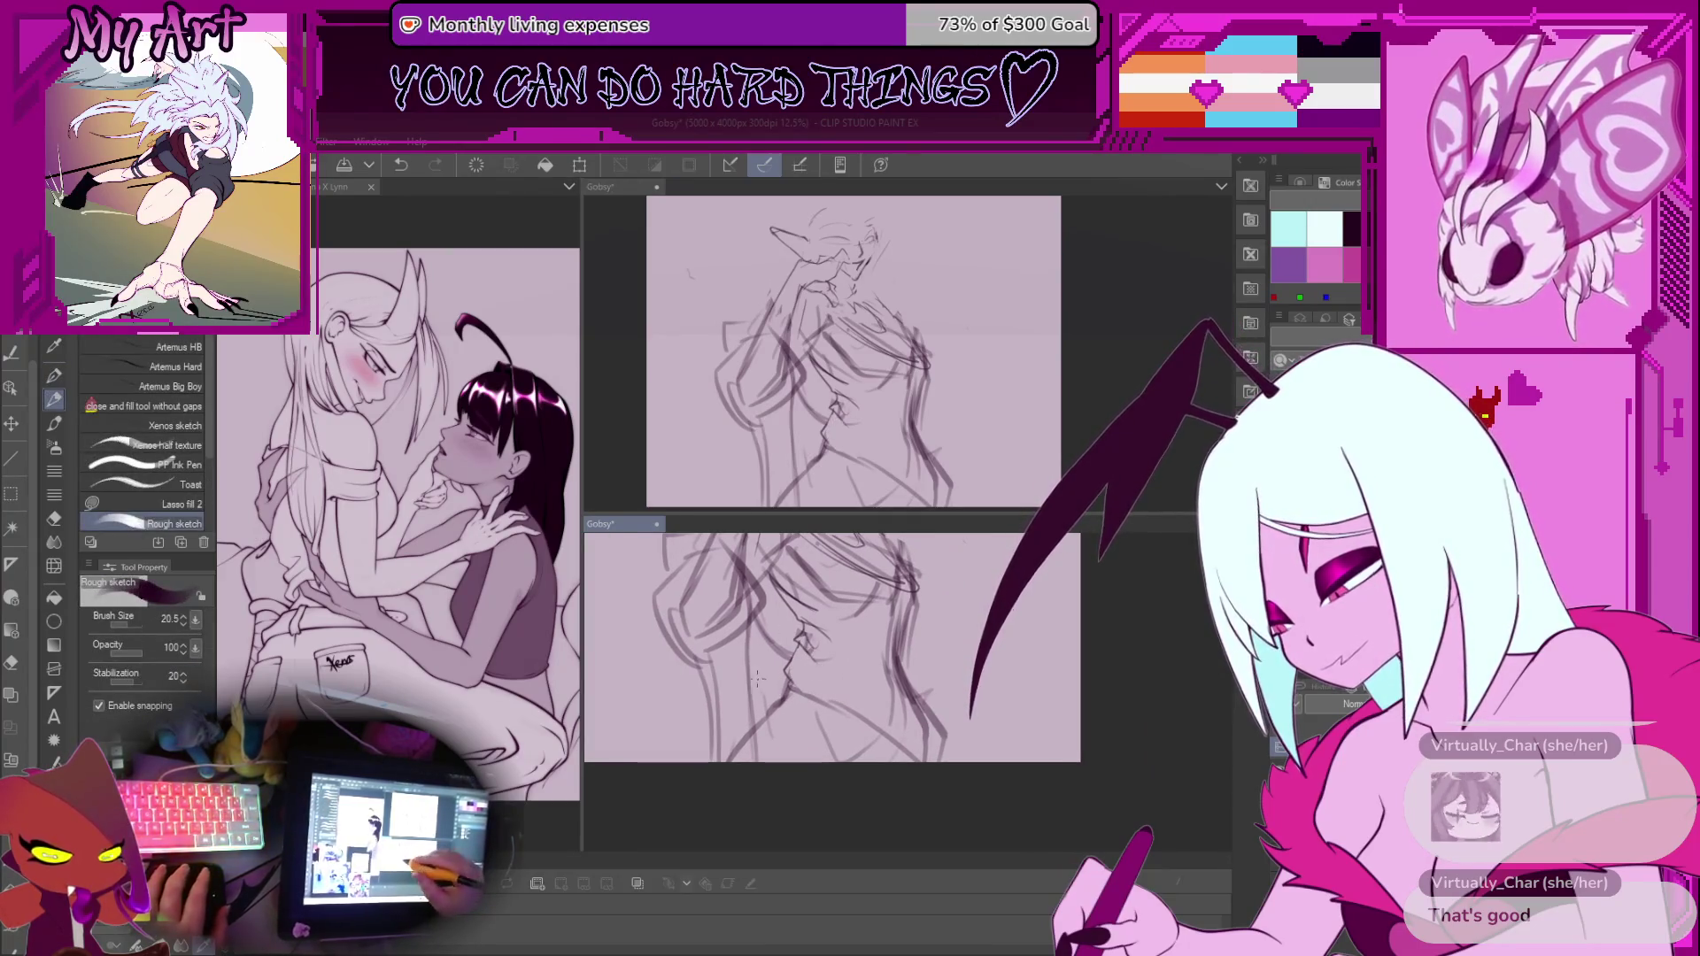
pyautogui.scroll(2, 768, 686)
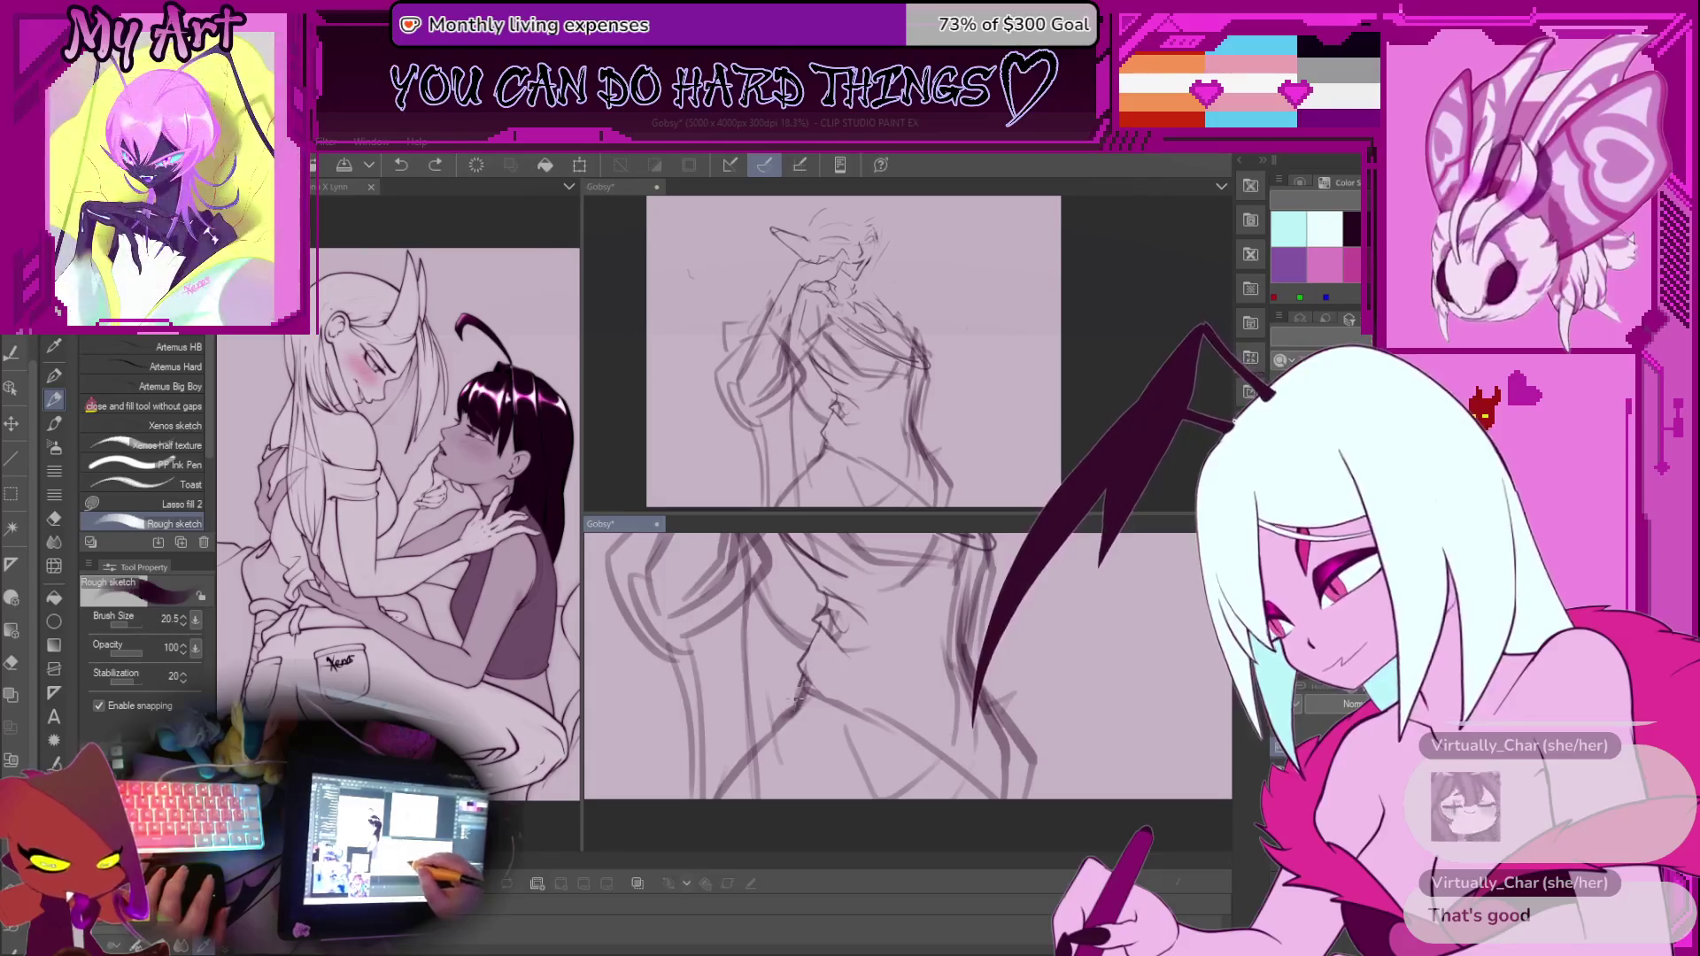
pyautogui.moveTo(980, 763); pyautogui.dragTo(882, 737)
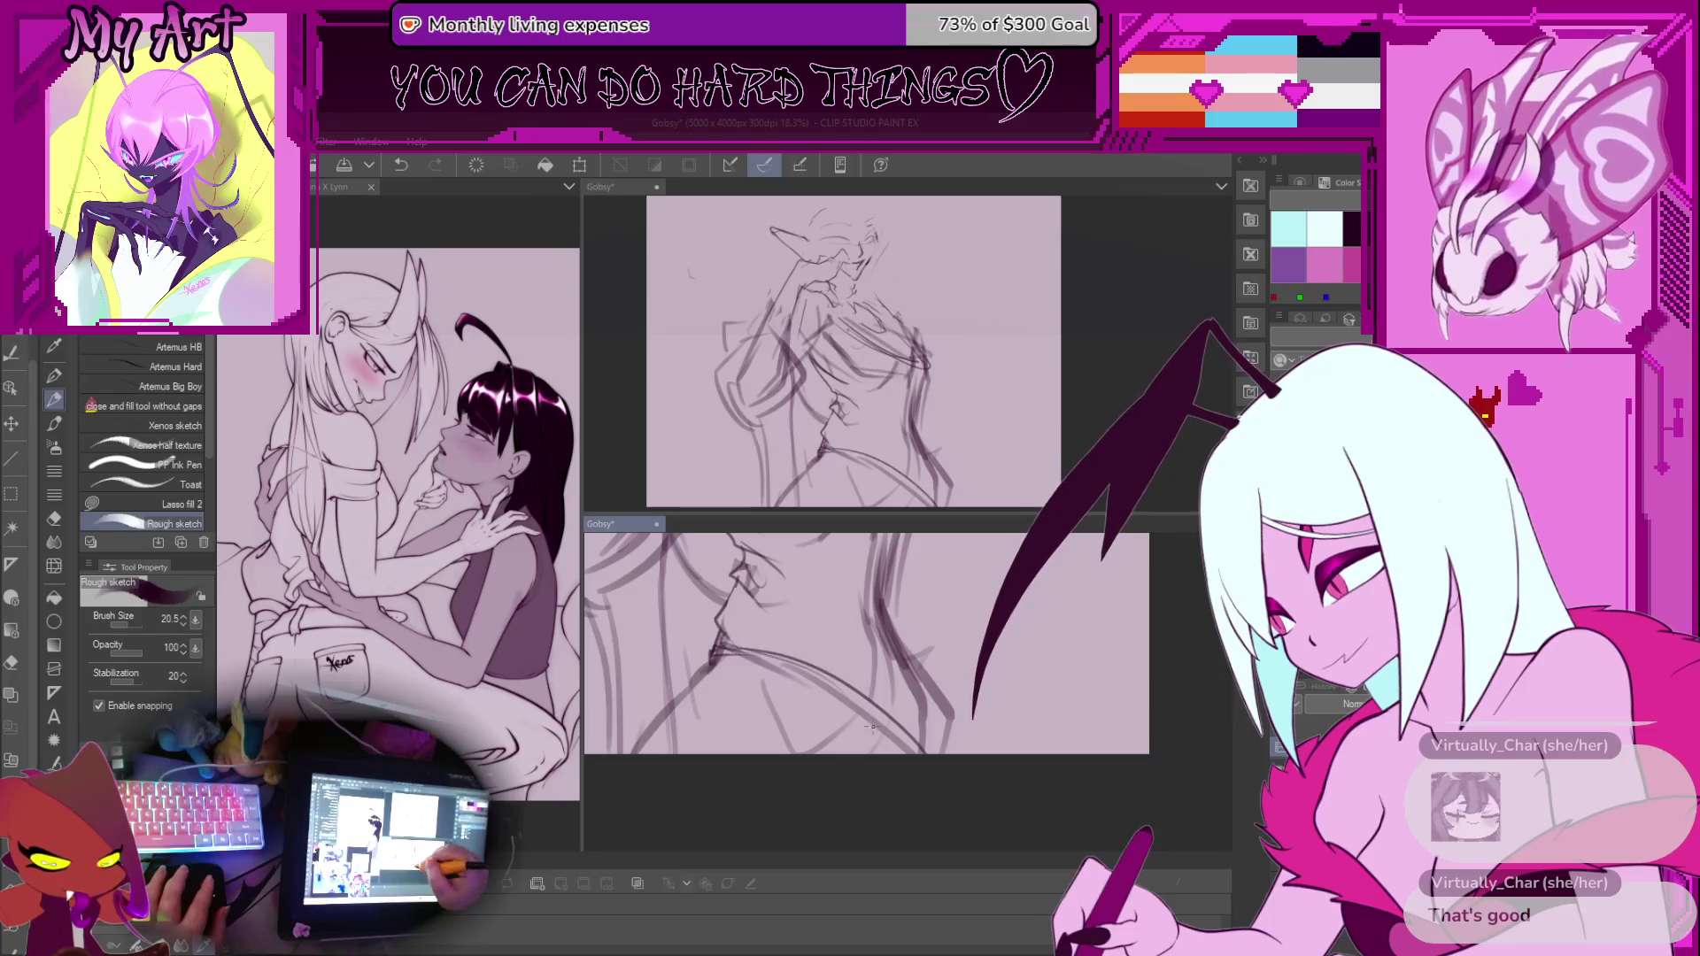
pyautogui.moveTo(915, 671); pyautogui.dragTo(898, 724)
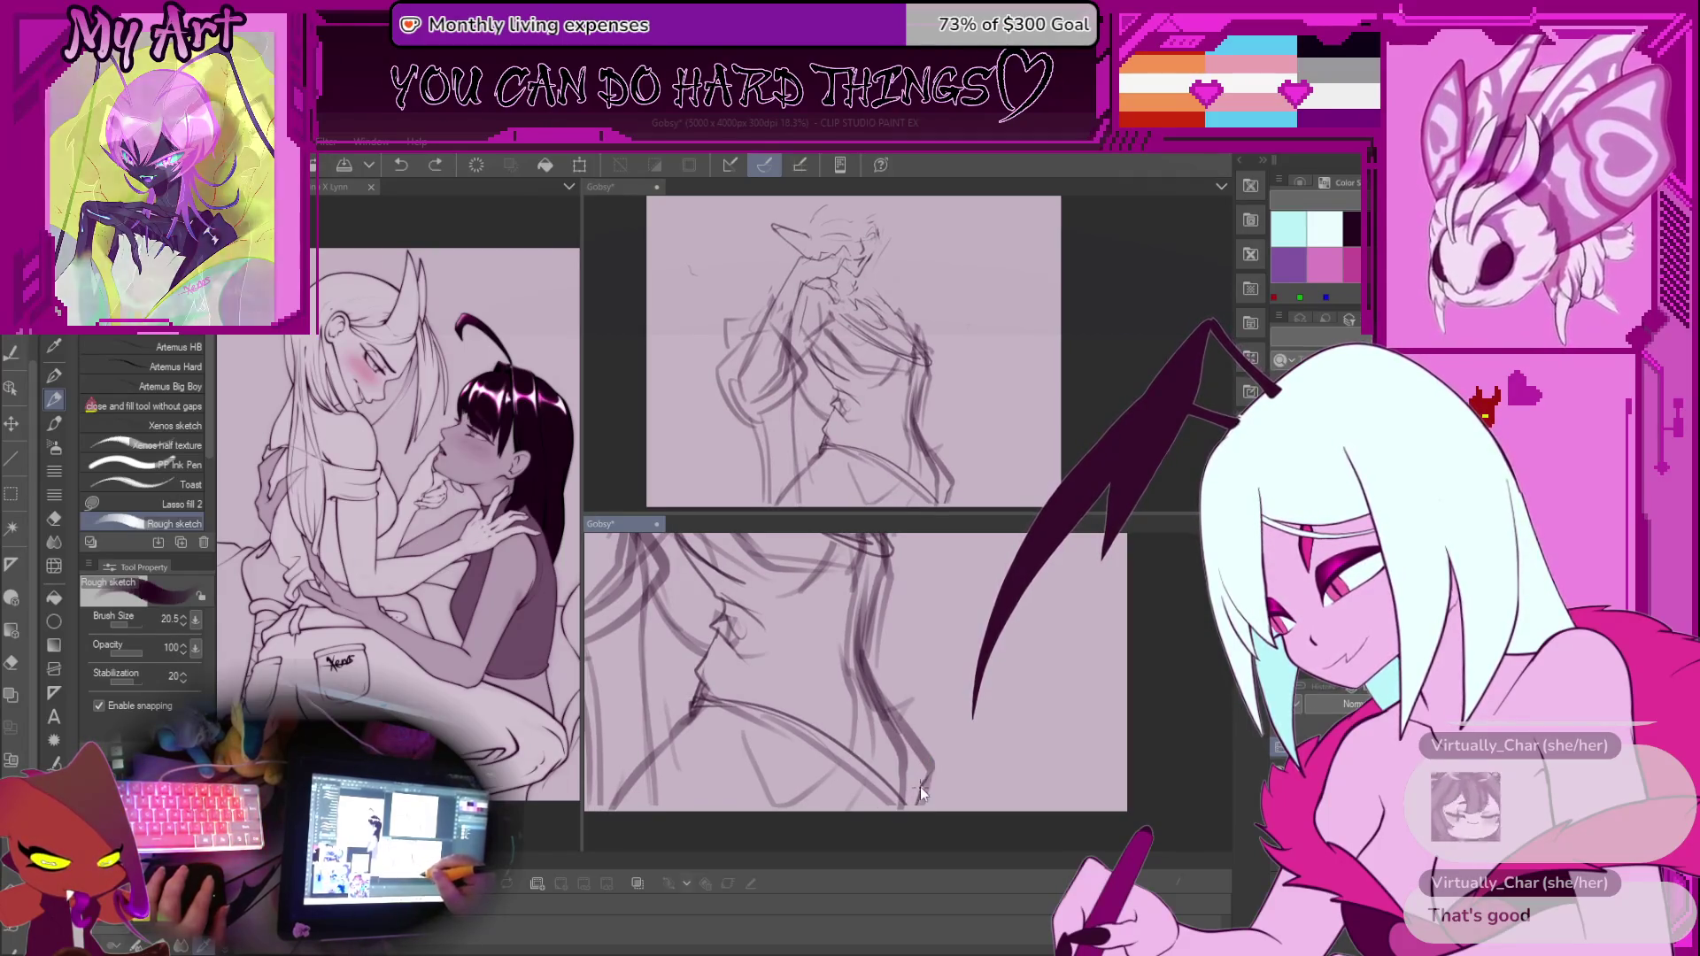
# Lasso the unwanted chest lines, delete them, and deselect
pyautogui.press('m')
pyautogui.moveTo(971, 806)
pyautogui.mouseDown()
pyautogui.moveTo(957, 733)
pyautogui.moveTo(920, 808)
pyautogui.mouseUp()
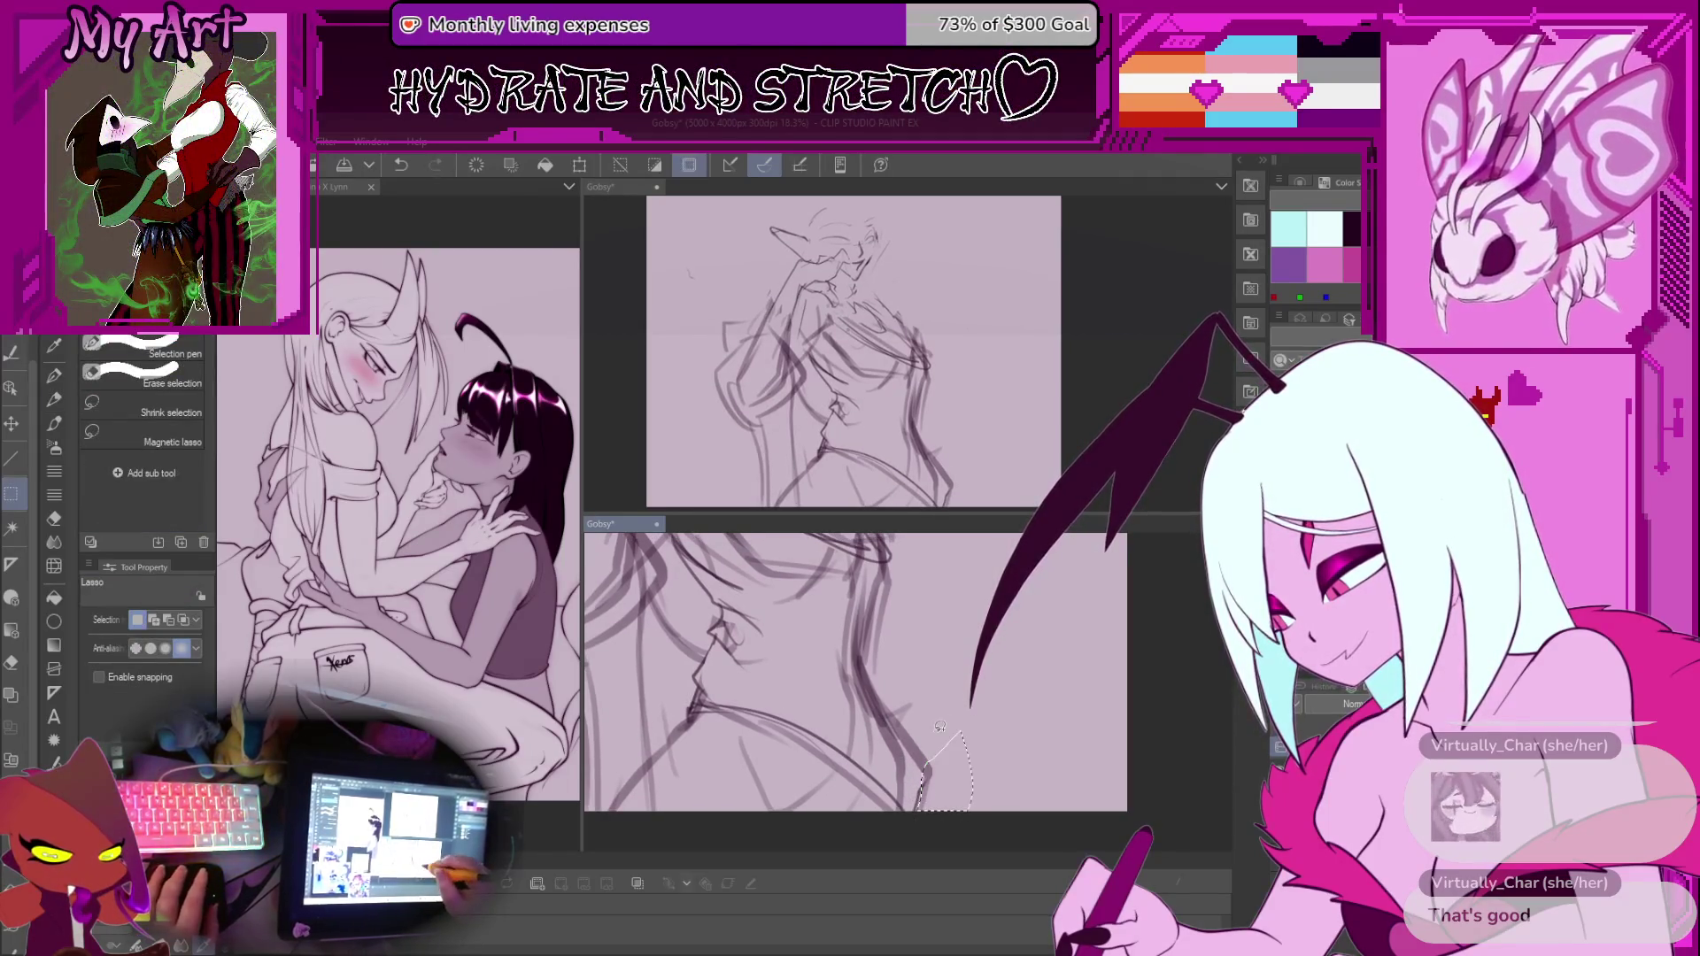
pyautogui.moveTo(939, 655); pyautogui.dragTo(921, 795)
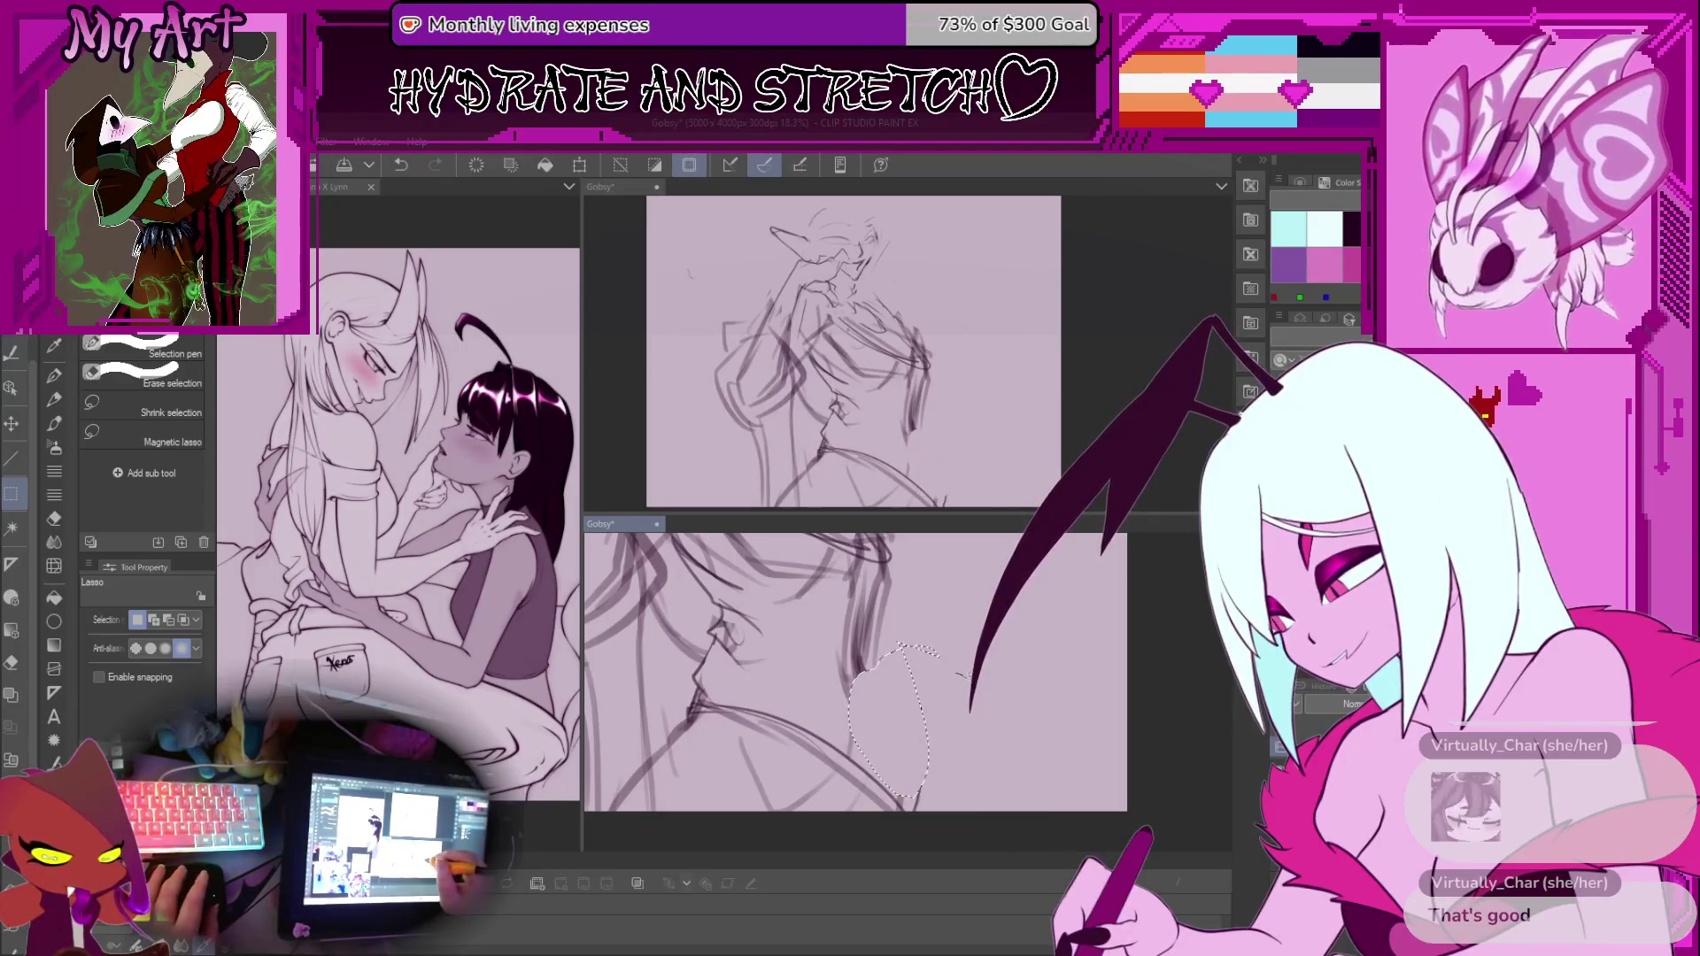
pyautogui.press('Delete')
pyautogui.press('b')
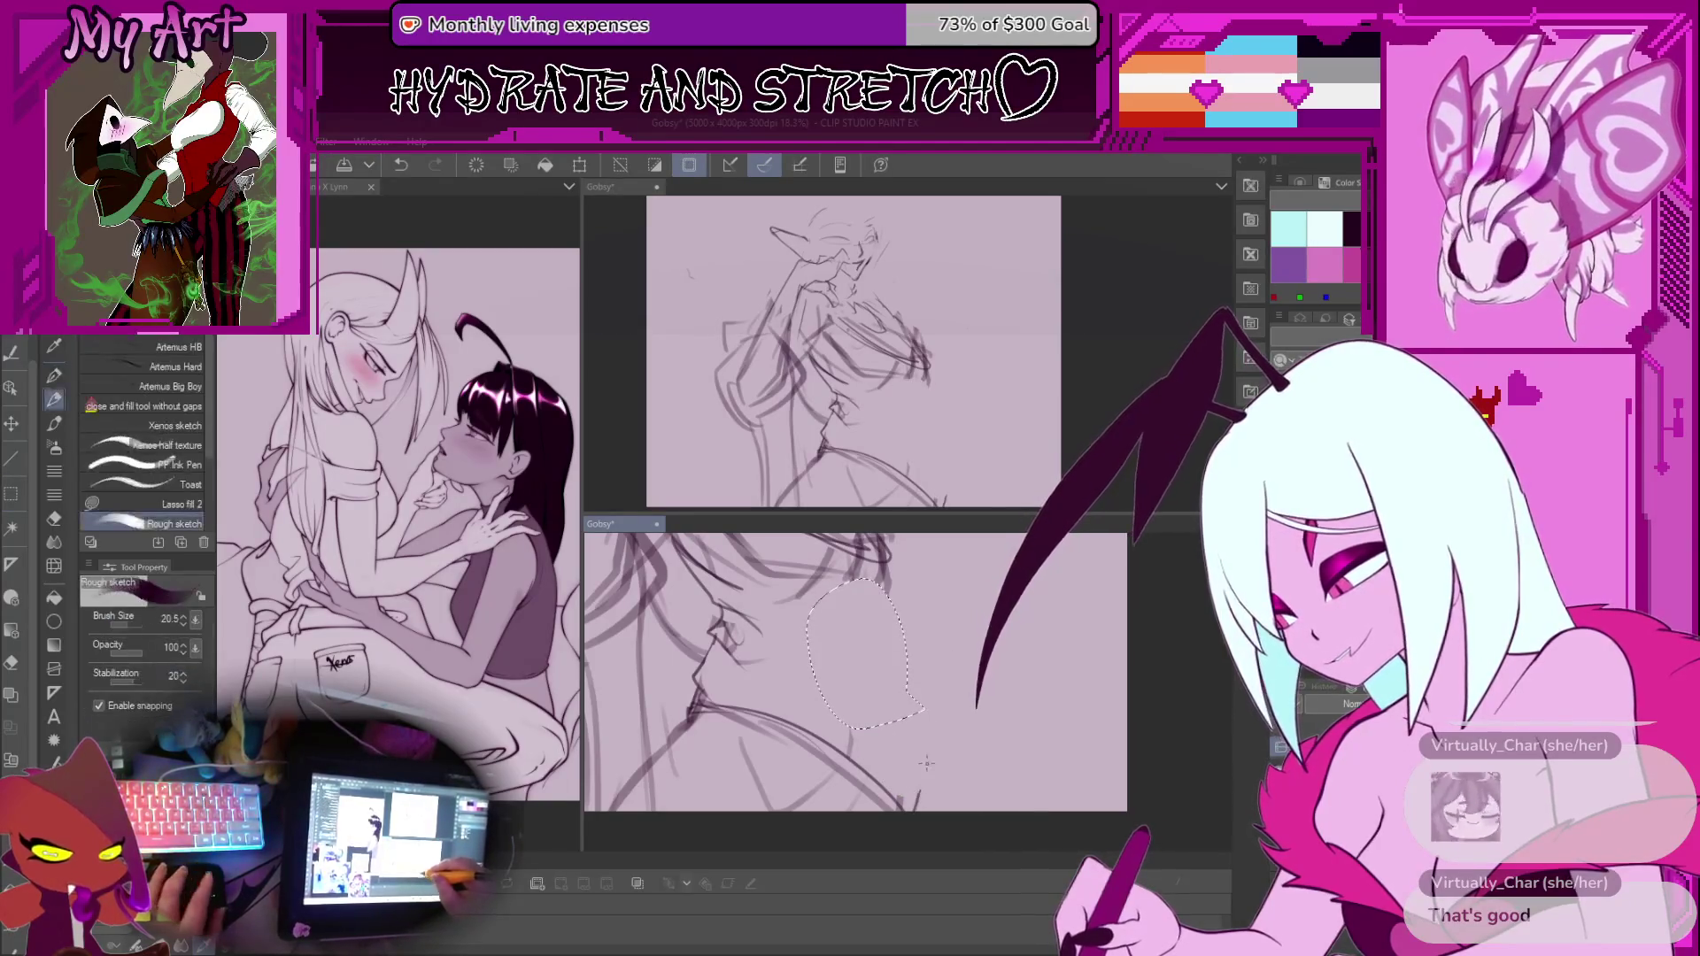
pyautogui.hotkey('ctrl', 'd')
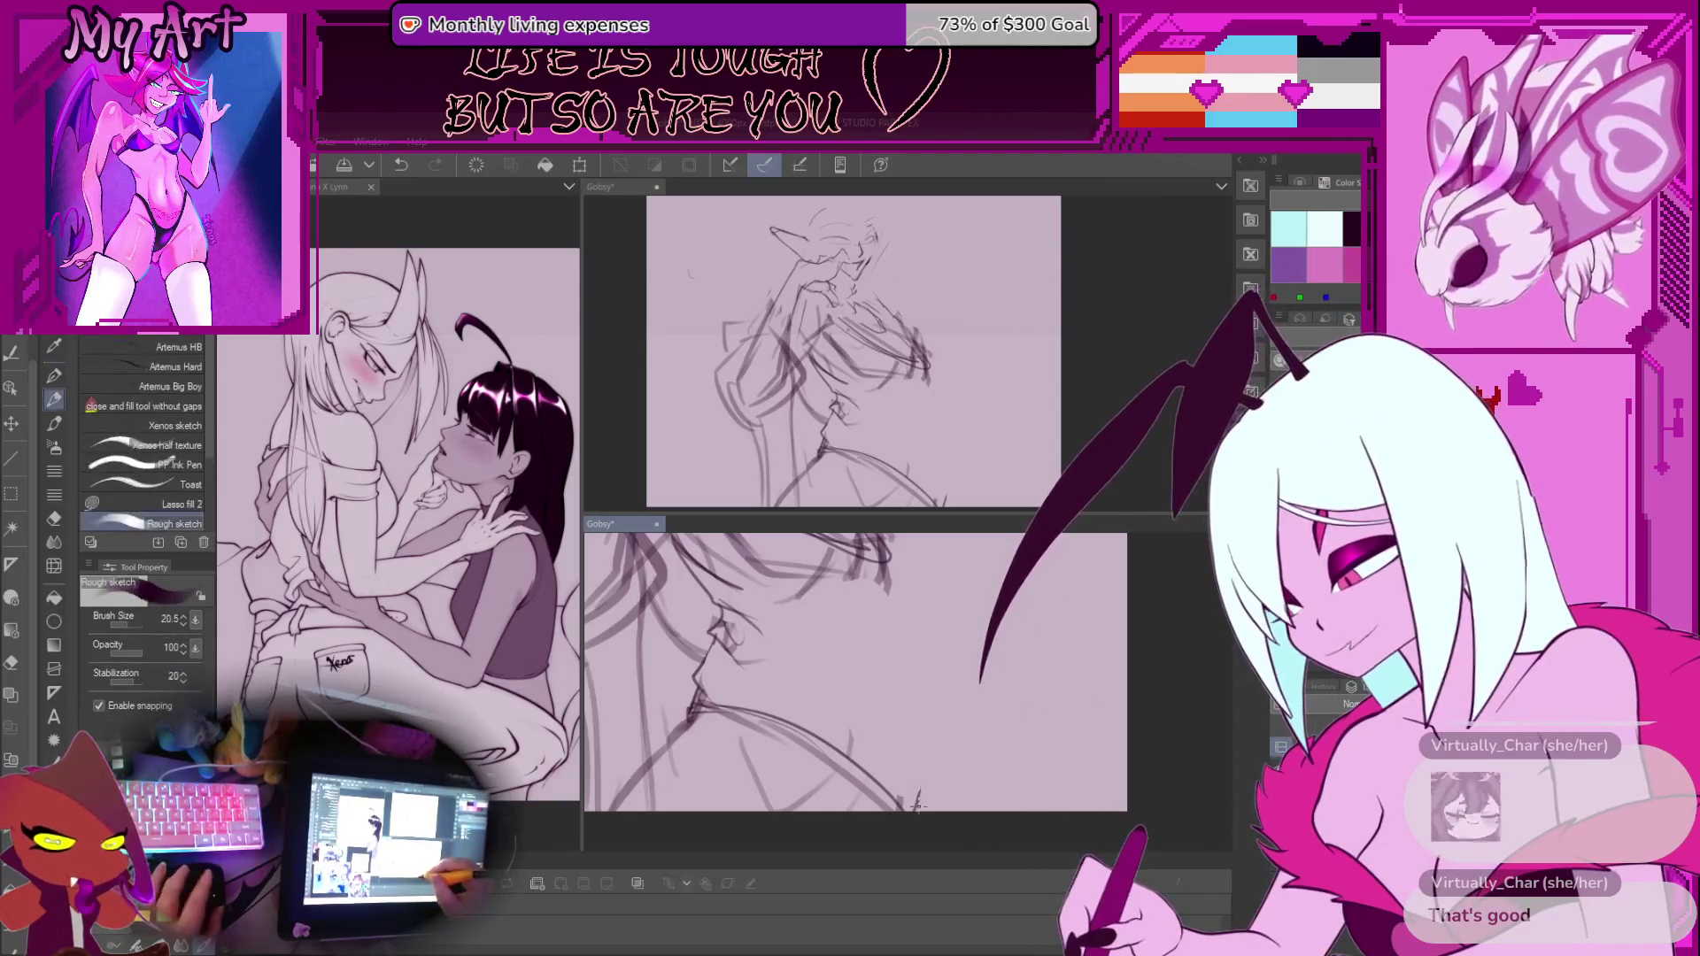
# Try a short torso stroke, undo it, and zoom out to see more of the figure
pyautogui.moveTo(921, 779); pyautogui.dragTo(916, 808)
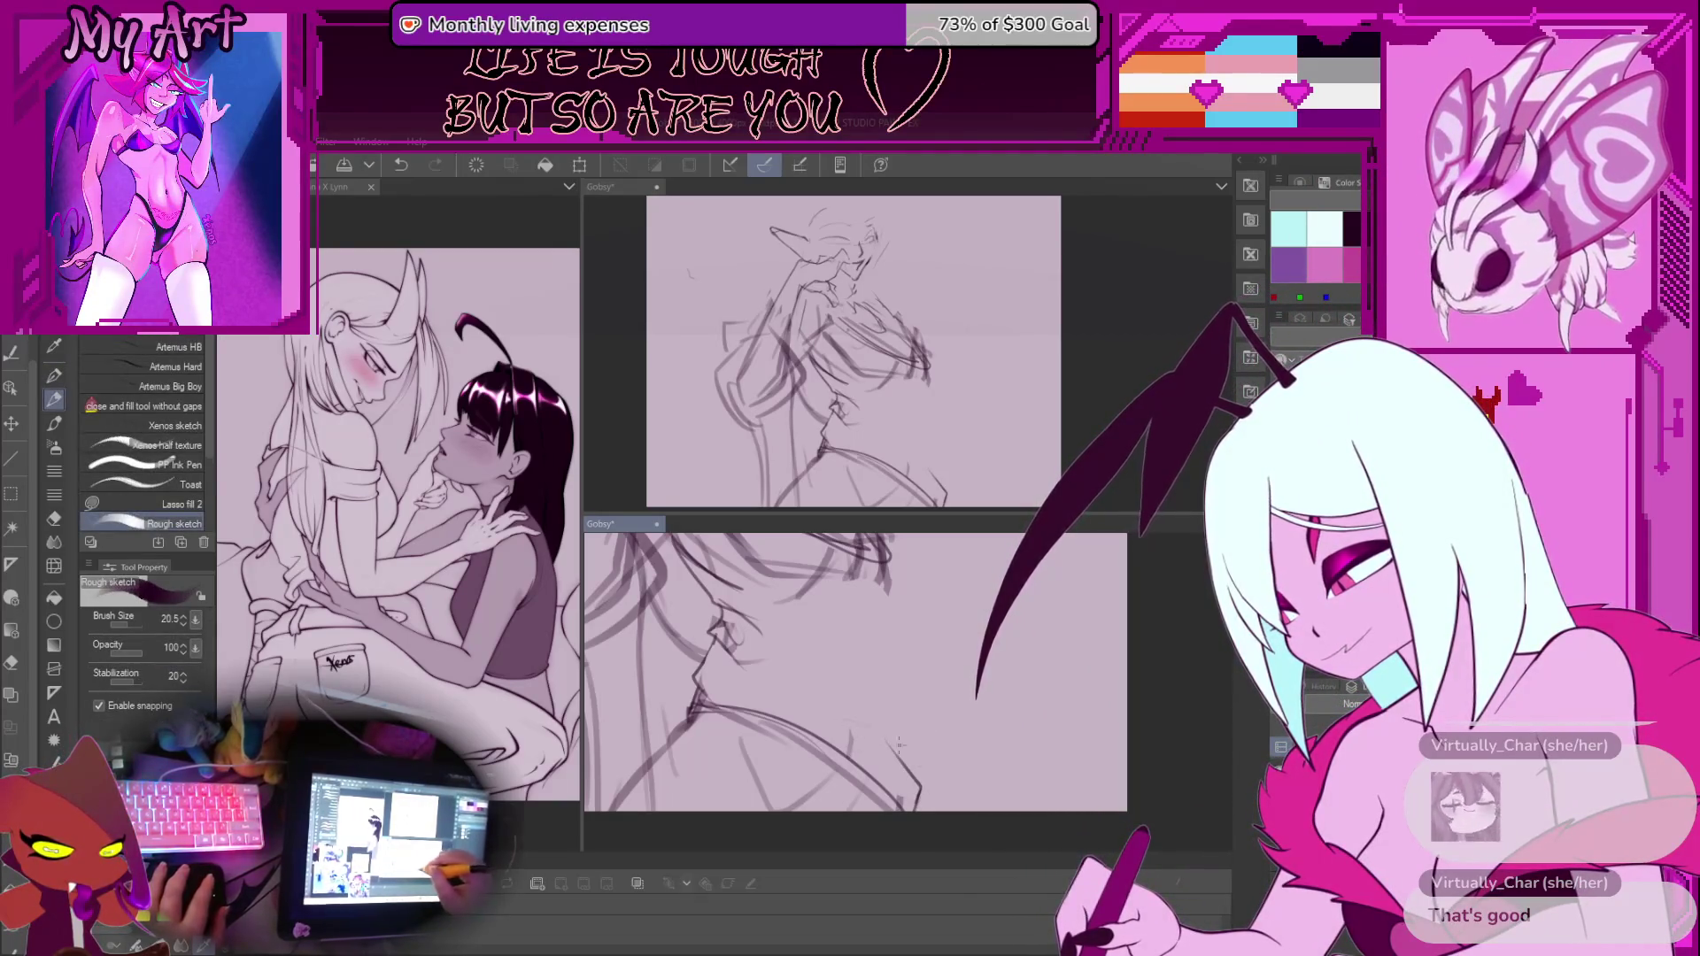
pyautogui.hotkey('ctrl', 'z')
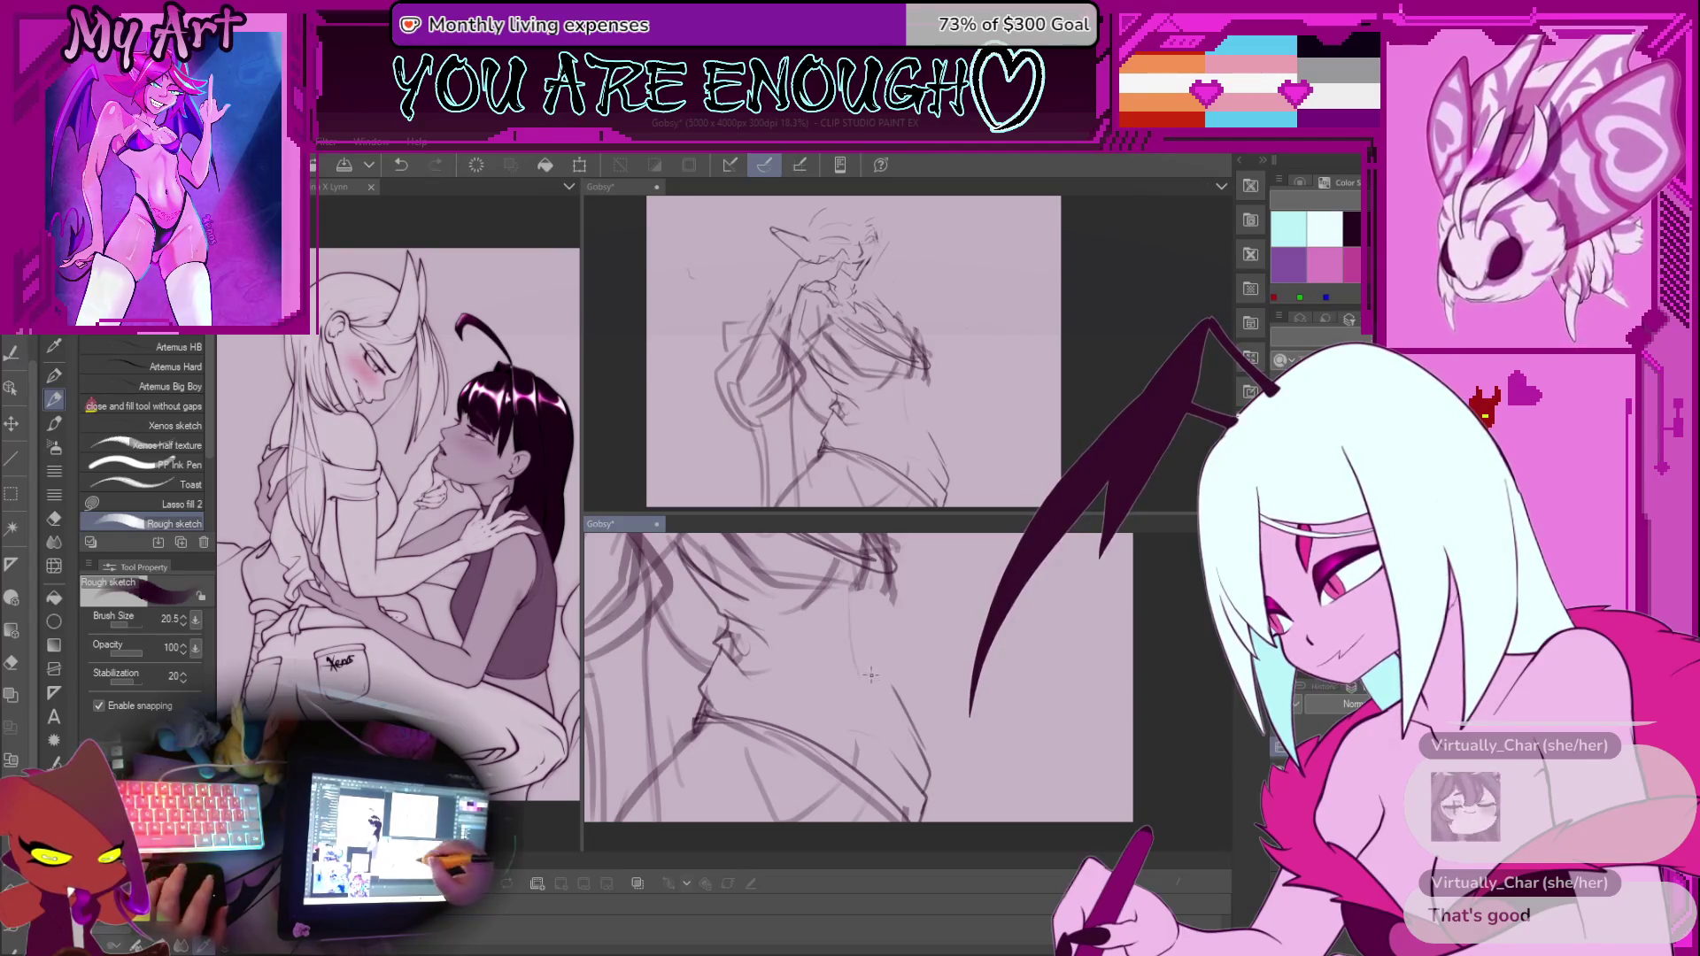
pyautogui.scroll(-1, 859, 646)
pyautogui.moveTo(859, 647)
pyautogui.mouseDown()
pyautogui.moveTo(901, 631)
pyautogui.moveTo(863, 693)
pyautogui.mouseUp()
pyautogui.scroll(-1, 918, 644)
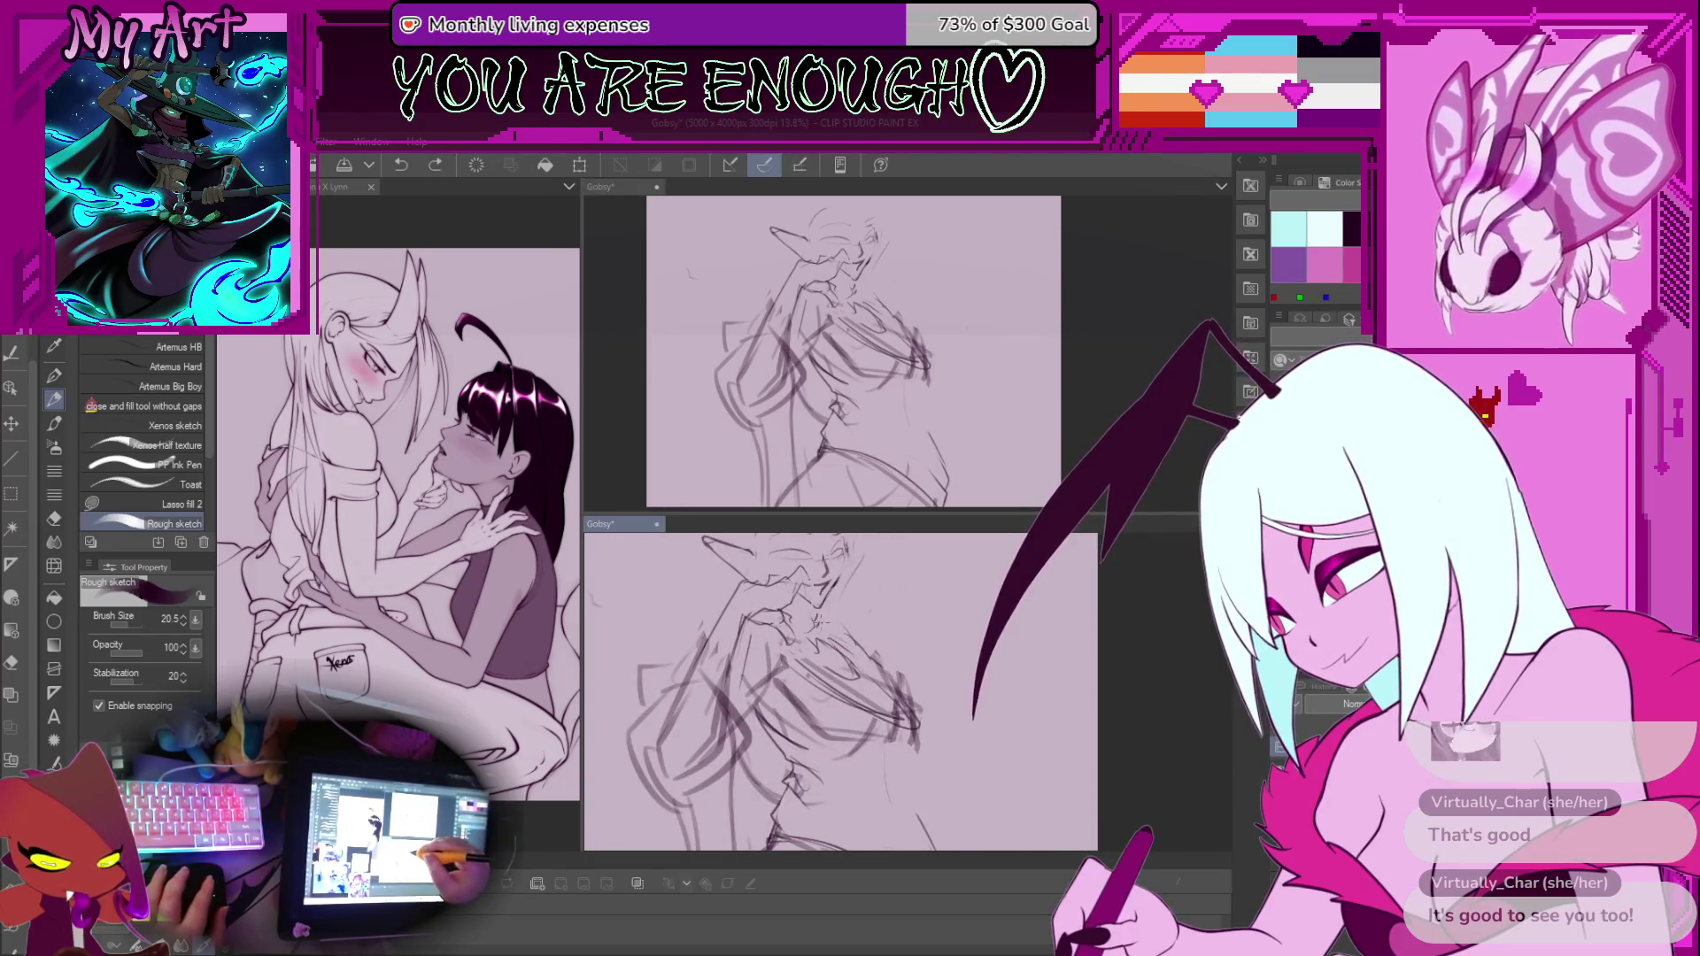
# Lasso the stray strokes on the chest's right side, delete them, and deselect
pyautogui.scroll(1, 863, 693)
pyautogui.press('m')
pyautogui.scroll(1, 863, 693)
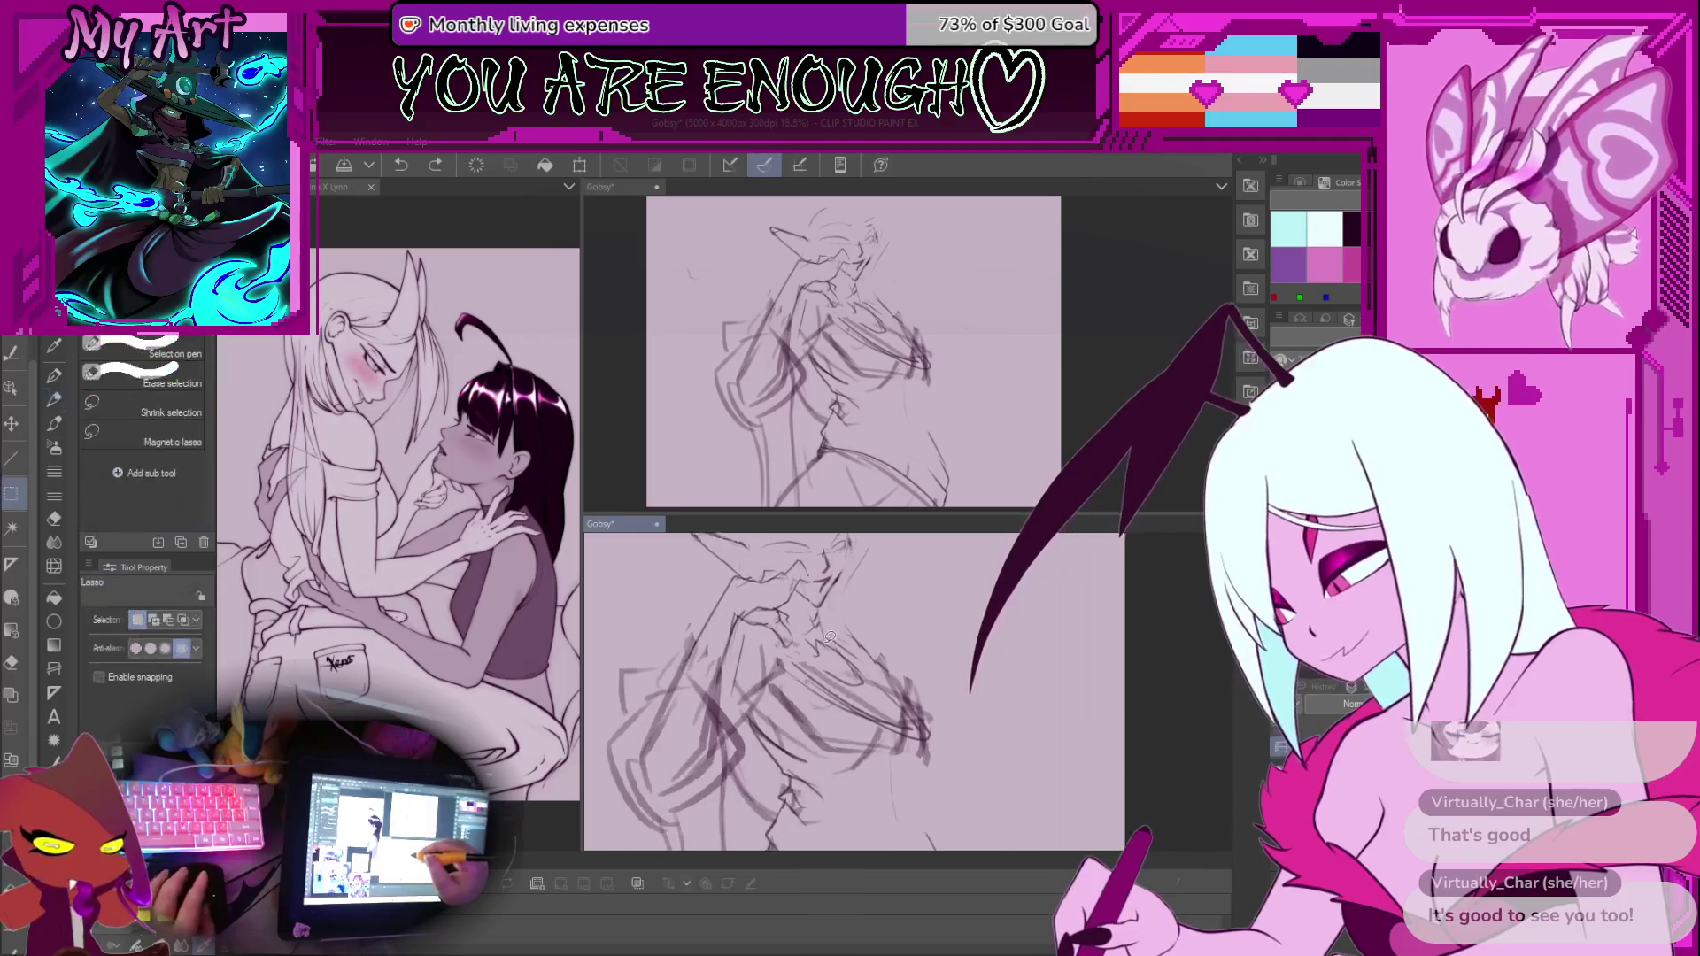
pyautogui.moveTo(850, 636); pyautogui.dragTo(872, 644)
pyautogui.press('Delete')
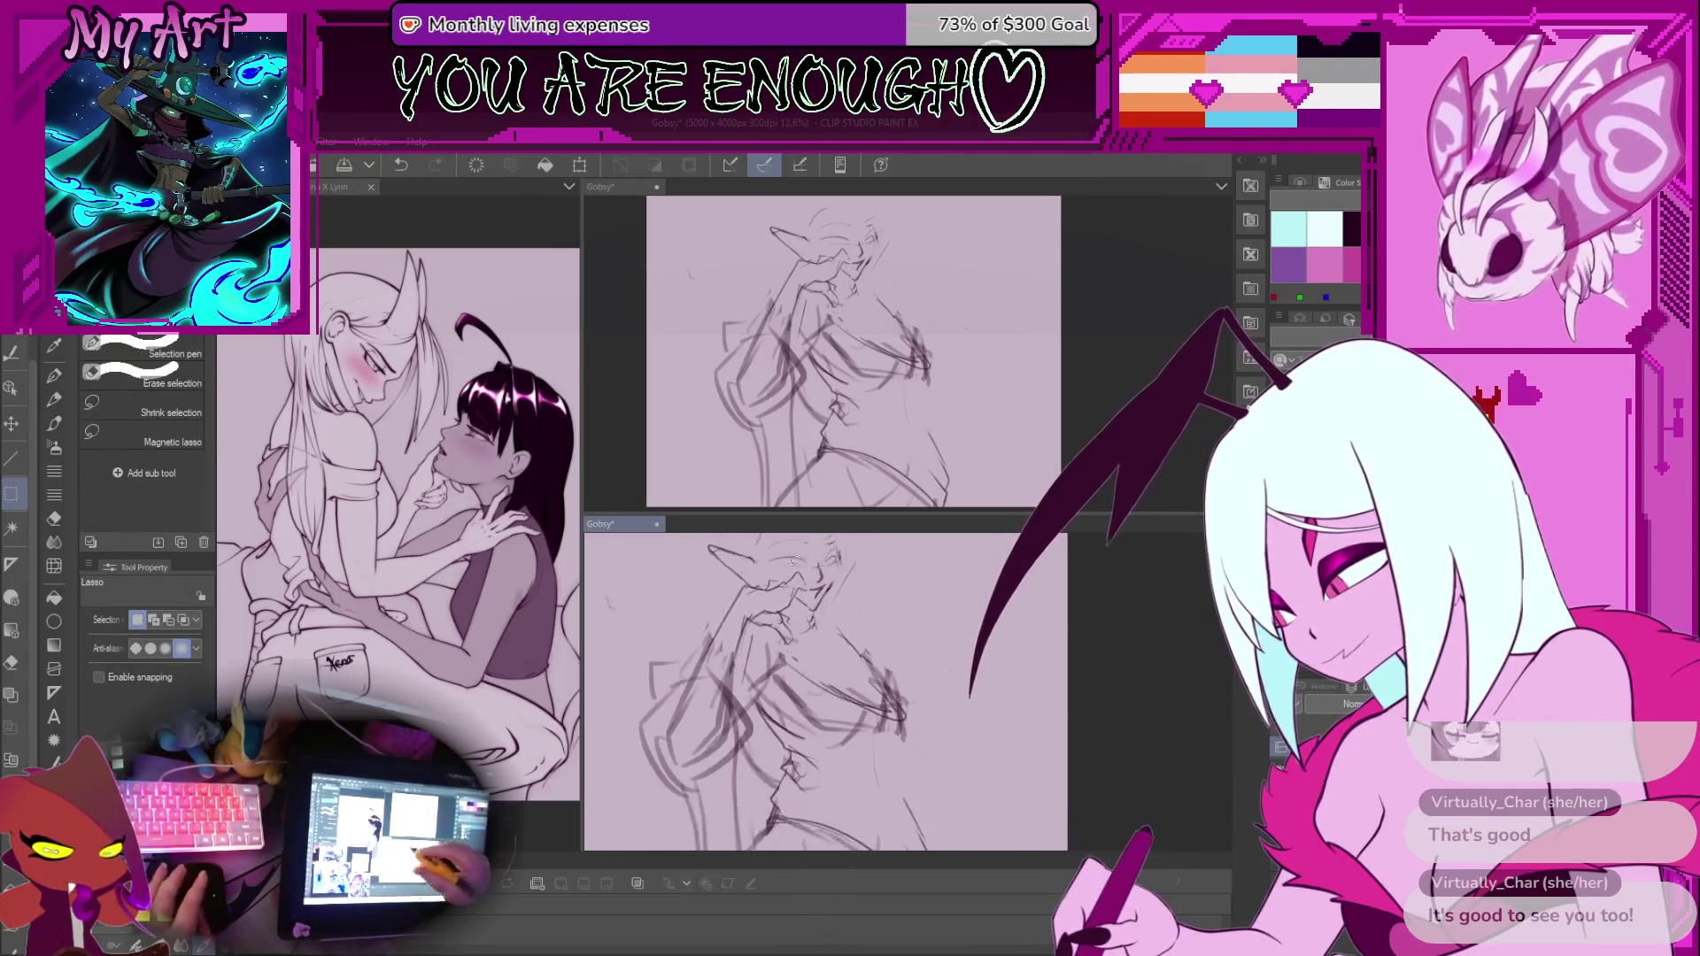
pyautogui.hotkey('ctrl', 'd')
pyautogui.press('p')
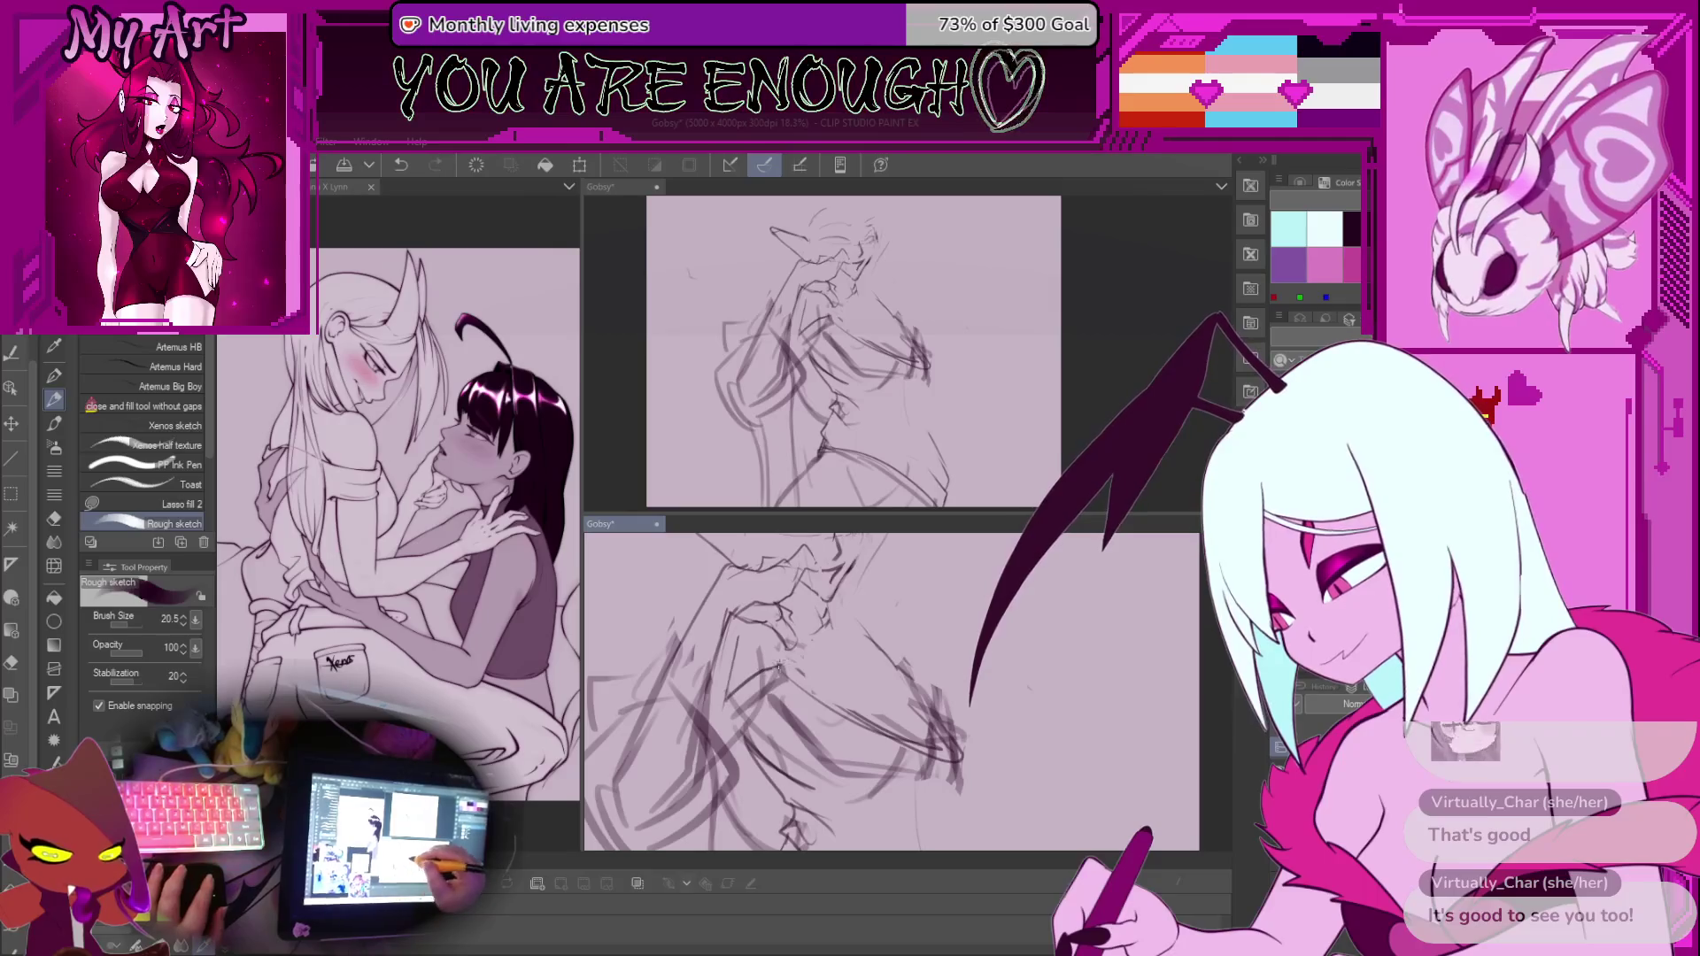
# Undo the erase and other recent changes while centring the torso in view
pyautogui.hotkey('ctrl', 'z')
pyautogui.moveTo(753, 660)
pyautogui.mouseDown()
pyautogui.moveTo(767, 634)
pyautogui.moveTo(744, 641)
pyautogui.mouseUp()
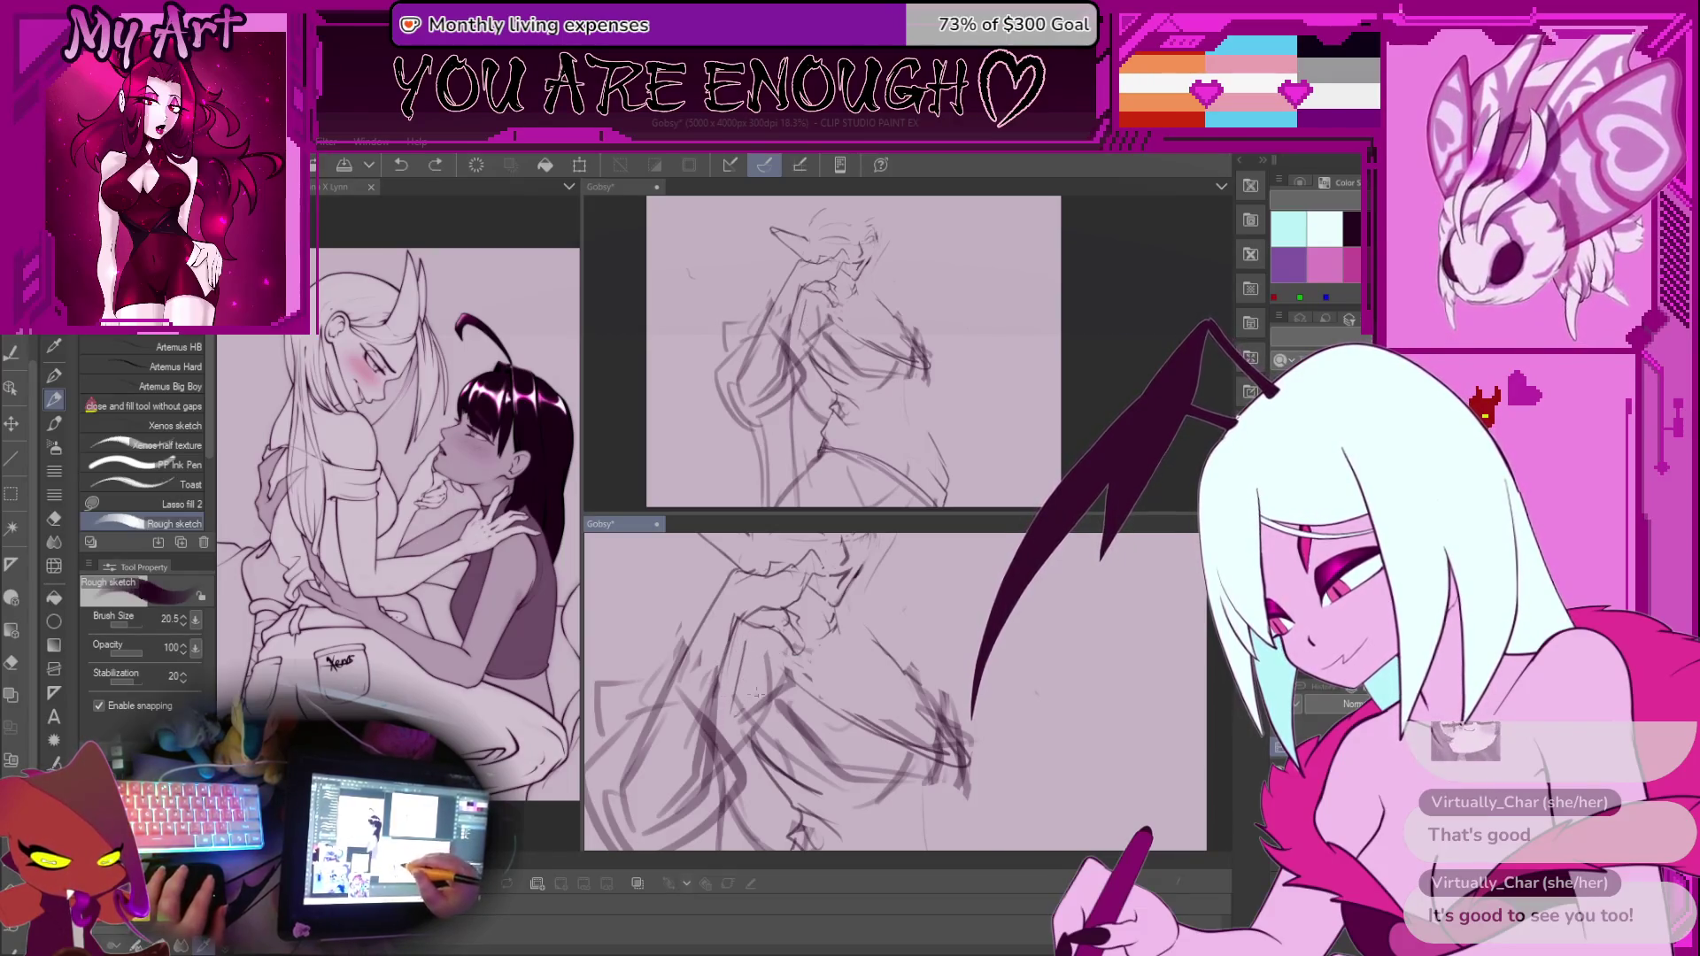
pyautogui.moveTo(776, 716); pyautogui.dragTo(774, 700)
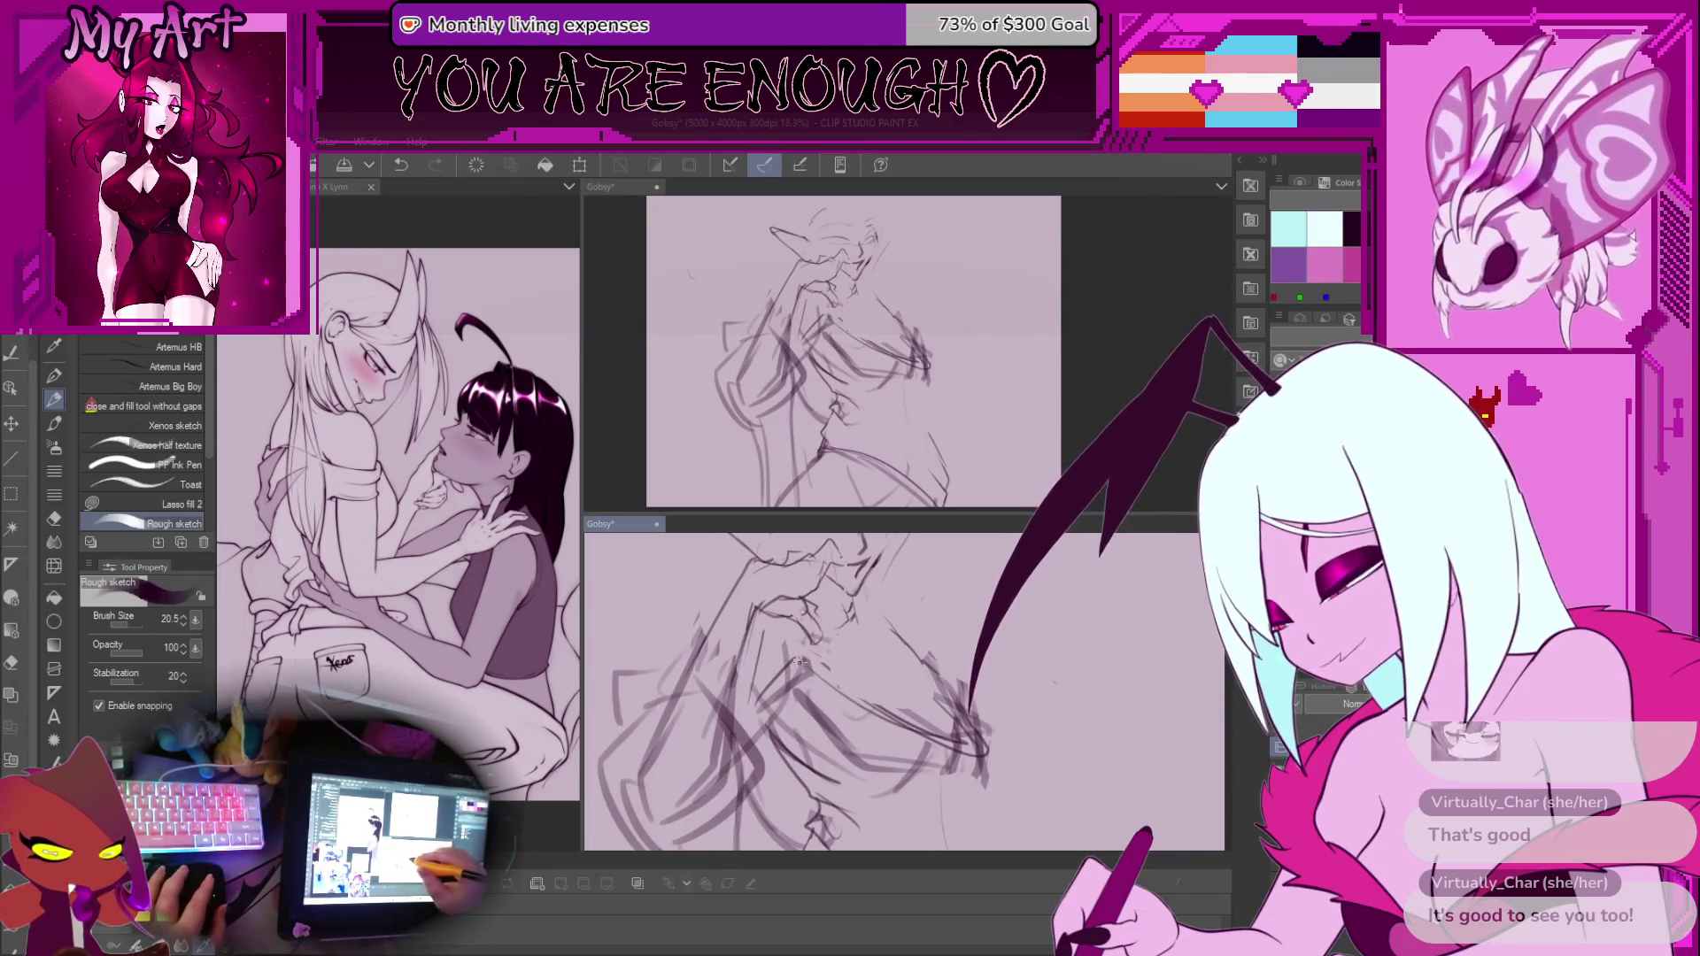
pyautogui.hotkey('ctrl', 'z')
pyautogui.scroll(-2, 879, 653)
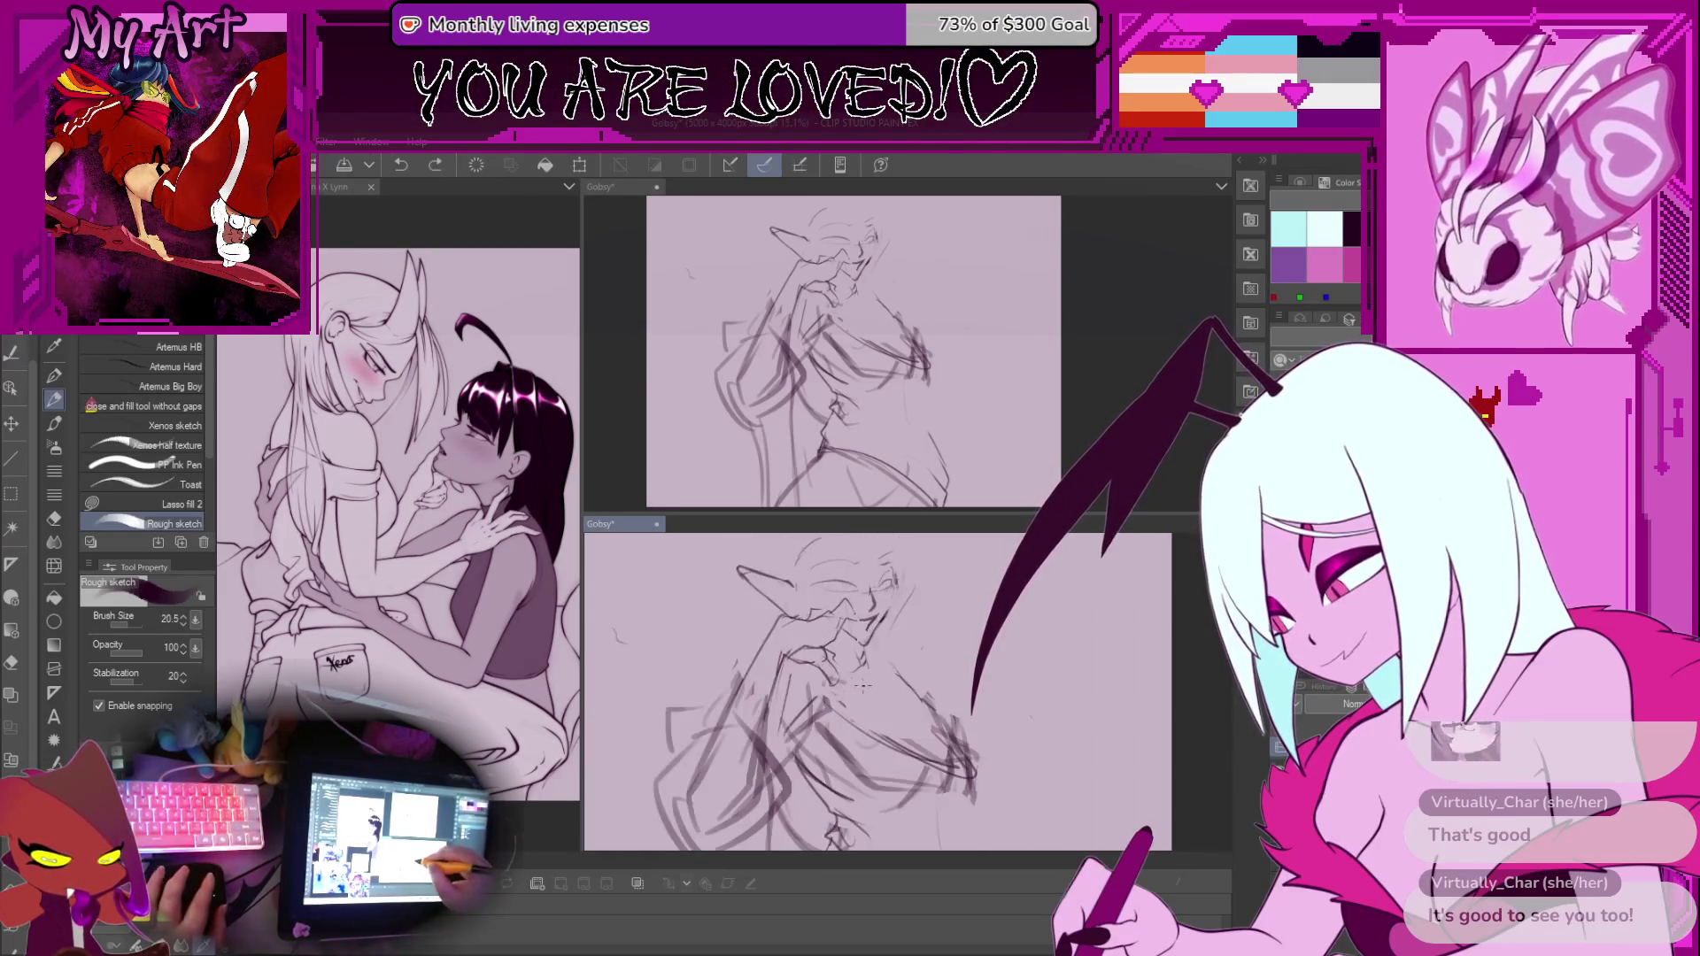
pyautogui.scroll(3, 933, 729)
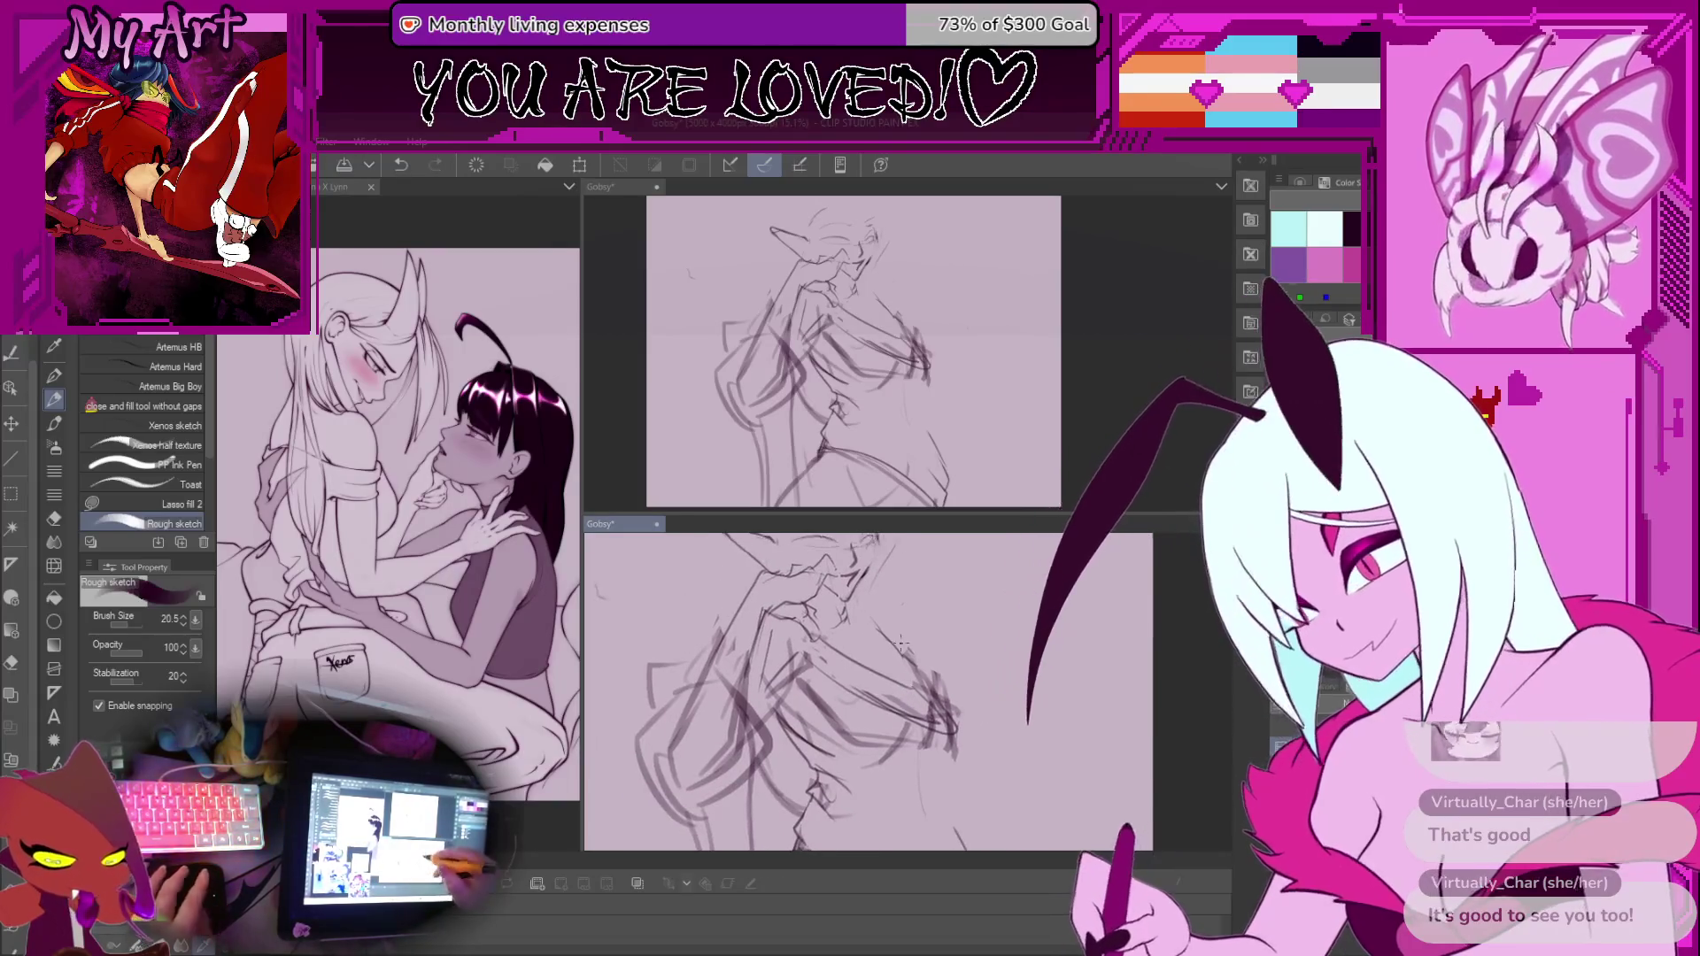
pyautogui.hotkey('ctrl', 'z')
pyautogui.scroll(-3, 897, 666)
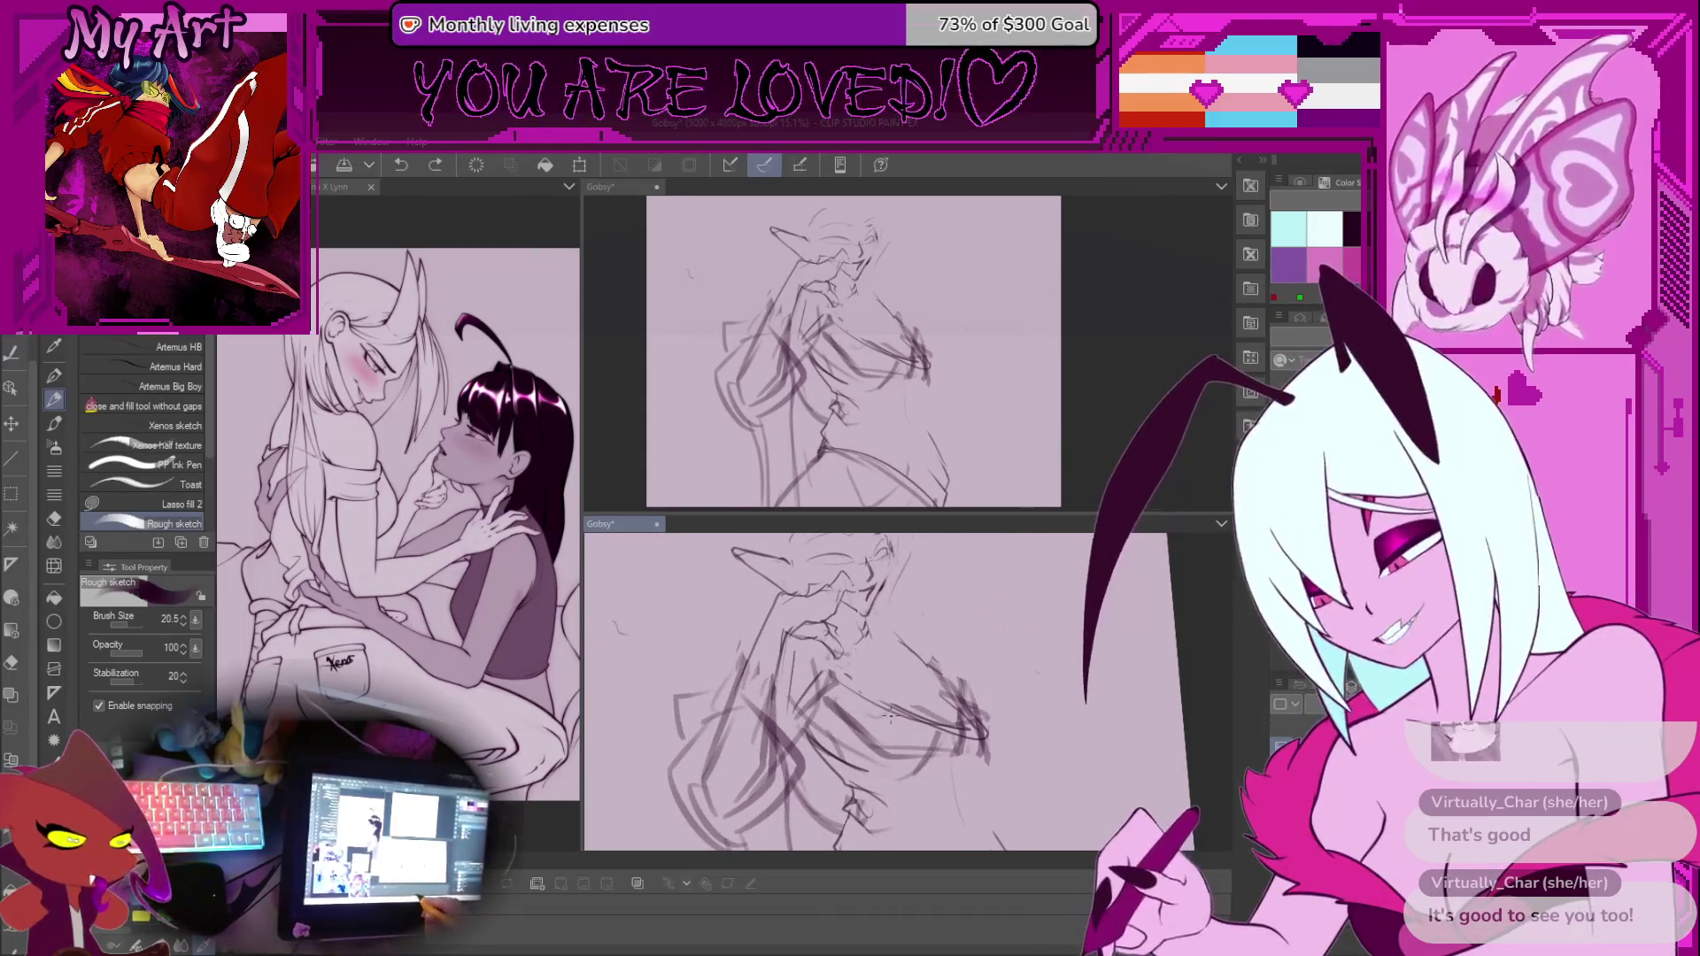
pyautogui.scroll(-2, 974, 635)
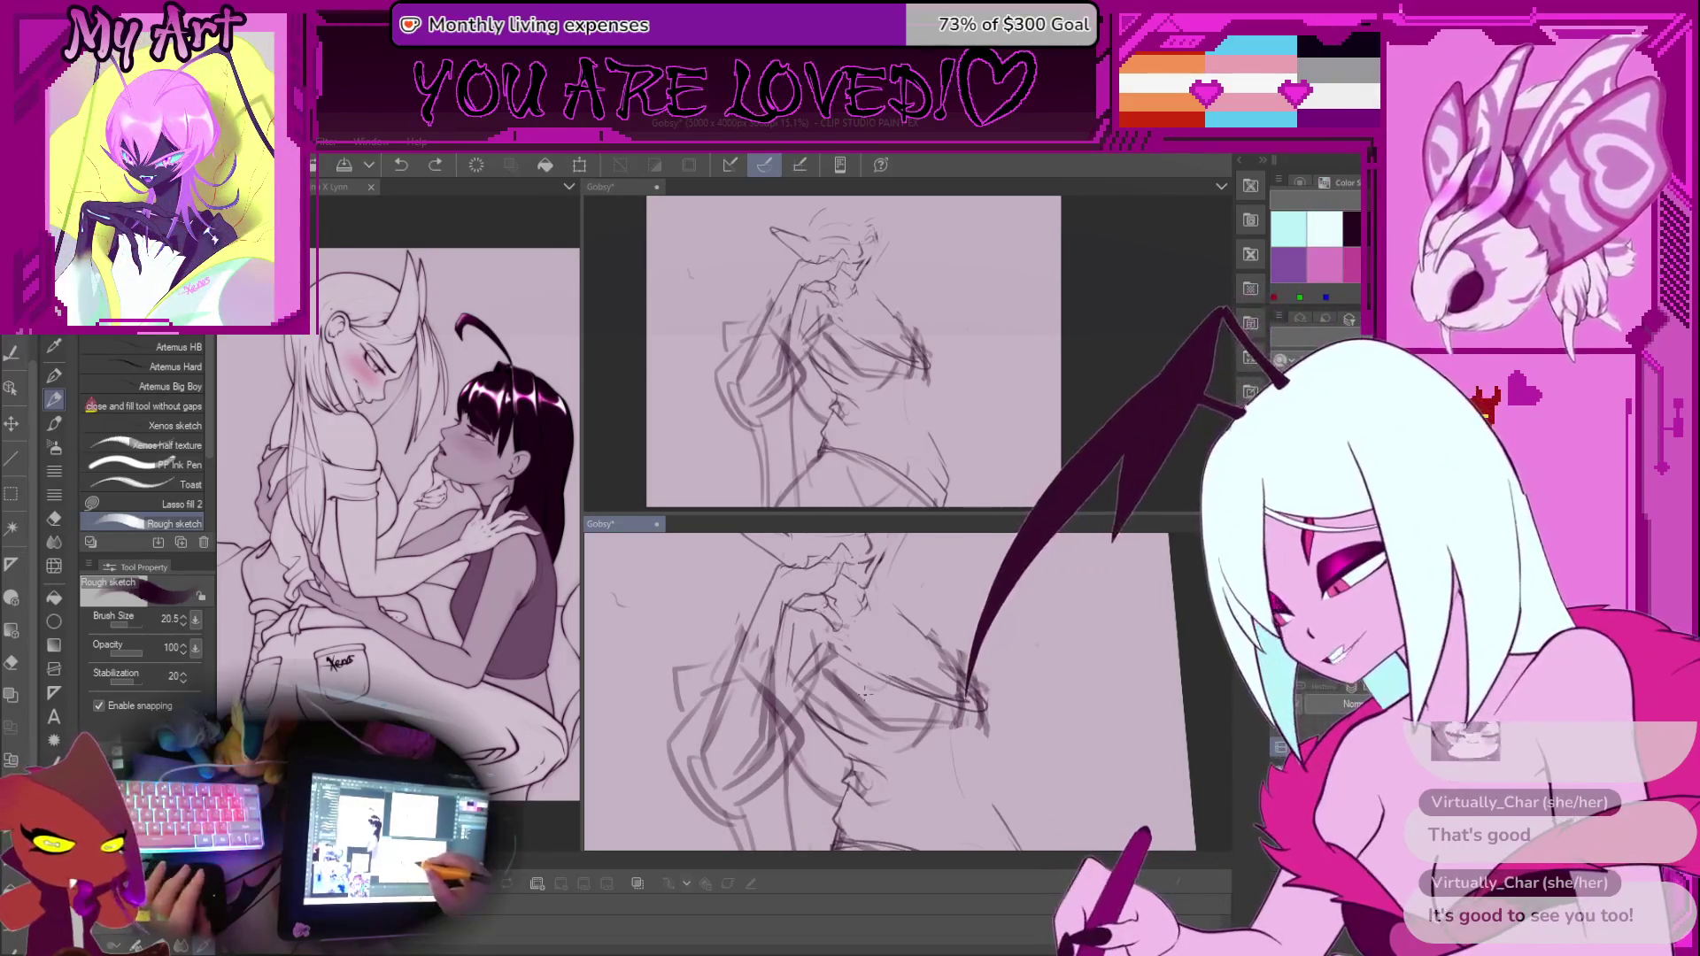
# Delete the selected chest strokes, lasso a small patch below the chest, and fit the whole sketch in view
pyautogui.press('m')
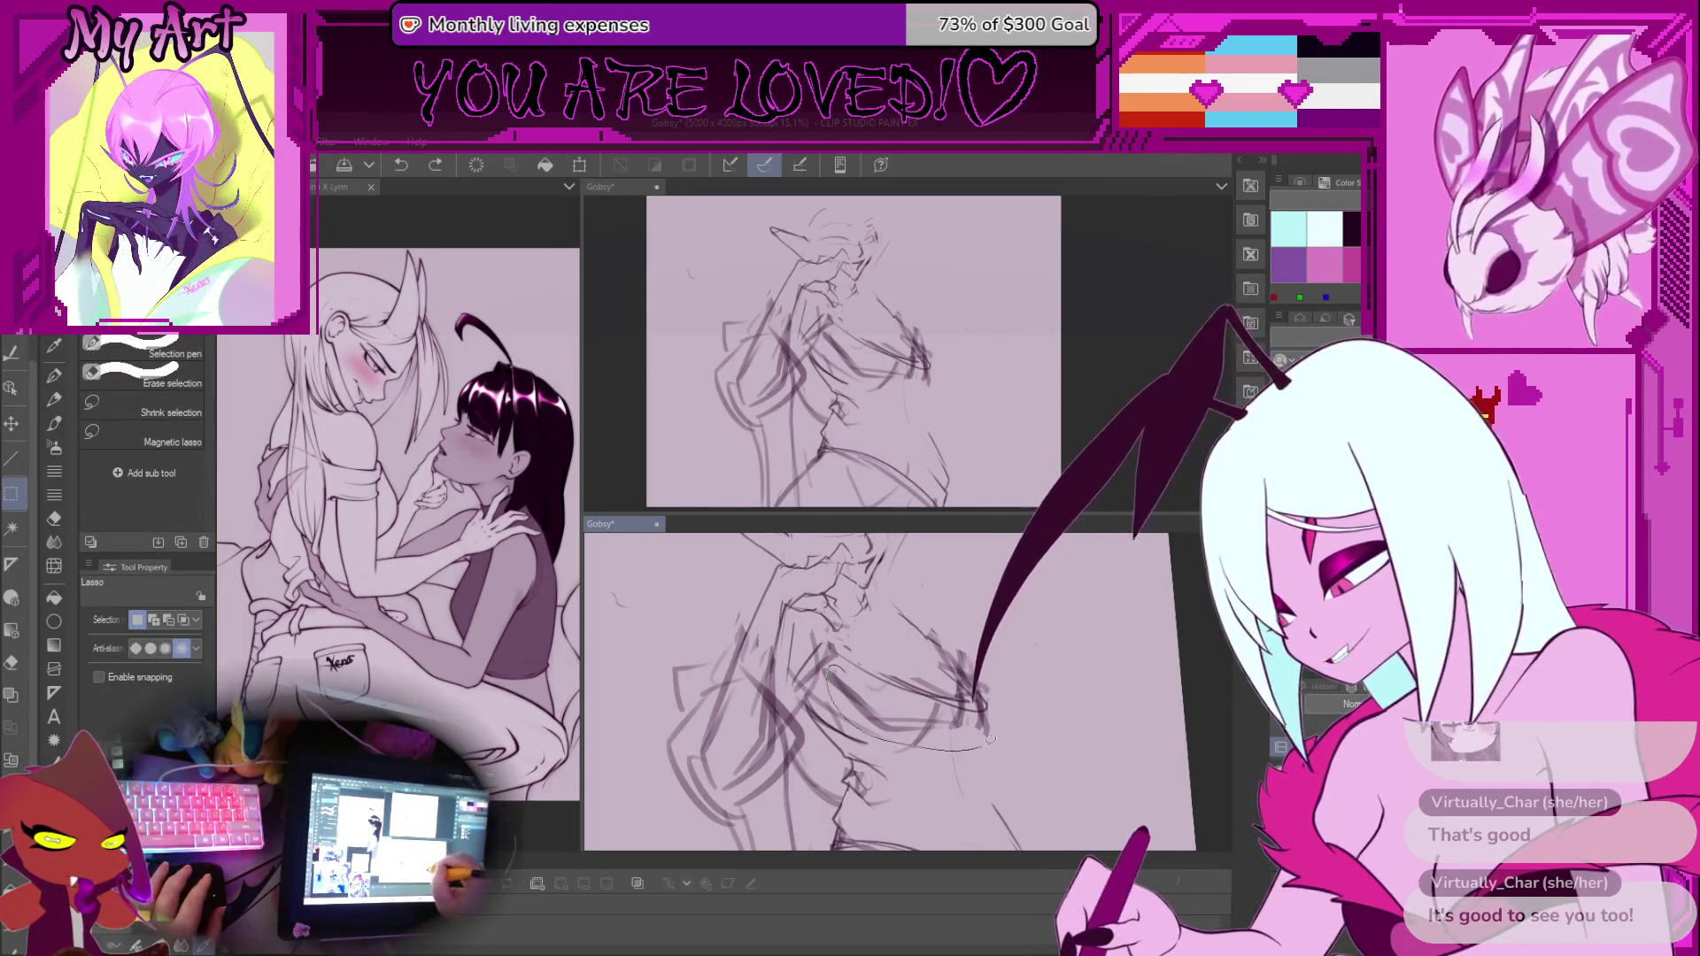
pyautogui.press('Delete')
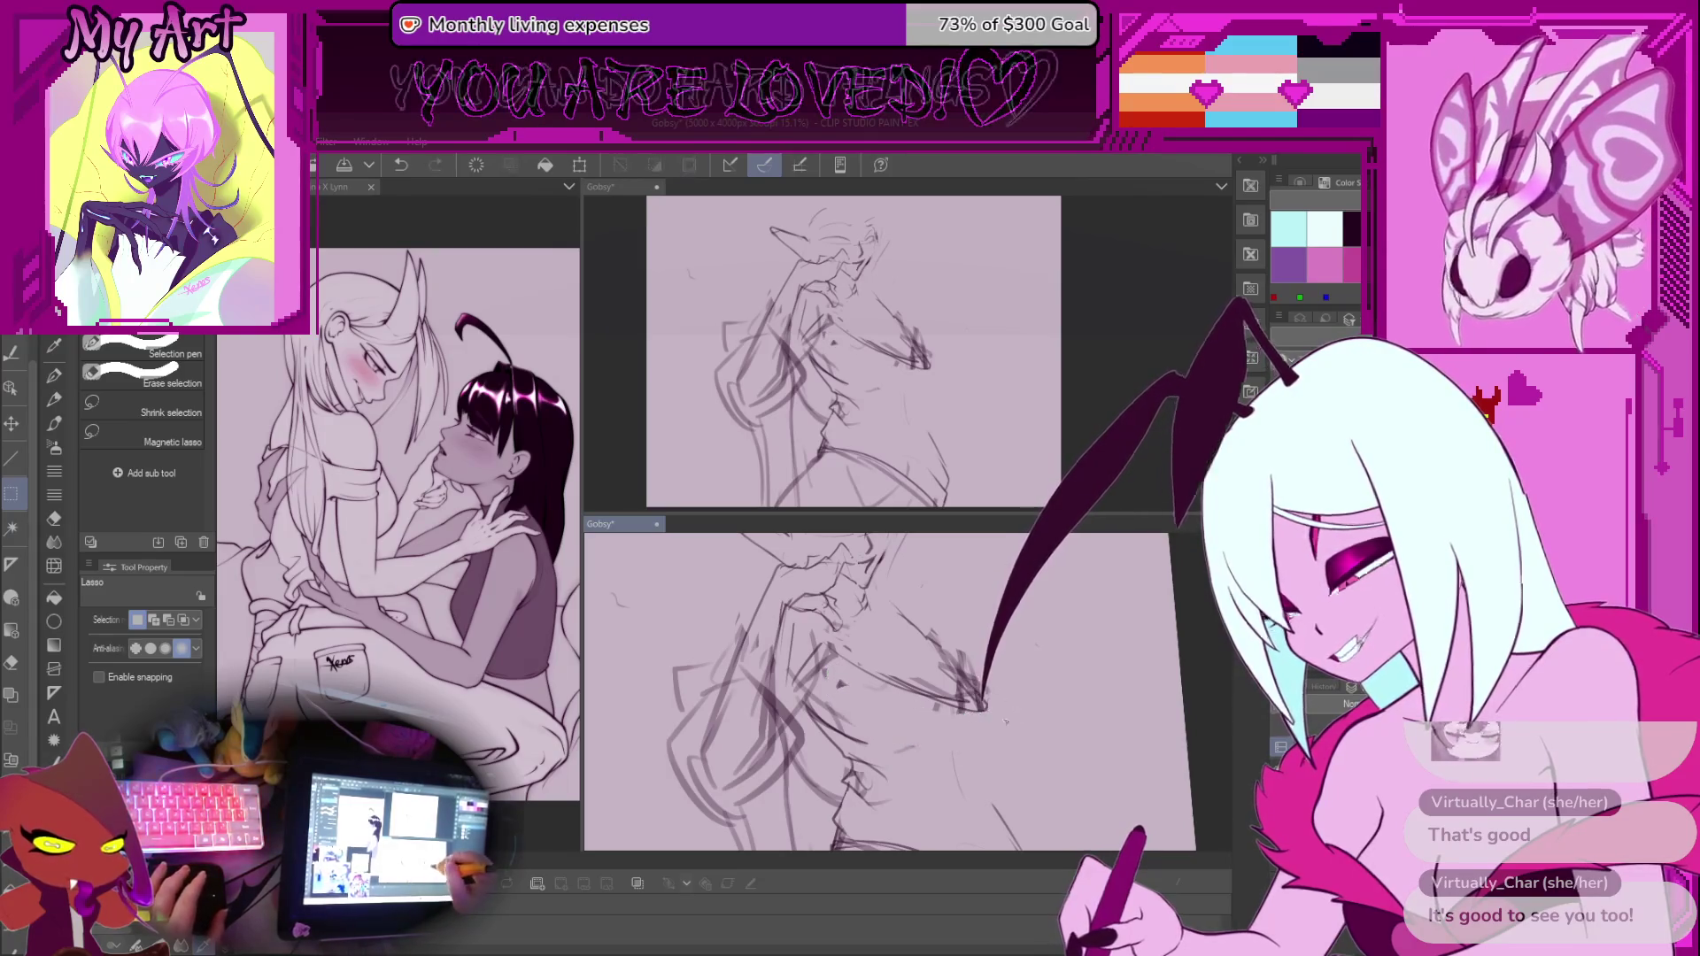
pyautogui.scroll(-1, 885, 691)
pyautogui.moveTo(920, 713); pyautogui.dragTo(923, 704)
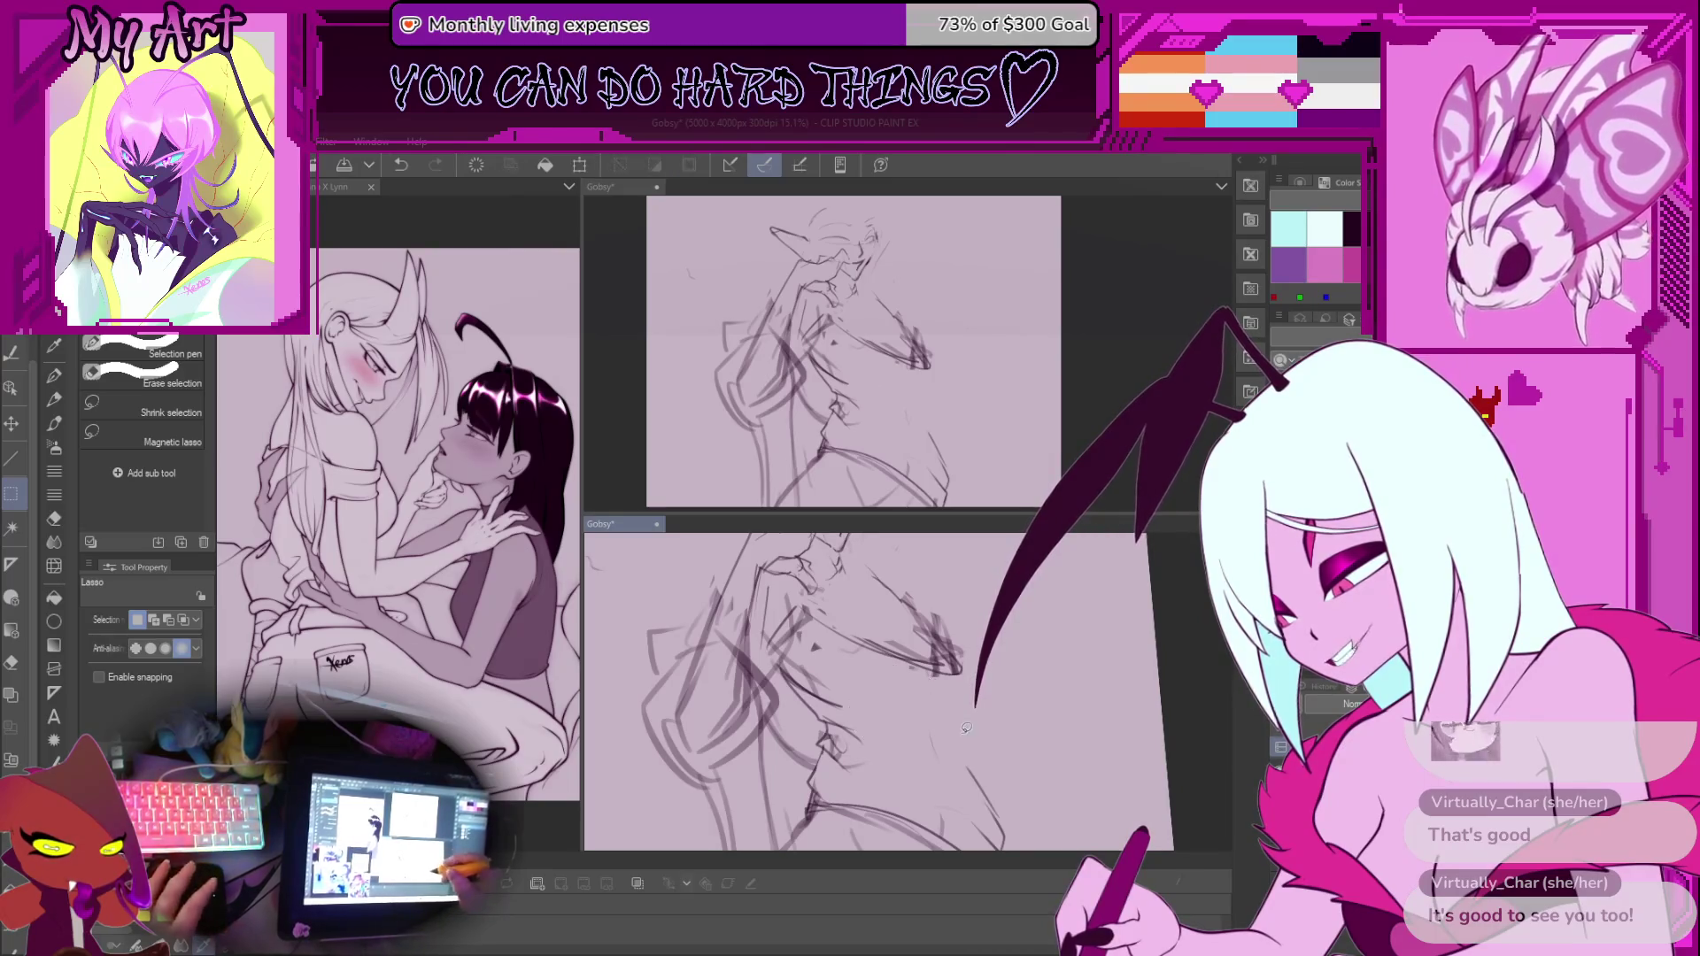
pyautogui.press('p')
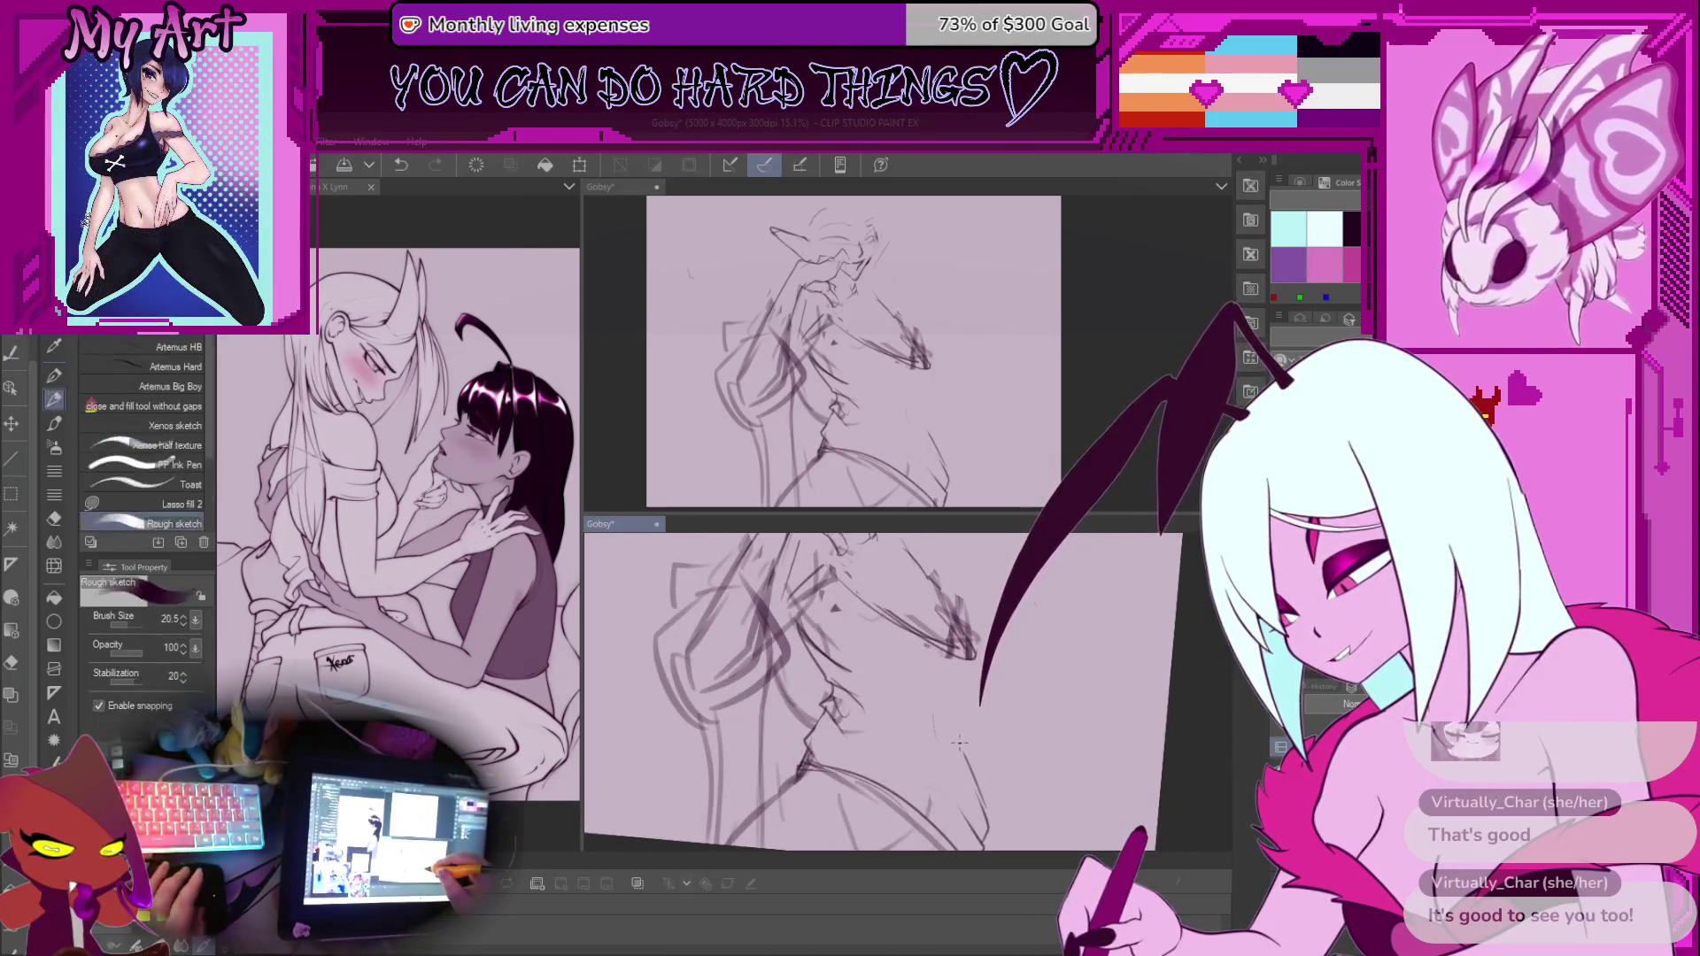
pyautogui.scroll(-1, 960, 741)
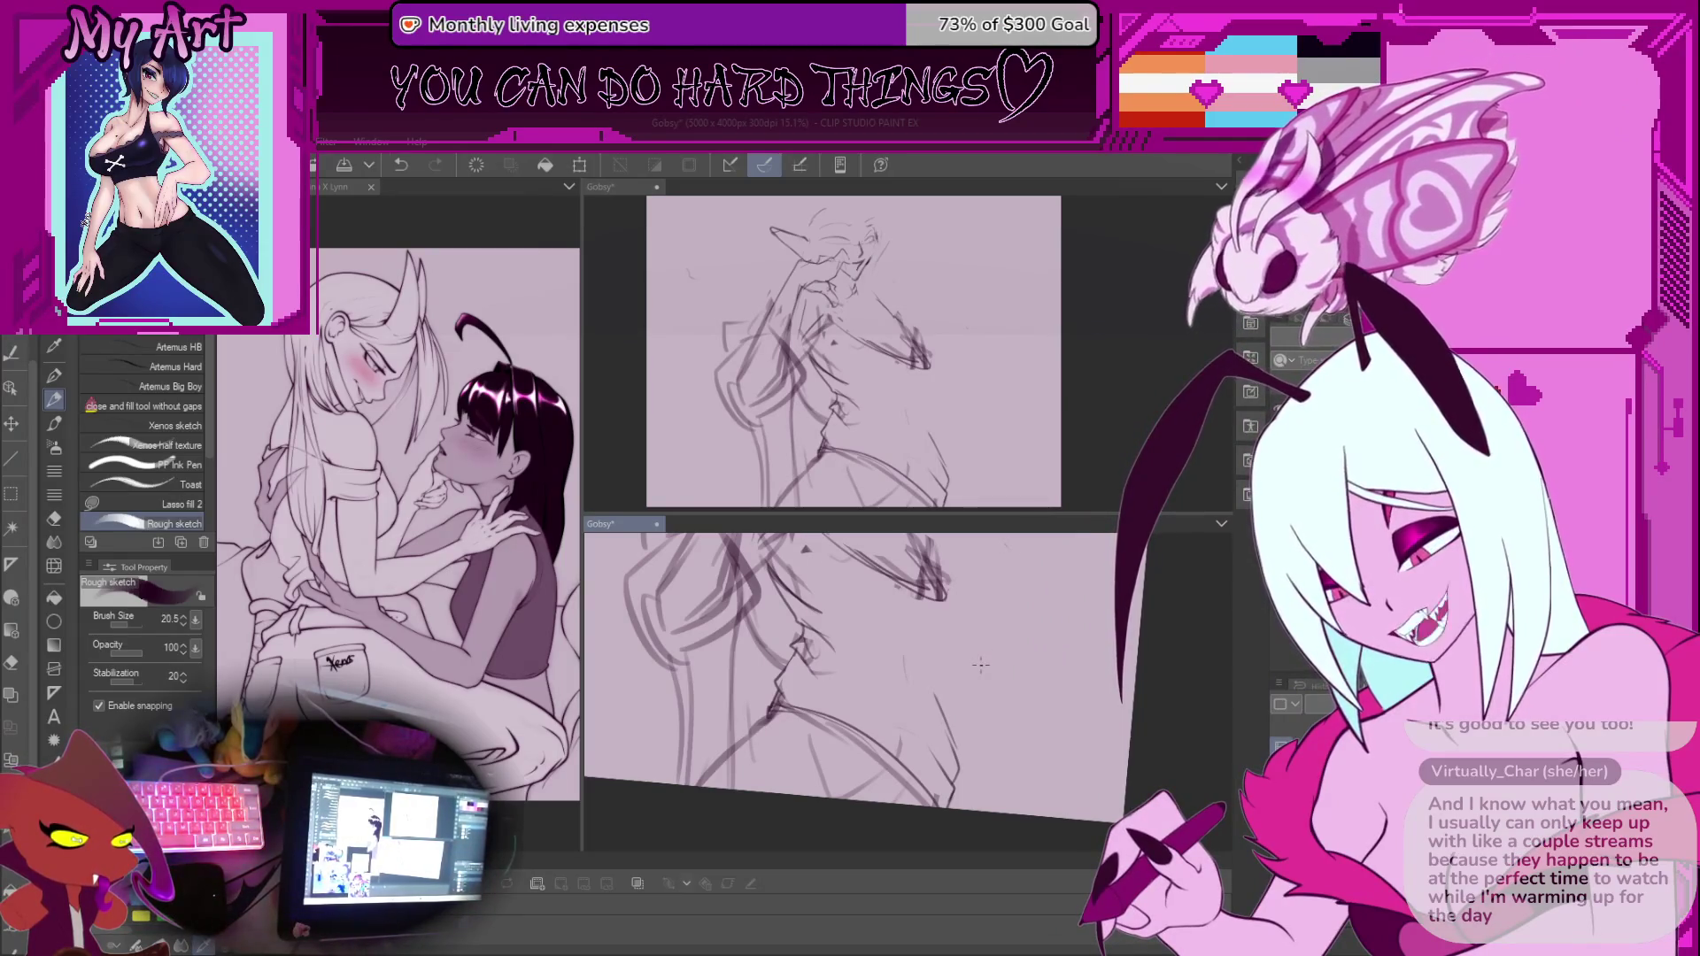
pyautogui.moveTo(950, 629); pyautogui.dragTo(951, 729)
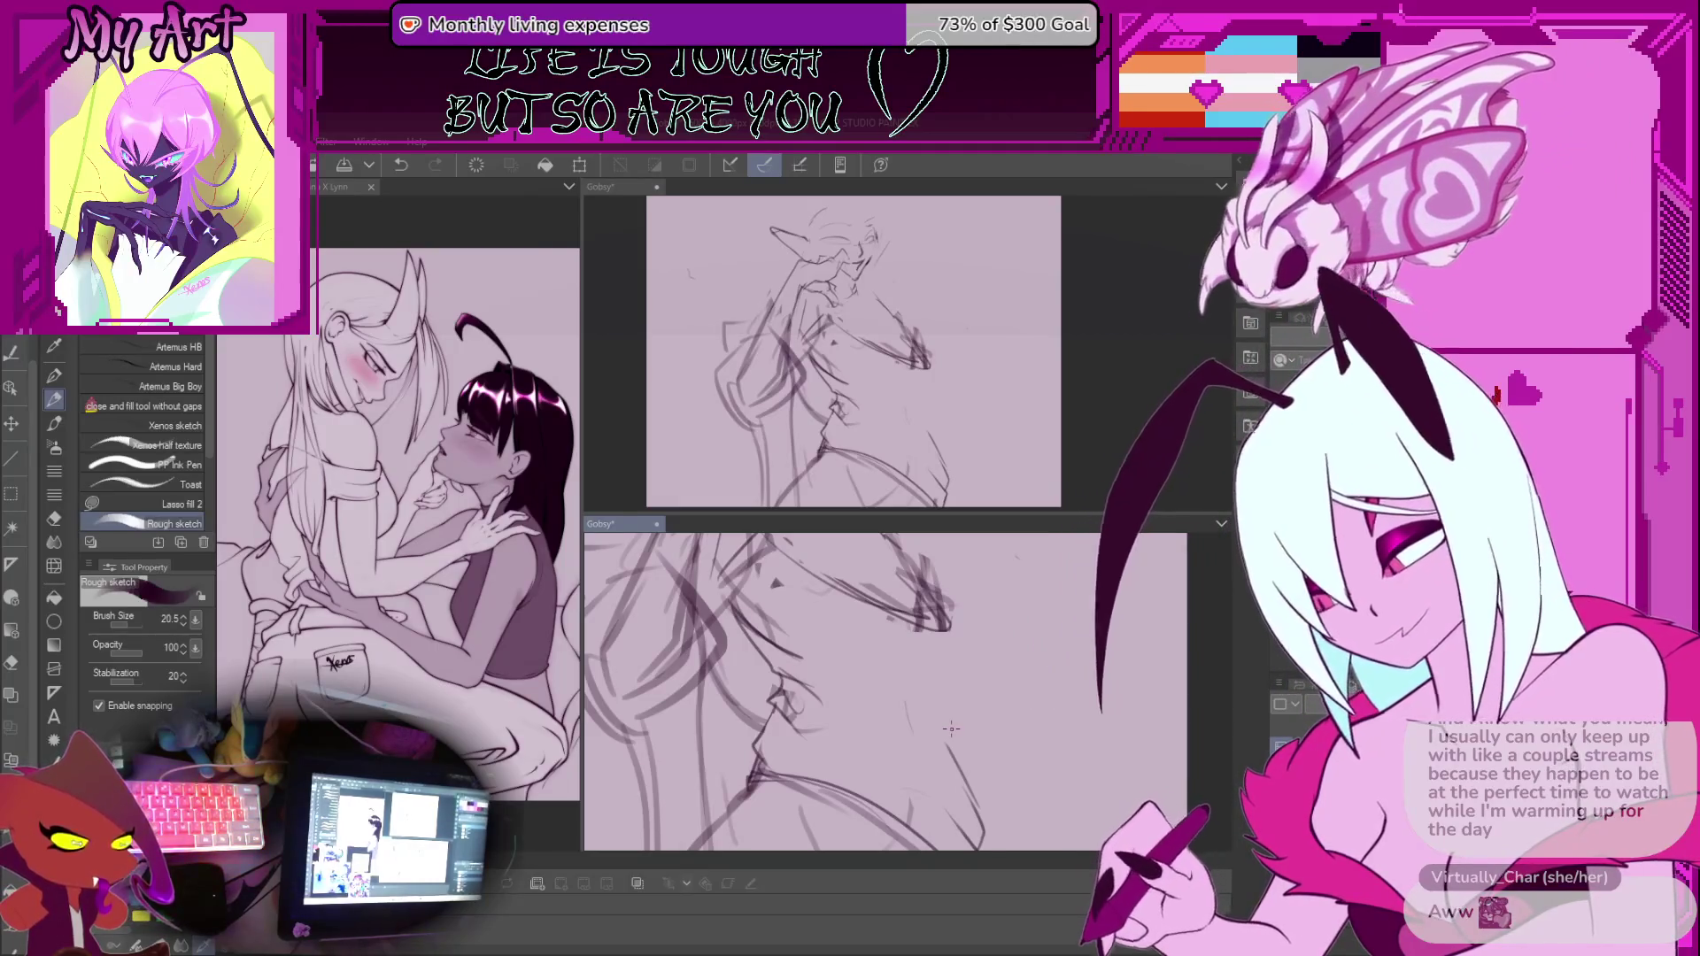
pyautogui.hotkey('ctrl', '0')
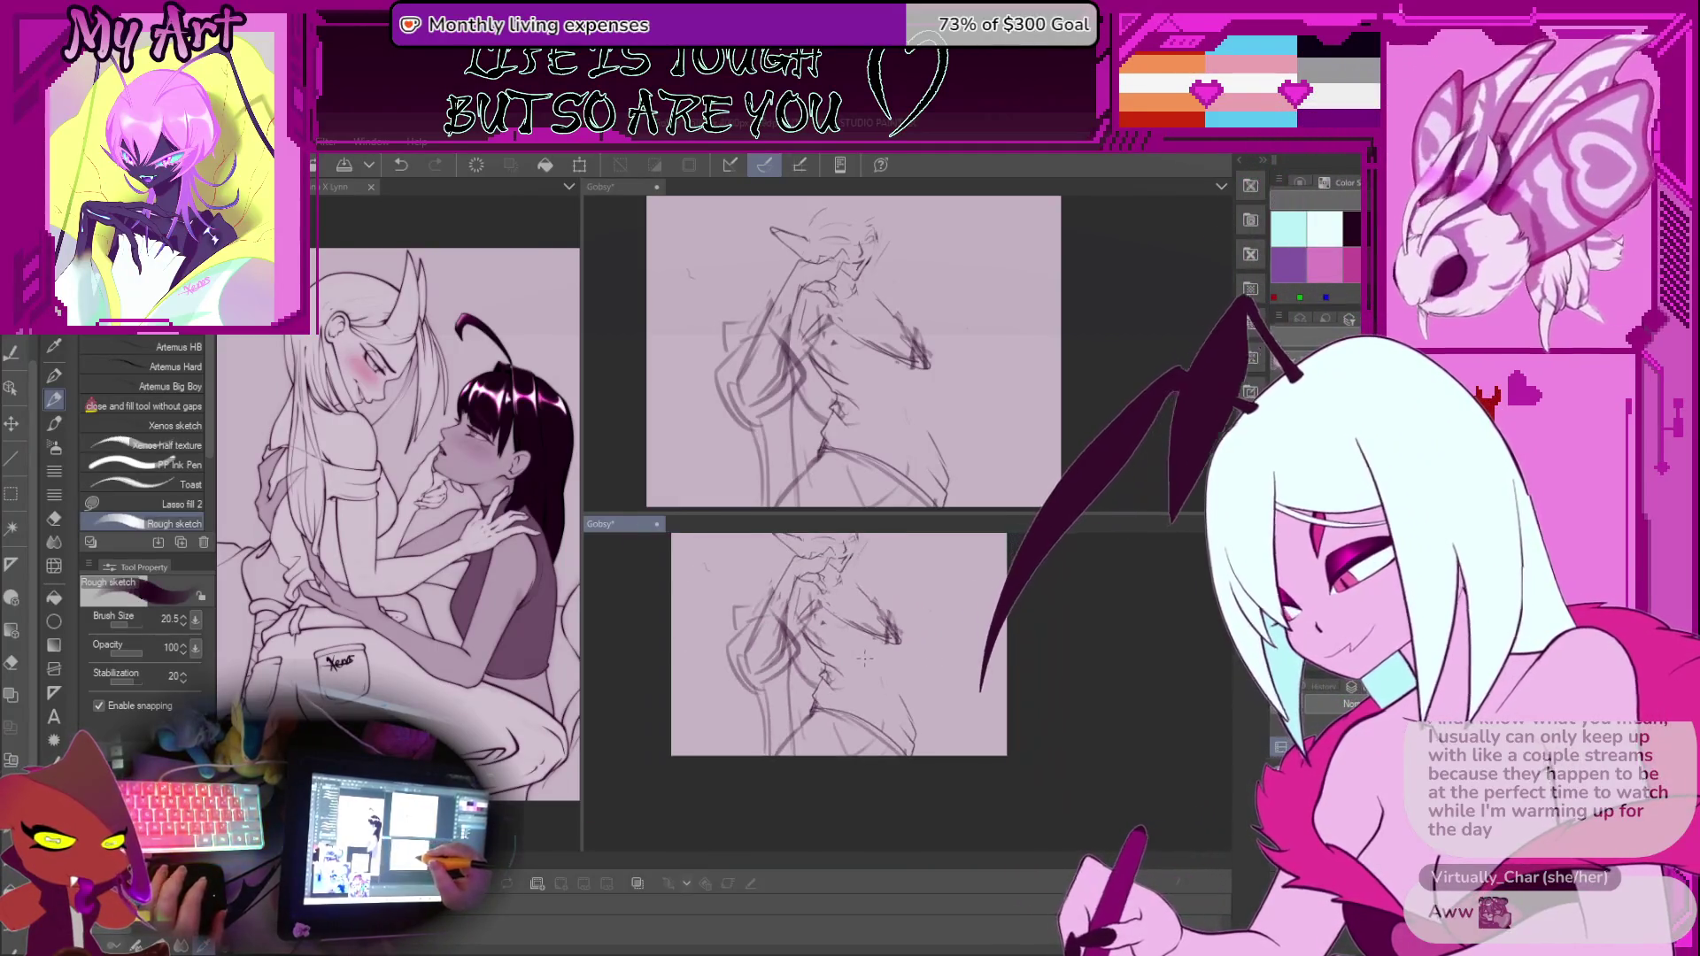
# Pan and zoom so the figure's head and chest are framed for drawing
pyautogui.moveTo(872, 797); pyautogui.dragTo(835, 718)
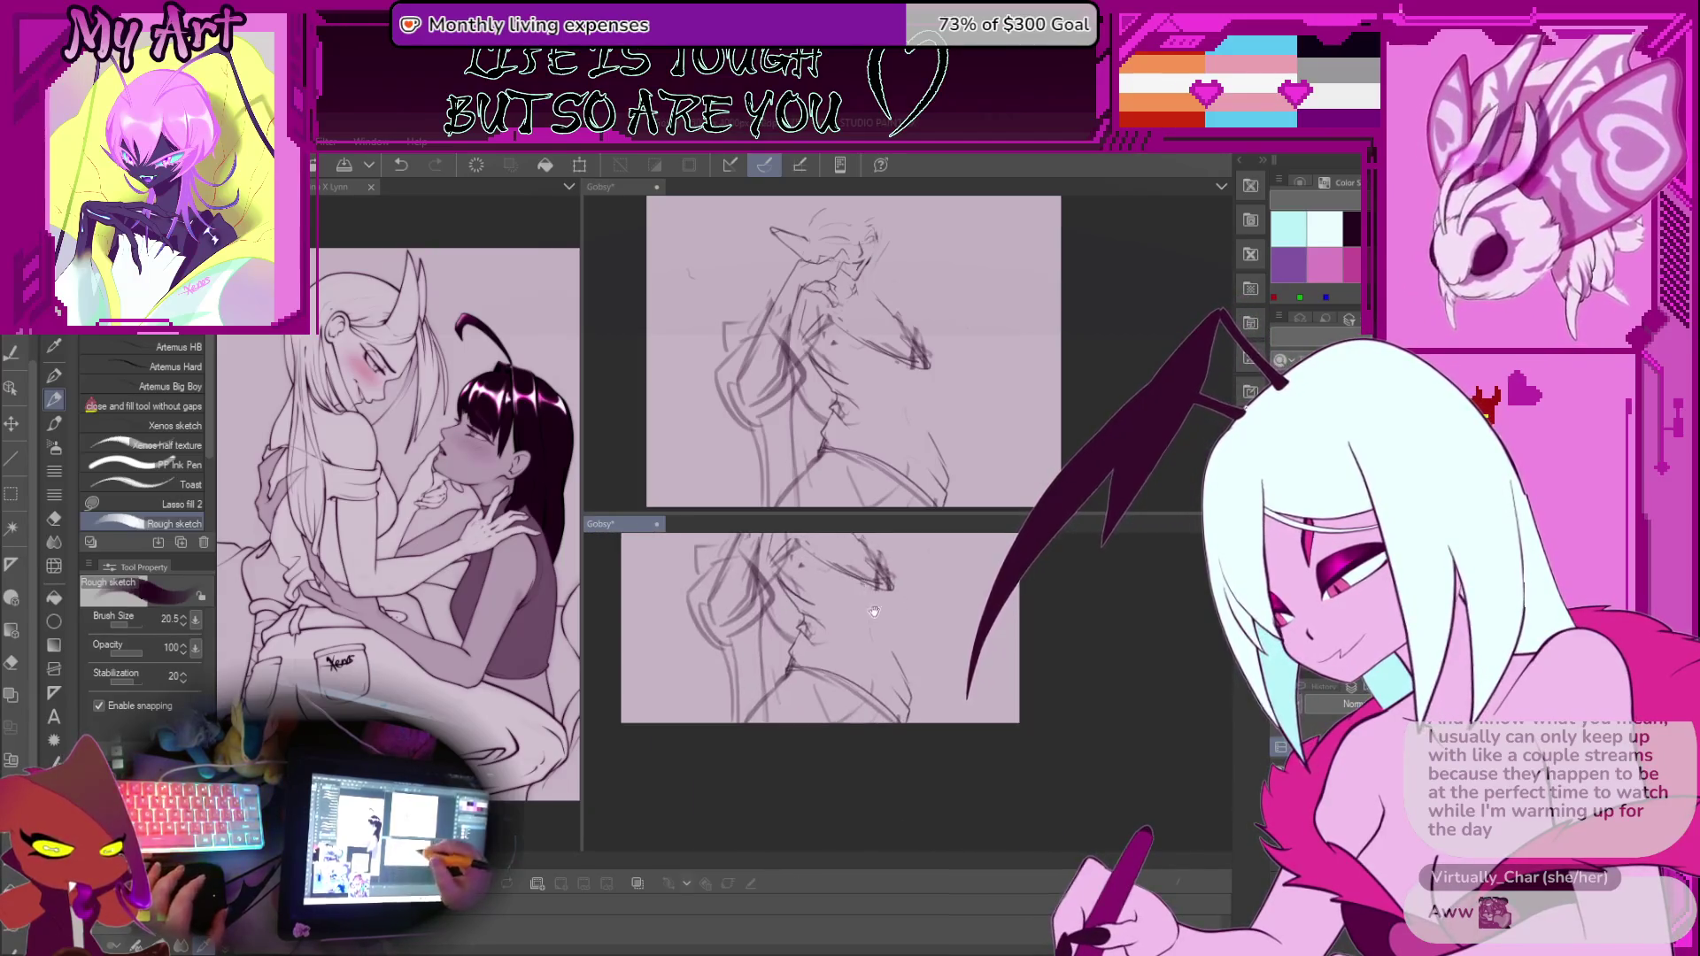
pyautogui.scroll(2, 835, 718)
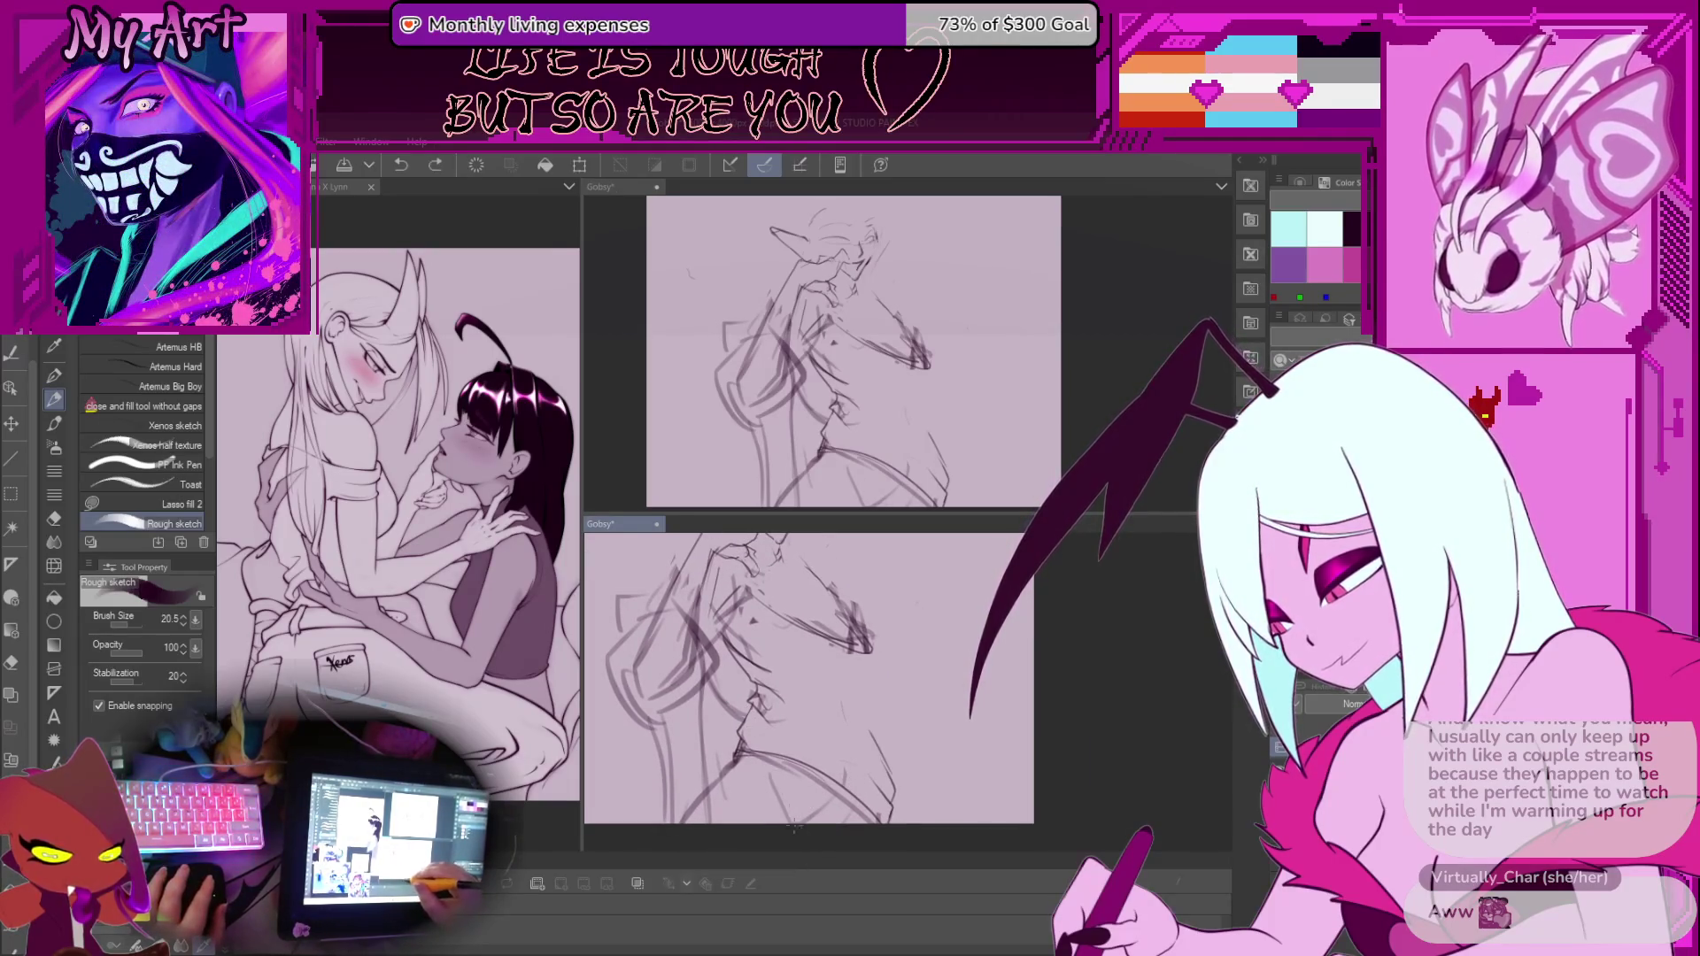
pyautogui.moveTo(757, 796); pyautogui.dragTo(781, 789)
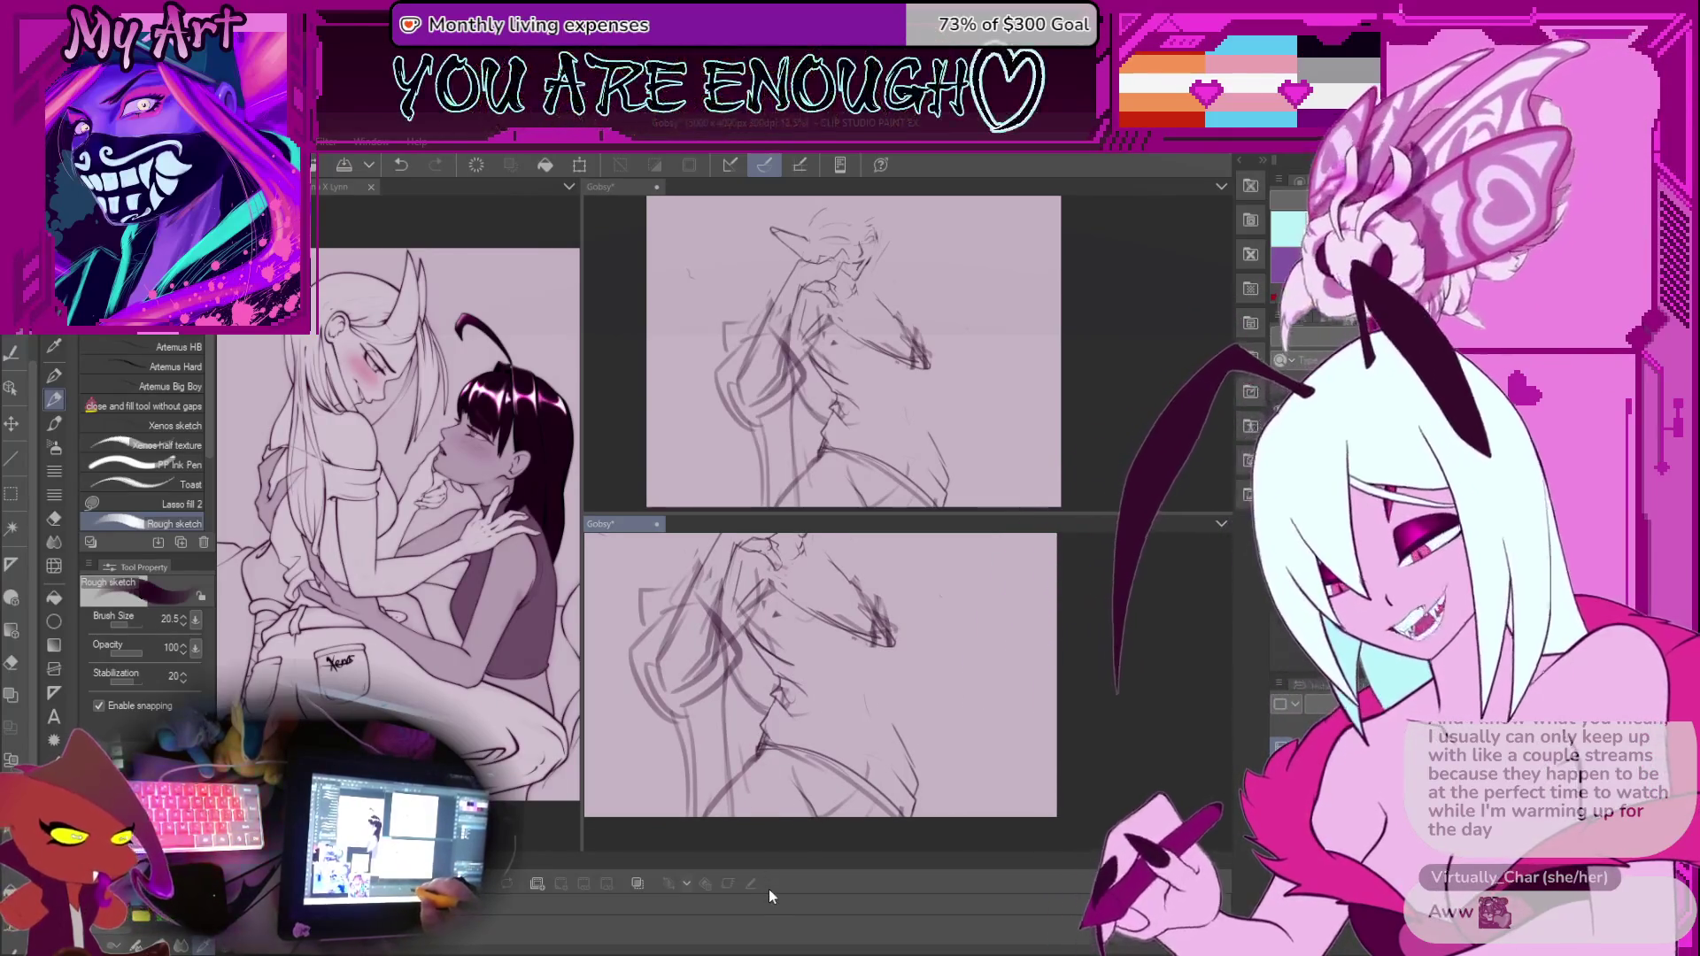
pyautogui.moveTo(797, 673); pyautogui.dragTo(814, 815)
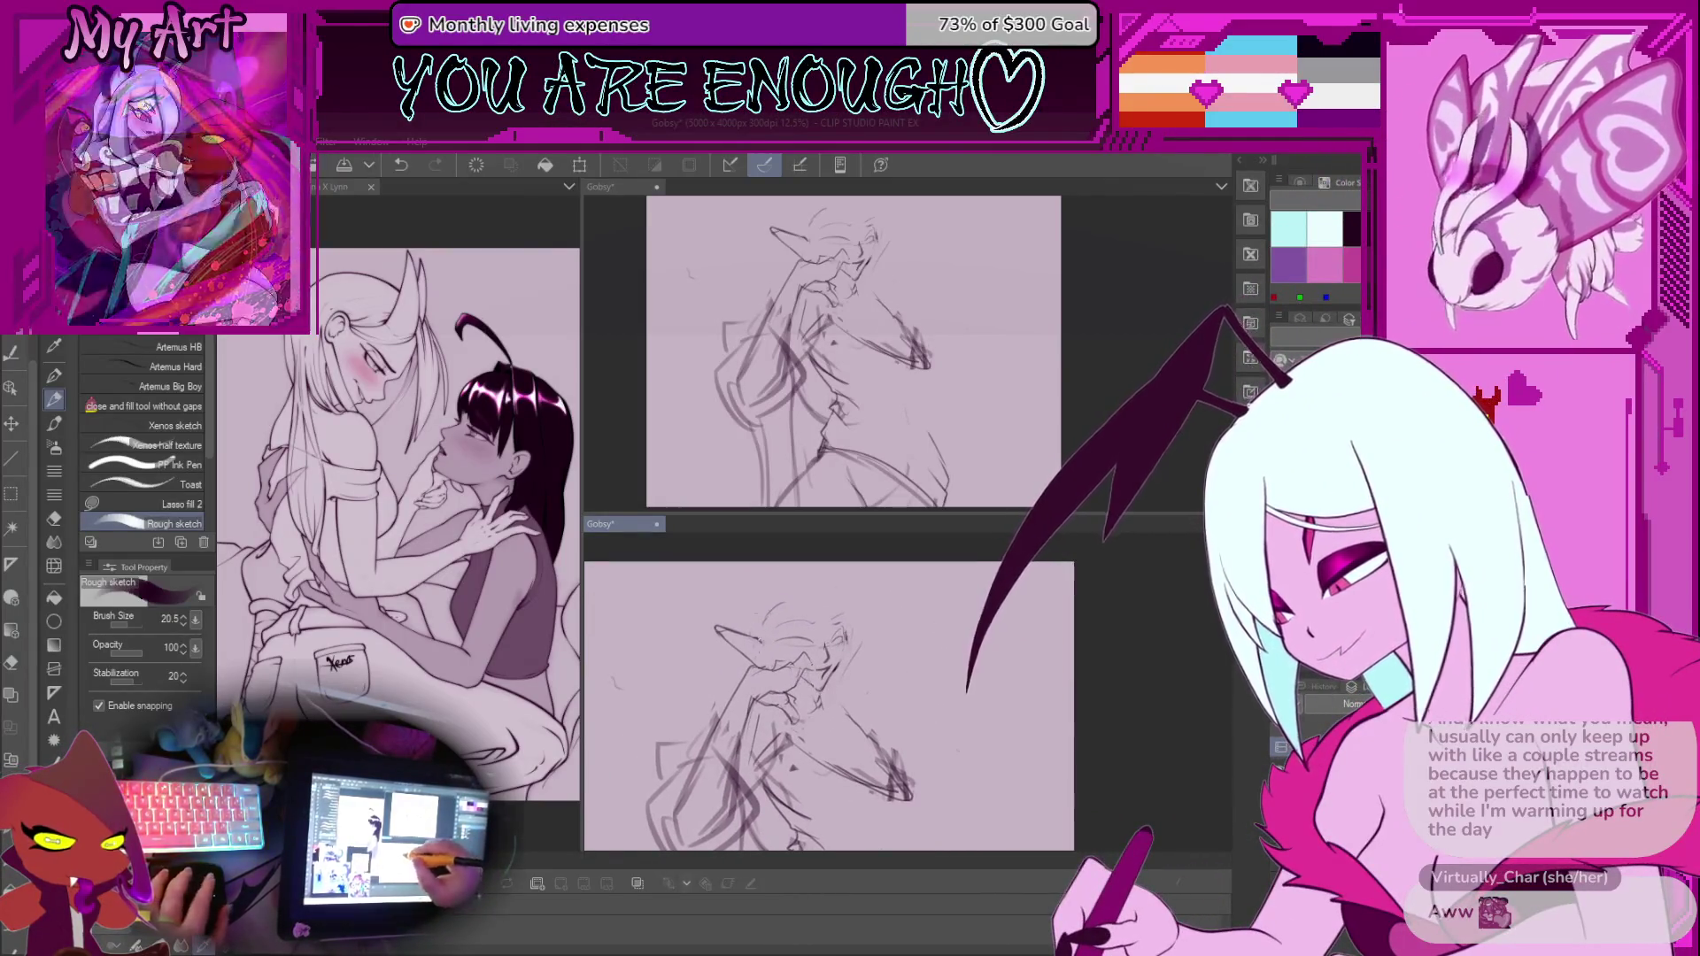
pyautogui.moveTo(885, 726); pyautogui.dragTo(872, 679)
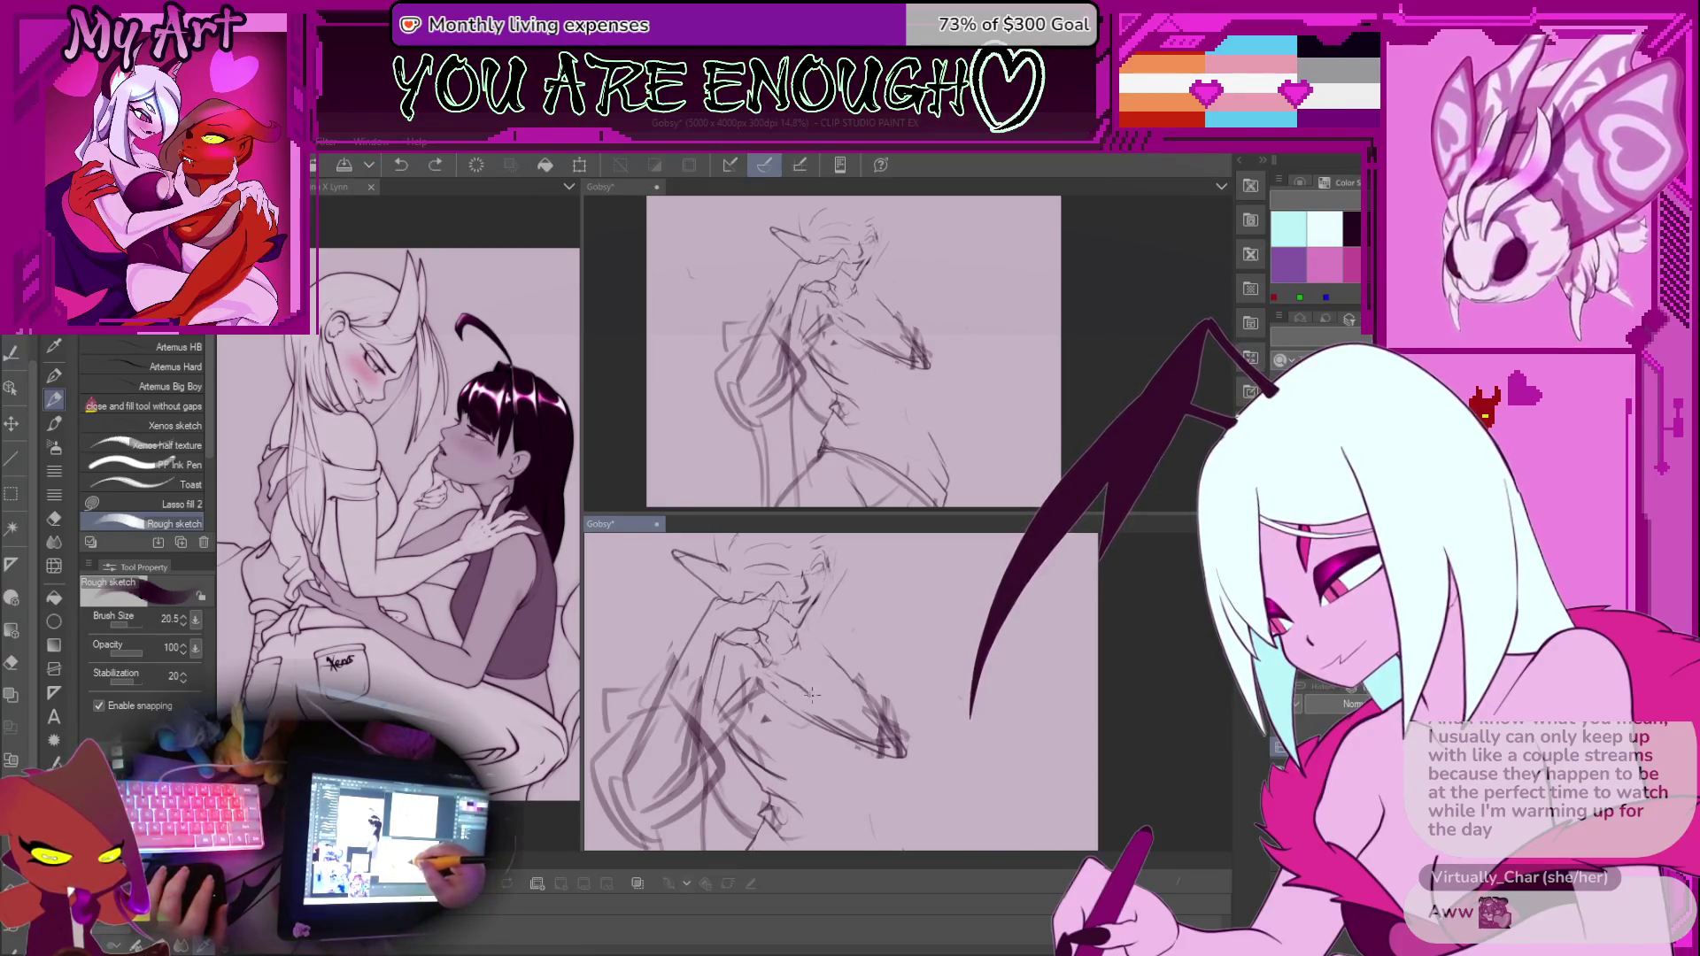
pyautogui.moveTo(814, 720); pyautogui.dragTo(726, 674)
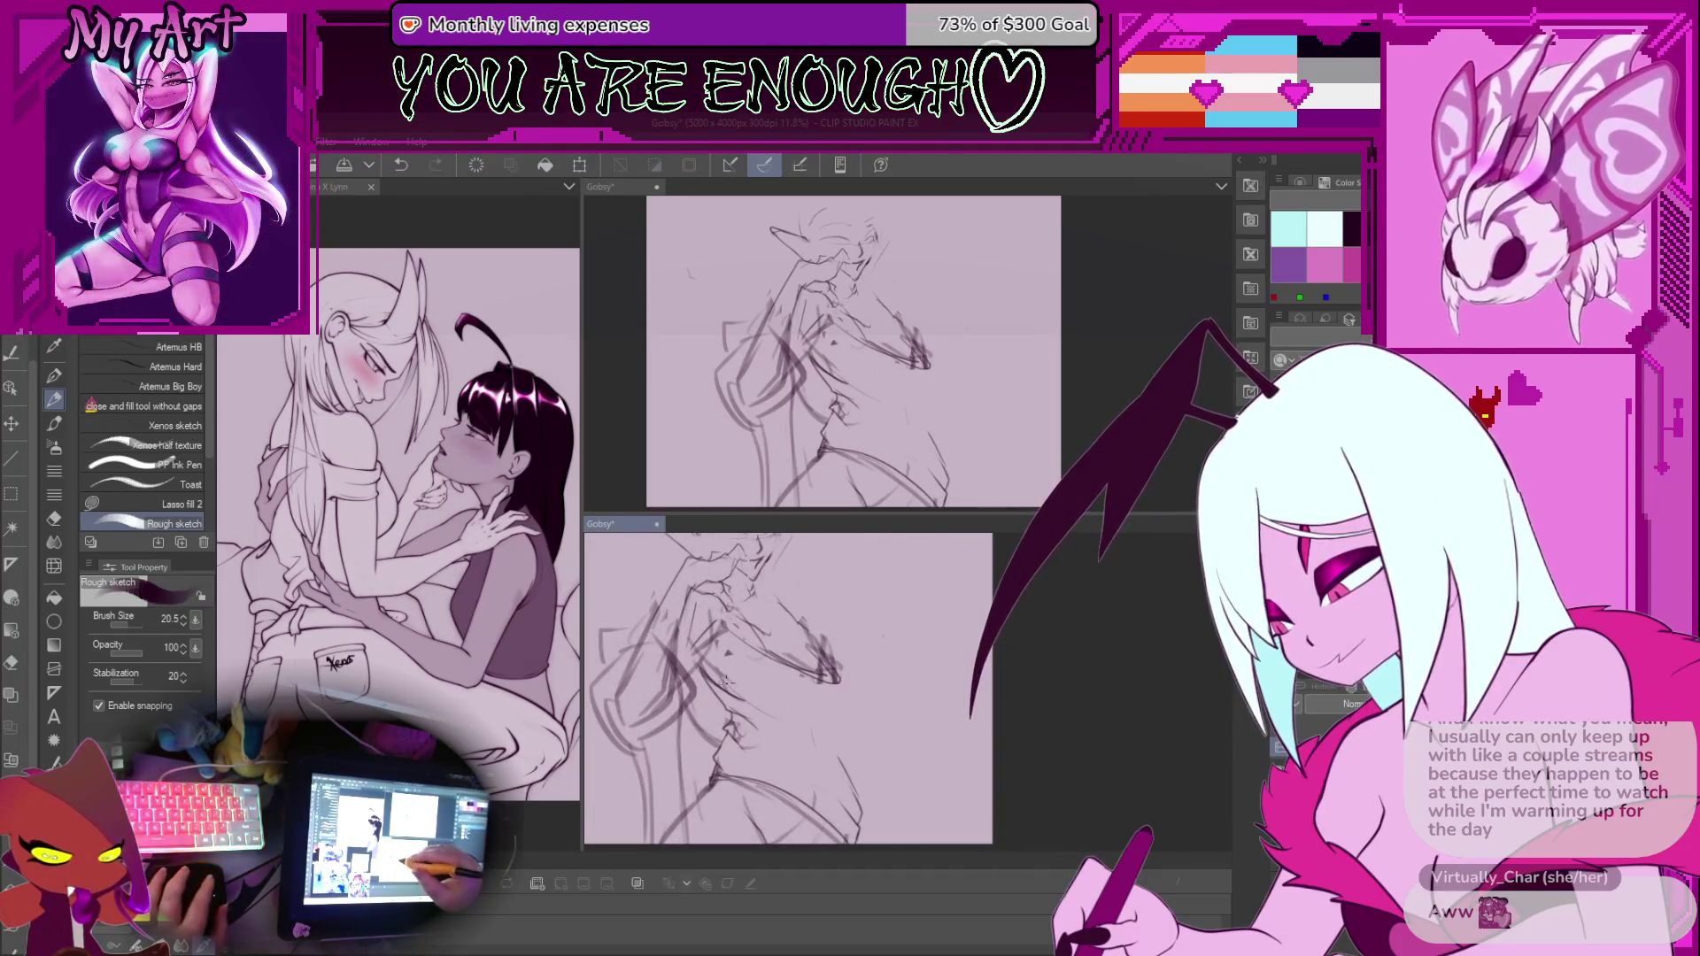
# Draw a short chest stroke and a contour line down the right side of the torso
pyautogui.moveTo(829, 706); pyautogui.dragTo(832, 728)
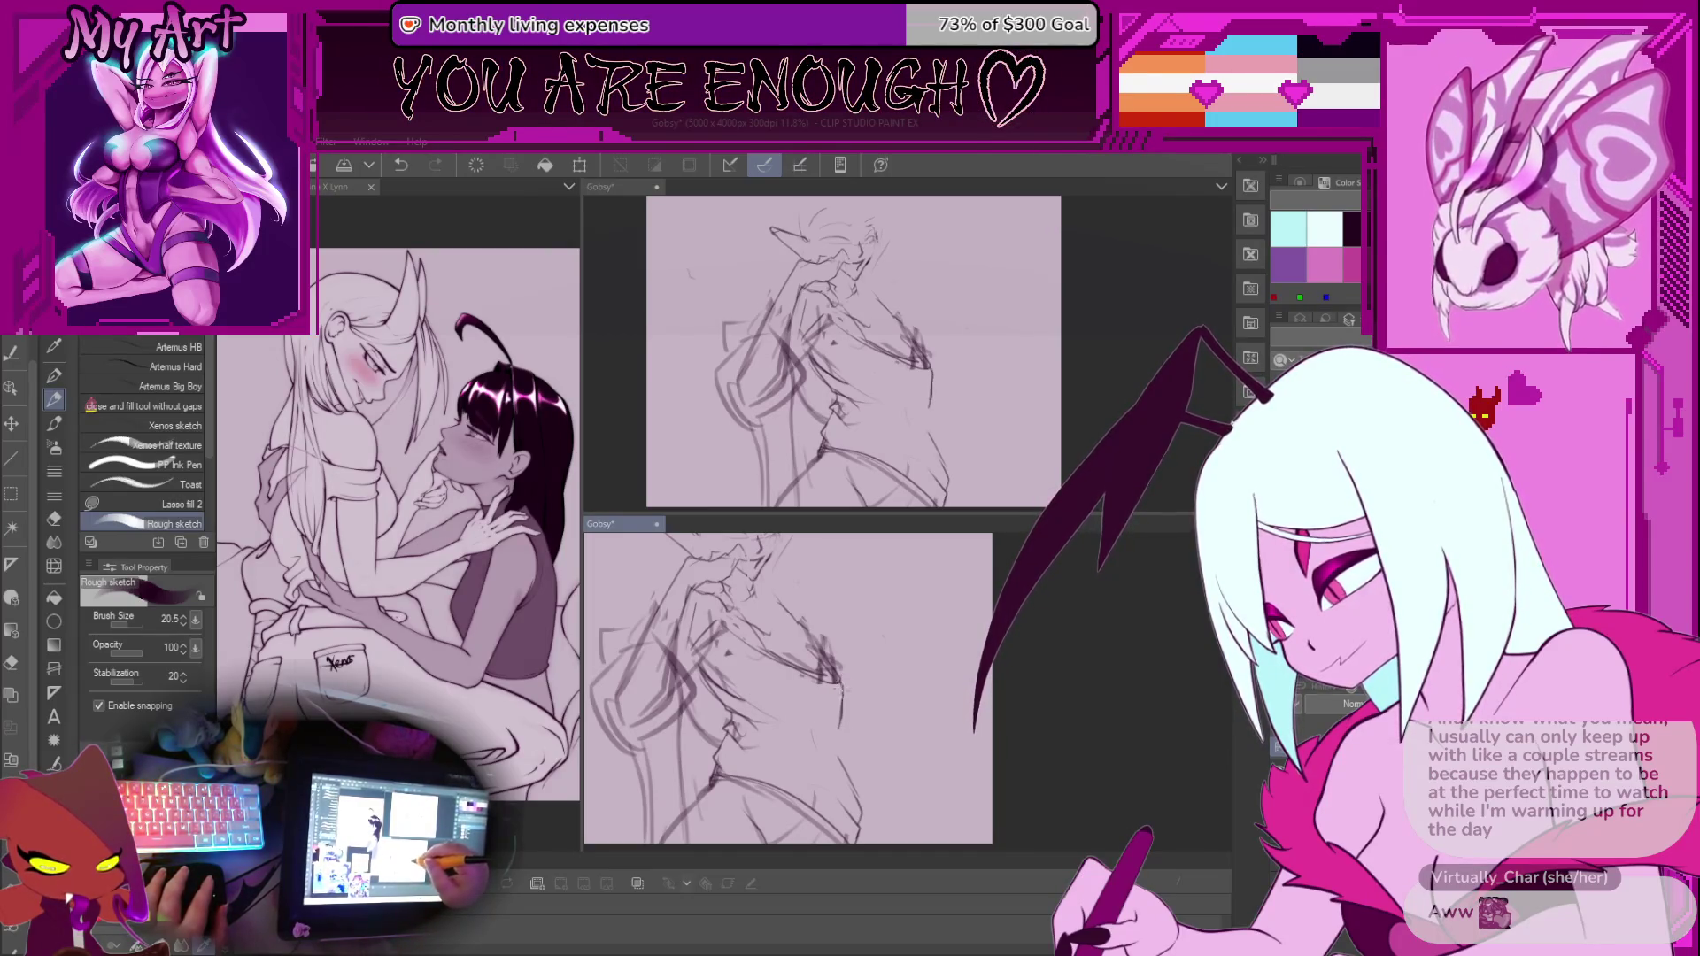
pyautogui.moveTo(851, 788)
pyautogui.mouseDown()
pyautogui.moveTo(770, 690)
pyautogui.moveTo(788, 726)
pyautogui.moveTo(879, 744)
pyautogui.mouseUp()
pyautogui.press('m')
pyautogui.press('p')
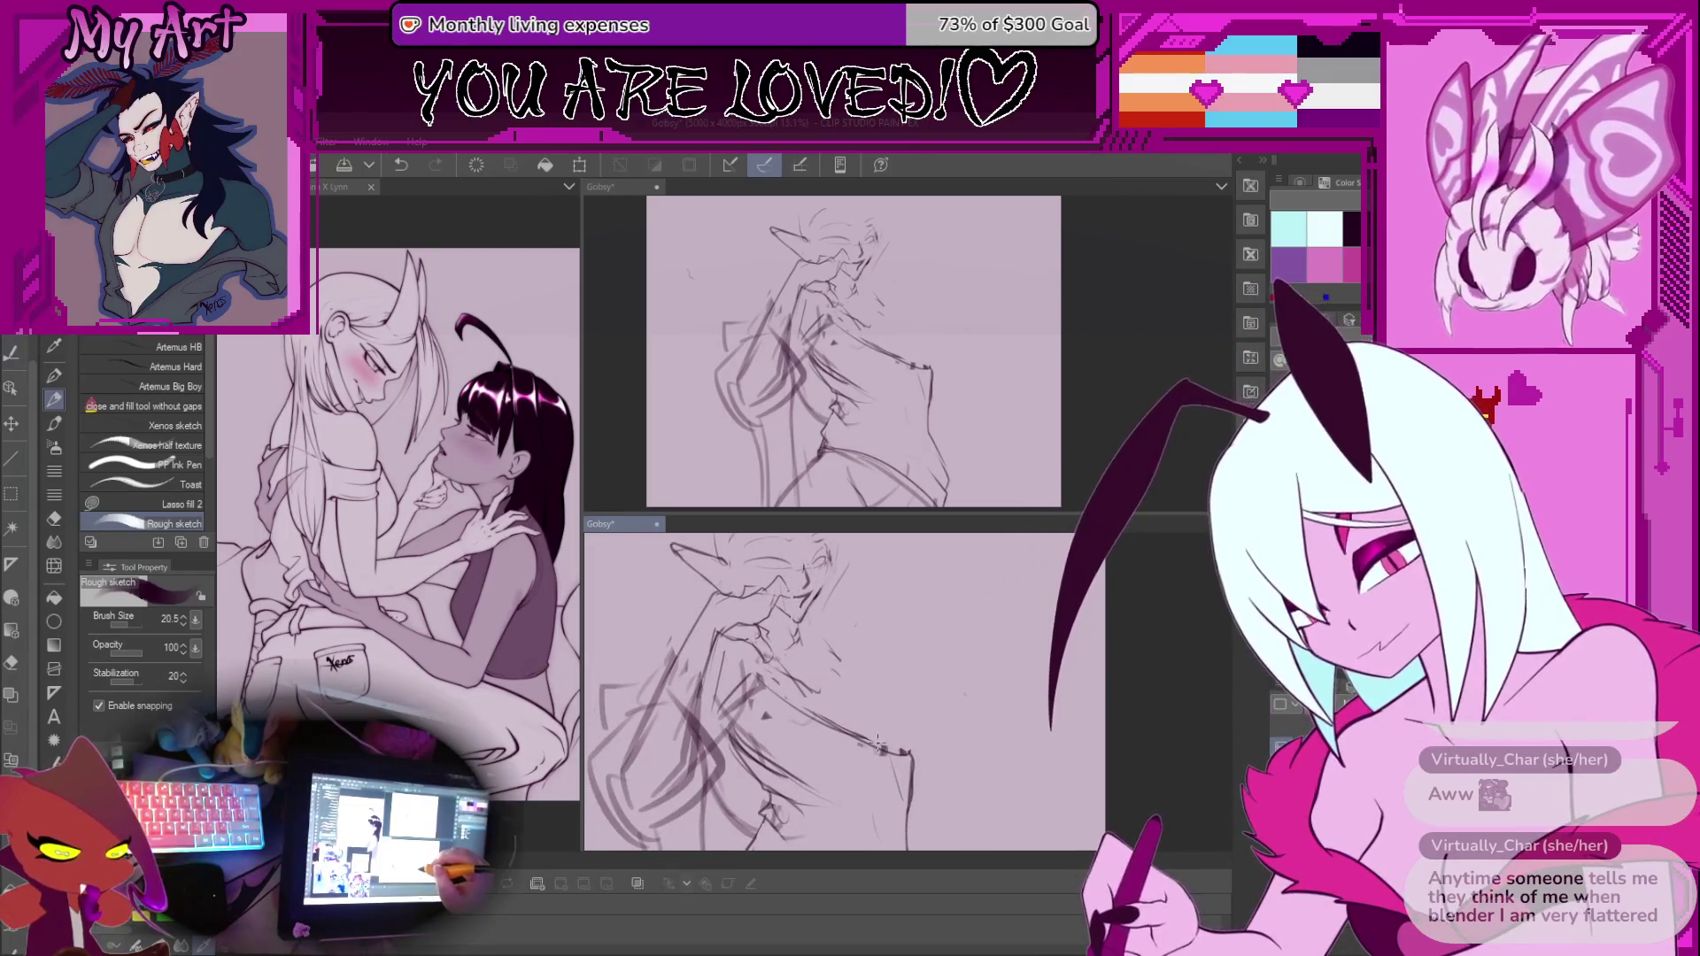
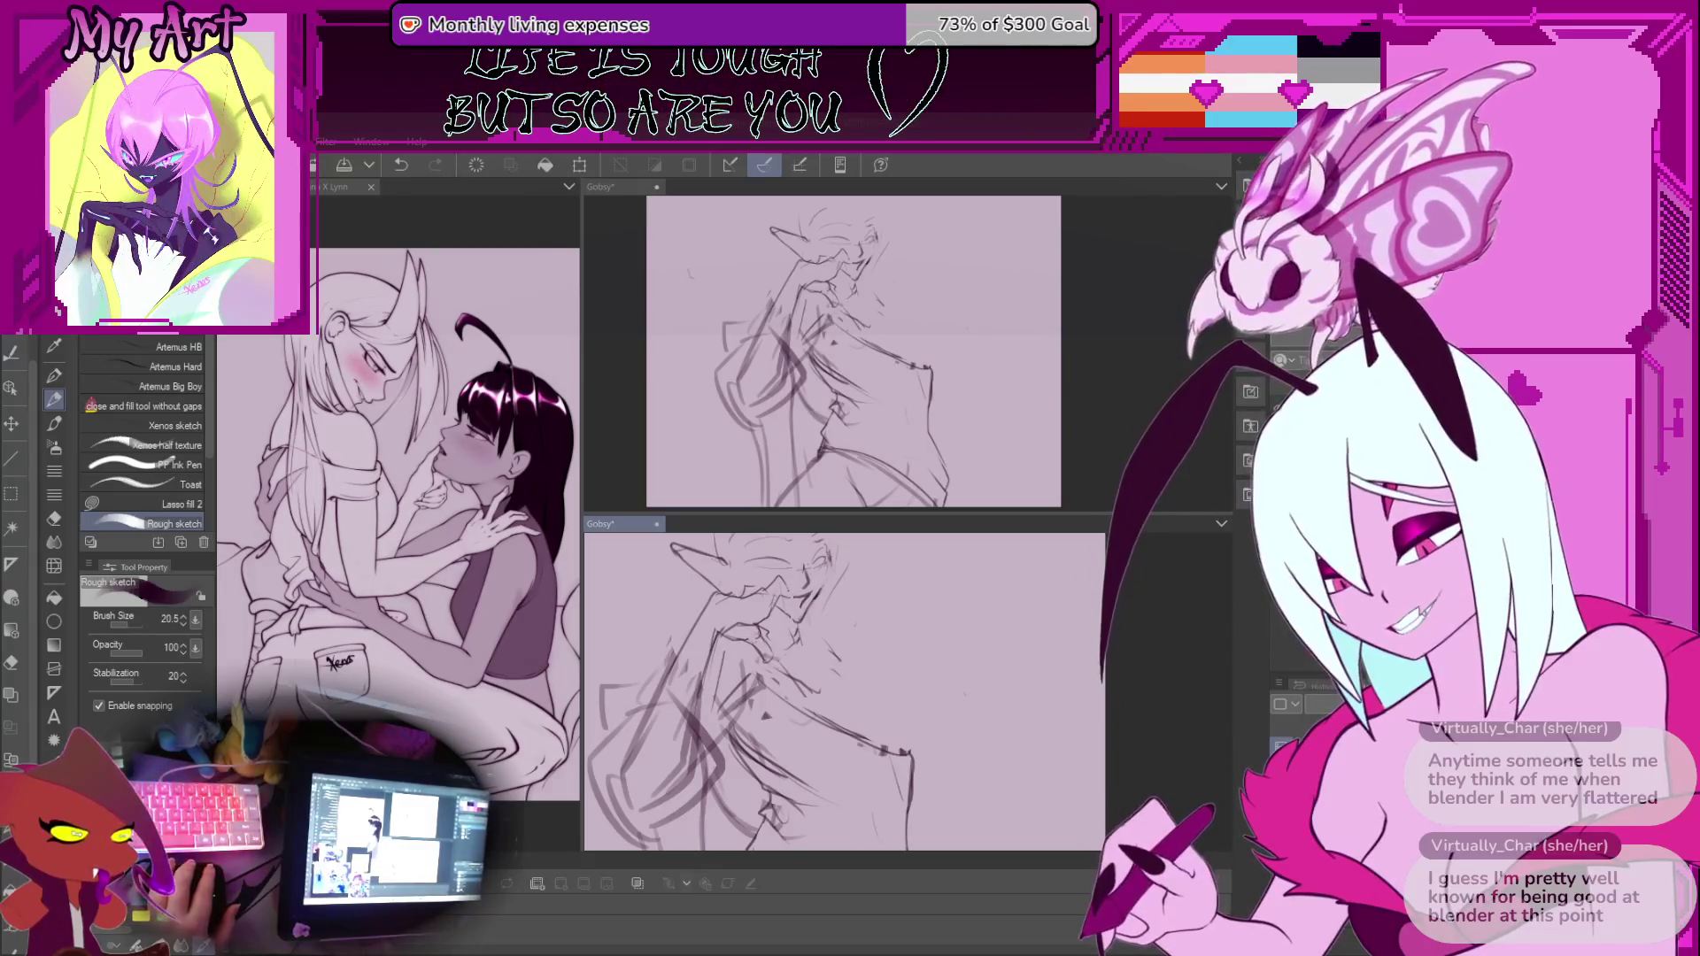
# Add a rough stroke beside the raised hand near the character's mouth
pyautogui.scroll(-3, 735, 682)
pyautogui.scroll(3, 734, 682)
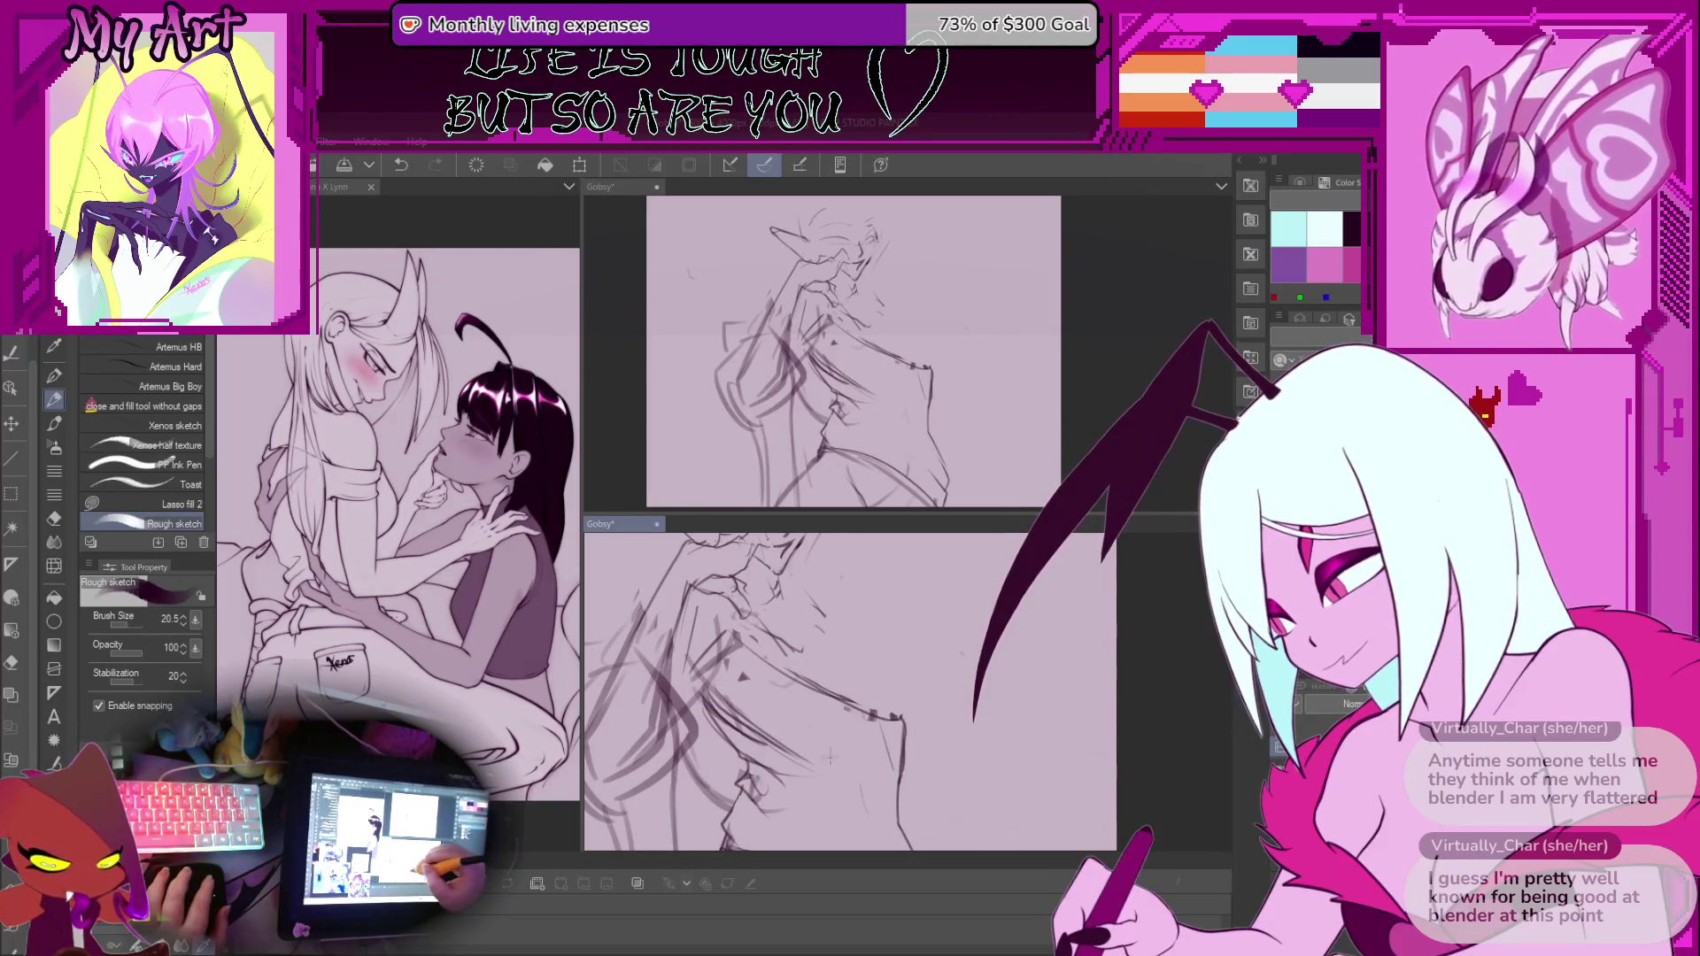
pyautogui.moveTo(872, 698); pyautogui.dragTo(991, 645)
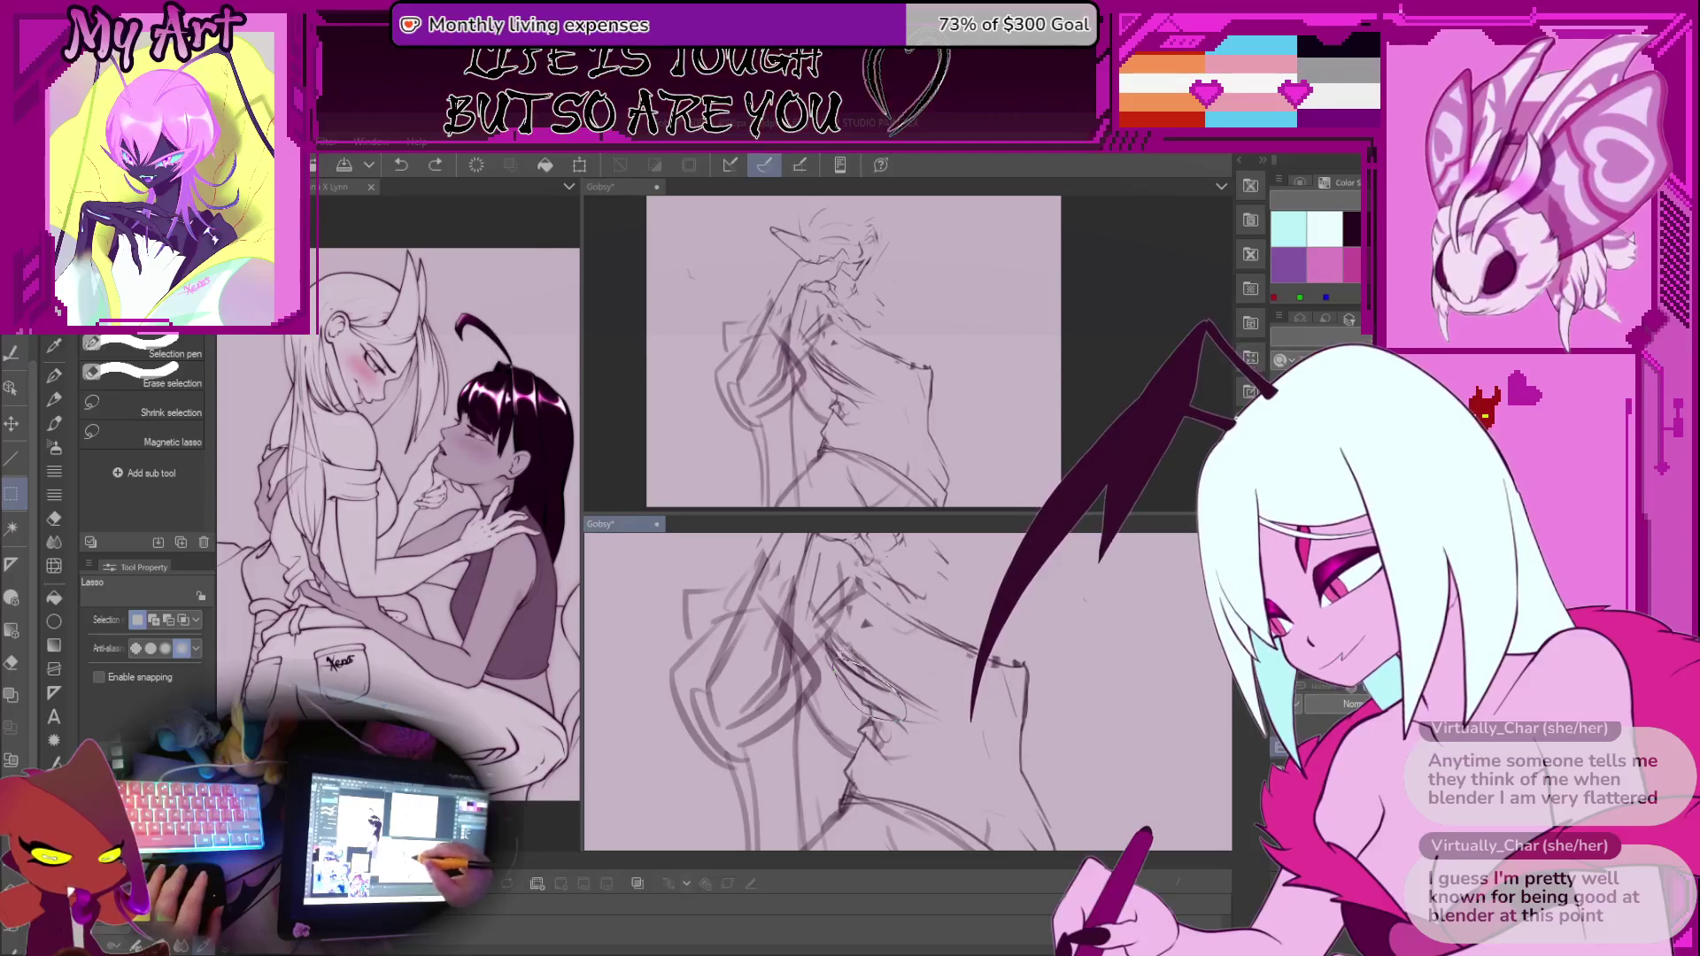
pyautogui.moveTo(850, 660); pyautogui.dragTo(885, 708)
pyautogui.moveTo(979, 612)
pyautogui.mouseDown()
pyautogui.moveTo(912, 678)
pyautogui.moveTo(925, 699)
pyautogui.mouseUp()
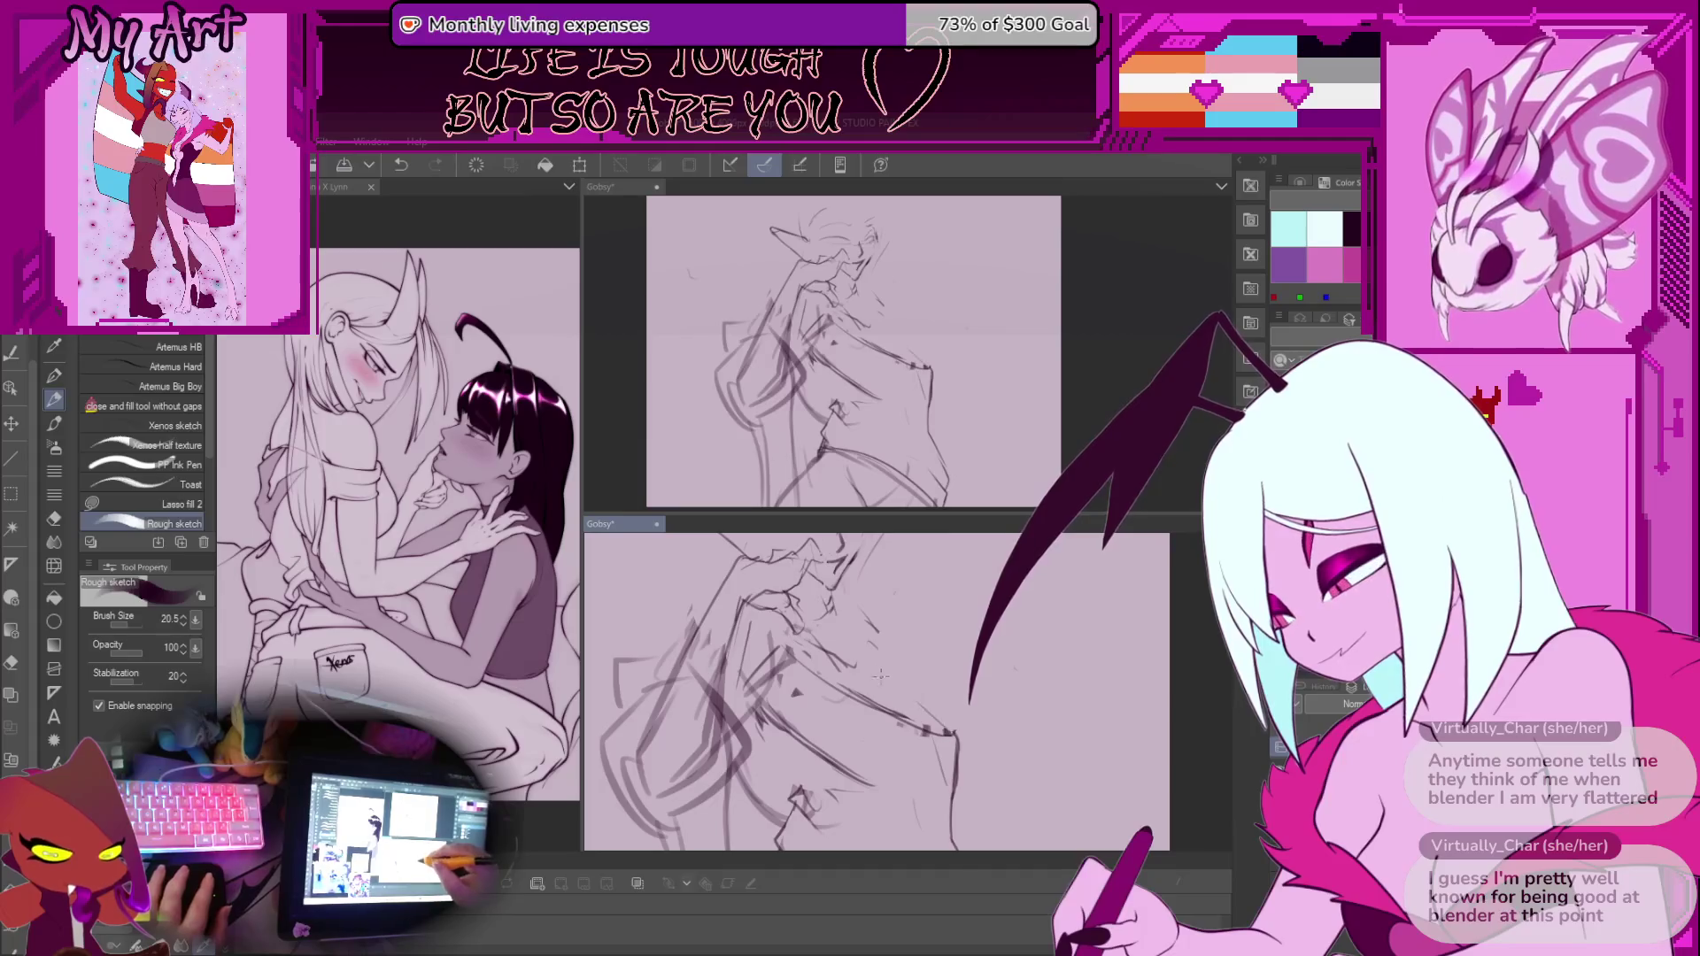
pyautogui.scroll(-2, 885, 679)
pyautogui.scroll(2, 835, 624)
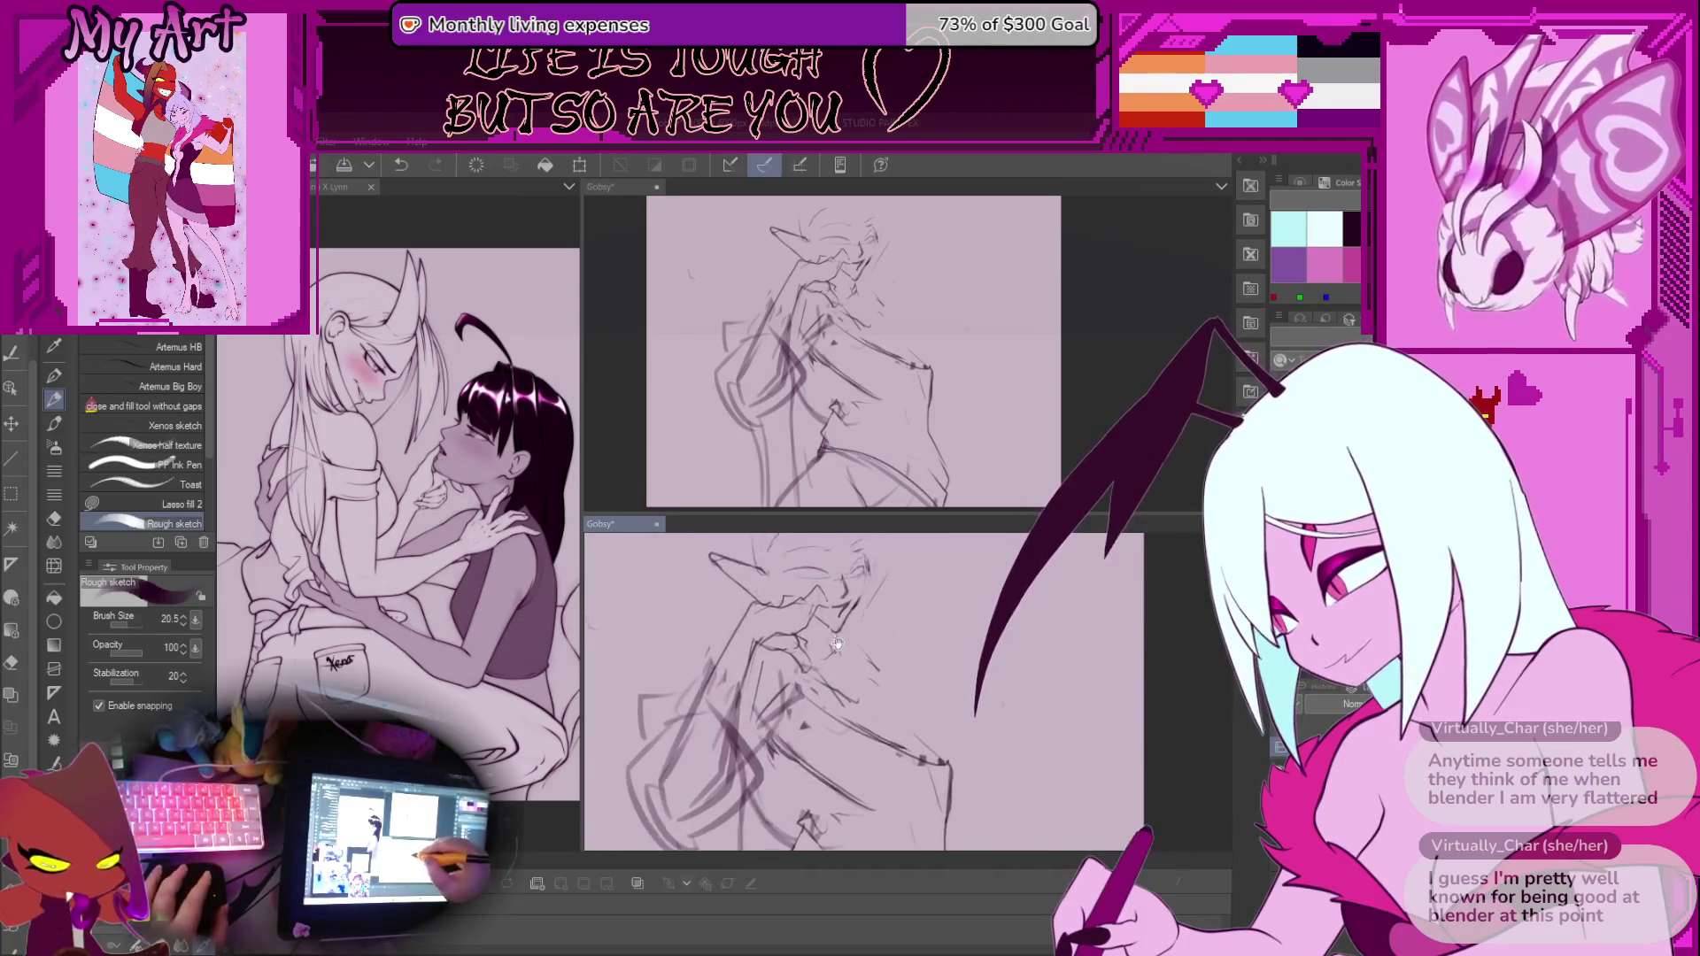
pyautogui.scroll(-2, 837, 673)
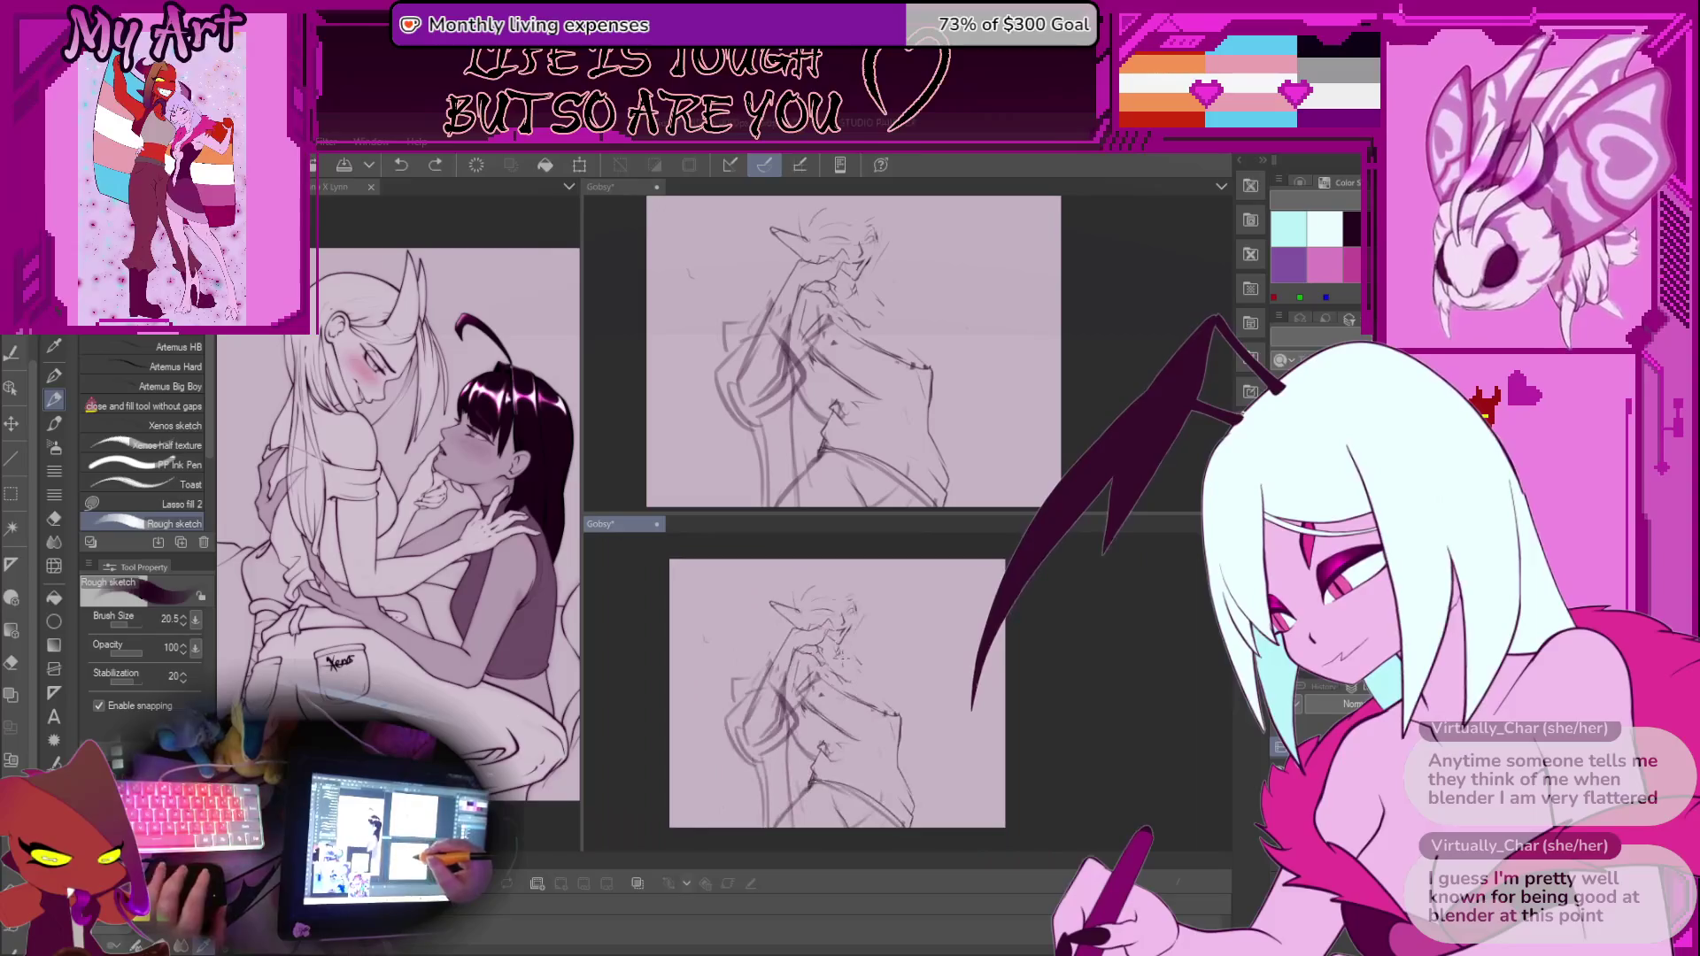
# Lasso the pointy-eared head and enlarge it upward and to the right
pyautogui.press('m')
pyautogui.moveTo(808, 622); pyautogui.dragTo(817, 658)
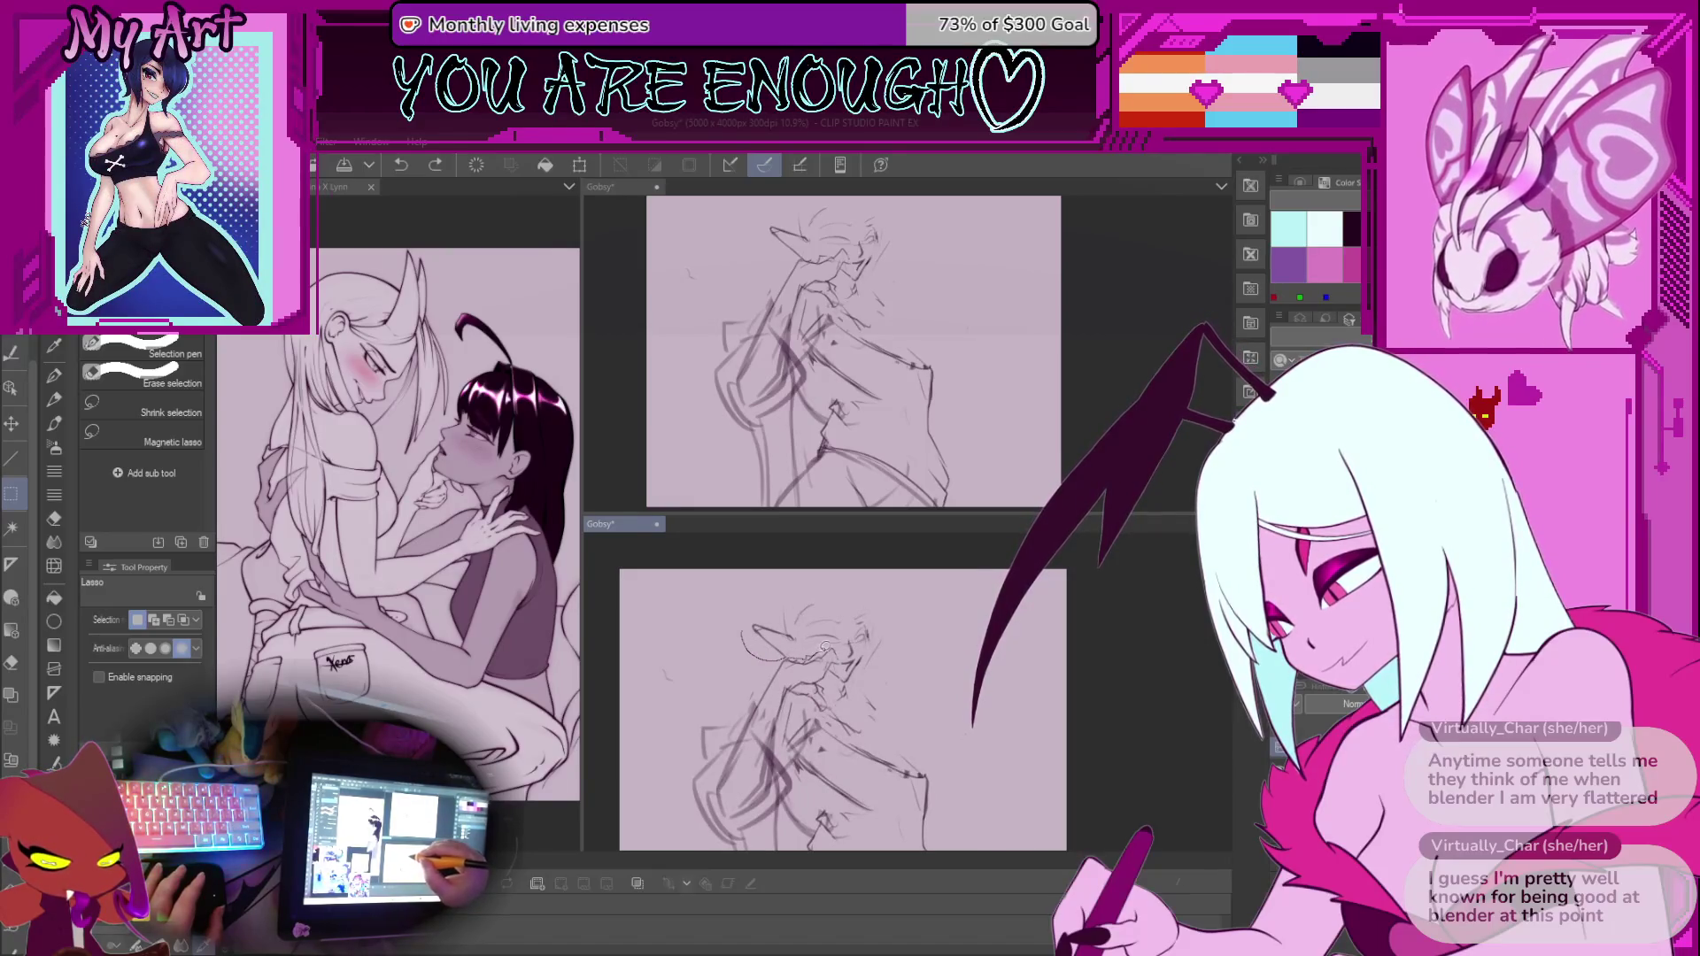
pyautogui.moveTo(903, 653); pyautogui.dragTo(748, 630)
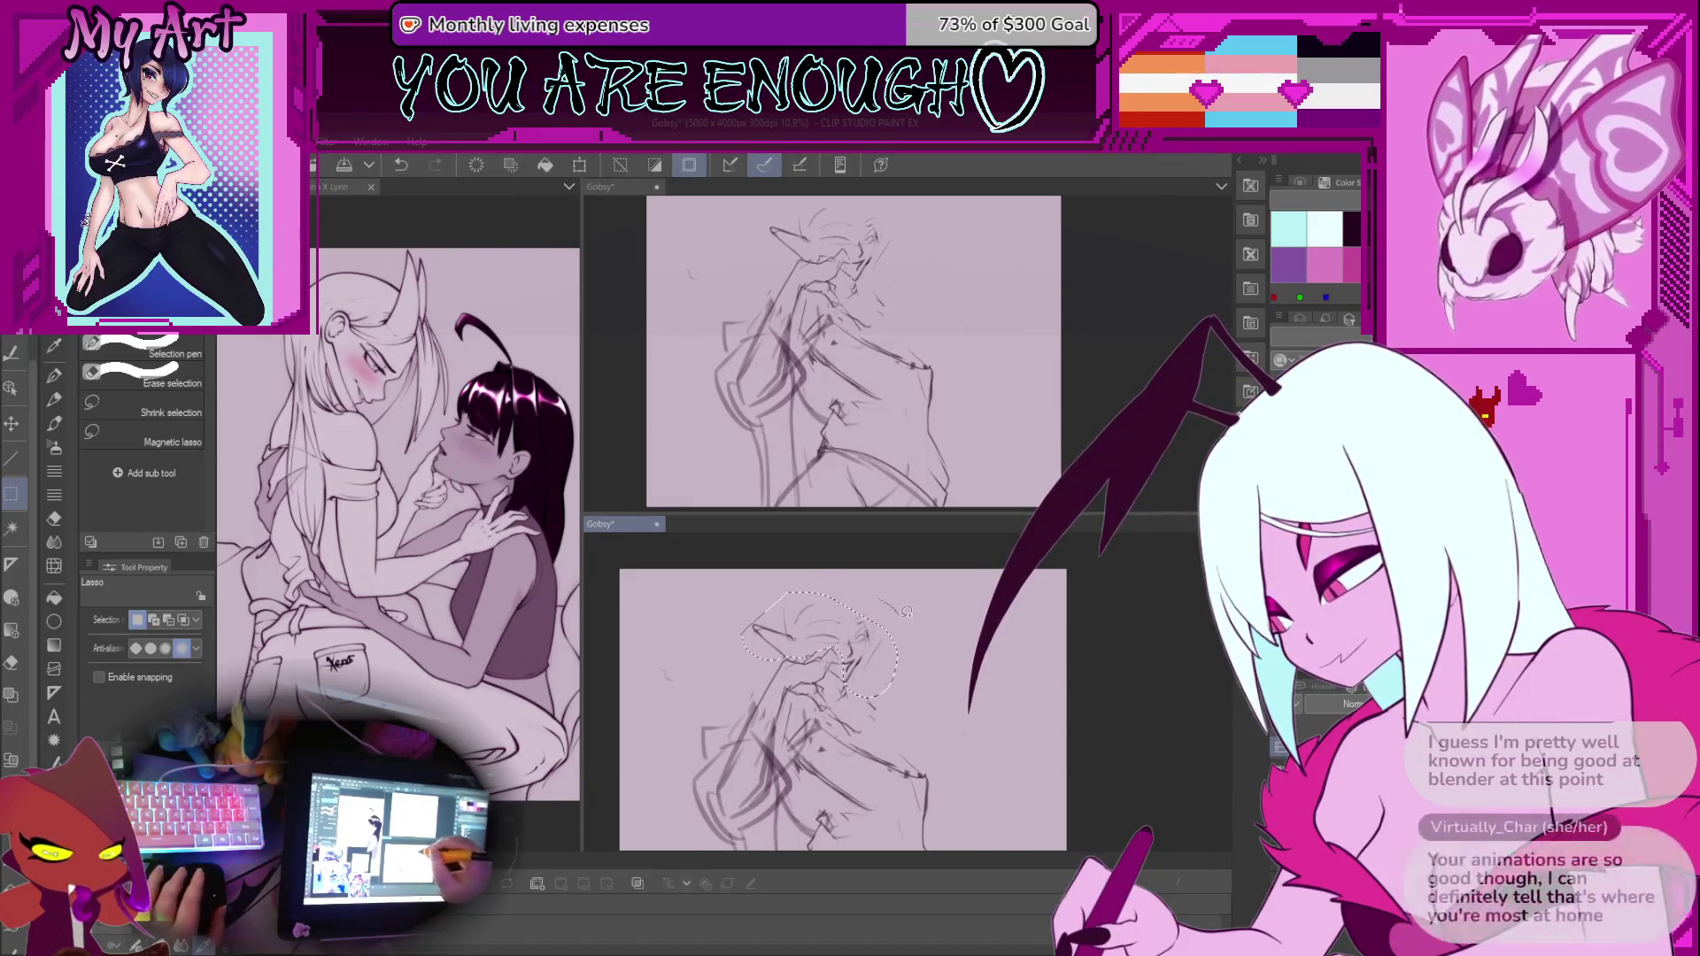
pyautogui.hotkey('ctrl', 't')
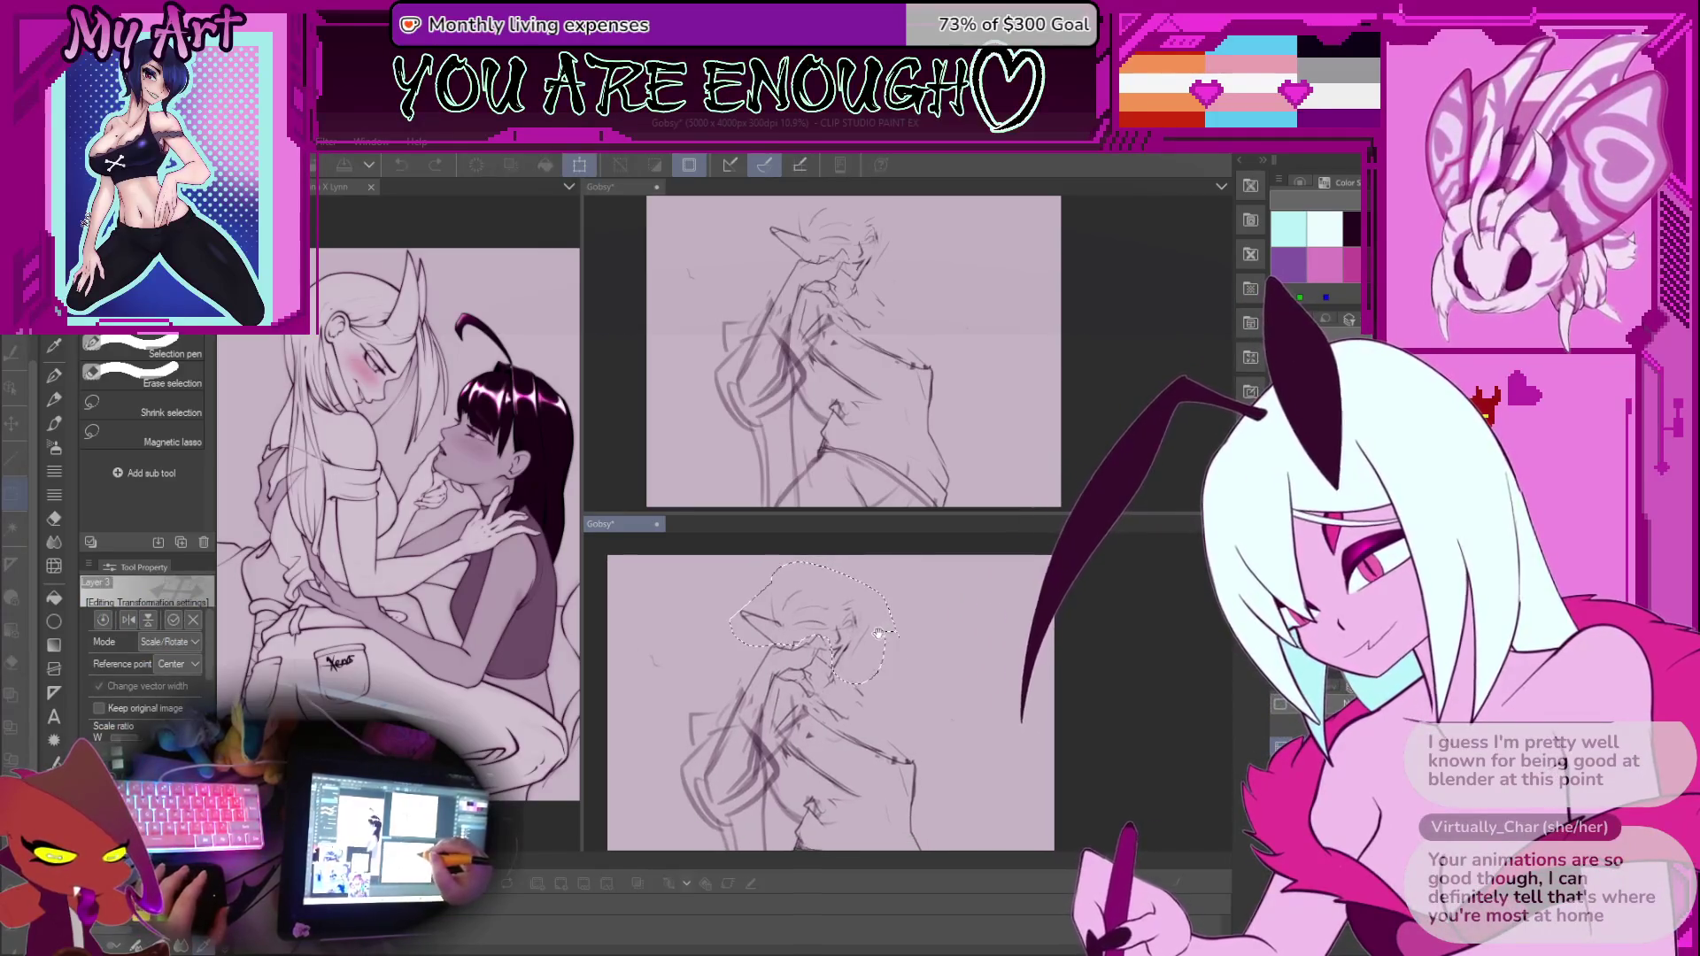
pyautogui.moveTo(886, 664); pyautogui.dragTo(866, 664)
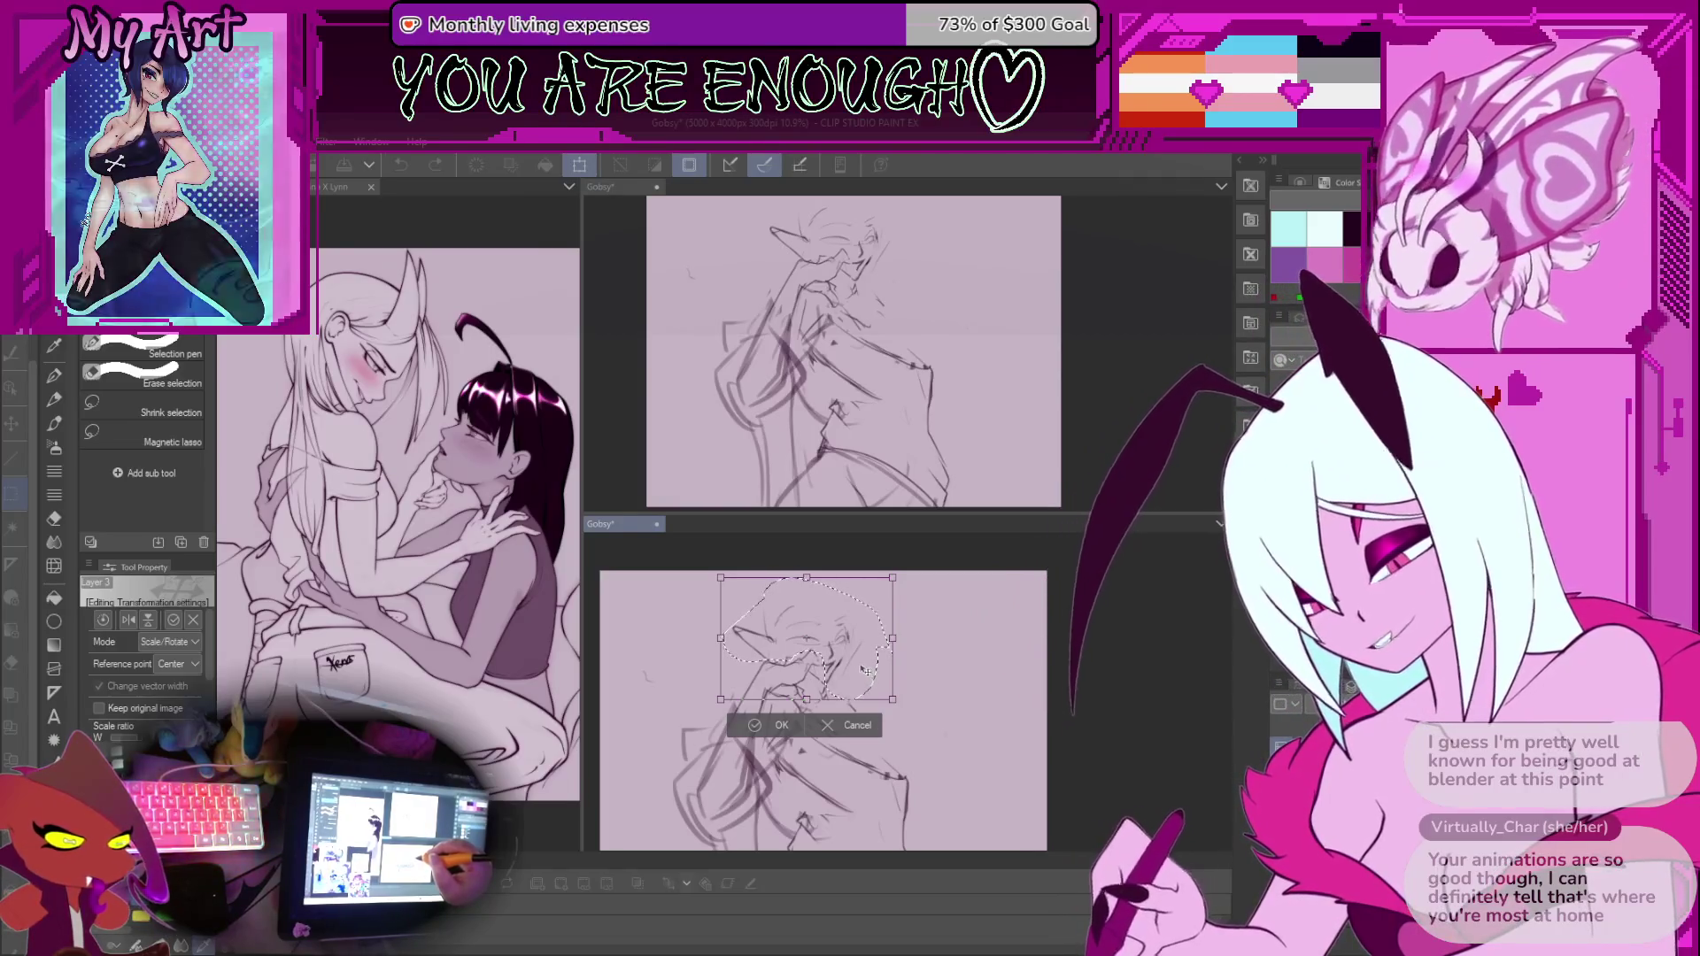
pyautogui.moveTo(892, 577); pyautogui.dragTo(905, 566)
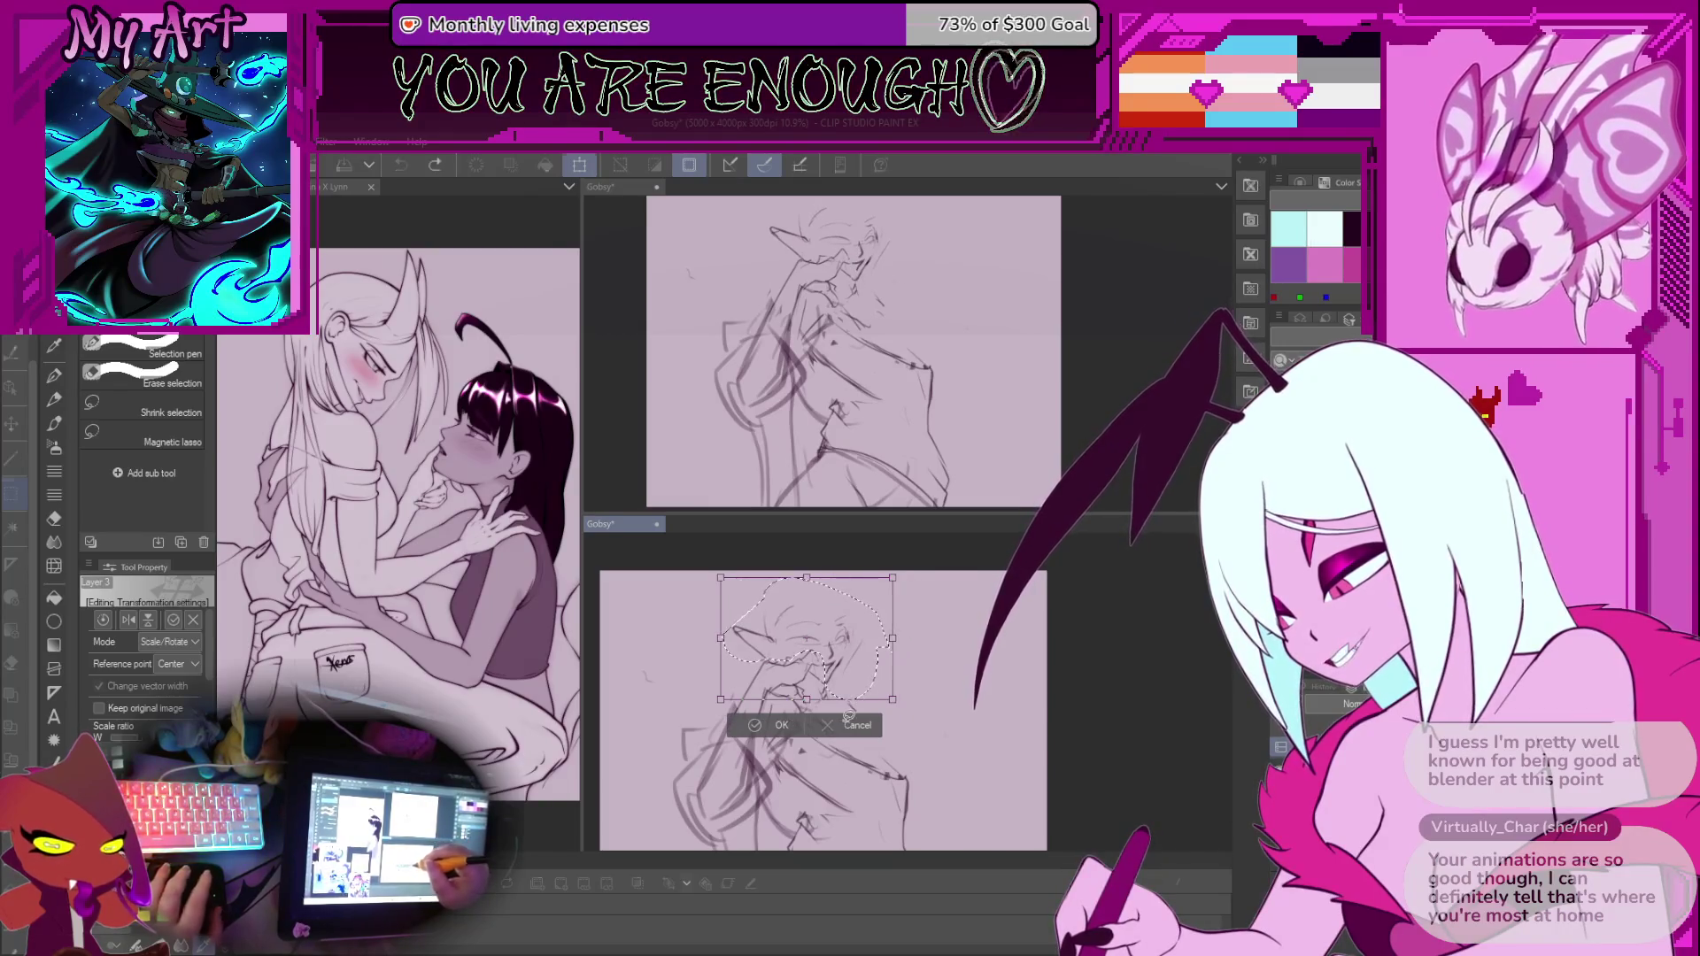
pyautogui.press('Return')
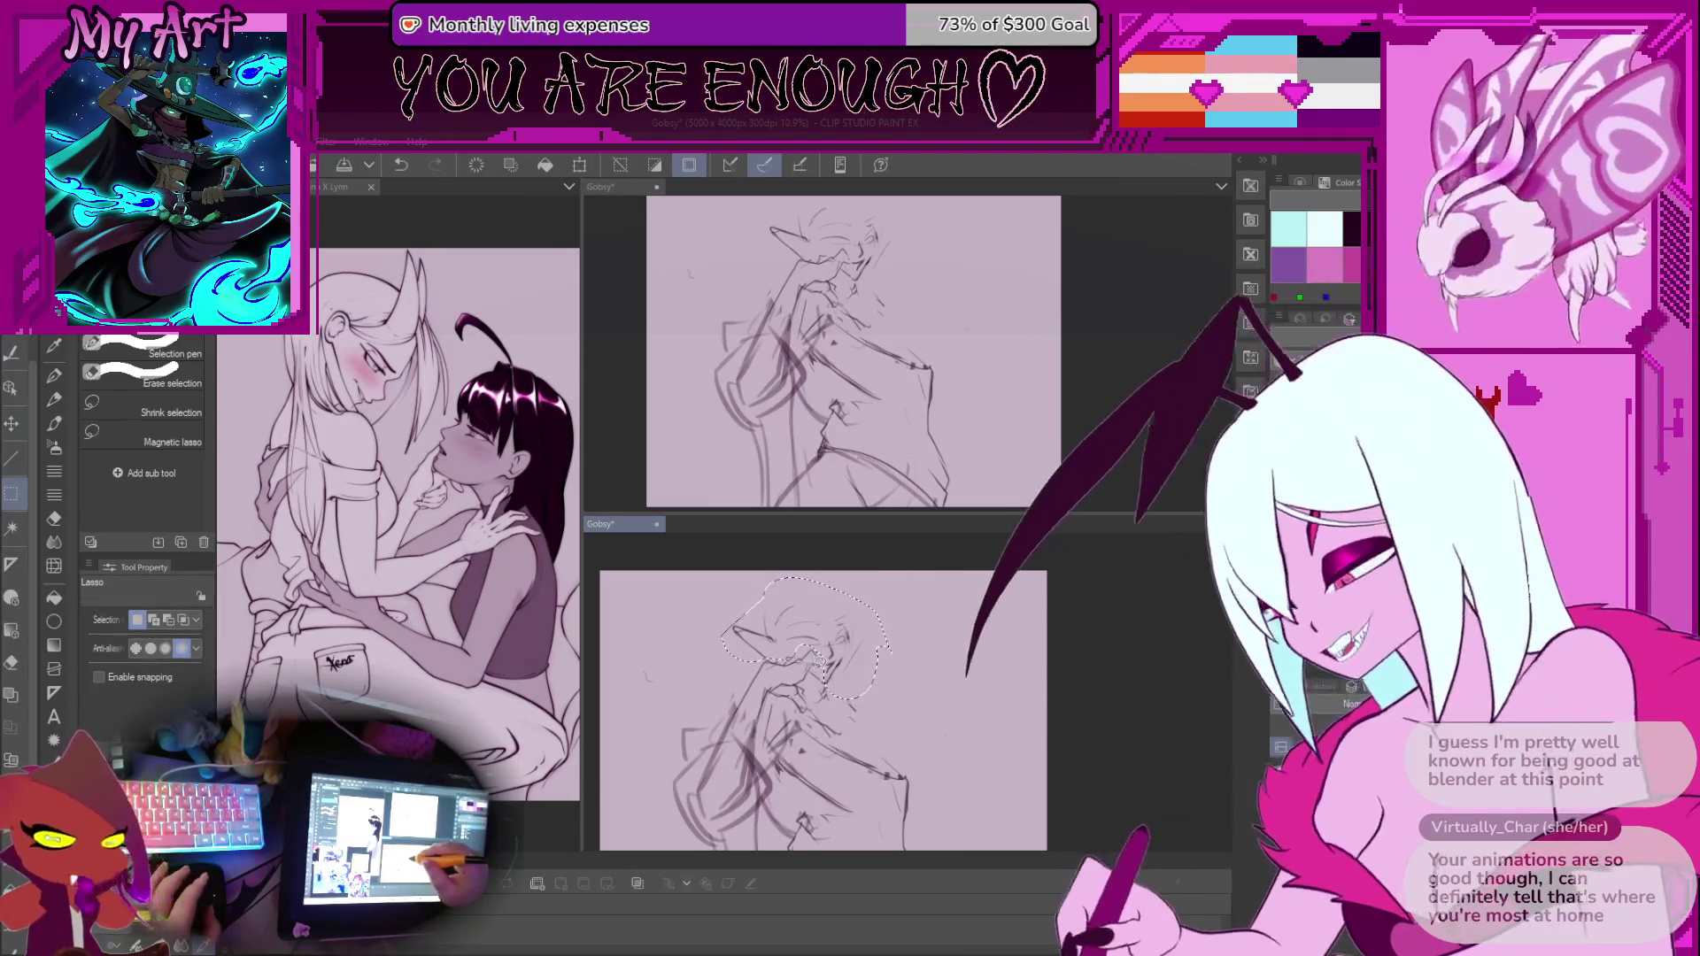
# Widen the head slightly with a second scale transform, then deselect it
pyautogui.scroll(2, 819, 657)
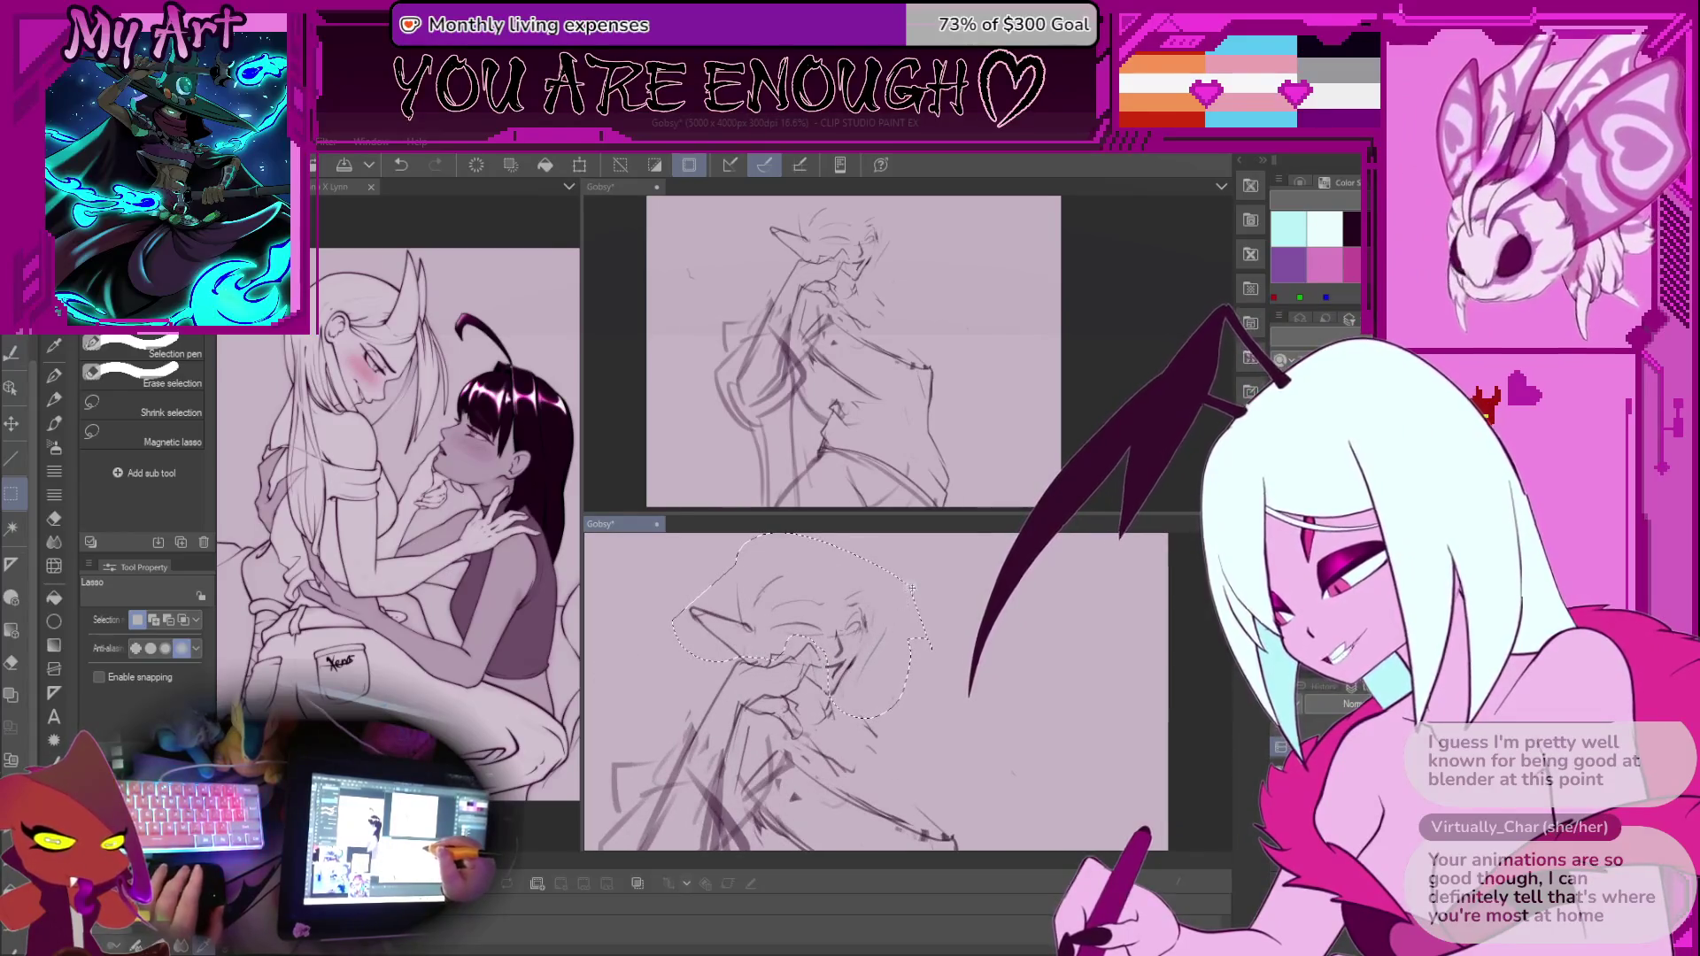
pyautogui.hotkey('ctrl', 't')
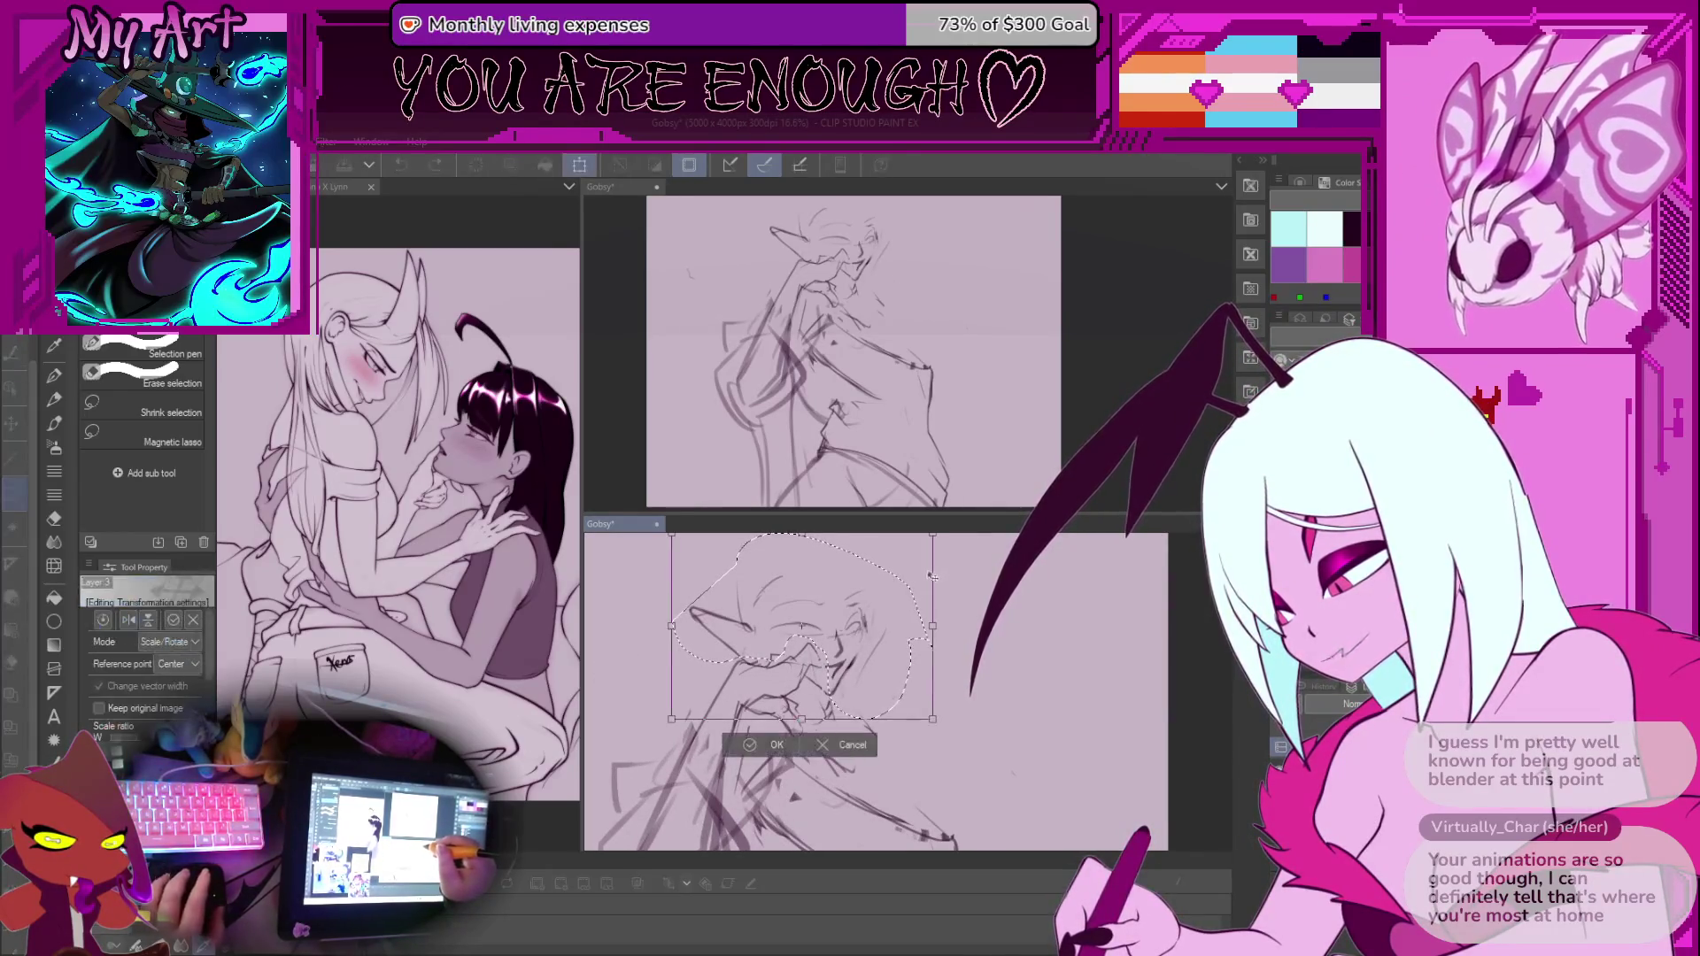
pyautogui.moveTo(934, 588); pyautogui.dragTo(943, 586)
pyautogui.press('Return')
pyautogui.scroll(-3, 892, 660)
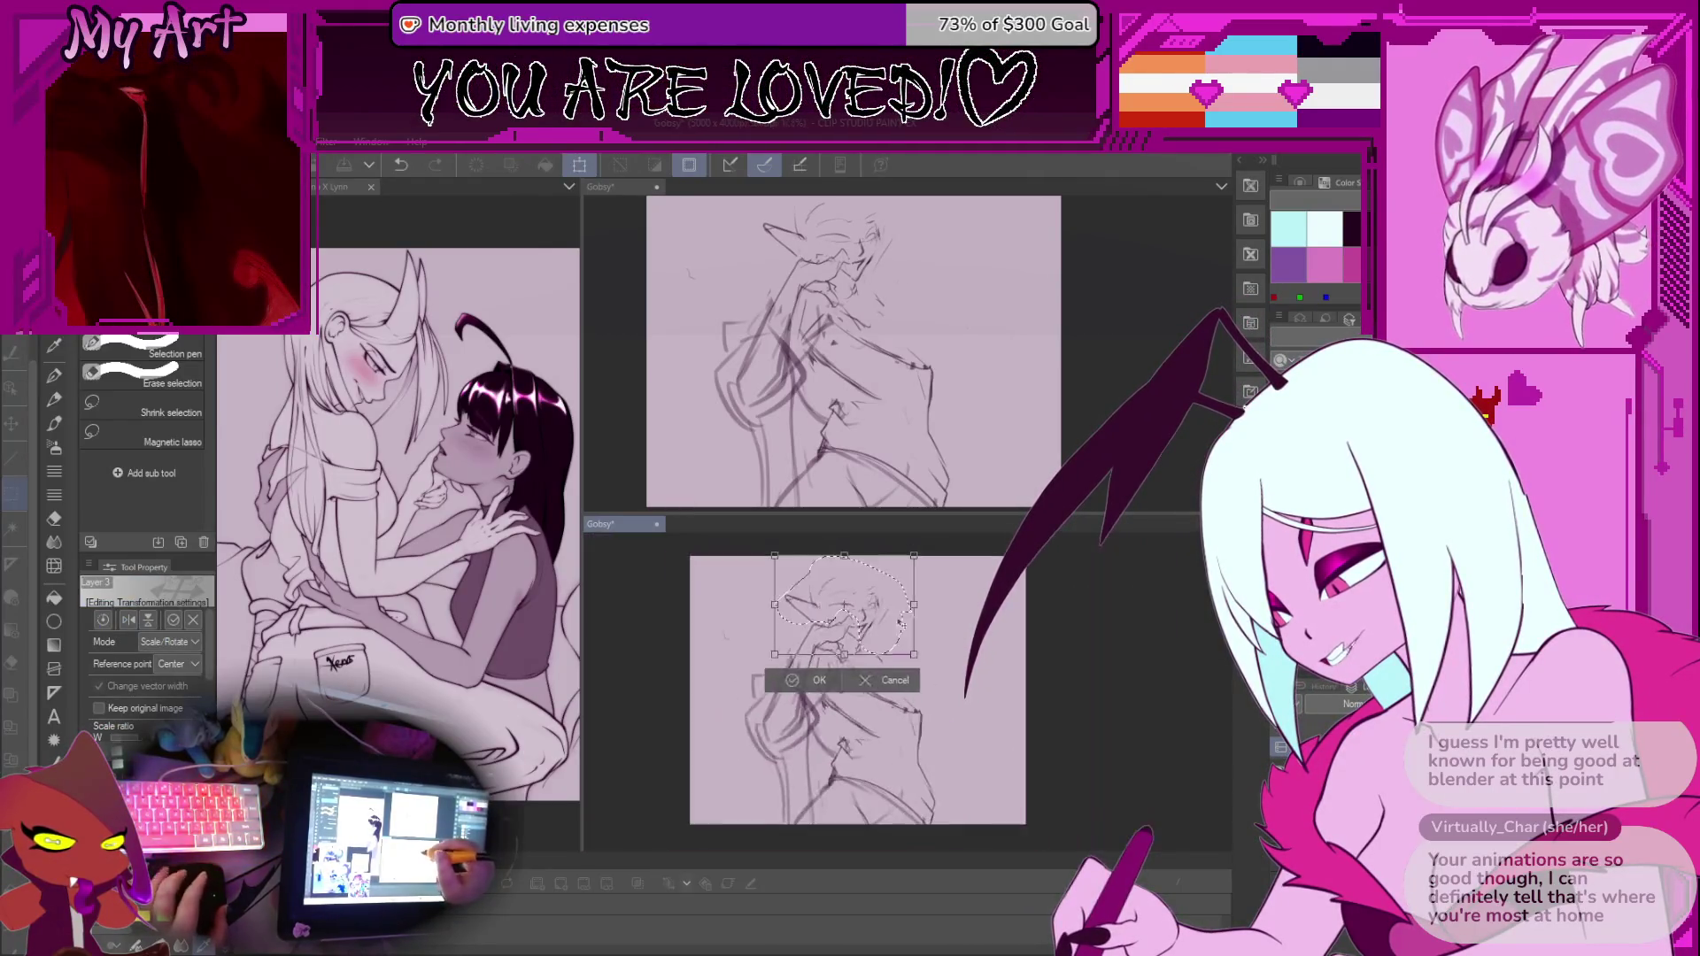
pyautogui.hotkey('ctrl', 't')
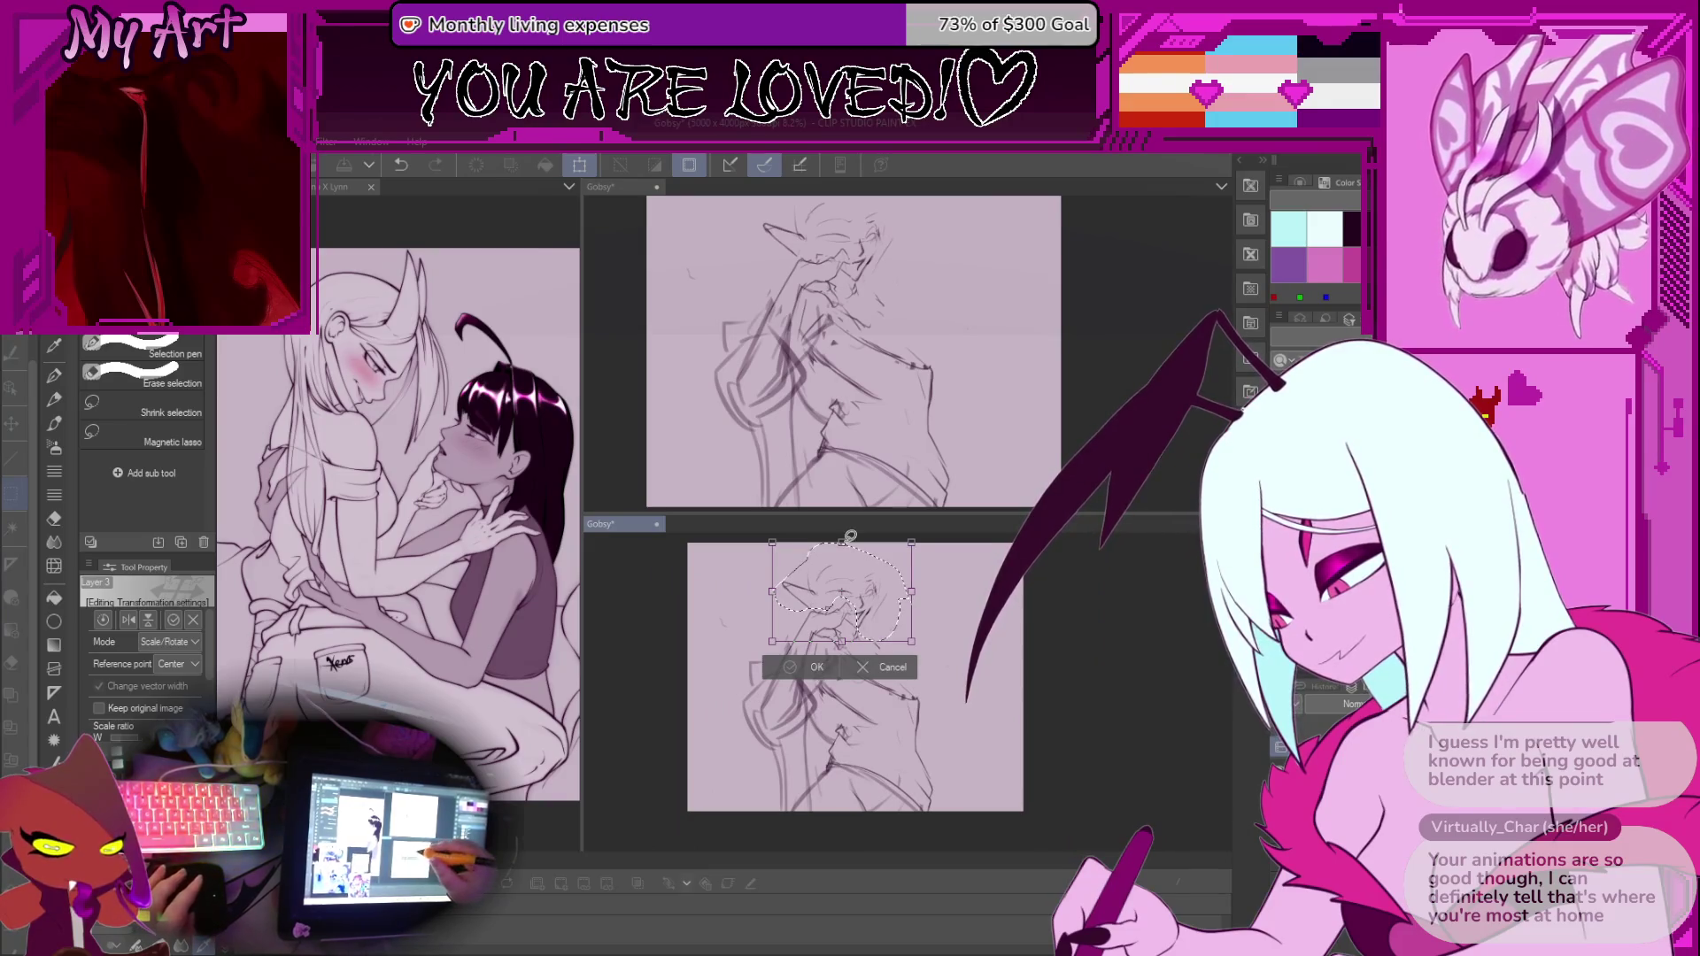
pyautogui.press('Return')
pyautogui.press('p')
pyautogui.scroll(2, 854, 691)
pyautogui.hotkey('ctrl', 'd')
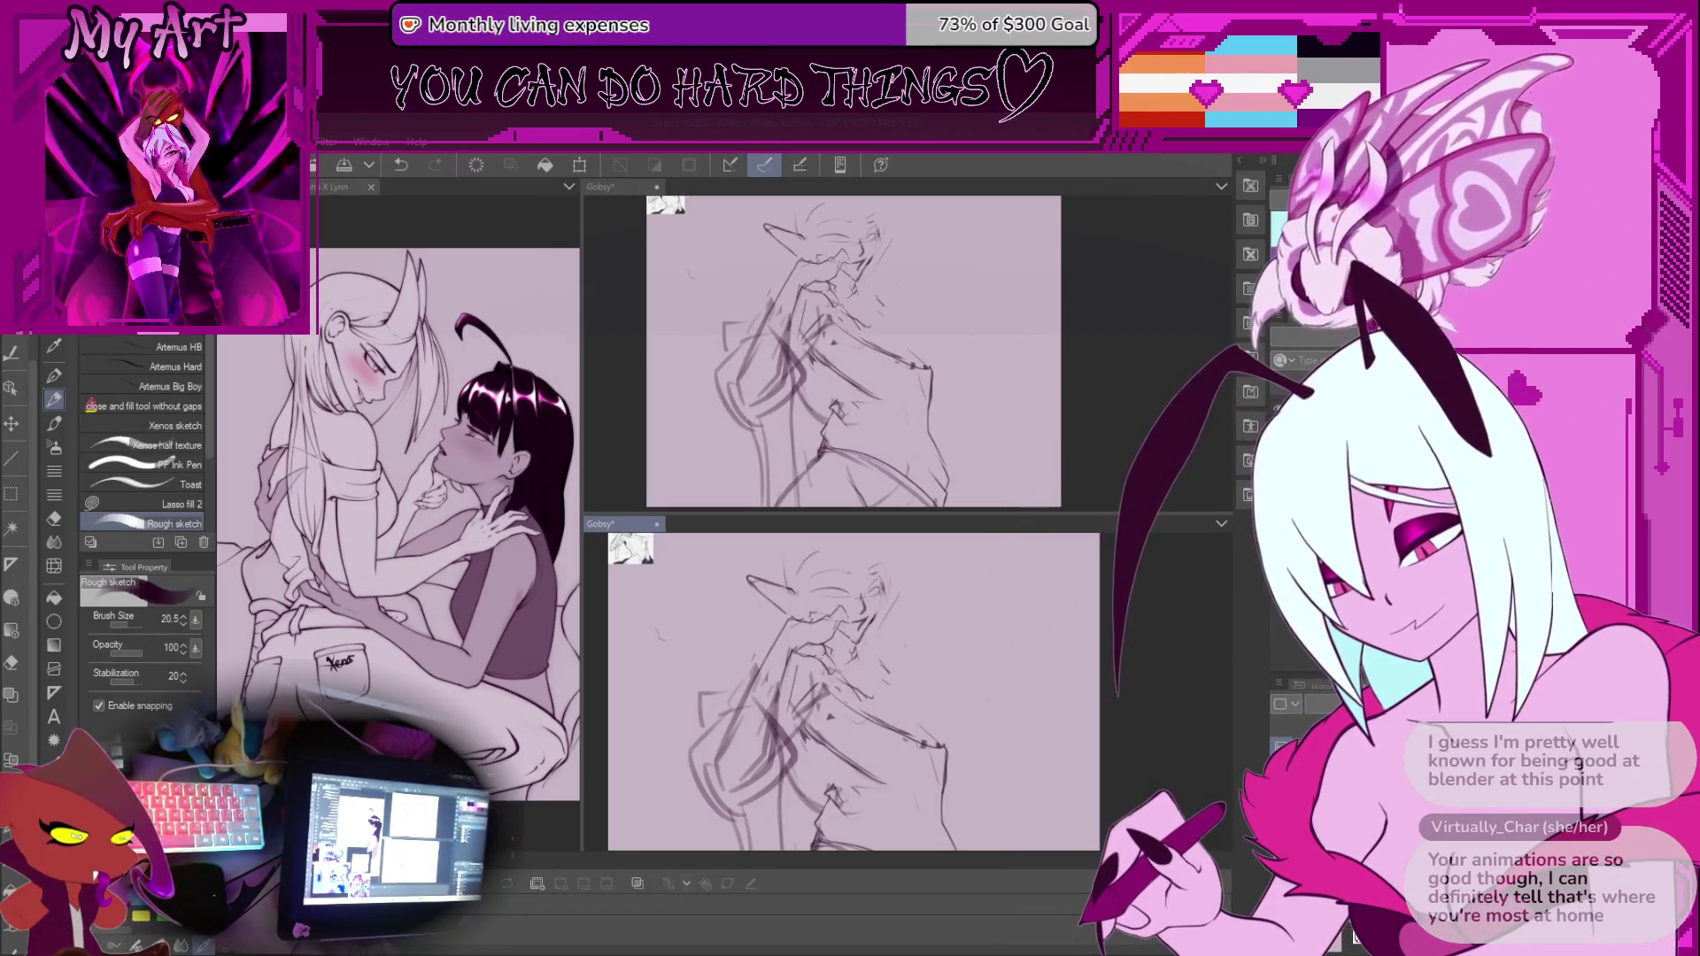
# Zoom and pan the close-up view in toward the character's face
pyautogui.scroll(2, 805, 627)
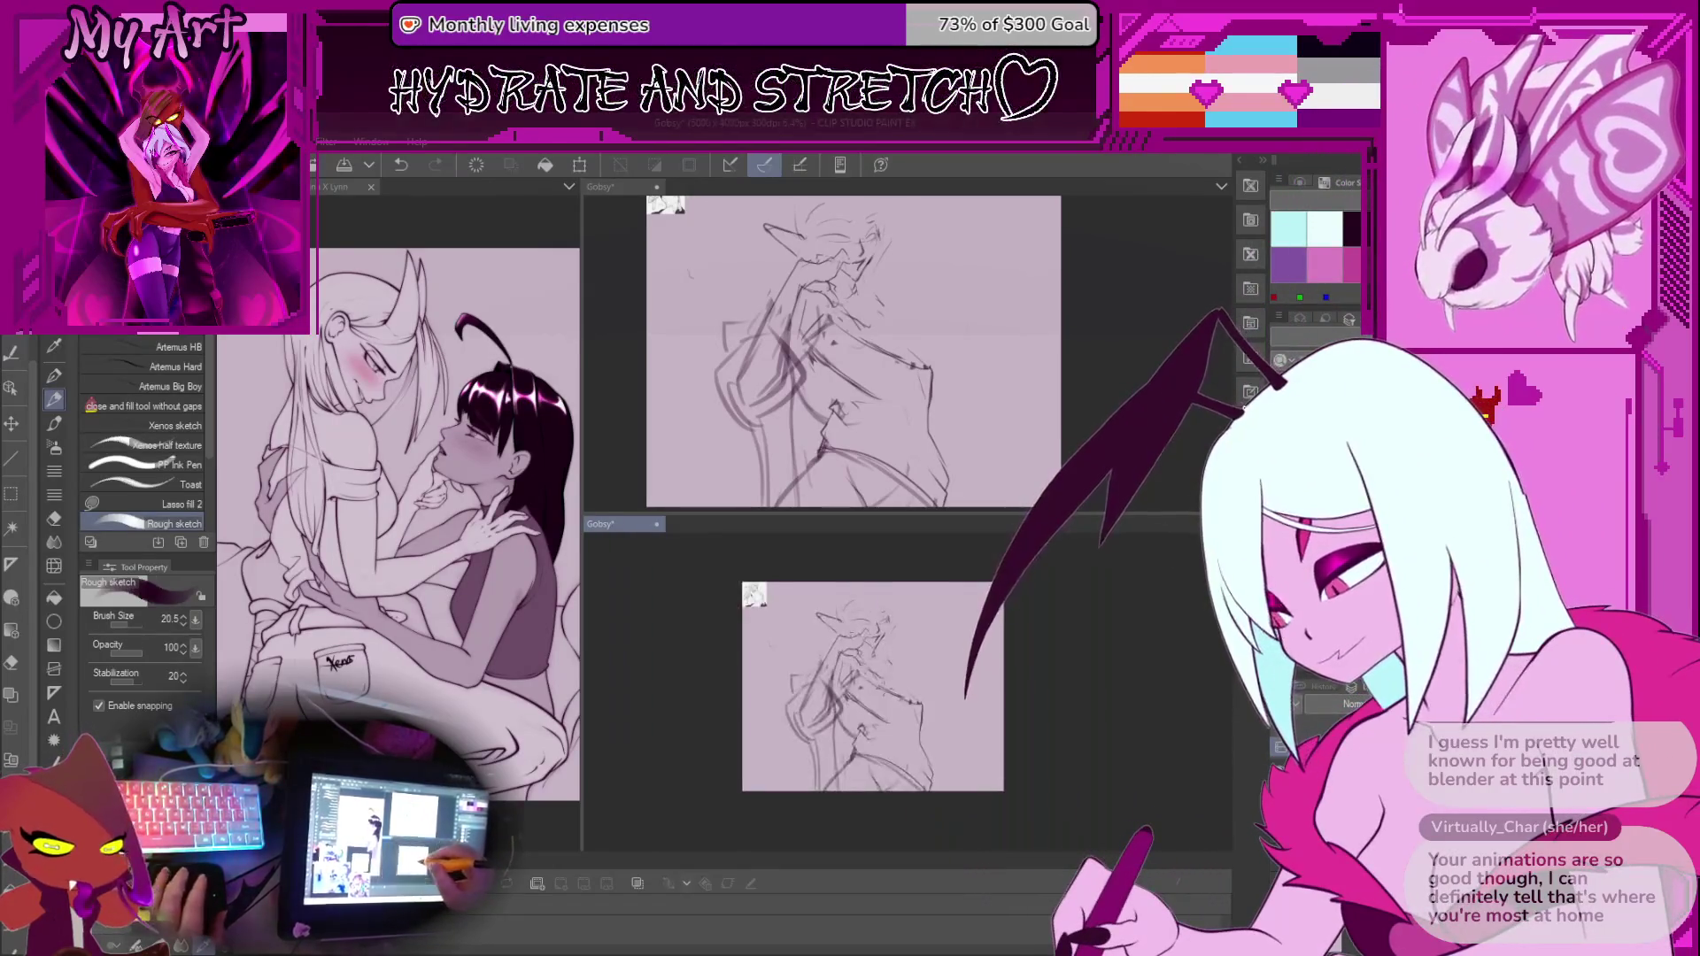
pyautogui.moveTo(805, 627); pyautogui.dragTo(834, 667)
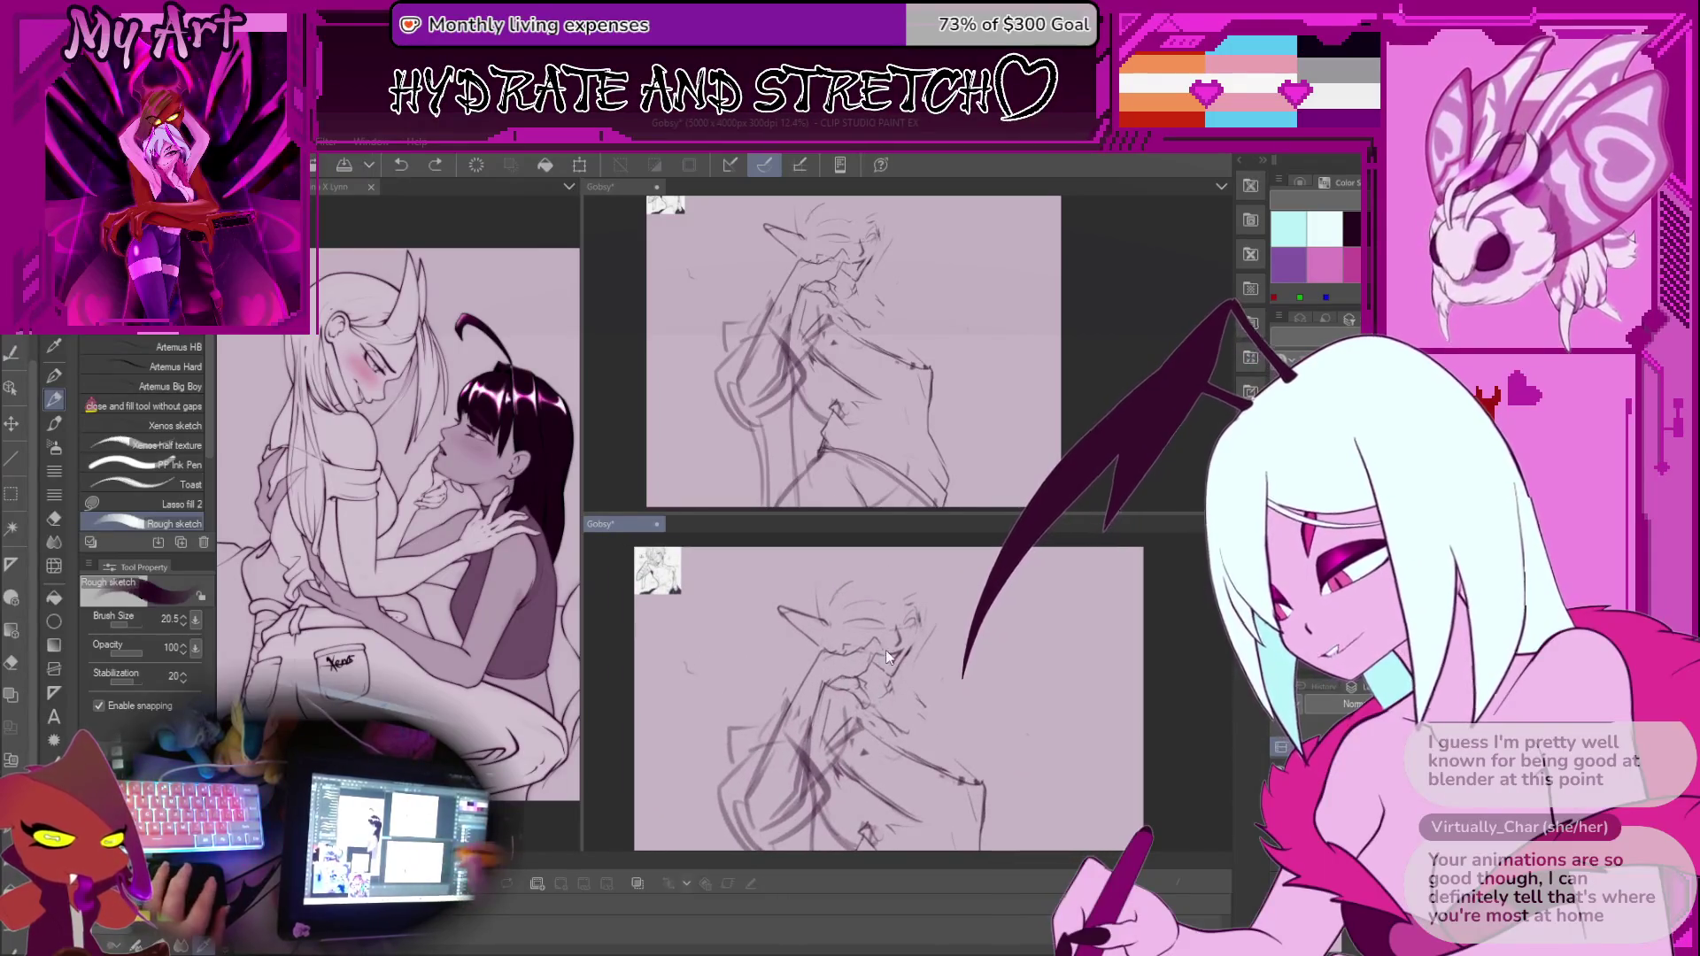
pyautogui.scroll(3, 885, 673)
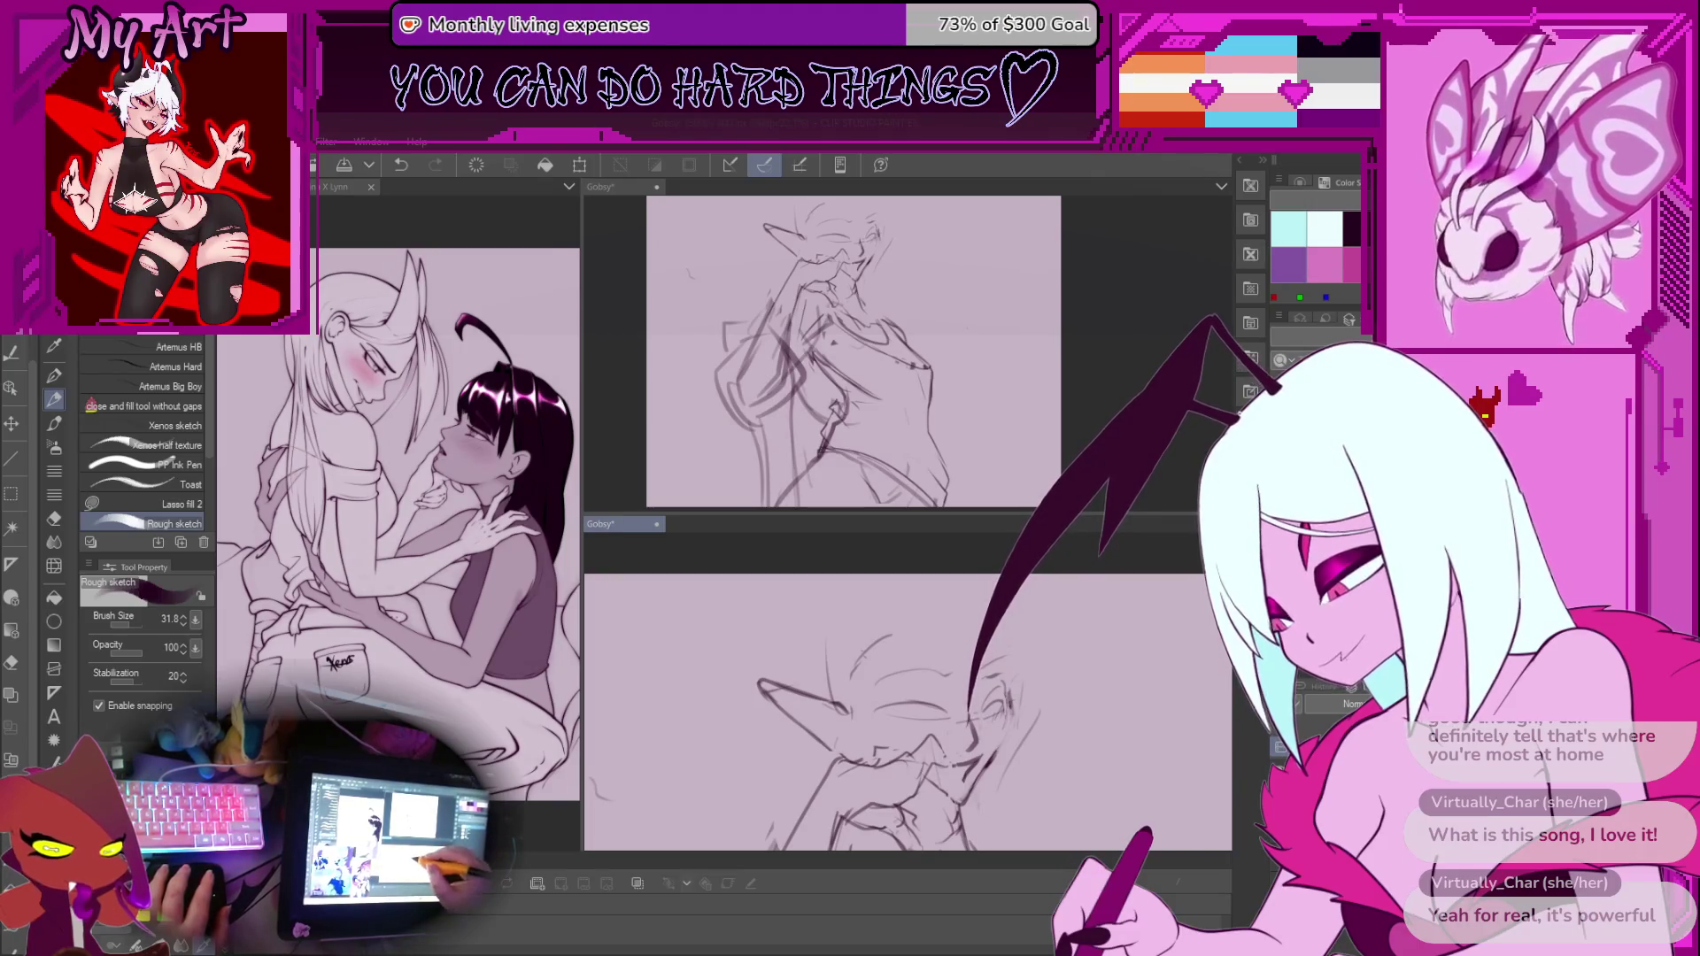
# Add short refining strokes to the face and mouth on a rotated view
pyautogui.moveTo(856, 724); pyautogui.dragTo(844, 759)
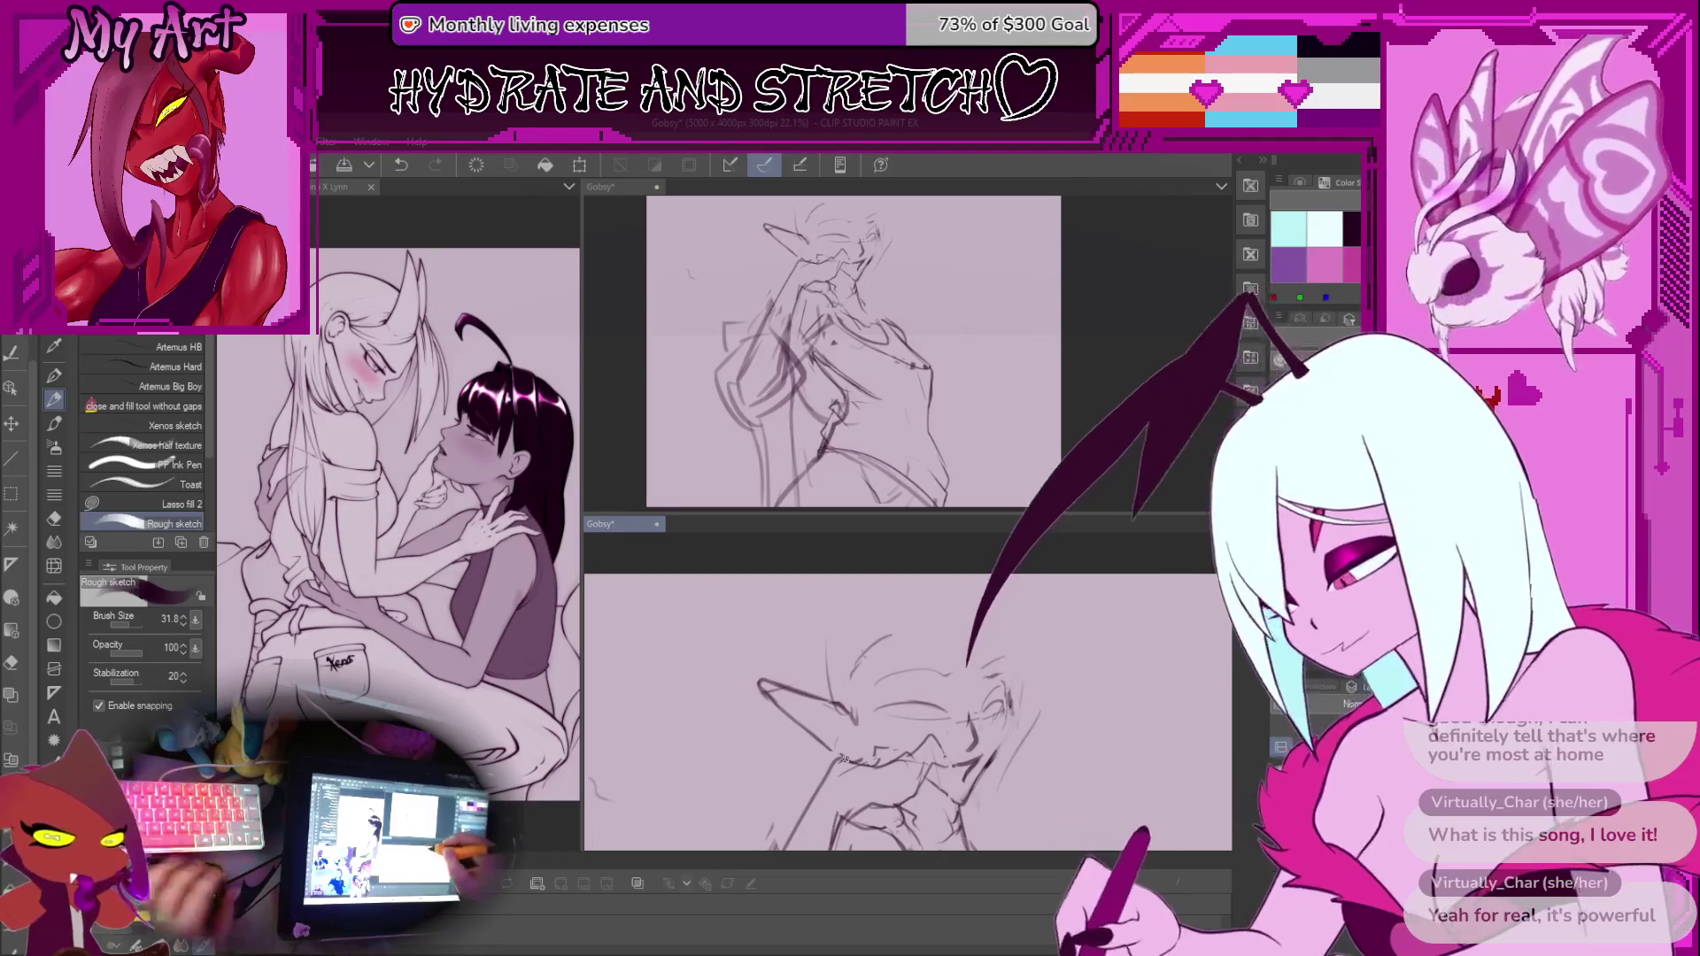
pyautogui.moveTo(893, 672)
pyautogui.mouseDown()
pyautogui.moveTo(845, 697)
pyautogui.moveTo(853, 755)
pyautogui.mouseUp()
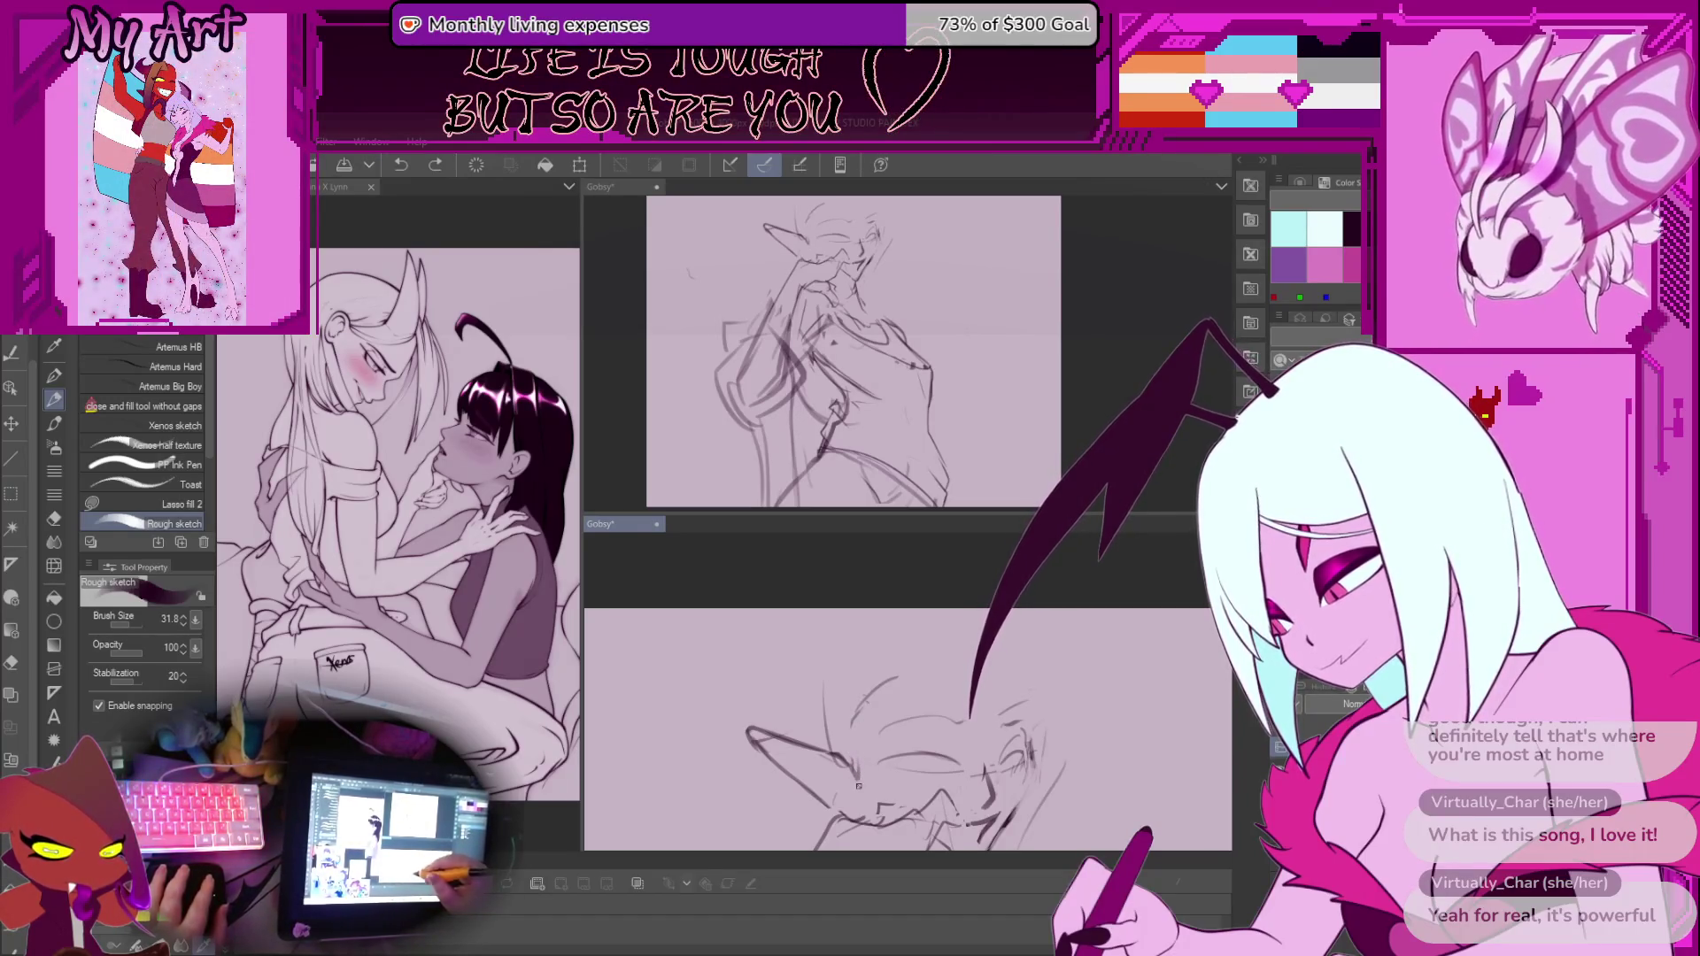
pyautogui.moveTo(851, 707); pyautogui.dragTo(859, 738)
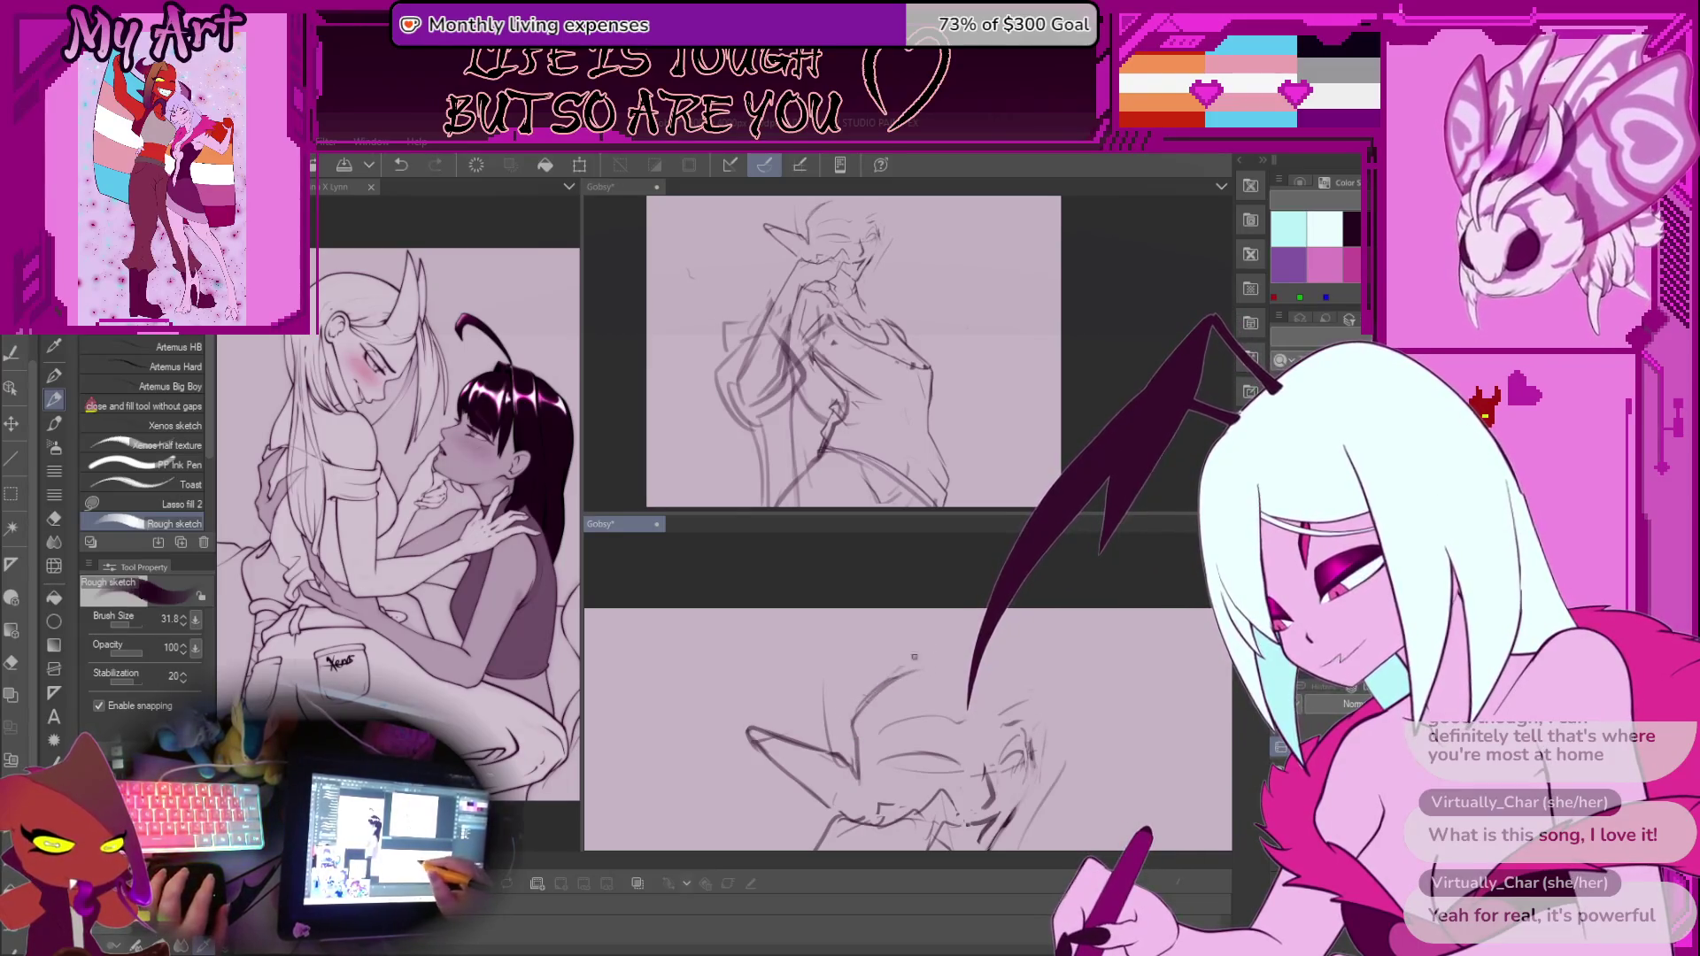
pyautogui.moveTo(850, 673); pyautogui.dragTo(881, 730)
# Zoom out to the whole sketch and start a scale/rotate transform
pyautogui.scroll(-2, 921, 652)
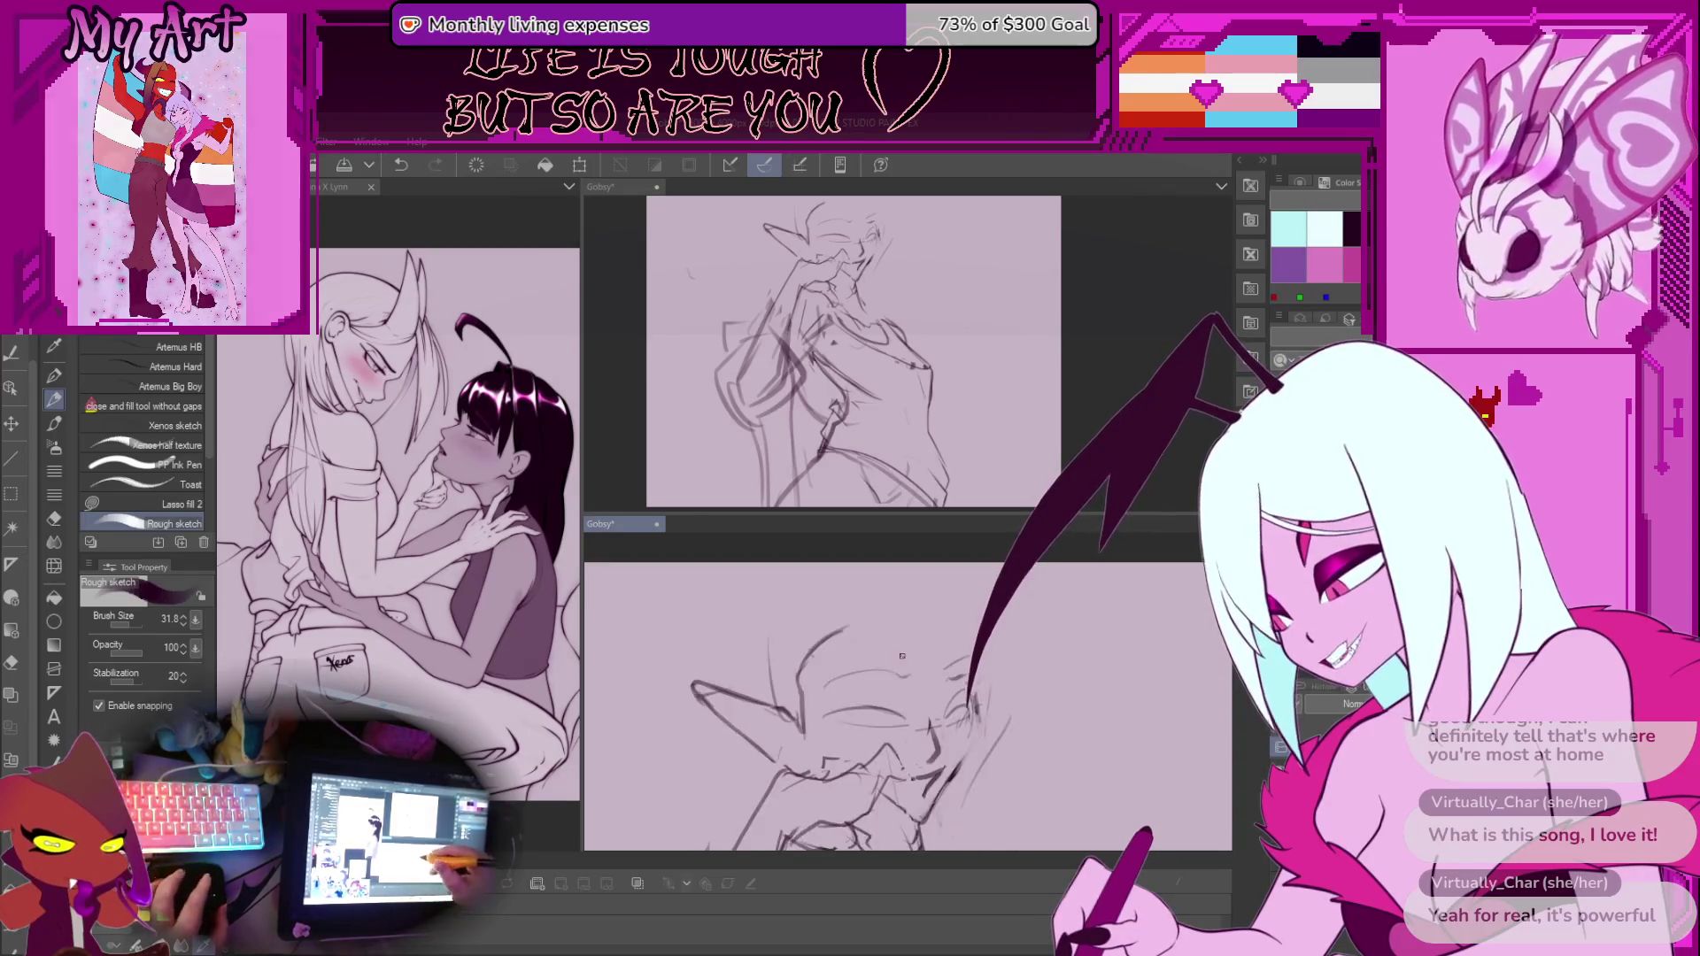
pyautogui.scroll(-3, 922, 652)
pyautogui.moveTo(973, 808)
pyautogui.mouseDown()
pyautogui.moveTo(940, 688)
pyautogui.moveTo(926, 761)
pyautogui.moveTo(900, 765)
pyautogui.moveTo(894, 732)
pyautogui.moveTo(967, 695)
pyautogui.mouseUp()
pyautogui.hotkey('ctrl', 't')
# Undo the transform and try a jagged hair line toward the canvas top, then undo it
pyautogui.hotkey('ctrl', 'z')
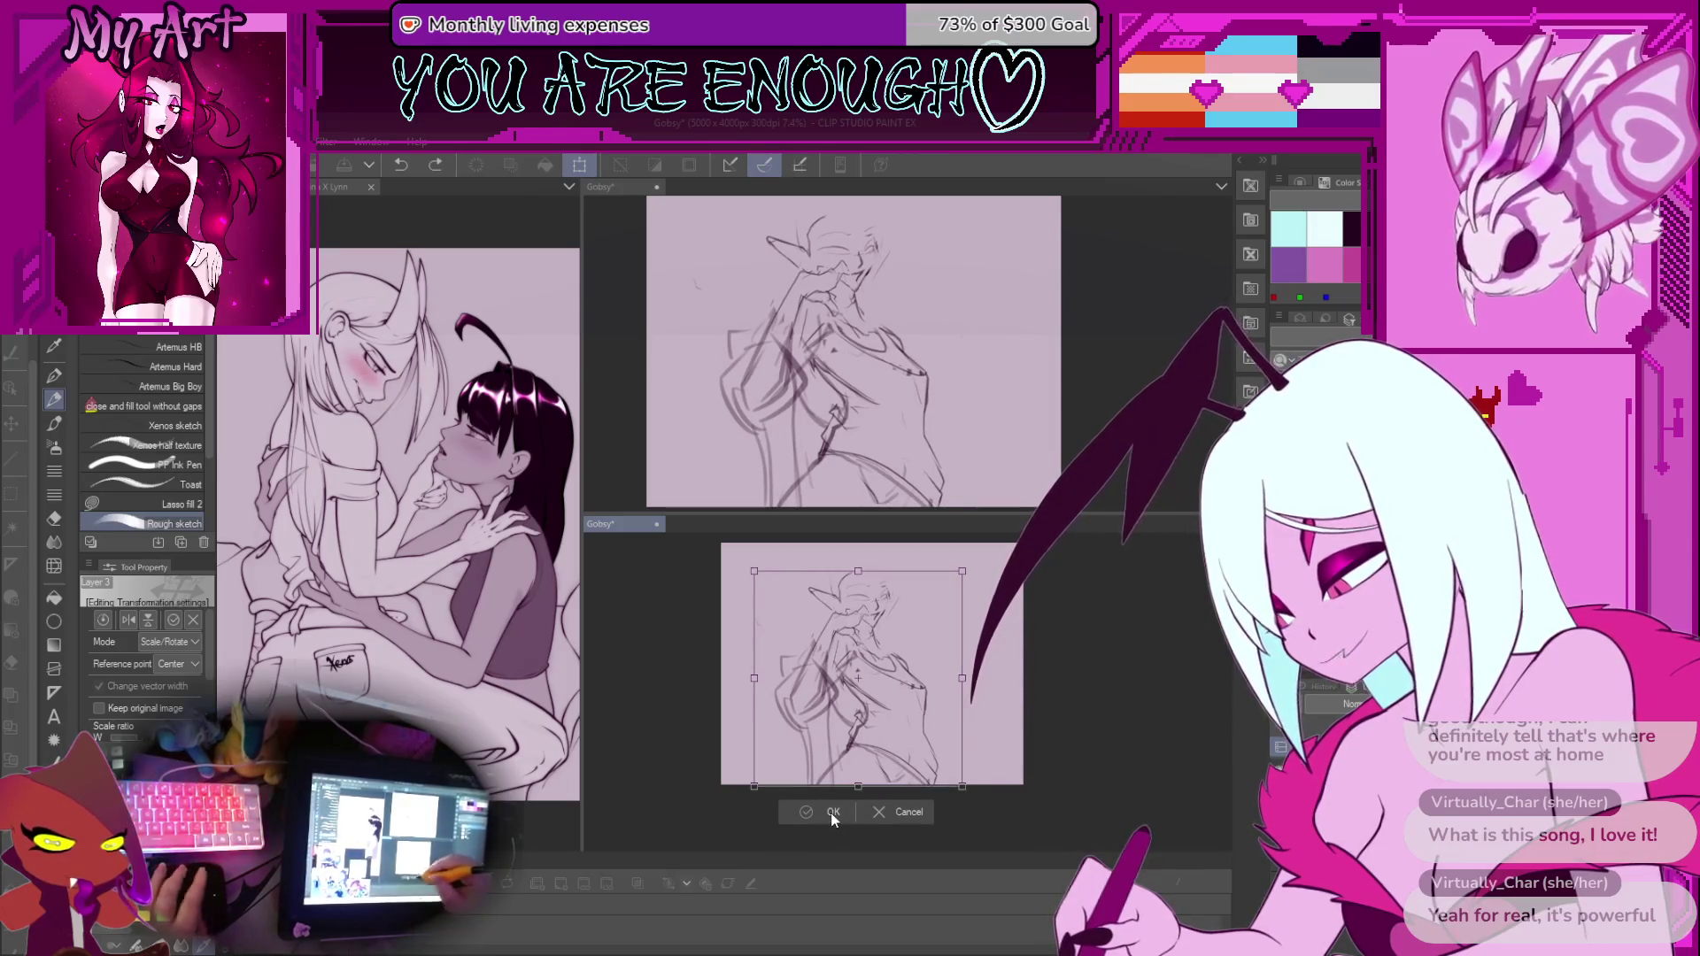
pyautogui.click(830, 812)
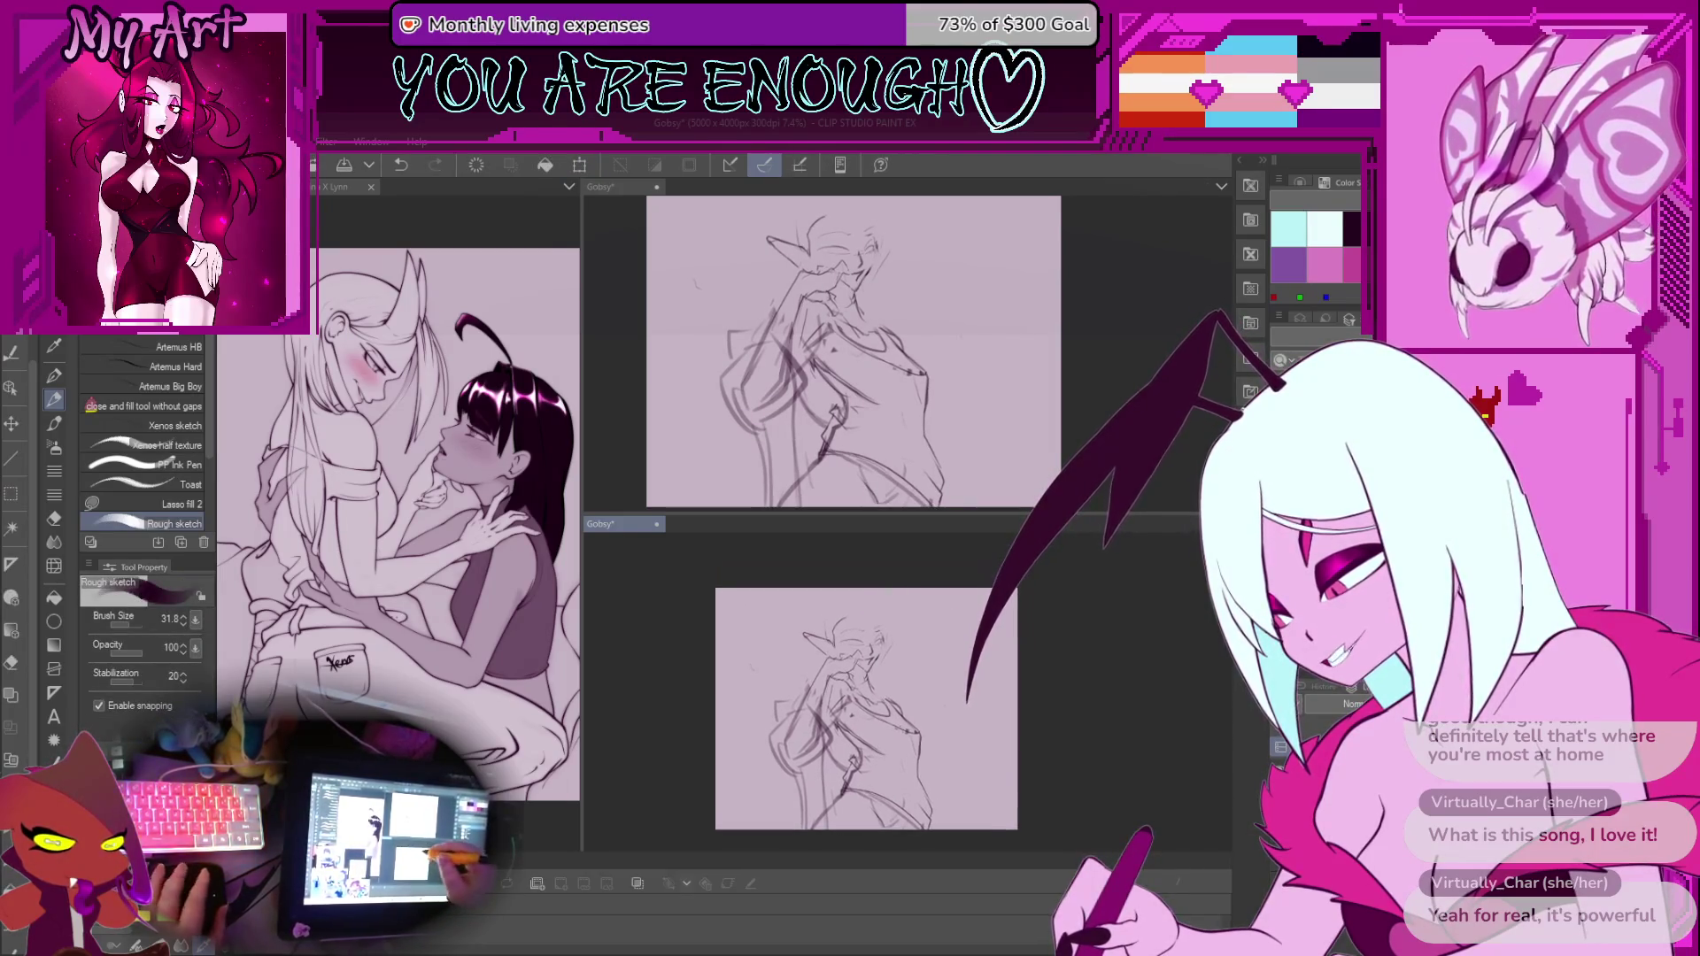
pyautogui.scroll(2, 803, 600)
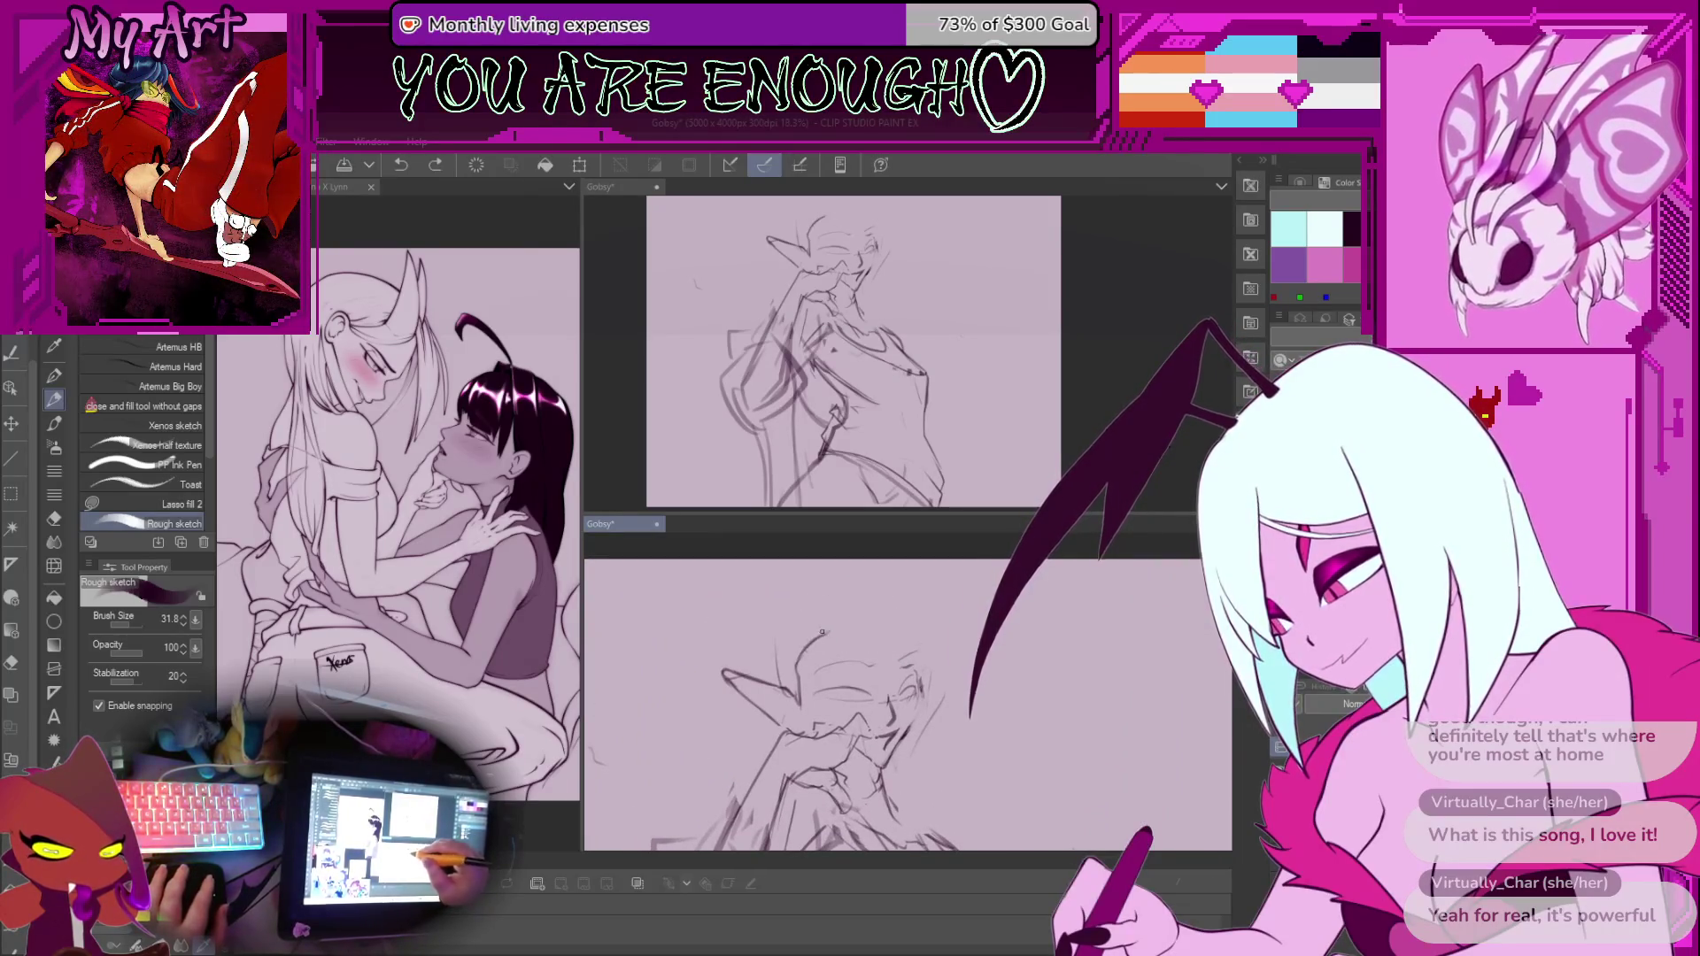
pyautogui.scroll(2, 839, 582)
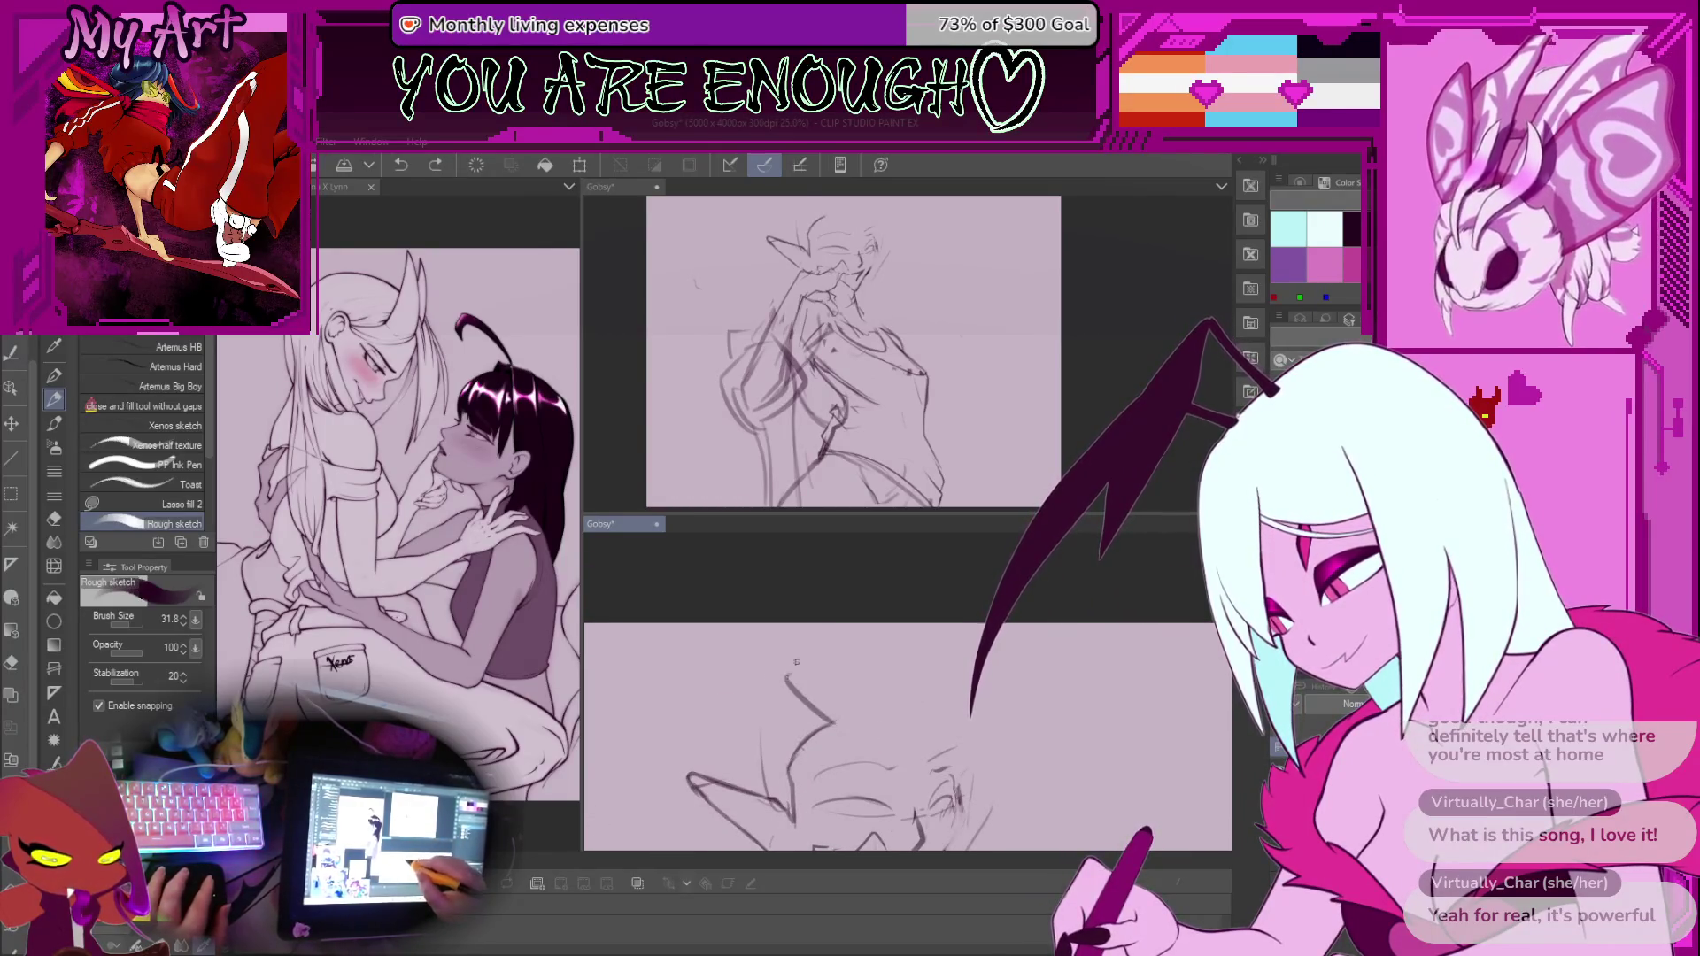
pyautogui.moveTo(797, 673); pyautogui.dragTo(850, 623)
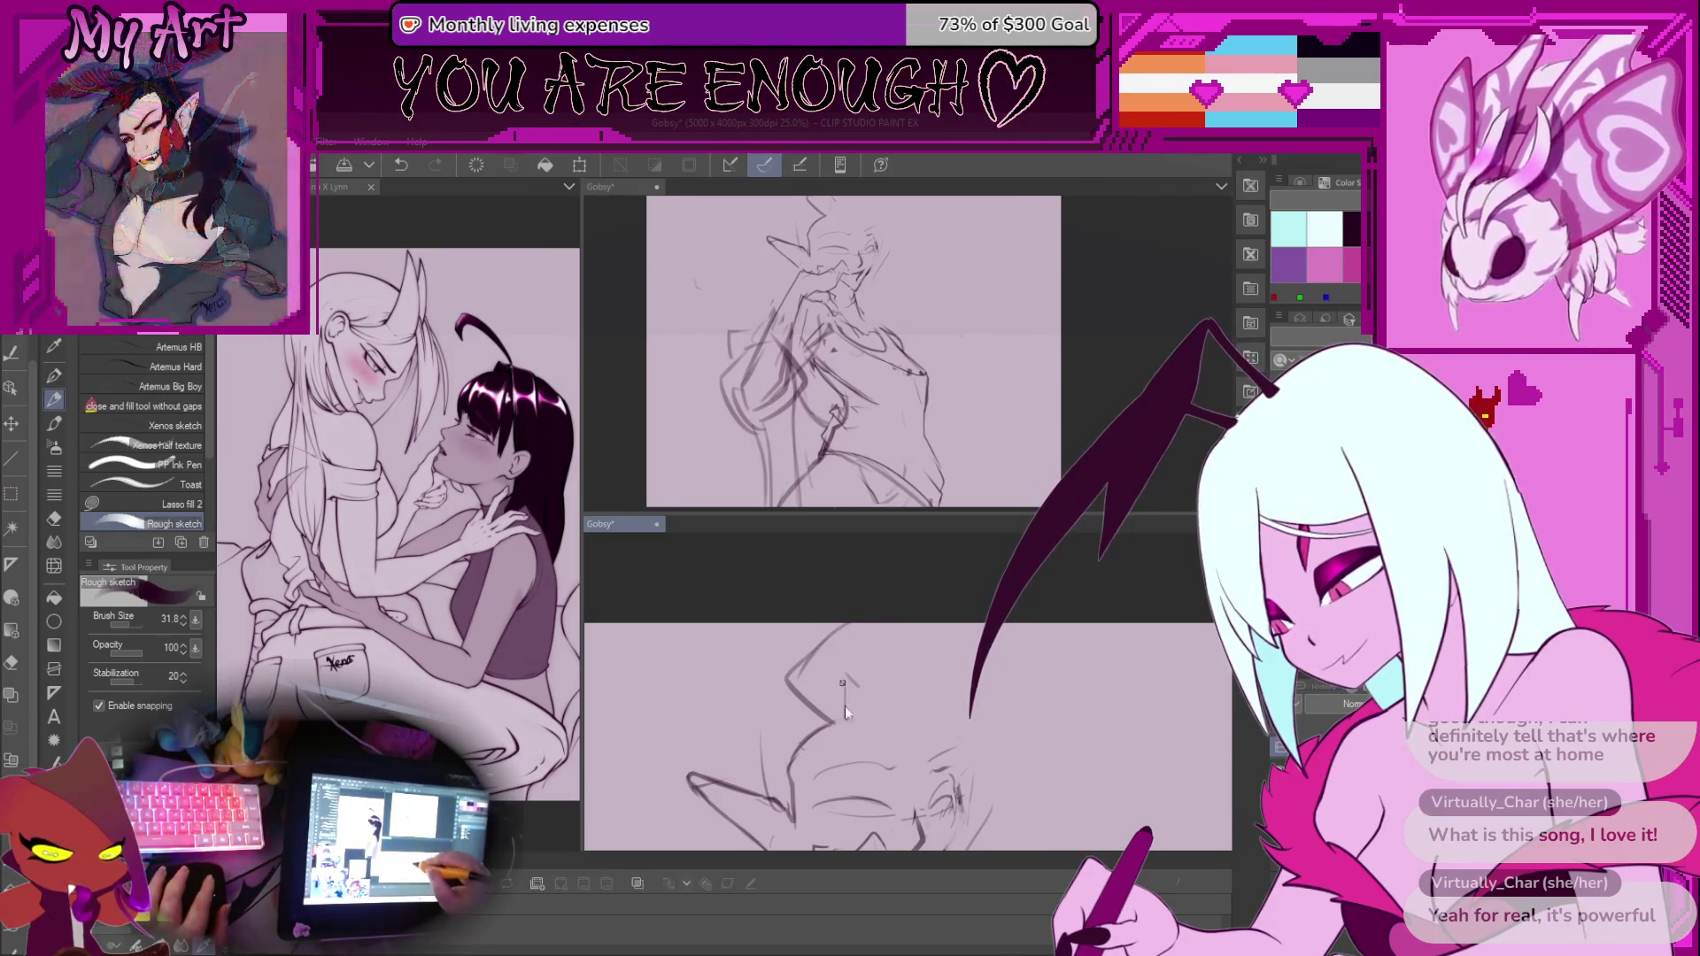
pyautogui.moveTo(777, 623); pyautogui.dragTo(759, 608)
pyautogui.moveTo(820, 695)
pyautogui.mouseDown()
pyautogui.moveTo(784, 697)
pyautogui.moveTo(802, 711)
pyautogui.mouseUp()
pyautogui.hotkey('ctrl', 'z')
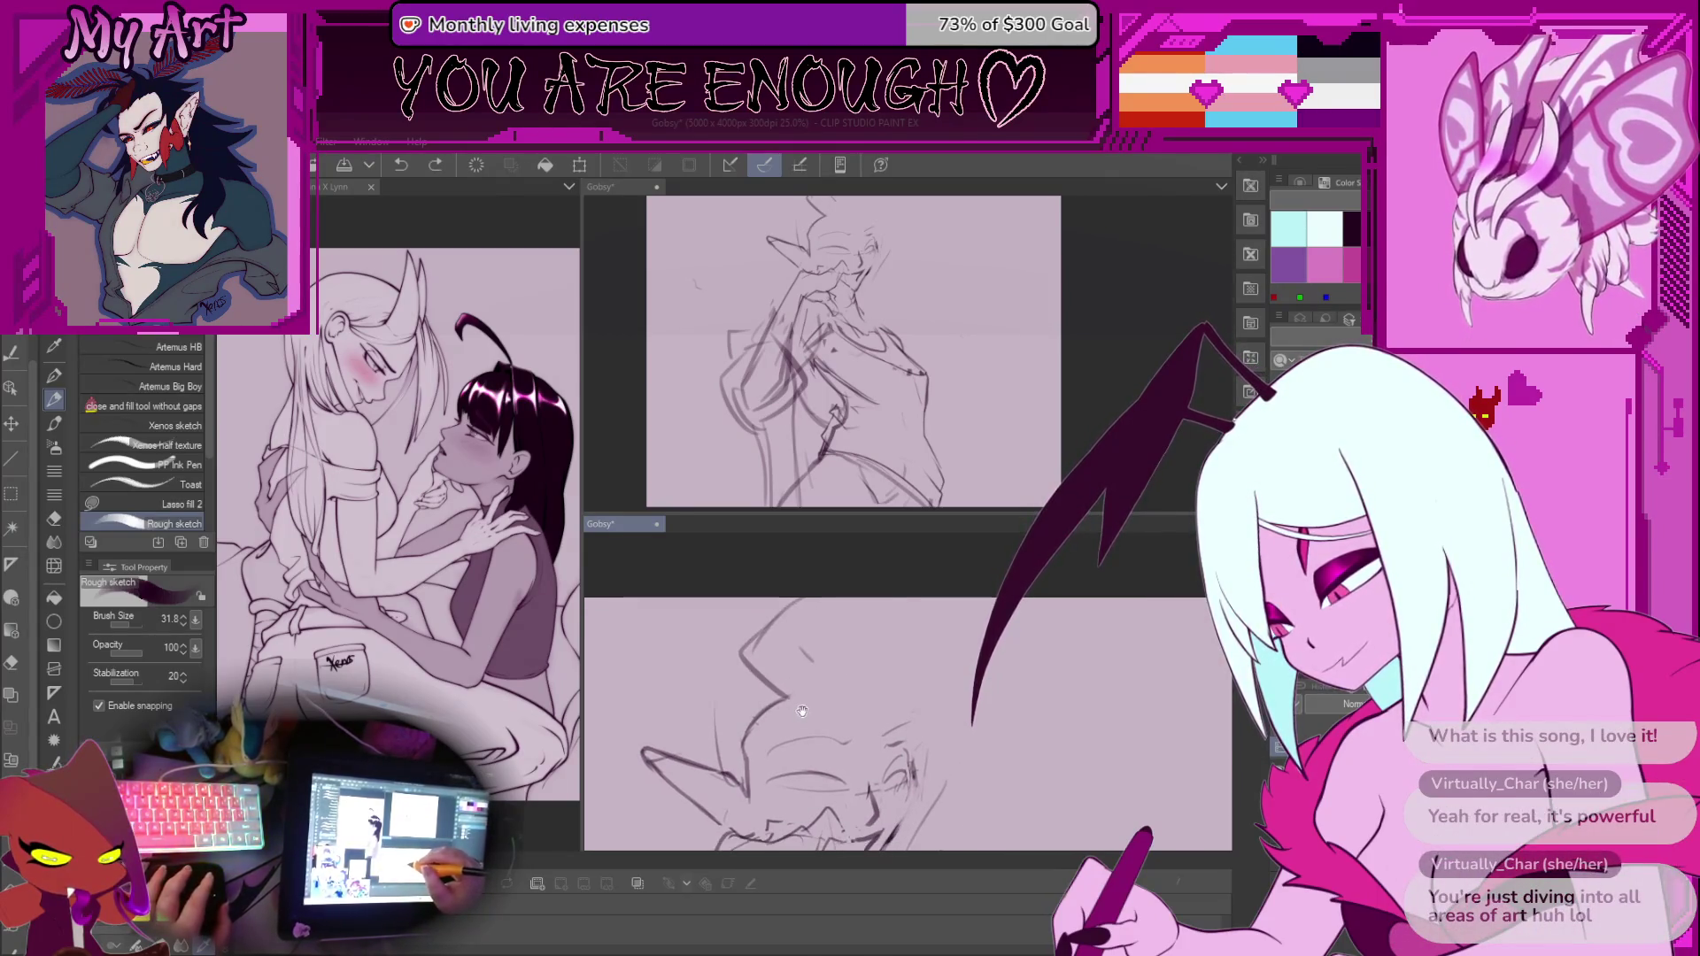
# Sketch another hair line above the face and reframe the close-up around the hair
pyautogui.moveTo(773, 655); pyautogui.dragTo(787, 700)
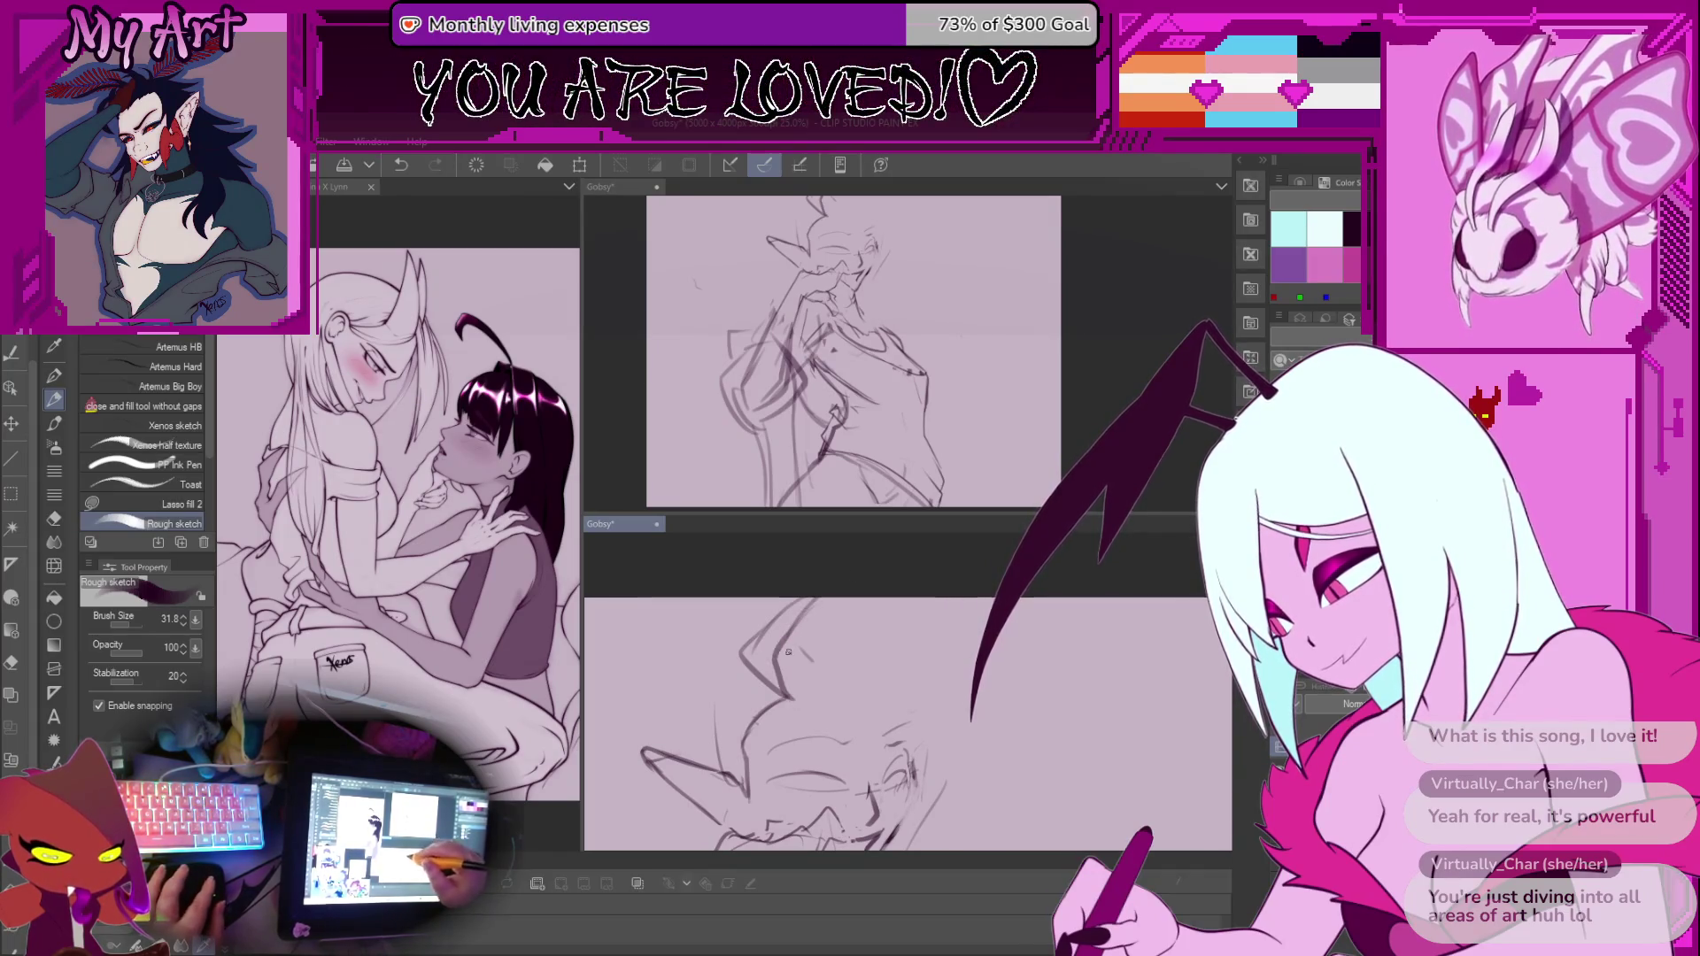
pyautogui.moveTo(834, 598); pyautogui.dragTo(850, 615)
pyautogui.scroll(-1, 1014, 357)
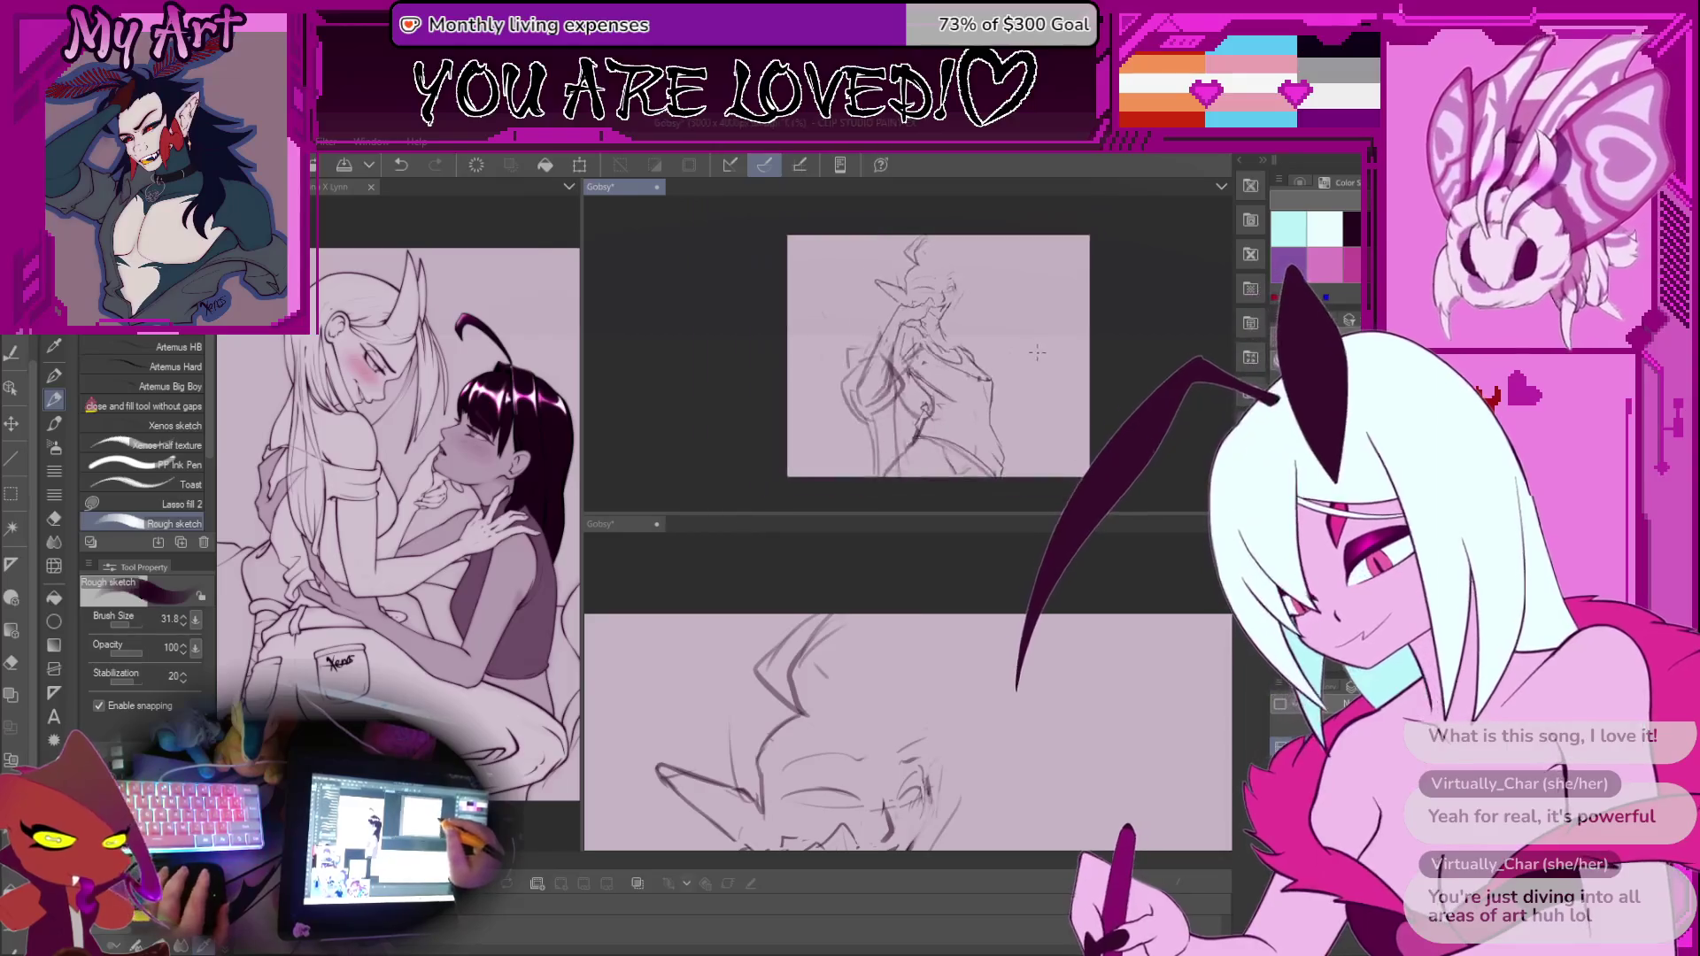
pyautogui.moveTo(1014, 357); pyautogui.dragTo(996, 395)
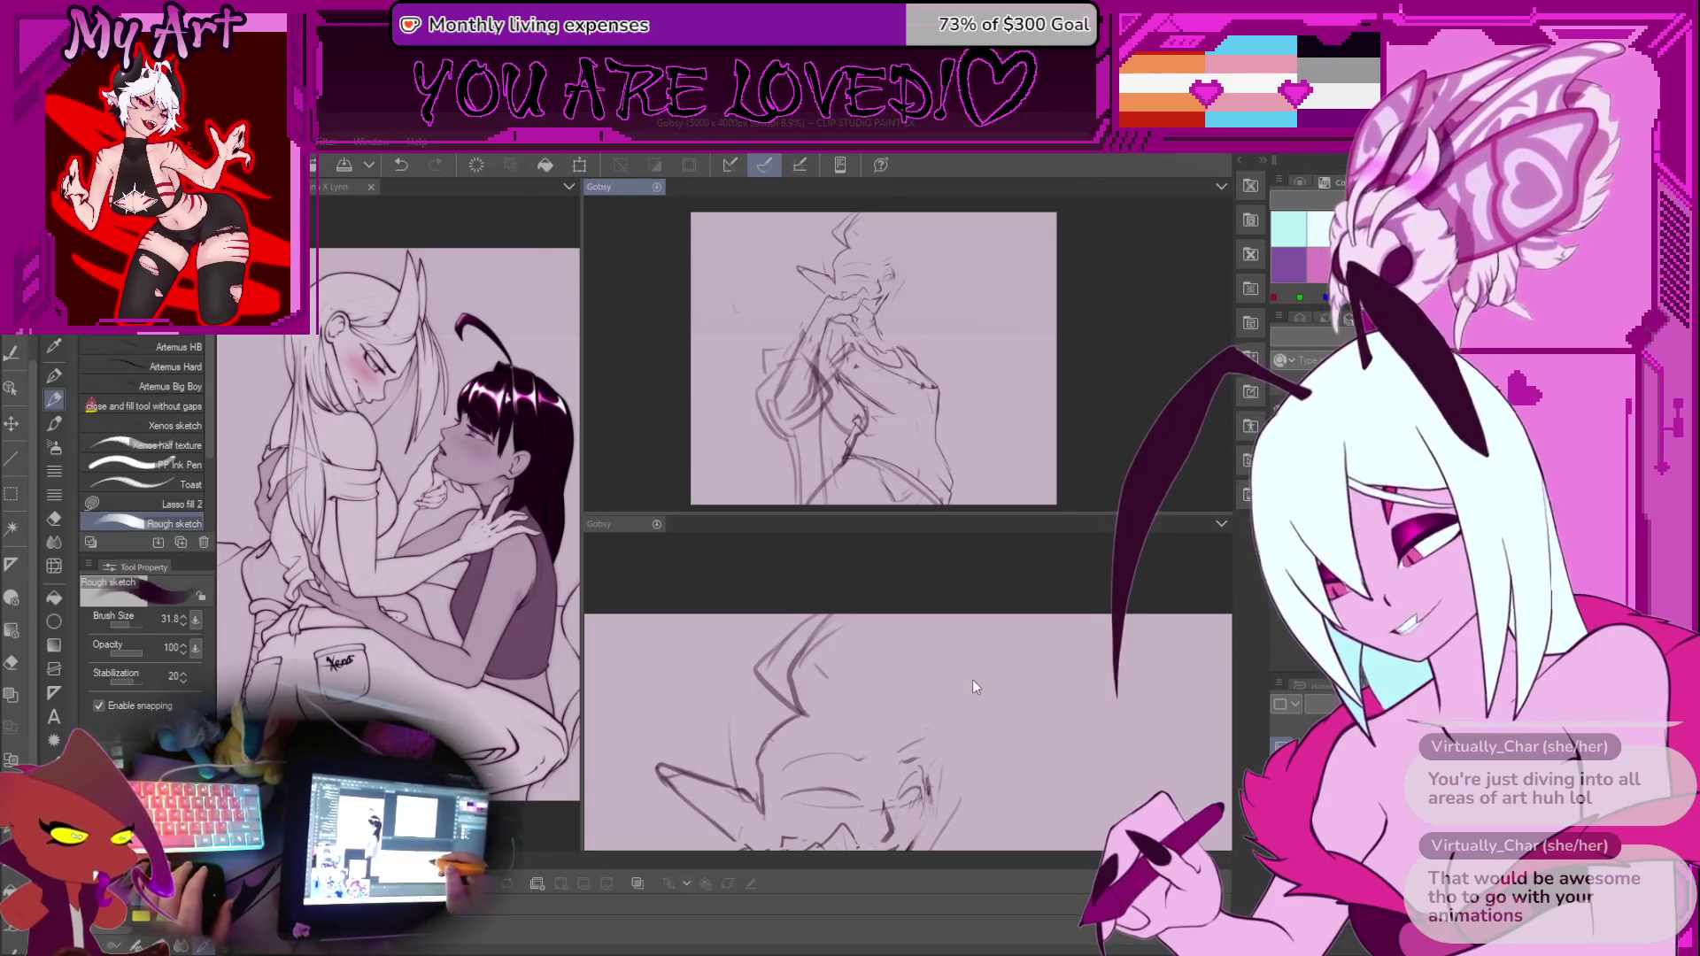
pyautogui.click(820, 698)
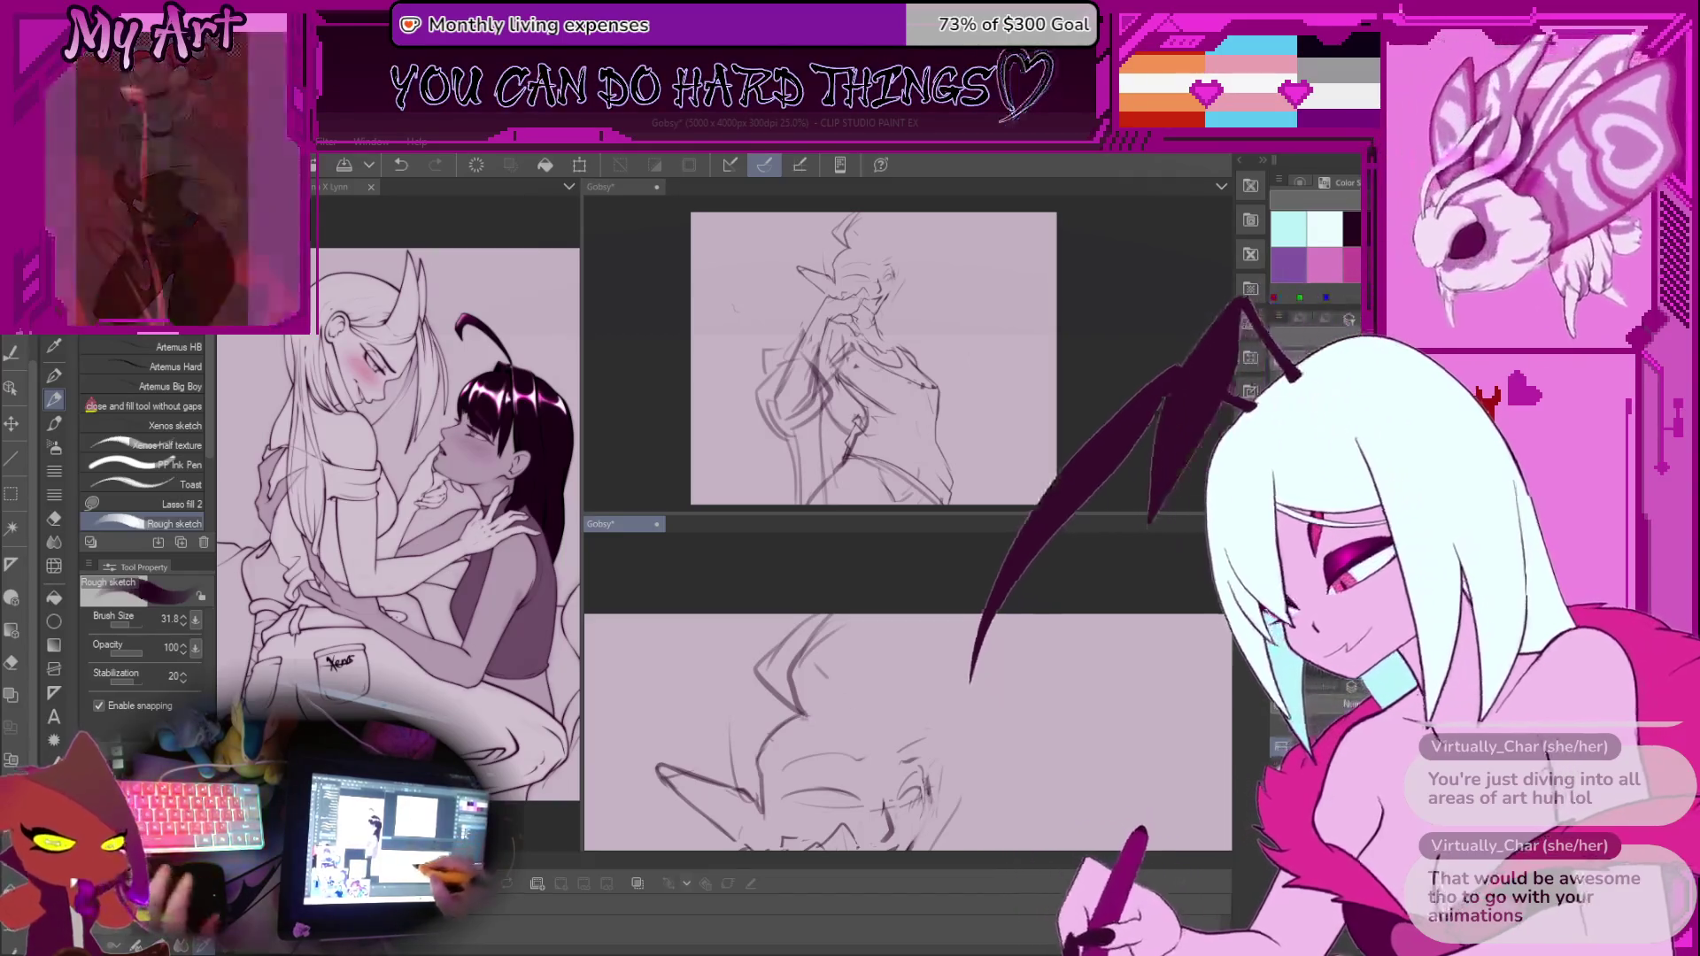
pyautogui.moveTo(849, 662)
pyautogui.mouseDown()
pyautogui.moveTo(790, 593)
pyautogui.moveTo(771, 690)
pyautogui.mouseUp()
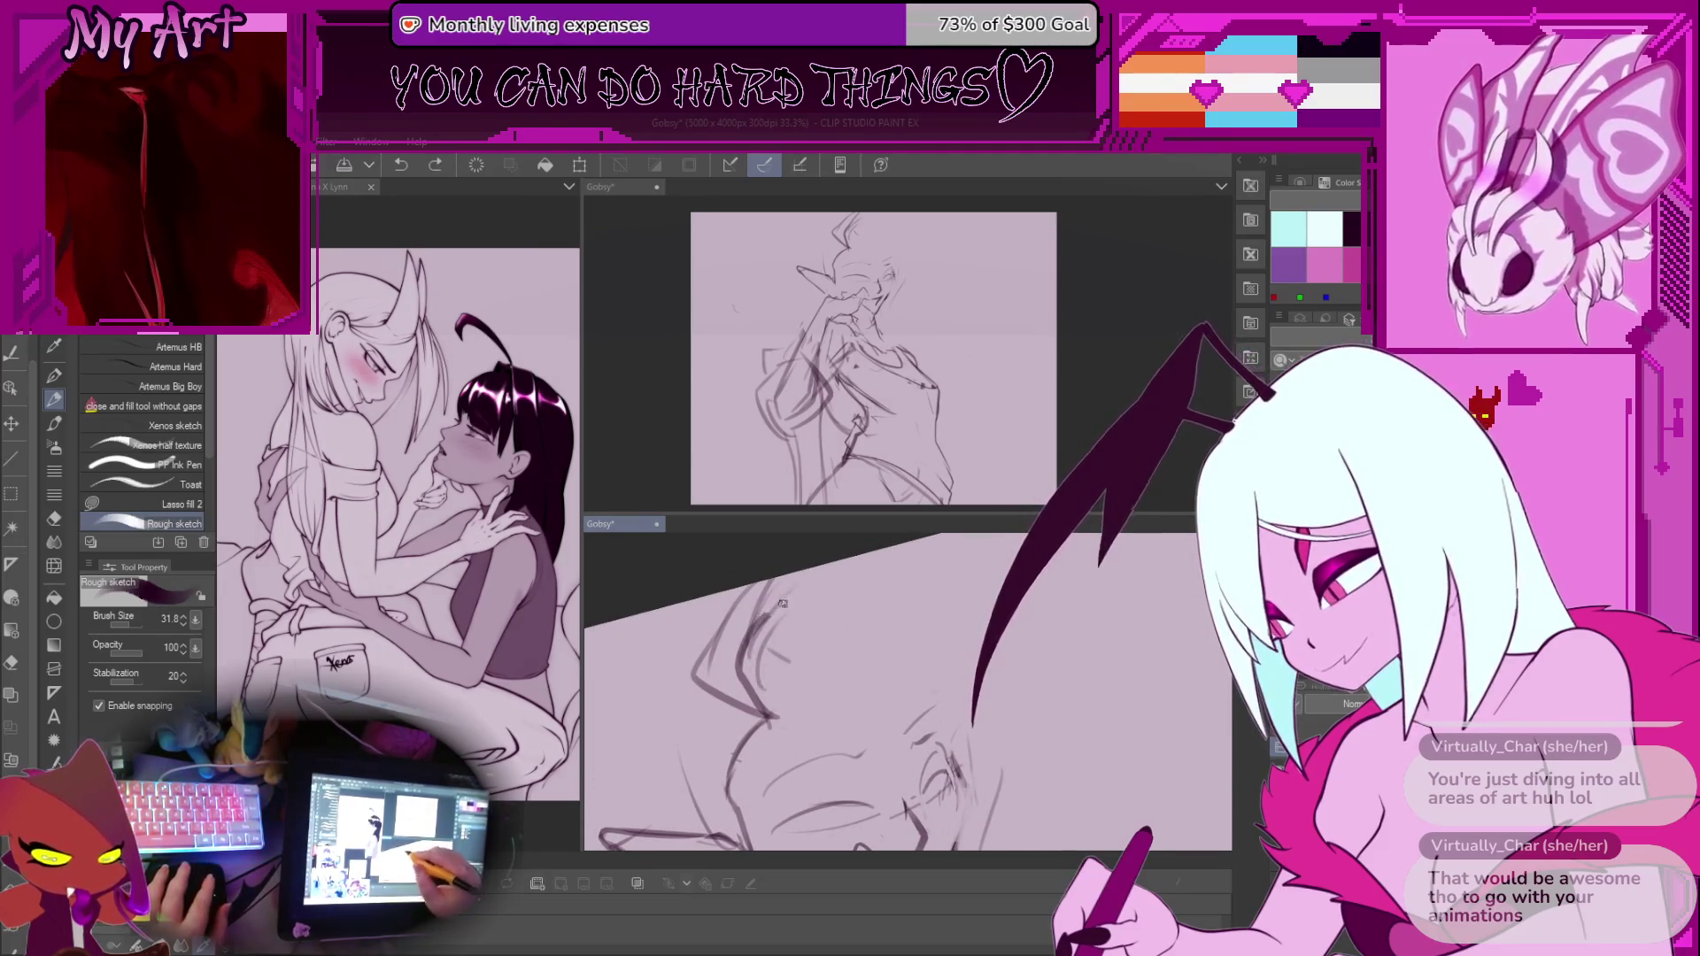
# Draw sweeping spiky hair strands, including a long one rising up-right and a short curve
pyautogui.moveTo(758, 620); pyautogui.dragTo(931, 569)
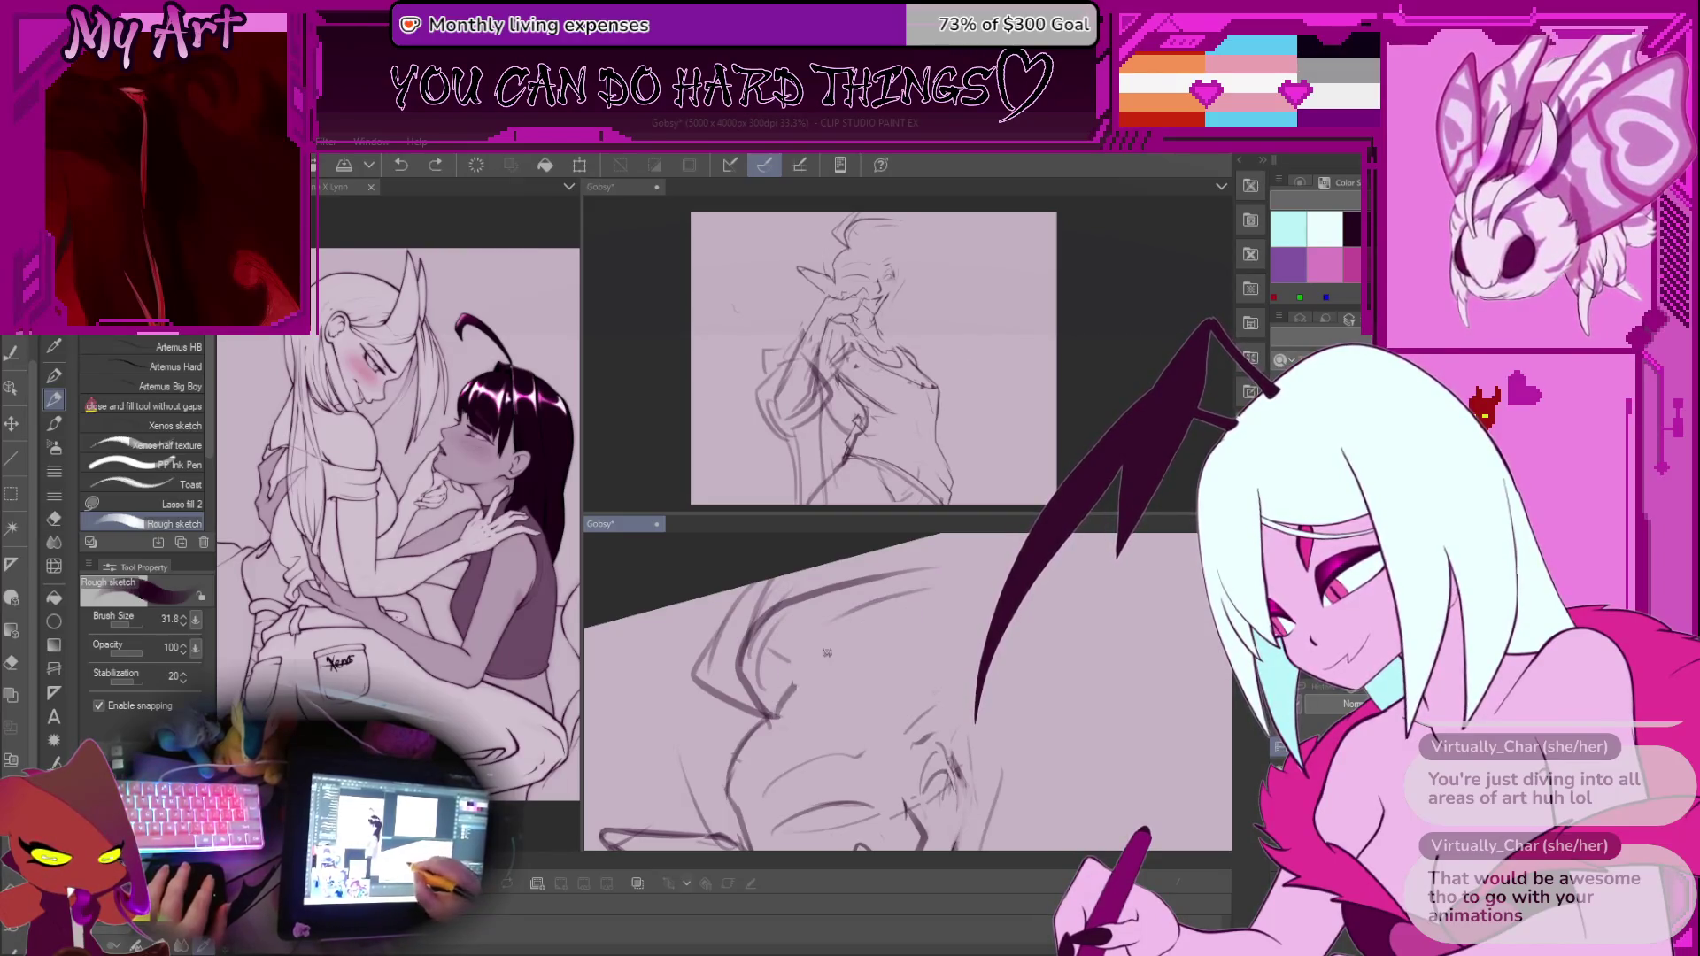
pyautogui.moveTo(783, 695); pyautogui.dragTo(996, 584)
pyautogui.moveTo(841, 667); pyautogui.dragTo(831, 596)
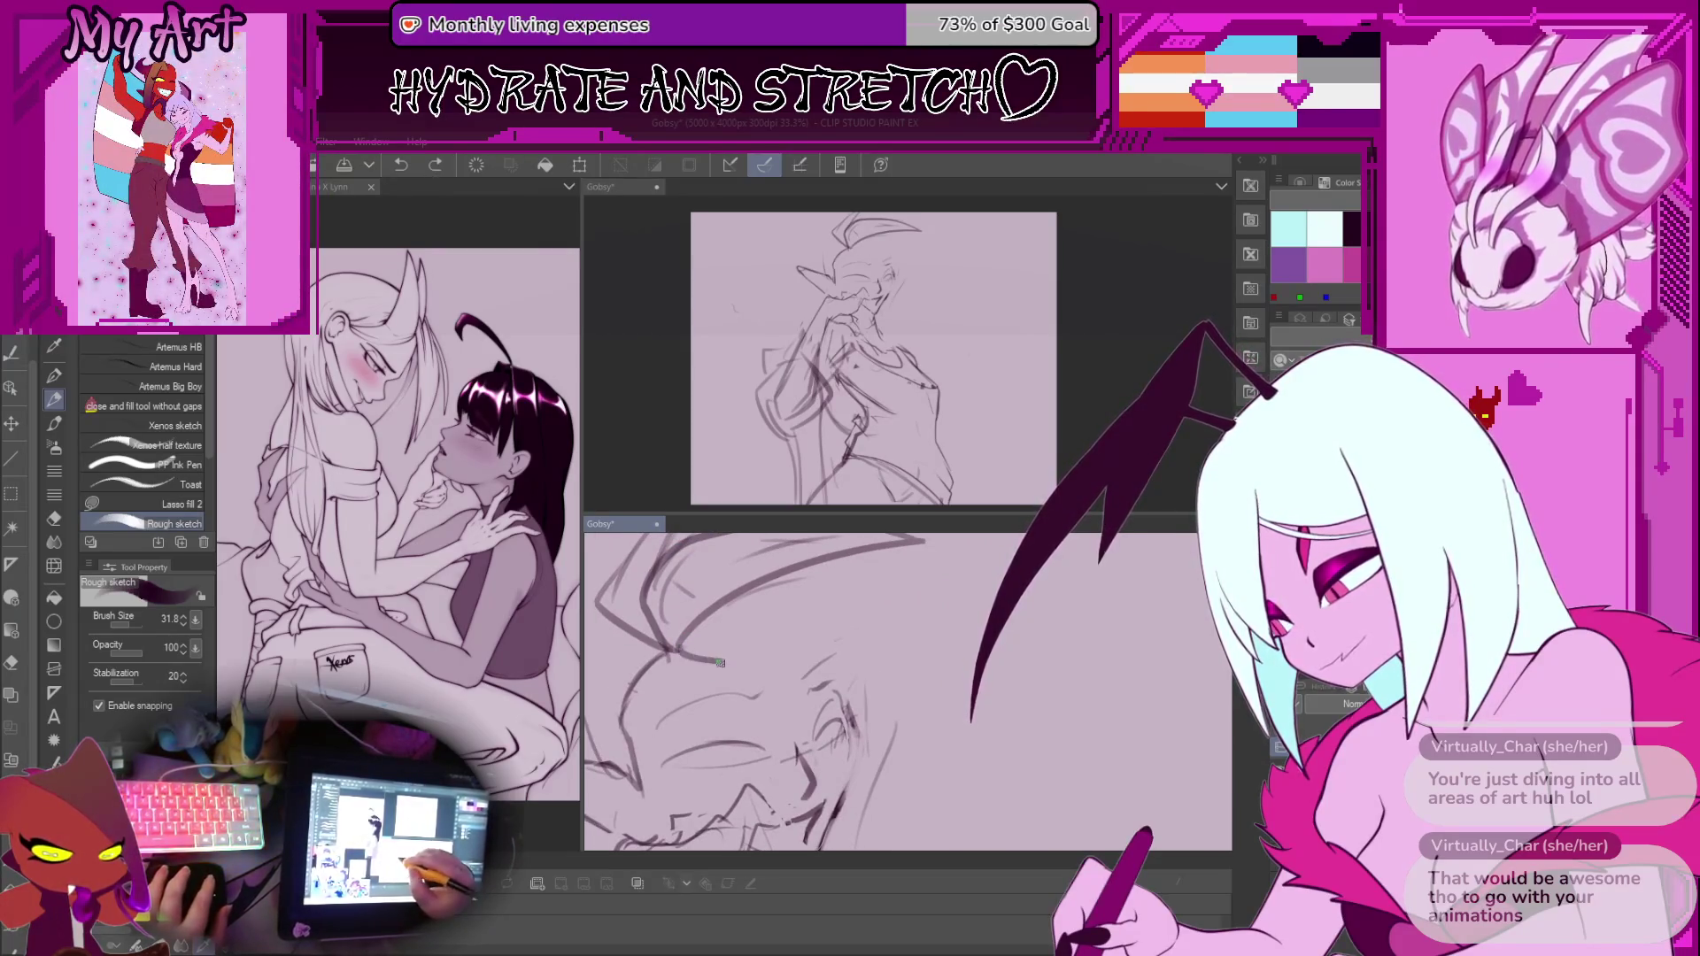
pyautogui.moveTo(882, 610)
pyautogui.mouseDown()
pyautogui.moveTo(792, 657)
pyautogui.moveTo(753, 738)
pyautogui.mouseUp()
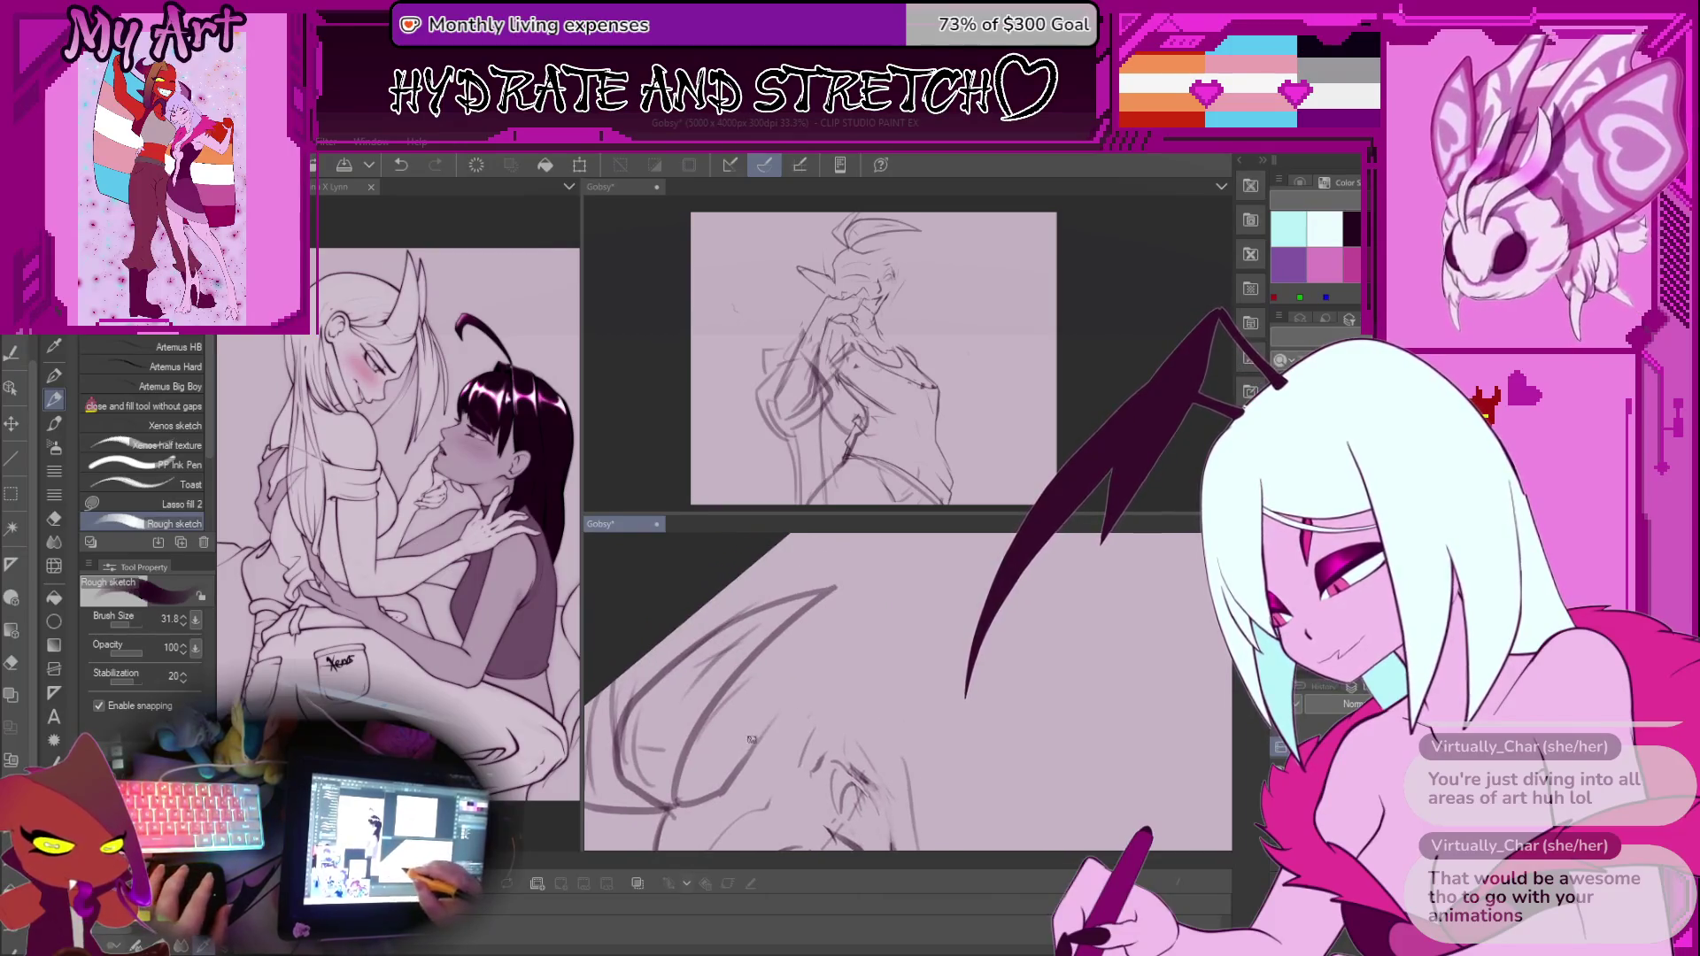
pyautogui.moveTo(837, 663); pyautogui.dragTo(956, 656)
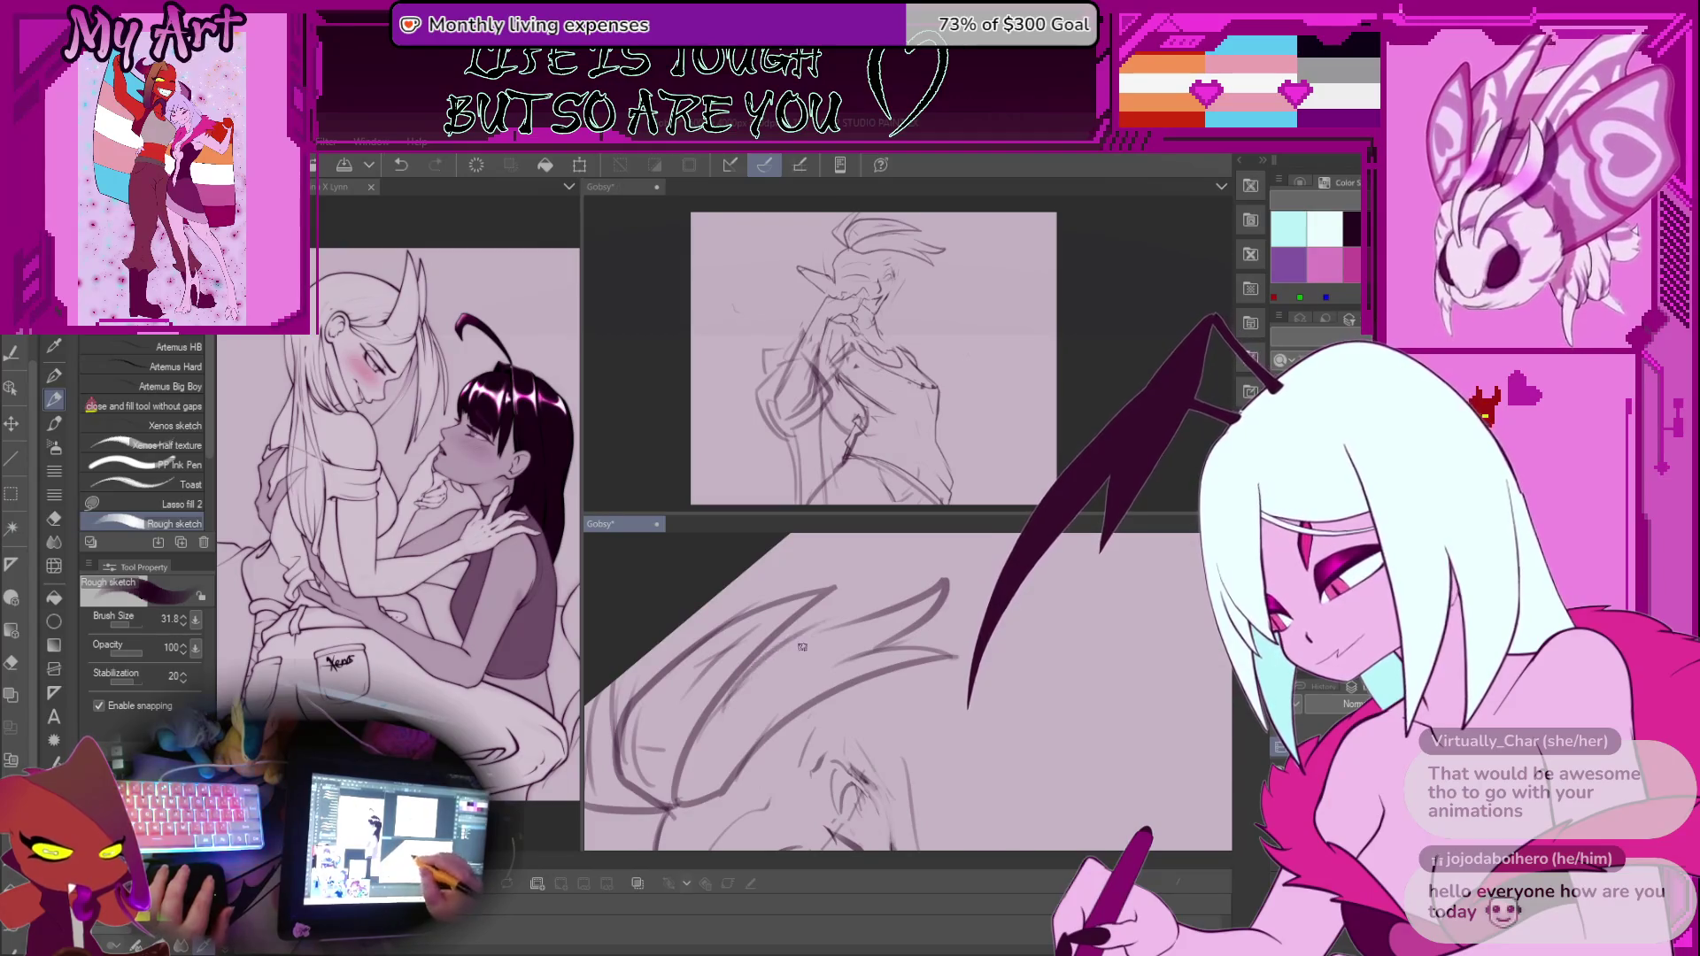
pyautogui.moveTo(902, 617); pyautogui.dragTo(897, 680)
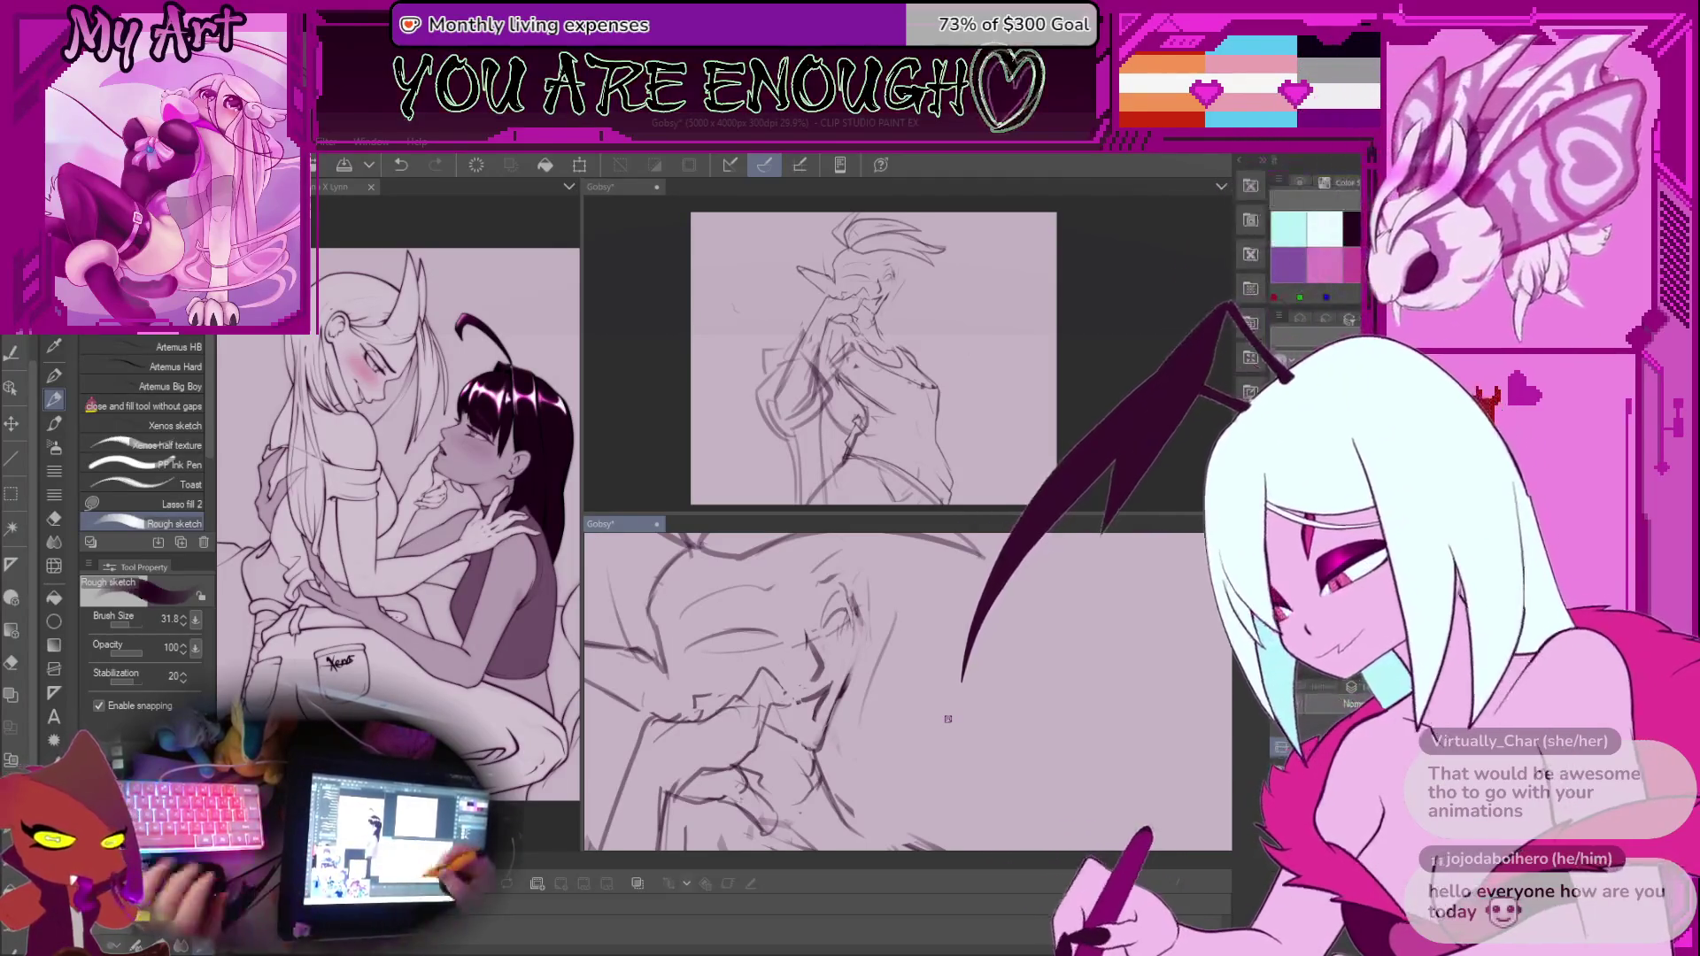
pyautogui.moveTo(872, 679)
pyautogui.mouseDown()
pyautogui.moveTo(863, 723)
pyautogui.moveTo(827, 737)
pyautogui.moveTo(824, 664)
pyautogui.mouseUp()
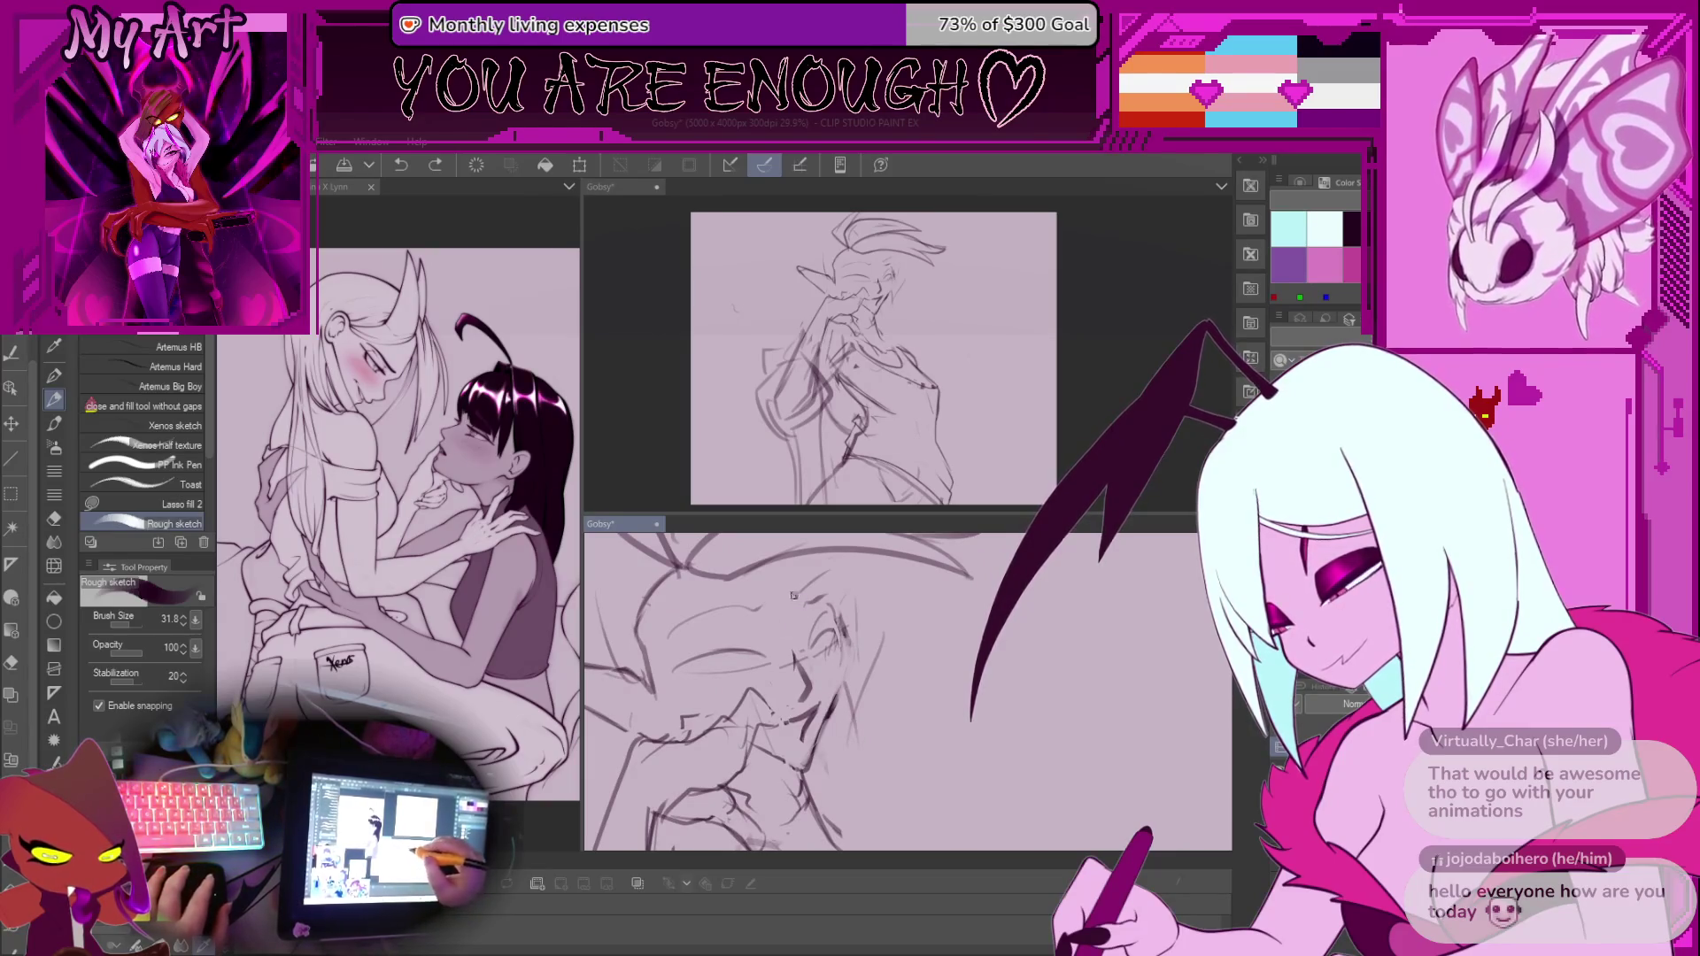
pyautogui.moveTo(824, 713); pyautogui.dragTo(740, 668)
pyautogui.hotkey('ctrl', 'z')
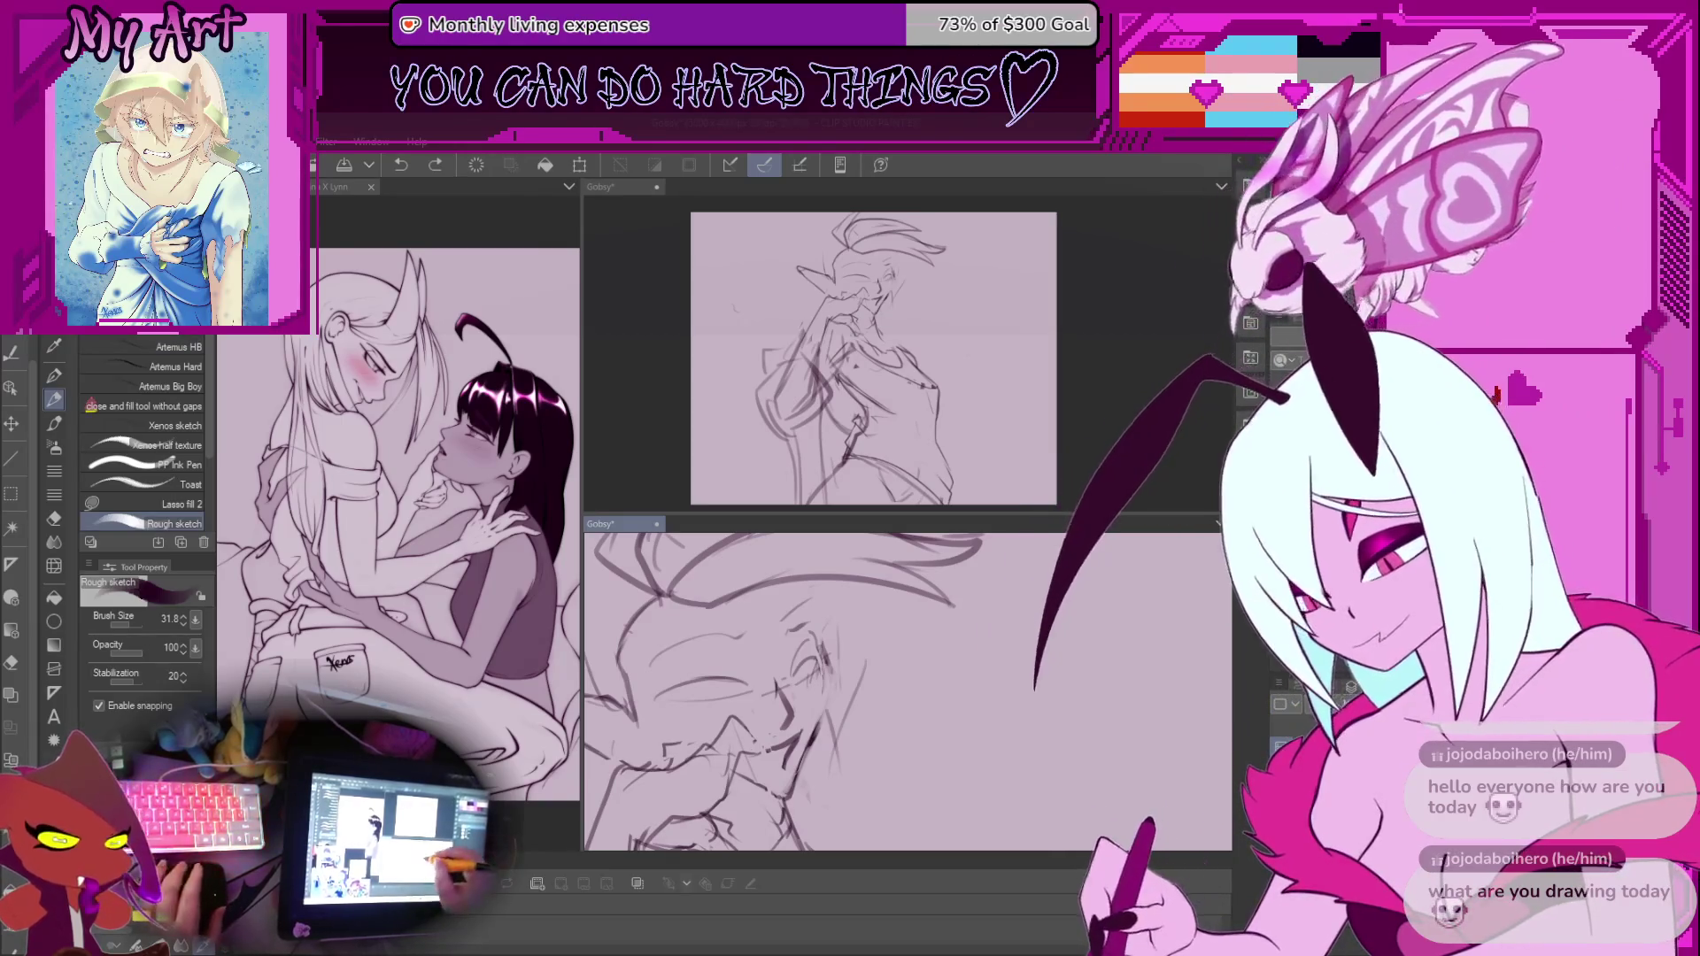
pyautogui.hotkey('ctrl', '-')
pyautogui.press('-')
pyautogui.press('-')
pyautogui.hotkey('ctrl', '+')
pyautogui.hotkey('ctrl', '+')
pyautogui.moveTo(823, 583)
pyautogui.mouseDown()
pyautogui.moveTo(849, 620)
pyautogui.moveTo(857, 728)
pyautogui.mouseUp()
pyautogui.moveTo(835, 672); pyautogui.dragTo(818, 626)
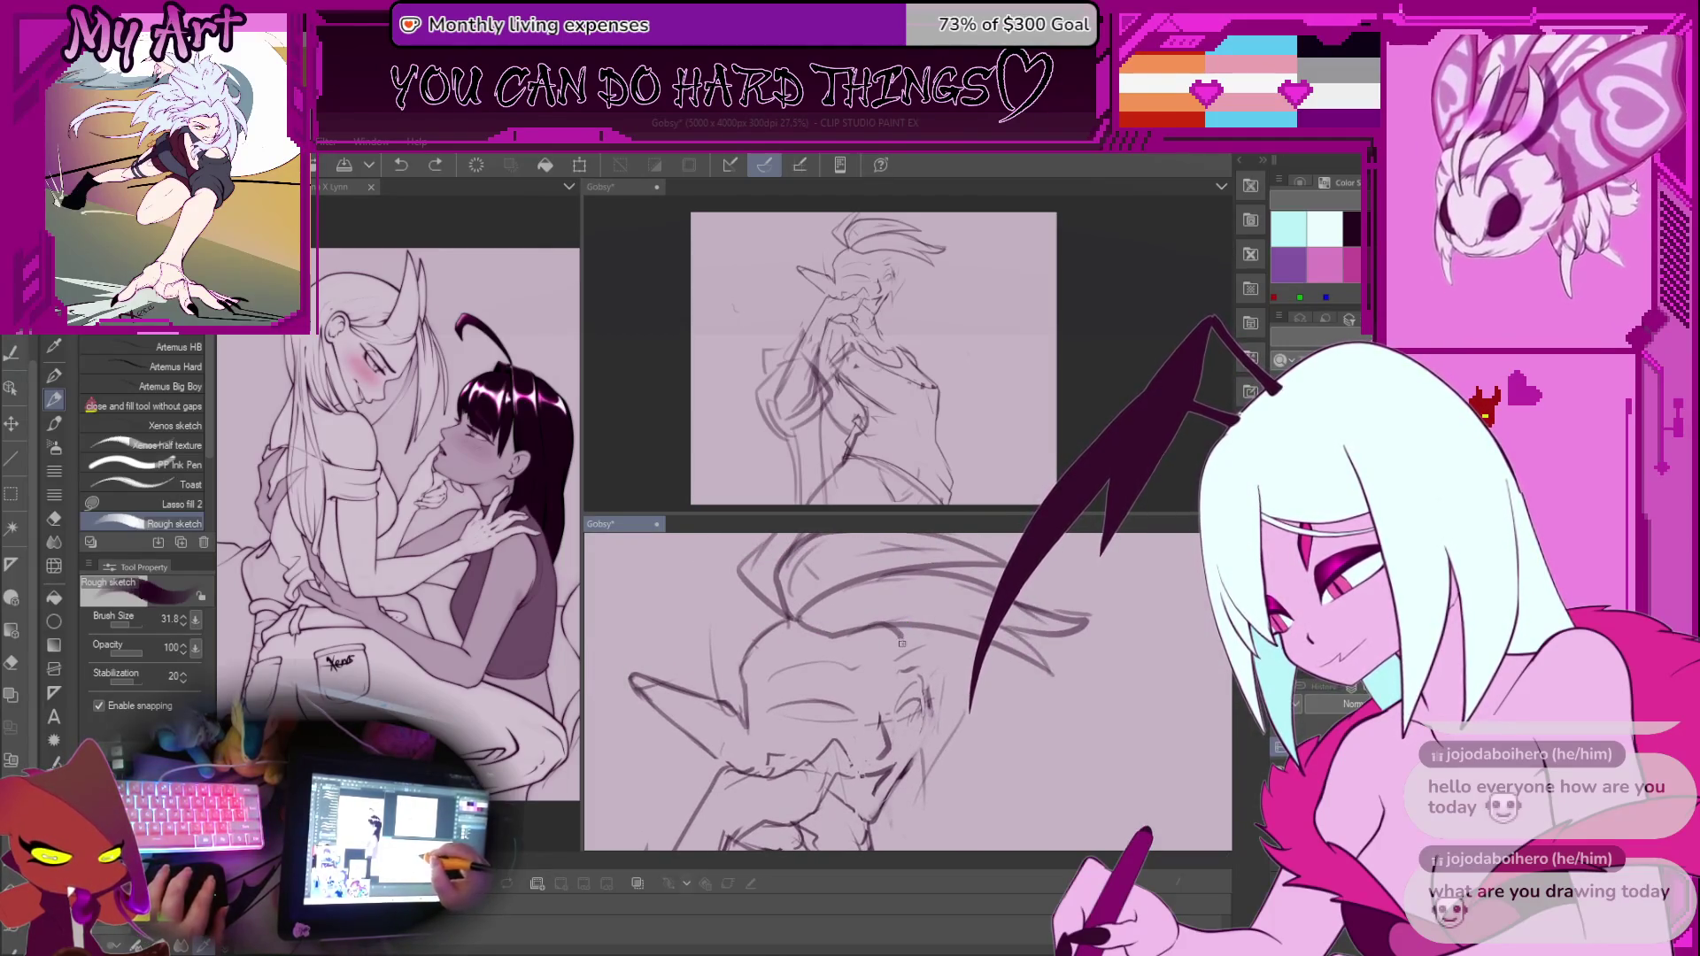
pyautogui.moveTo(902, 715)
pyautogui.mouseDown()
pyautogui.moveTo(850, 721)
pyautogui.moveTo(837, 671)
pyautogui.mouseUp()
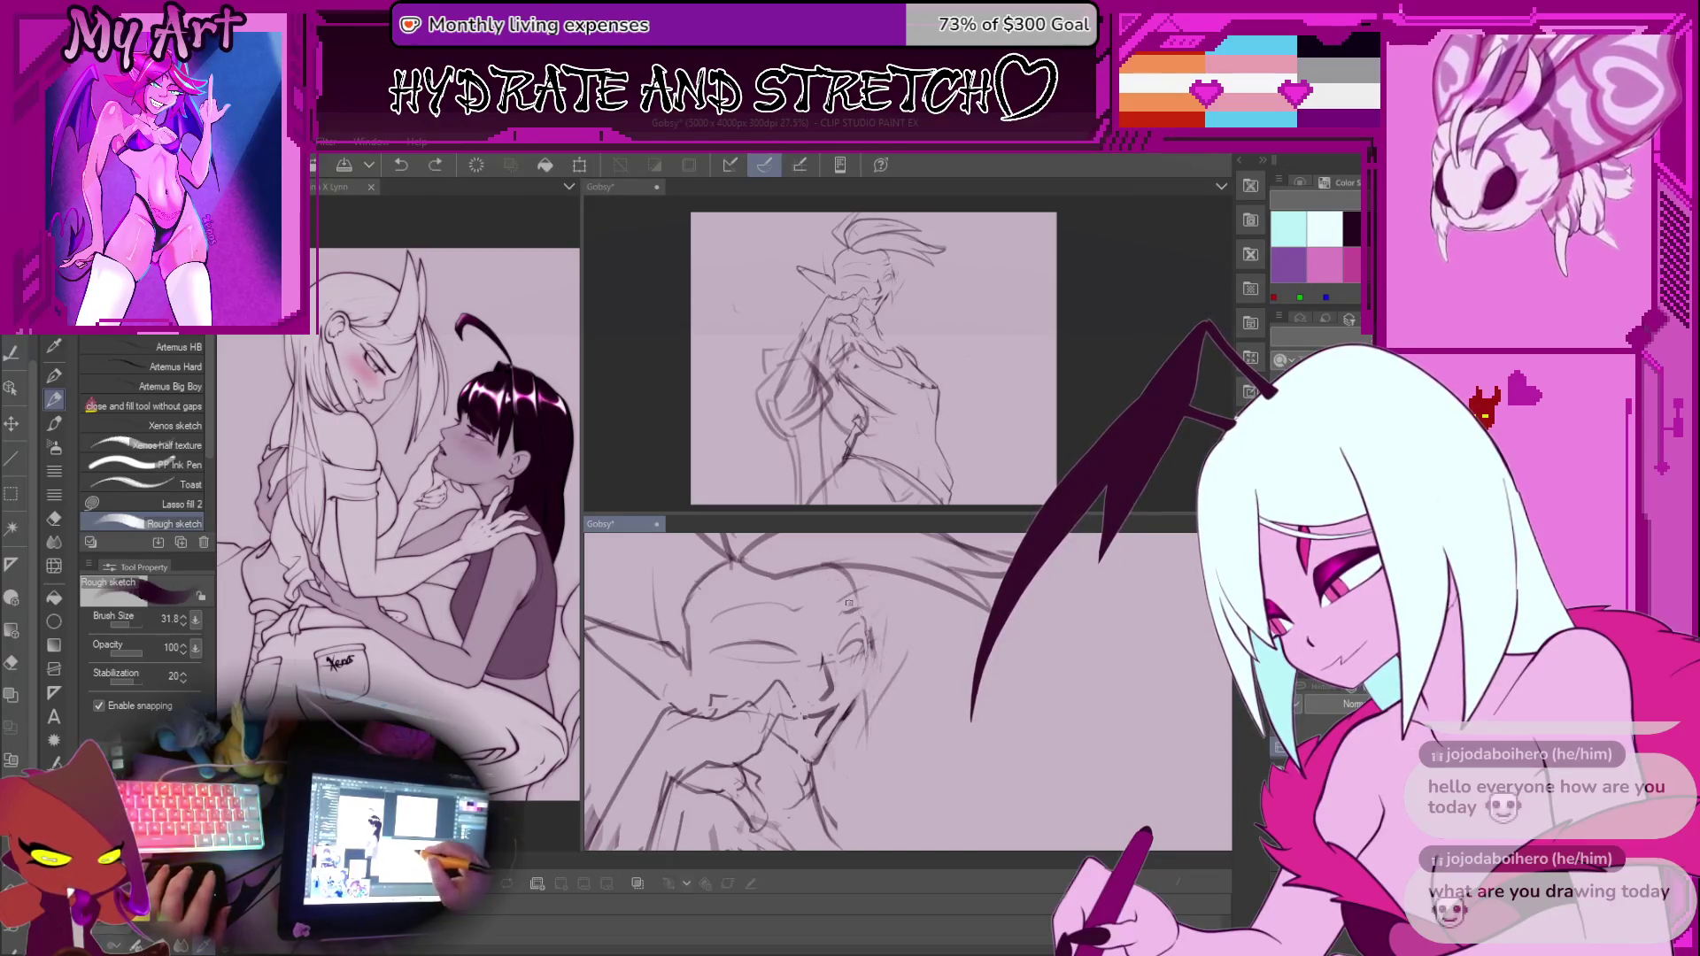
pyautogui.moveTo(880, 762); pyautogui.dragTo(888, 735)
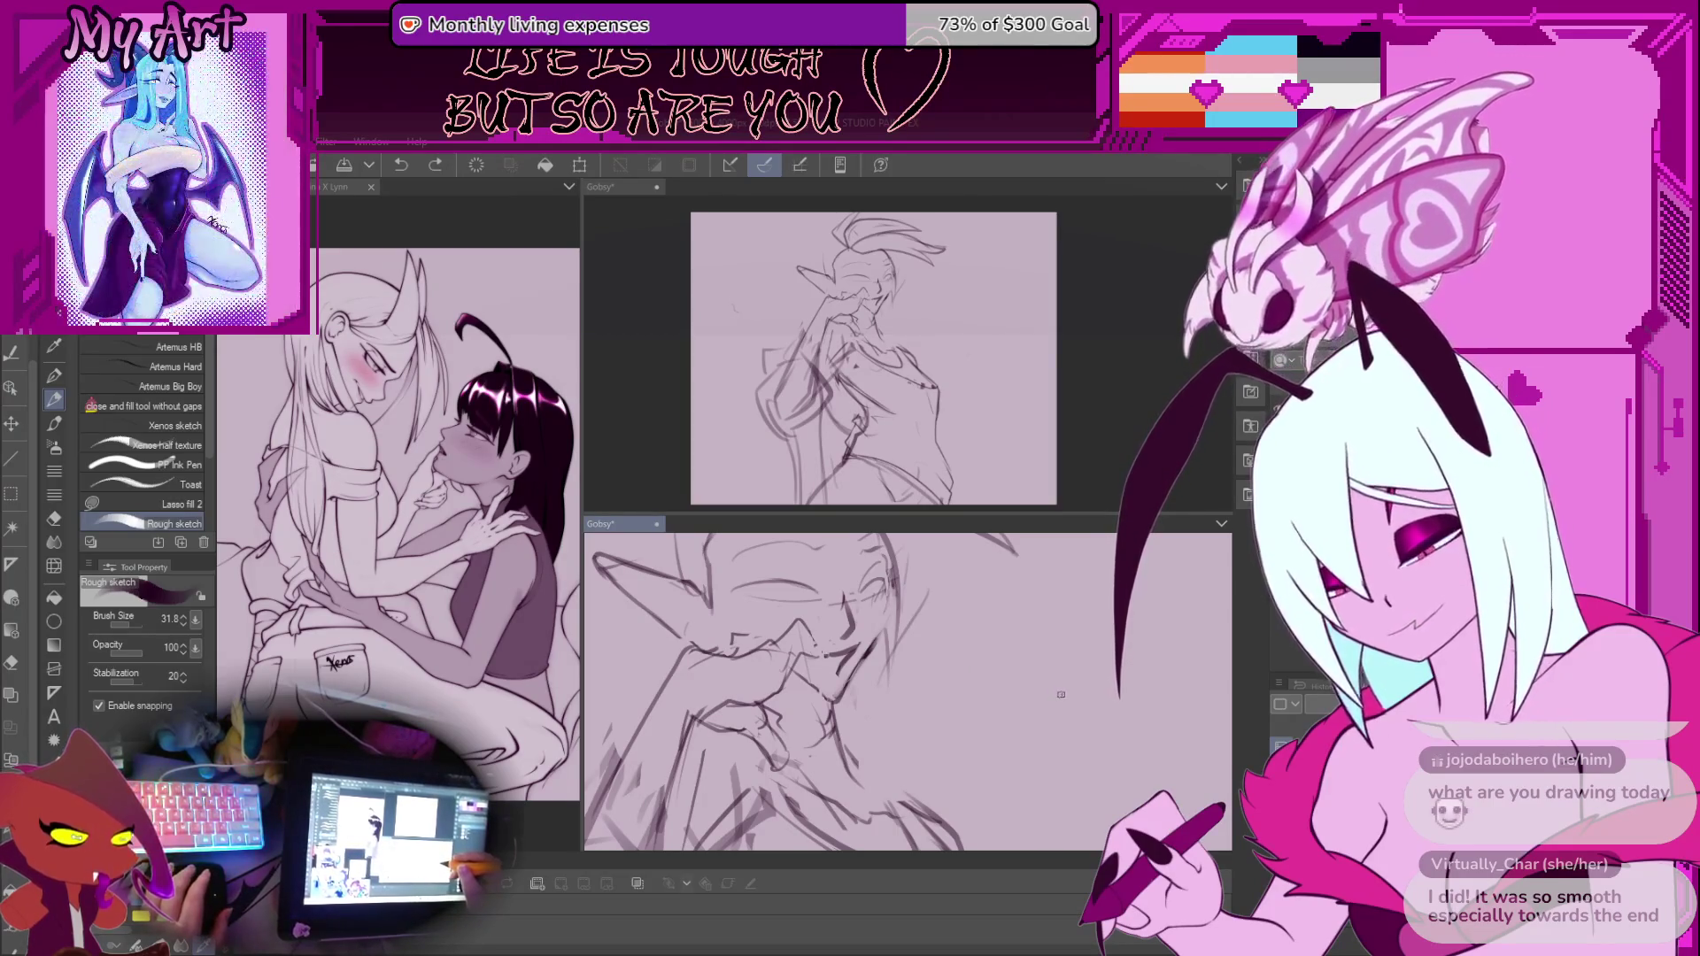
pyautogui.scroll(-3, 1060, 693)
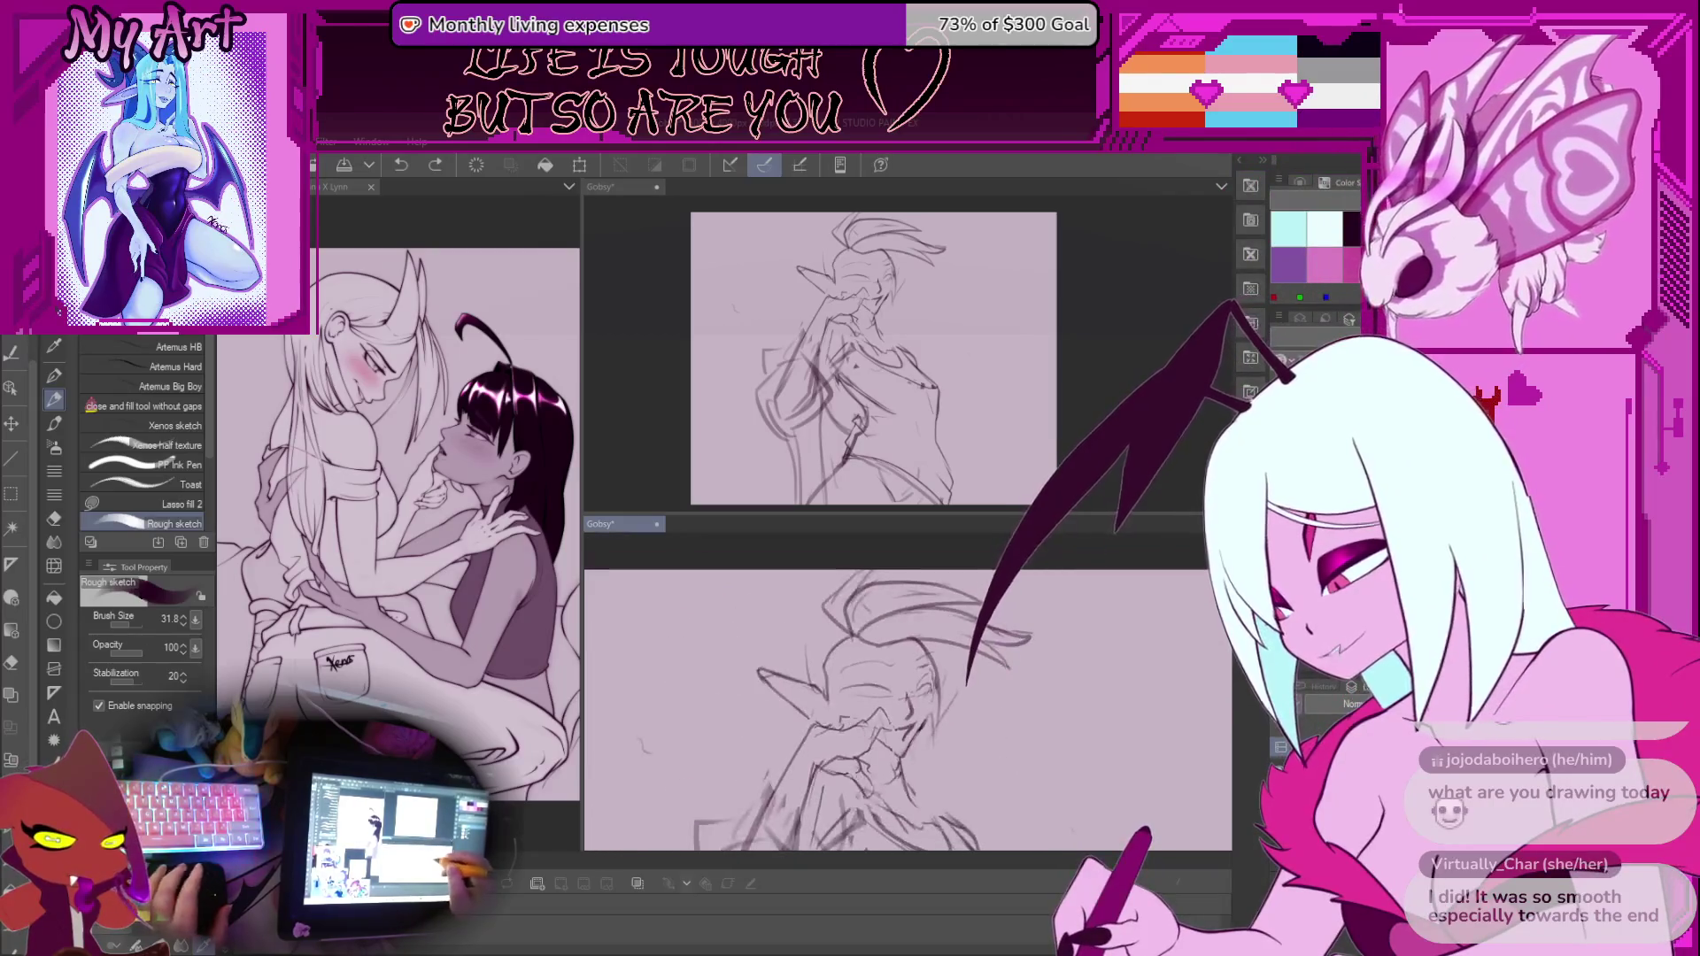
pyautogui.scroll(3, 953, 656)
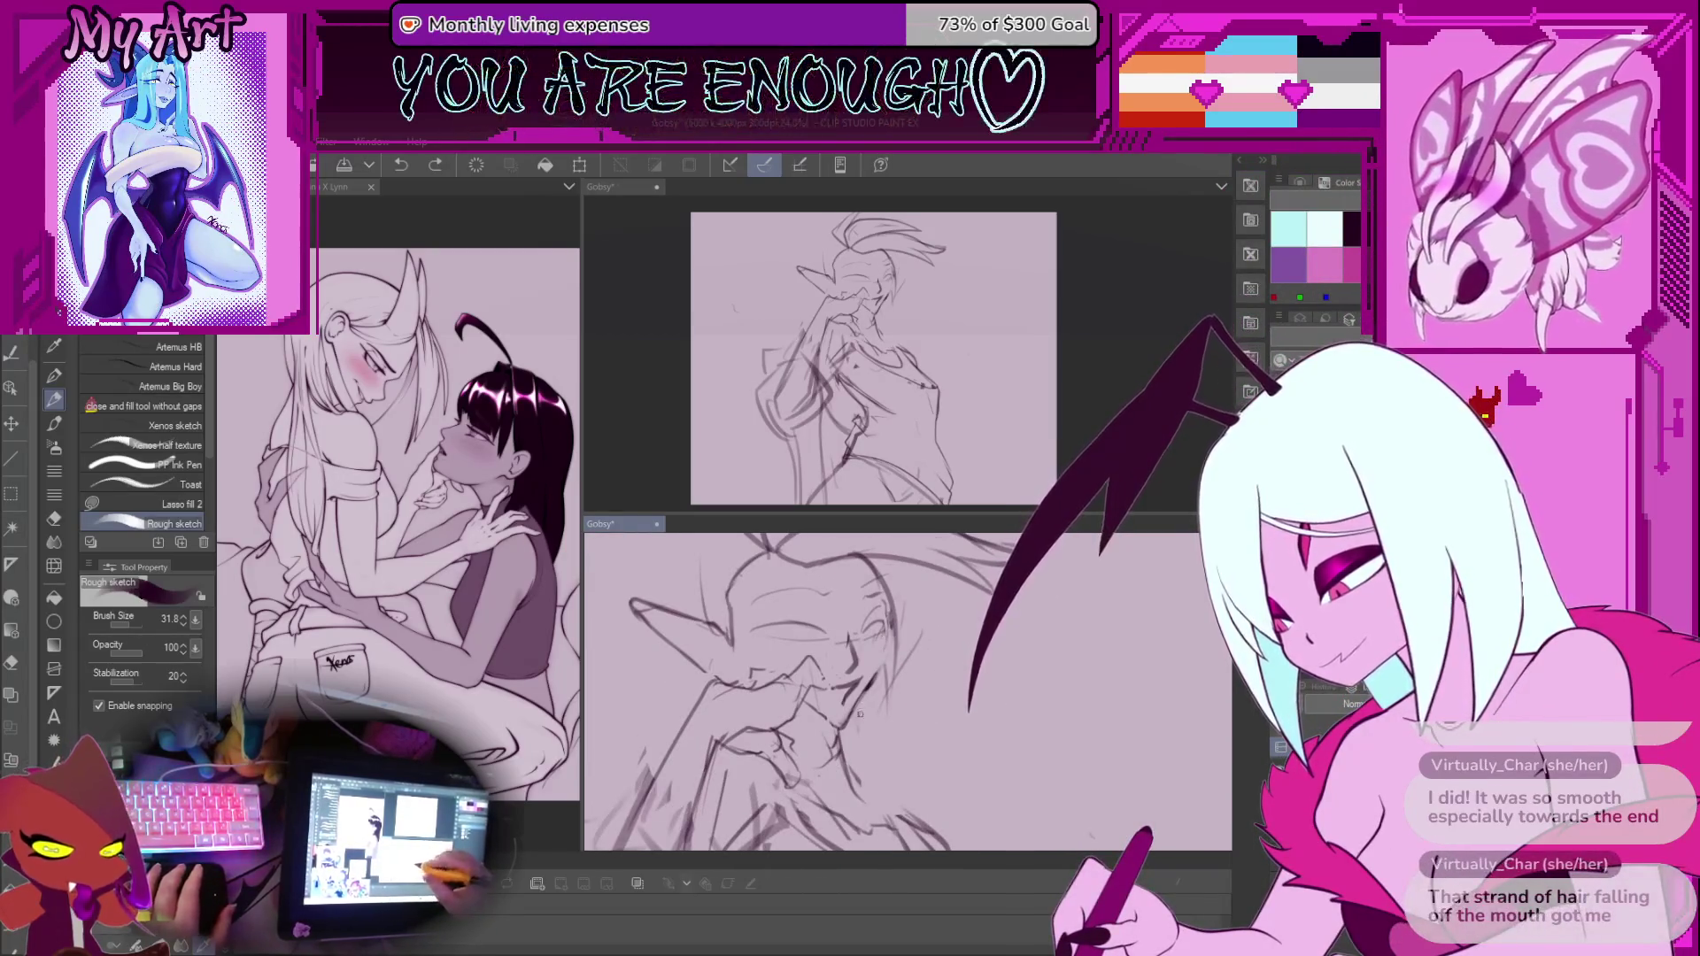
pyautogui.moveTo(912, 755); pyautogui.dragTo(929, 770)
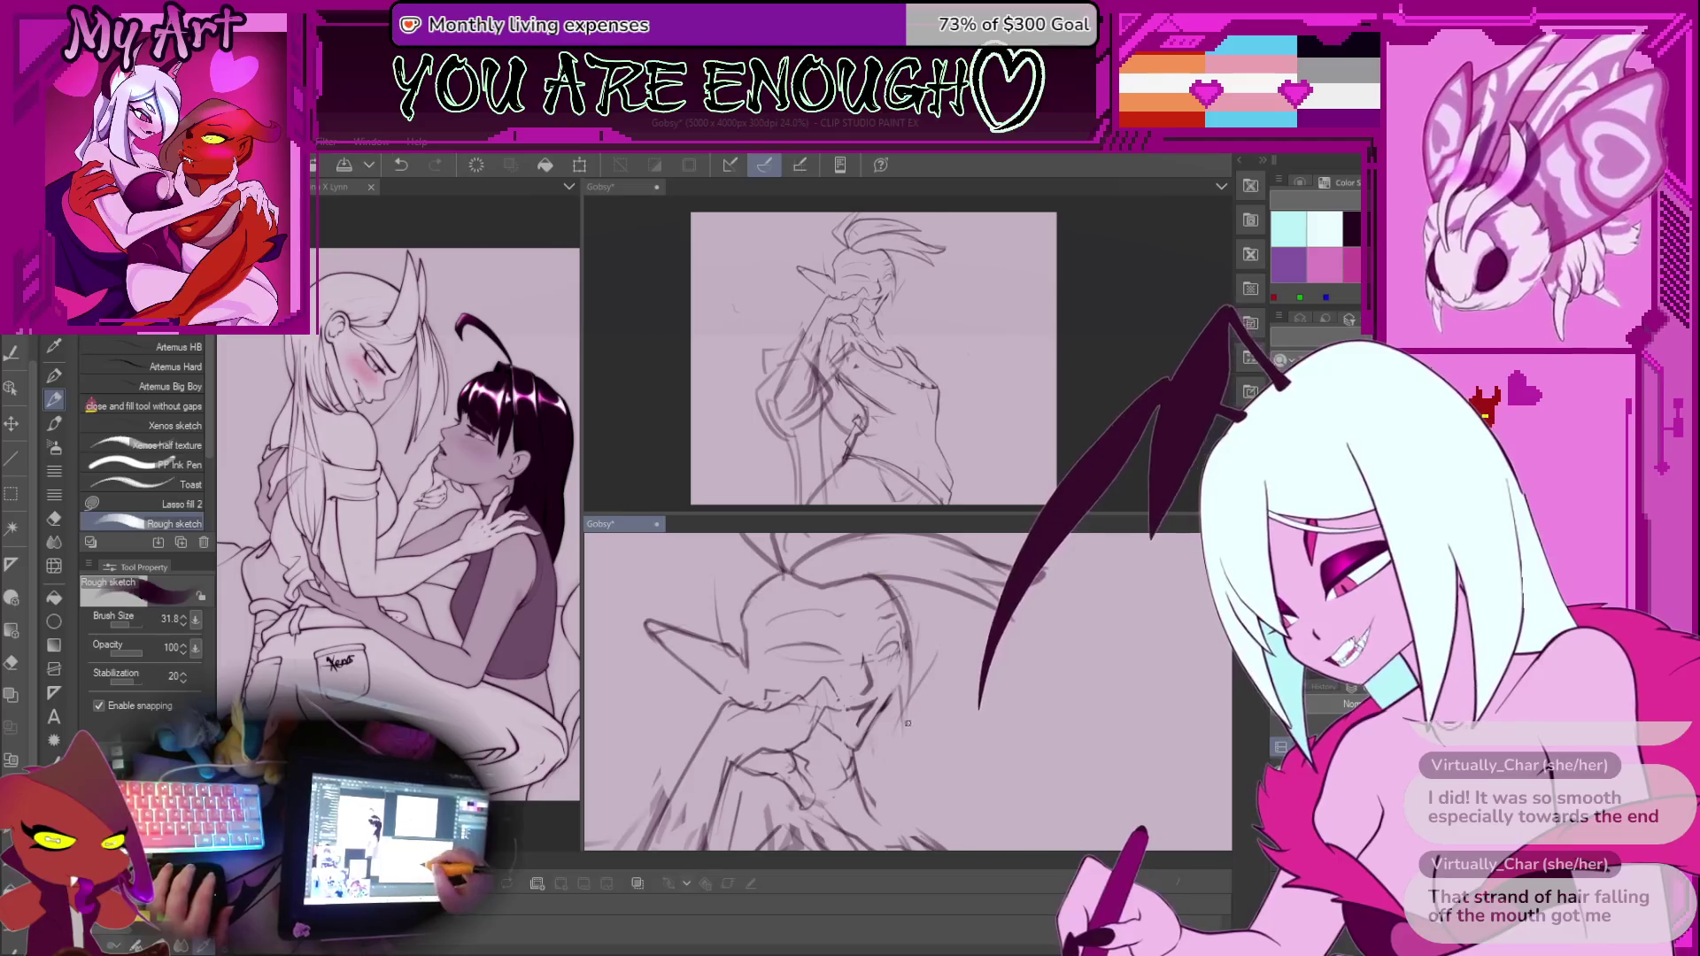
# Reduce the sketch brush size and undo four unwanted strokes, including the one near the hand
pyautogui.scroll(3, 888, 723)
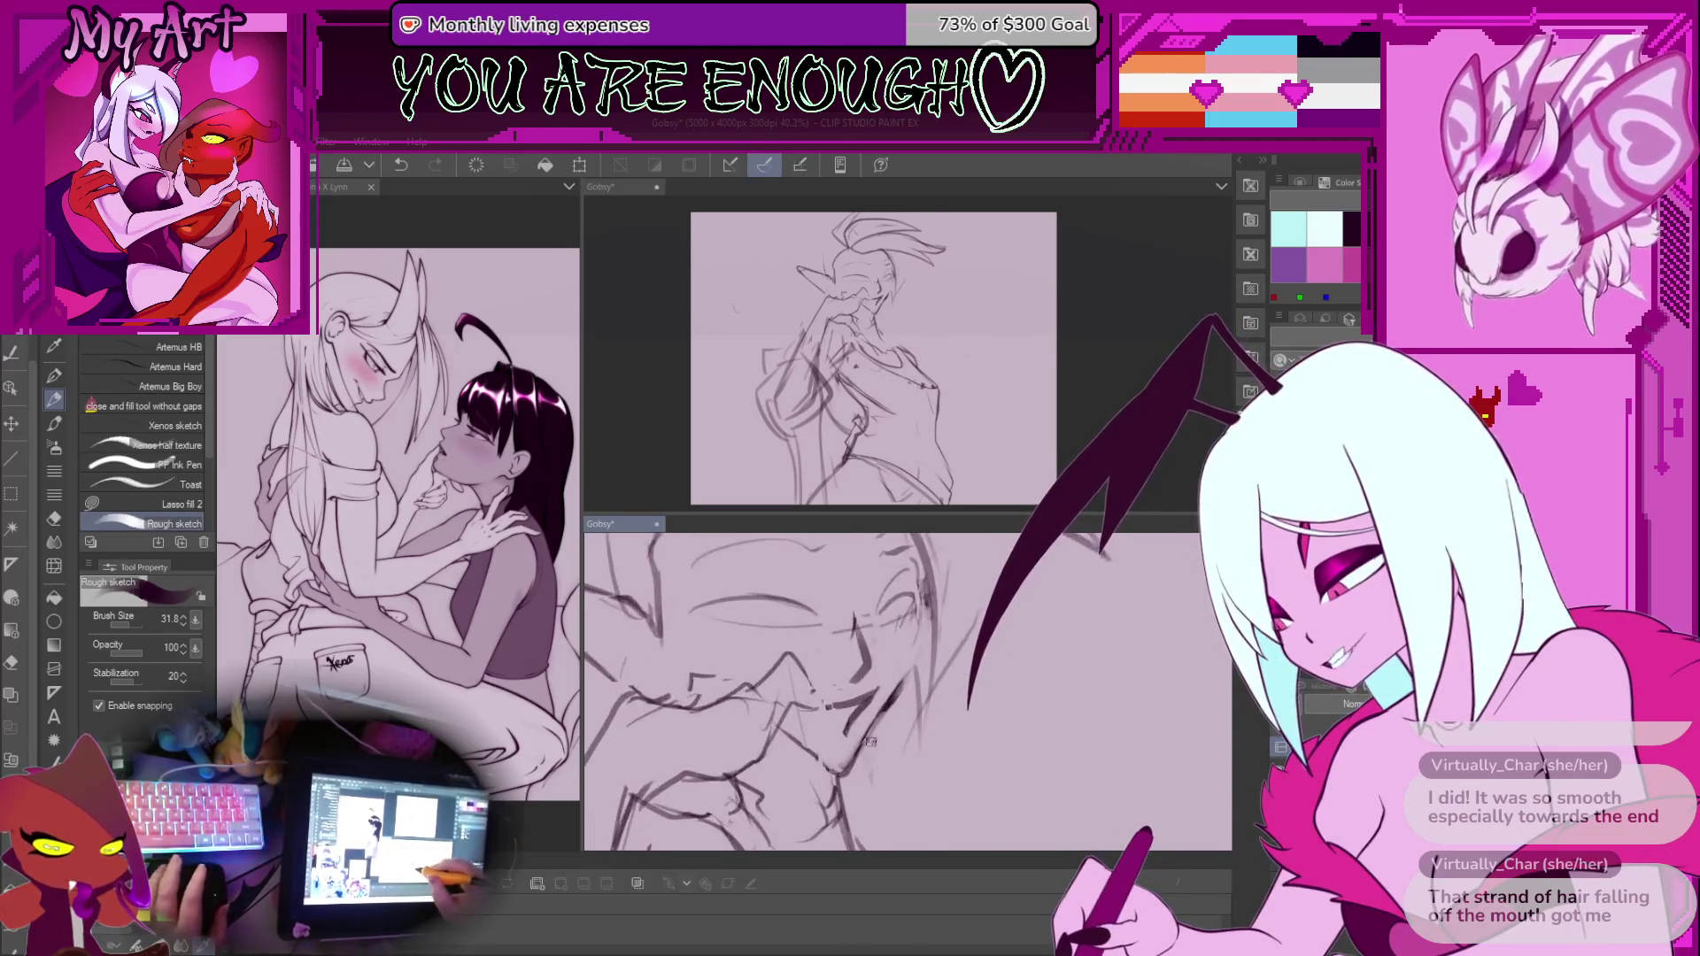
pyautogui.scroll(1, 873, 737)
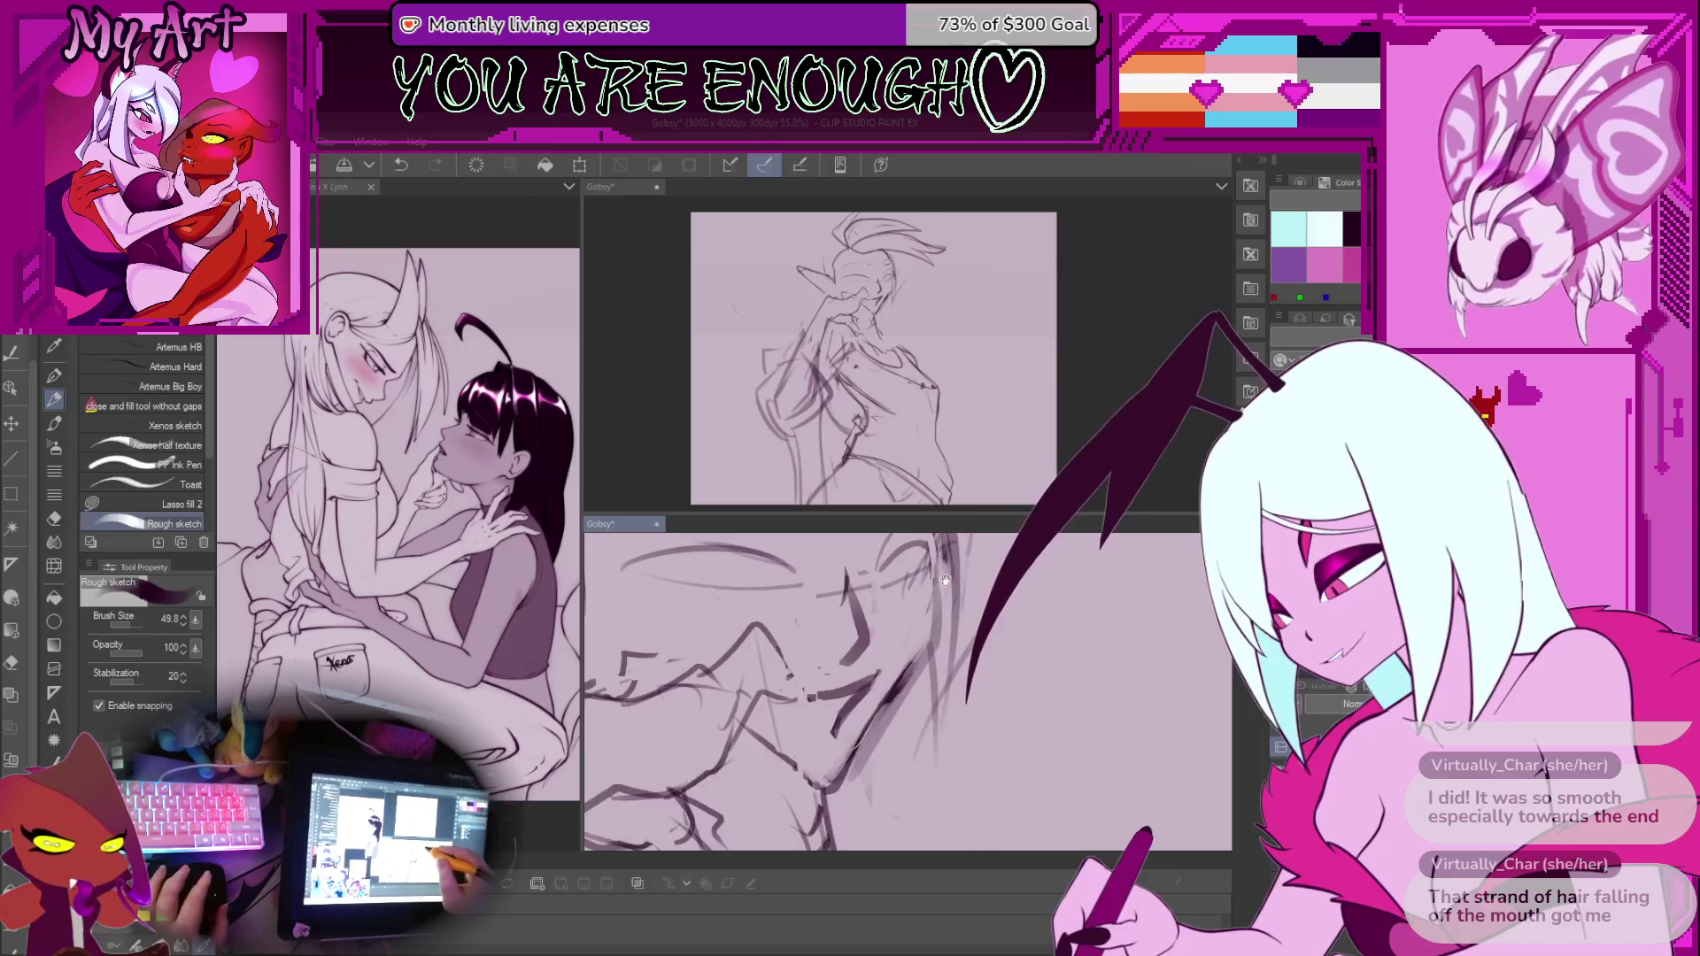
pyautogui.scroll(1, 903, 728)
pyautogui.scroll(-2, 907, 726)
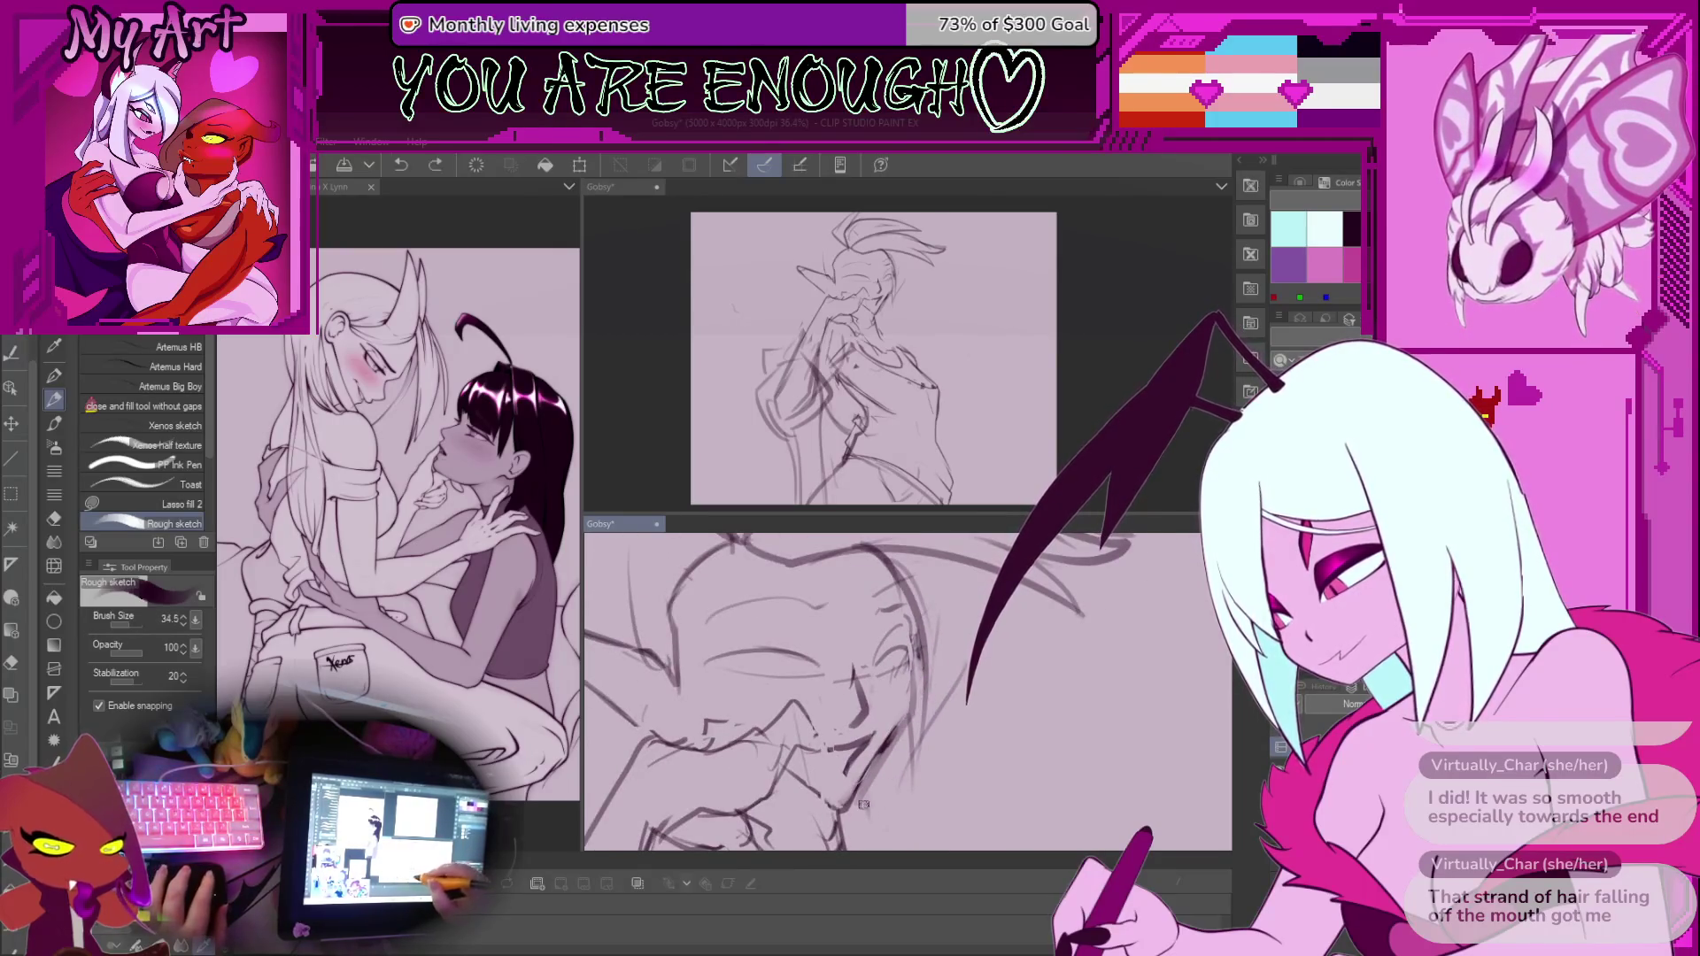
pyautogui.scroll(1, 864, 803)
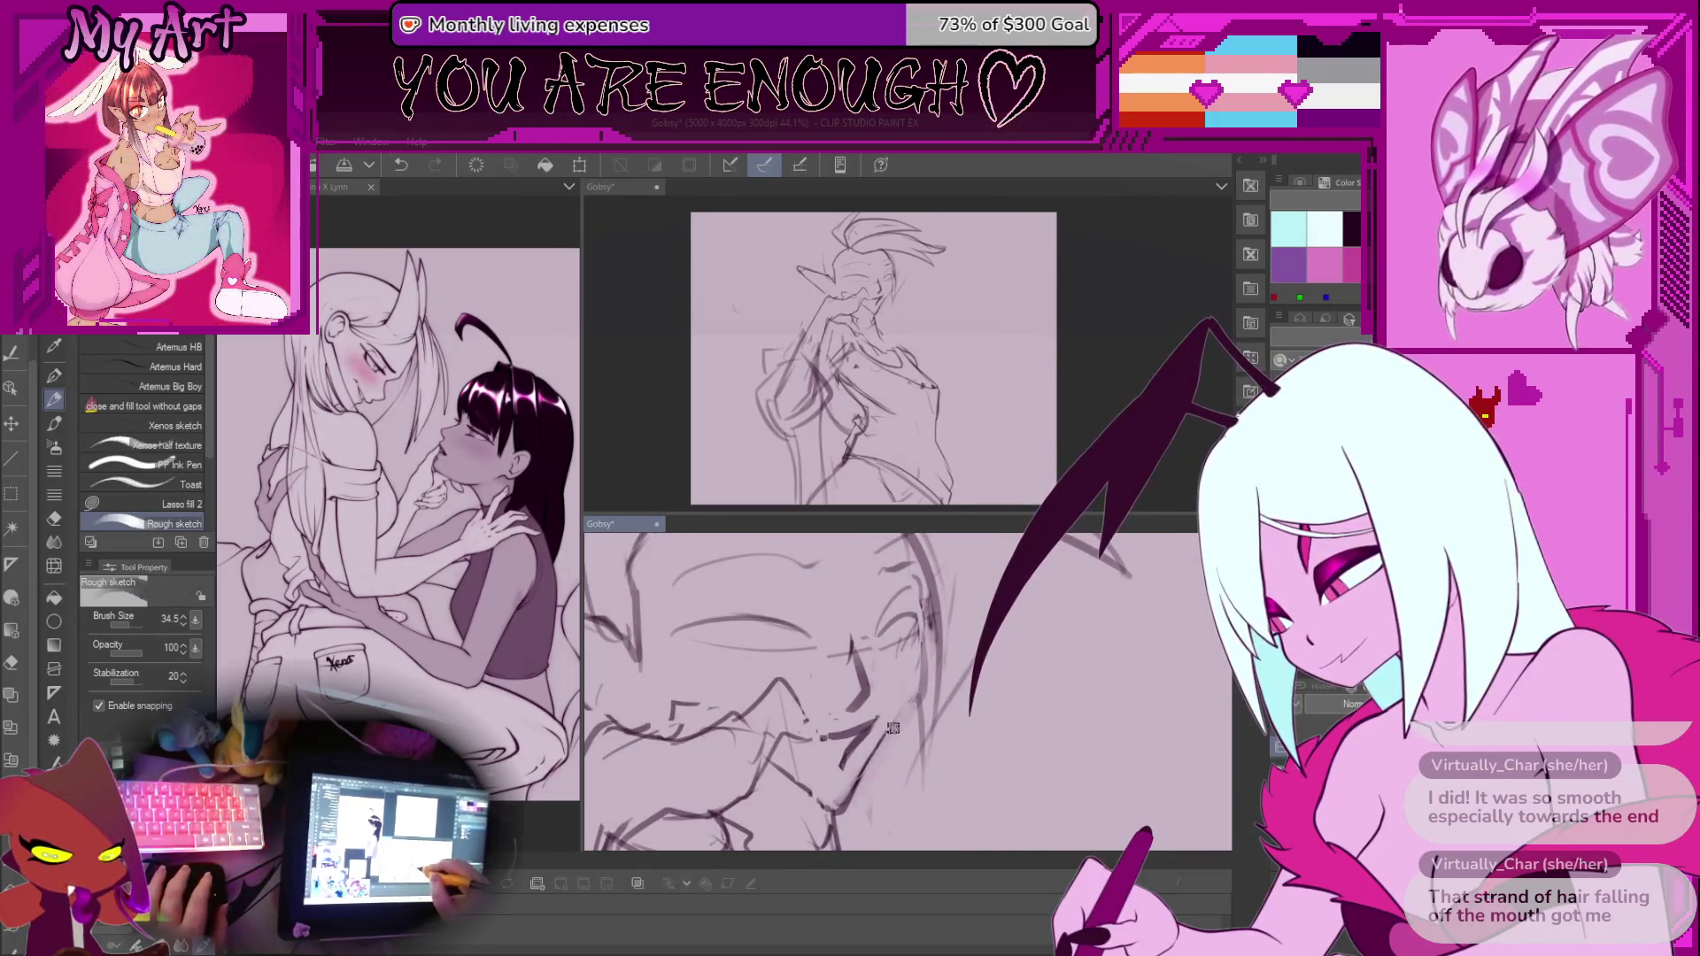
pyautogui.hotkey('ctrl', 'z')
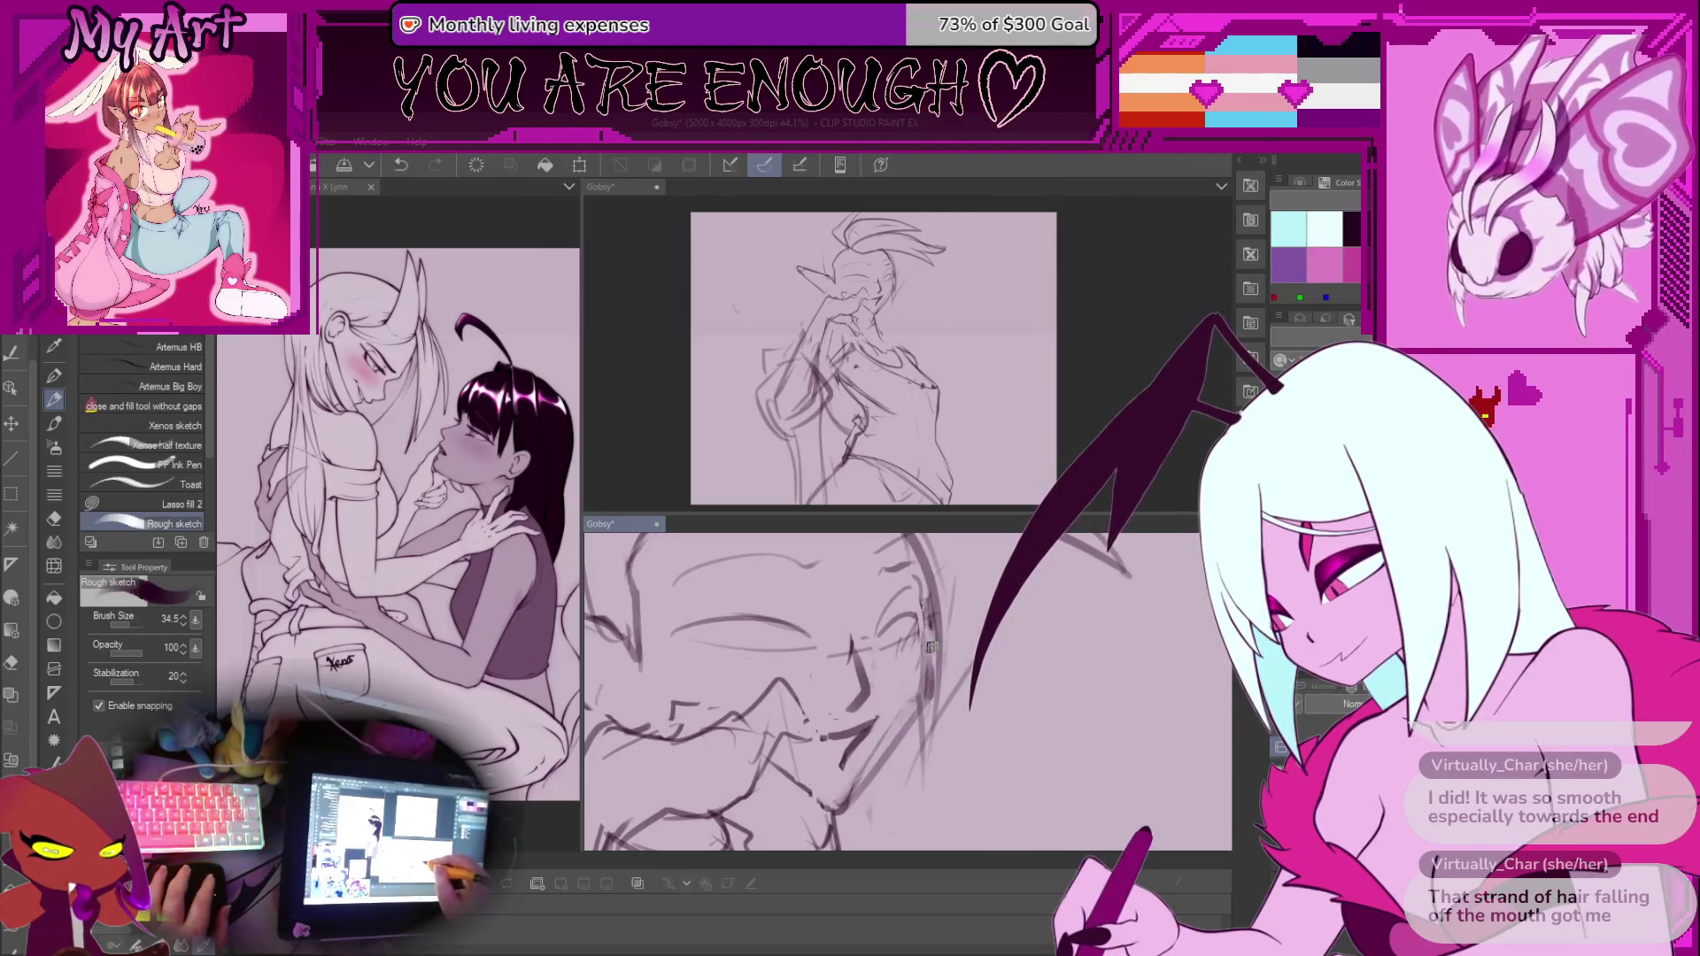
pyautogui.scroll(-3, 933, 659)
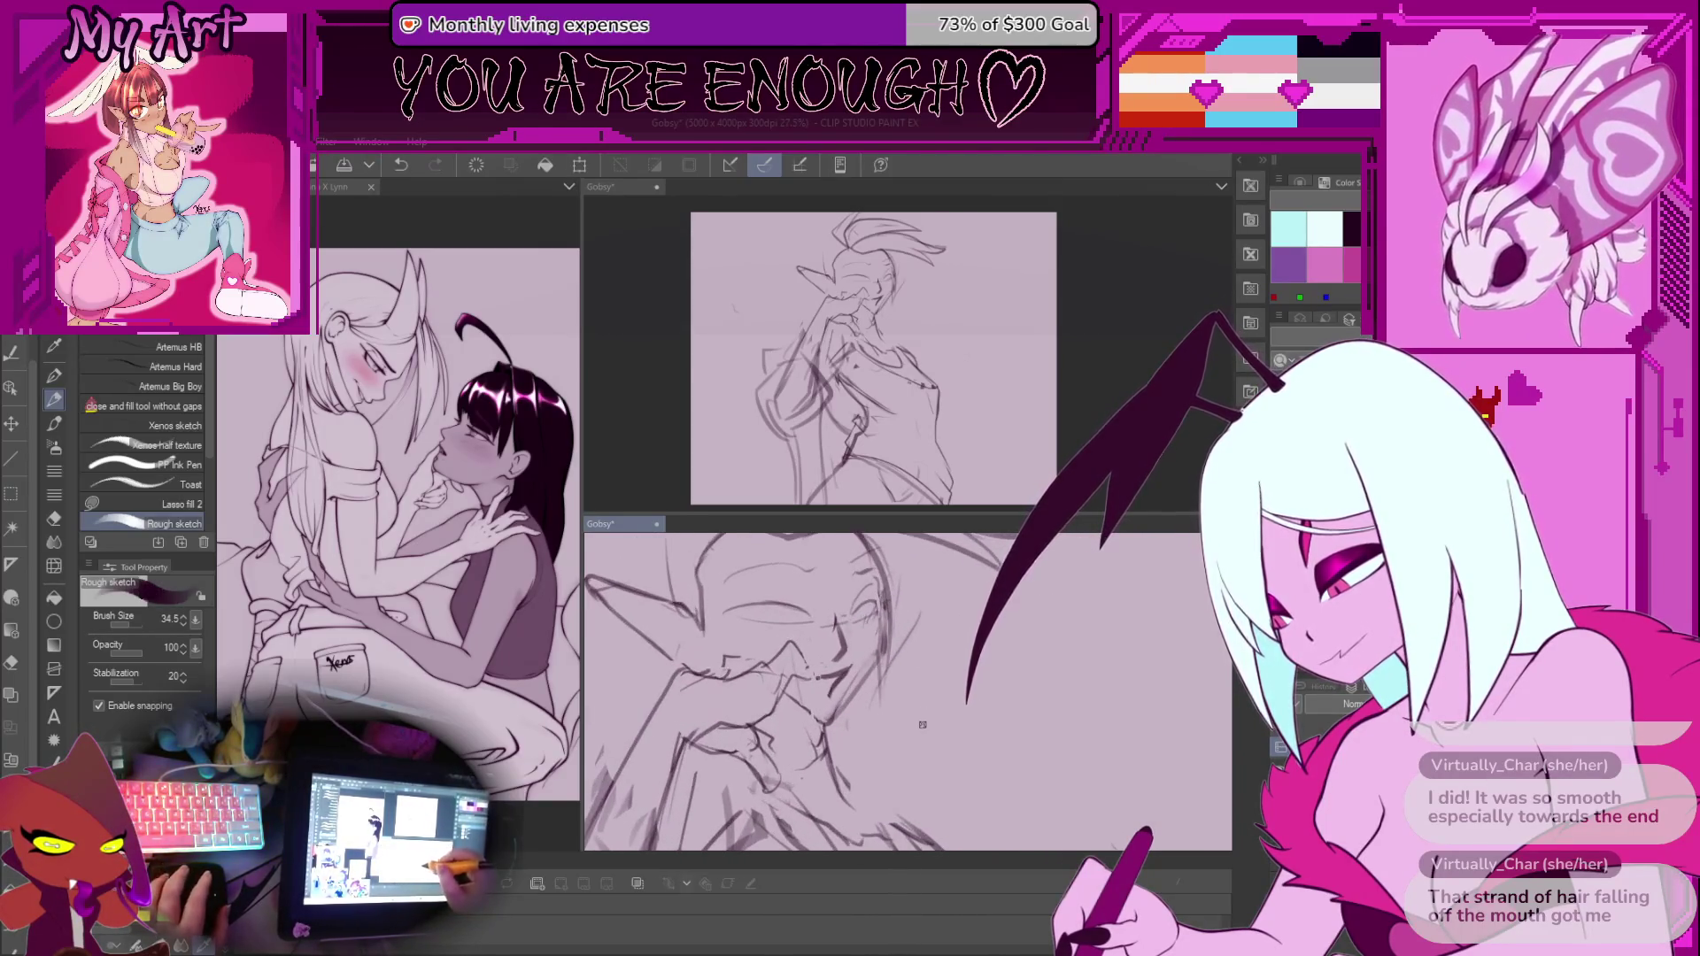
pyautogui.press('[')
pyautogui.hotkey('ctrl', 'z')
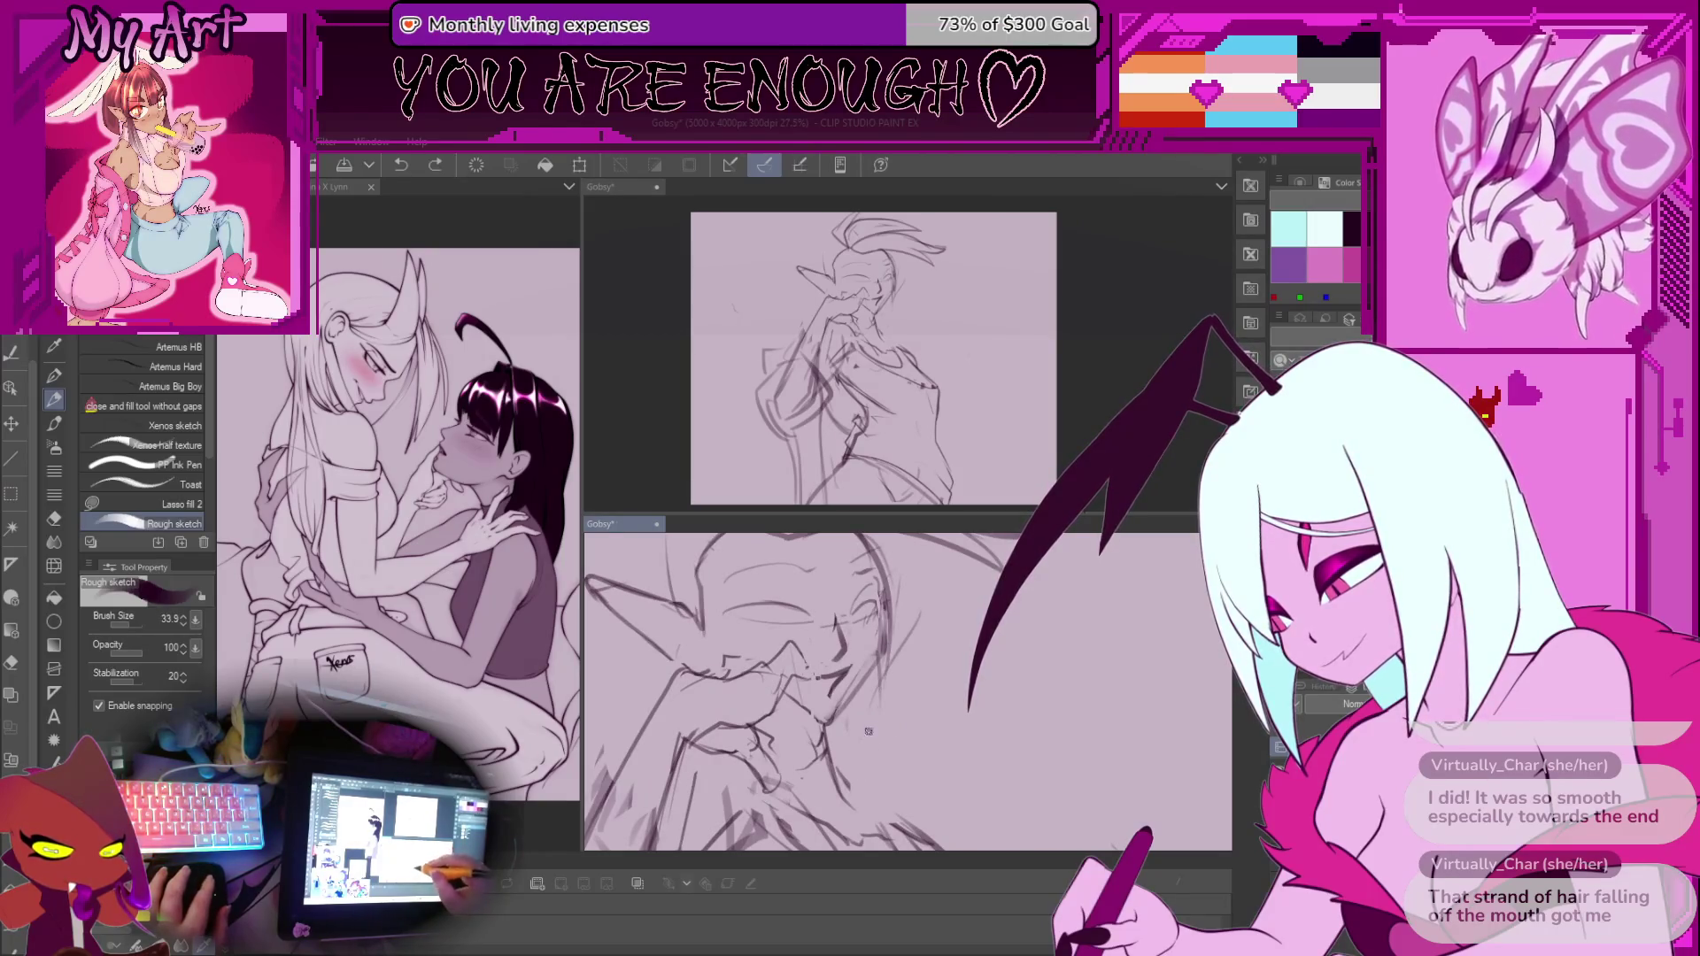
pyautogui.hotkey('ctrl', 'z')
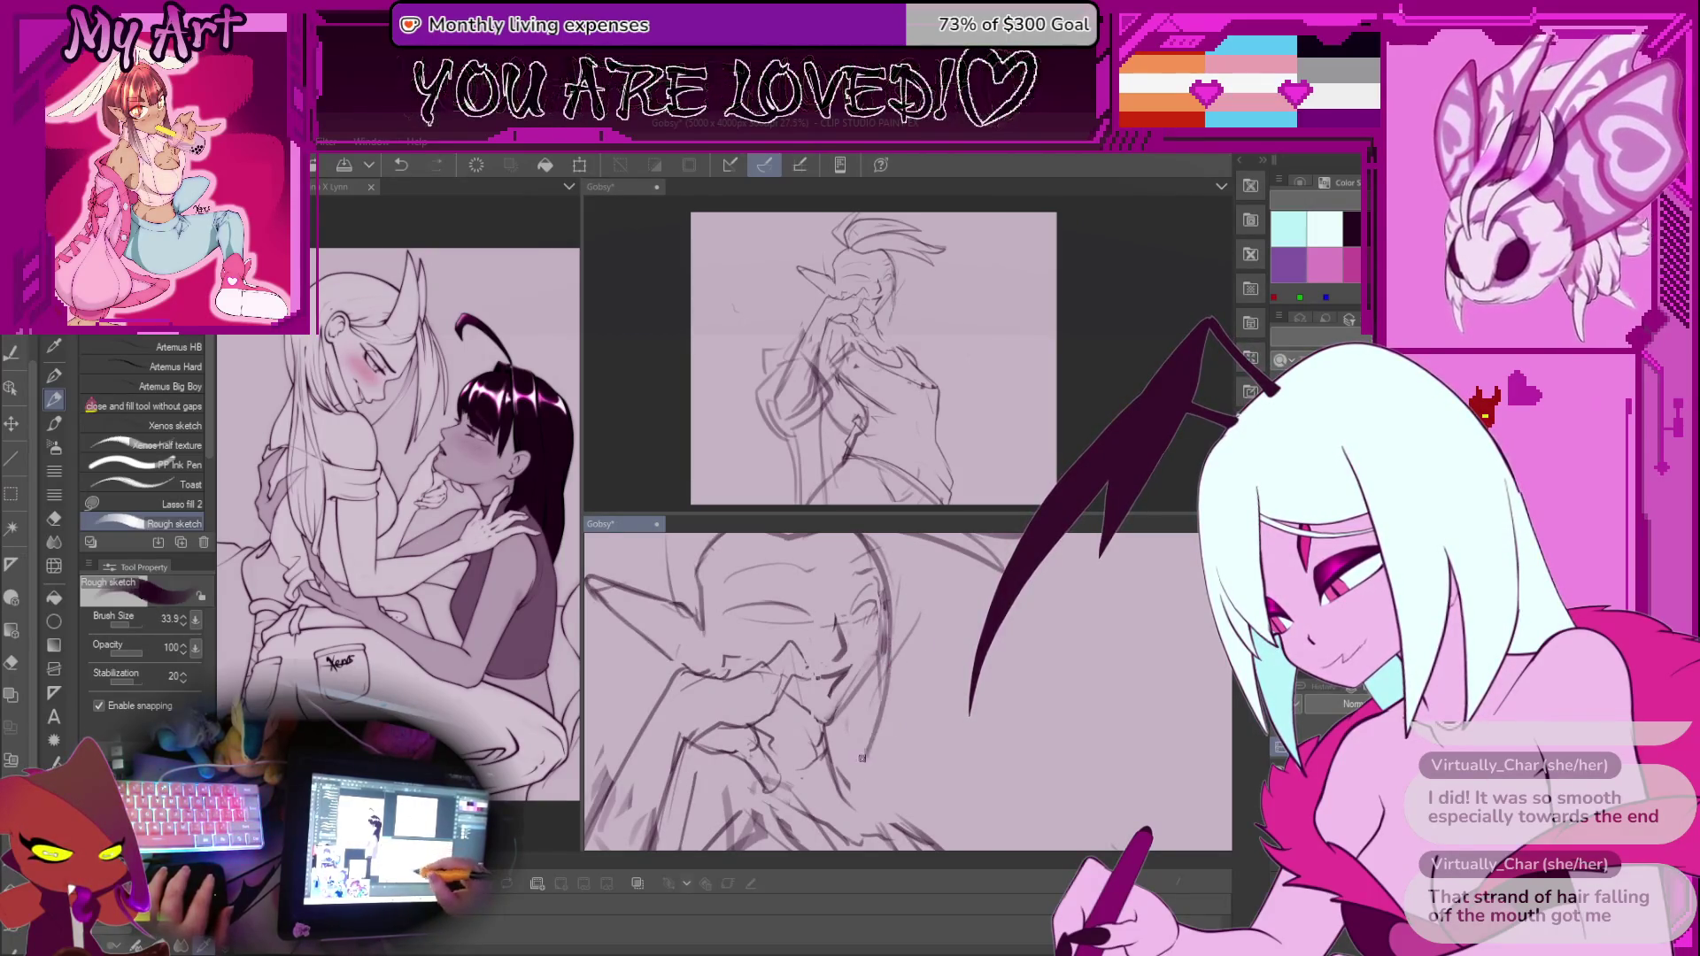
pyautogui.moveTo(870, 746); pyautogui.dragTo(889, 746)
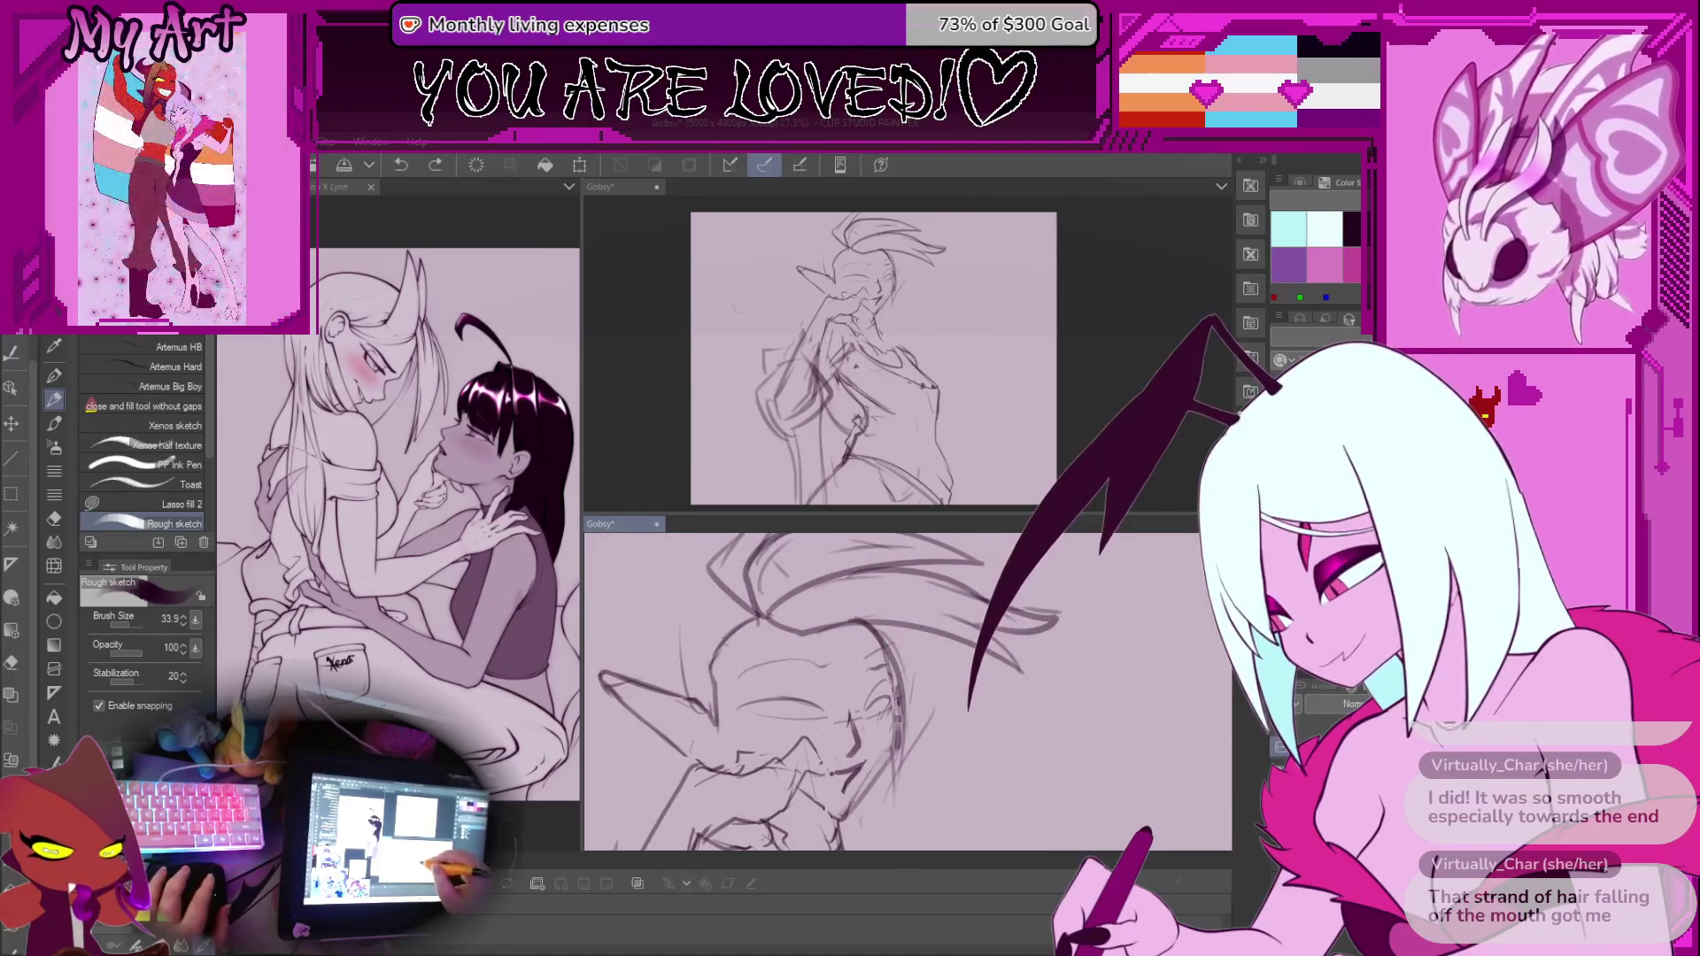
pyautogui.hotkey('ctrl', 'z')
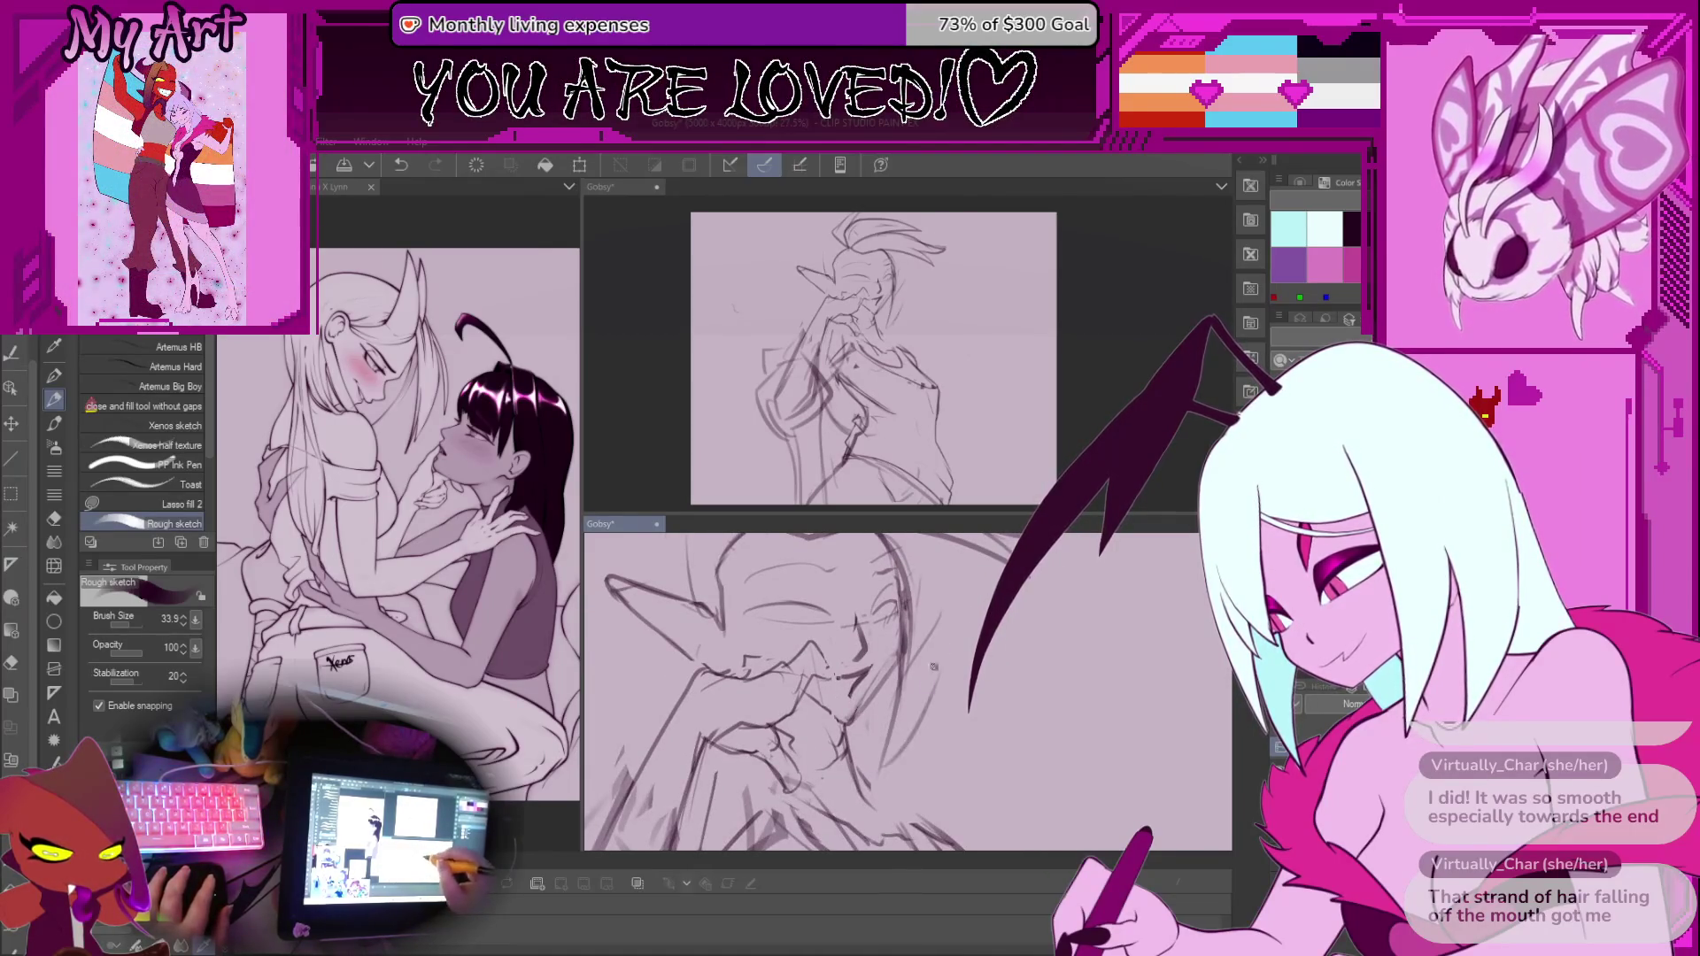
# Redraw rough lines along the head and around the hand at the mouth
pyautogui.moveTo(899, 582)
pyautogui.mouseDown()
pyautogui.moveTo(825, 740)
pyautogui.moveTo(871, 778)
pyautogui.mouseUp()
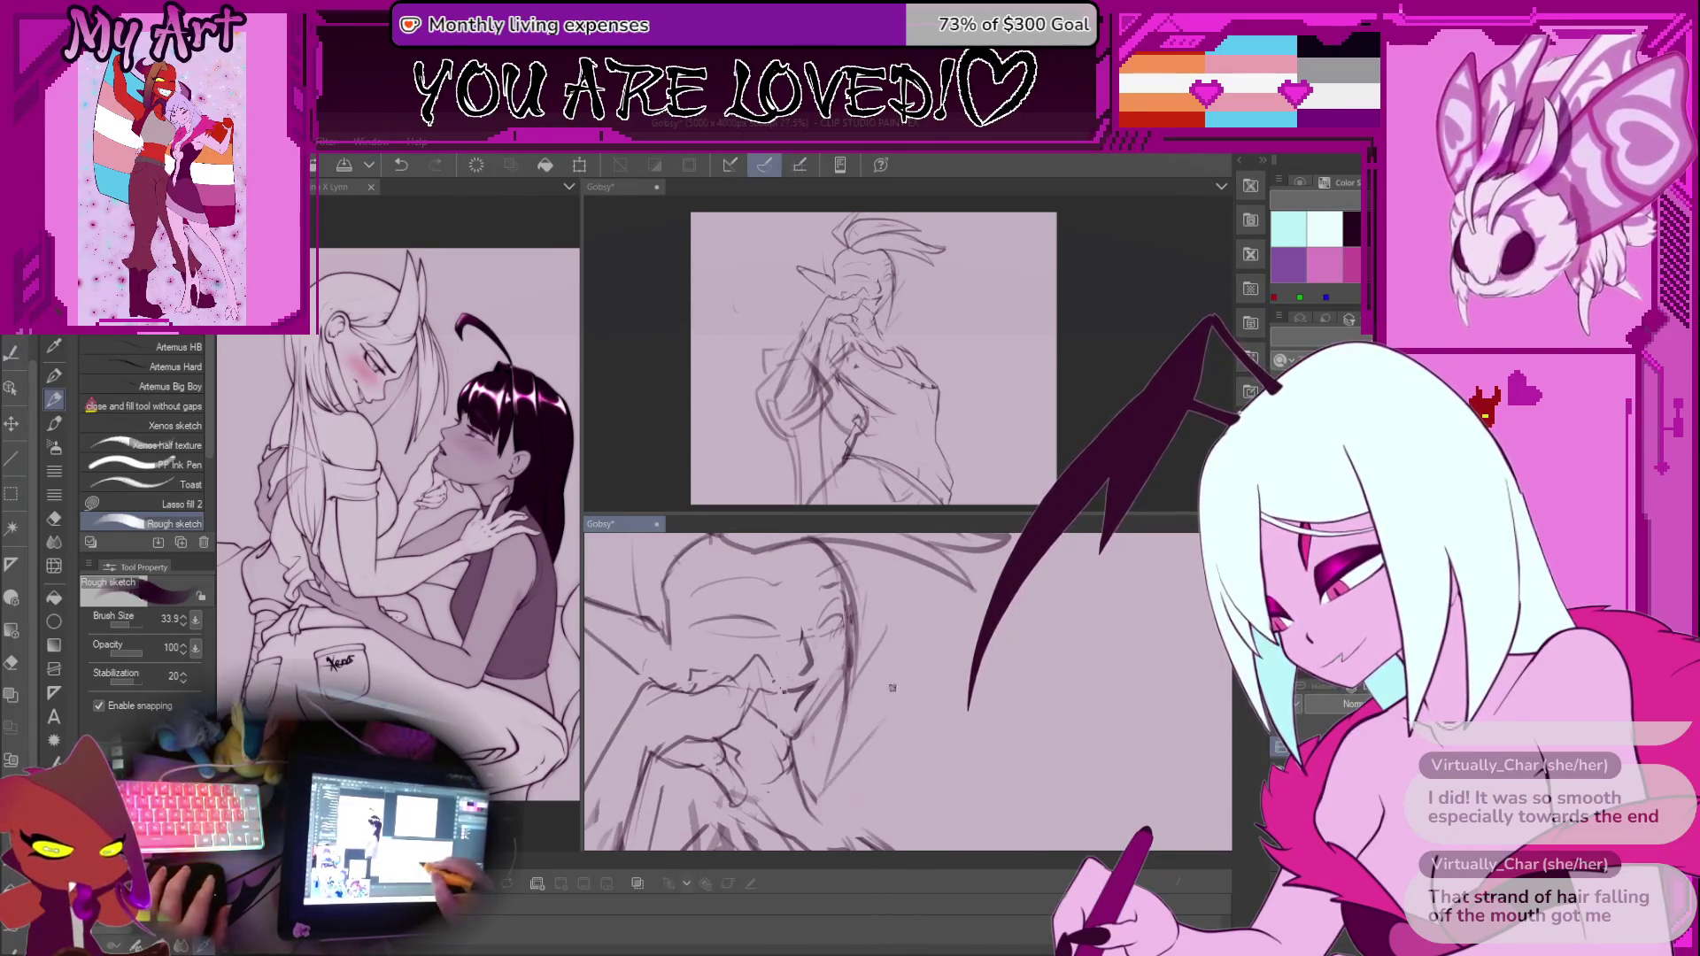
pyautogui.moveTo(905, 660)
pyautogui.mouseDown()
pyautogui.moveTo(844, 564)
pyautogui.moveTo(827, 580)
pyautogui.mouseUp()
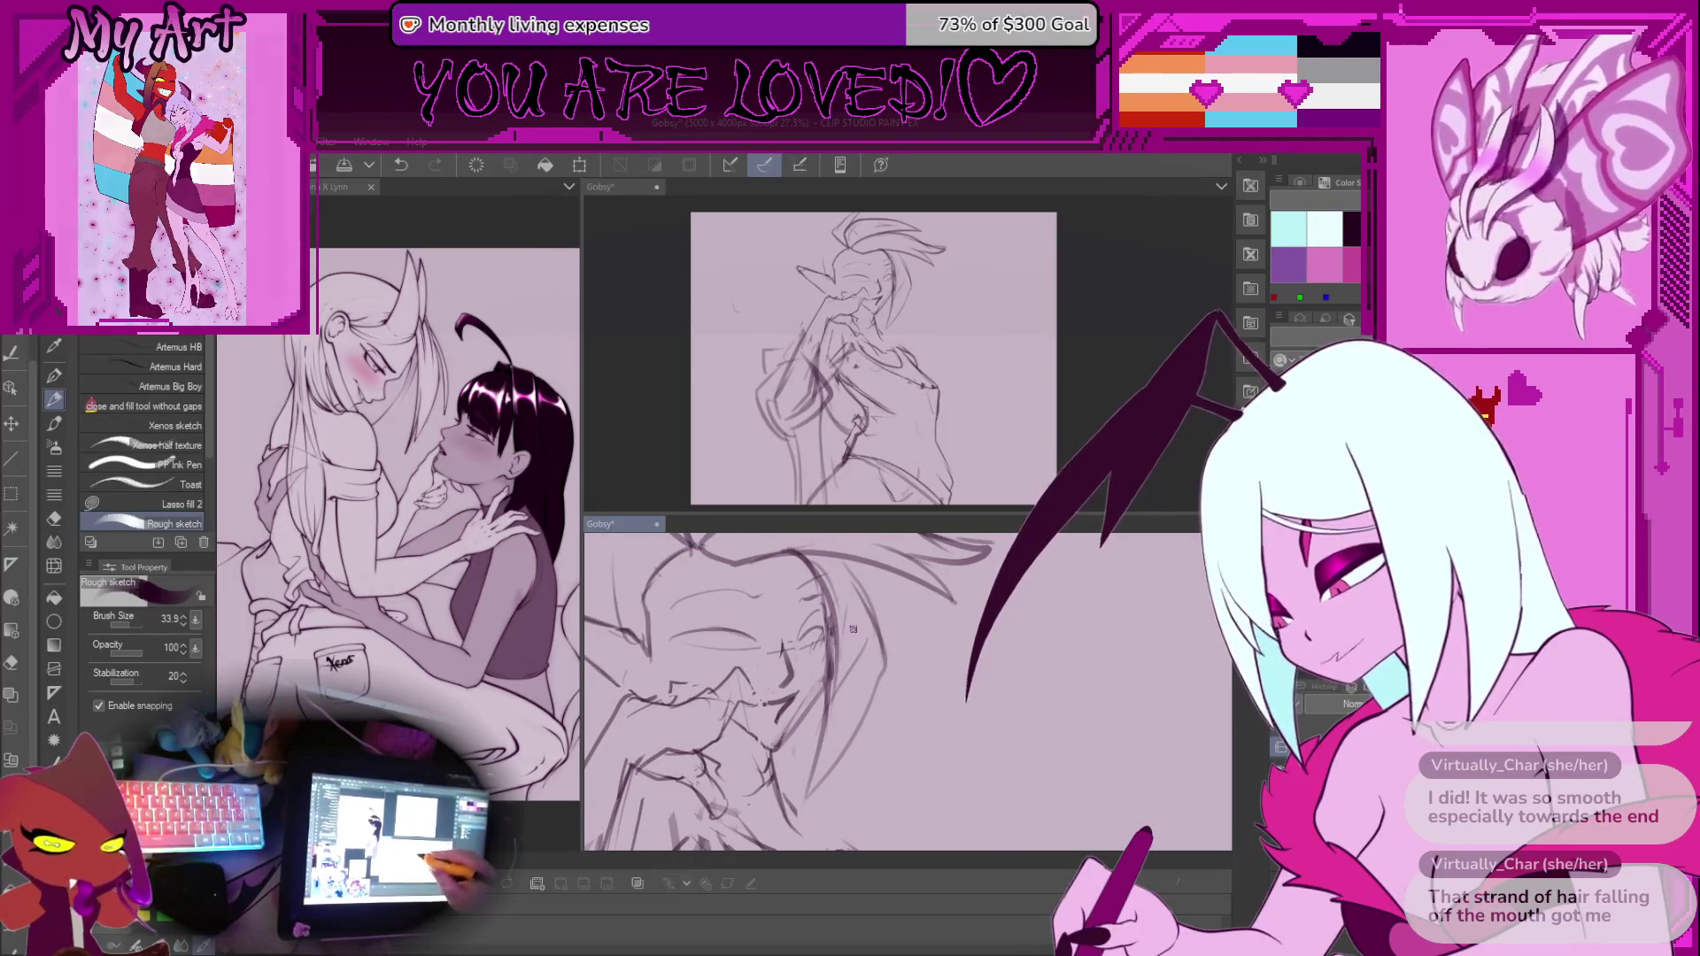
pyautogui.moveTo(929, 677); pyautogui.dragTo(867, 585)
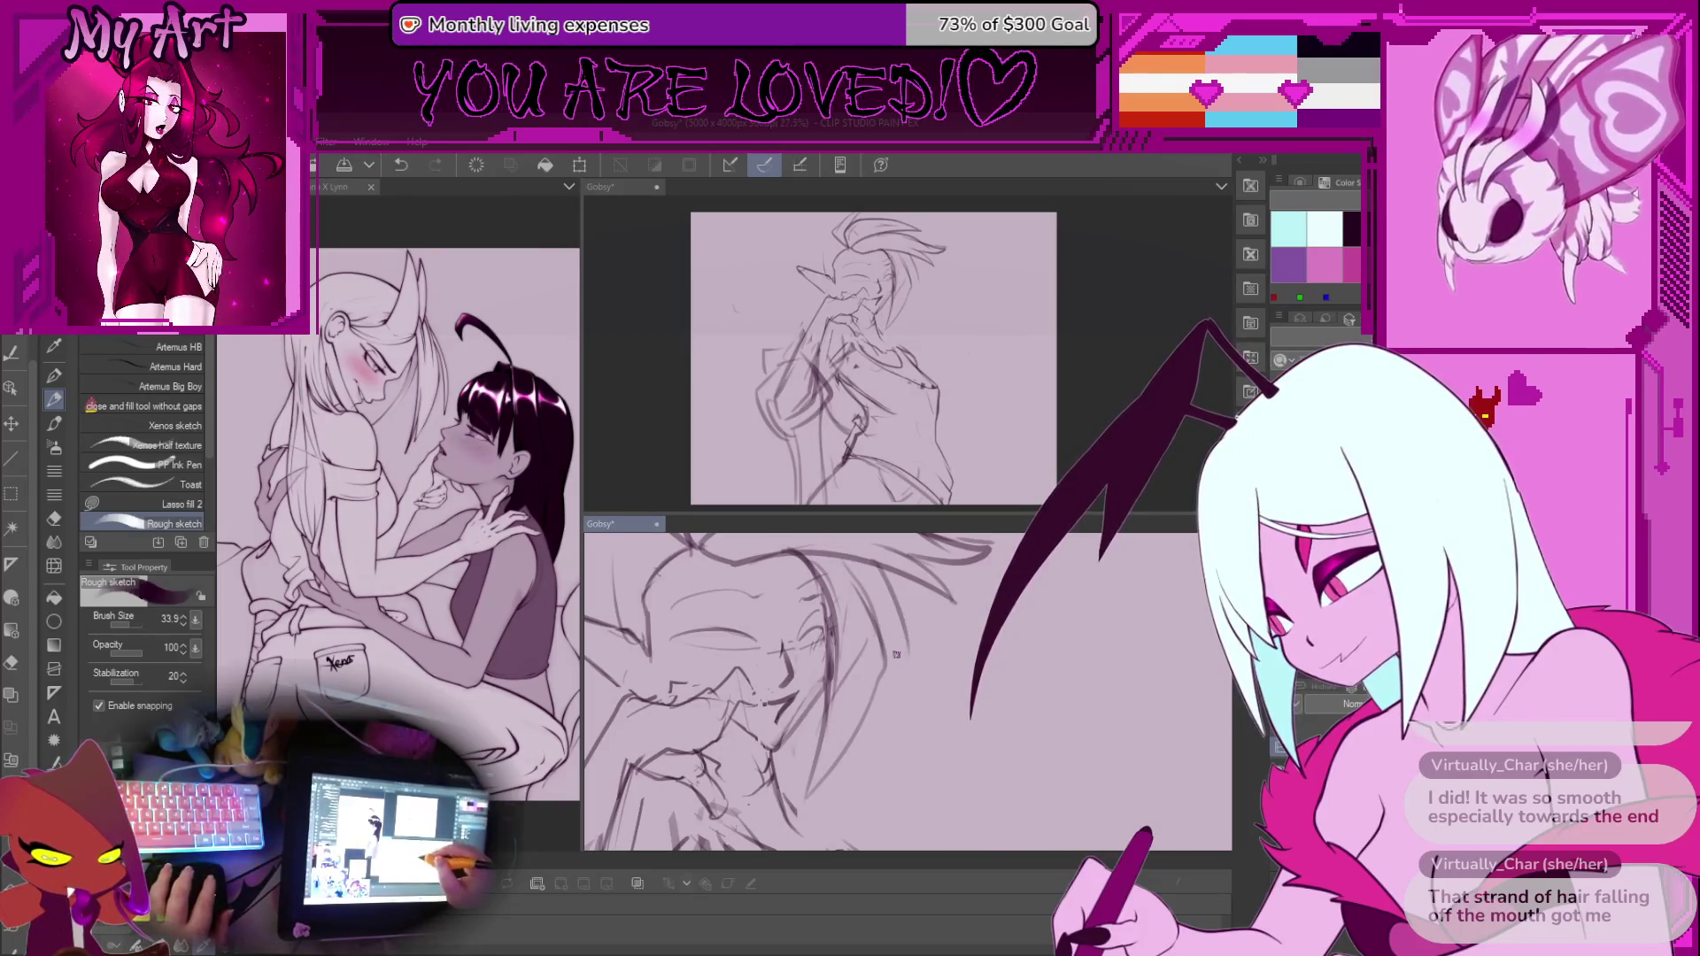
pyautogui.moveTo(909, 674); pyautogui.dragTo(948, 746)
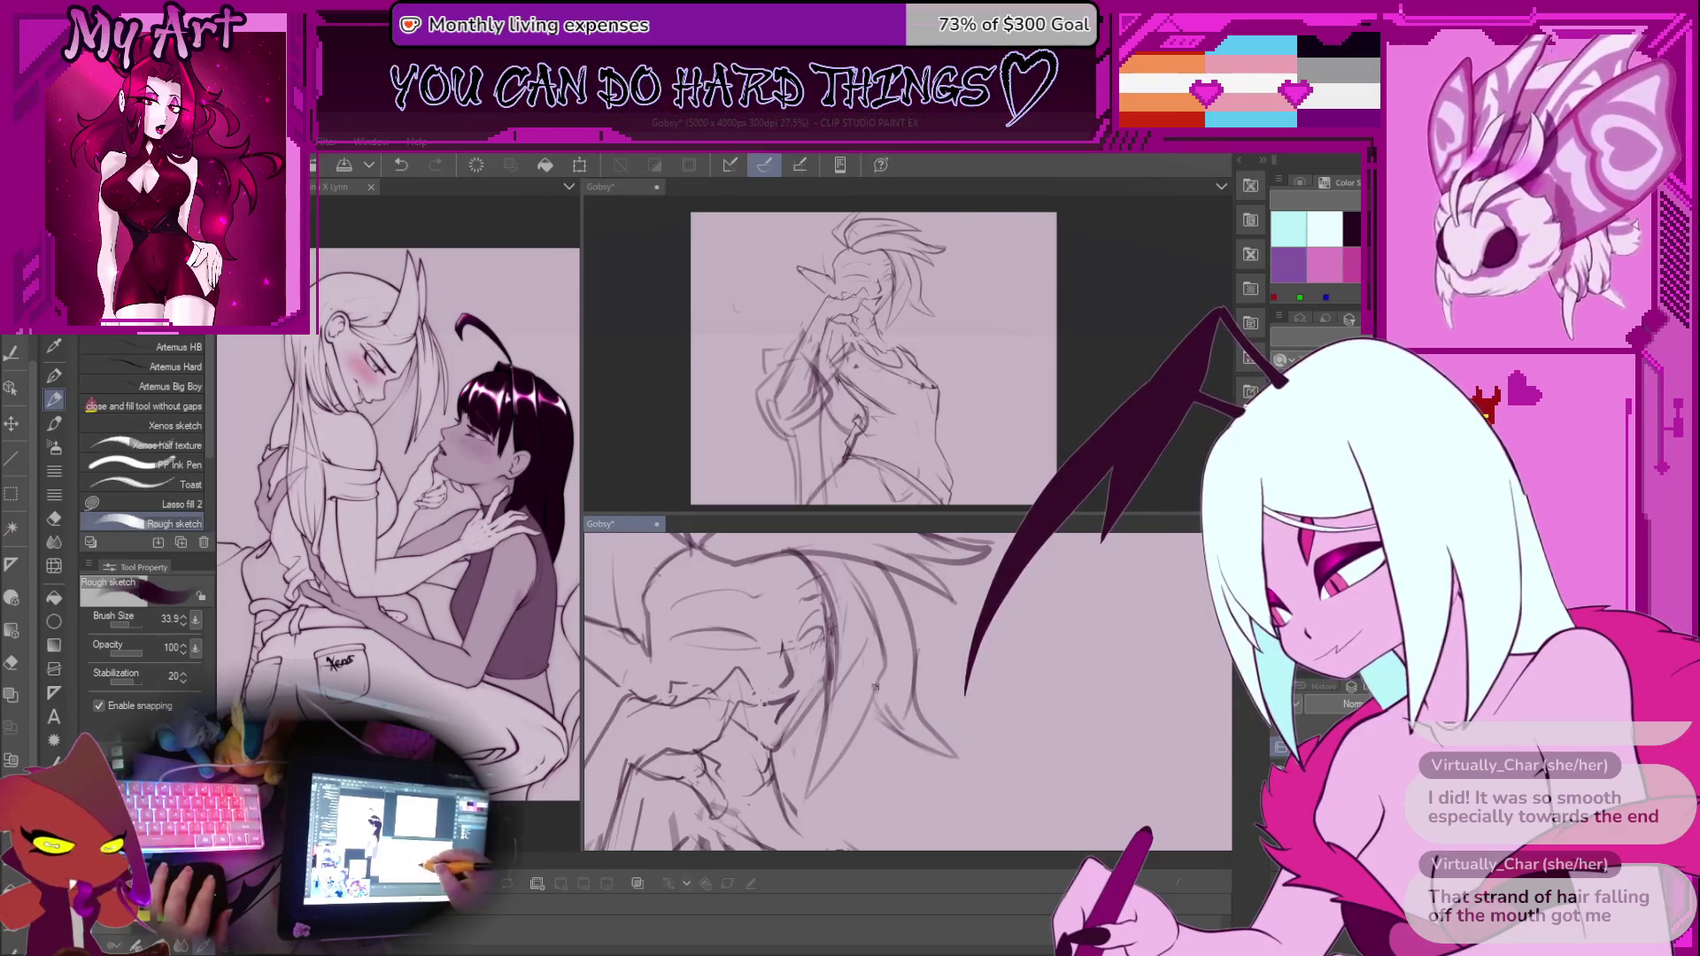
pyautogui.scroll(-4, 883, 704)
# Draw a curved rough line beside the face near the pointed ear
pyautogui.moveTo(915, 714); pyautogui.dragTo(921, 695)
pyautogui.moveTo(815, 786); pyautogui.dragTo(841, 746)
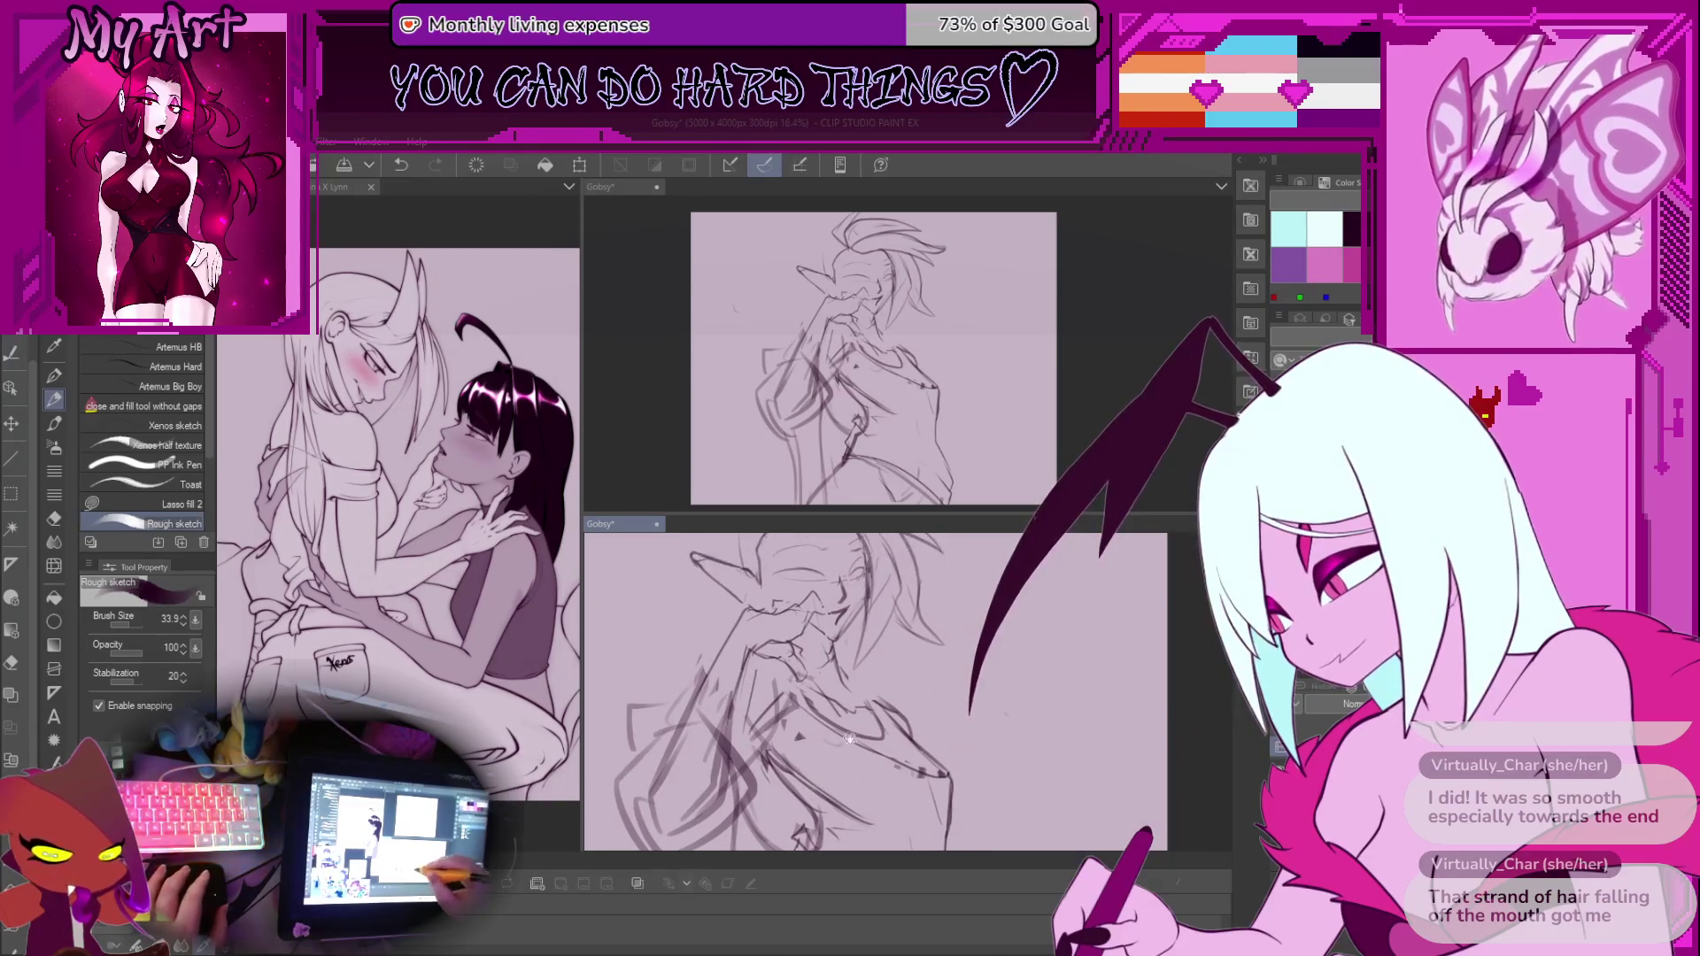
pyautogui.scroll(3, 861, 800)
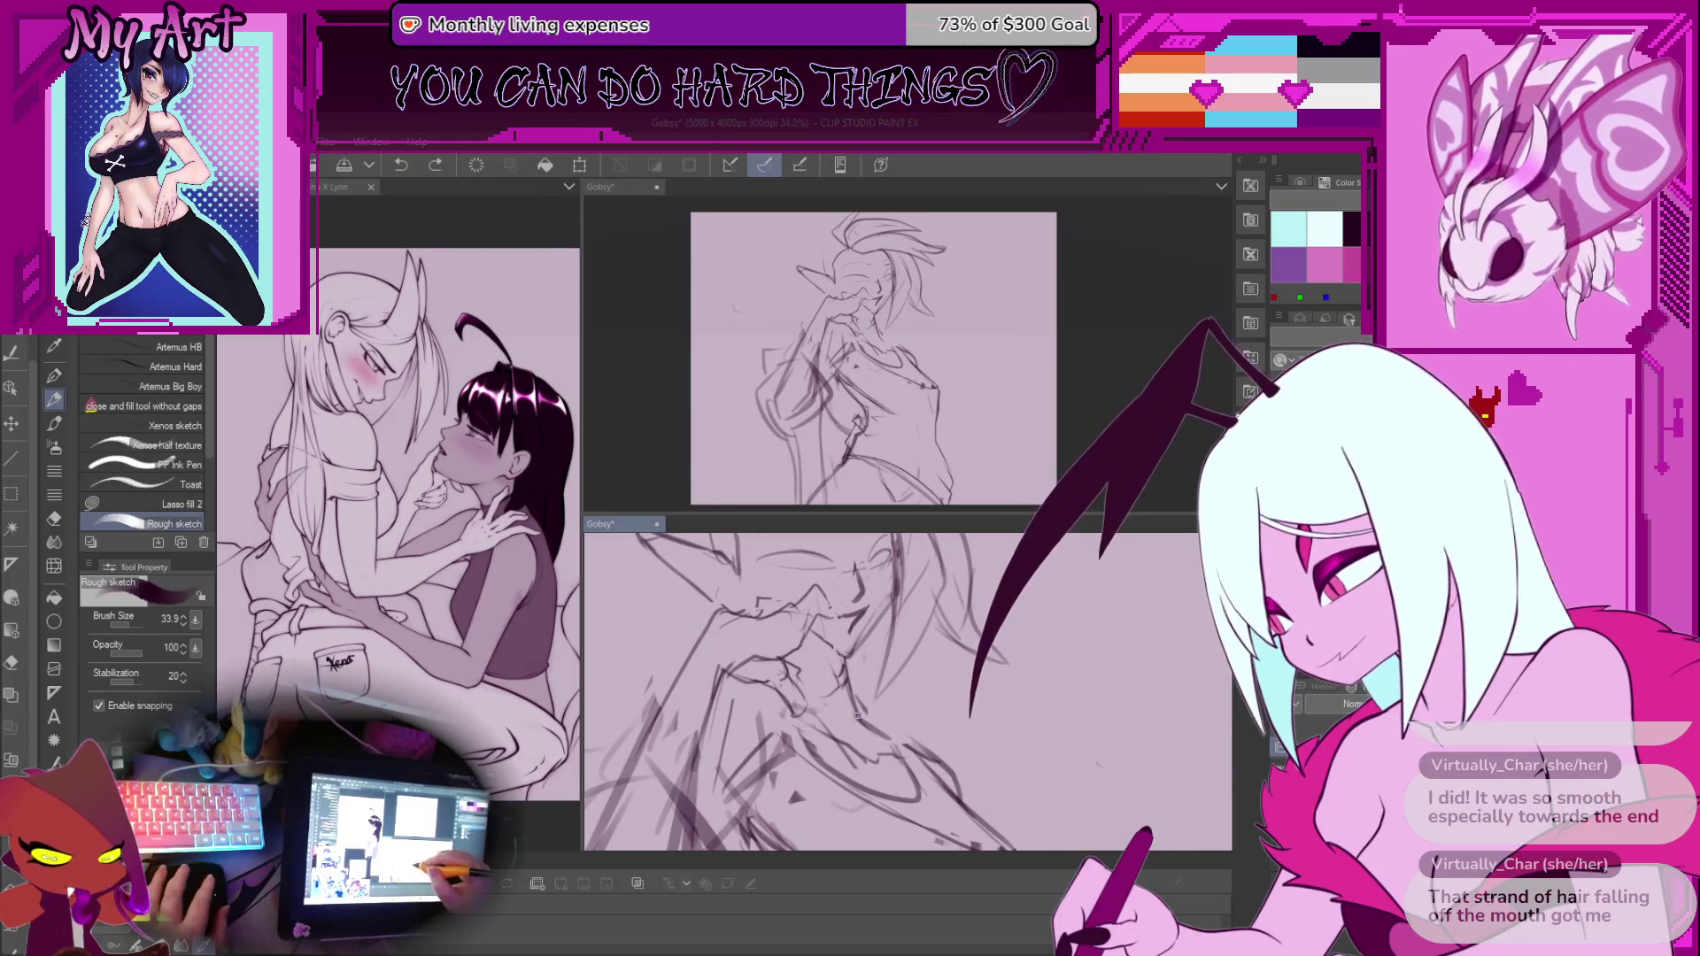
pyautogui.scroll(-3, 889, 740)
pyautogui.scroll(3, 845, 657)
pyautogui.moveTo(844, 656); pyautogui.dragTo(914, 676)
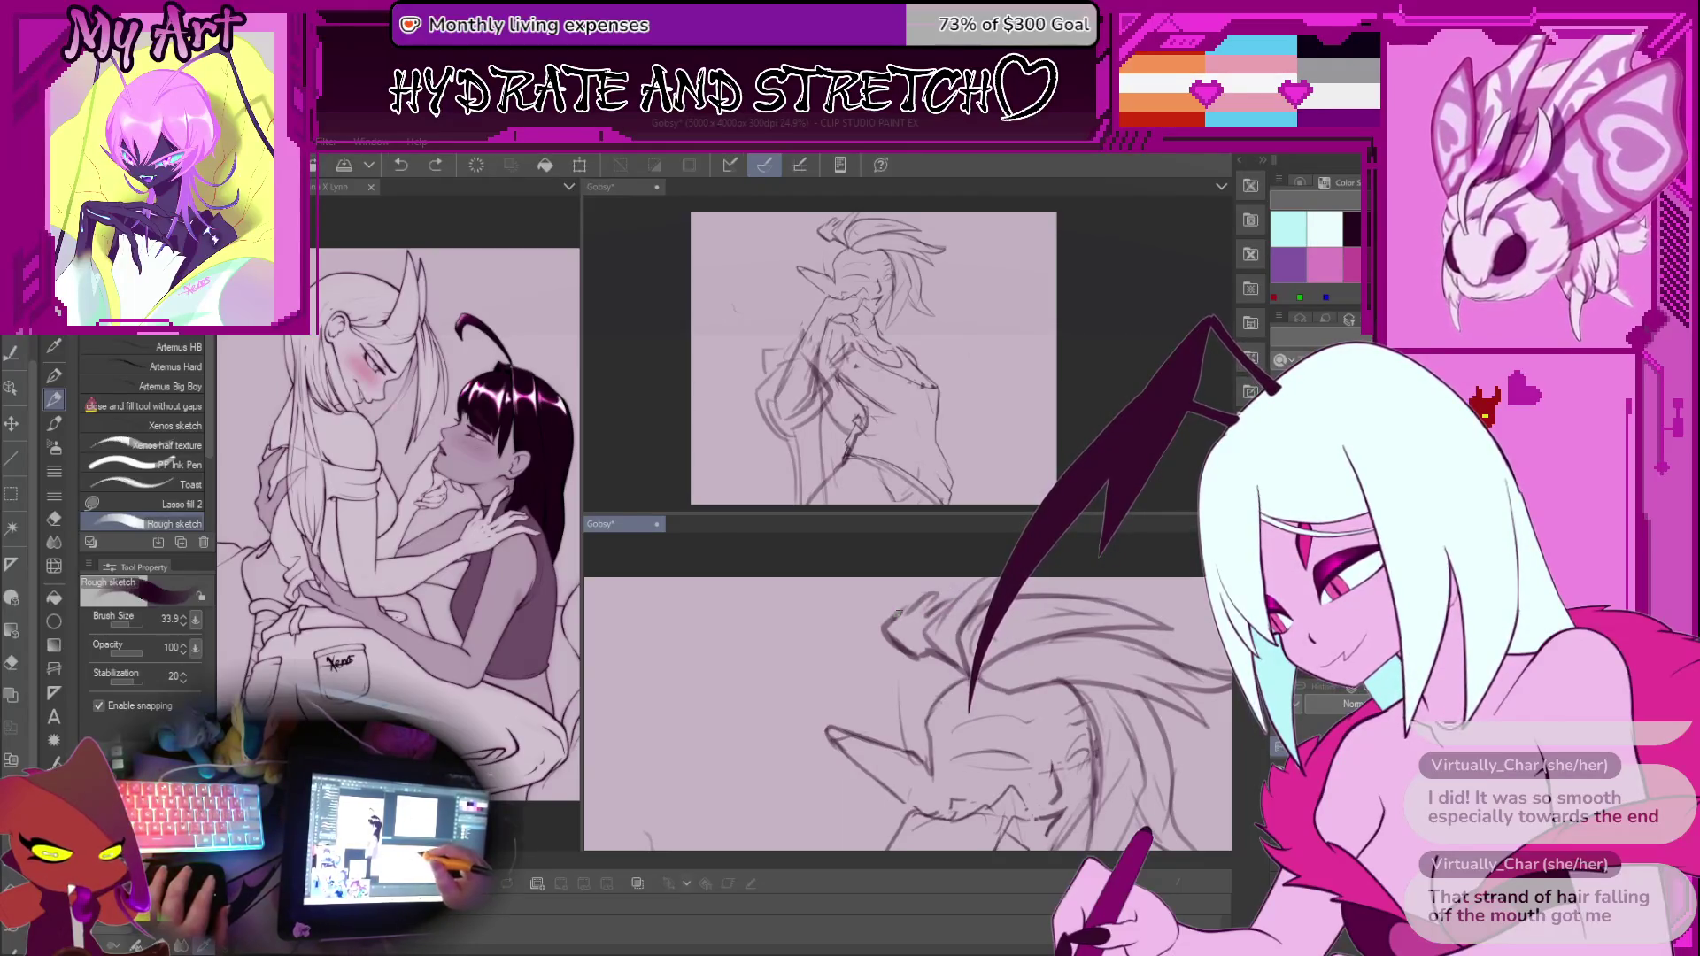
pyautogui.scroll(-2, 967, 599)
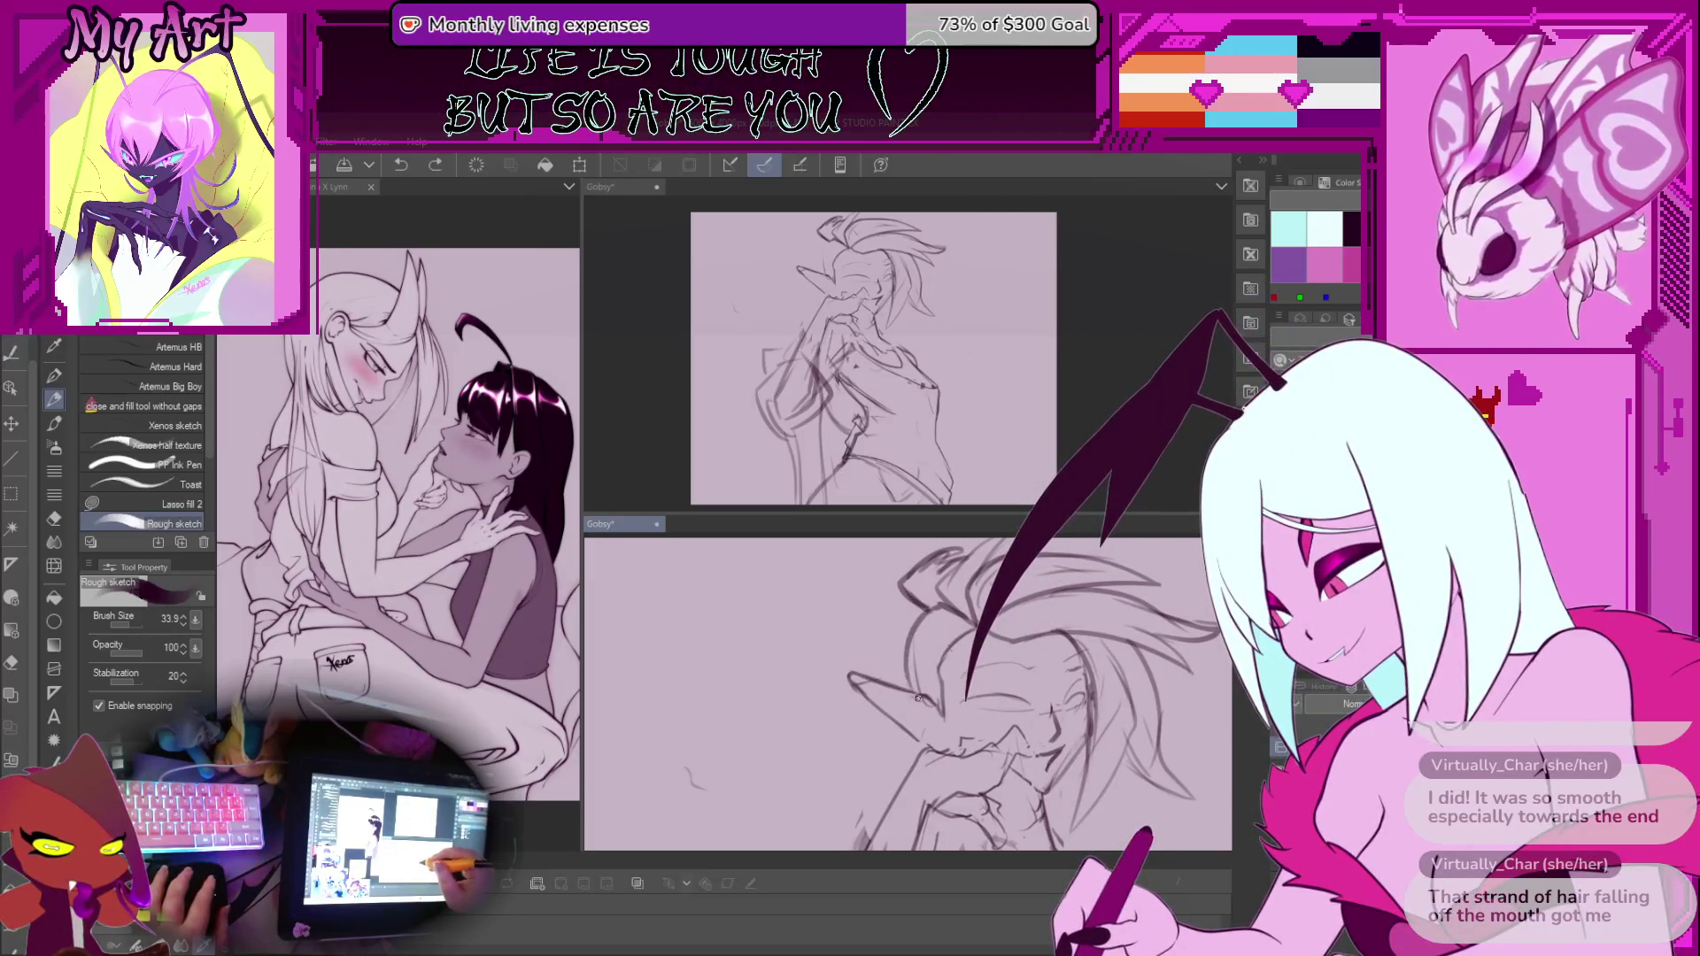
pyautogui.scroll(-3, 928, 618)
pyautogui.scroll(-2, 914, 622)
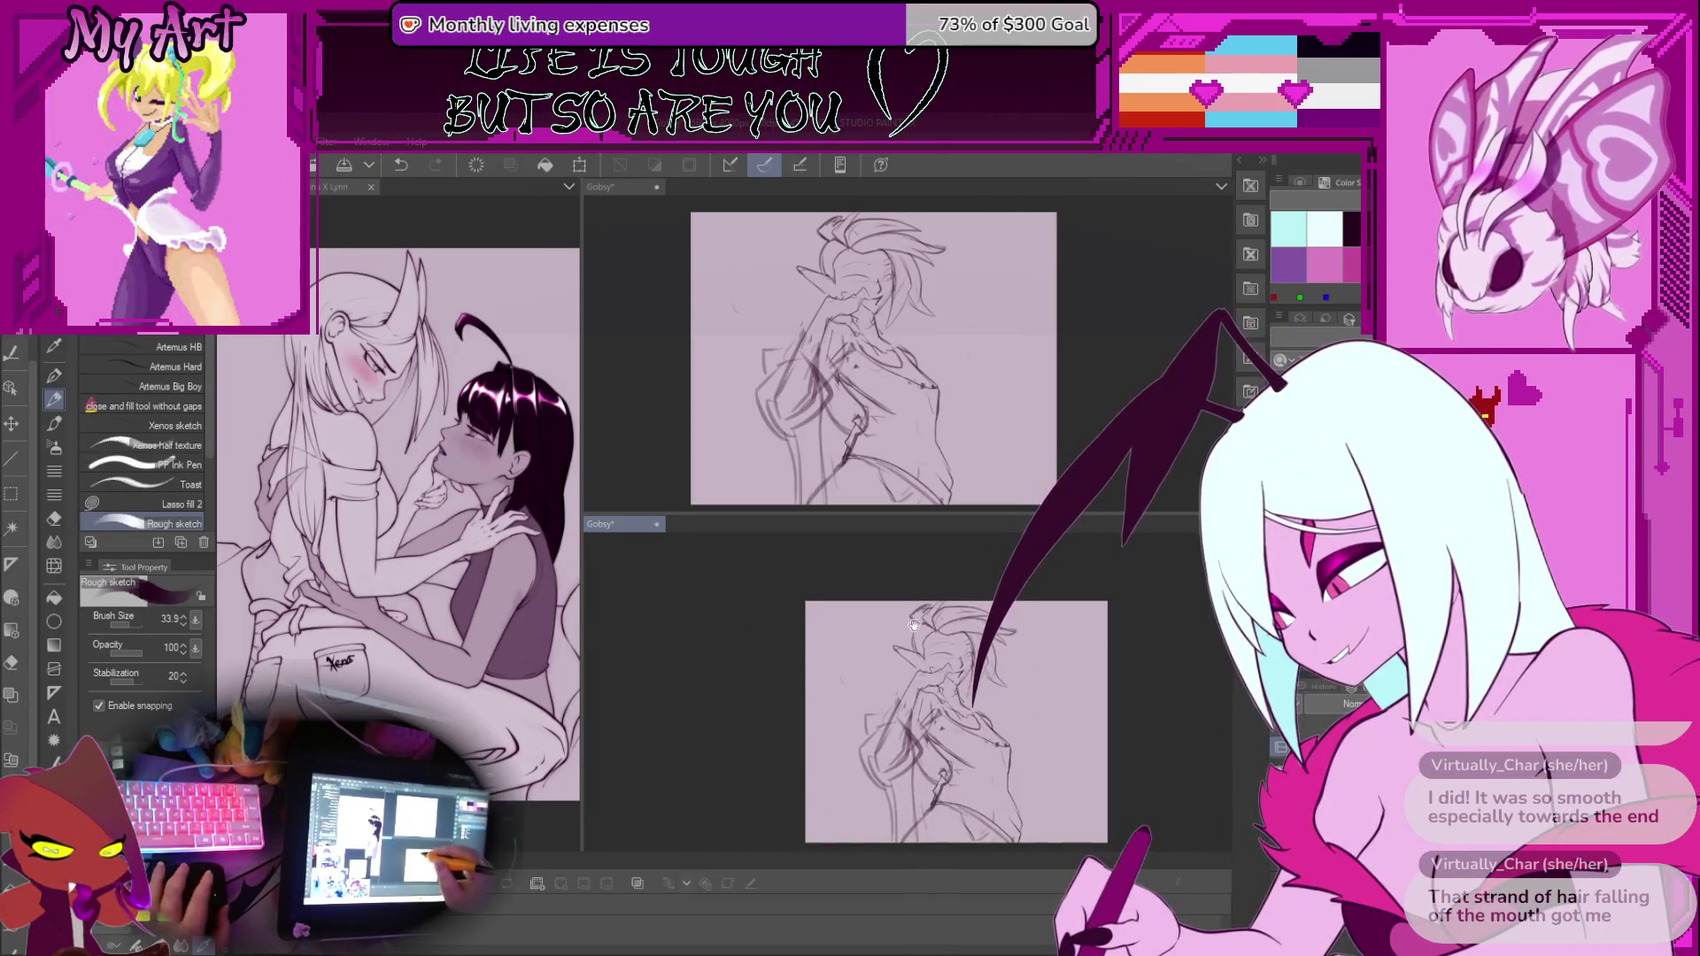
pyautogui.scroll(5, 879, 706)
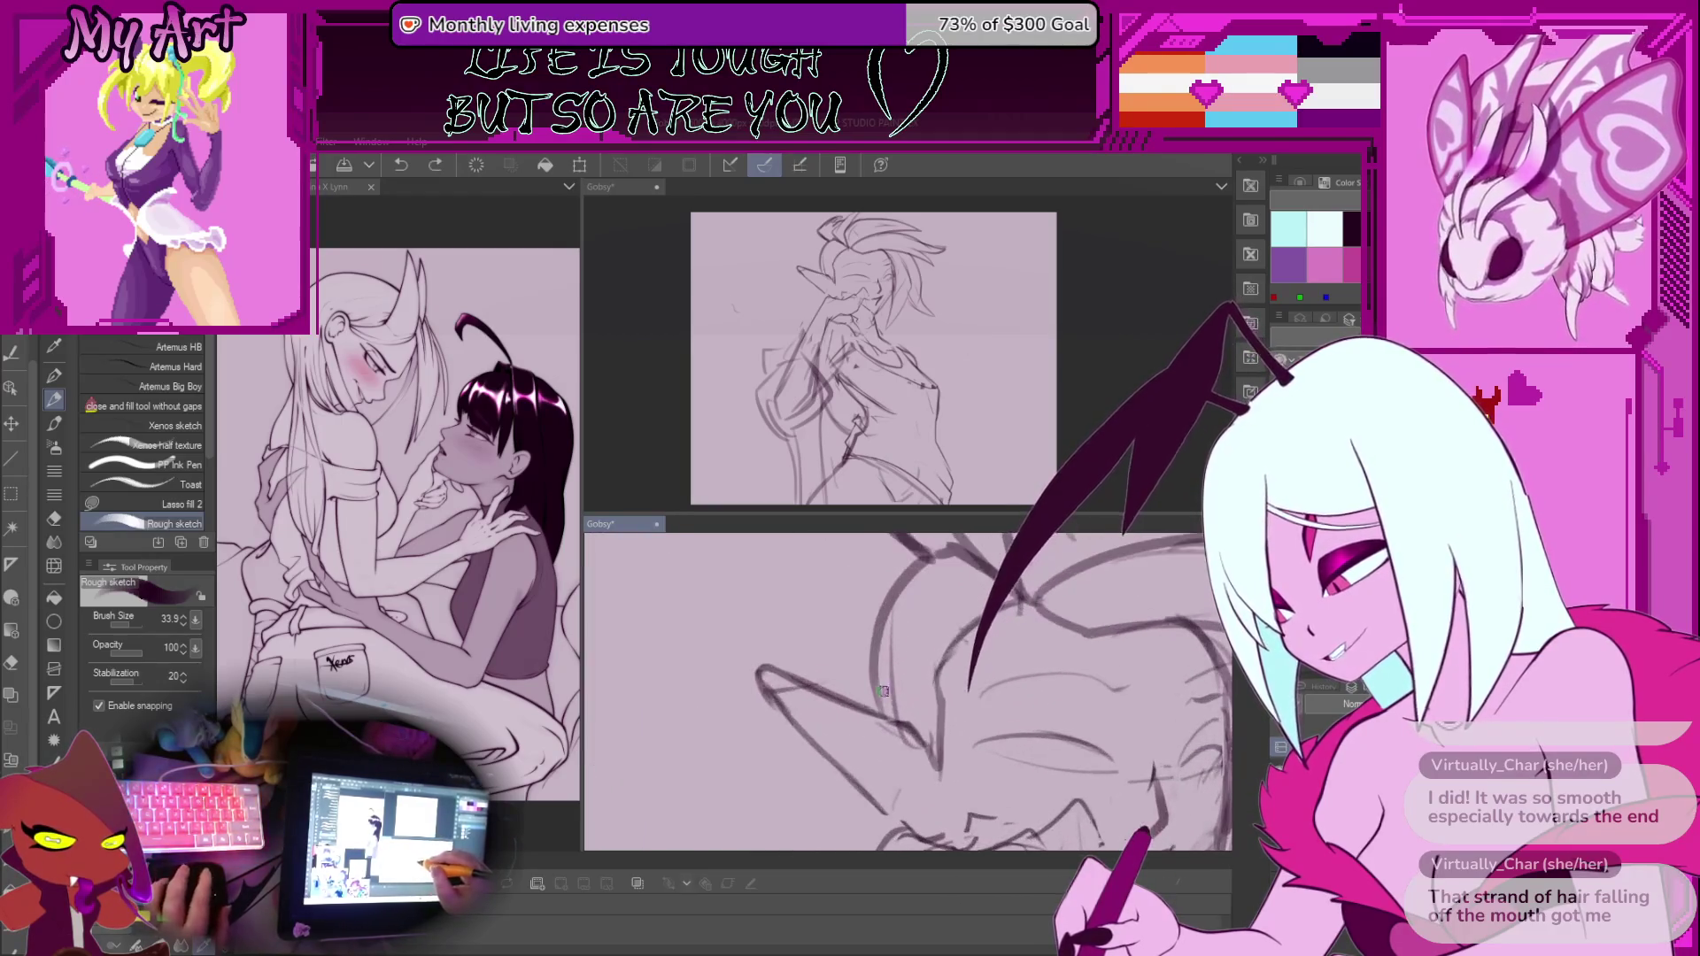
pyautogui.moveTo(878, 706); pyautogui.dragTo(923, 565)
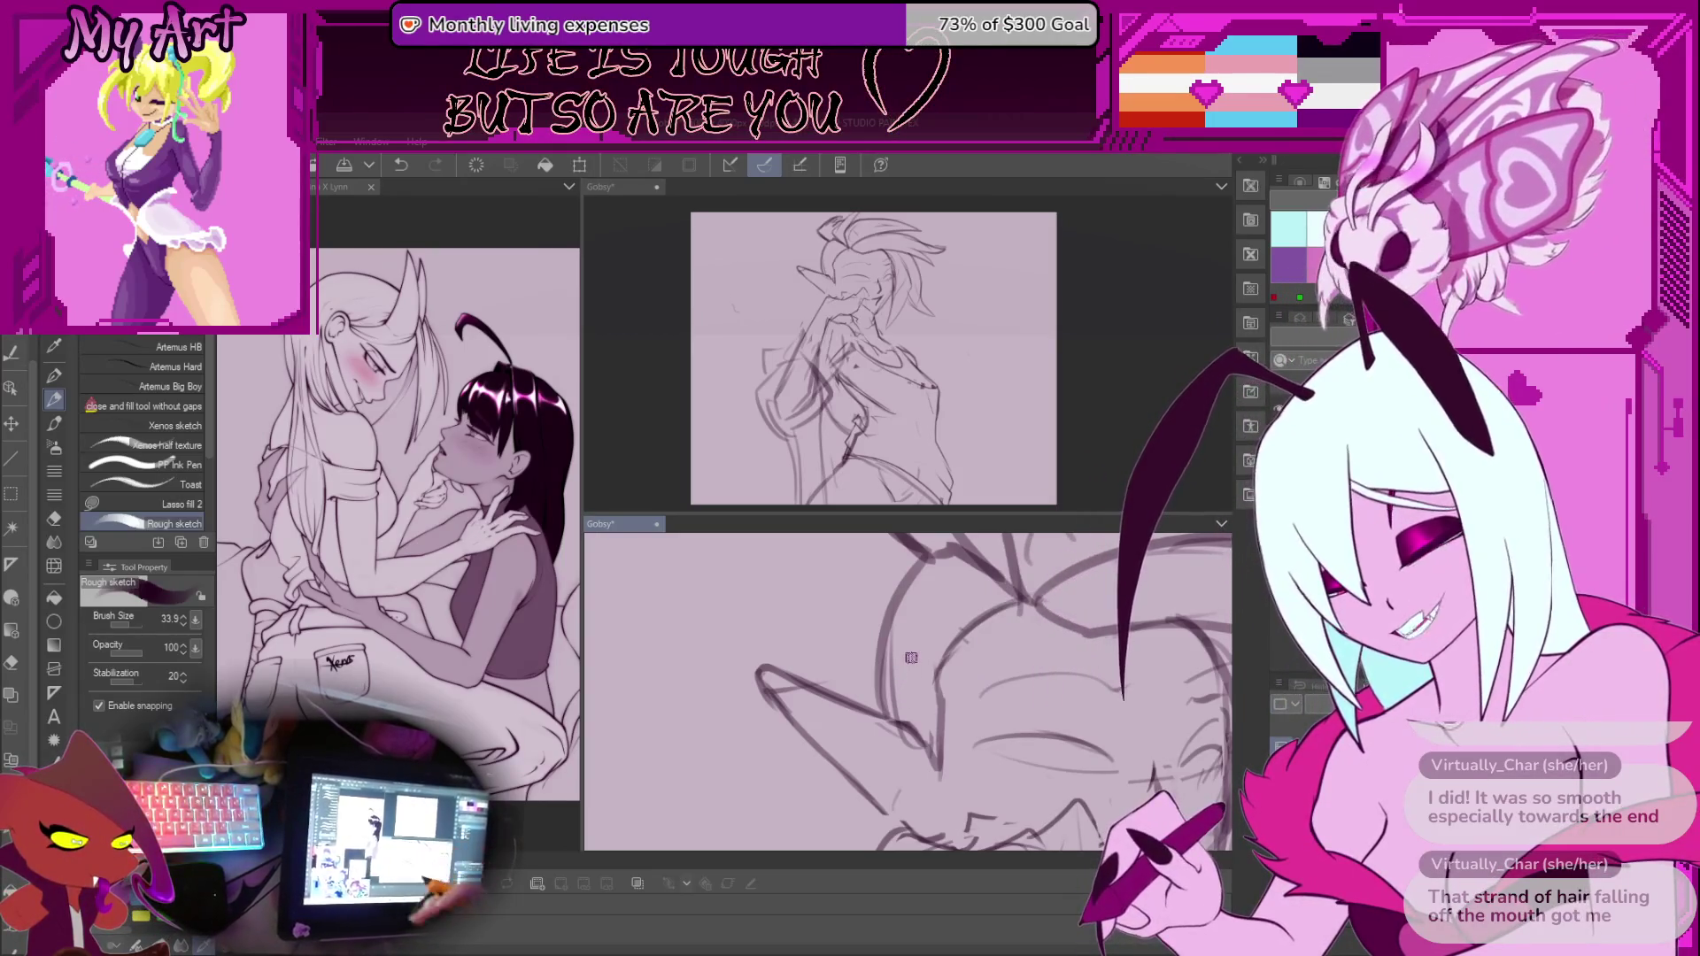
pyautogui.scroll(-2, 910, 658)
pyautogui.moveTo(956, 744)
pyautogui.mouseDown()
pyautogui.moveTo(907, 644)
pyautogui.moveTo(924, 692)
pyautogui.moveTo(936, 673)
pyautogui.moveTo(878, 748)
pyautogui.moveTo(906, 705)
pyautogui.mouseUp()
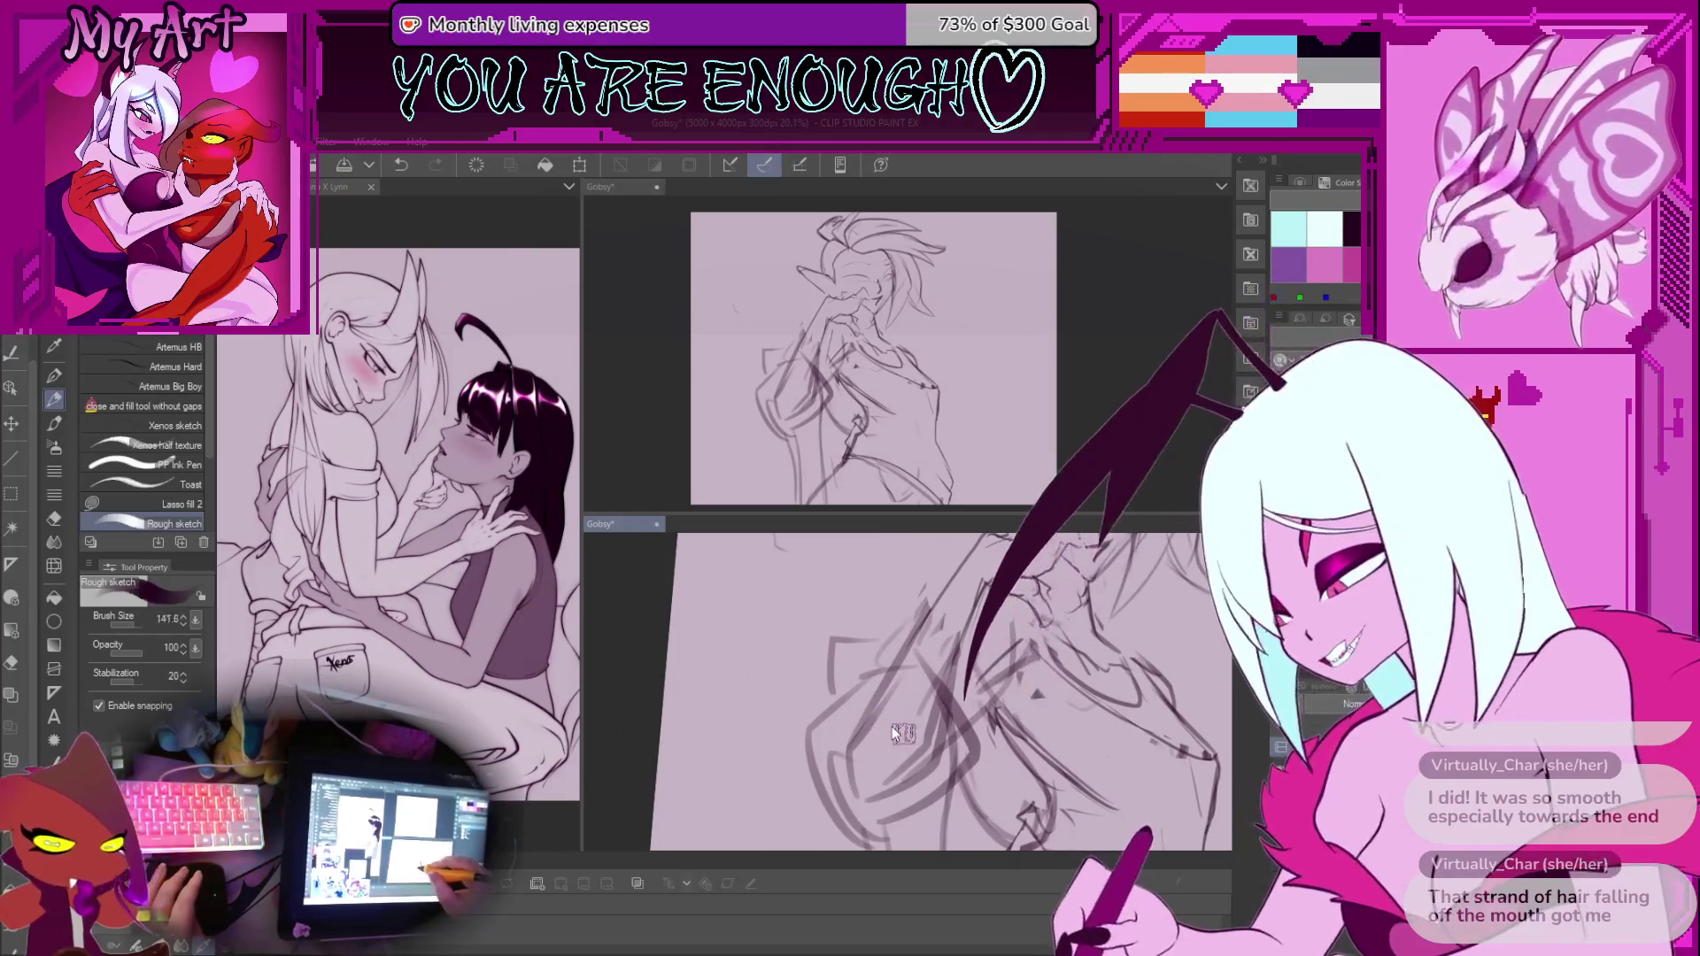
# Lasso and delete stray strokes on the body sketch, then deselect and undo the change
pyautogui.press('p')
pyautogui.moveTo(903, 737)
pyautogui.mouseDown()
pyautogui.moveTo(905, 717)
pyautogui.moveTo(835, 690)
pyautogui.mouseUp()
pyautogui.press('p')
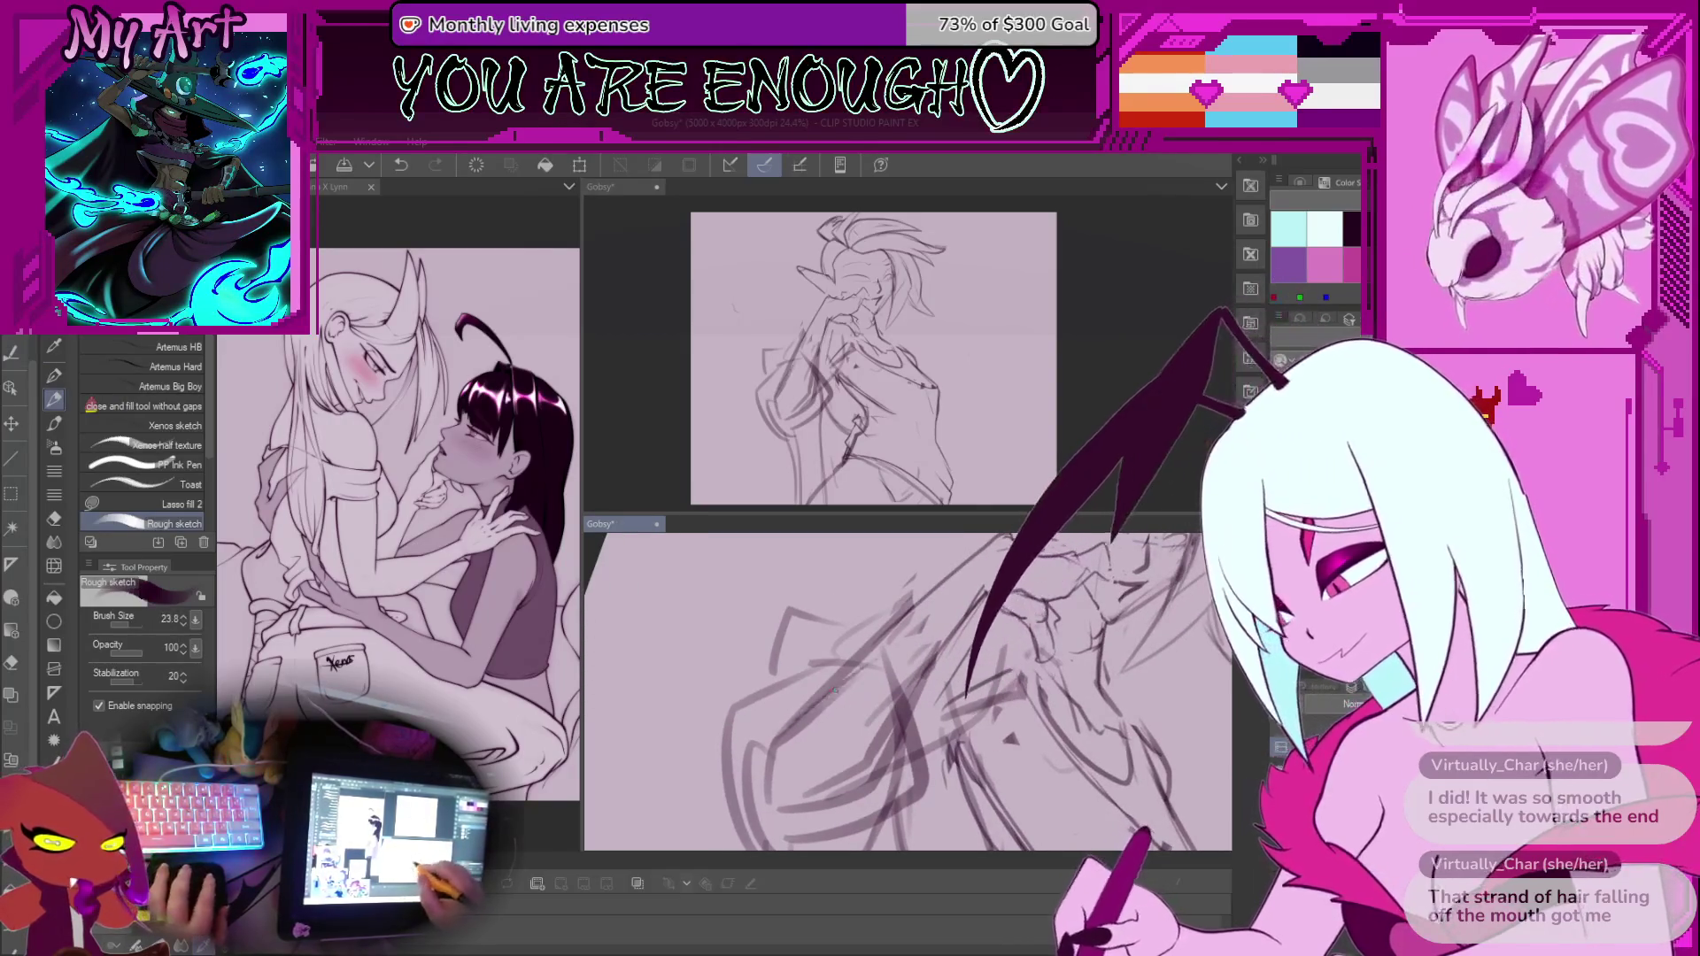
pyautogui.hotkey('ctrl', 'z')
pyautogui.press('m')
pyautogui.moveTo(930, 604); pyautogui.dragTo(887, 637)
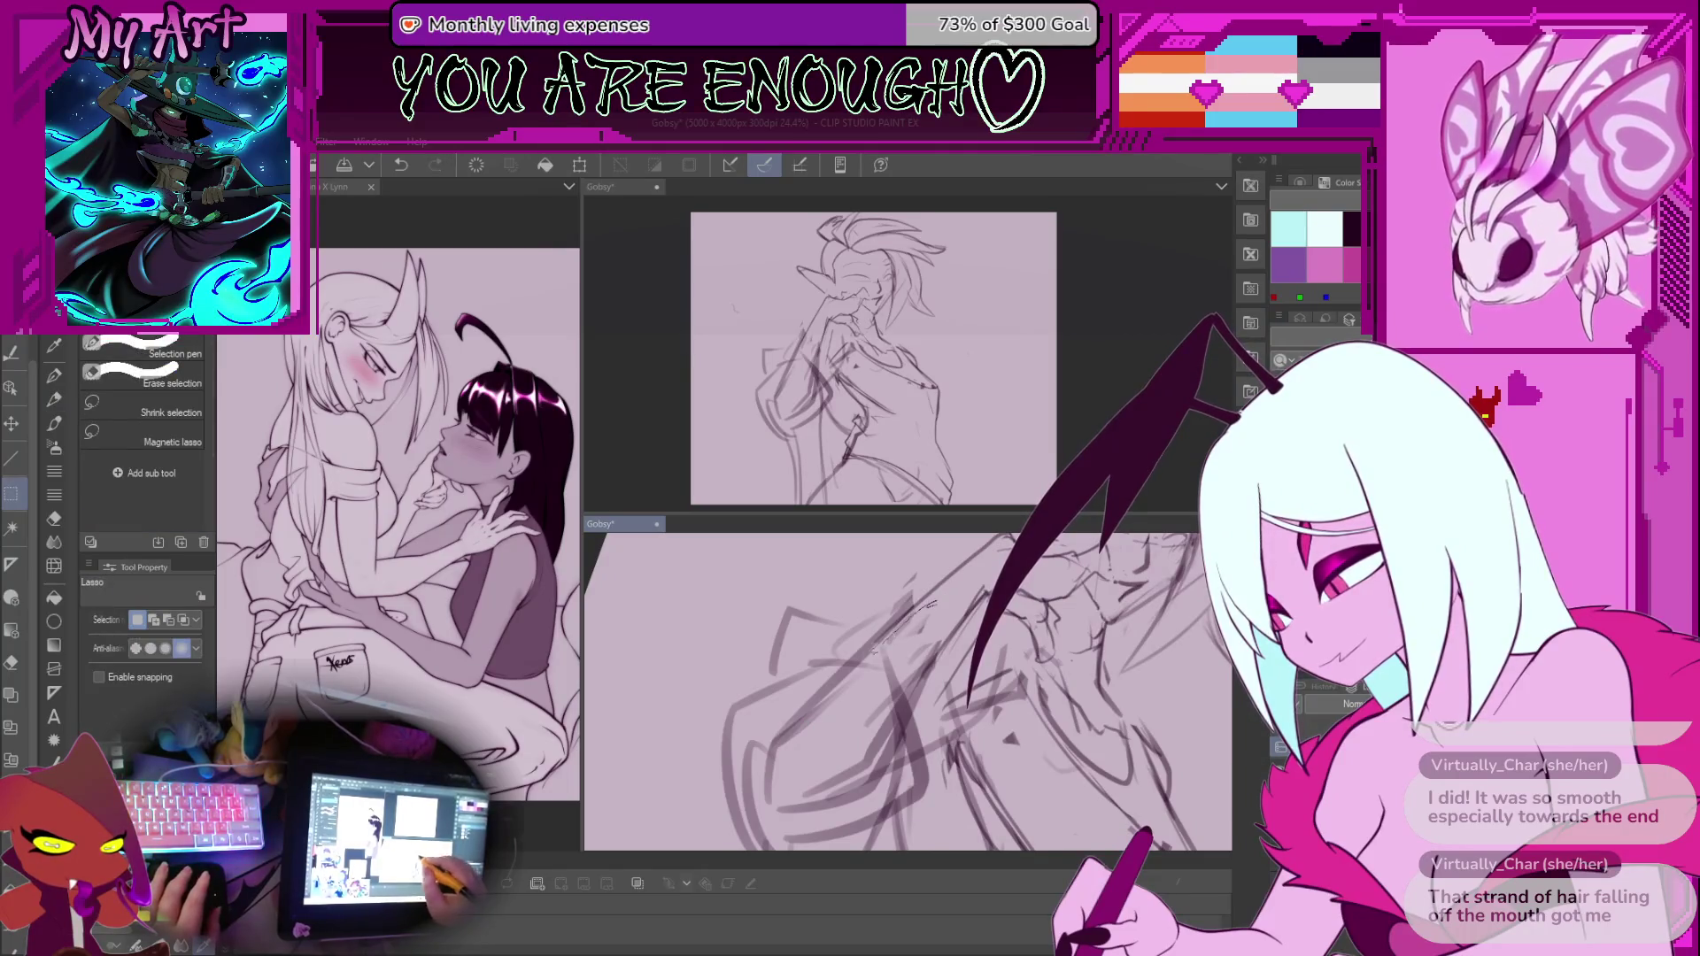
pyautogui.moveTo(974, 583); pyautogui.dragTo(925, 691)
pyautogui.press('p')
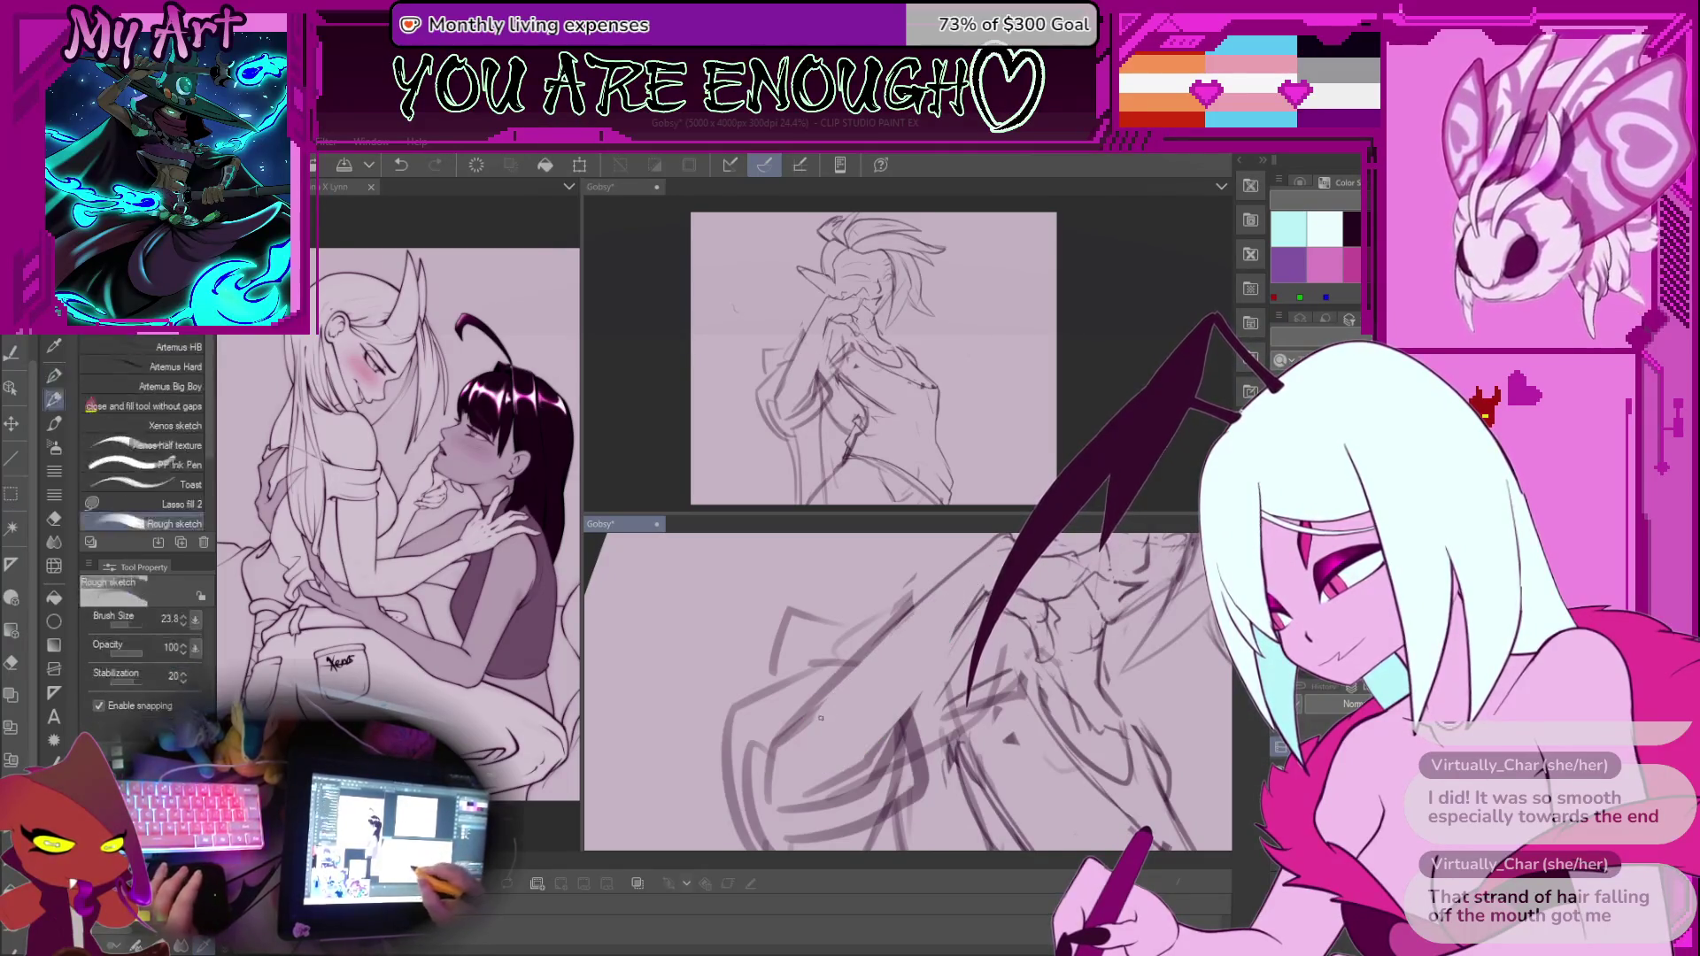
pyautogui.press('Delete')
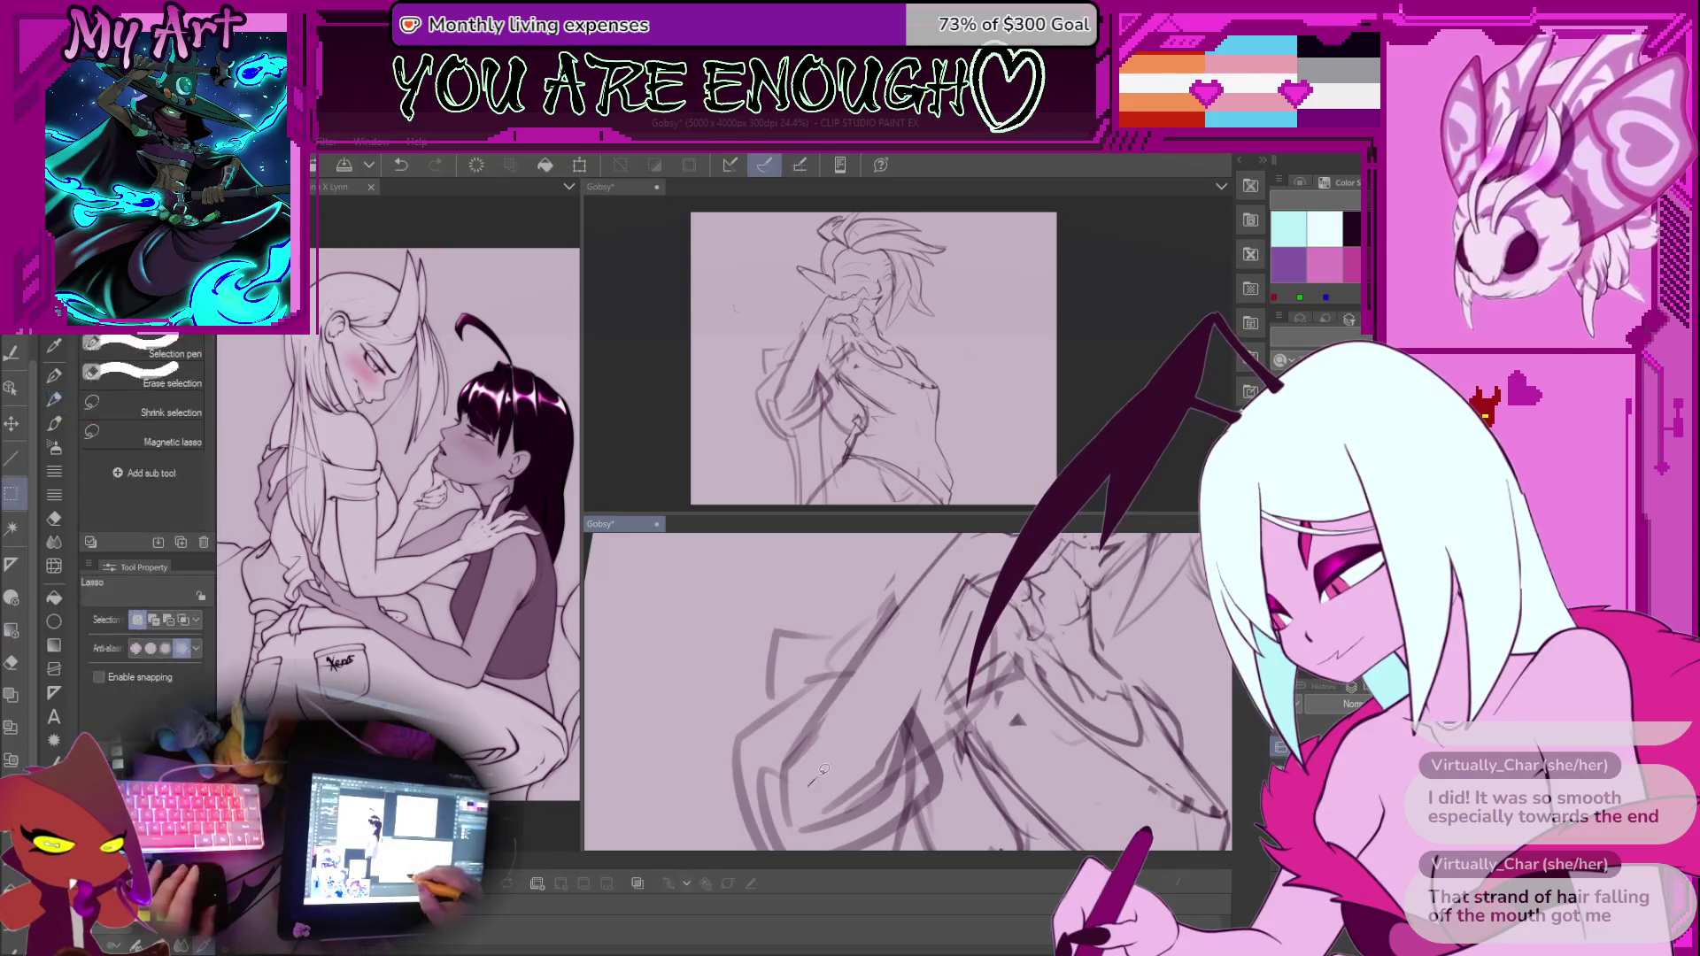
pyautogui.hotkey('ctrl', 'd')
pyautogui.hotkey('ctrl', 'z')
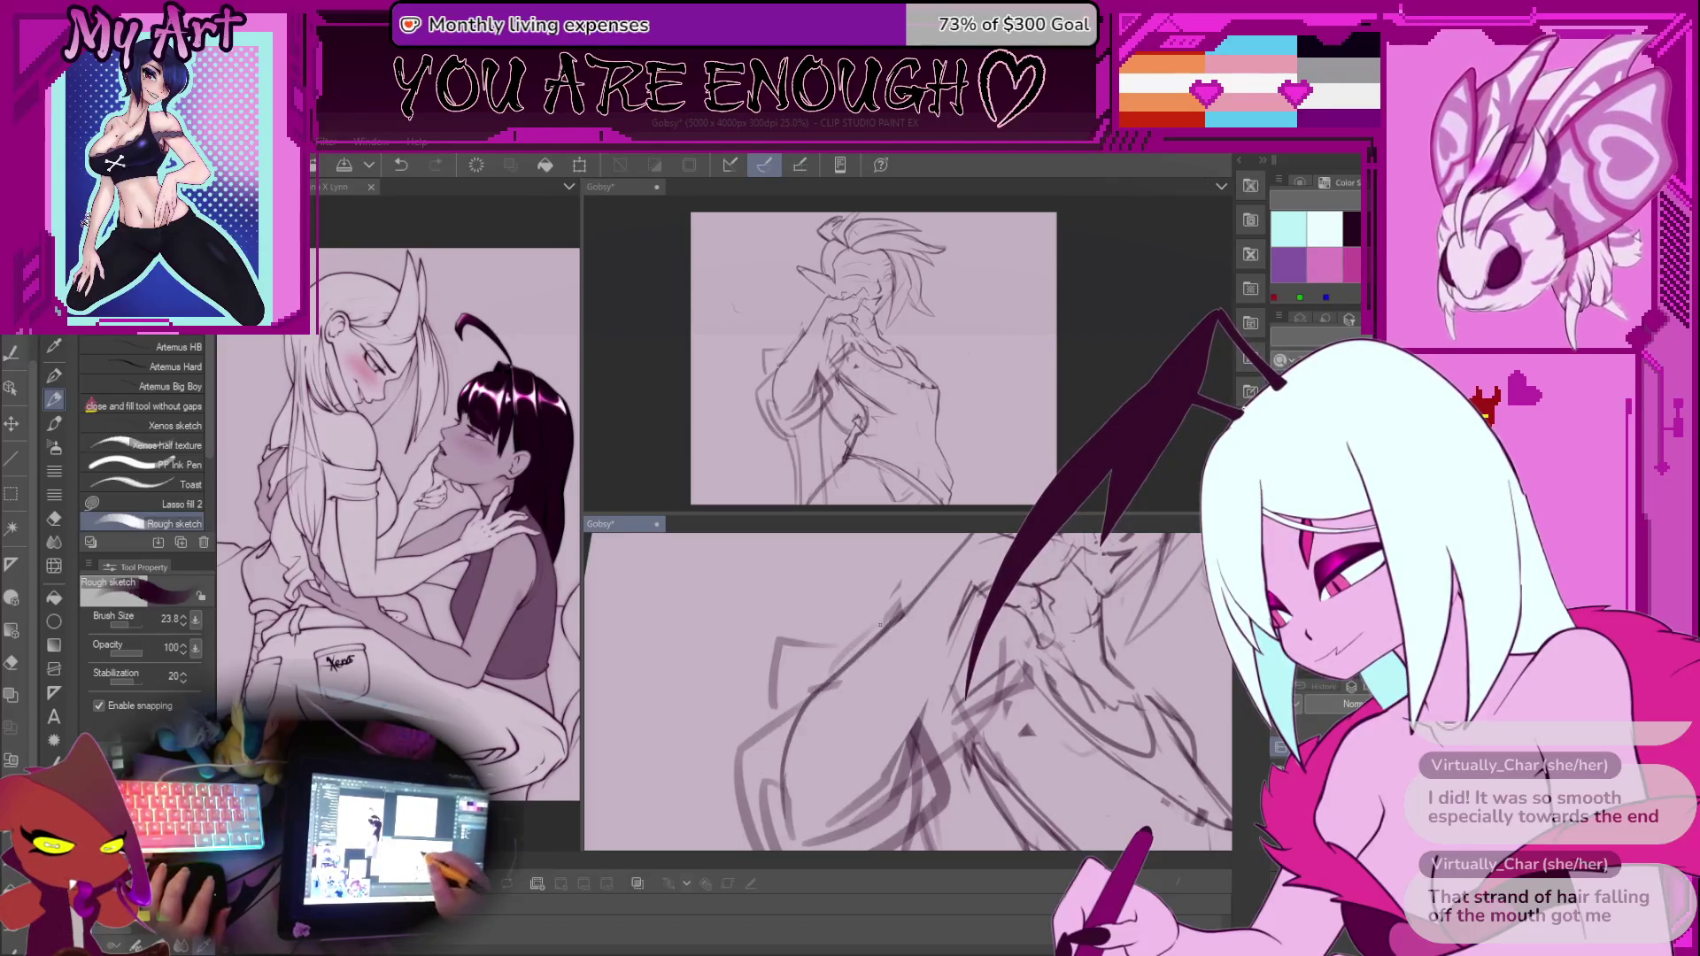
# Rotate and pan the close-up so the torso and hip fill the view
pyautogui.moveTo(861, 662); pyautogui.dragTo(858, 755)
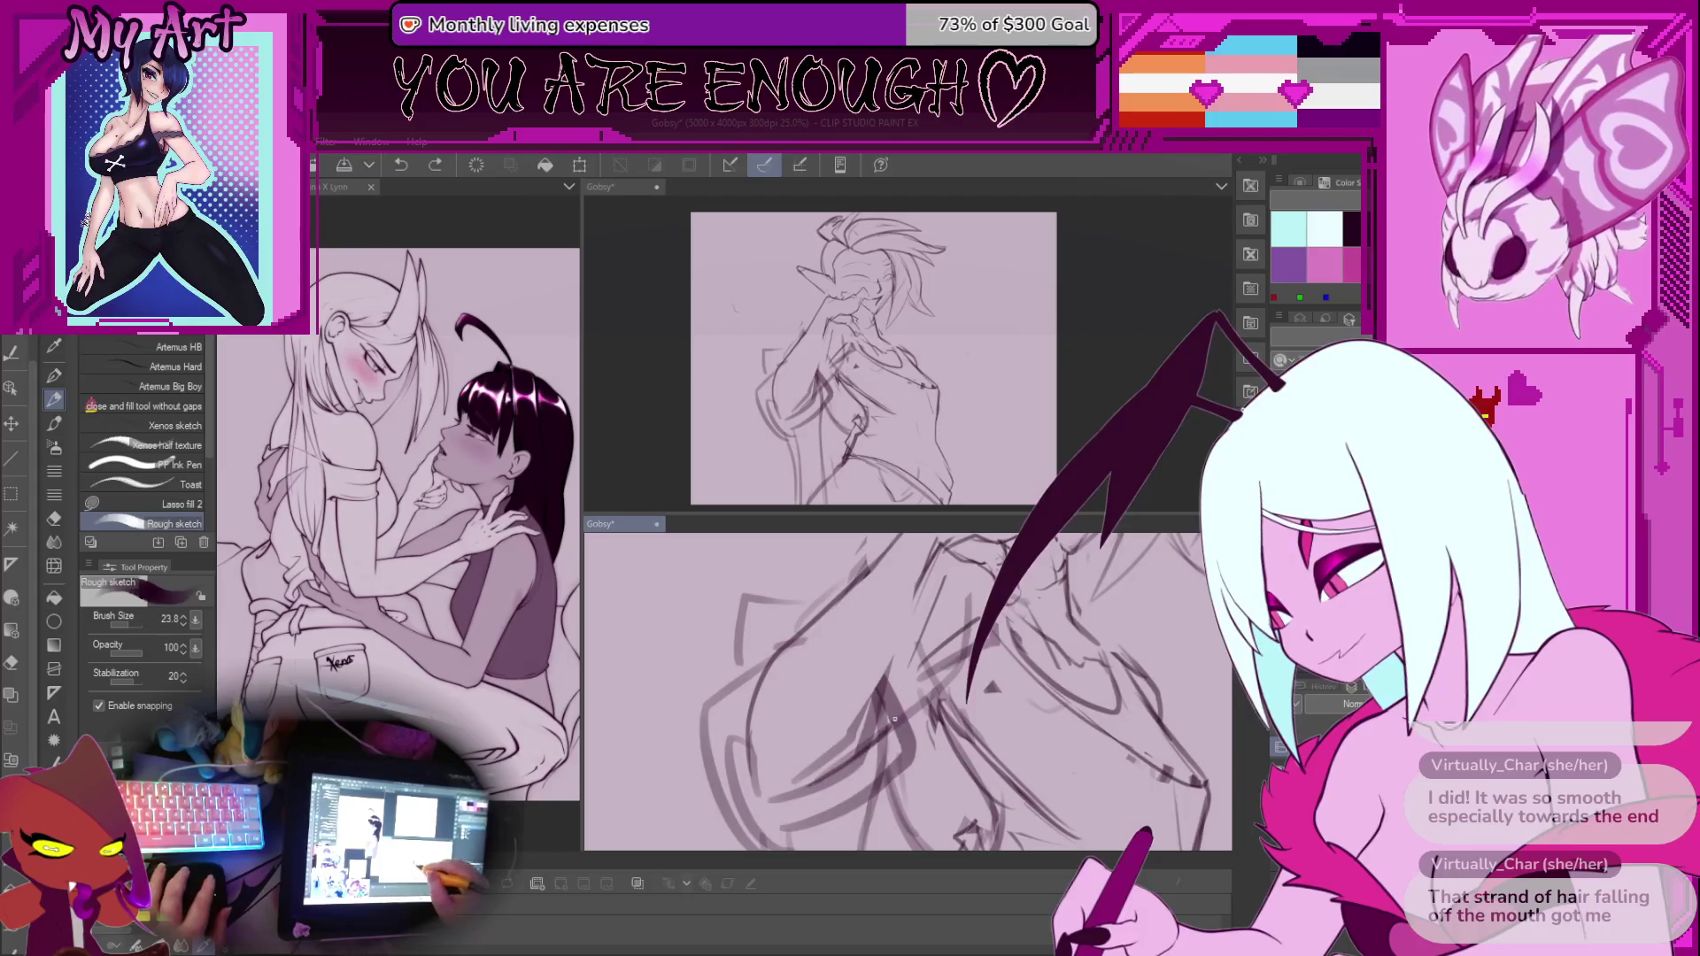
pyautogui.moveTo(907, 693); pyautogui.dragTo(830, 676)
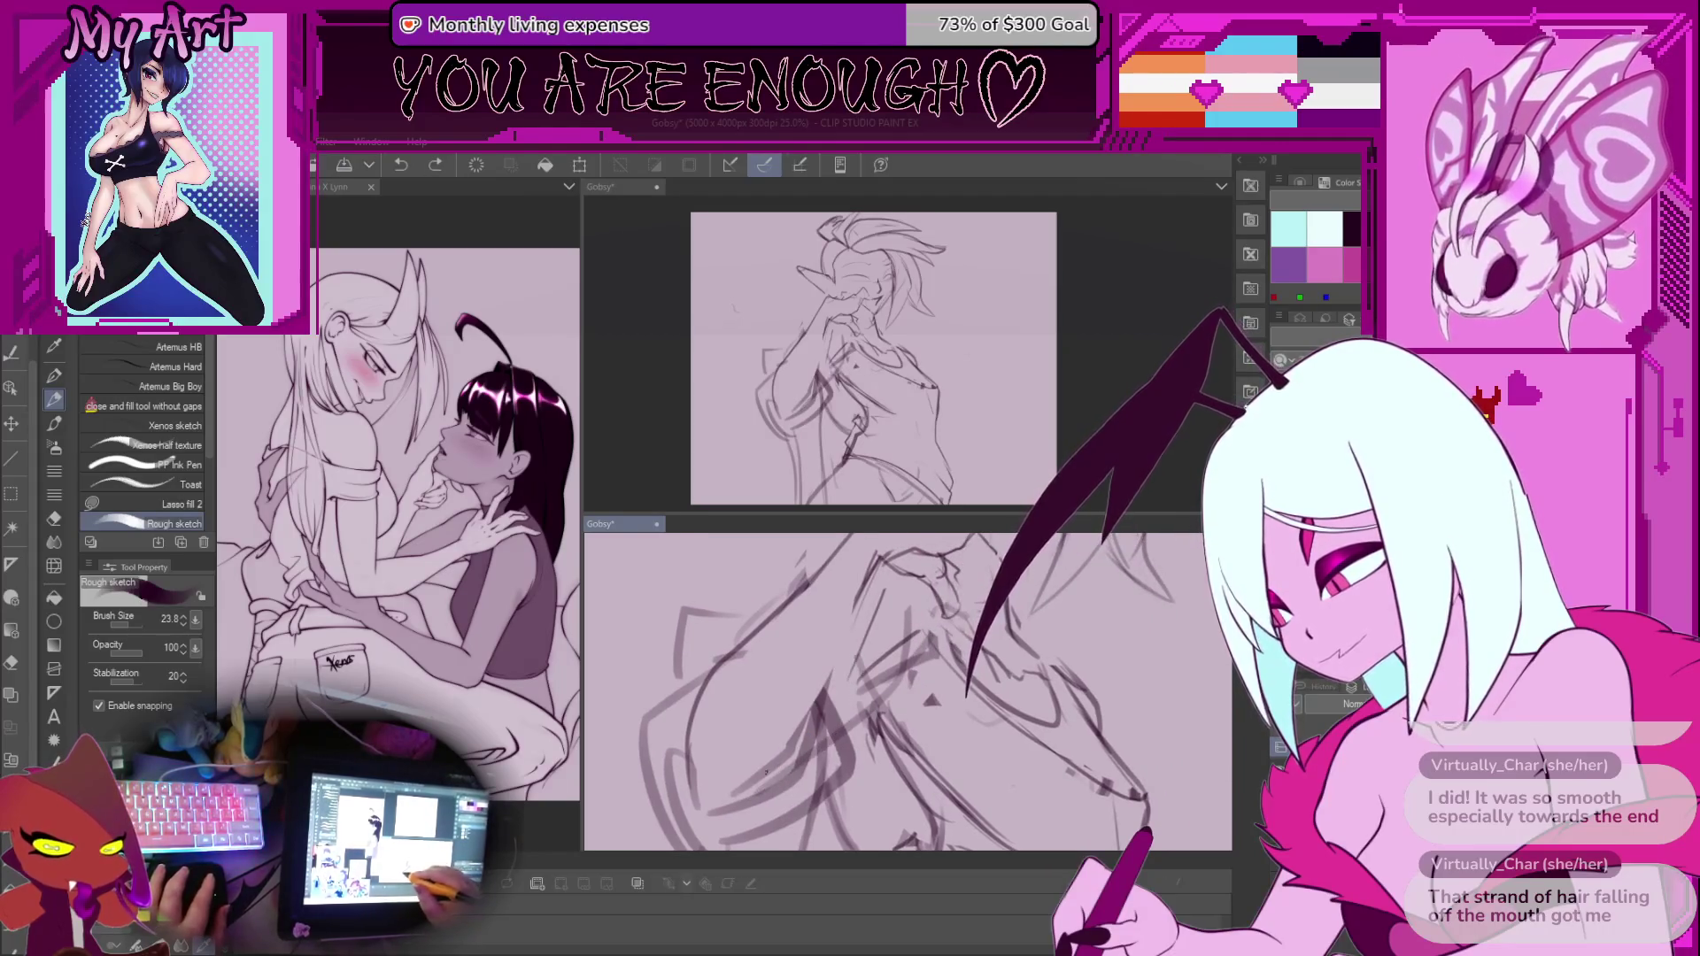
pyautogui.moveTo(848, 605)
pyautogui.mouseDown()
pyautogui.moveTo(810, 658)
pyautogui.moveTo(800, 743)
pyautogui.moveTo(906, 735)
pyautogui.mouseUp()
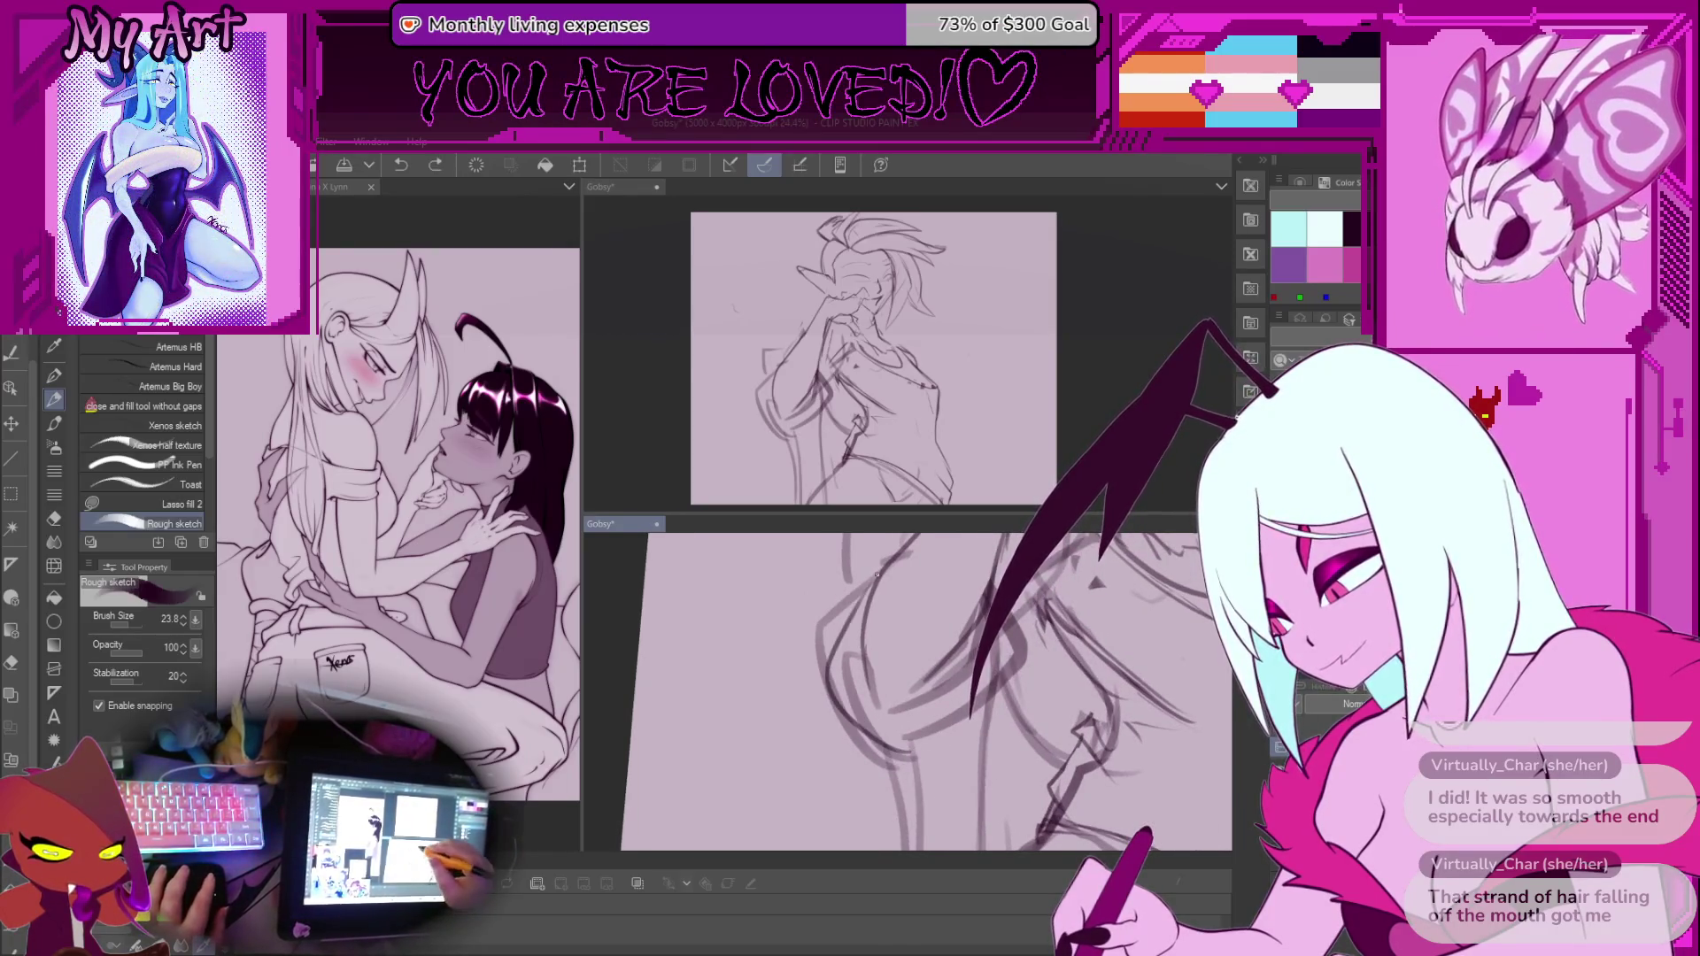
pyautogui.moveTo(839, 681); pyautogui.dragTo(883, 751)
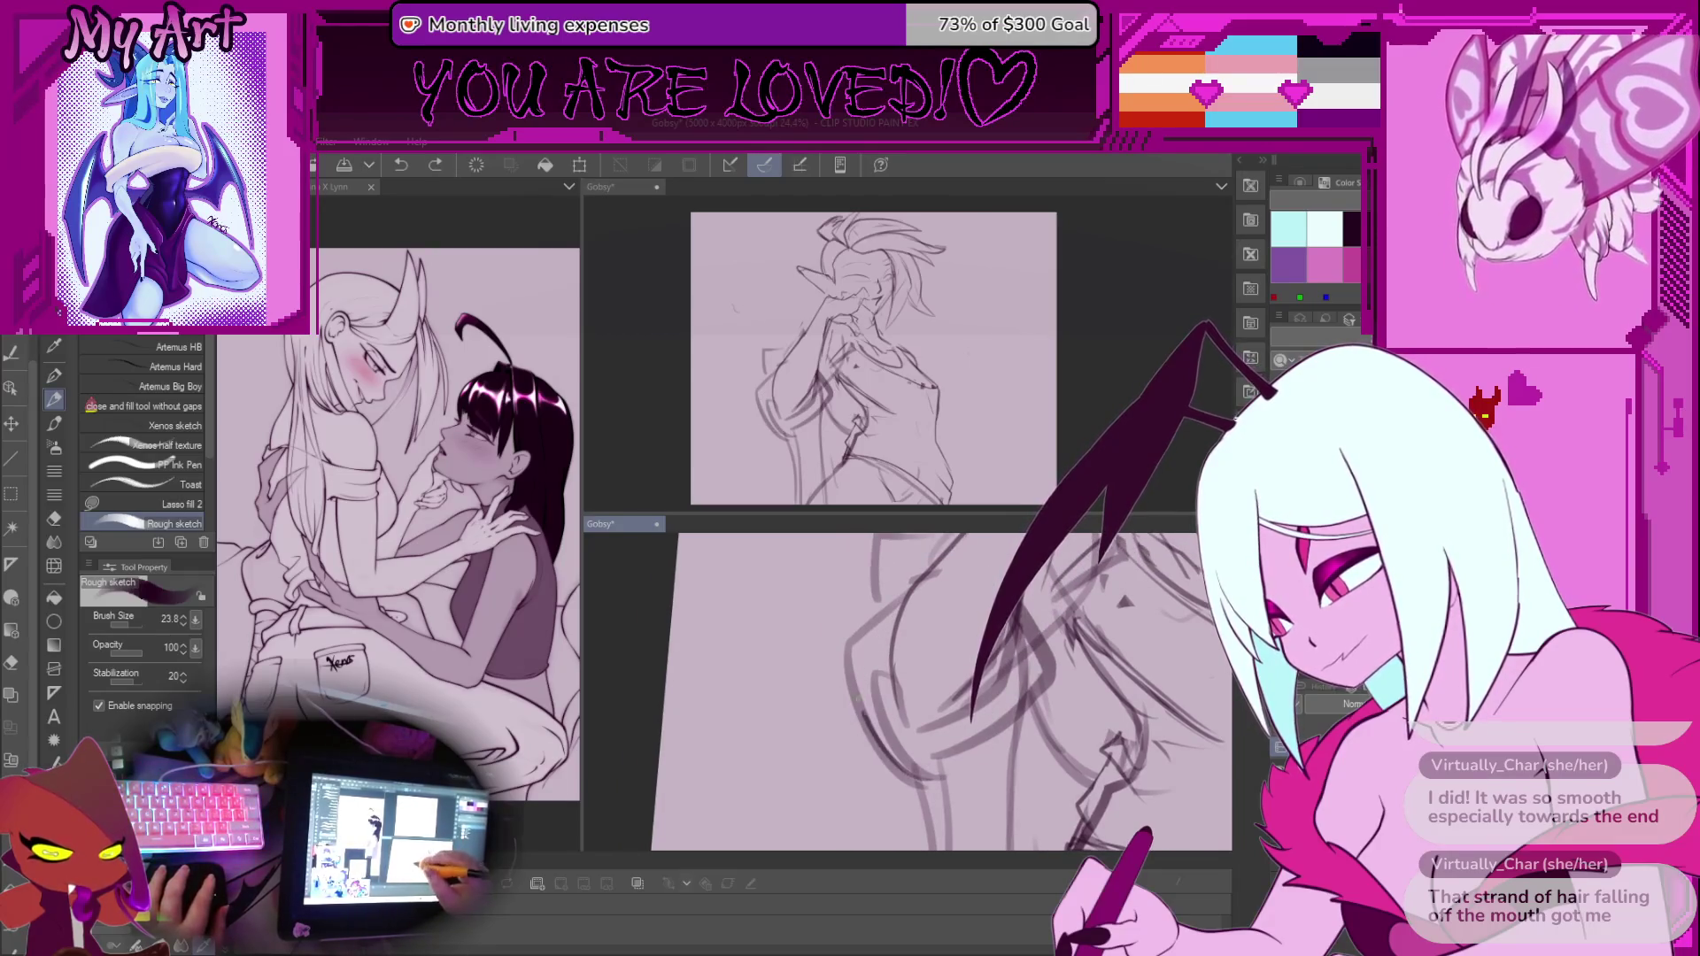
pyautogui.moveTo(911, 724)
pyautogui.mouseDown()
pyautogui.moveTo(854, 738)
pyautogui.moveTo(901, 728)
pyautogui.moveTo(903, 750)
pyautogui.mouseUp()
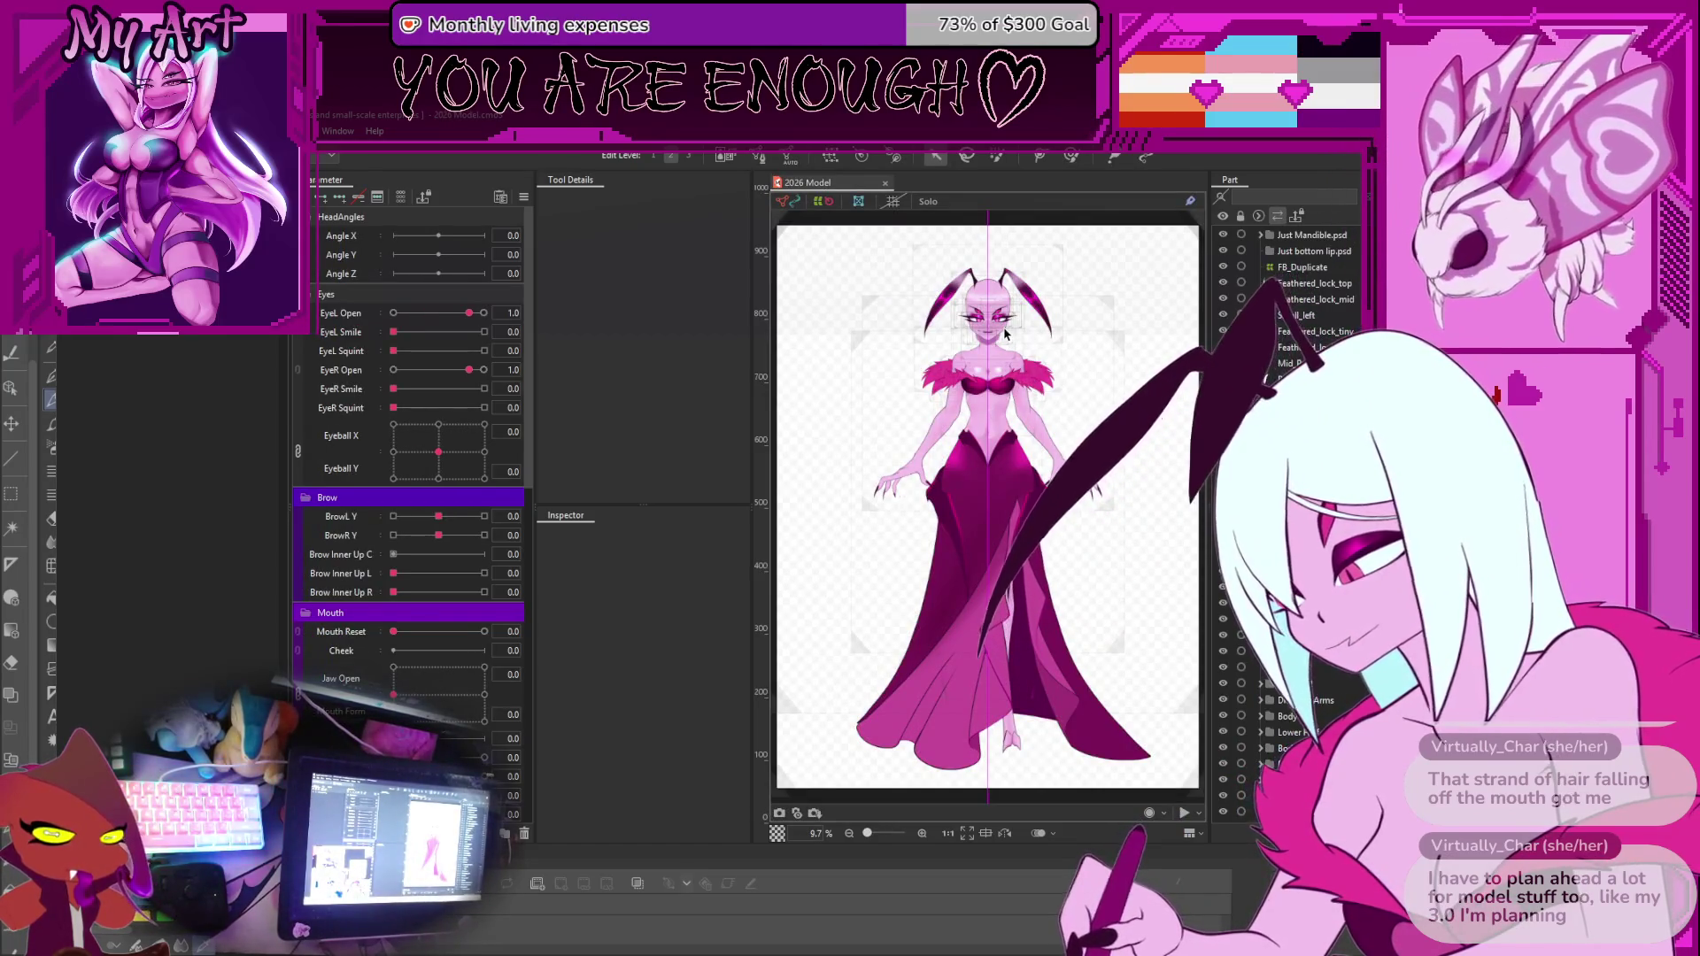
# Zoom out to the model's face and chest and bring up the physics preview window
pyautogui.scroll(5, 1006, 335)
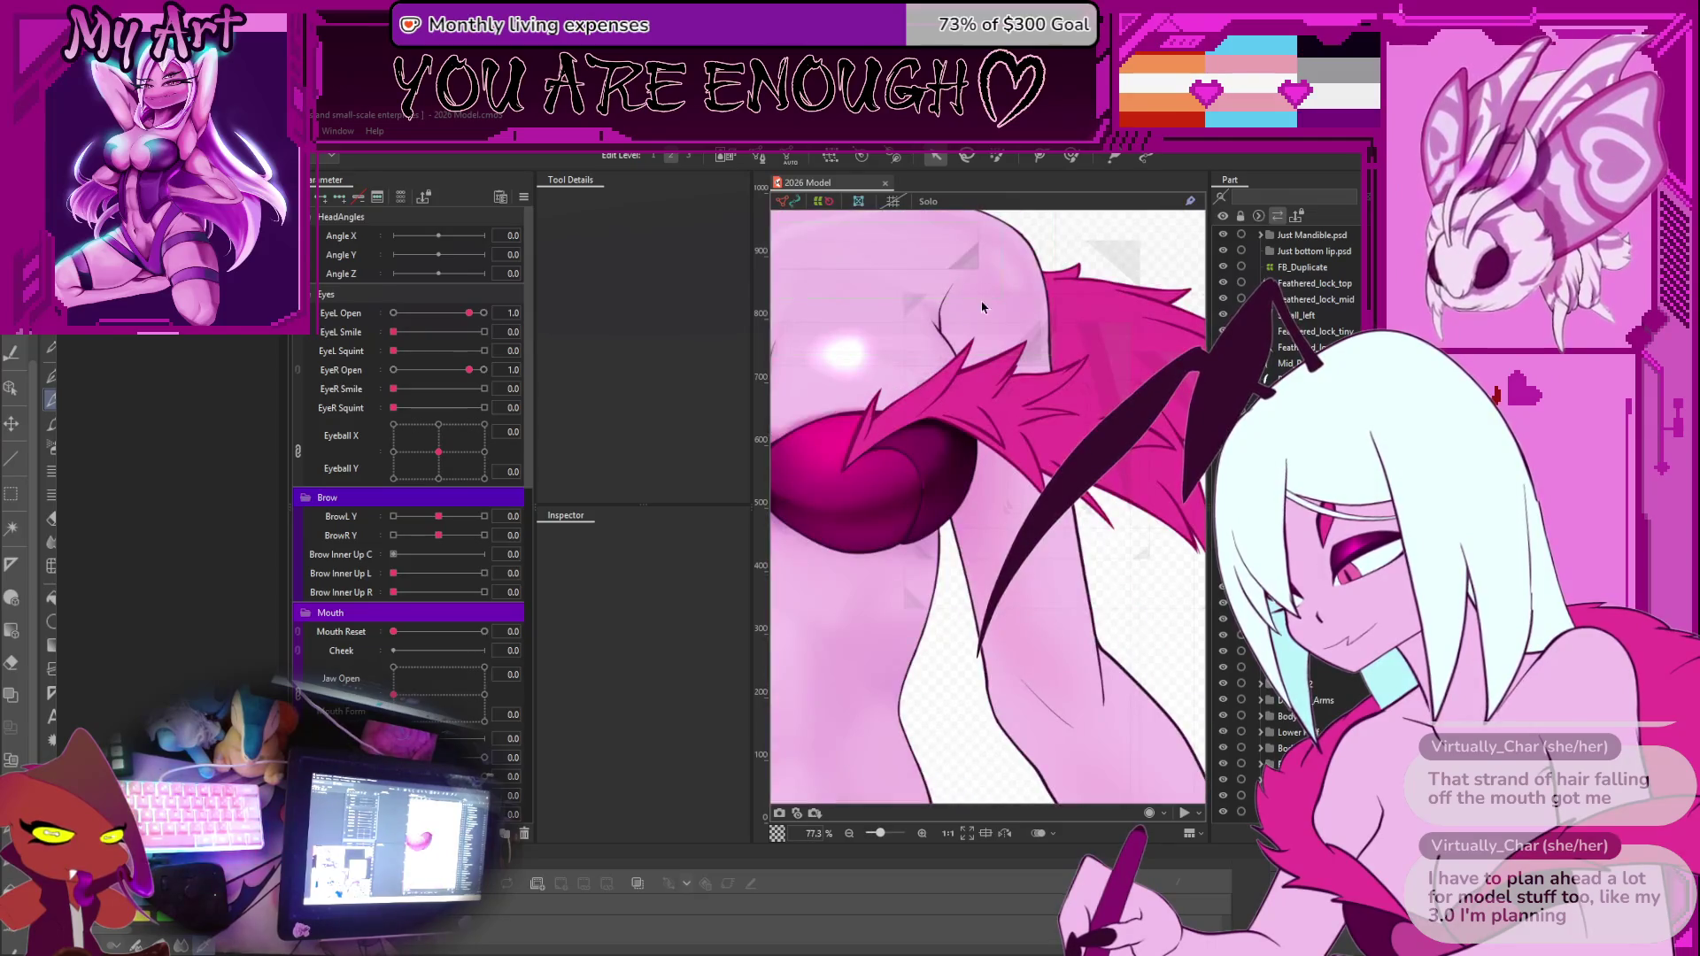
pyautogui.scroll(-4, 1113, 596)
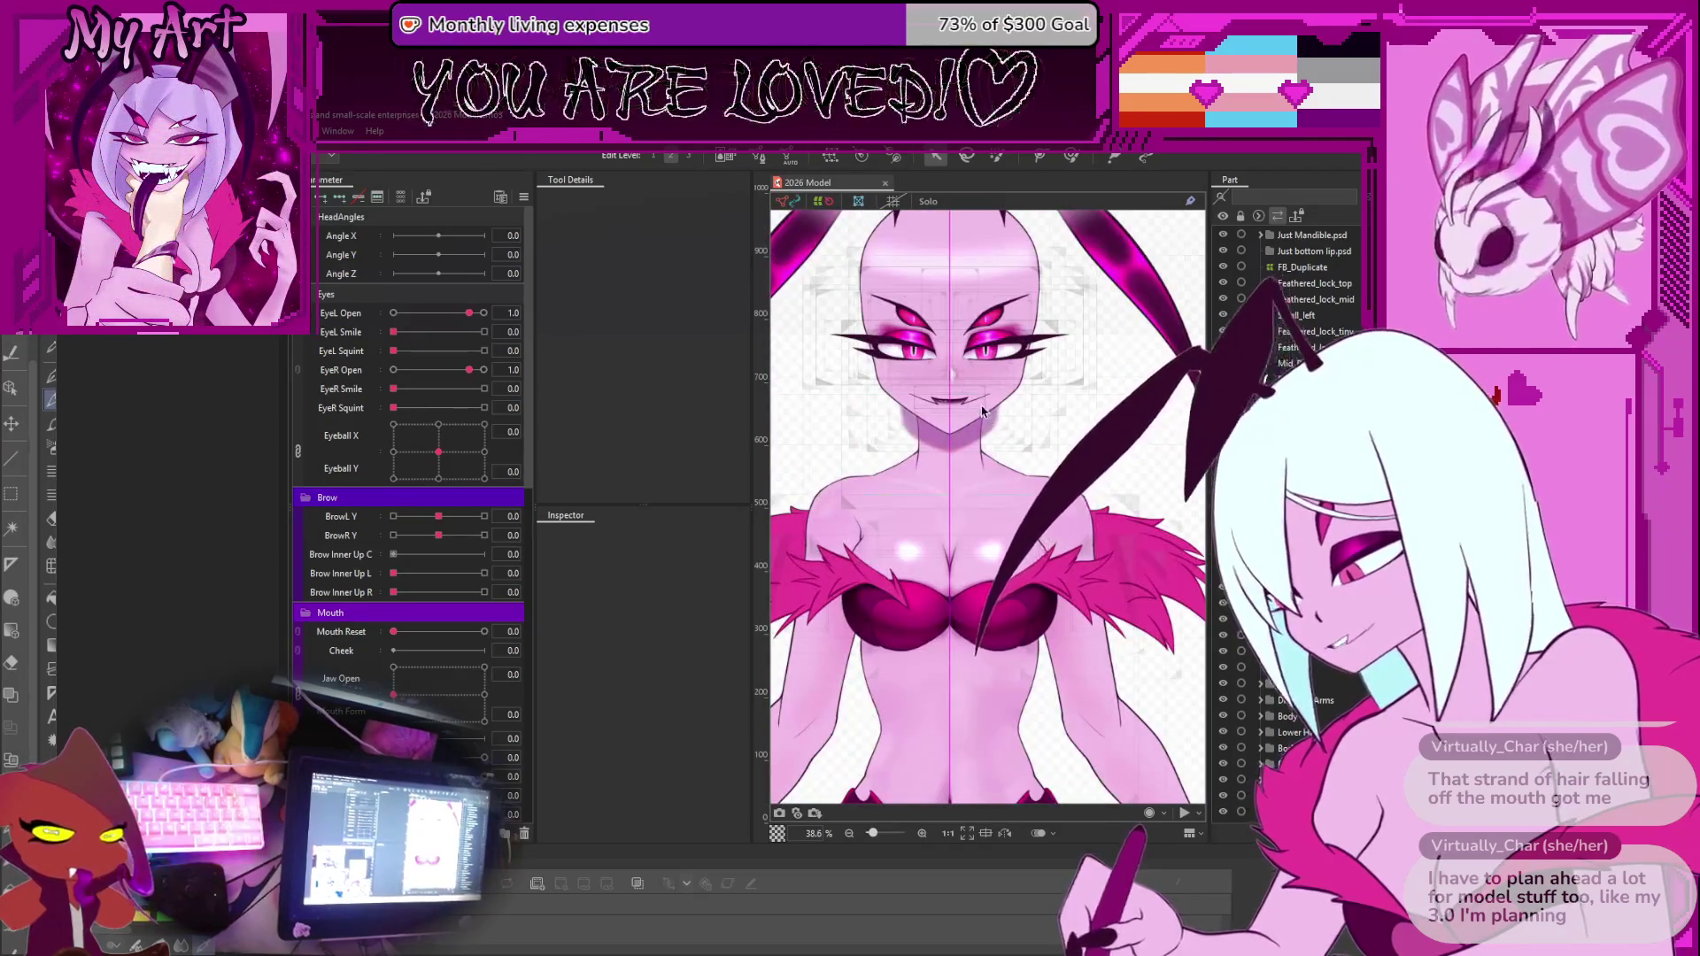
pyautogui.moveTo(981, 402); pyautogui.dragTo(999, 474)
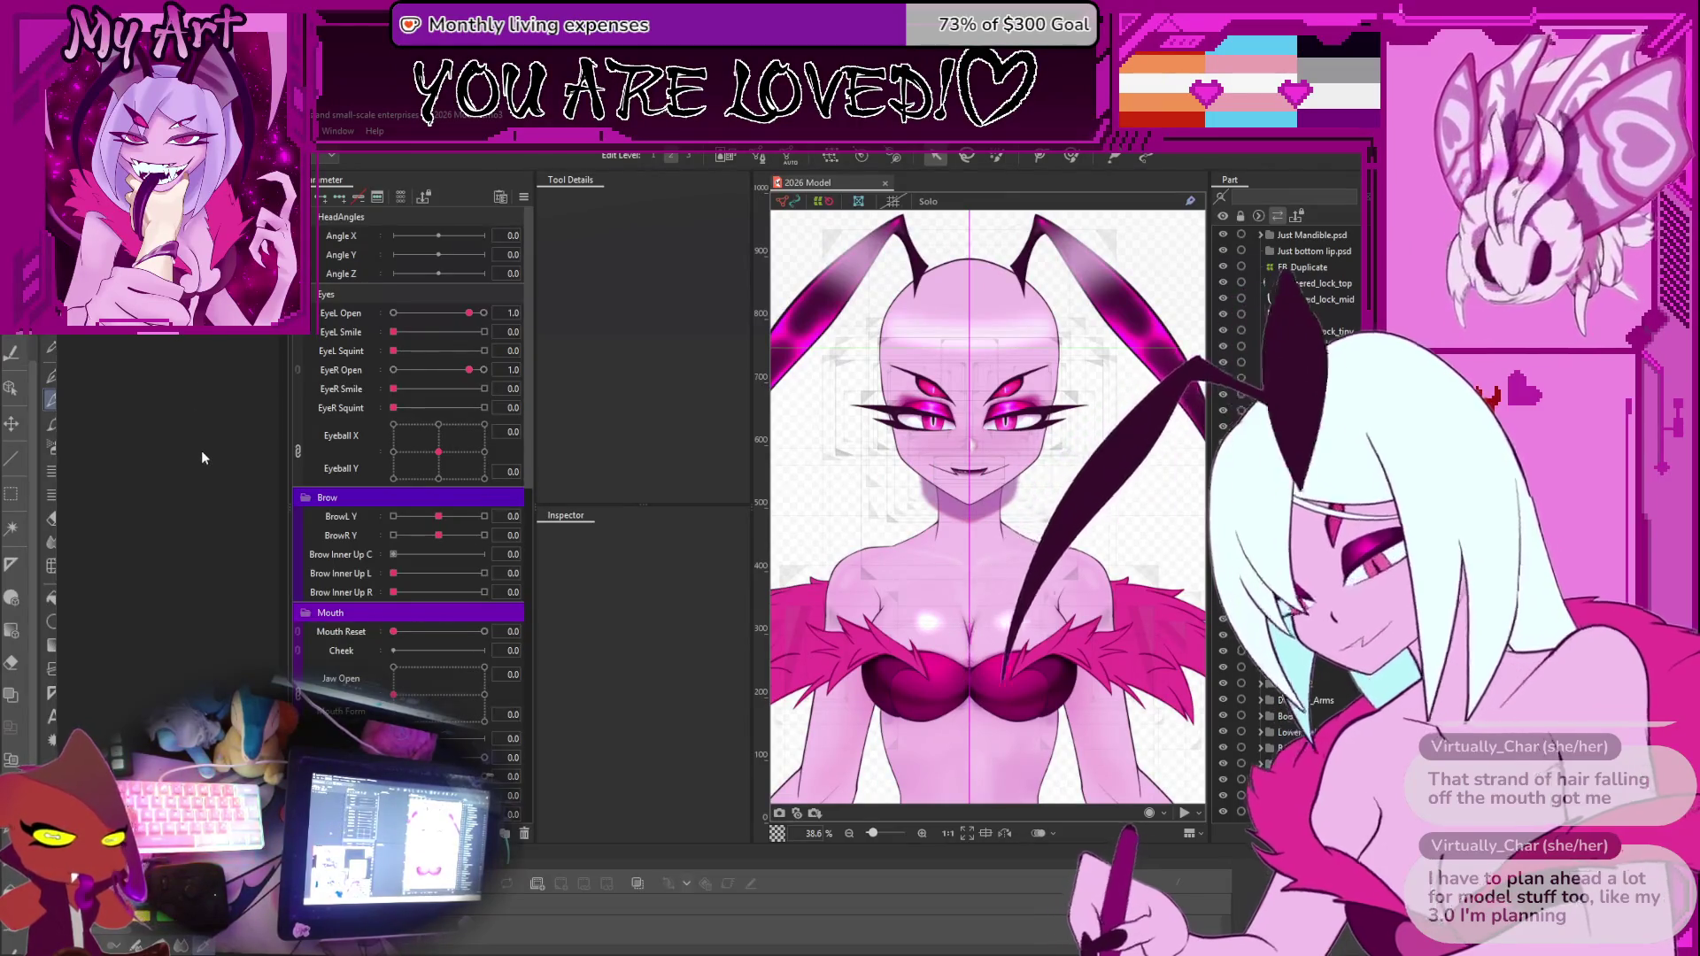
pyautogui.hotkey('alt', 'Tab')
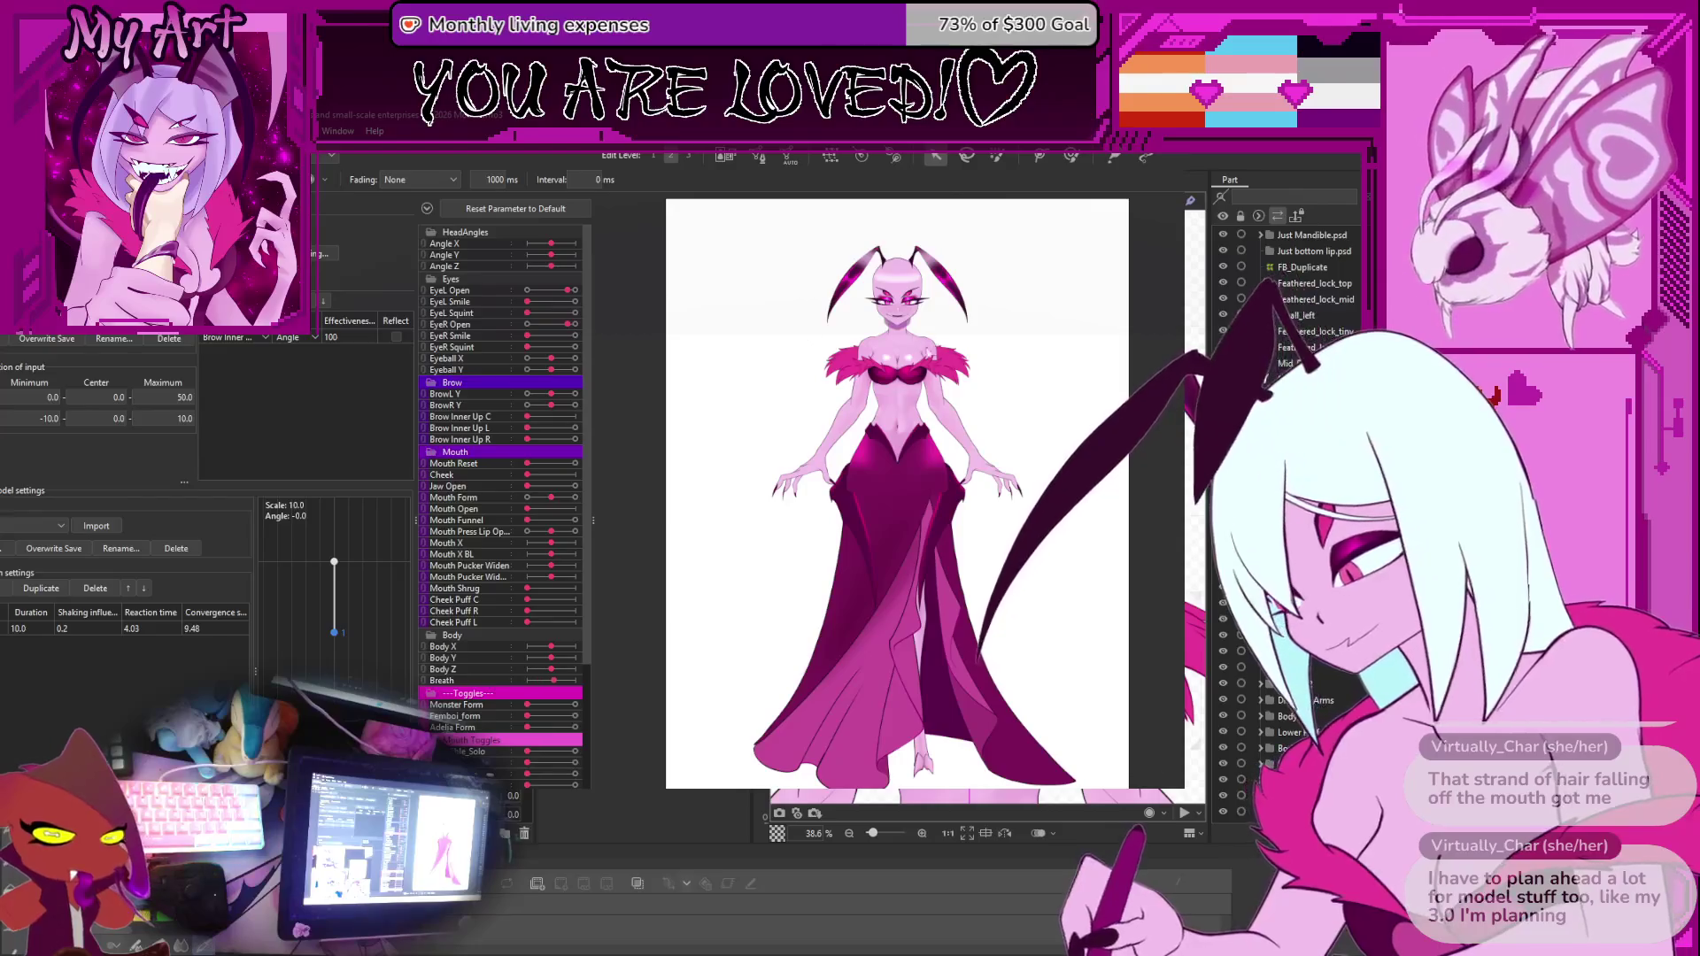
# Set Breath to maximum and drag the Messy Hair slider to full
pyautogui.click(574, 680)
pyautogui.scroll(-5, 522, 763)
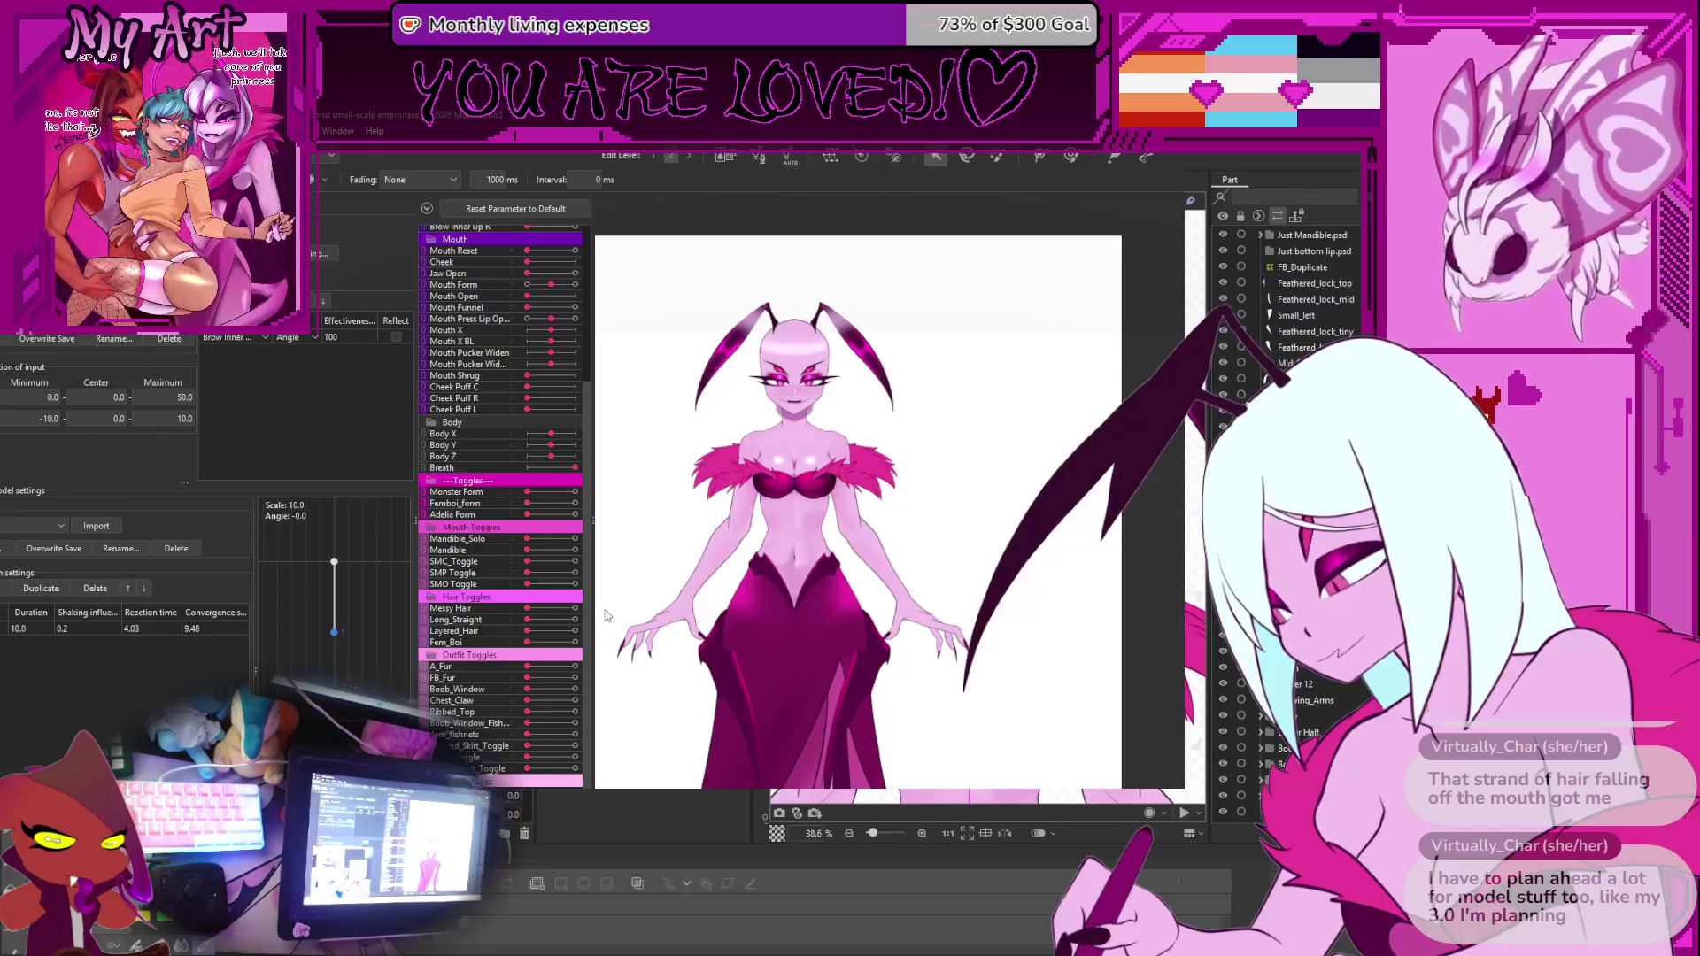
pyautogui.moveTo(528, 609); pyautogui.dragTo(576, 609)
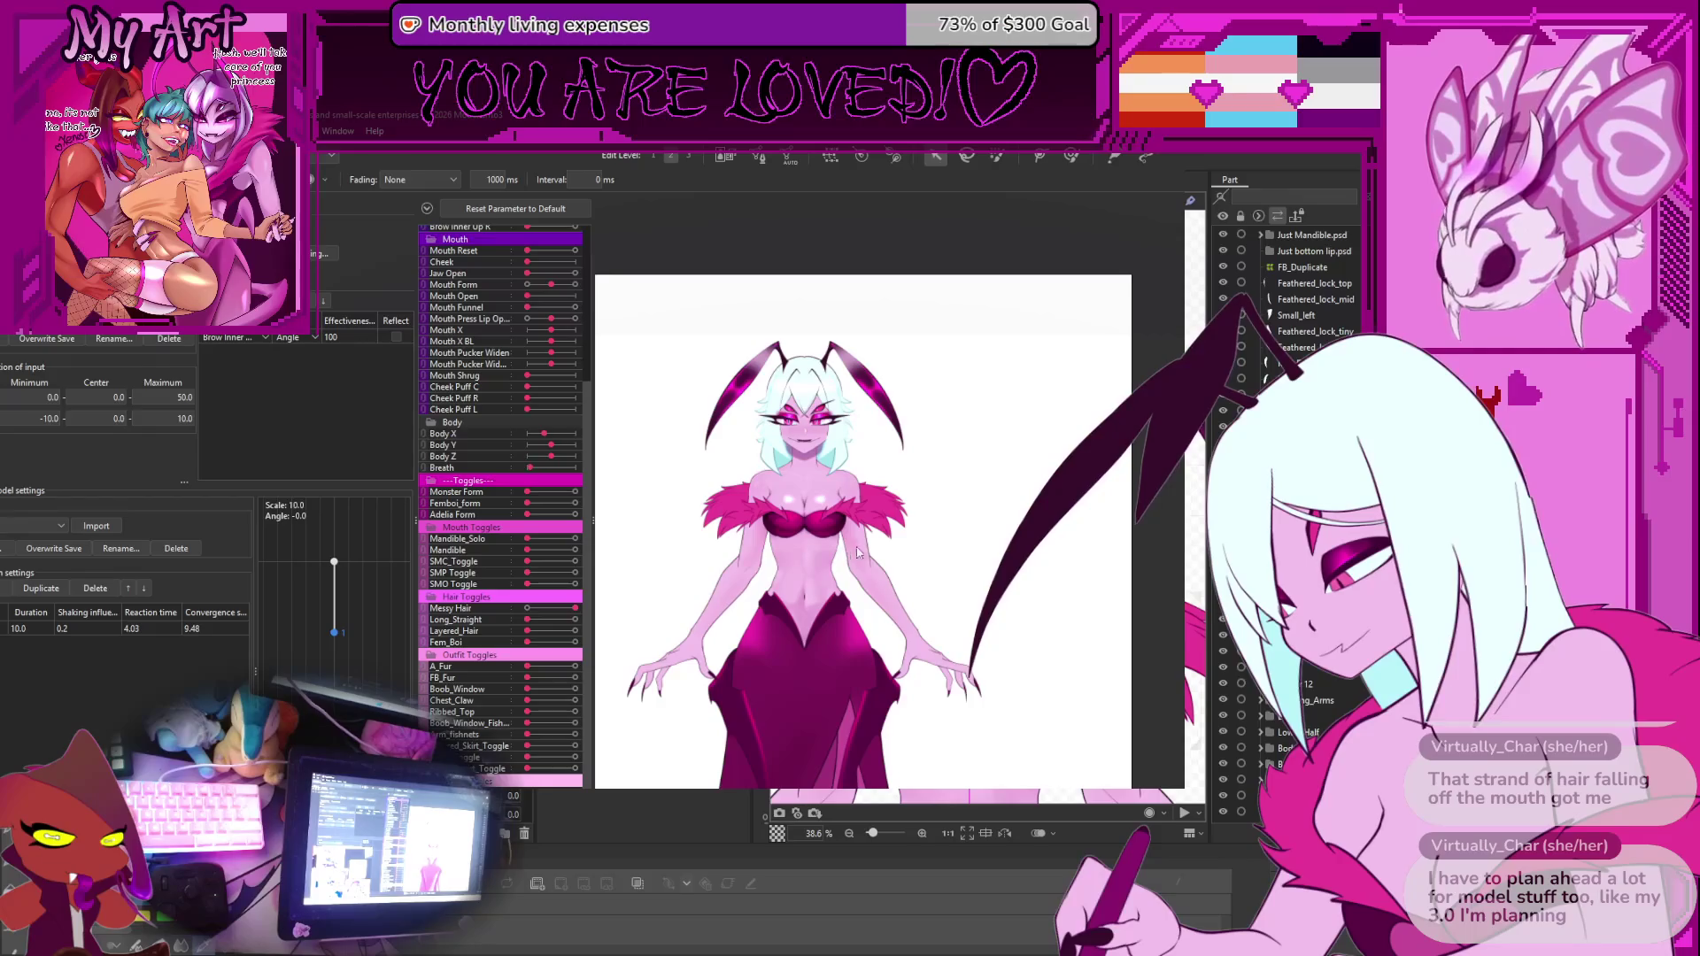
pyautogui.scroll(5, 822, 508)
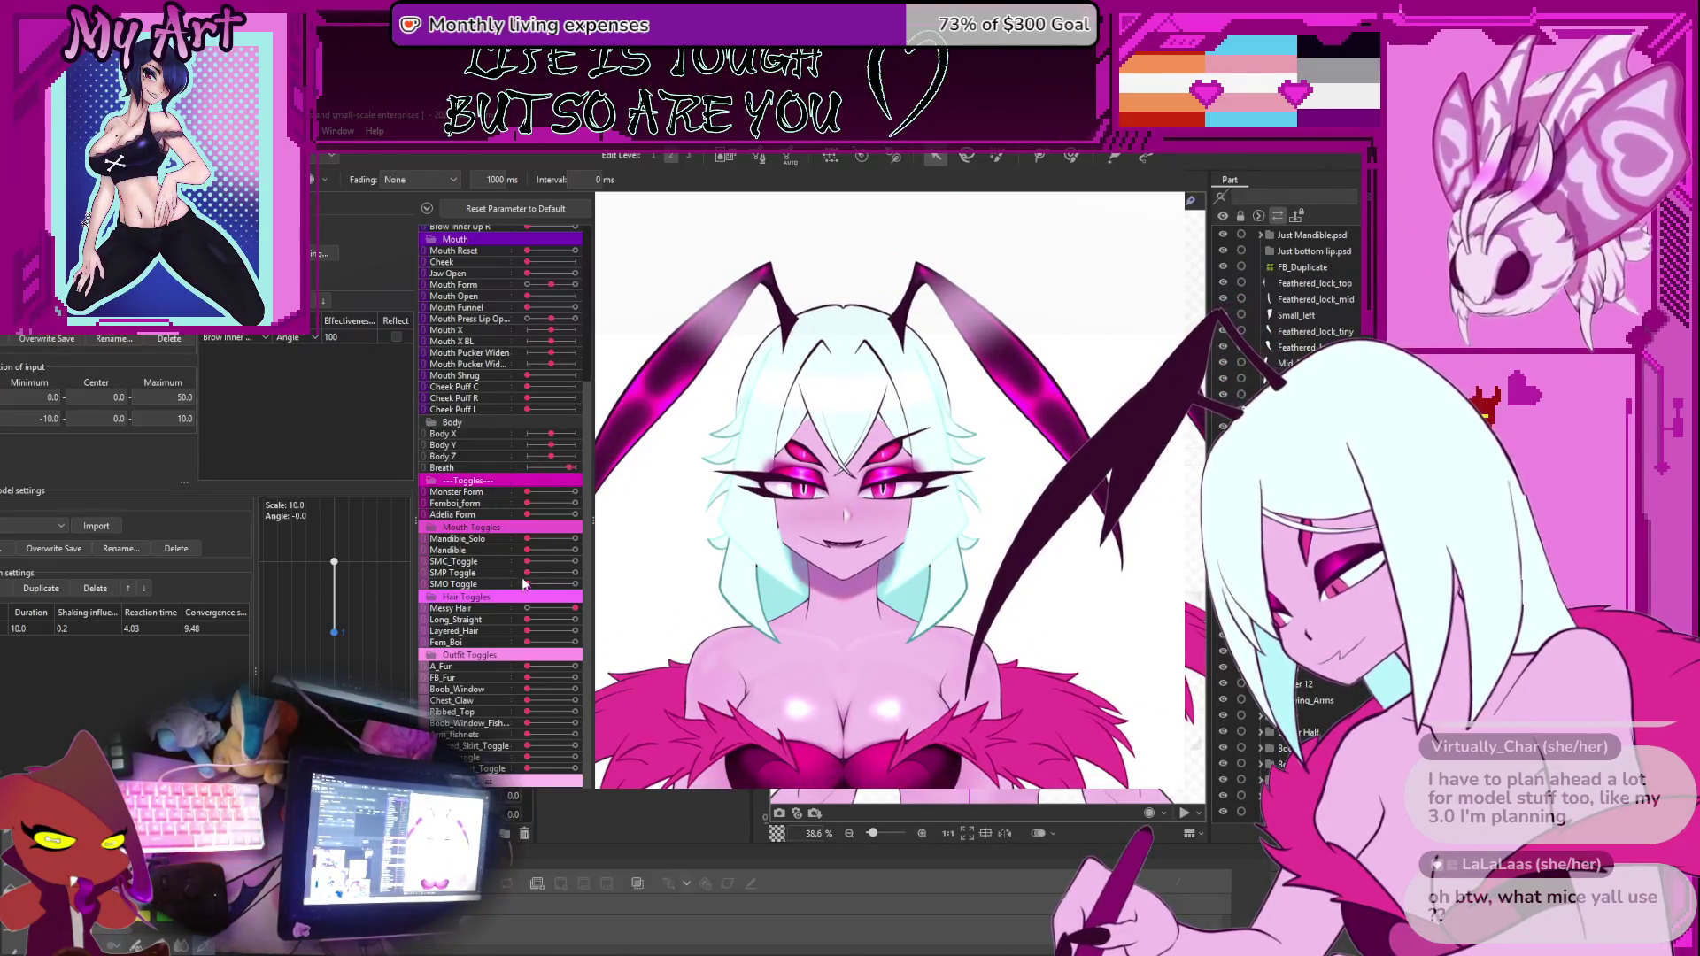
# Test Jaw Open up to fully open, then close the preview and return to Clip Studio Paint
pyautogui.scroll(-1, 540, 671)
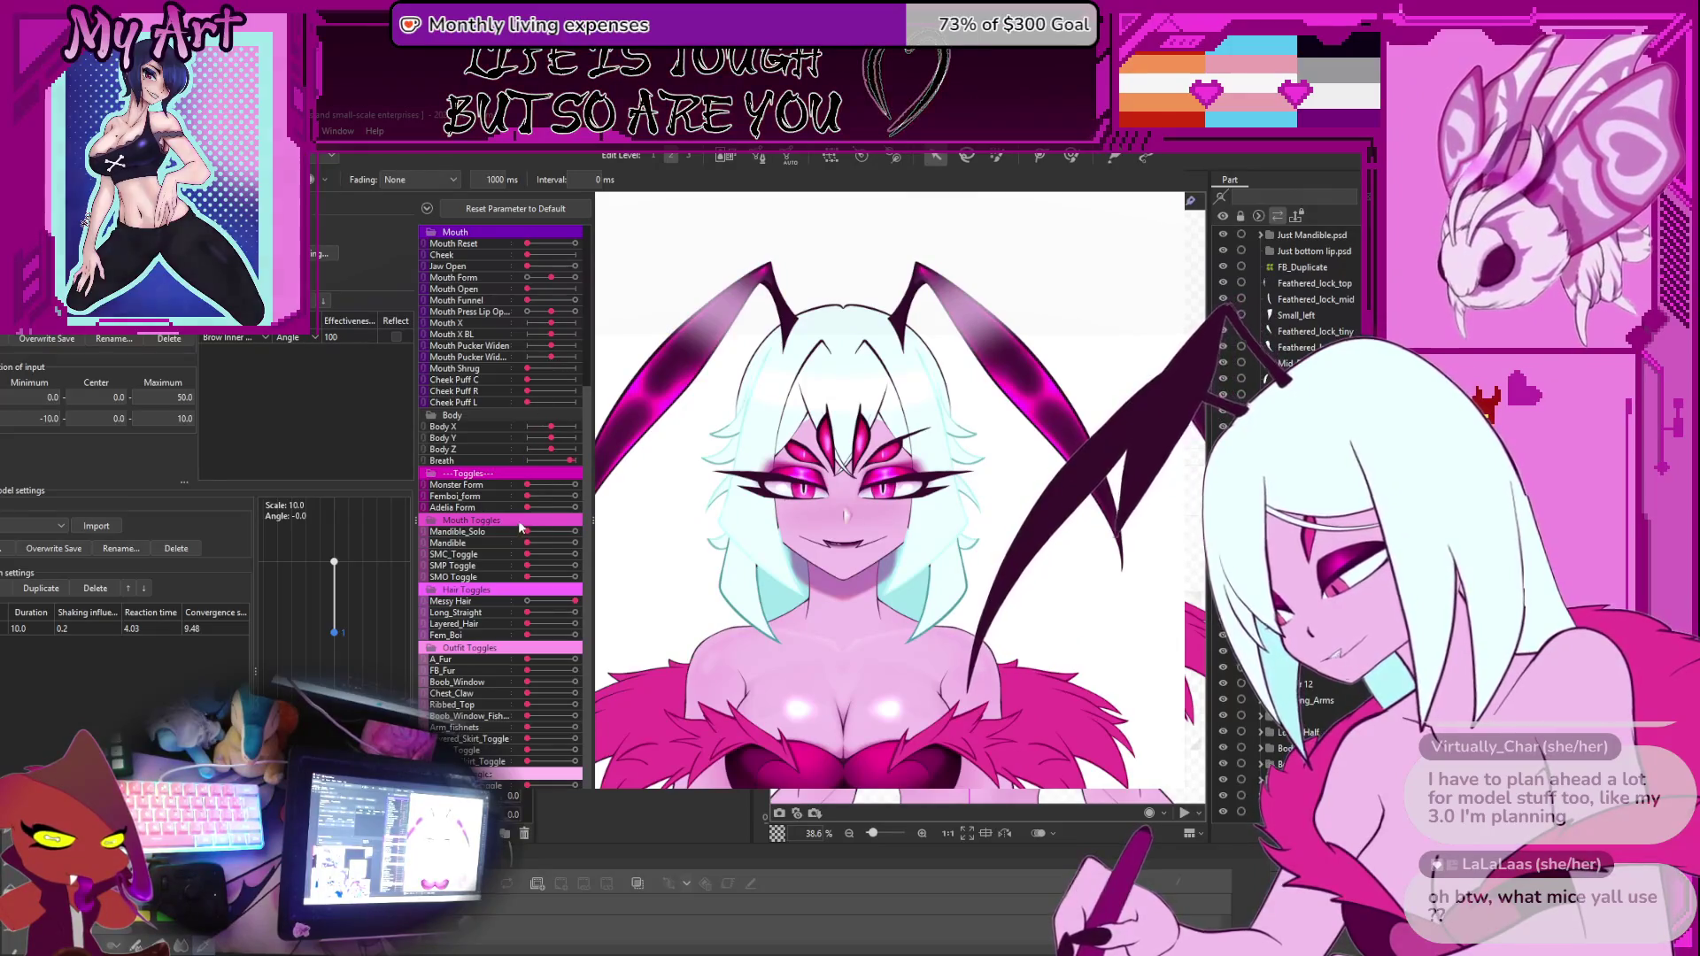
pyautogui.scroll(3, 492, 565)
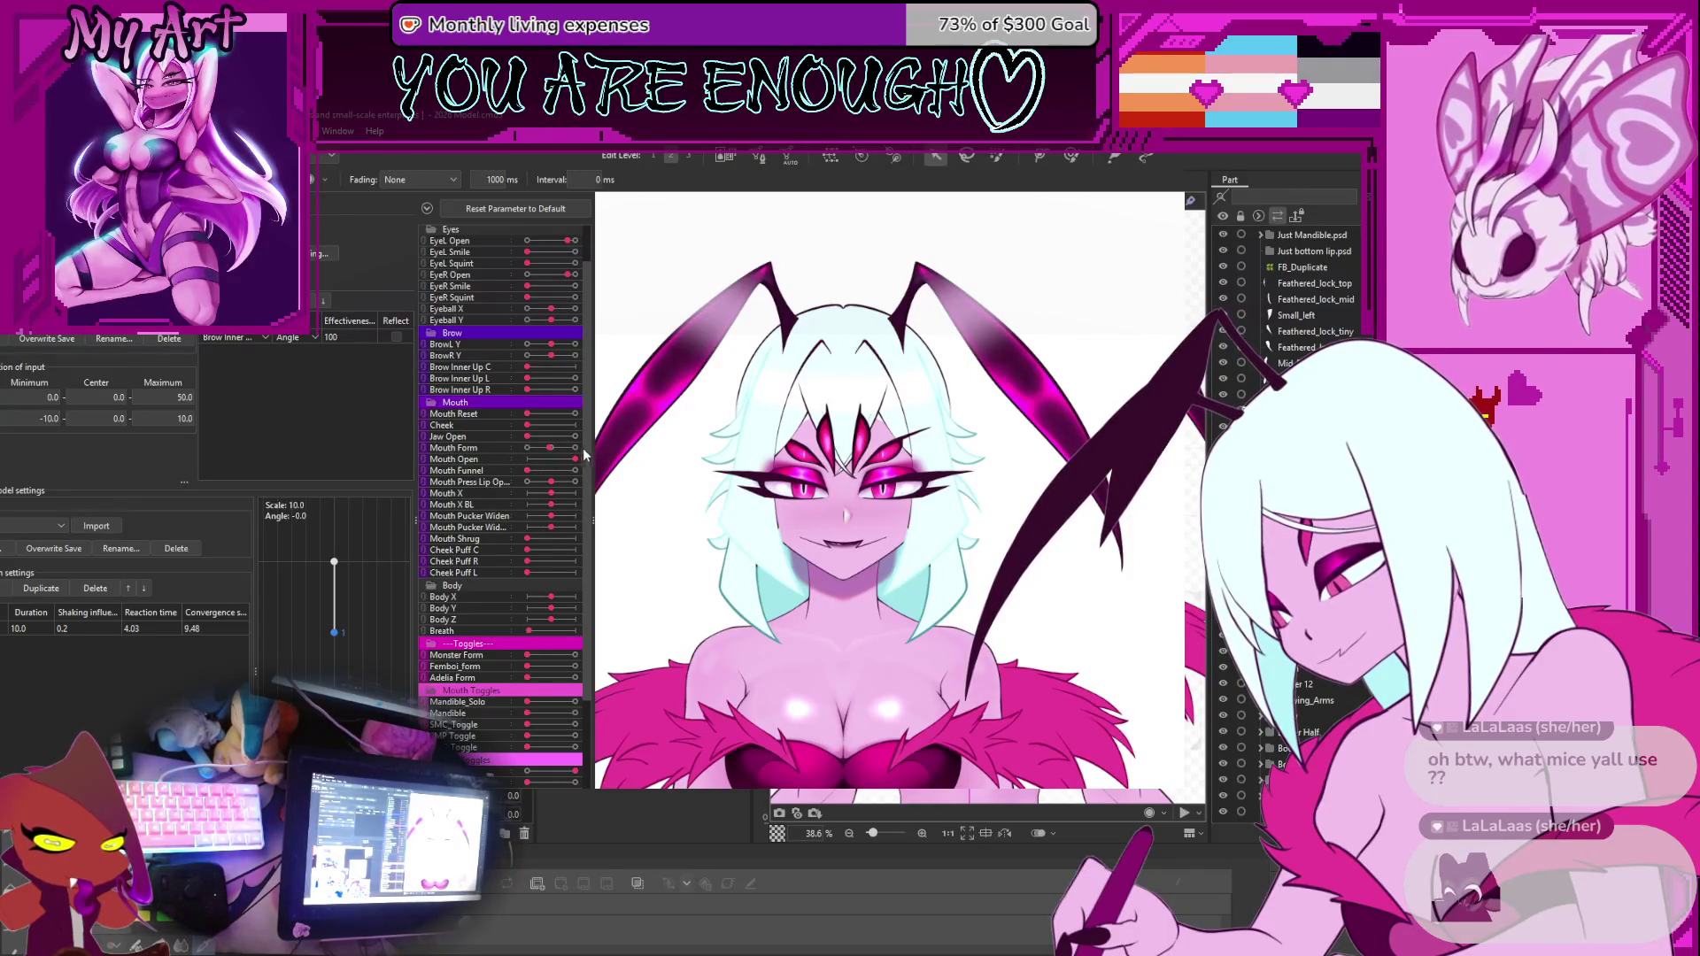
pyautogui.moveTo(547, 442)
pyautogui.mouseDown()
pyautogui.moveTo(574, 437)
pyautogui.moveTo(500, 451)
pyautogui.moveTo(571, 440)
pyautogui.moveTo(531, 443)
pyautogui.moveTo(549, 462)
pyautogui.mouseUp()
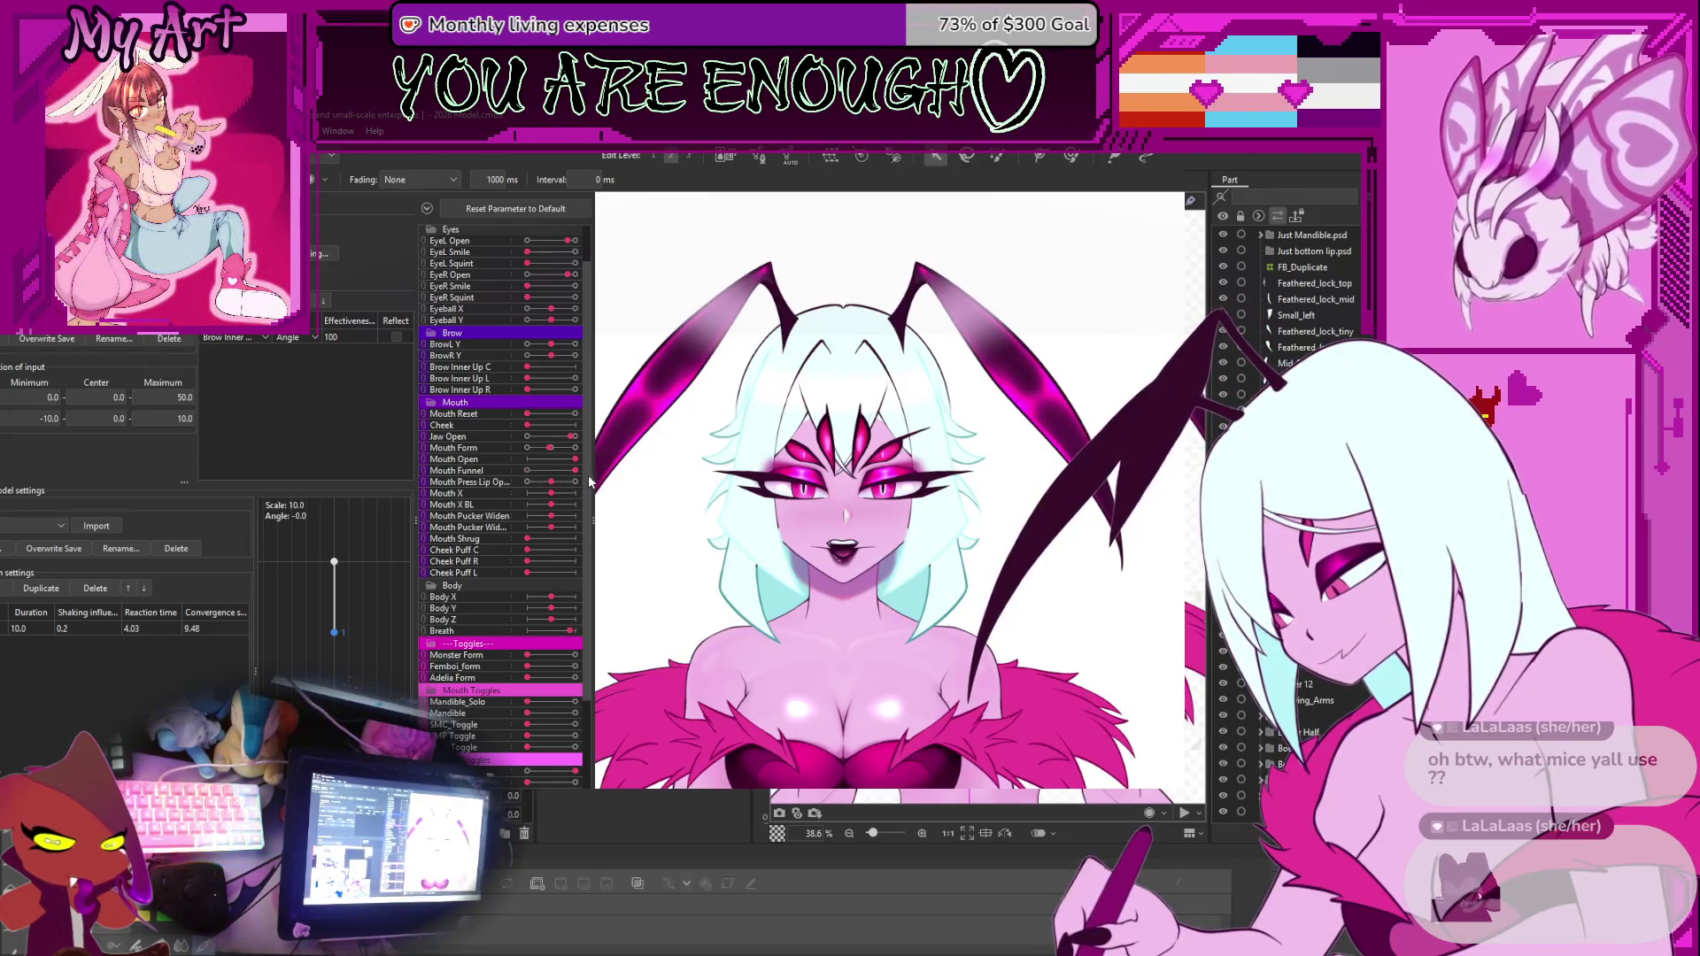
pyautogui.moveTo(549, 437); pyautogui.dragTo(576, 448)
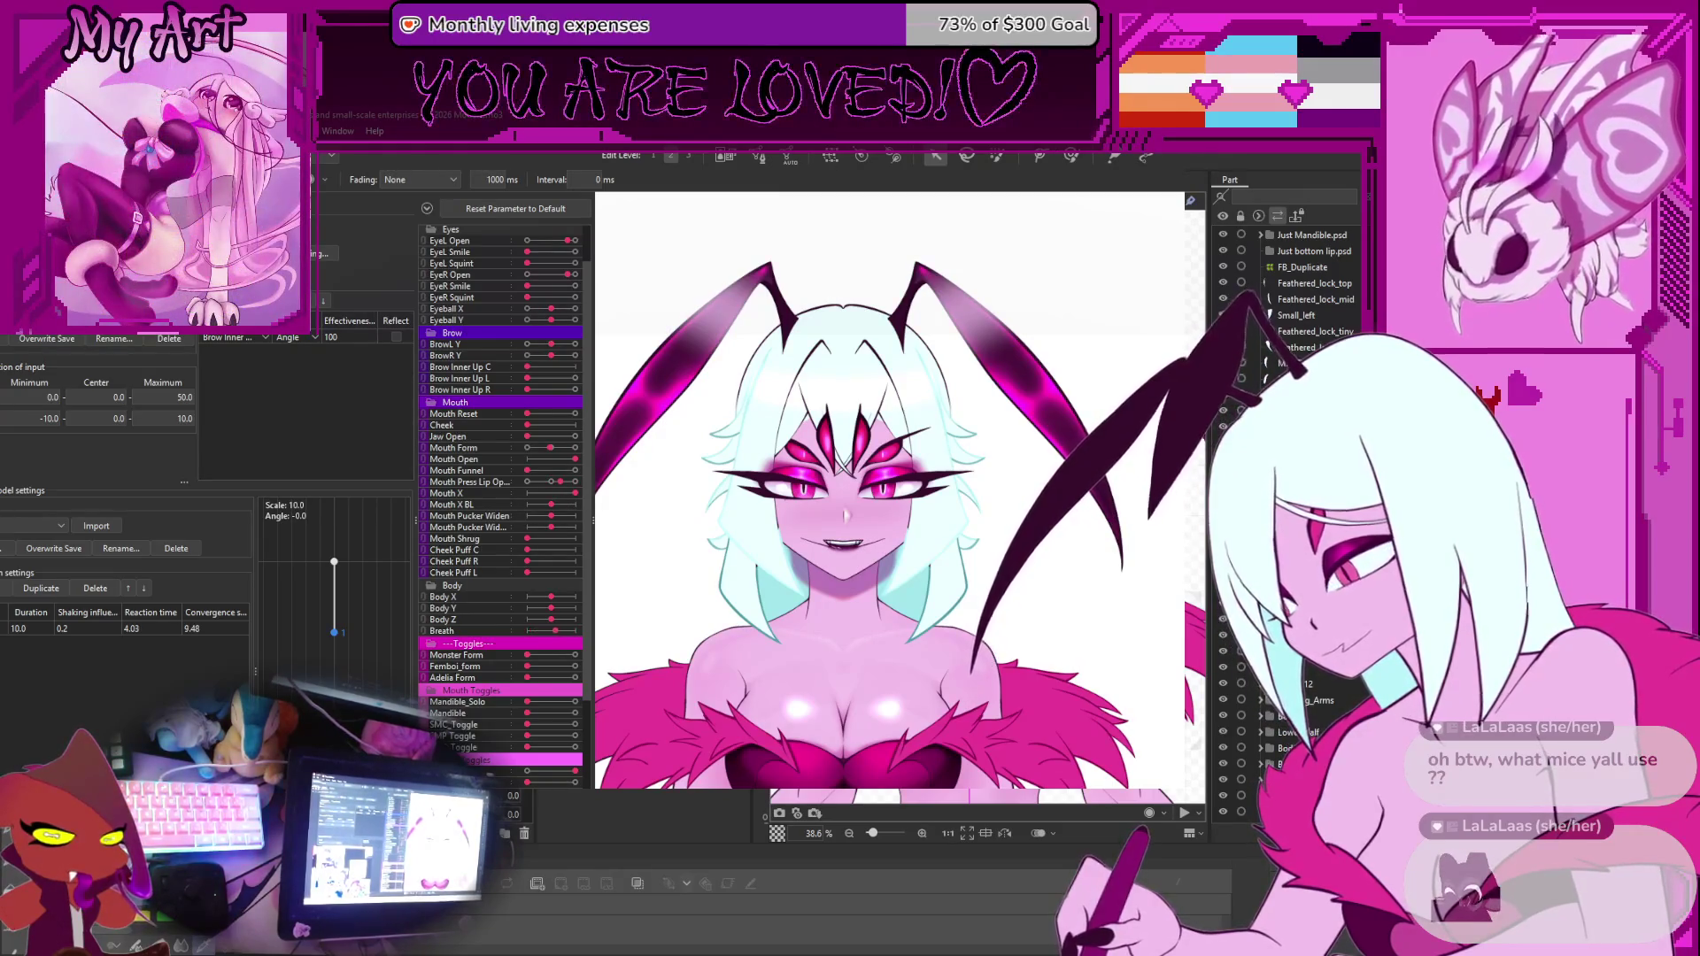
pyautogui.press('Escape')
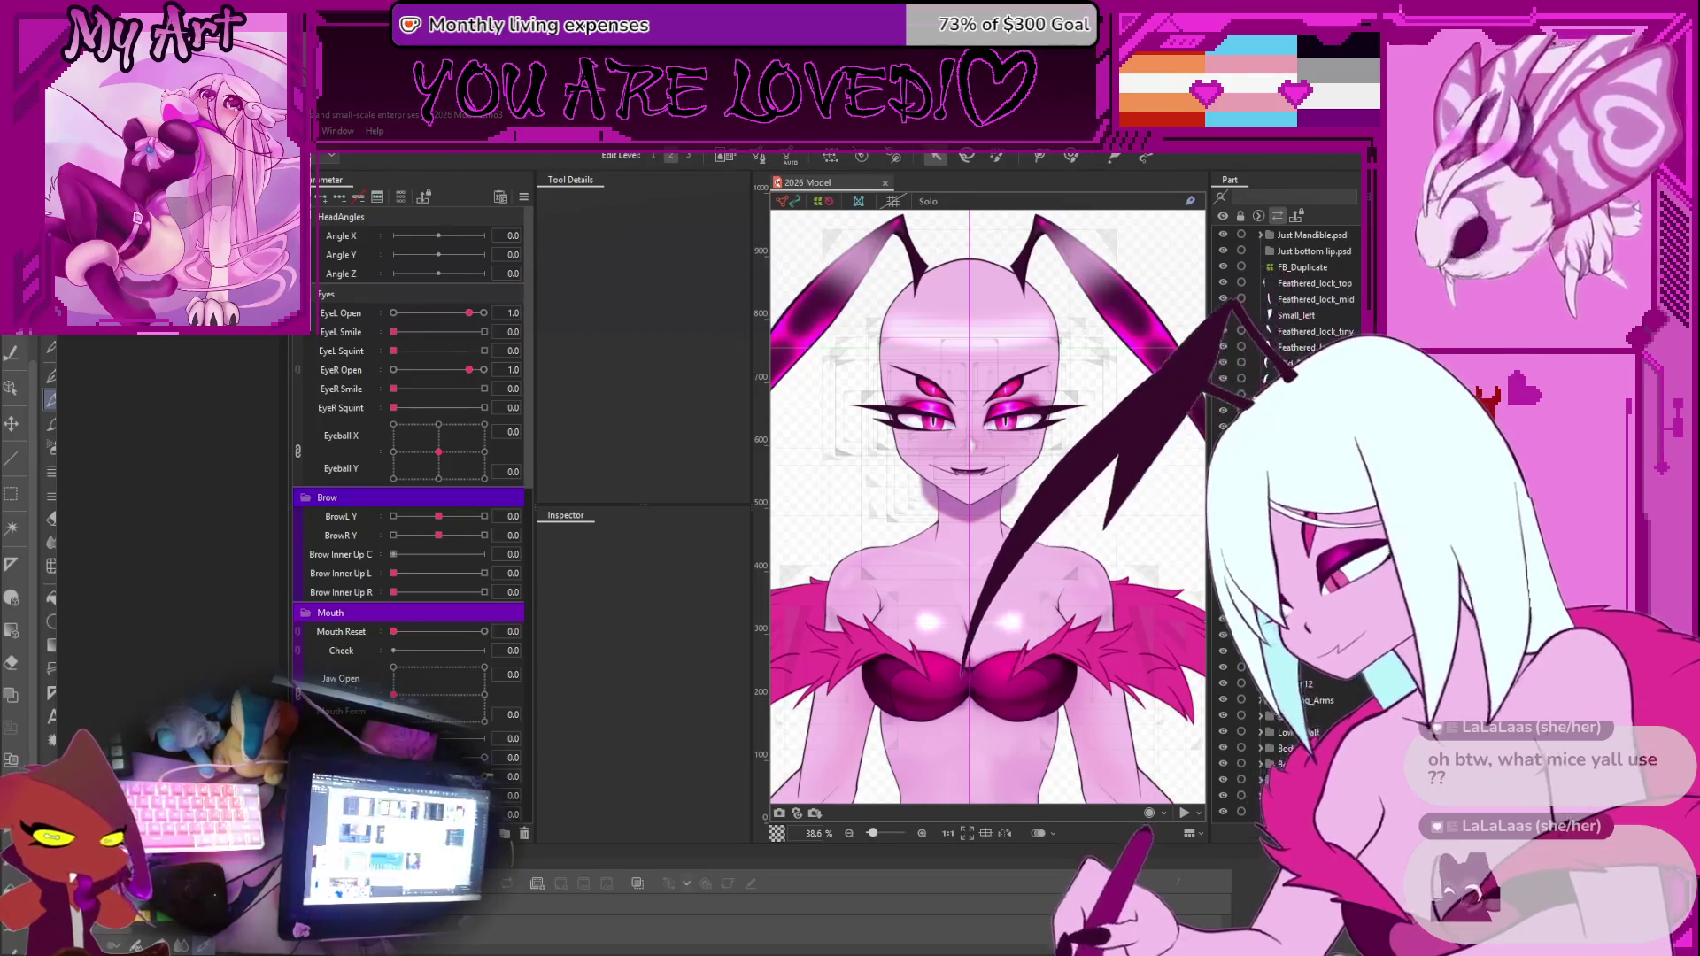
pyautogui.hotkey('alt', 'Tab')
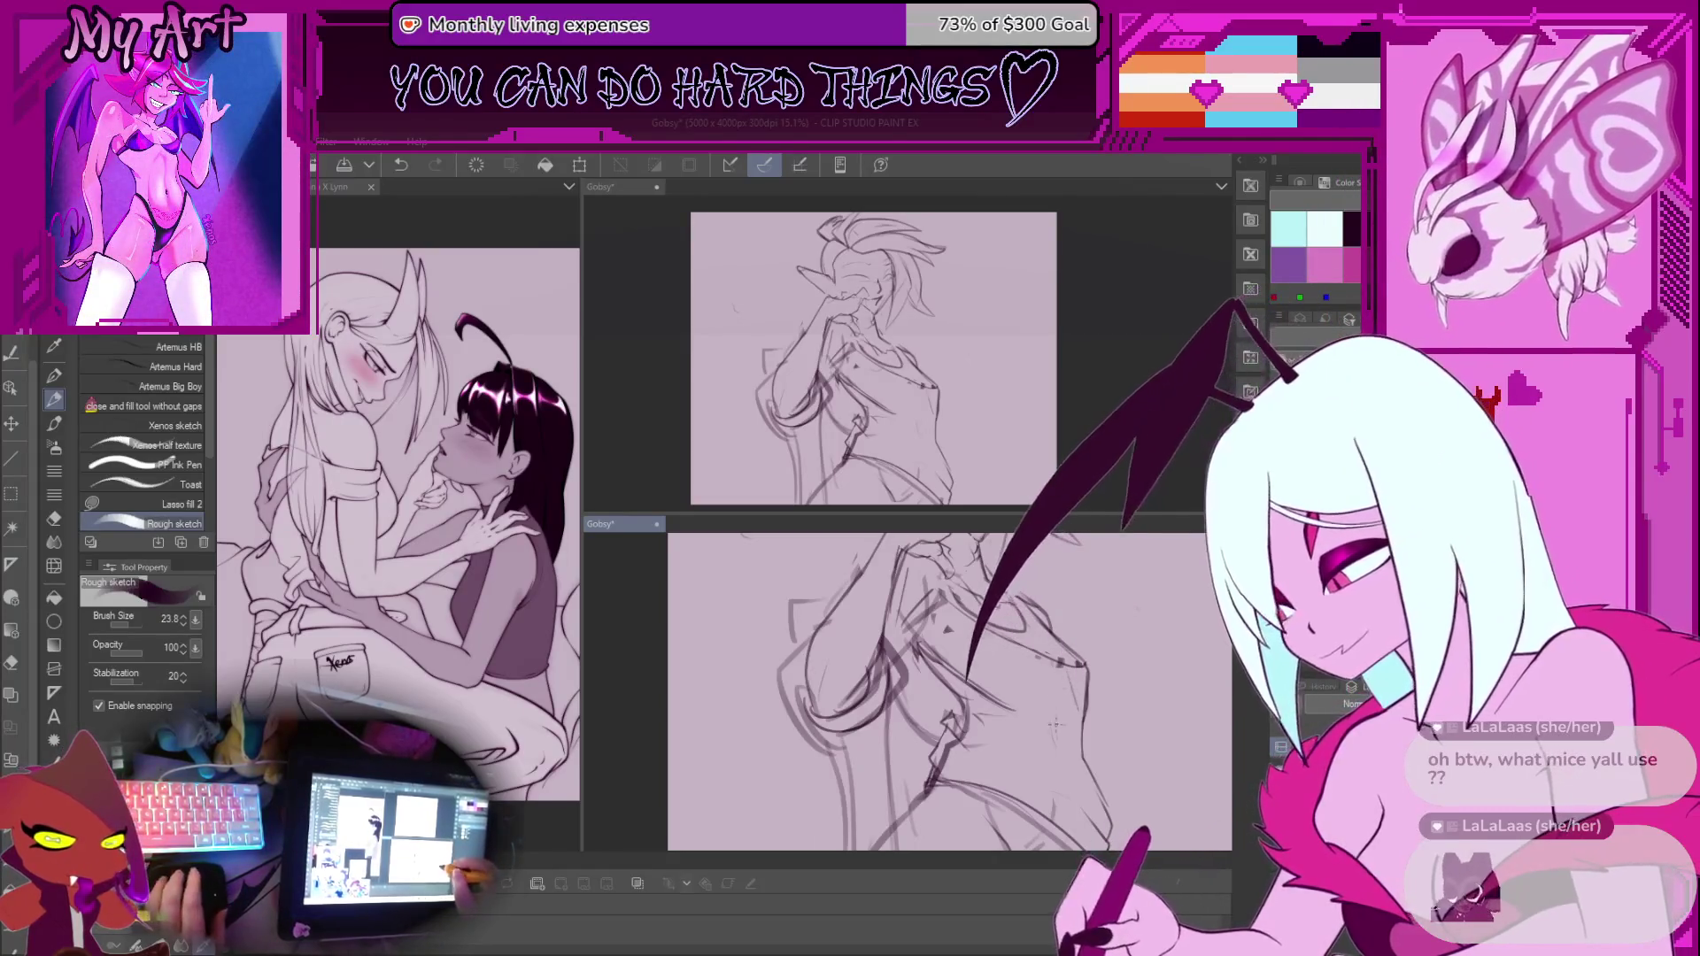
# Zoom in on the hand and mouth, briefly try the lasso, then return to the Rough sketch pen
pyautogui.hotkey('ctrl', '0')
pyautogui.scroll(4, 989, 715)
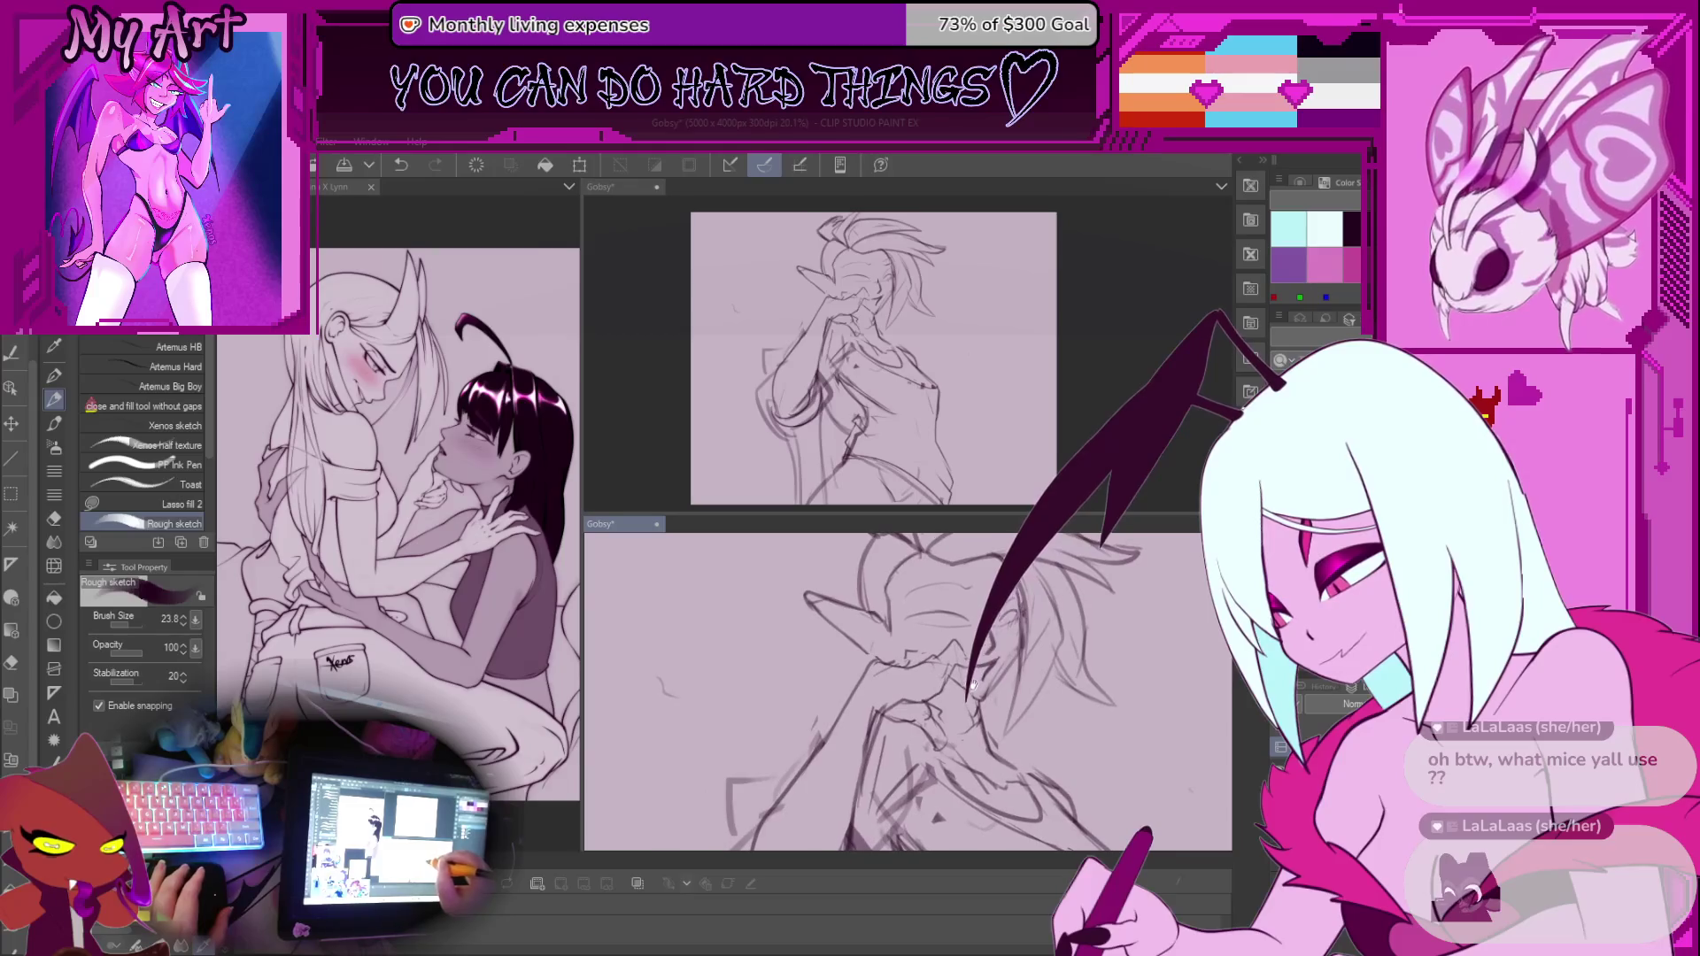
pyautogui.scroll(3, 938, 632)
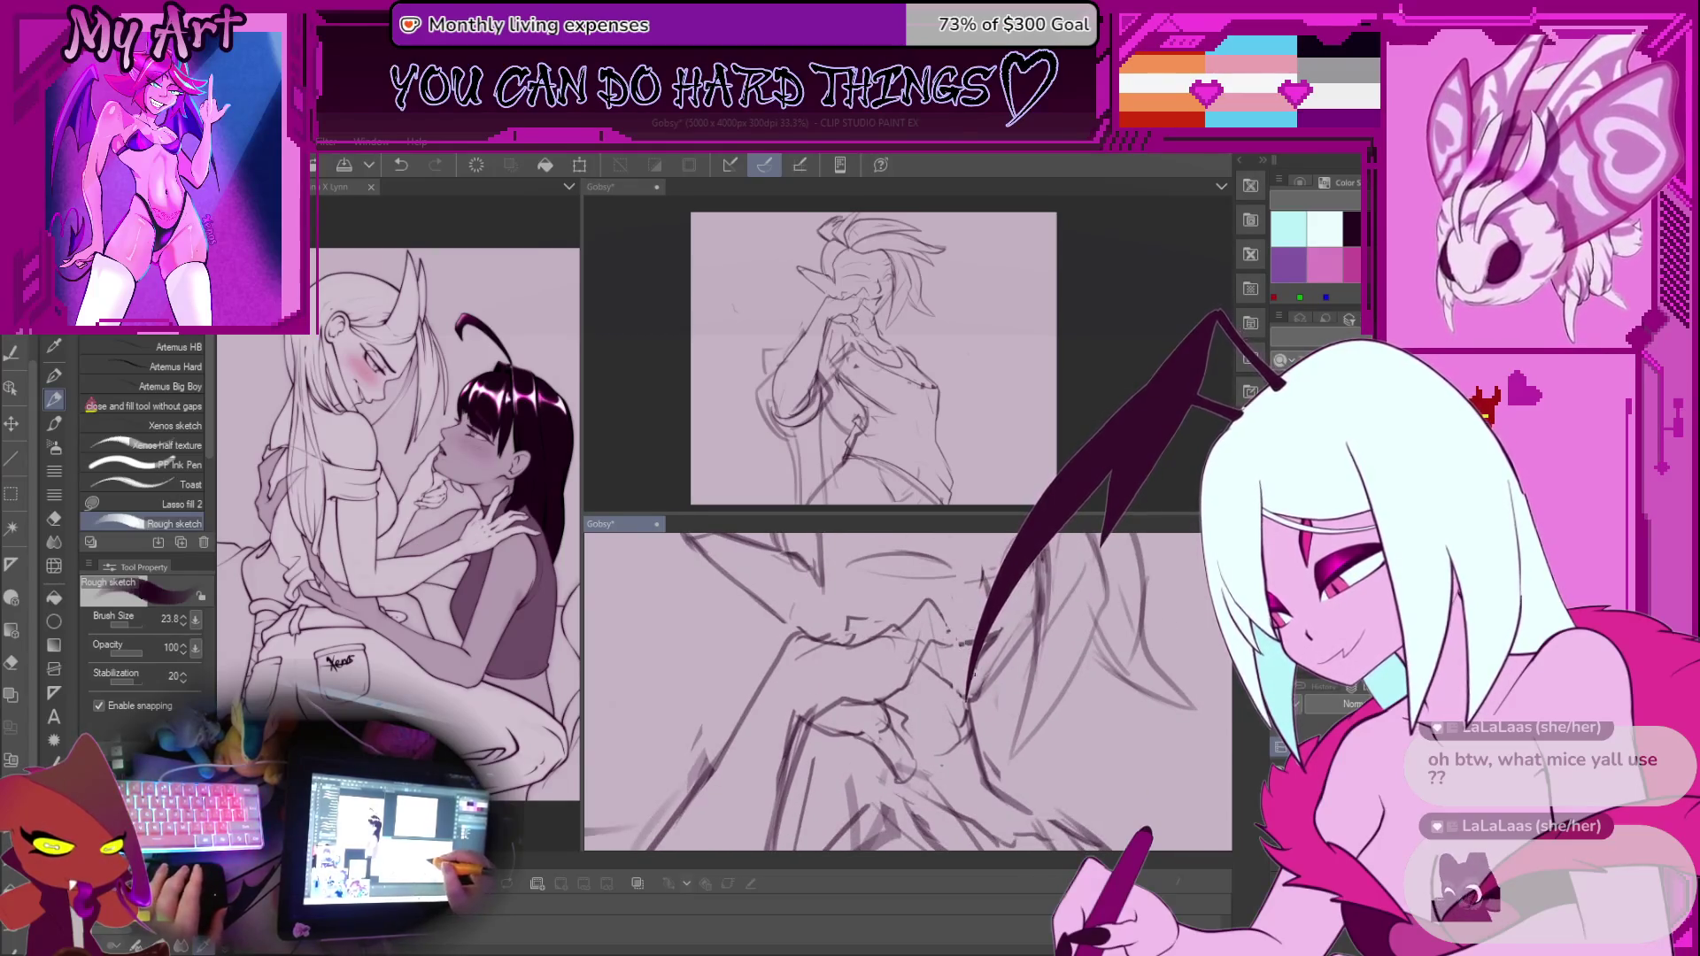
pyautogui.scroll(1, 1005, 650)
pyautogui.press('m')
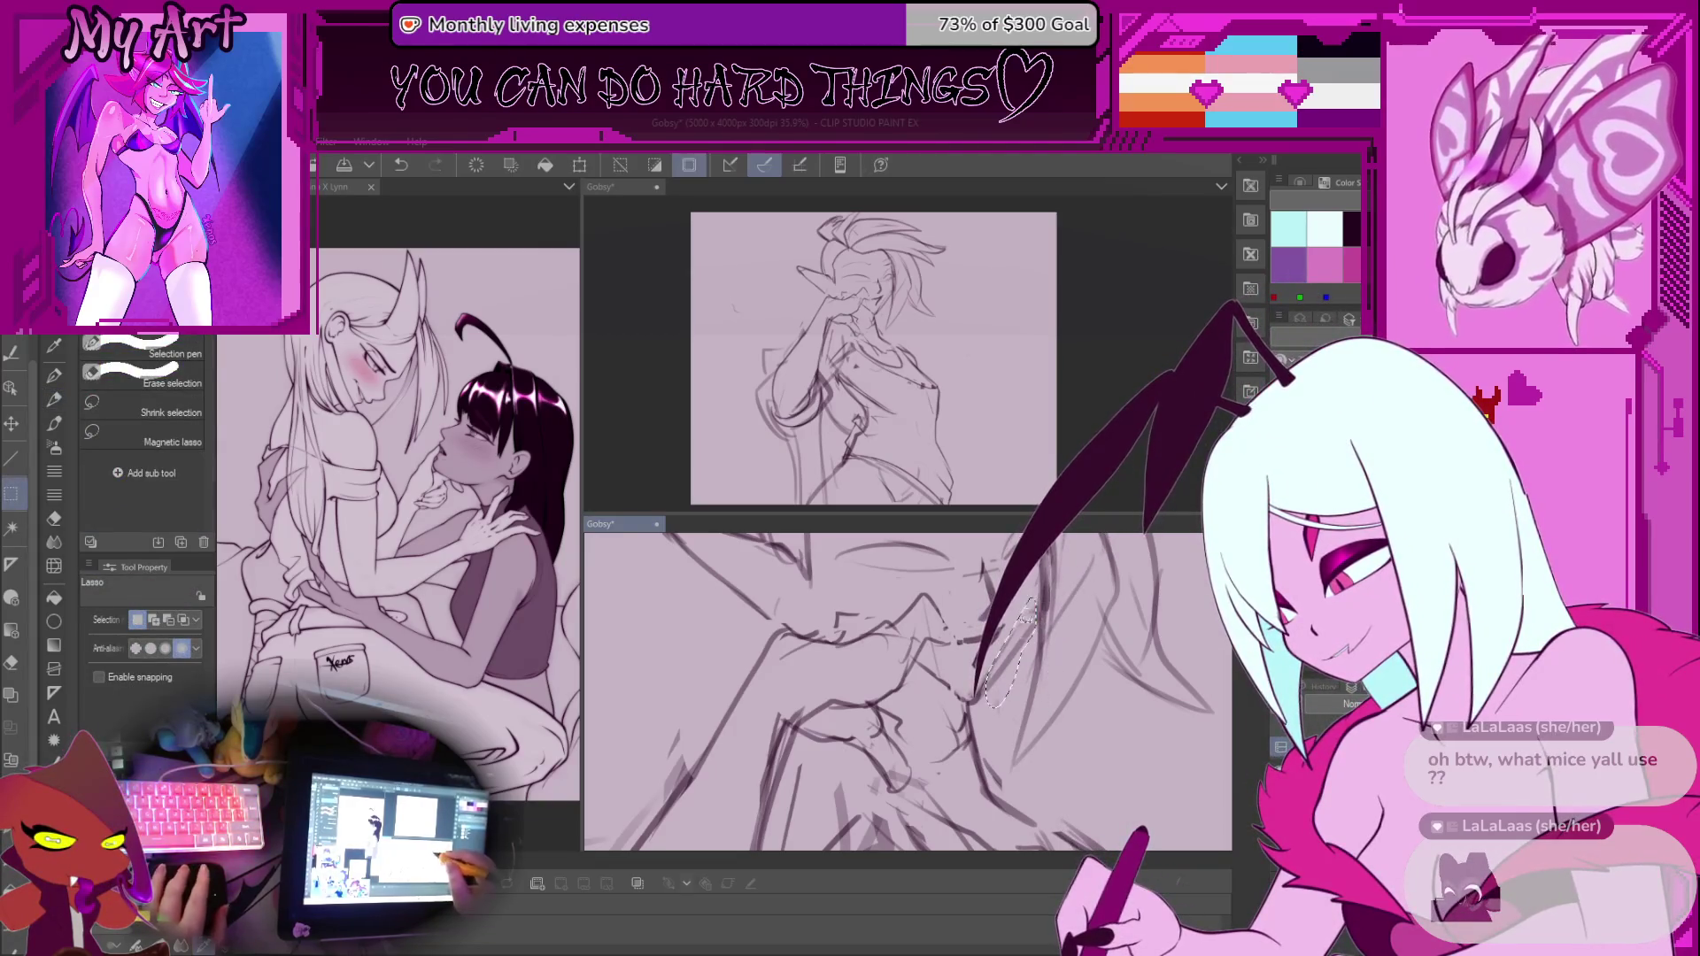
pyautogui.press('p')
# Undo unwanted strokes and set the Rough sketch brush to size 15.2 for retouching the hand lines
pyautogui.scroll(2, 992, 709)
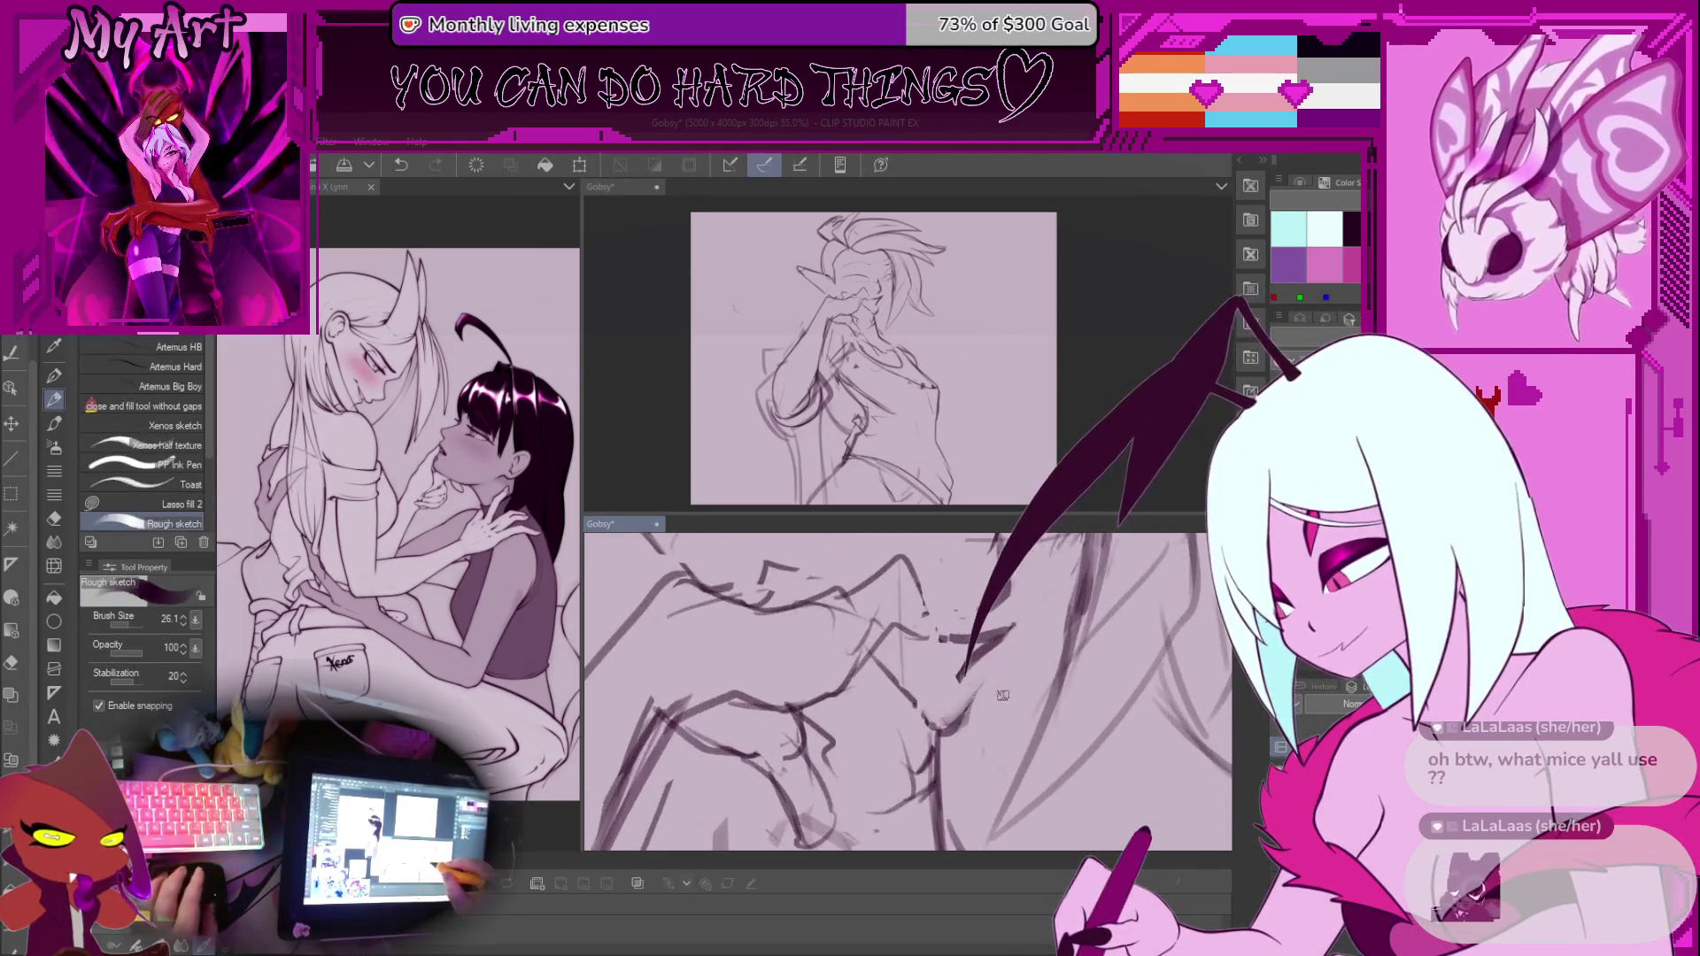
pyautogui.scroll(2, 991, 709)
pyautogui.hotkey('ctrl', 'z')
pyautogui.scroll(-1, 915, 719)
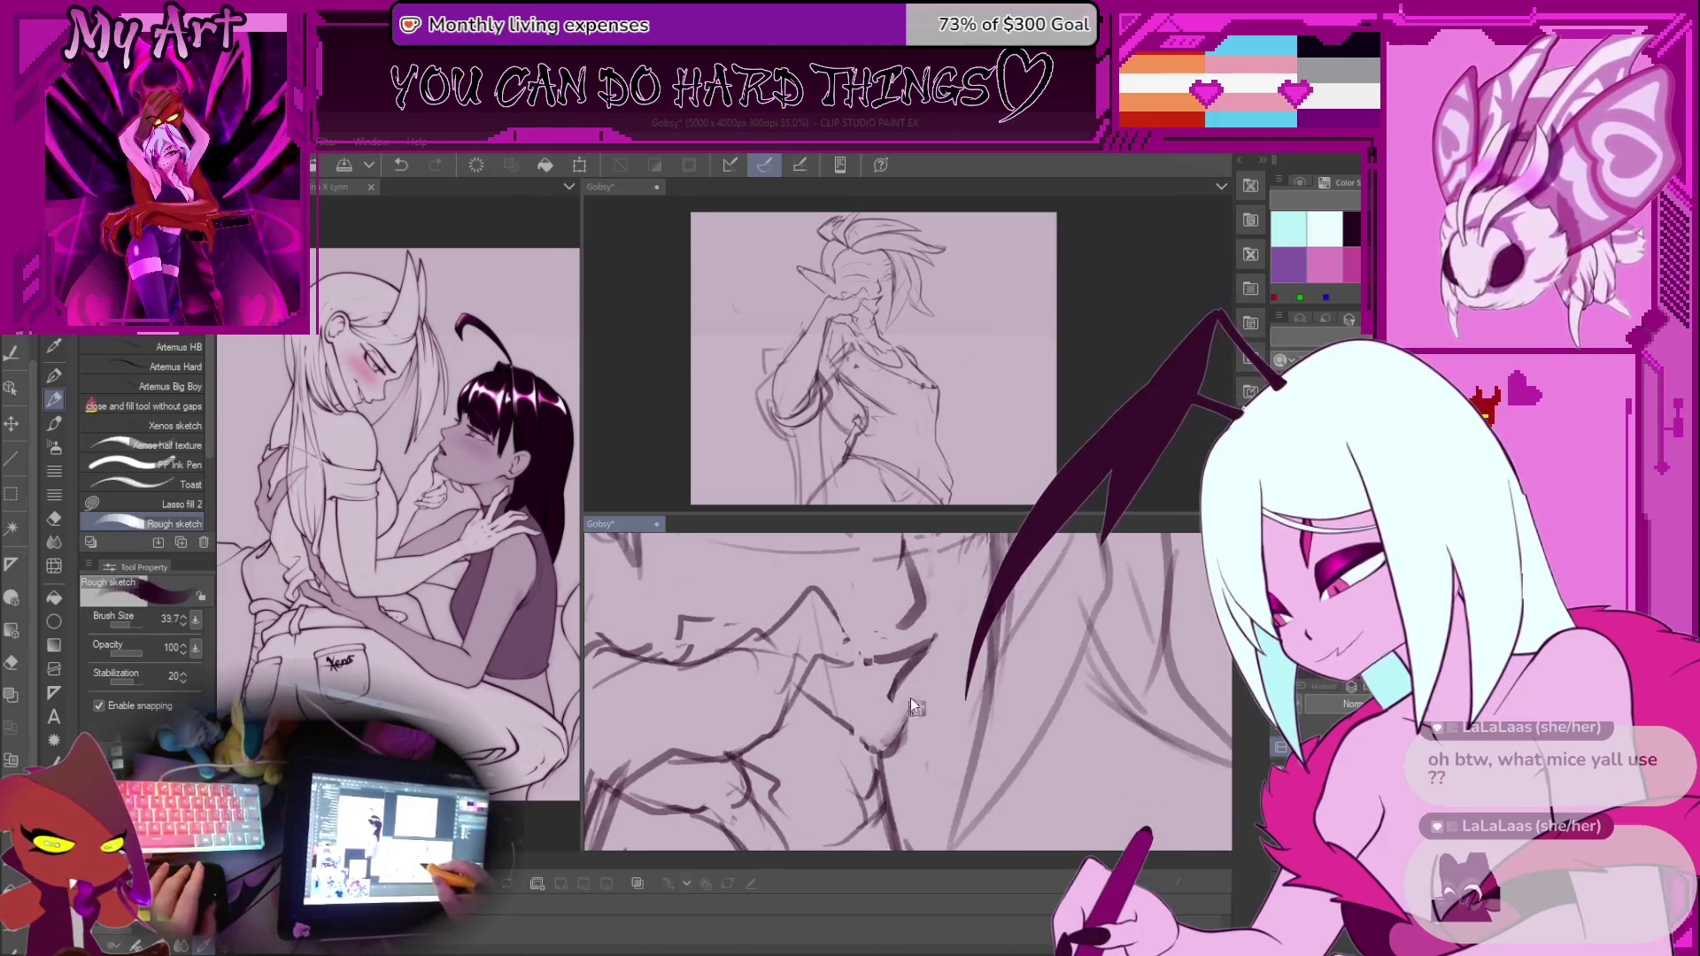
pyautogui.press(']')
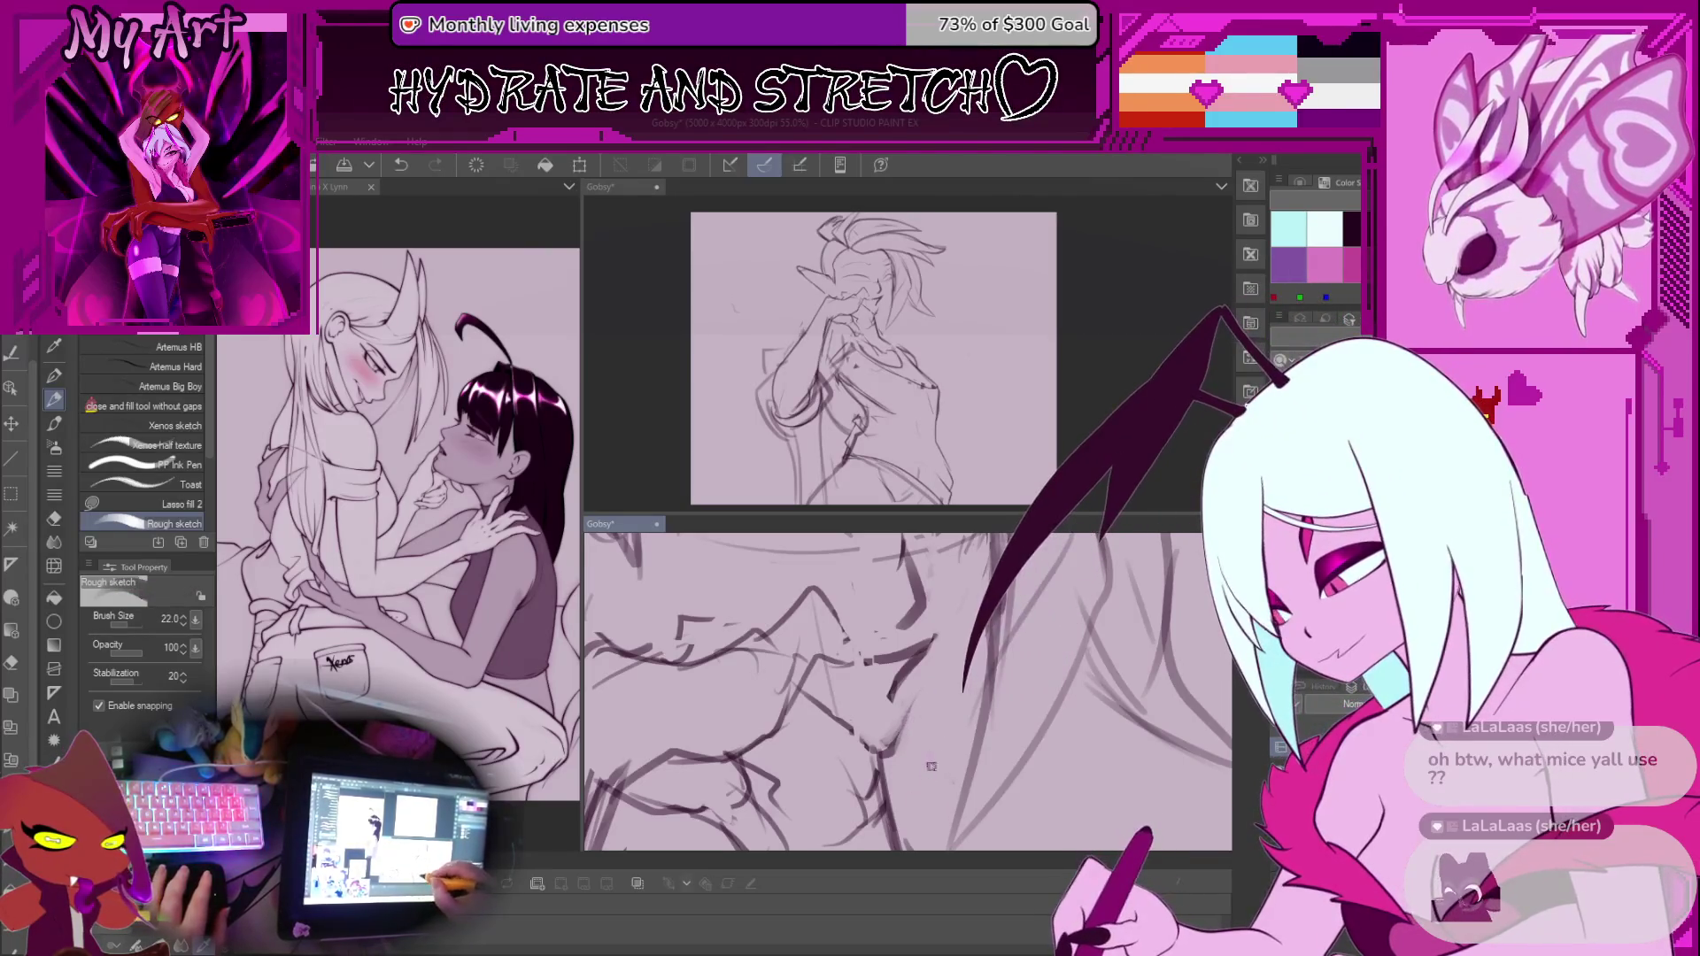
pyautogui.press('[')
pyautogui.hotkey('ctrl', 'z')
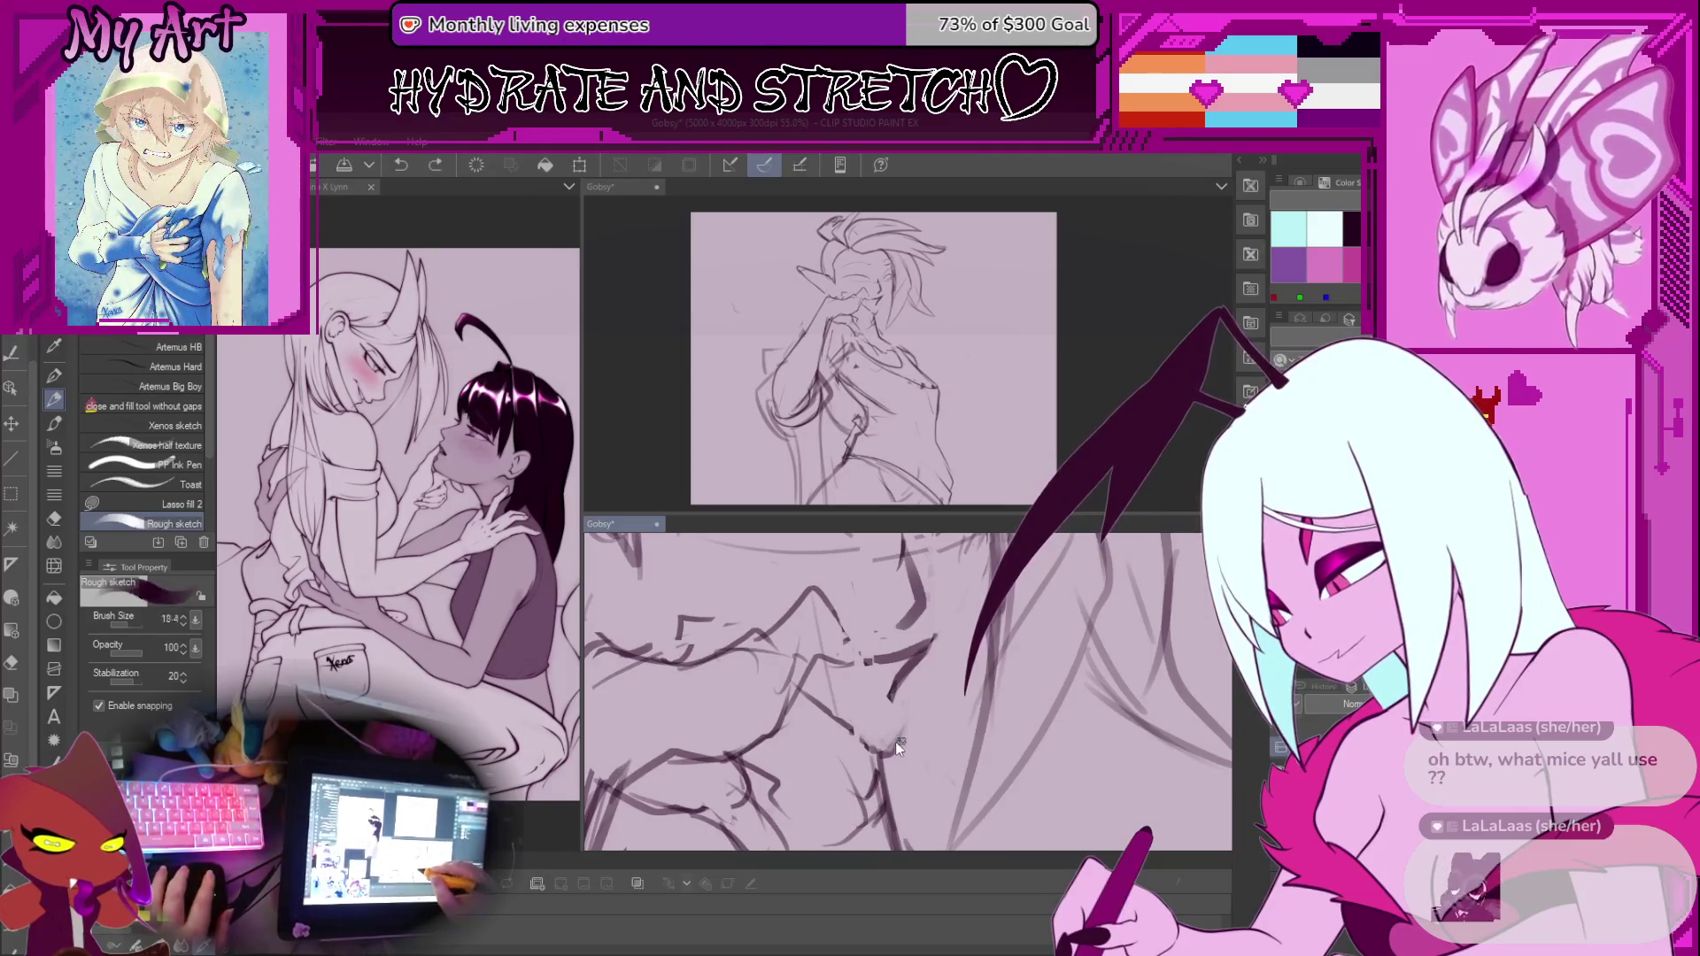
pyautogui.moveTo(895, 741); pyautogui.dragTo(821, 779)
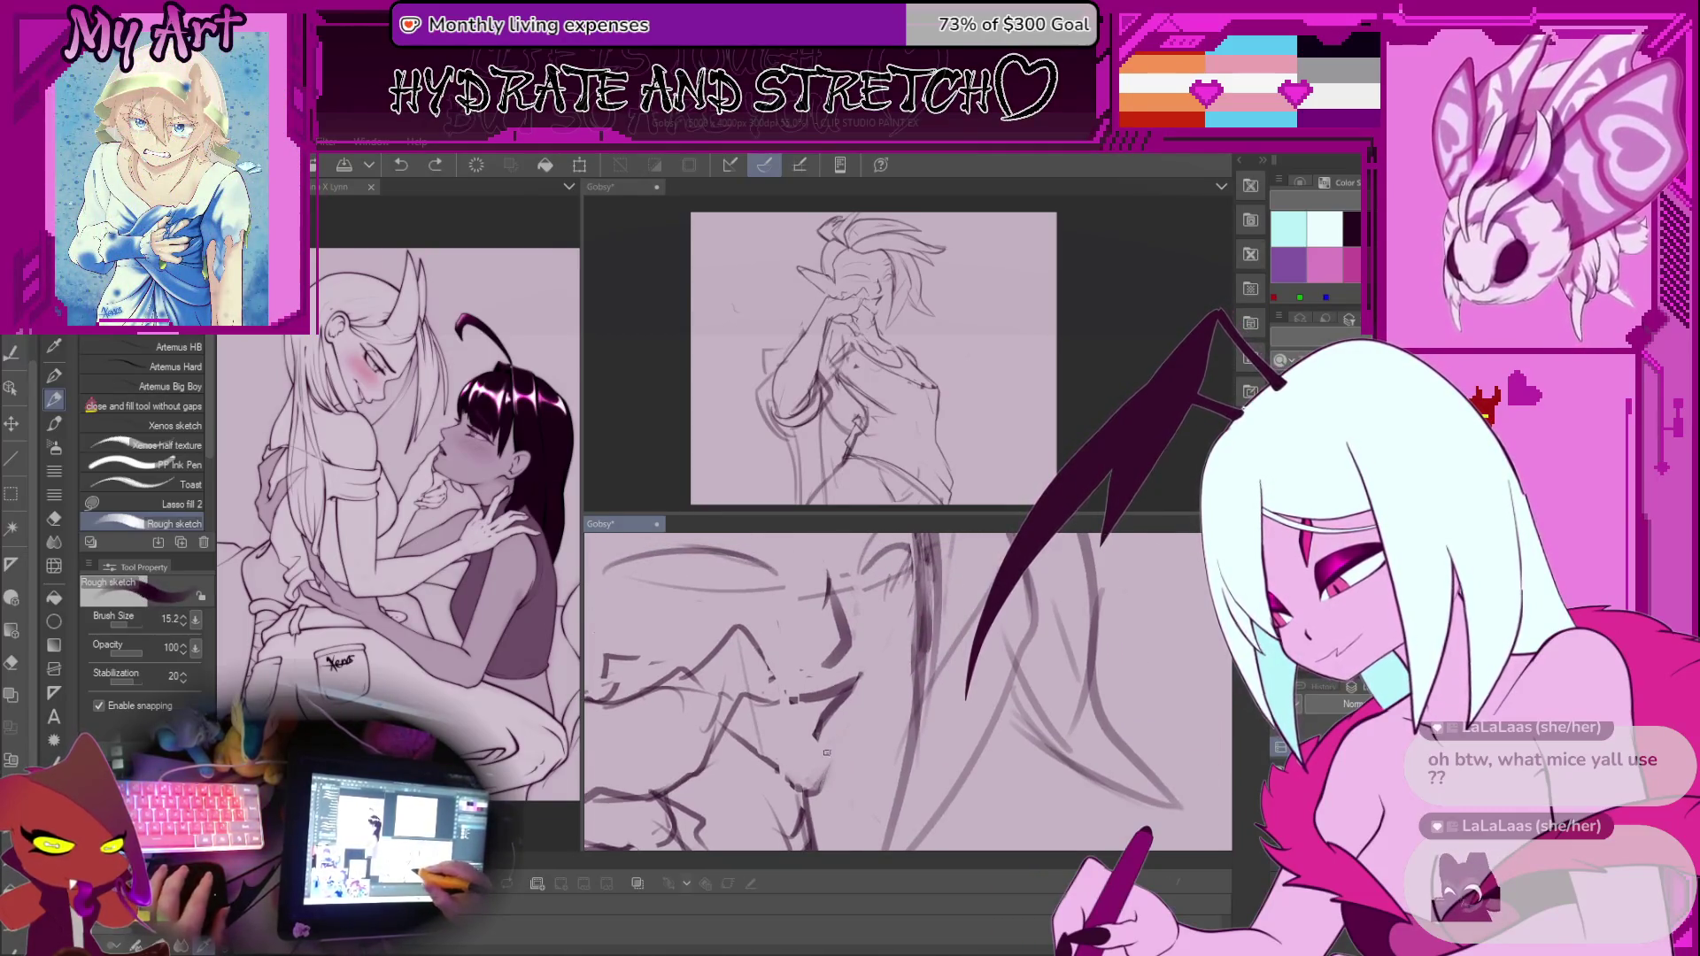